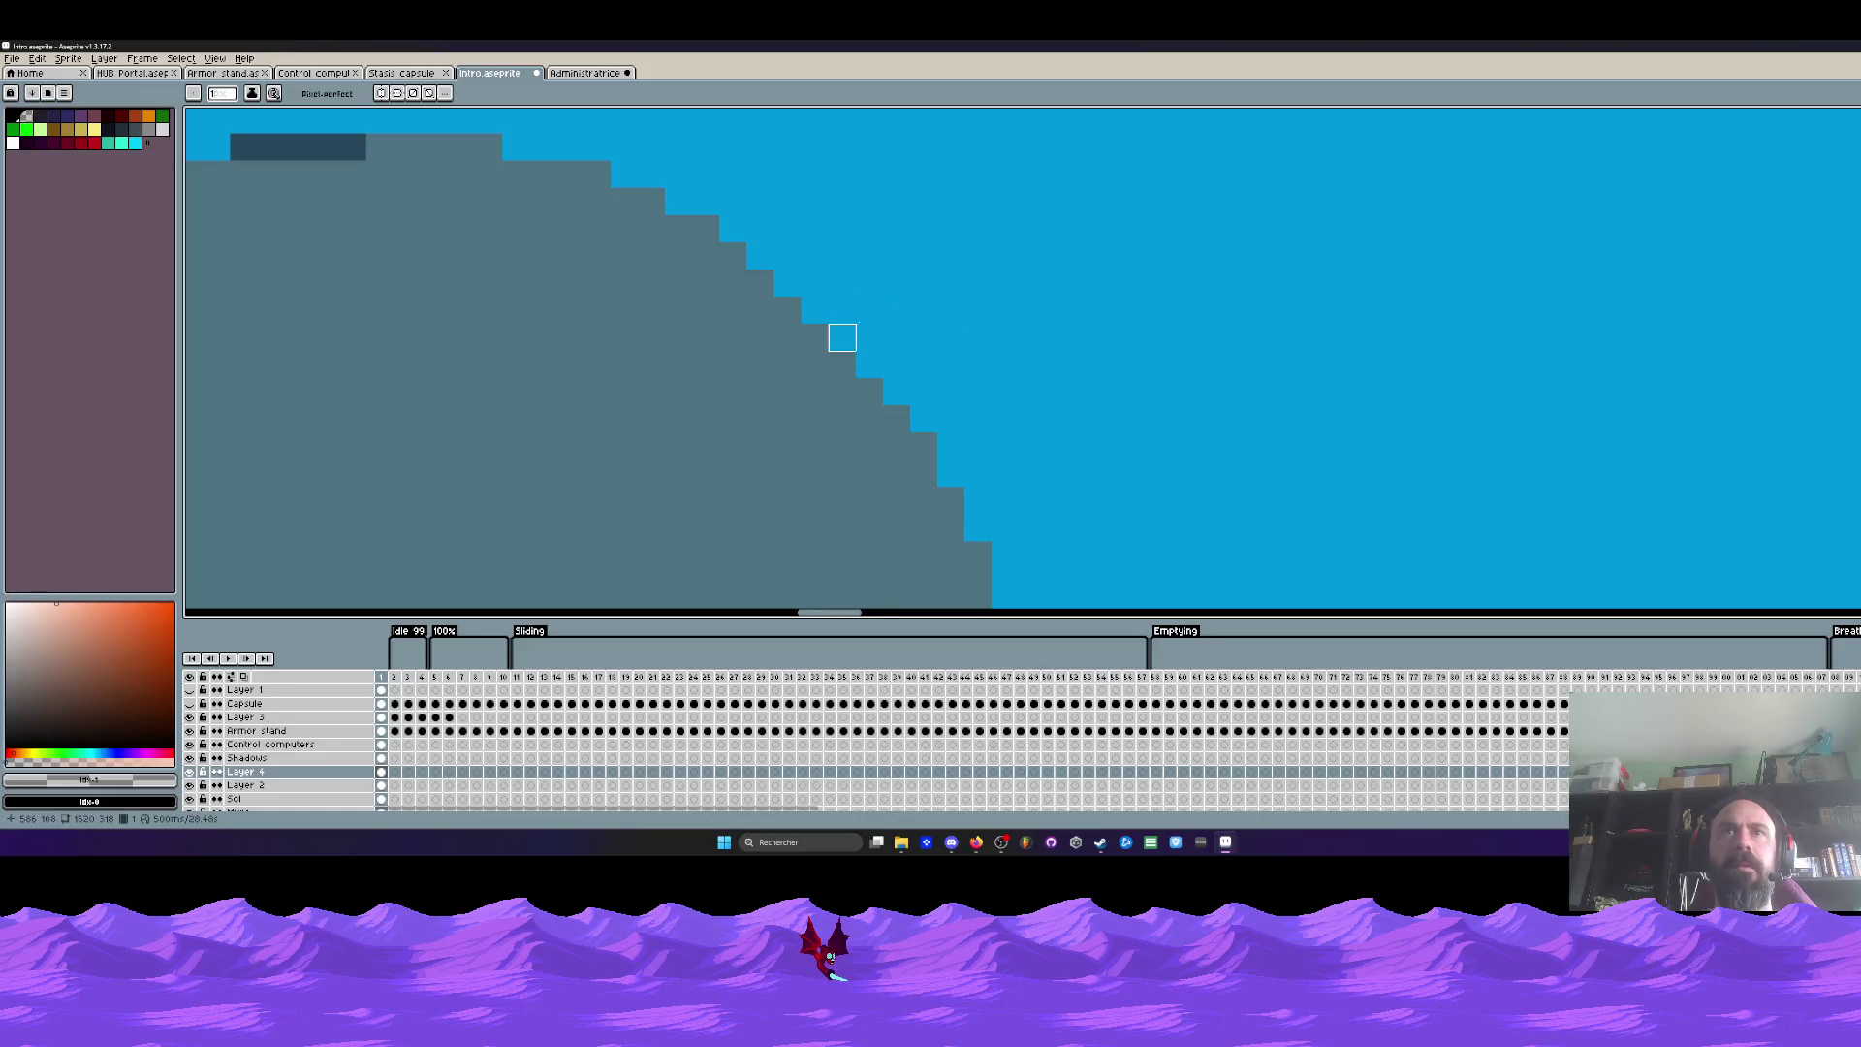
# Step: Marquee-select the area around the round porthole panel
pyautogui.scroll(-3, 1018, 328)
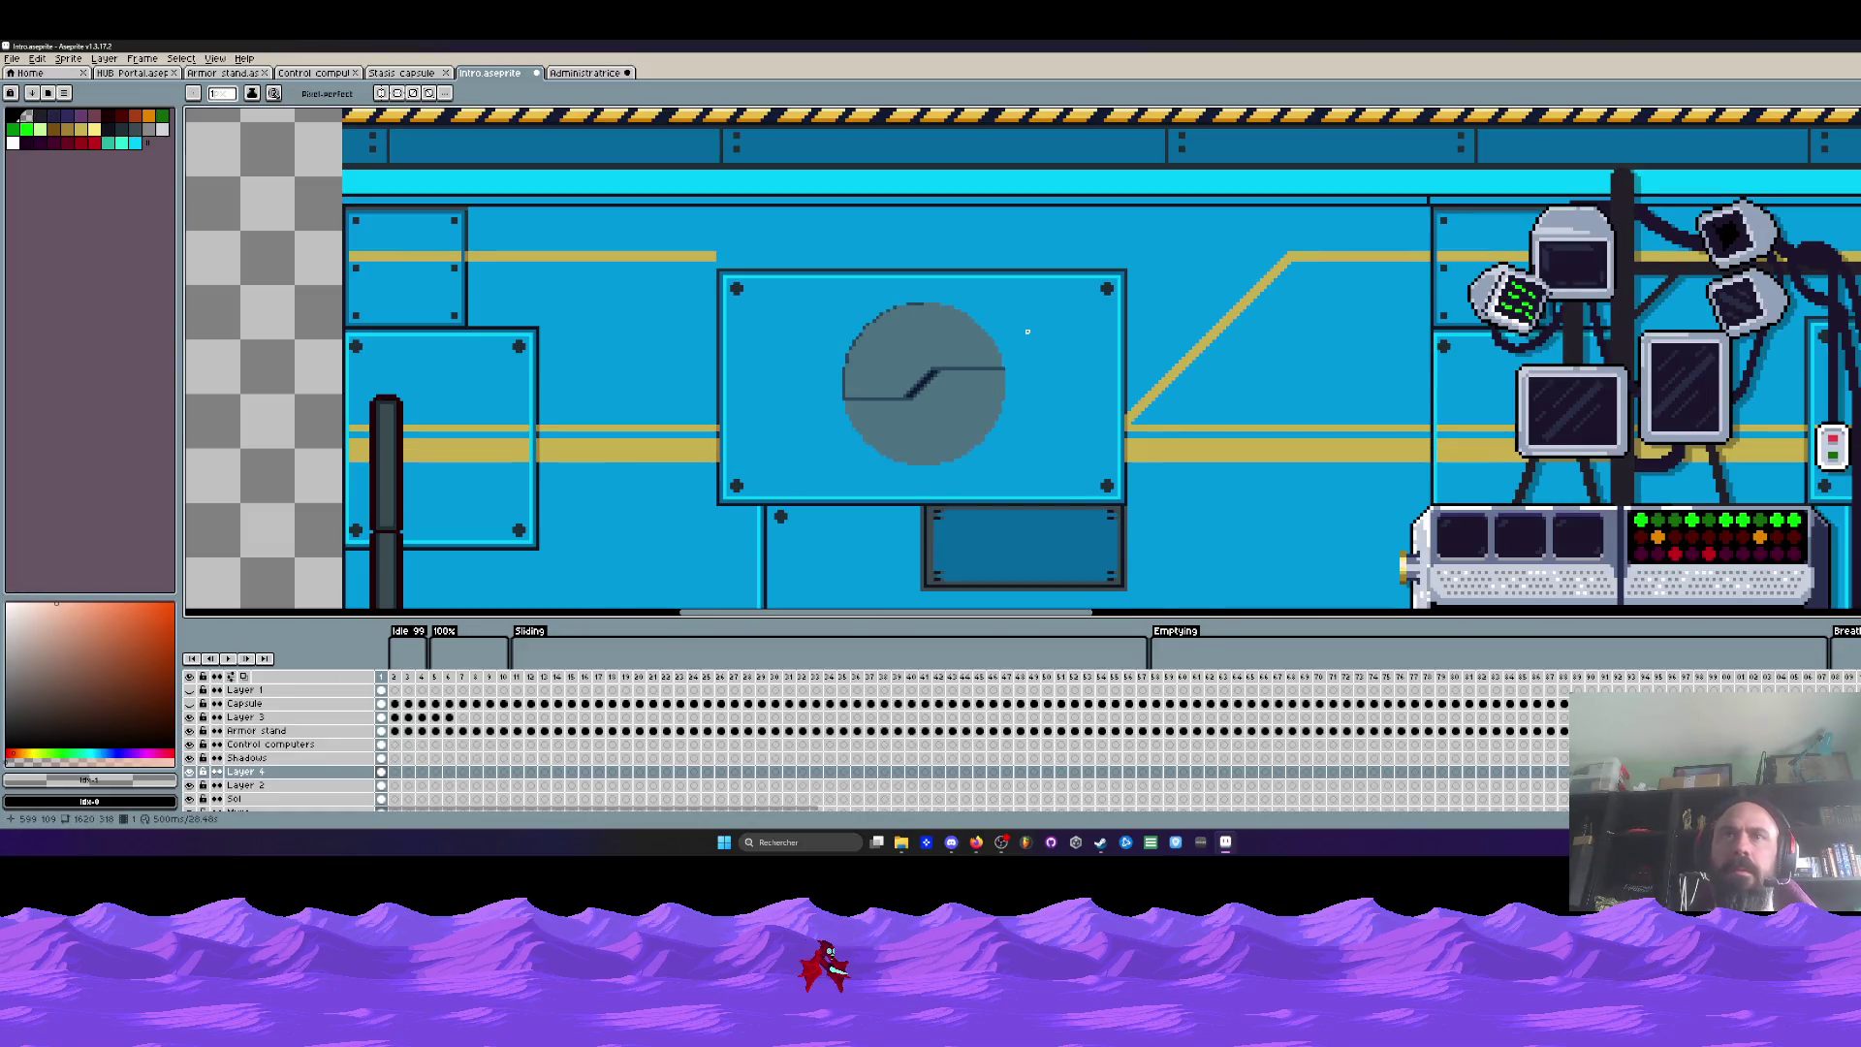
pyautogui.scroll(2, 884, 325)
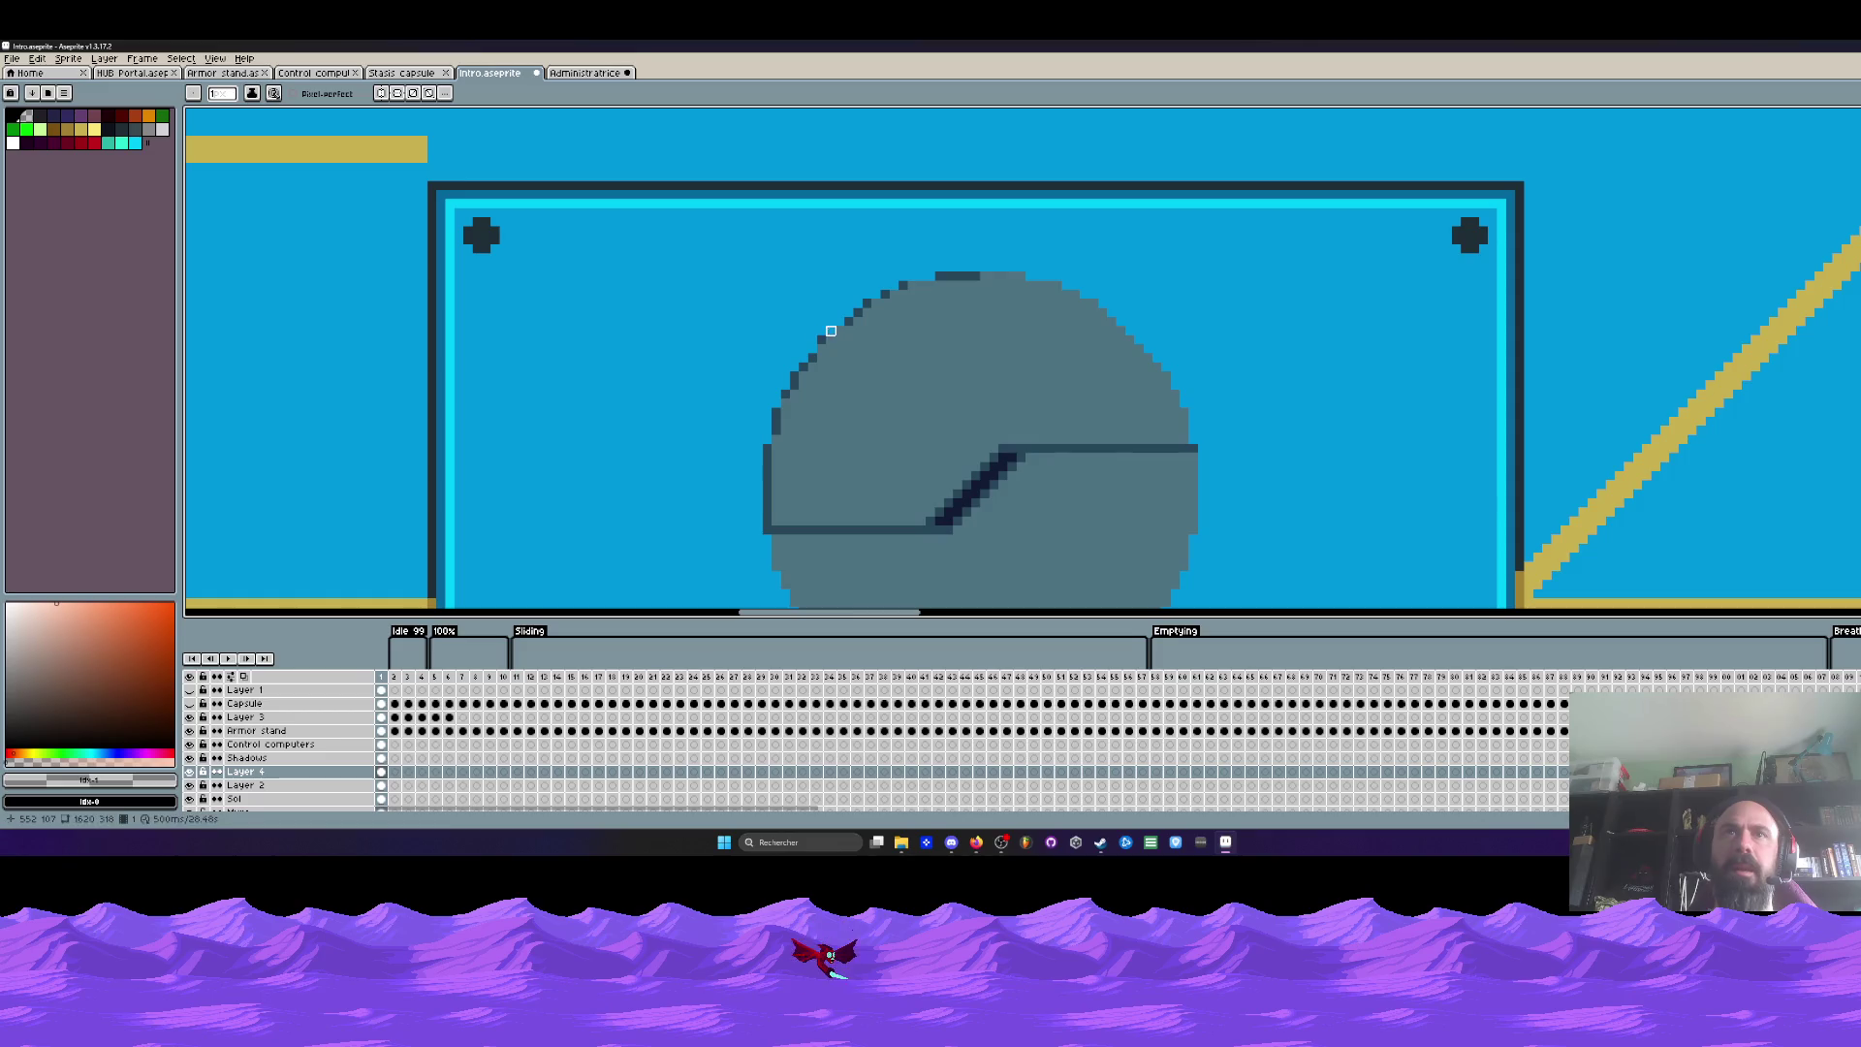
pyautogui.scroll(-2, 785, 322)
pyautogui.scroll(2, 681, 394)
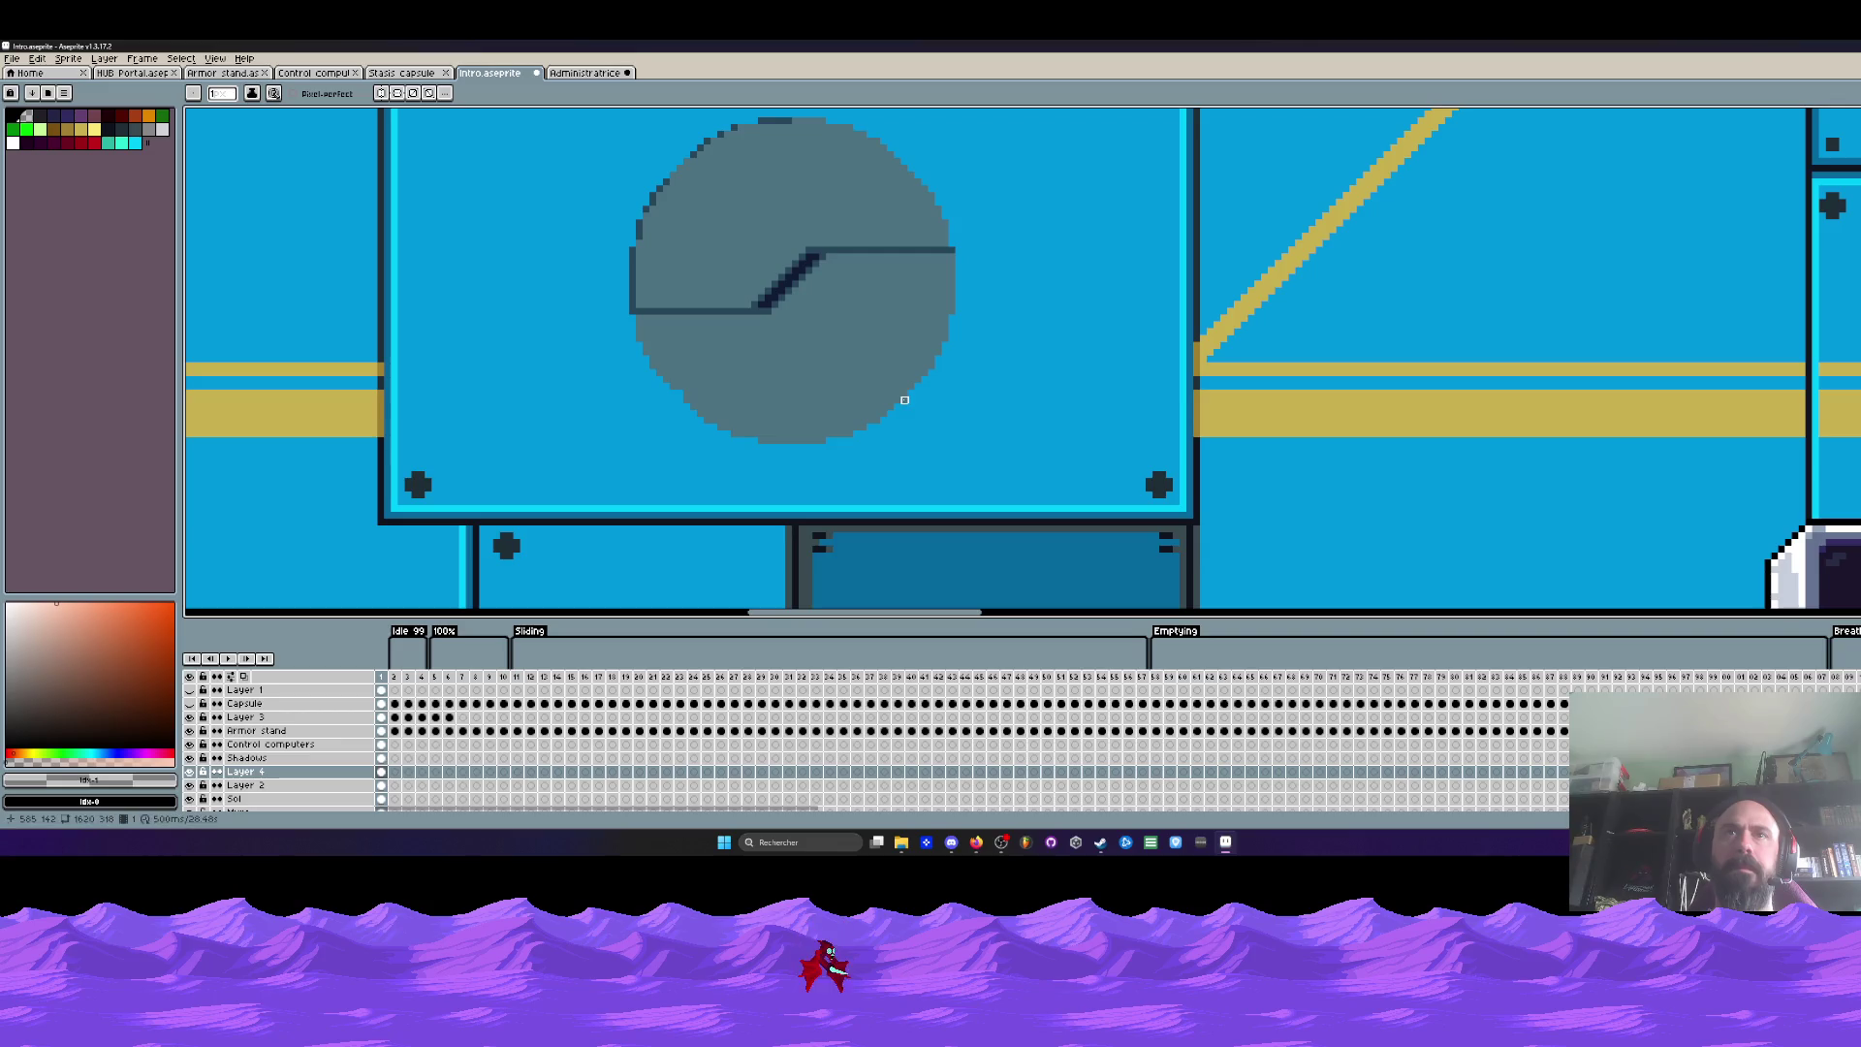
pyautogui.scroll(-2, 975, 402)
pyautogui.scroll(-1, 964, 406)
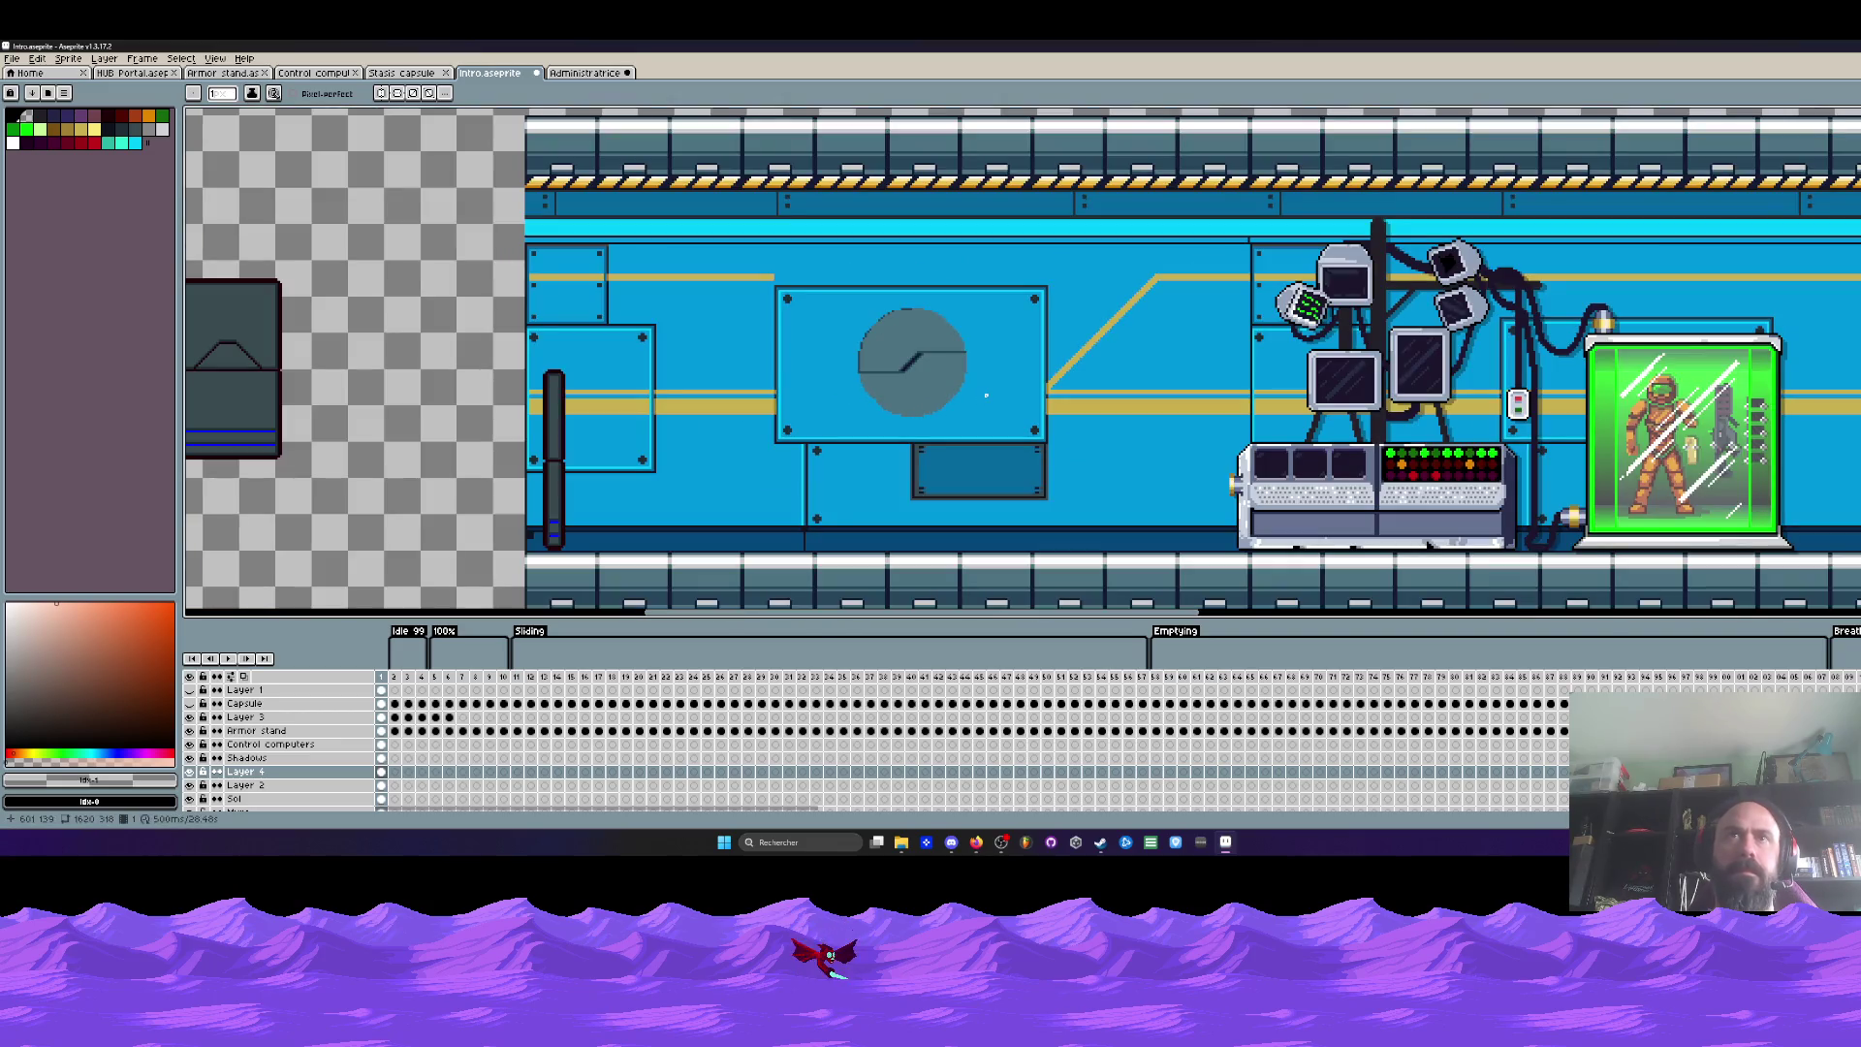
pyautogui.scroll(2, 986, 395)
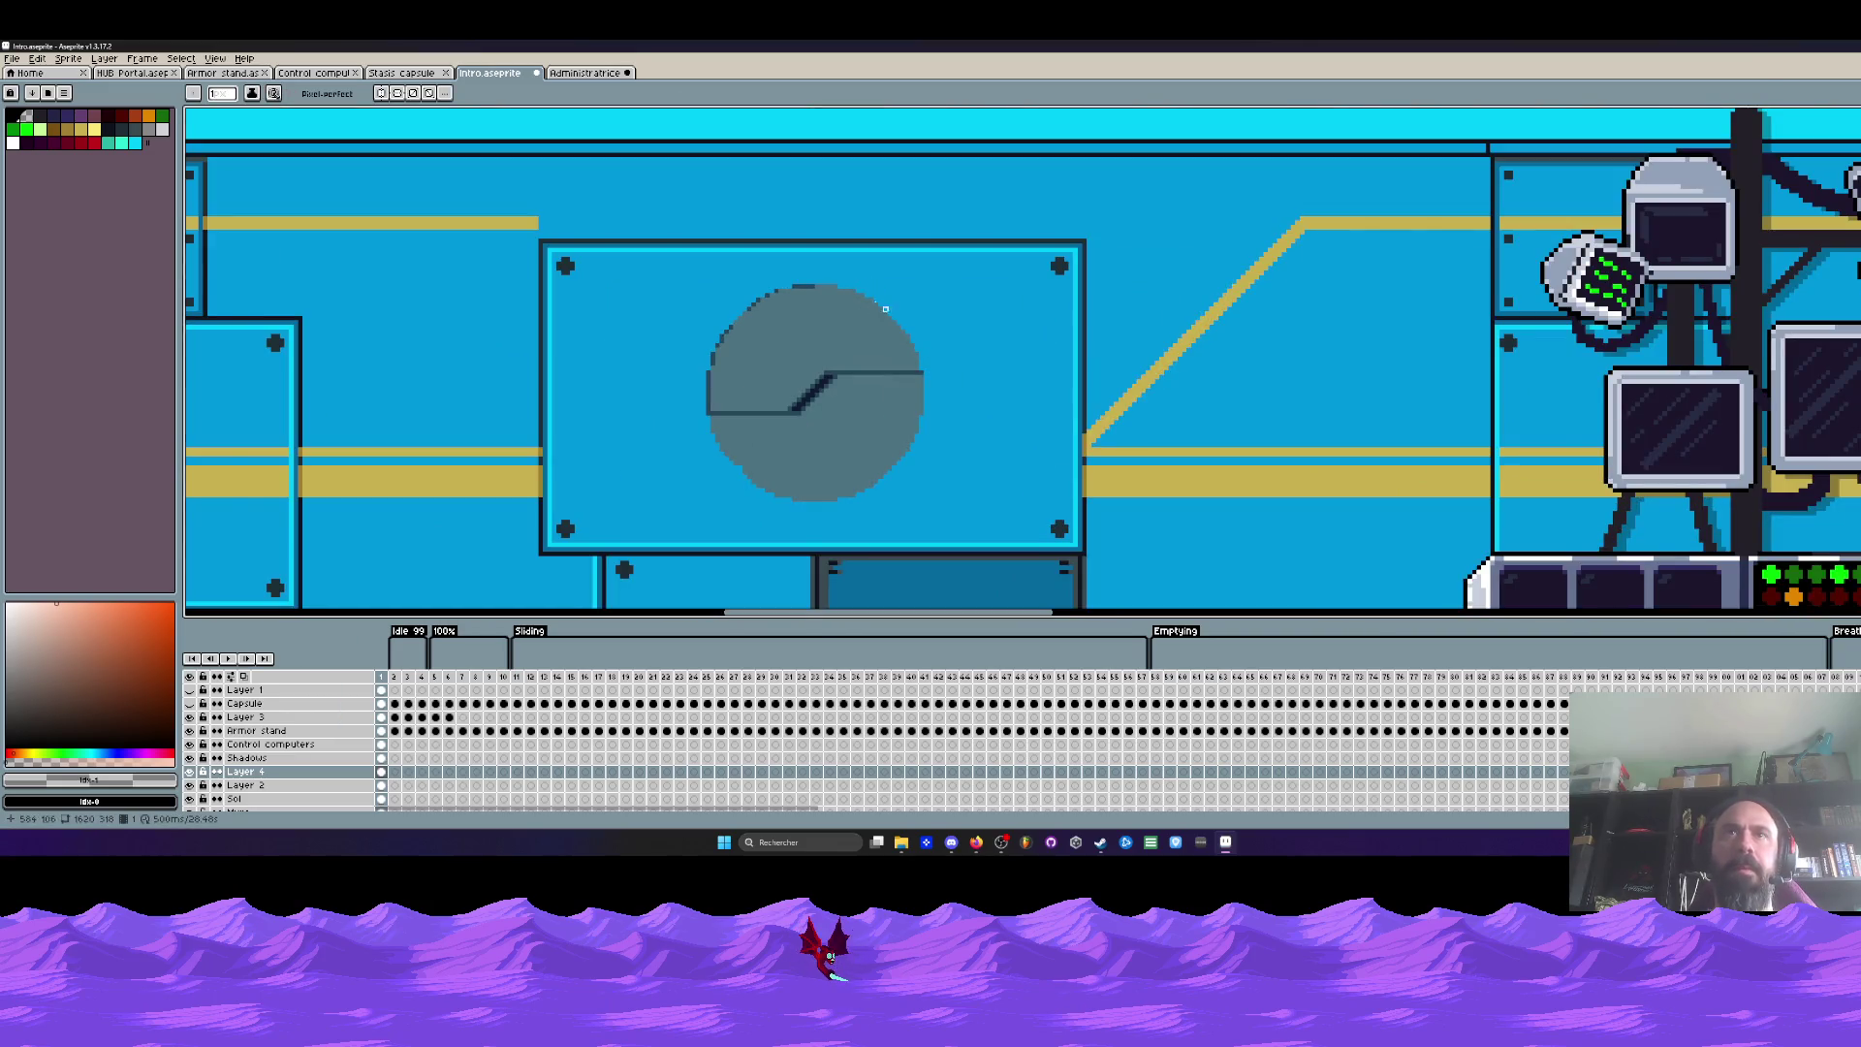
pyautogui.scroll(-2, 867, 309)
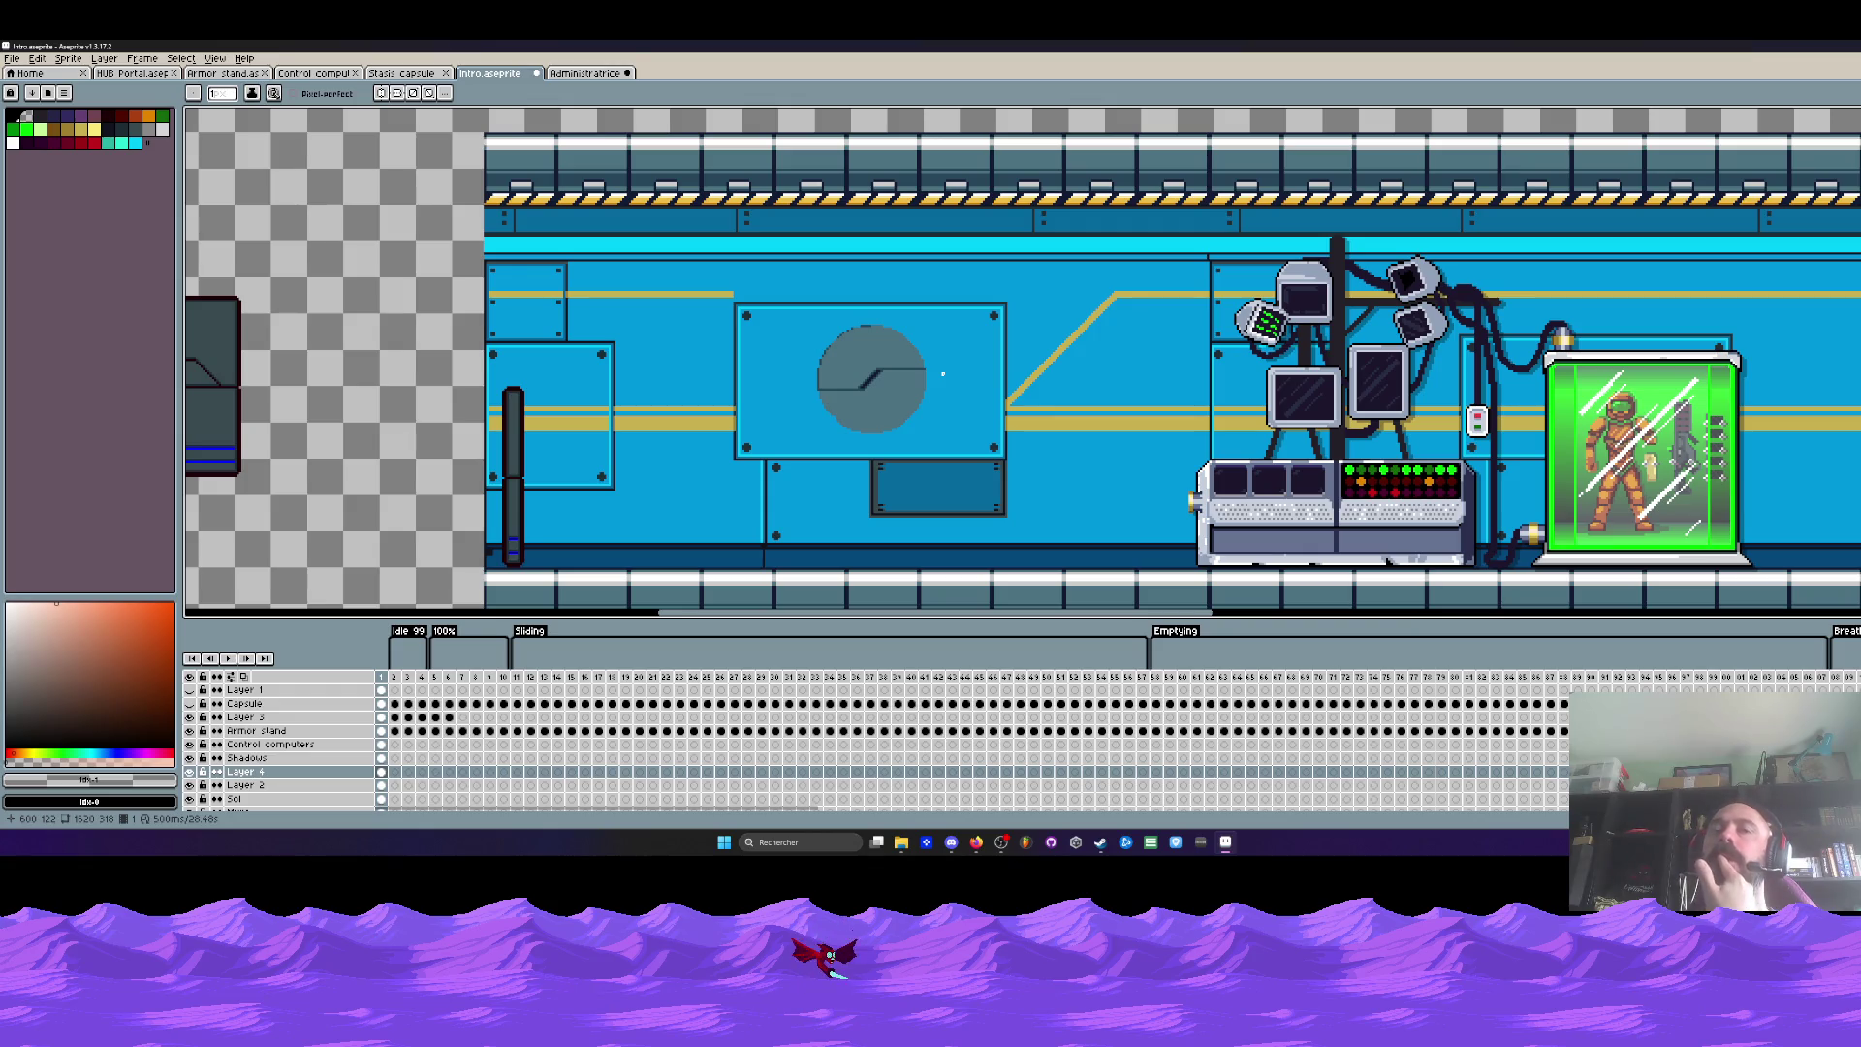
pyautogui.scroll(2, 942, 374)
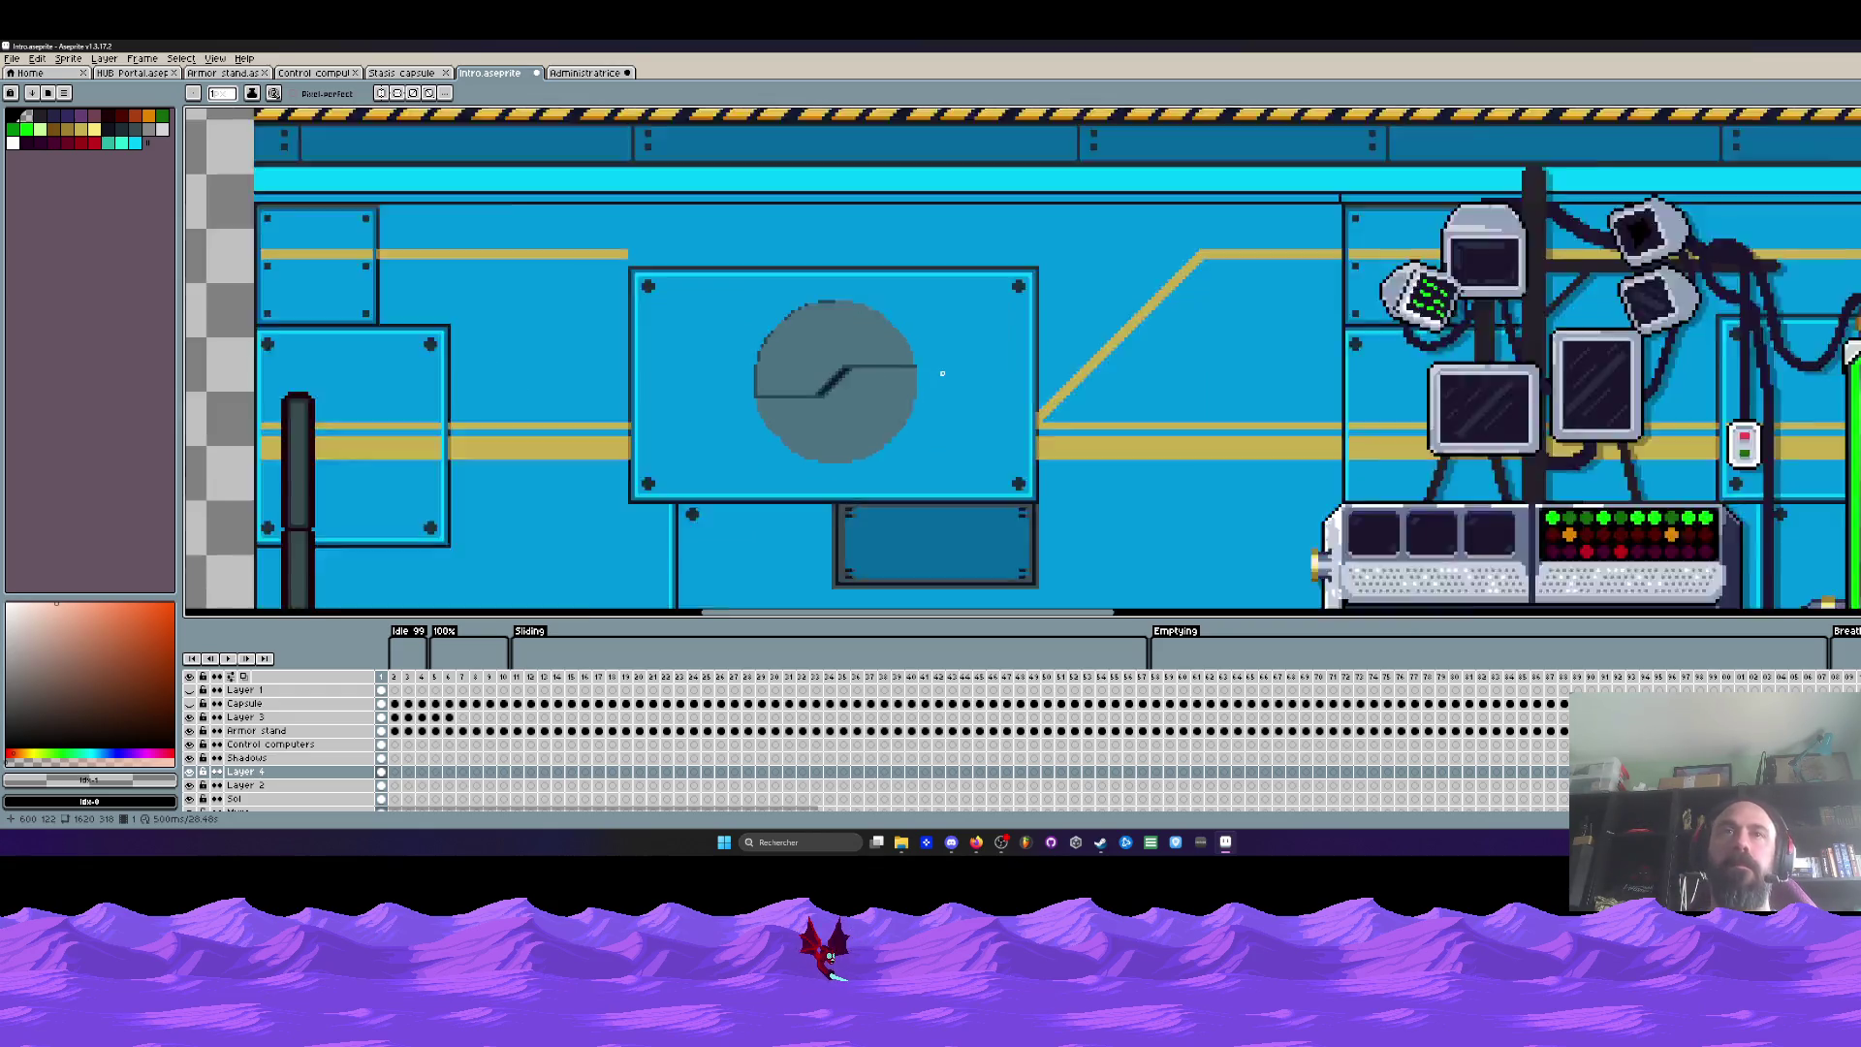
pyautogui.press('m')
pyautogui.moveTo(603, 211); pyautogui.dragTo(1054, 579)
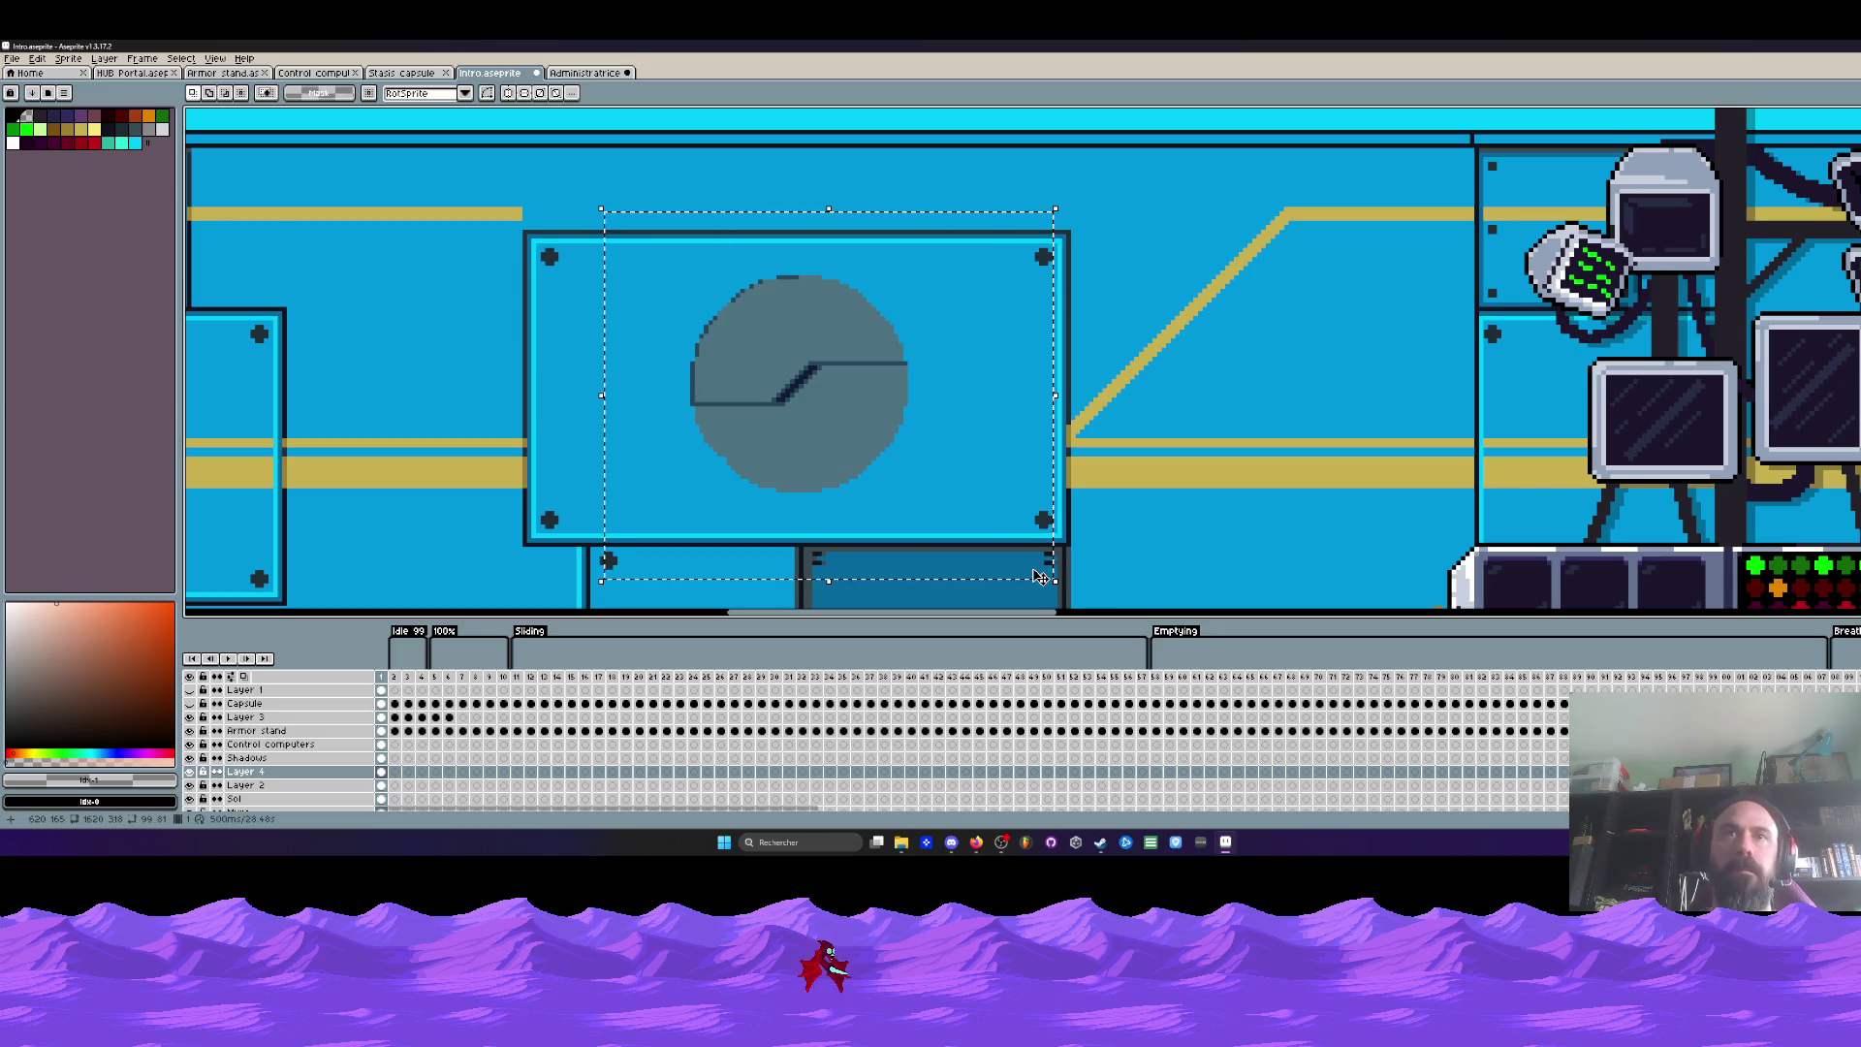
# Step: Set the Outline effect to black with a transparent background, trying the square and cross patterns
pyautogui.hotkey('shift', 'o')
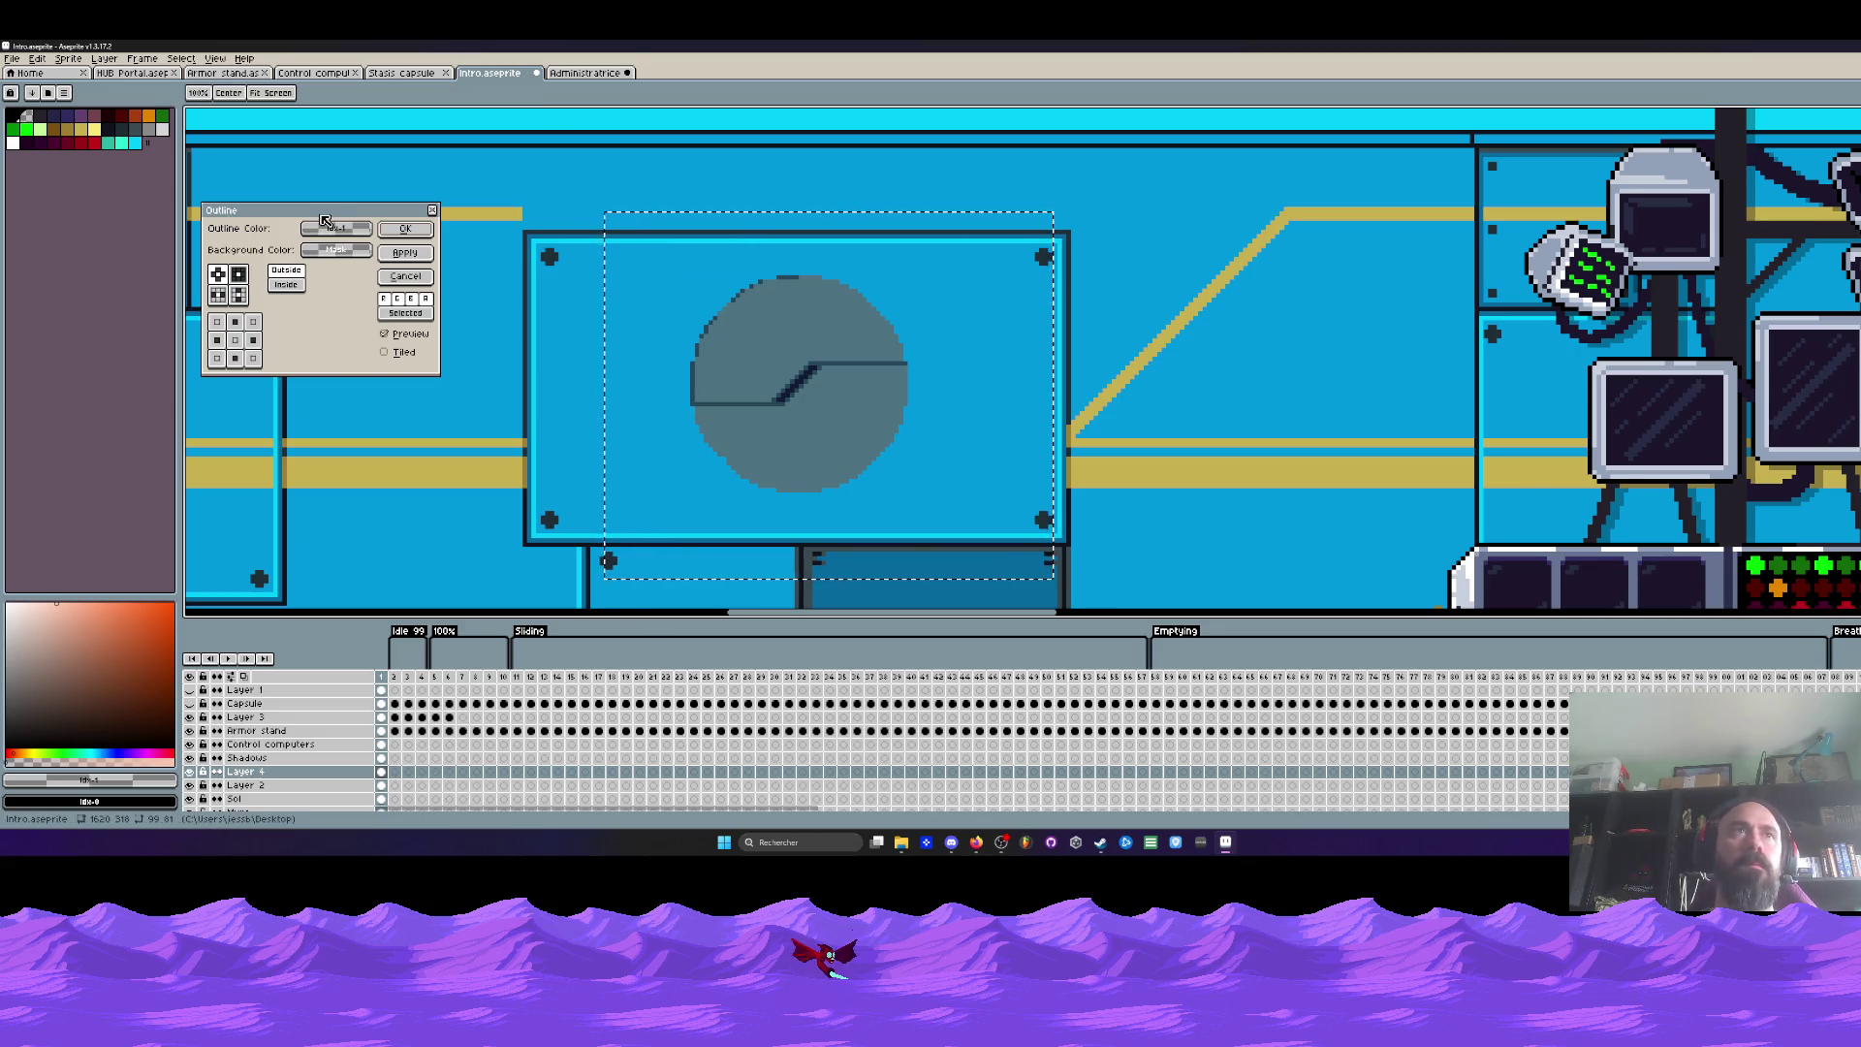
pyautogui.click(336, 228)
pyautogui.click(289, 276)
pyautogui.click(323, 250)
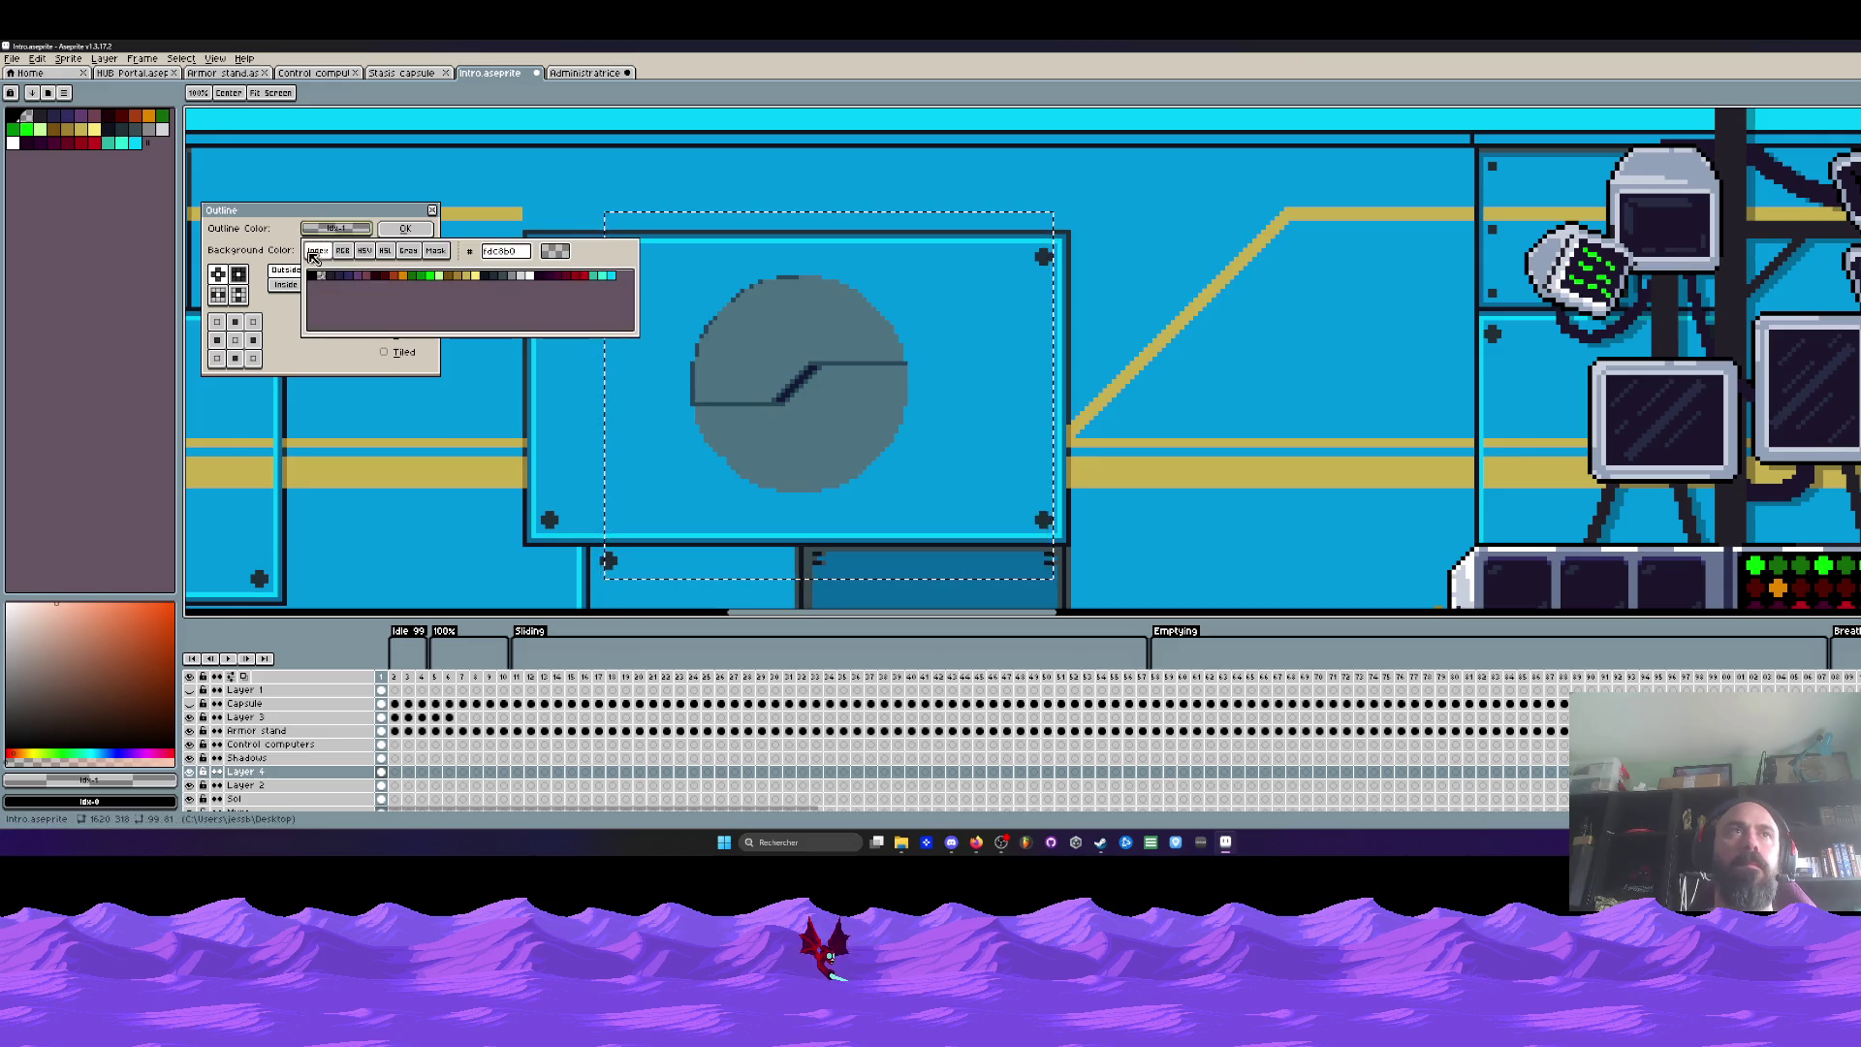
pyautogui.click(316, 276)
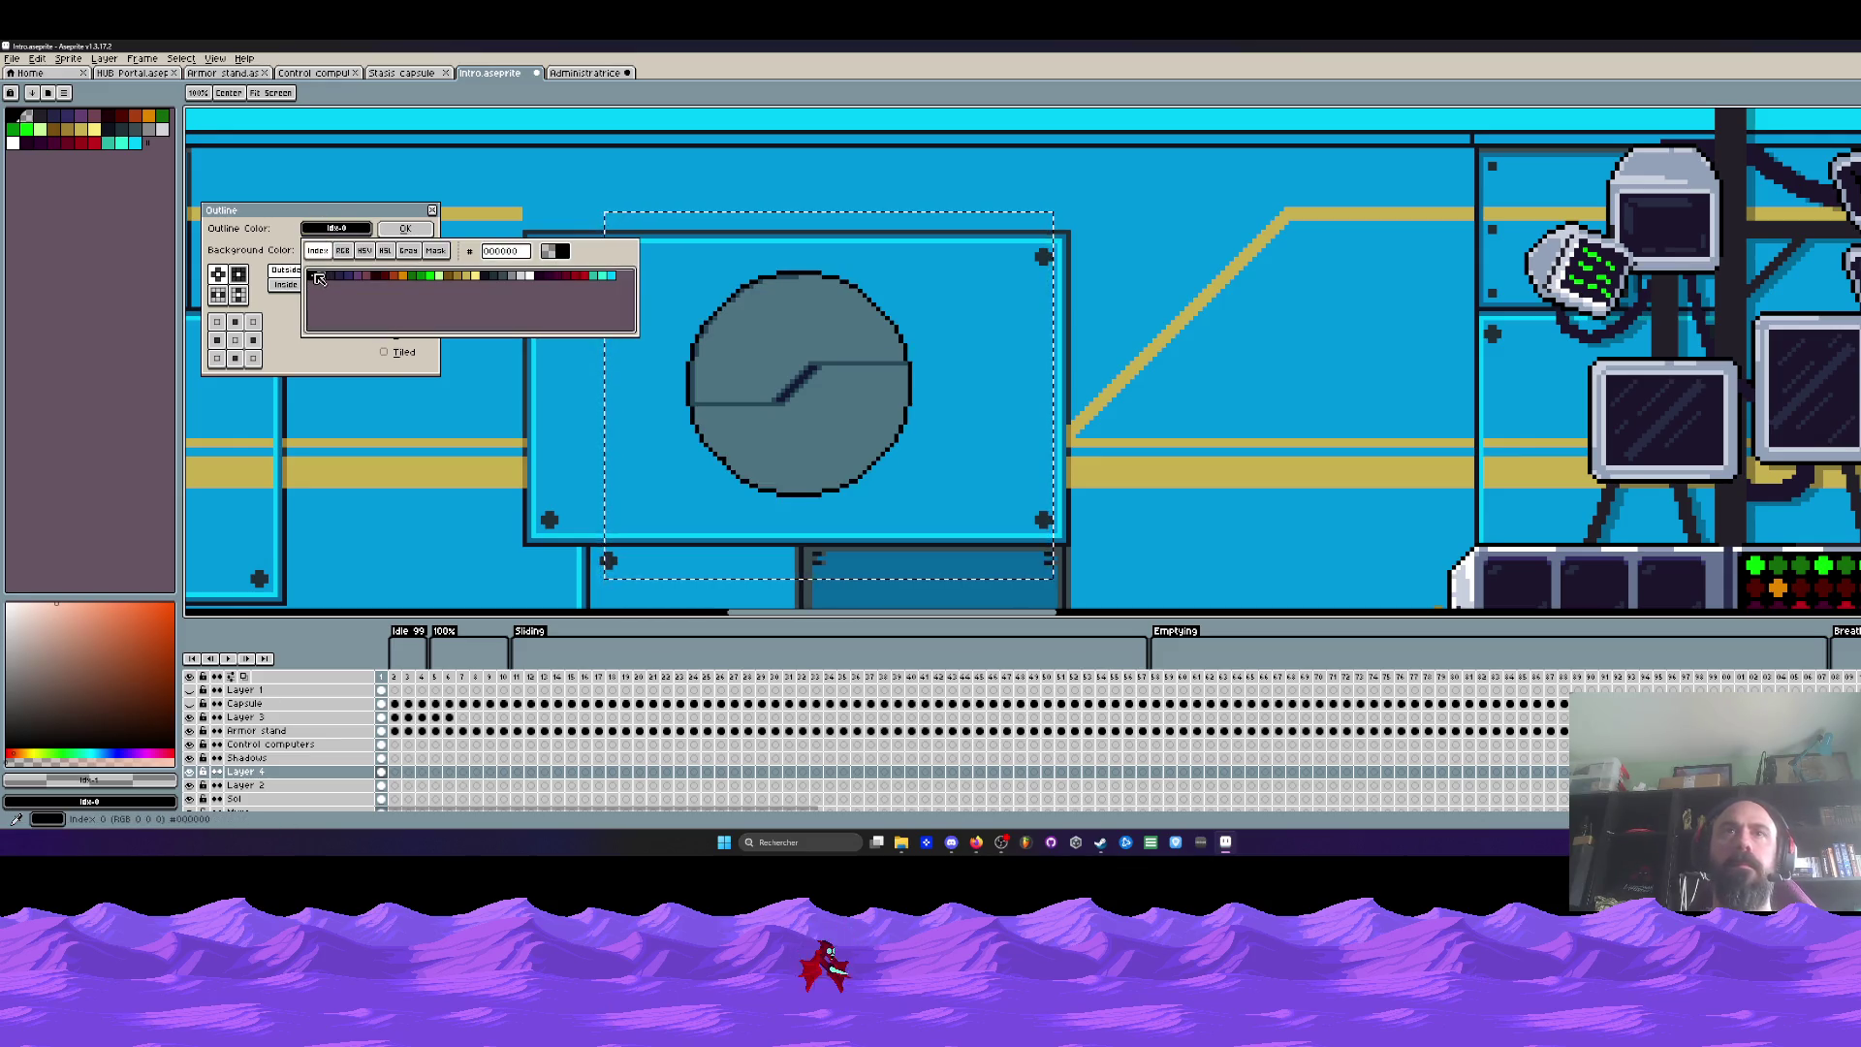
pyautogui.click(435, 250)
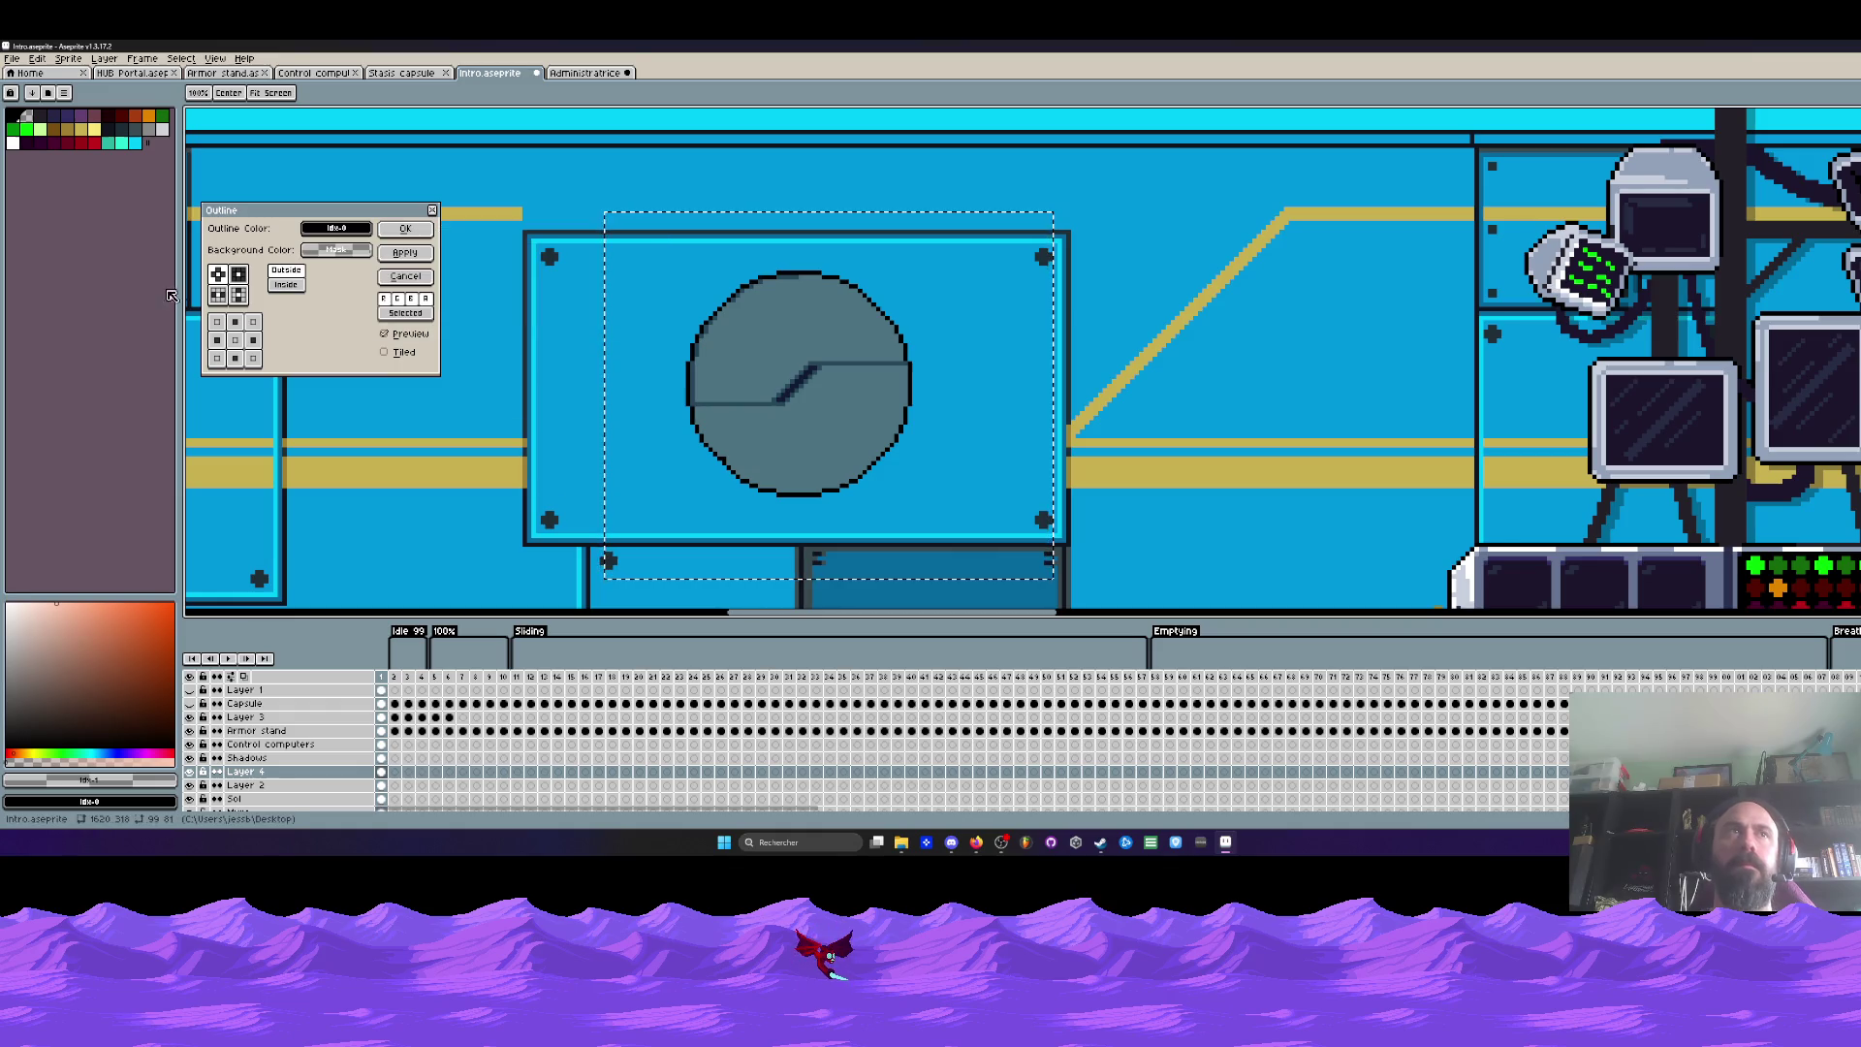
pyautogui.click(240, 277)
pyautogui.click(218, 275)
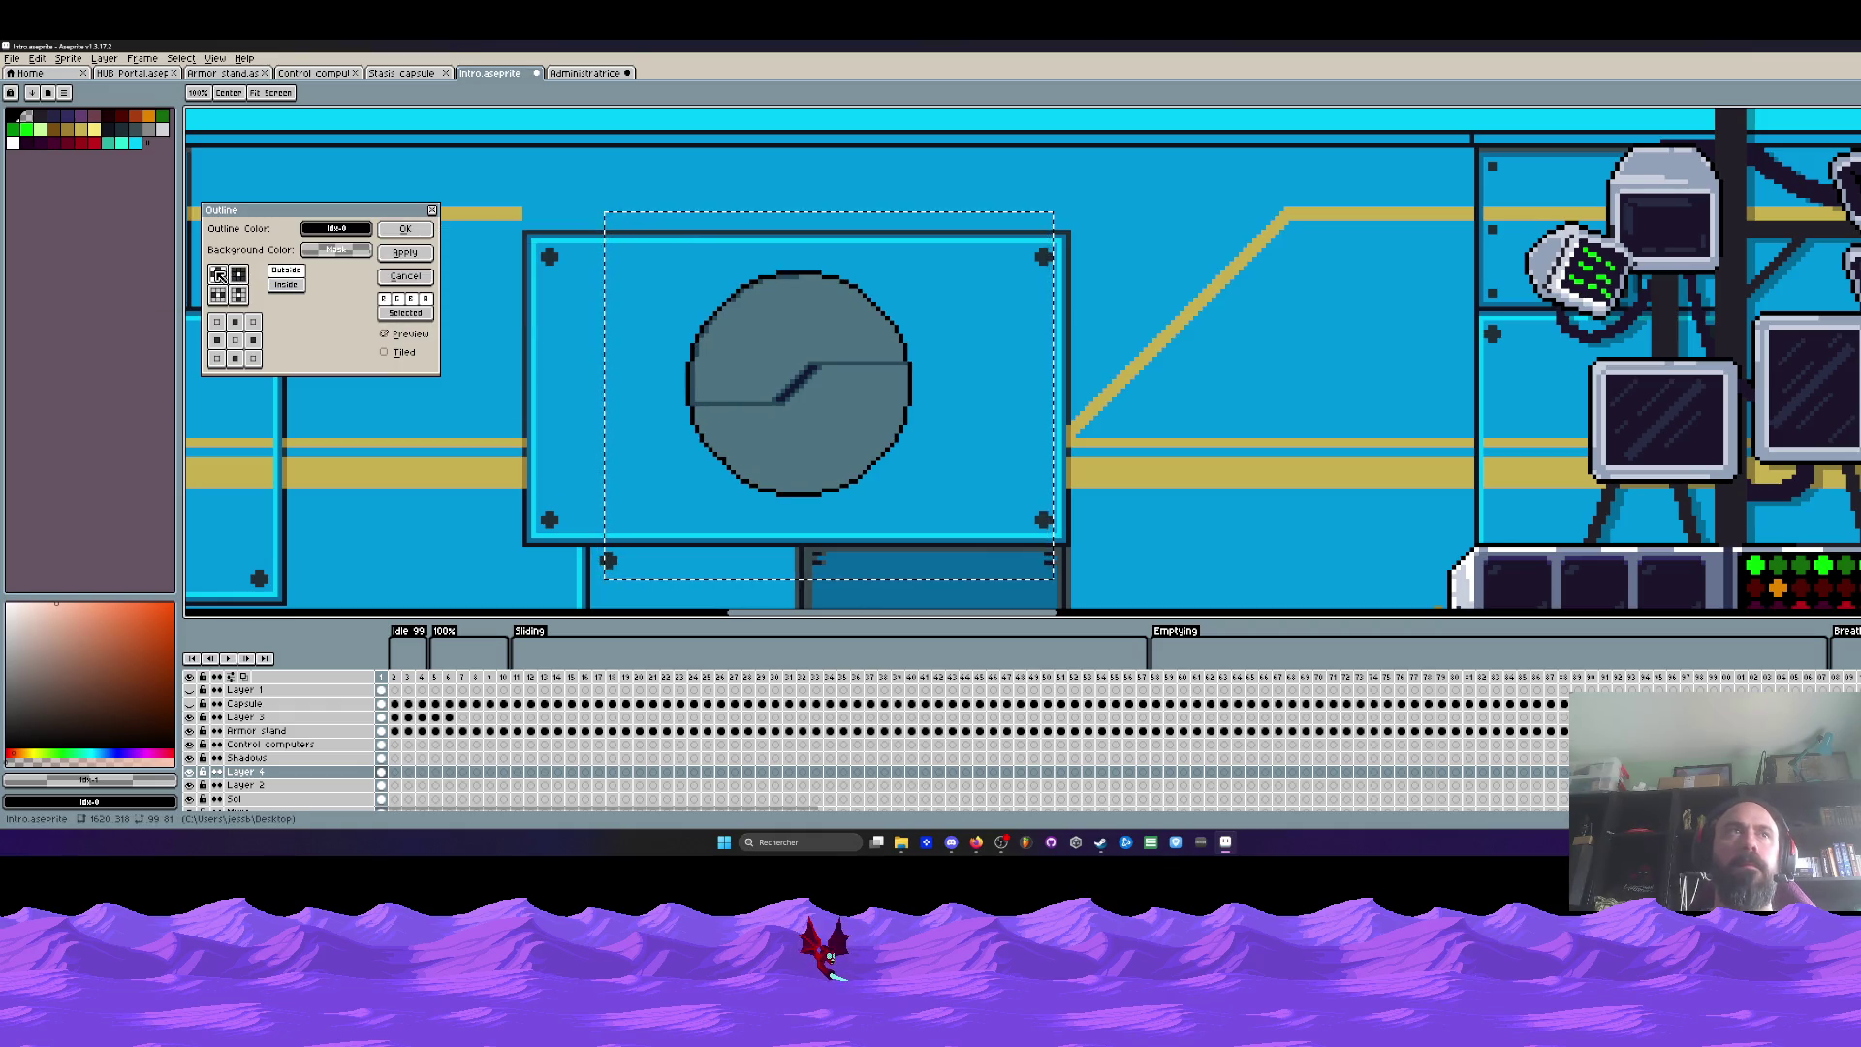
# Step: Reset the outline colour to black and apply the outline to the porthole
pyautogui.click(354, 227)
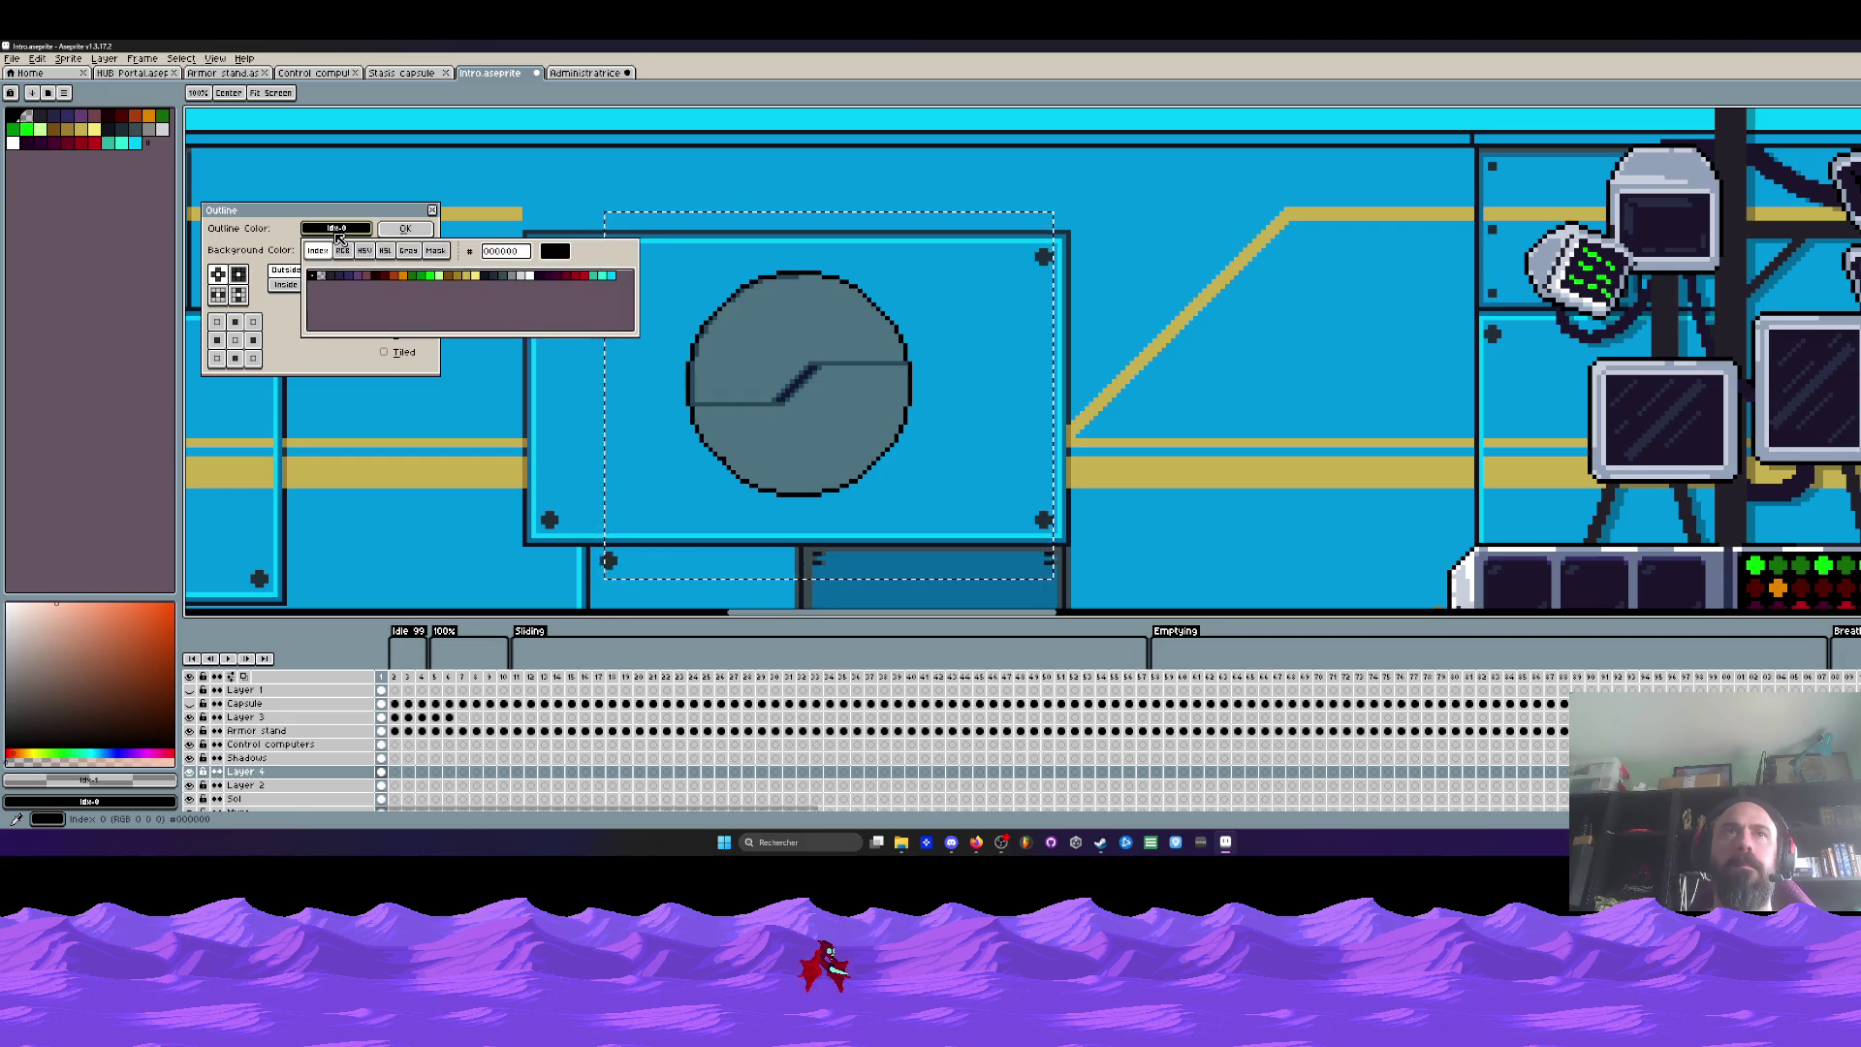
pyautogui.click(357, 222)
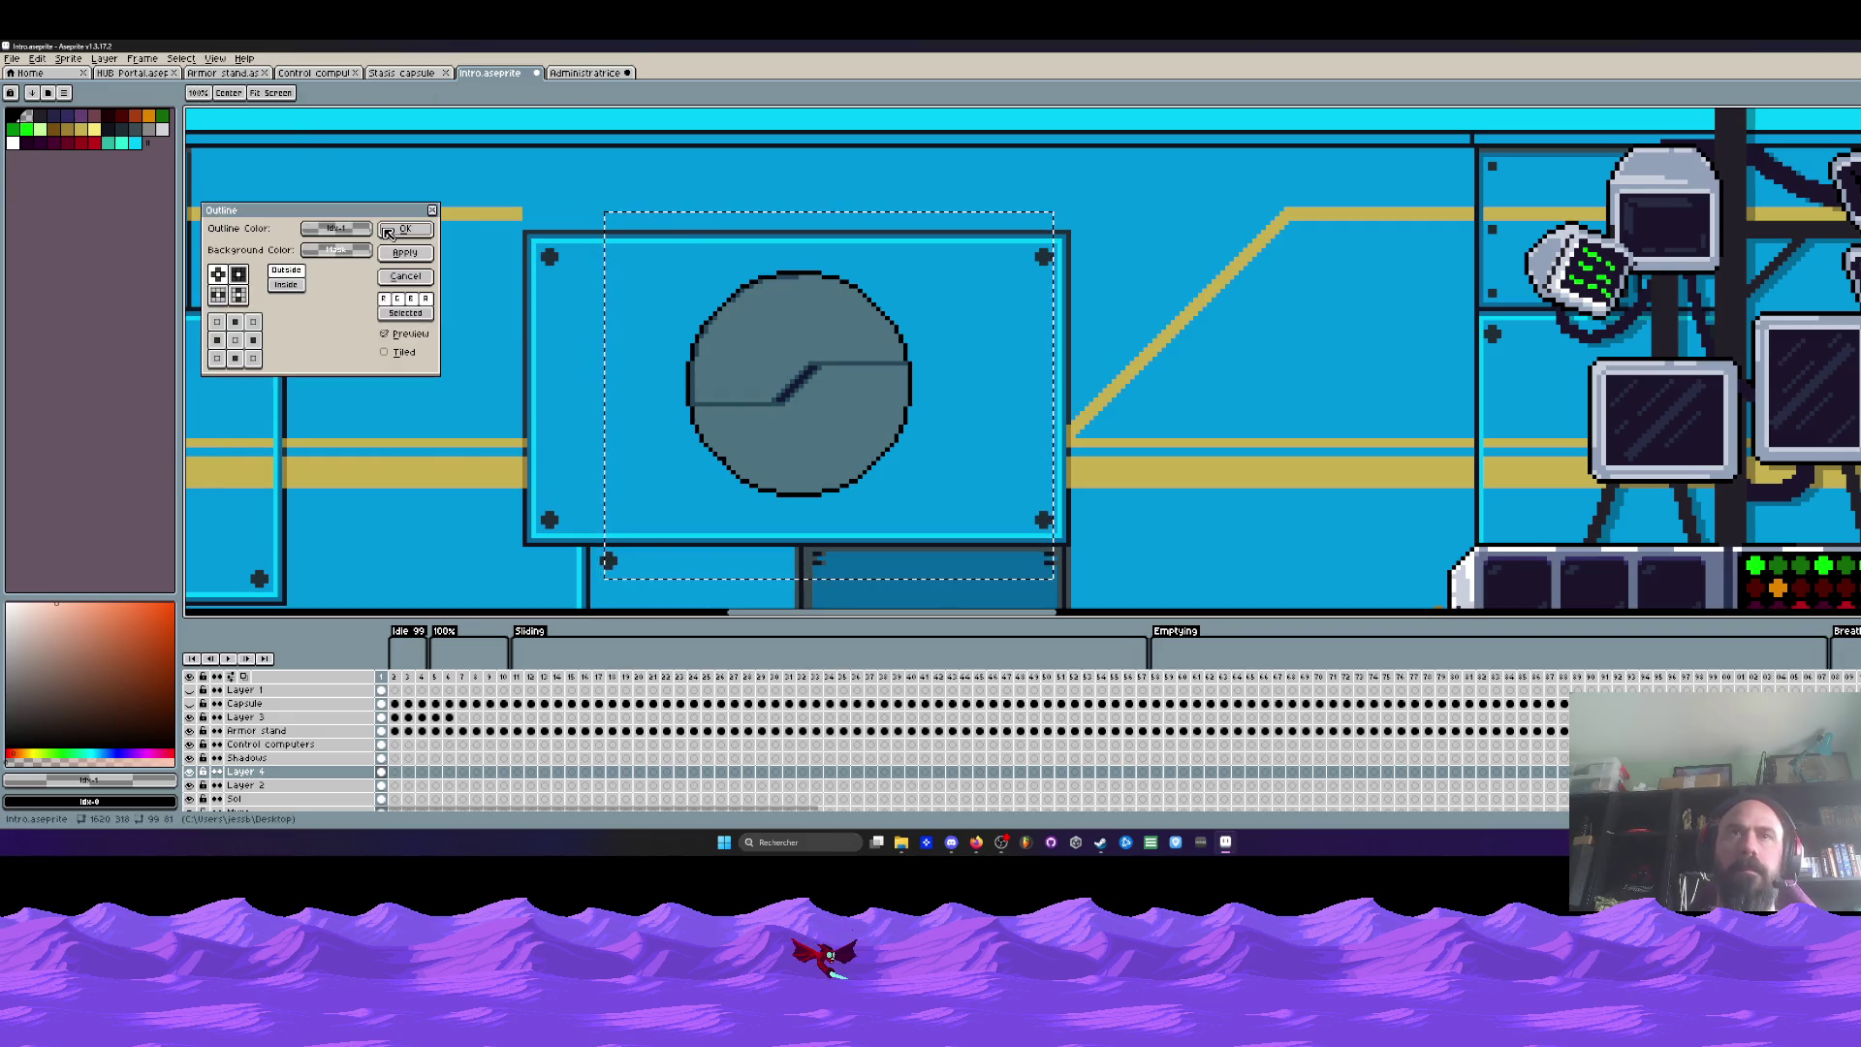
pyautogui.click(337, 227)
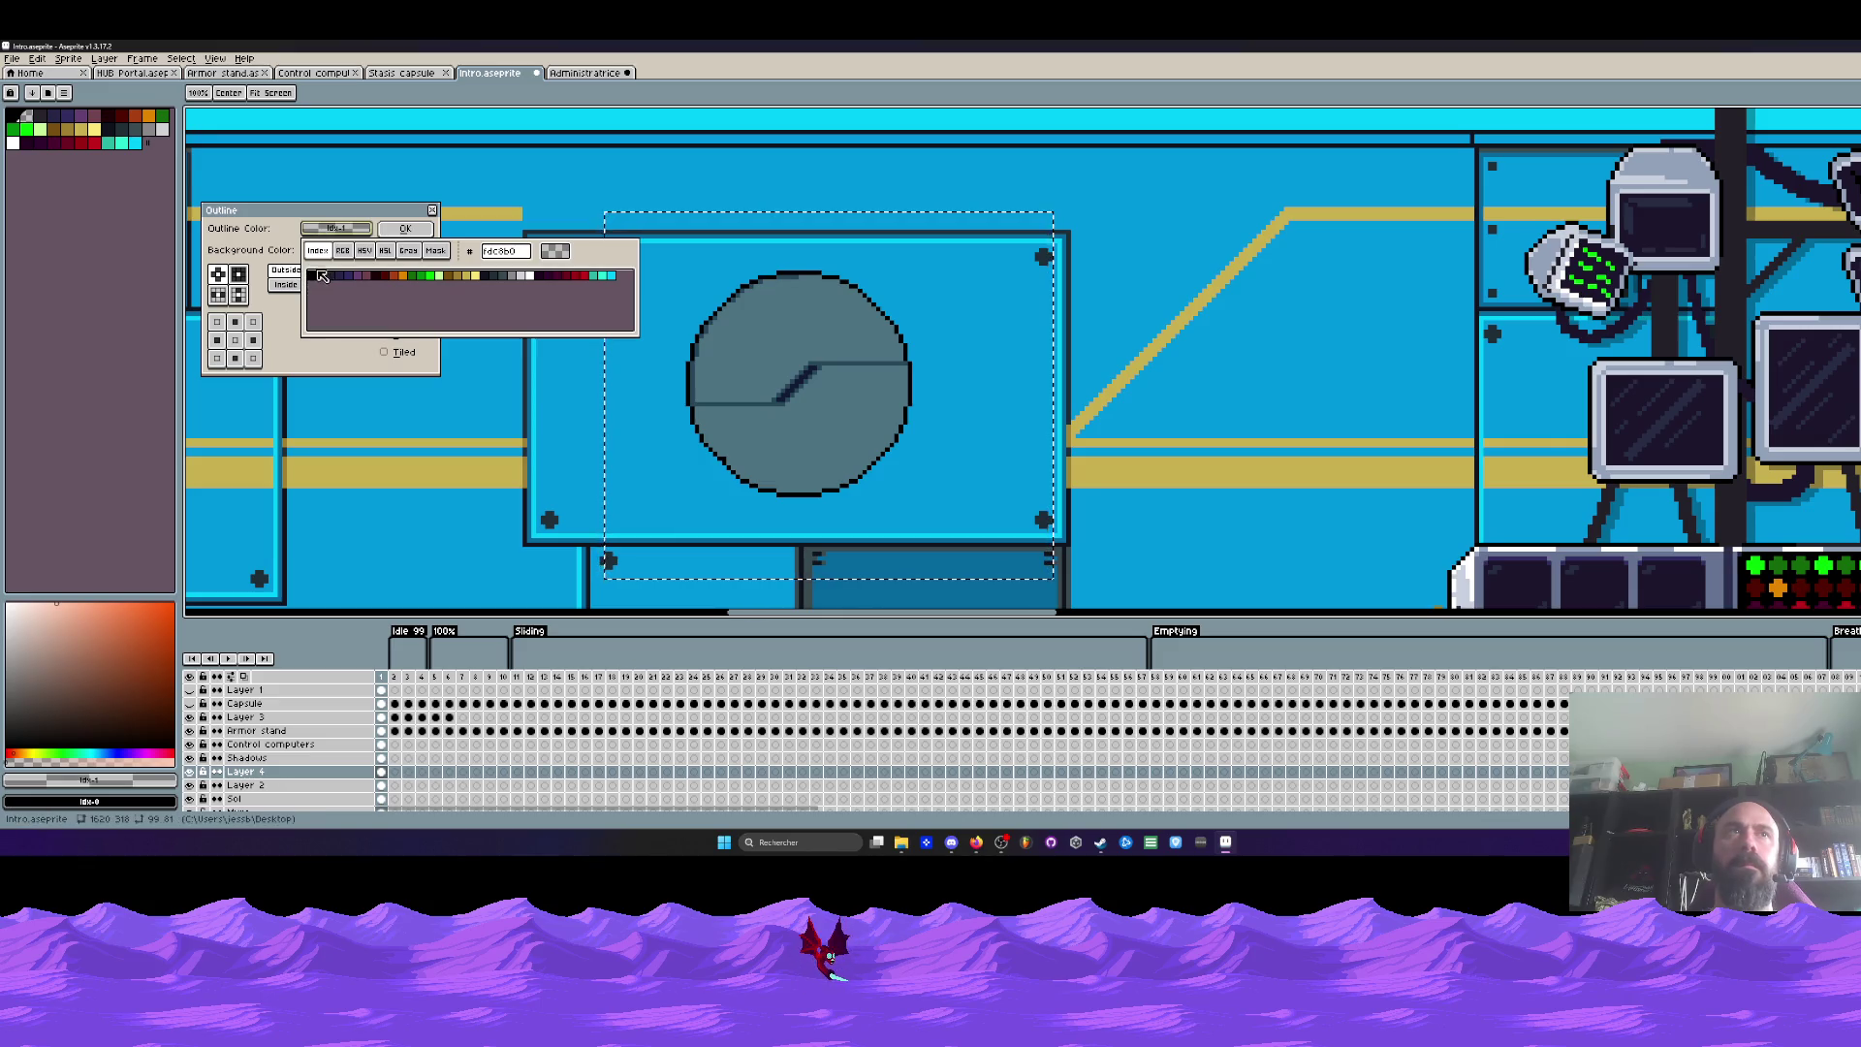
pyautogui.click(315, 276)
pyautogui.click(315, 276)
pyautogui.scroll(-3, 1040, 336)
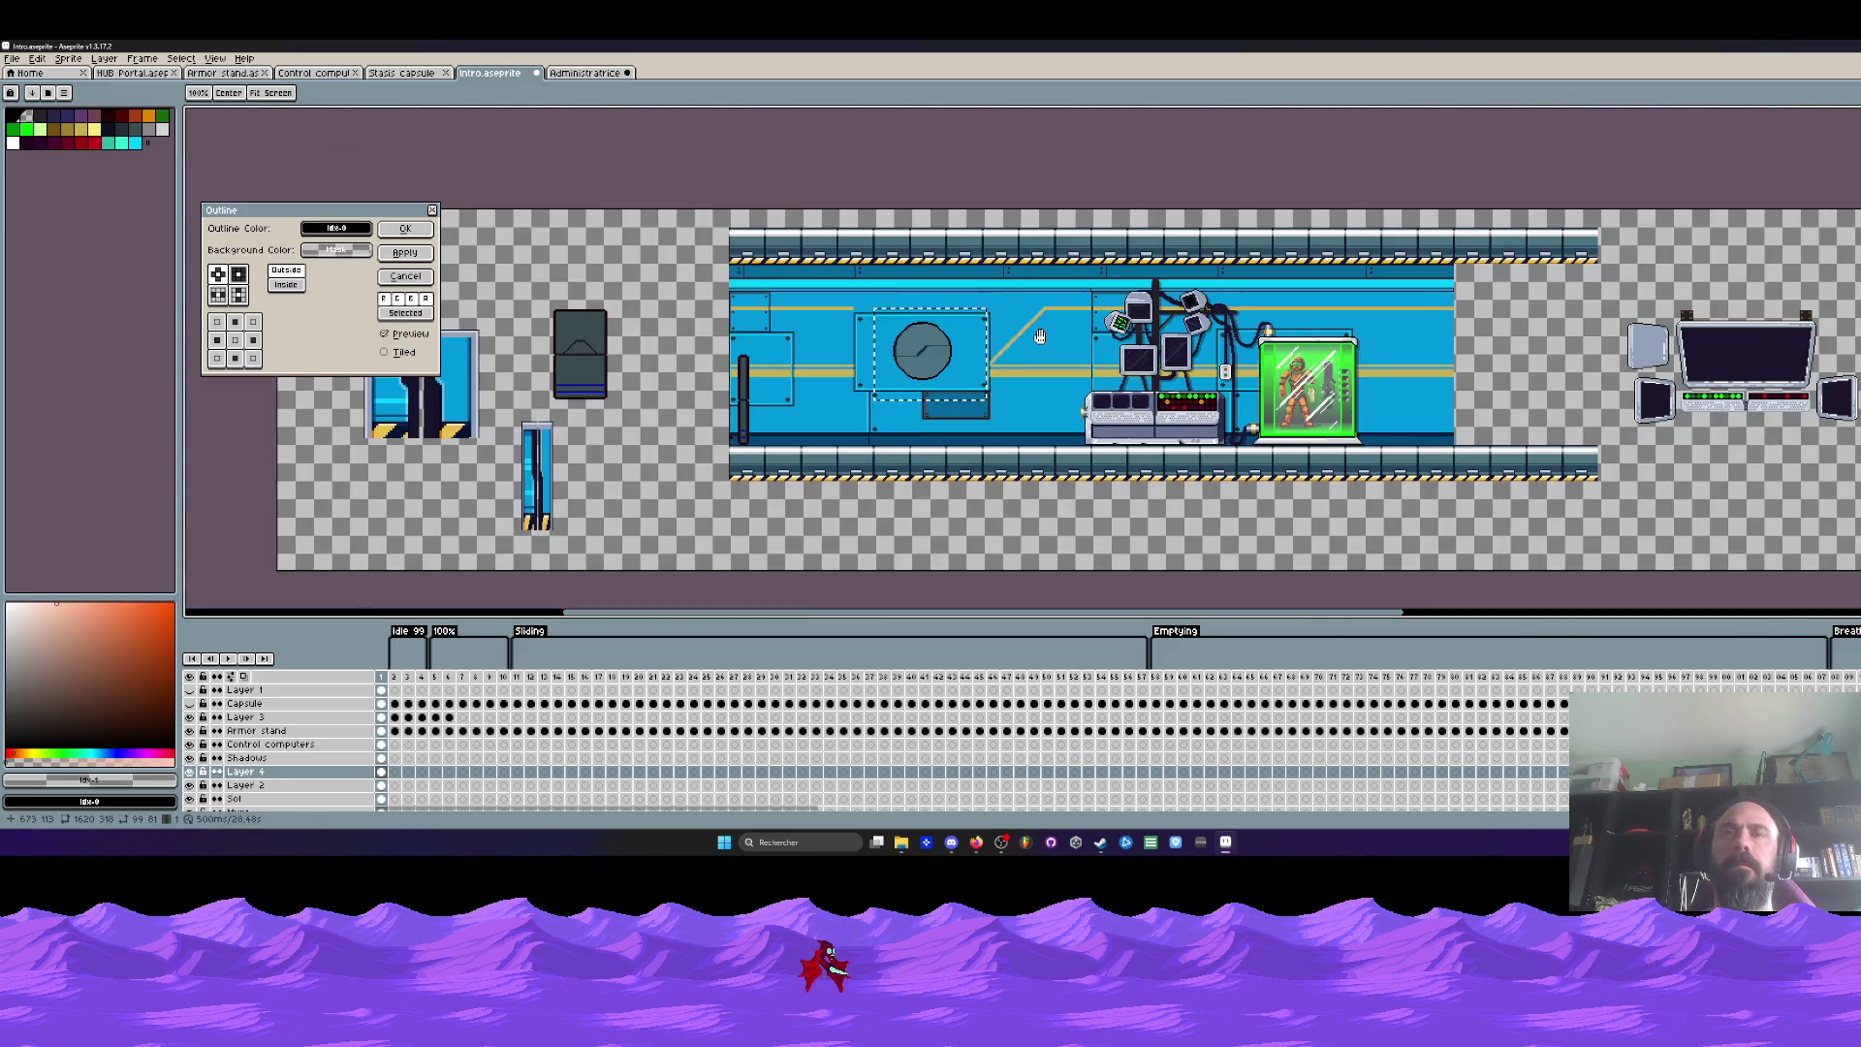
pyautogui.scroll(2, 970, 347)
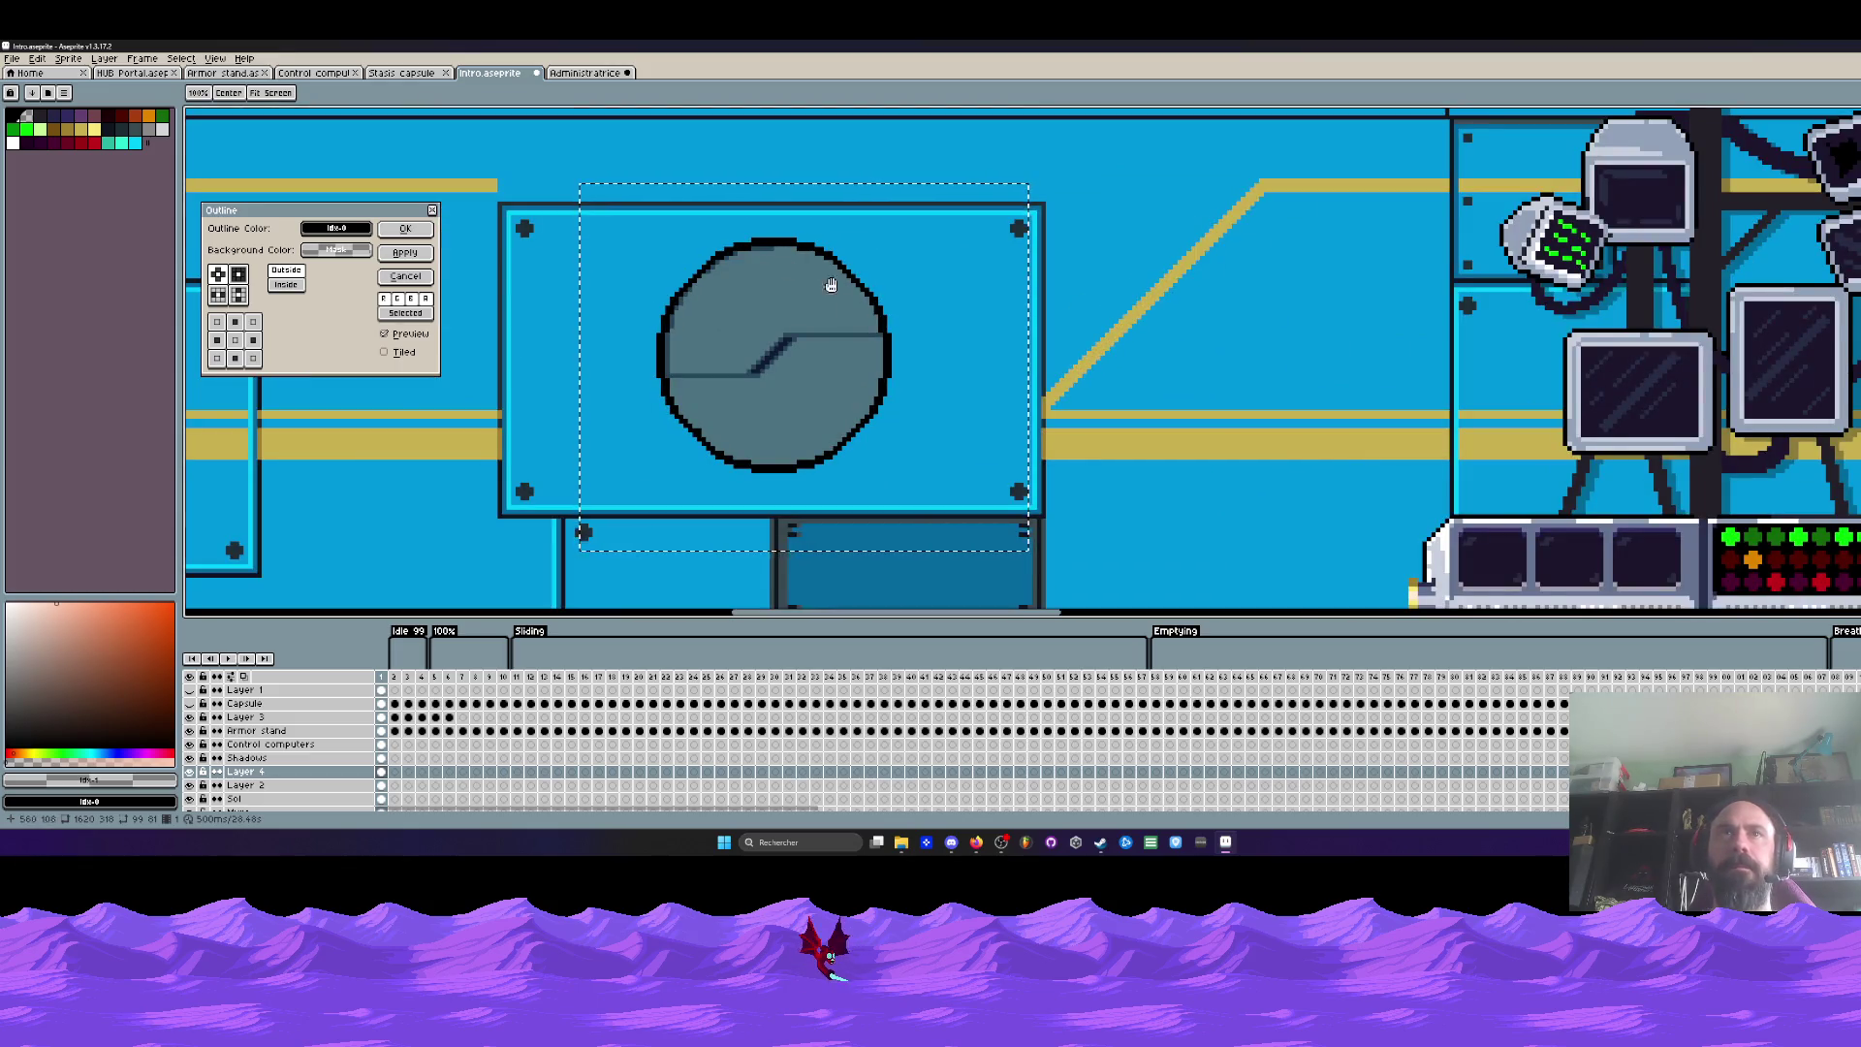
pyautogui.scroll(-1, 840, 341)
pyautogui.click(405, 227)
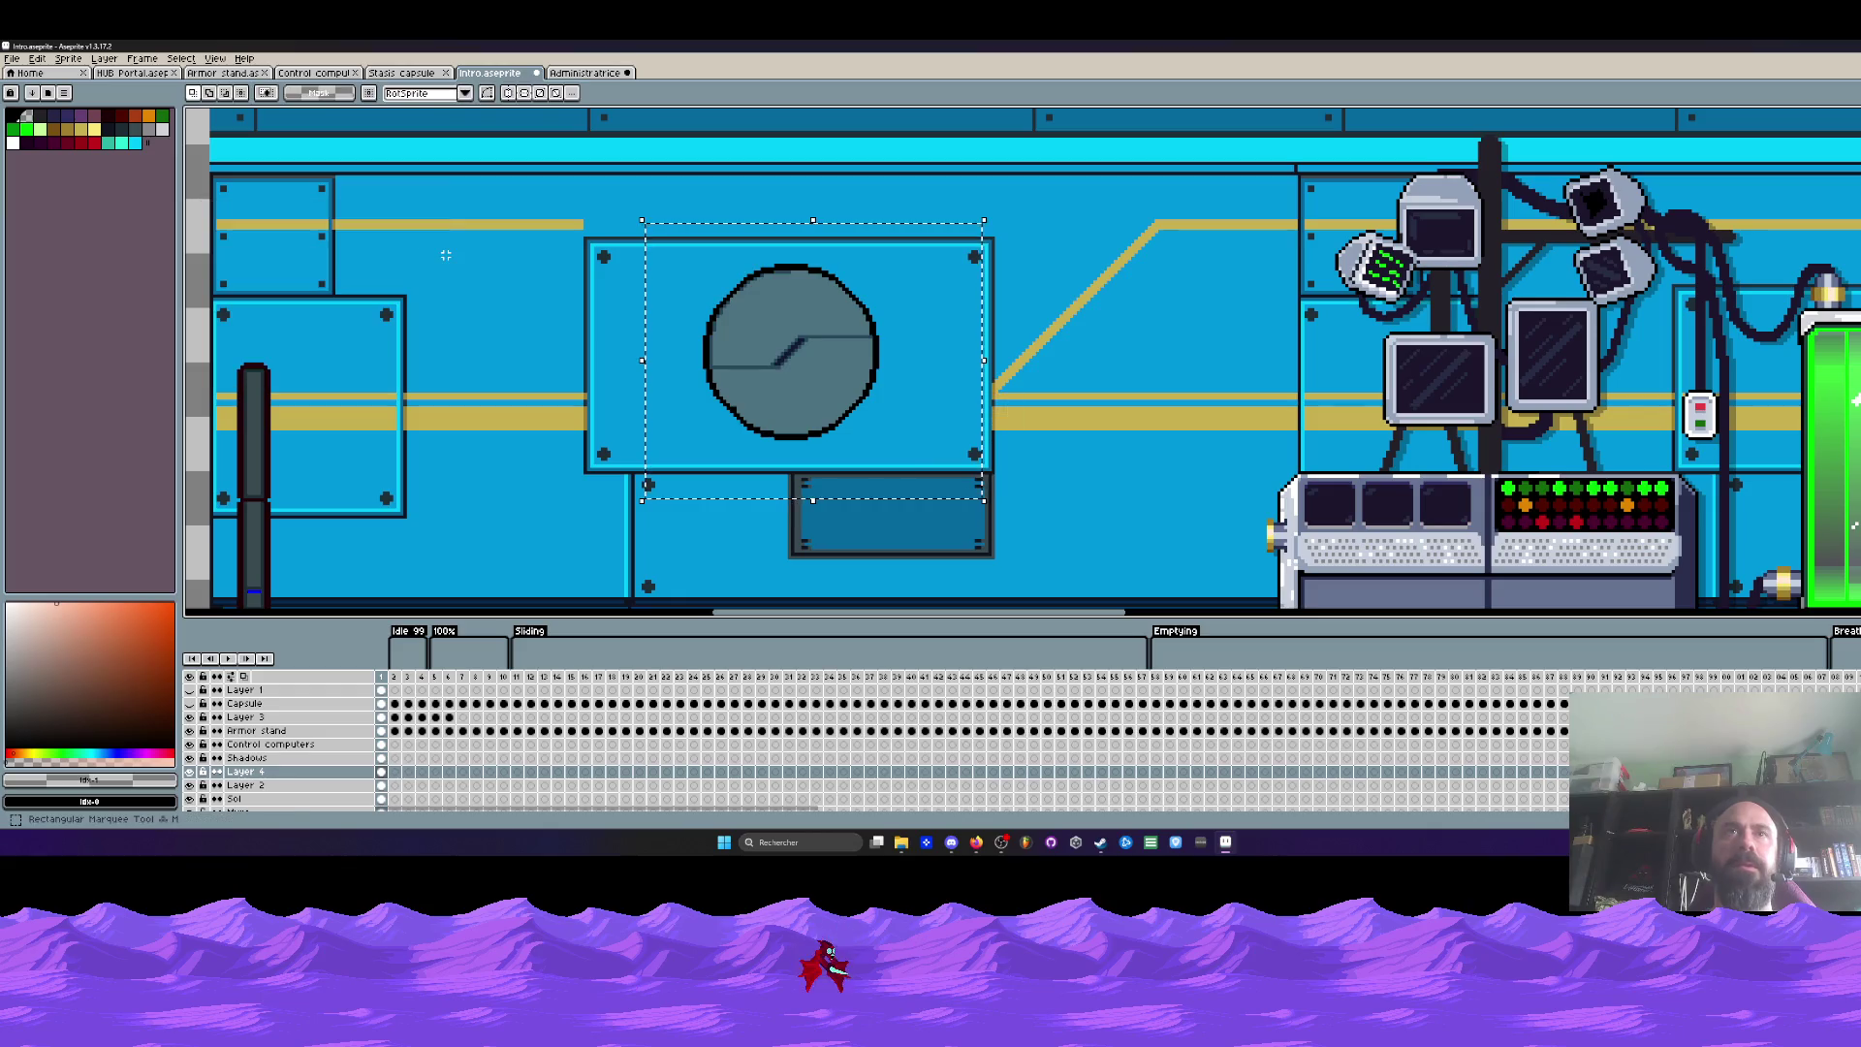
# Step: Try a second outline with a dark palette colour, then cancel it
pyautogui.hotkey('shift', 'o')
pyautogui.click(336, 250)
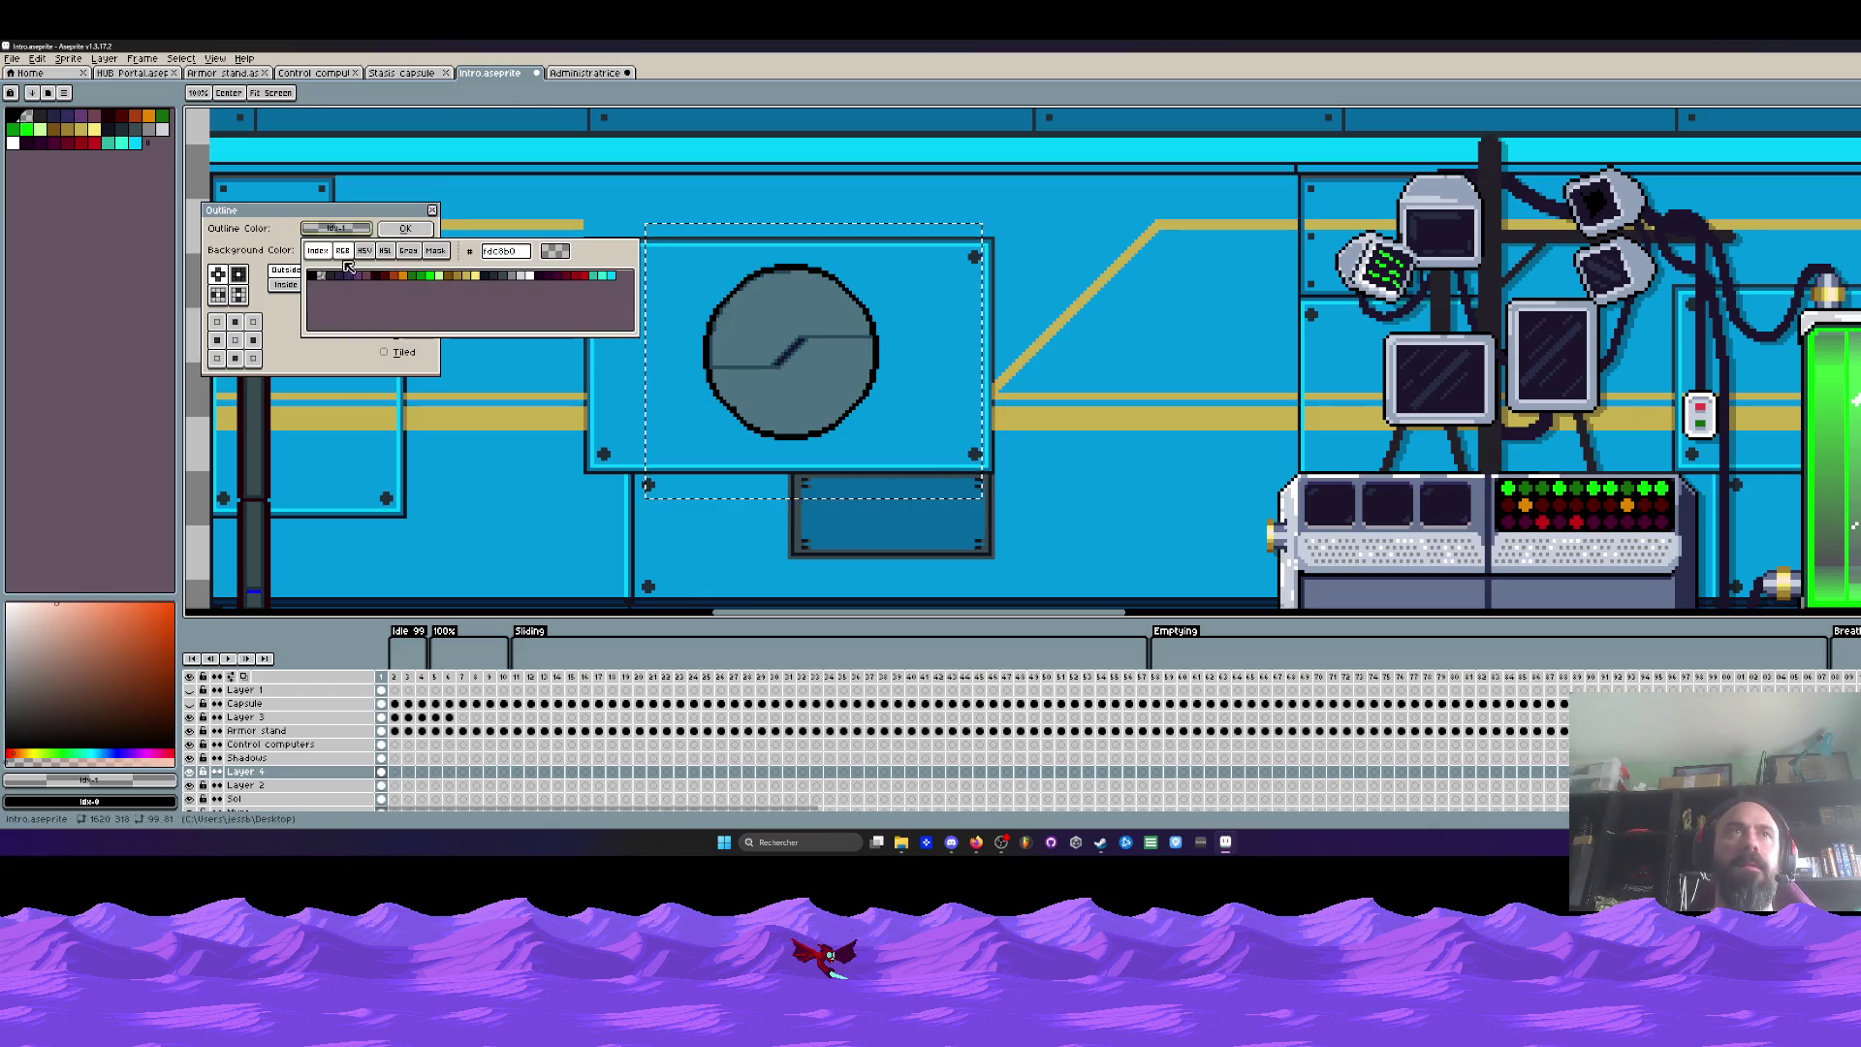
pyautogui.click(315, 279)
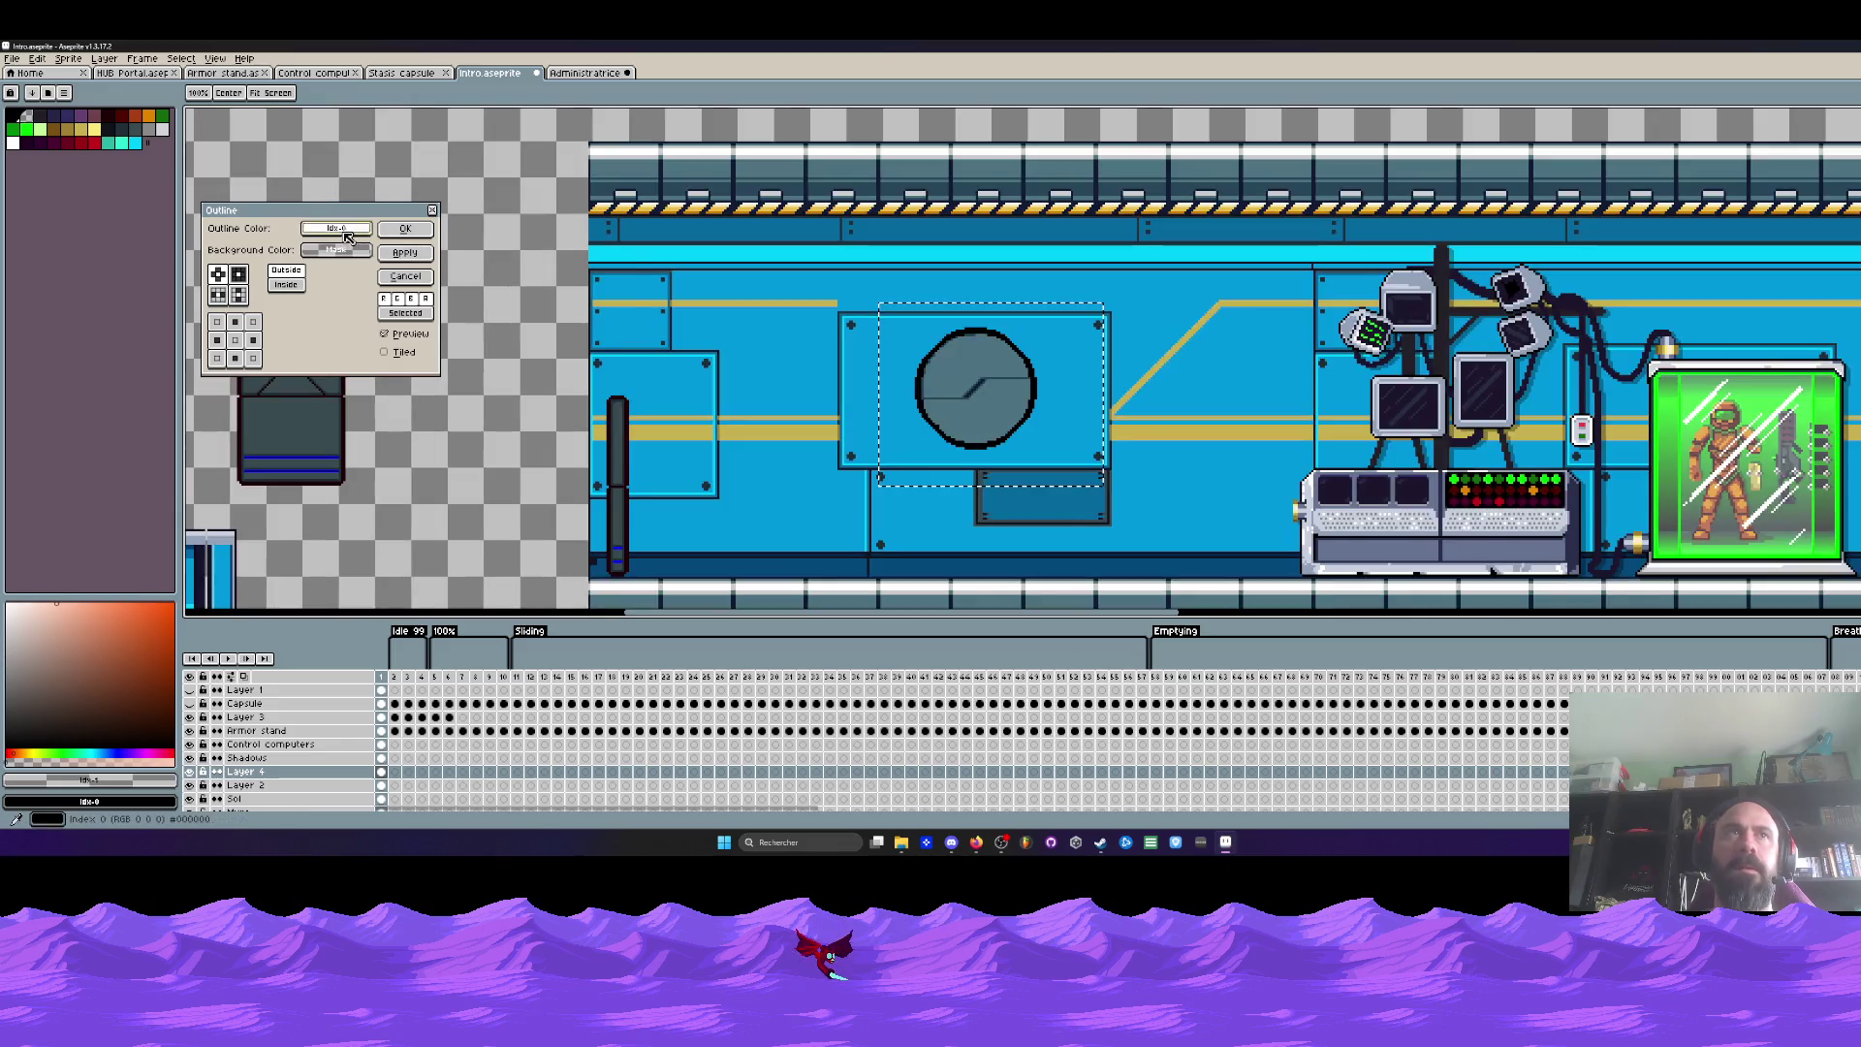
pyautogui.click(347, 237)
pyautogui.click(501, 276)
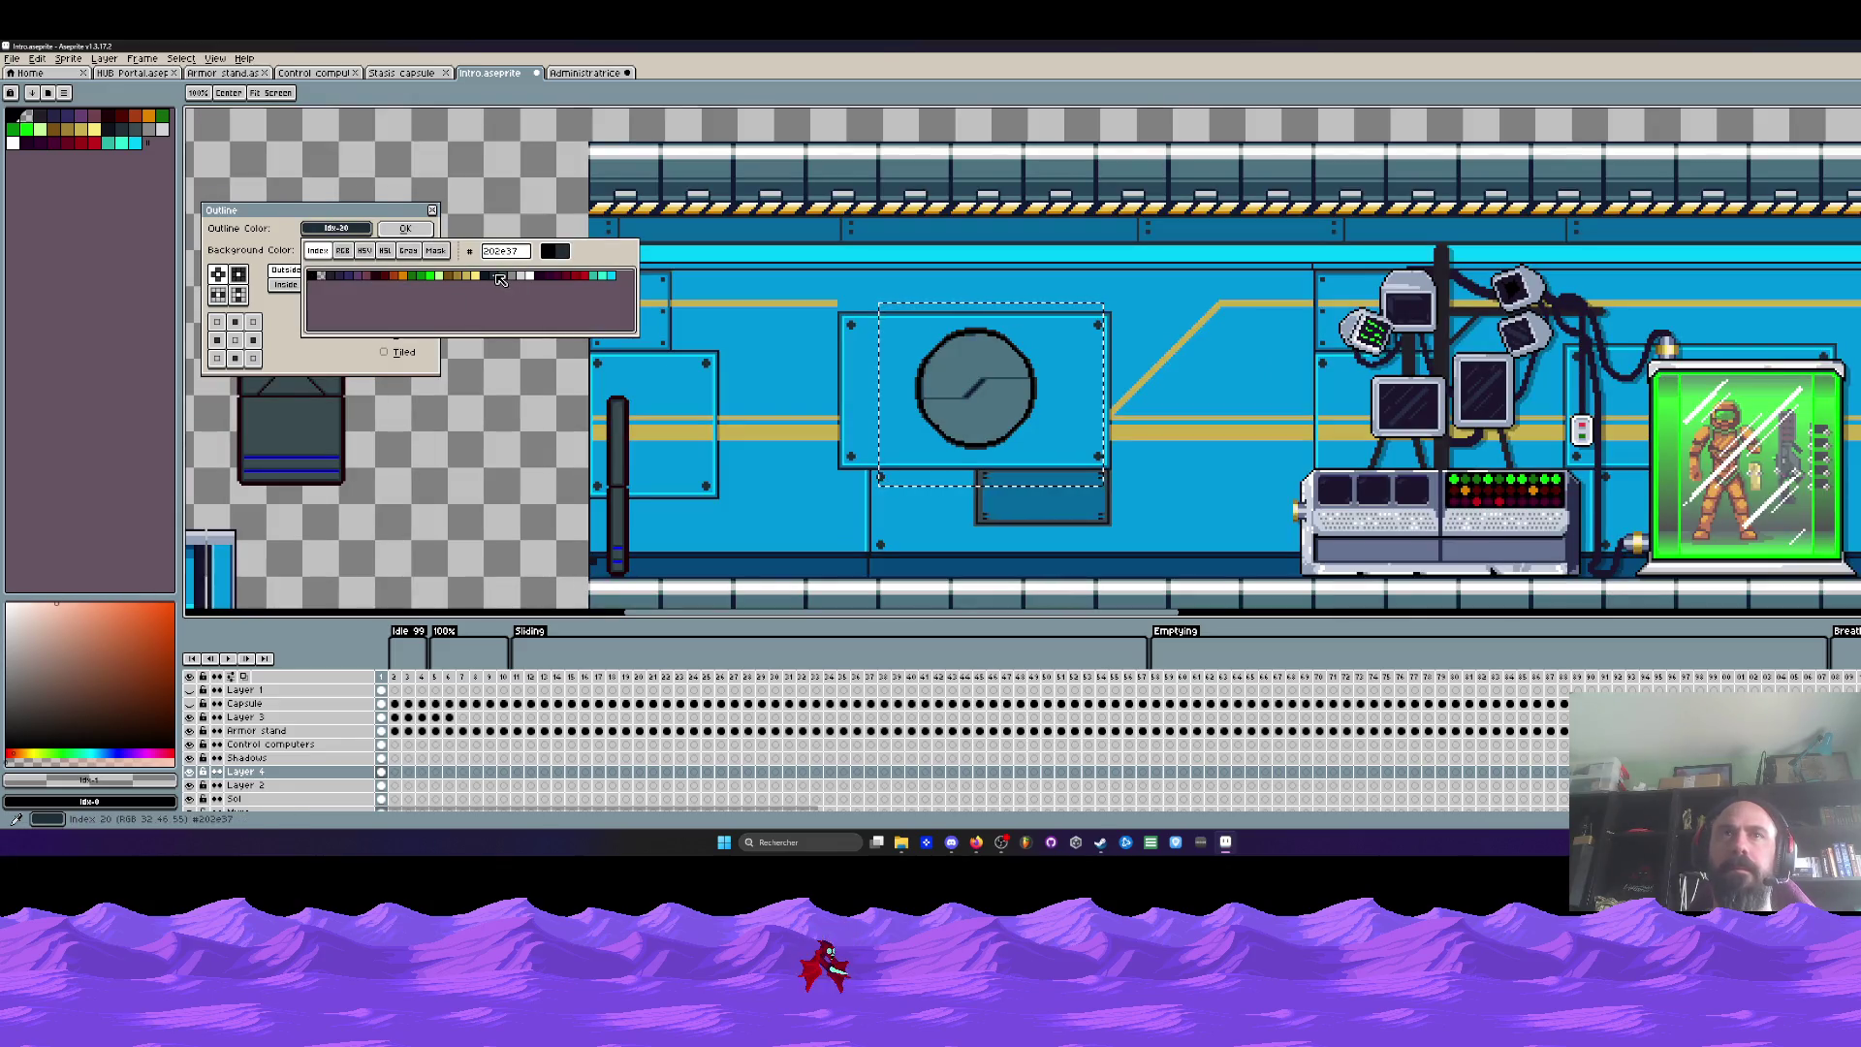
pyautogui.press('Escape')
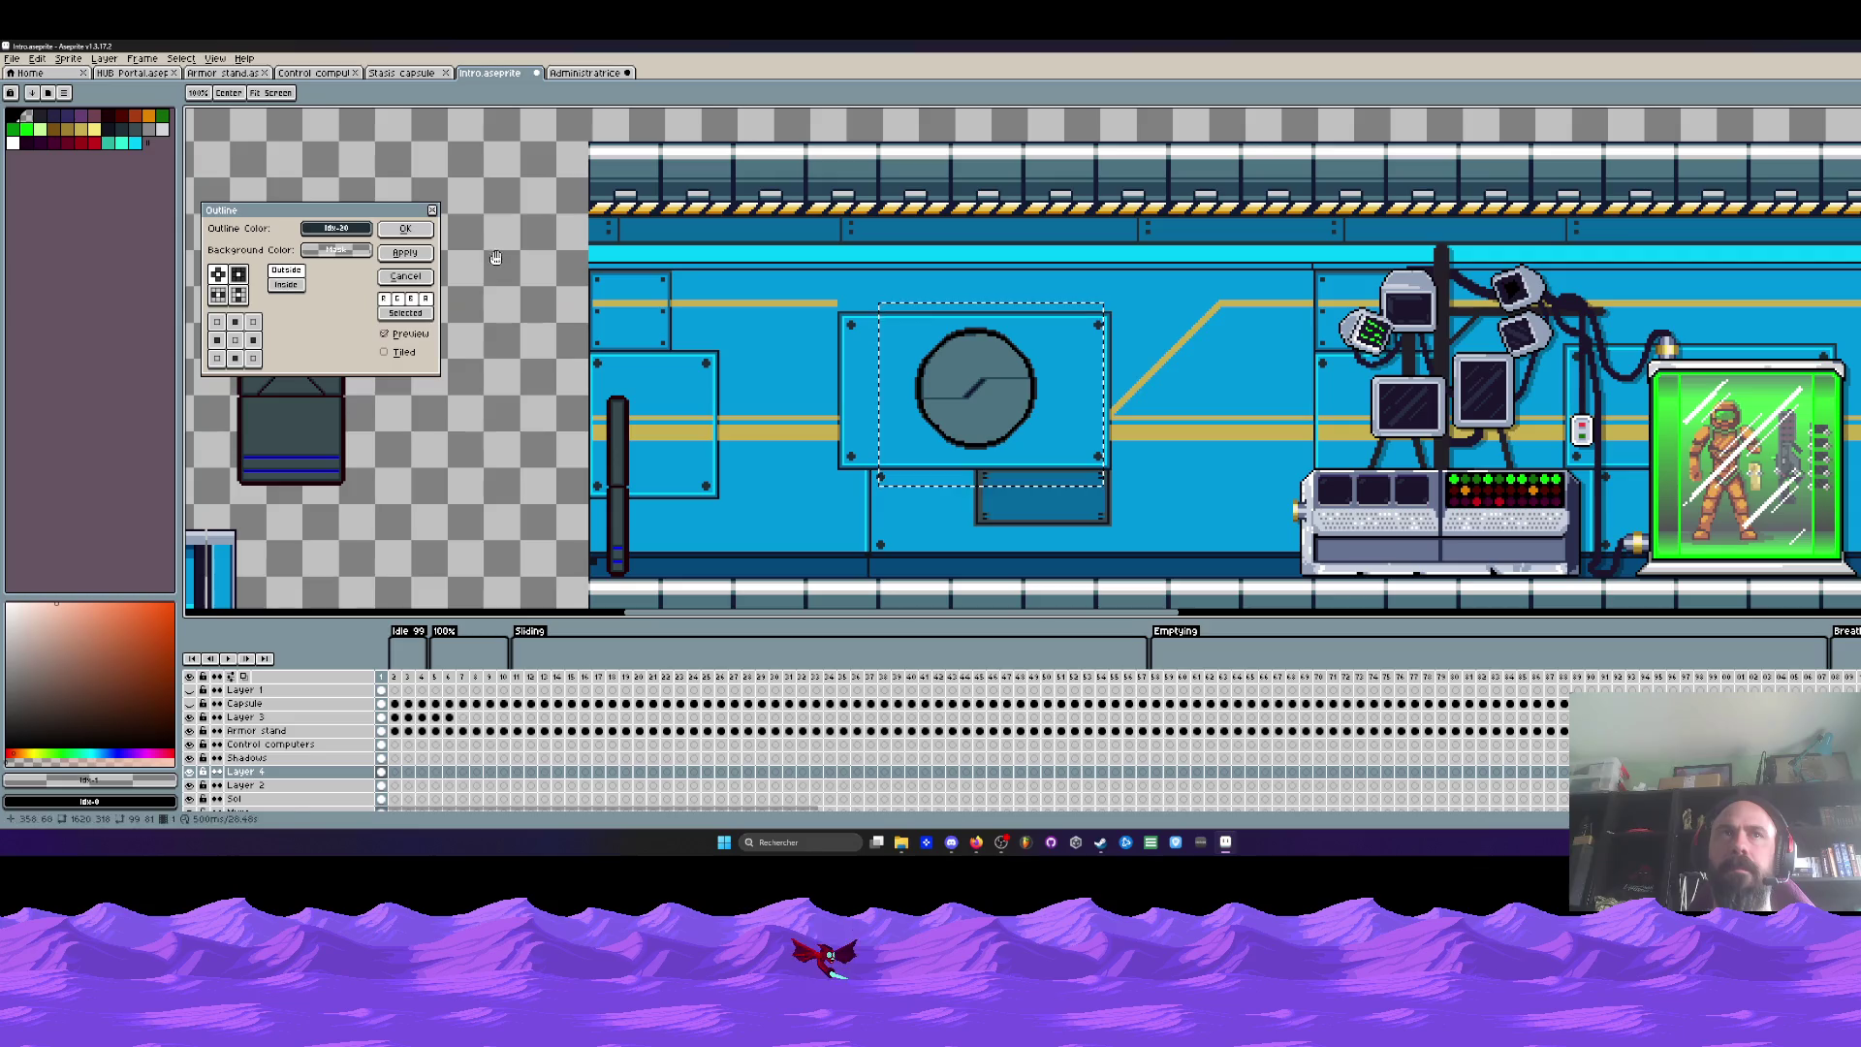
pyautogui.click(415, 278)
pyautogui.scroll(2, 1005, 342)
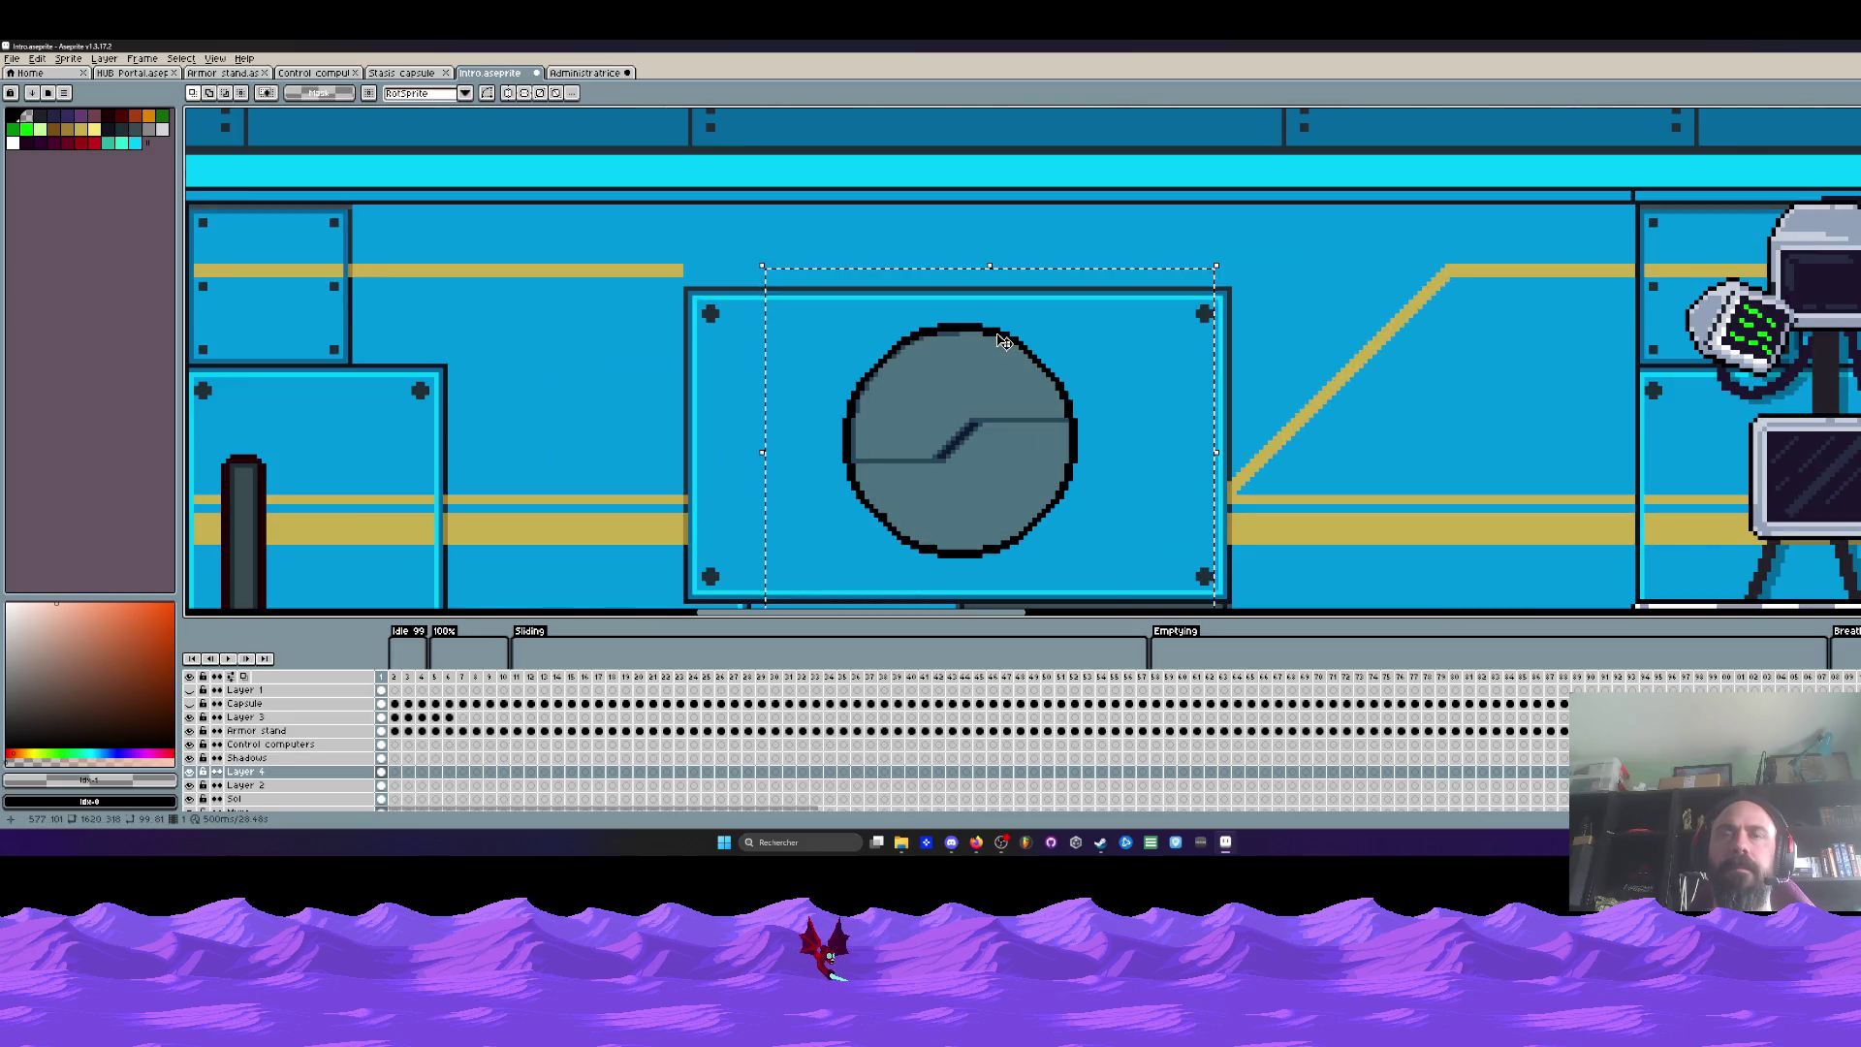
# Step: Sample the porthole's dark blue-grey colour and switch to the Magic Wand
pyautogui.scroll(1, 1004, 341)
pyautogui.press('i')
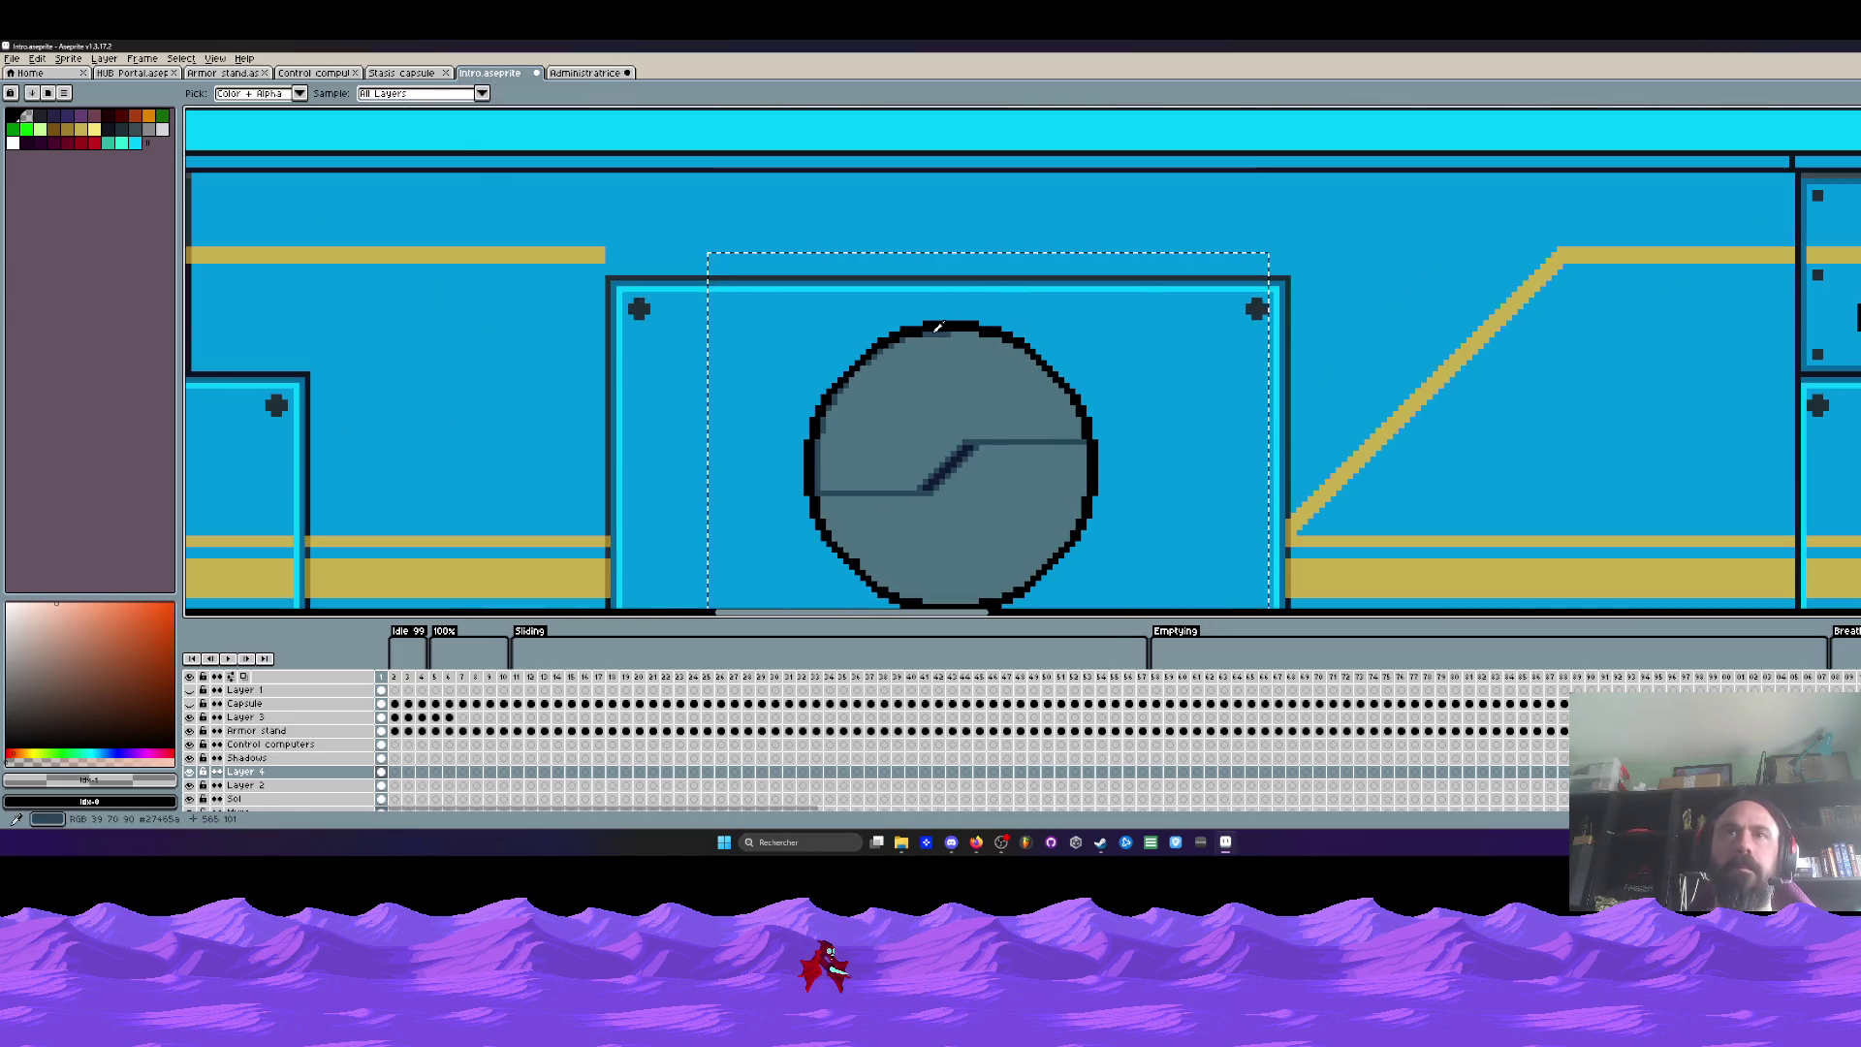
pyautogui.click(938, 328)
pyautogui.press('w')
pyautogui.scroll(-3, 1013, 357)
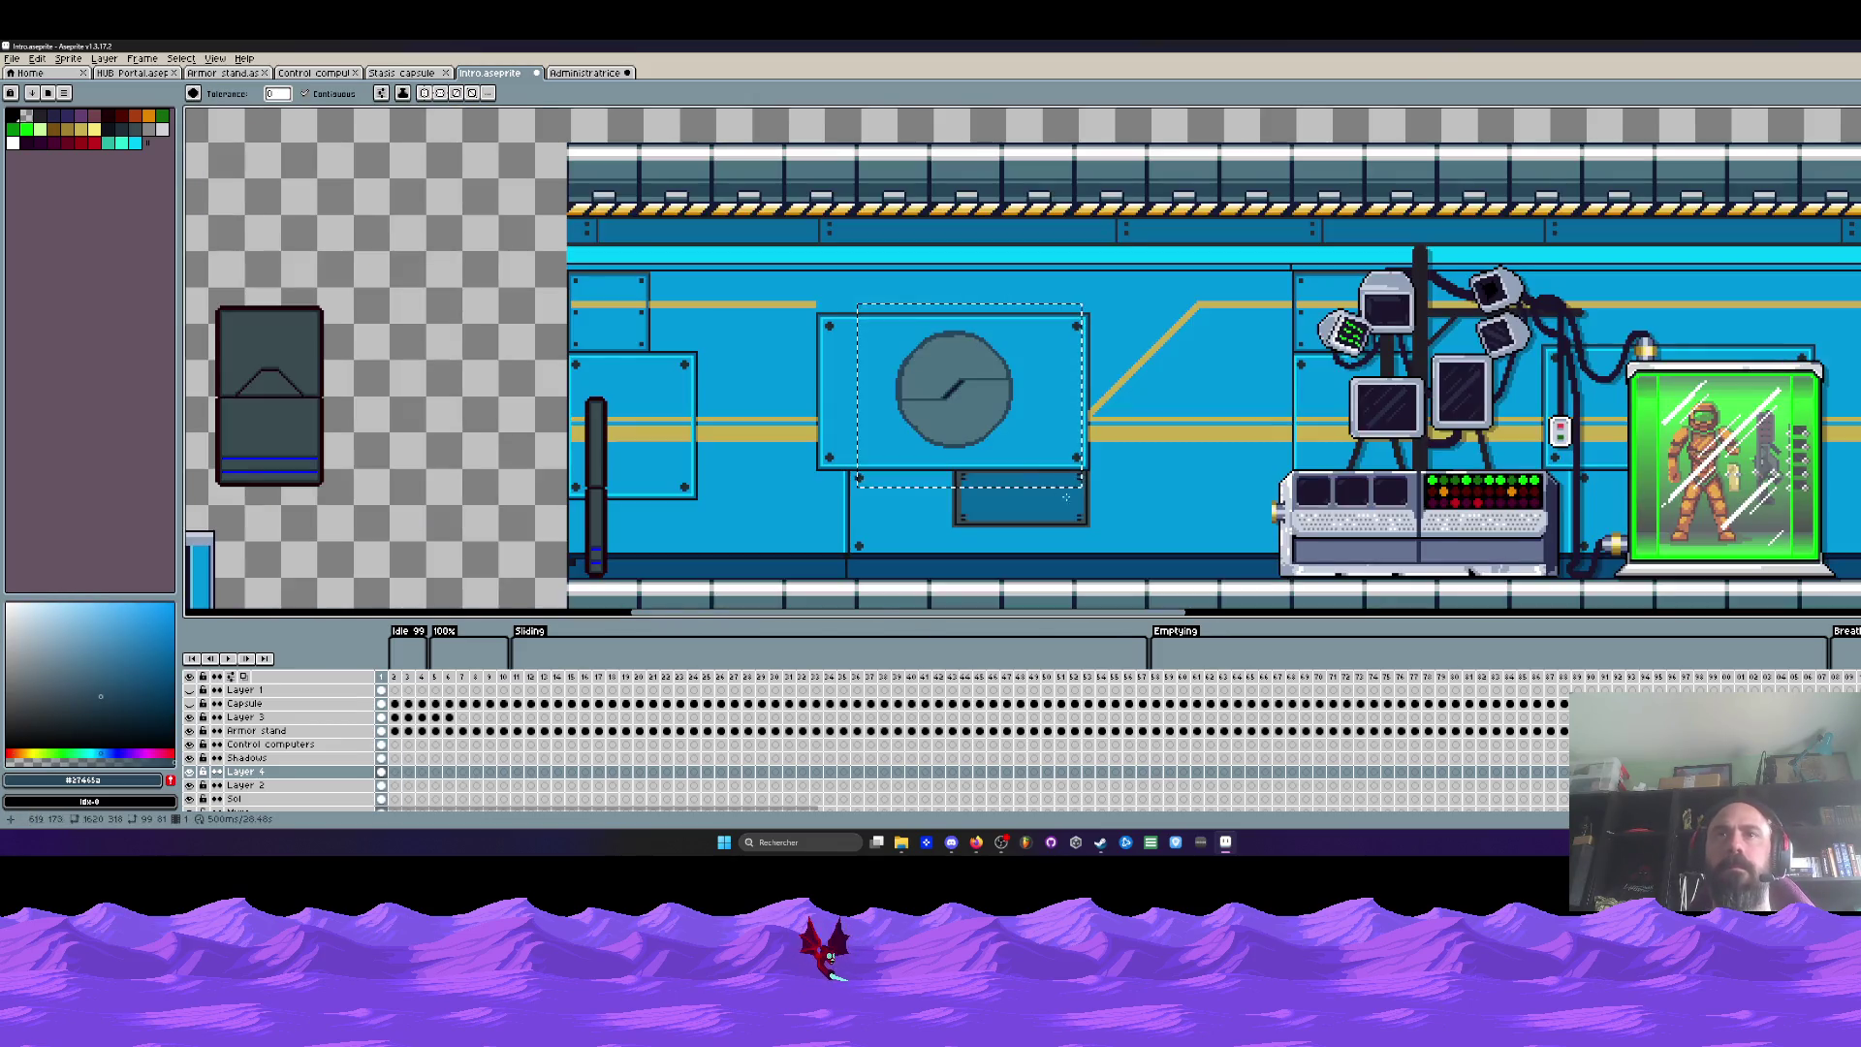
# Step: Preview a black outline with transparent background on the gauge, then discard it
pyautogui.hotkey('shift', 'o')
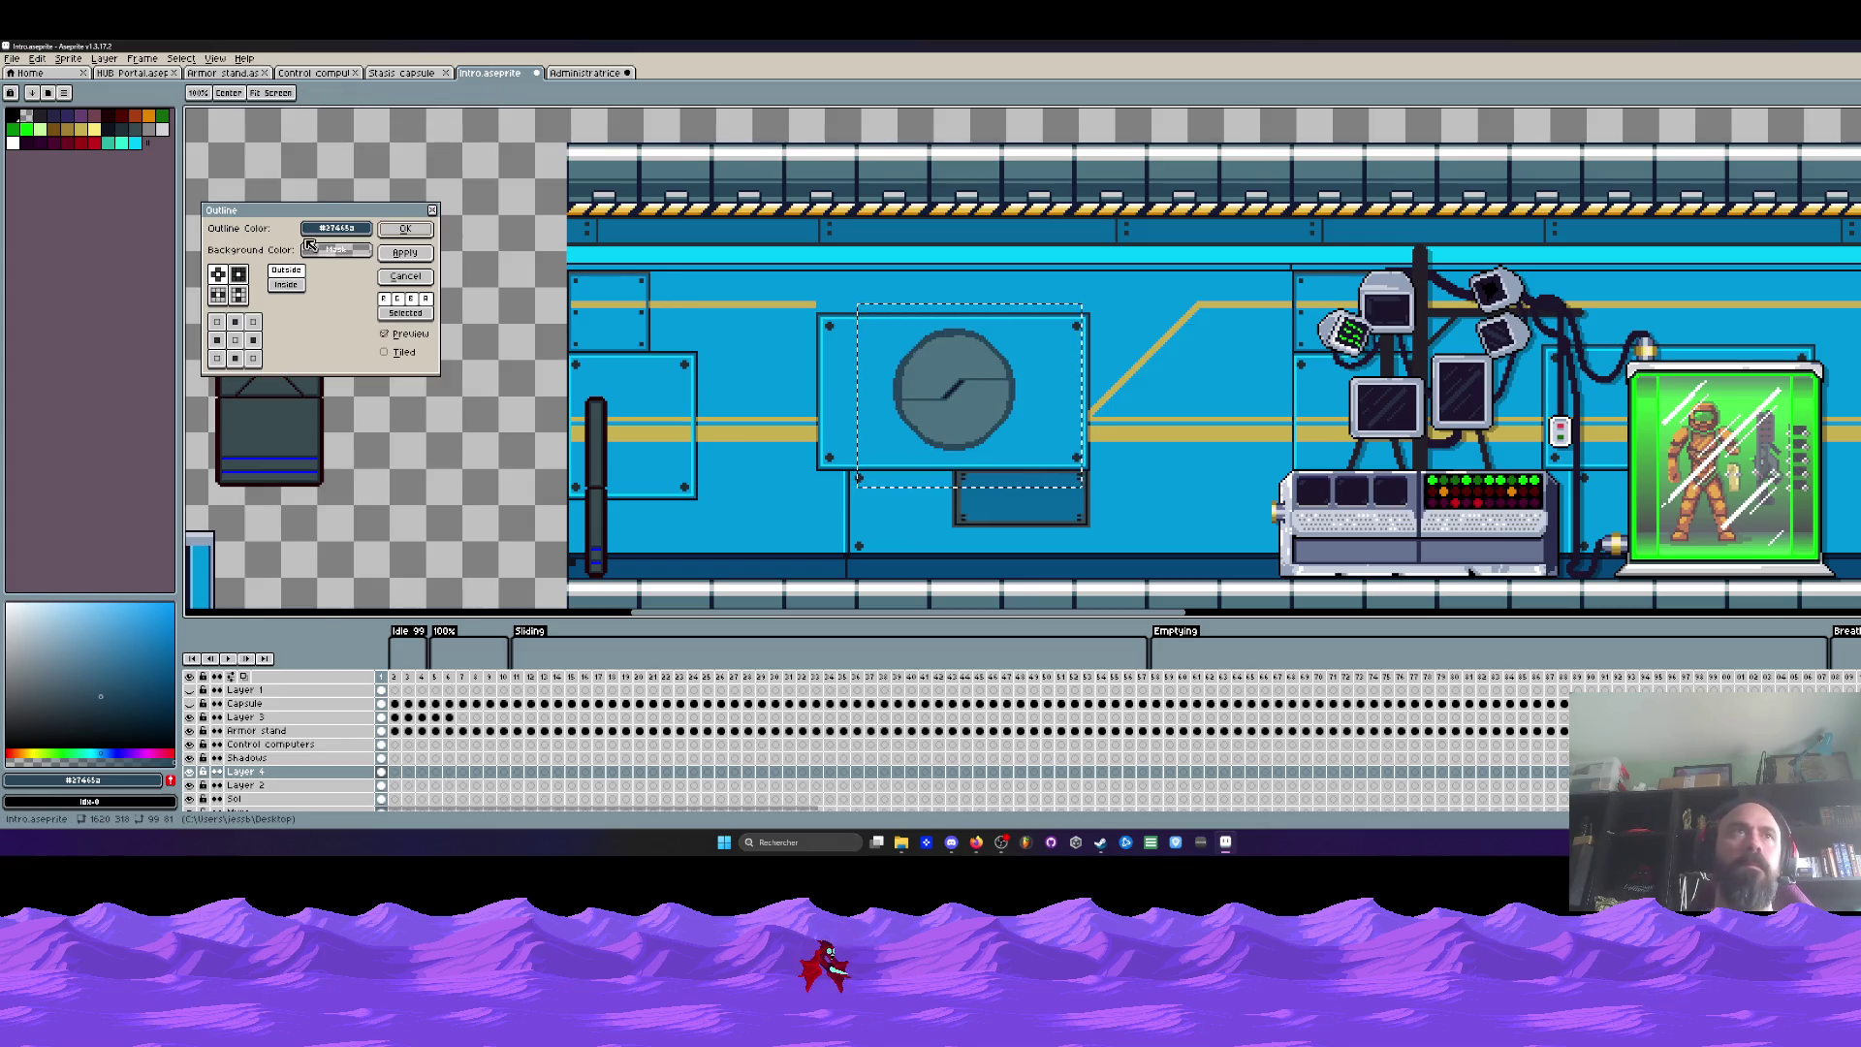
pyautogui.click(320, 230)
pyautogui.click(317, 251)
pyautogui.click(313, 276)
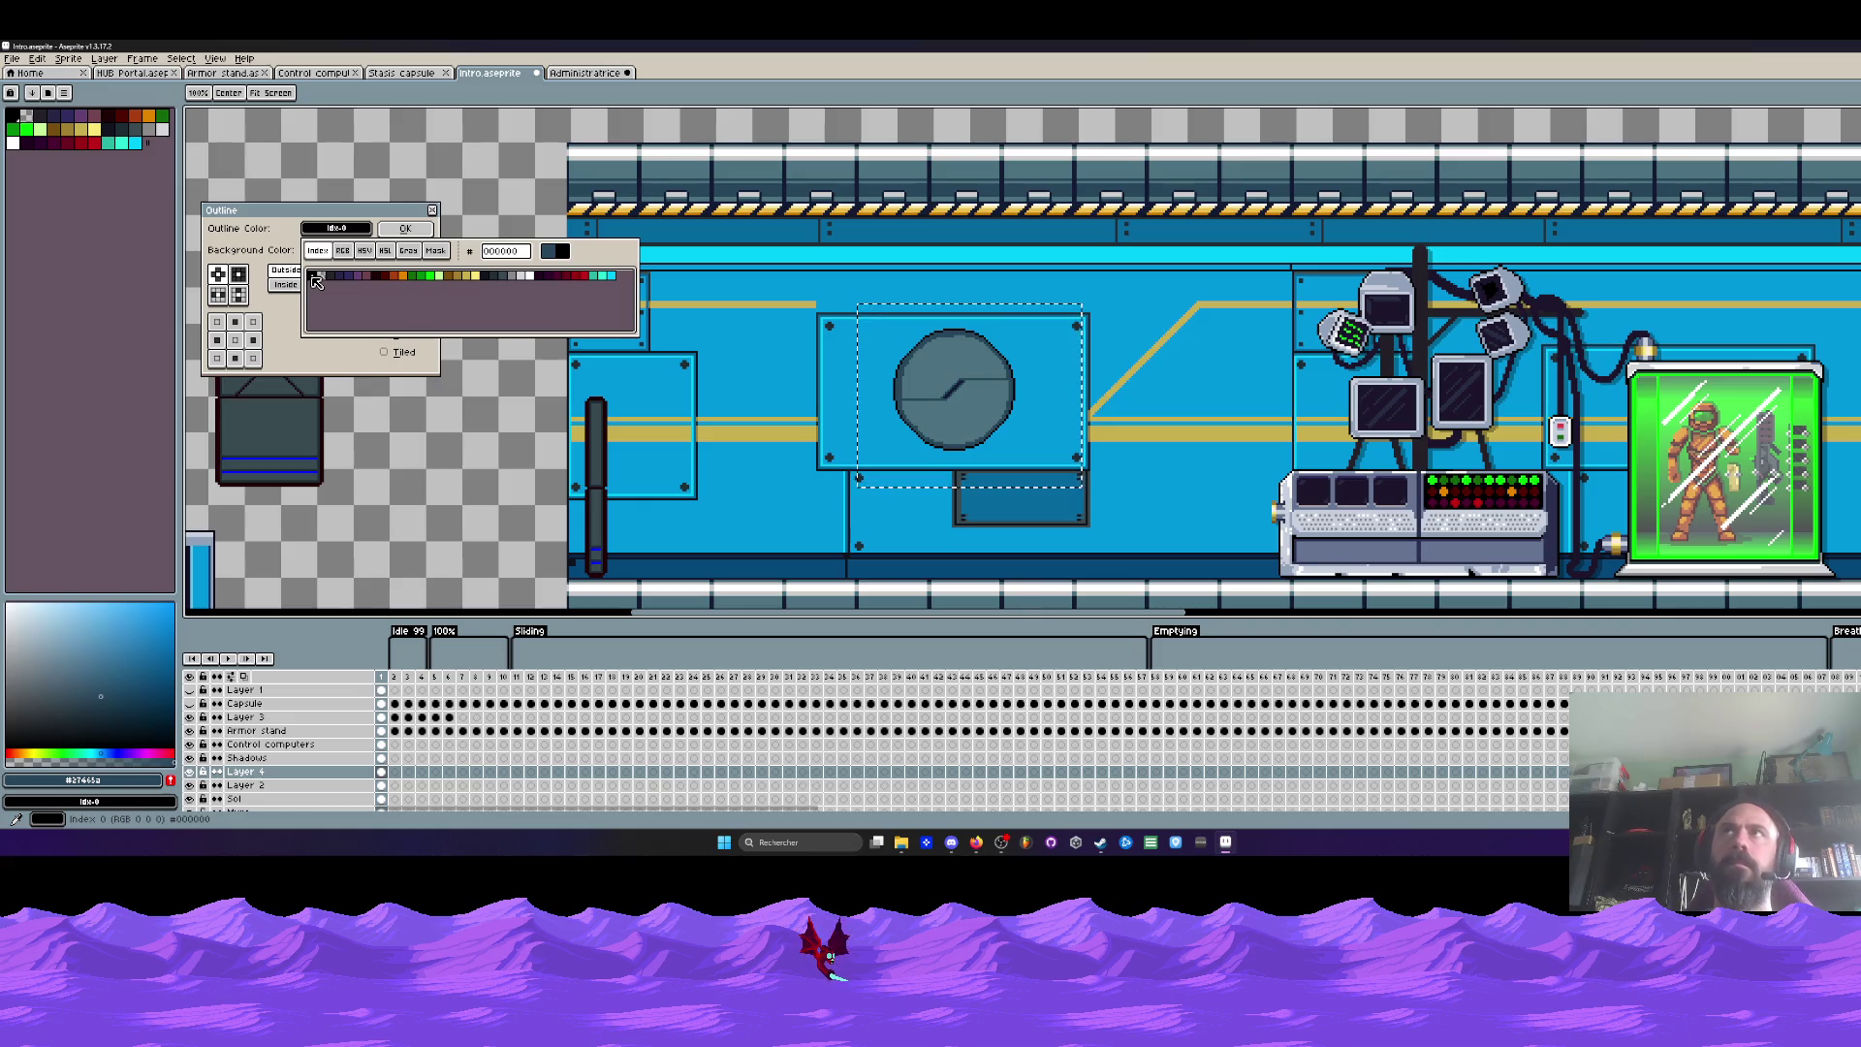
pyautogui.click(316, 279)
pyautogui.scroll(2, 936, 378)
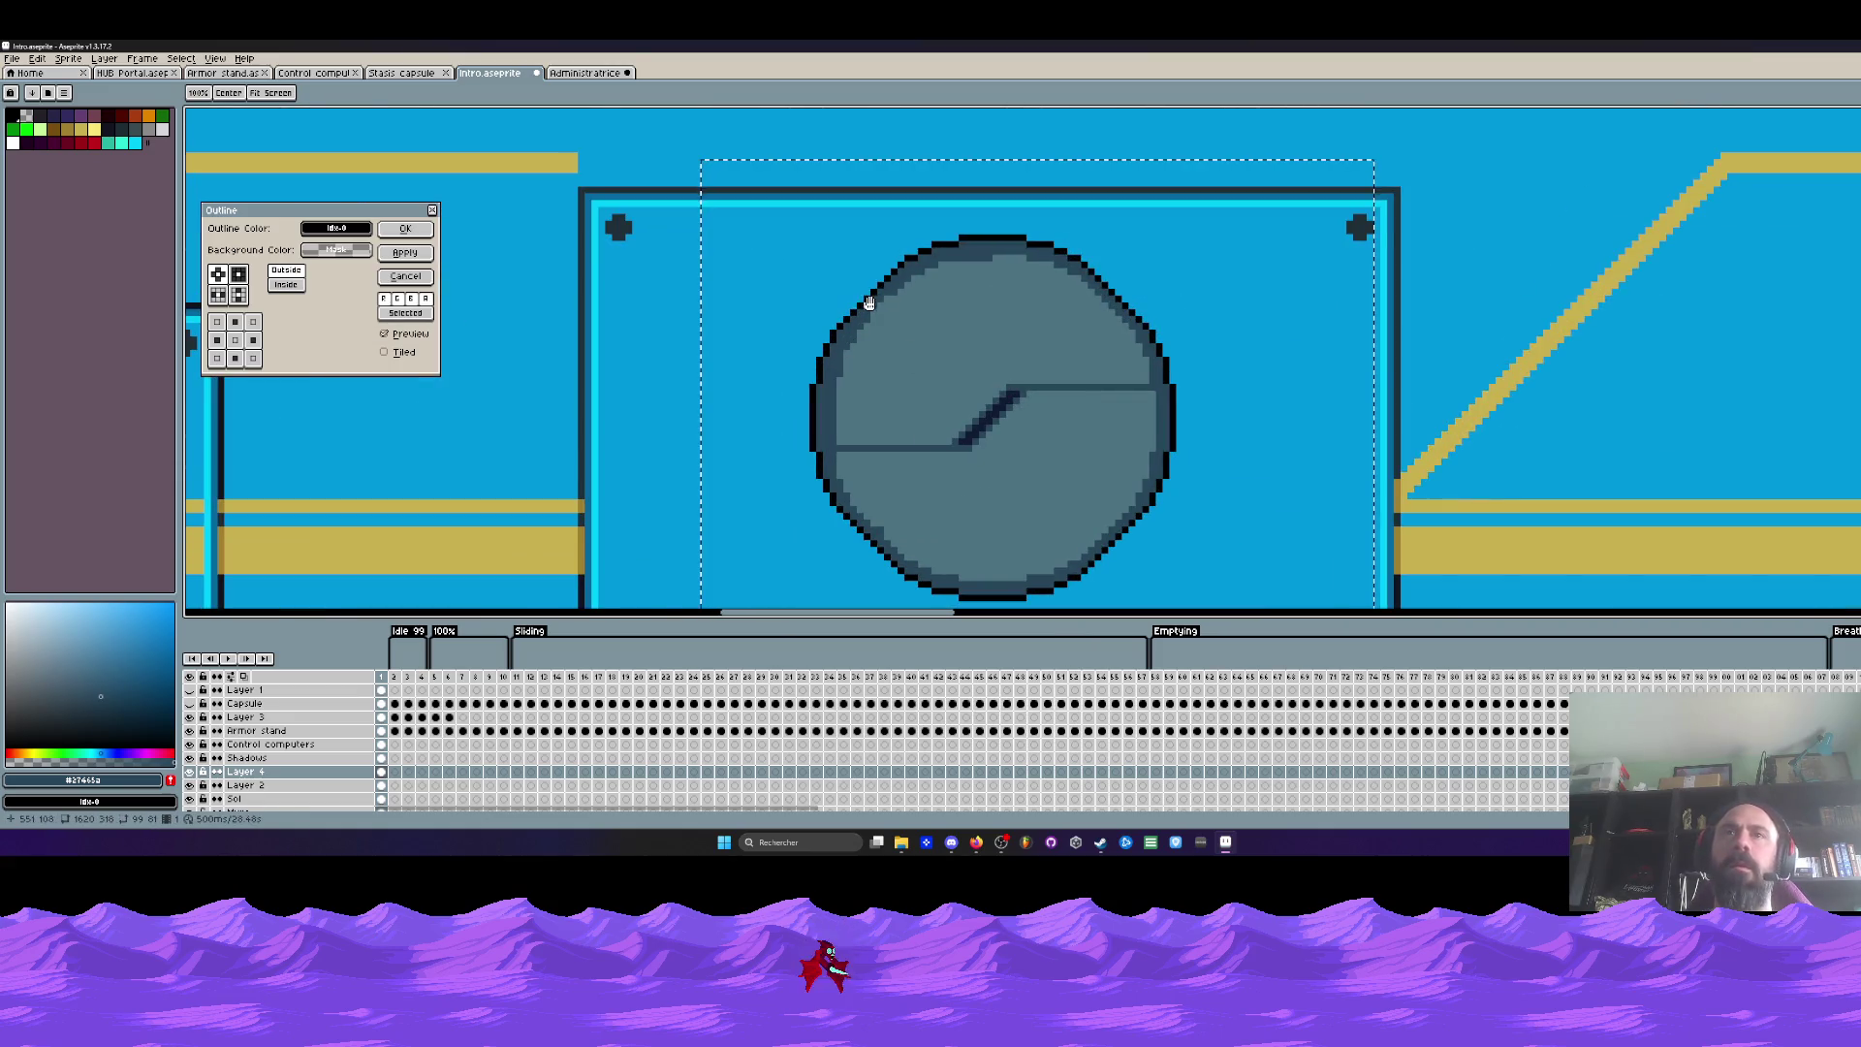
pyautogui.scroll(-1, 877, 320)
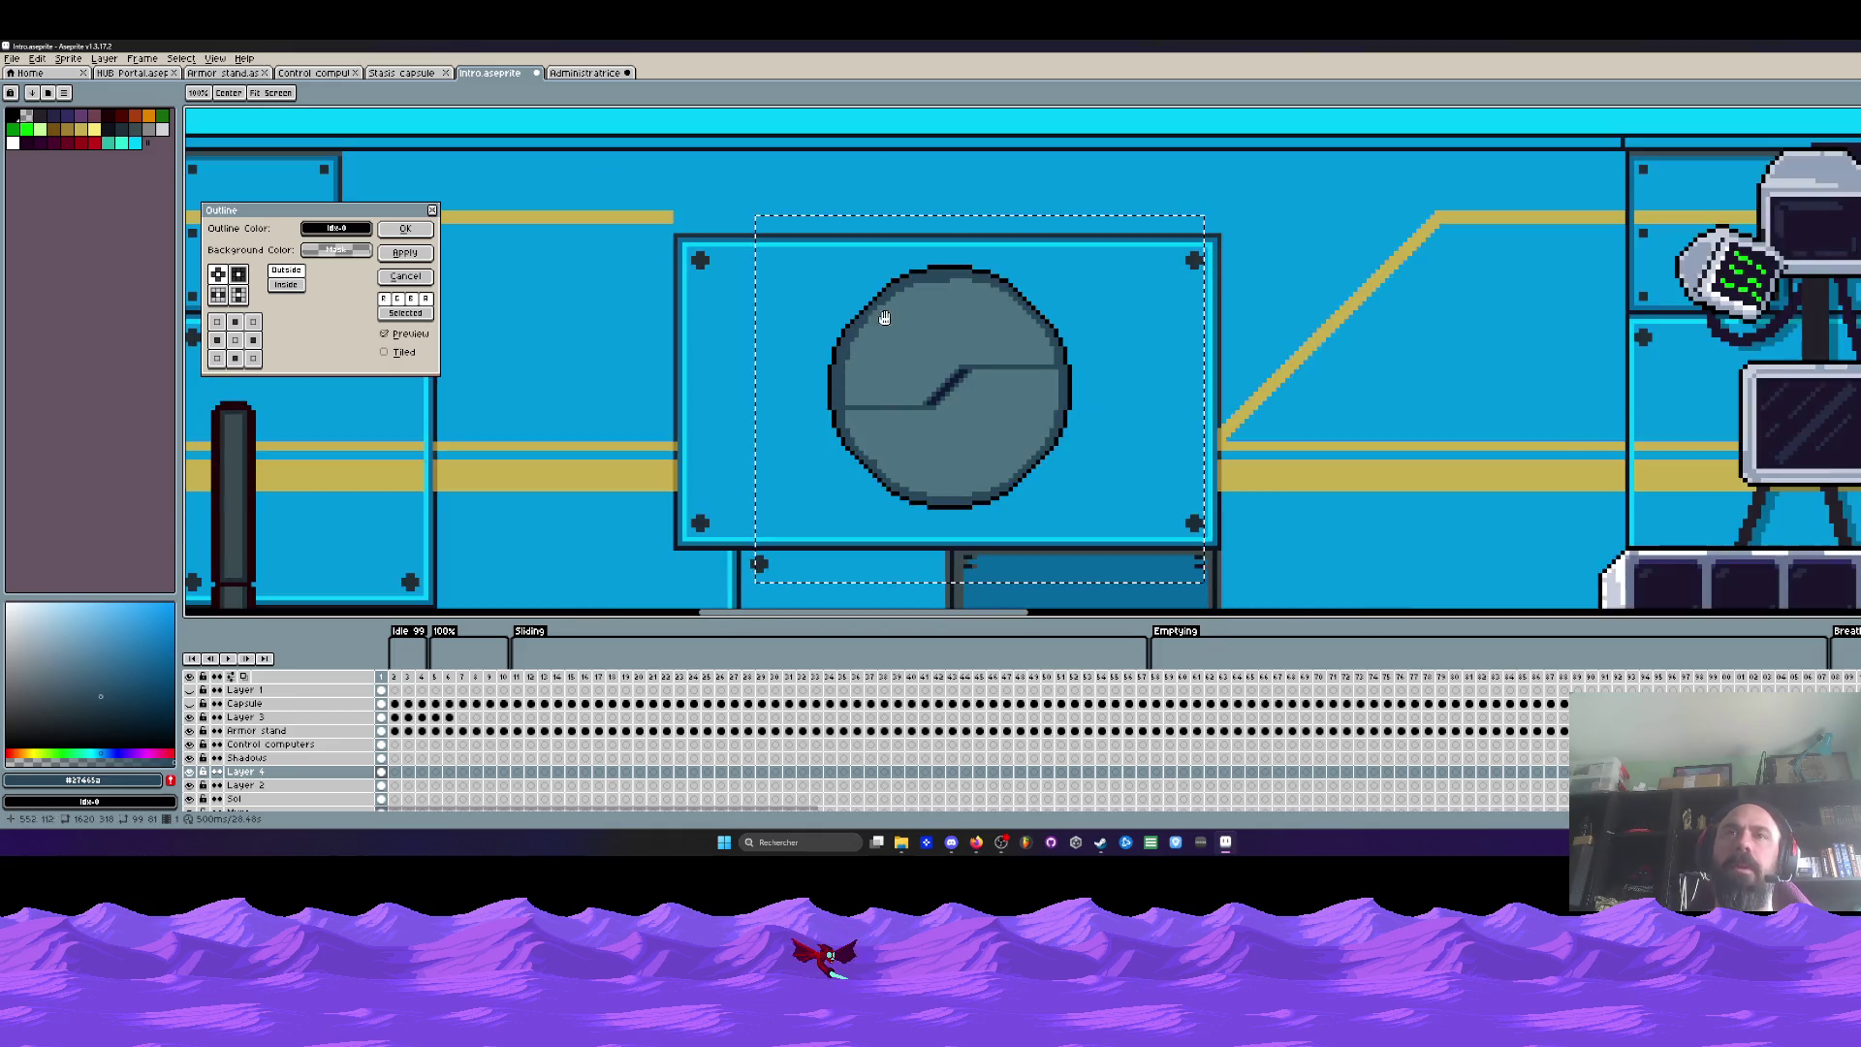
pyautogui.click(406, 276)
# Step: Undo the last selection and the last pencil stroke
pyautogui.hotkey('ctrl', 'z')
pyautogui.press('v')
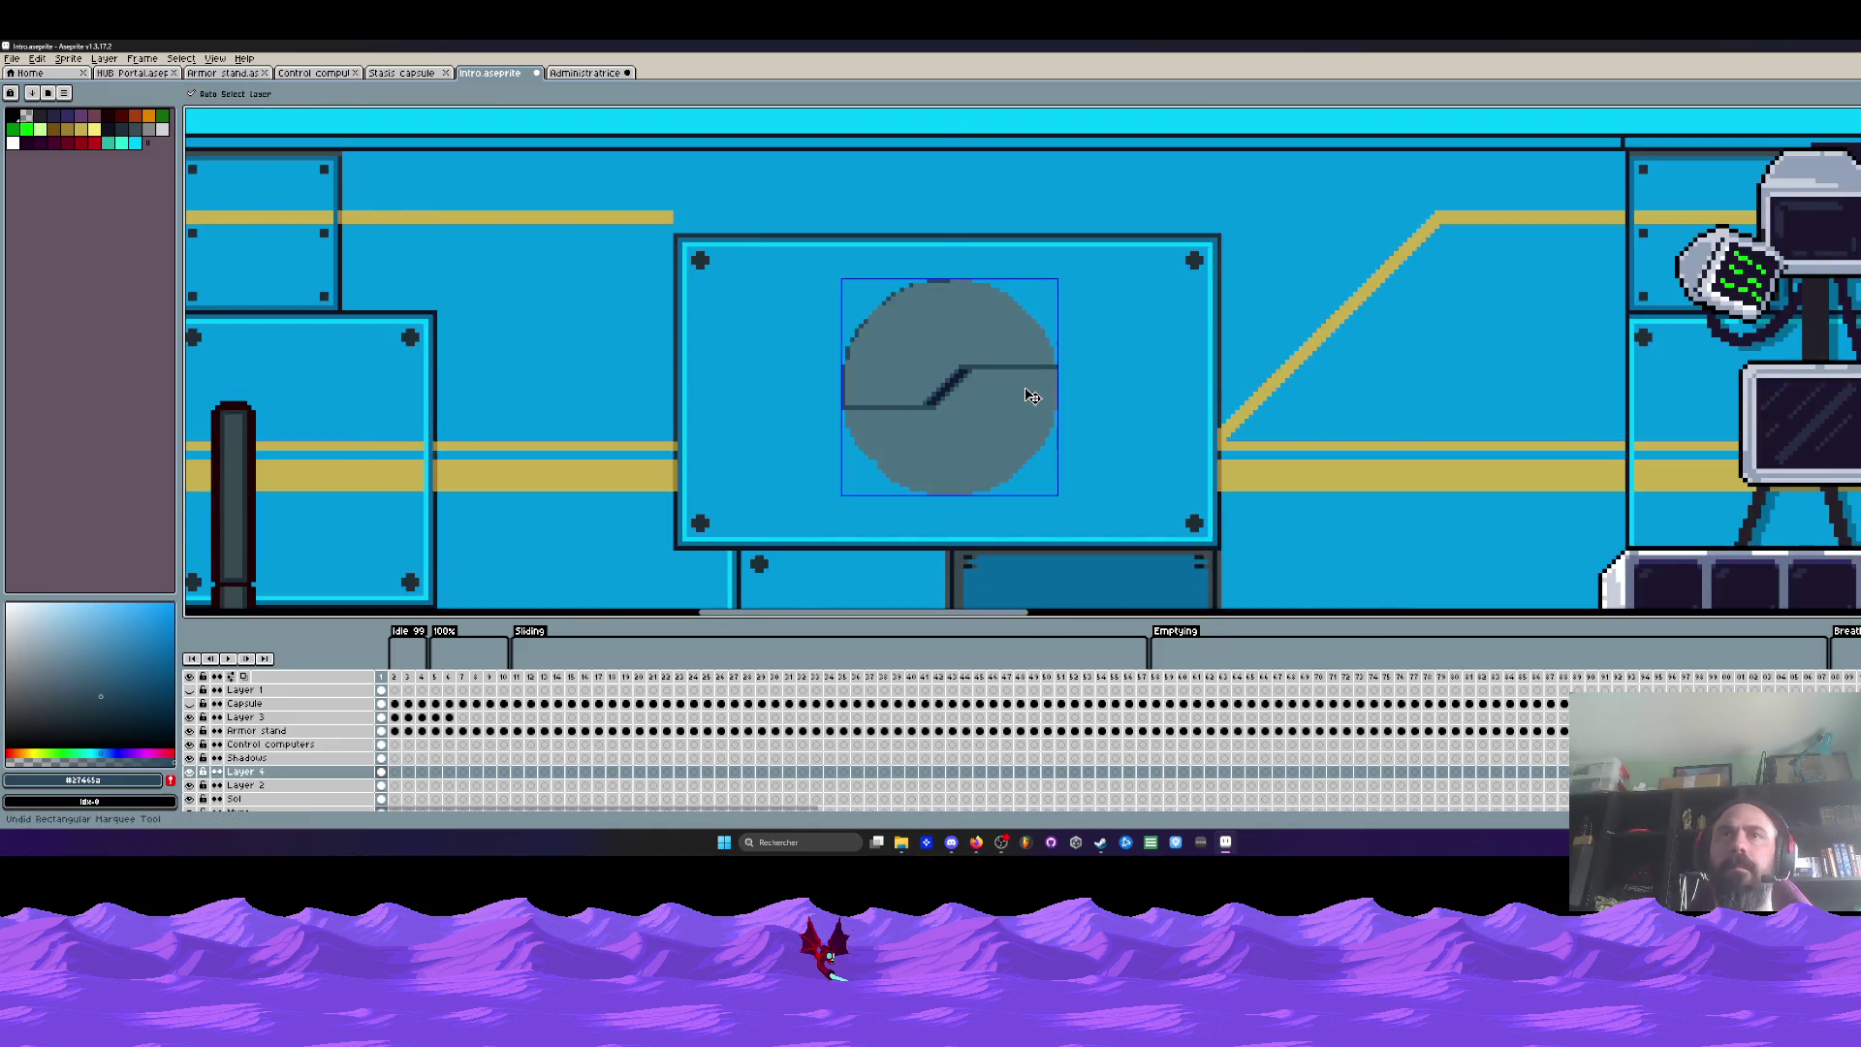
pyautogui.hotkey('ctrl', 'z')
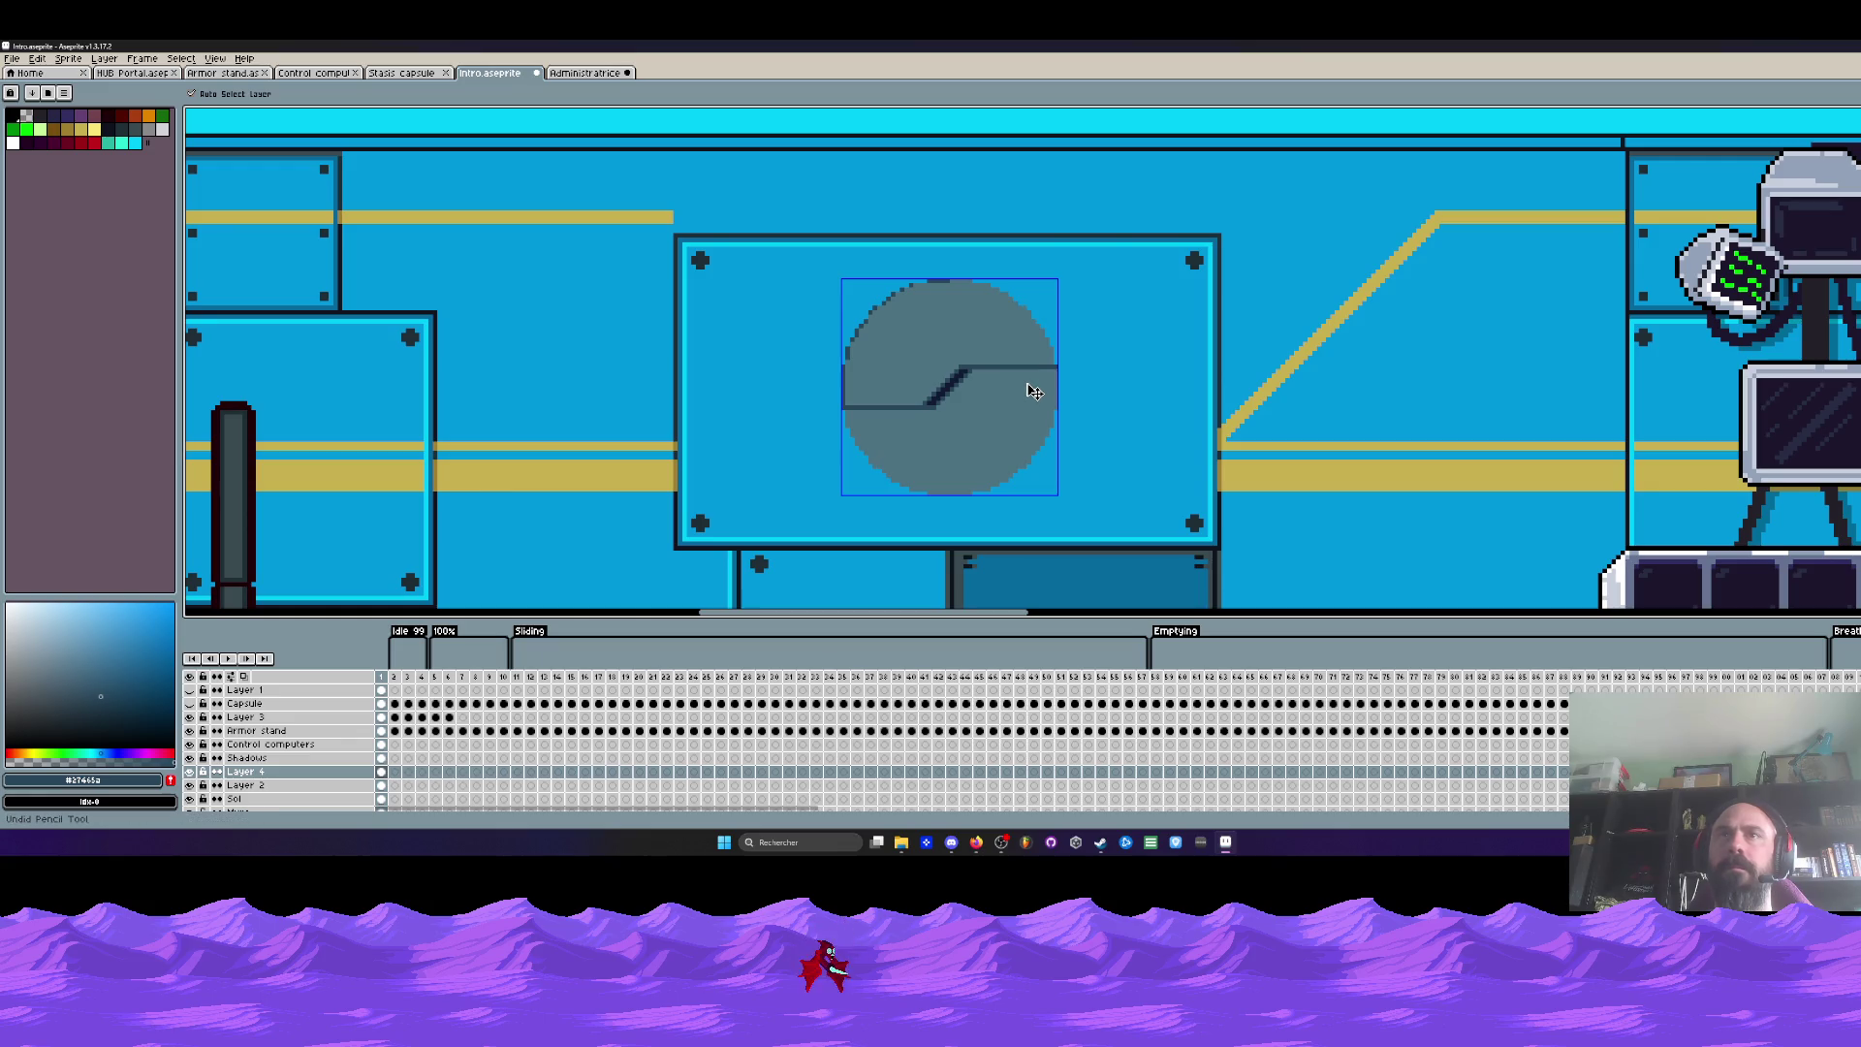
pyautogui.press('w')
pyautogui.scroll(-1, 1027, 386)
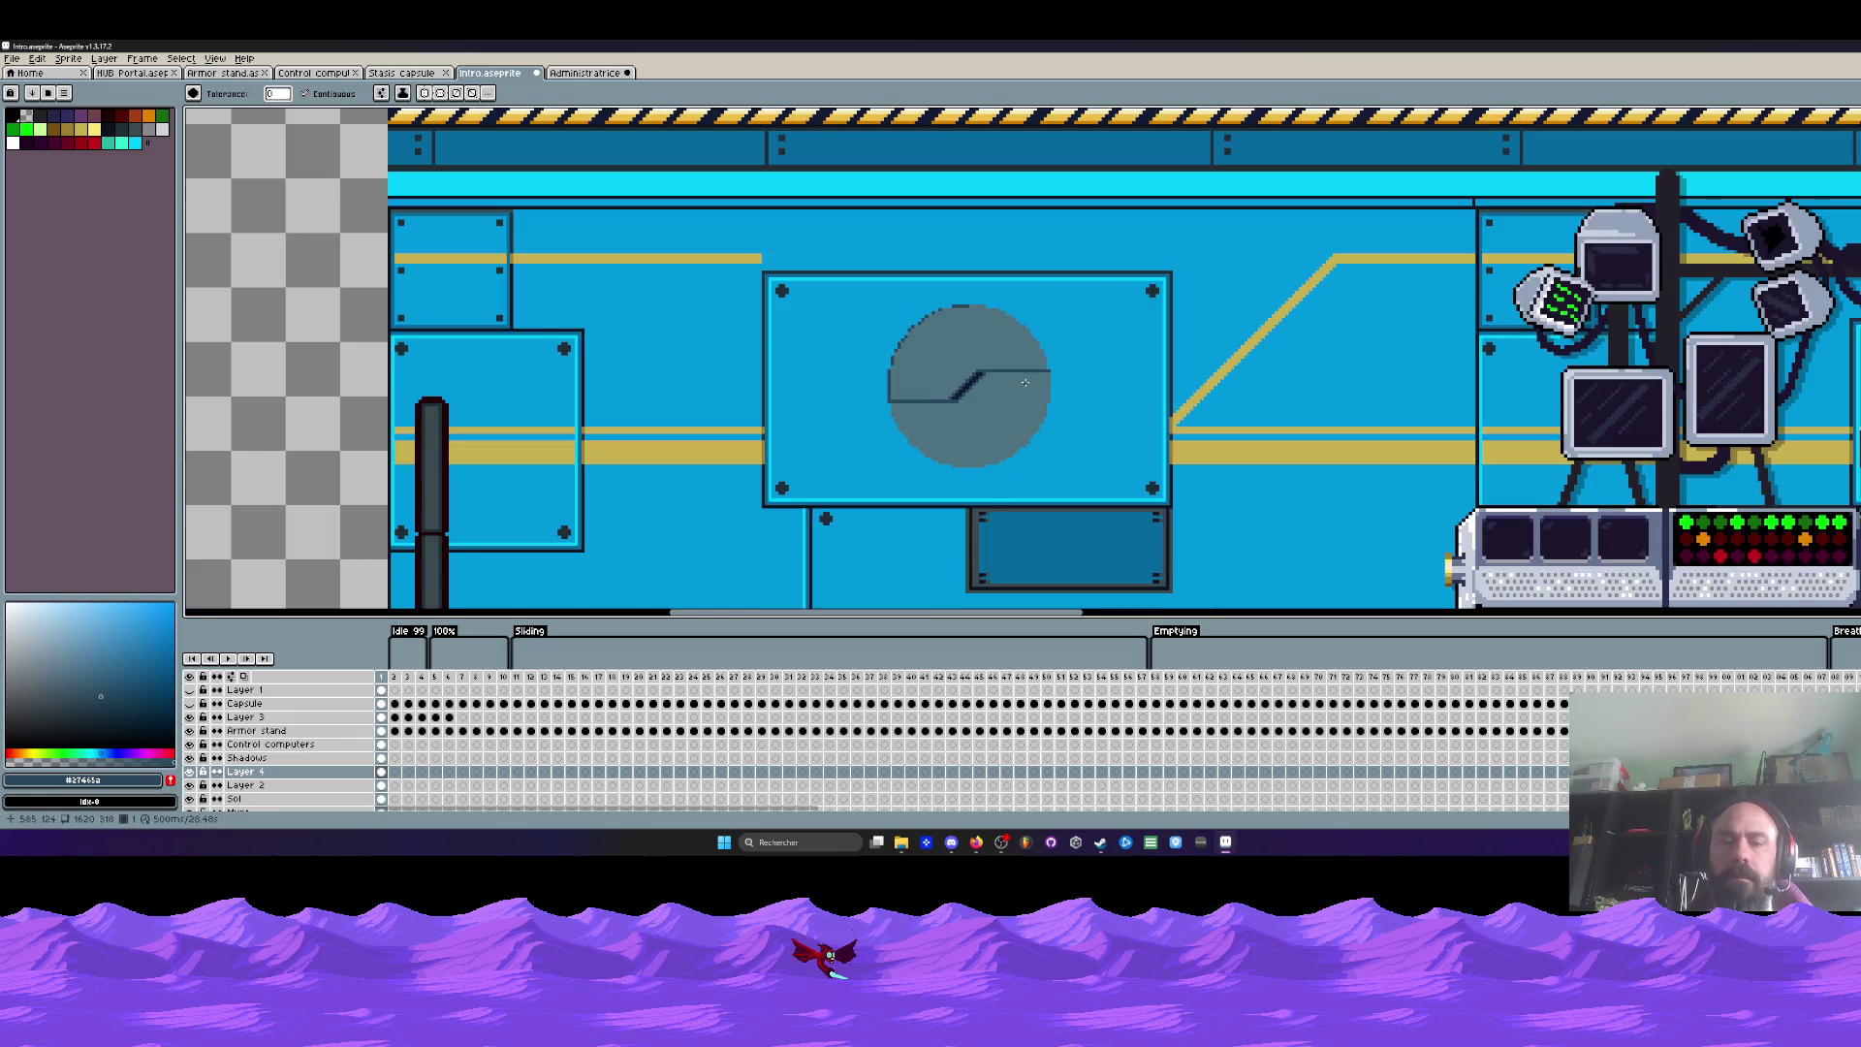
# Step: Marquee-select the gauge circle and apply the Outline effect to it
pyautogui.press('m')
pyautogui.moveTo(870, 257); pyautogui.dragTo(1096, 522)
pyautogui.hotkey('shift', 'o')
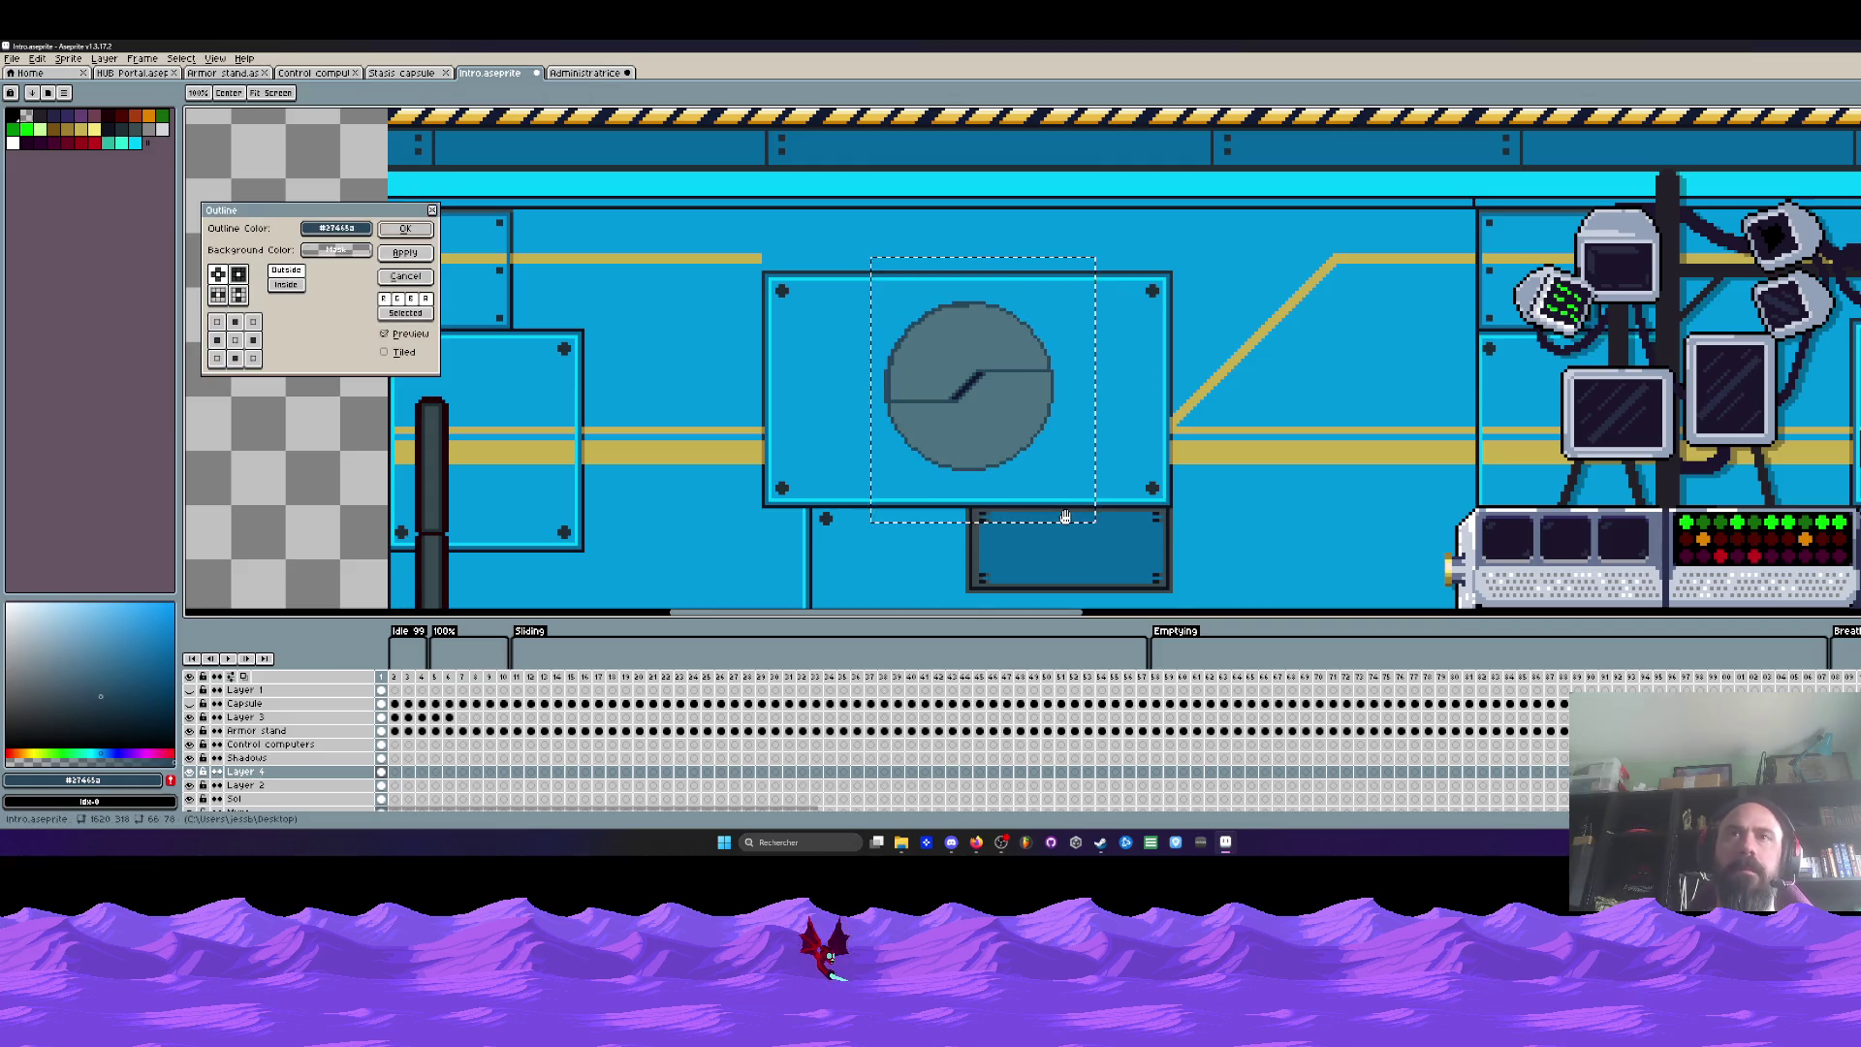
pyautogui.press('Return')
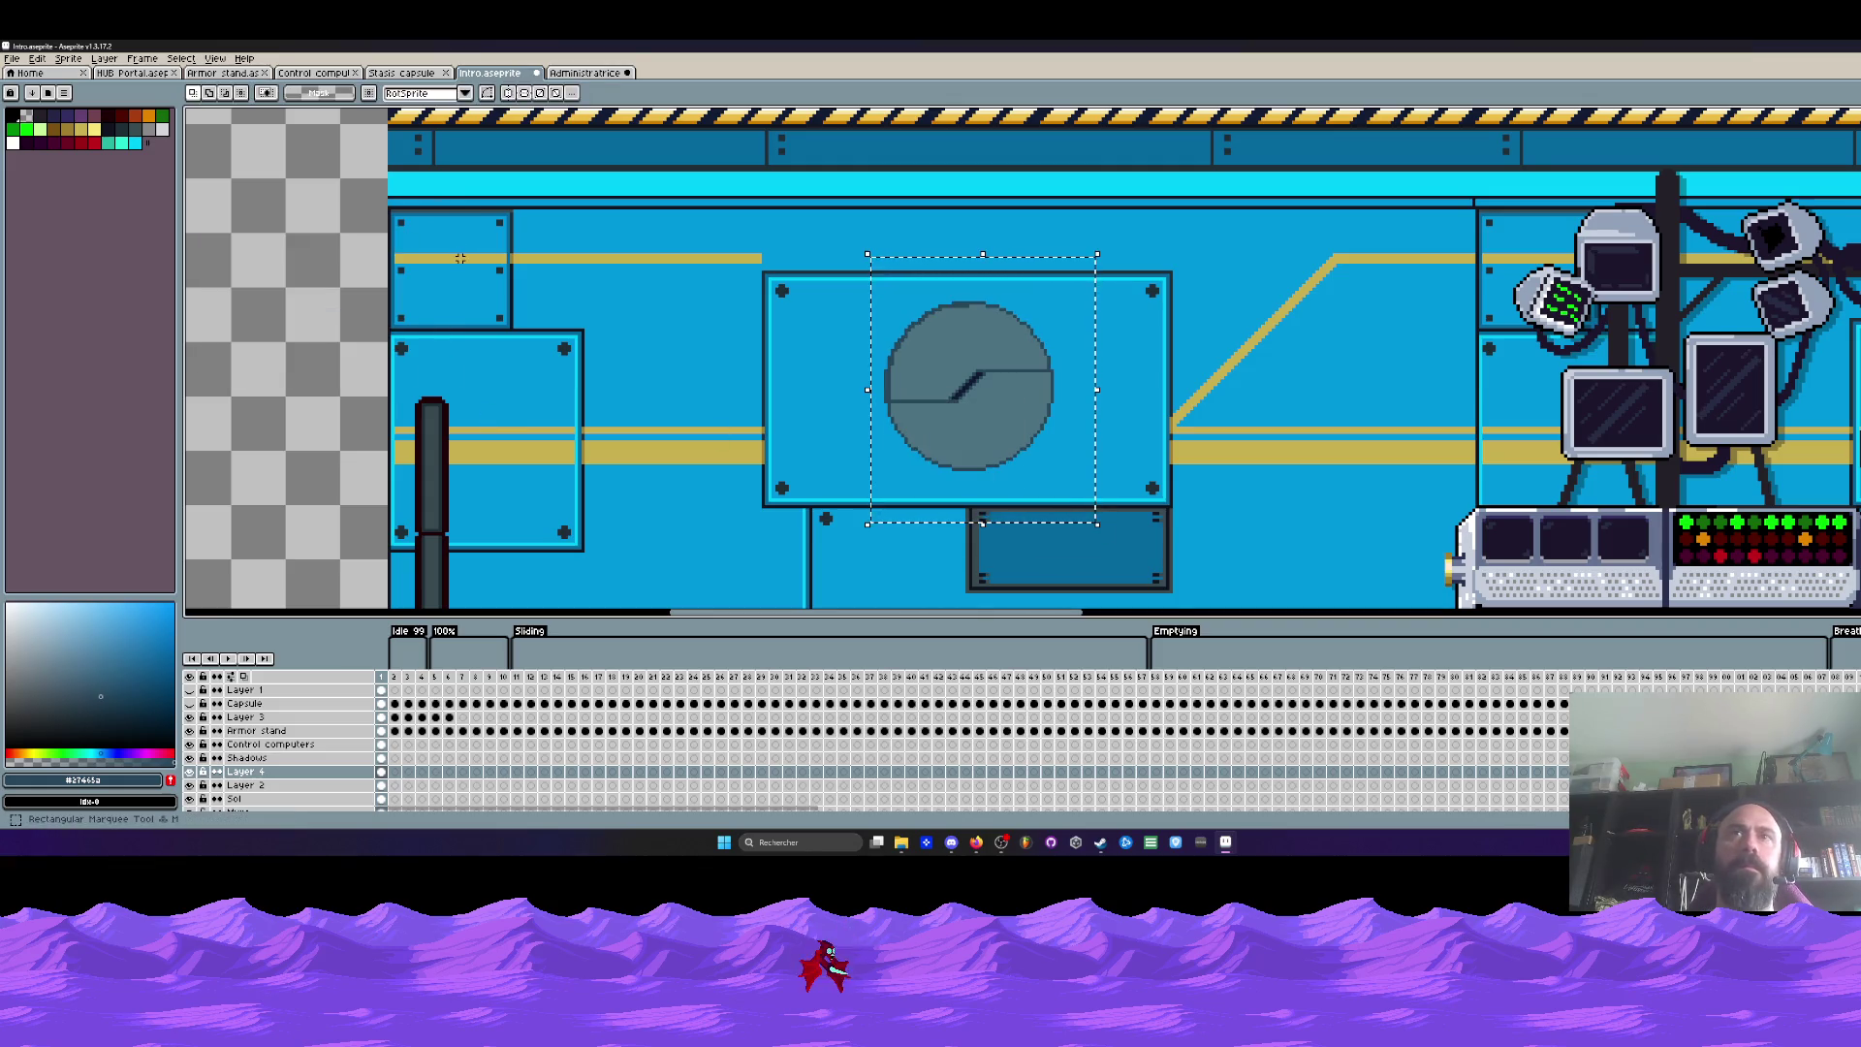
pyautogui.hotkey('shift', 'o')
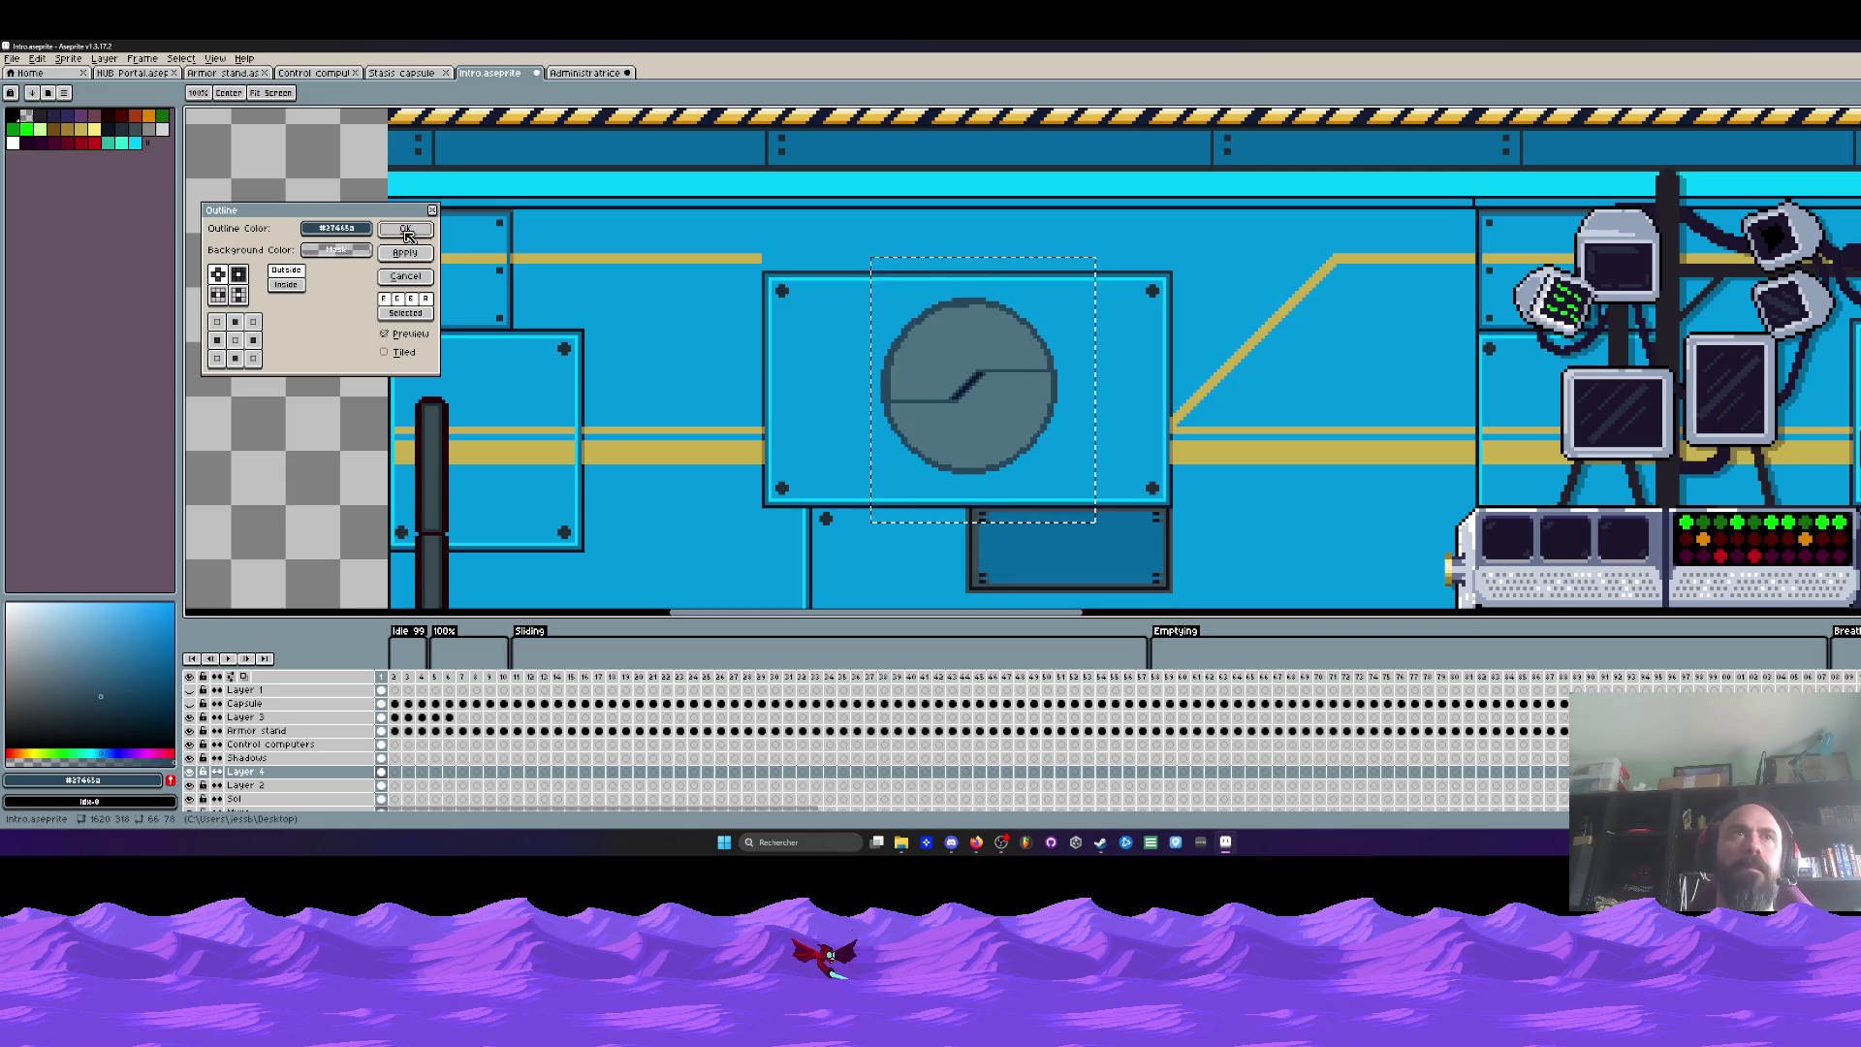
pyautogui.click(407, 231)
# Step: Apply another outline to the gauge using palette colour Idx-0
pyautogui.hotkey('shift', 'o')
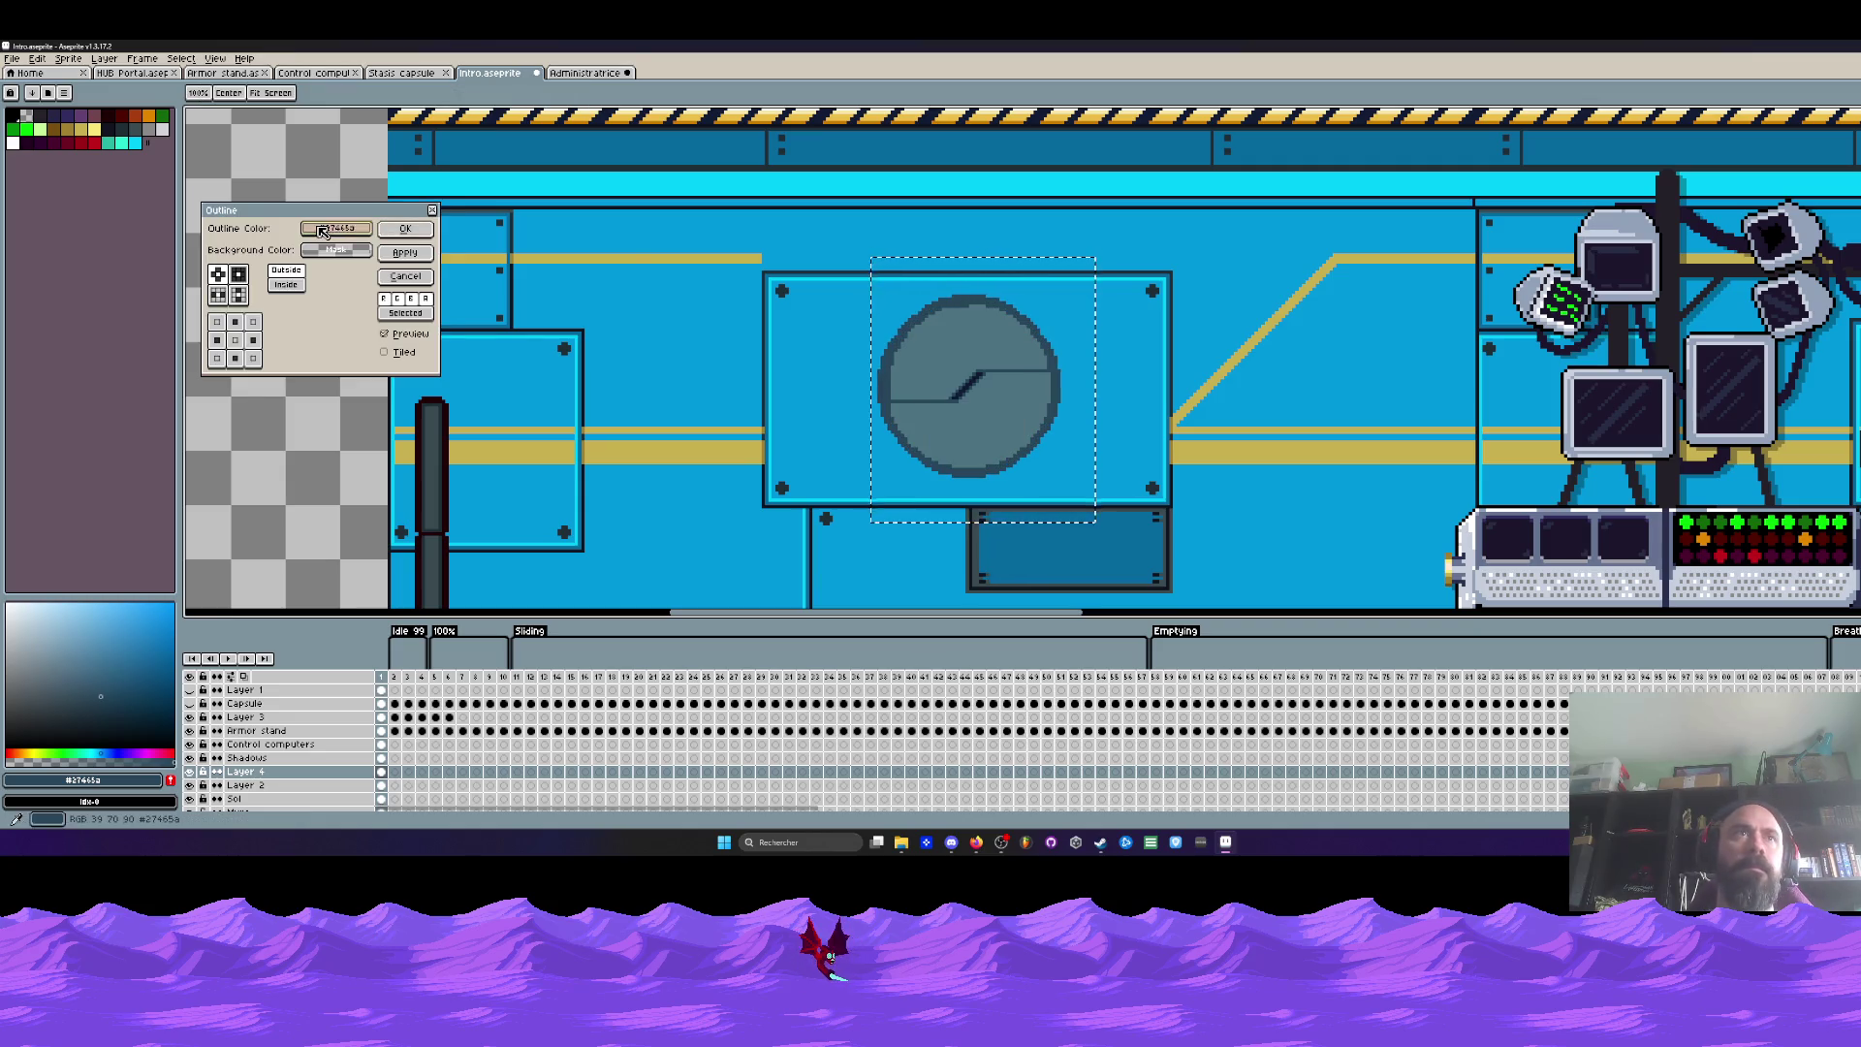
pyautogui.click(323, 230)
pyautogui.click(344, 252)
pyautogui.click(320, 270)
pyautogui.scroll(-1, 957, 306)
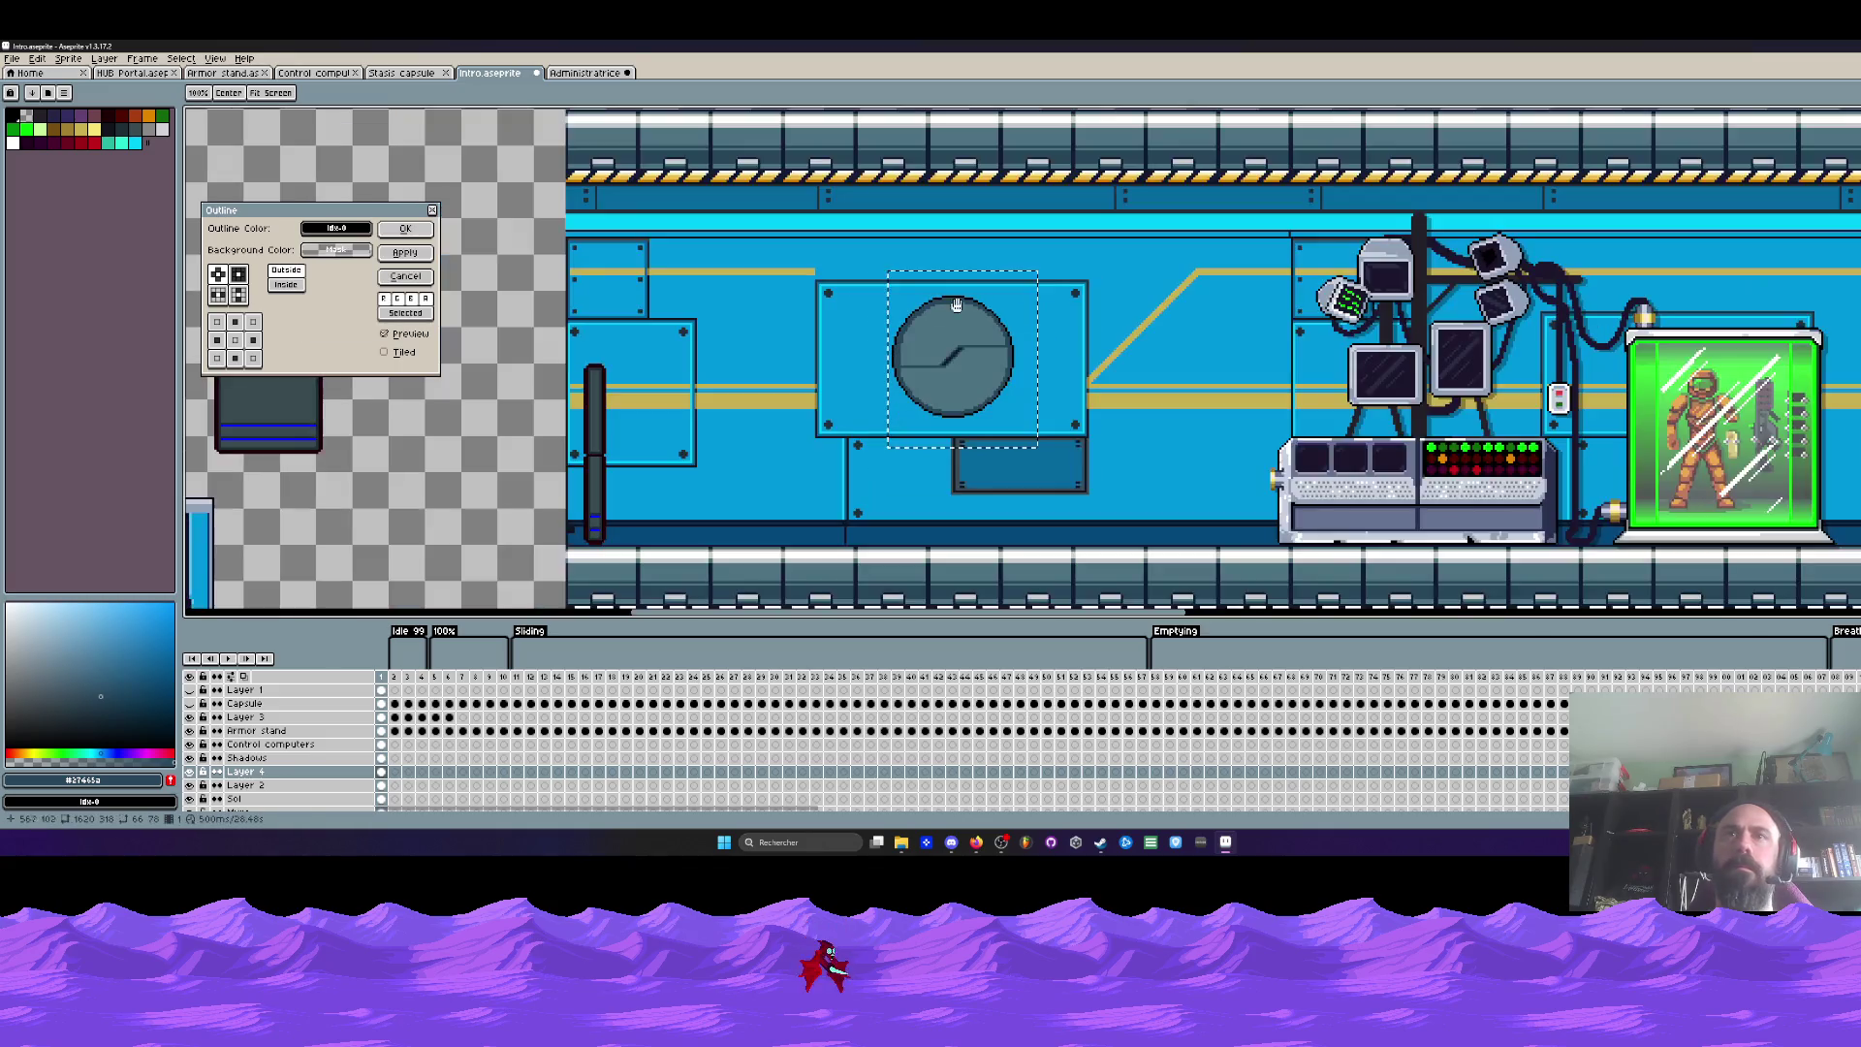
pyautogui.click(405, 229)
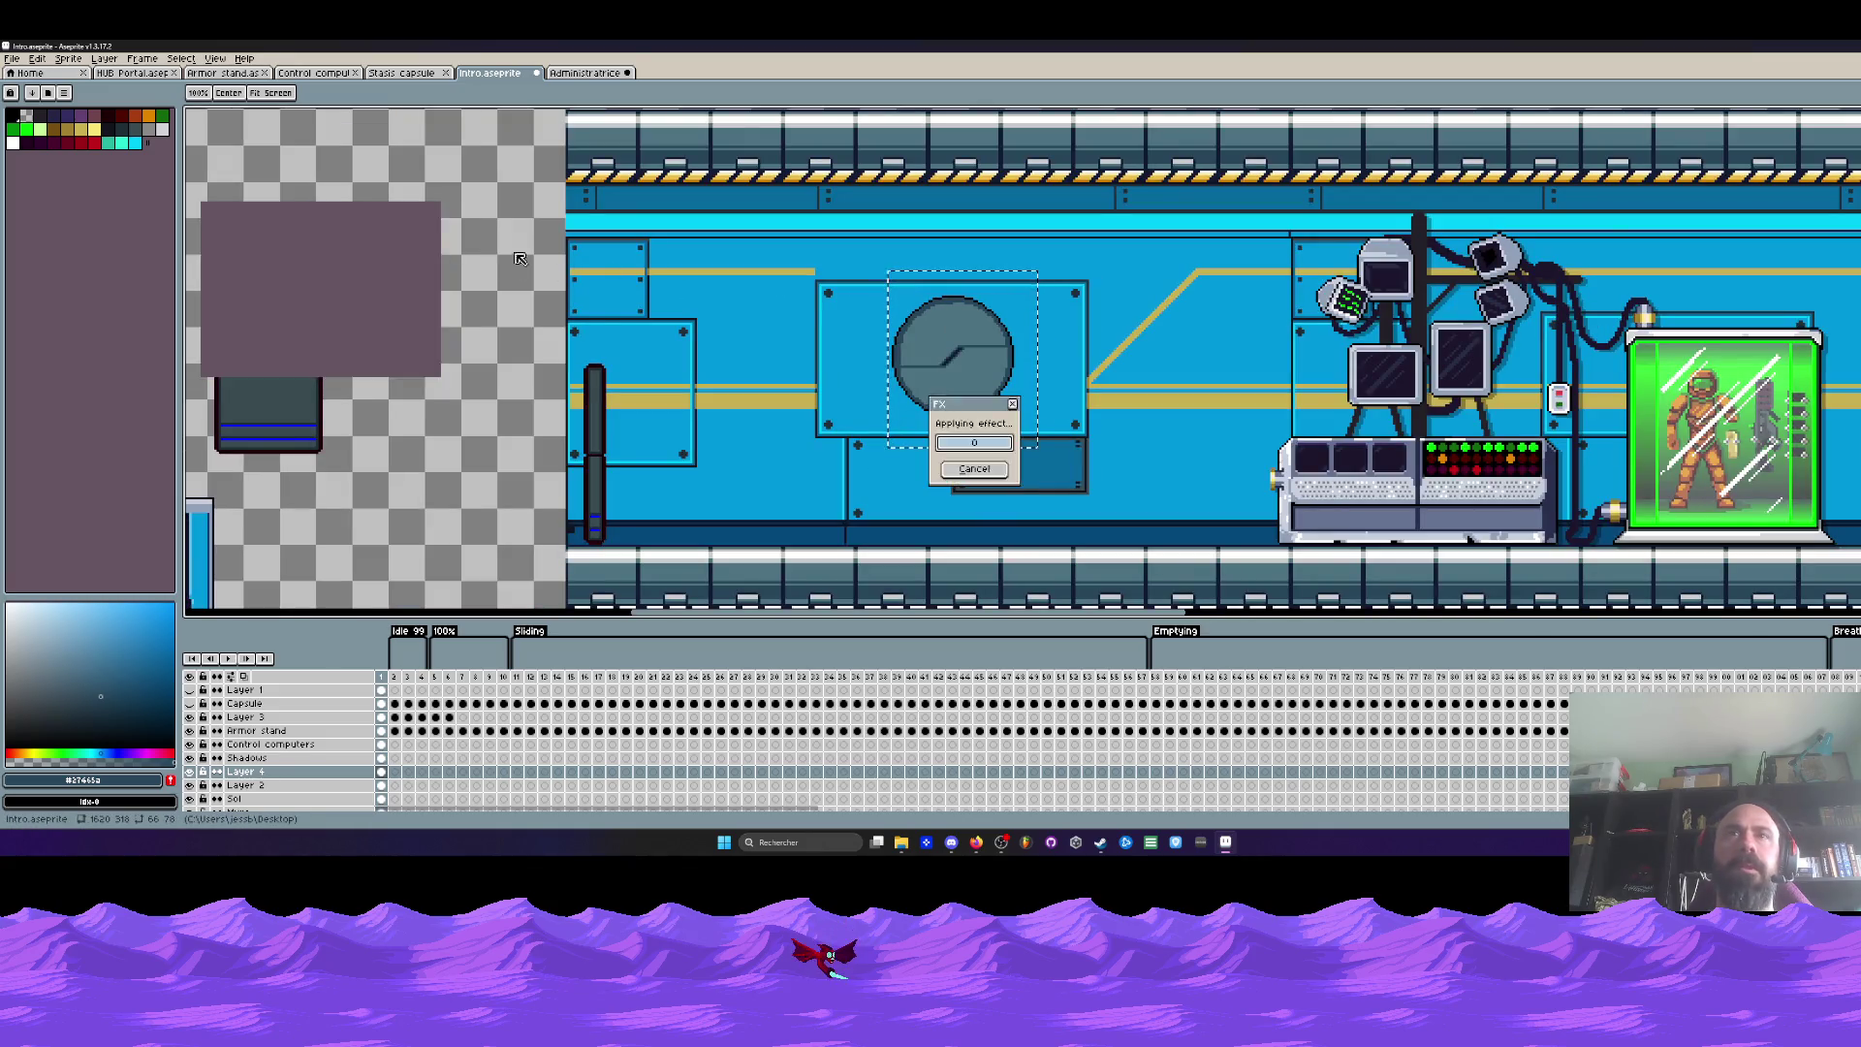
pyautogui.scroll(1, 967, 305)
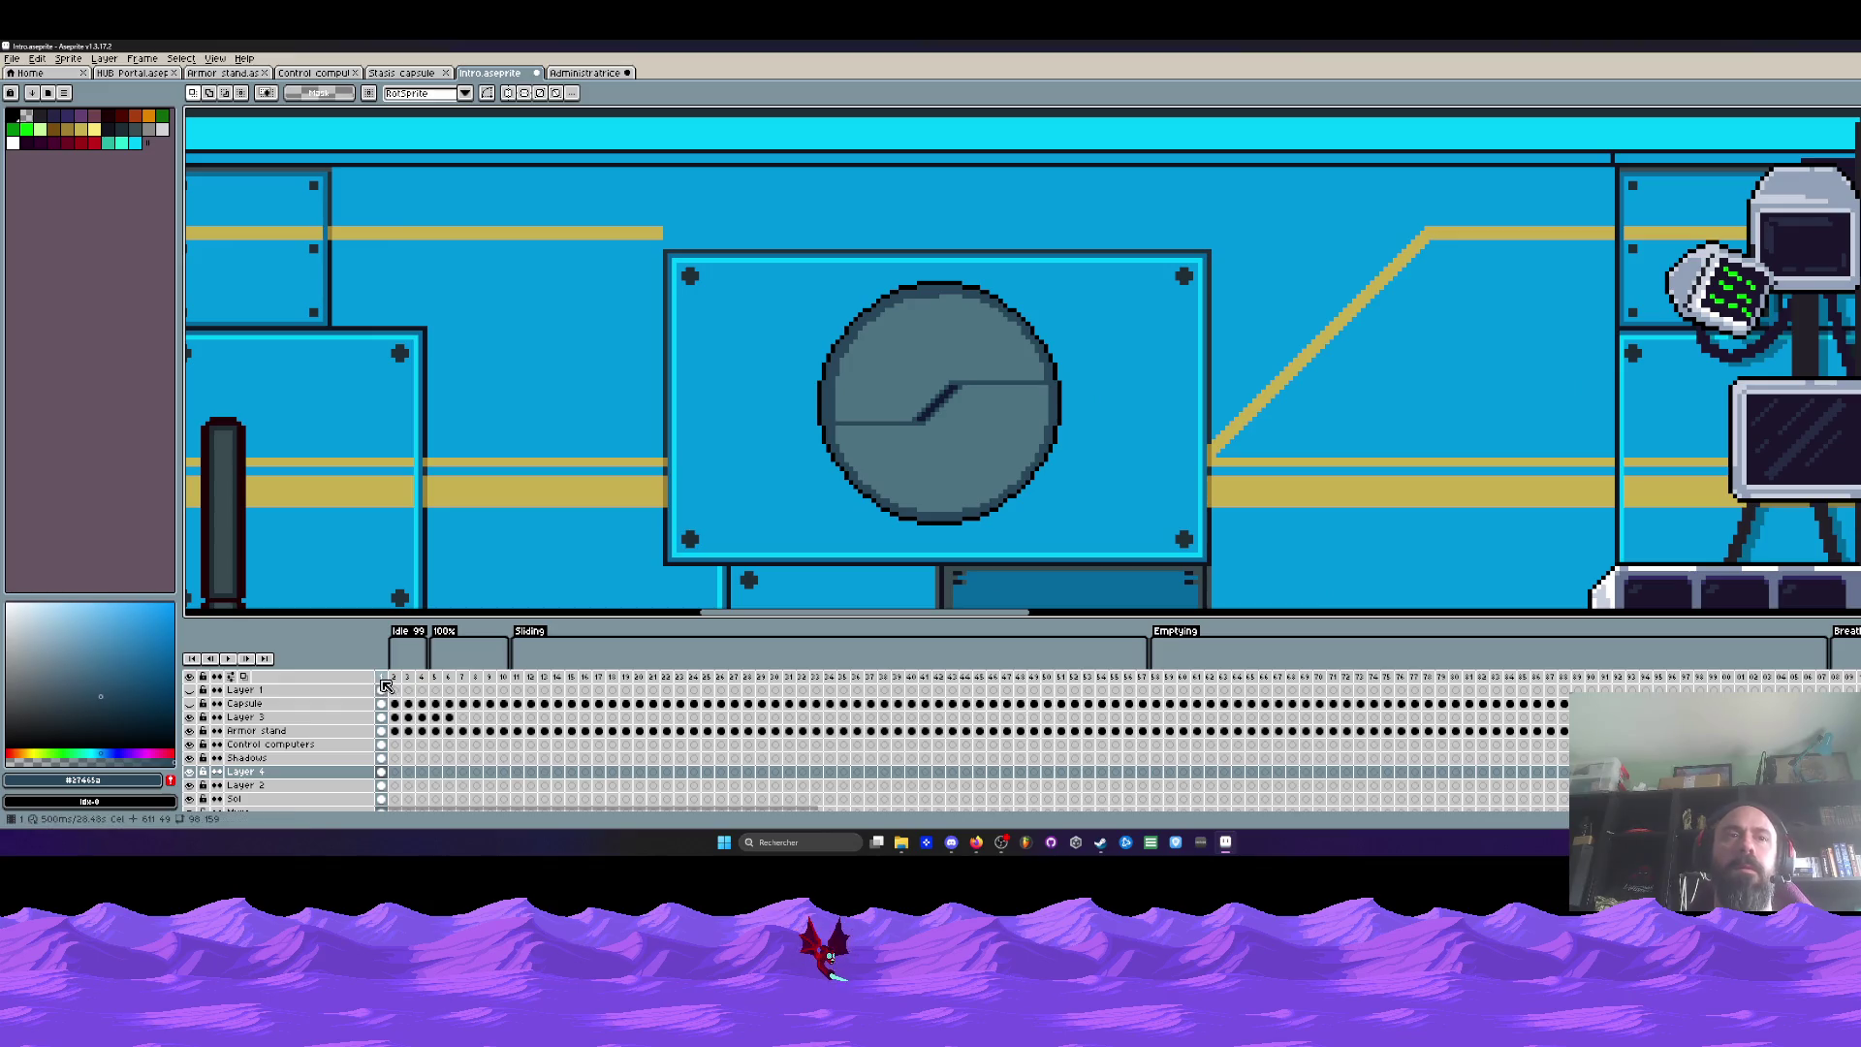
pyautogui.scroll(-2, 867, 438)
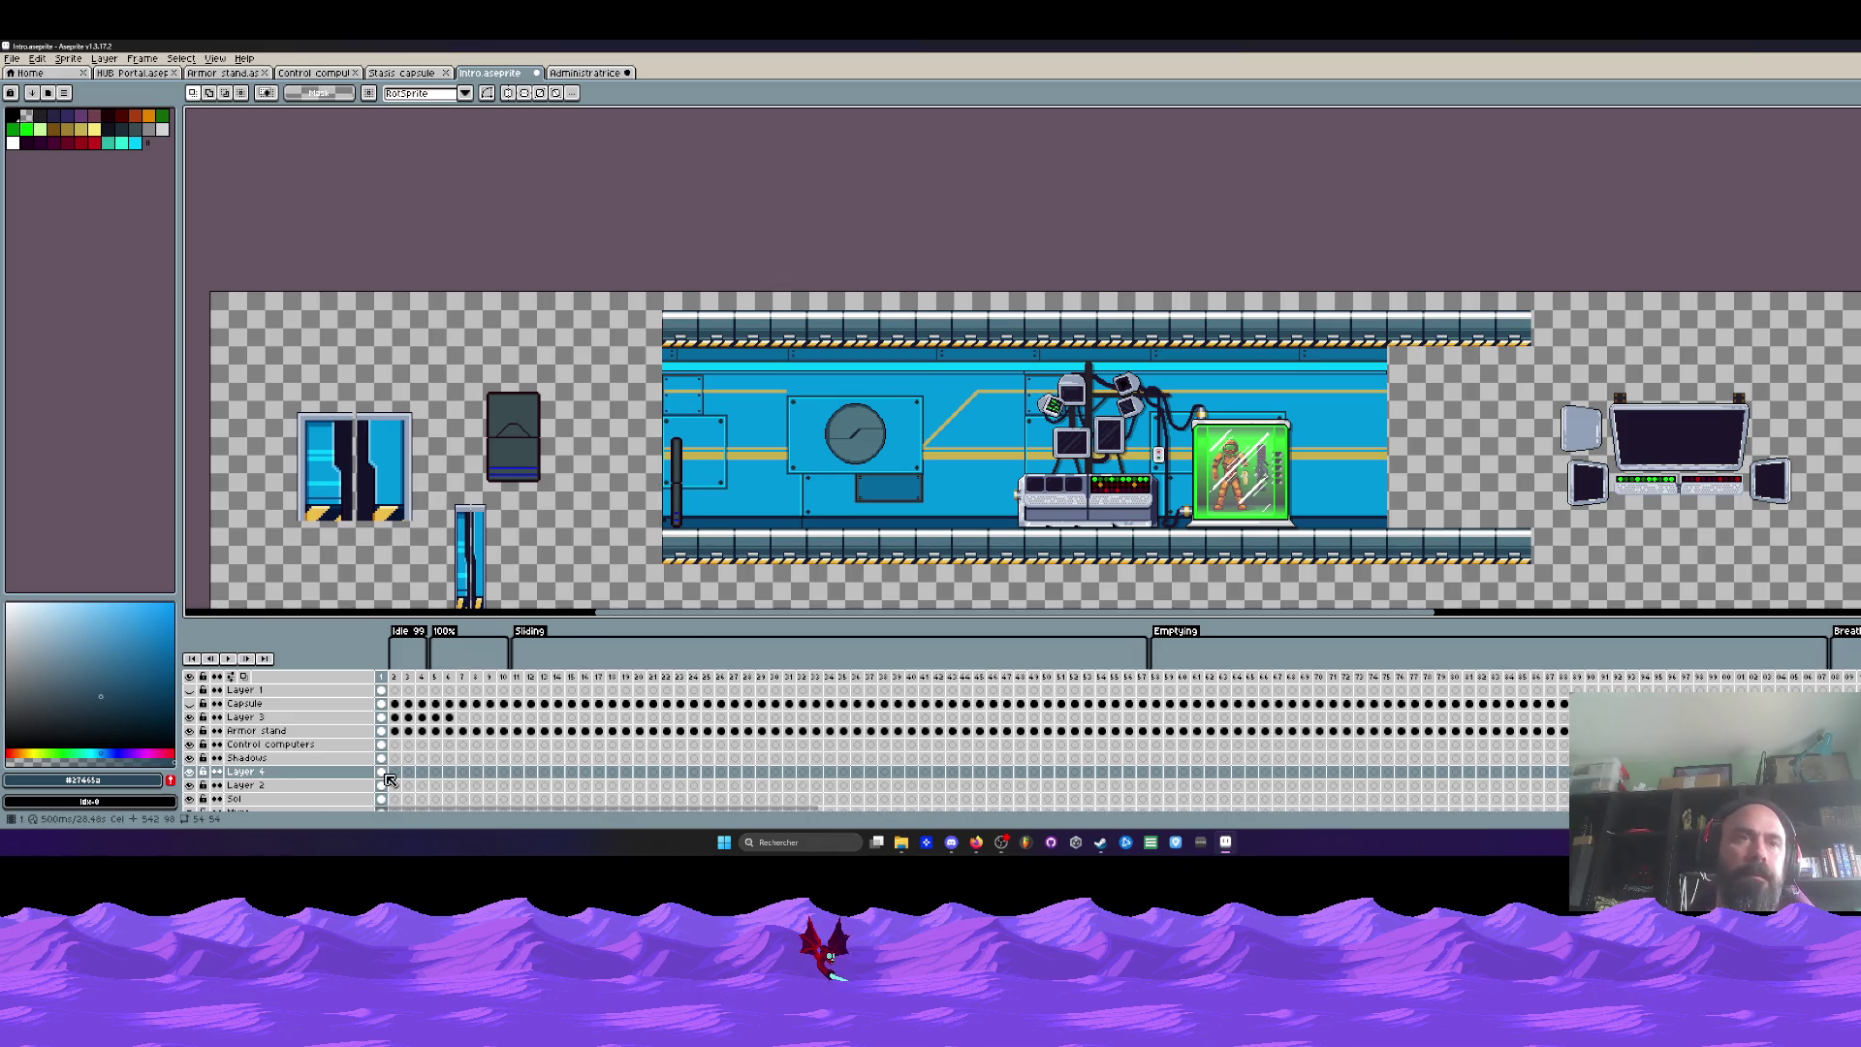
pyautogui.scroll(2, 850, 435)
# Step: Fill the clock face with a sampled light grey
pyautogui.moveTo(850, 435); pyautogui.dragTo(719, 467)
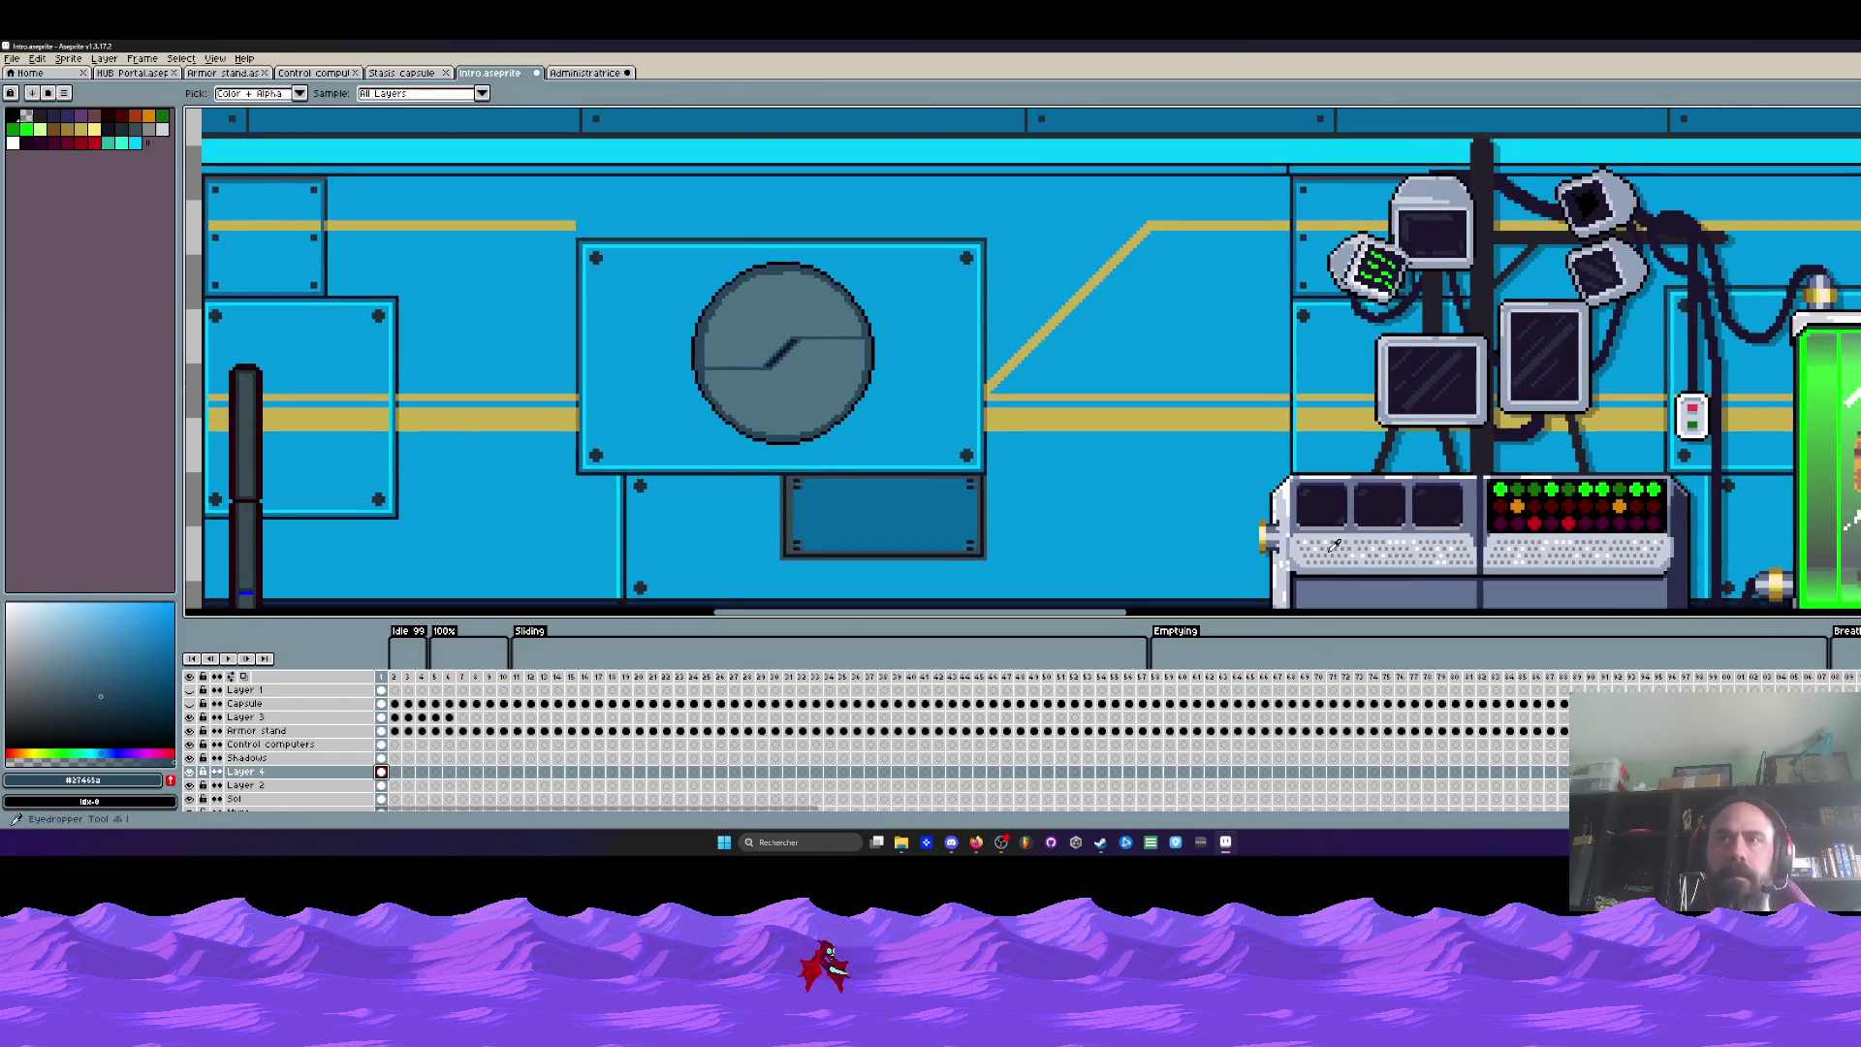
pyautogui.click(1287, 501)
pyautogui.press('g')
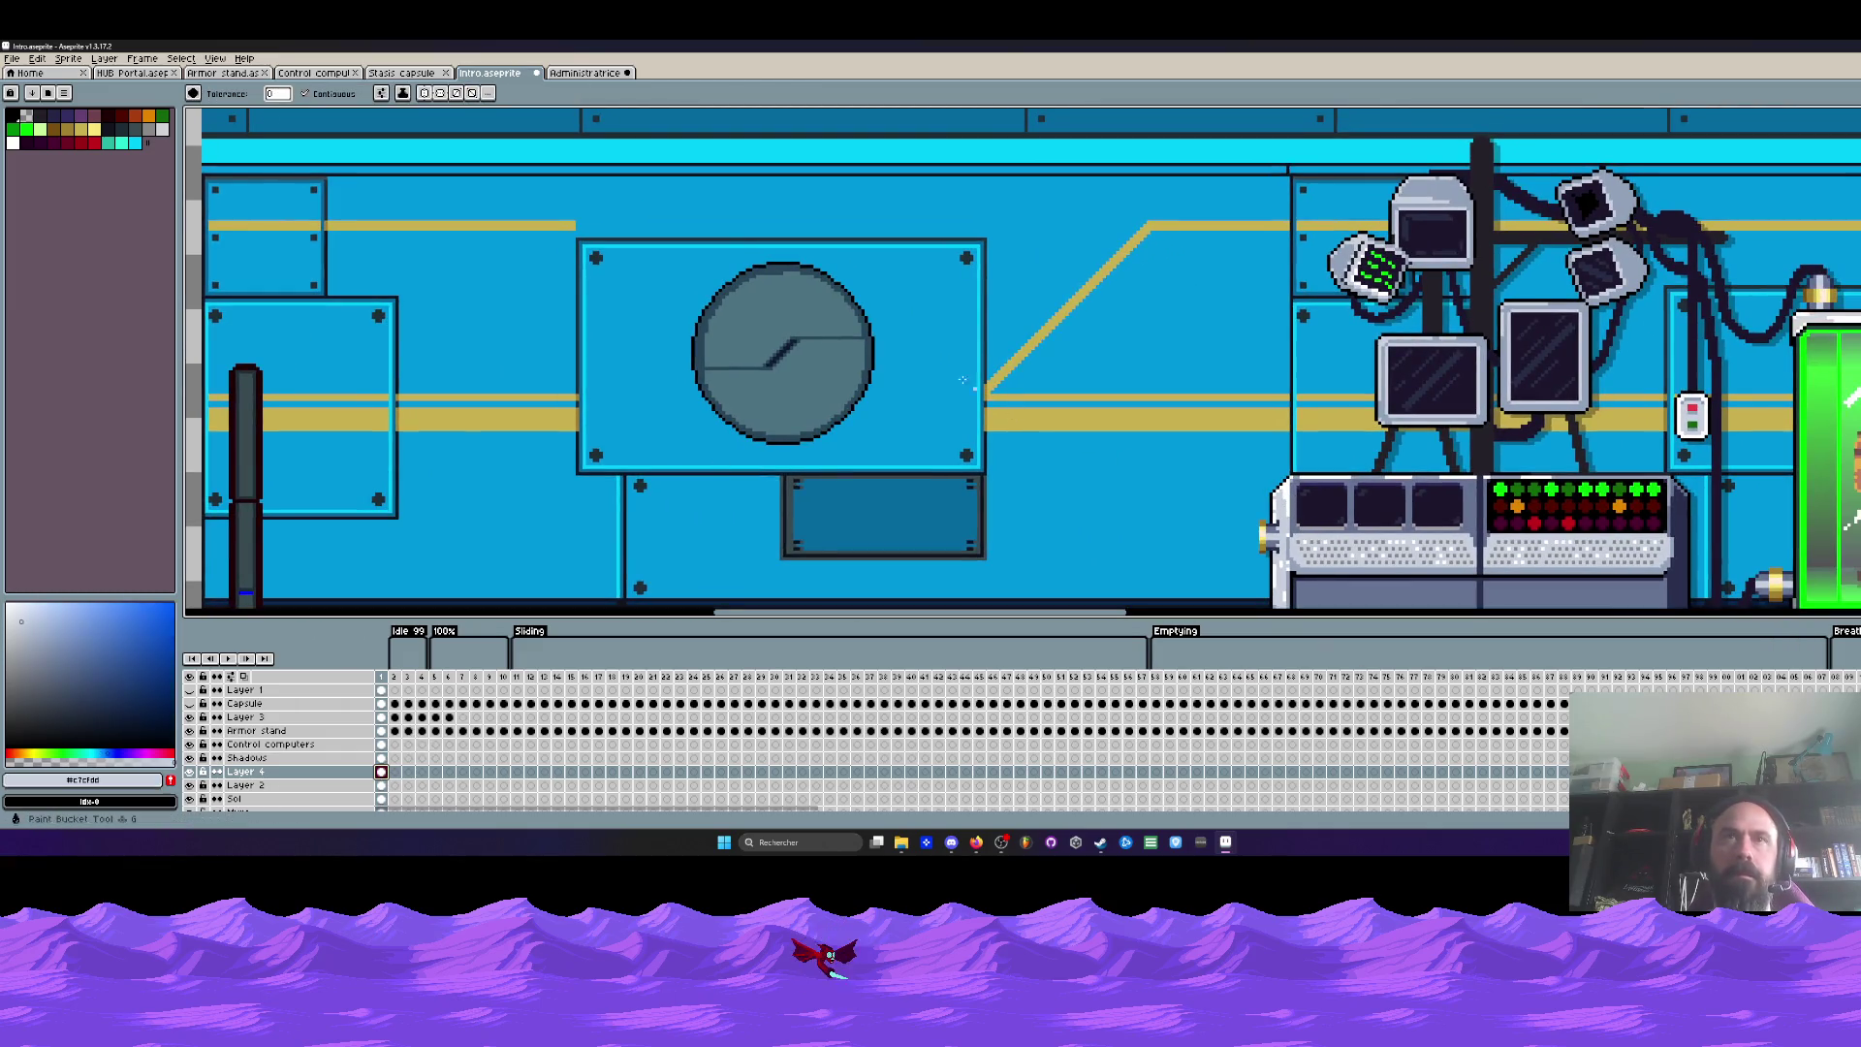
pyautogui.click(801, 386)
pyautogui.scroll(-4, 801, 386)
pyautogui.scroll(3, 801, 386)
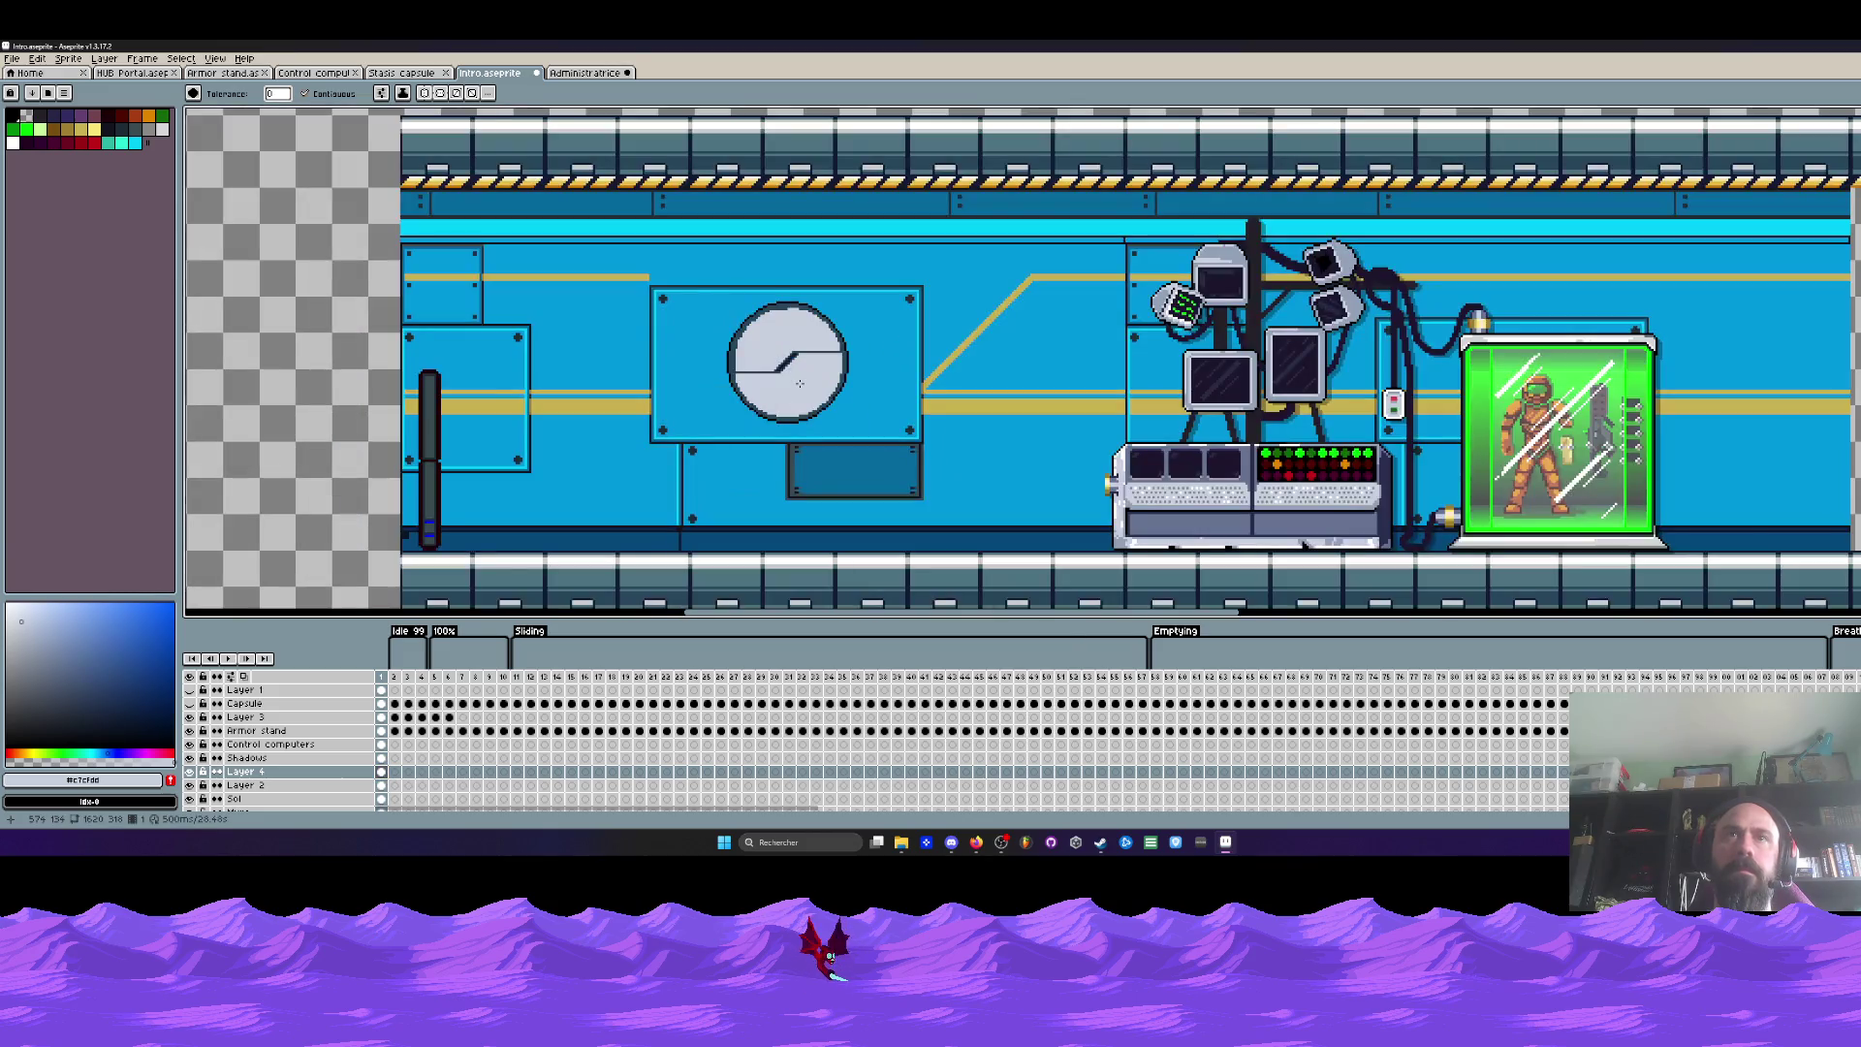
# Step: Refill the upper and lower halves of the clock face with white
pyautogui.press('i')
pyautogui.scroll(2, 1043, 474)
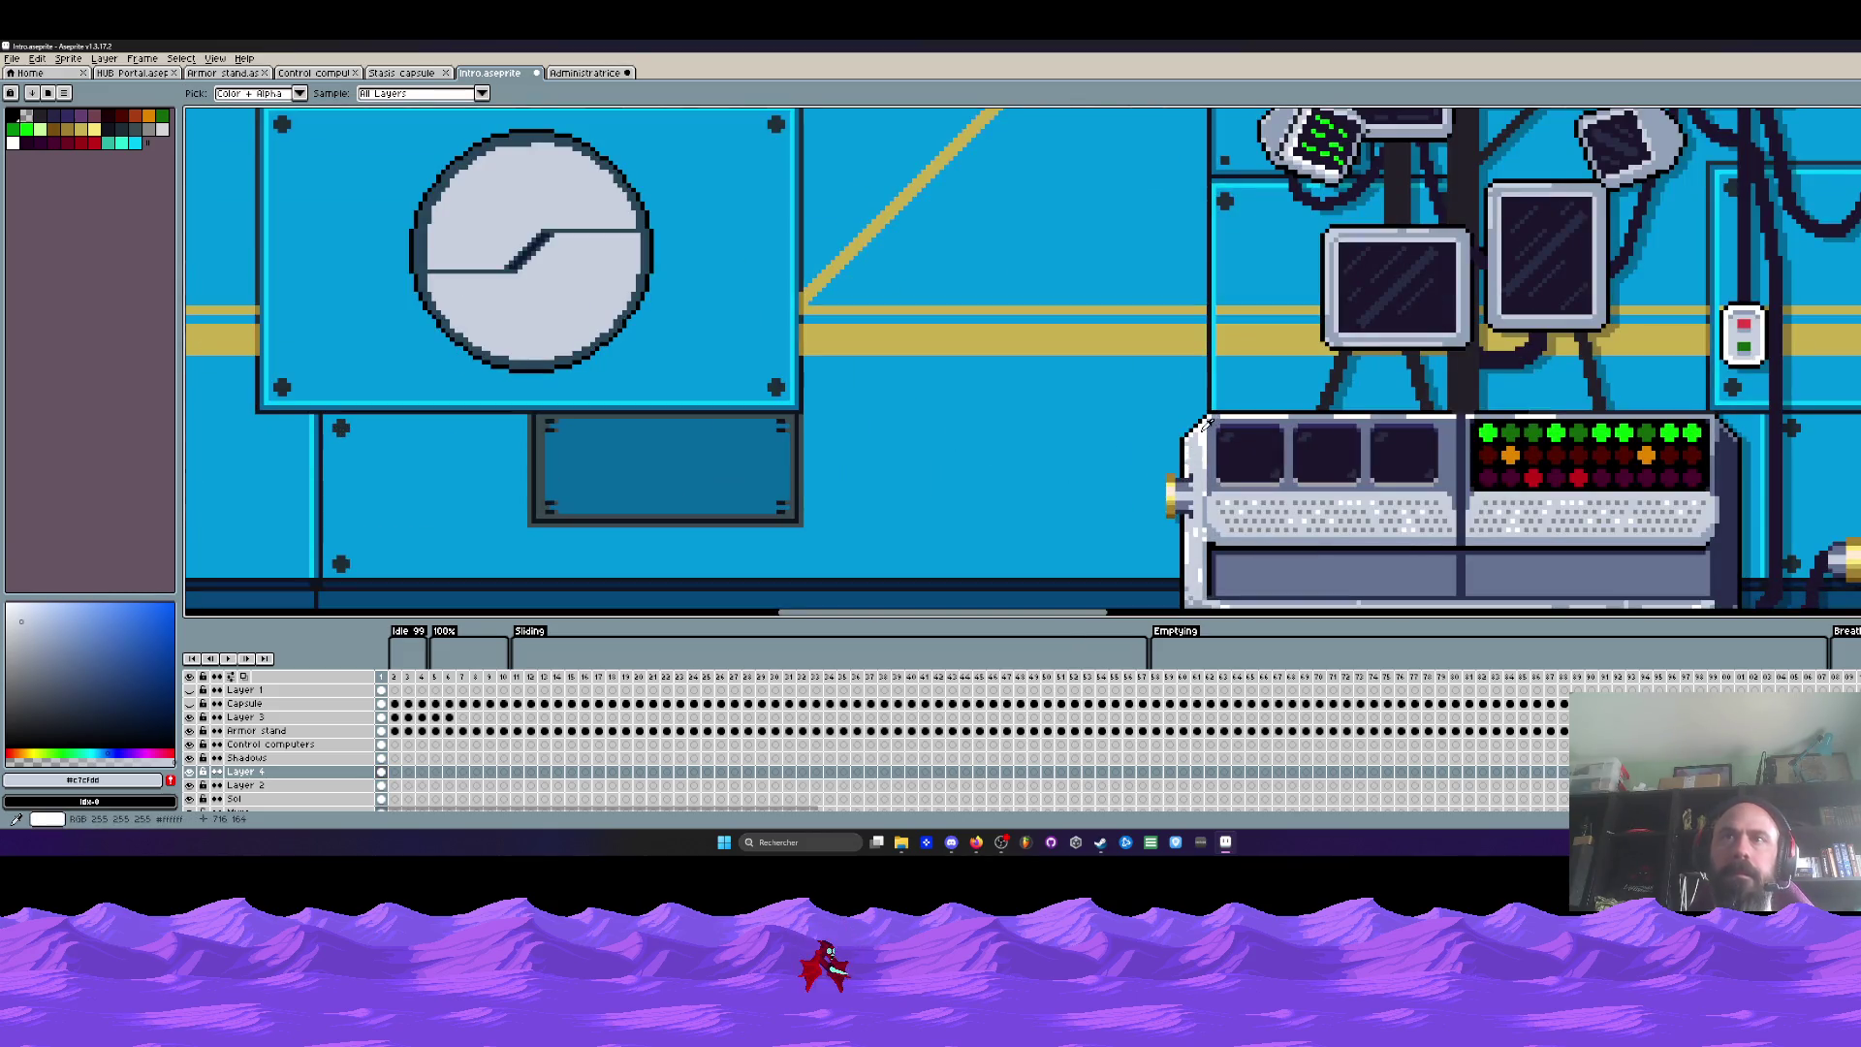
pyautogui.click(1176, 429)
pyautogui.press('g')
pyautogui.click(558, 199)
pyautogui.click(571, 288)
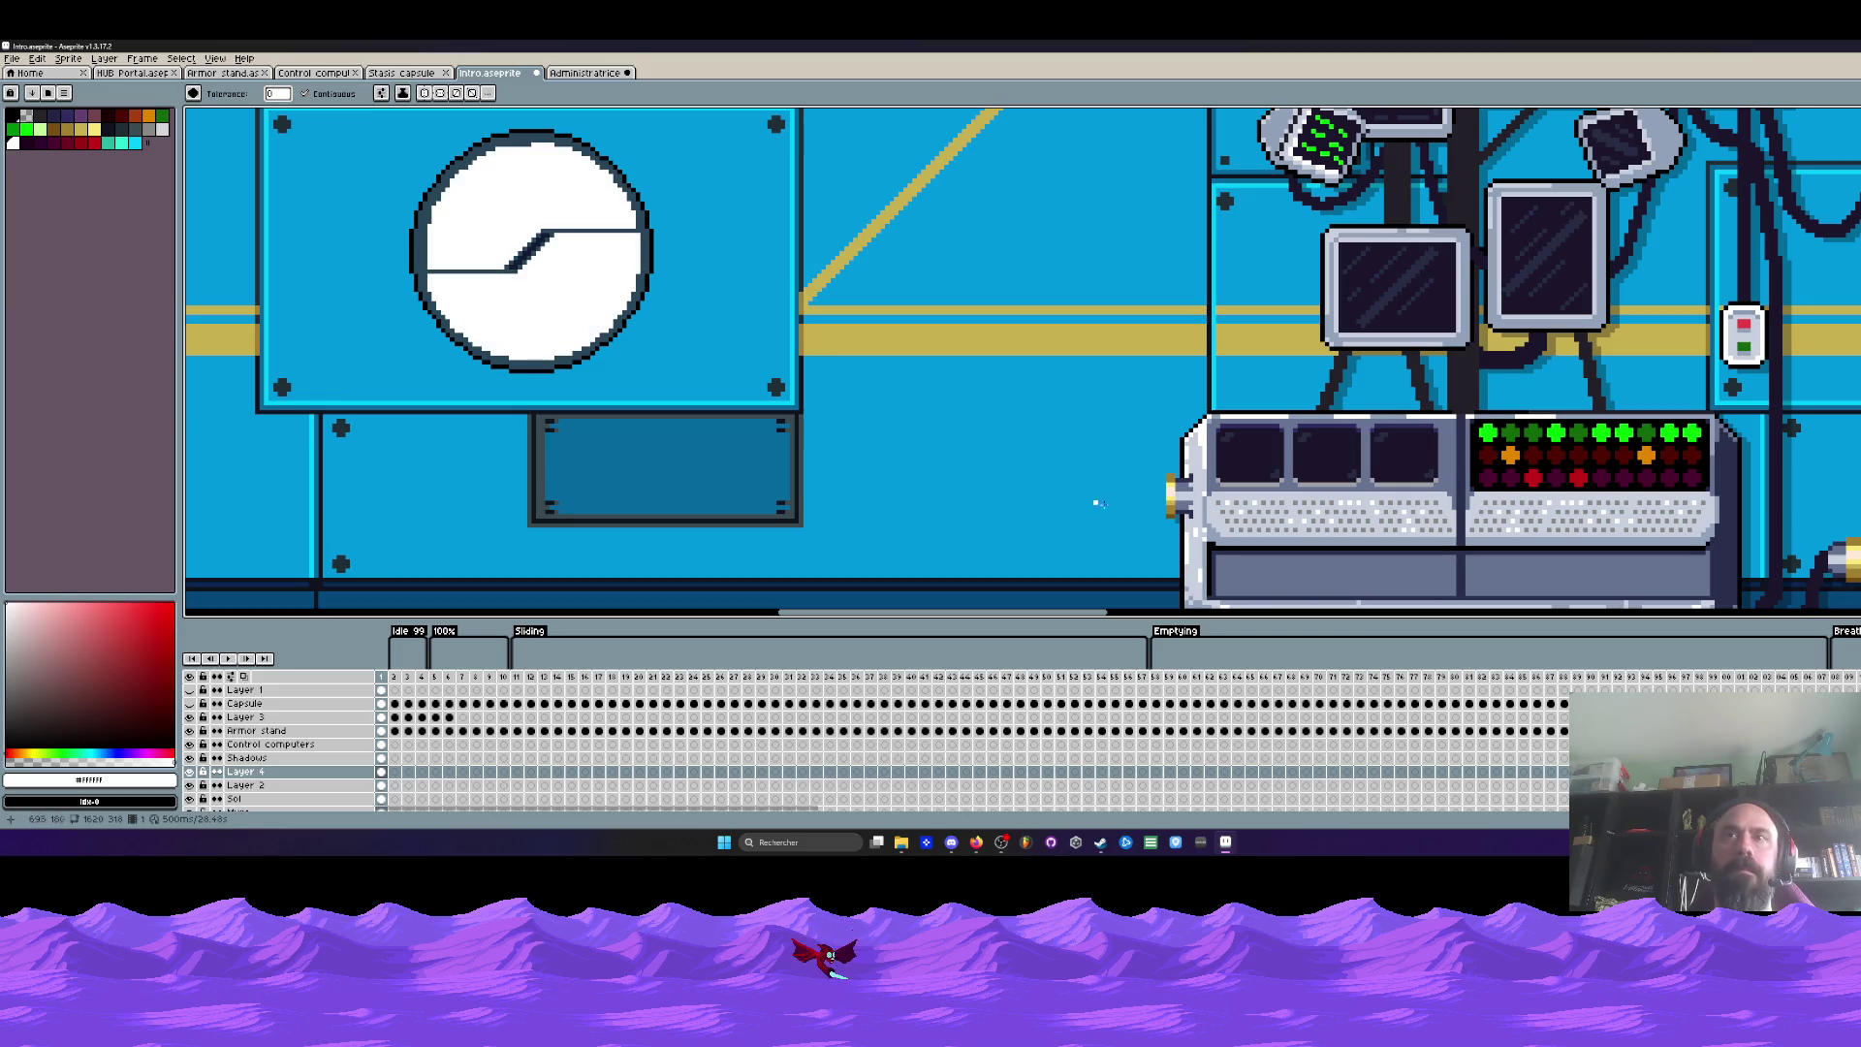
# Step: Turn the clock's rim and hand line light grey from the console frame
pyautogui.keyDown('alt'); pyautogui.click(1197, 459); pyautogui.keyUp('alt')
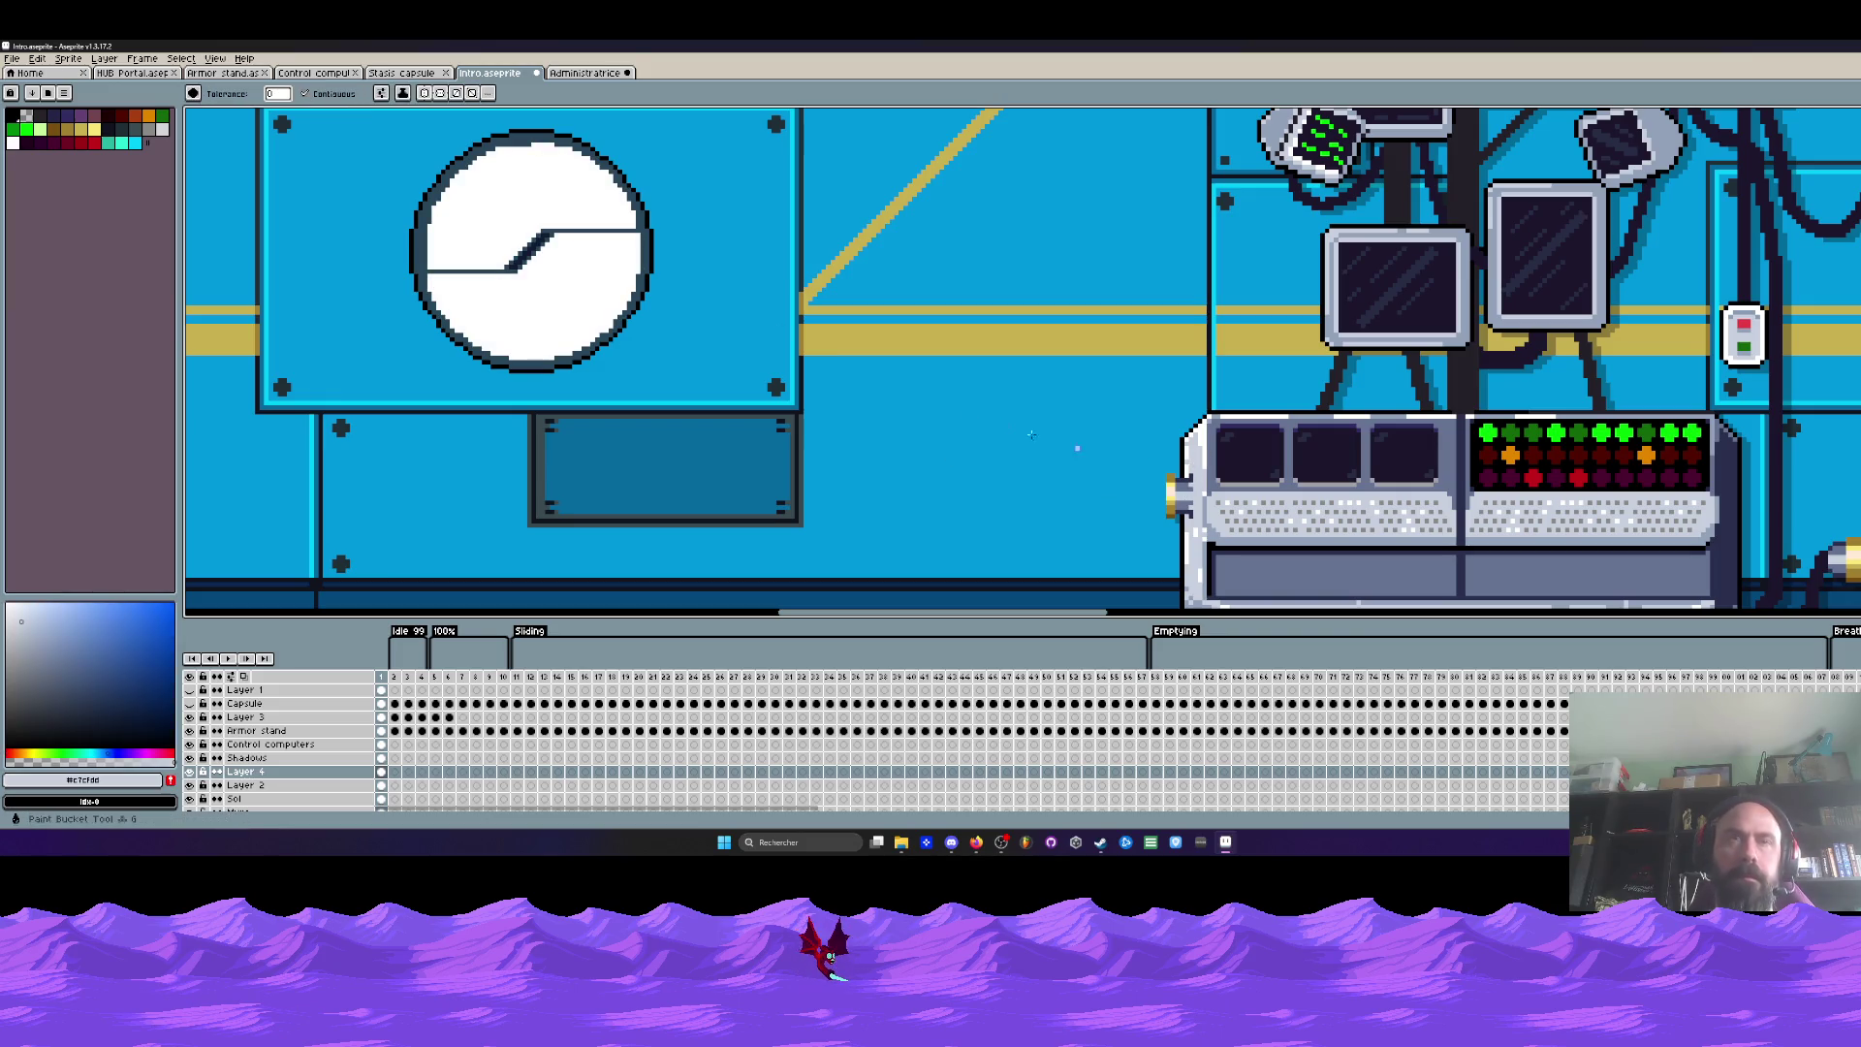
pyautogui.click(648, 258)
pyautogui.scroll(-3, 547, 254)
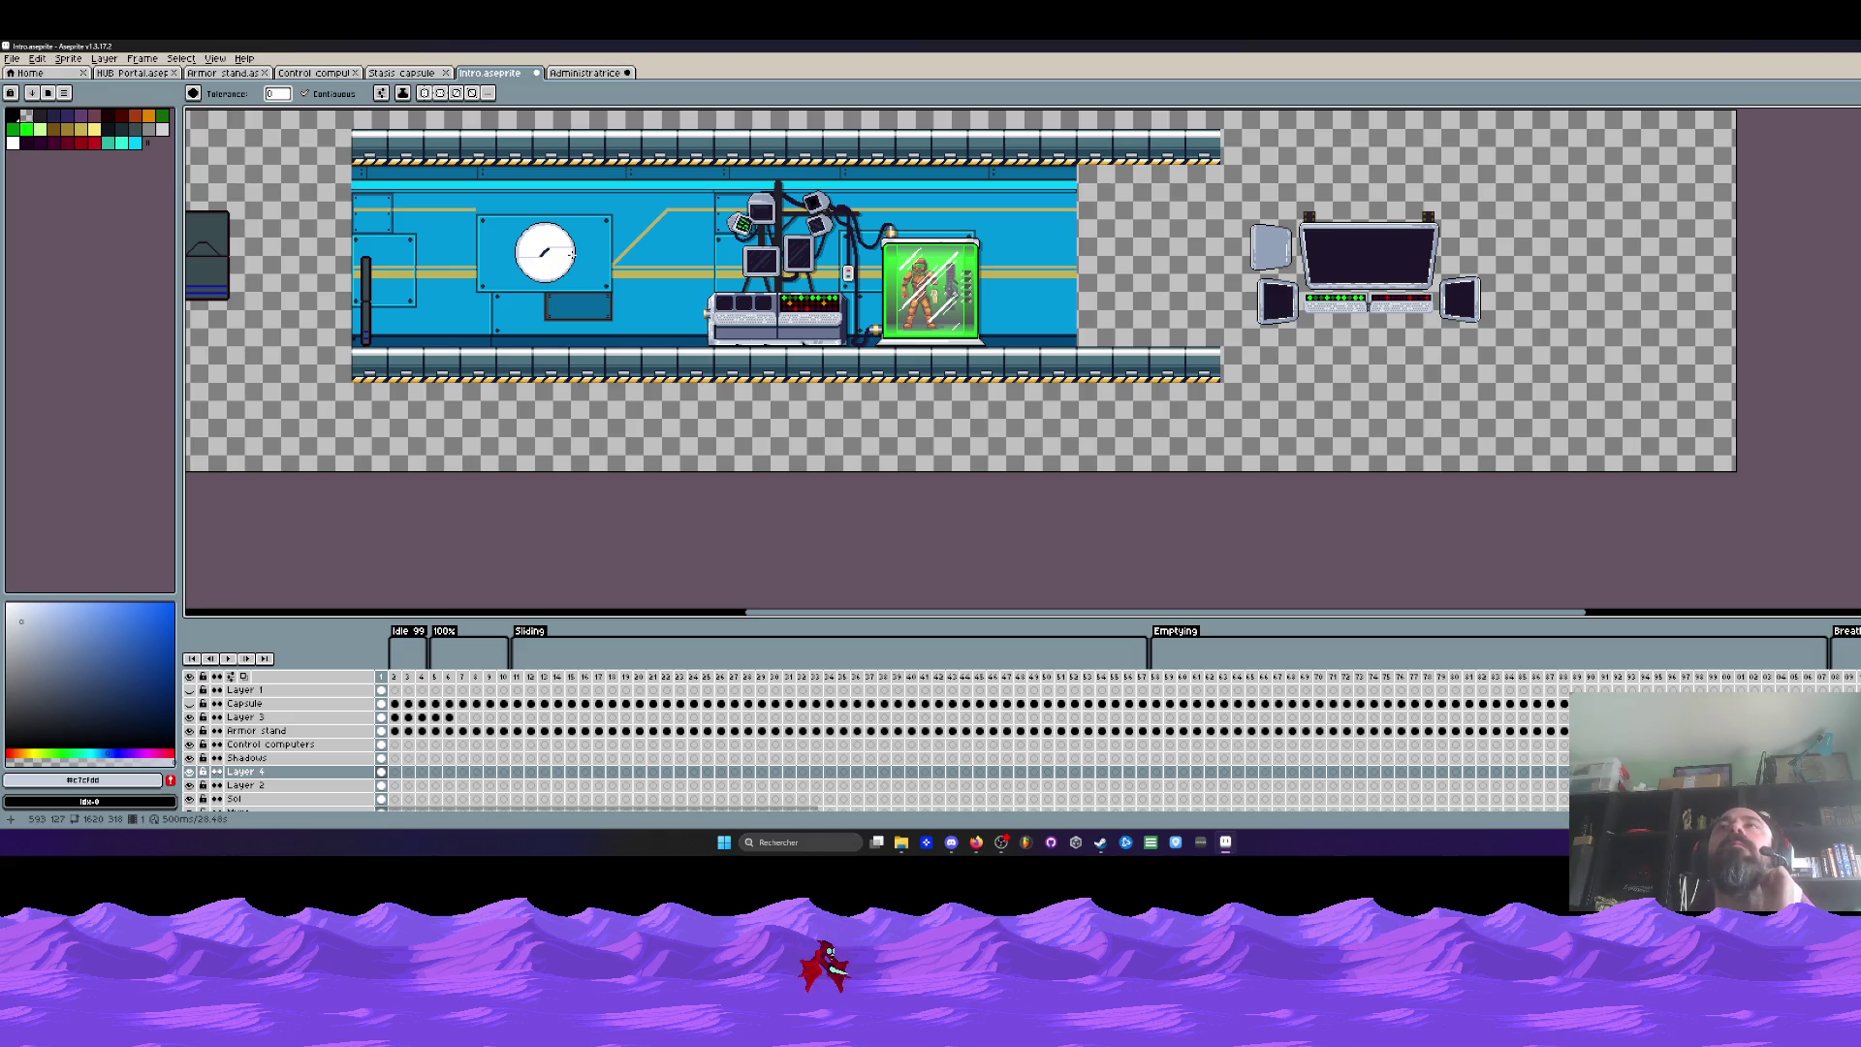
pyautogui.scroll(3, 572, 254)
pyautogui.scroll(-1, 572, 254)
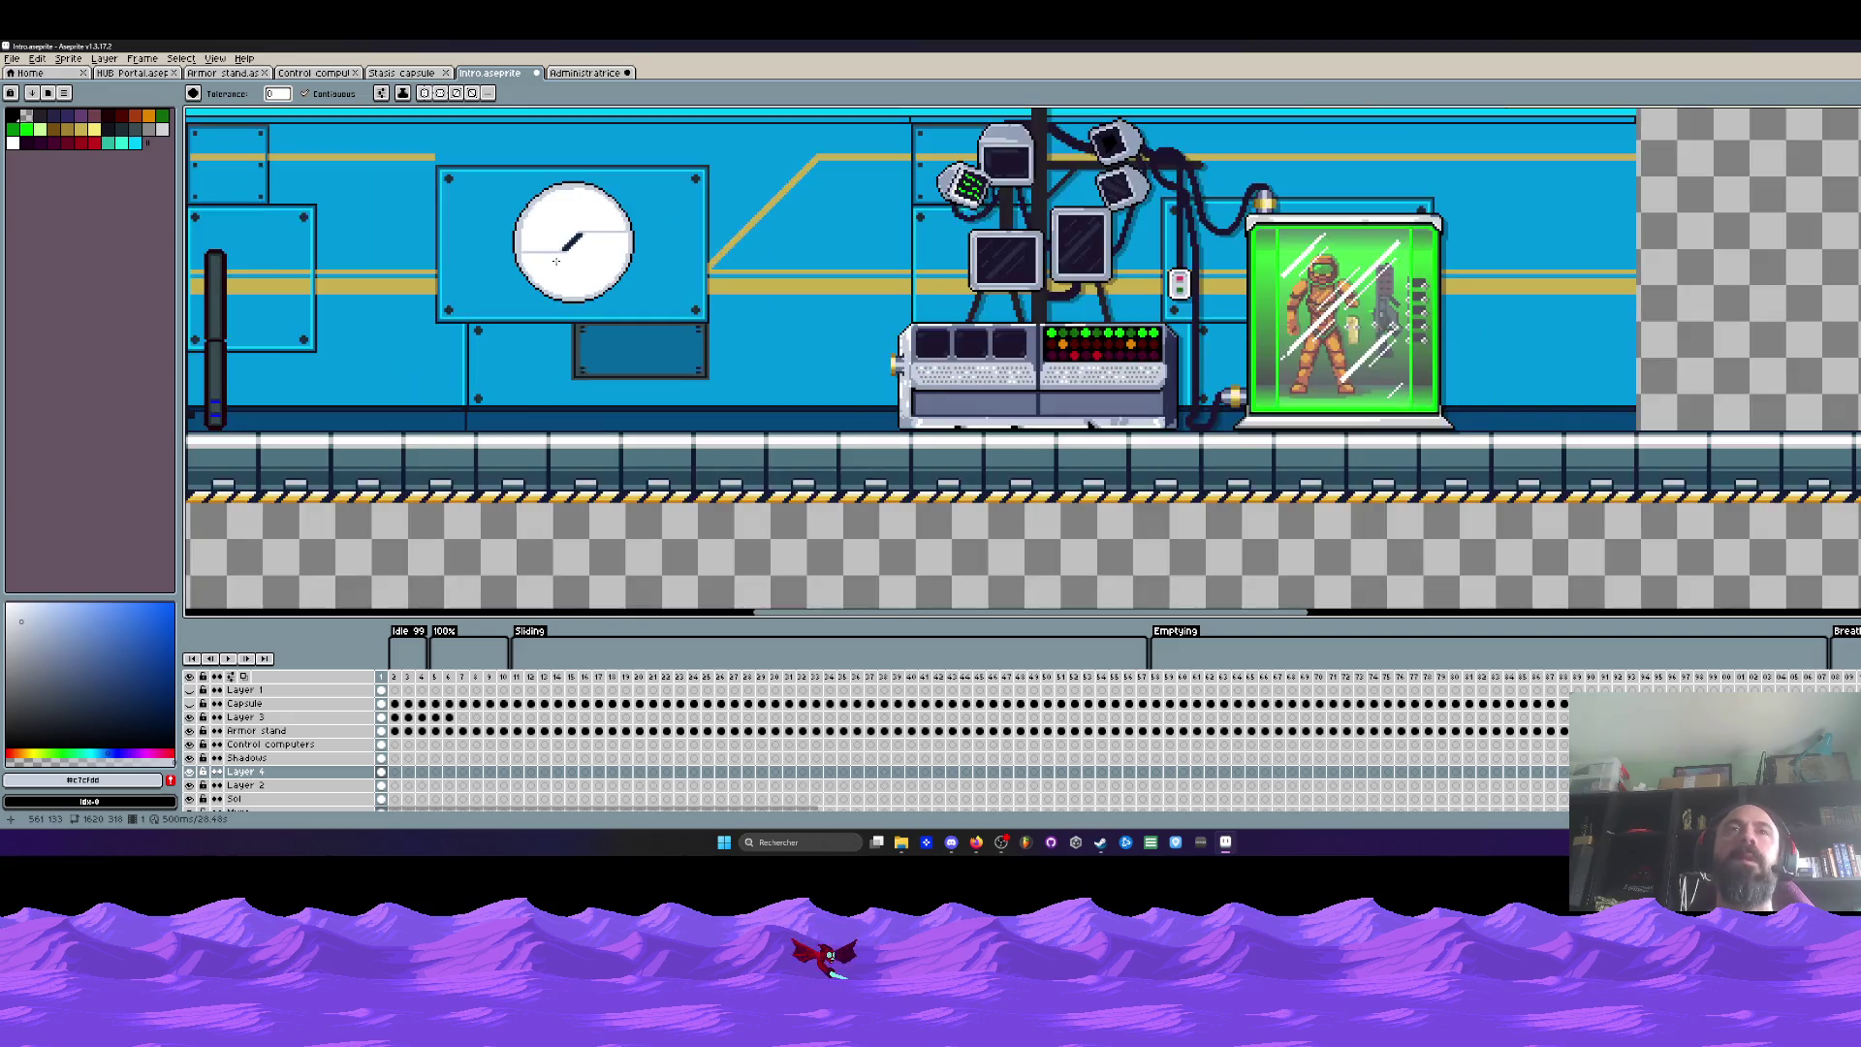
pyautogui.scroll(1, 572, 254)
pyautogui.moveTo(572, 254); pyautogui.dragTo(648, 310)
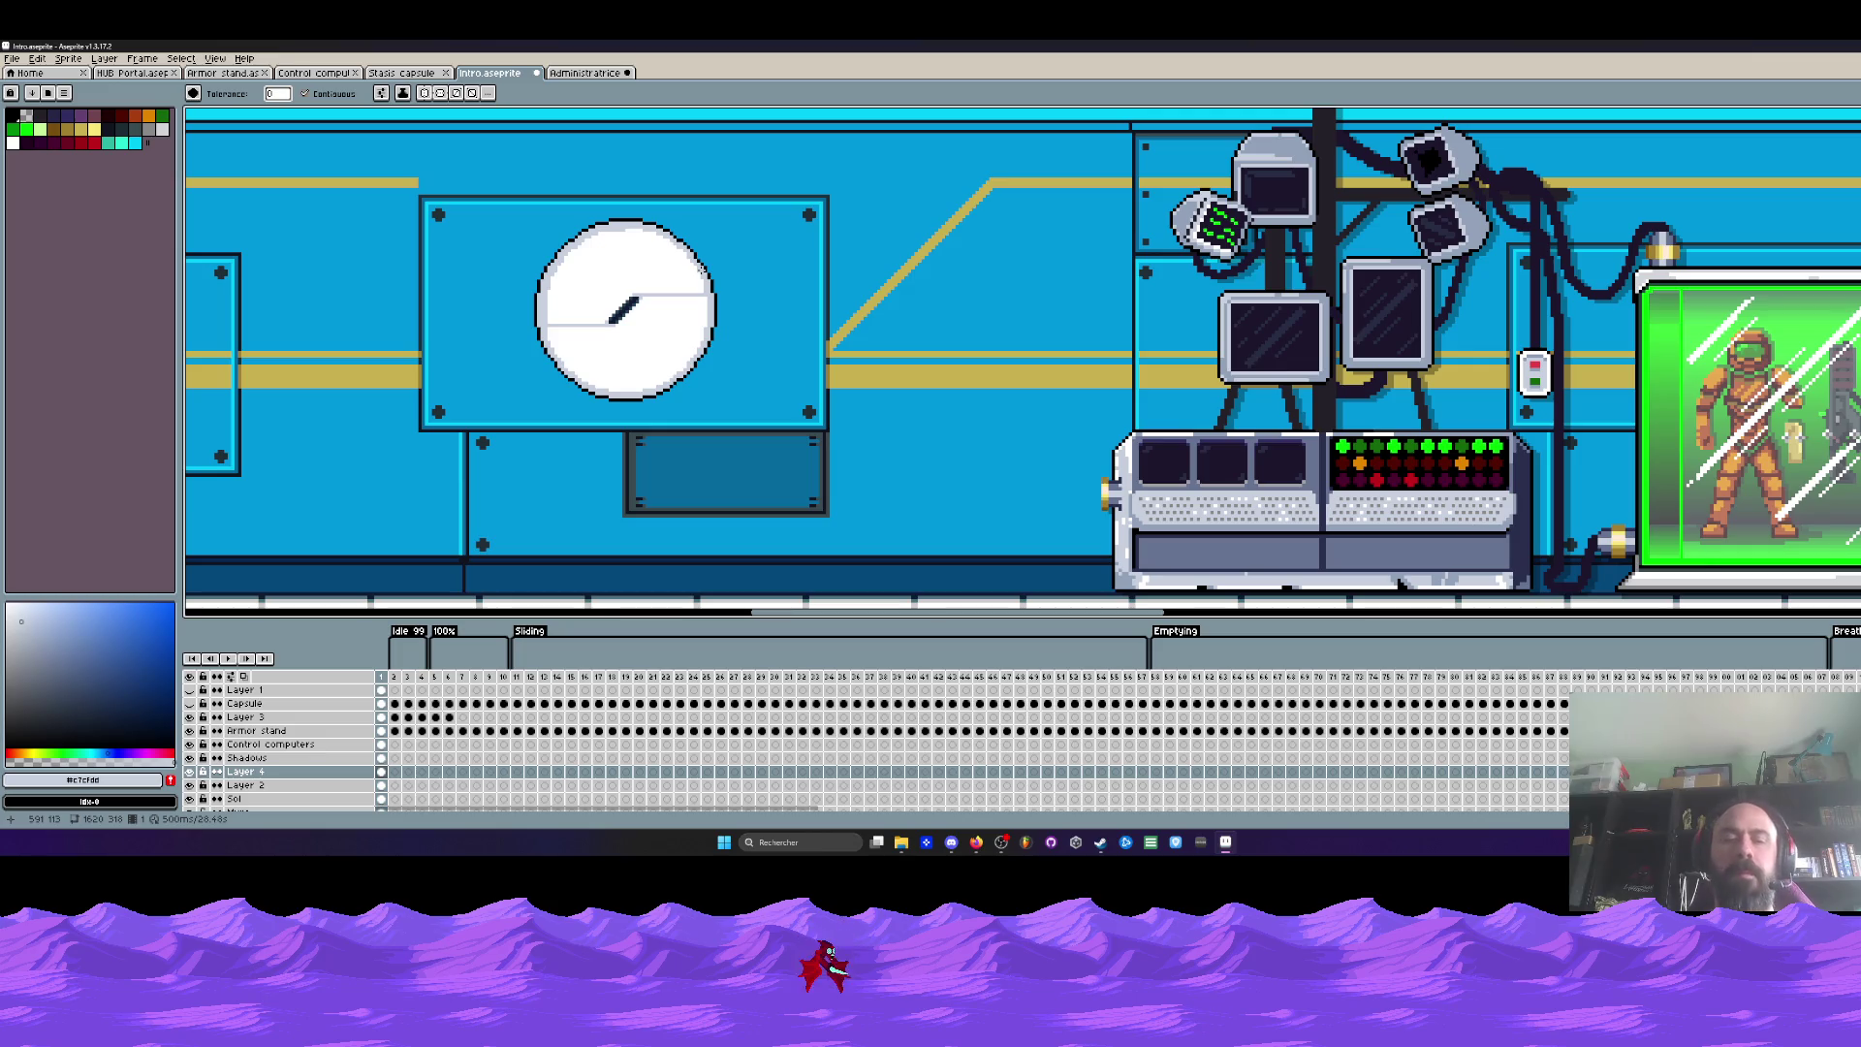
# Step: Try filling both clock halves with the wall's blue, then undo those fills
pyautogui.press('i')
pyautogui.click(766, 274)
pyautogui.press('g')
pyautogui.click(659, 257)
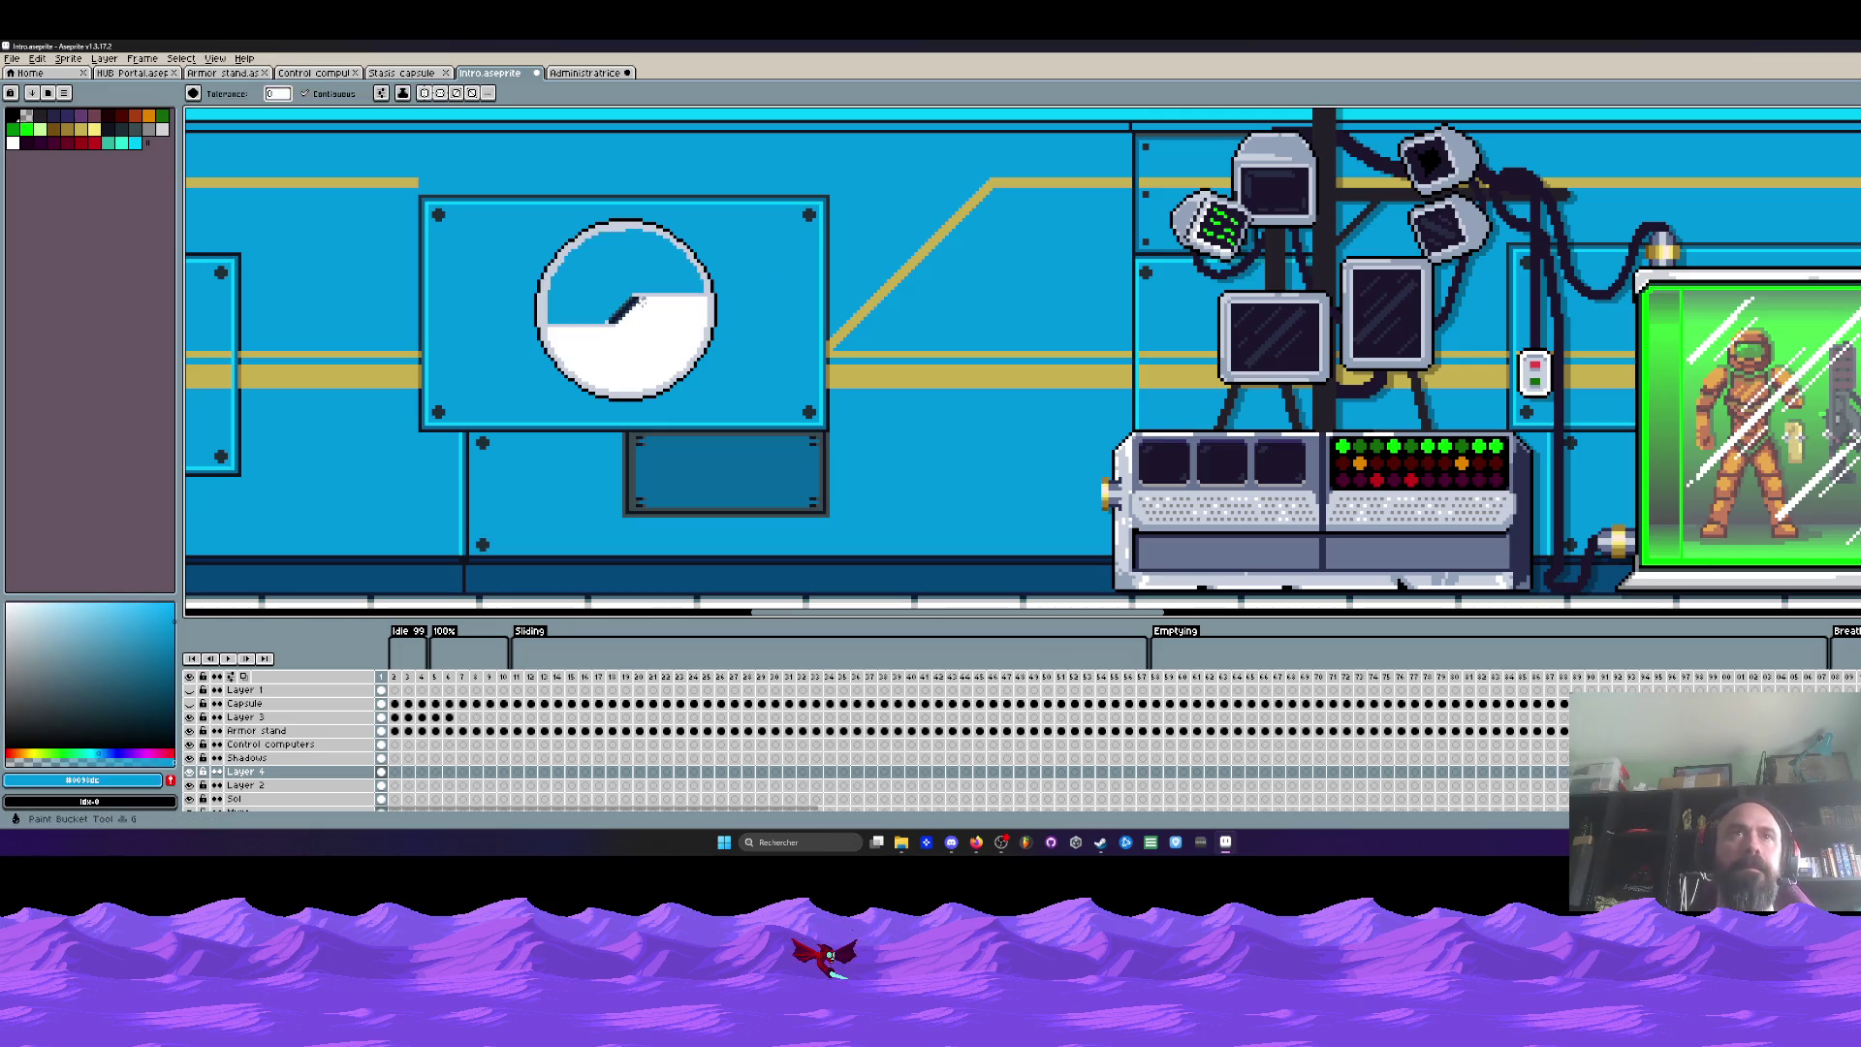
pyautogui.click(640, 325)
pyautogui.scroll(-3, 621, 234)
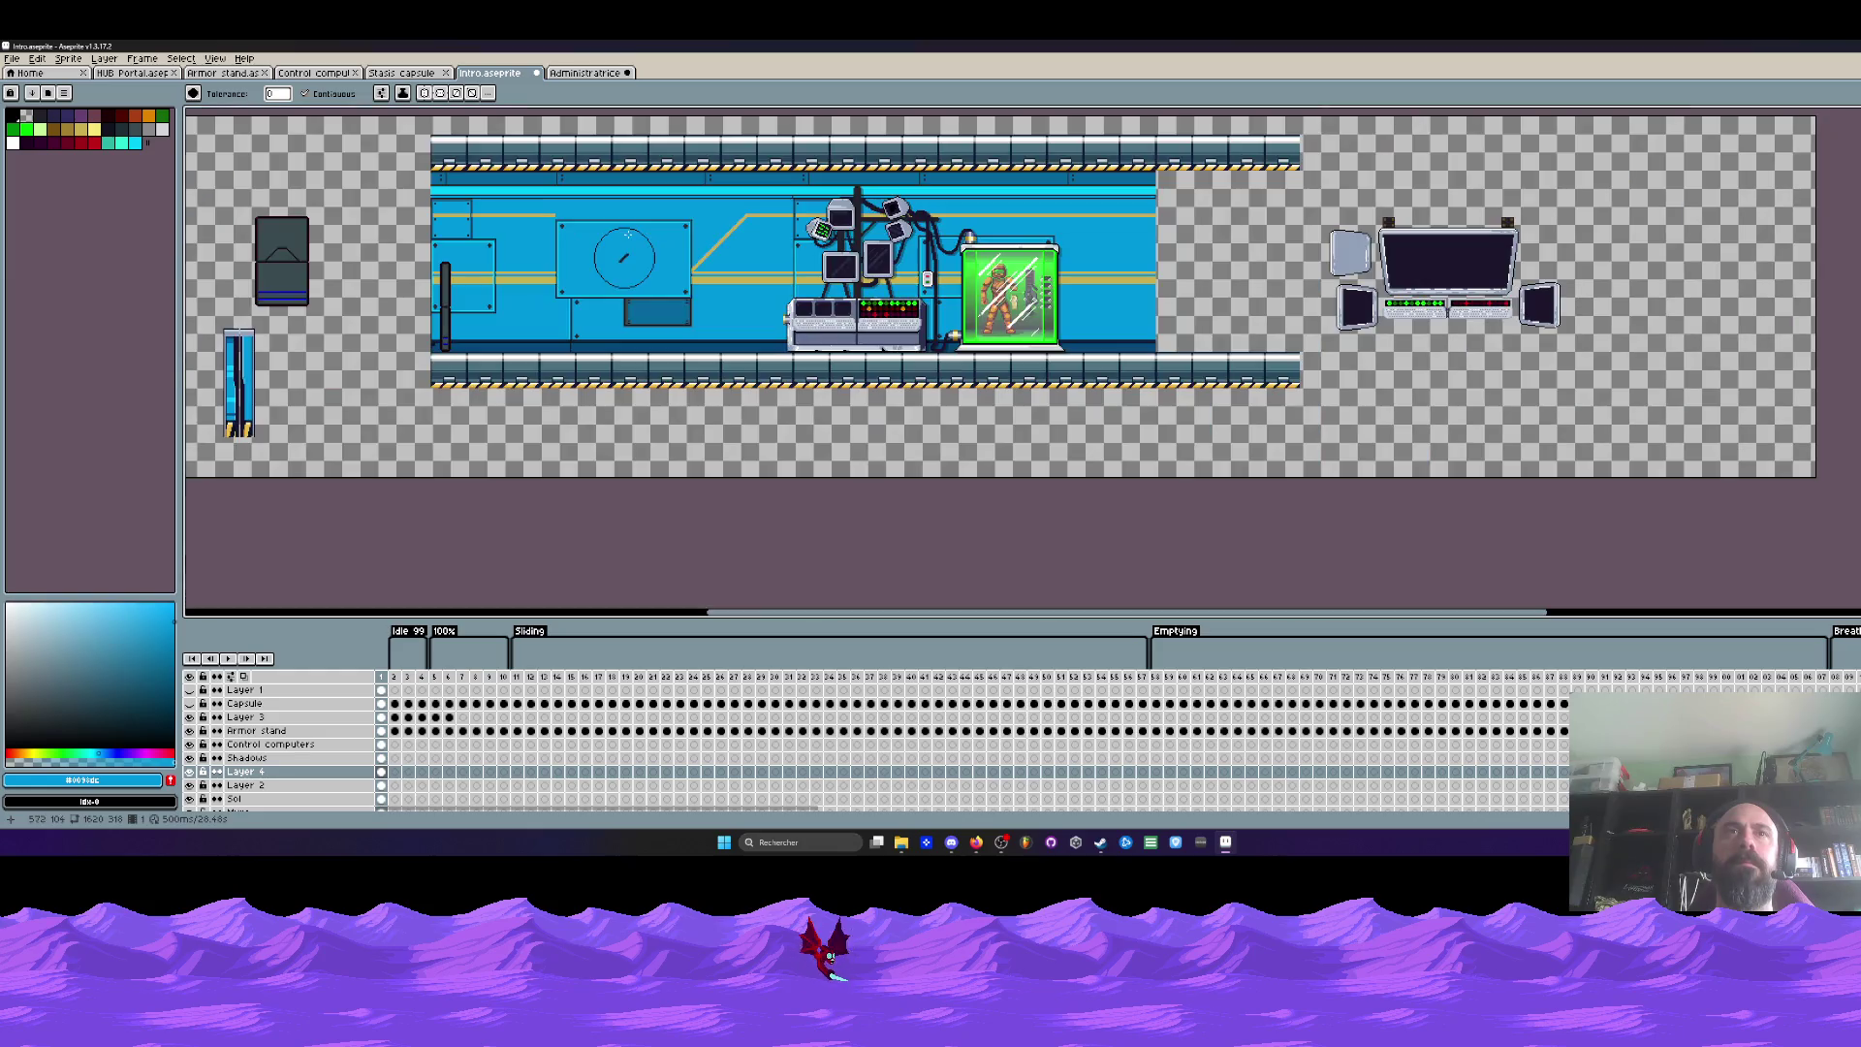
pyautogui.scroll(3, 643, 237)
pyautogui.hotkey('ctrl', 'z')
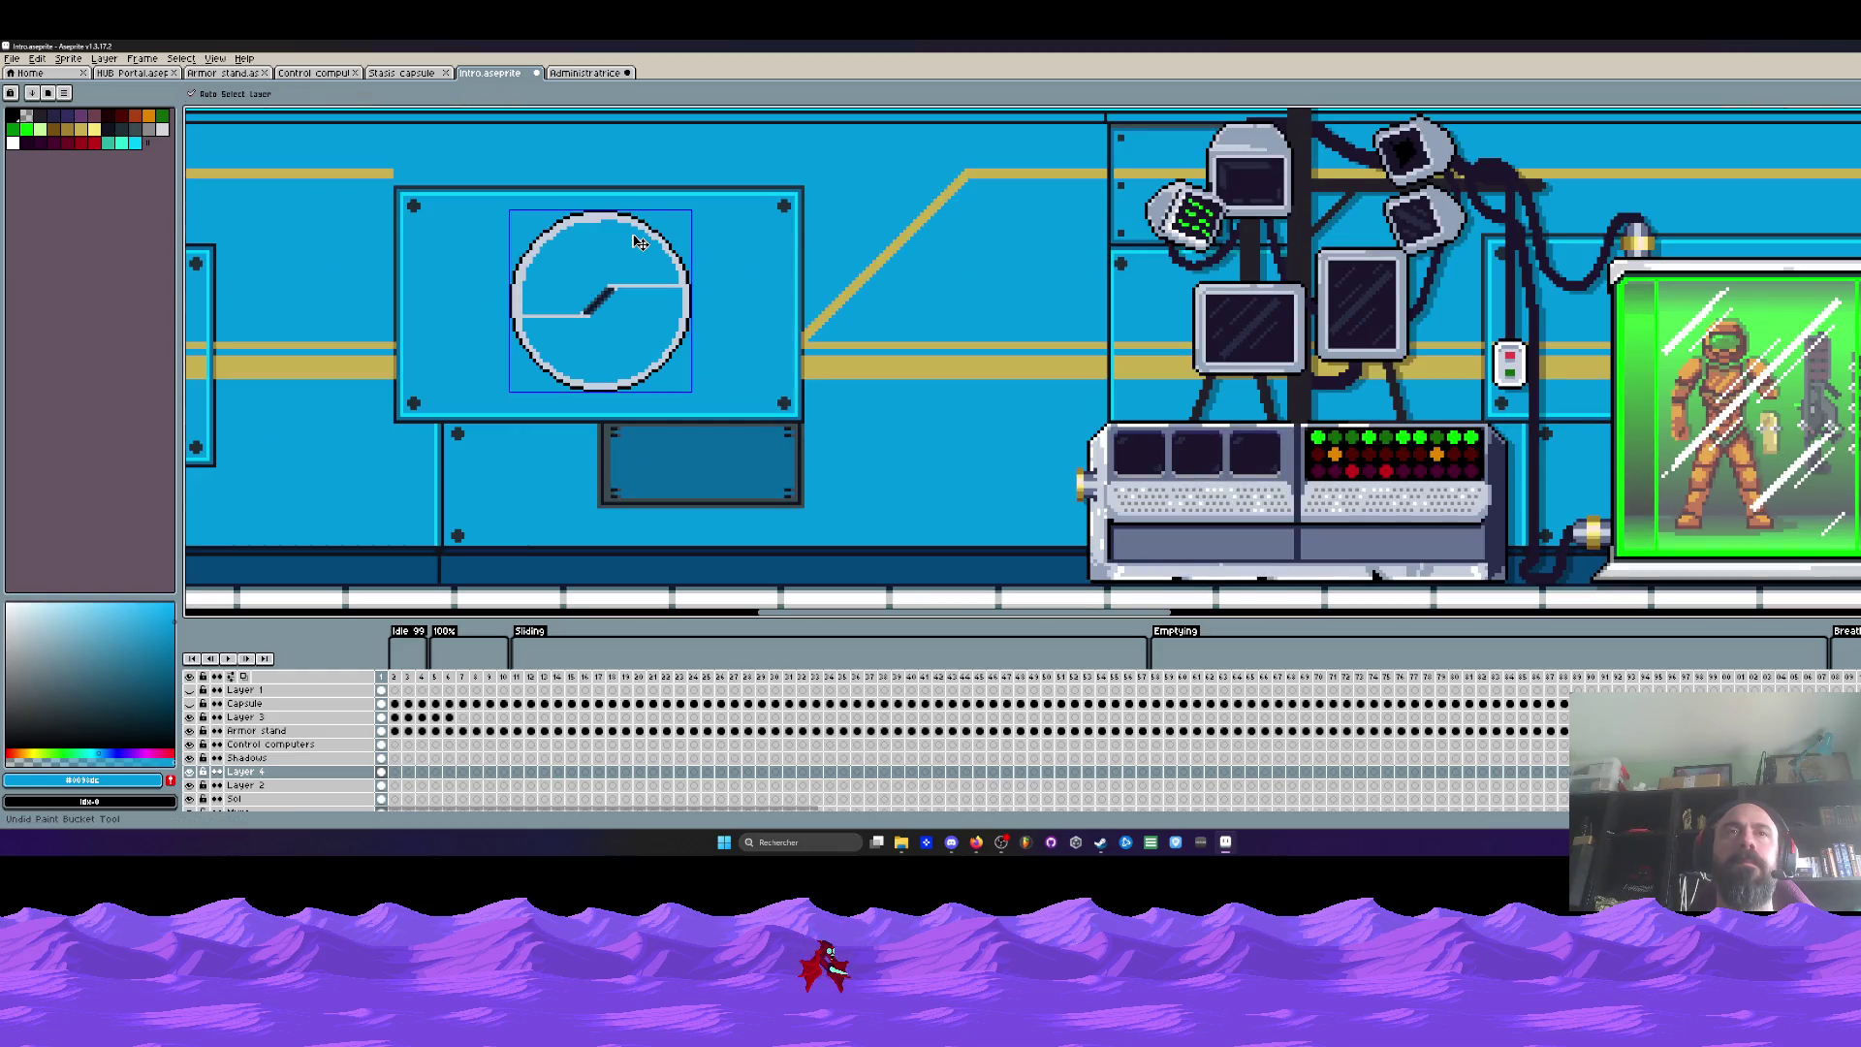
pyautogui.hotkey('ctrl', 'z')
pyautogui.scroll(-1, 640, 242)
pyautogui.hotkey('ctrl', 'z')
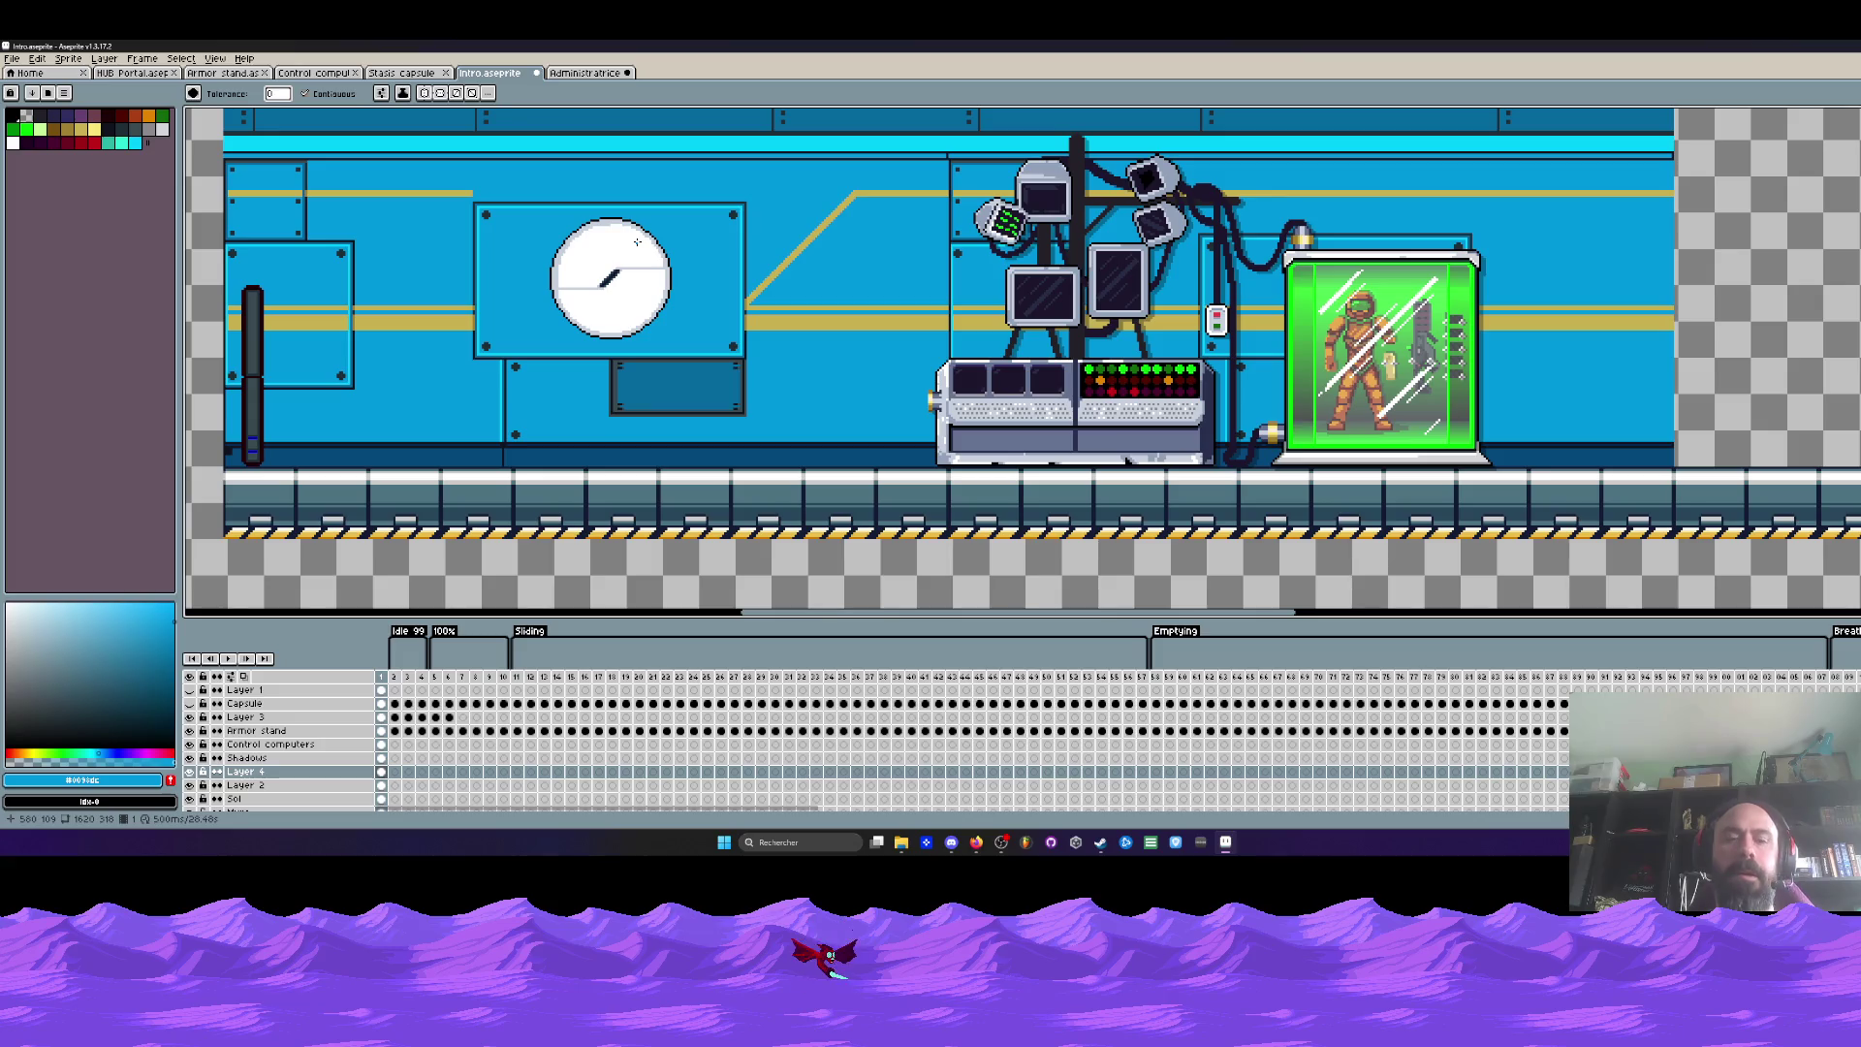
# Step: Try a darker blue fill on a clock half, then undo it
pyautogui.press('i')
pyautogui.click(644, 386)
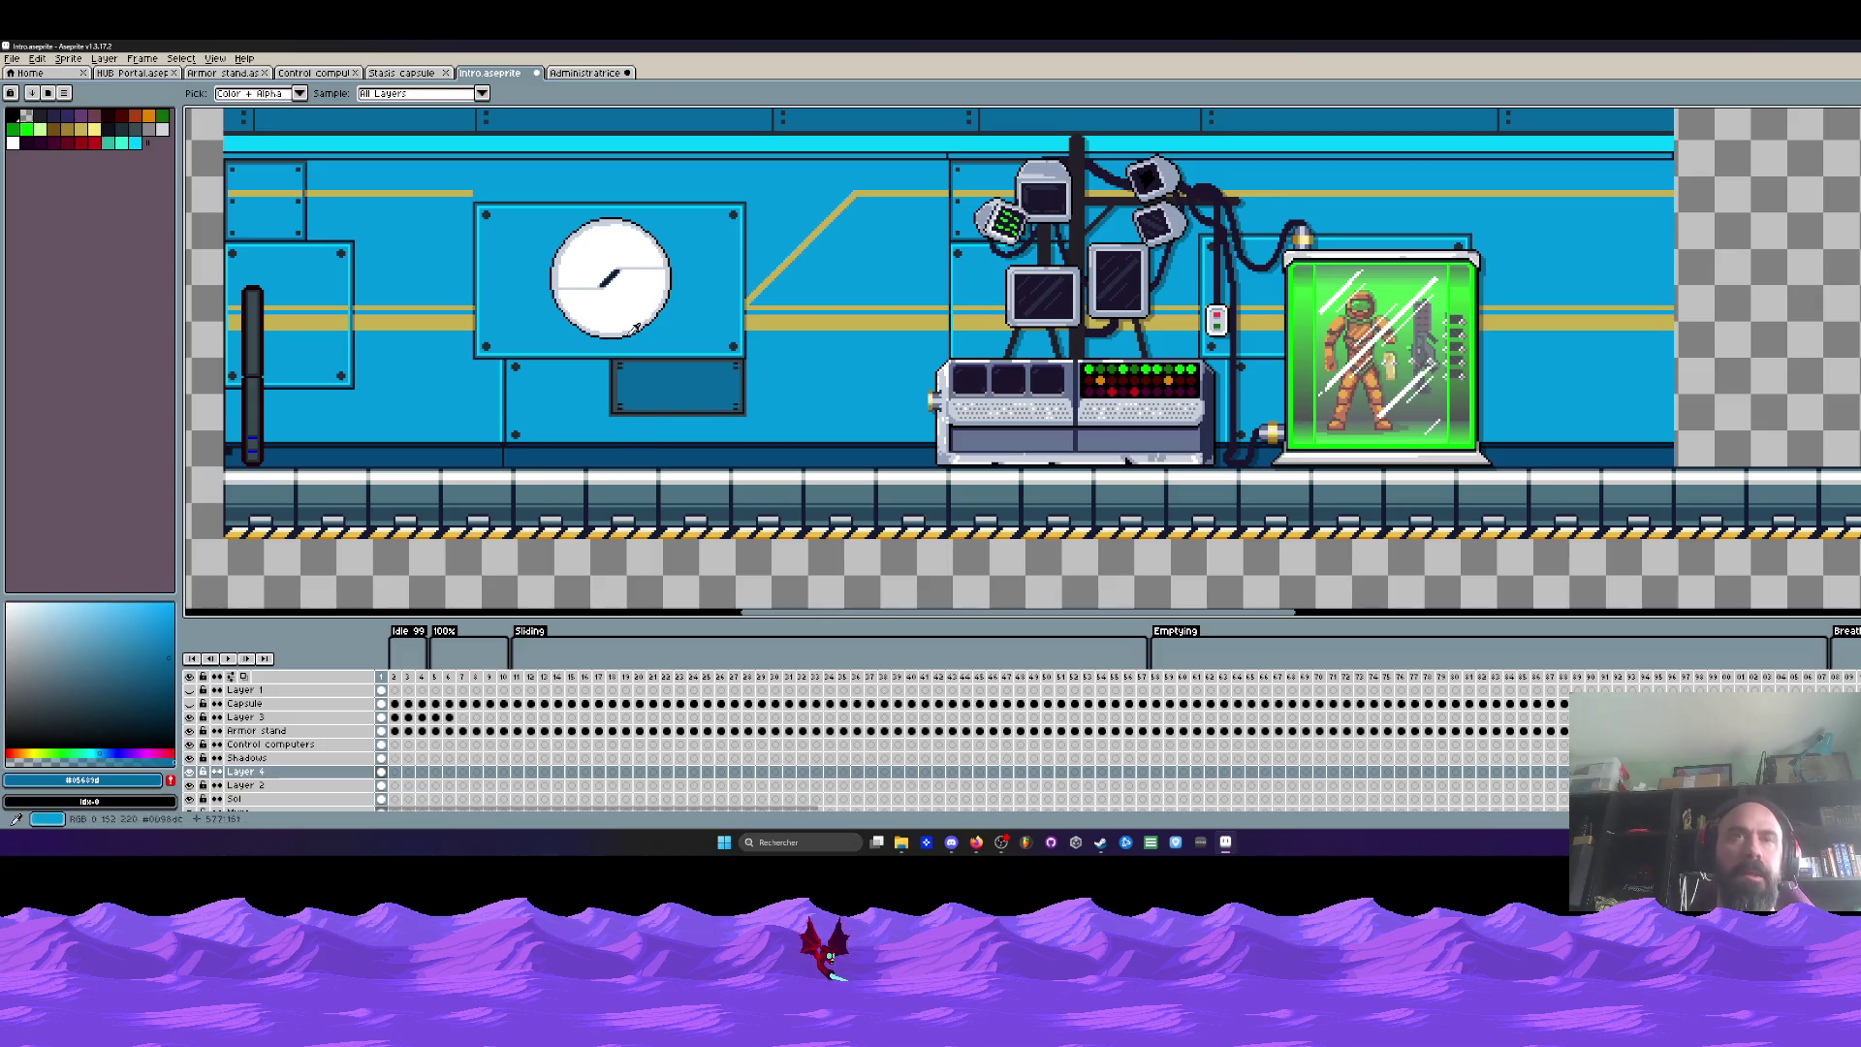
pyautogui.press('g')
pyautogui.click(612, 247)
pyautogui.click(613, 310)
pyautogui.hotkey('ctrl', 'z')
pyautogui.hotkey('ctrl', 'z')
# Step: Make the clock rim and dial line dark blue and both face halves light blue
pyautogui.scroll(2, 617, 229)
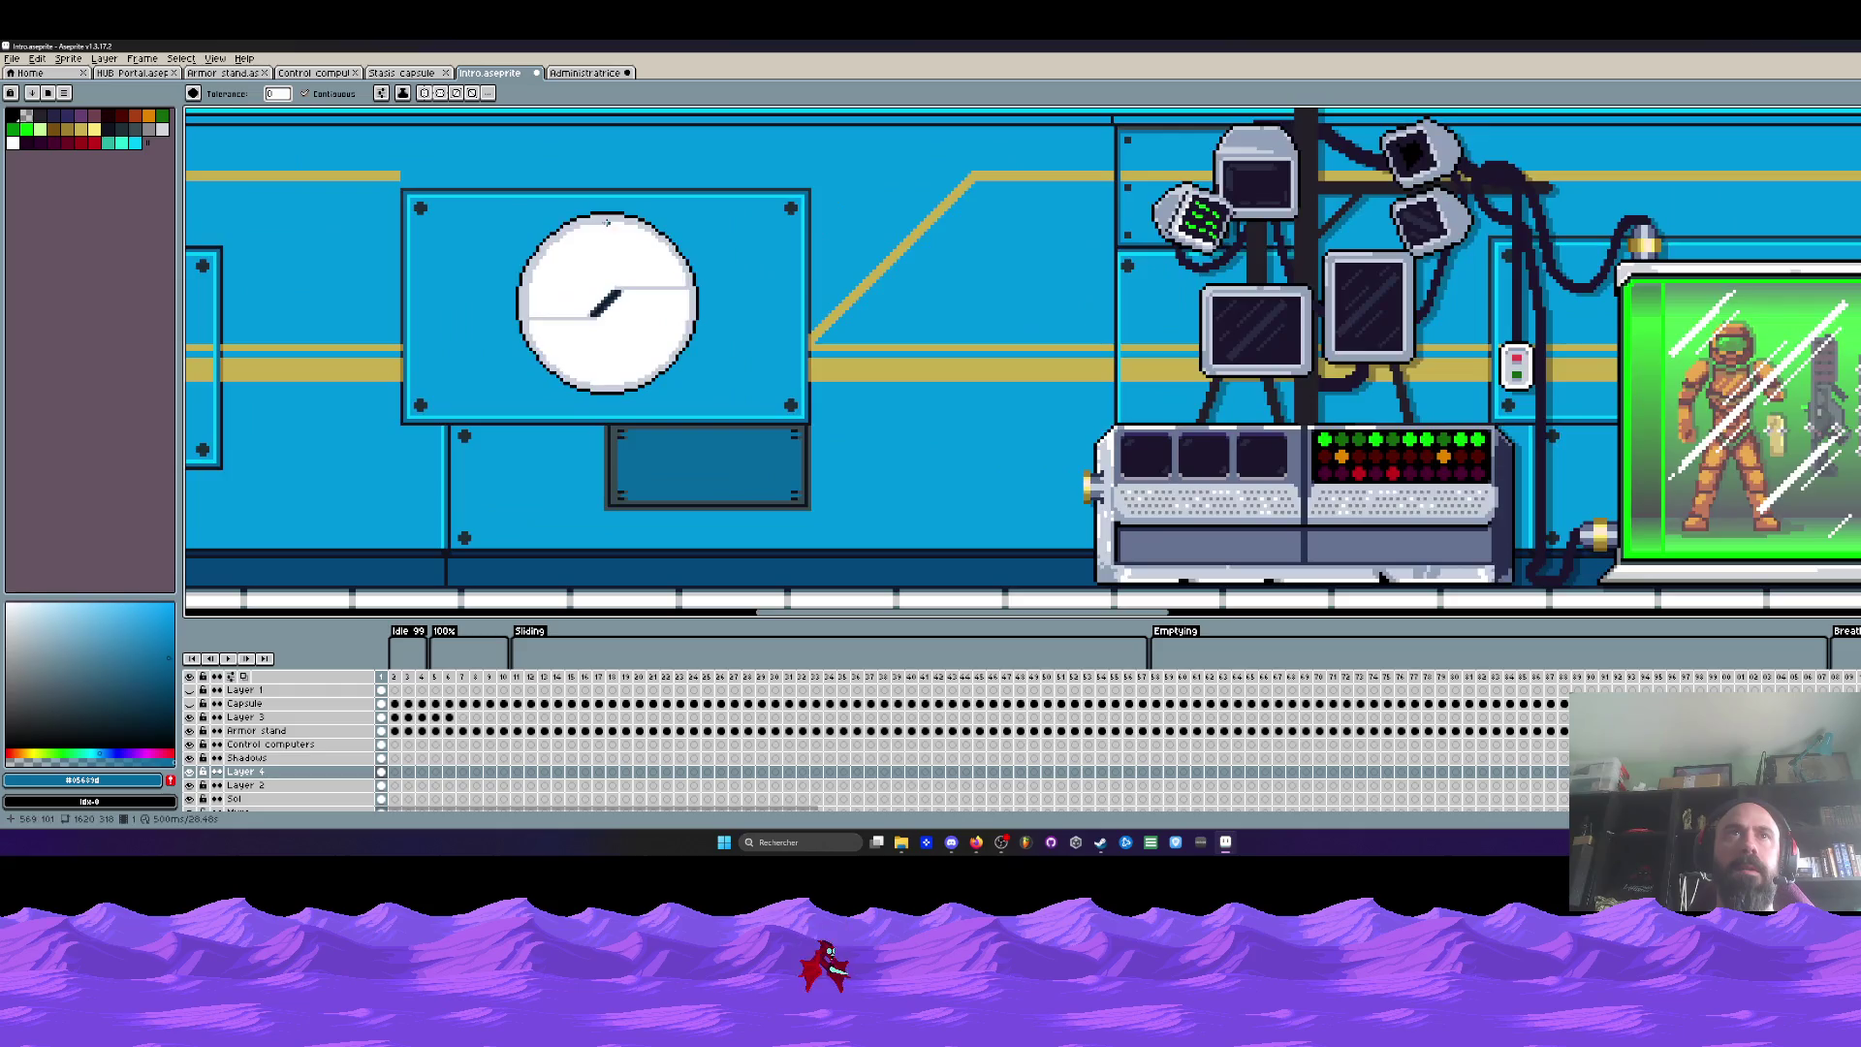
pyautogui.click(606, 222)
pyautogui.keyDown('alt'); pyautogui.click(707, 291); pyautogui.keyUp('alt')
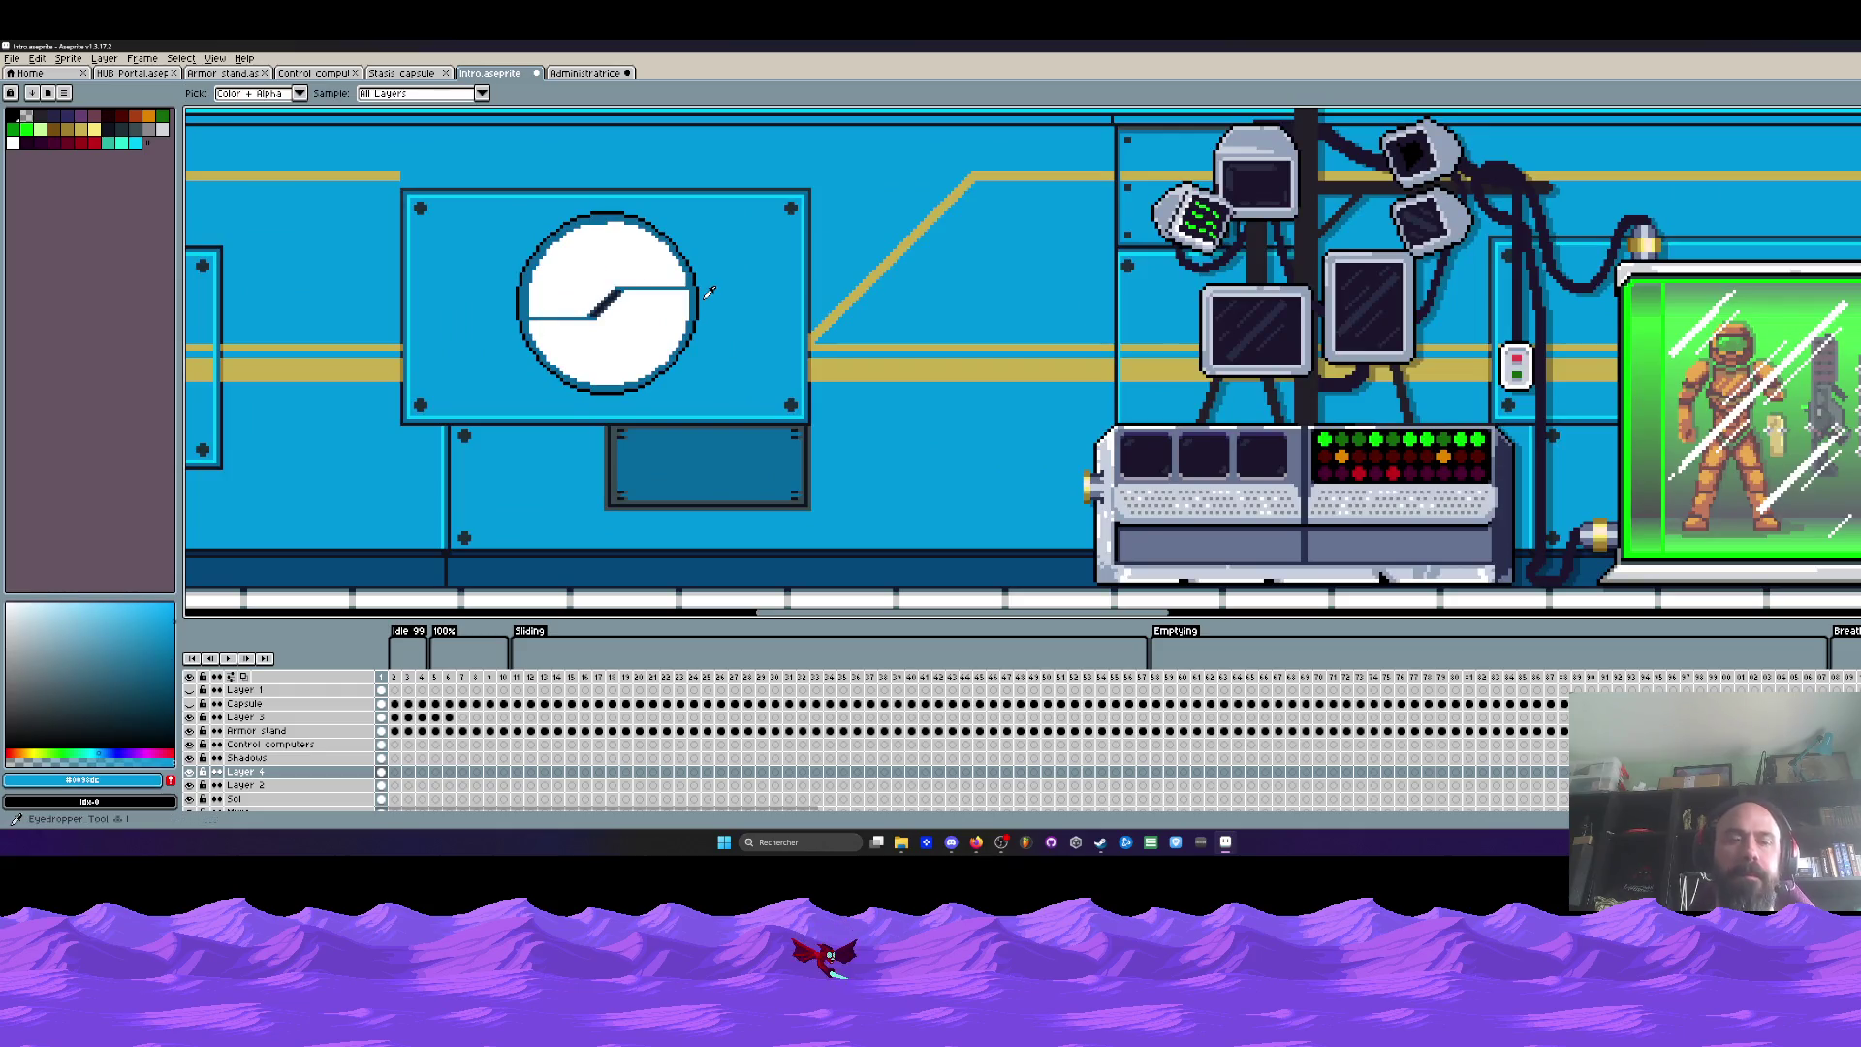
pyautogui.click(611, 254)
pyautogui.click(627, 340)
pyautogui.scroll(-3, 627, 339)
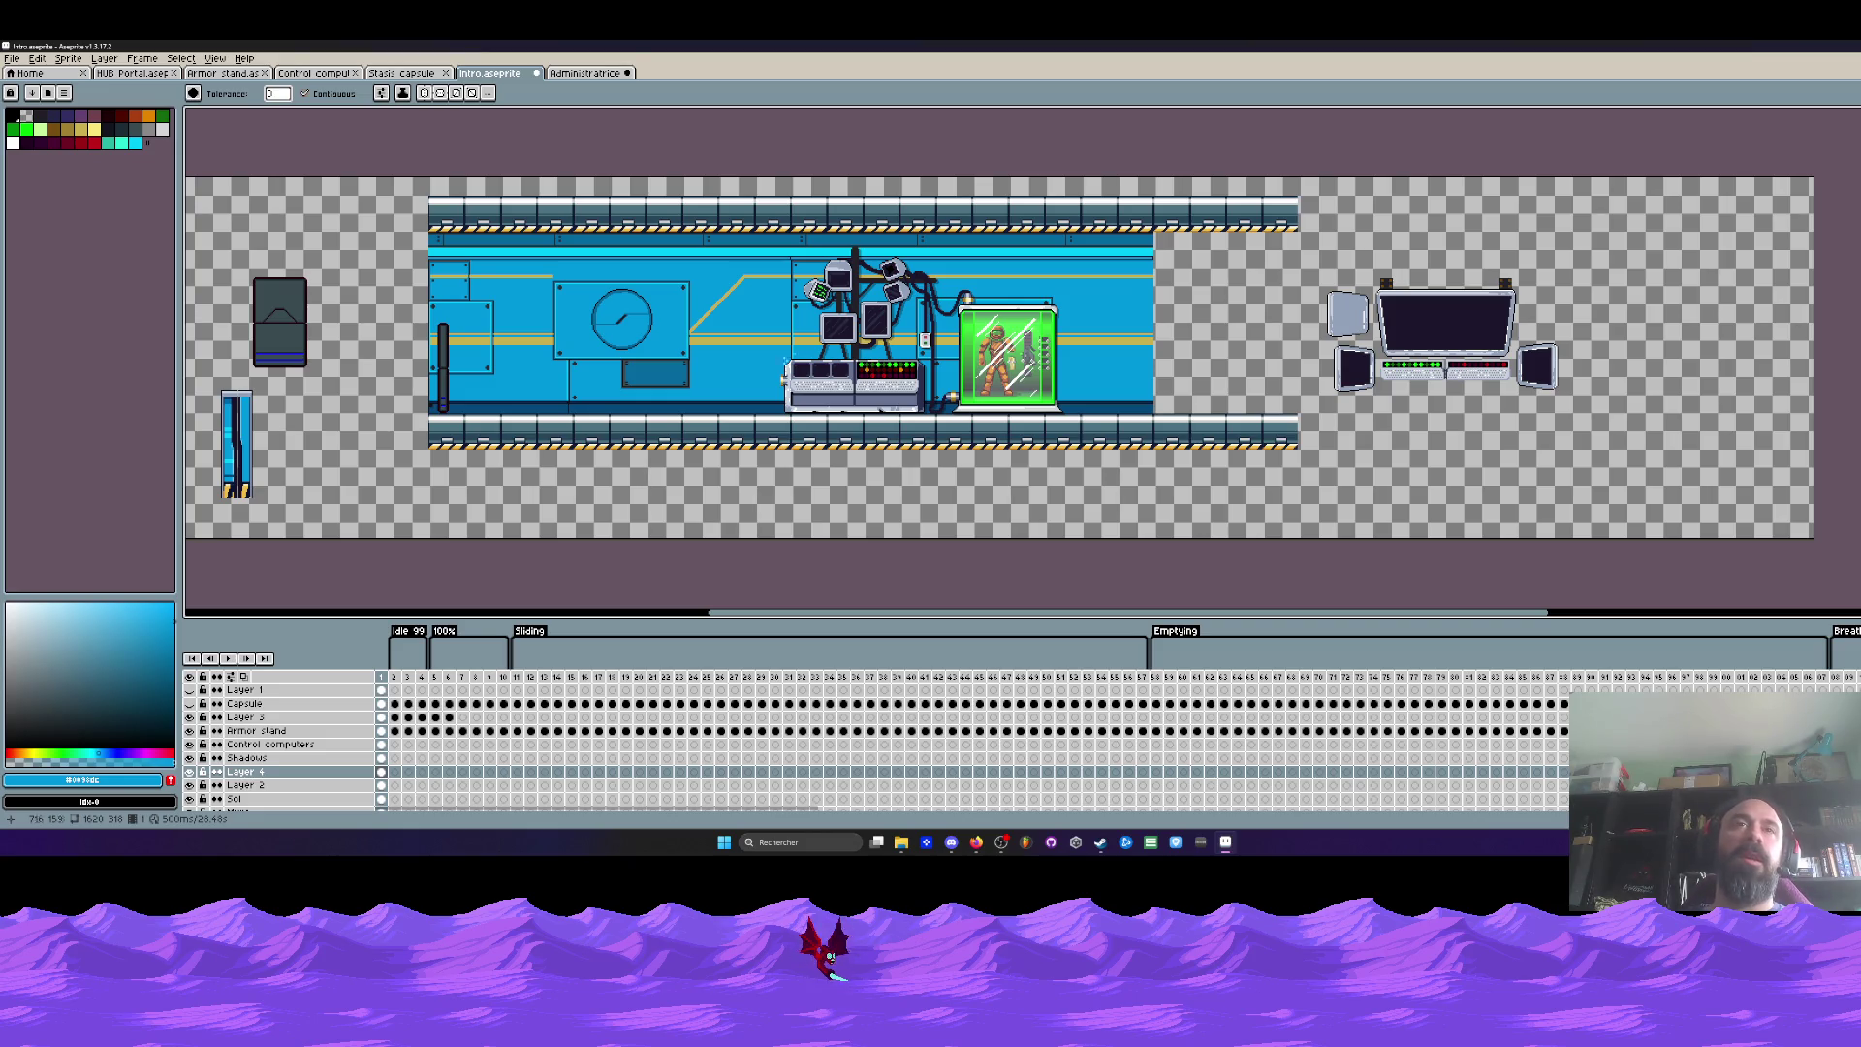
pyautogui.scroll(3, 766, 359)
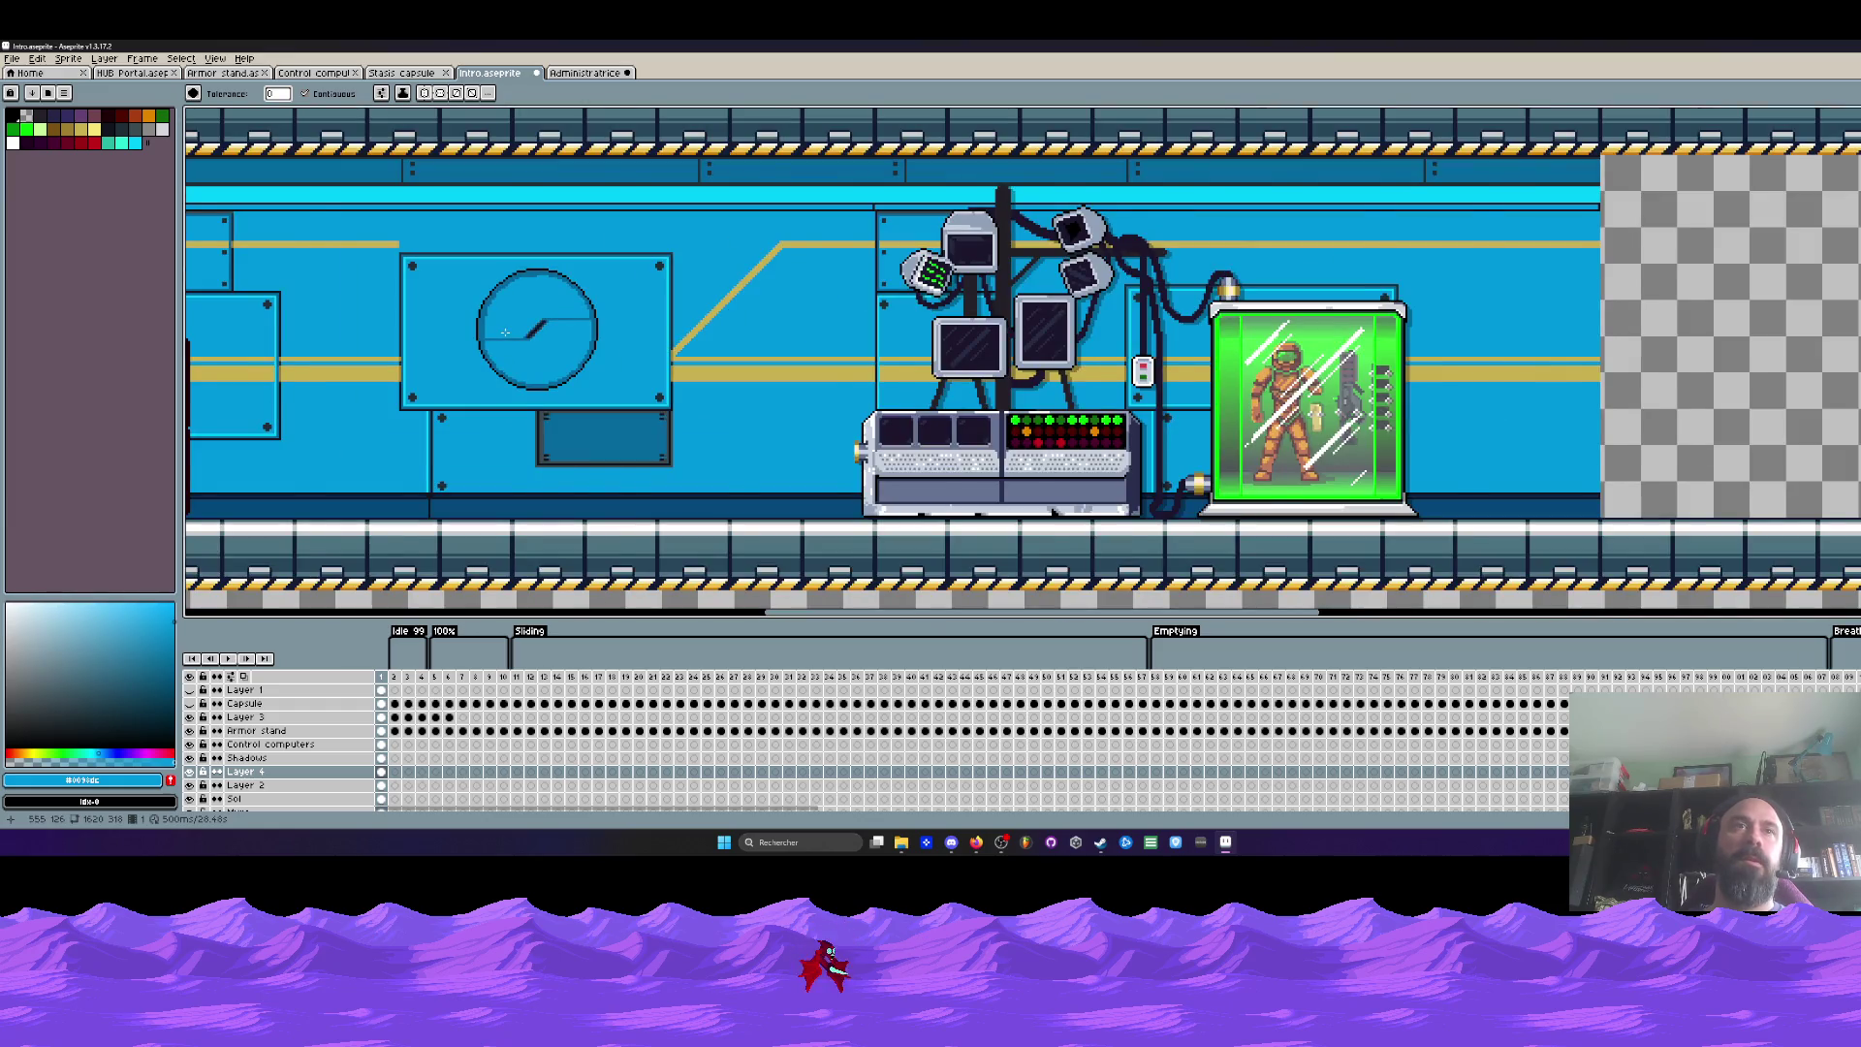
pyautogui.scroll(-2, 505, 332)
pyautogui.scroll(3, 440, 345)
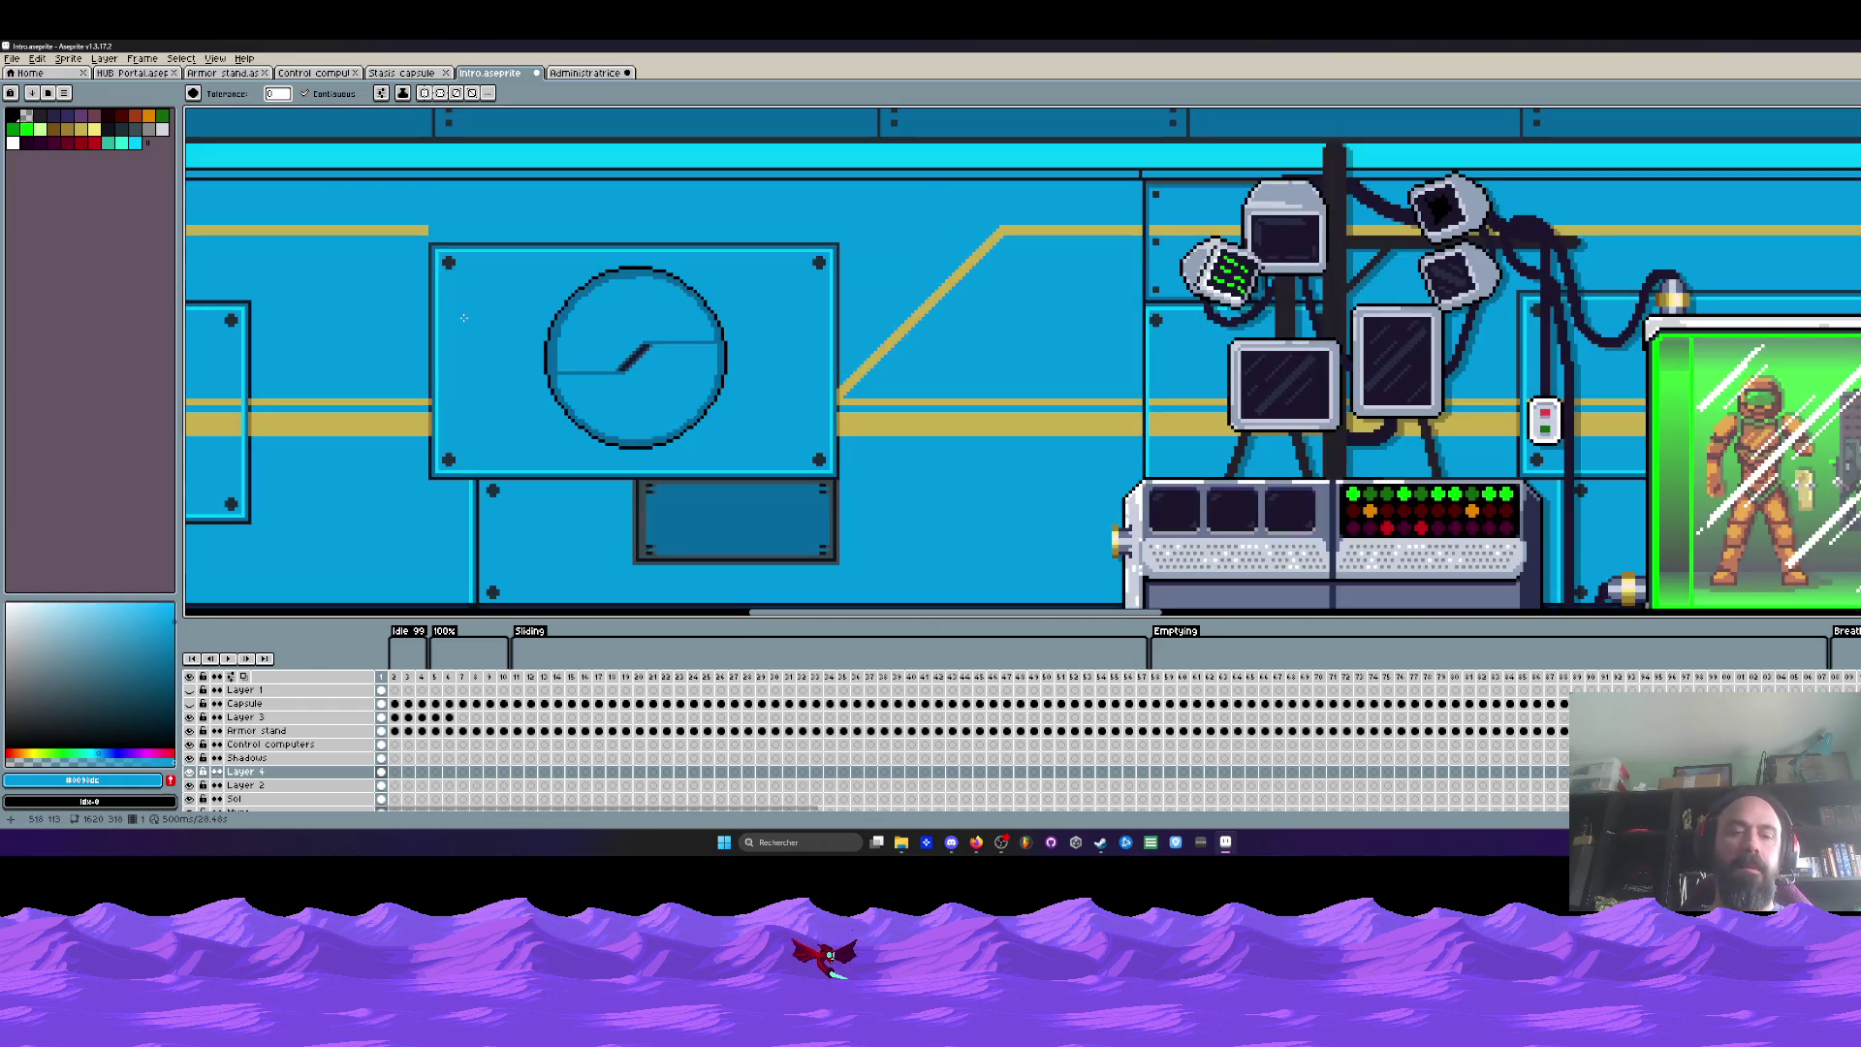
pyautogui.keyDown('alt'); pyautogui.click(391, 415); pyautogui.keyUp('alt')
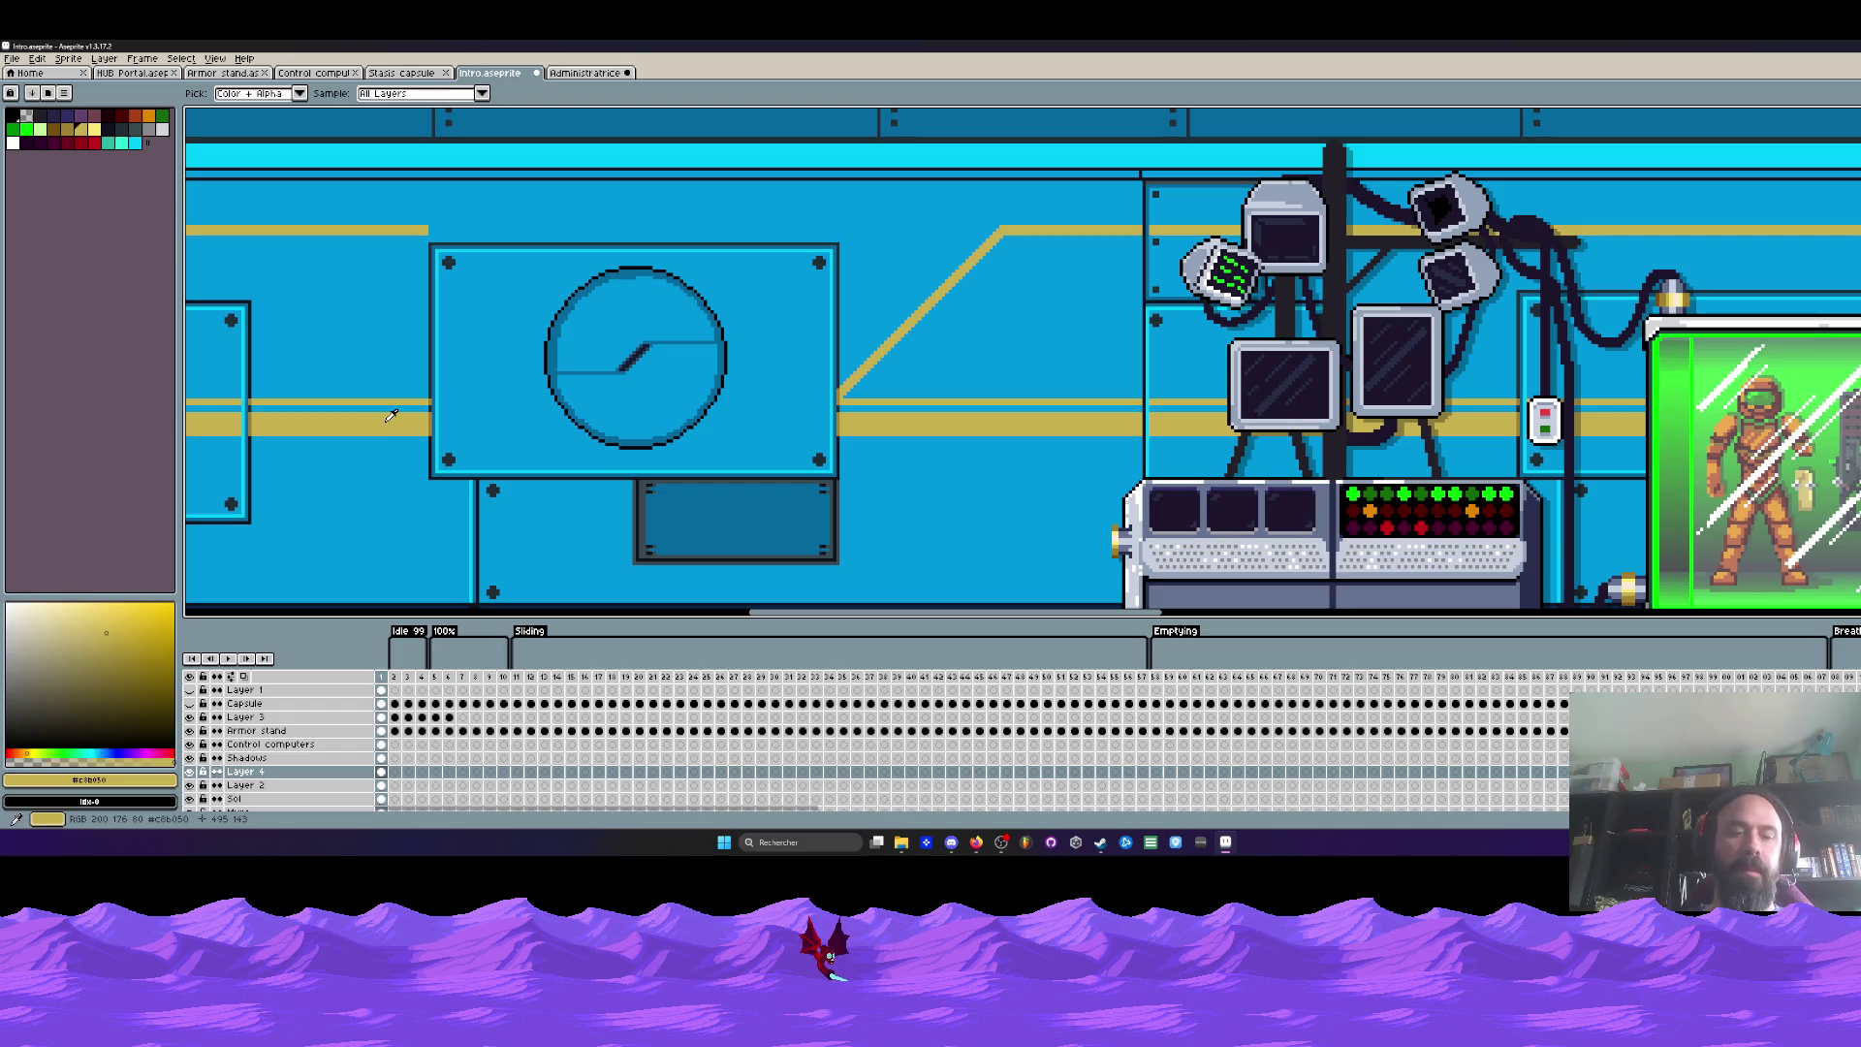
pyautogui.click(640, 407)
pyautogui.click(620, 310)
pyautogui.scroll(-3, 633, 340)
pyautogui.scroll(2, 633, 339)
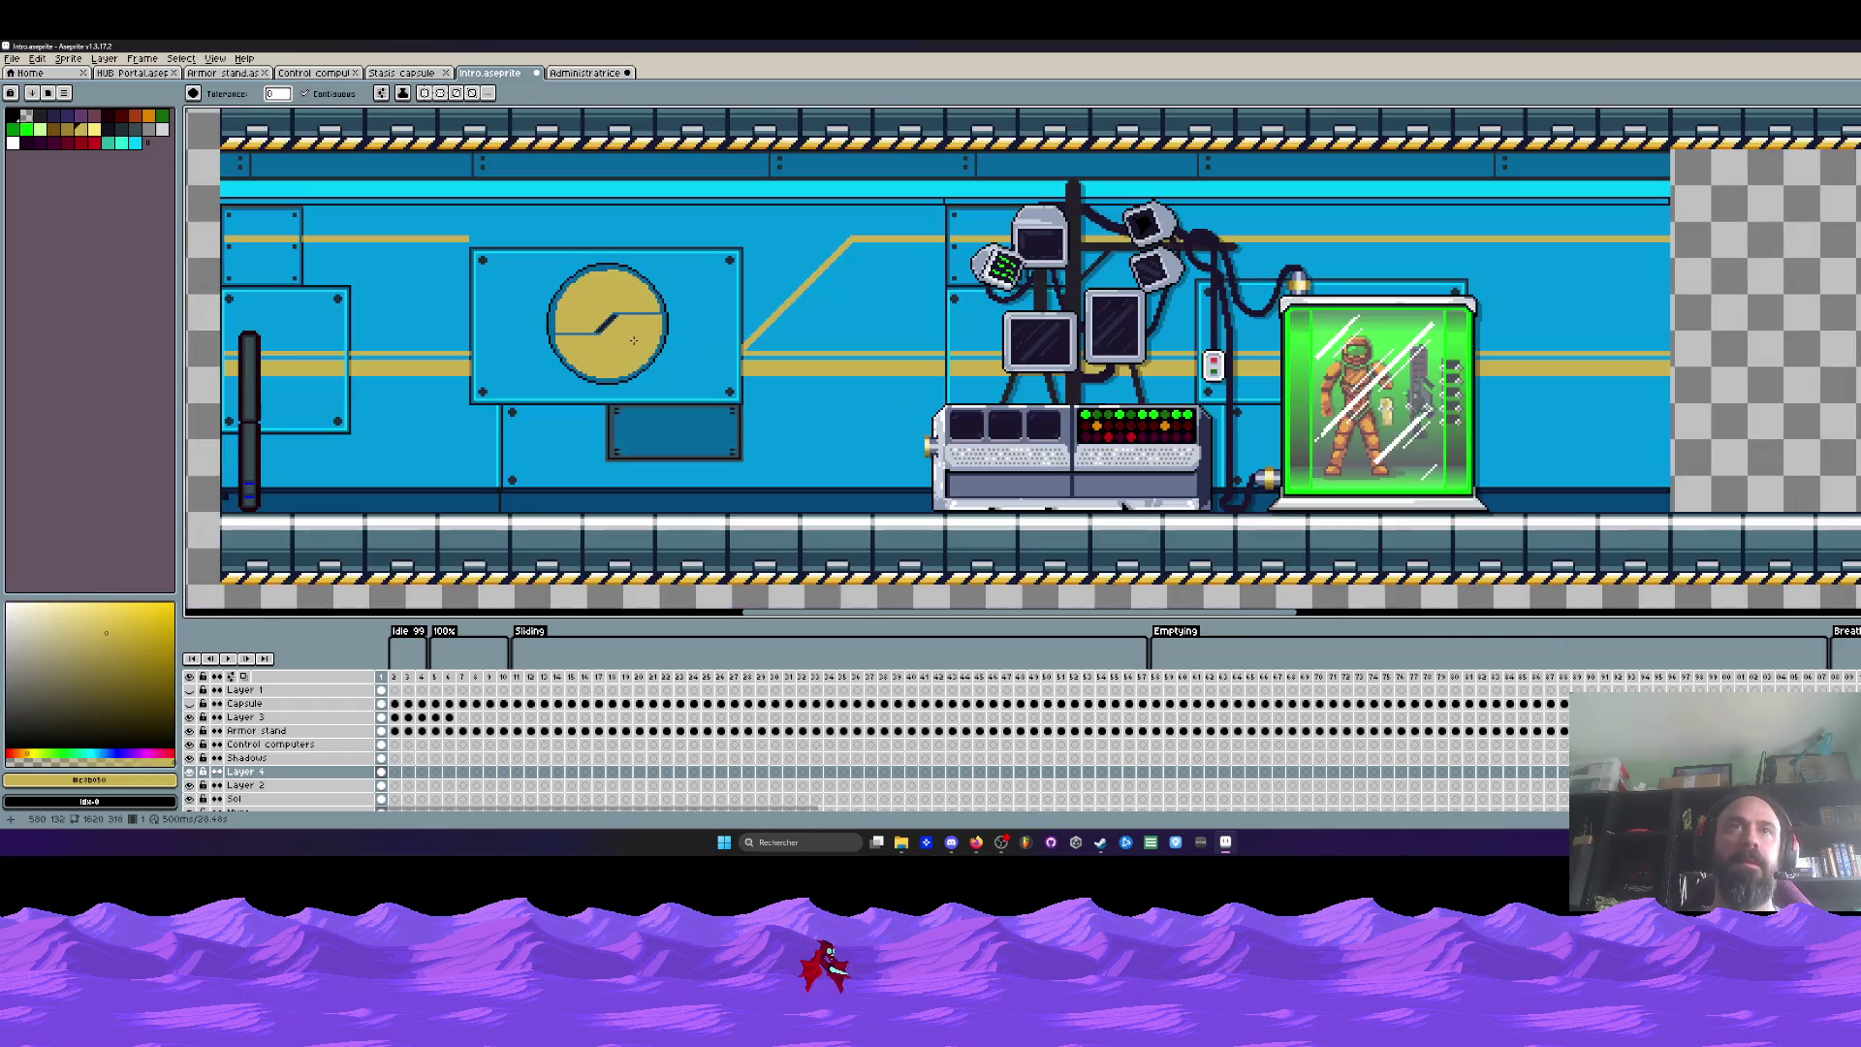
pyautogui.hotkey('ctrl', 'z')
pyautogui.hotkey('ctrl', 'z')
pyautogui.click(703, 344)
pyautogui.press('v')
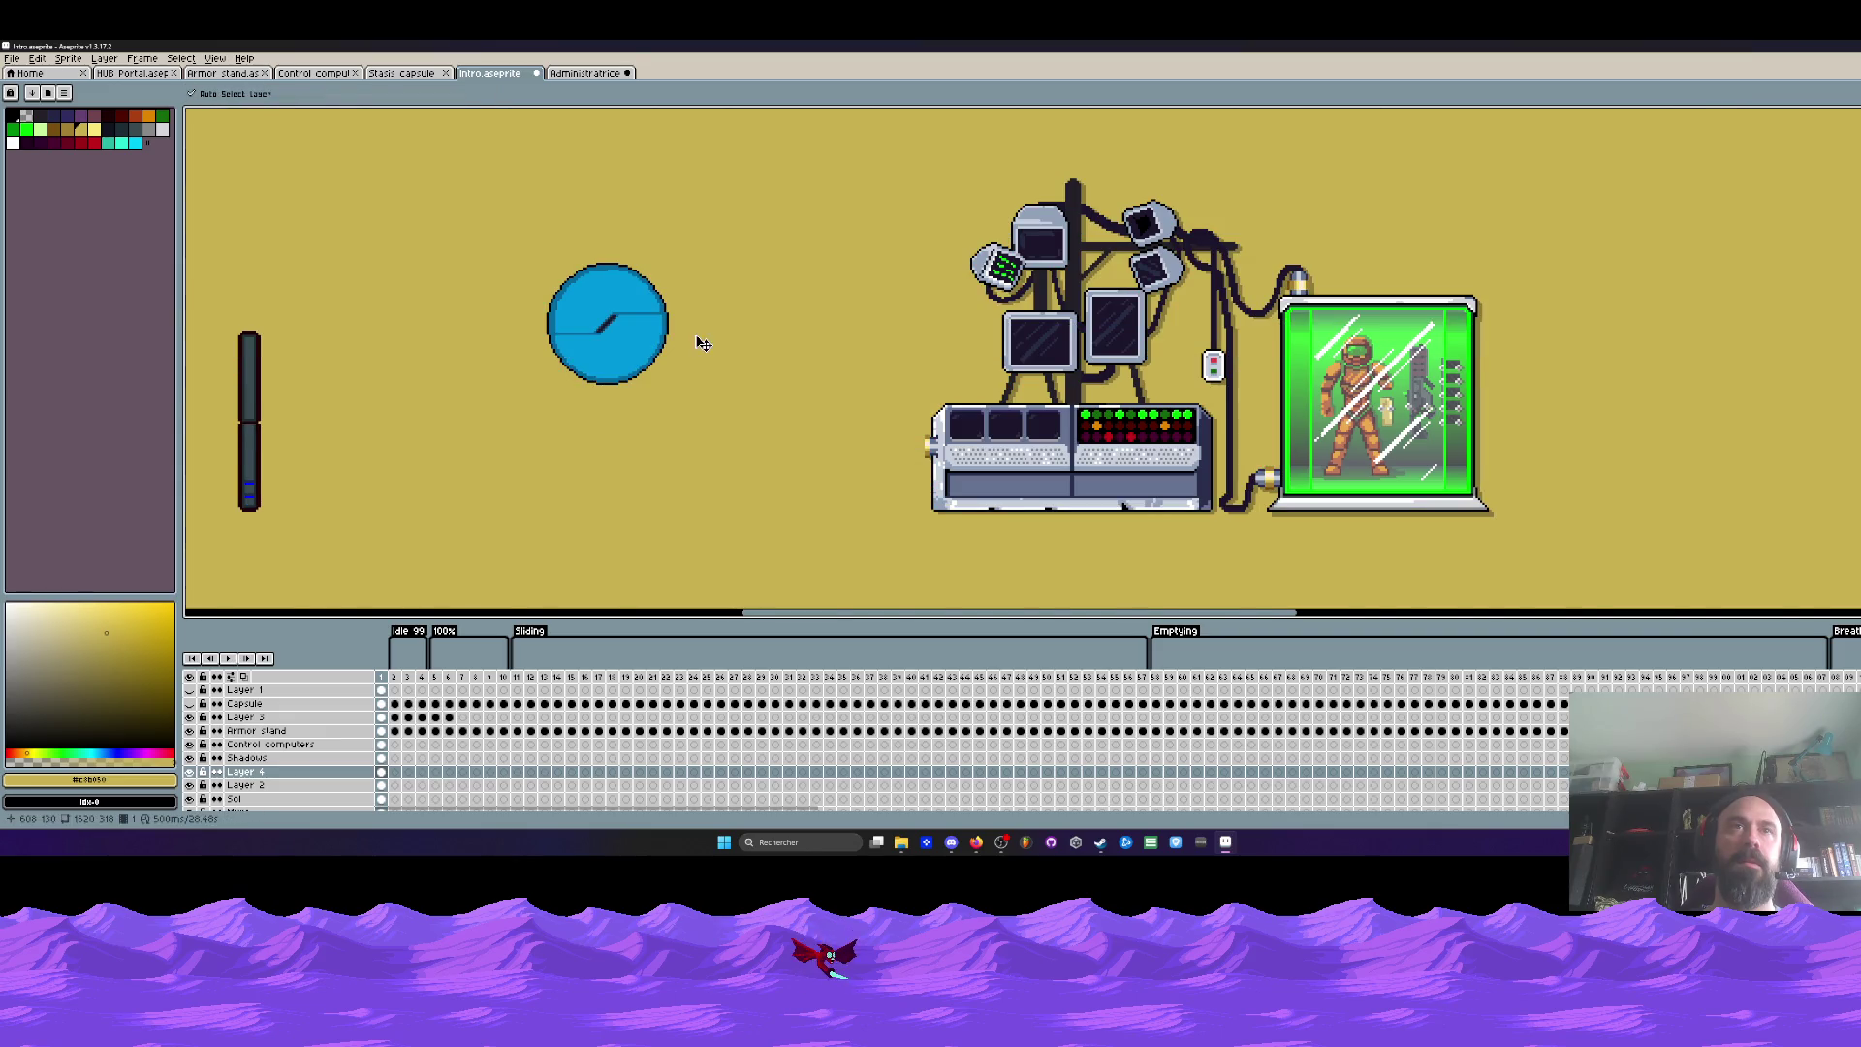
pyautogui.hotkey('ctrl', 'z')
pyautogui.press('g')
pyautogui.scroll(-1, 393, 785)
pyautogui.click(381, 775)
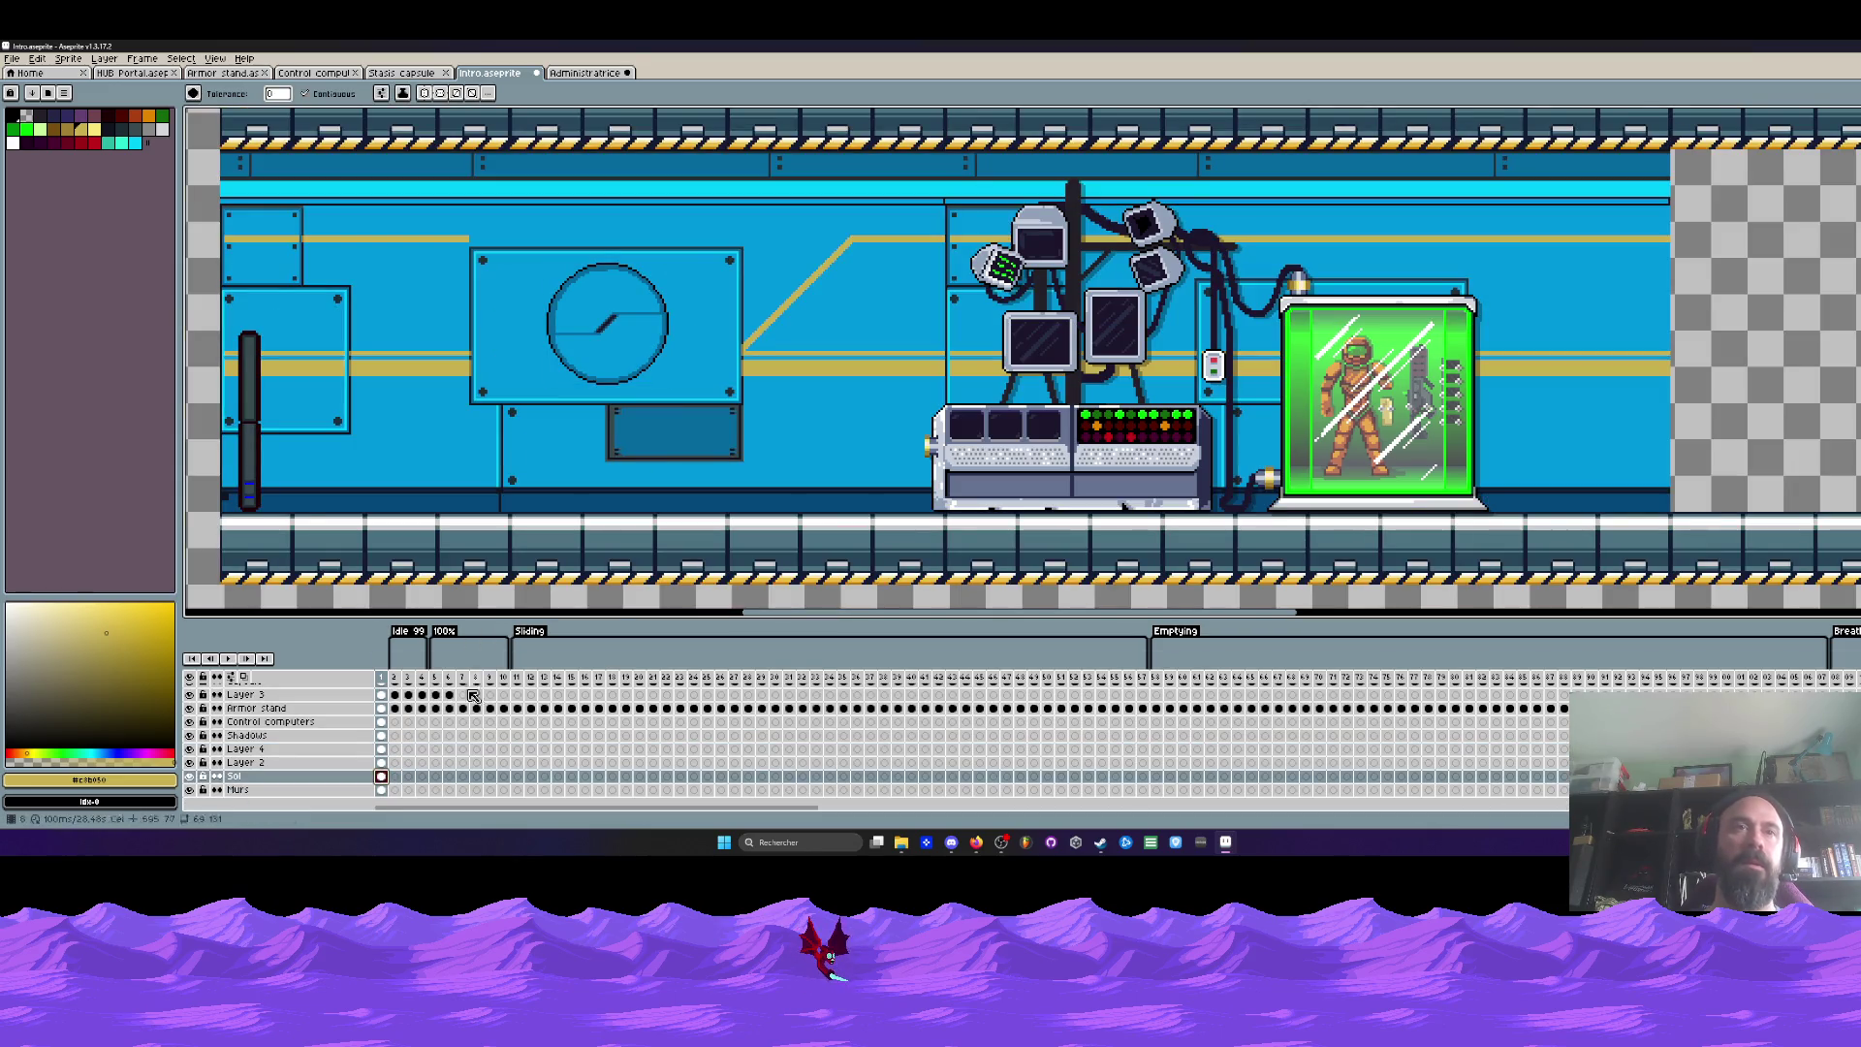
pyautogui.click(381, 789)
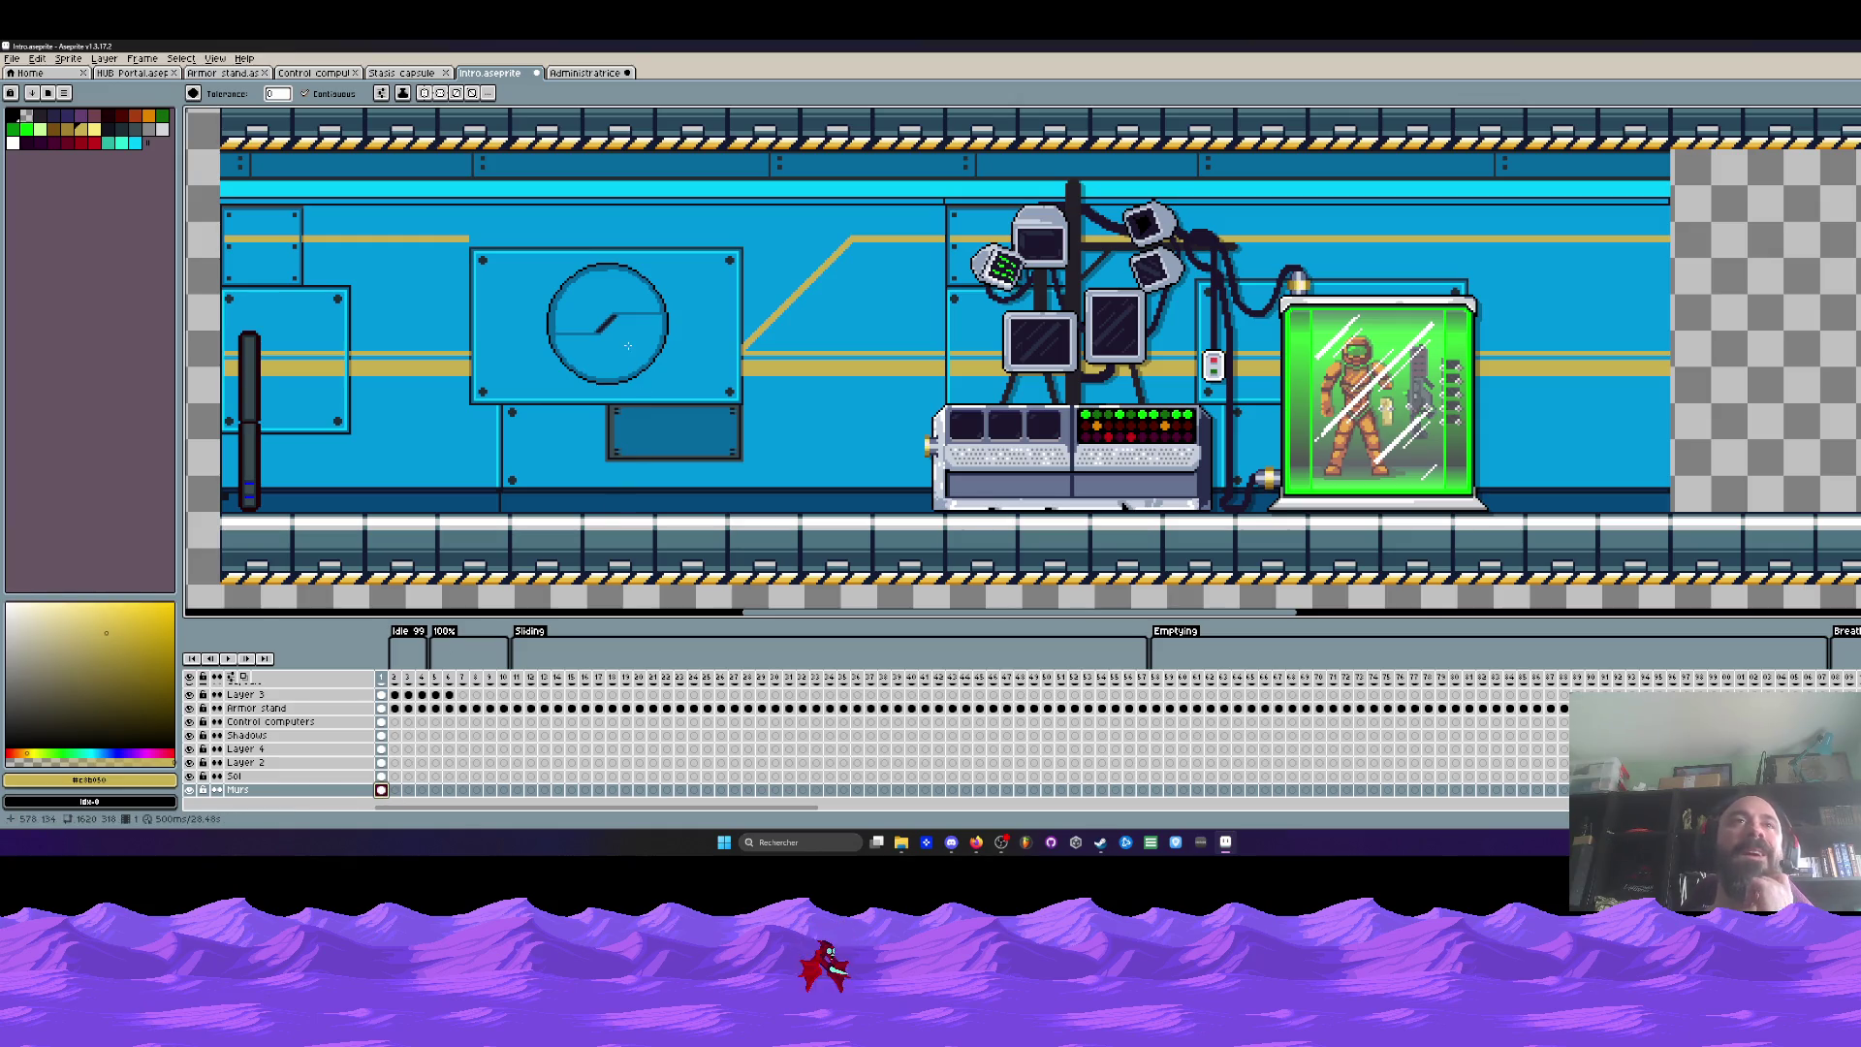
pyautogui.click(689, 327)
pyautogui.scroll(-2, 689, 327)
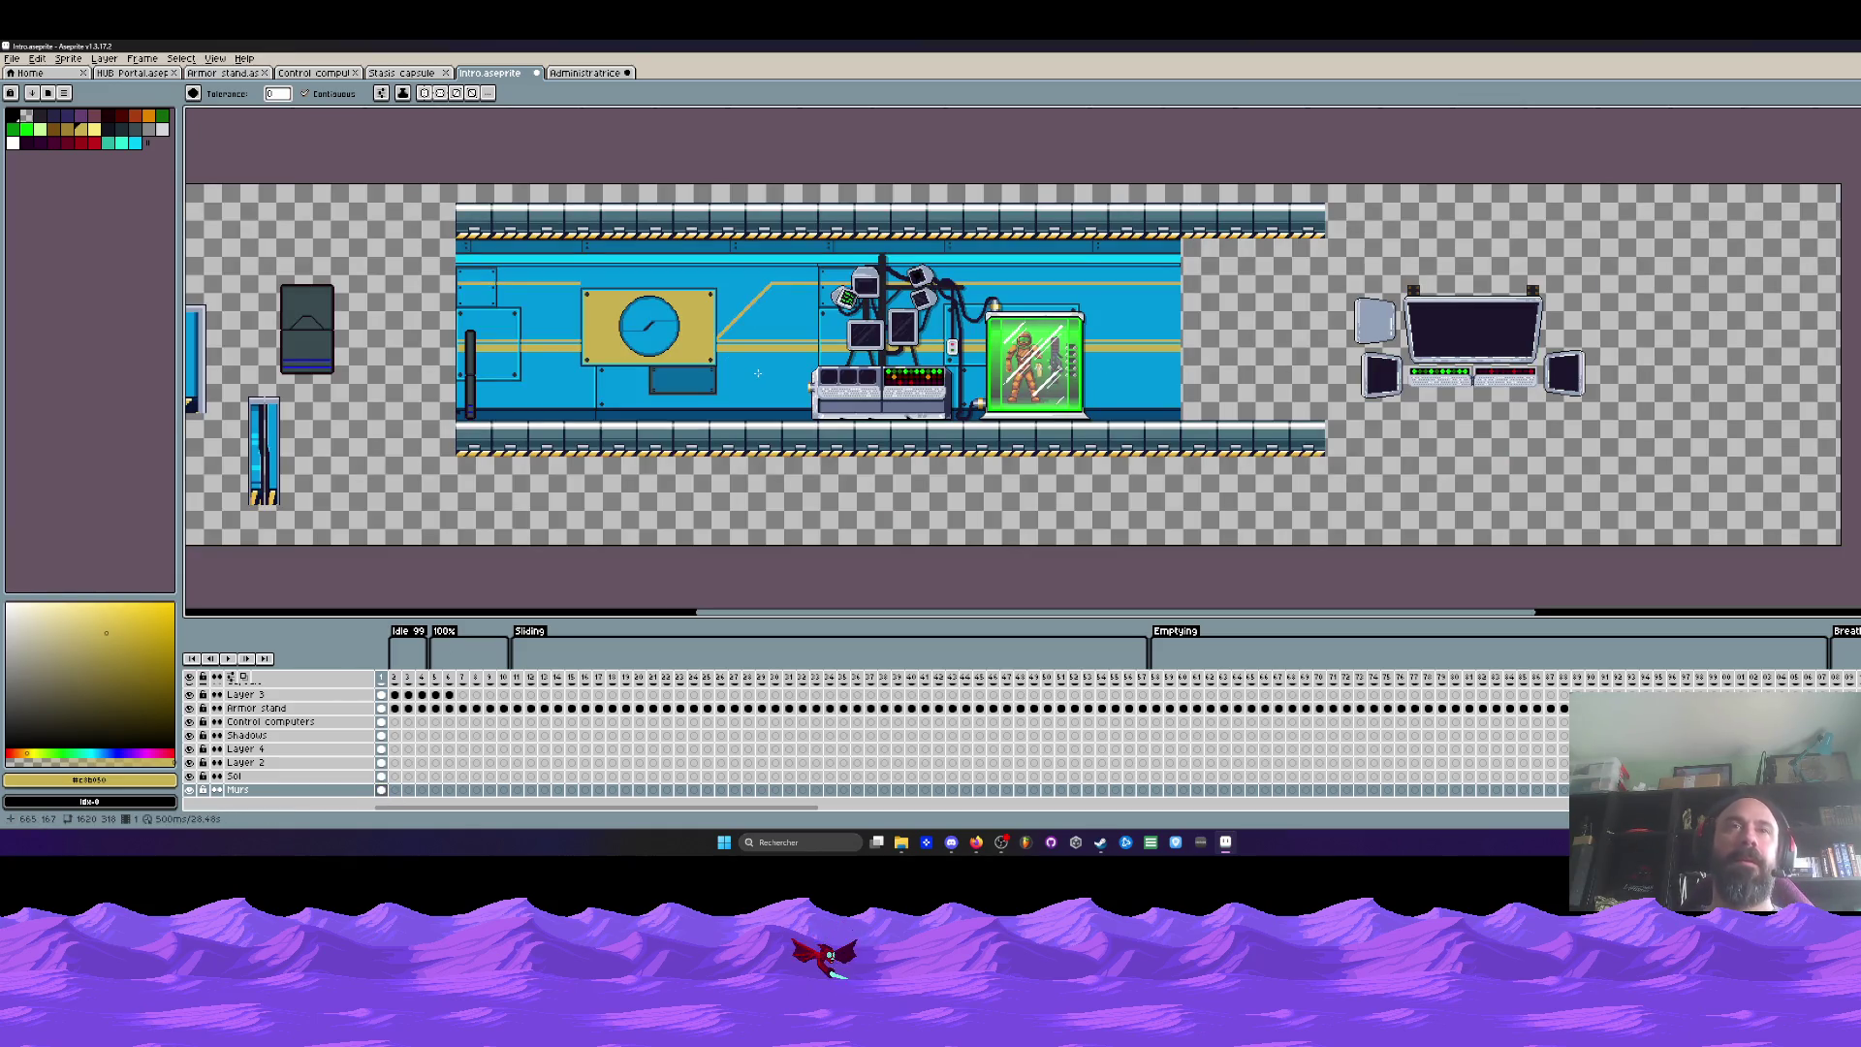
pyautogui.hotkey('ctrl', 'z')
pyautogui.scroll(2, 643, 338)
pyautogui.scroll(1, 642, 338)
pyautogui.click(642, 338)
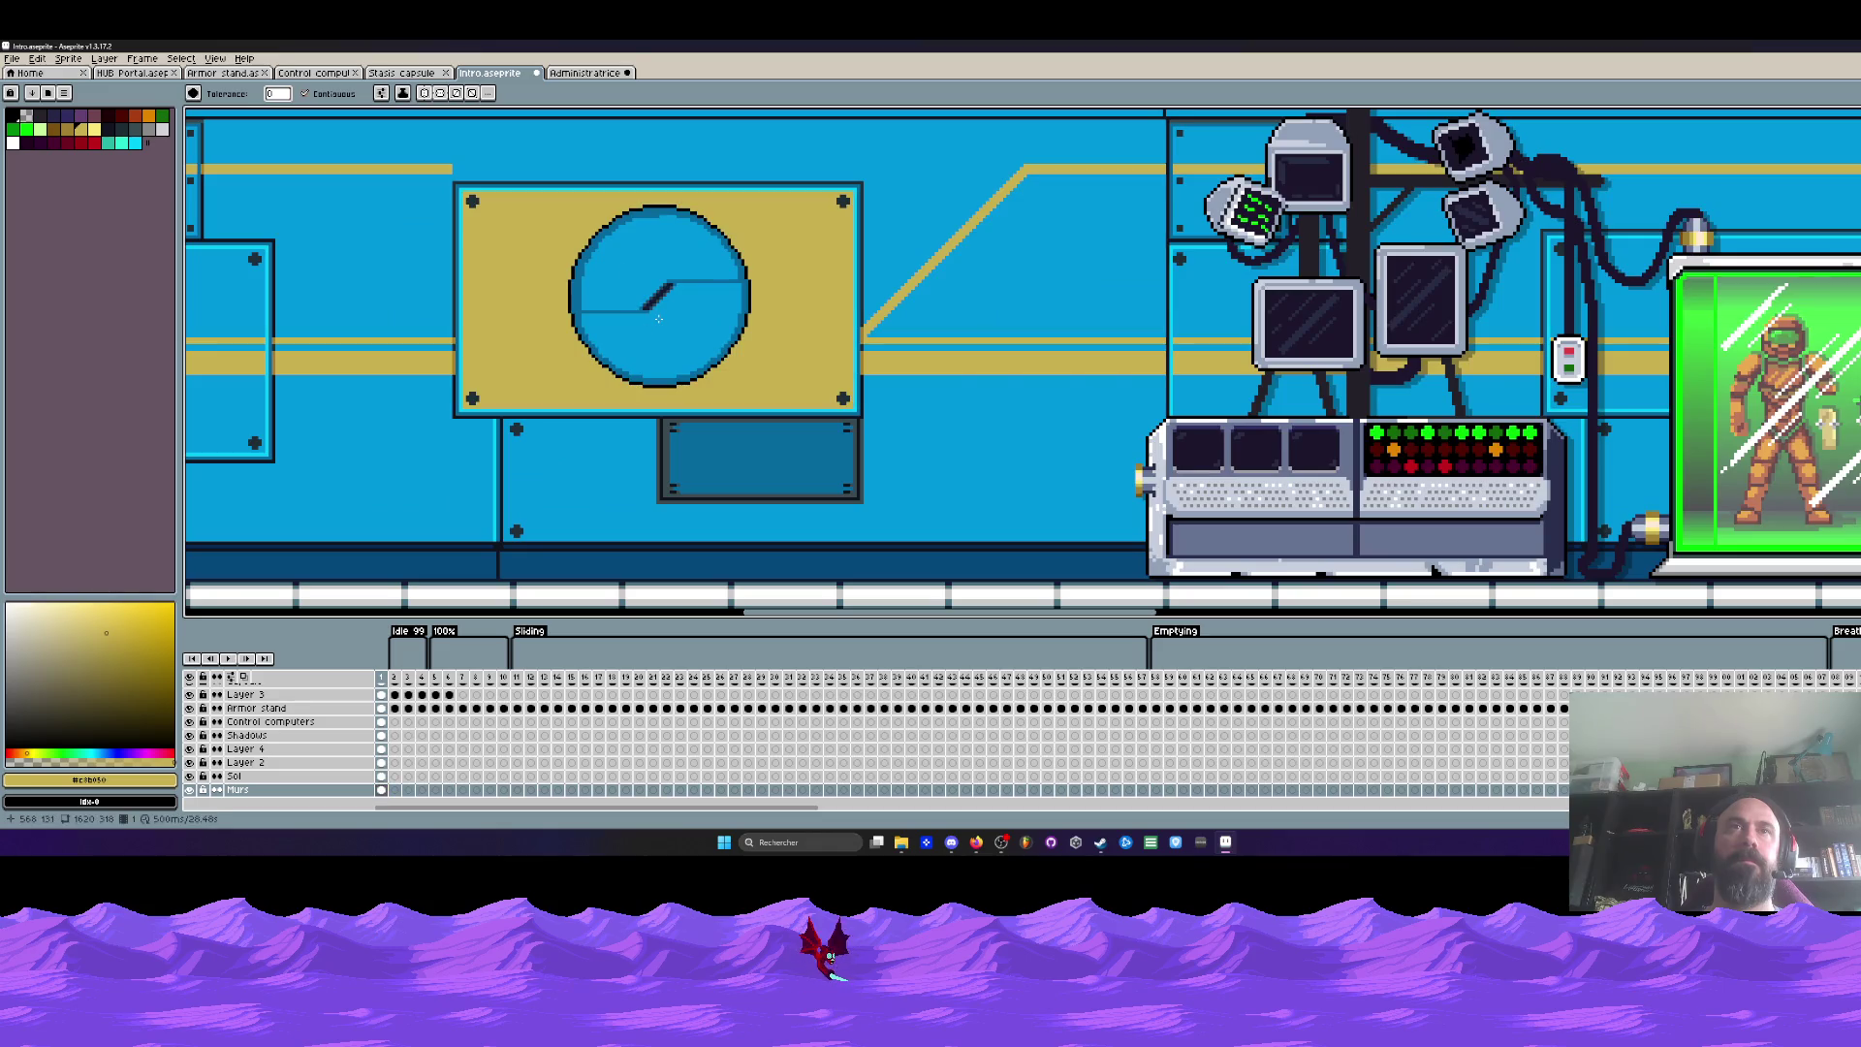
pyautogui.press('v')
pyautogui.hotkey('ctrl', 'z')
pyautogui.press('g')
pyautogui.scroll(-3, 665, 386)
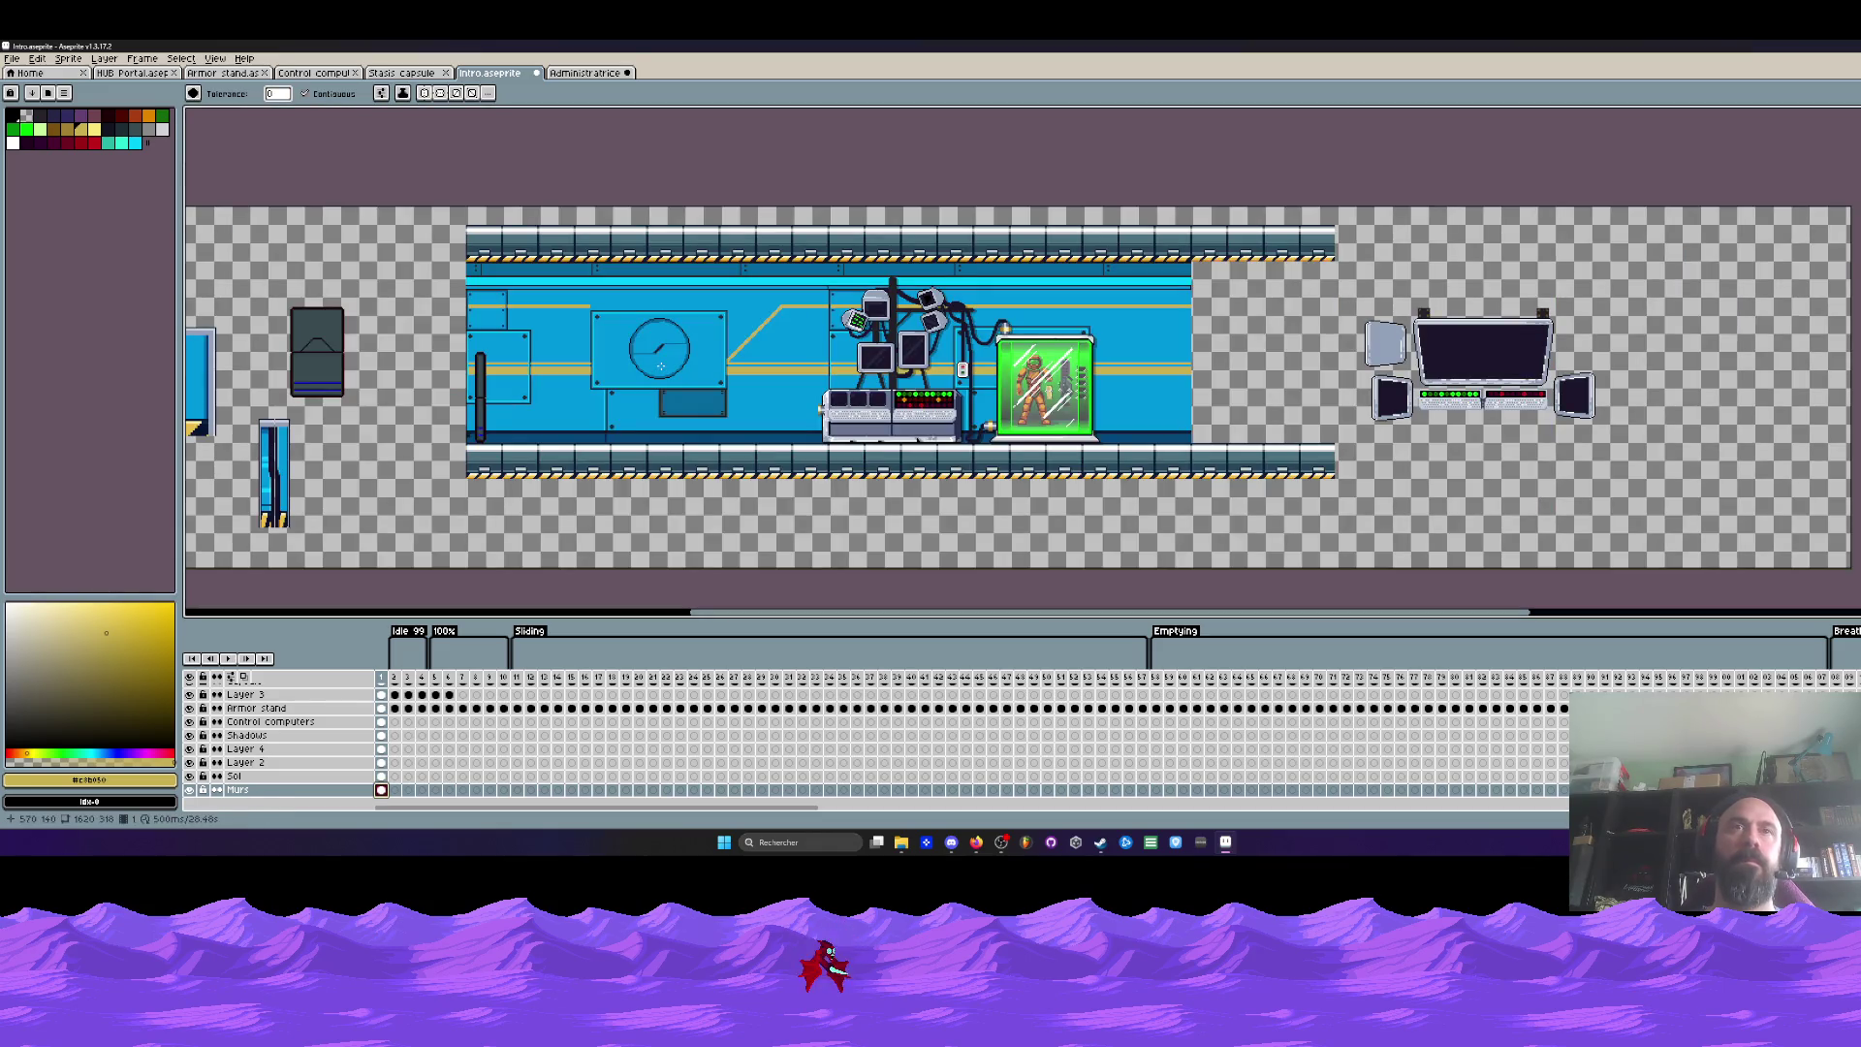
pyautogui.scroll(3, 661, 365)
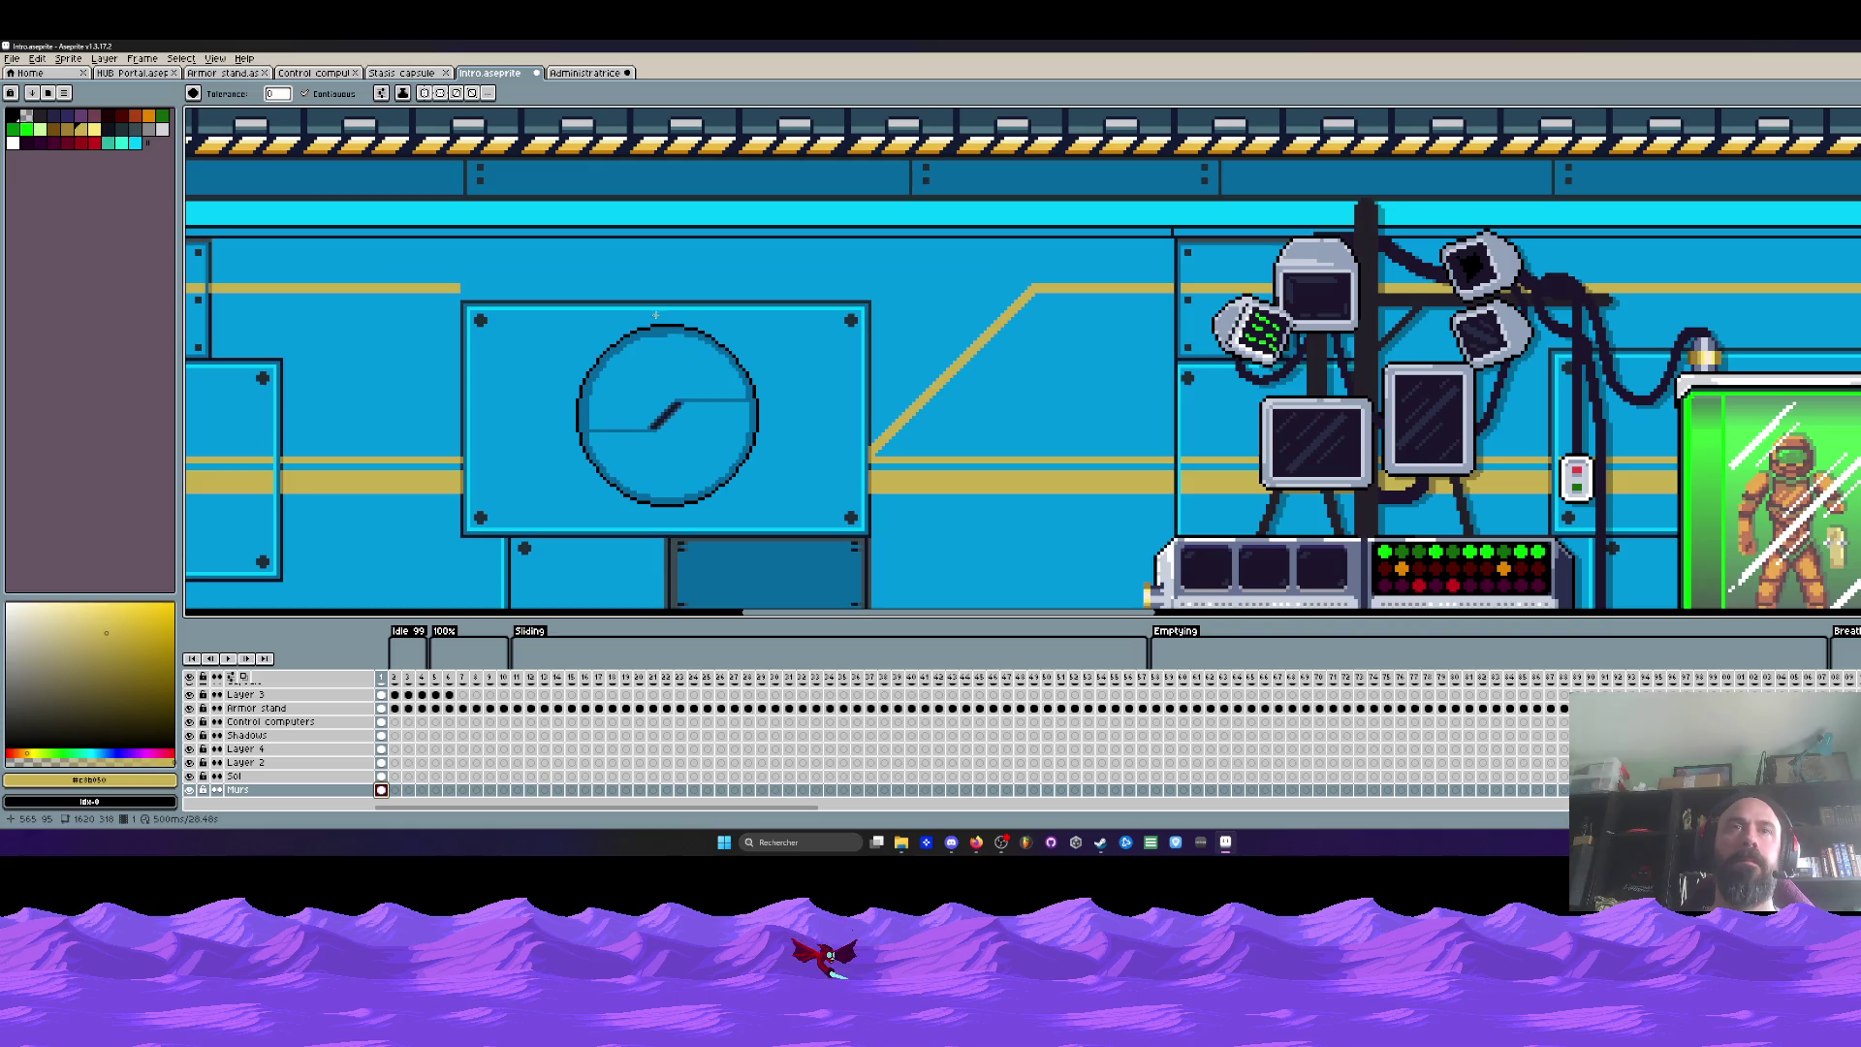
pyautogui.press('space')
pyautogui.scroll(-2, 647, 318)
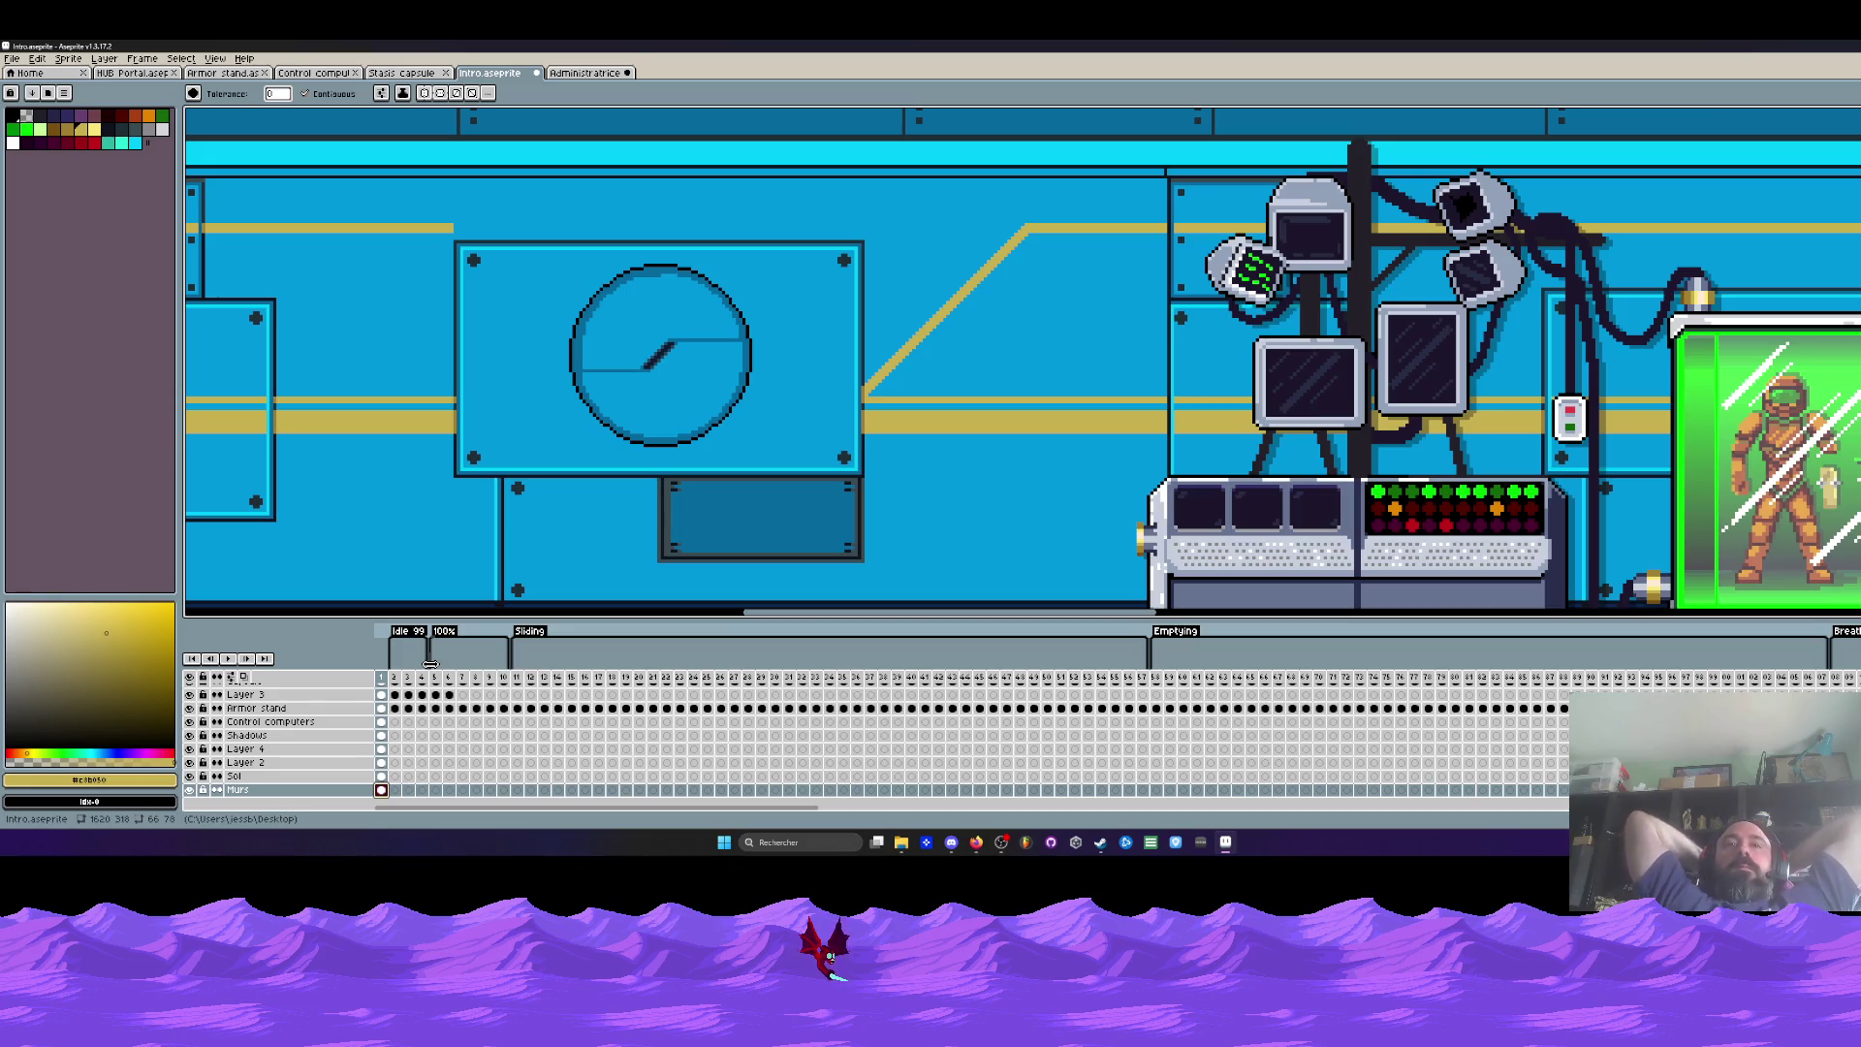
pyautogui.scroll(-3, 523, 448)
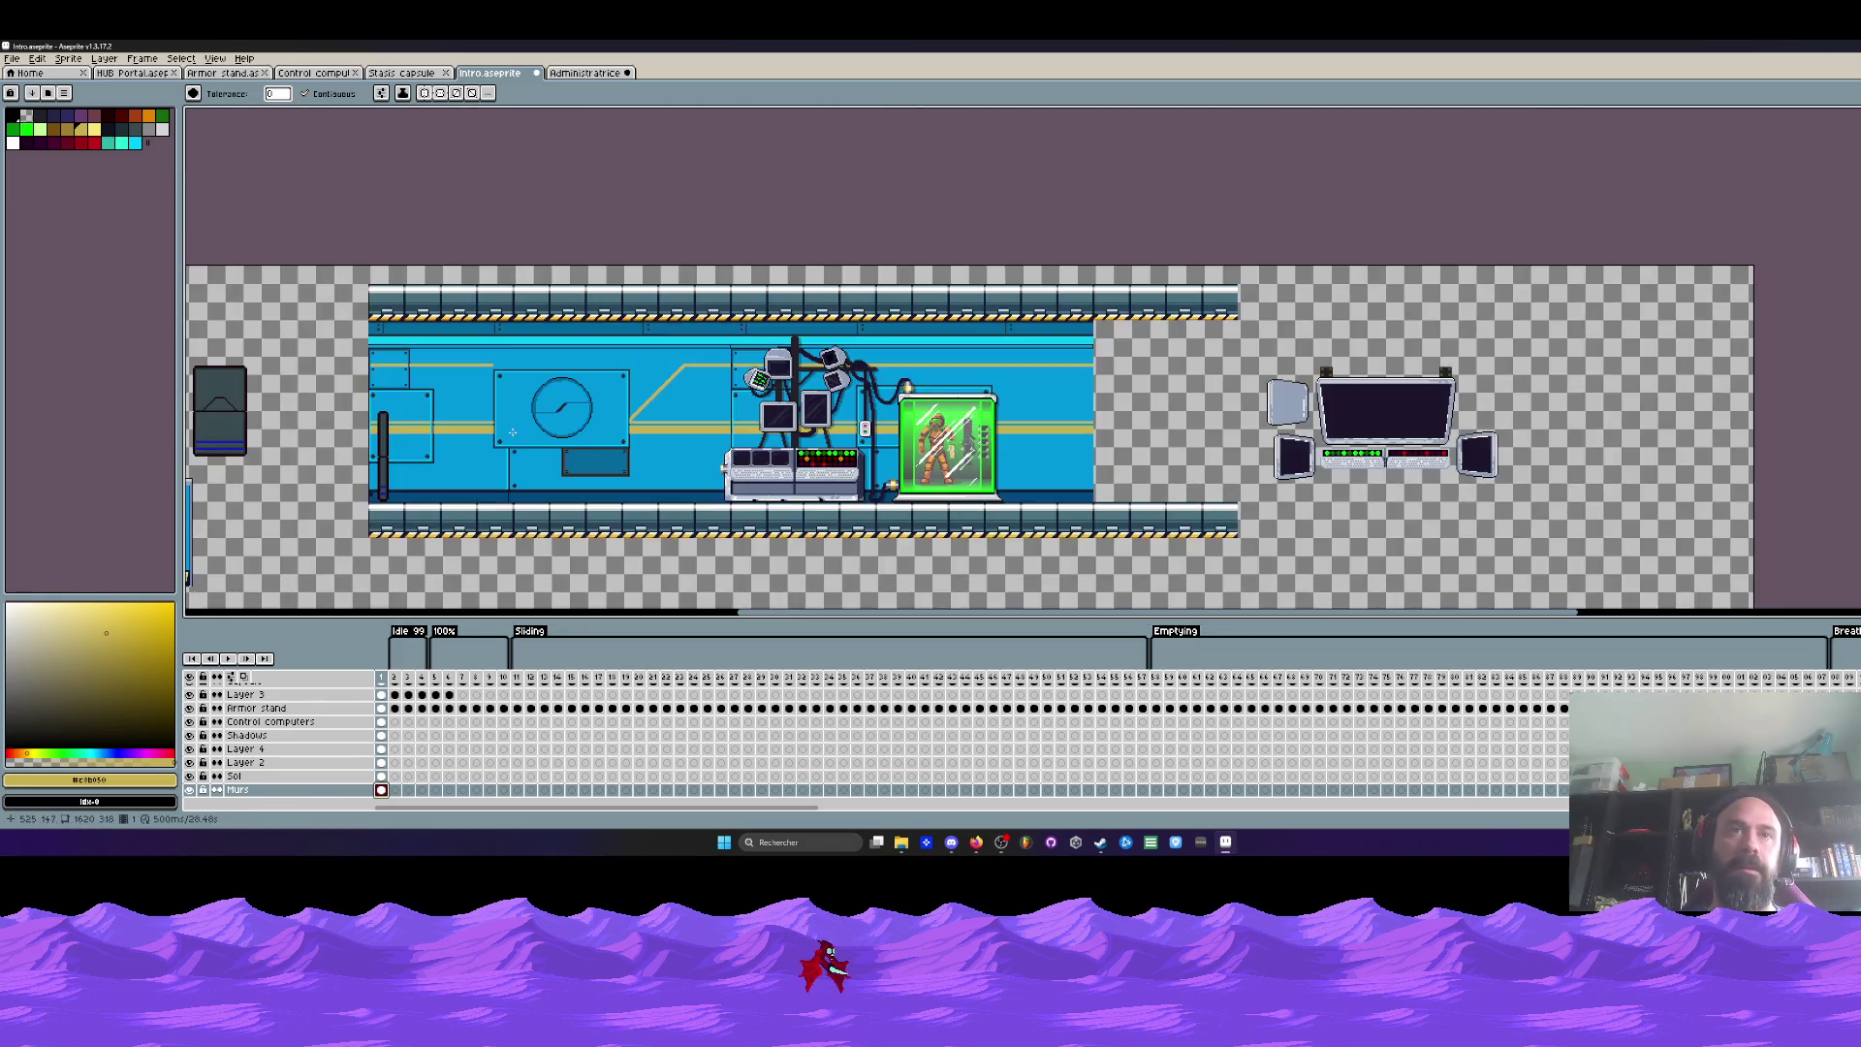
pyautogui.scroll(2, 524, 448)
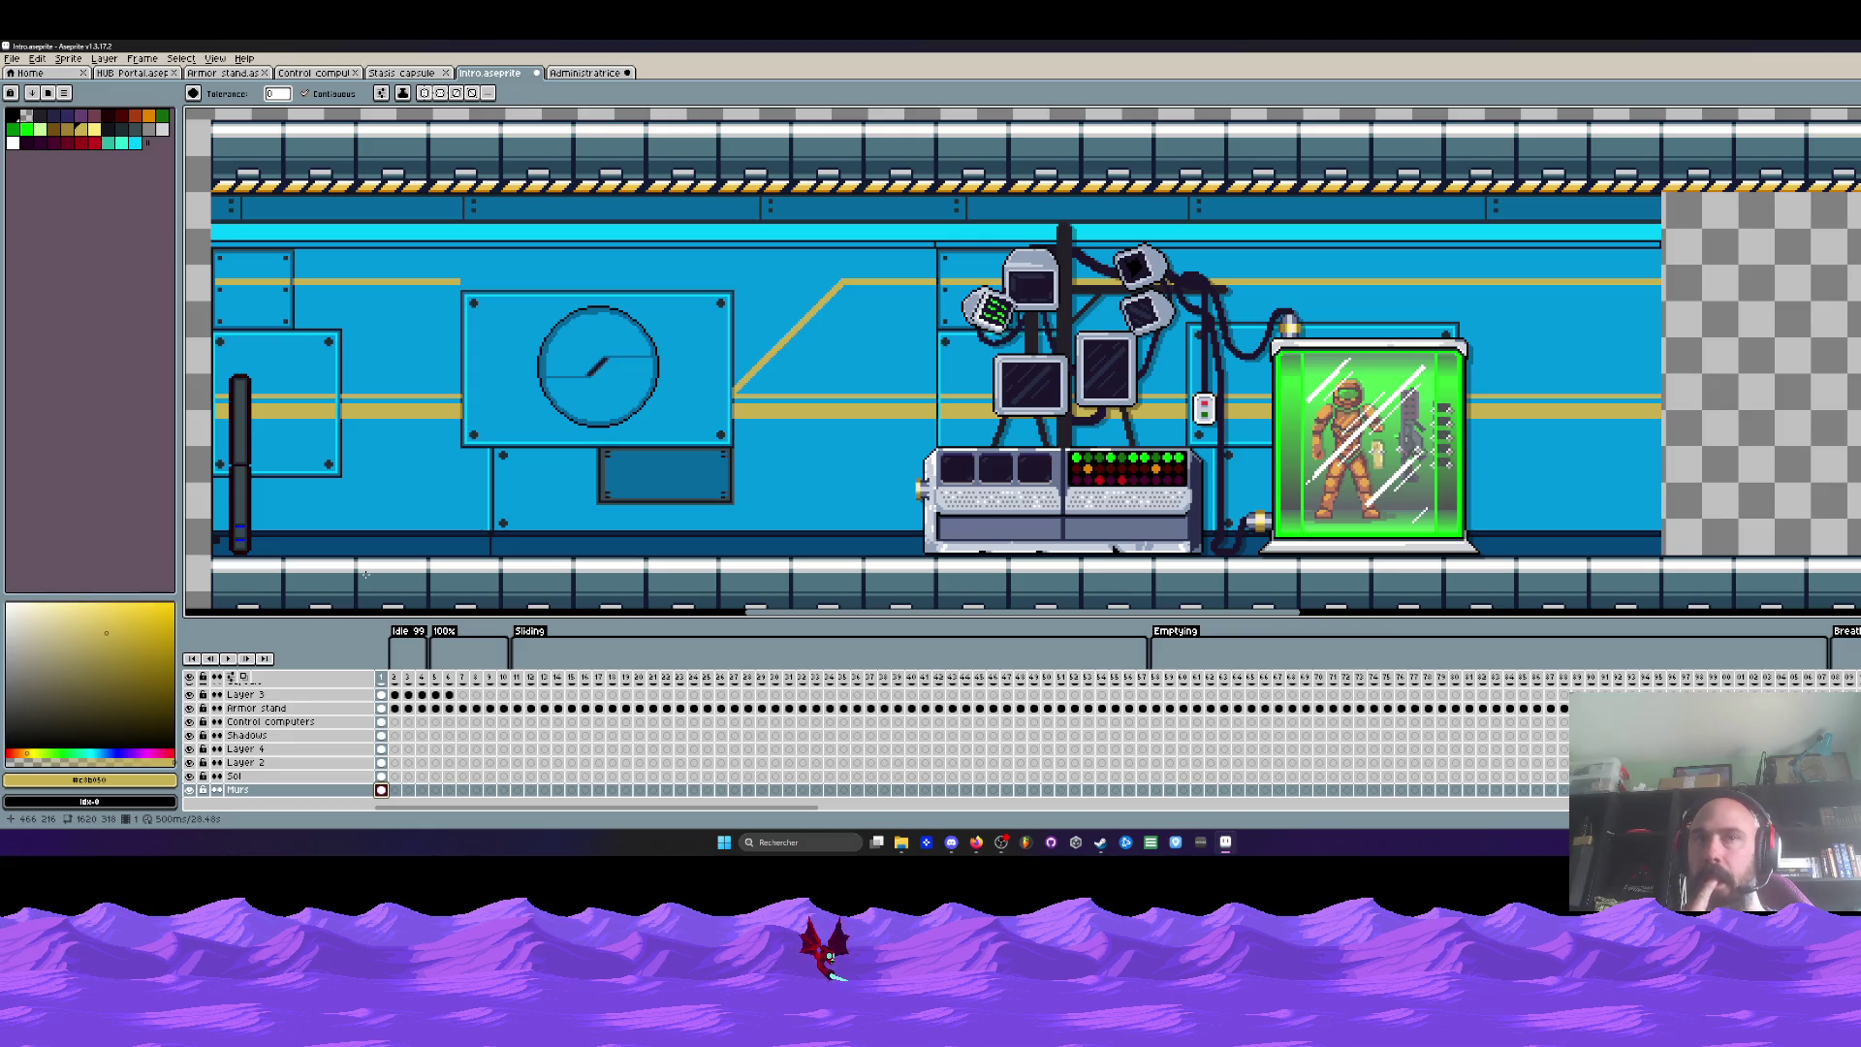
pyautogui.scroll(-4, 542, 281)
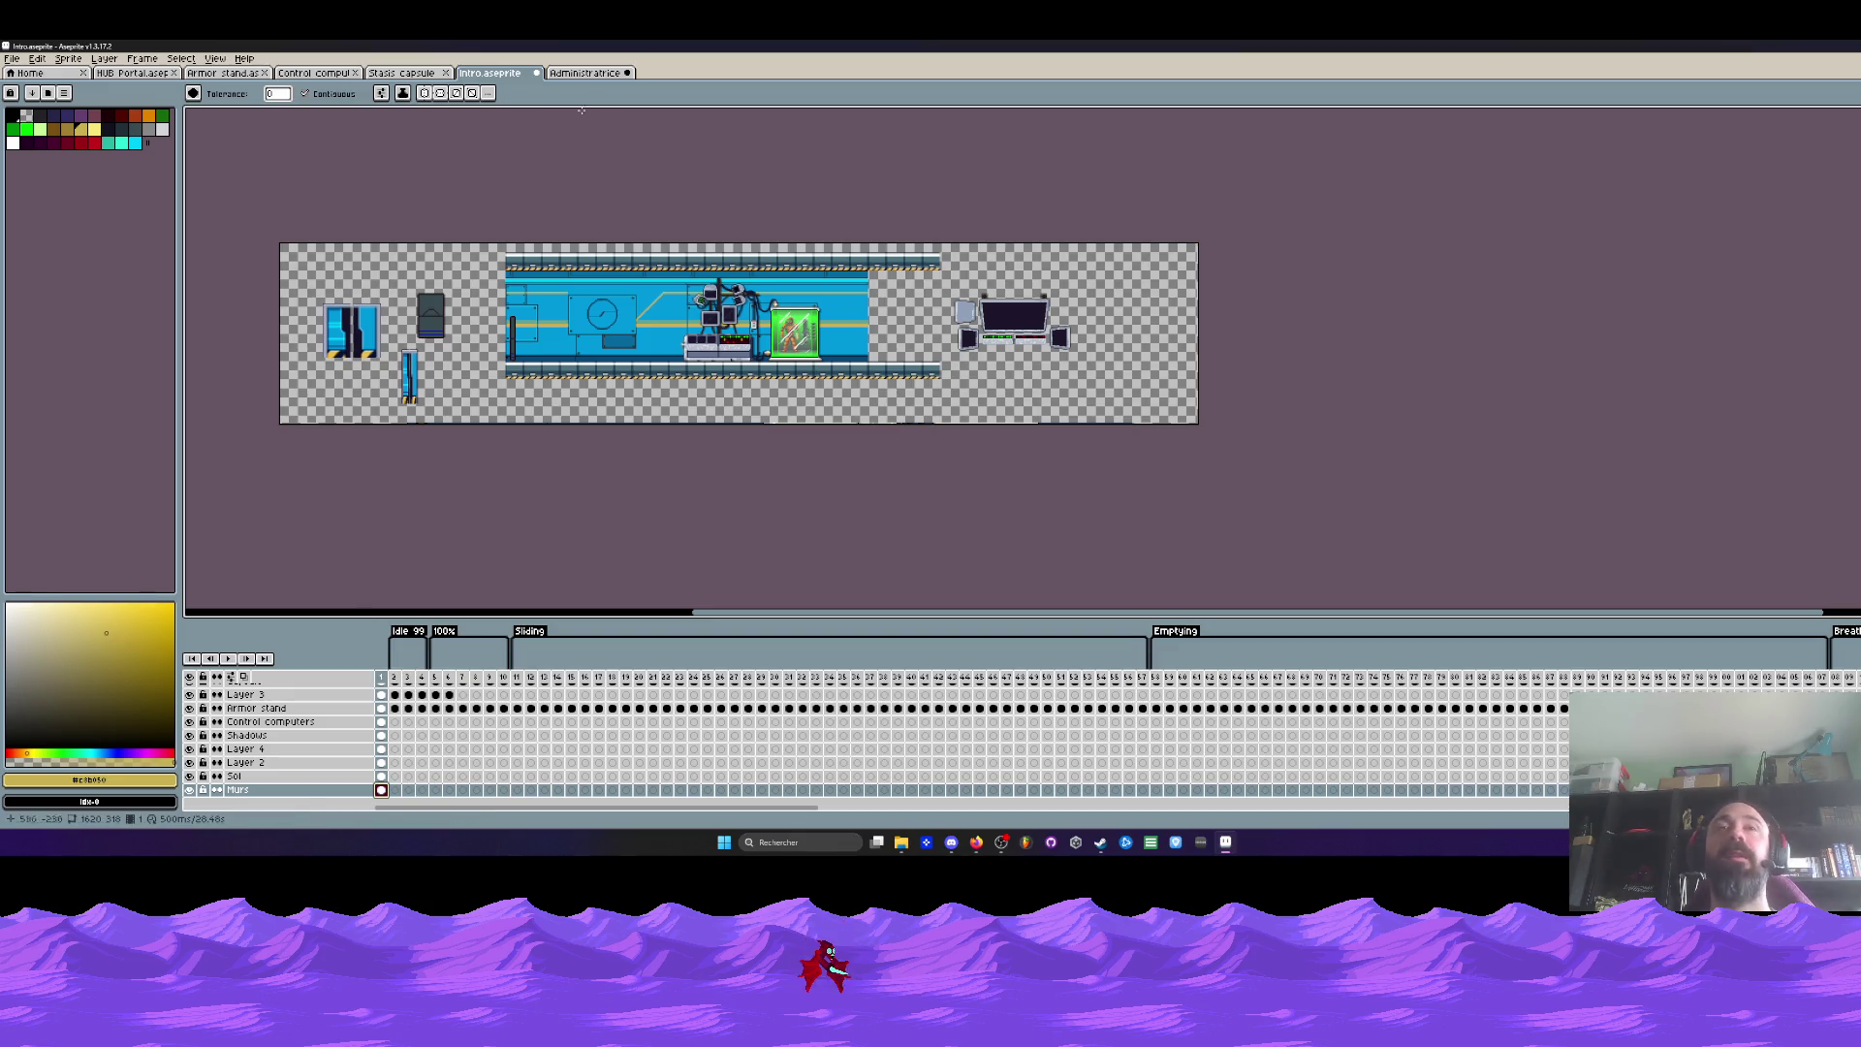
pyautogui.click(605, 76)
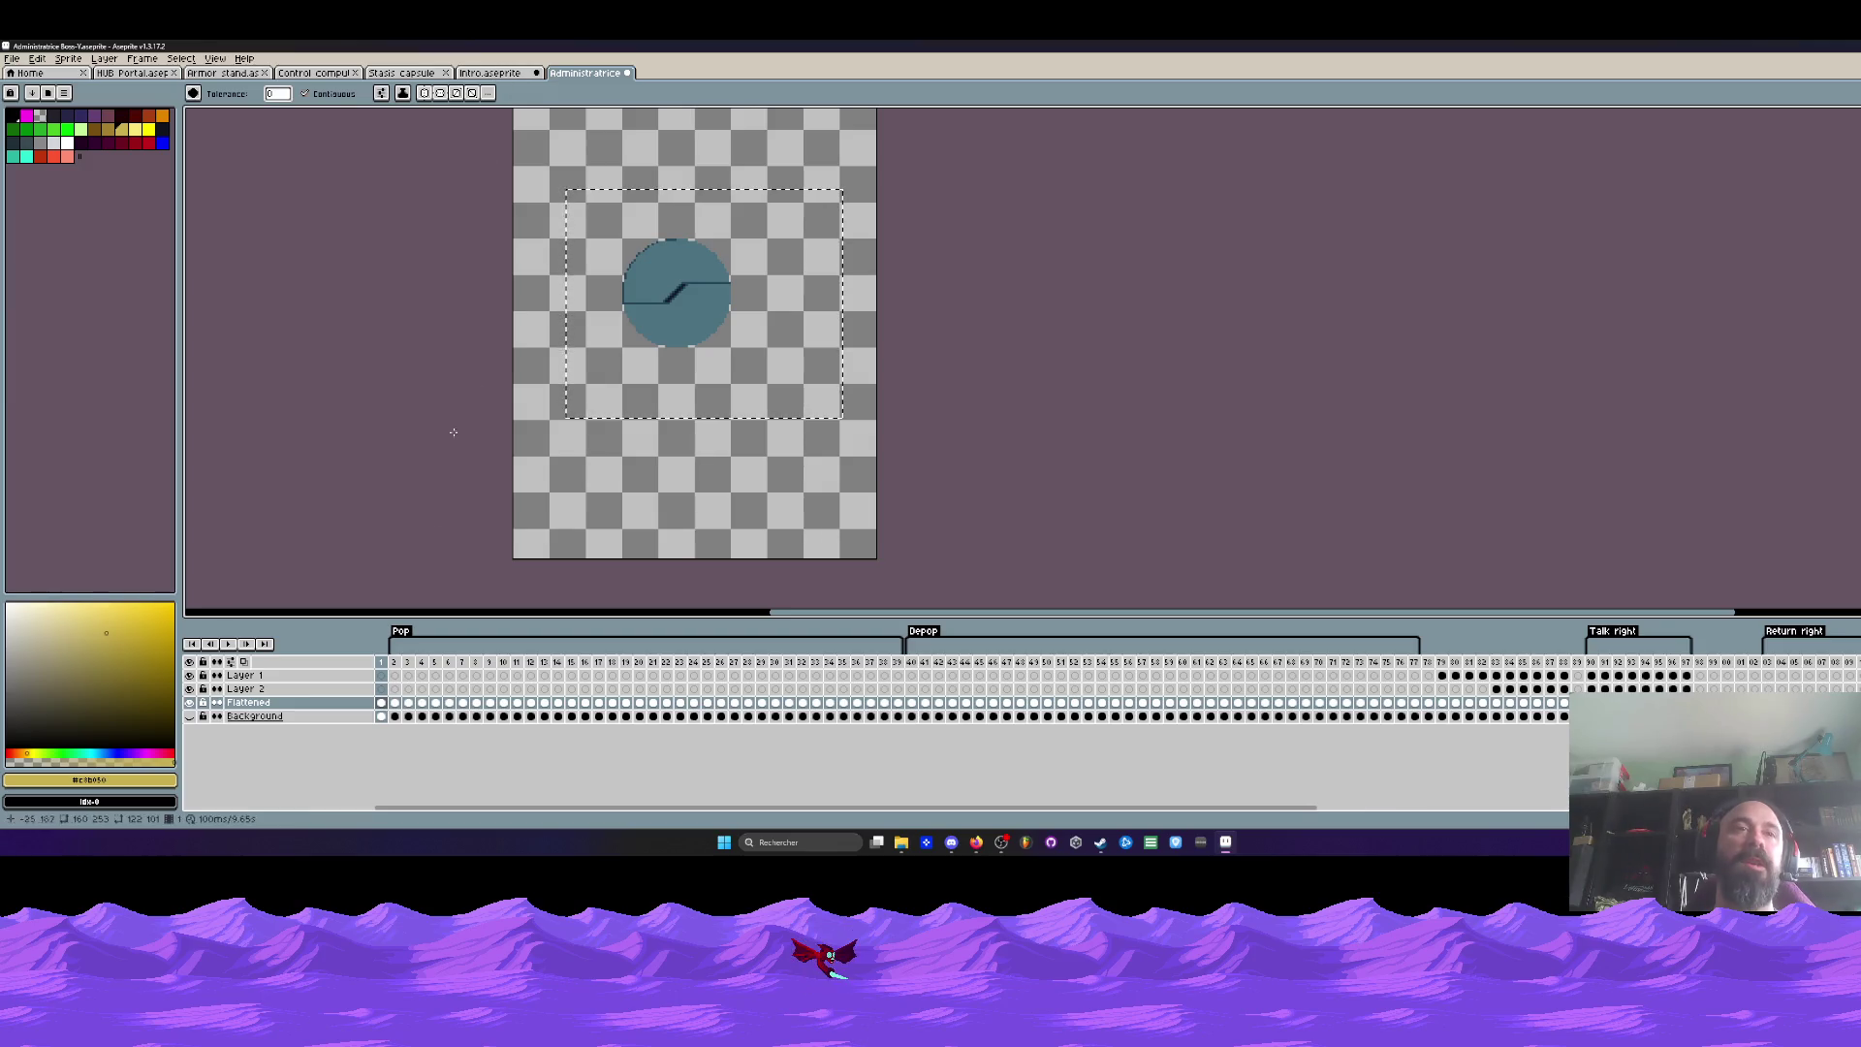
# Step: Select frames 1–24 of the Pop animation and redo the colour replacement
pyautogui.click(396, 638)
pyautogui.hotkey('ctrl', 'z')
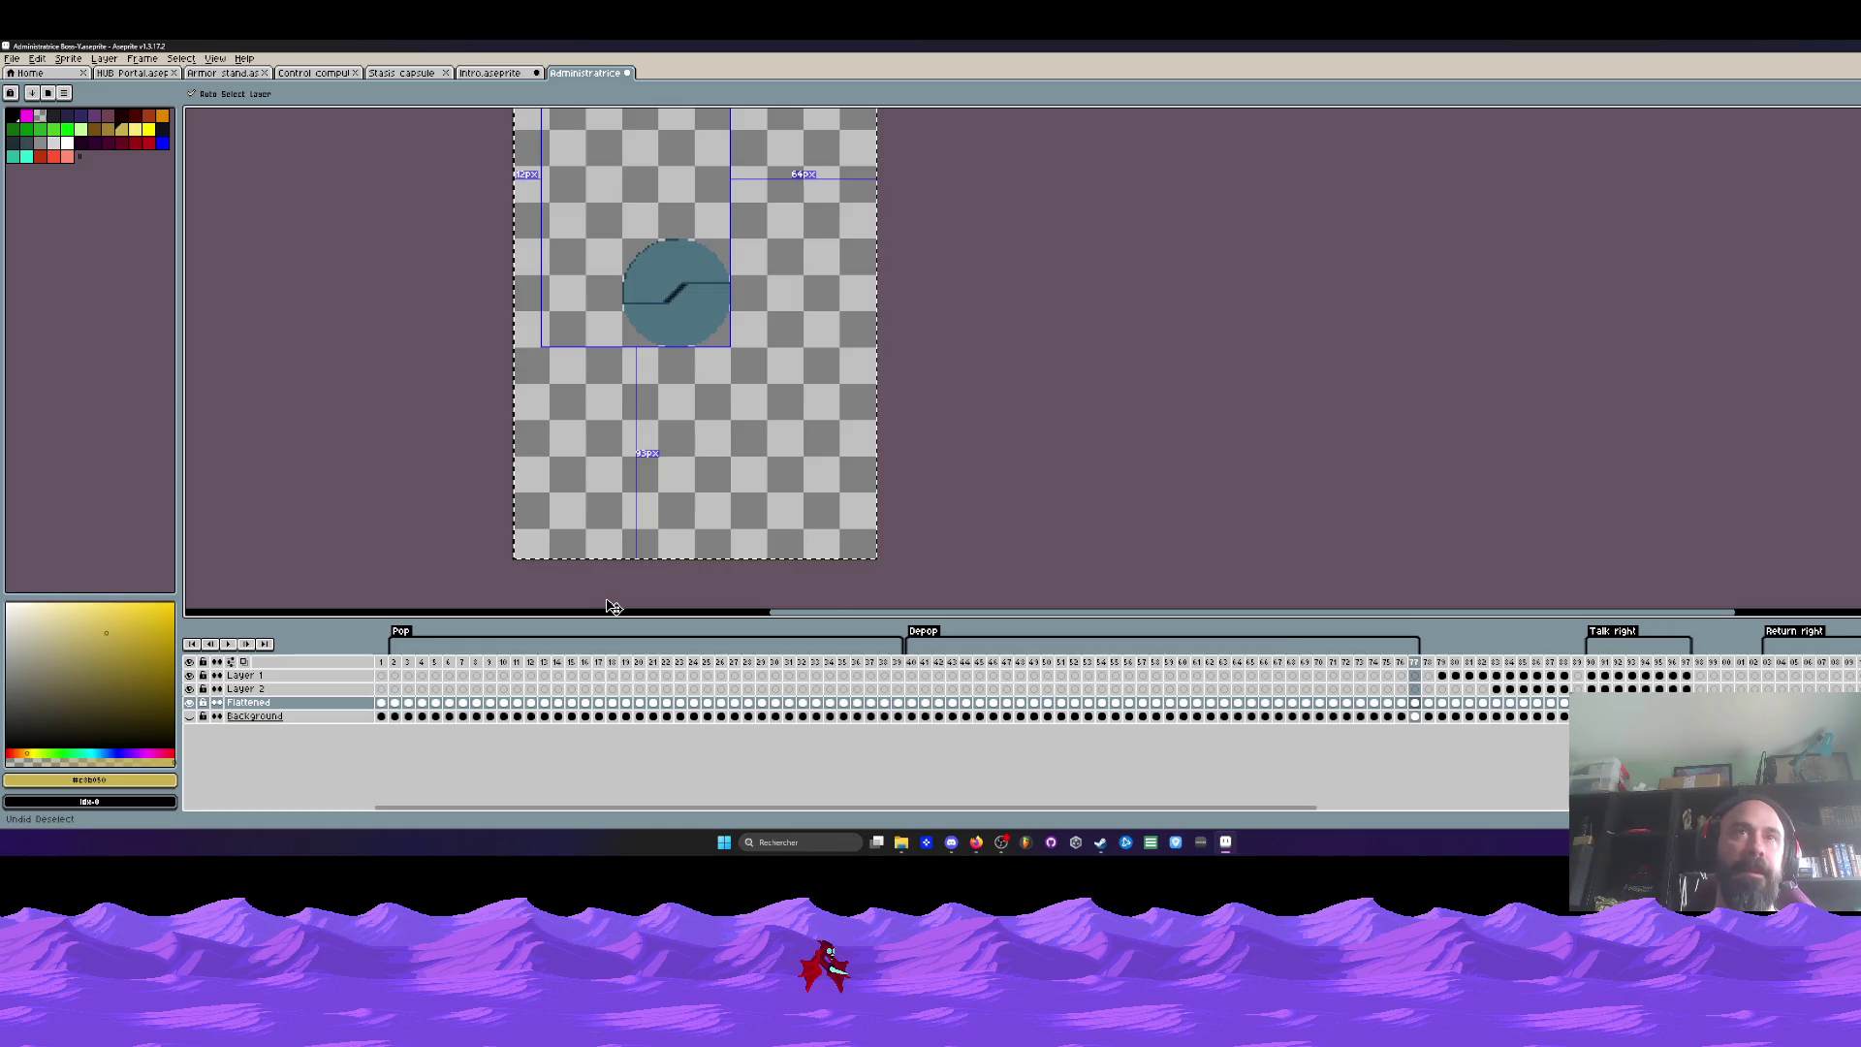
pyautogui.moveTo(381, 674)
pyautogui.mouseDown()
pyautogui.moveTo(706, 675)
pyautogui.moveTo(451, 683)
pyautogui.mouseUp()
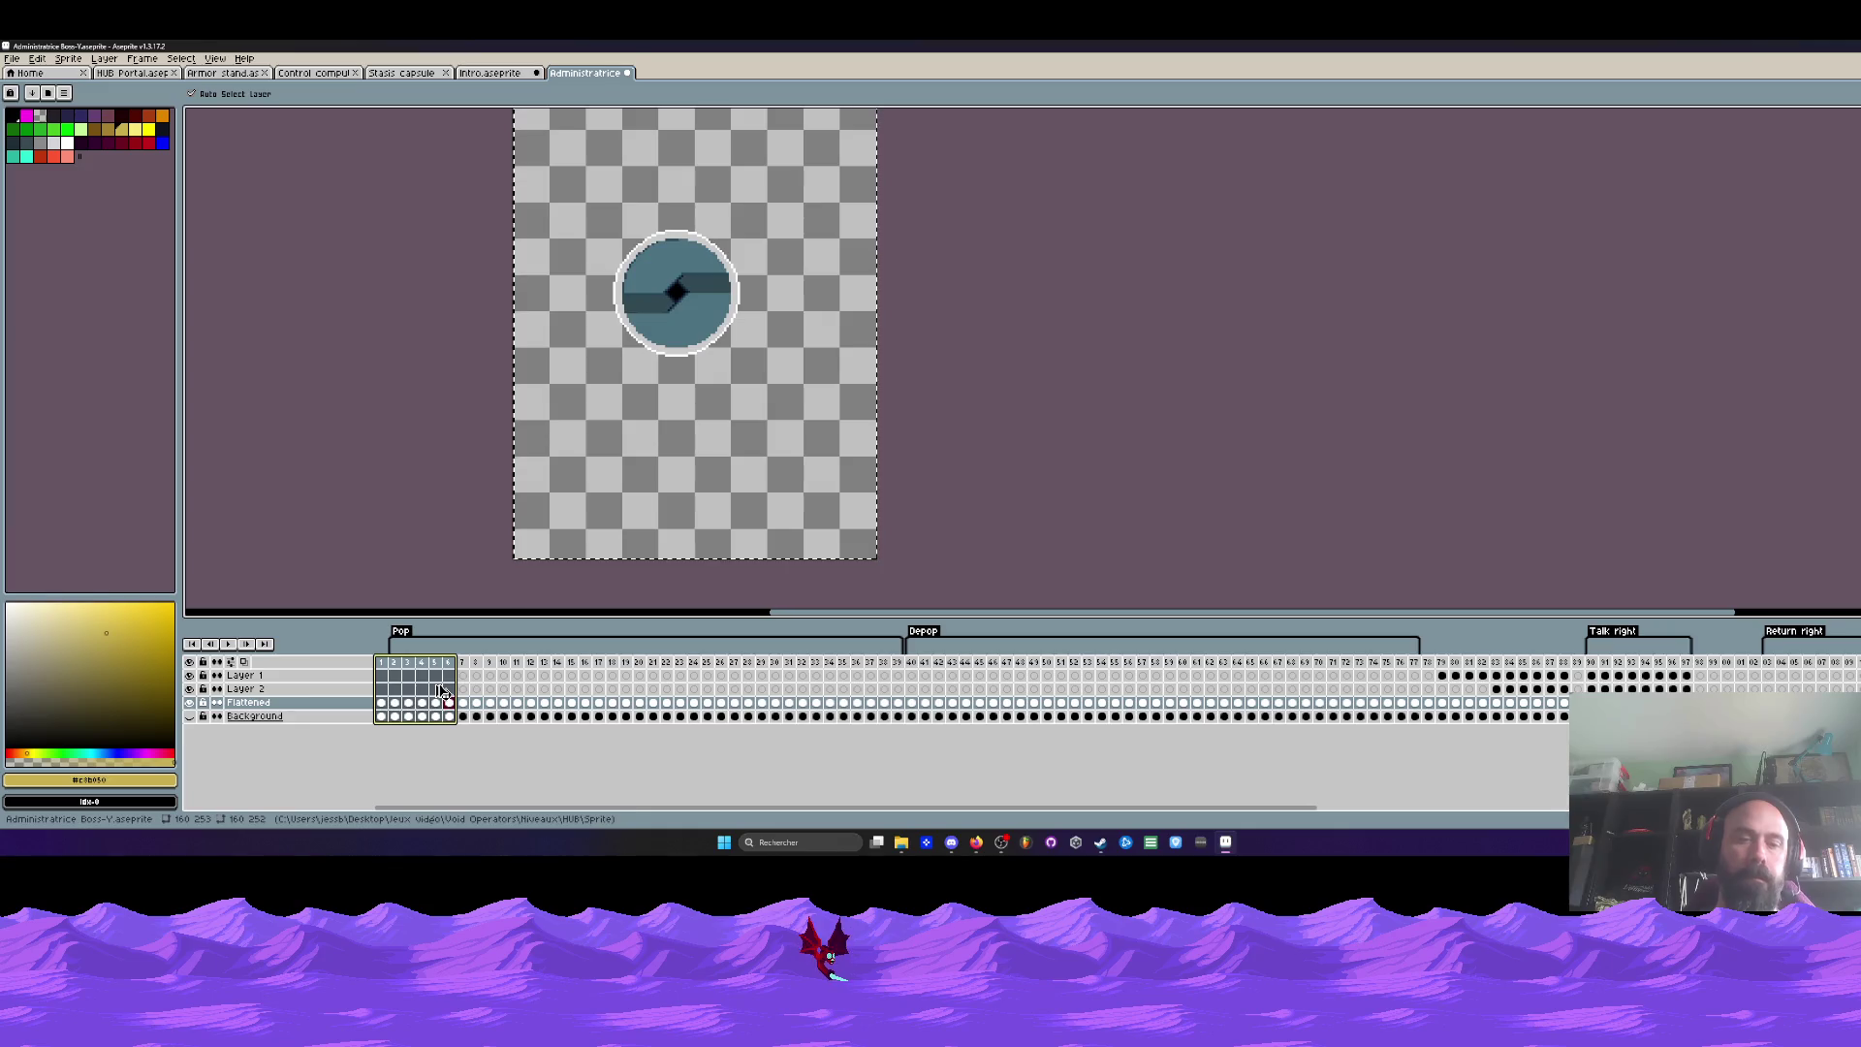
pyautogui.hotkey('ctrl', 'y')
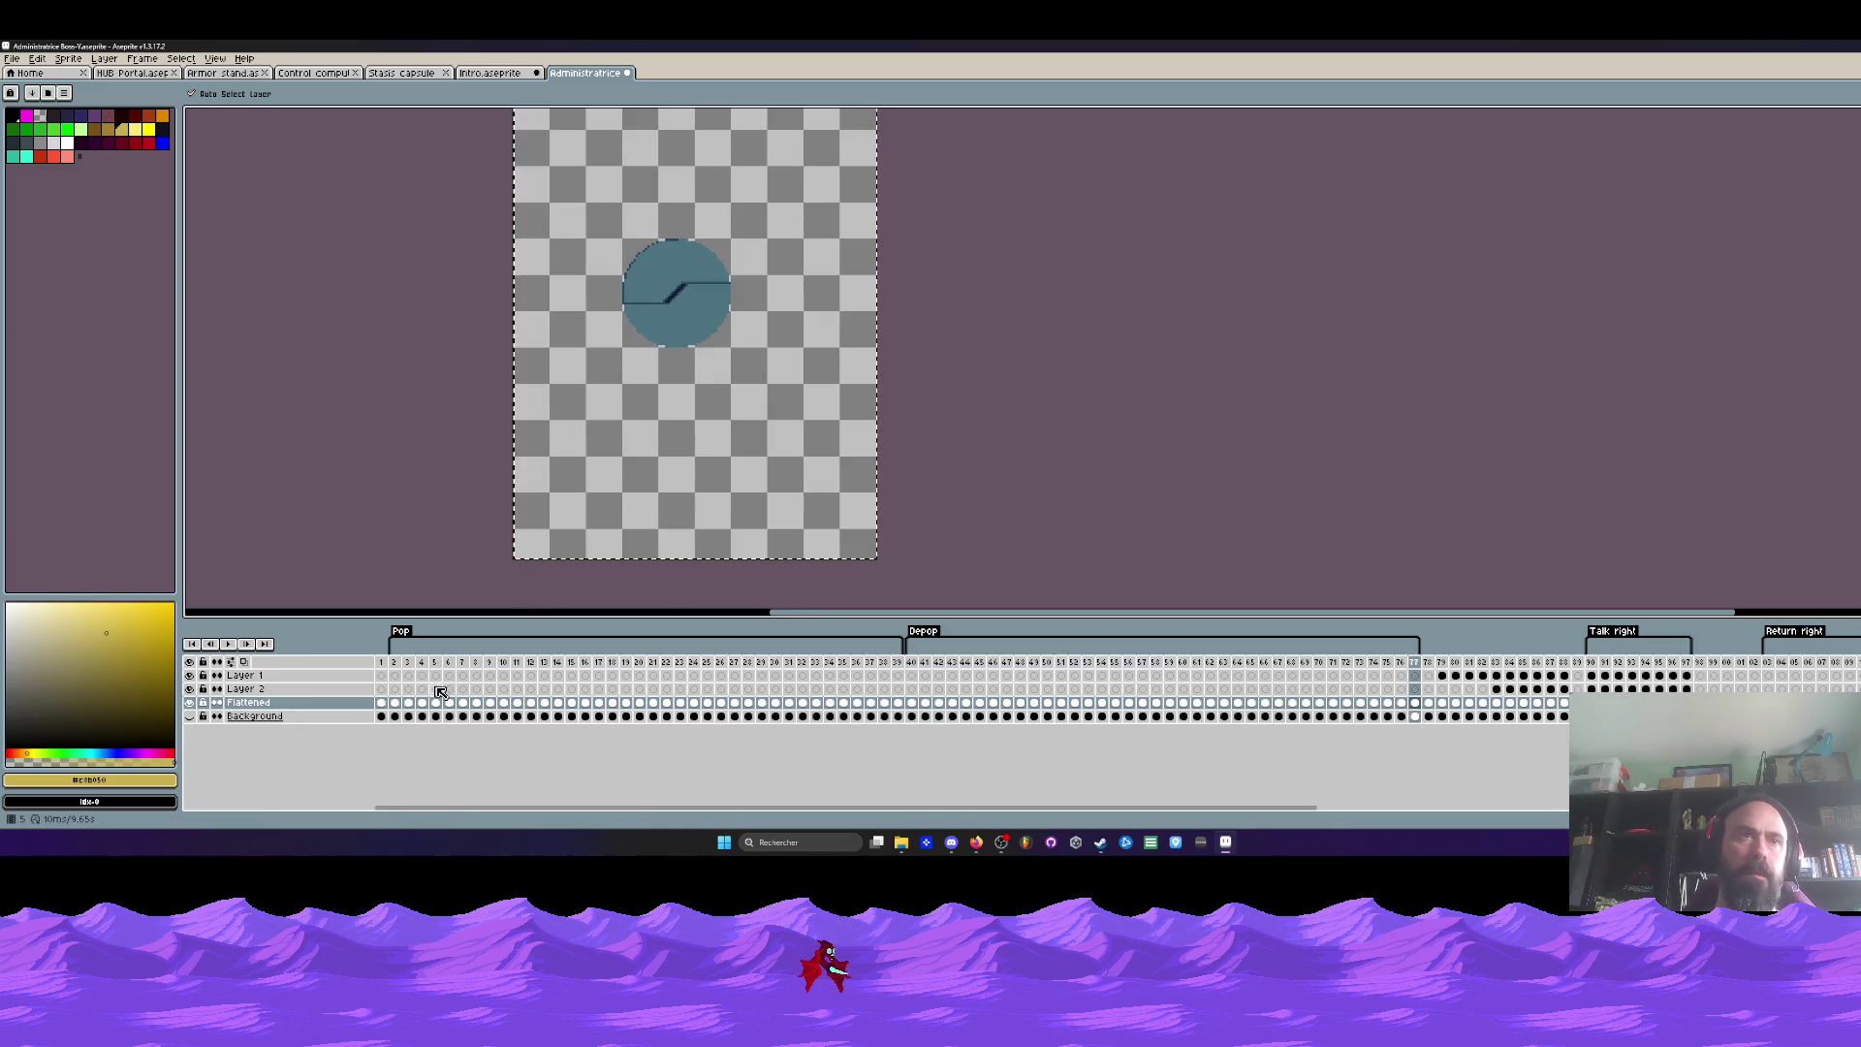
# Step: Play the boss animation from the start, then stop playback
pyautogui.press('w')
pyautogui.scroll(2, 687, 250)
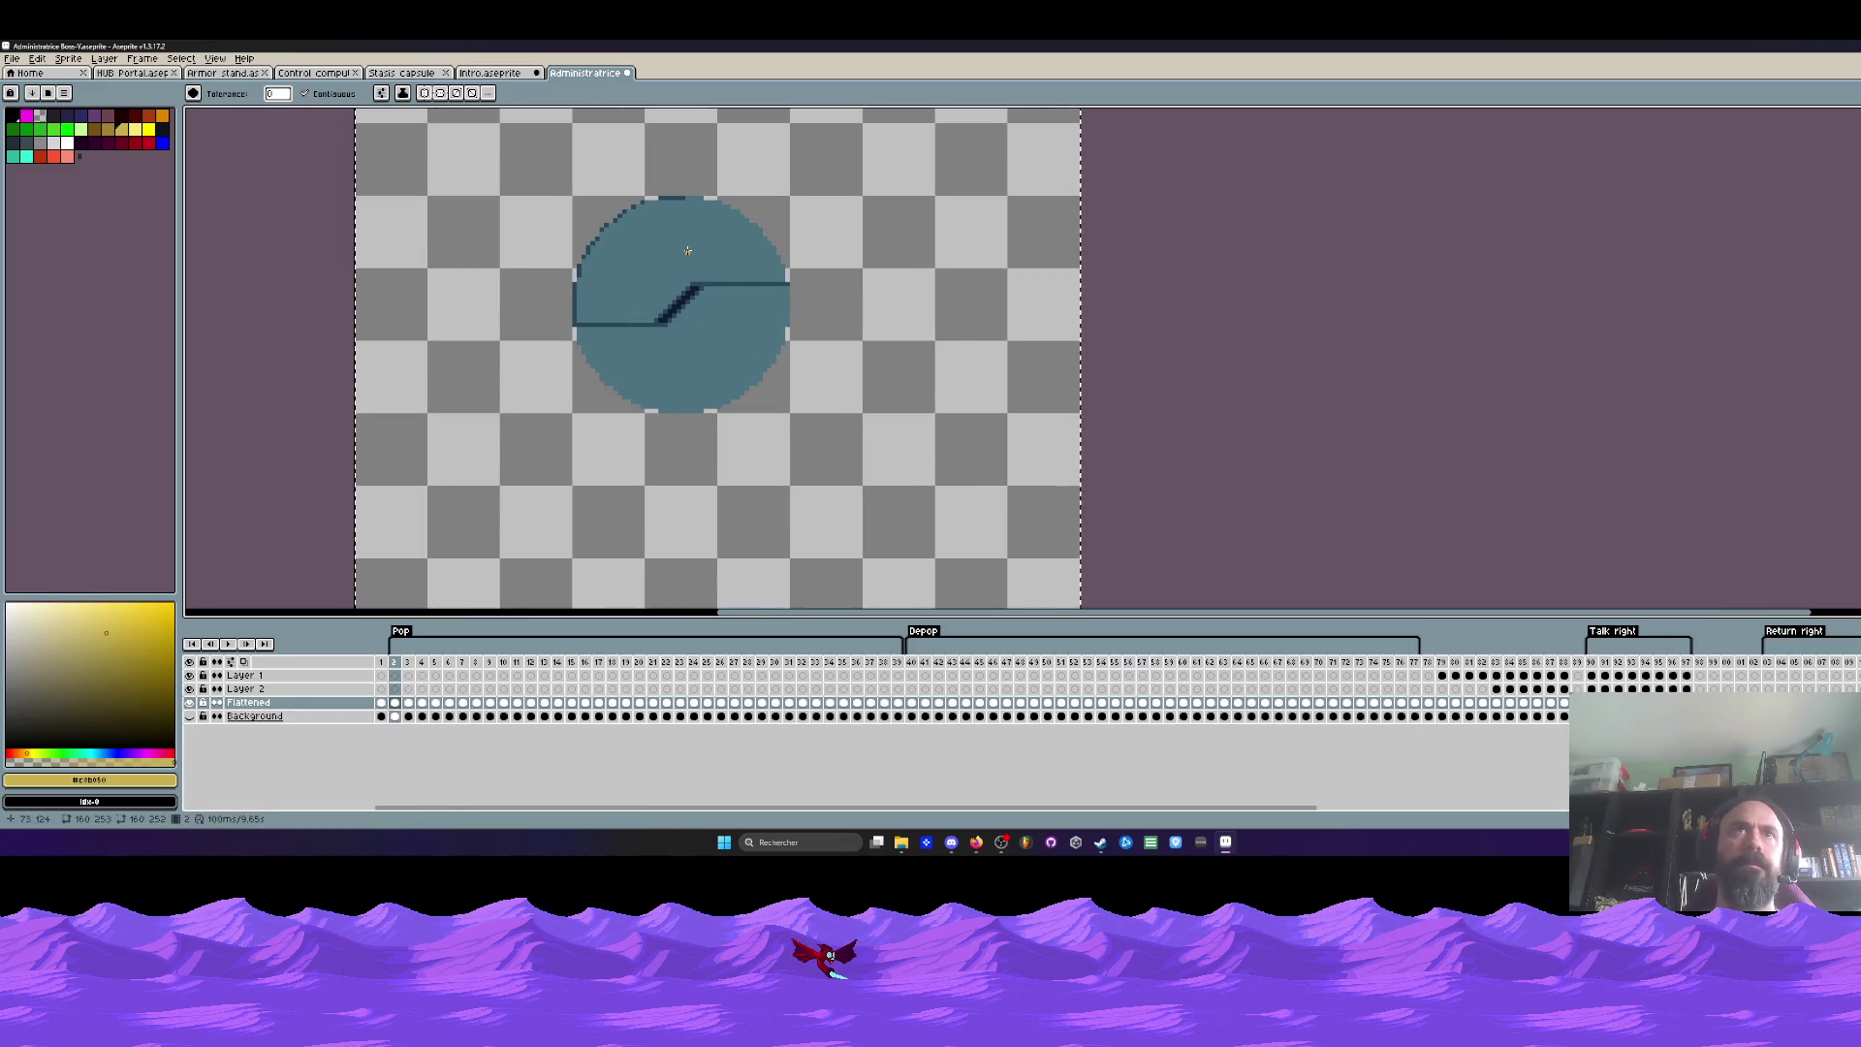
pyautogui.press('Left')
pyautogui.press('Return')
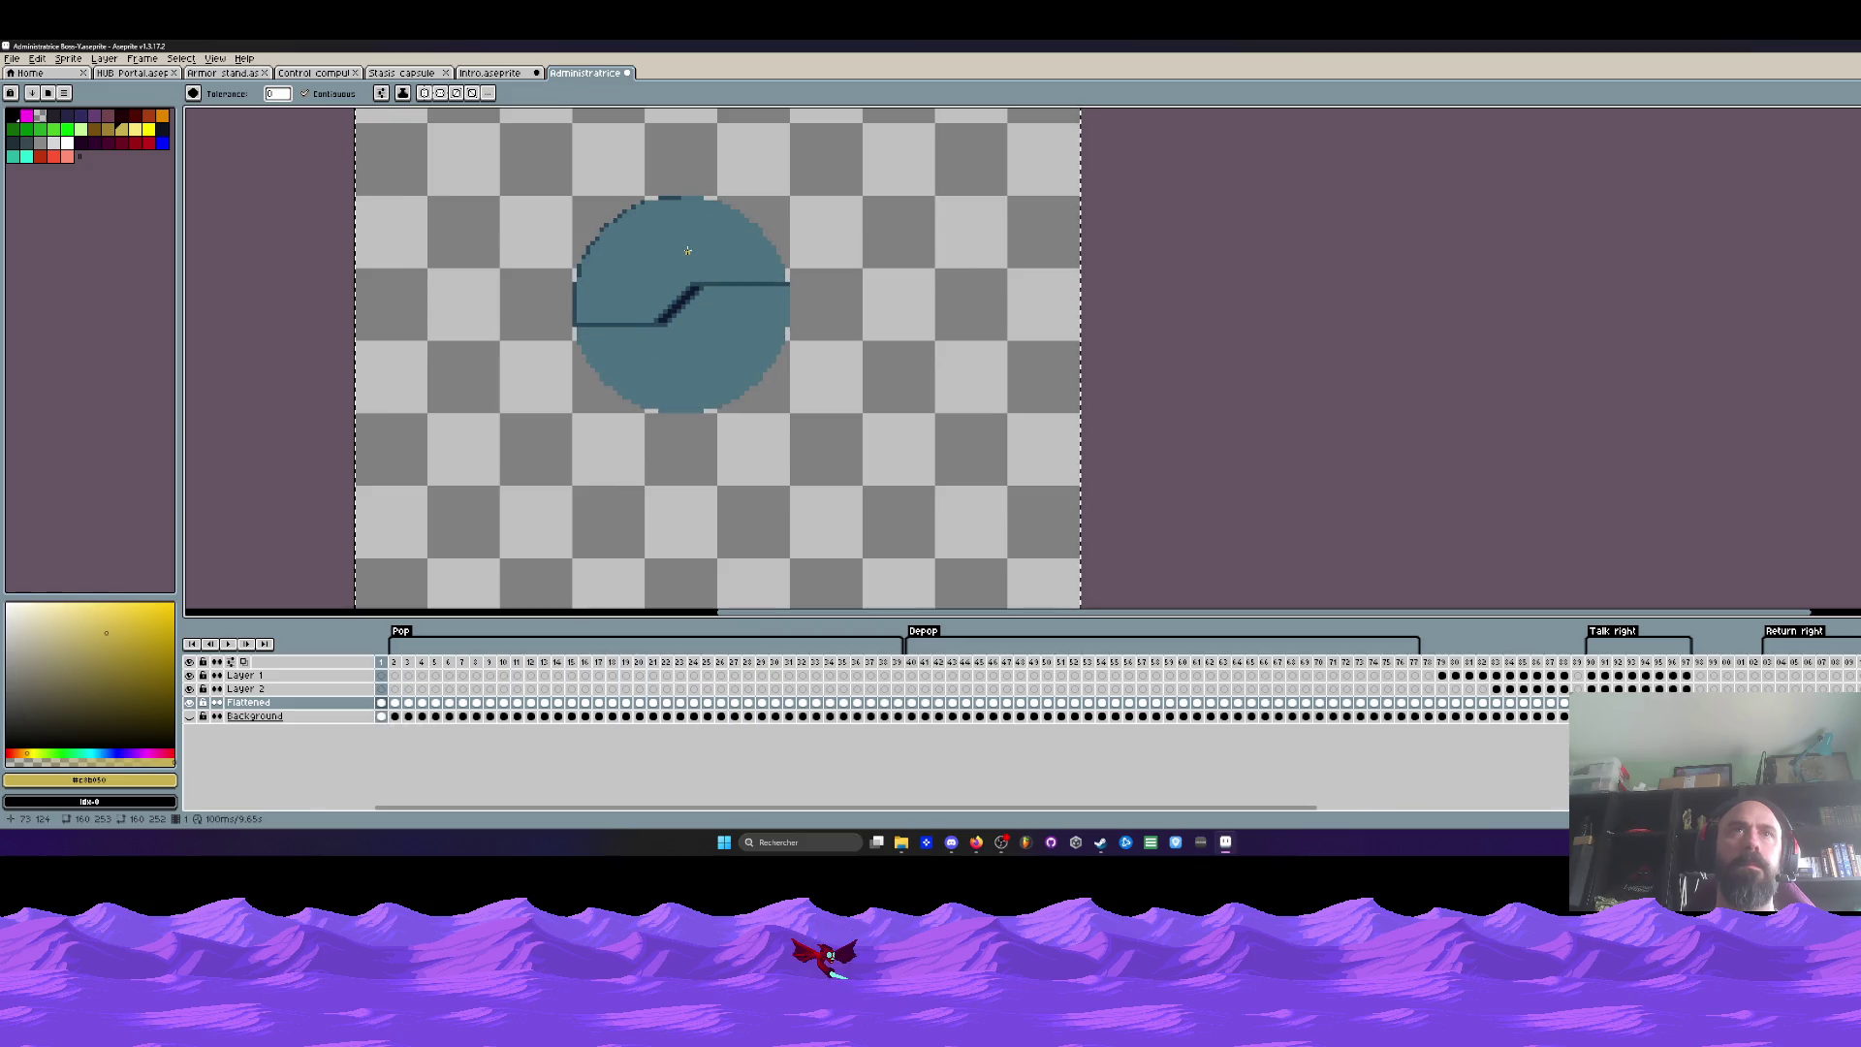
pyautogui.press('Return')
# Step: Pick the circle outline's dark blue and add one pixel to the circle's top edge
pyautogui.scroll(2, 687, 251)
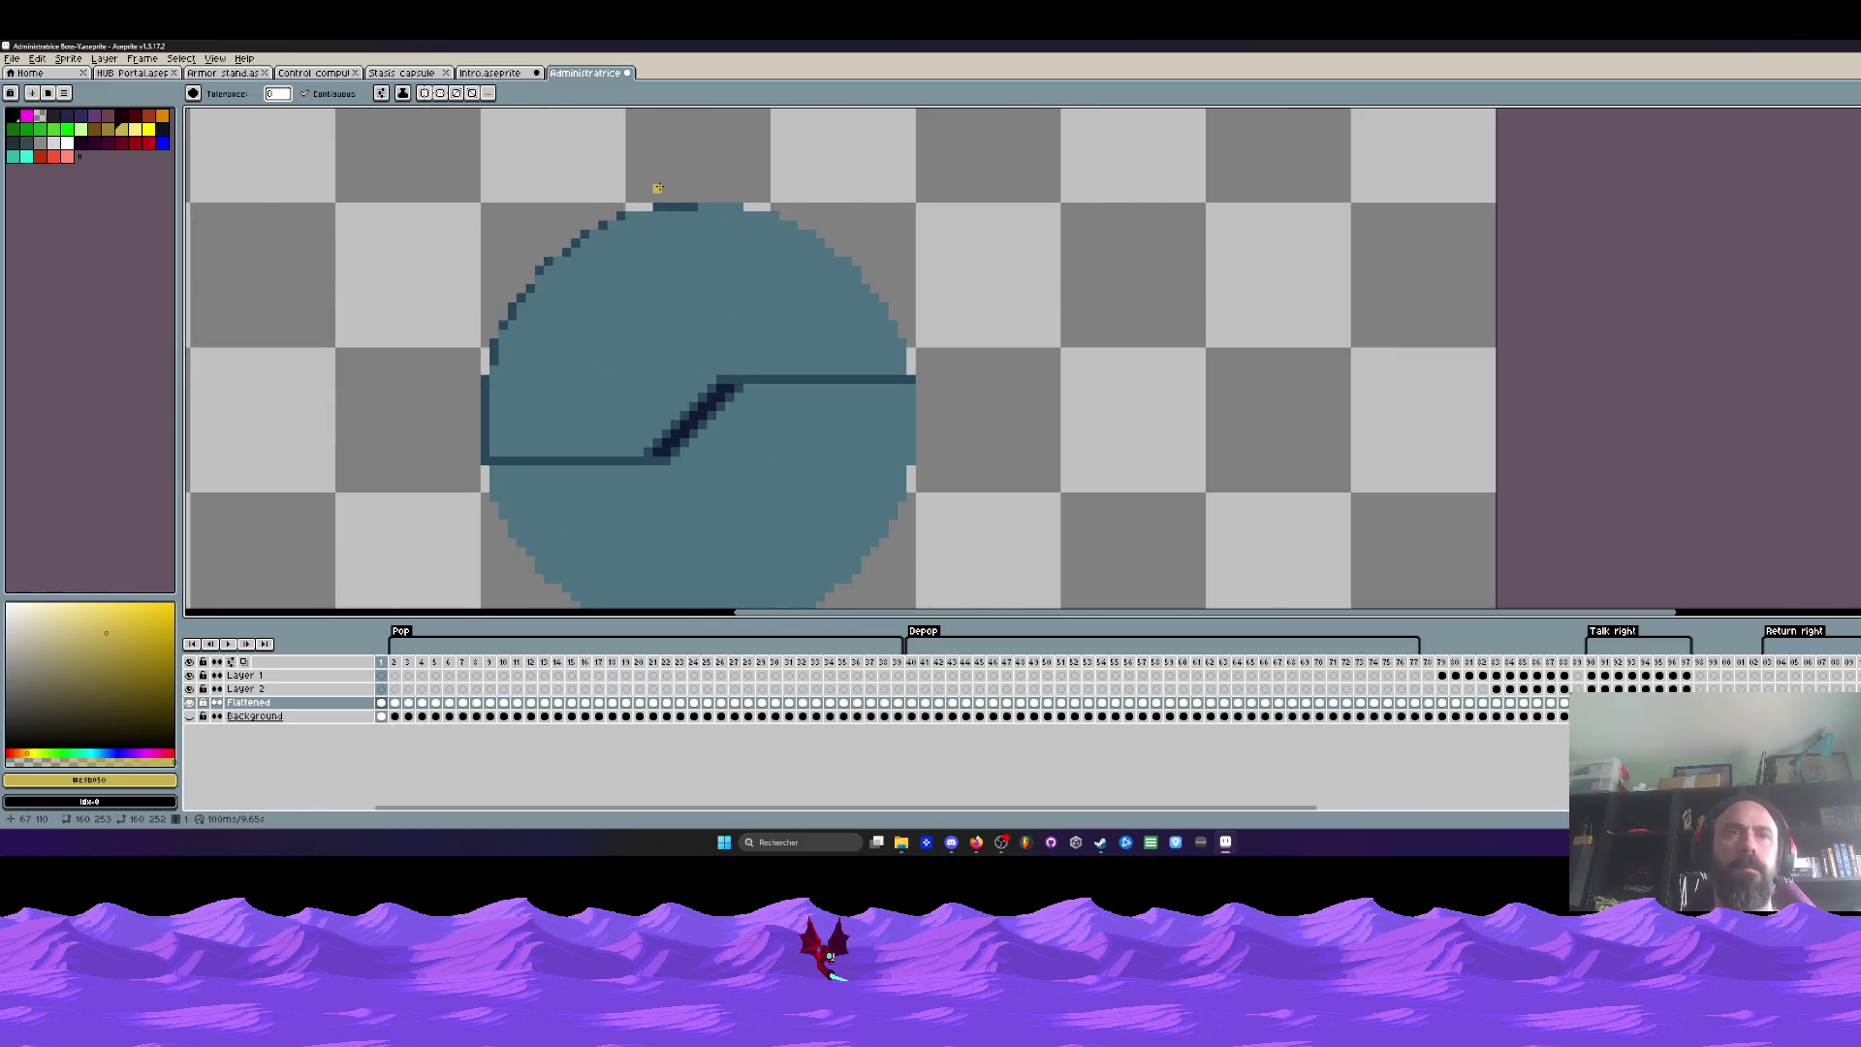
pyautogui.scroll(2, 673, 202)
pyautogui.press('i')
pyautogui.click(704, 237)
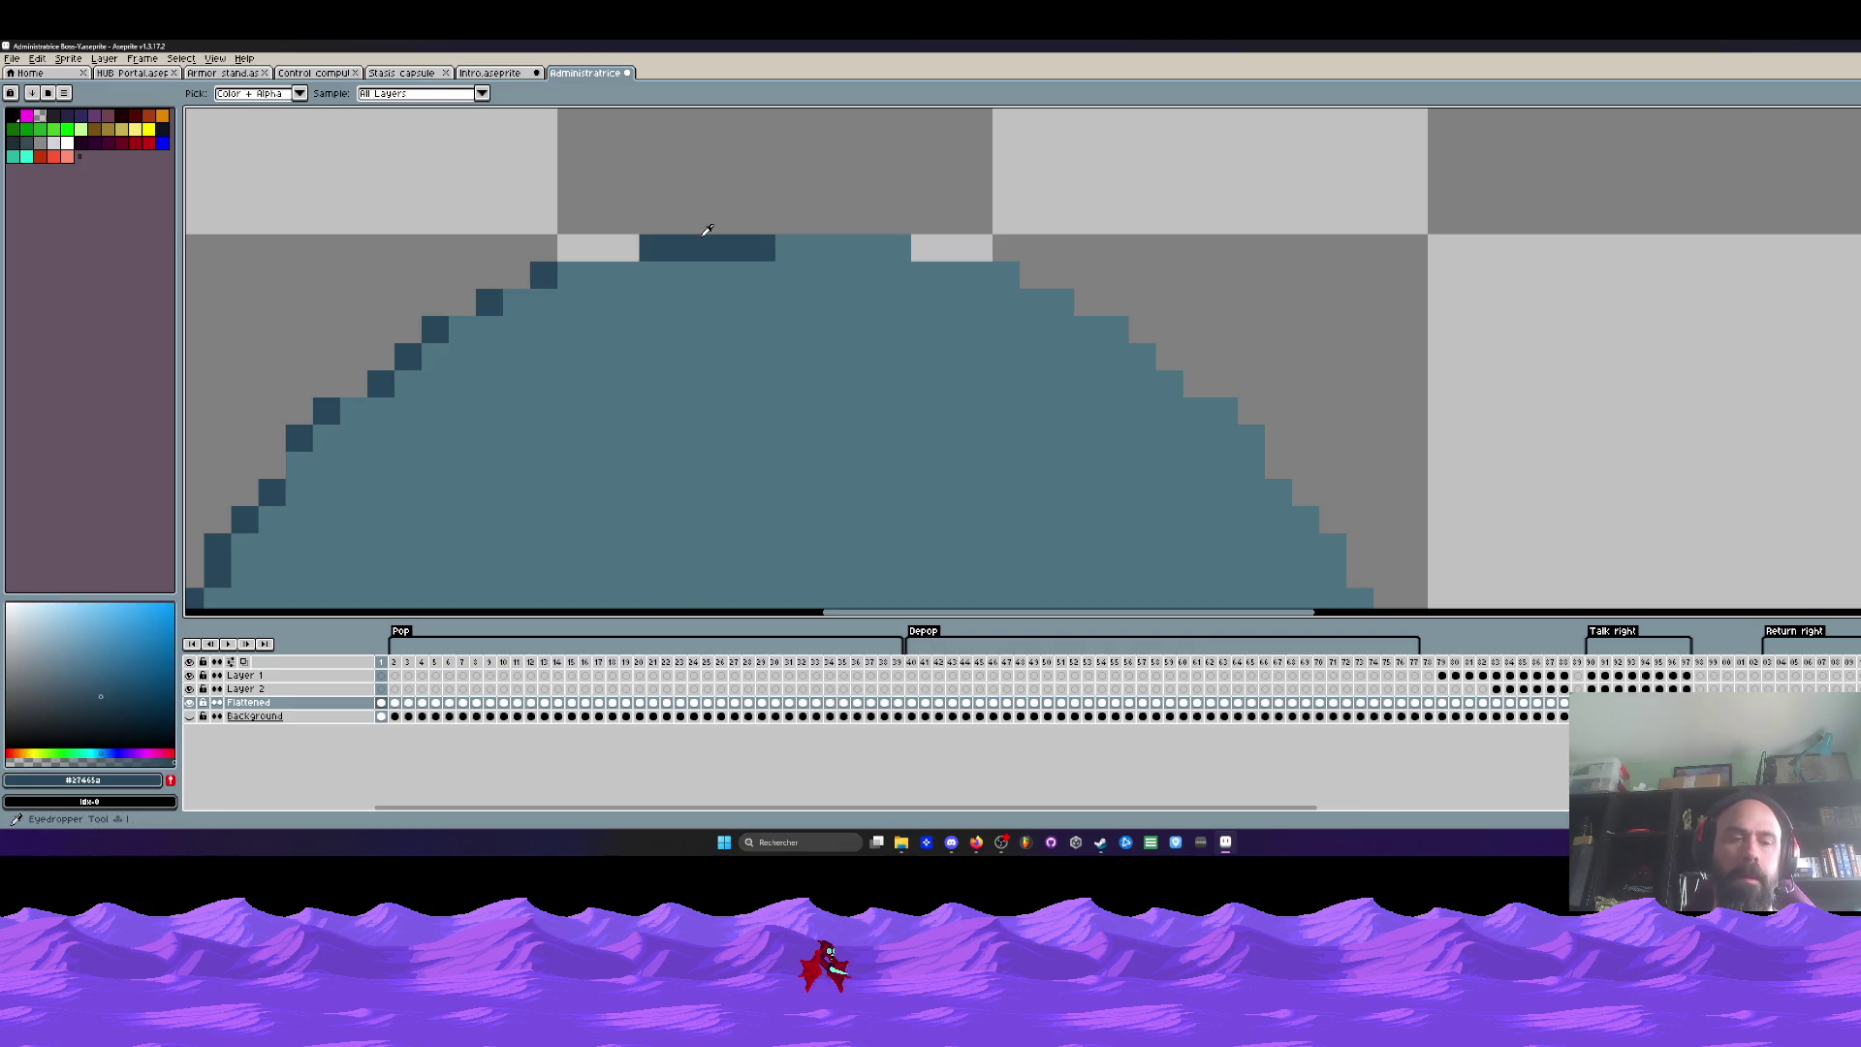
pyautogui.press('b')
pyautogui.click(778, 240)
pyautogui.scroll(-4, 777, 240)
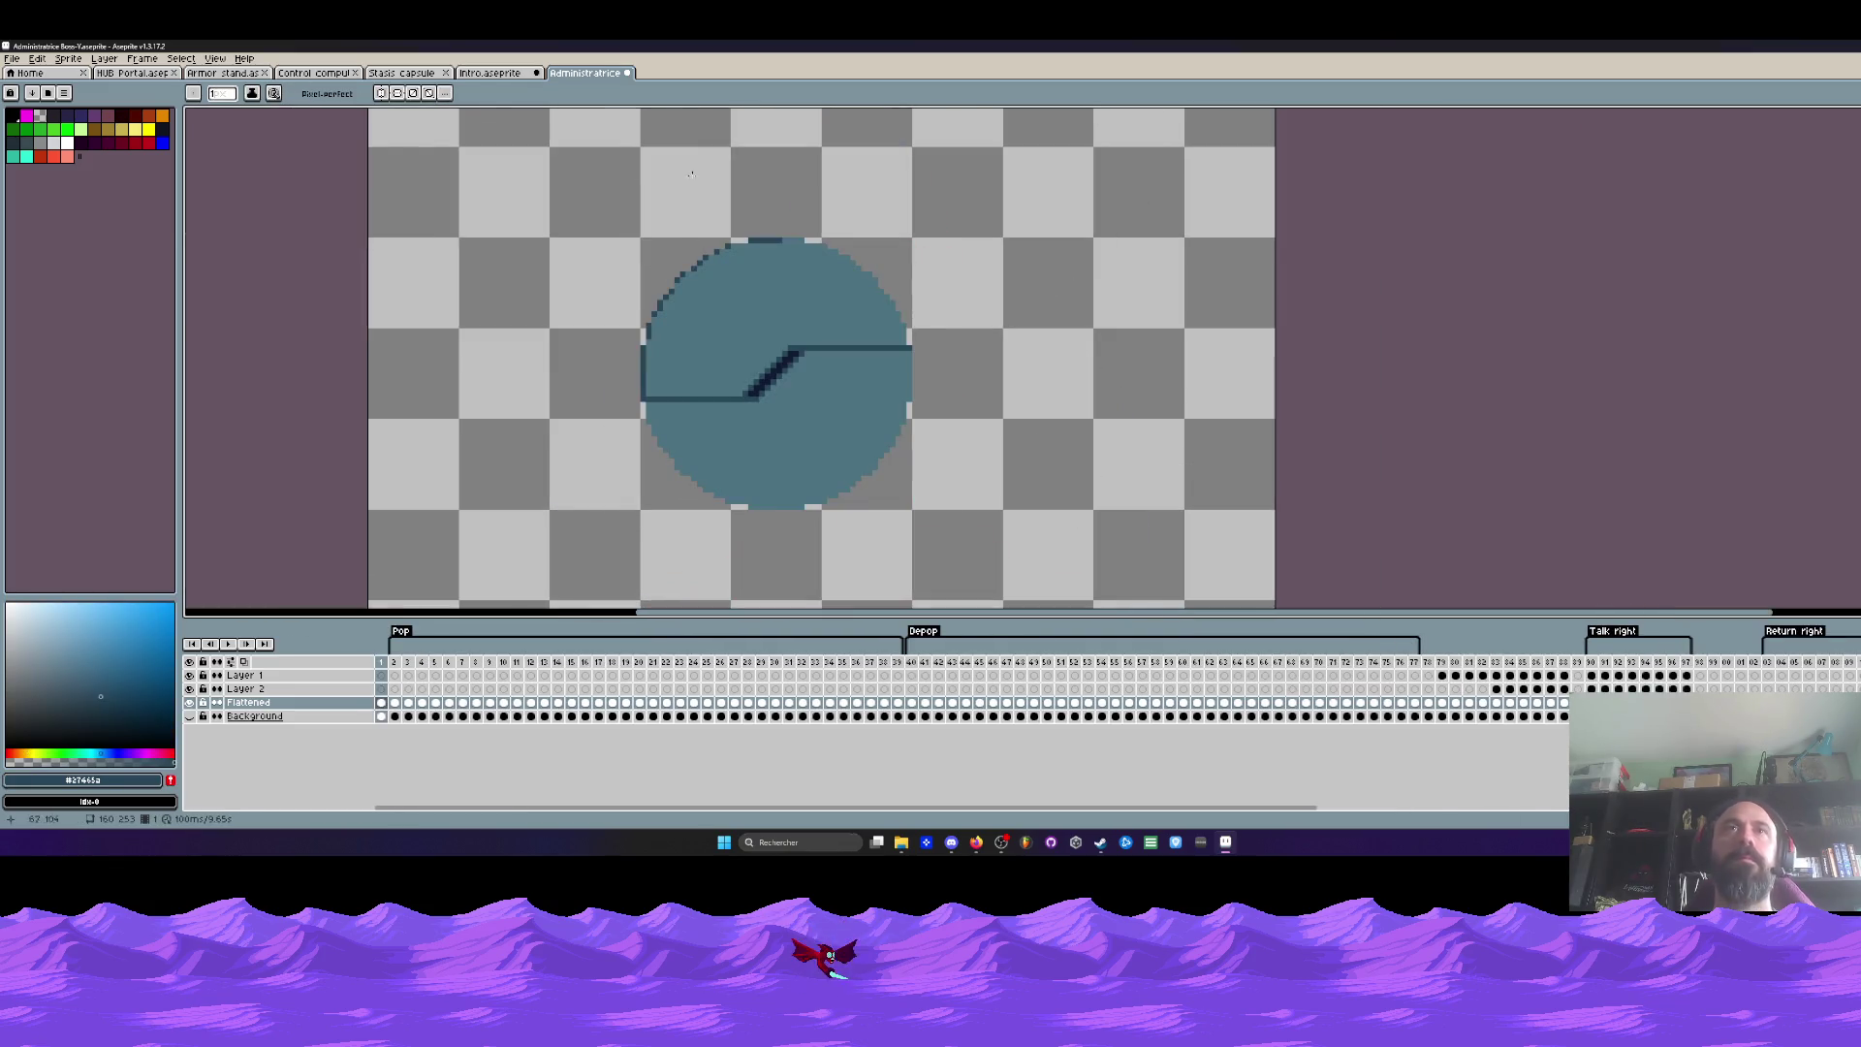
pyautogui.click(223, 73)
# Step: Browse the HUB Portal and Stasis capsule sprites, then return to Intro.aseprite
pyautogui.click(133, 73)
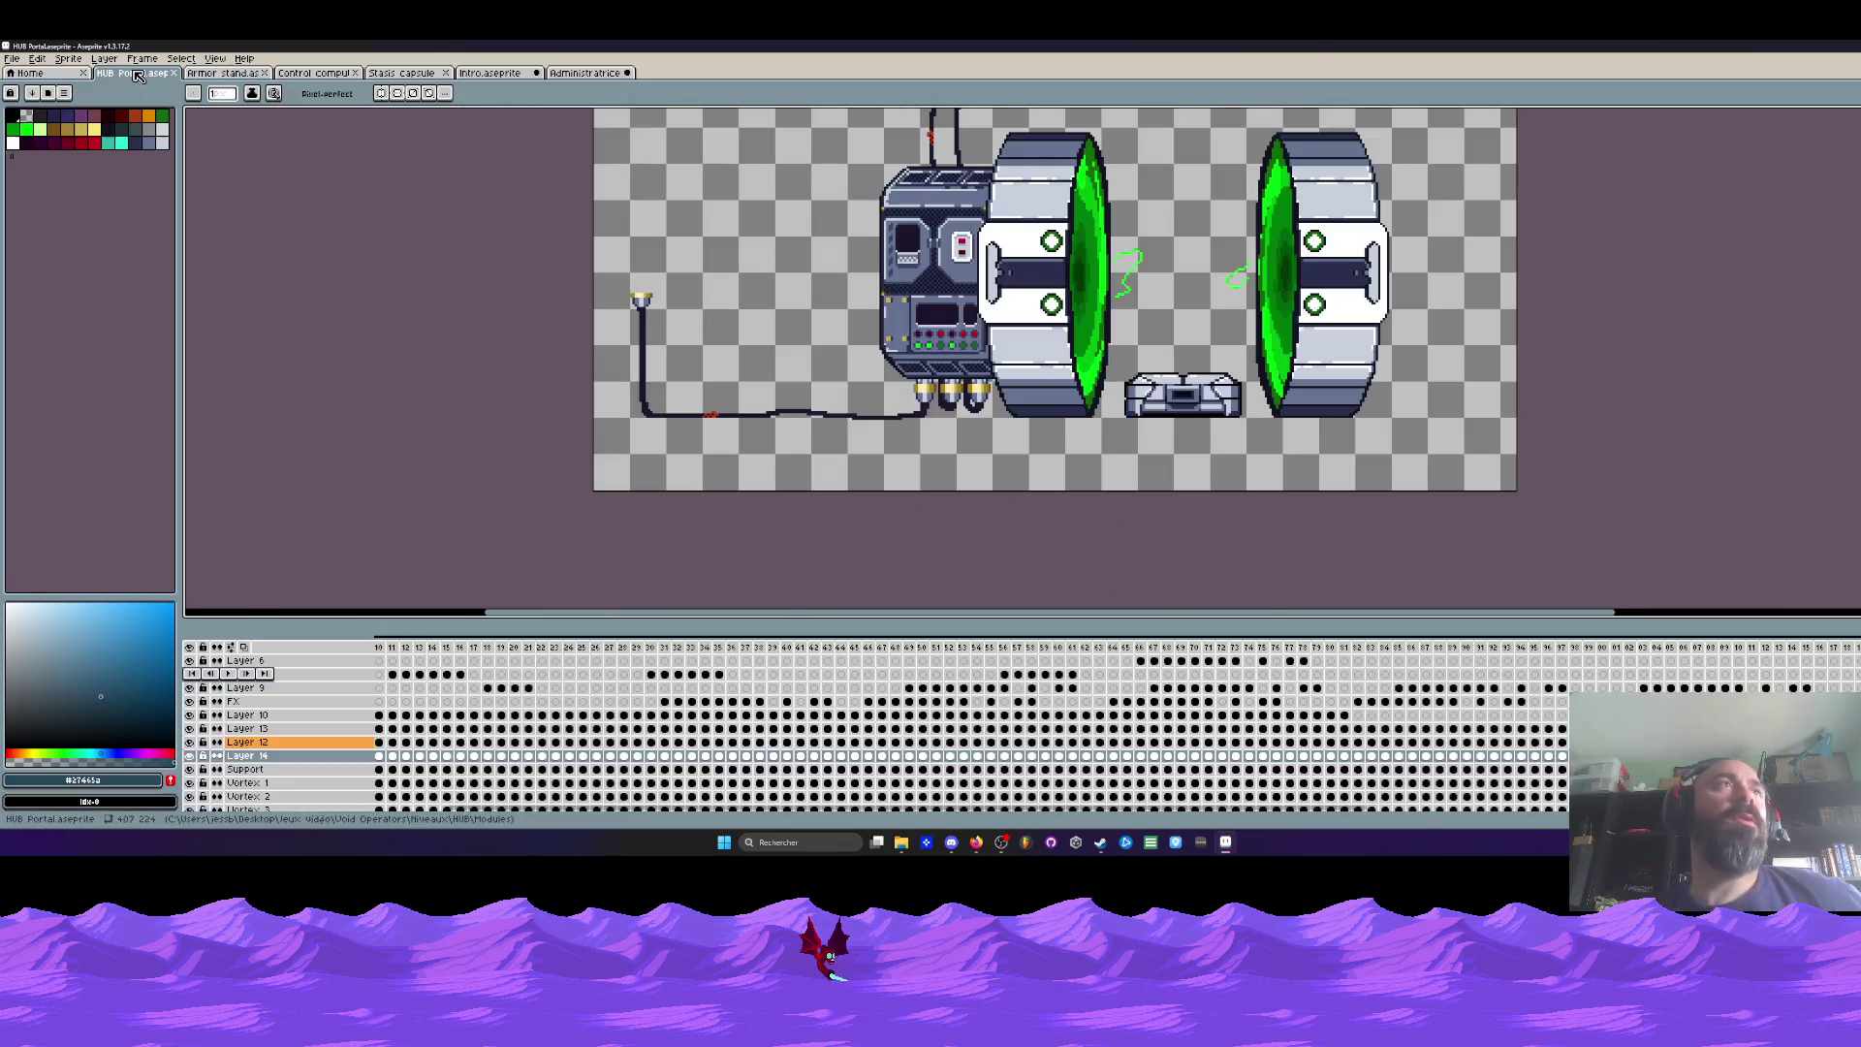
pyautogui.scroll(-1, 1187, 456)
pyautogui.click(401, 73)
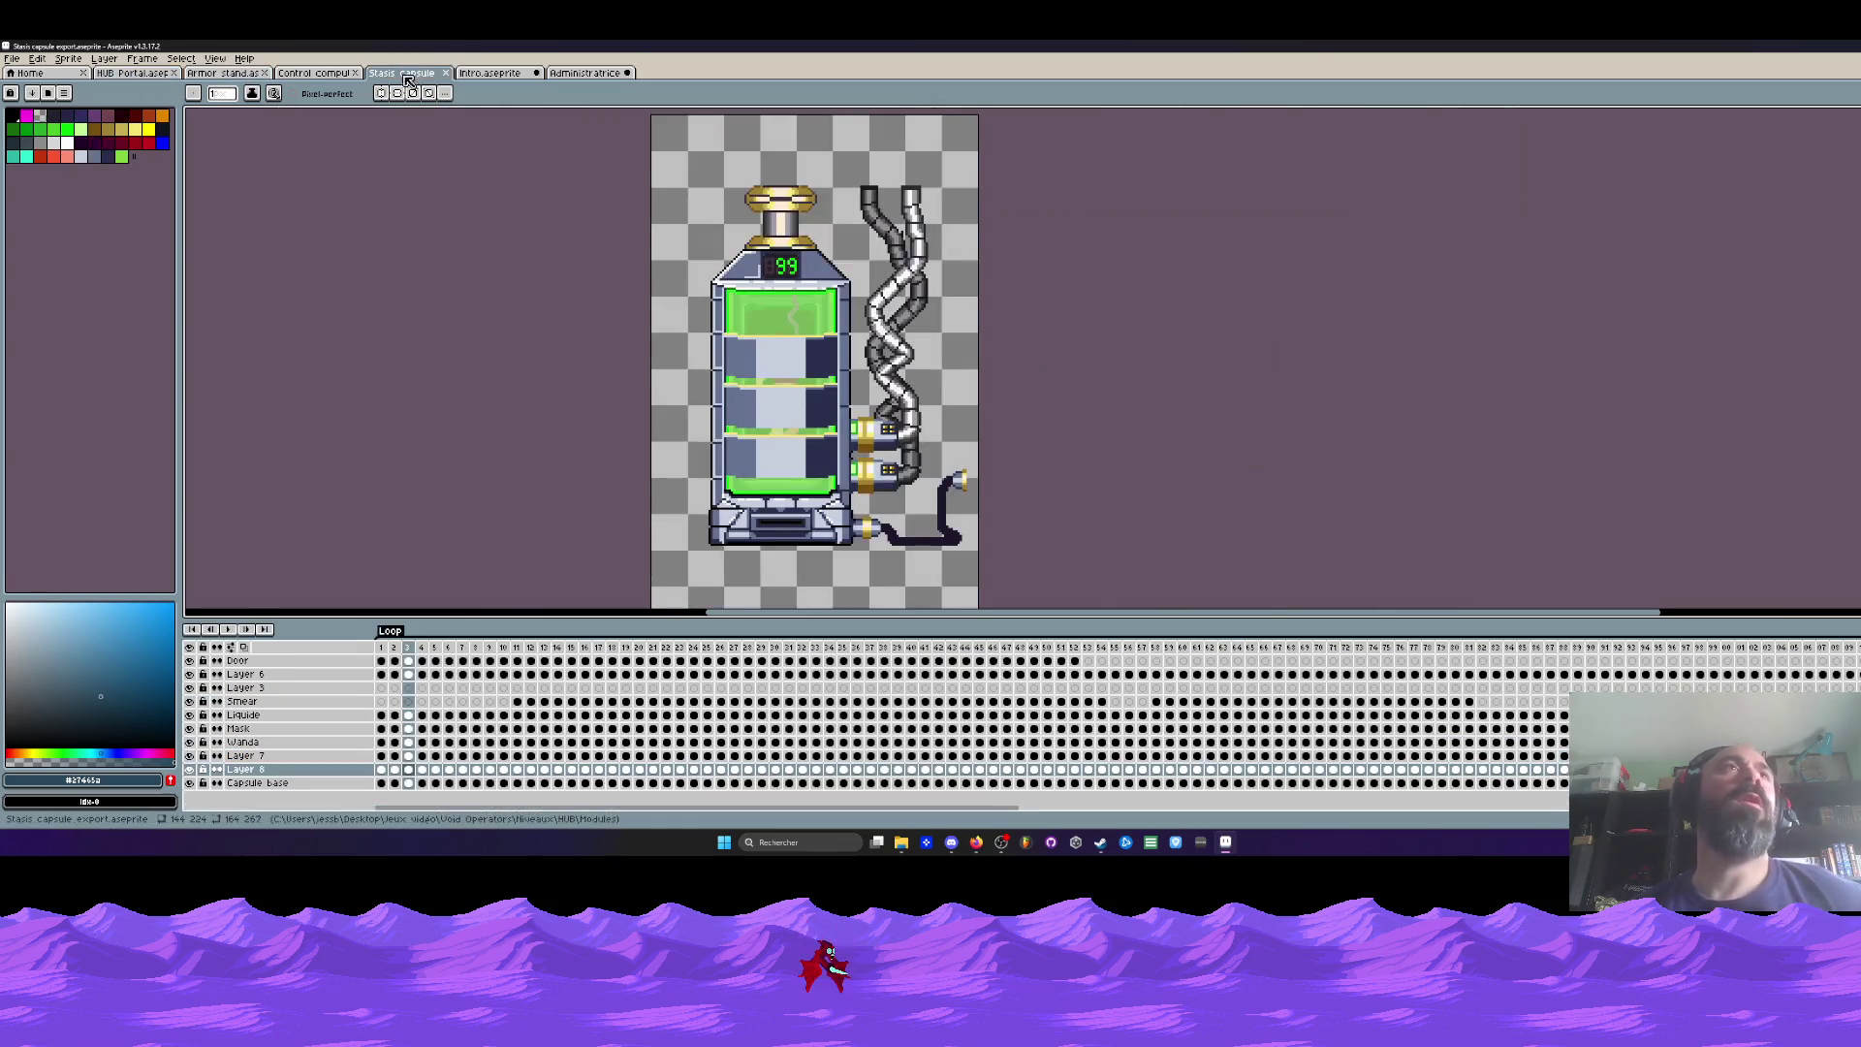
pyautogui.click(489, 72)
pyautogui.scroll(1, 442, 299)
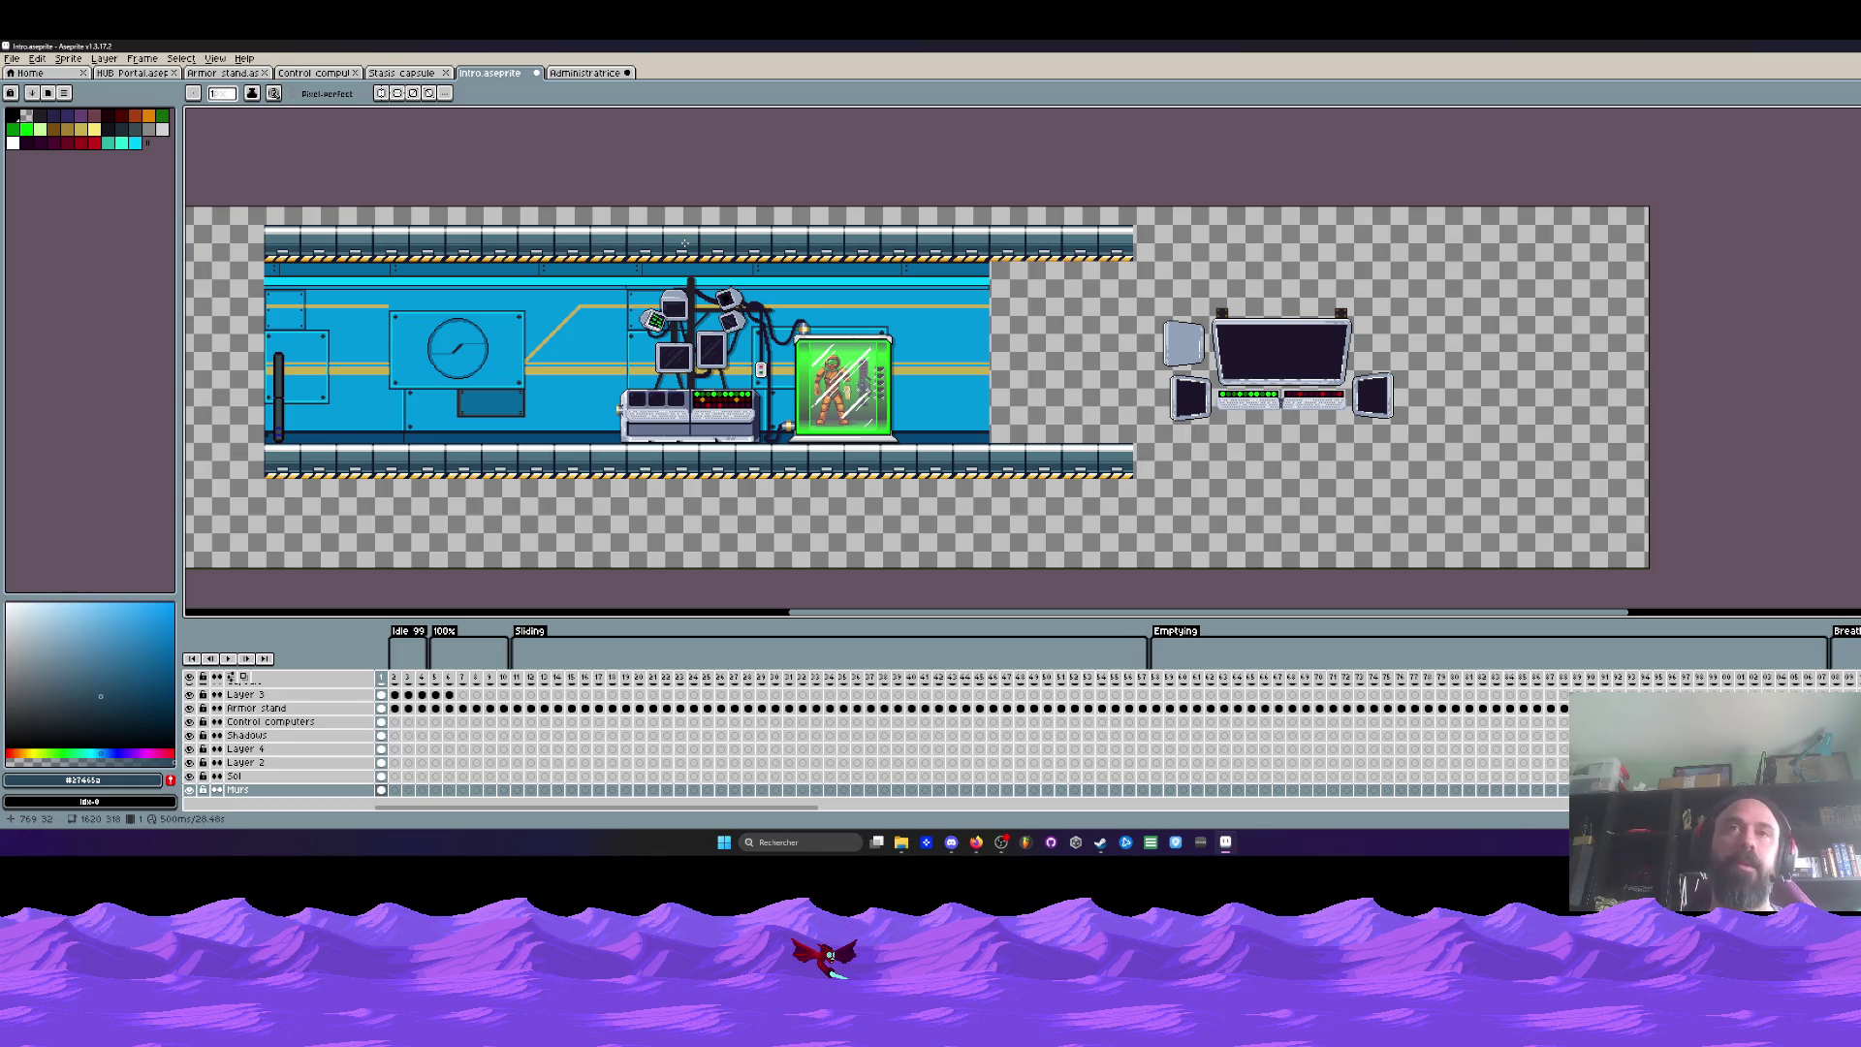
# Step: Draw a rectangular selection around the group of monitors in the intro corridor
pyautogui.scroll(-2, 684, 243)
pyautogui.scroll(2, 684, 244)
pyautogui.press('h')
pyautogui.scroll(3, 625, 353)
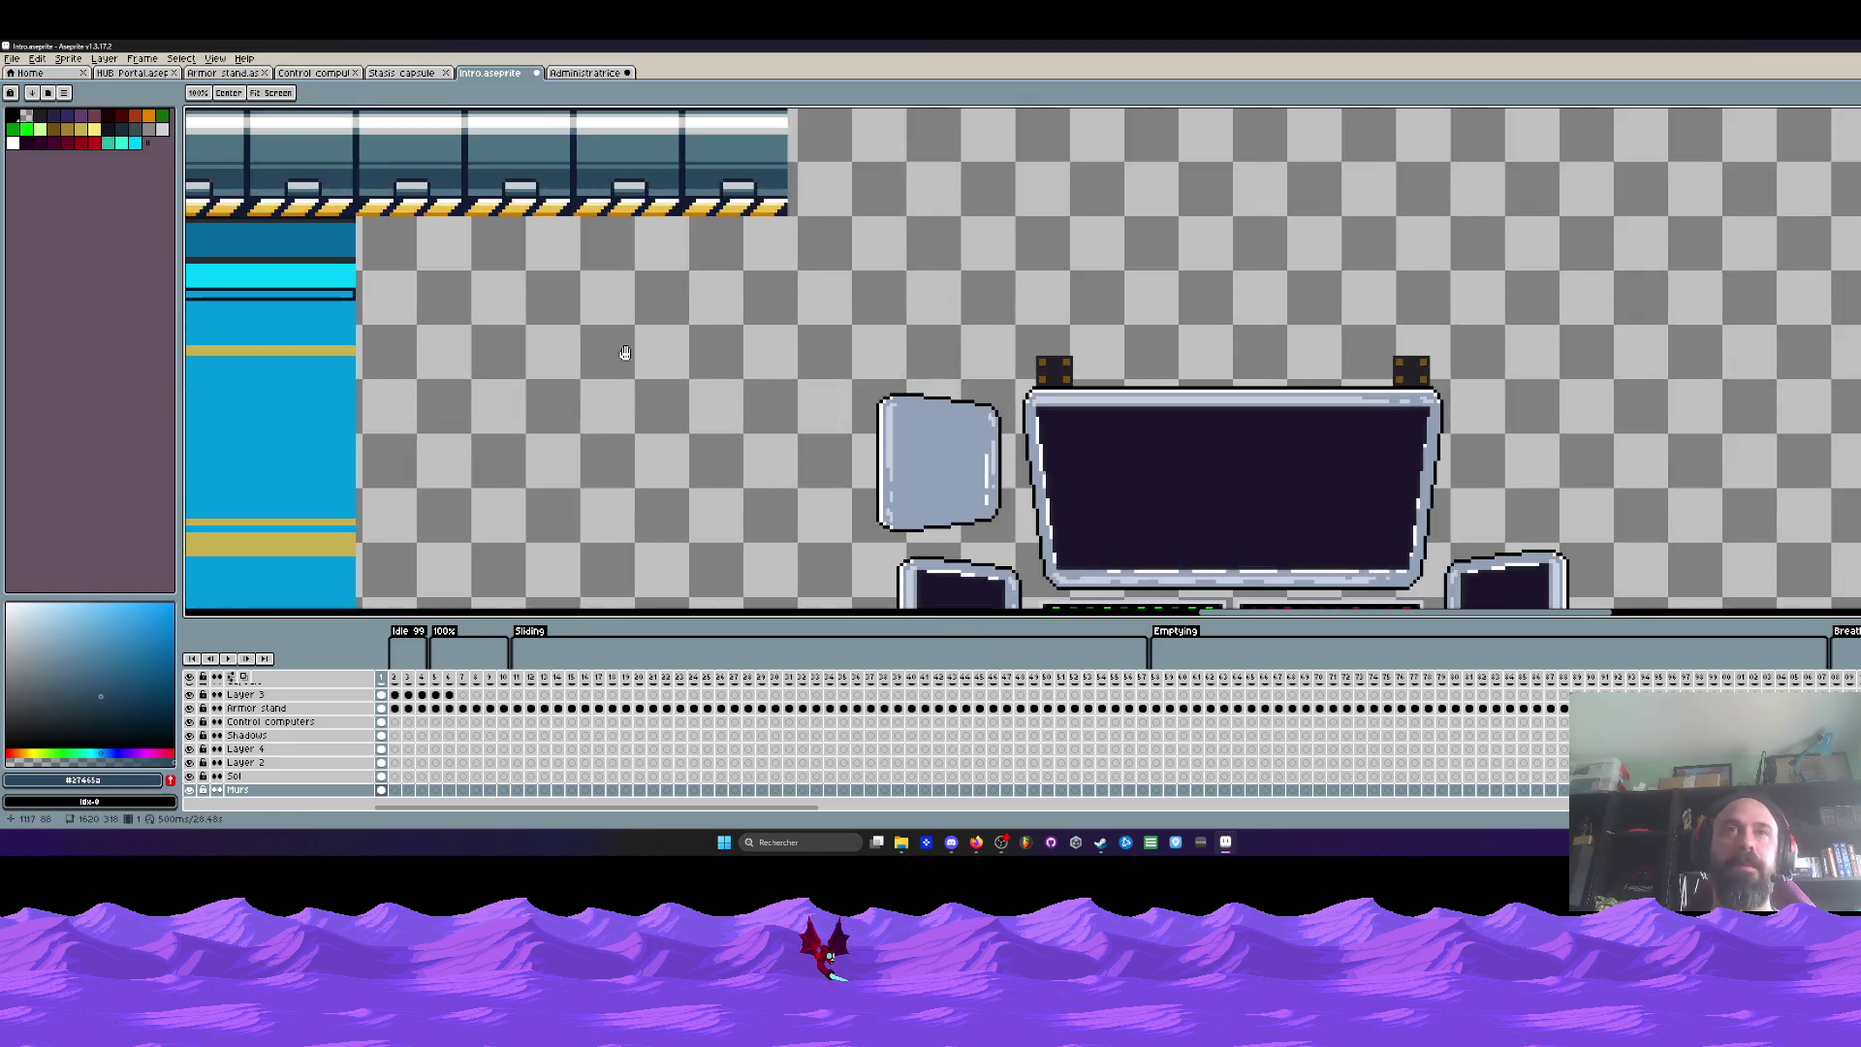
pyautogui.scroll(-3, 626, 353)
pyautogui.press('m')
pyautogui.scroll(-2, 678, 388)
pyautogui.moveTo(643, 343); pyautogui.dragTo(910, 448)
# Step: Look over the scene, then deselect everything with Ctrl+D
pyautogui.hscroll(-1, 766, 415)
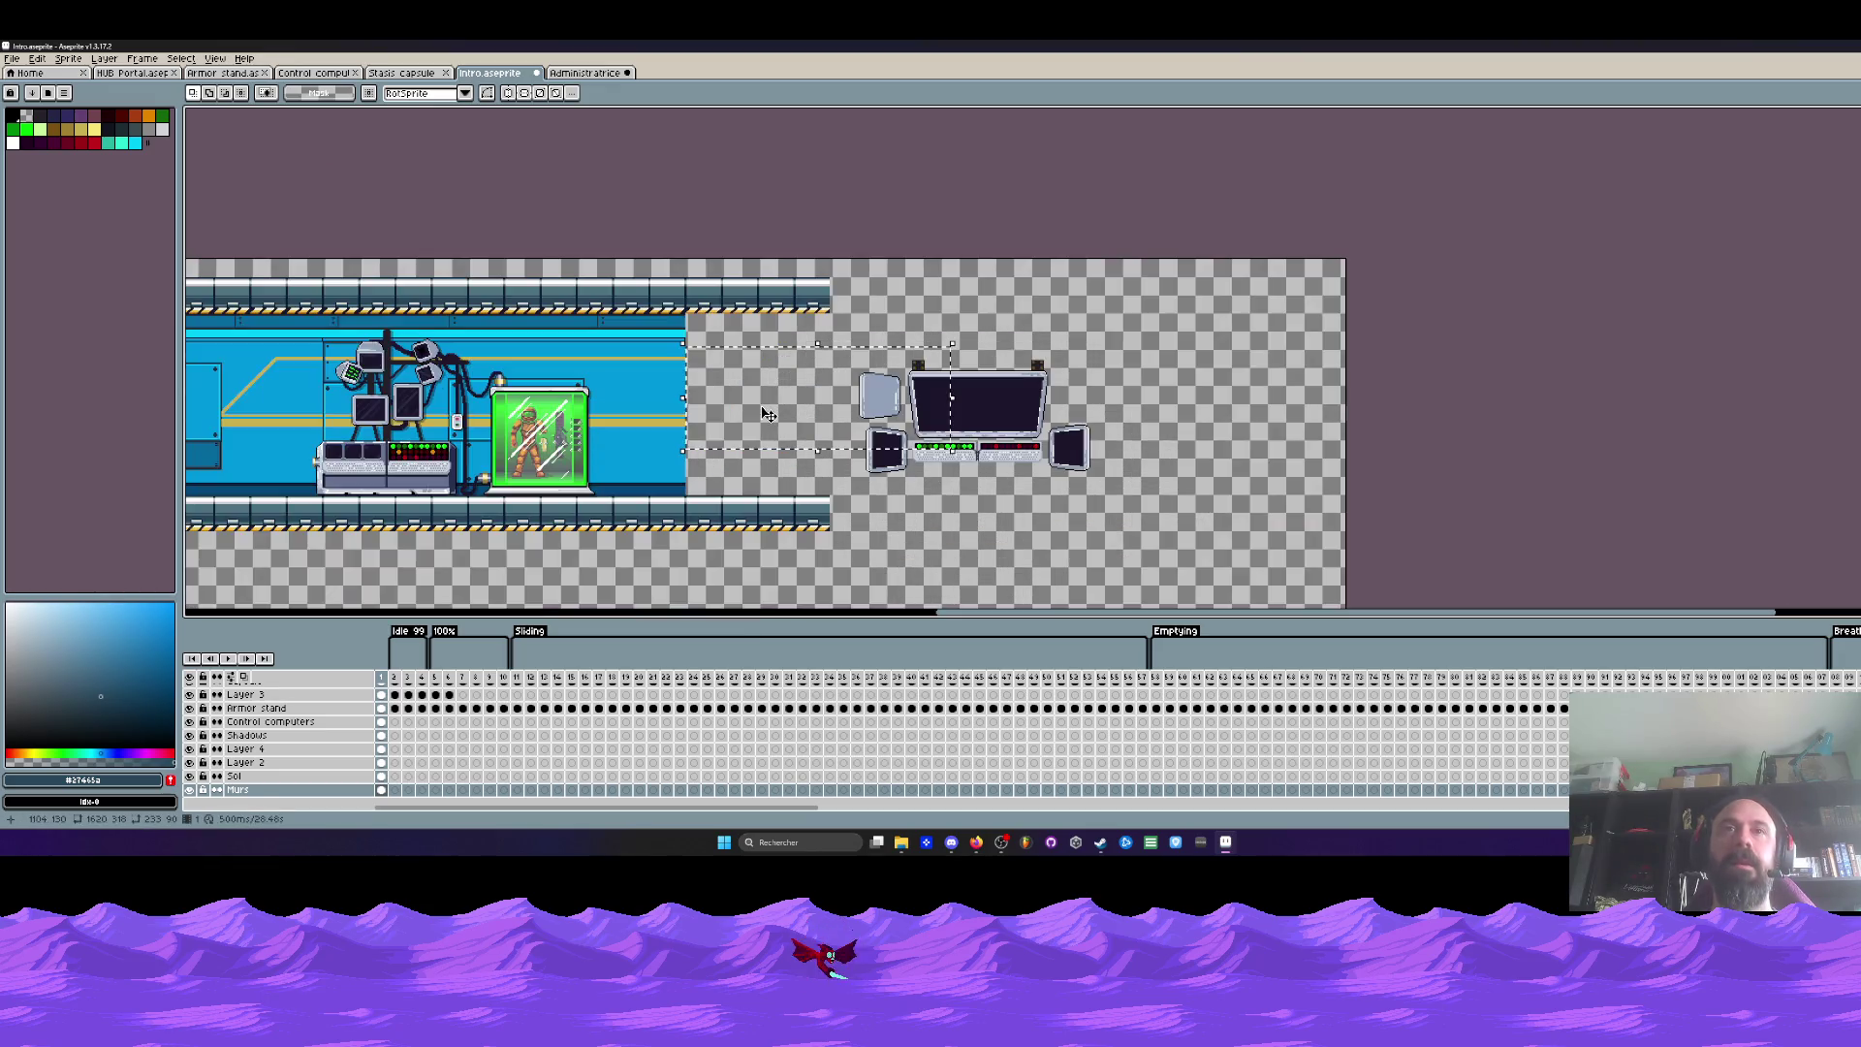
pyautogui.scroll(-1, 766, 415)
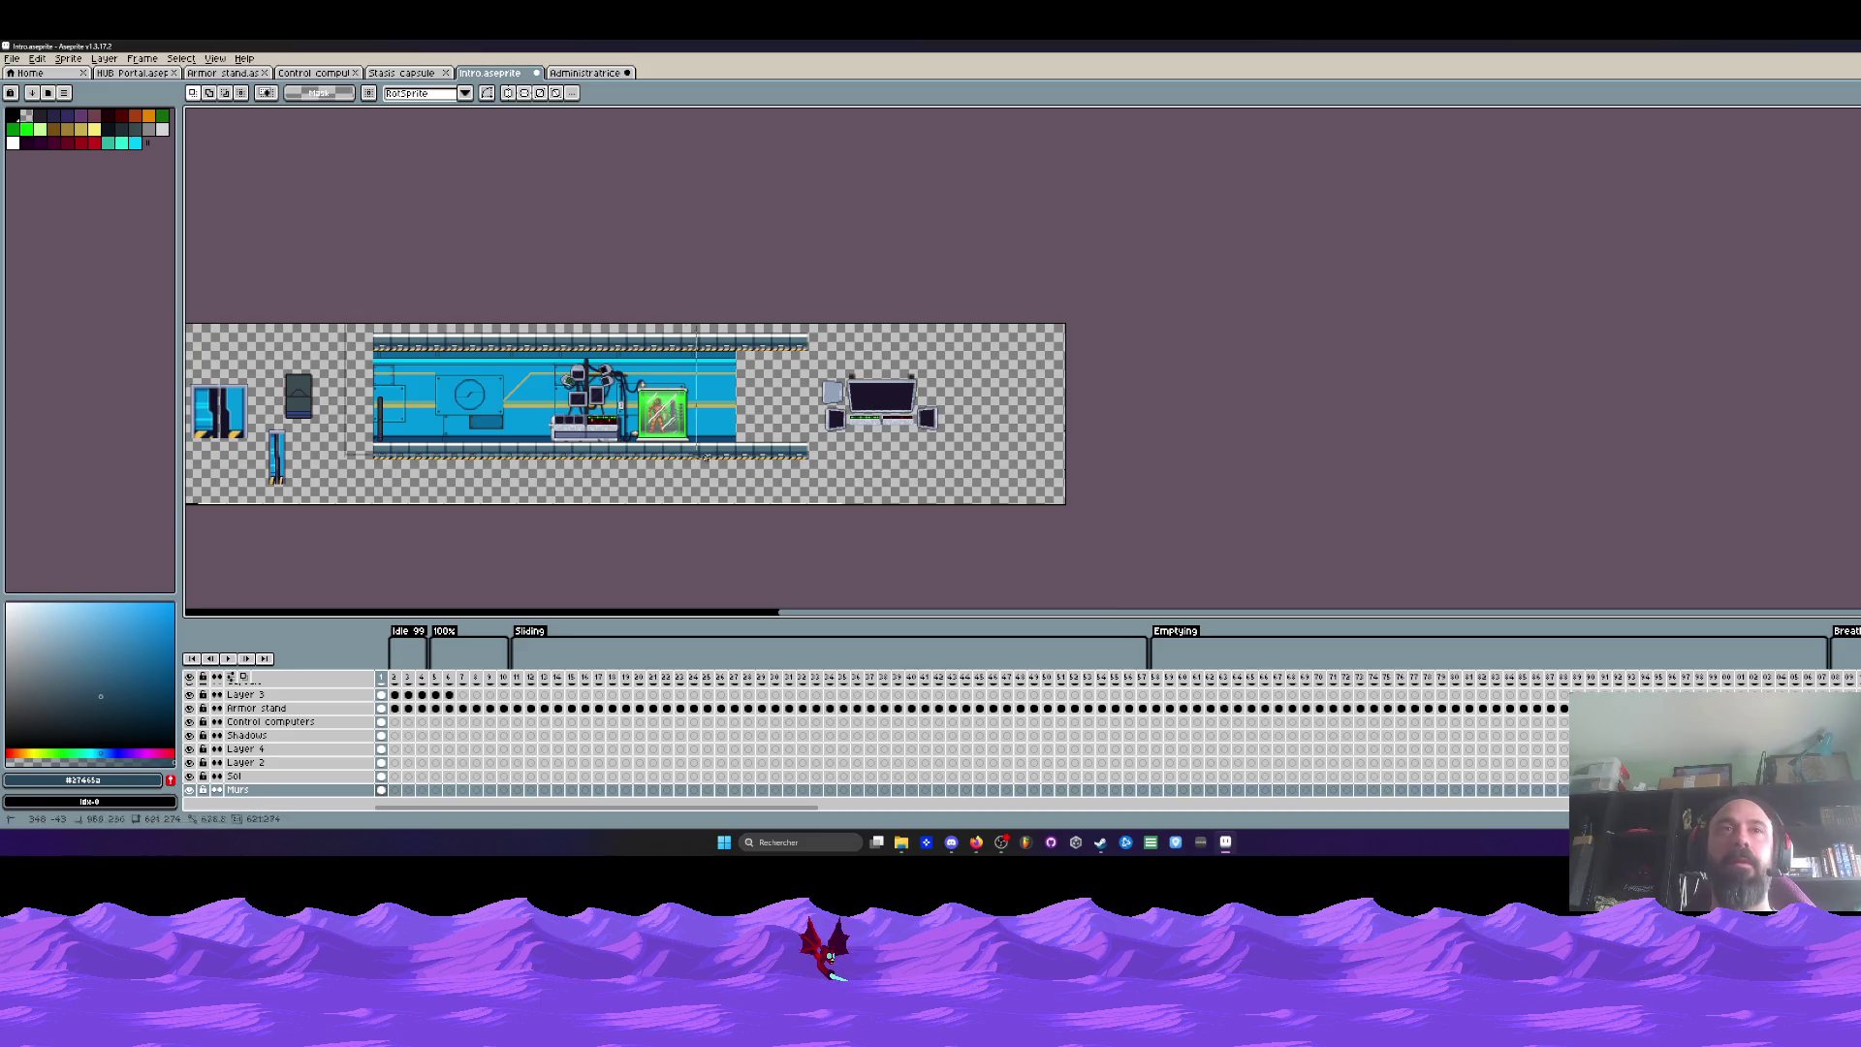
pyautogui.scroll(1, 516, 423)
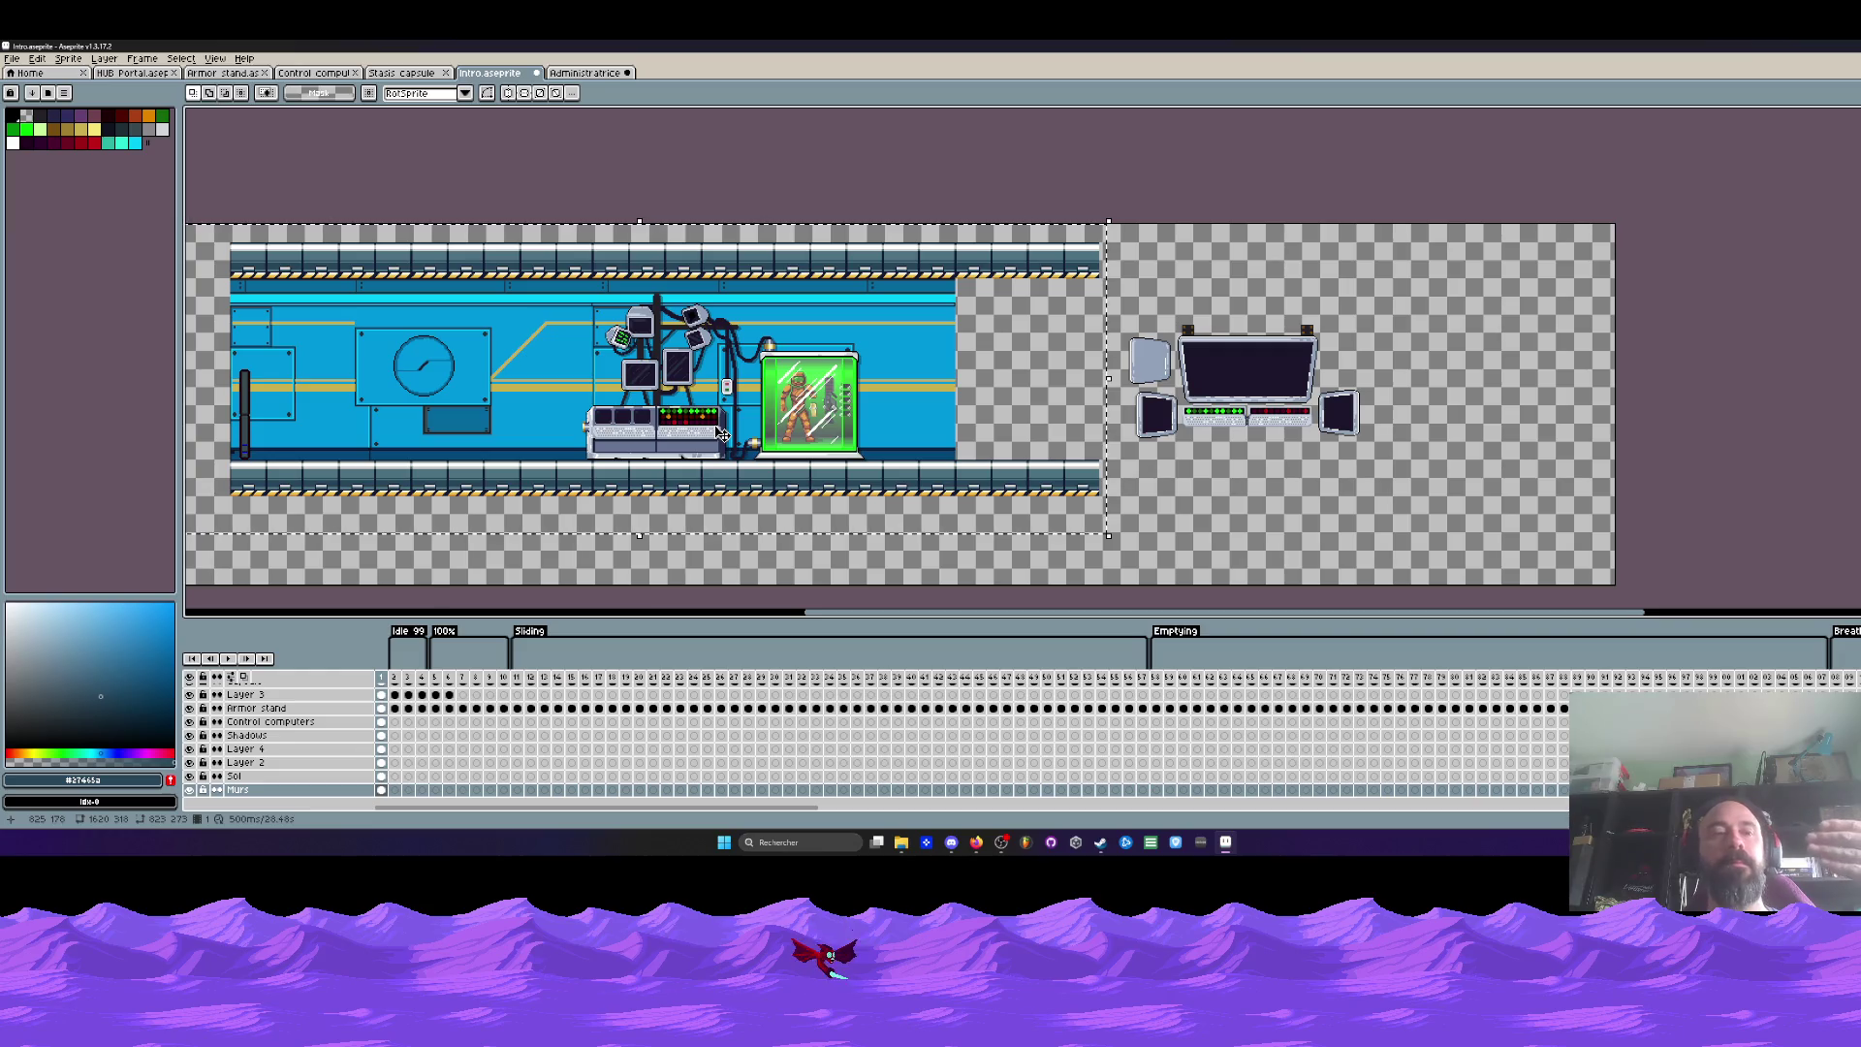
pyautogui.scroll(1, 1033, 361)
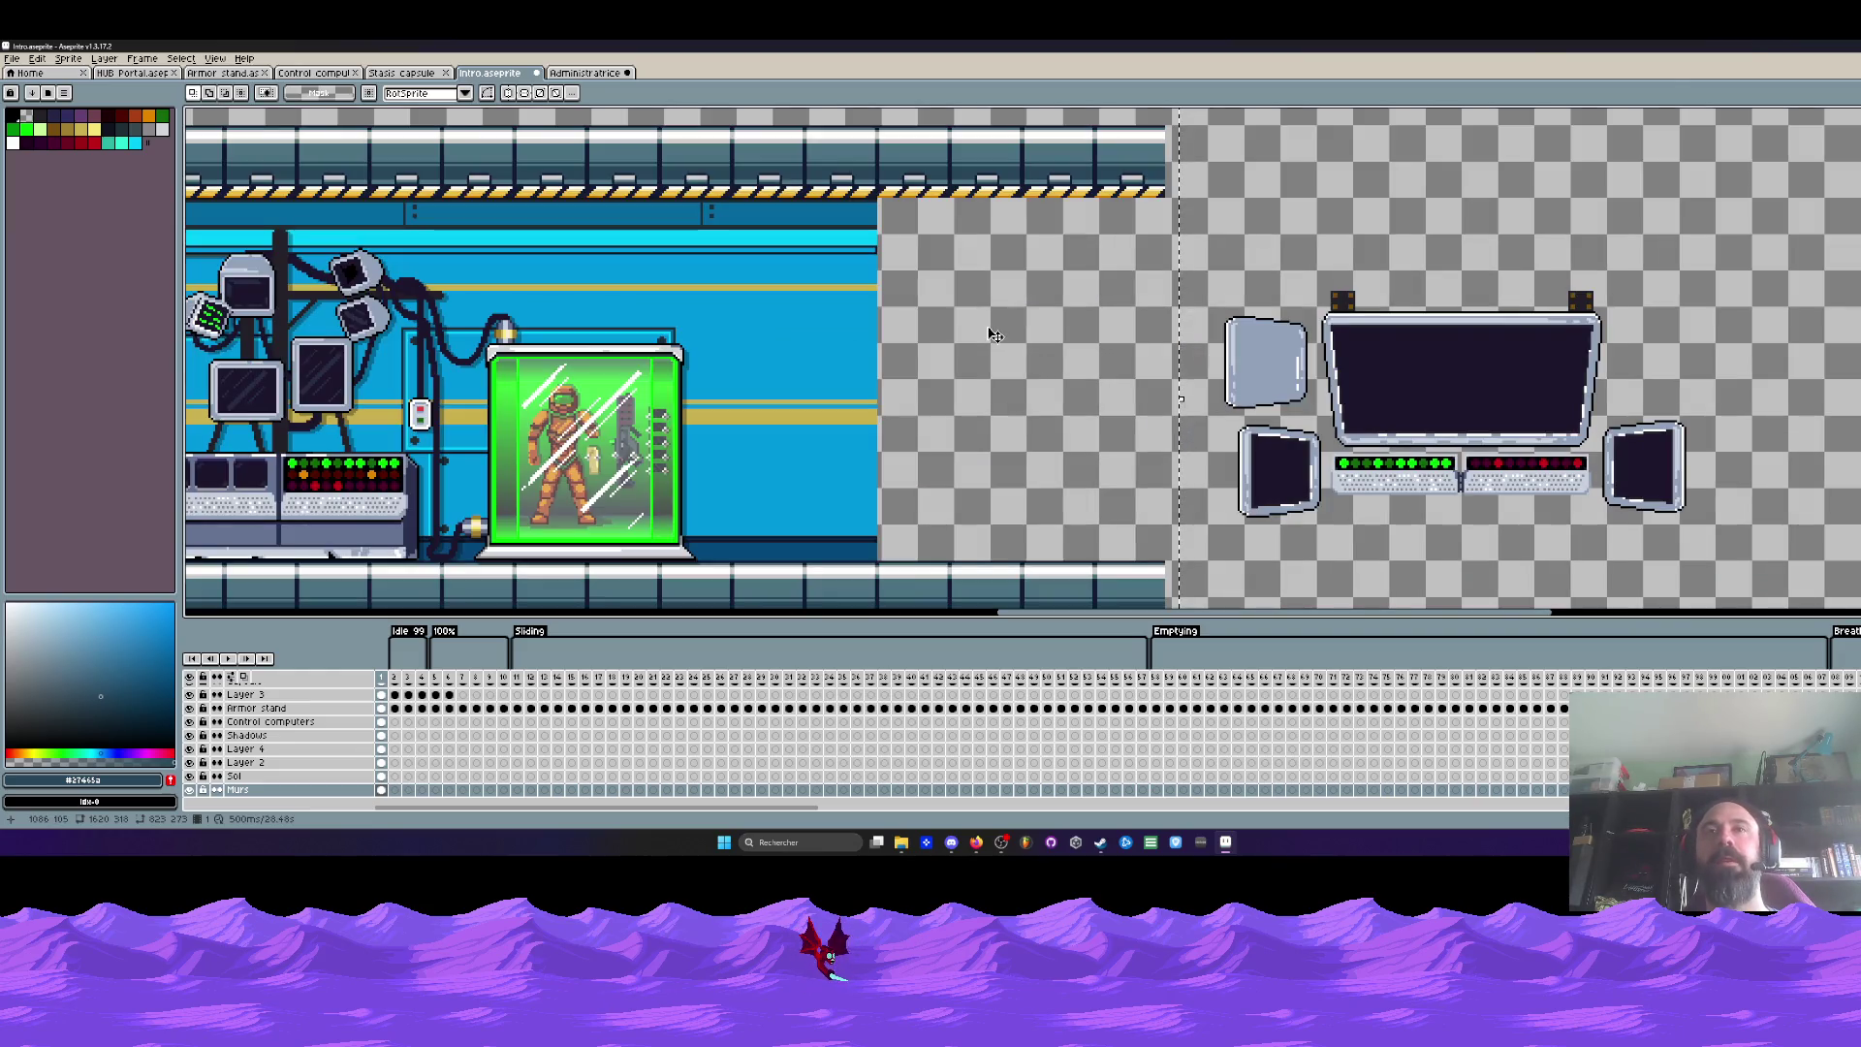
pyautogui.hotkey('ctrl', 'd')
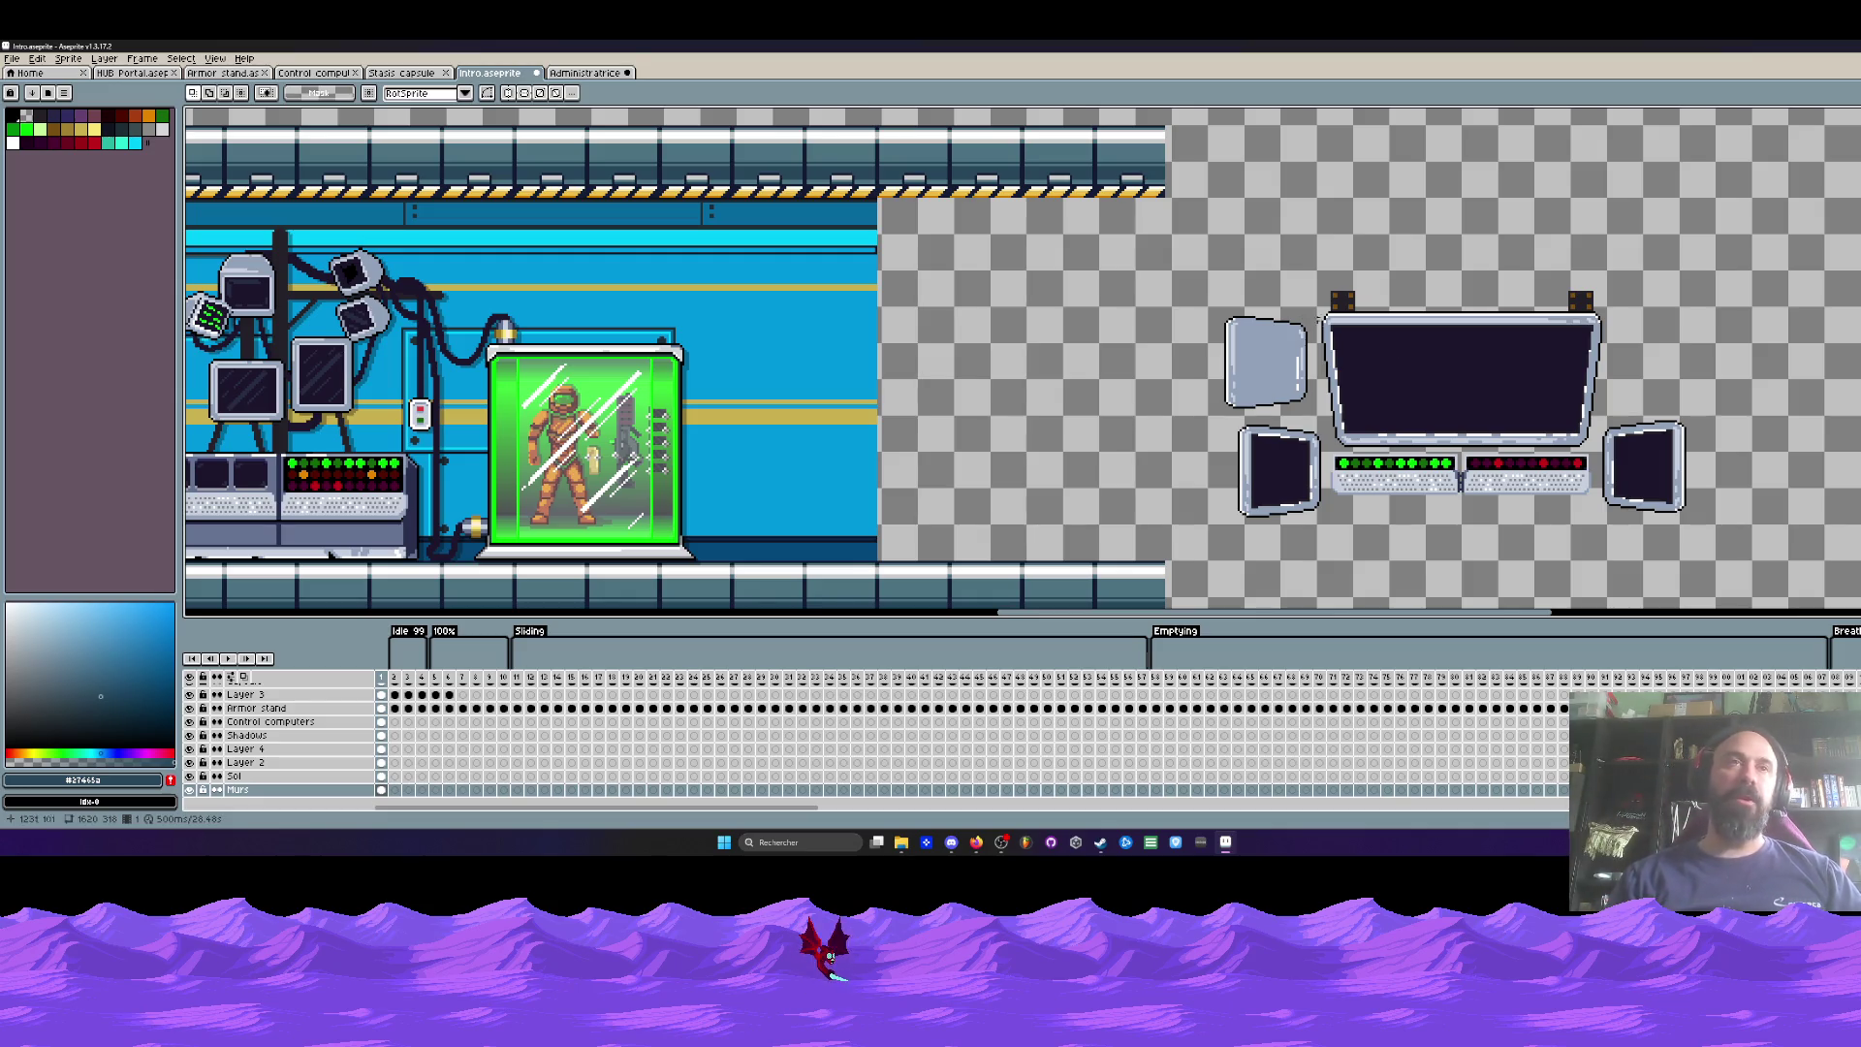
pyautogui.scroll(-1, 1241, 281)
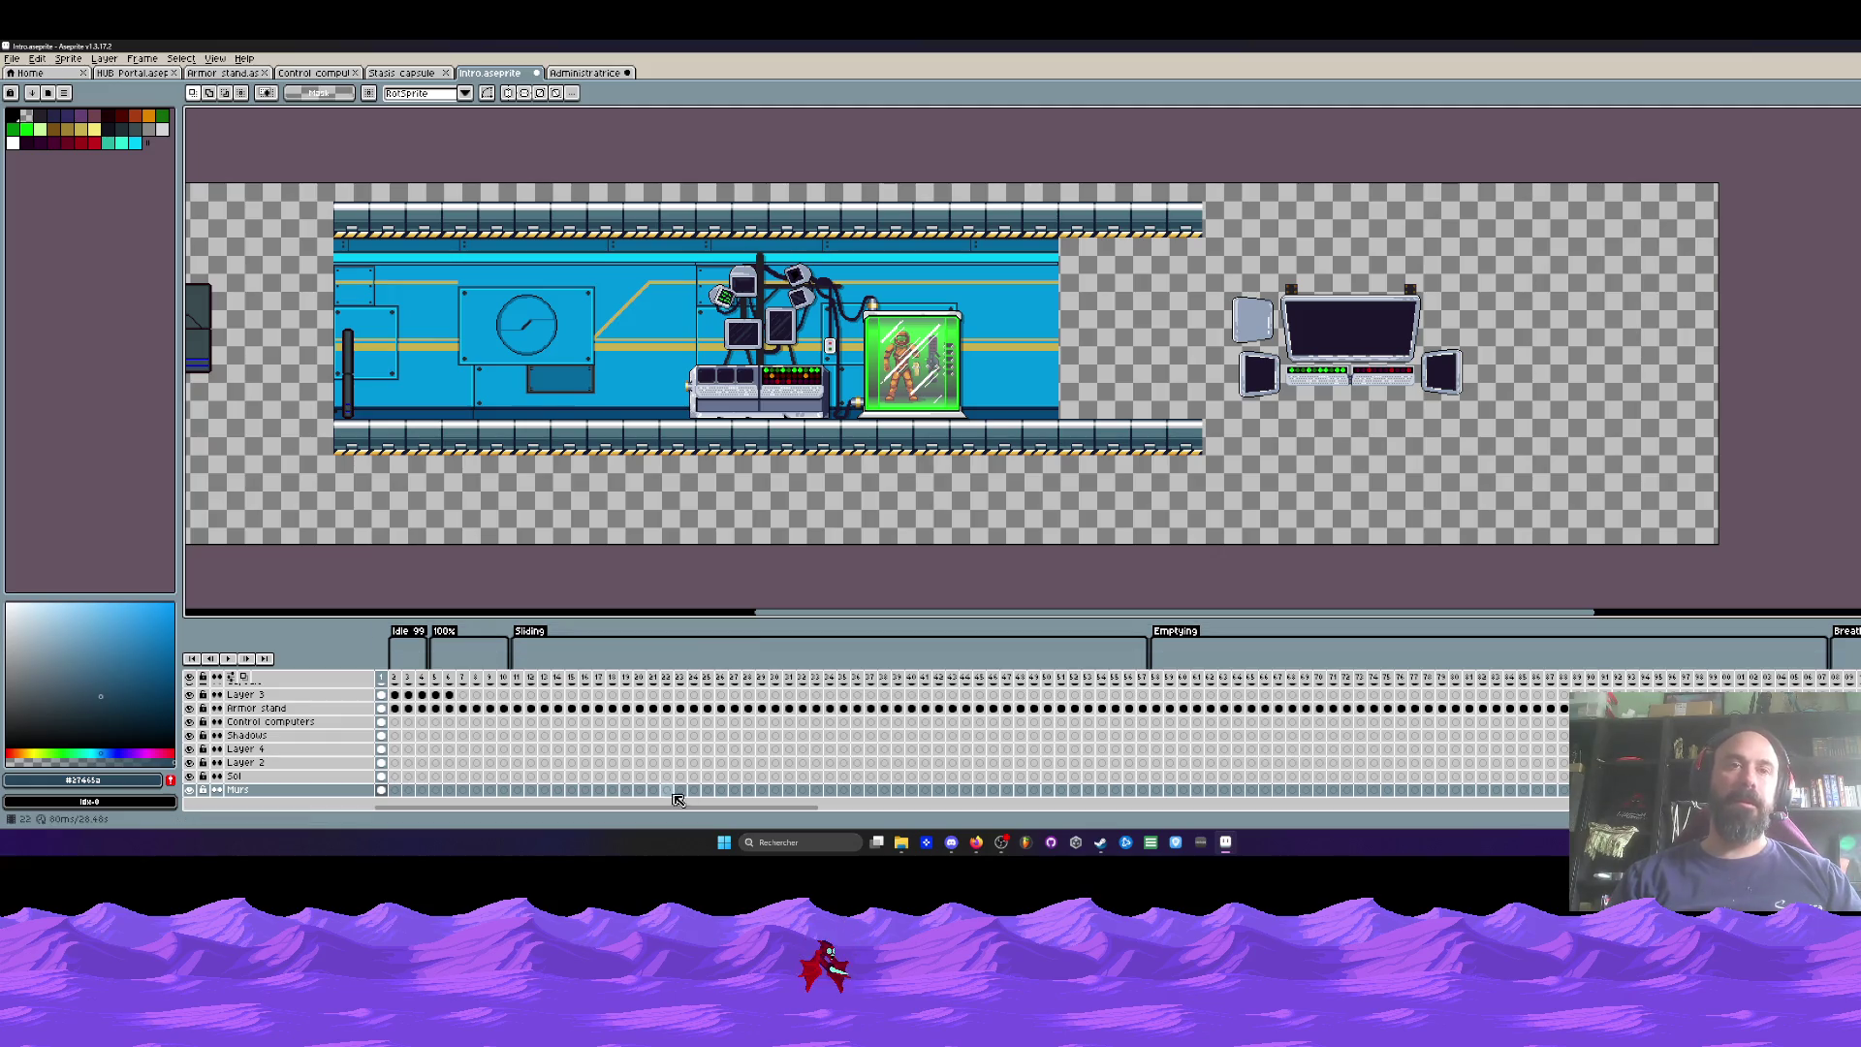
pyautogui.scroll(1, 687, 358)
pyautogui.scroll(1, 687, 359)
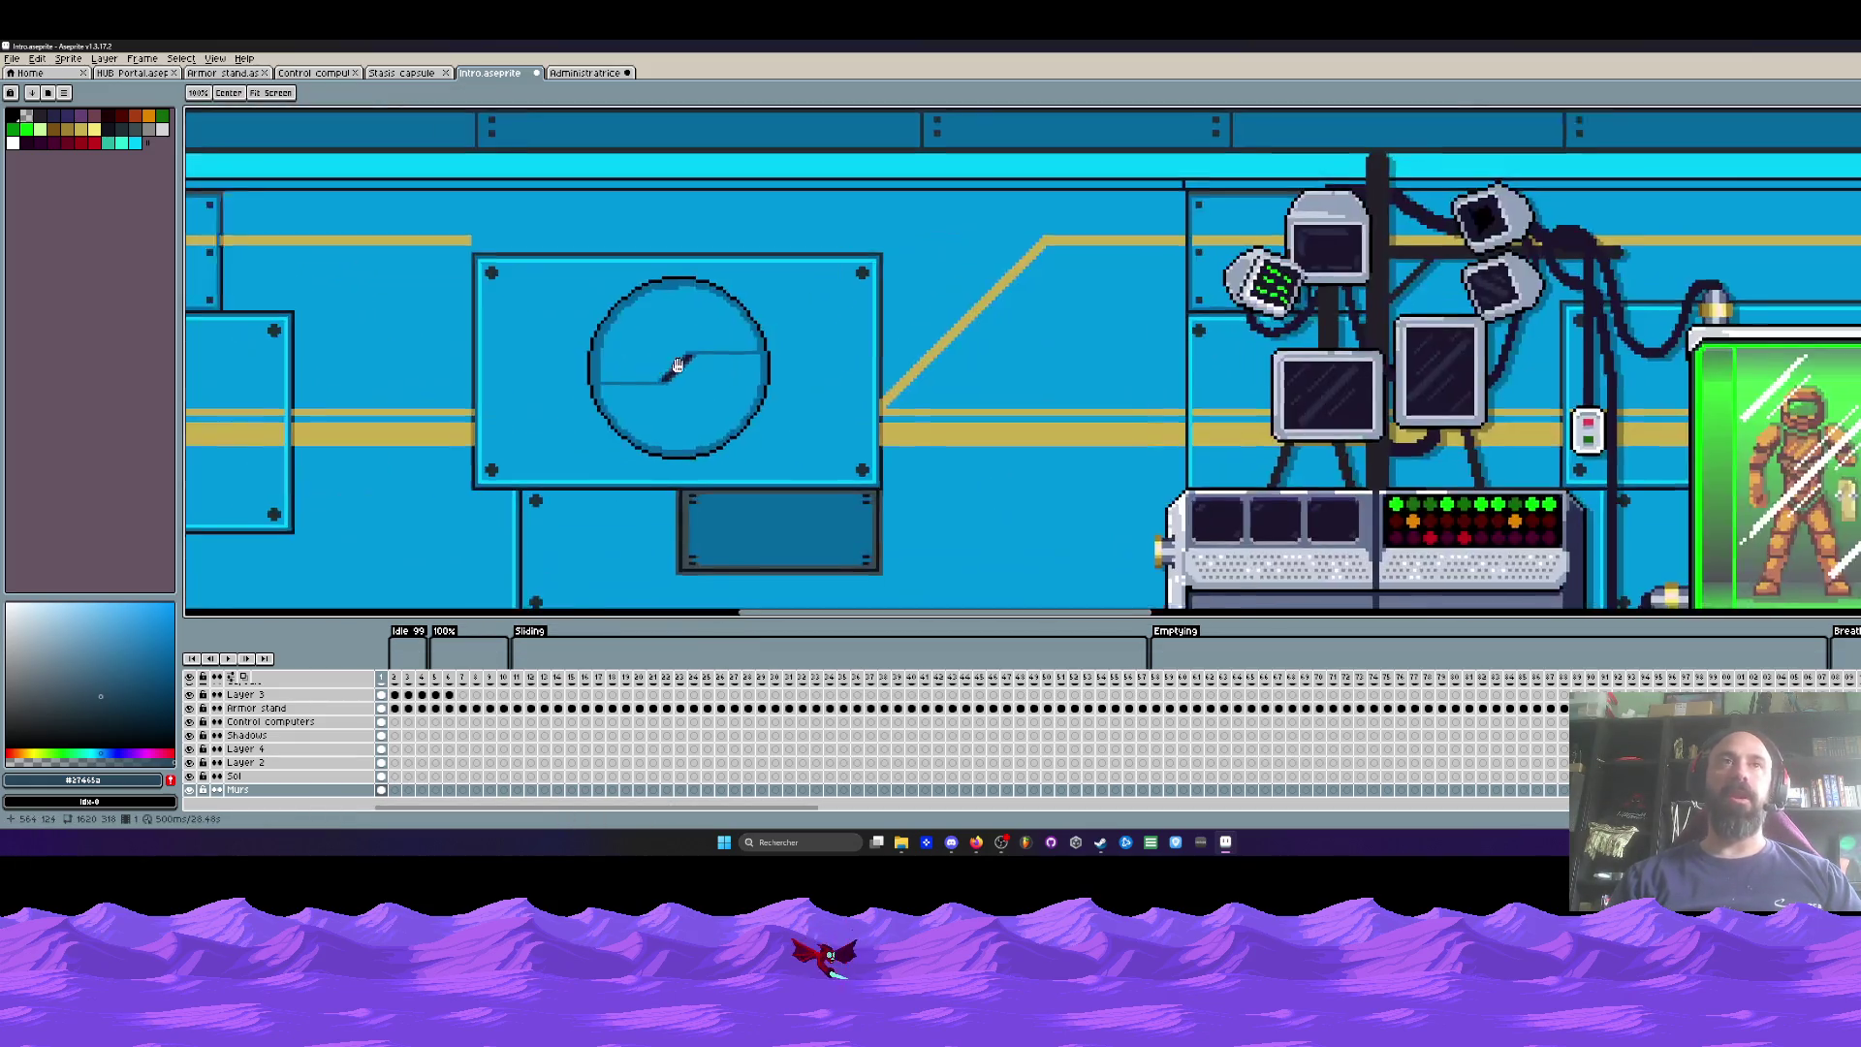
pyautogui.scroll(-1, 687, 359)
pyautogui.scroll(1, 680, 345)
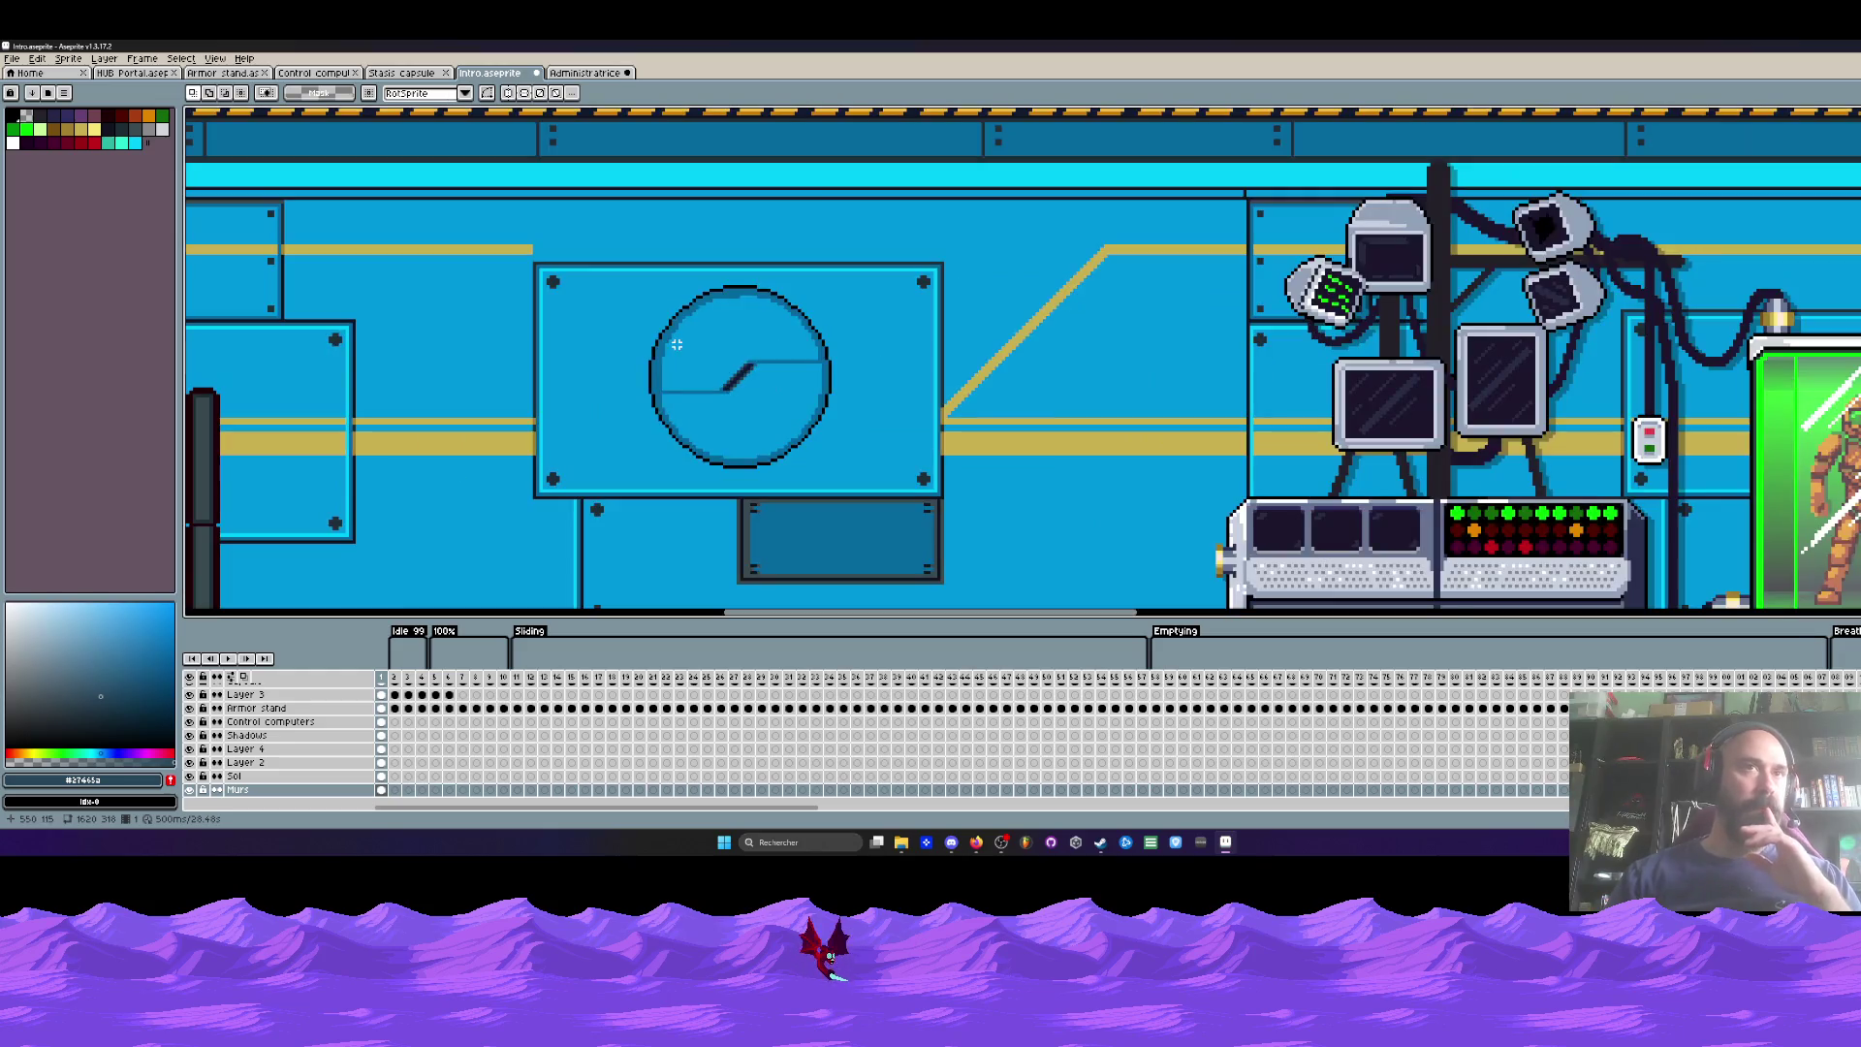
pyautogui.scroll(-1, 677, 344)
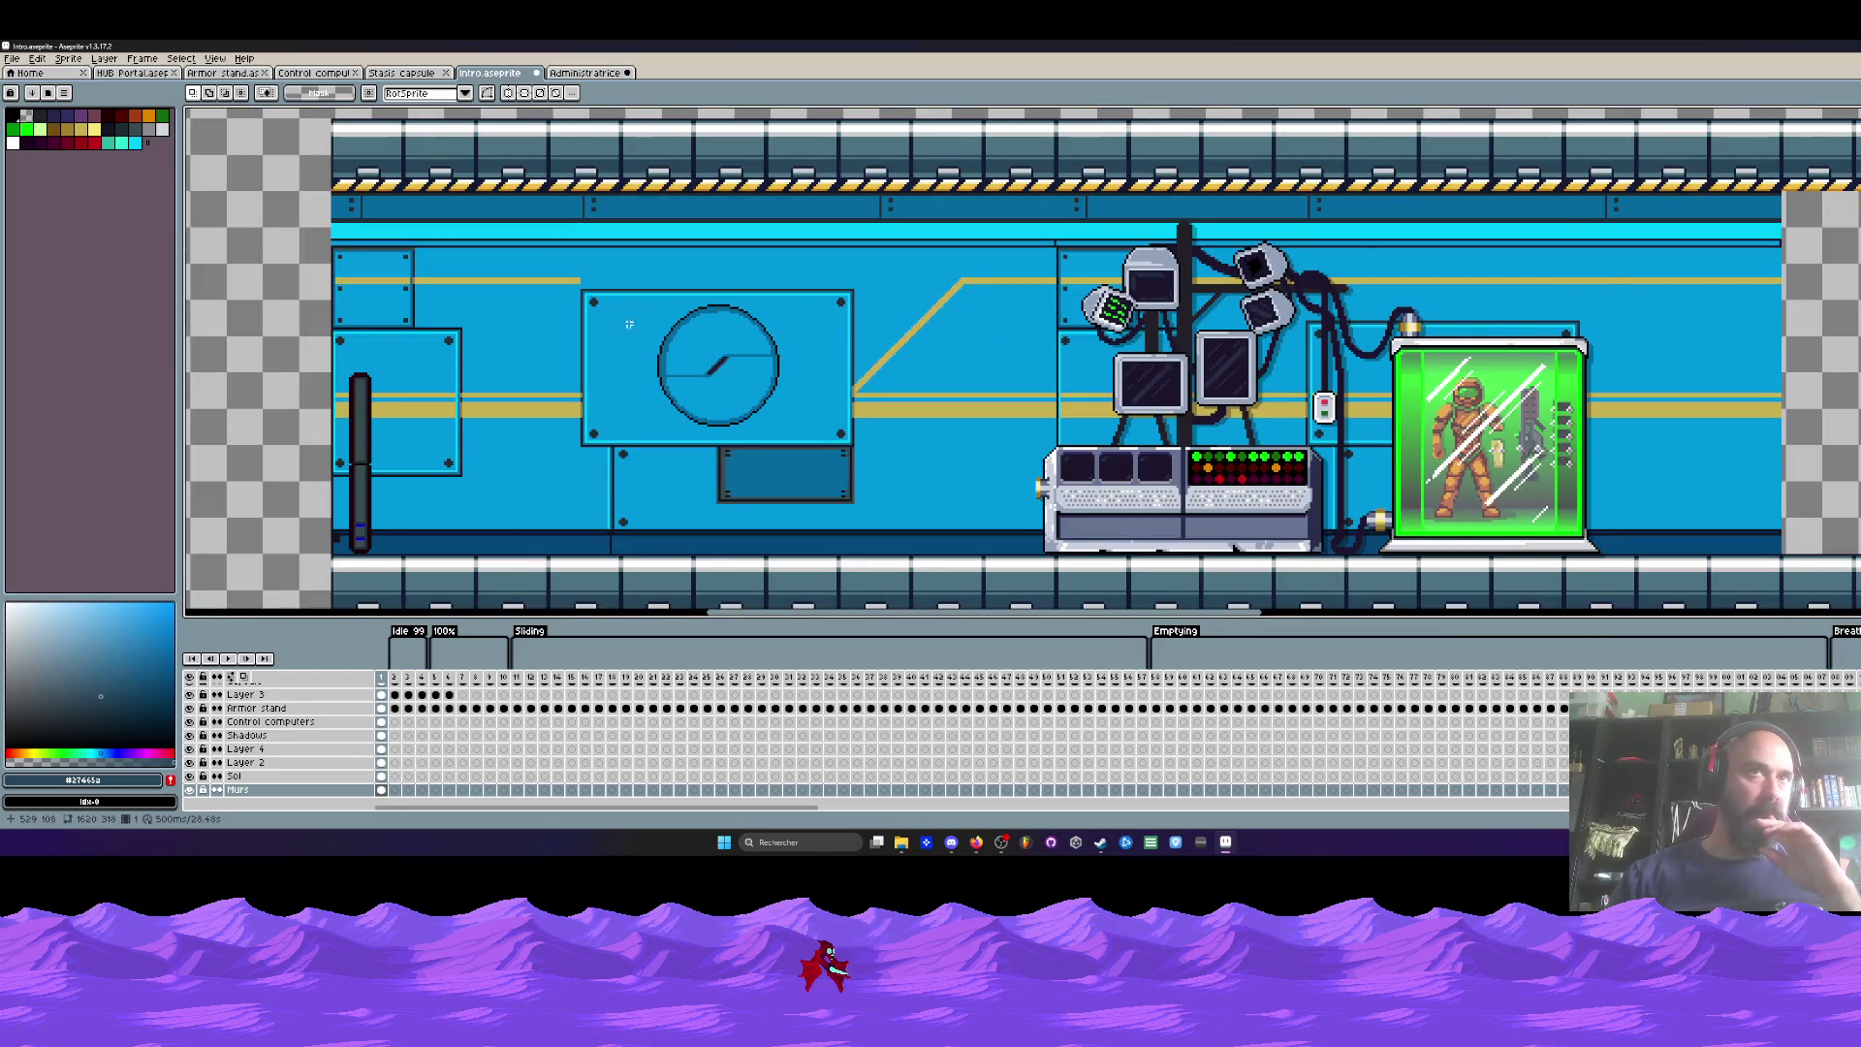
pyautogui.scroll(1, 629, 324)
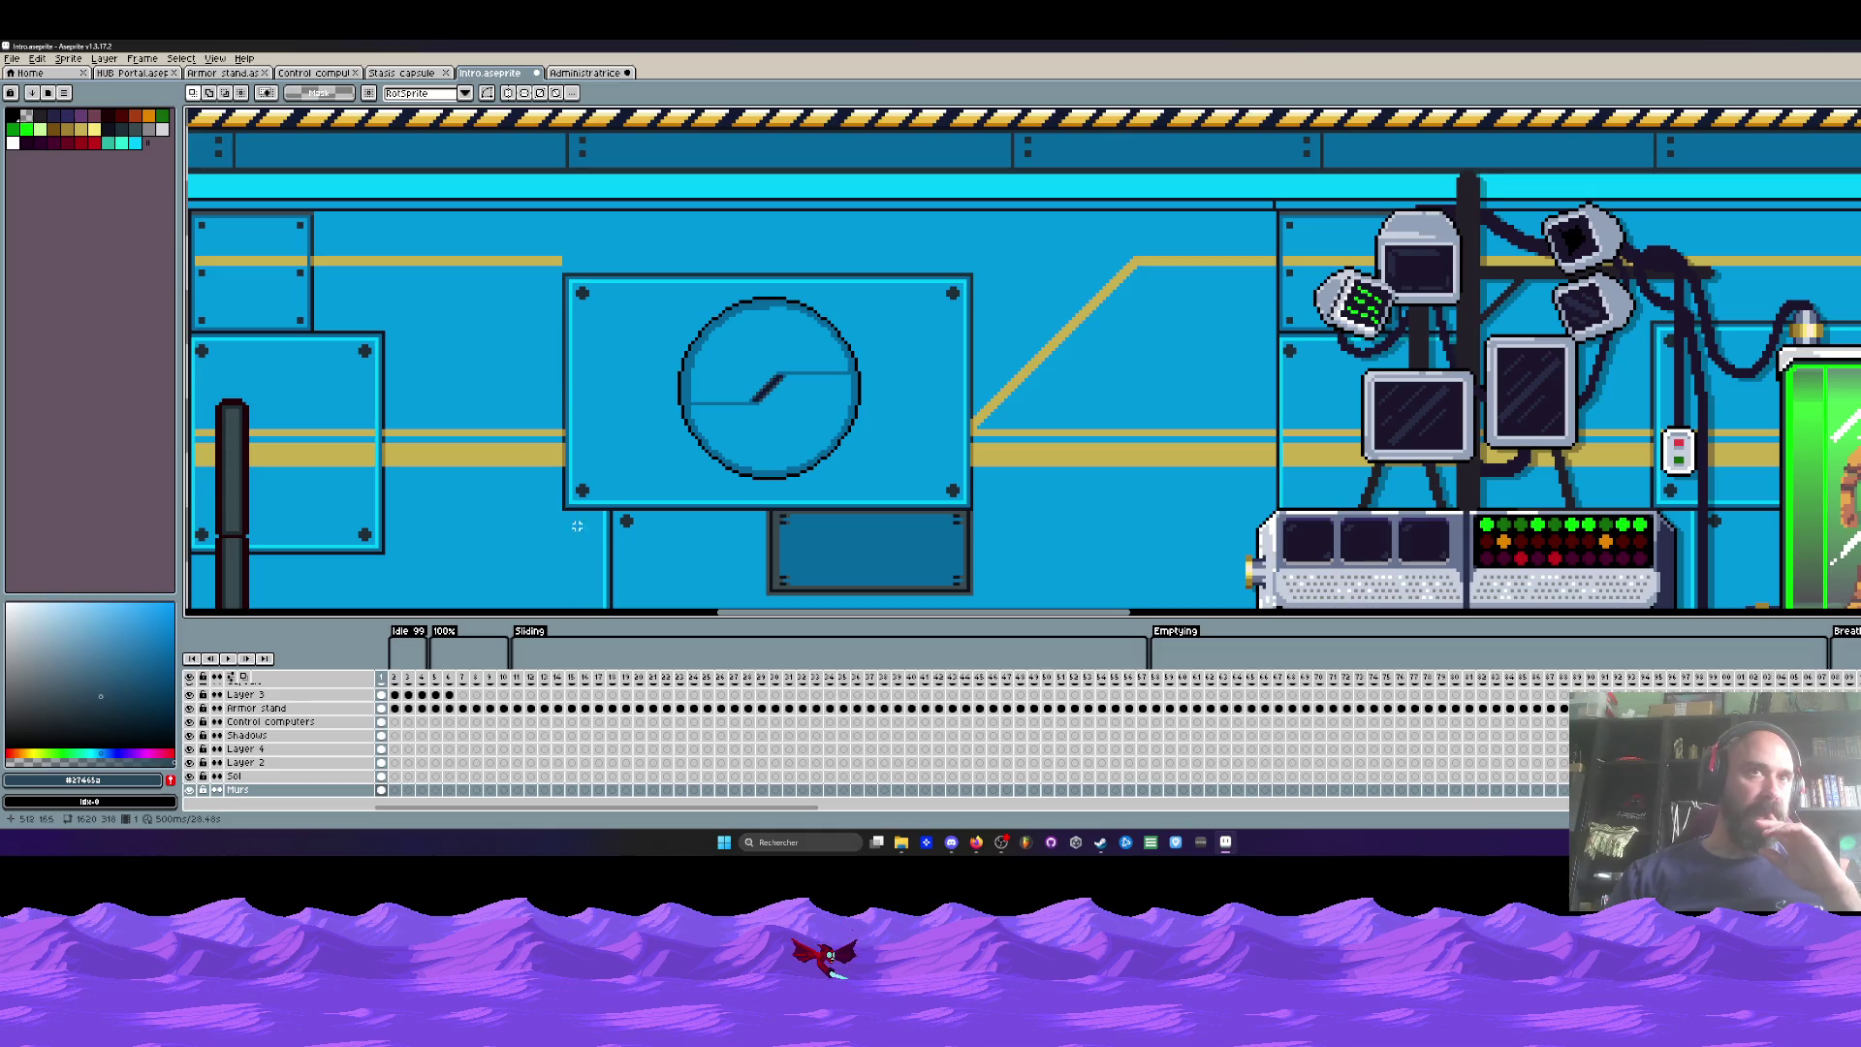
# Step: Zoom in on the clock and marquee-select its riveted wall panel corner to corner
pyautogui.scroll(-2, 590, 407)
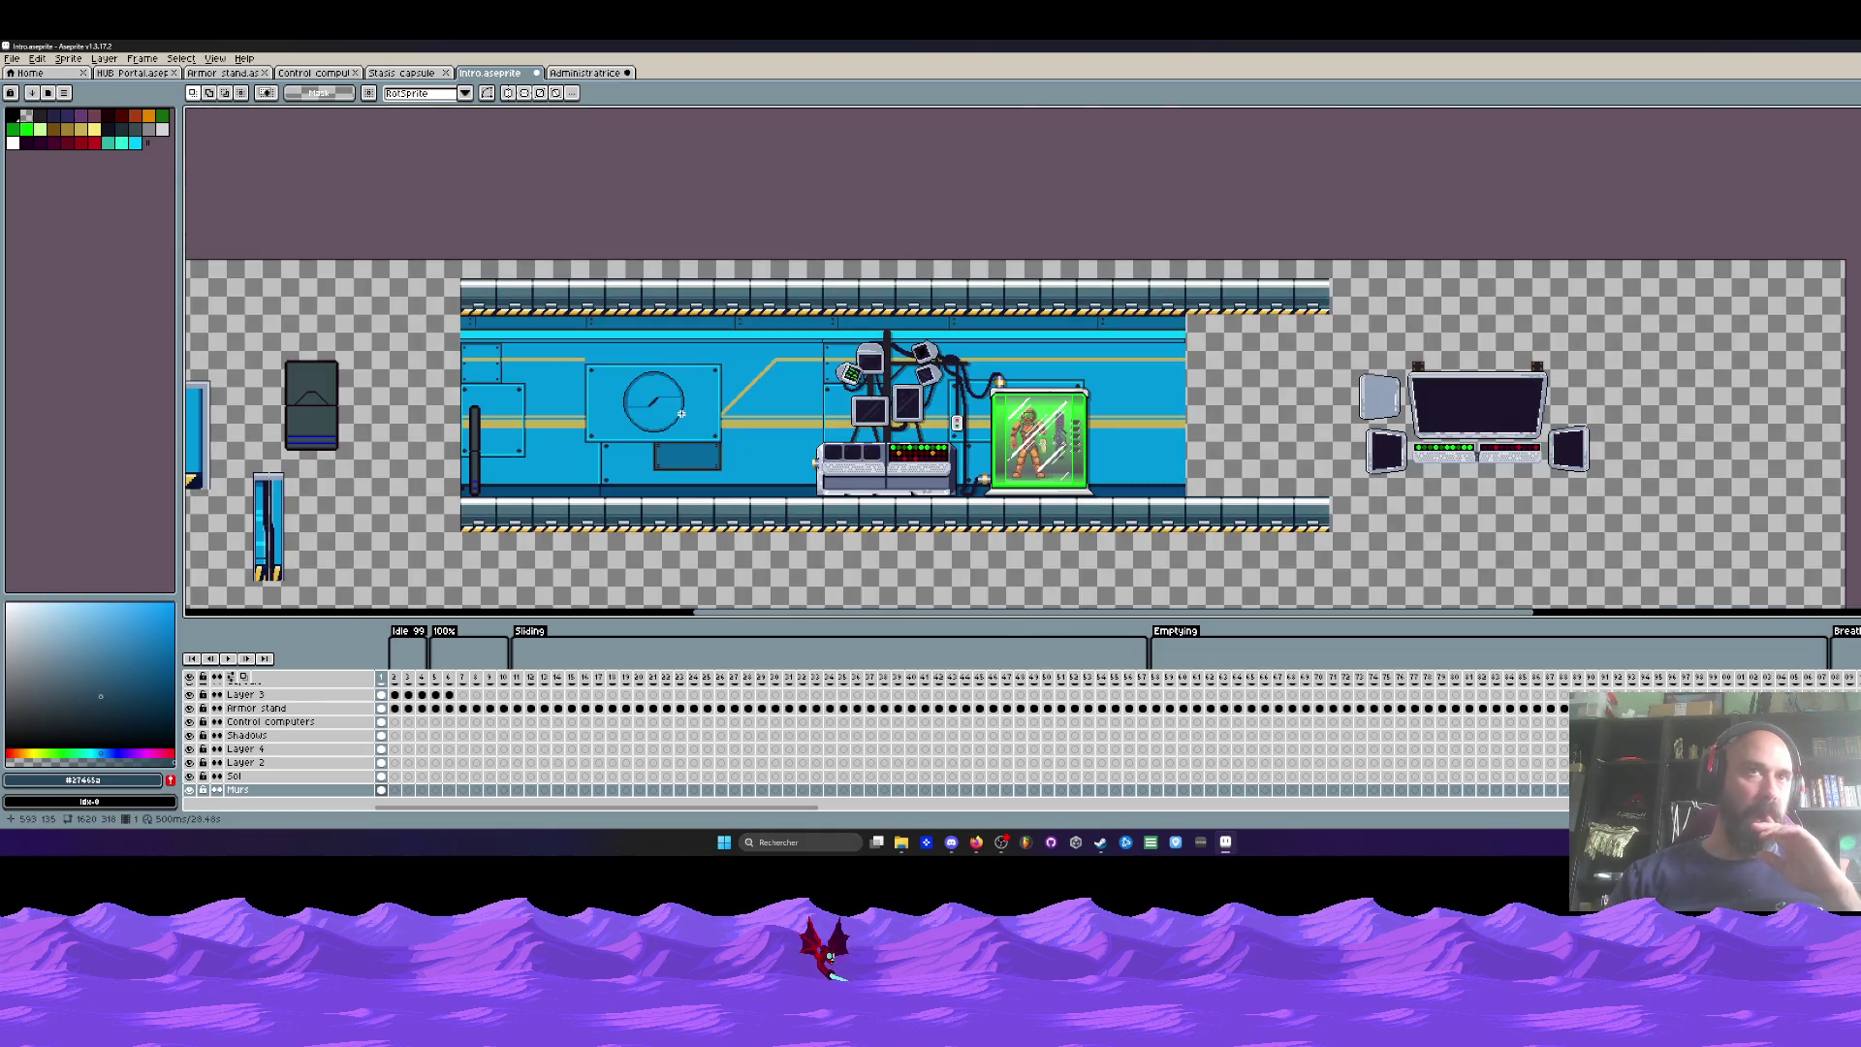
pyautogui.scroll(2, 565, 372)
pyautogui.scroll(-2, 478, 280)
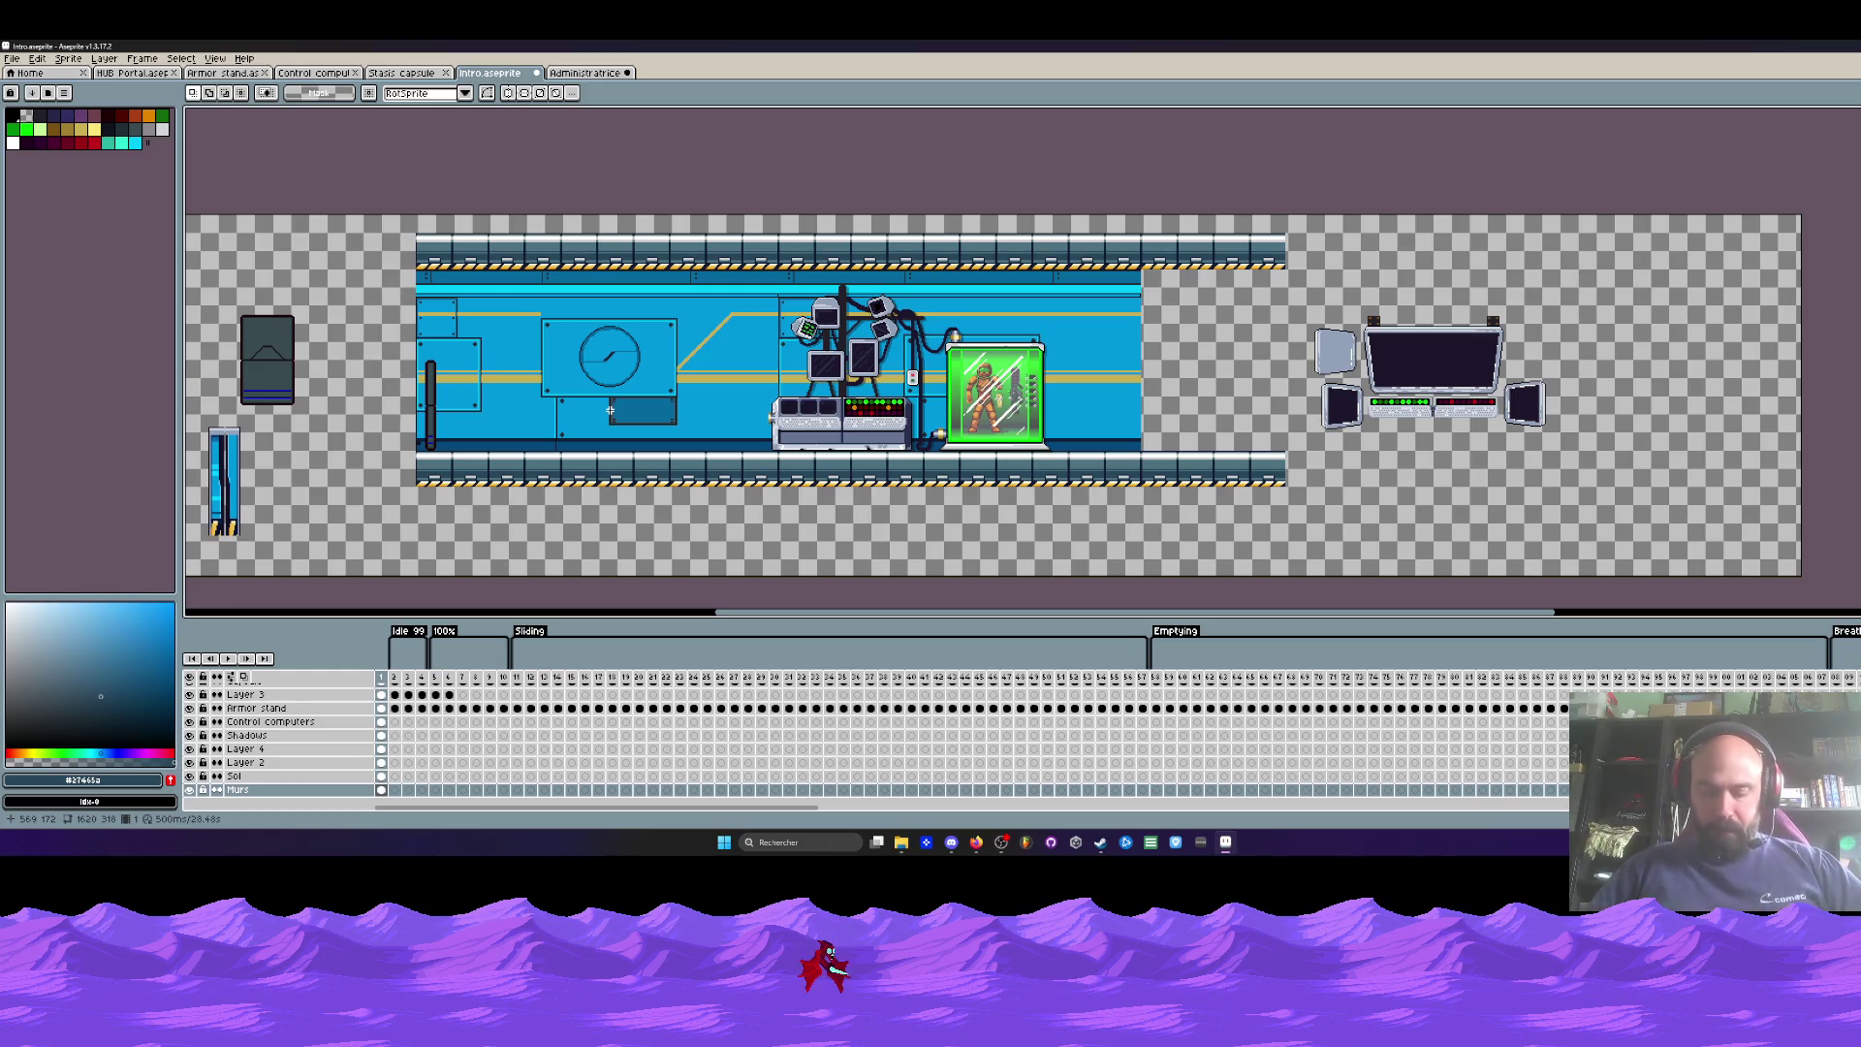
pyautogui.scroll(1, 615, 355)
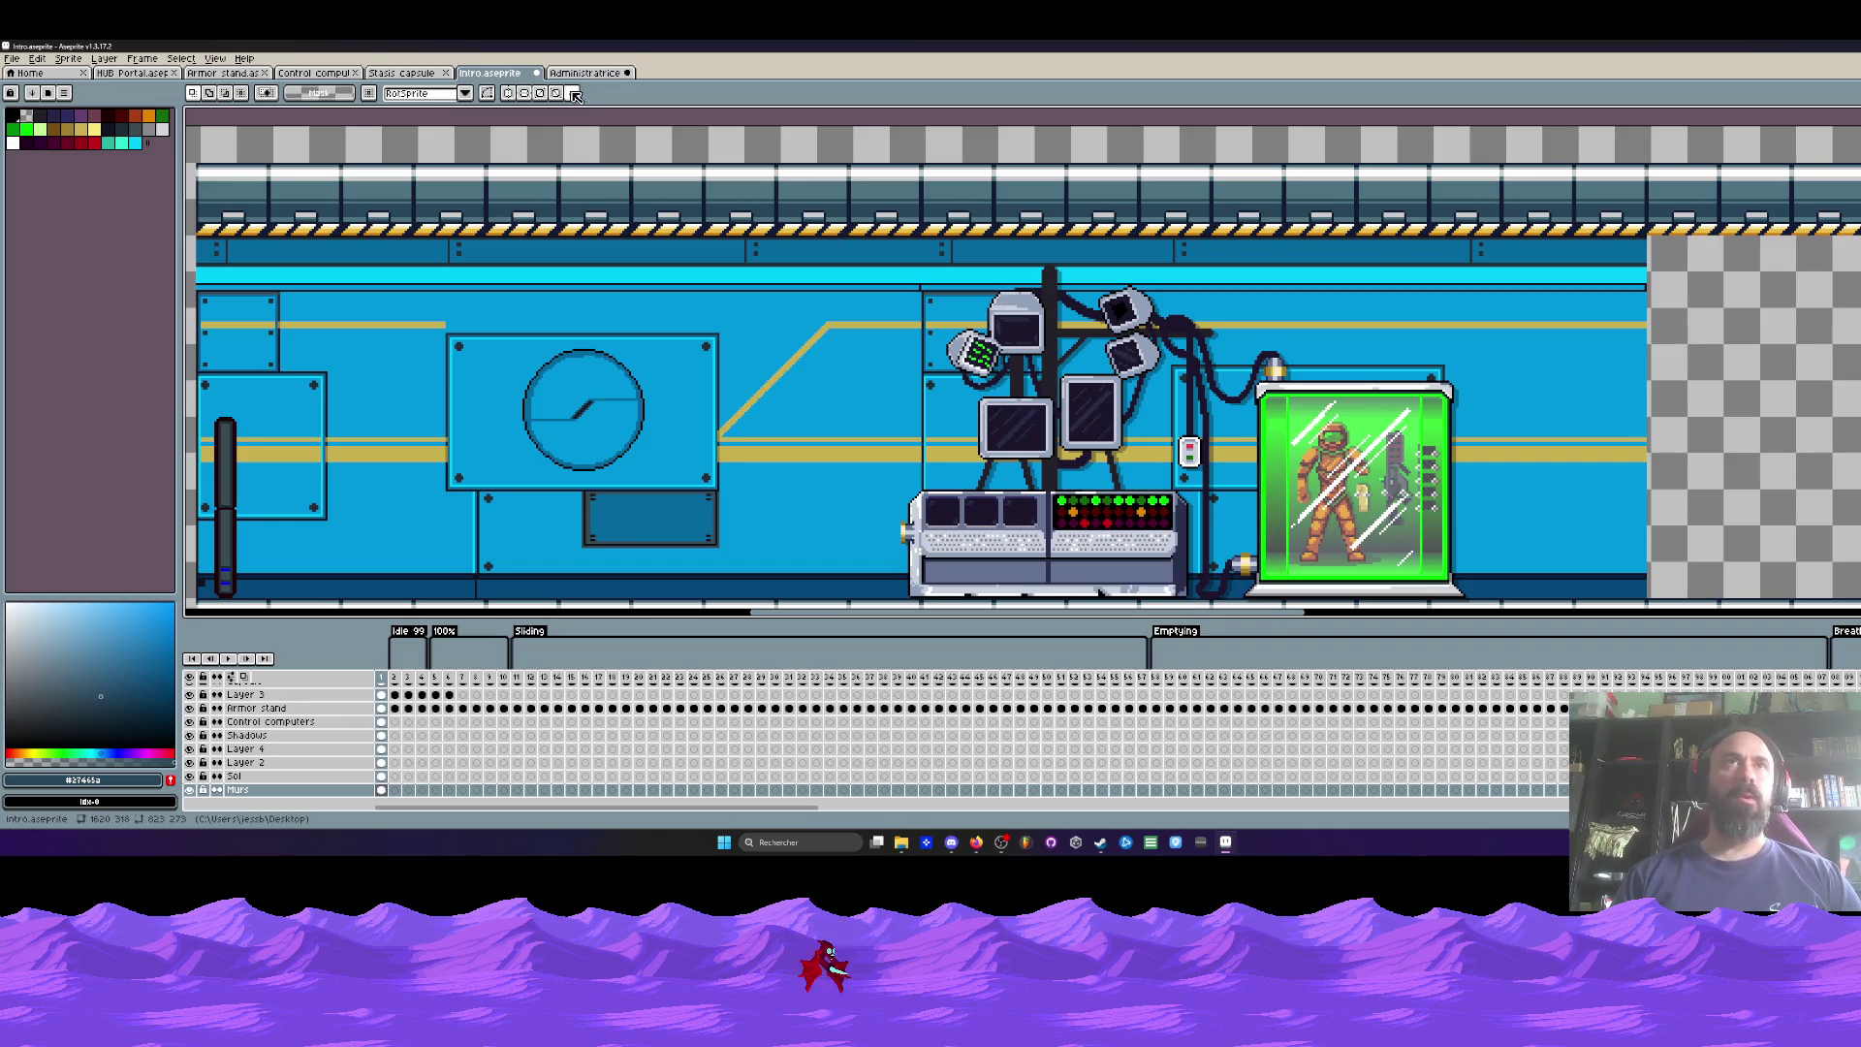
pyautogui.scroll(-1, 543, 354)
pyautogui.scroll(1, 527, 328)
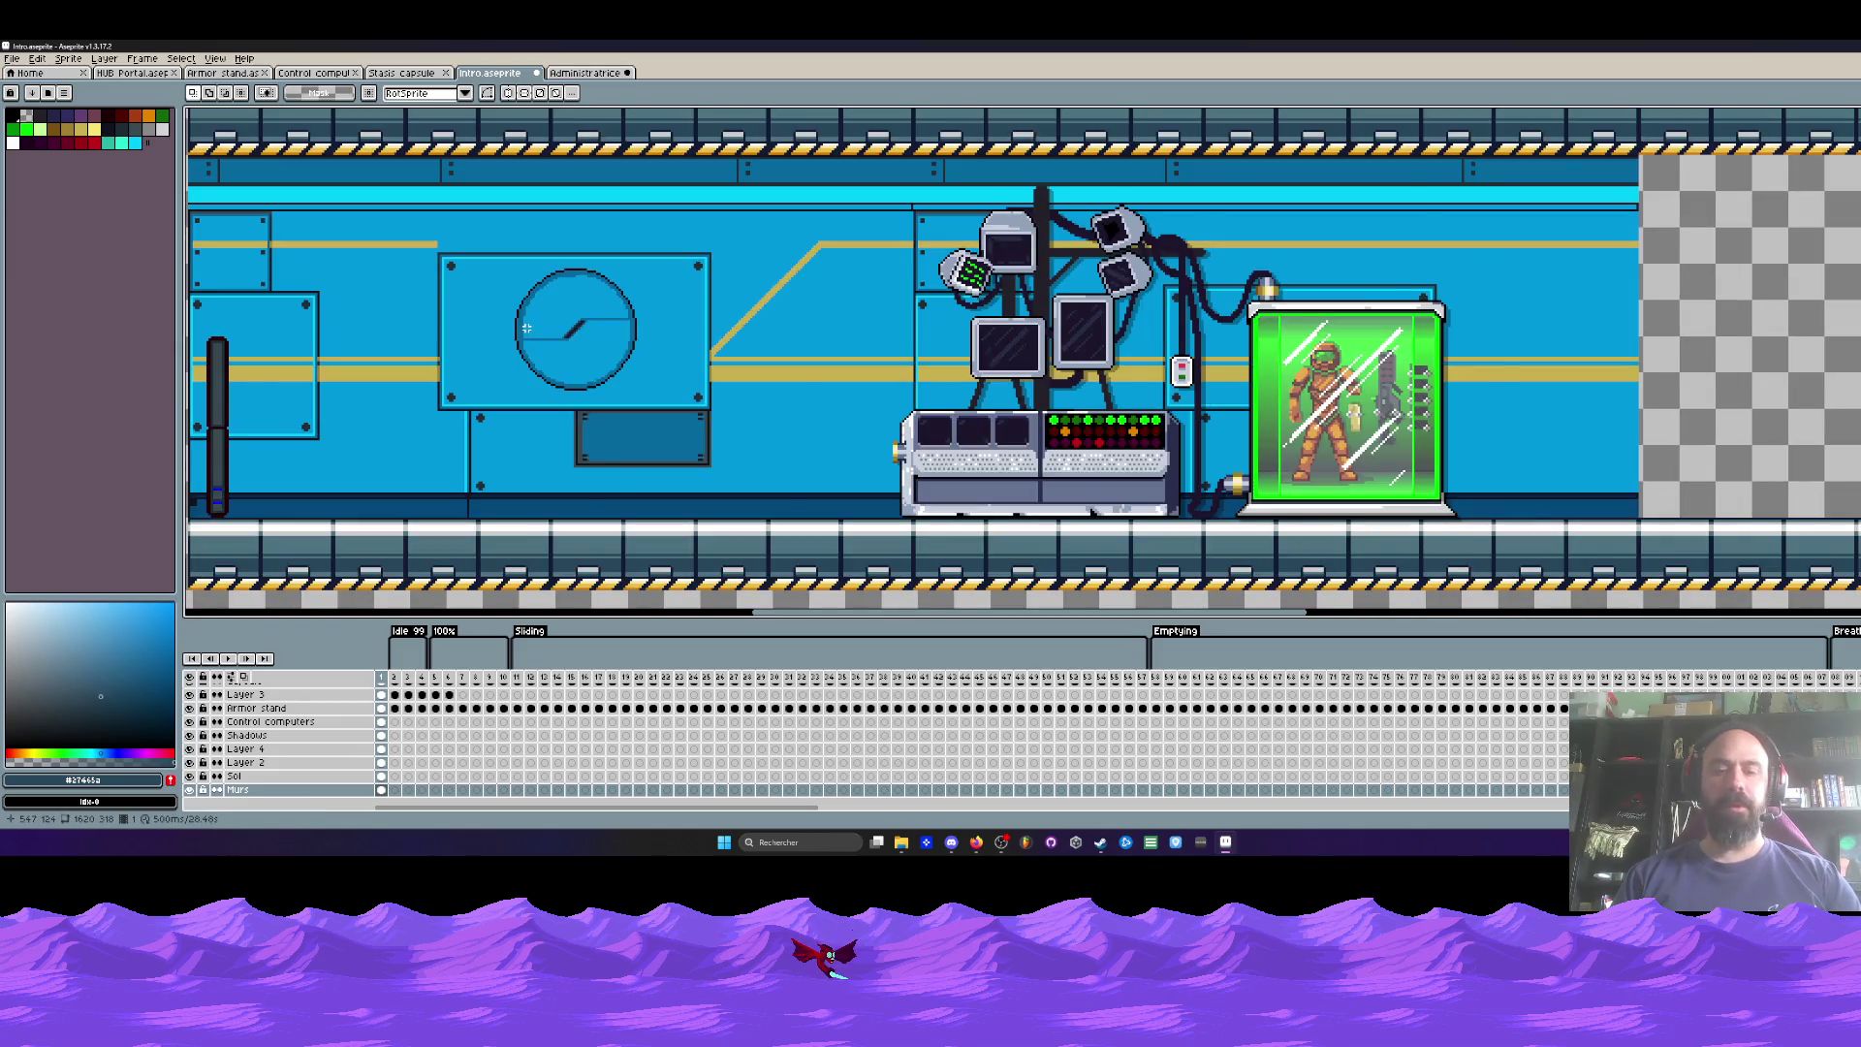
pyautogui.scroll(1, 526, 328)
pyautogui.scroll(1, 404, 217)
pyautogui.moveTo(398, 208); pyautogui.dragTo(926, 507)
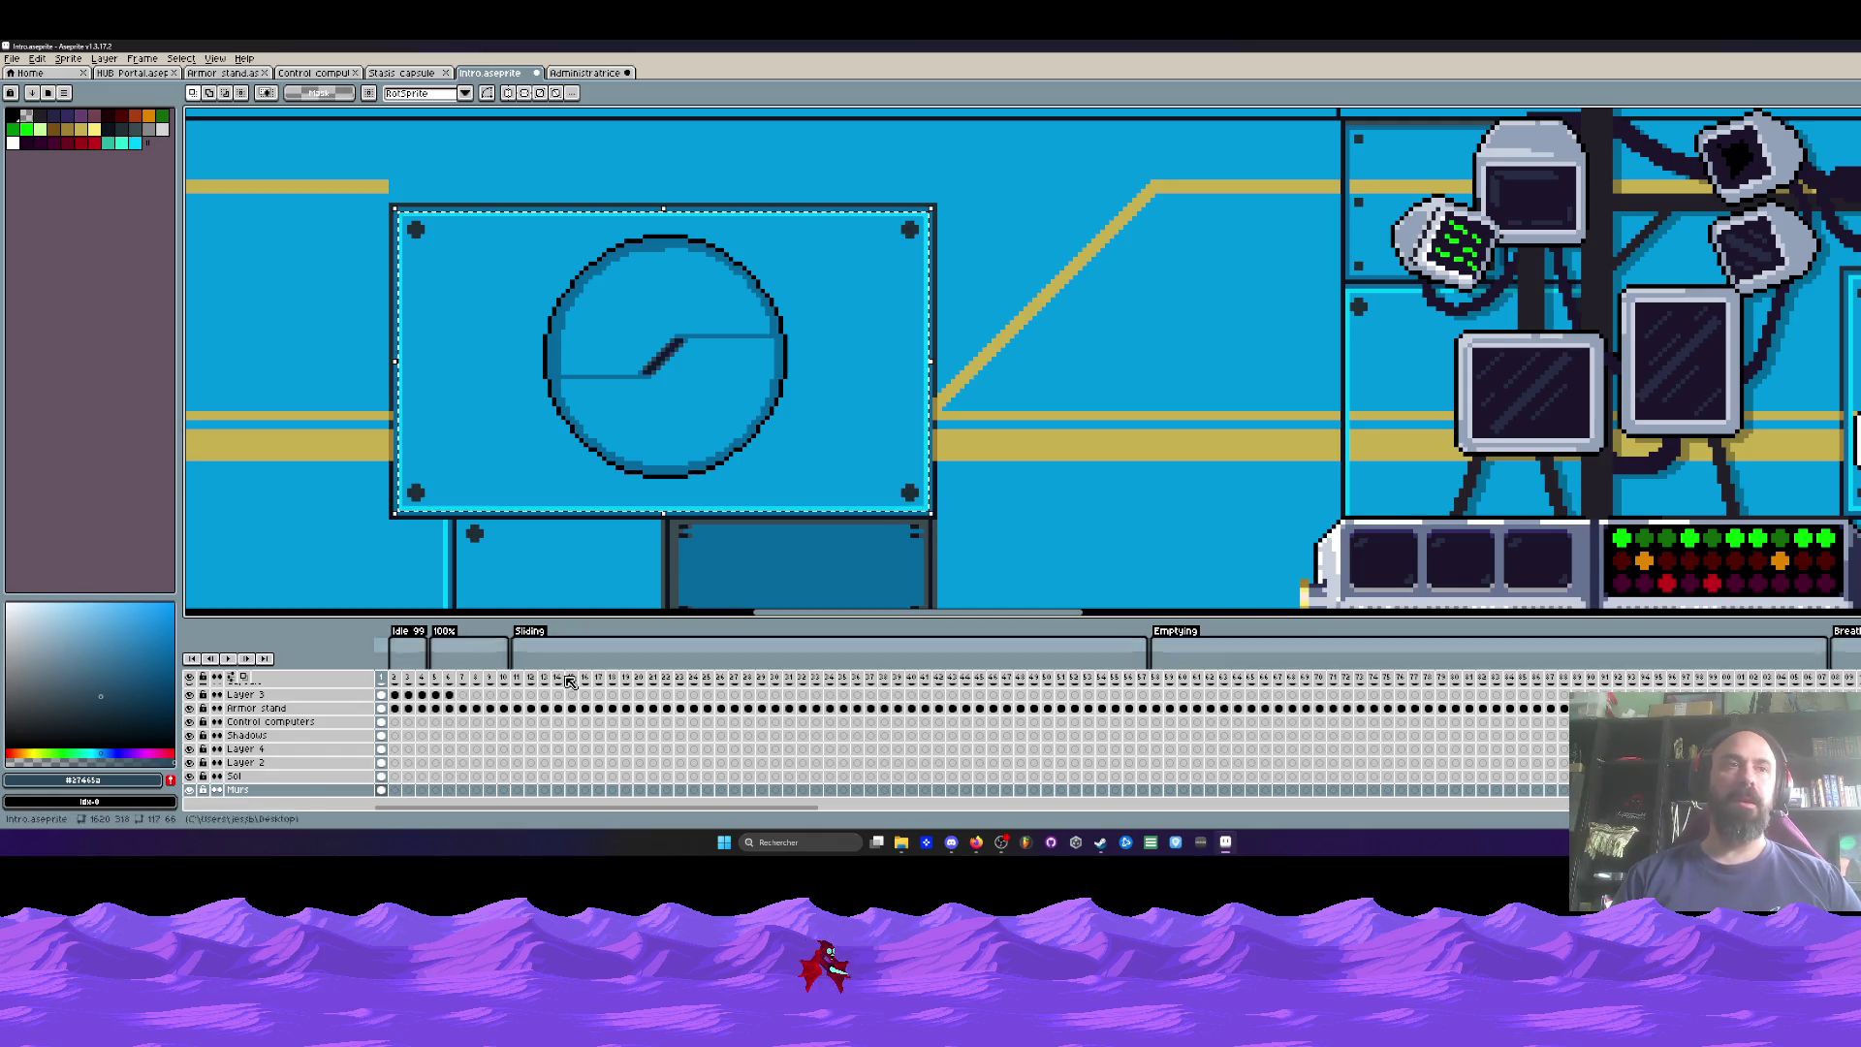
# Step: Erase the clock panel's contents, then paste it back and drop it onto the canvas
pyautogui.press('Delete')
pyautogui.scroll(-1, 717, 355)
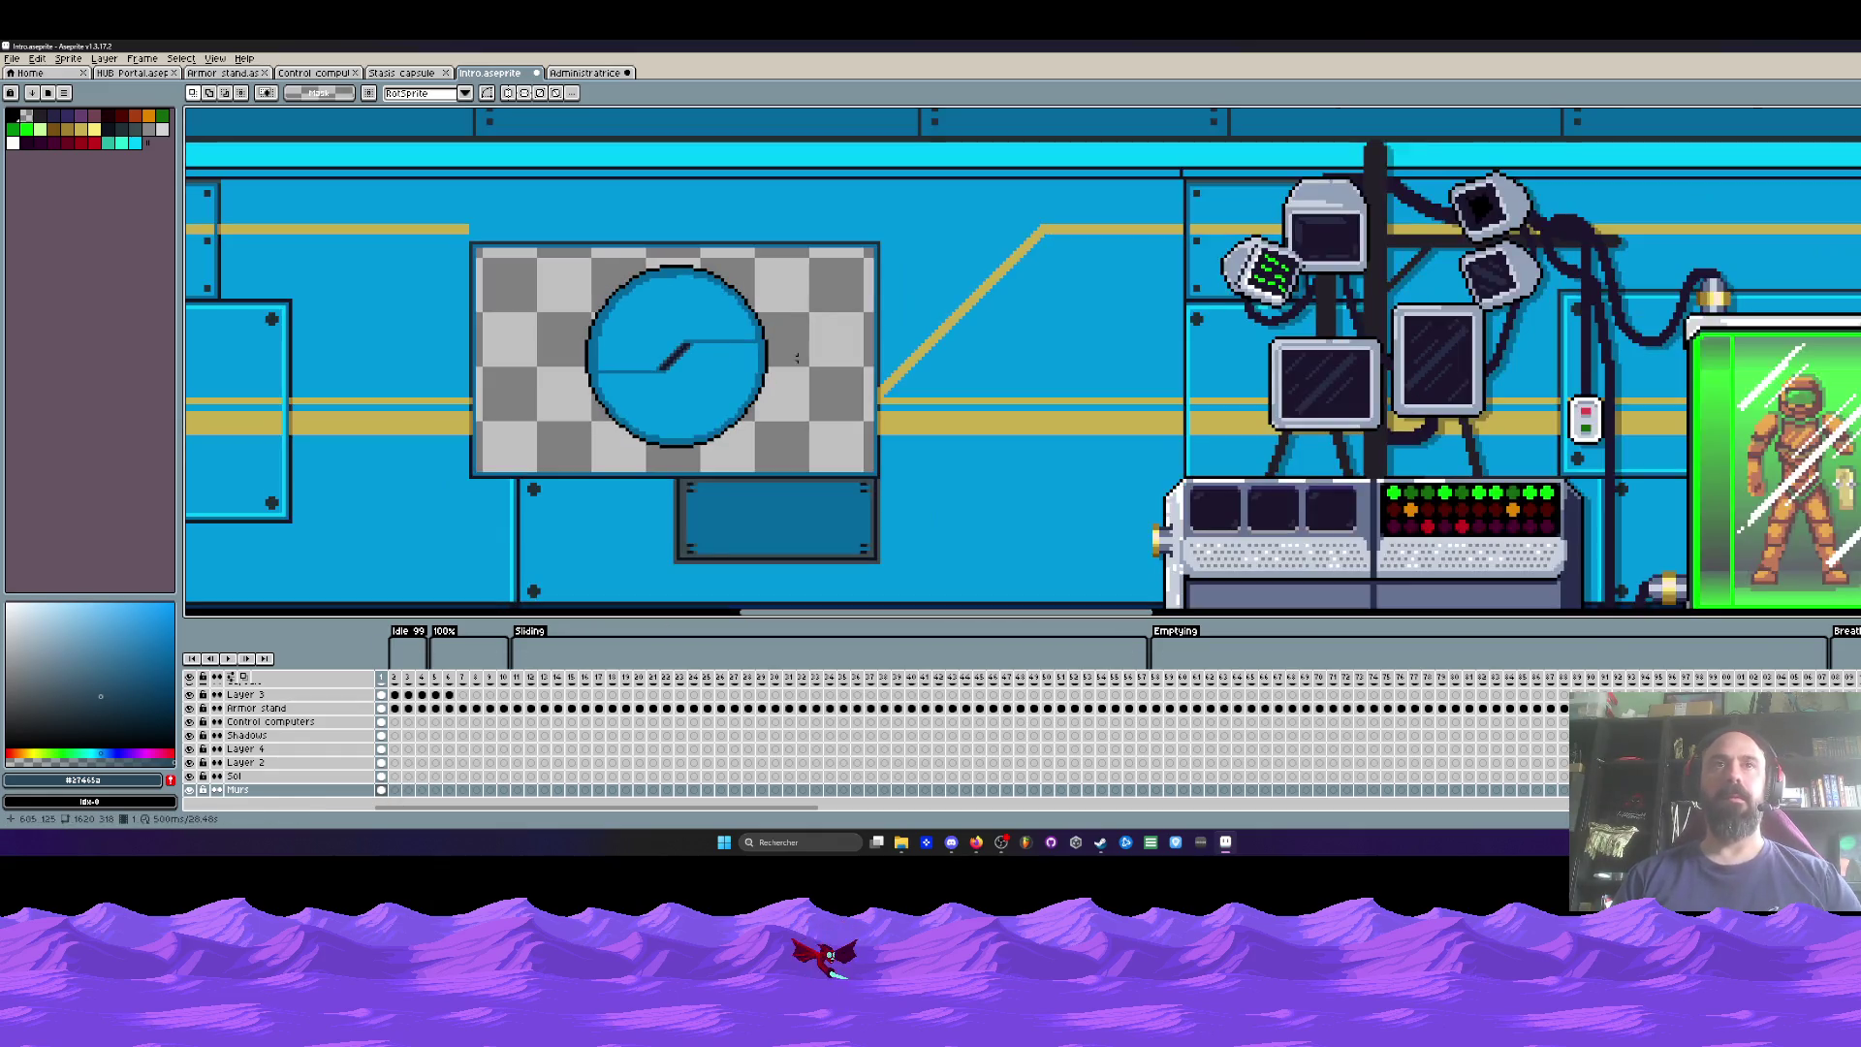
pyautogui.hotkey('ctrl', 'v')
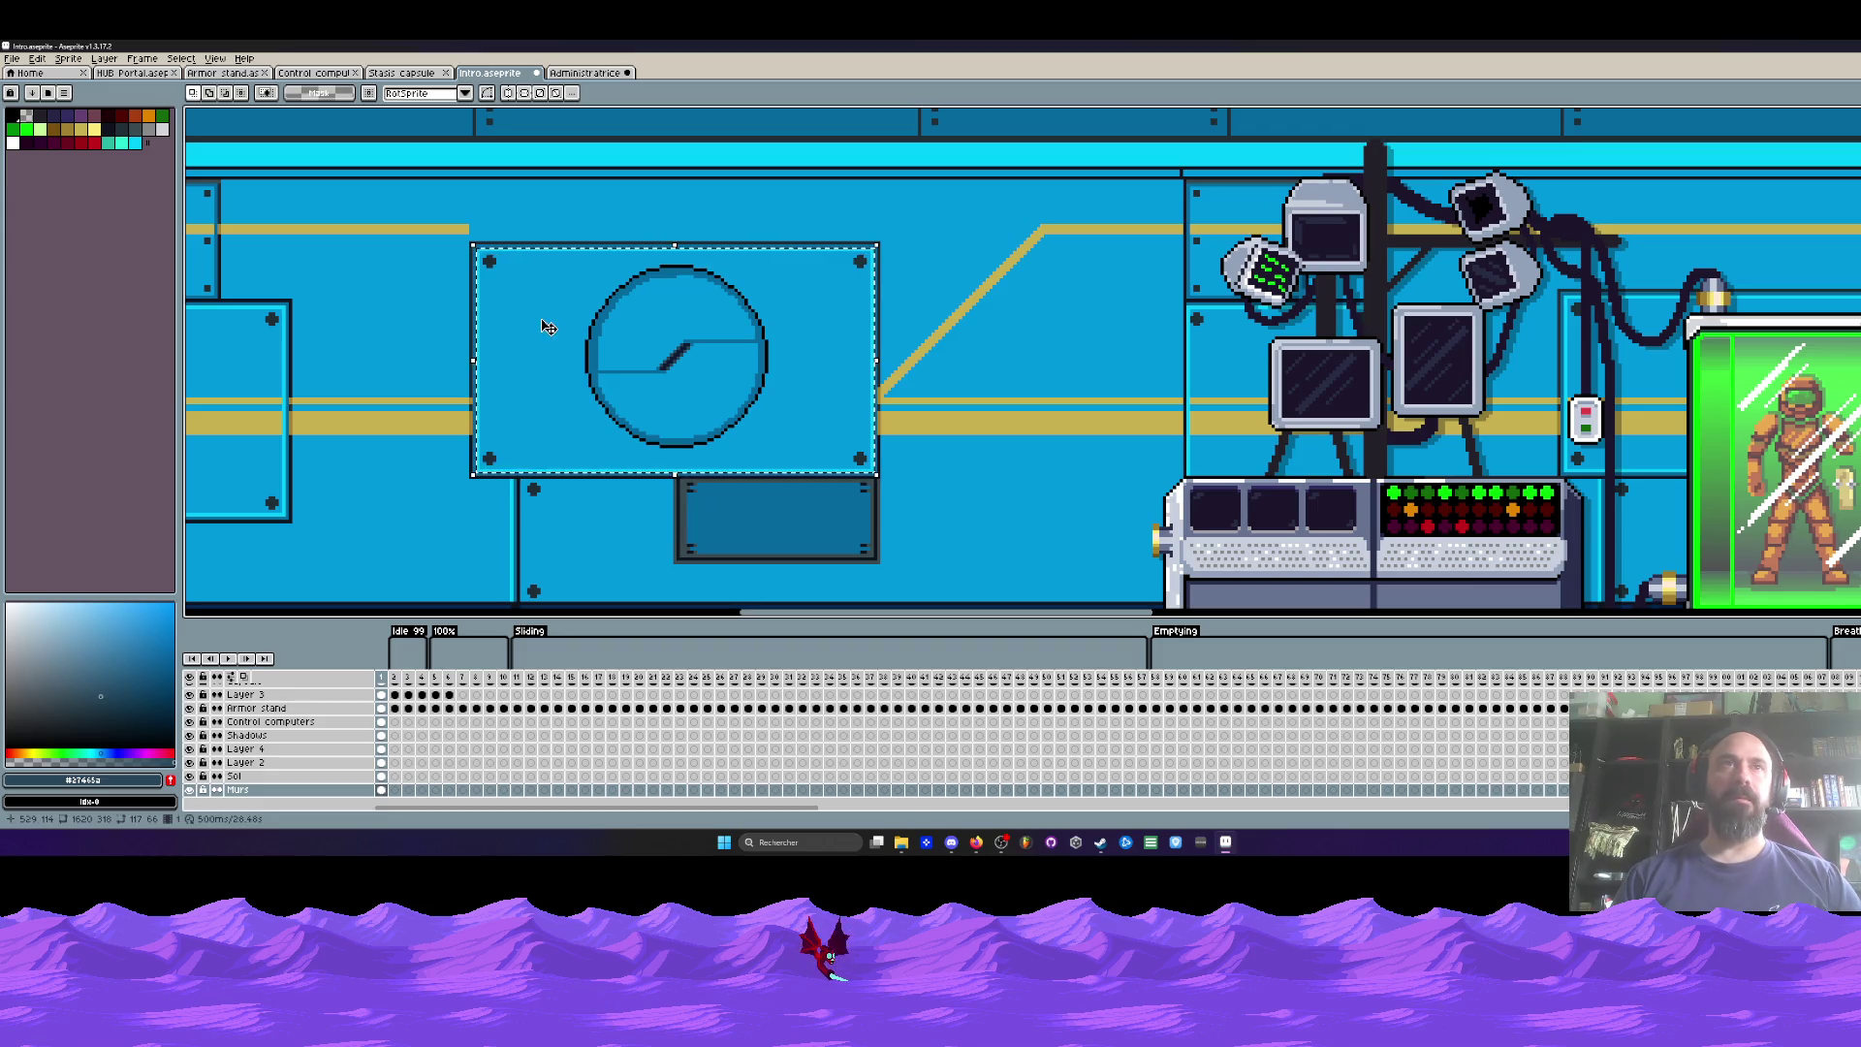
pyautogui.hotkey('ctrl', 'd')
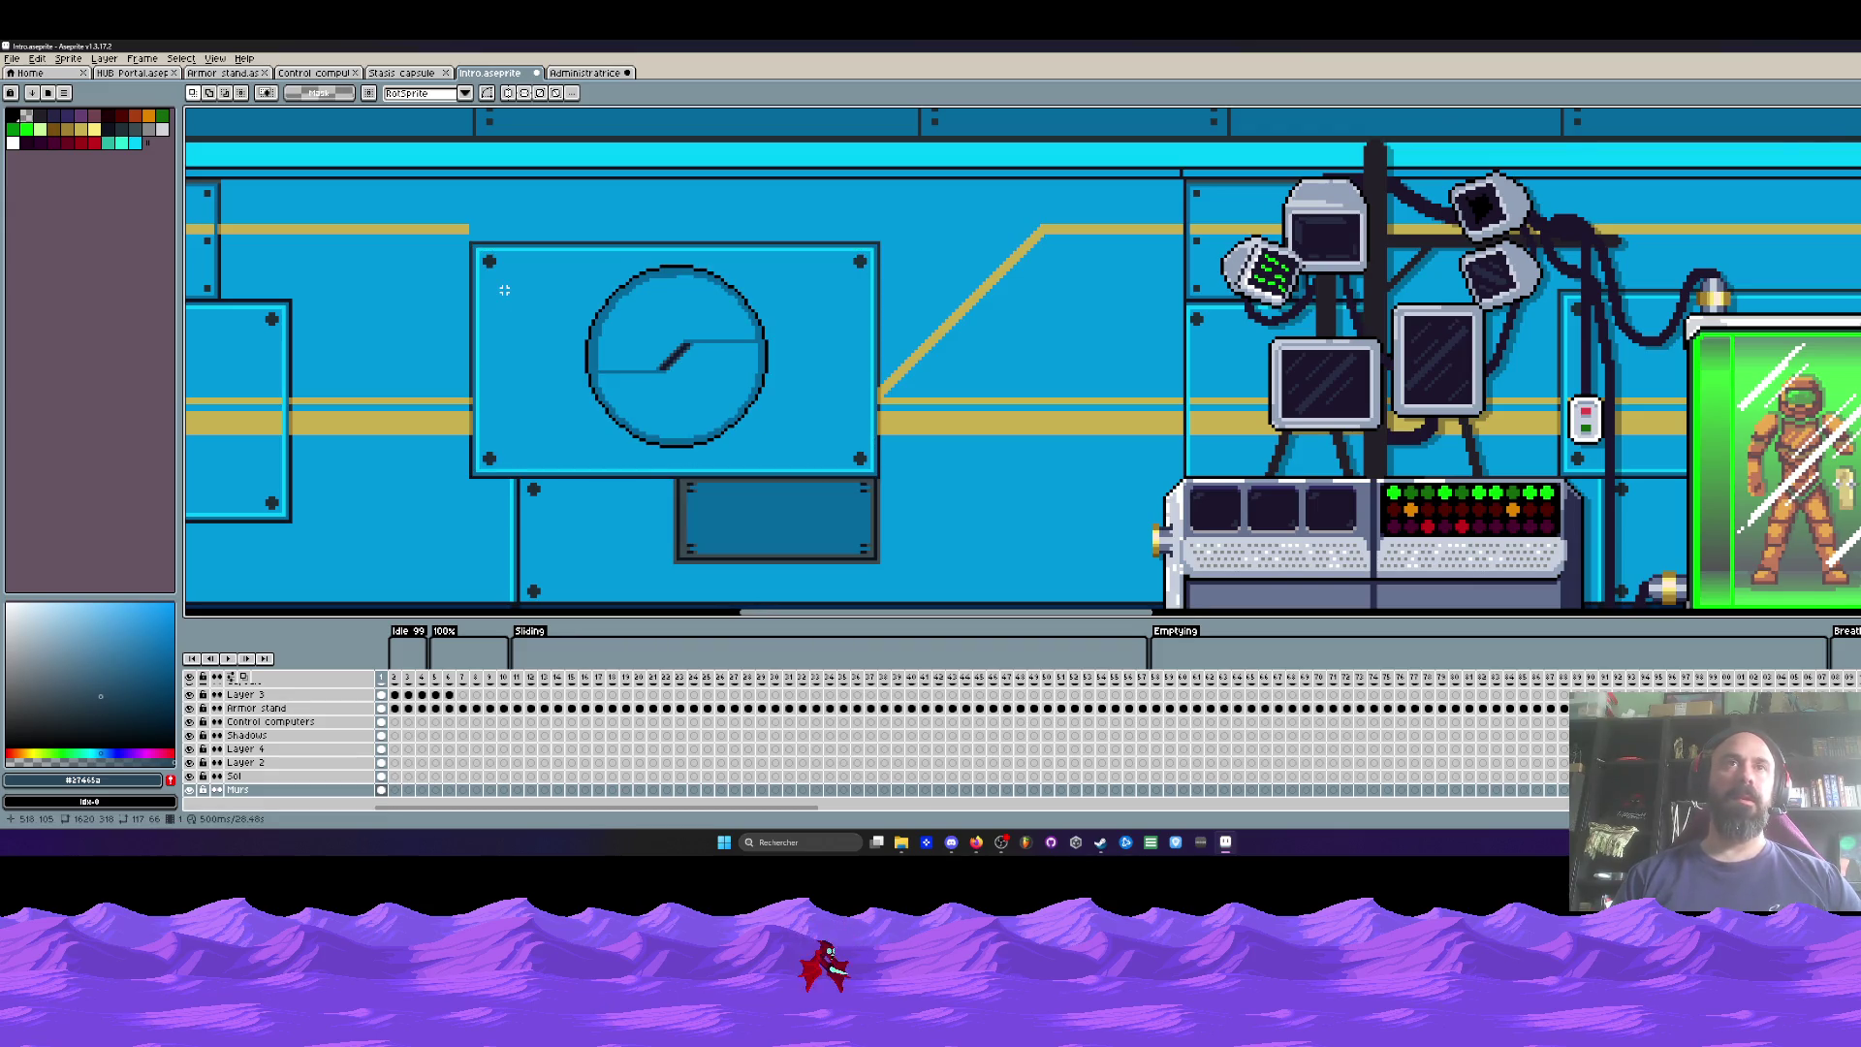
# Step: Reselect the clock wall panel and switch to the Administratrice sprite
pyautogui.scroll(1, 504, 290)
pyautogui.moveTo(468, 236)
pyautogui.mouseDown()
pyautogui.moveTo(968, 489)
pyautogui.moveTo(999, 533)
pyautogui.mouseUp()
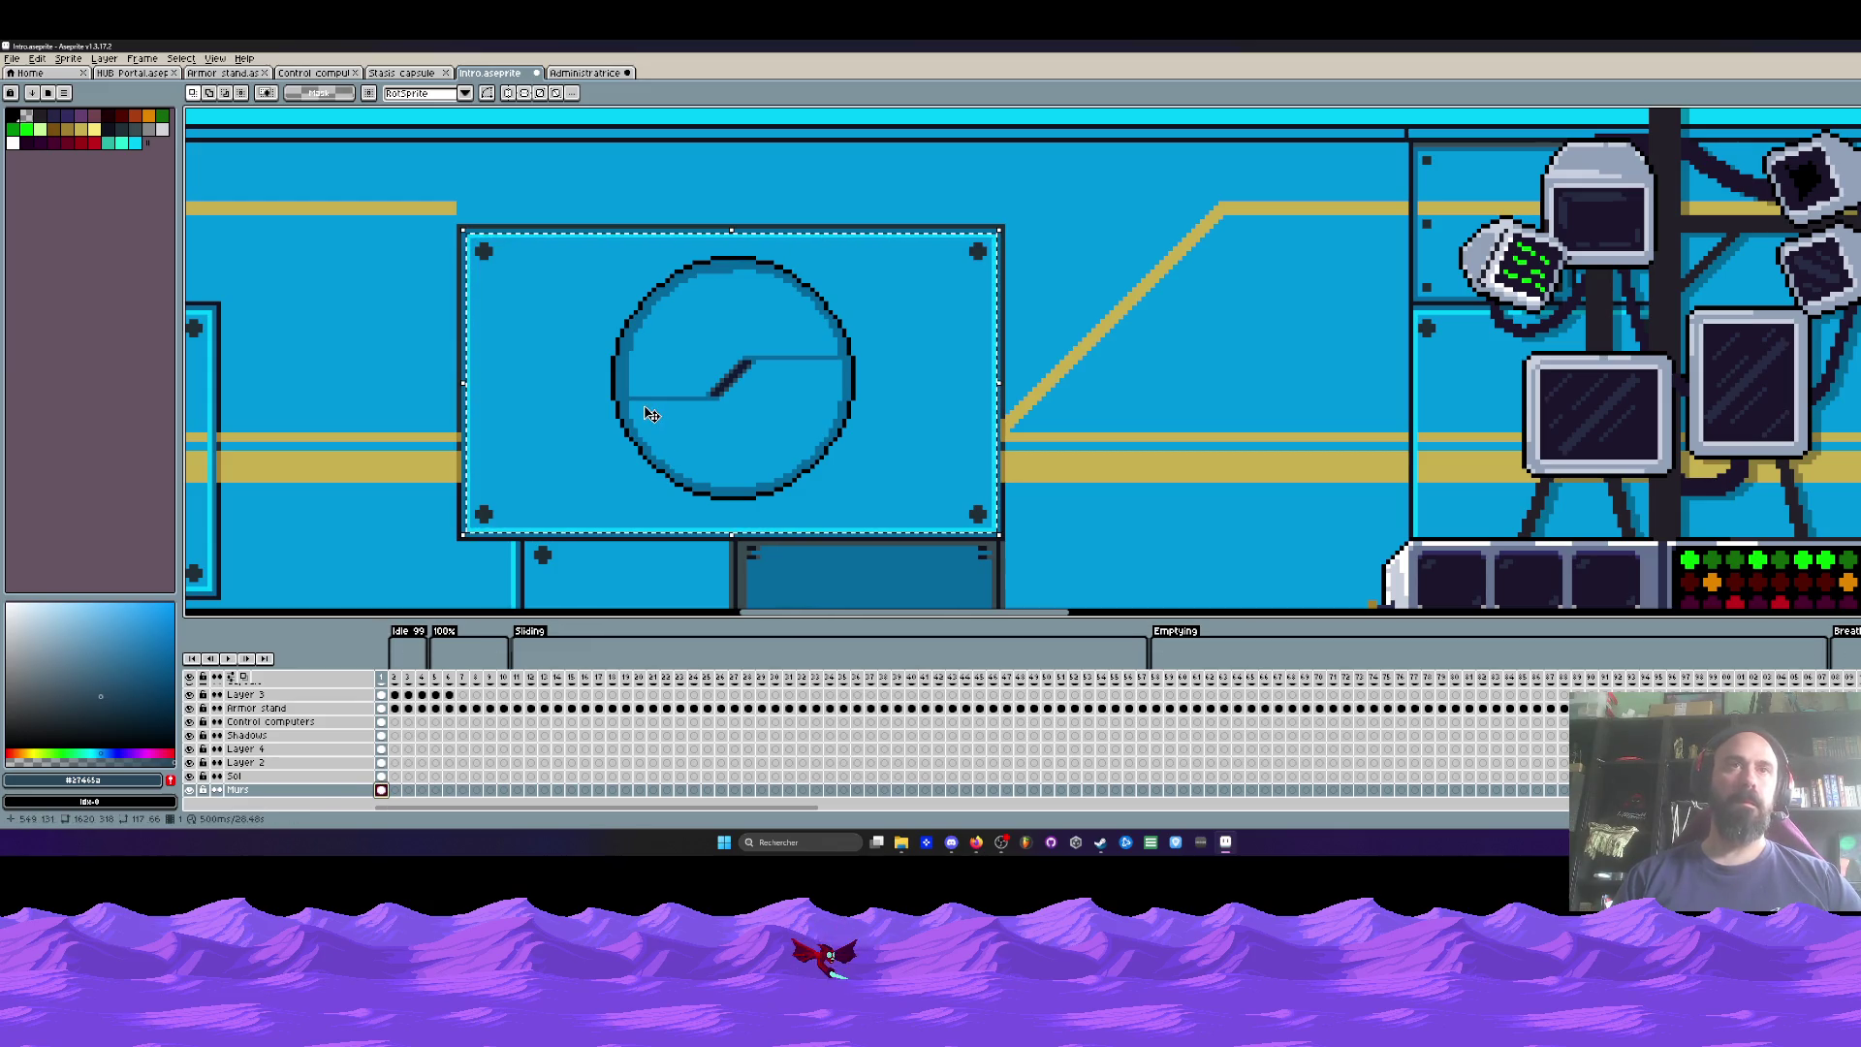
pyautogui.click(585, 73)
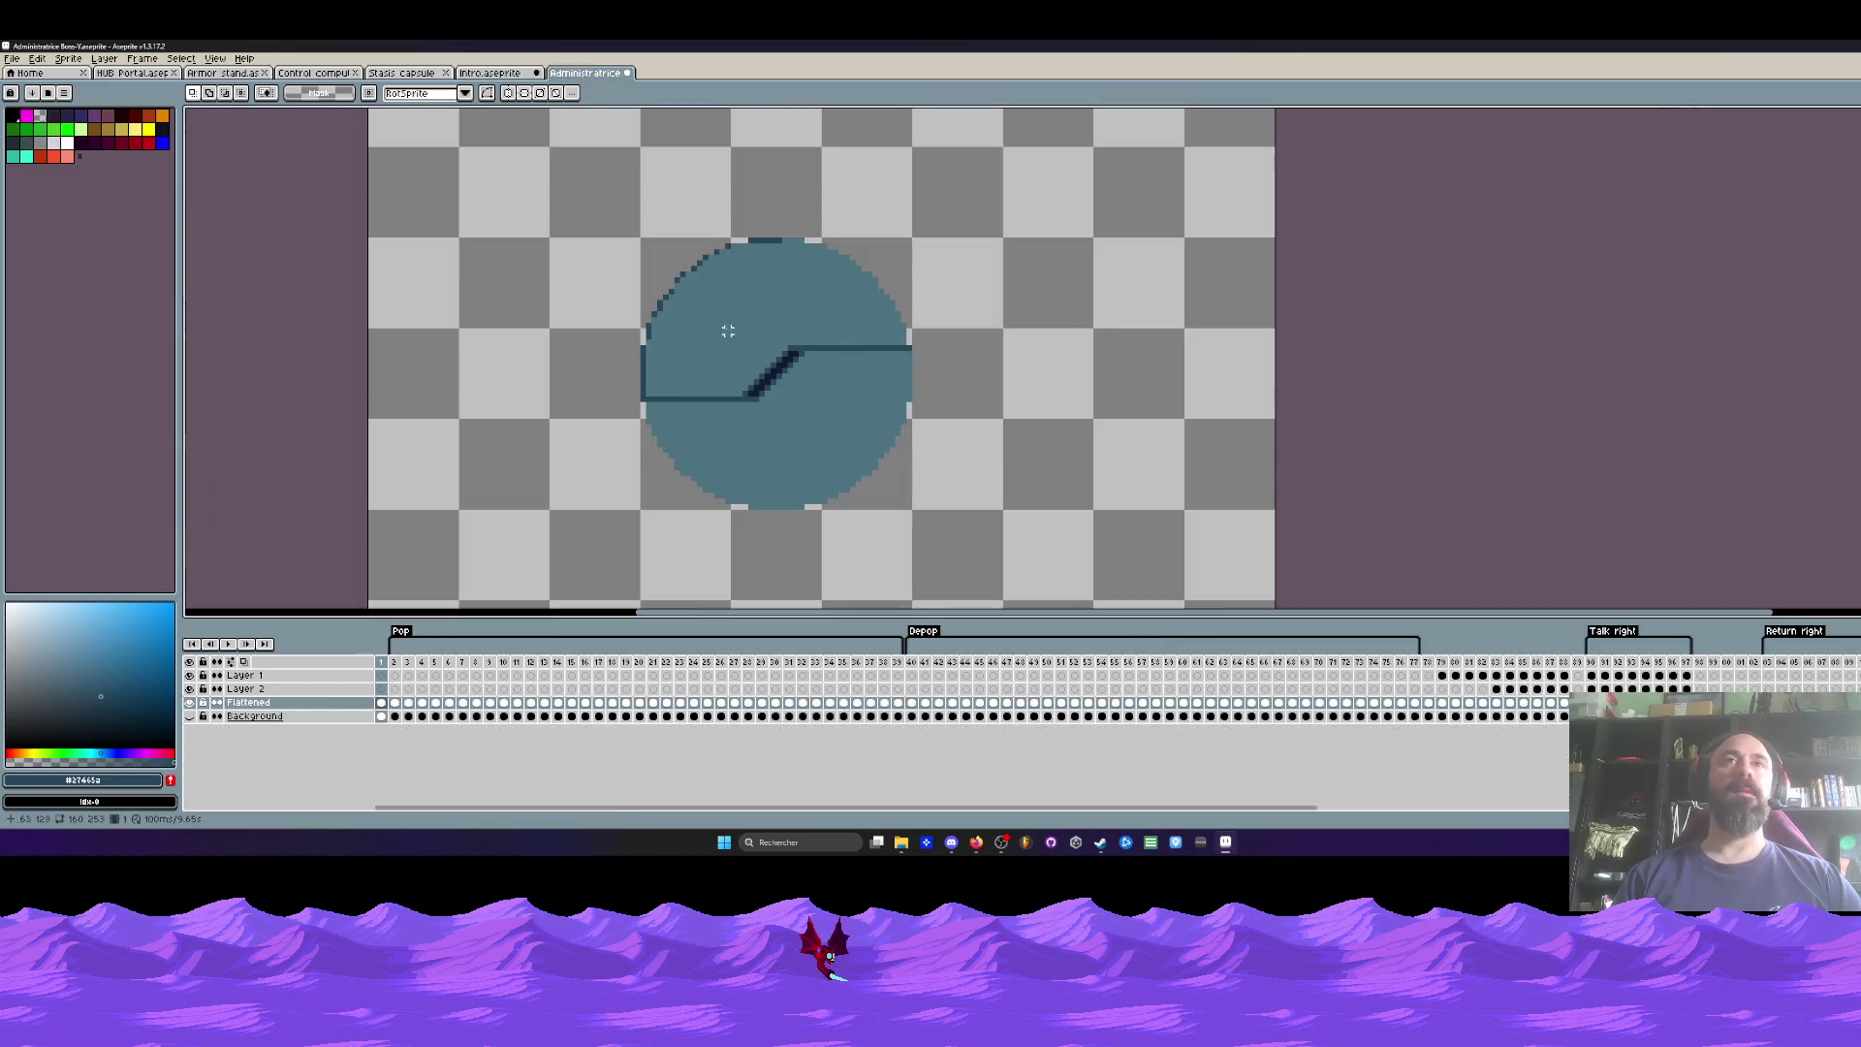
# Step: Add a new layer above Flattened in Administratrice and enlarge its canvas to 632x421
pyautogui.hotkey('shift', 'n')
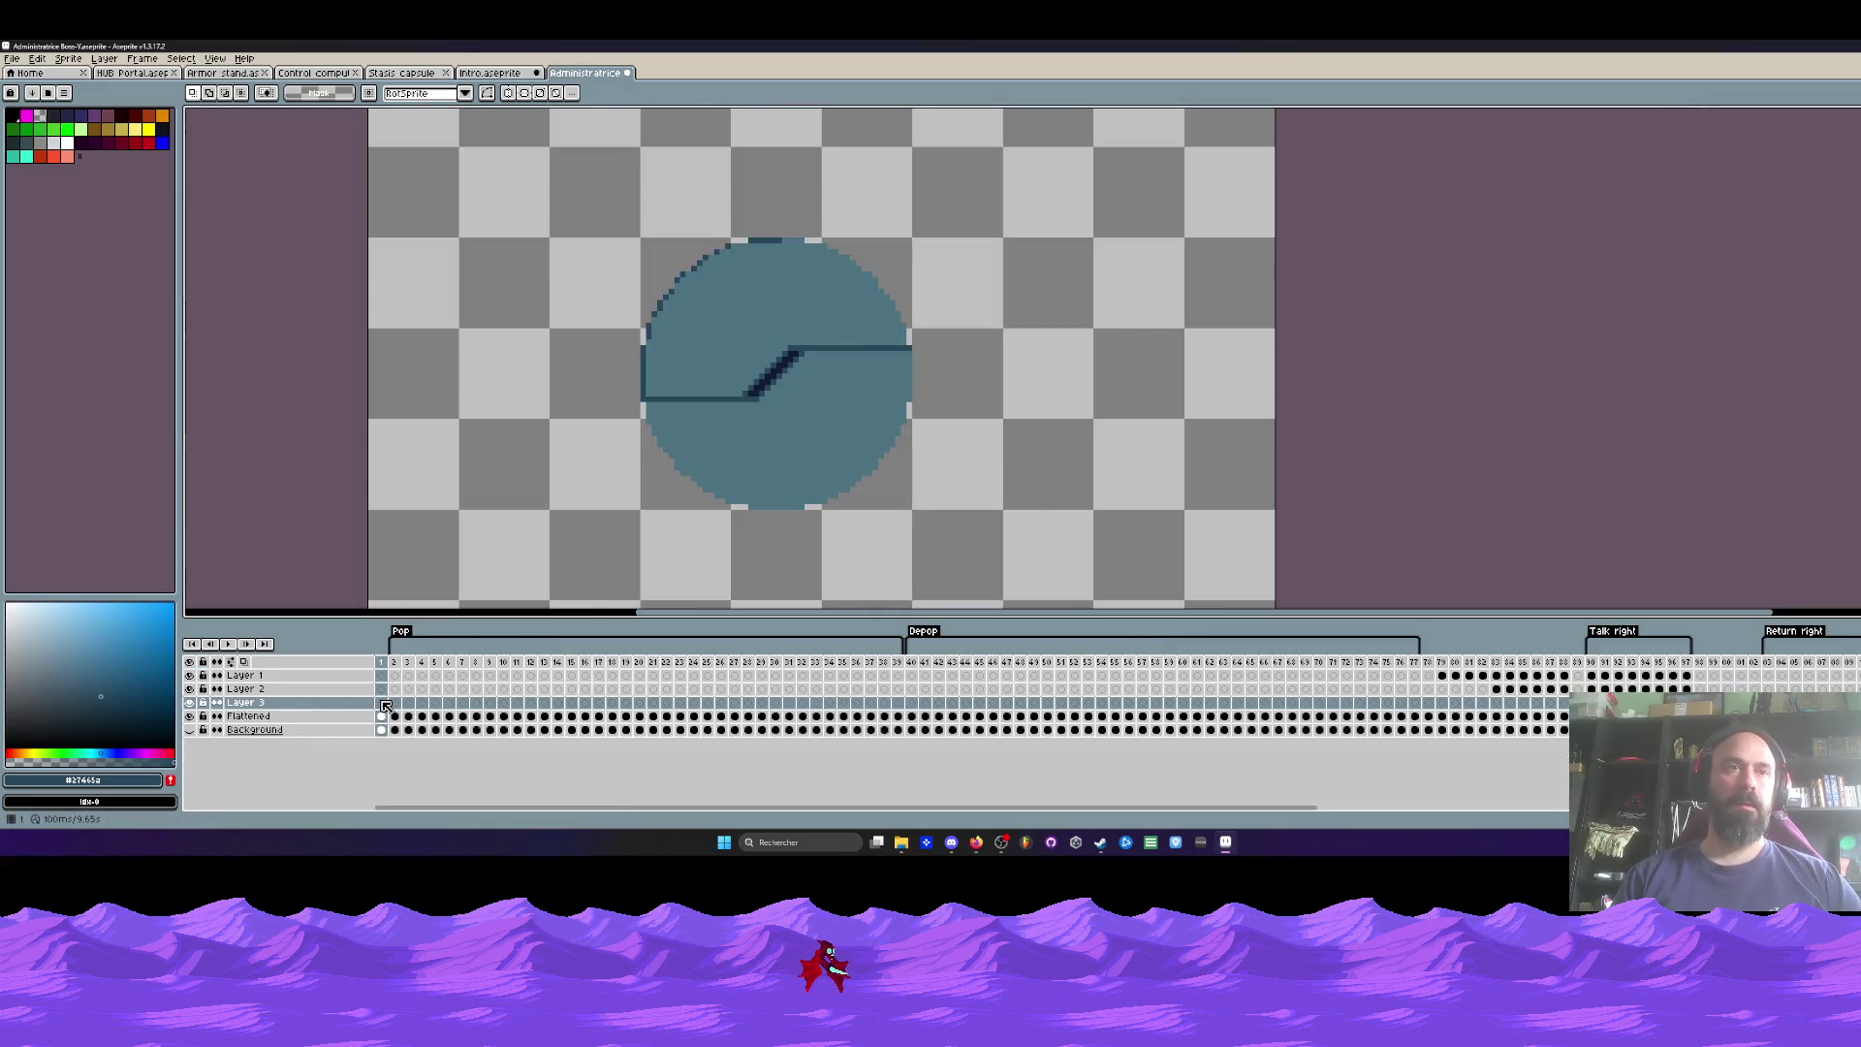
pyautogui.scroll(-3, 914, 257)
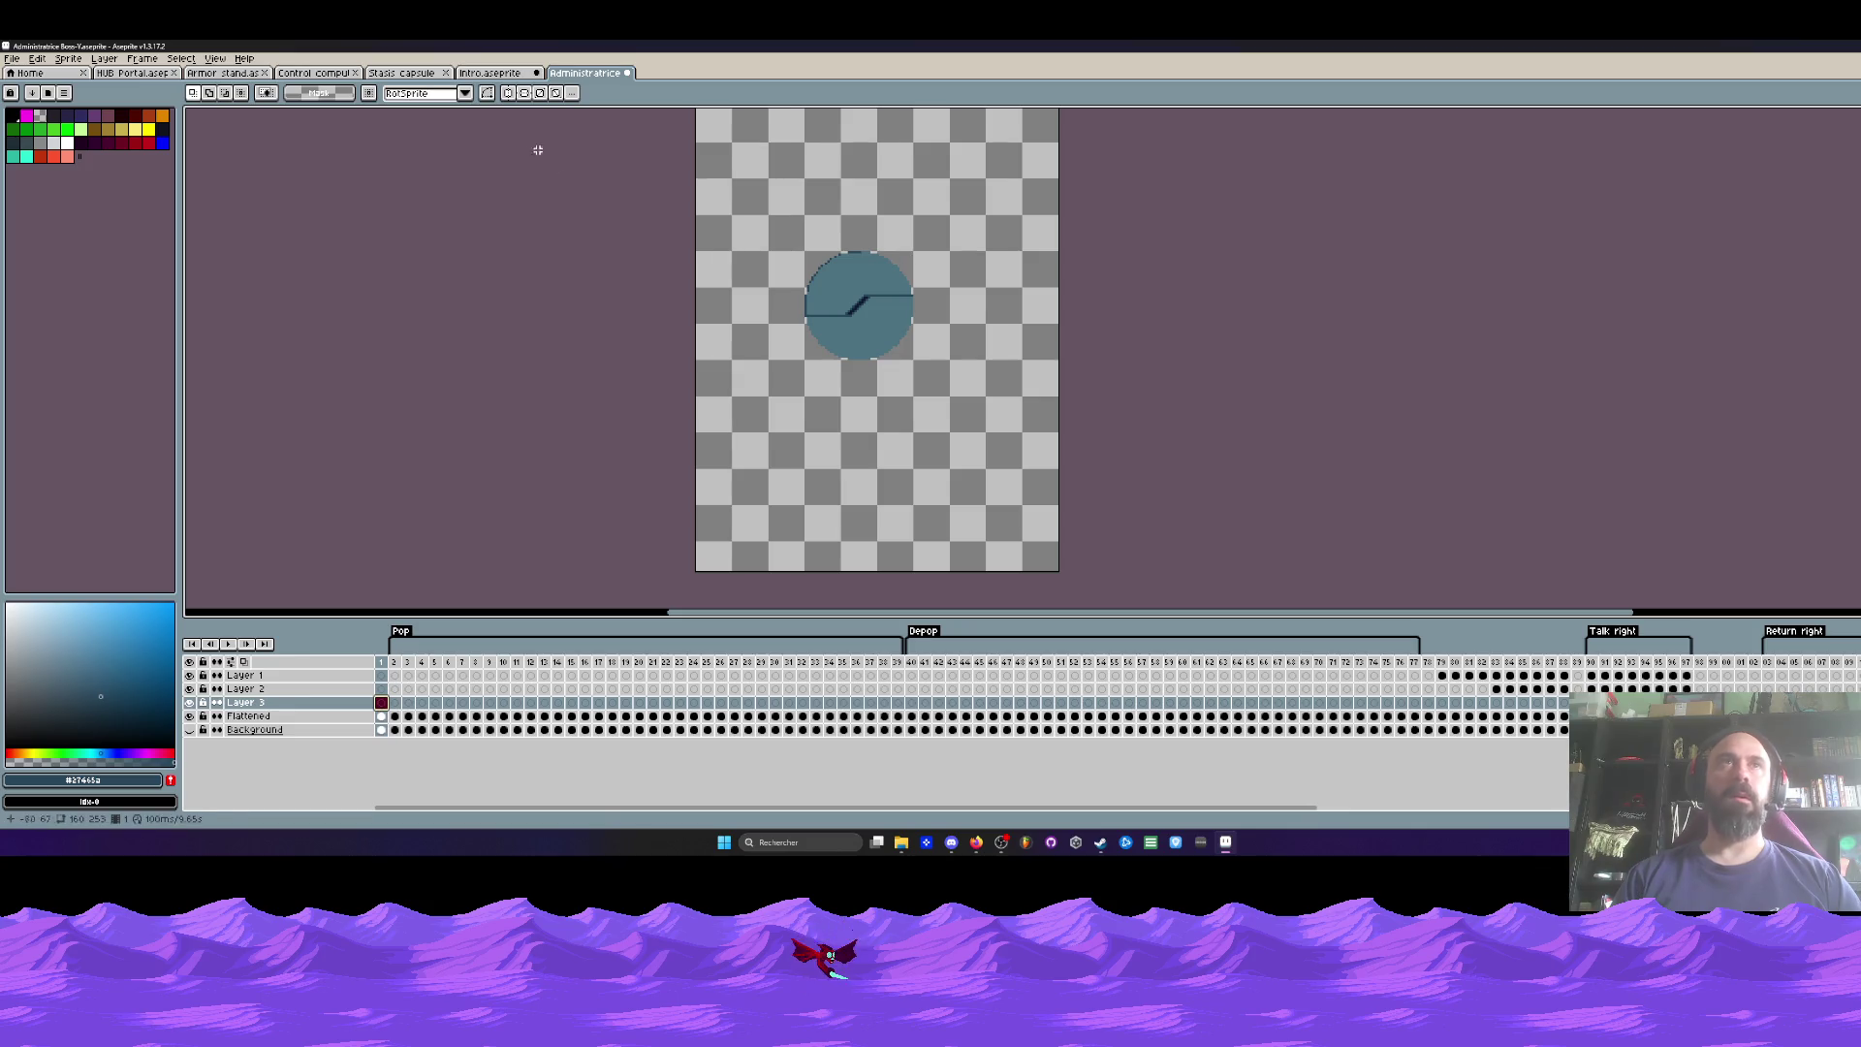
pyautogui.click(505, 74)
pyautogui.scroll(-1, 646, 289)
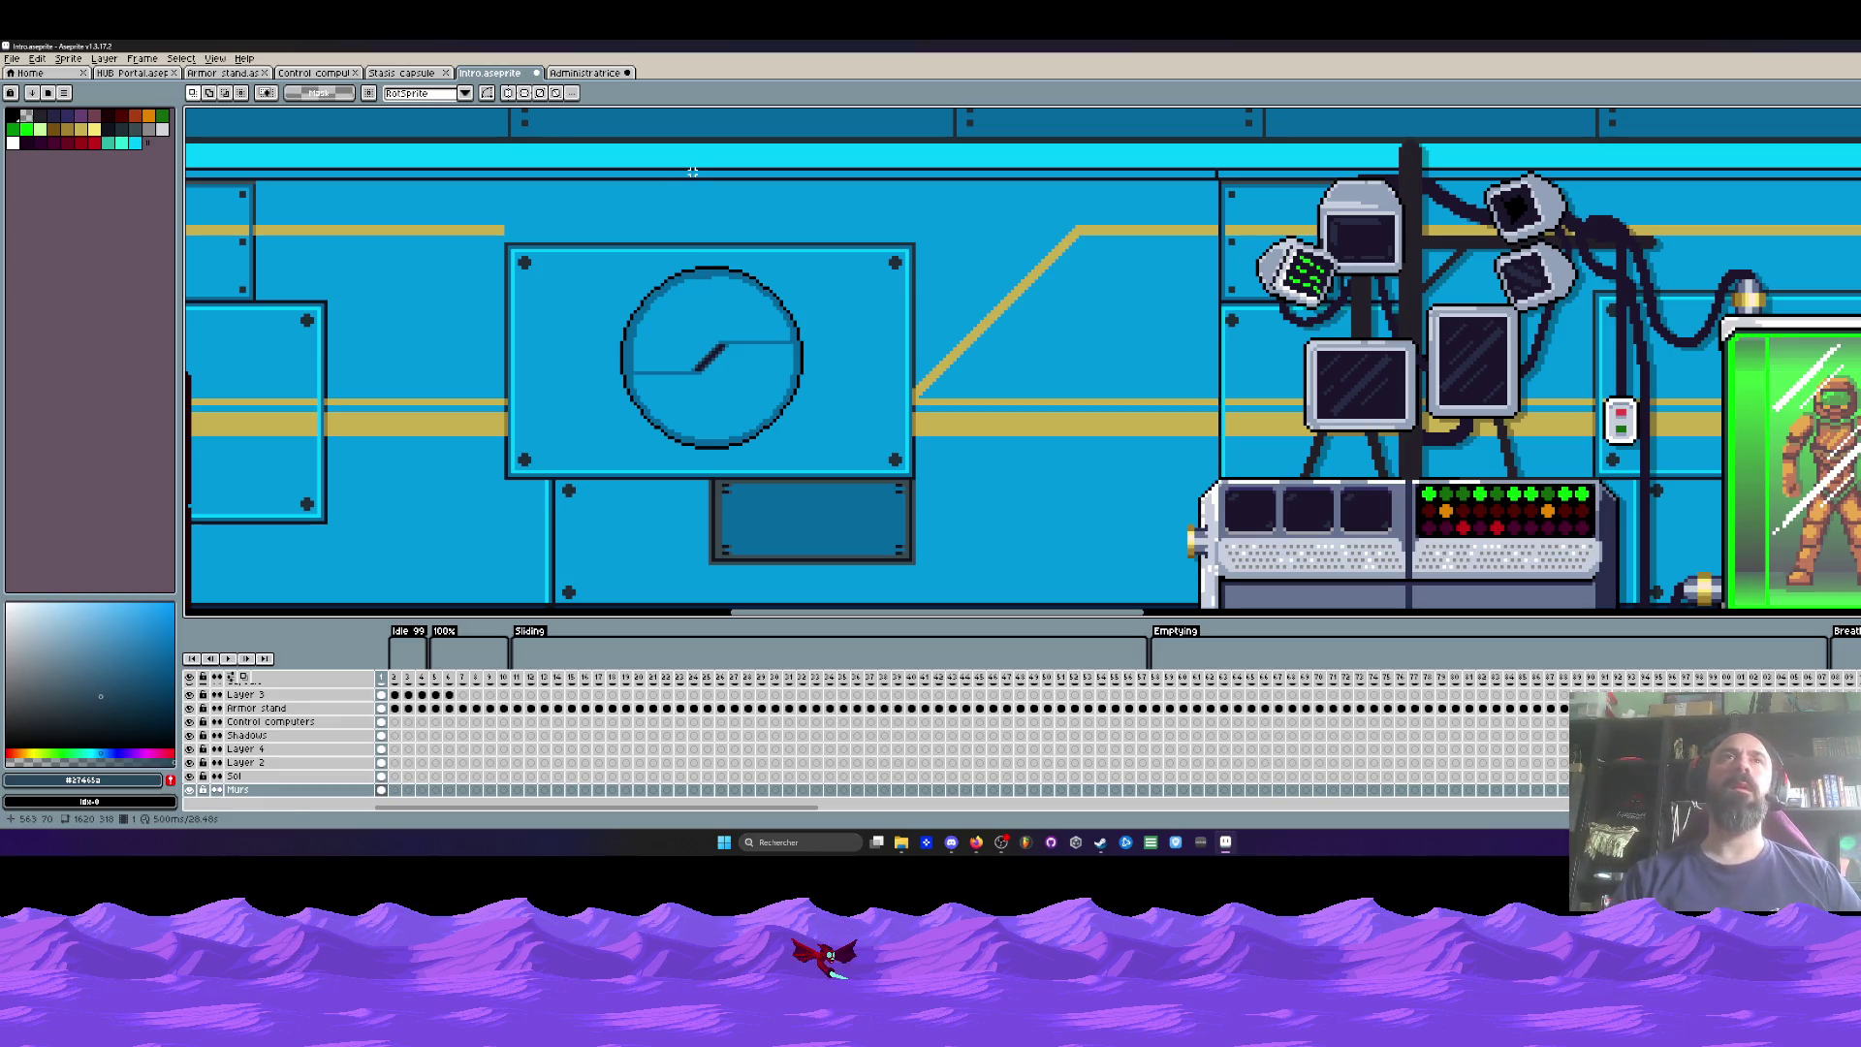
pyautogui.click(587, 73)
pyautogui.scroll(-3, 763, 252)
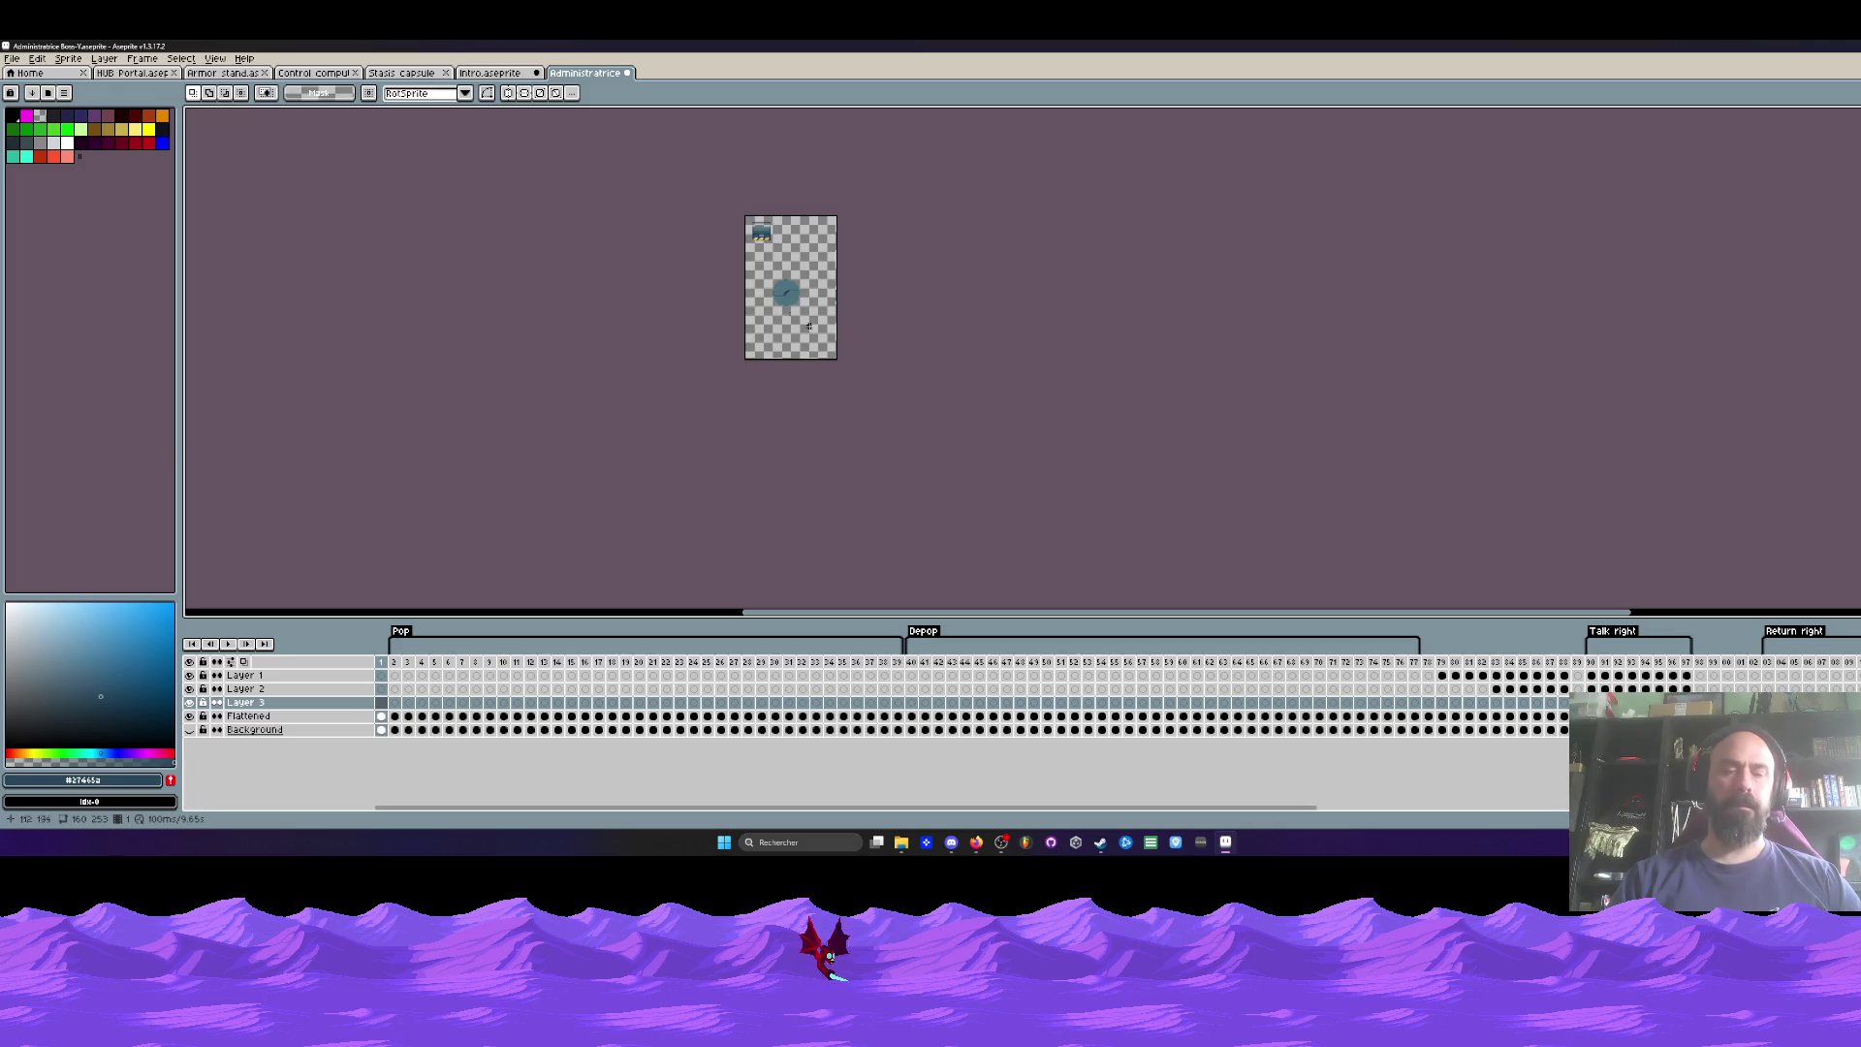
pyautogui.hotkey('ctrl', 'alt', 'c')
pyautogui.moveTo(840, 361); pyautogui.dragTo(447, 454)
pyautogui.click(225, 431)
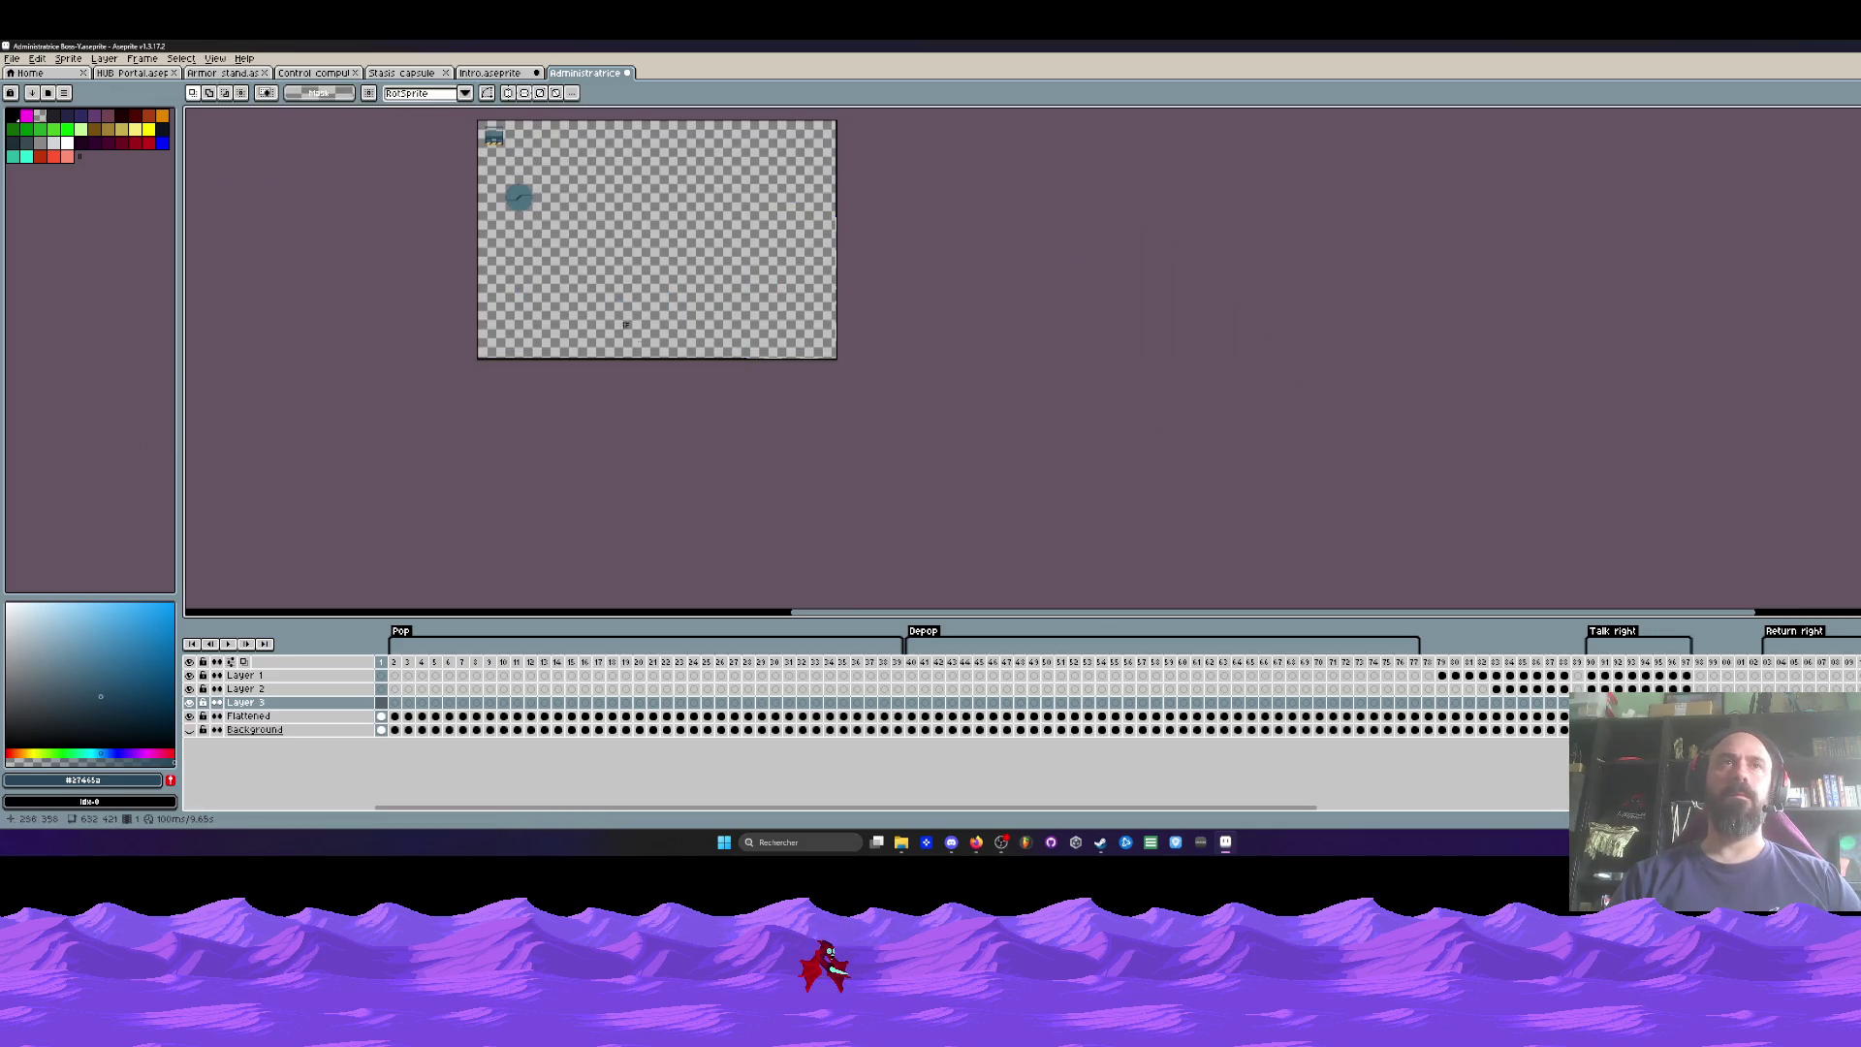
# Step: Paste the blue clock panel into frame 1 of Layer 3 and nudge it into place on the left
pyautogui.hotkey('ctrl', 'shift', 'Tab')
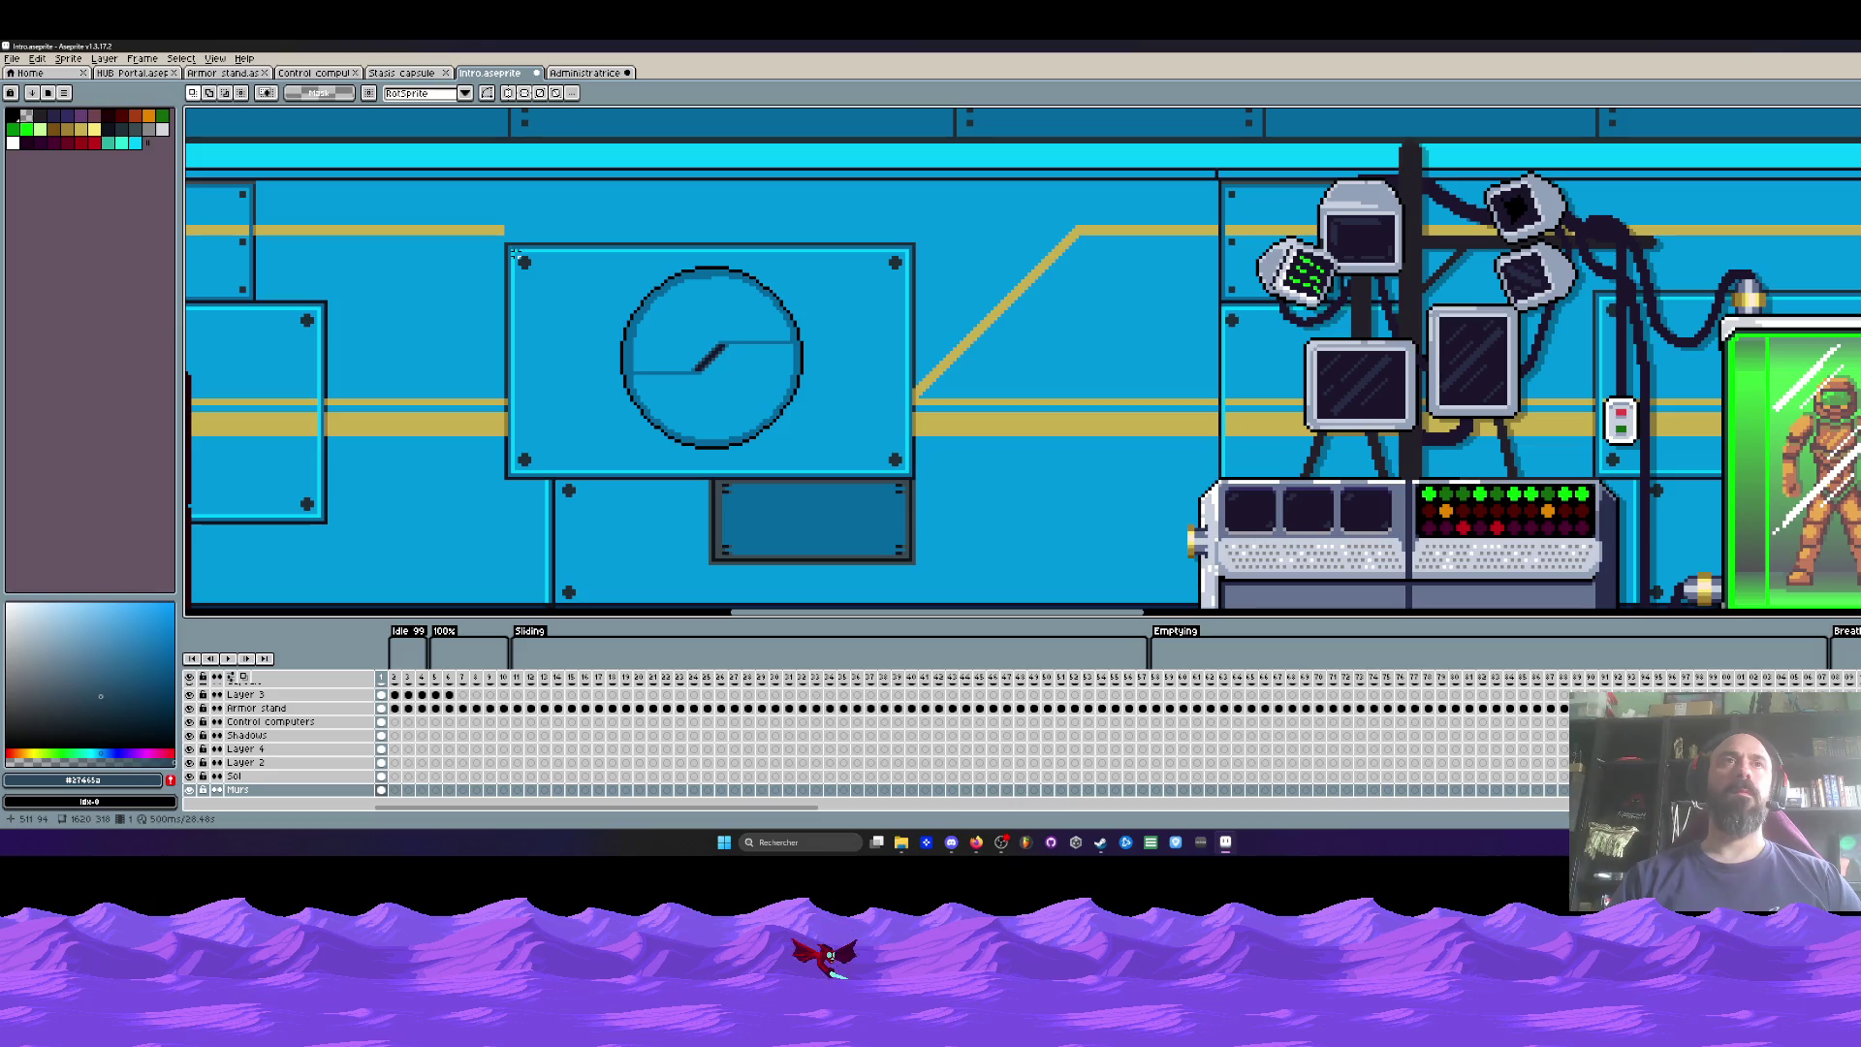
pyautogui.moveTo(514, 252)
pyautogui.mouseDown()
pyautogui.moveTo(914, 477)
pyautogui.moveTo(616, 424)
pyautogui.mouseUp()
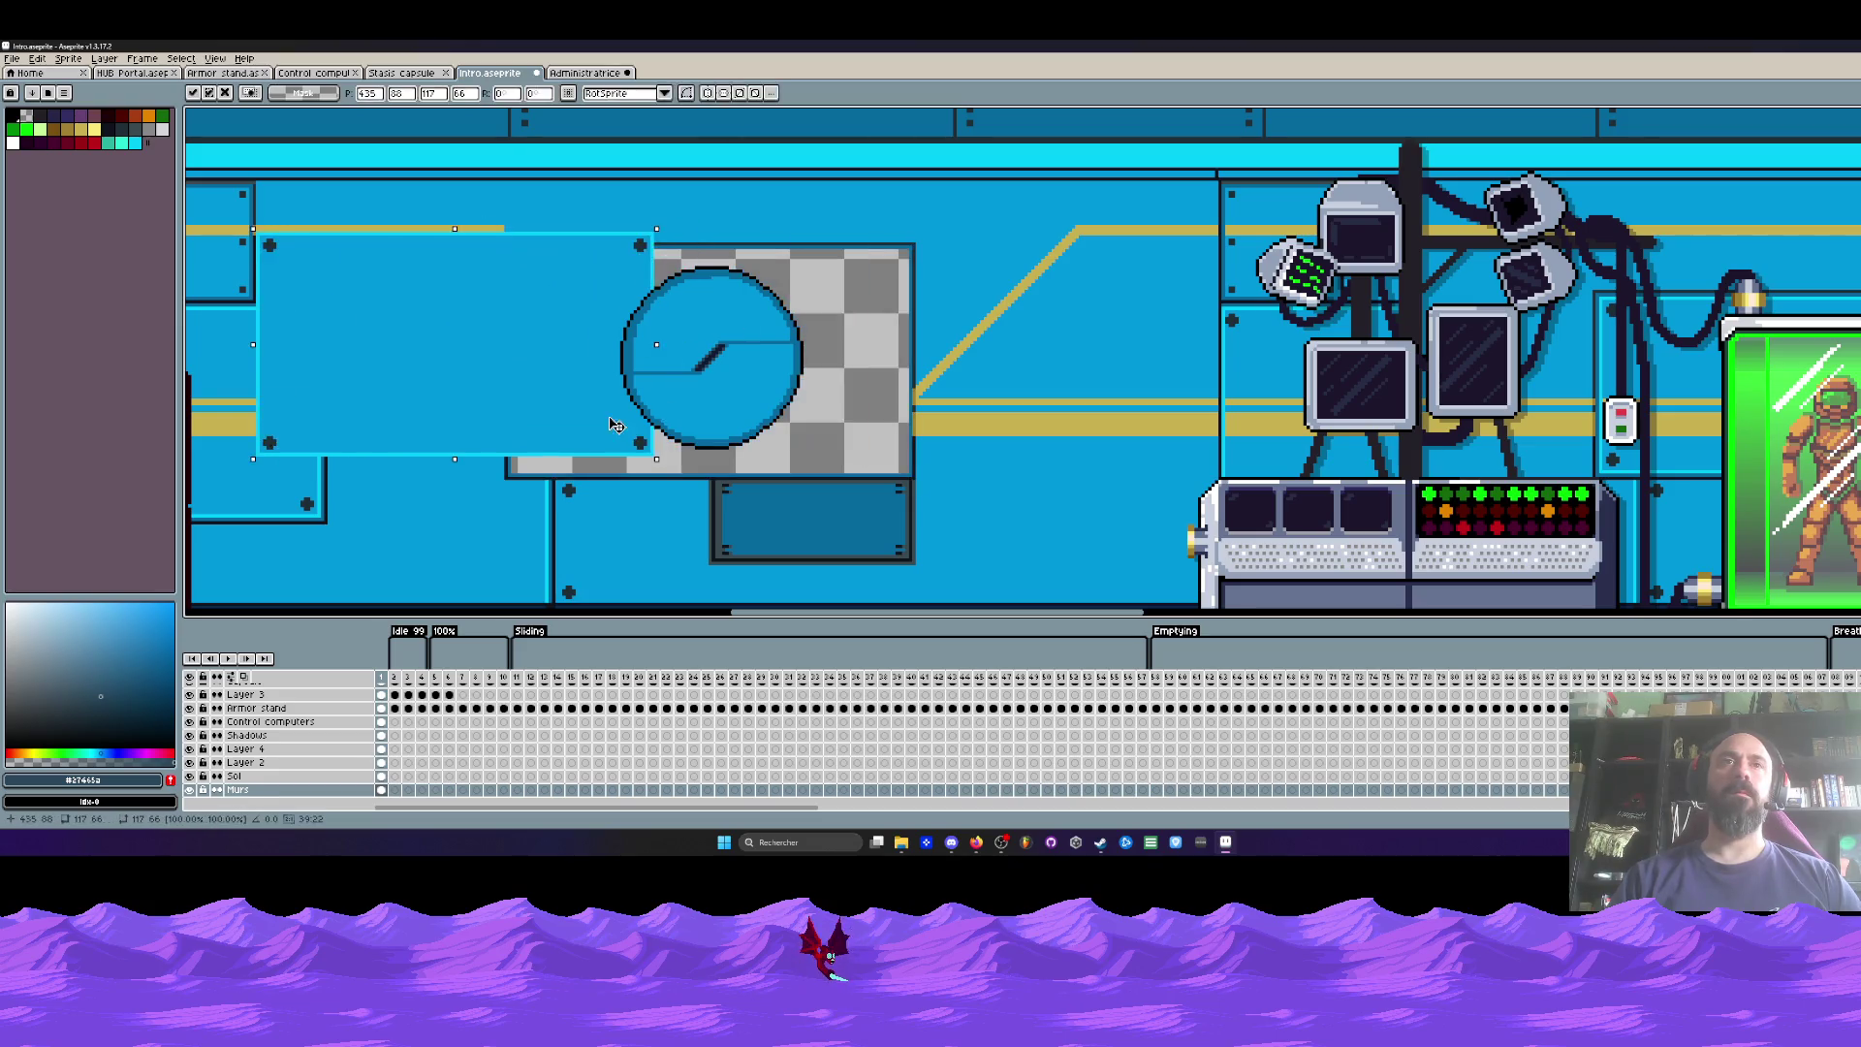
pyautogui.press('Escape')
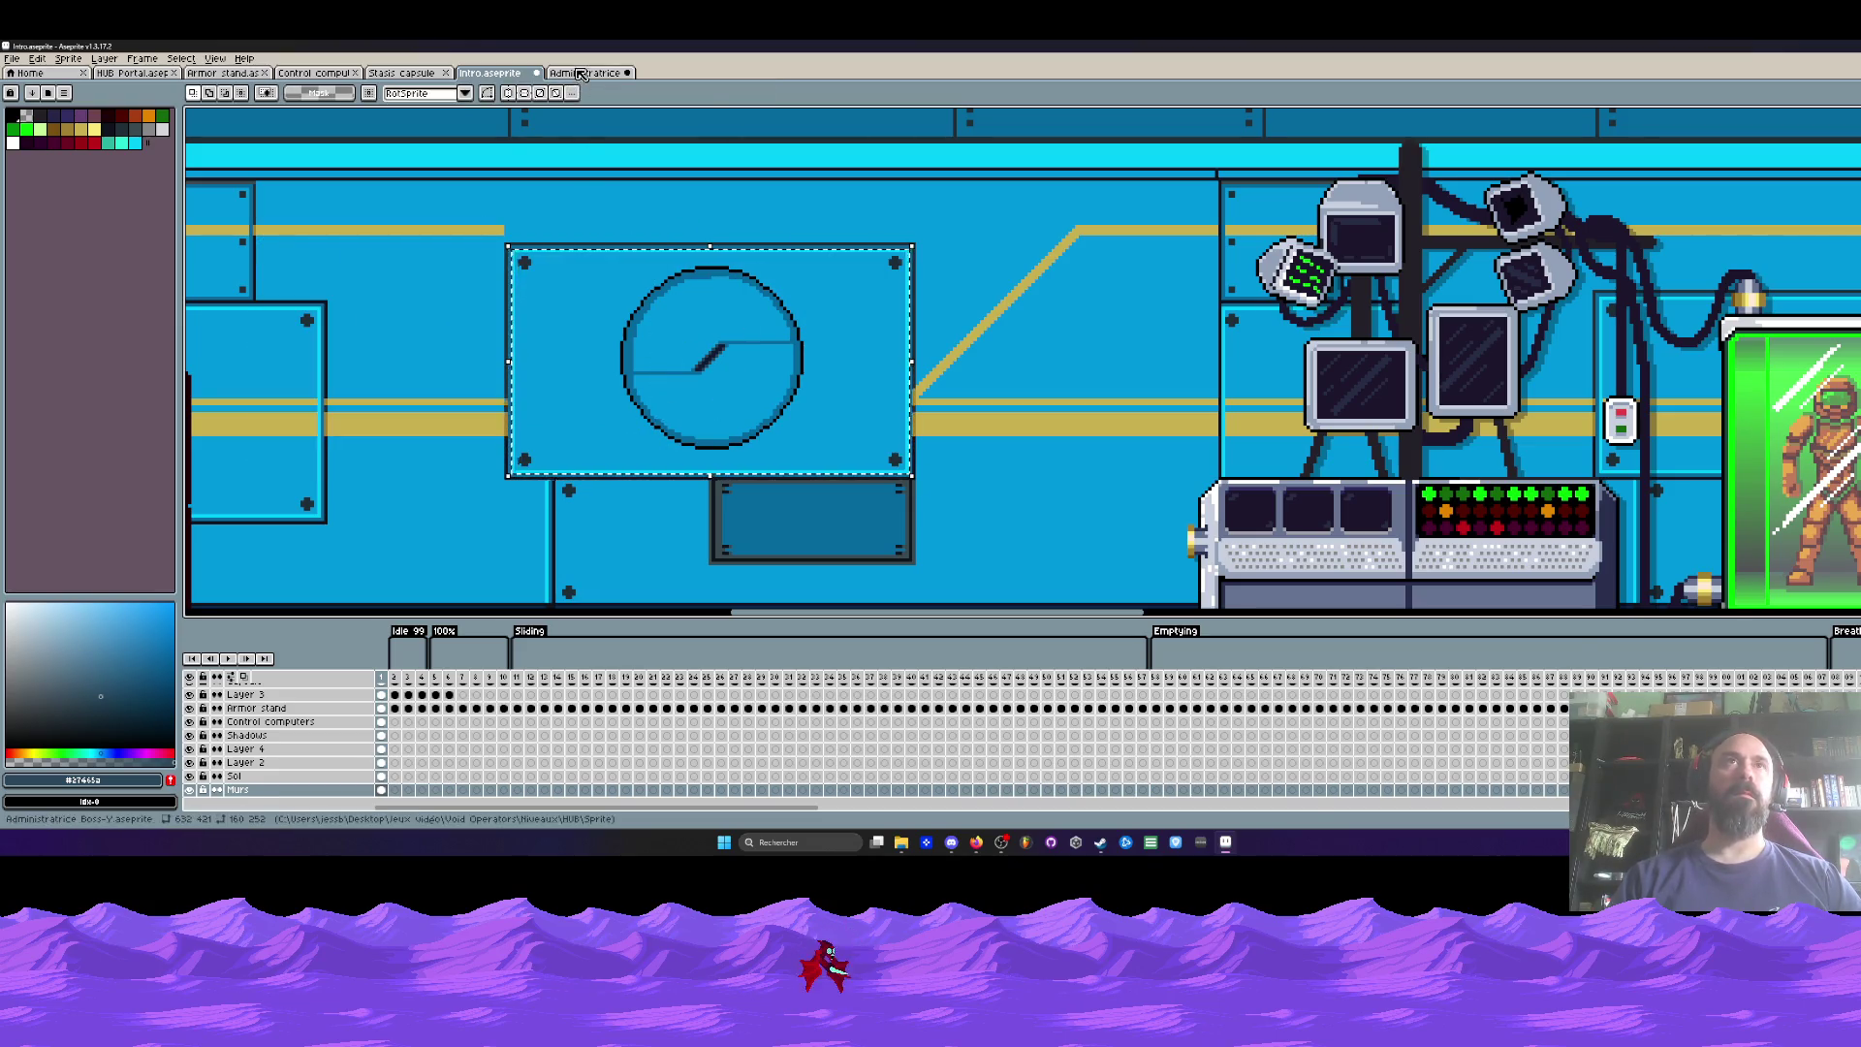
pyautogui.click(580, 75)
pyautogui.click(381, 701)
pyautogui.hotkey('ctrl', 'v')
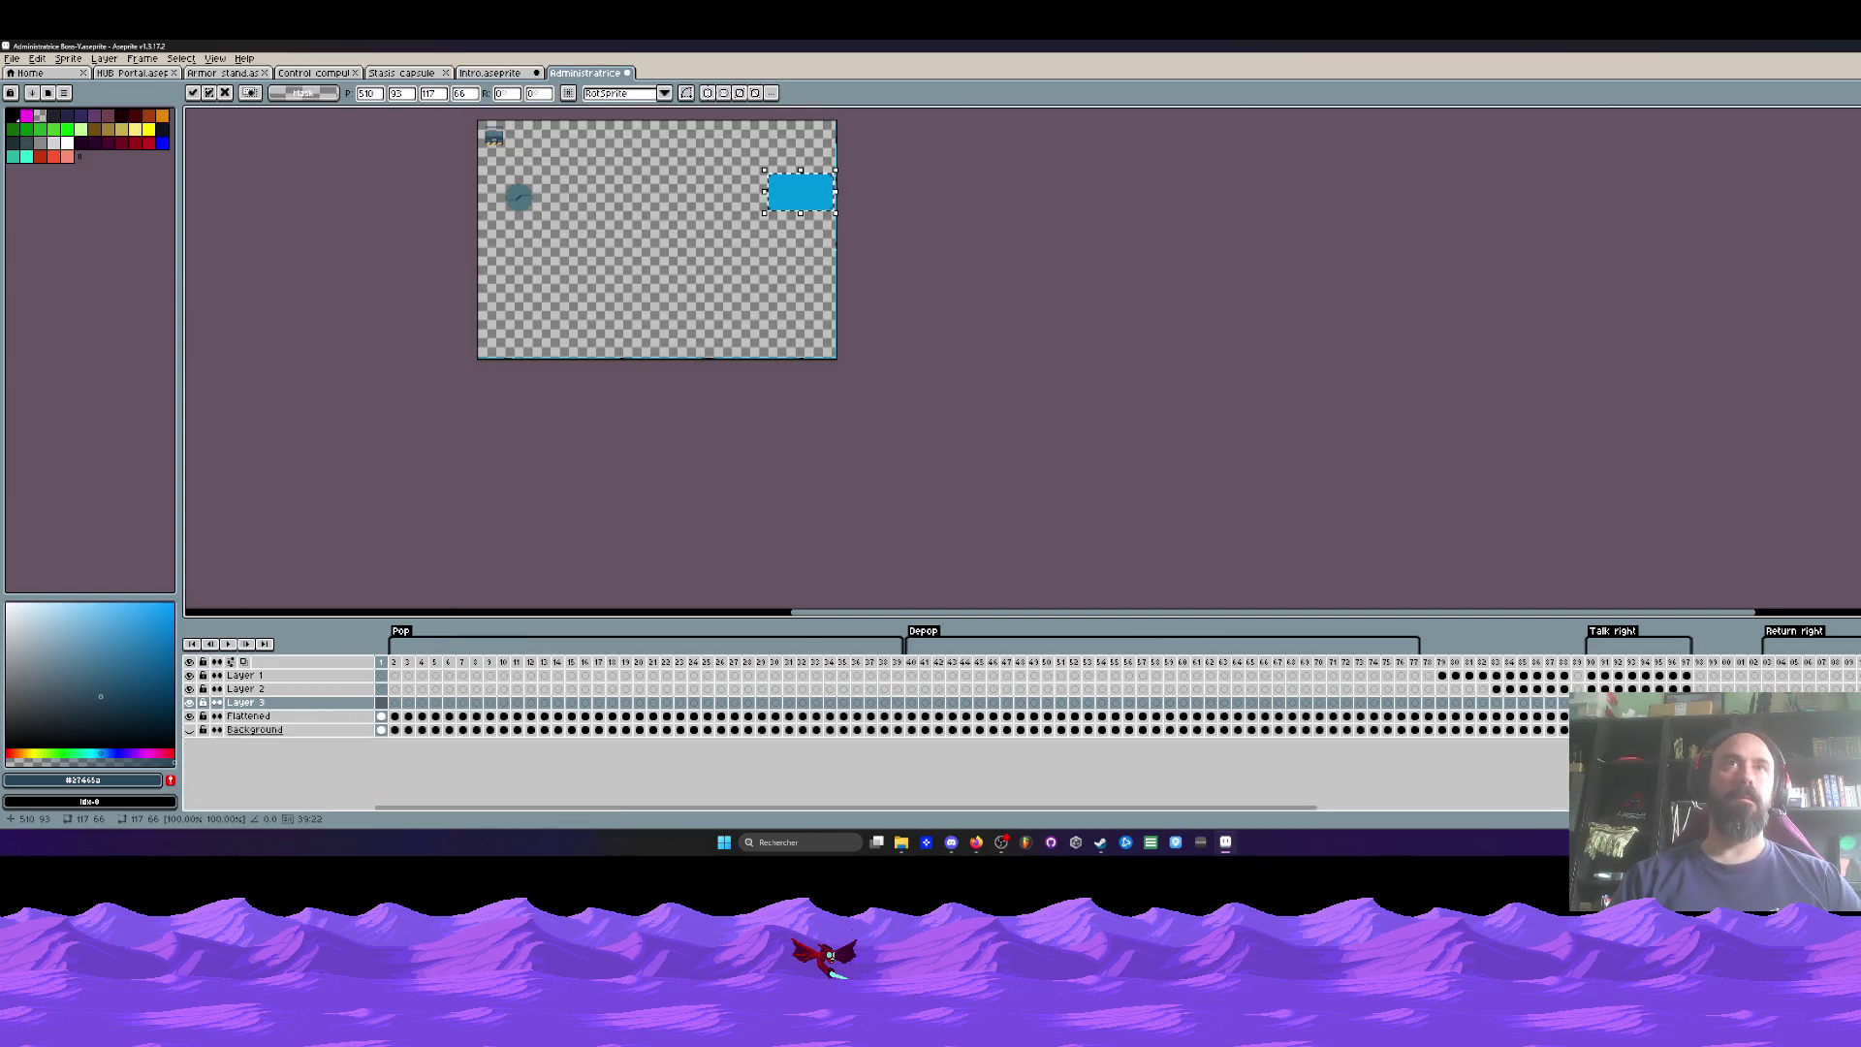
pyautogui.moveTo(801, 192); pyautogui.dragTo(630, 225)
pyautogui.scroll(5, 631, 224)
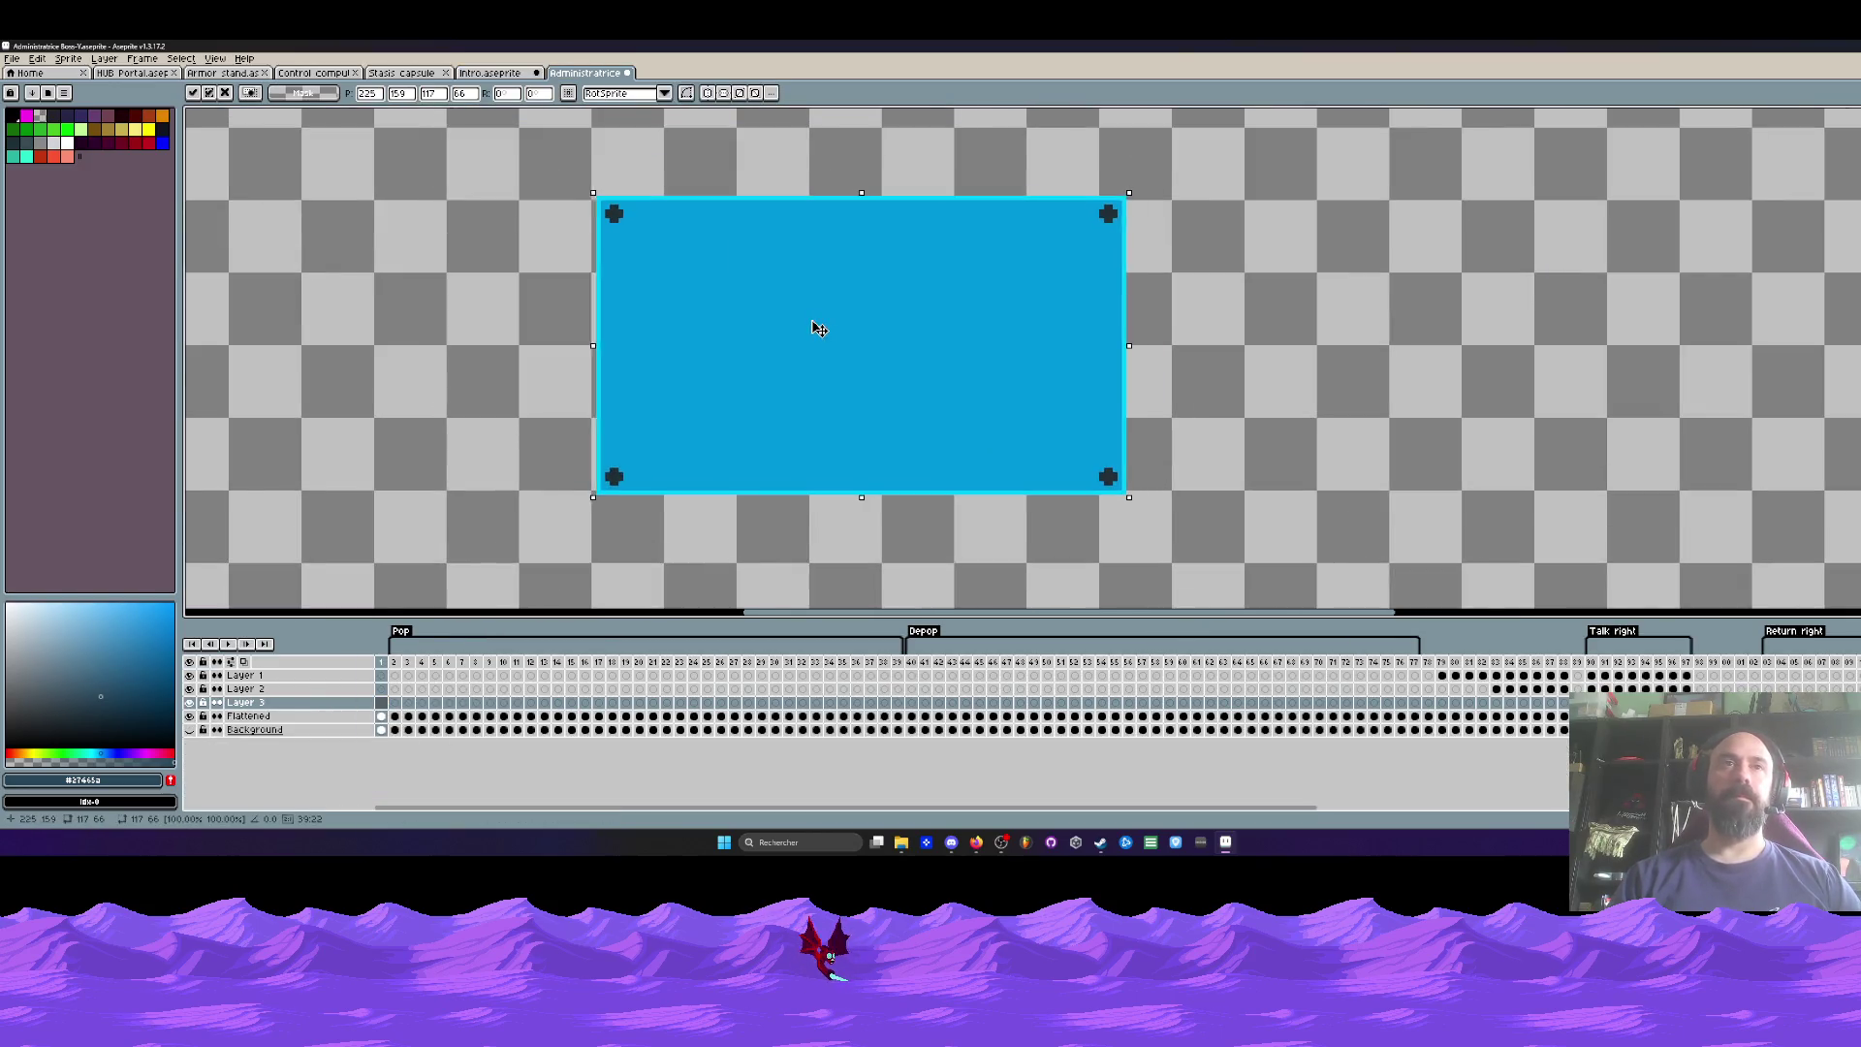
pyautogui.press('Left')
pyautogui.press('Up')
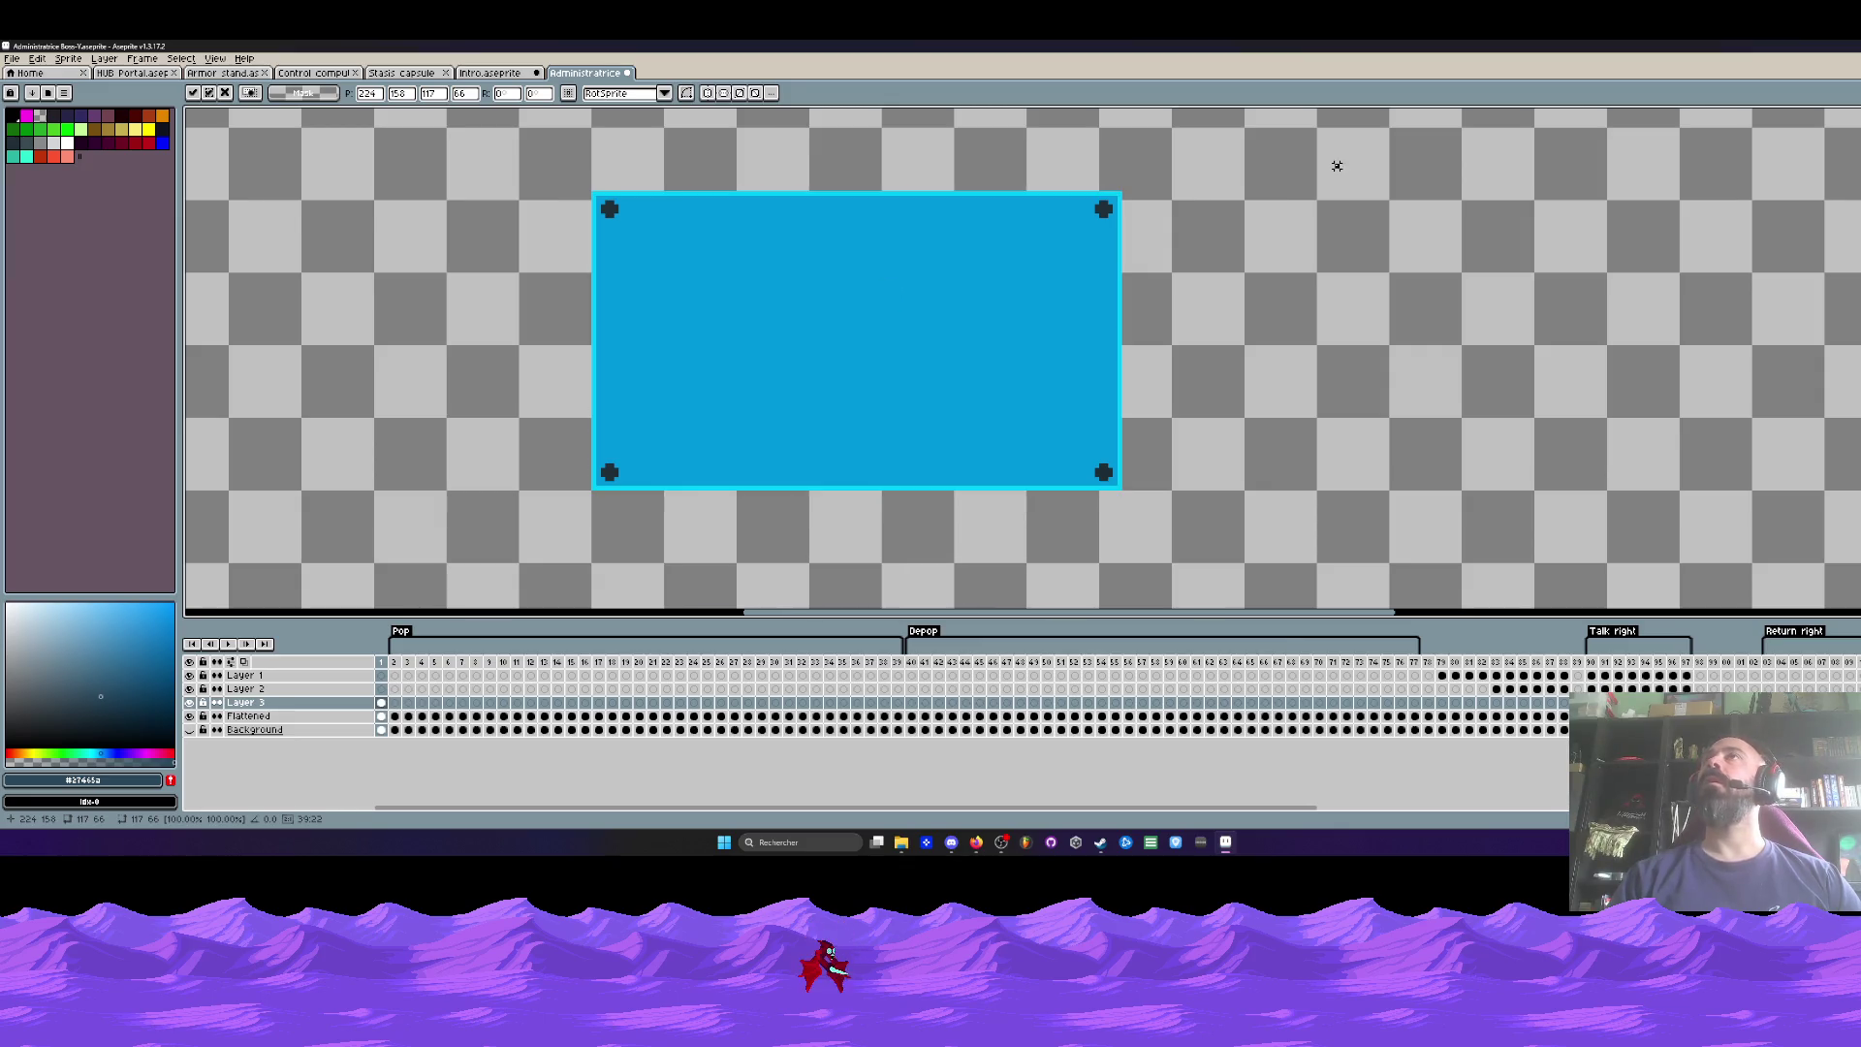
pyautogui.press('Return')
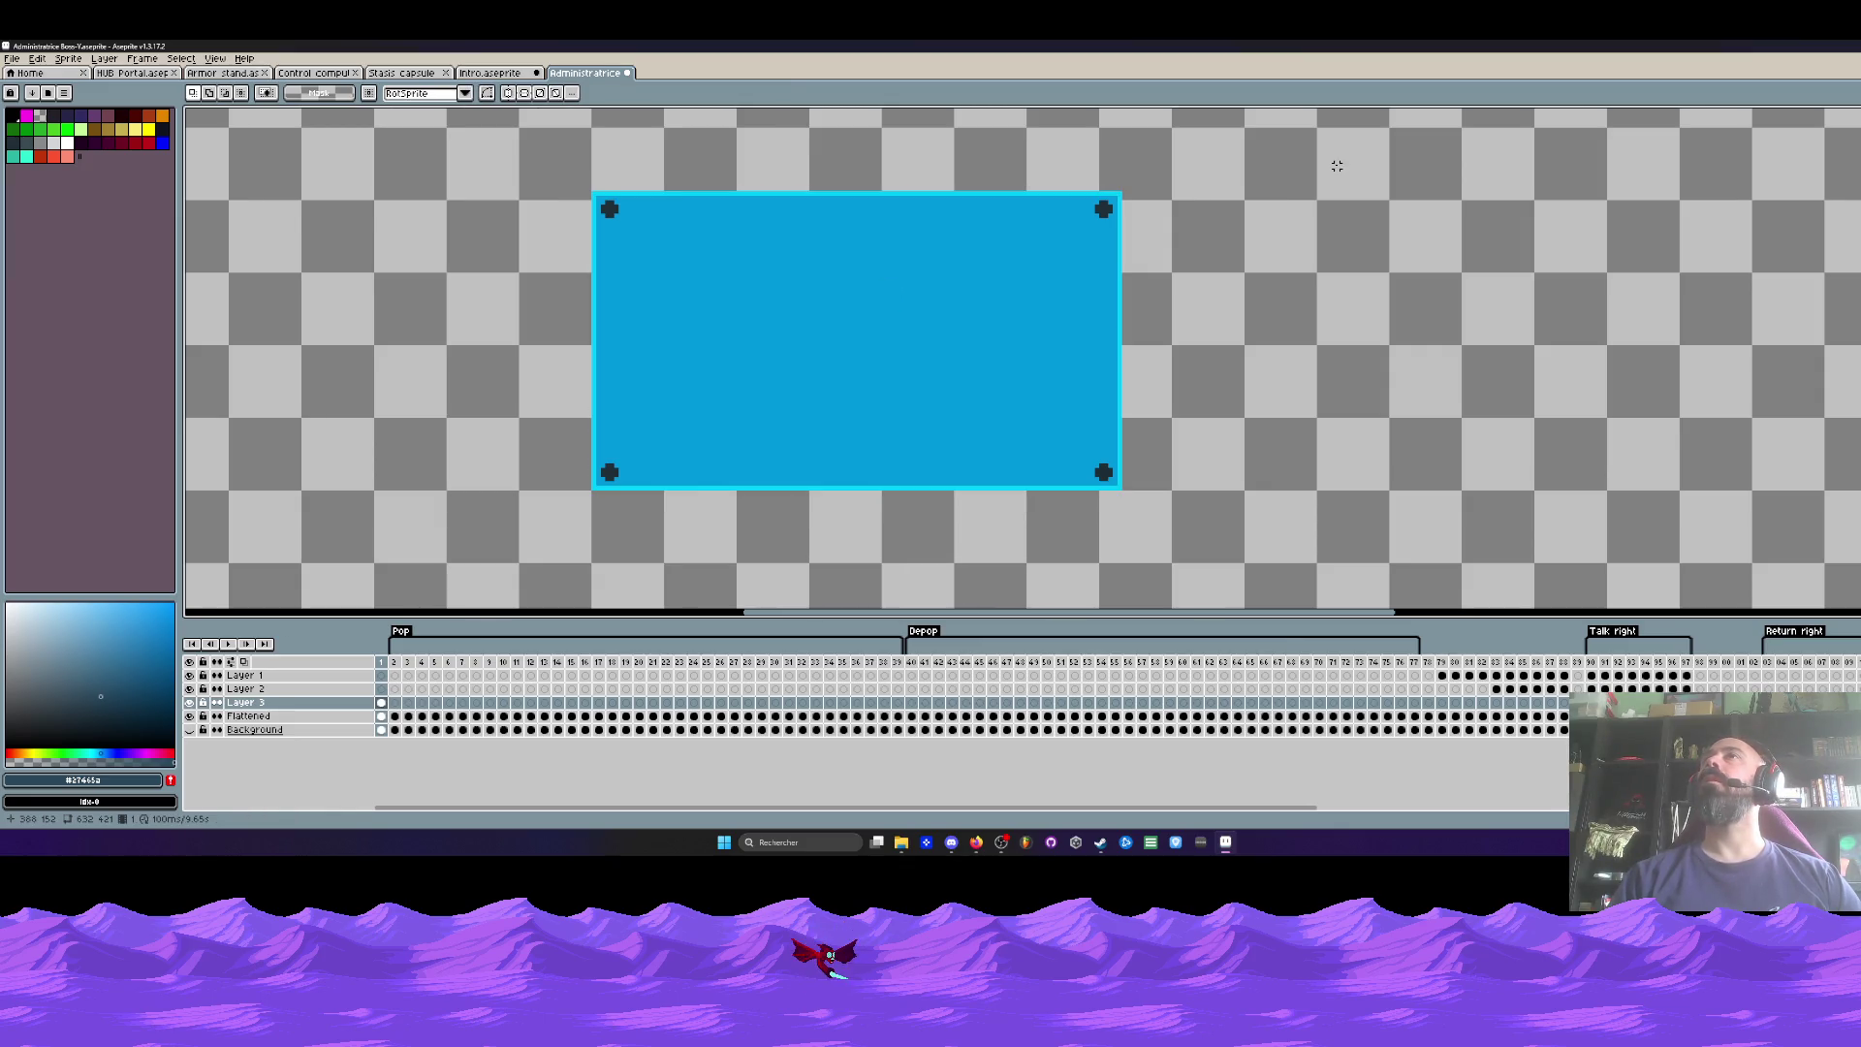
# Step: Review the Intro and Armor stand sprites, then return to Administratrice
pyautogui.scroll(-2, 1020, 247)
pyautogui.scroll(-2, 1016, 237)
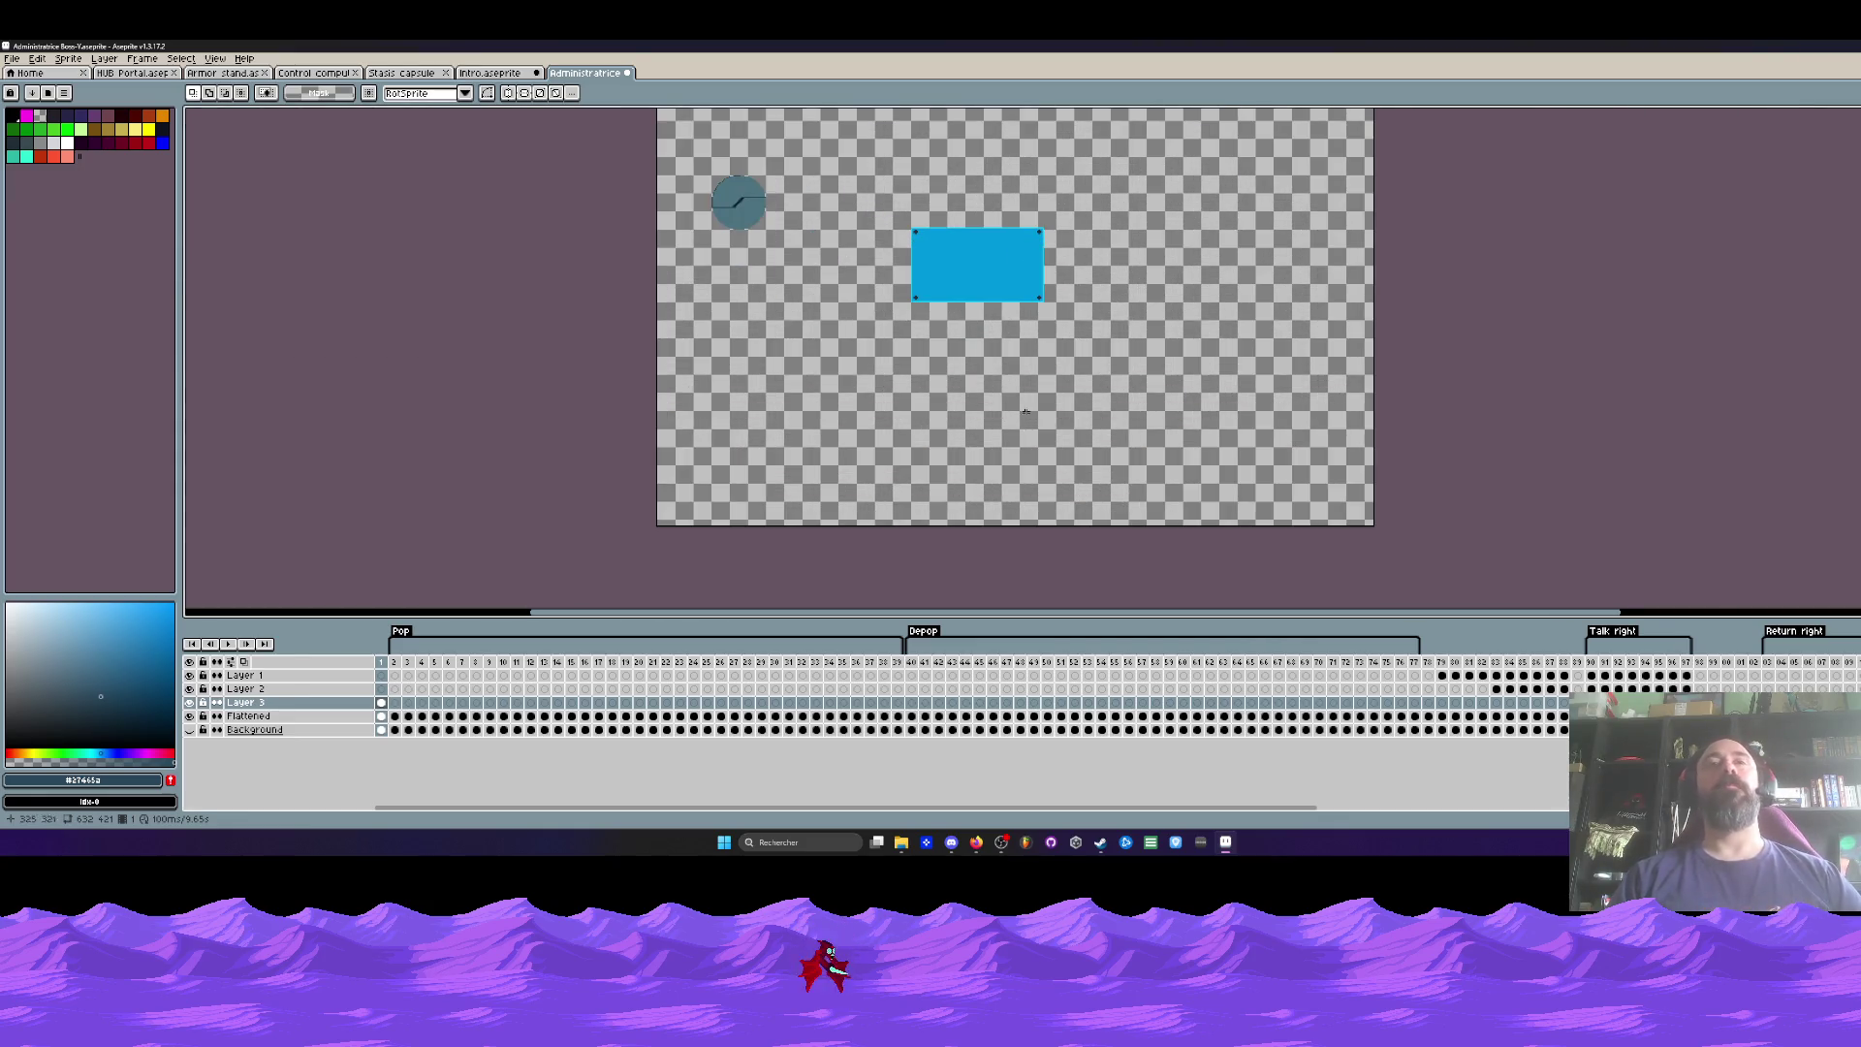
pyautogui.click(490, 73)
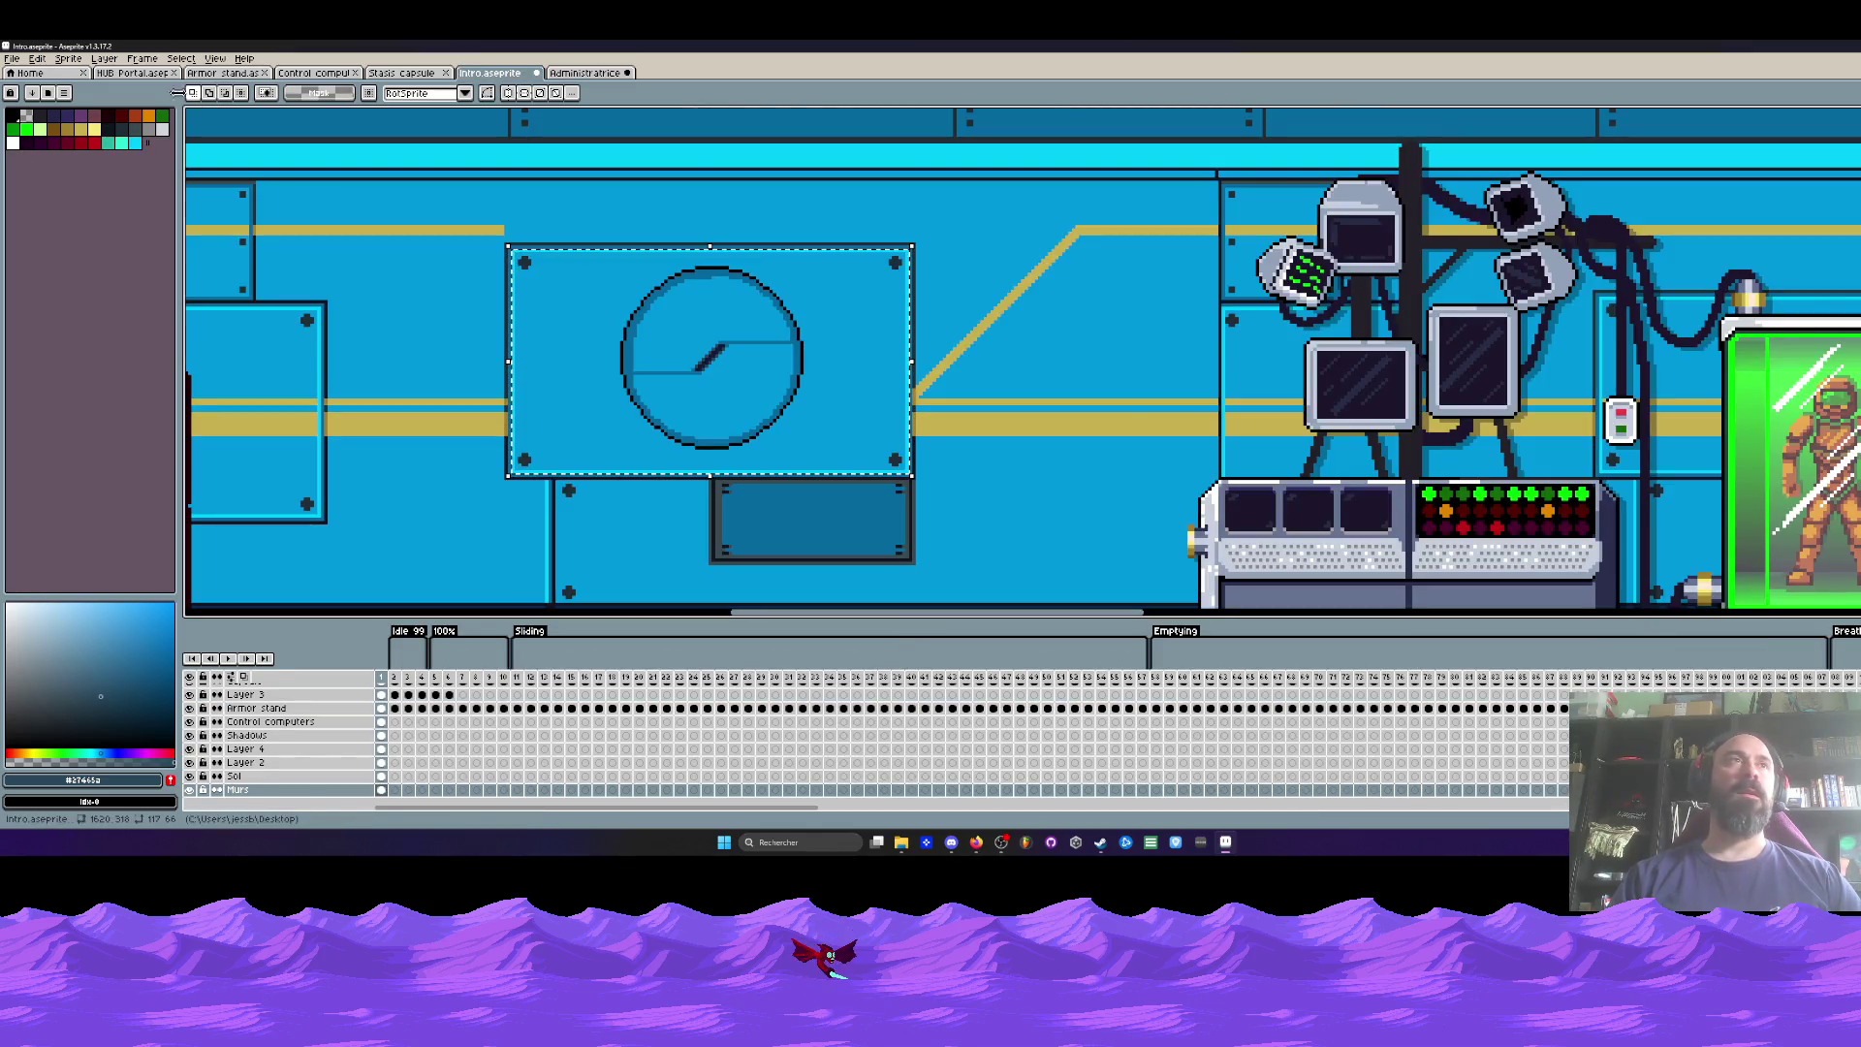
pyautogui.click(313, 73)
pyautogui.click(233, 74)
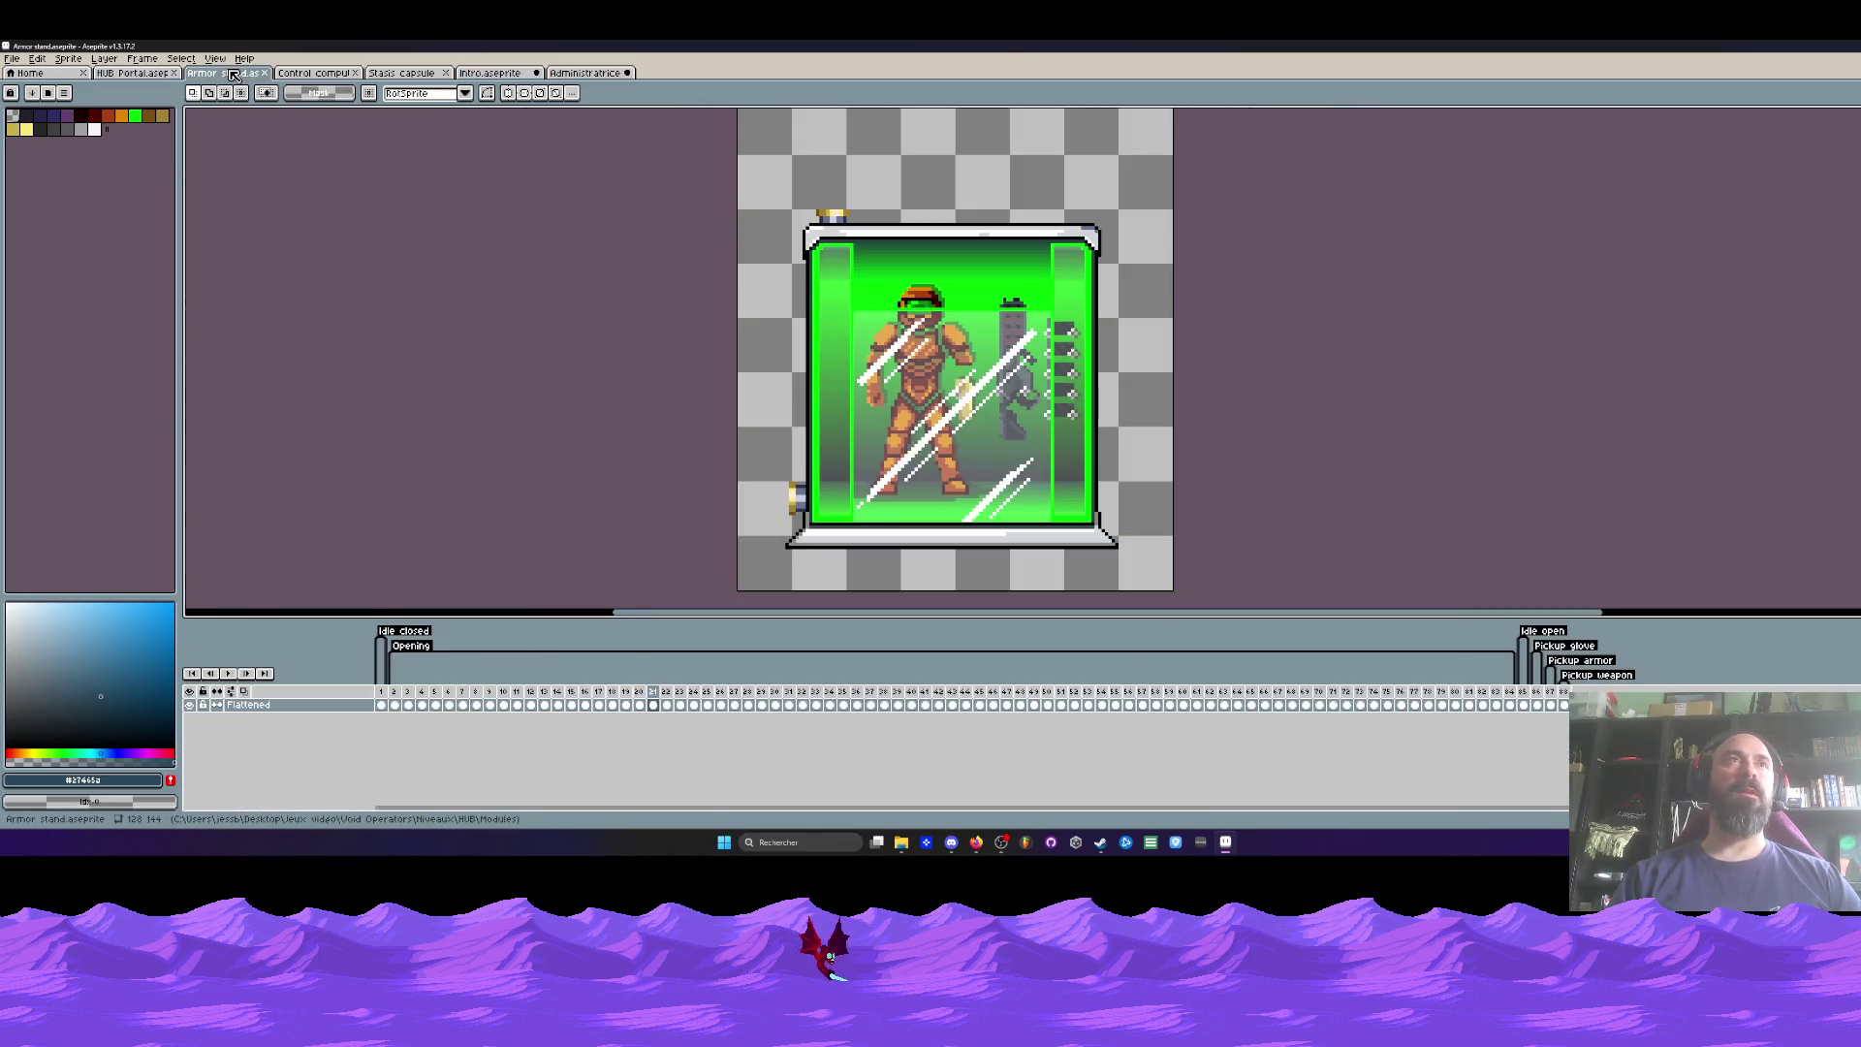
pyautogui.hotkey('ctrl', 'shift', 'Tab')
pyautogui.hotkey('ctrl', 'shift', 'Tab')
pyautogui.hotkey('ctrl', 'shift', 'Tab')
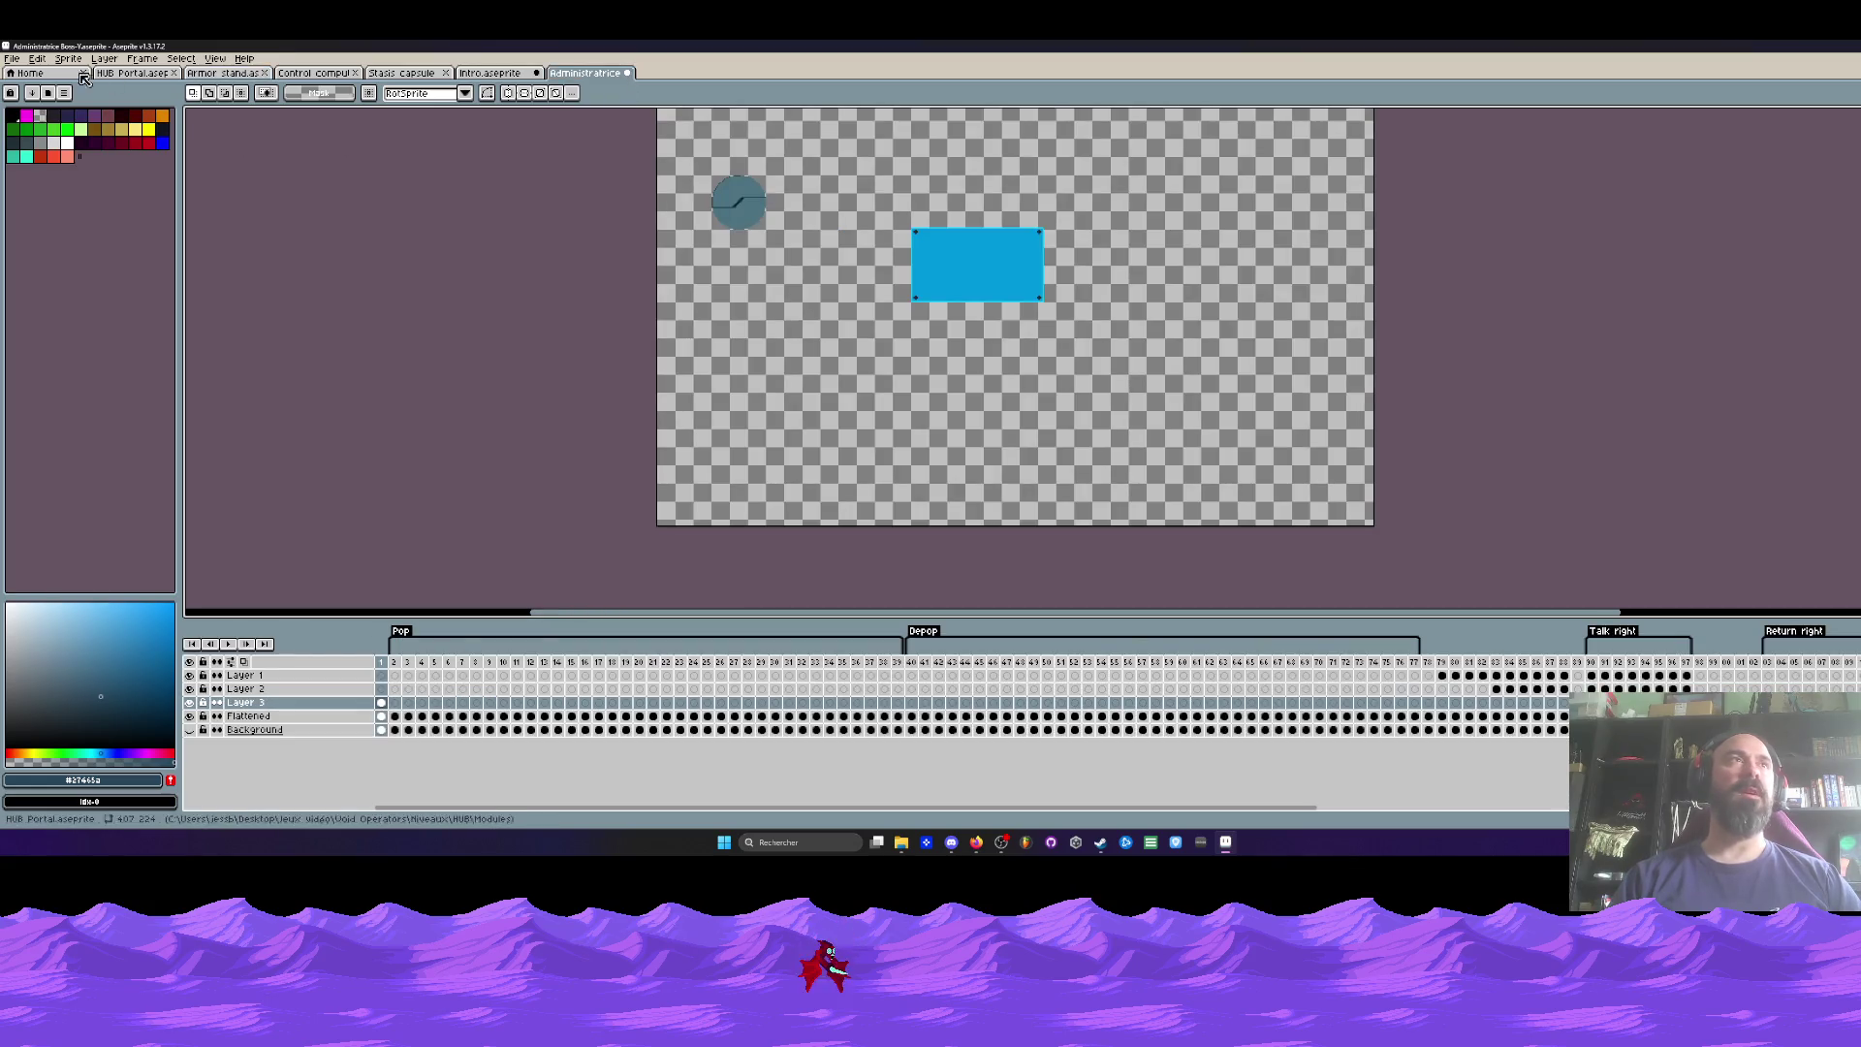
# Step: Create a new blank sprite and enlarge its canvas to 778x300
pyautogui.click(12, 58)
pyautogui.click(34, 80)
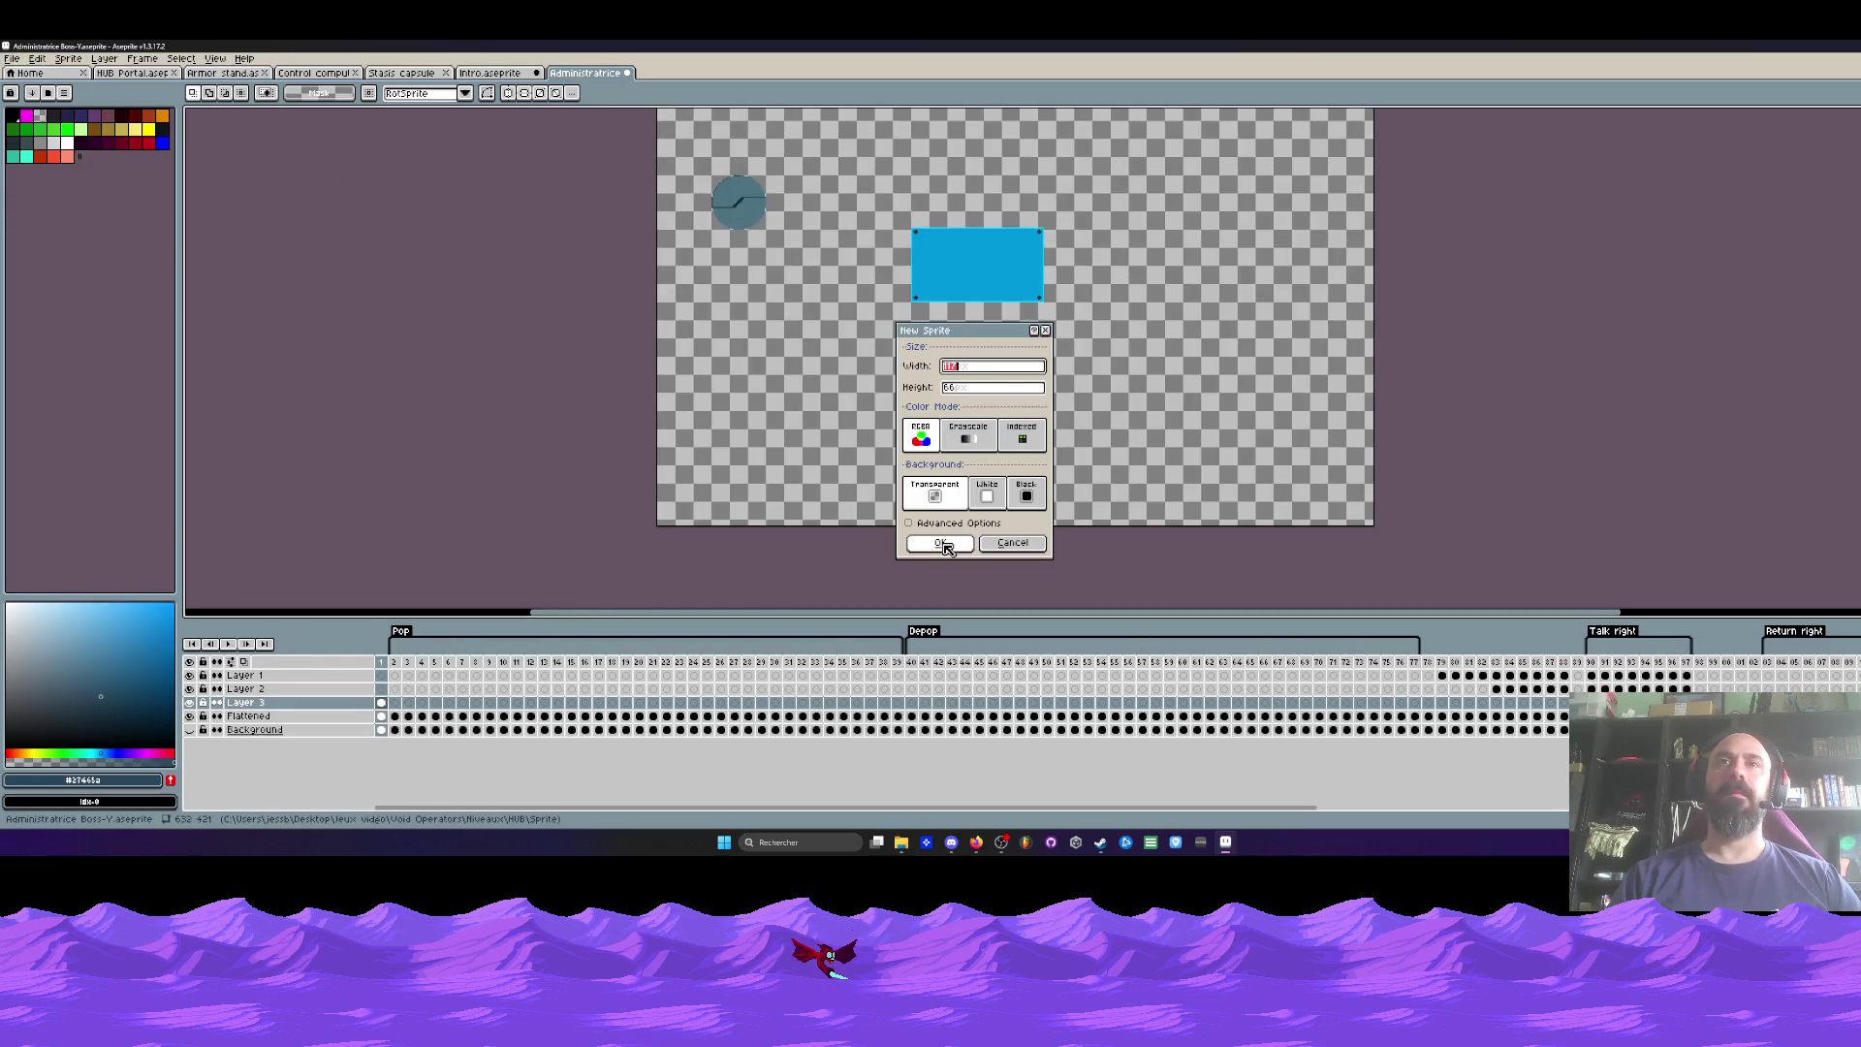
pyautogui.click(942, 543)
pyautogui.hotkey('ctrl', 'alt', 'c')
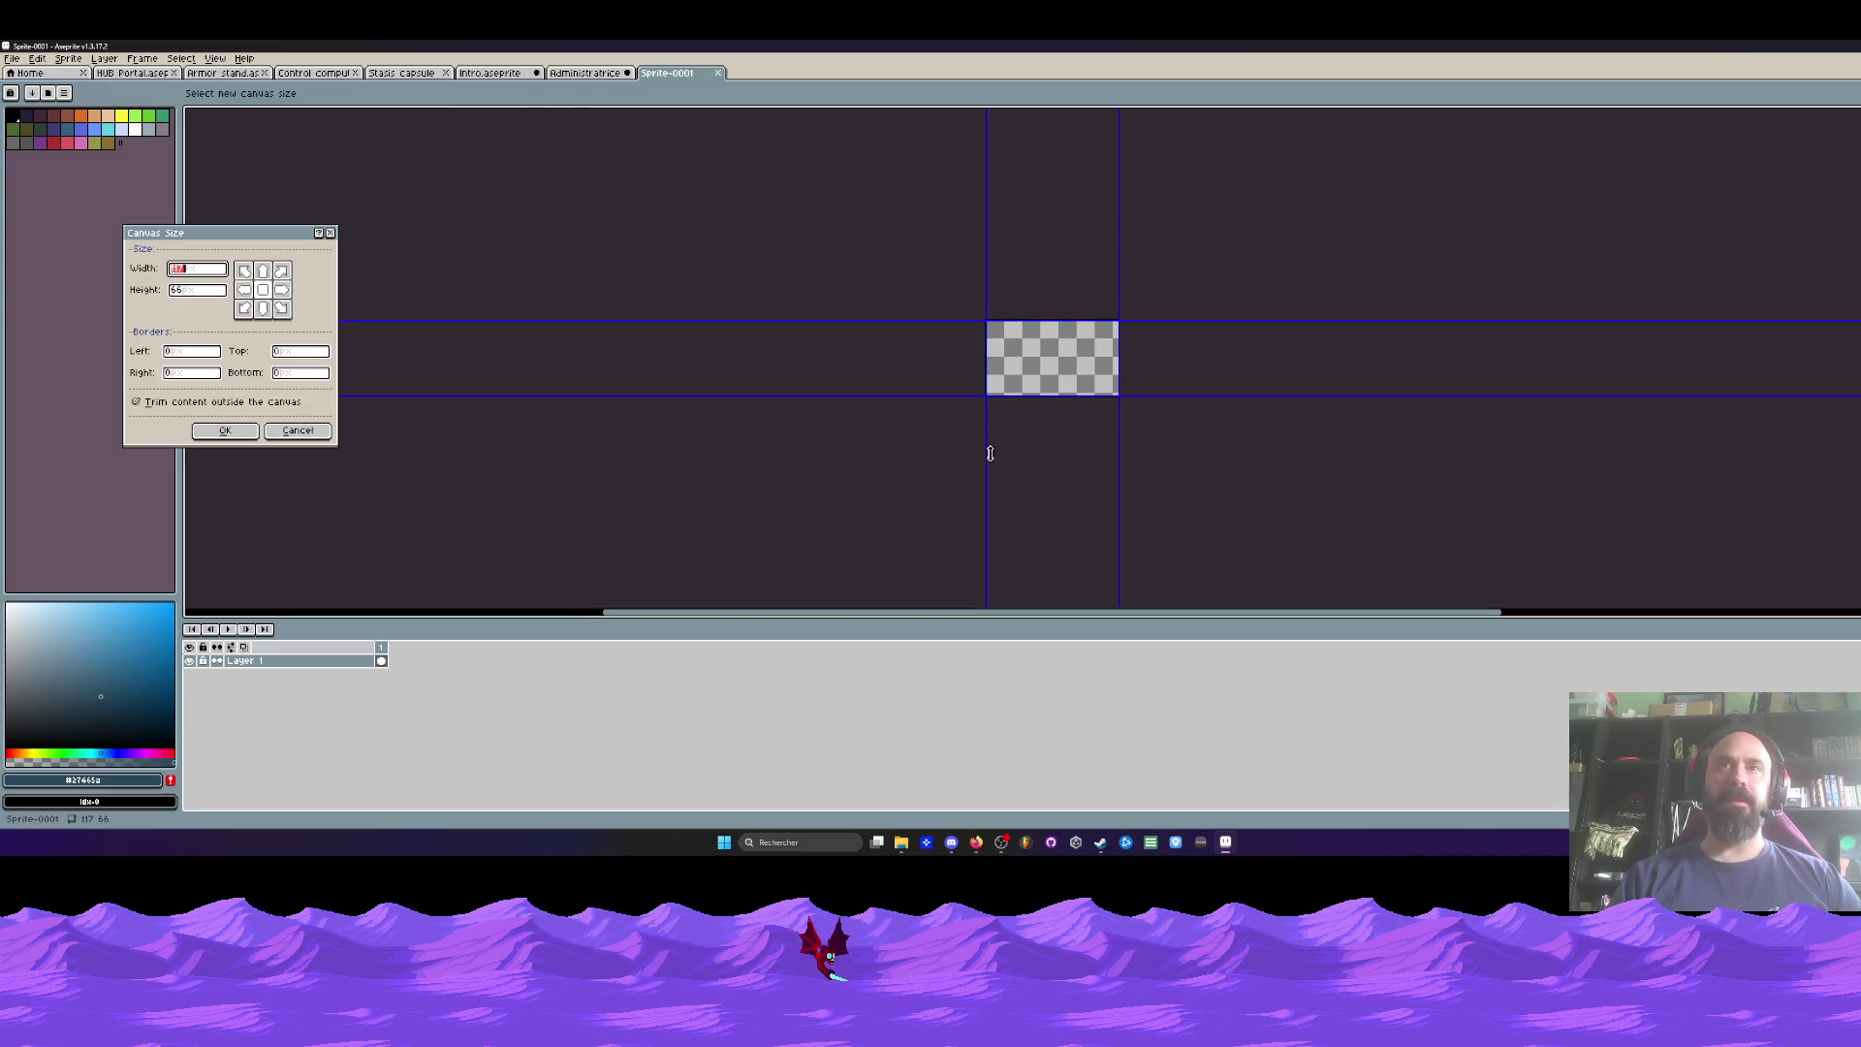
pyautogui.moveTo(989, 449); pyautogui.dragTo(609, 563)
pyautogui.moveTo(976, 320); pyautogui.dragTo(979, 224)
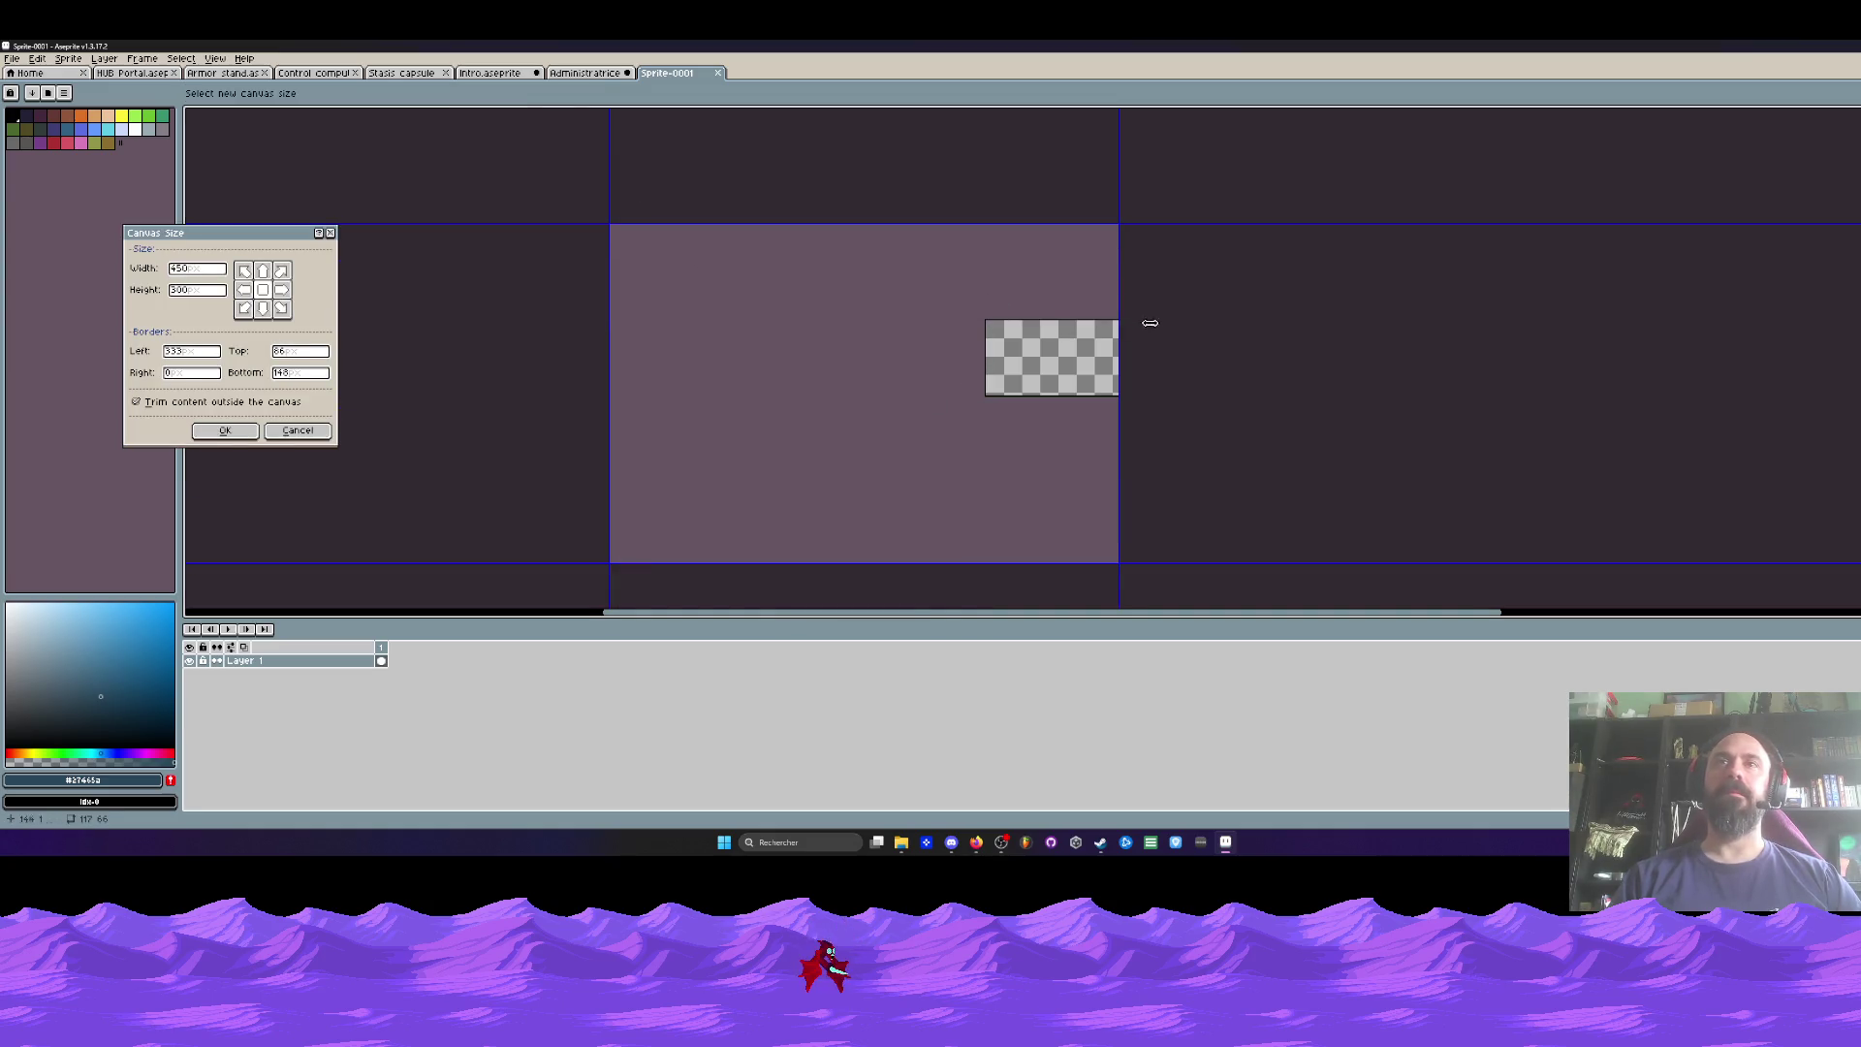
pyautogui.moveTo(1125, 319); pyautogui.dragTo(1492, 320)
pyautogui.click(250, 432)
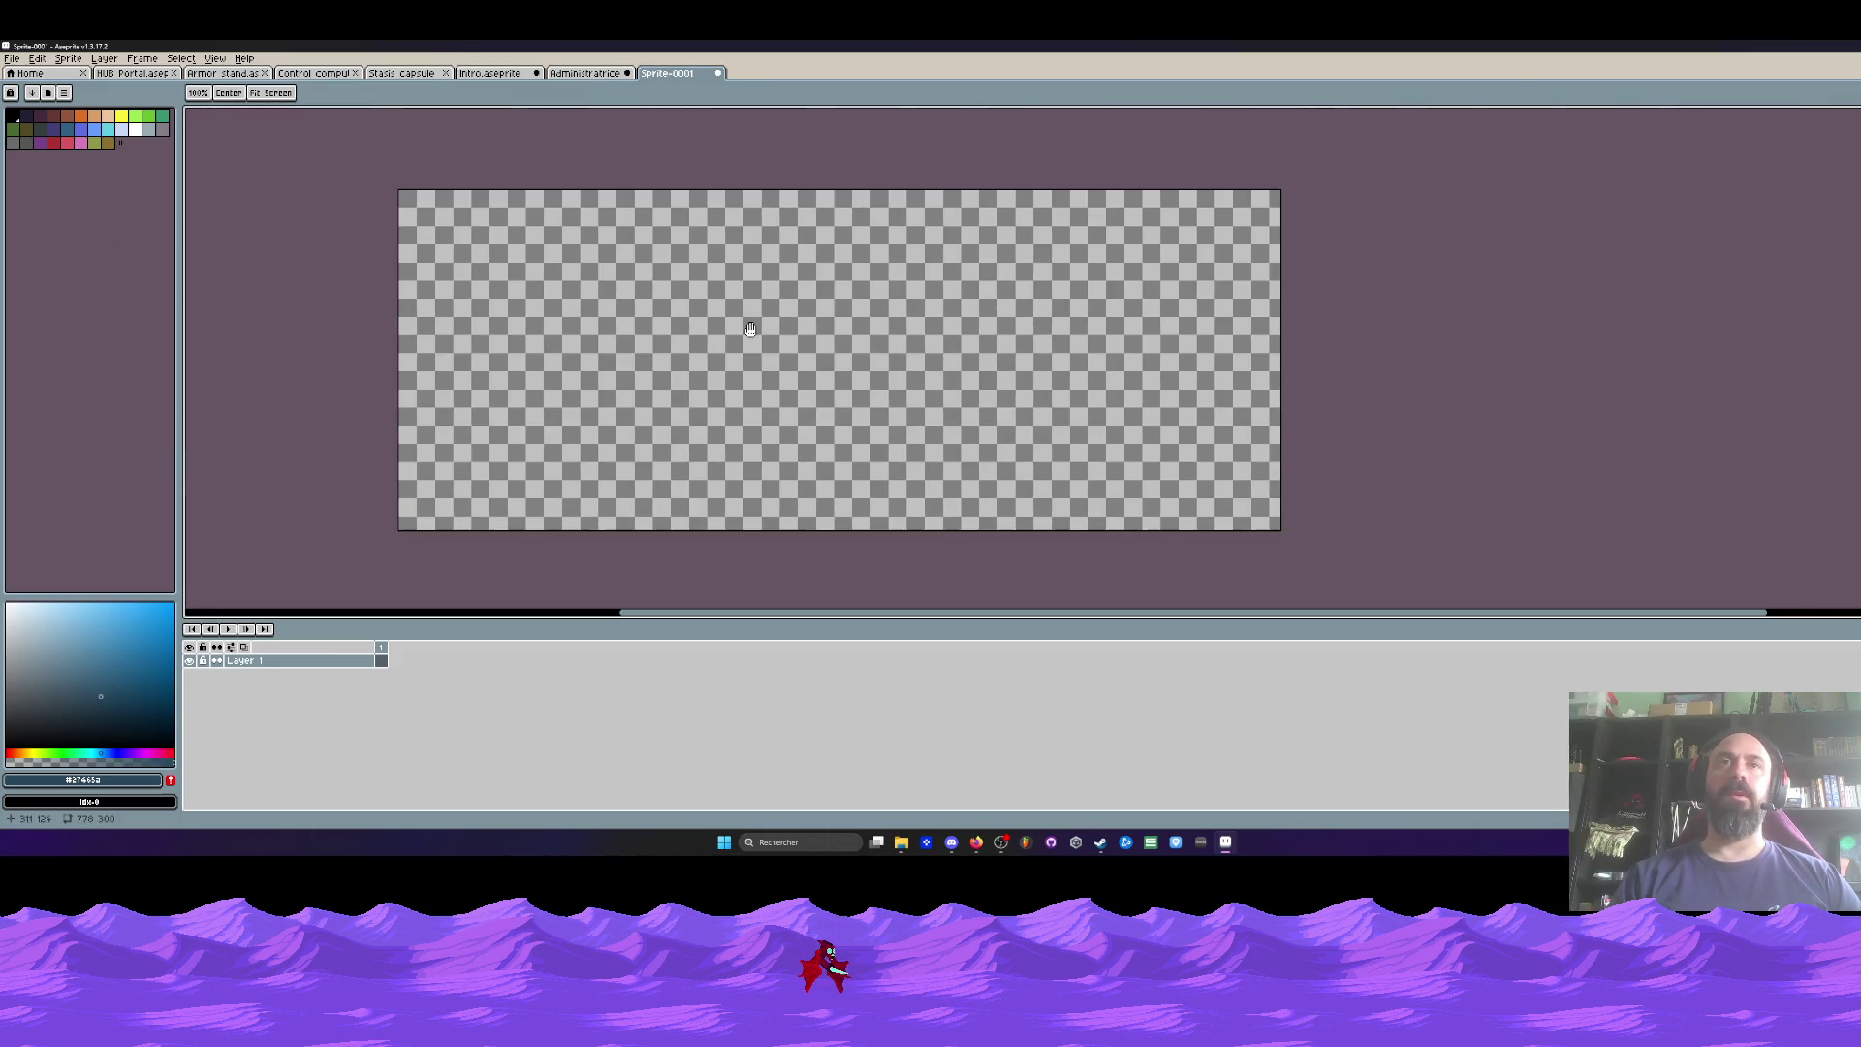
# Step: Extend the canvas further downward to 778x506
pyautogui.moveTo(686, 322); pyautogui.dragTo(673, 239)
pyautogui.hotkey('ctrl', 'alt', 'c')
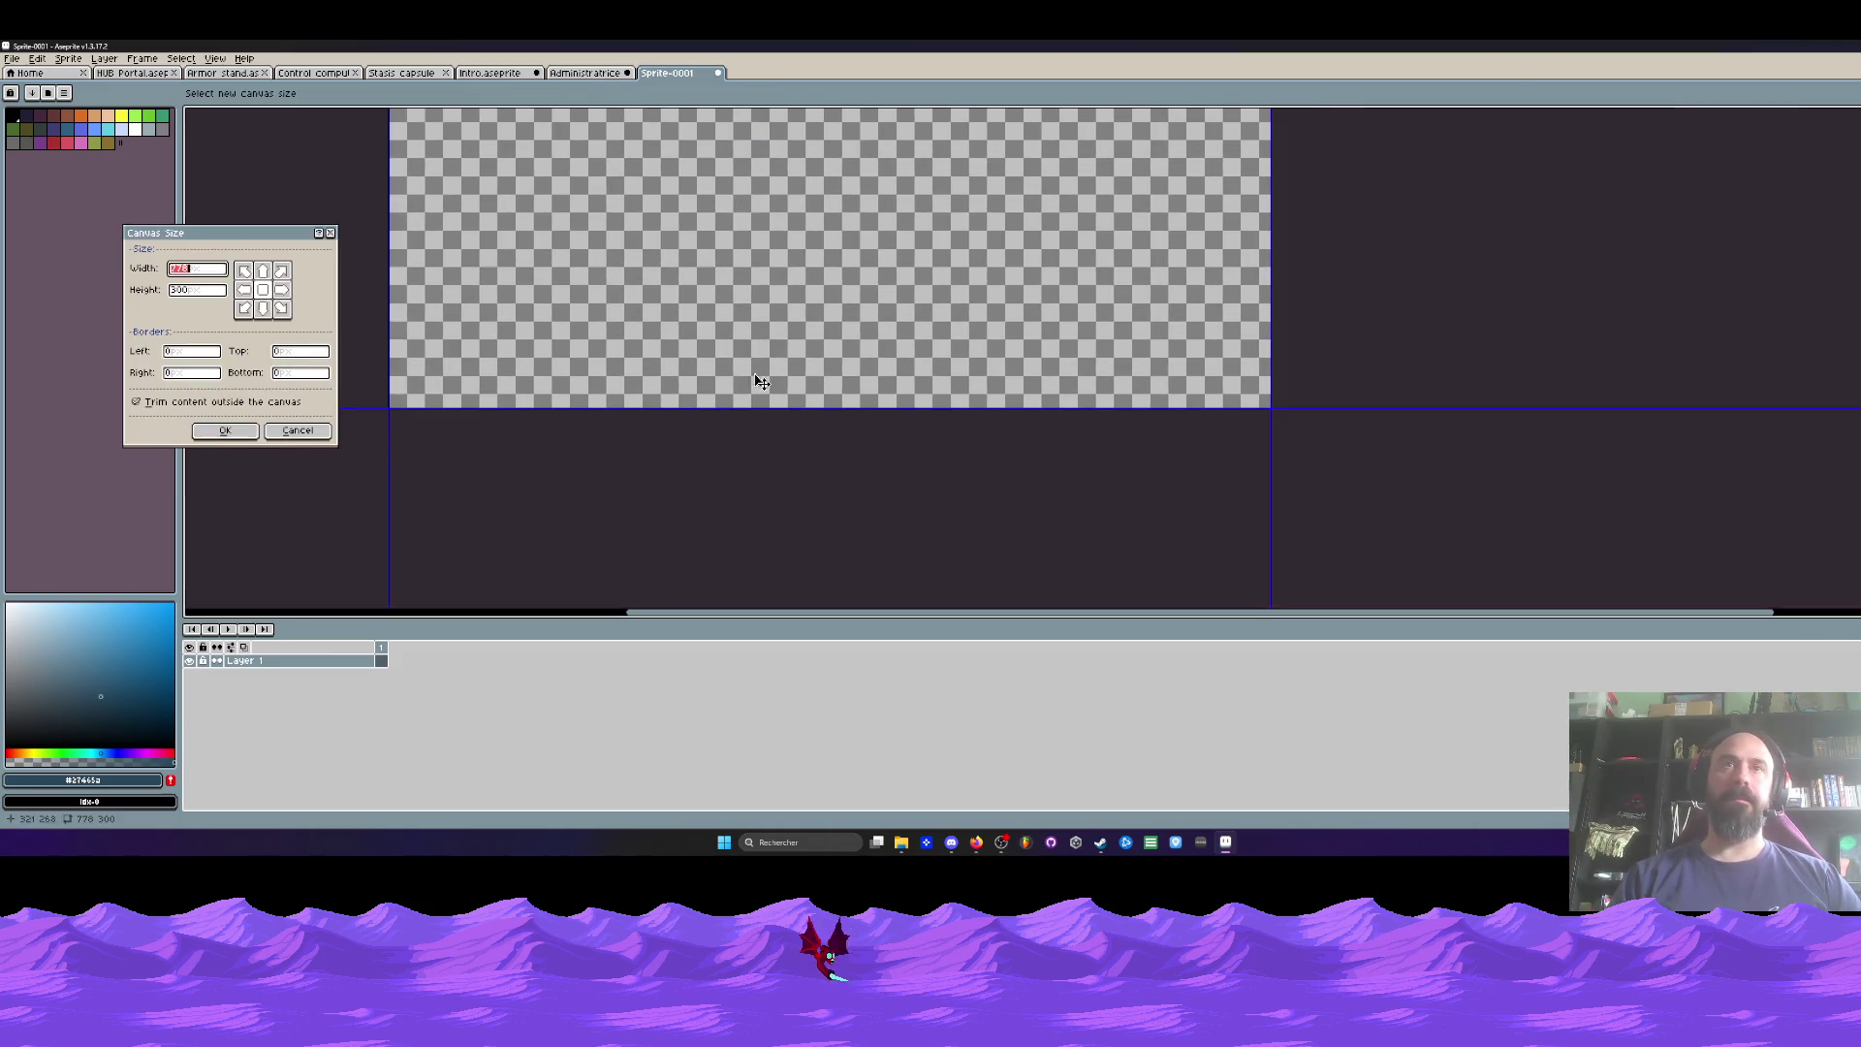
pyautogui.moveTo(761, 411); pyautogui.dragTo(759, 675)
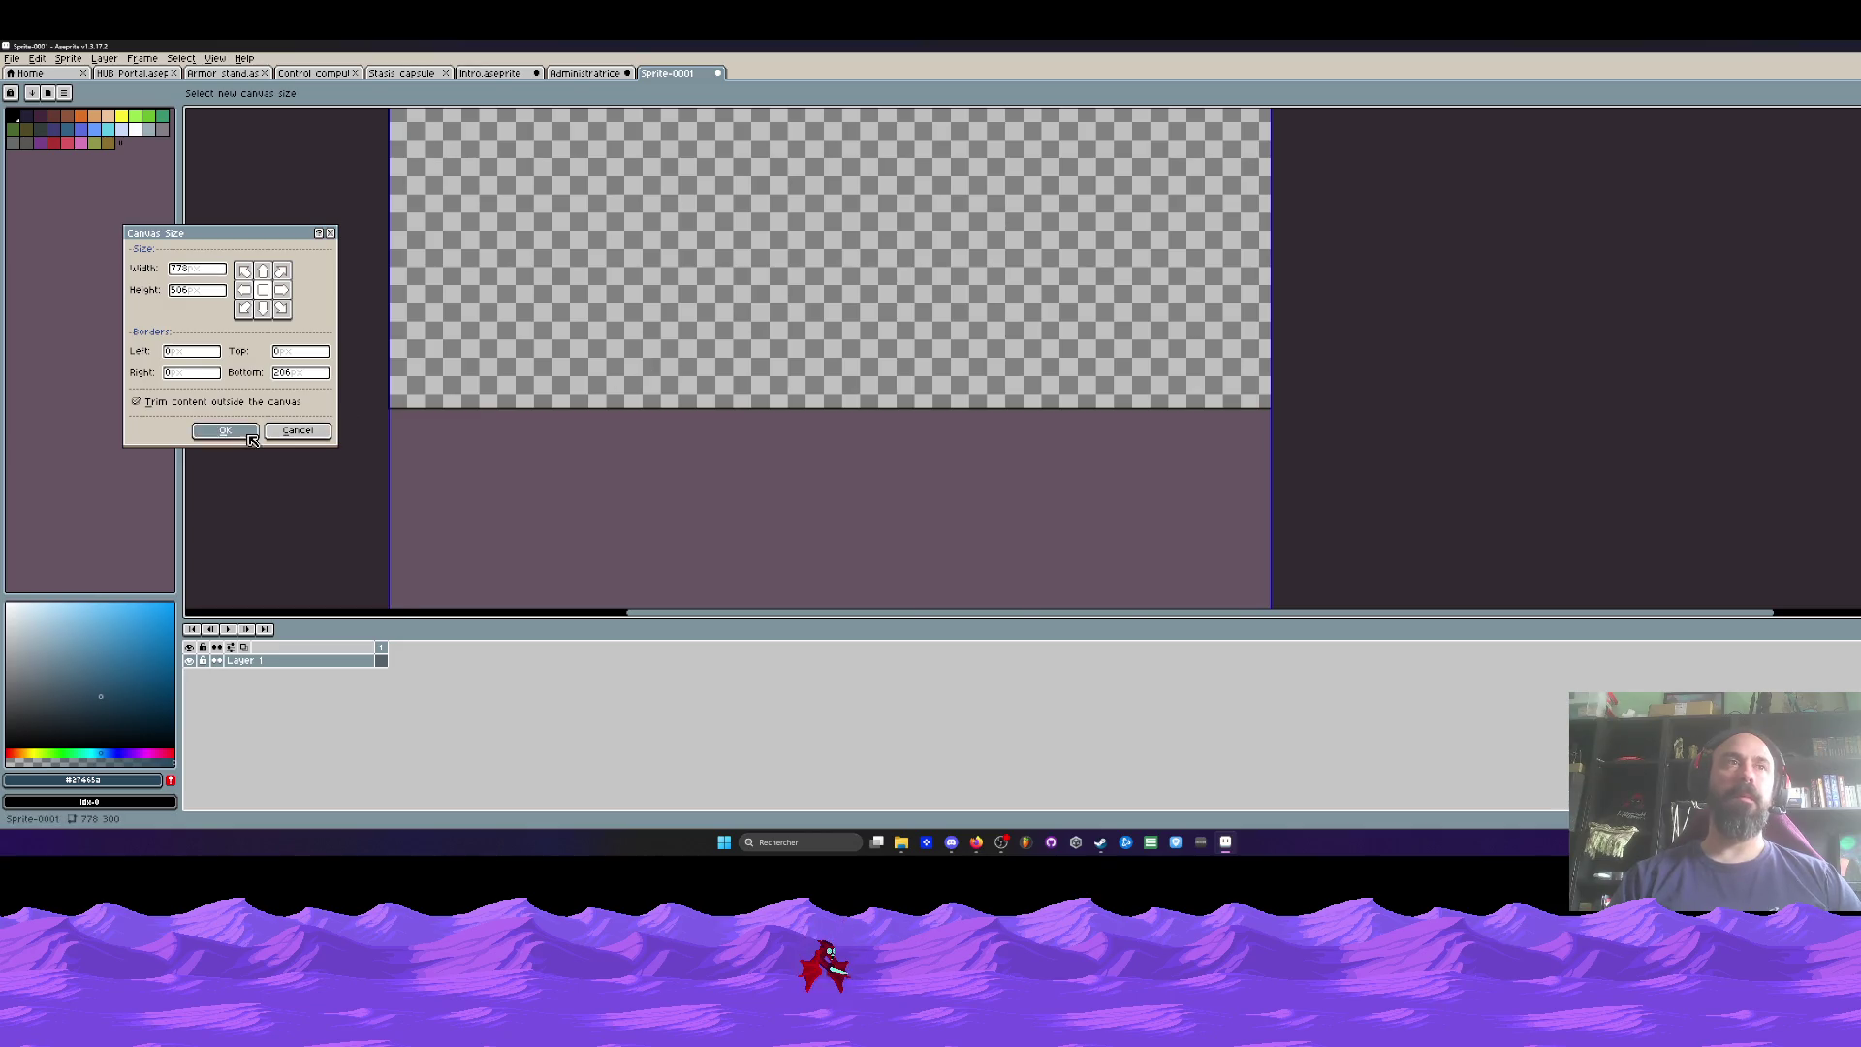
pyautogui.click(225, 430)
pyautogui.scroll(2, 654, 379)
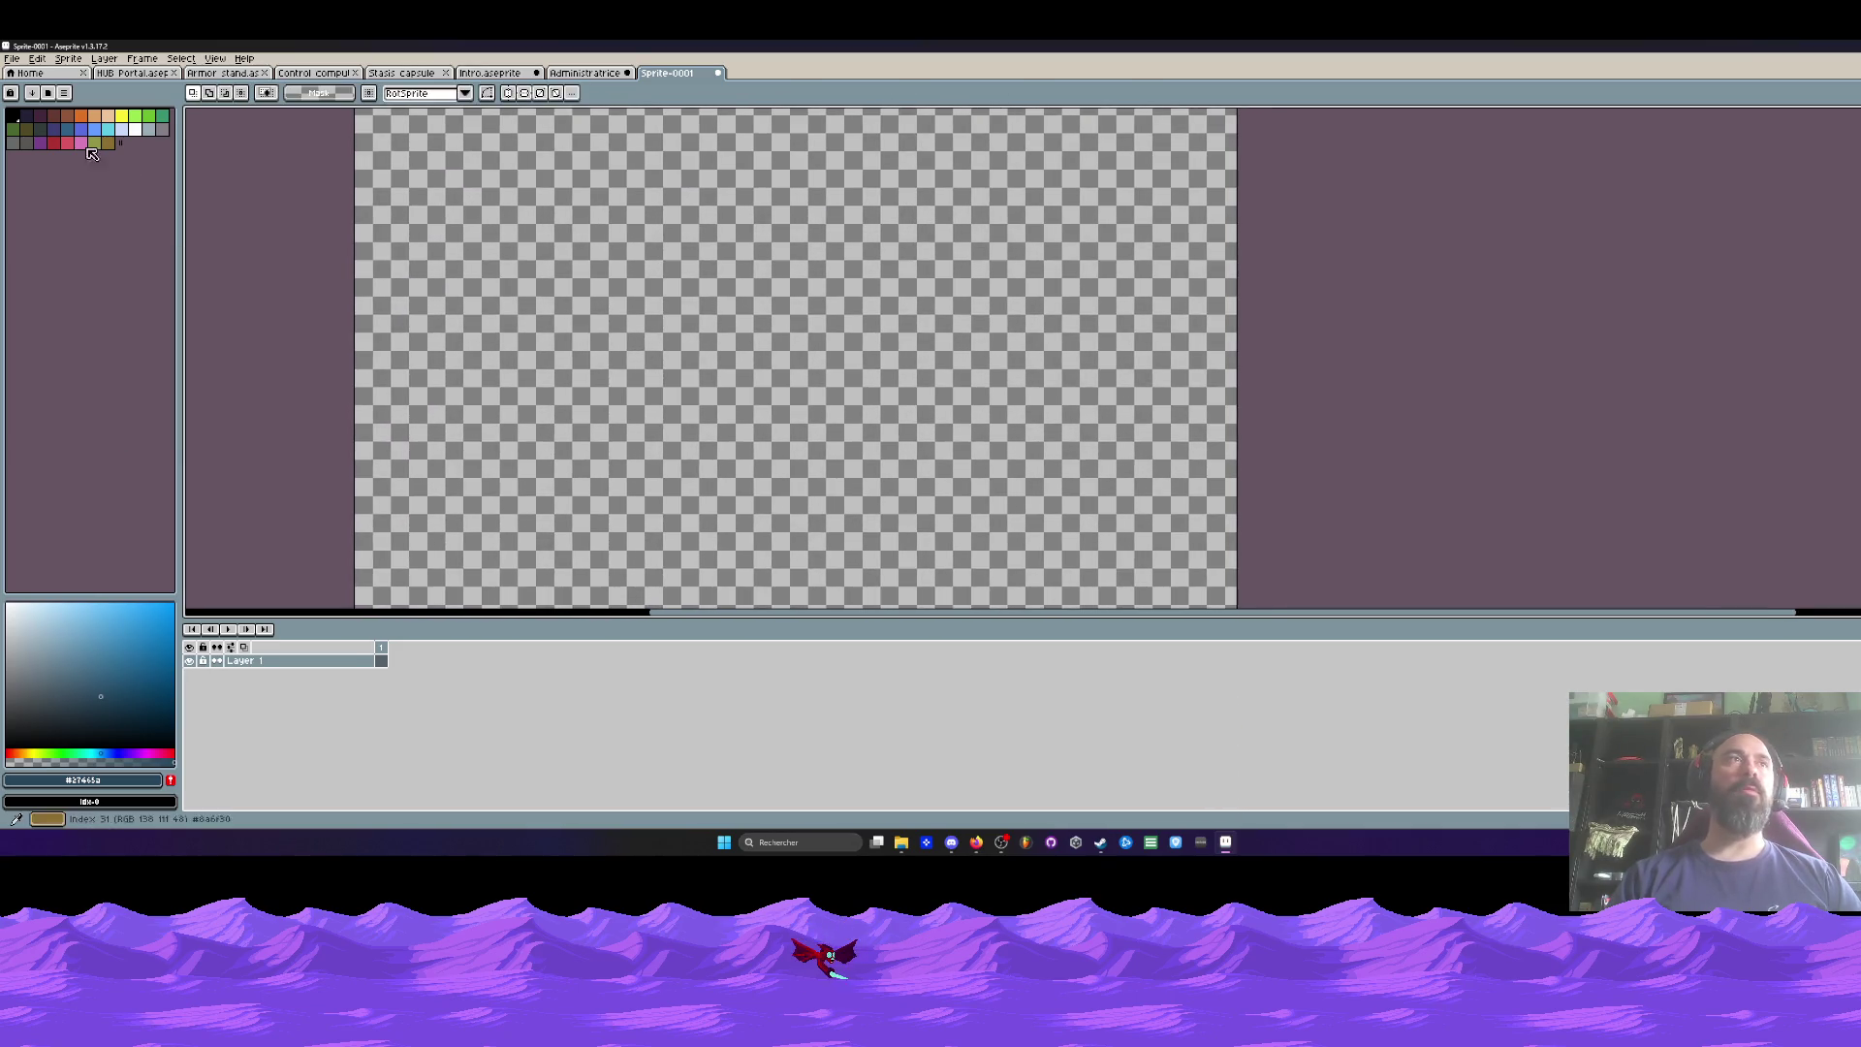
# Step: Draw a large filled teal-green ellipse near the canvas centre
pyautogui.click(53, 142)
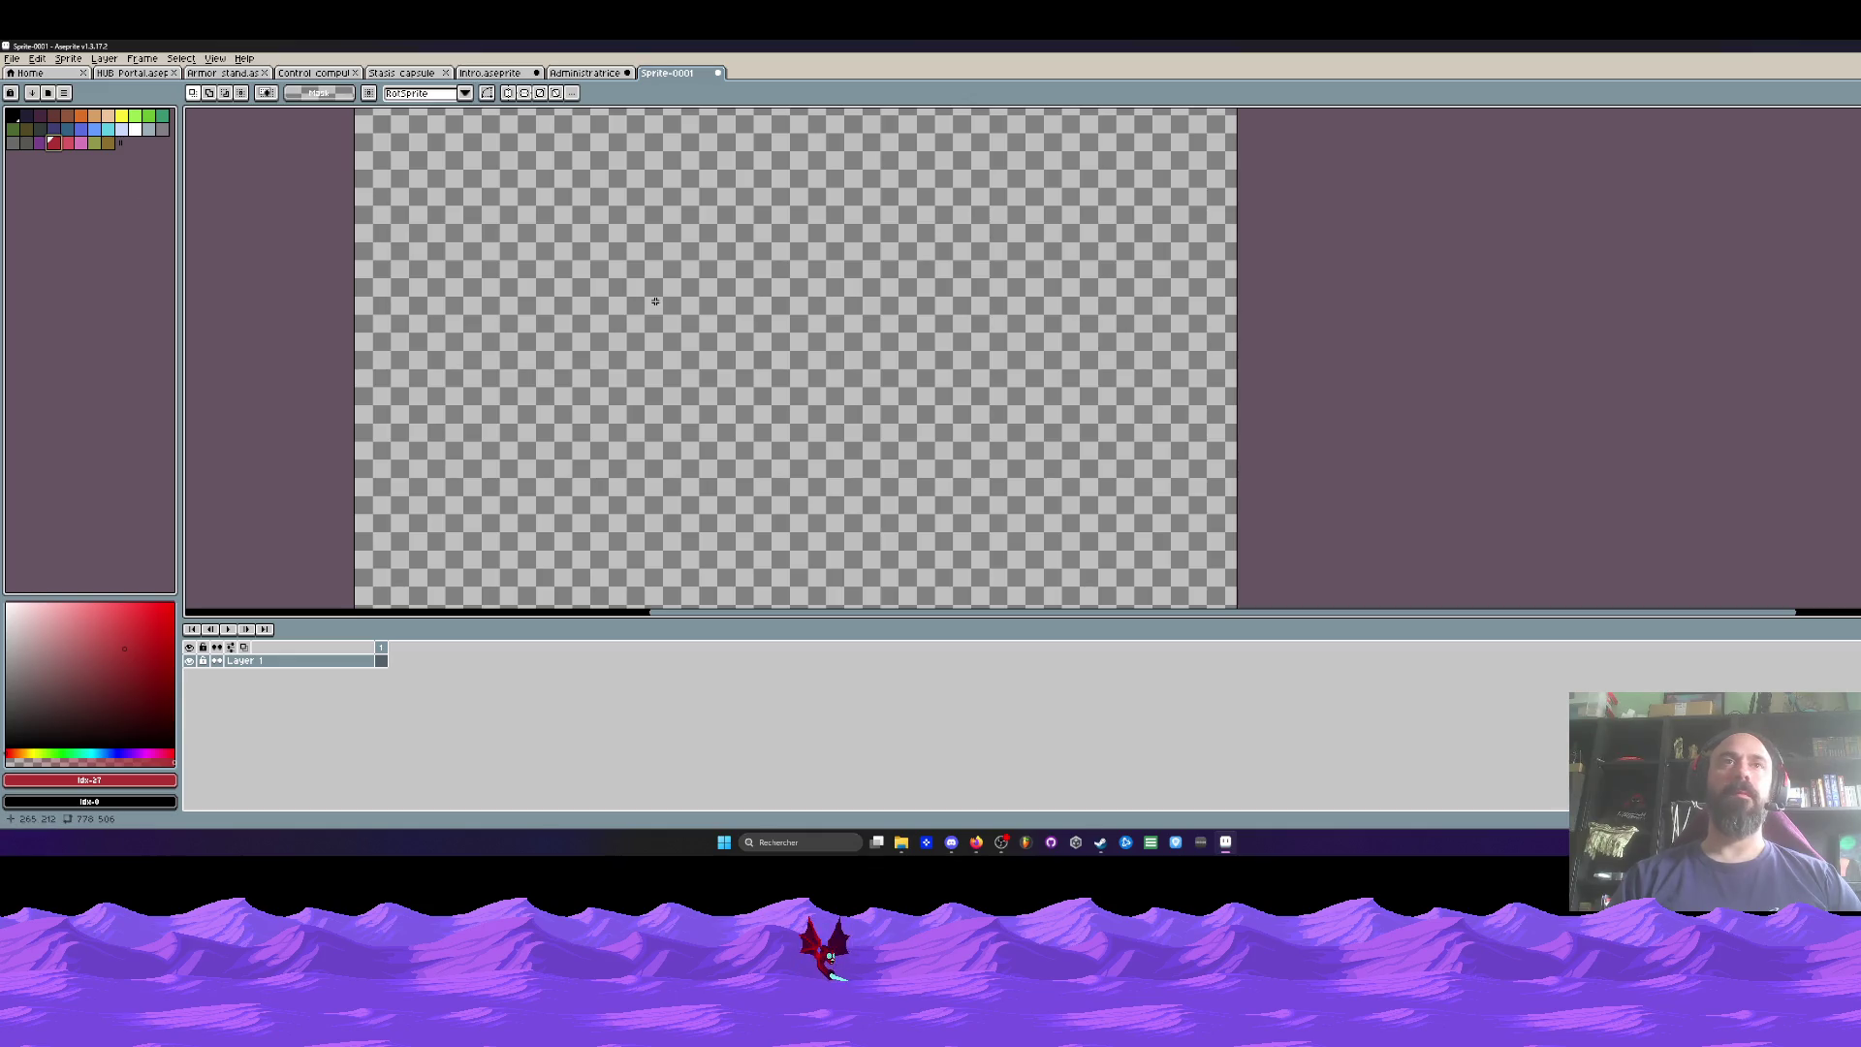
pyautogui.click(148, 116)
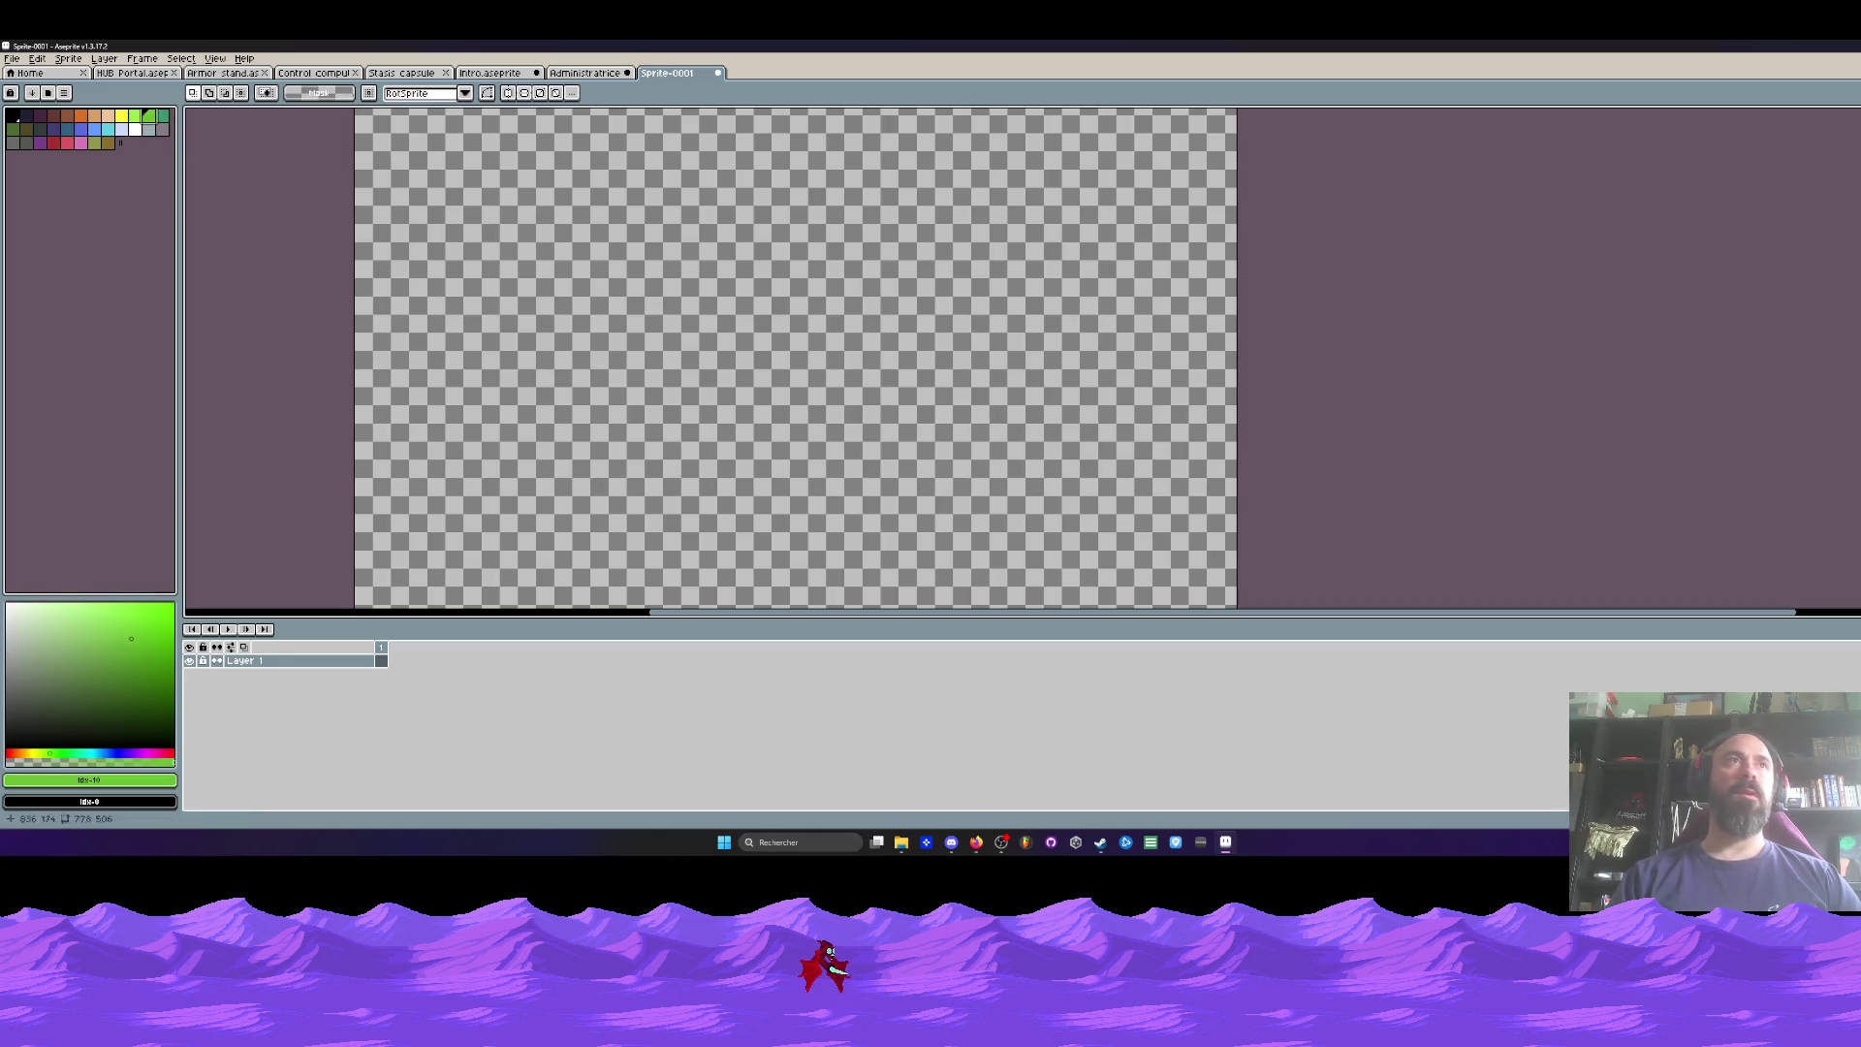
pyautogui.click(162, 115)
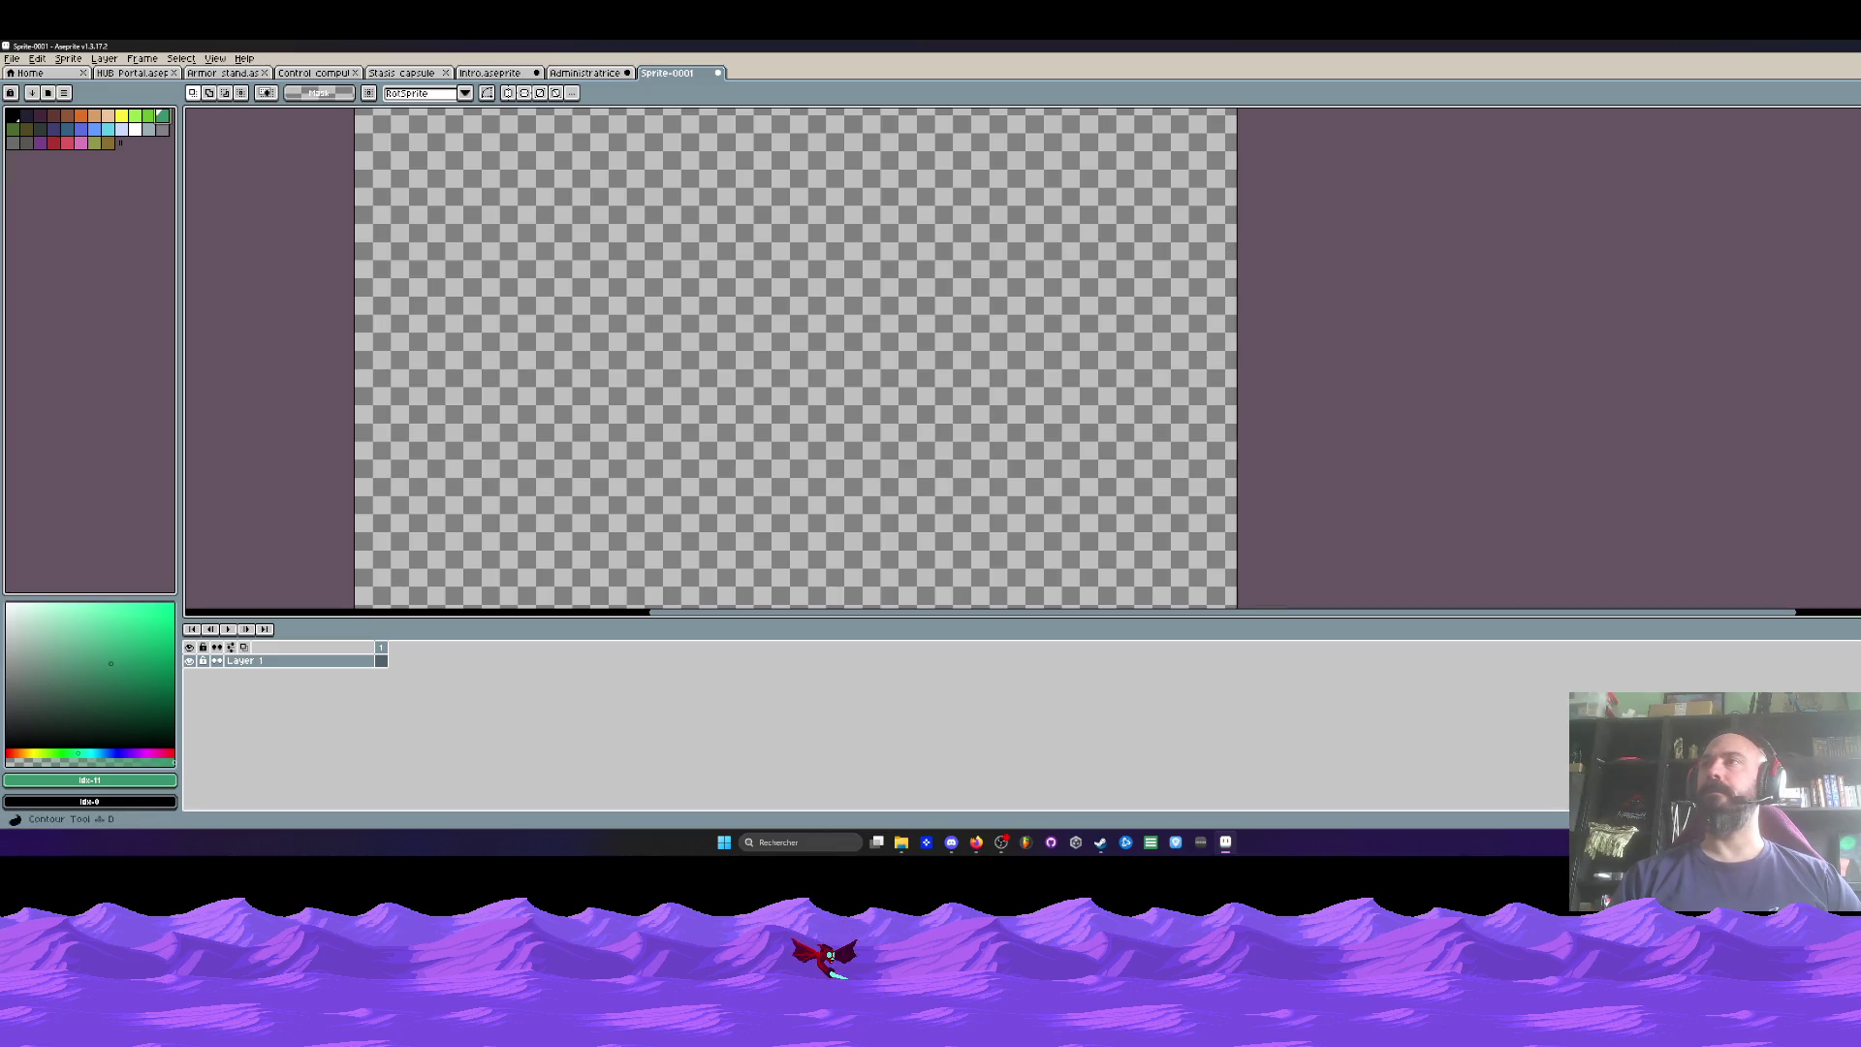
pyautogui.press('u')
pyautogui.press('u')
pyautogui.moveTo(561, 228); pyautogui.dragTo(986, 475)
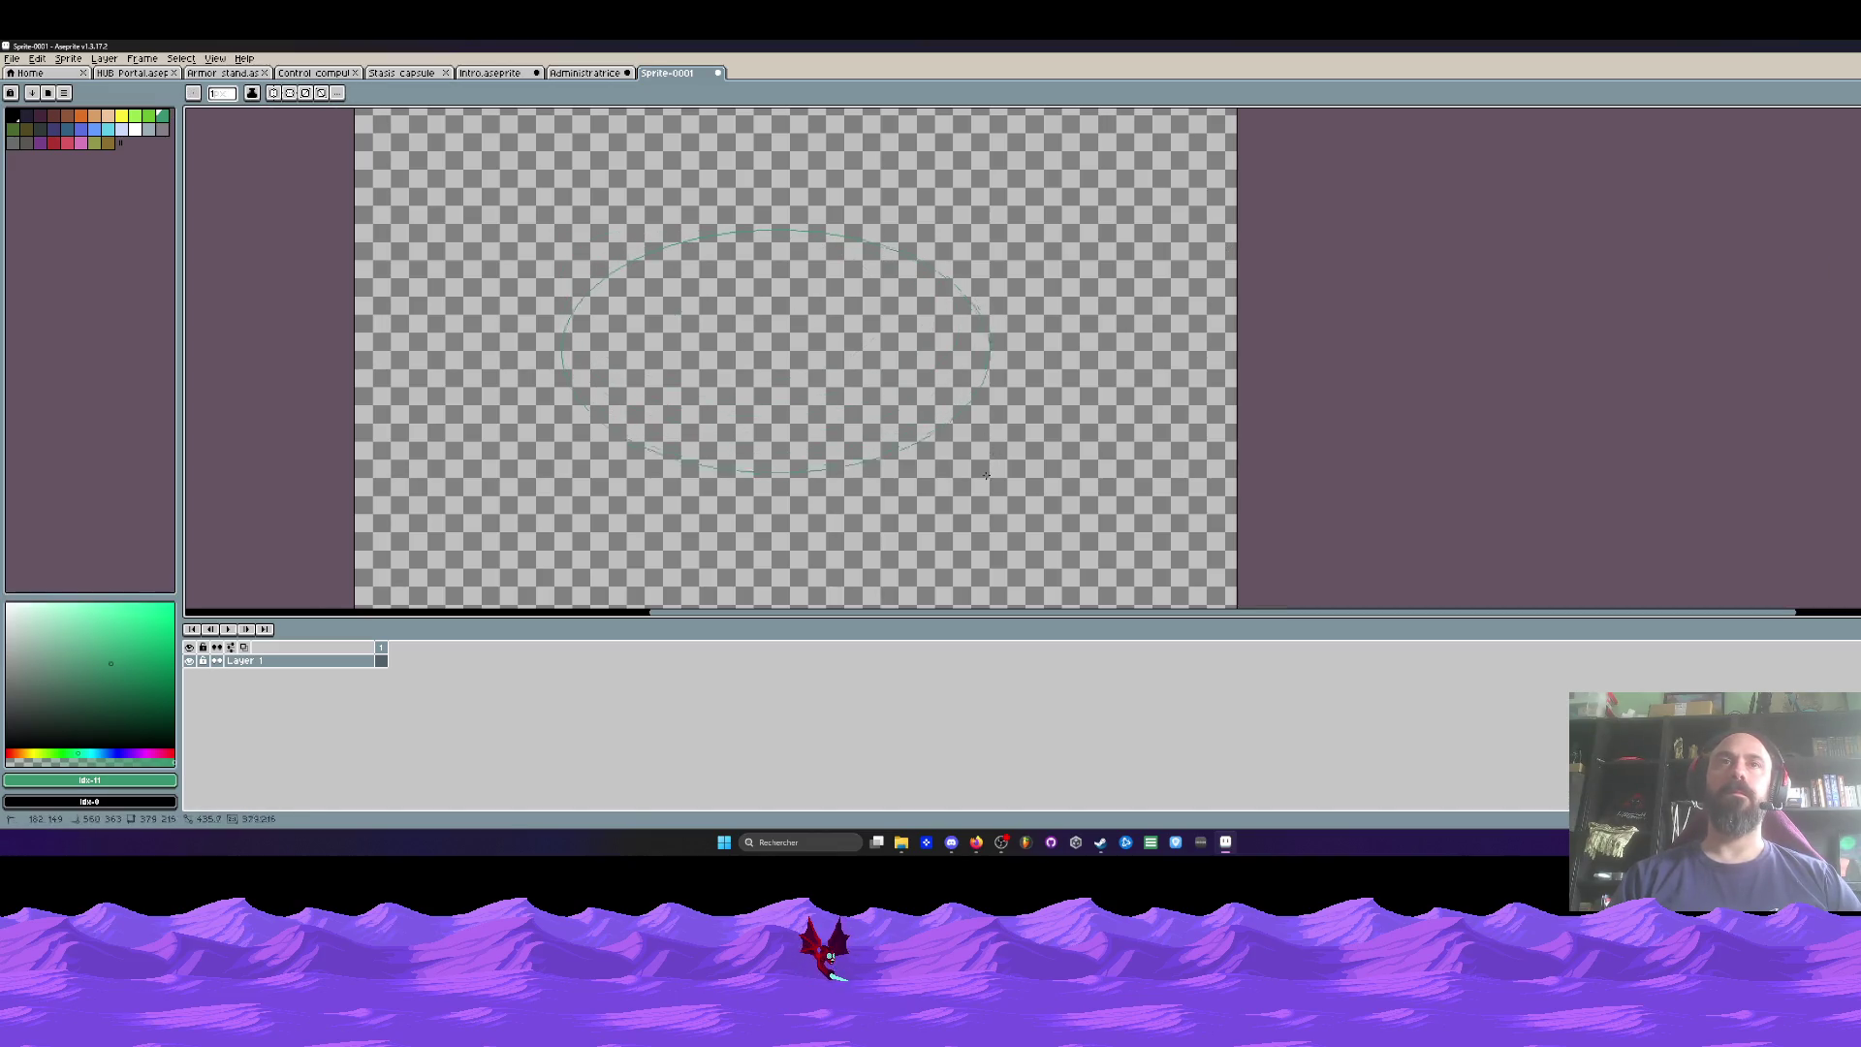
pyautogui.press('Escape')
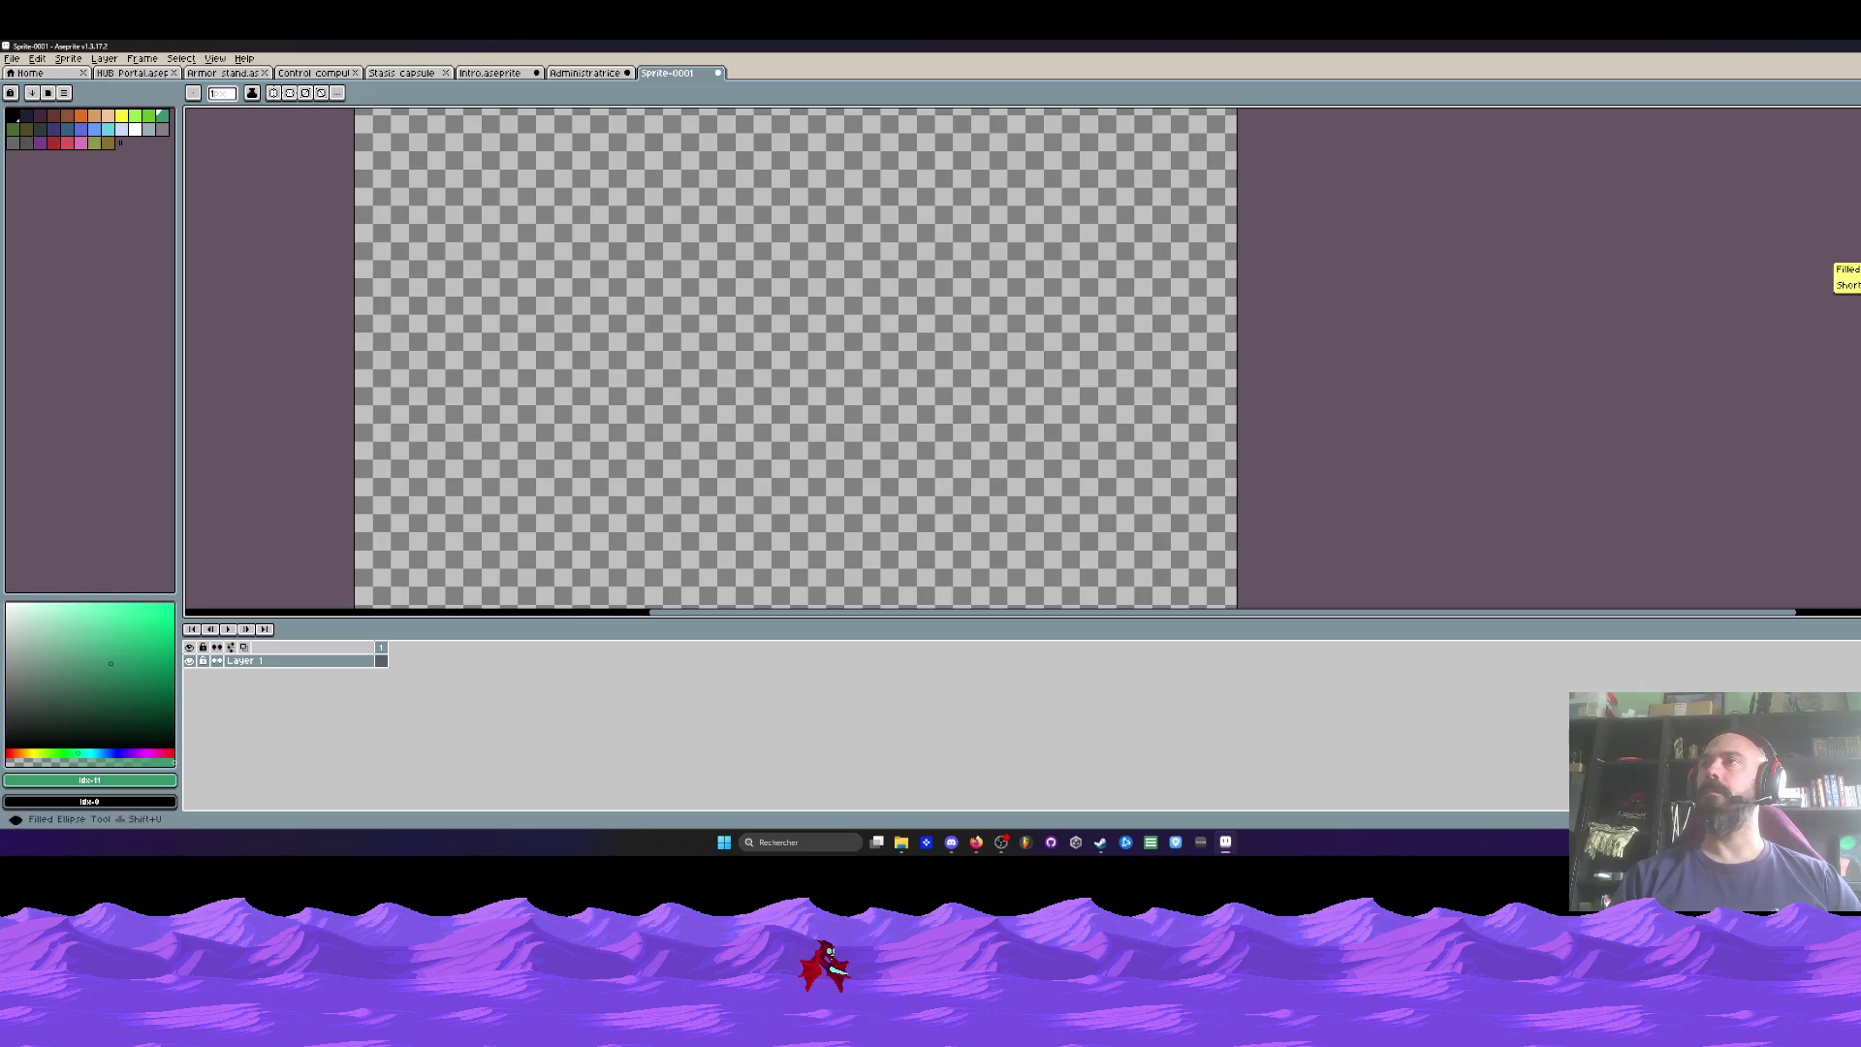
pyautogui.moveTo(546, 236)
pyautogui.mouseDown()
pyautogui.moveTo(1030, 454)
pyautogui.moveTo(1042, 489)
pyautogui.mouseUp()
# Step: Recolour the ellipse dark grey with the Paint Bucket
pyautogui.scroll(2, 854, 369)
pyautogui.scroll(-3, 842, 362)
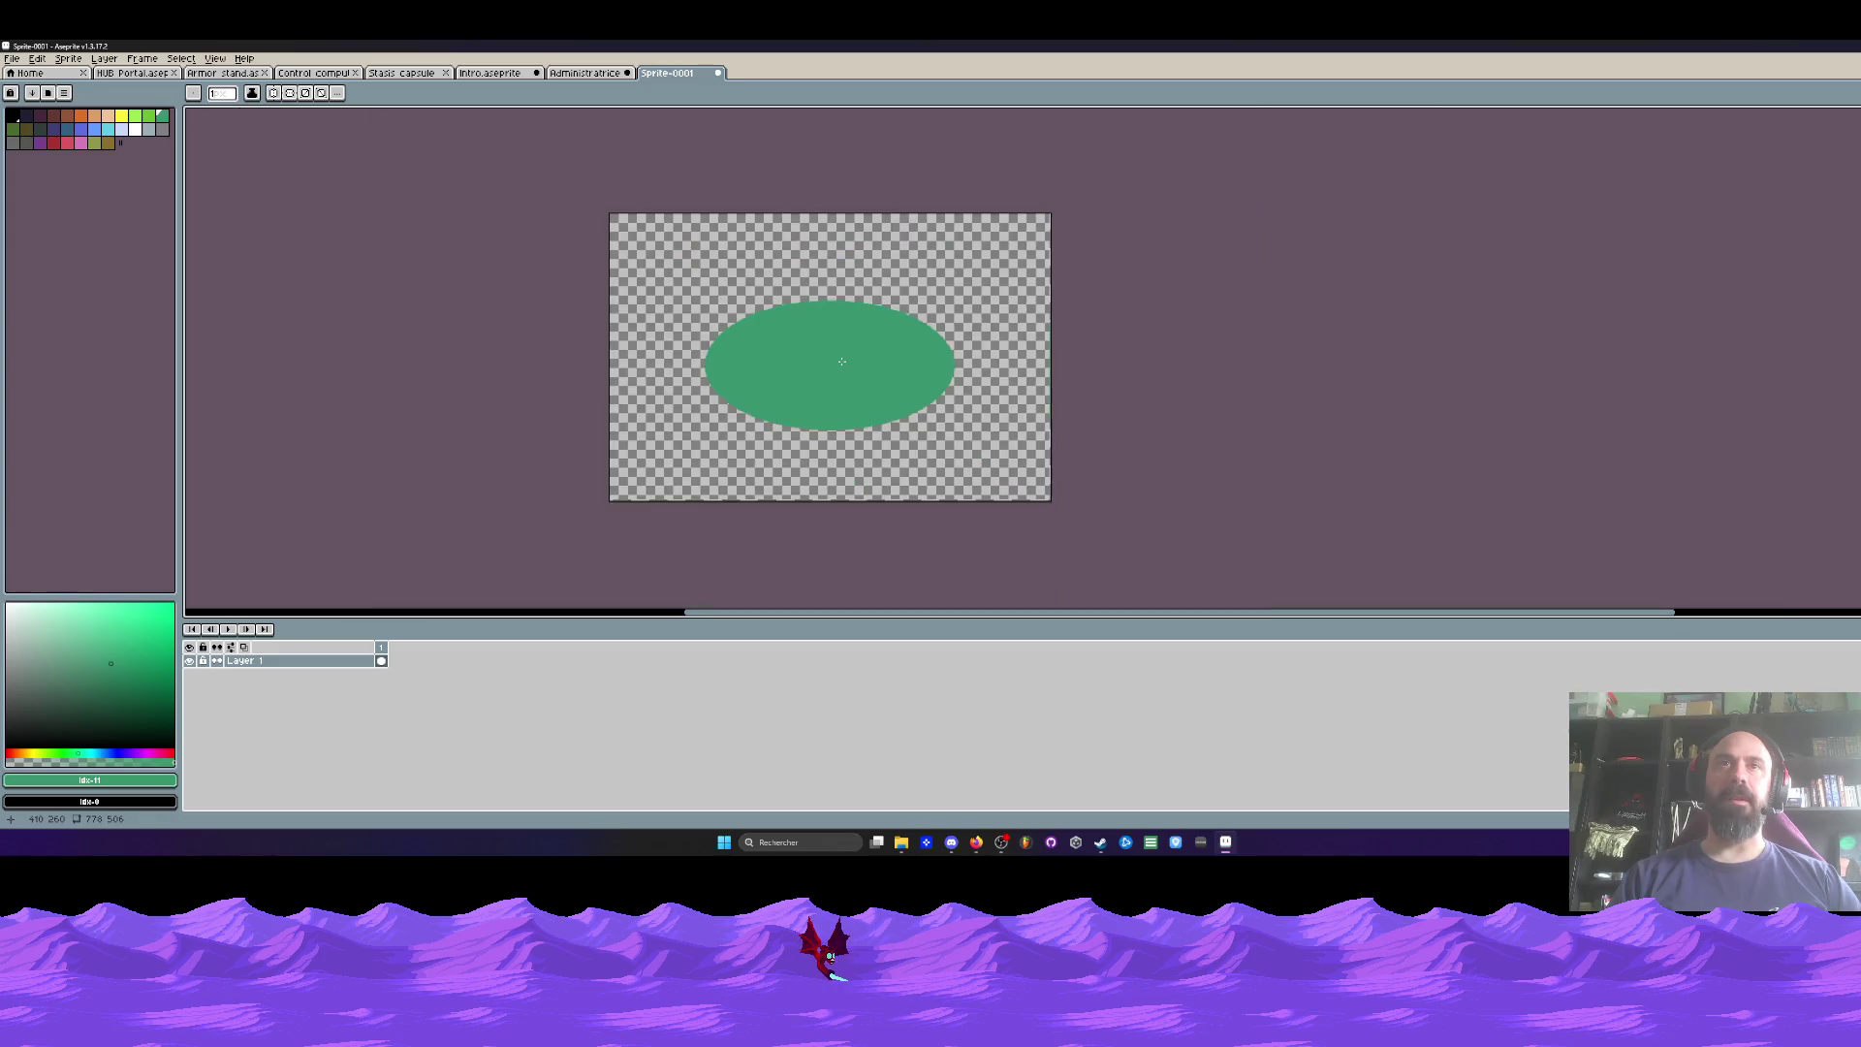
pyautogui.scroll(1, 931, 337)
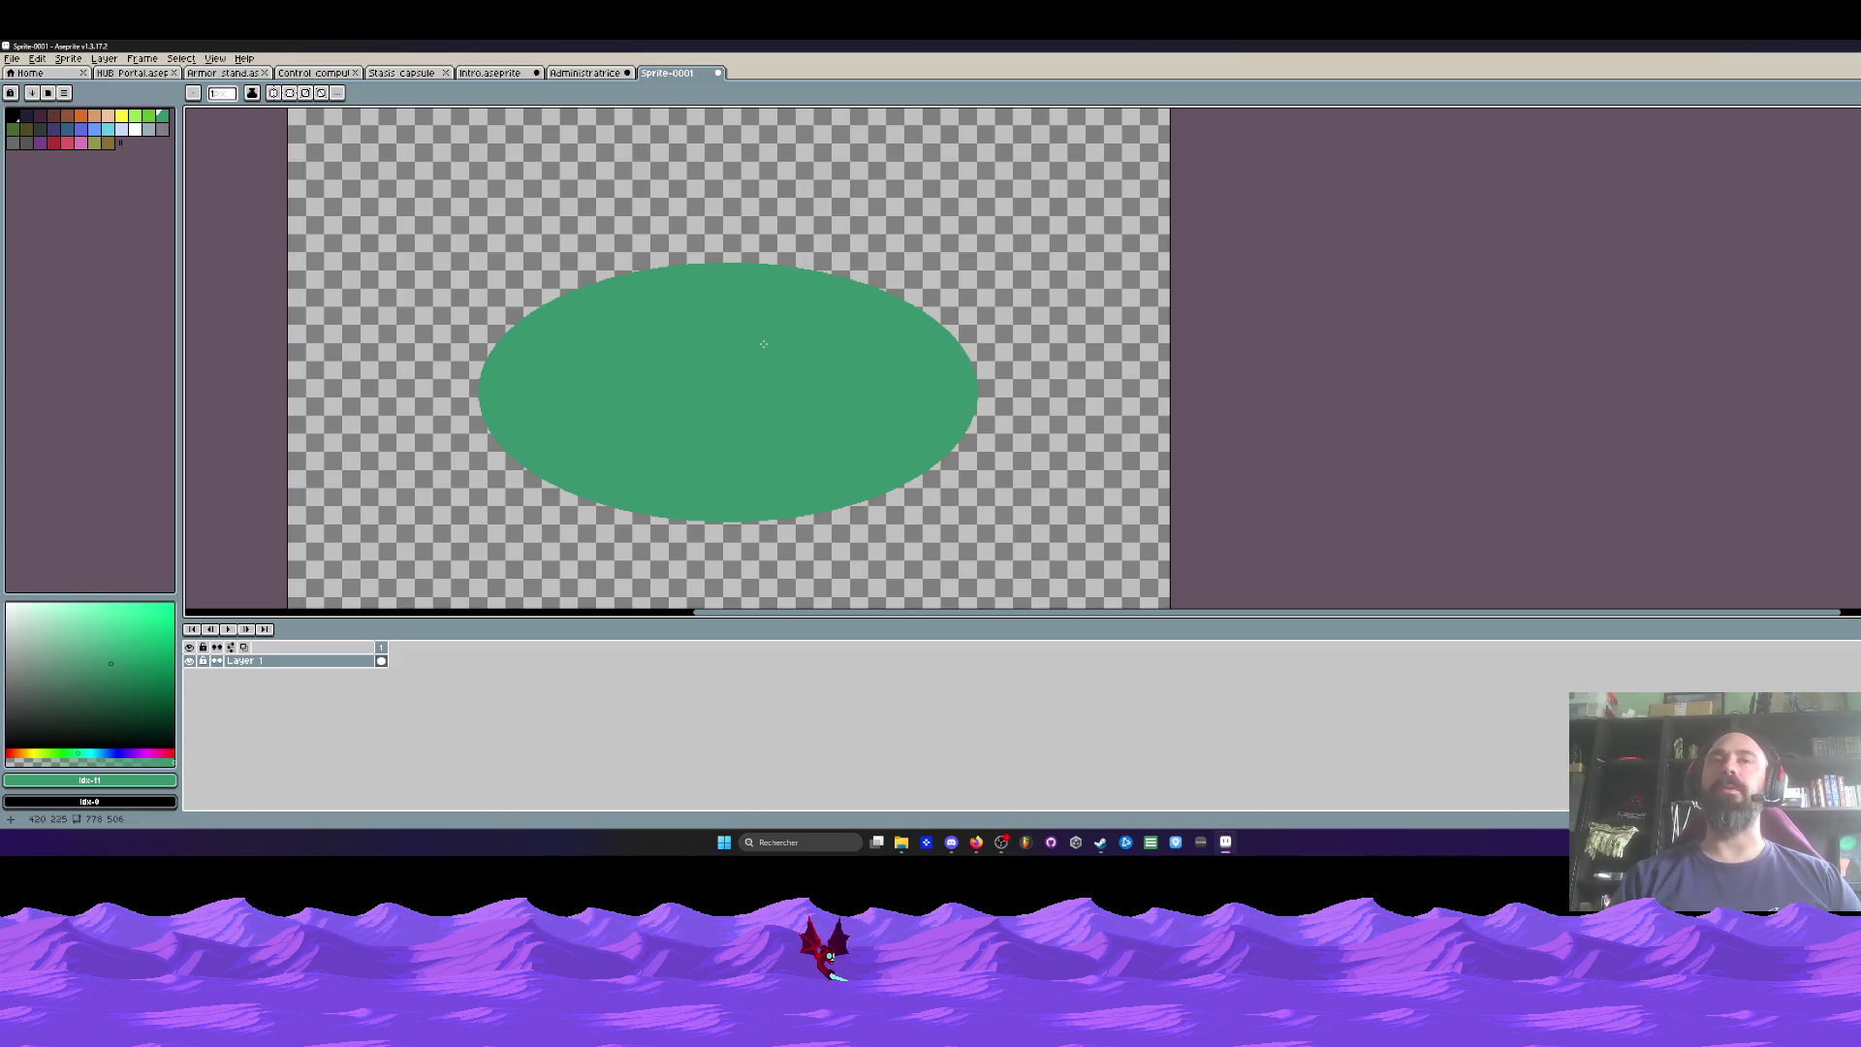
pyautogui.scroll(1, 649, 332)
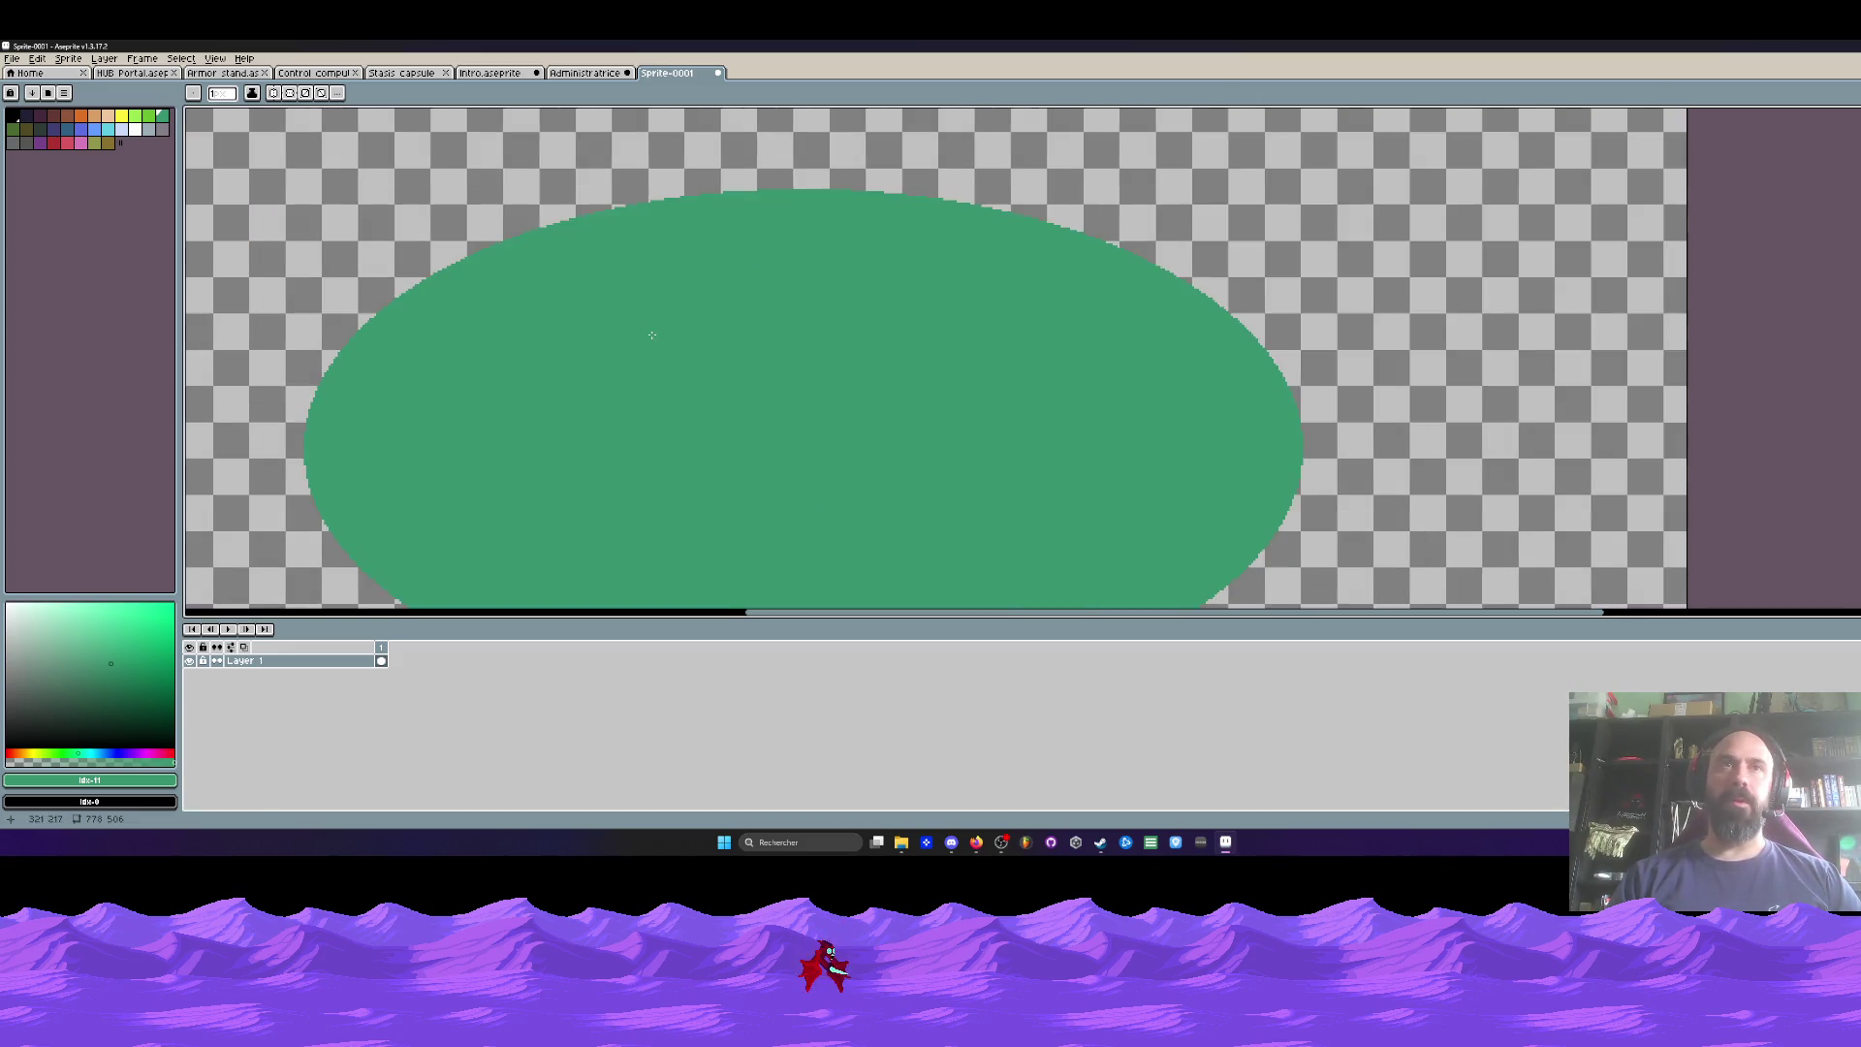
pyautogui.moveTo(648, 333); pyautogui.dragTo(668, 261)
pyautogui.scroll(-1, 673, 262)
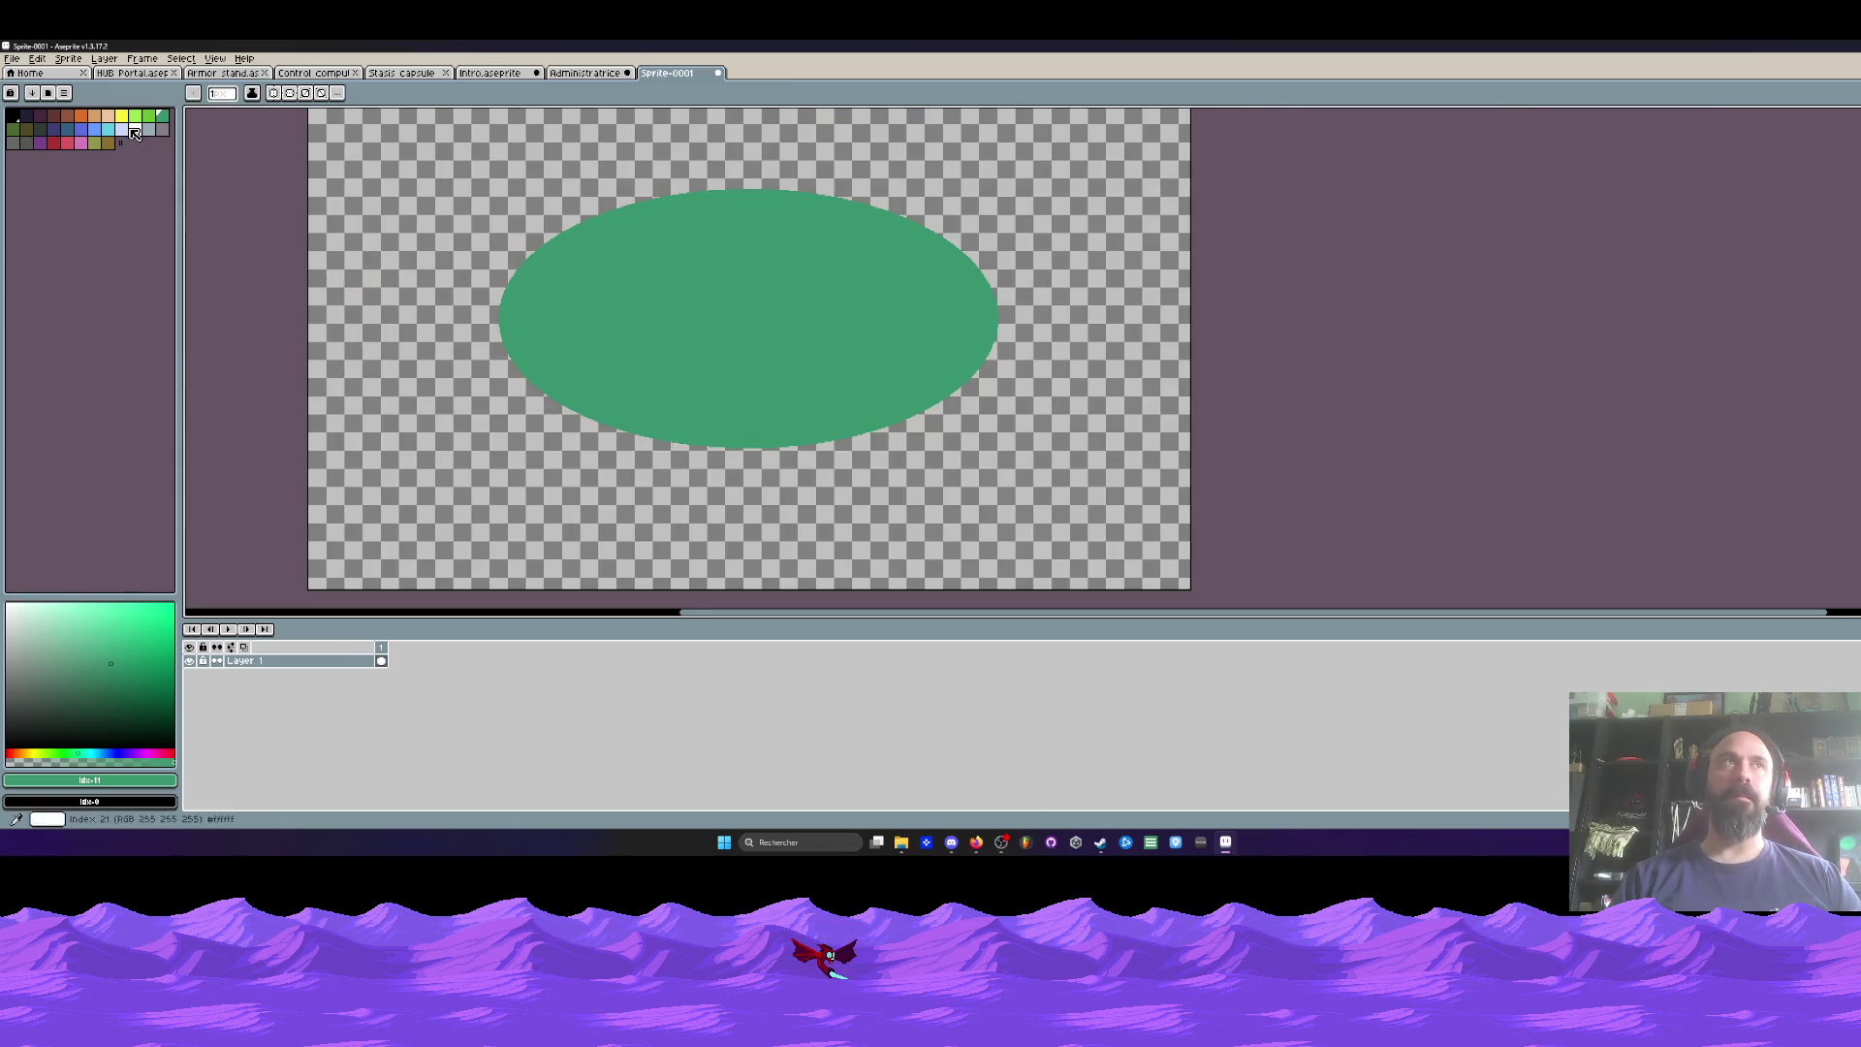
pyautogui.press('Down')
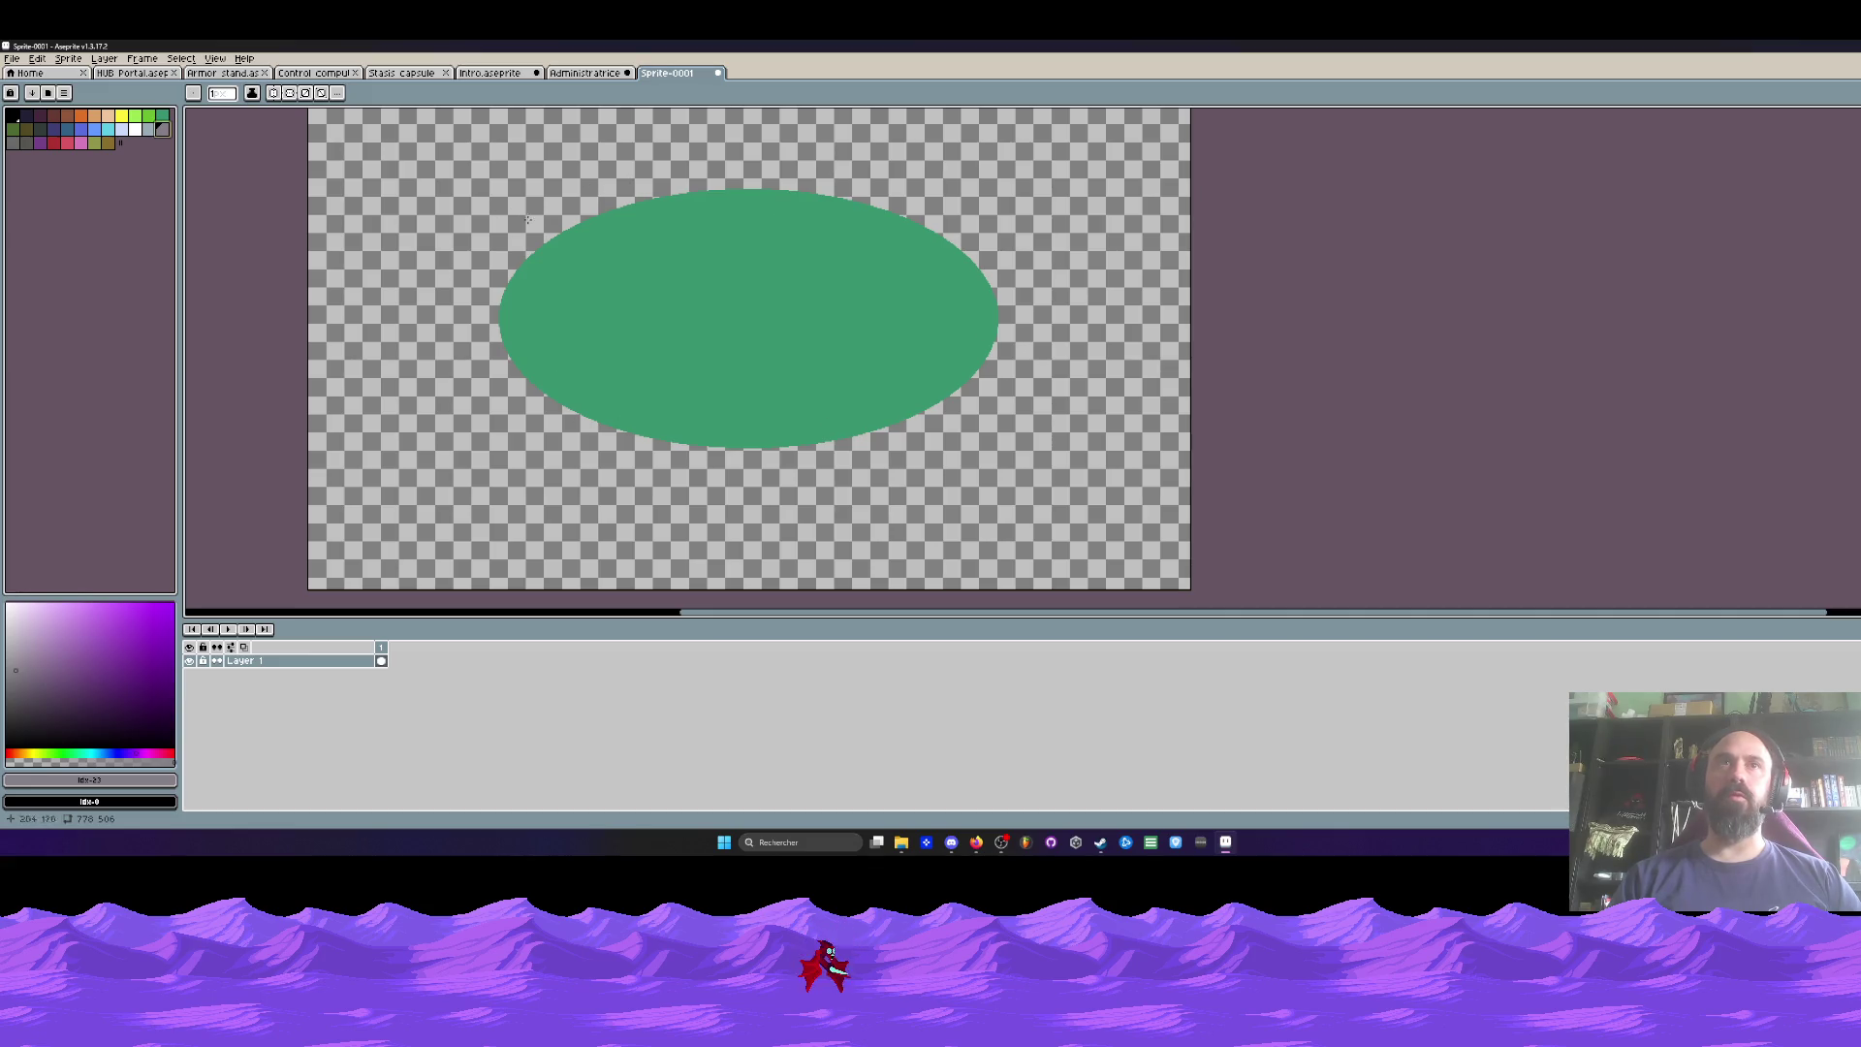
pyautogui.press('g')
pyautogui.click(658, 284)
pyautogui.scroll(-1, 679, 282)
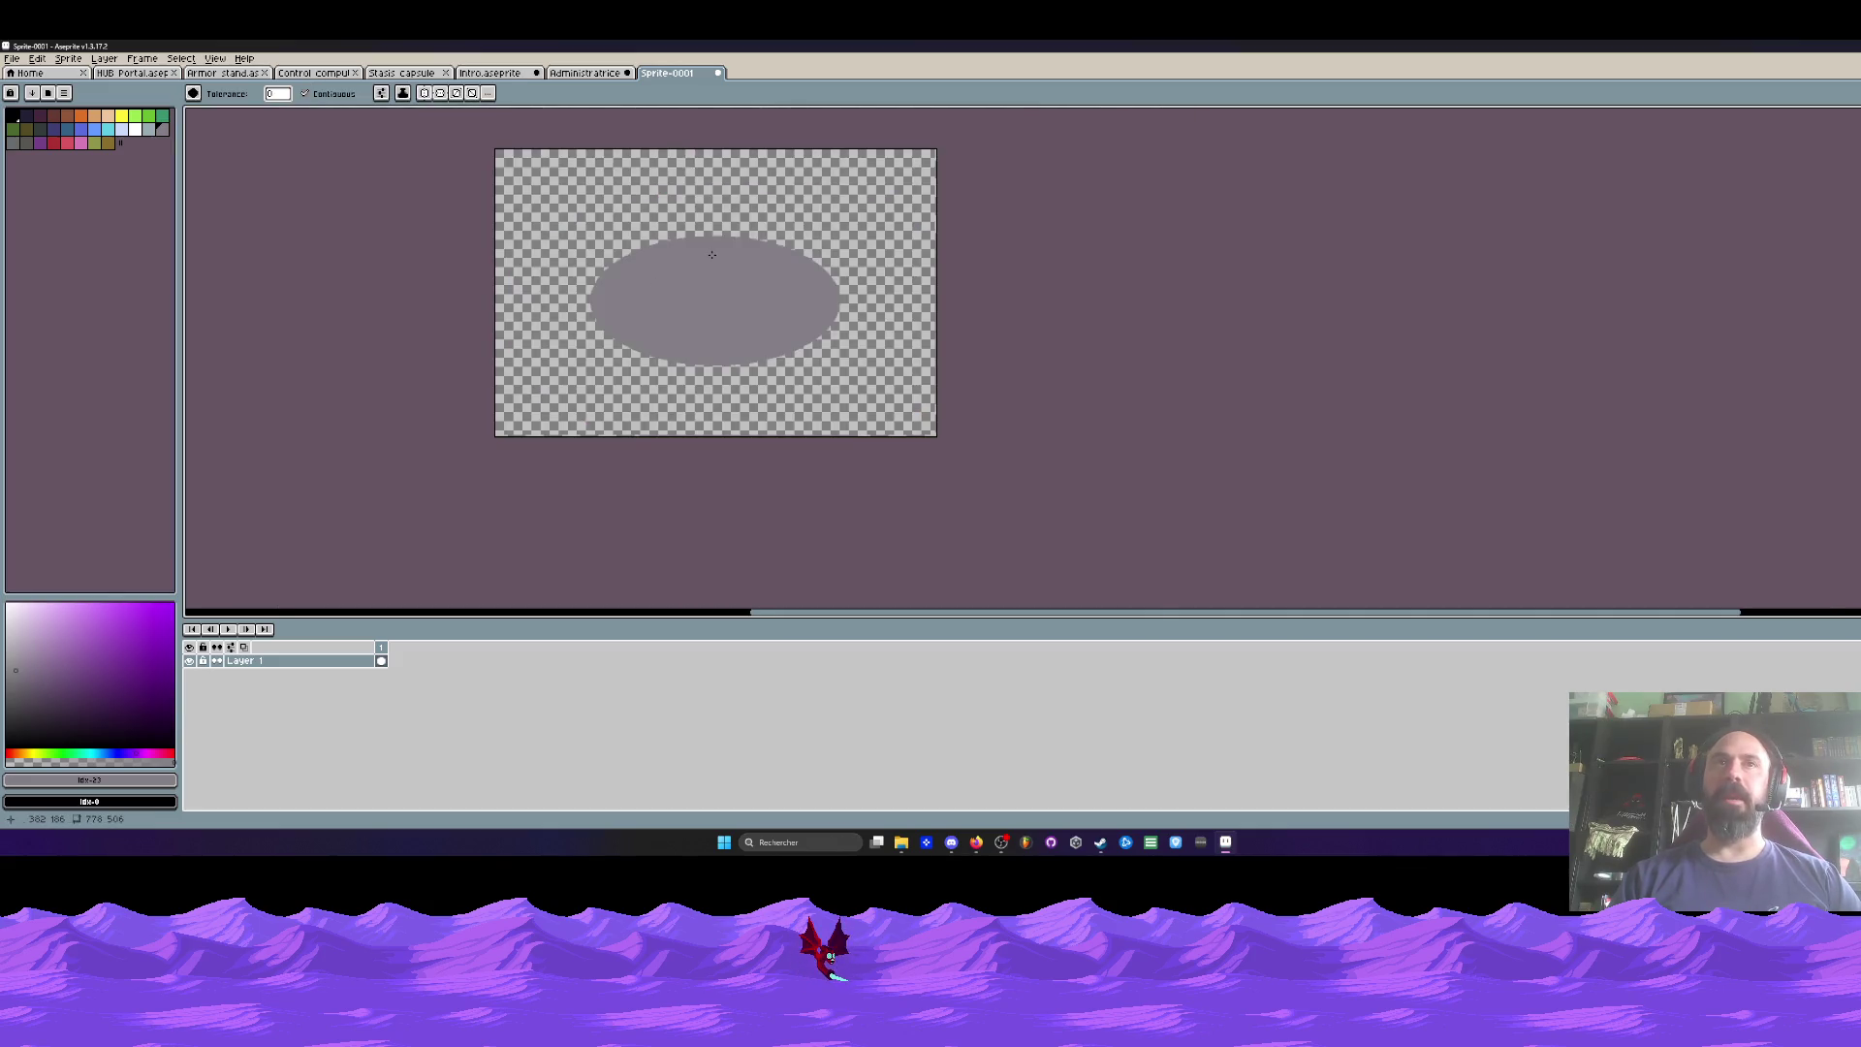
pyautogui.scroll(1, 698, 261)
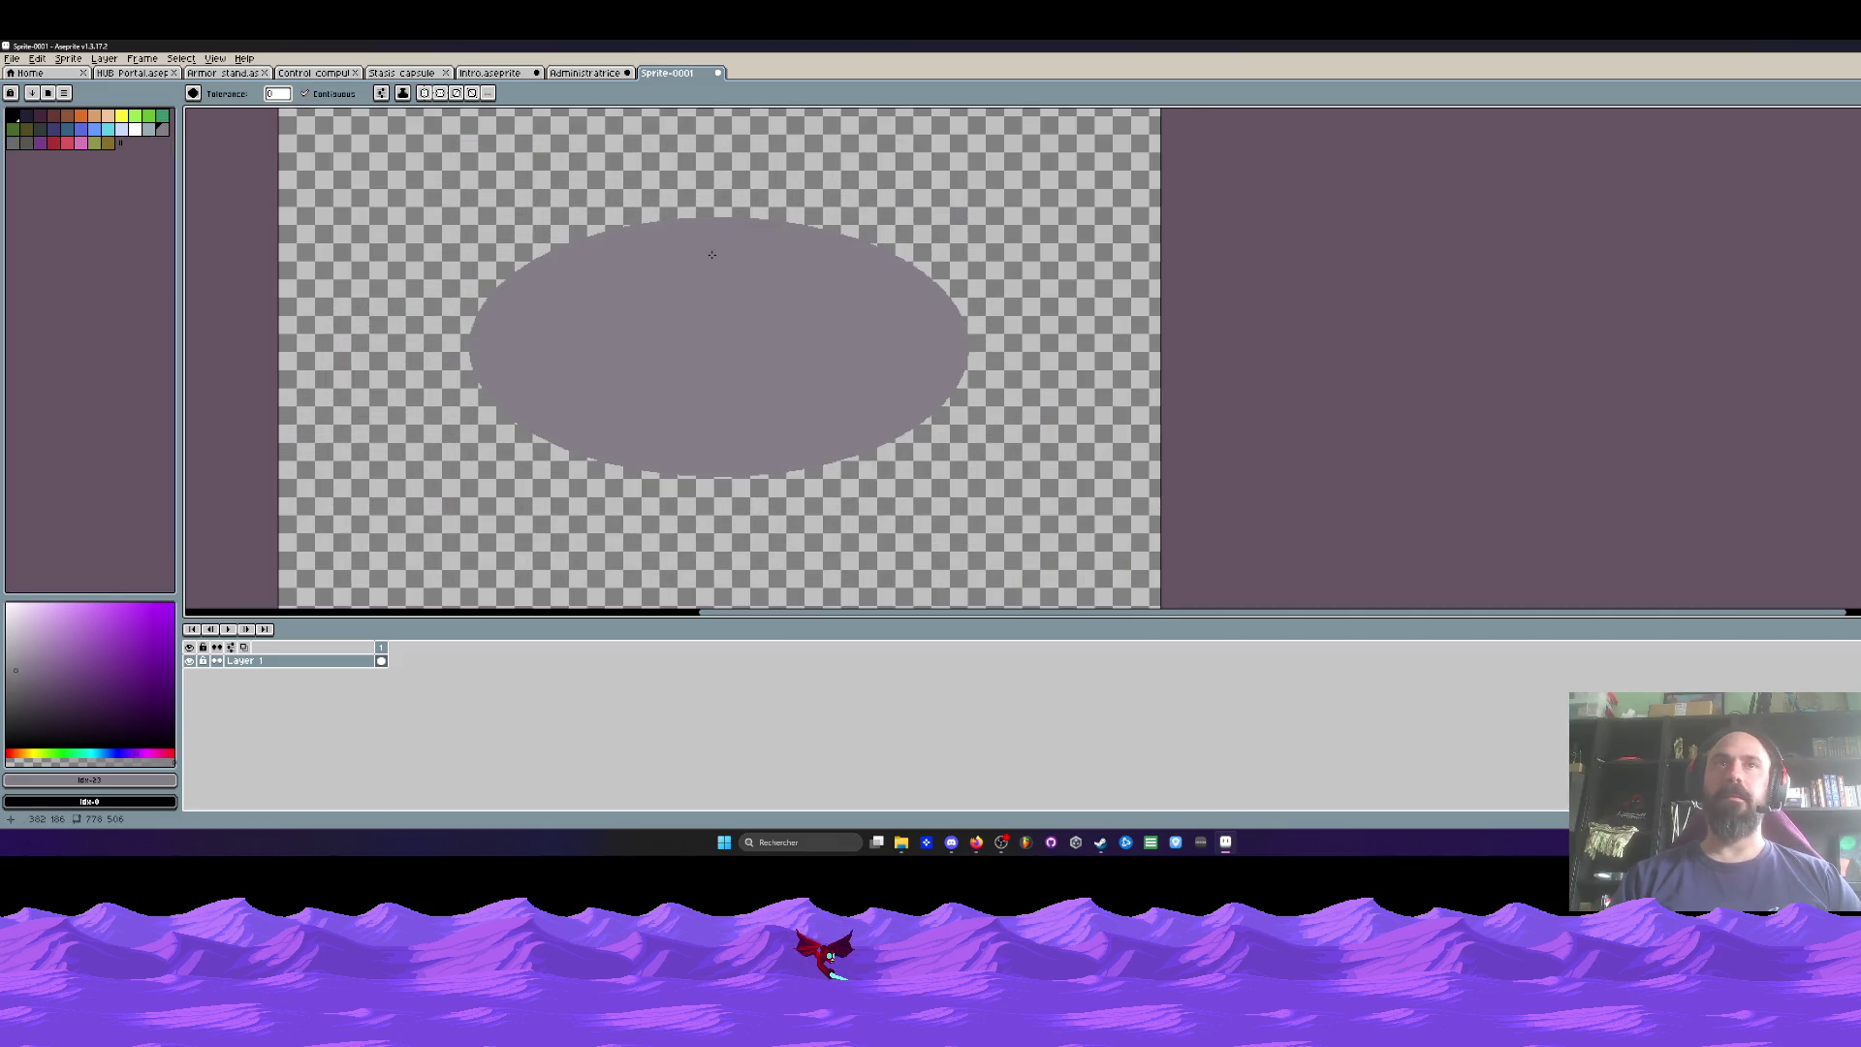
pyautogui.click(26, 142)
pyautogui.click(597, 289)
# Step: In Canvas Size, drag the canvas's right edge outward
pyautogui.scroll(-1, 663, 309)
pyautogui.scroll(1, 663, 308)
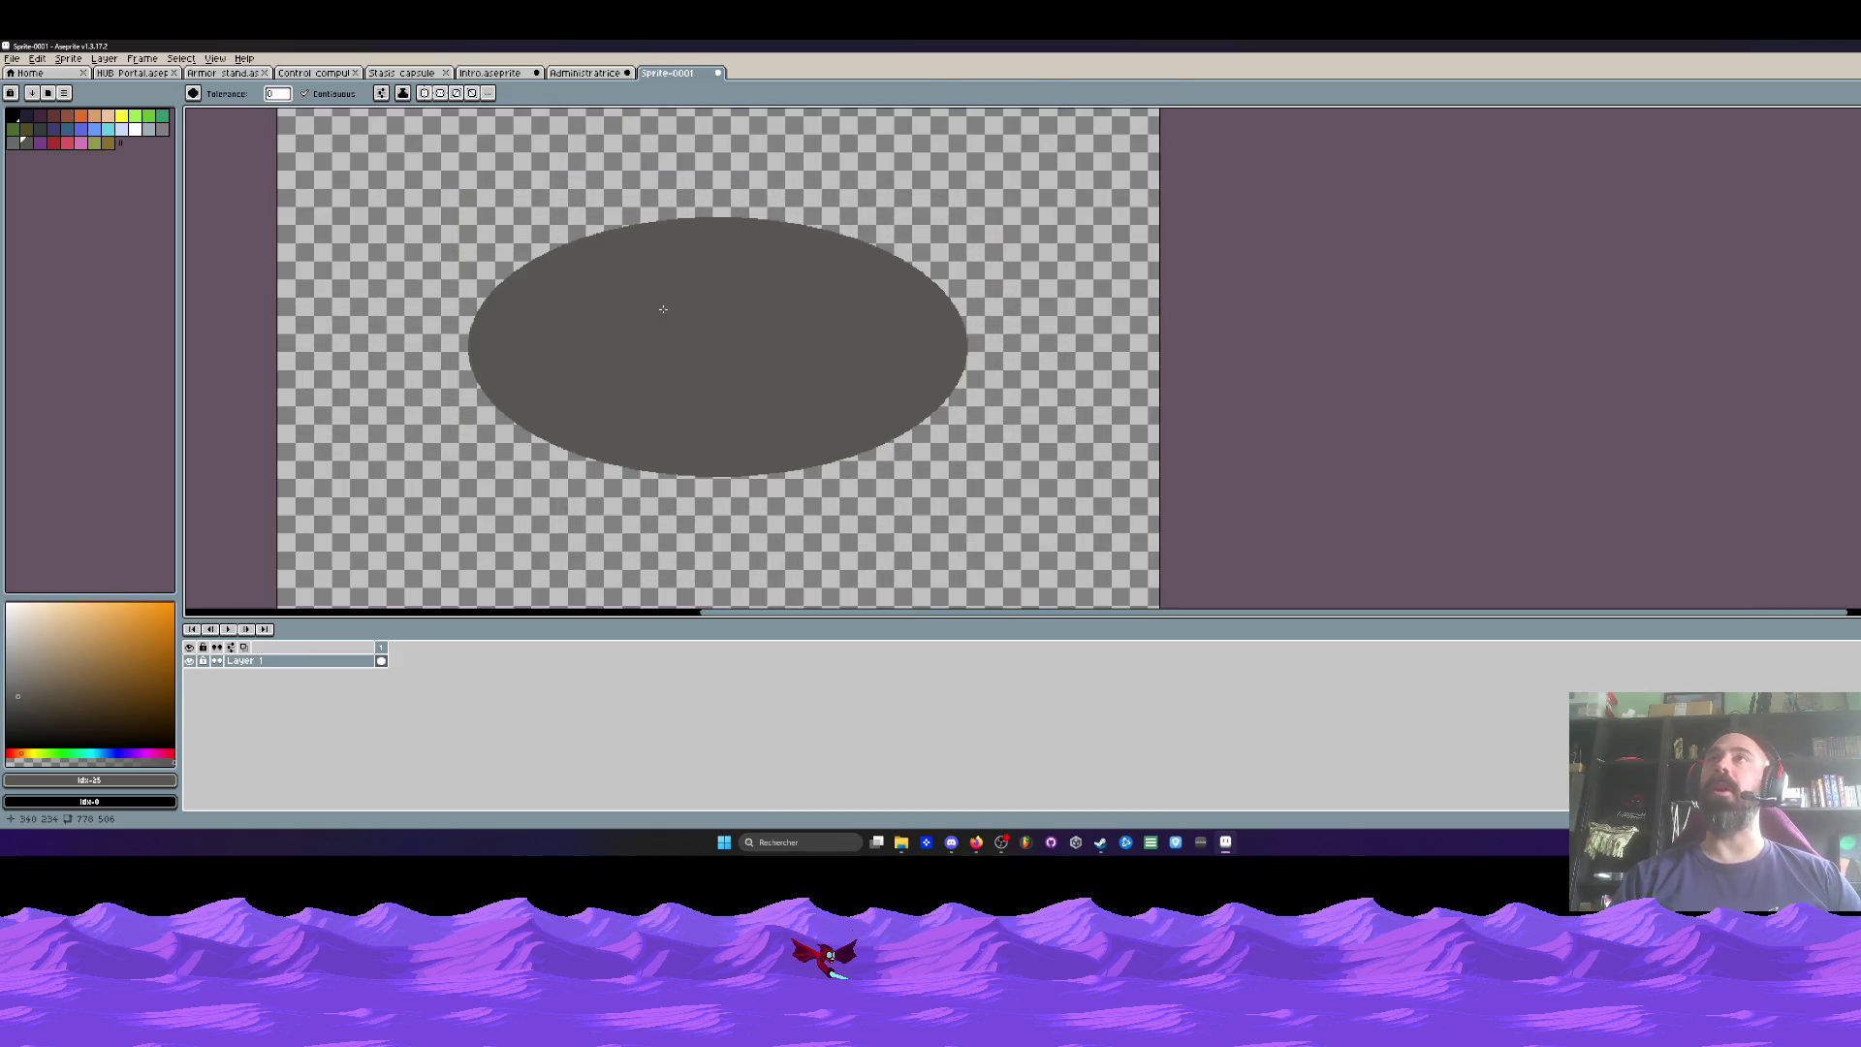
pyautogui.scroll(-1, 663, 309)
pyautogui.moveTo(652, 299); pyautogui.dragTo(538, 331)
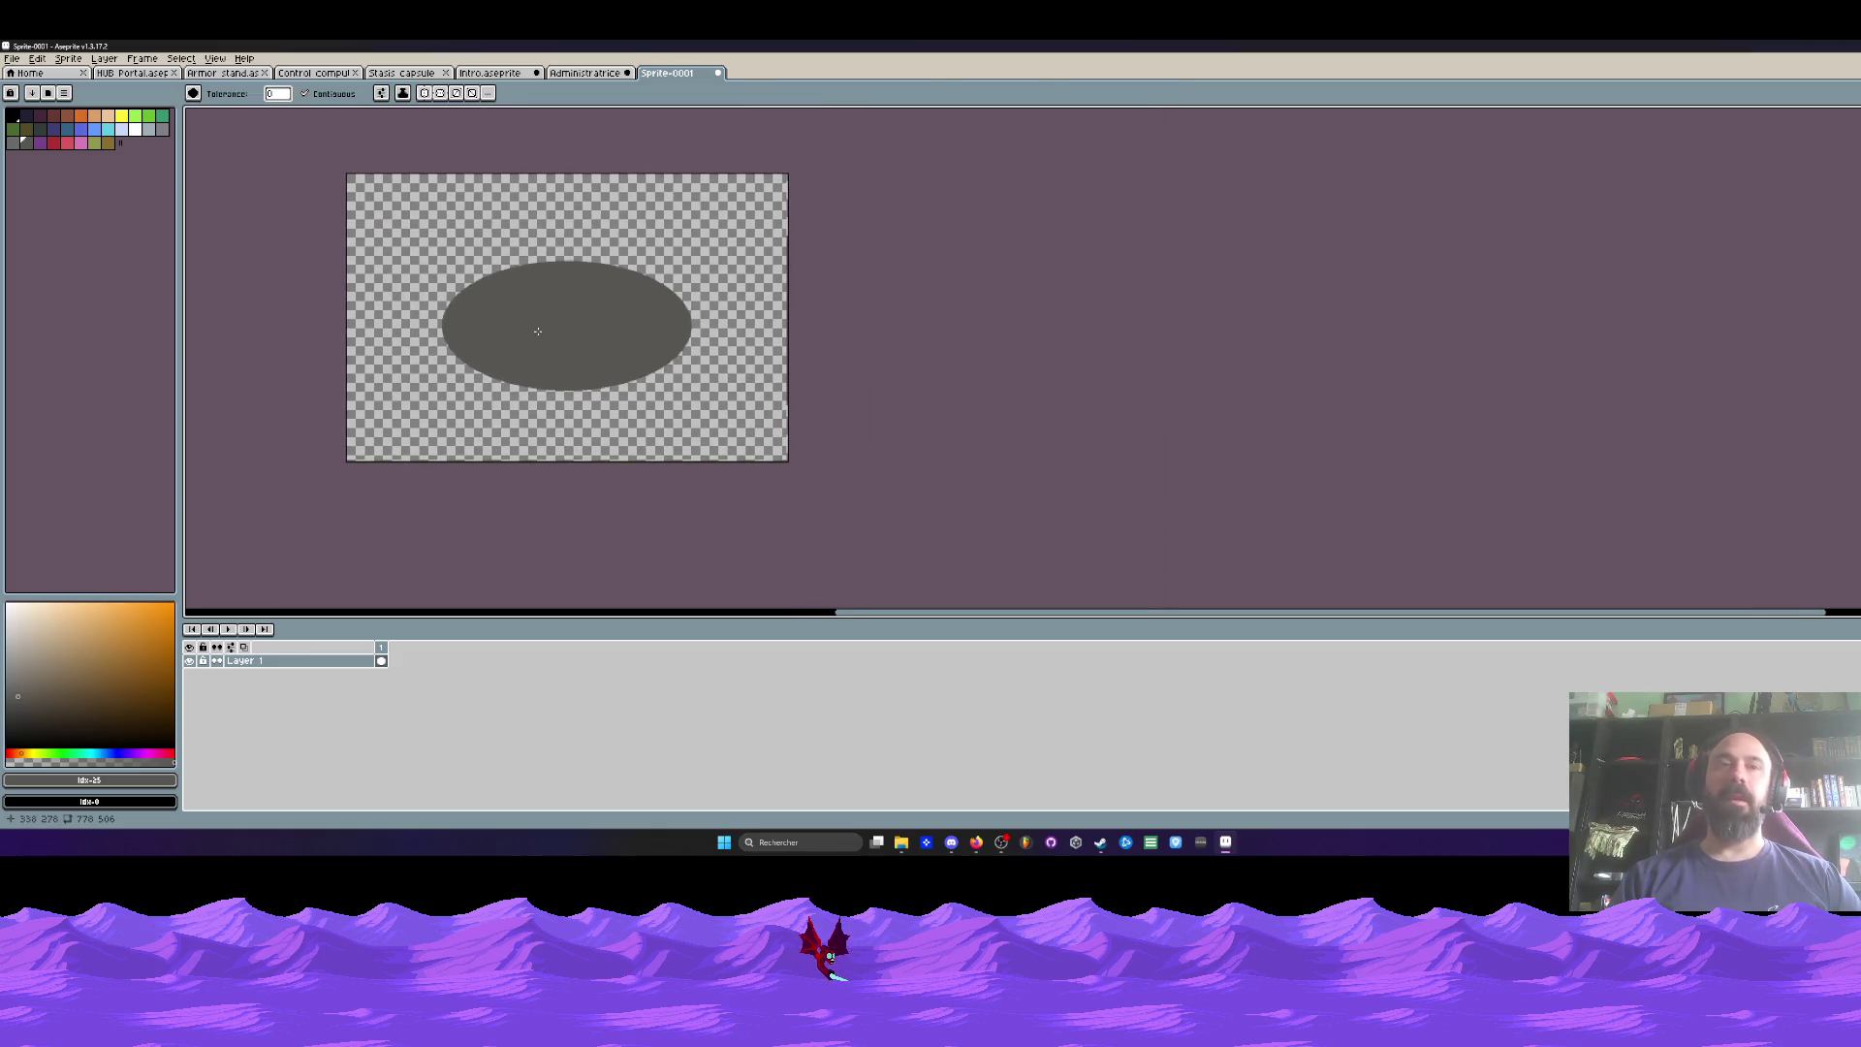
pyautogui.hotkey('ctrl', 'alt', 'c')
pyautogui.moveTo(788, 320); pyautogui.dragTo(1294, 337)
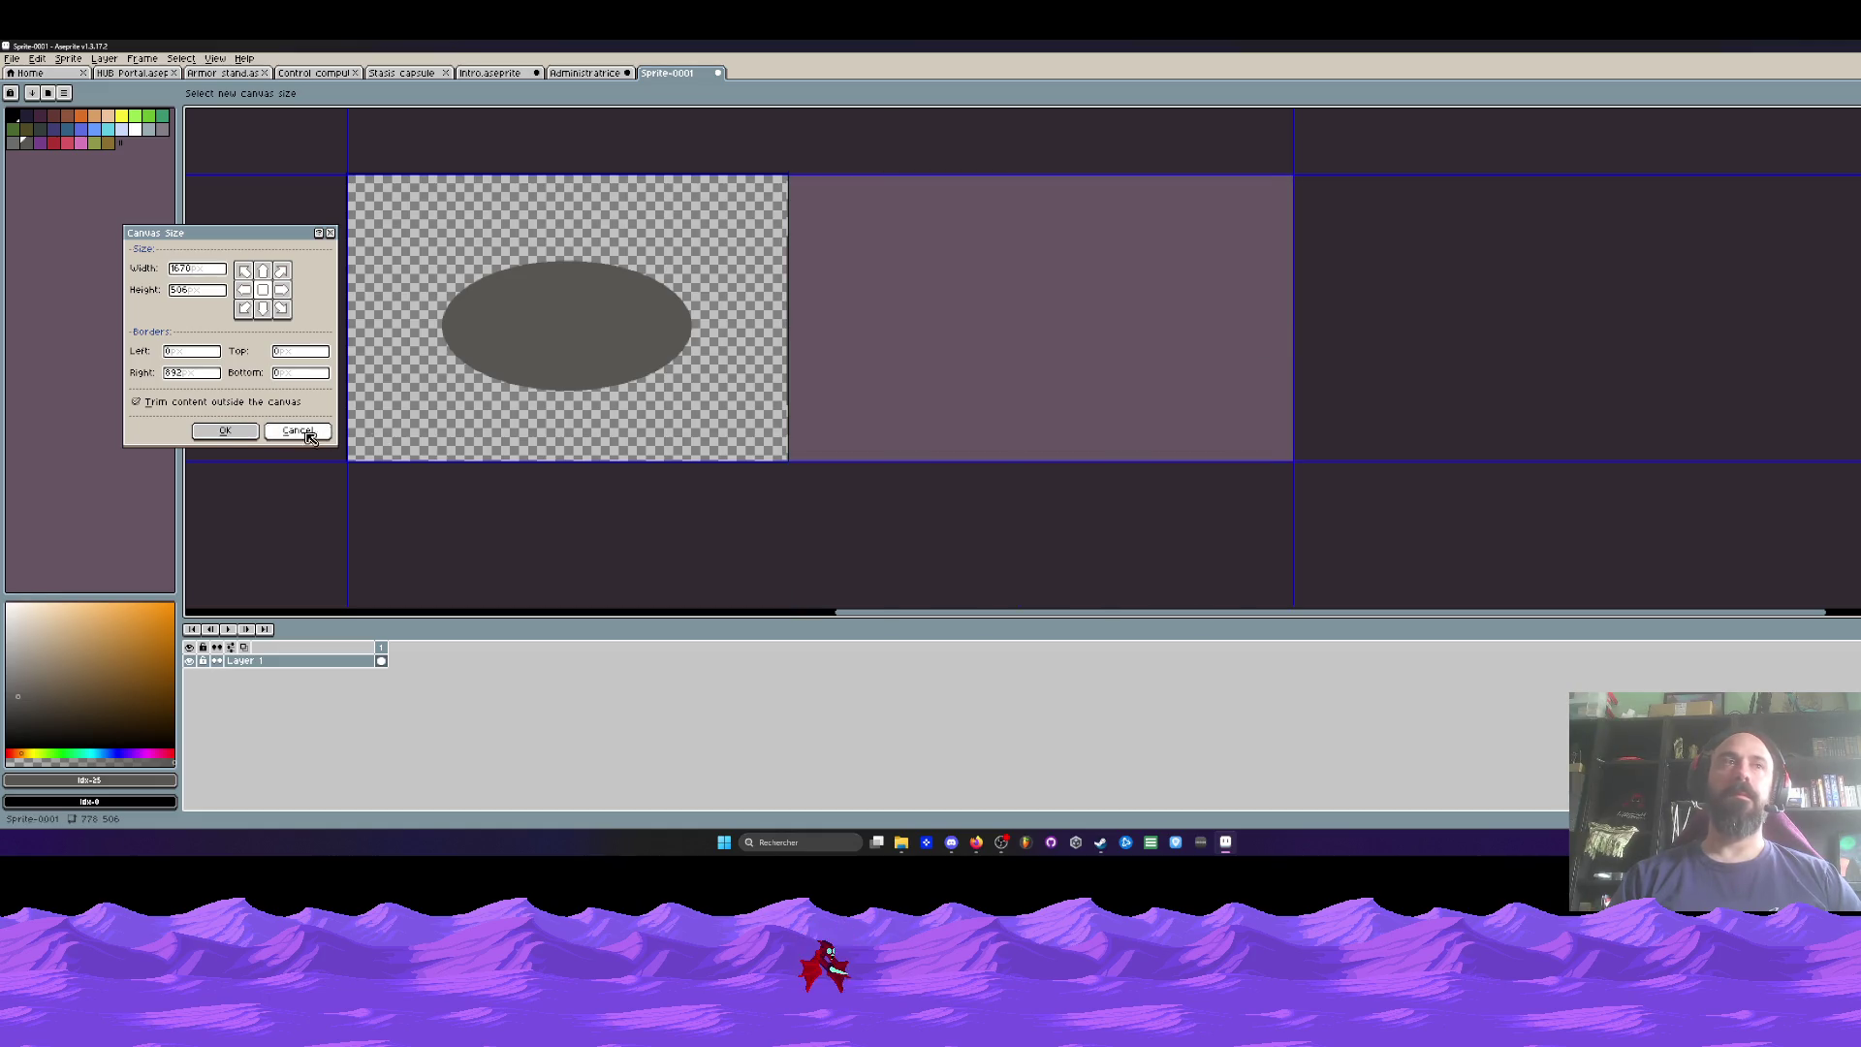
# Step: Apply the wider canvas and draw a larger filled ellipse right of the first
pyautogui.click(225, 436)
pyautogui.hotkey('shift', 'u')
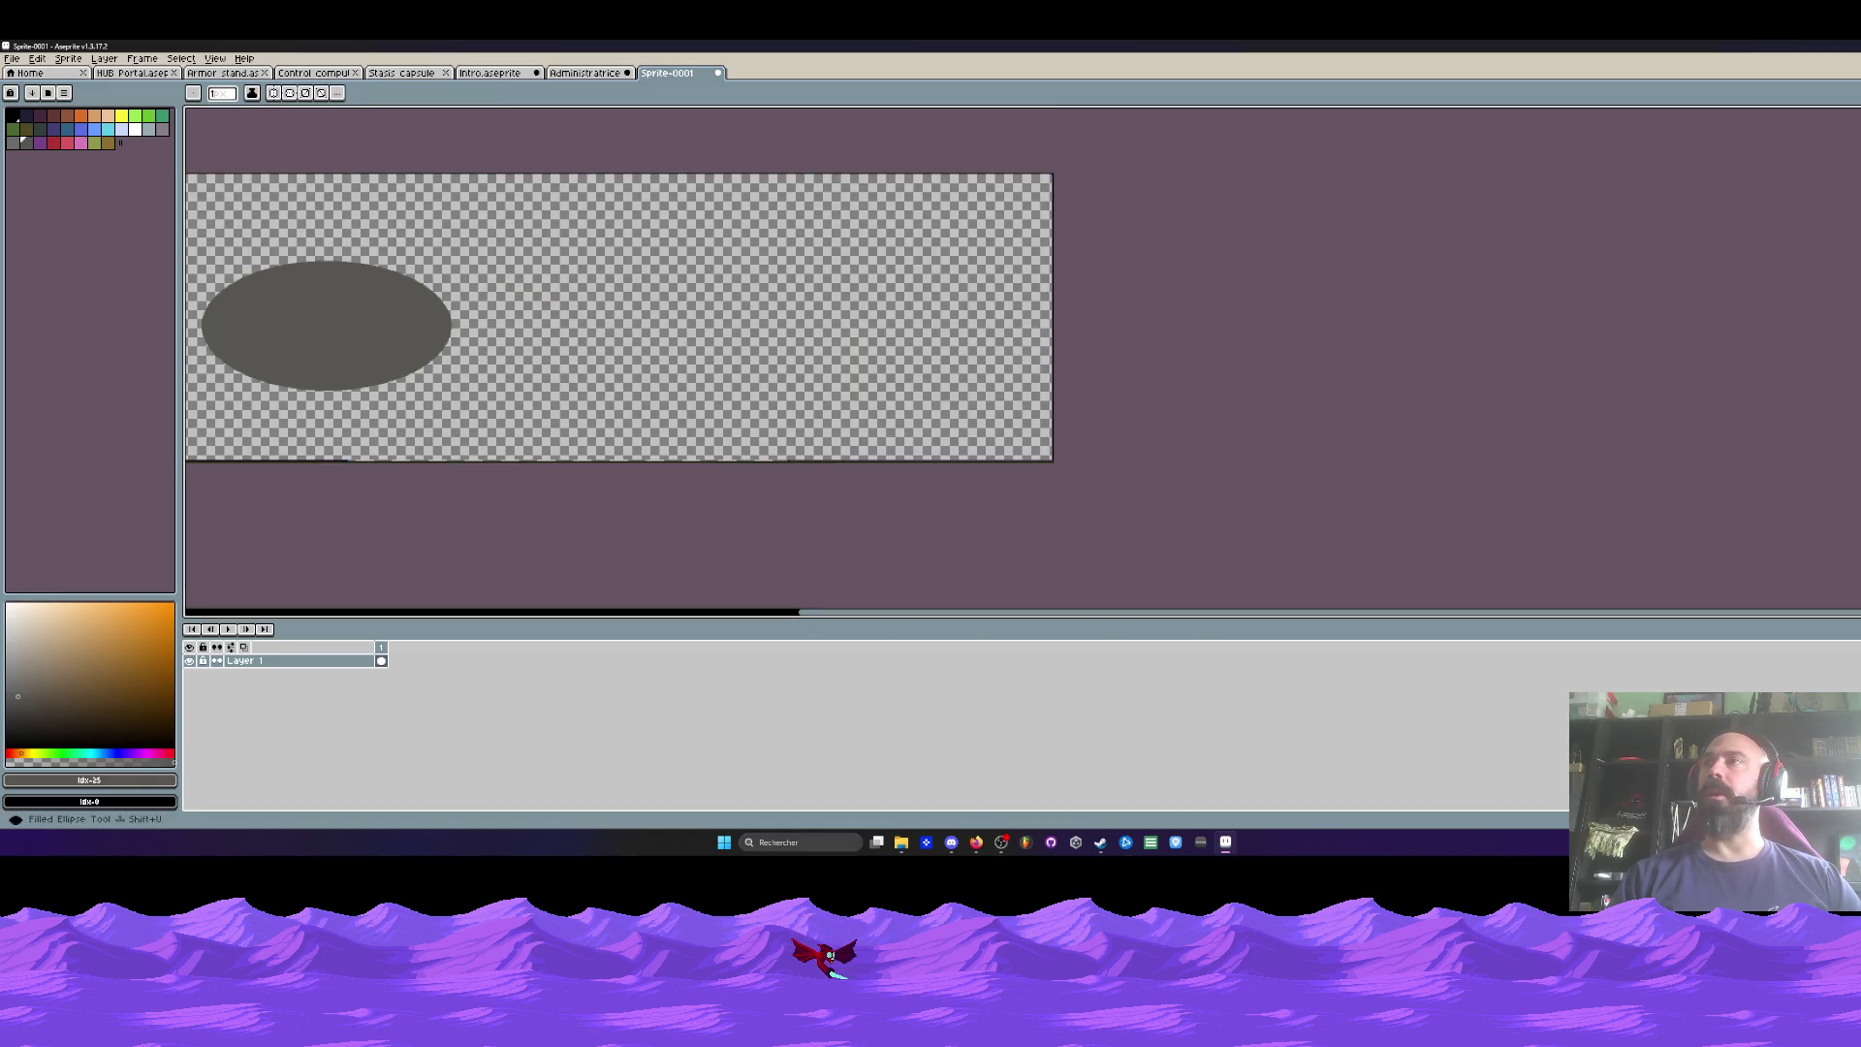
pyautogui.moveTo(585, 248); pyautogui.dragTo(948, 391)
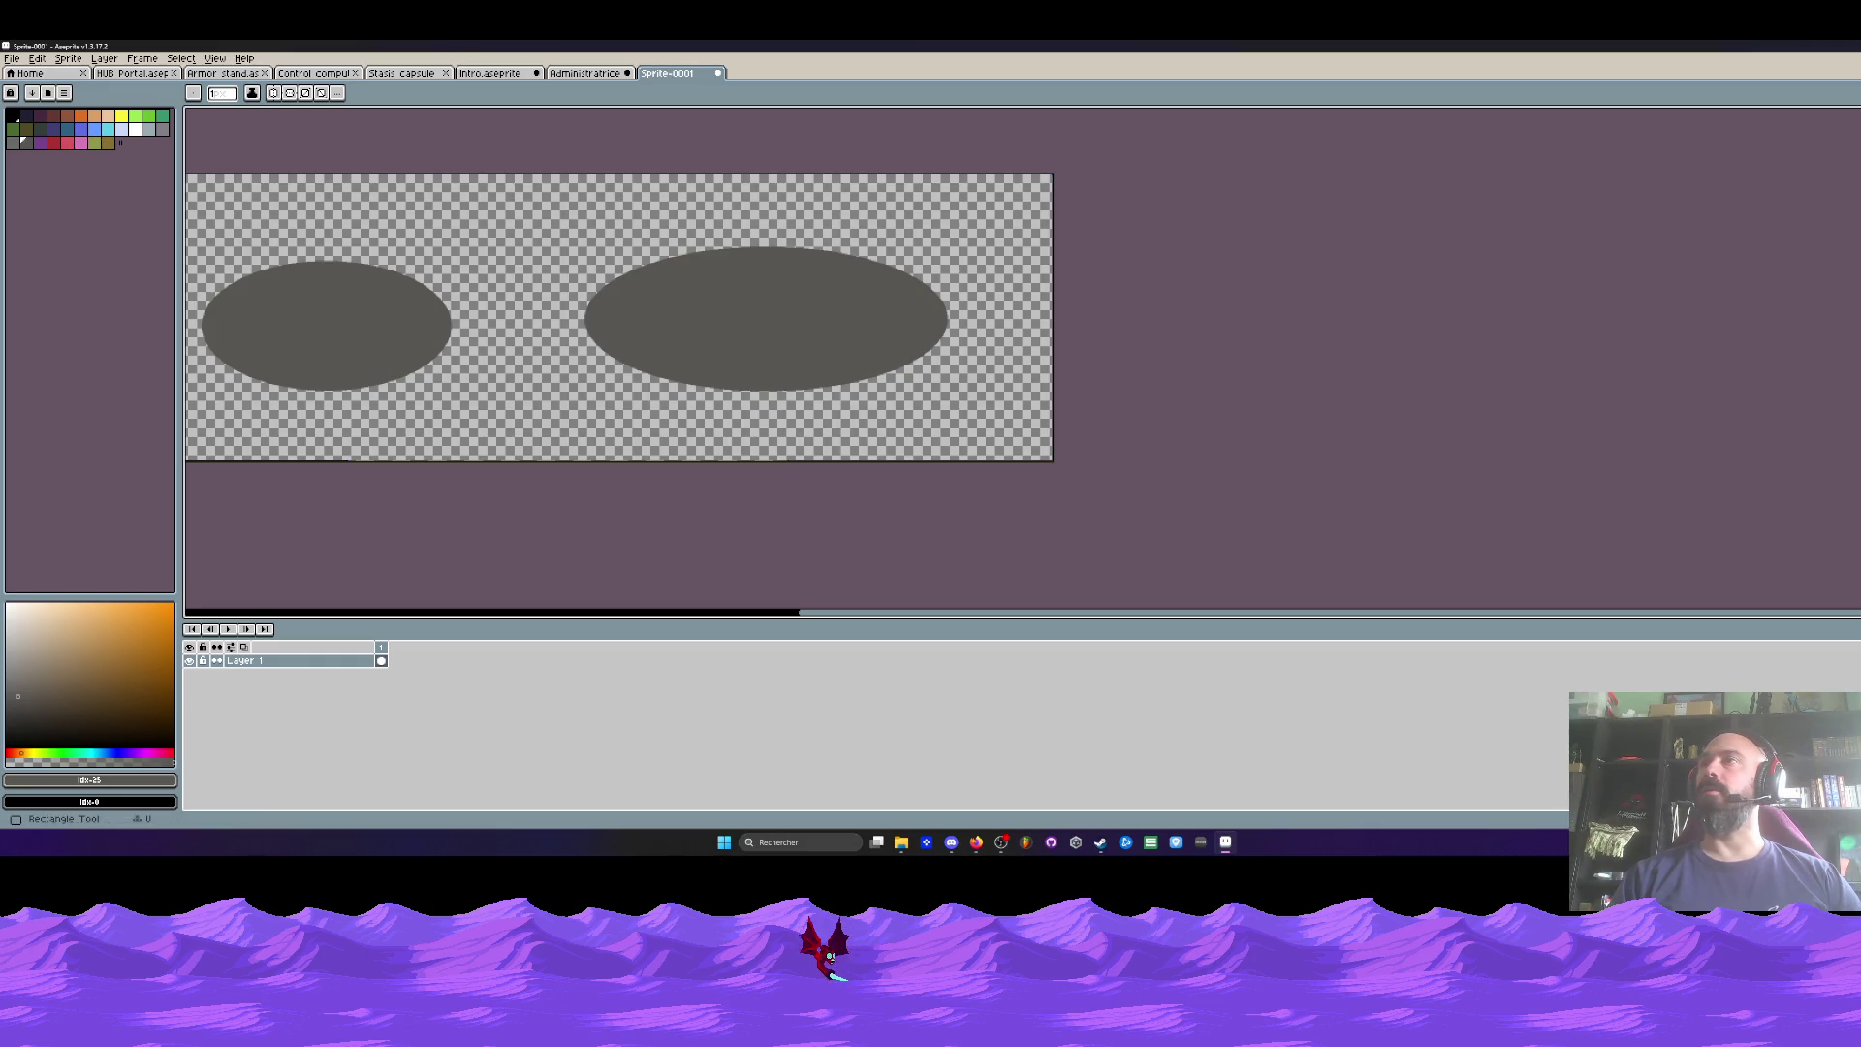
# Step: Draw a blue band across the second ellipse
pyautogui.click(83, 129)
pyautogui.scroll(1, 685, 331)
pyautogui.moveTo(479, 303)
pyautogui.mouseDown()
pyautogui.moveTo(1224, 454)
pyautogui.moveTo(1221, 409)
pyautogui.mouseUp()
# Step: Eyedrop the band's blue #5b6ee1 as the drawing colour
pyautogui.scroll(-1, 751, 346)
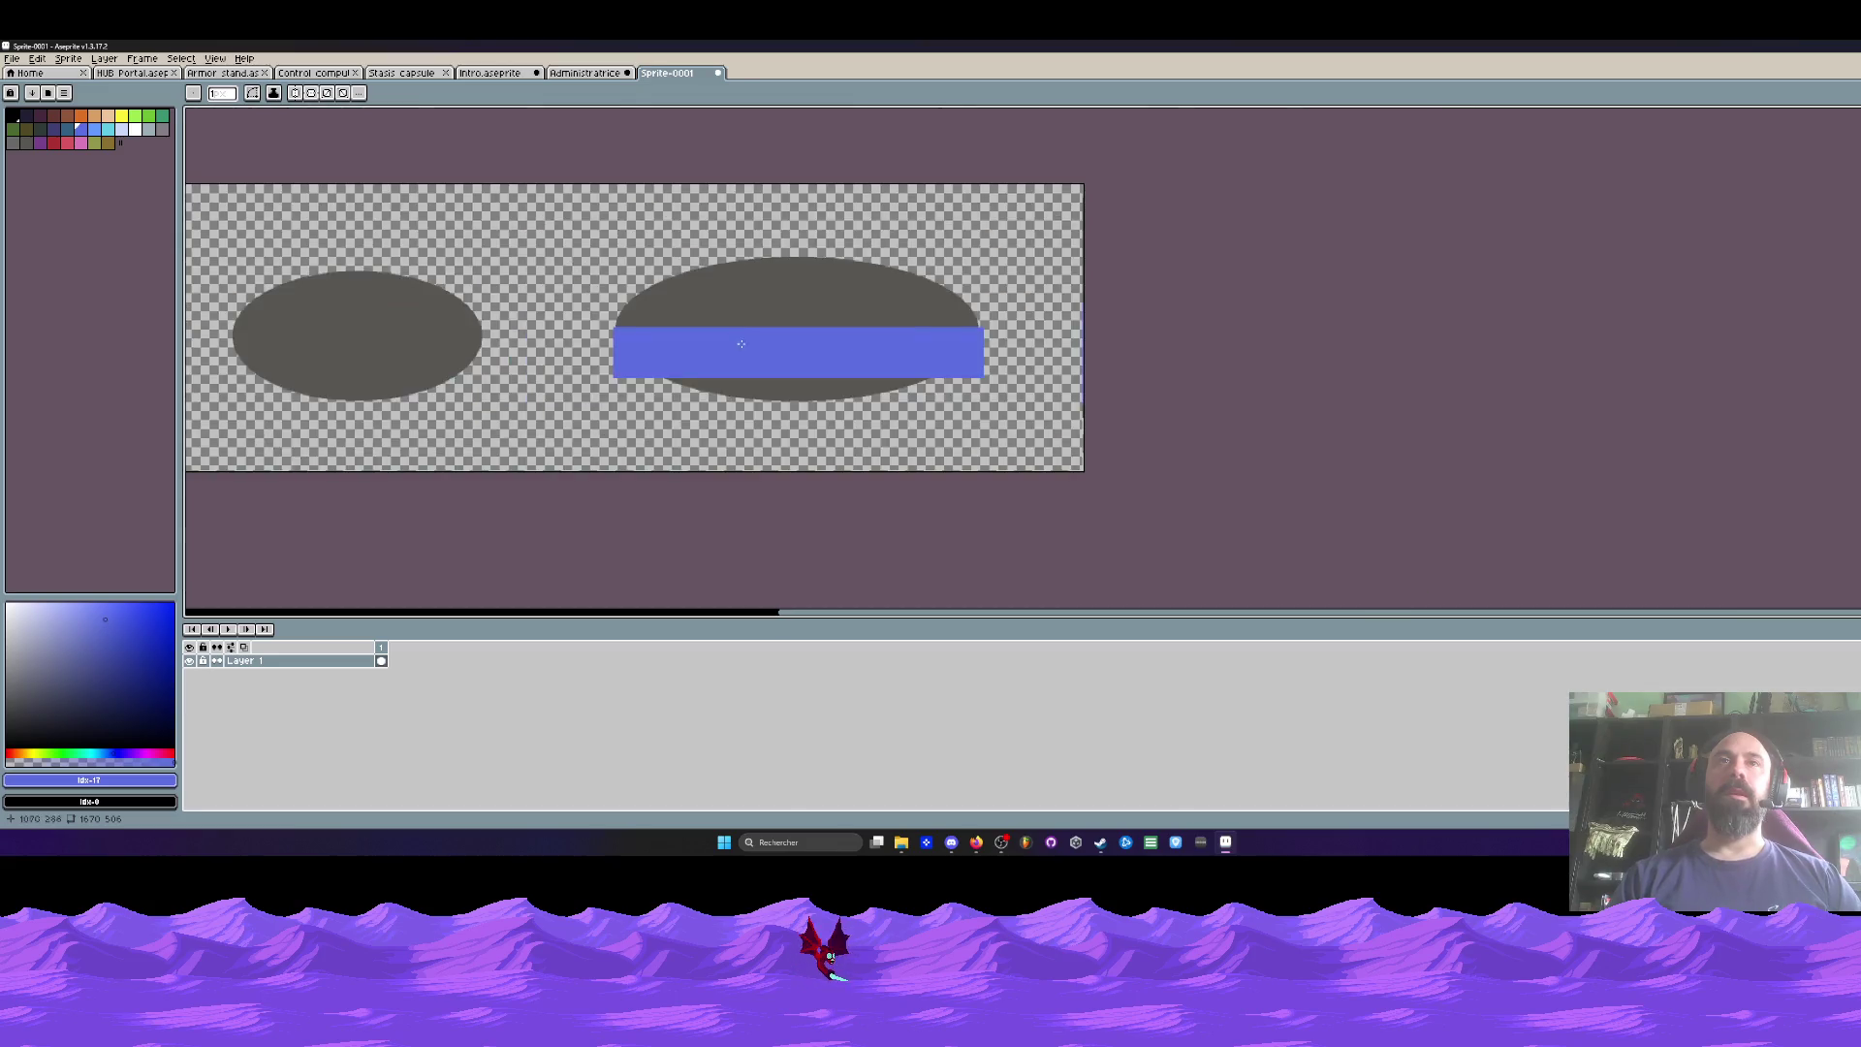
pyautogui.scroll(1, 741, 335)
pyautogui.press('v')
pyautogui.scroll(1, 746, 267)
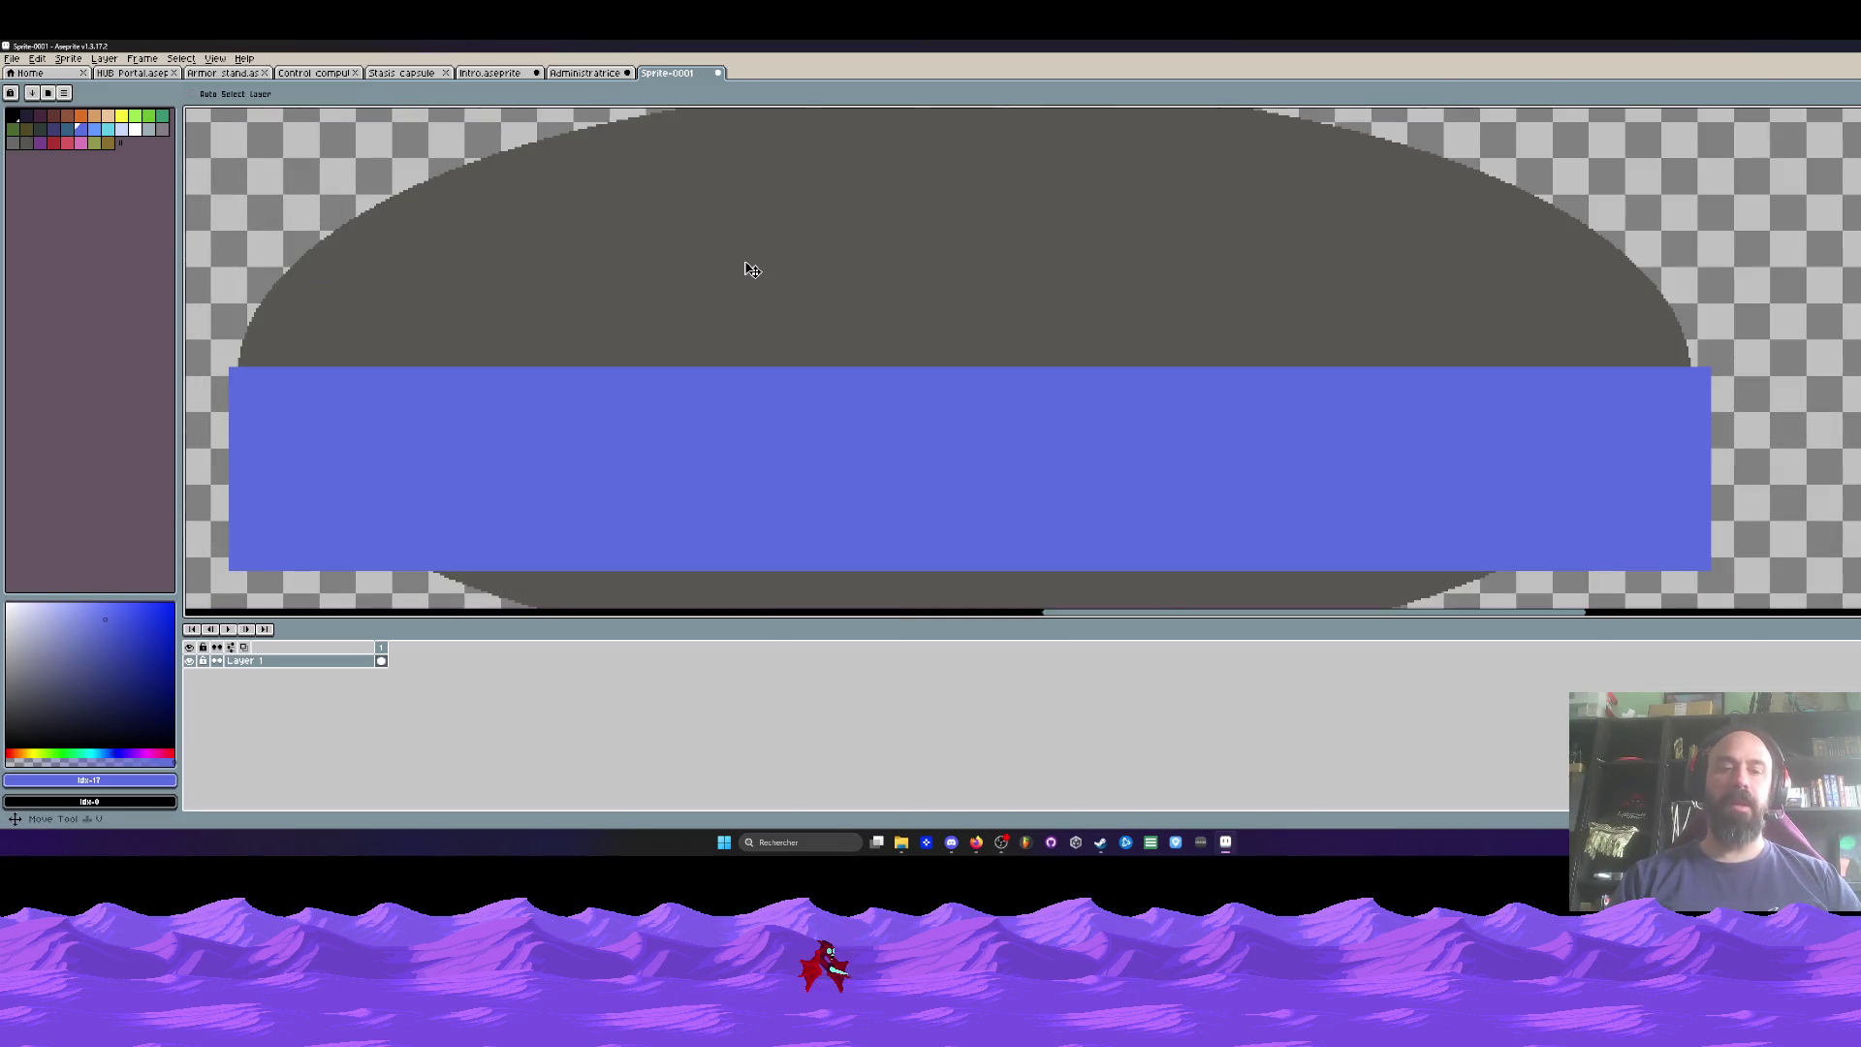
pyautogui.press('i')
pyautogui.click(747, 250)
pyautogui.scroll(-1, 622, 264)
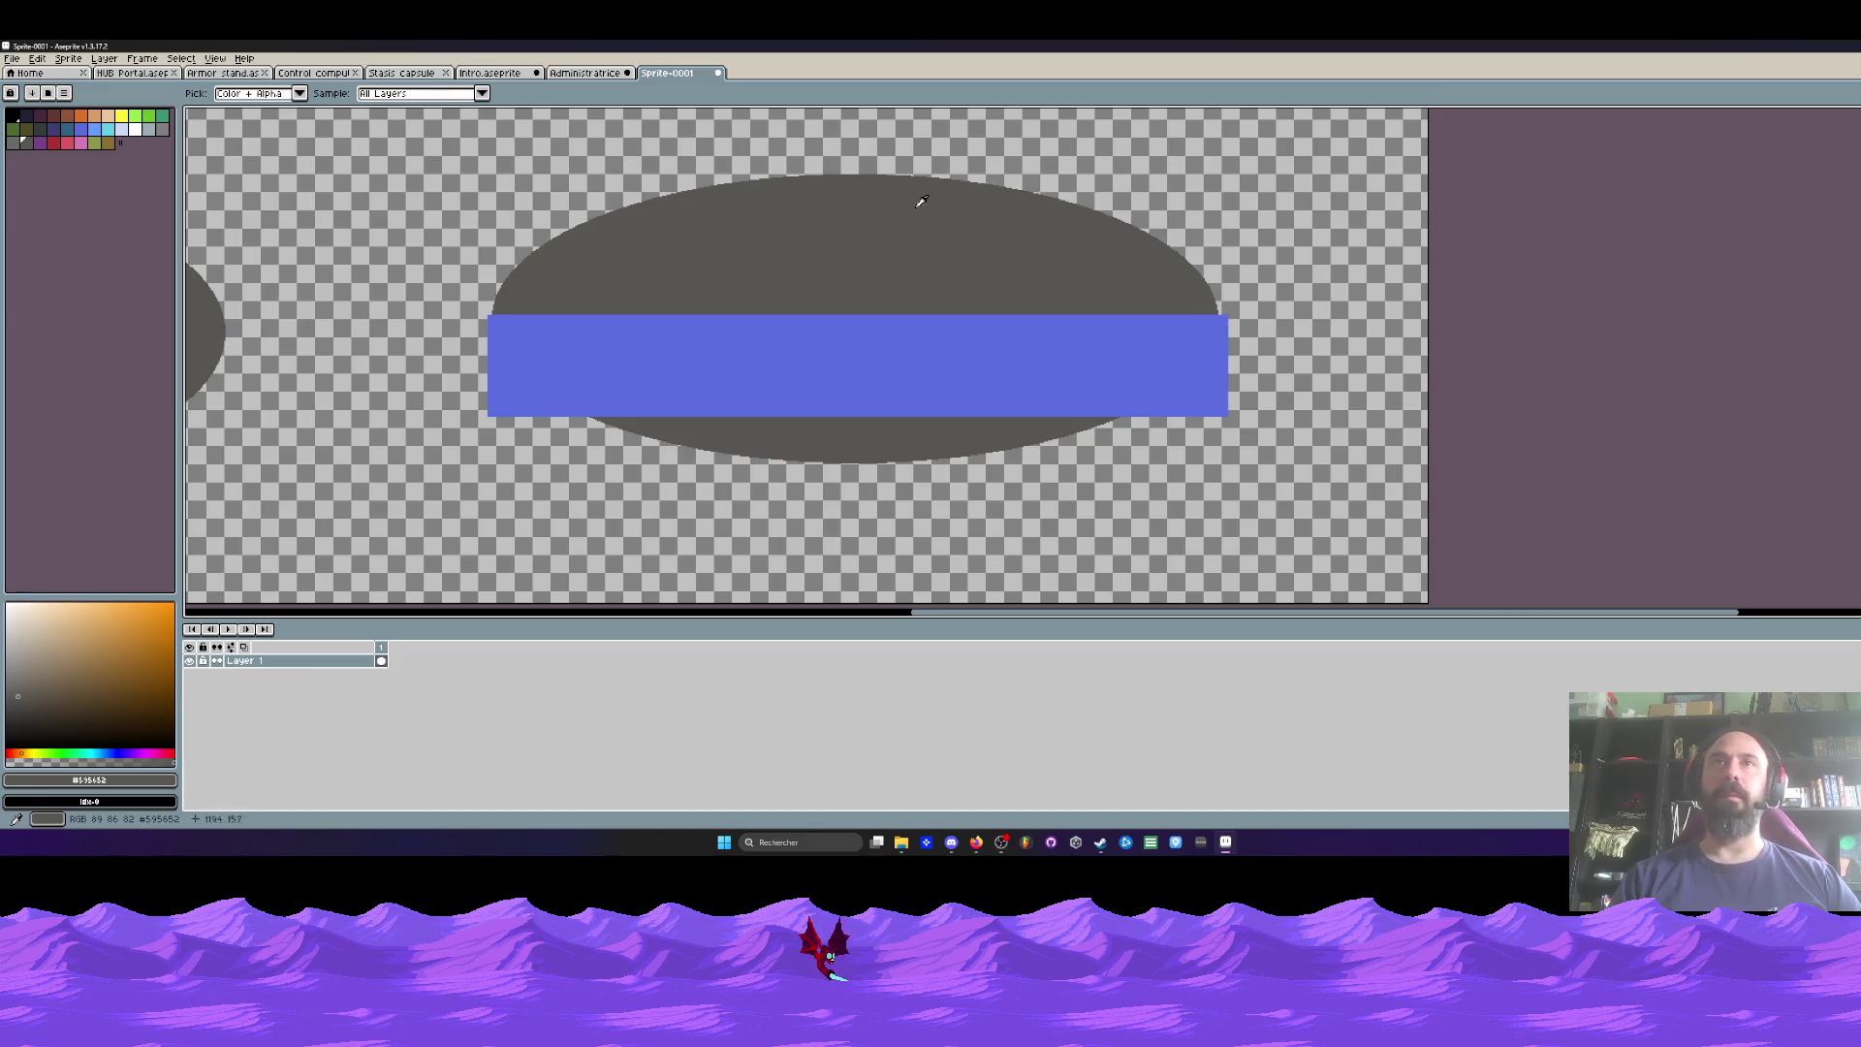
pyautogui.click(625, 341)
# Step: Switch back to the Pencil and draw a diagonal blue stroke near the band
pyautogui.scroll(1, 554, 401)
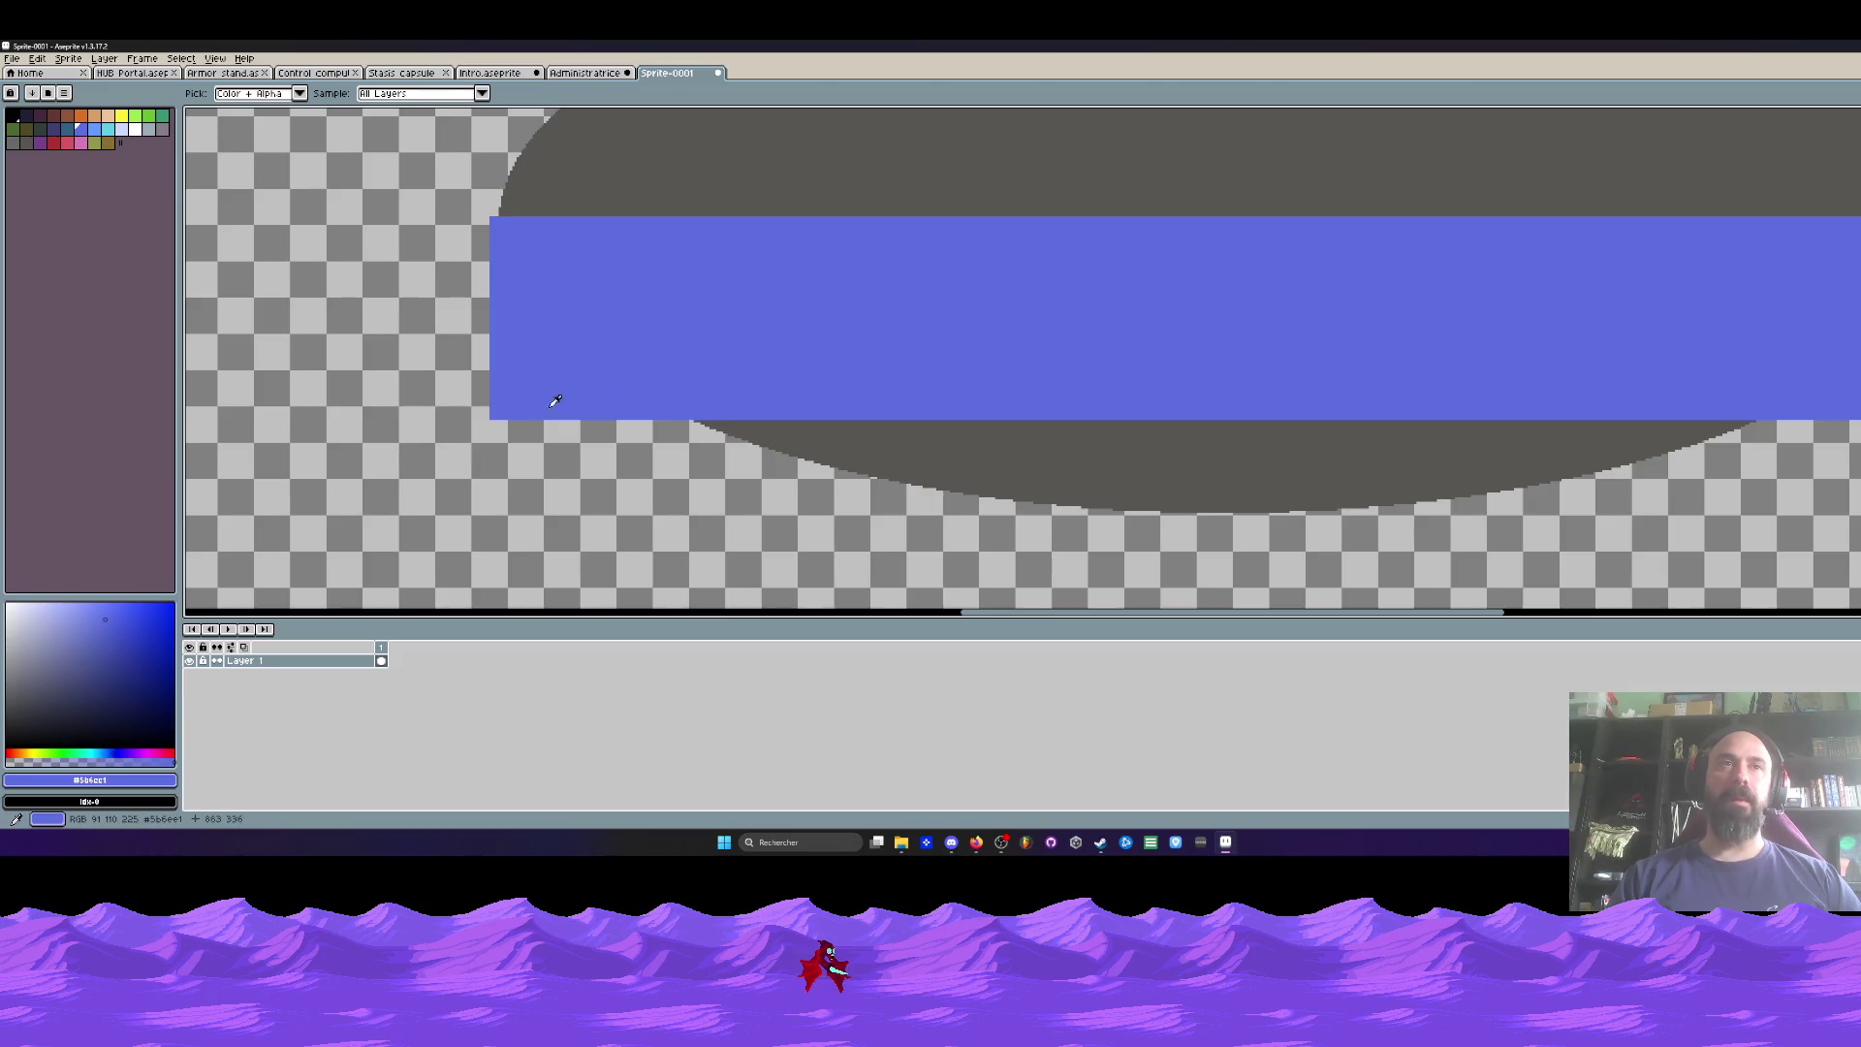
pyautogui.scroll(-1, 601, 407)
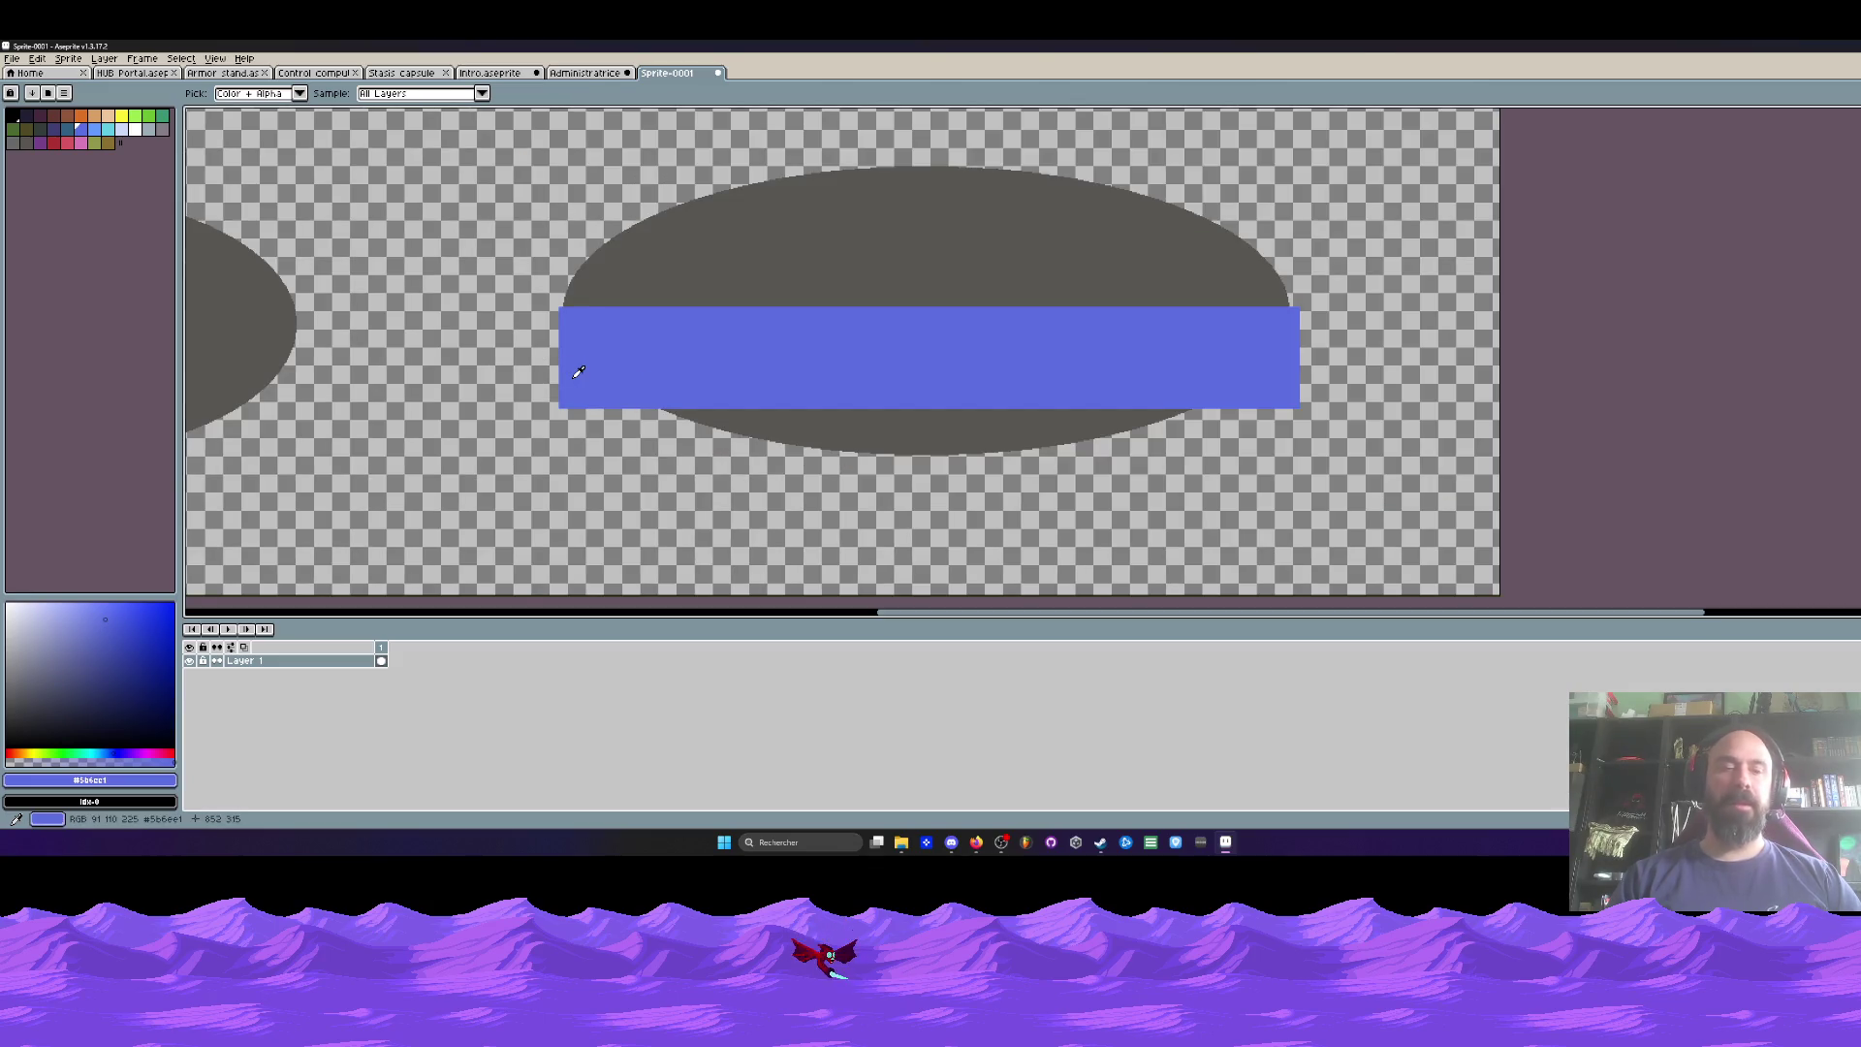
pyautogui.press('b')
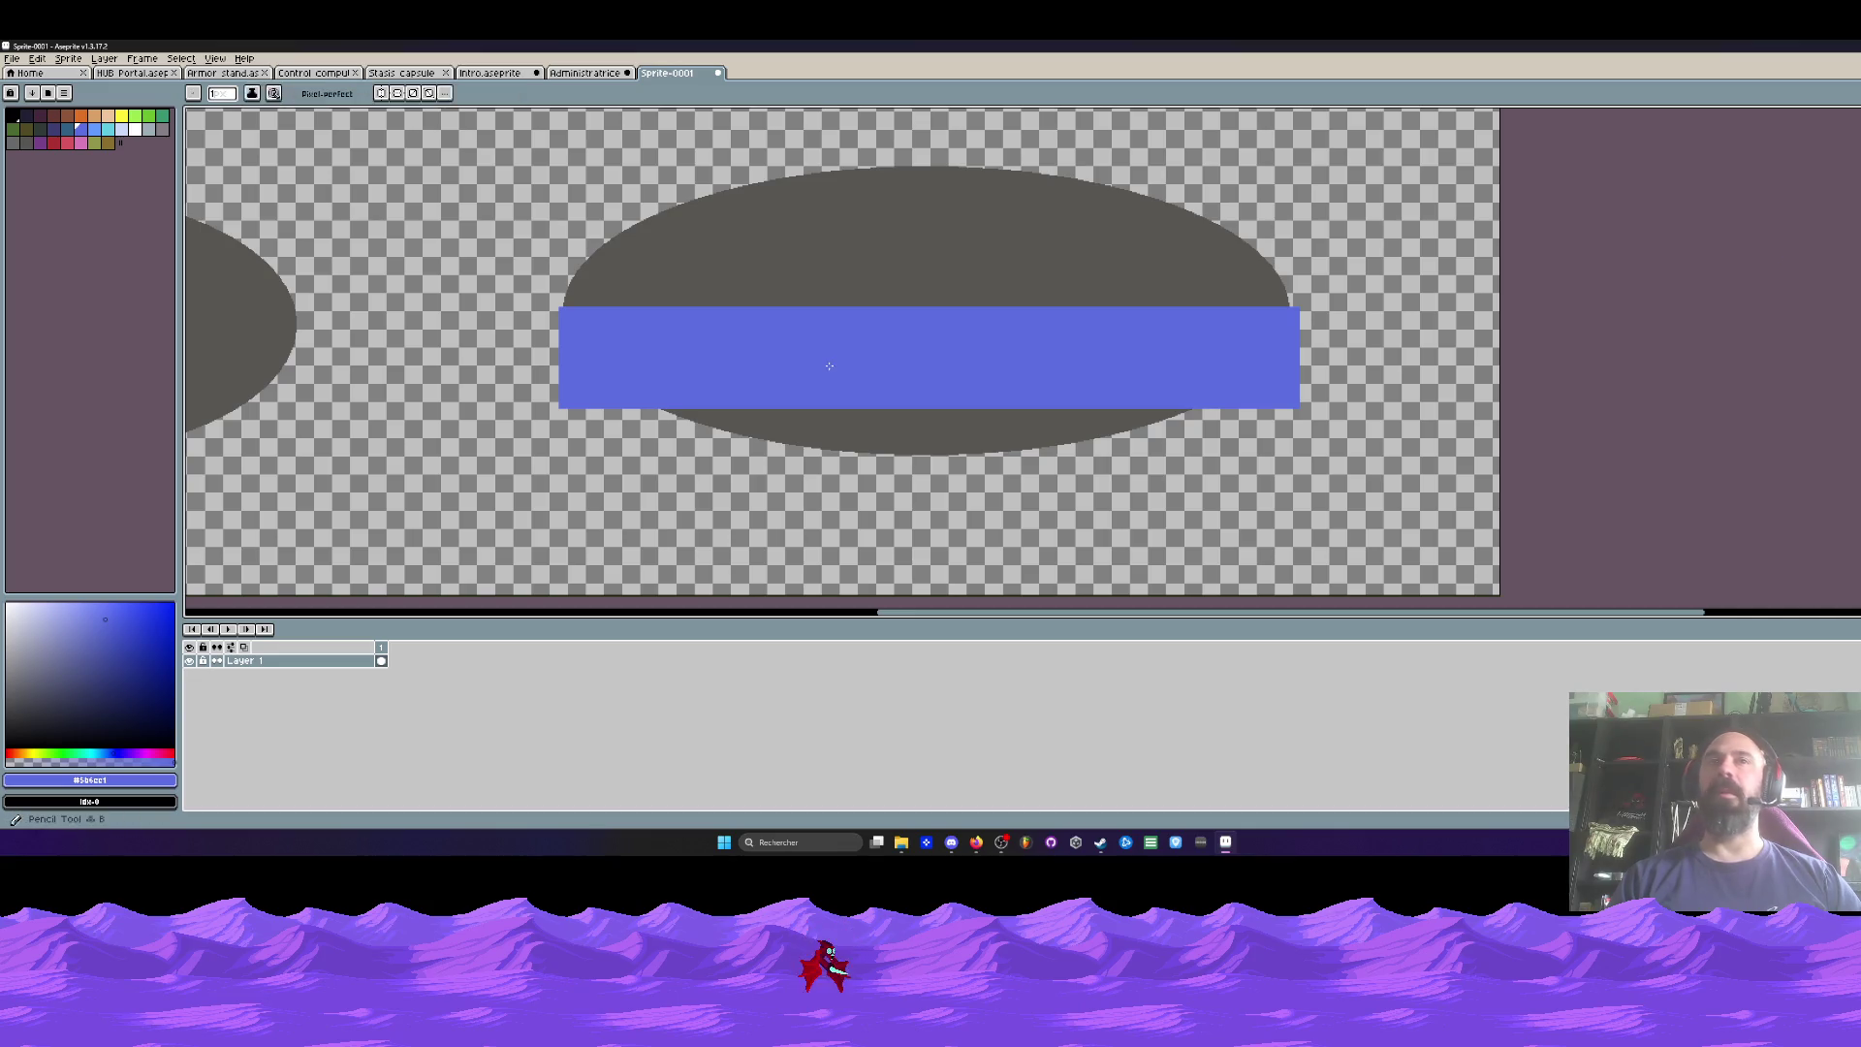
pyautogui.moveTo(546, 364); pyautogui.dragTo(674, 431)
# Step: Undo the stray stroke and erase the band's lower-left corner diagonally using transparent colour
pyautogui.hotkey('ctrl', 'z')
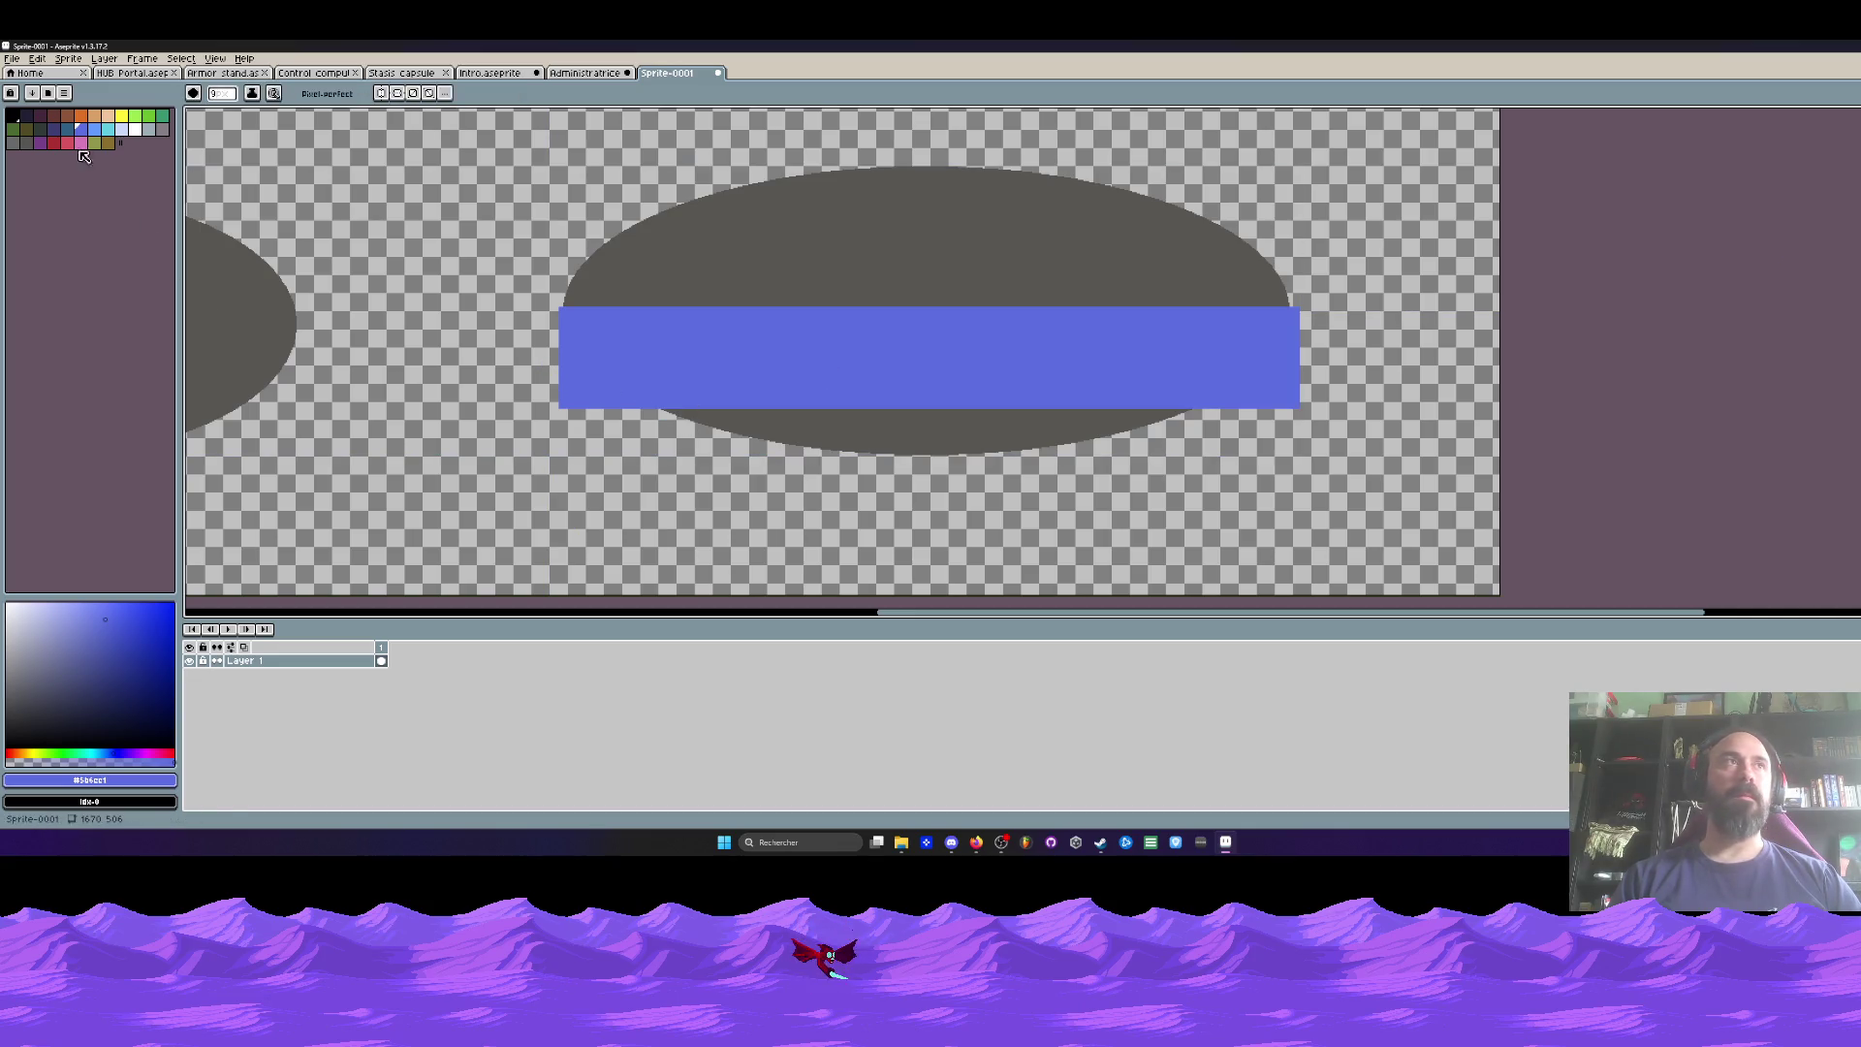
pyautogui.moveTo(97, 761); pyautogui.dragTo(8, 762)
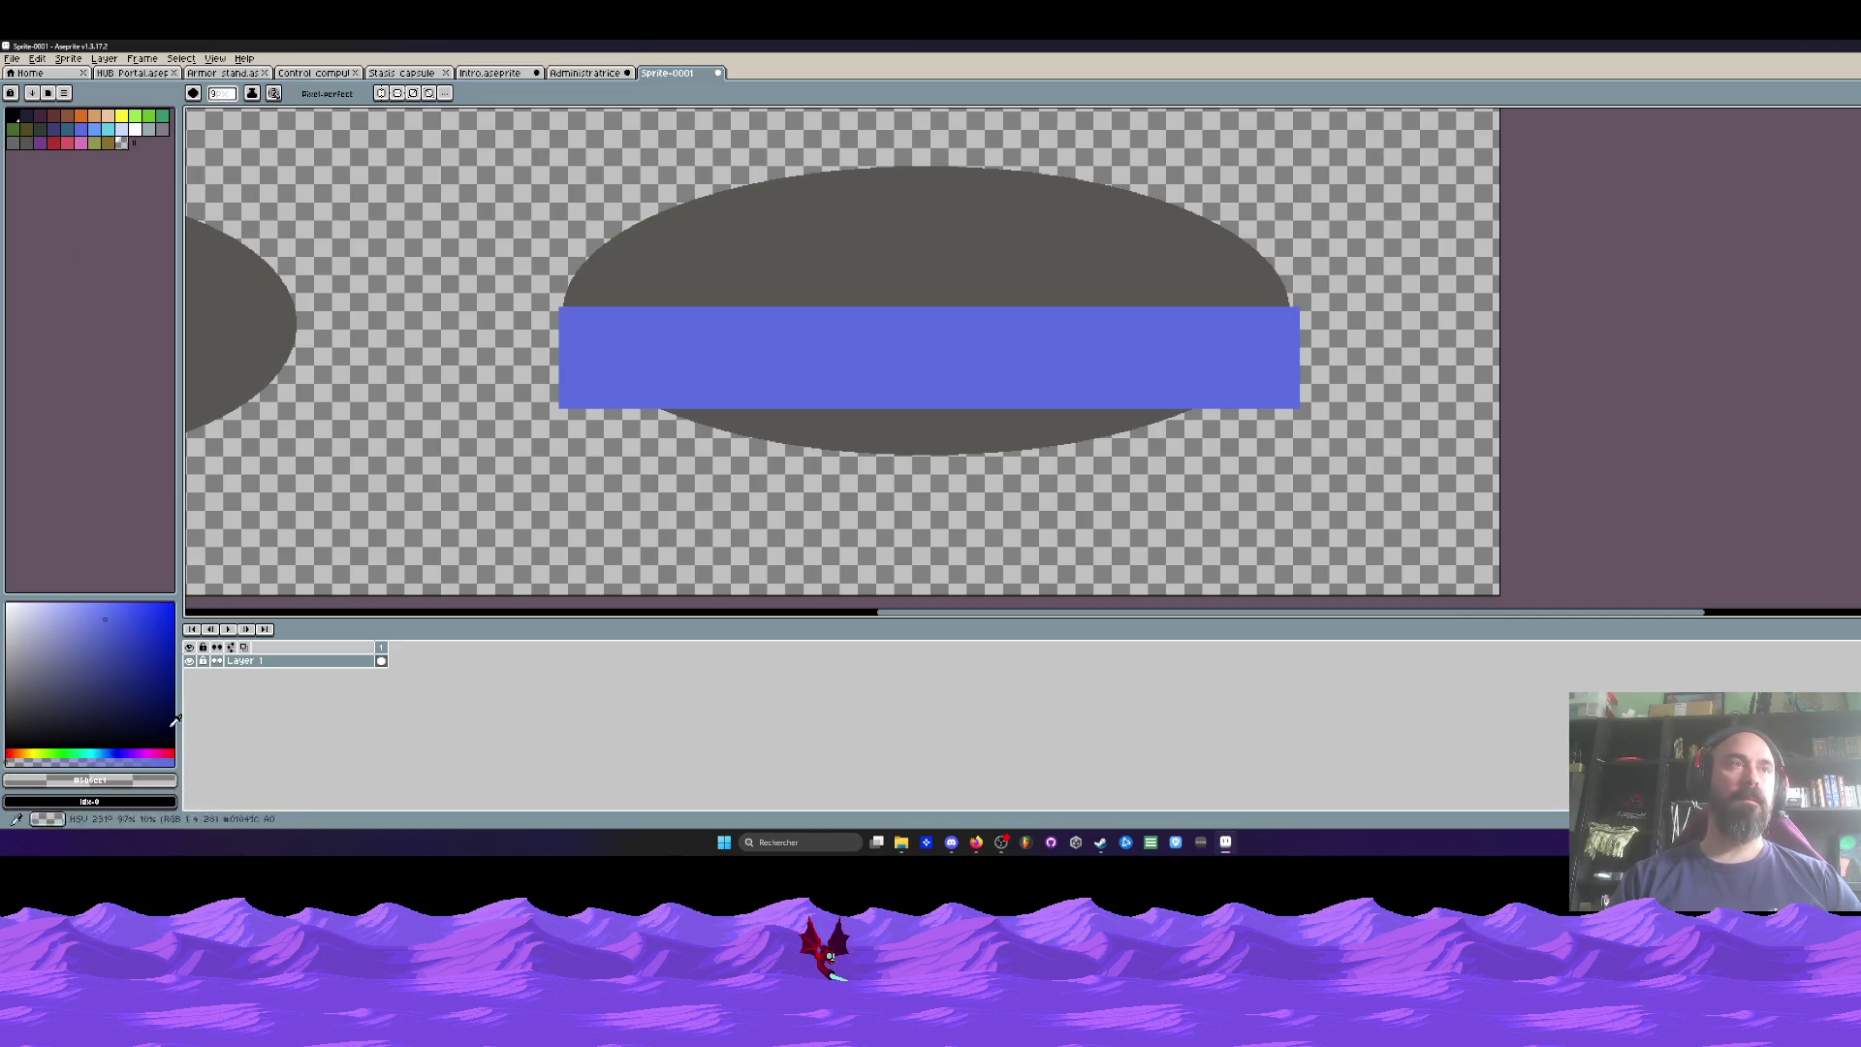
pyautogui.click(121, 142)
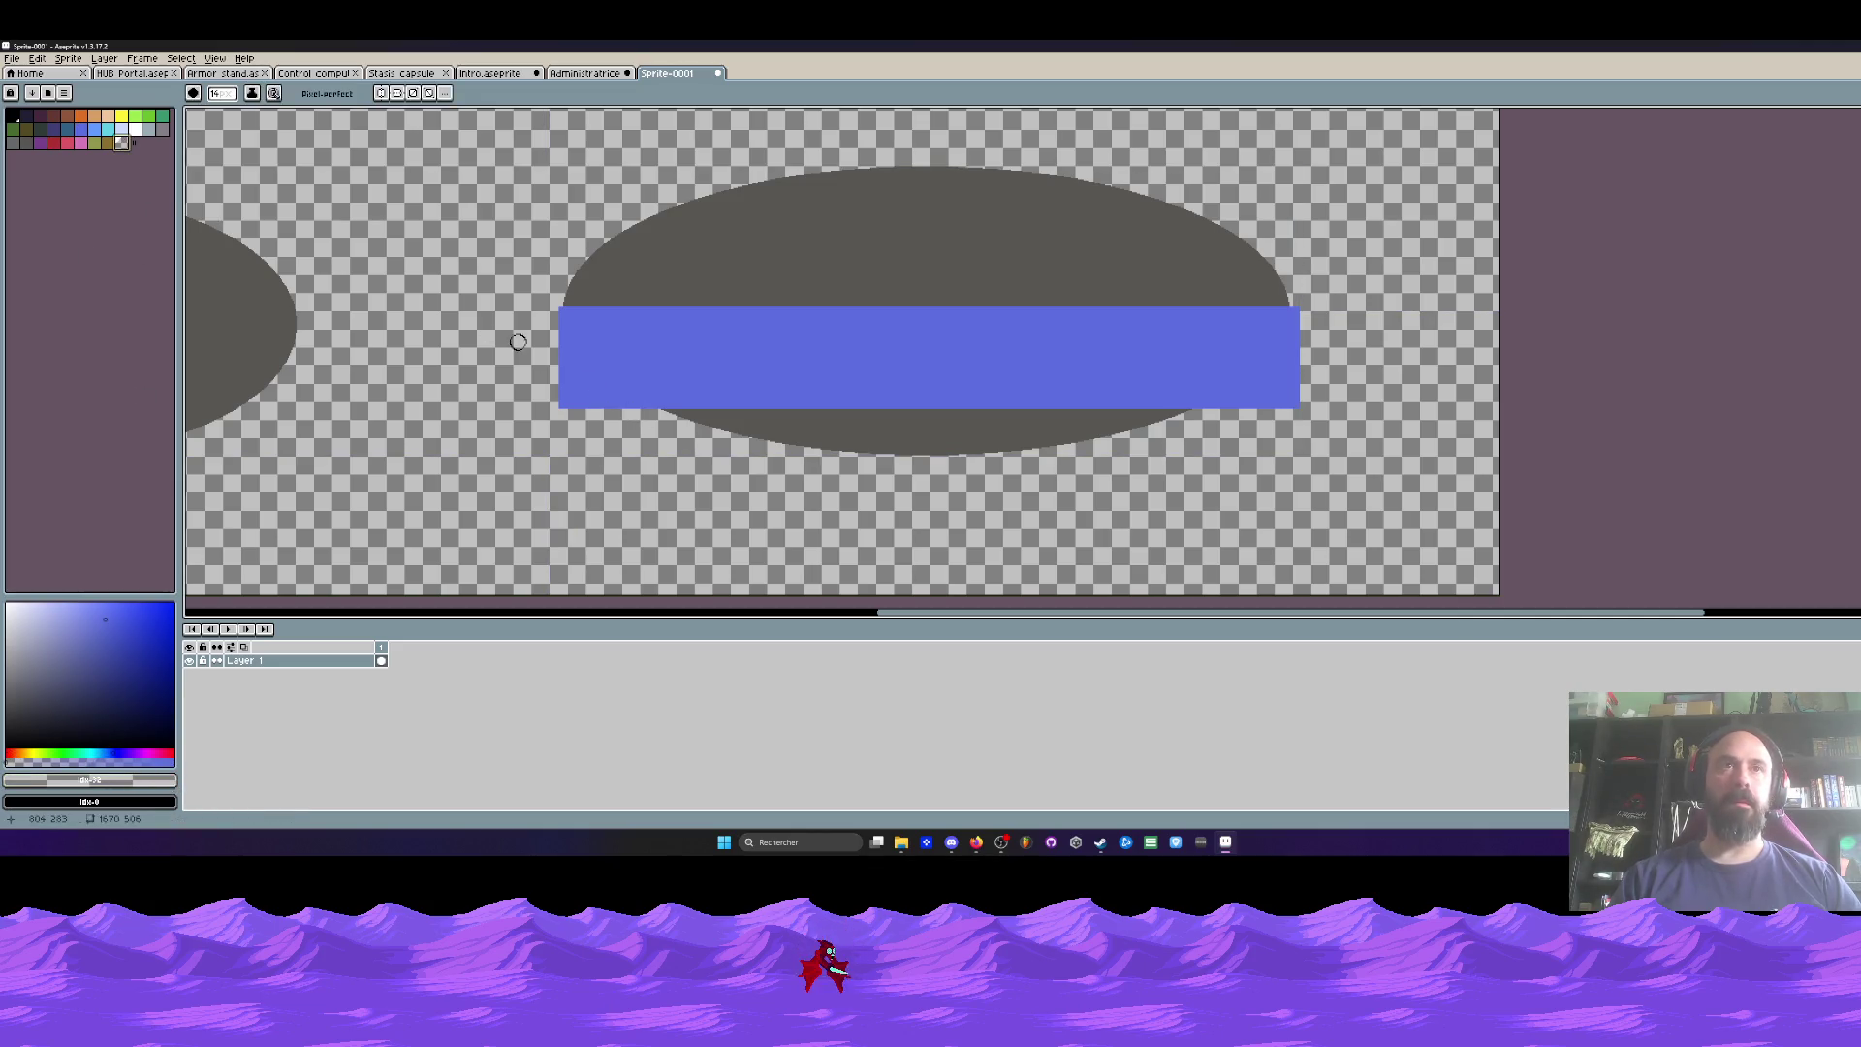
pyautogui.moveTo(535, 356); pyautogui.dragTo(655, 420)
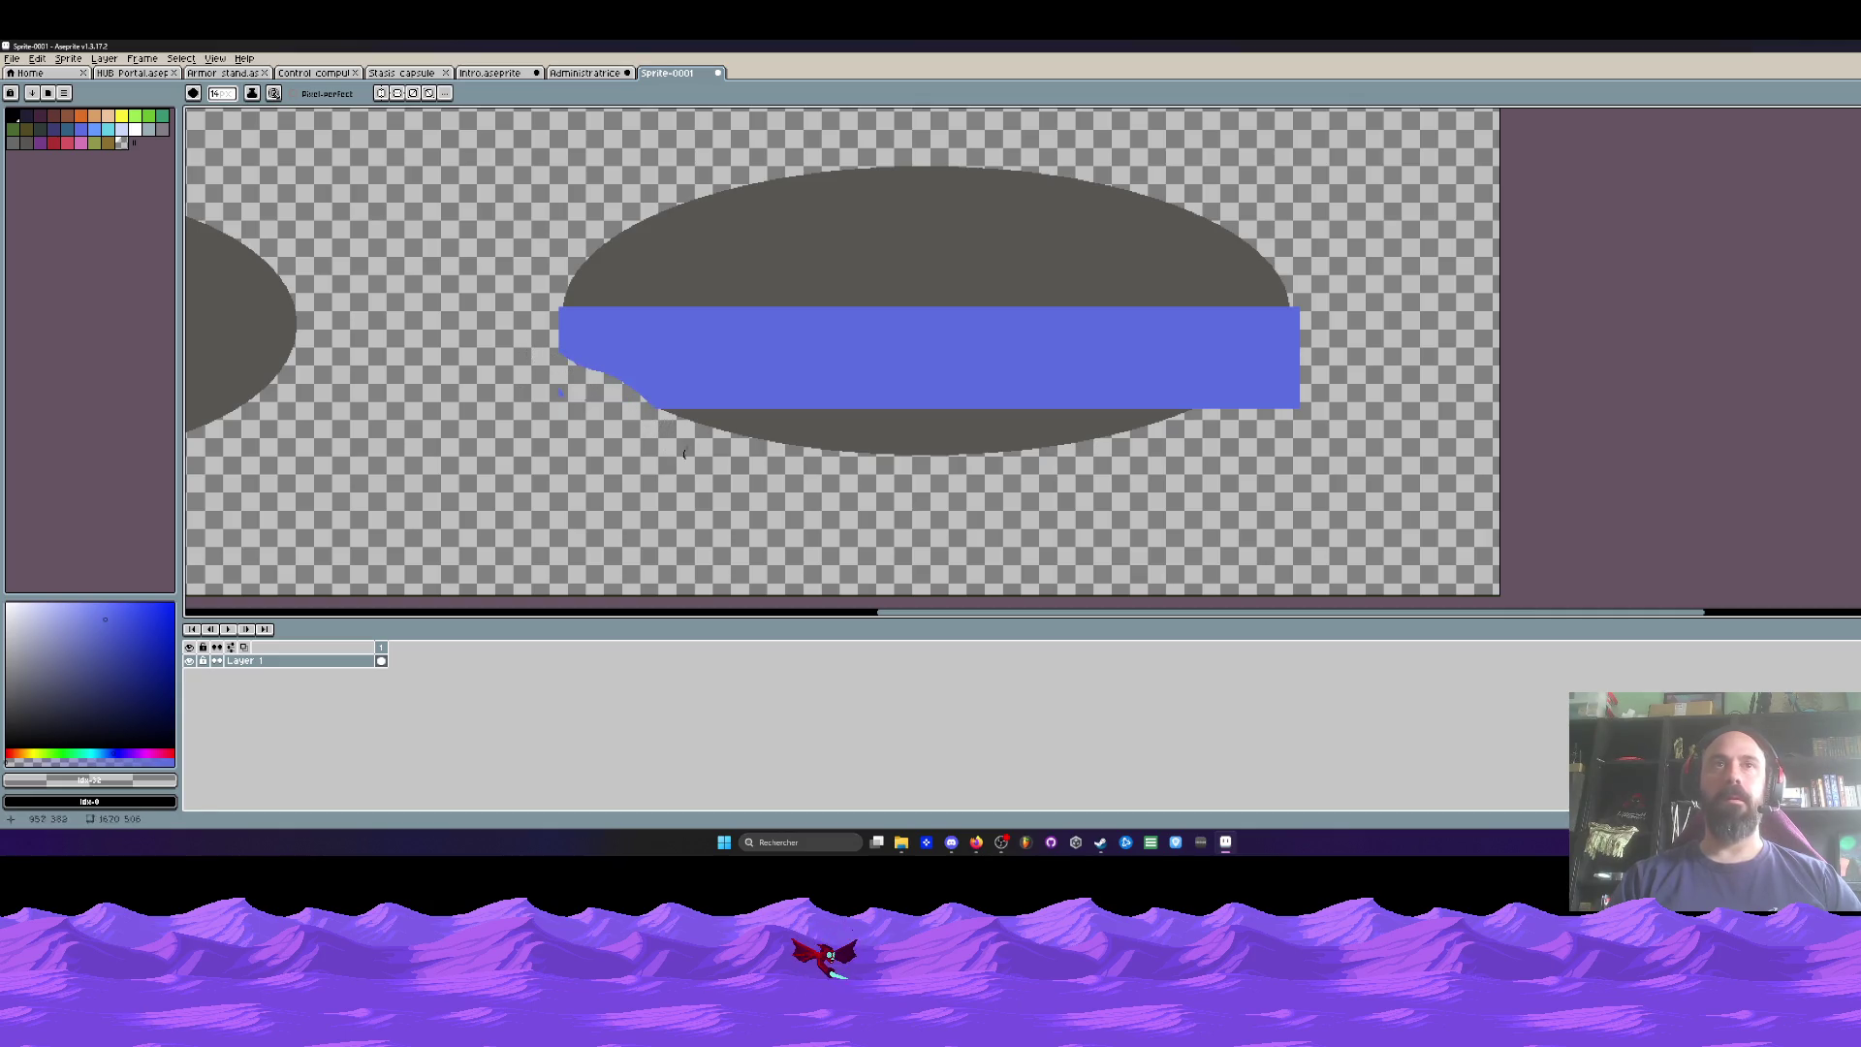
pyautogui.scroll(1, 540, 366)
pyautogui.moveTo(582, 369)
pyautogui.mouseDown()
pyautogui.moveTo(623, 404)
pyautogui.moveTo(487, 388)
pyautogui.mouseUp()
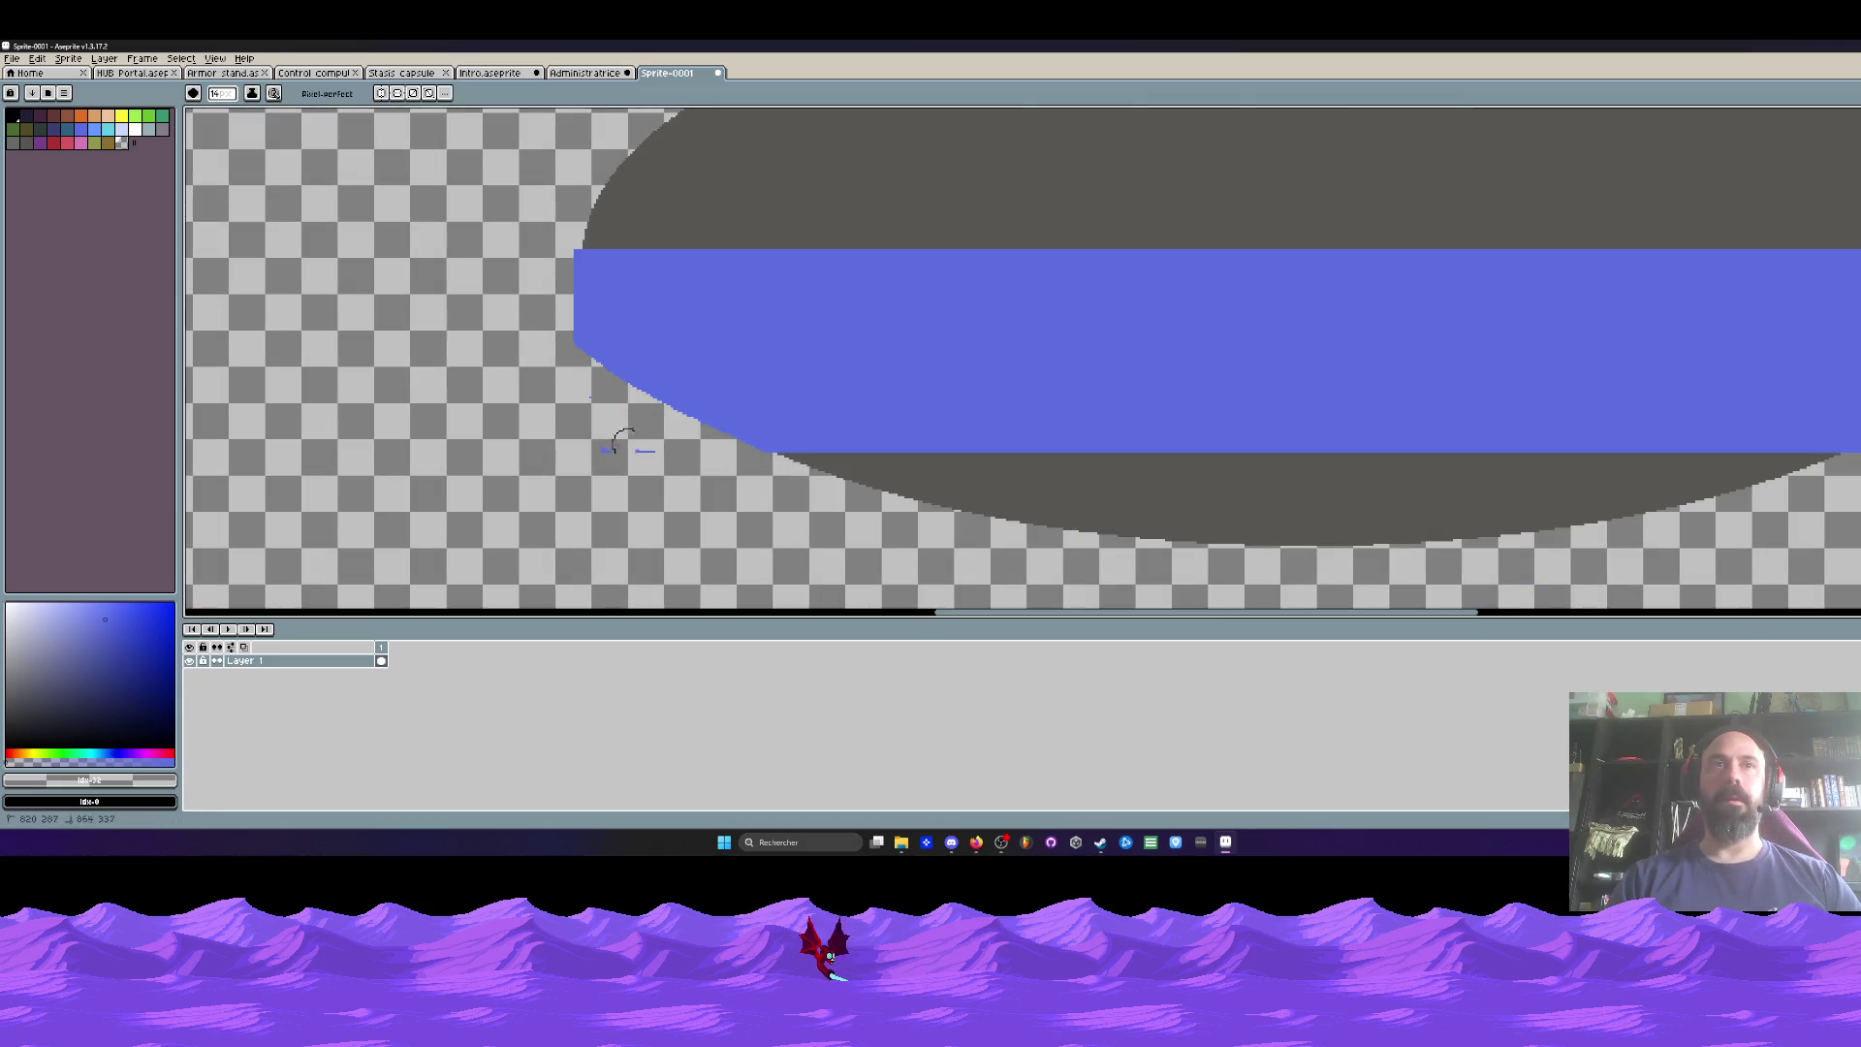
pyautogui.scroll(-1, 612, 458)
pyautogui.scroll(1, 1750, 605)
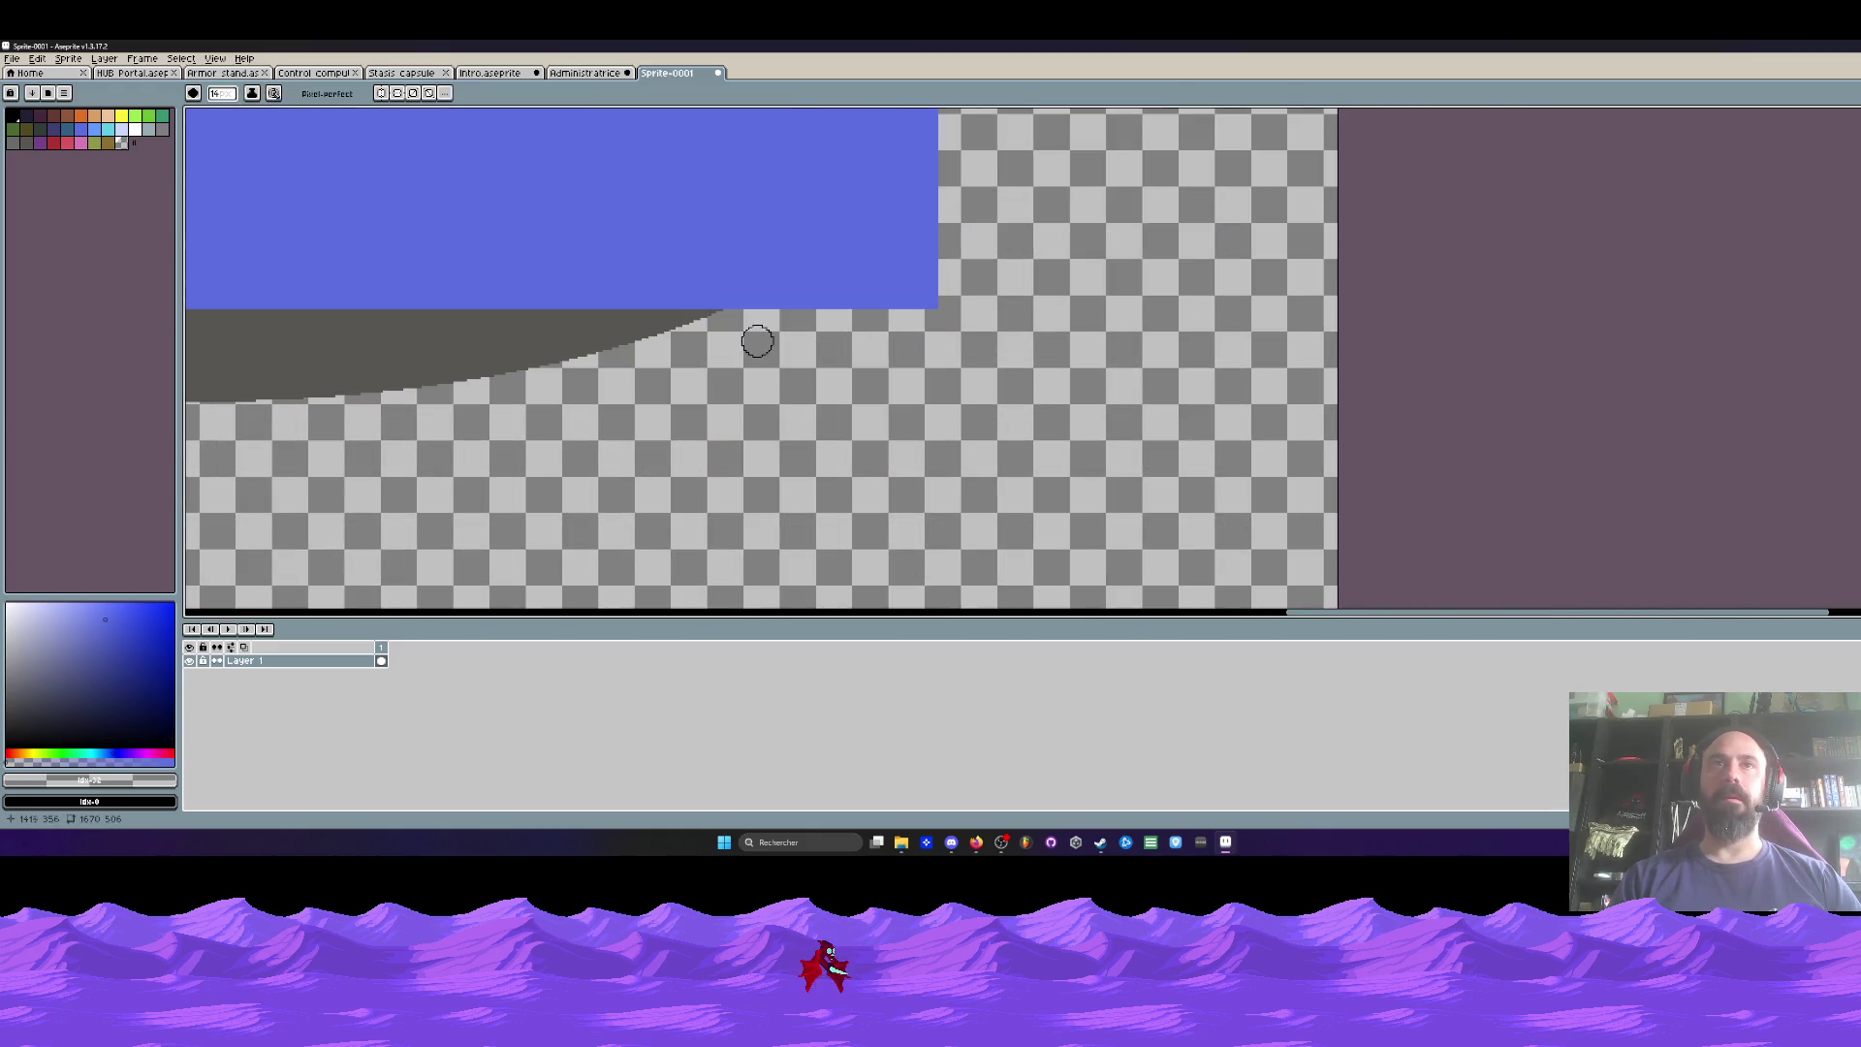
# Step: Bevel the band's bottom-right corner diagonally to follow the ellipse outline
pyautogui.moveTo(737, 330)
pyautogui.mouseDown()
pyautogui.moveTo(852, 259)
pyautogui.moveTo(788, 346)
pyautogui.moveTo(870, 254)
pyautogui.moveTo(788, 311)
pyautogui.mouseUp()
pyautogui.moveTo(915, 200); pyautogui.dragTo(746, 308)
pyautogui.scroll(-2, 930, 301)
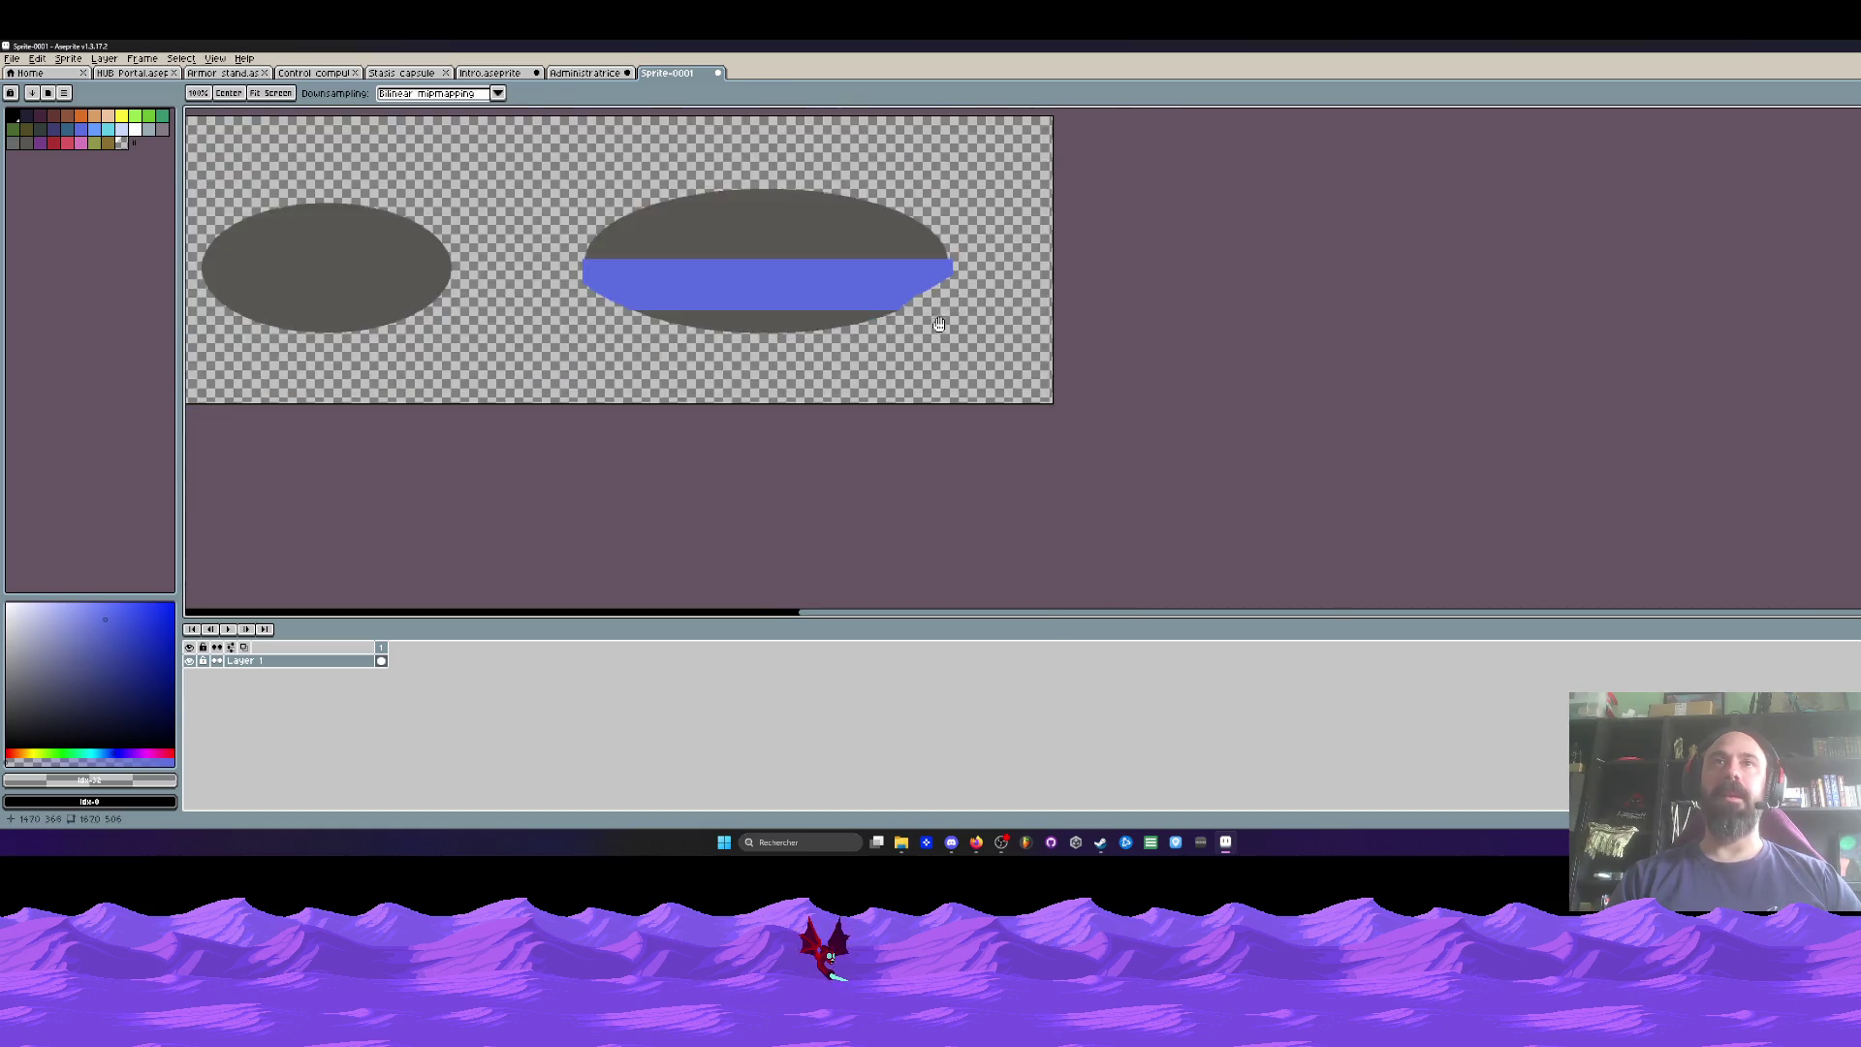
pyautogui.scroll(1, 1016, 339)
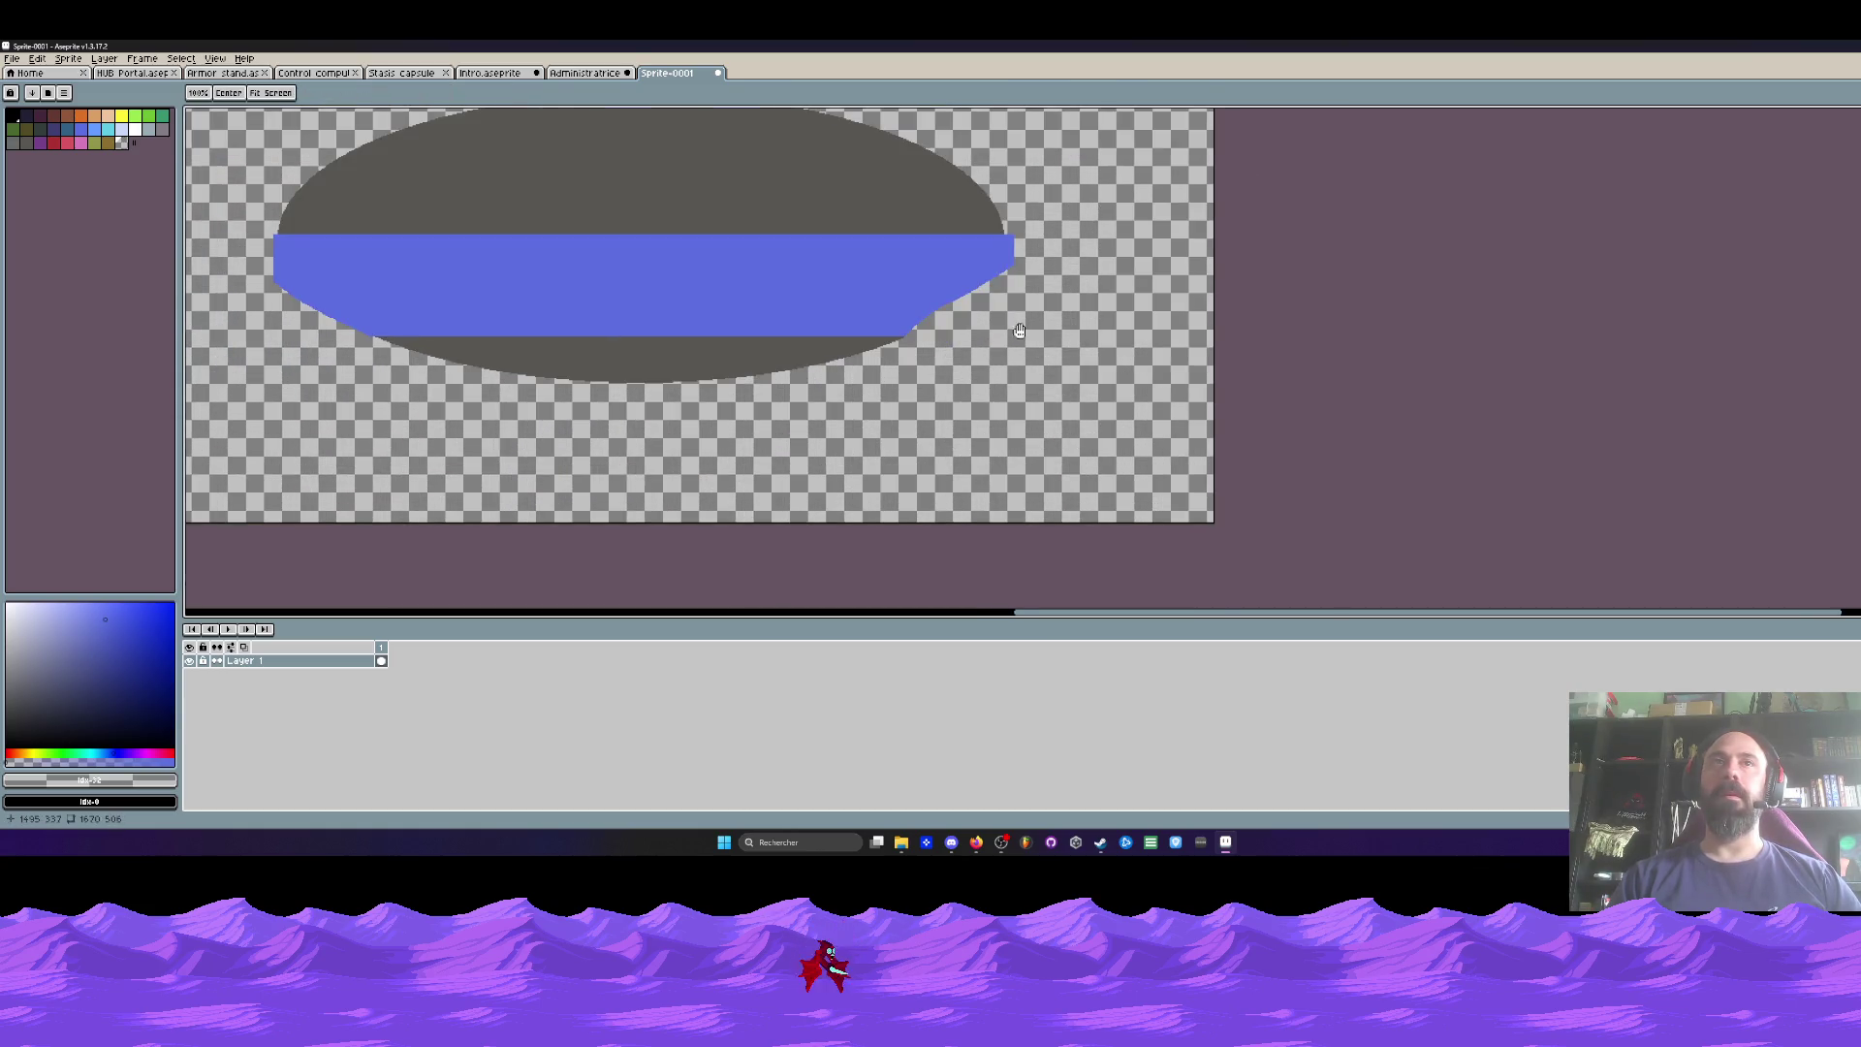
pyautogui.scroll(2, 489, 211)
# Step: Sample the ellipse's dark grey #595652 and clear the selection
pyautogui.keyDown('alt'); pyautogui.click(559, 229); pyautogui.keyUp('alt')
pyautogui.moveTo(559, 229); pyautogui.dragTo(715, 208)
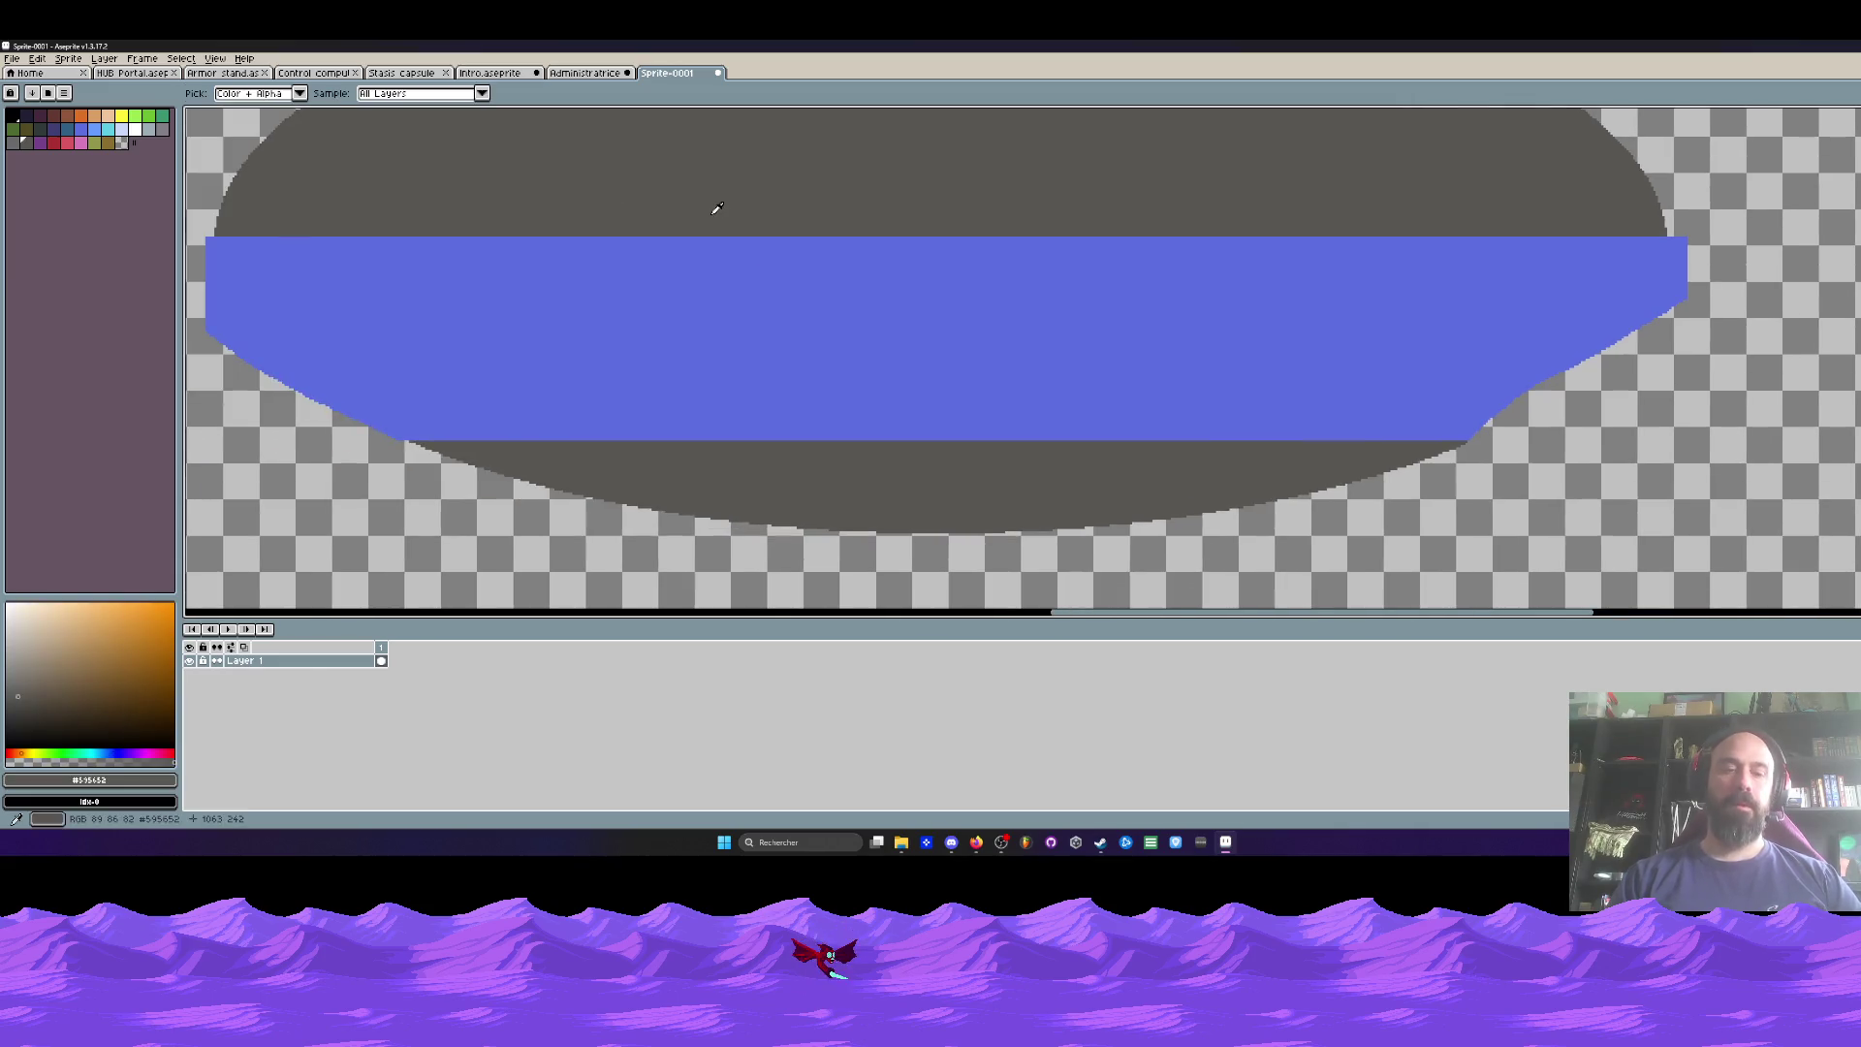
pyautogui.hotkey('ctrl', 'd')
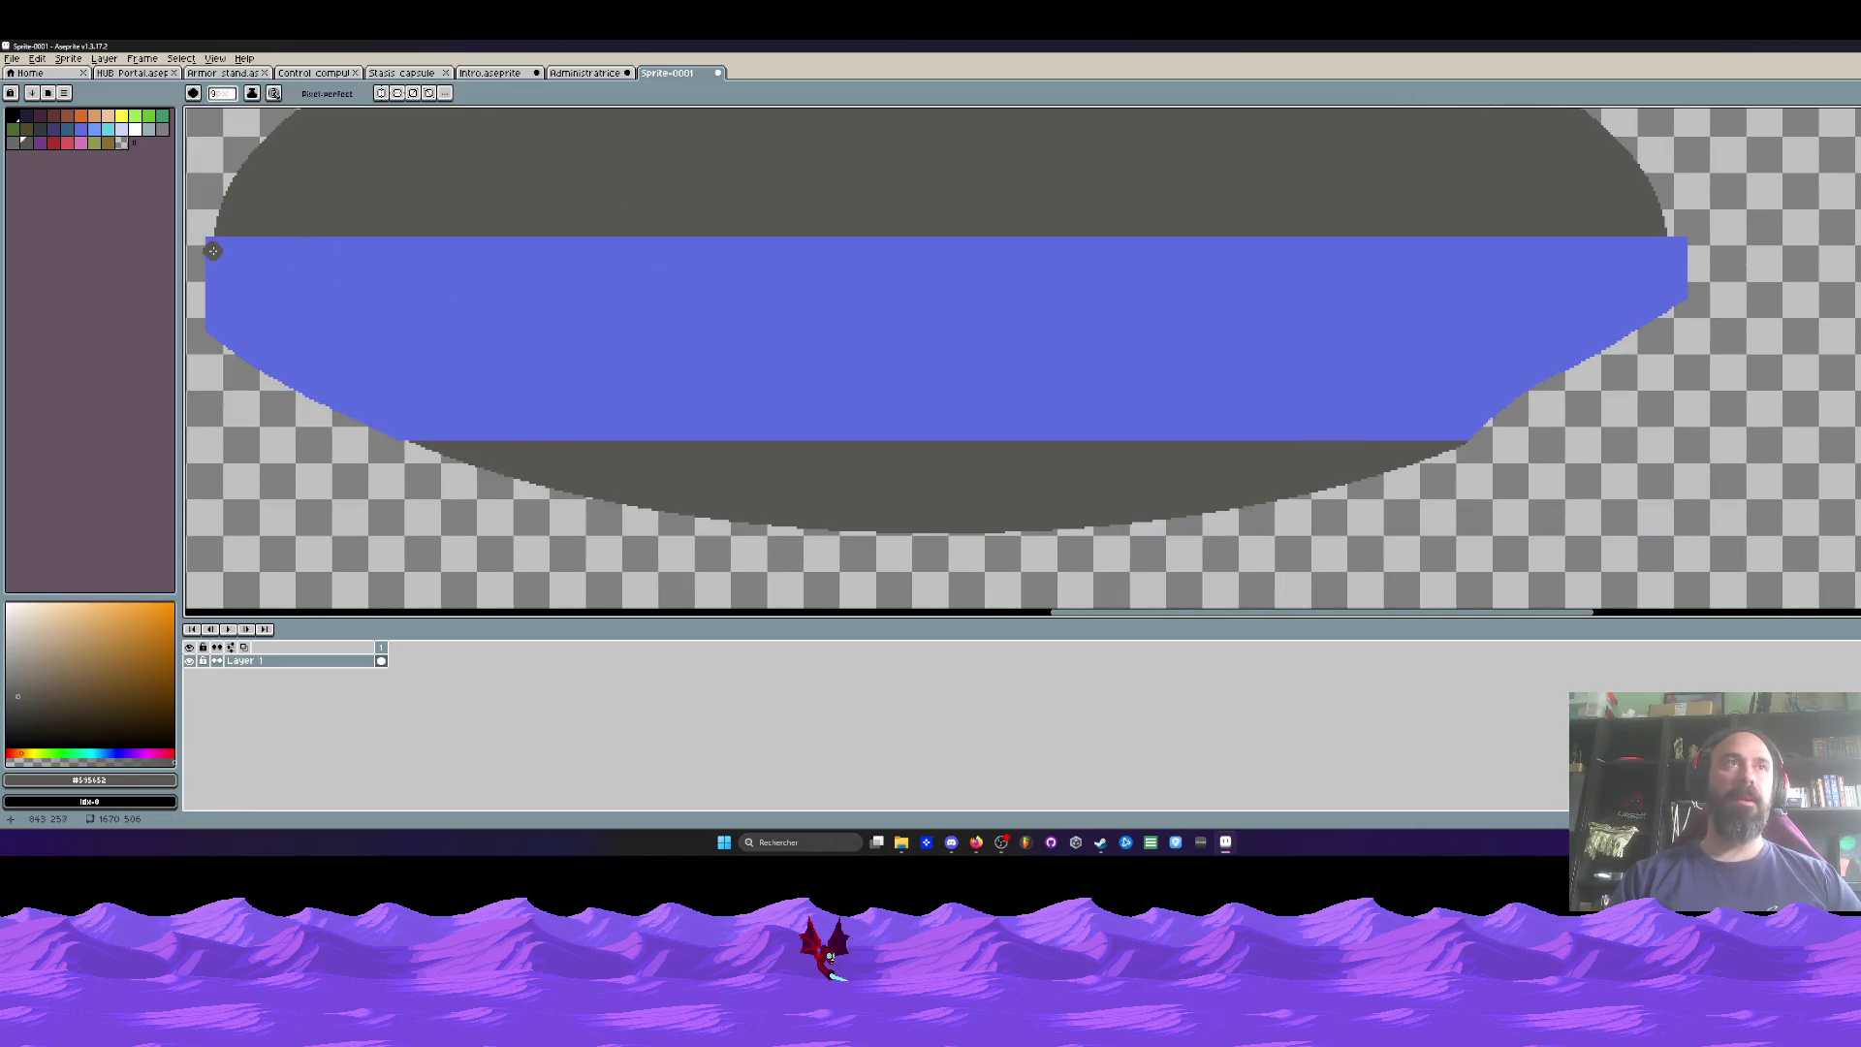
# Step: Outline the blue band's lower-left edge in grey and paint the first vertical grey dividers
pyautogui.moveTo(239, 299); pyautogui.dragTo(449, 463)
pyautogui.moveTo(509, 244); pyautogui.dragTo(501, 423)
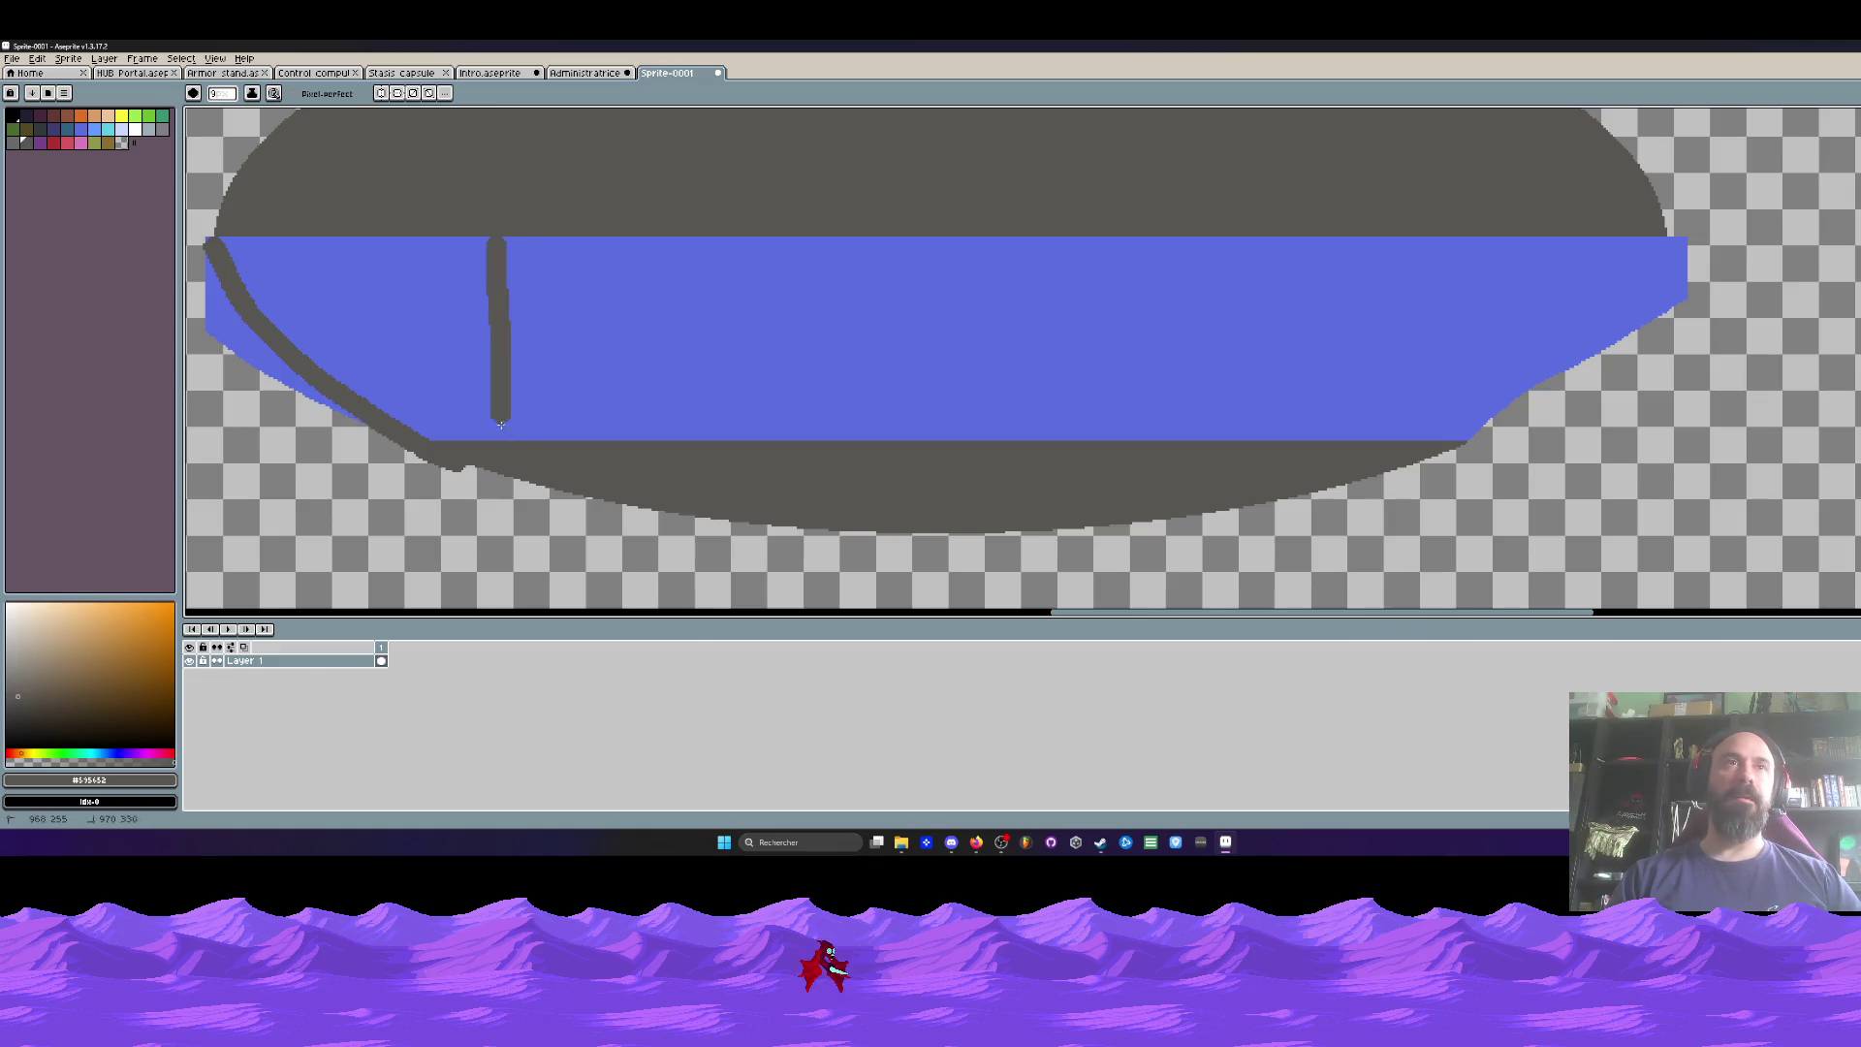
pyautogui.moveTo(580, 231); pyautogui.dragTo(586, 458)
pyautogui.moveTo(680, 231); pyautogui.dragTo(669, 448)
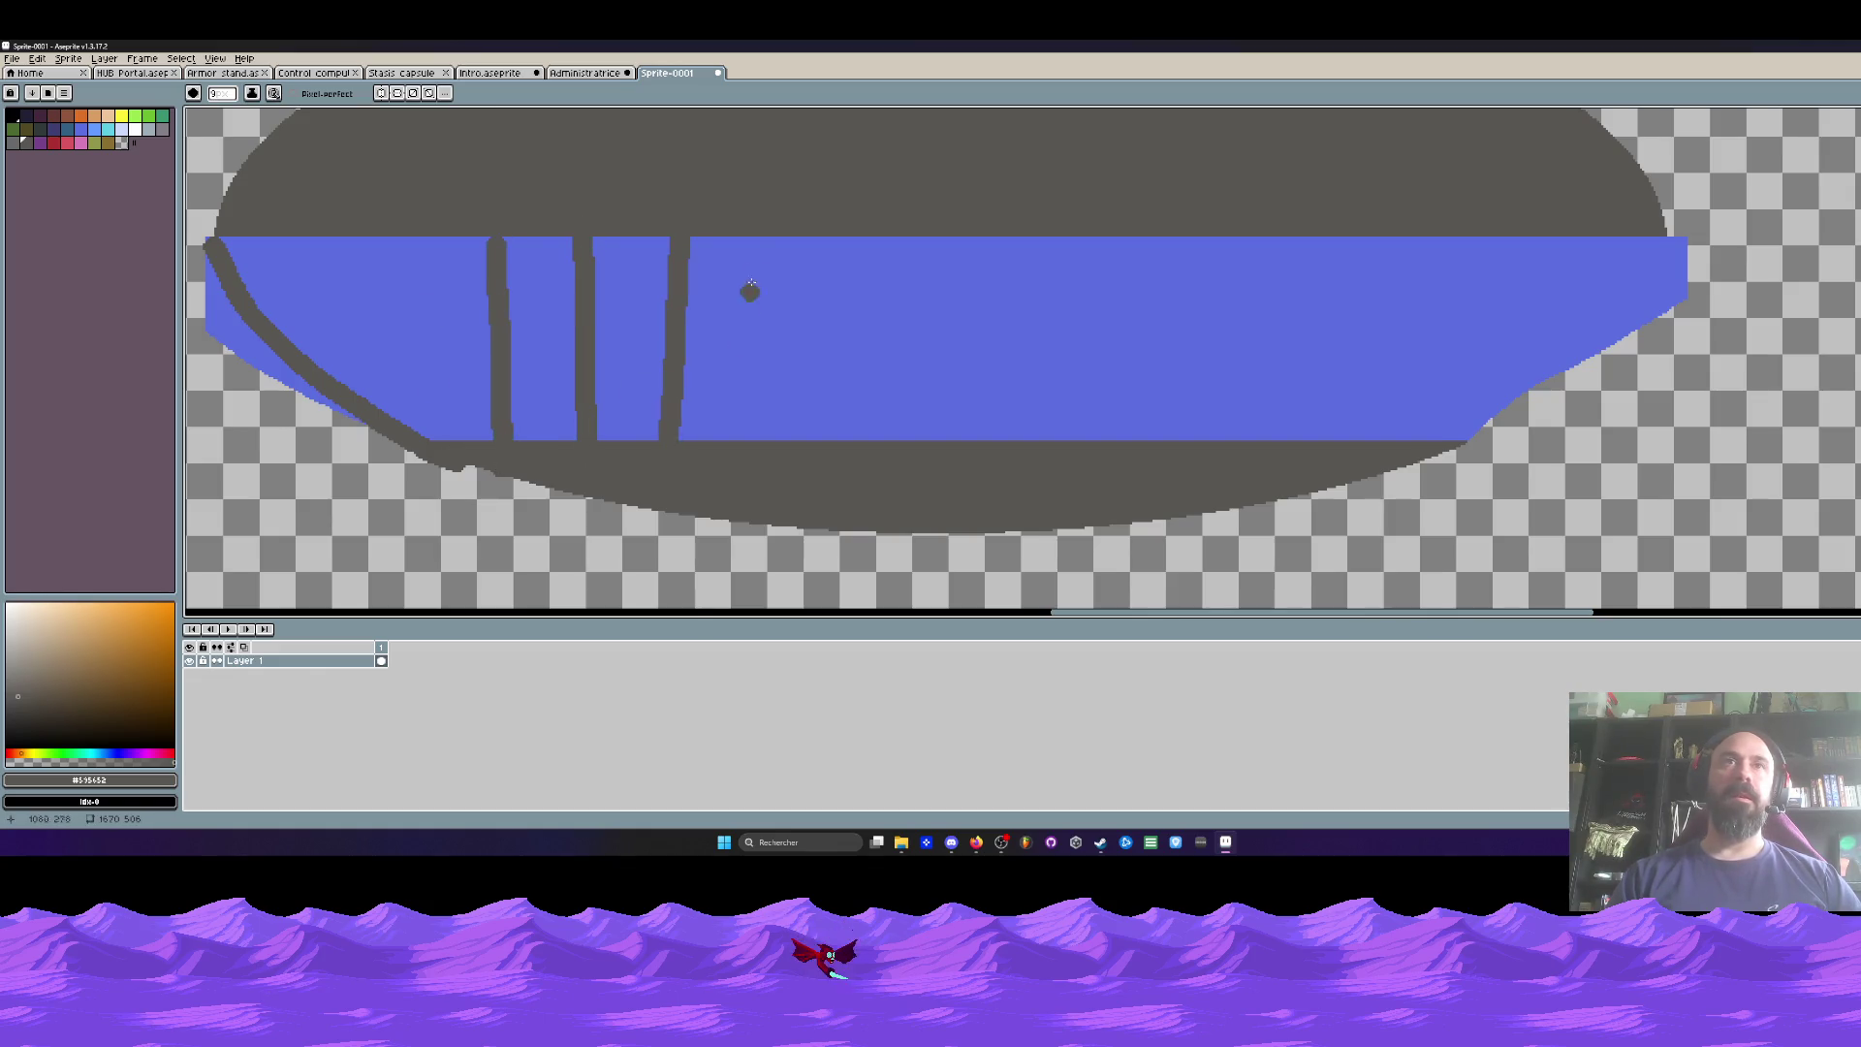
pyautogui.moveTo(760, 239); pyautogui.dragTo(752, 478)
pyautogui.moveTo(852, 255); pyautogui.dragTo(849, 442)
pyautogui.moveTo(916, 243); pyautogui.dragTo(920, 442)
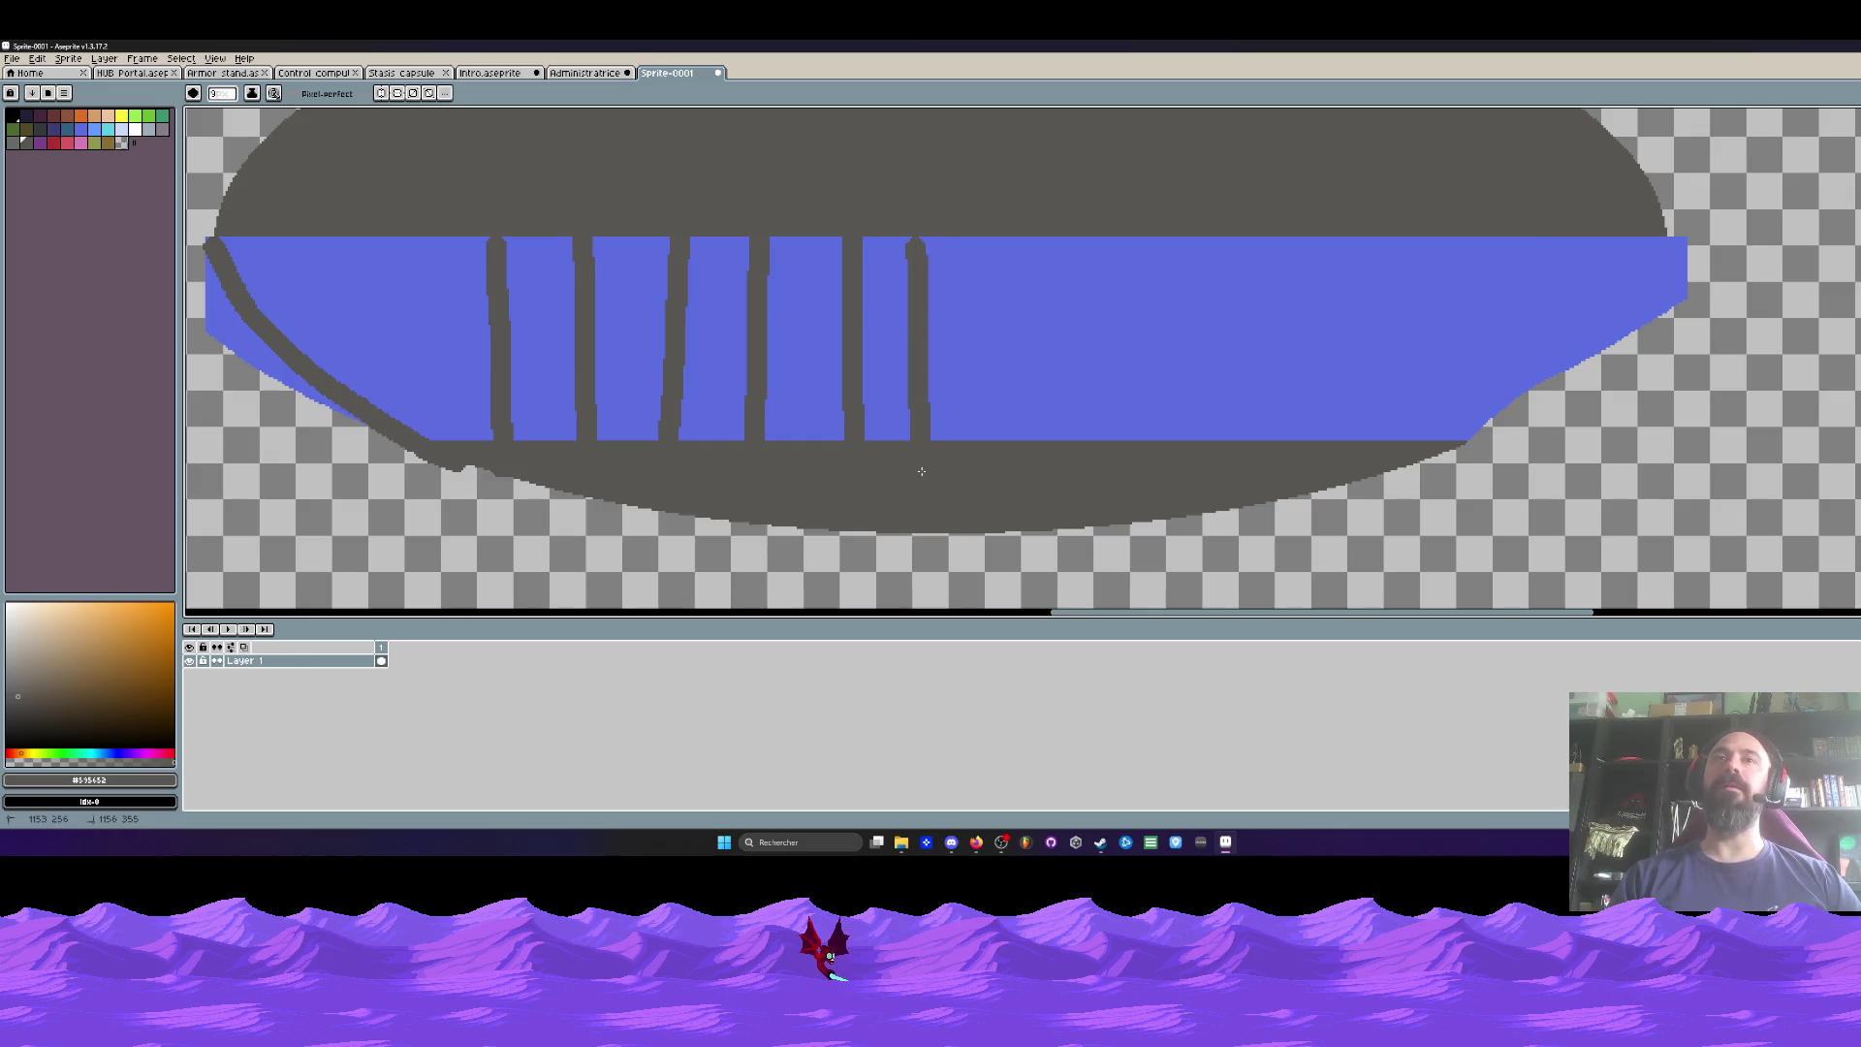
pyautogui.moveTo(1023, 242); pyautogui.dragTo(1013, 442)
# Step: Continue the evenly spaced grey vertical dividers to the band's right end
pyautogui.moveTo(1085, 233); pyautogui.dragTo(1093, 448)
pyautogui.moveTo(1192, 234); pyautogui.dragTo(1176, 446)
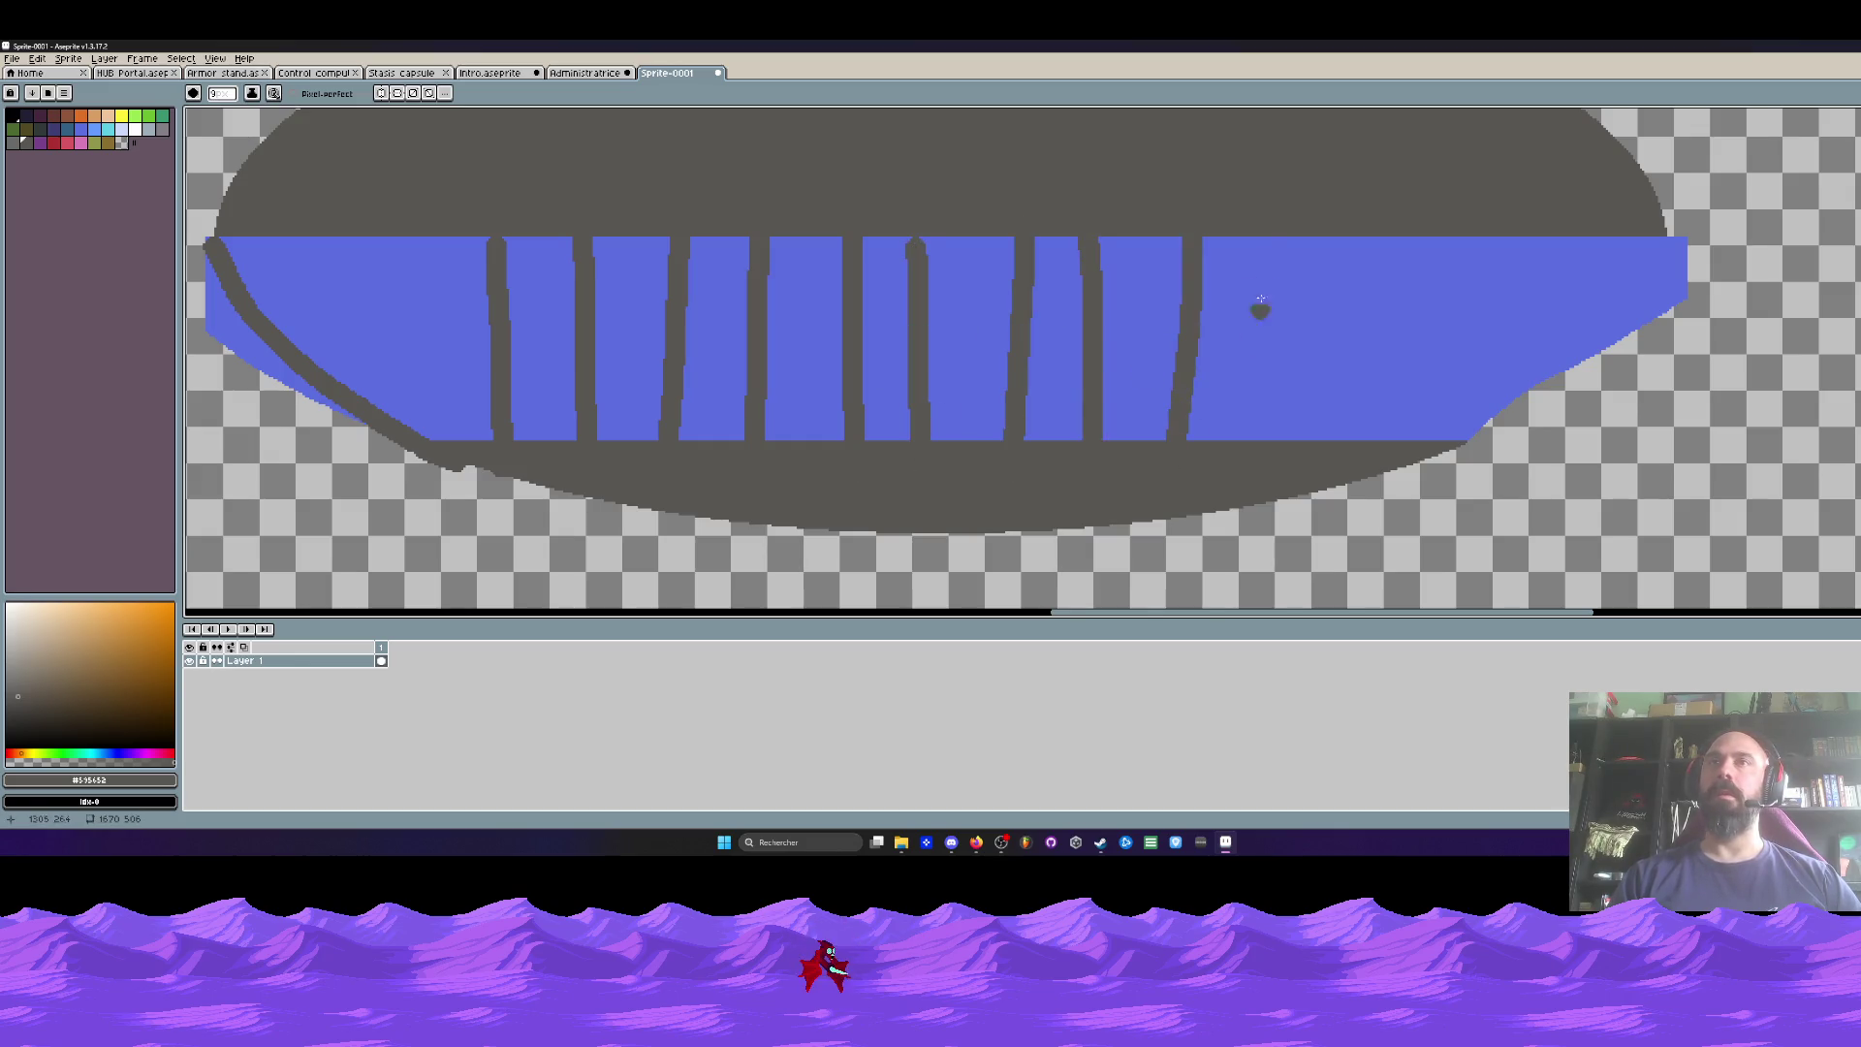
pyautogui.moveTo(1260, 234); pyautogui.dragTo(1260, 474)
pyautogui.moveTo(1354, 304); pyautogui.dragTo(1362, 442)
pyautogui.moveTo(1452, 238); pyautogui.dragTo(1459, 442)
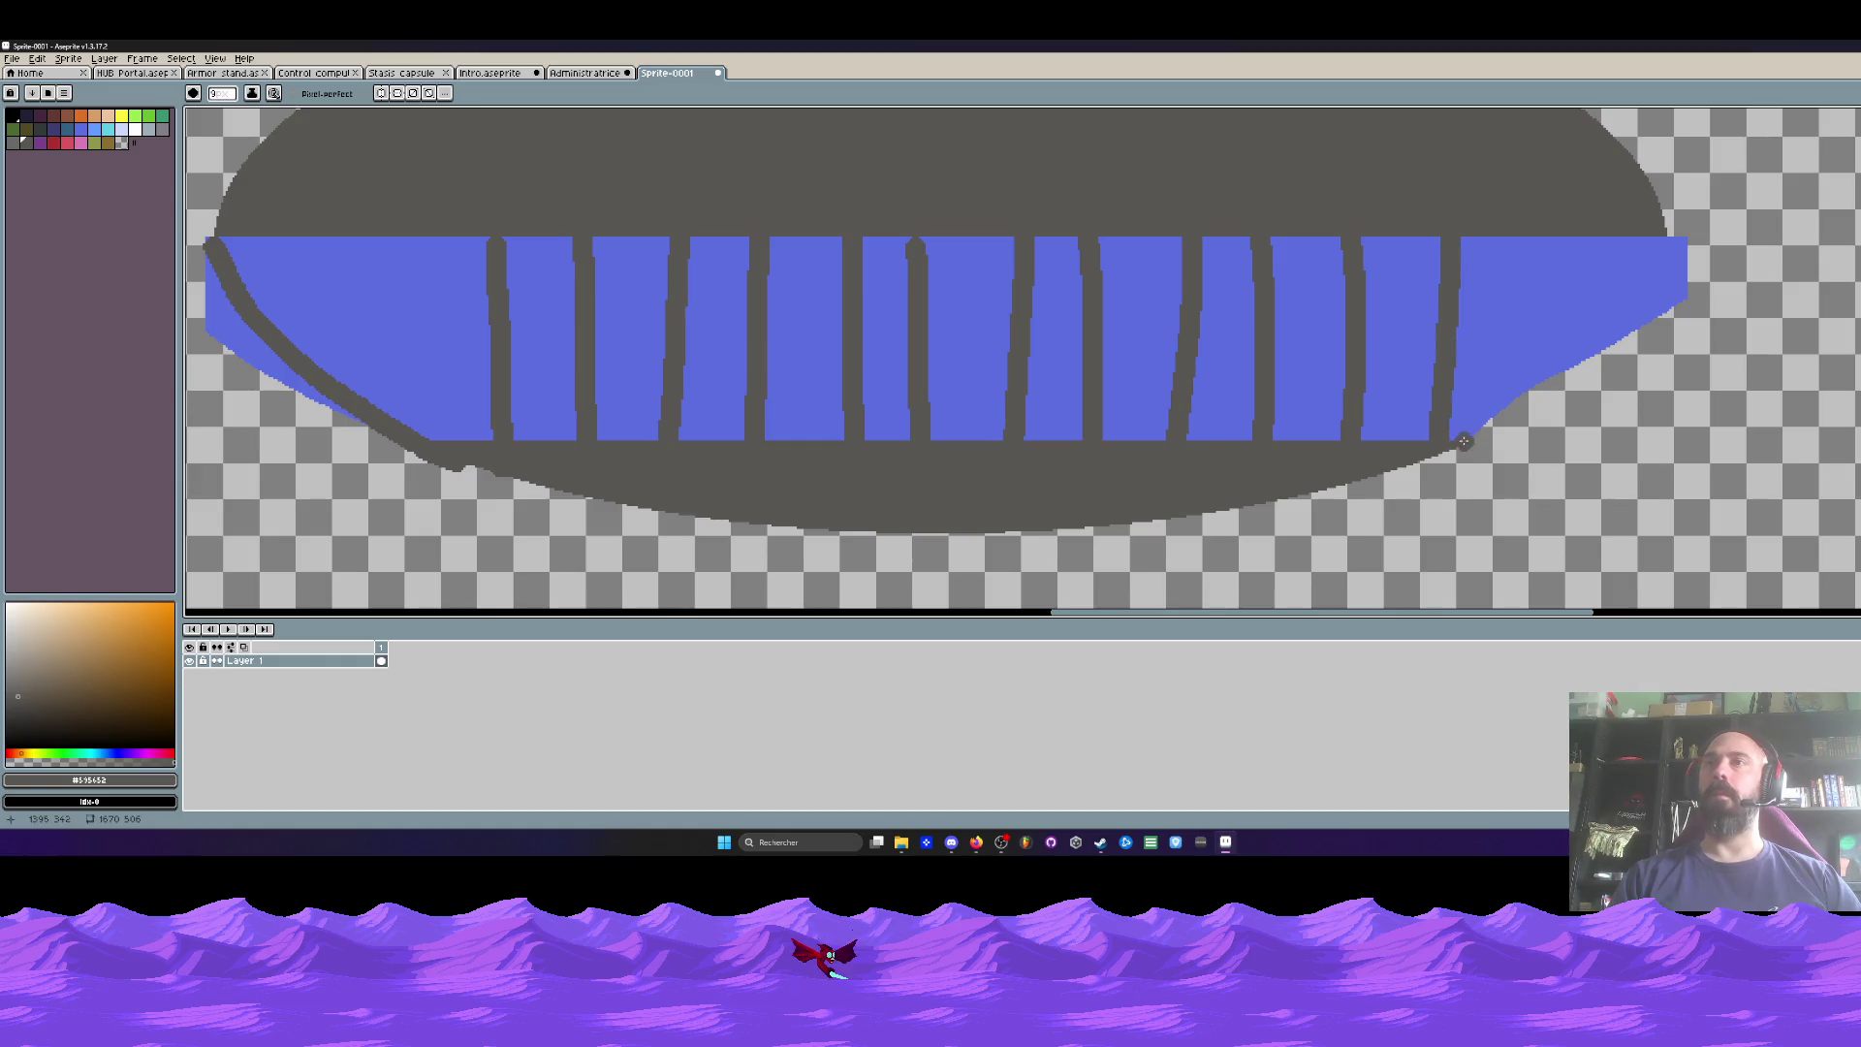
pyautogui.moveTo(1546, 242); pyautogui.dragTo(1541, 442)
pyautogui.moveTo(1639, 237); pyautogui.dragTo(1636, 300)
pyautogui.scroll(-5, 1641, 245)
pyautogui.scroll(3, 1392, 267)
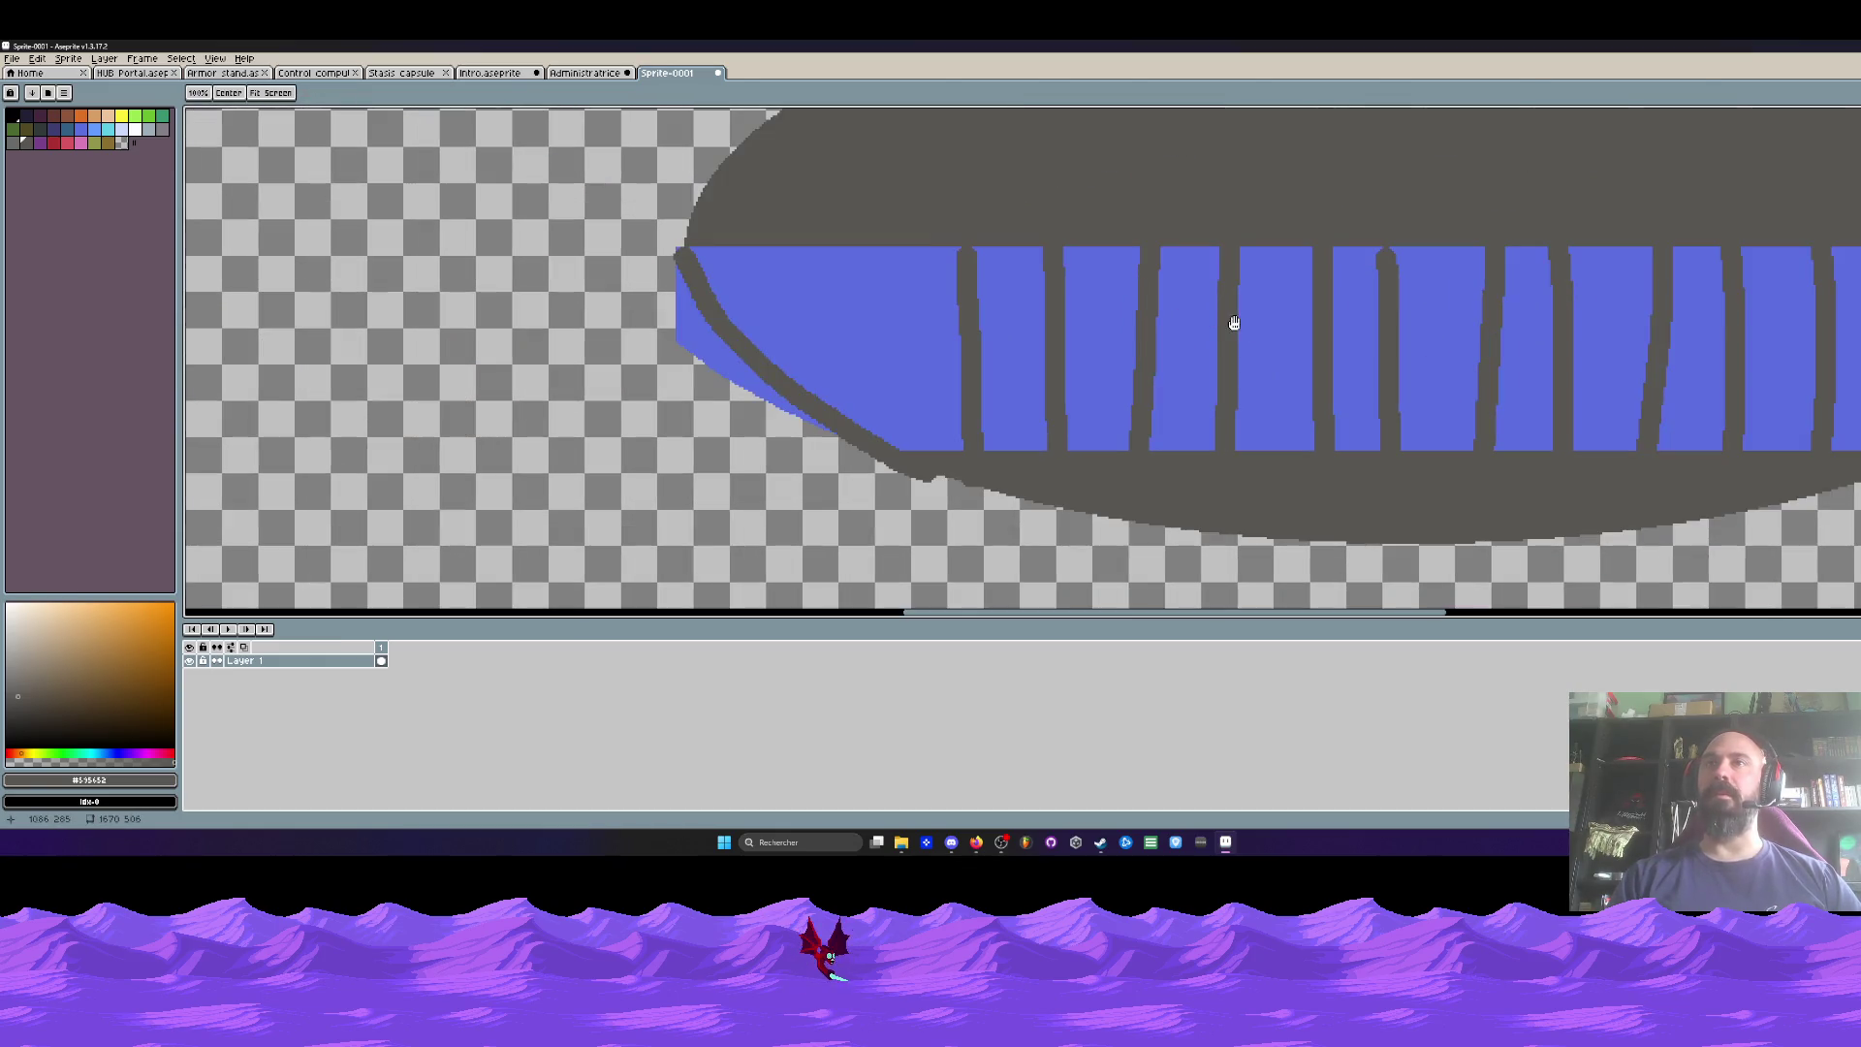
pyautogui.scroll(1, 1017, 432)
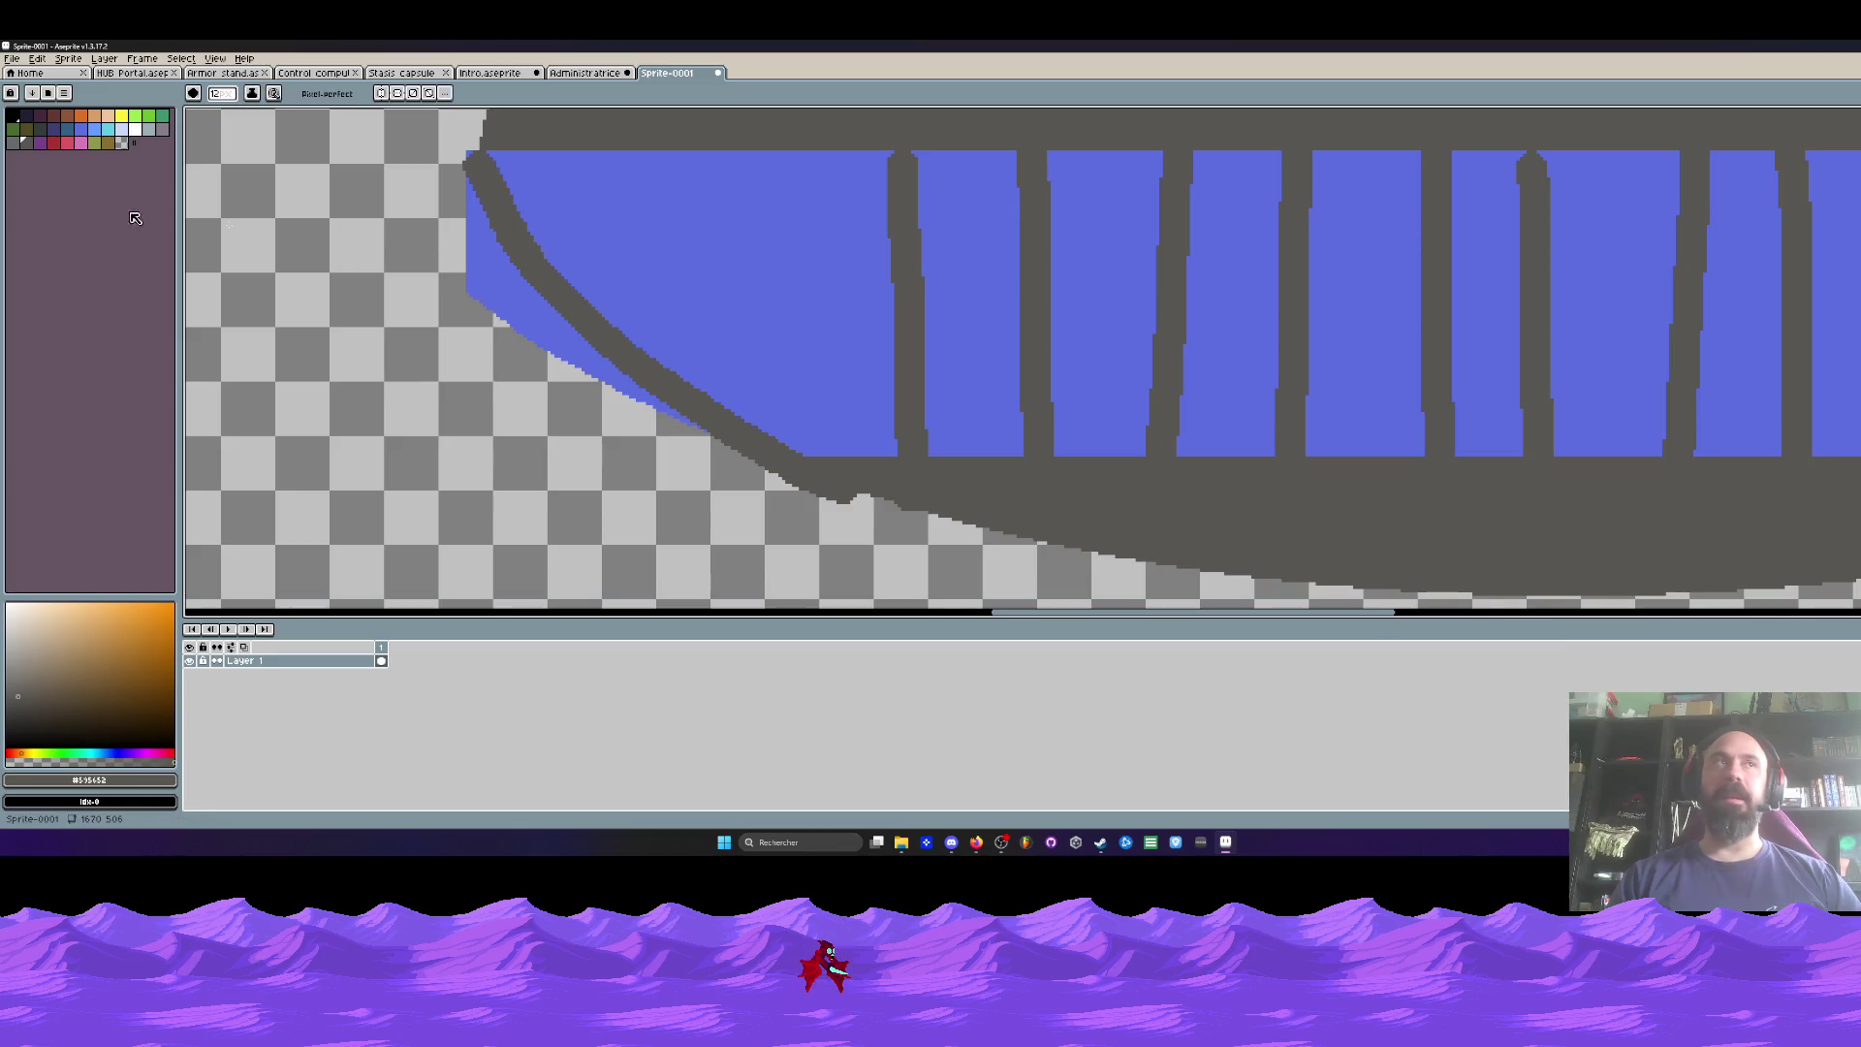
pyautogui.click(54, 143)
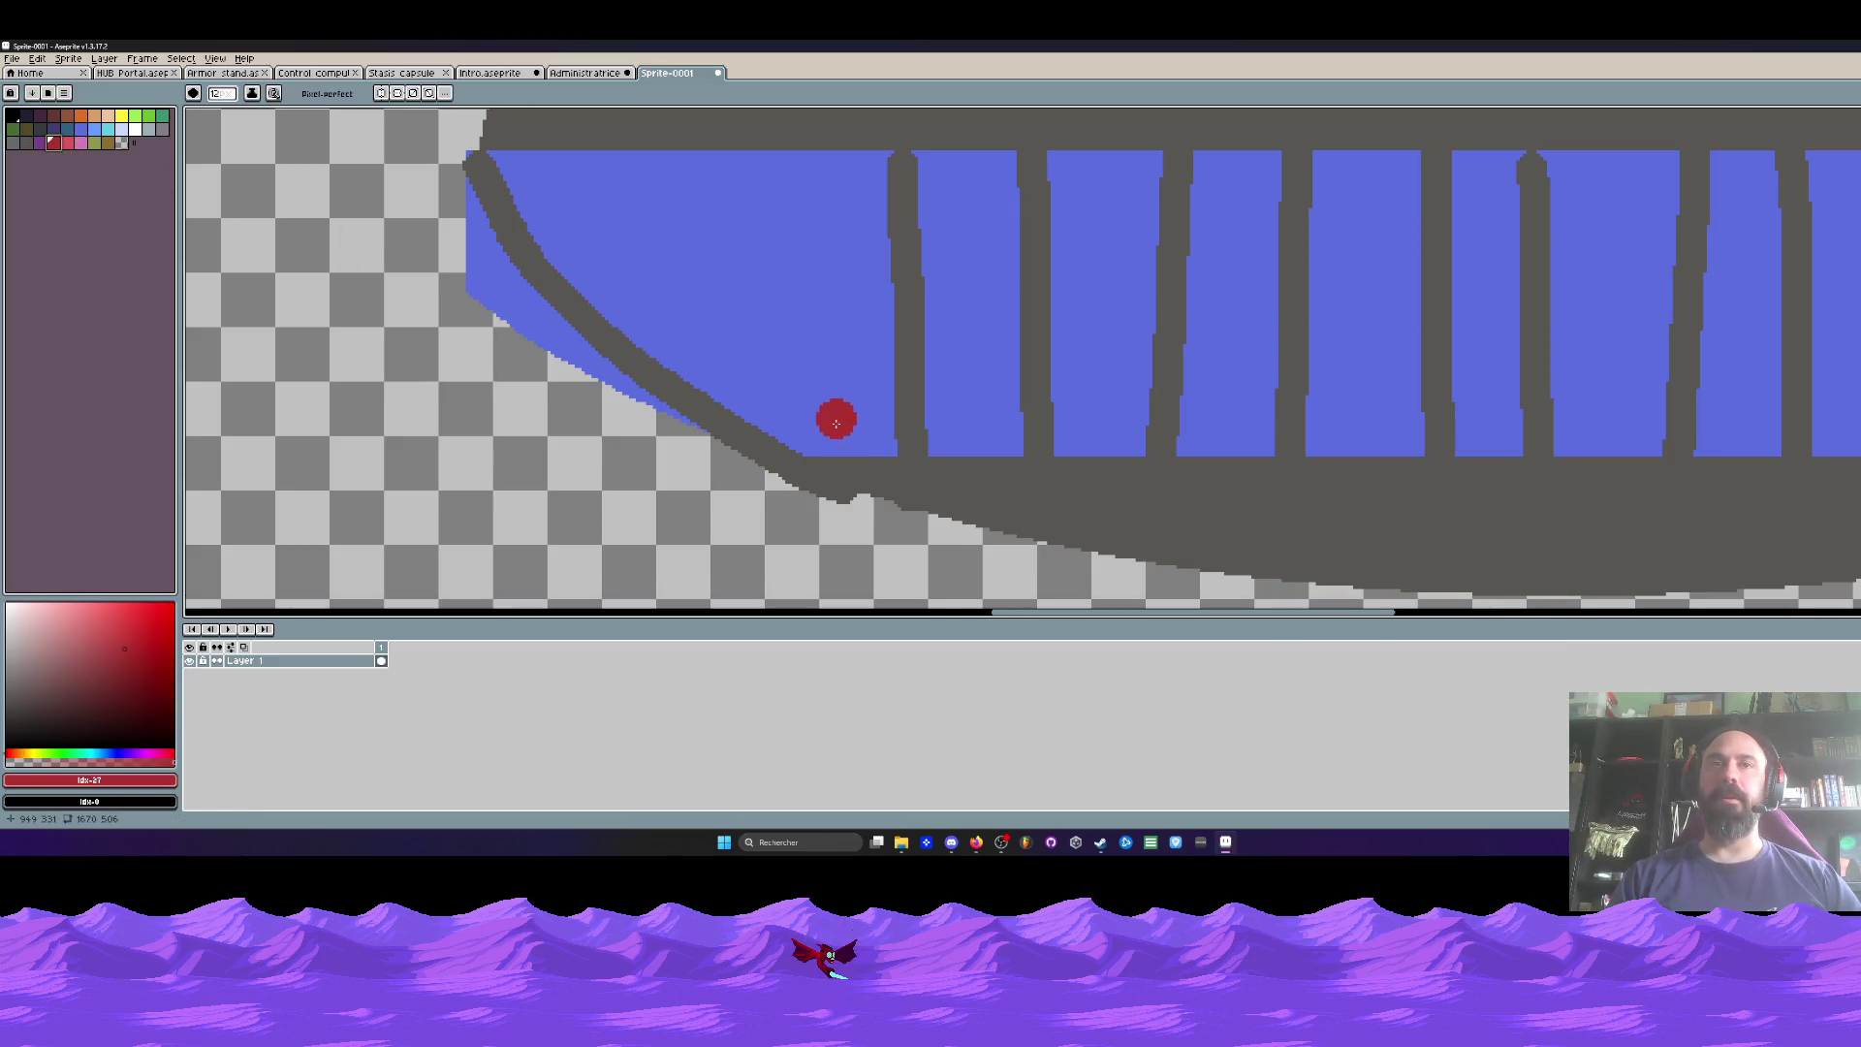
# Step: Paint three red horizontal stripes across the panelled blue band
pyautogui.moveTo(835, 416)
pyautogui.mouseDown()
pyautogui.moveTo(600, 433)
pyautogui.moveTo(1751, 442)
pyautogui.mouseUp()
pyautogui.moveTo(515, 295)
pyautogui.mouseDown()
pyautogui.moveTo(1745, 324)
pyautogui.moveTo(1321, 337)
pyautogui.moveTo(1648, 331)
pyautogui.mouseUp()
pyautogui.moveTo(582, 281); pyautogui.dragTo(893, 314)
pyautogui.moveTo(340, 258); pyautogui.dragTo(1687, 256)
pyautogui.moveTo(1662, 256); pyautogui.dragTo(1166, 256)
pyautogui.moveTo(1224, 250); pyautogui.dragTo(1652, 249)
pyautogui.scroll(-2, 1109, 264)
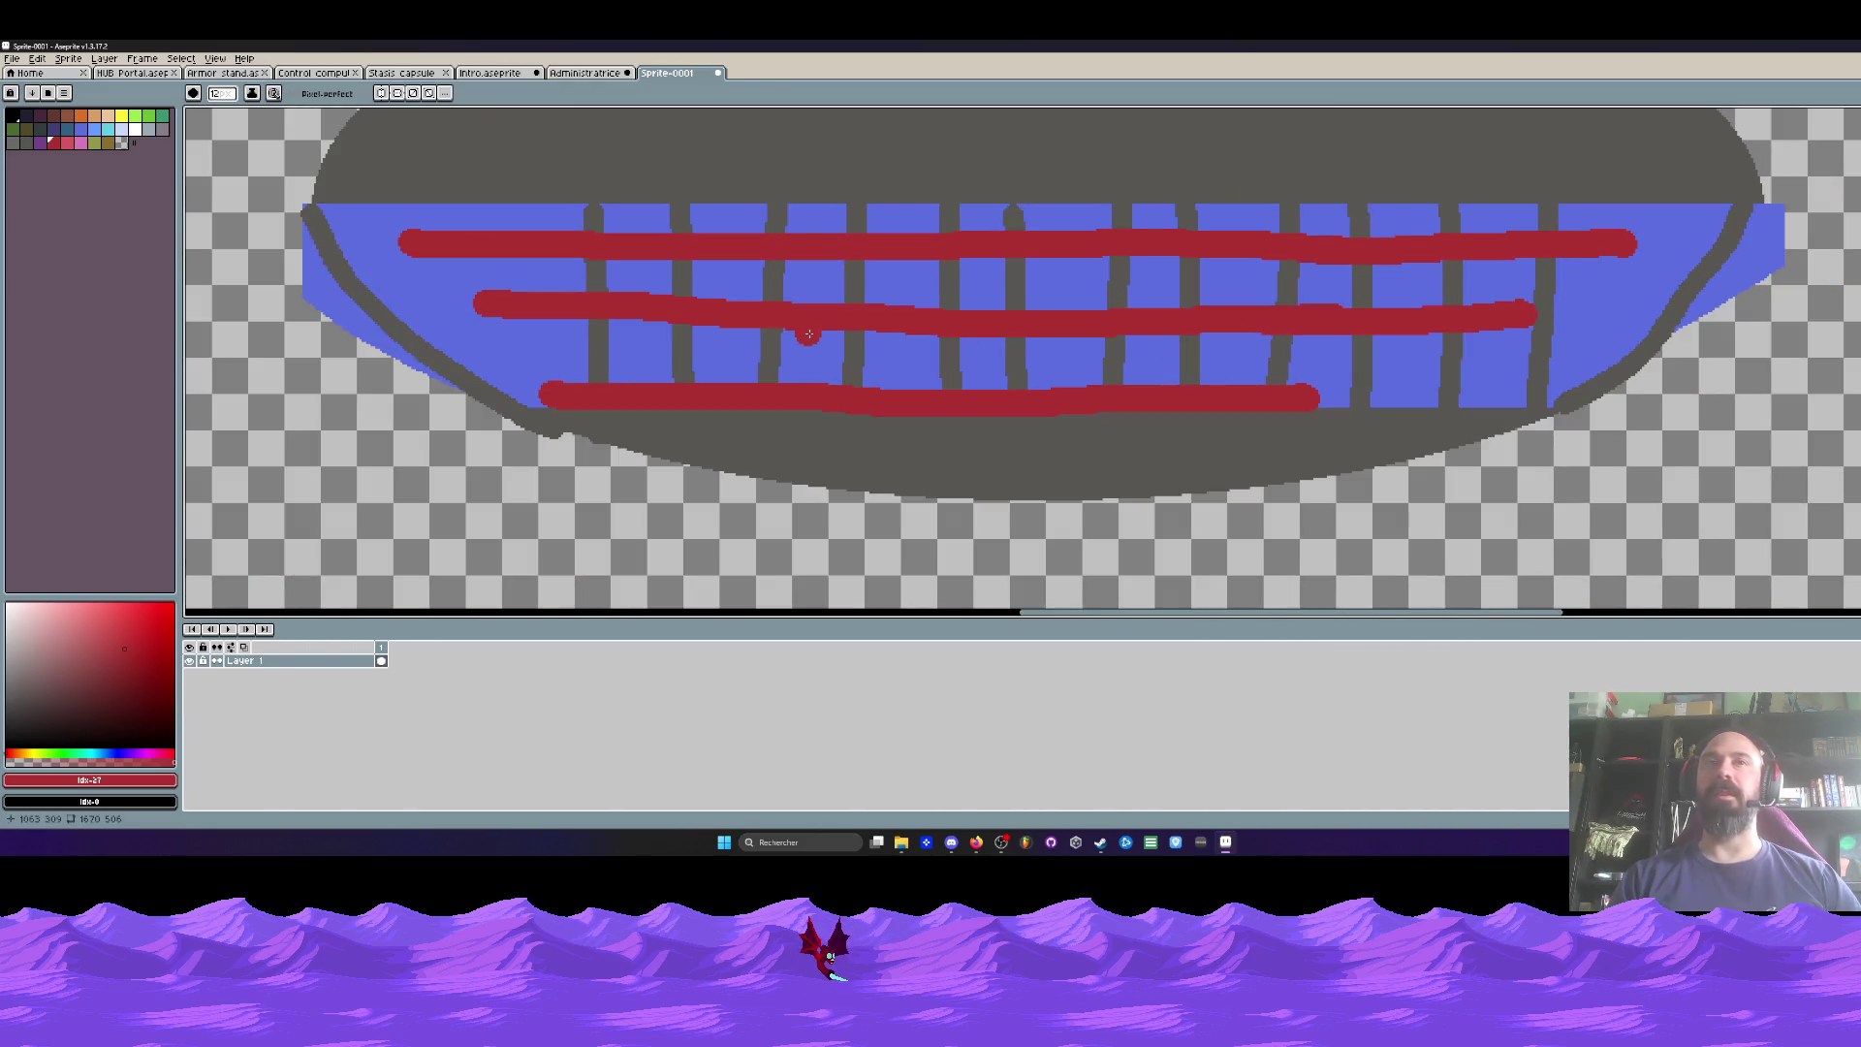
# Step: Draw a red double-headed arrow left of the band and label it 30
pyautogui.moveTo(248, 244)
pyautogui.mouseDown()
pyautogui.moveTo(491, 271)
pyautogui.moveTo(485, 528)
pyautogui.mouseUp()
pyautogui.moveTo(456, 215); pyautogui.dragTo(491, 179)
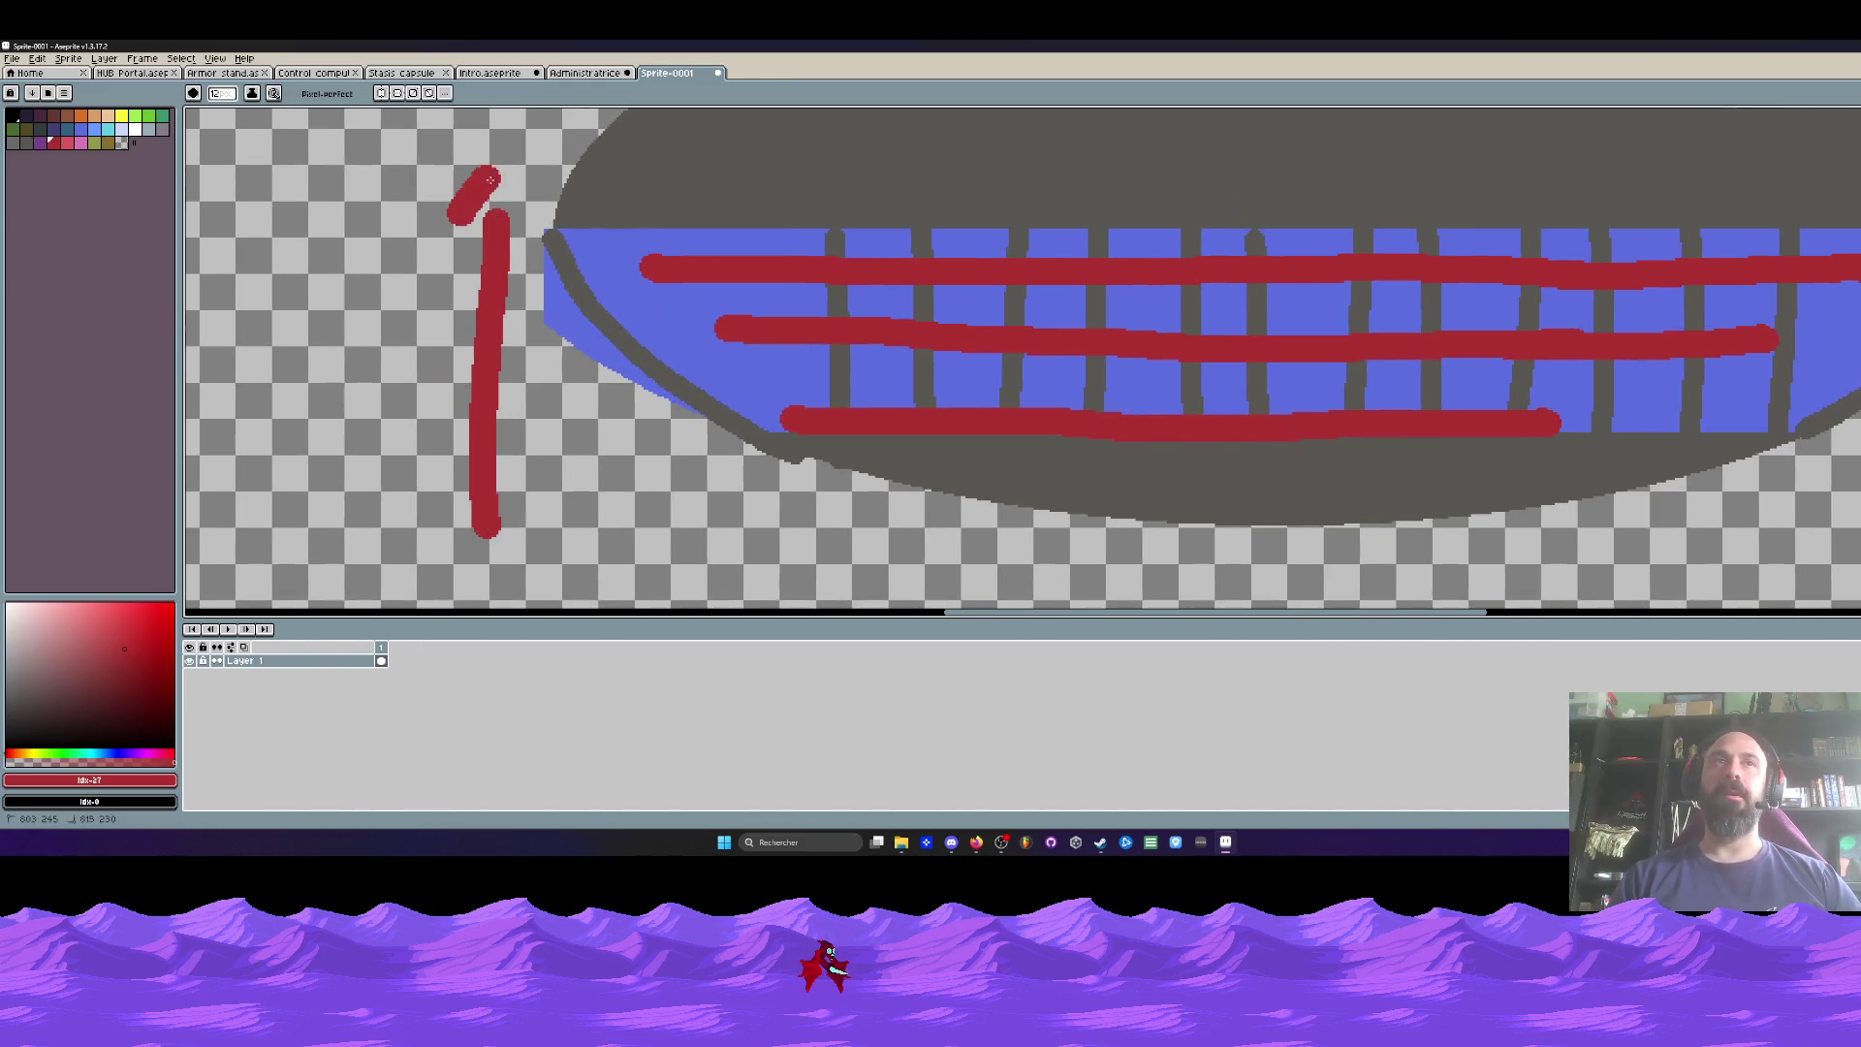
pyautogui.moveTo(415, 468); pyautogui.dragTo(550, 475)
pyautogui.moveTo(231, 263); pyautogui.dragTo(232, 392)
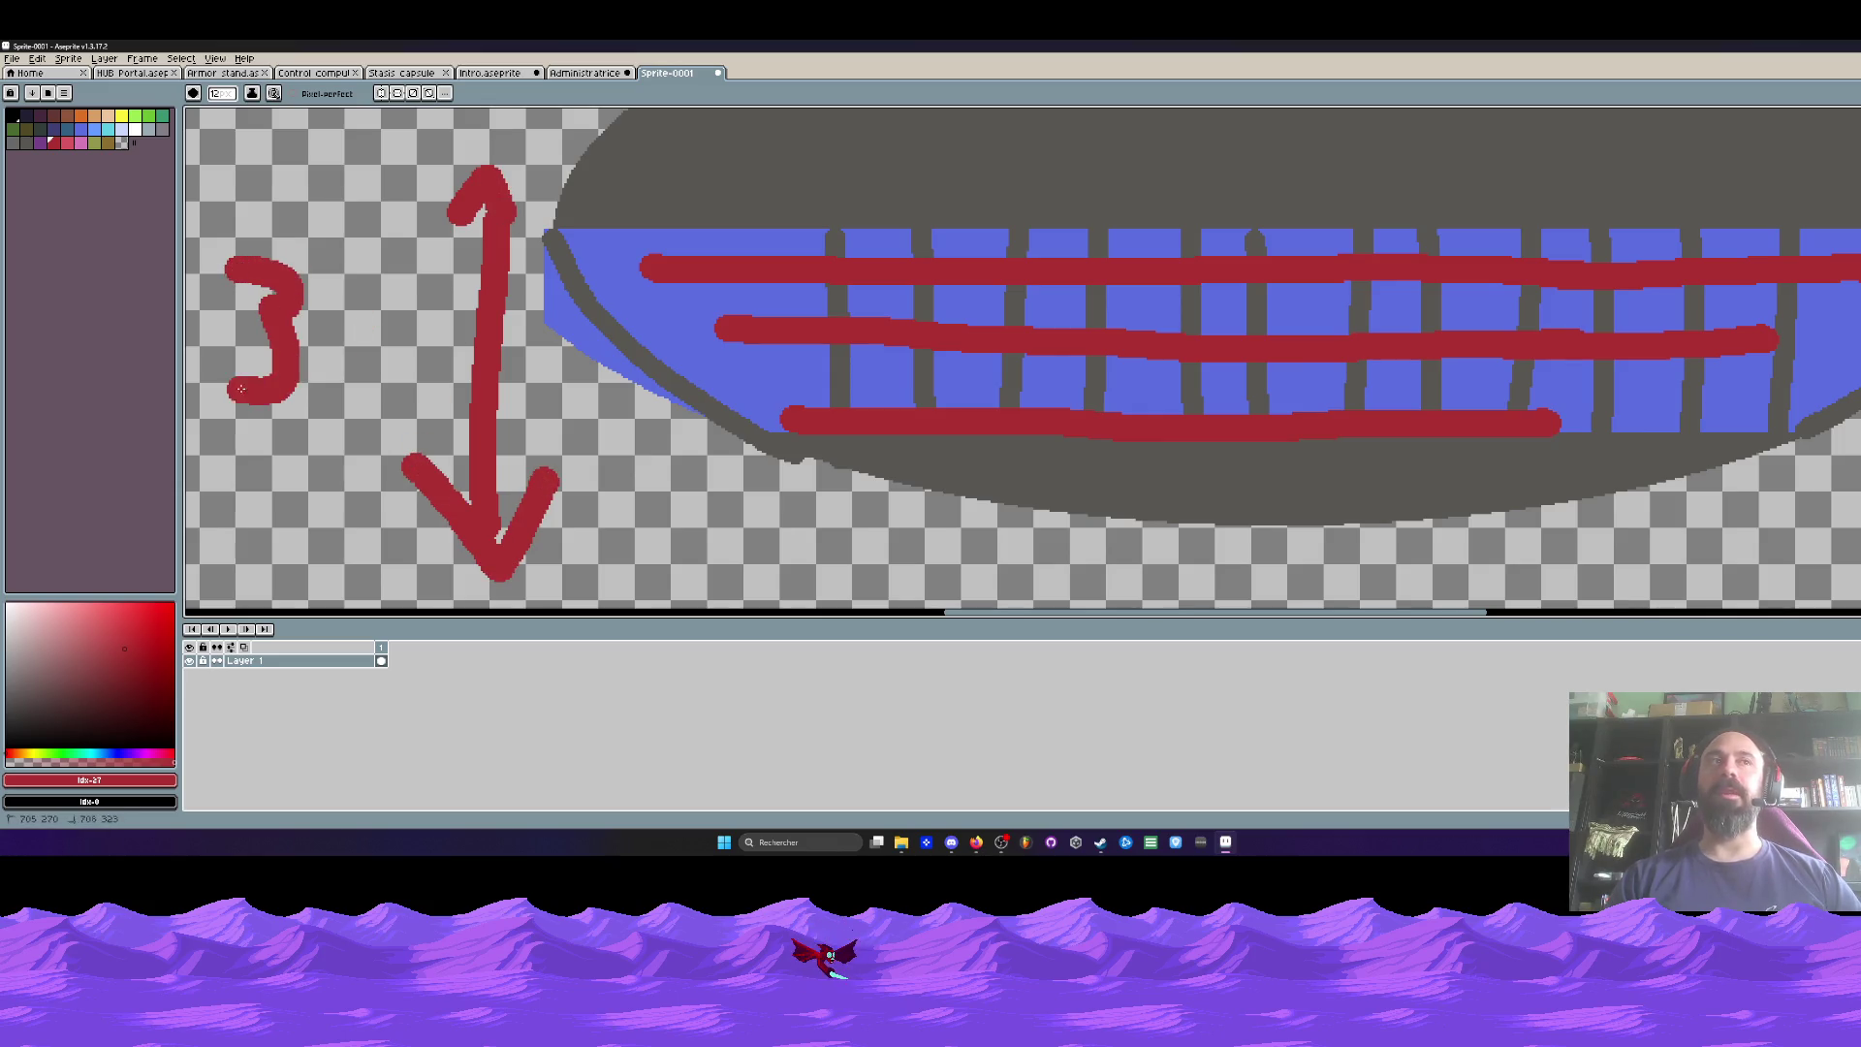
pyautogui.moveTo(359, 325); pyautogui.dragTo(365, 316)
pyautogui.scroll(-3, 846, 292)
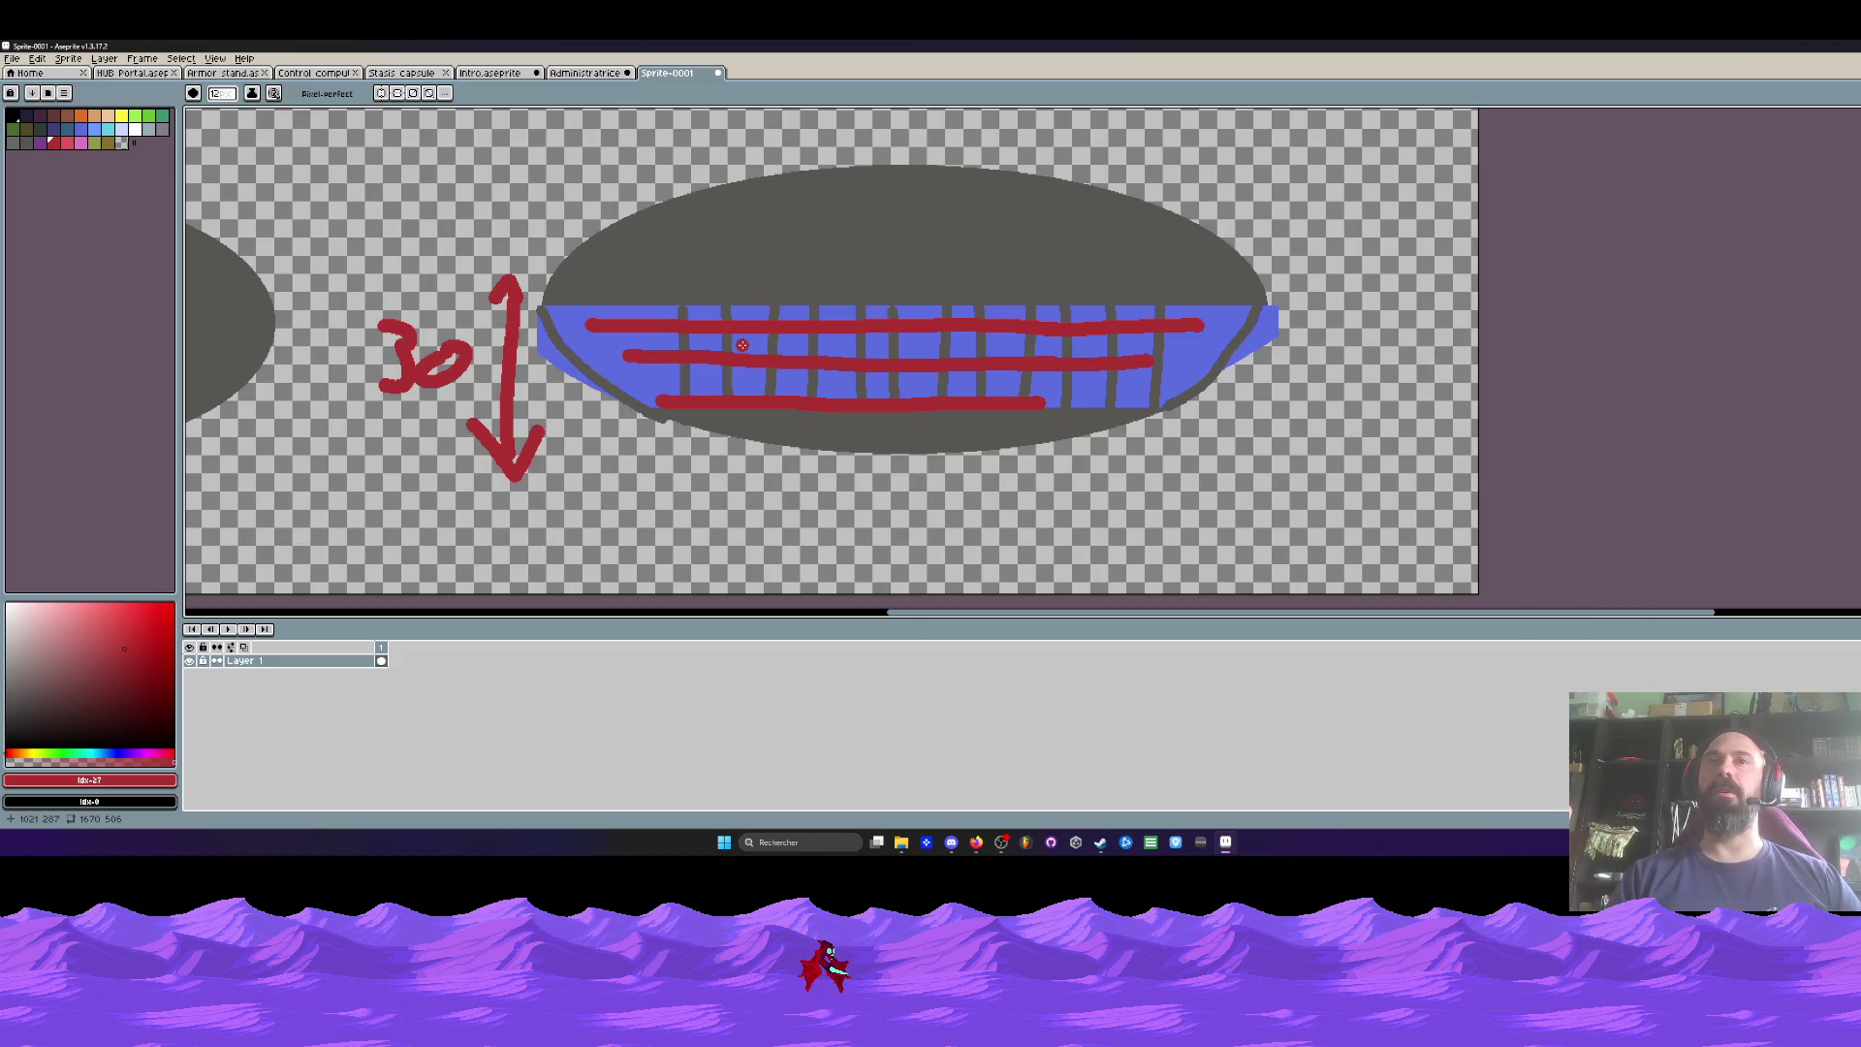
pyautogui.scroll(1, 770, 388)
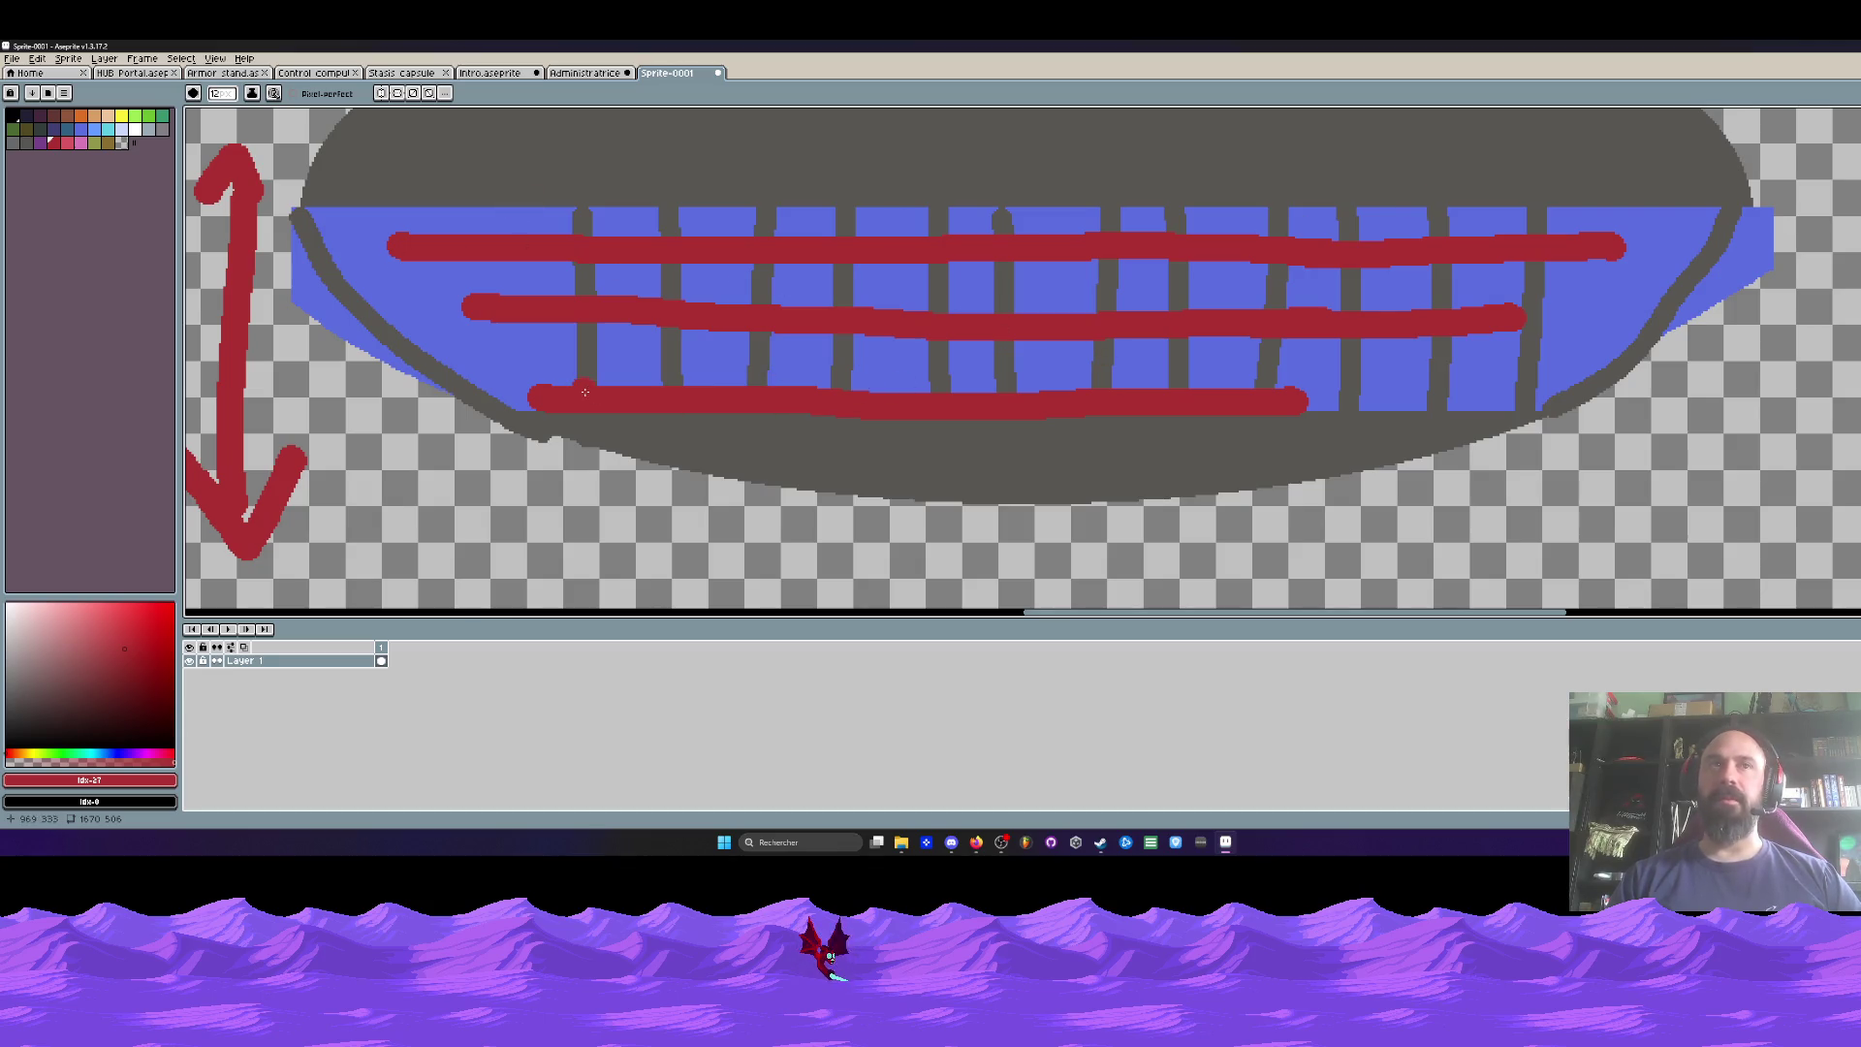
pyautogui.scroll(1, 554, 399)
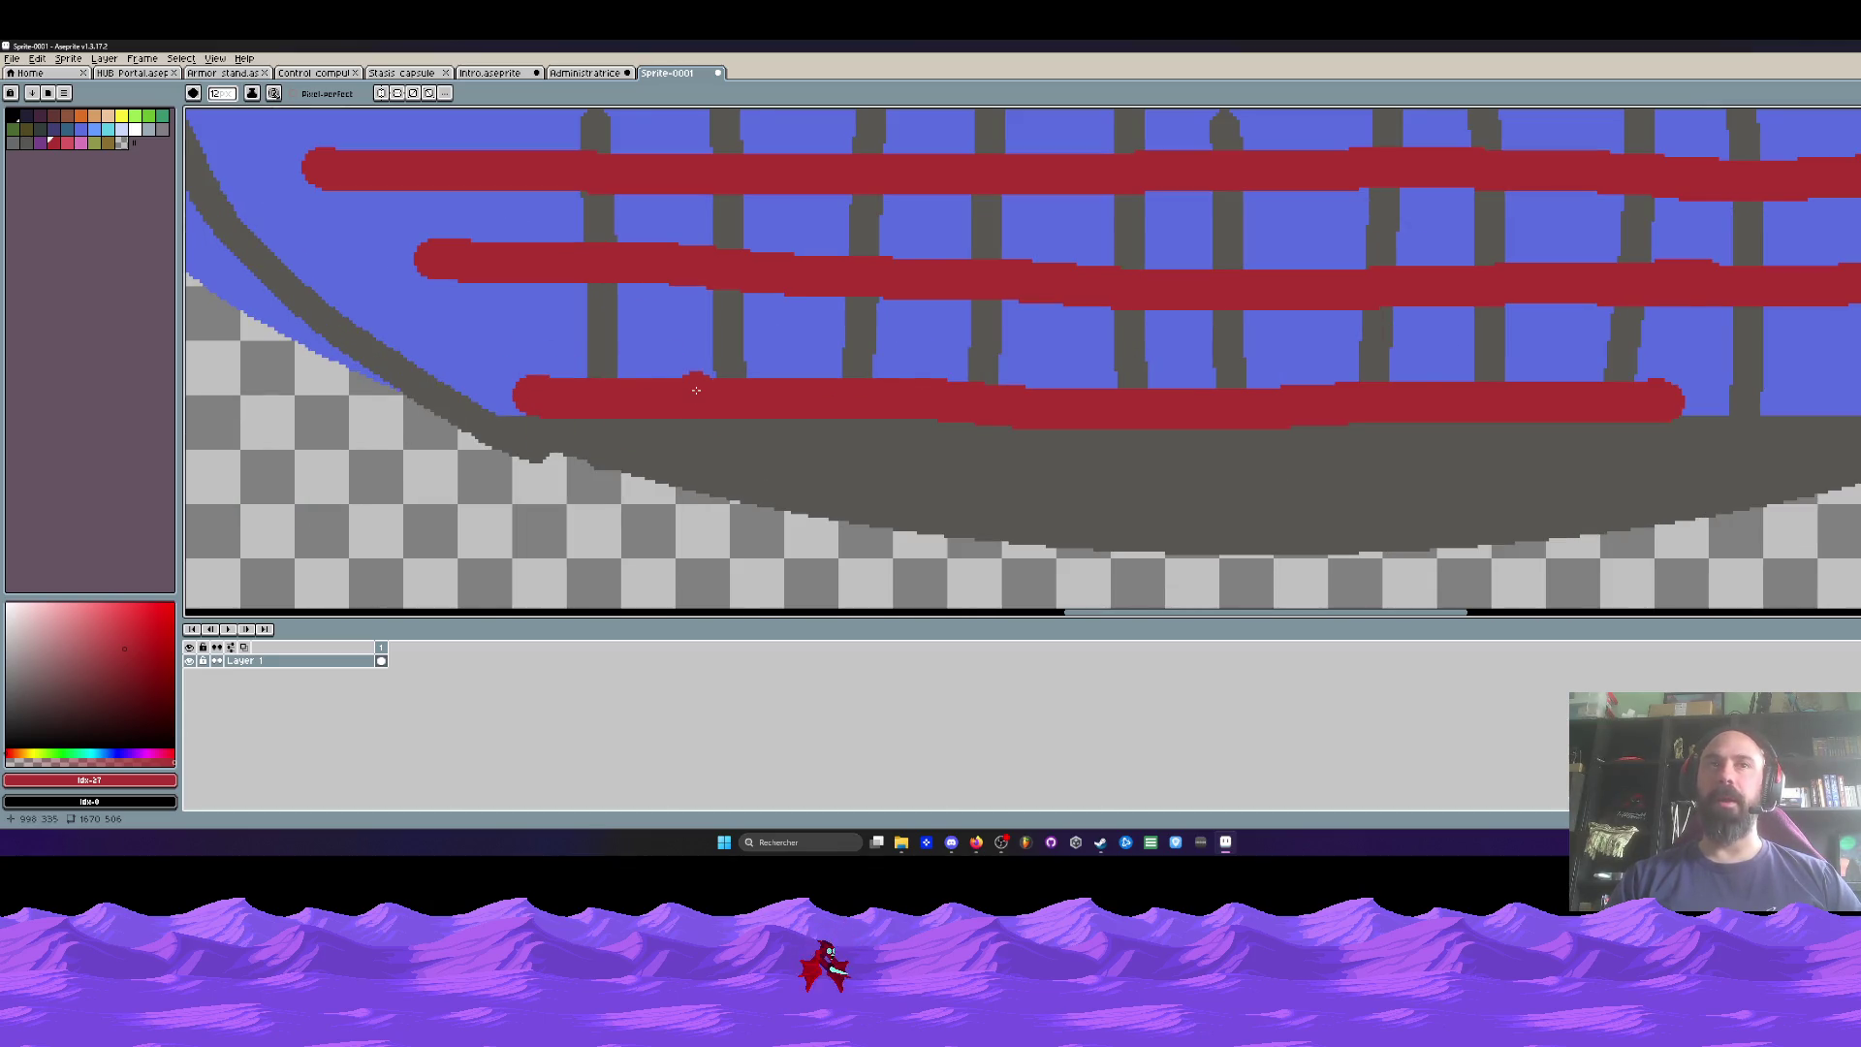
pyautogui.click(66, 128)
pyautogui.scroll(1, 539, 397)
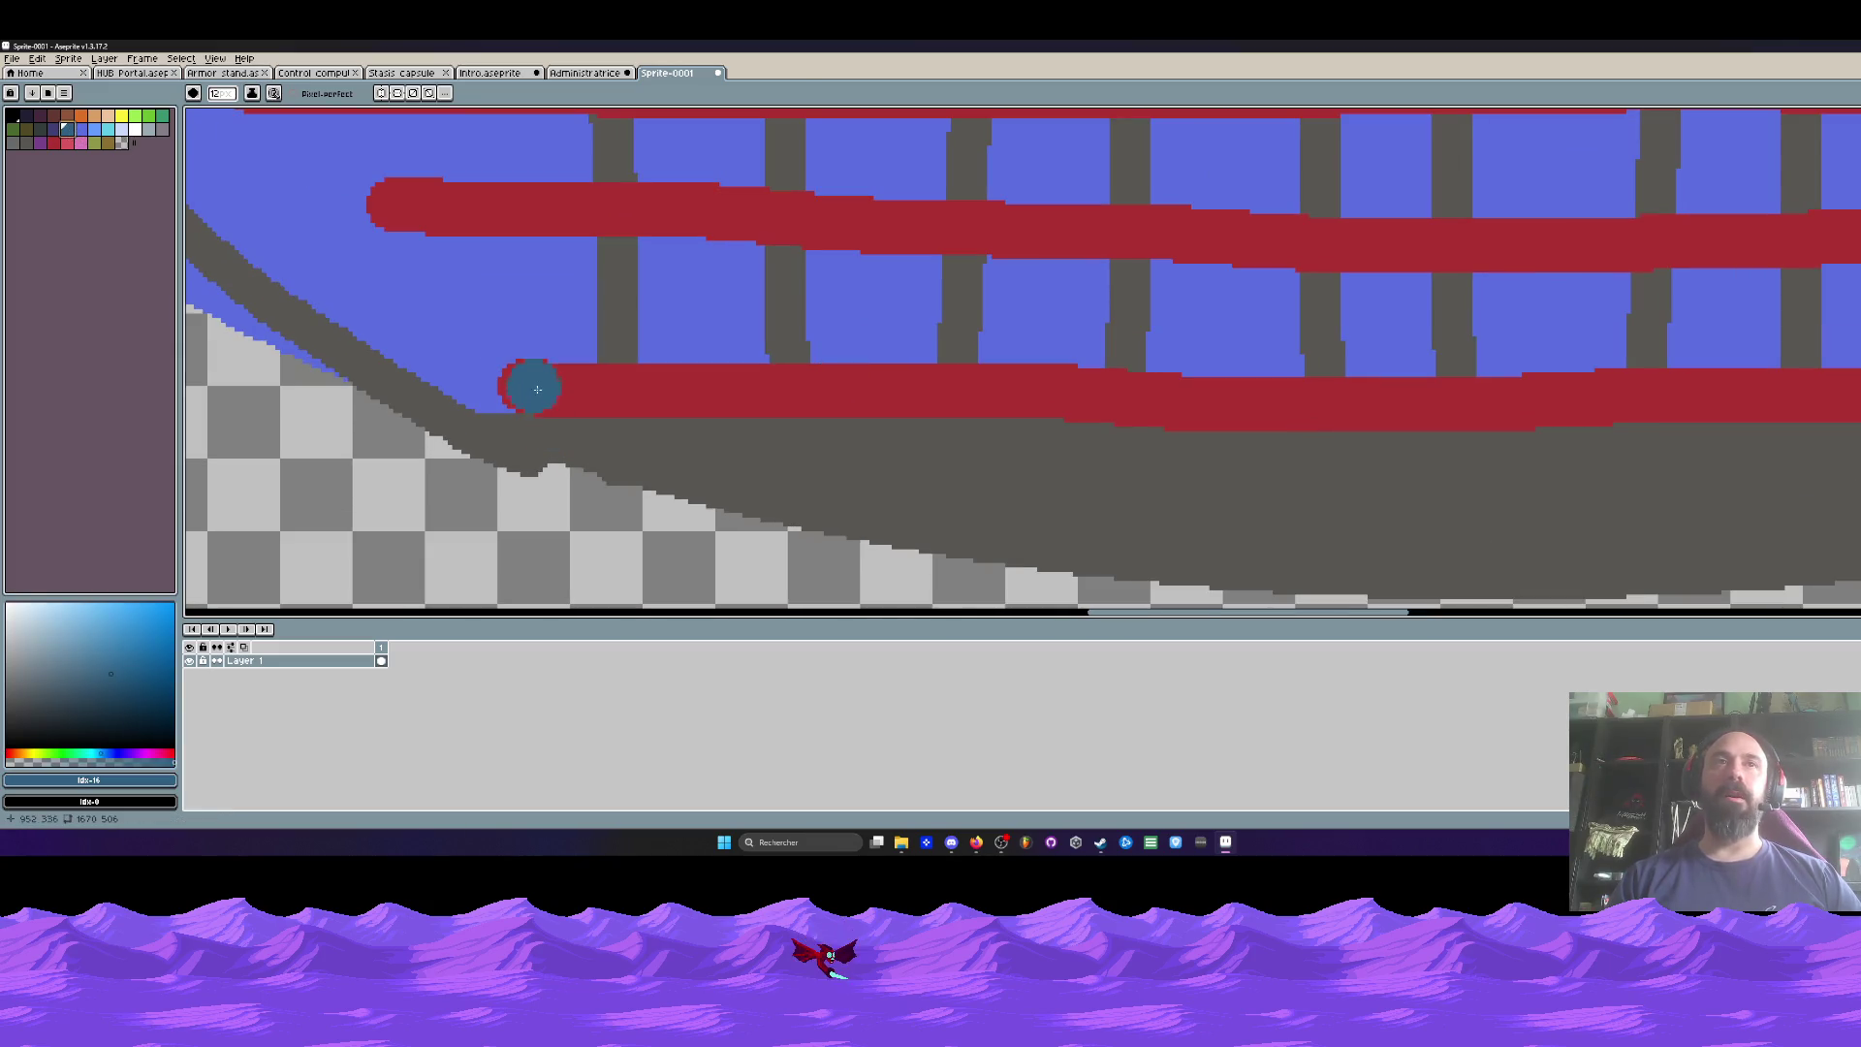
# Step: Paint a green block down the small capsule's left end
pyautogui.click(149, 115)
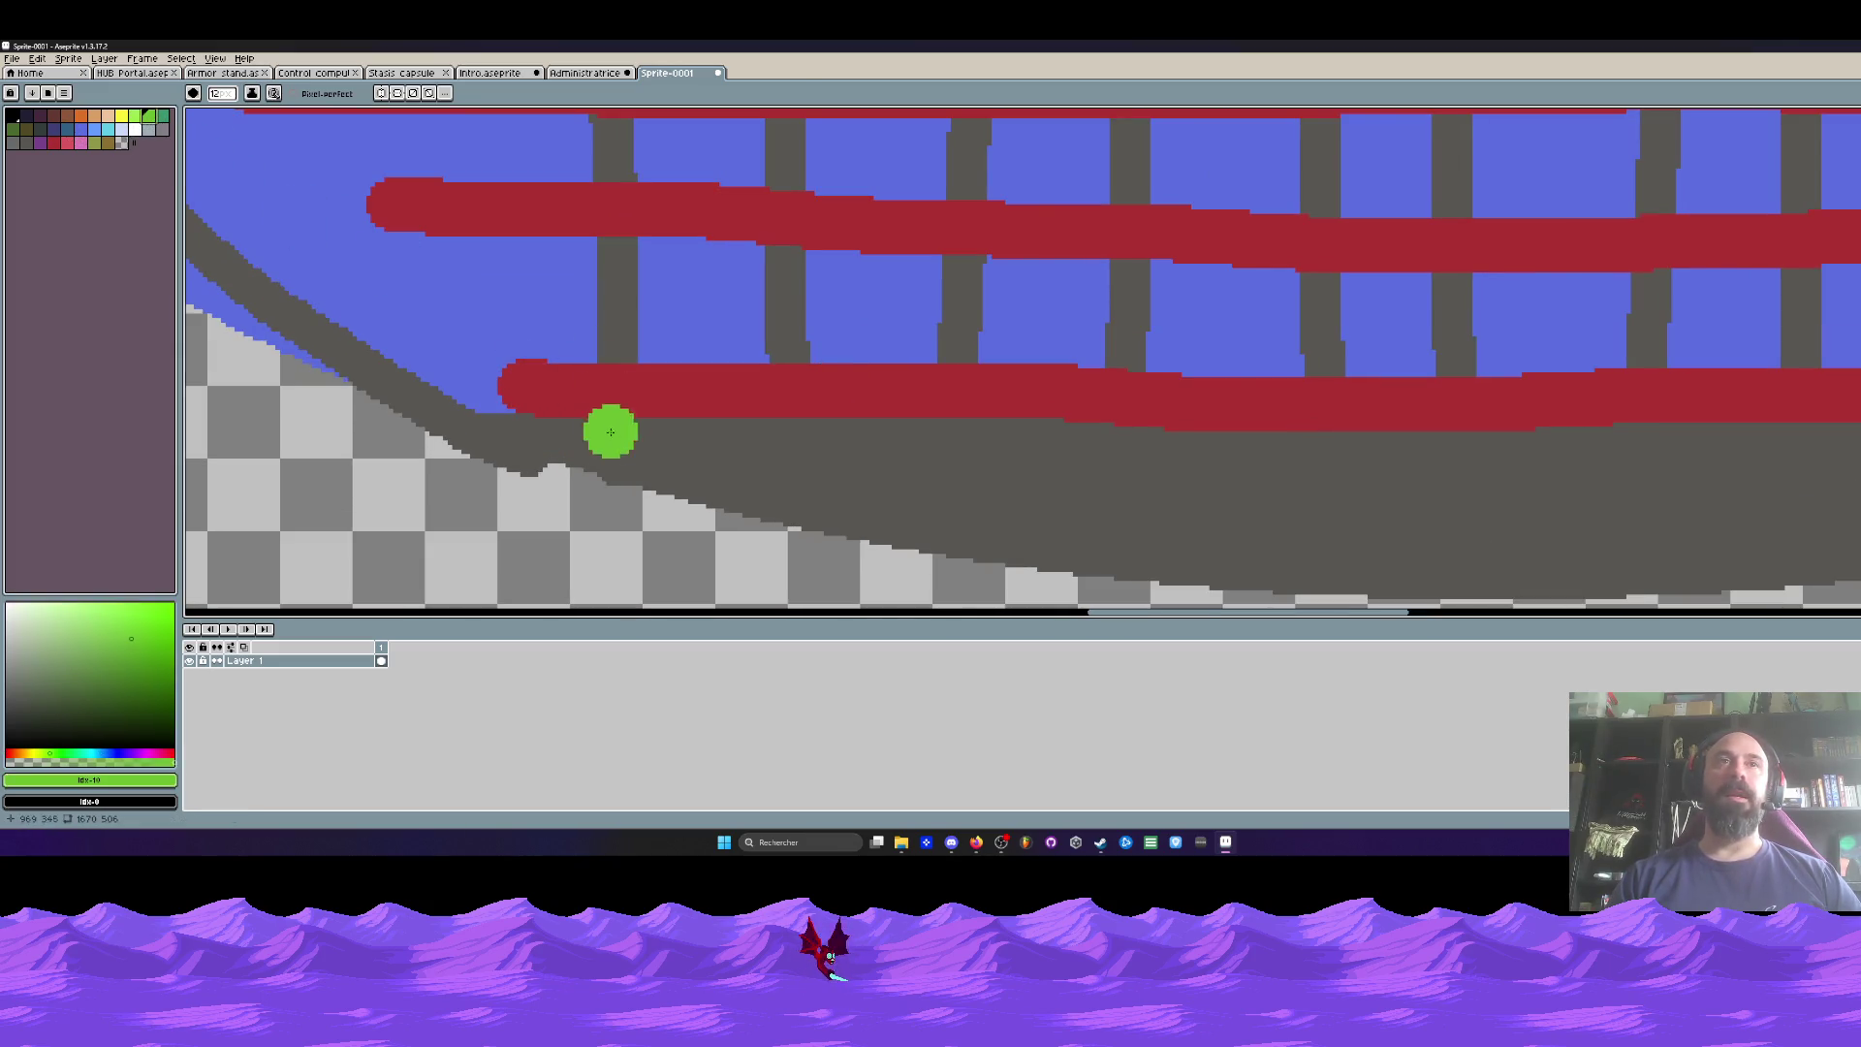
pyautogui.moveTo(528, 386); pyautogui.dragTo(623, 389)
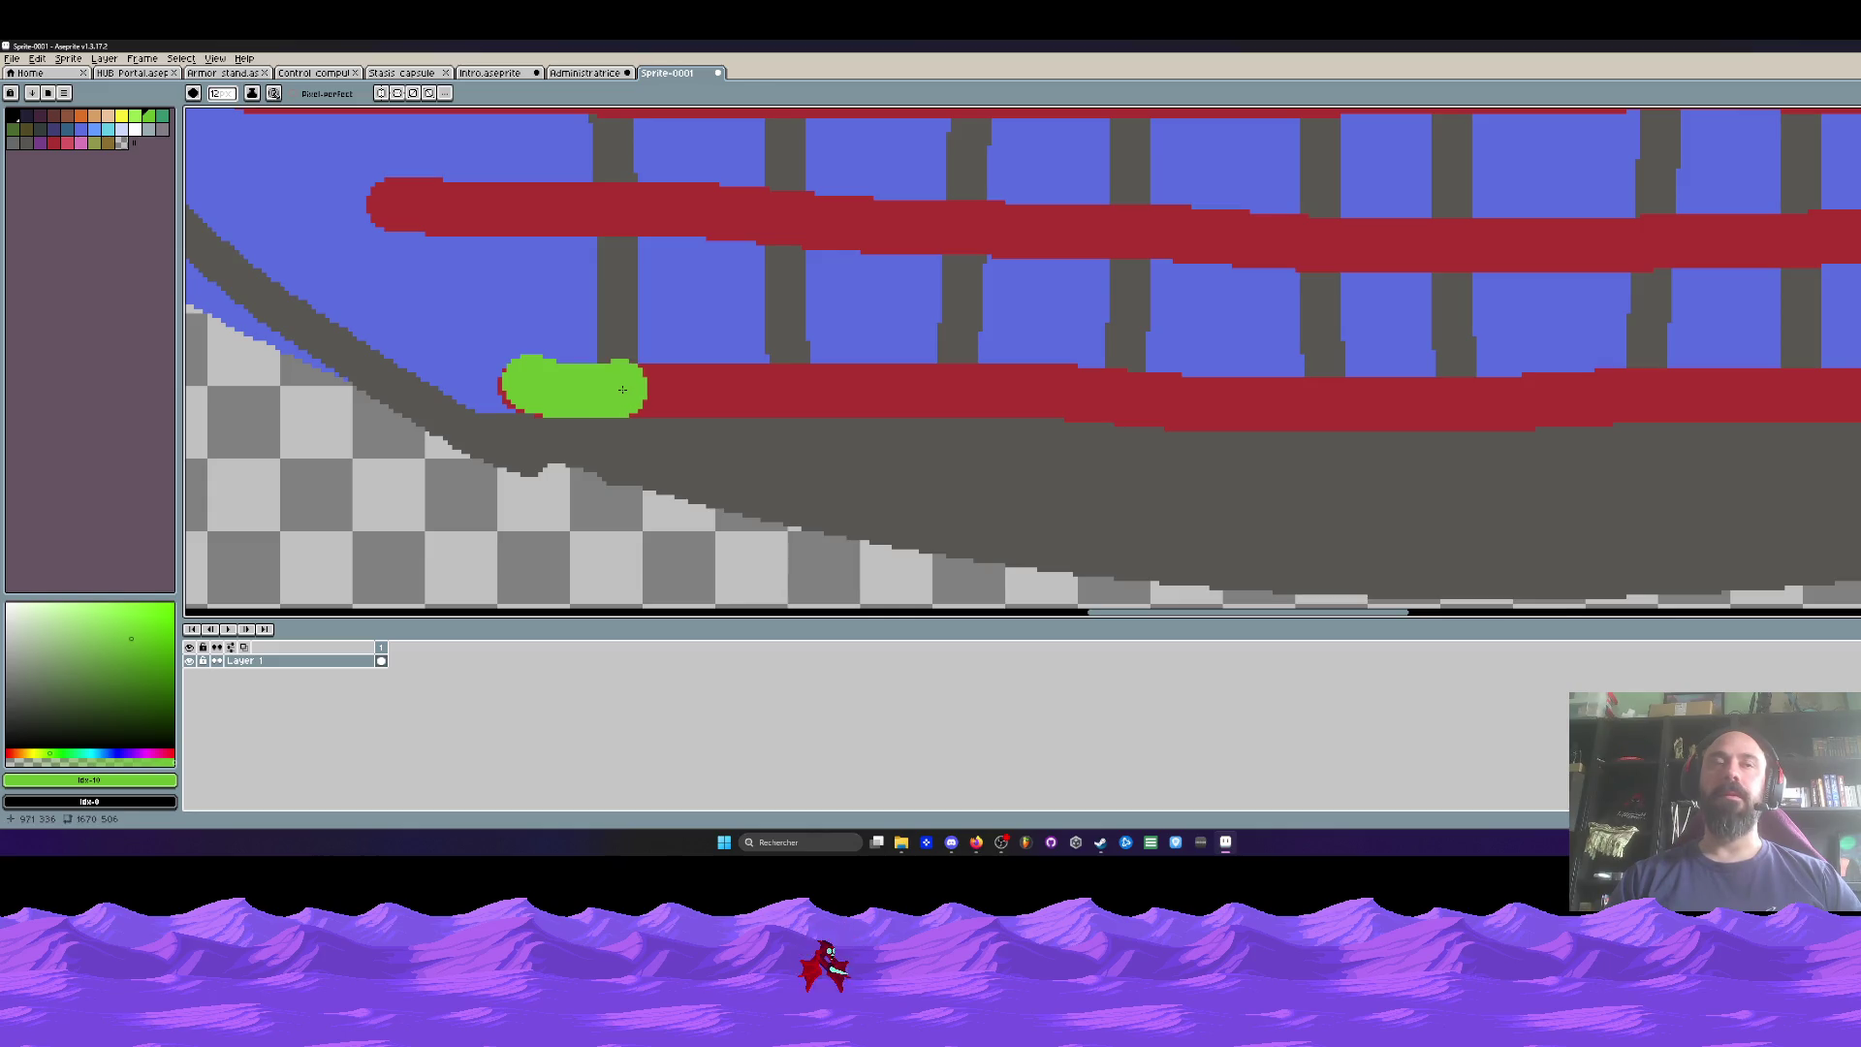
pyautogui.scroll(-3, 623, 388)
pyautogui.scroll(2, 458, 364)
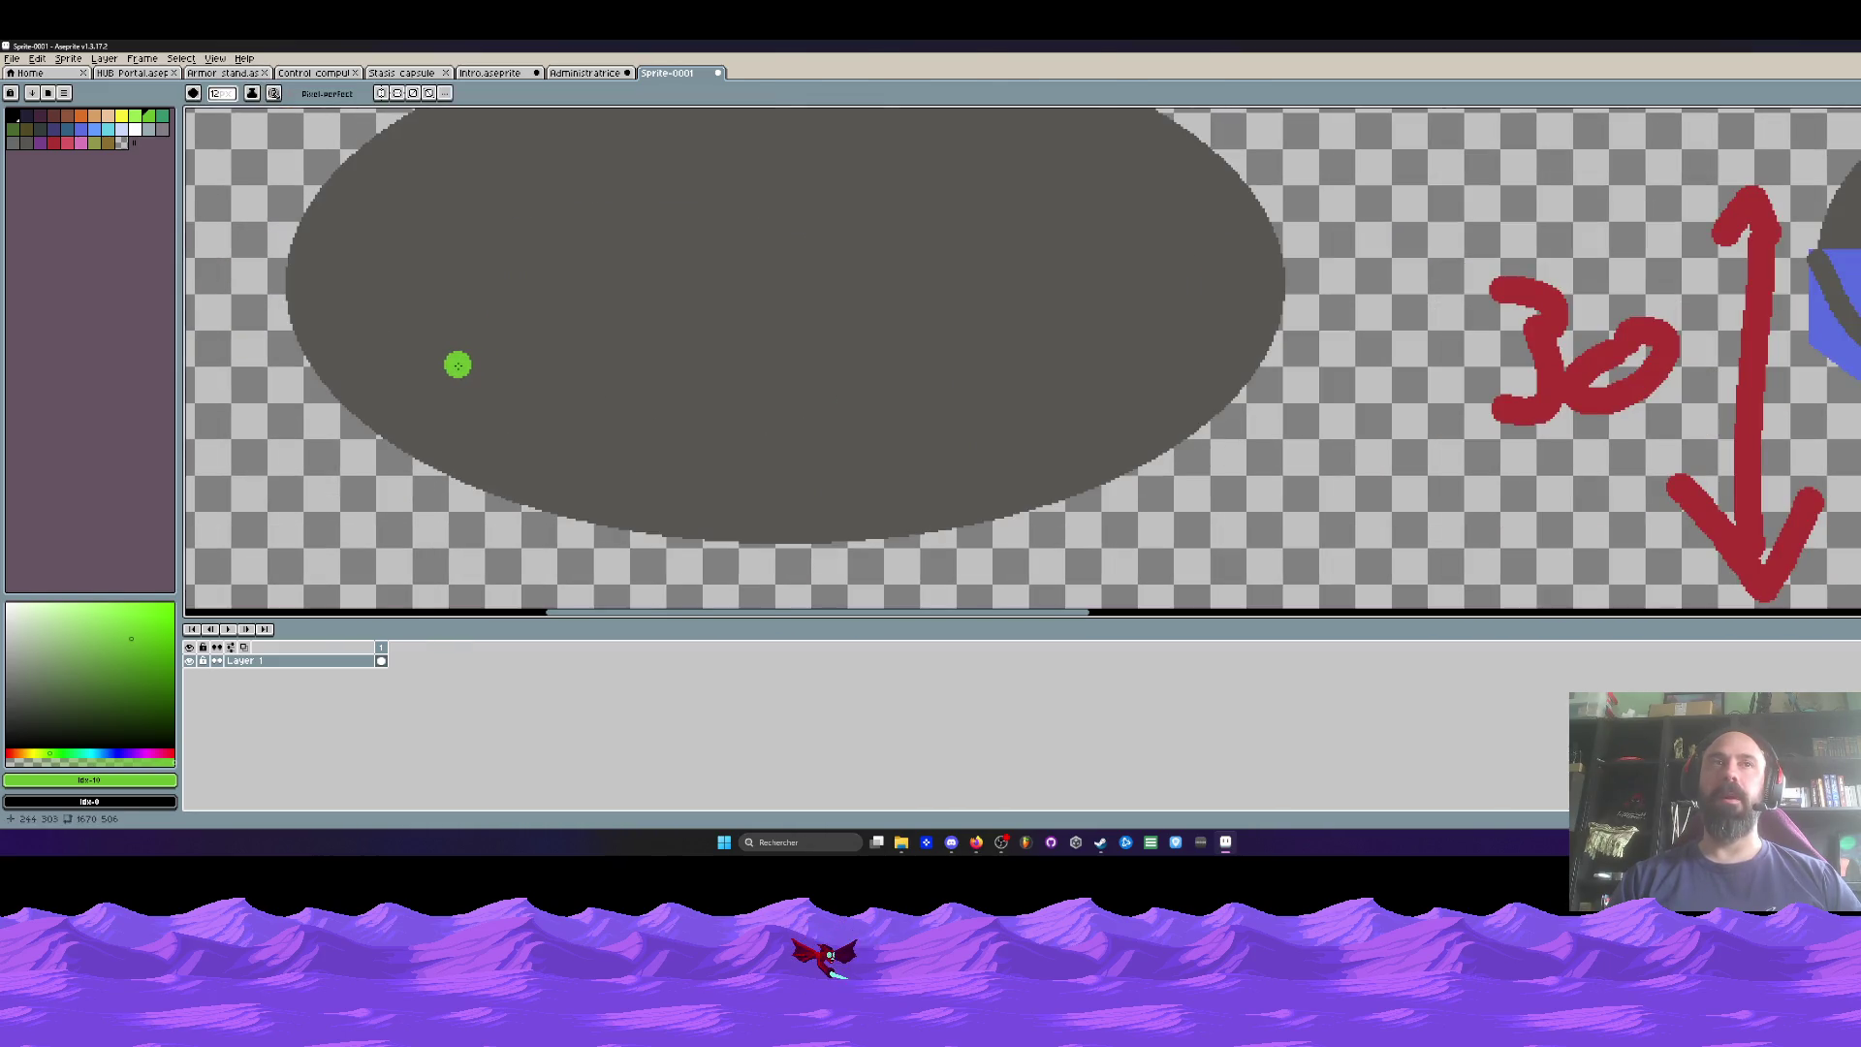
pyautogui.moveTo(463, 259)
pyautogui.mouseDown()
pyautogui.moveTo(464, 430)
pyautogui.moveTo(497, 271)
pyautogui.moveTo(499, 366)
pyautogui.moveTo(480, 392)
pyautogui.moveTo(480, 279)
pyautogui.moveTo(509, 441)
pyautogui.moveTo(518, 364)
pyautogui.moveTo(531, 432)
pyautogui.mouseUp()
pyautogui.scroll(-2, 528, 428)
pyautogui.scroll(2, 562, 354)
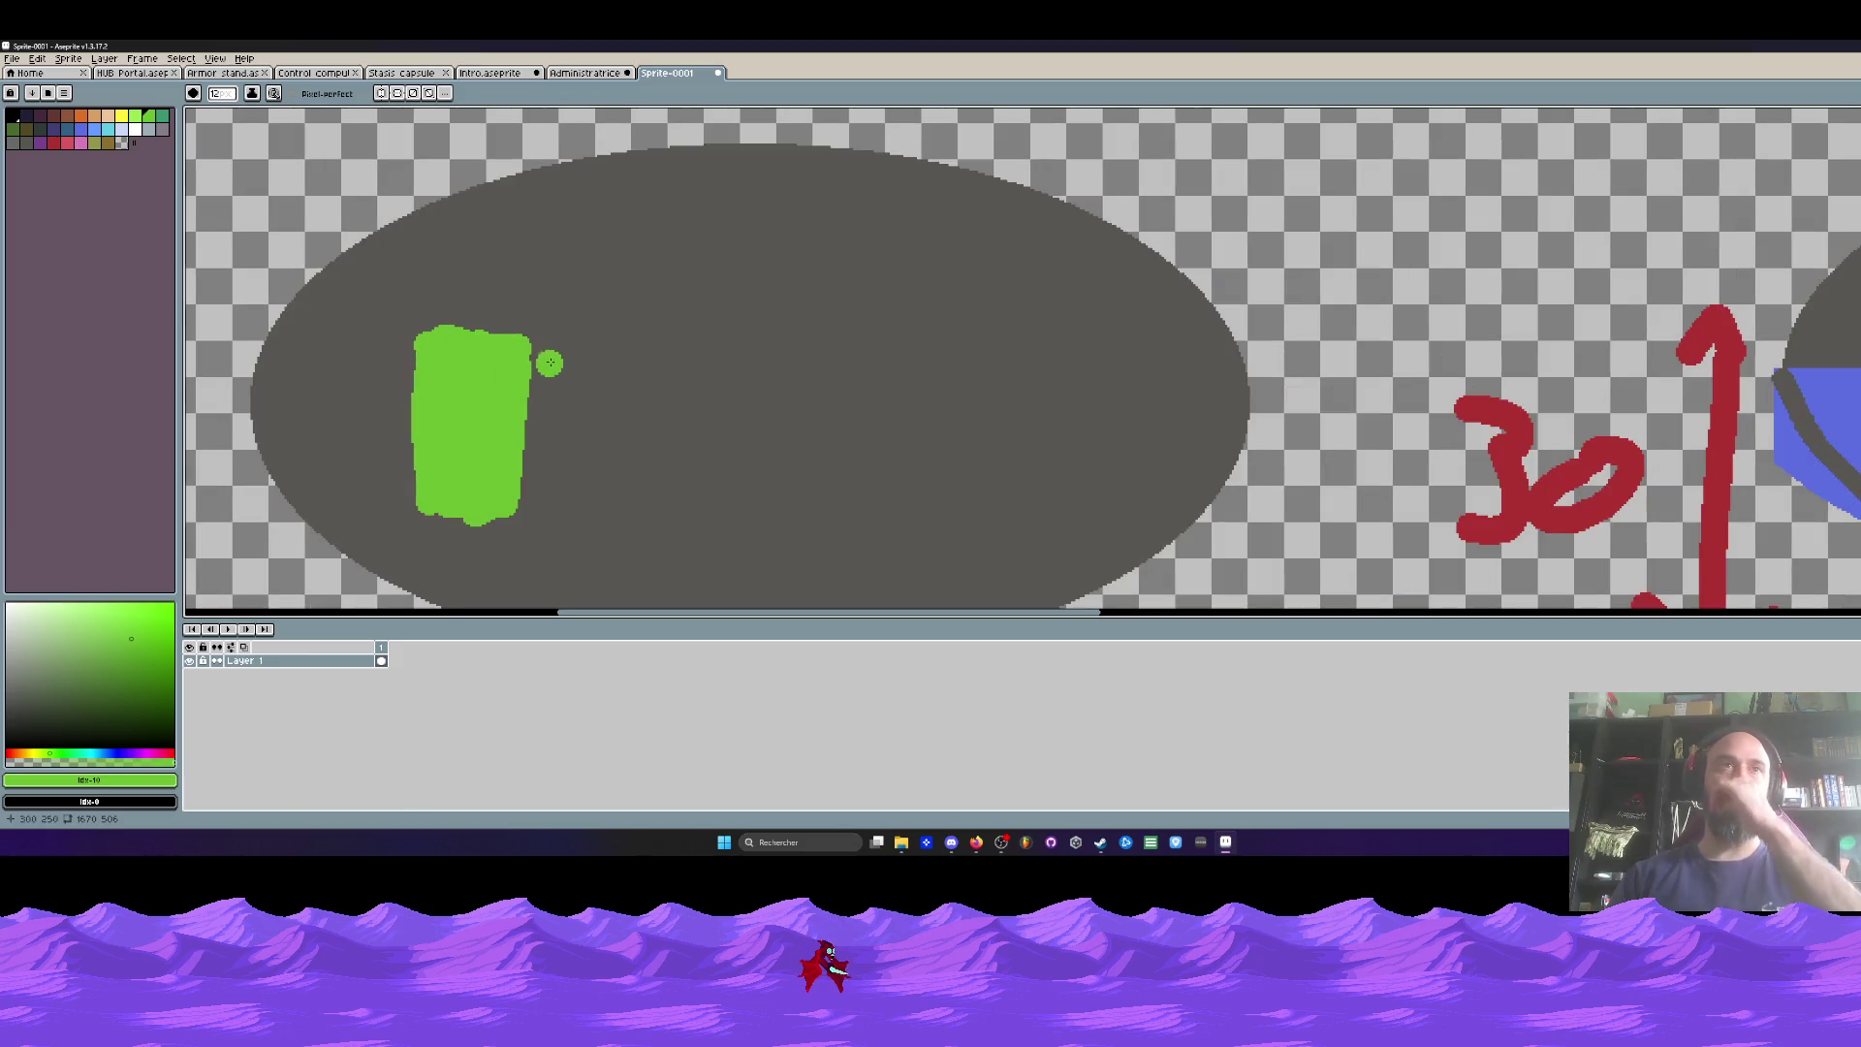
pyautogui.scroll(1, 547, 364)
pyautogui.scroll(-1, 540, 365)
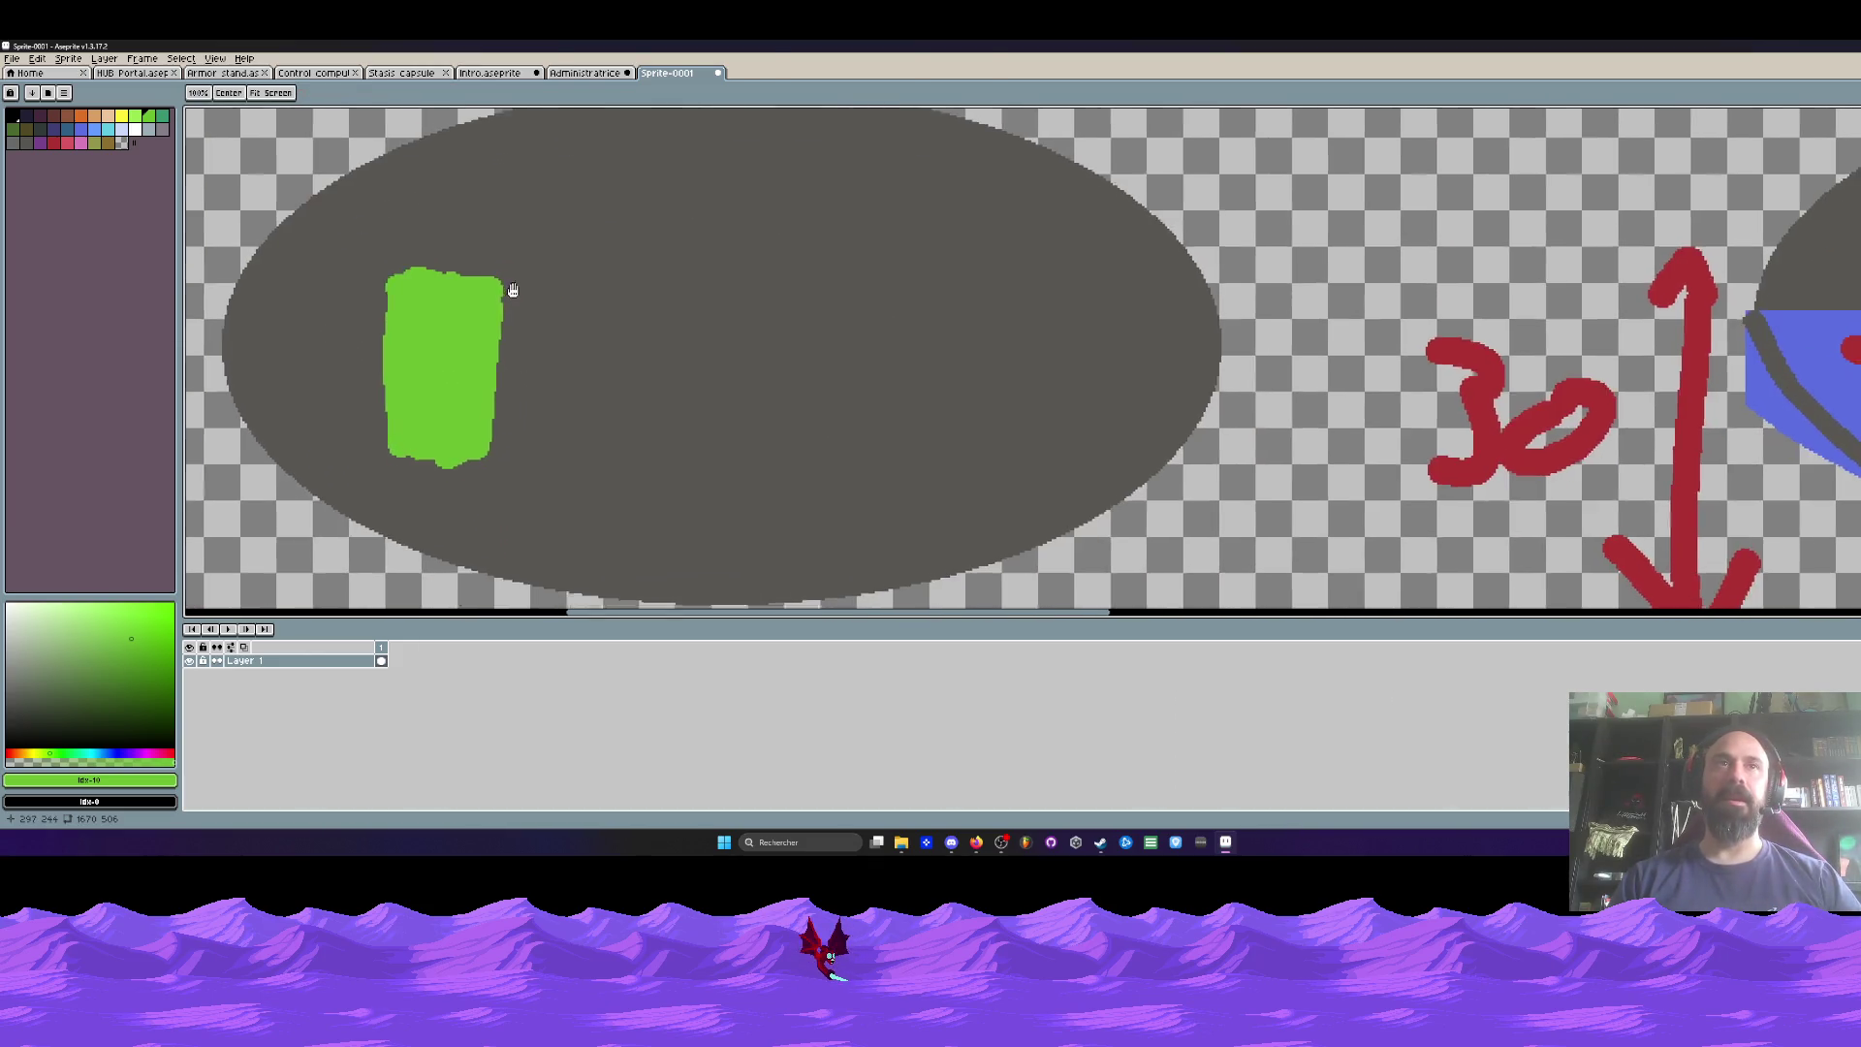
# Step: Try a cyan vertical line beside the green panel, then undo it
pyautogui.click(112, 129)
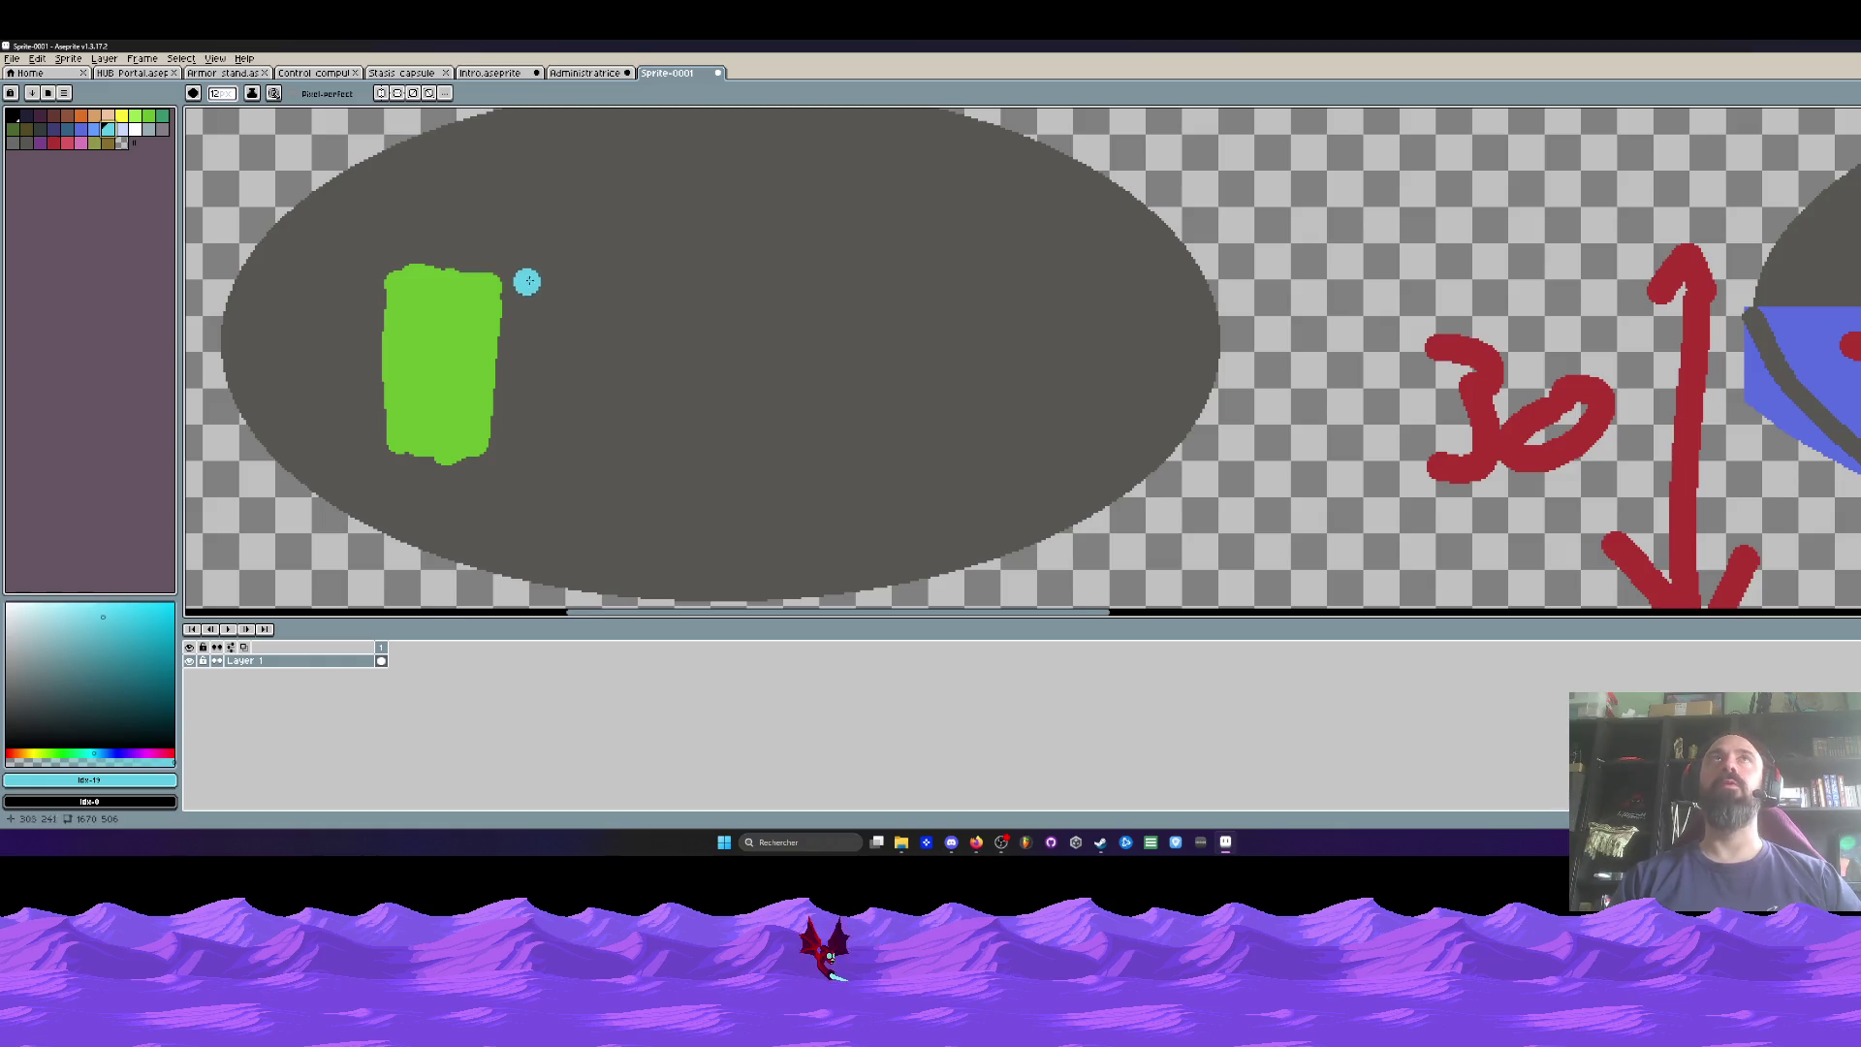
pyautogui.scroll(1, 532, 292)
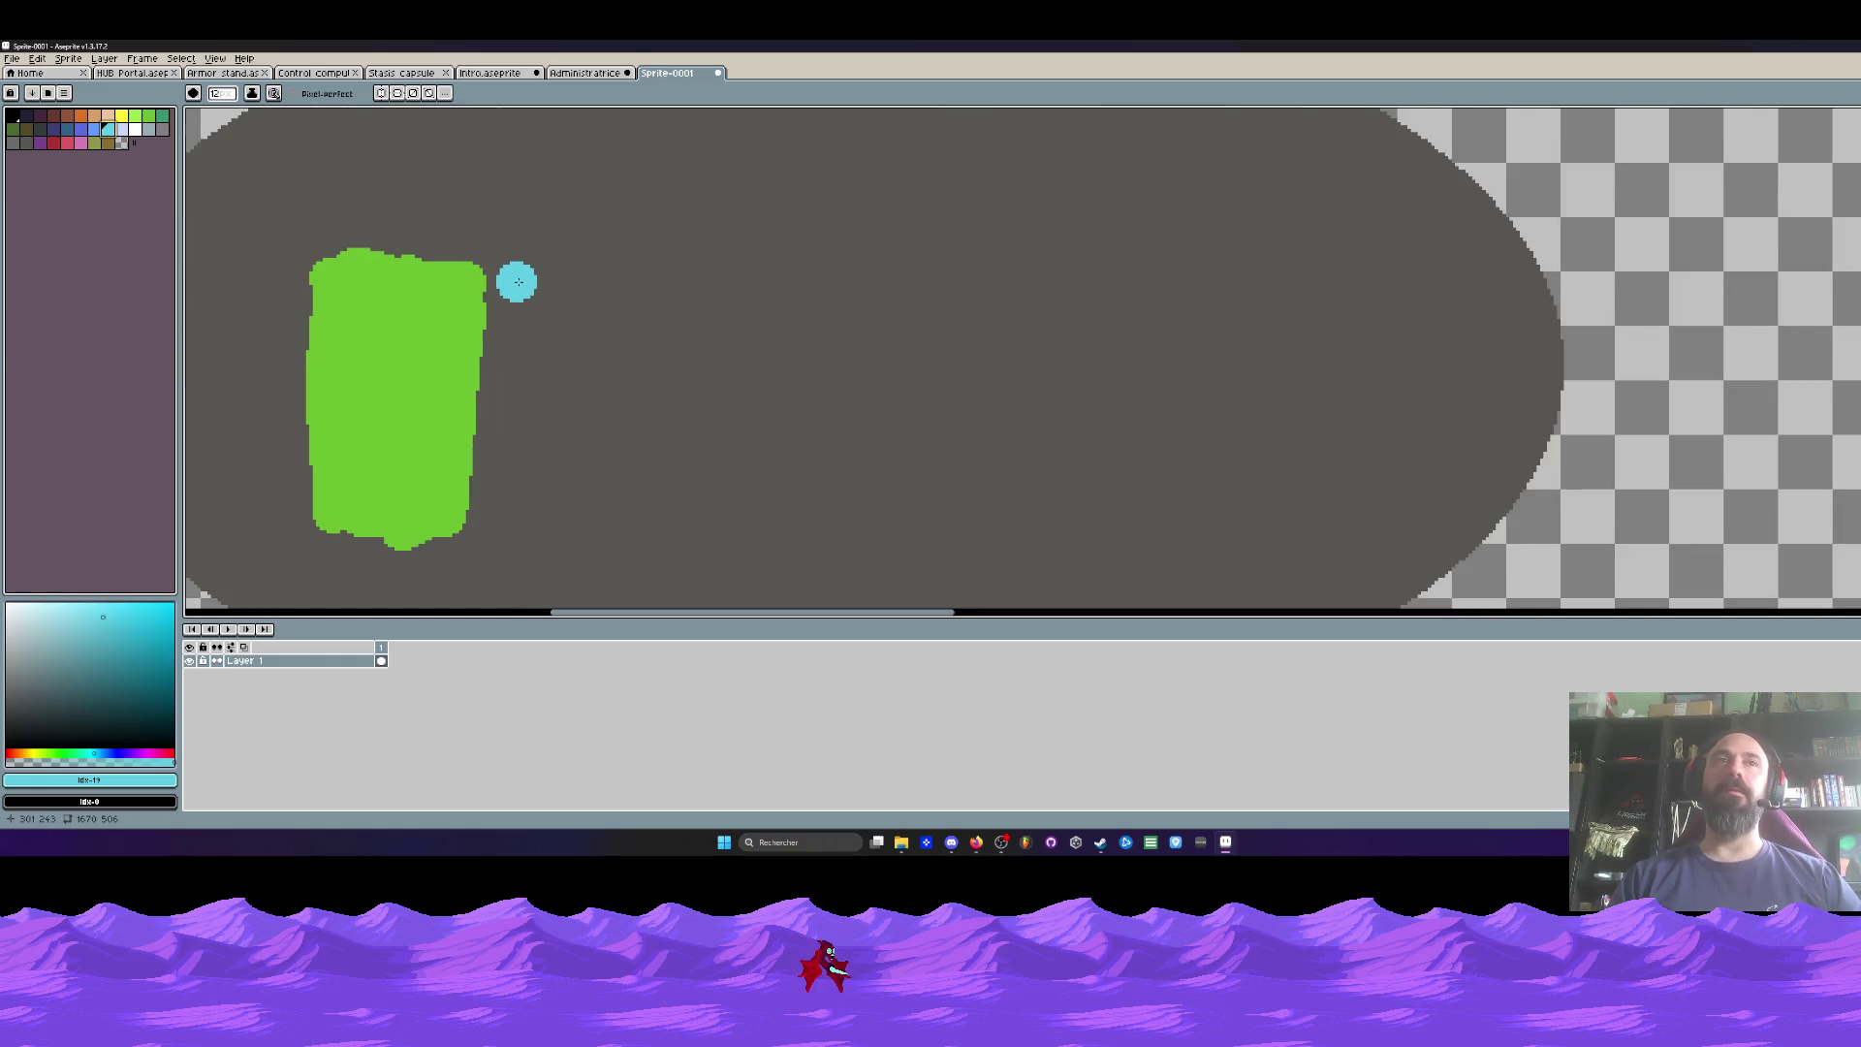
pyautogui.moveTo(527, 281); pyautogui.dragTo(525, 464)
pyautogui.hotkey('ctrl', 'z')
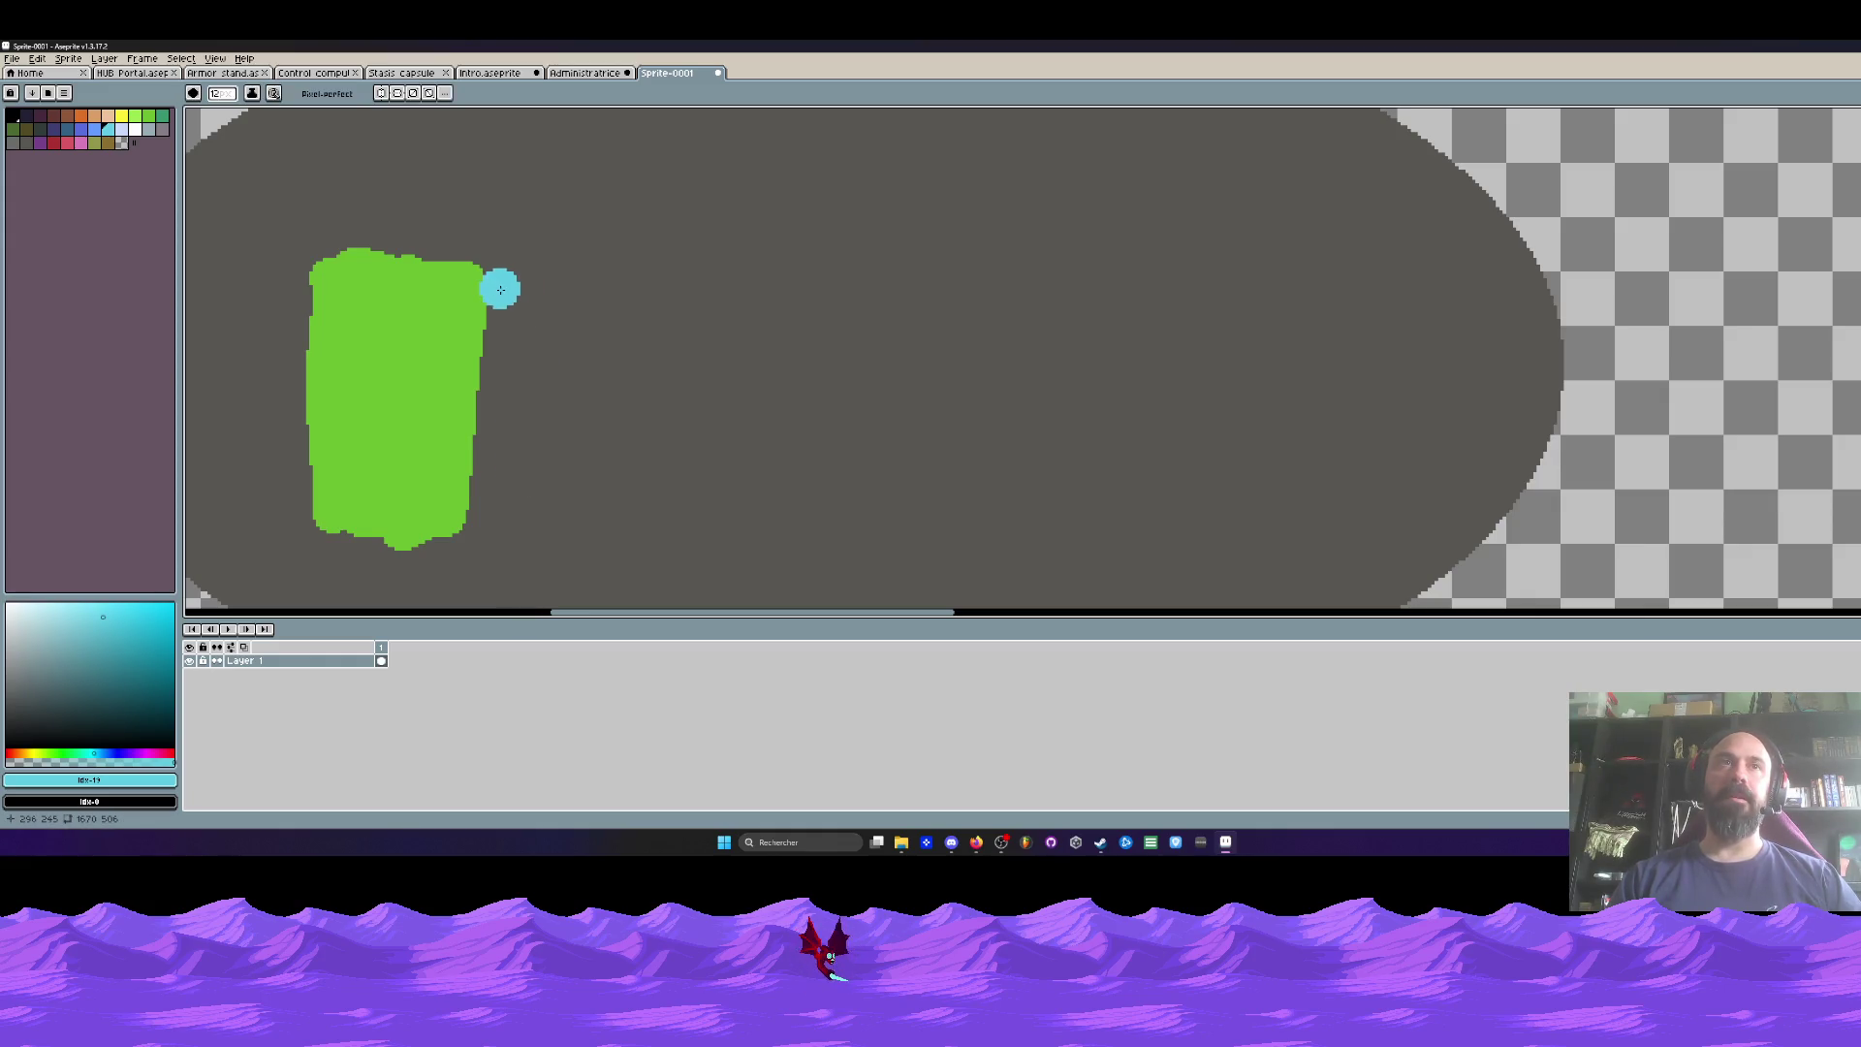
pyautogui.moveTo(394, 304); pyautogui.dragTo(496, 304)
# Step: Draw a light-green swirl and several horizontal lines over the green panel
pyautogui.keyDown('alt'); pyautogui.click(487, 358); pyautogui.keyUp('alt')
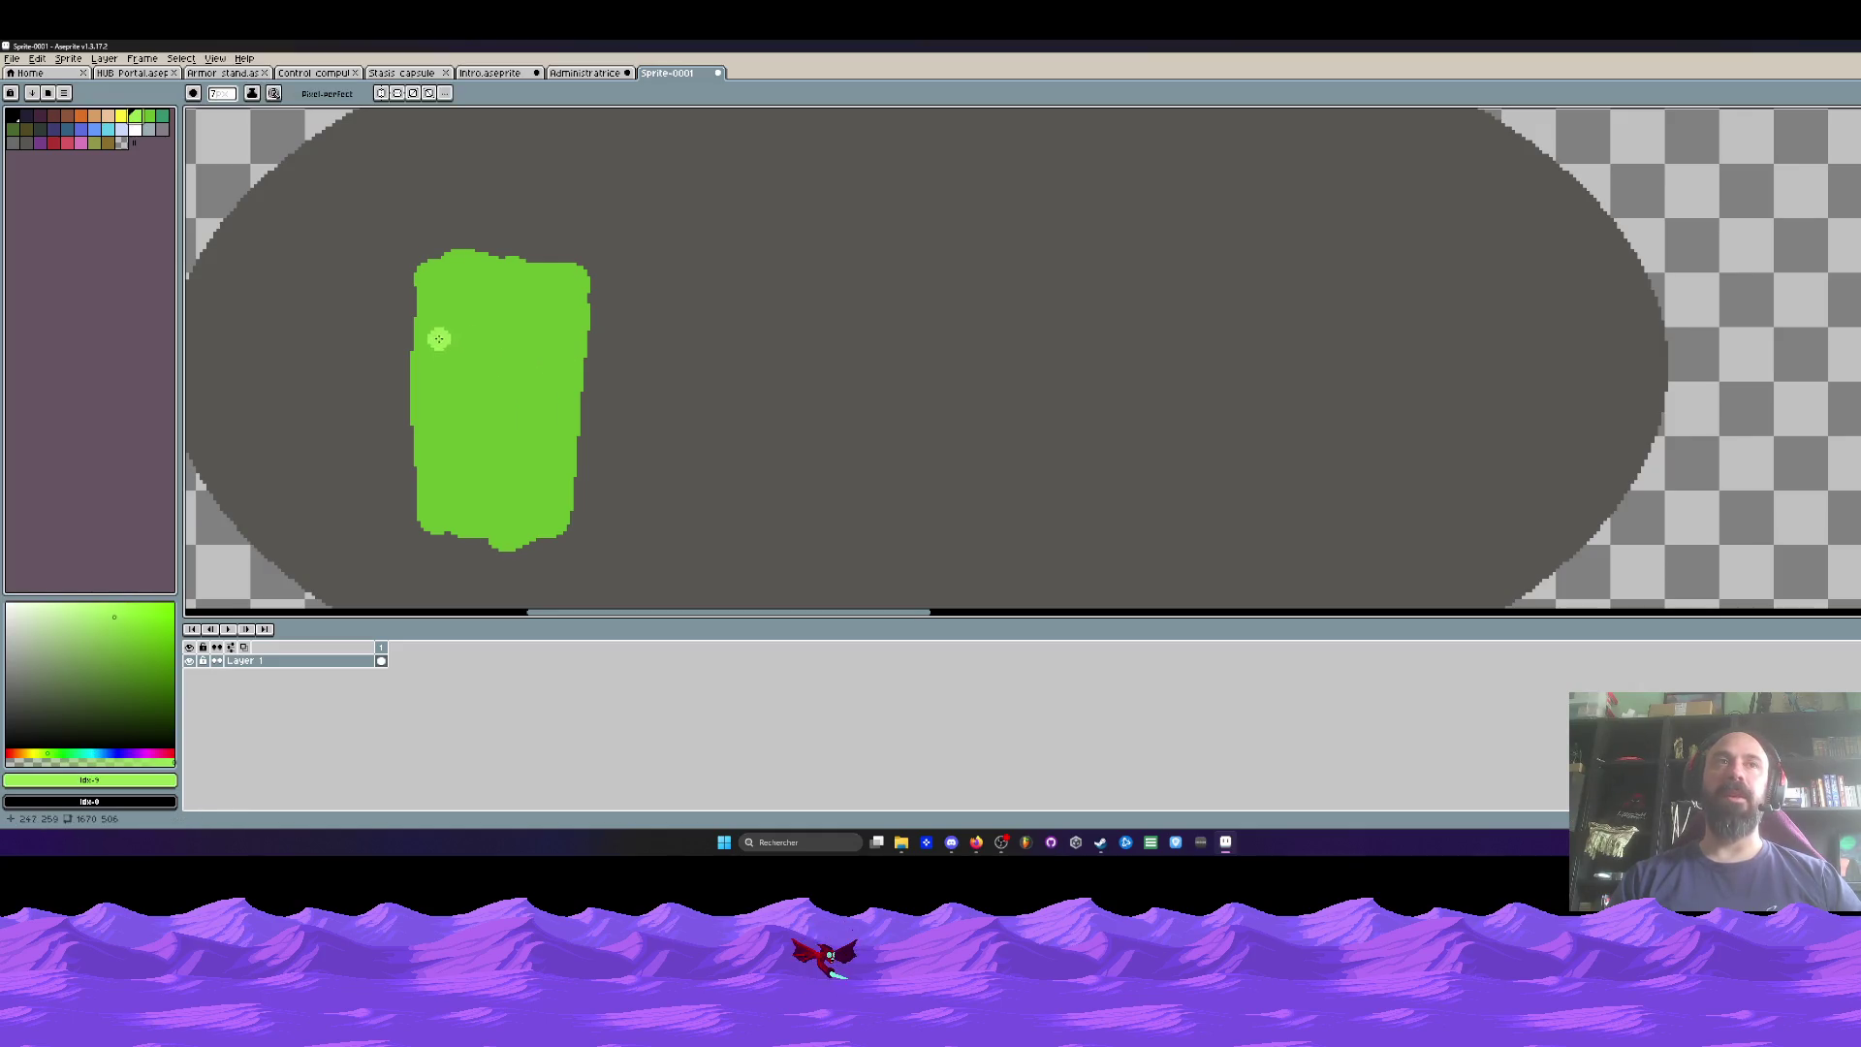
pyautogui.moveTo(449, 342)
pyautogui.mouseDown()
pyautogui.moveTo(434, 367)
pyautogui.moveTo(485, 371)
pyautogui.moveTo(514, 316)
pyautogui.moveTo(654, 328)
pyautogui.mouseUp()
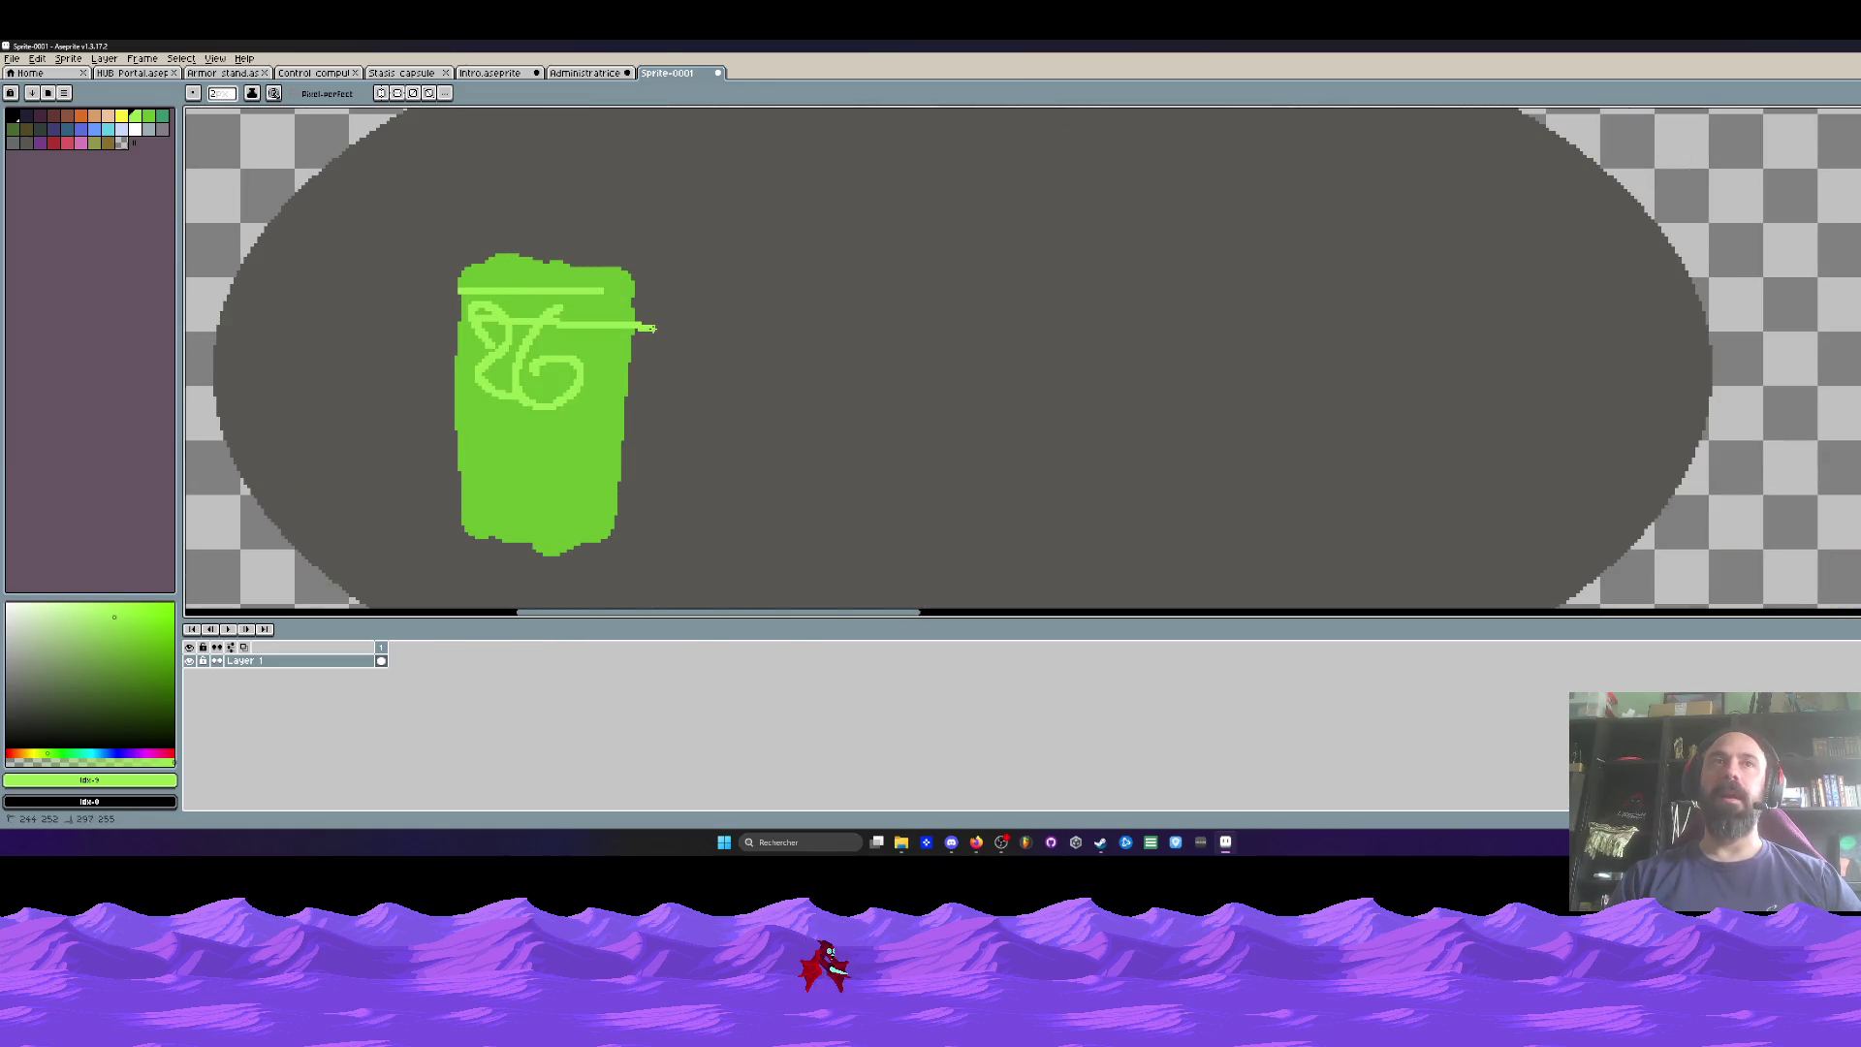
pyautogui.moveTo(515, 422); pyautogui.dragTo(605, 422)
pyautogui.moveTo(419, 457); pyautogui.dragTo(634, 459)
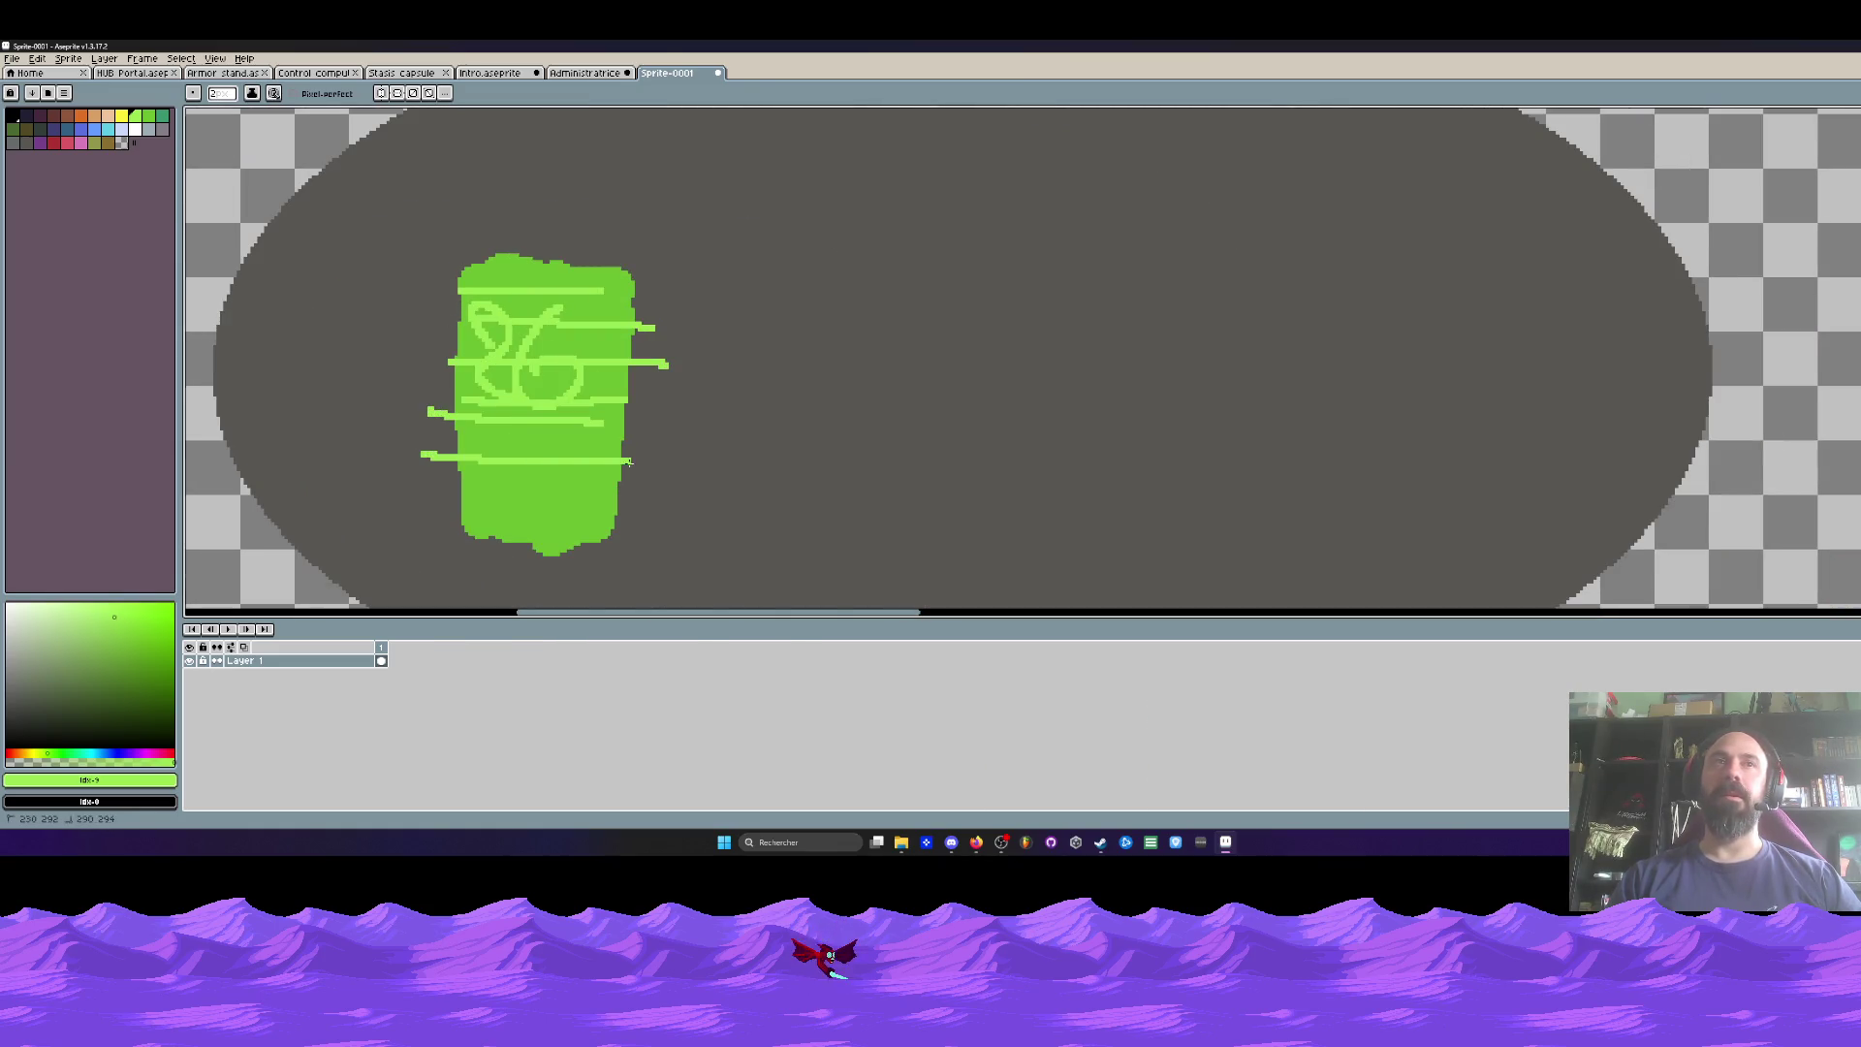
pyautogui.moveTo(469, 476); pyautogui.dragTo(643, 477)
pyautogui.moveTo(454, 511); pyautogui.dragTo(596, 512)
pyautogui.moveTo(617, 313); pyautogui.dragTo(541, 270)
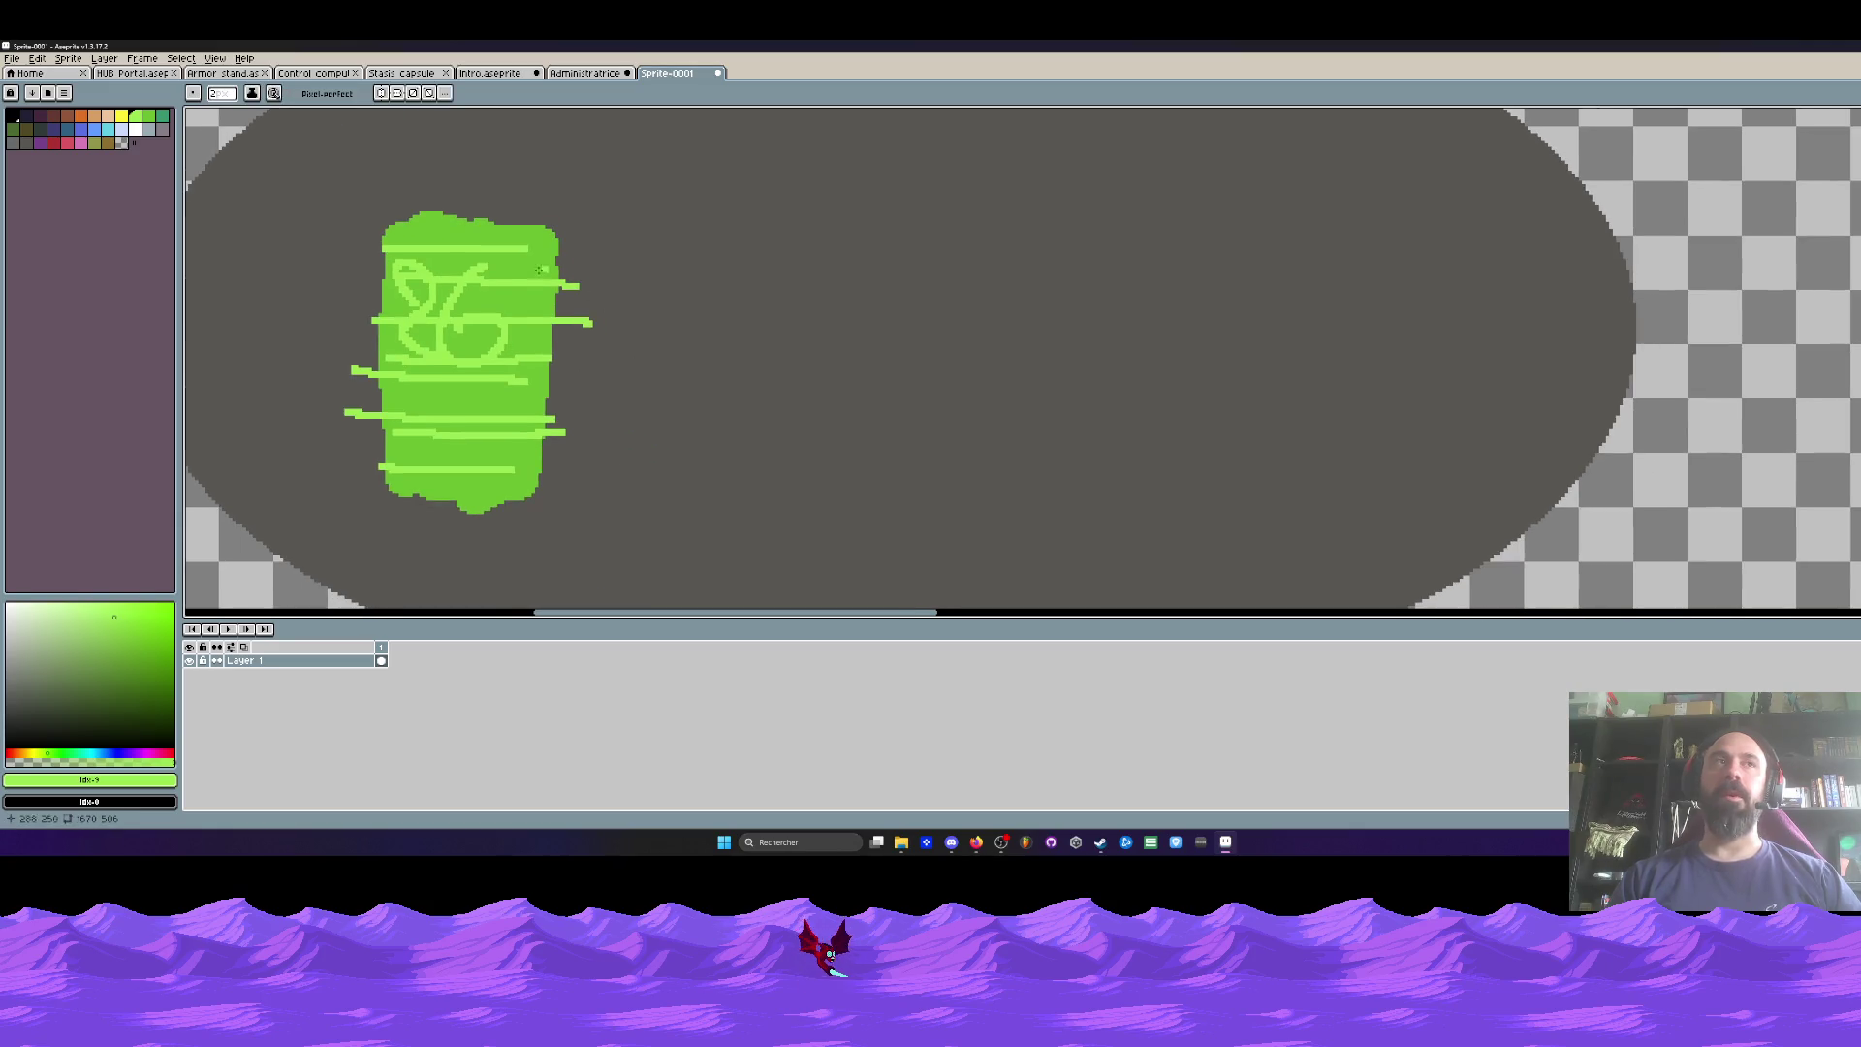
# Step: Attempt another cyan vertical line beside the panel and undo it
pyautogui.click(111, 131)
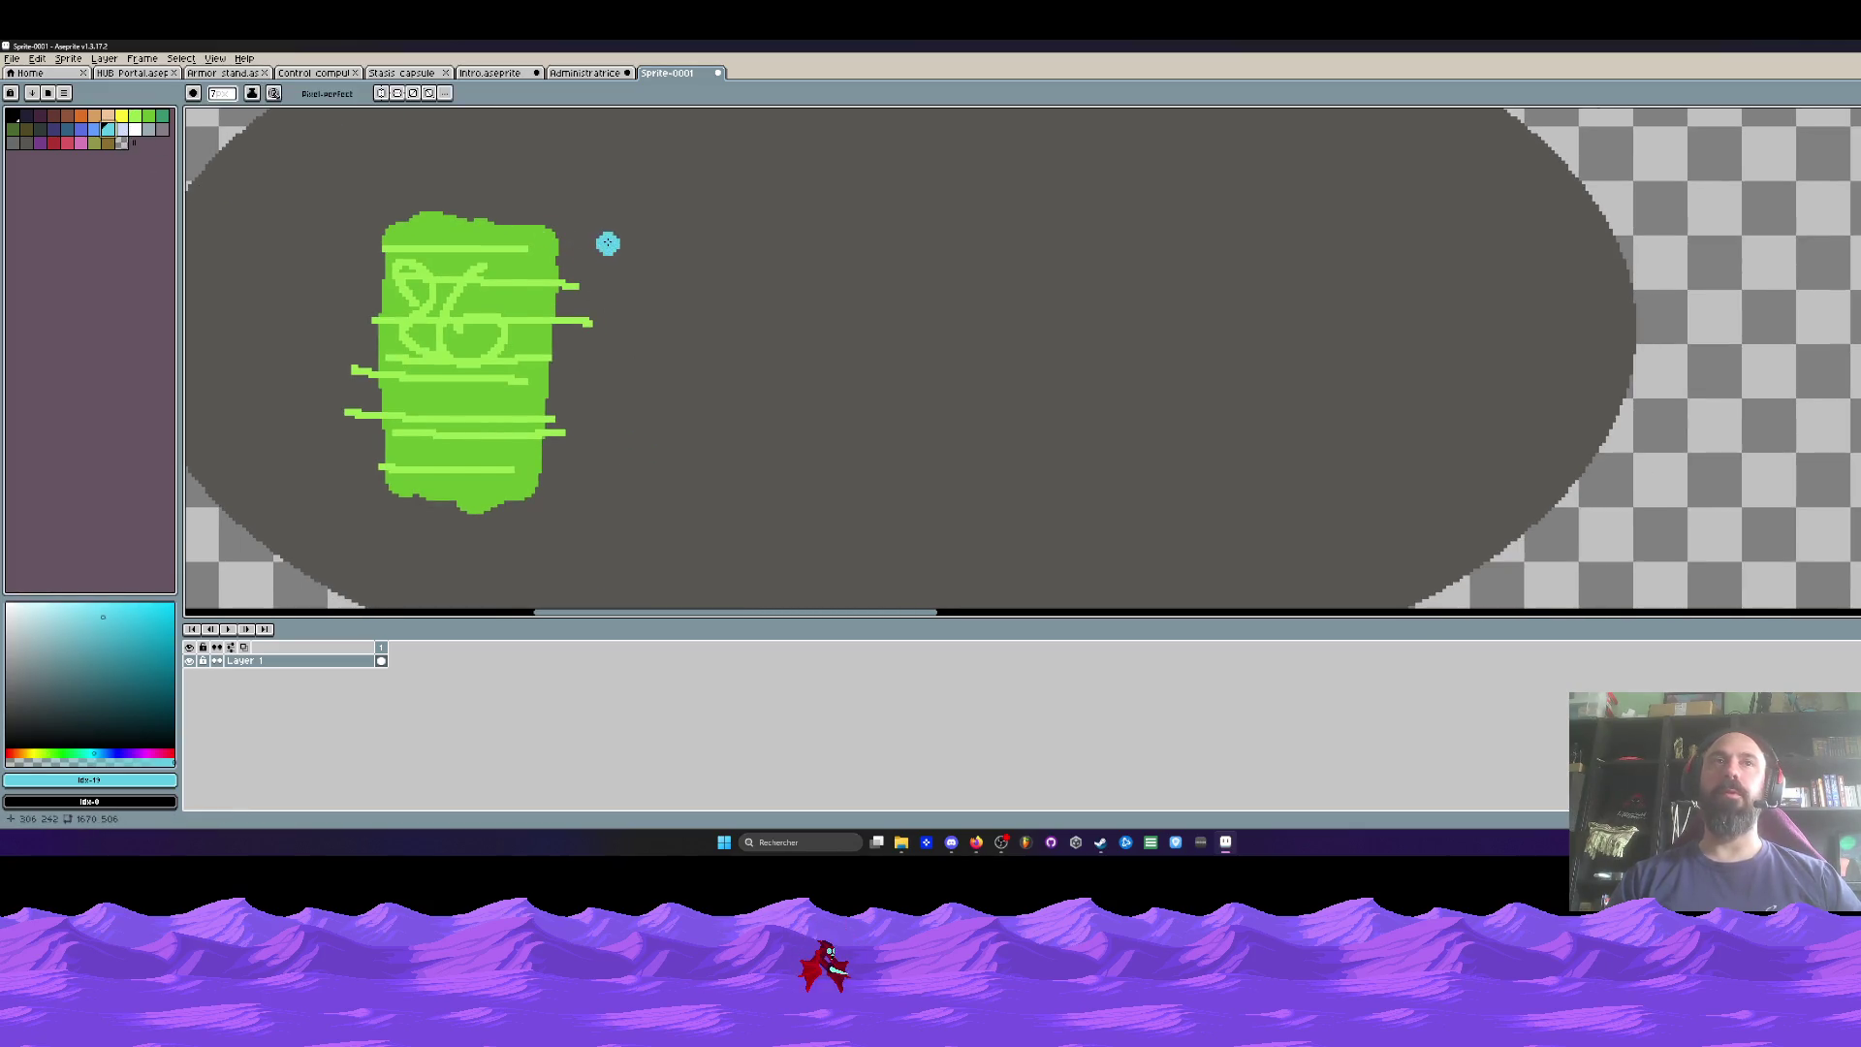
pyautogui.moveTo(573, 239); pyautogui.dragTo(572, 441)
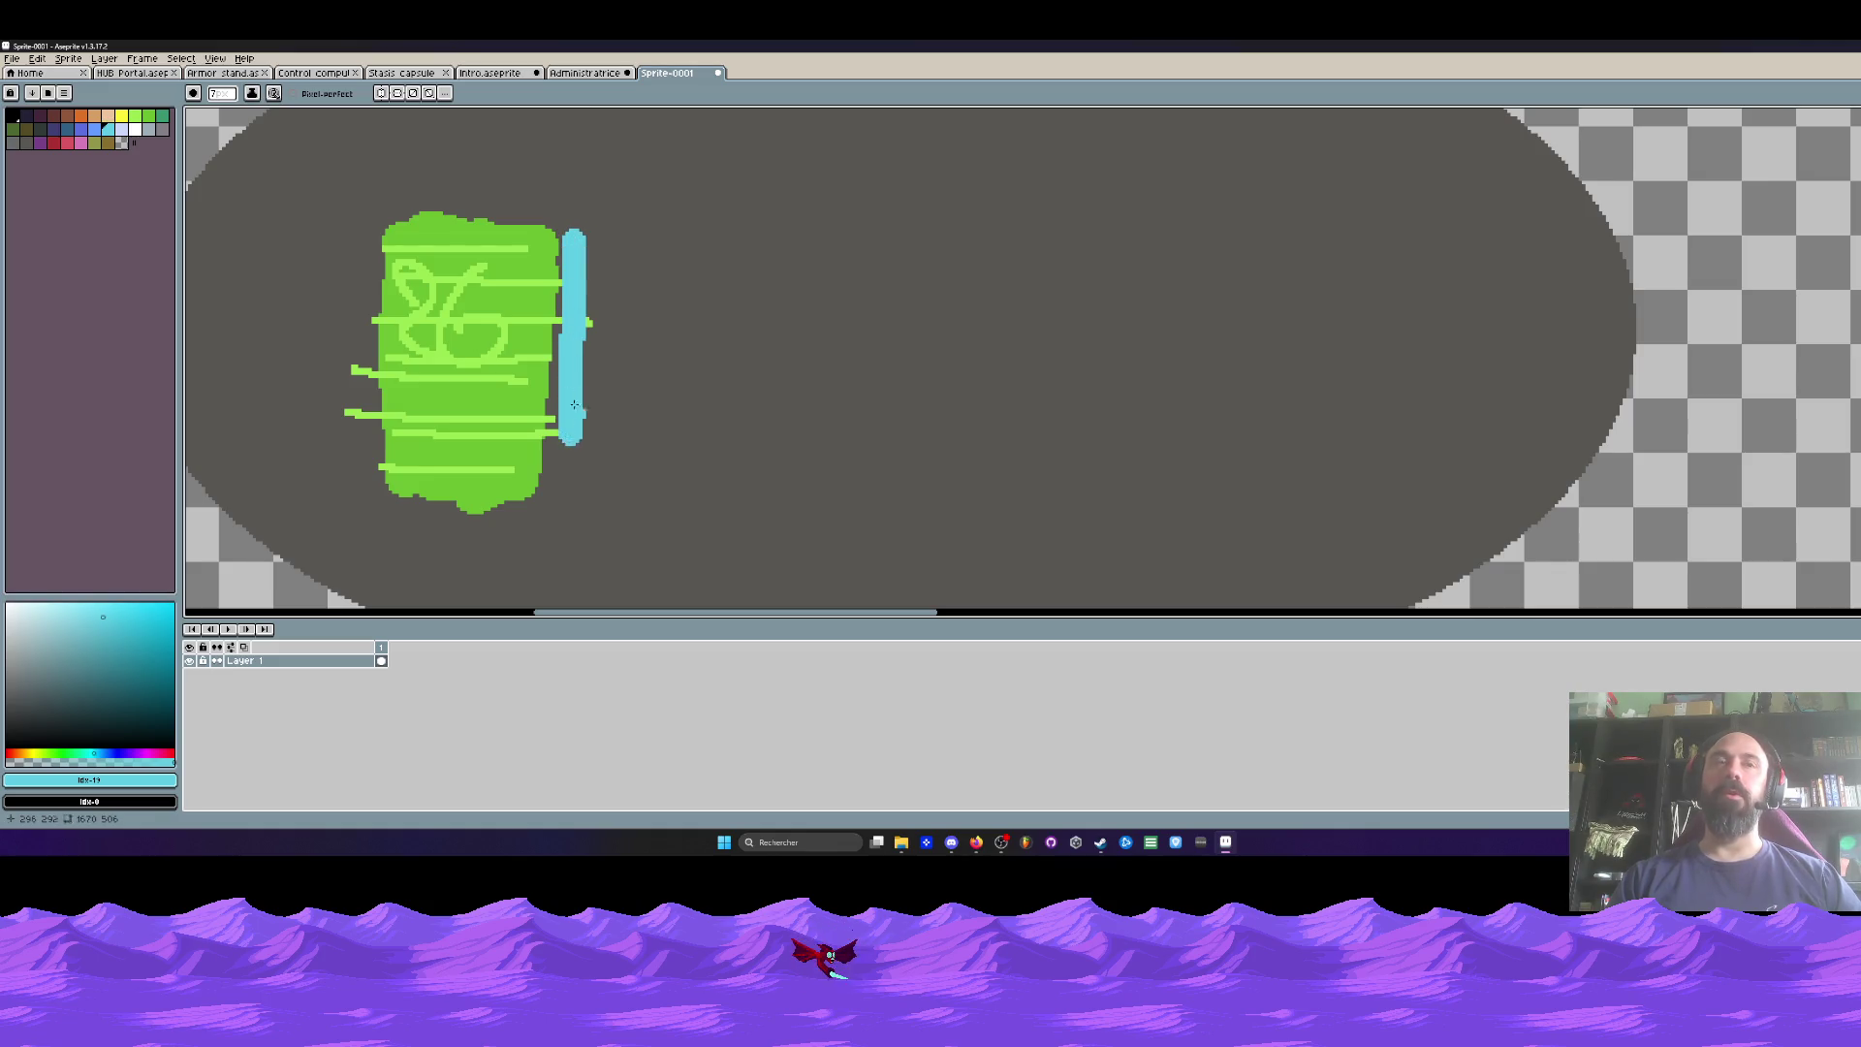
pyautogui.hotkey('ctrl', 'z')
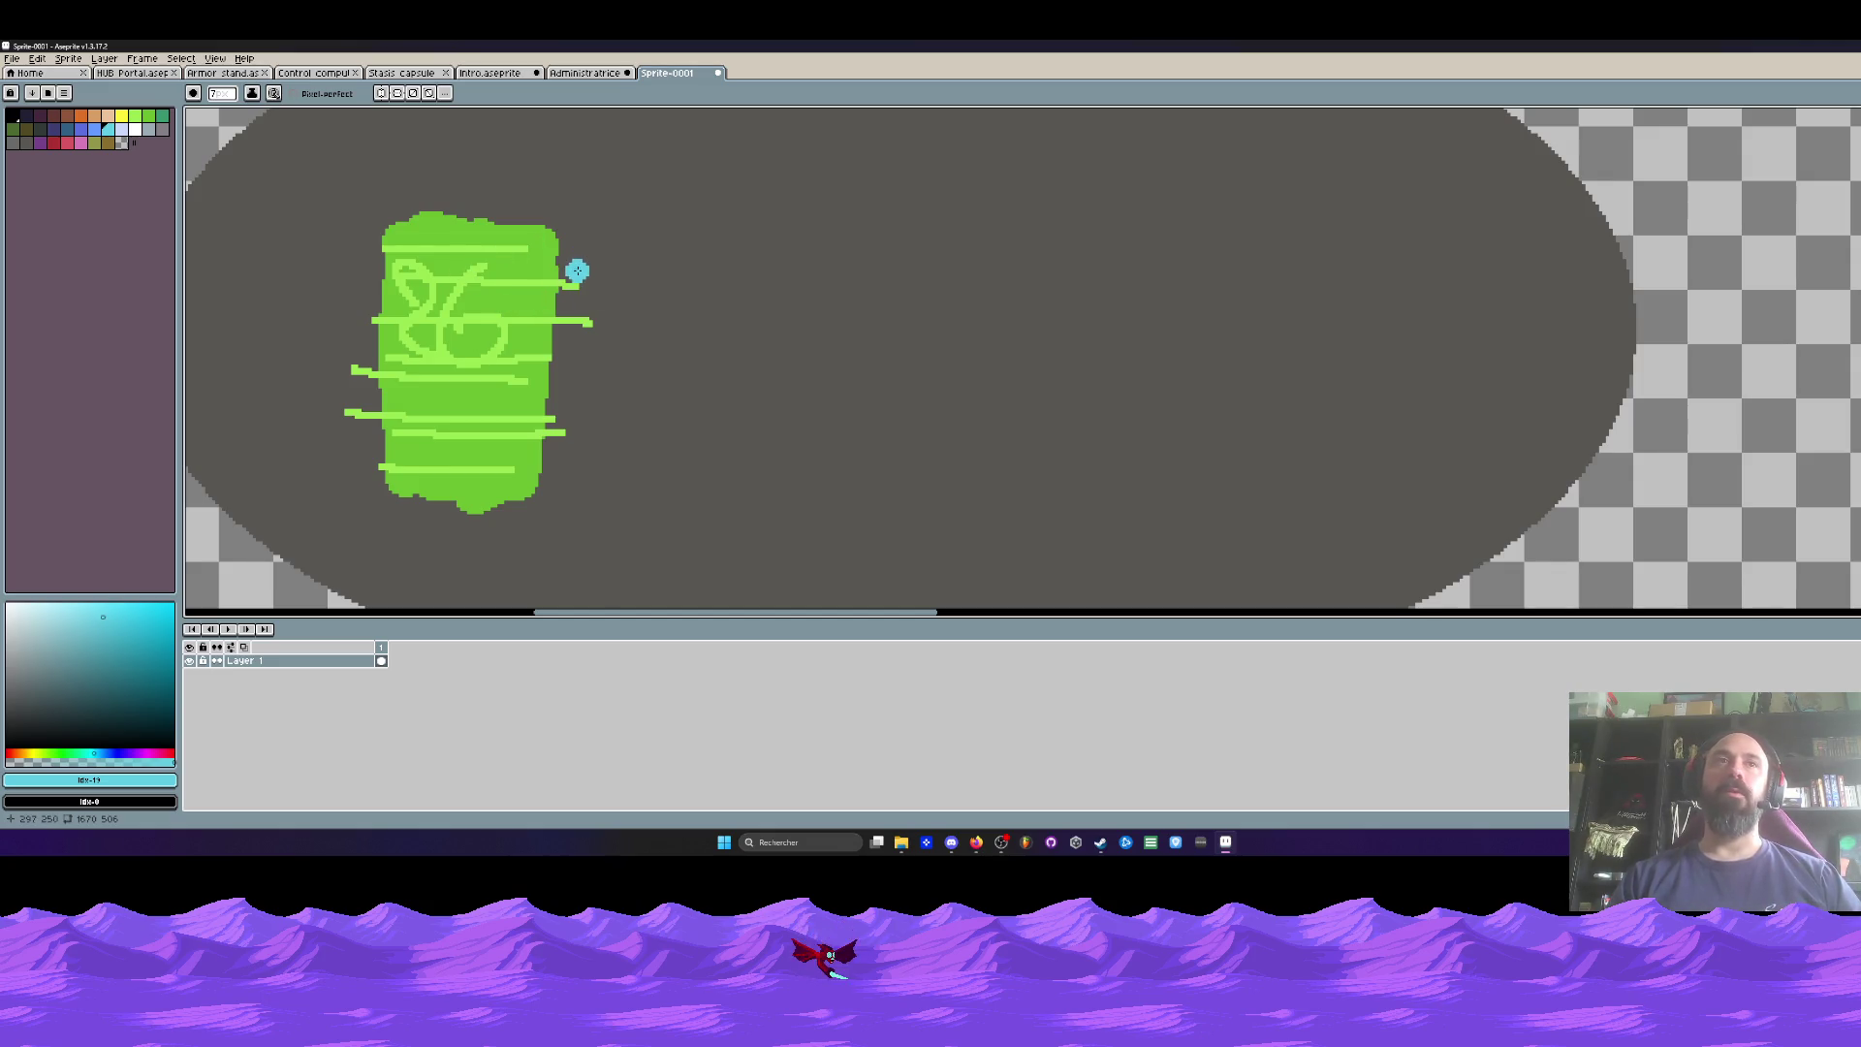
# Step: Draw the cyan door outline right of the green panel, redoing a misplaced stroke
pyautogui.moveTo(577, 271)
pyautogui.mouseDown()
pyautogui.moveTo(574, 451)
pyautogui.moveTo(668, 441)
pyautogui.mouseUp()
pyautogui.hotkey('ctrl', 'z')
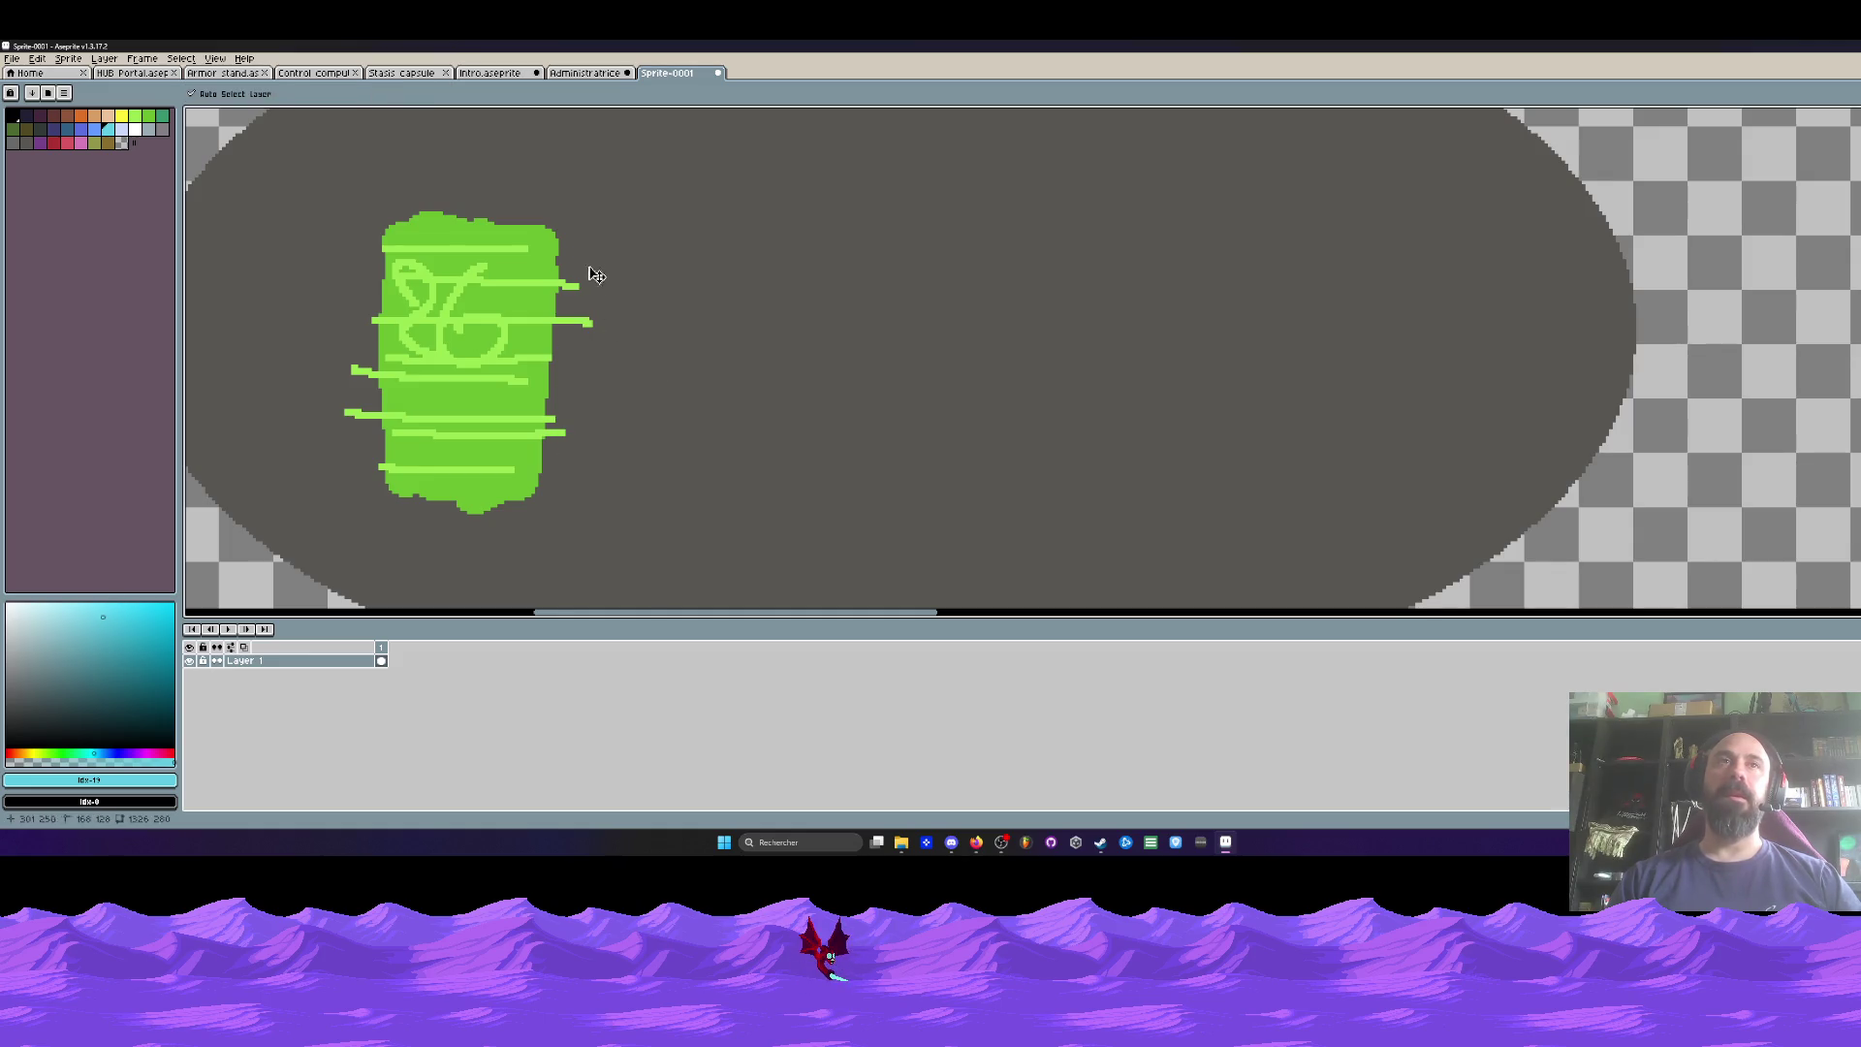
pyautogui.moveTo(574, 233)
pyautogui.mouseDown()
pyautogui.moveTo(574, 417)
pyautogui.moveTo(665, 490)
pyautogui.moveTo(711, 411)
pyautogui.moveTo(700, 231)
pyautogui.moveTo(567, 304)
pyautogui.mouseUp()
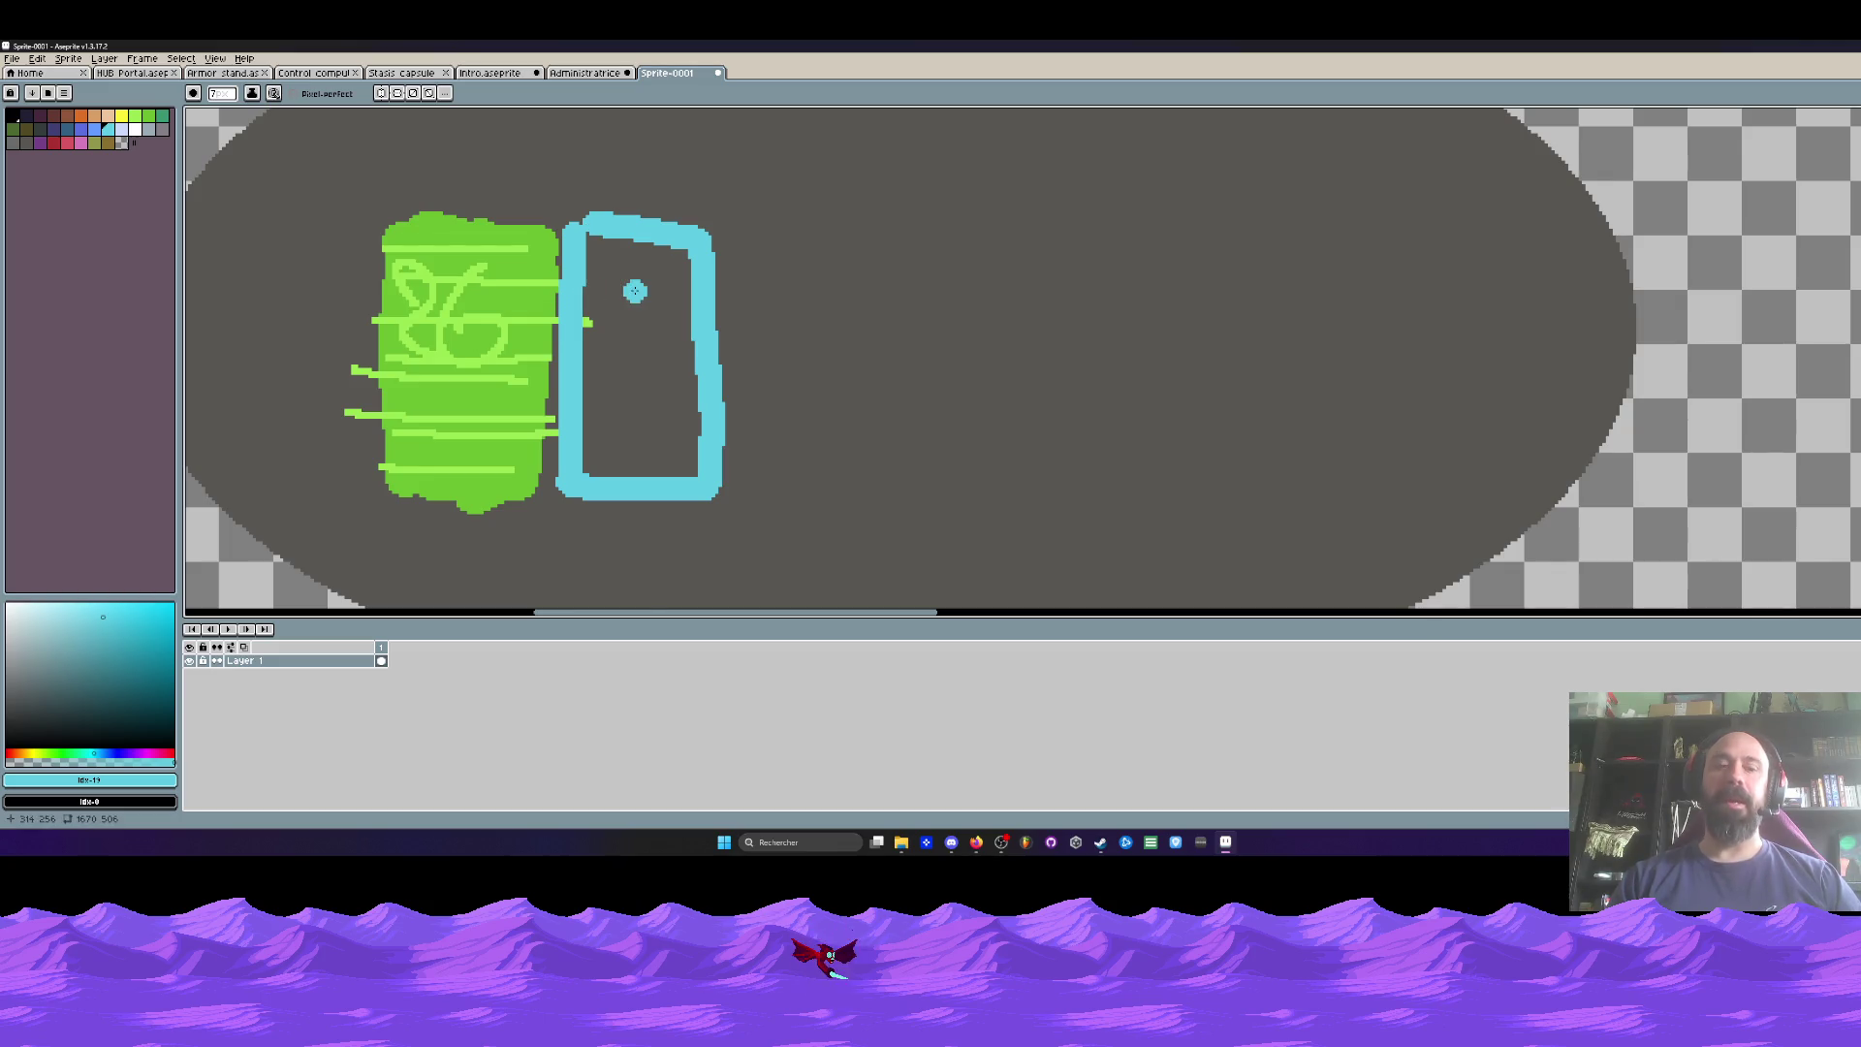
# Step: Try filling the cyan door with blue using the fill tool, then undo it
pyautogui.press('space')
pyautogui.keyDown('alt'); pyautogui.click(637, 307); pyautogui.keyUp('alt')
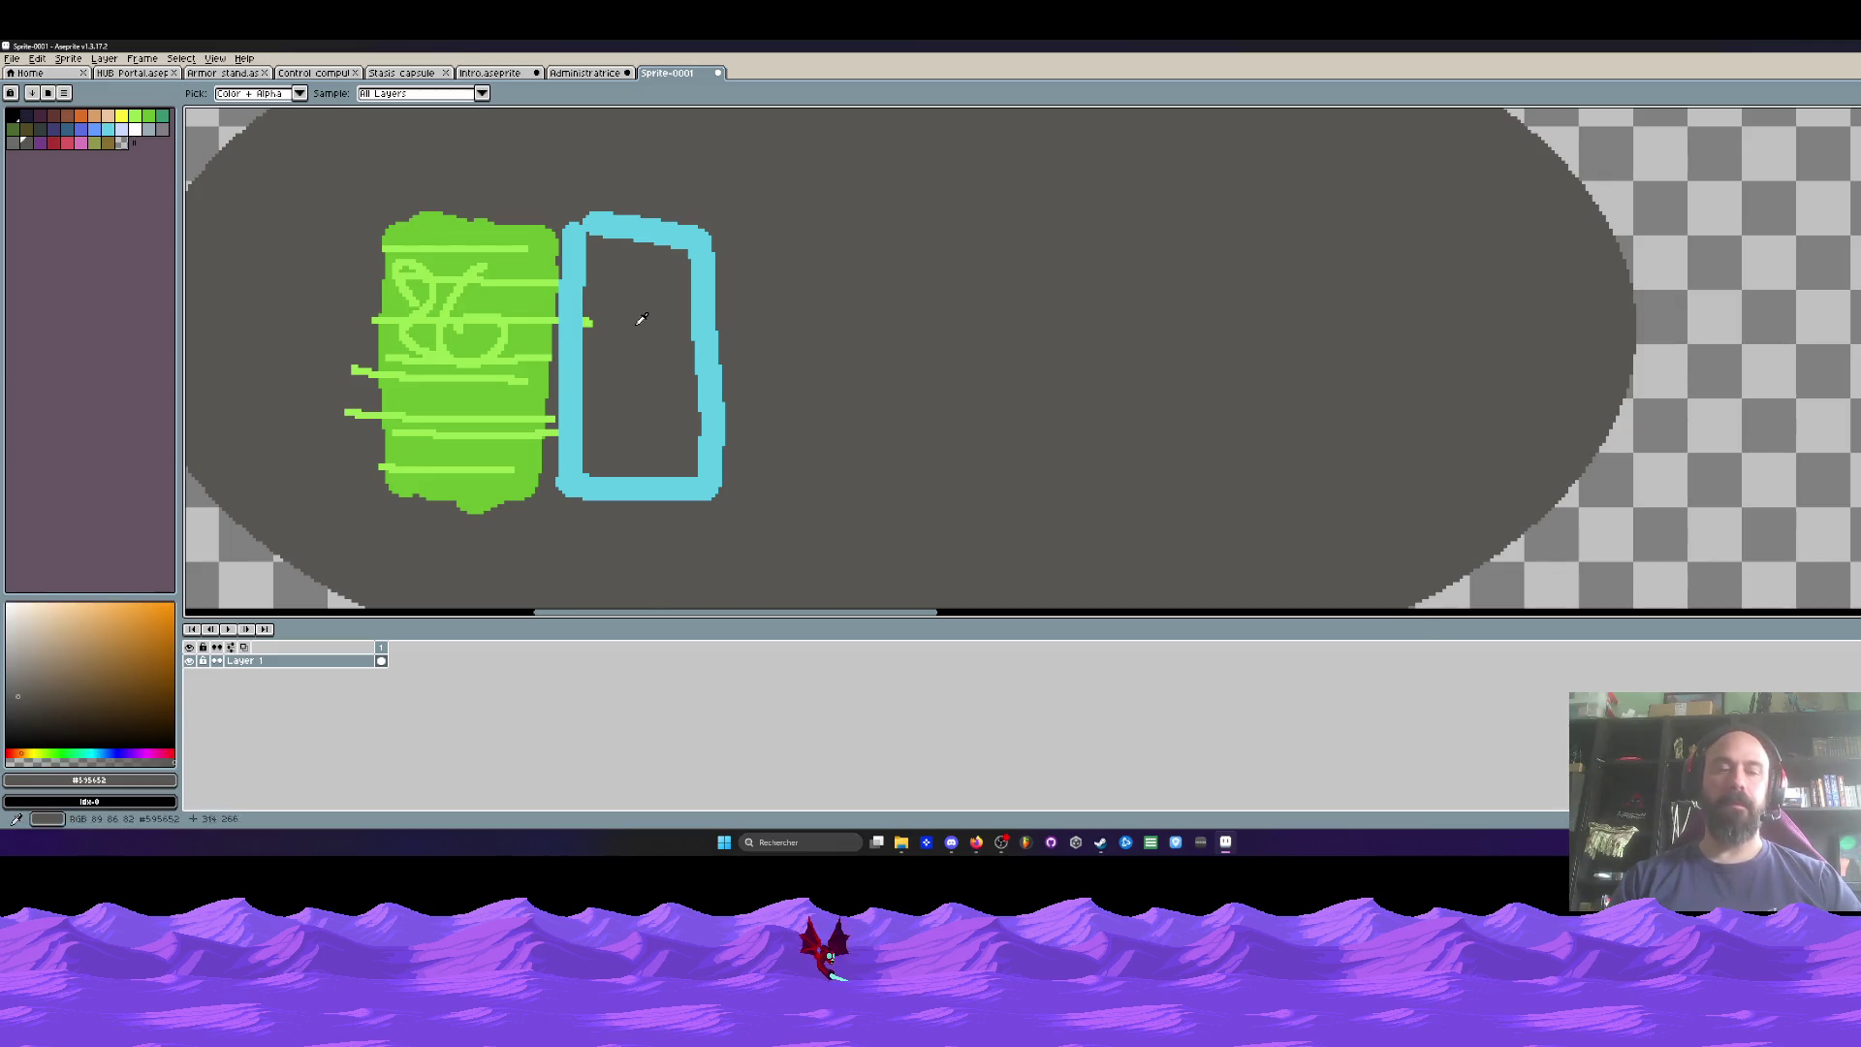
pyautogui.press('g')
pyautogui.click(107, 129)
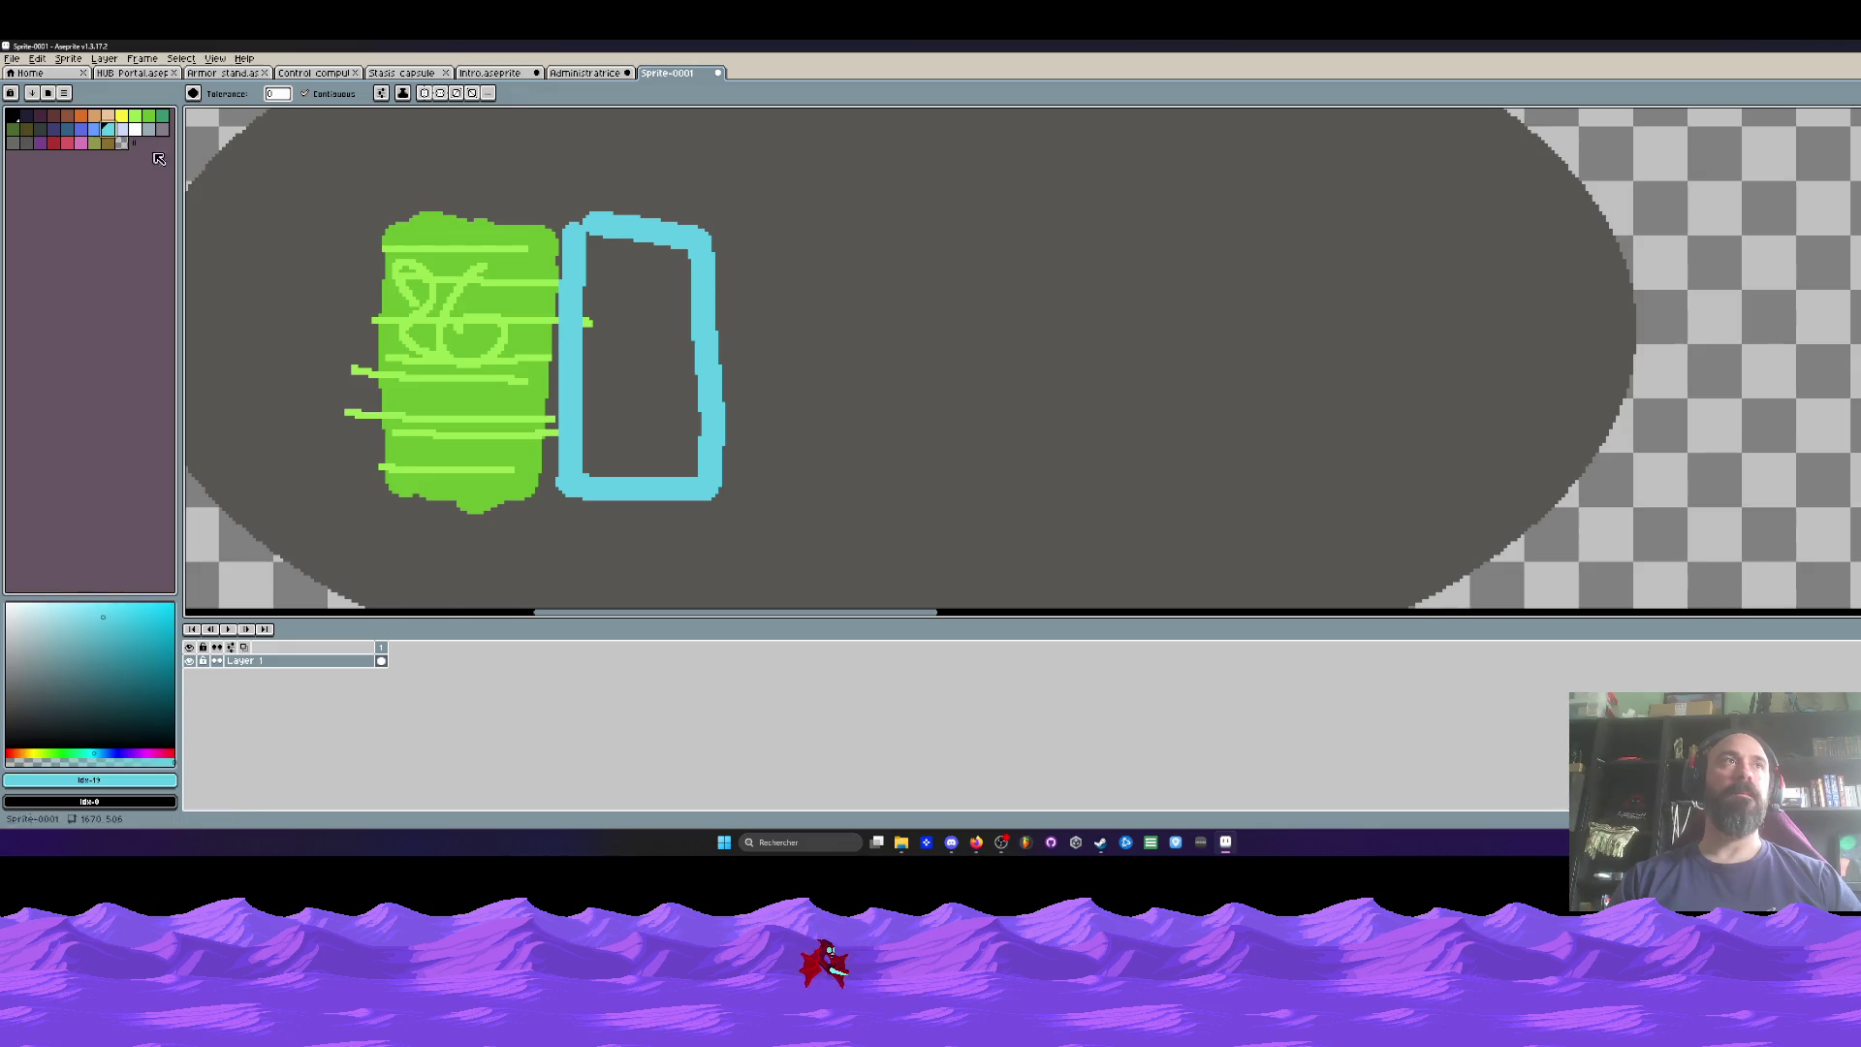
pyautogui.click(94, 129)
pyautogui.scroll(1, 537, 258)
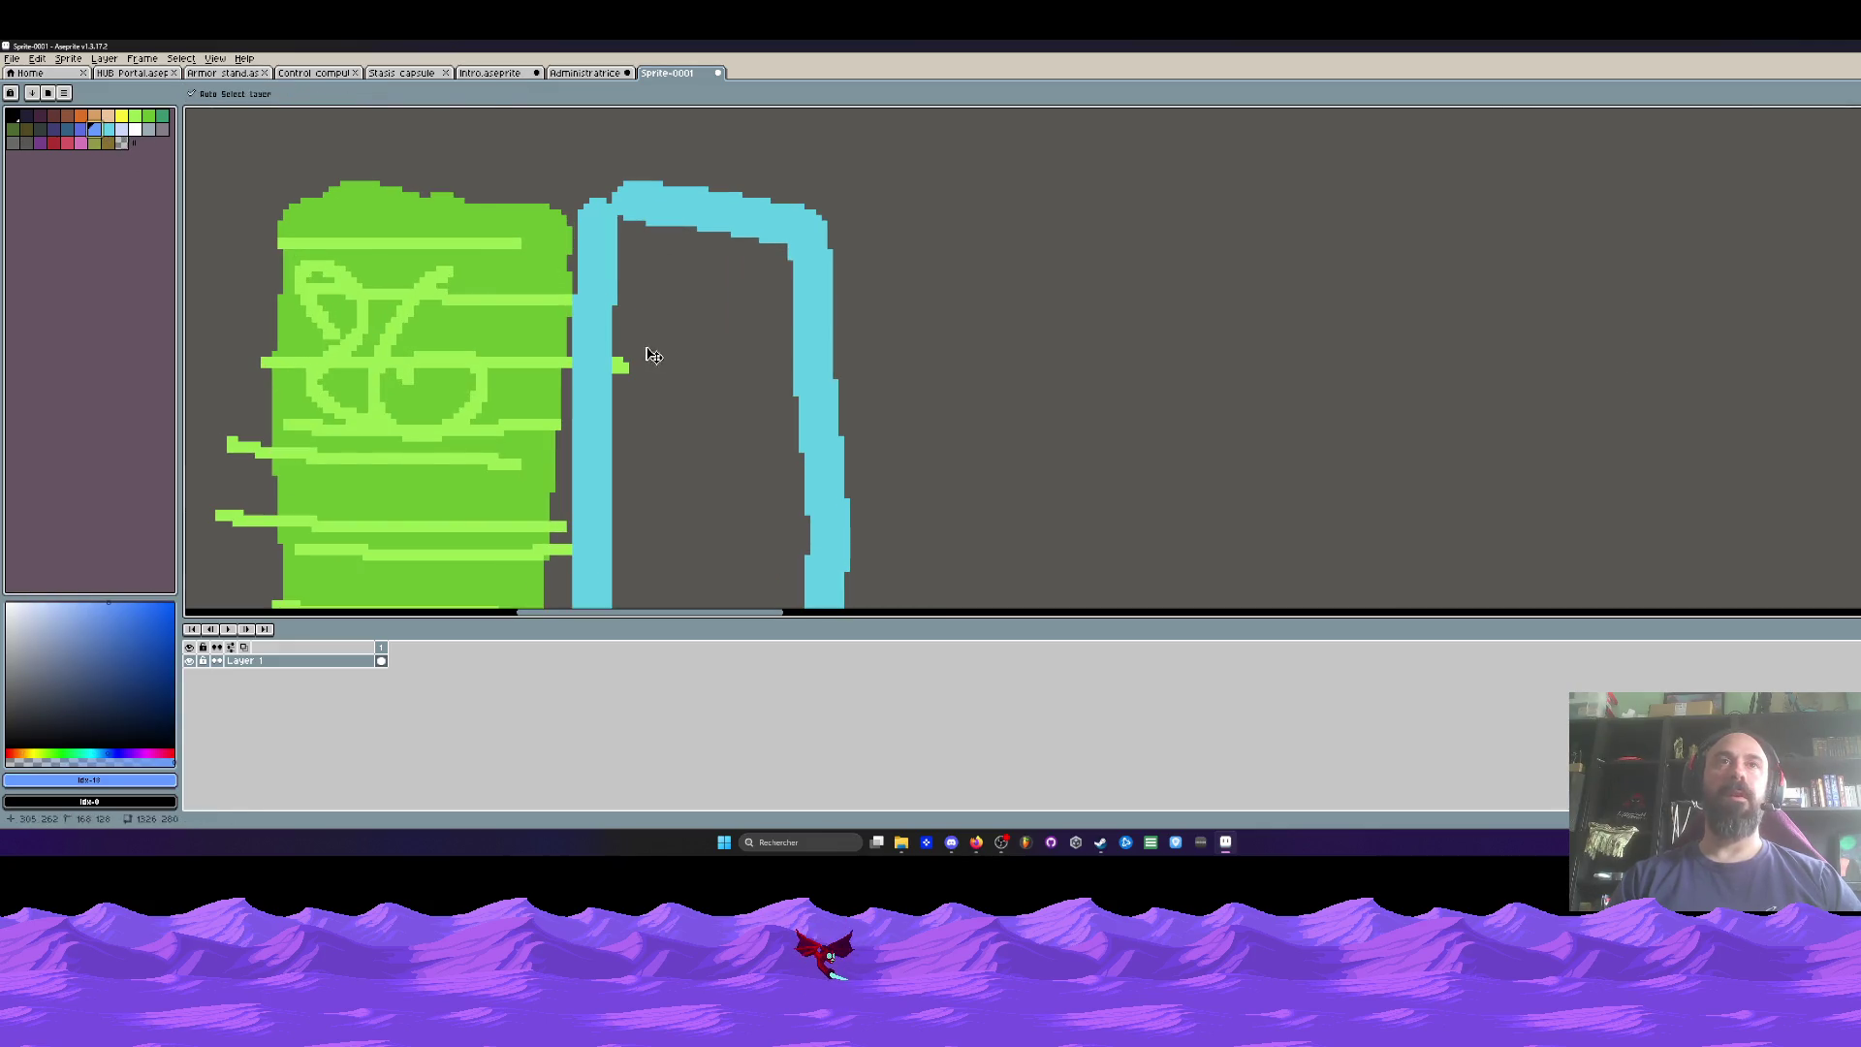
pyautogui.click(597, 365)
pyautogui.hotkey('ctrl', 'z')
pyautogui.press('b')
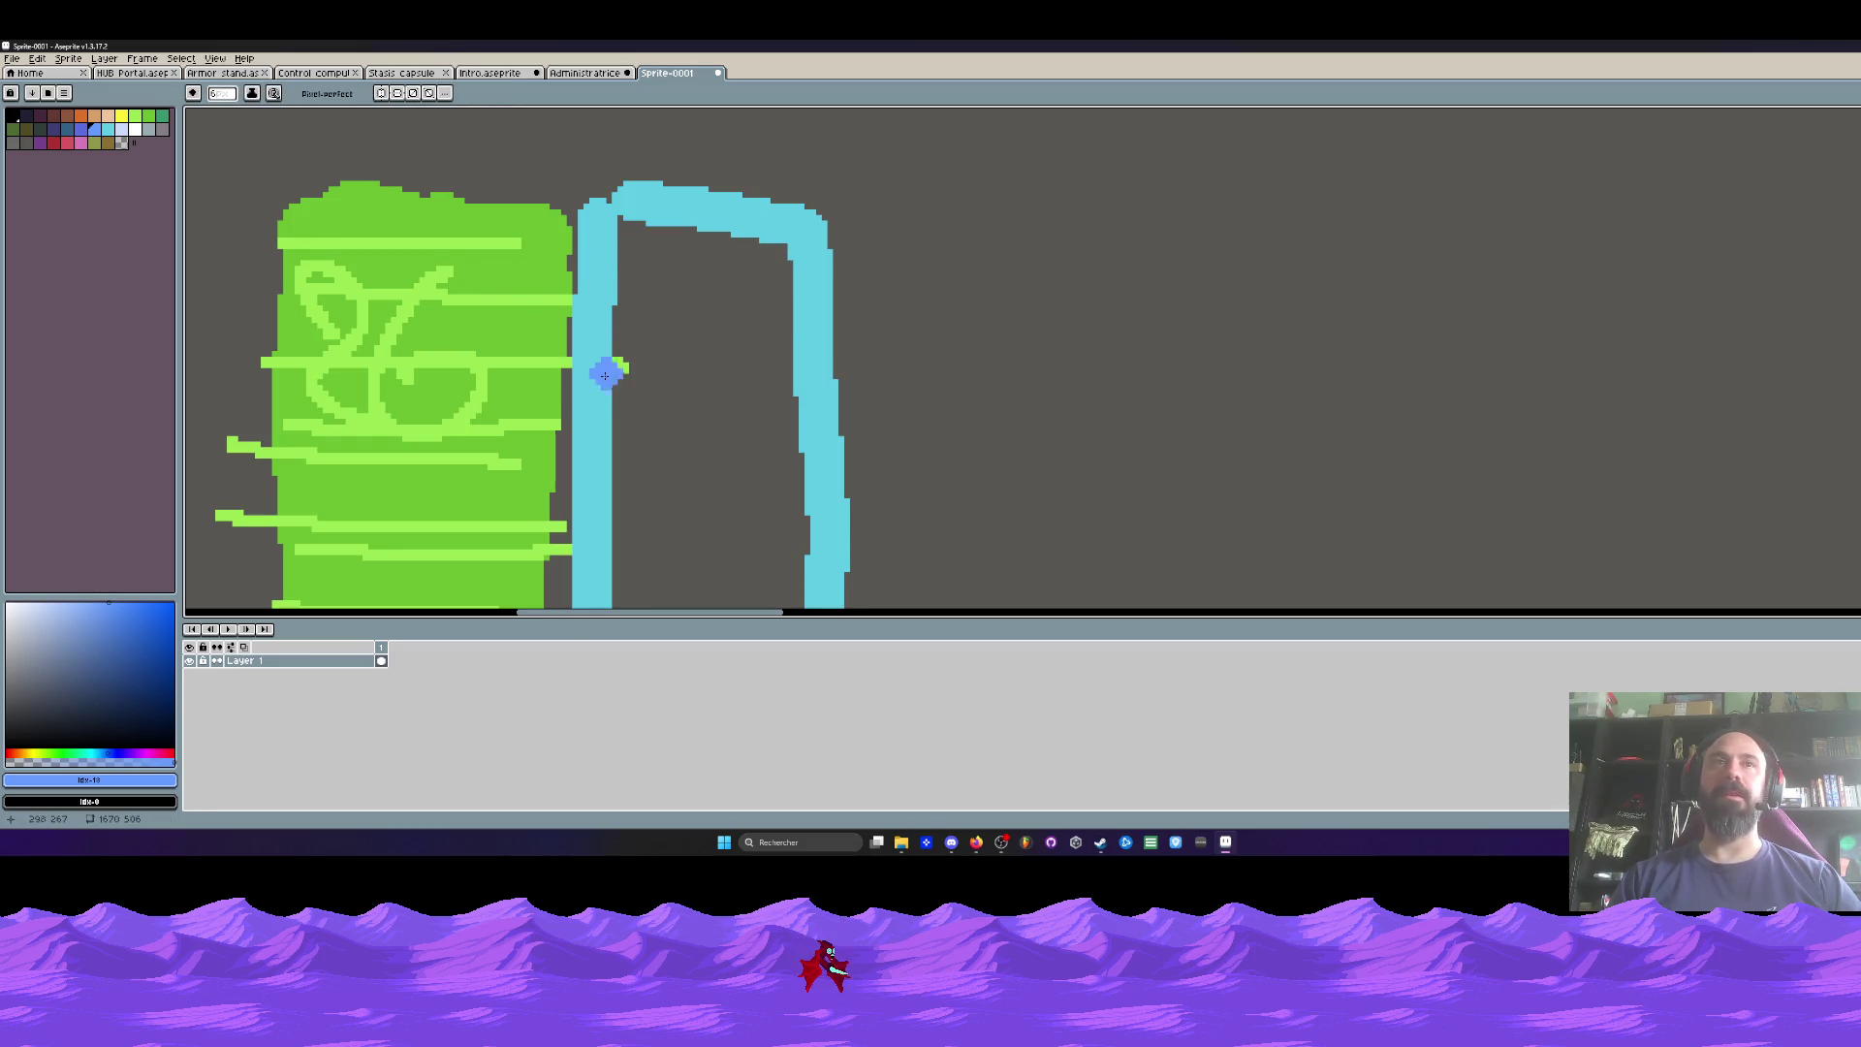
# Step: Paint two blue horizontal bars across the cyan door
pyautogui.moveTo(607, 366); pyautogui.dragTo(792, 376)
pyautogui.moveTo(711, 445); pyautogui.dragTo(710, 334)
pyautogui.moveTo(606, 392); pyautogui.dragTo(829, 391)
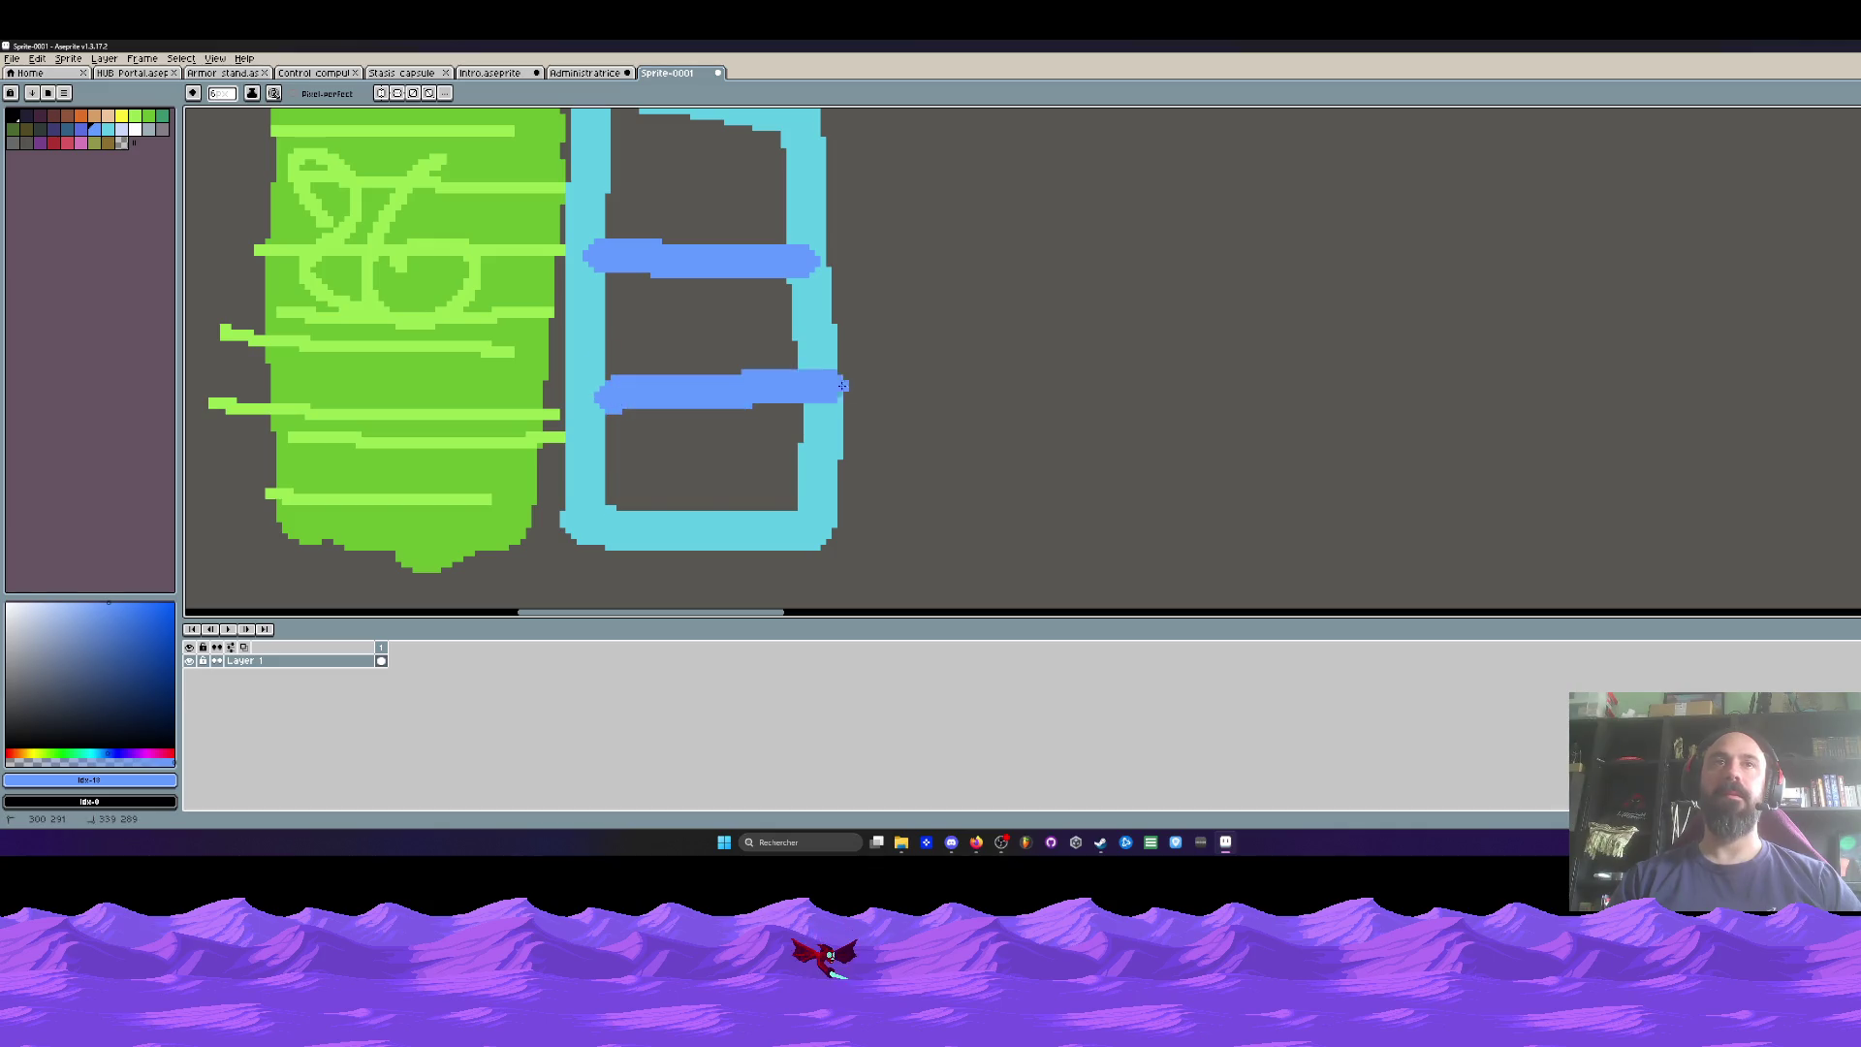
pyautogui.scroll(-1, 637, 398)
pyautogui.click(67, 143)
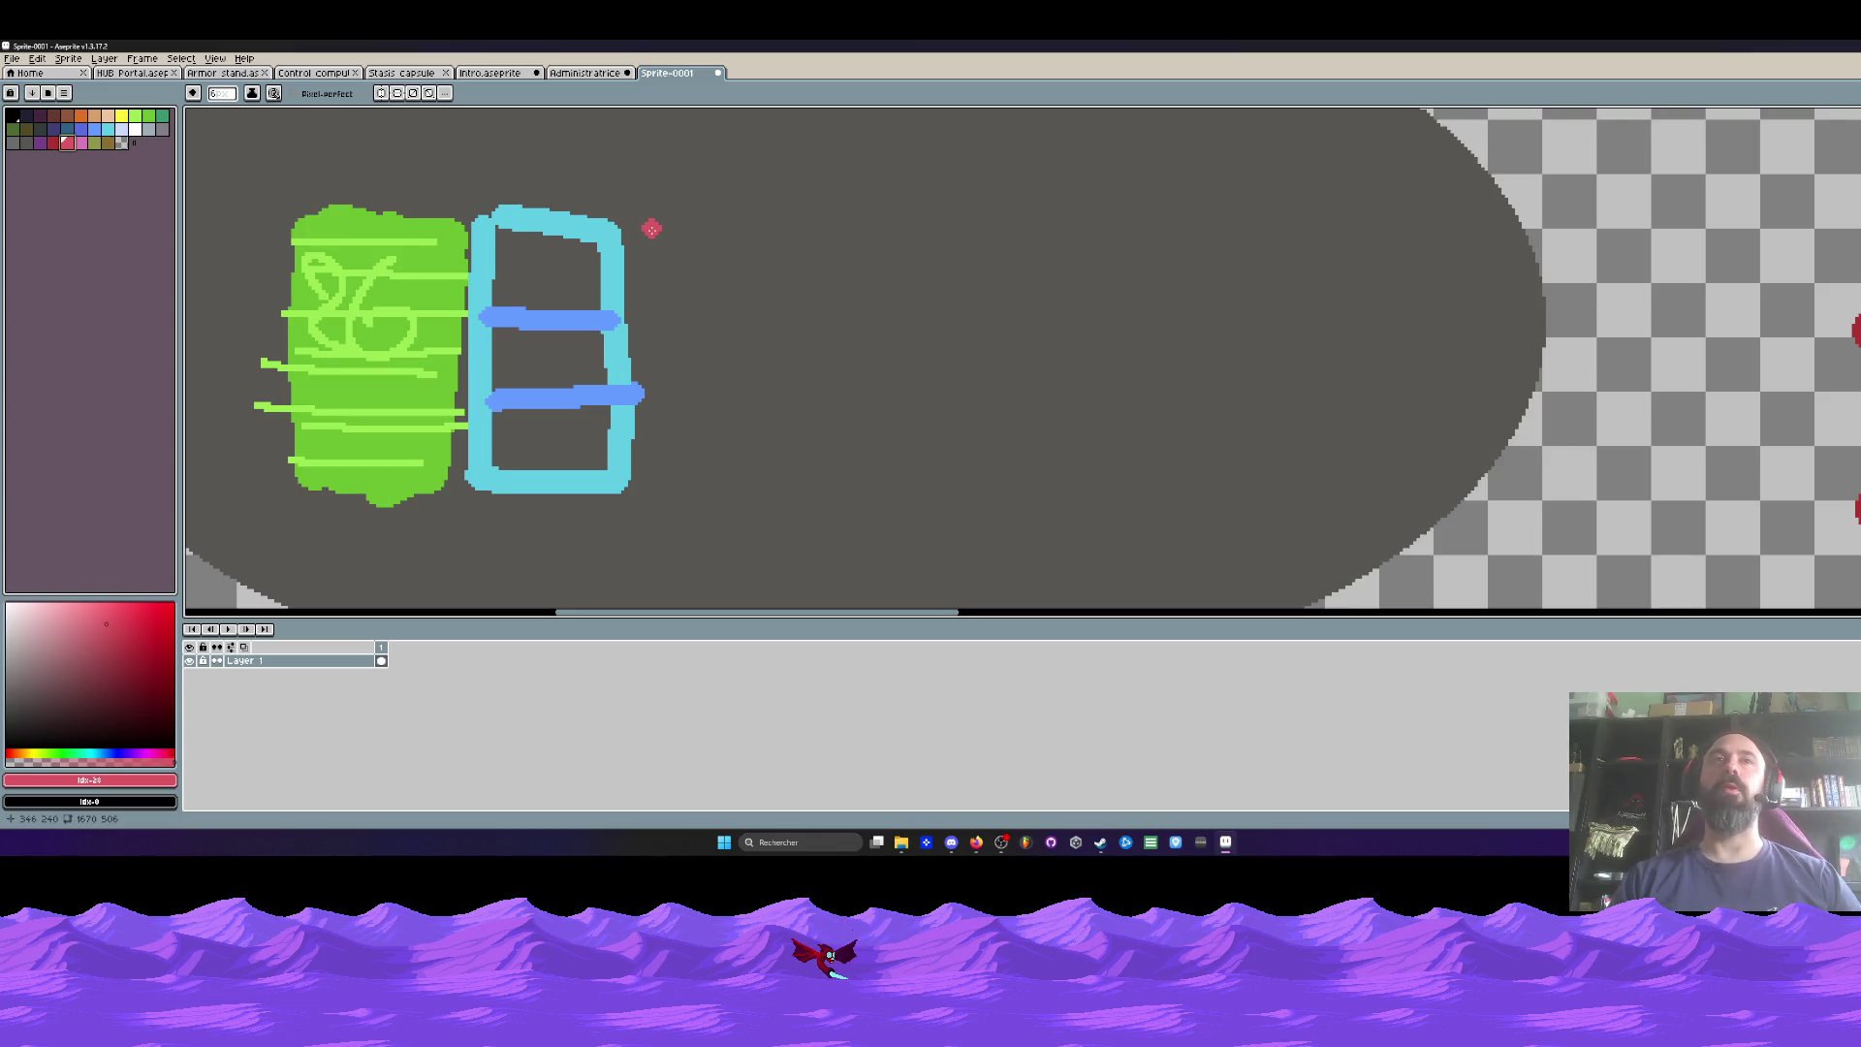
# Step: Brush a pink rectangle outline beside the cyan door and scribble a loop inside it
pyautogui.click(651, 229)
pyautogui.moveTo(651, 229)
pyautogui.mouseDown()
pyautogui.moveTo(655, 446)
pyautogui.moveTo(833, 482)
pyautogui.moveTo(822, 267)
pyautogui.moveTo(648, 221)
pyautogui.mouseUp()
pyautogui.scroll(-1, 659, 255)
pyautogui.scroll(1, 659, 255)
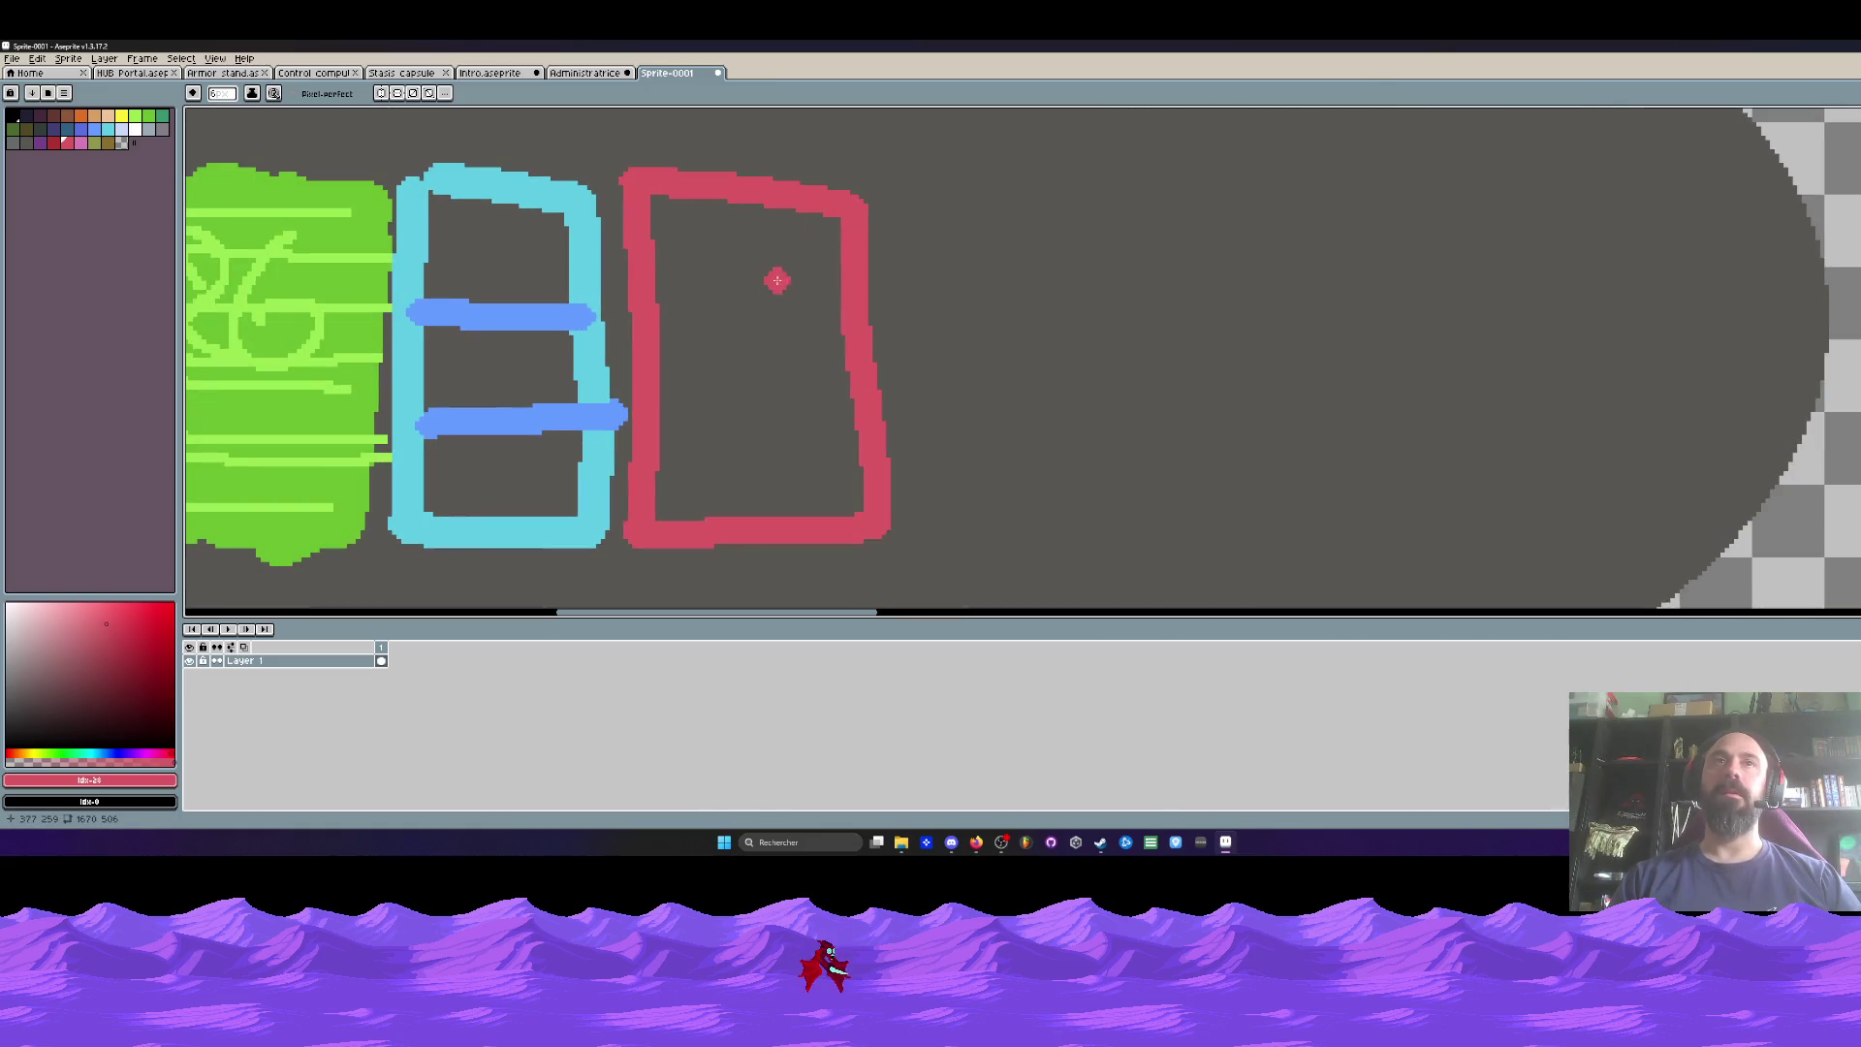
pyautogui.moveTo(742, 291)
pyautogui.mouseDown()
pyautogui.moveTo(811, 283)
pyautogui.moveTo(737, 392)
pyautogui.moveTo(775, 456)
pyautogui.mouseUp()
pyautogui.scroll(-3, 773, 339)
pyautogui.scroll(3, 730, 332)
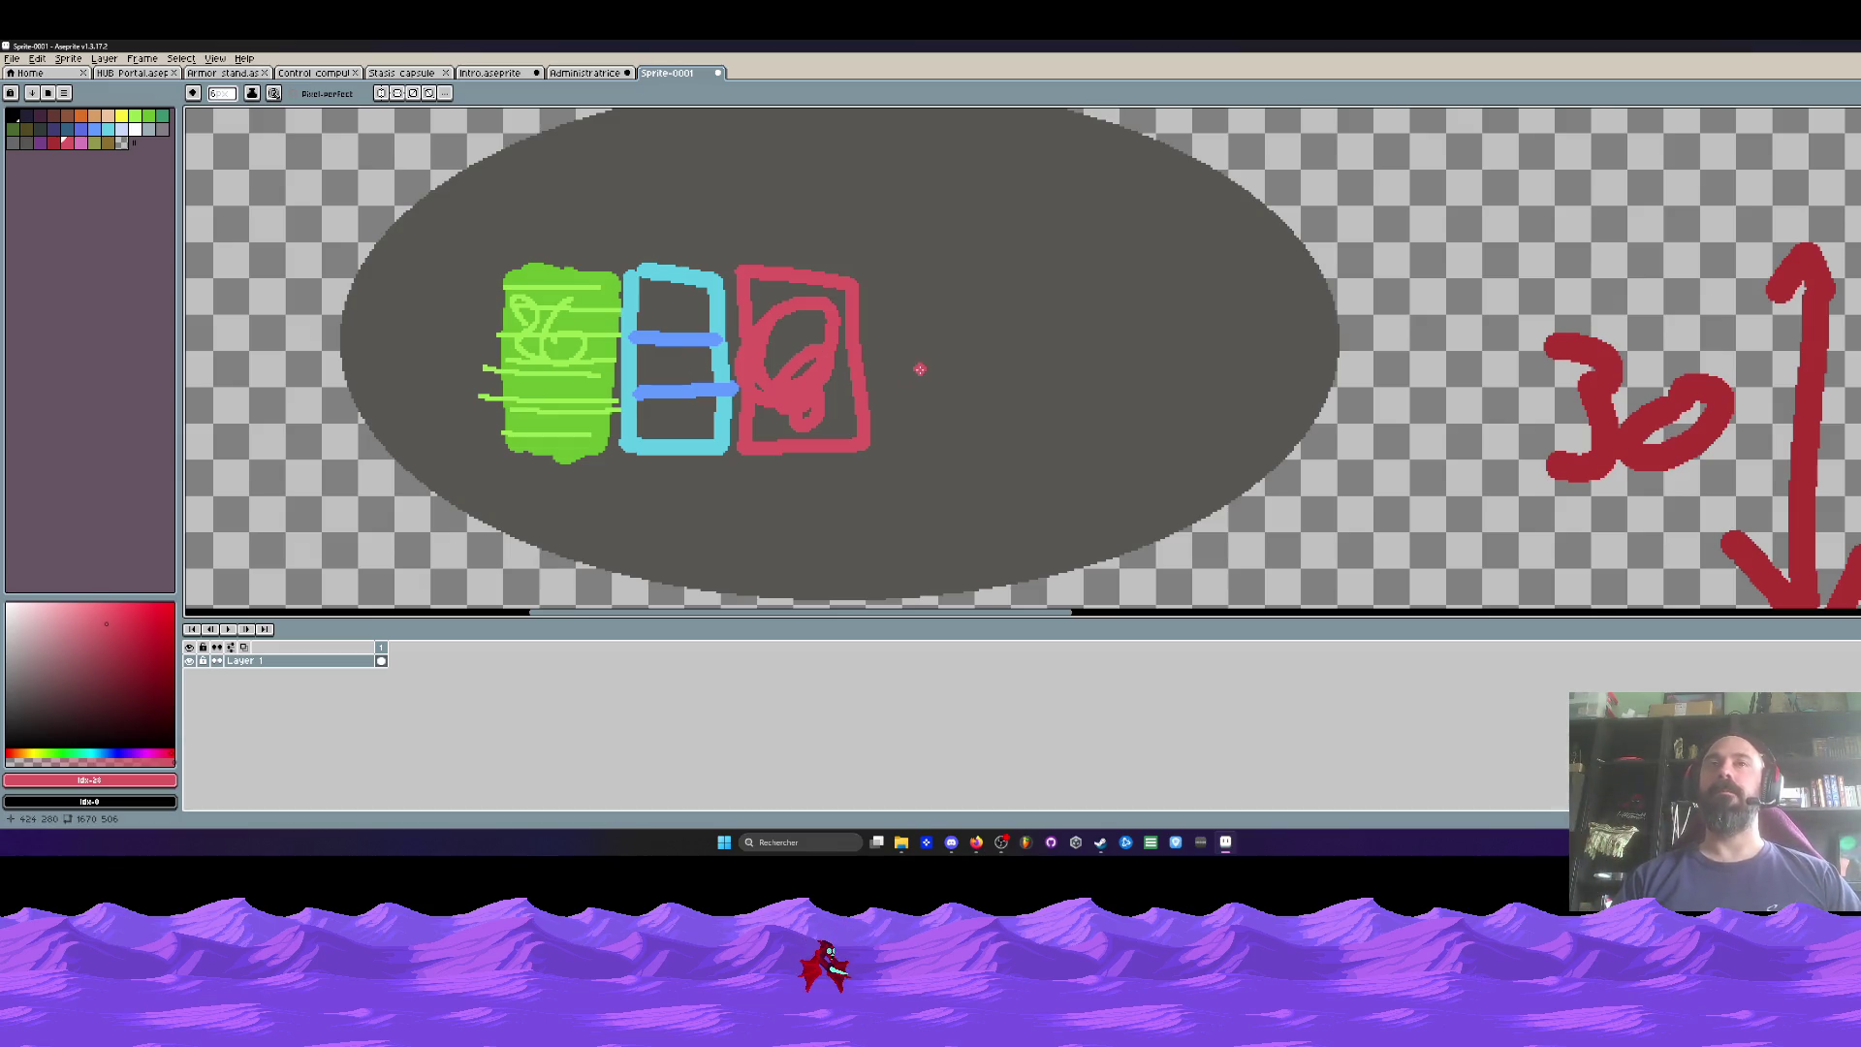
pyautogui.scroll(-3, 920, 369)
pyautogui.scroll(1, 923, 360)
# Step: Draw a pink circle at the small capsule's end
pyautogui.moveTo(973, 293); pyautogui.dragTo(910, 301)
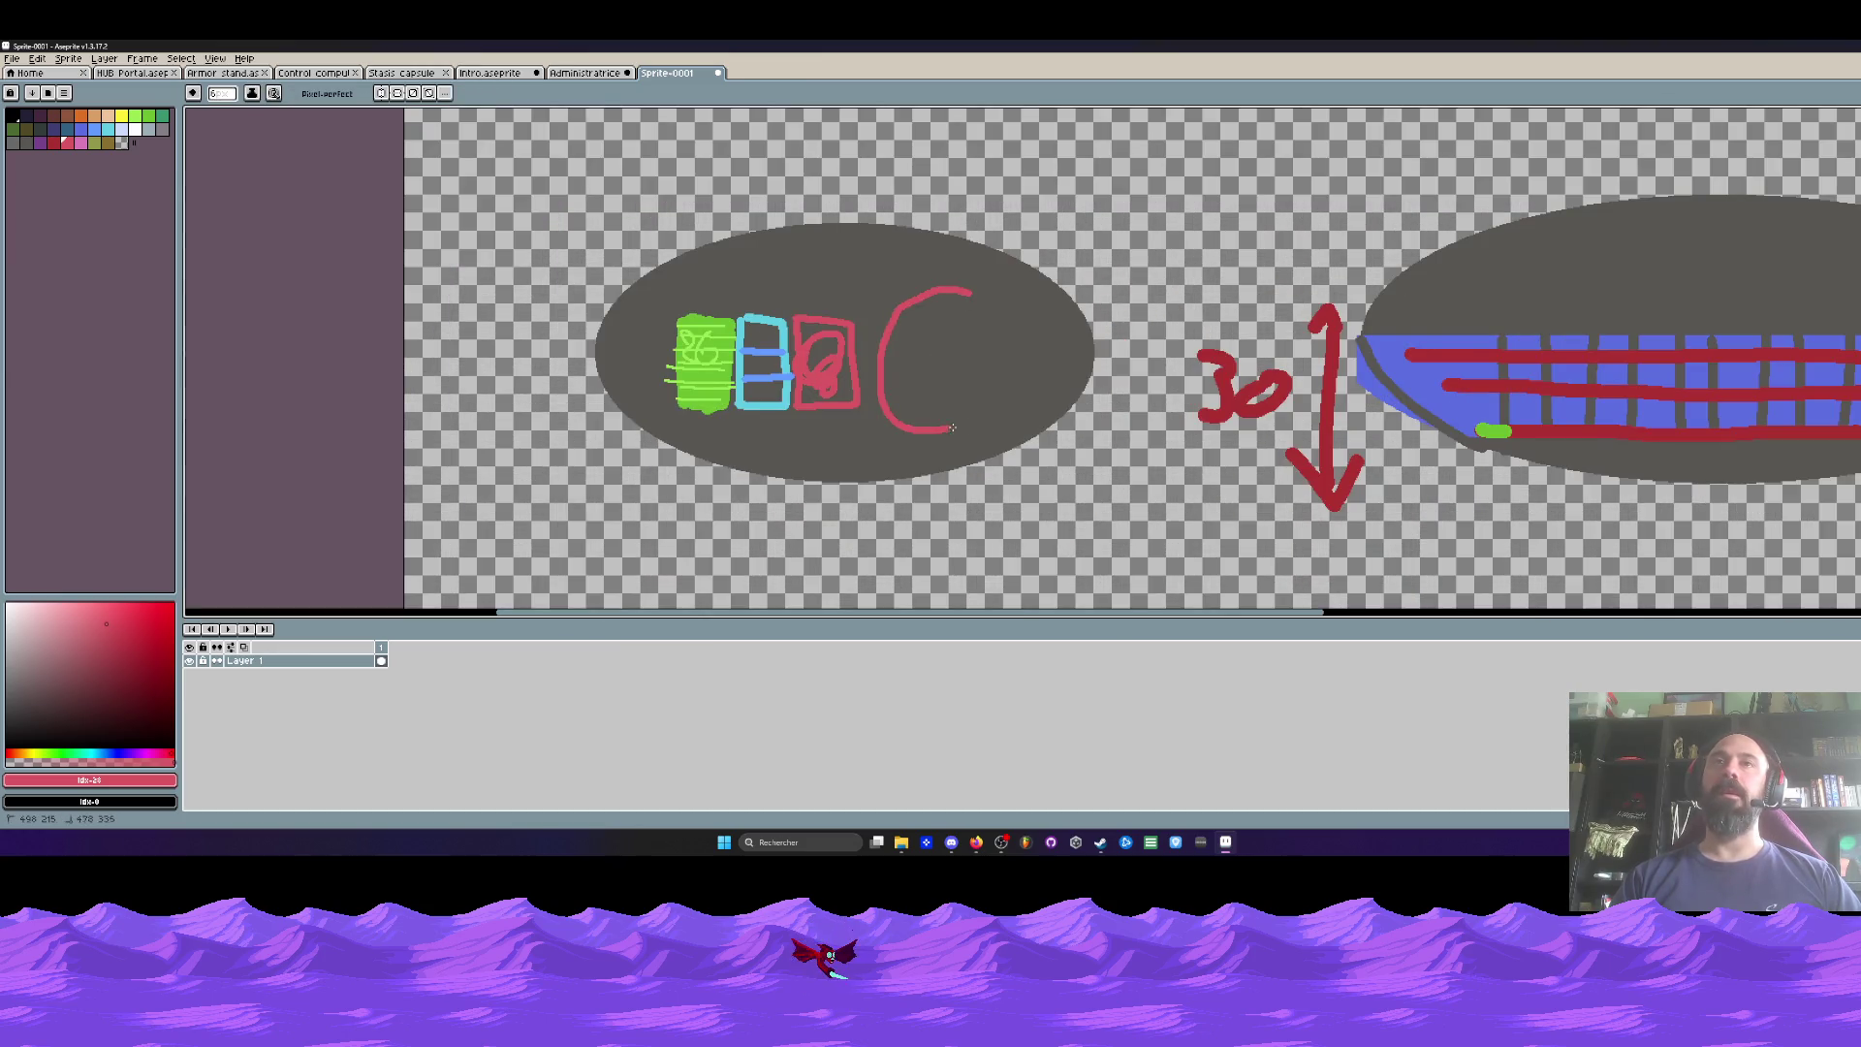
pyautogui.scroll(1, 945, 368)
pyautogui.scroll(-1, 921, 417)
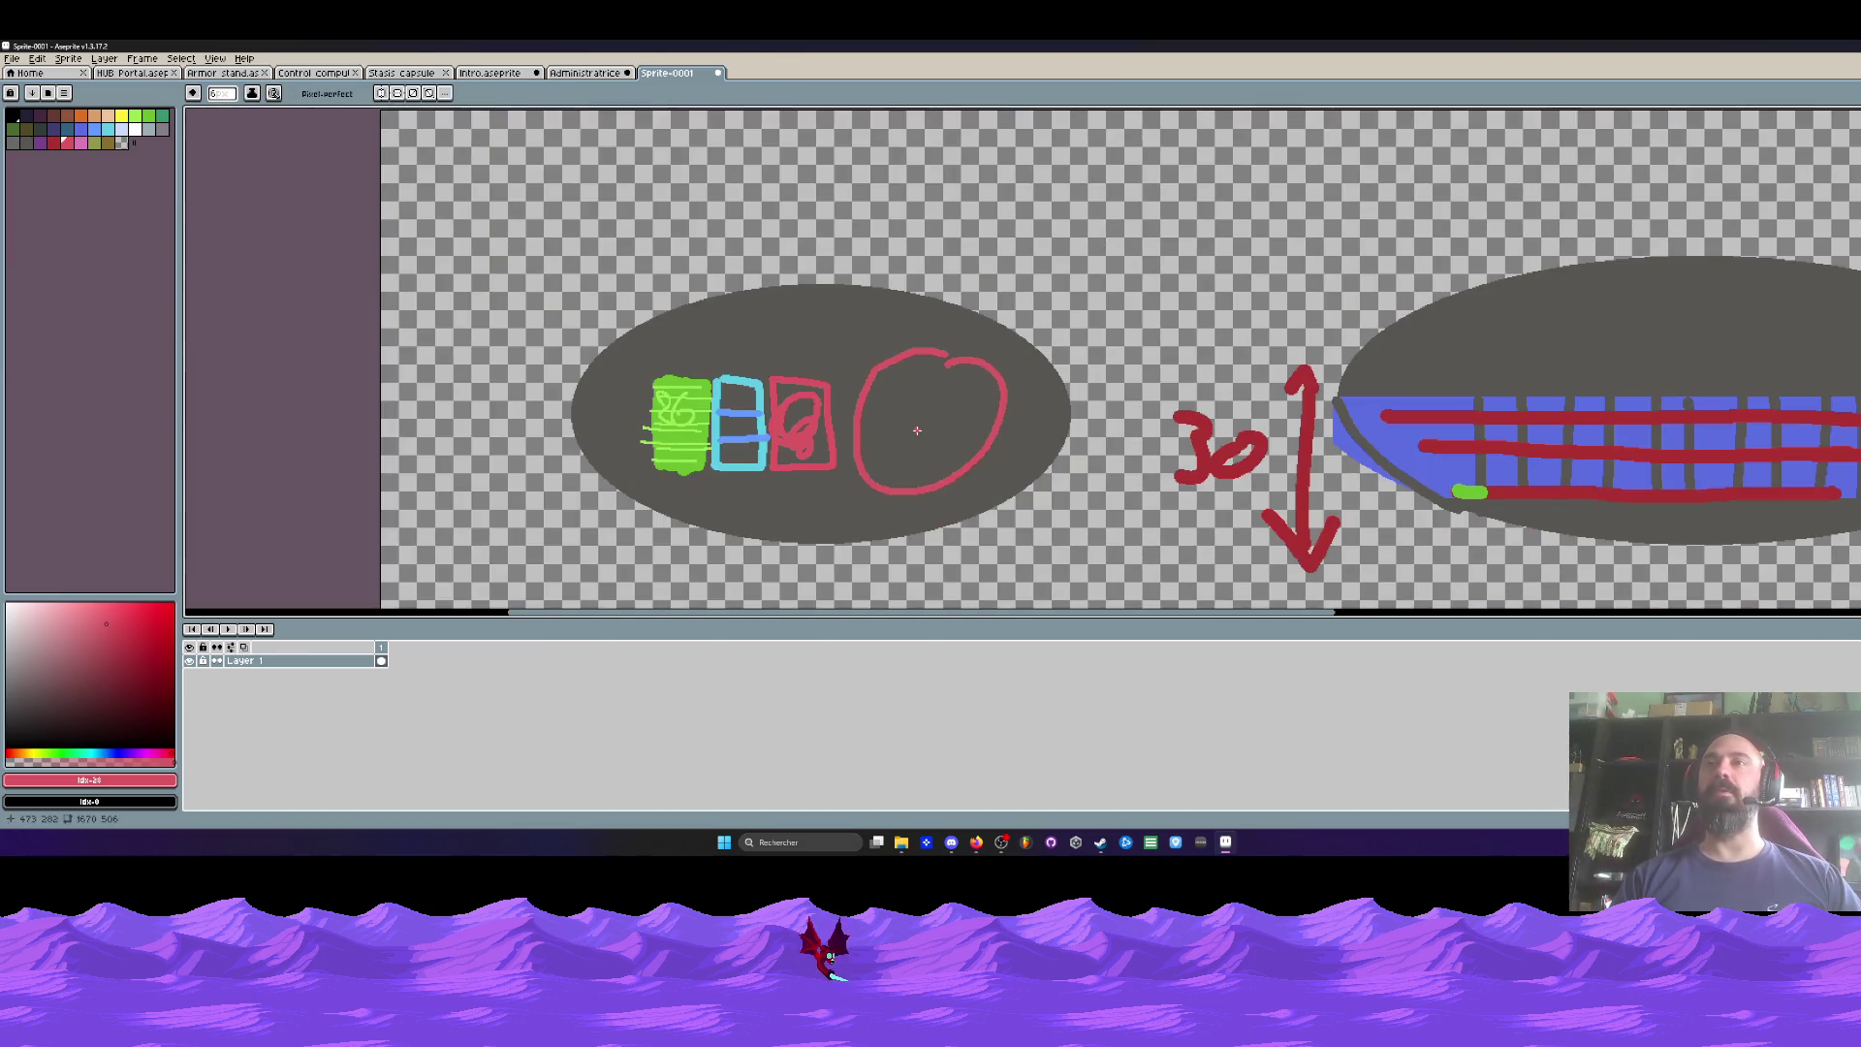
pyautogui.scroll(4, 1534, 483)
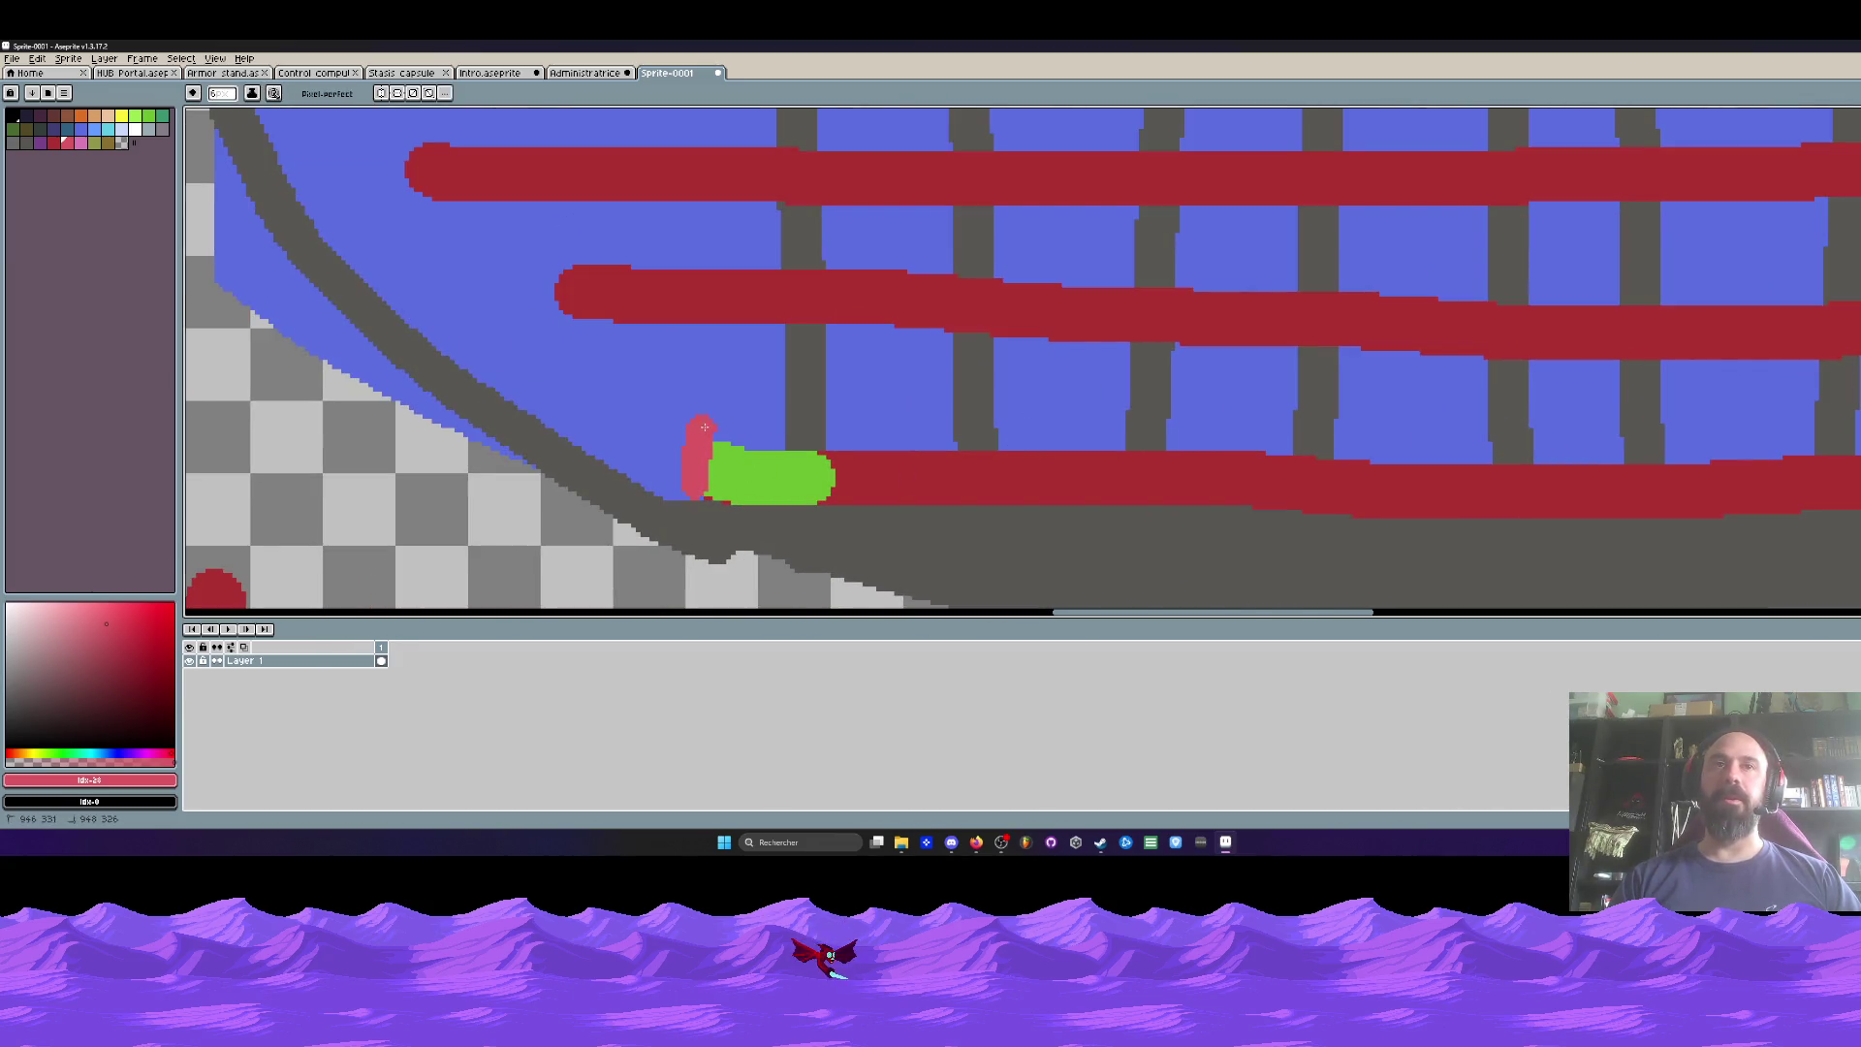
# Step: Add three pink arches along the lower red bar and pink loops around the hull's right section
pyautogui.moveTo(827, 478); pyautogui.dragTo(749, 473)
pyautogui.moveTo(809, 495)
pyautogui.mouseDown()
pyautogui.moveTo(819, 407)
pyautogui.moveTo(959, 402)
pyautogui.moveTo(945, 492)
pyautogui.mouseUp()
pyautogui.moveTo(1011, 485); pyautogui.dragTo(834, 465)
pyautogui.moveTo(907, 475)
pyautogui.mouseDown()
pyautogui.moveTo(907, 393)
pyautogui.moveTo(1062, 475)
pyautogui.mouseUp()
pyautogui.scroll(-2, 1058, 402)
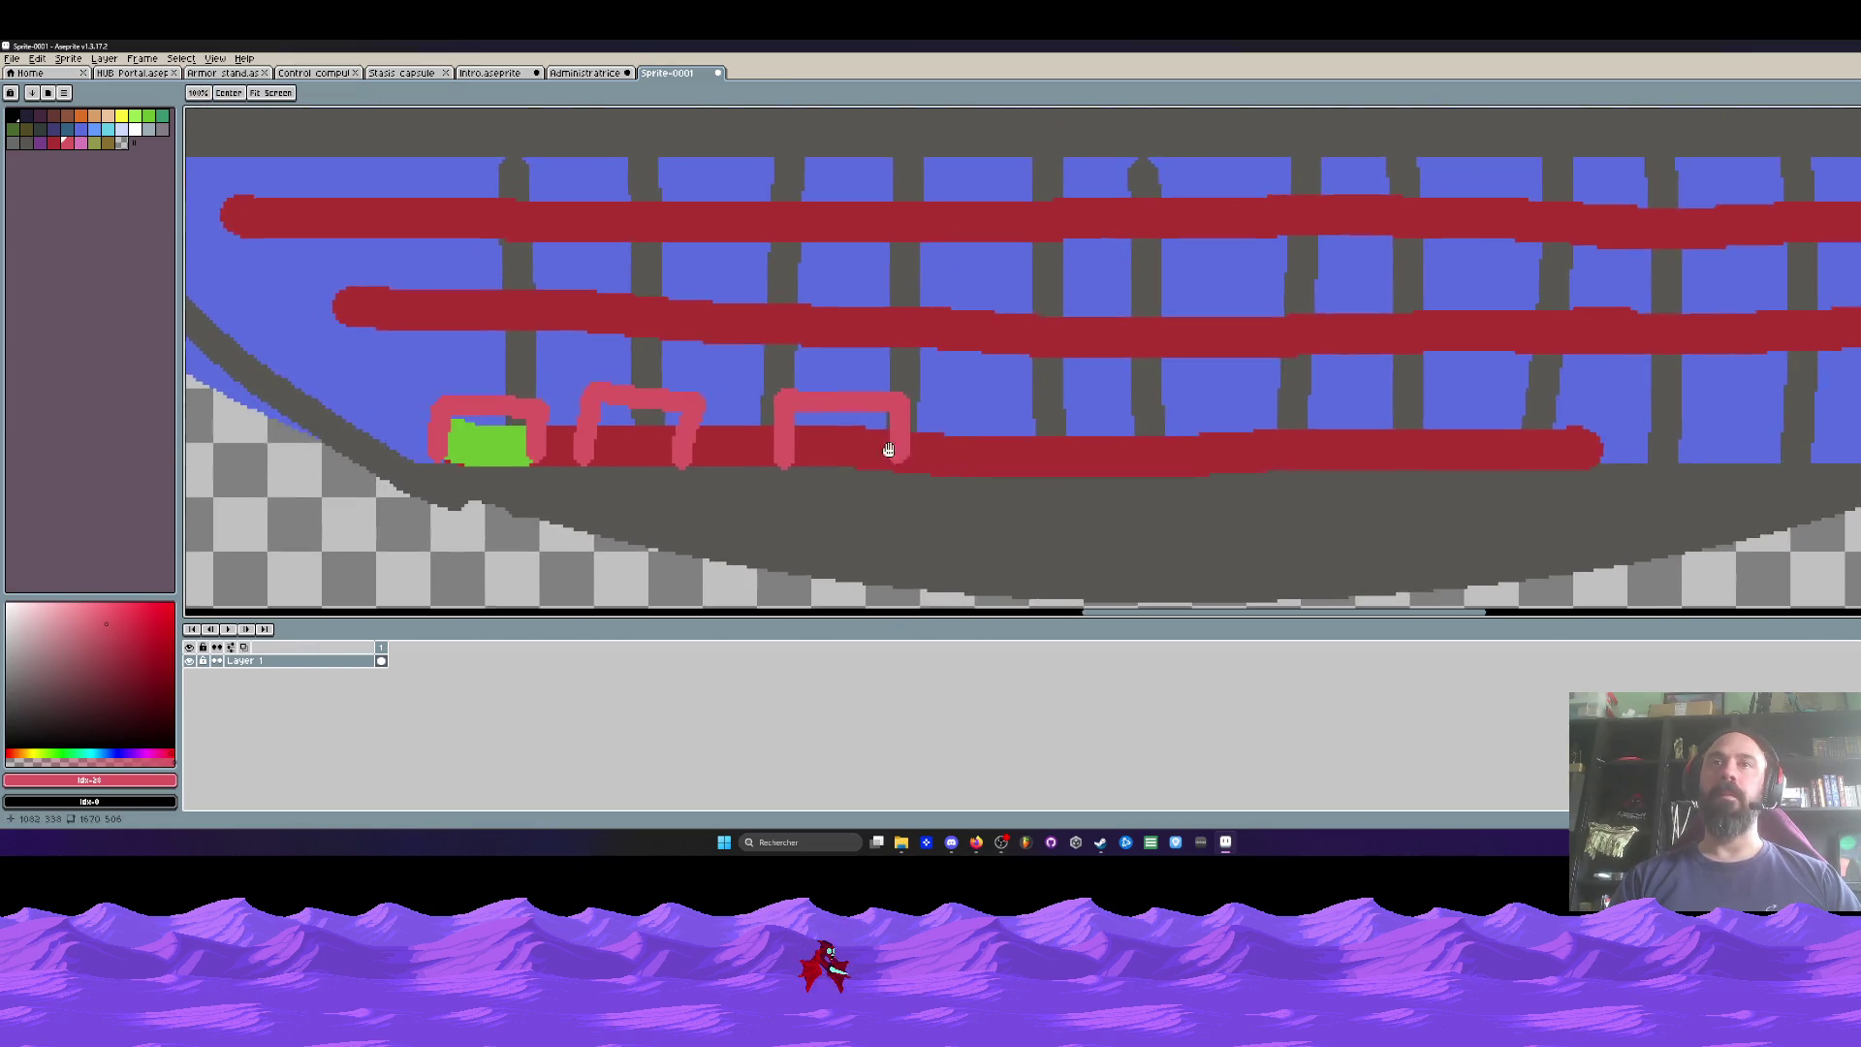
pyautogui.moveTo(1130, 398)
pyautogui.mouseDown()
pyautogui.moveTo(1098, 488)
pyautogui.moveTo(1122, 373)
pyautogui.mouseUp()
pyautogui.scroll(-1, 1013, 419)
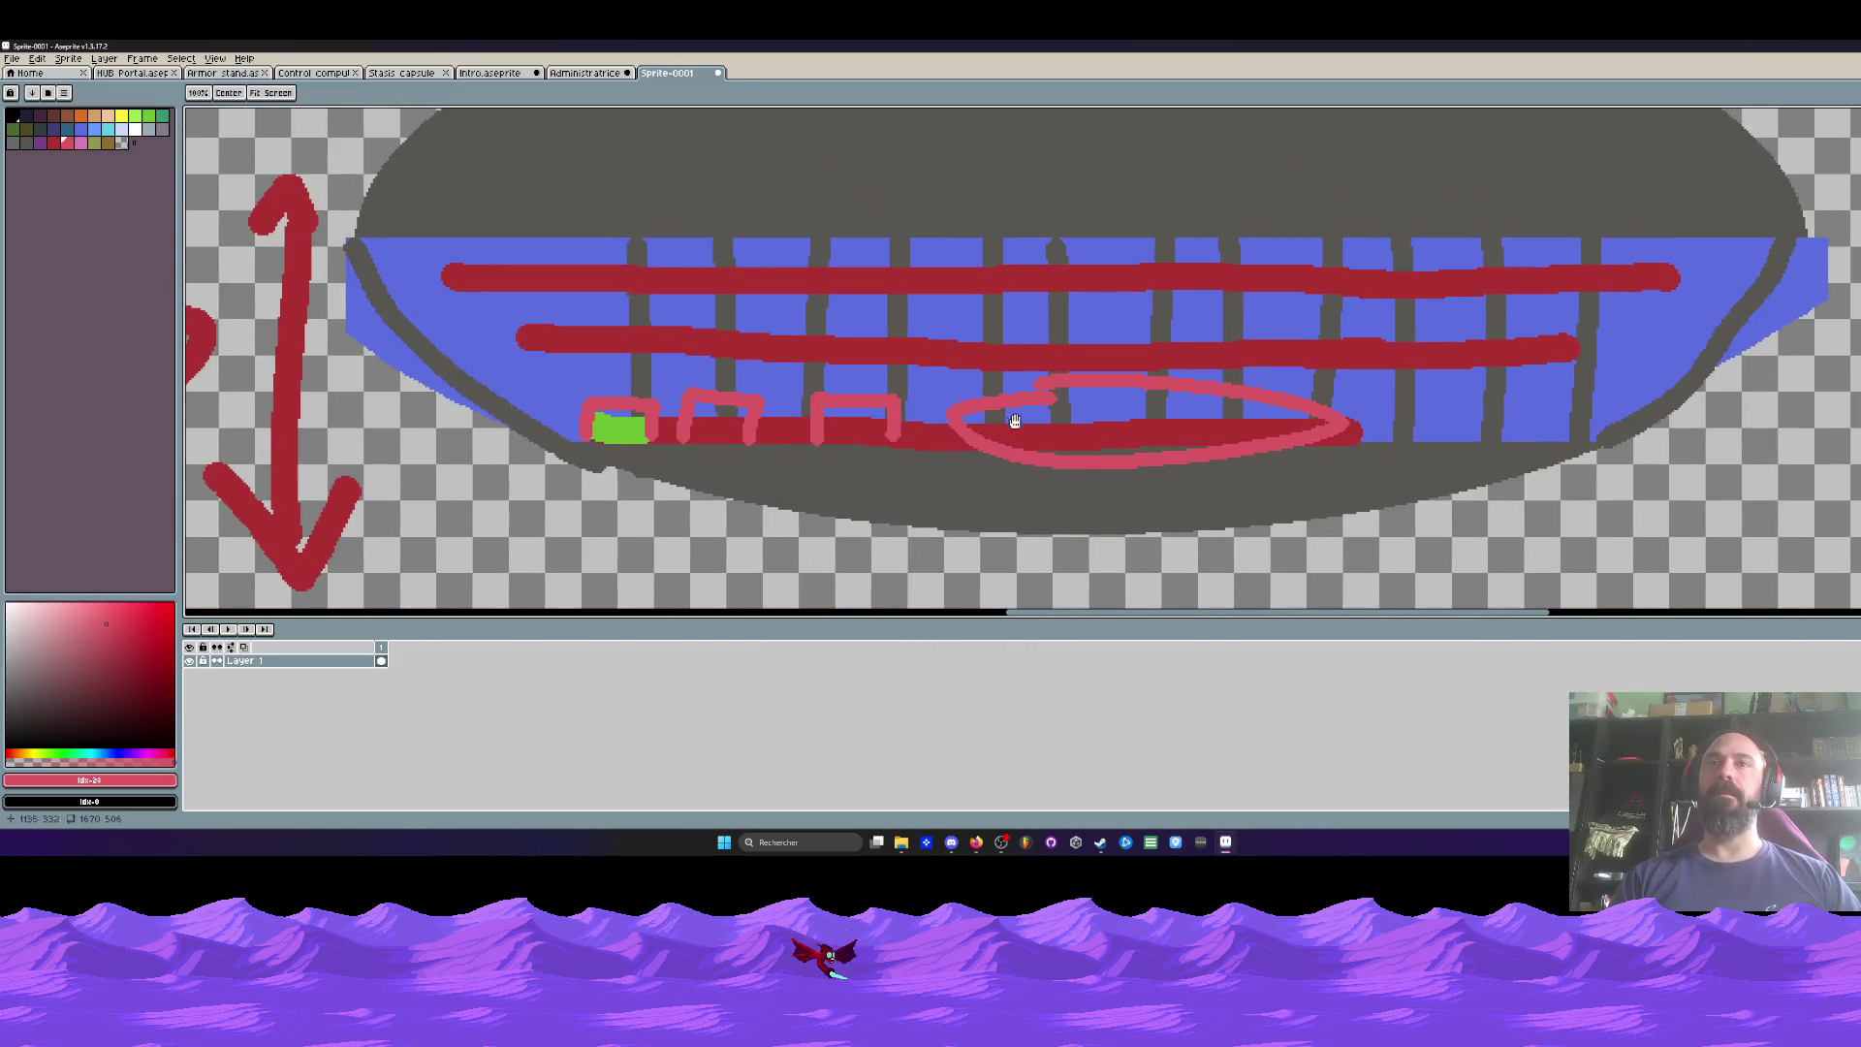
pyautogui.moveTo(1396, 242)
pyautogui.mouseDown()
pyautogui.moveTo(1086, 208)
pyautogui.moveTo(1435, 480)
pyautogui.moveTo(1328, 233)
pyautogui.moveTo(1309, 246)
pyautogui.mouseUp()
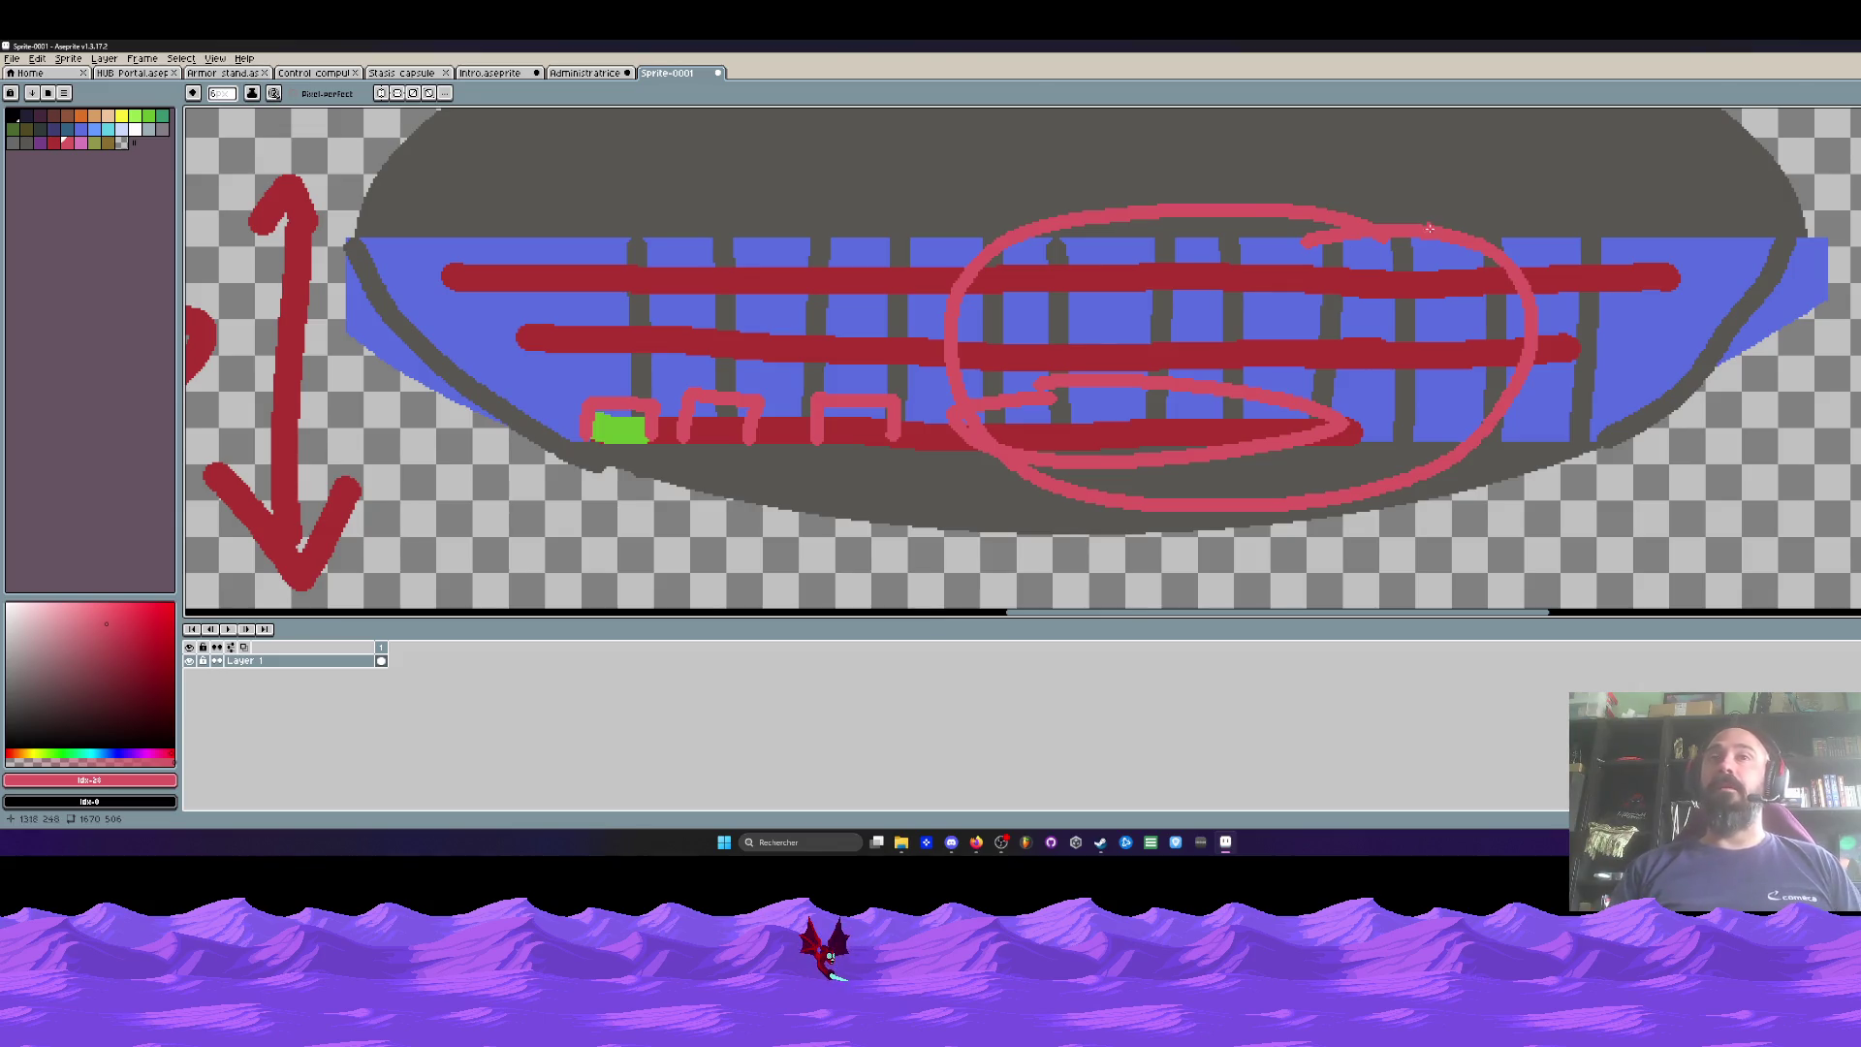
pyautogui.scroll(-4, 1309, 246)
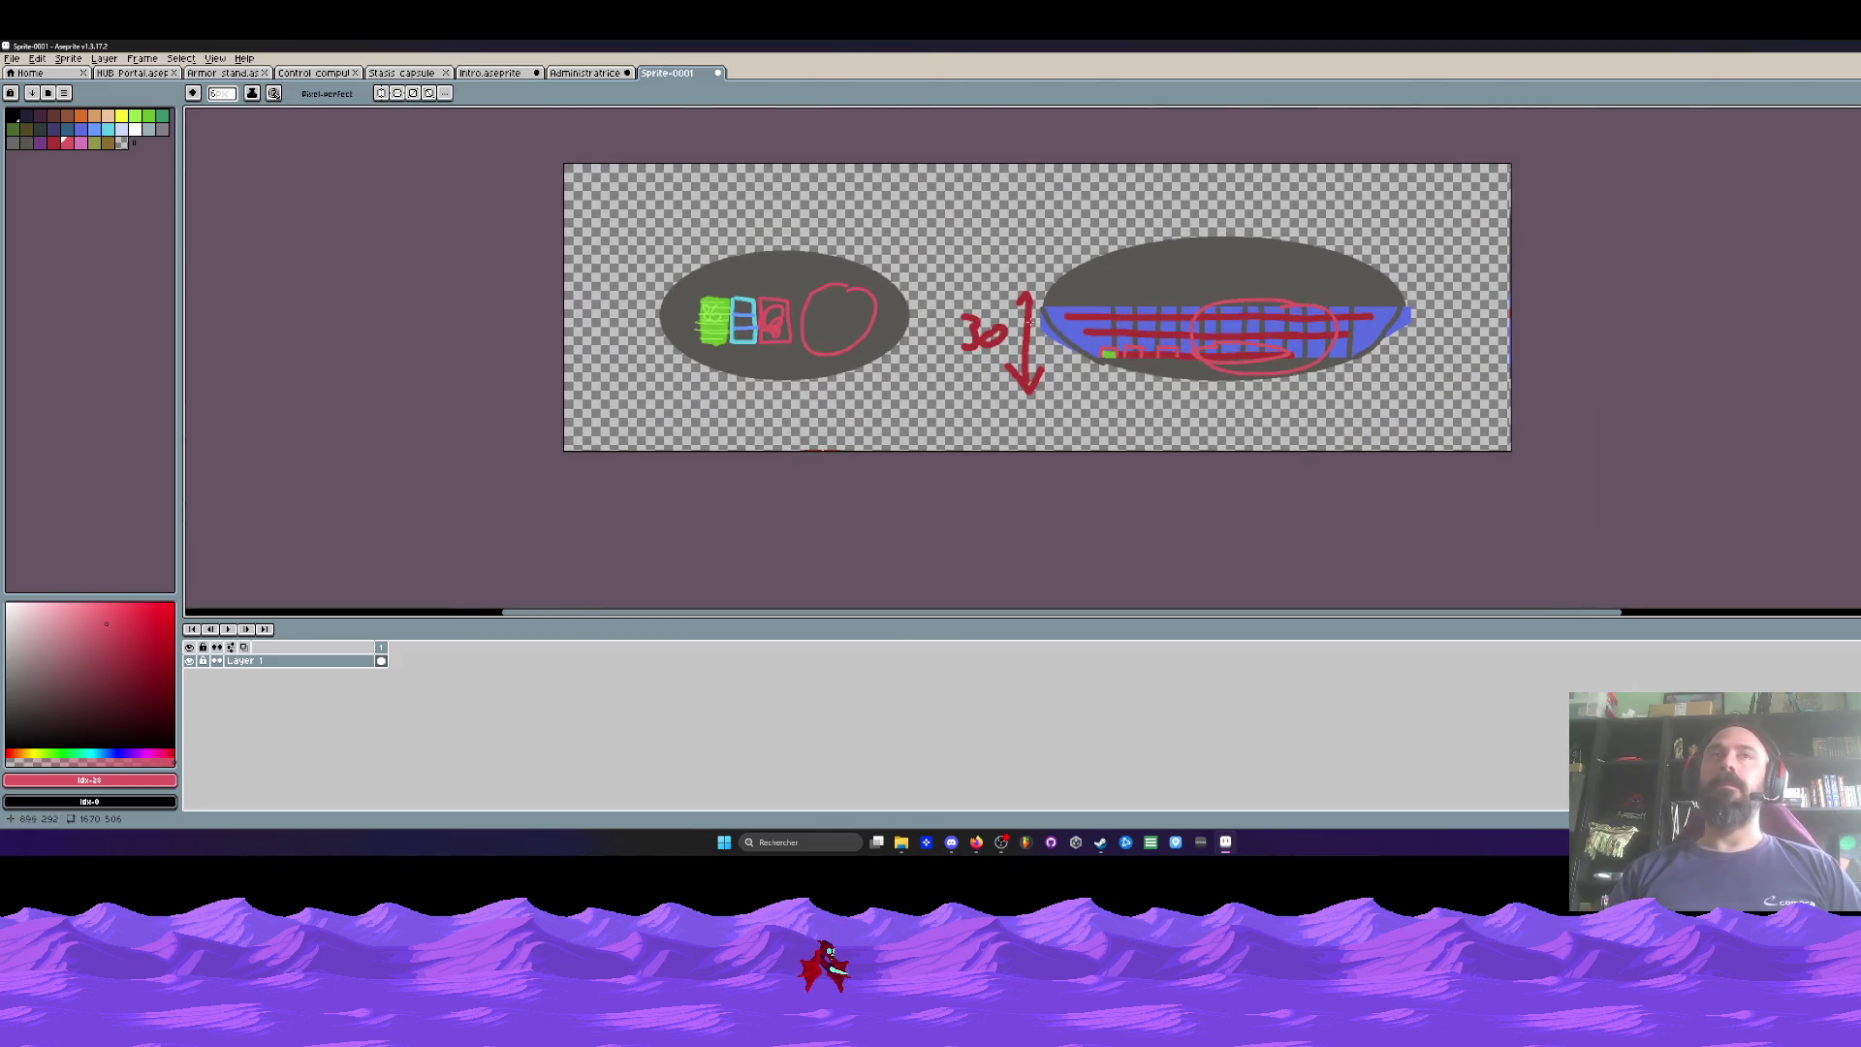
pyautogui.click(585, 73)
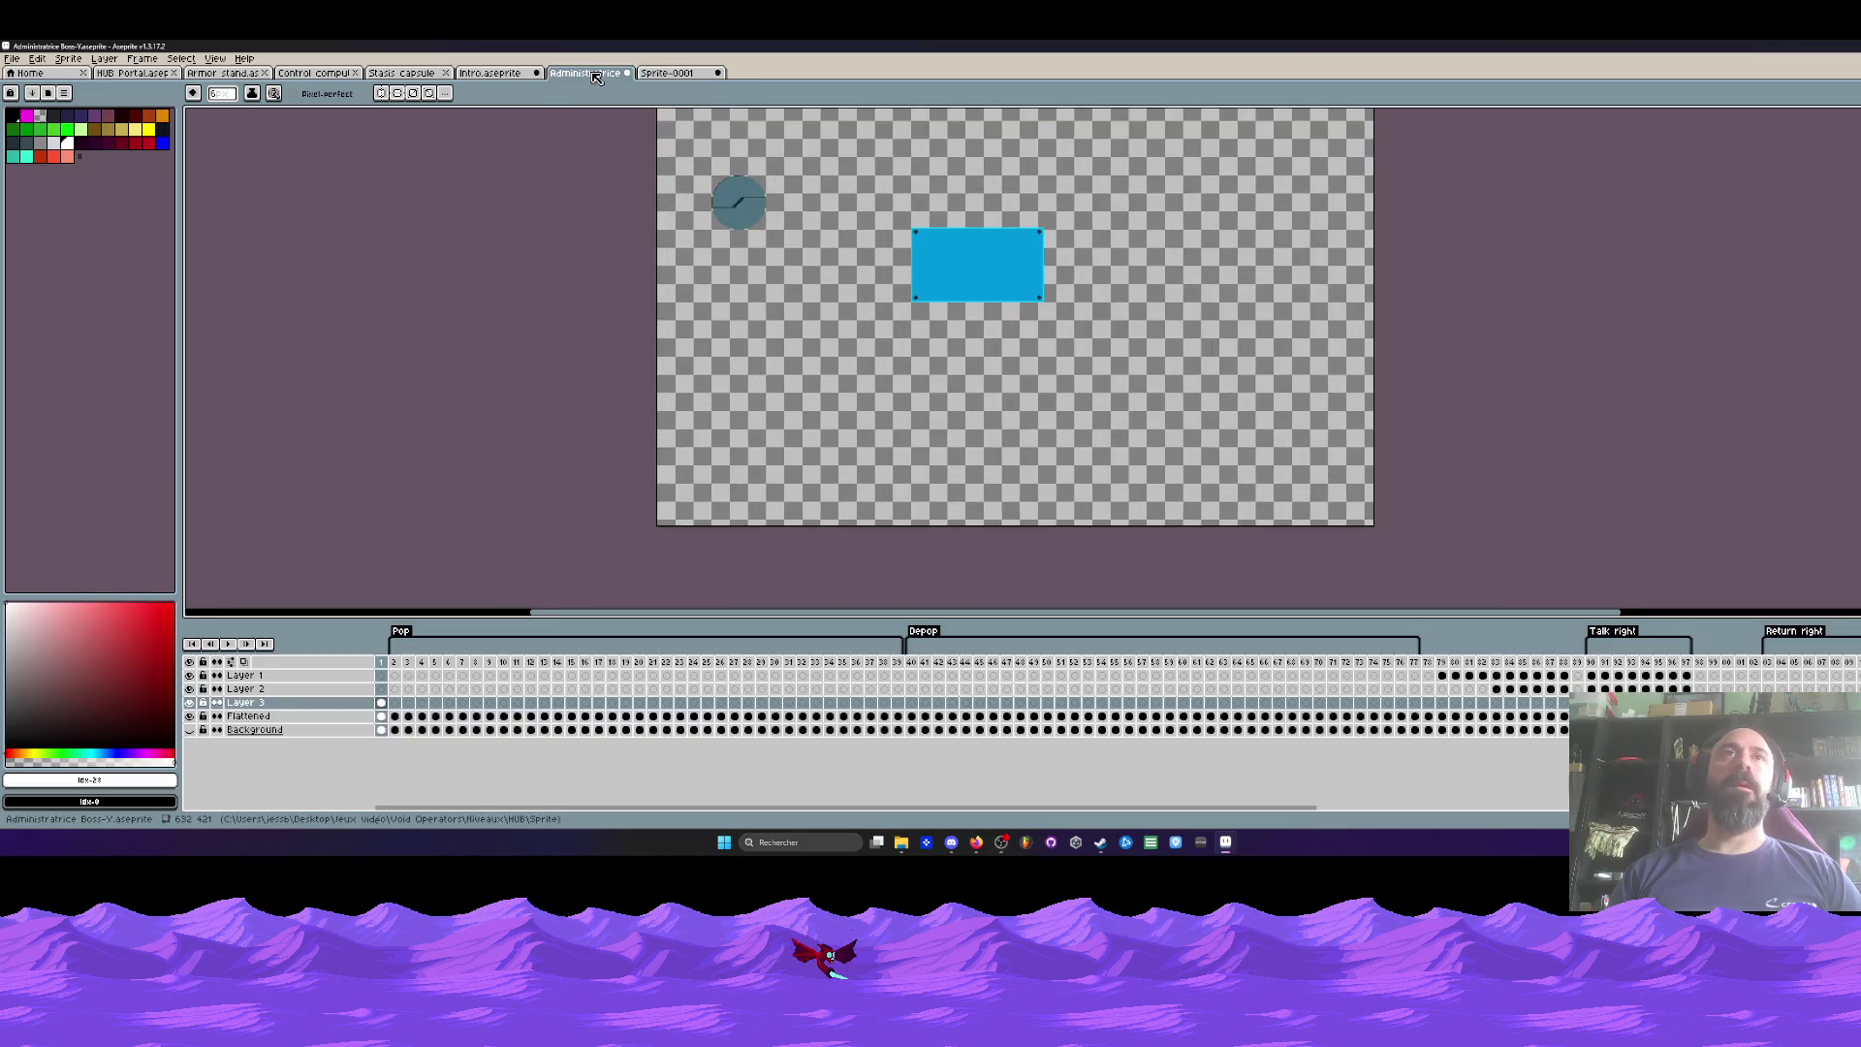
pyautogui.click(667, 75)
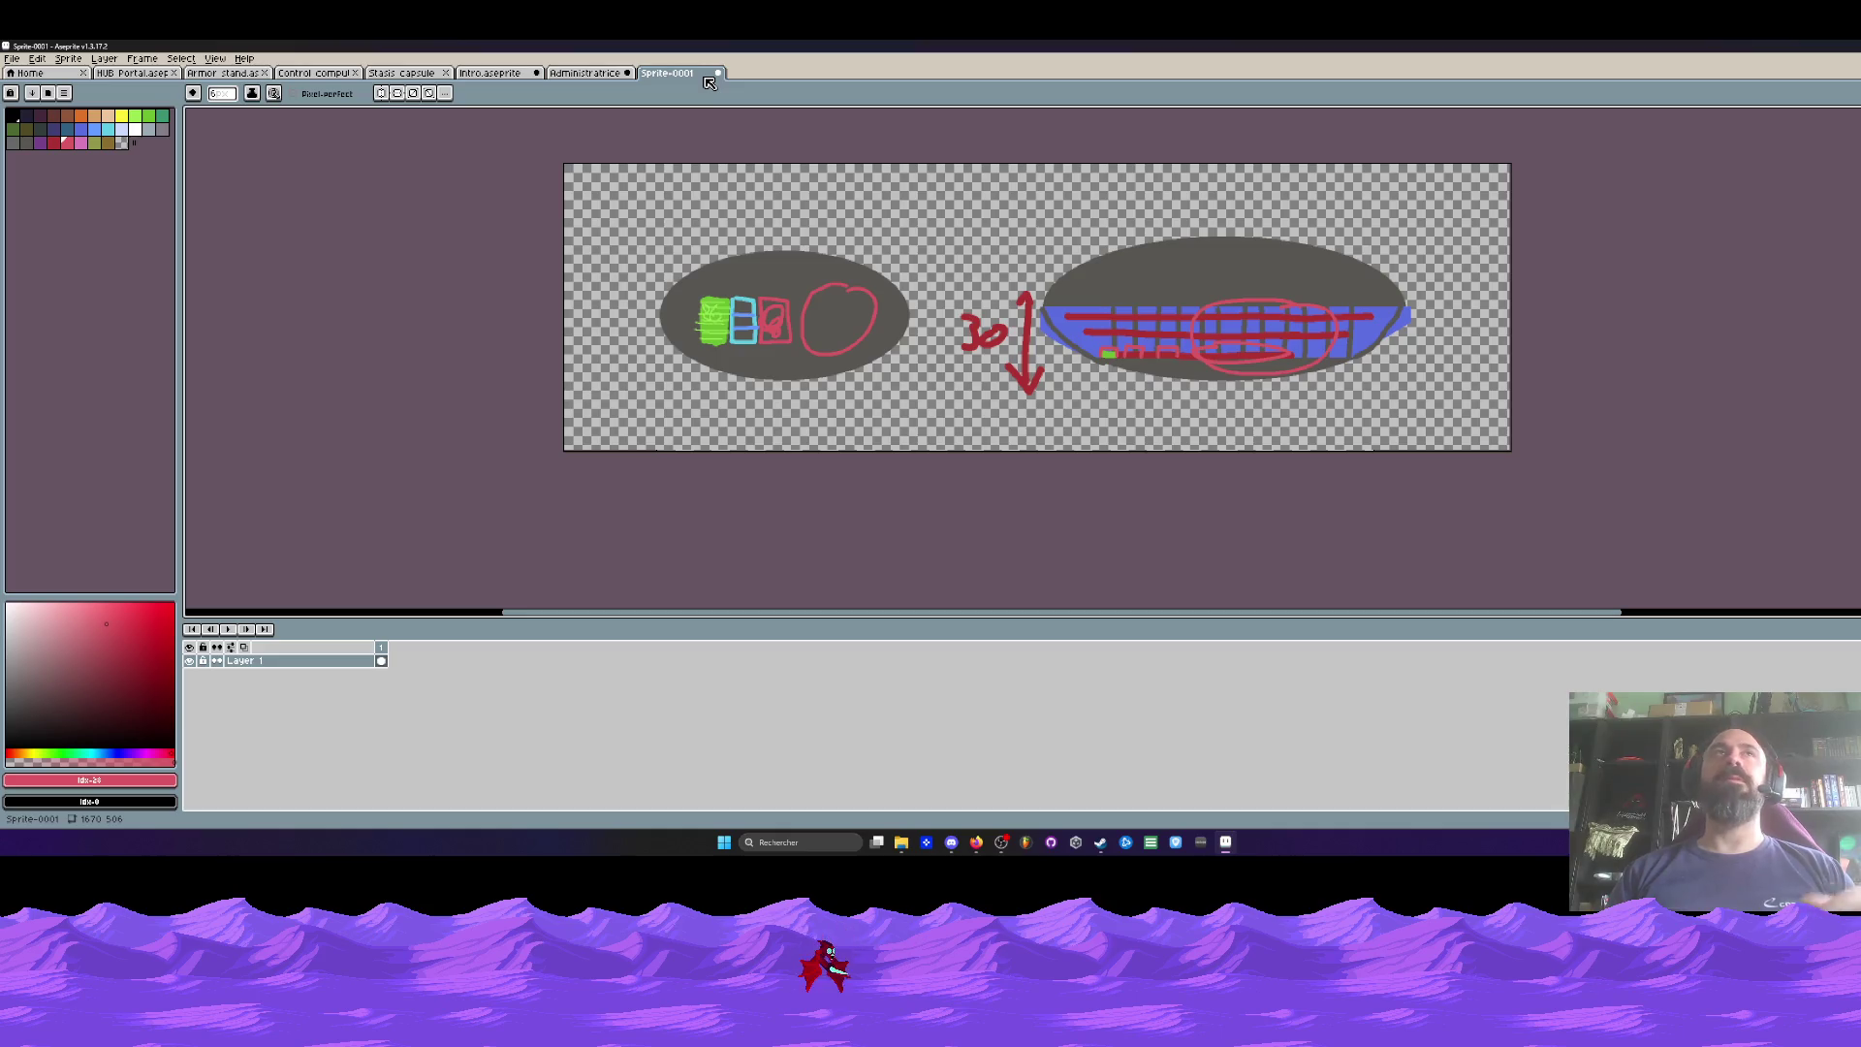
pyautogui.scroll(1, 813, 278)
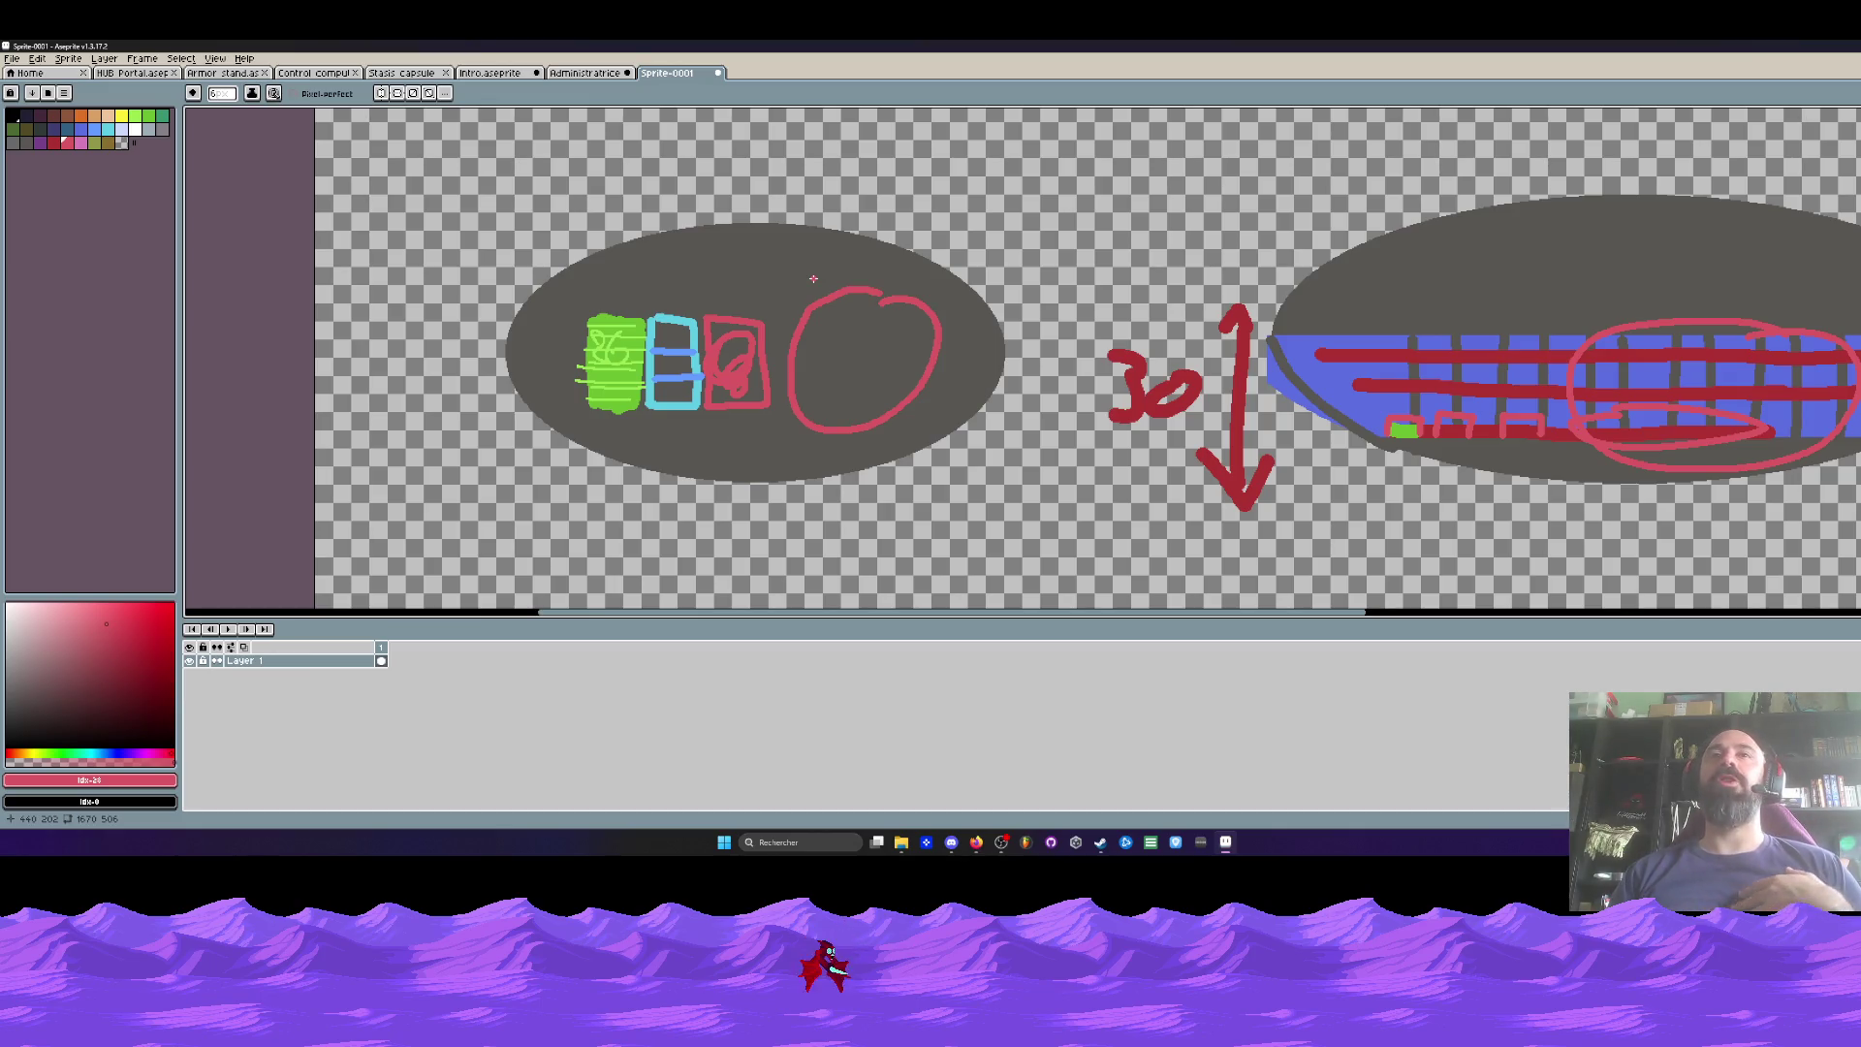
pyautogui.scroll(-1, 813, 278)
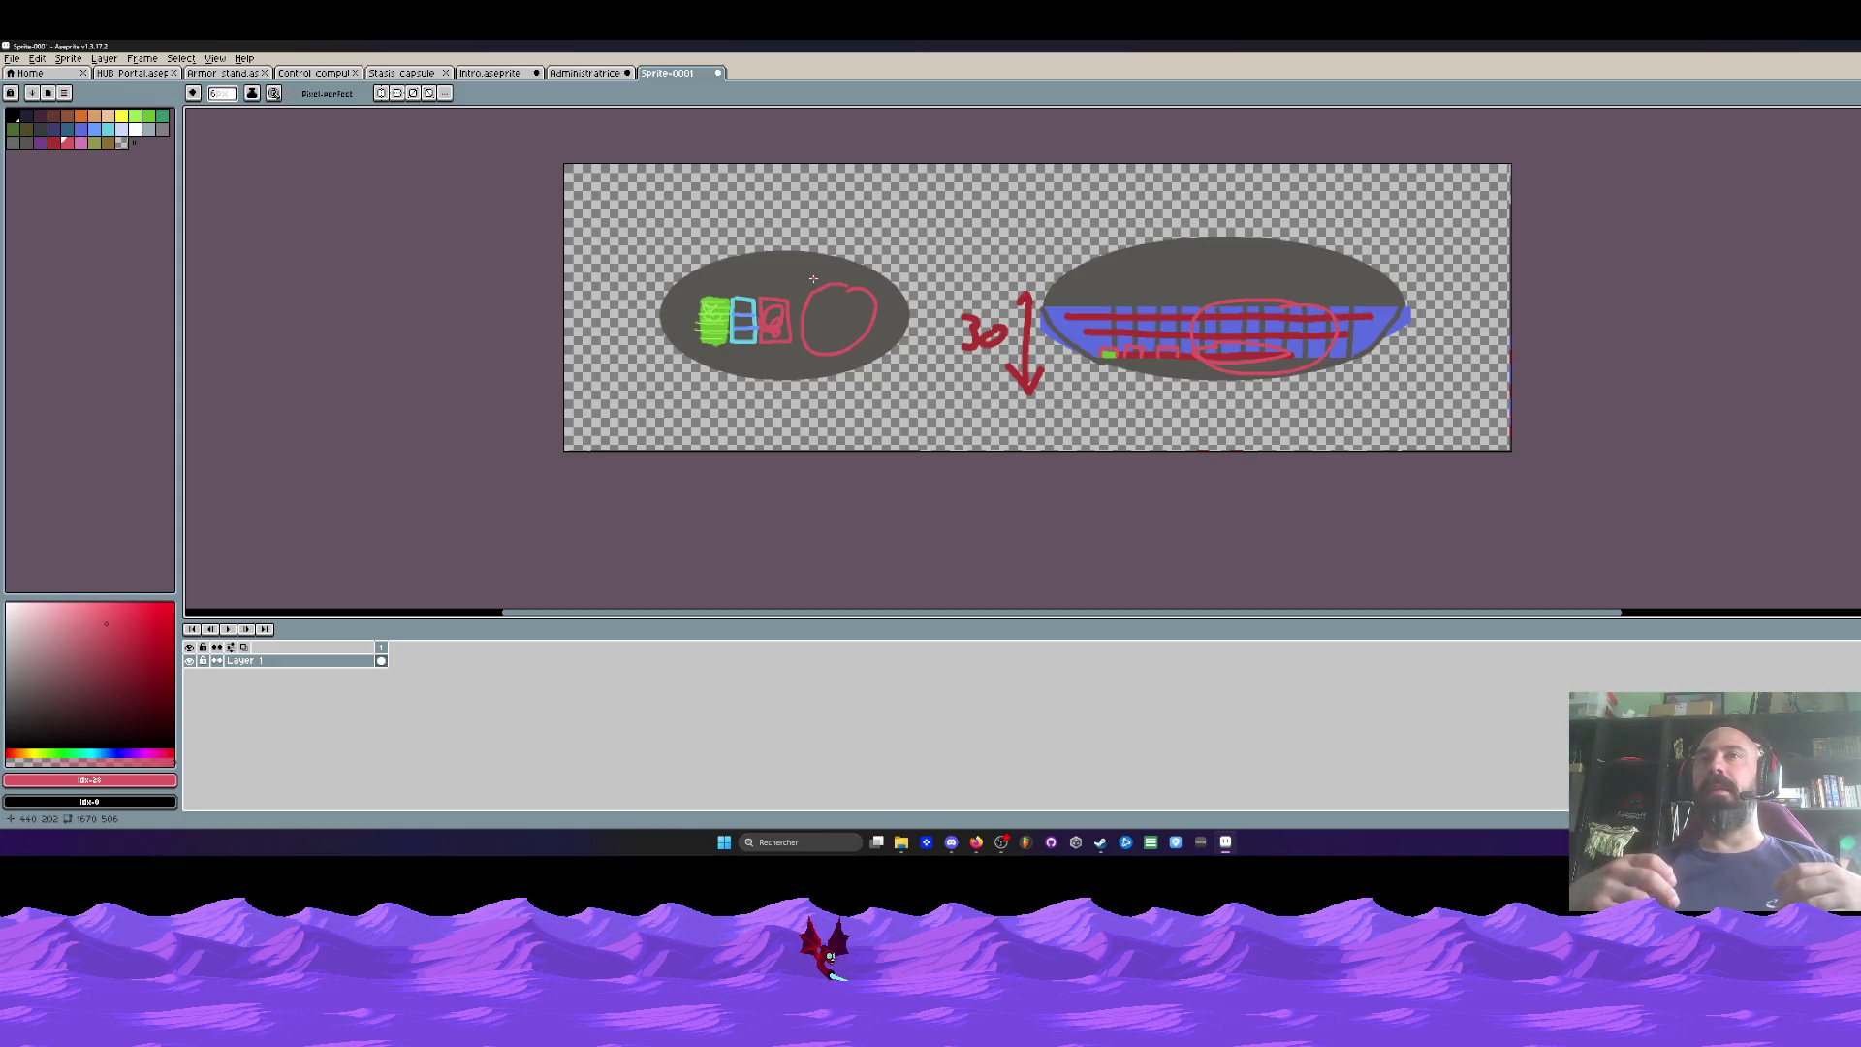
pyautogui.scroll(1, 1357, 279)
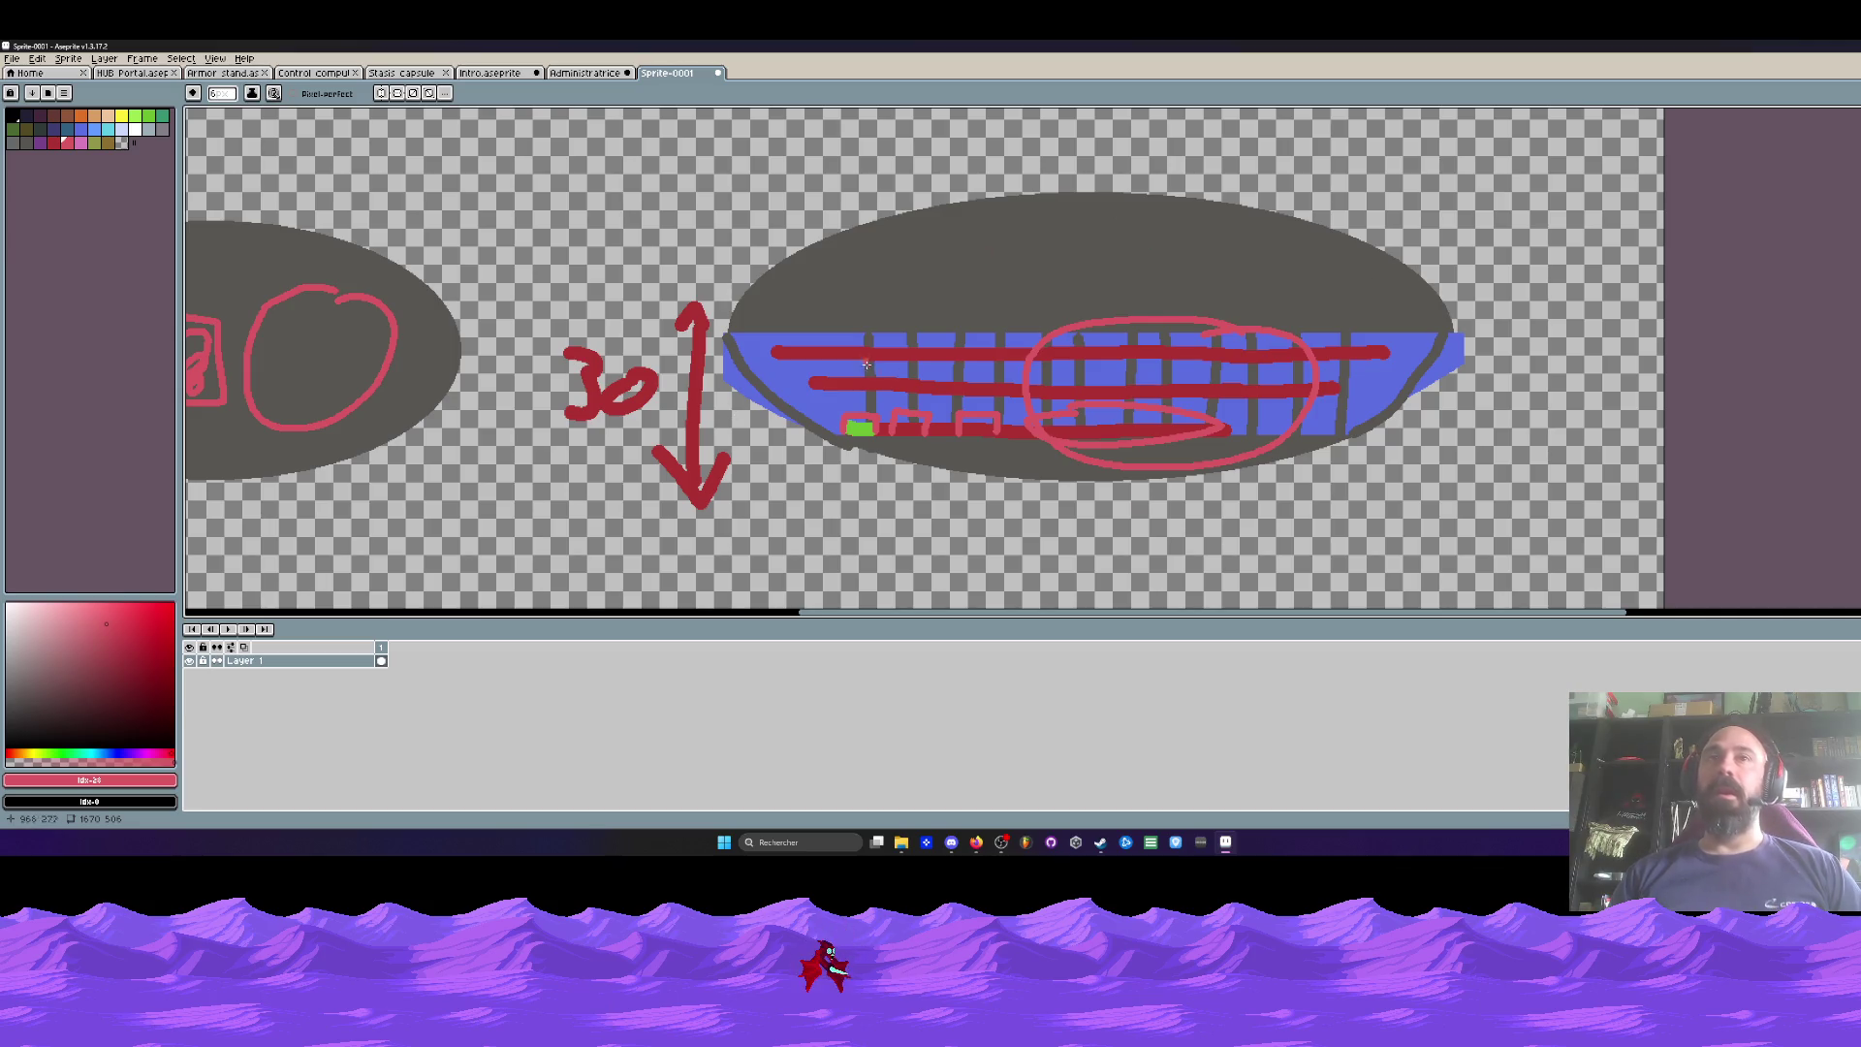
pyautogui.scroll(2, 869, 362)
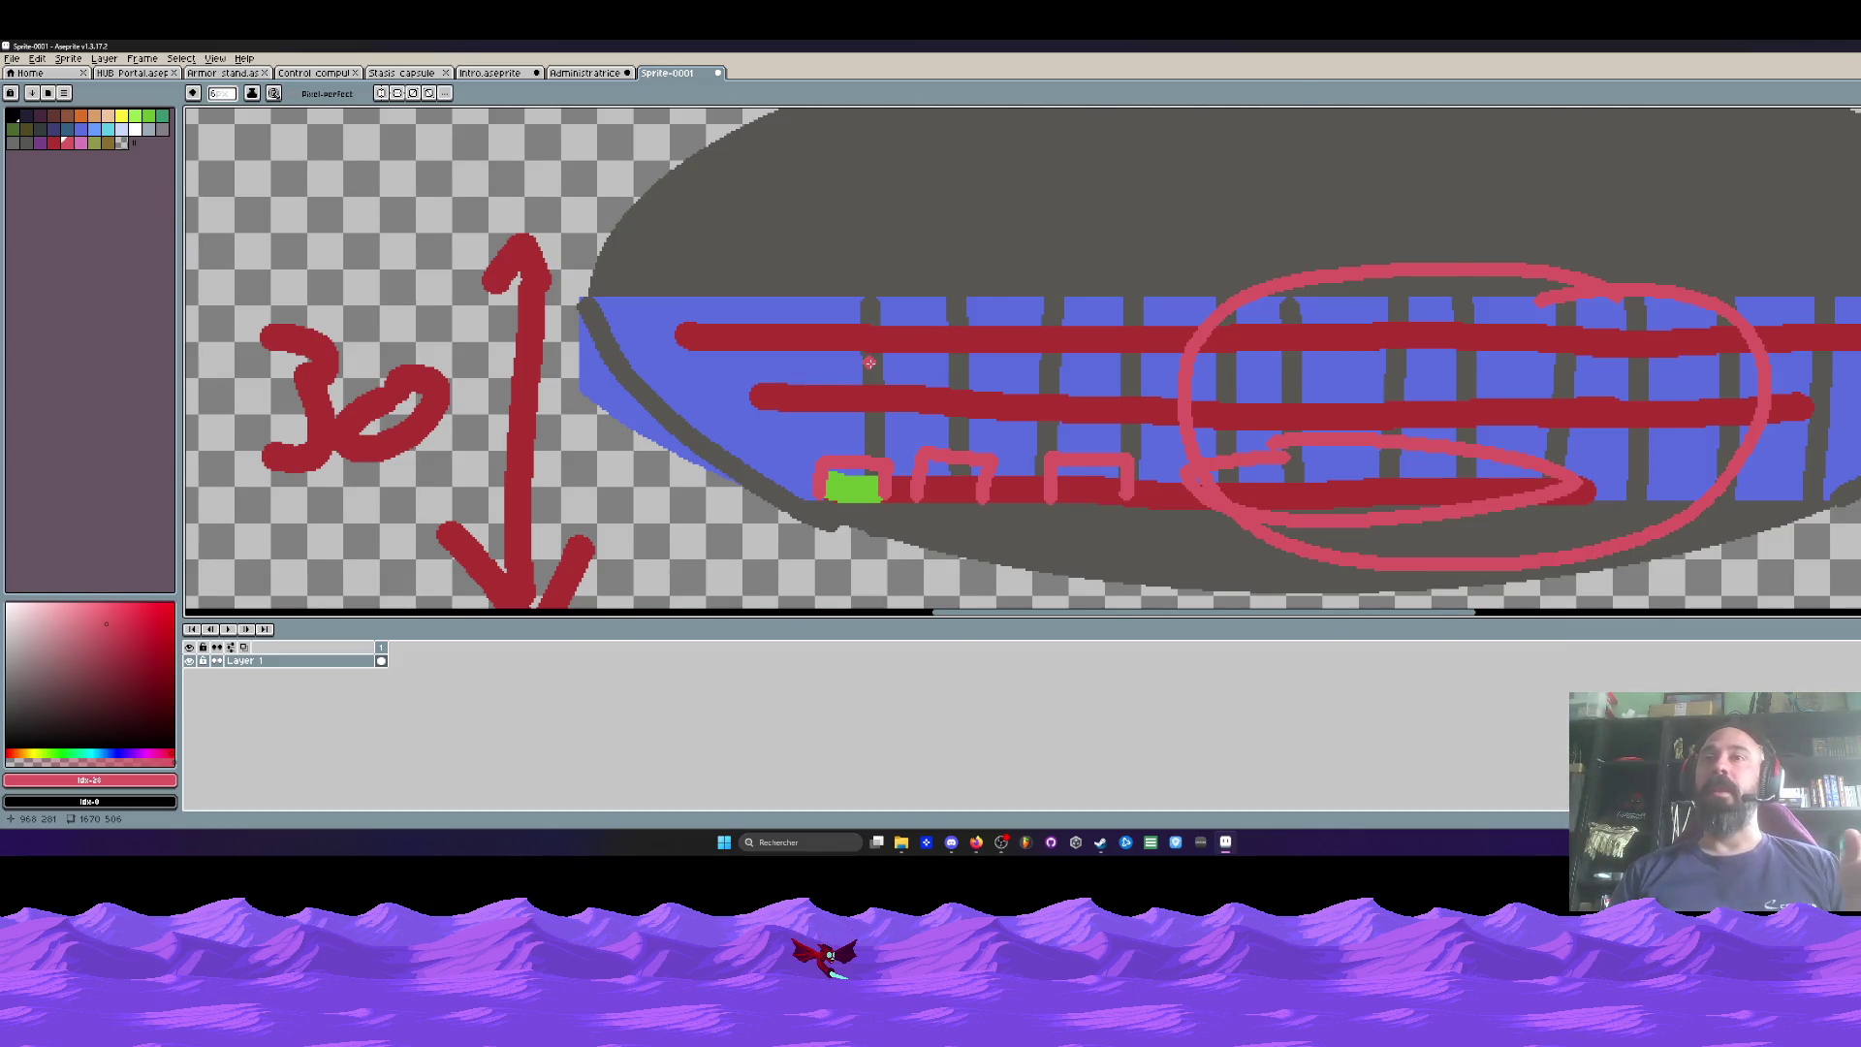
pyautogui.scroll(-2, 871, 363)
pyautogui.scroll(2, 886, 298)
pyautogui.scroll(-2, 1372, 192)
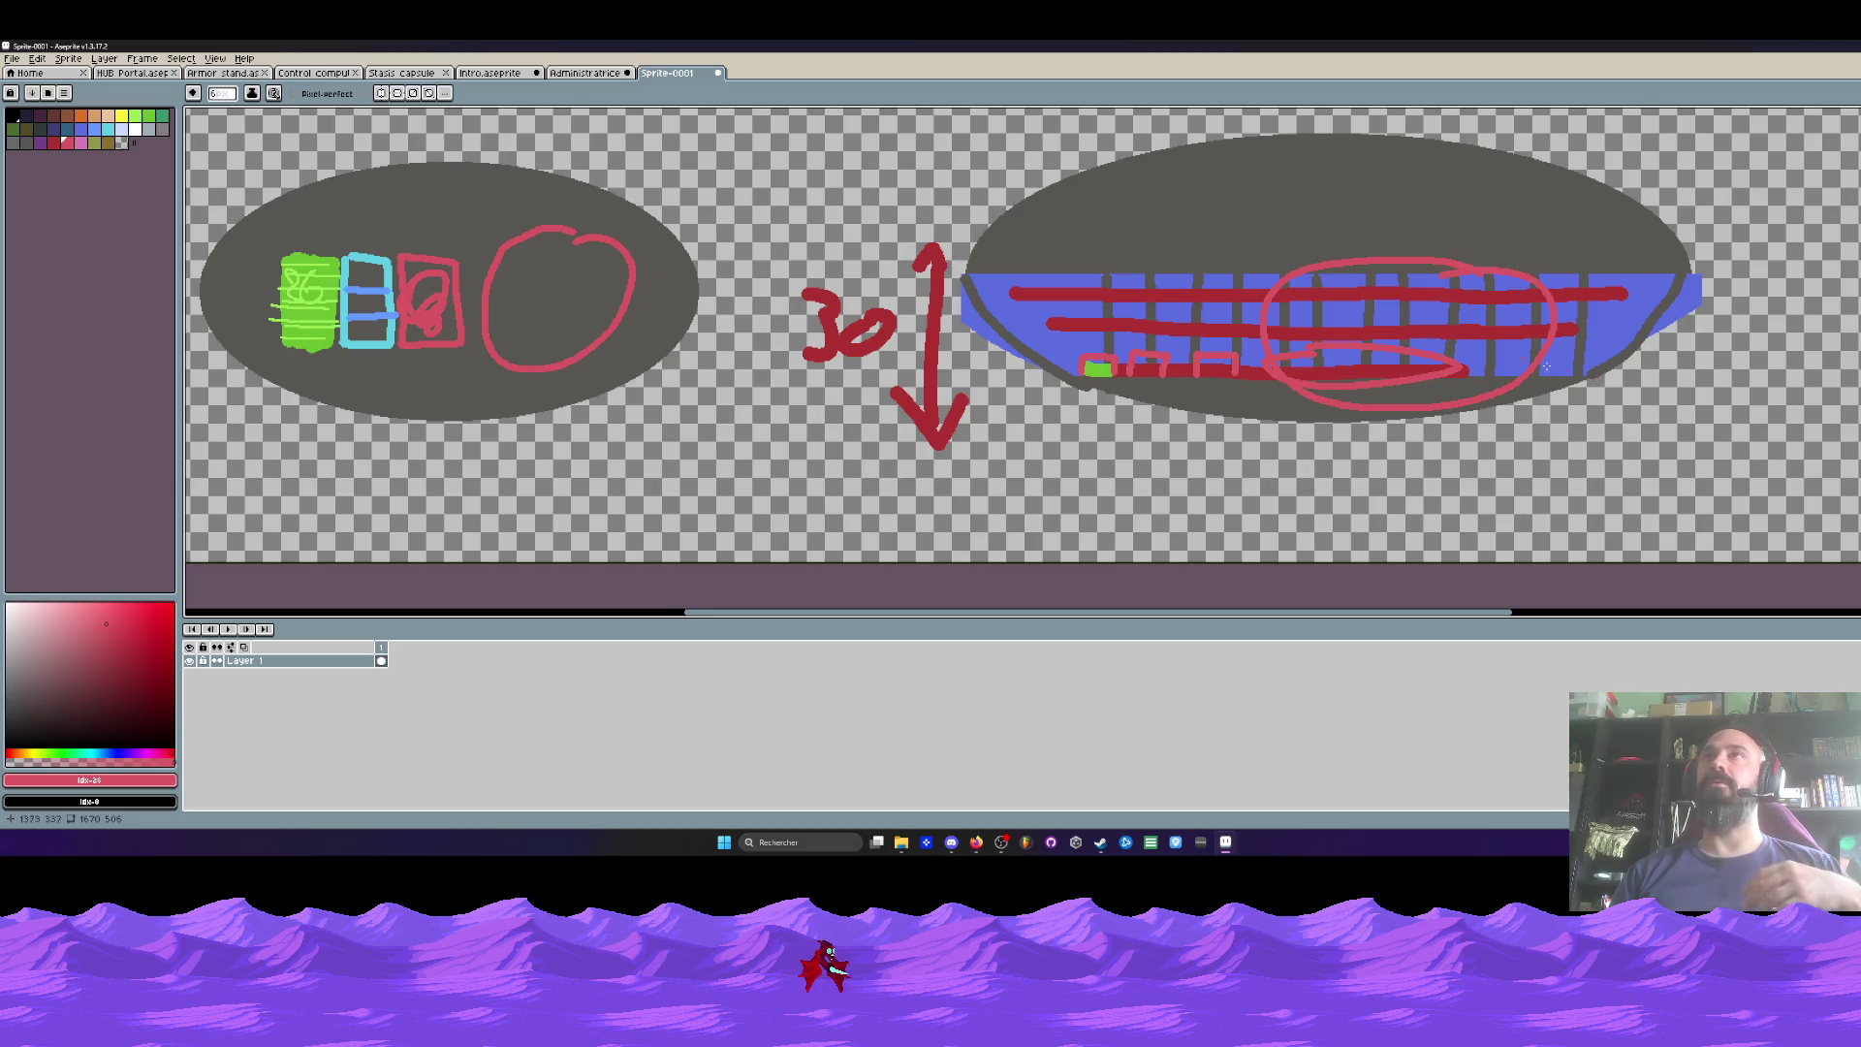
pyautogui.scroll(1, 1273, 320)
pyautogui.scroll(-1, 1272, 320)
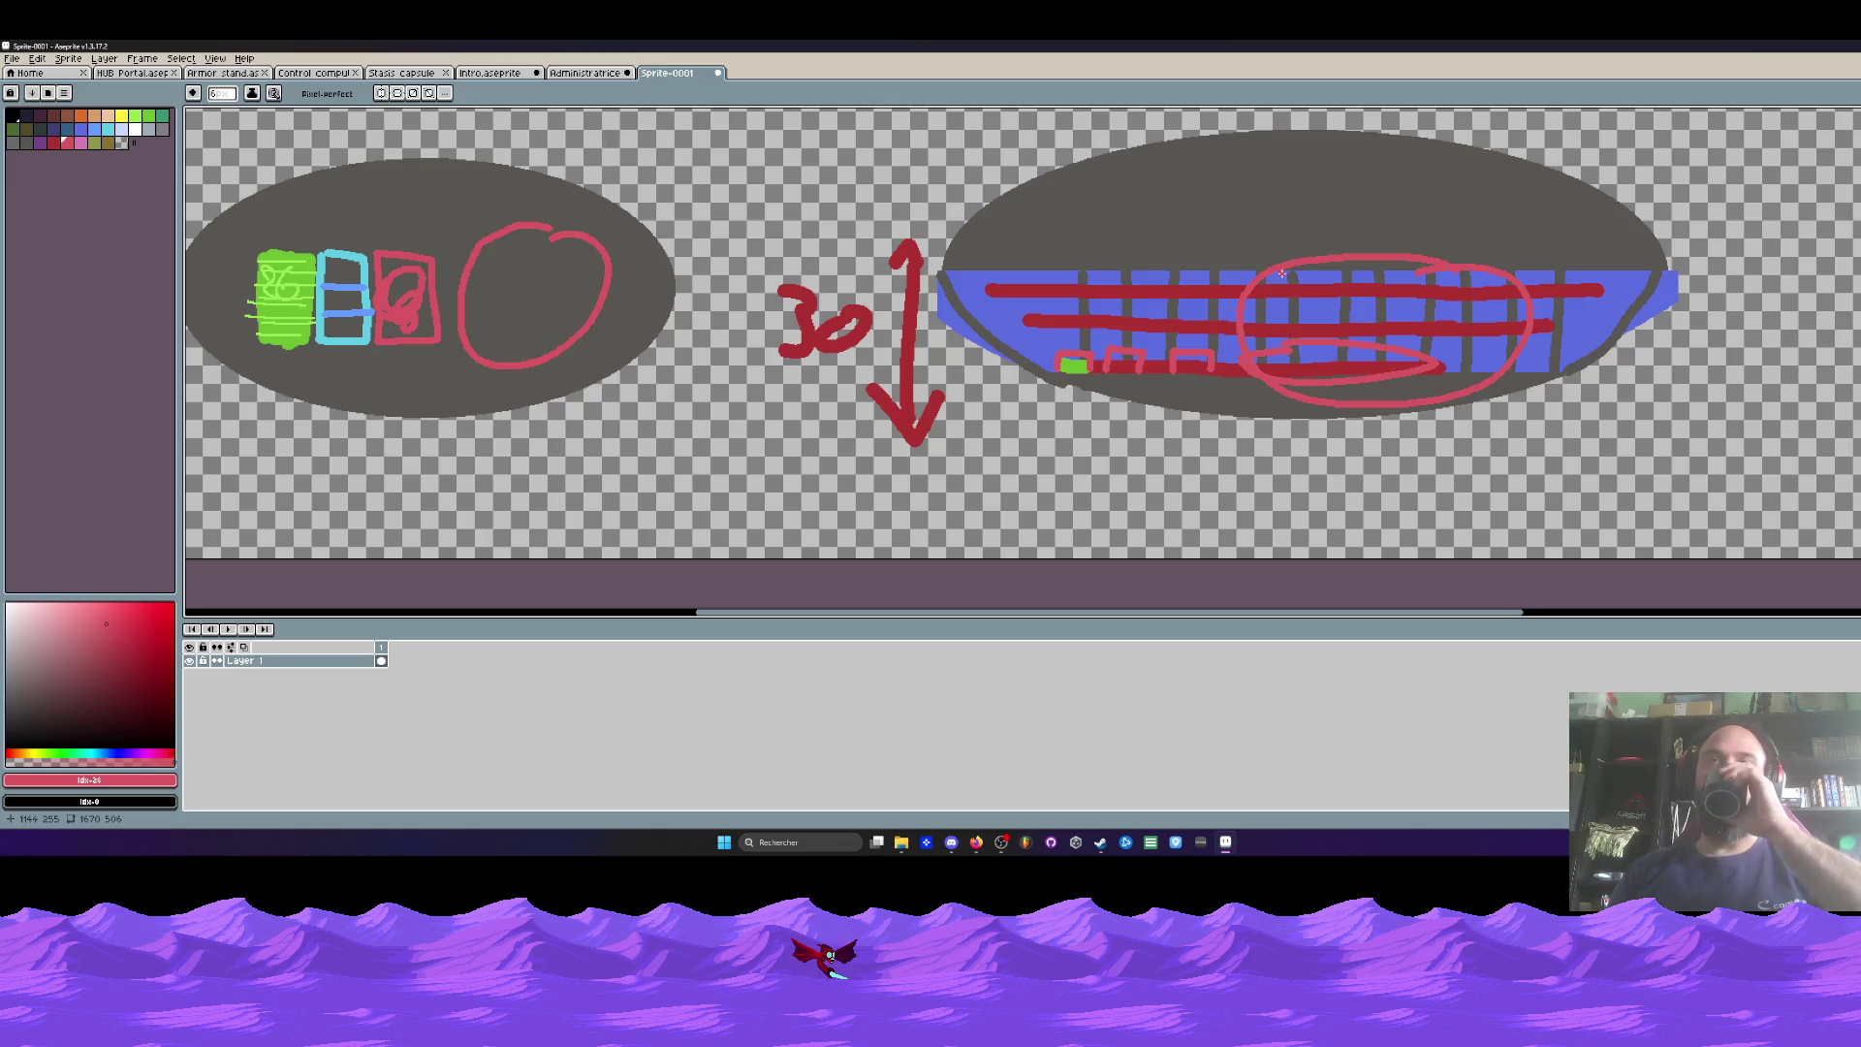
pyautogui.scroll(-2, 1282, 274)
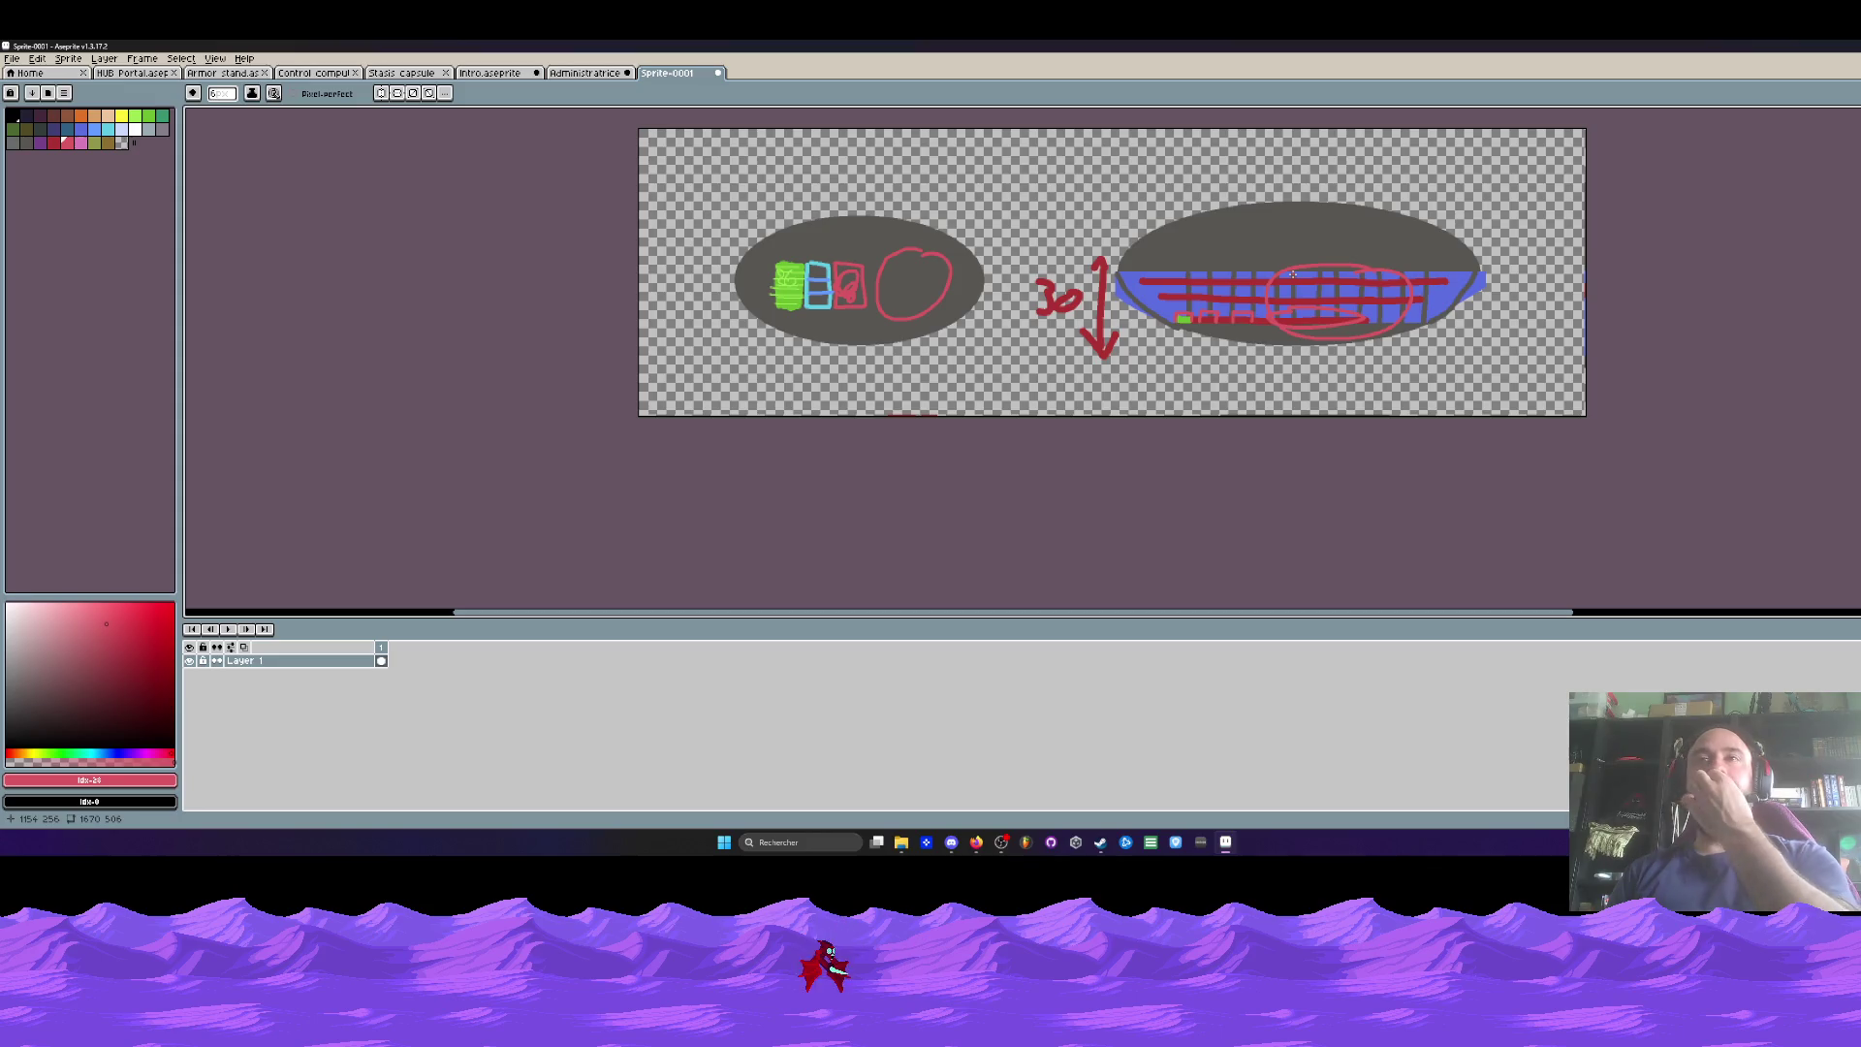
pyautogui.scroll(2, 1293, 274)
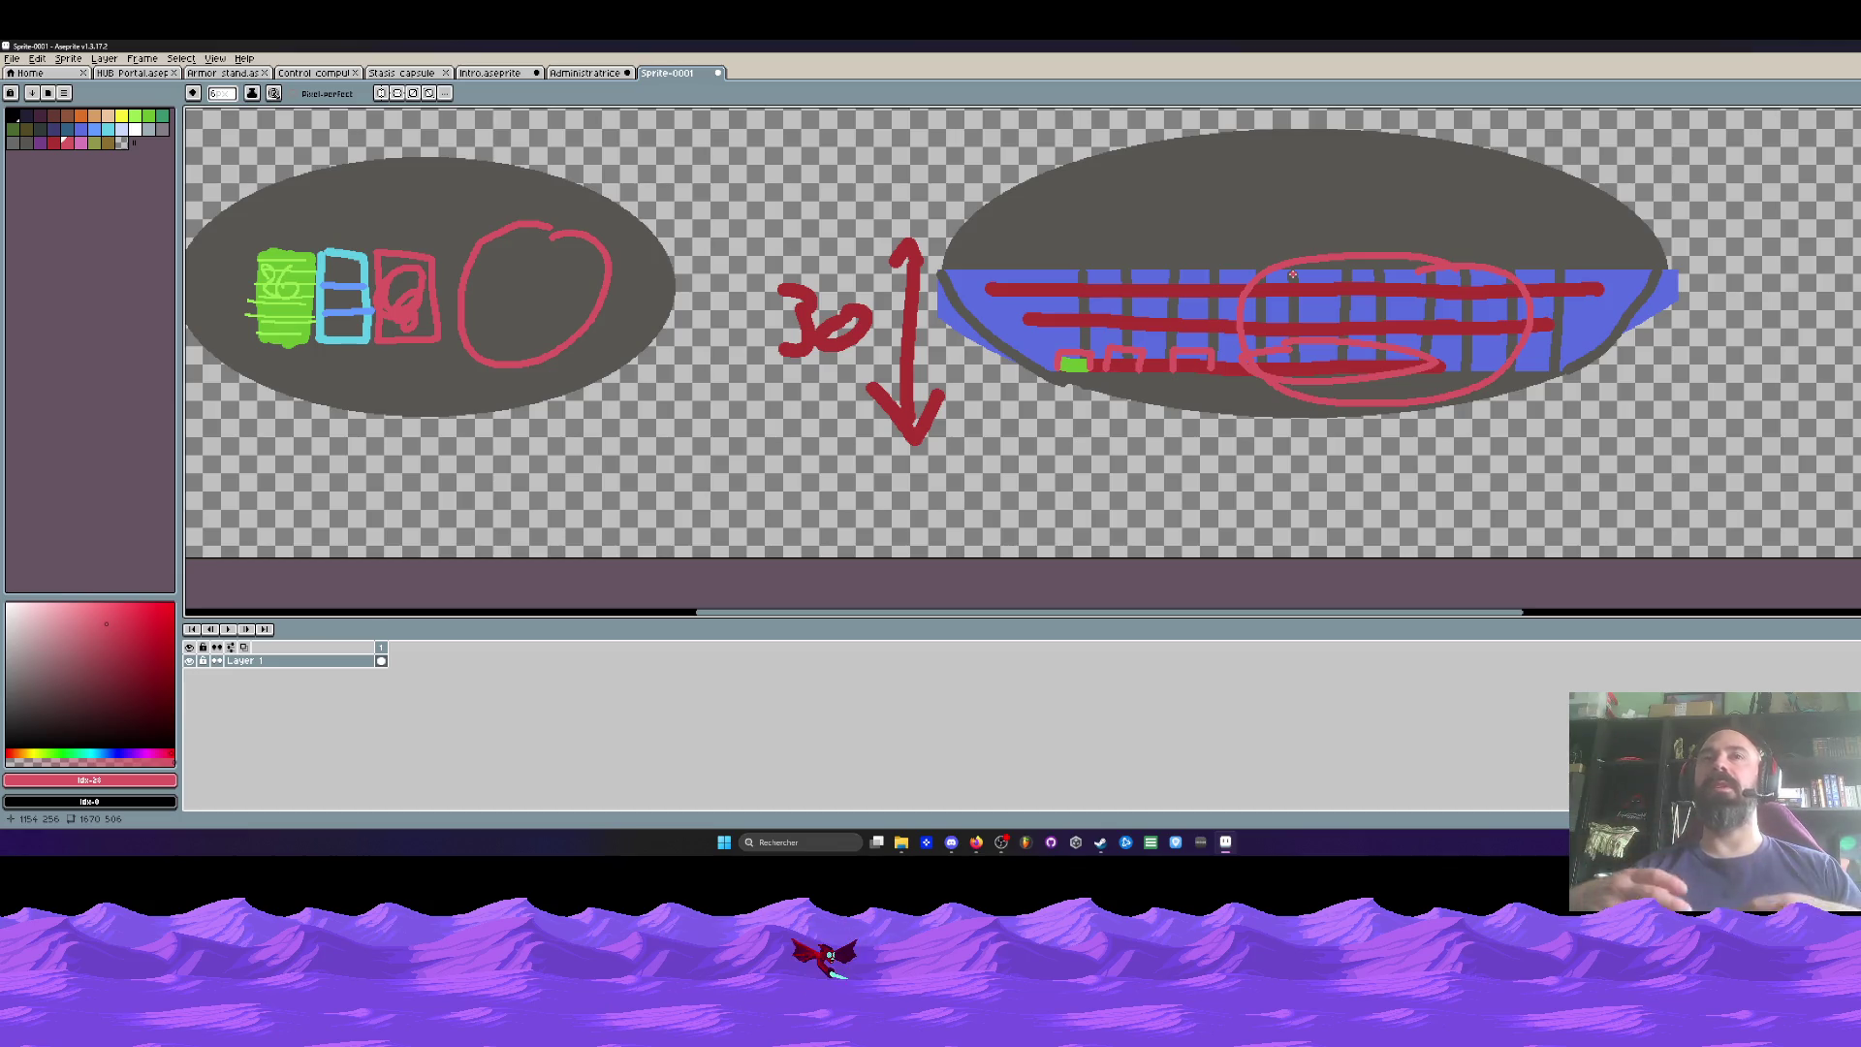
pyautogui.scroll(-2, 1284, 272)
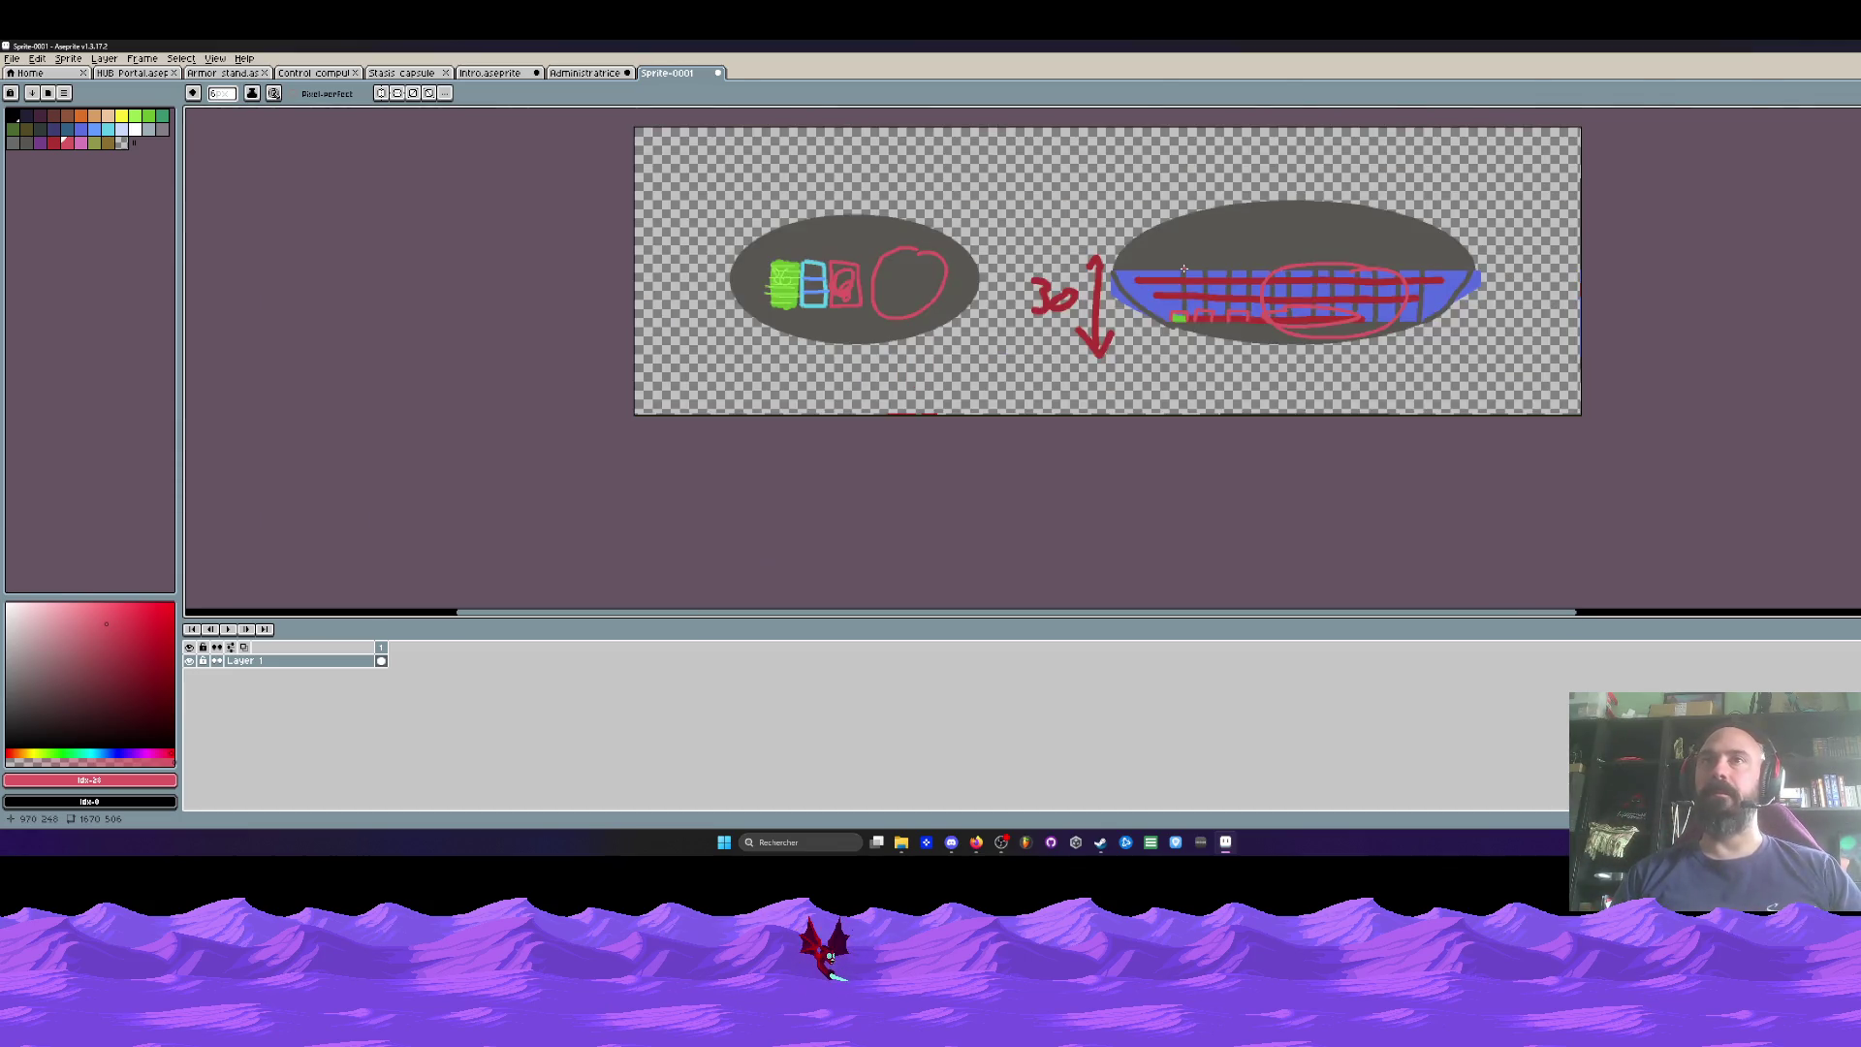
pyautogui.scroll(2, 1184, 268)
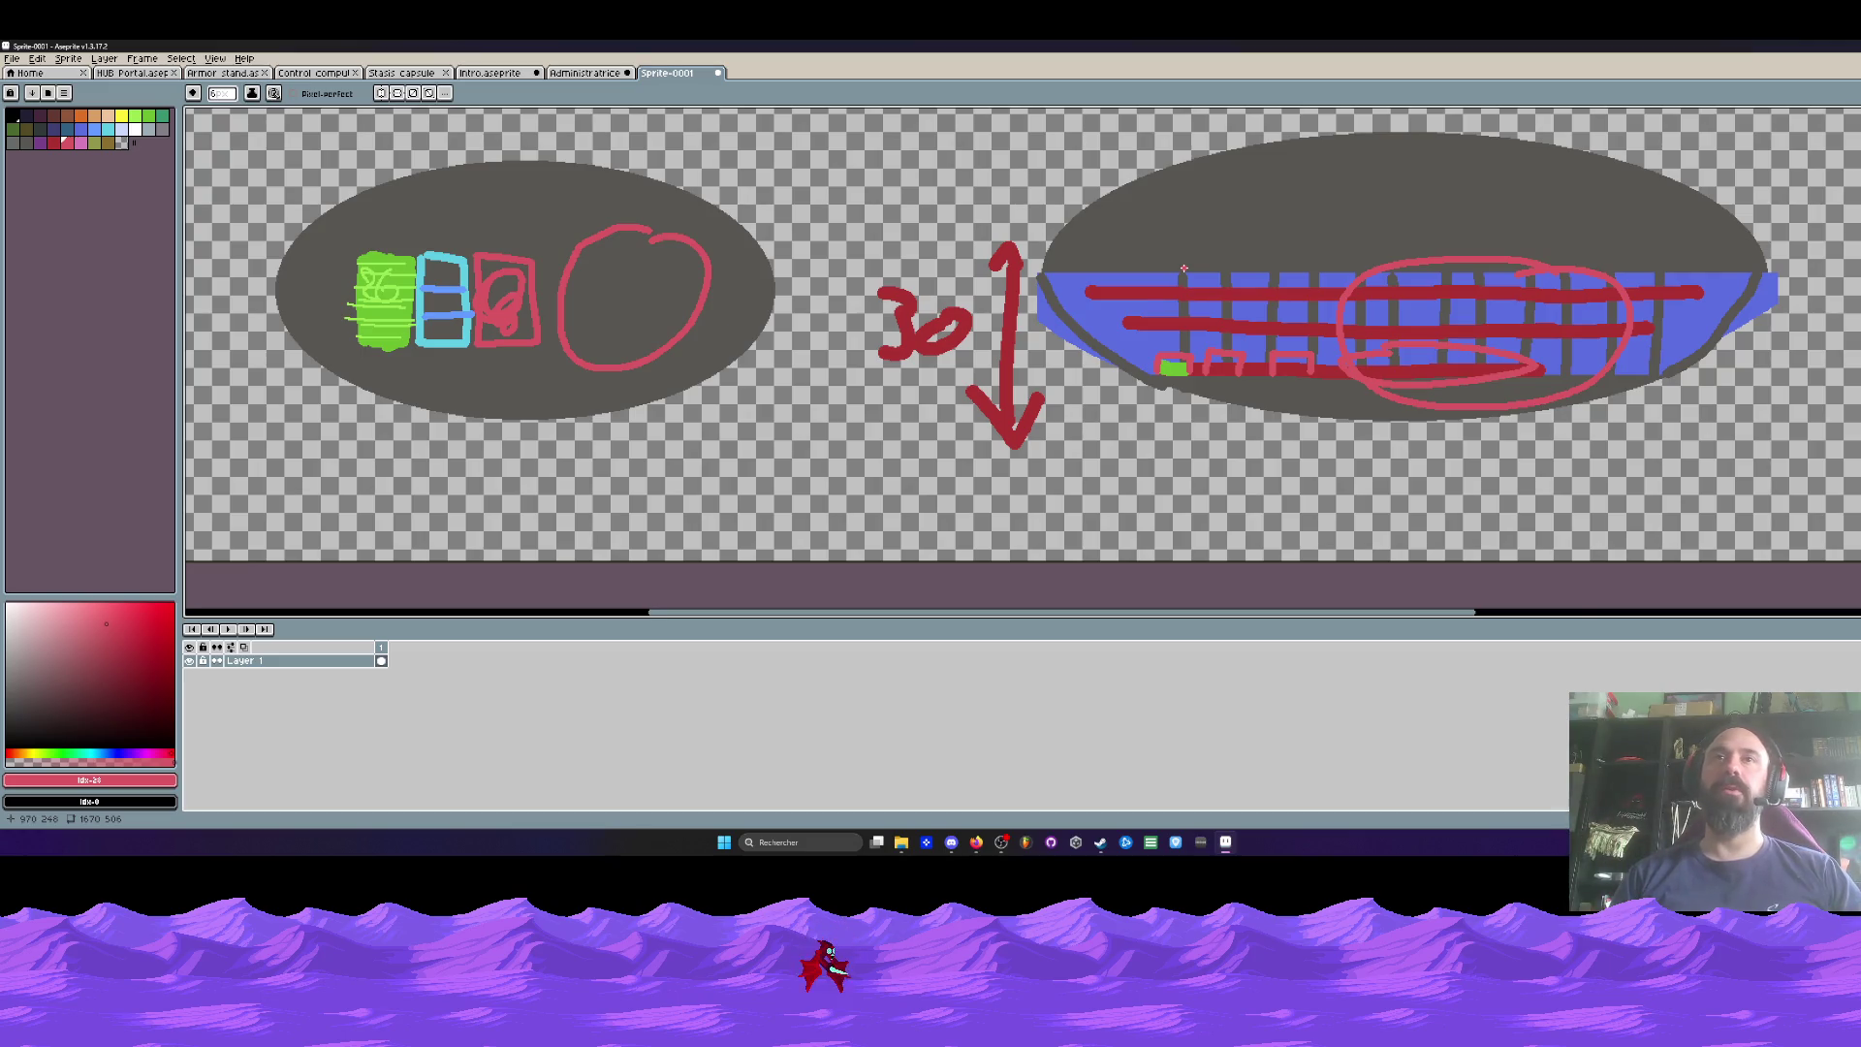
pyautogui.scroll(-2, 1184, 269)
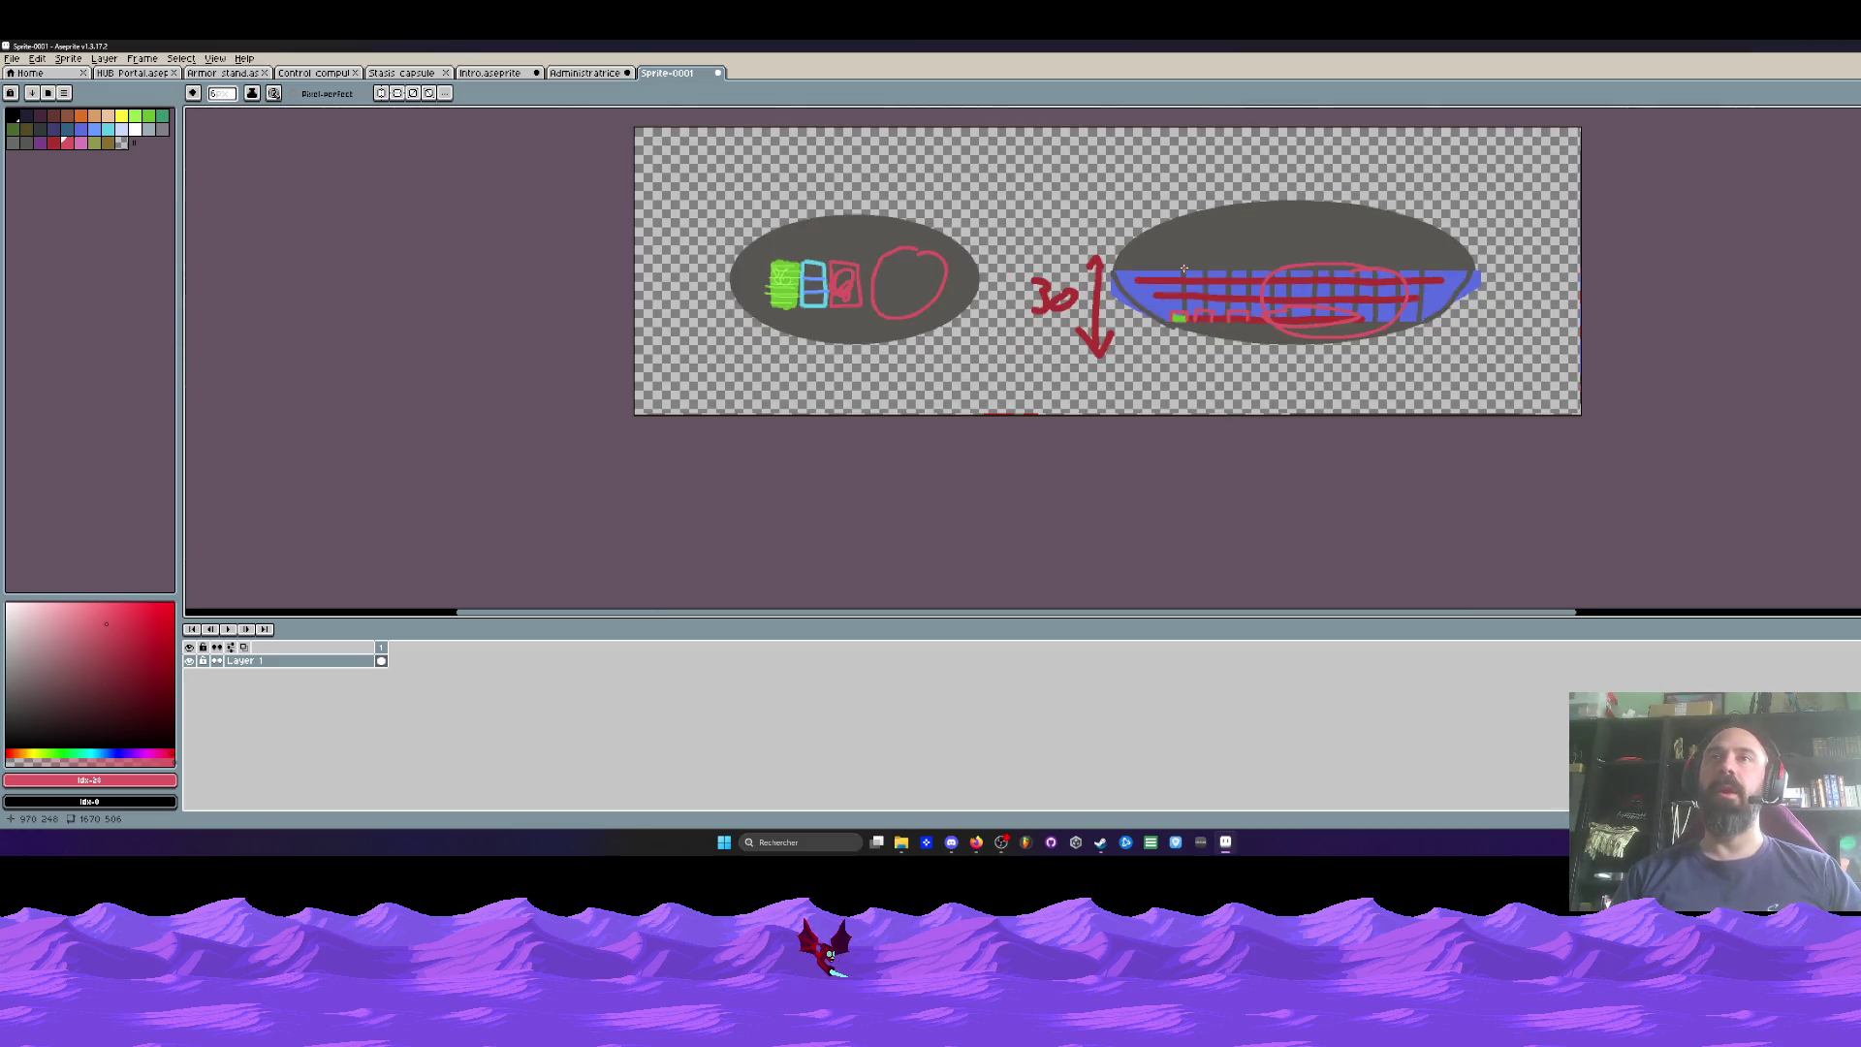
# Step: Close the Sprite-0001 sketch without saving and toggle Layer 3's visibility off and on
pyautogui.click(722, 78)
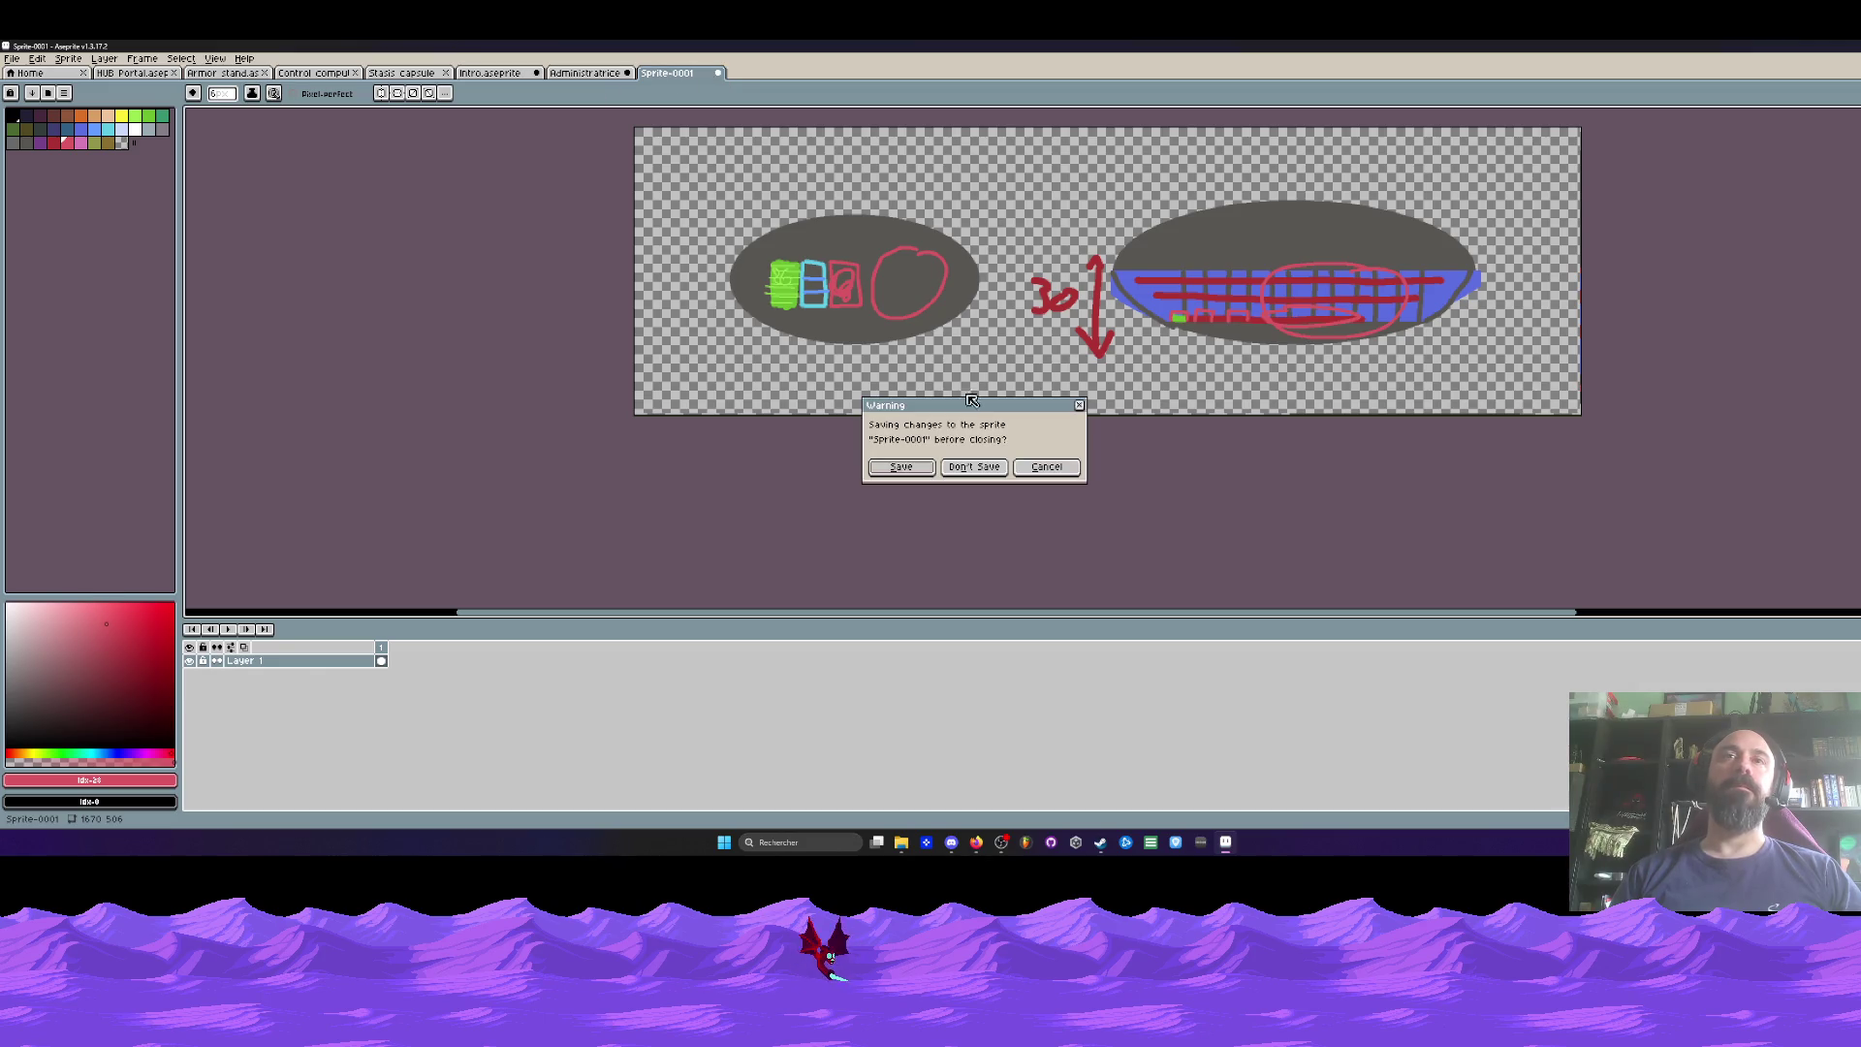
pyautogui.click(976, 466)
pyautogui.scroll(1, 945, 233)
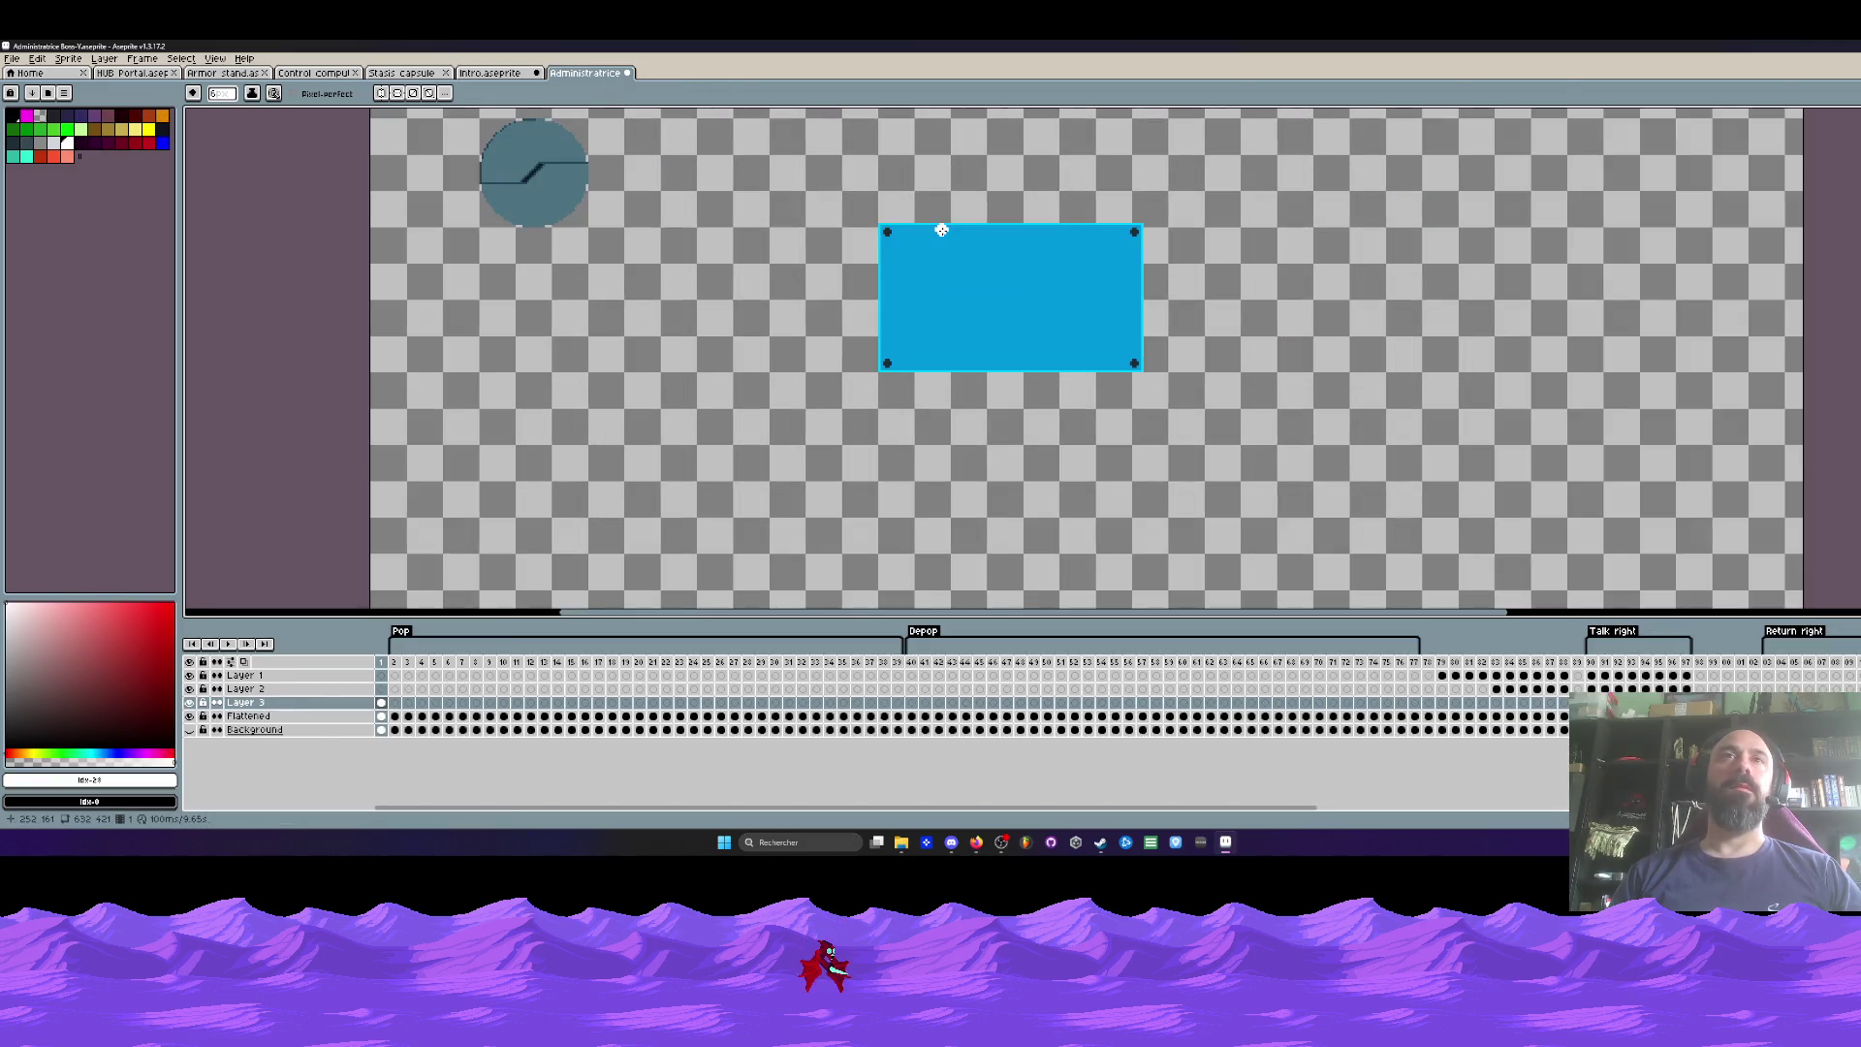
pyautogui.click(189, 702)
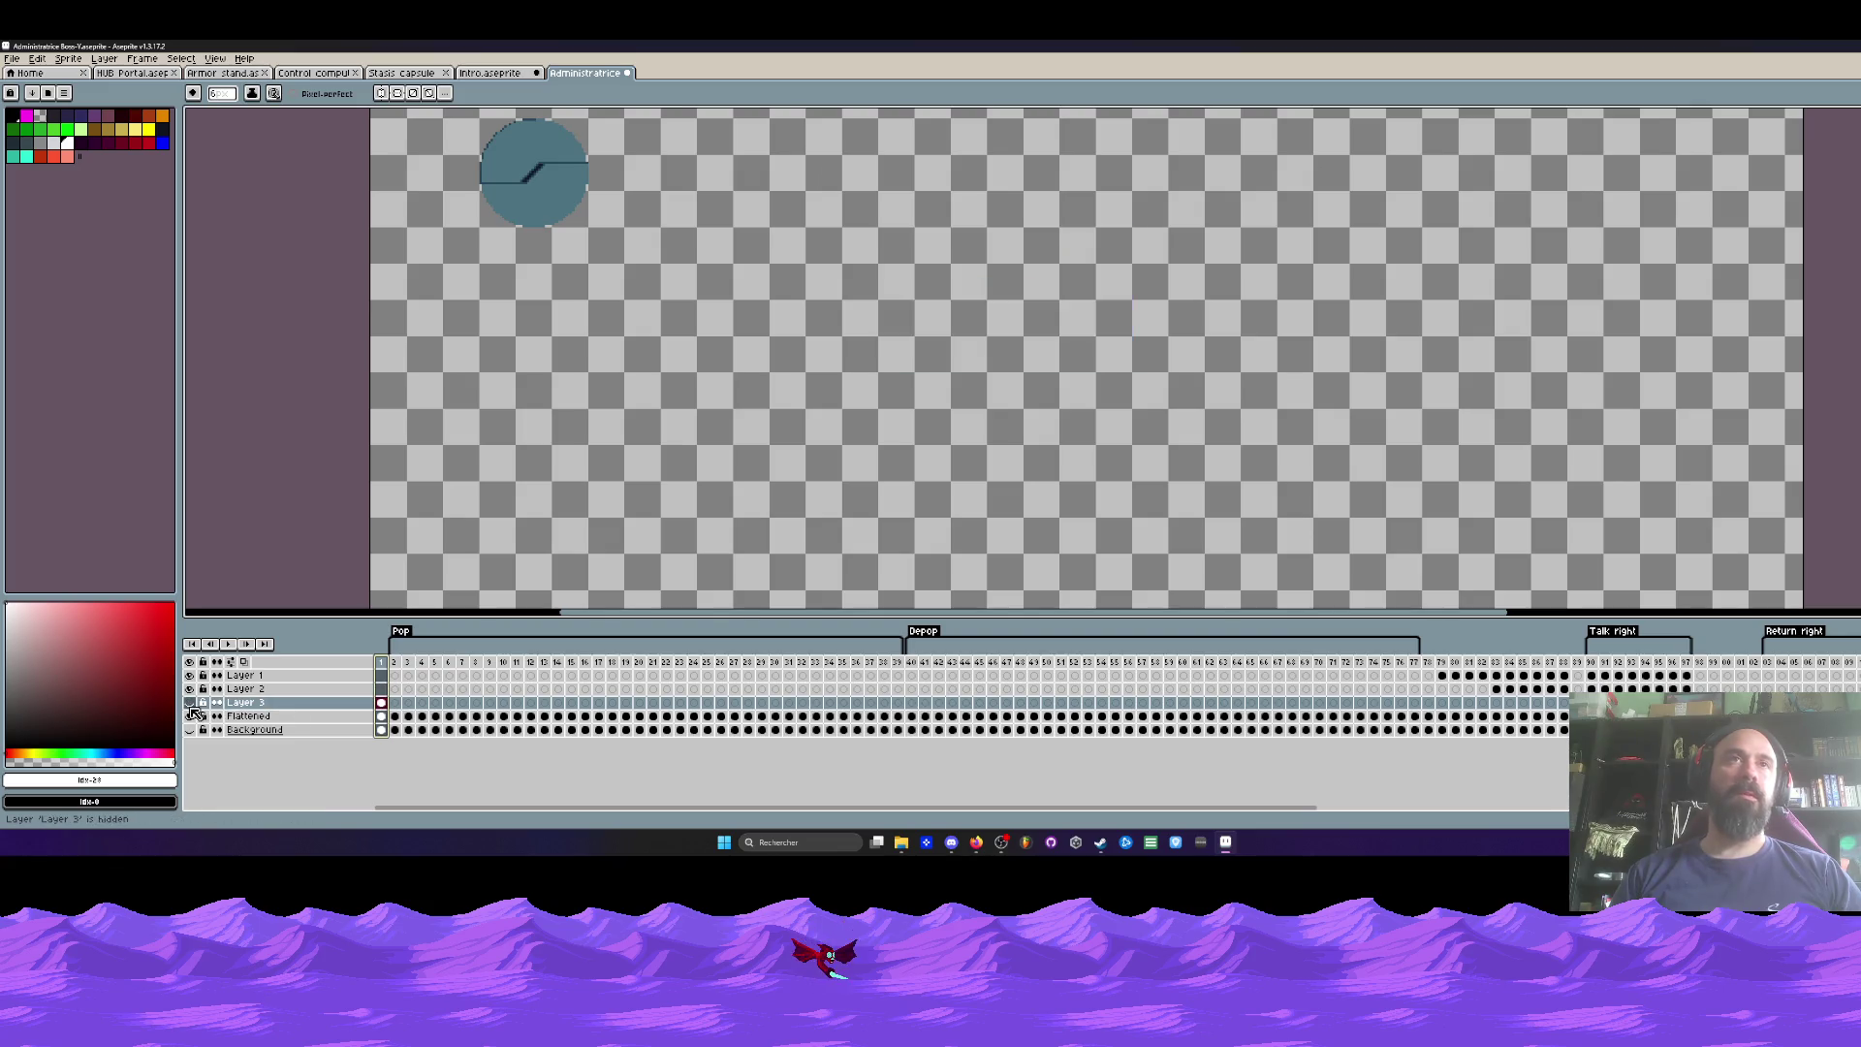
pyautogui.click(189, 702)
pyautogui.scroll(-1, 842, 432)
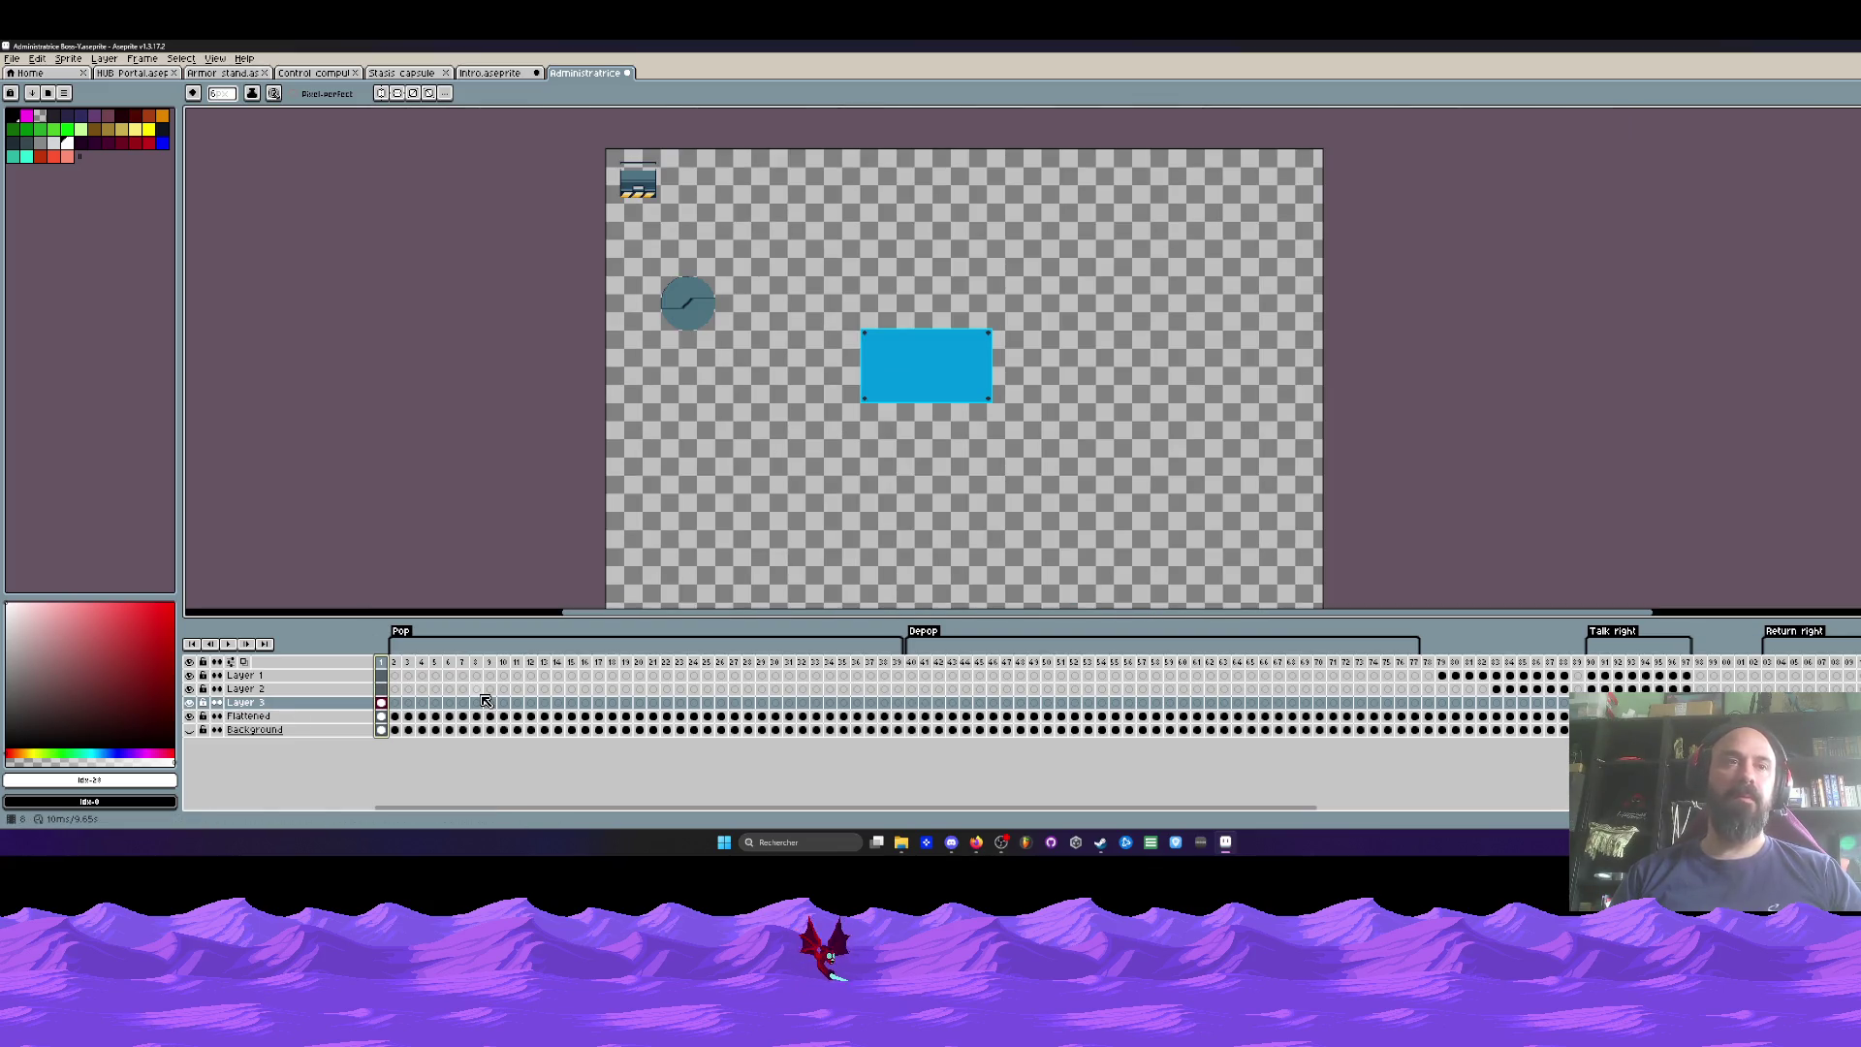
# Step: Select the grey circle area and frames 1–77, try moving it onto the blue rectangle, then cancel
pyautogui.press('m')
pyautogui.scroll(-1, 534, 350)
pyautogui.moveTo(605, 322); pyautogui.dragTo(698, 412)
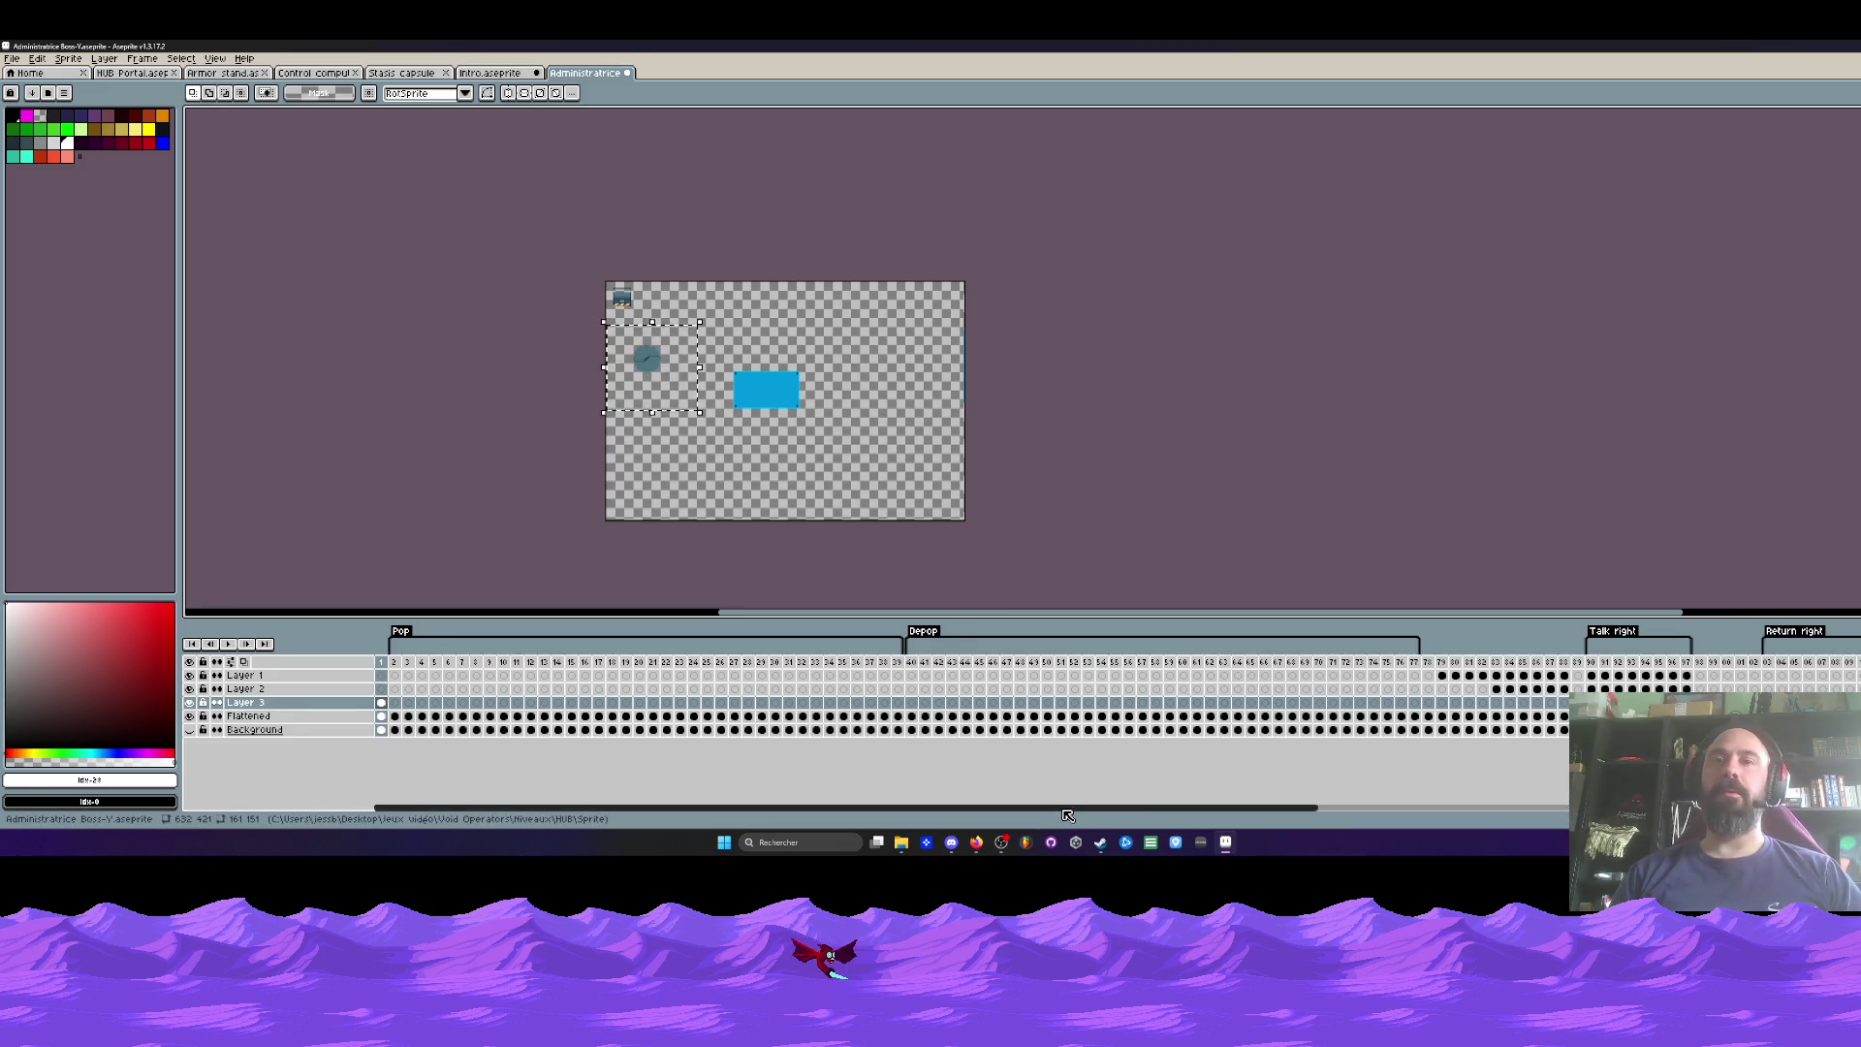
pyautogui.moveTo(1066, 812); pyautogui.dragTo(1204, 812)
pyautogui.moveTo(1184, 717); pyautogui.dragTo(388, 716)
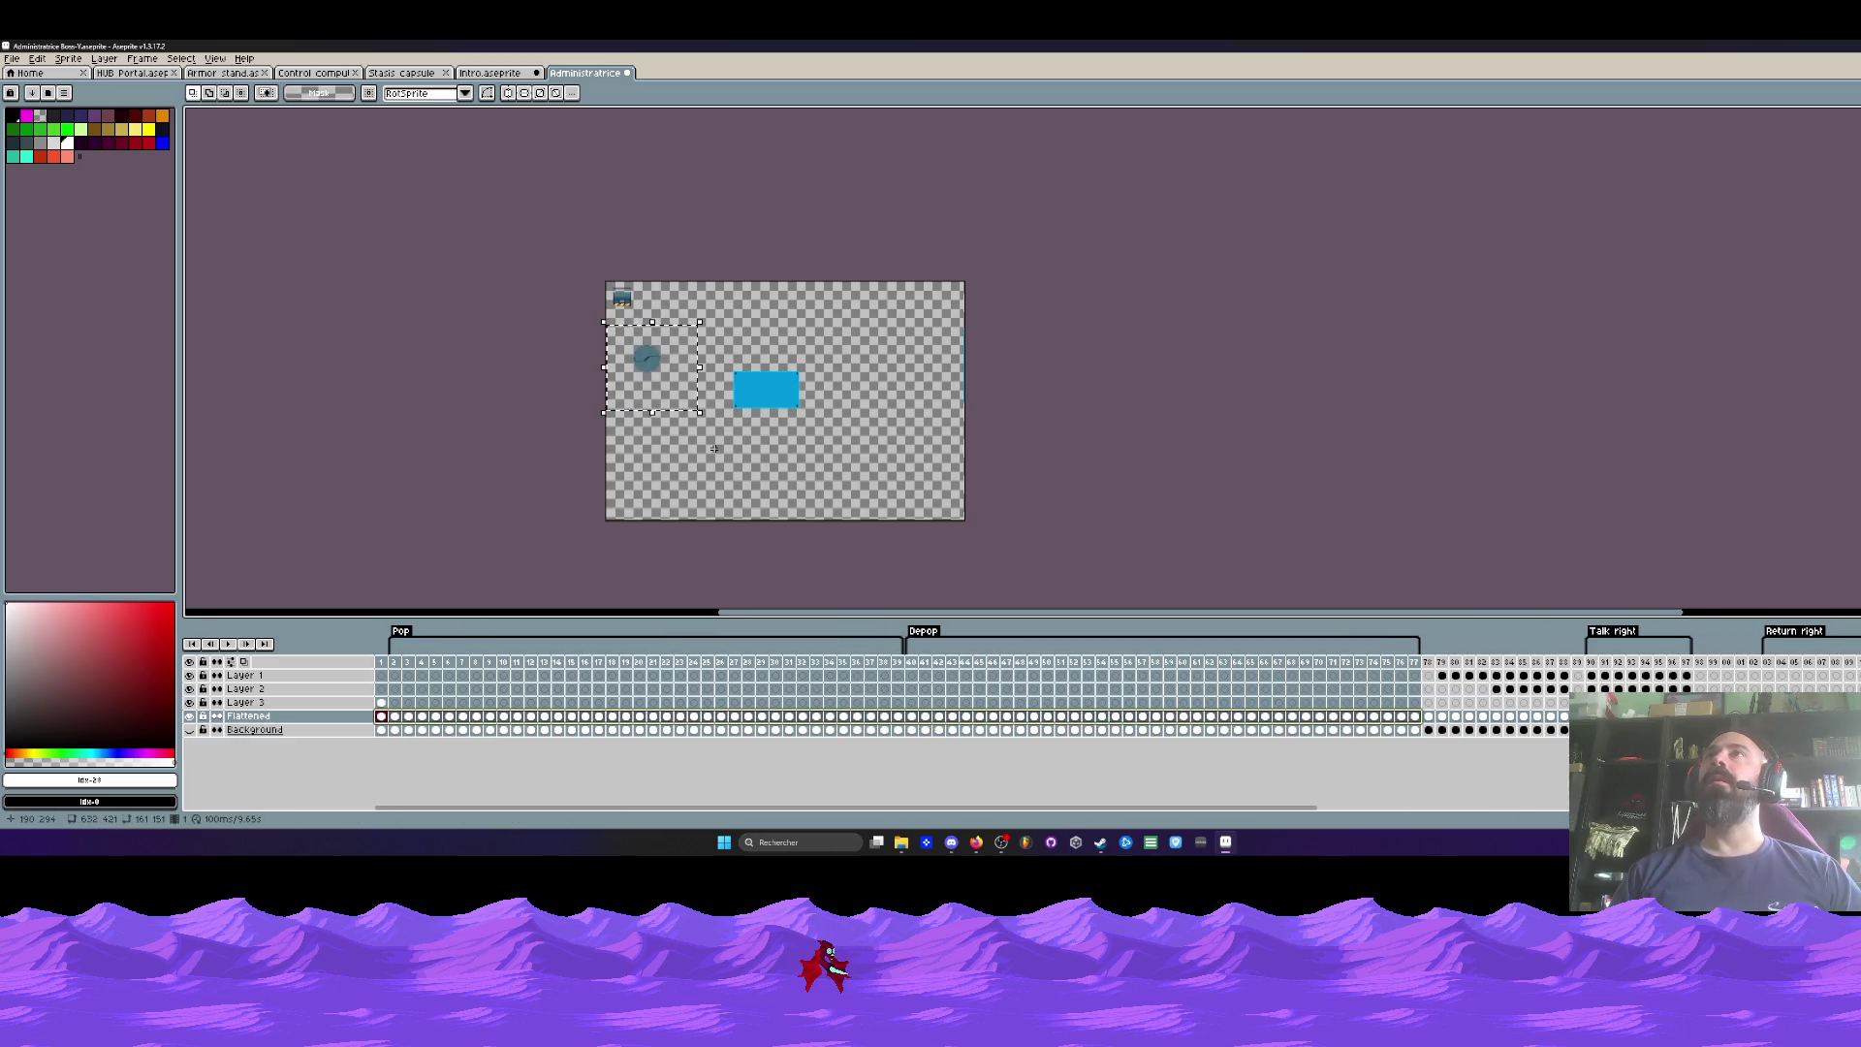
pyautogui.scroll(1, 716, 431)
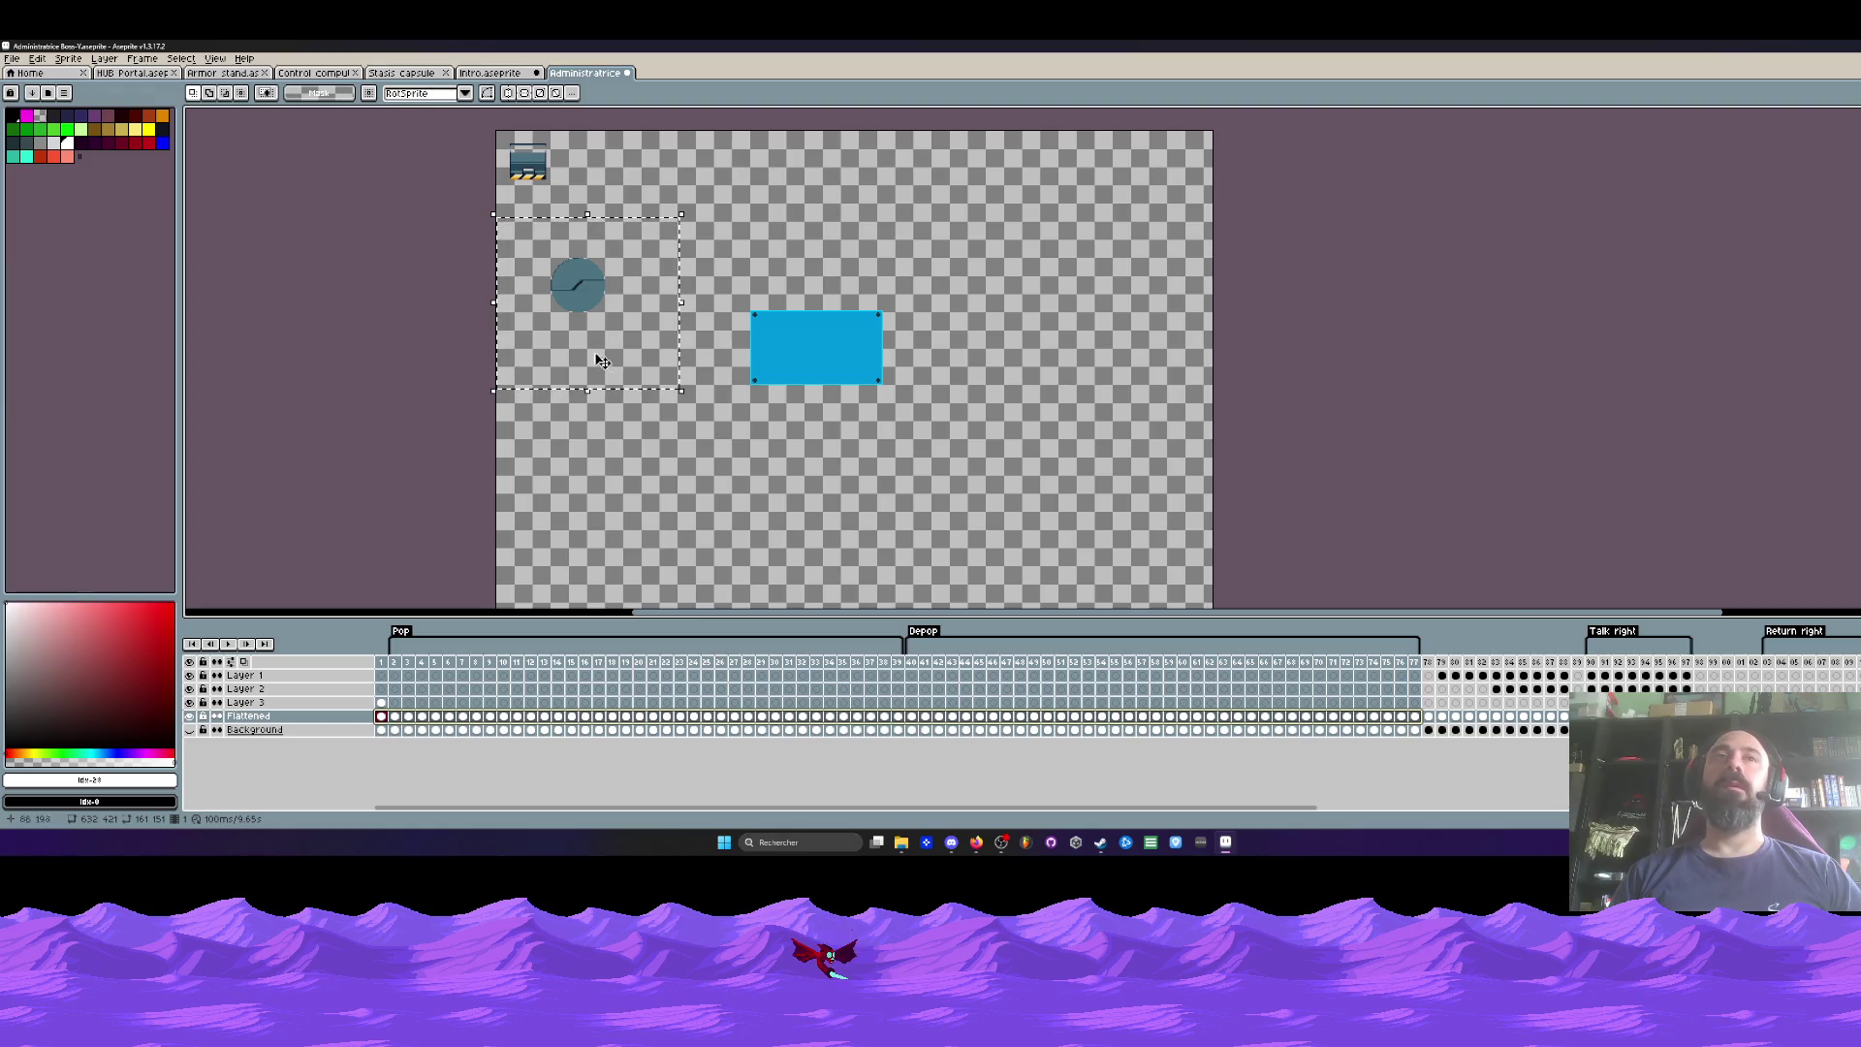
pyautogui.moveTo(590, 300); pyautogui.dragTo(827, 362)
pyautogui.press('Escape')
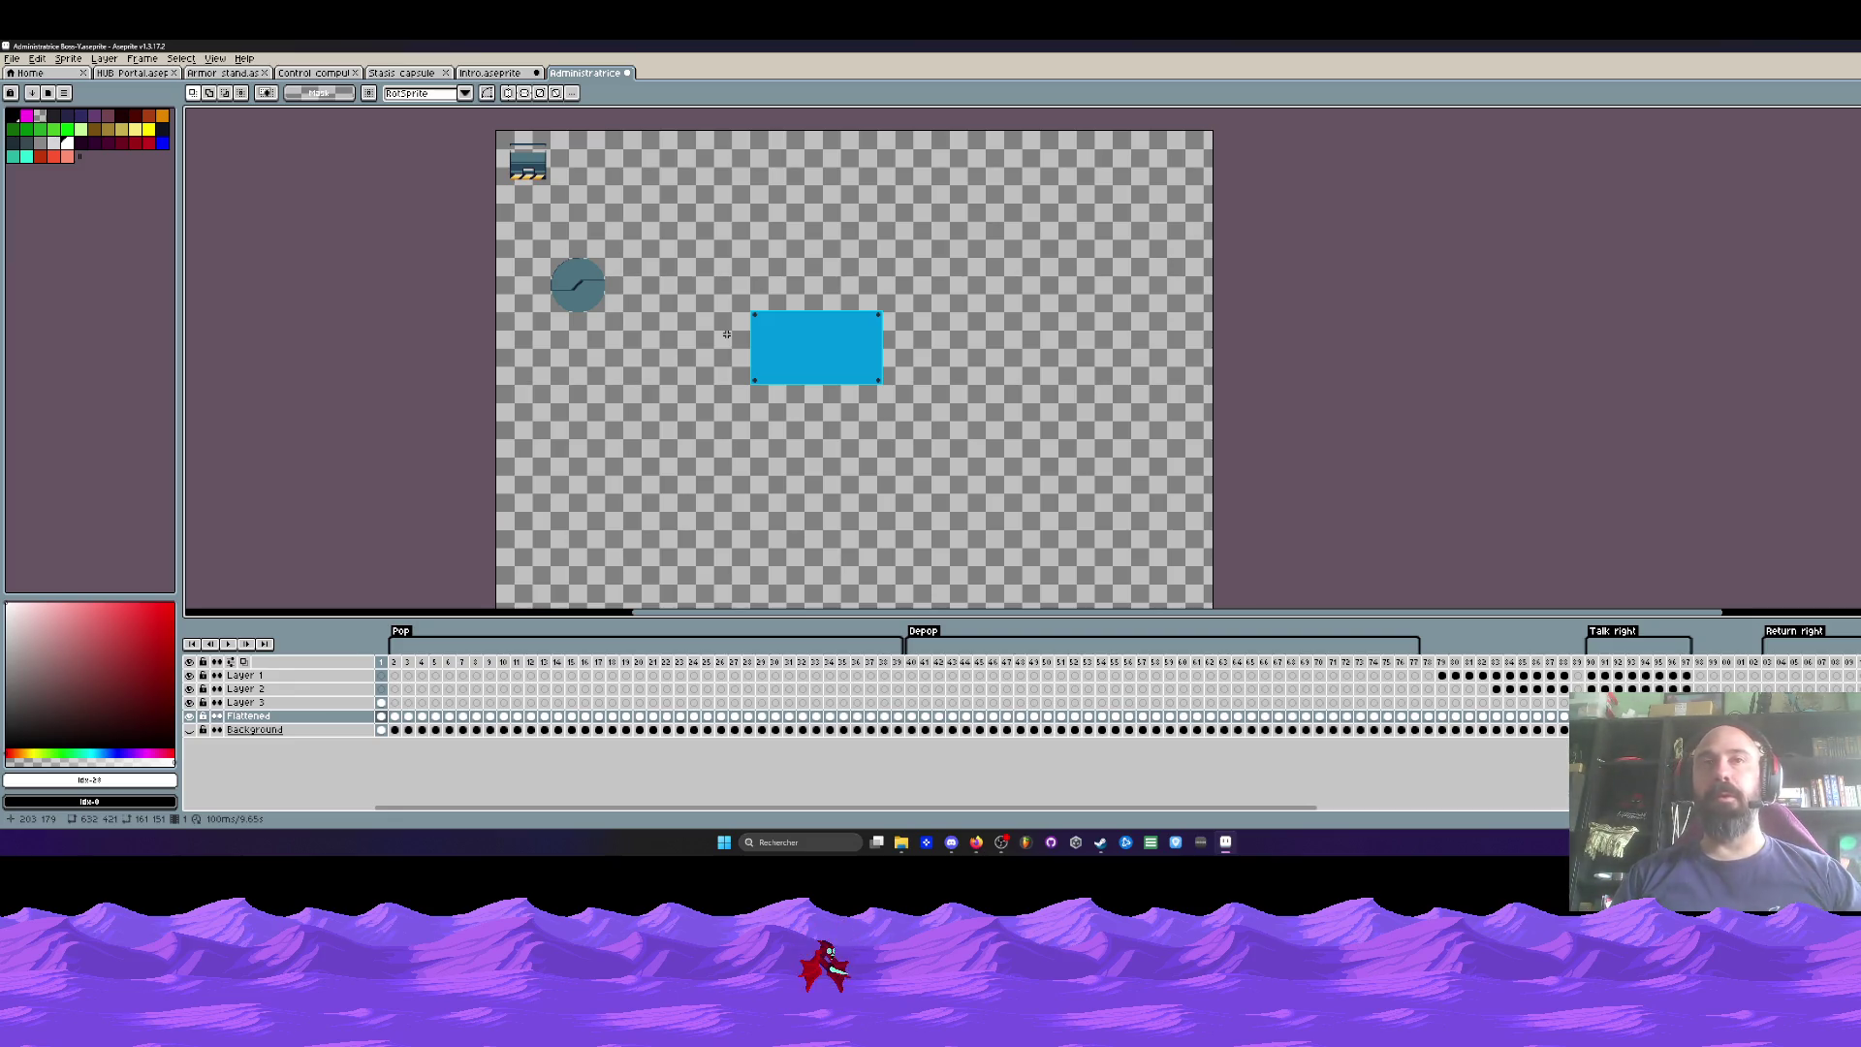
# Step: Shift Layer 3's cels later, to frames 2 and 31, and view frame 43
pyautogui.scroll(1, 727, 334)
pyautogui.scroll(-1, 727, 334)
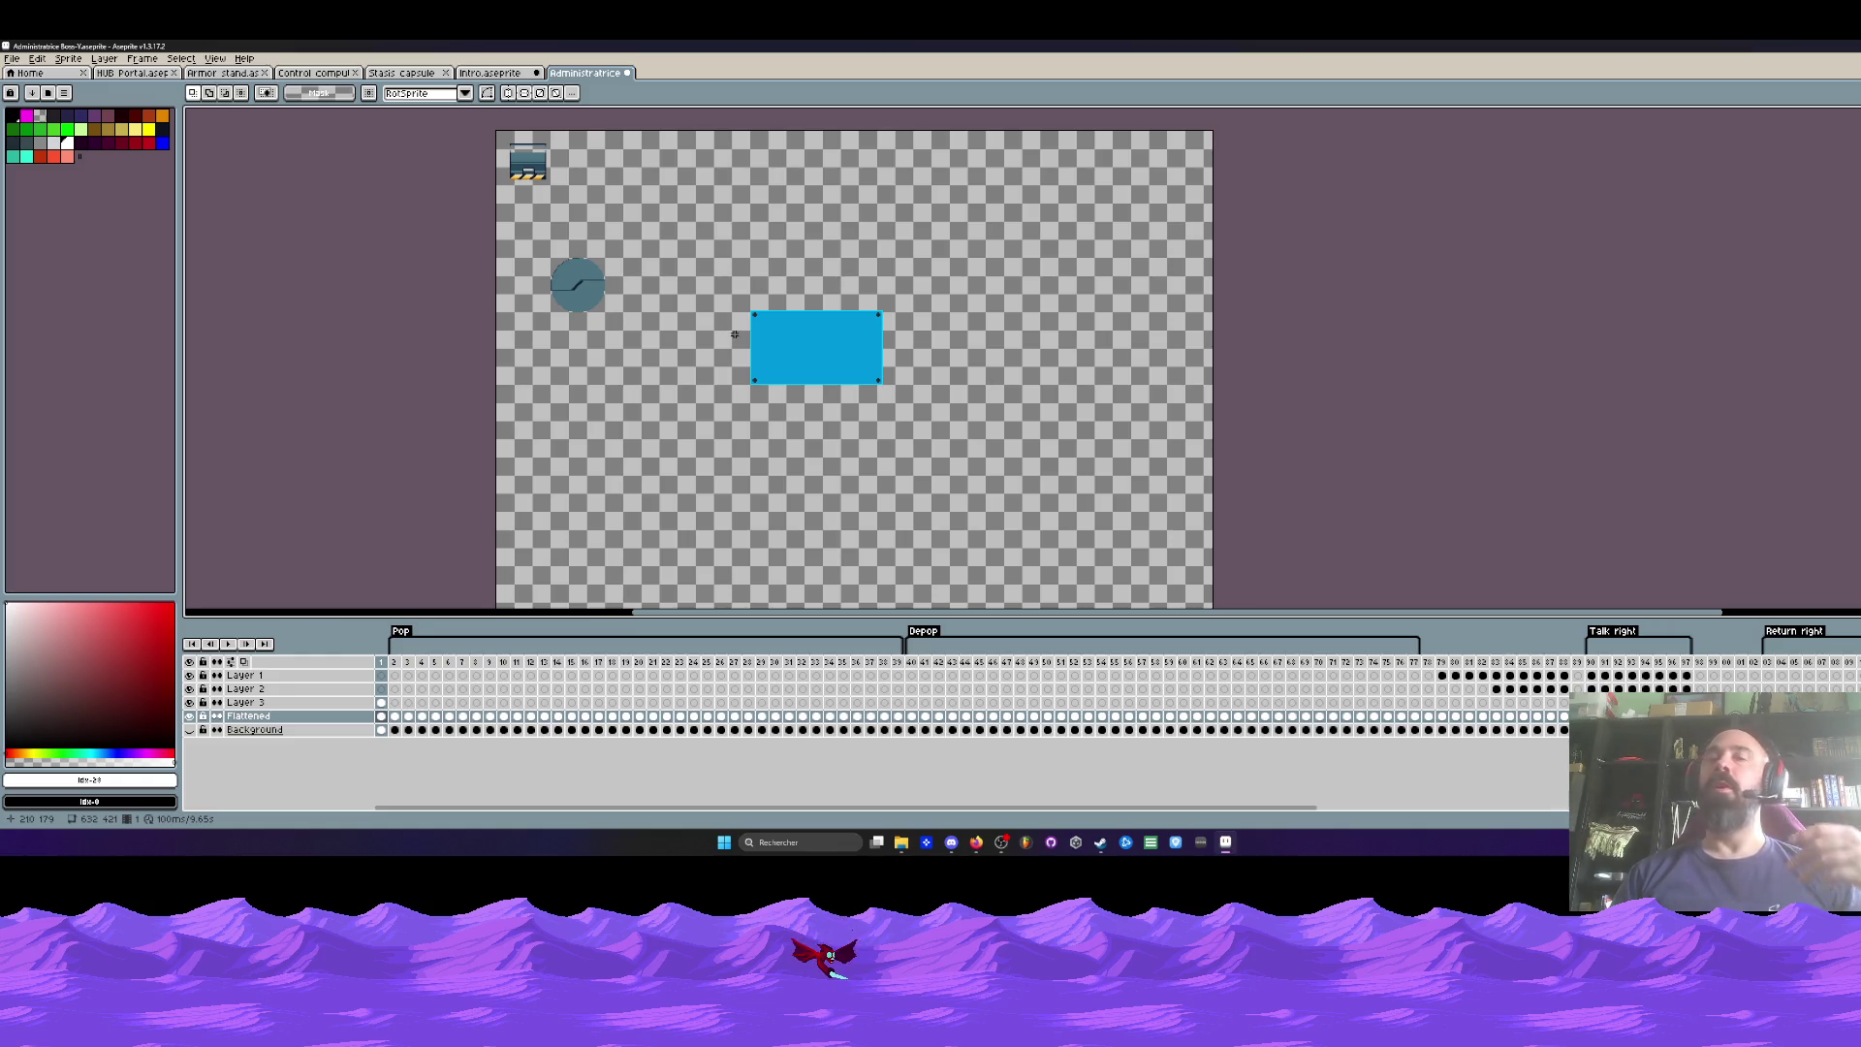
pyautogui.scroll(1, 746, 306)
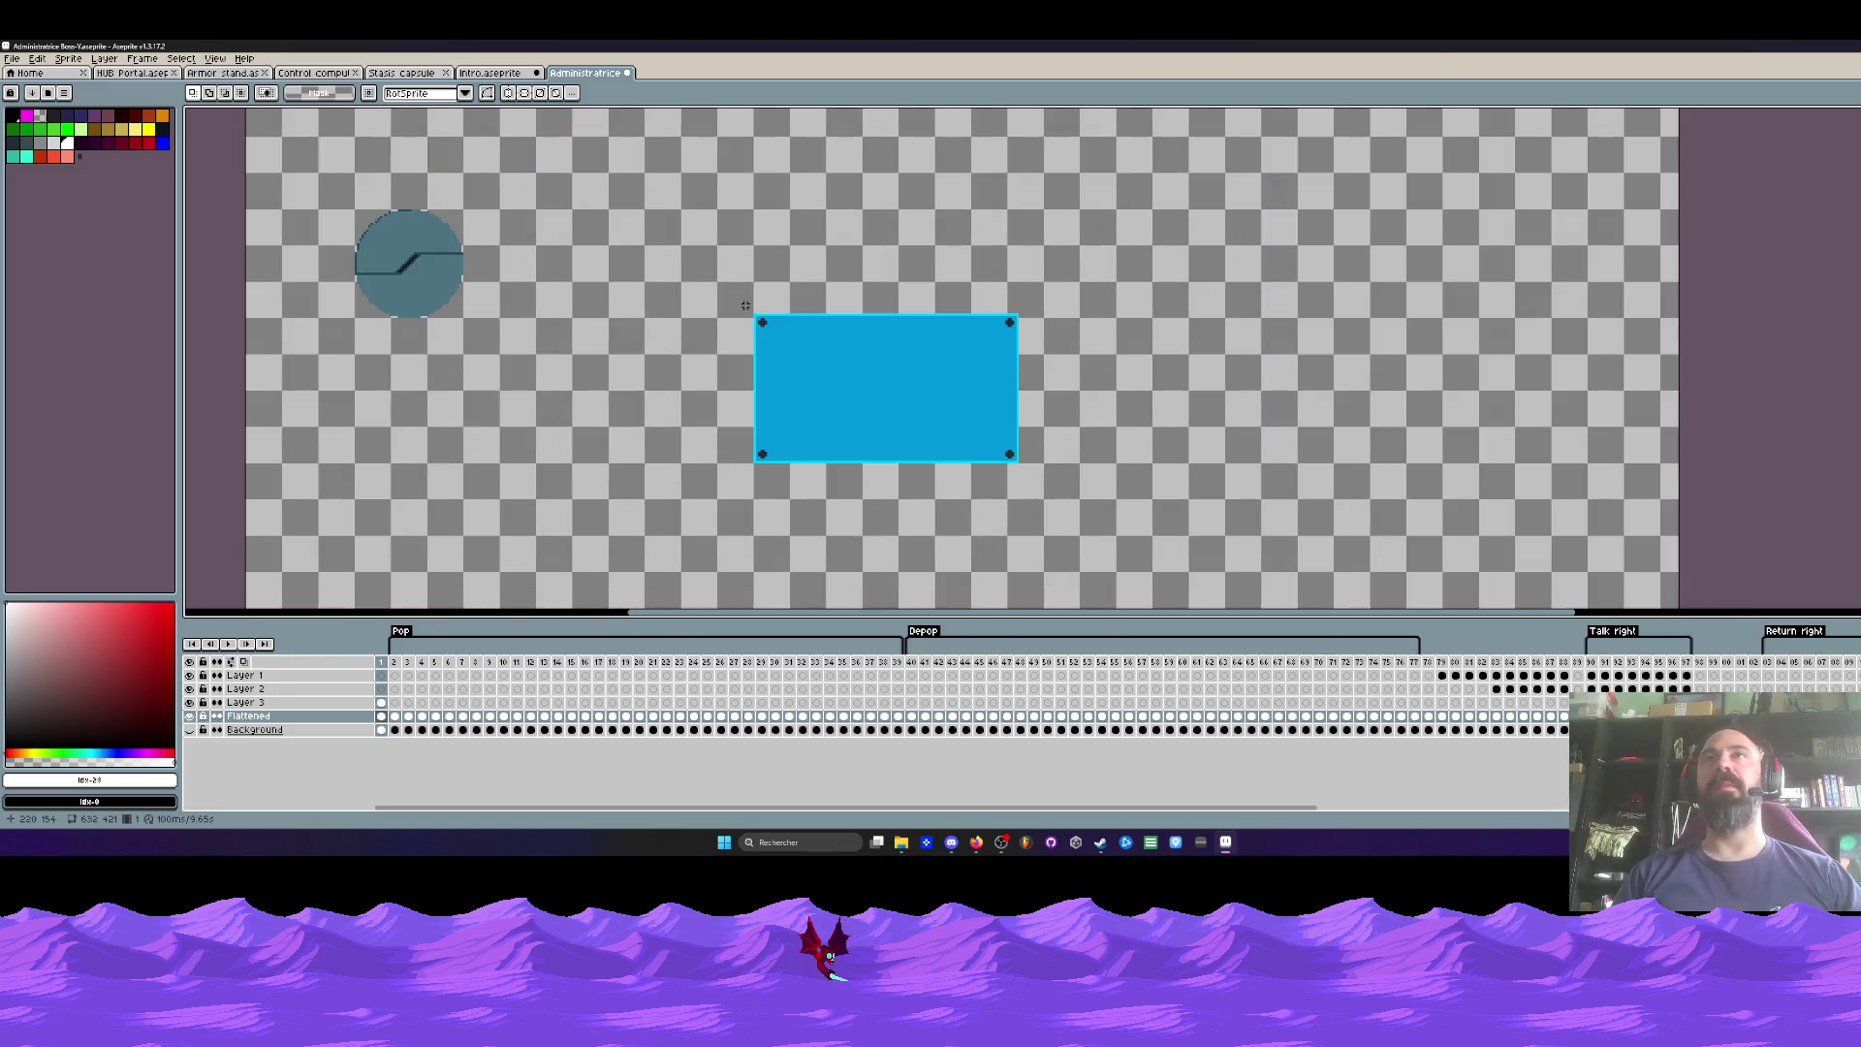
pyautogui.scroll(-1, 739, 356)
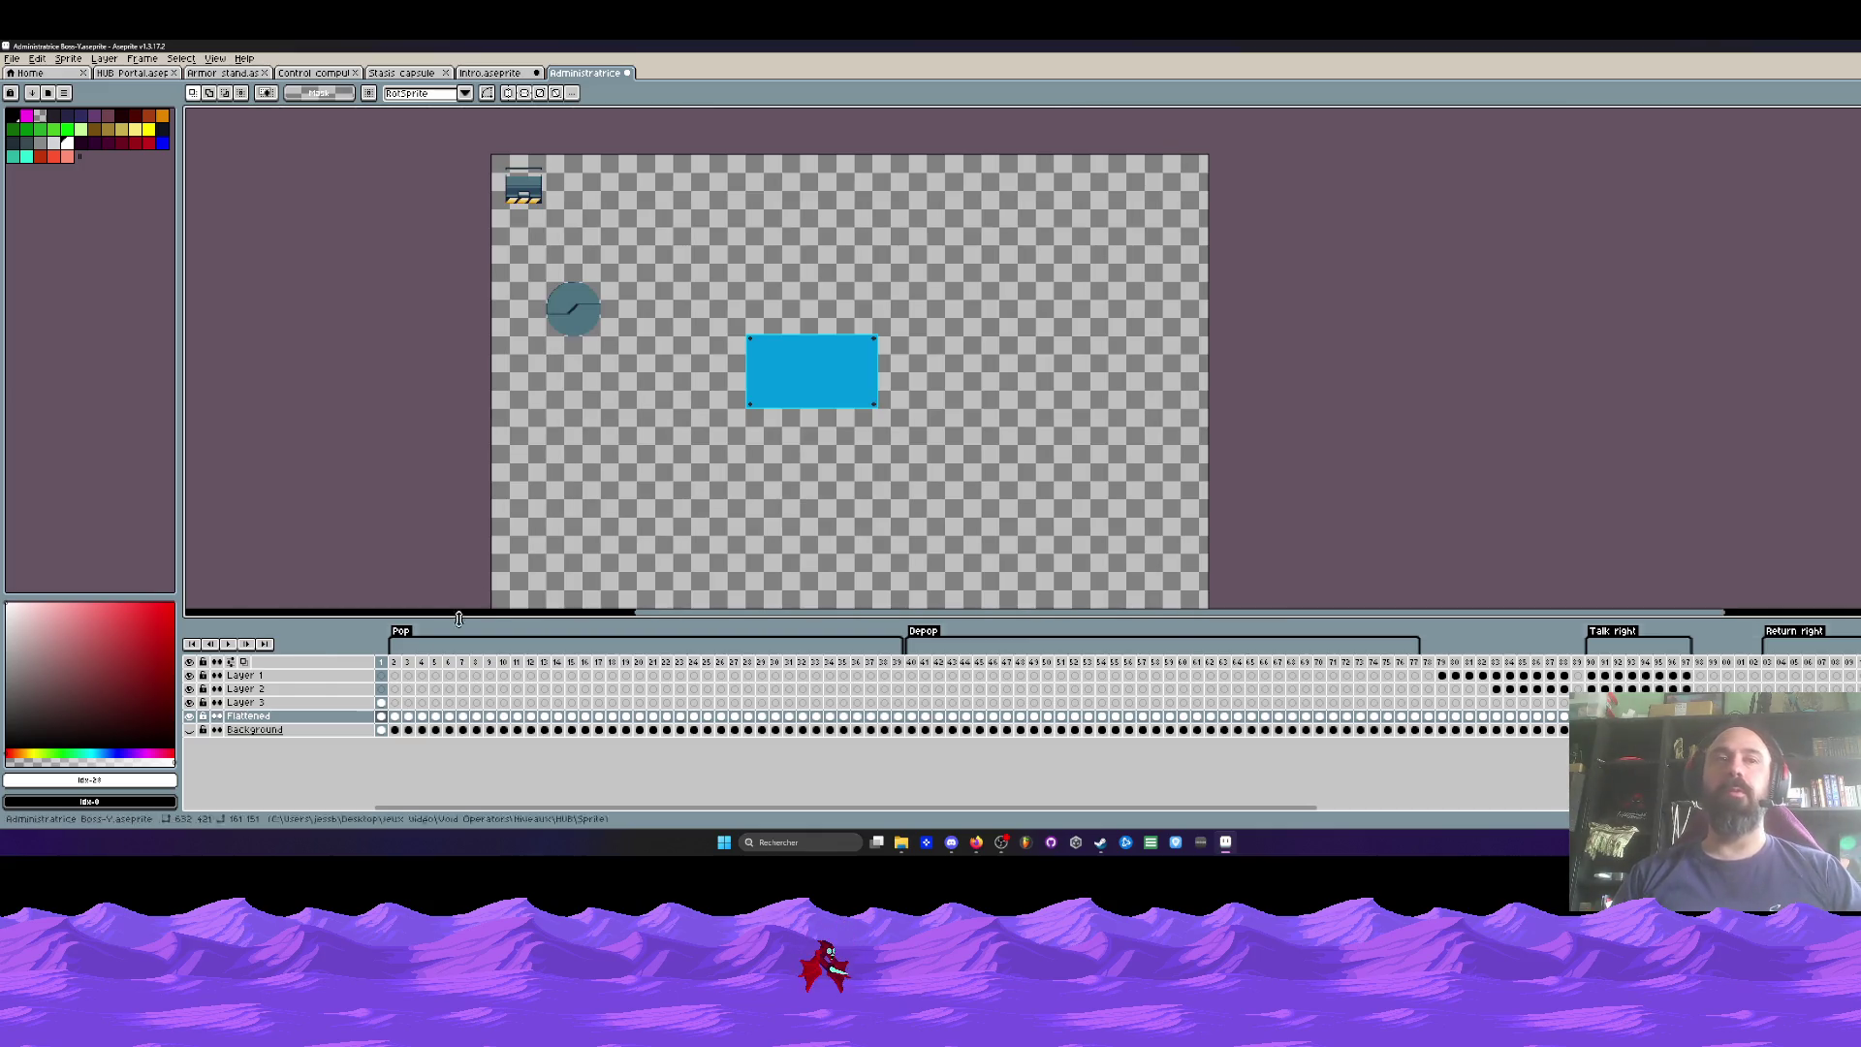
pyautogui.click(383, 703)
pyautogui.moveTo(383, 703); pyautogui.dragTo(466, 711)
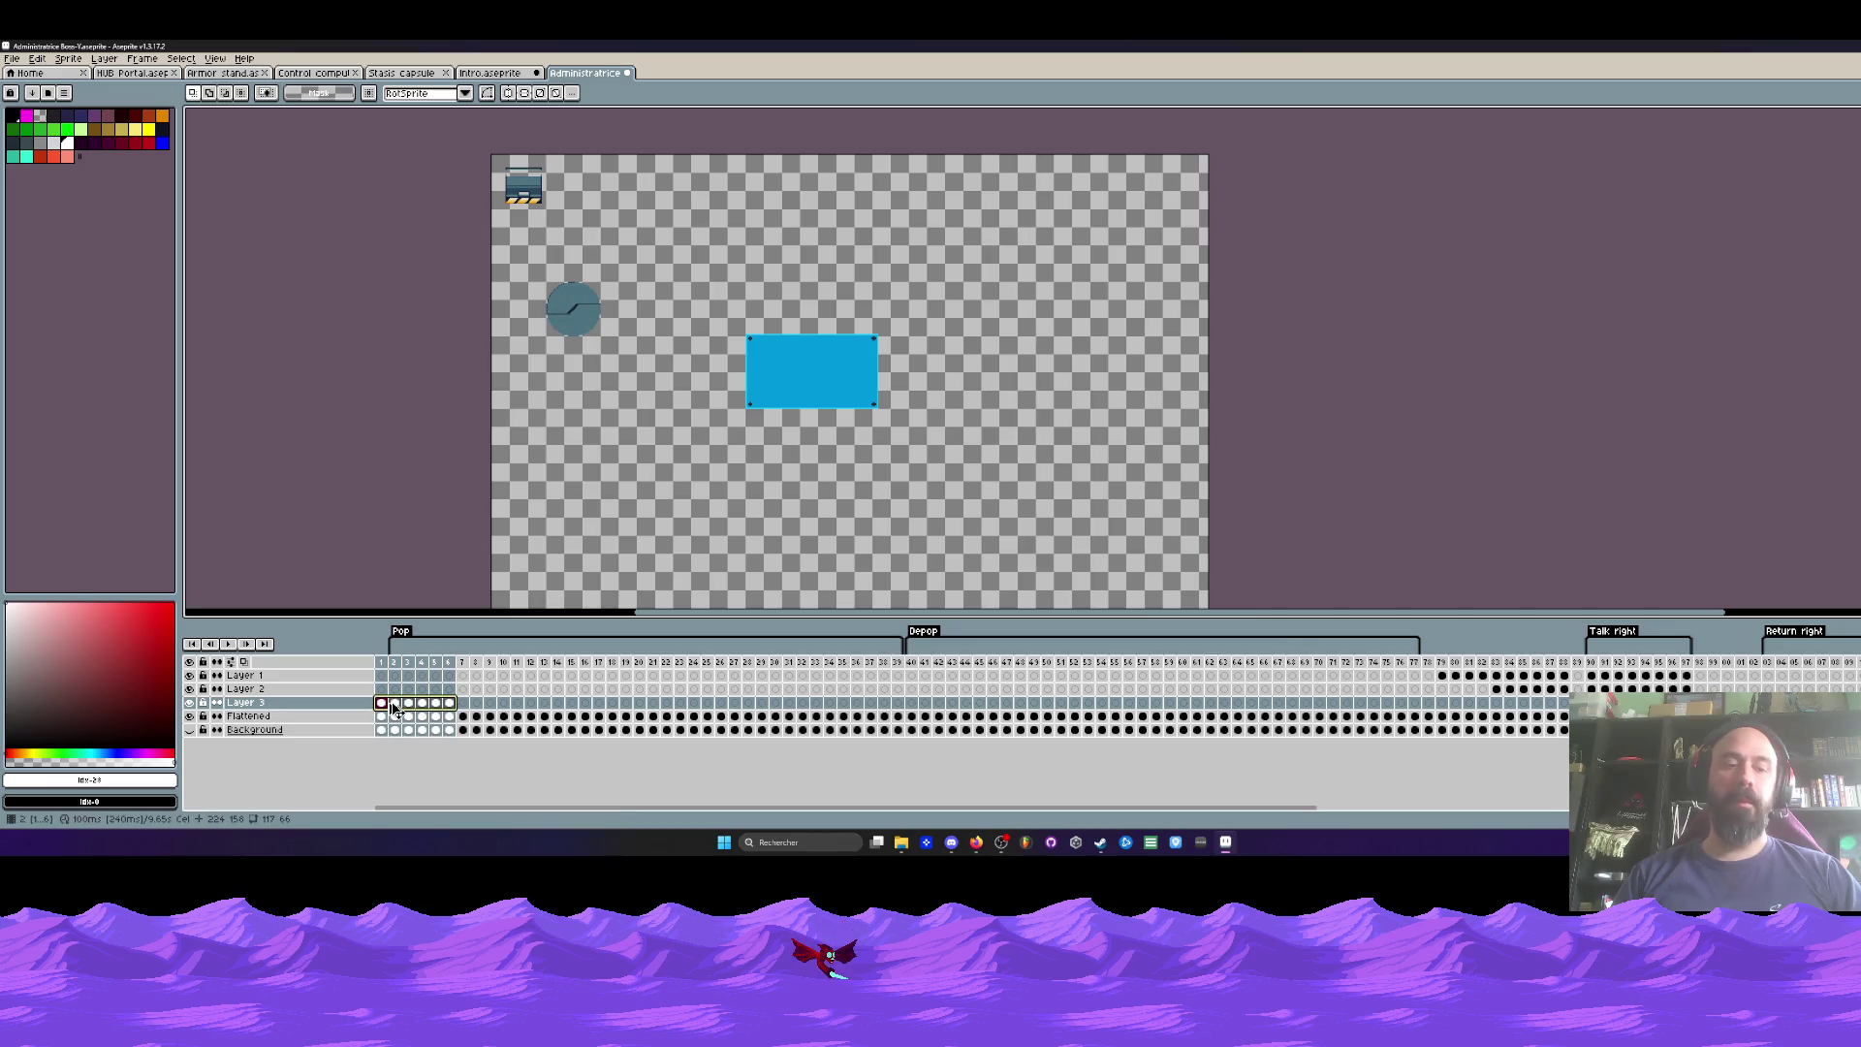
pyautogui.click(543, 702)
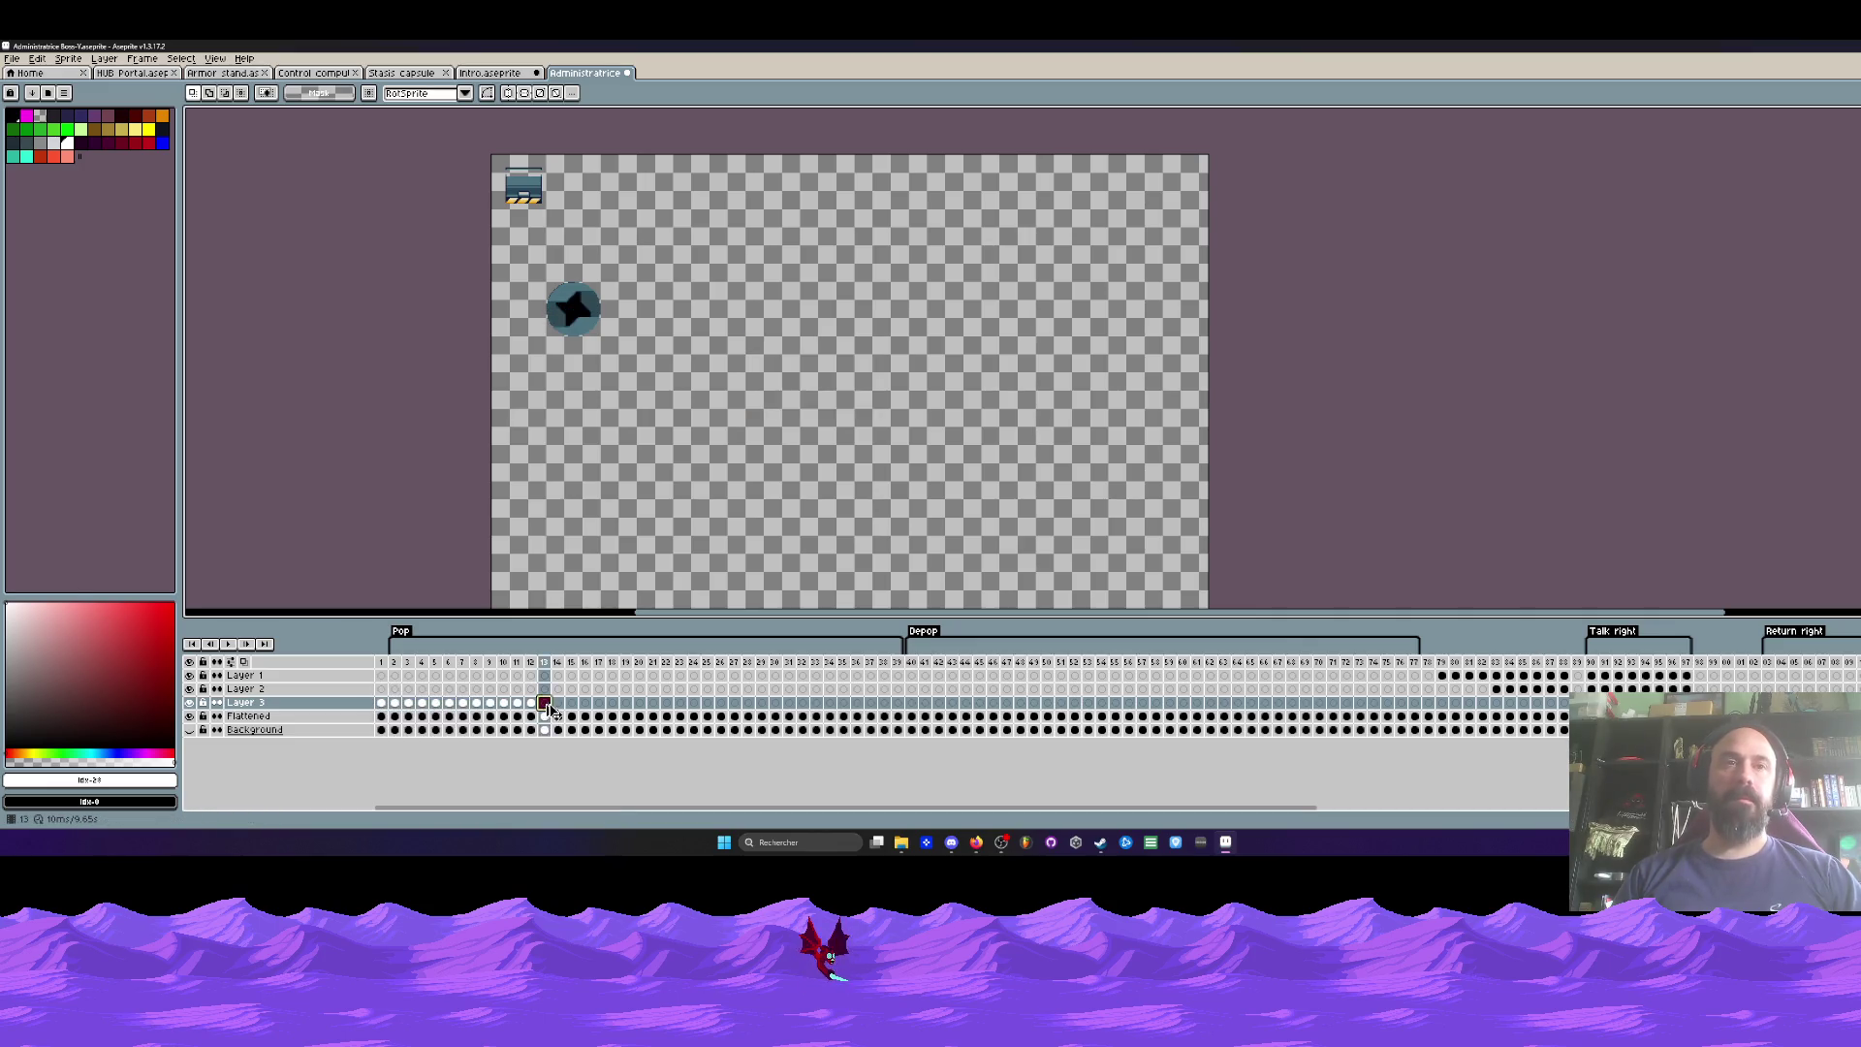
pyautogui.moveTo(628, 711)
pyautogui.mouseDown()
pyautogui.moveTo(938, 712)
pyautogui.moveTo(414, 710)
pyautogui.mouseUp()
pyautogui.click(952, 702)
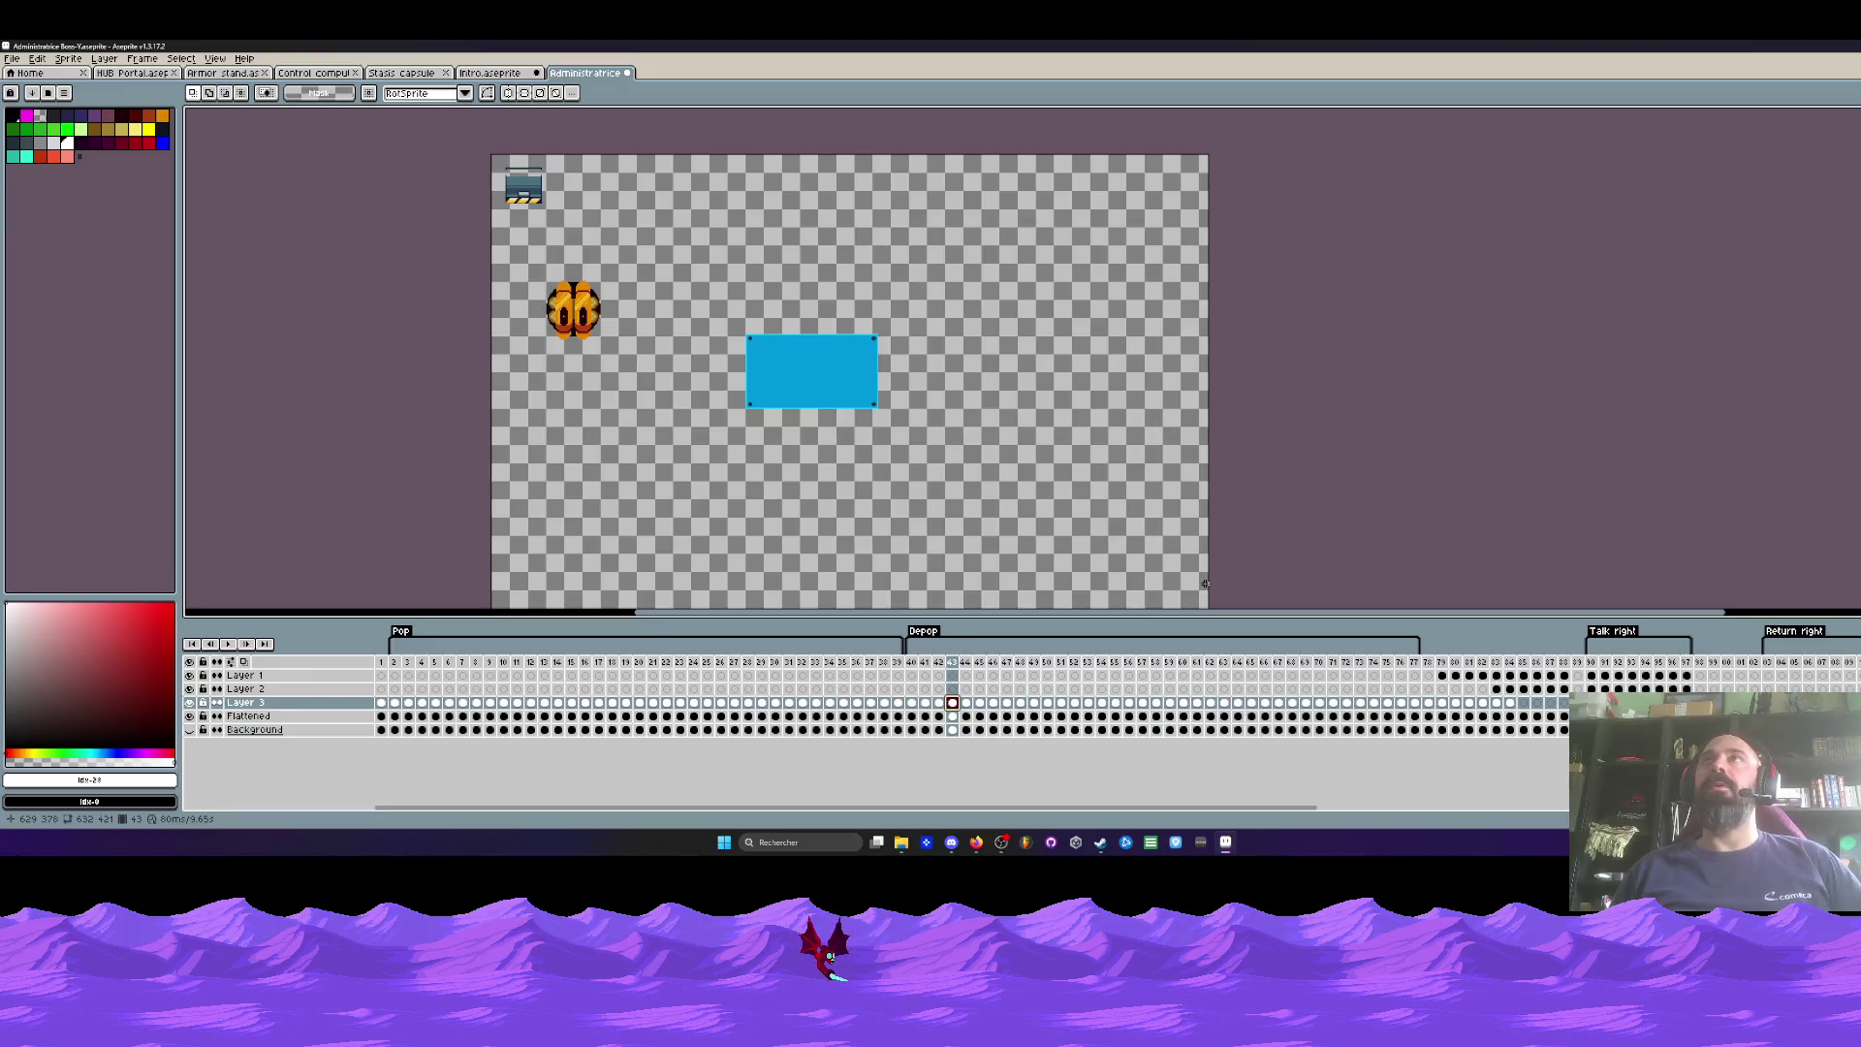
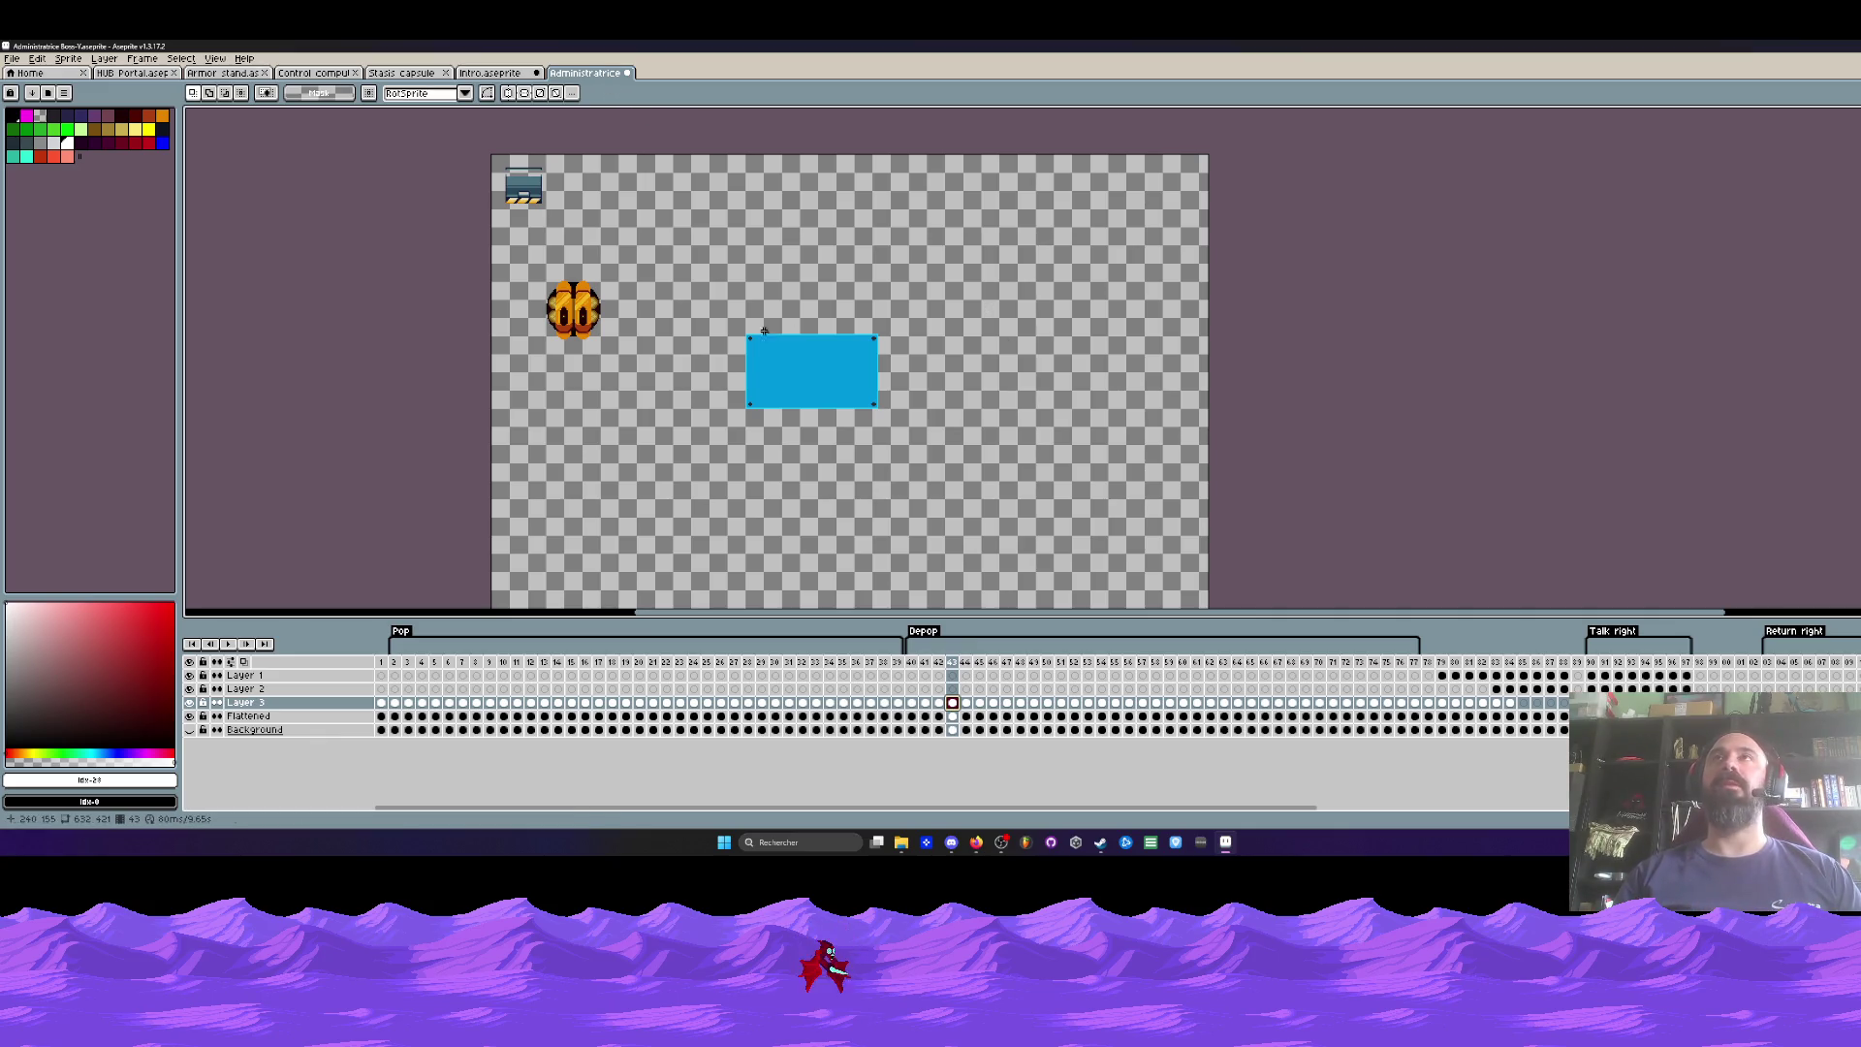
# Step: Jump back to frame 1, showing the grey porthole circle with its diagonal seam
pyautogui.scroll(2, 817, 344)
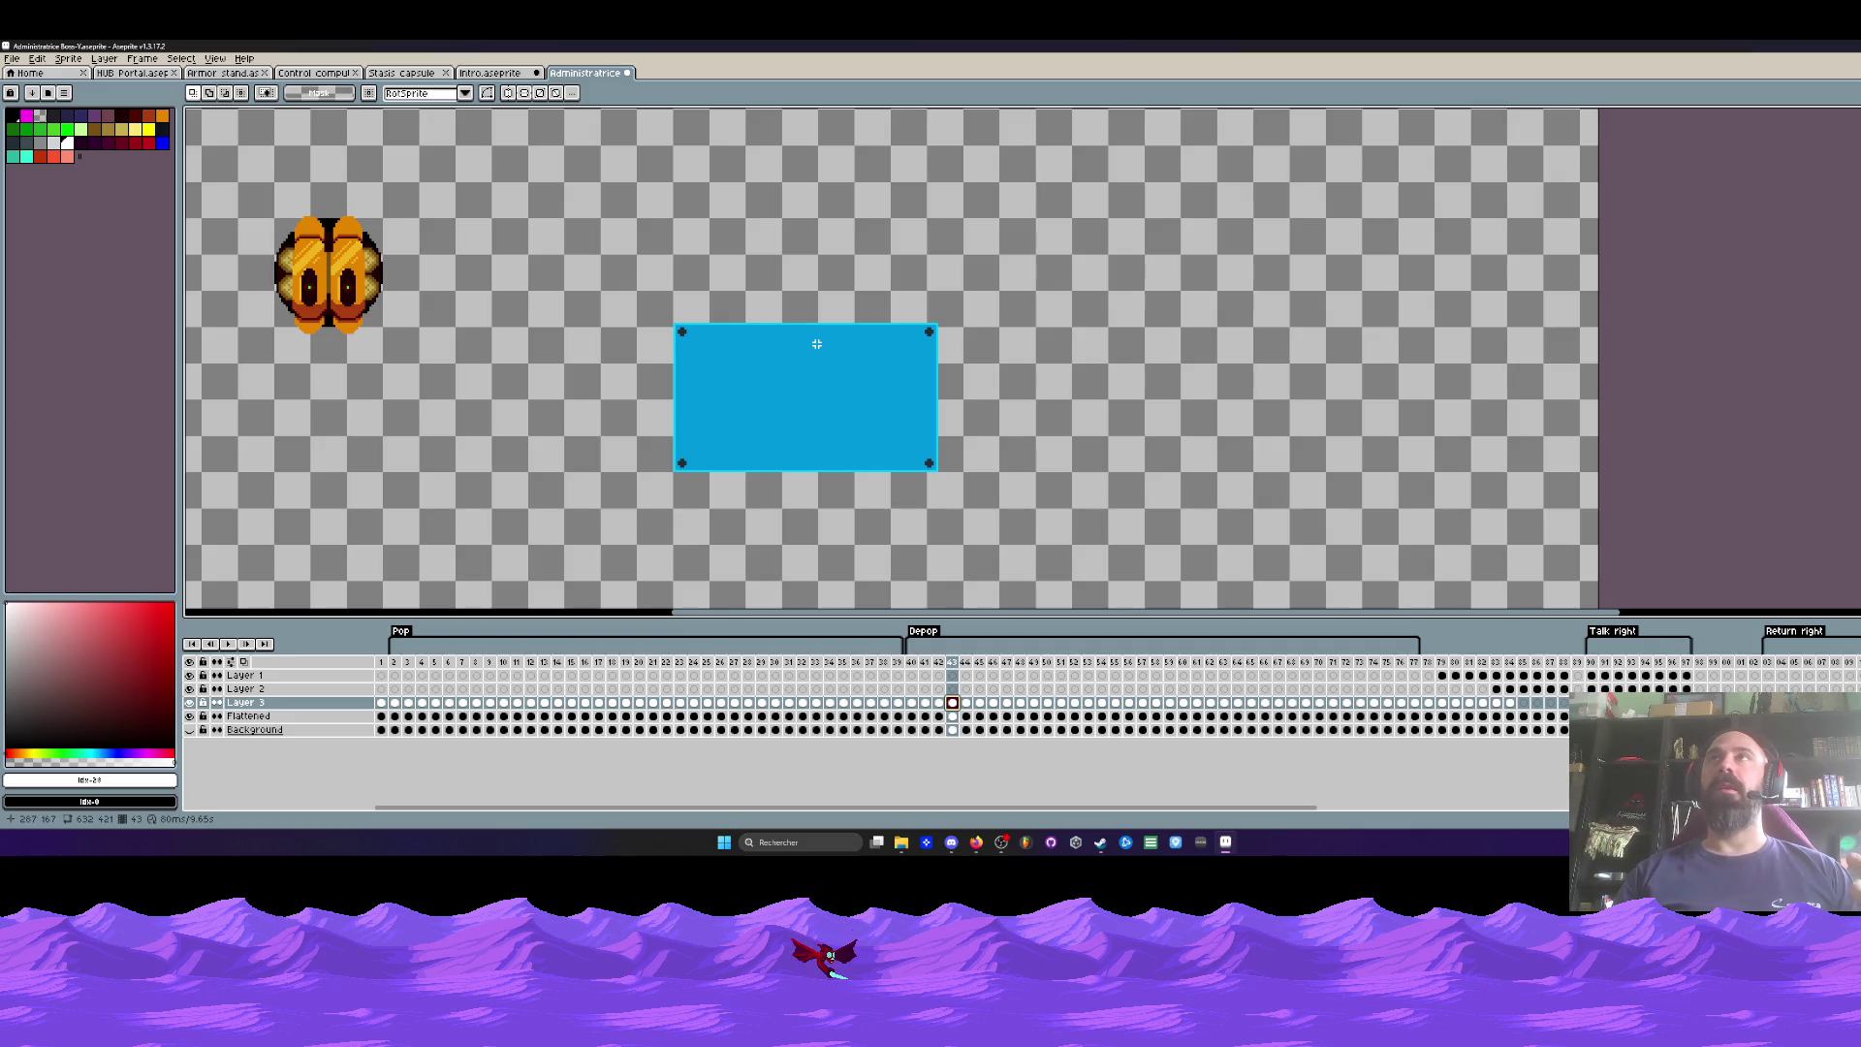
pyautogui.scroll(-2, 817, 344)
pyautogui.scroll(2, 818, 344)
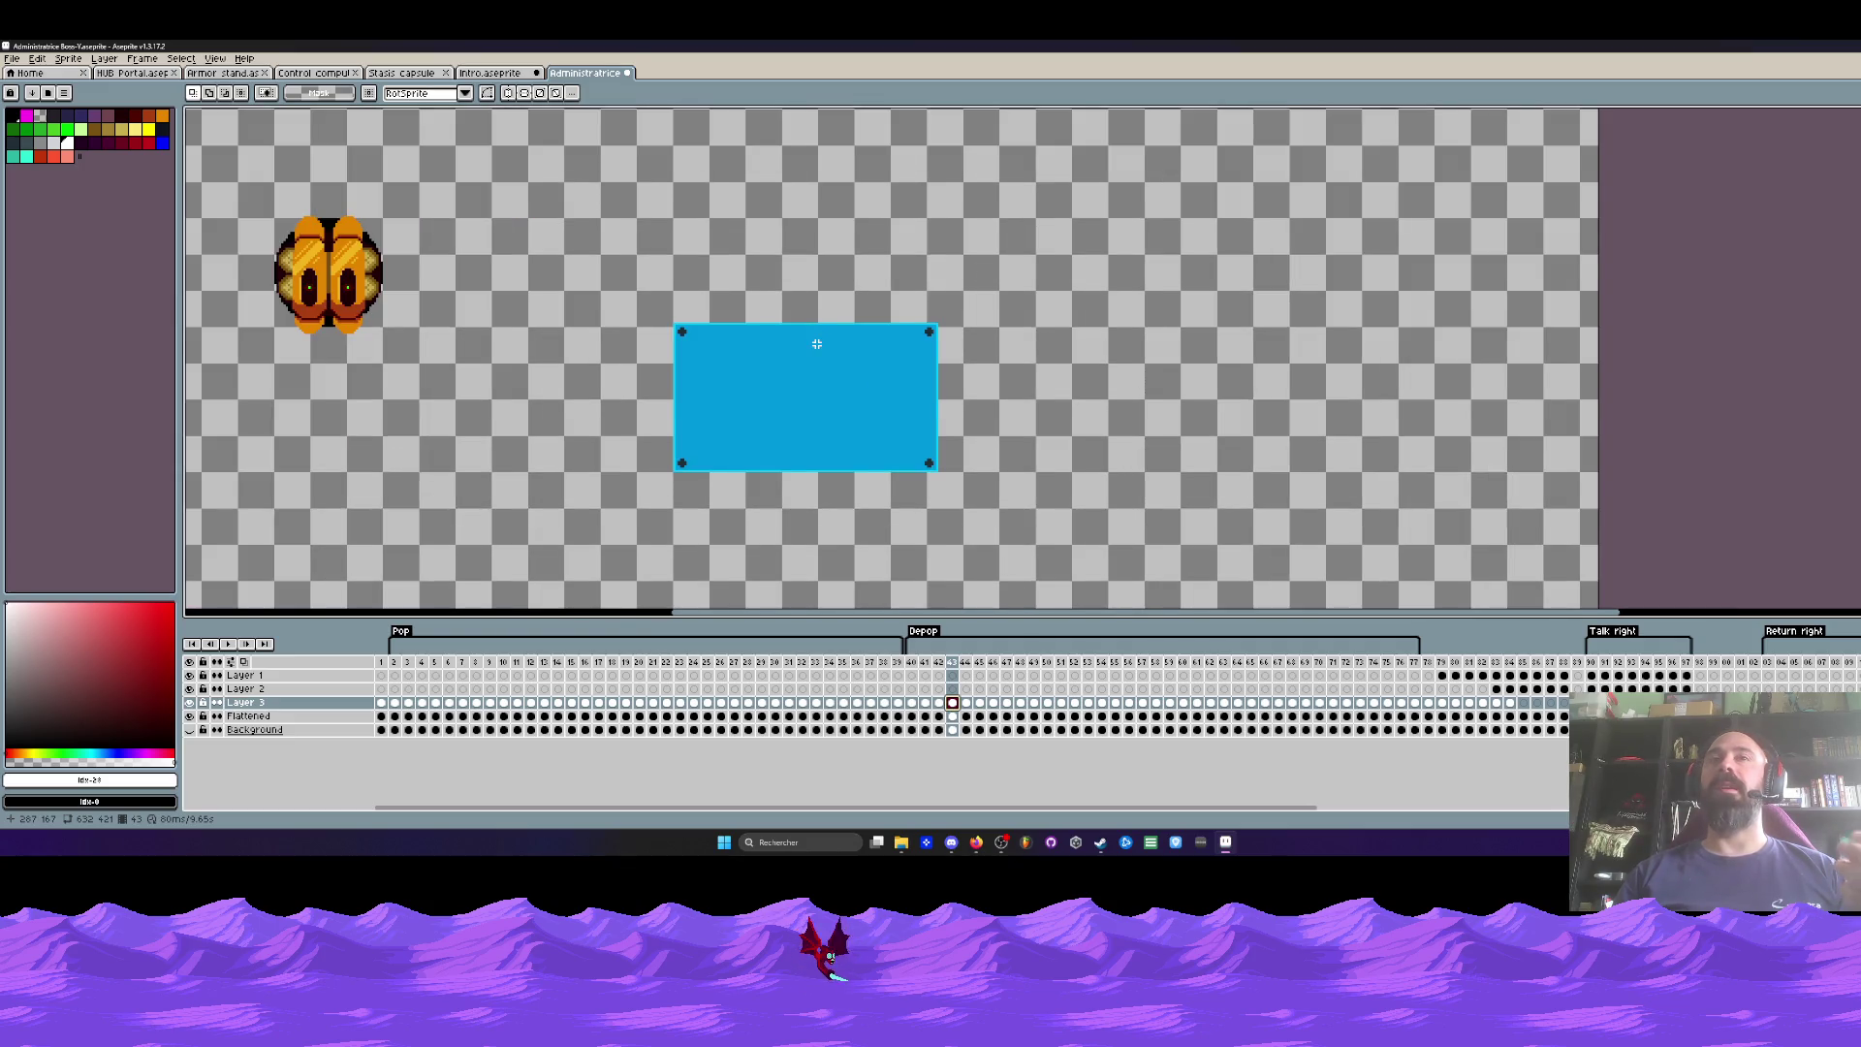
pyautogui.scroll(-2, 817, 344)
pyautogui.scroll(2, 817, 344)
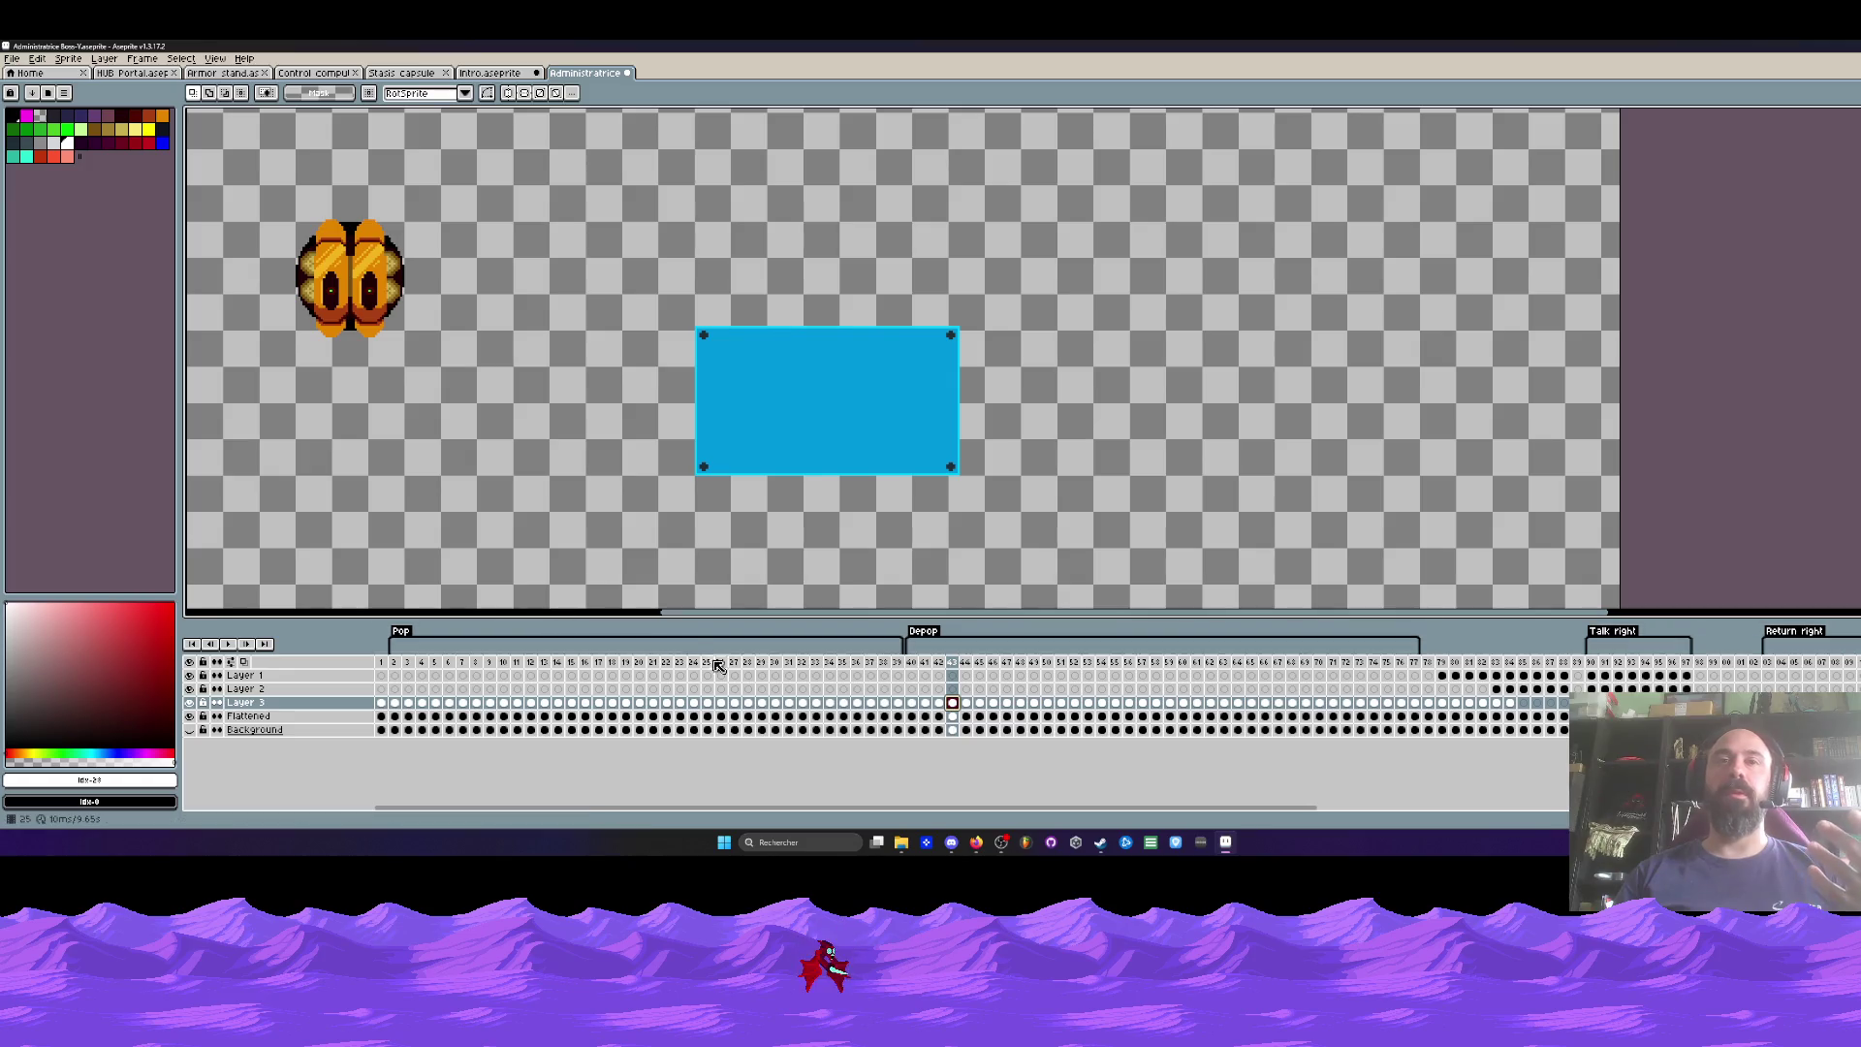
pyautogui.click(381, 661)
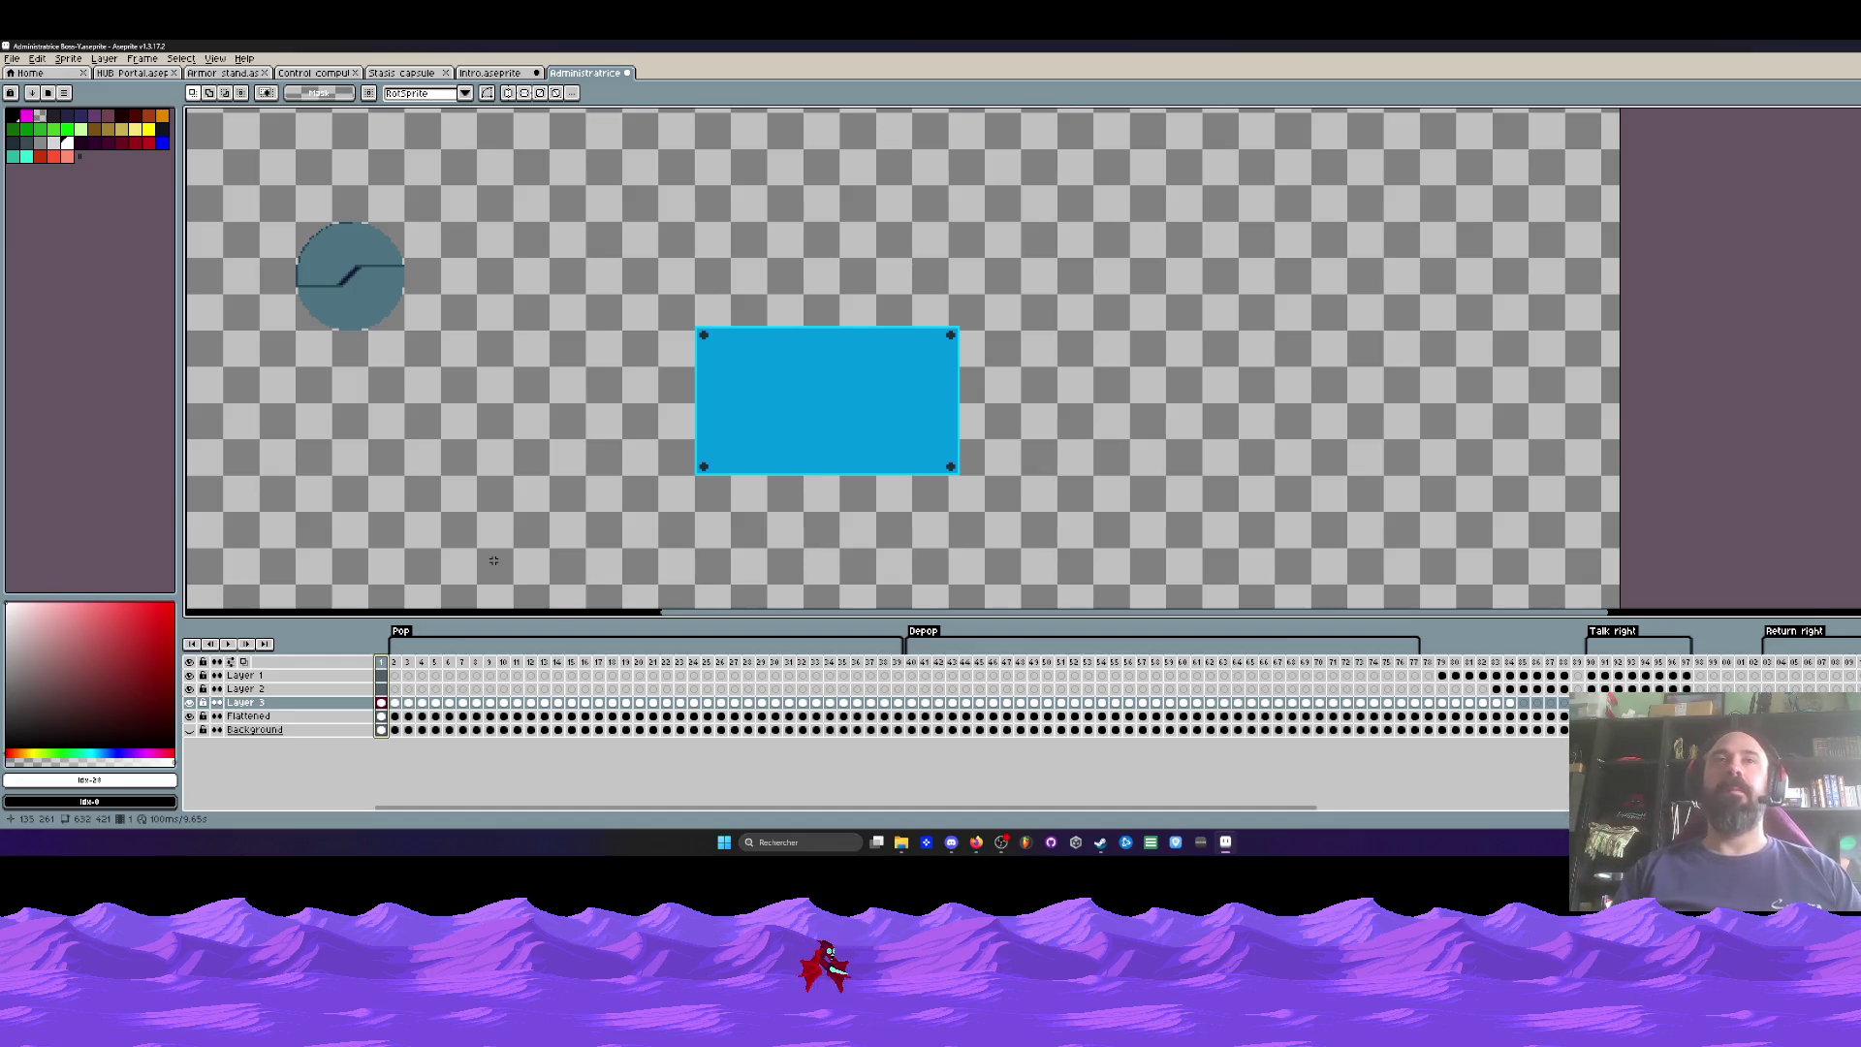
pyautogui.scroll(-2, 494, 560)
pyautogui.scroll(2, 564, 511)
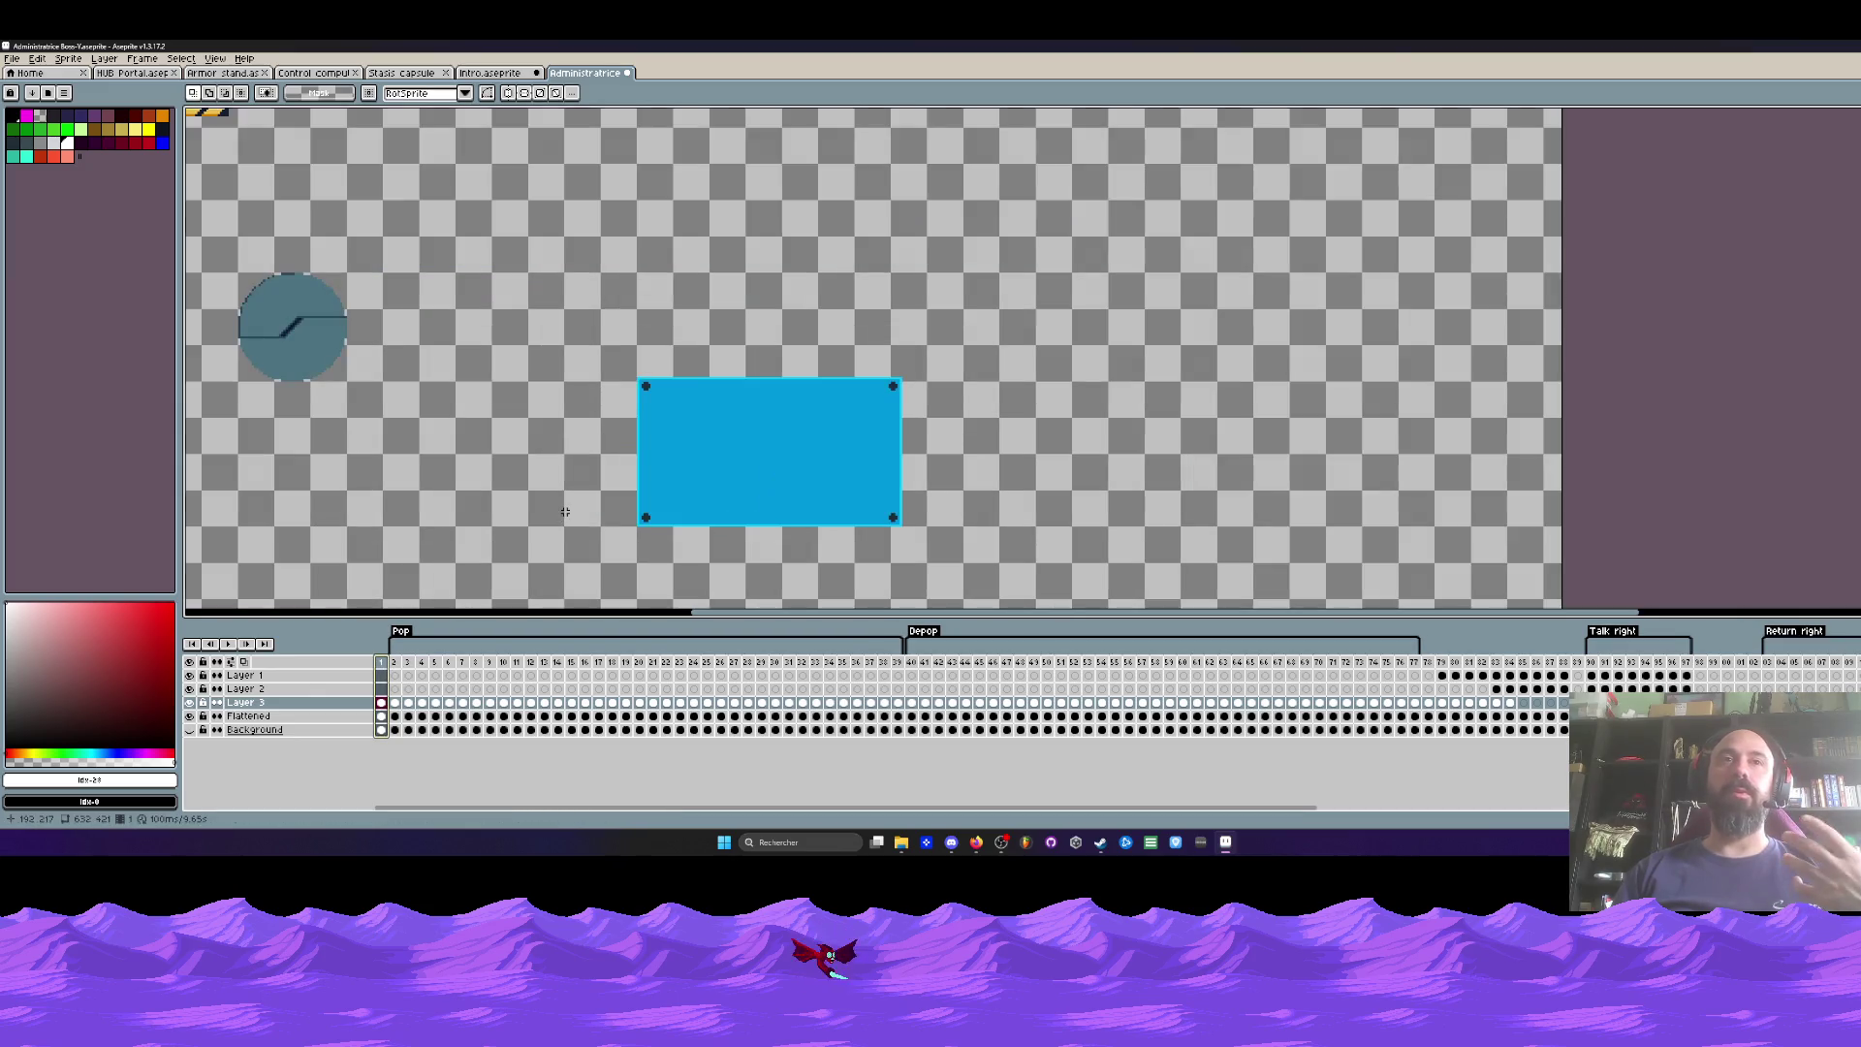
pyautogui.scroll(1, 577, 475)
pyautogui.scroll(-1, 621, 360)
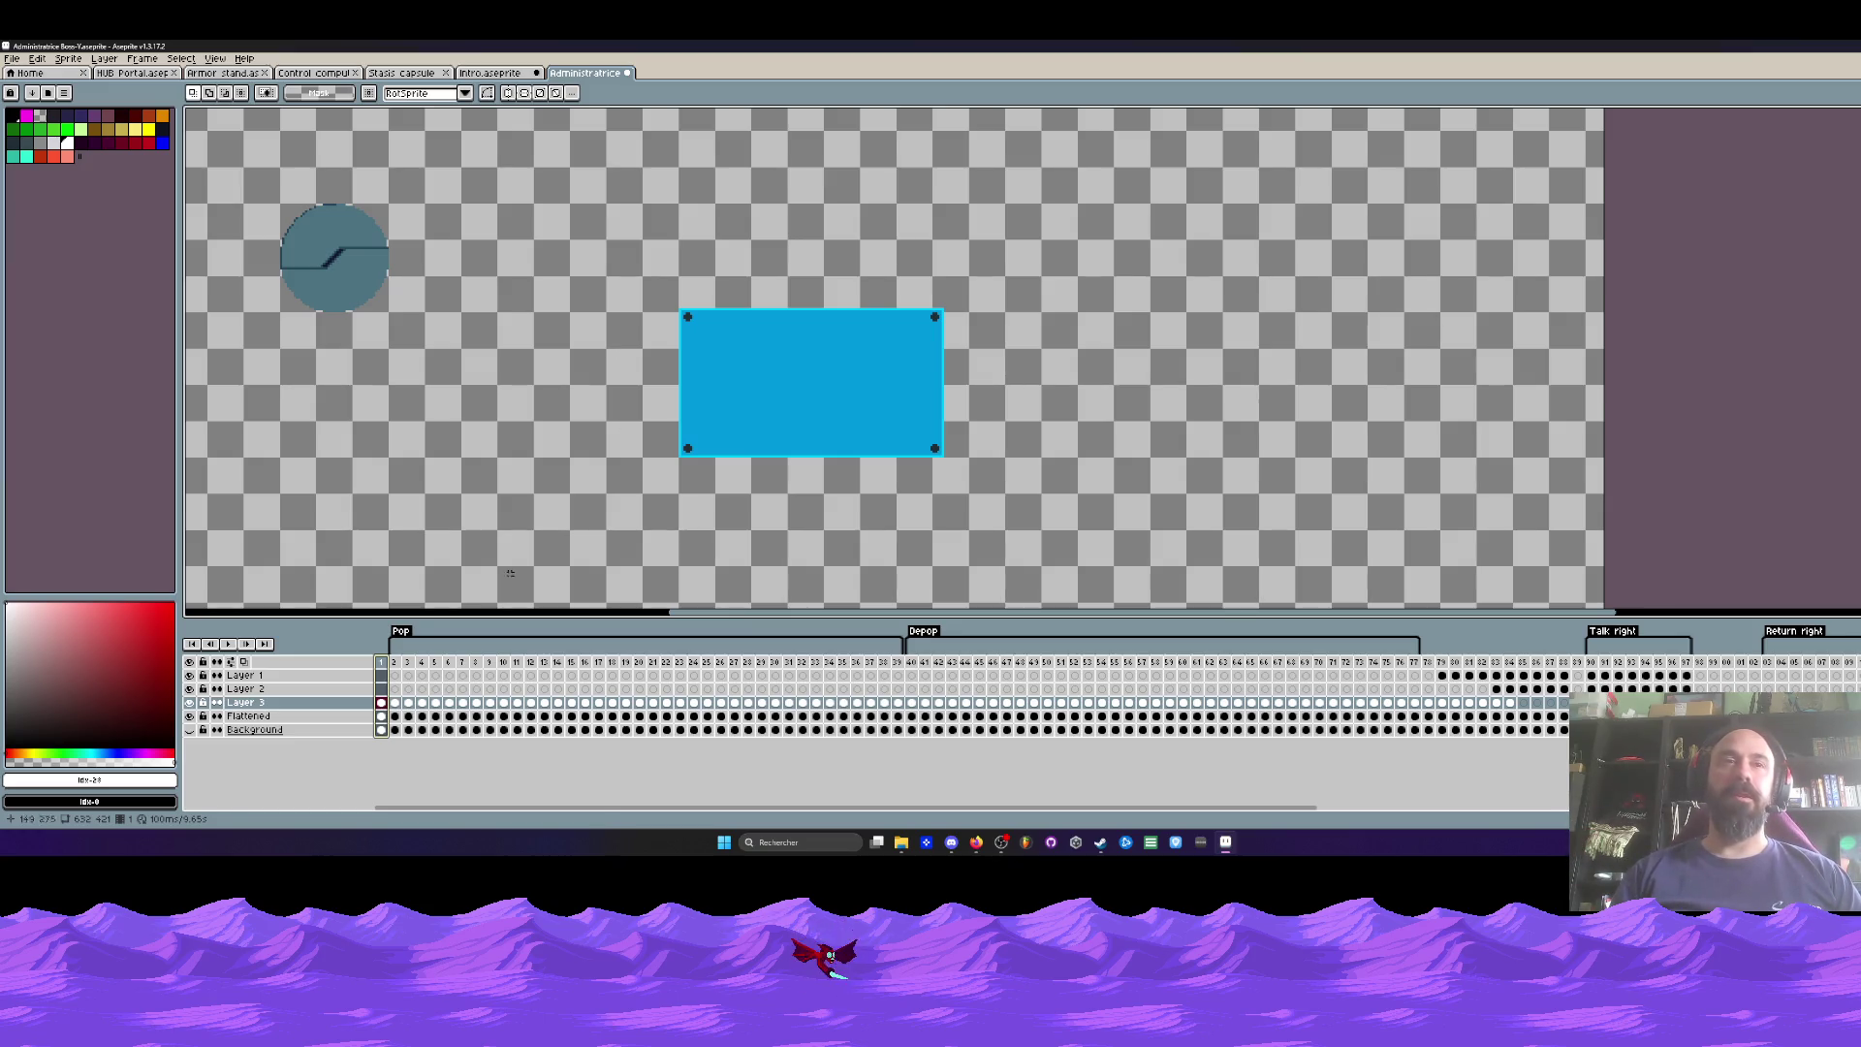
pyautogui.scroll(-1, 429, 385)
# Step: Move Layer 3 below the Flattened layer
pyautogui.moveTo(320, 265); pyautogui.dragTo(466, 381)
pyautogui.hotkey('ctrl', 'd')
pyautogui.moveTo(301, 710); pyautogui.dragTo(294, 723)
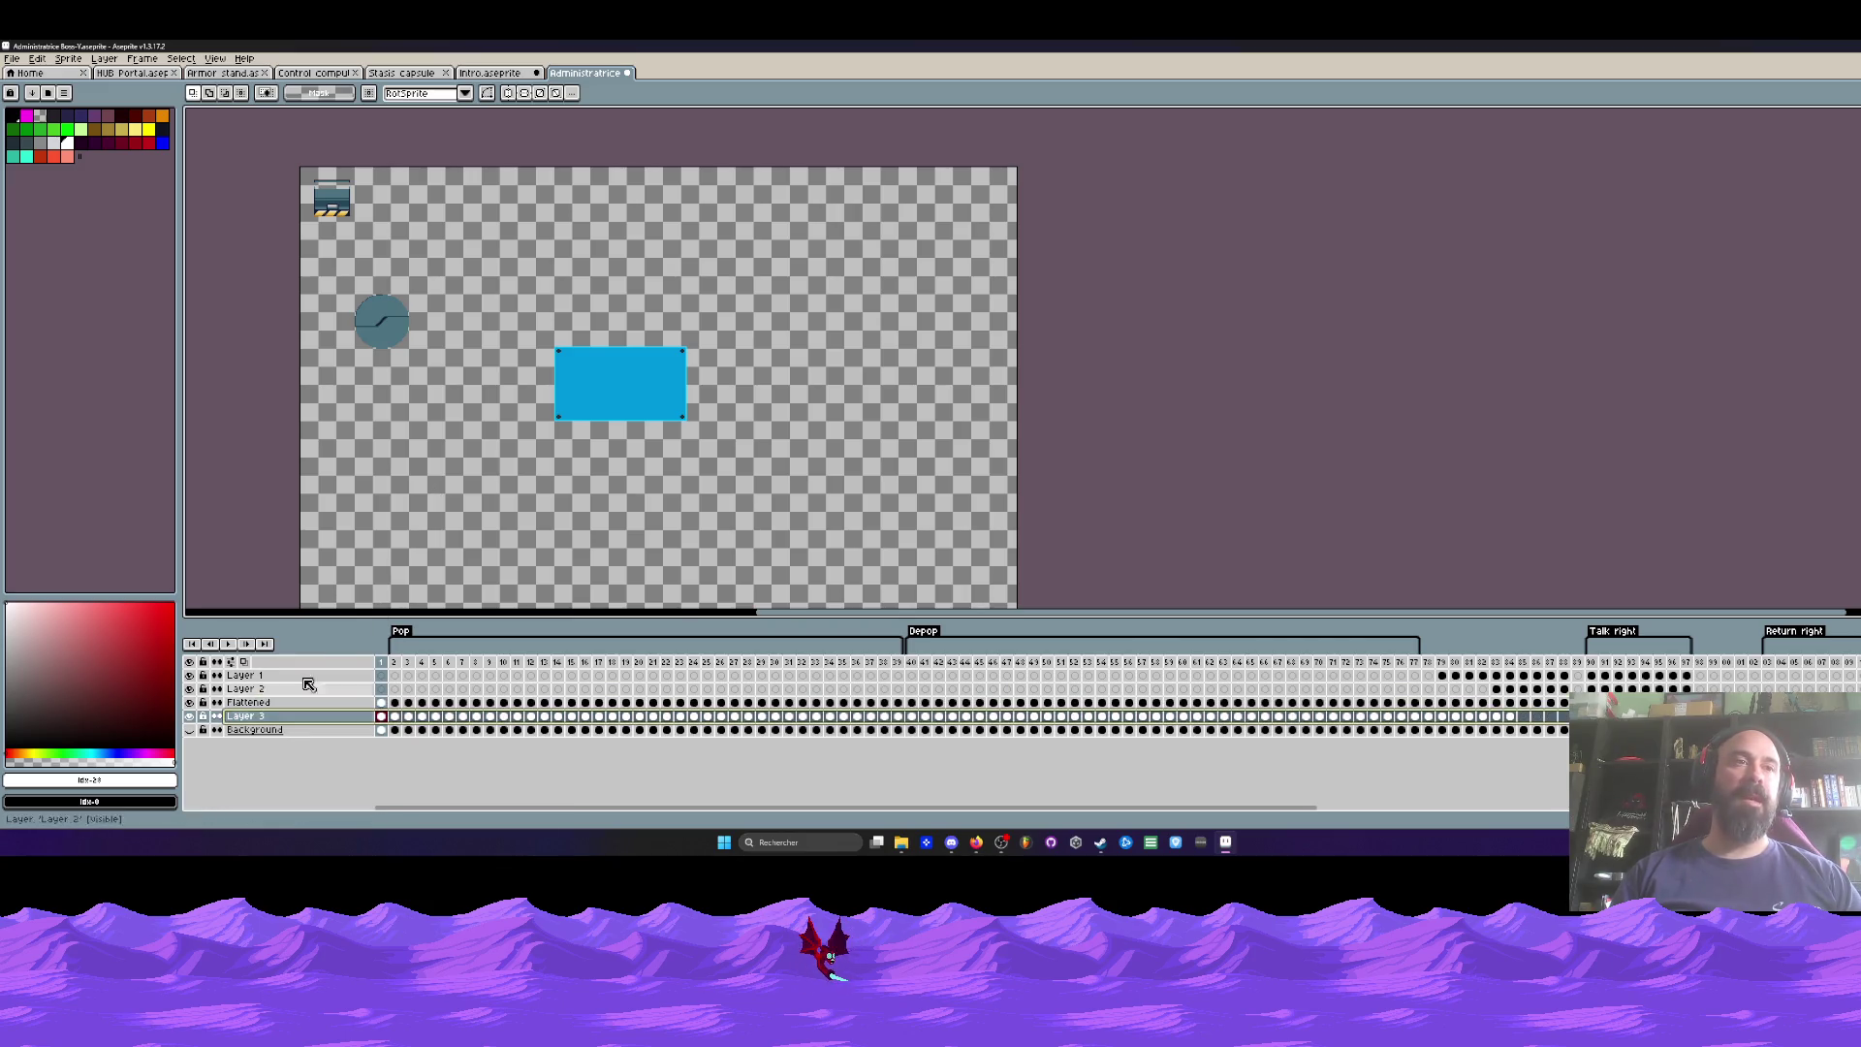
# Step: Move the grey circle onto the blue panel across Flattened frames 1–77, centred
pyautogui.moveTo(308, 282); pyautogui.dragTo(474, 416)
pyautogui.hotkey('ctrl', 'd')
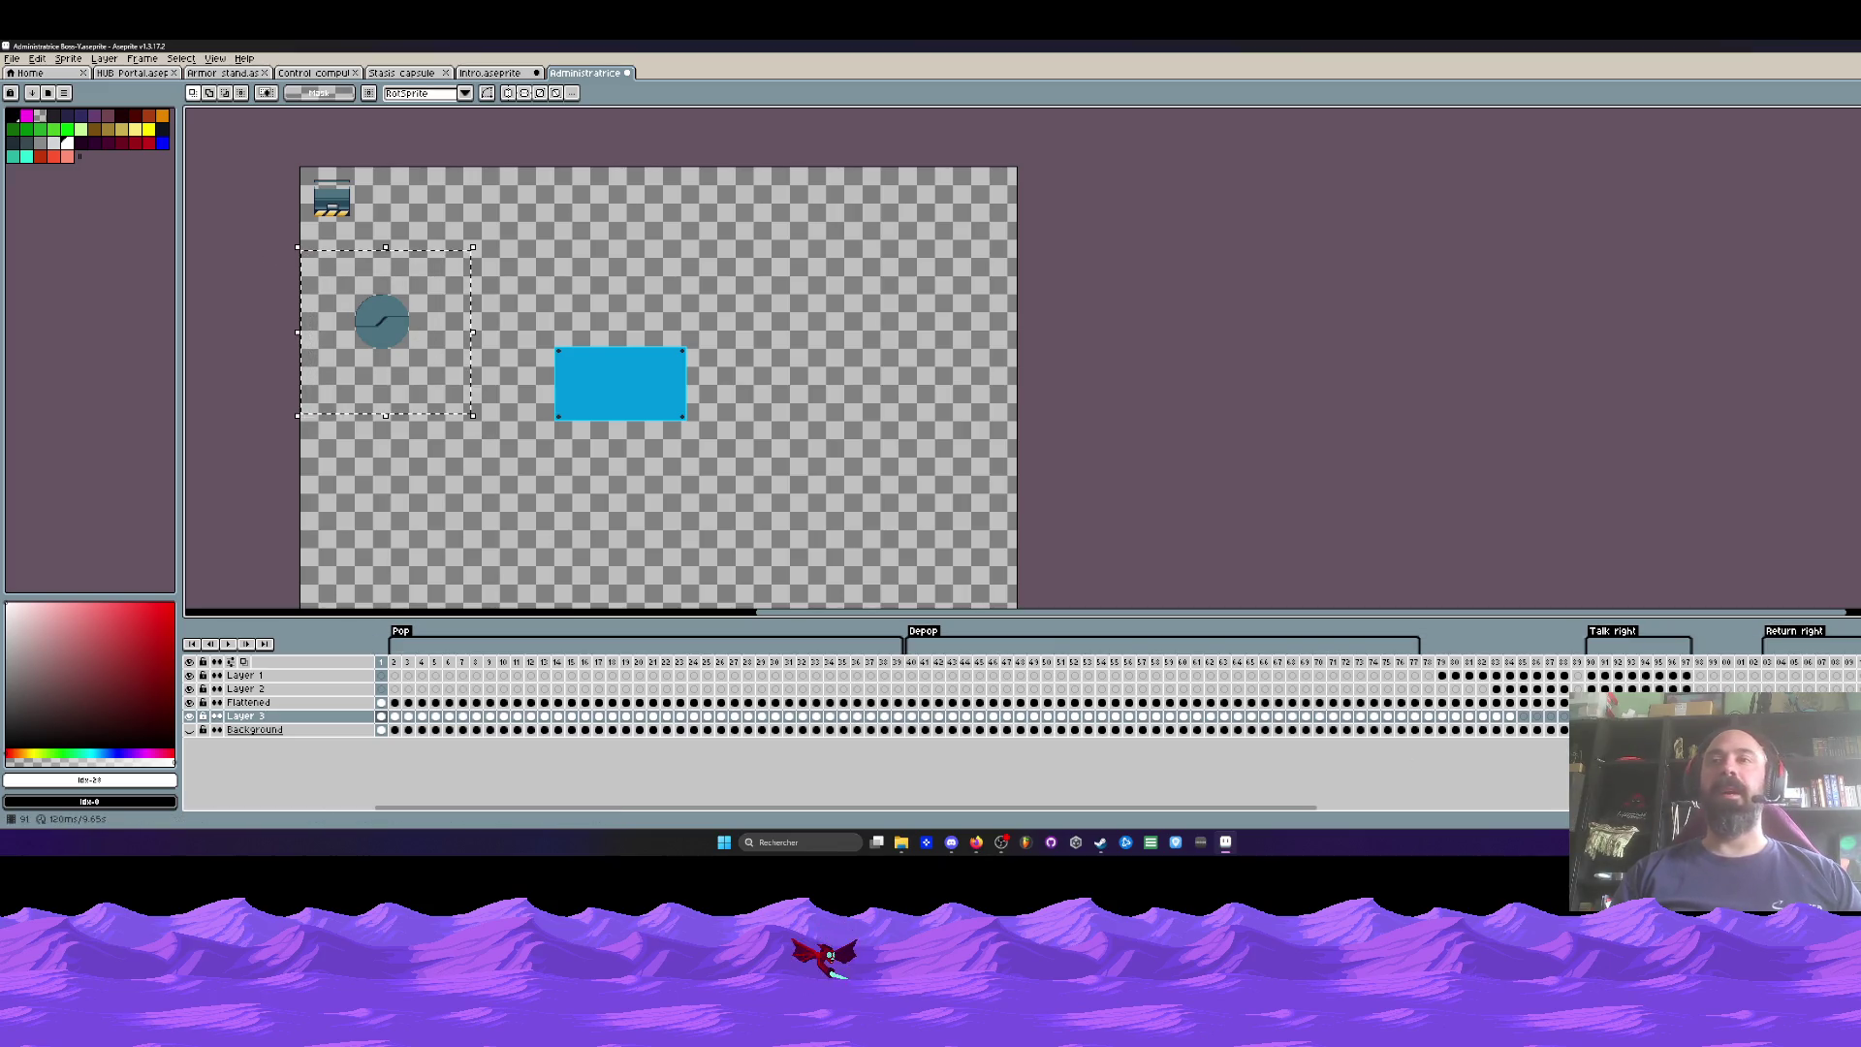
pyautogui.moveTo(1426, 716); pyautogui.dragTo(381, 702)
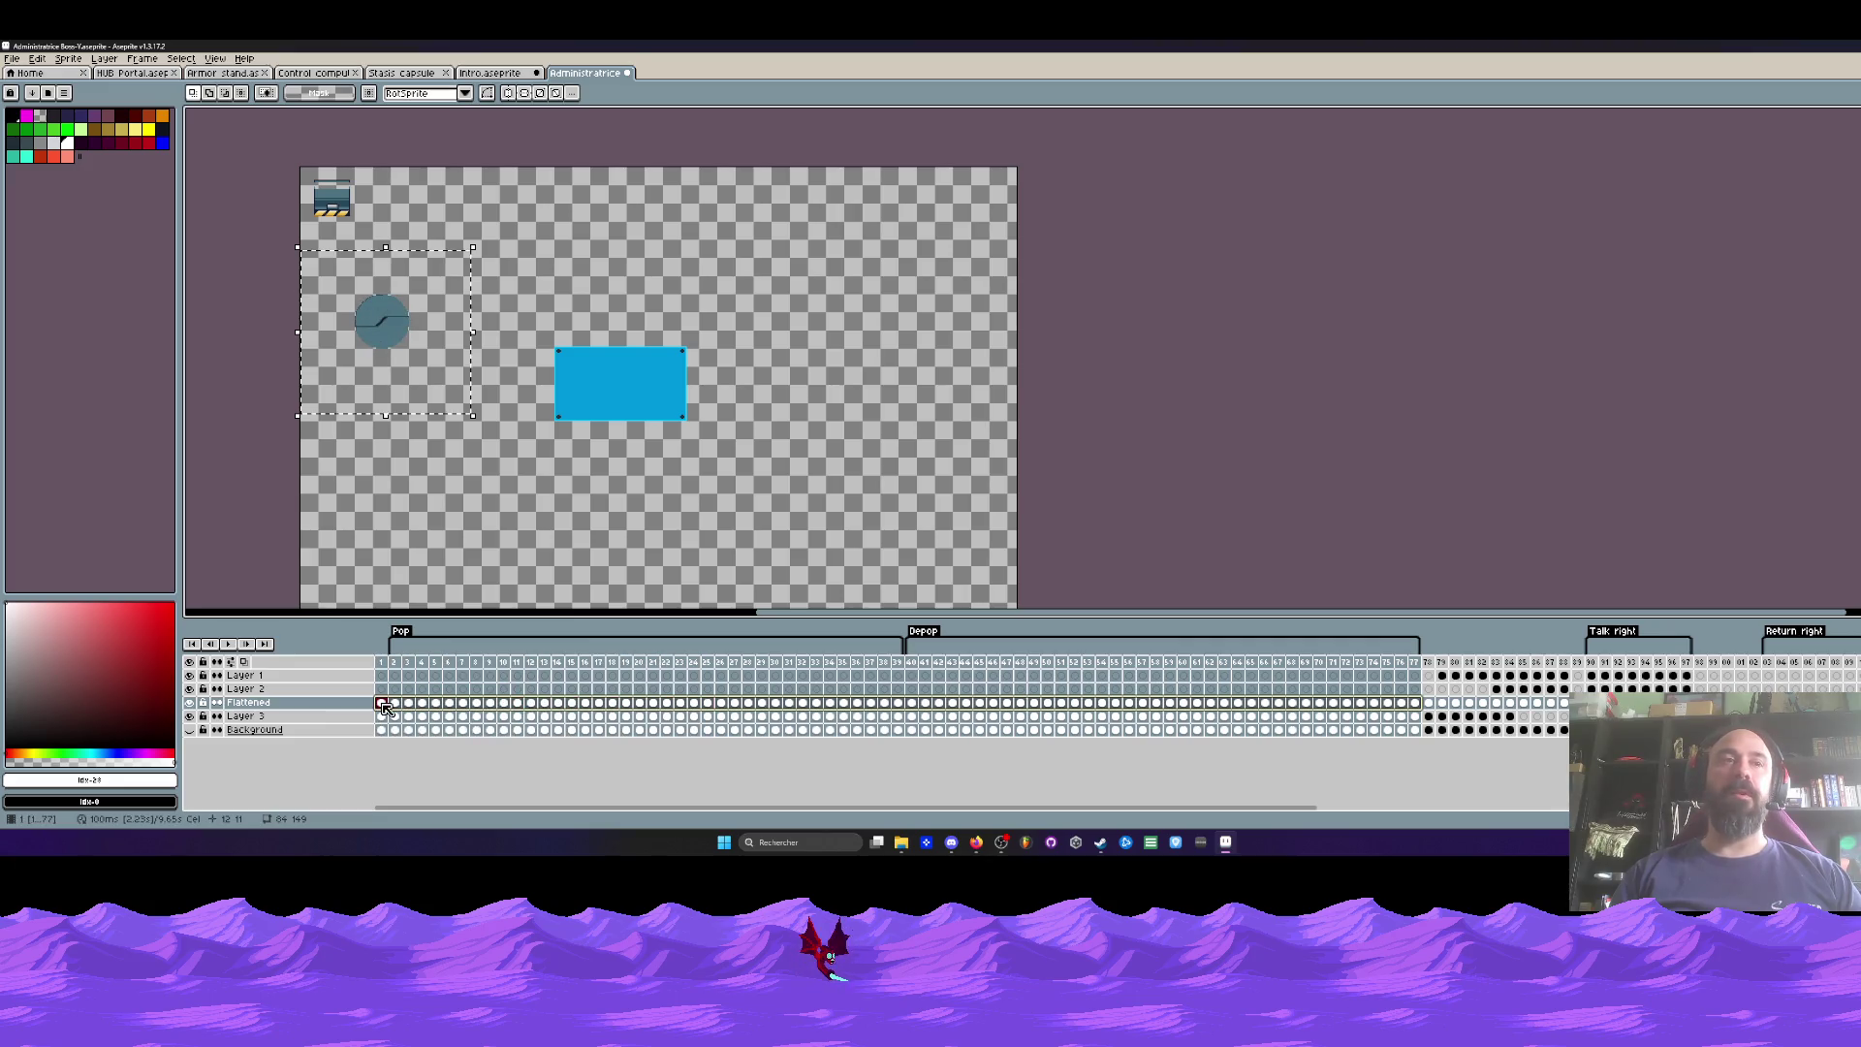
pyautogui.moveTo(398, 344)
pyautogui.mouseDown()
pyautogui.moveTo(640, 382)
pyautogui.moveTo(603, 382)
pyautogui.moveTo(621, 396)
pyautogui.mouseUp()
pyautogui.scroll(3, 616, 382)
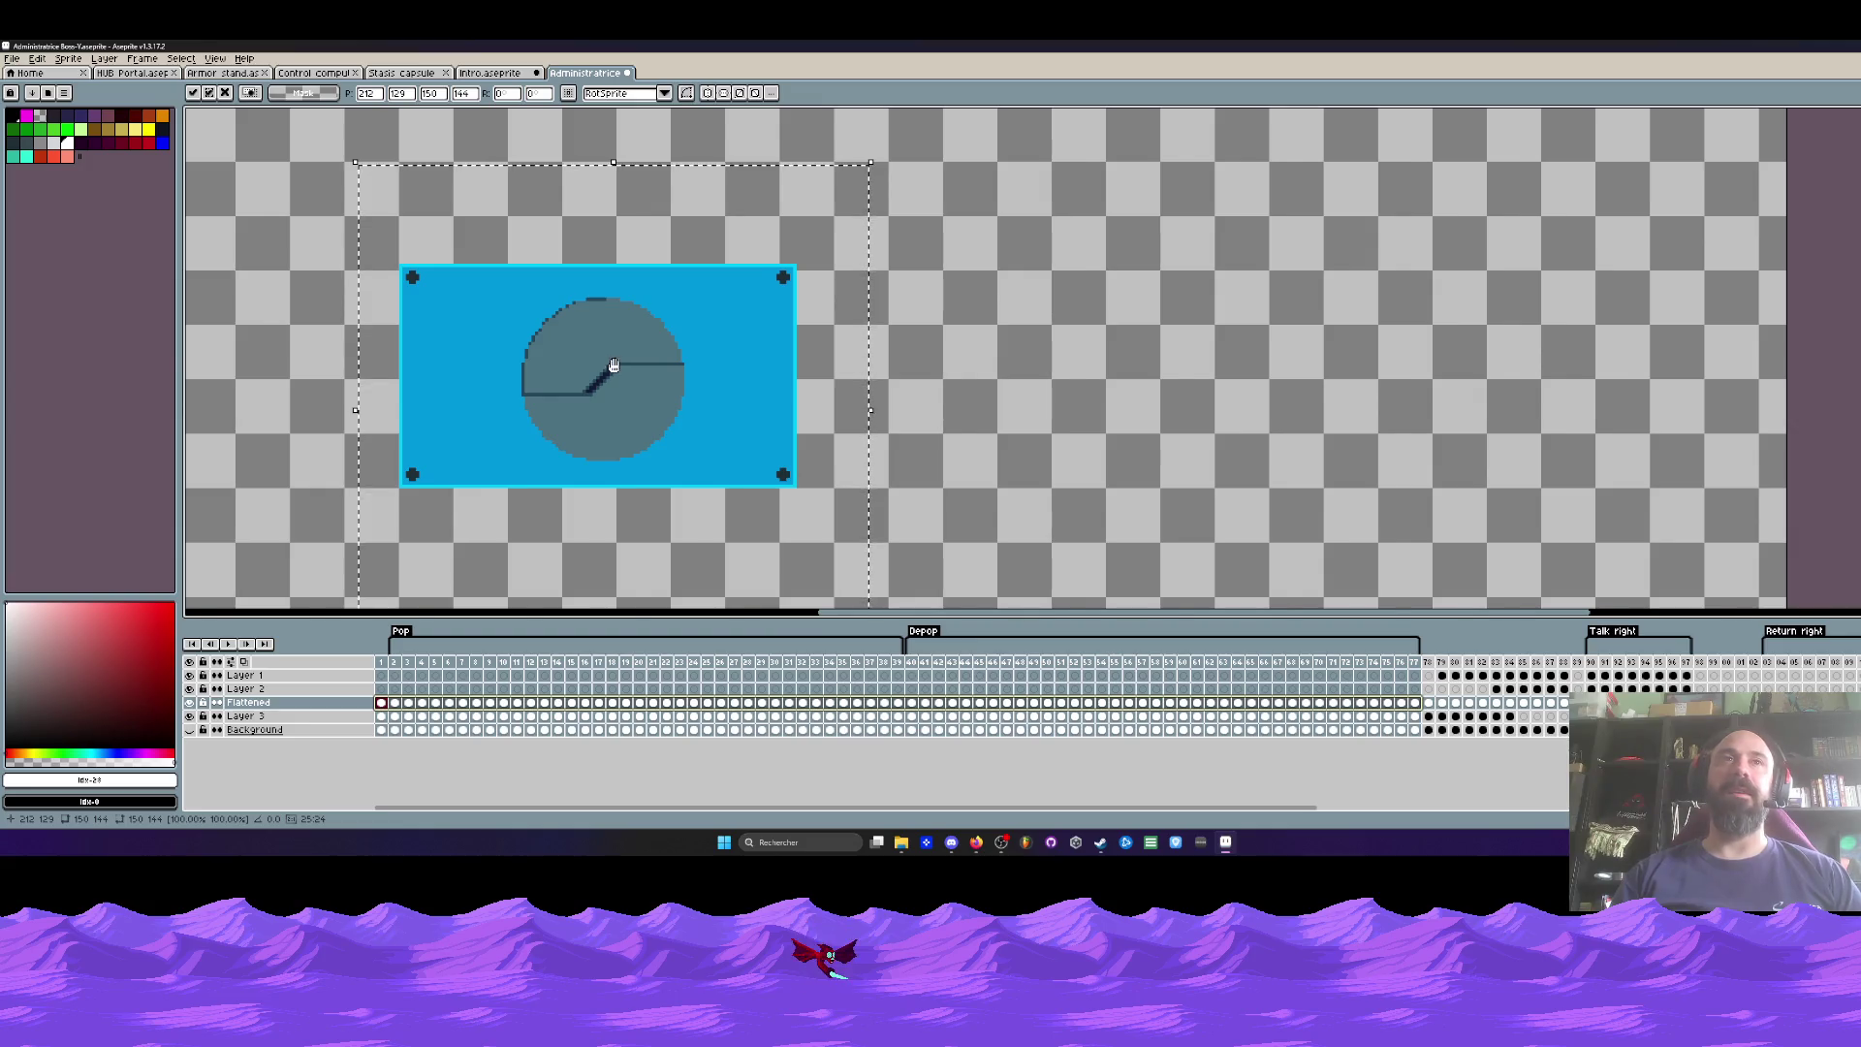
pyautogui.scroll(1, 620, 373)
pyautogui.moveTo(639, 353)
pyautogui.mouseDown()
pyautogui.moveTo(628, 409)
pyautogui.moveTo(626, 375)
pyautogui.mouseUp()
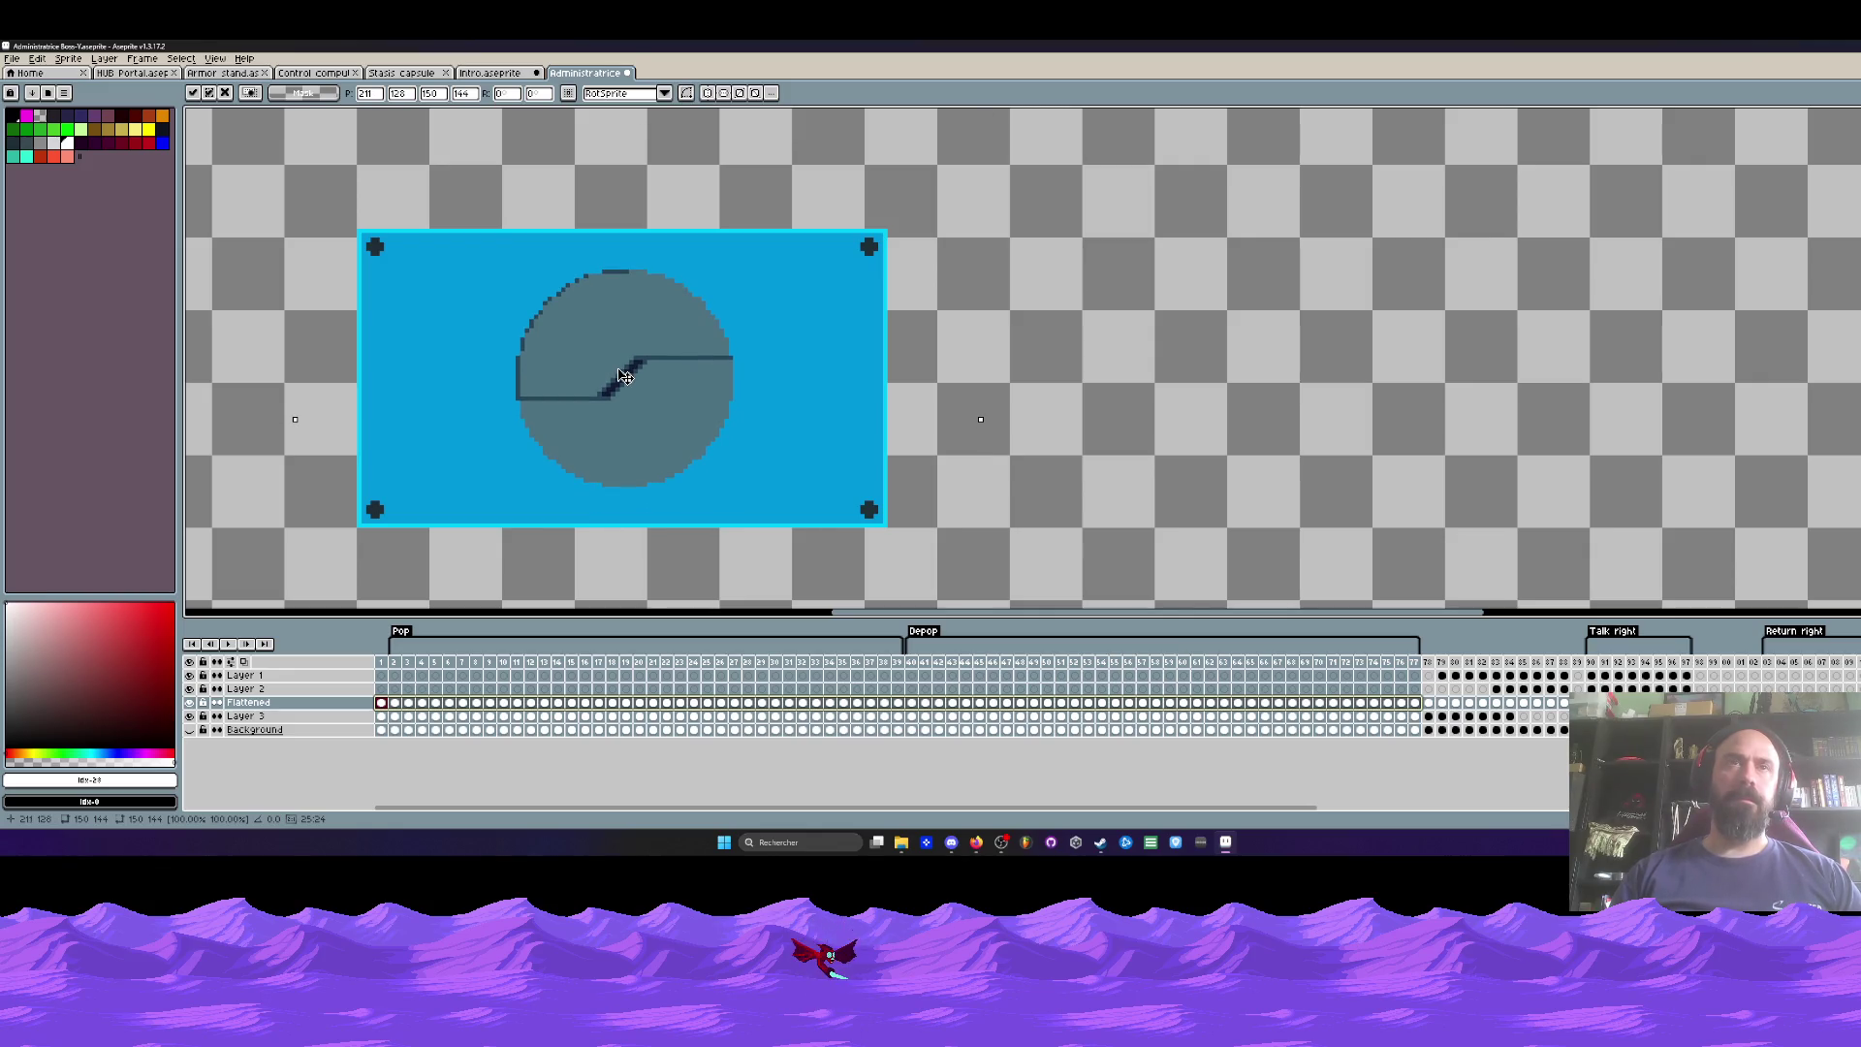
pyautogui.scroll(-3, 625, 375)
pyautogui.click(366, 342)
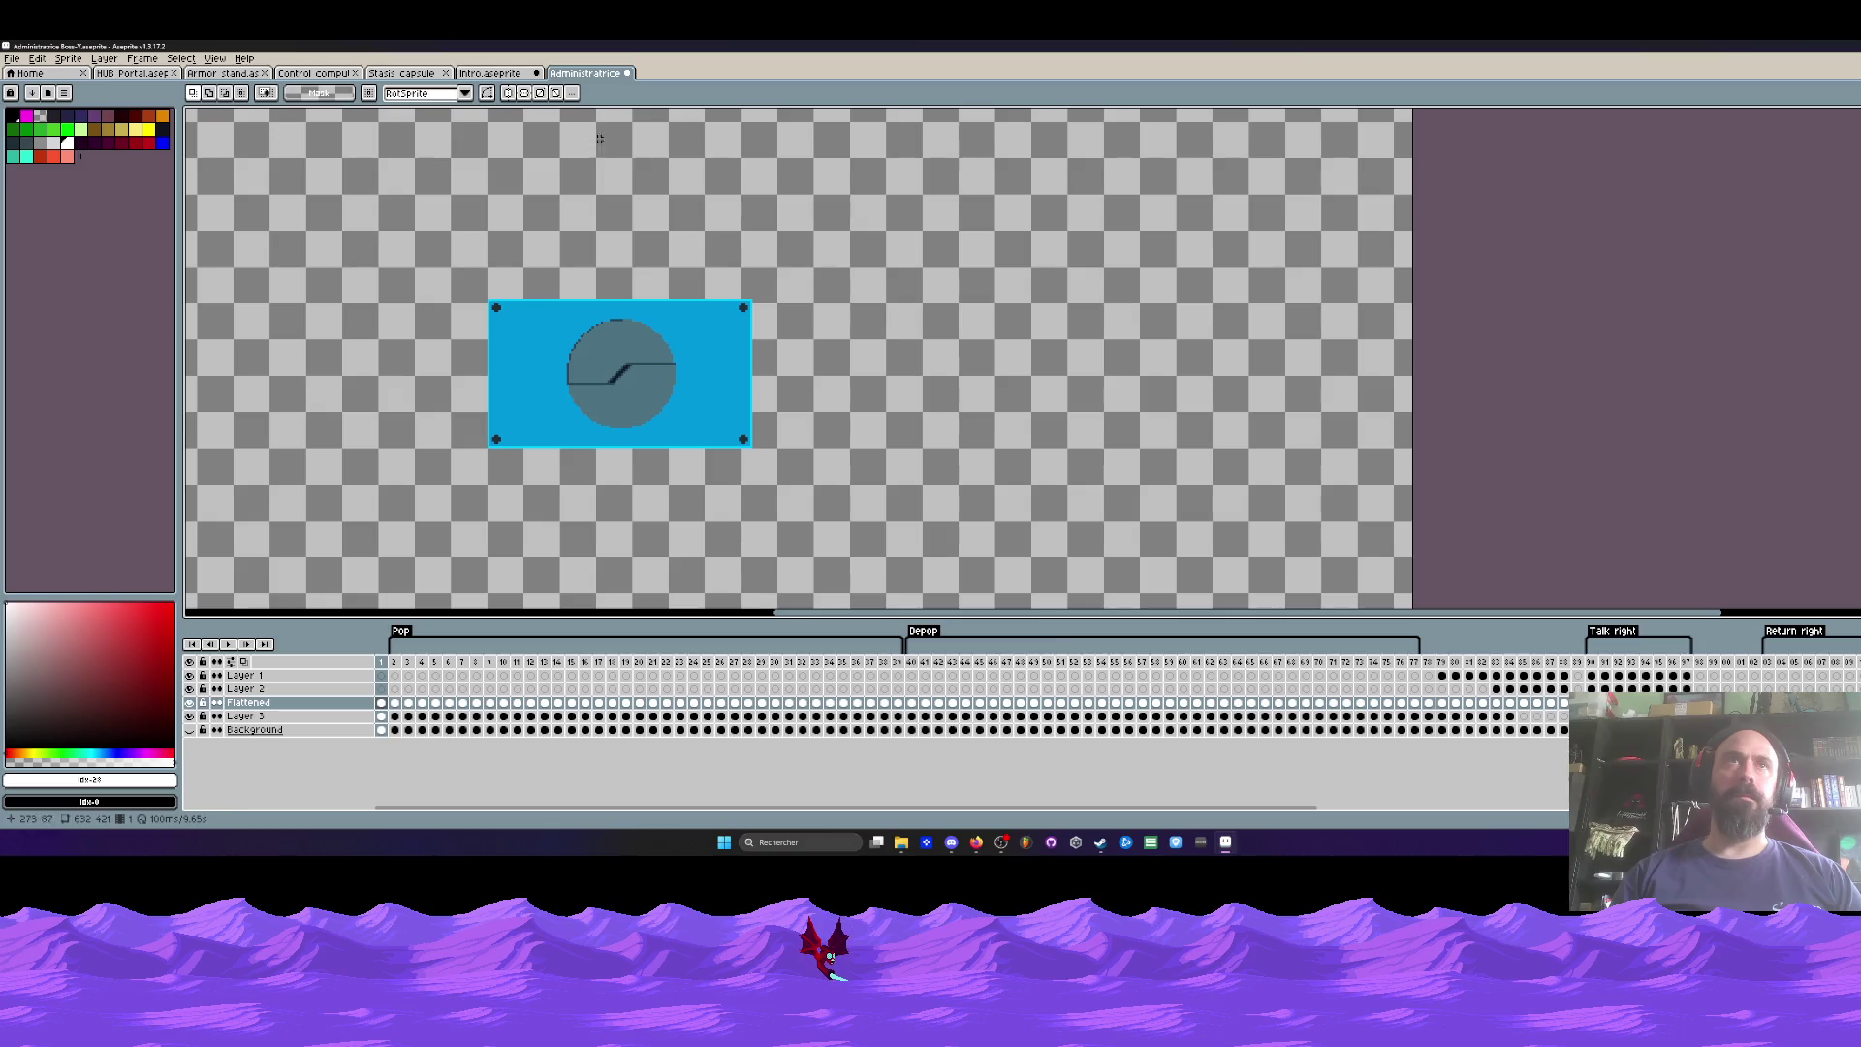
# Step: Place the symmetry axis through the panel's centre and recentre the panel in view
pyautogui.scroll(-3, 551, 171)
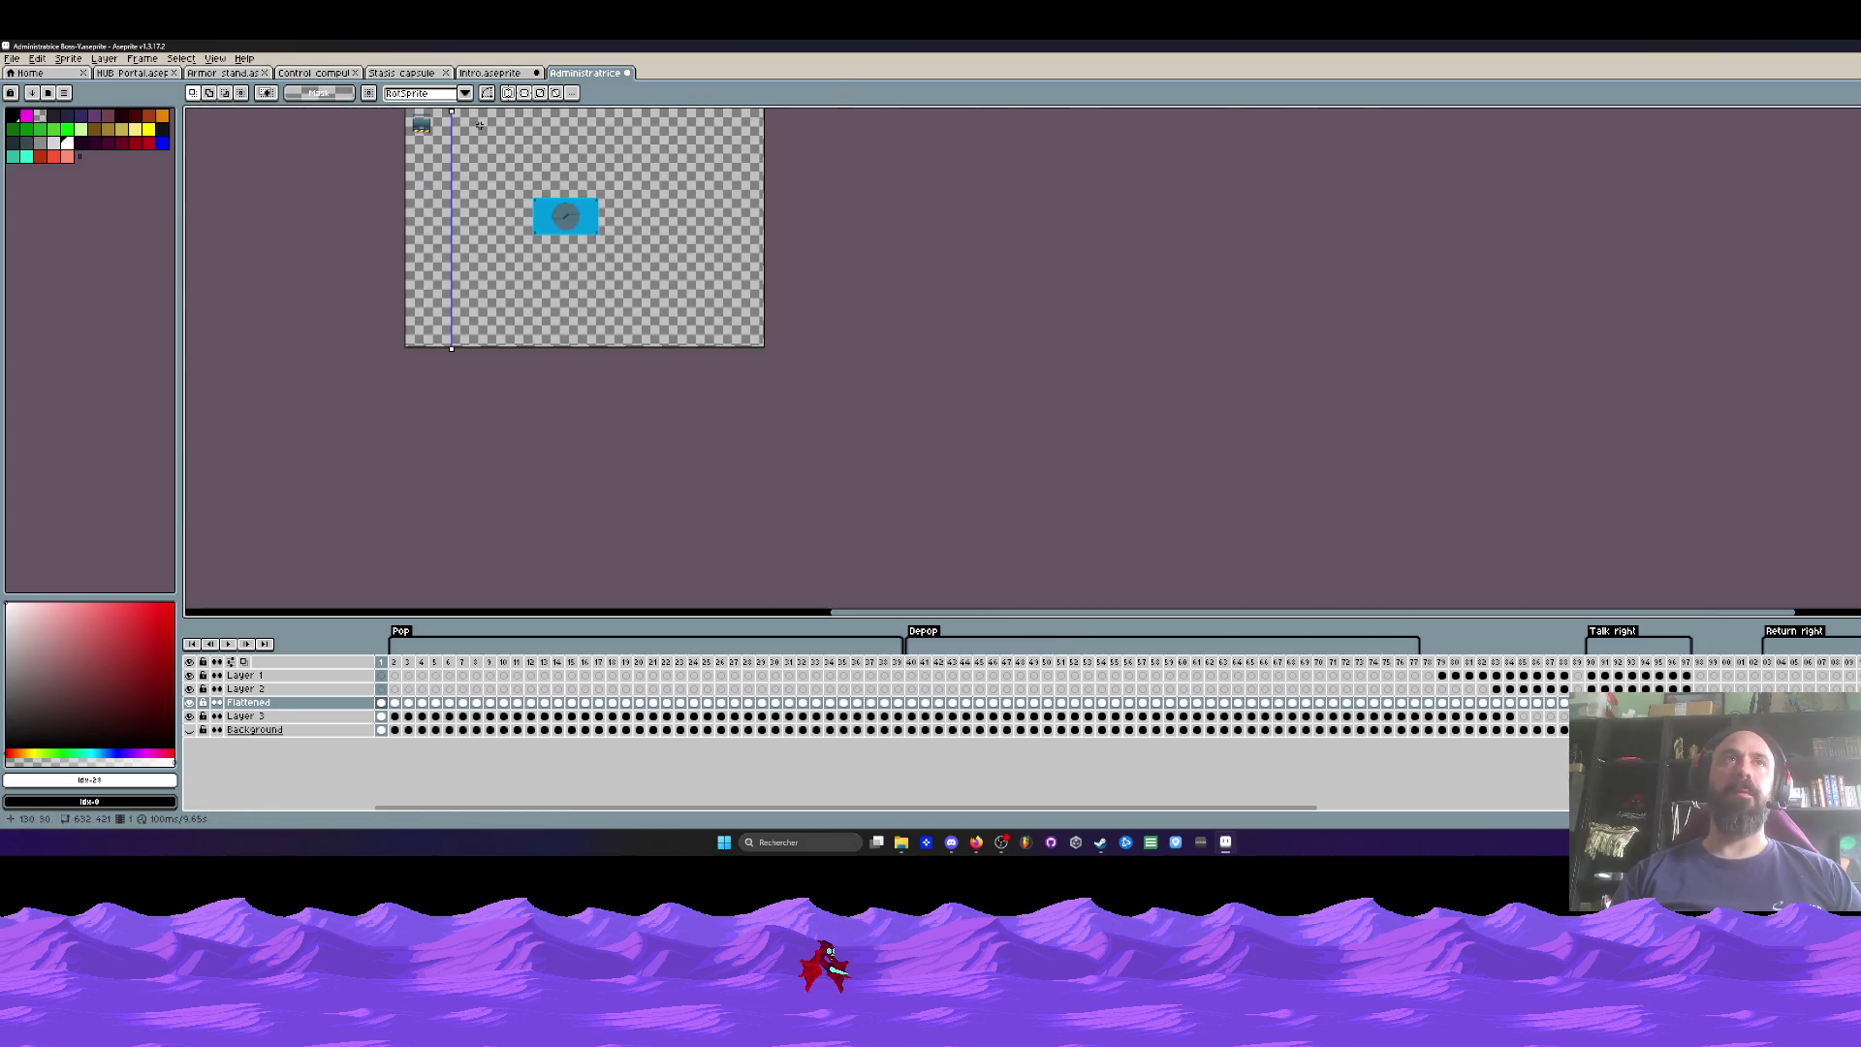
pyautogui.scroll(2, 479, 125)
pyautogui.moveTo(422, 112); pyautogui.dragTo(647, 144)
pyautogui.scroll(3, 644, 140)
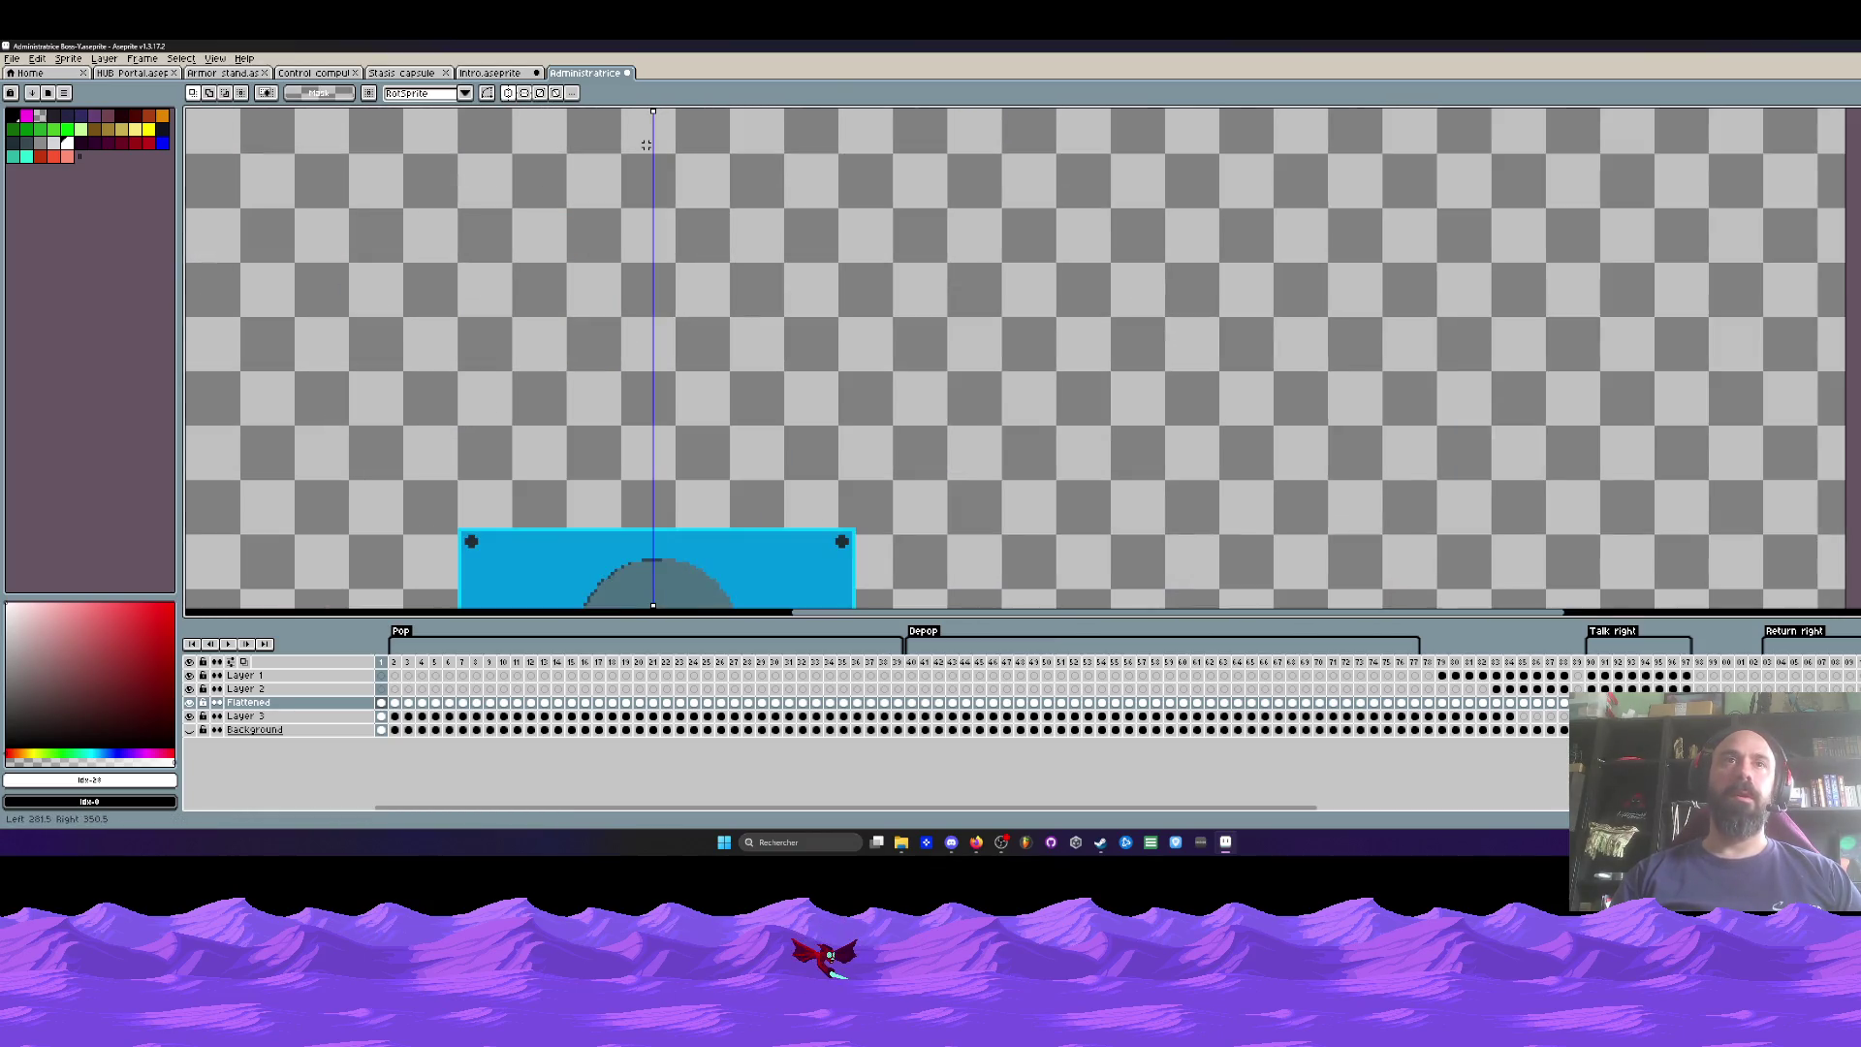
pyautogui.moveTo(645, 325); pyautogui.dragTo(644, 113)
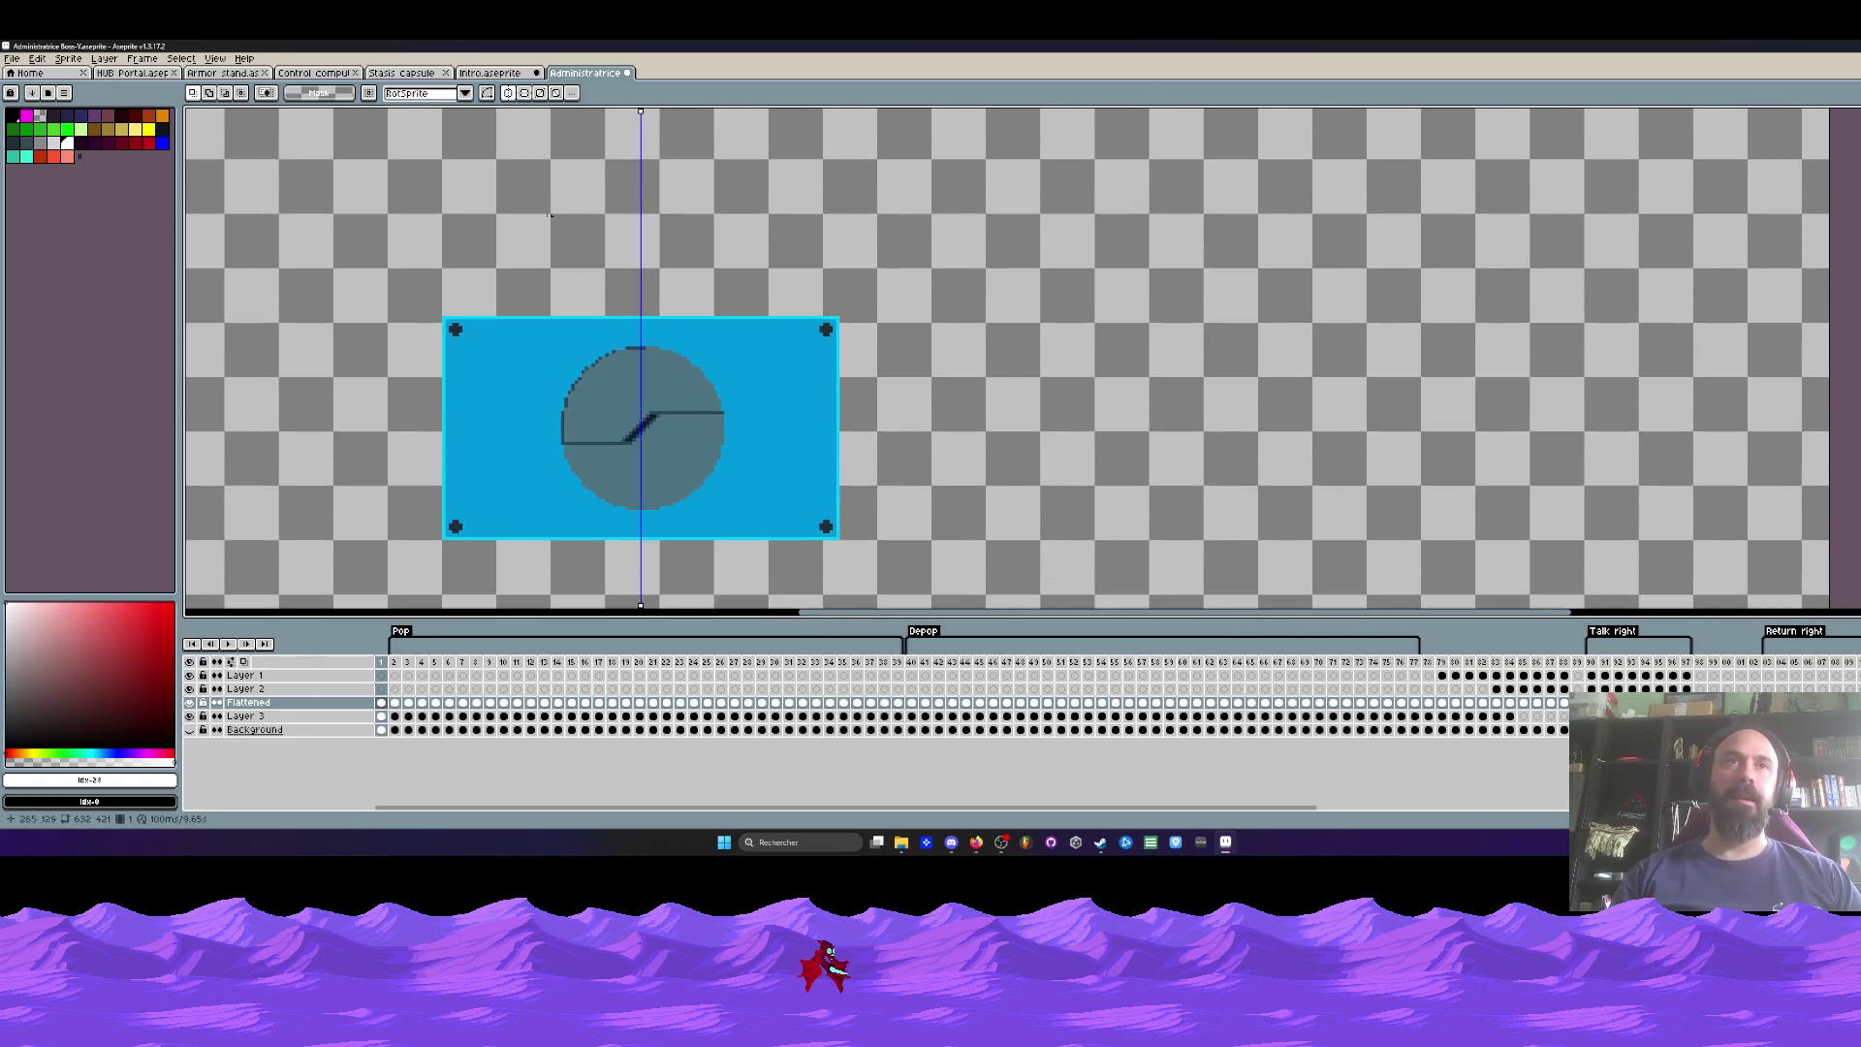
# Step: Pick light green for the pencil, undo a test stroke, and turn symmetry off
pyautogui.click(81, 129)
pyautogui.press('b')
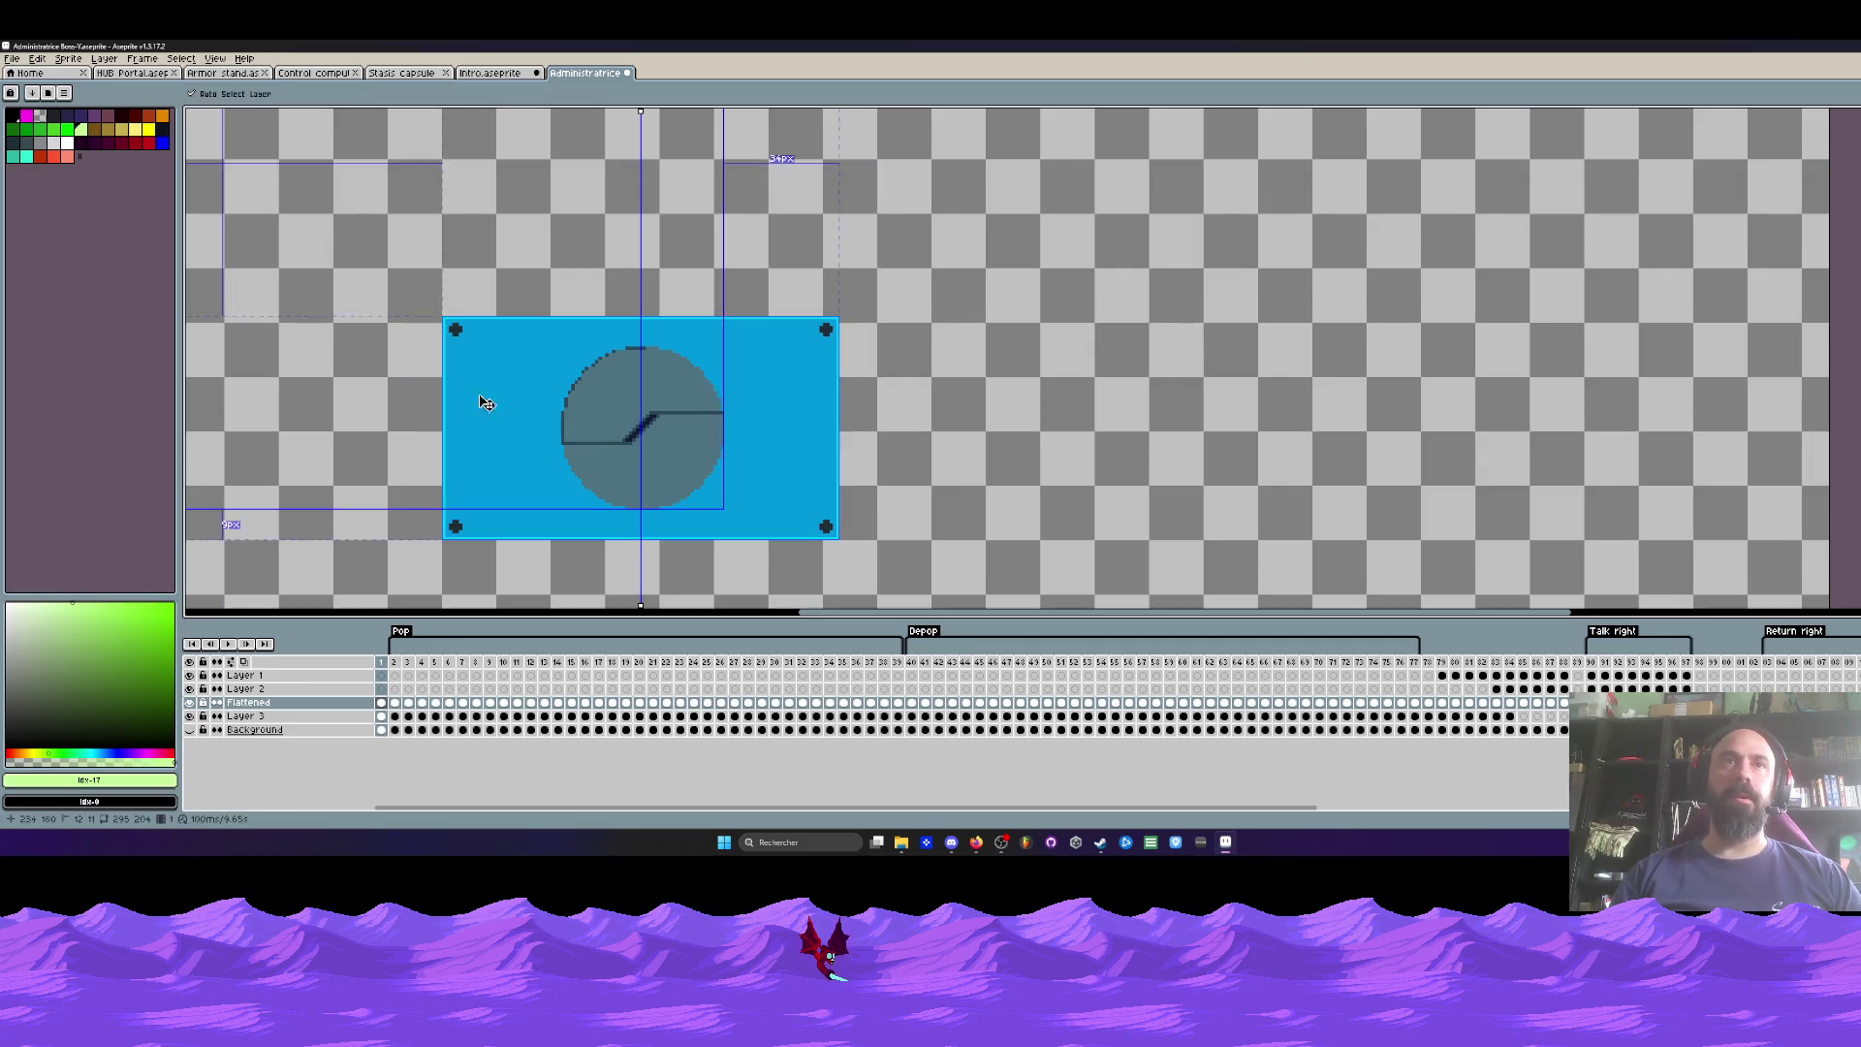
pyautogui.press('ctrl')
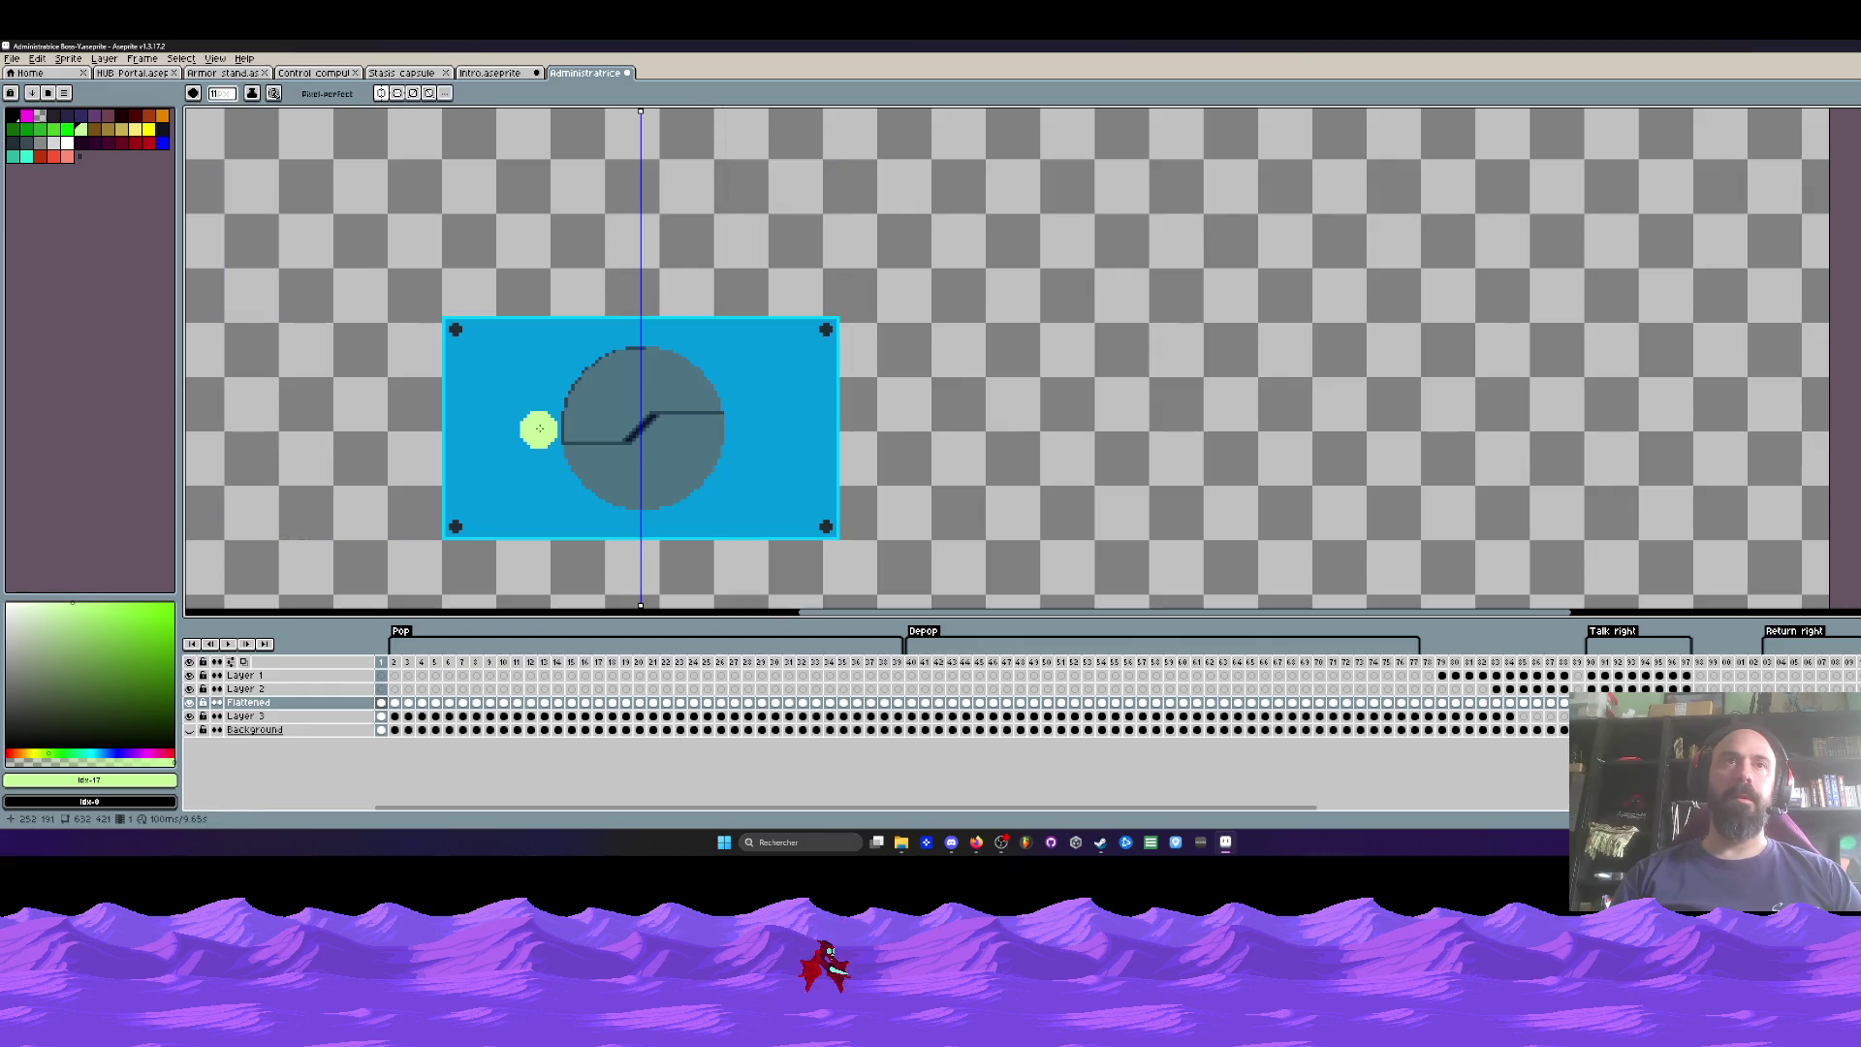
pyautogui.hotkey('ctrl', 'z')
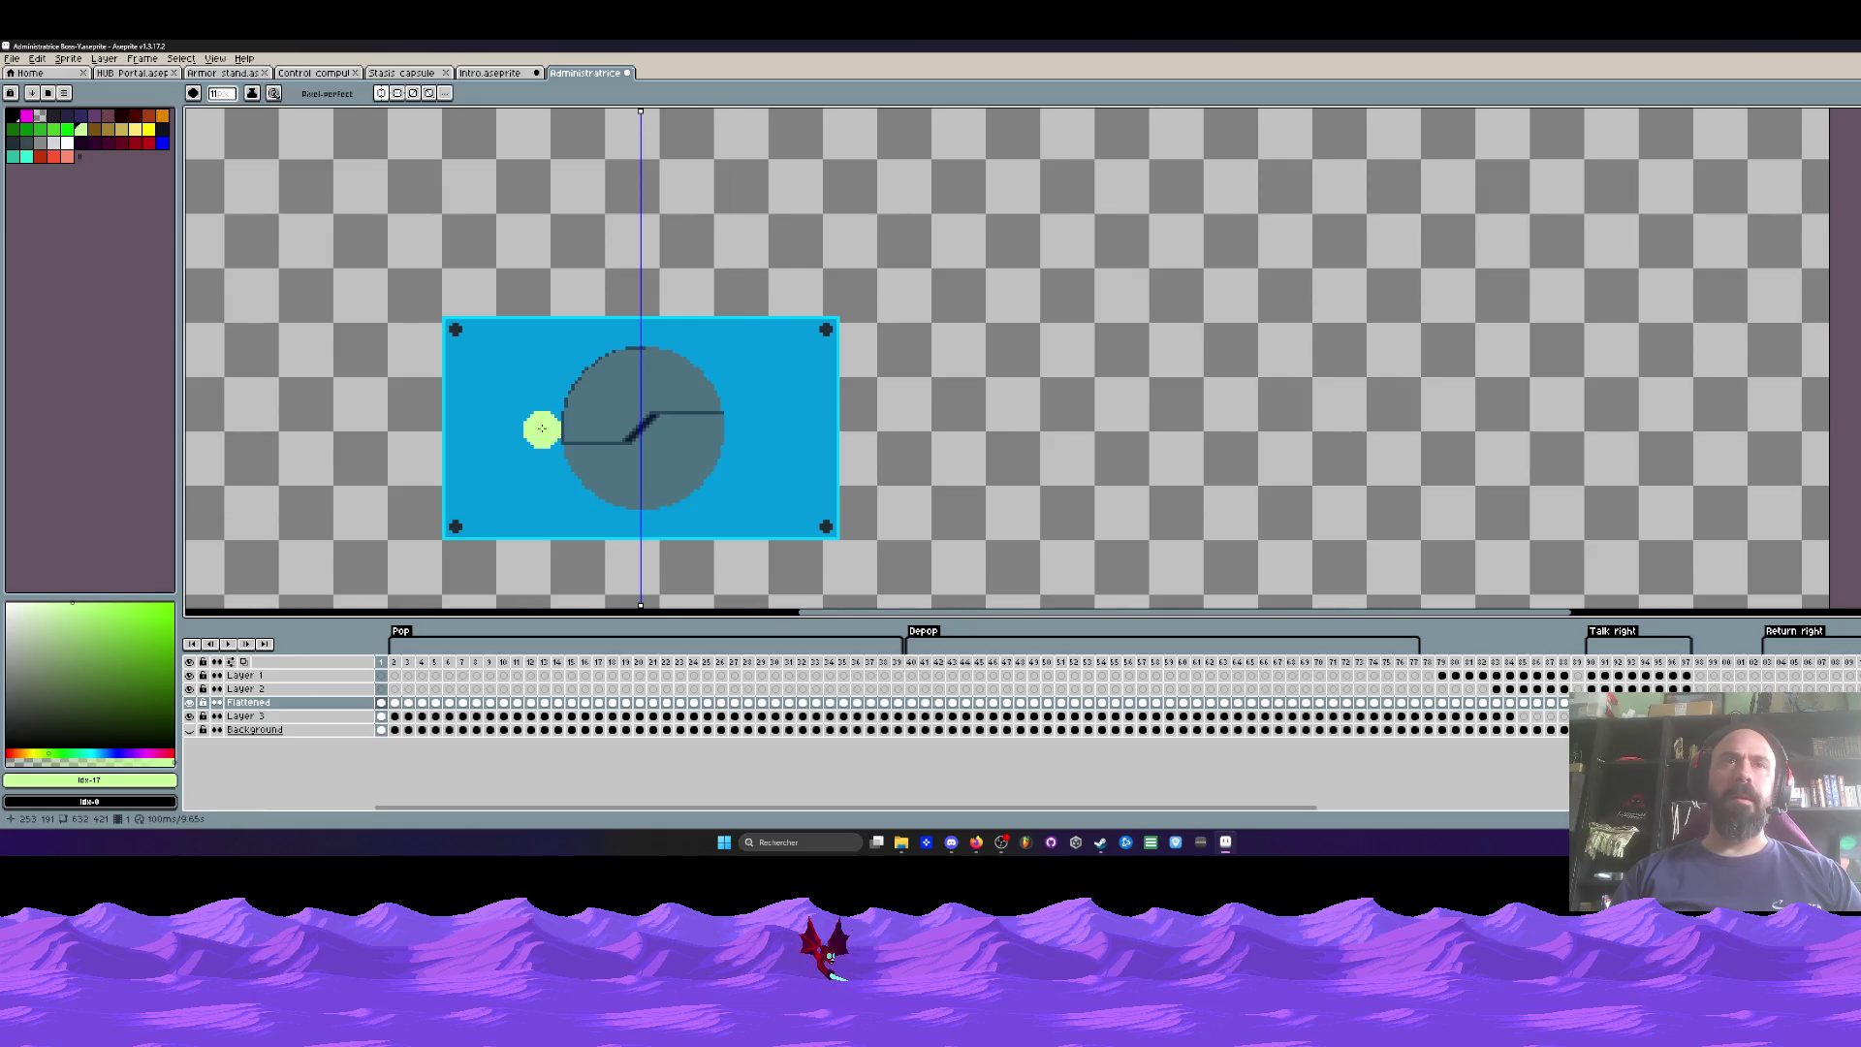
pyautogui.scroll(-3, 523, 423)
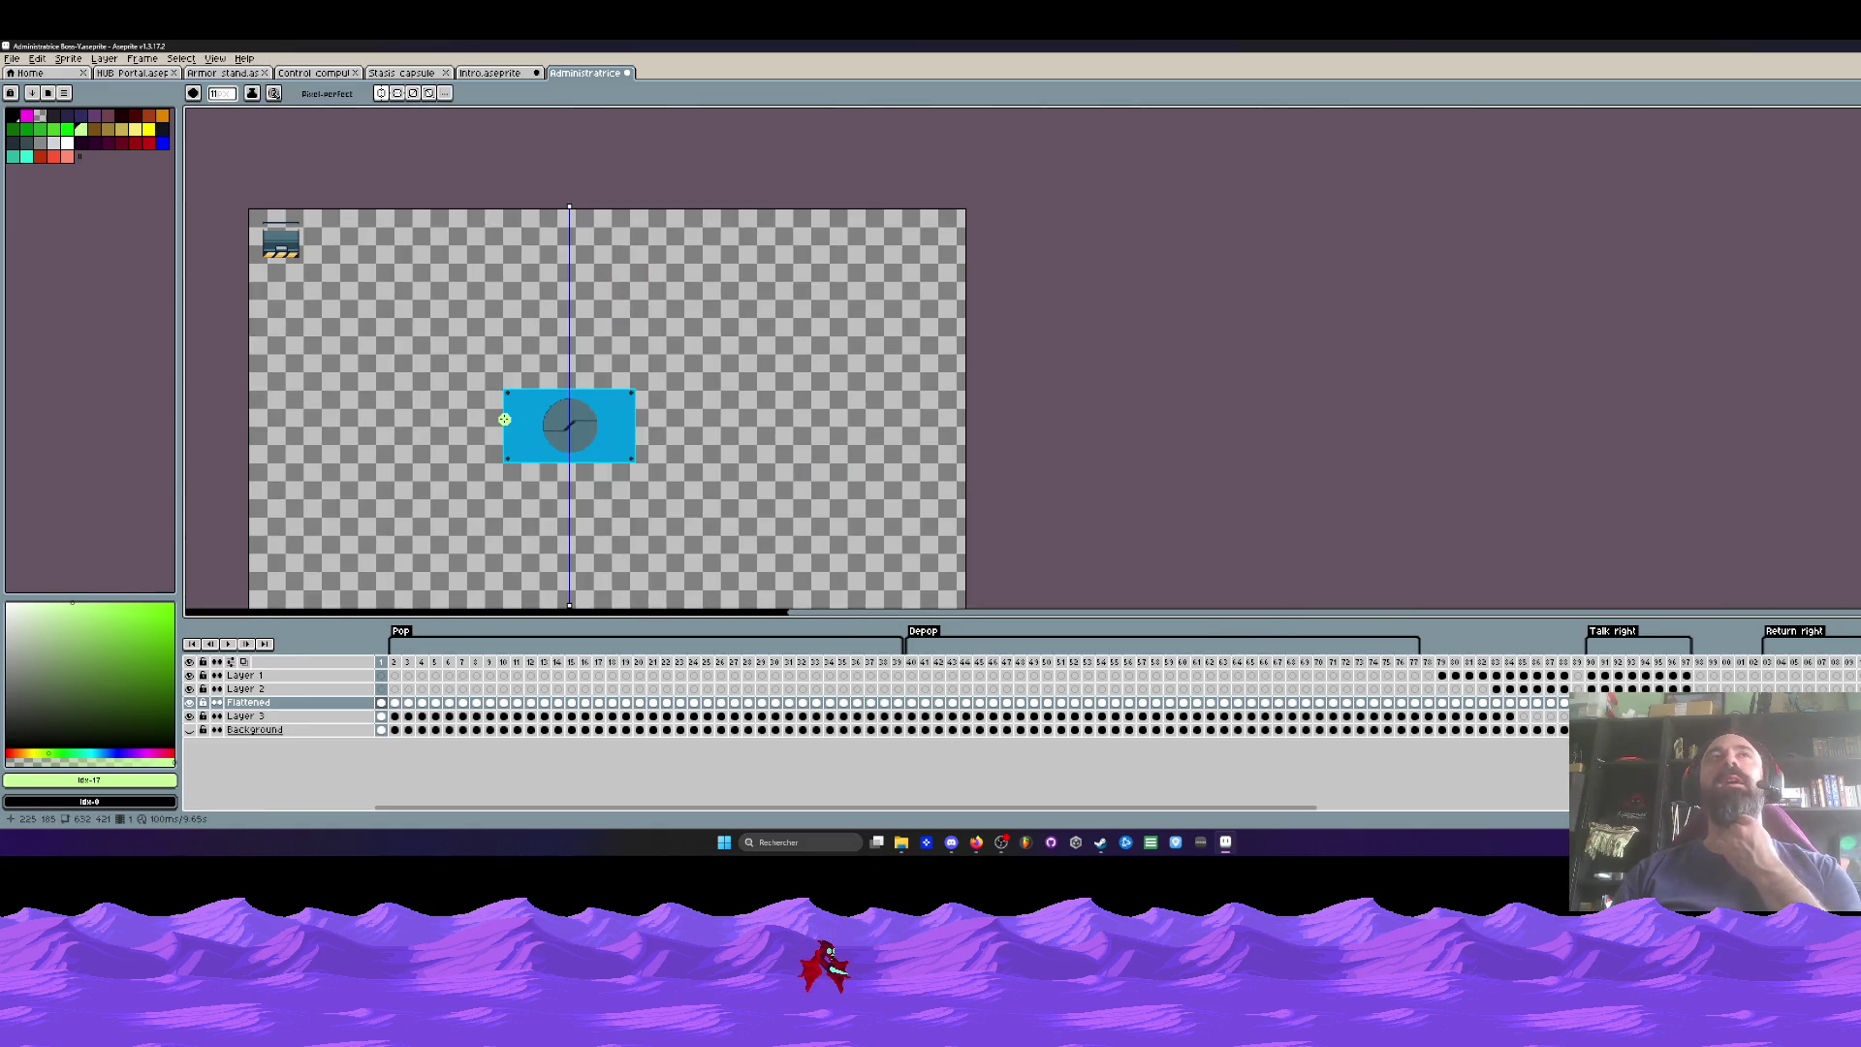
pyautogui.scroll(3, 504, 419)
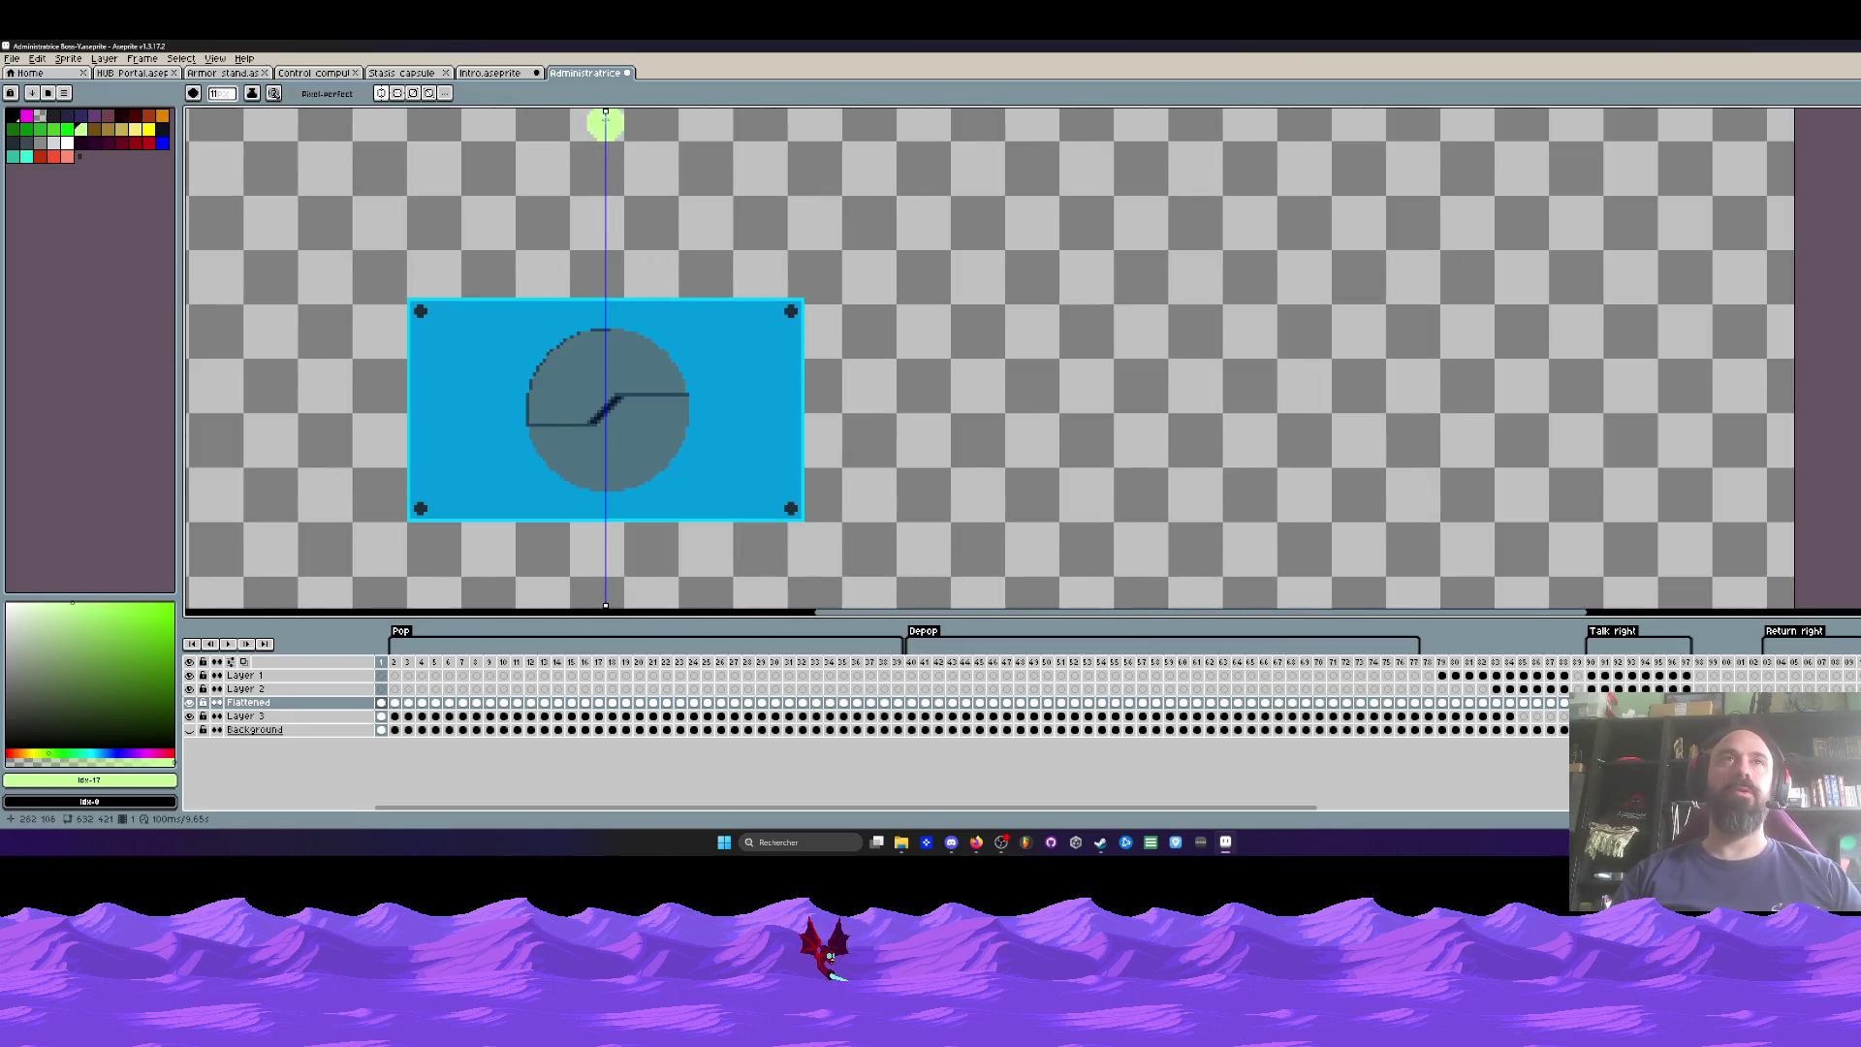
pyautogui.click(405, 94)
# Step: Select frames 2–41 across all layers, then view the Intro scene
pyautogui.scroll(-1, 507, 193)
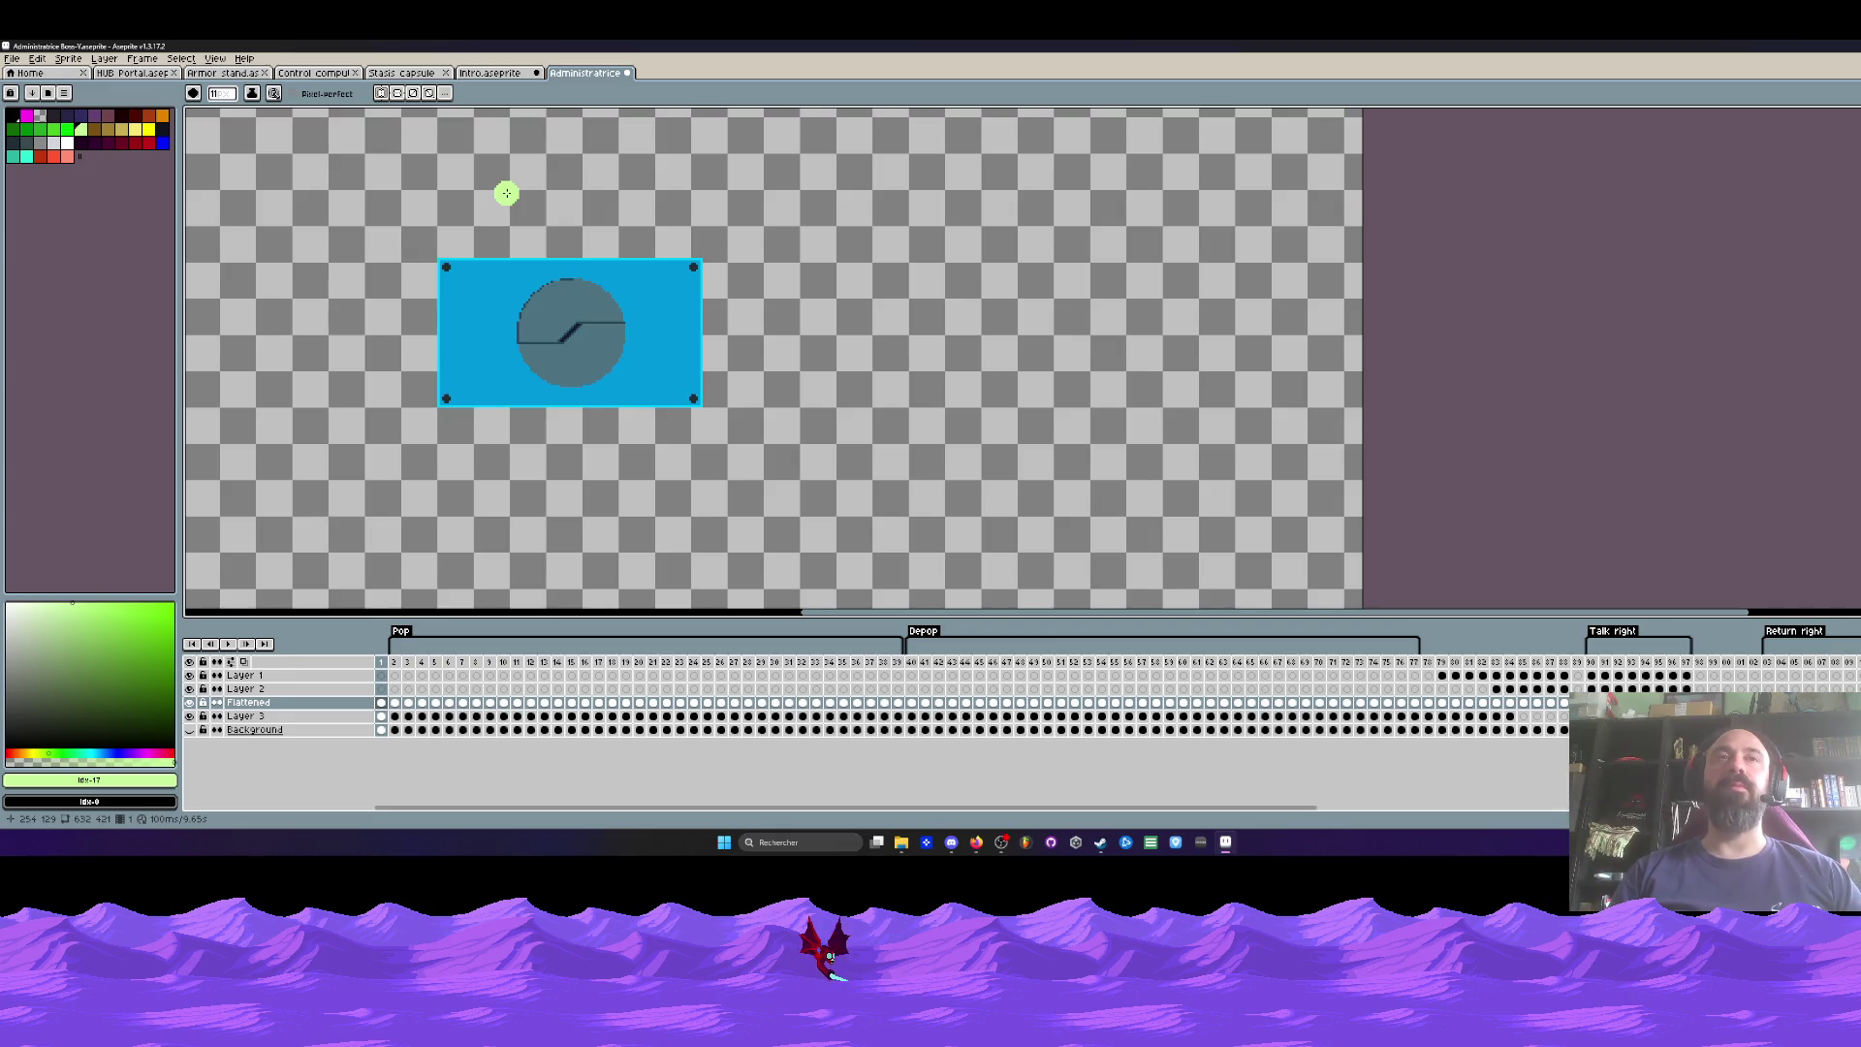
pyautogui.scroll(1, 492, 293)
pyautogui.moveTo(394, 663); pyautogui.dragTo(928, 684)
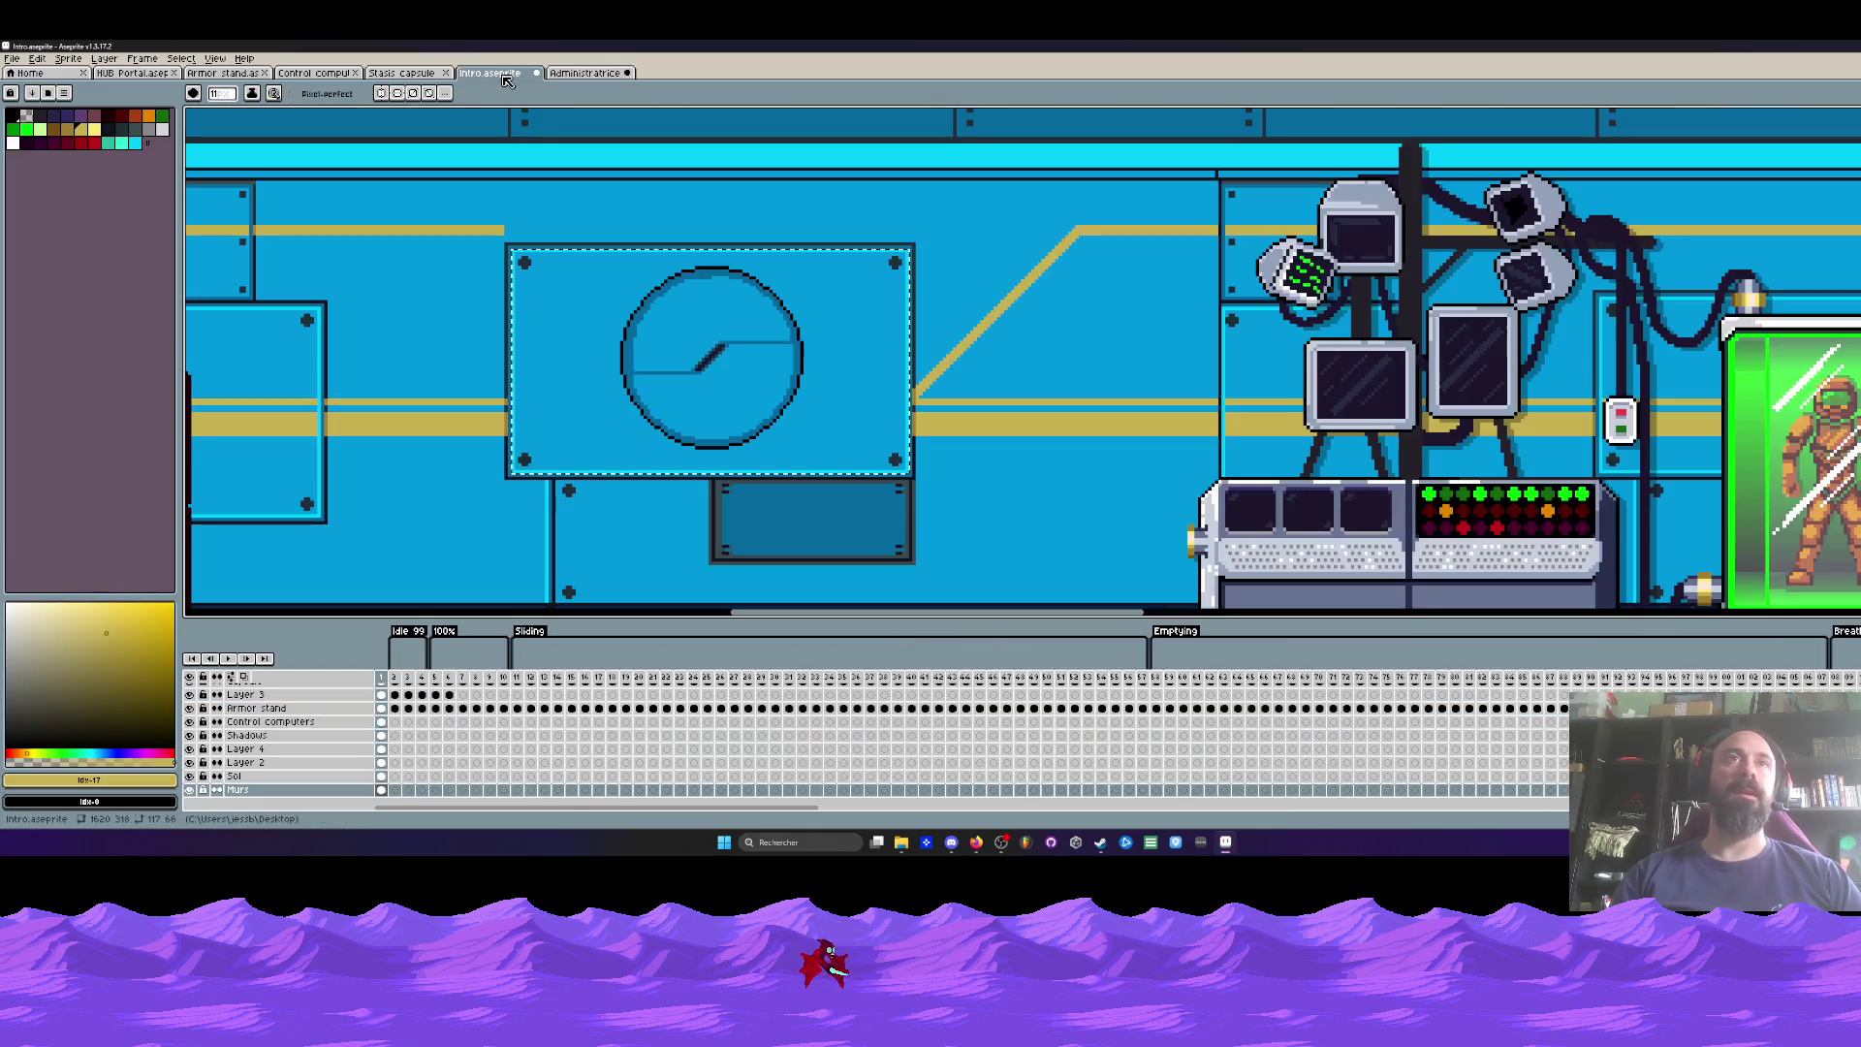
pyautogui.click(490, 74)
pyautogui.scroll(-1, 643, 270)
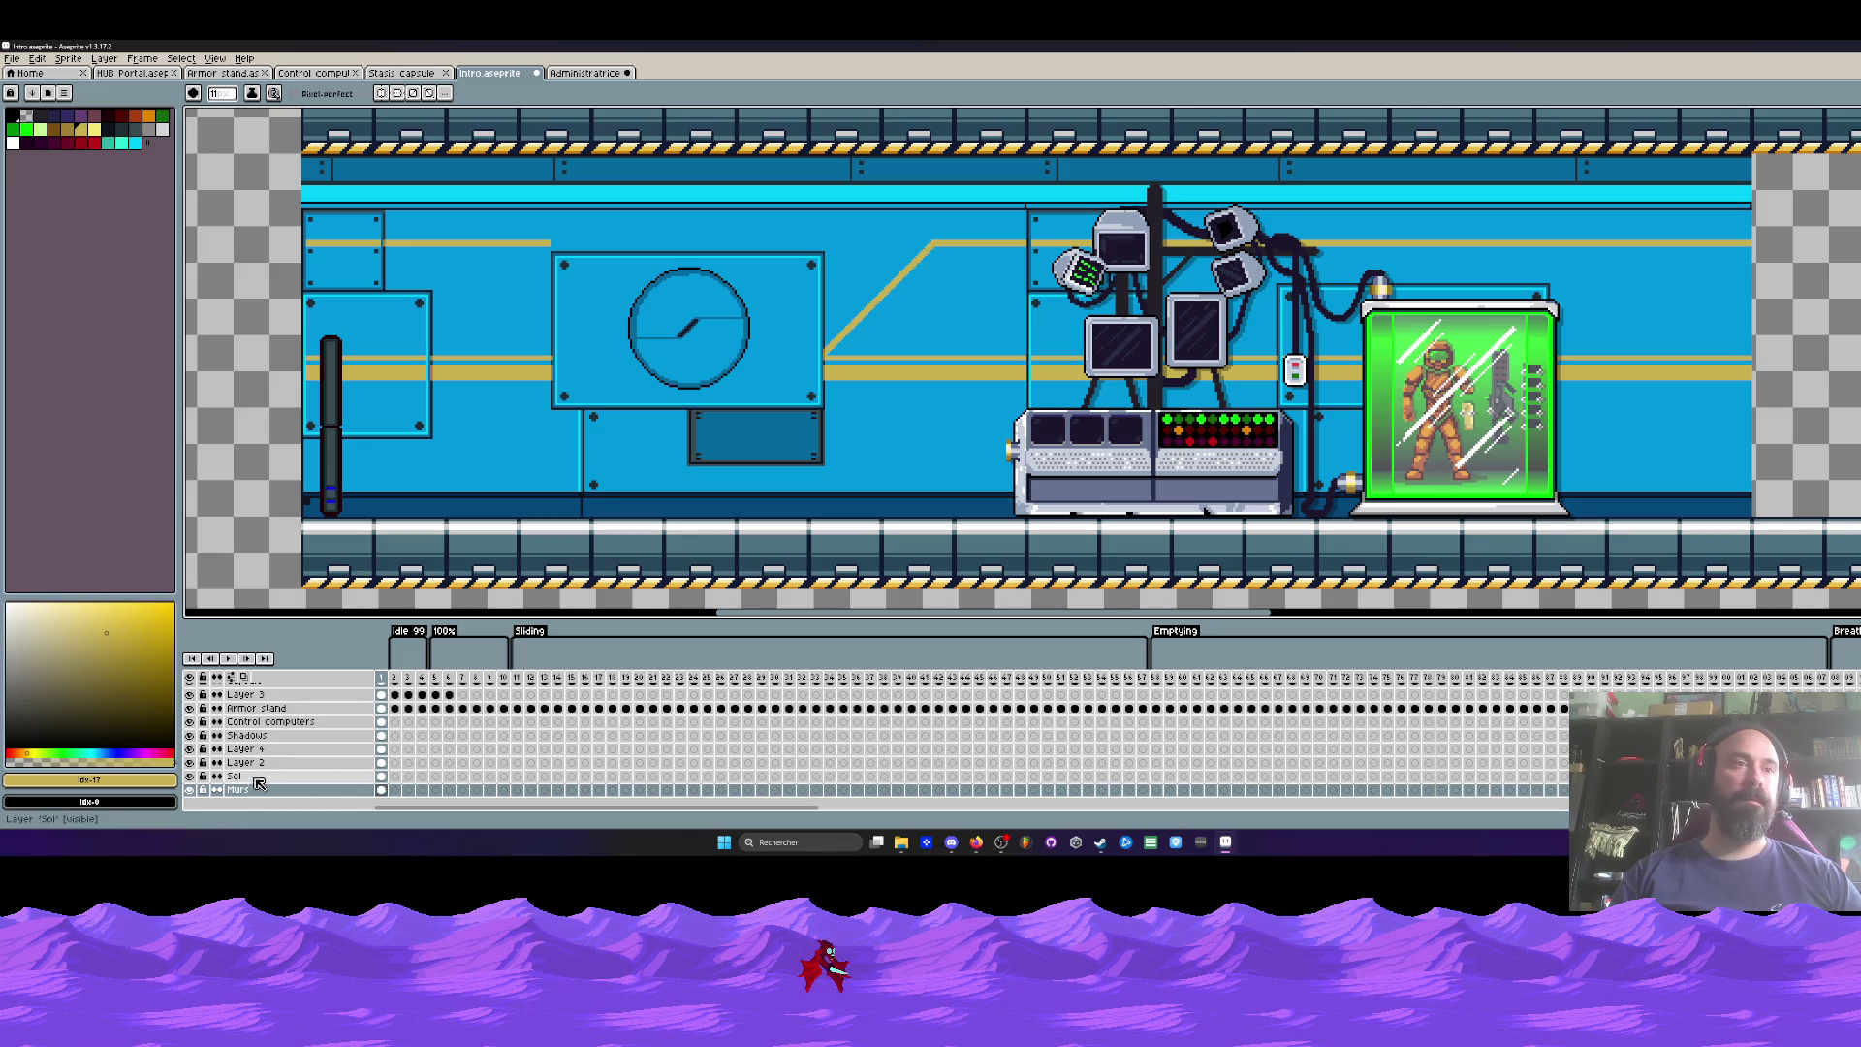
# Step: Copy Layer 4's clock panel from Intro and paste it into Administratrice frame 1 beside the panel
pyautogui.click(387, 755)
pyautogui.hotkey('ctrl', 't')
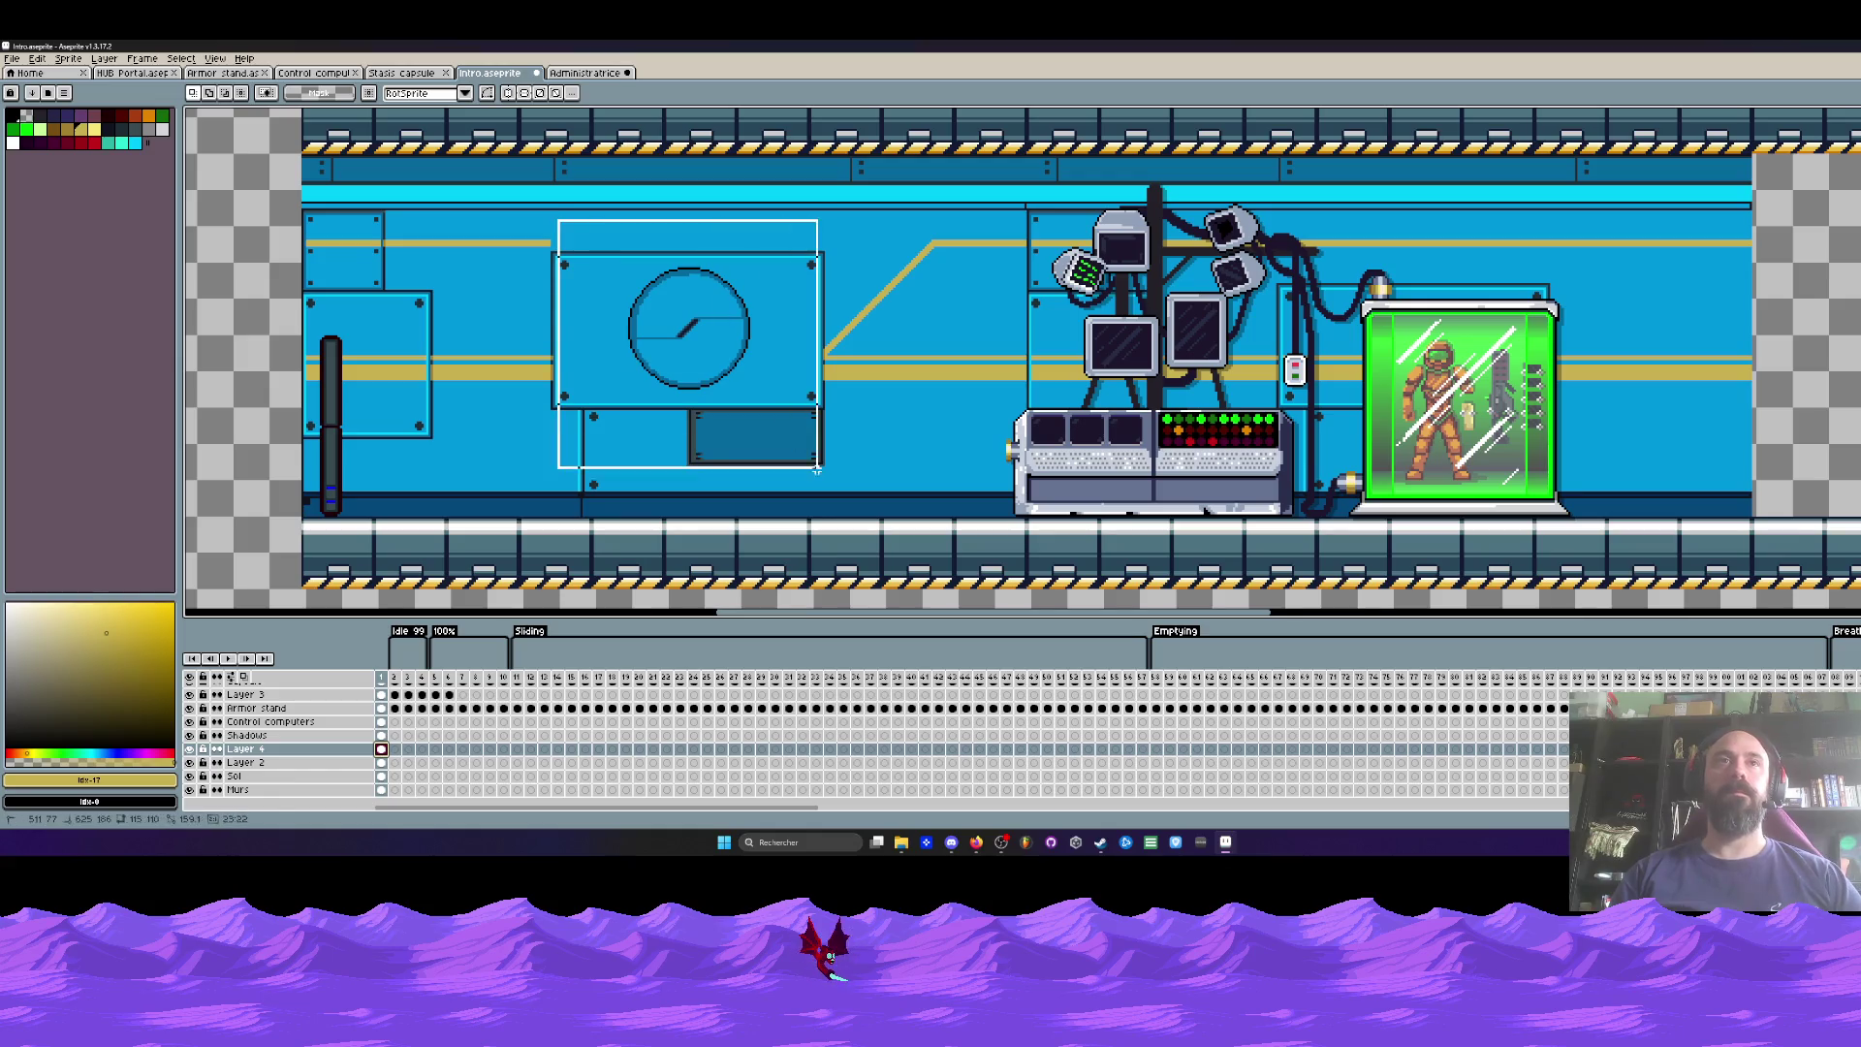
pyautogui.hotkey('ctrl', 'Tab')
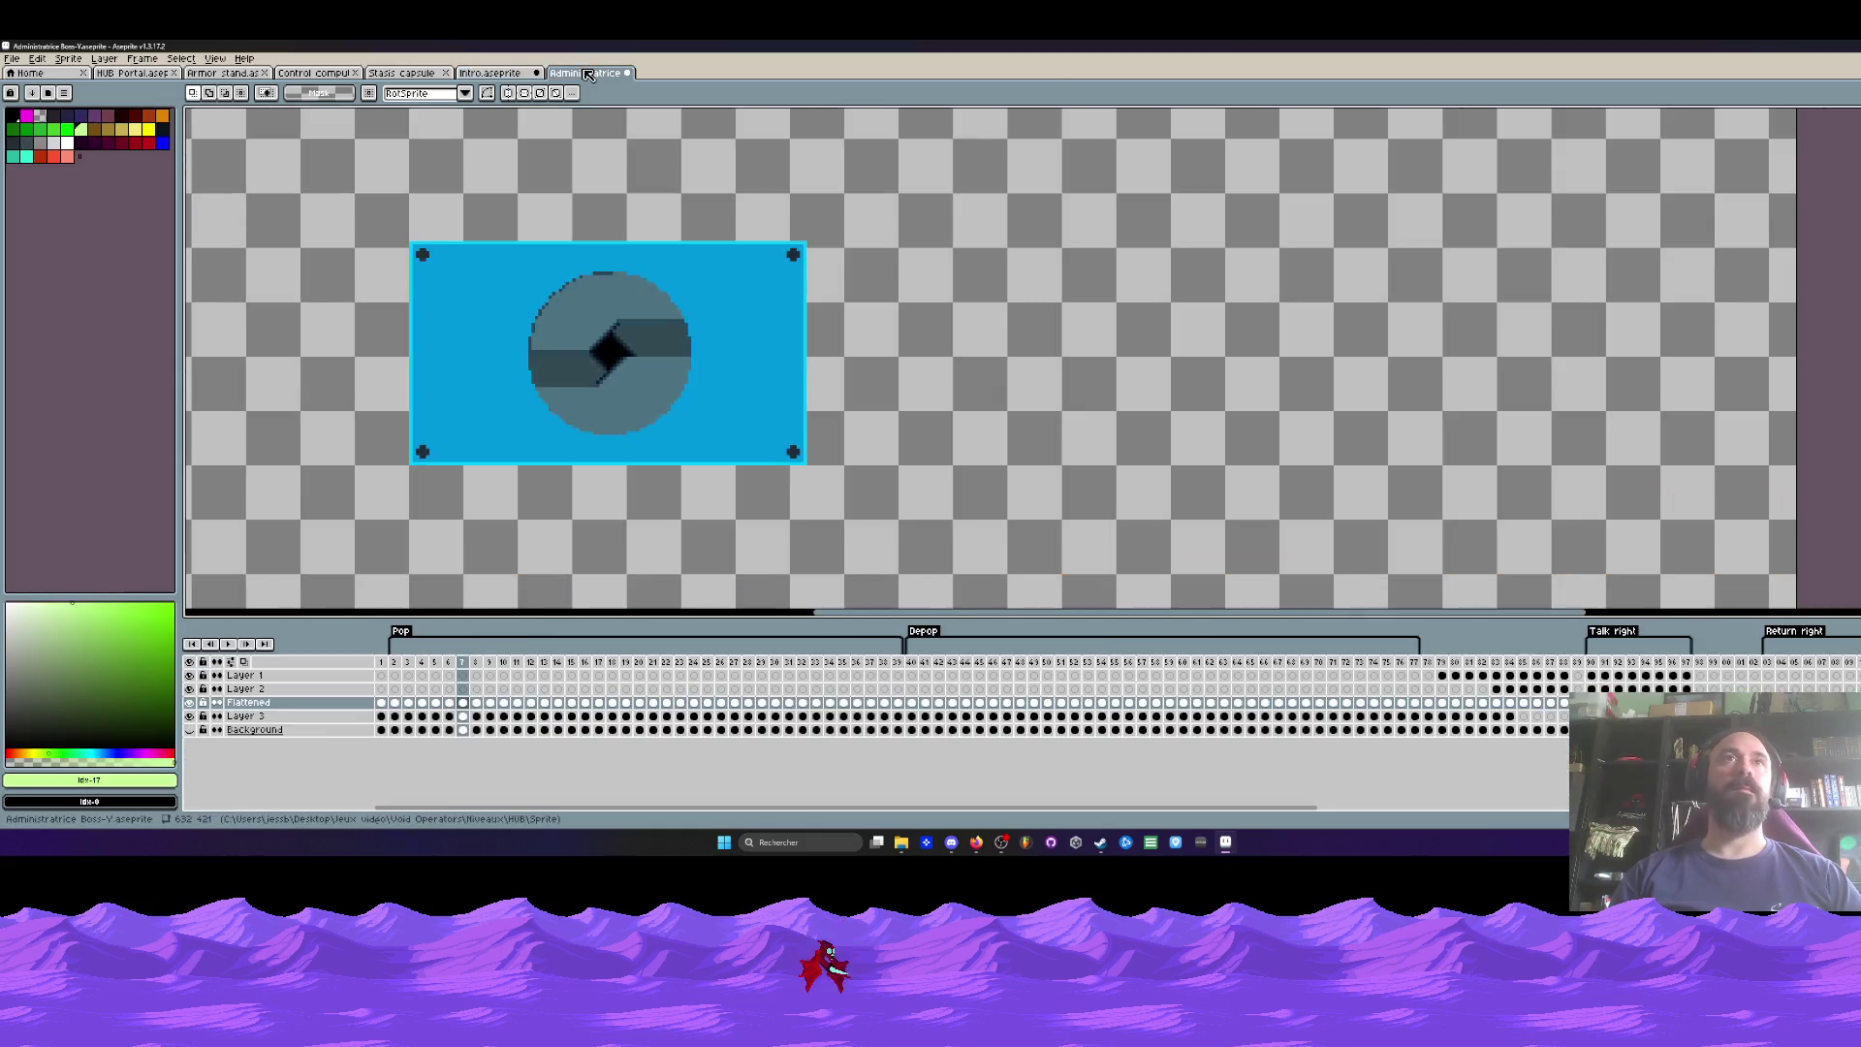
pyautogui.click(382, 703)
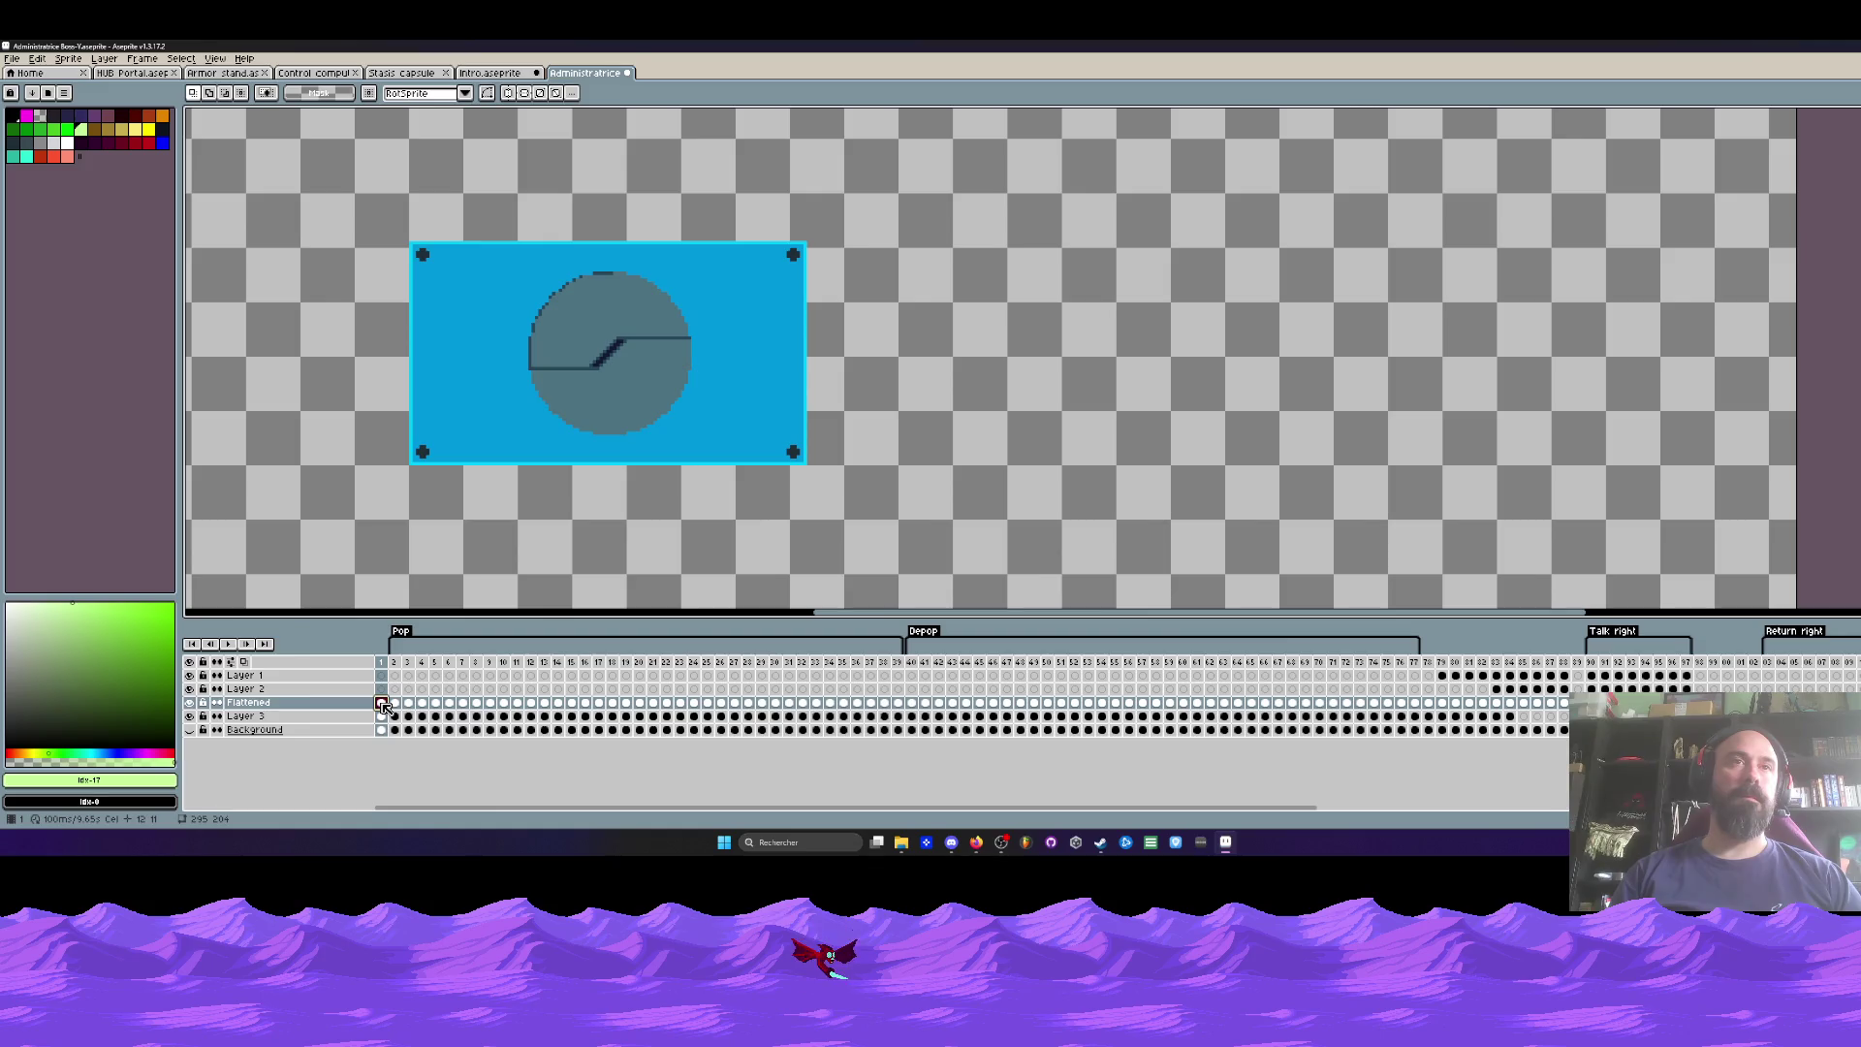
pyautogui.hotkey('ctrl', 'v')
pyautogui.moveTo(1591, 110)
pyautogui.mouseDown()
pyautogui.moveTo(1534, 144)
pyautogui.moveTo(611, 358)
pyautogui.moveTo(603, 549)
pyautogui.moveTo(602, 486)
pyautogui.moveTo(1125, 291)
pyautogui.mouseUp()
pyautogui.scroll(2, 625, 362)
pyautogui.scroll(-1, 611, 351)
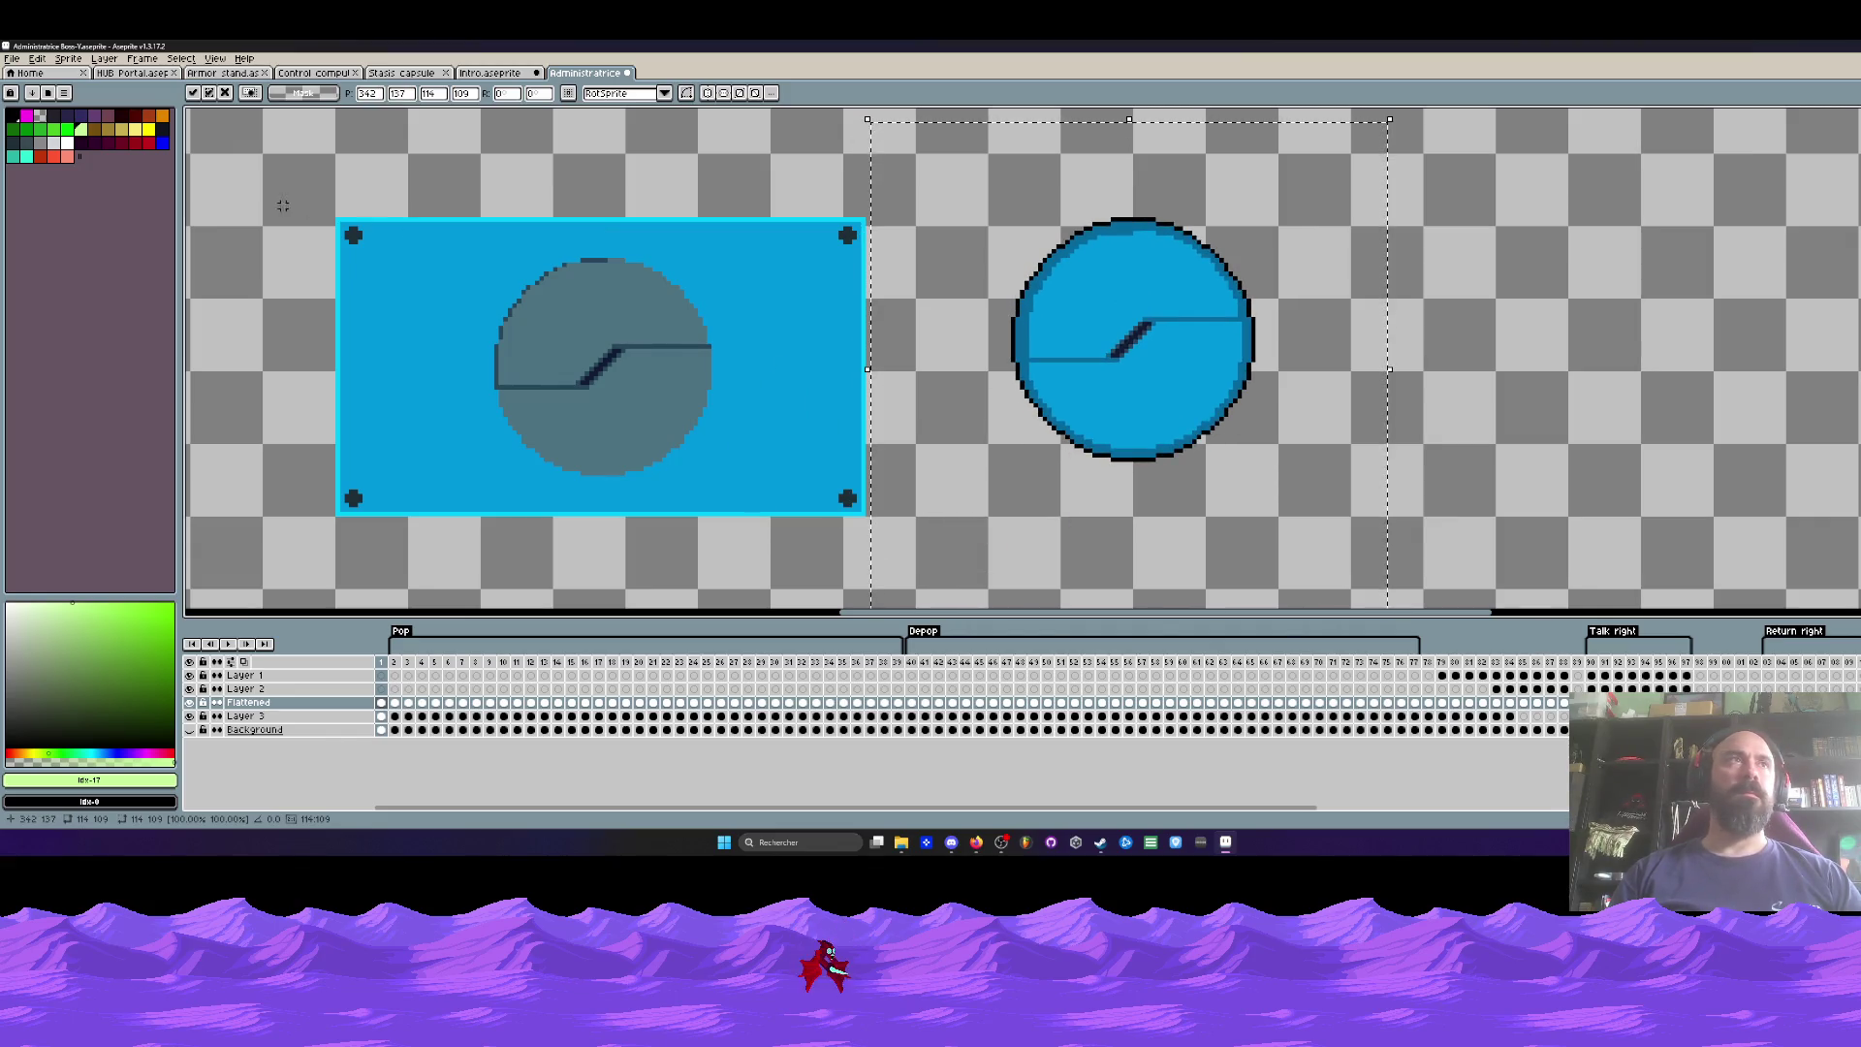
pyautogui.press('Return')
pyautogui.press('h')
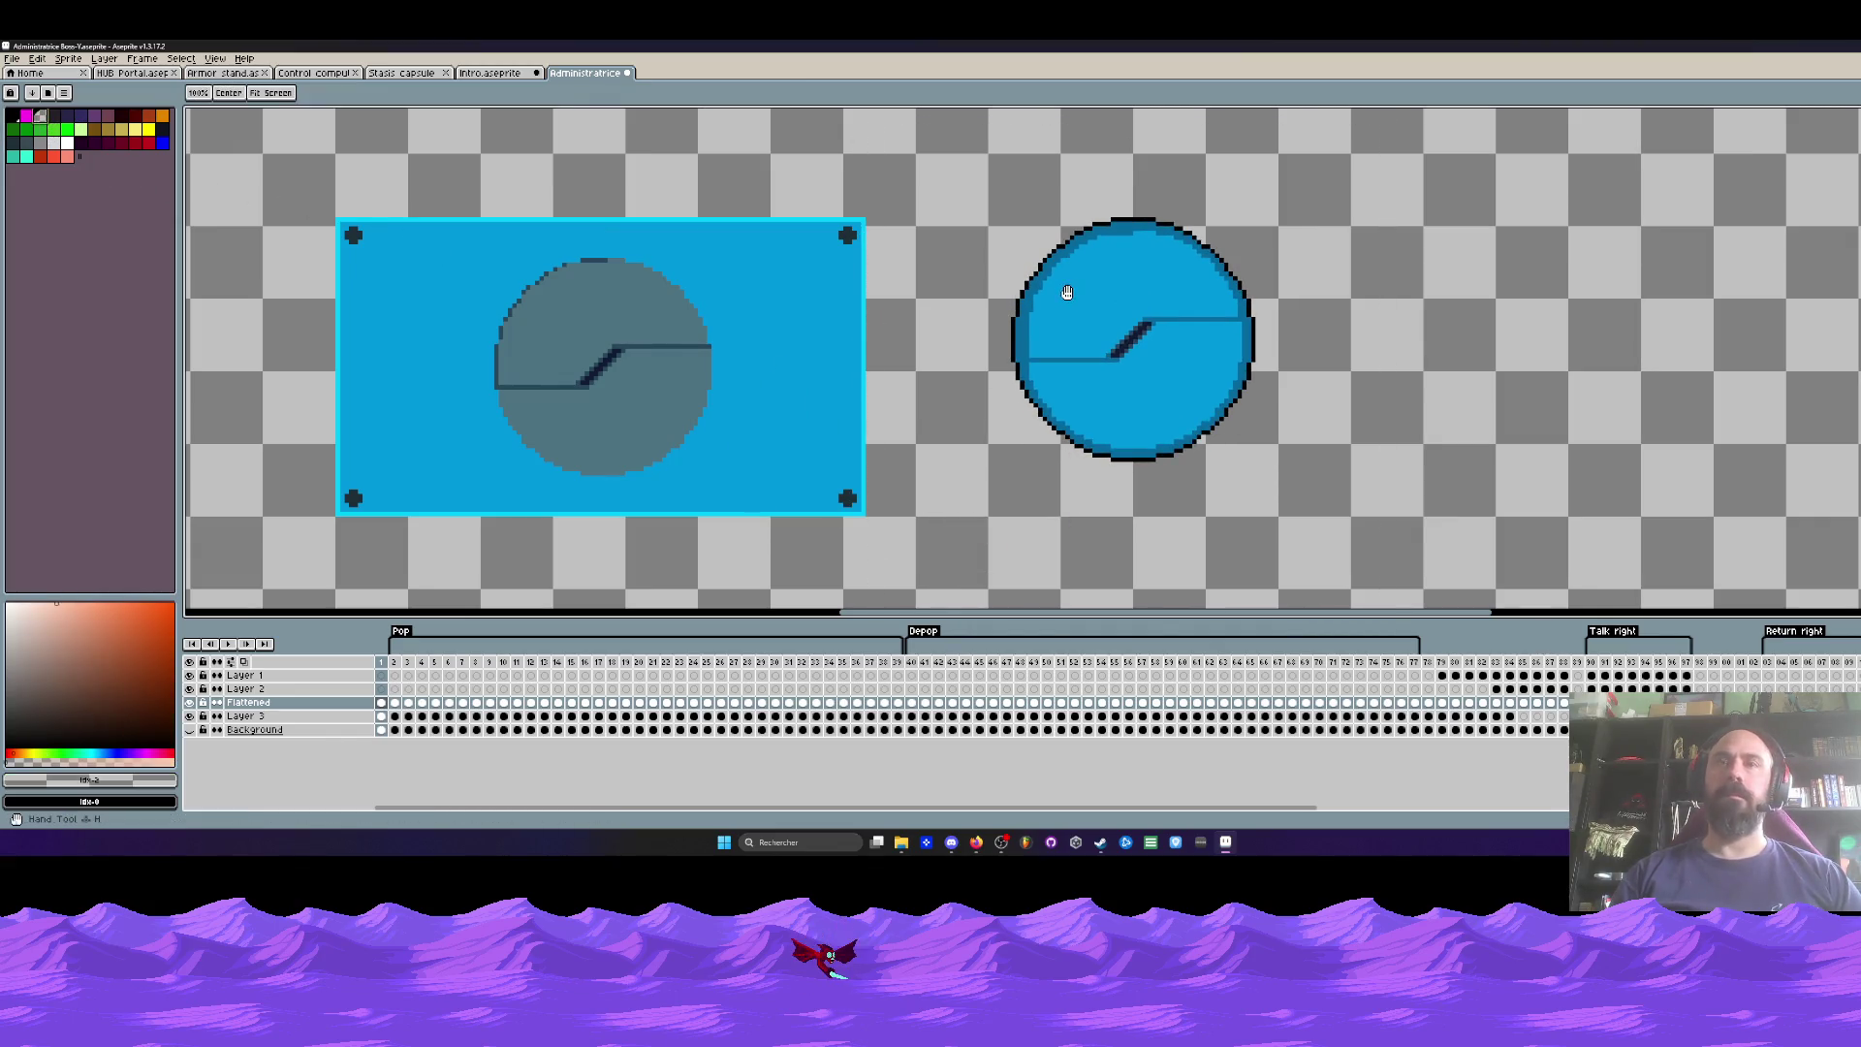
pyautogui.press('g')
pyautogui.rightClick(1074, 292)
pyautogui.rightClick(1122, 374)
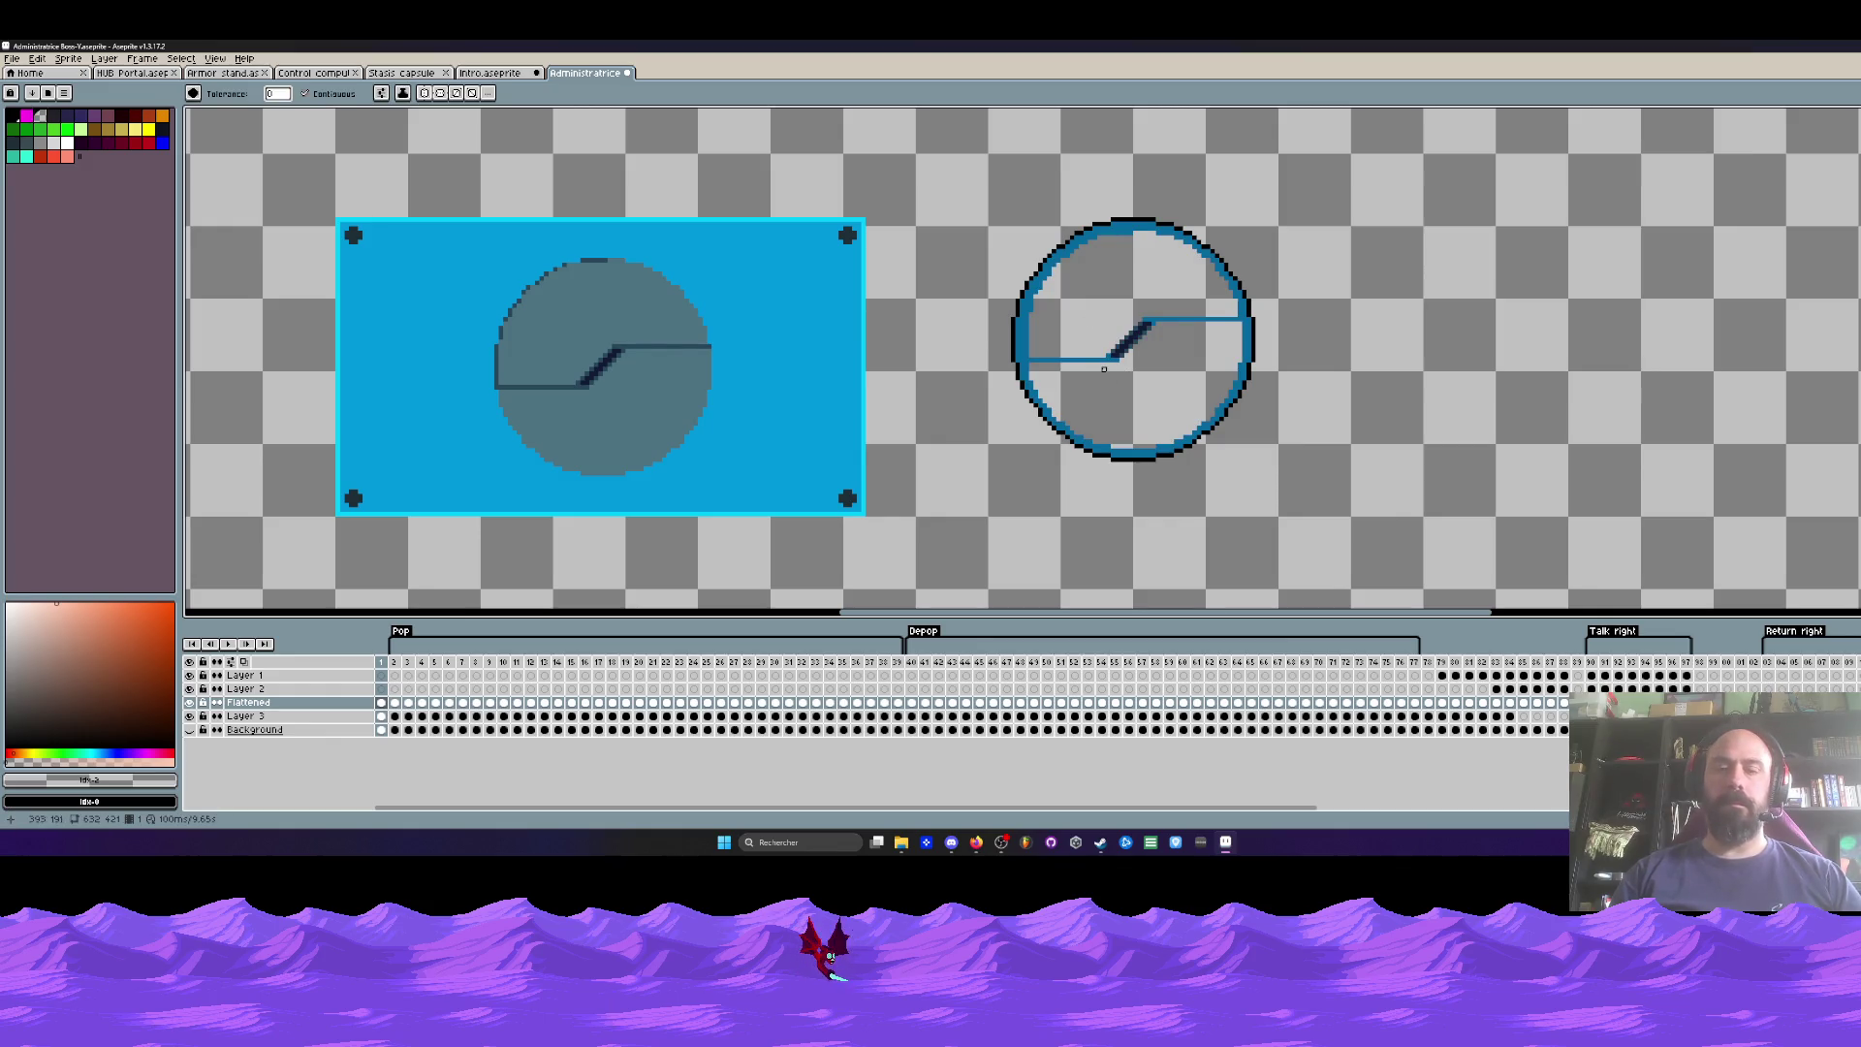
pyautogui.press('m')
pyautogui.moveTo(981, 170); pyautogui.dragTo(1387, 528)
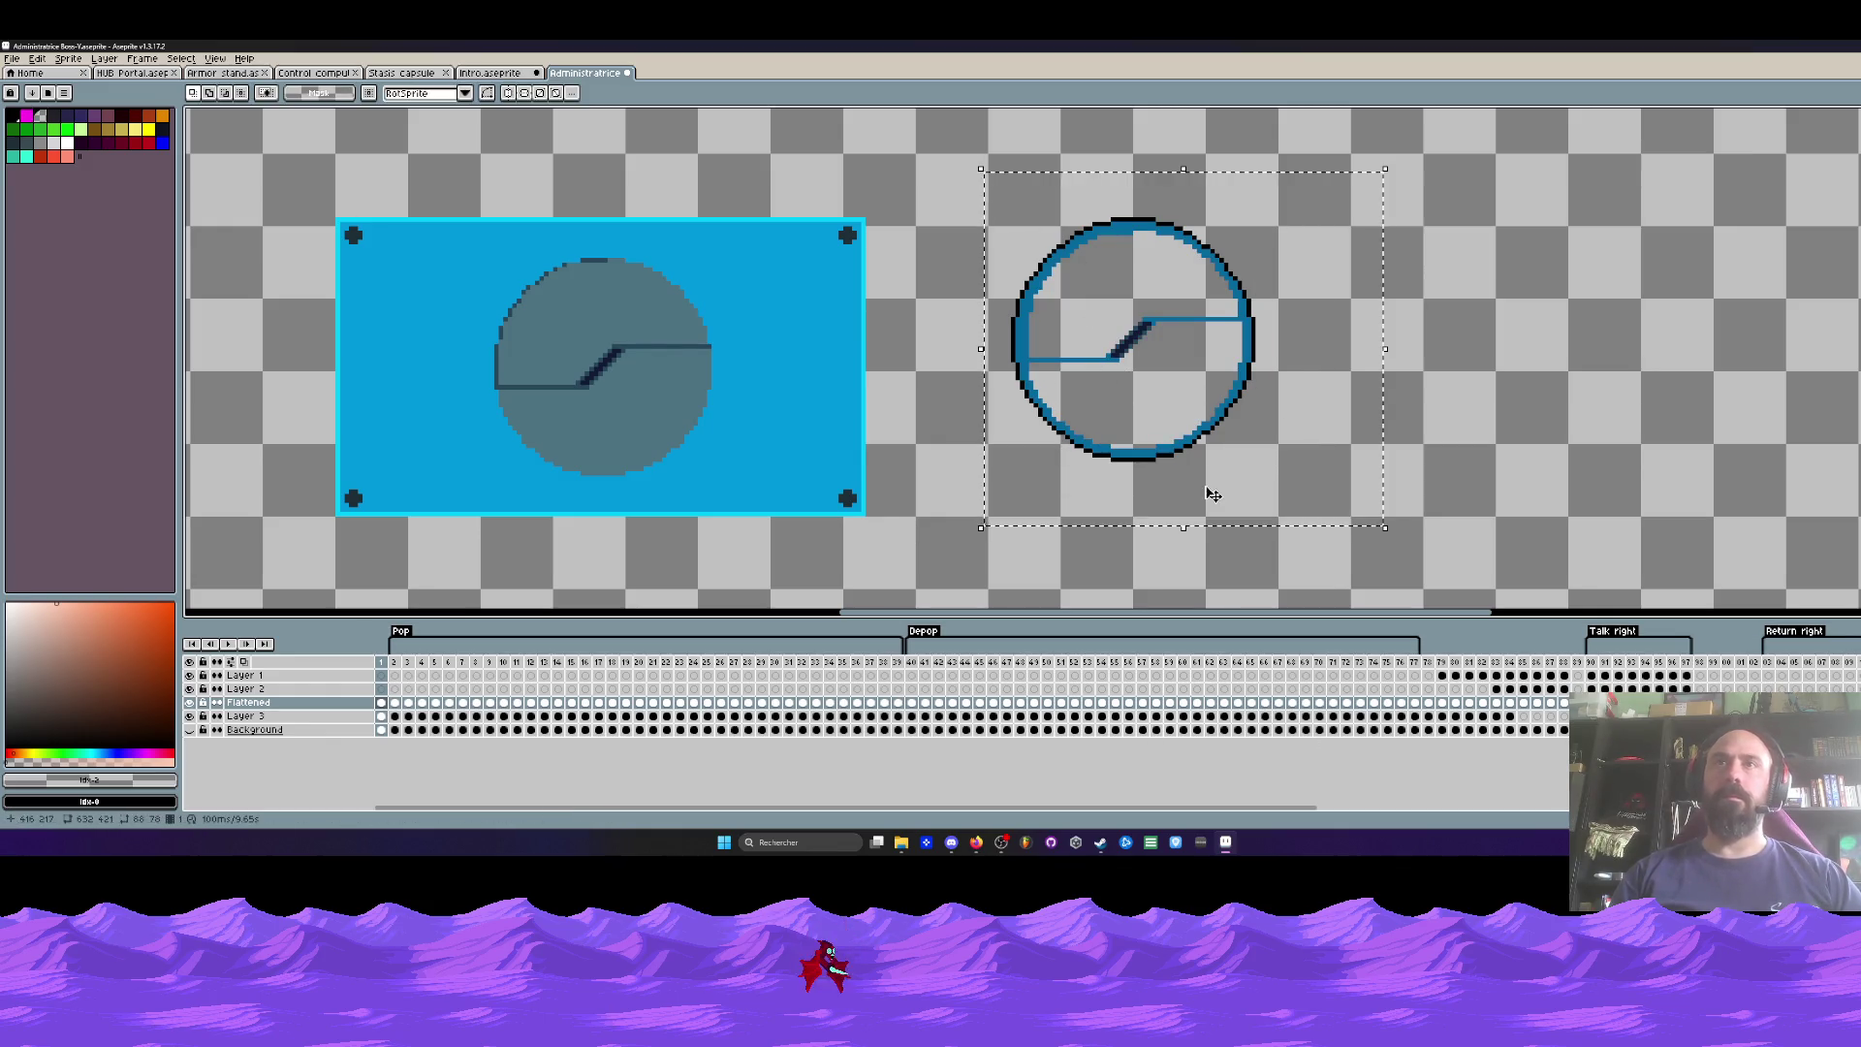
pyautogui.click(1414, 702)
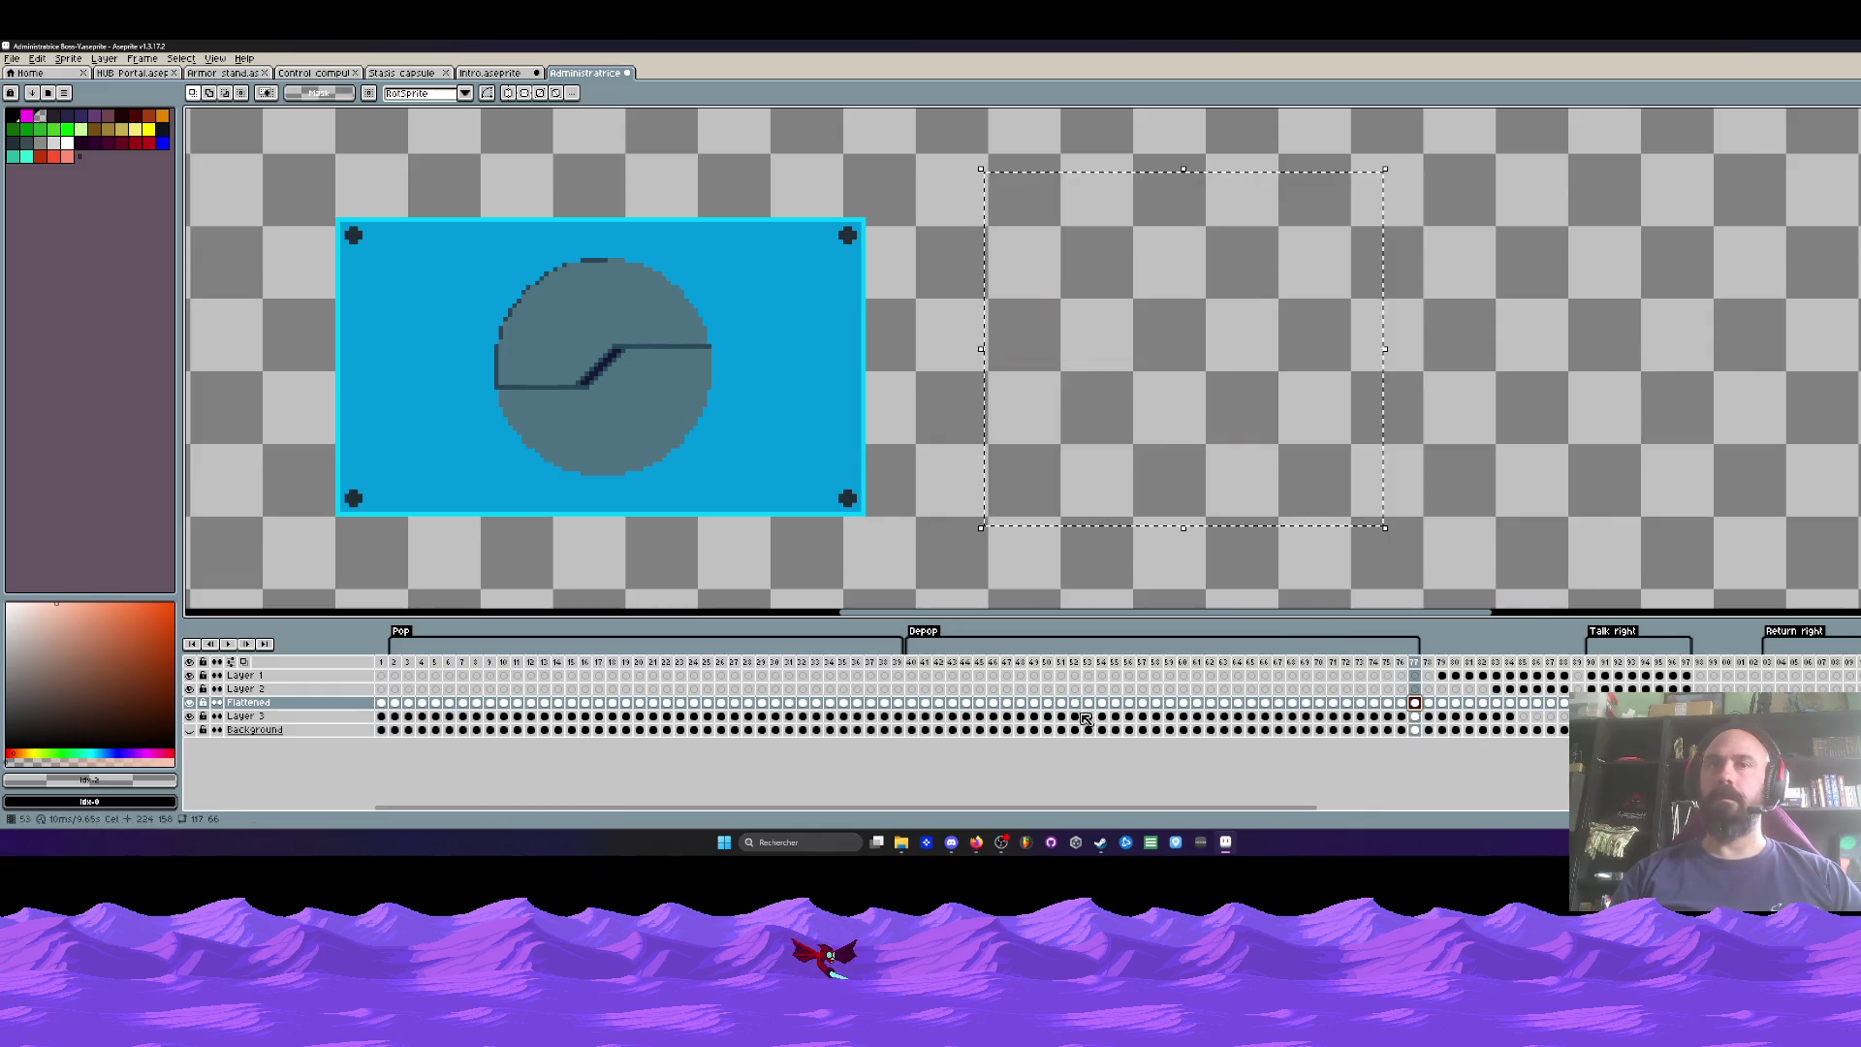
pyautogui.click(885, 702)
pyautogui.moveTo(815, 702); pyautogui.dragTo(701, 704)
pyautogui.click(720, 702)
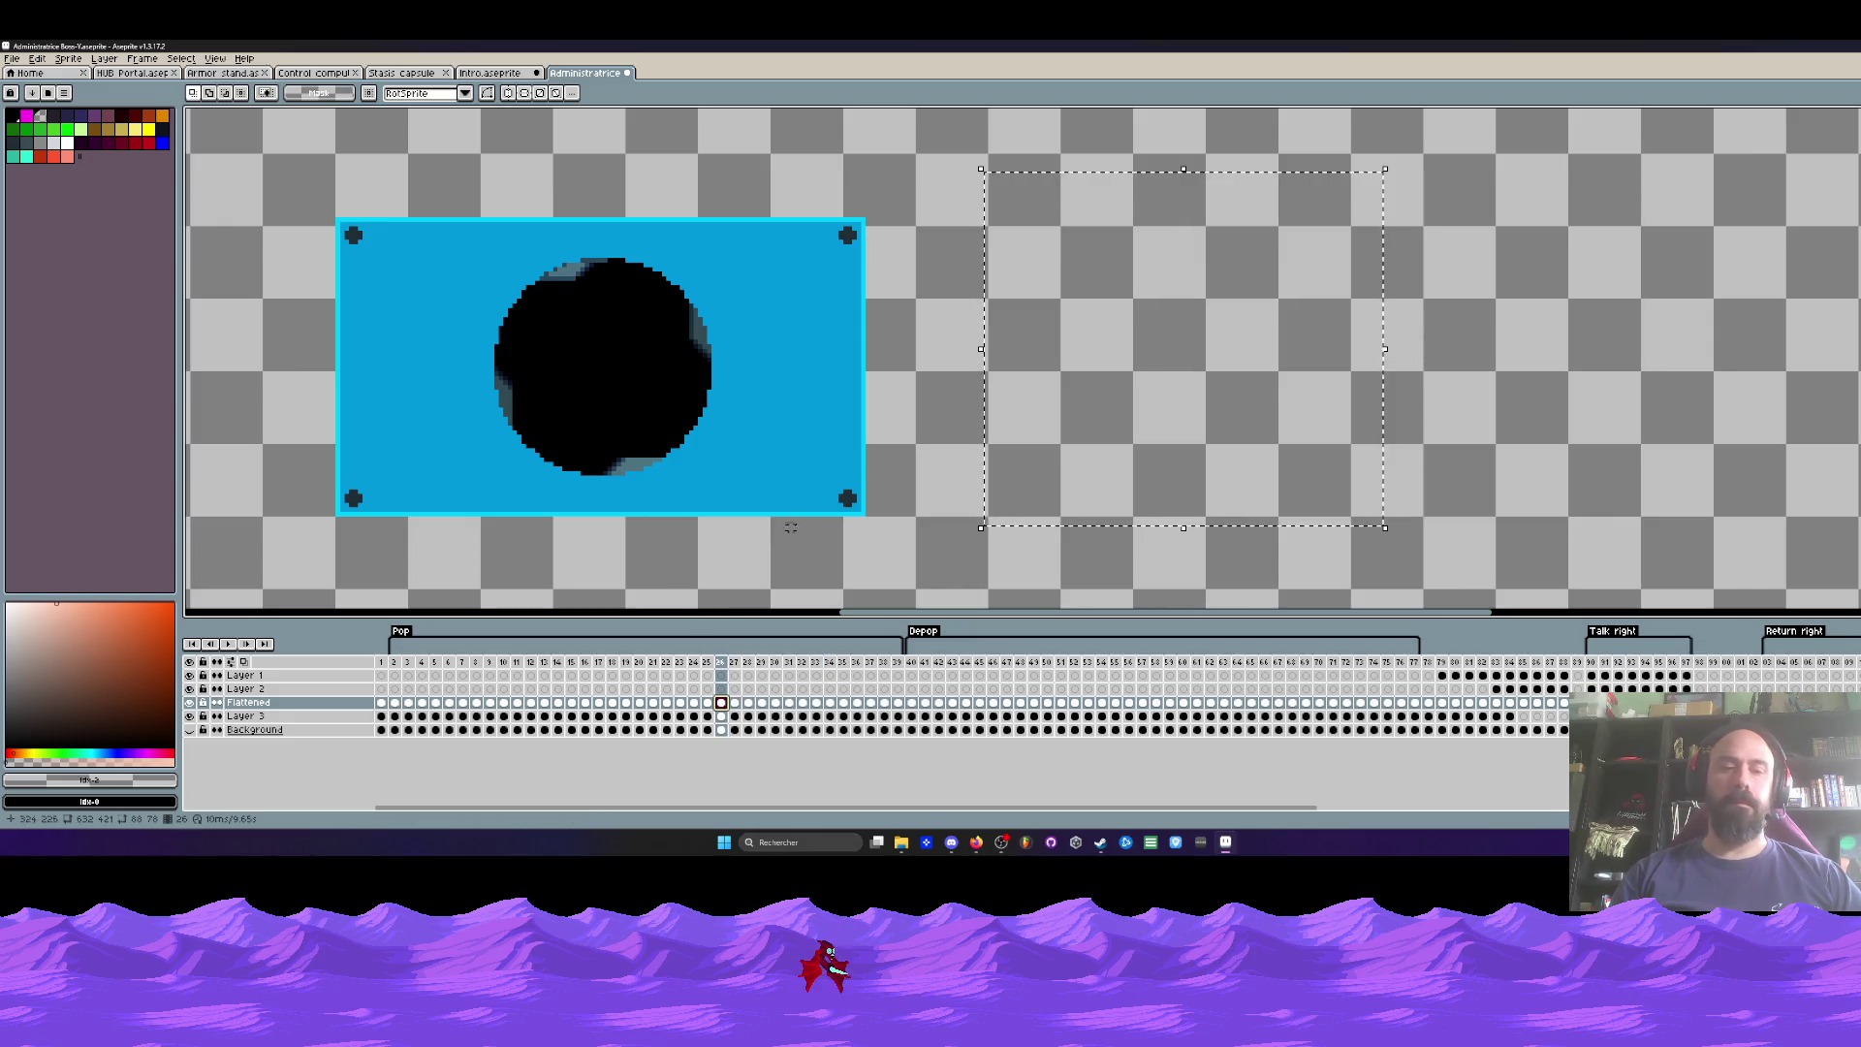
pyautogui.hotkey('ctrl', 'v')
pyautogui.moveTo(1130, 420); pyautogui.dragTo(628, 438)
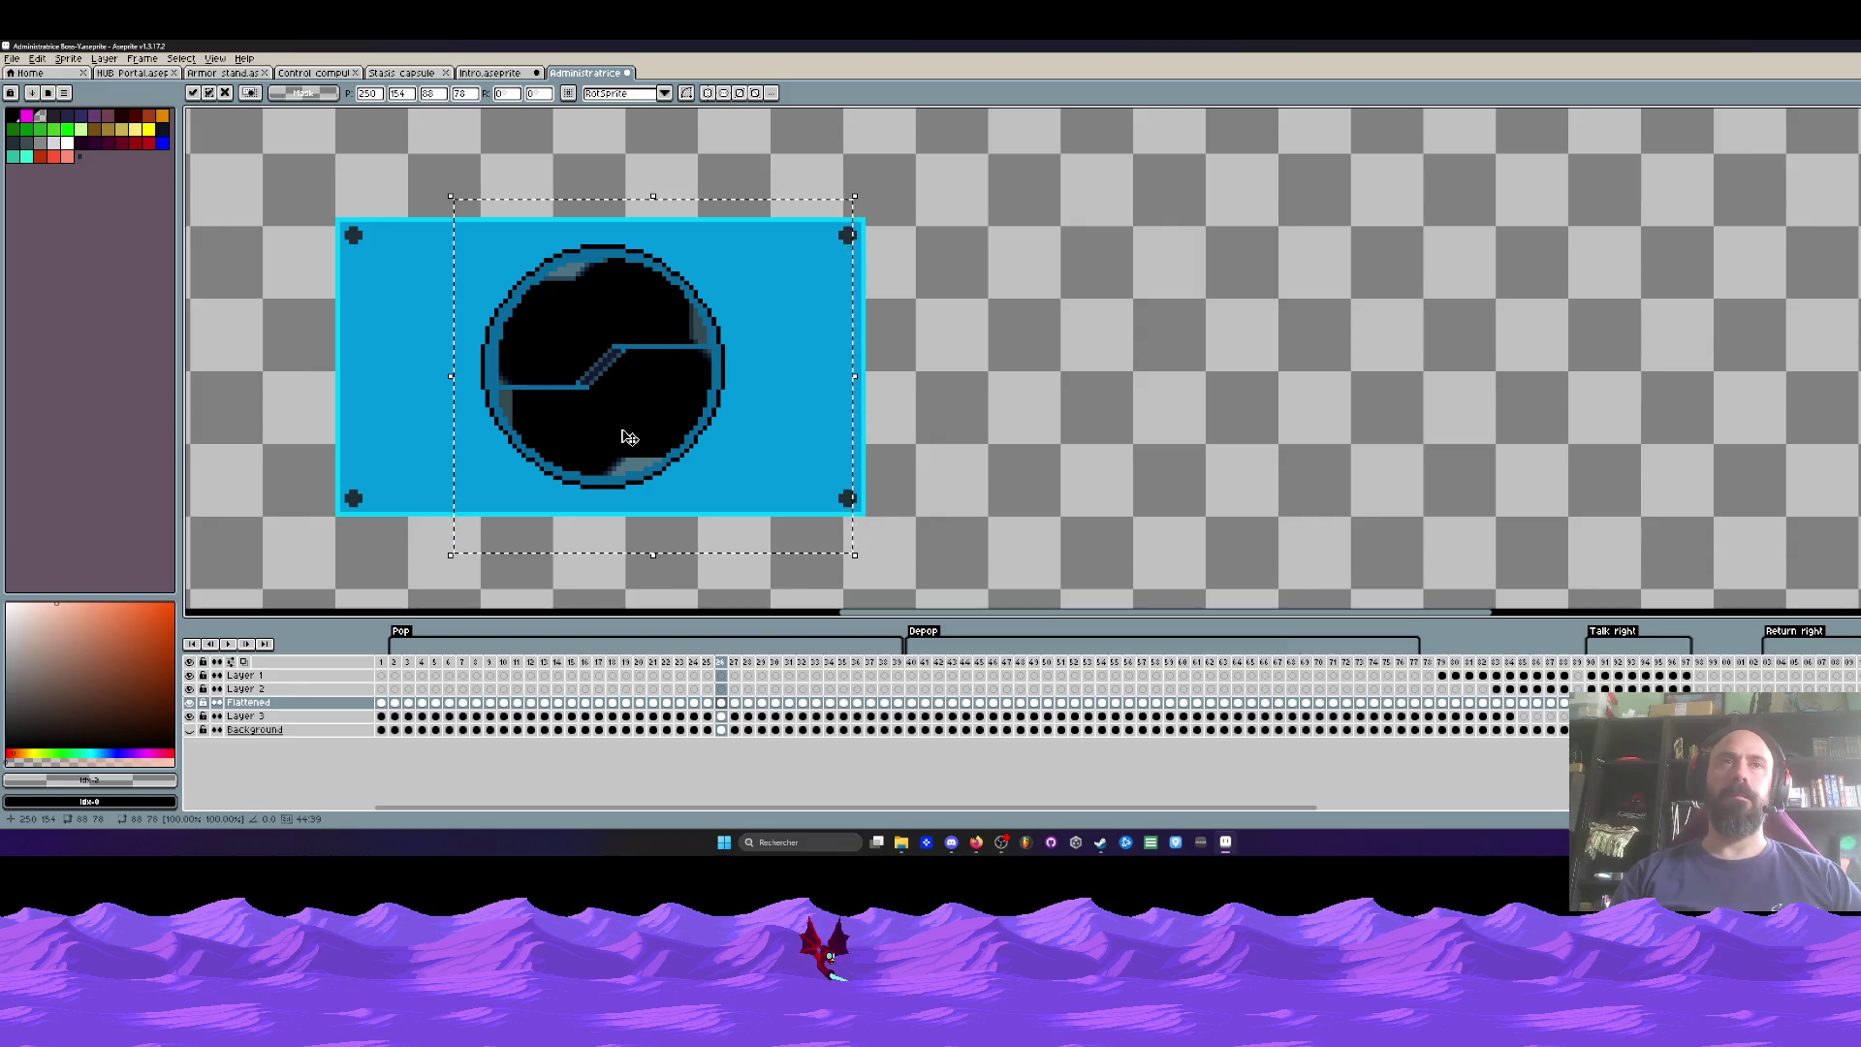
pyautogui.scroll(-1, 630, 437)
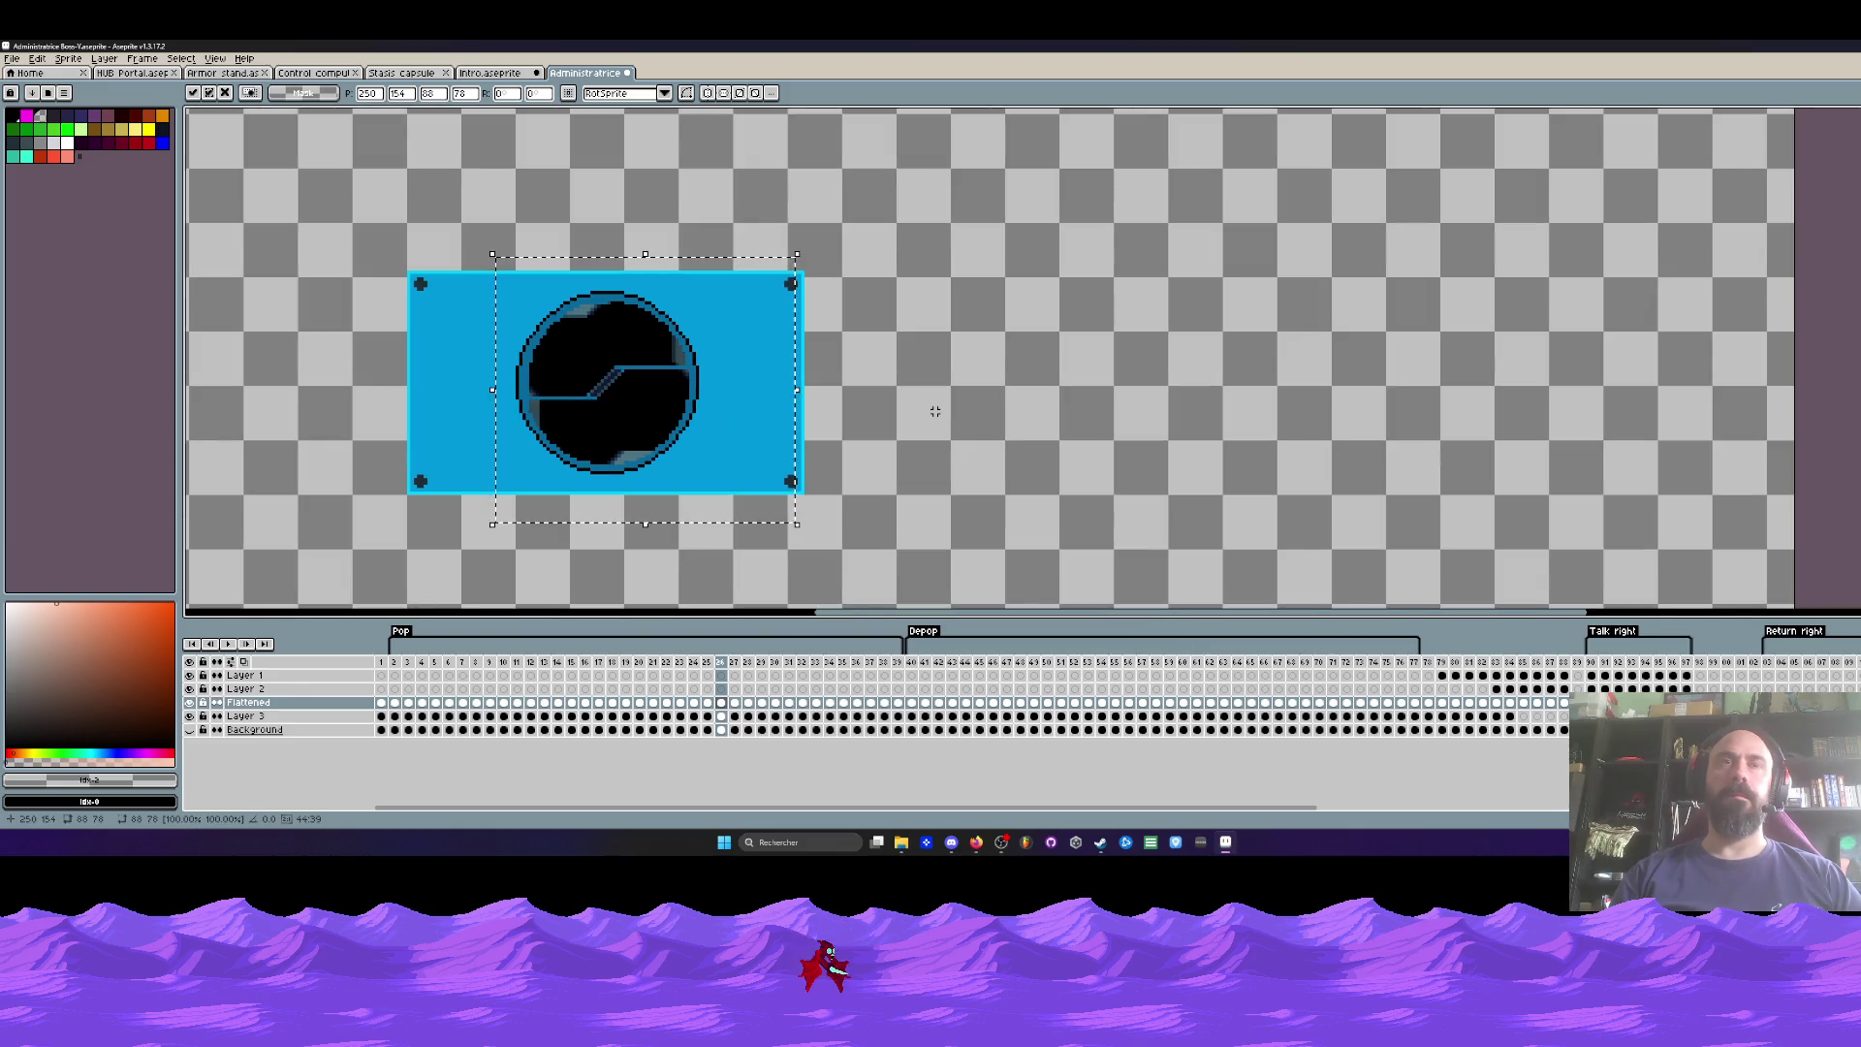
pyautogui.press('Escape')
pyautogui.click(392, 665)
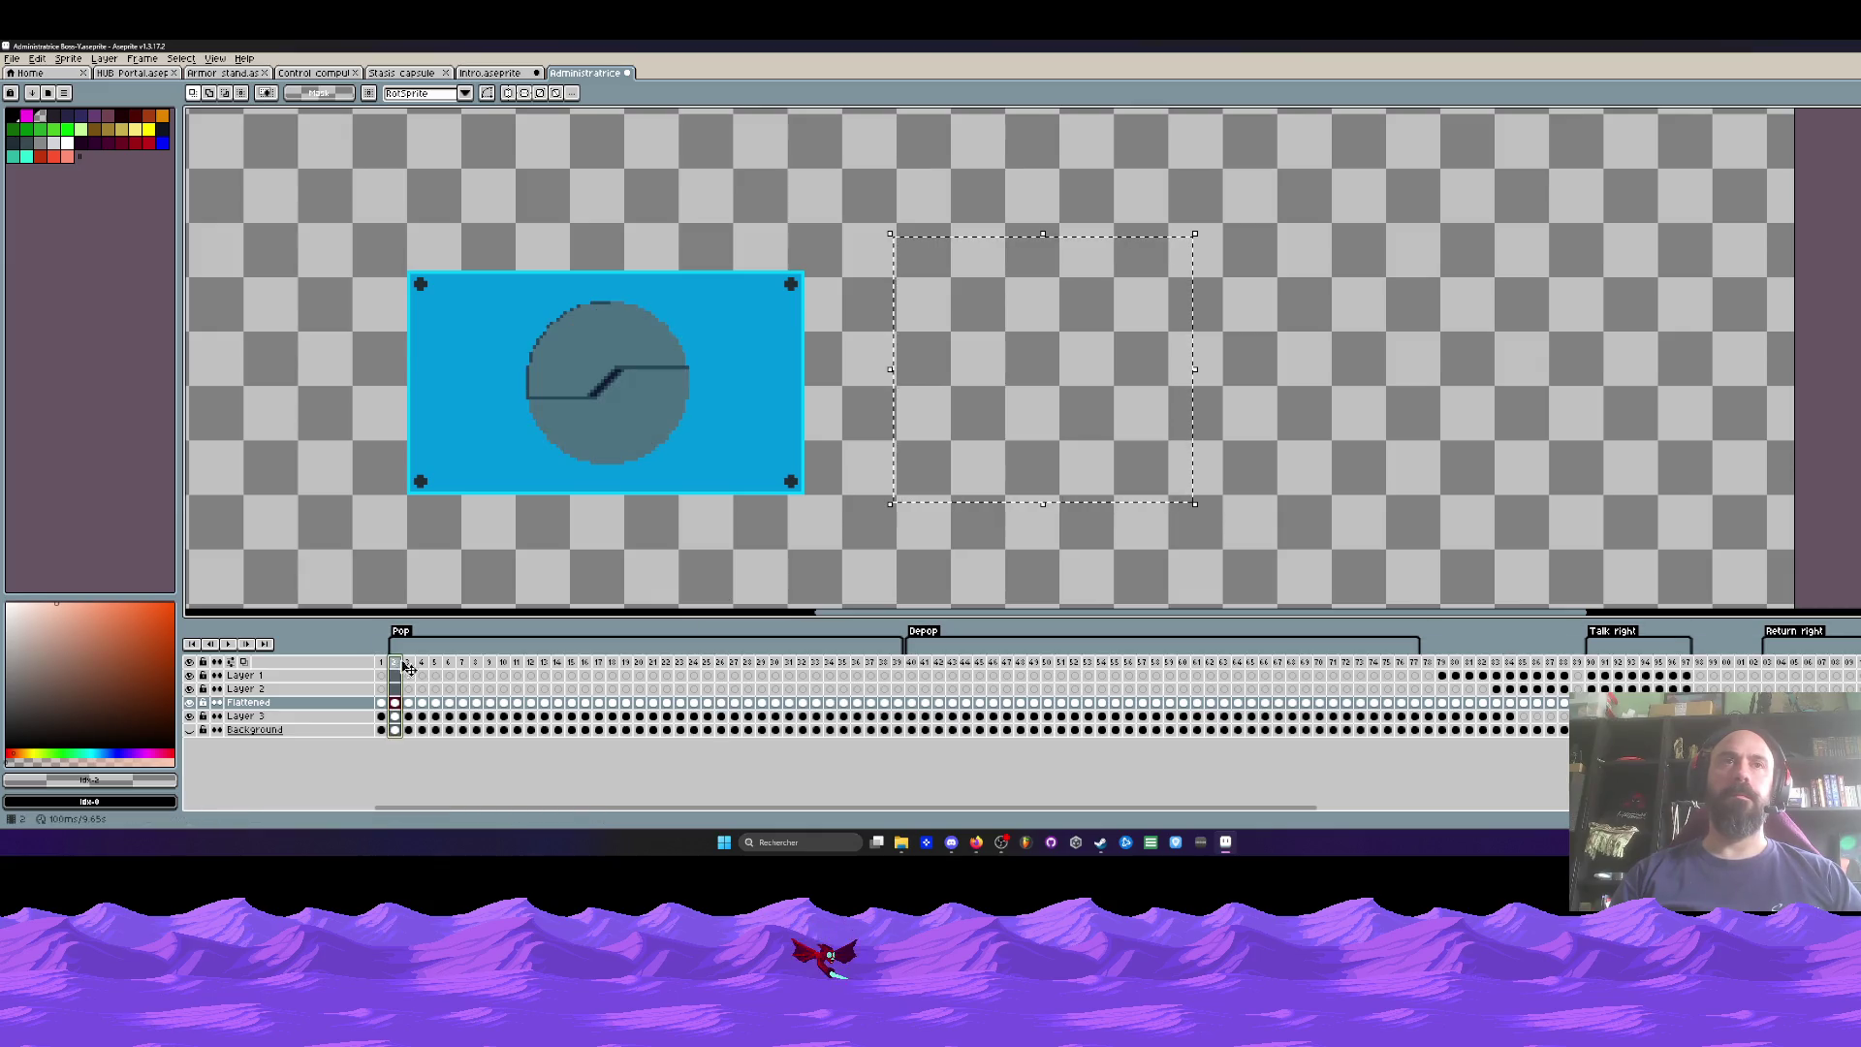
# Step: Try moving the ring into the panel on frame 1, then cancel the move
pyautogui.click(381, 665)
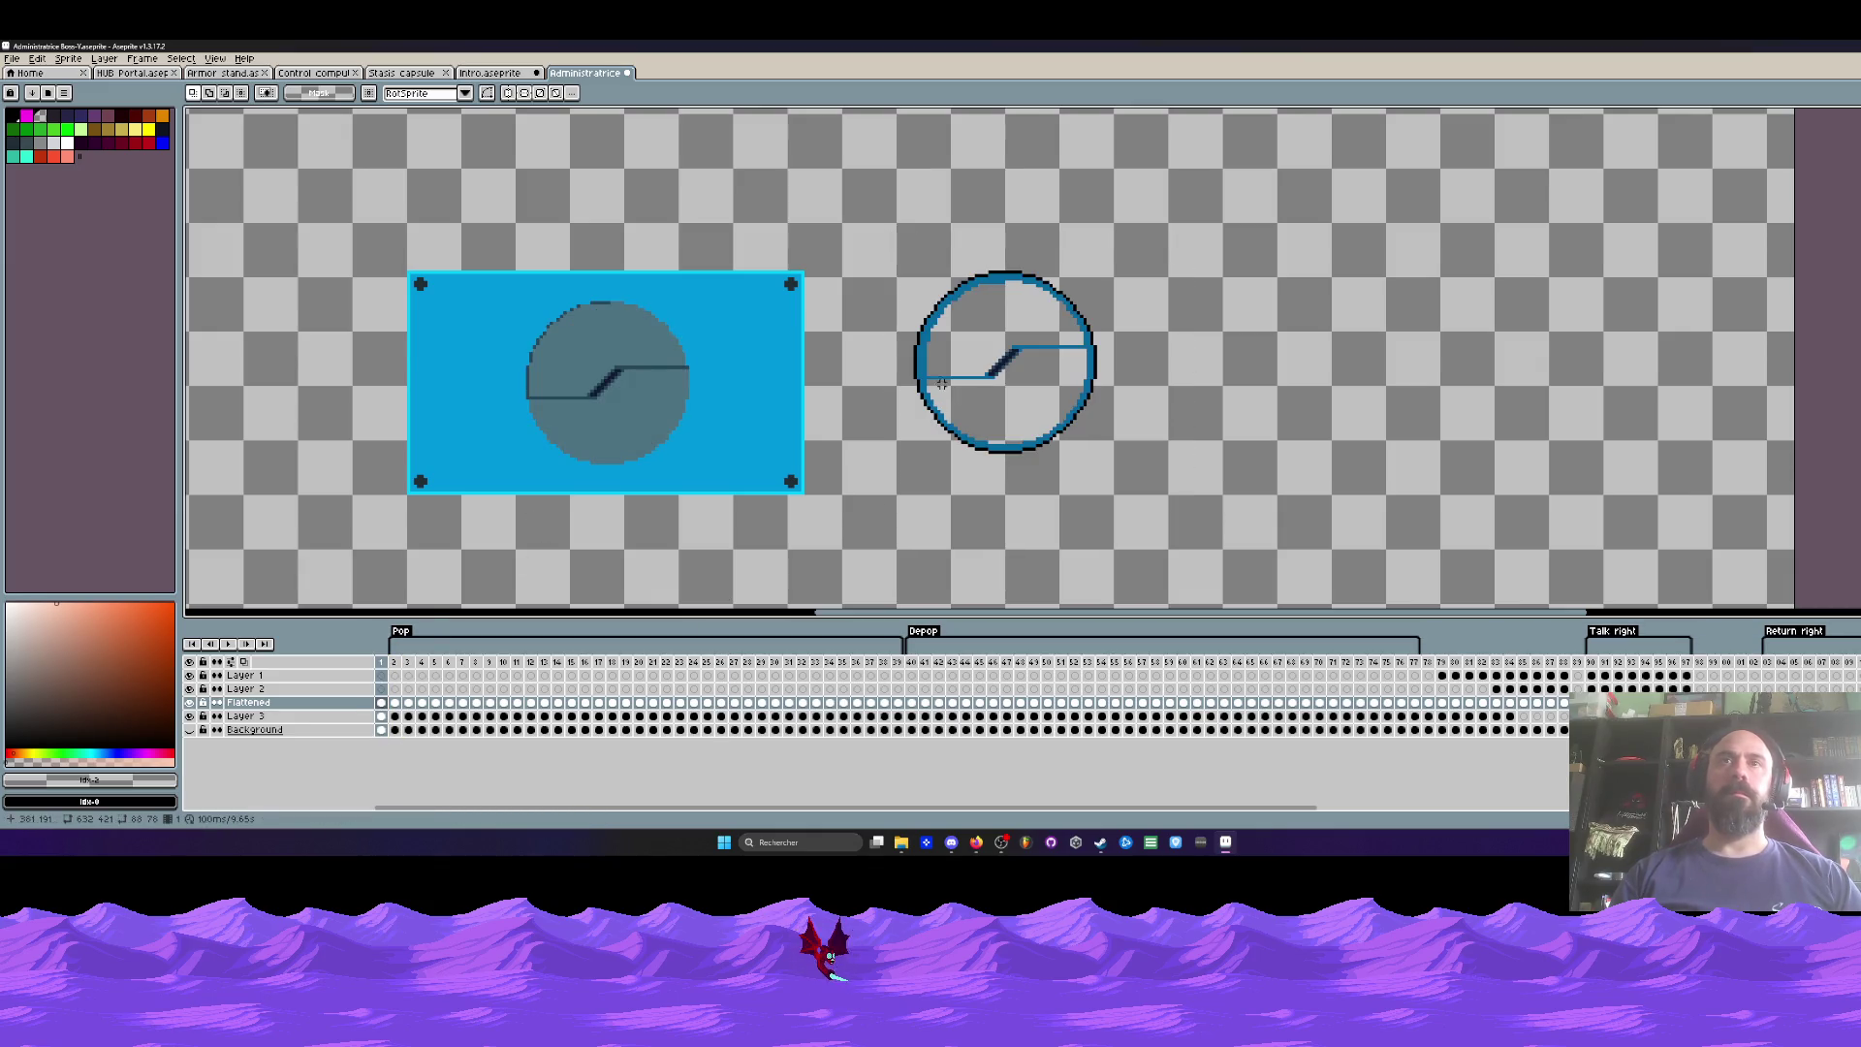
pyautogui.moveTo(910, 251)
pyautogui.mouseDown()
pyautogui.moveTo(1116, 482)
pyautogui.moveTo(689, 461)
pyautogui.moveTo(708, 455)
pyautogui.mouseUp()
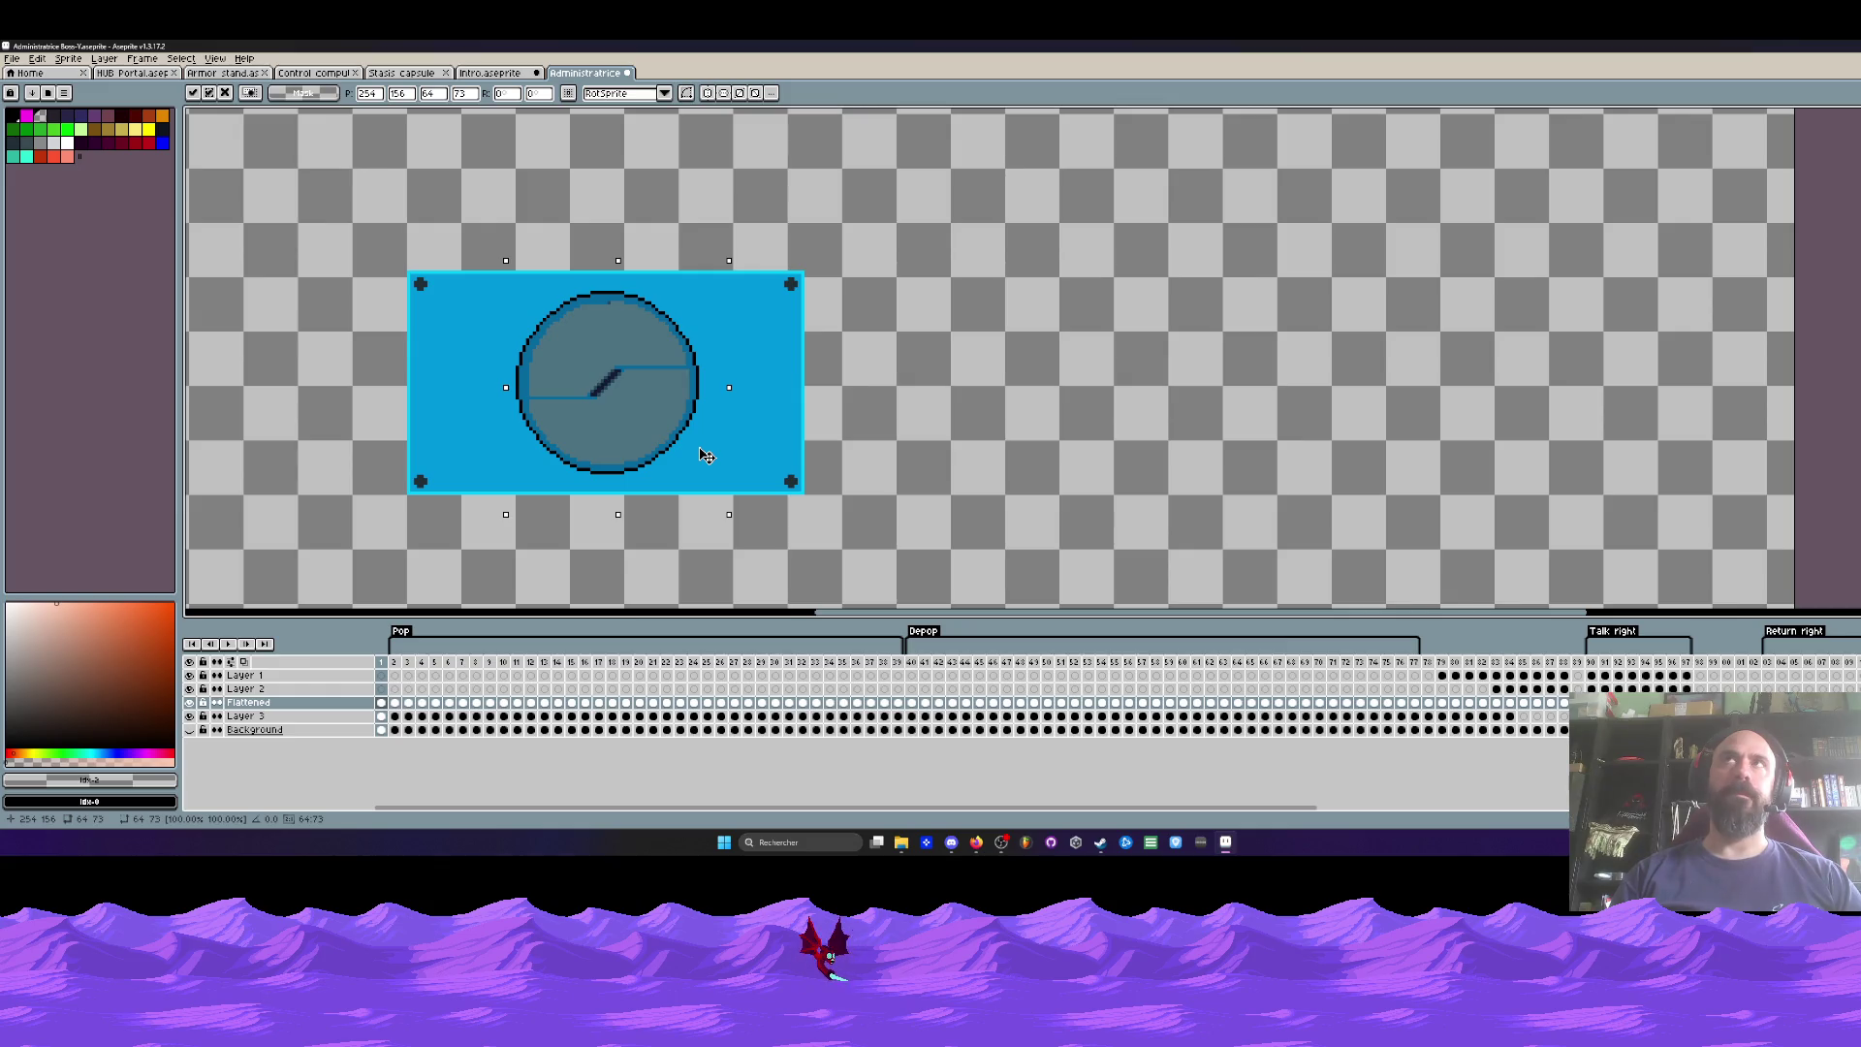
pyautogui.moveTo(701, 448)
pyautogui.mouseDown()
pyautogui.moveTo(717, 489)
pyautogui.moveTo(708, 455)
pyautogui.mouseUp()
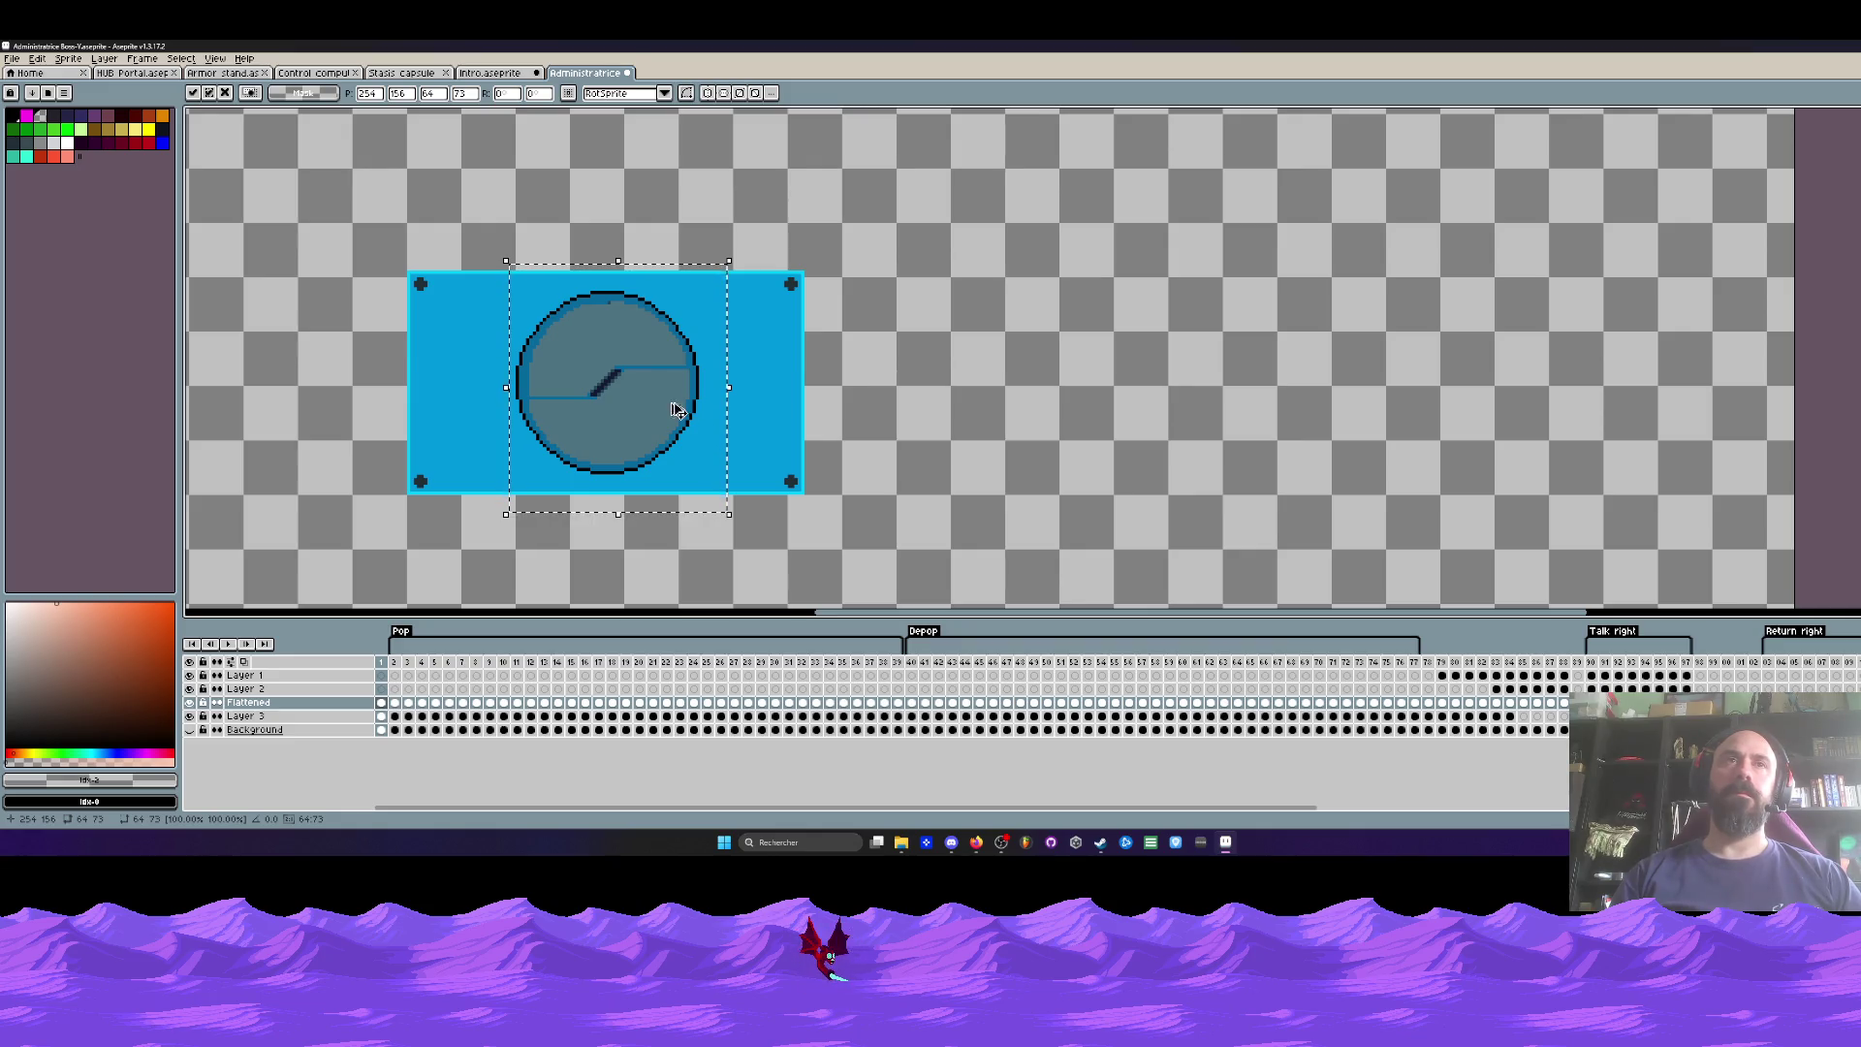
pyautogui.press('Escape')
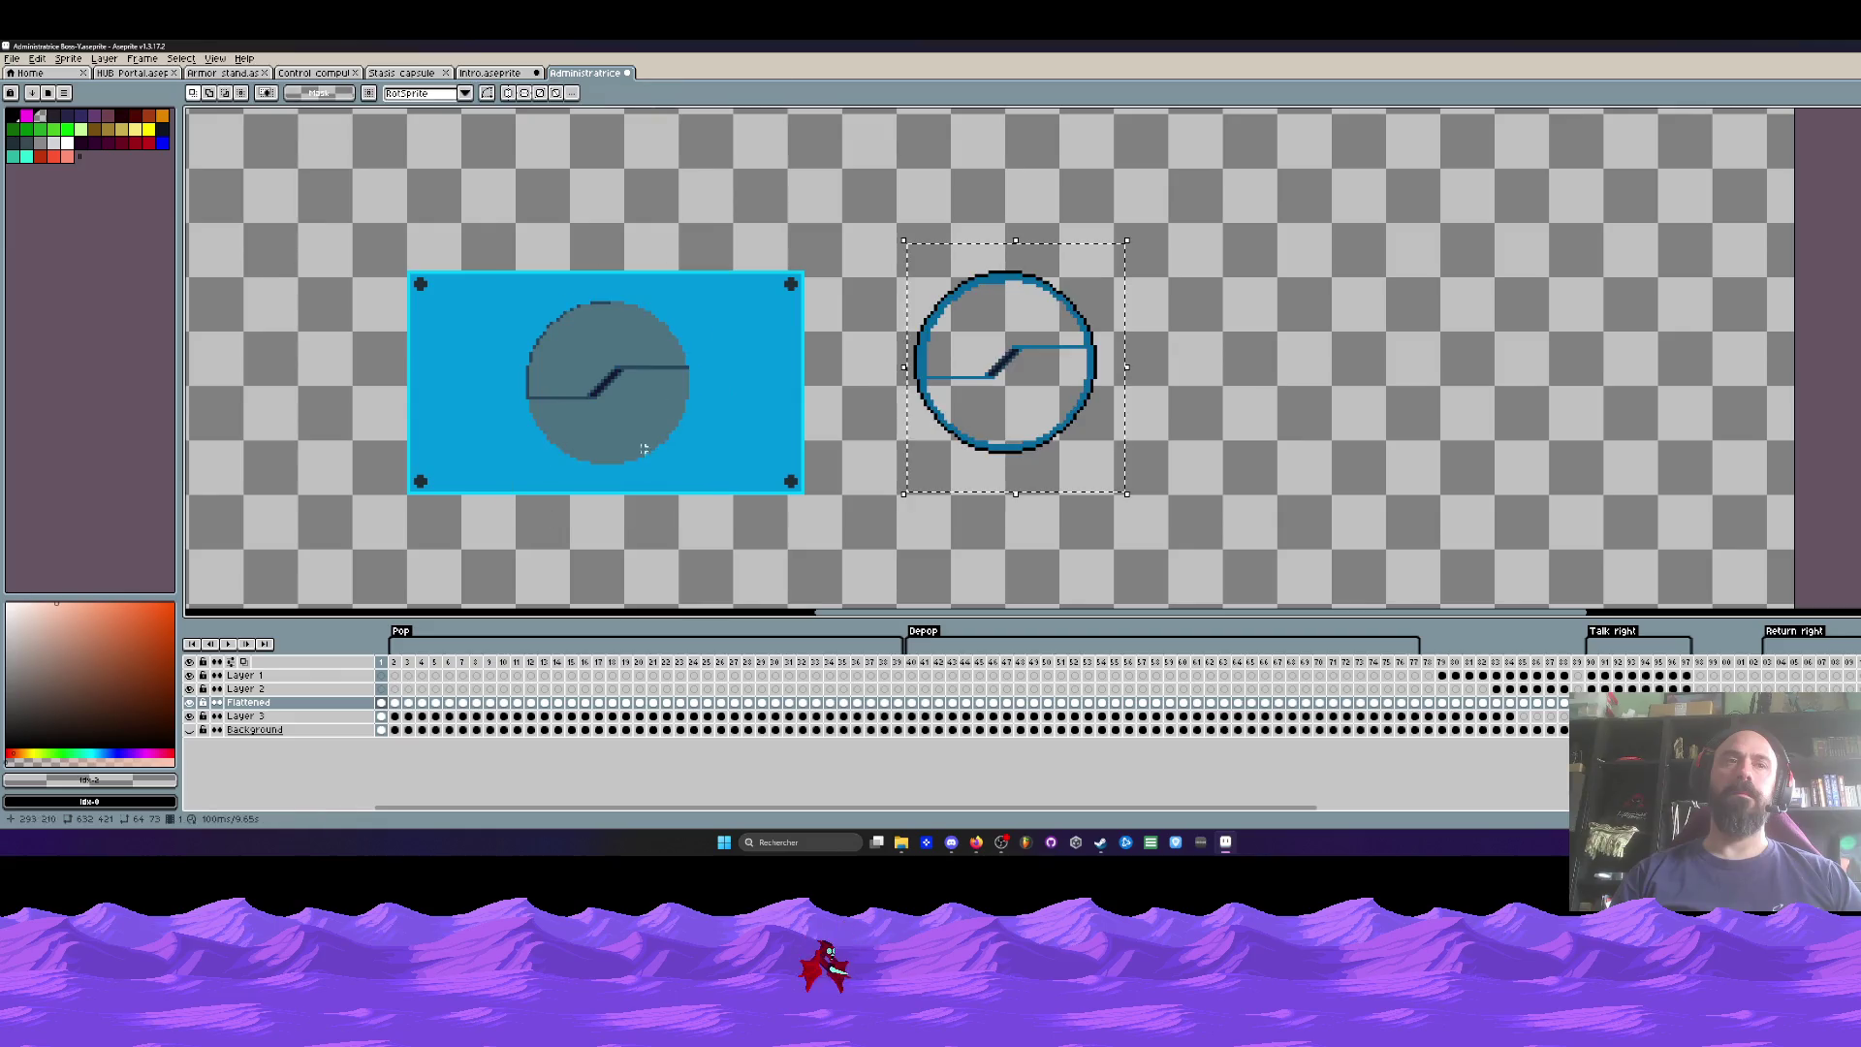
# Step: Add Layer 4 and paste the ring copied from the Flattened layer onto it
pyautogui.hotkey('shift', 'n')
pyautogui.moveTo(874, 213); pyautogui.dragTo(1147, 514)
pyautogui.press('Down')
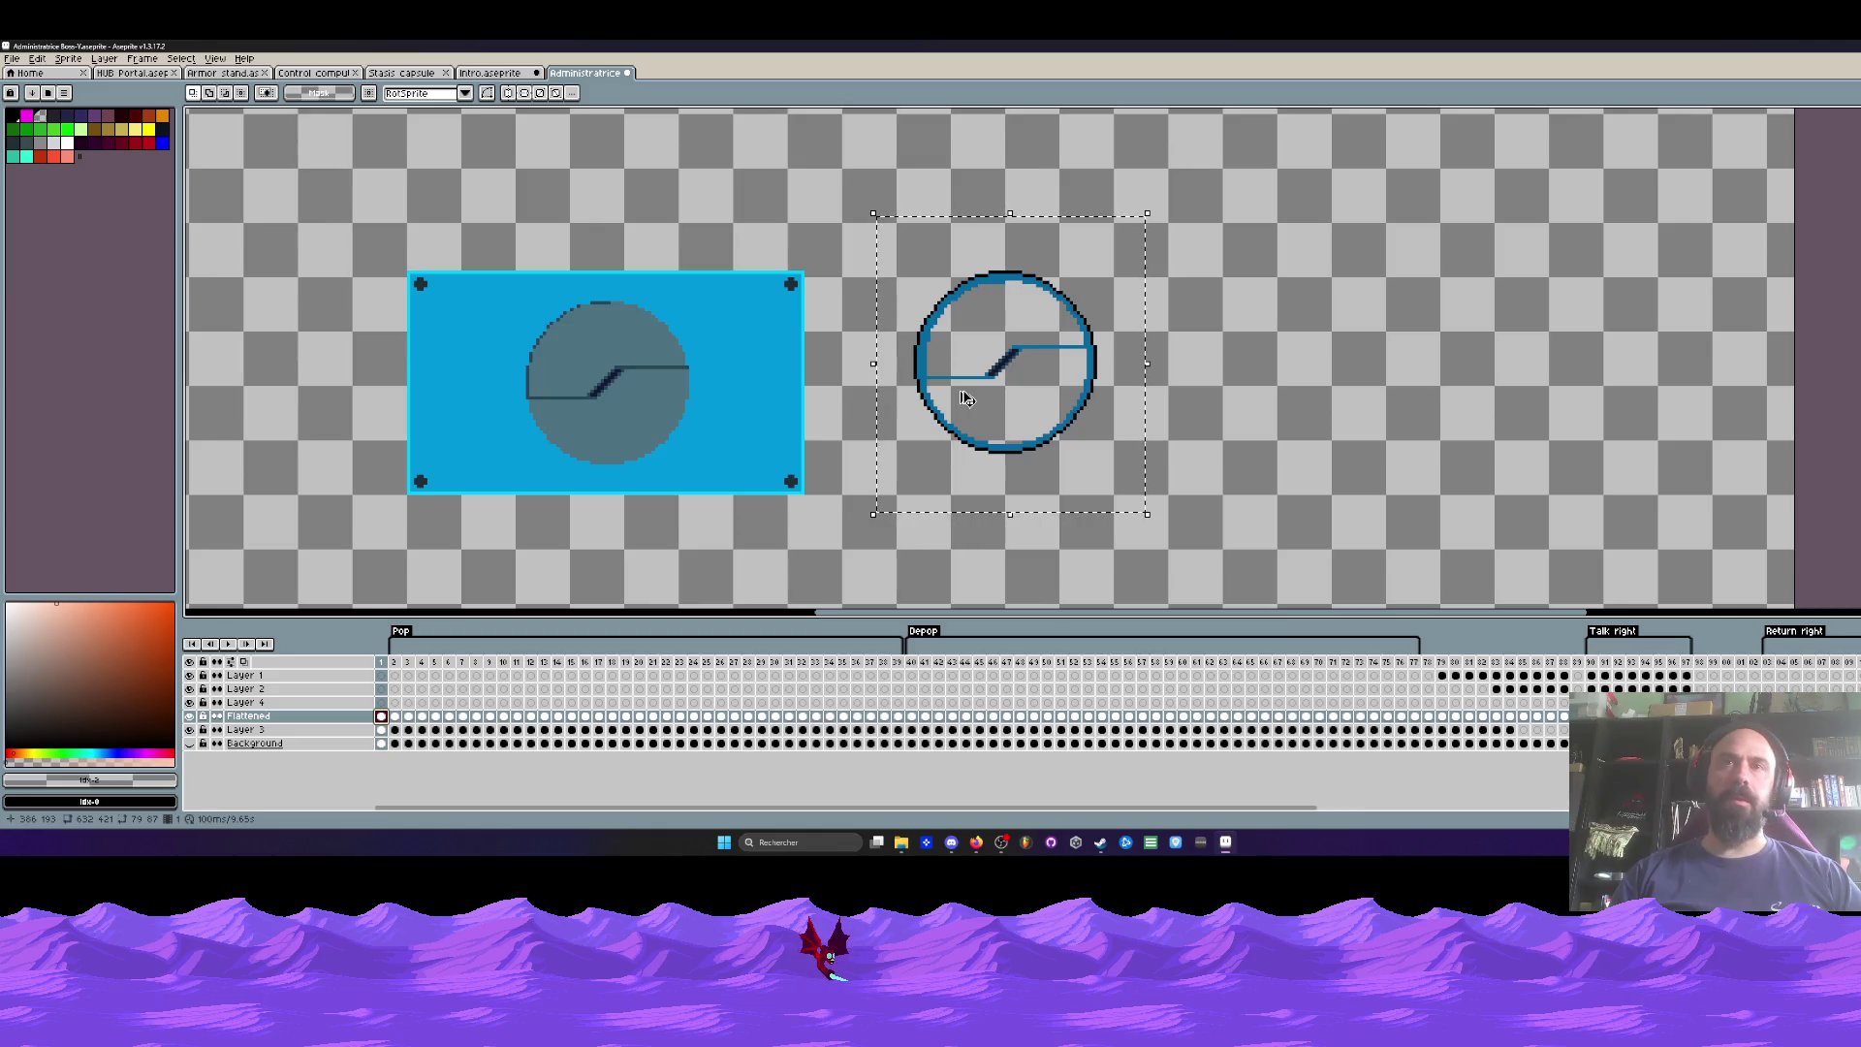
pyautogui.hotkey('ctrl', 'd')
pyautogui.press('Up')
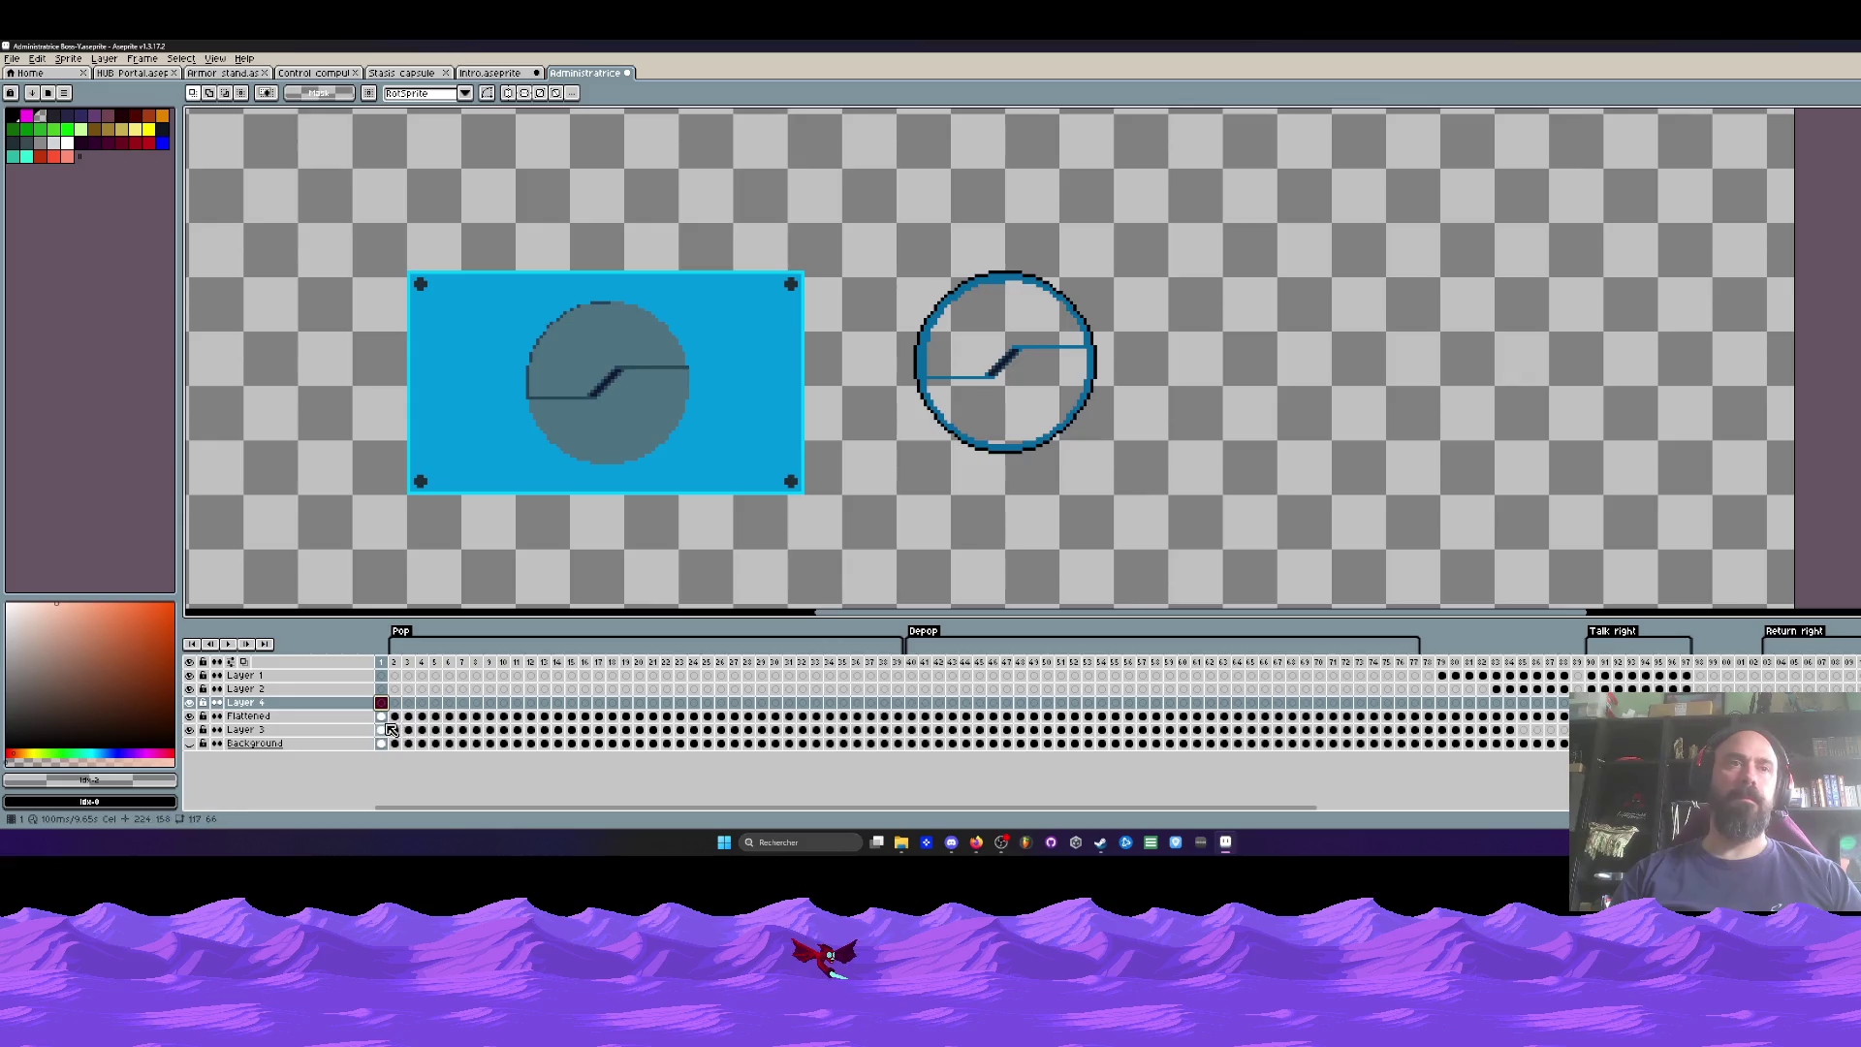
pyautogui.press('Down')
pyautogui.moveTo(863, 228); pyautogui.dragTo(1141, 506)
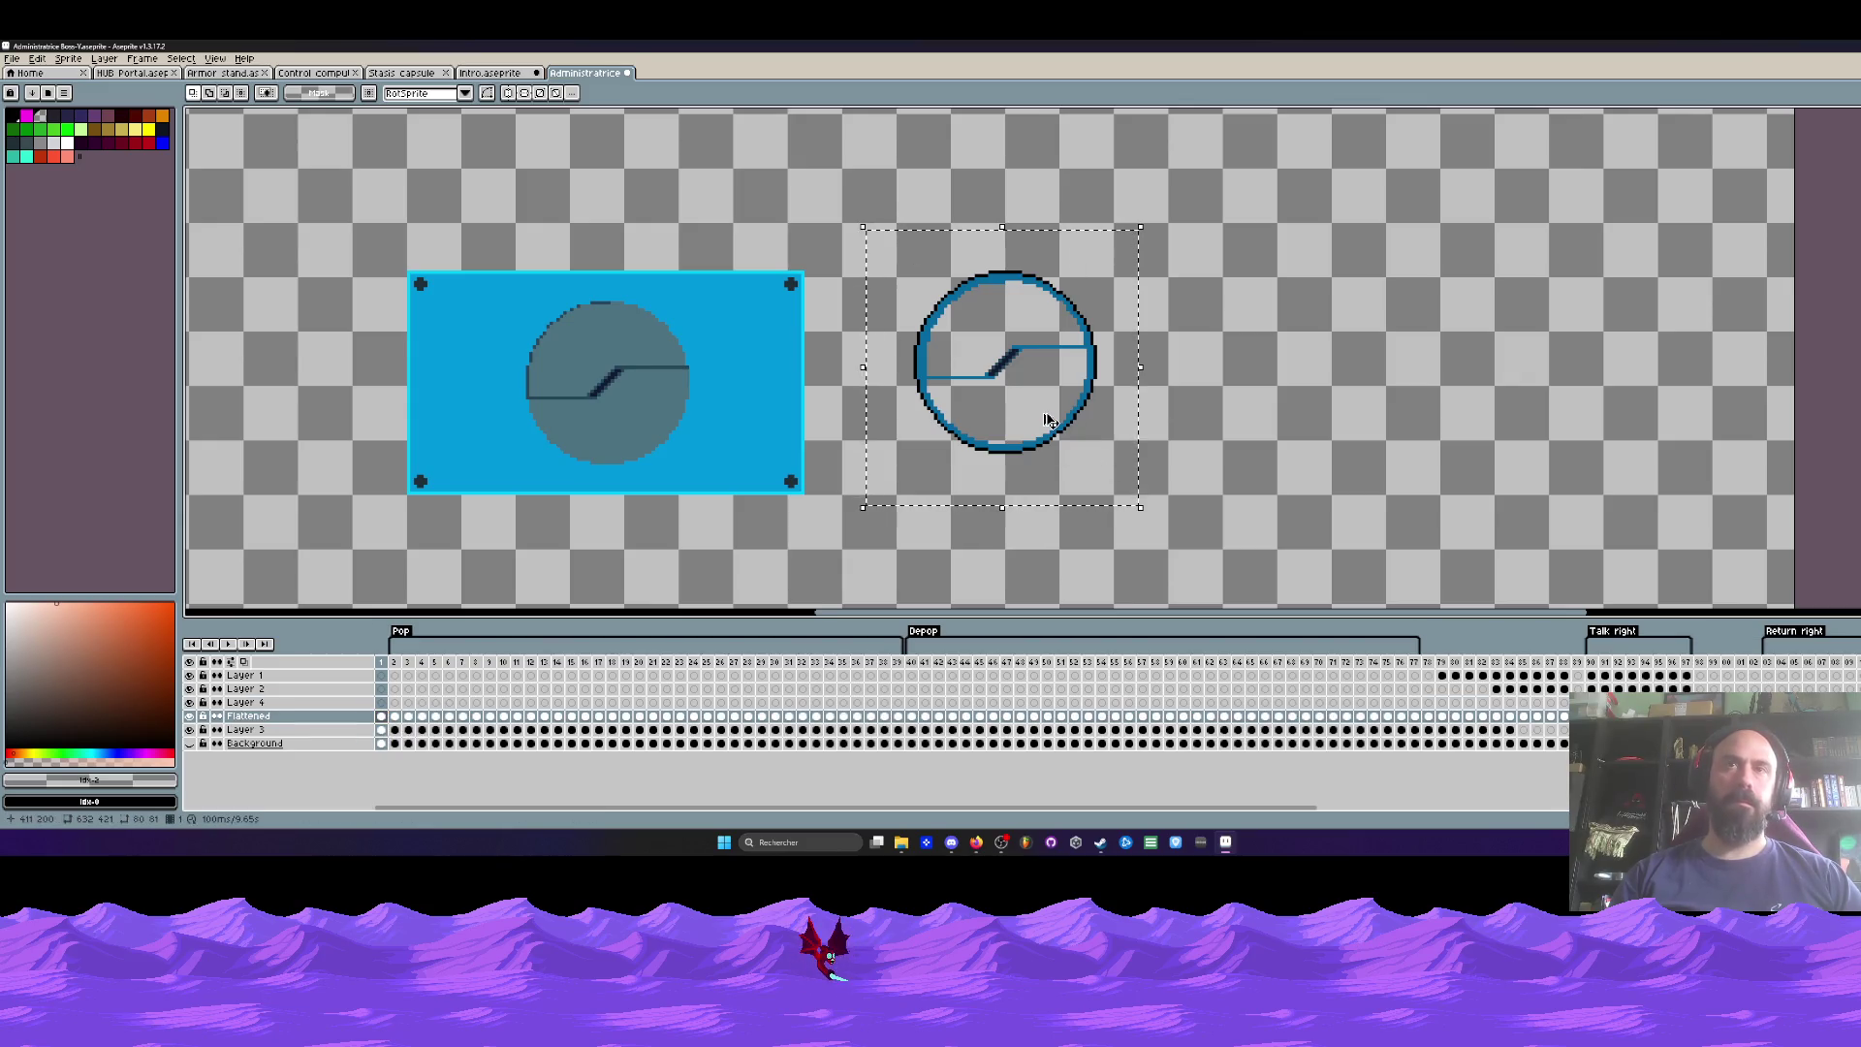
pyautogui.press('Up')
pyautogui.hotkey('ctrl', 'v')
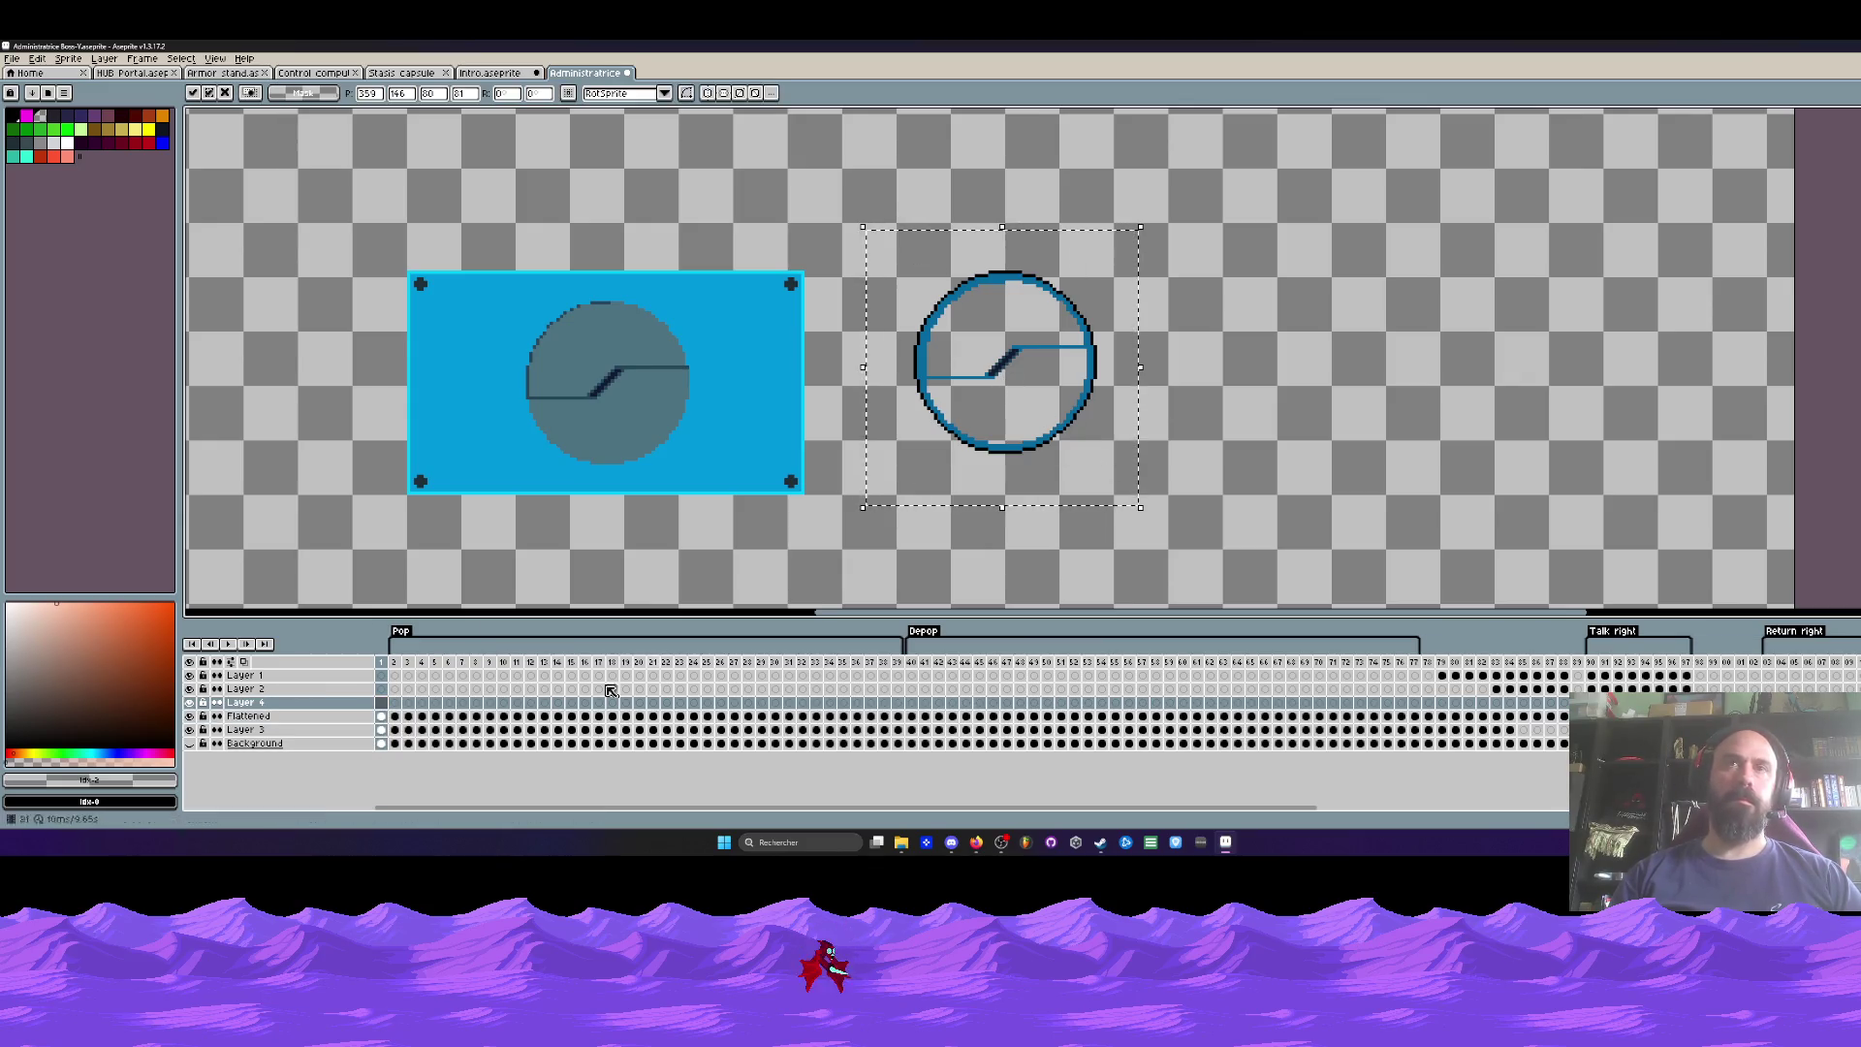
pyautogui.press('Return')
pyautogui.press('Down')
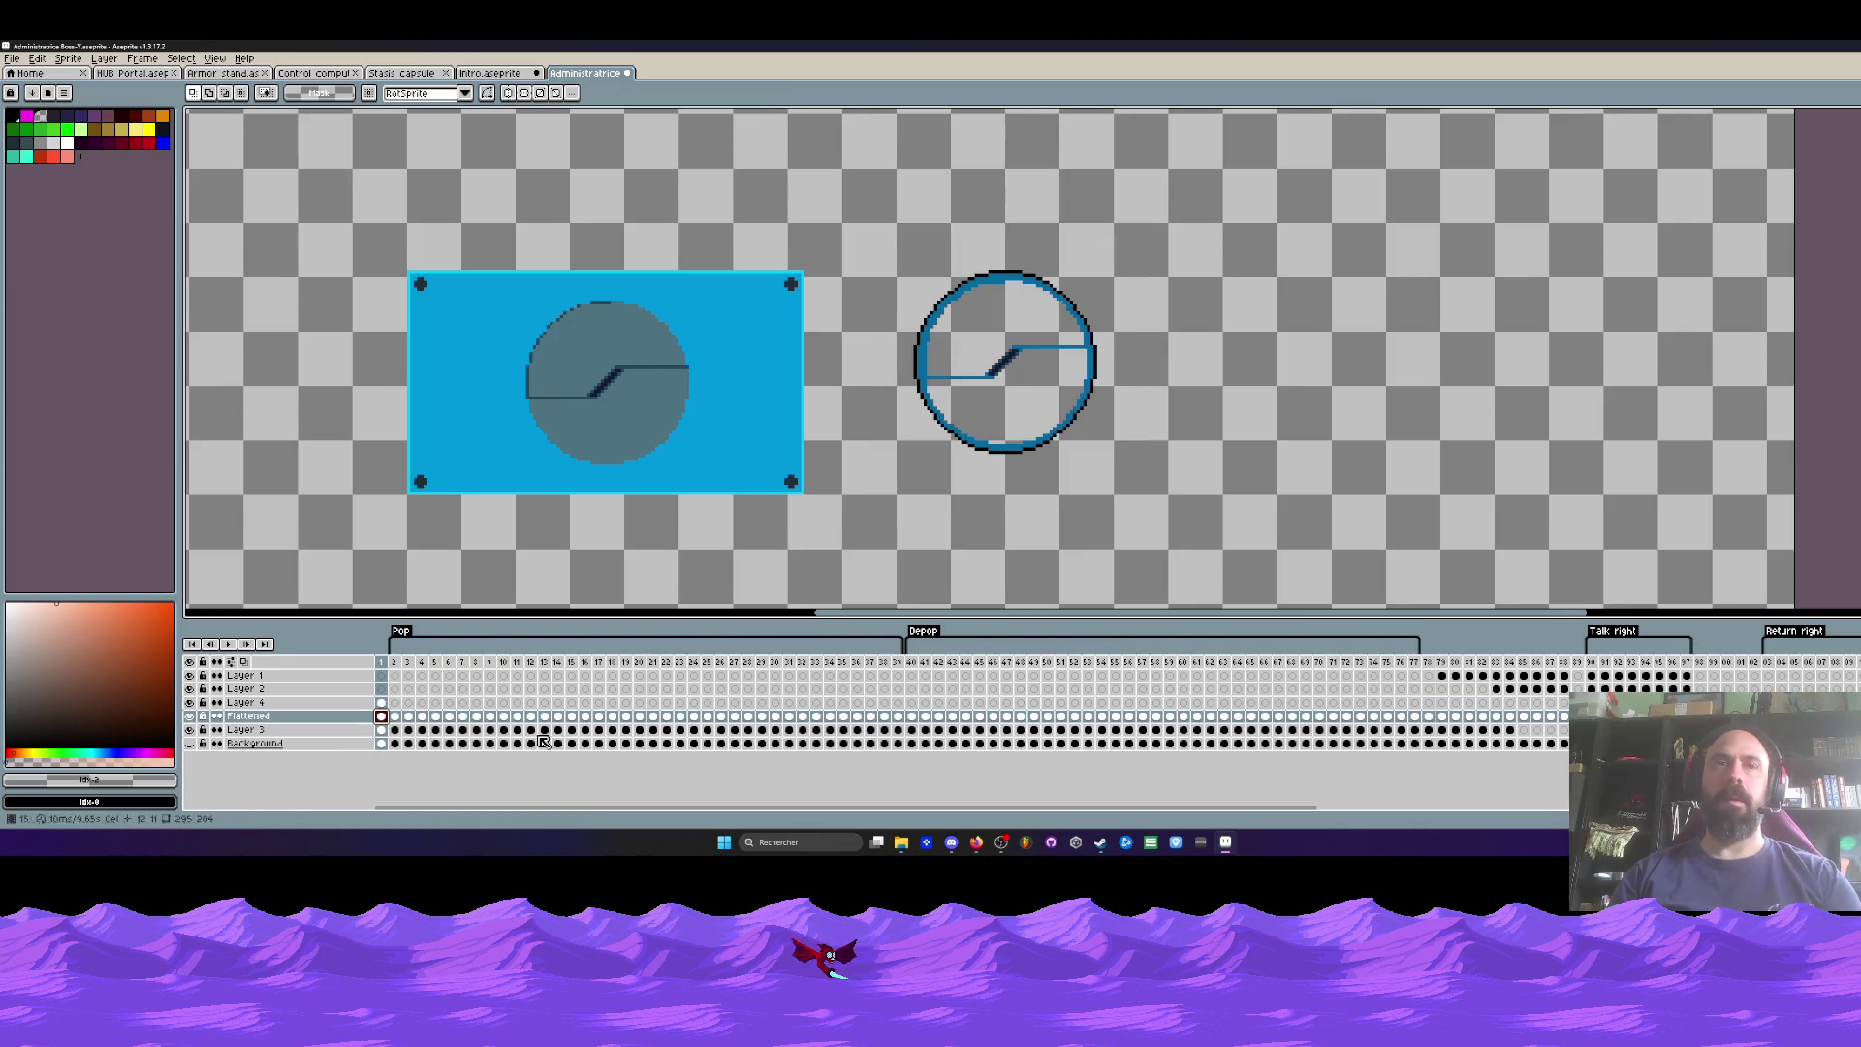
pyautogui.press('Up')
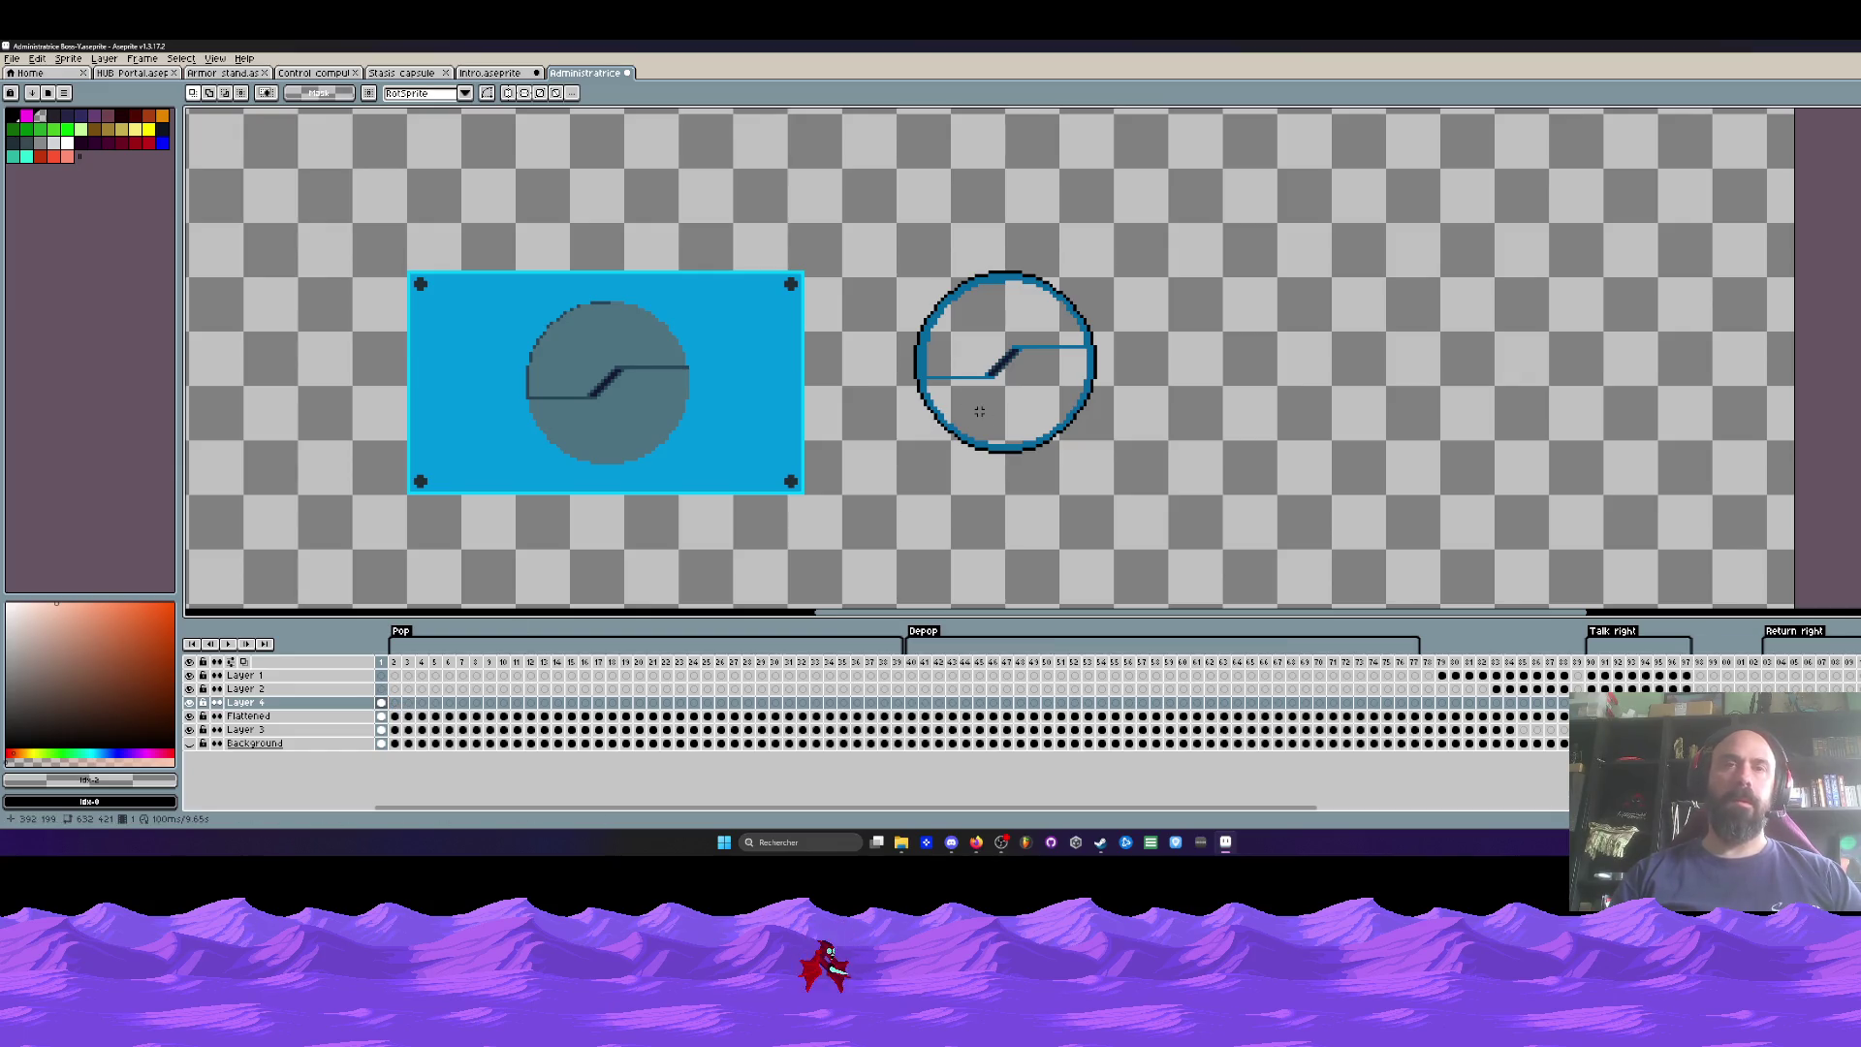
# Step: Paint out the hand line inside the ring on Layer 4
pyautogui.press('b')
pyautogui.scroll(2, 979, 412)
pyautogui.moveTo(913, 404); pyautogui.dragTo(1122, 338)
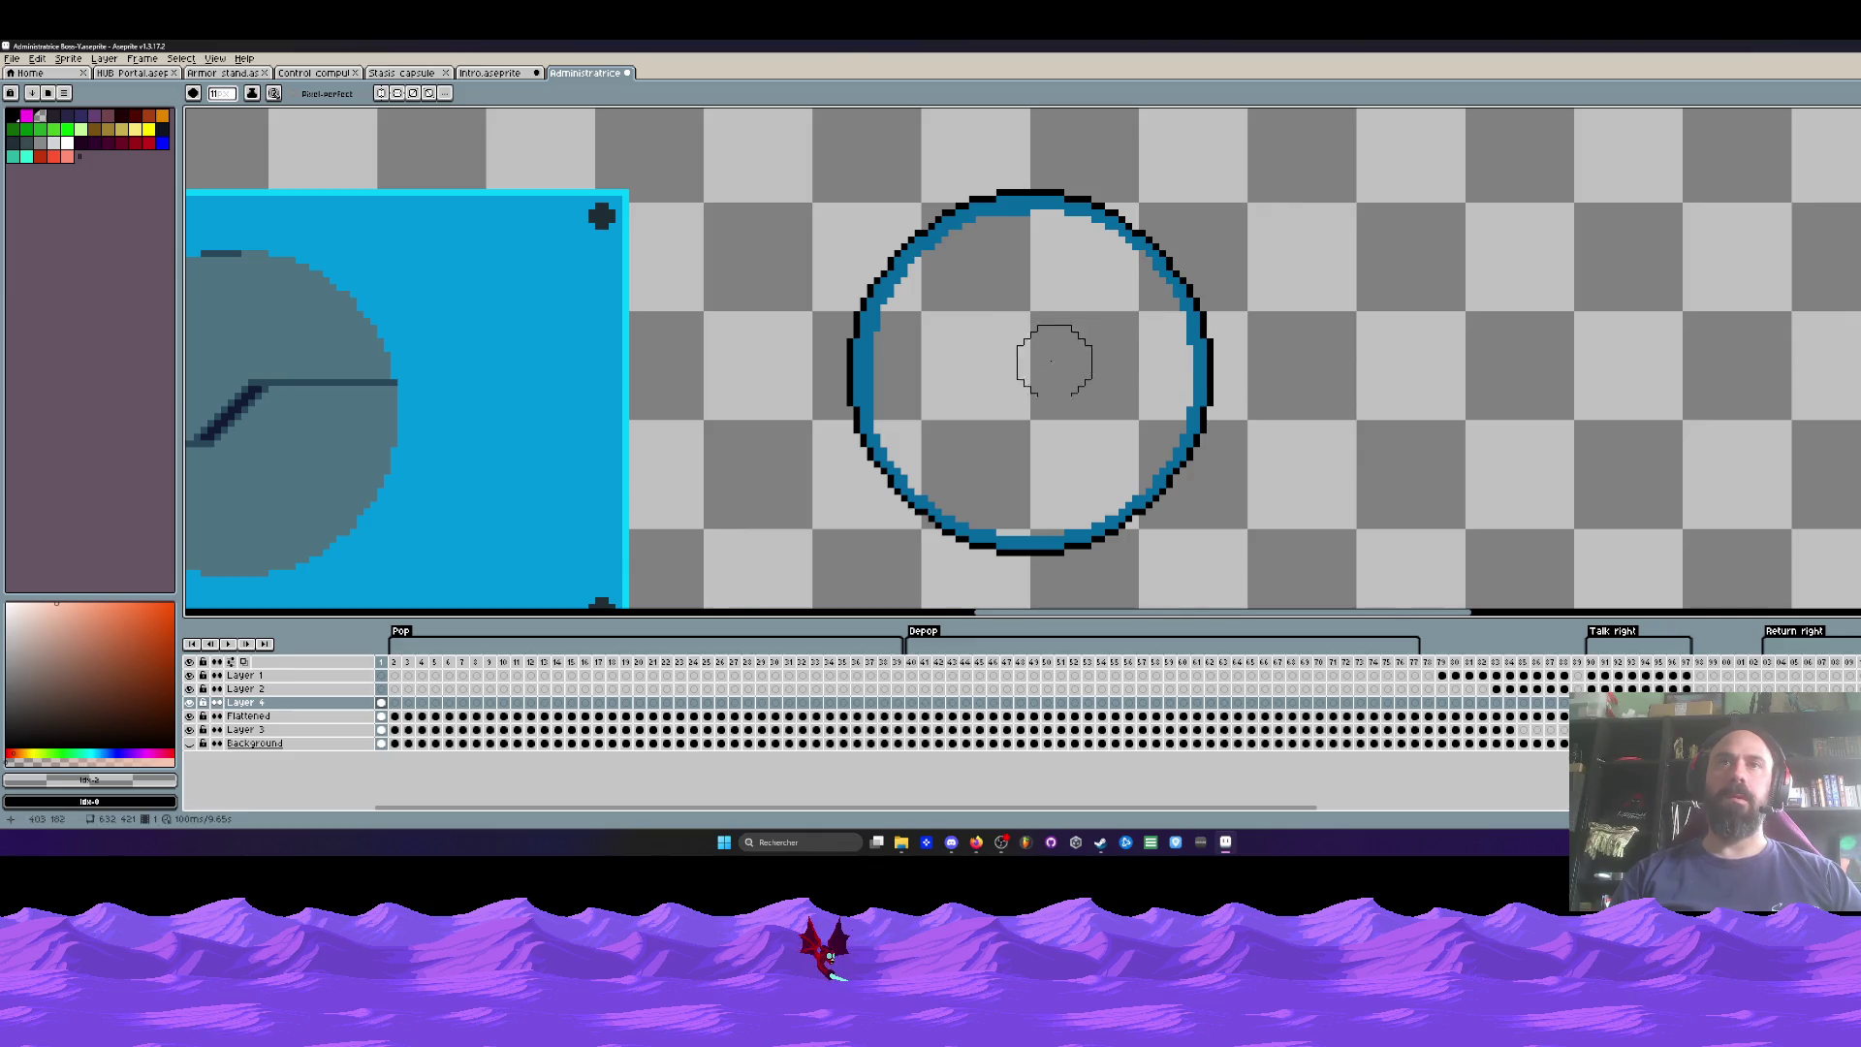
pyautogui.scroll(-2, 1027, 373)
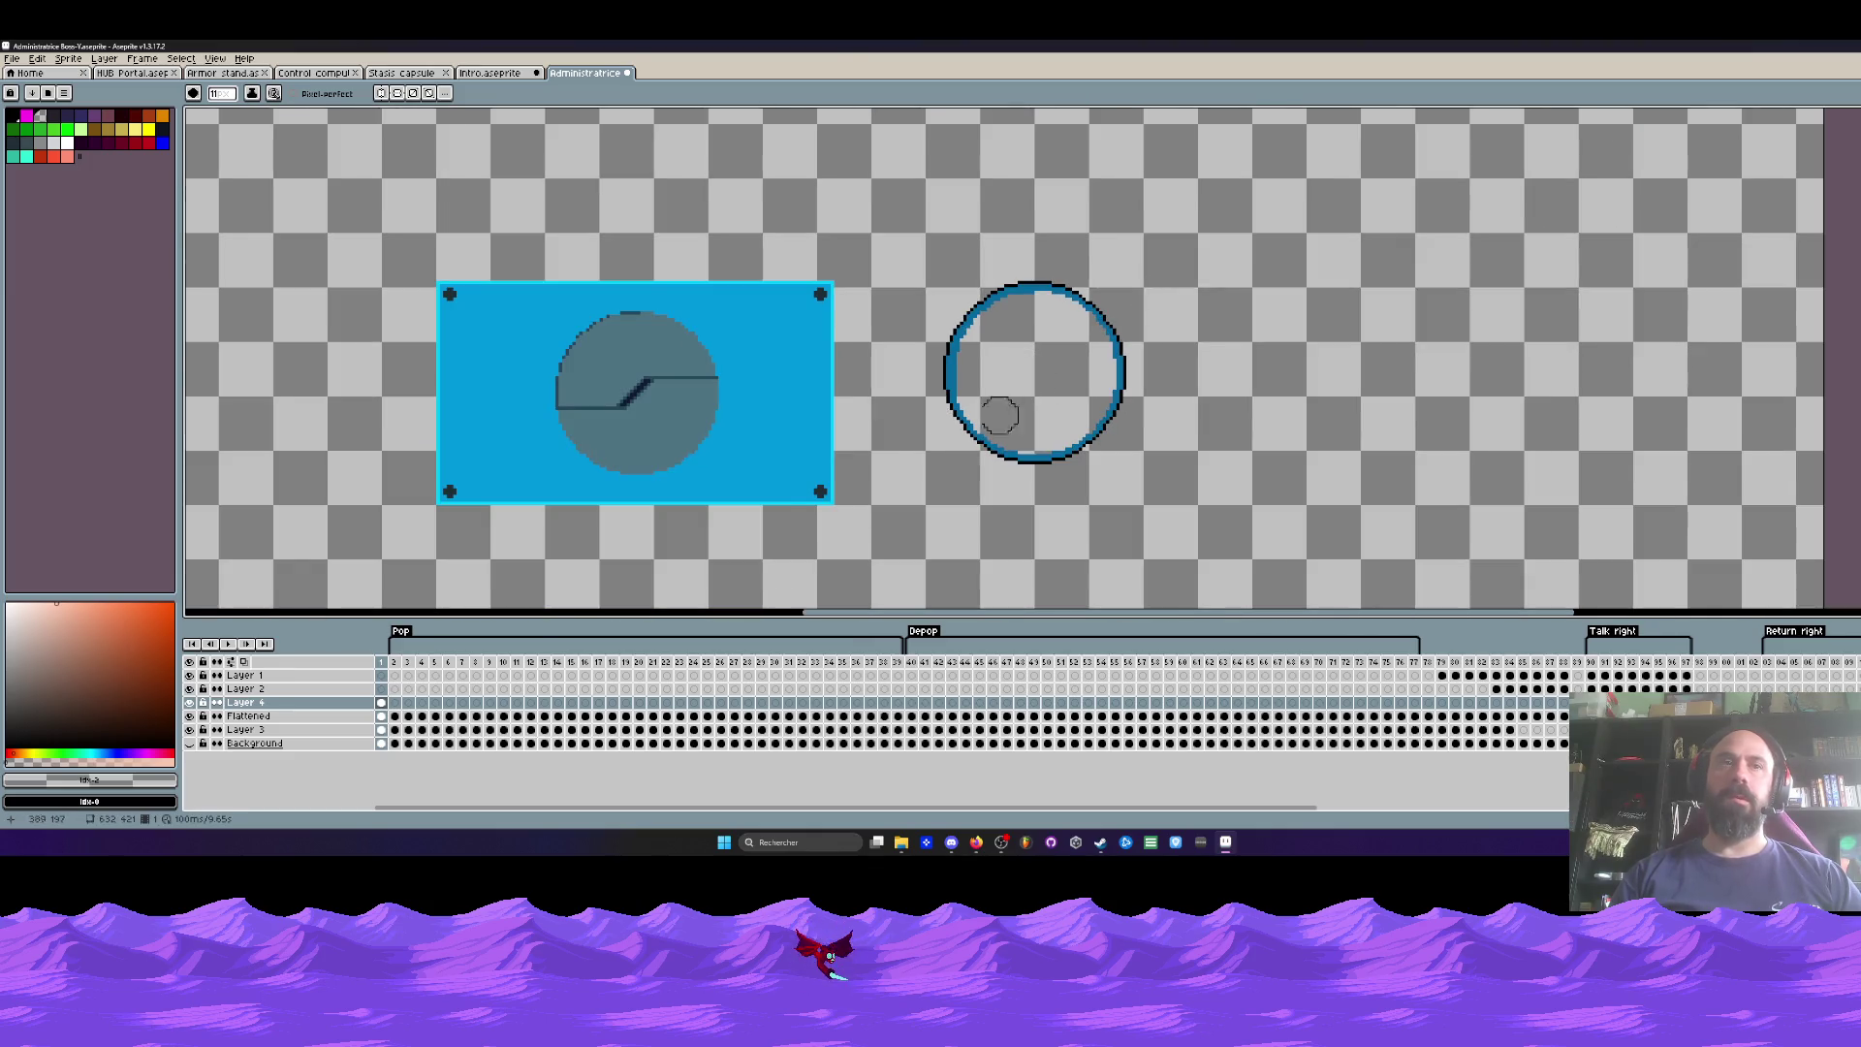
# Step: Check the clock hand on frames 2–4 and extend Layer 4's ring over the following frames
pyautogui.click(394, 703)
pyautogui.click(408, 703)
pyautogui.click(422, 703)
pyautogui.click(449, 706)
pyautogui.click(435, 705)
pyautogui.click(423, 706)
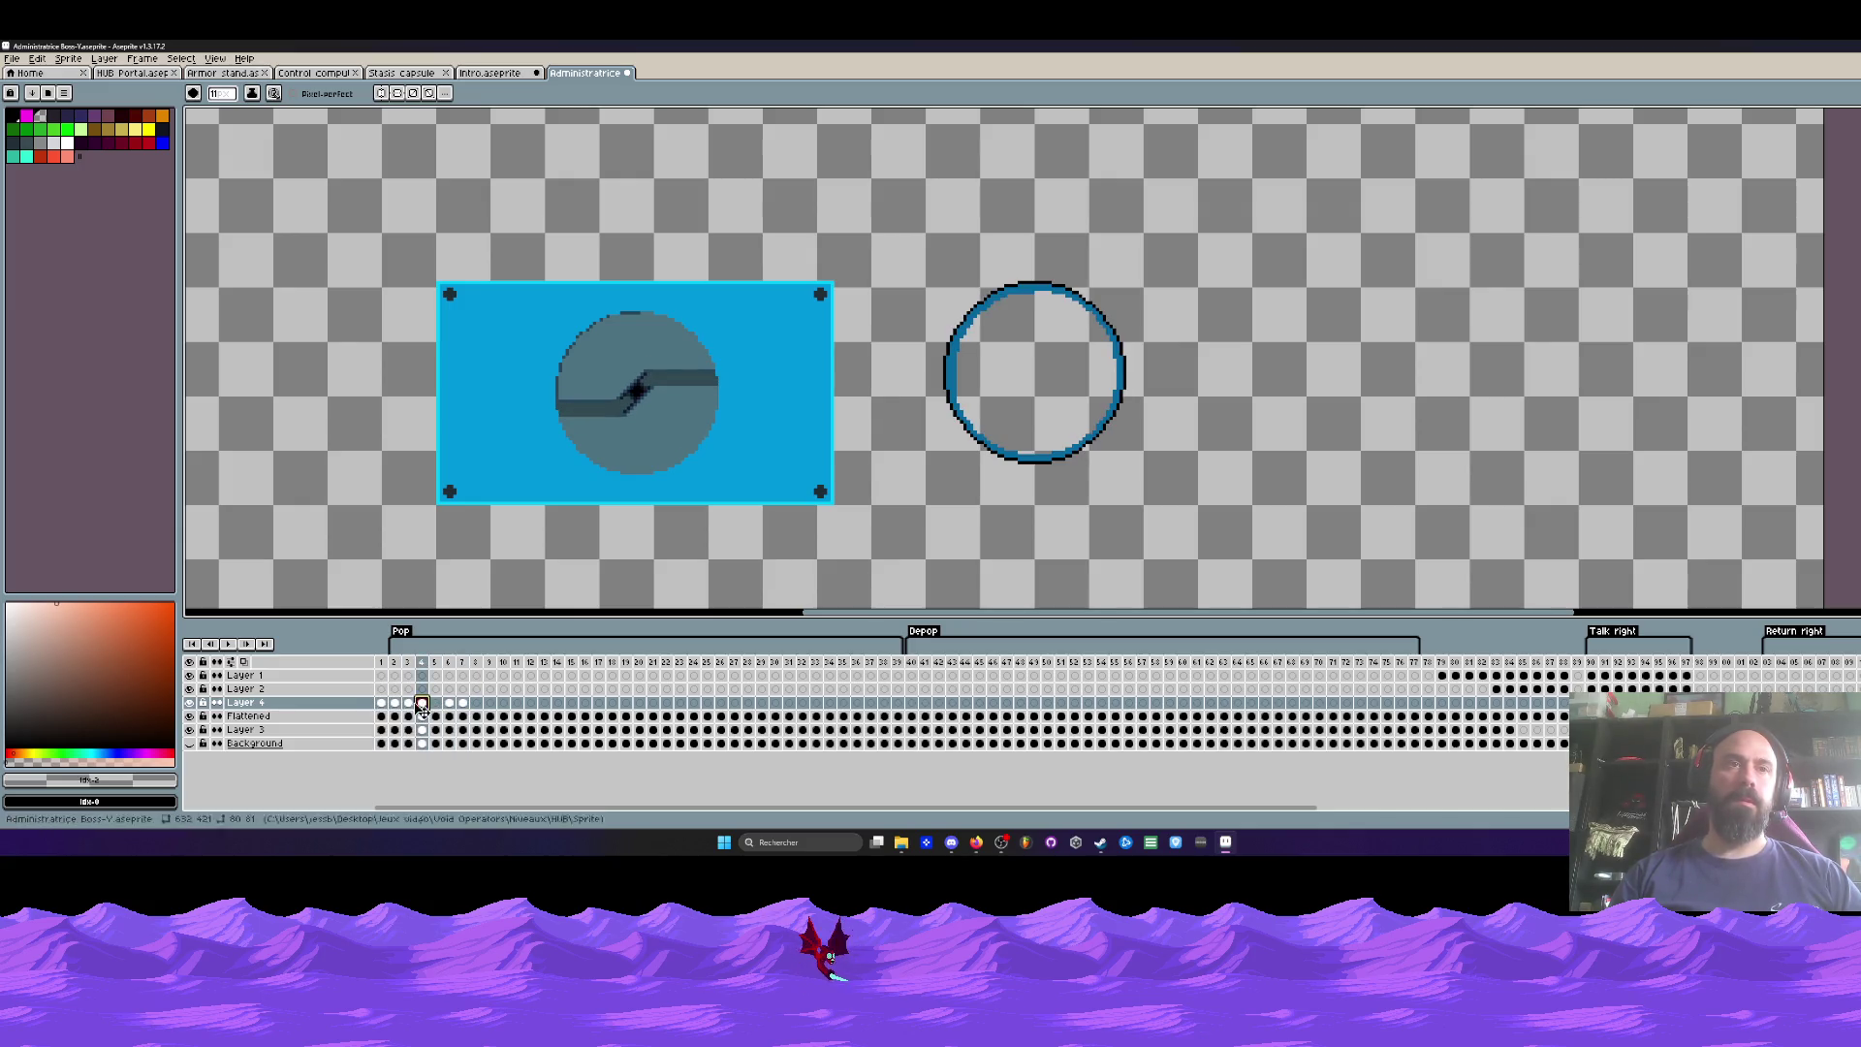
pyautogui.moveTo(401, 703); pyautogui.dragTo(423, 705)
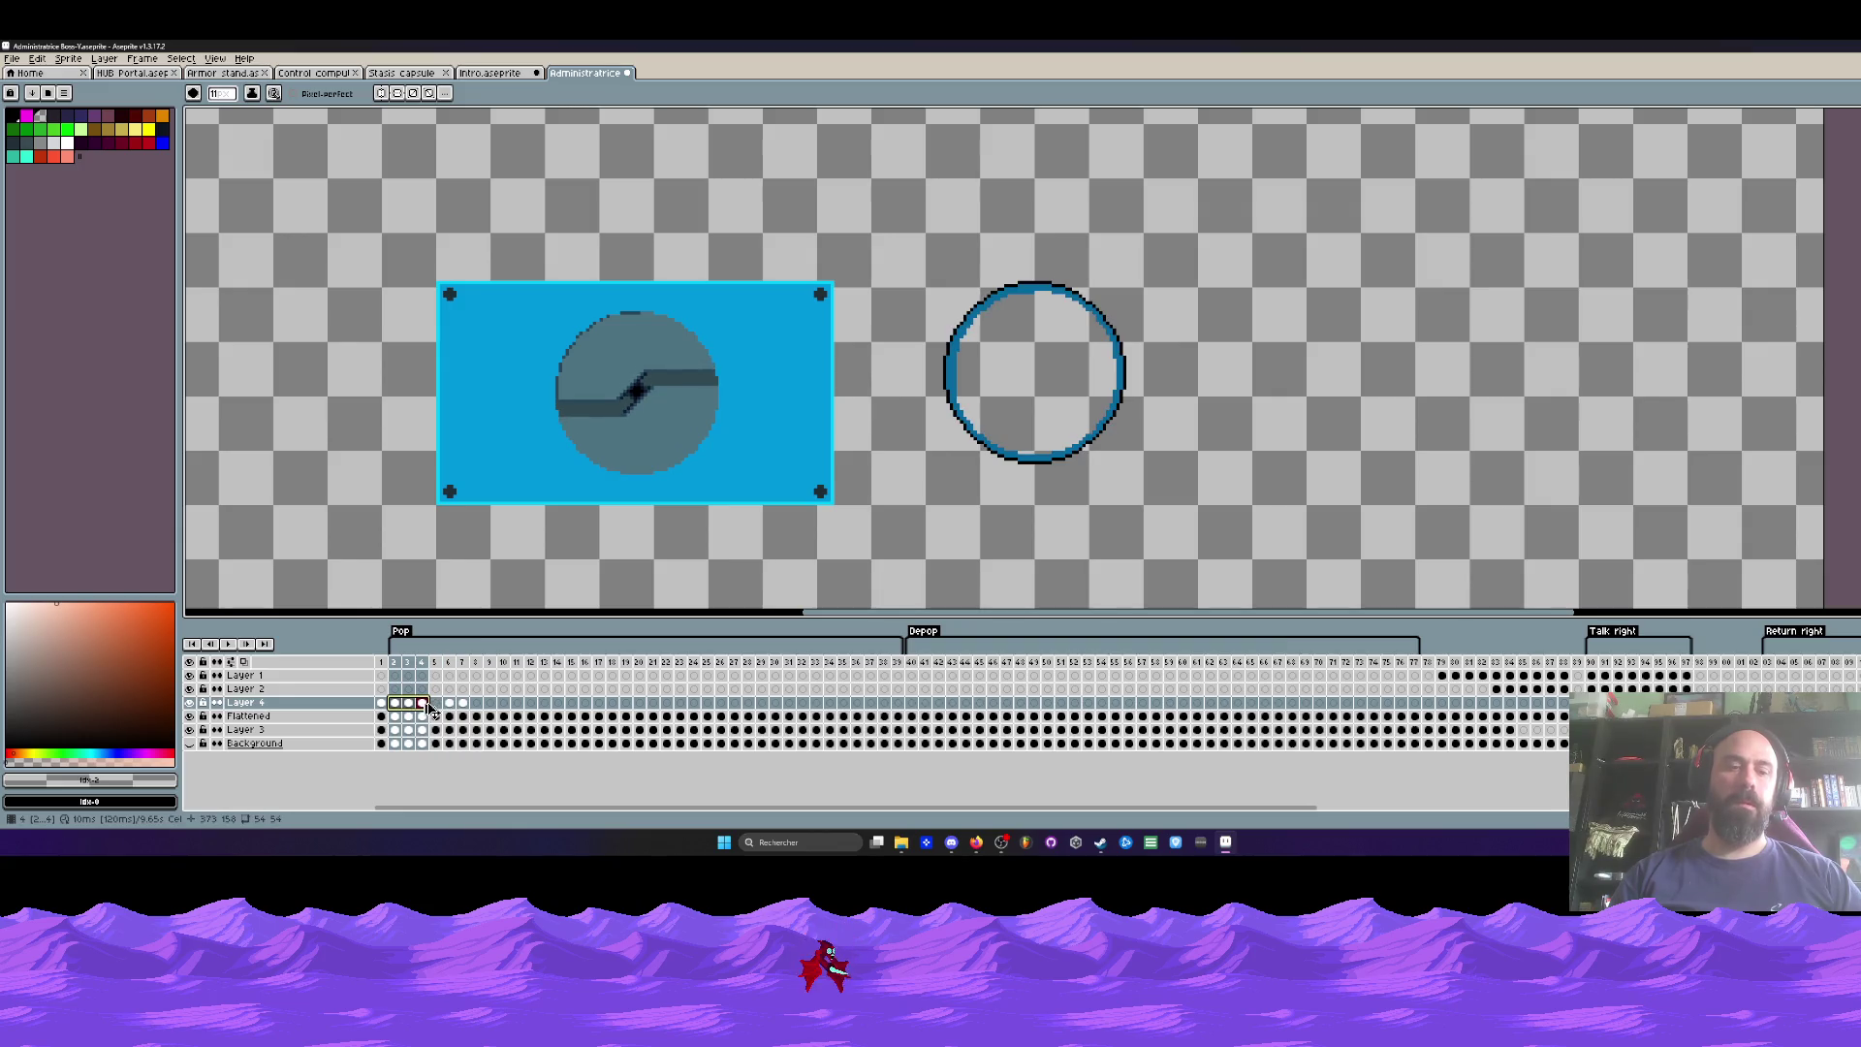
pyautogui.moveTo(462, 704)
pyautogui.mouseDown()
pyautogui.moveTo(406, 705)
pyautogui.moveTo(790, 704)
pyautogui.mouseUp()
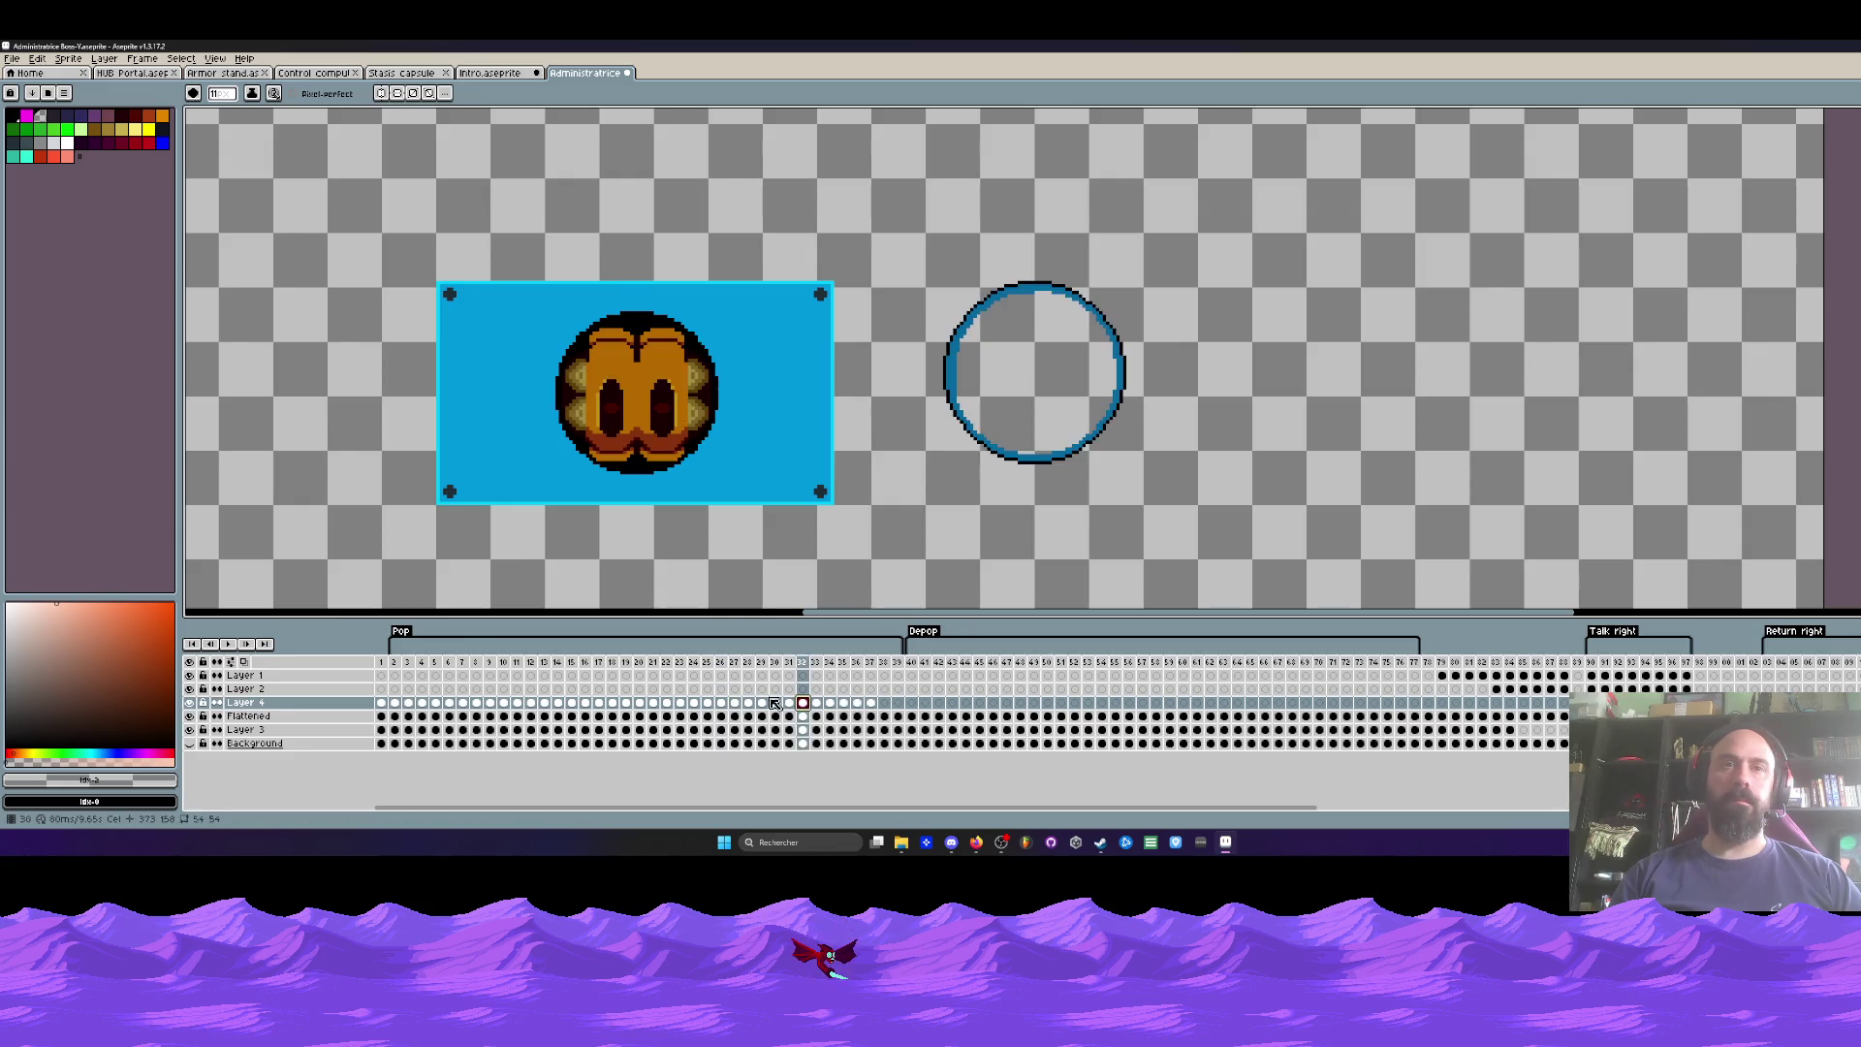
# Step: Move Layer 4's ring over the porthole on frames 2–37, nudging it into place
pyautogui.press('m')
pyautogui.moveTo(424, 203); pyautogui.dragTo(1279, 595)
pyautogui.moveTo(875, 709); pyautogui.dragTo(395, 703)
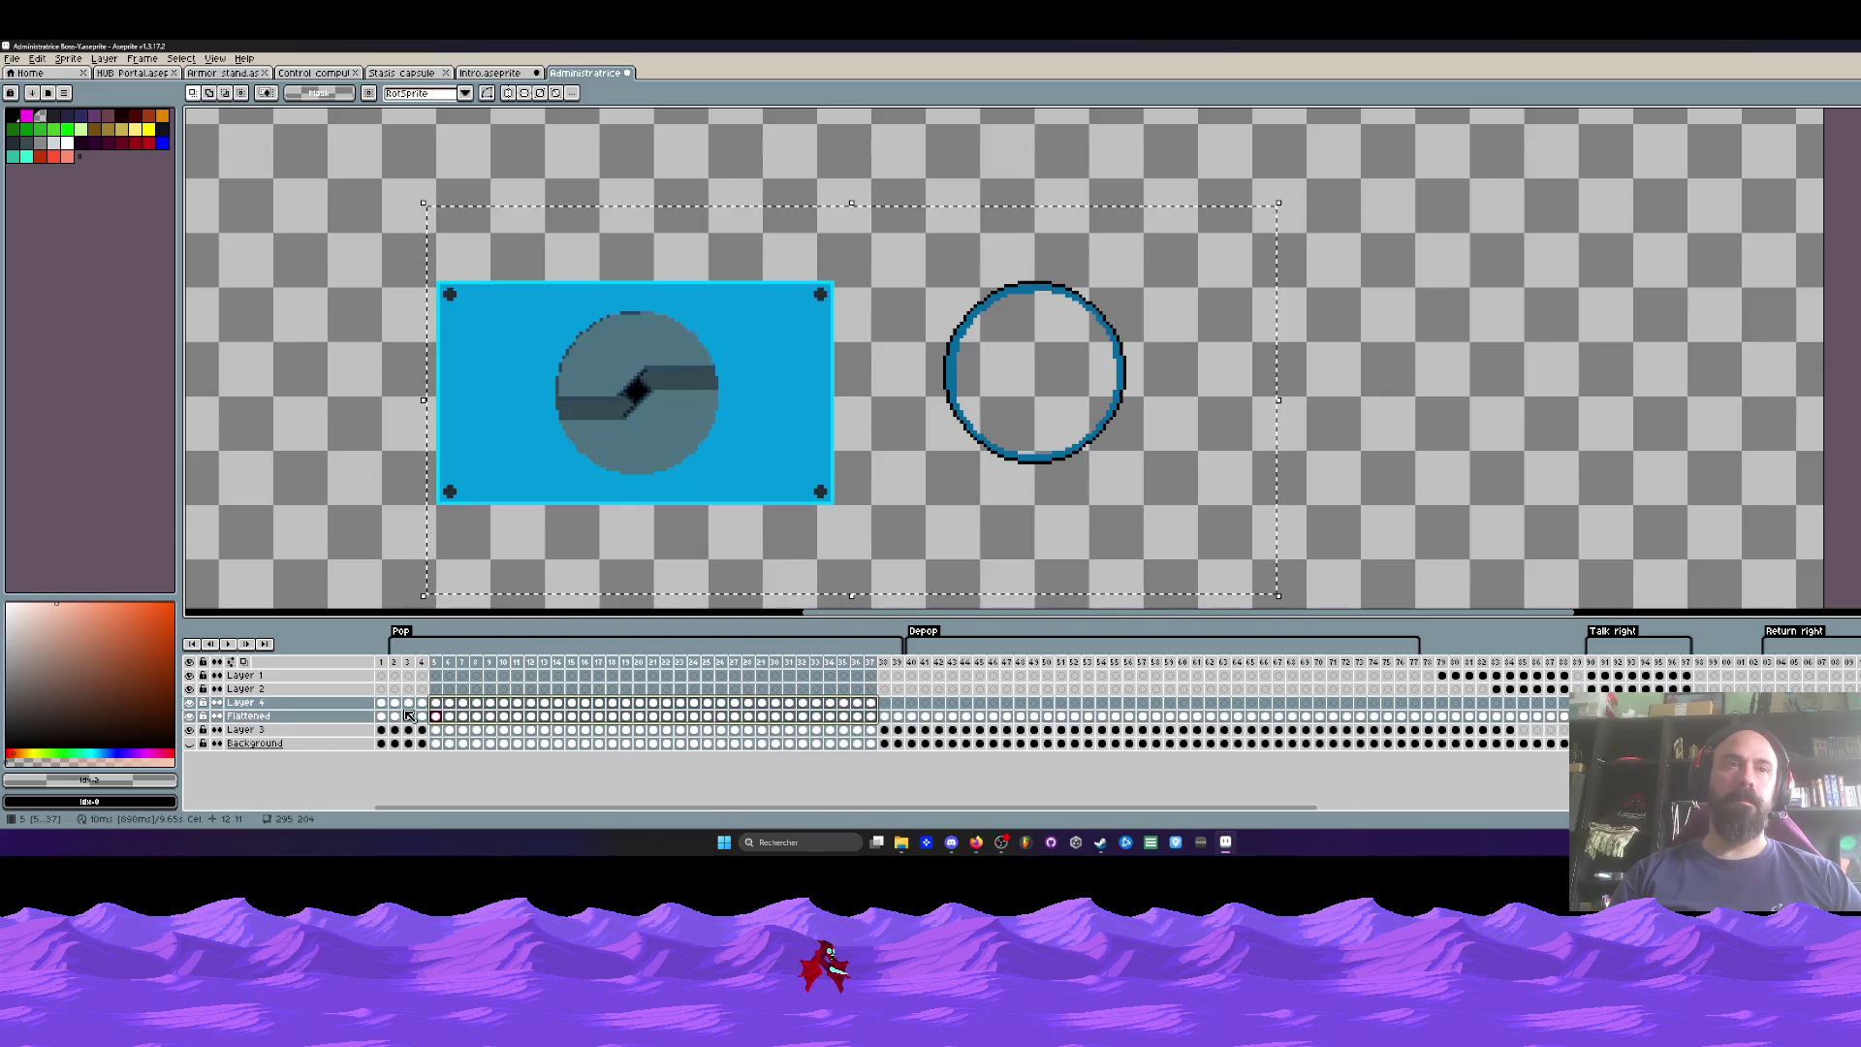
pyautogui.moveTo(1095, 409); pyautogui.dragTo(688, 443)
pyautogui.scroll(2, 688, 443)
pyautogui.press('Right')
pyautogui.press('Right')
pyautogui.press('Up')
pyautogui.press('Up')
pyautogui.press('Up')
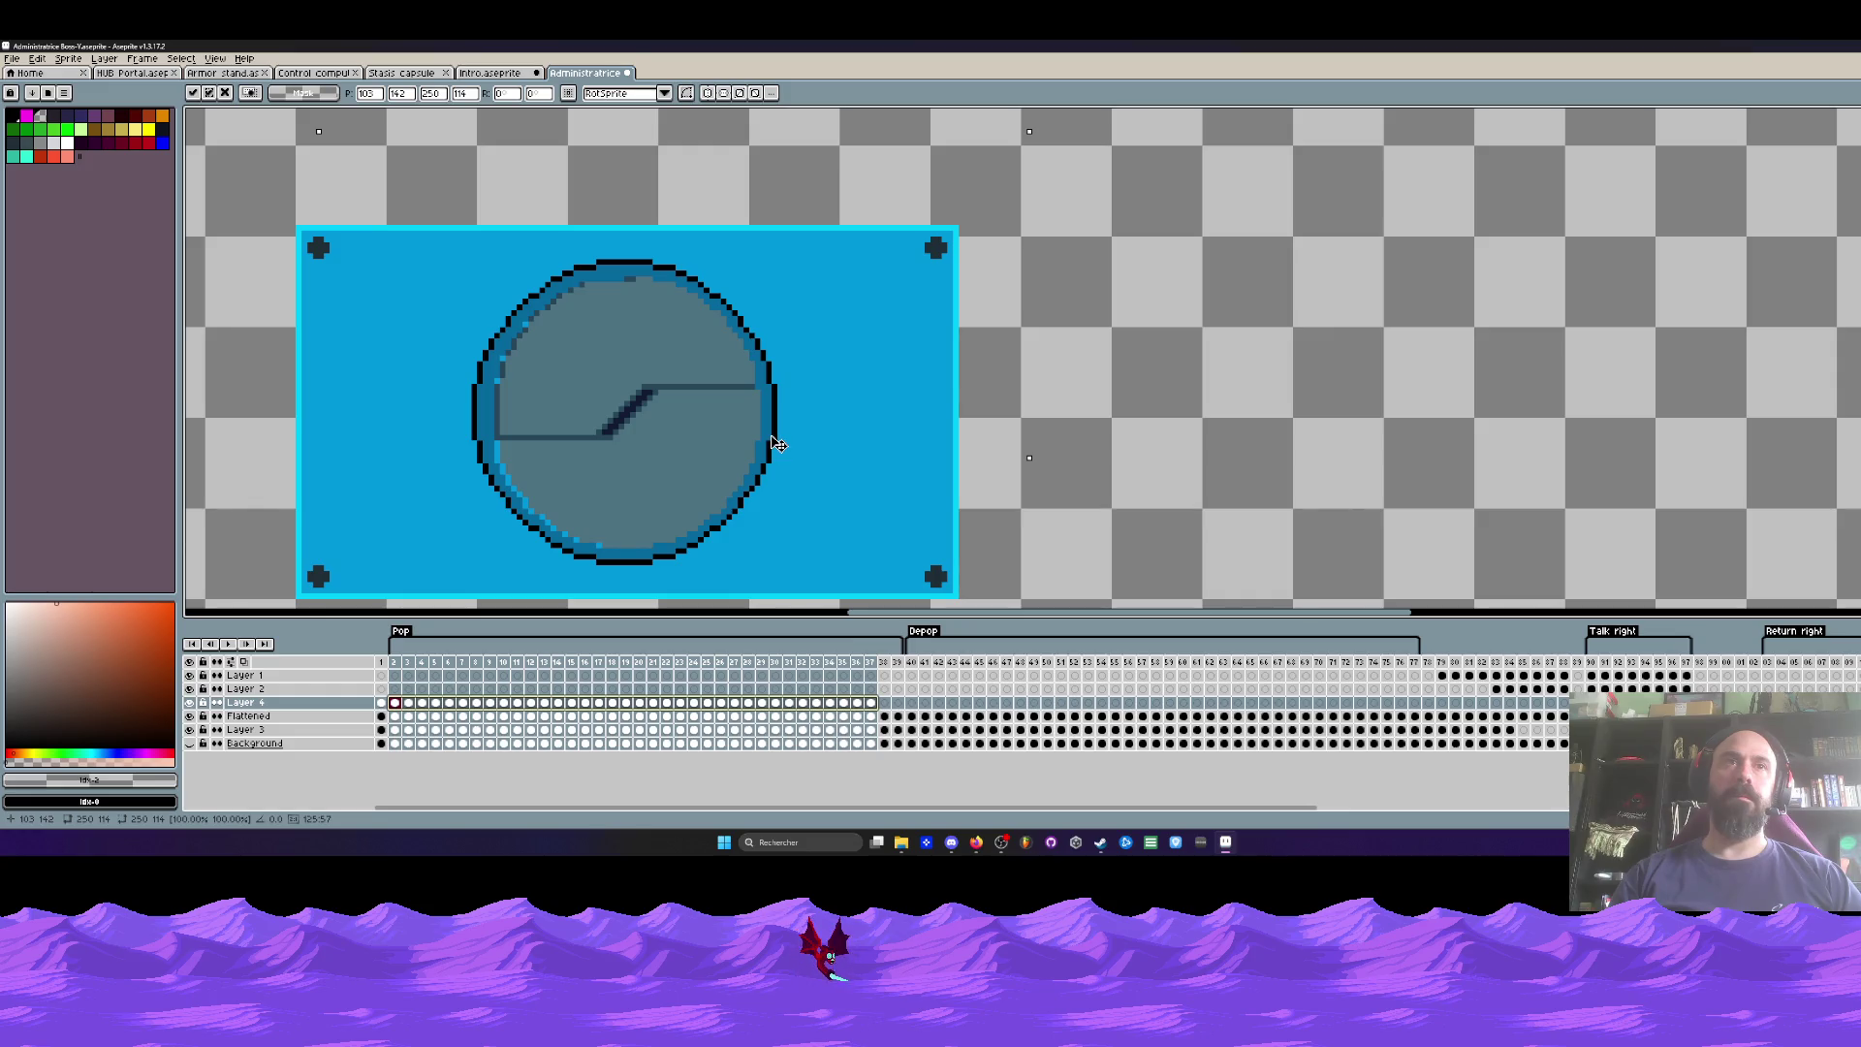
pyautogui.press('Right')
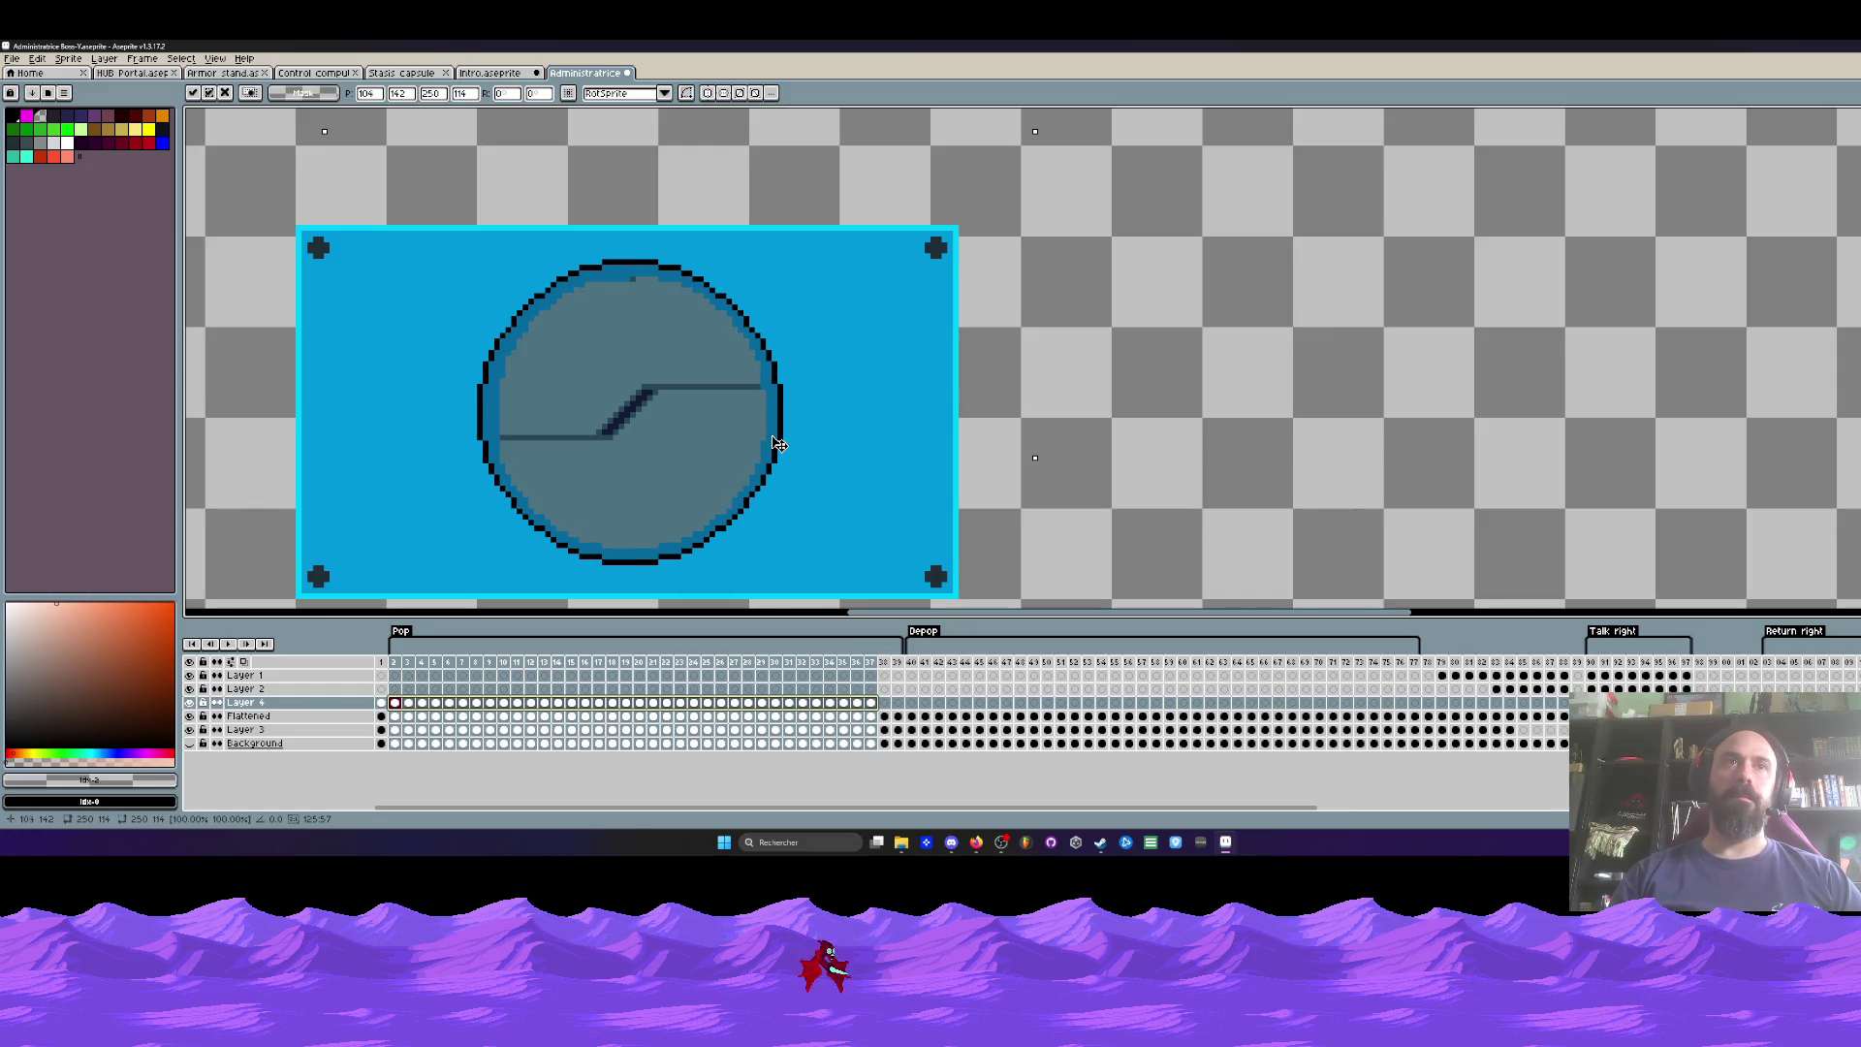
pyautogui.scroll(-2, 777, 444)
pyautogui.press('Return')
pyautogui.press('Return')
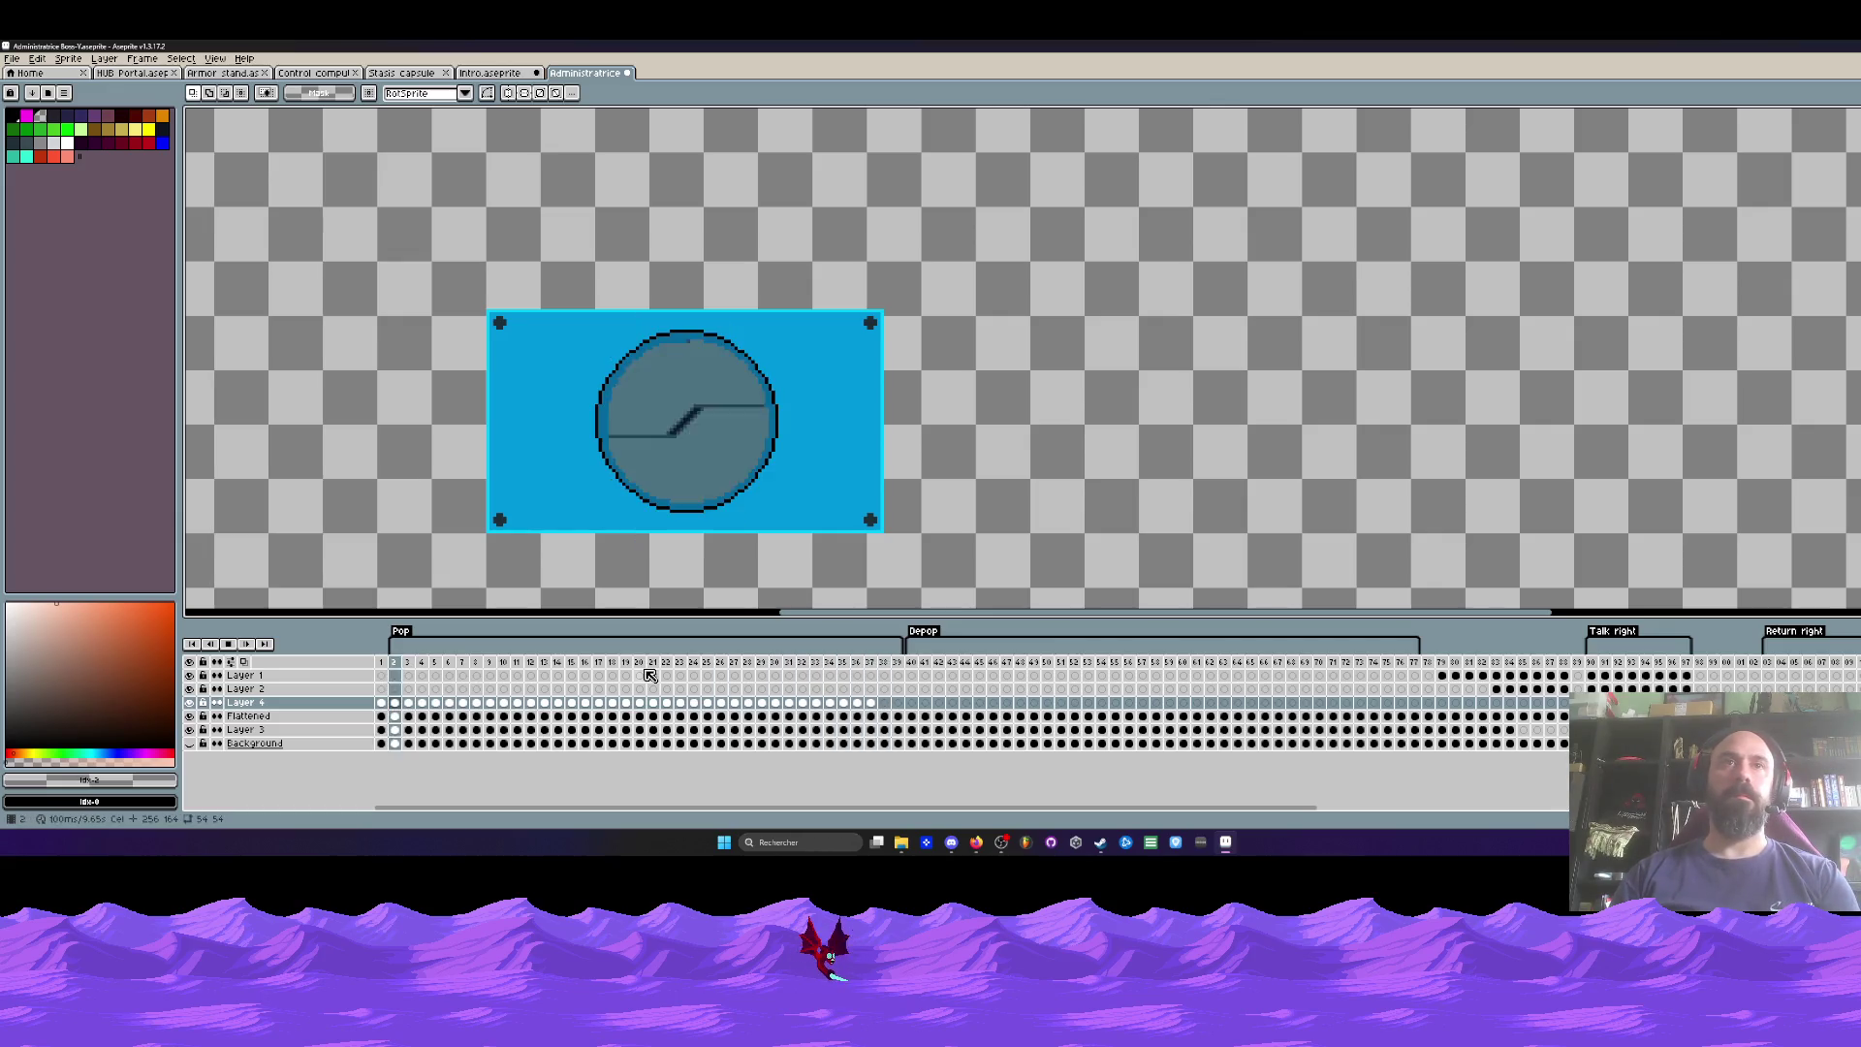
# Step: Move Layer 4 below the Flattened layer, preview the animation, and return to frame 1
pyautogui.press('Return')
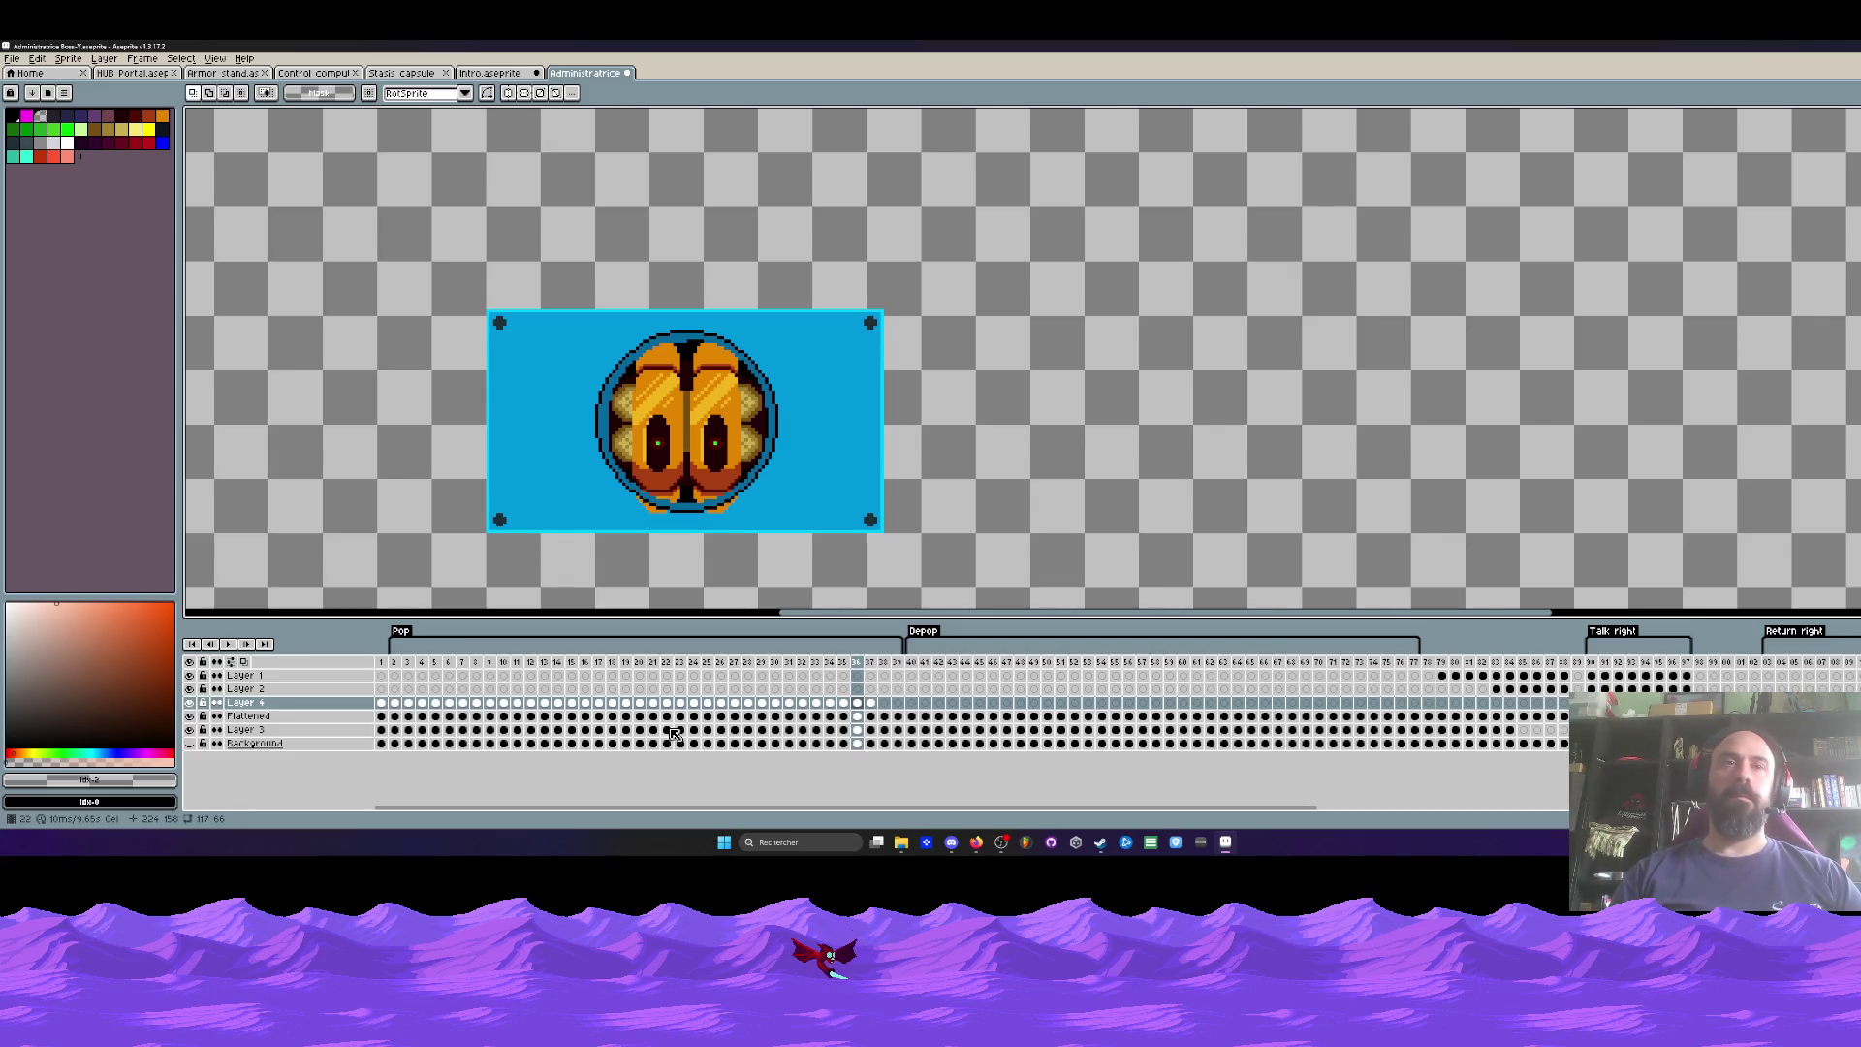
pyautogui.moveTo(294, 705)
pyautogui.mouseDown()
pyautogui.moveTo(296, 745)
pyautogui.moveTo(257, 702)
pyautogui.moveTo(269, 727)
pyautogui.mouseUp()
pyautogui.click(395, 663)
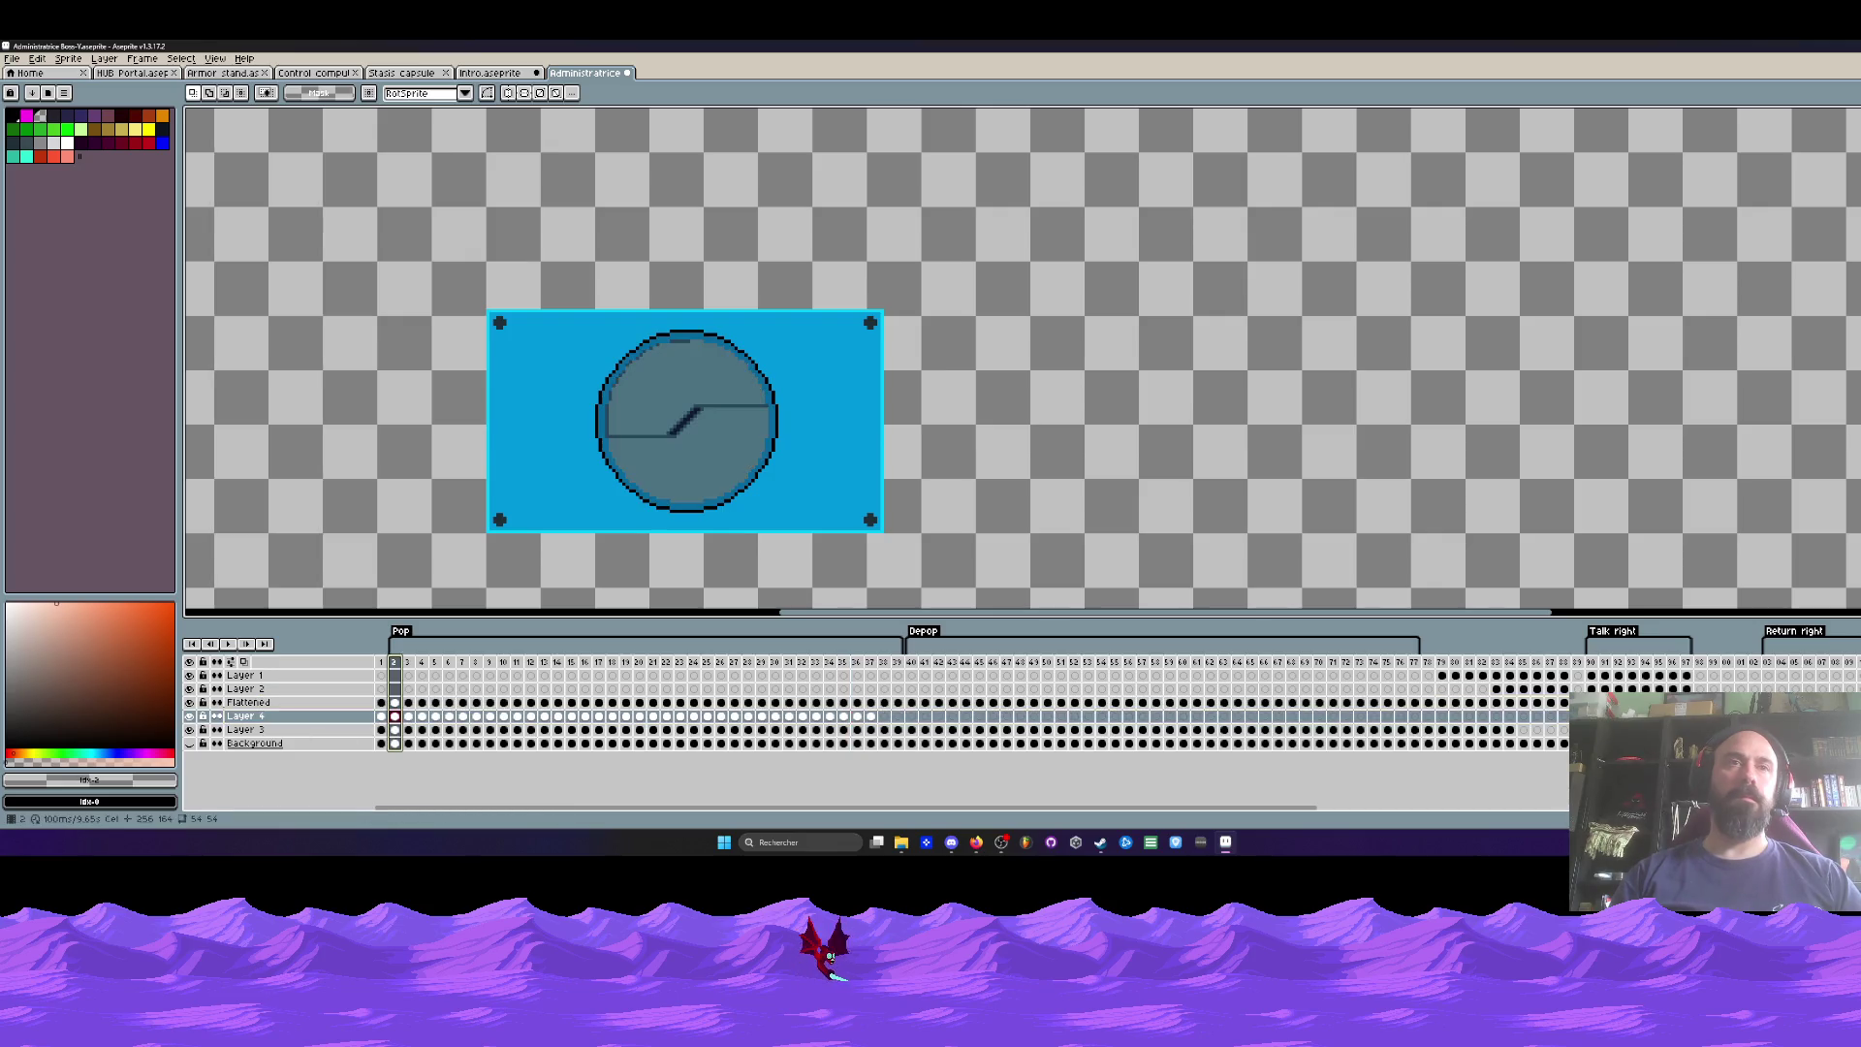
pyautogui.press('Return')
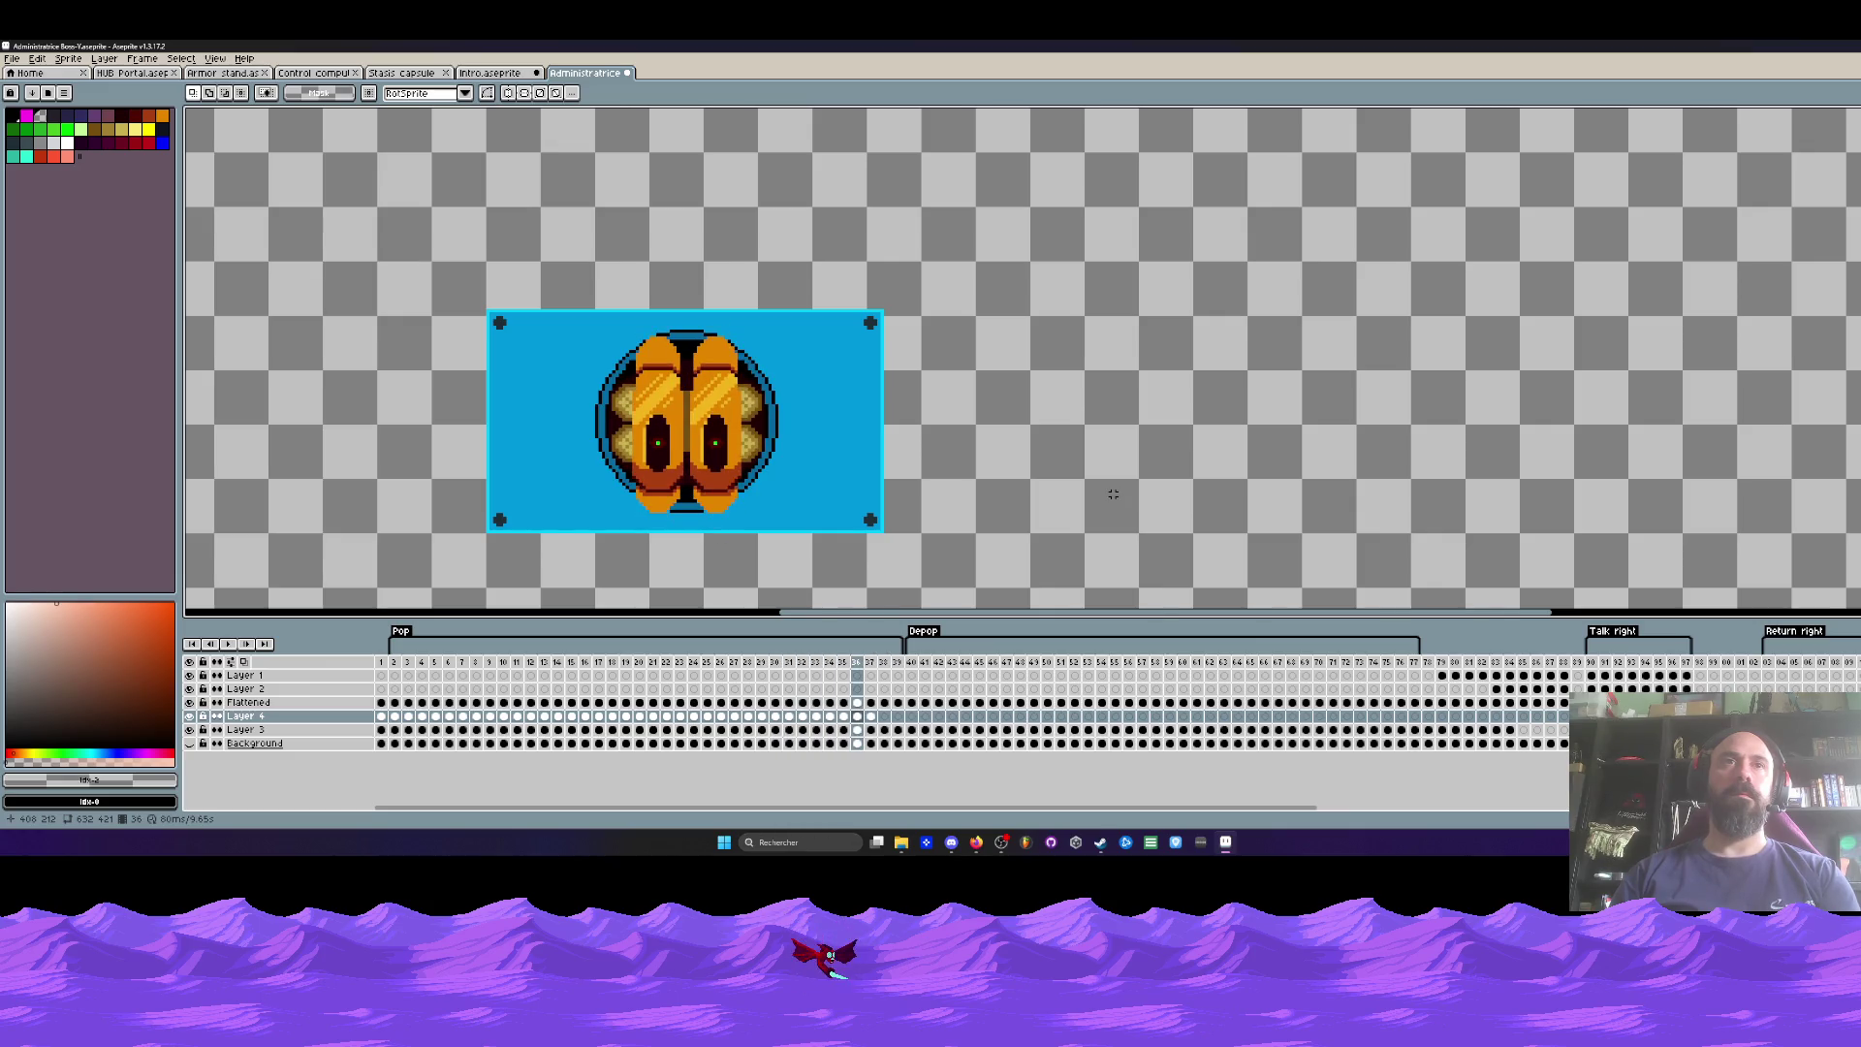
pyautogui.press('Return')
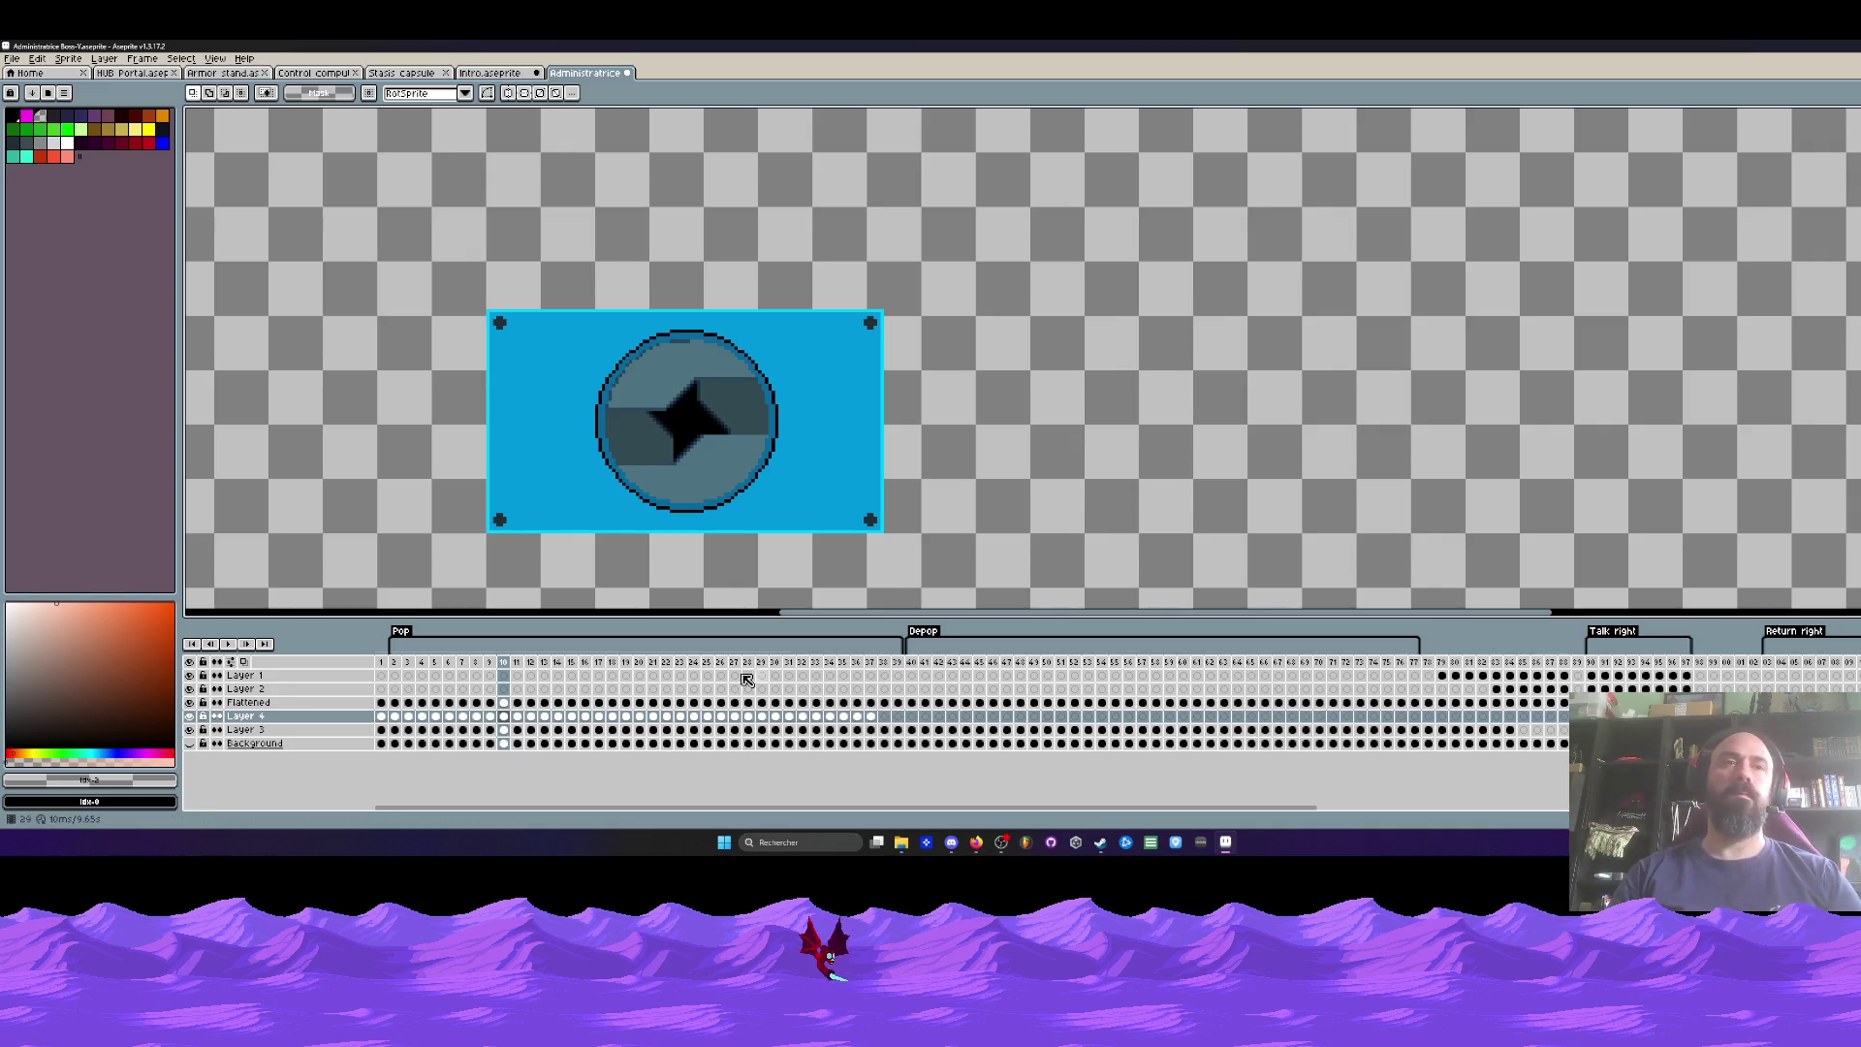
pyautogui.click(382, 664)
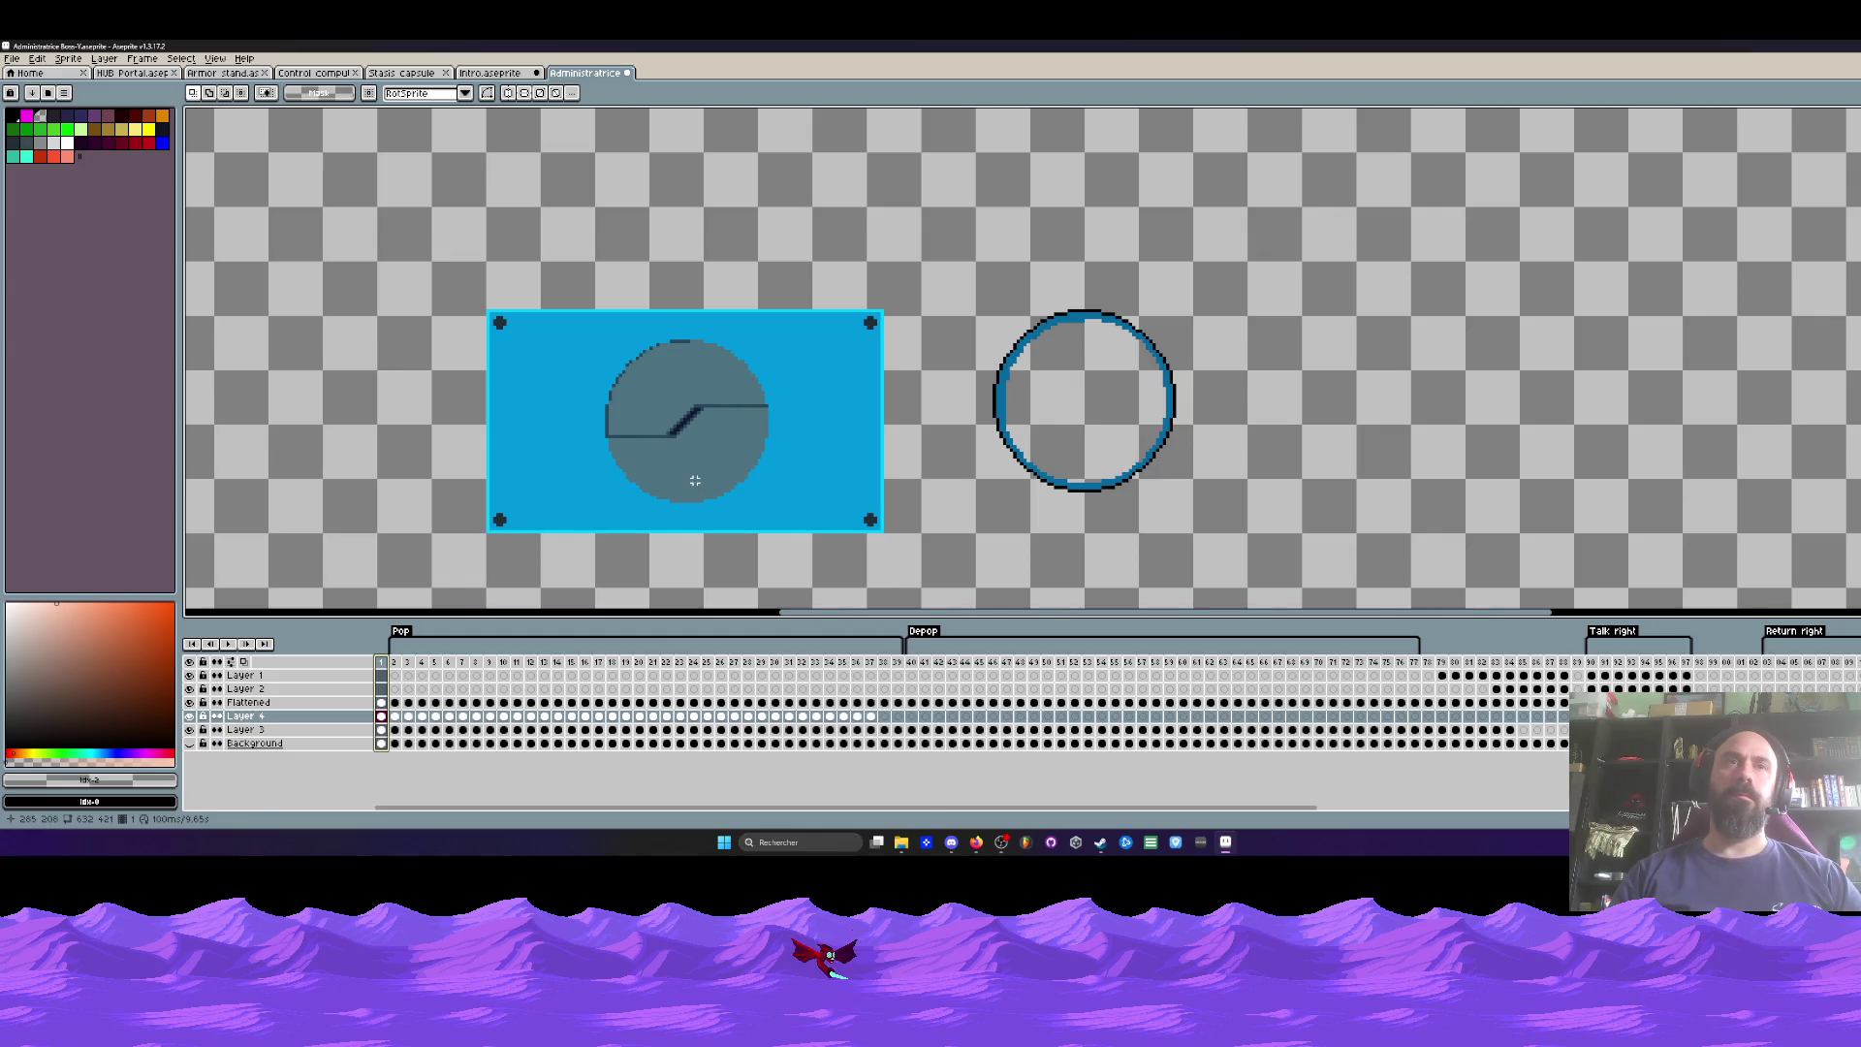
pyautogui.click(398, 667)
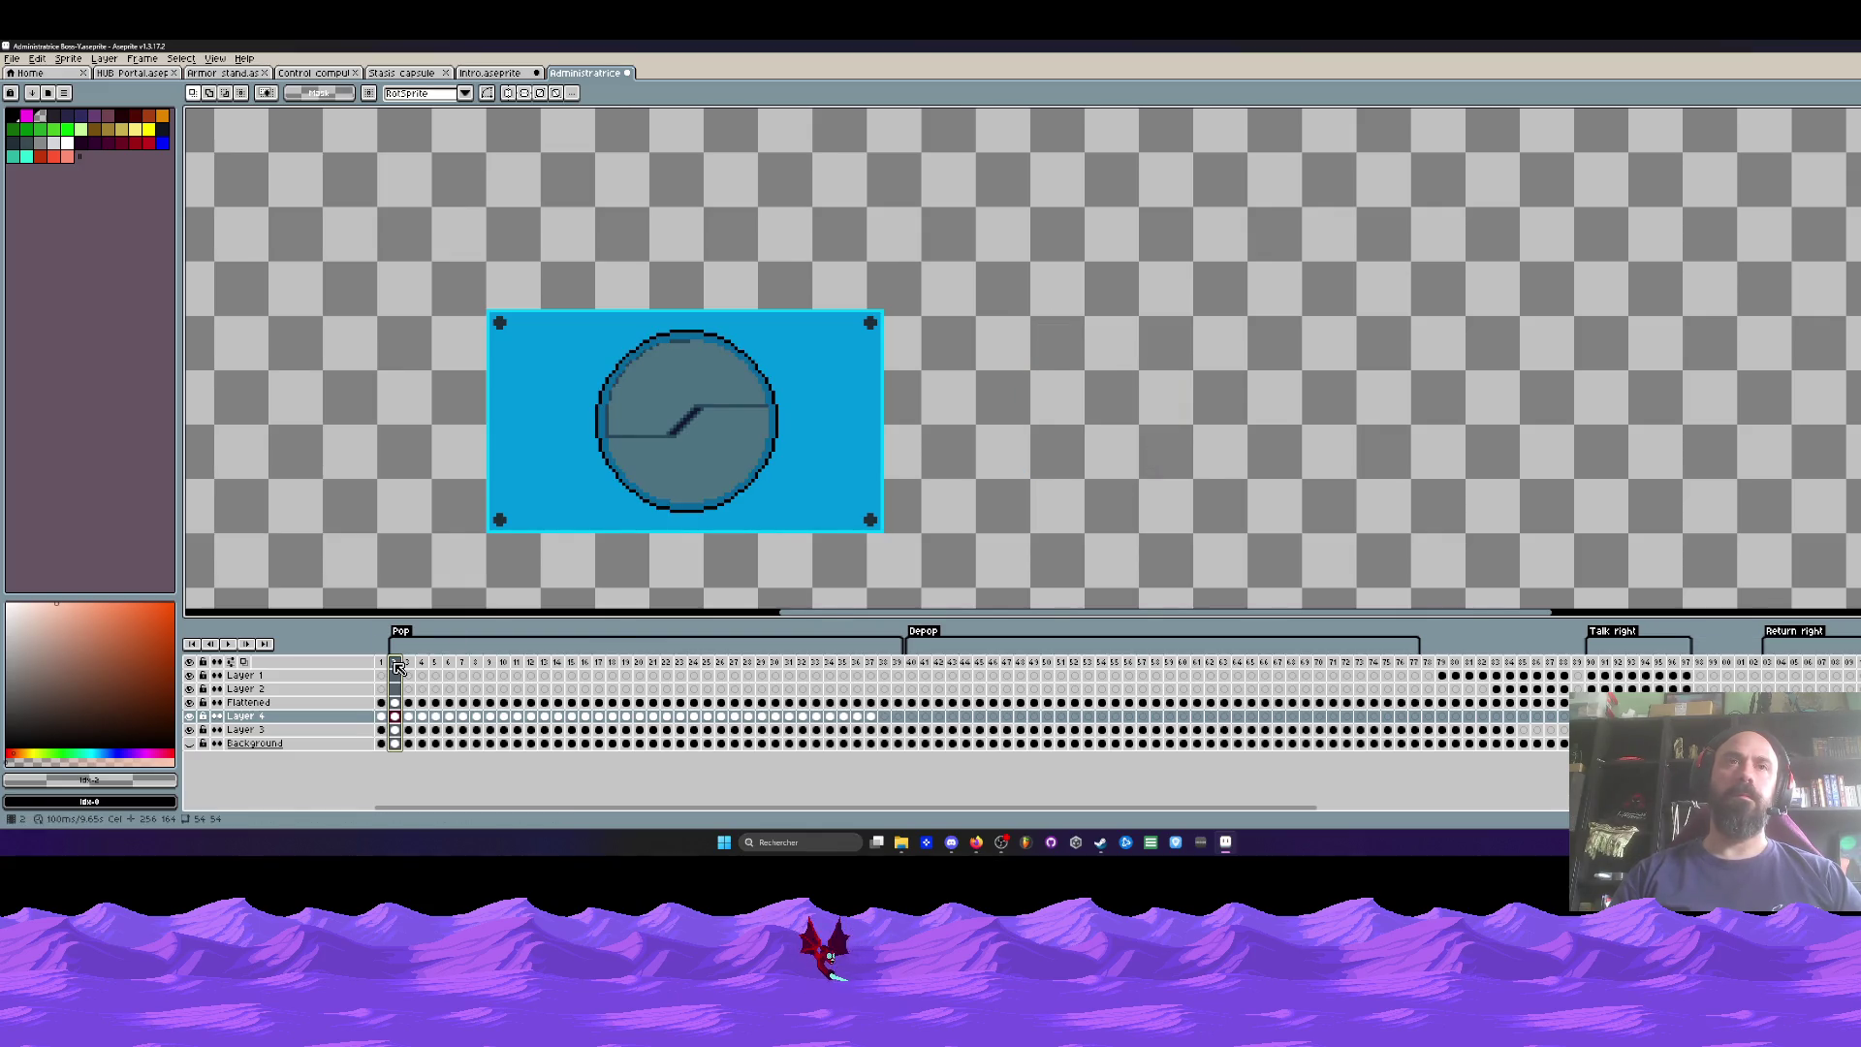
pyautogui.scroll(-3, 805, 437)
pyautogui.scroll(2, 772, 434)
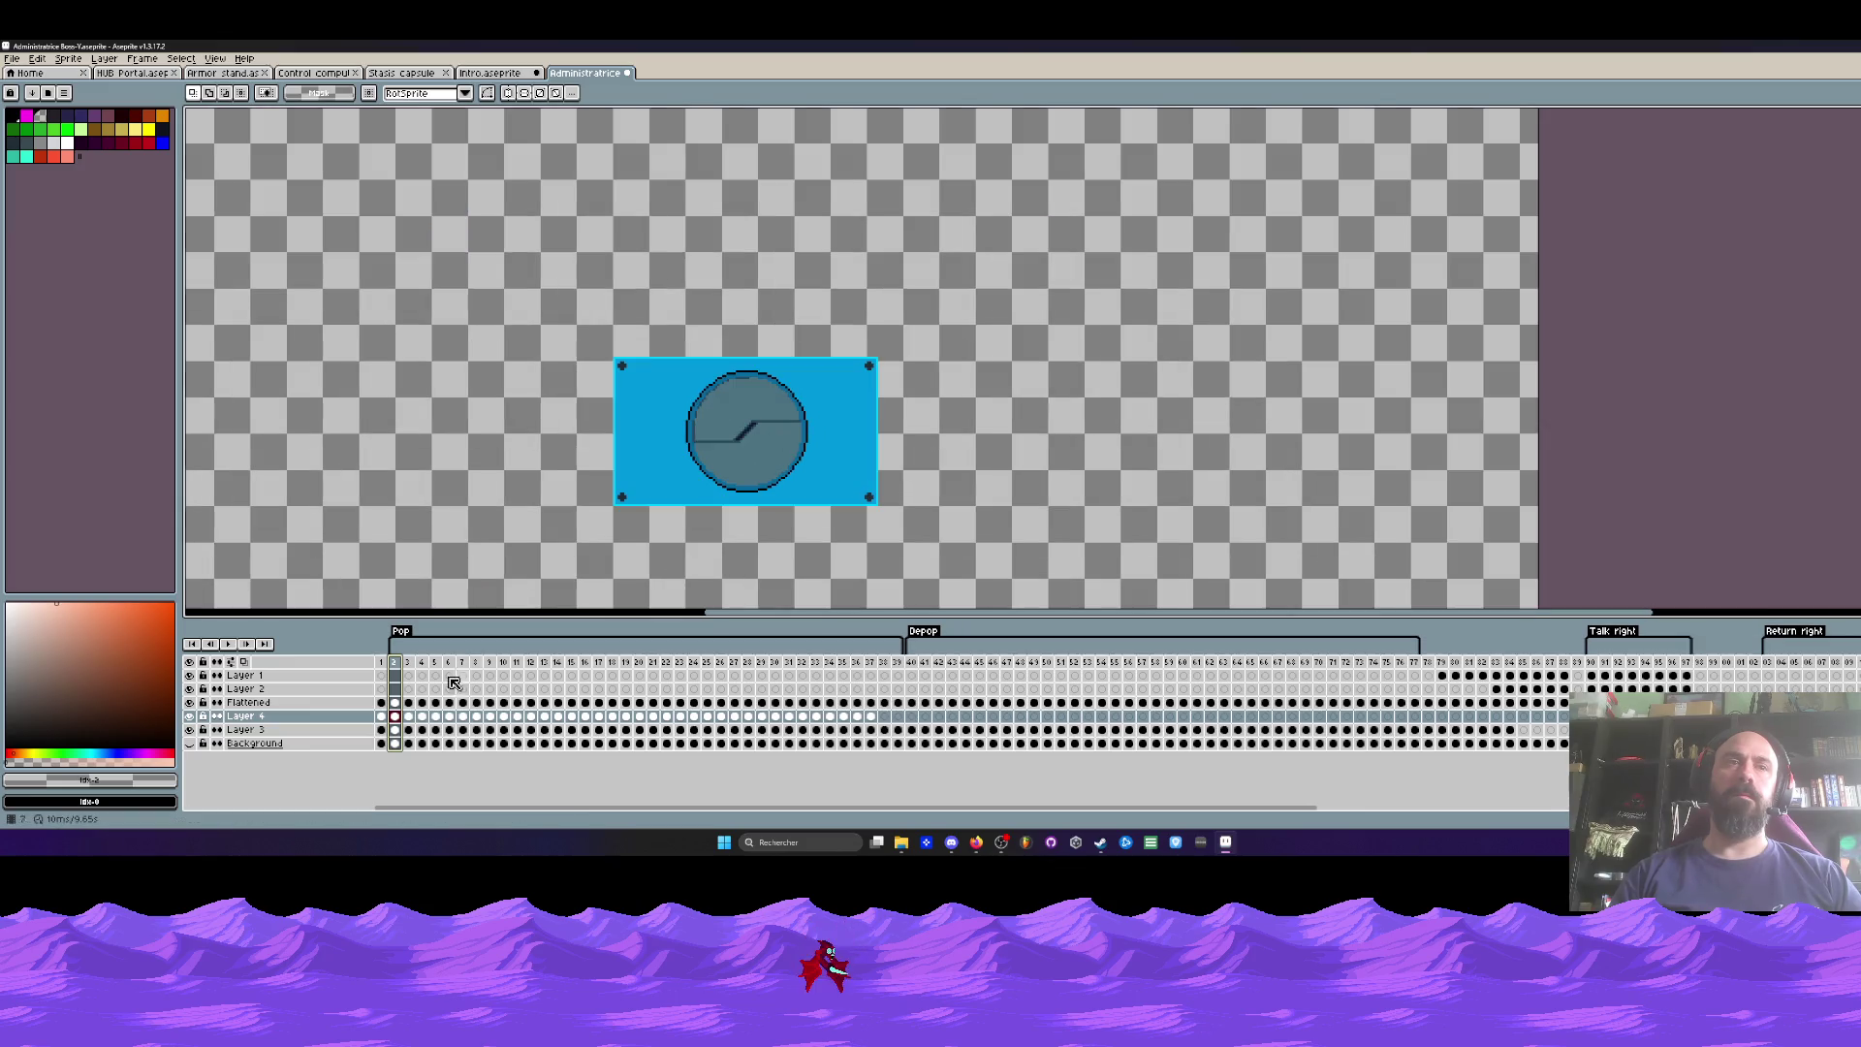
pyautogui.click(385, 665)
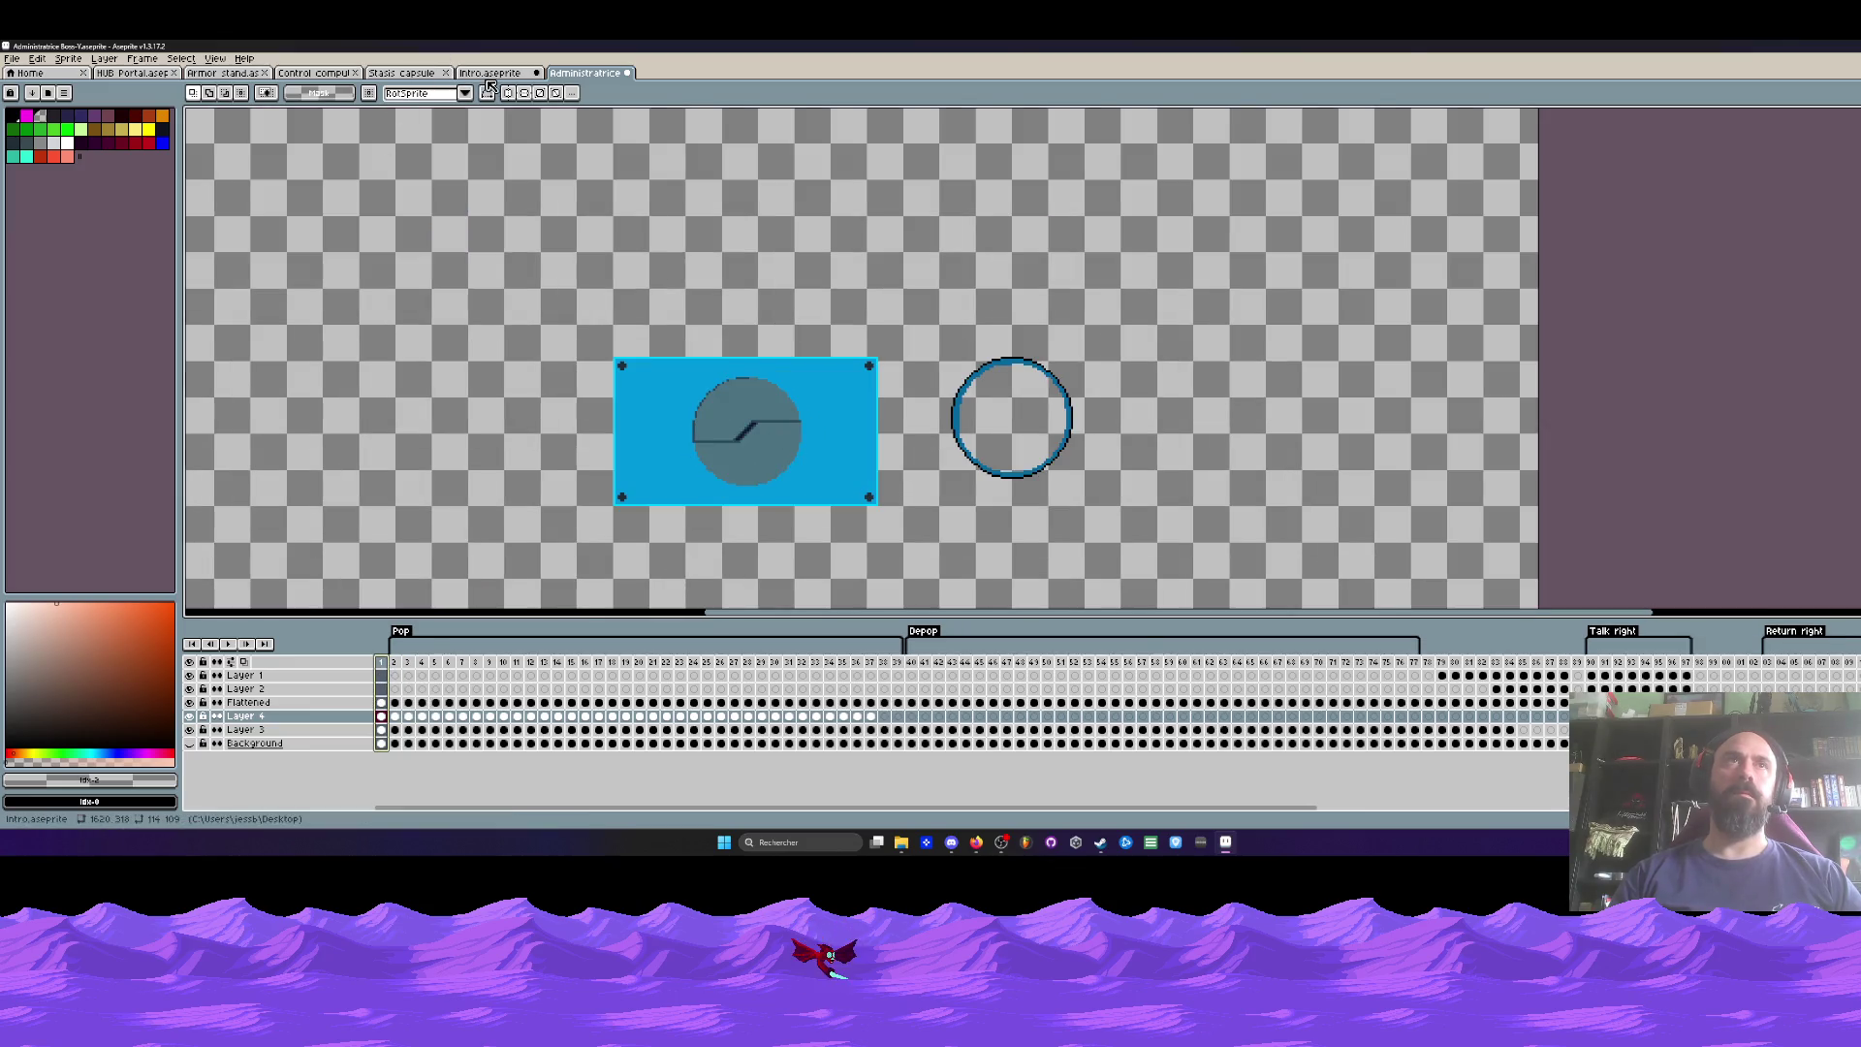
# Step: Check the Intro lab scene, clearing its selection, then return to Administratrice
pyautogui.hotkey('ctrl', 'shift', 'Tab')
pyautogui.click(865, 250)
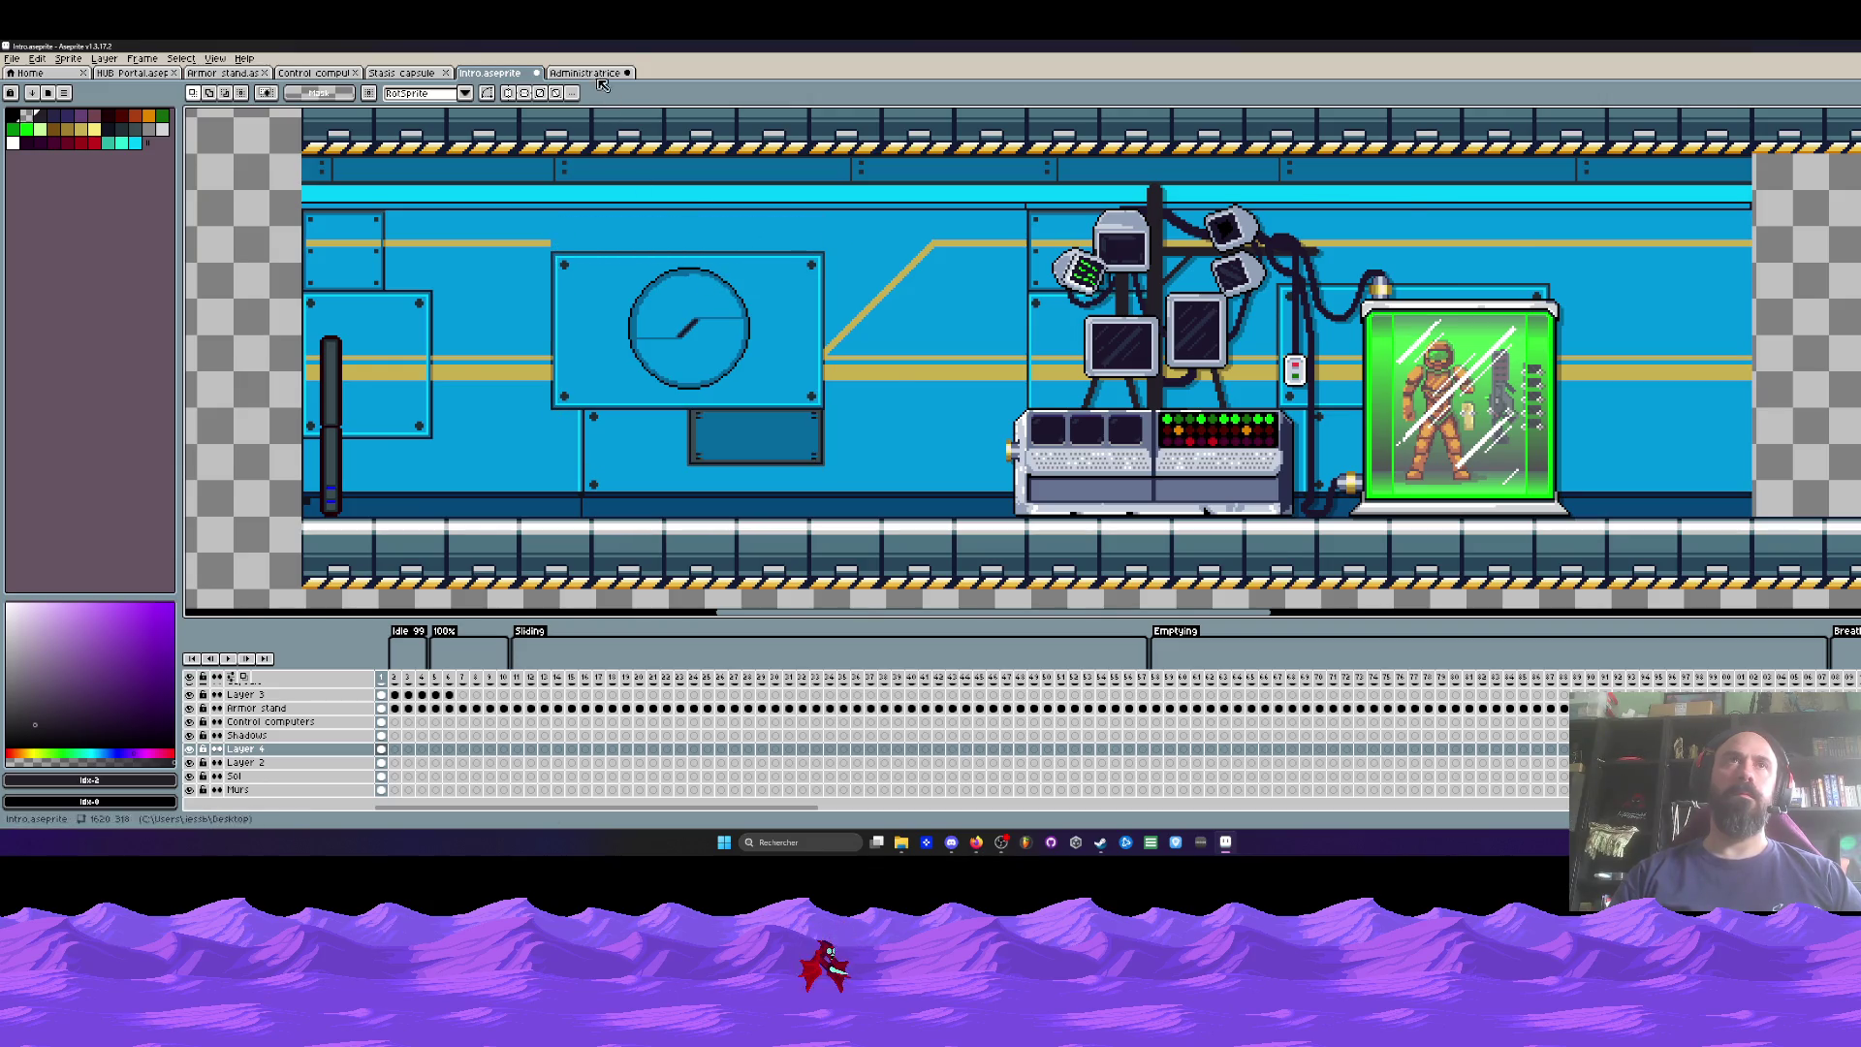
pyautogui.hotkey('ctrl', 'Tab')
# Step: Sample the panel blue and try bucket-filling the porthole halves on Flattened, undoing the fills
pyautogui.scroll(2, 749, 432)
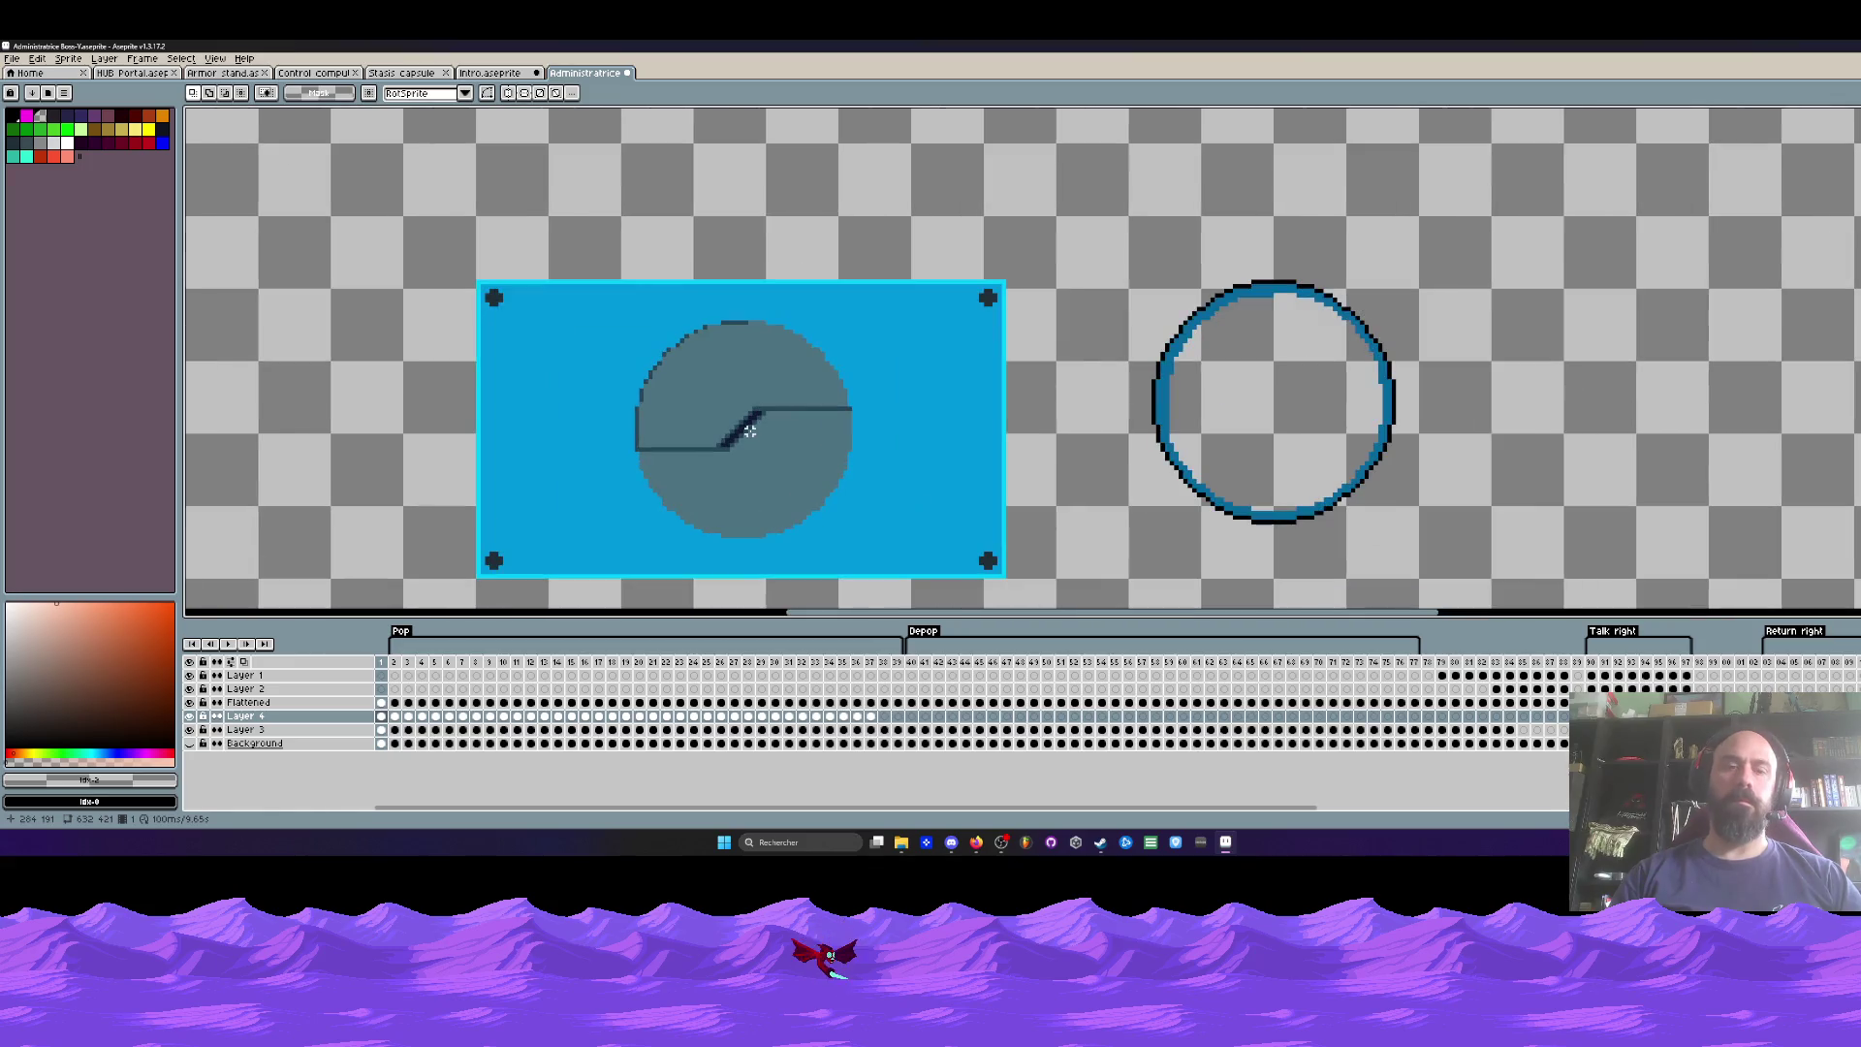
pyautogui.press('i')
pyautogui.click(893, 337)
pyautogui.press('g')
pyautogui.click(893, 338)
pyautogui.hotkey('ctrl', 'z')
pyautogui.click(381, 729)
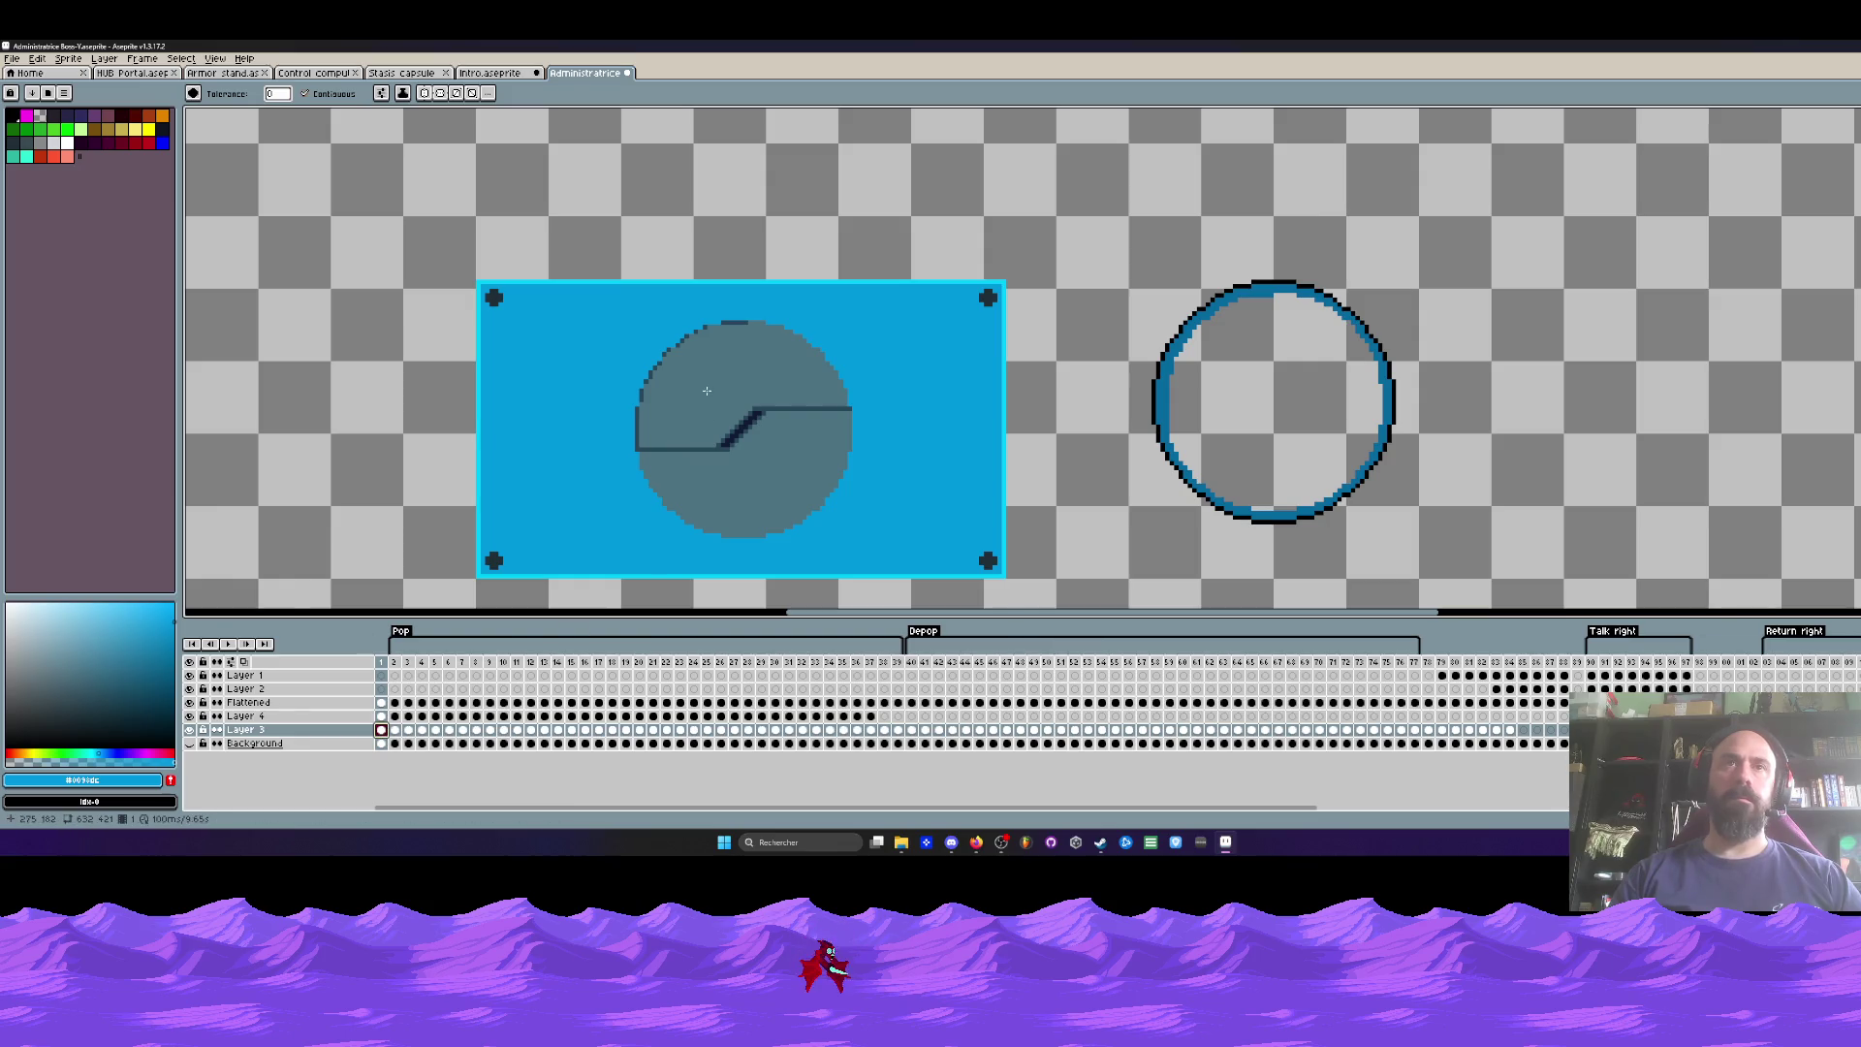
pyautogui.click(381, 702)
pyautogui.click(737, 373)
pyautogui.click(775, 474)
pyautogui.hotkey('ctrl', 'z')
pyautogui.hotkey('ctrl', 'z')
# Step: Marquee a rectangle over the porthole area and bring up the Outline settings
pyautogui.scroll(-1, 776, 474)
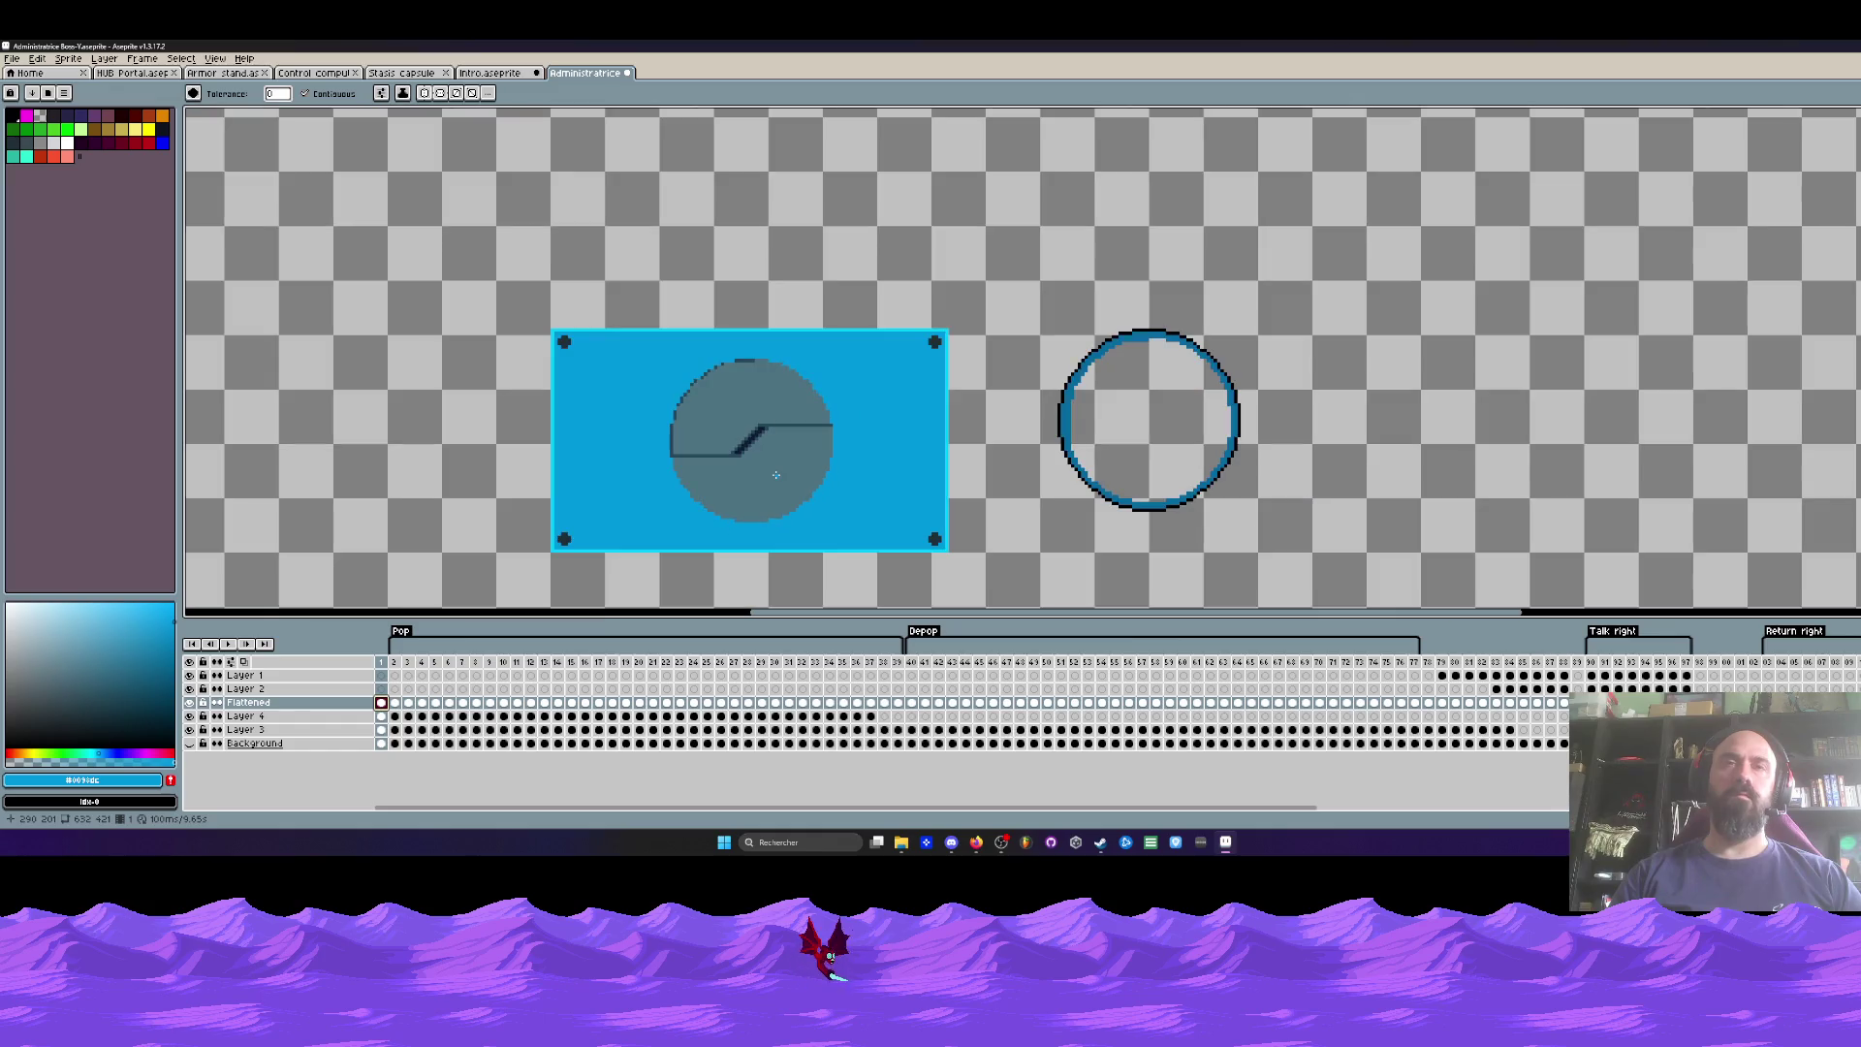
pyautogui.scroll(1, 759, 433)
pyautogui.press('m')
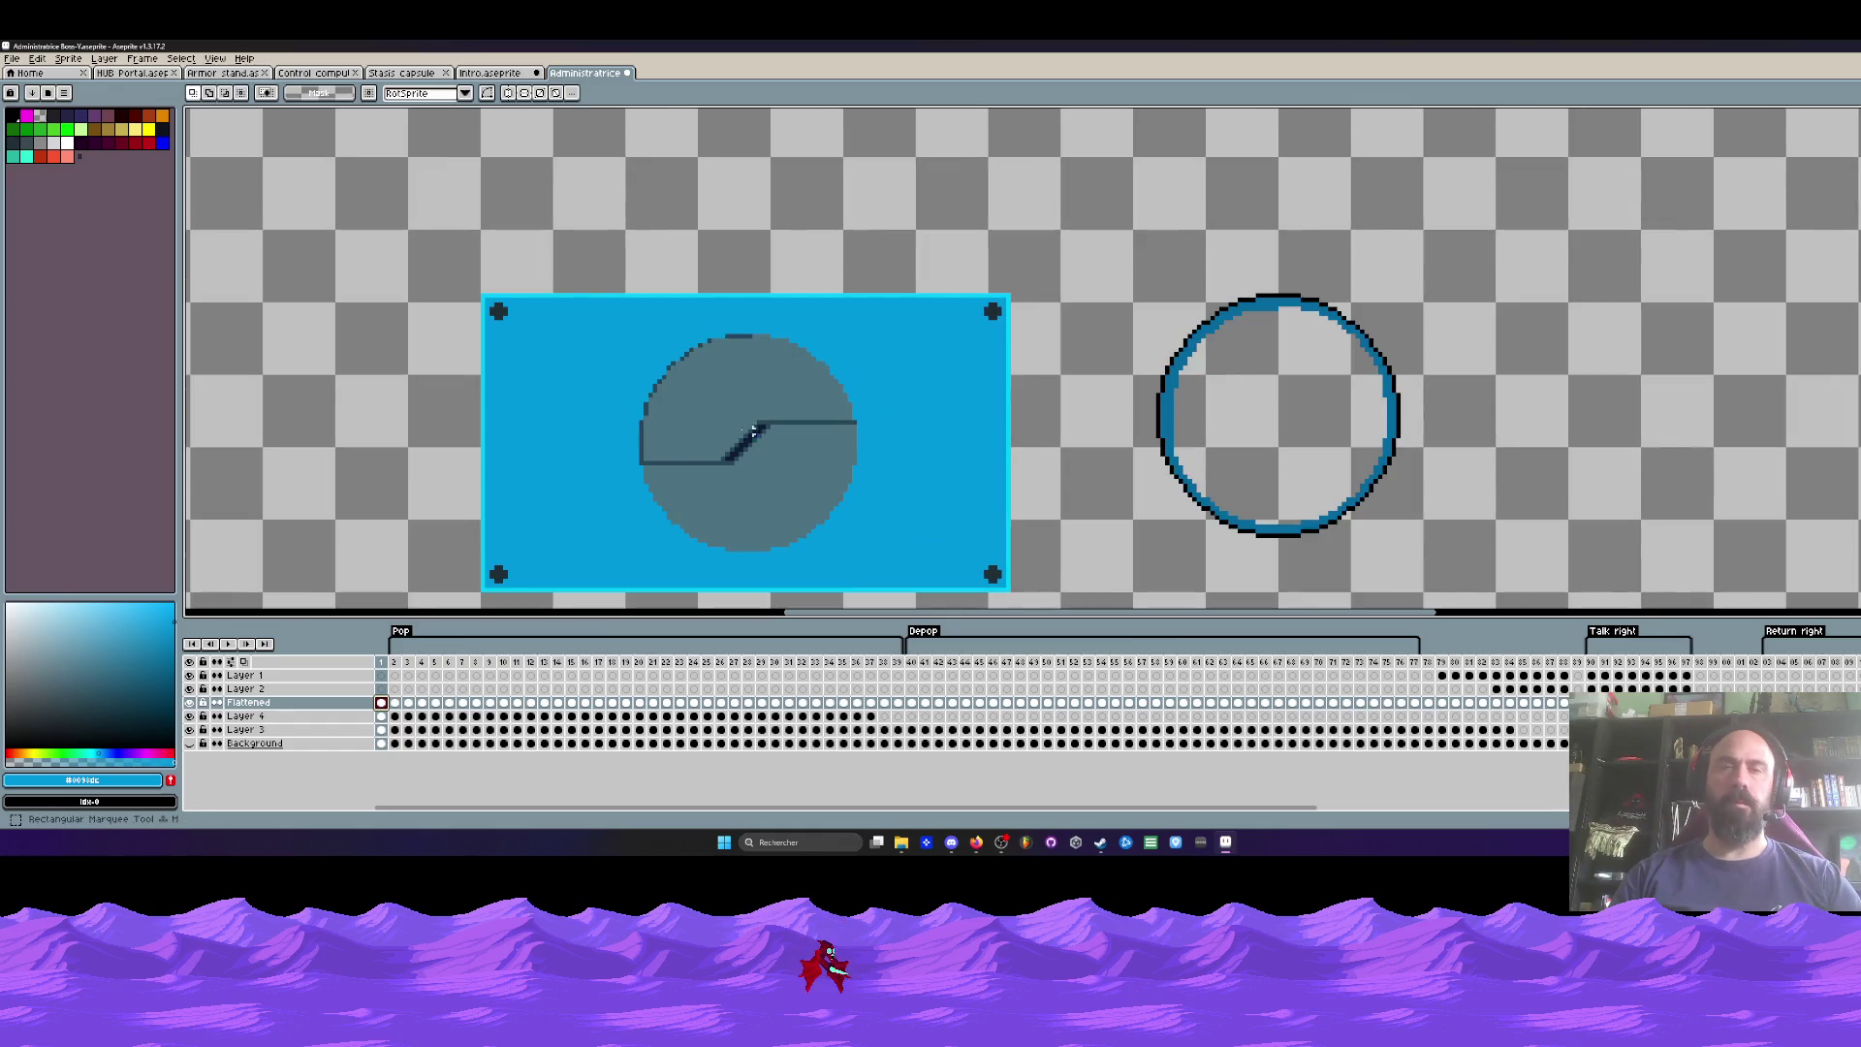
pyautogui.moveTo(596, 296); pyautogui.dragTo(898, 604)
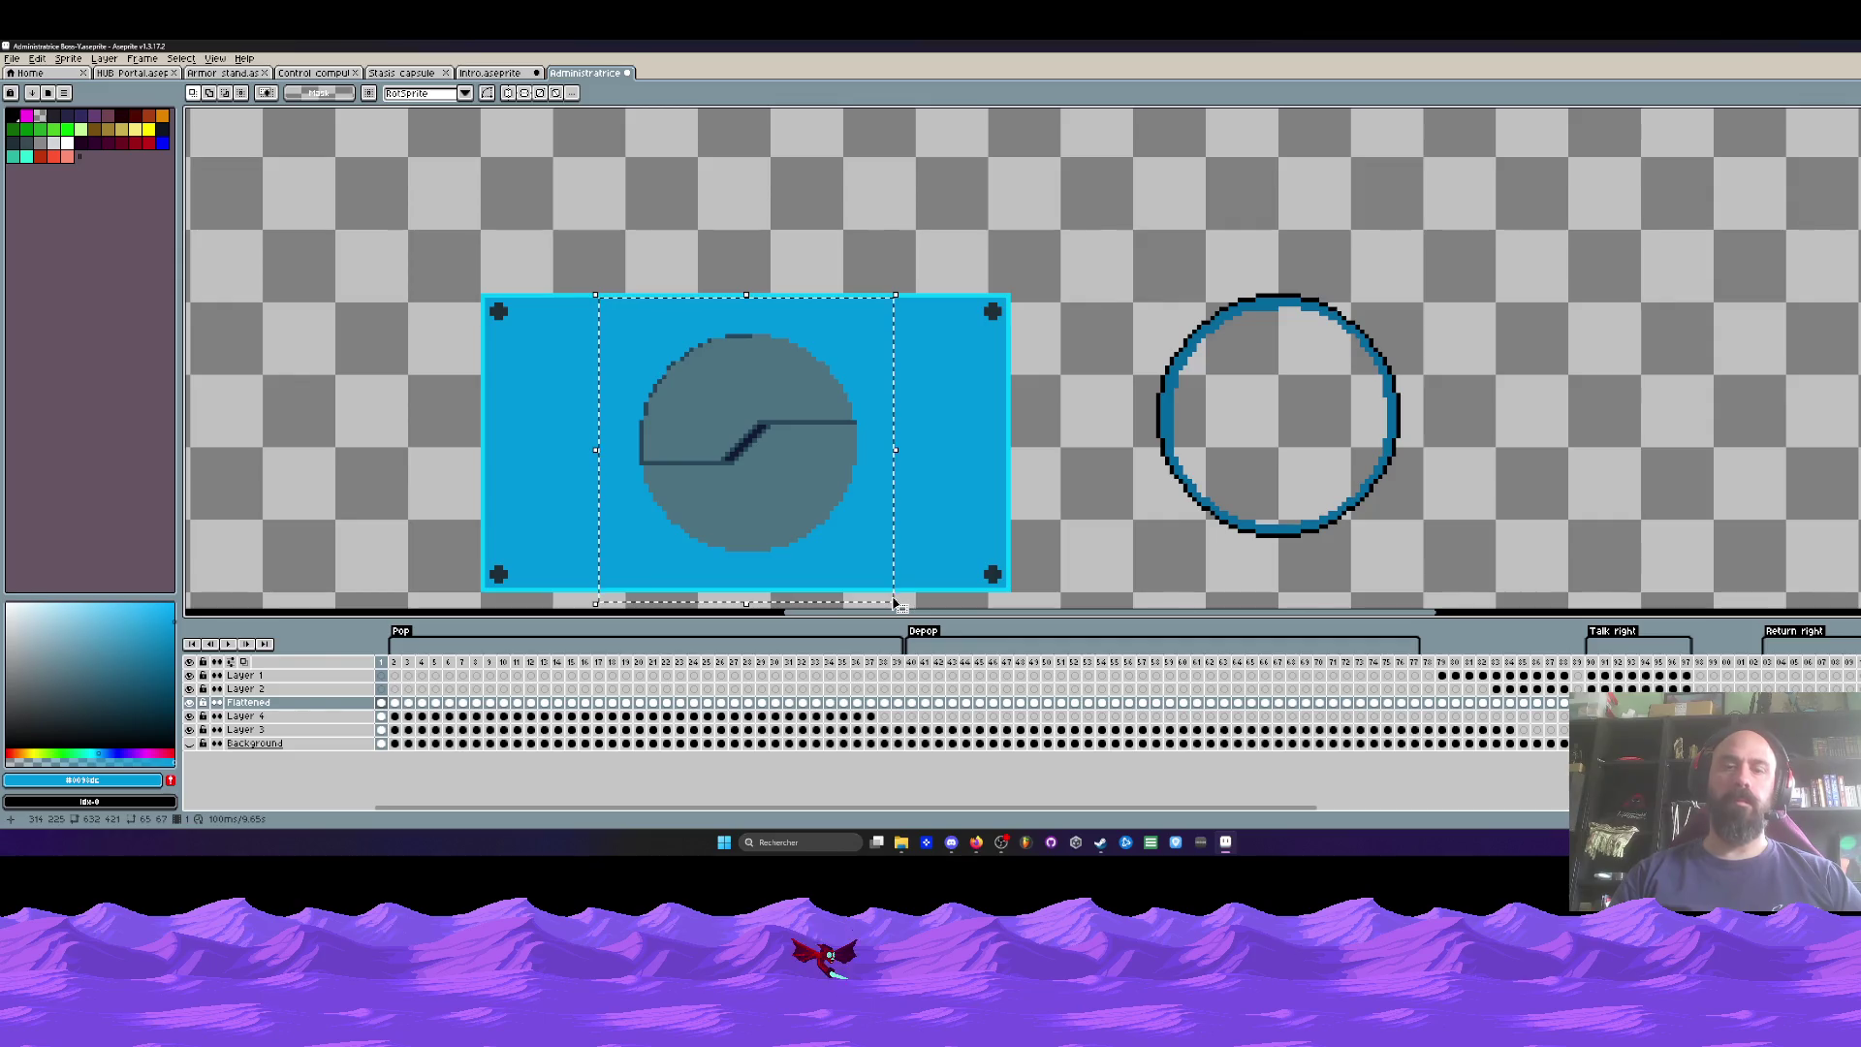
pyautogui.hotkey('shift', 'o')
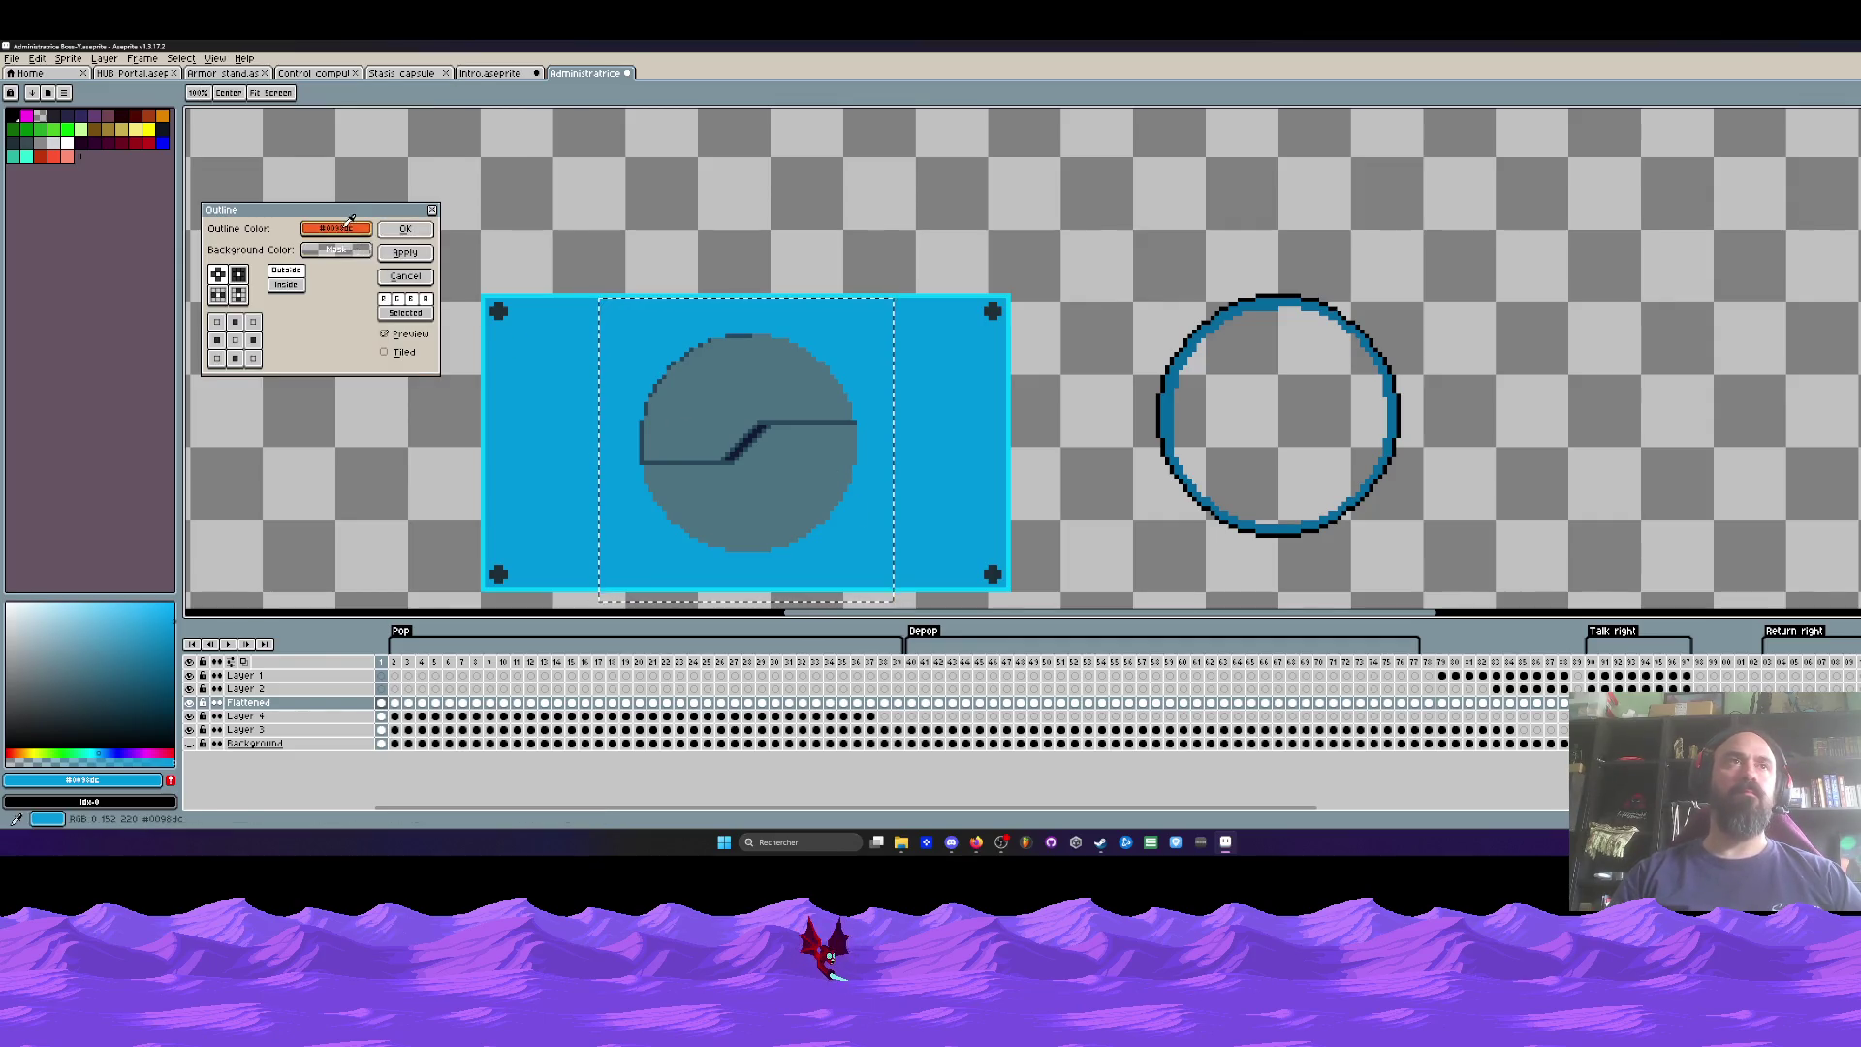
# Step: Preview a teal outline around the porthole, then cancel it and drop the selection
pyautogui.click(334, 228)
pyautogui.click(359, 259)
pyautogui.click(398, 256)
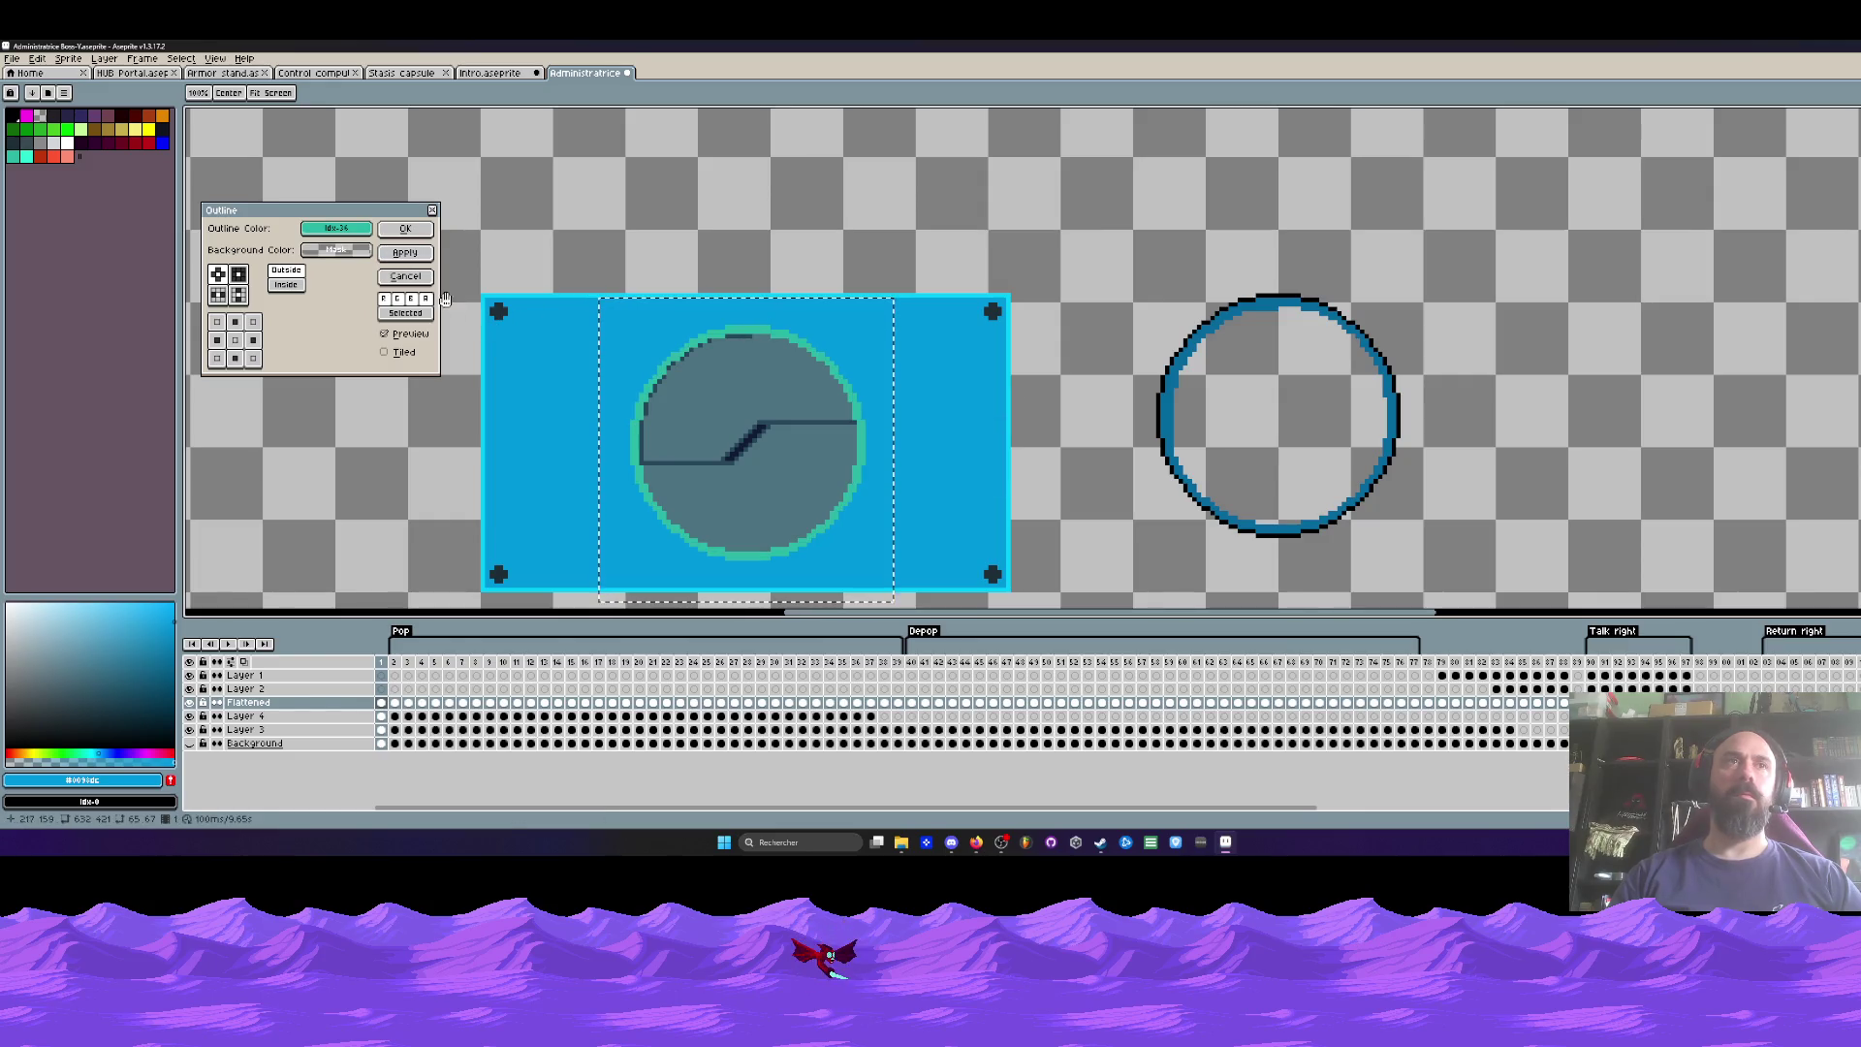
pyautogui.click(405, 276)
pyautogui.hotkey('ctrl', 'z')
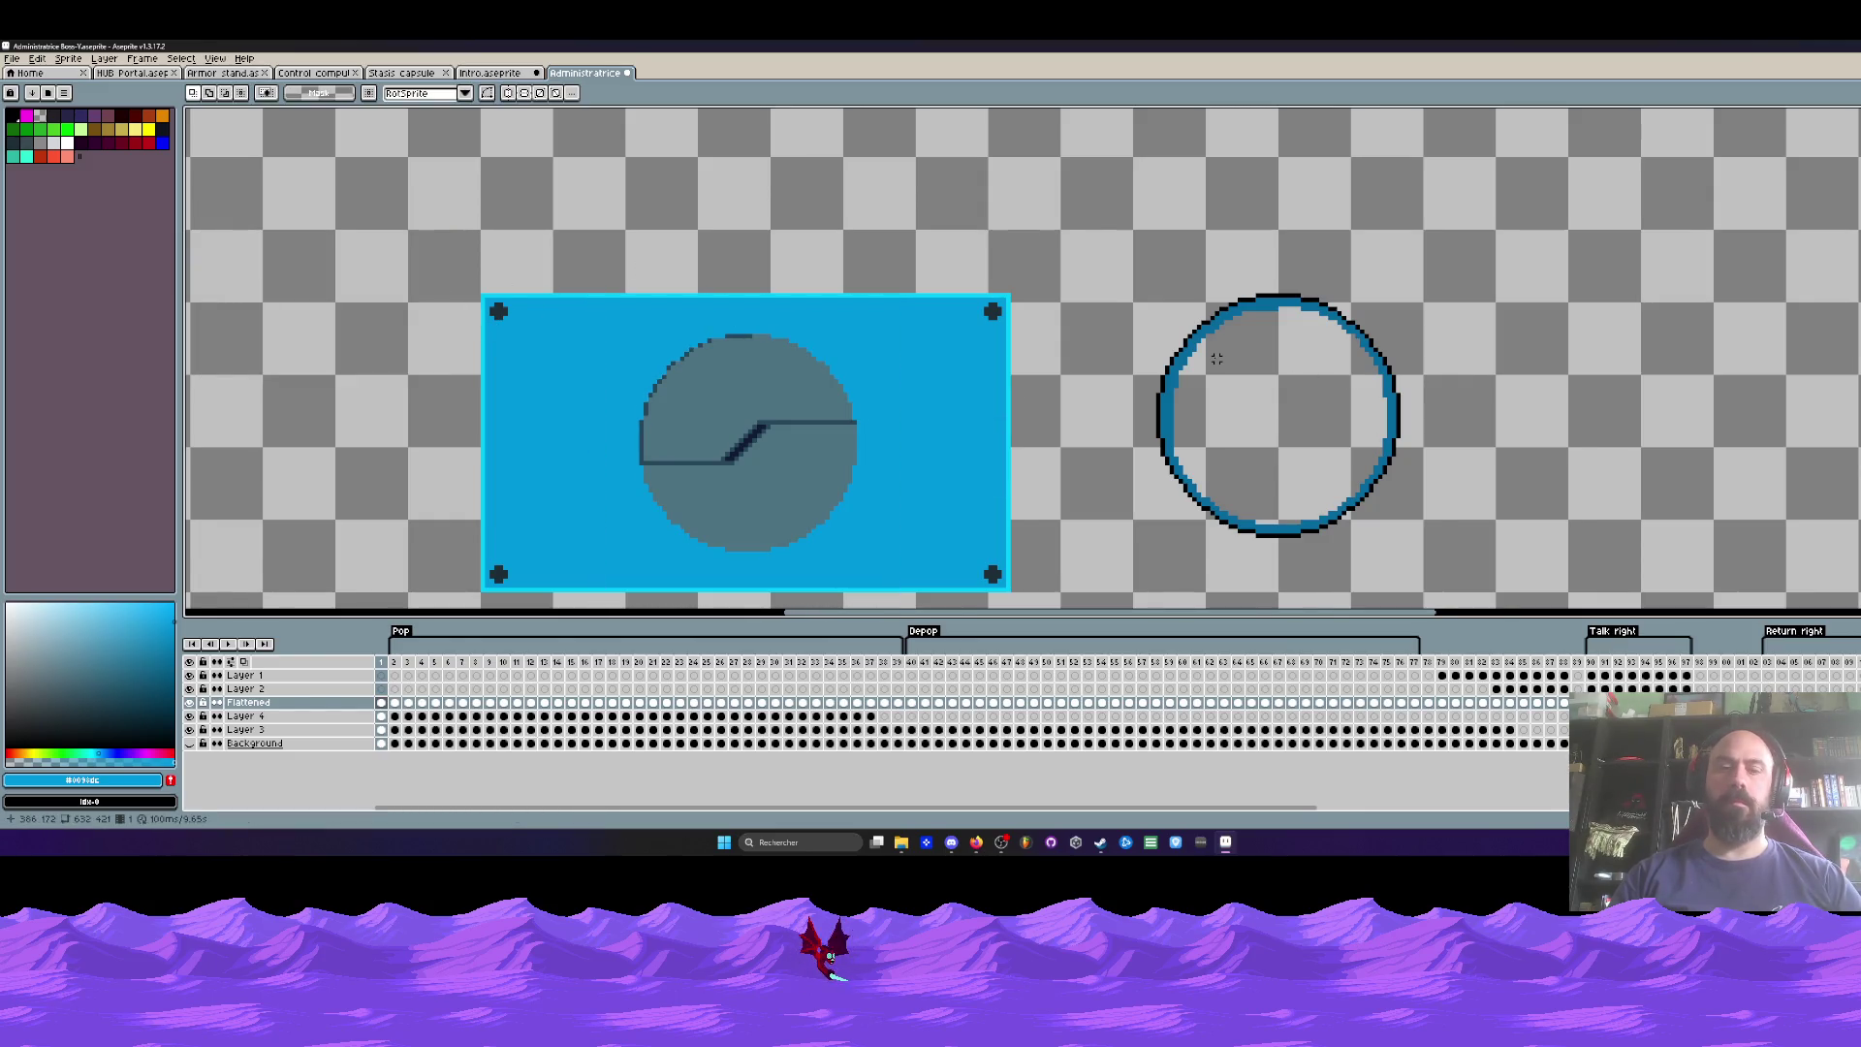
# Step: Sample a darker blue and apply it as an outline around the whole panel selection
pyautogui.scroll(1, 1217, 359)
pyautogui.press('i')
pyautogui.click(1184, 325)
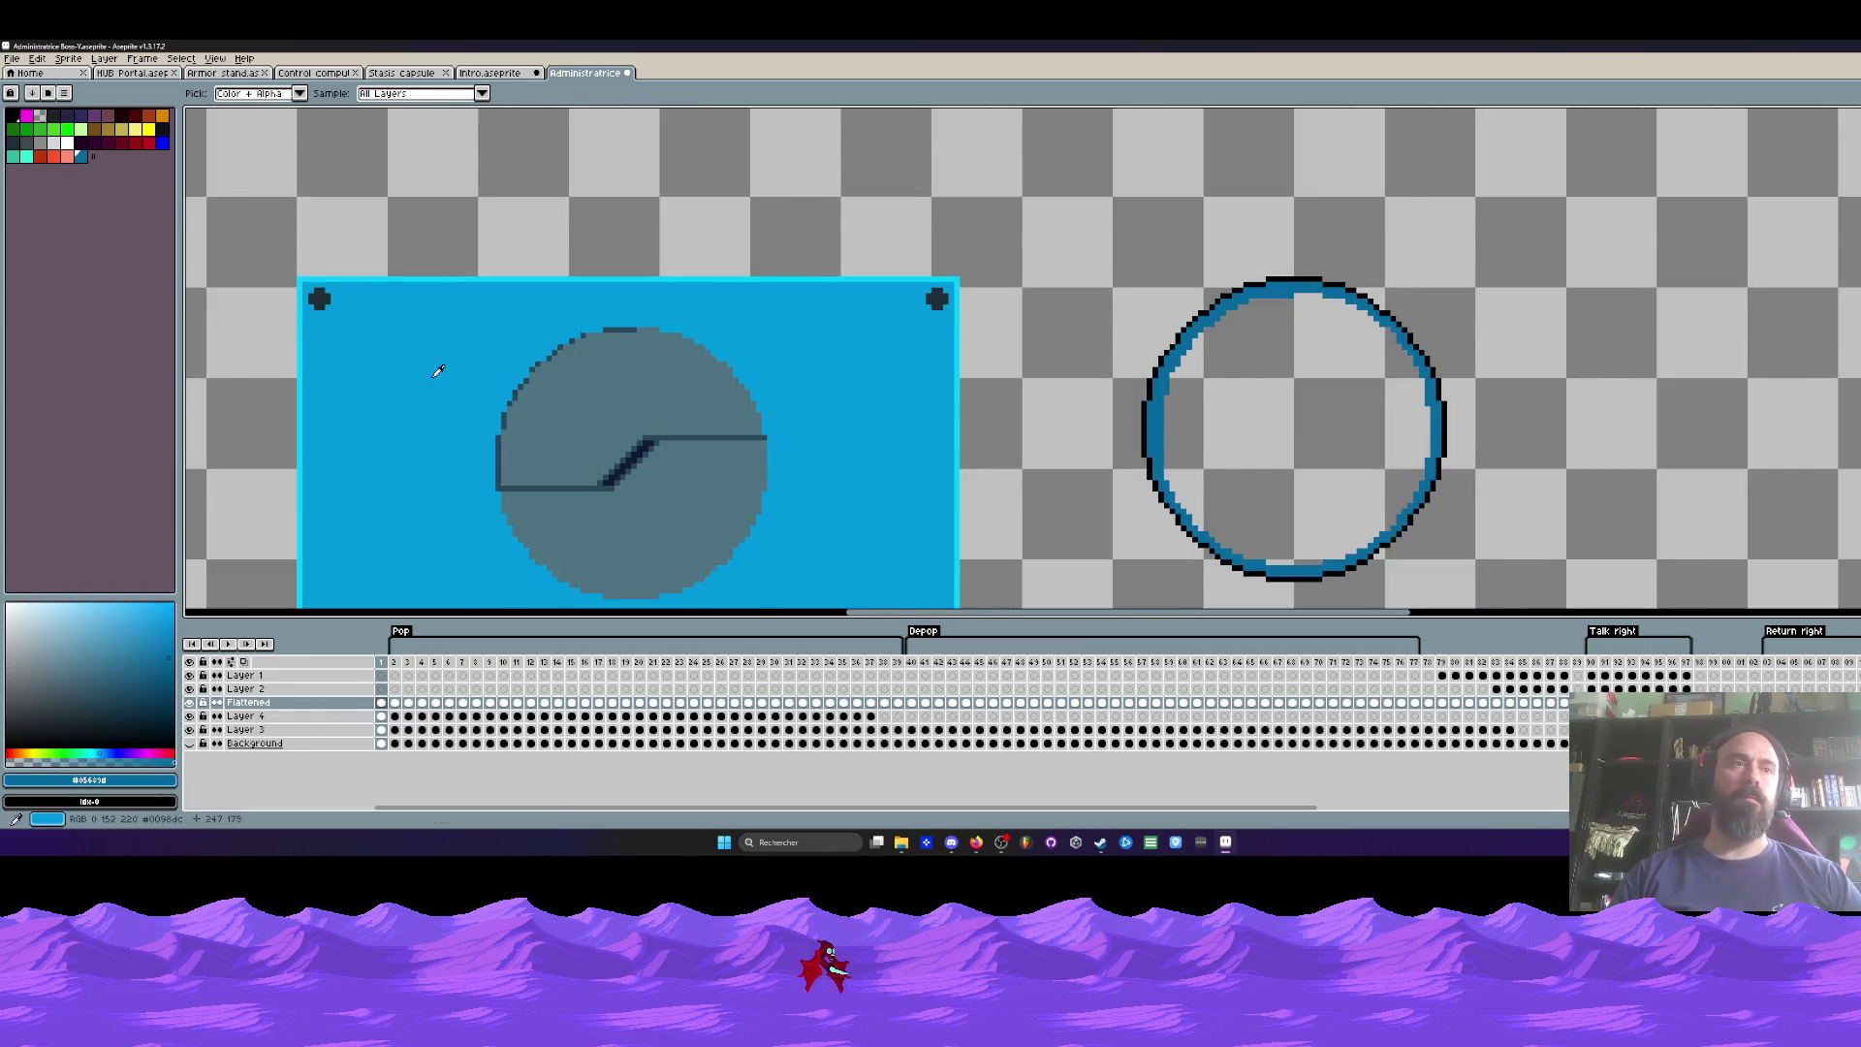
pyautogui.scroll(-2, 436, 374)
pyautogui.press('m')
pyautogui.moveTo(397, 240); pyautogui.dragTo(823, 585)
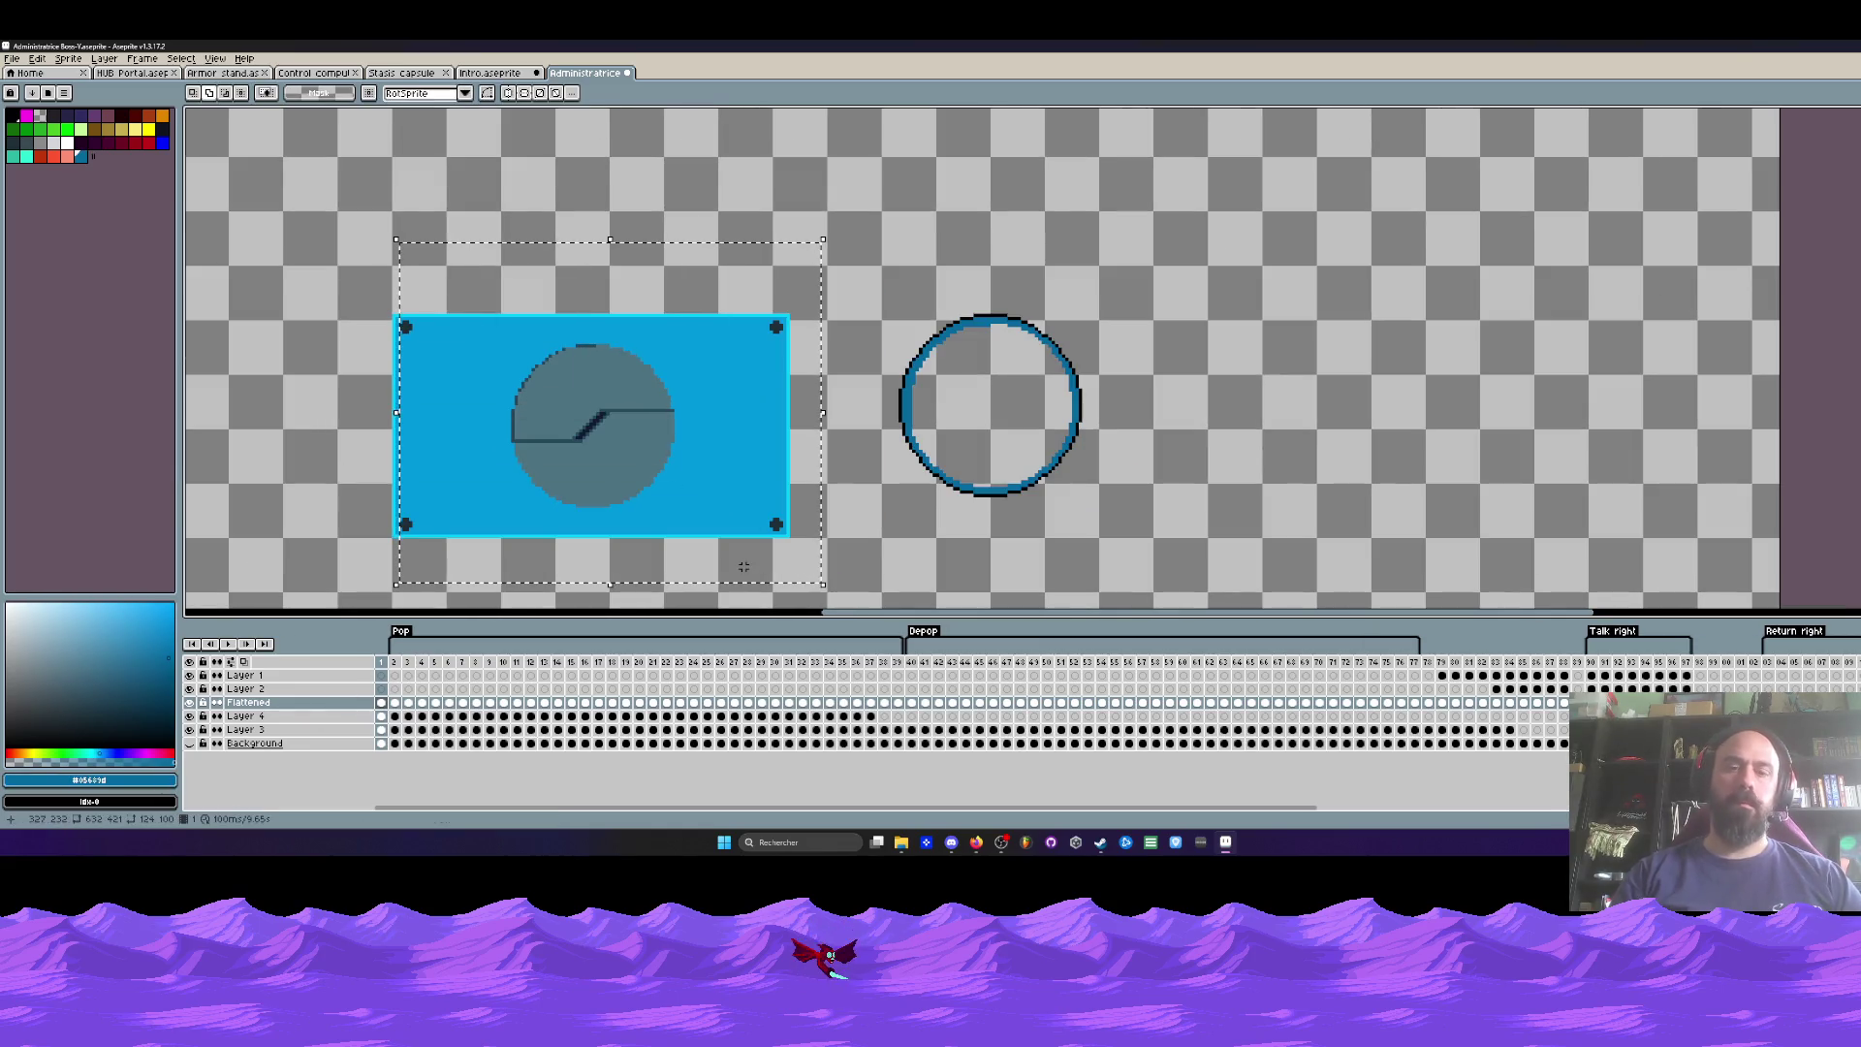
pyautogui.hotkey('shift', 'o')
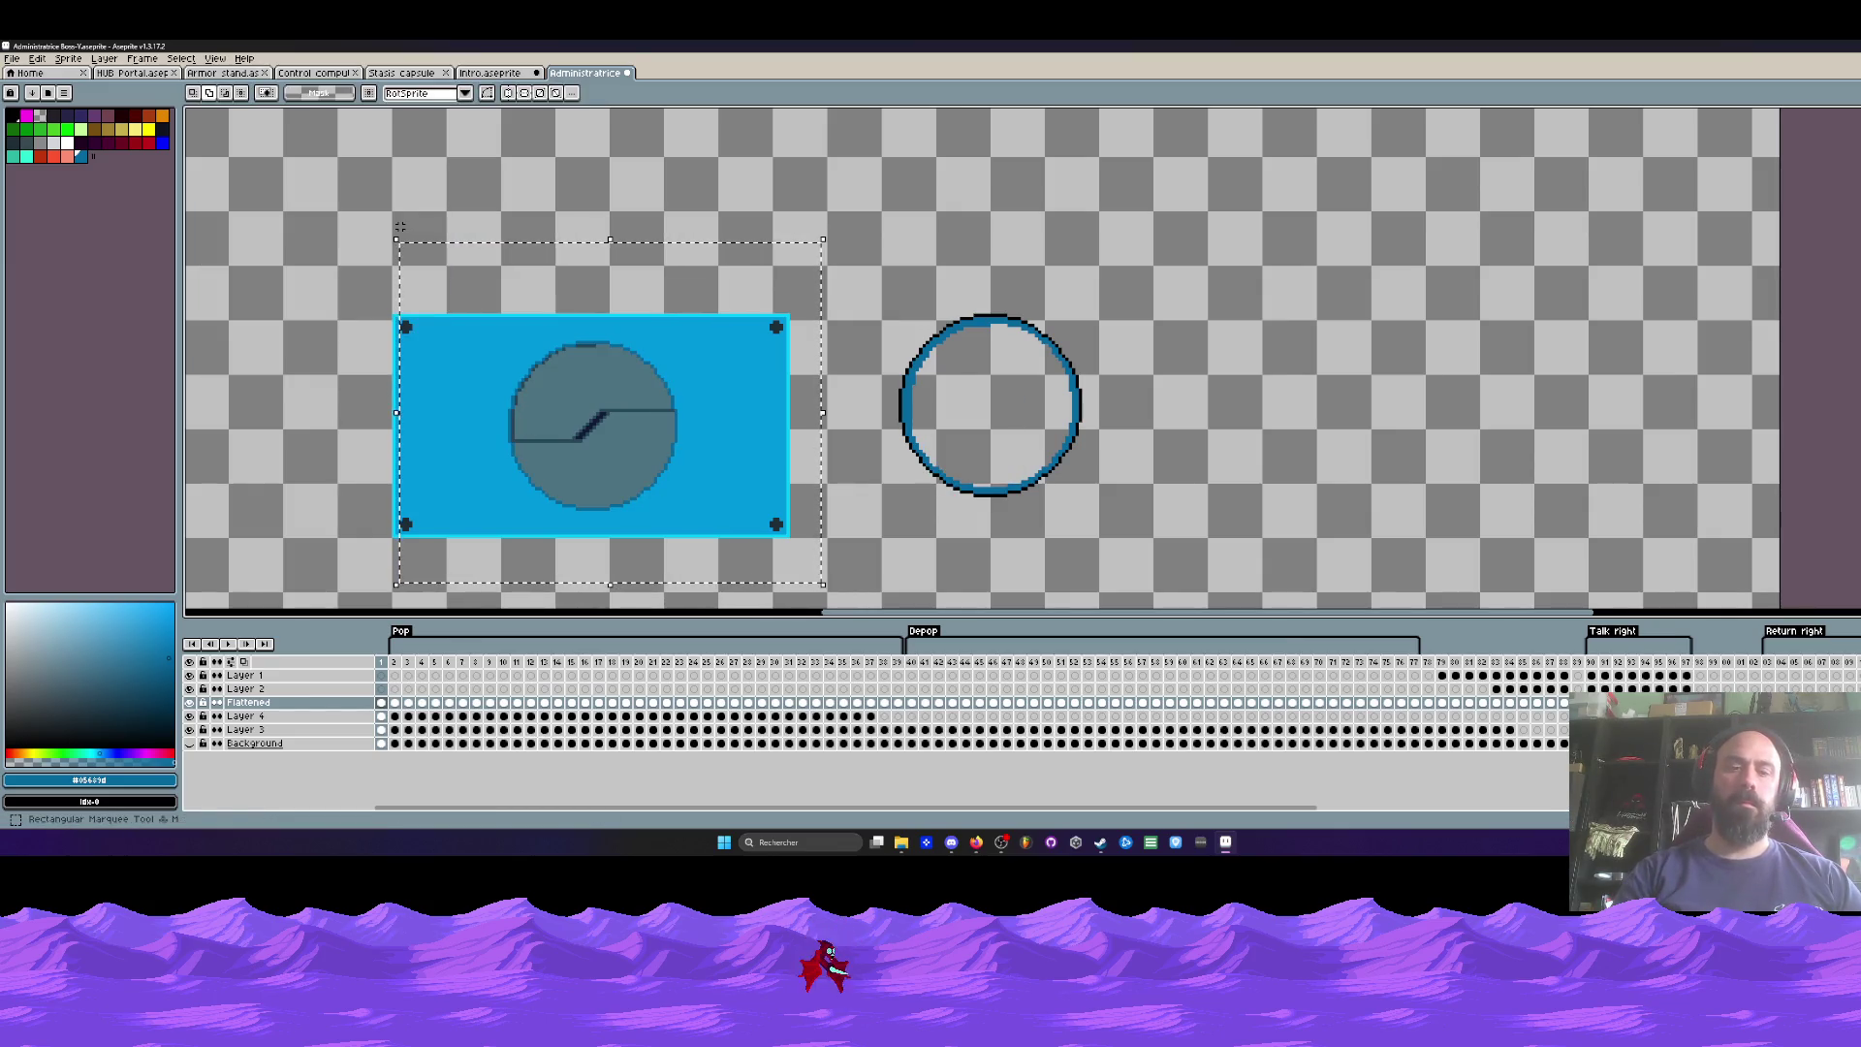
pyautogui.click(400, 231)
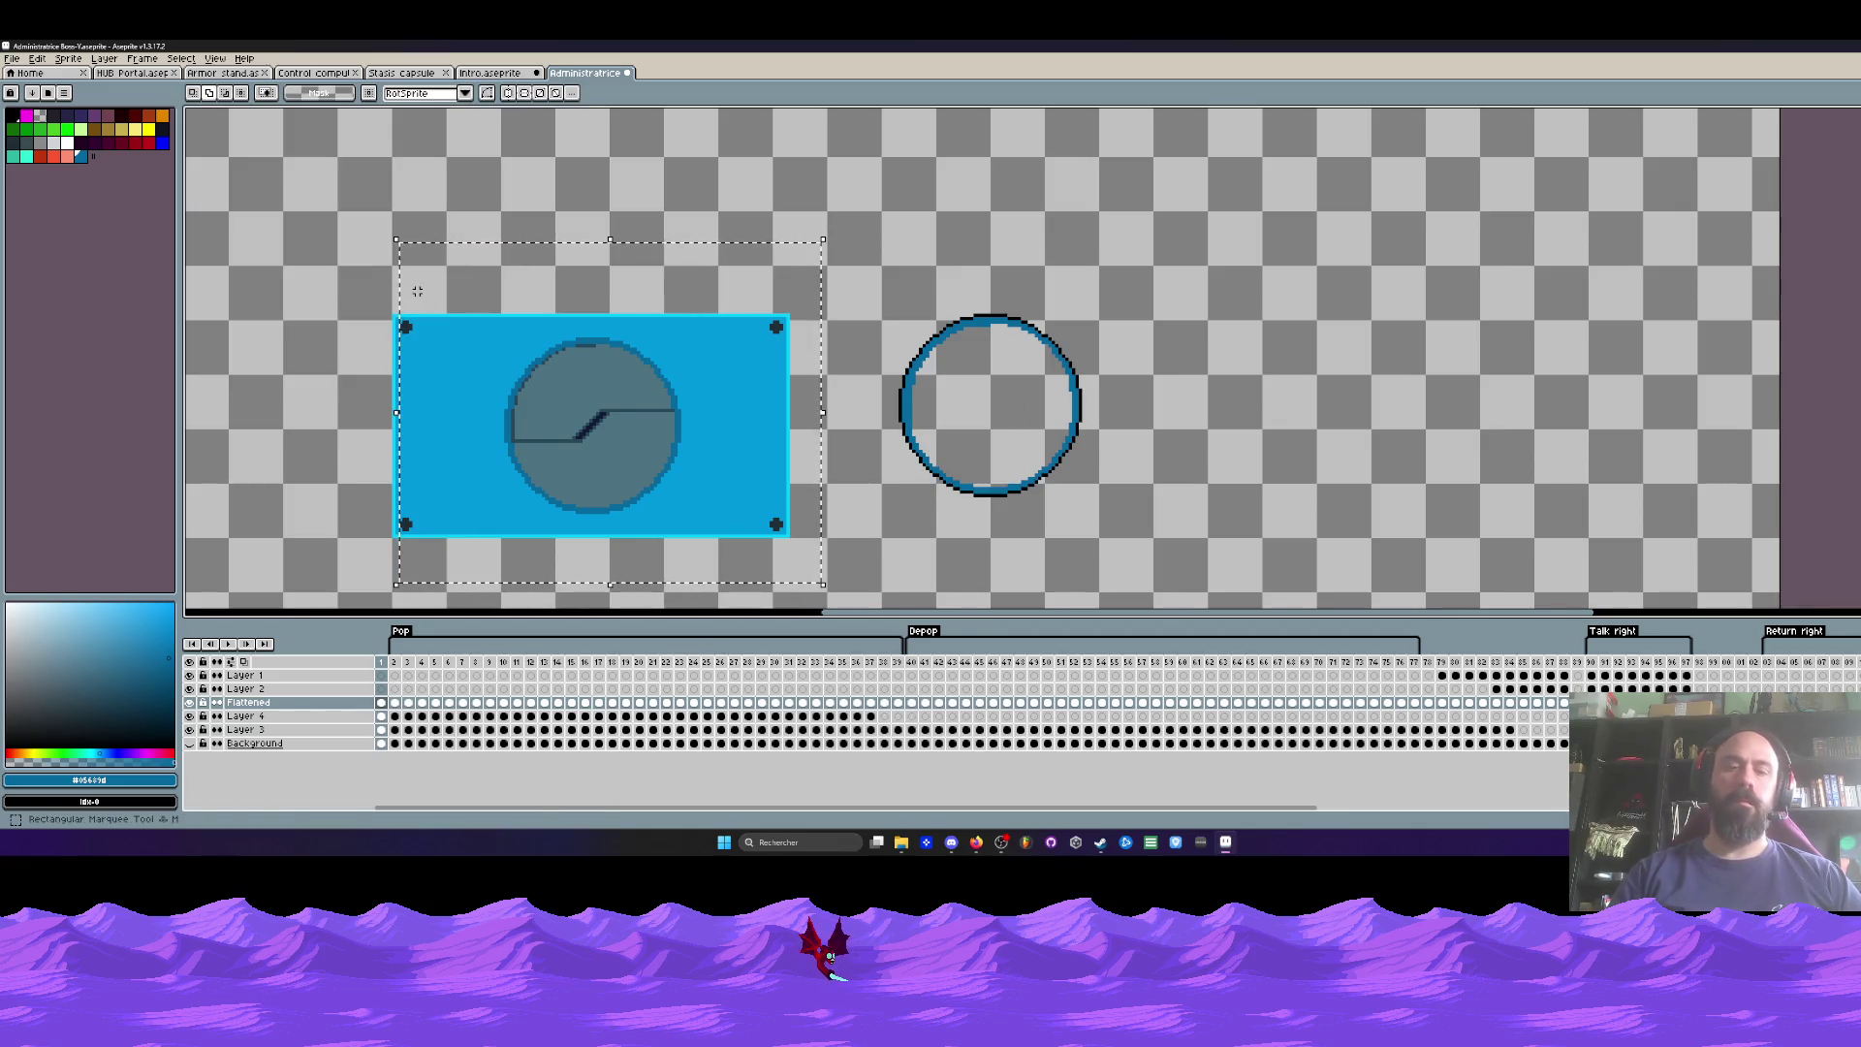
# Step: Add a black outline around the porthole
pyautogui.hotkey('shift', 'o')
pyautogui.click(336, 227)
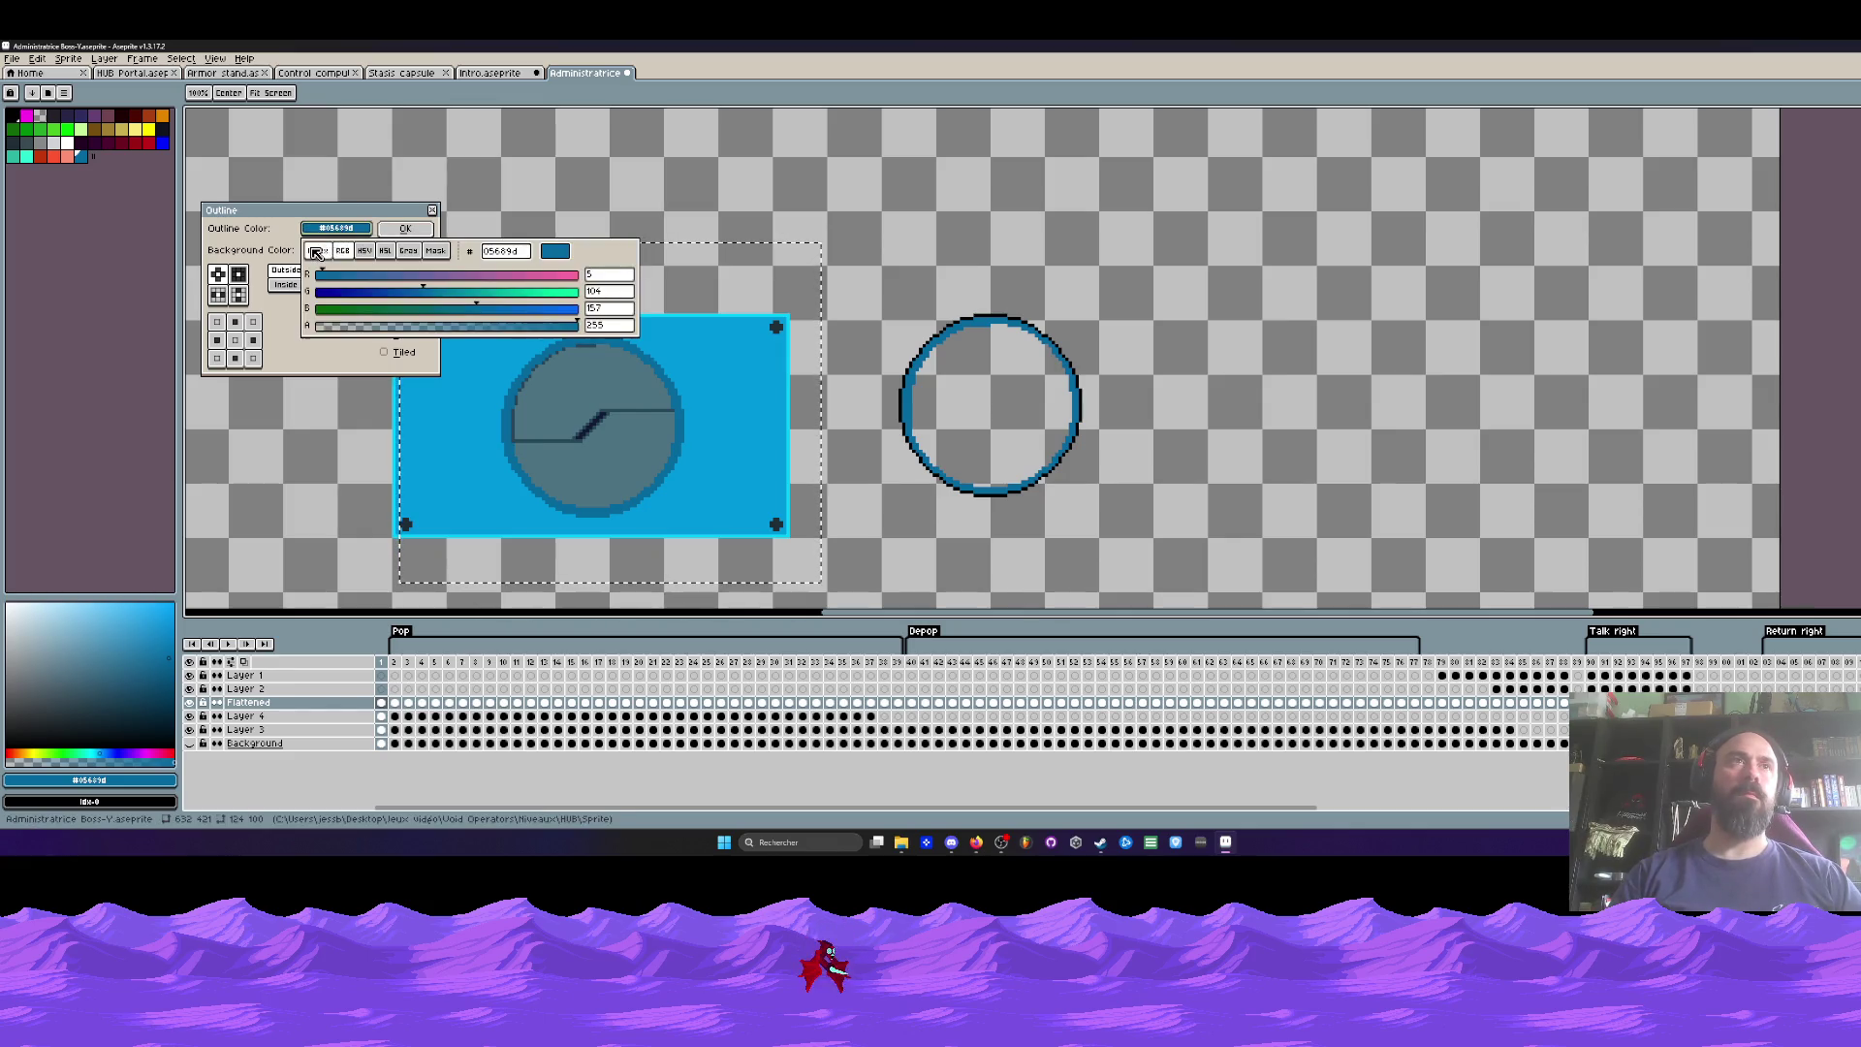
pyautogui.click(324, 282)
pyautogui.press('Return')
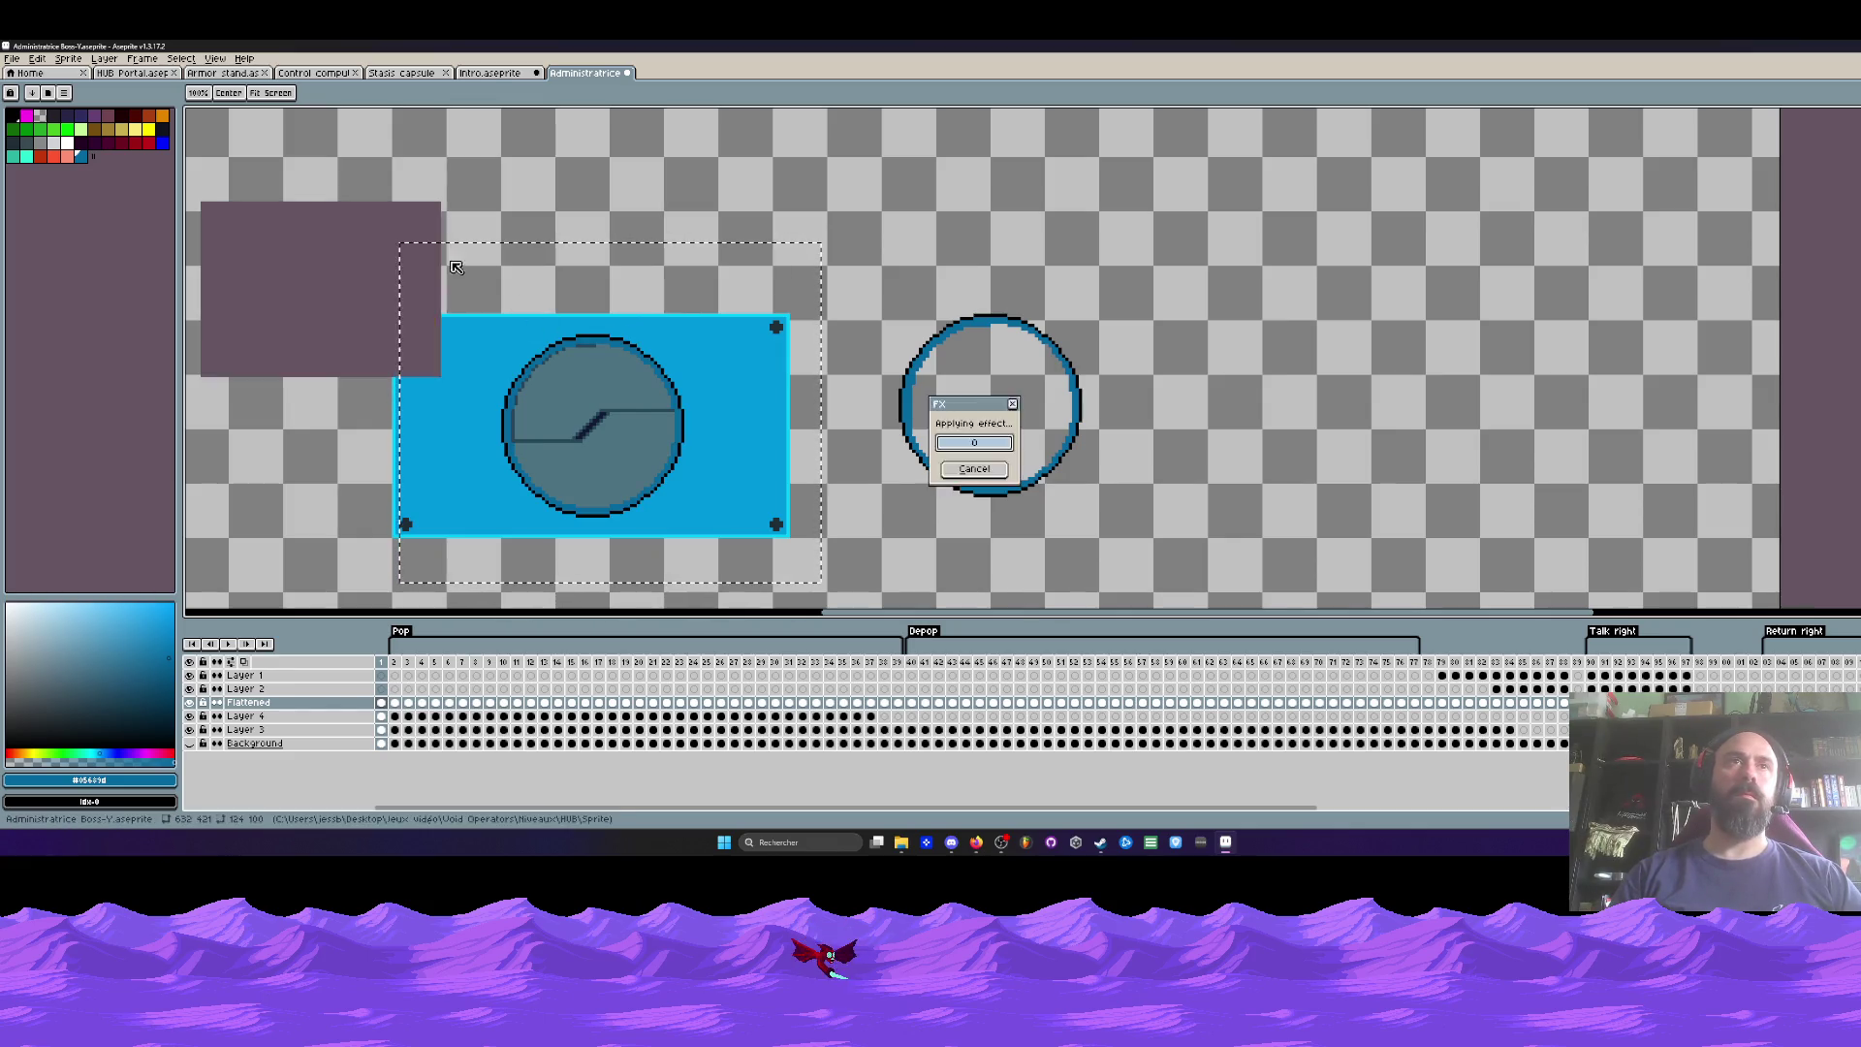
# Step: Fill both porthole halves with the sampled panel blue, then view the Intro scene
pyautogui.press('i')
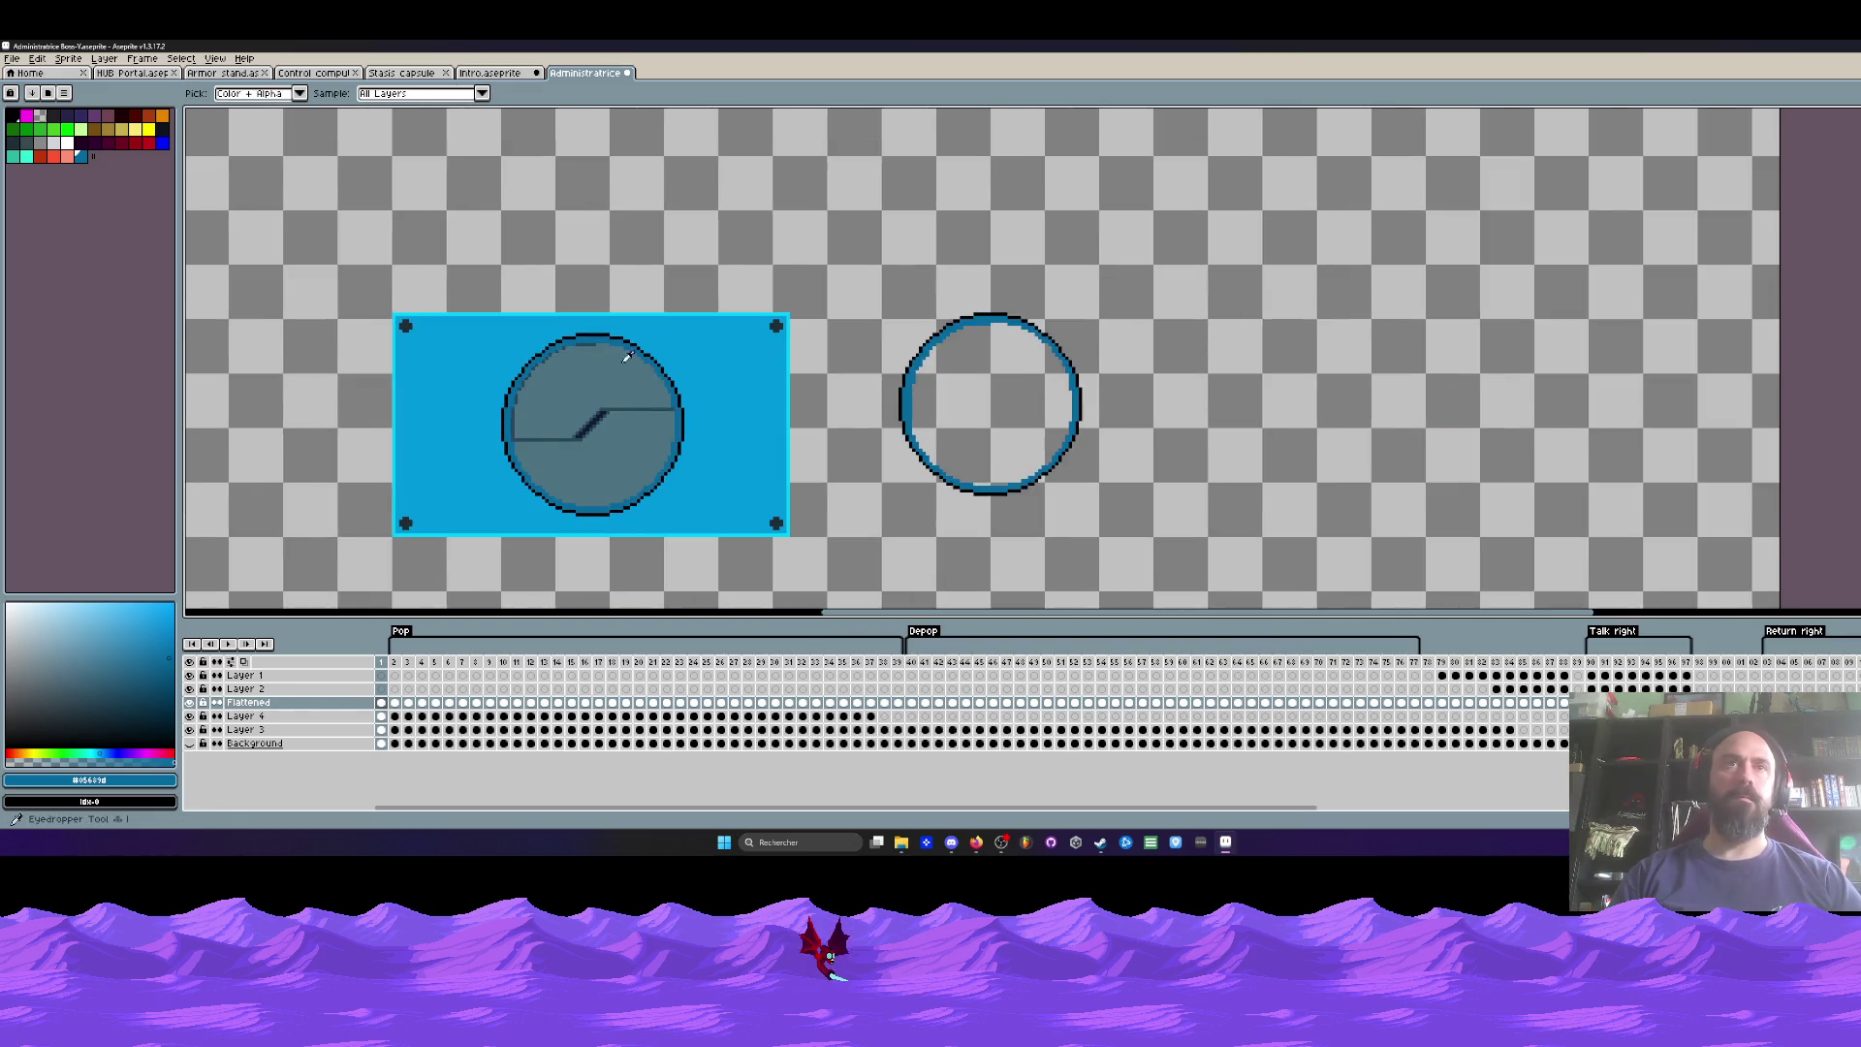
pyautogui.click(739, 356)
pyautogui.press('g')
pyautogui.click(591, 378)
pyautogui.click(592, 475)
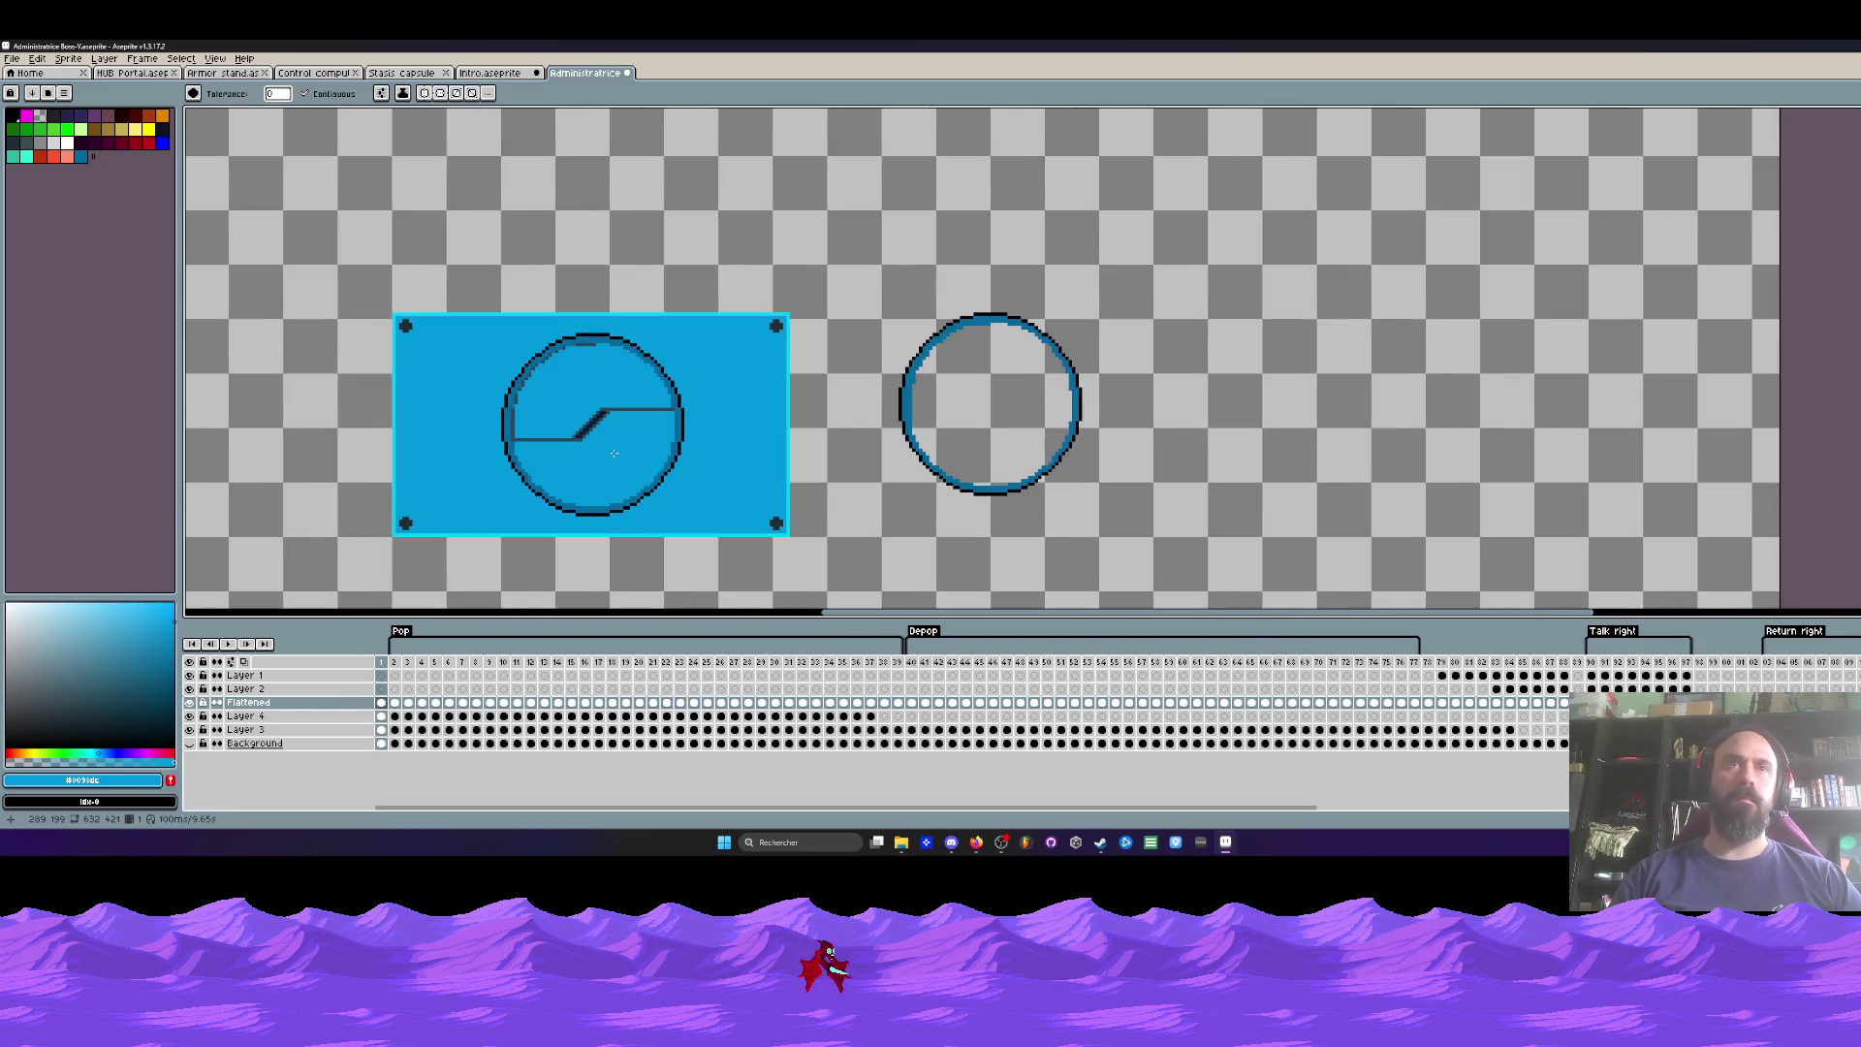
pyautogui.click(494, 75)
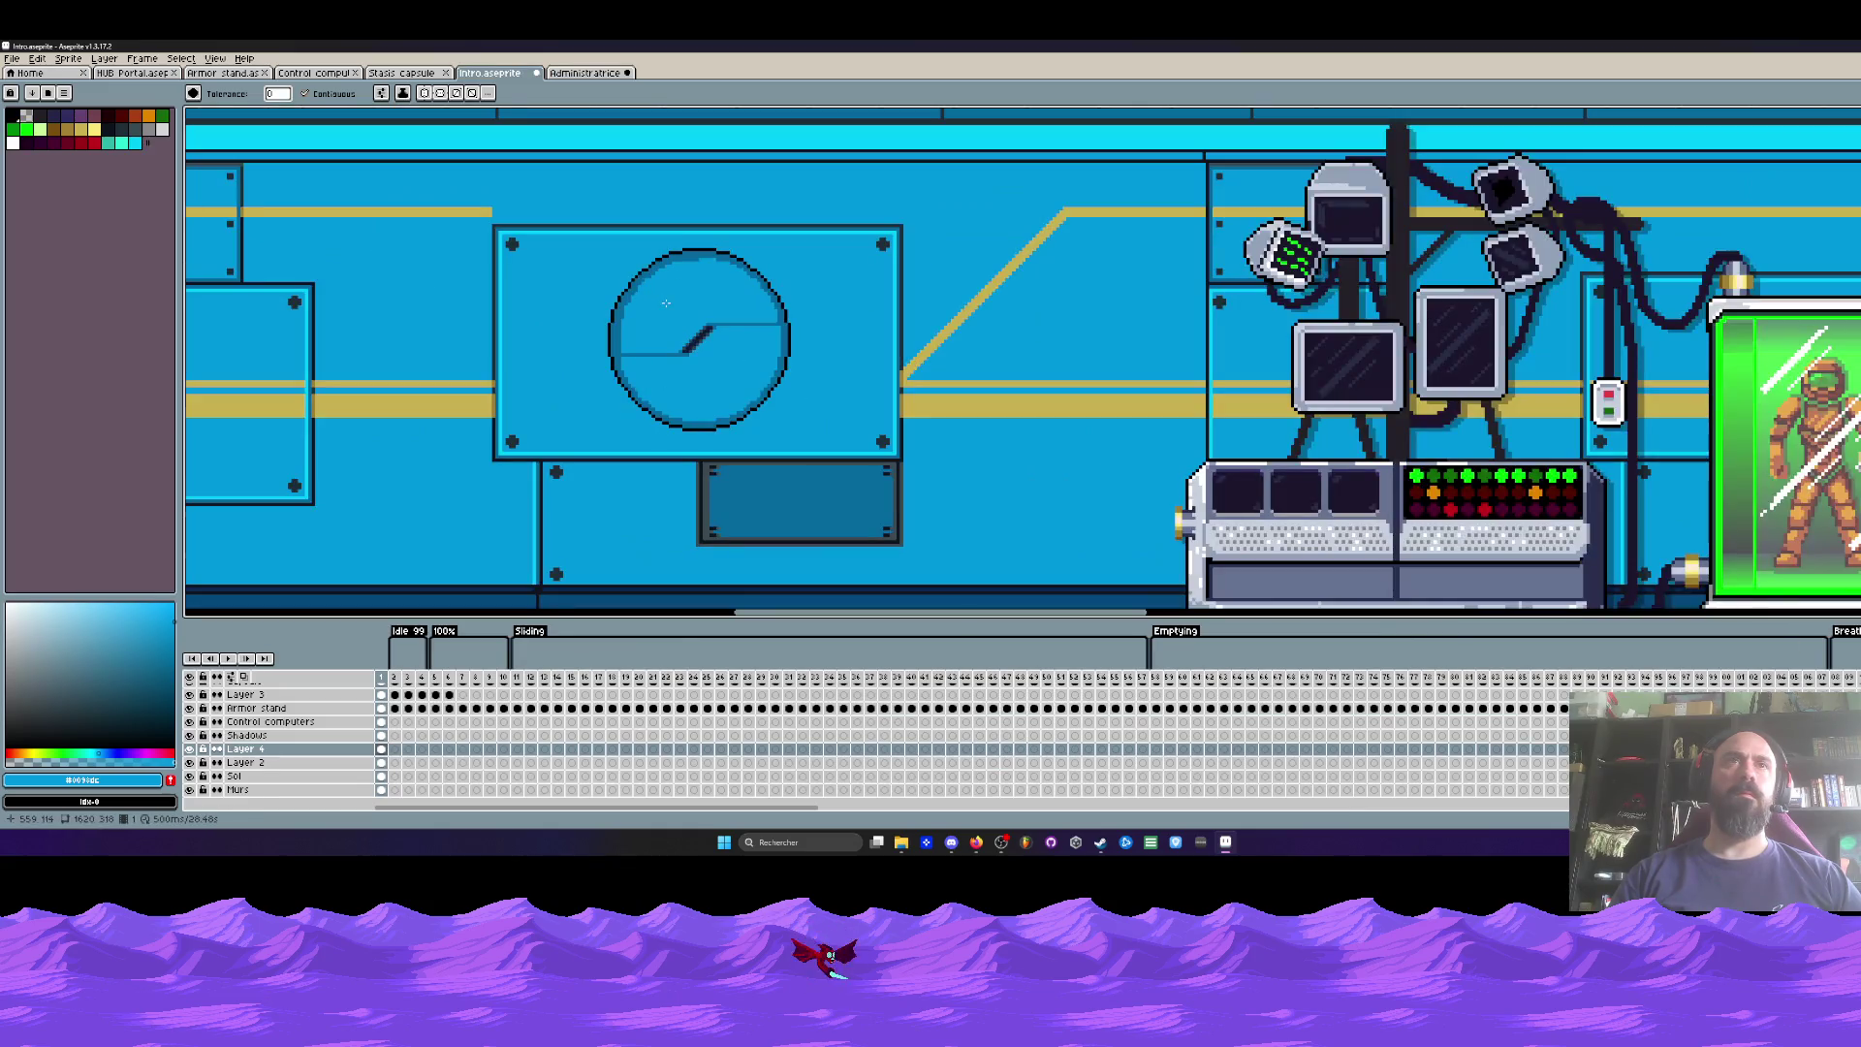
# Step: Go back to the Administratrice sprite and hide Layer 4, Layer 3 and the Background
pyautogui.click(417, 73)
pyautogui.click(601, 74)
pyautogui.scroll(-1, 622, 376)
pyautogui.scroll(1, 622, 376)
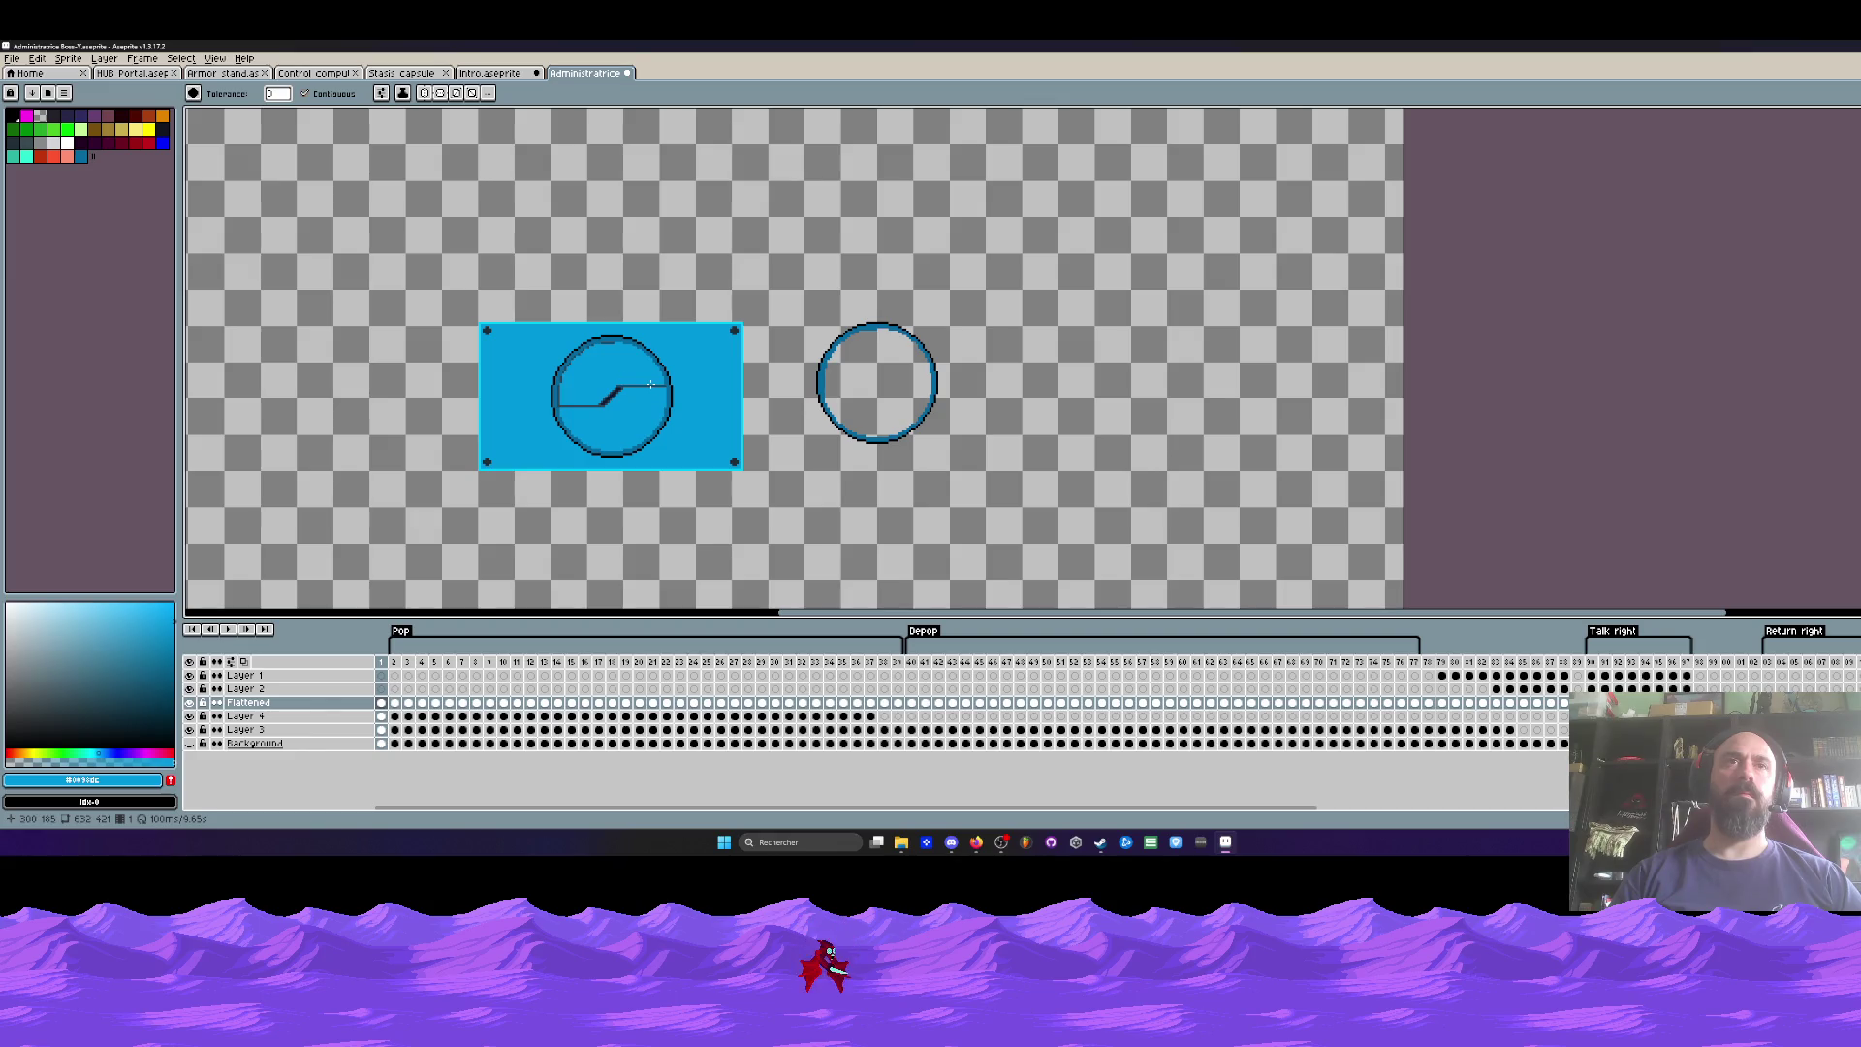
pyautogui.click(190, 716)
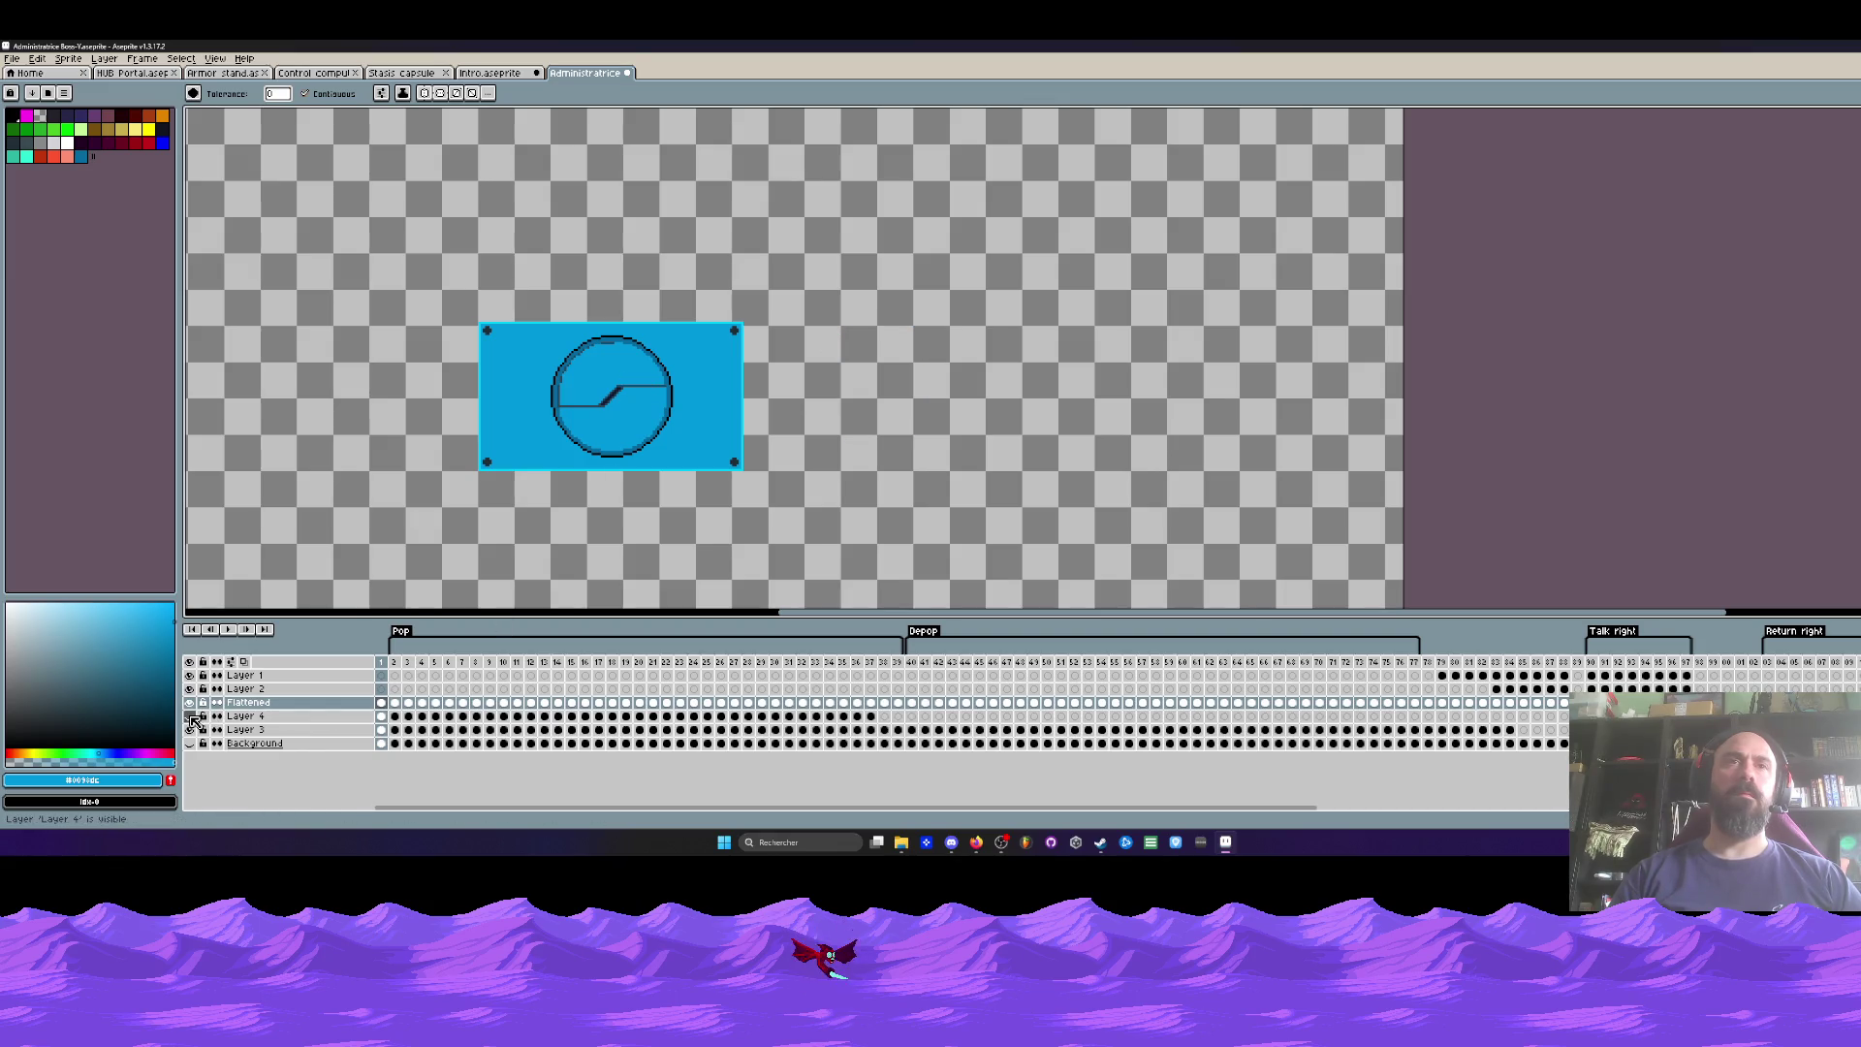
pyautogui.click(190, 730)
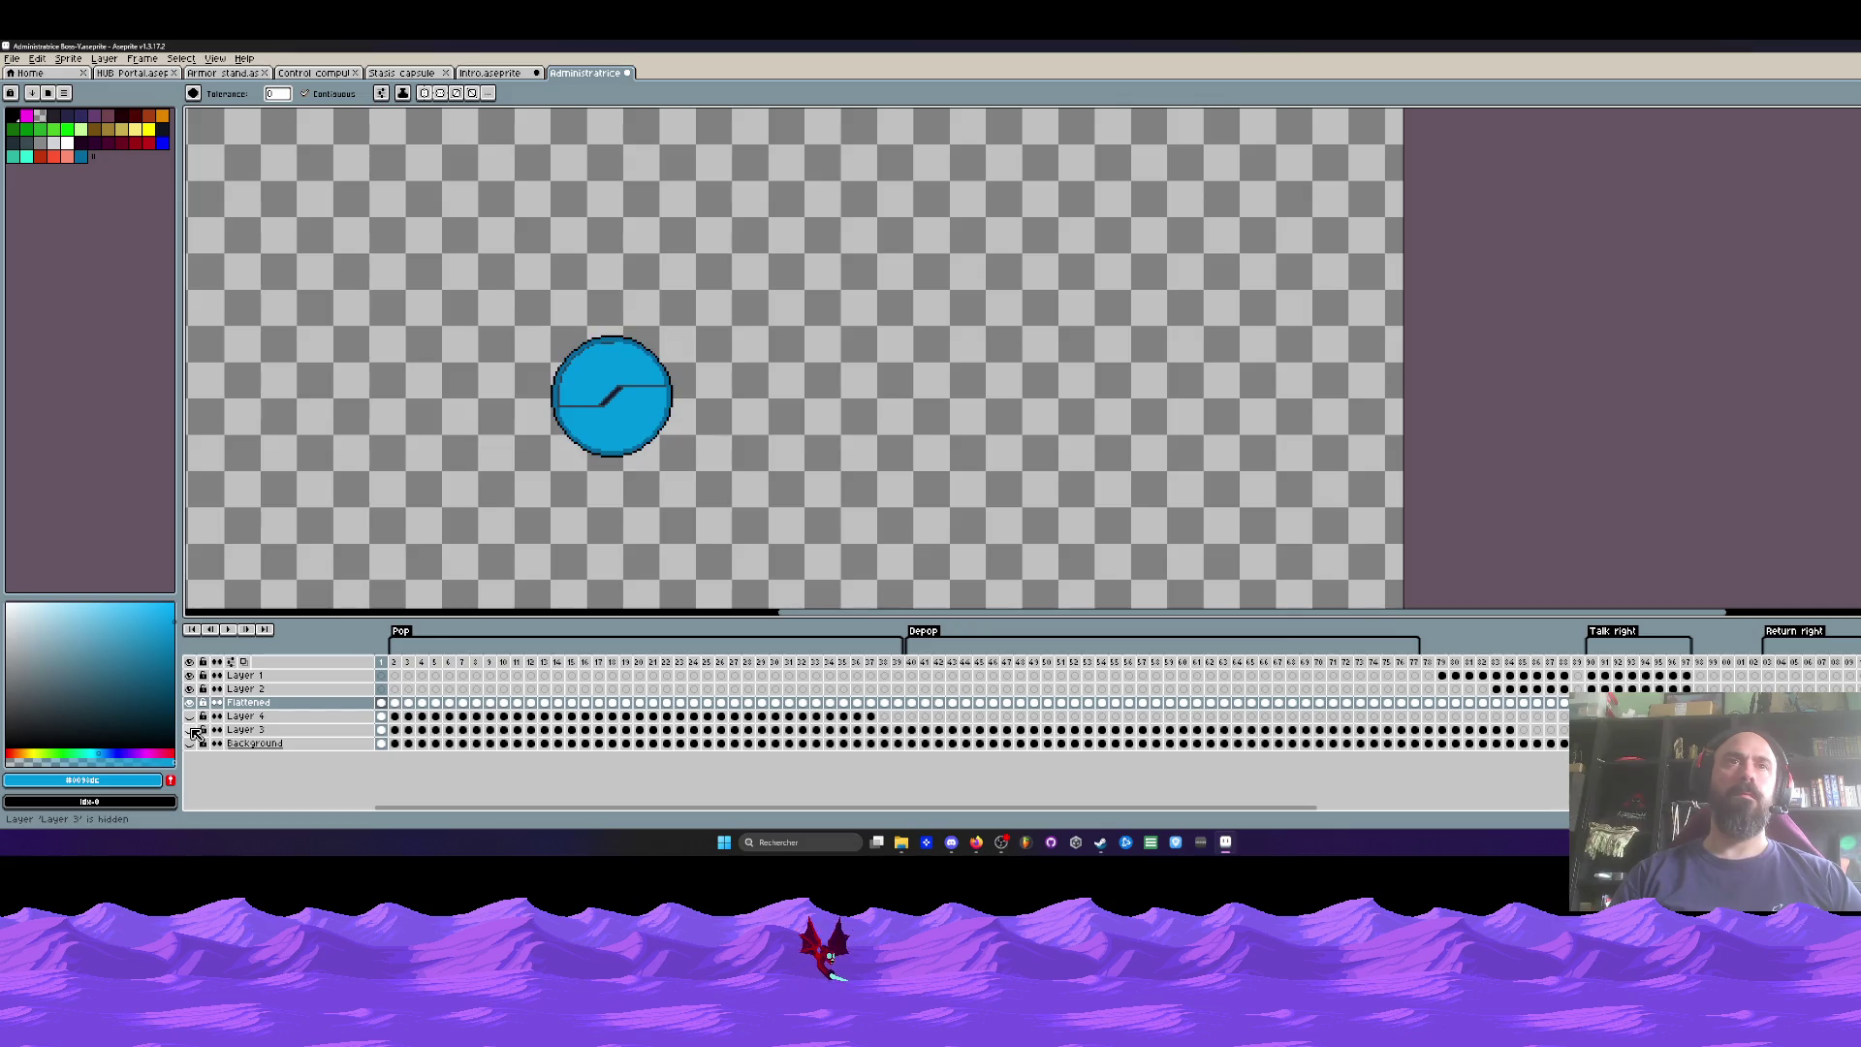
pyautogui.click(190, 744)
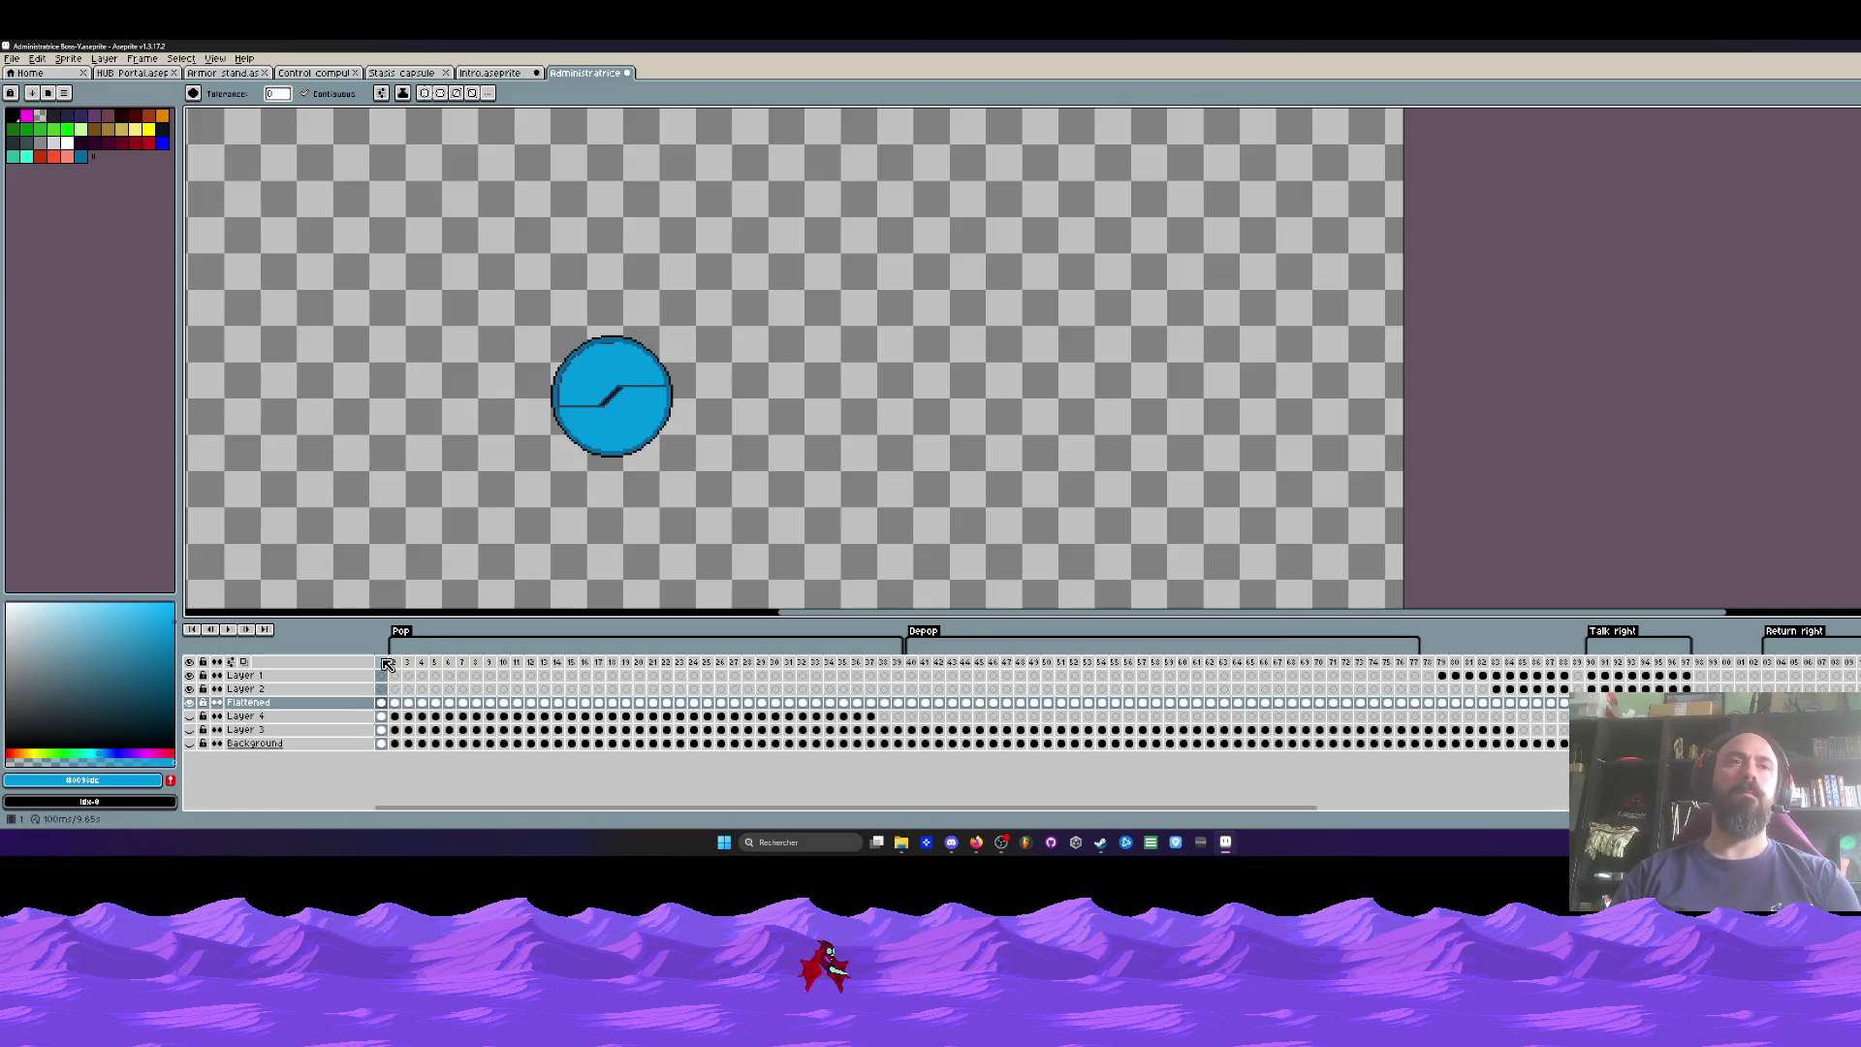
pyautogui.scroll(1, 669, 381)
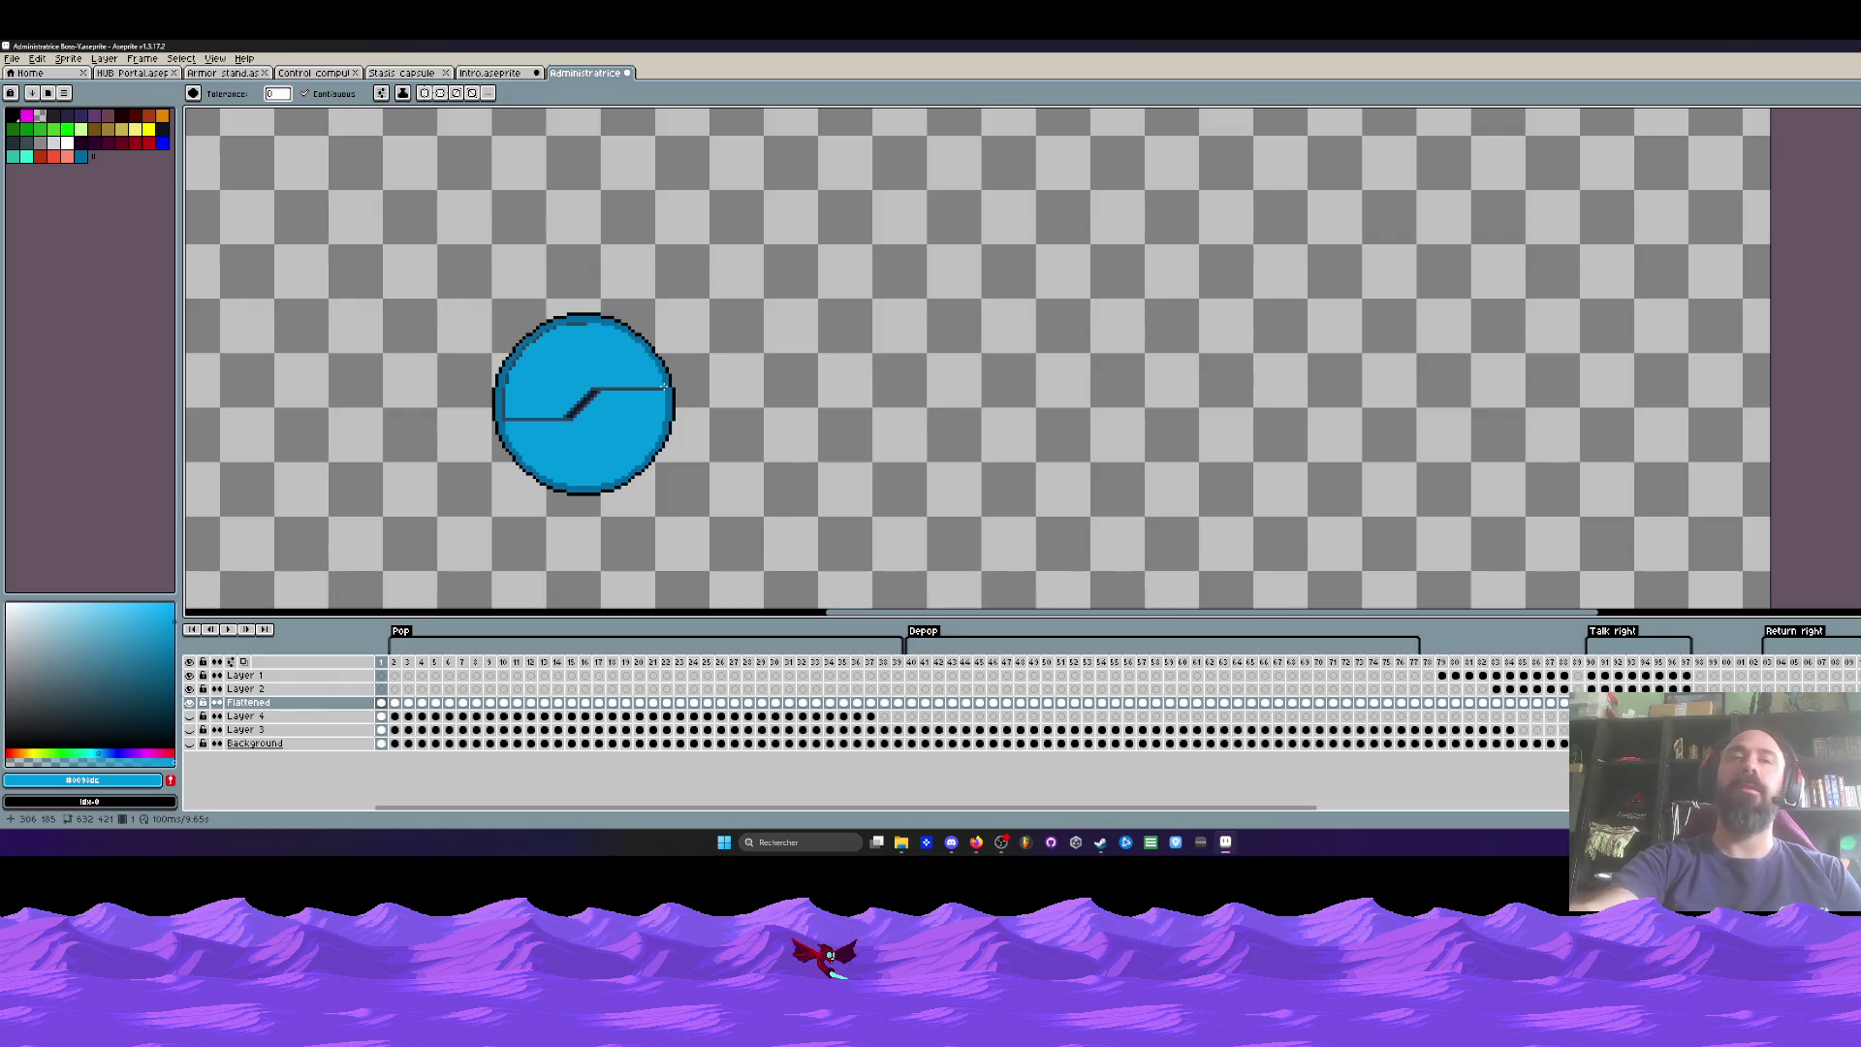
# Step: Select frames 2–26, re-show the layers except the black background, and play the animation
pyautogui.moveTo(394, 661)
pyautogui.mouseDown()
pyautogui.moveTo(906, 679)
pyautogui.moveTo(1299, 725)
pyautogui.moveTo(1421, 713)
pyautogui.moveTo(407, 703)
pyautogui.moveTo(1564, 702)
pyautogui.mouseUp()
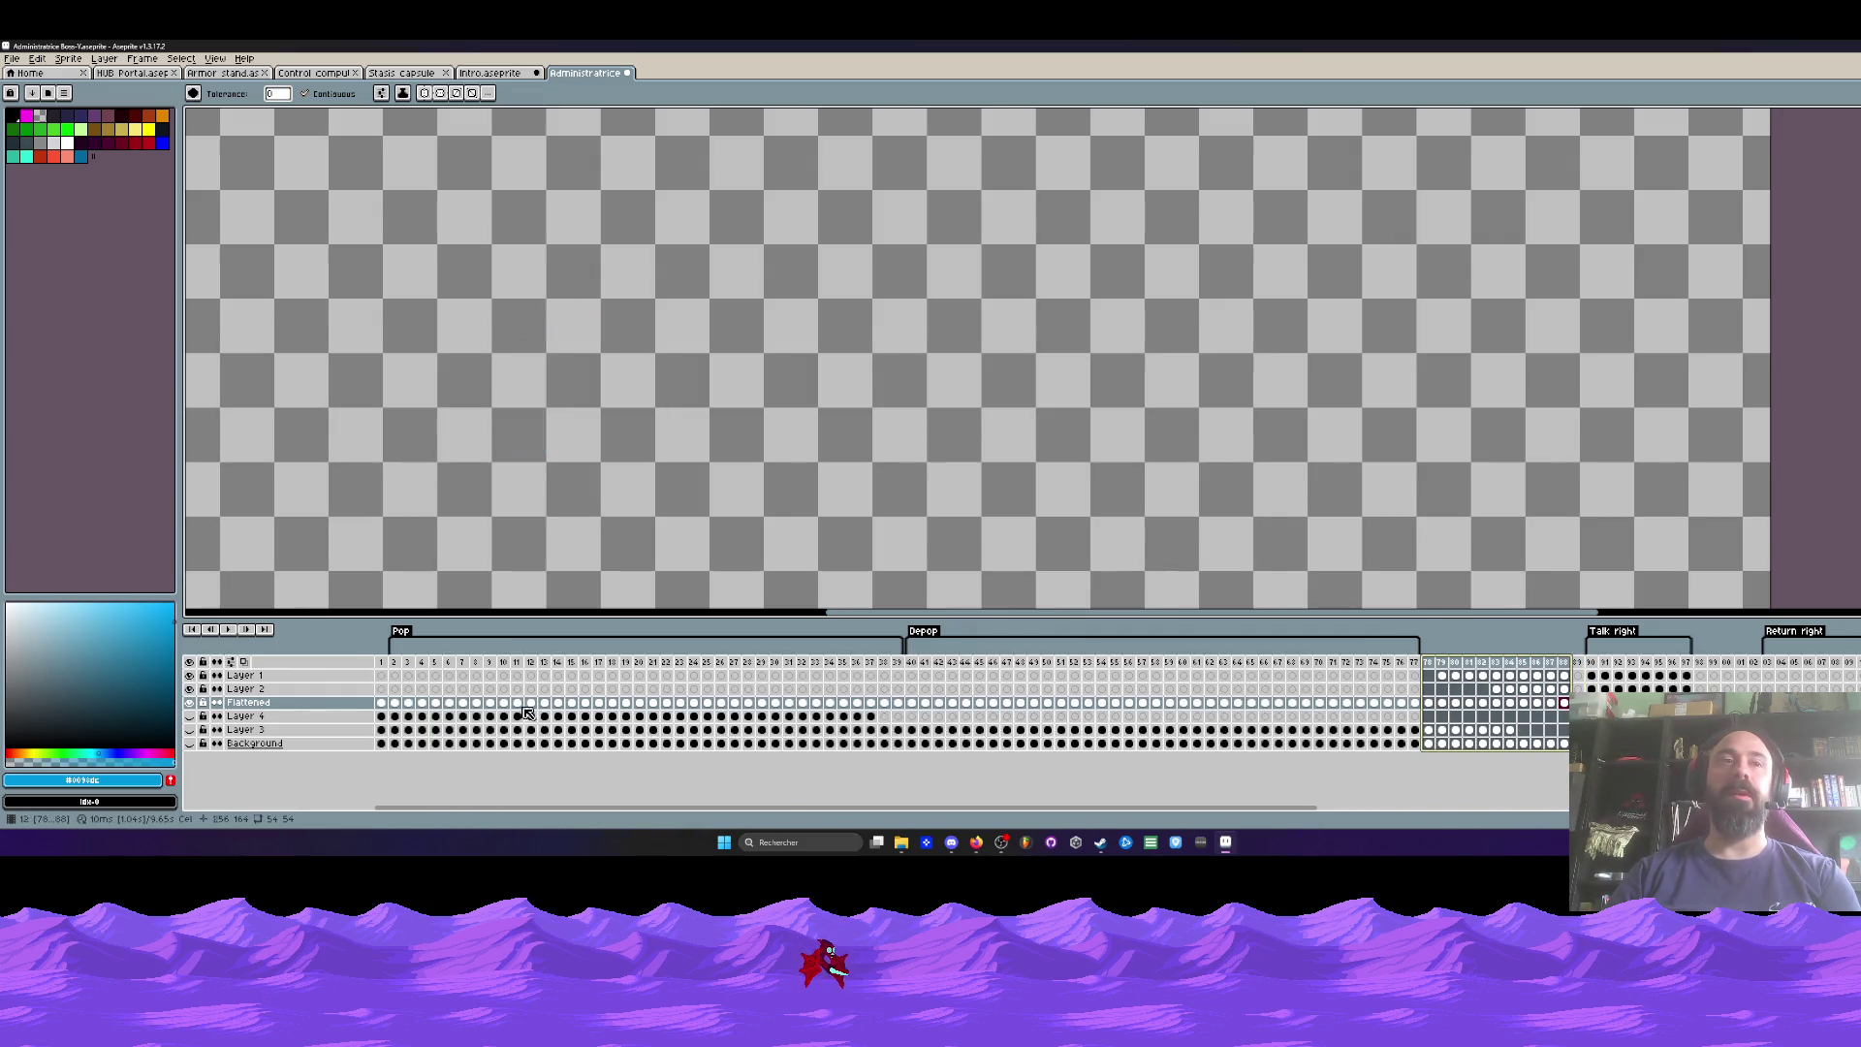
pyautogui.click(398, 665)
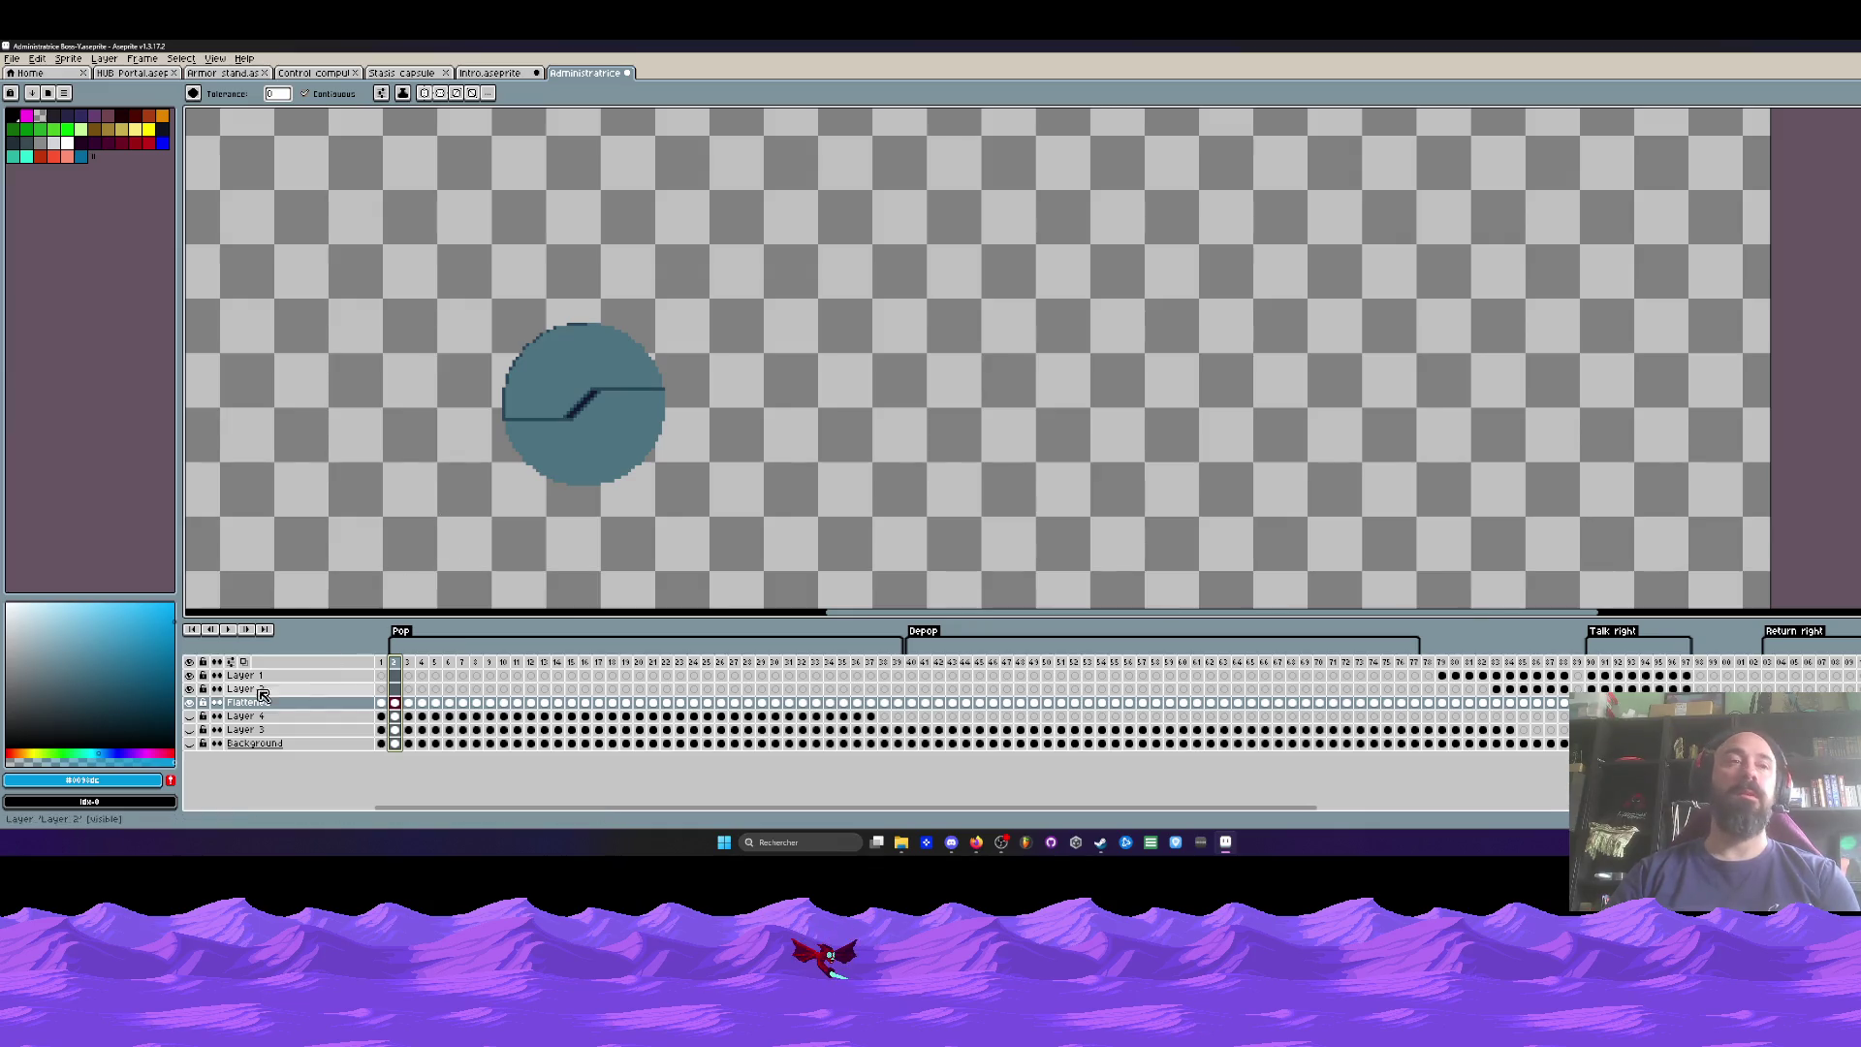
pyautogui.moveTo(191, 717); pyautogui.dragTo(191, 742)
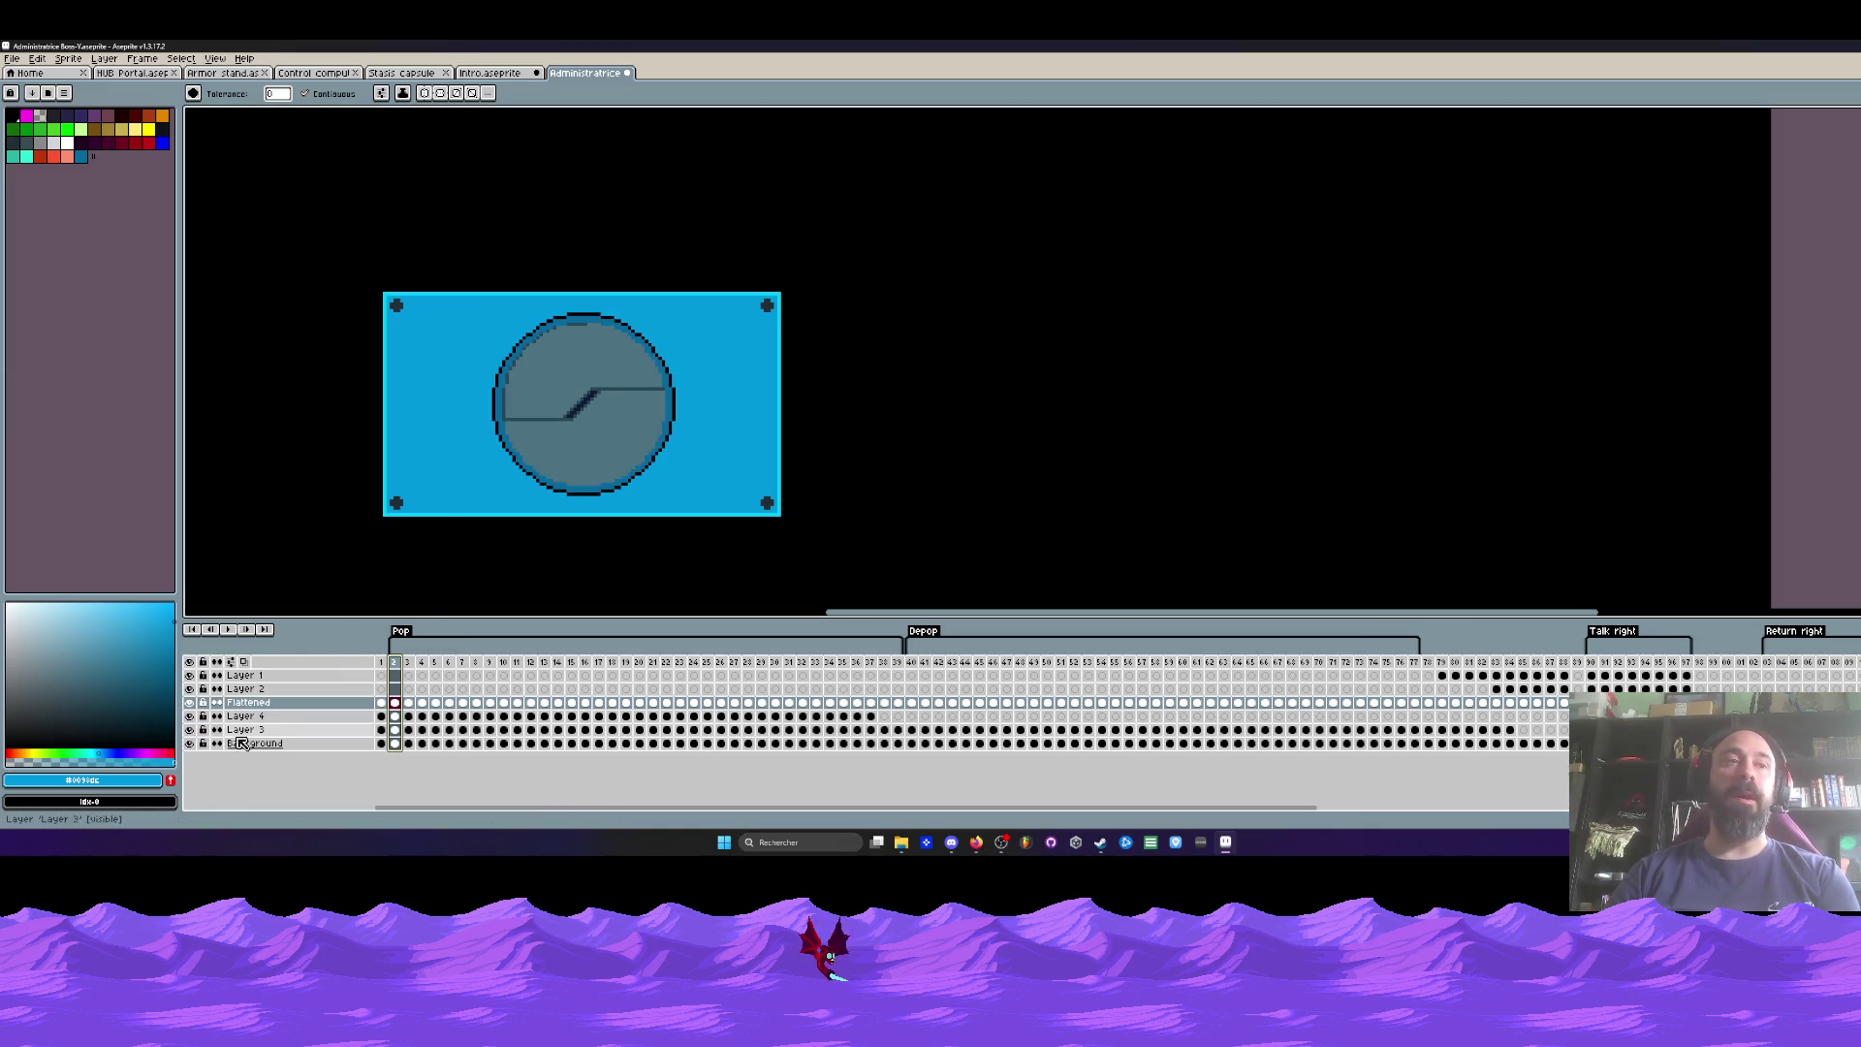
pyautogui.click(191, 744)
pyautogui.press('Return')
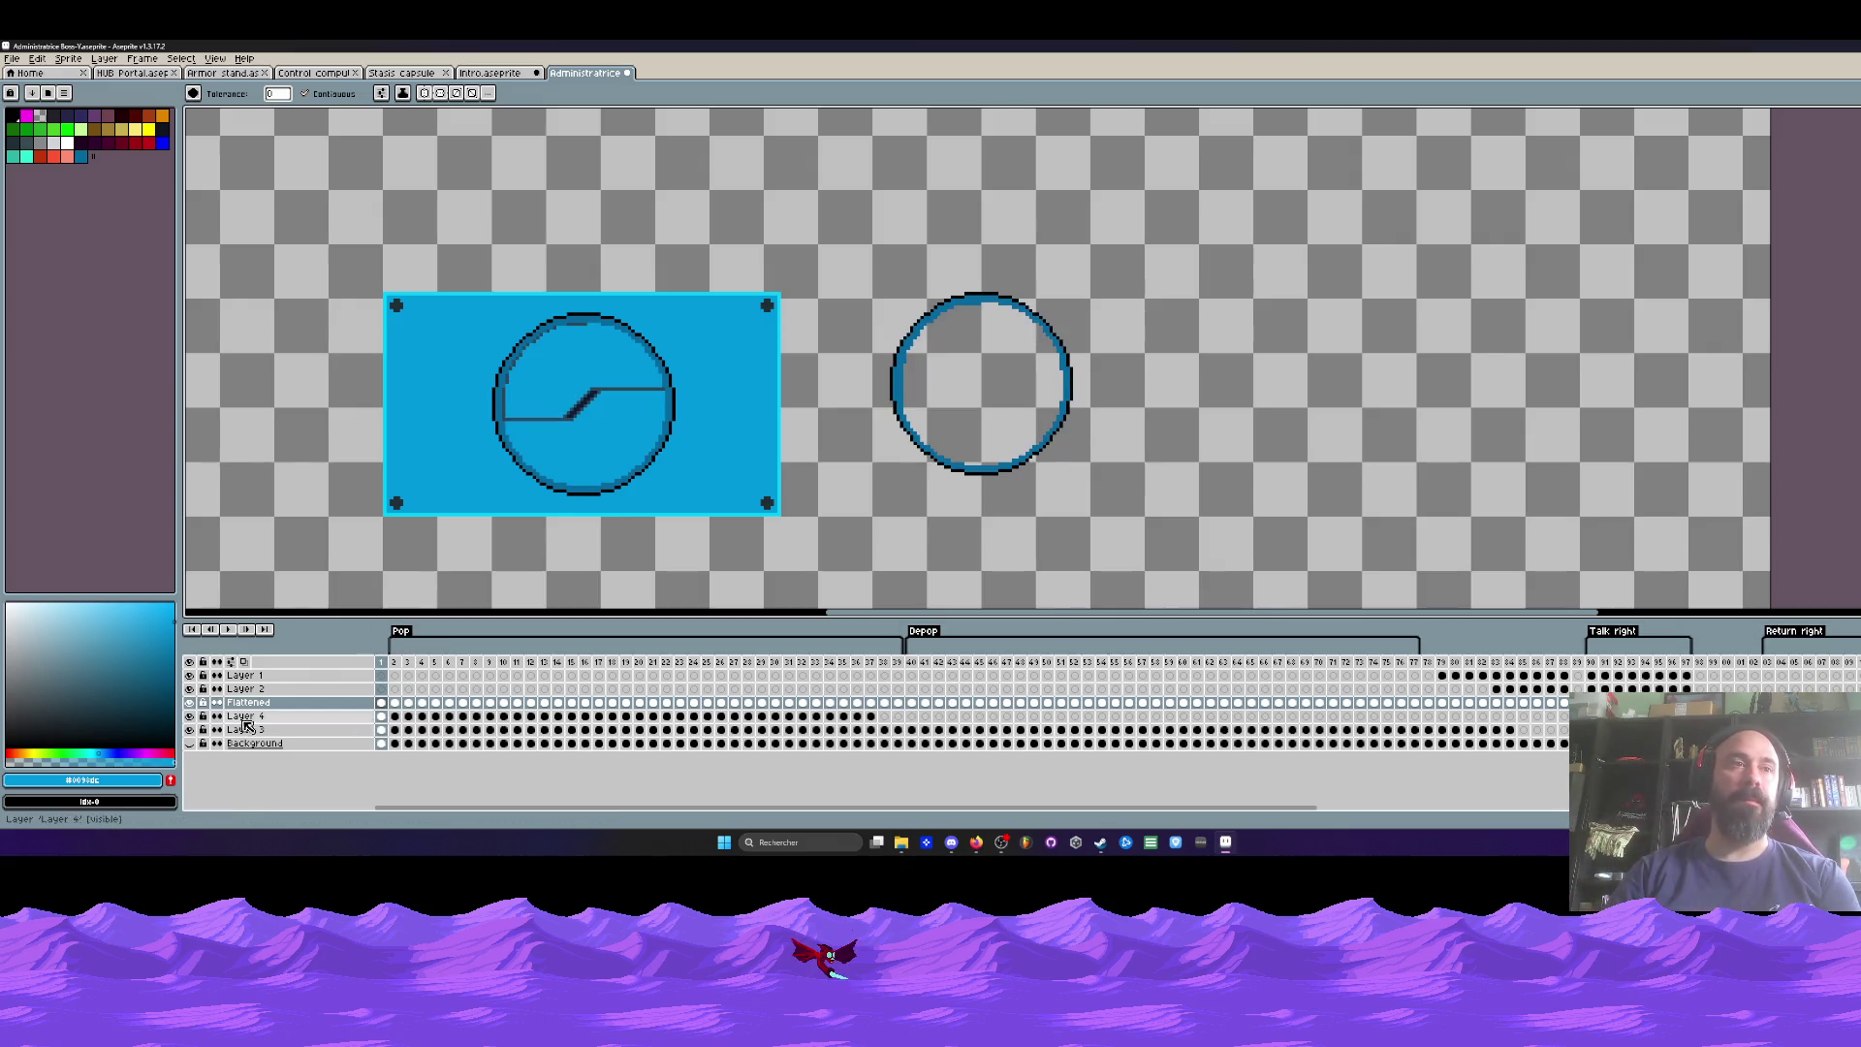
pyautogui.click(383, 705)
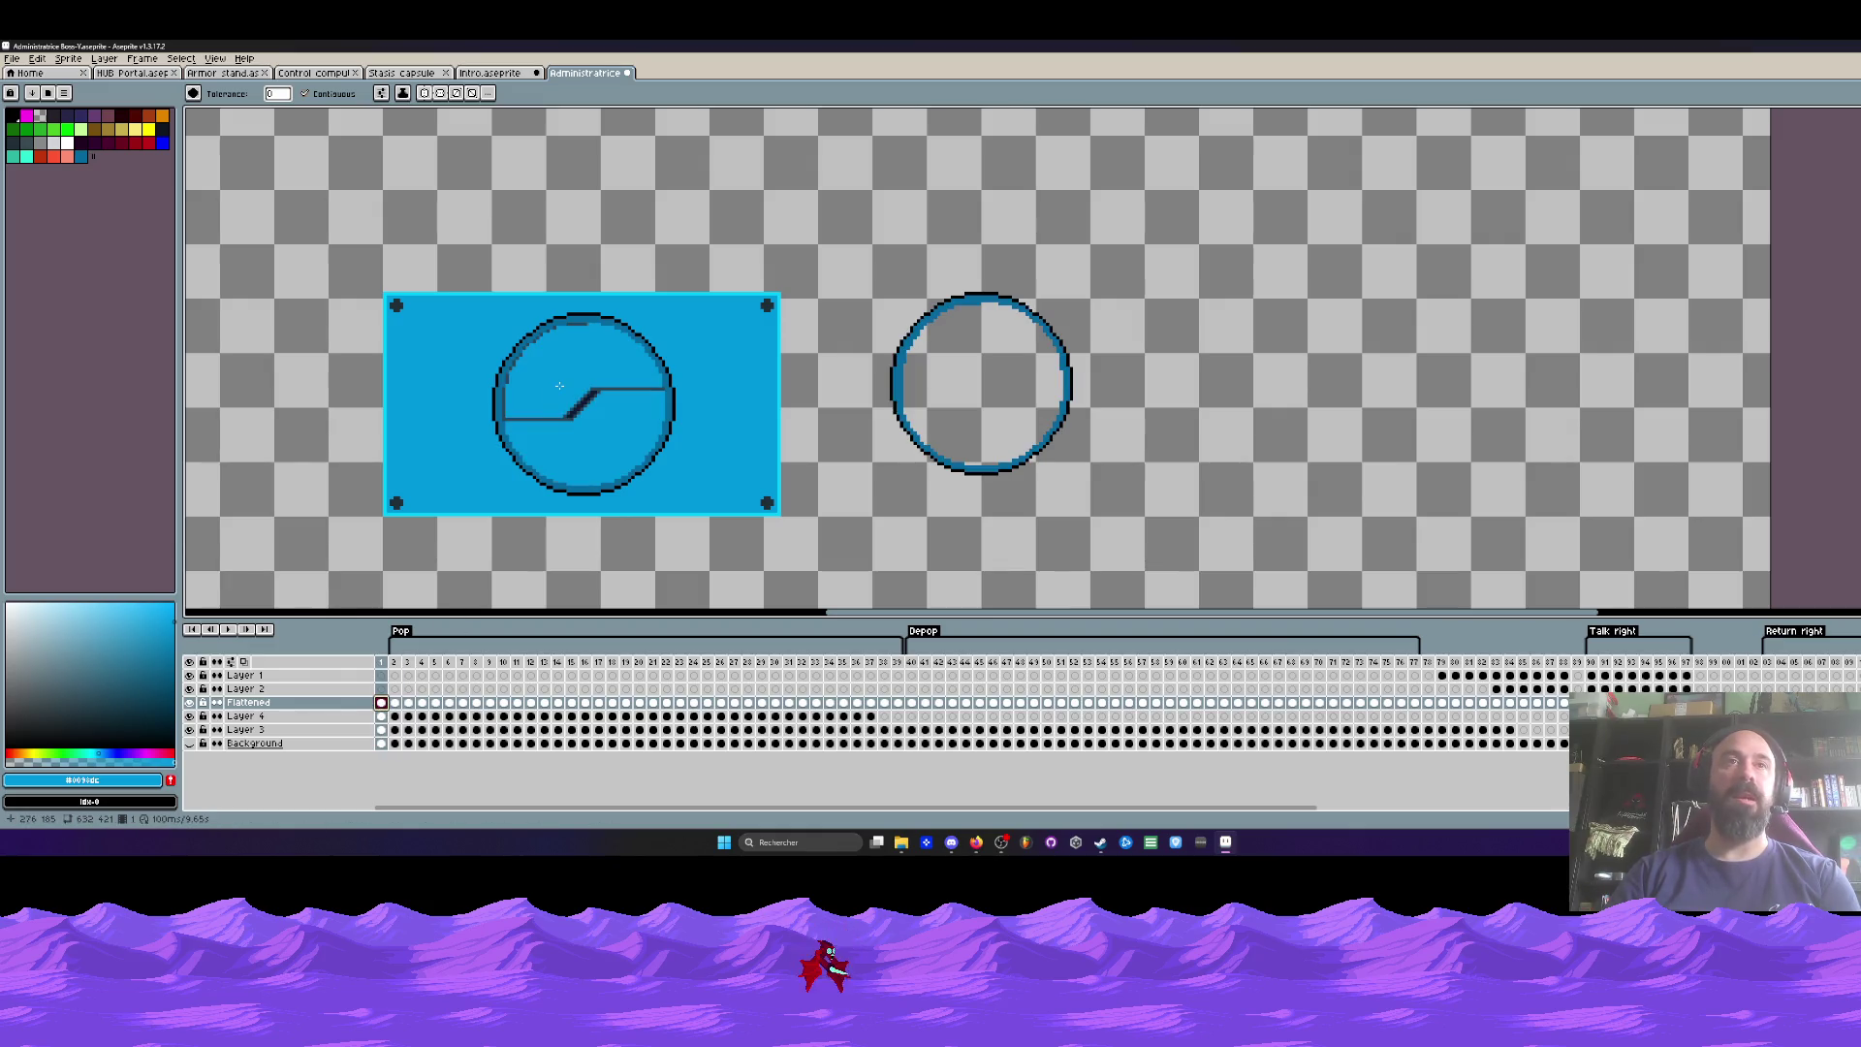
# Step: Paint-bucket the upper and lower grey areas inside the circle blue on frames 5 through 14
pyautogui.press('i')
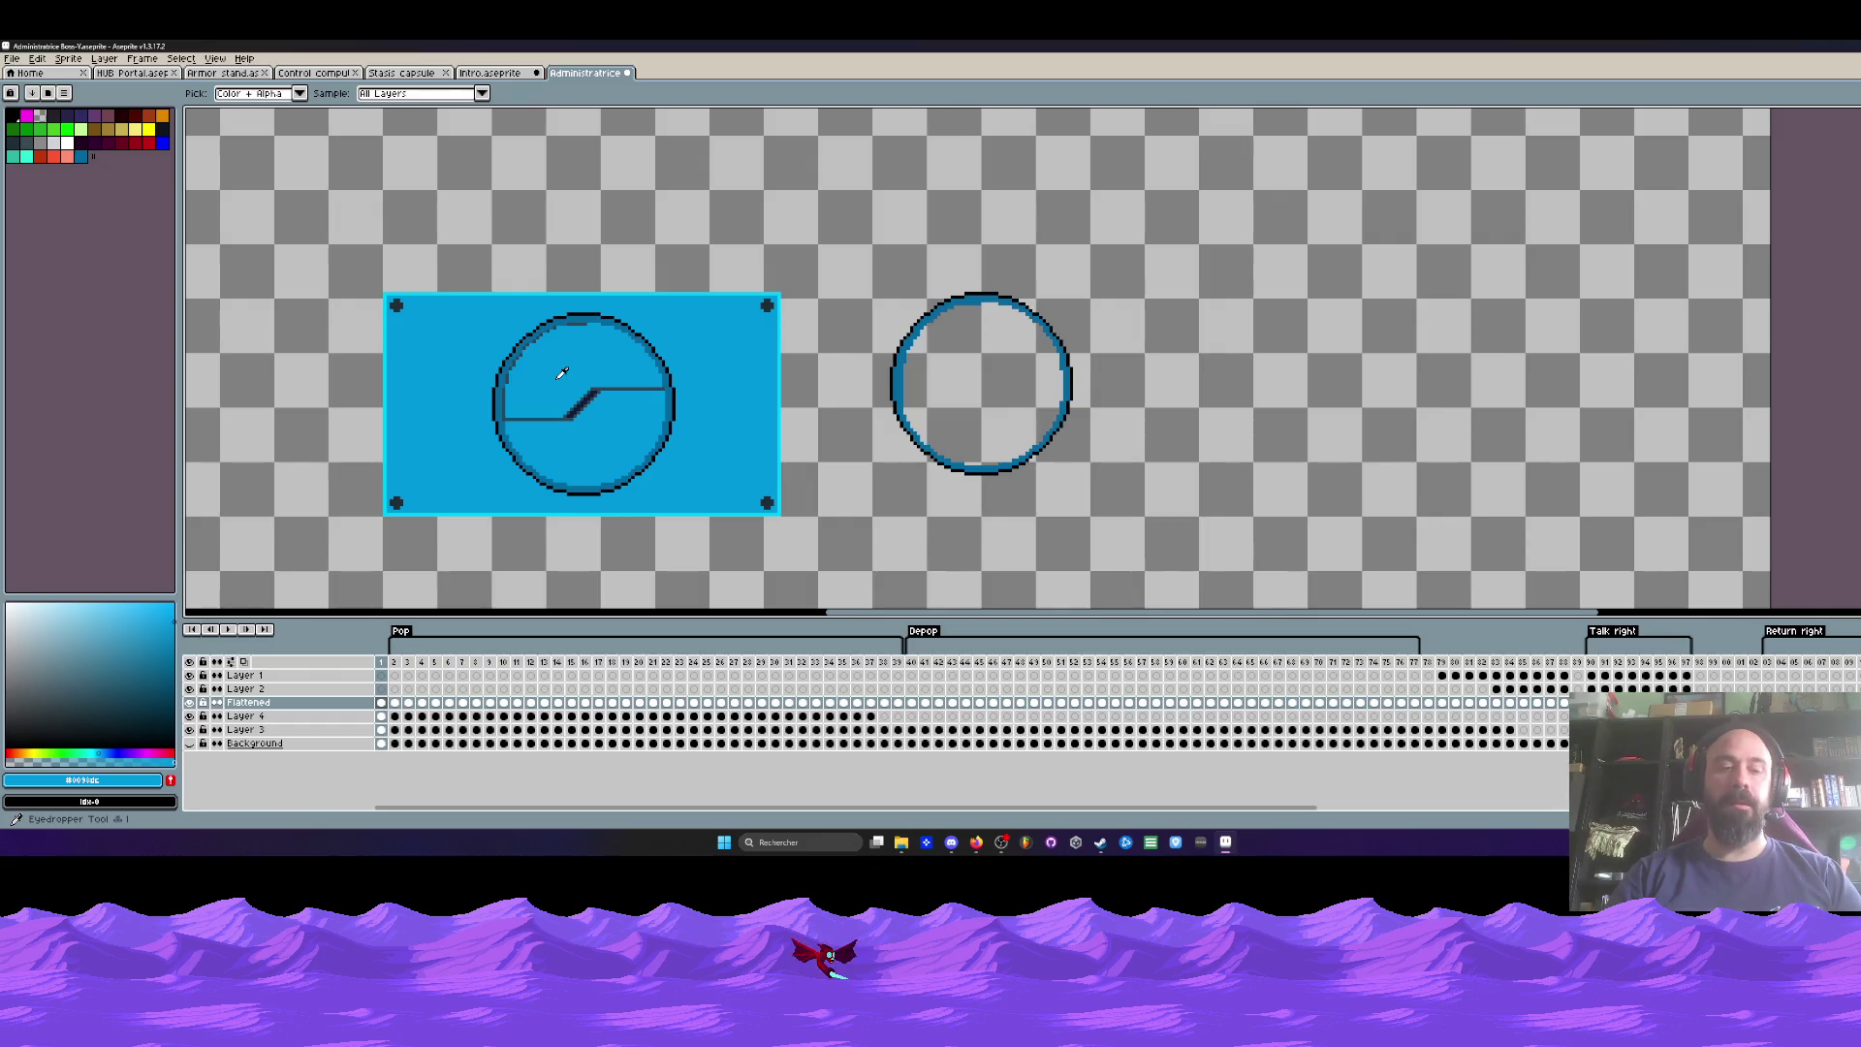
pyautogui.press('g')
pyautogui.scroll(1, 551, 419)
pyautogui.press('Right')
pyautogui.press('Right')
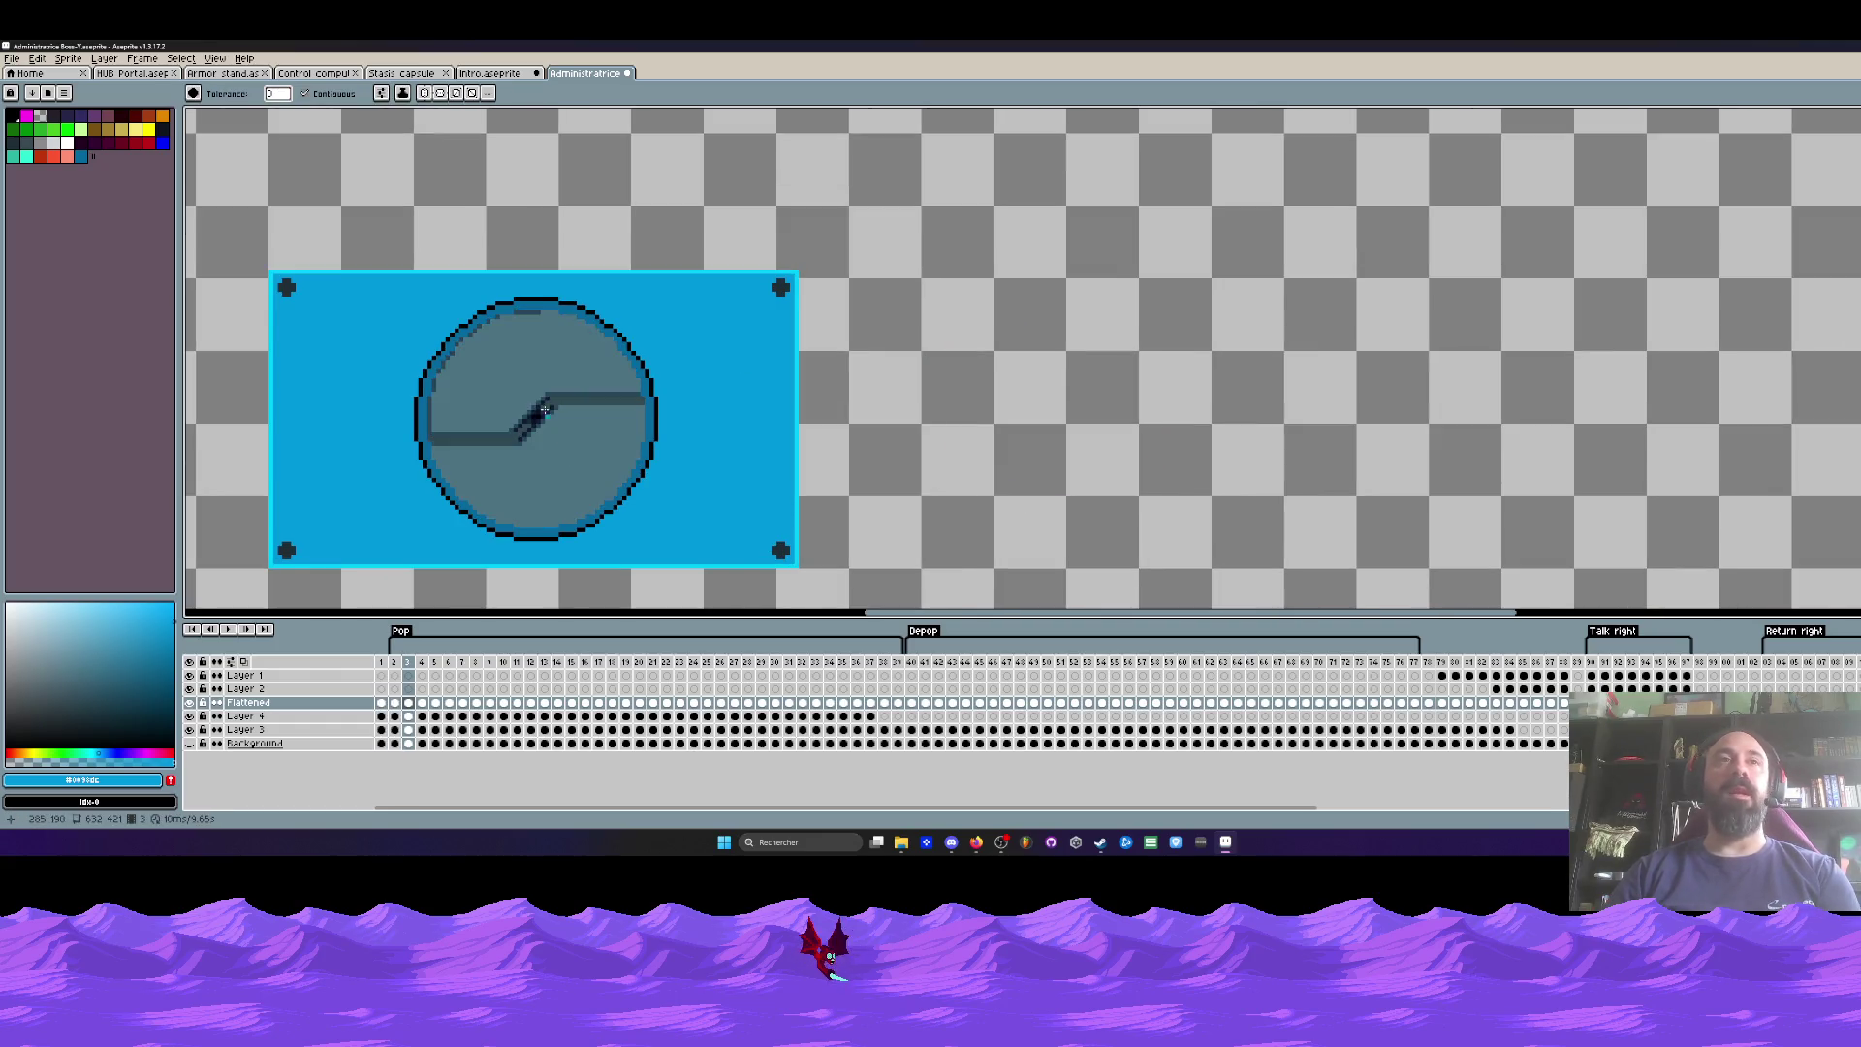
pyautogui.press('Right')
pyautogui.press('Right')
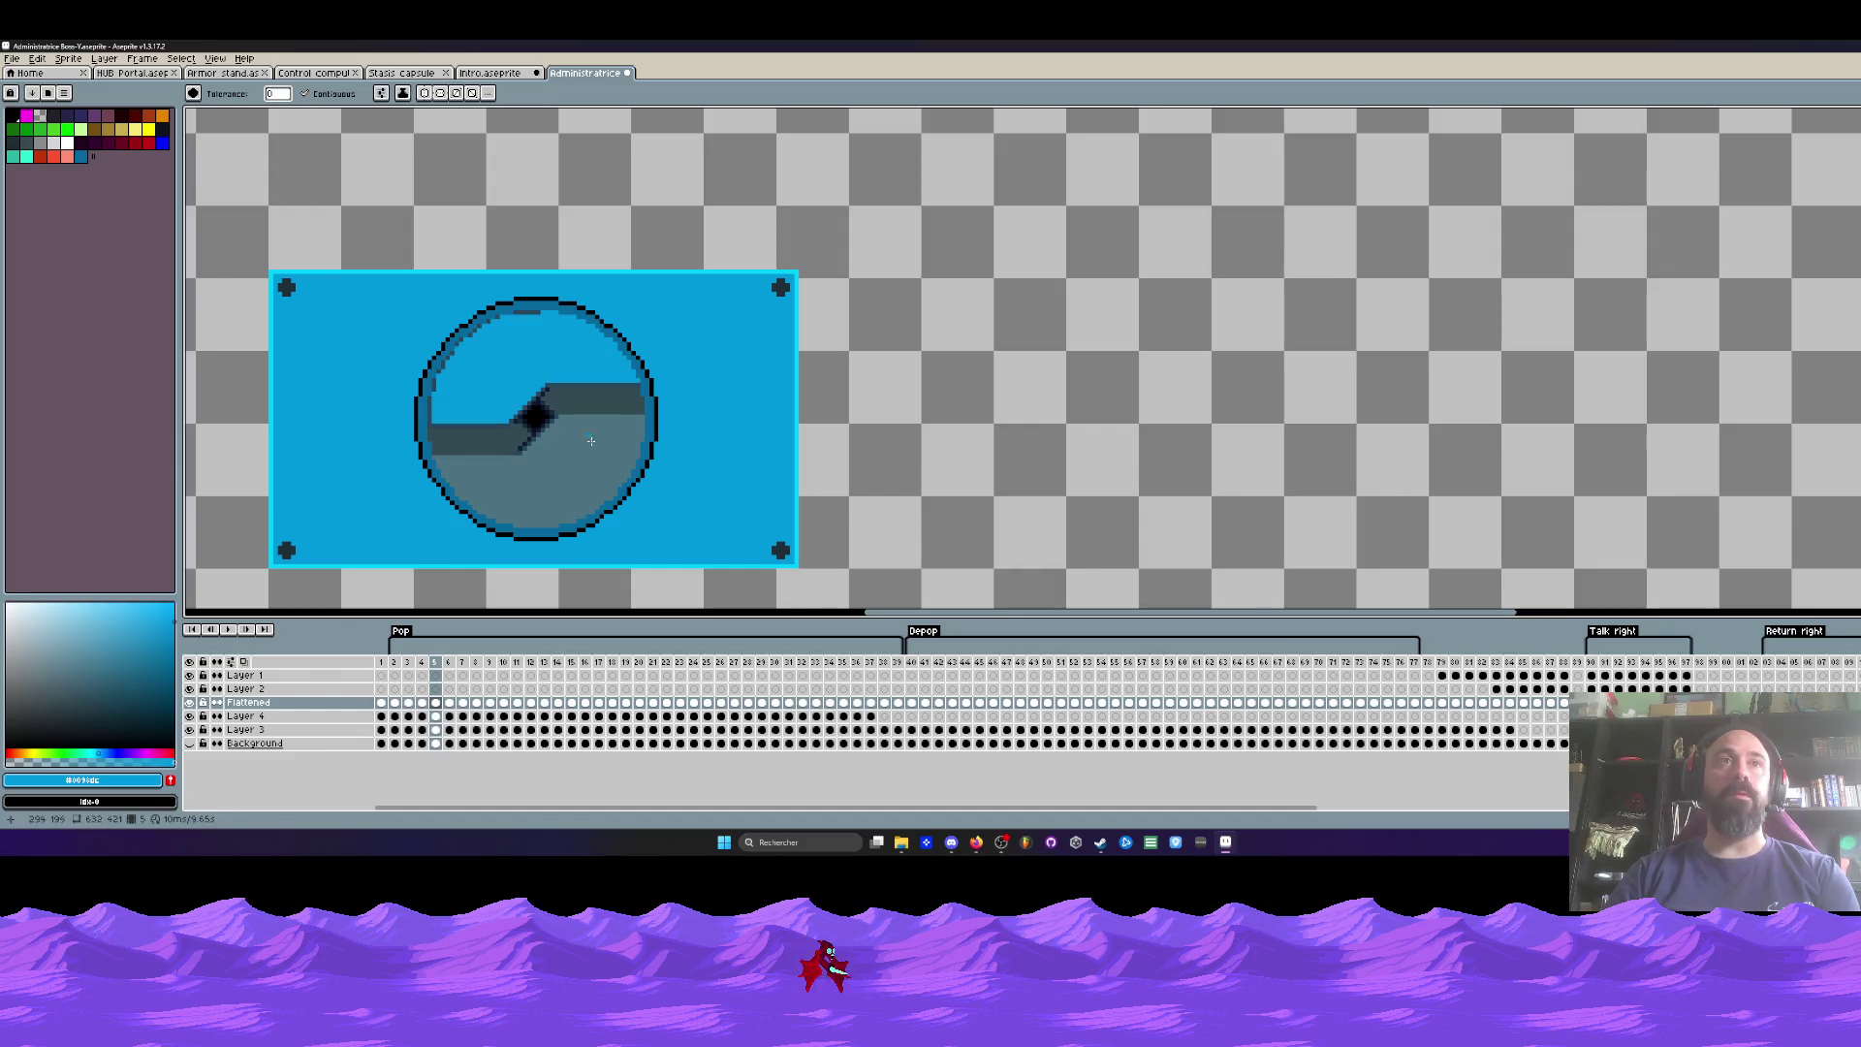
pyautogui.click(500, 363)
pyautogui.click(587, 462)
pyautogui.press('Right')
pyautogui.click(501, 364)
pyautogui.click(587, 462)
pyautogui.press('Right')
pyautogui.click(500, 364)
pyautogui.click(588, 463)
pyautogui.press('Right')
pyautogui.click(501, 352)
pyautogui.click(587, 462)
pyautogui.press('Right')
pyautogui.click(501, 352)
pyautogui.click(588, 462)
pyautogui.press('Right')
pyautogui.click(501, 352)
pyautogui.click(588, 462)
pyautogui.press('Right')
pyautogui.click(501, 352)
# Step: Fill the remaining grey areas inside the circle blue on frames 15 through 26
pyautogui.press('Right')
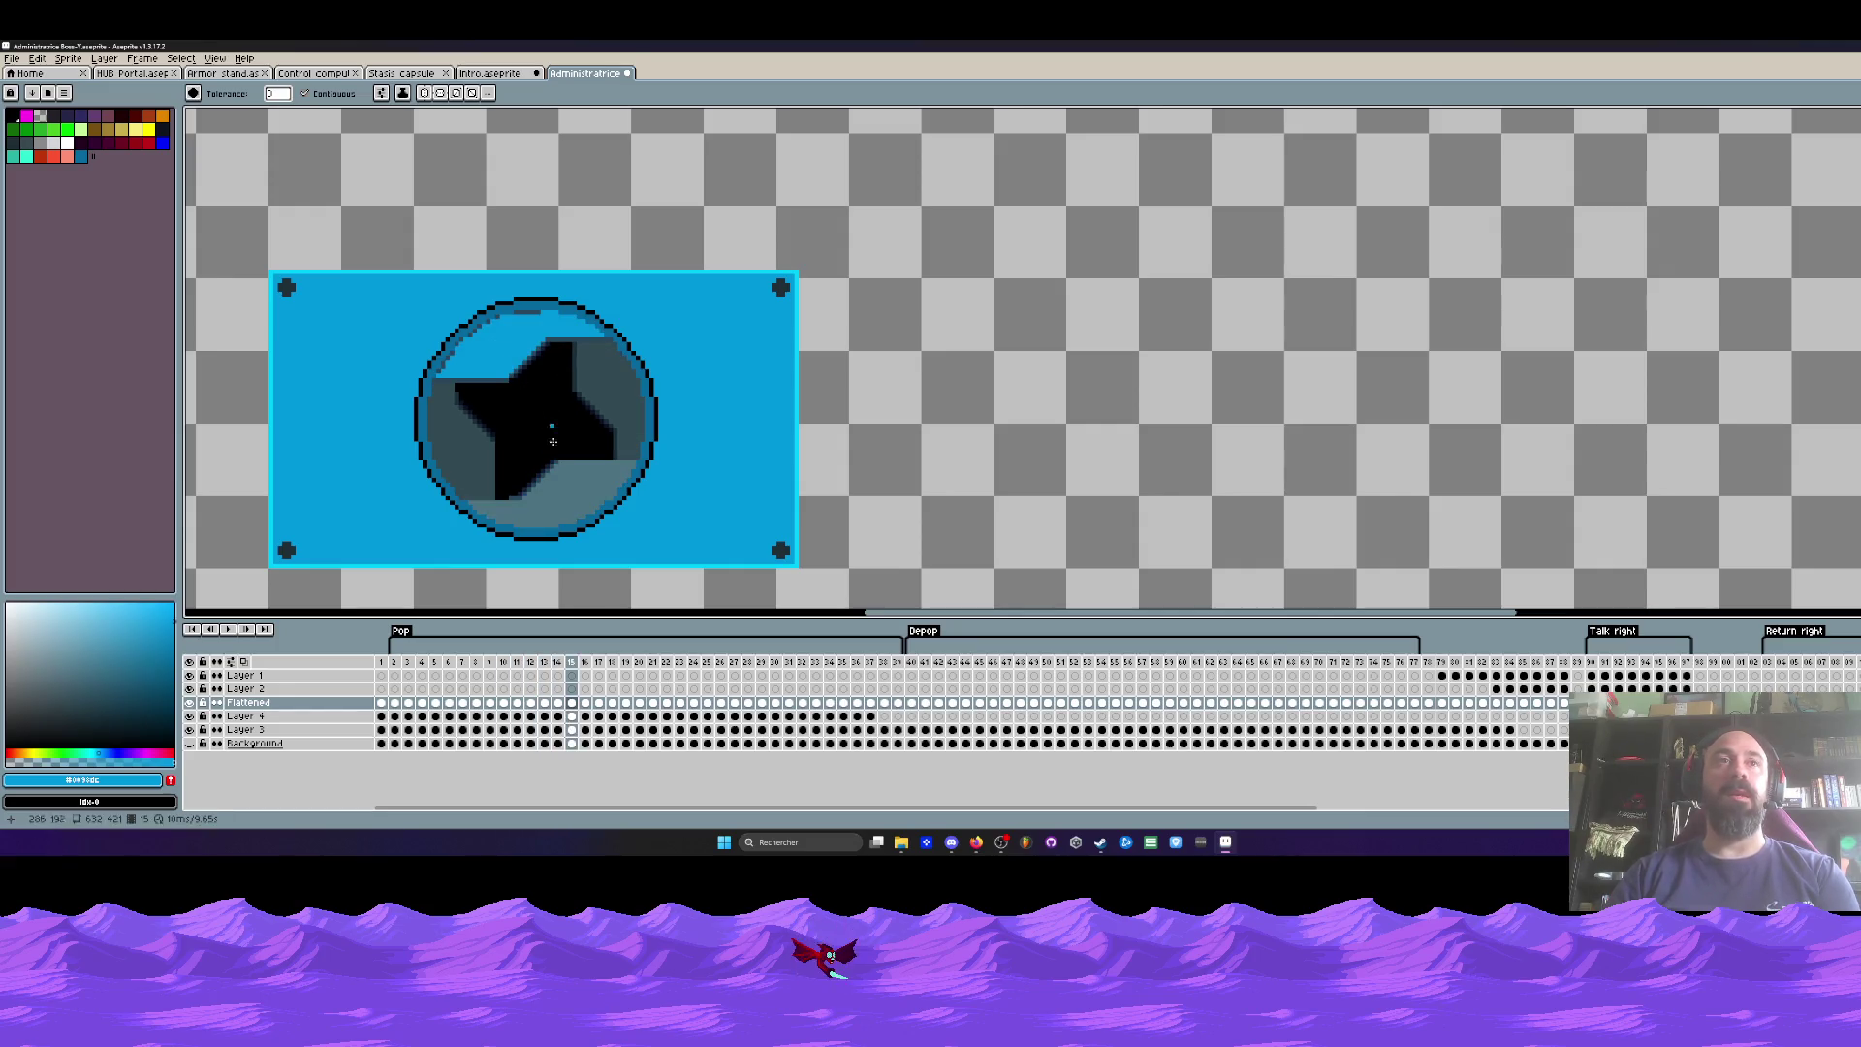
pyautogui.click(562, 480)
pyautogui.press('Right')
pyautogui.click(567, 494)
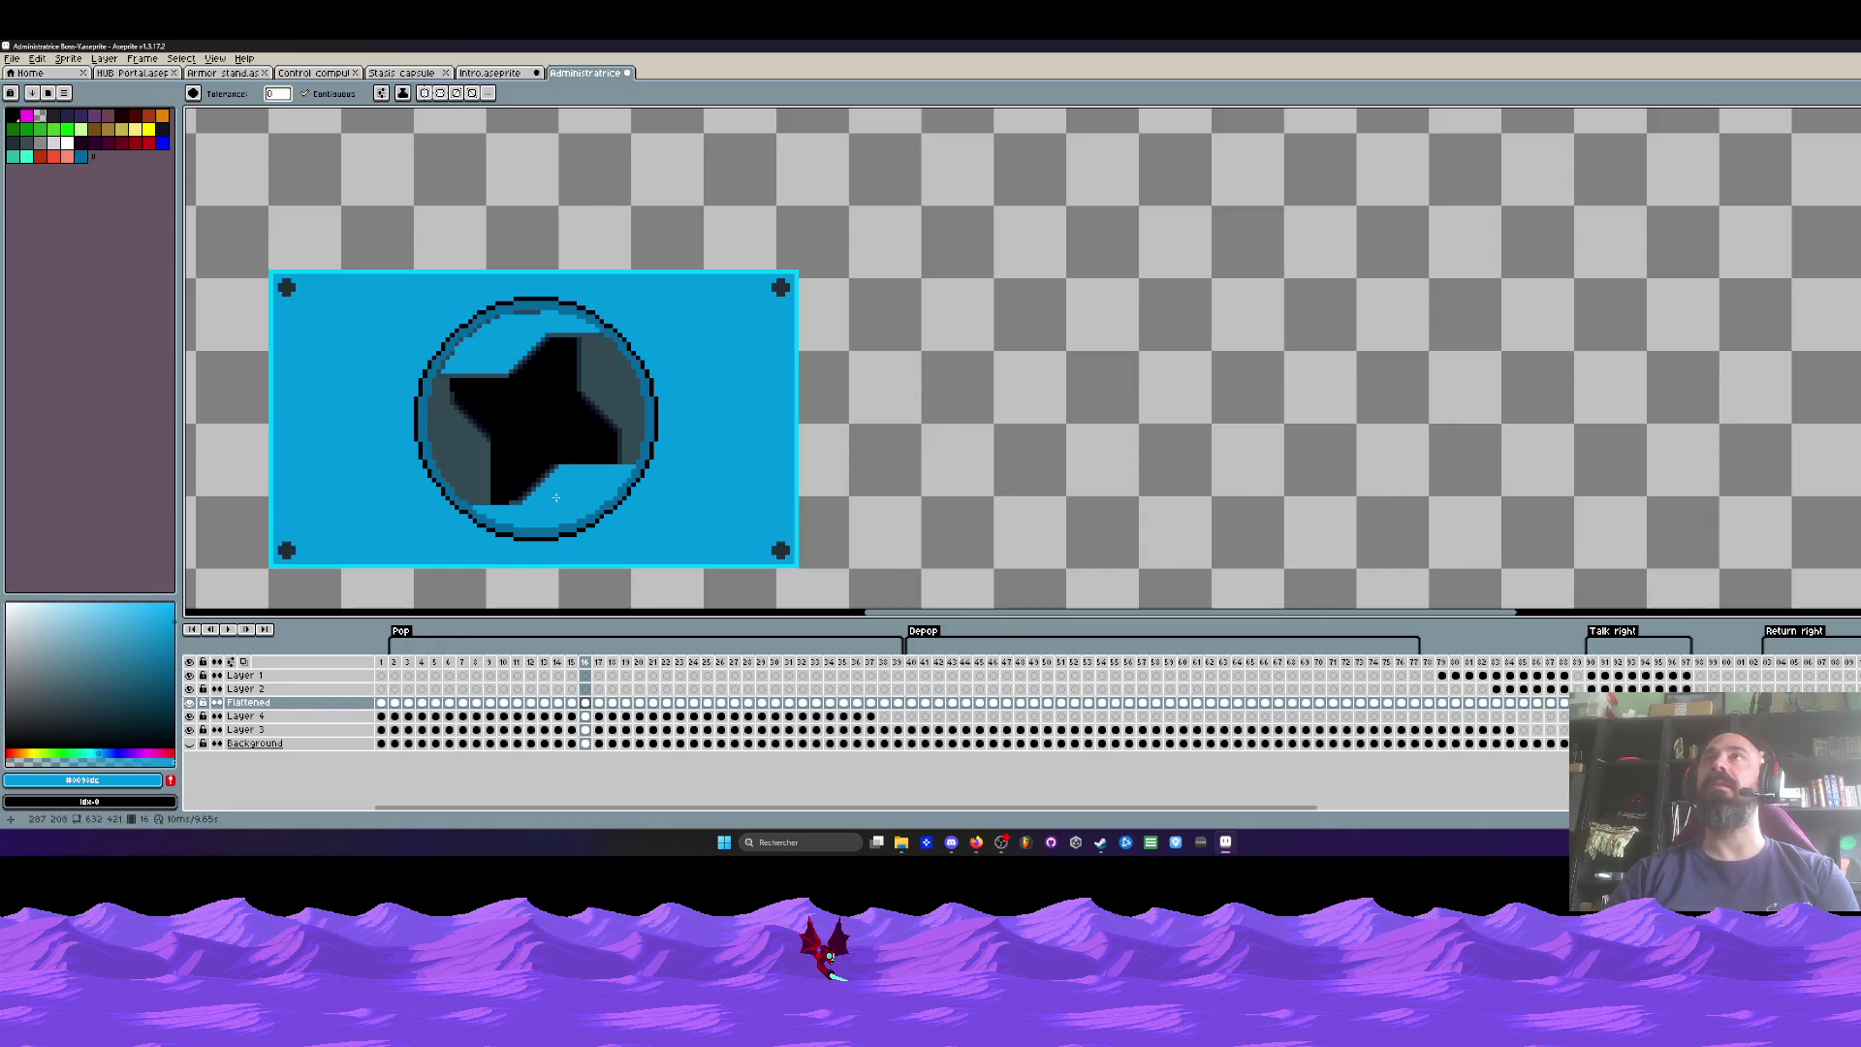
pyautogui.press('Right')
pyautogui.click(497, 332)
pyautogui.press('Right')
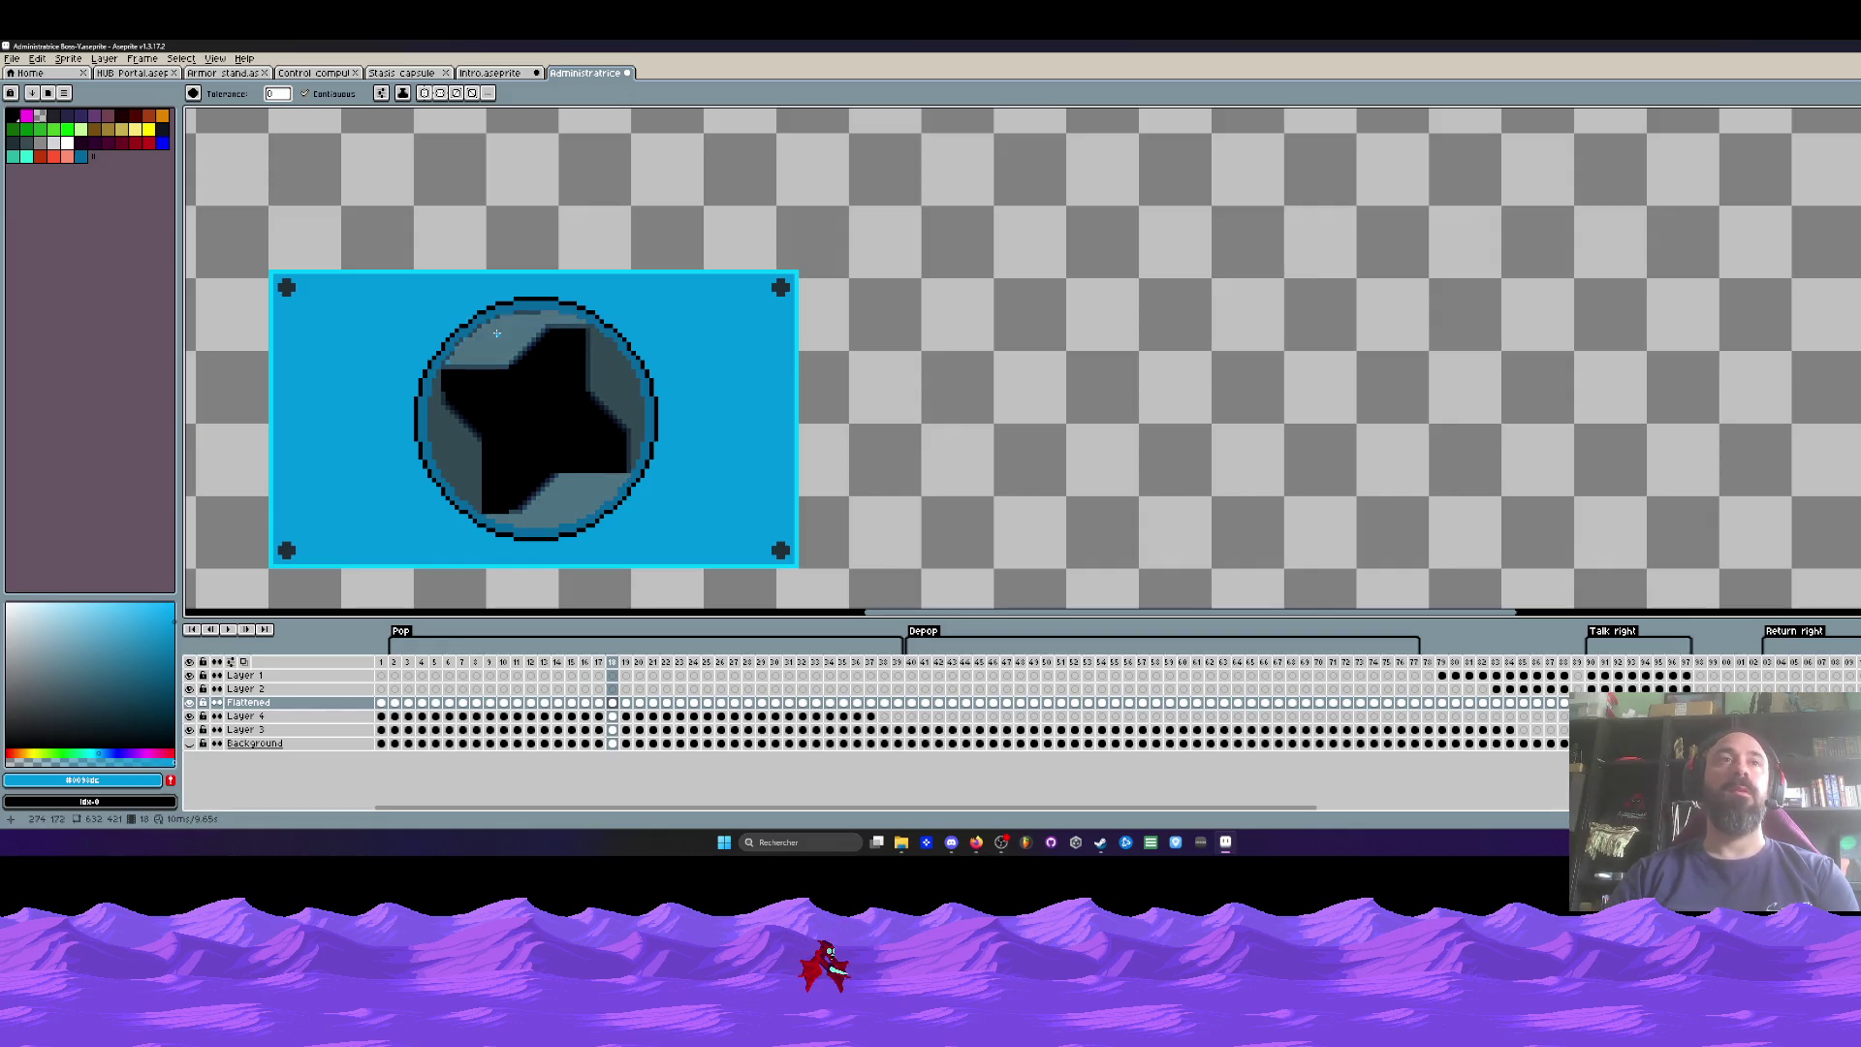
pyautogui.click(496, 333)
pyautogui.press('Right')
pyautogui.press('Right')
pyautogui.click(496, 333)
pyautogui.press('Right')
pyautogui.press('Right')
pyautogui.click(499, 328)
pyautogui.press('Right')
pyautogui.press('Right')
pyautogui.click(501, 324)
pyautogui.press('Right')
pyautogui.click(503, 320)
pyautogui.press('Right')
pyautogui.click(504, 324)
pyautogui.press('Right')
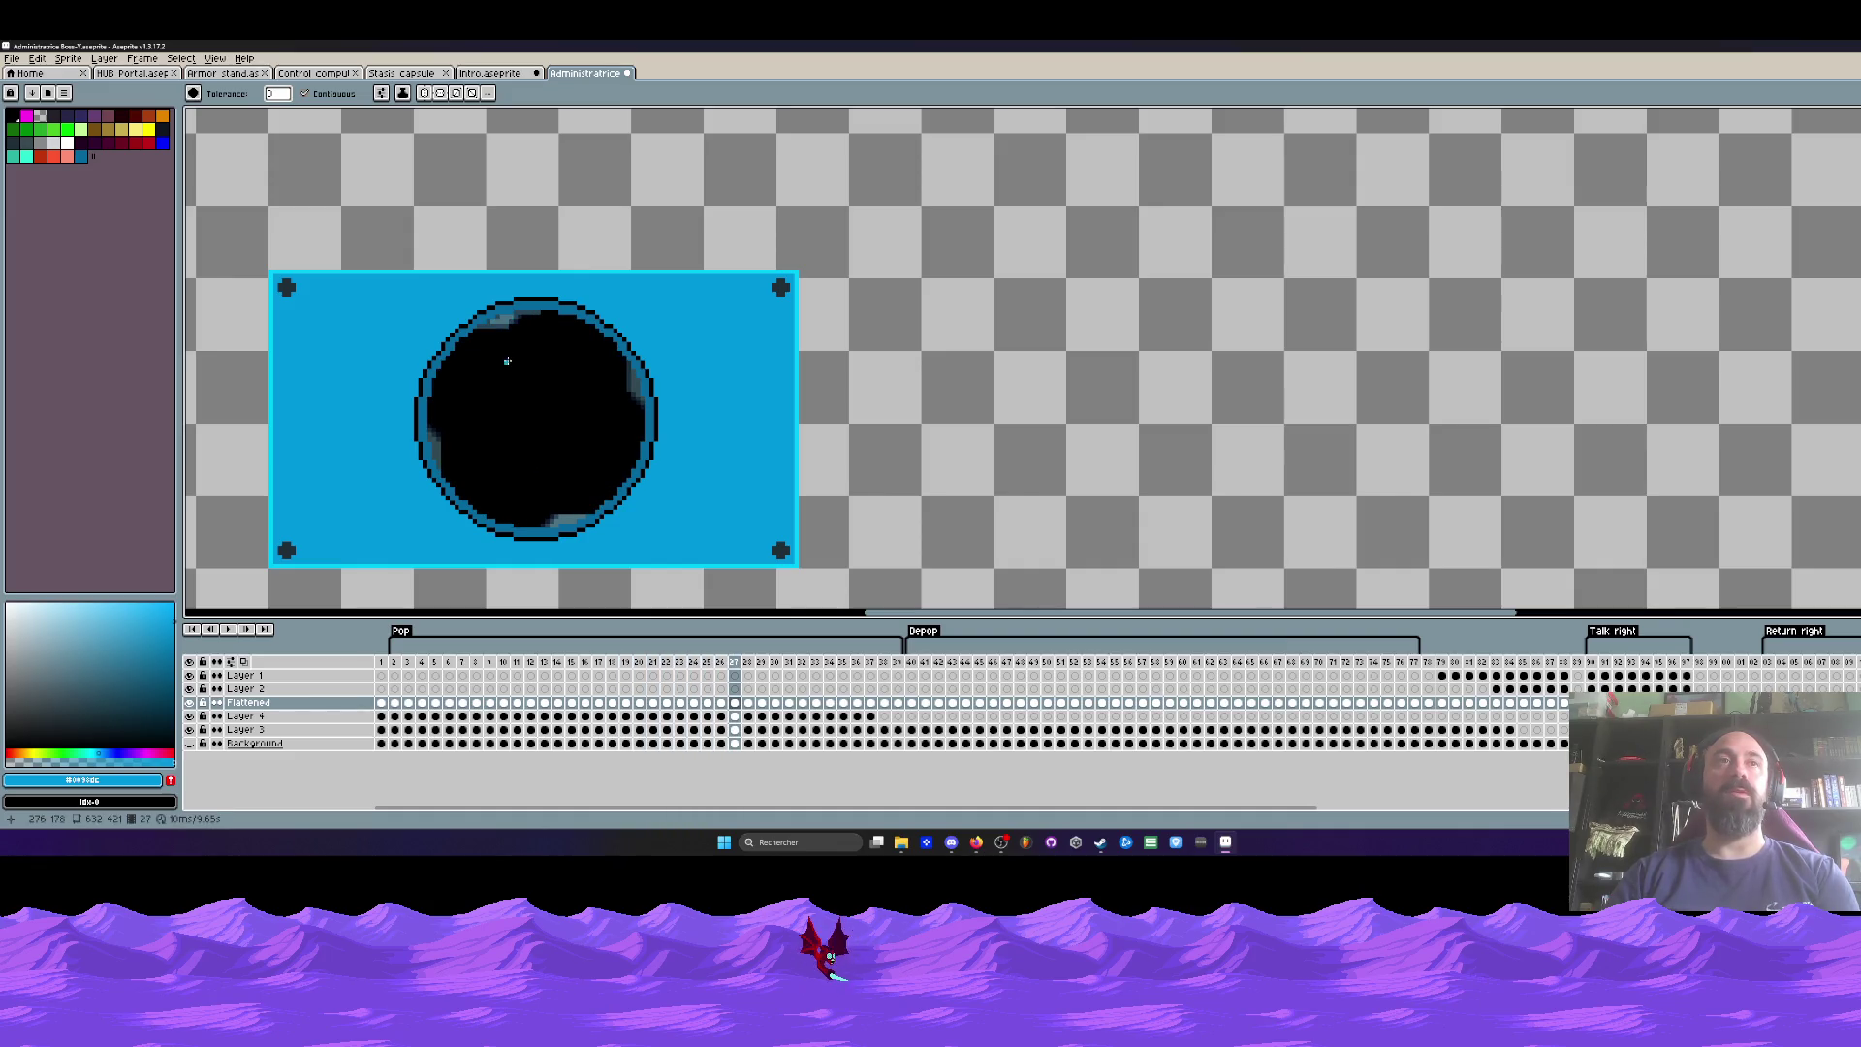
pyautogui.press('Right')
pyautogui.press('Right')
pyautogui.press('Right')
# Step: Step back and forth through the opening frames to review the fills, ending on frame 19
pyautogui.press('Left')
pyautogui.press('Left')
pyautogui.press('Left')
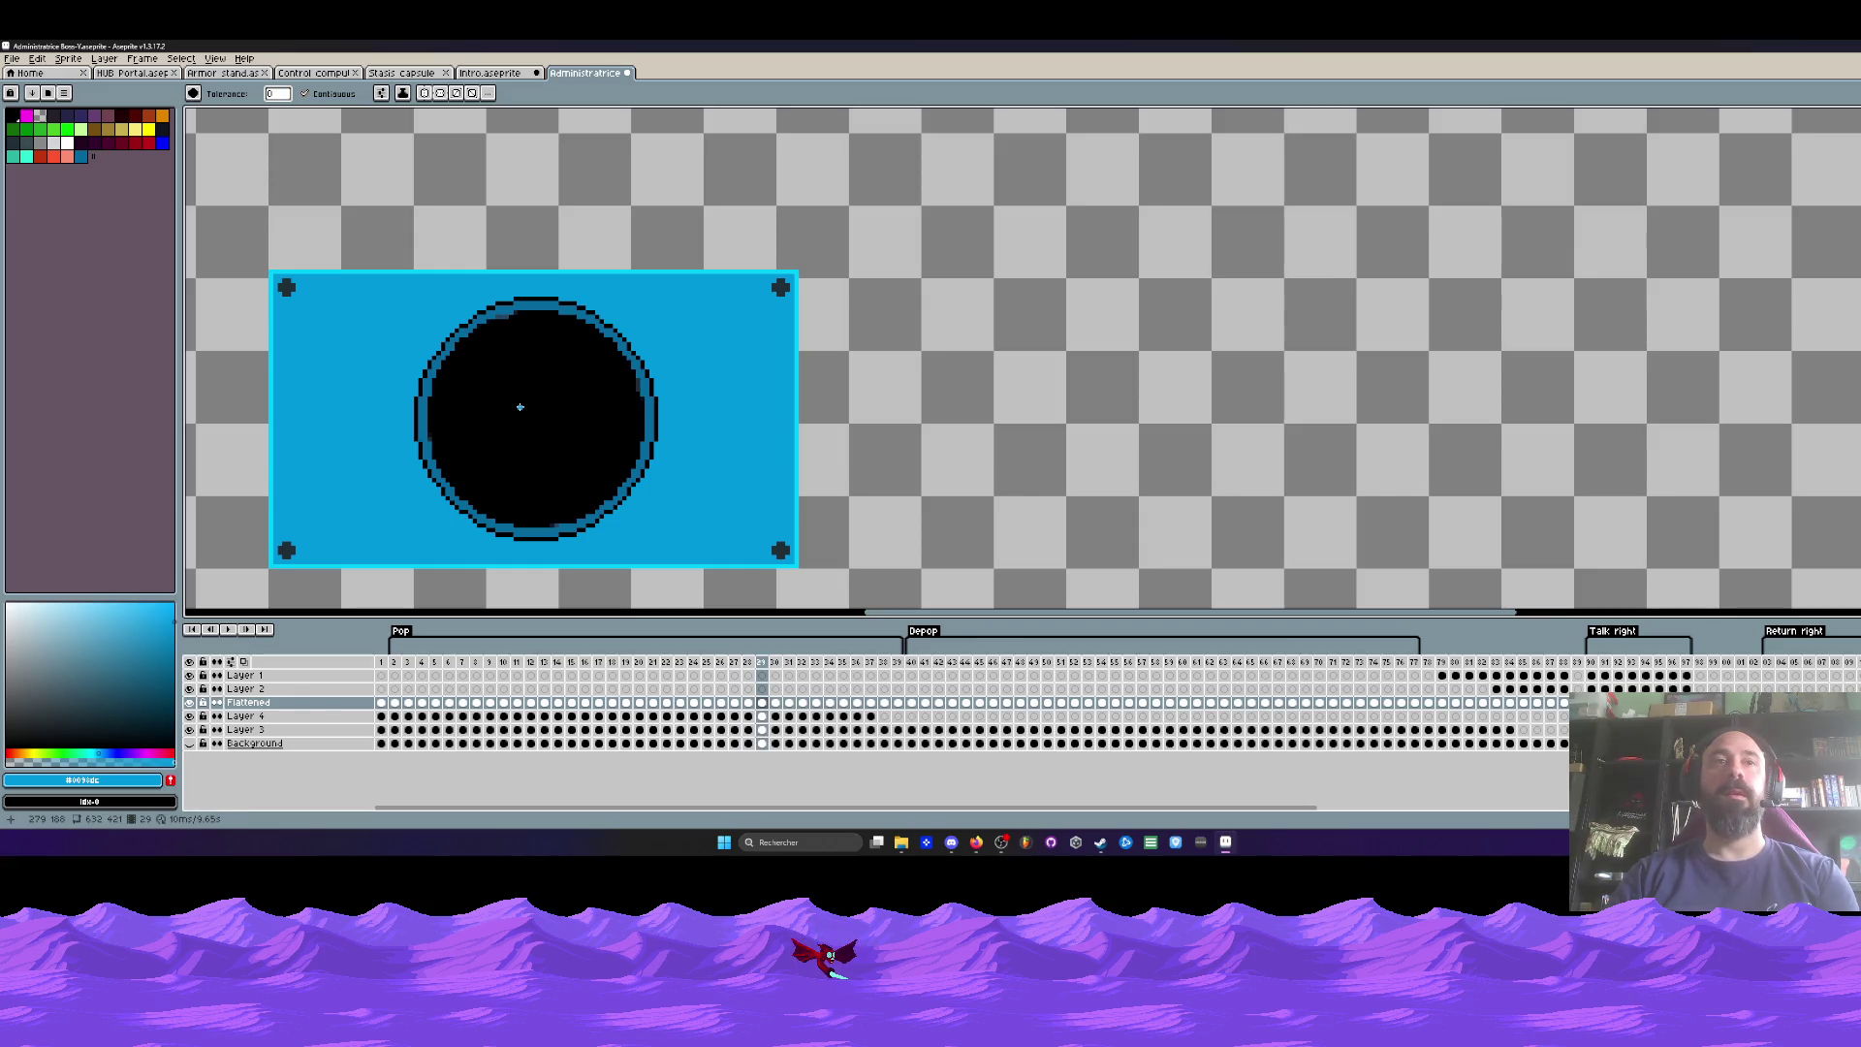
pyautogui.press('Right')
pyautogui.press('Right')
pyautogui.press('Right')
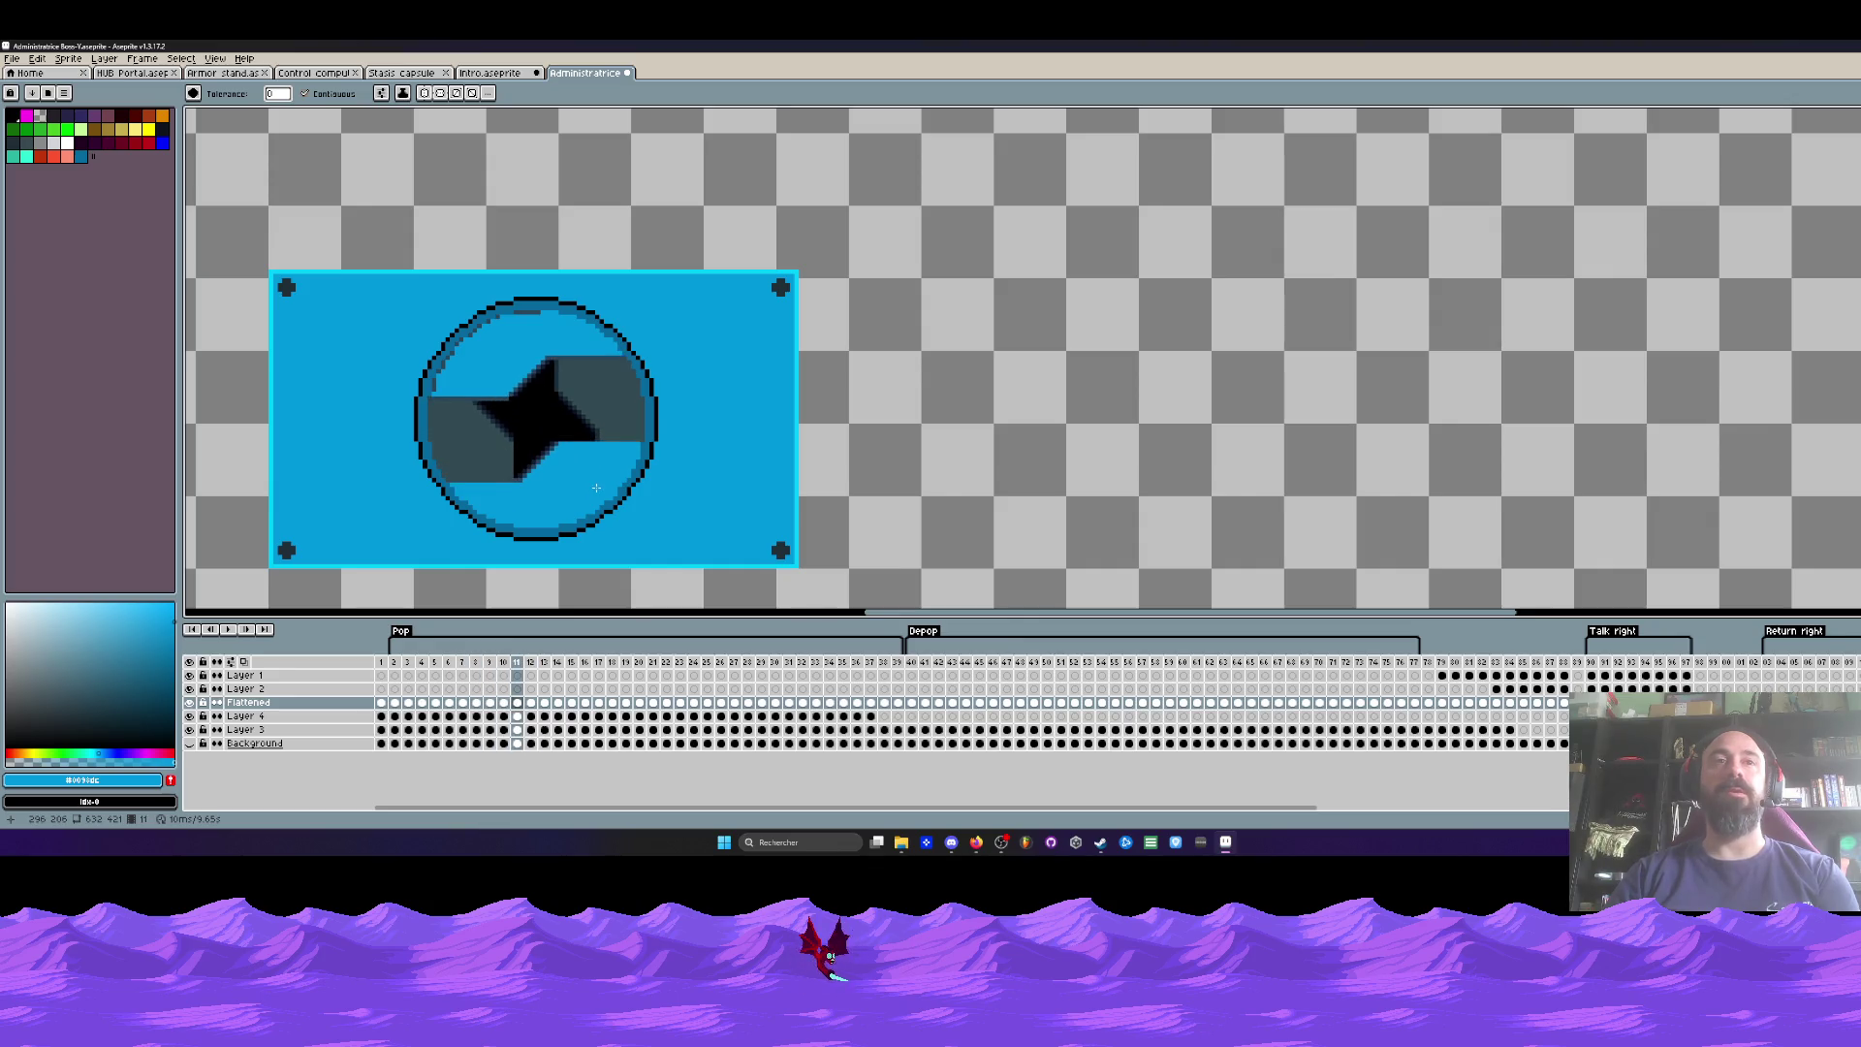
pyautogui.press('Left')
pyautogui.press('Right')
pyautogui.press('Right')
pyautogui.press('Right')
pyautogui.press('Right')
pyautogui.press('Right')
pyautogui.press('Right')
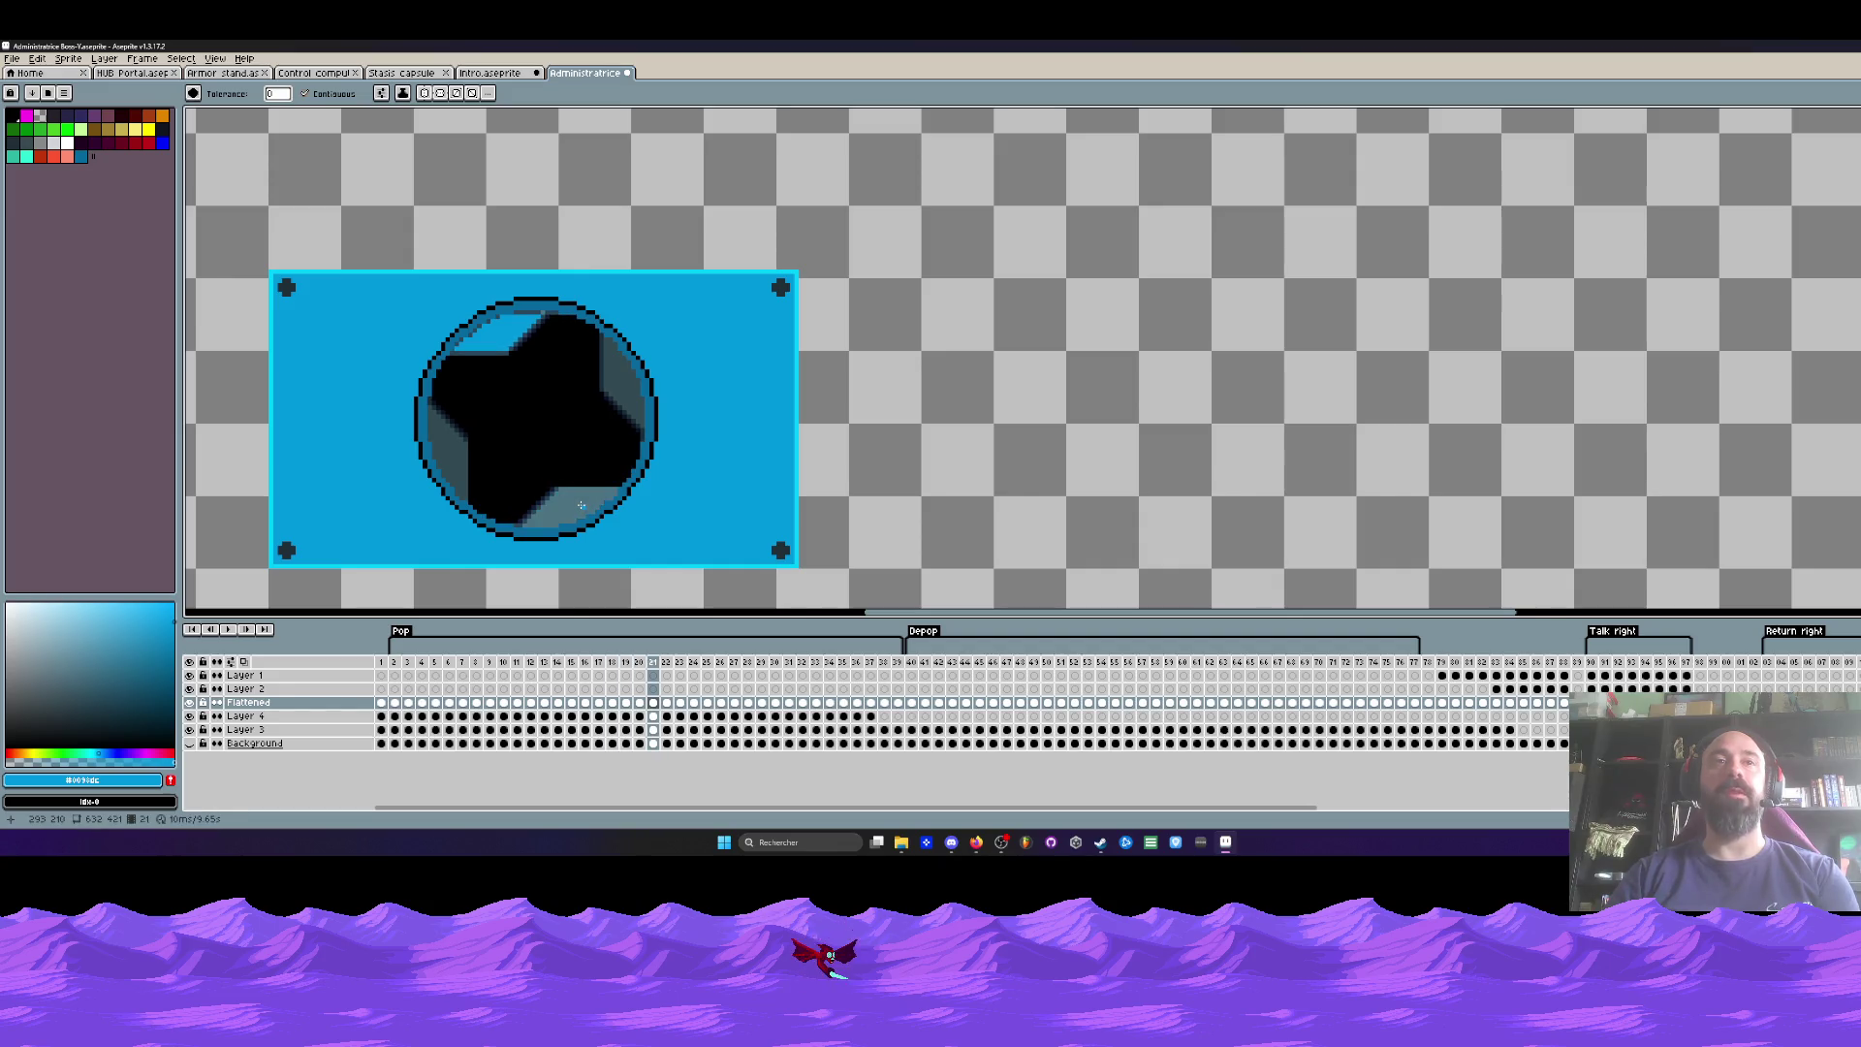
pyautogui.press('Right')
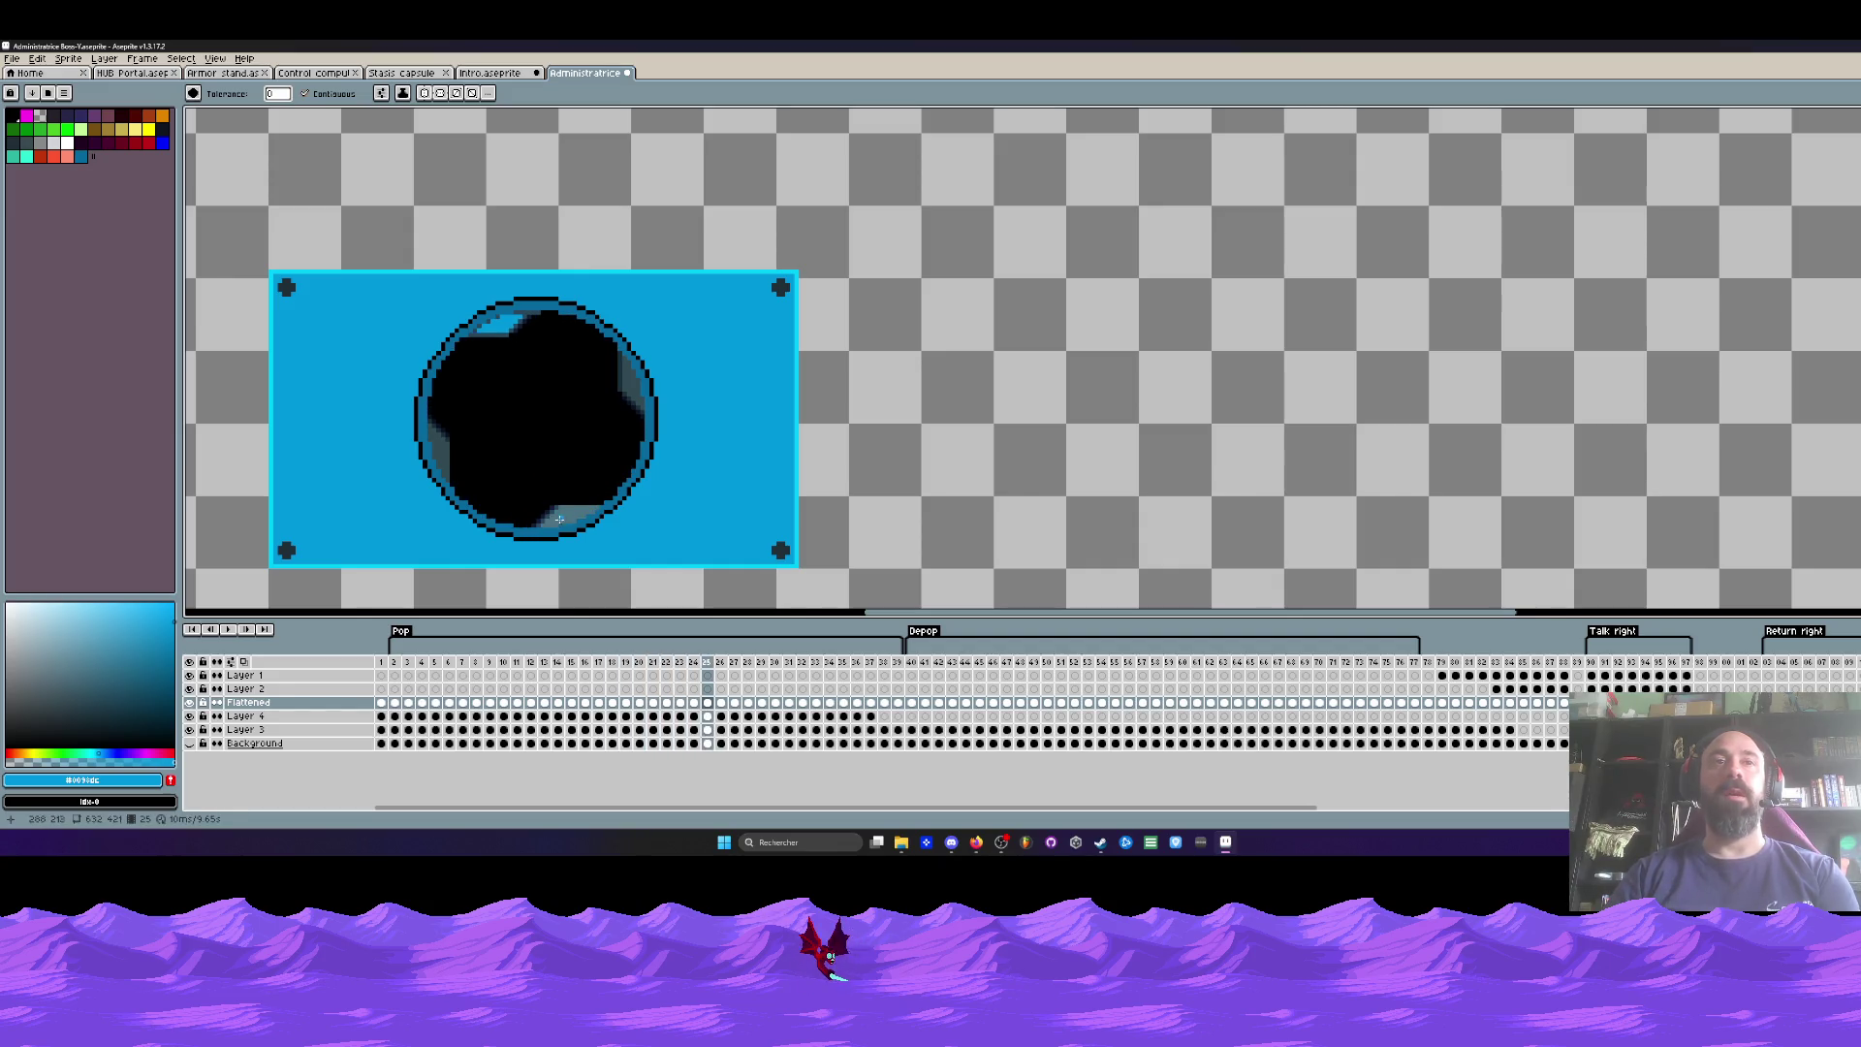
pyautogui.press('Right')
pyautogui.press('Right')
pyautogui.press('Right')
pyautogui.scroll(2, 565, 521)
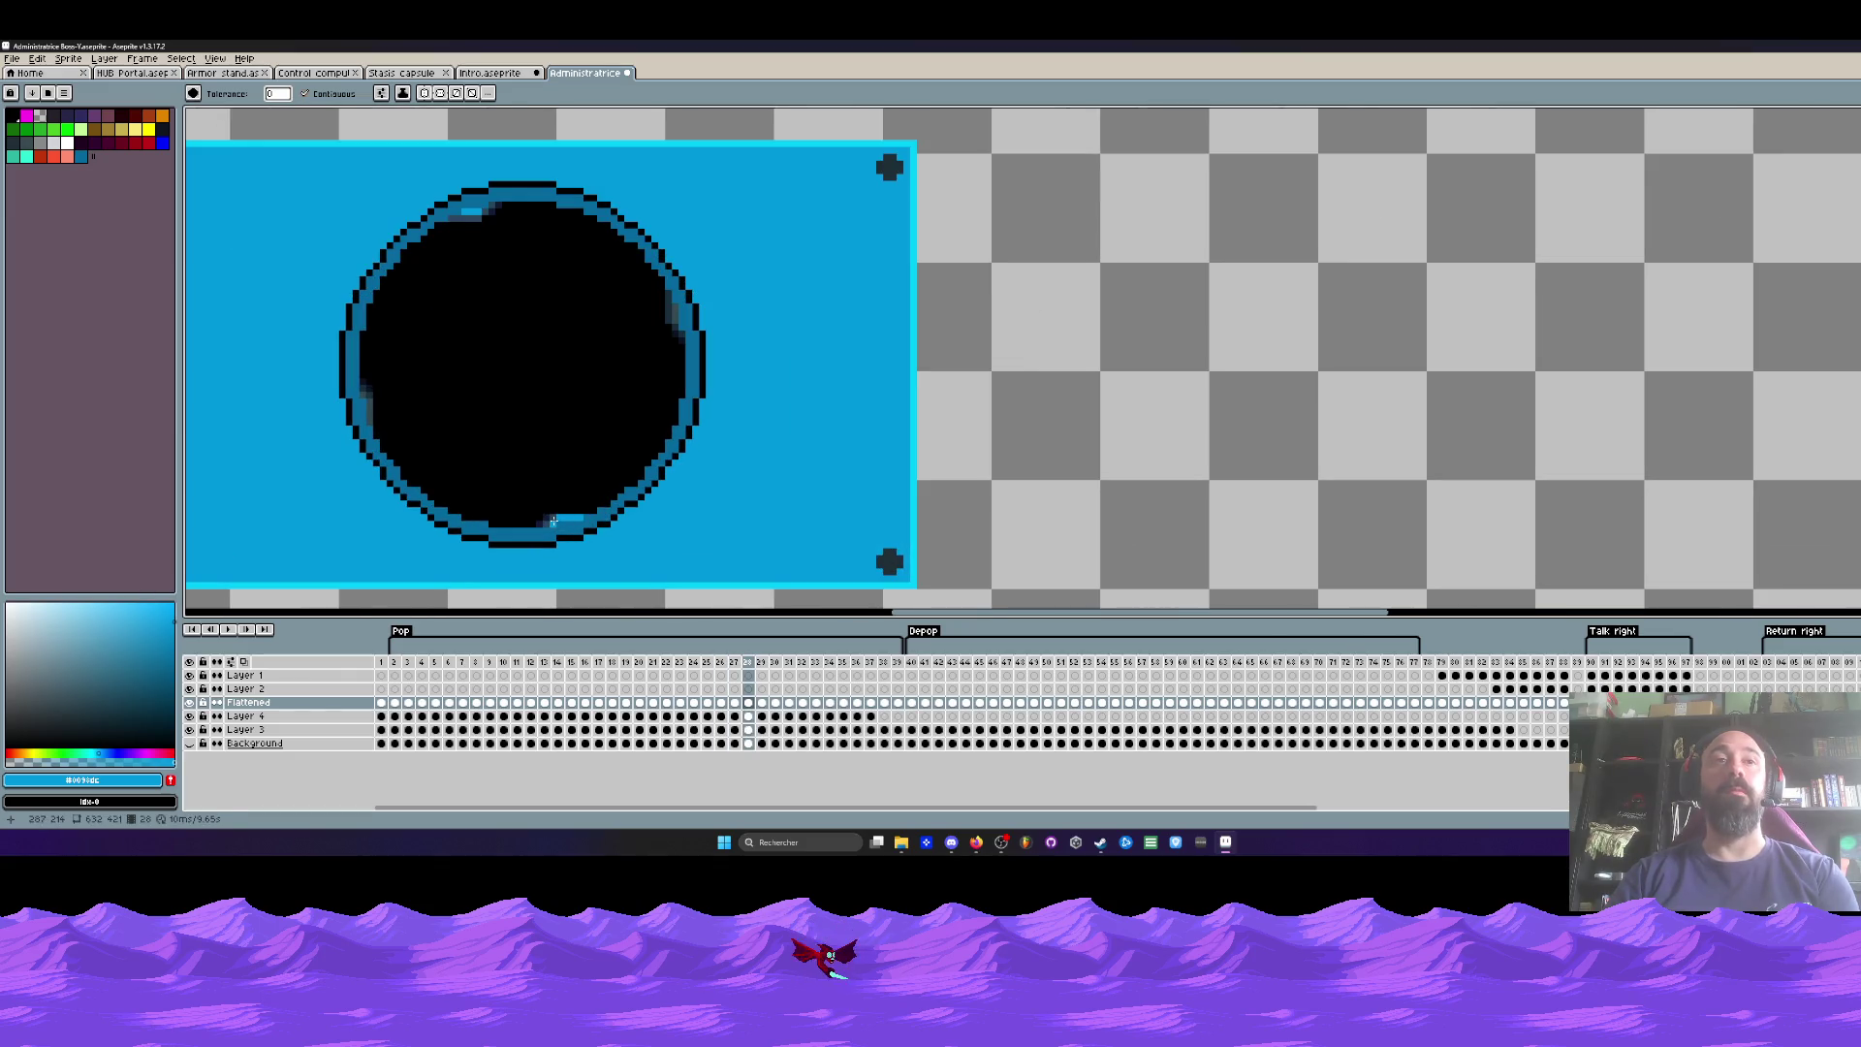
pyautogui.press('Right')
pyautogui.scroll(-1, 560, 532)
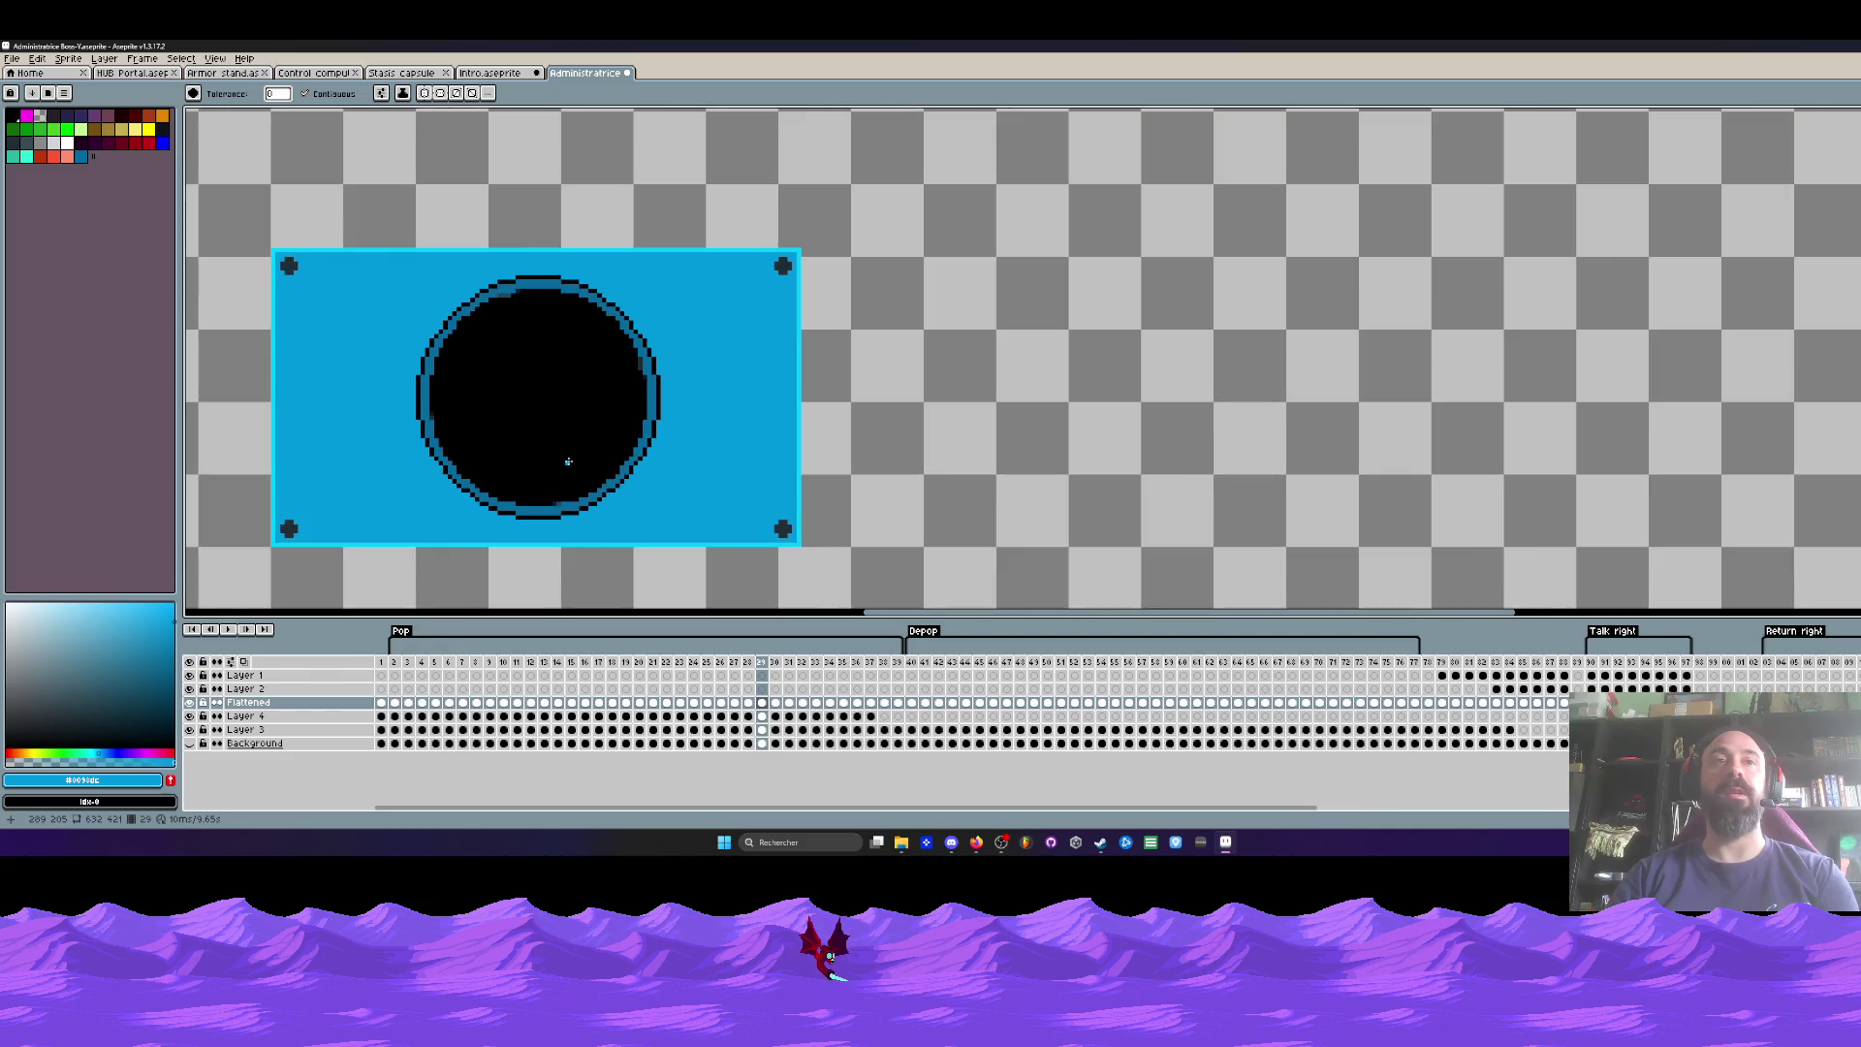
pyautogui.press('Left')
pyautogui.press('Left')
pyautogui.press('Left')
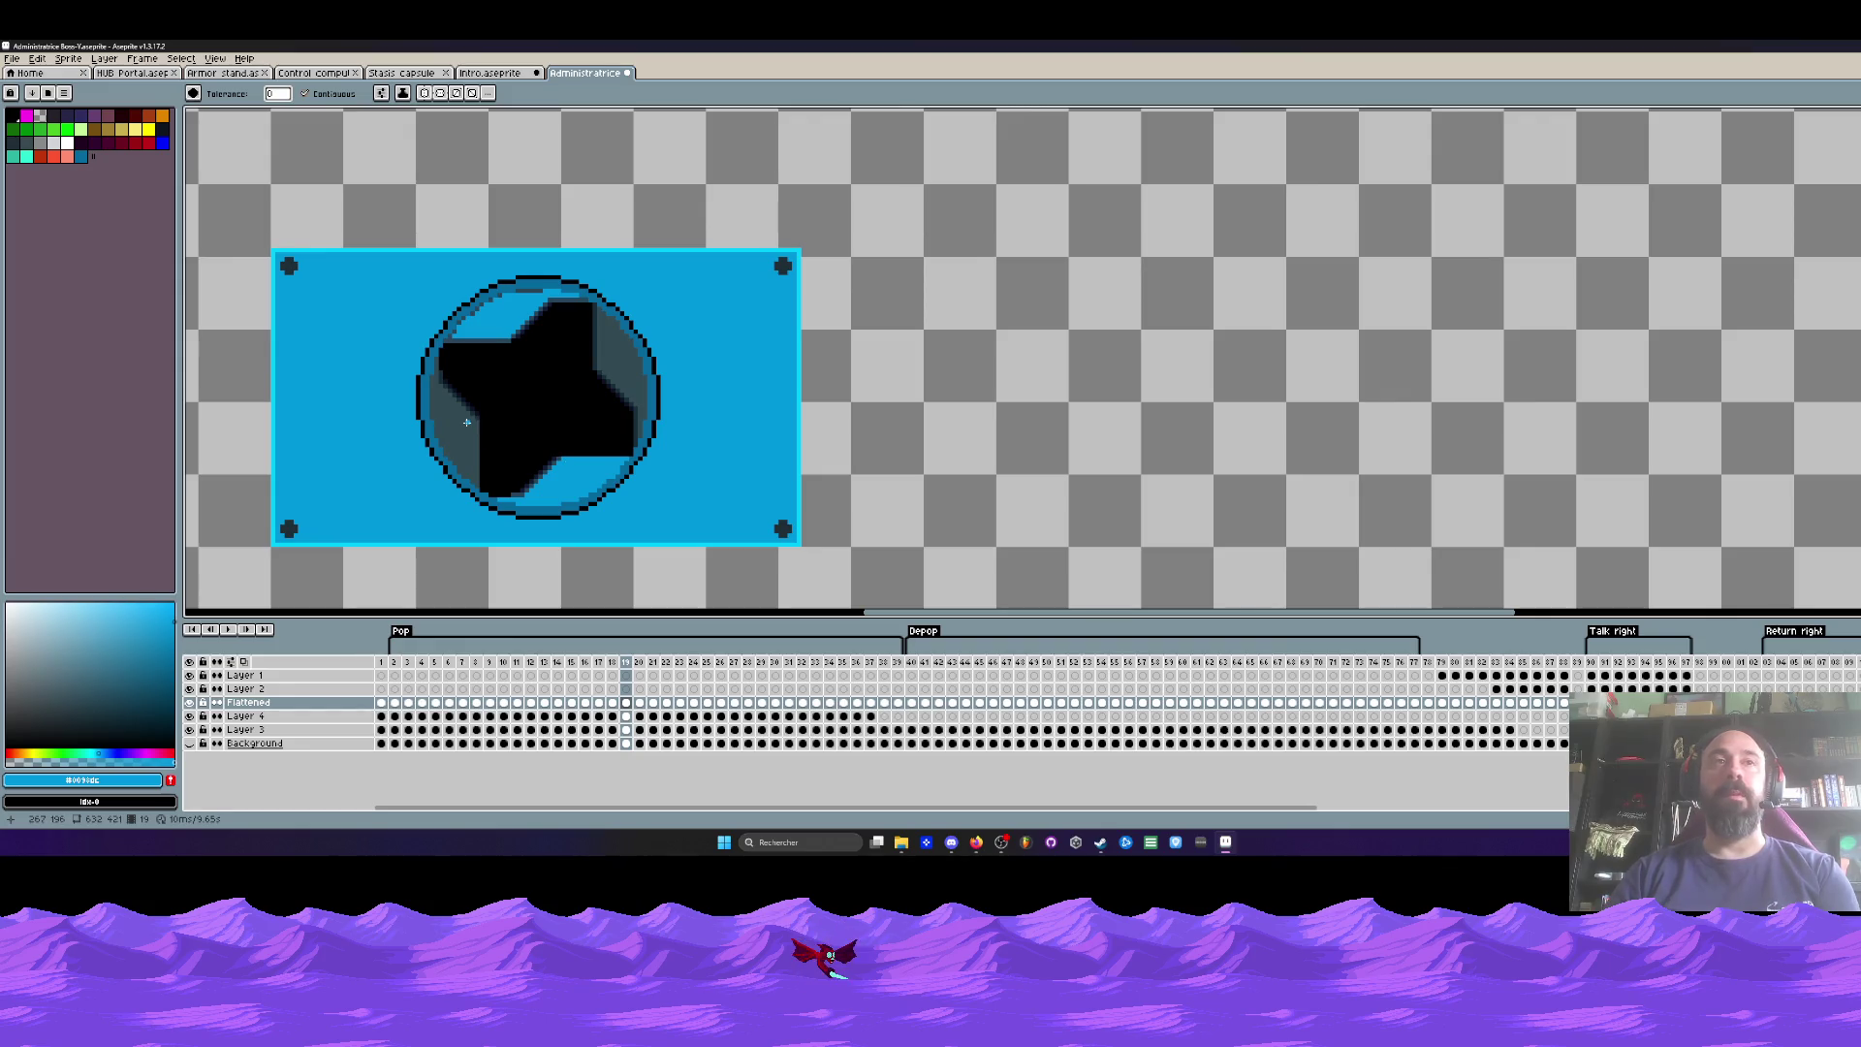
# Step: Refill the circle's left-edge shading on frame 19 with a darker blue, then play it back
pyautogui.keyDown('alt'); pyautogui.click(432, 417); pyautogui.keyUp('alt')
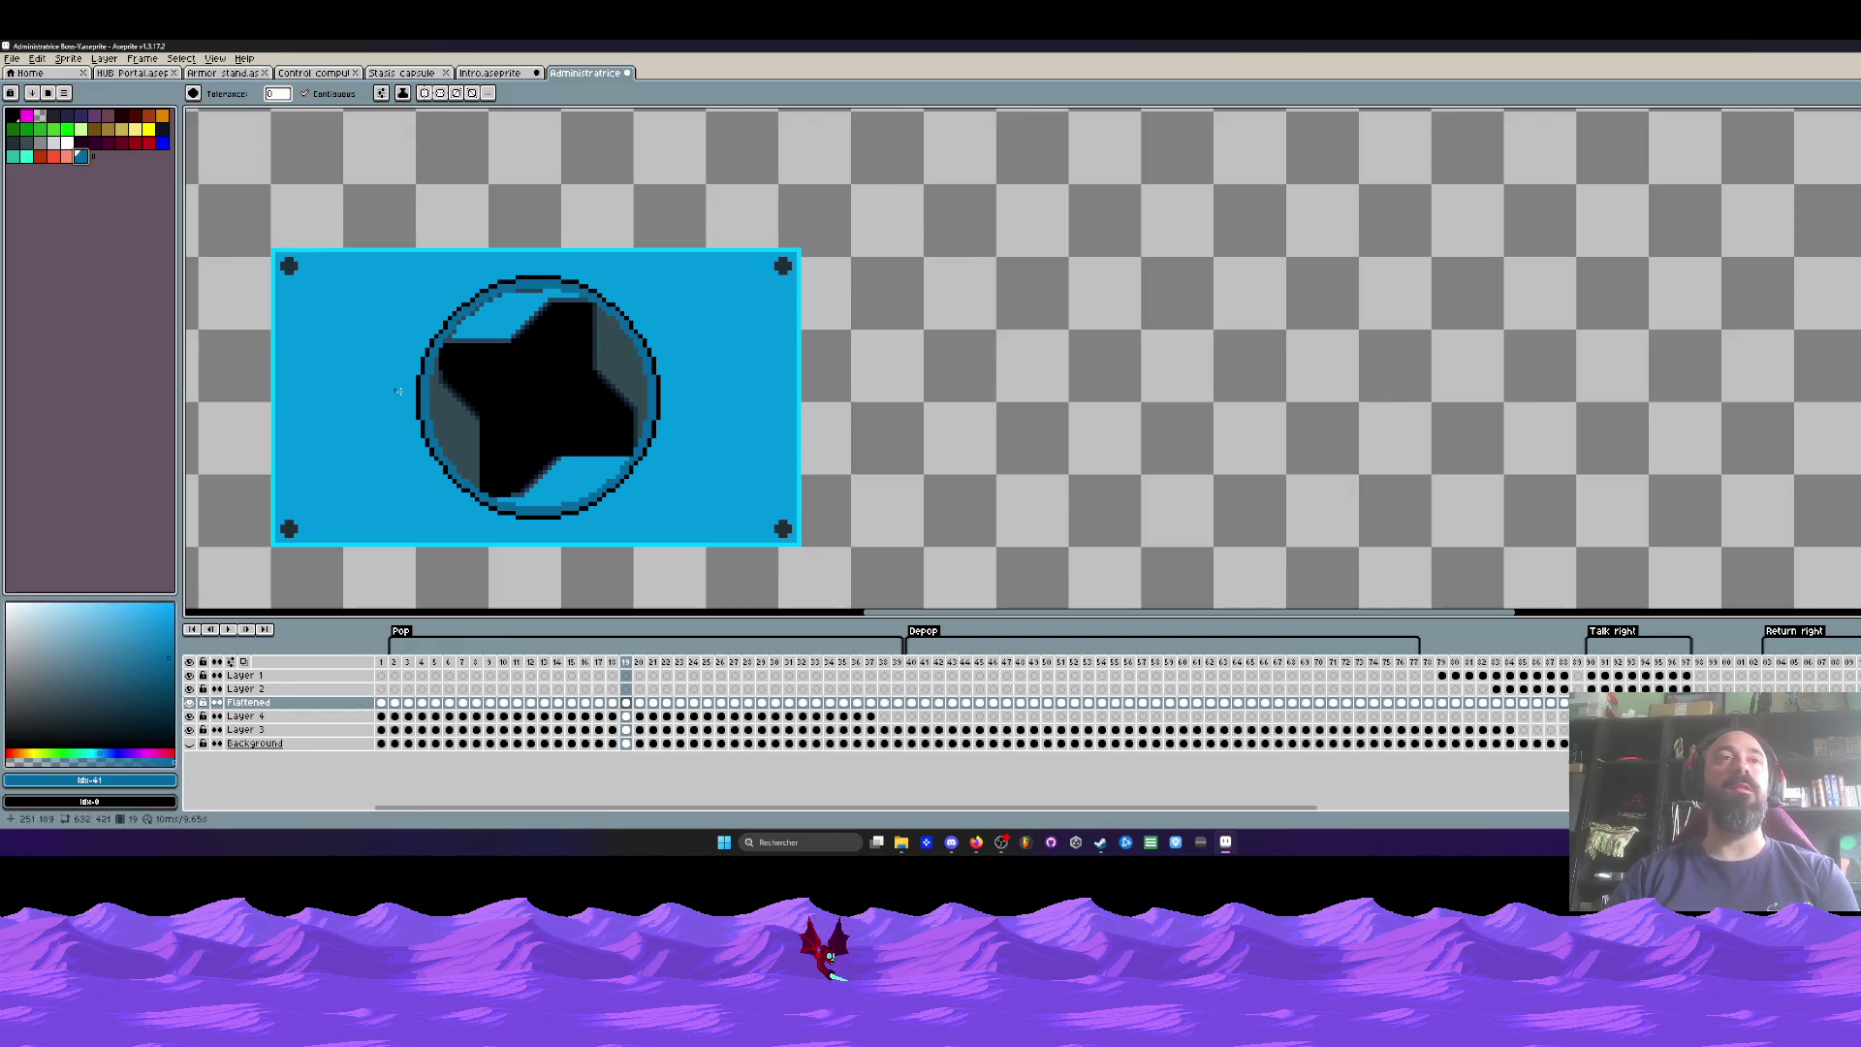
pyautogui.click(437, 418)
pyautogui.keyDown('alt'); pyautogui.click(442, 420); pyautogui.keyUp('alt')
pyautogui.click(447, 423)
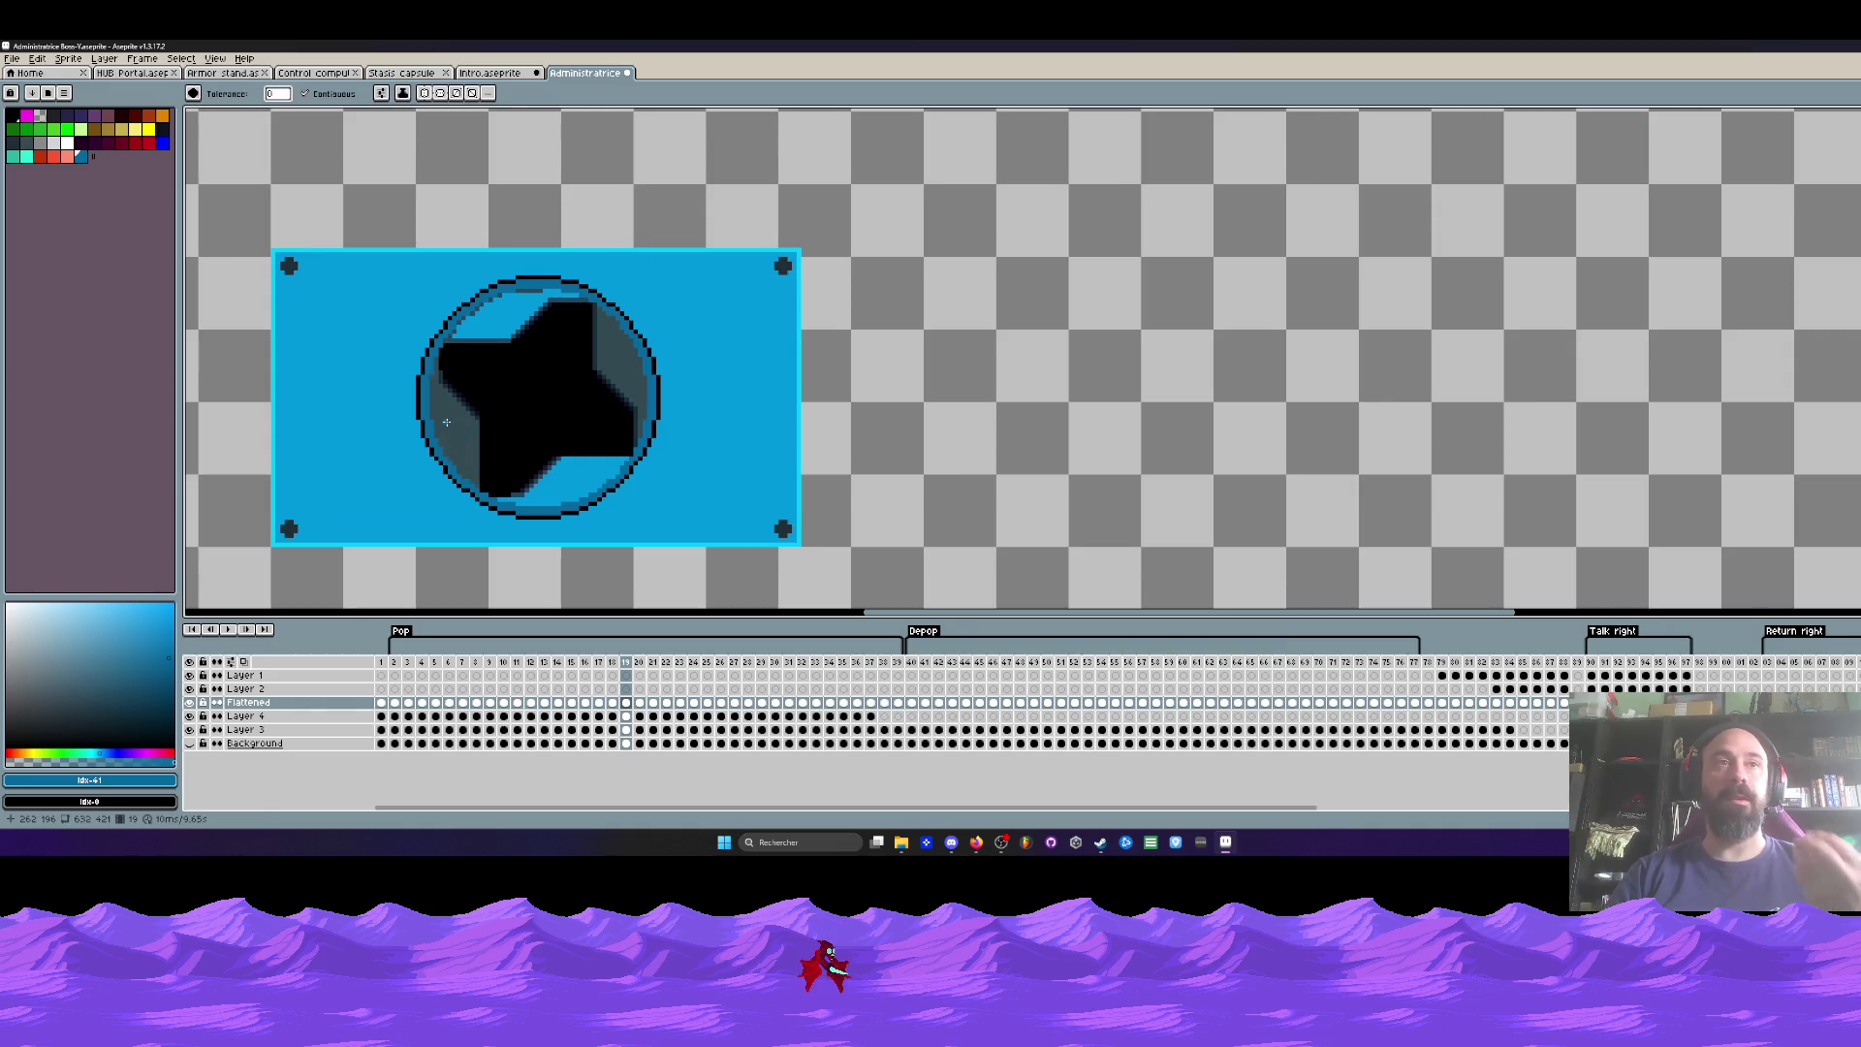
pyautogui.click(138, 703)
pyautogui.click(458, 440)
pyautogui.press('Return')
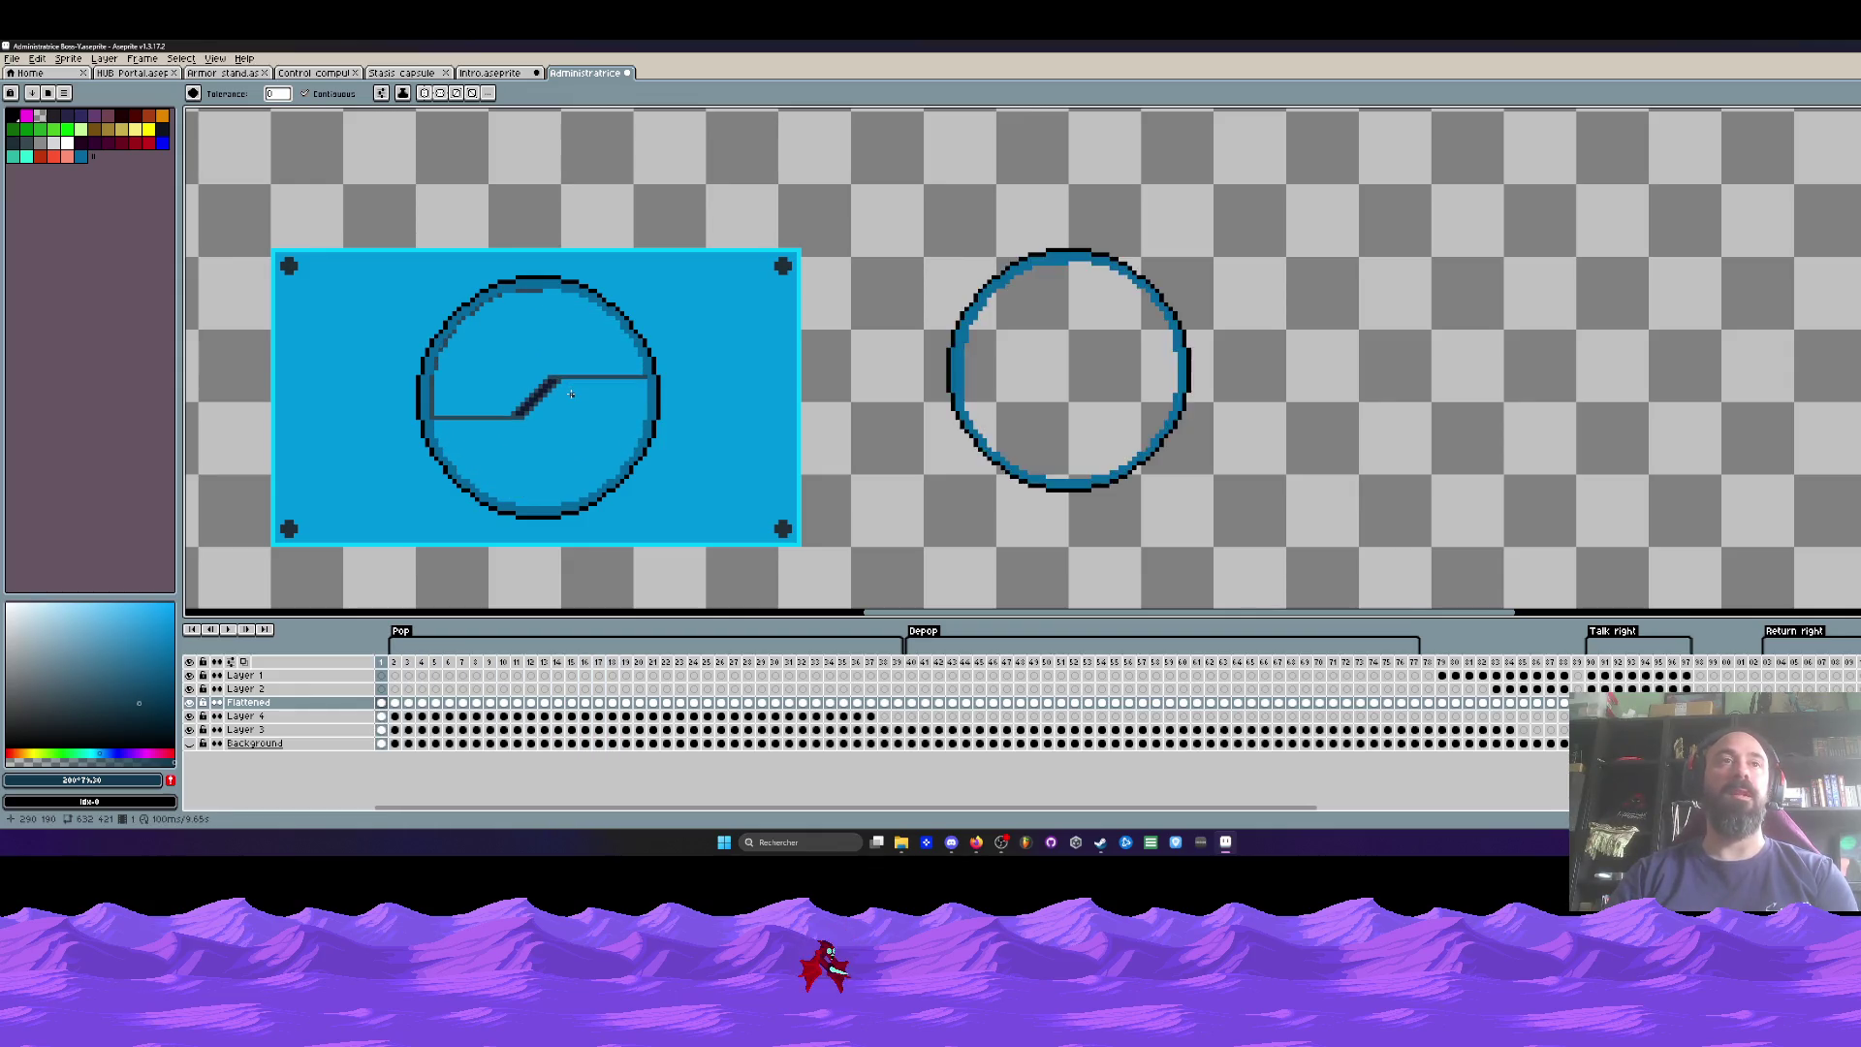
pyautogui.scroll(1, 534, 403)
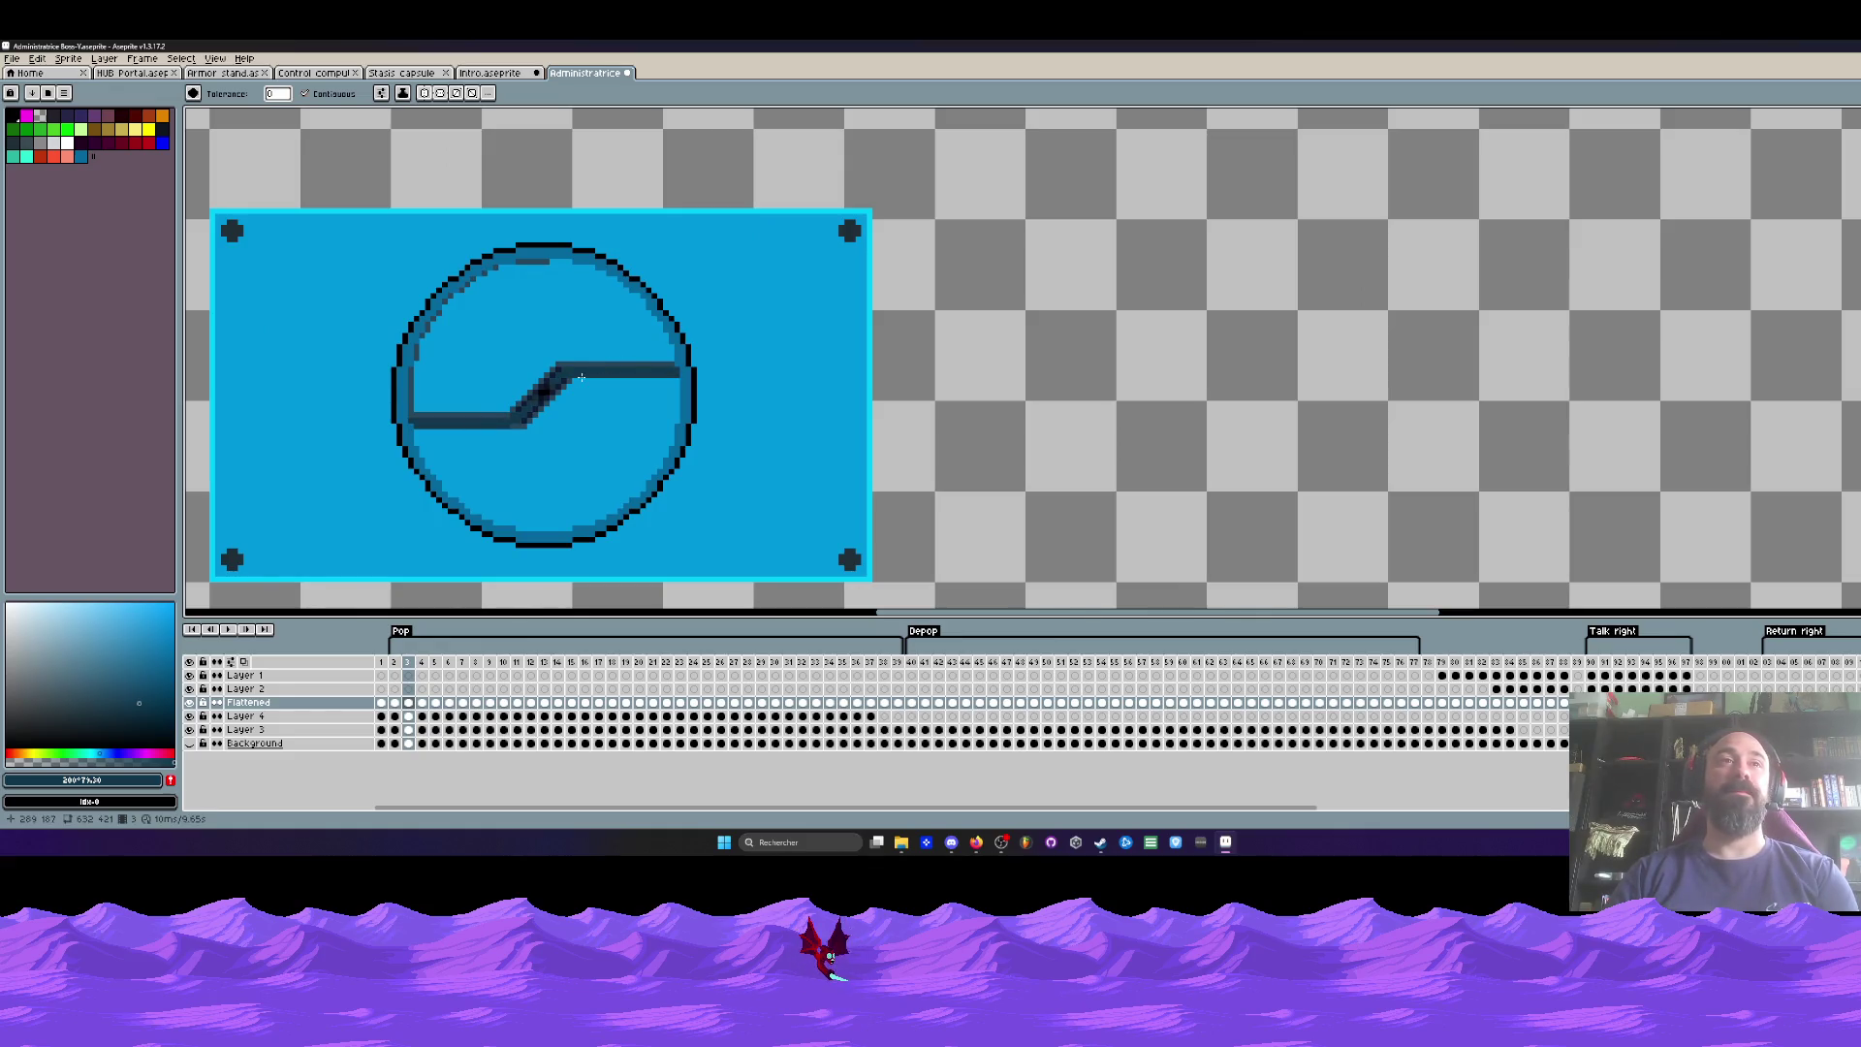
pyautogui.press('.')
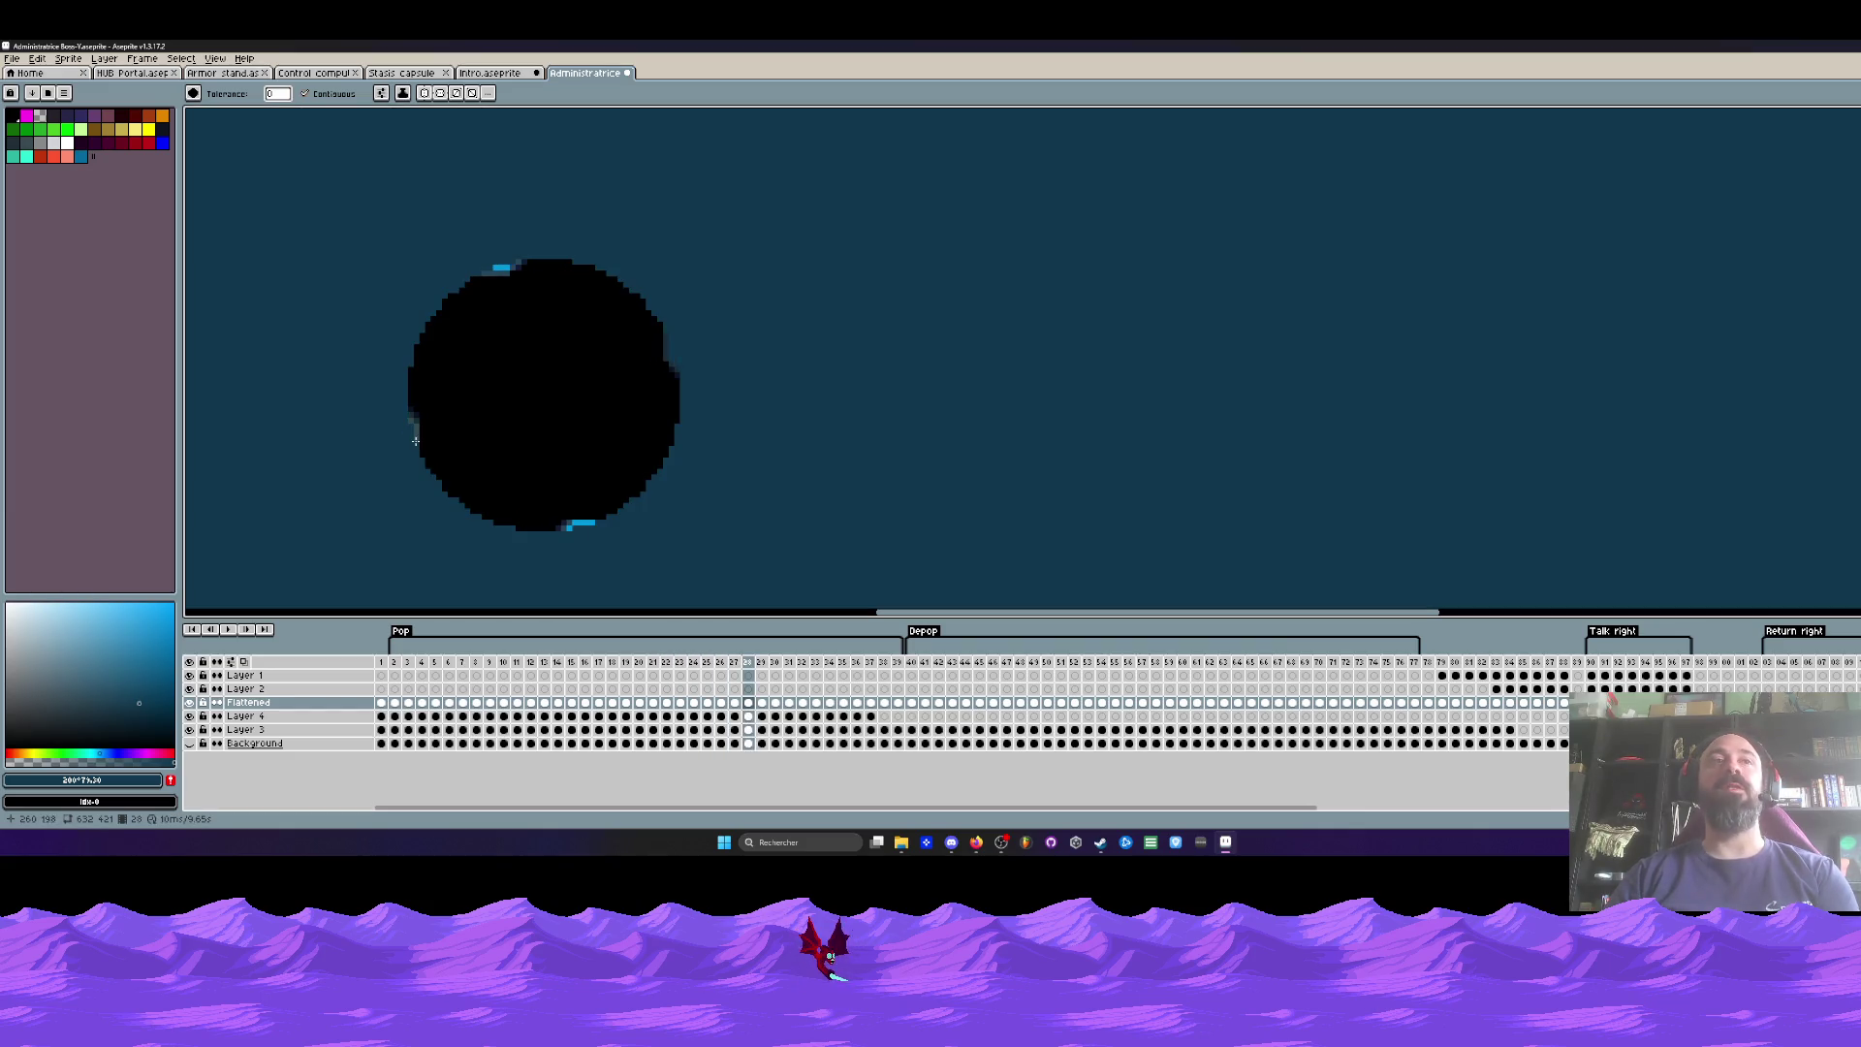
pyautogui.press('v')
pyautogui.press('w')
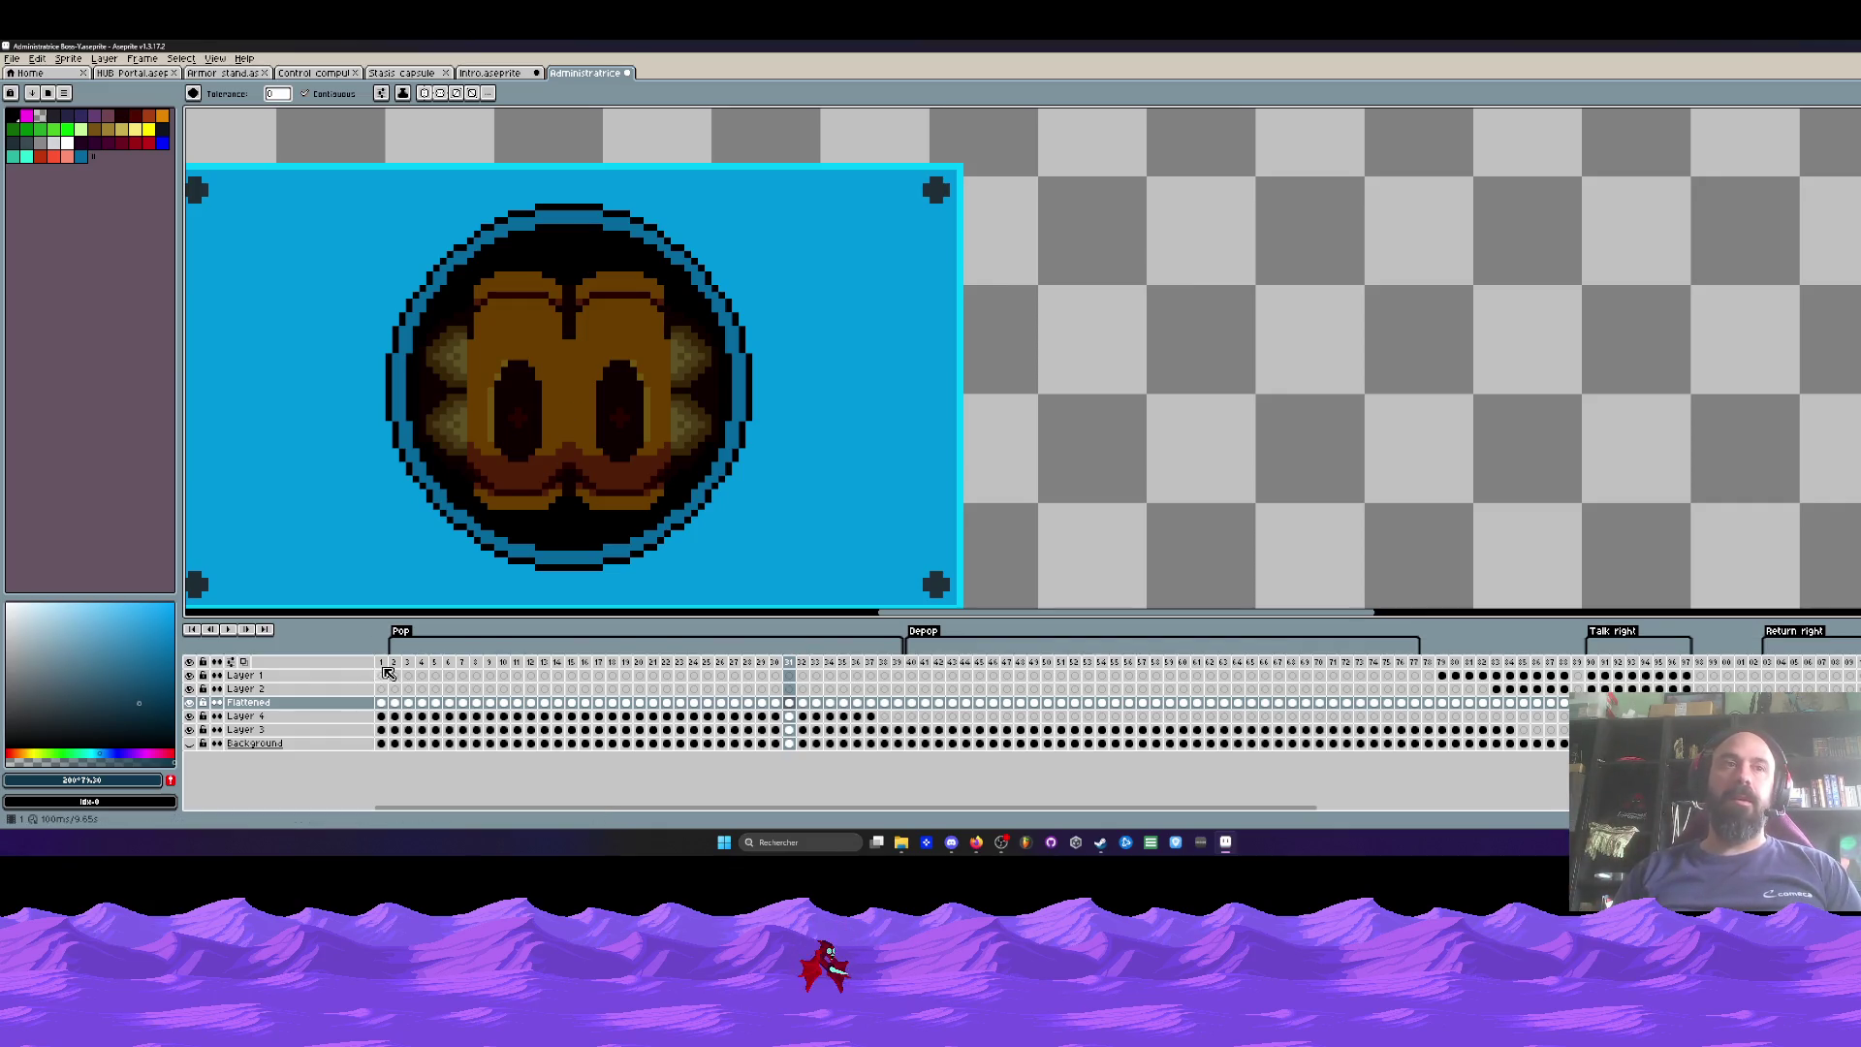
pyautogui.press('Home')
pyautogui.scroll(-2, 608, 403)
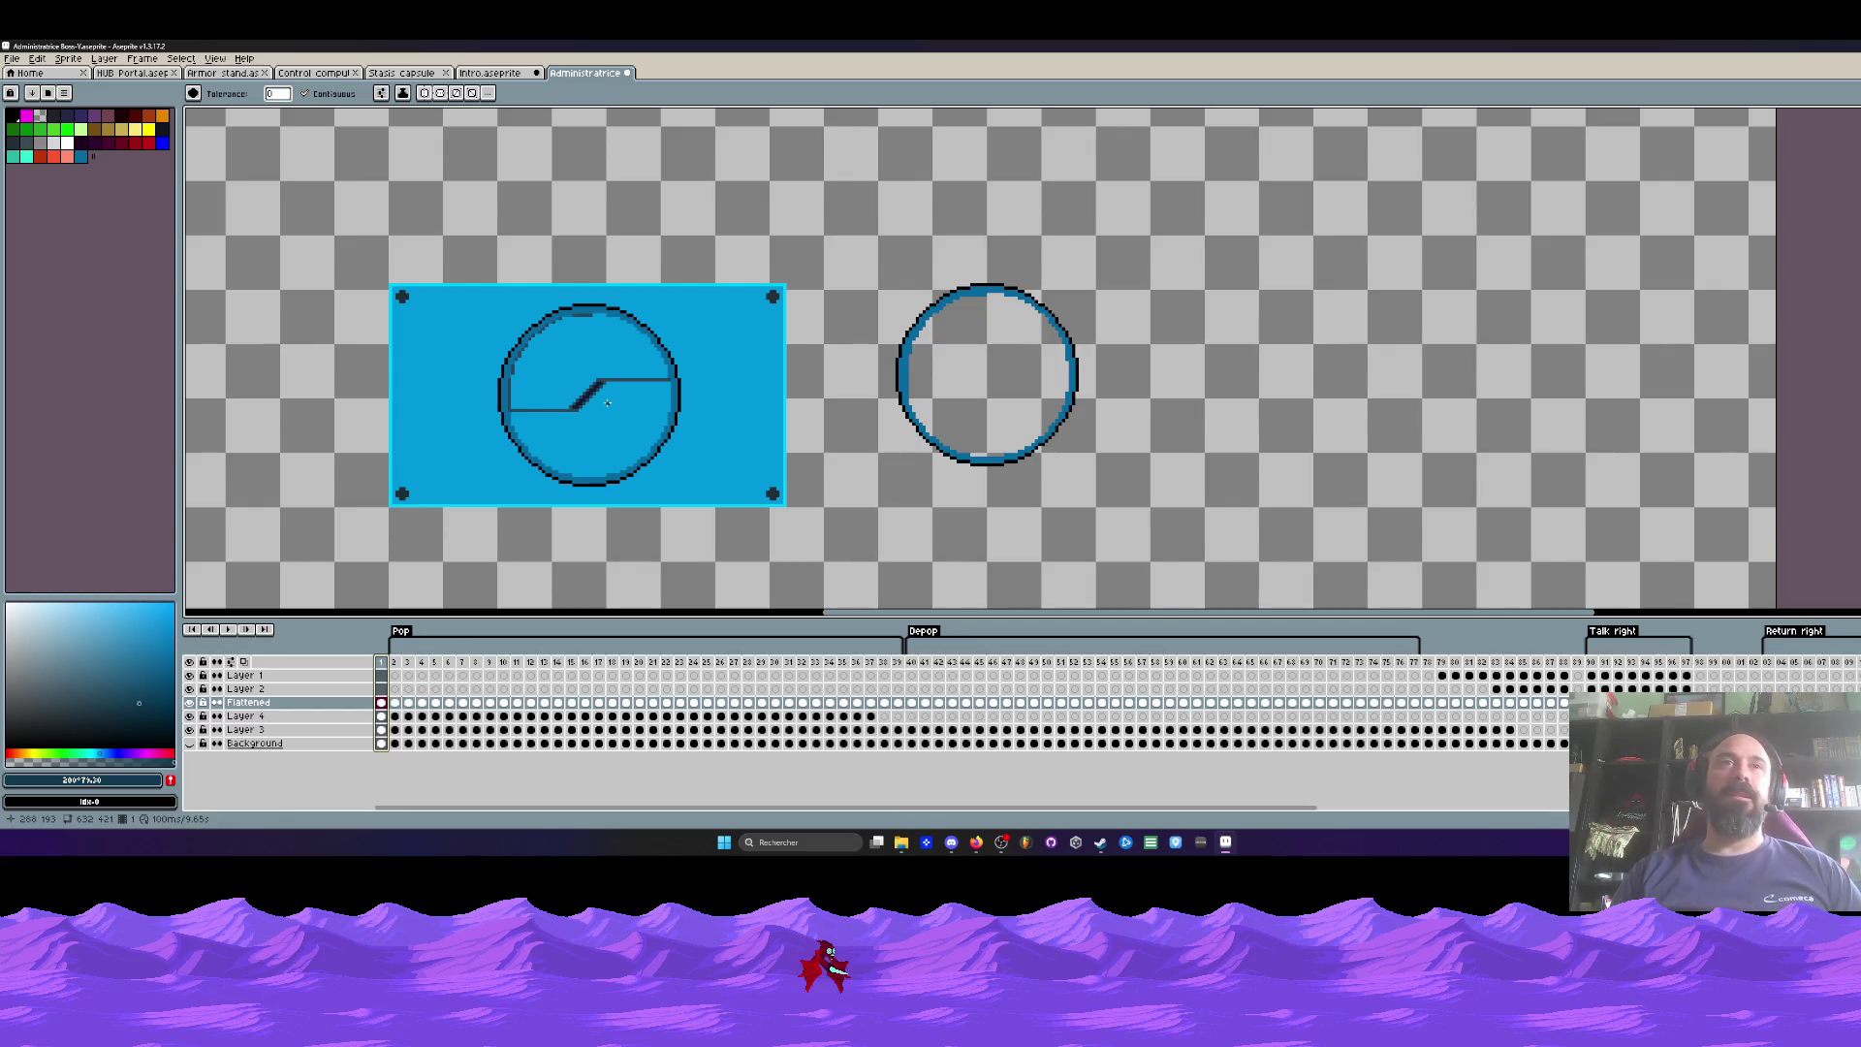
pyautogui.scroll(-1, 608, 403)
pyautogui.scroll(1, 608, 402)
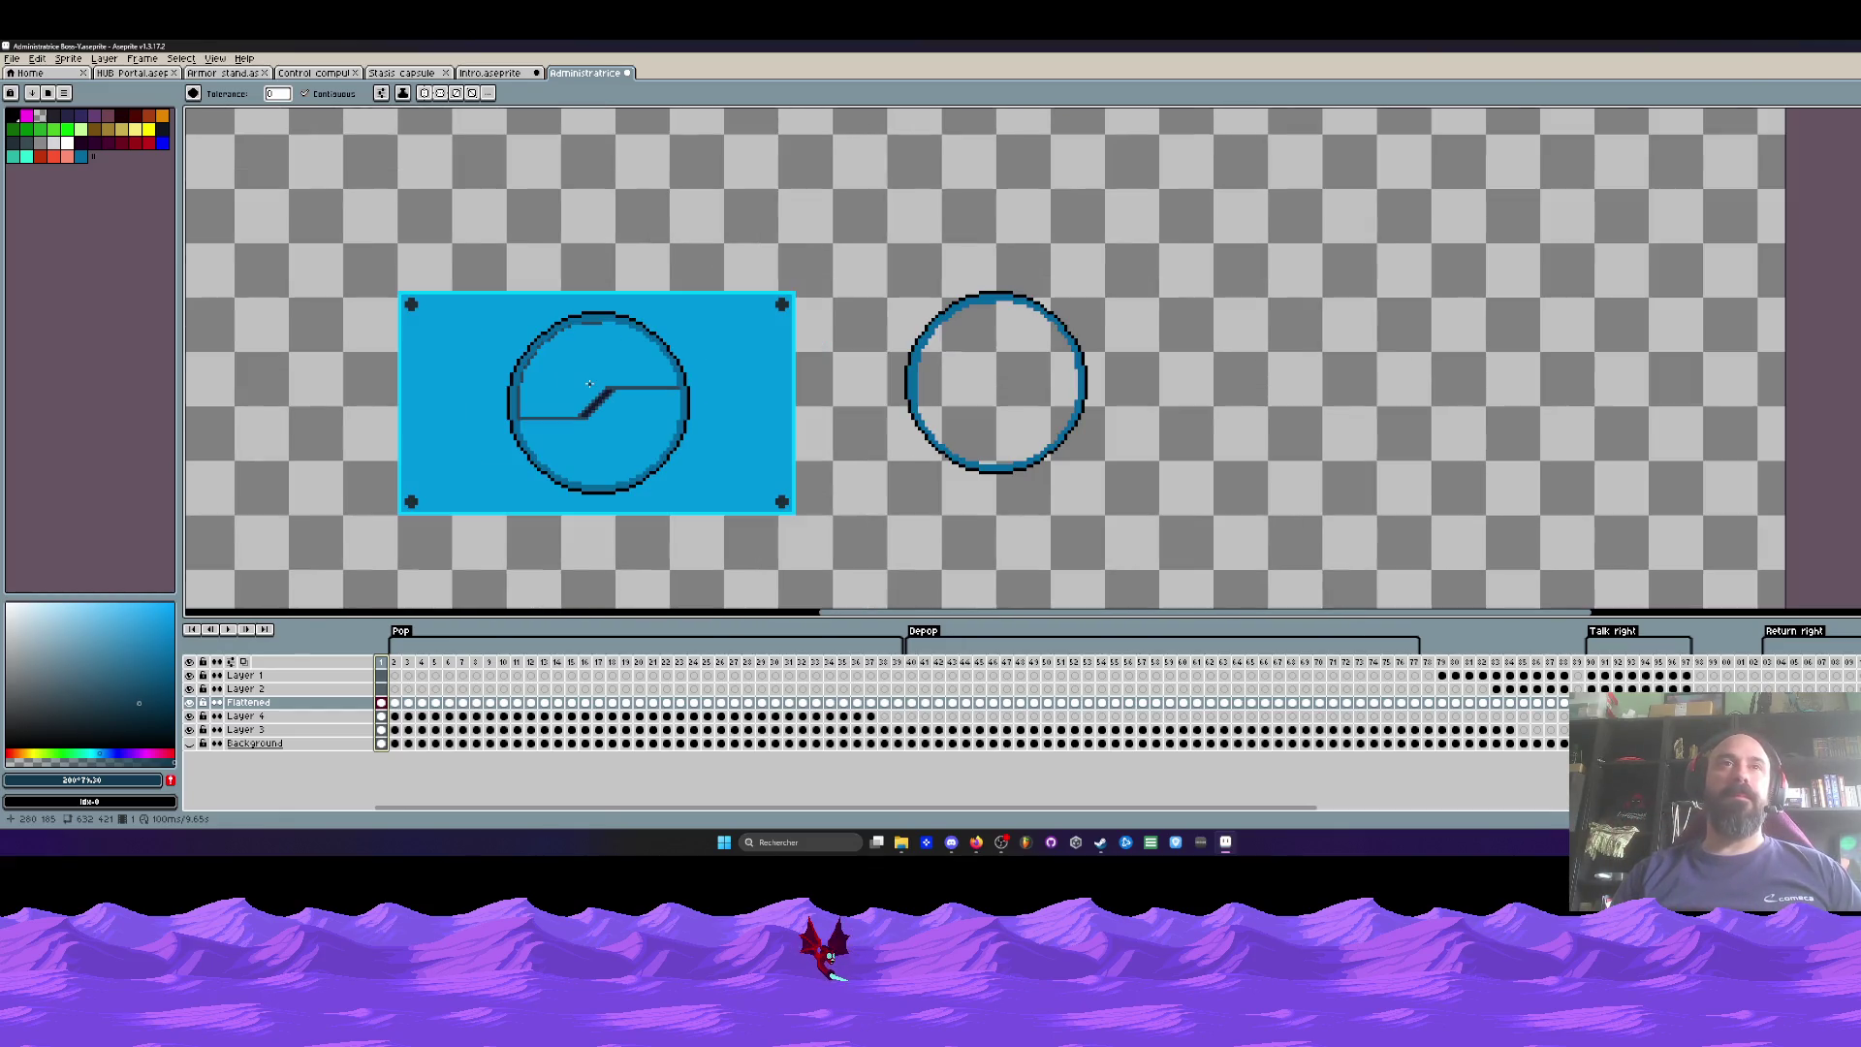
pyautogui.click(401, 663)
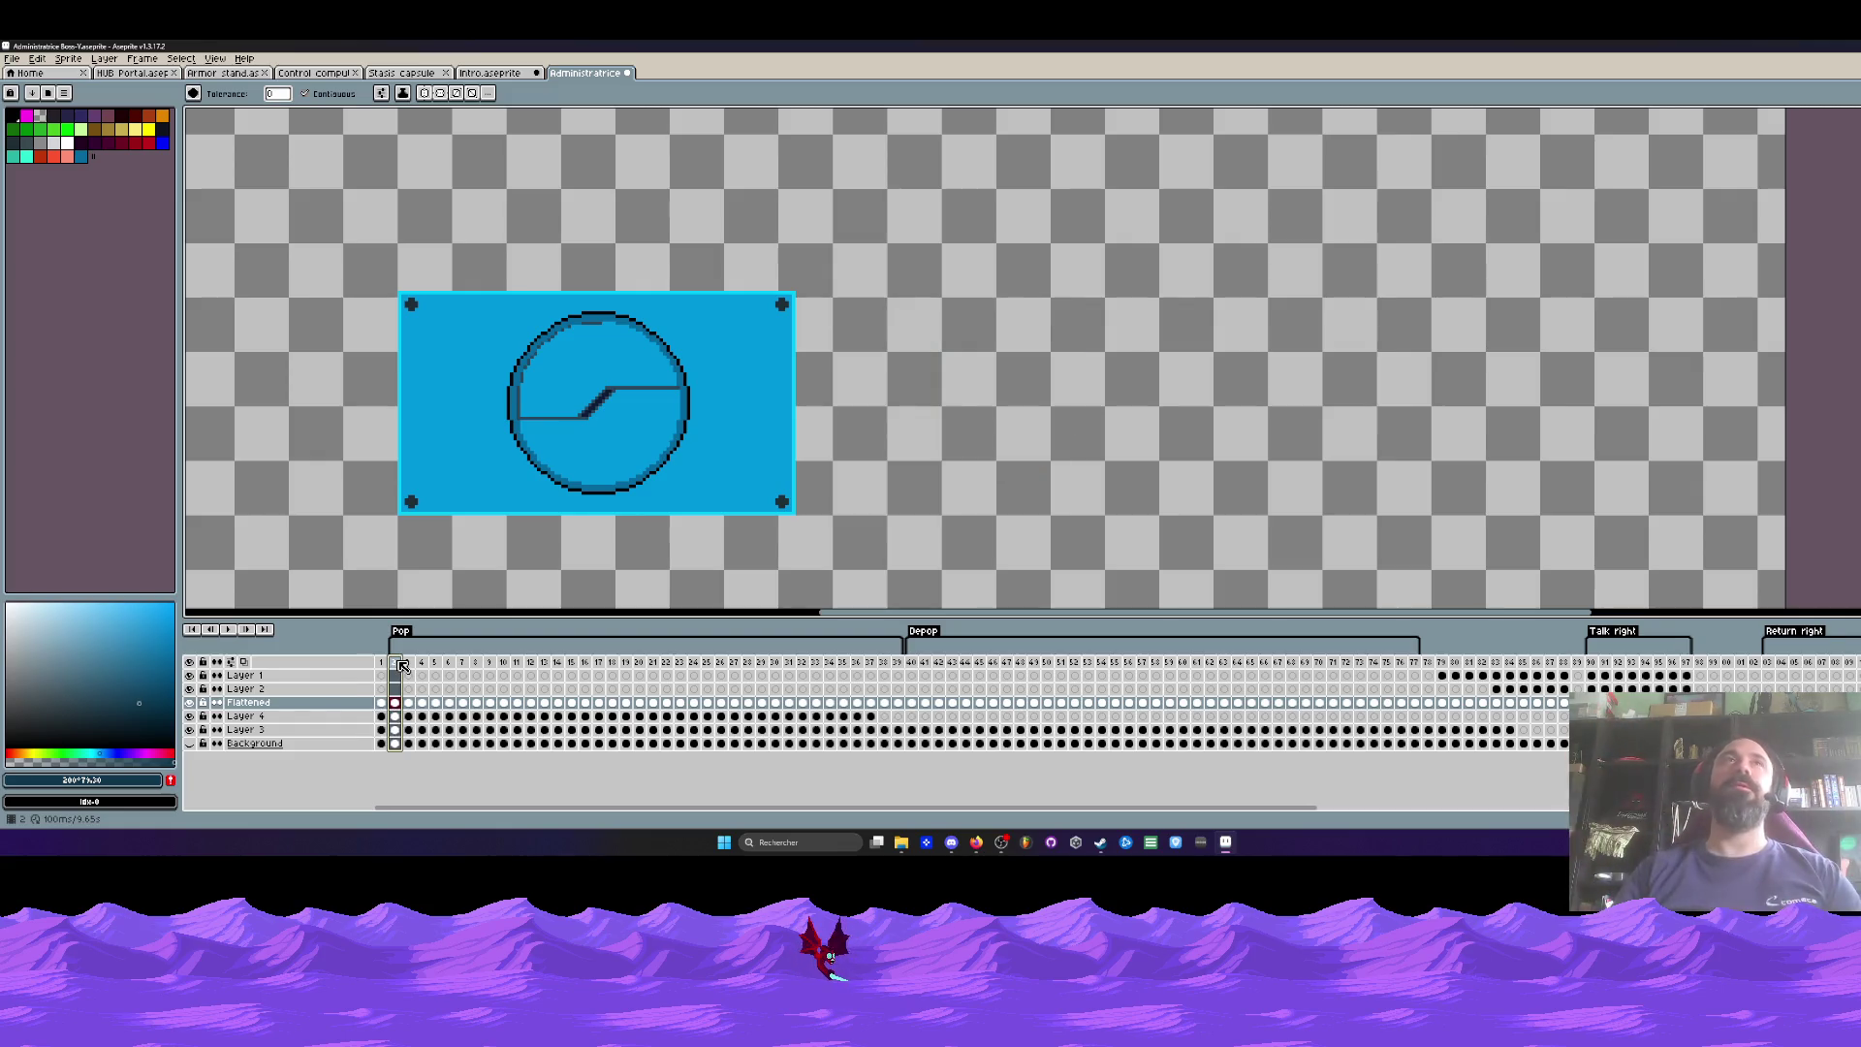
pyautogui.press('Return')
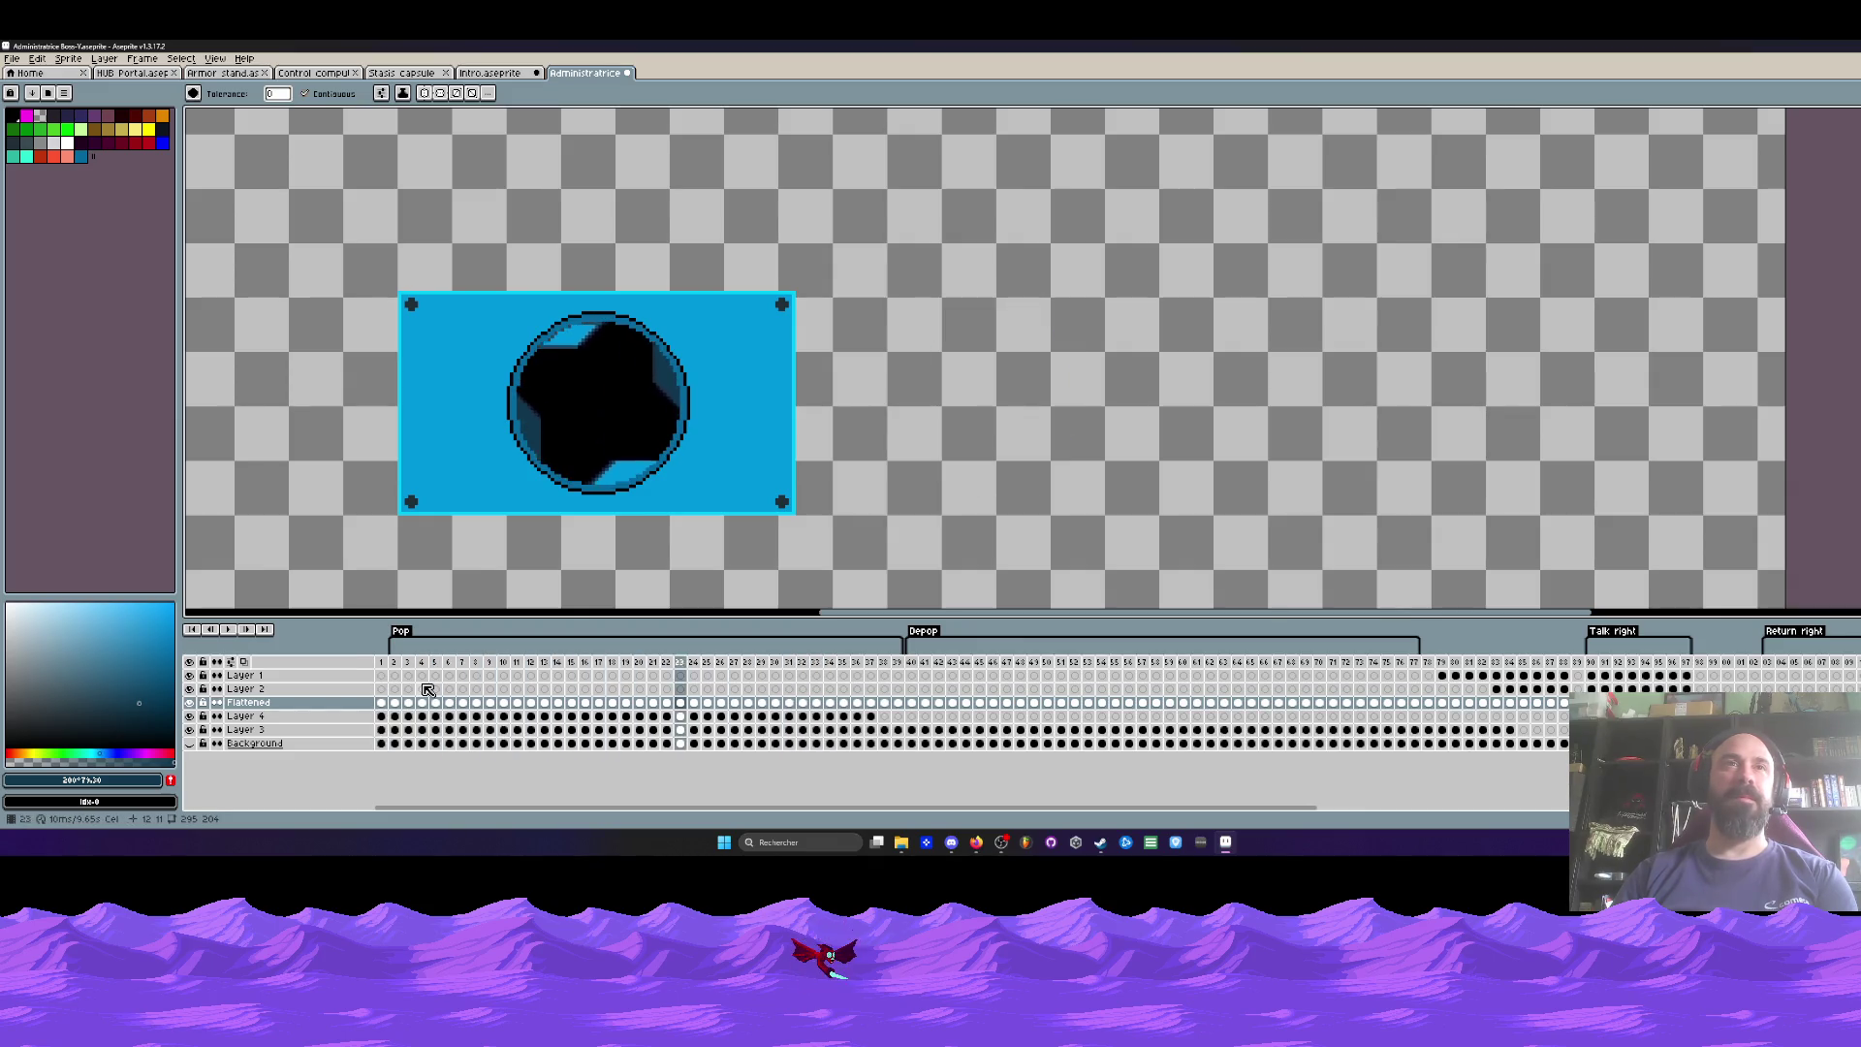
pyautogui.press('Return')
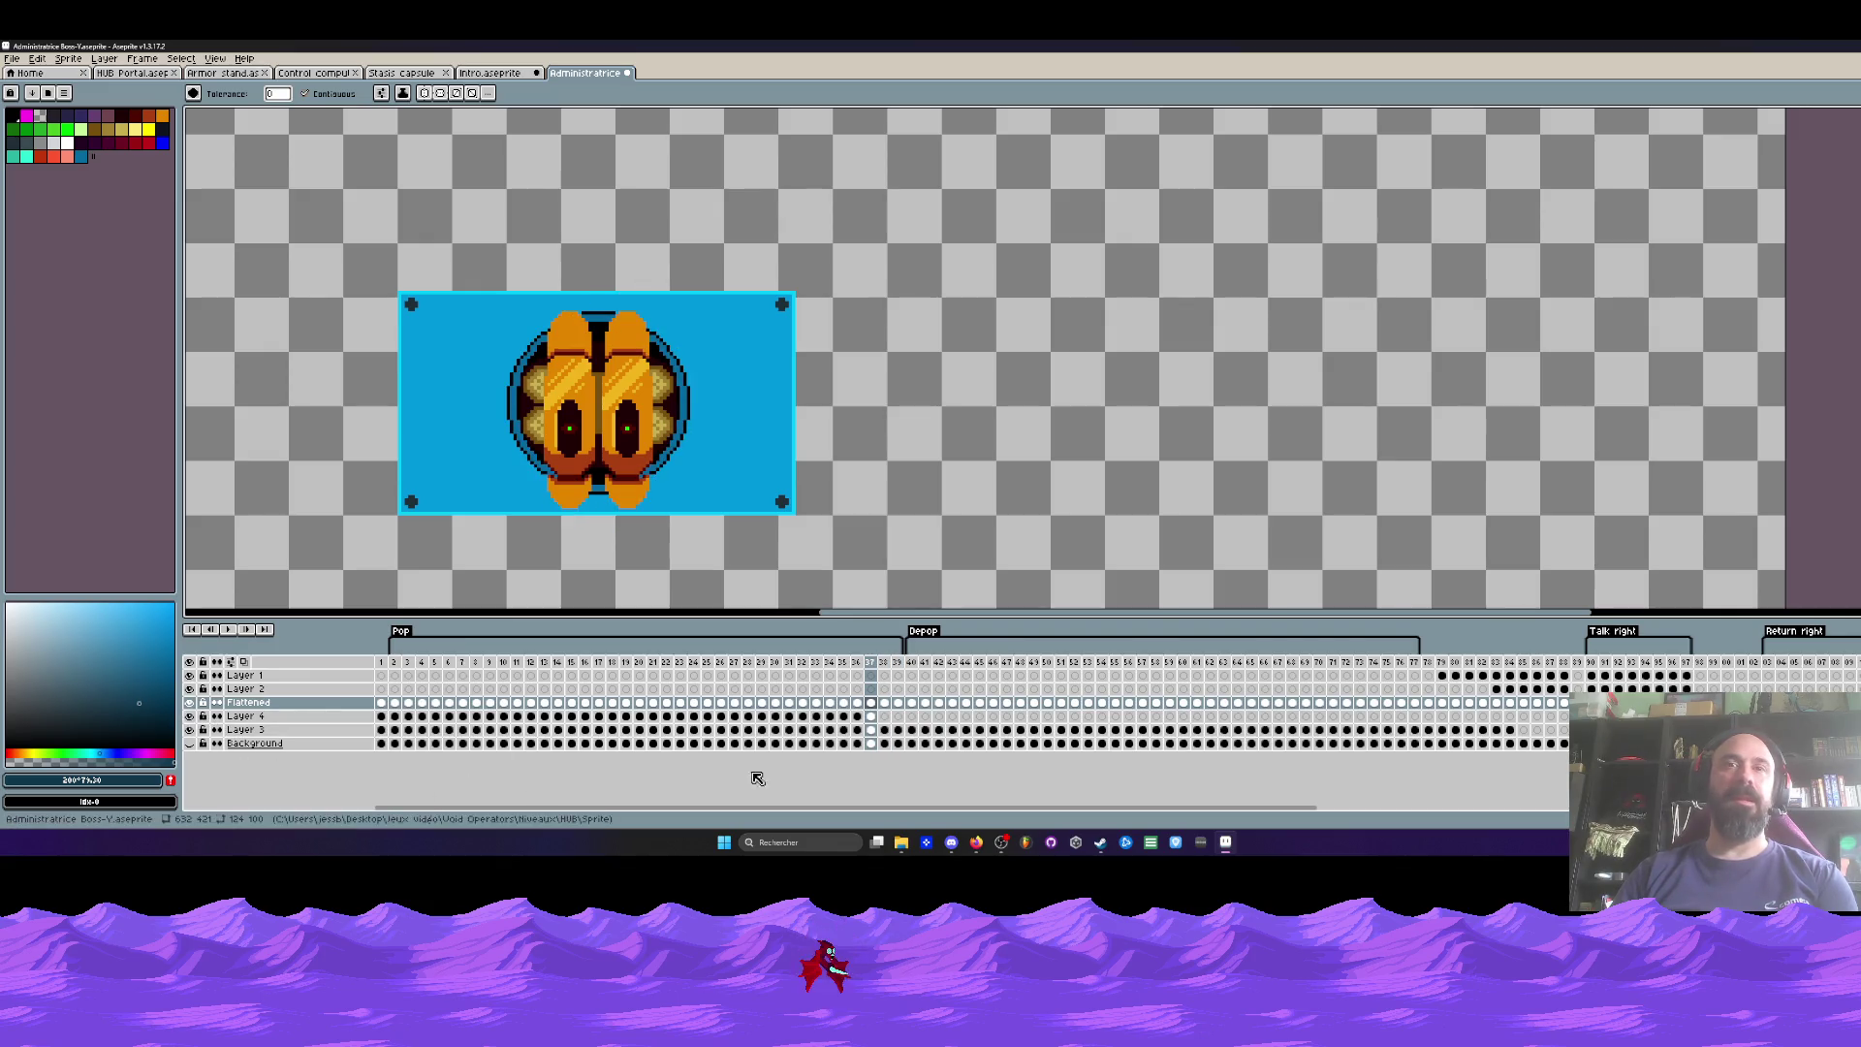
pyautogui.click(870, 717)
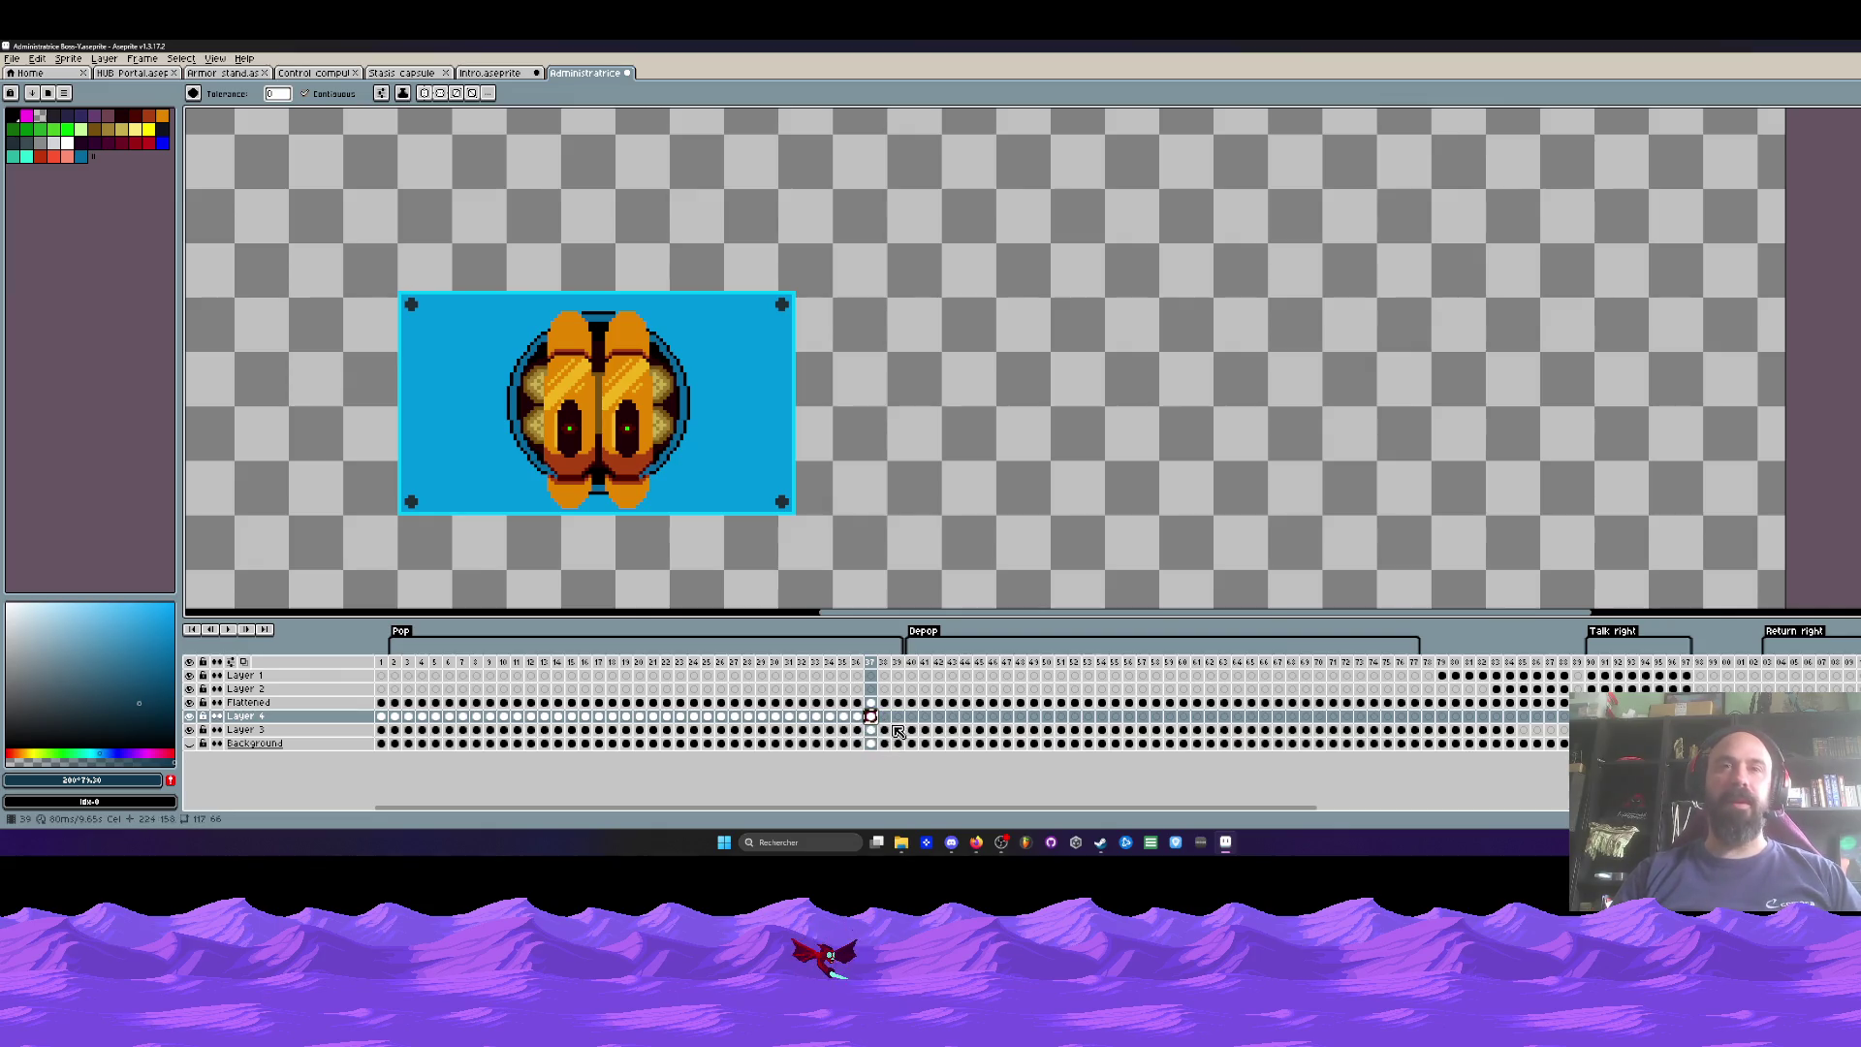
pyautogui.click(885, 717)
pyautogui.click(897, 716)
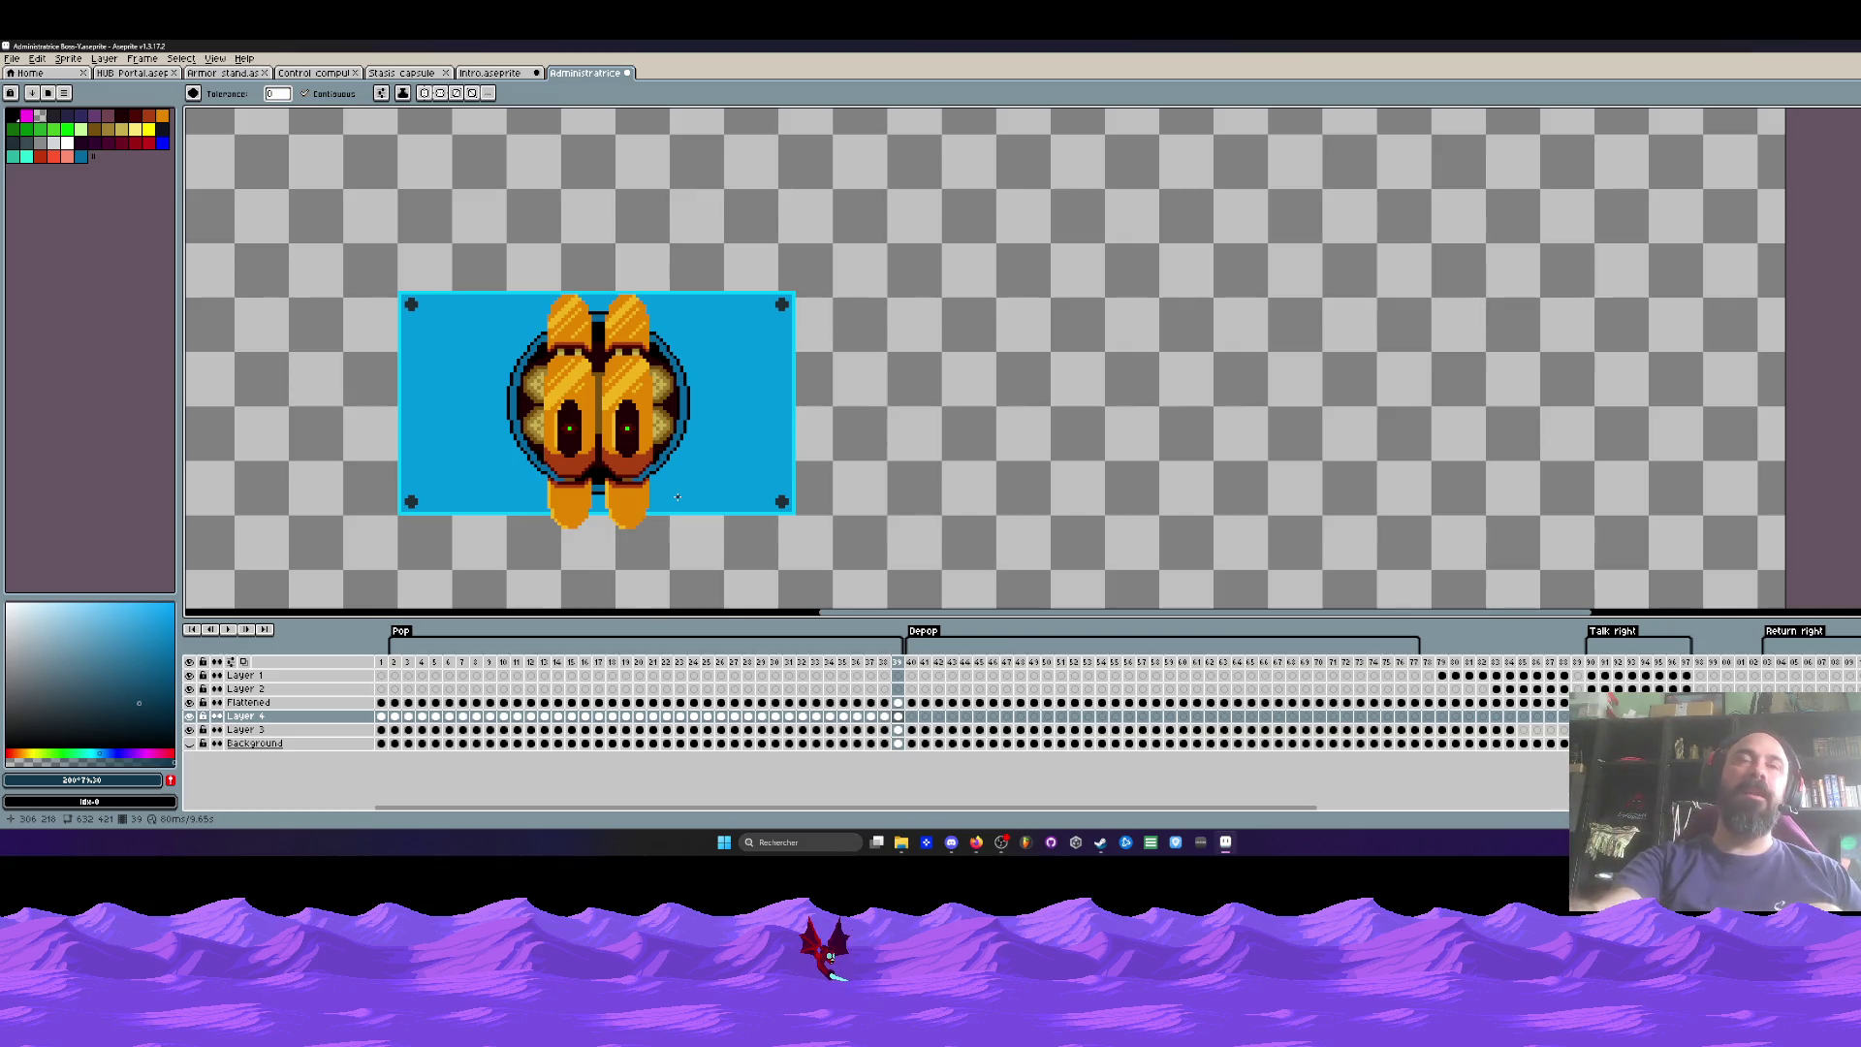
pyautogui.press('Home')
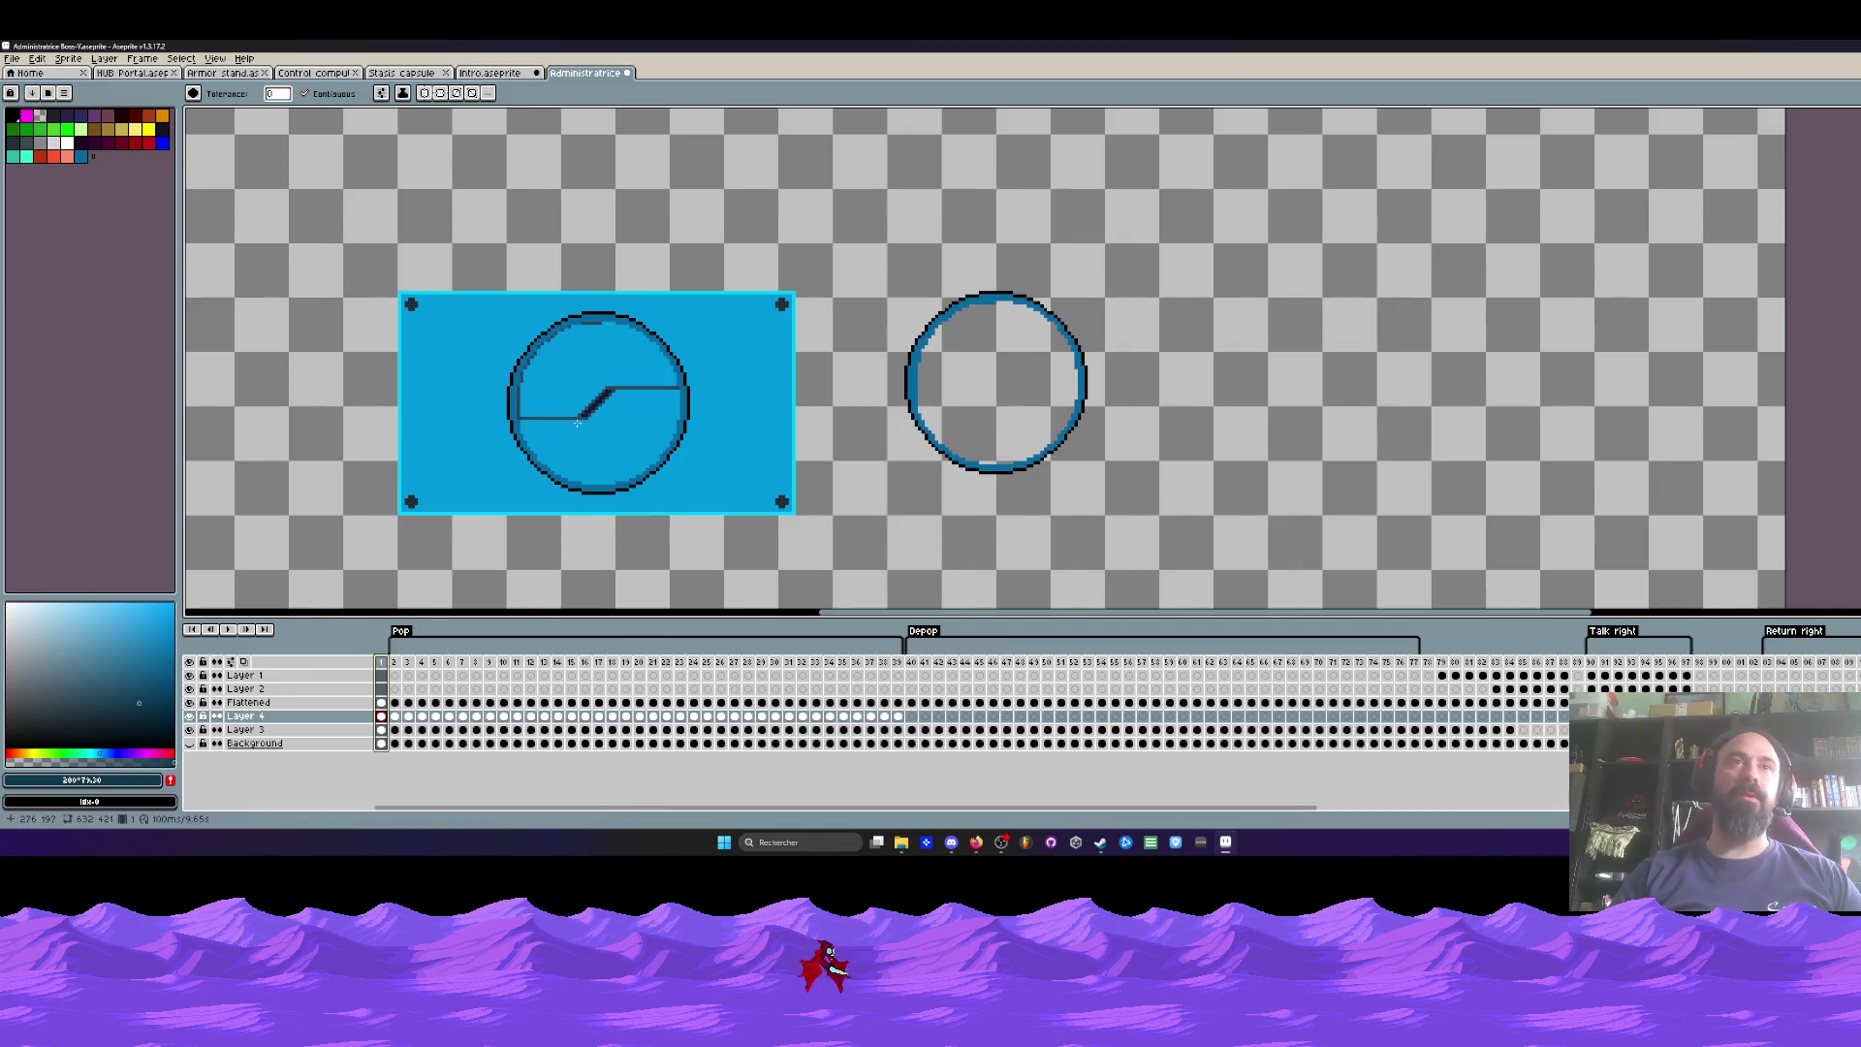
# Step: Zoom out to view frame 1 with the ring on the panel and the spare ring beside it
pyautogui.scroll(-1, 576, 426)
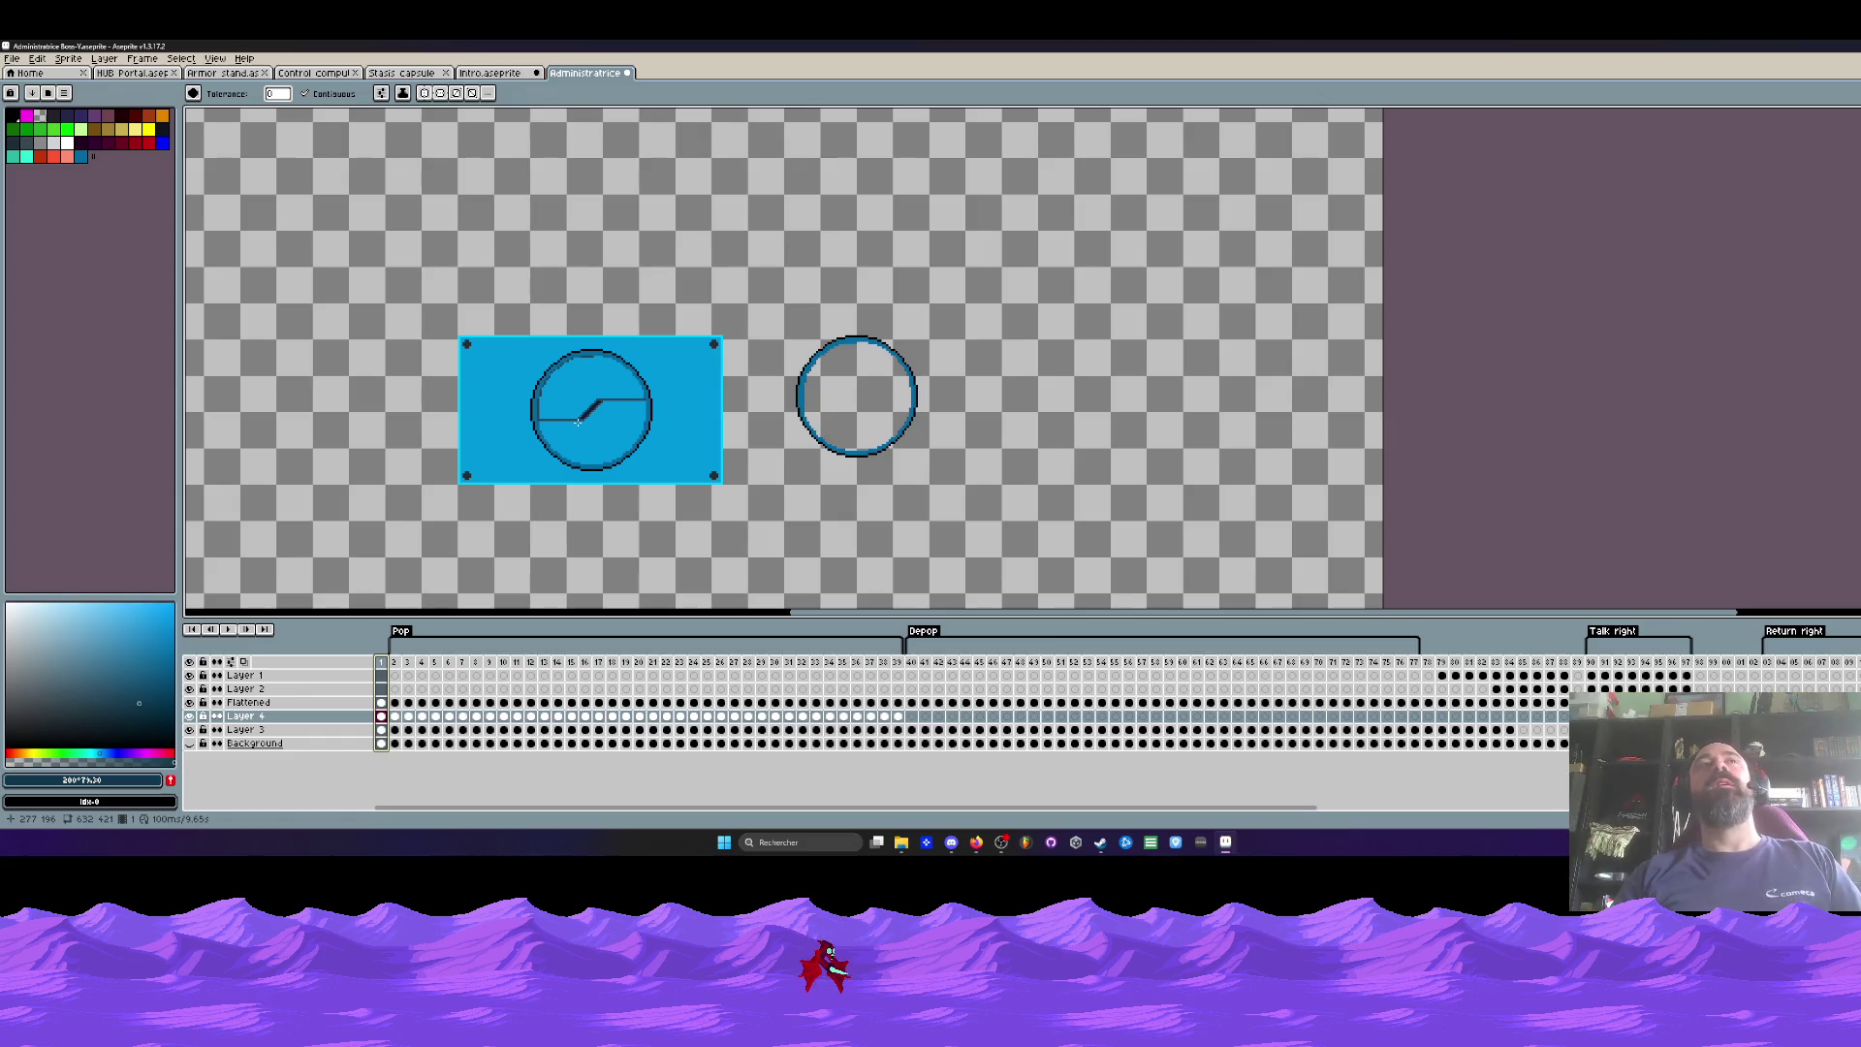
pyautogui.scroll(1, 585, 368)
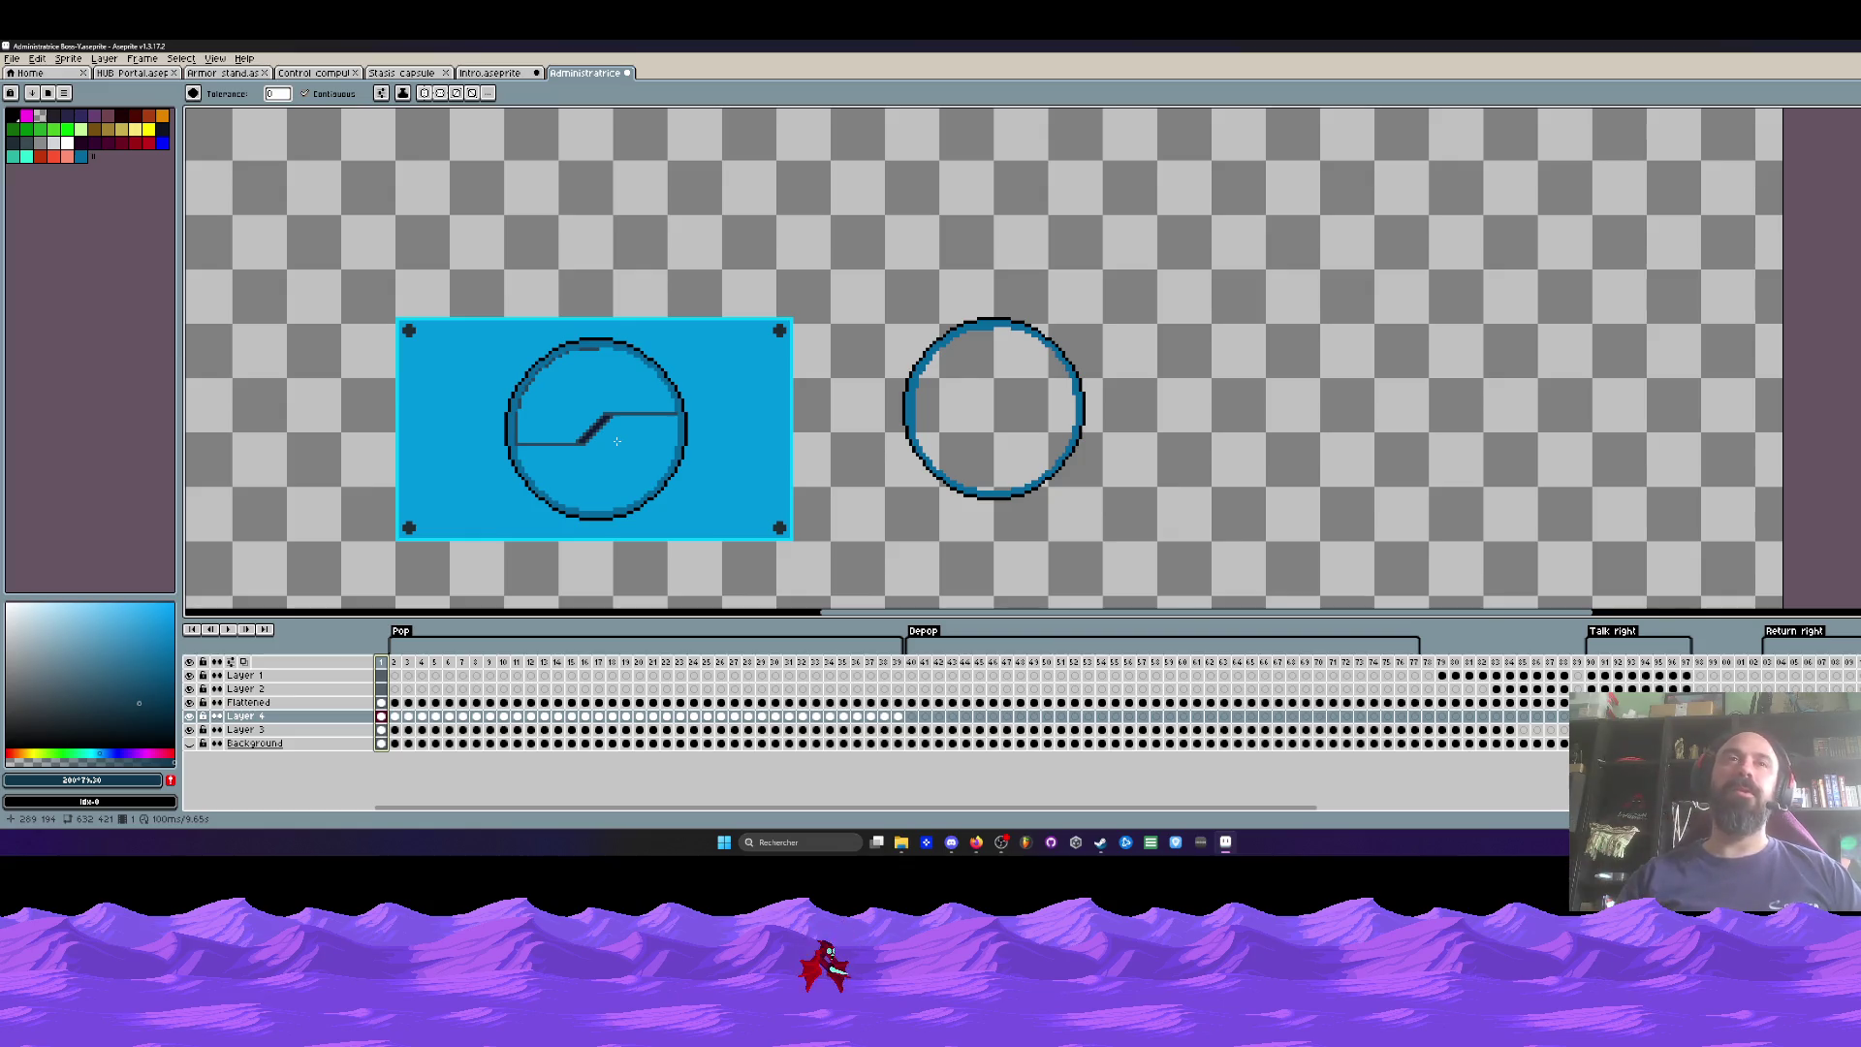
pyautogui.scroll(-1, 616, 441)
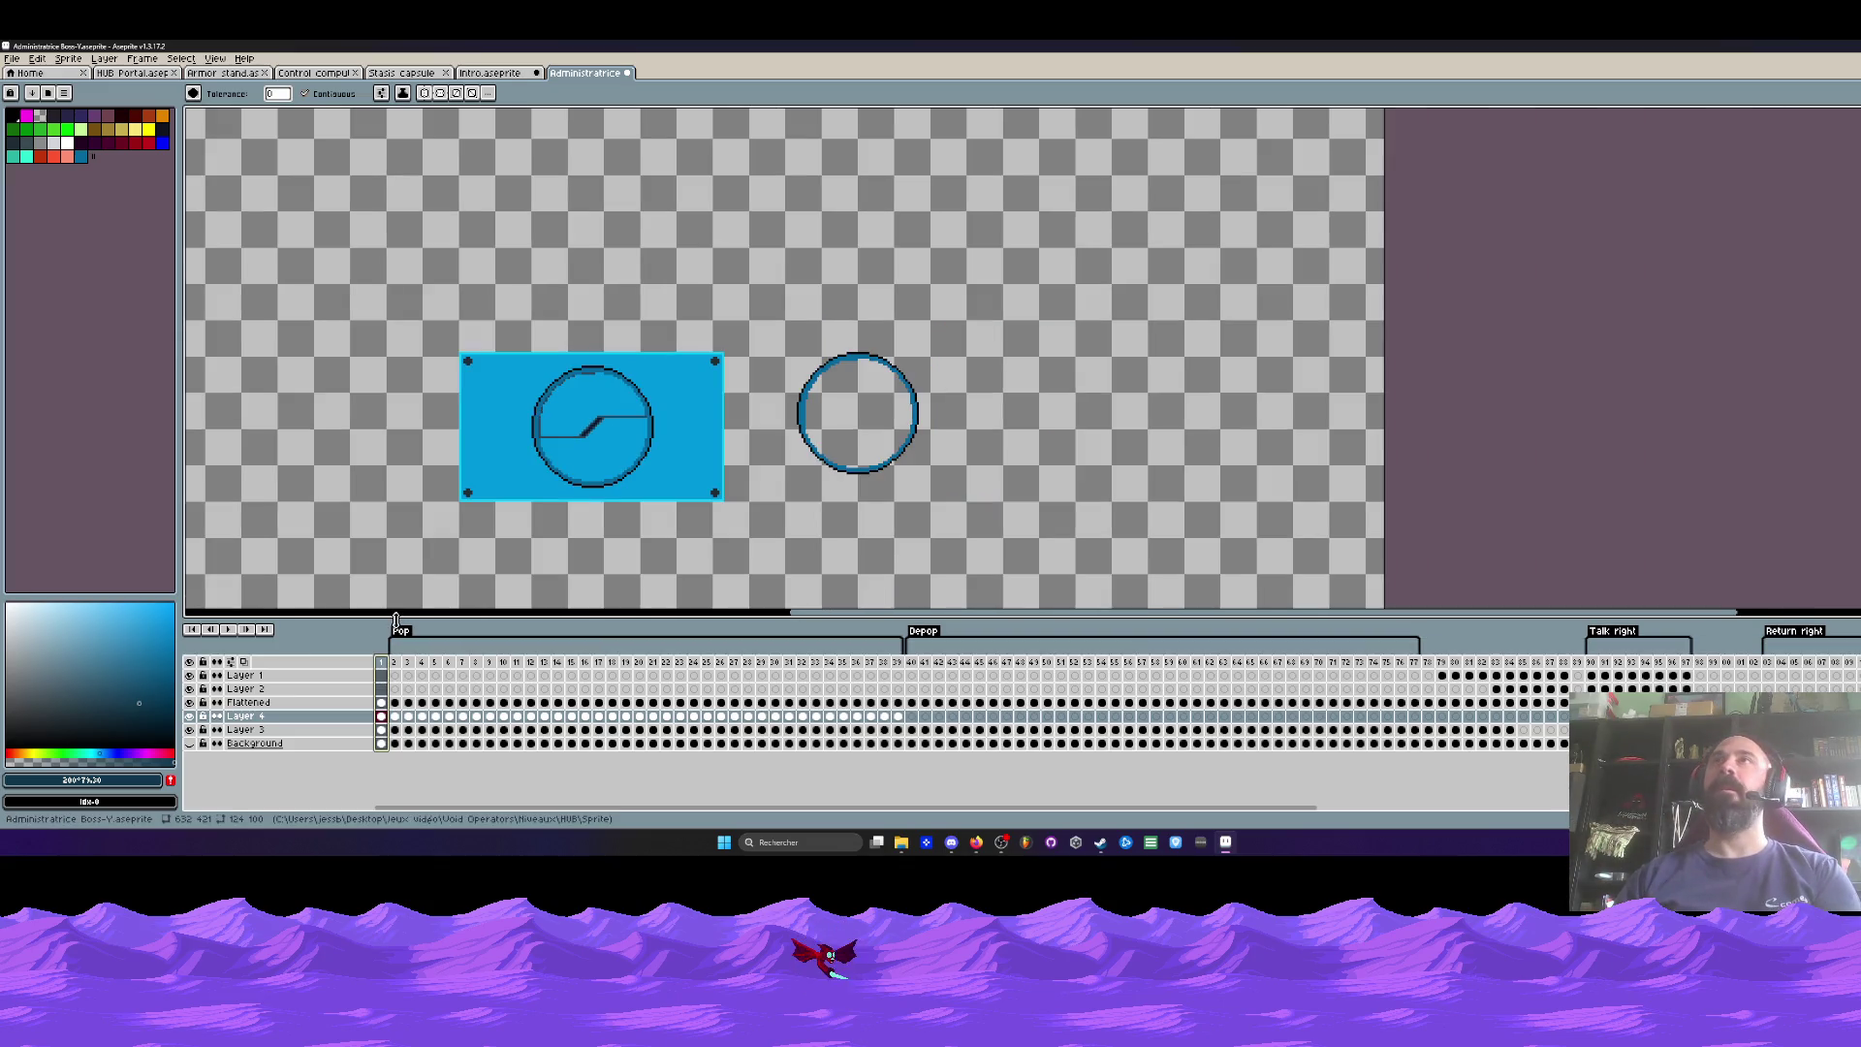
# Step: Step between frames 1 and 2, then play the hatch animation and stop it around frame 39
pyautogui.press('Right')
pyautogui.press('Left')
pyautogui.press('Right')
pyautogui.press('Return')
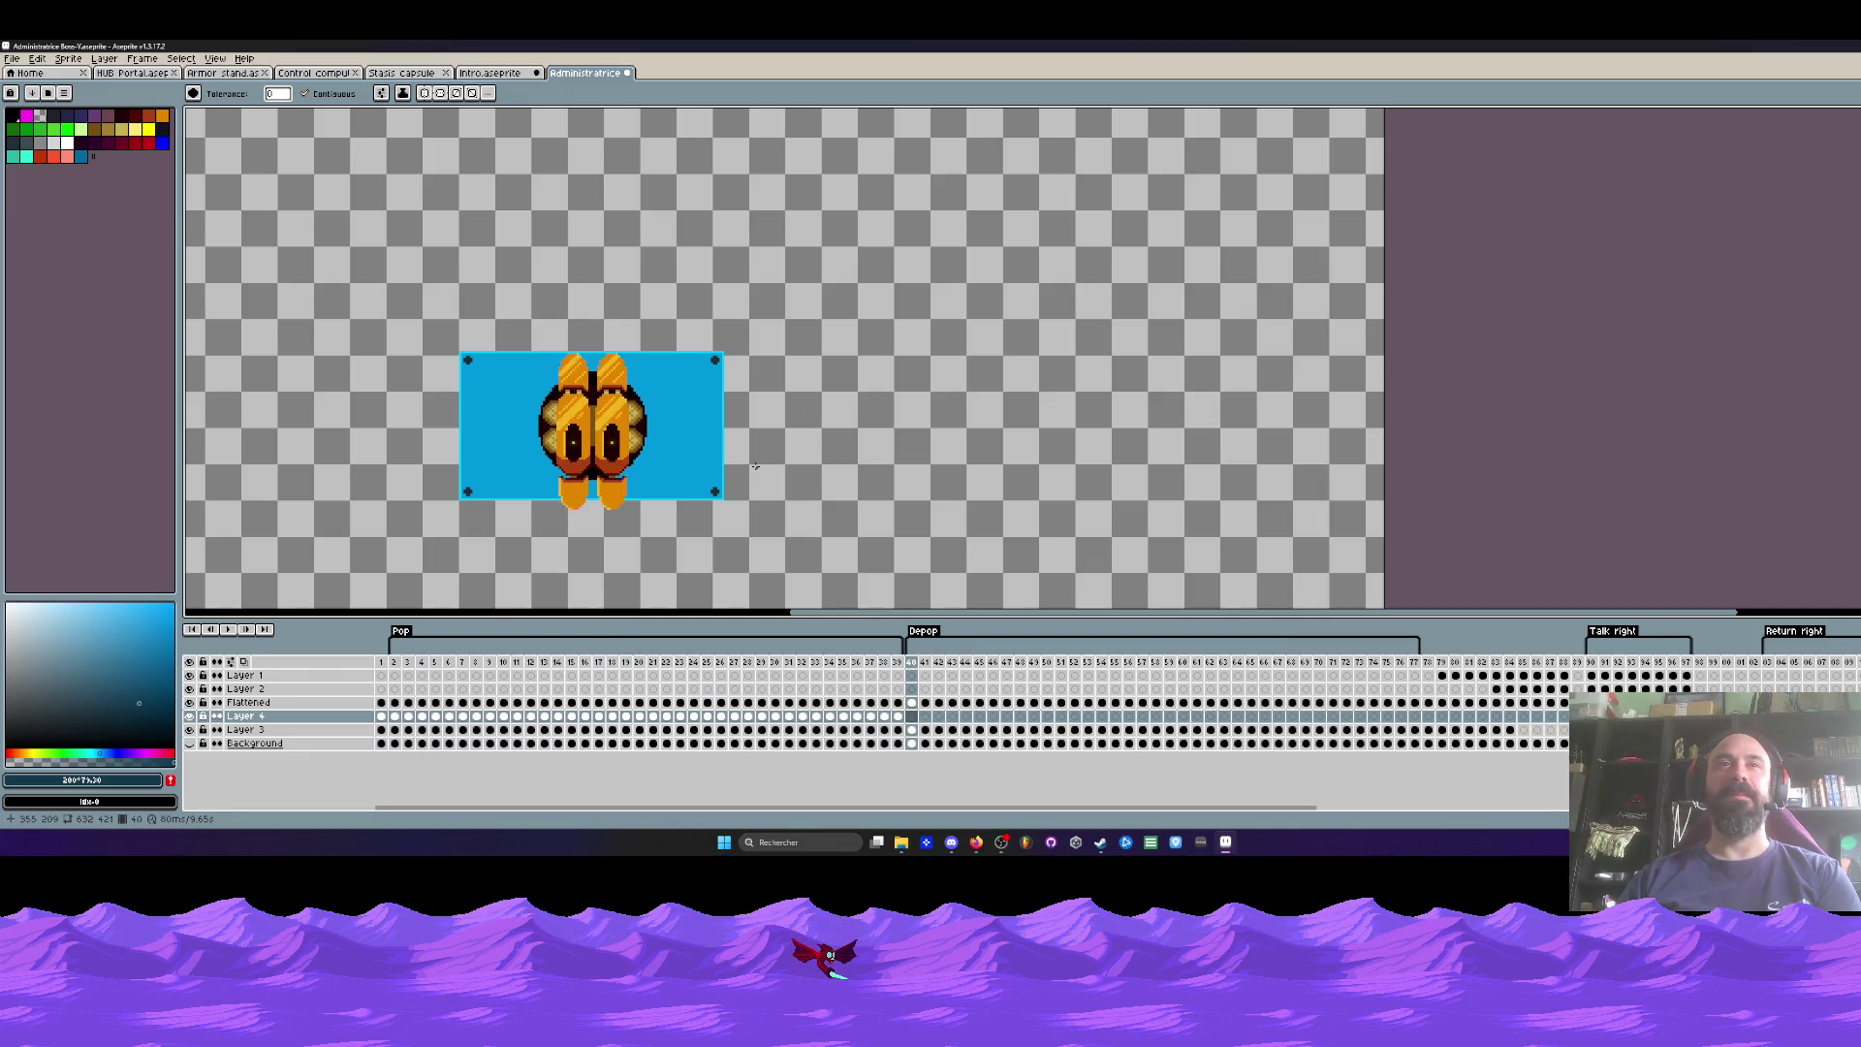
pyautogui.press('Return')
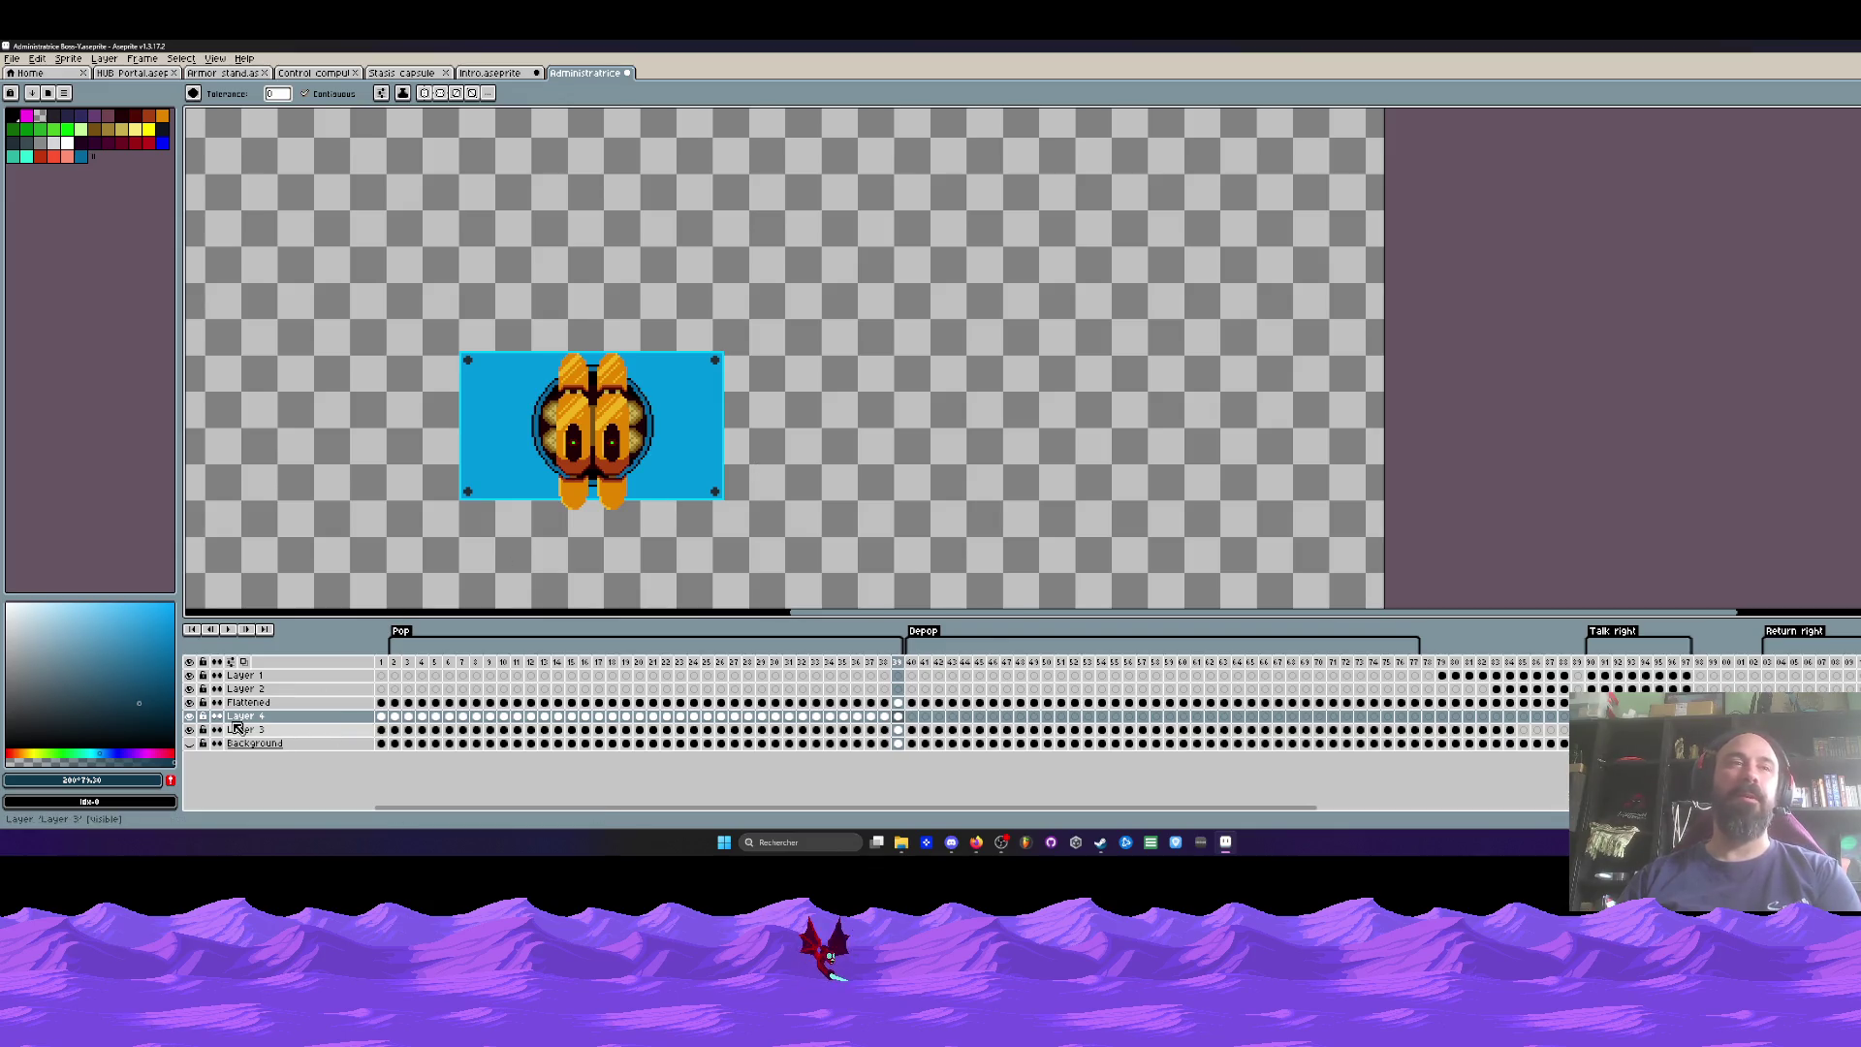
# Step: Go to frame 1 and select frames 2–17 across all layers
pyautogui.click(381, 715)
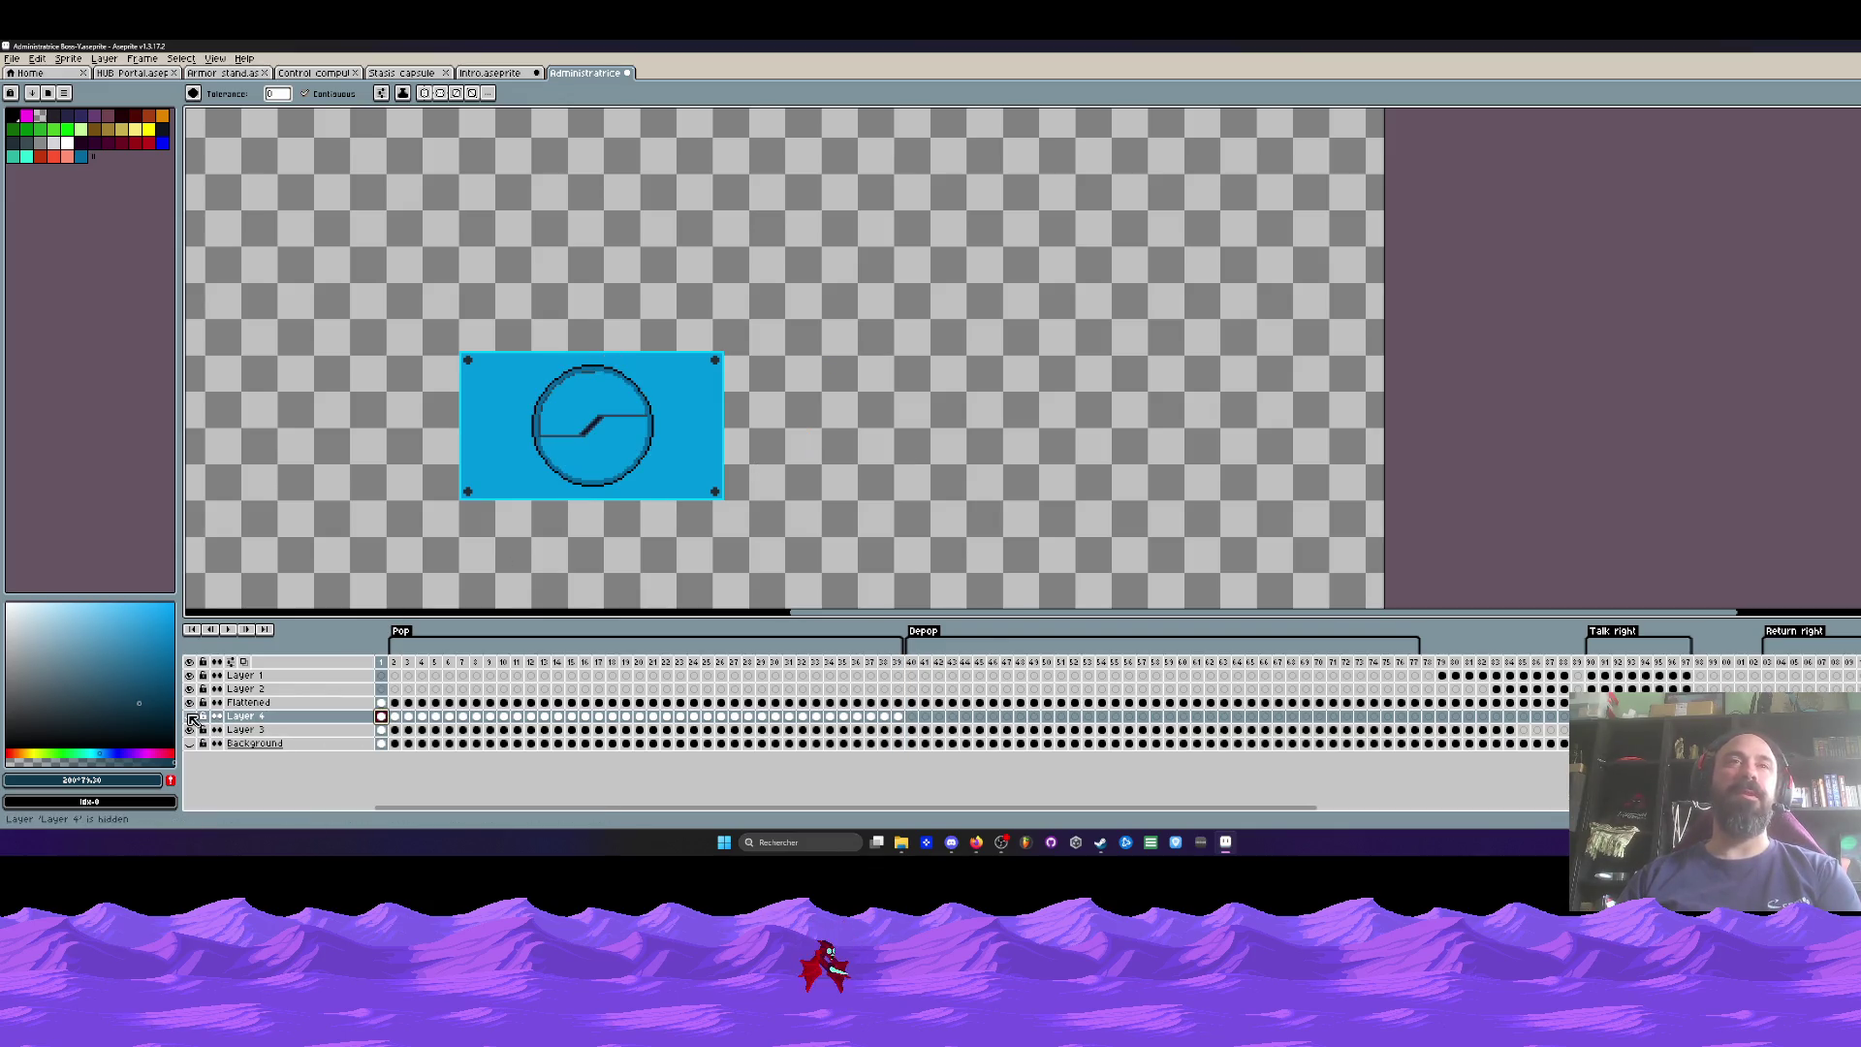
pyautogui.moveTo(401, 677)
pyautogui.mouseDown()
pyautogui.moveTo(851, 678)
pyautogui.moveTo(400, 685)
pyautogui.mouseUp()
pyautogui.scroll(1, 586, 414)
pyautogui.scroll(1, 589, 415)
pyautogui.scroll(-2, 586, 411)
pyautogui.scroll(-3, 586, 411)
pyautogui.scroll(1, 585, 420)
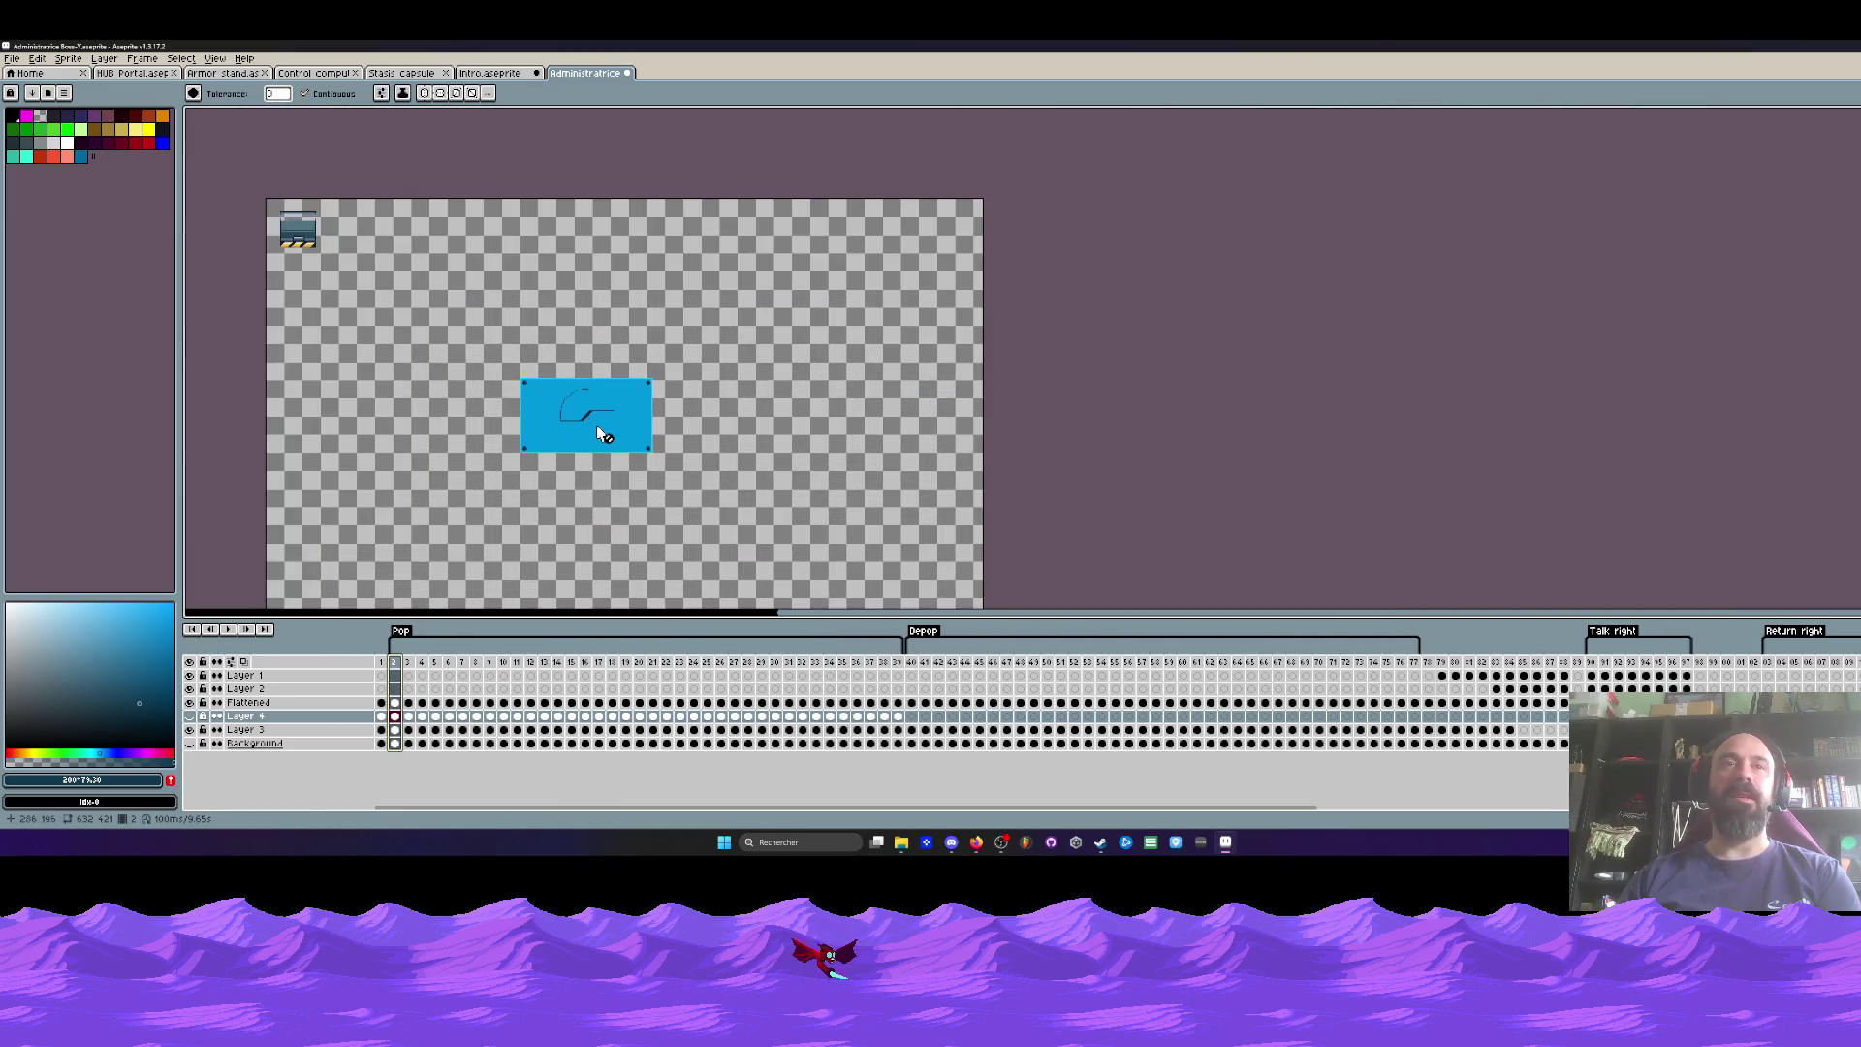
pyautogui.scroll(1, 573, 441)
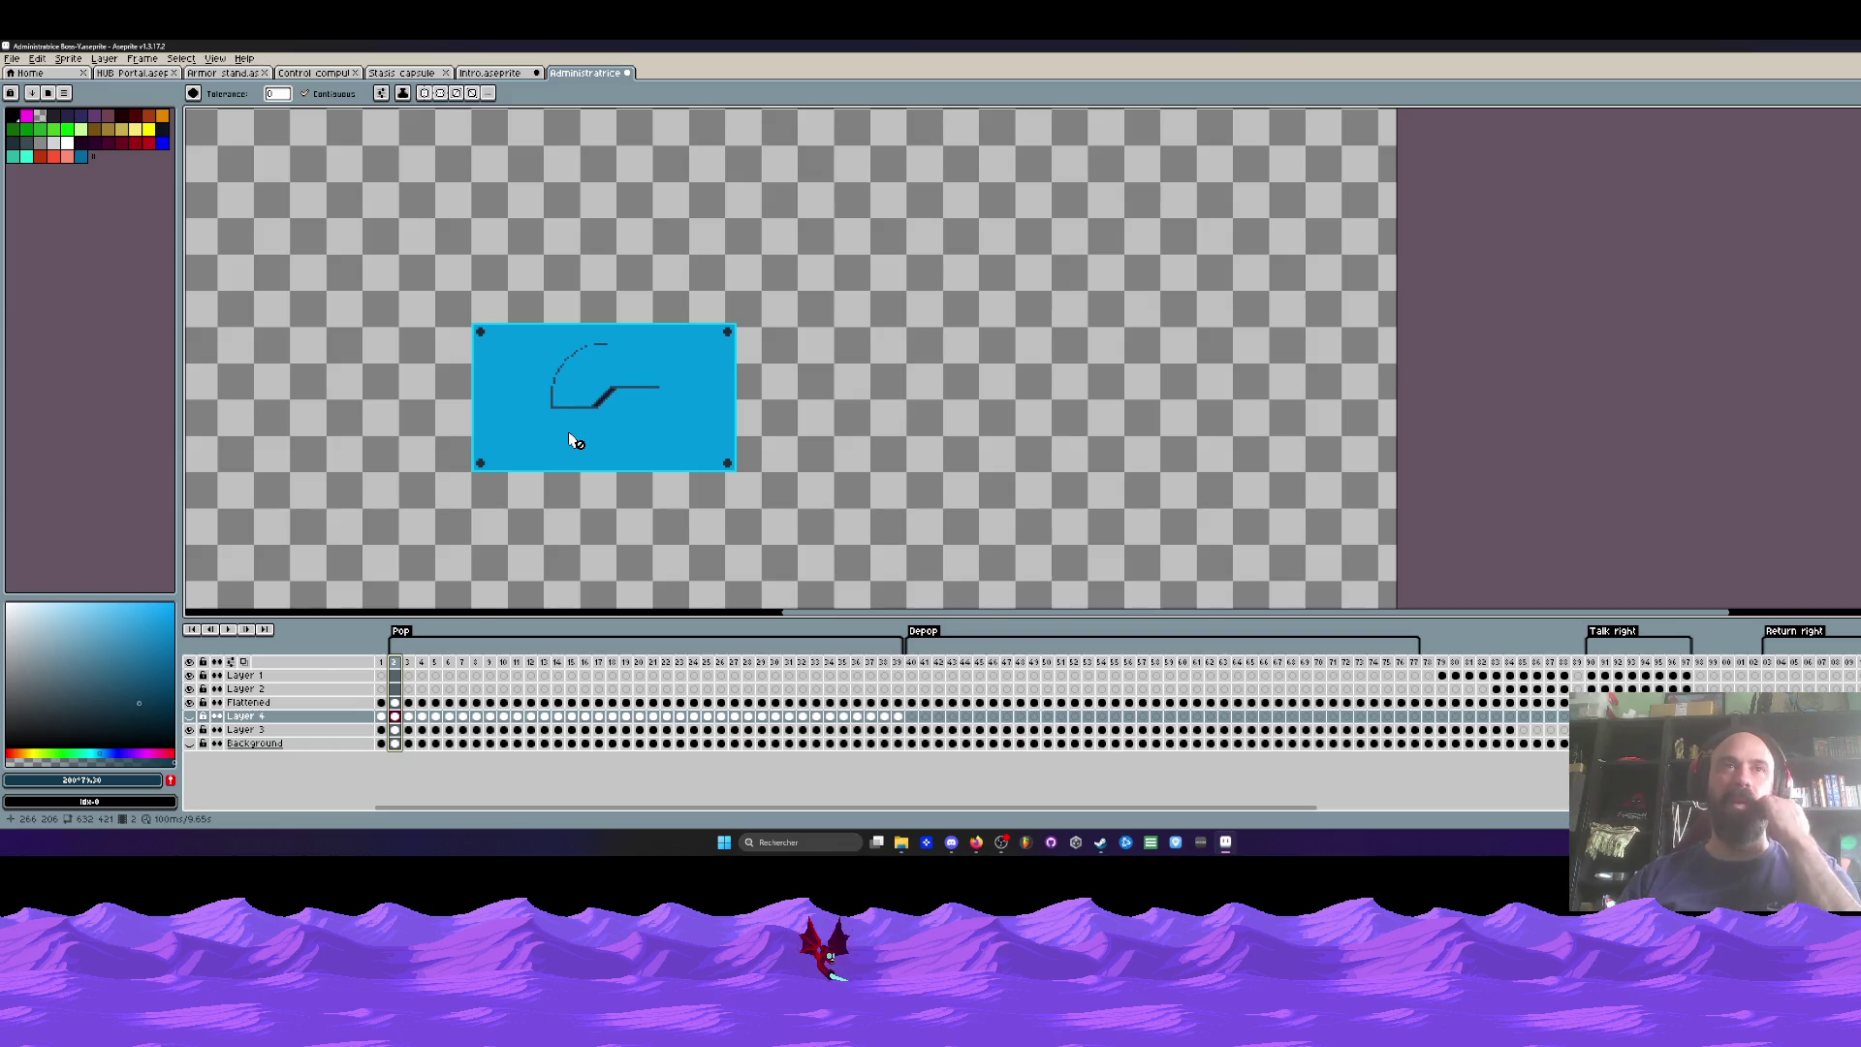
# Step: Make Layer 4's ring visible again and compare against the Intro sprite before returning
pyautogui.click(190, 717)
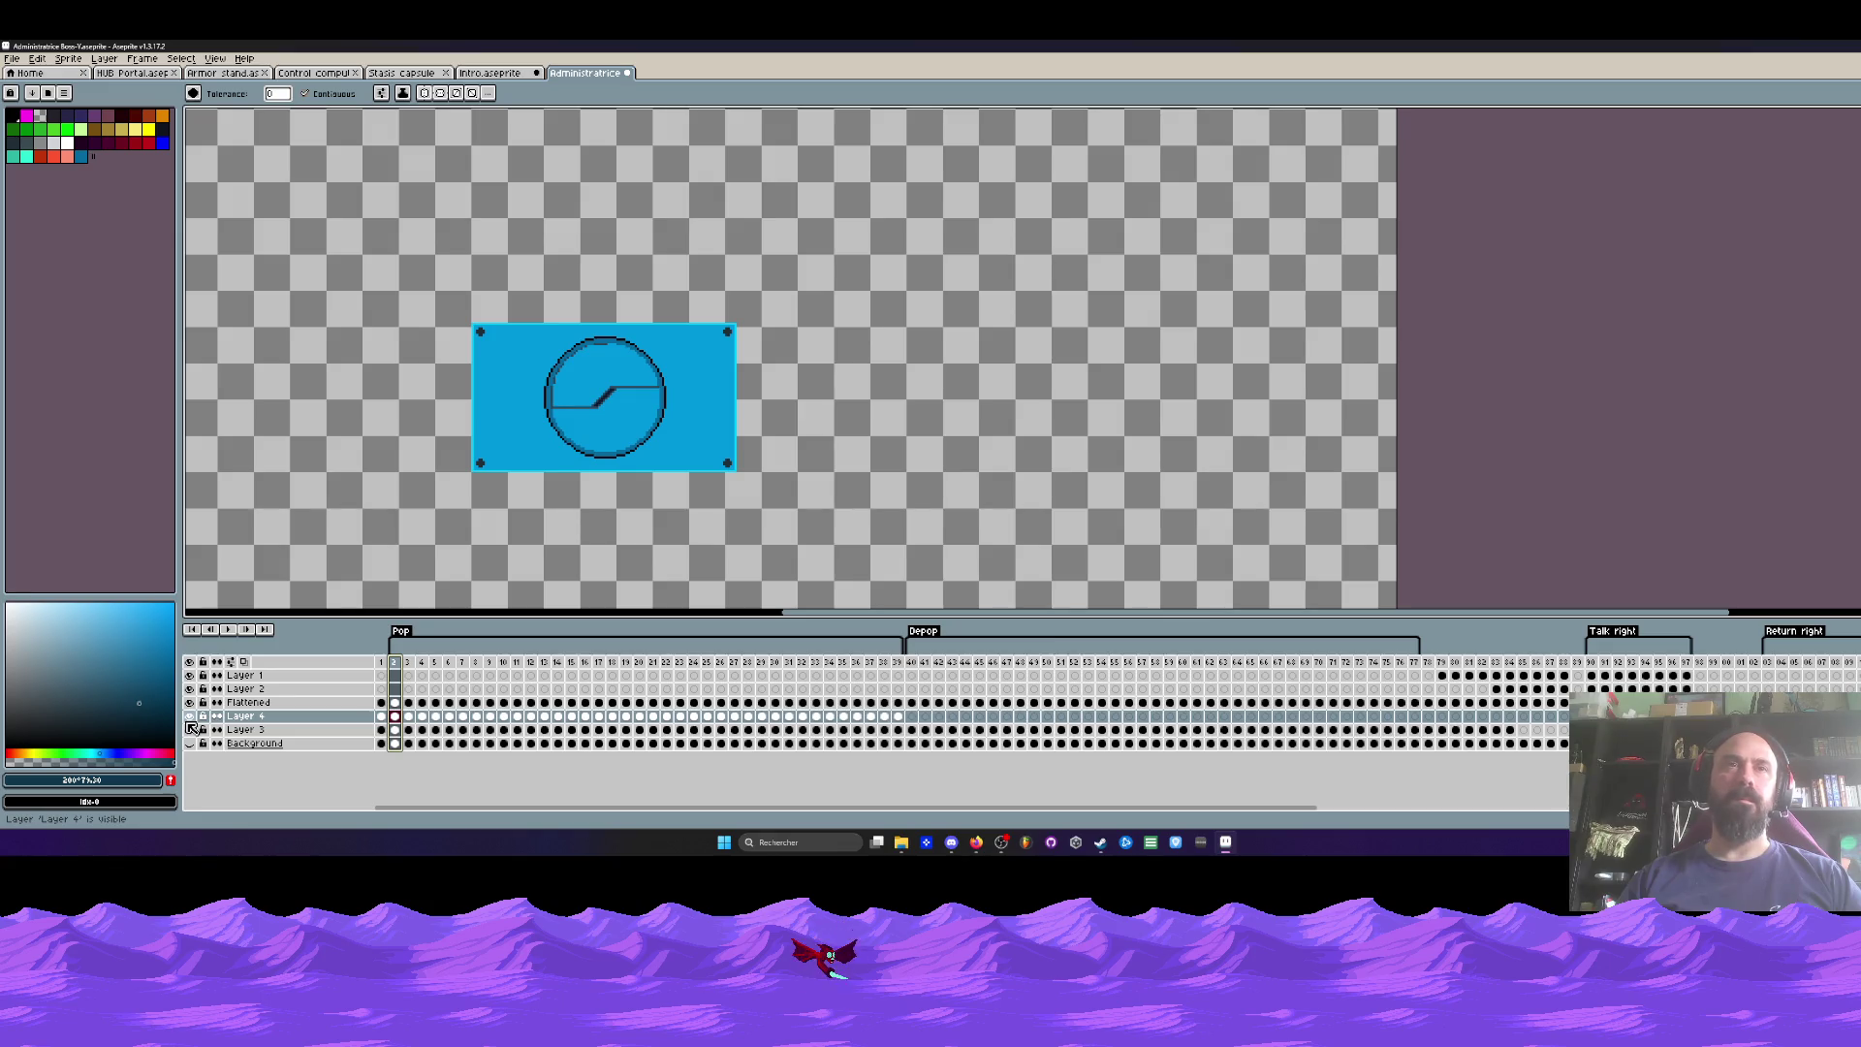
pyautogui.click(498, 74)
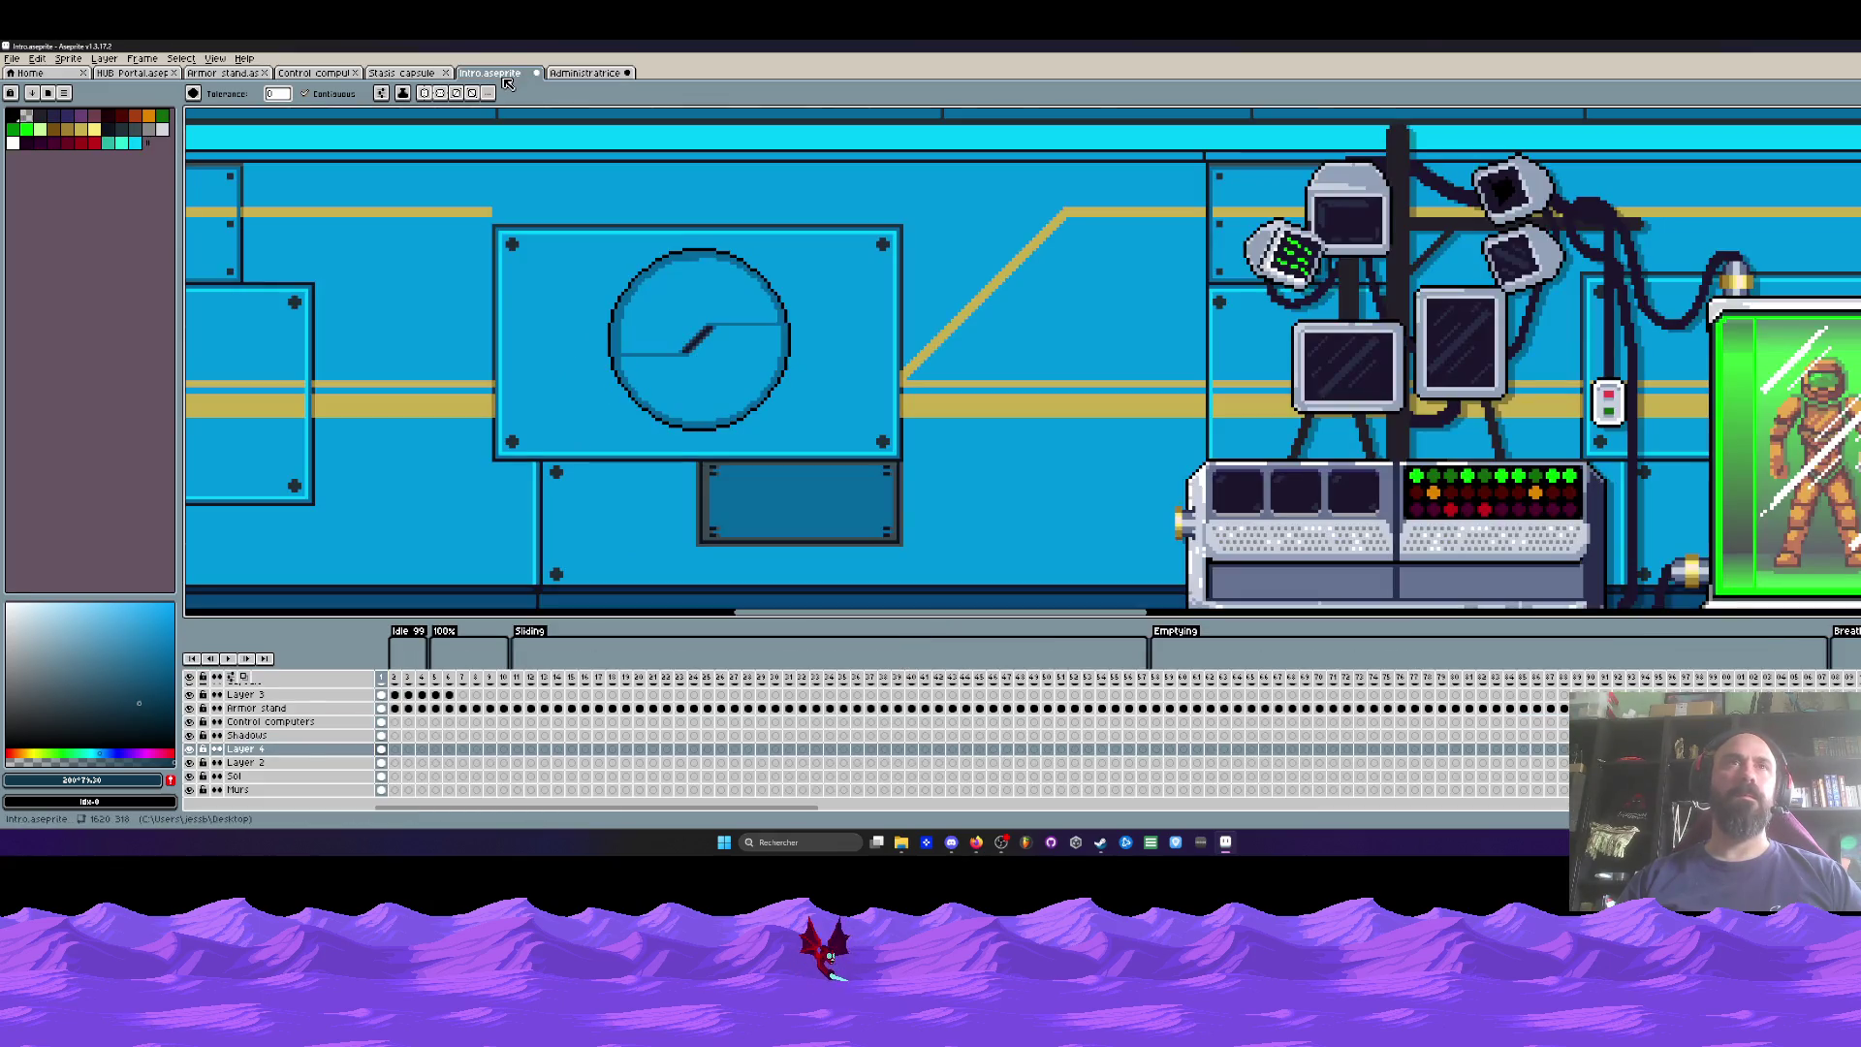
pyautogui.click(584, 72)
pyautogui.scroll(-2, 484, 388)
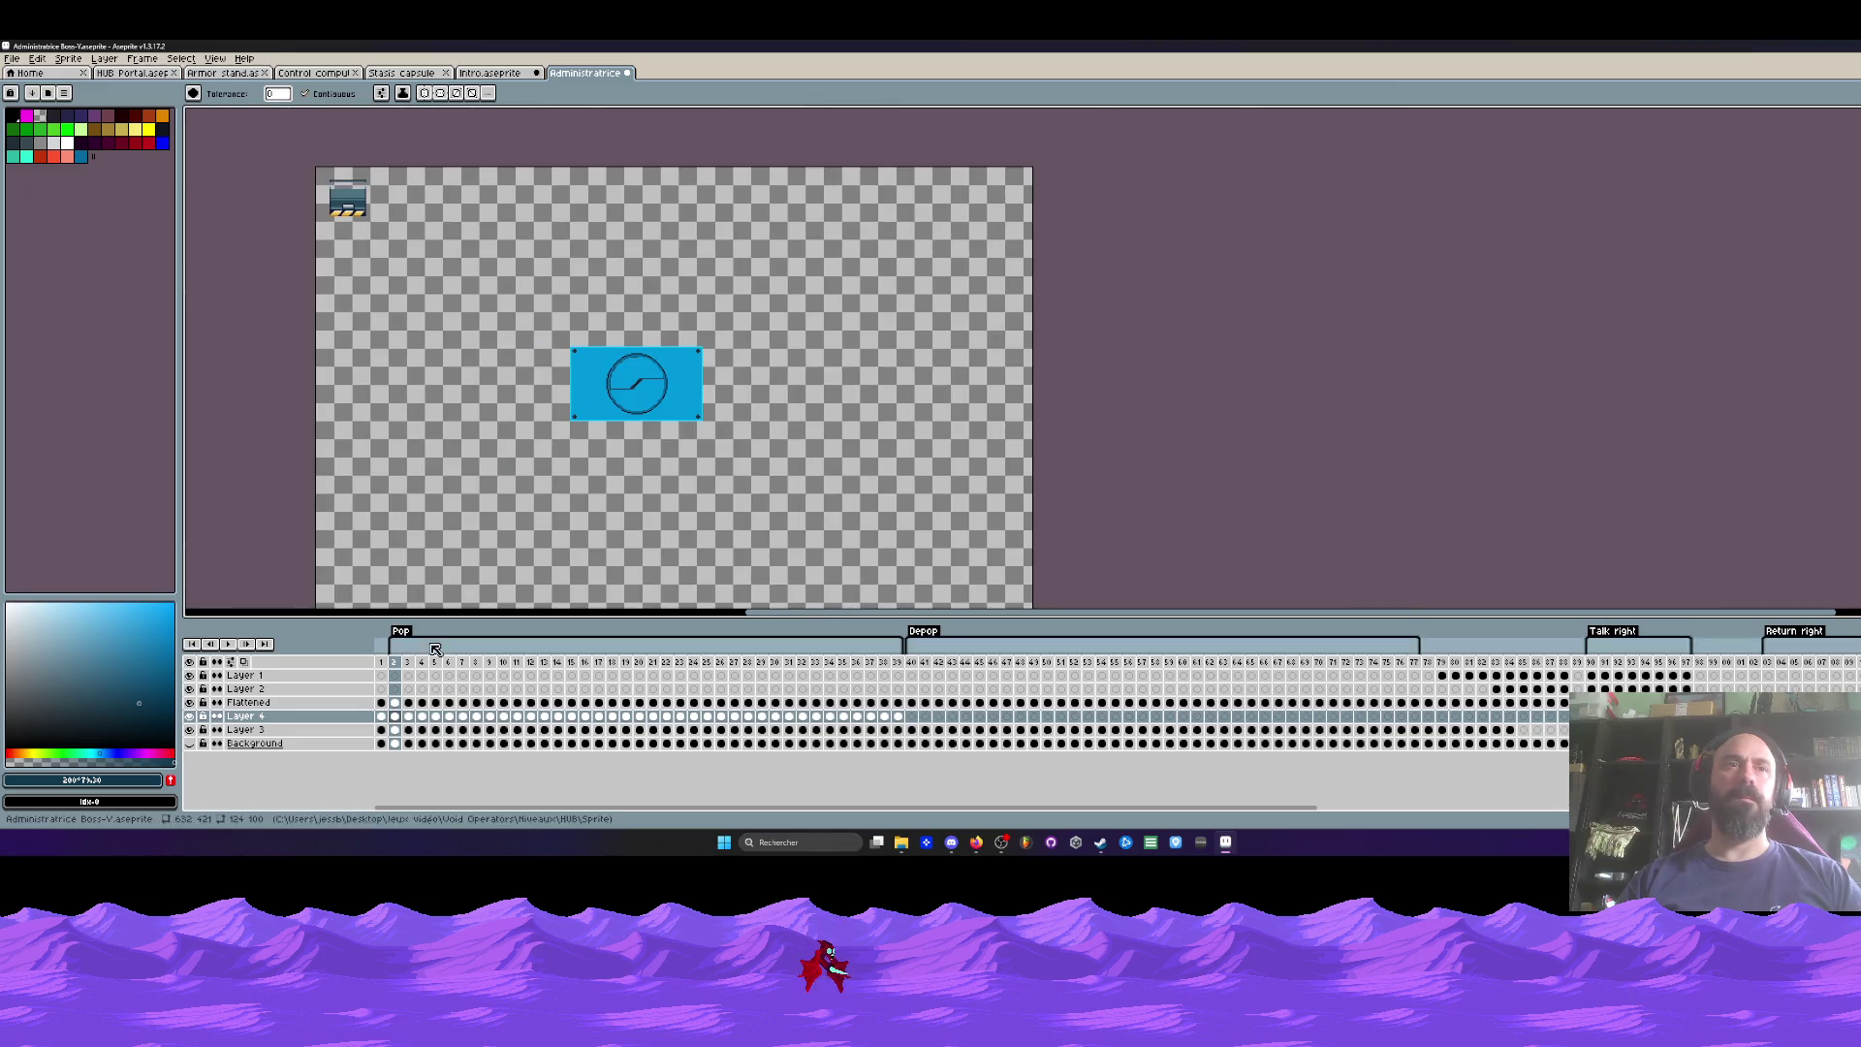
# Step: Hide Layer 4's ring on frame 2, then select frames 1 and 2
pyautogui.moveTo(397, 667)
pyautogui.mouseDown()
pyautogui.moveTo(1037, 659)
pyautogui.moveTo(363, 662)
pyautogui.mouseUp()
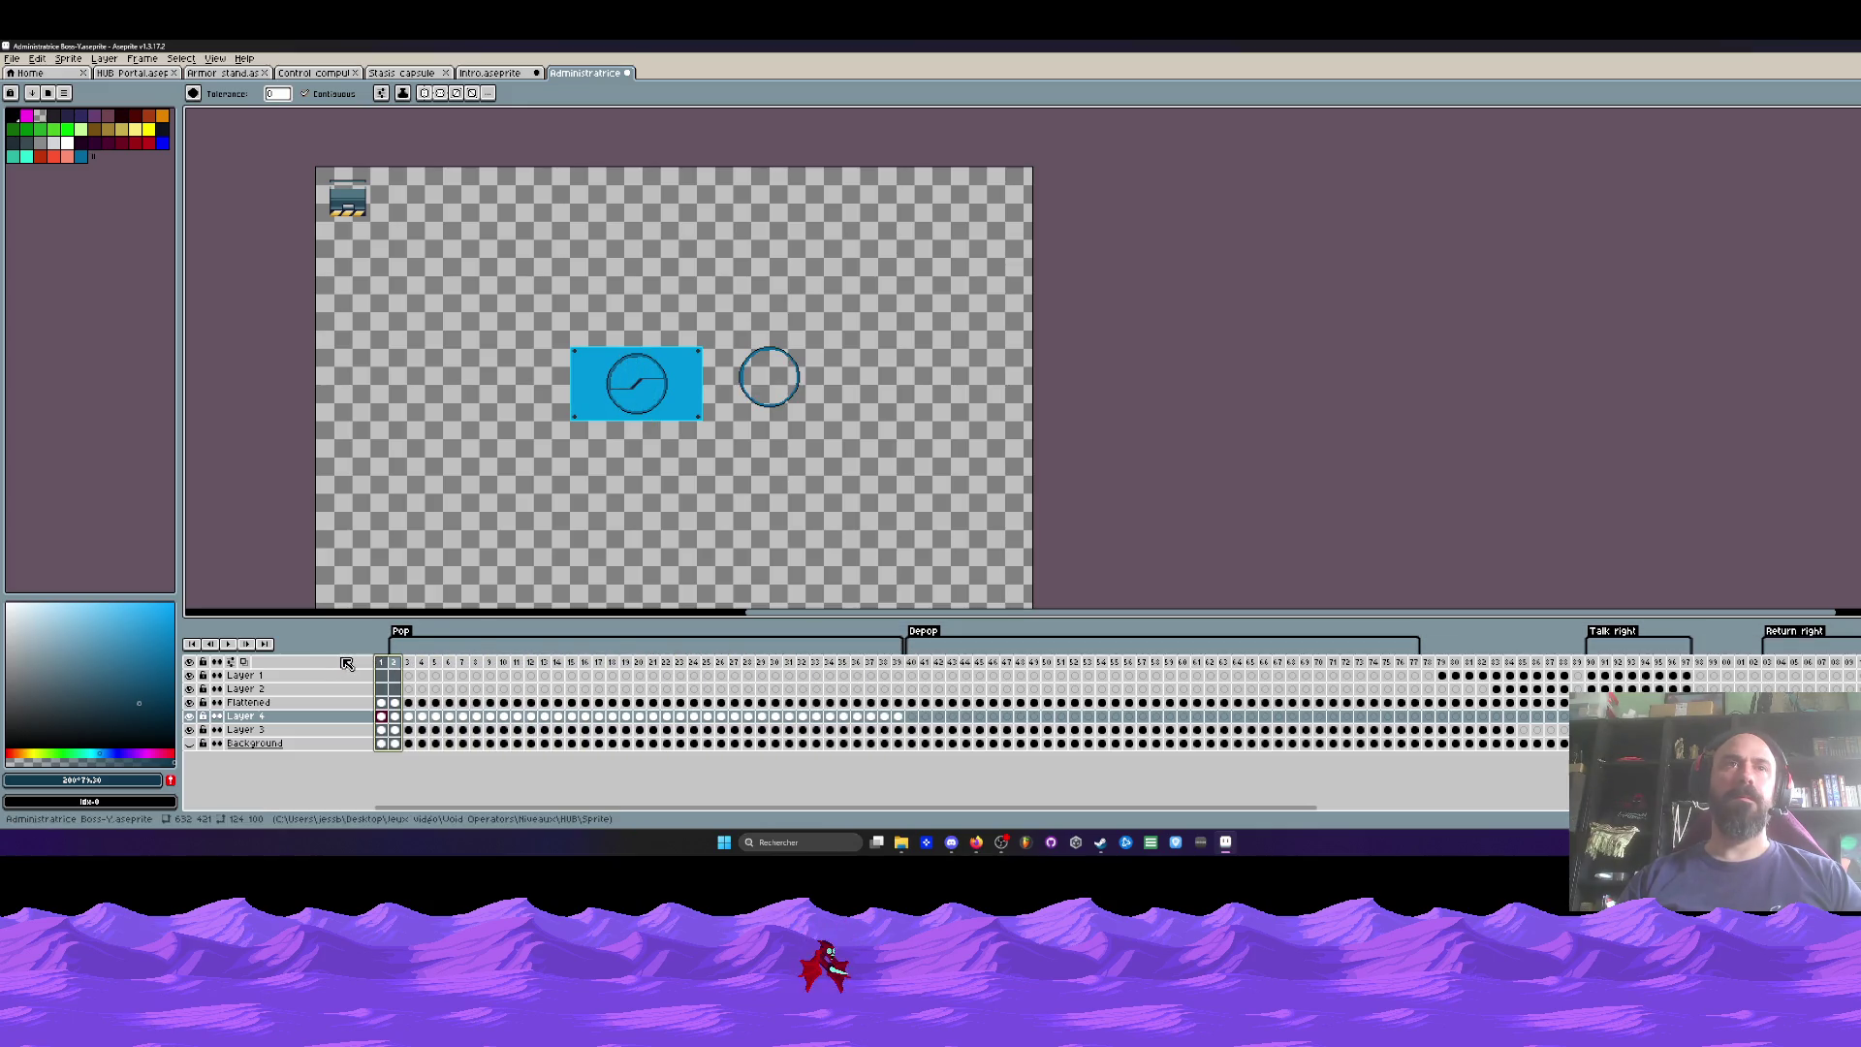
pyautogui.click(394, 662)
pyautogui.click(190, 716)
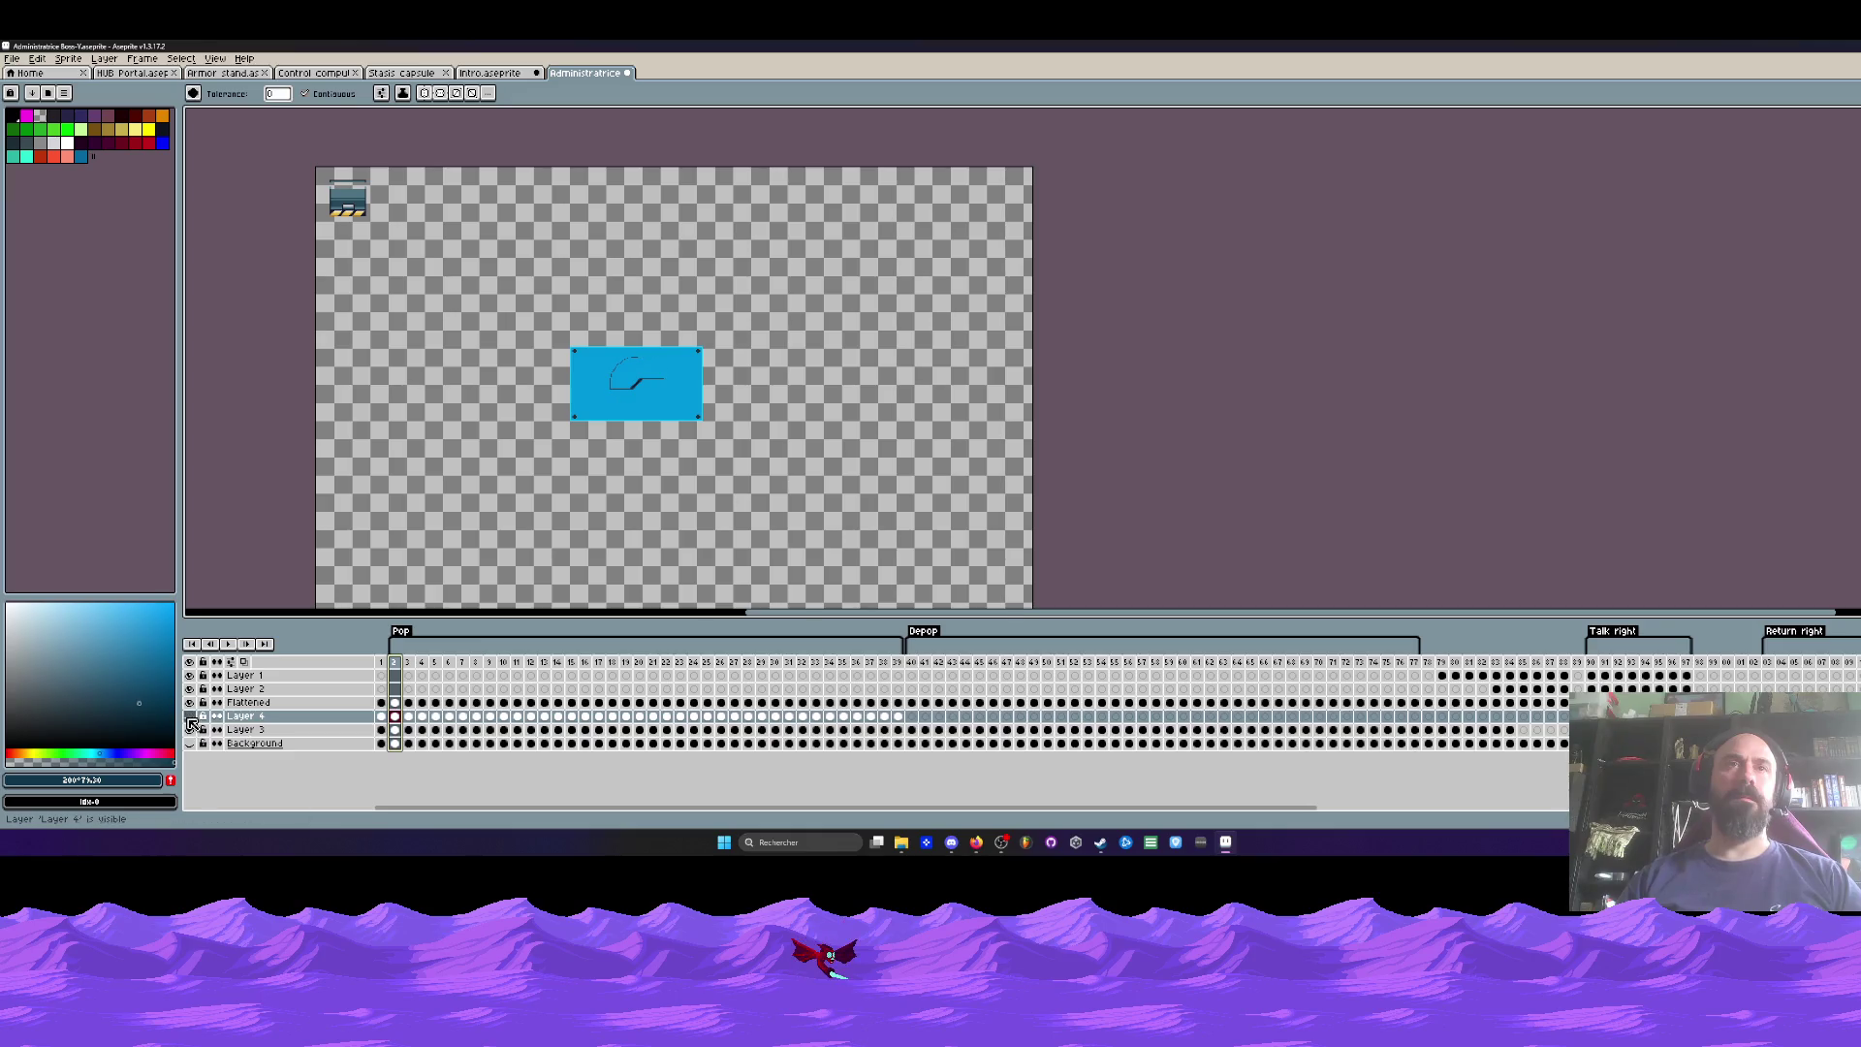
pyautogui.moveTo(381, 663)
pyautogui.mouseDown()
pyautogui.moveTo(885, 676)
pyautogui.moveTo(400, 685)
pyautogui.mouseUp()
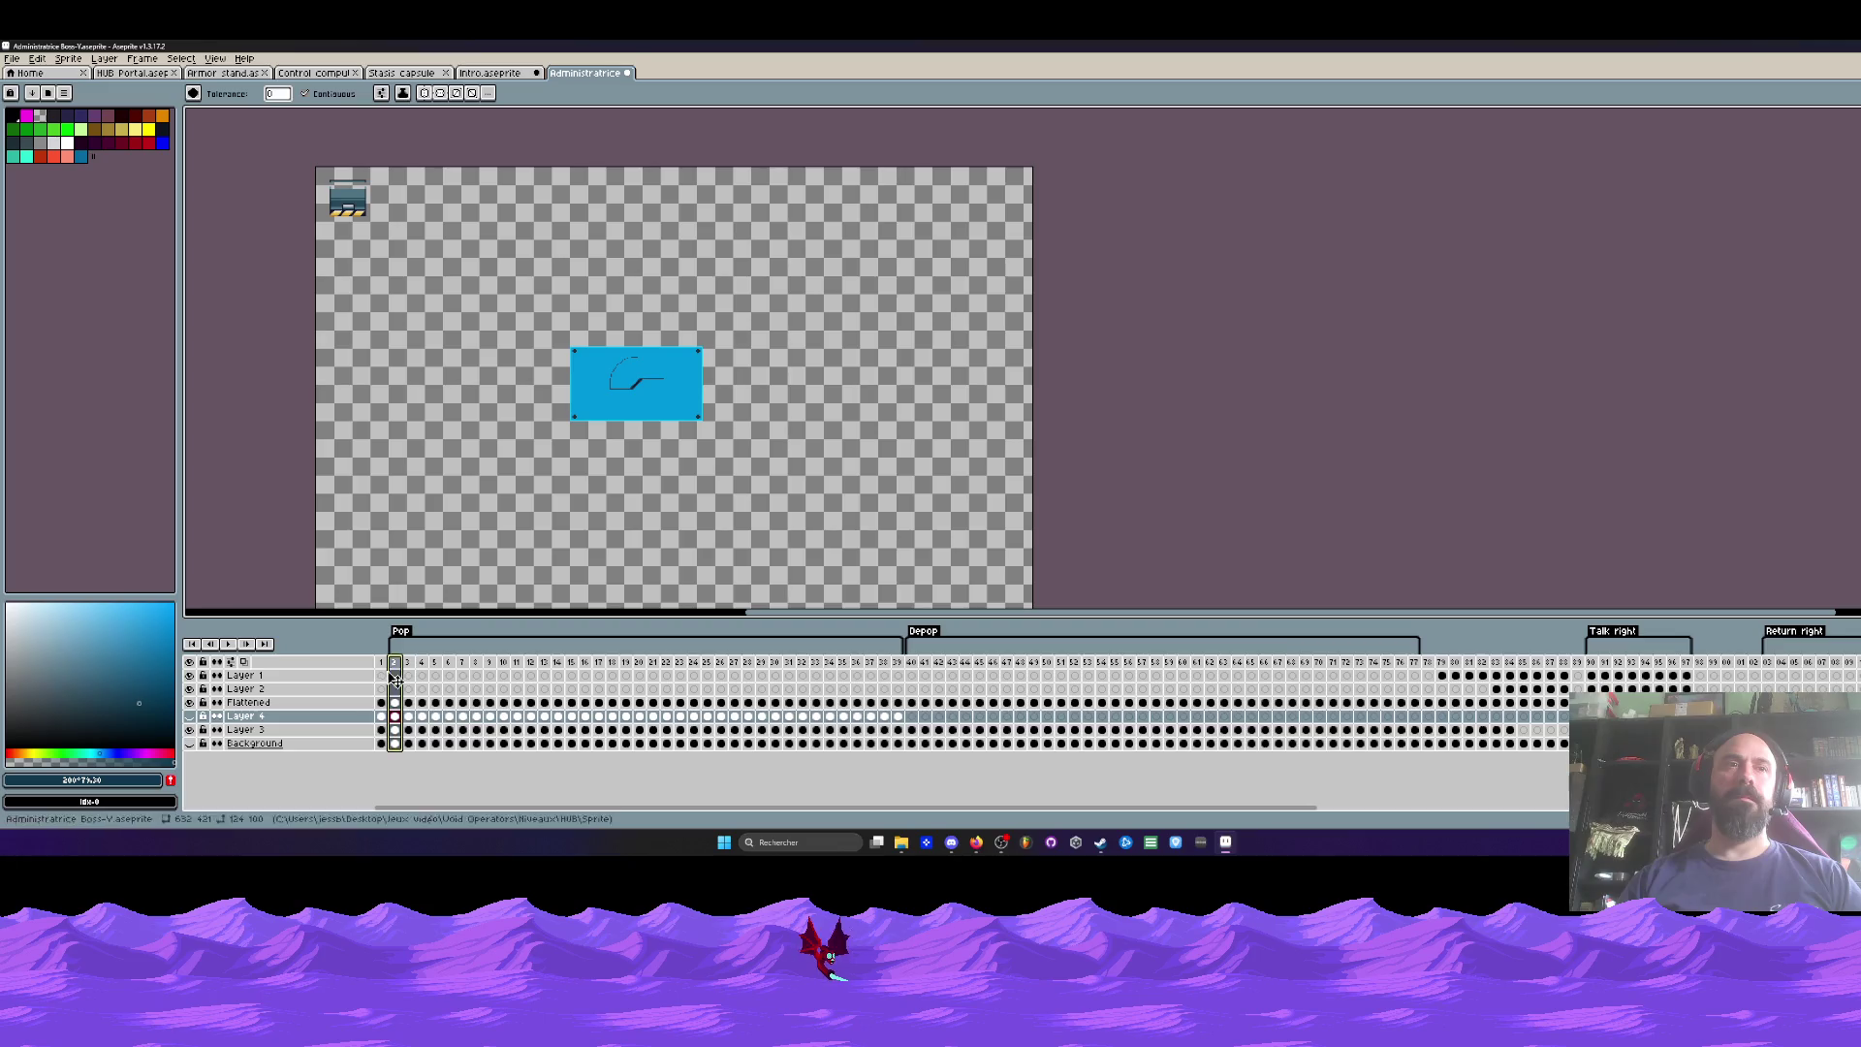
# Step: Zoom in and pick the panel blue from the canvas with the Eyedropper
pyautogui.scroll(1, 741, 349)
pyautogui.scroll(1, 514, 403)
pyautogui.scroll(-1, 517, 406)
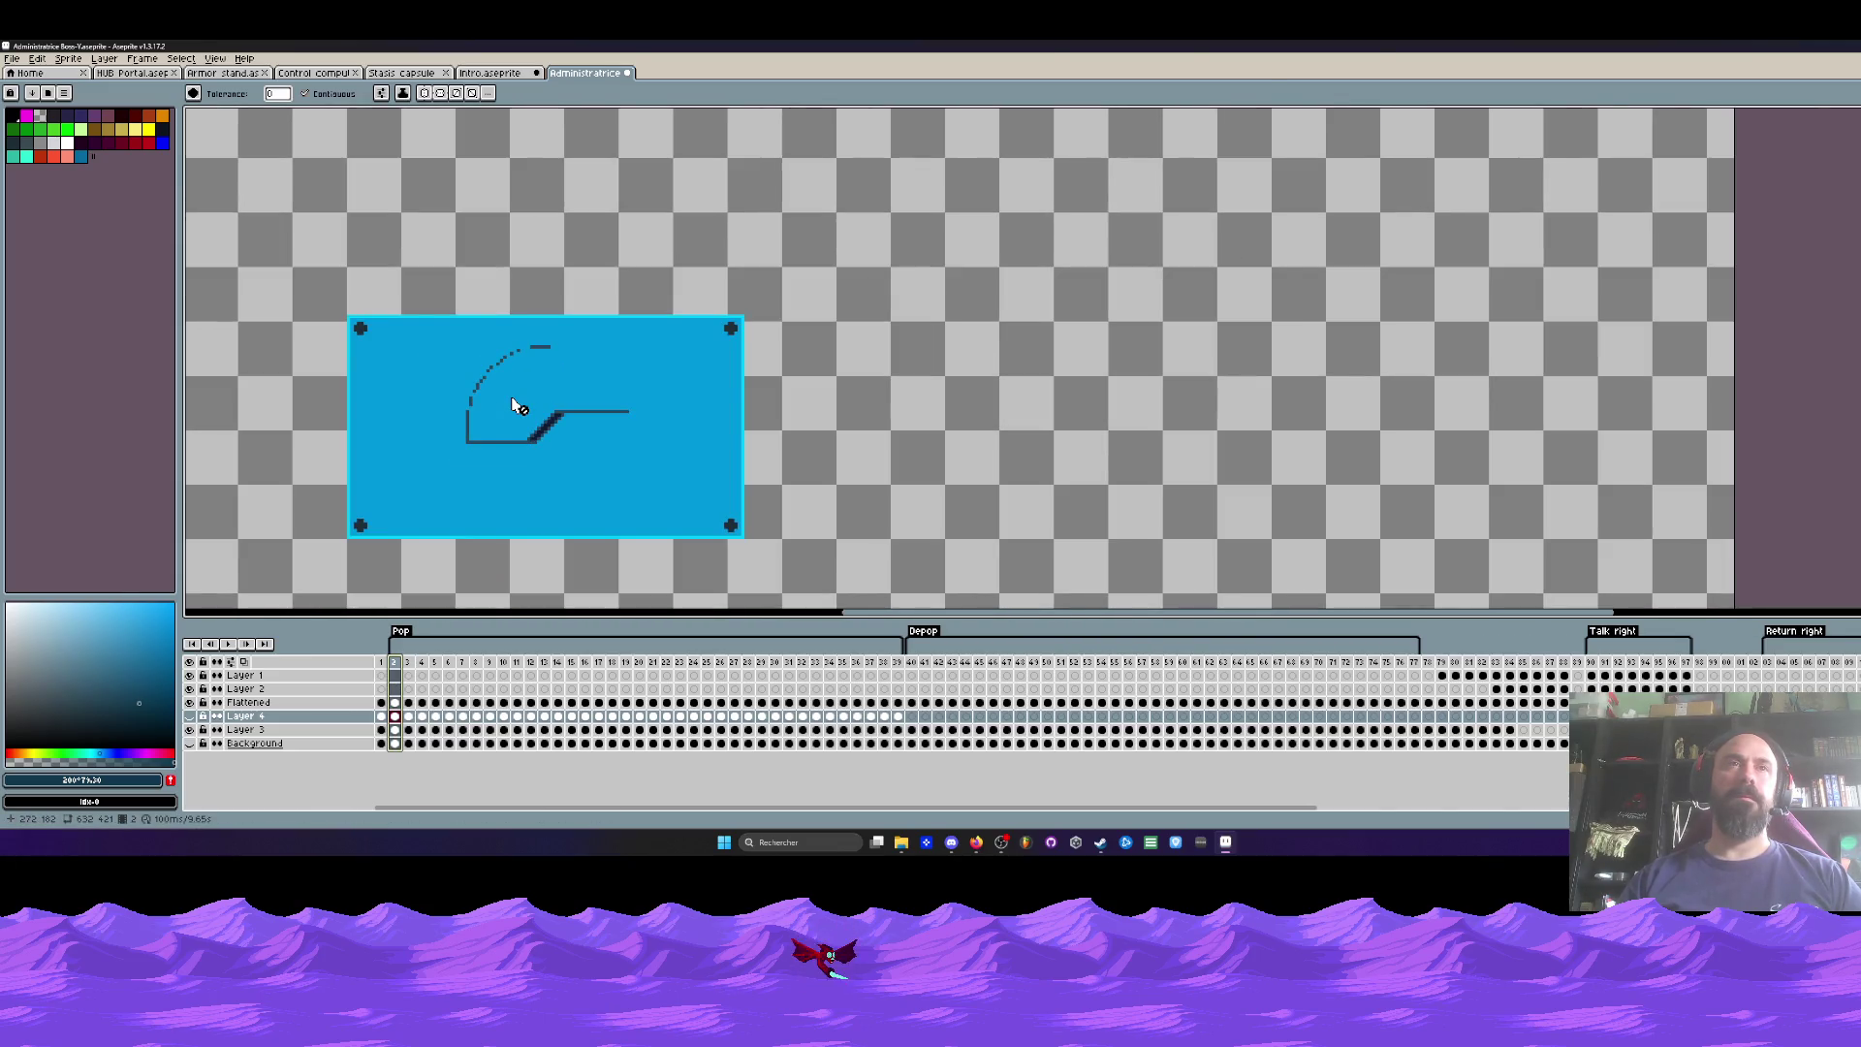
pyautogui.scroll(-1, 560, 446)
pyautogui.scroll(2, 517, 394)
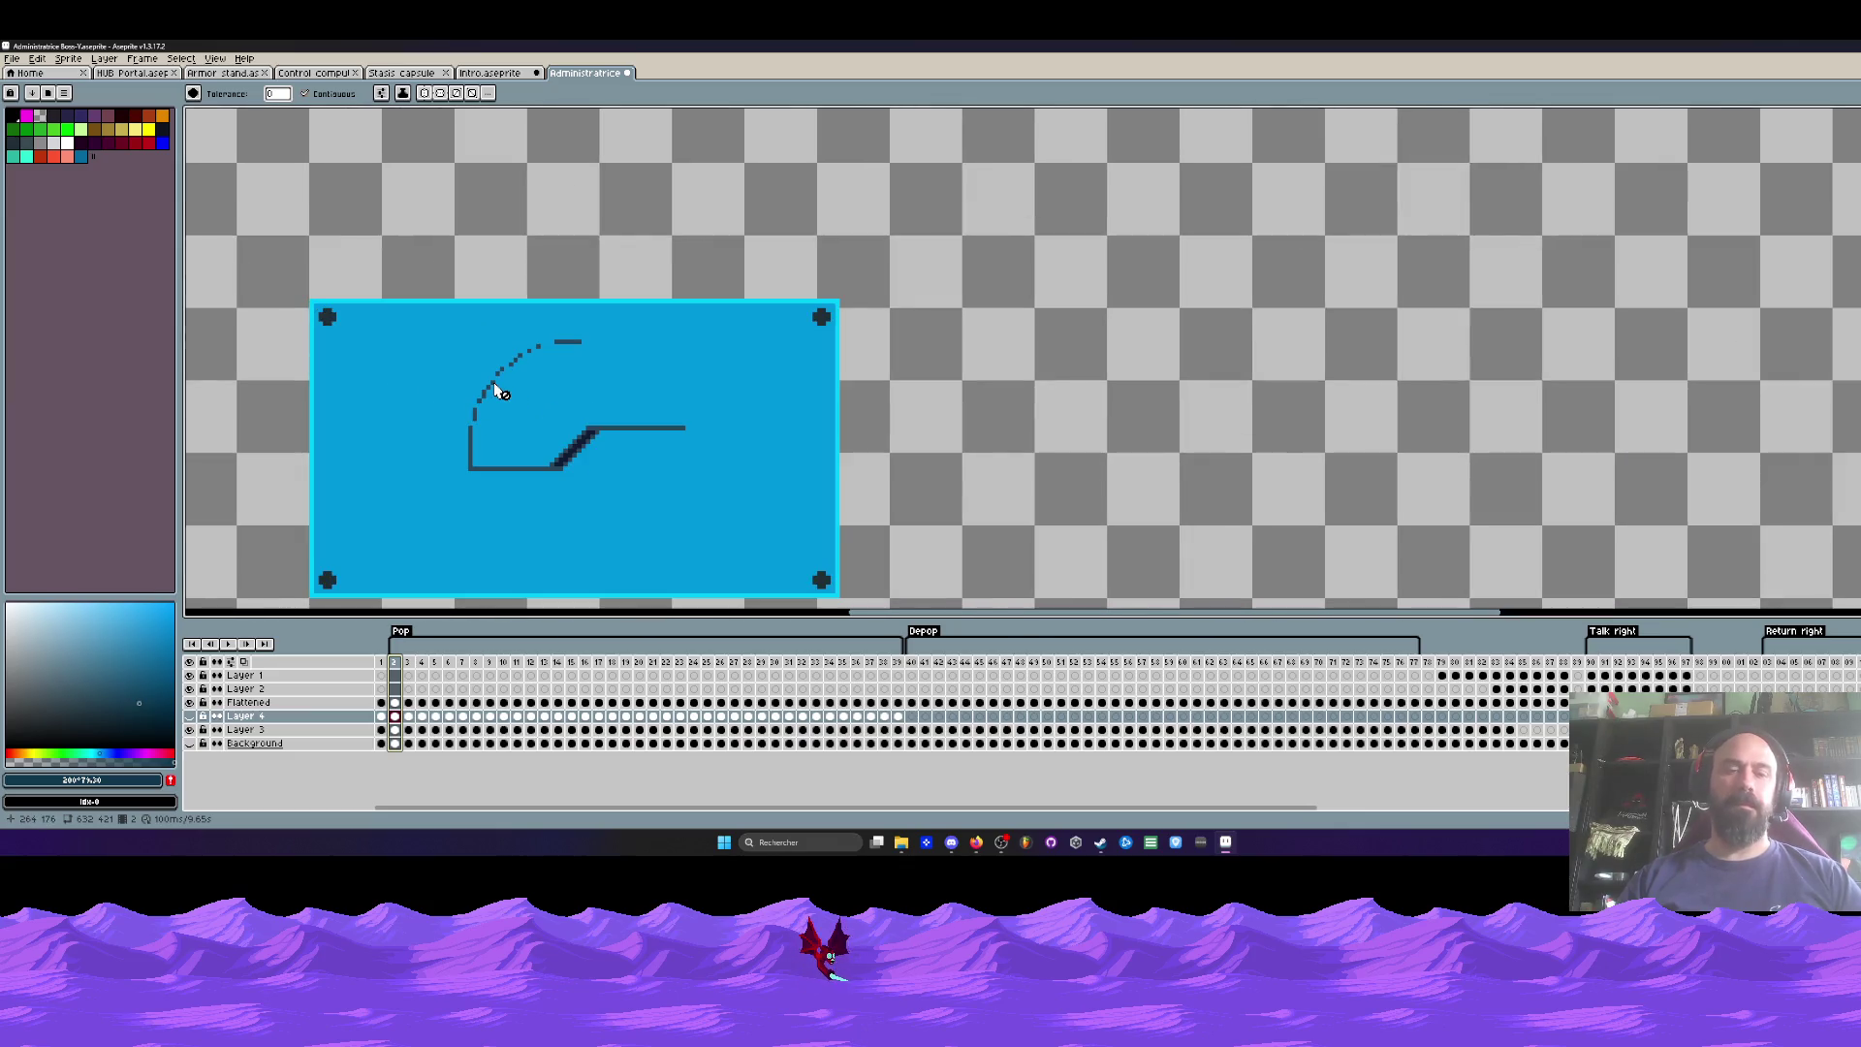
pyautogui.press('i')
pyautogui.click(517, 394)
# Step: Set up the Pencil on frame 2, checking Layer 3 before making the Flattened layer active
pyautogui.press('b')
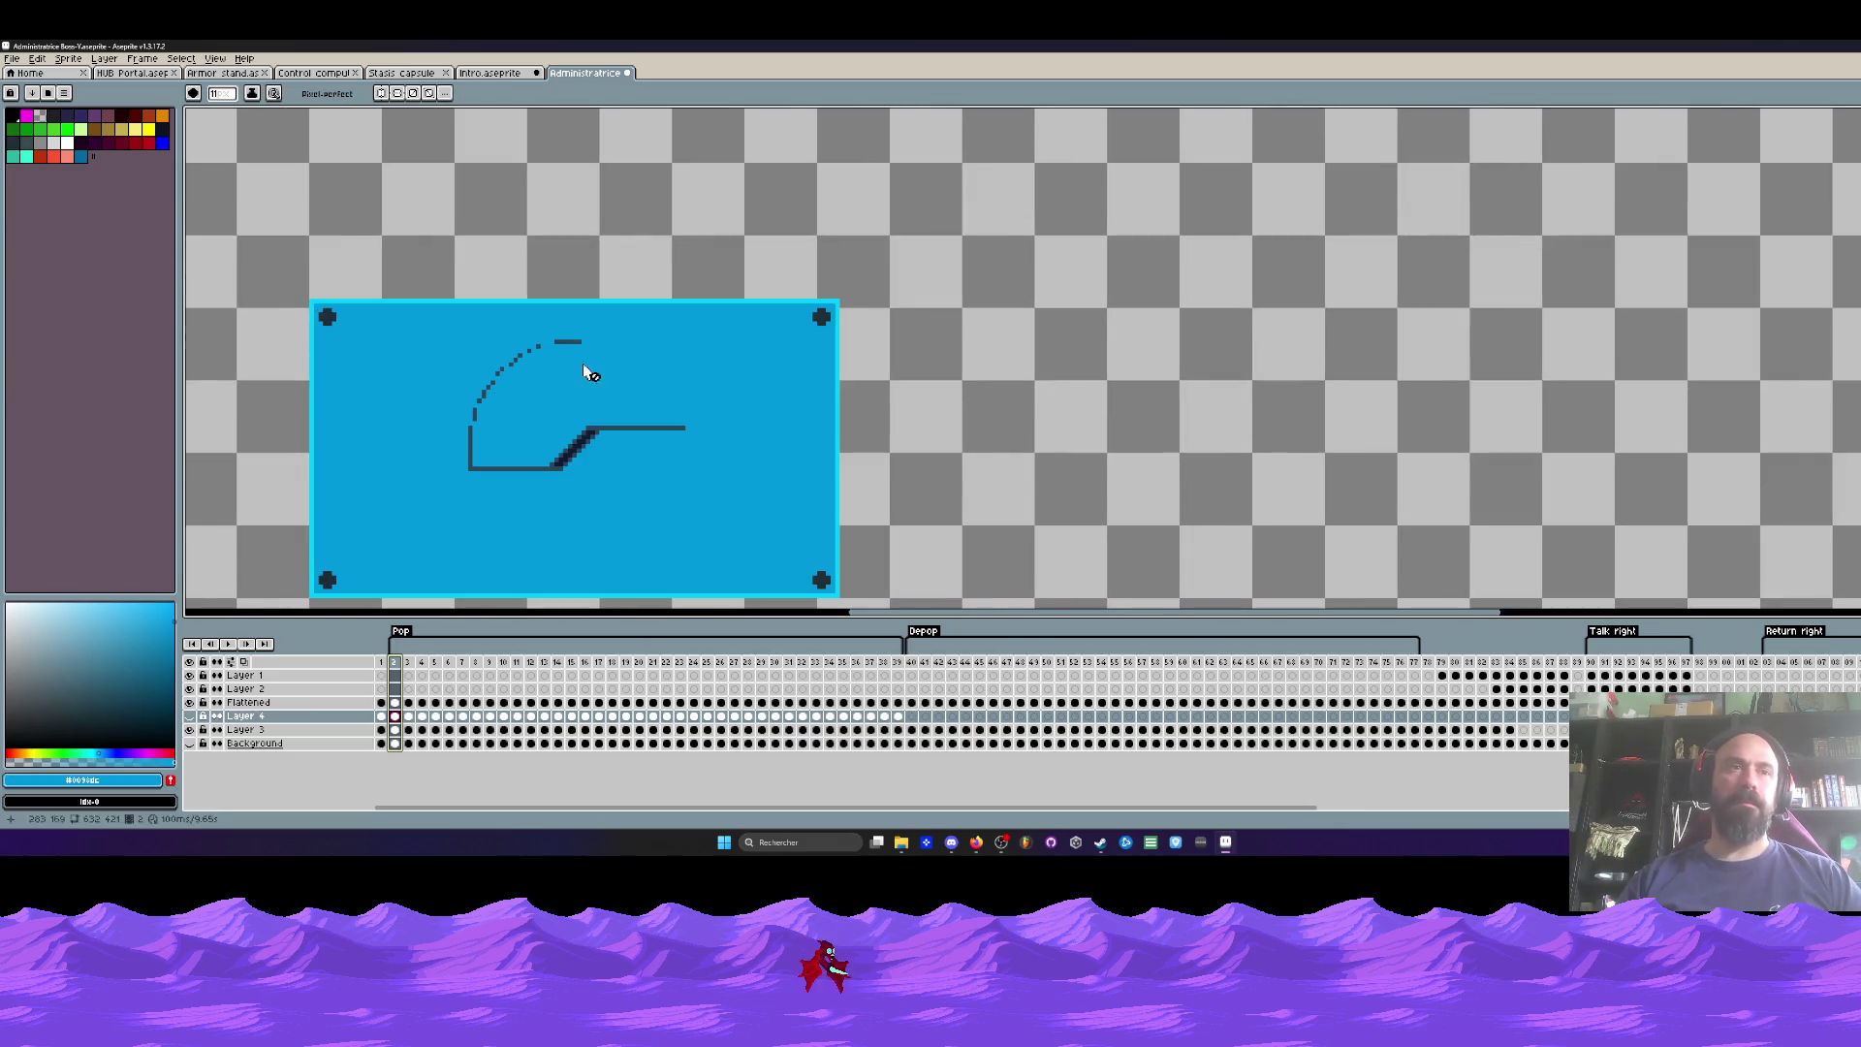
pyautogui.click(383, 716)
pyautogui.click(396, 717)
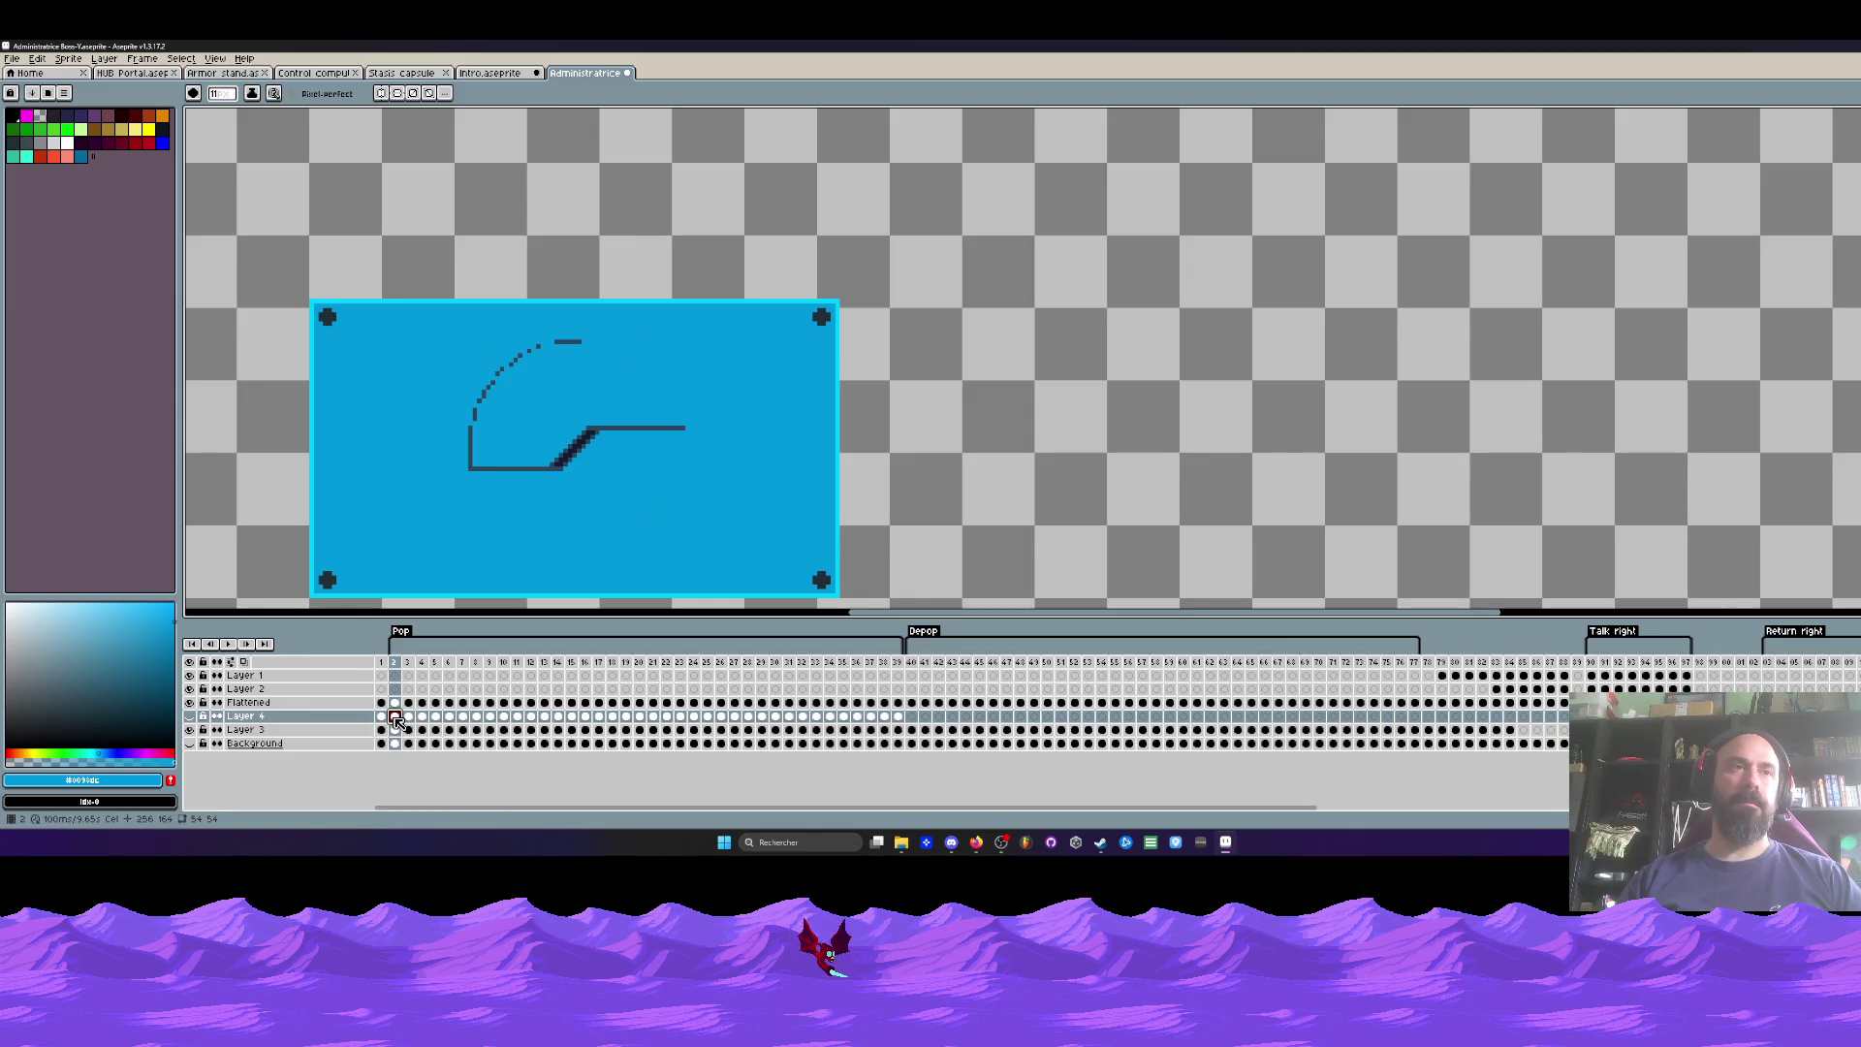
pyautogui.click(247, 733)
pyautogui.doubleClick(194, 731)
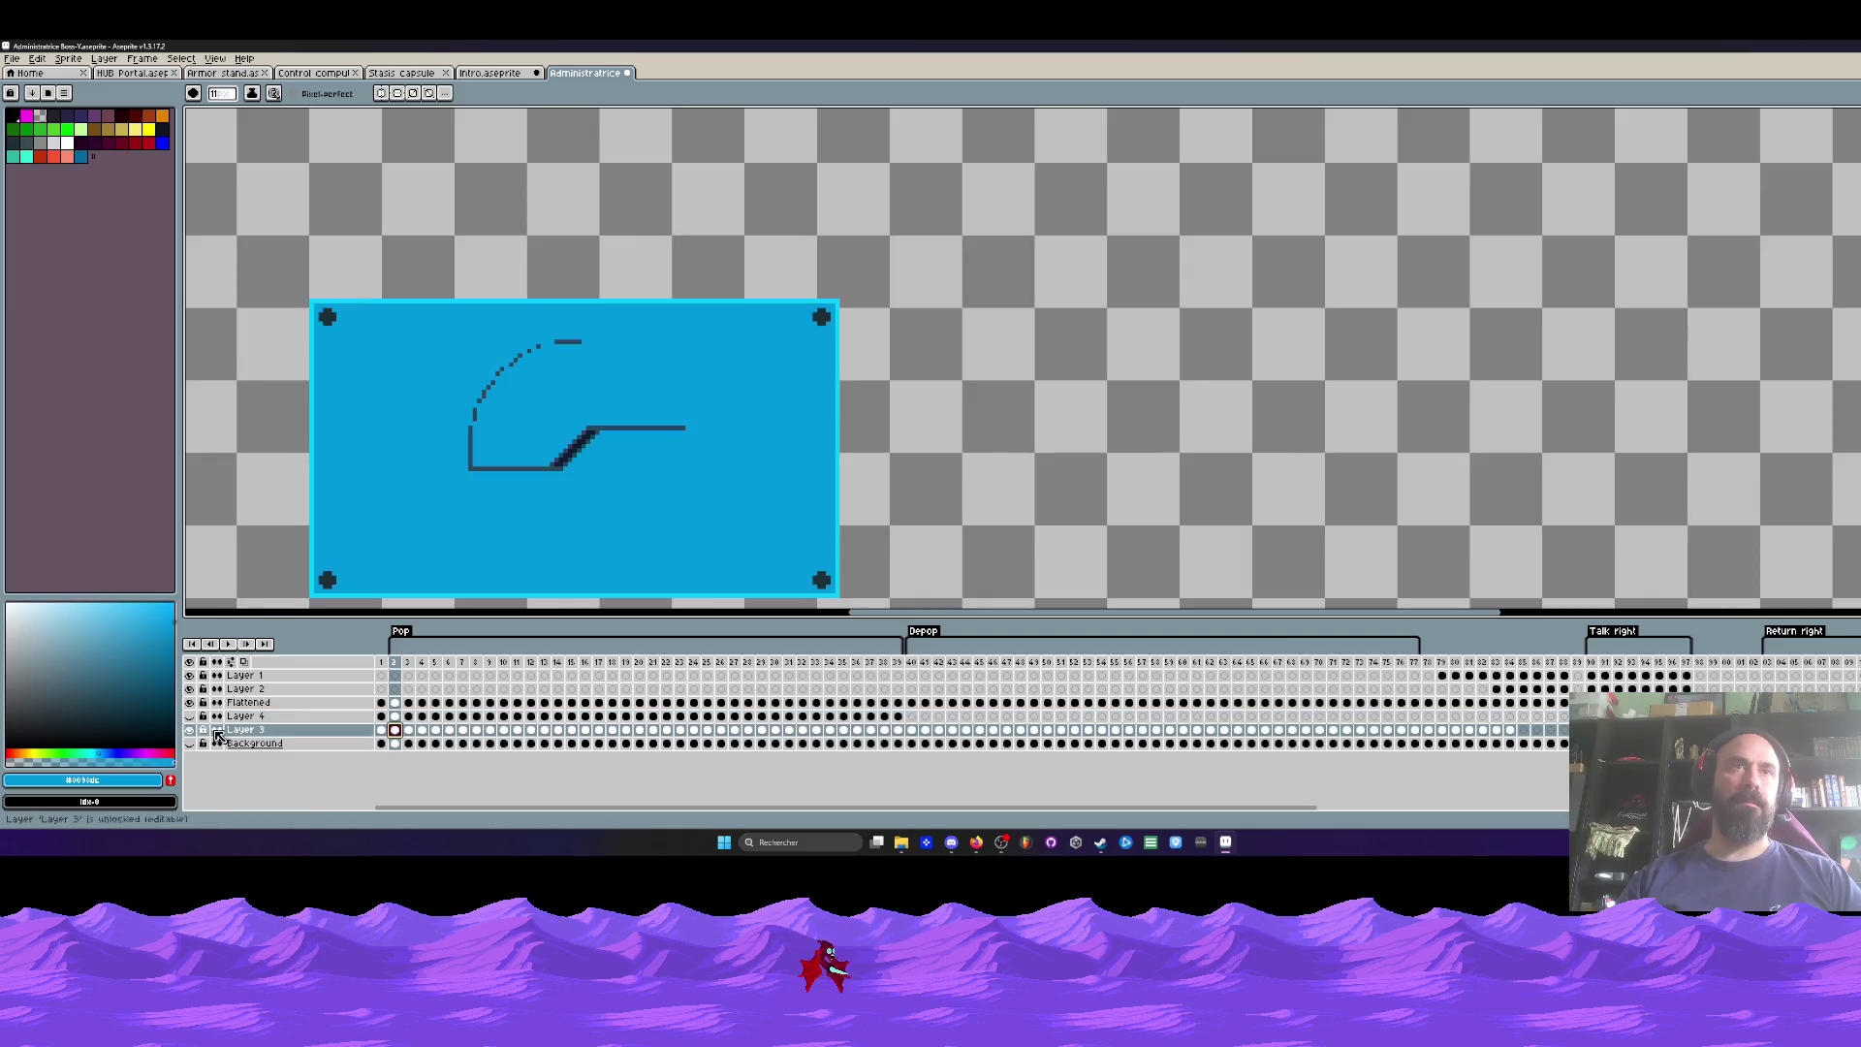
pyautogui.press('i')
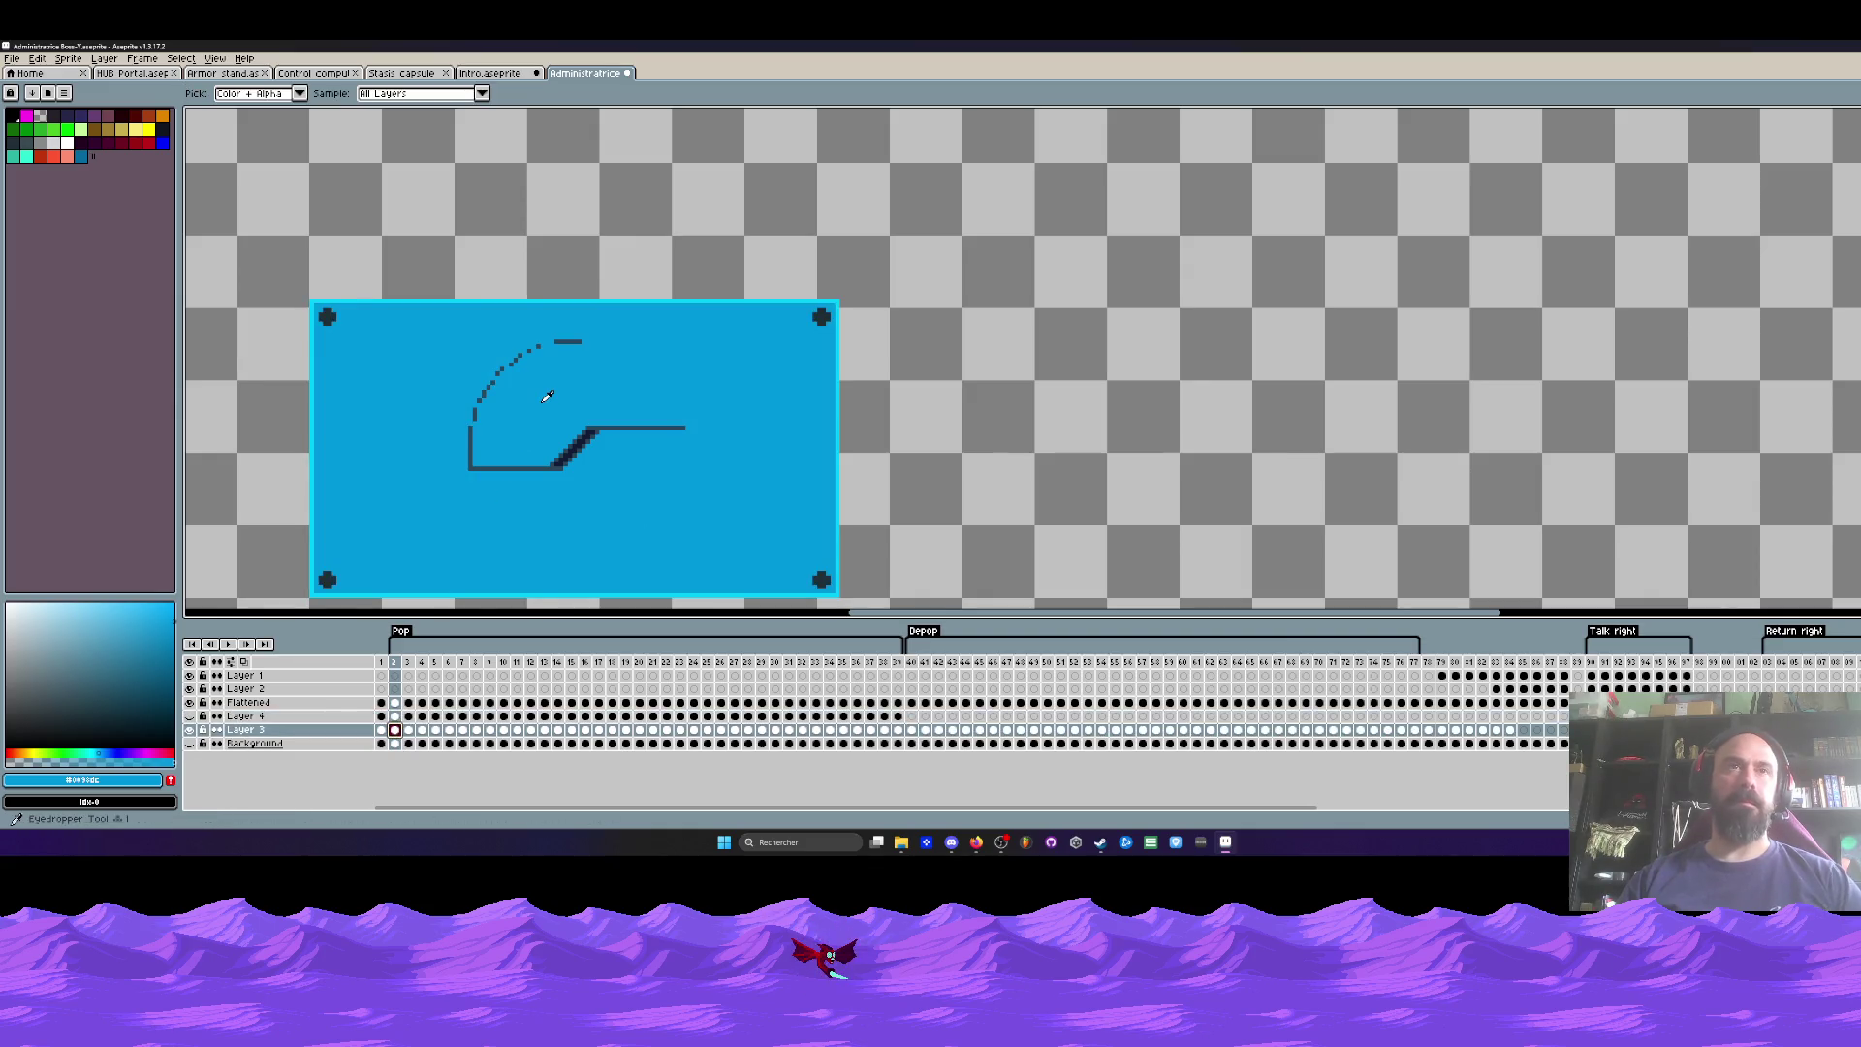
pyautogui.press('b')
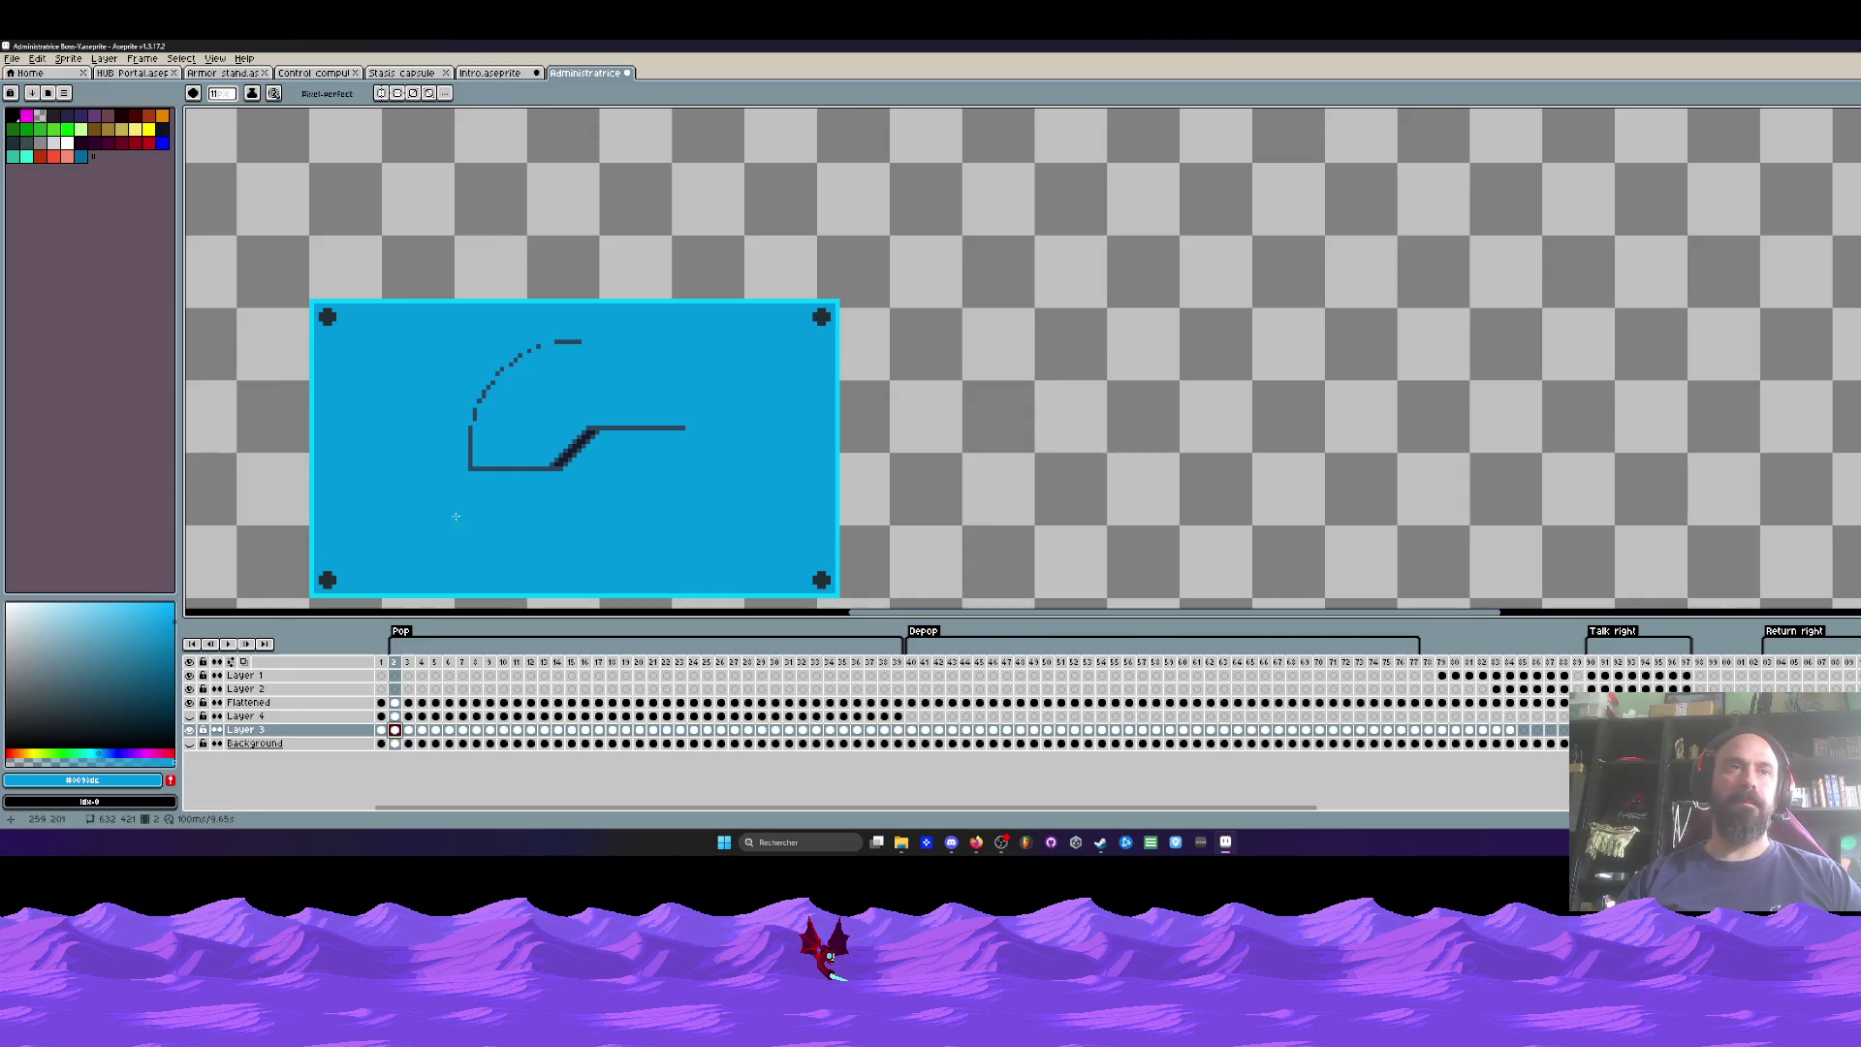
pyautogui.click(395, 703)
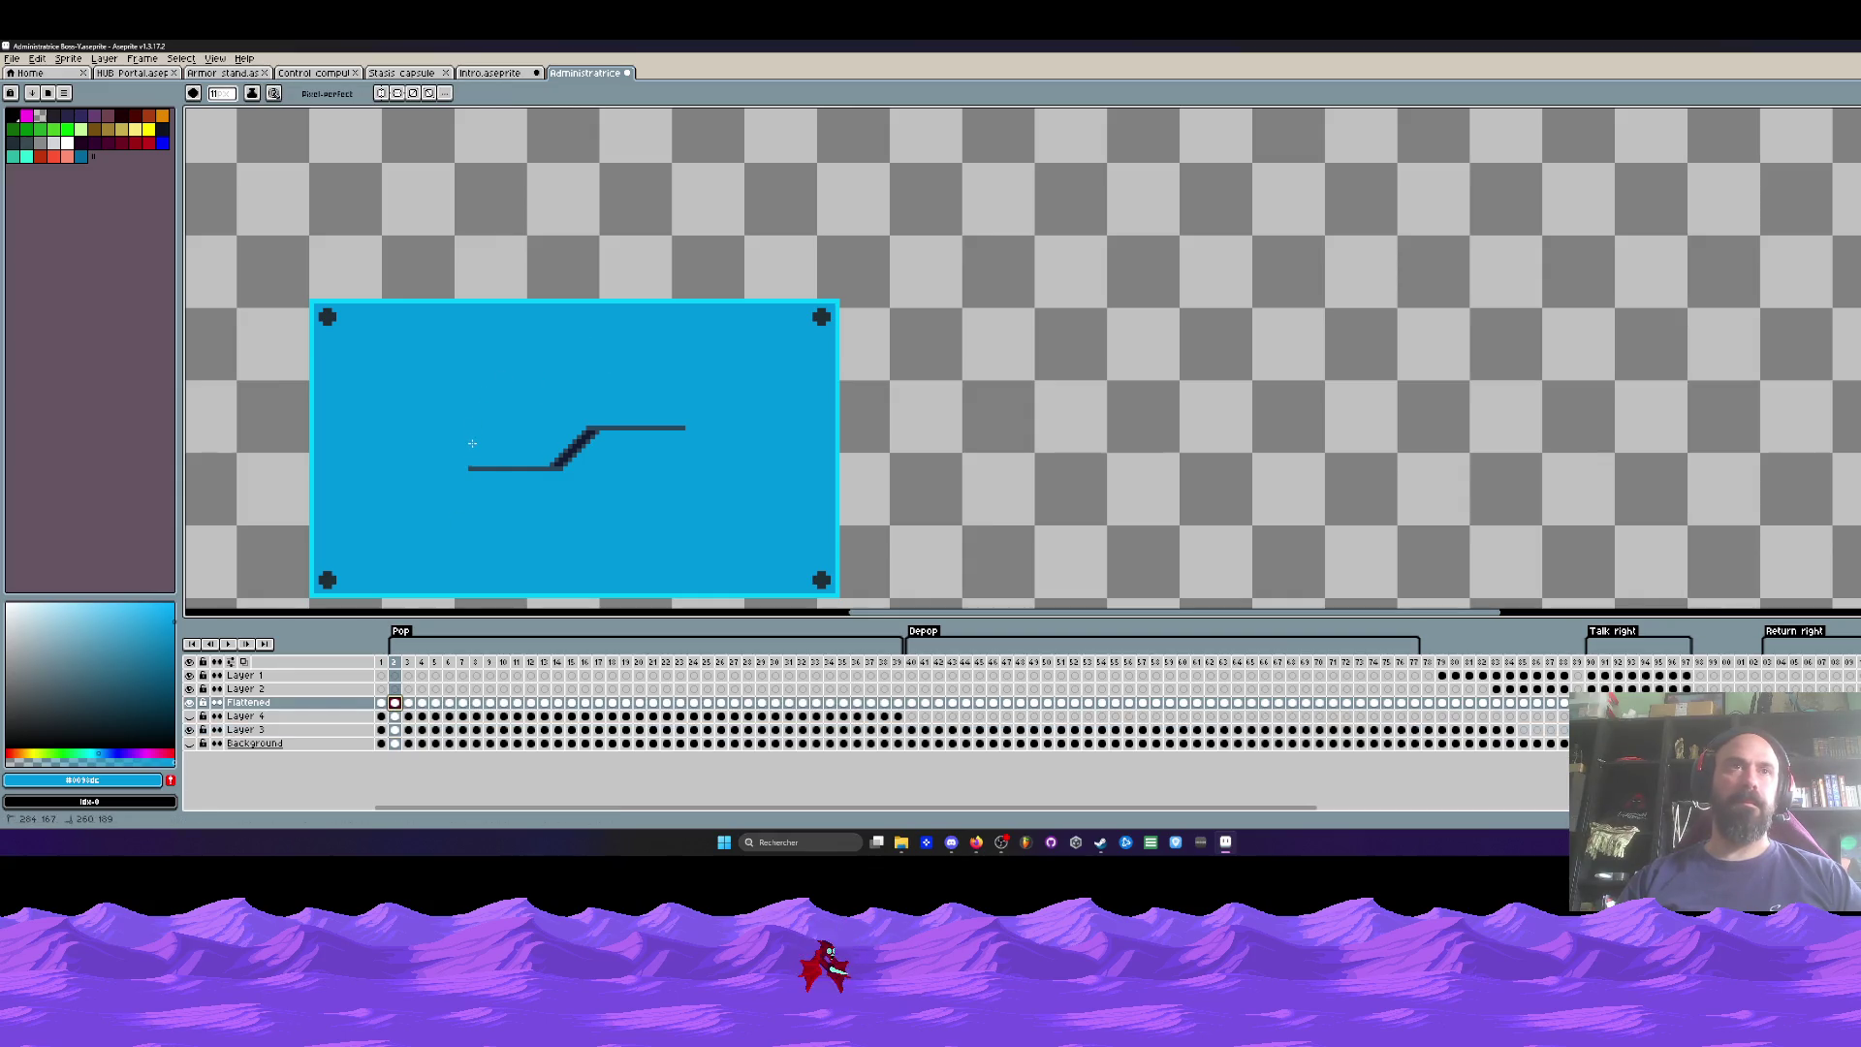
pyautogui.scroll(-3, 715, 359)
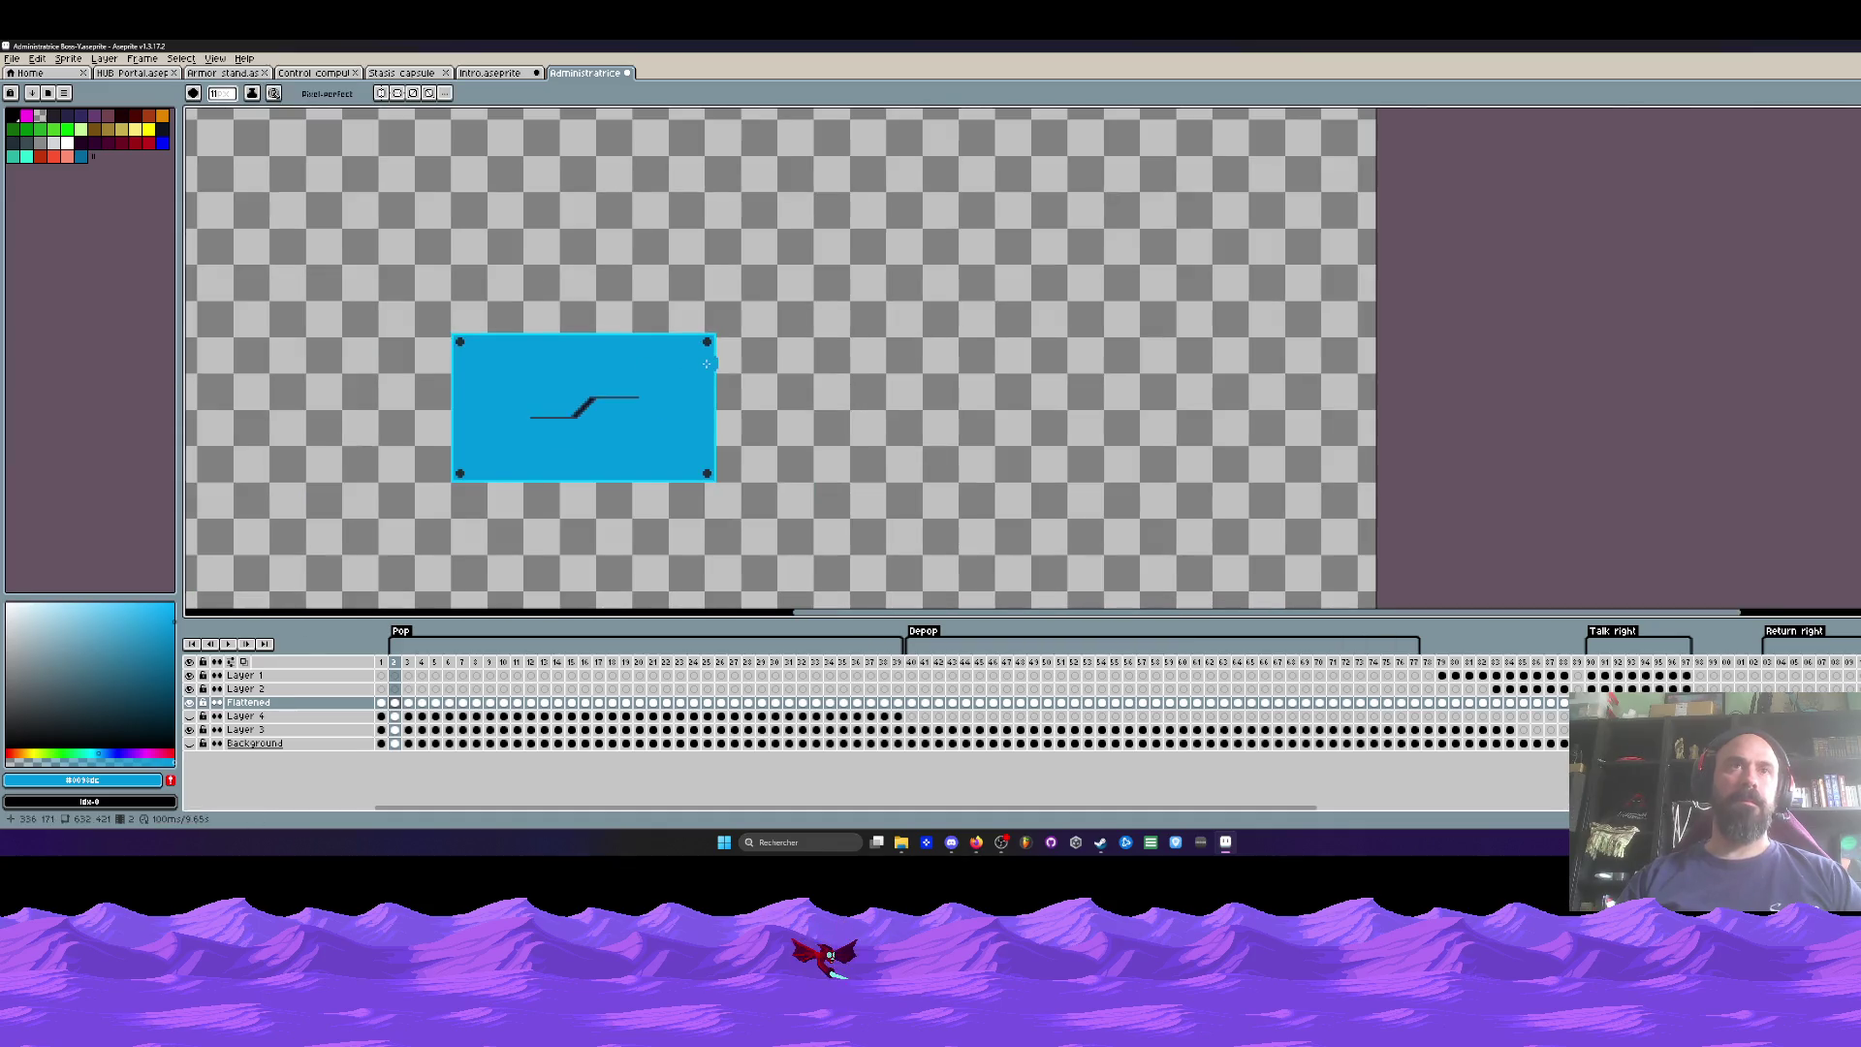
pyautogui.press('Right')
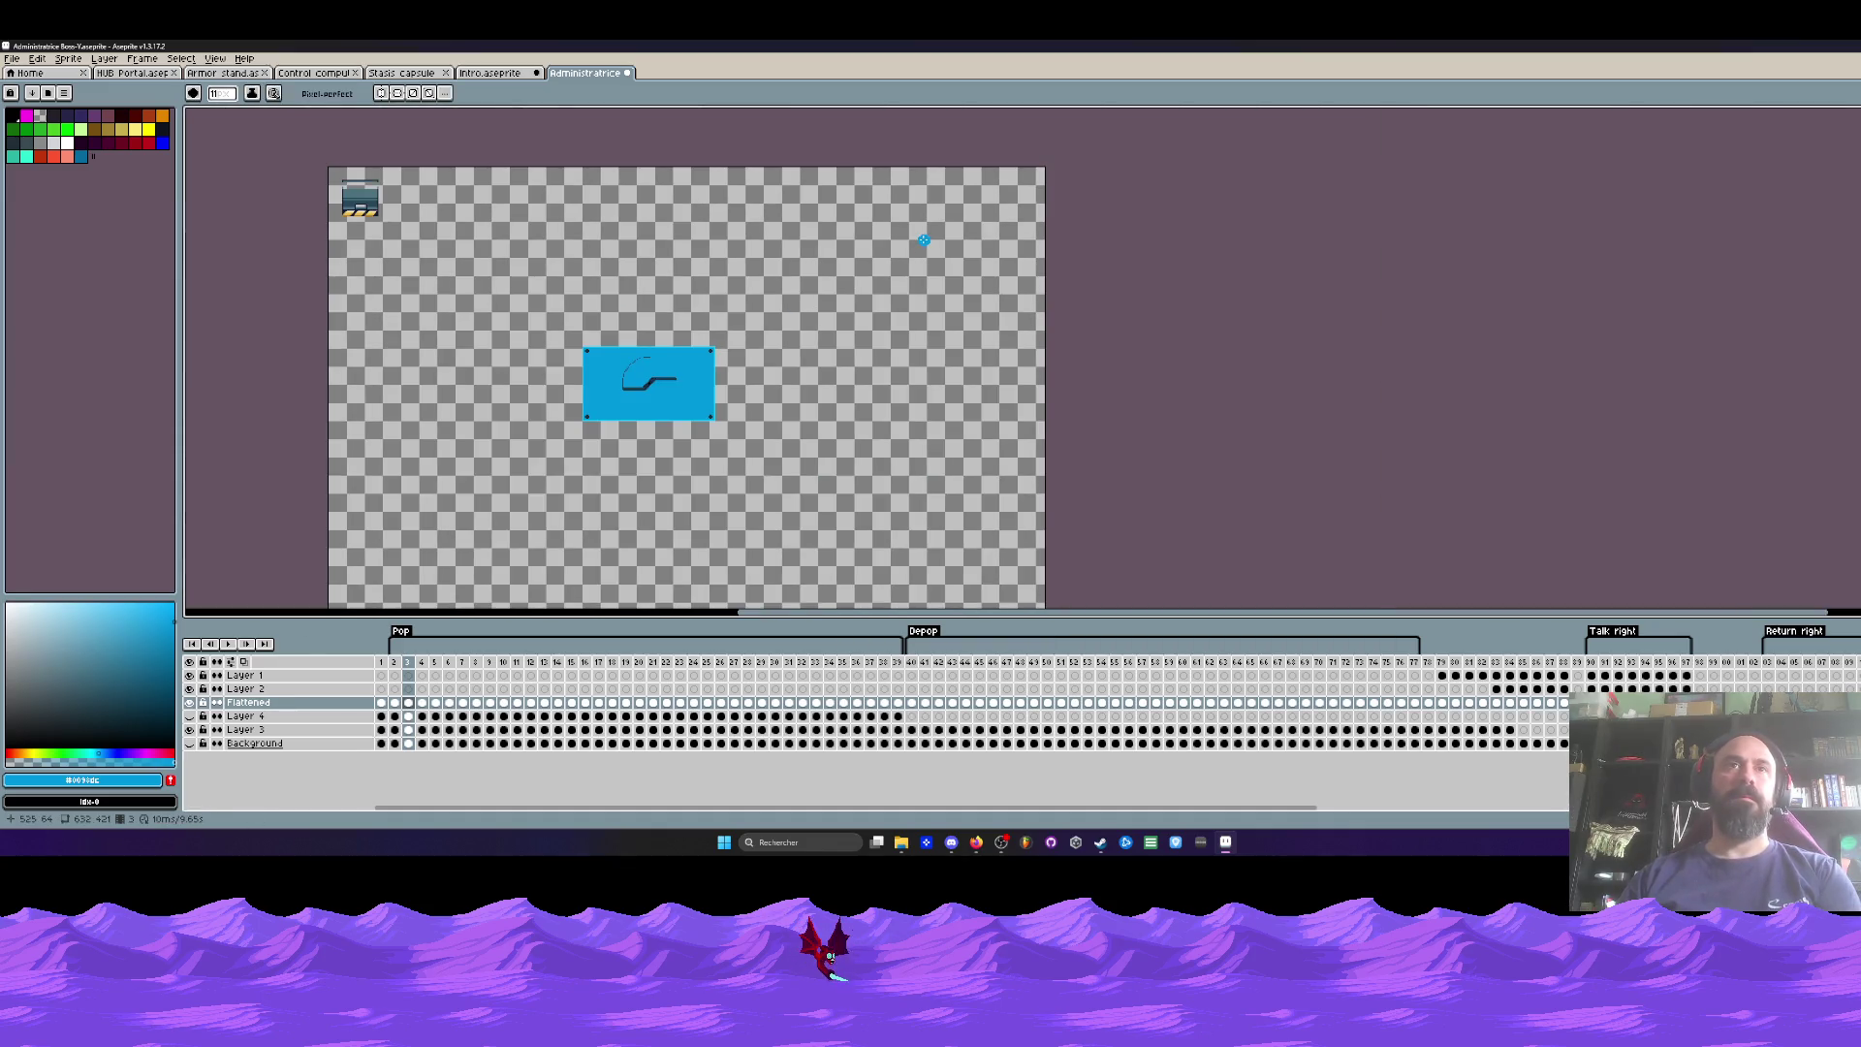
pyautogui.press('Return')
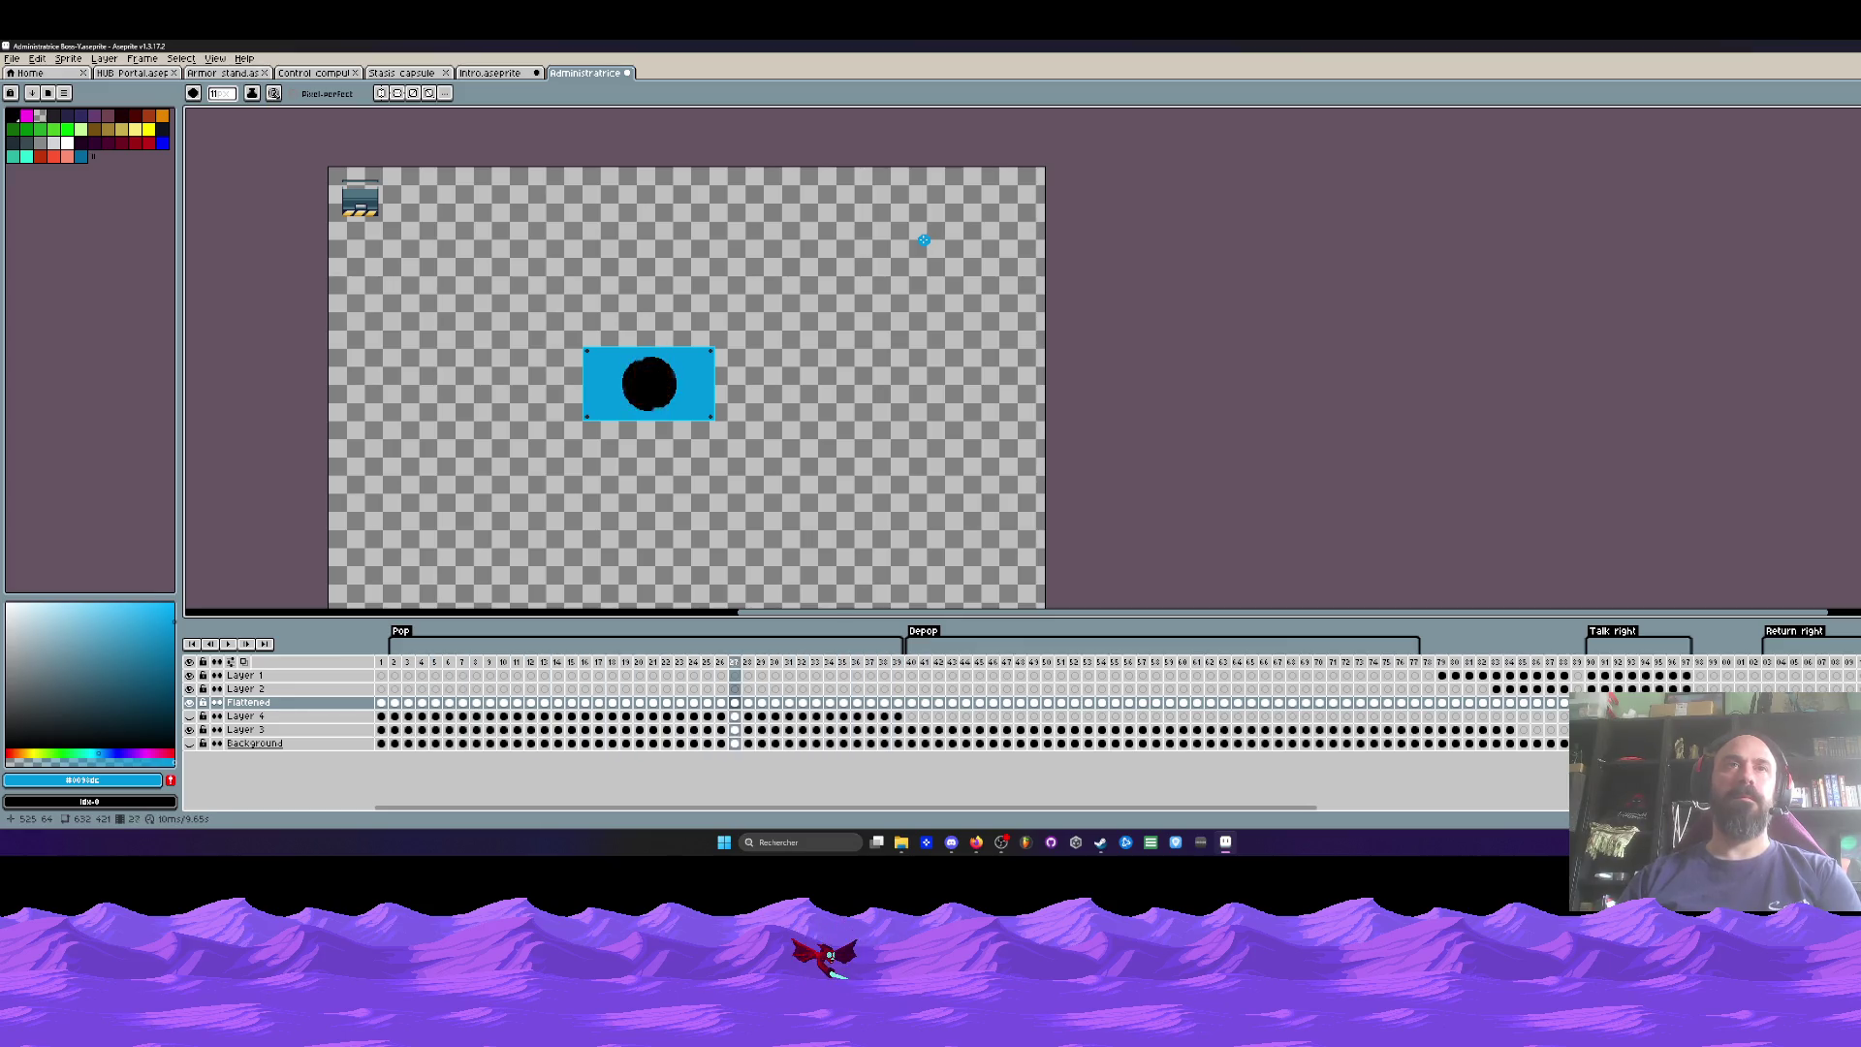
pyautogui.press('Right')
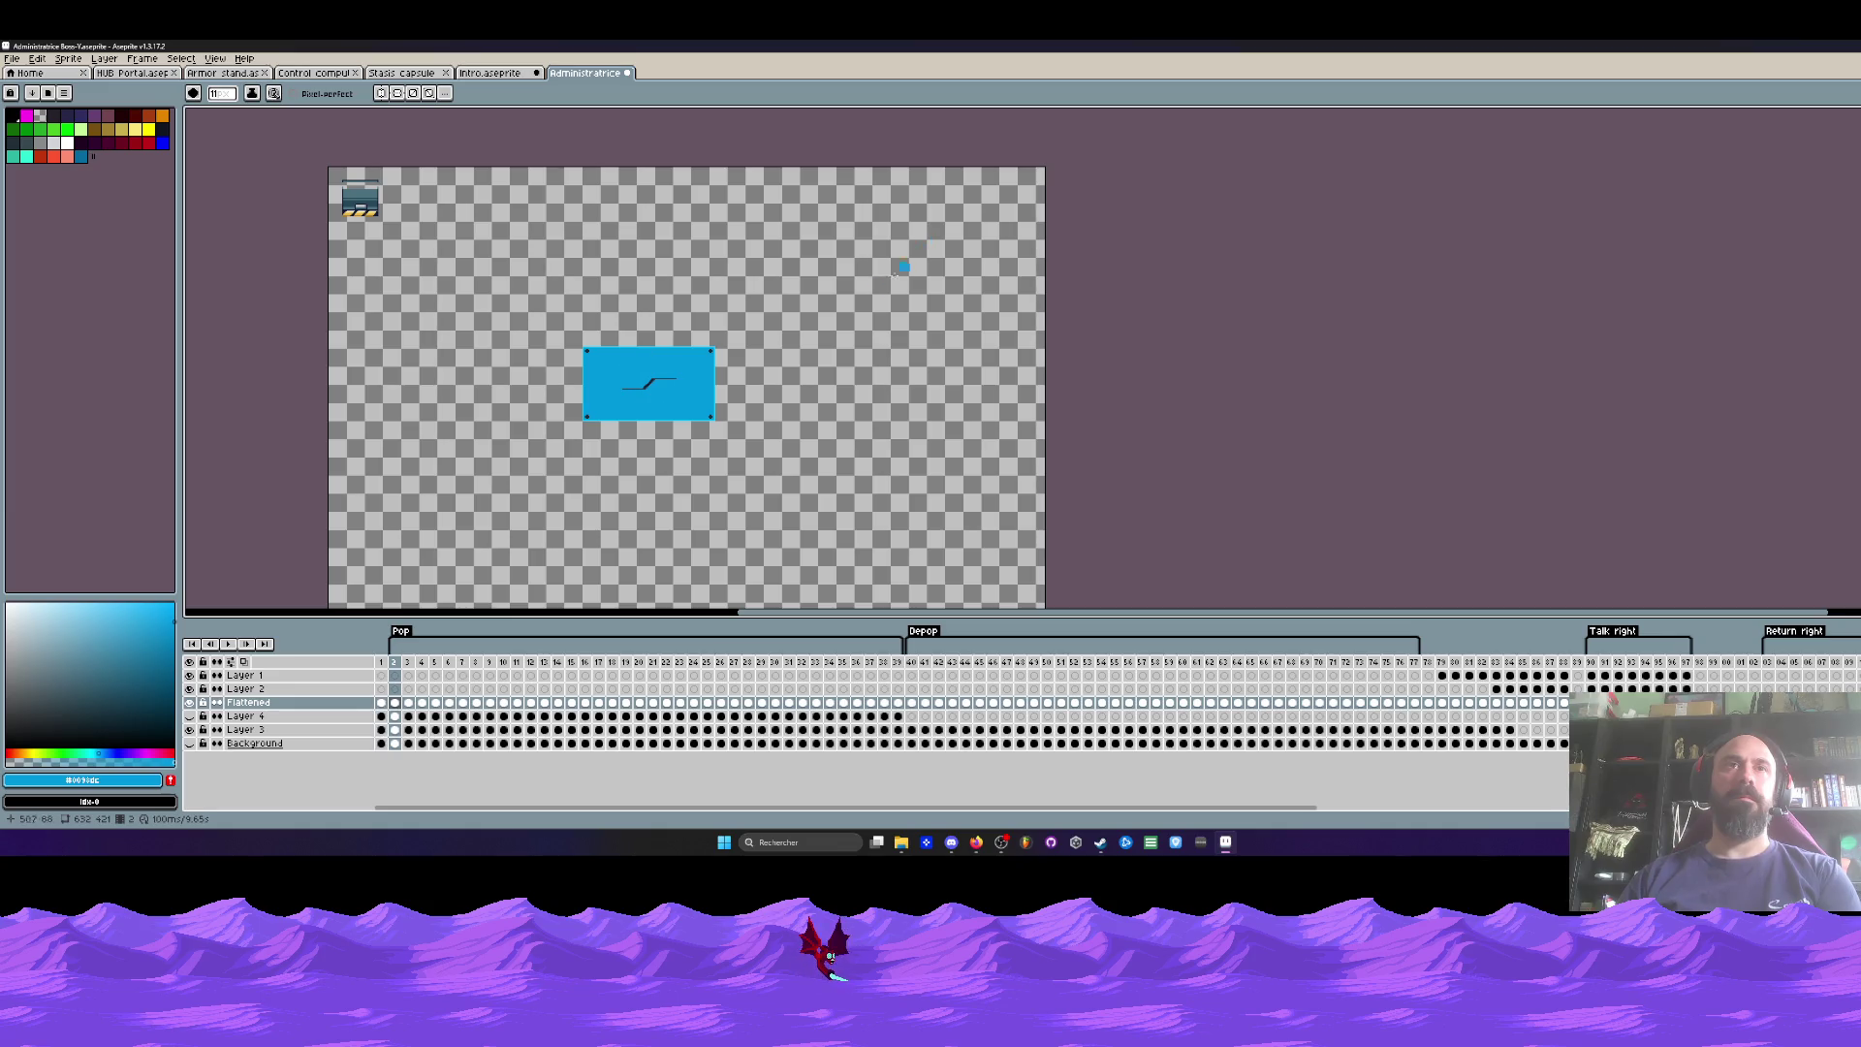
pyautogui.scroll(-2, 764, 353)
pyautogui.scroll(1, 764, 352)
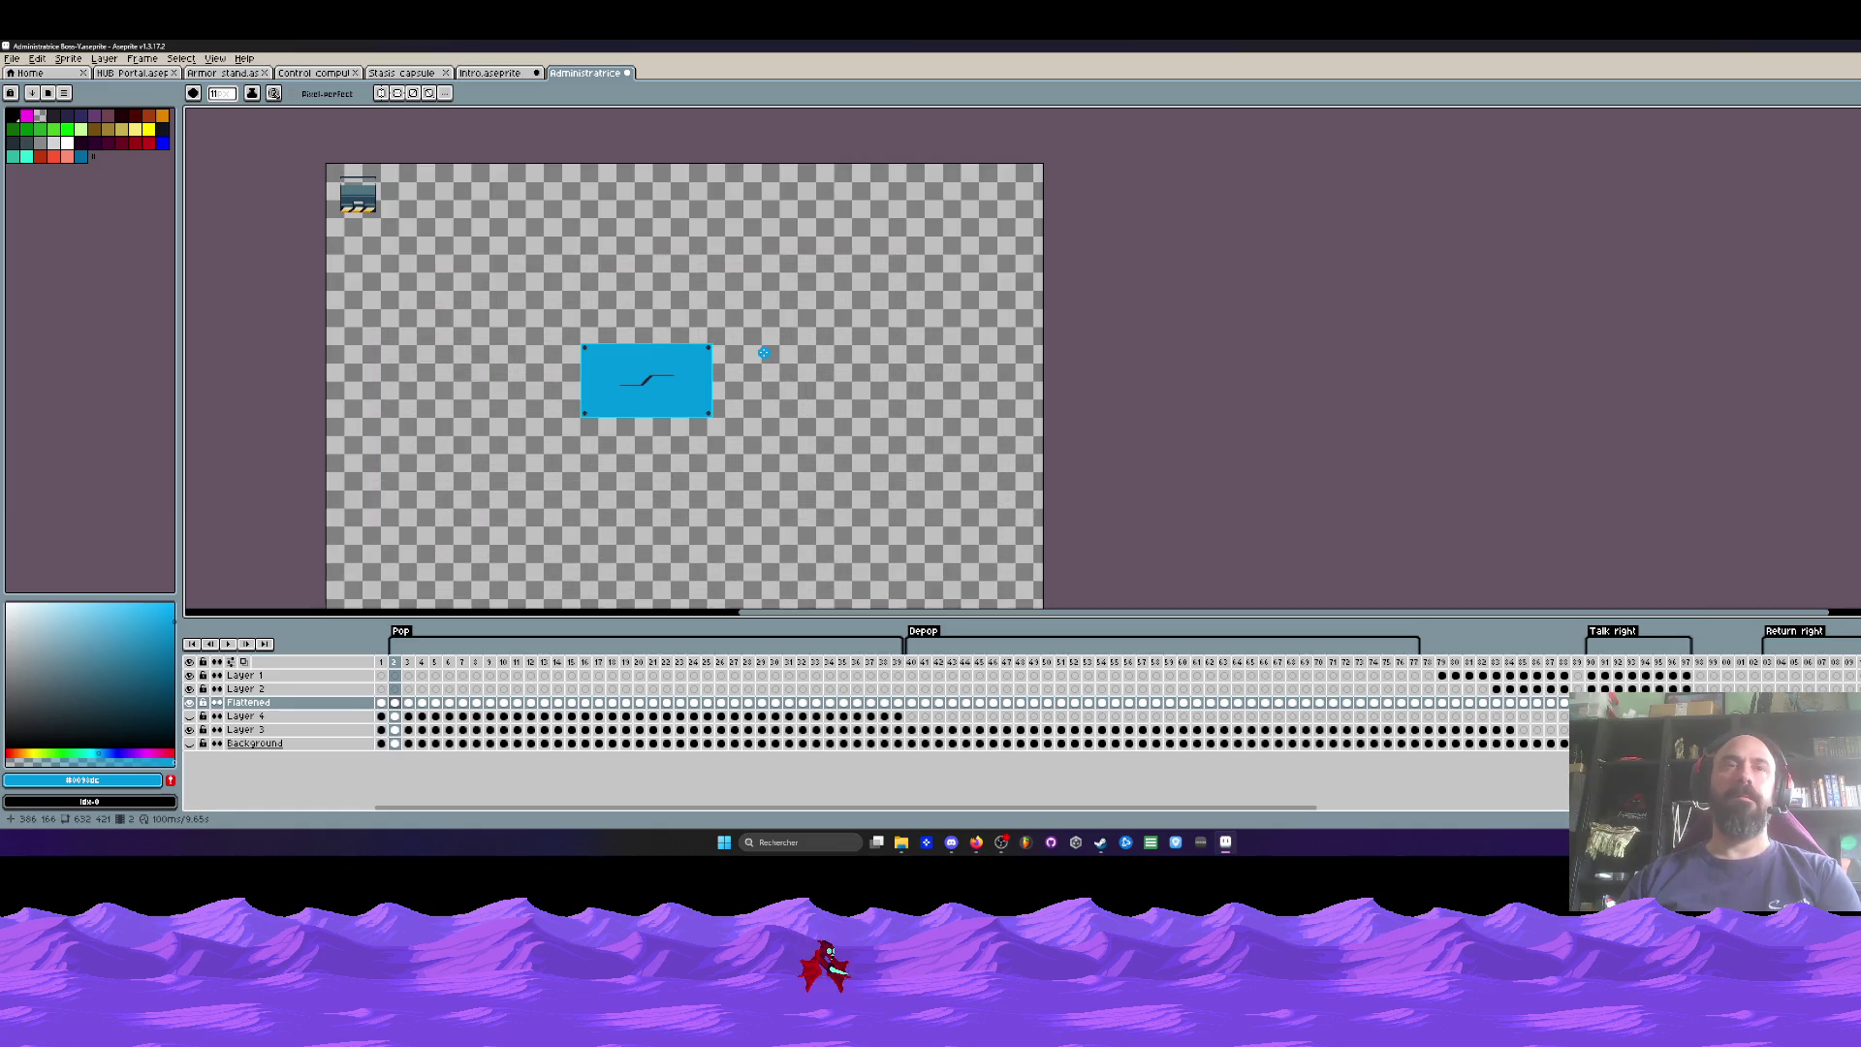
pyautogui.moveTo(401, 669)
pyautogui.mouseDown()
pyautogui.moveTo(746, 672)
pyautogui.moveTo(395, 682)
pyautogui.mouseUp()
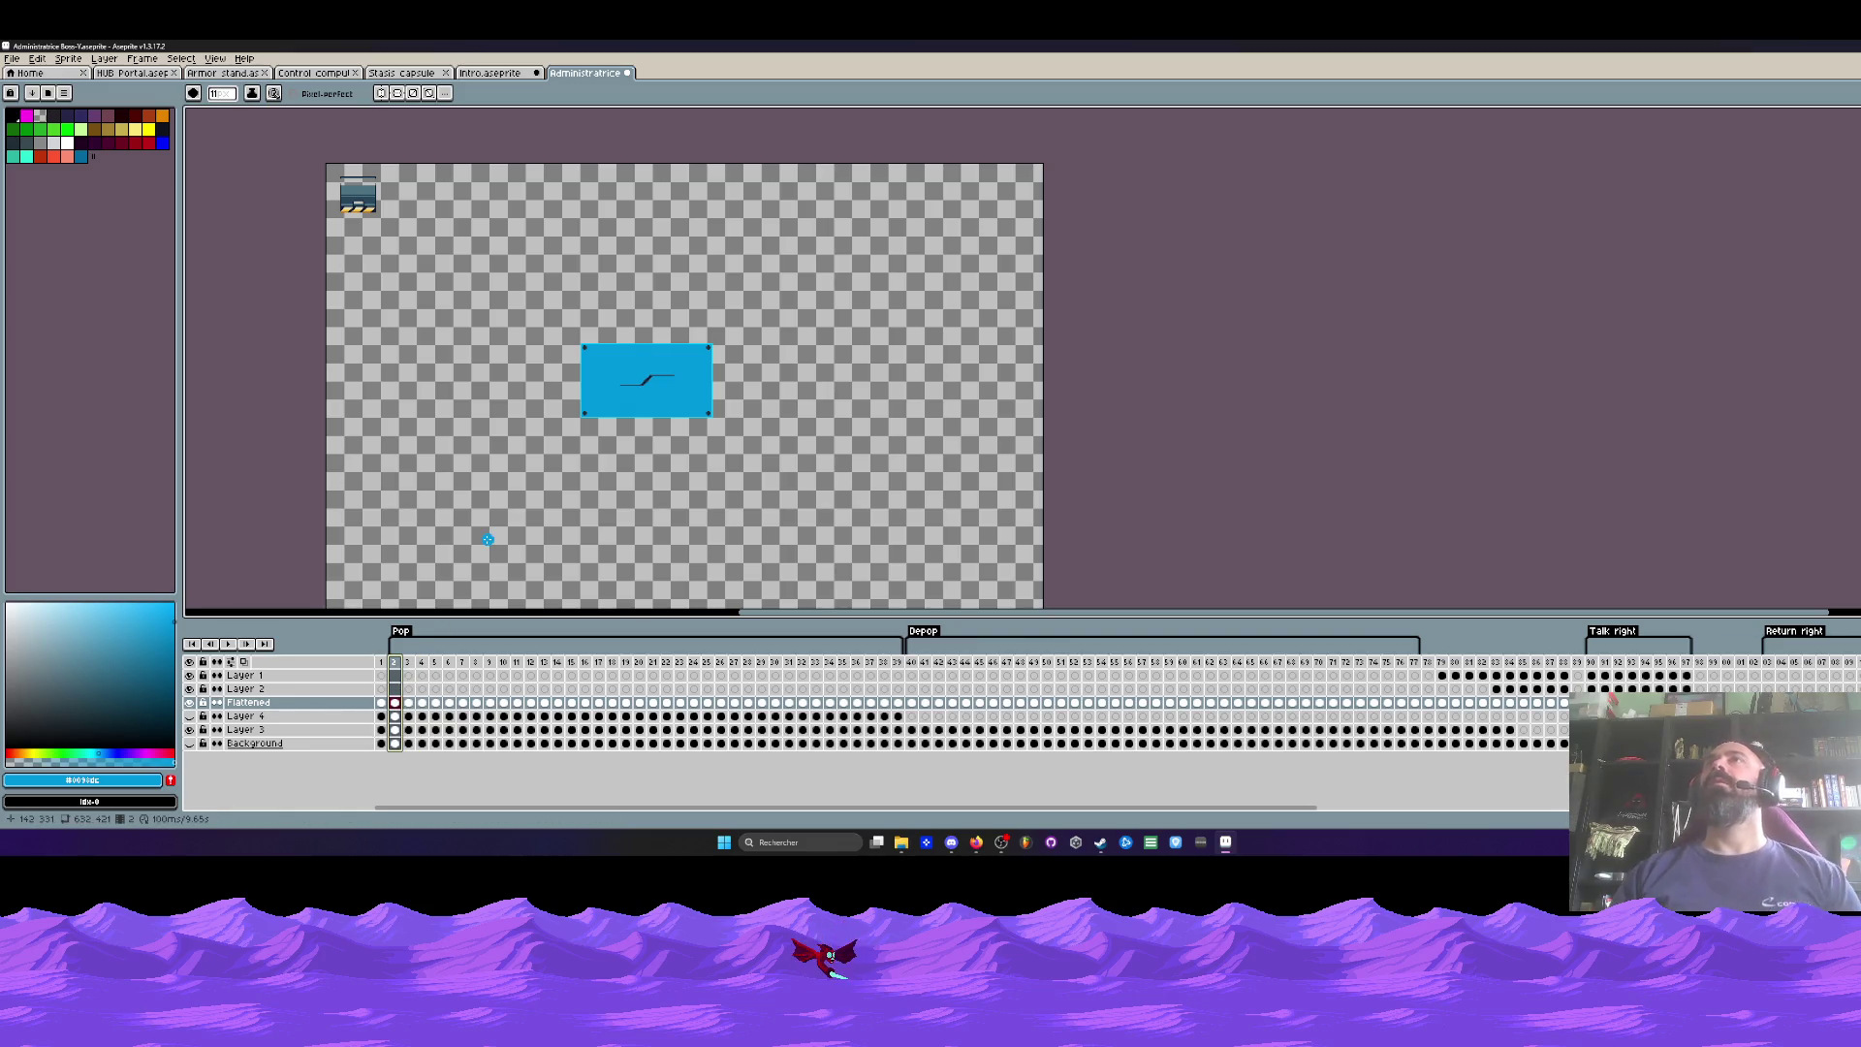
pyautogui.scroll(5, 678, 375)
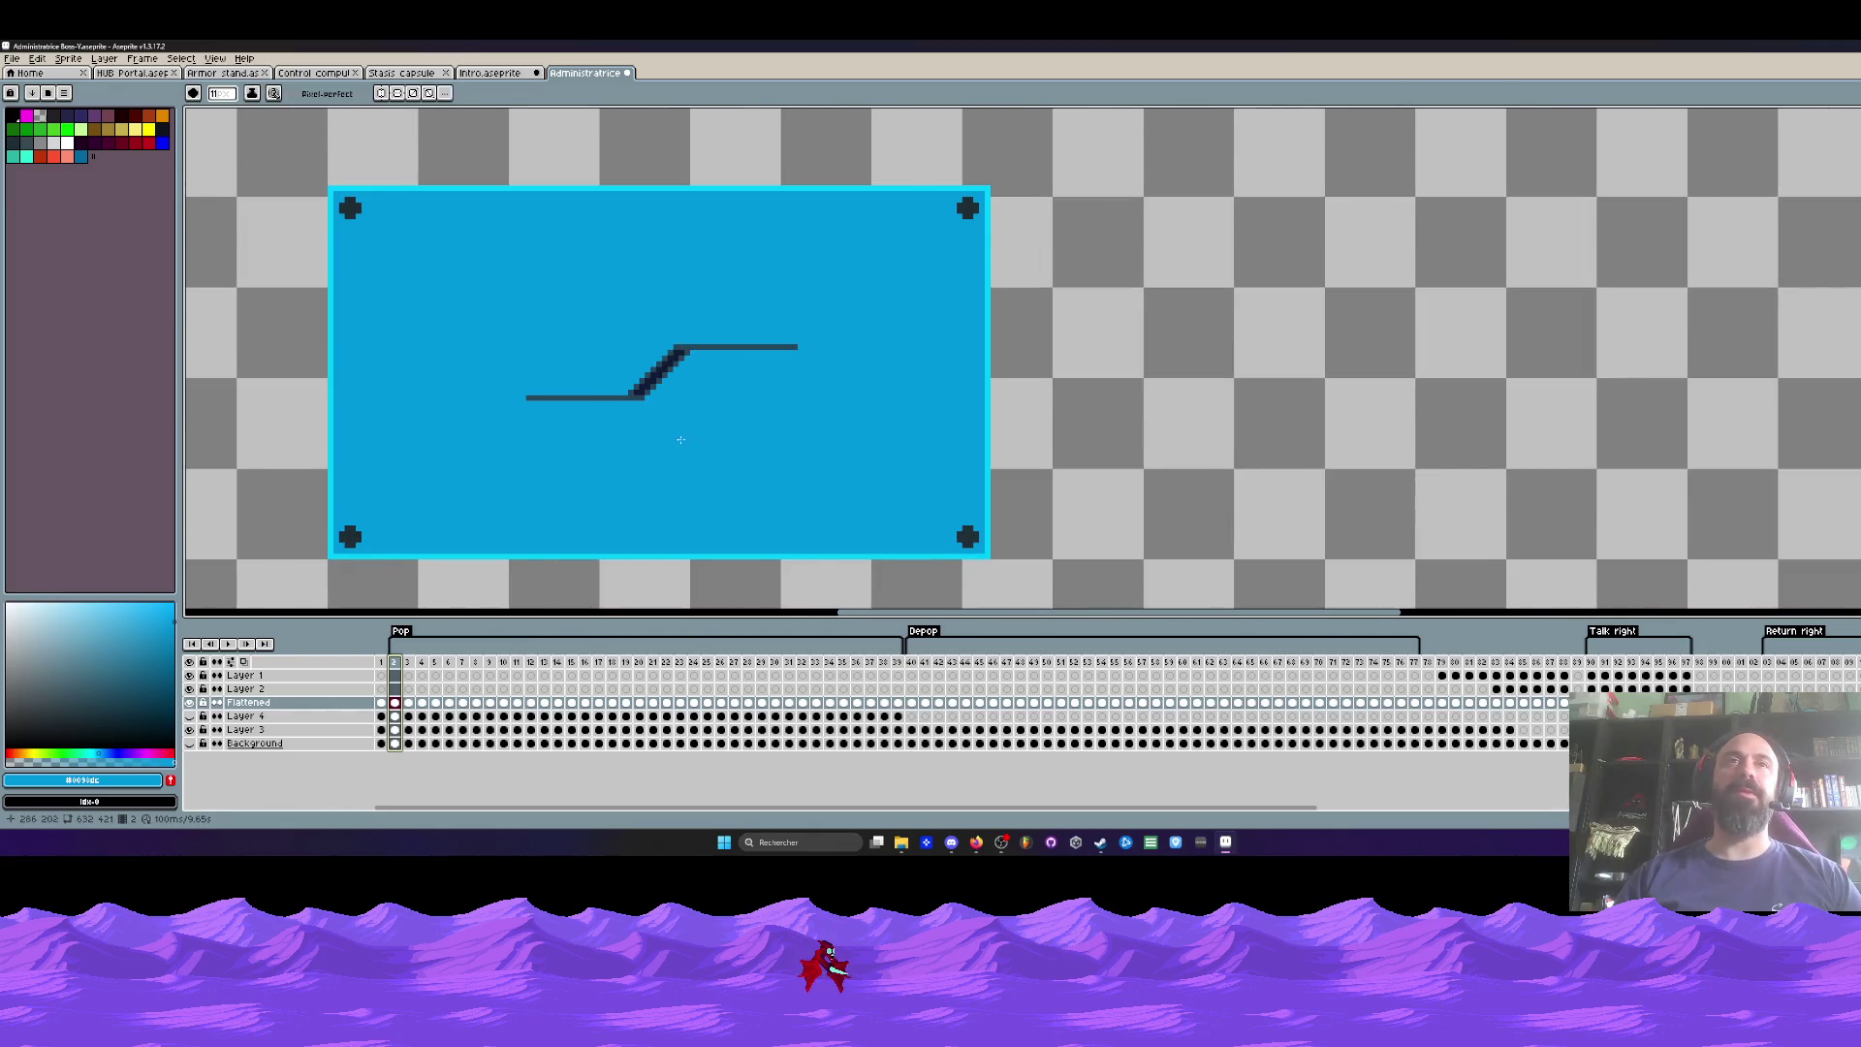
# Step: Step from frame 1 through the hatch-opening frames to review the animation
pyautogui.scroll(-1, 685, 434)
pyautogui.scroll(-1, 645, 372)
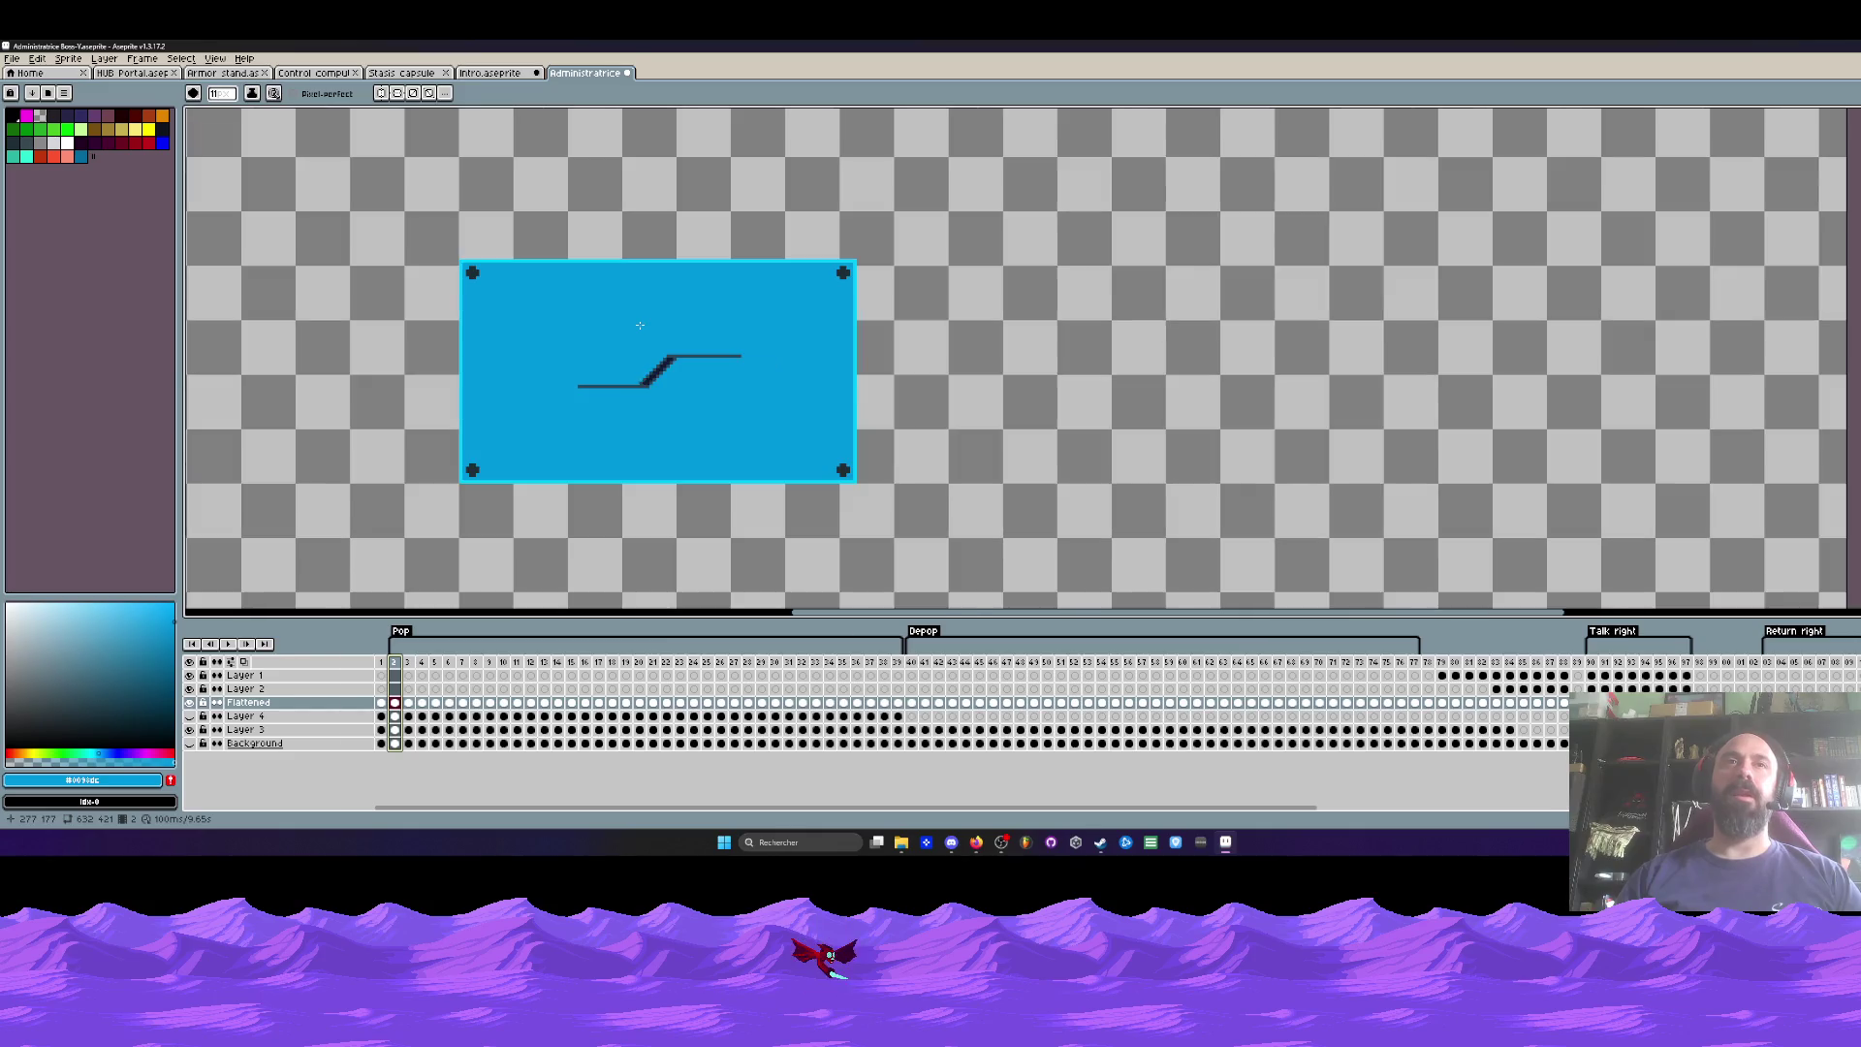
pyautogui.click(383, 665)
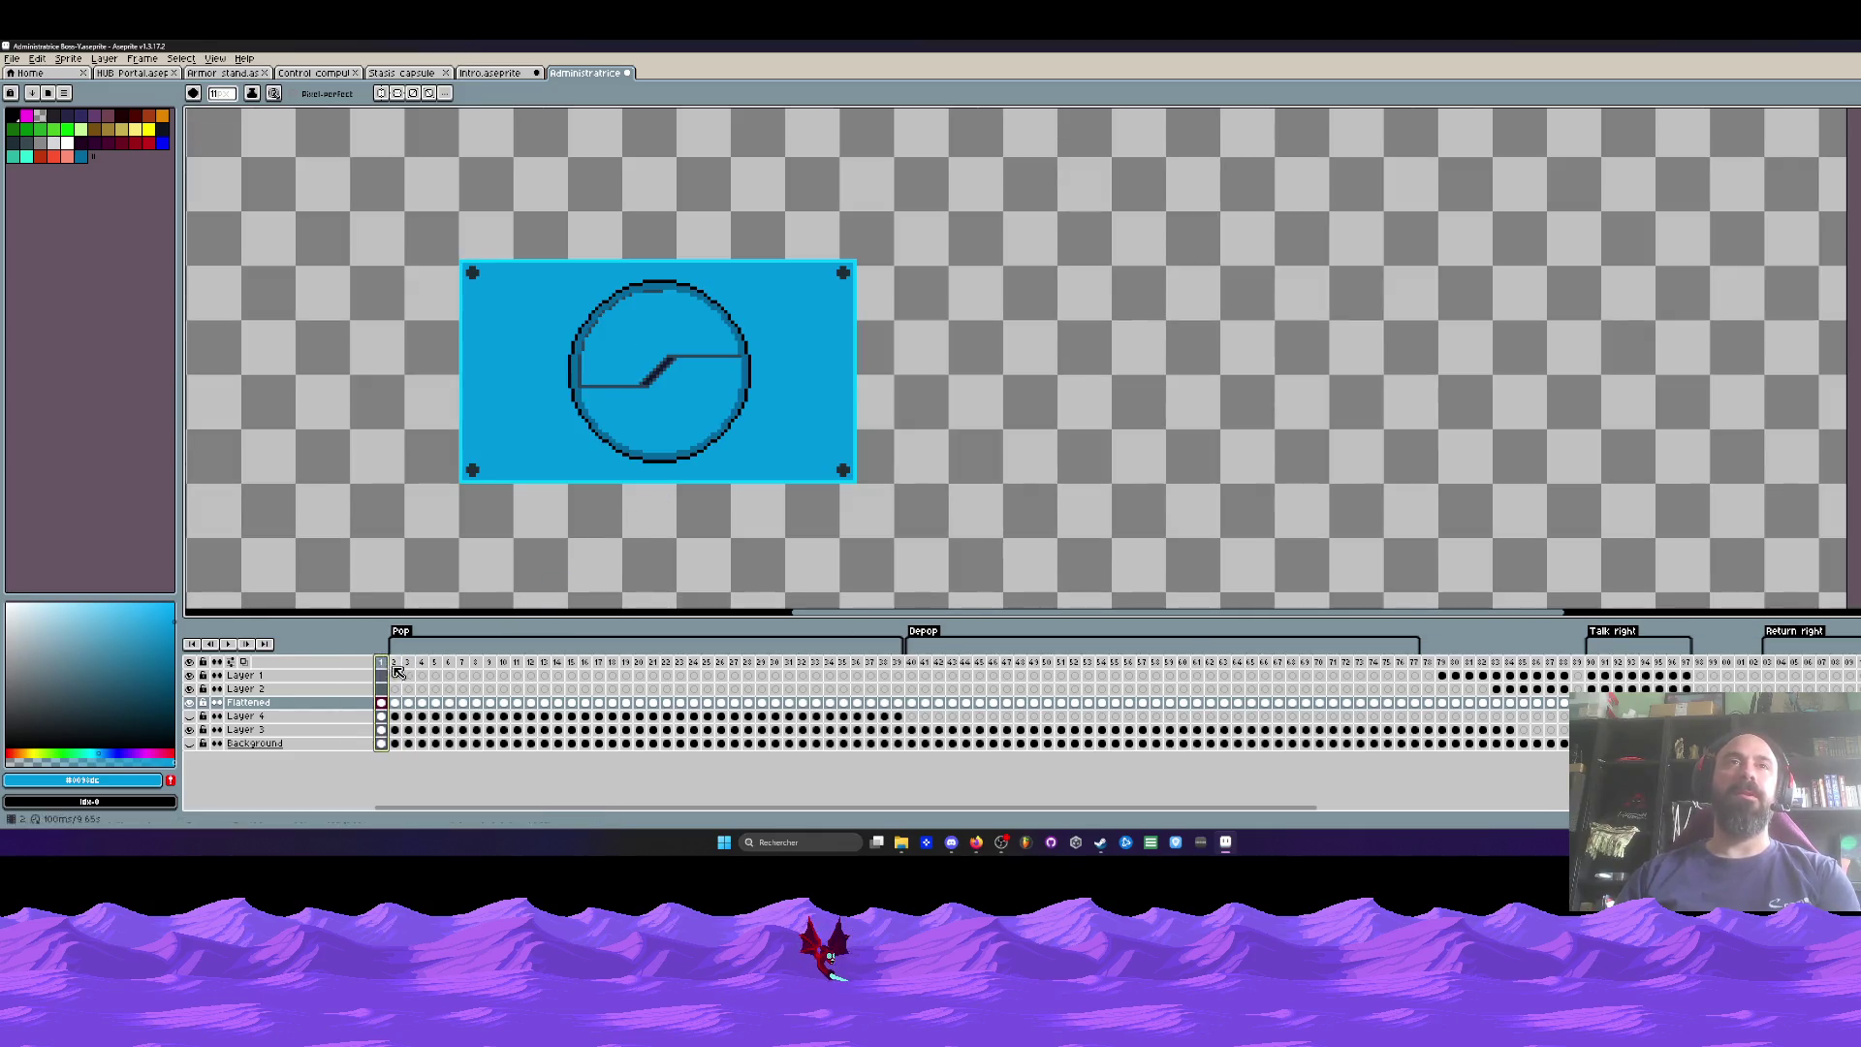
pyautogui.press('Right')
pyautogui.press('Right')
pyautogui.press('Right')
pyautogui.press('Right')
pyautogui.press('Right')
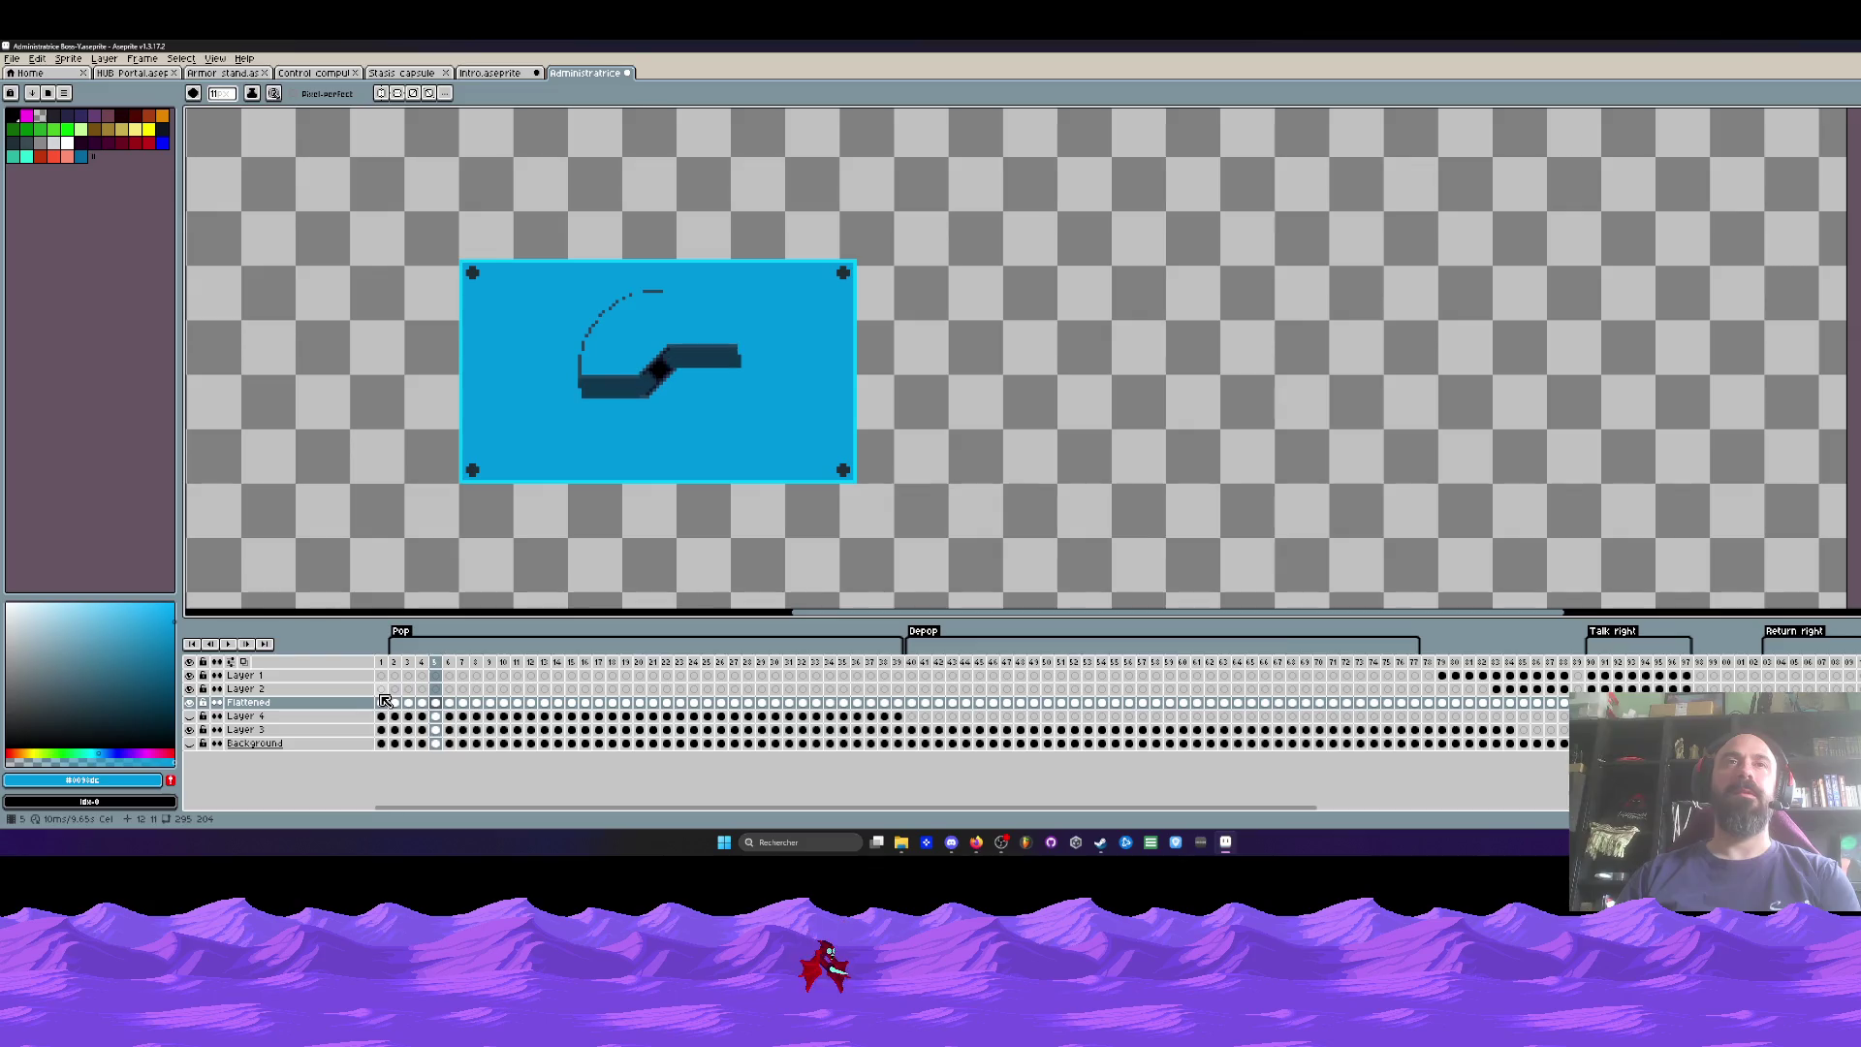
pyautogui.press('Right')
pyautogui.press('Right')
pyautogui.press('Right')
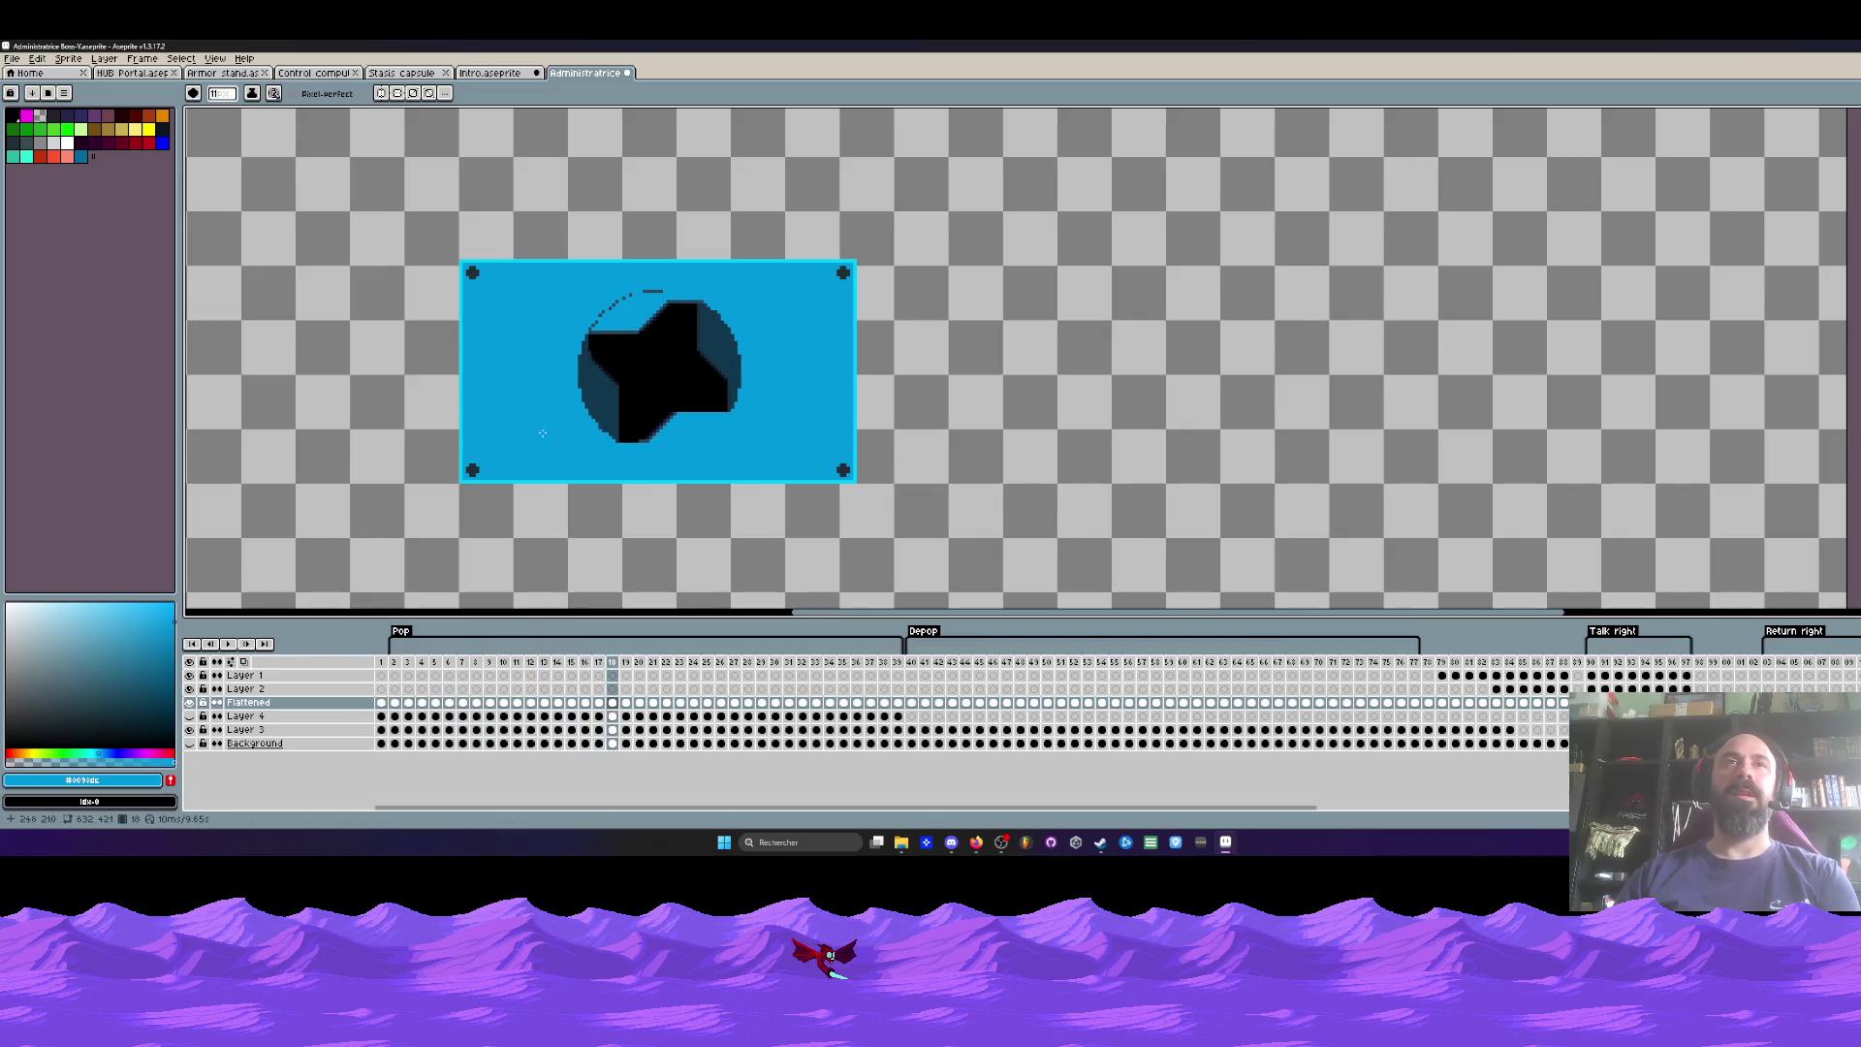
pyautogui.press('Right')
pyautogui.press('Right')
pyautogui.press('Right')
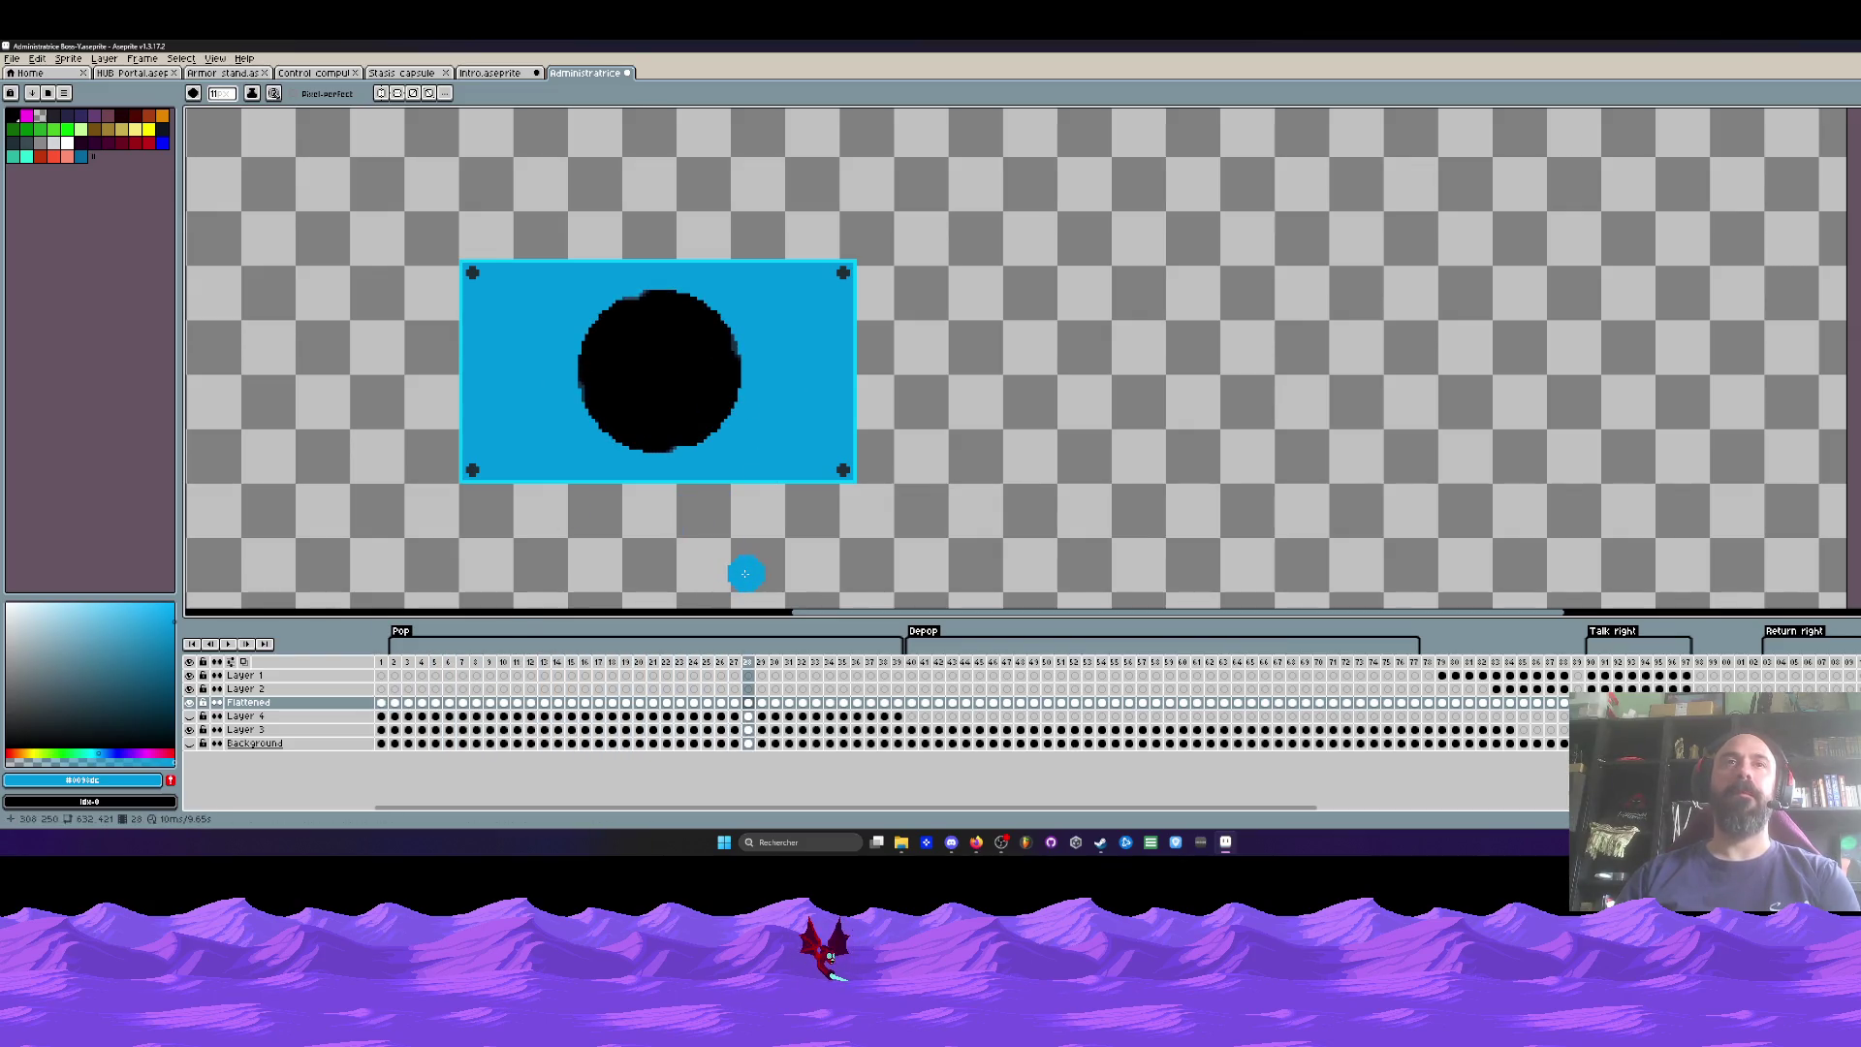
pyautogui.press('Right')
pyautogui.press('Right')
pyautogui.press('Right')
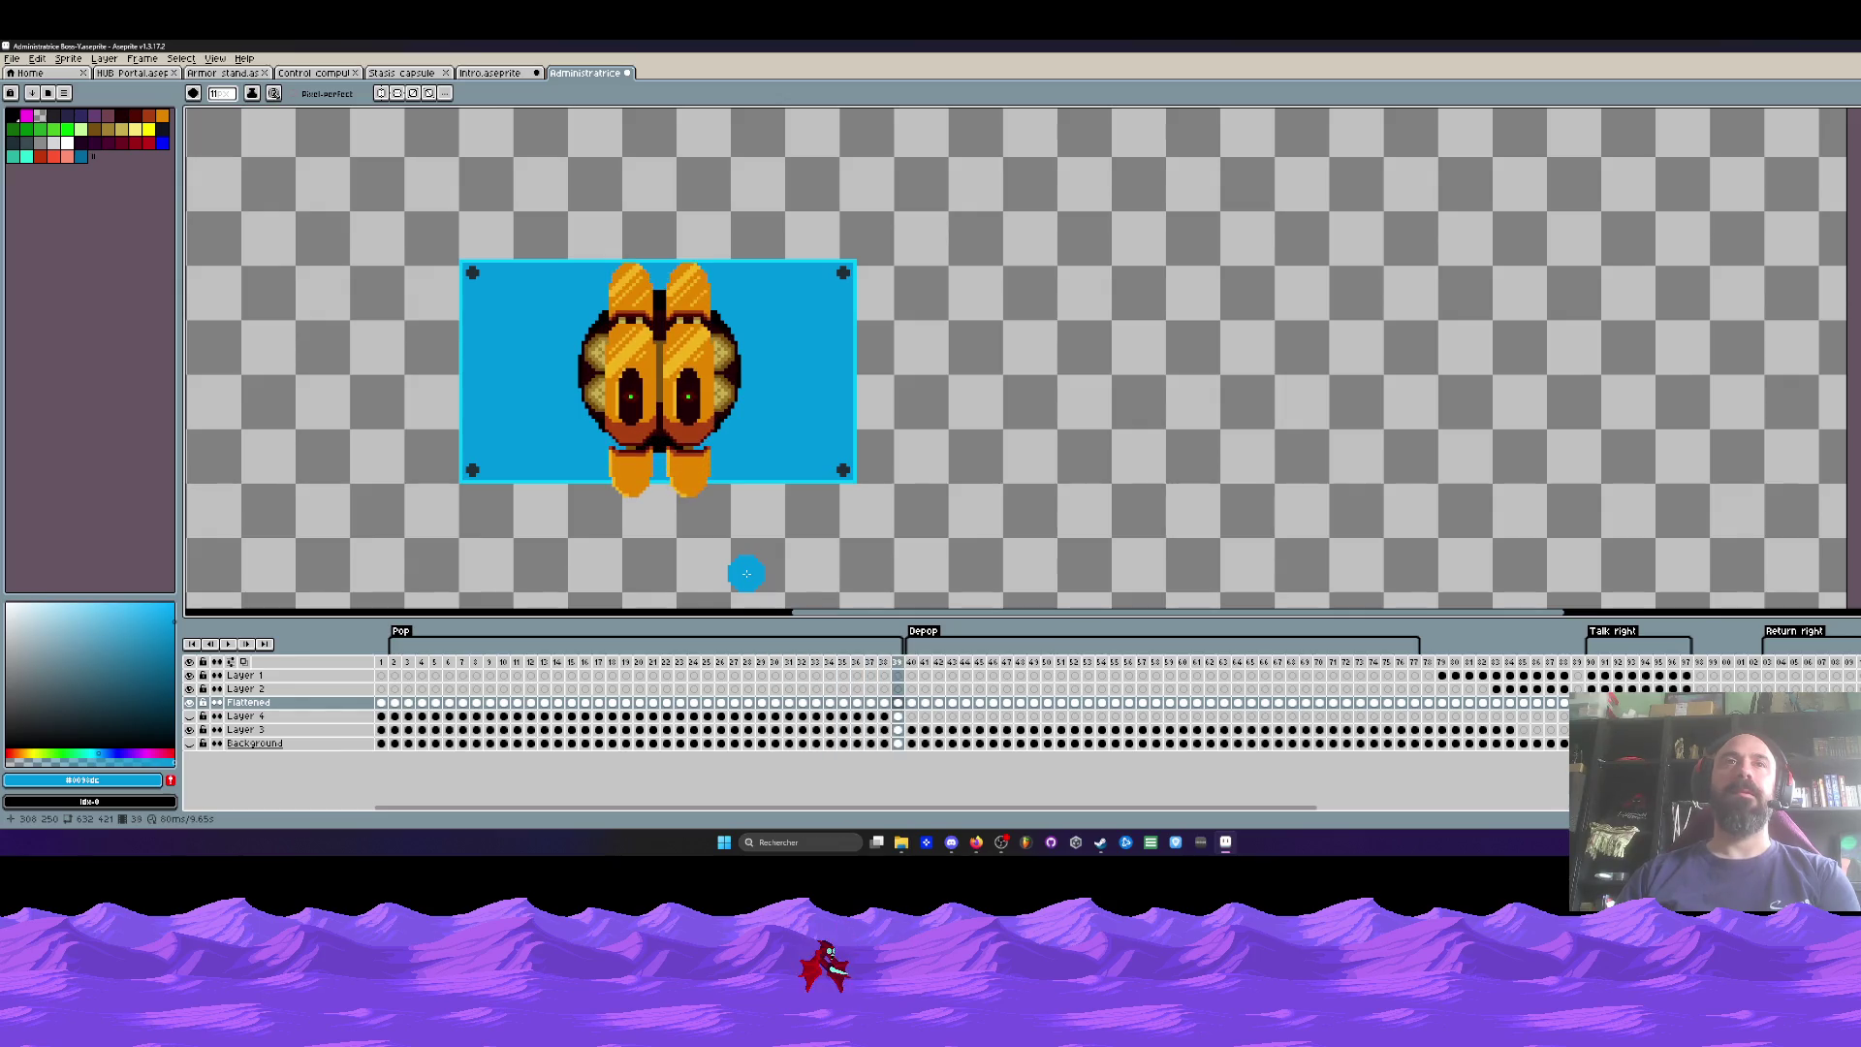
pyautogui.press('Left')
pyautogui.press('Left')
pyautogui.press('Left')
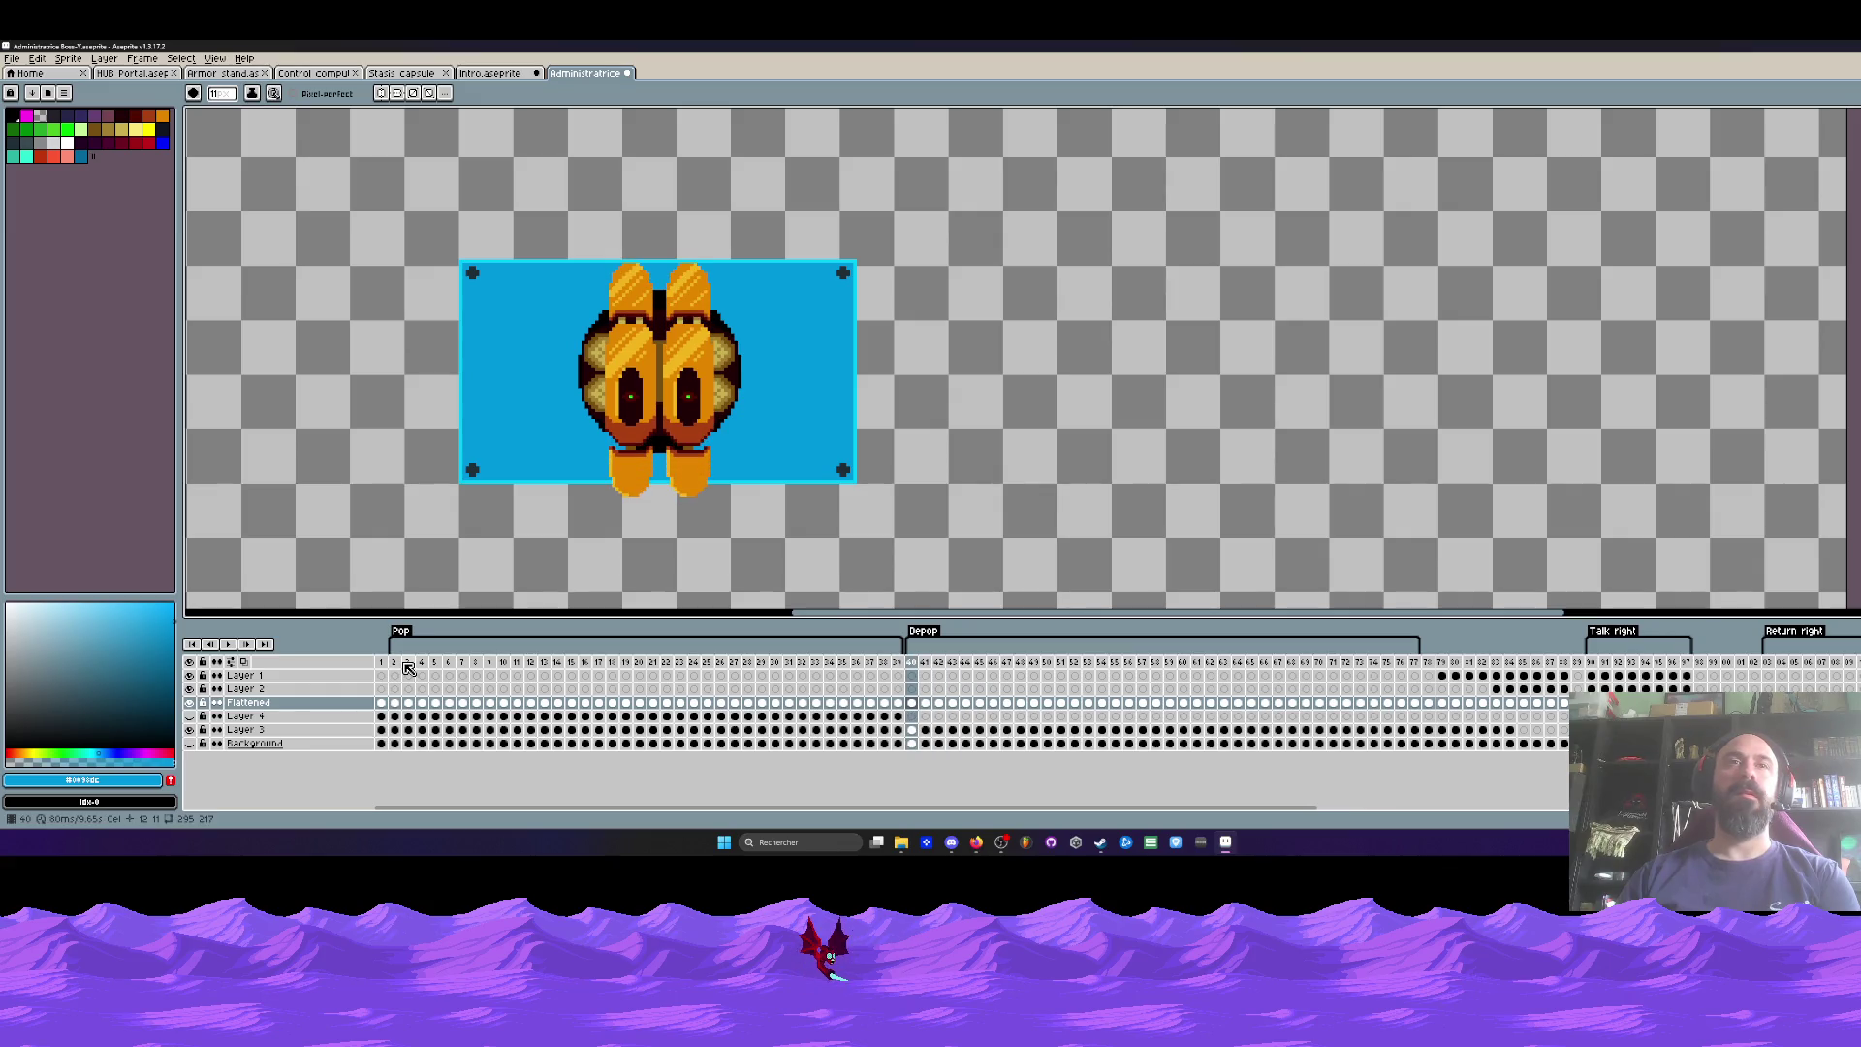
pyautogui.press('Right')
pyautogui.press('Right')
pyautogui.press('Right')
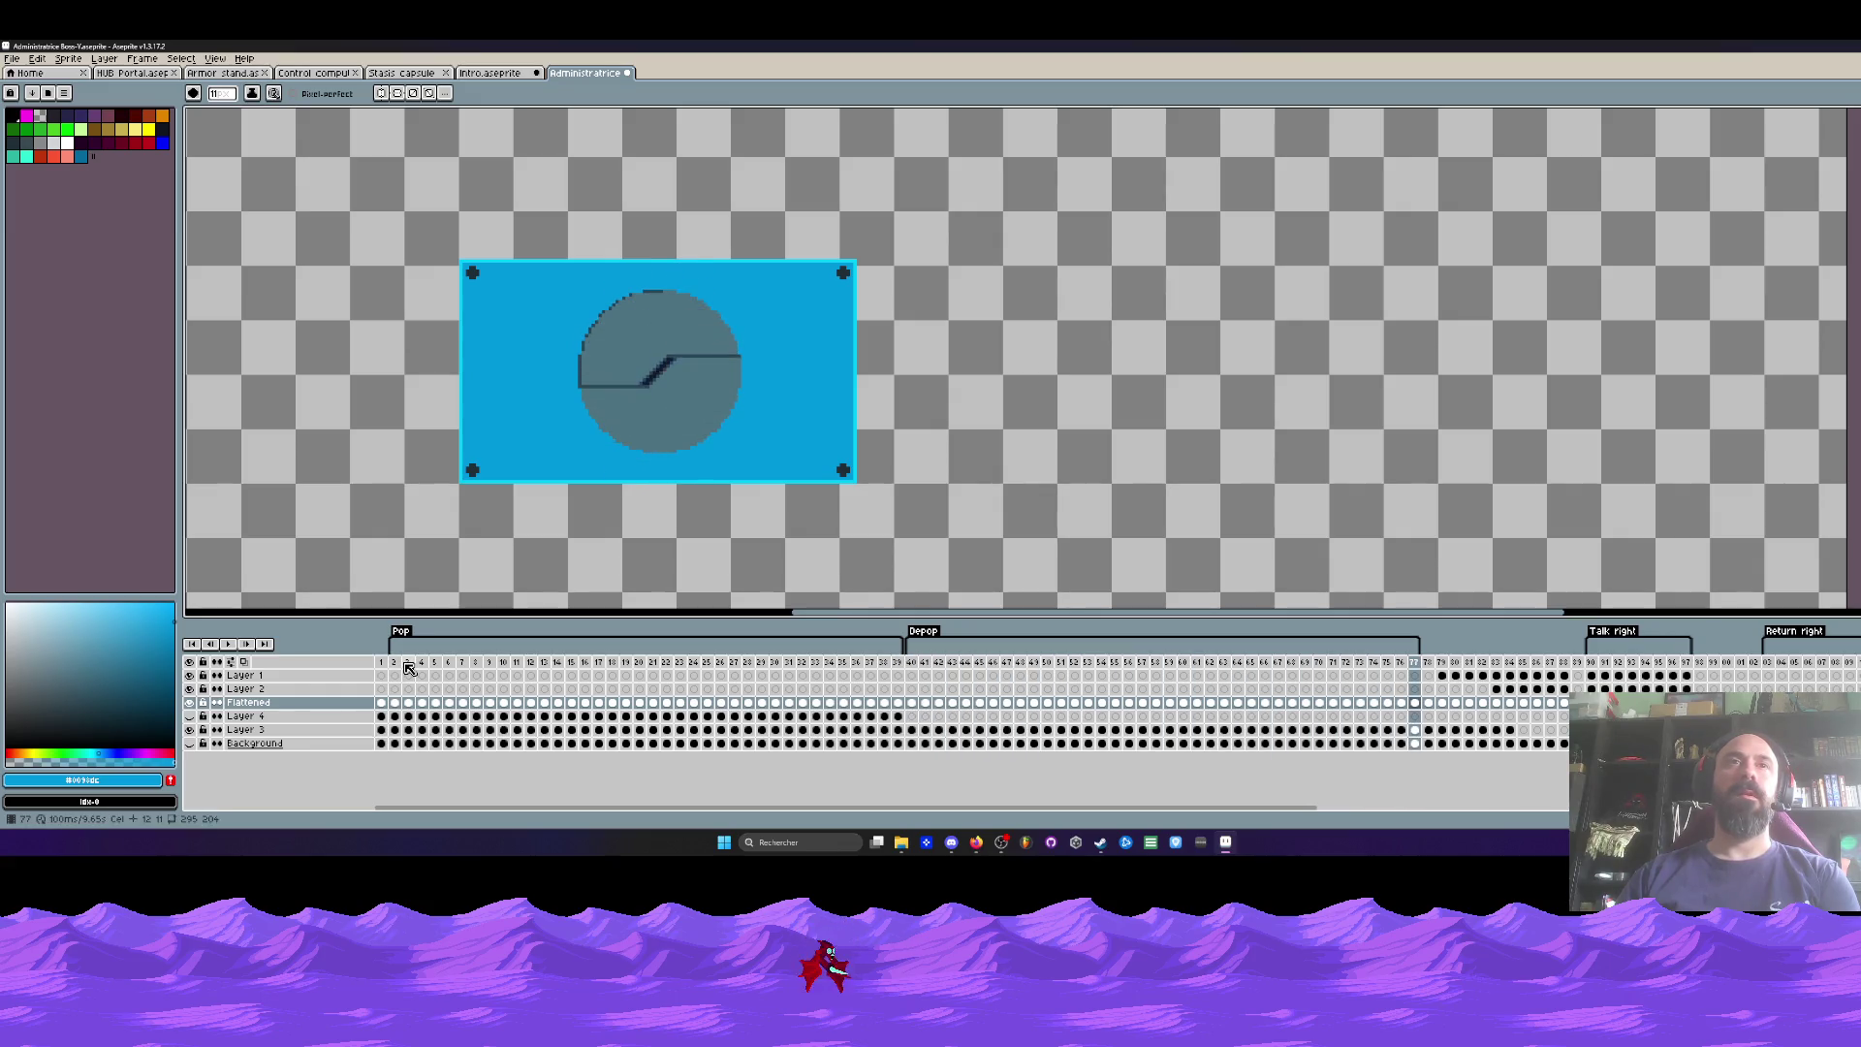
pyautogui.scroll(-3, 647, 424)
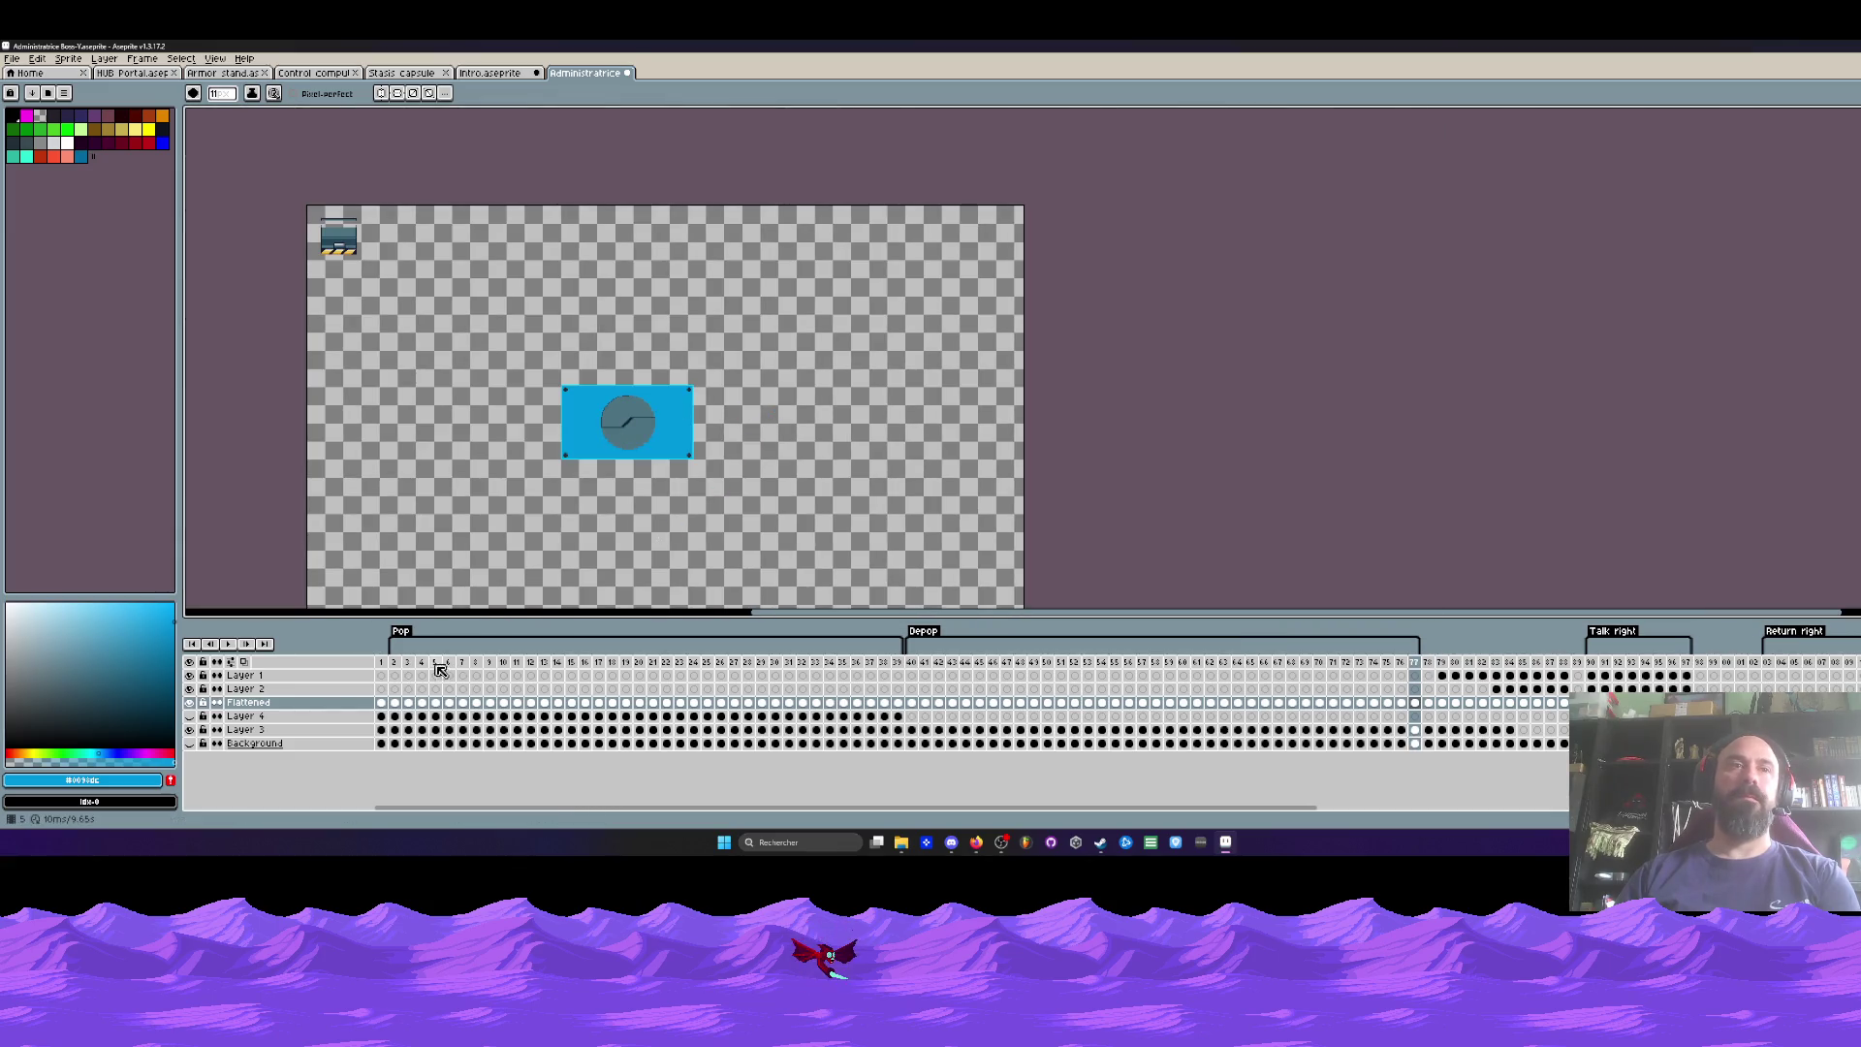
# Step: On frame 2, erase the left end of the dark line's lower segment
pyautogui.click(397, 663)
pyautogui.scroll(2, 598, 417)
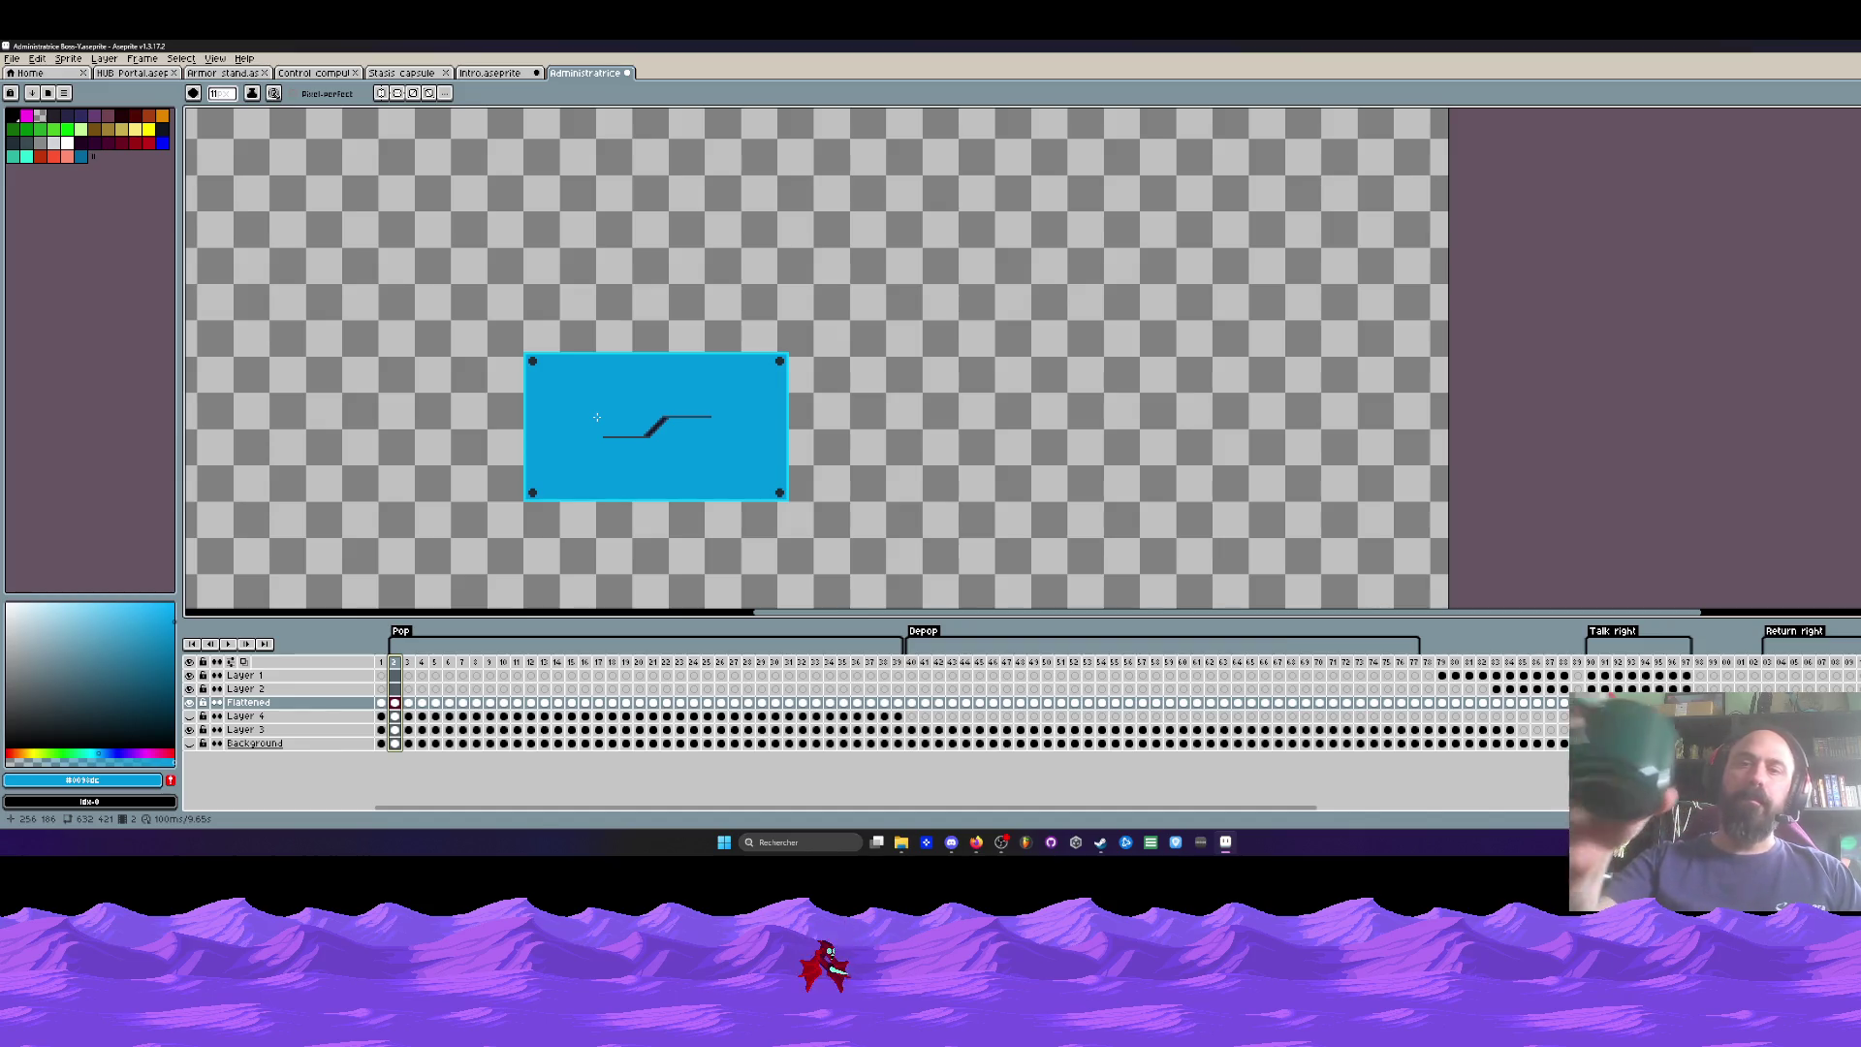
pyautogui.moveTo(606, 436); pyautogui.dragTo(635, 437)
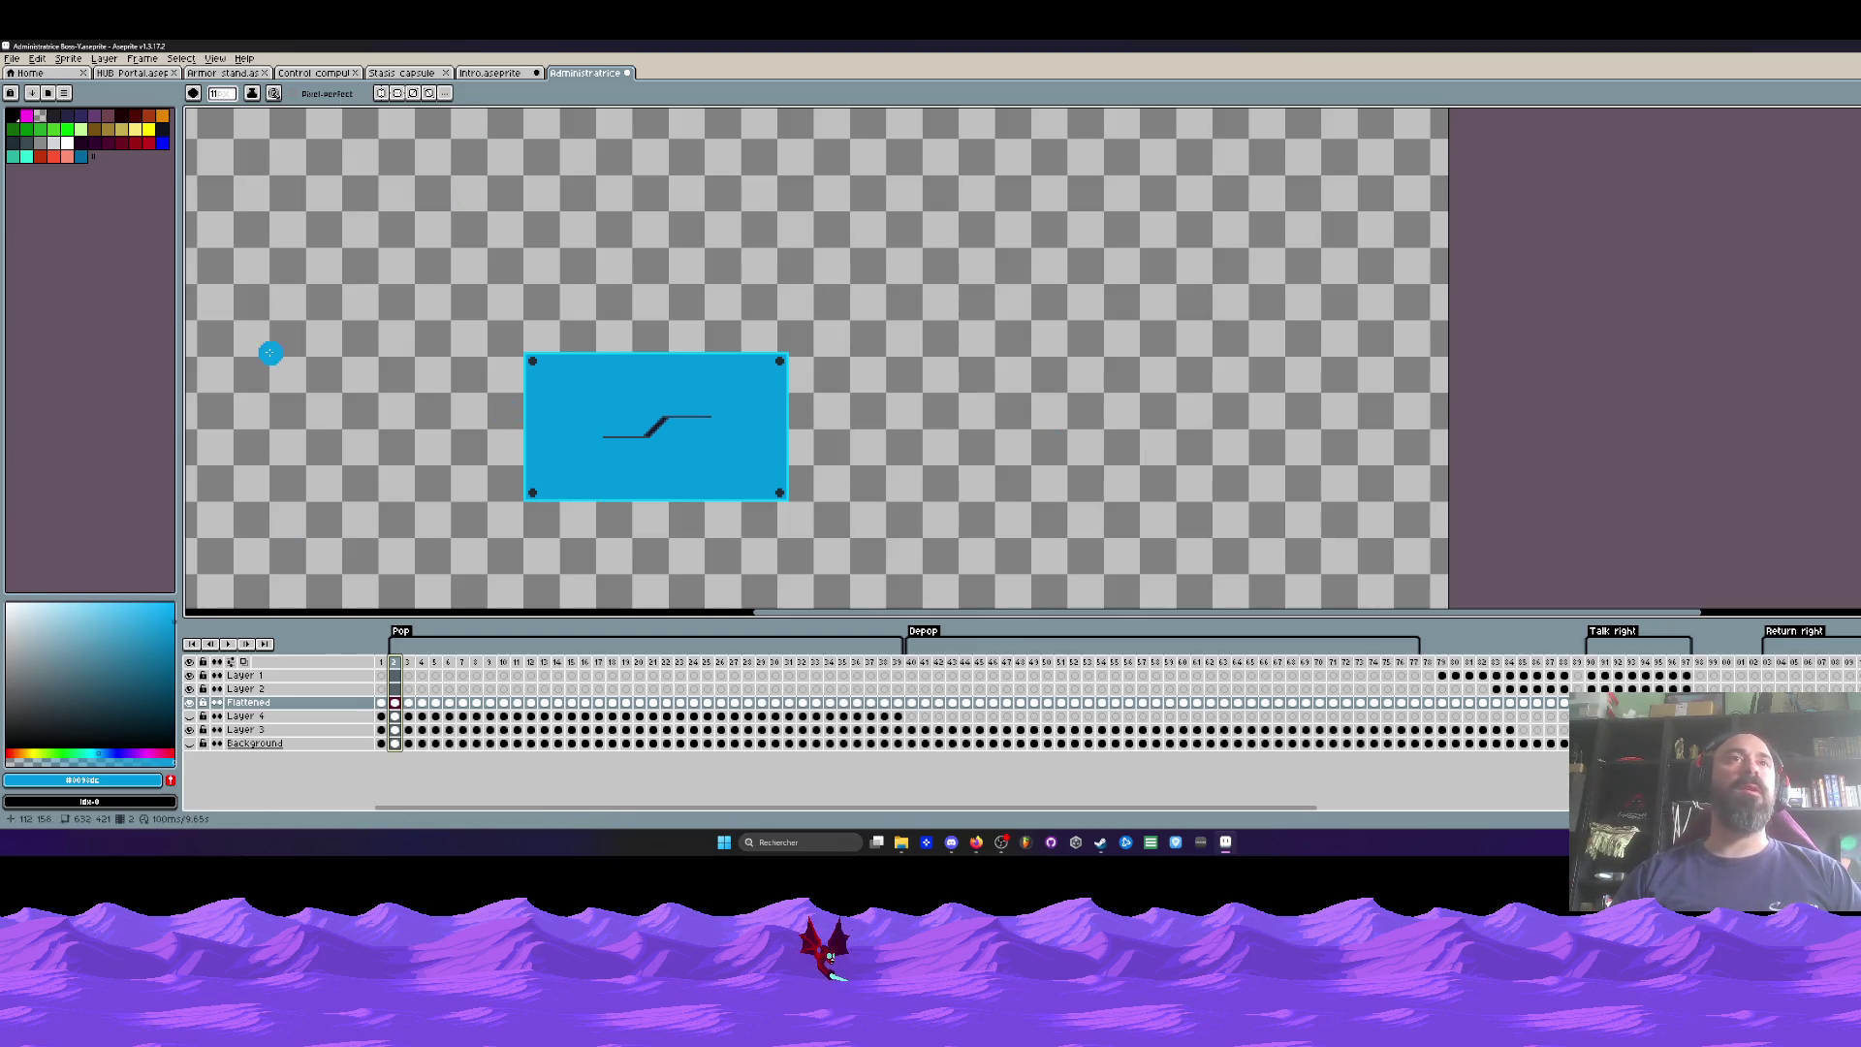
pyautogui.click(133, 72)
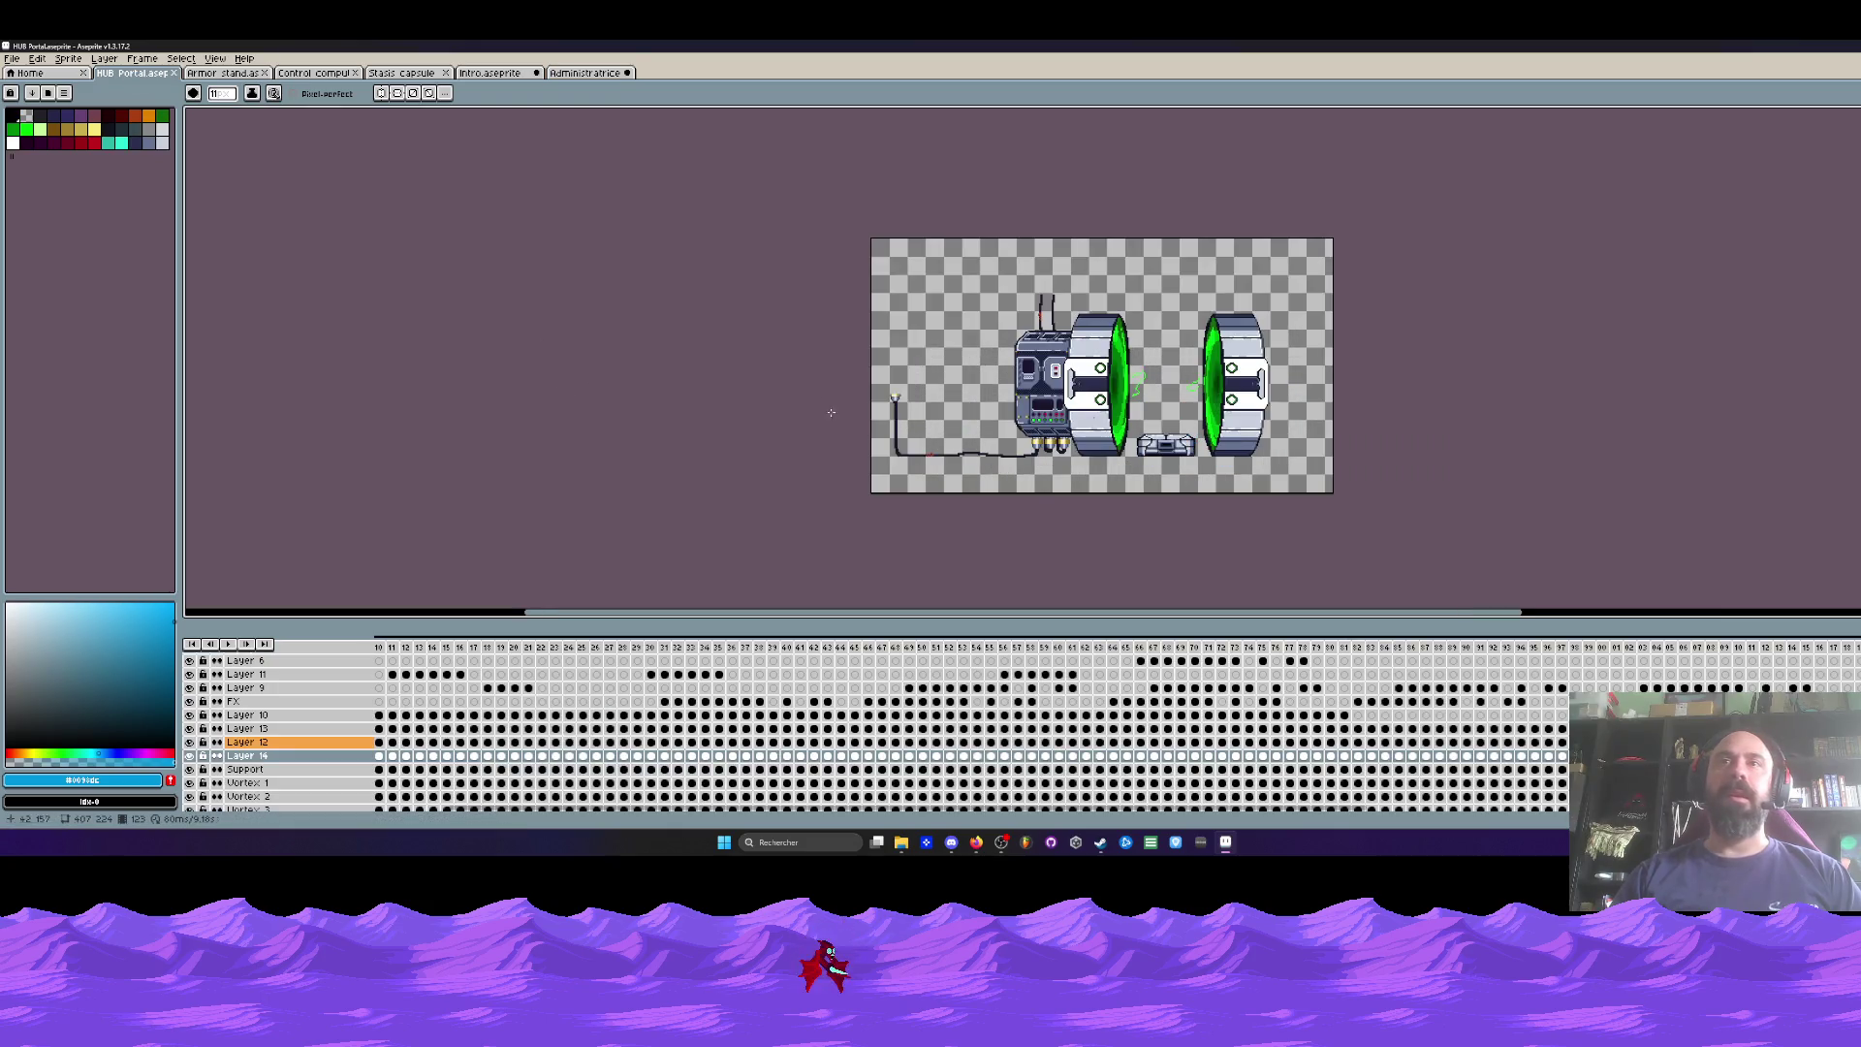
# Step: Switch through the document tabs to the Intro.aseprite lab corridor scene
pyautogui.click(223, 73)
pyautogui.click(313, 72)
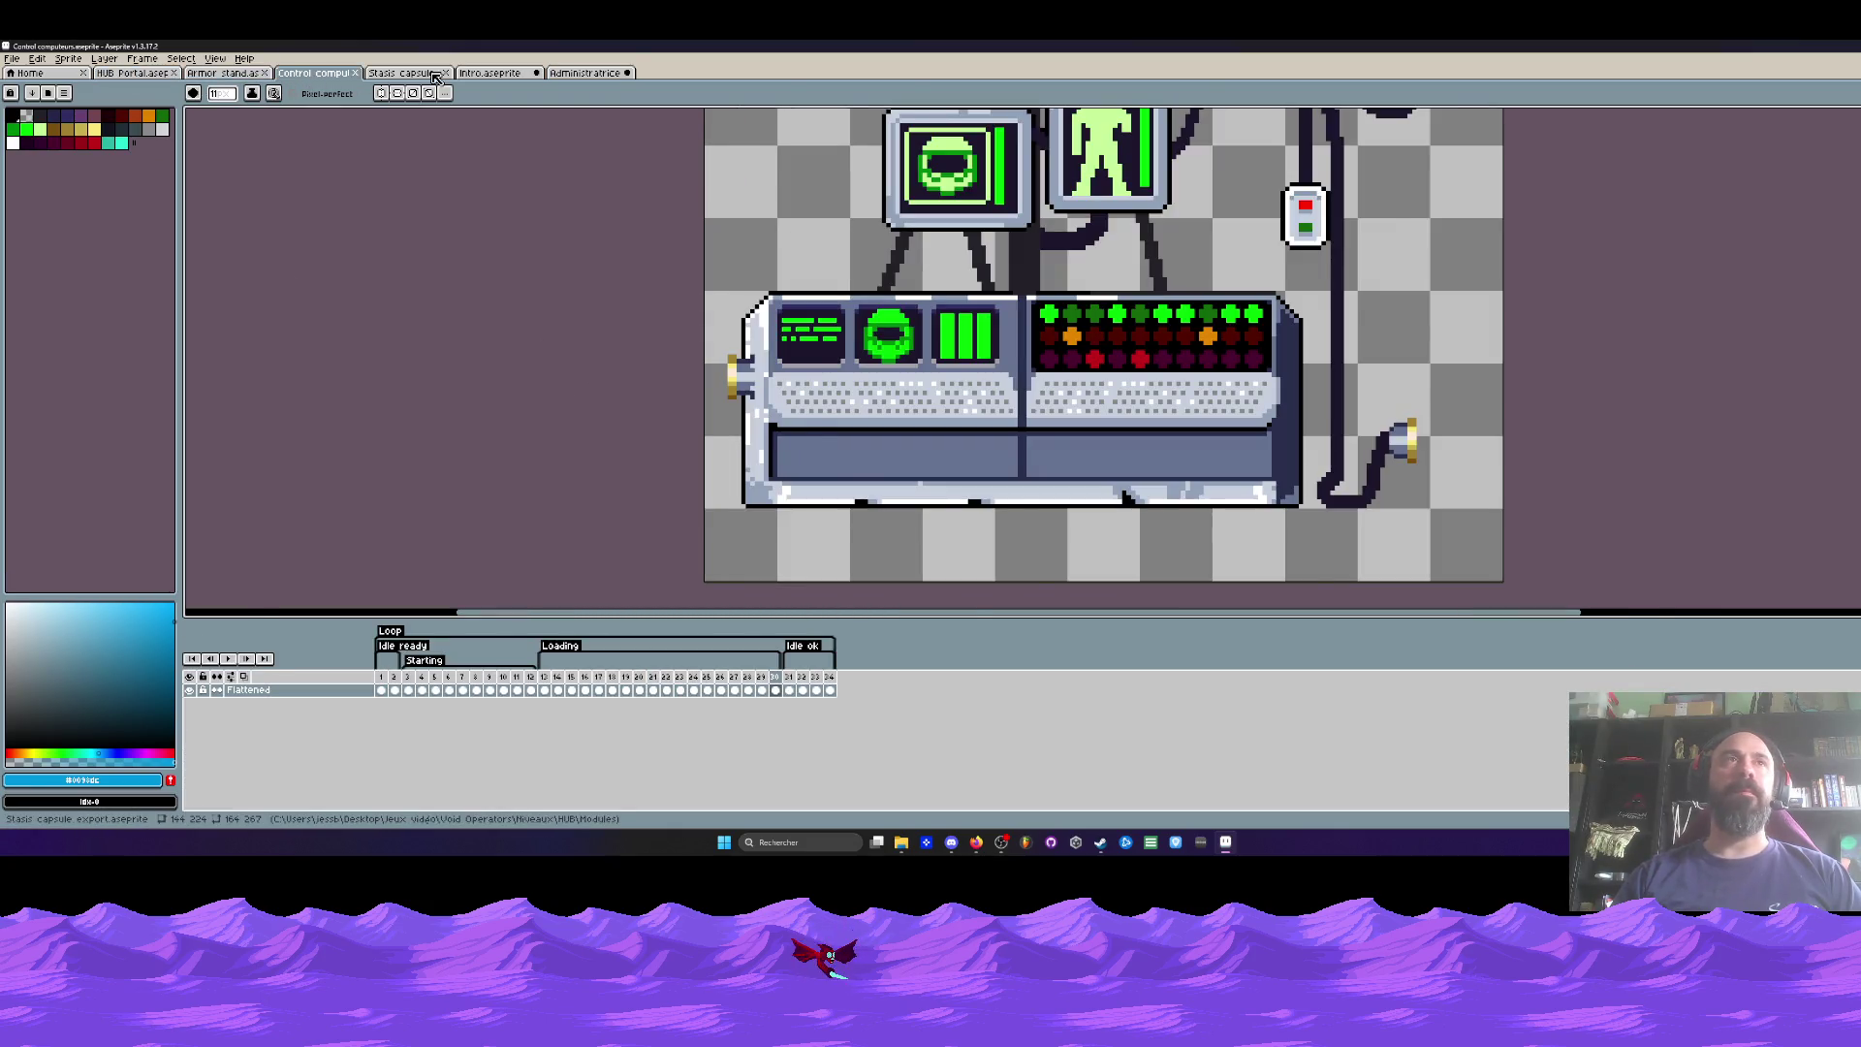
pyautogui.click(433, 74)
pyautogui.click(470, 72)
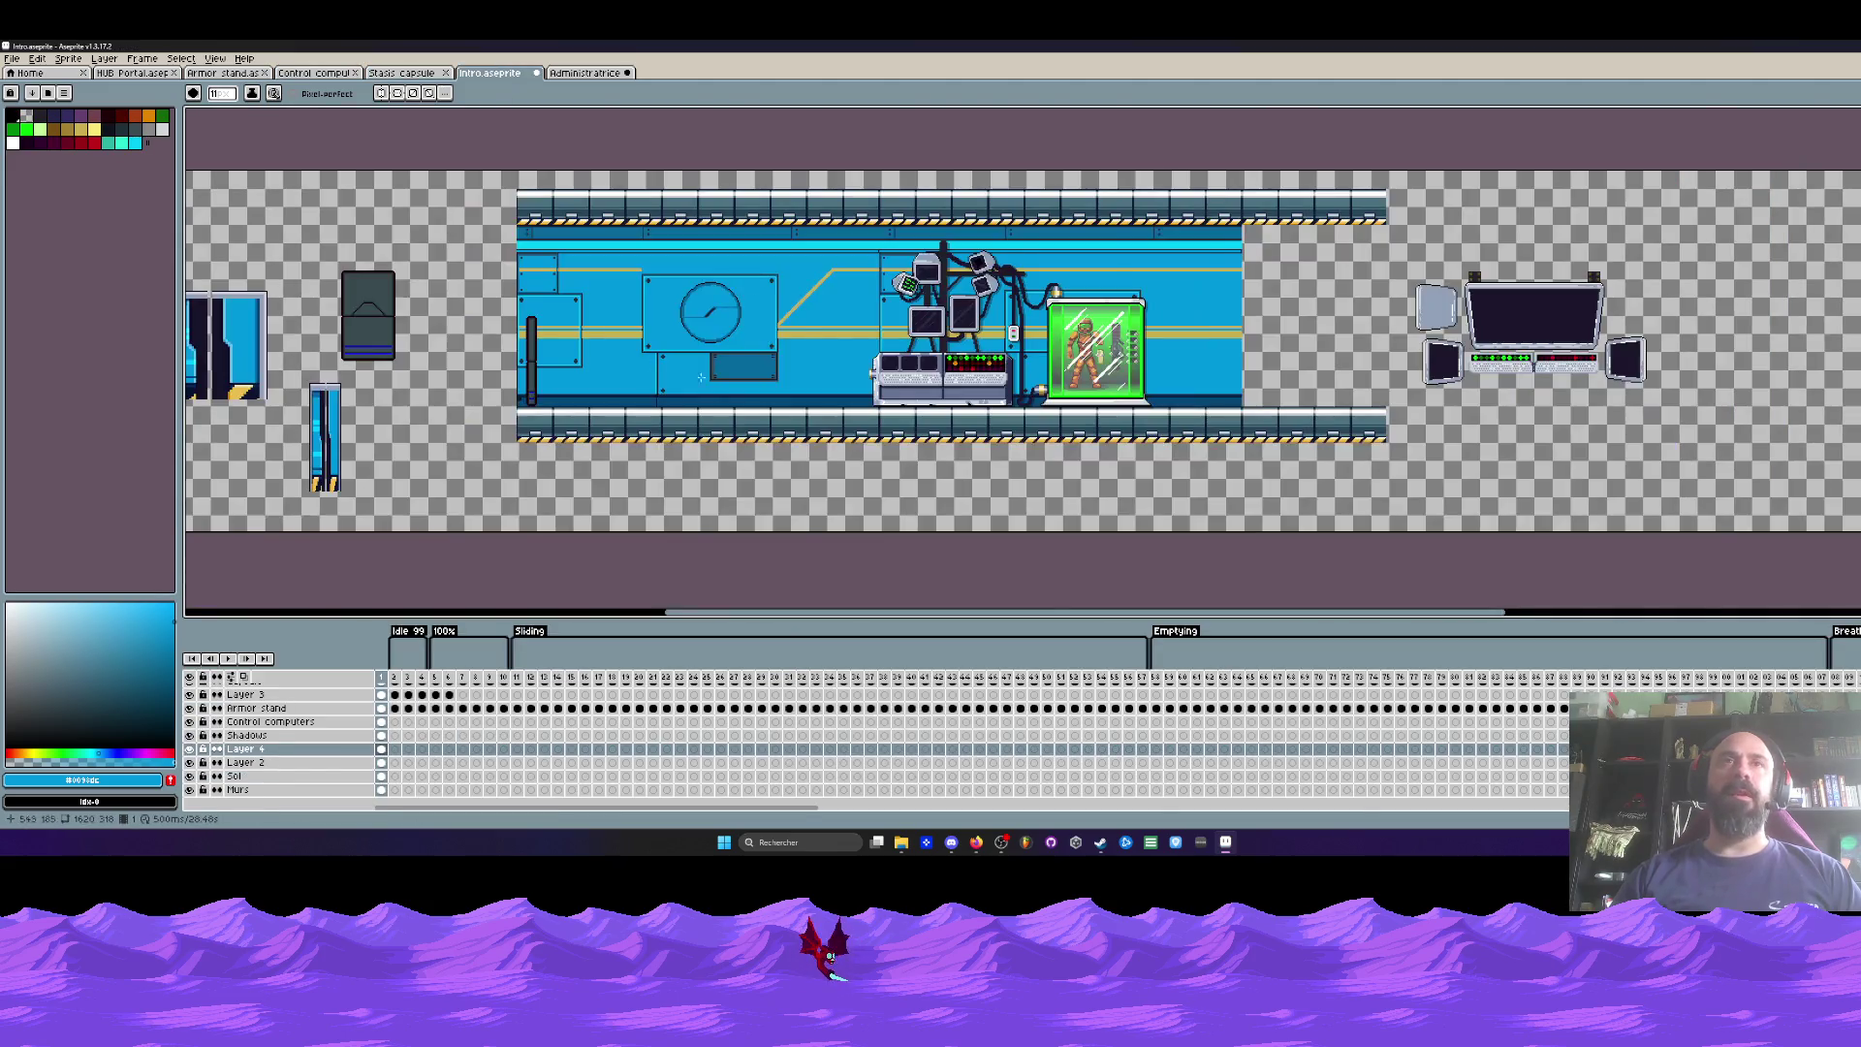
pyautogui.scroll(2, 748, 334)
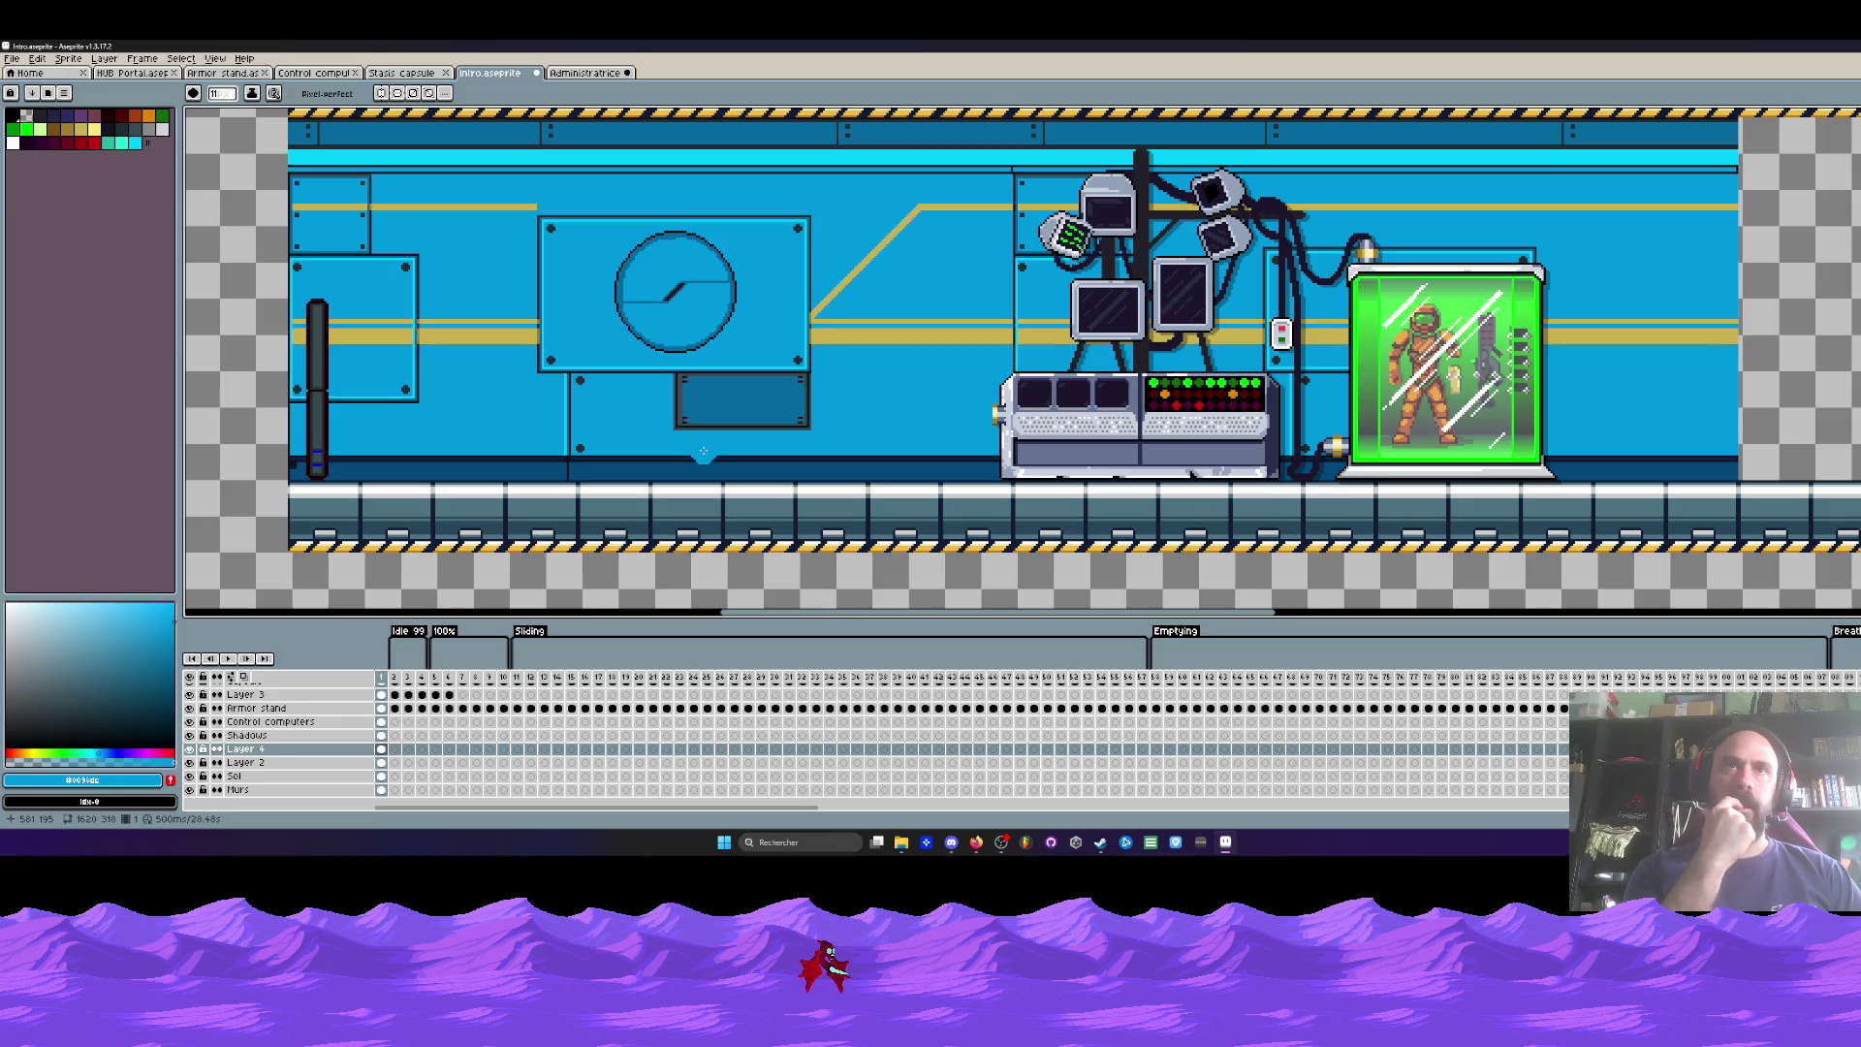
pyautogui.scroll(2, 907, 244)
# Step: Paint blue over the yellow diagonal strip, then undo it so the strip stays unchanged
pyautogui.click(873, 249)
pyautogui.scroll(-3, 873, 249)
pyautogui.scroll(4, 867, 257)
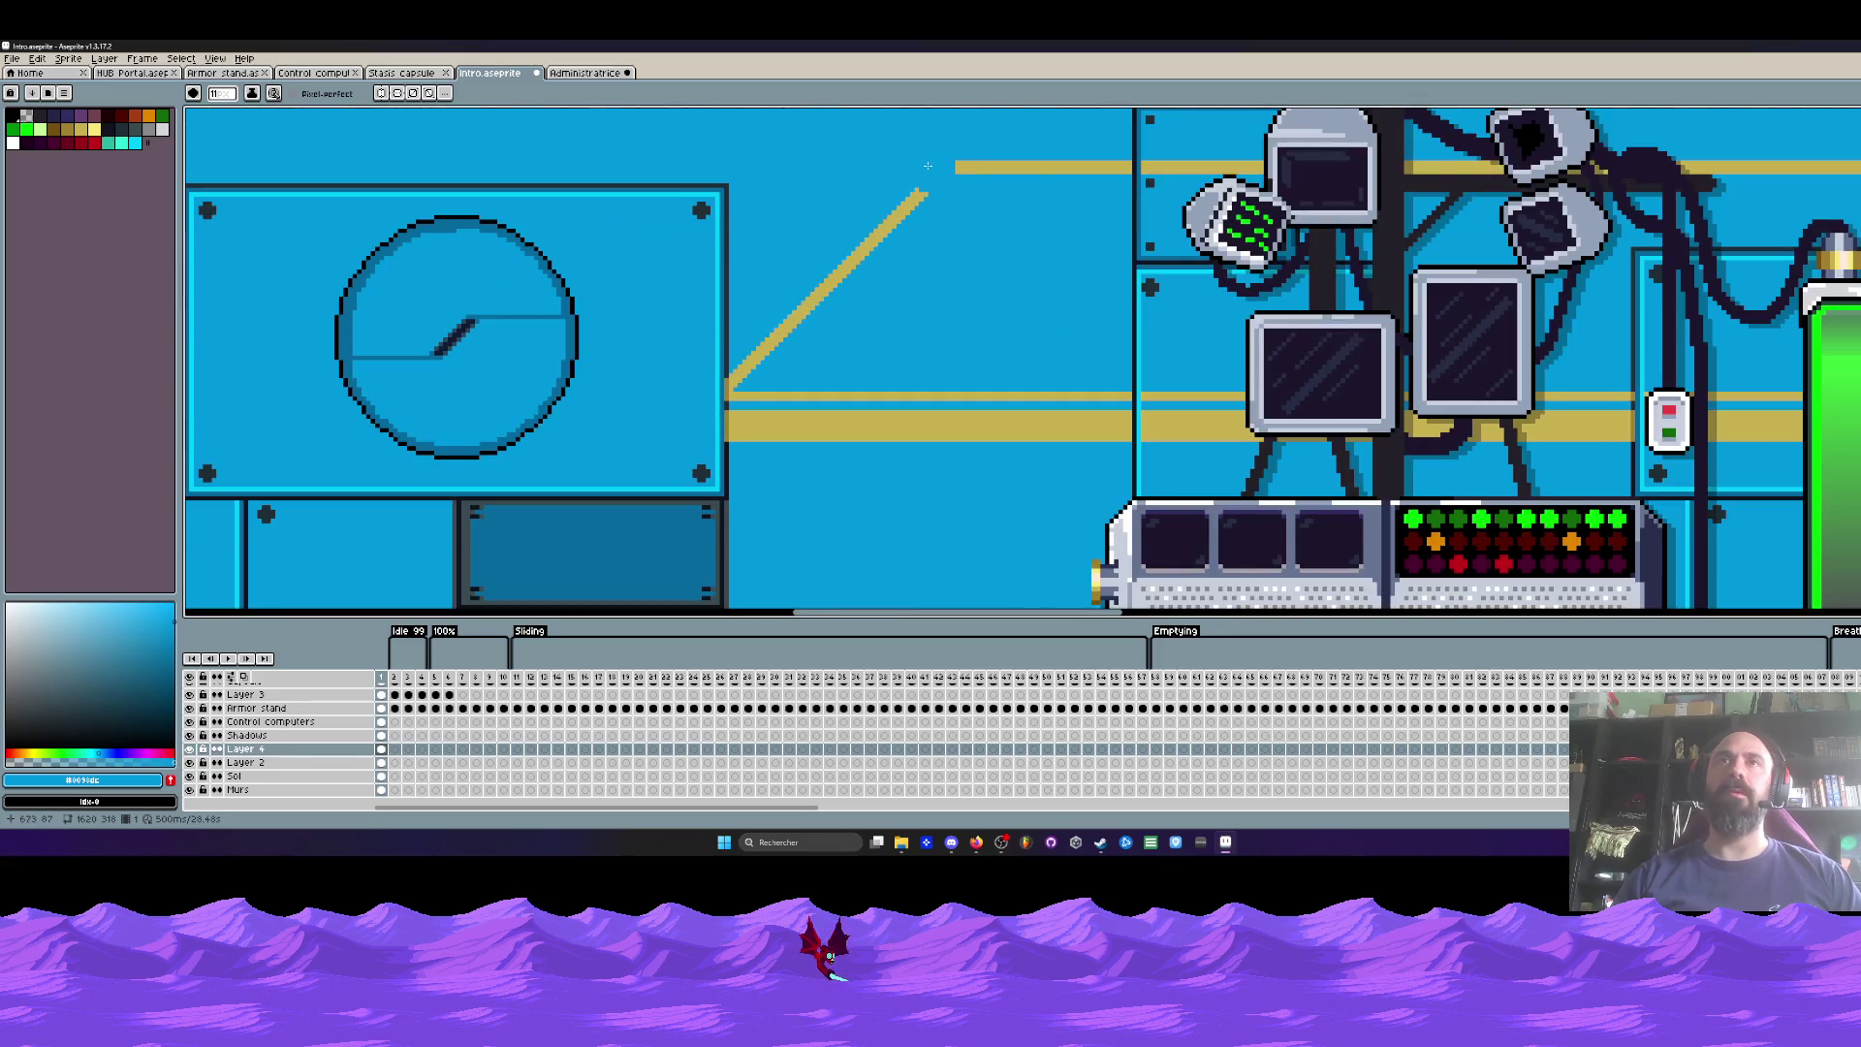
pyautogui.scroll(2, 767, 353)
pyautogui.click(726, 392)
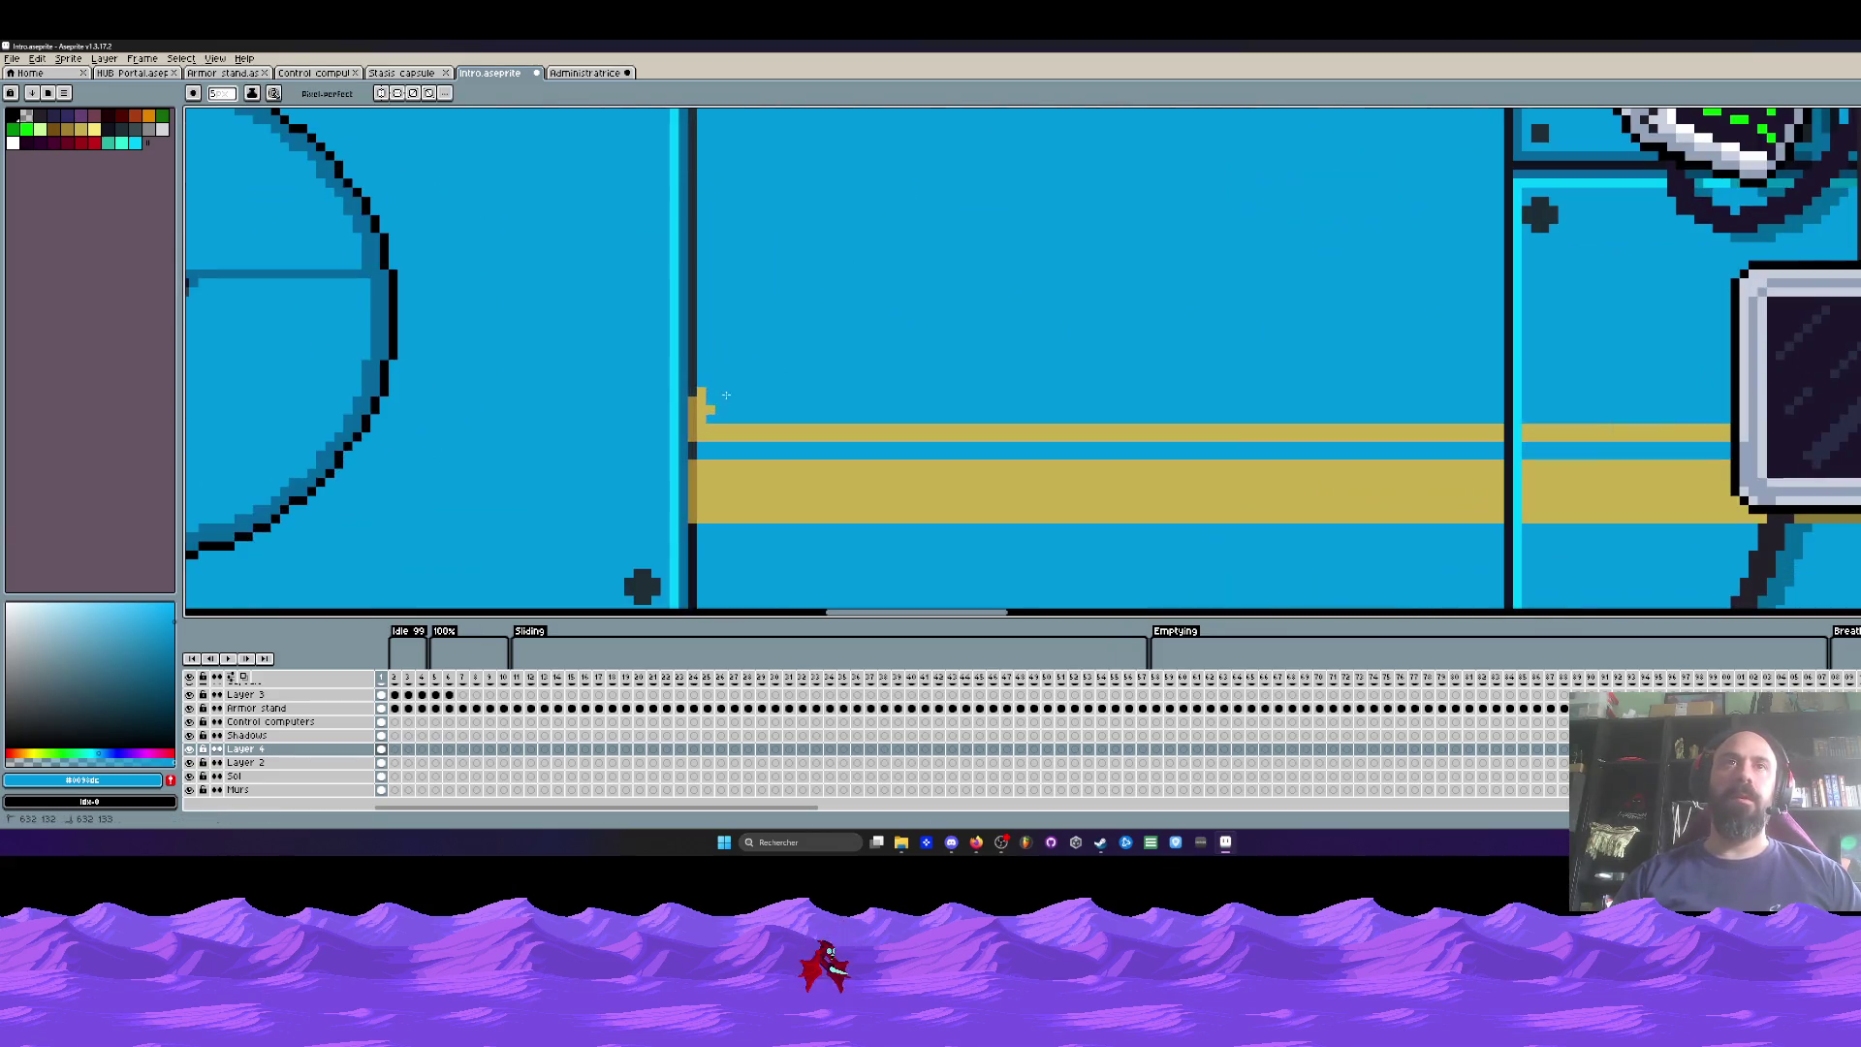
pyautogui.scroll(-6, 734, 372)
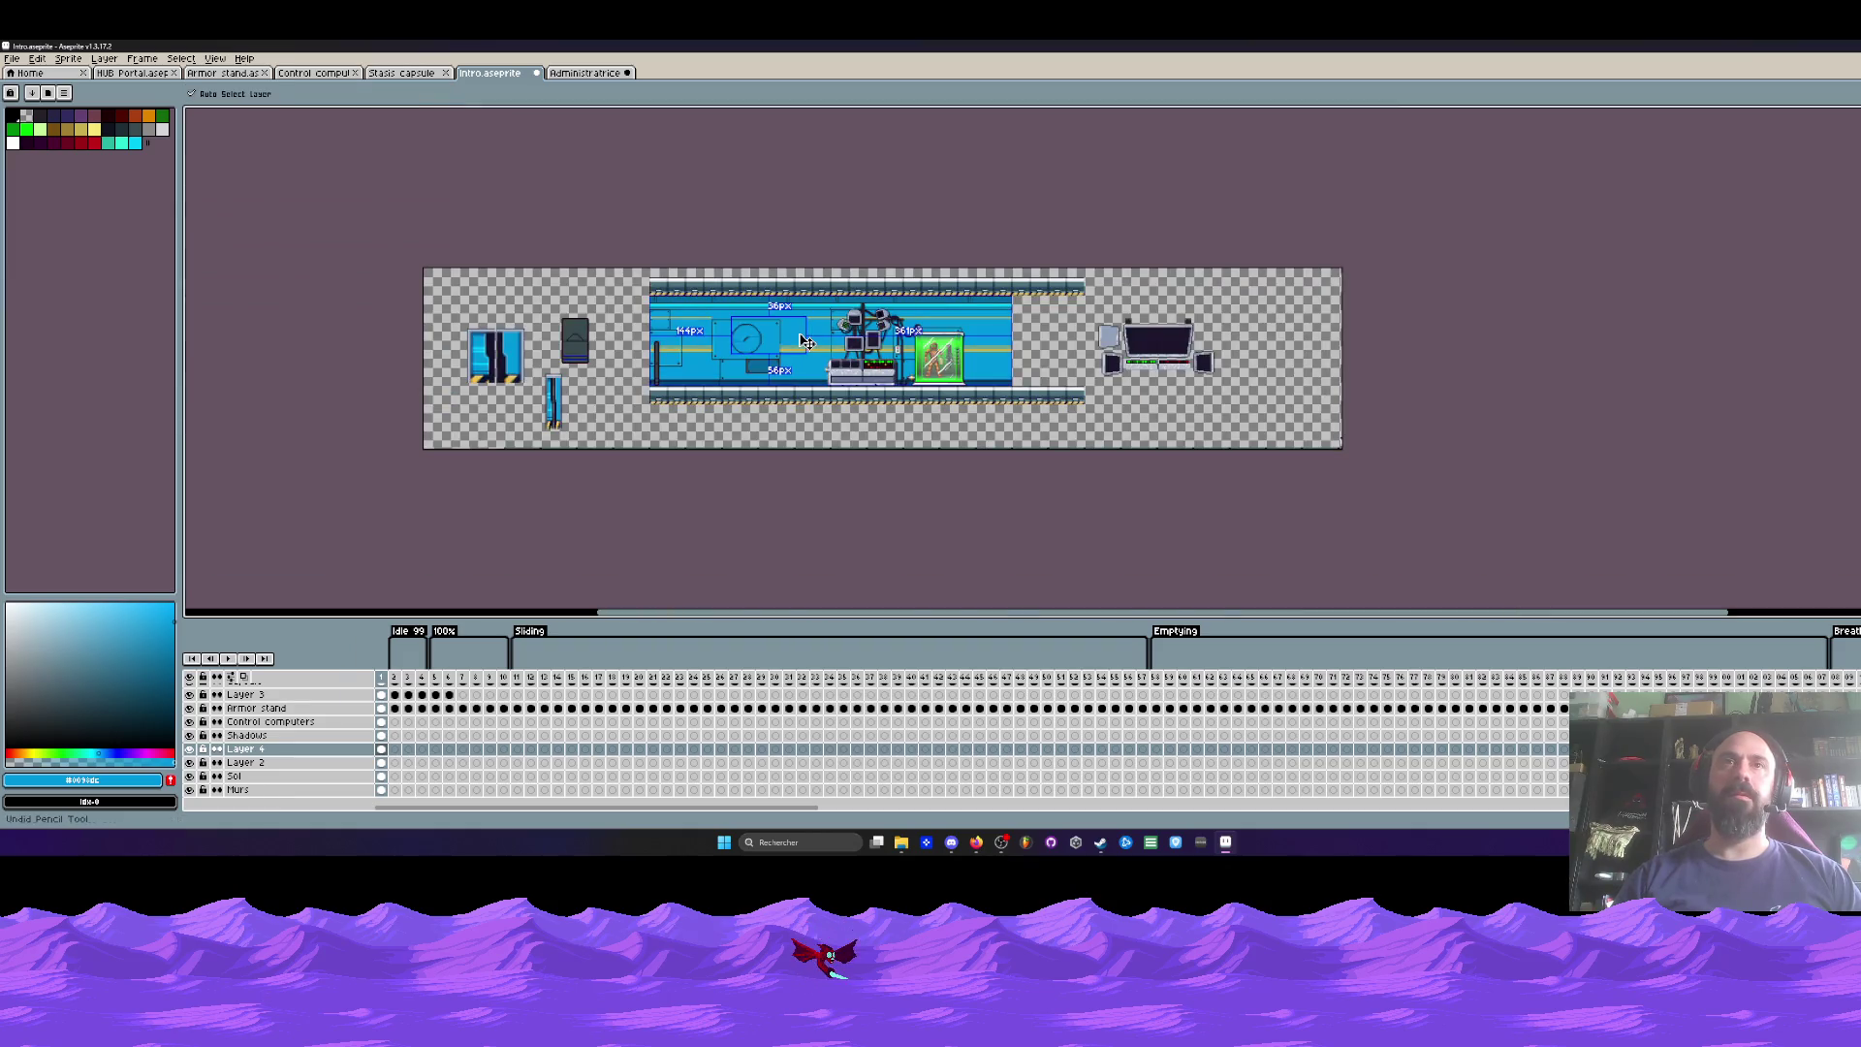
pyautogui.scroll(5, 722, 399)
pyautogui.hotkey('ctrl', 'z')
pyautogui.hotkey('ctrl', 'z')
pyautogui.scroll(-4, 805, 356)
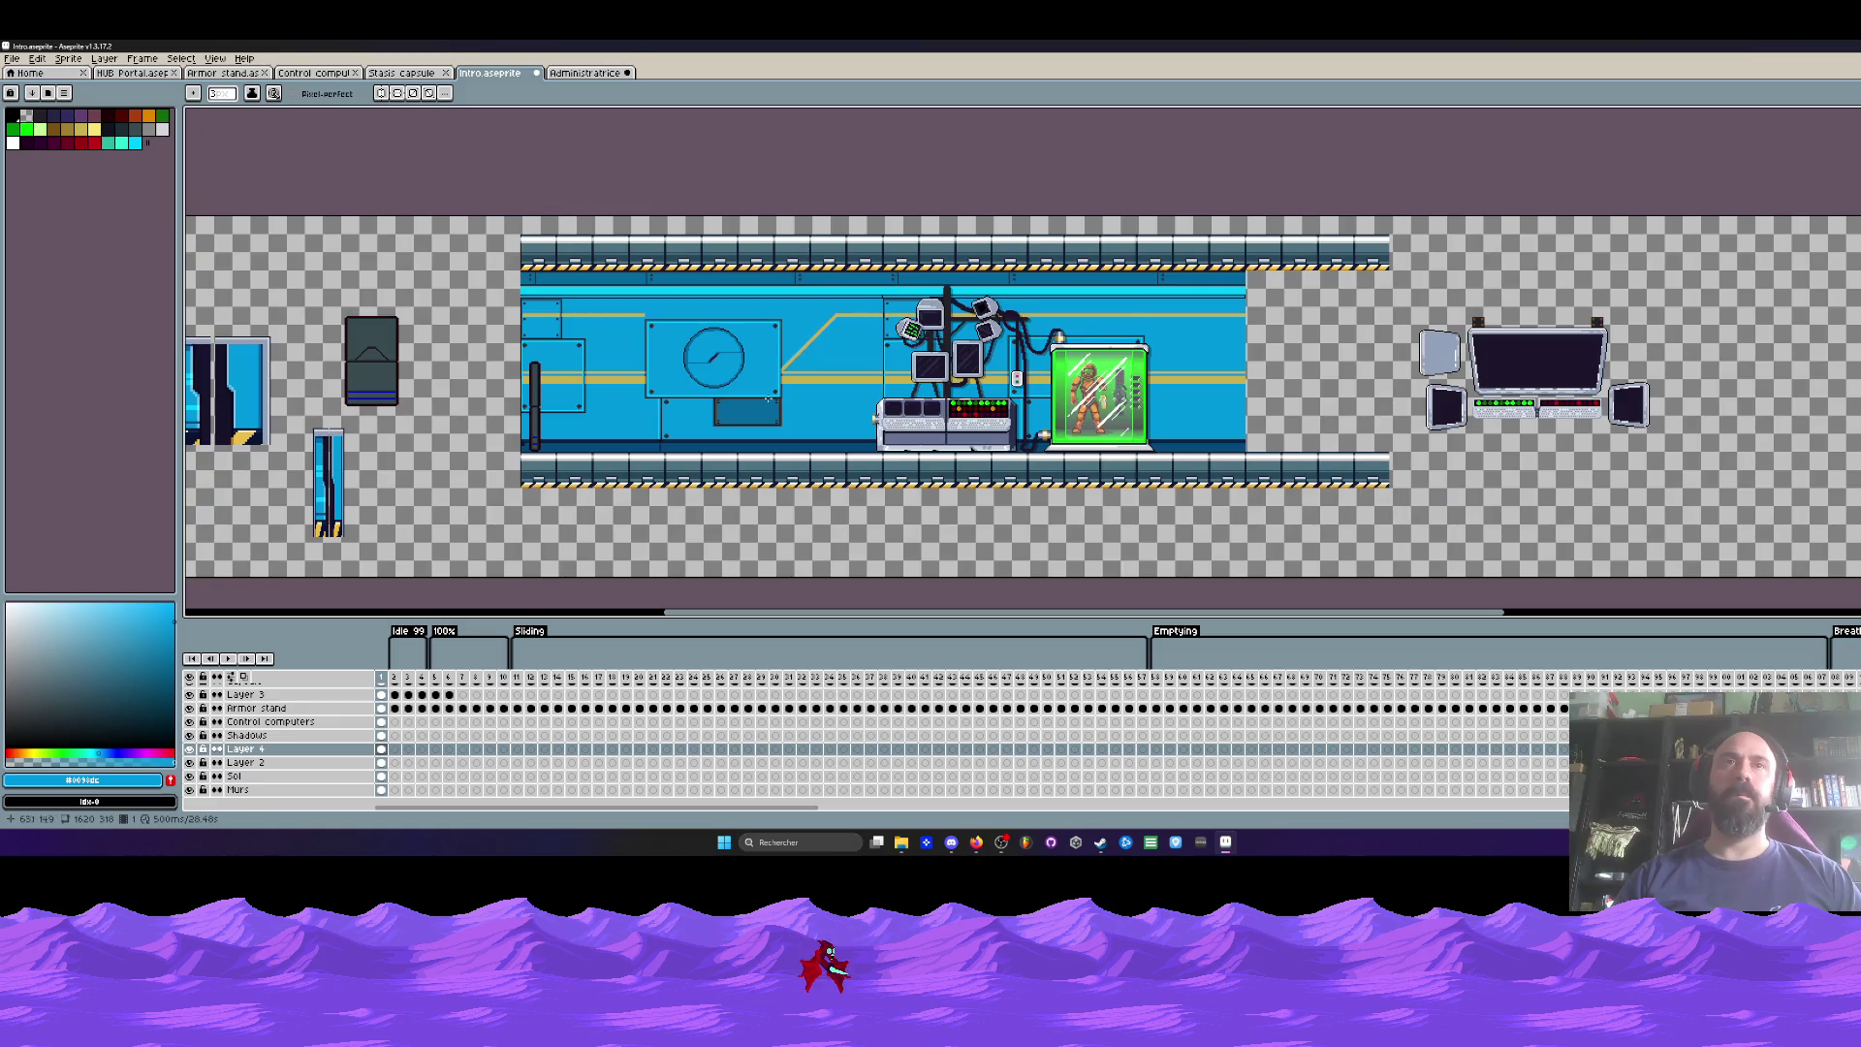
# Step: Select the whole Administratrice sprite and flatten its visible layers
pyautogui.click(582, 78)
pyautogui.press('m')
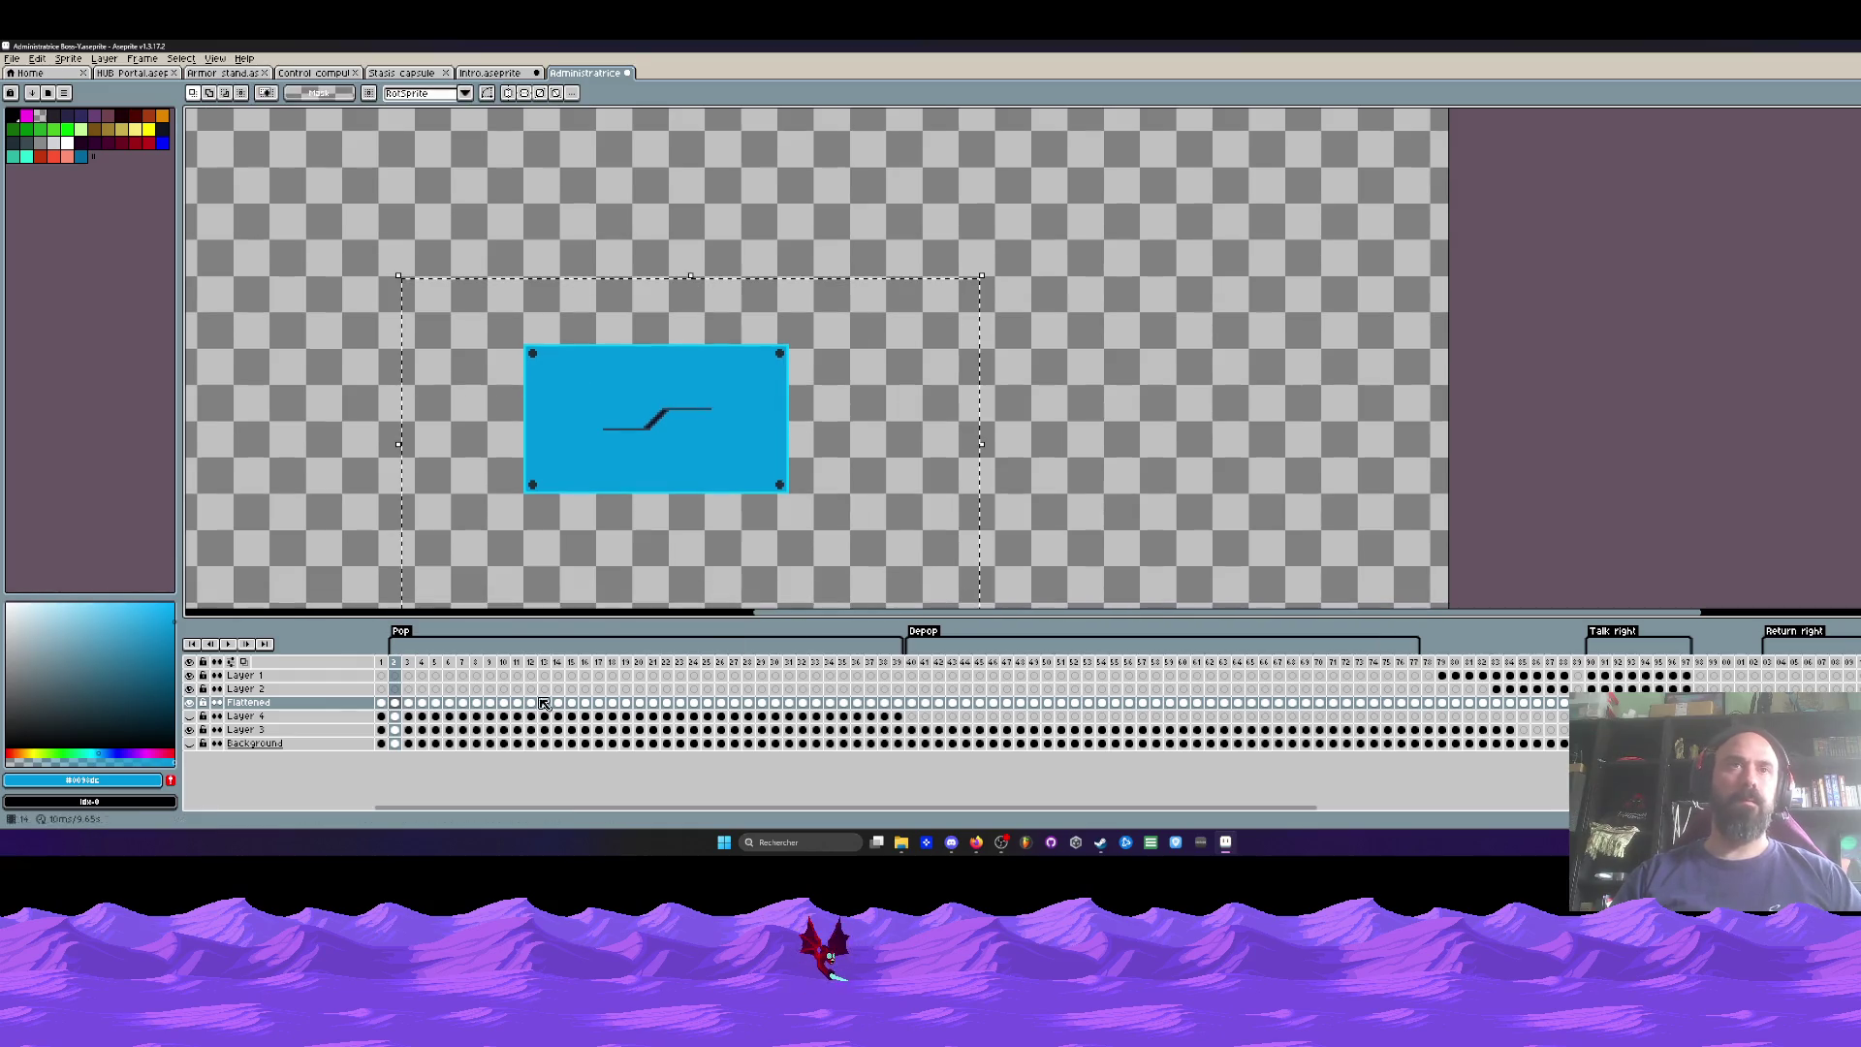
pyautogui.rightClick(244, 675)
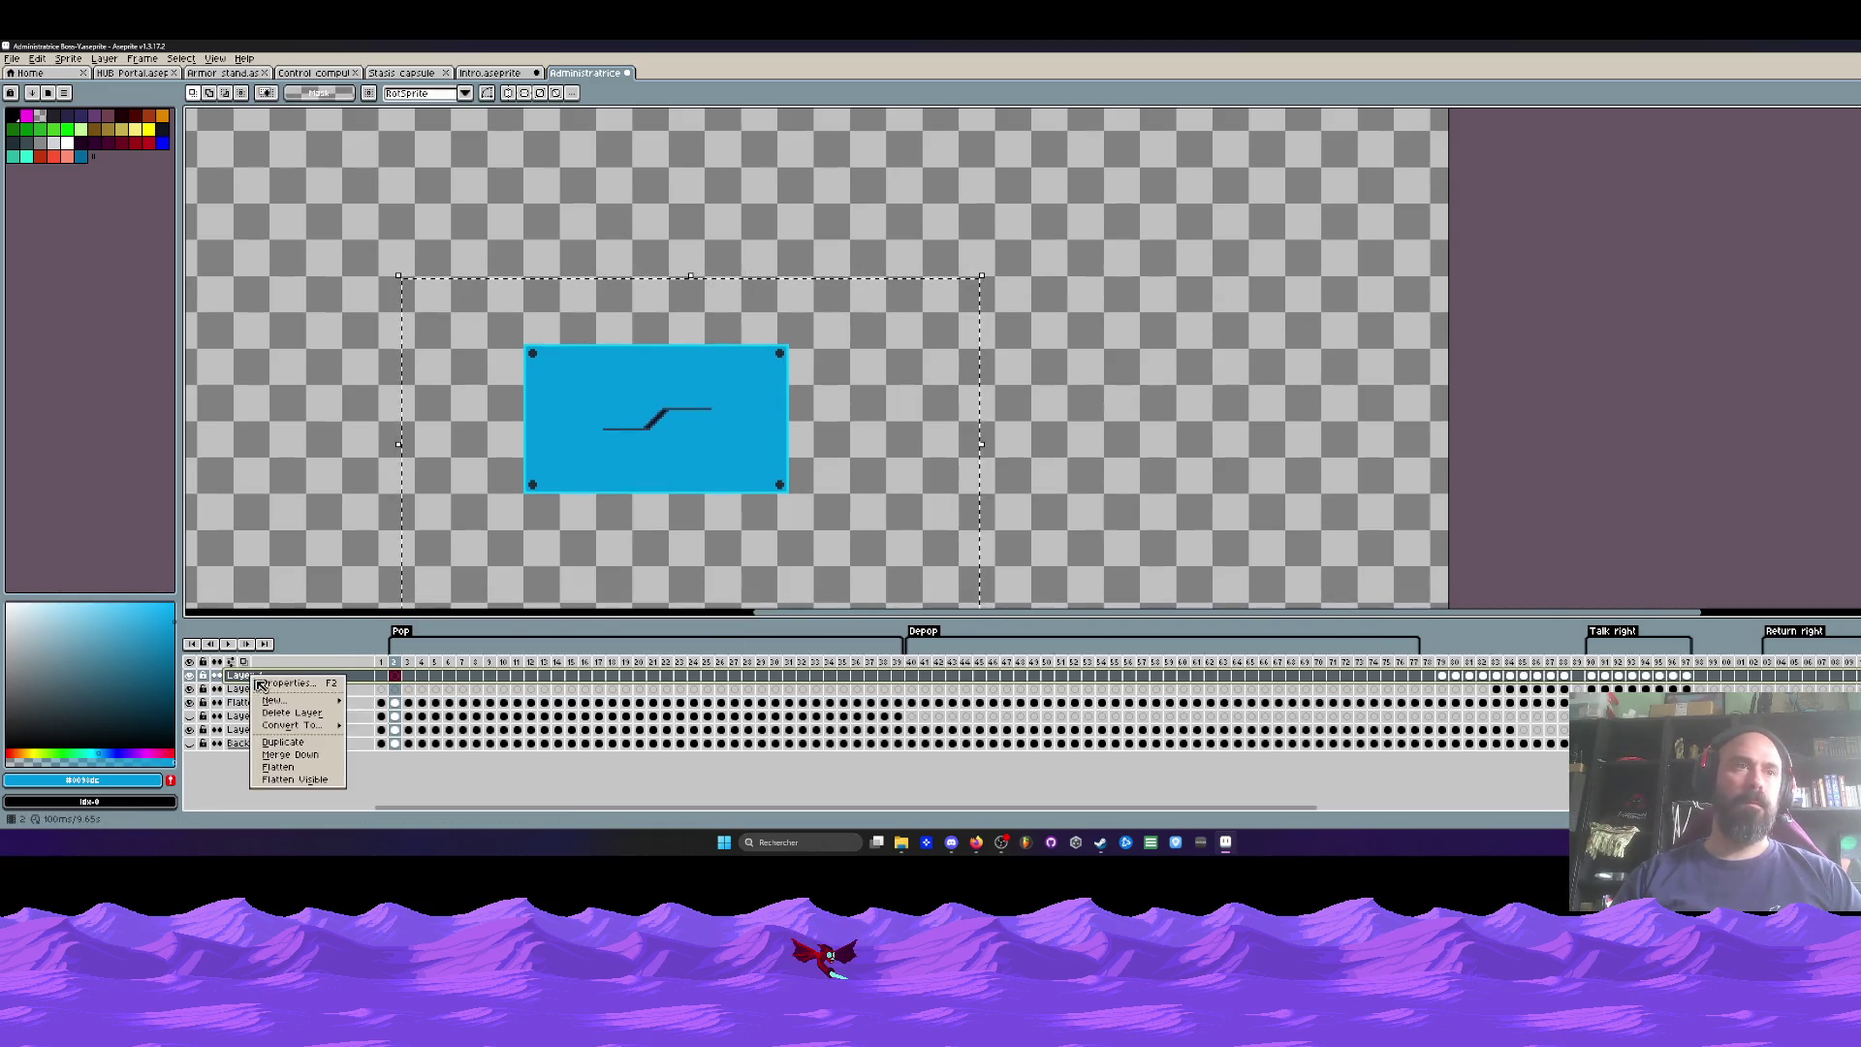
pyautogui.click(300, 781)
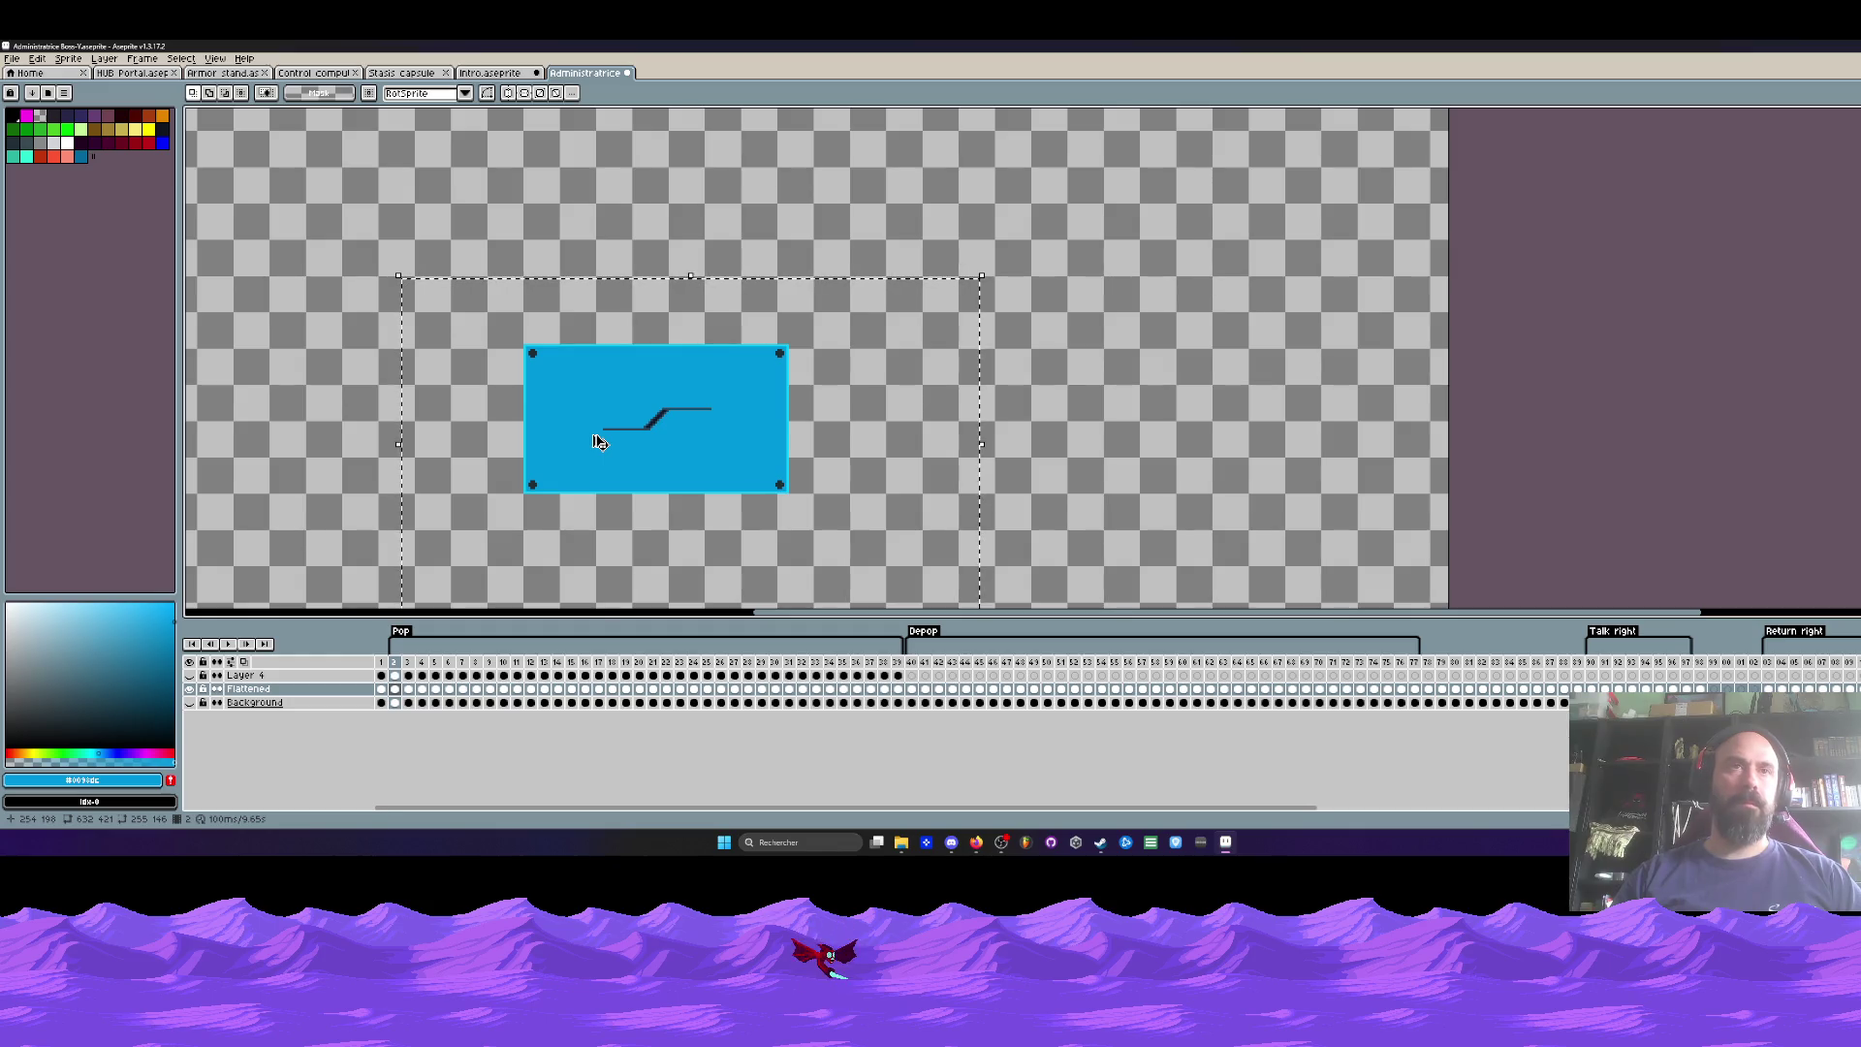
# Step: Paste the hatch panel into Intro over the gauge panel, nudged up one pixel, and commit it
pyautogui.hotkey('ctrl', 'shift', 'Tab')
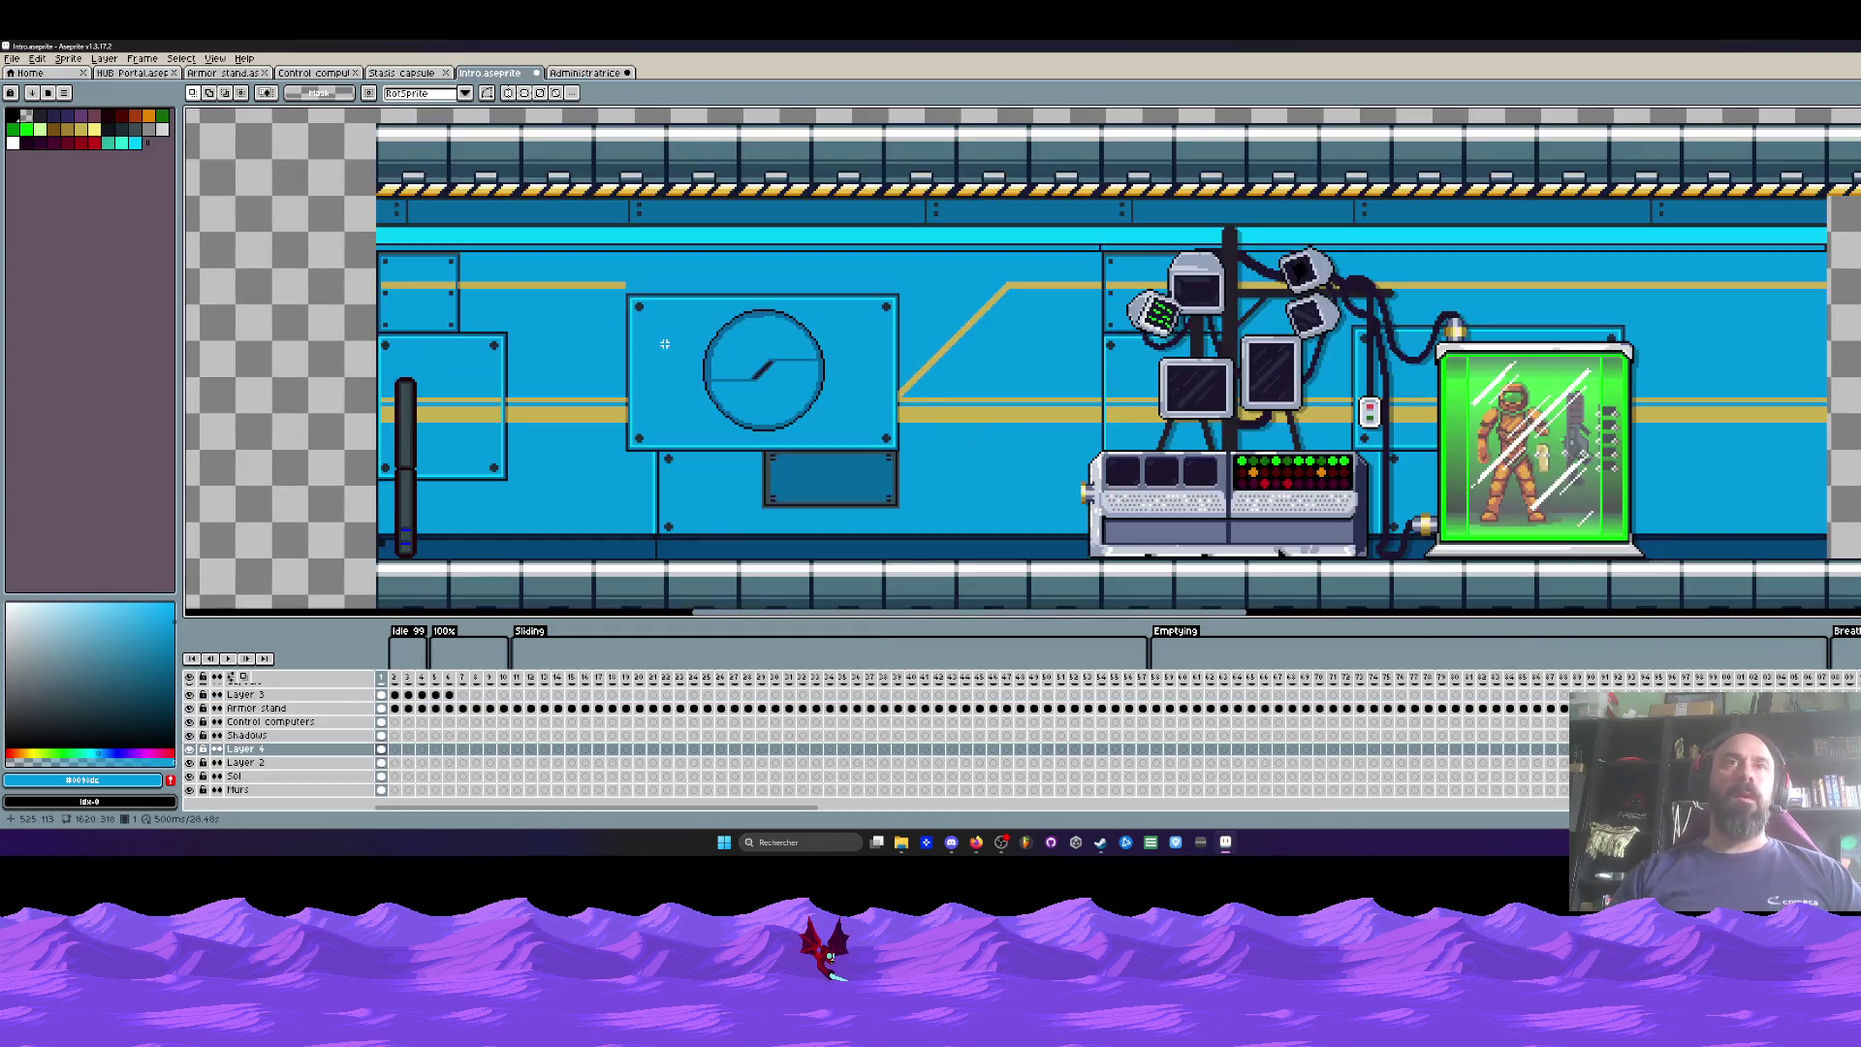
pyautogui.hotkey('ctrl', 'v')
pyautogui.moveTo(795, 450); pyautogui.dragTo(537, 306)
pyautogui.scroll(2, 659, 323)
pyautogui.moveTo(647, 296); pyautogui.dragTo(645, 291)
pyautogui.scroll(-3, 659, 310)
pyautogui.press('Return')
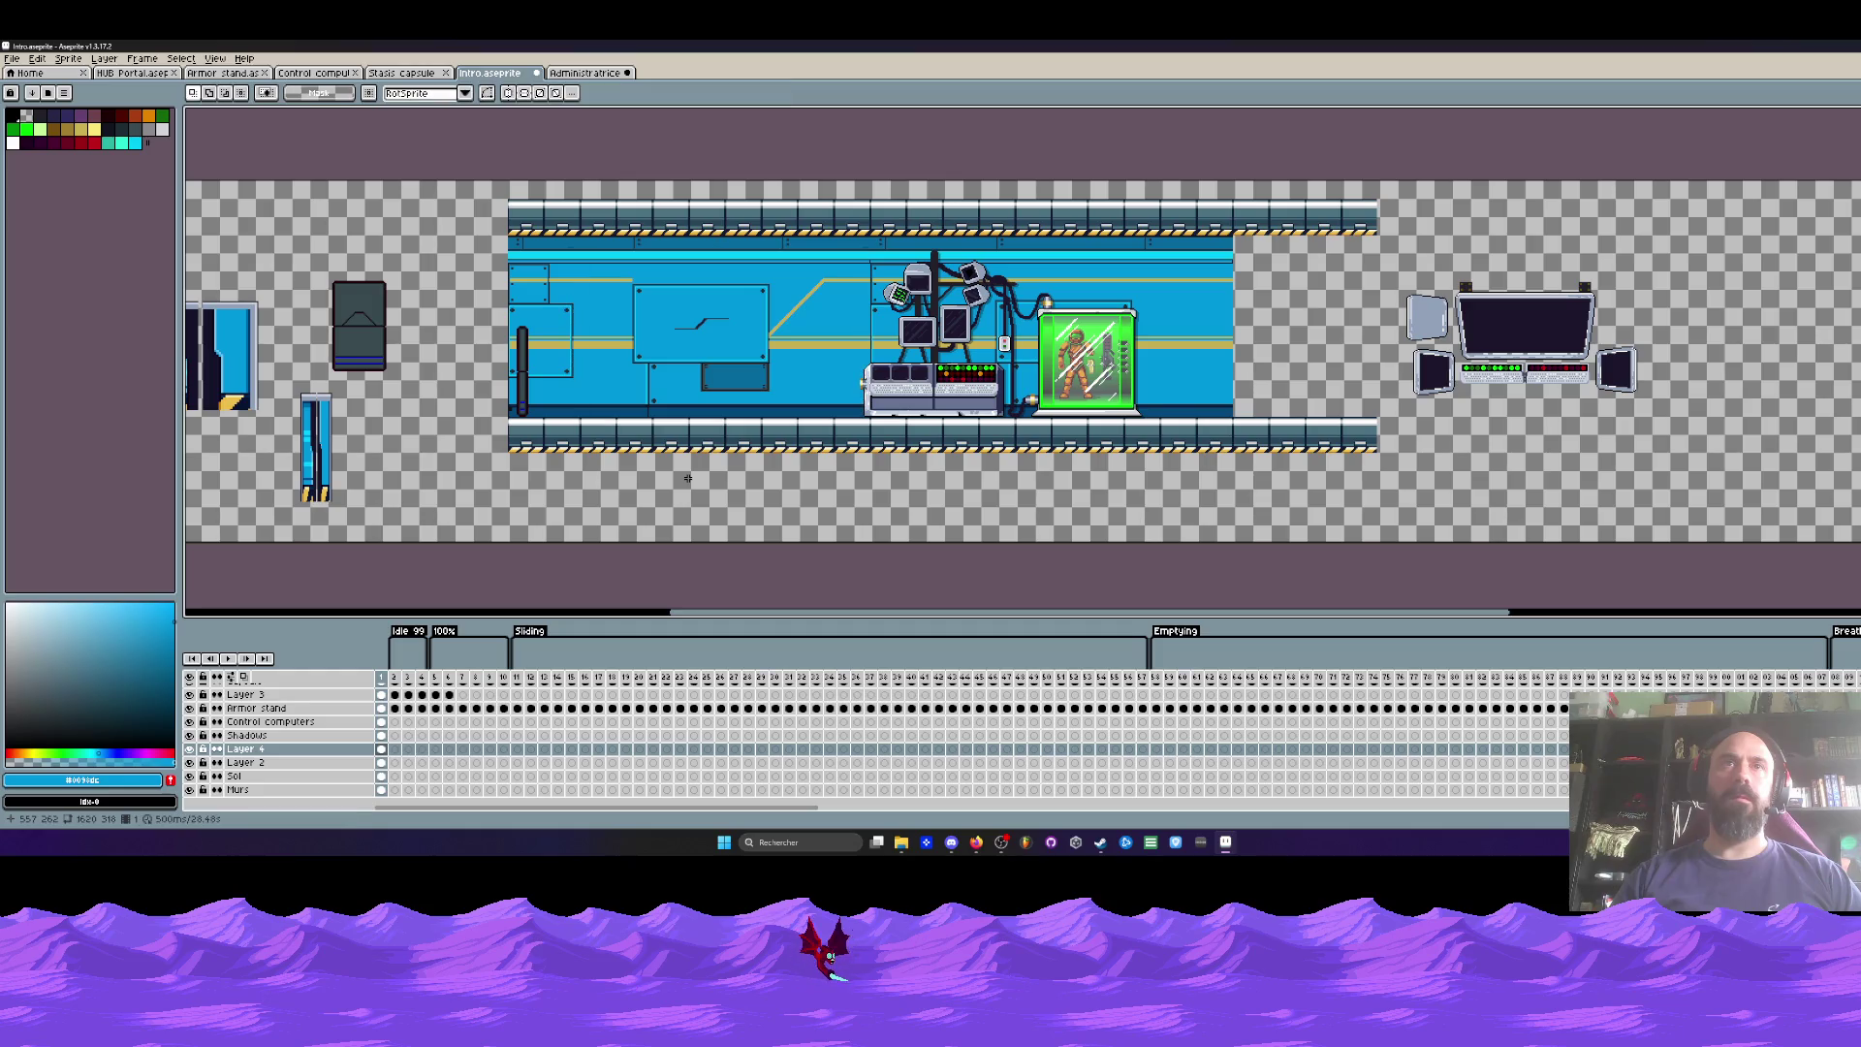
# Step: Undo and redo the paste to compare the hatch panel with the original gauge
pyautogui.scroll(-2, 688, 471)
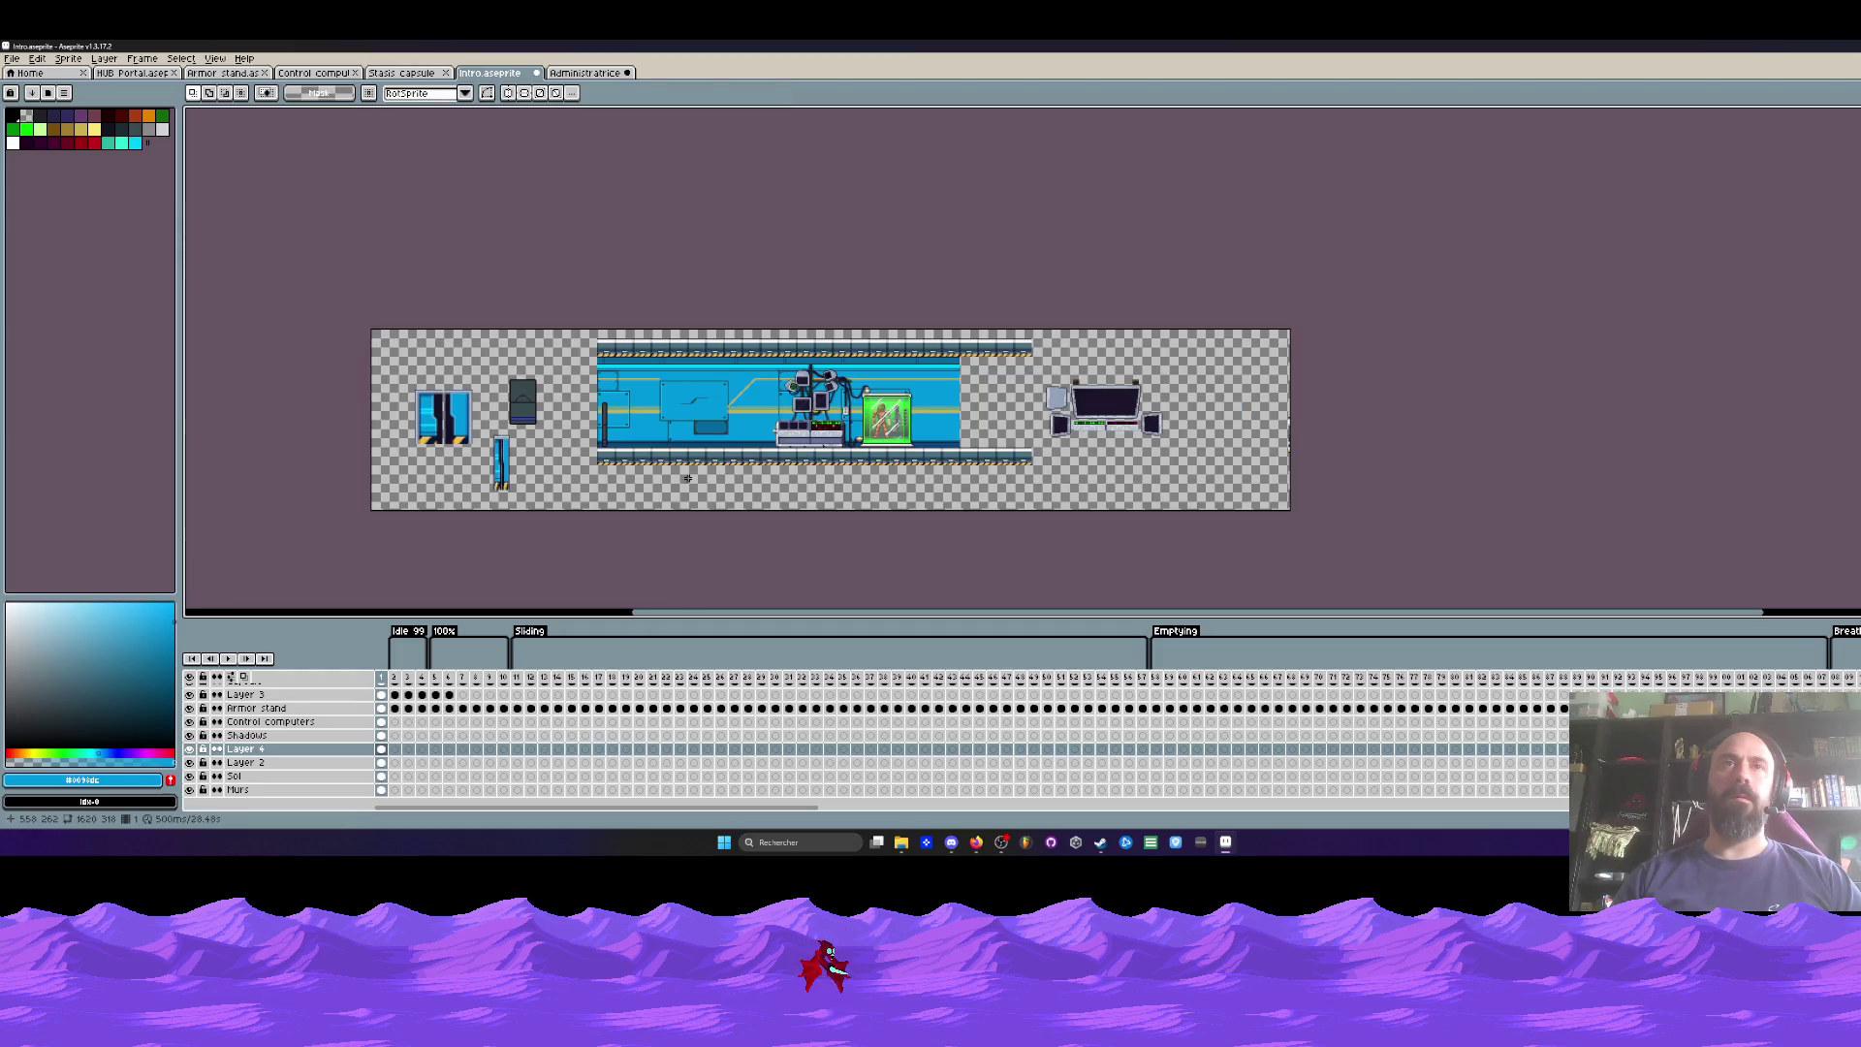
pyautogui.scroll(4, 687, 477)
pyautogui.hotkey('ctrl', 'z')
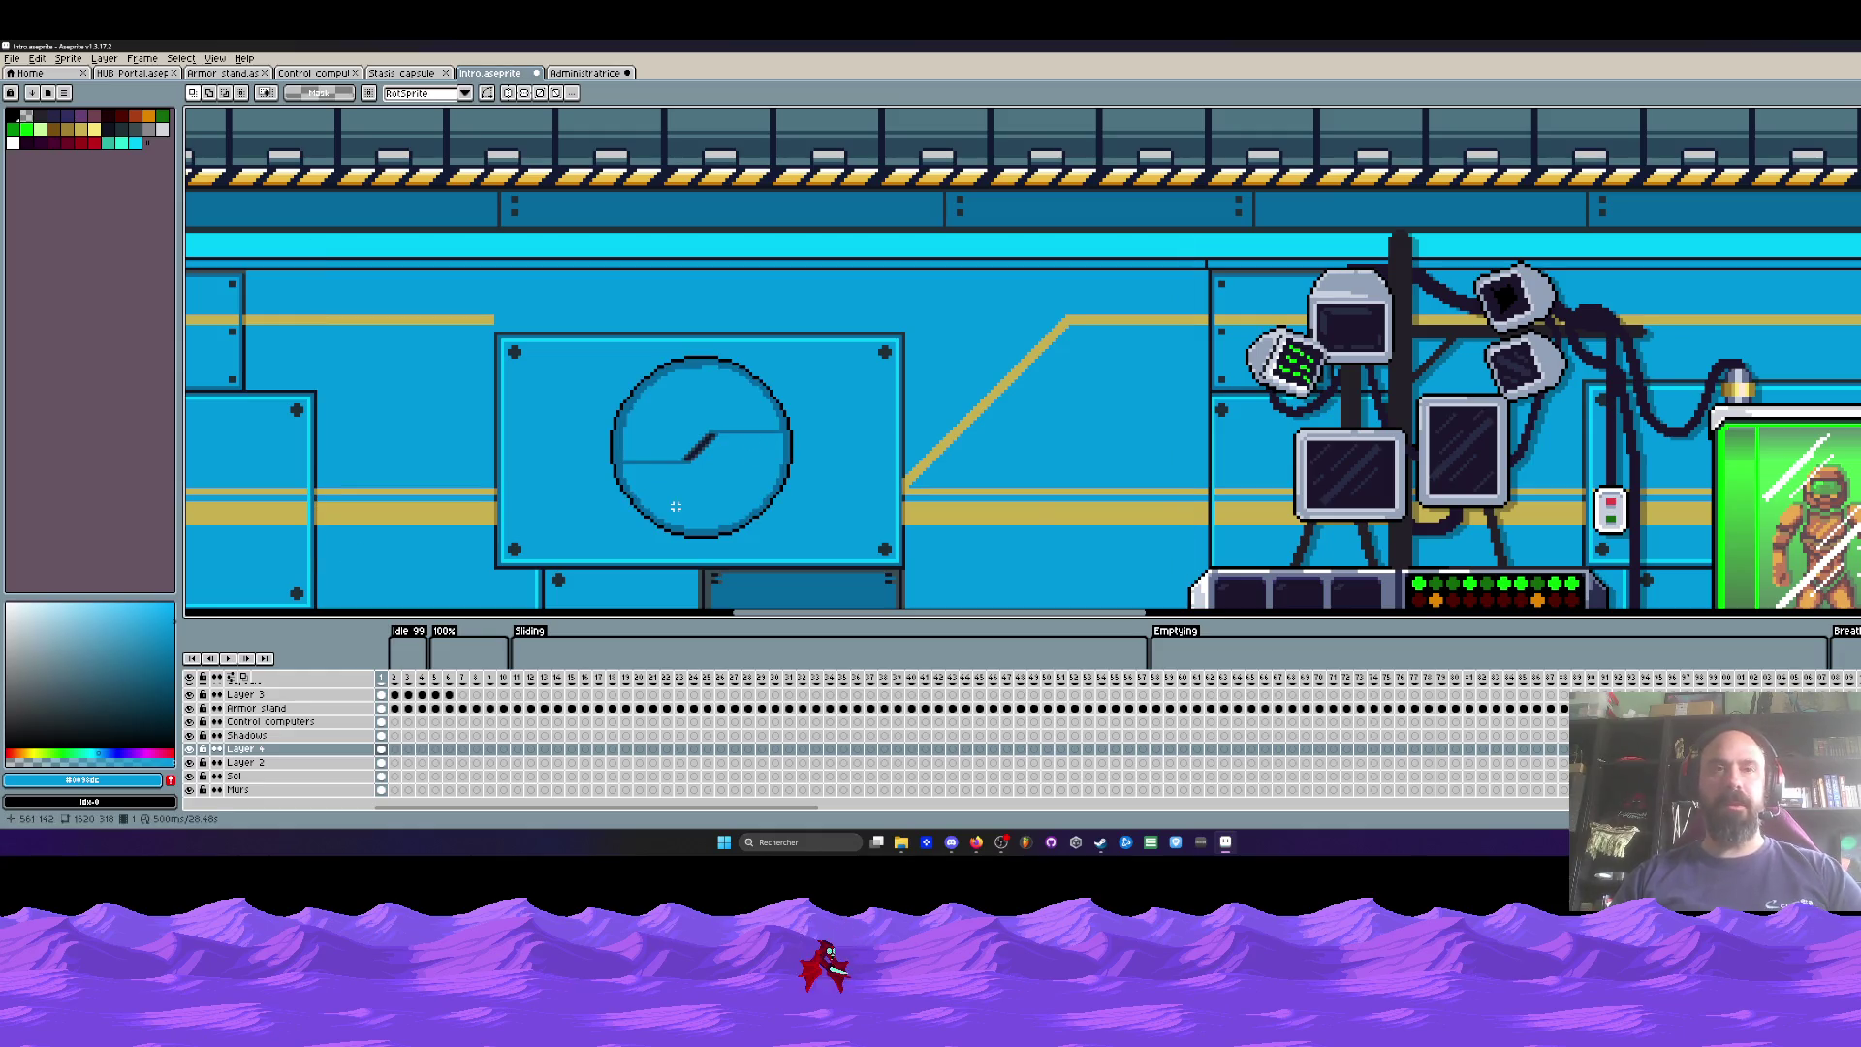
pyautogui.hotkey('ctrl', 'y')
pyautogui.scroll(-1, 654, 513)
pyautogui.scroll(1, 621, 509)
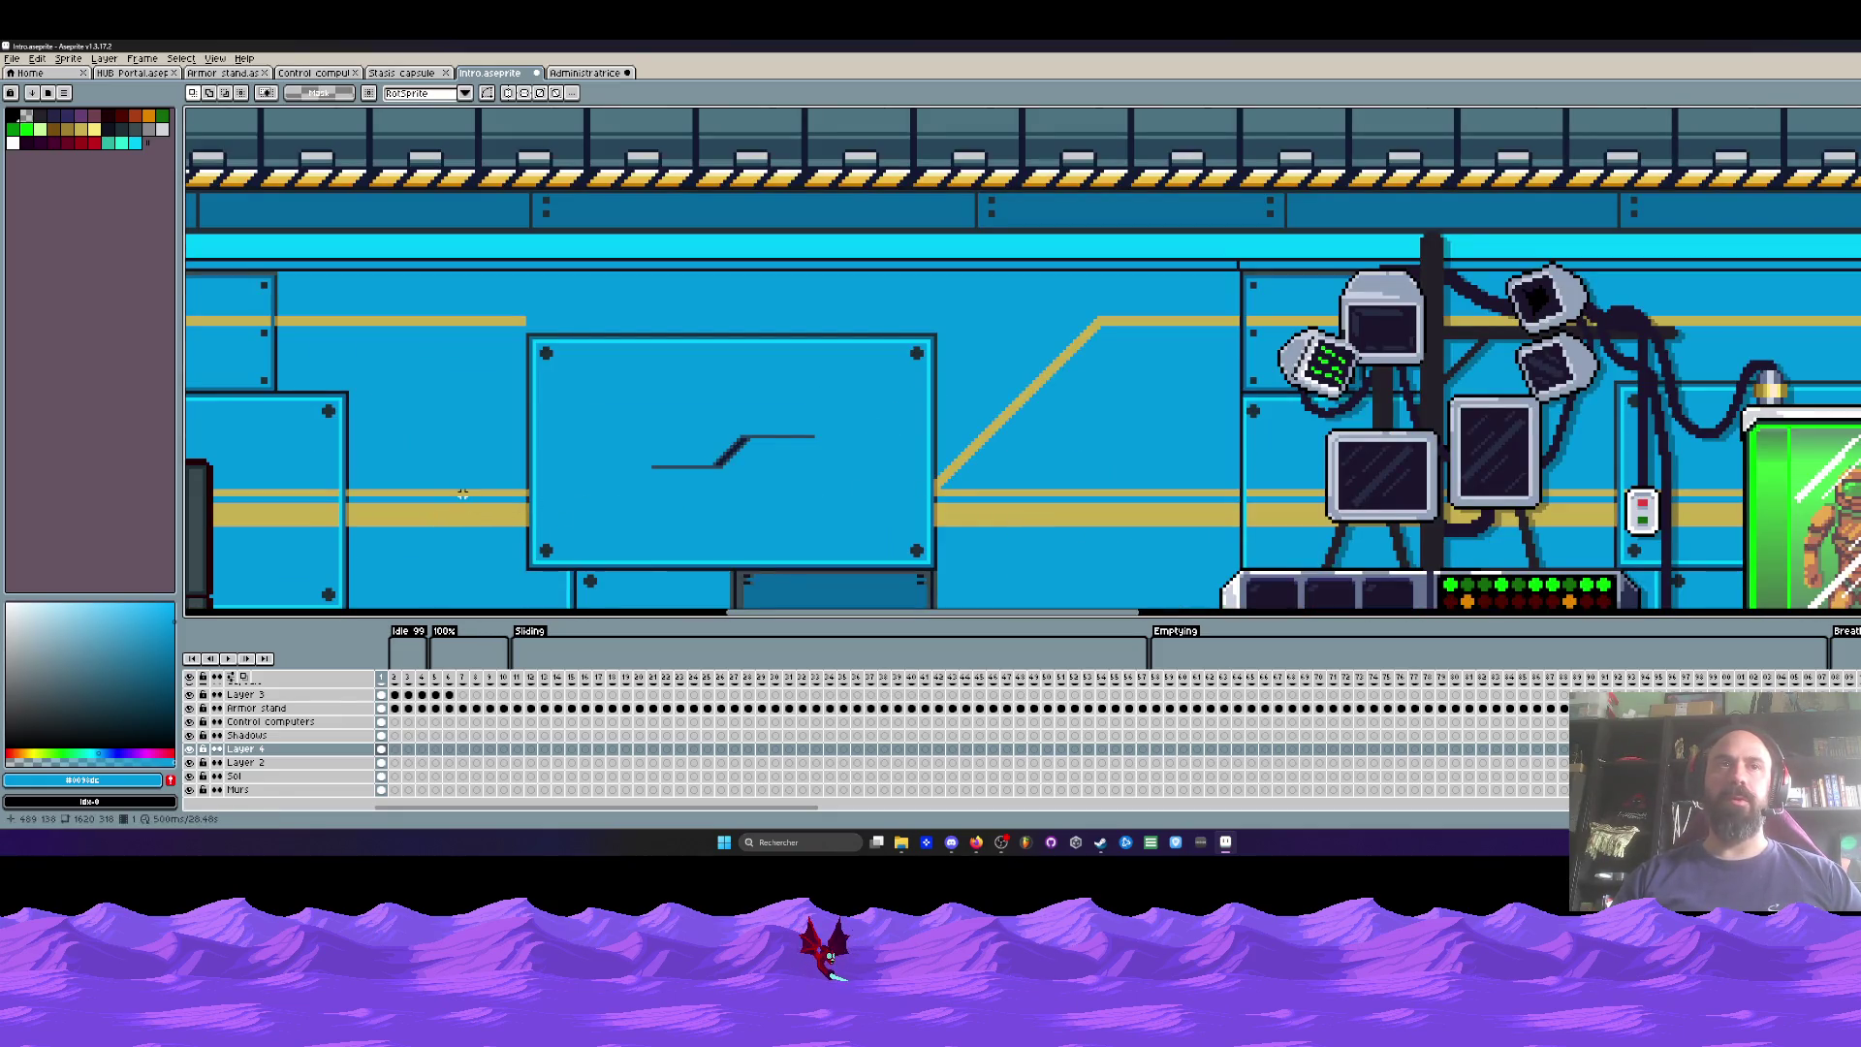
# Step: On Layer 4, move a piece of the gold strip right into the panel and select the wide strip
pyautogui.moveTo(374, 484); pyautogui.dragTo(528, 540)
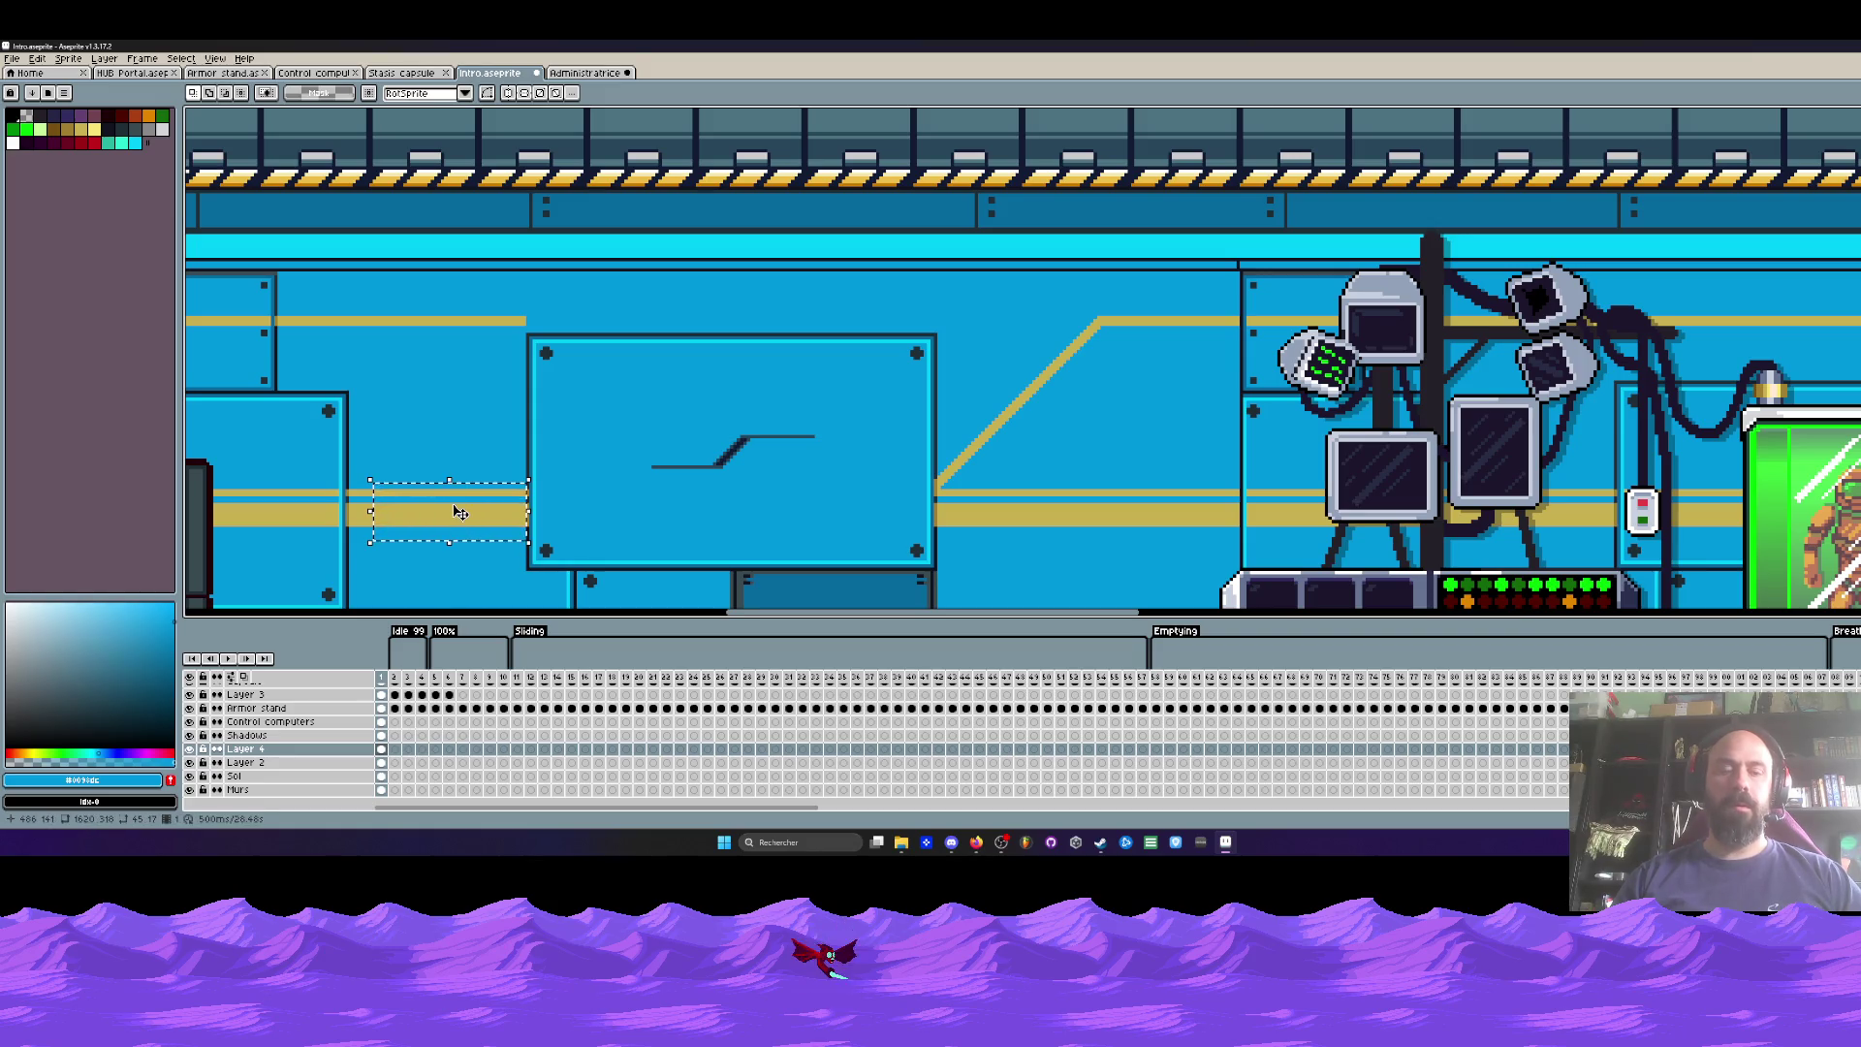
pyautogui.moveTo(237, 790); pyautogui.dragTo(238, 689)
pyautogui.hotkey('ctrl', 'z')
pyautogui.hotkey('ctrl', 'z')
pyautogui.hotkey('ctrl', 'z')
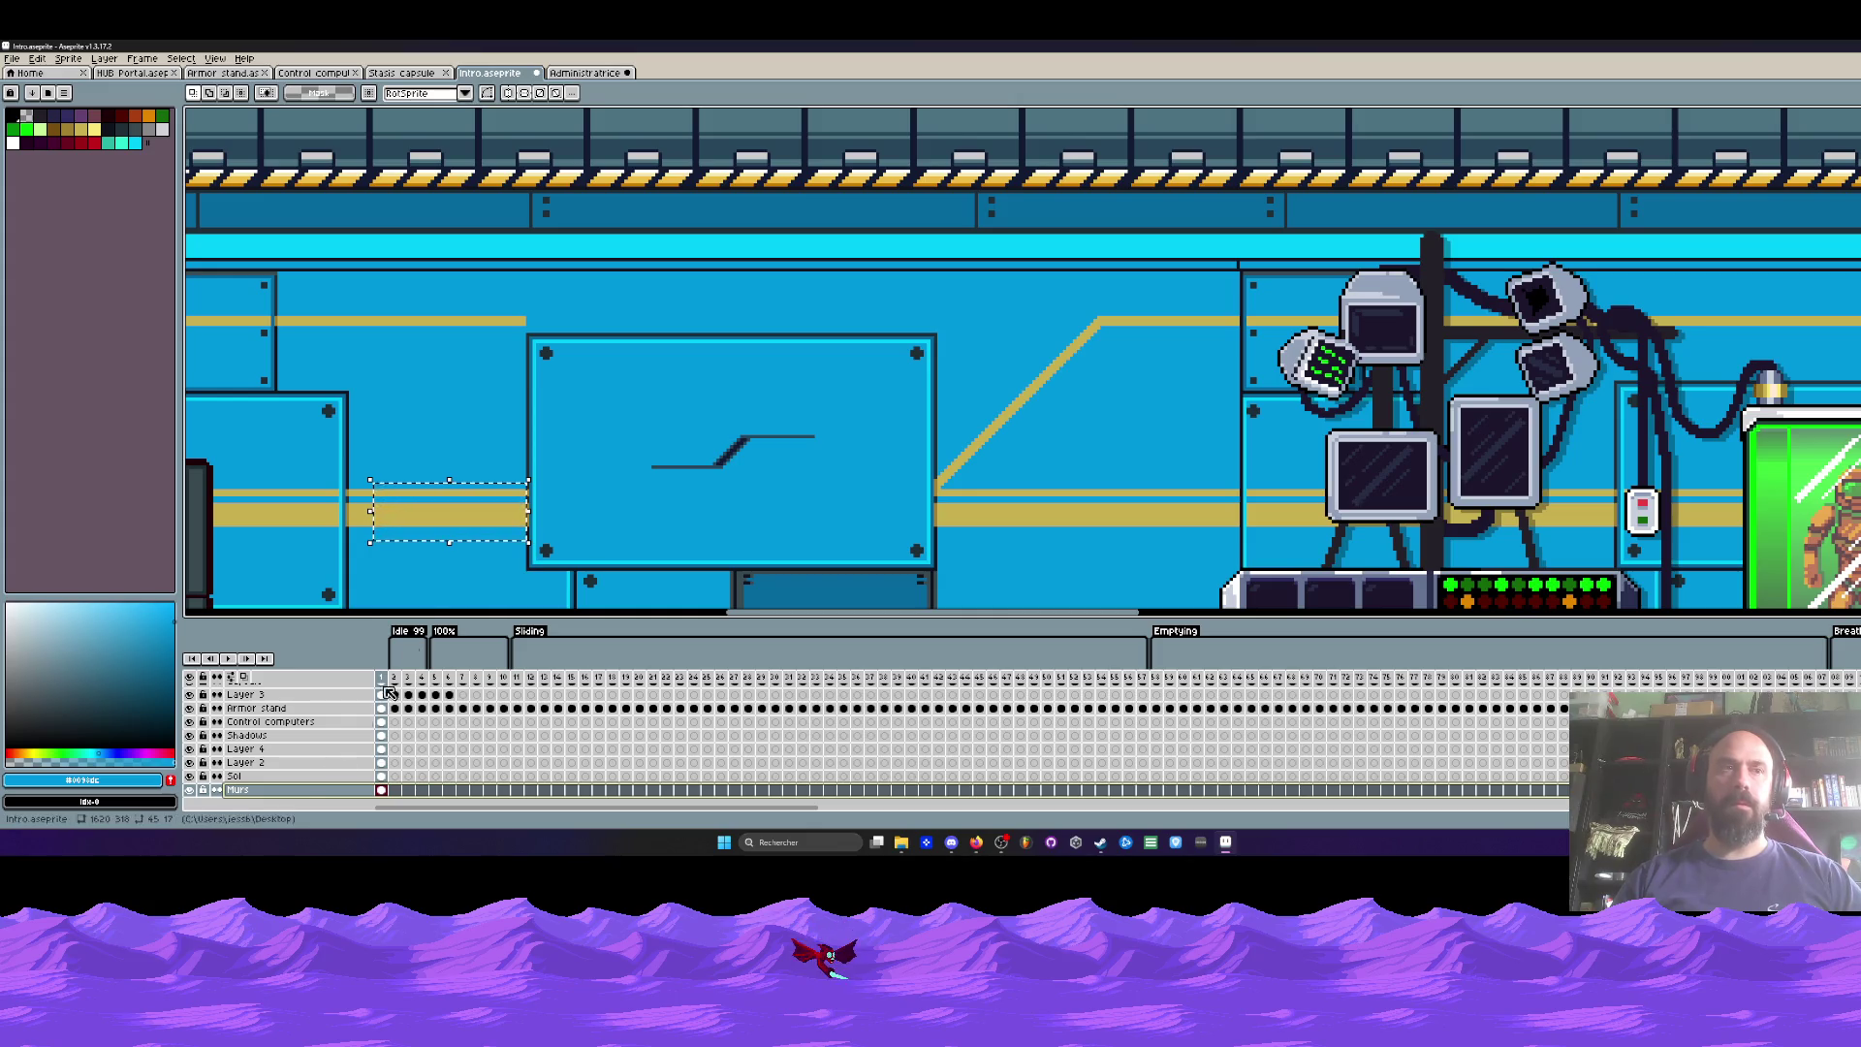
pyautogui.click(245, 748)
pyautogui.moveTo(477, 520); pyautogui.dragTo(803, 531)
pyautogui.scroll(2, 780, 516)
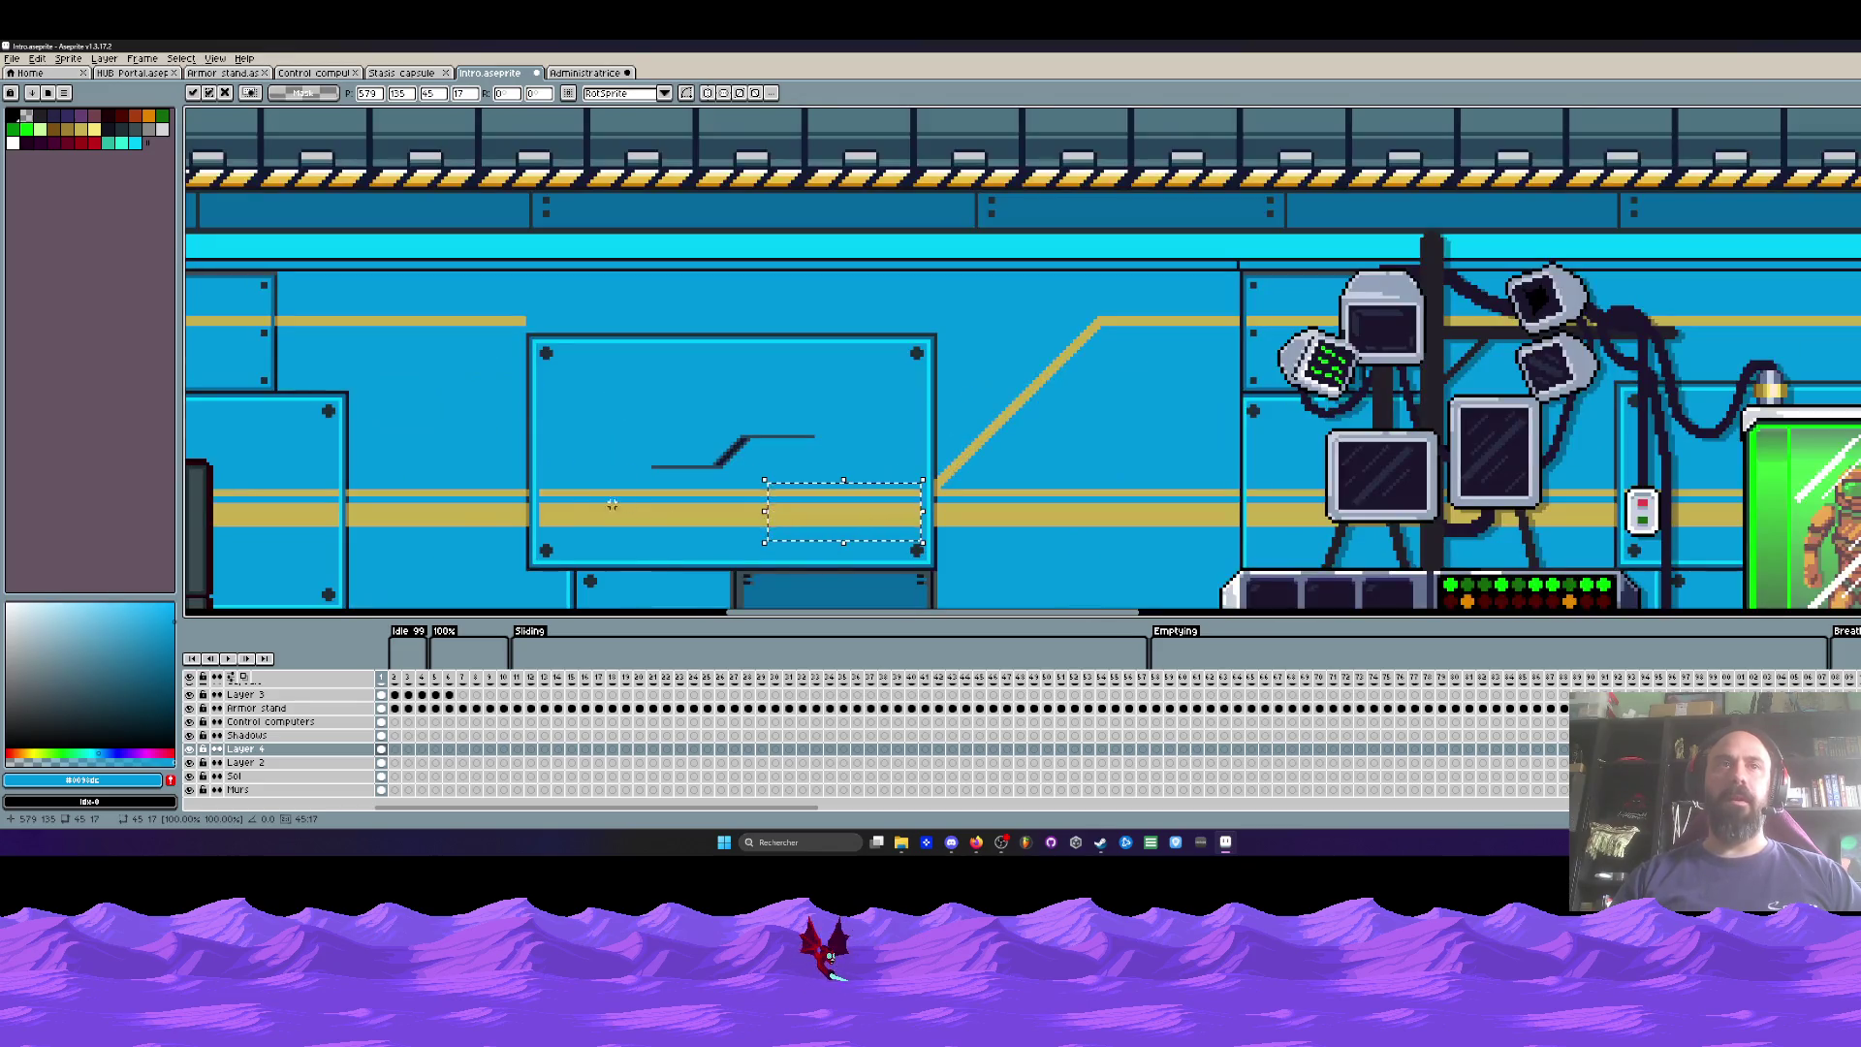
pyautogui.moveTo(539, 491); pyautogui.dragTo(927, 528)
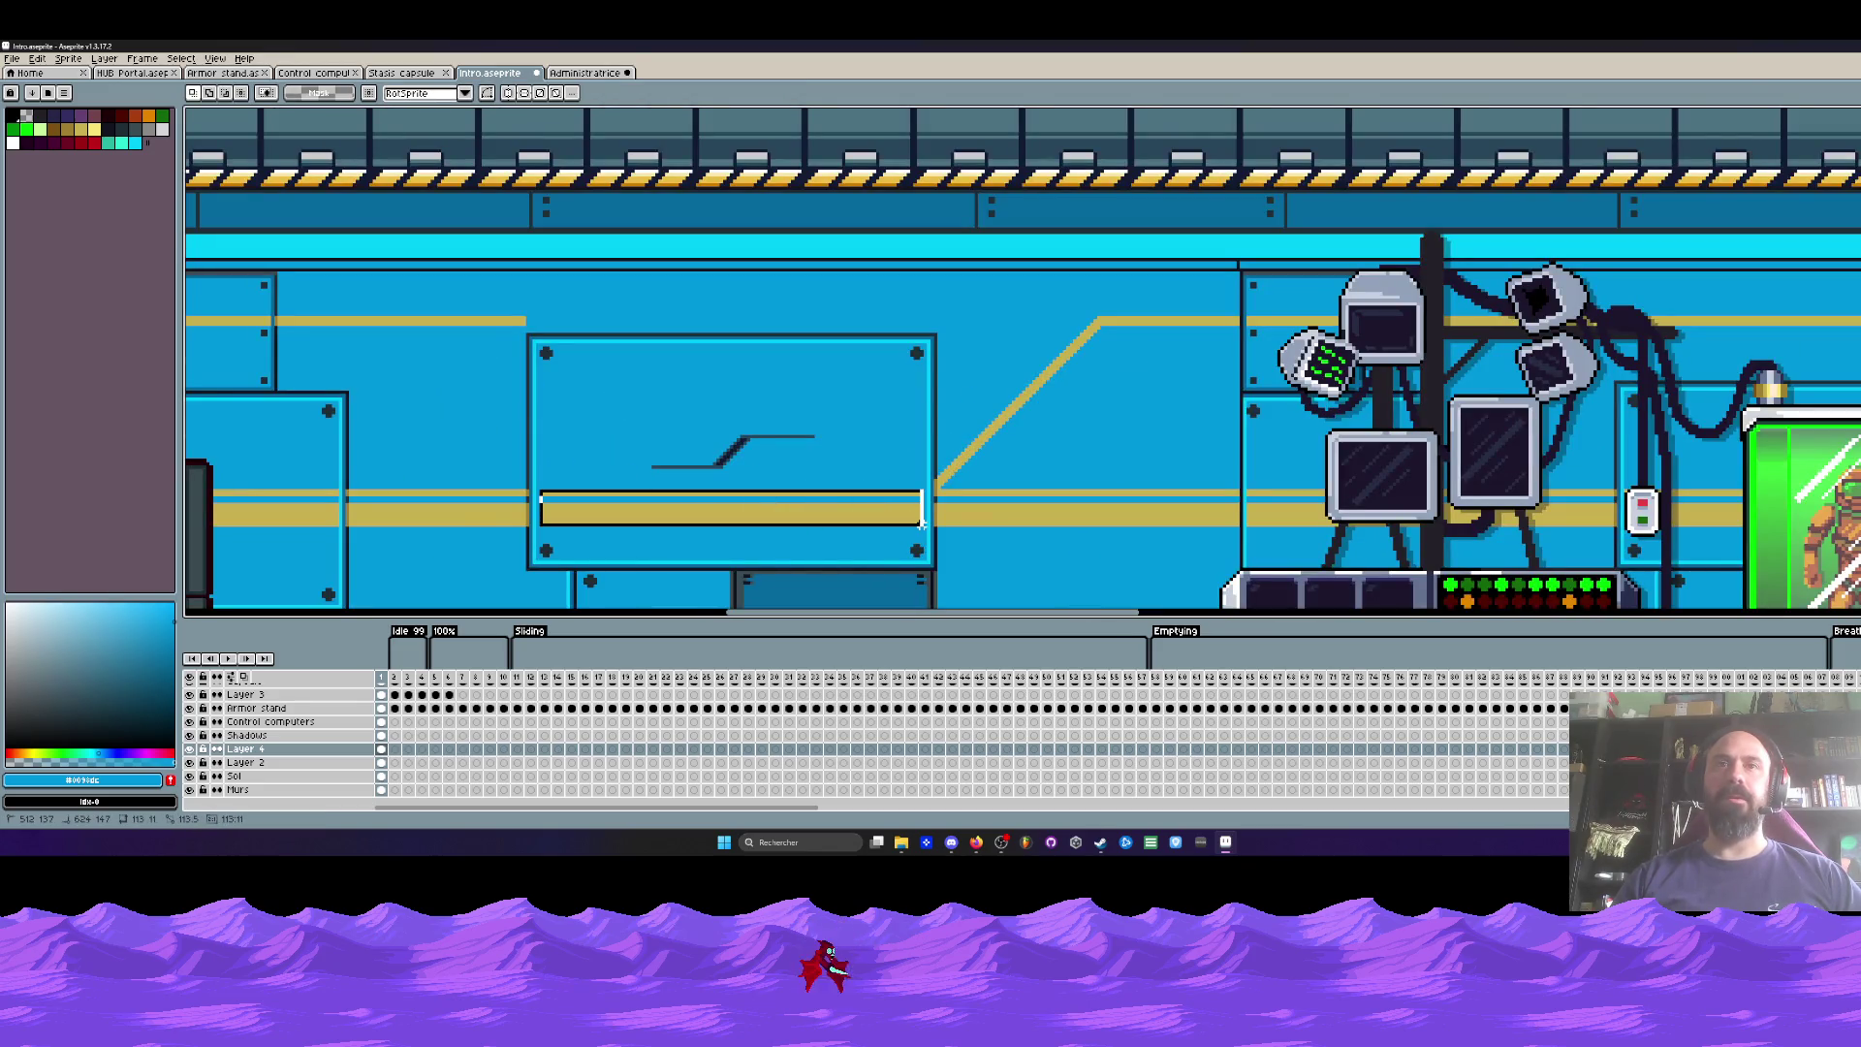
pyautogui.scroll(-1, 574, 278)
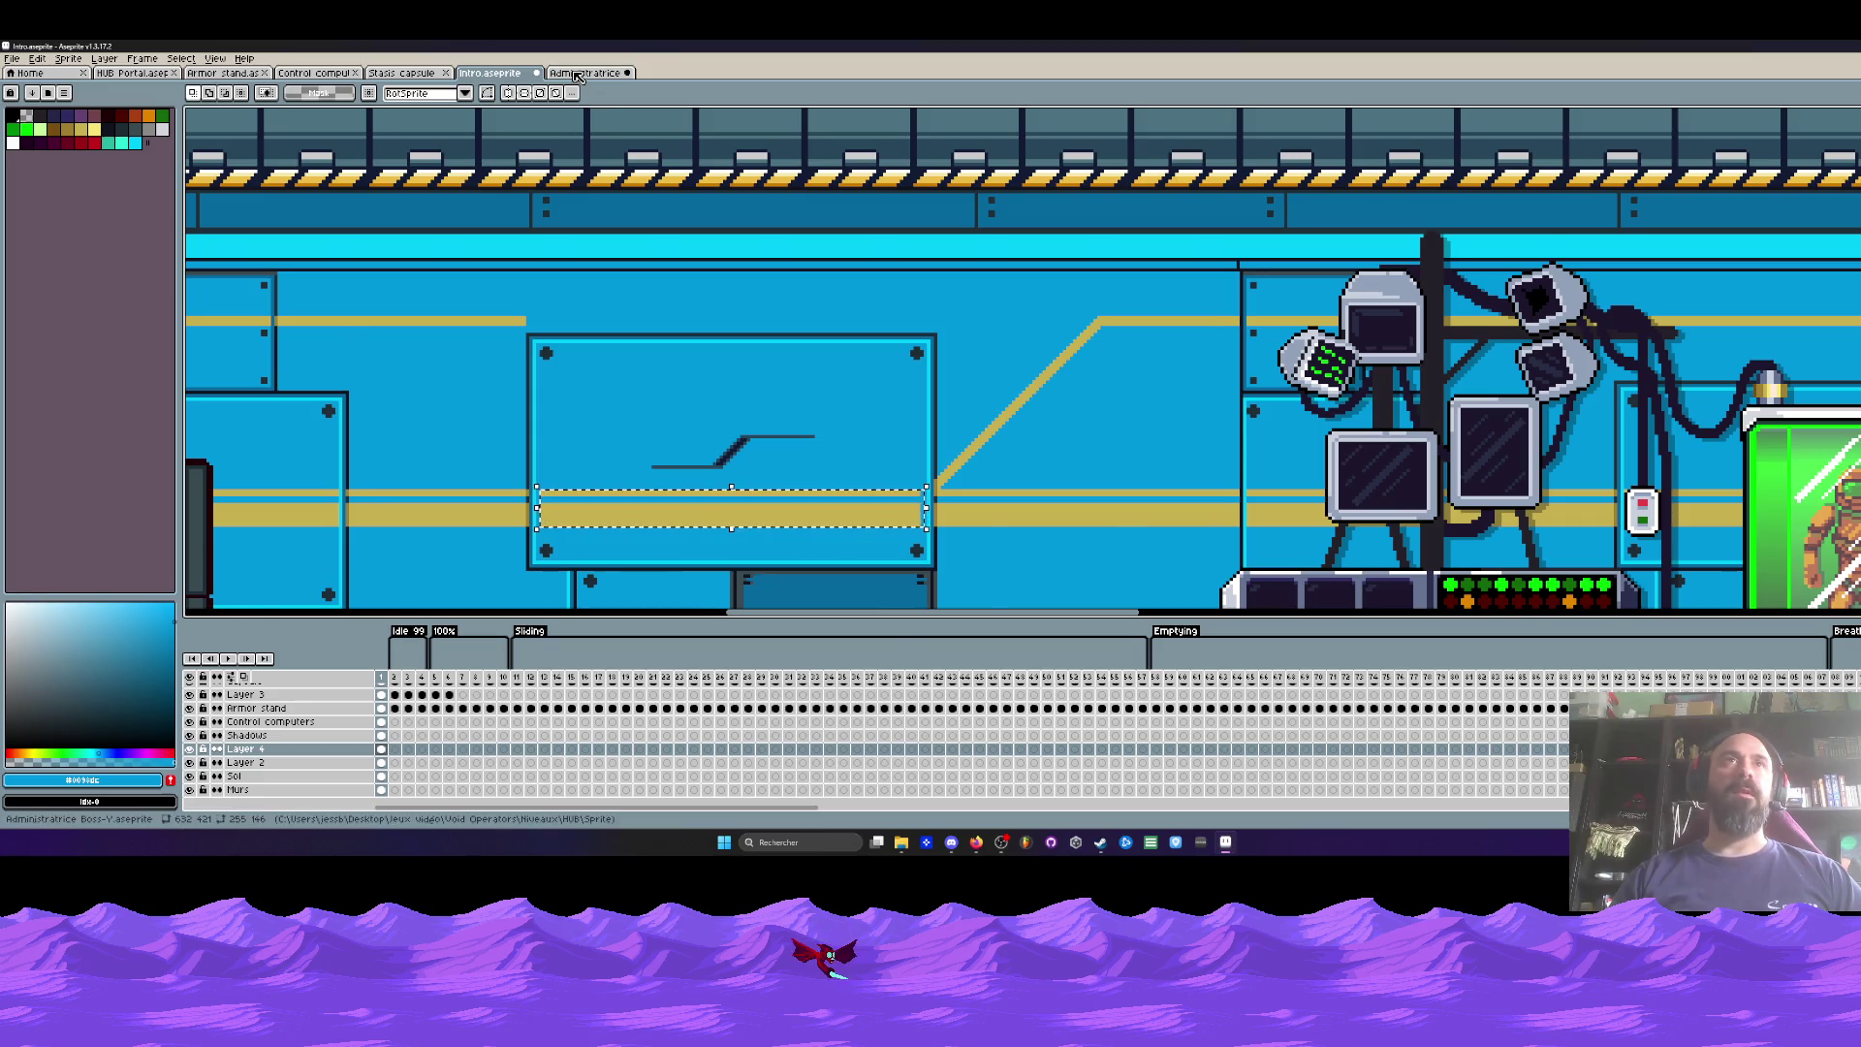
pyautogui.hotkey('ctrl', 'Tab')
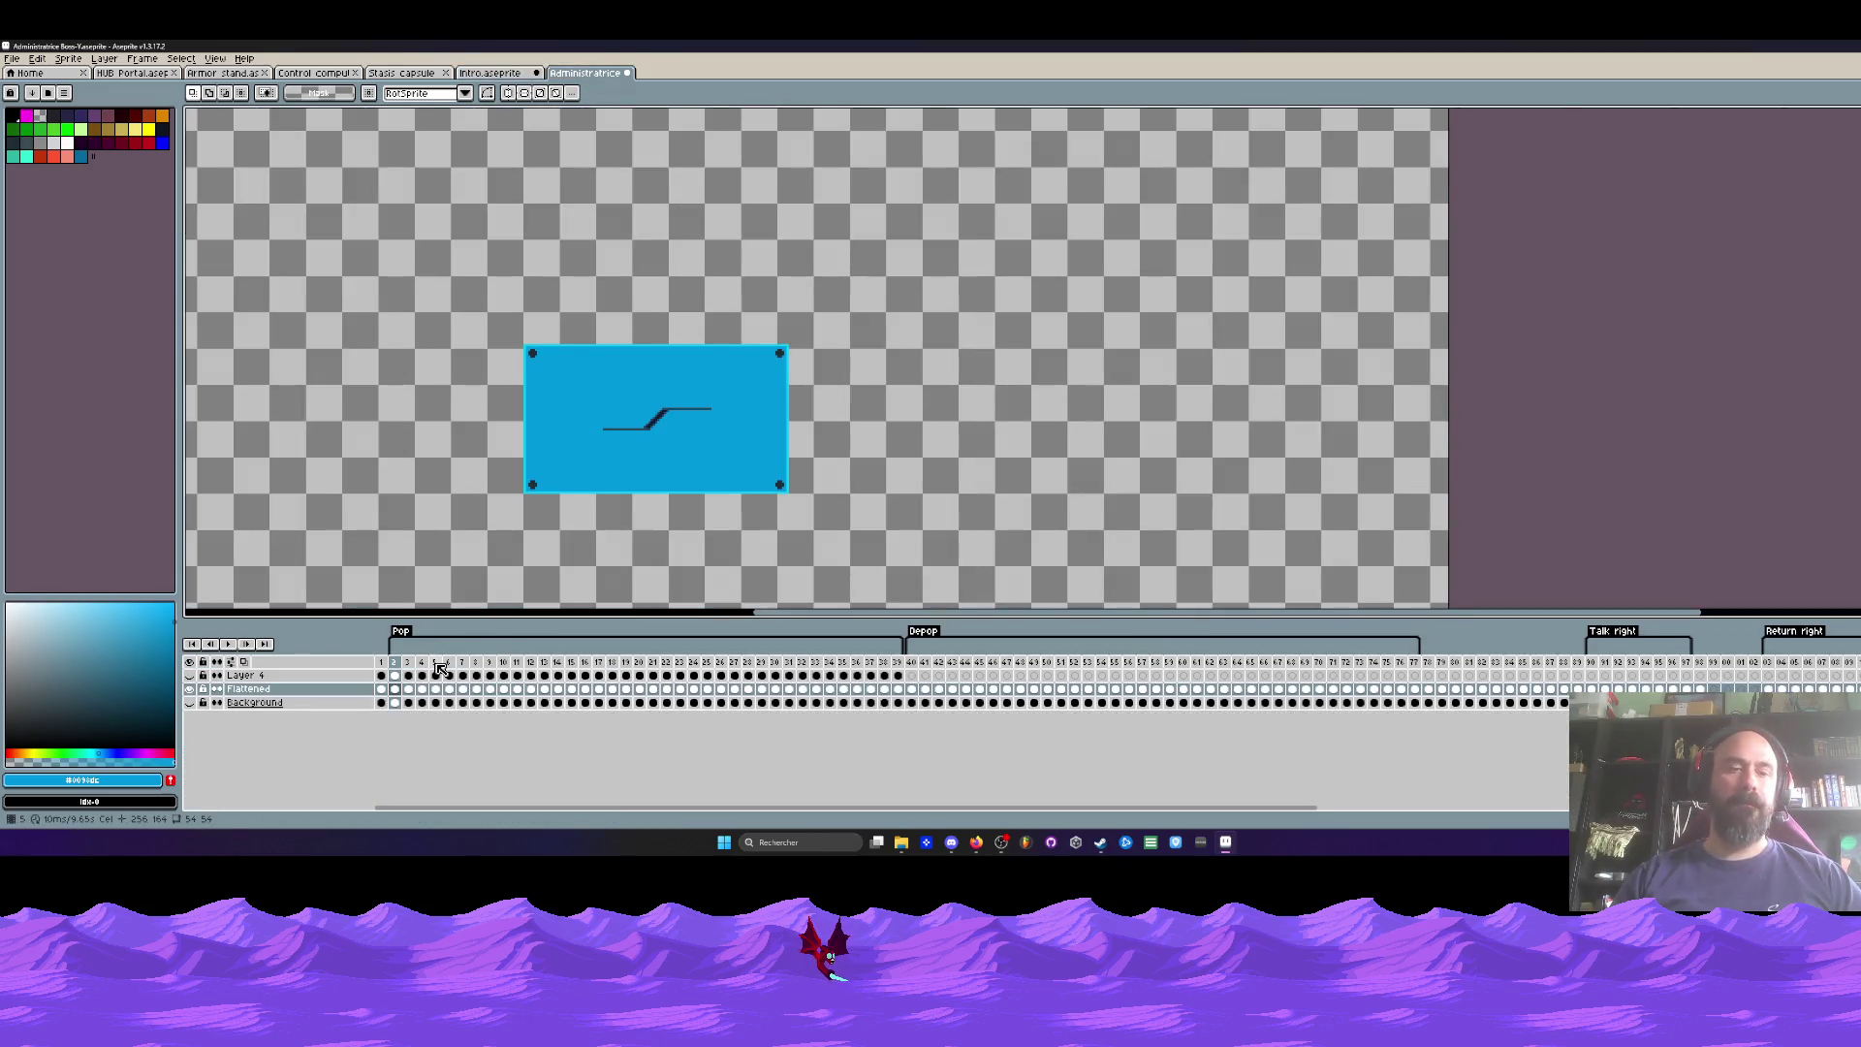
# Step: Undo the flatten and paste the gold strip onto Layer 2 over the blue panel, nudged one pixel left
pyautogui.hotkey('ctrl', 'z')
pyautogui.hotkey('ctrl', 'z')
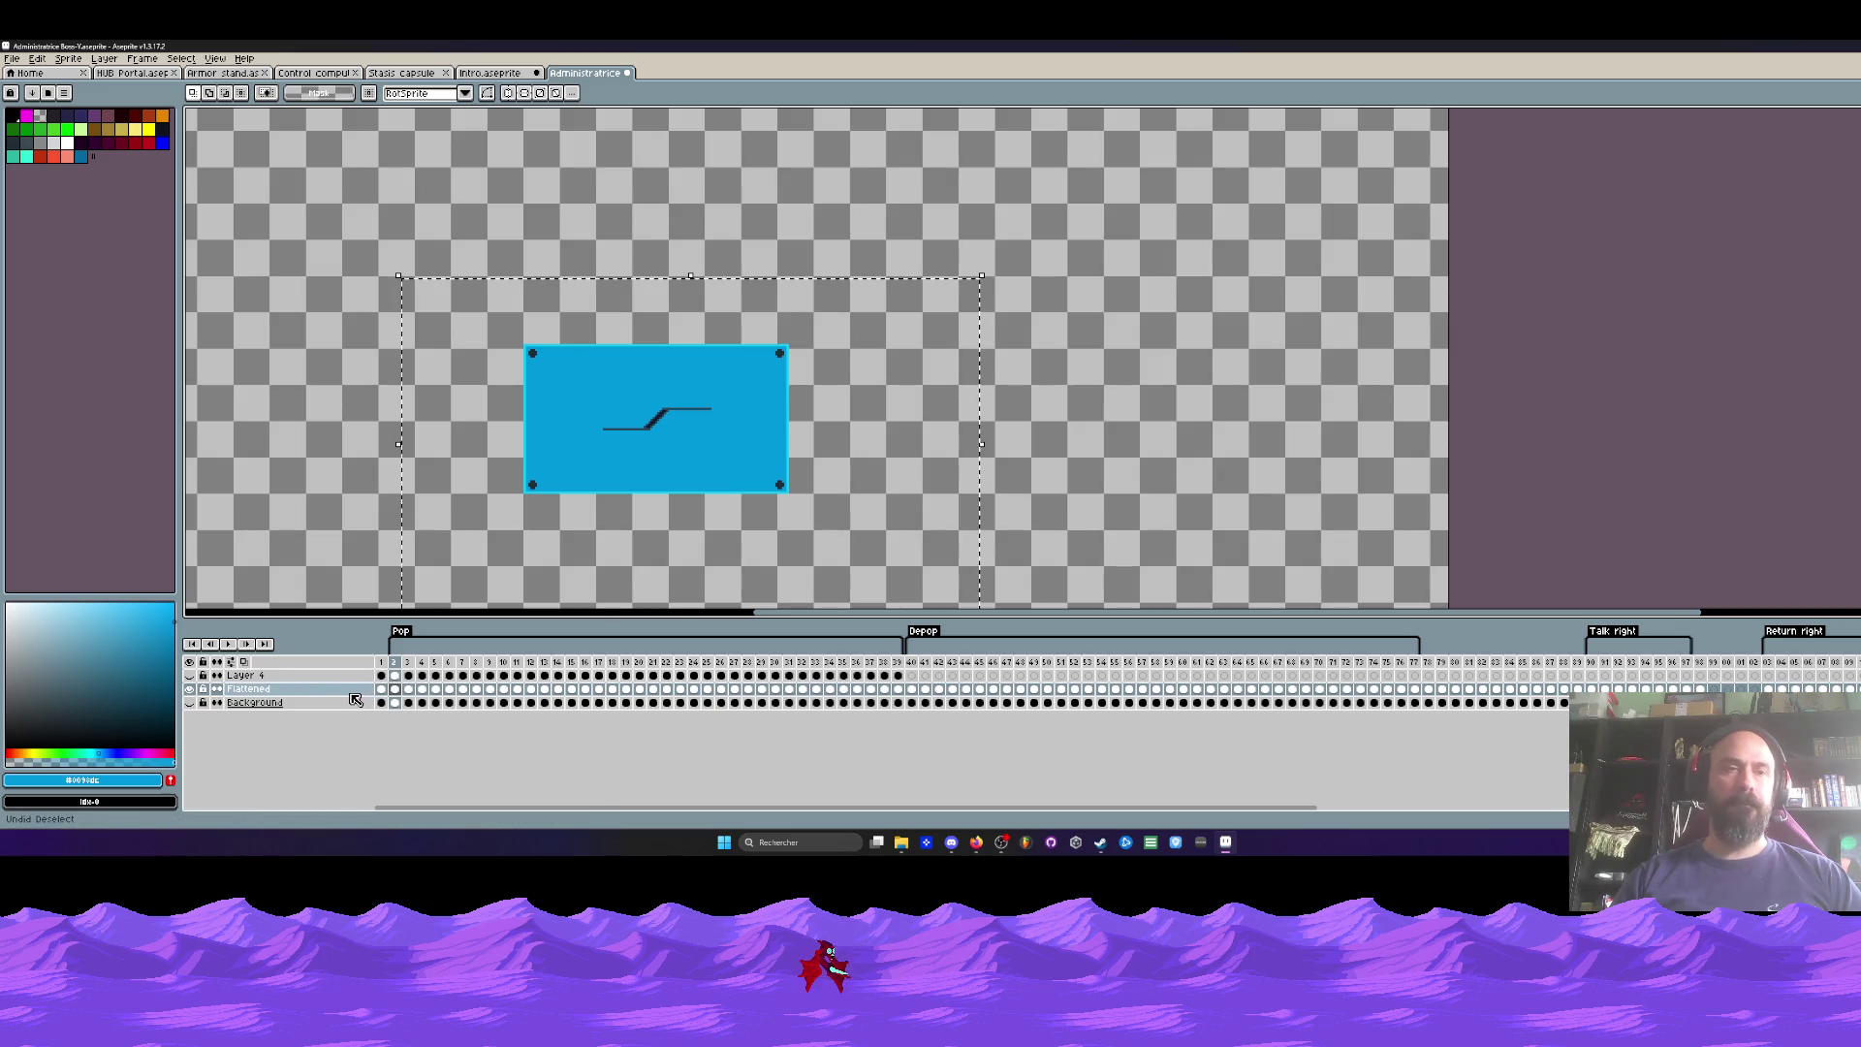
pyautogui.click(320, 689)
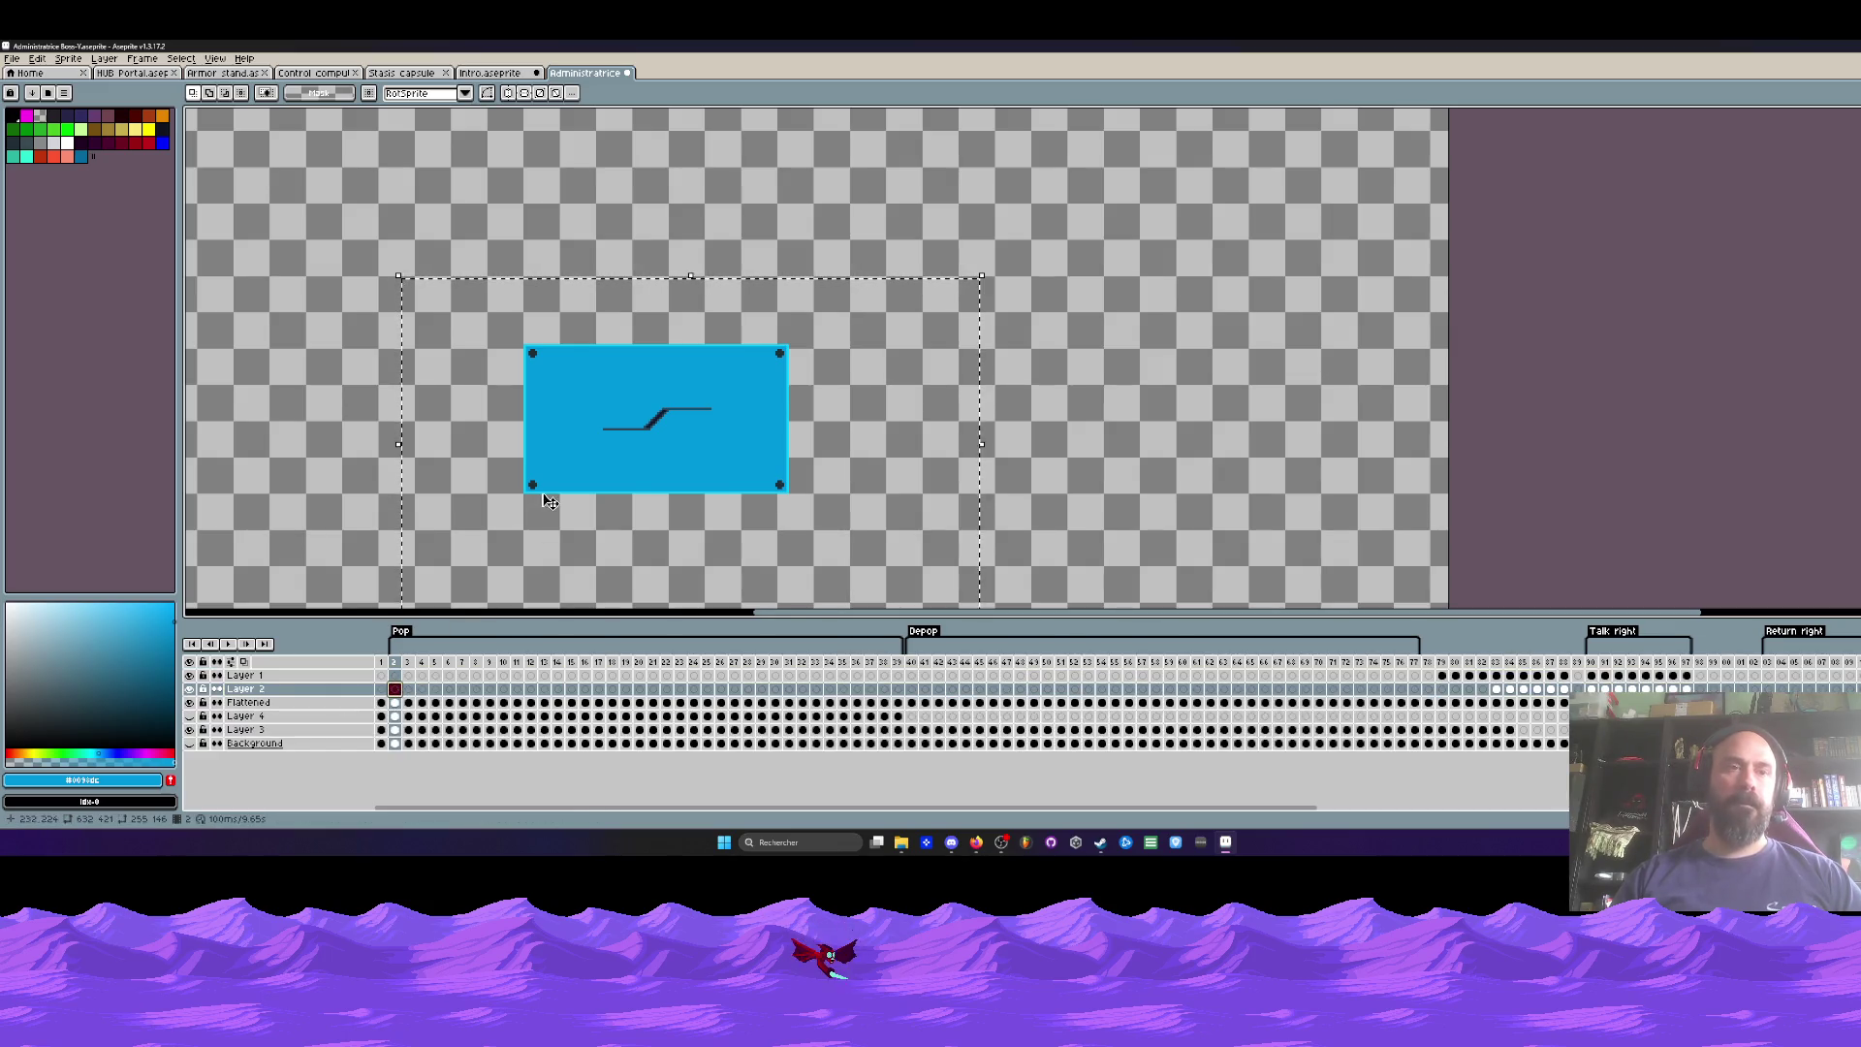
pyautogui.hotkey('ctrl', 'v')
pyautogui.scroll(2, 847, 232)
pyautogui.moveTo(1200, 340)
pyautogui.mouseDown()
pyautogui.moveTo(846, 232)
pyautogui.moveTo(842, 386)
pyautogui.mouseUp()
pyautogui.scroll(-2, 846, 233)
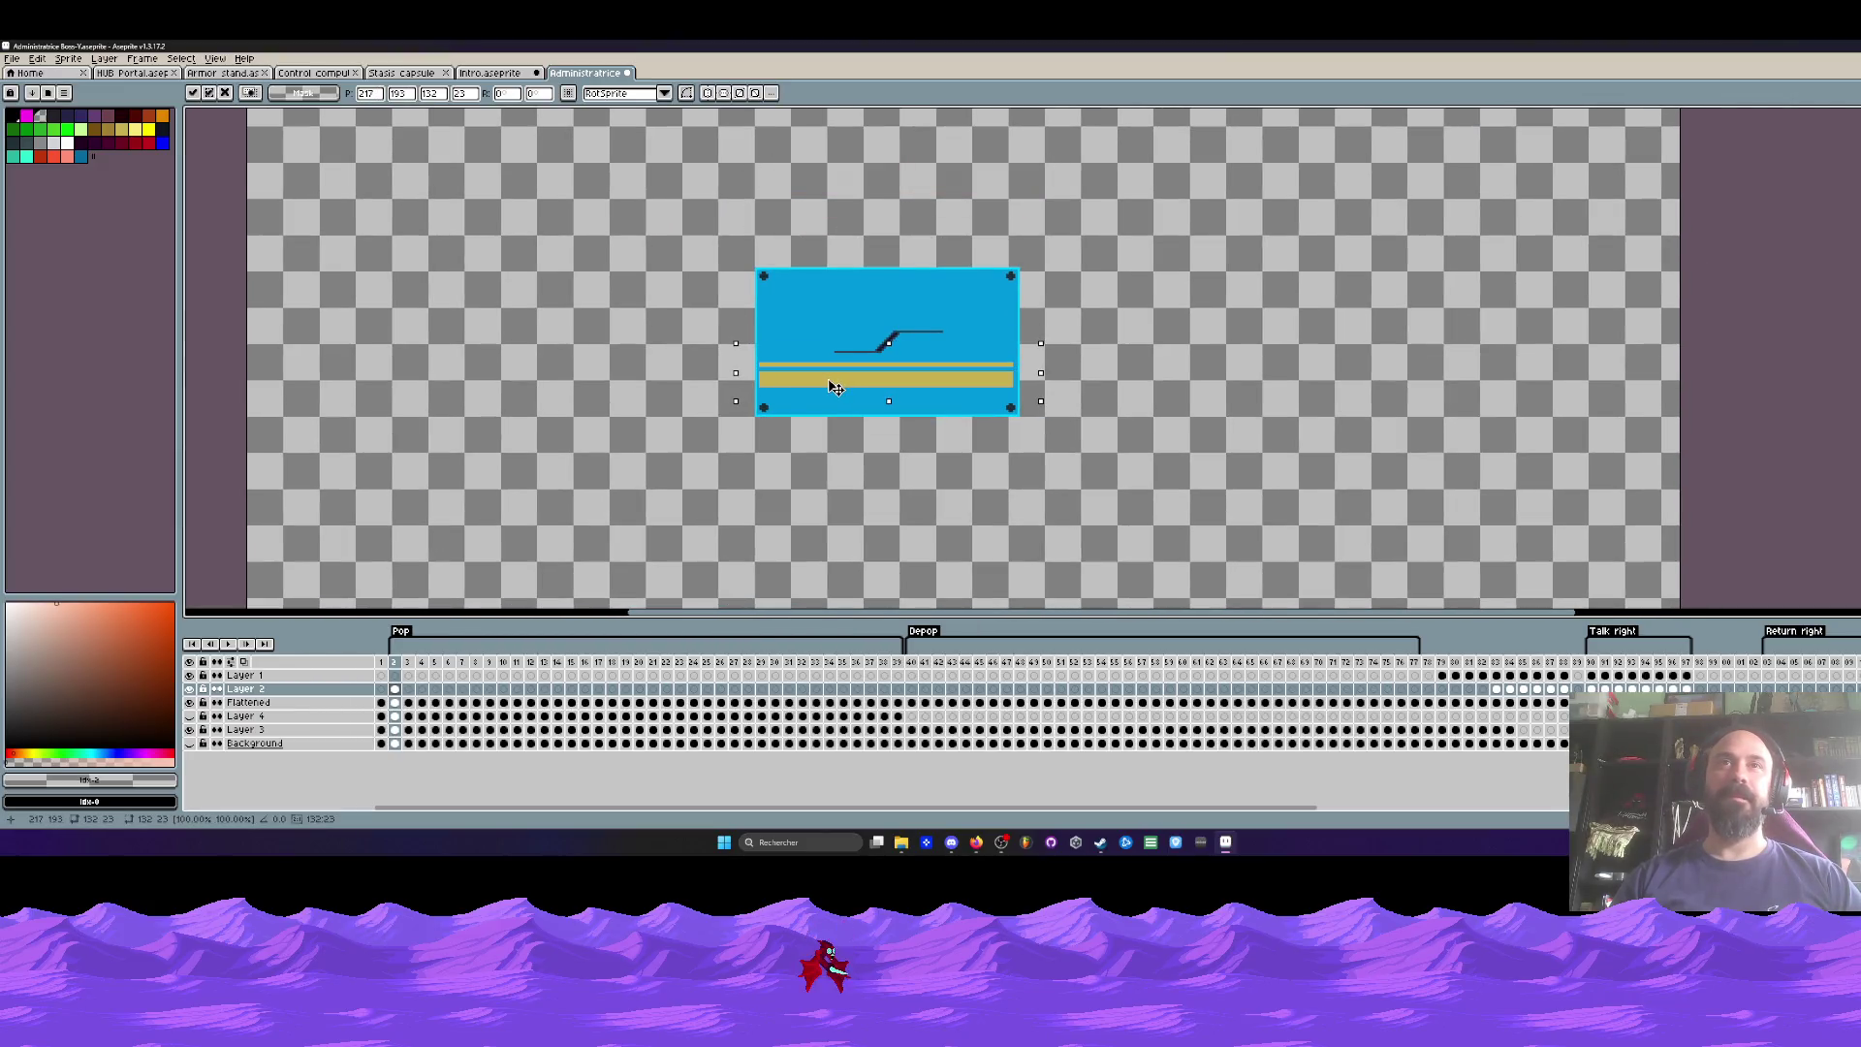
pyautogui.scroll(1, 824, 386)
pyautogui.press('Left')
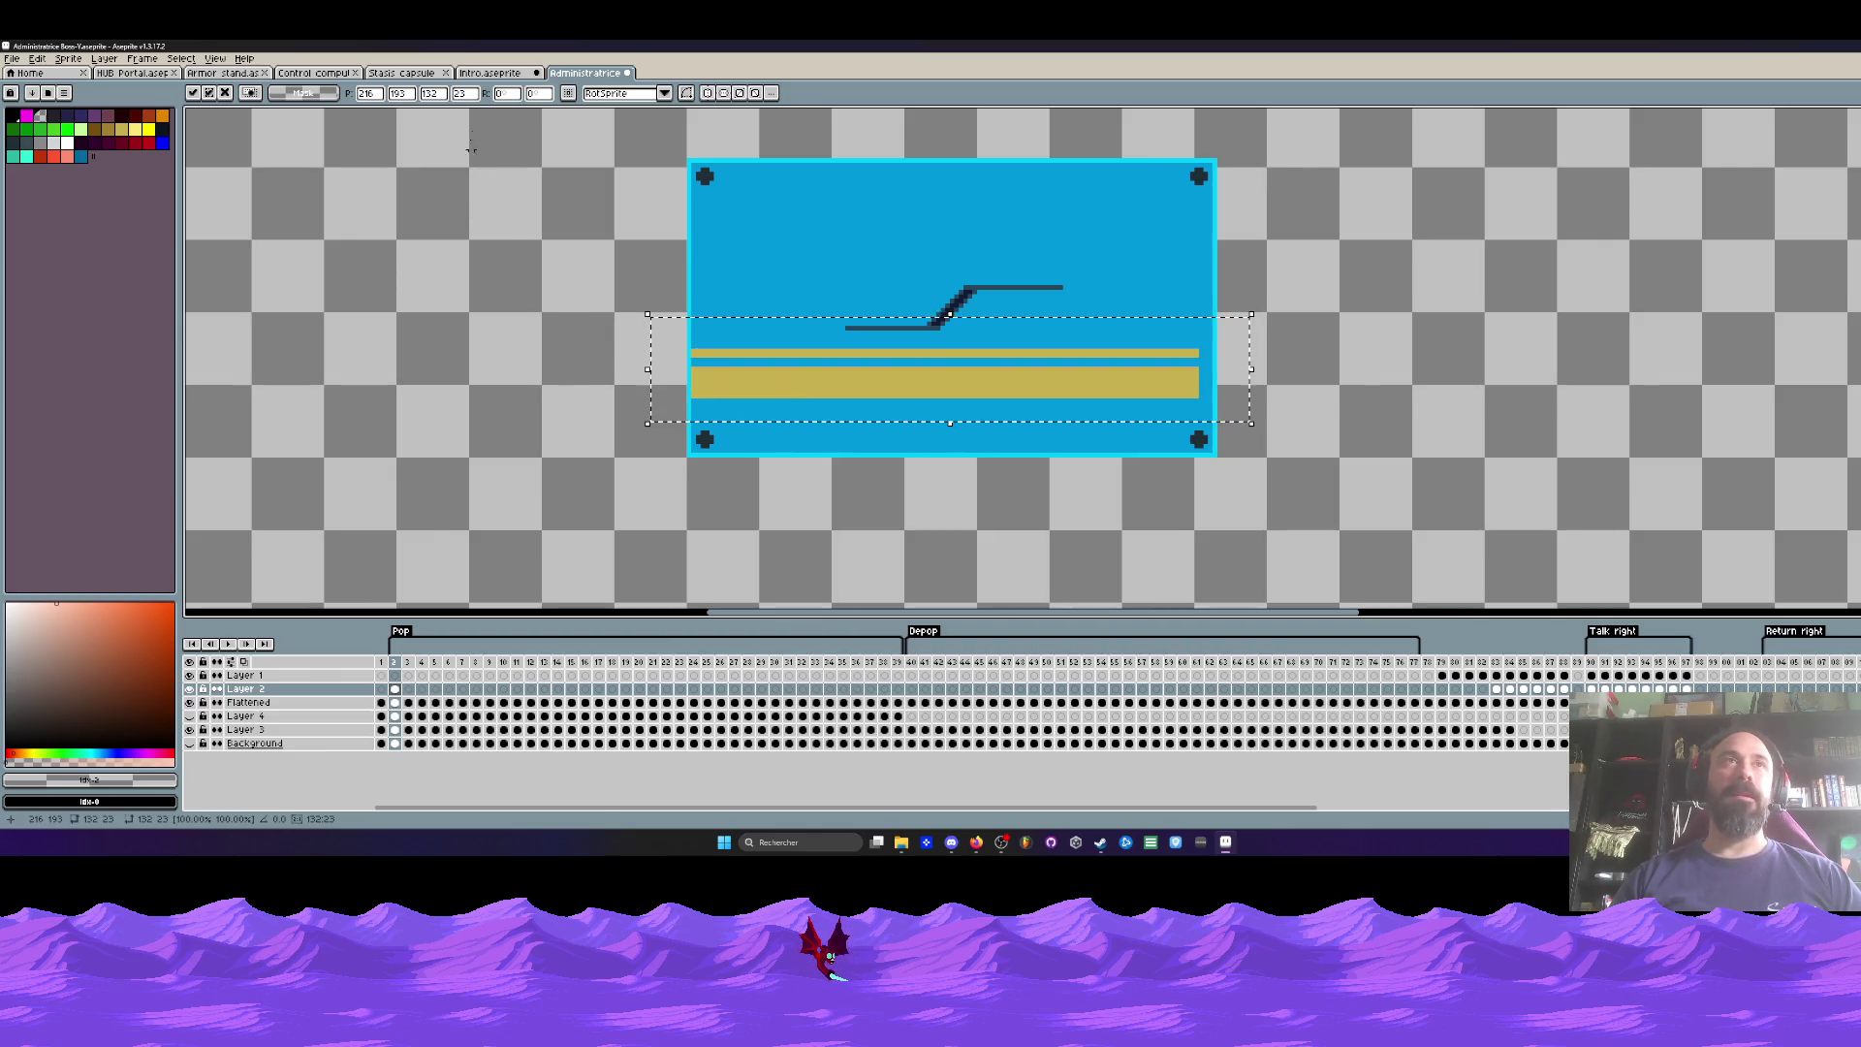
# Step: Paste the gold strips from Intro into Administratrice again, lowered onto the panel, and commit them
pyautogui.click(494, 73)
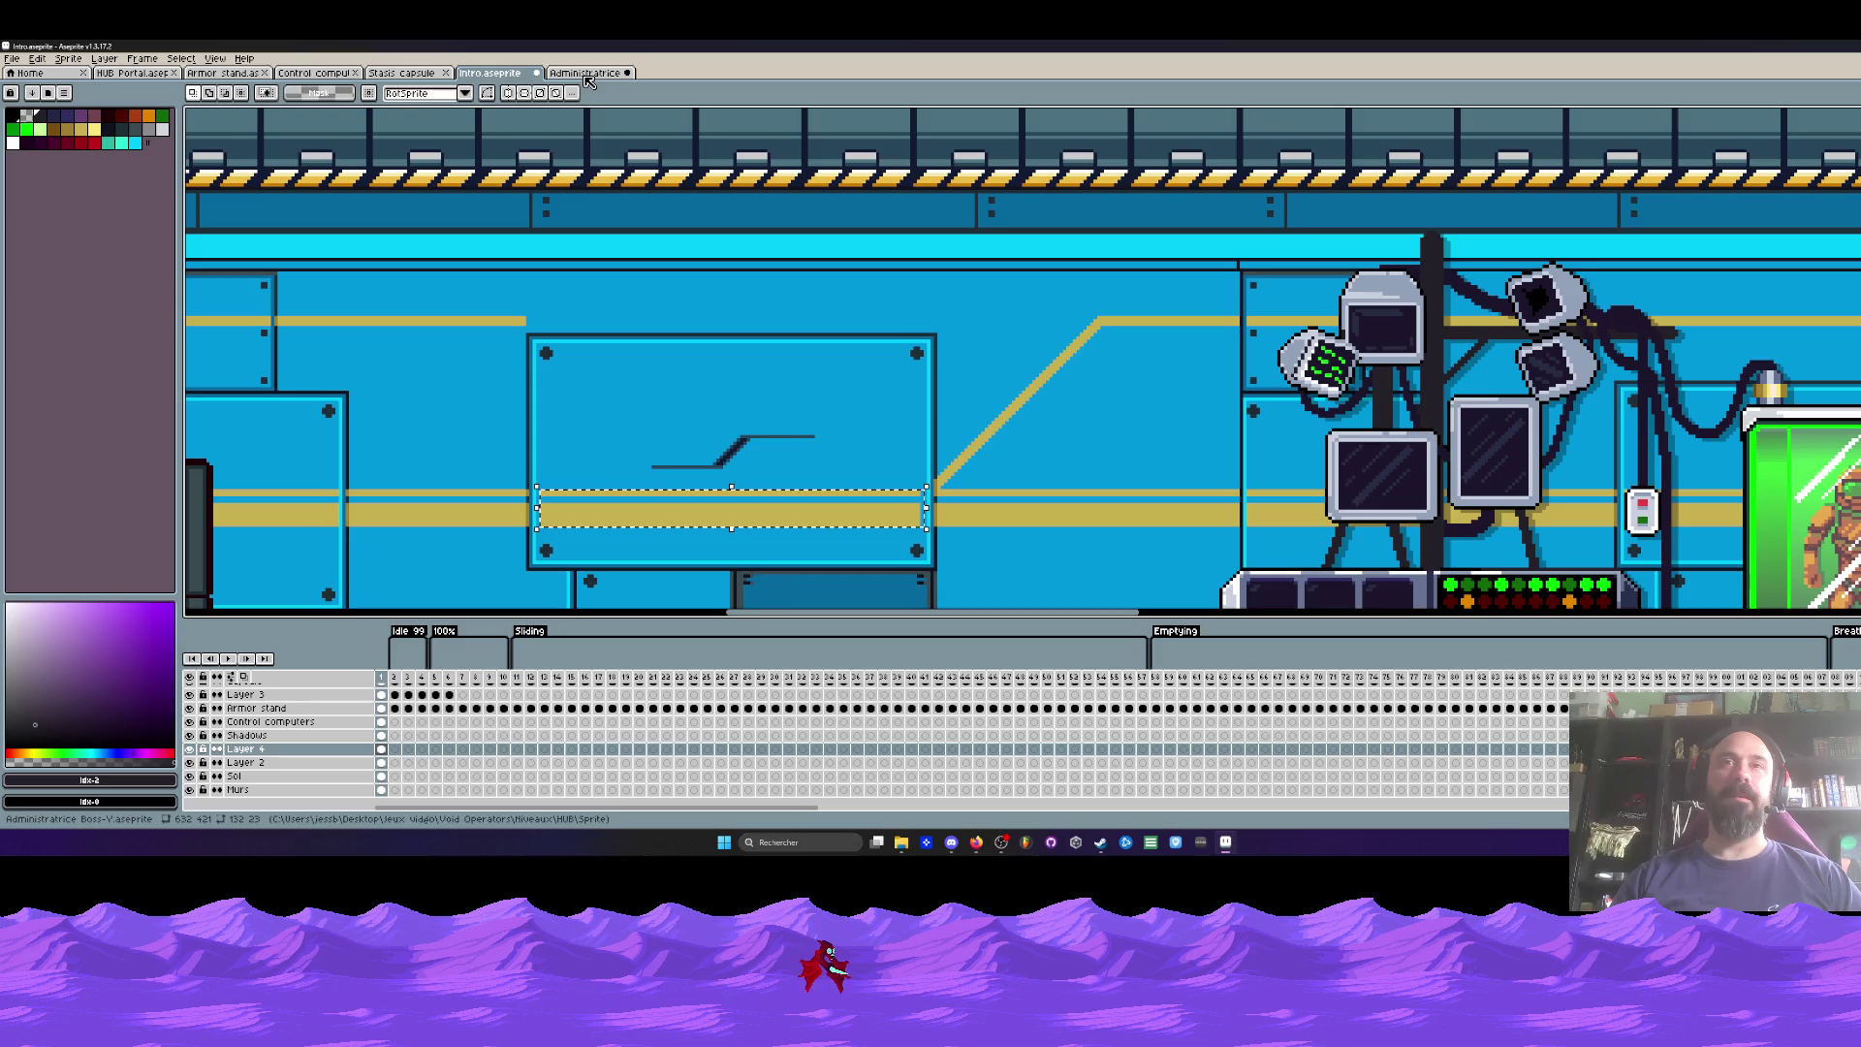
pyautogui.click(629, 274)
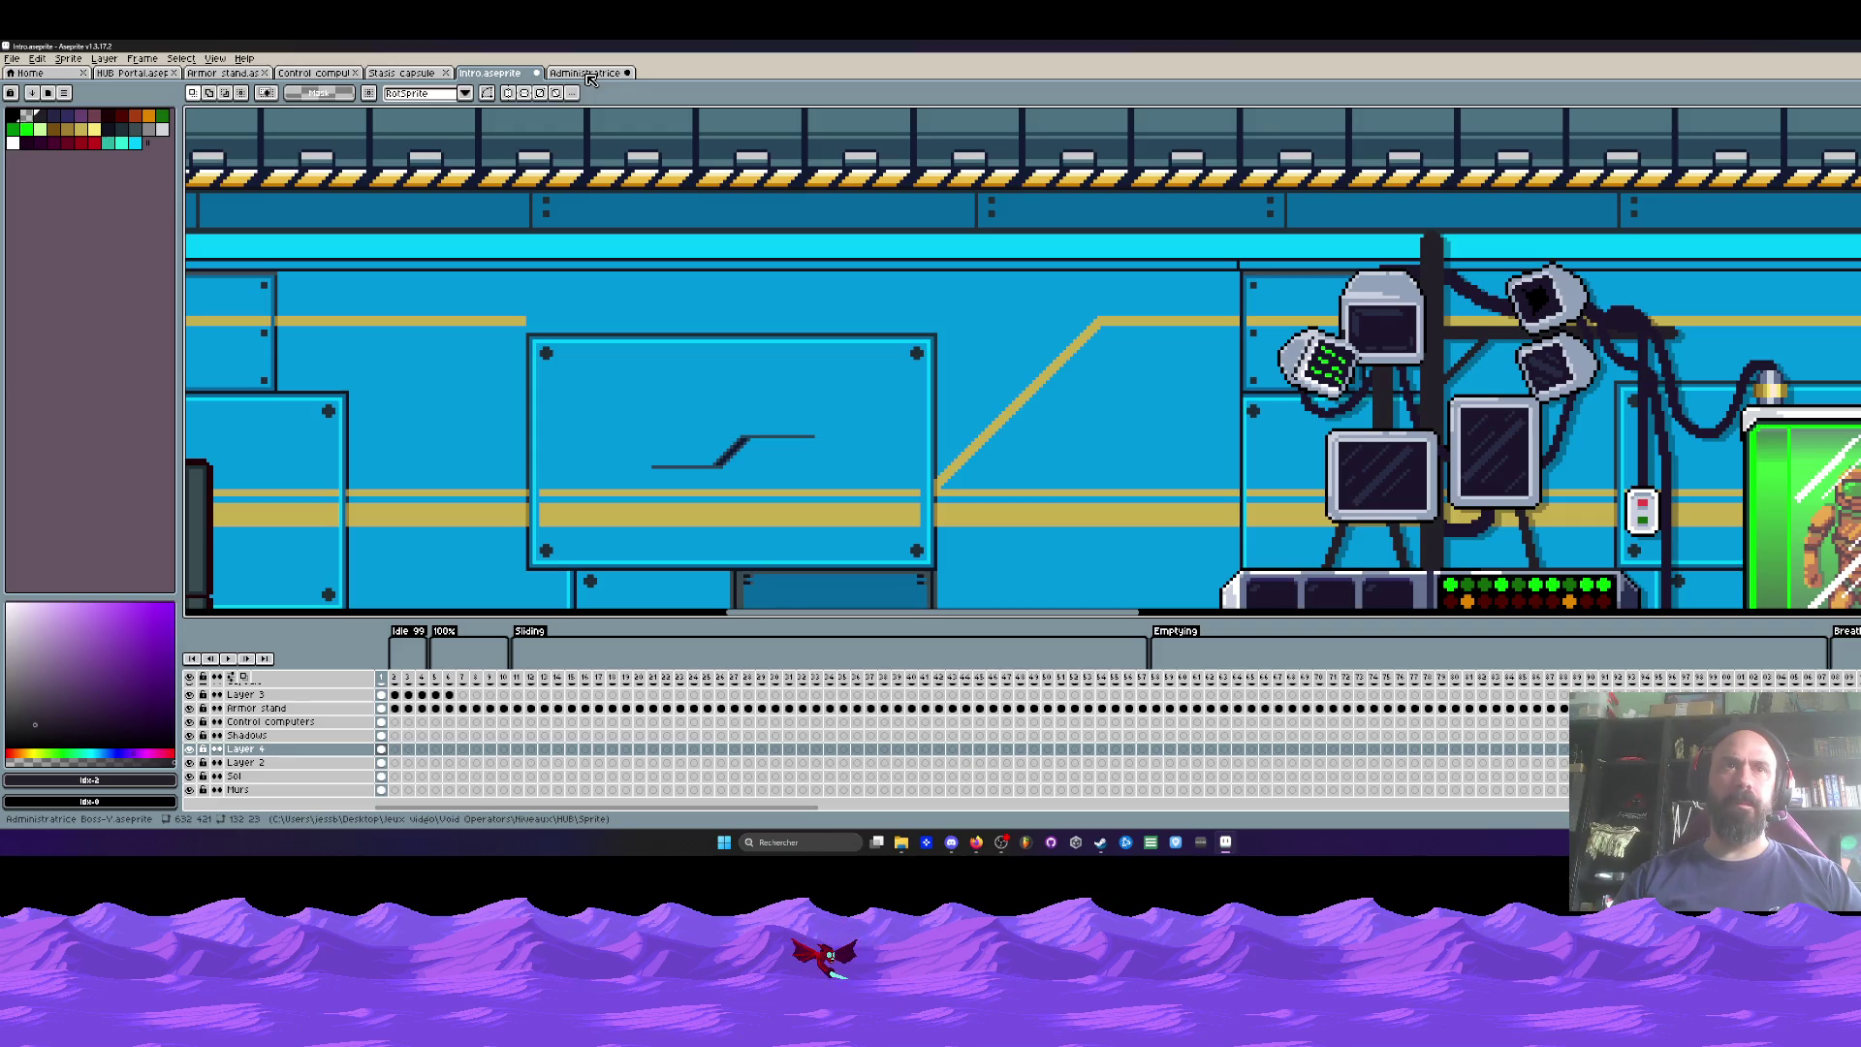
pyautogui.click(590, 74)
pyautogui.hotkey('ctrl', 'v')
pyautogui.moveTo(885, 390); pyautogui.dragTo(886, 404)
pyautogui.press('Return')
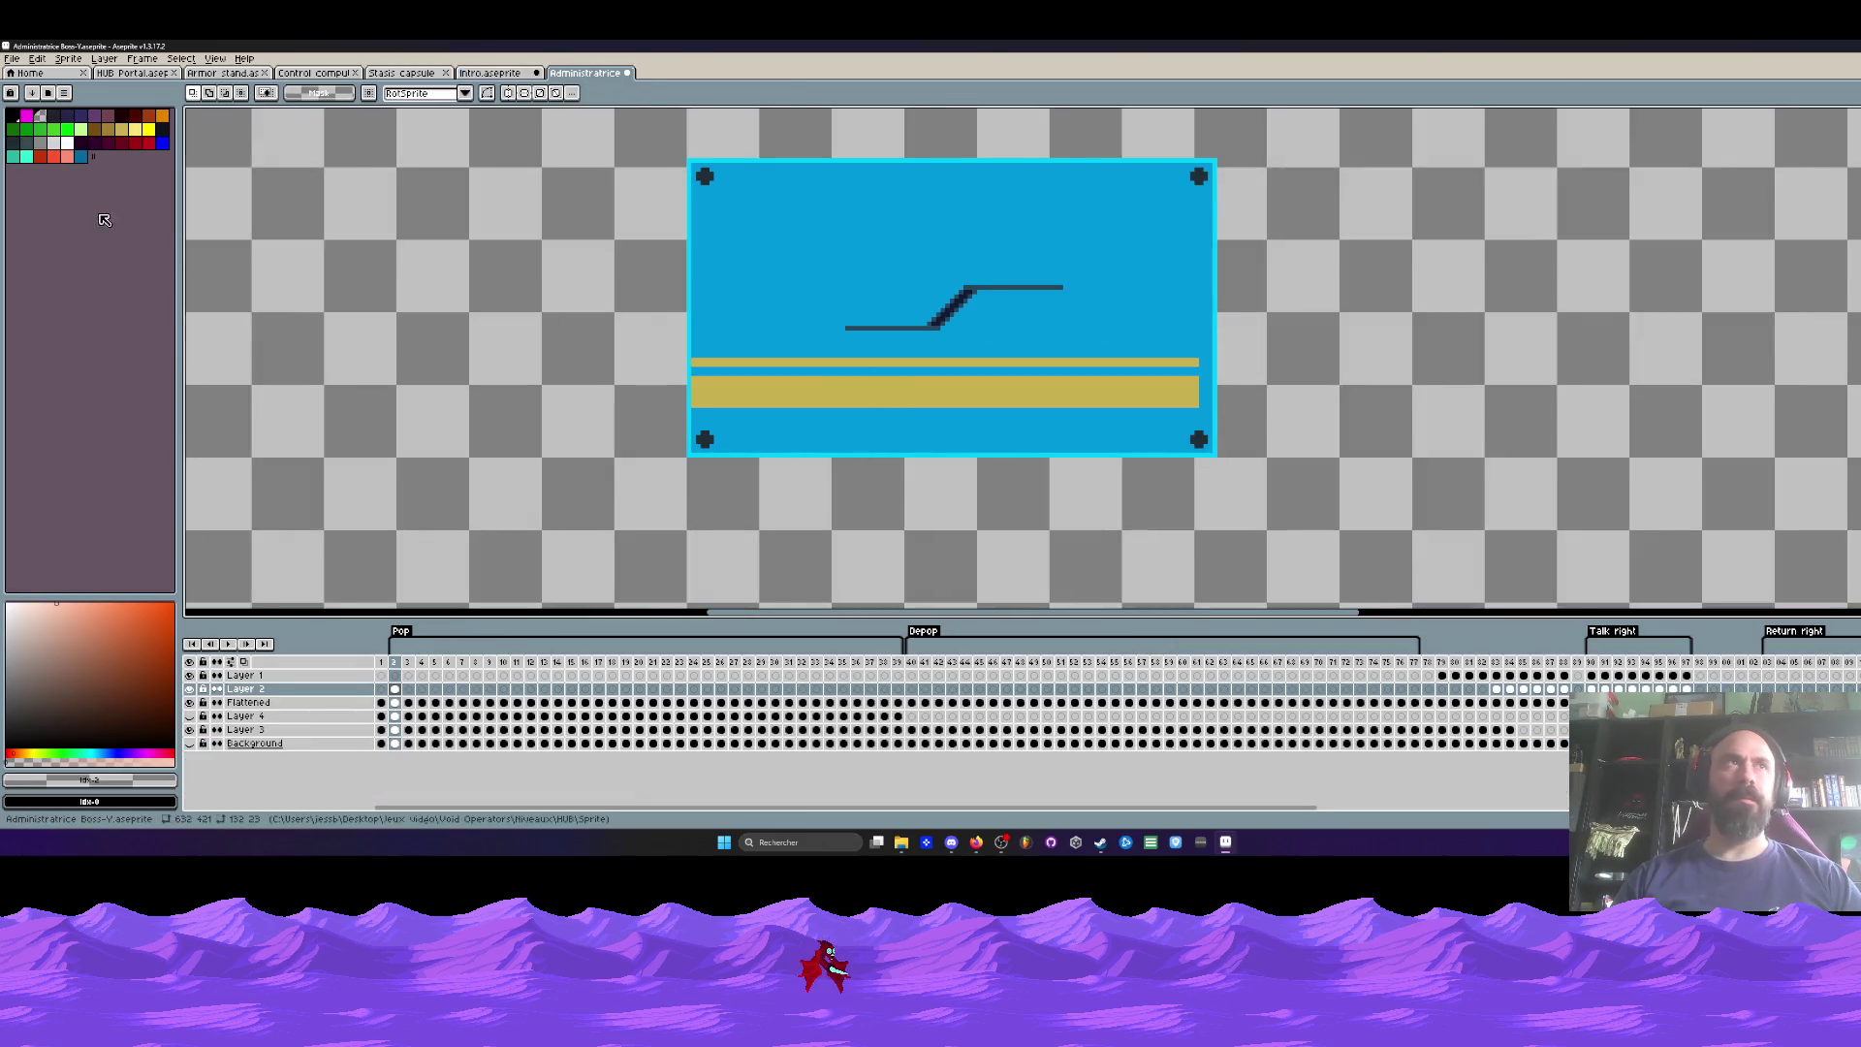
pyautogui.click(80, 142)
pyautogui.press('b')
pyautogui.scroll(1, 849, 340)
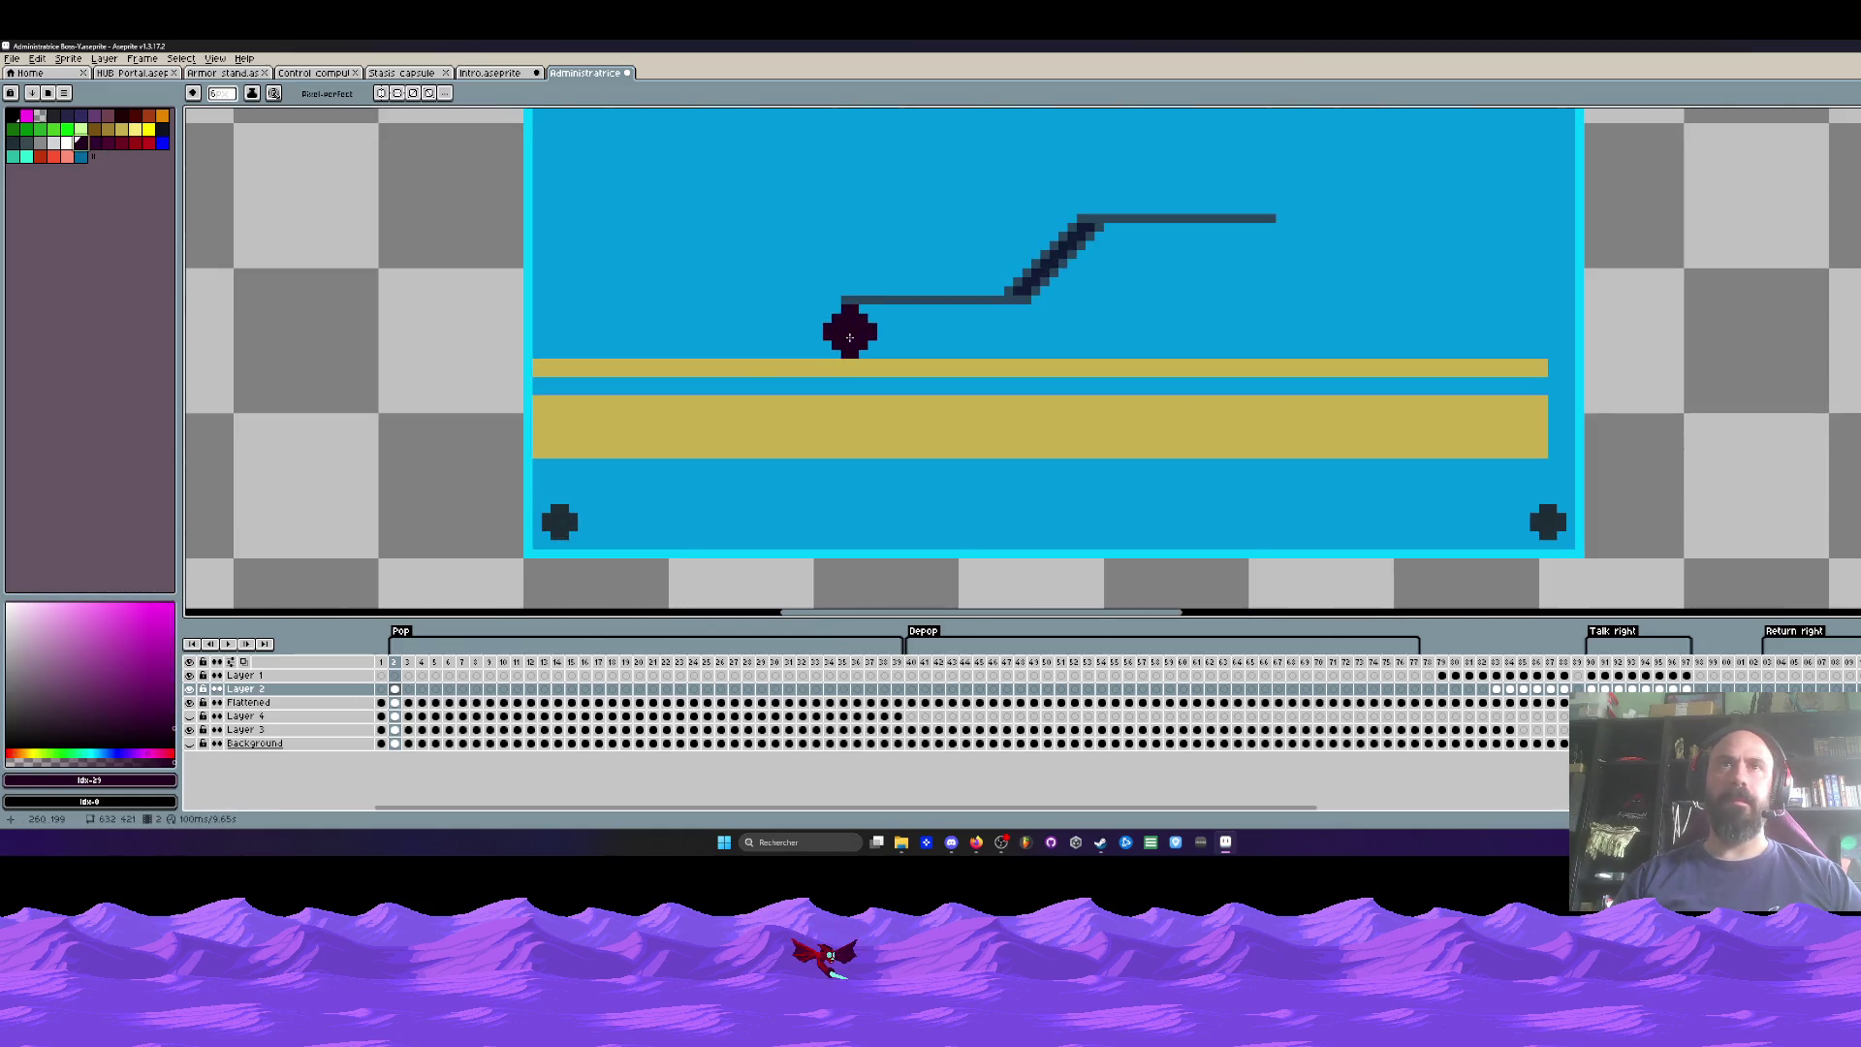
# Step: Compare against the Intro level art and shrink the brush to 1 pixel
pyautogui.click(489, 74)
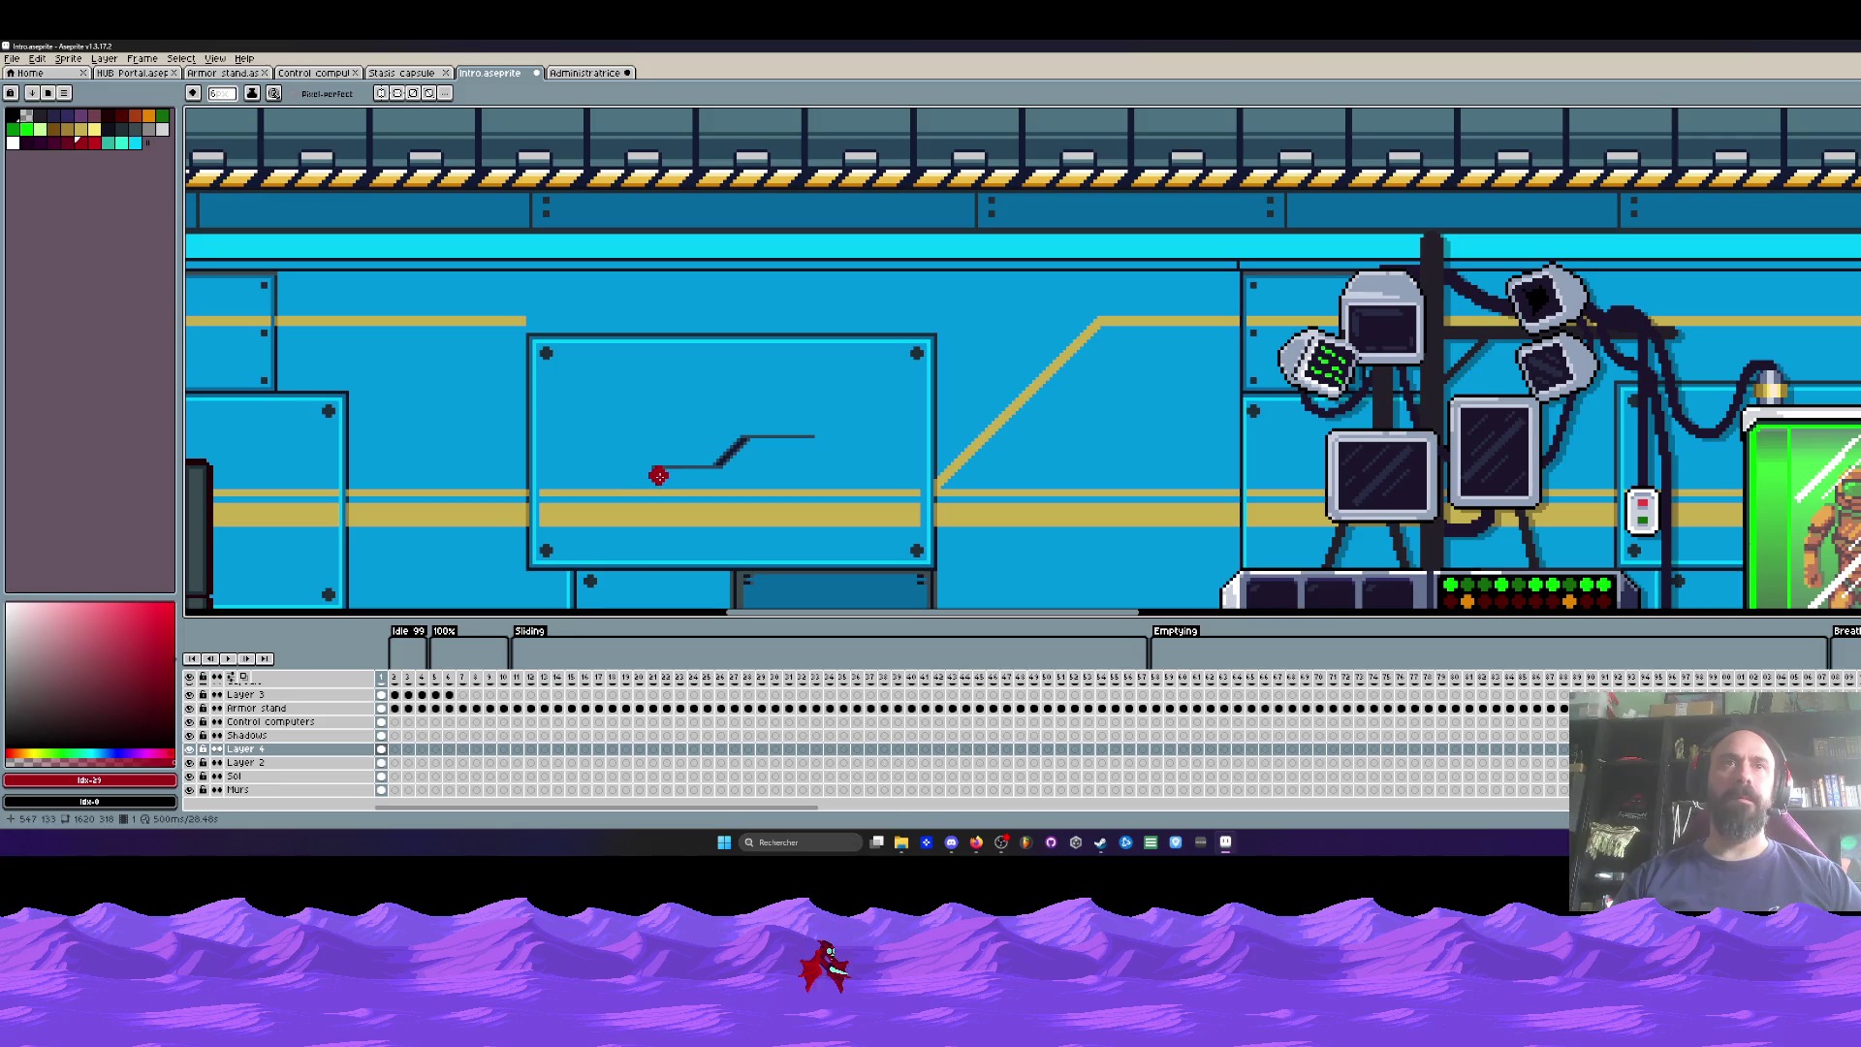
pyautogui.scroll(1, 659, 482)
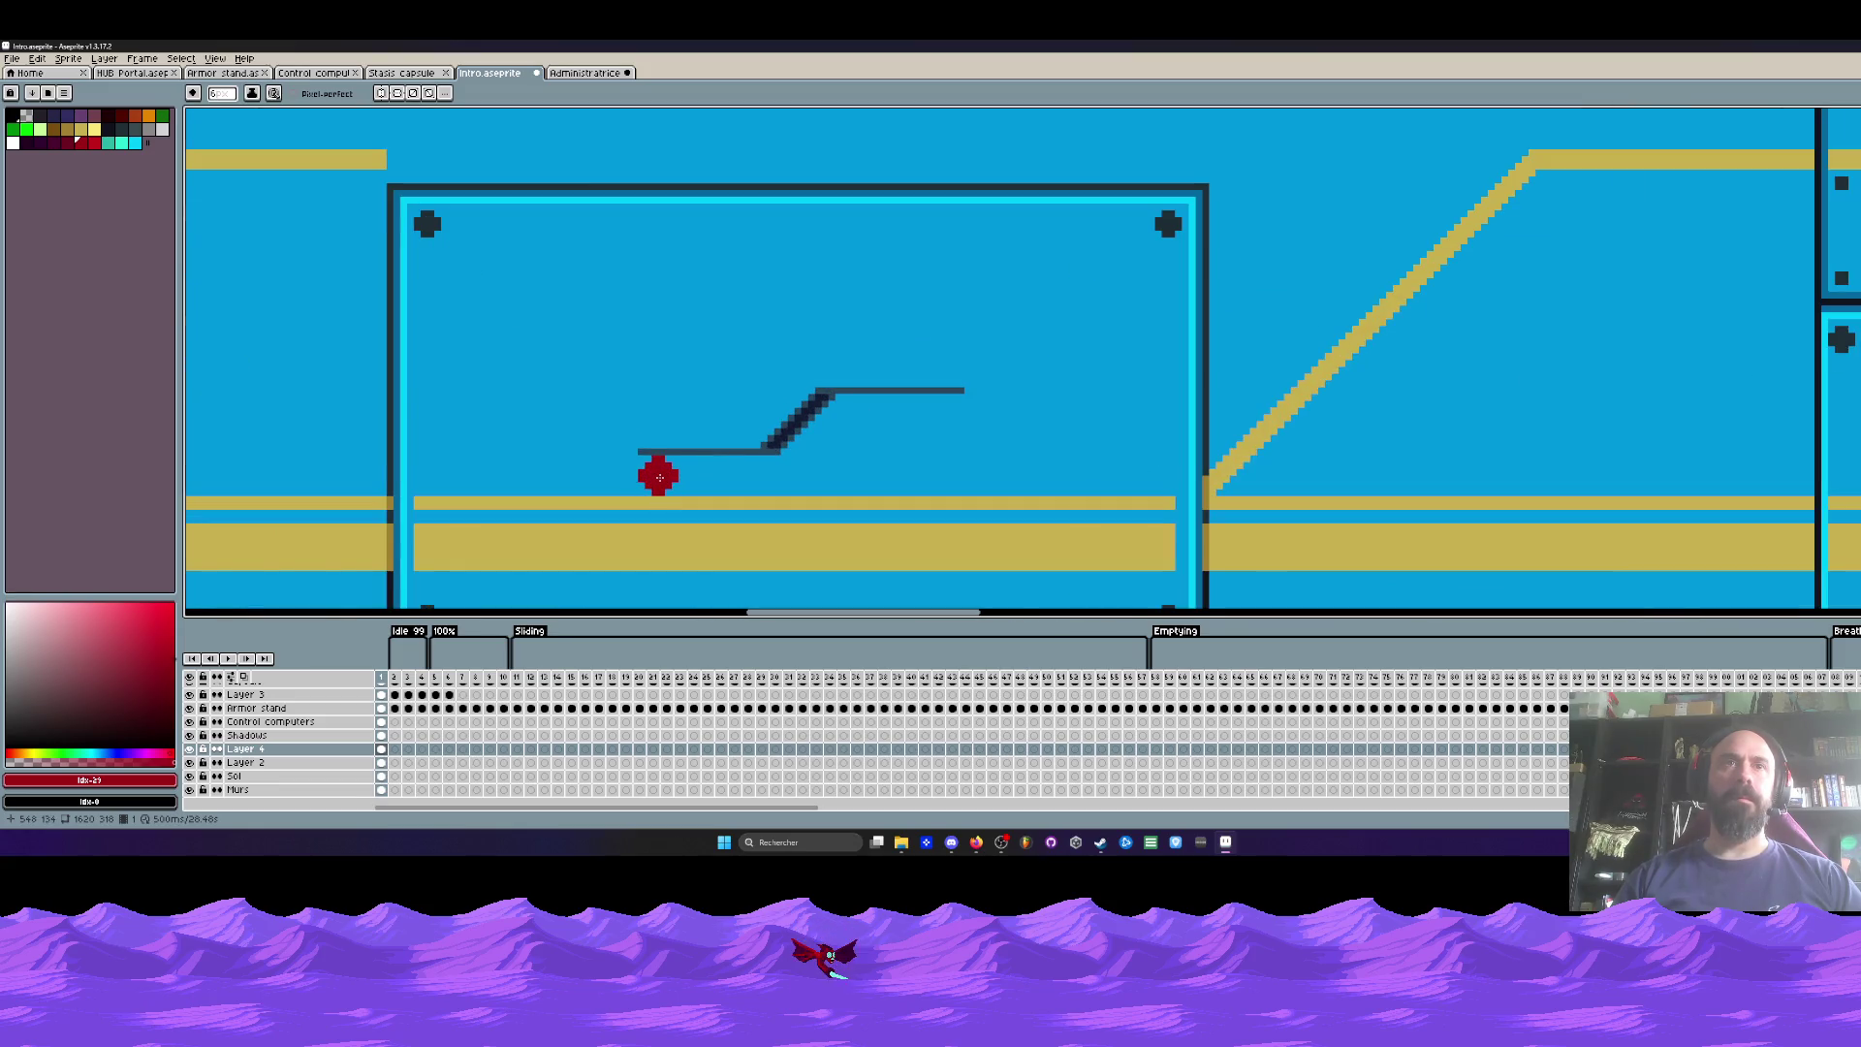
pyautogui.click(587, 74)
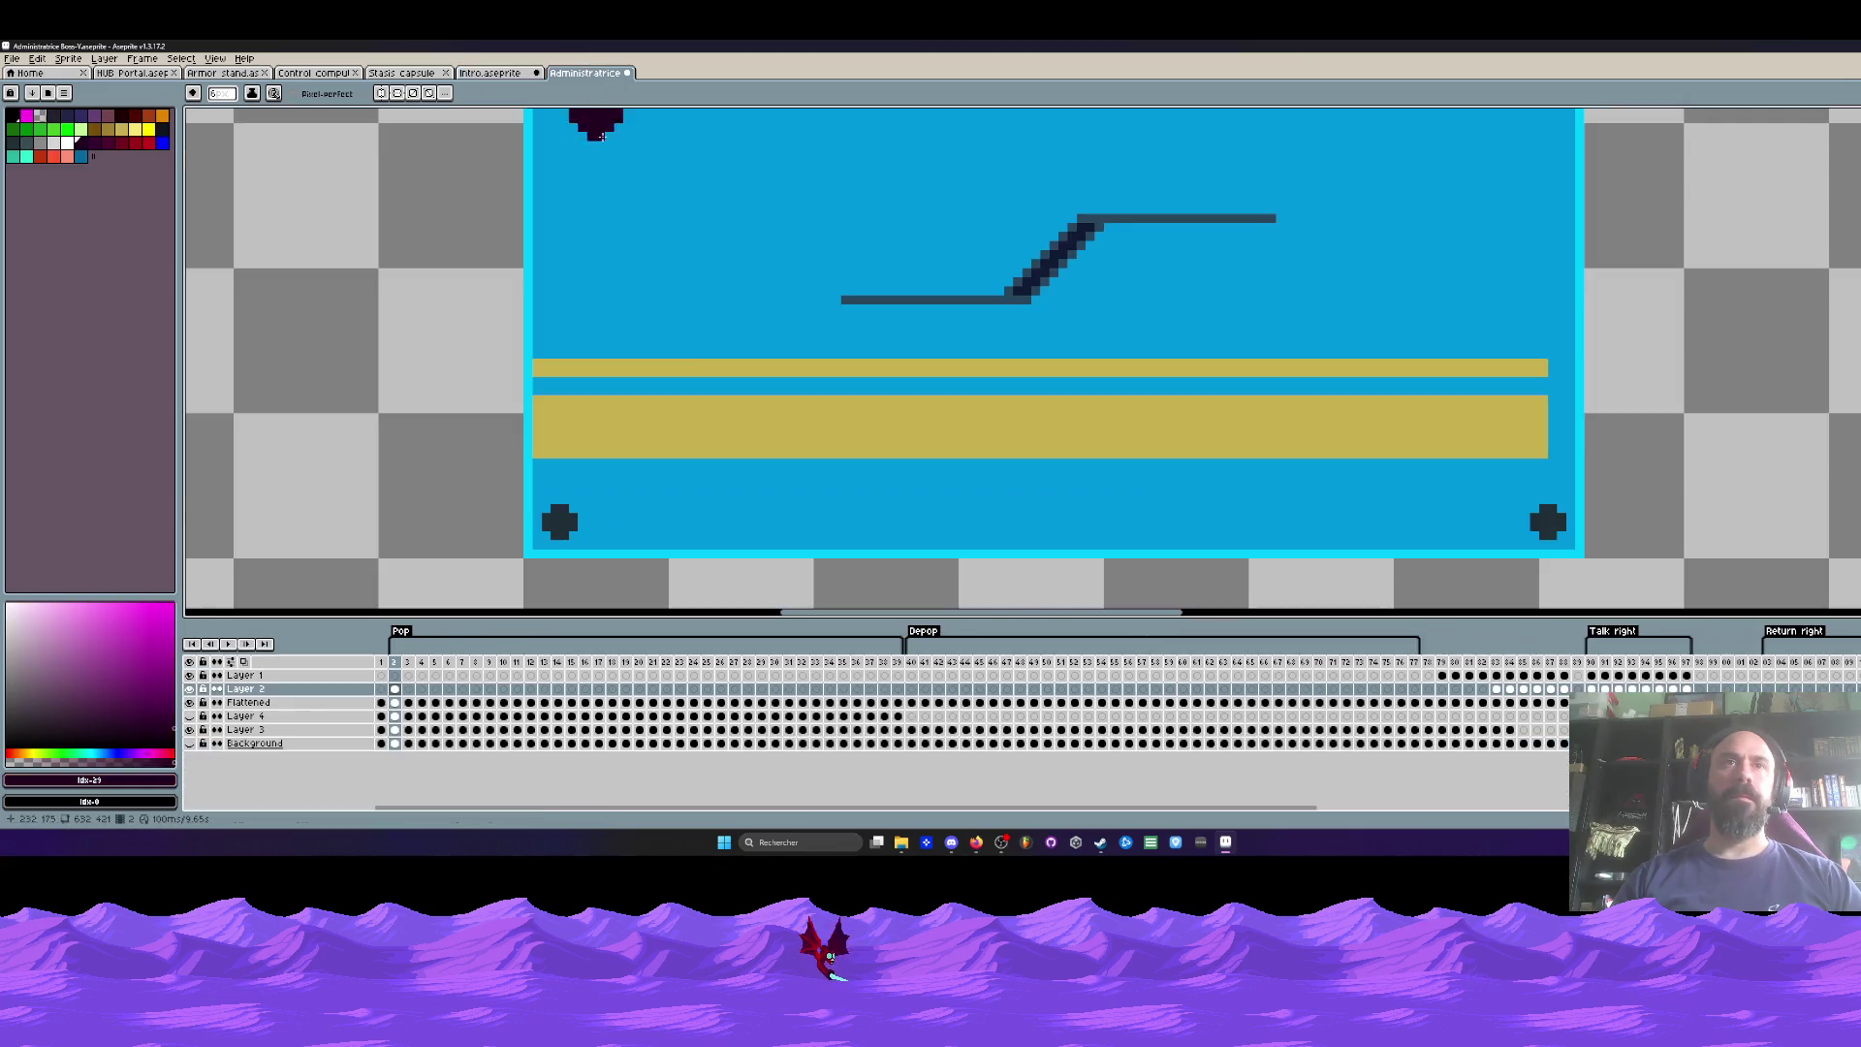
pyautogui.press('-')
pyautogui.press('-')
pyautogui.press('-')
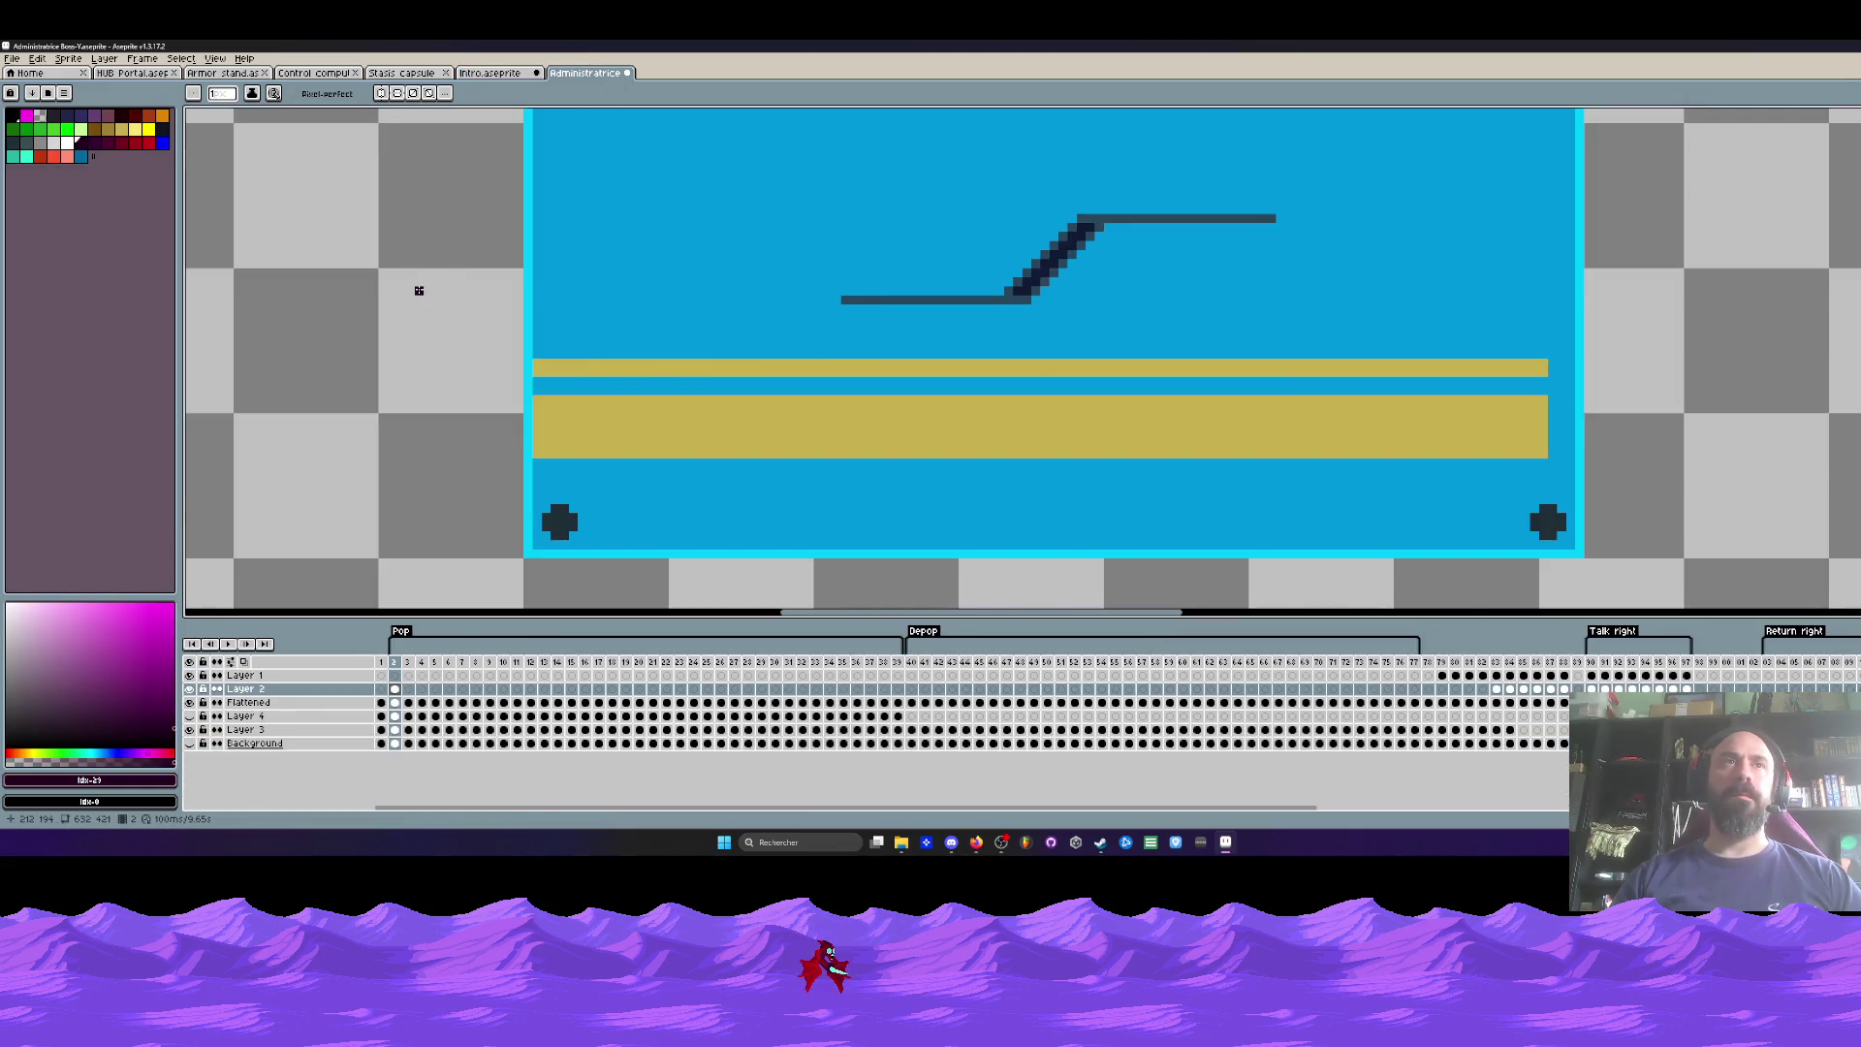
pyautogui.scroll(-6, 418, 291)
pyautogui.scroll(2, 433, 291)
pyautogui.scroll(1, 723, 288)
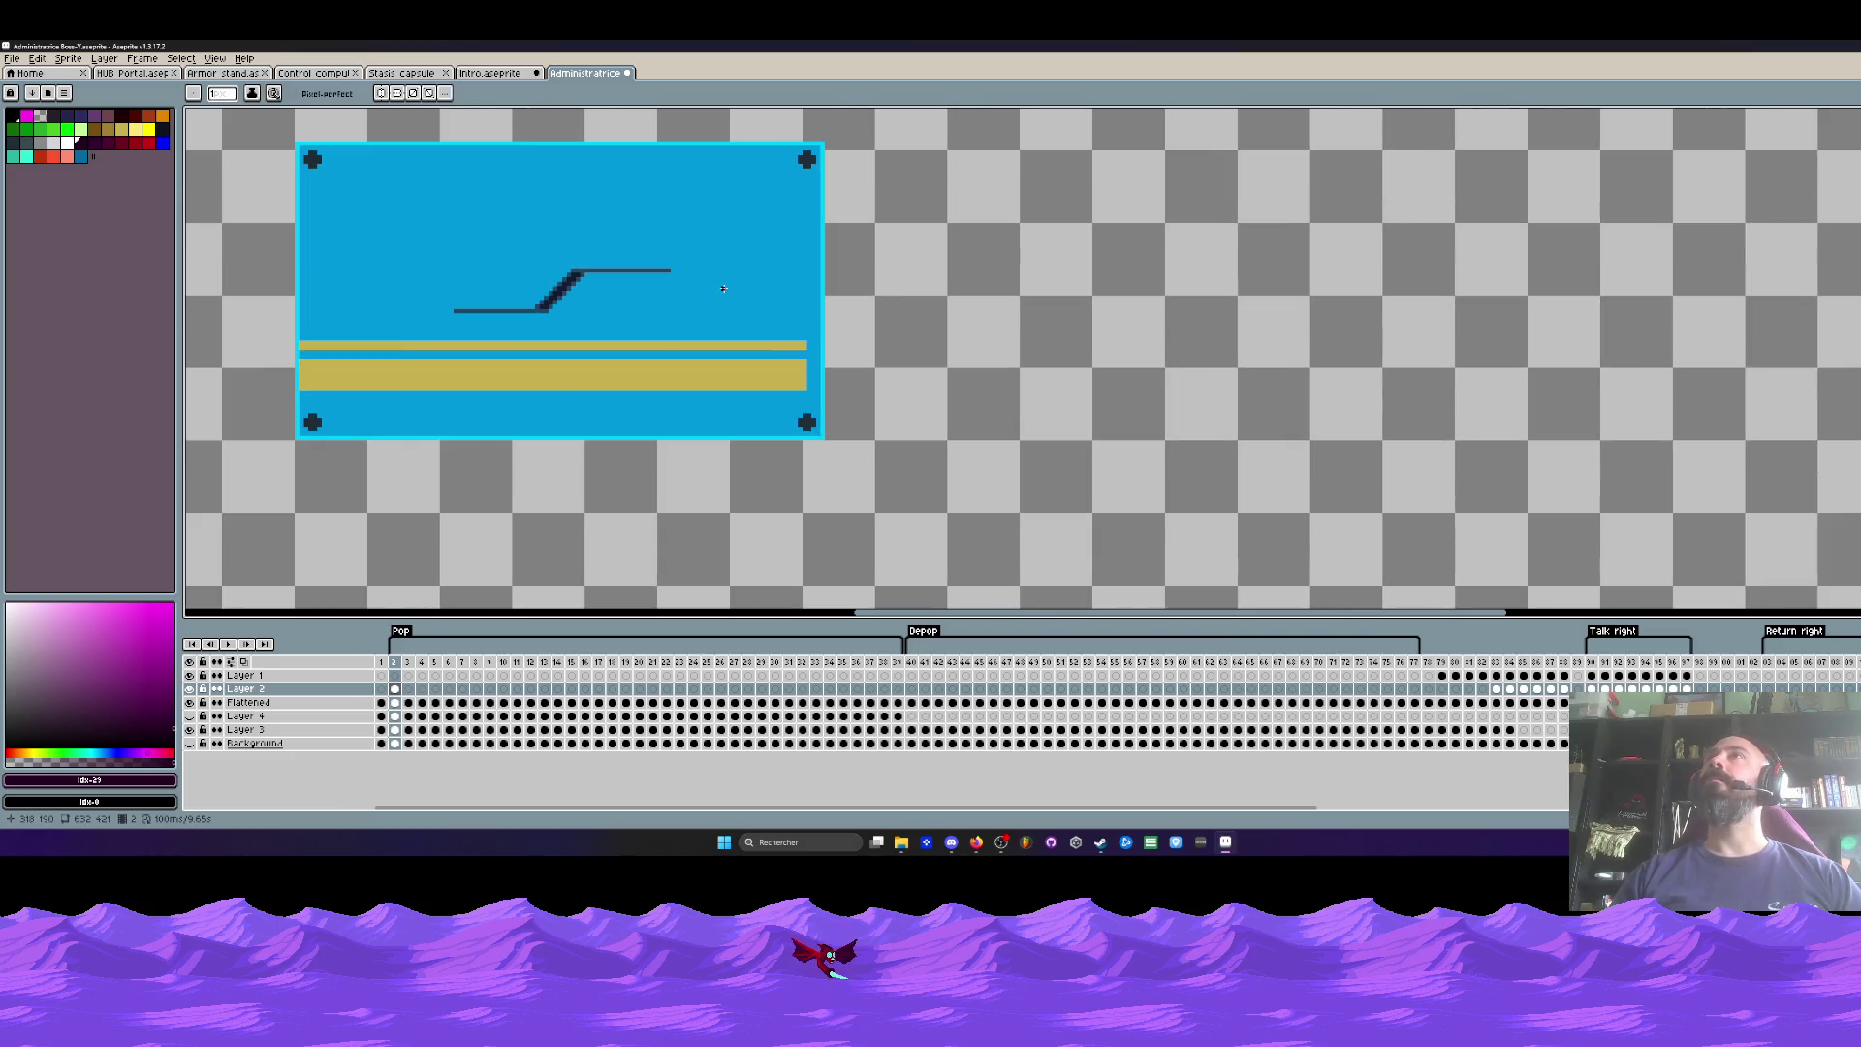
pyautogui.scroll(2, 785, 331)
# Step: Marquee-select the right end of the gold strips
pyautogui.press('m')
pyautogui.moveTo(754, 316)
pyautogui.mouseDown()
pyautogui.moveTo(841, 467)
pyautogui.moveTo(830, 407)
pyautogui.moveTo(830, 427)
pyautogui.mouseUp()
pyautogui.scroll(-2, 831, 428)
pyautogui.scroll(-3, 731, 376)
pyautogui.scroll(2, 663, 353)
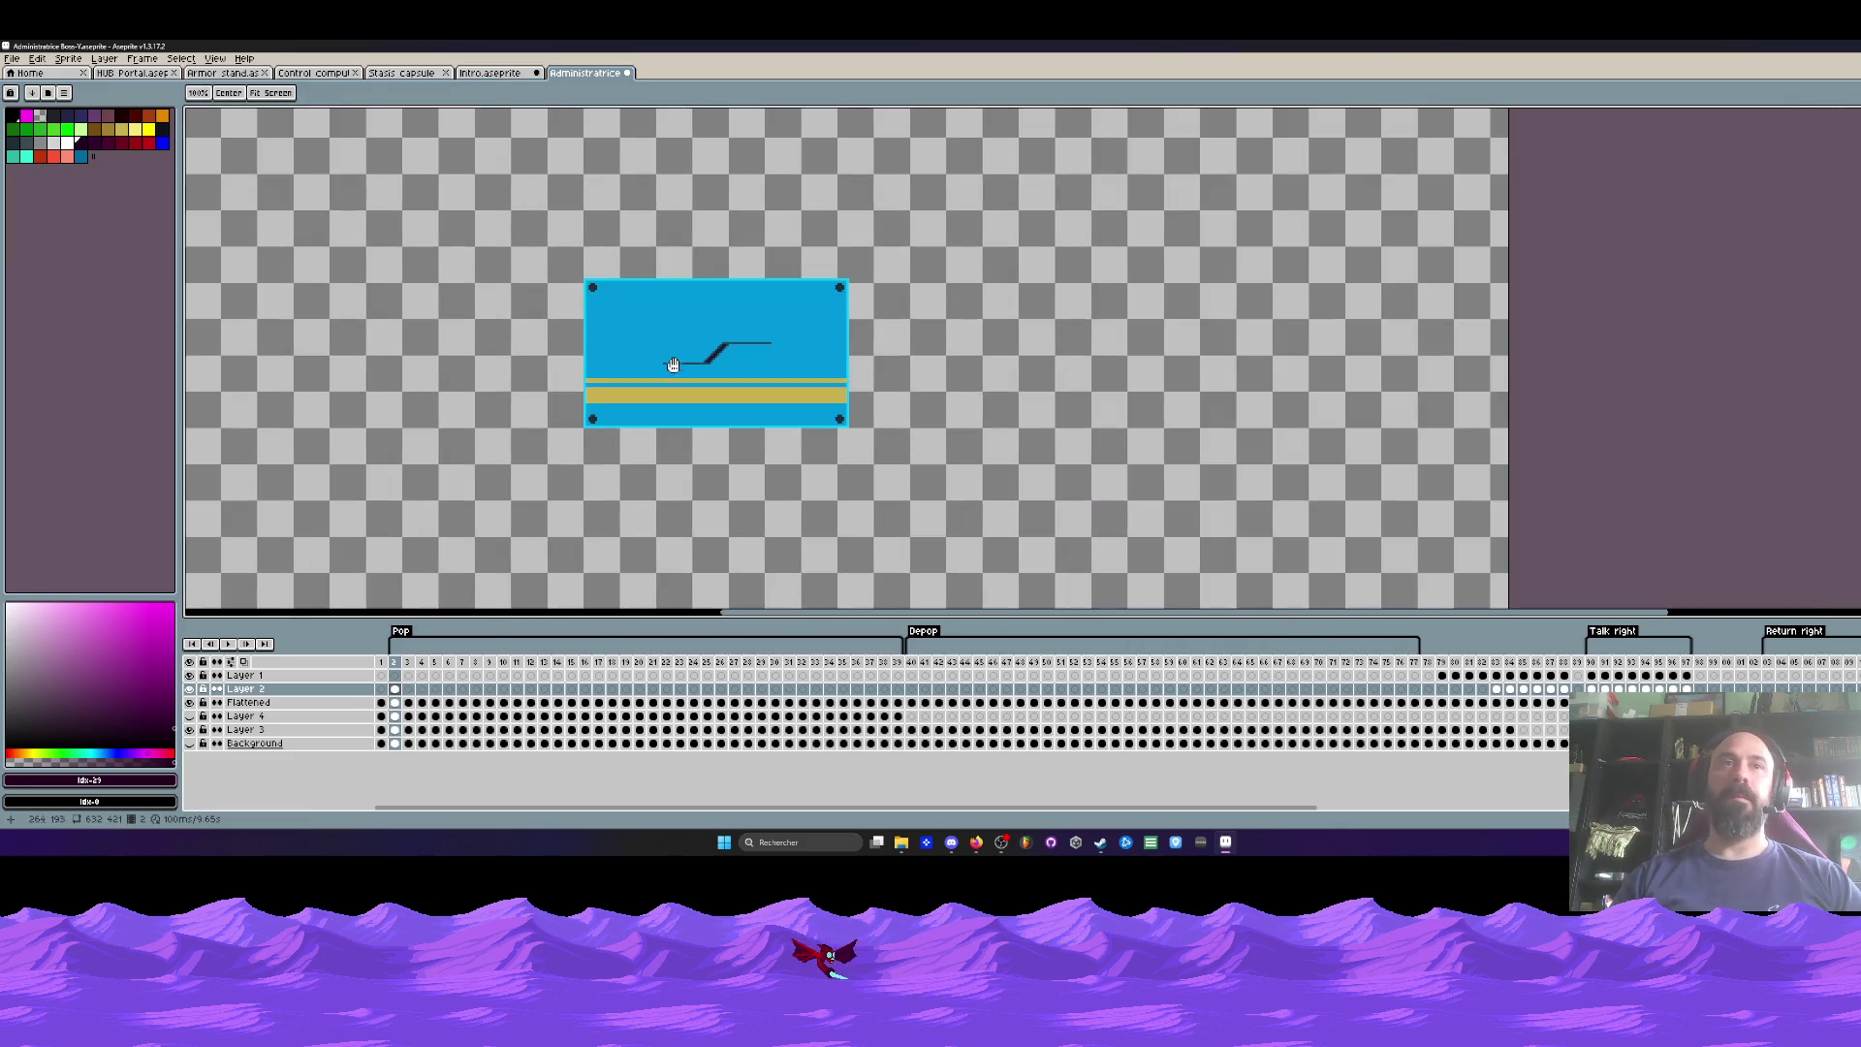
# Step: Step between frames 2 and 3 with Layer 4's circle arc made visible
pyautogui.click(407, 669)
pyautogui.click(396, 669)
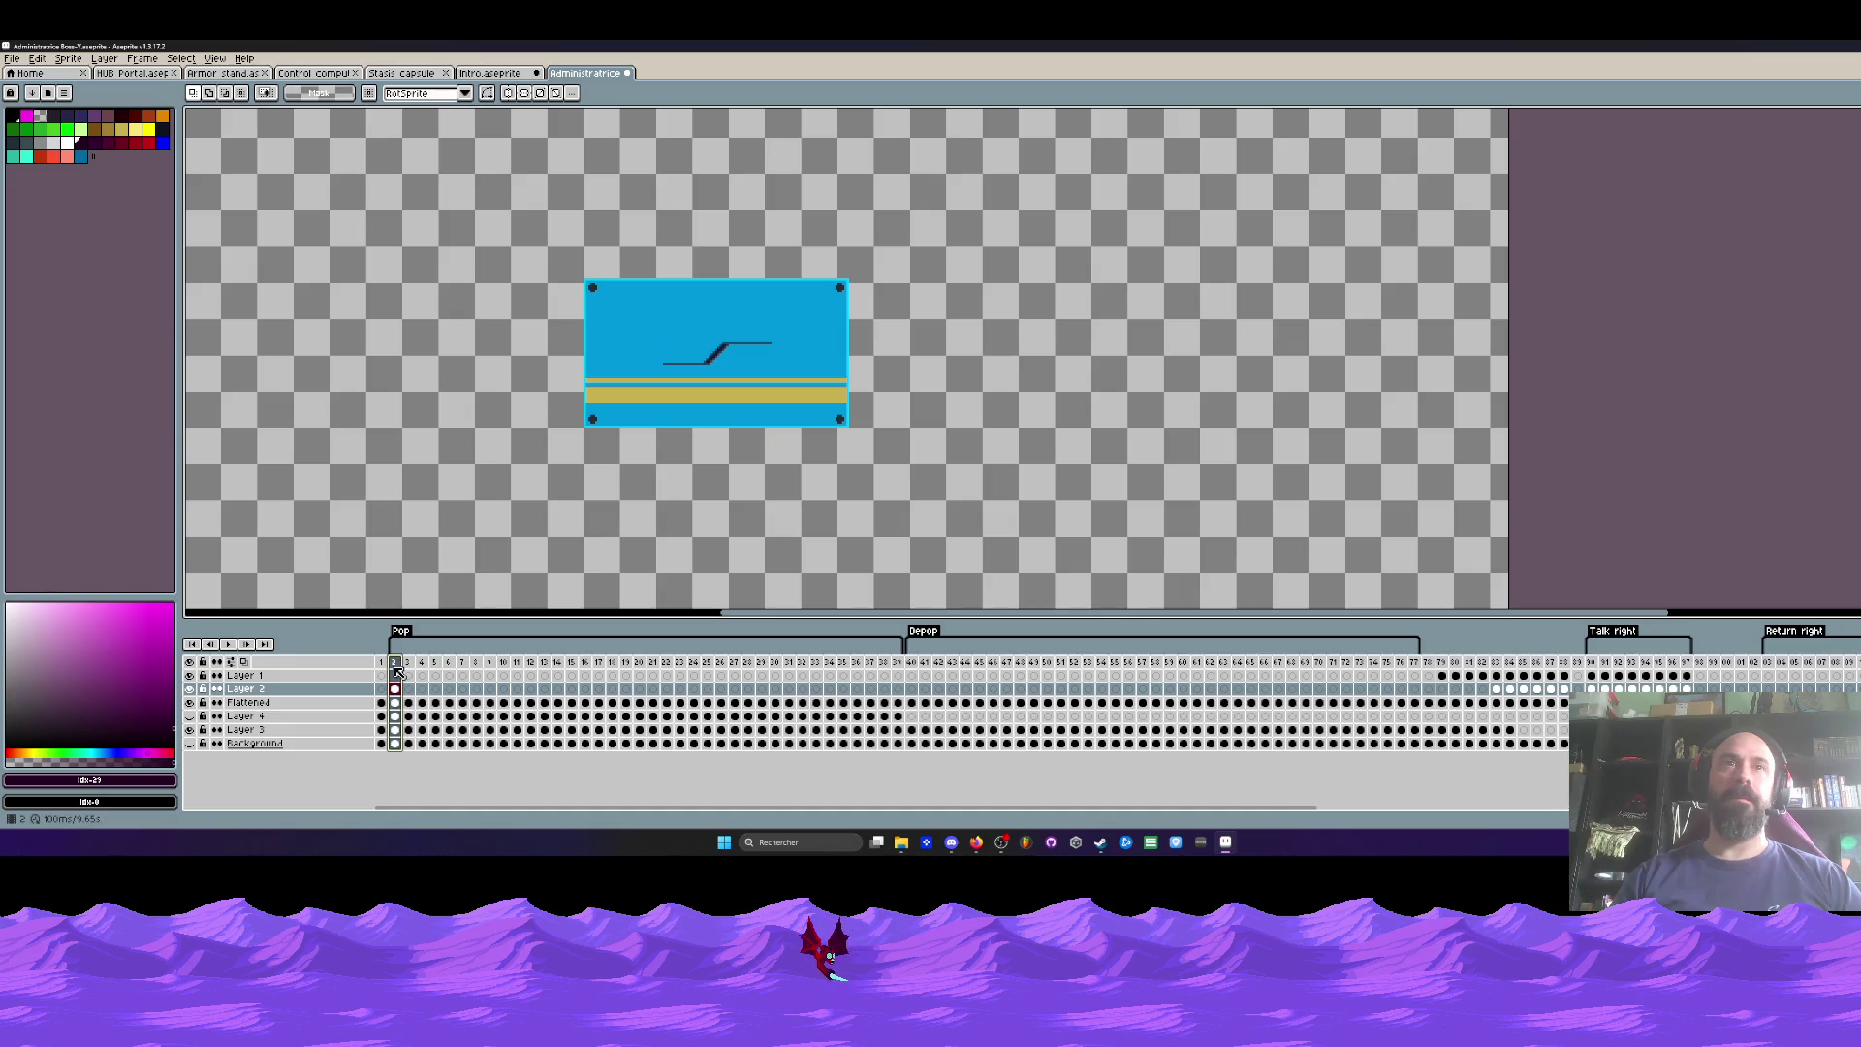
pyautogui.moveTo(400, 671); pyautogui.dragTo(409, 669)
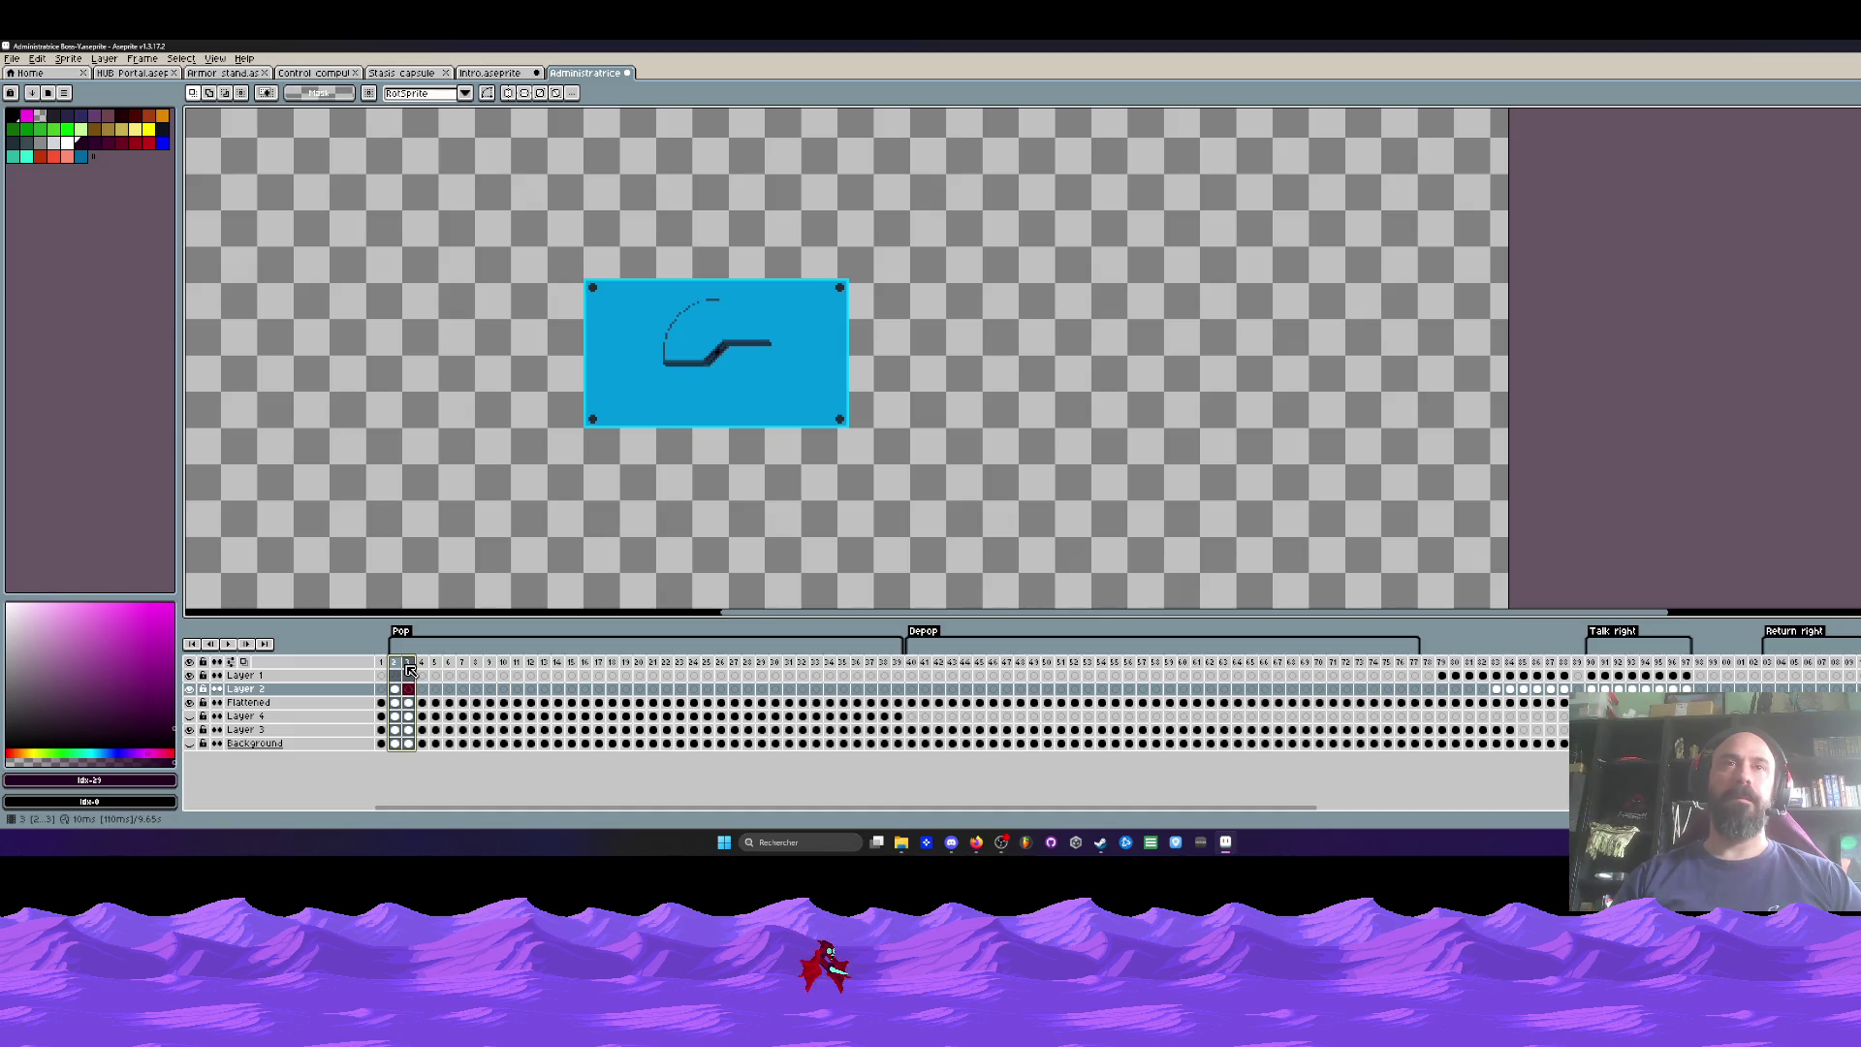
pyautogui.click(400, 668)
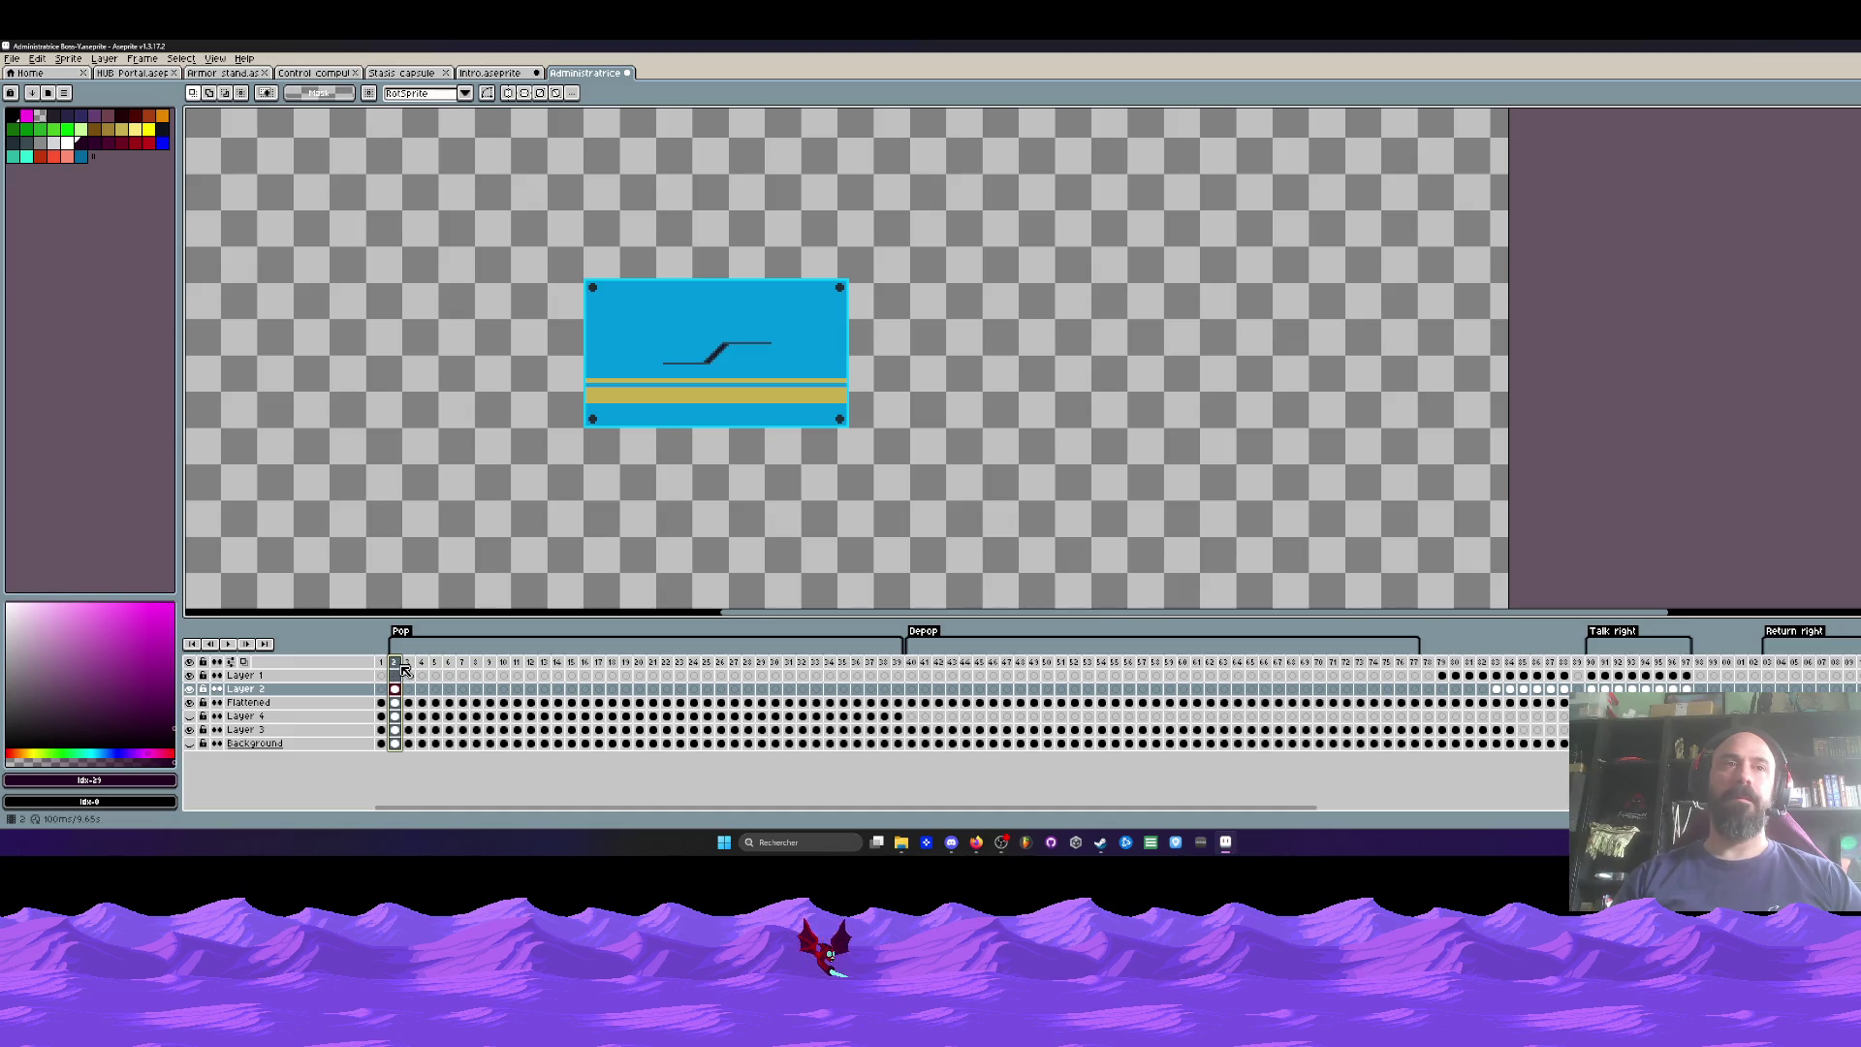
pyautogui.click(191, 716)
pyautogui.scroll(2, 640, 418)
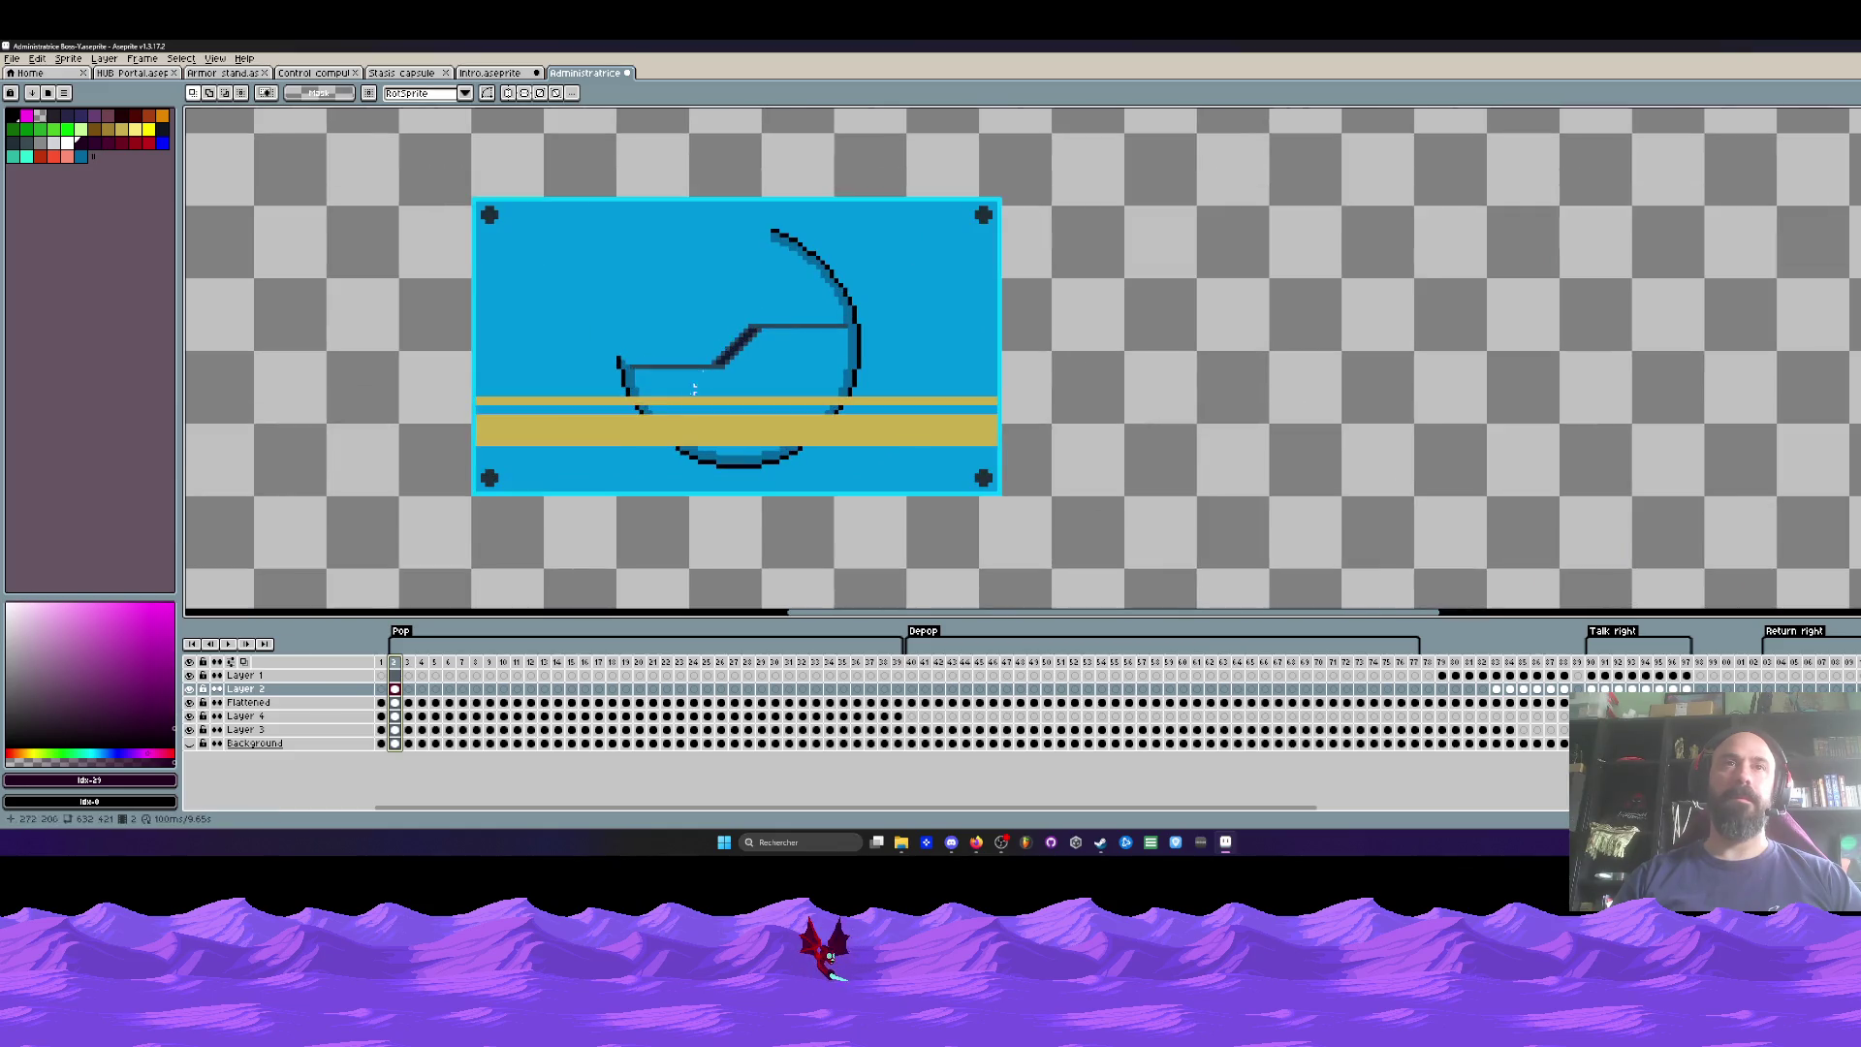
pyautogui.scroll(1, 648, 406)
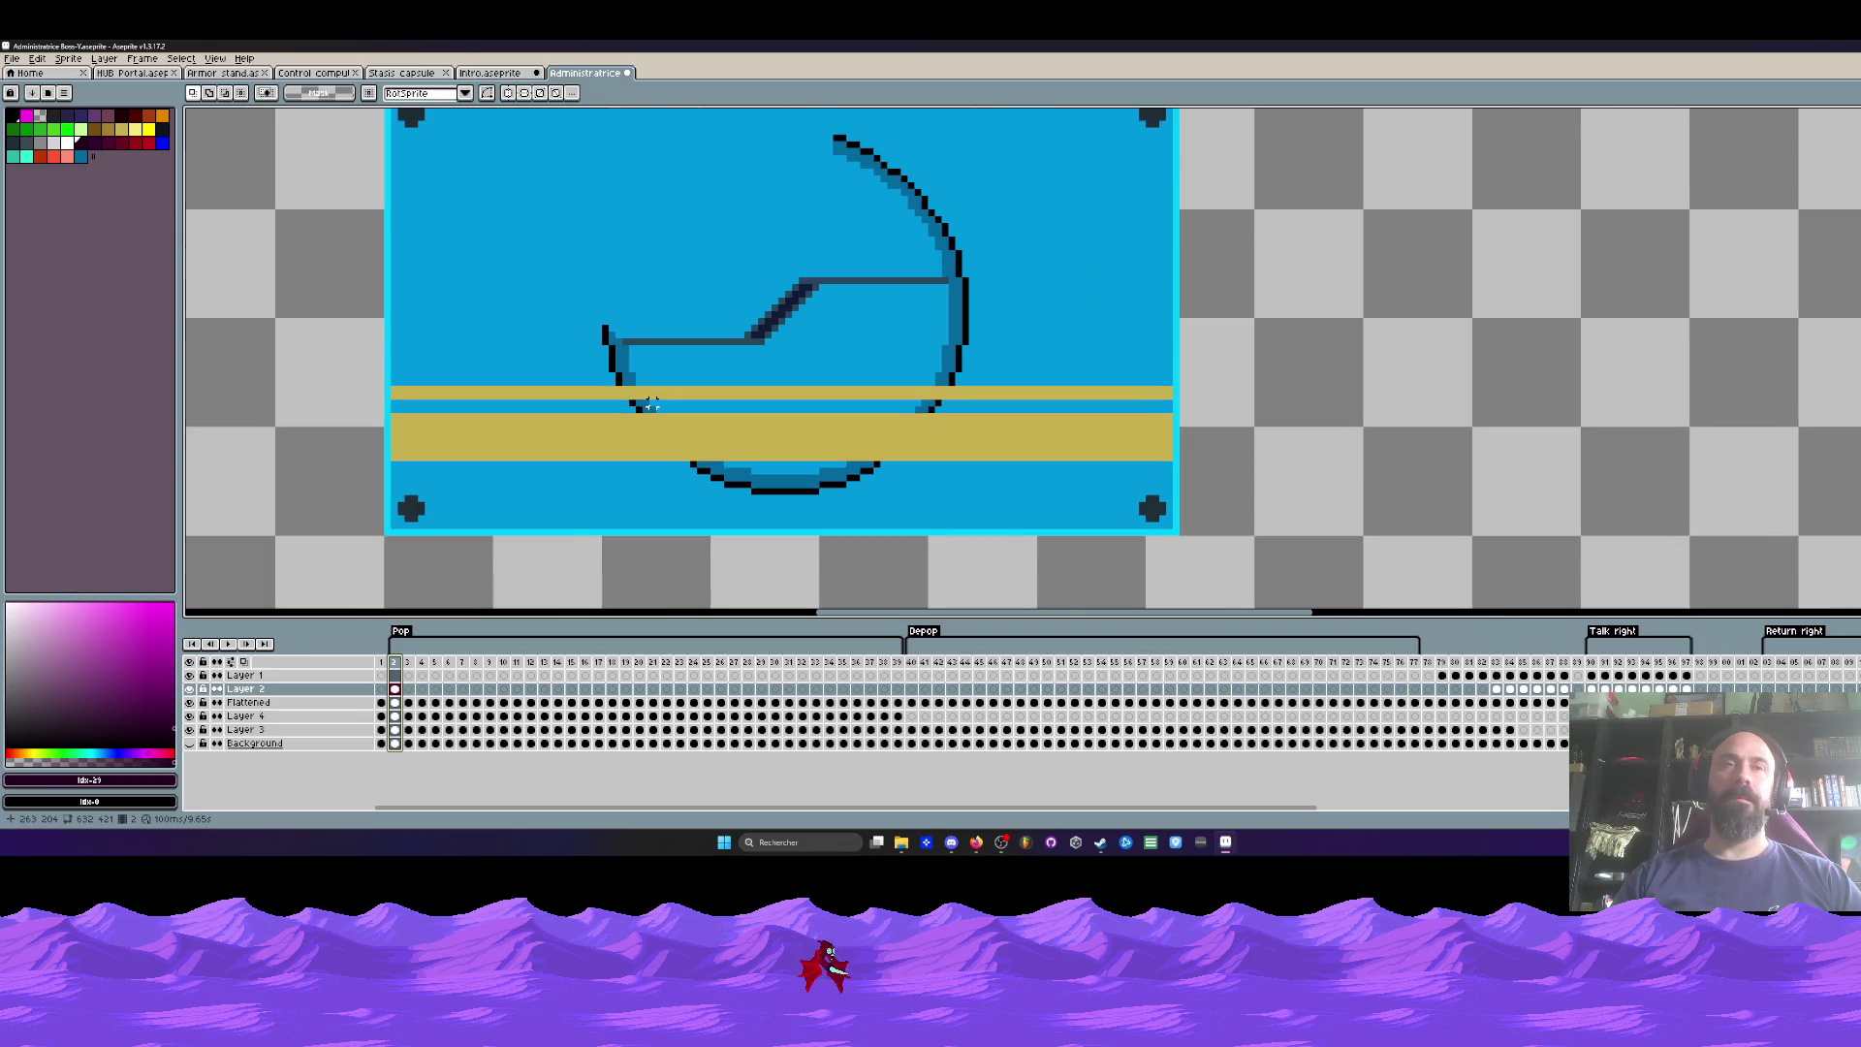
pyautogui.press('Right')
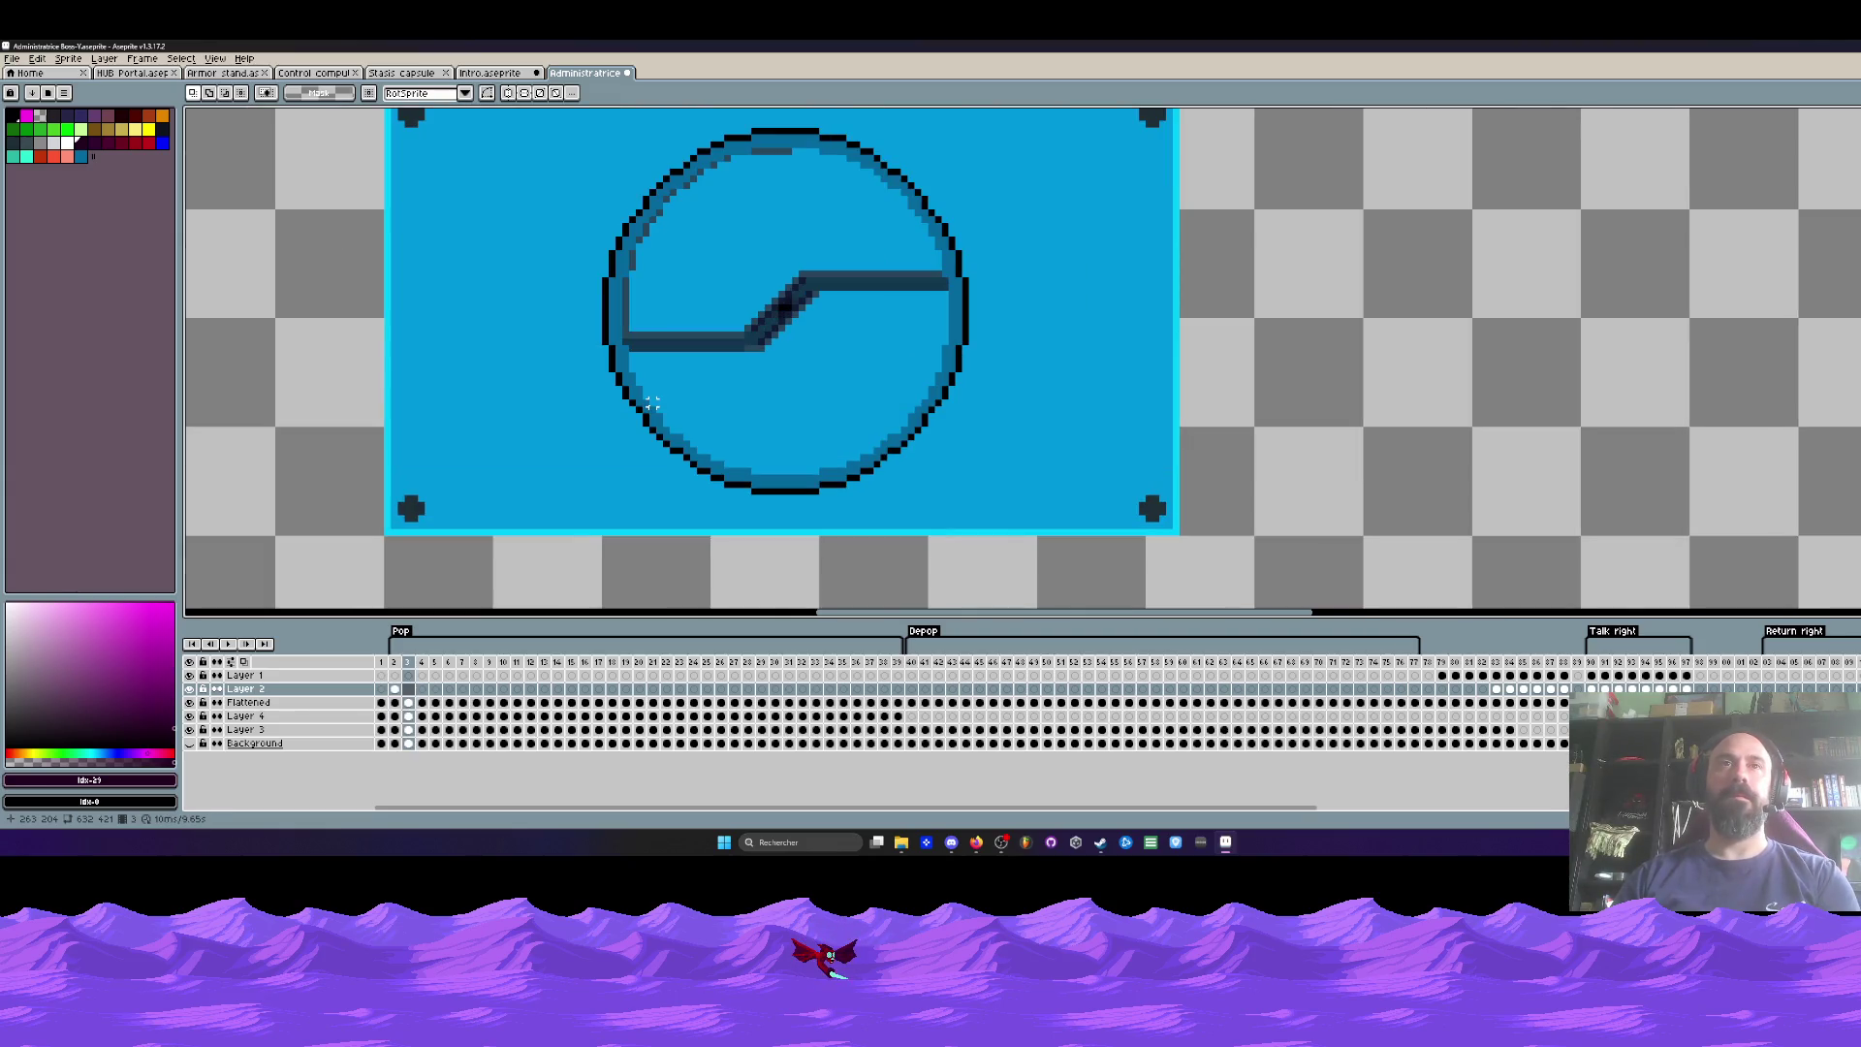
pyautogui.click(394, 688)
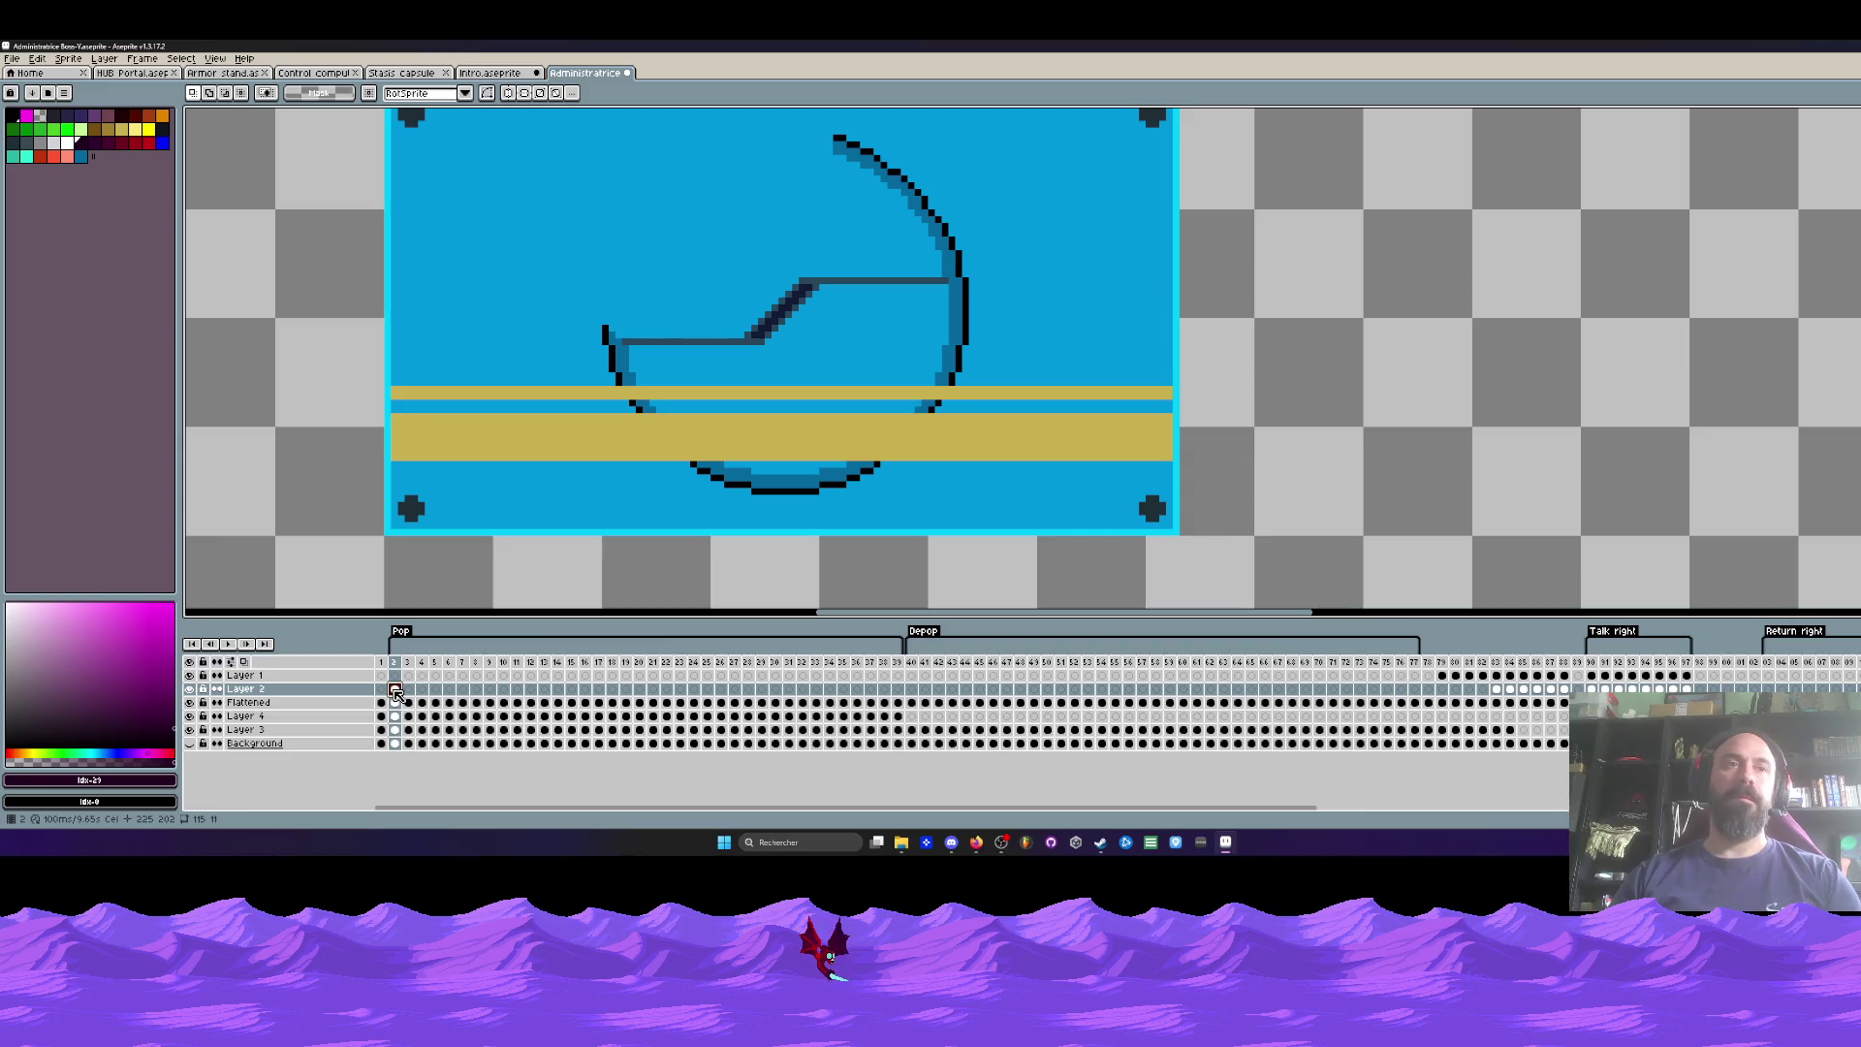
# Step: Drag Layer 2's gold-strip cel from frame 3 across the later frames, then hide Layer 4 on frame 2
pyautogui.click(409, 689)
pyautogui.moveTo(411, 697)
pyautogui.mouseDown()
pyautogui.moveTo(524, 702)
pyautogui.moveTo(540, 678)
pyautogui.mouseUp()
pyautogui.scroll(-1, 727, 436)
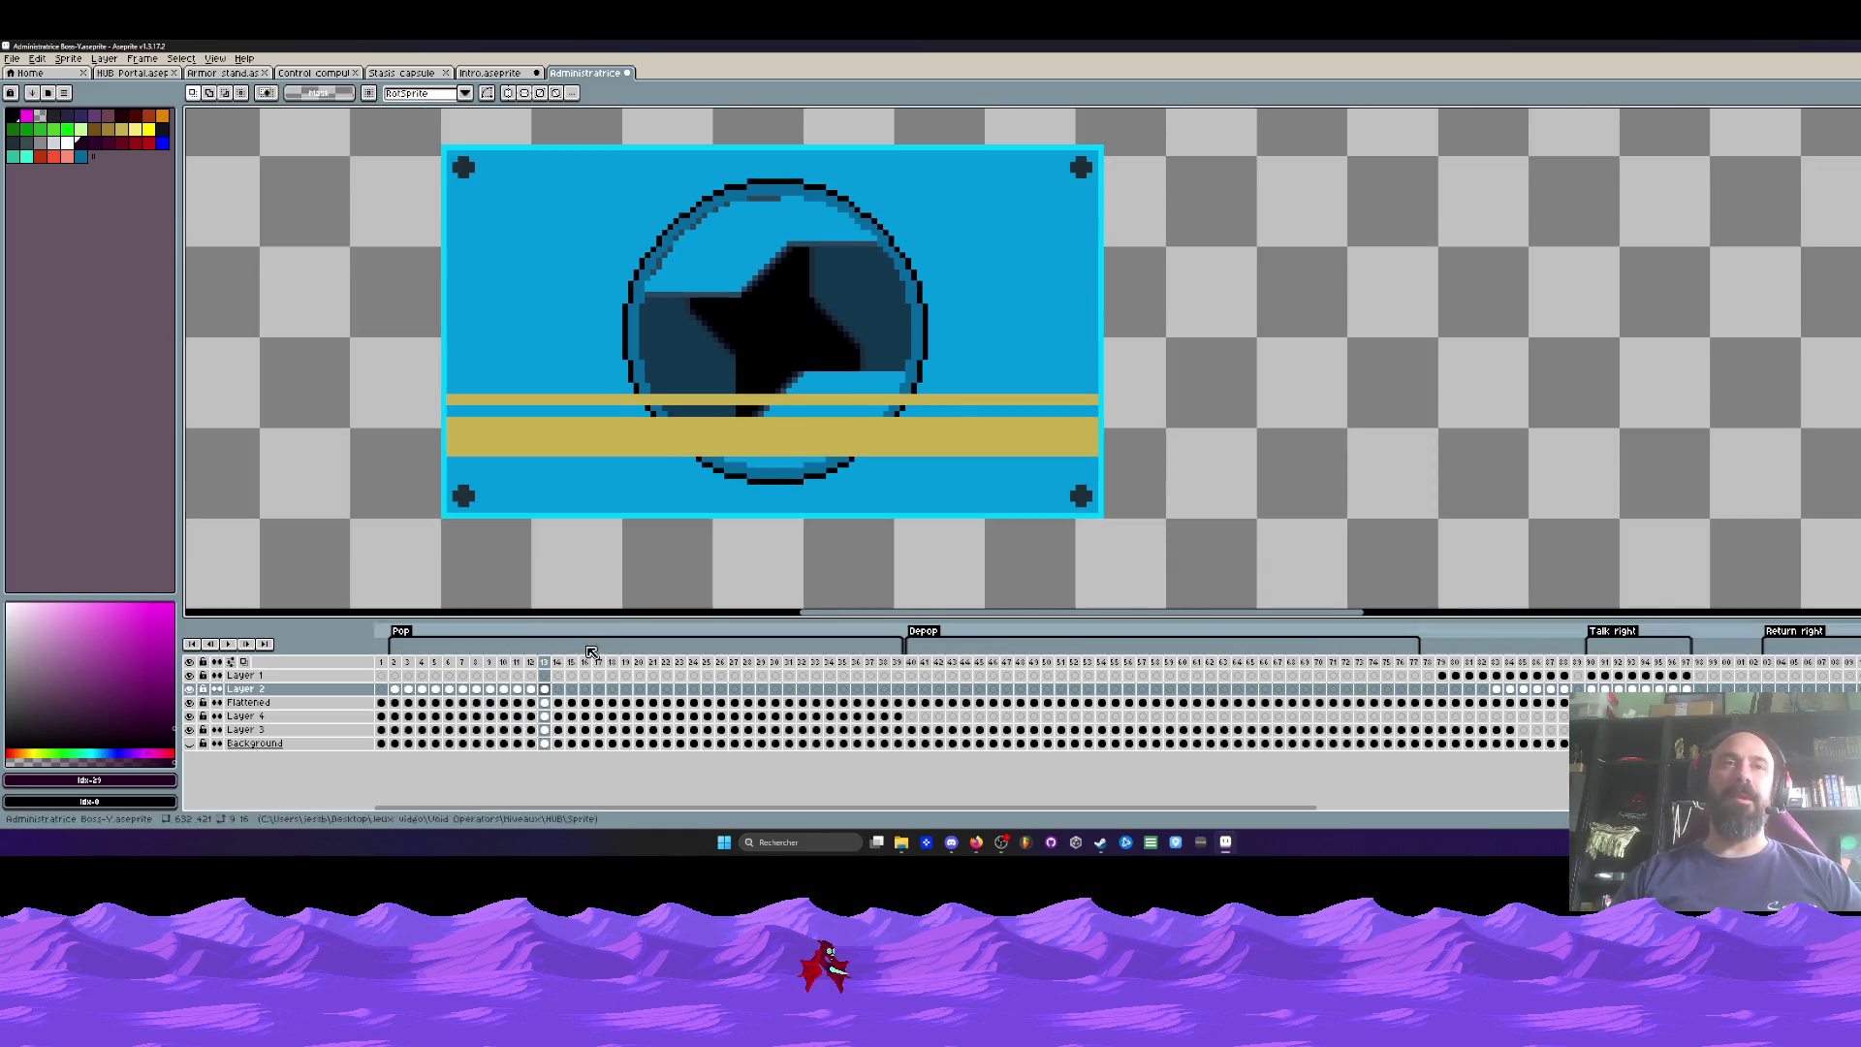
pyautogui.click(395, 663)
pyautogui.scroll(1, 663, 429)
pyautogui.moveTo(666, 413); pyautogui.dragTo(640, 398)
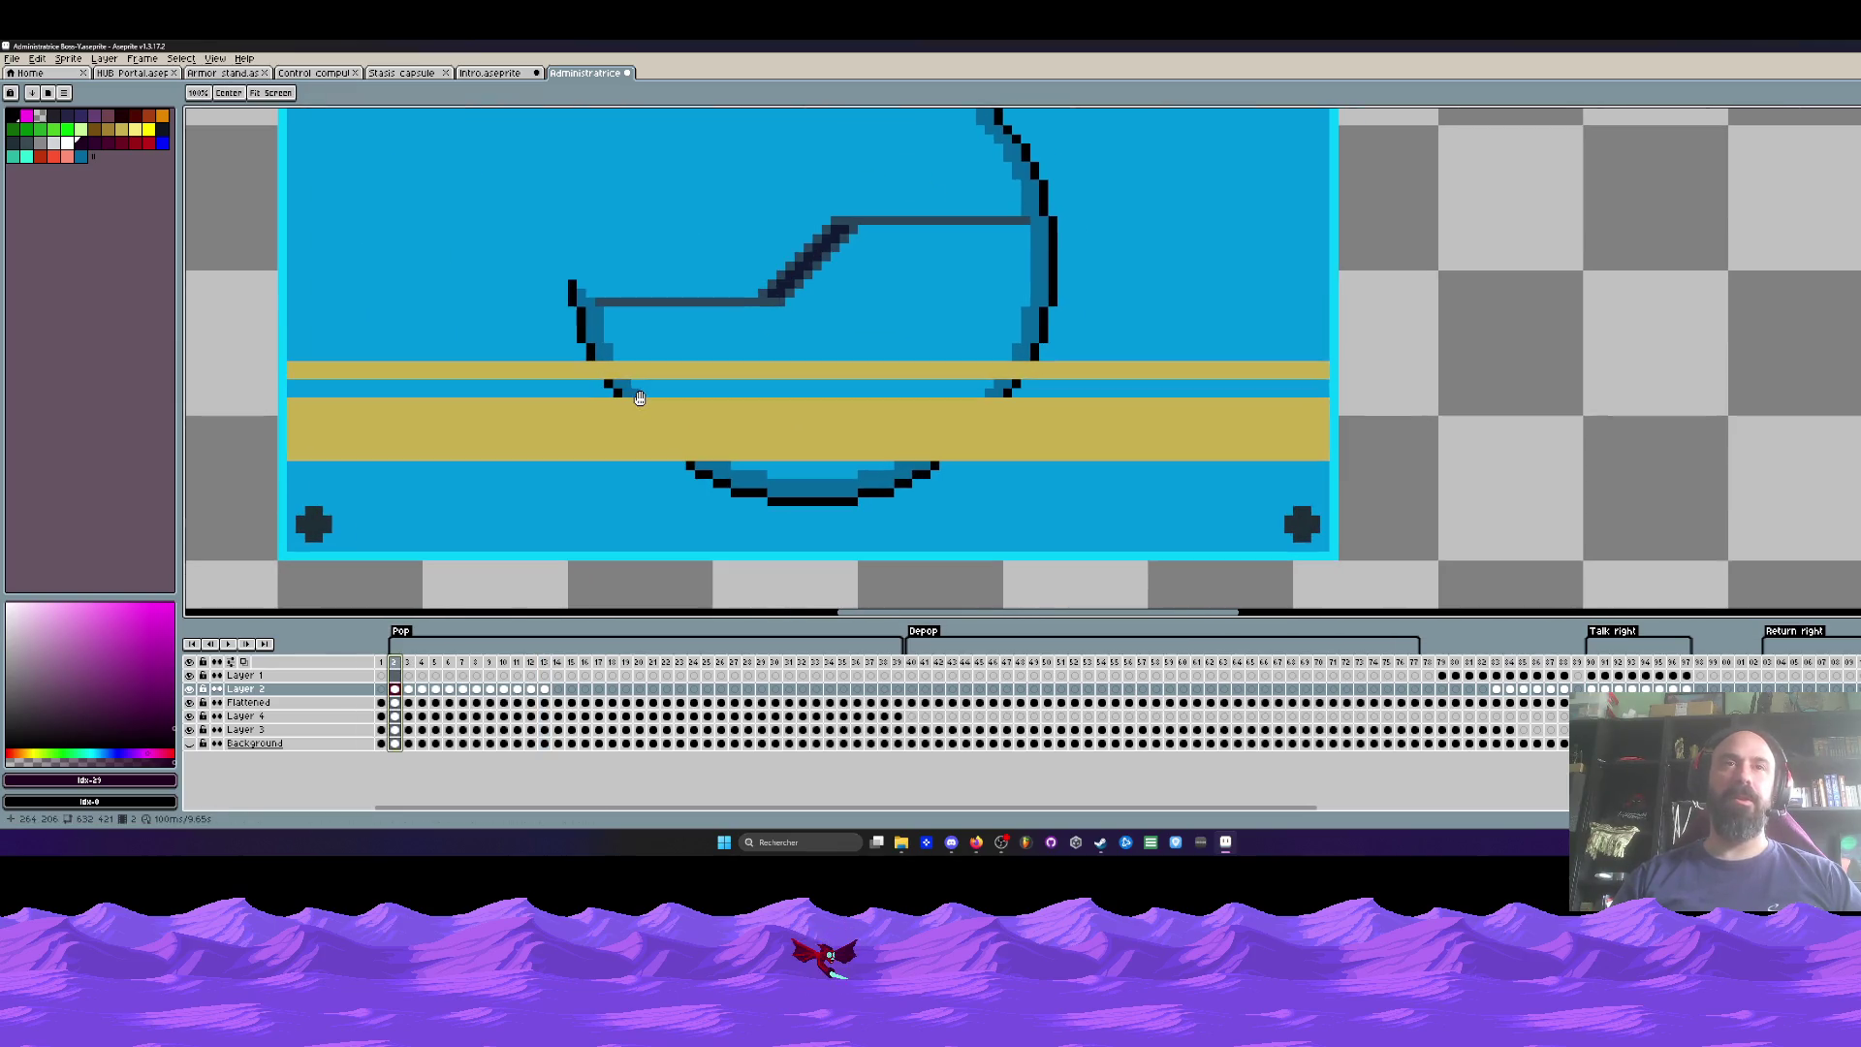
pyautogui.press('m')
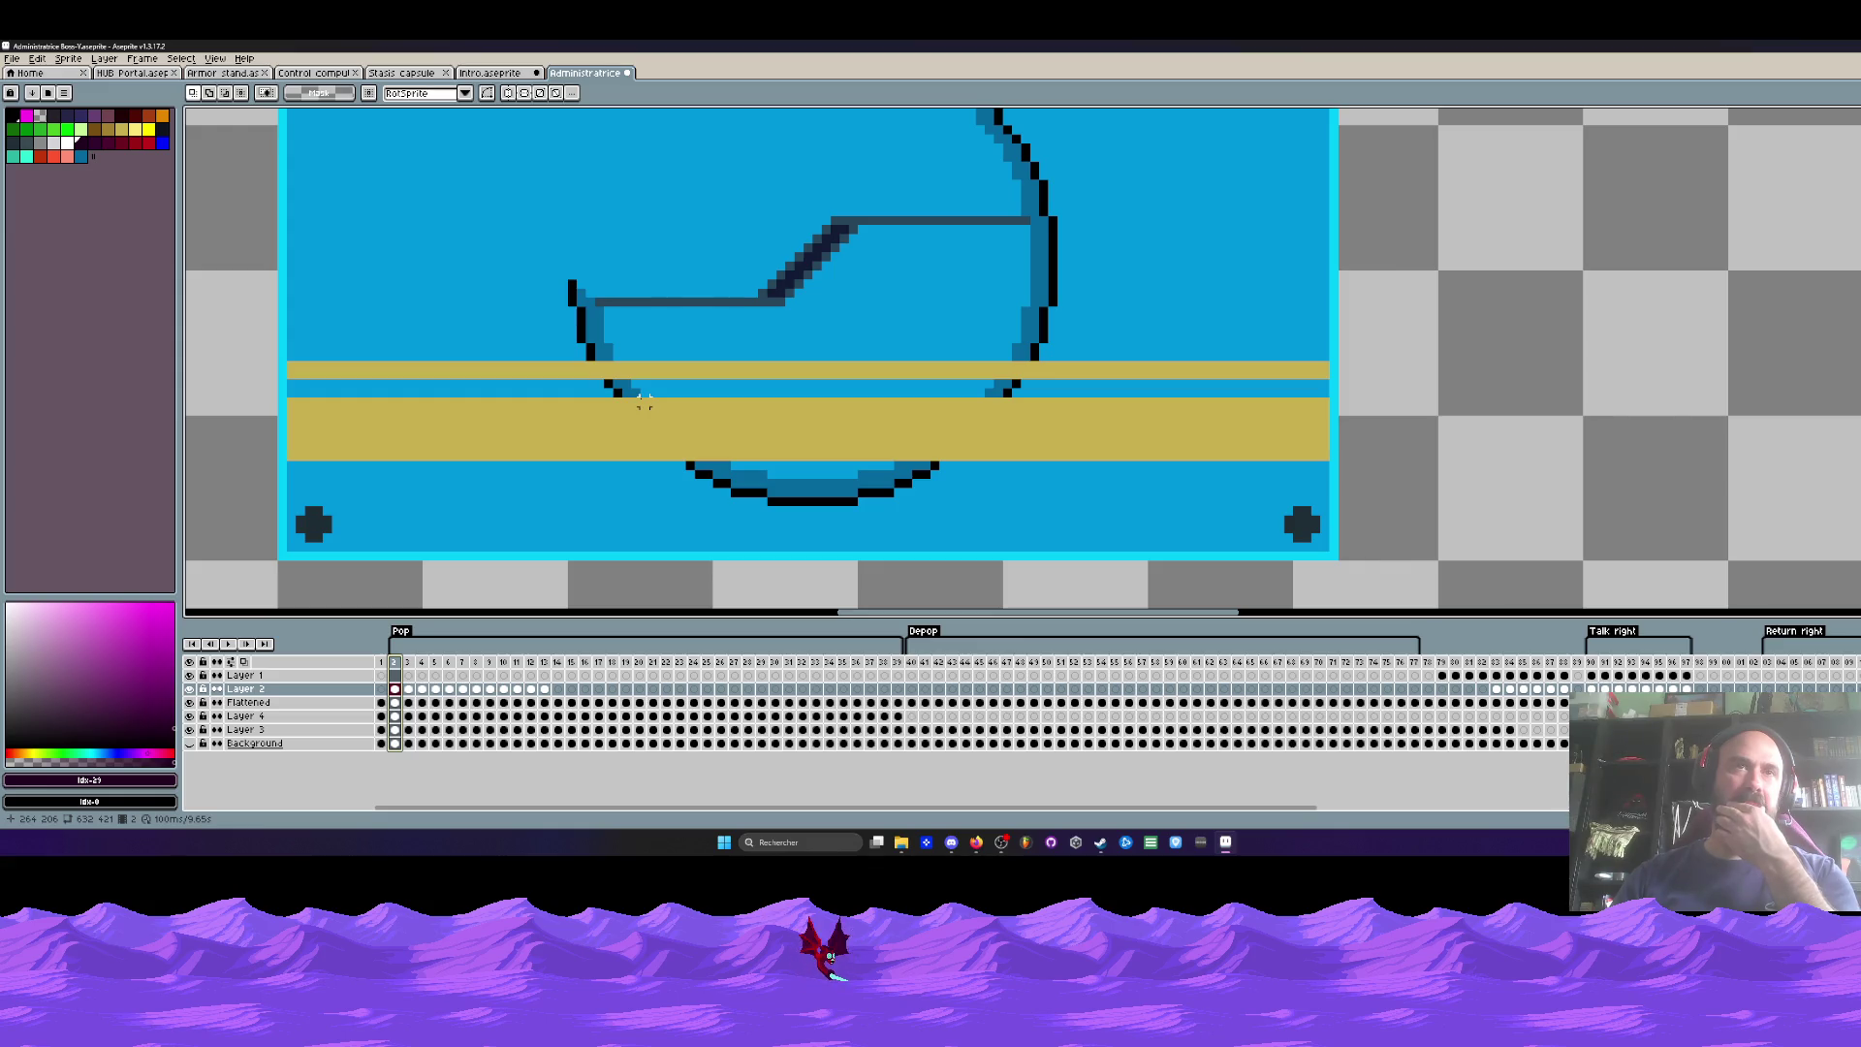
pyautogui.scroll(-3, 644, 399)
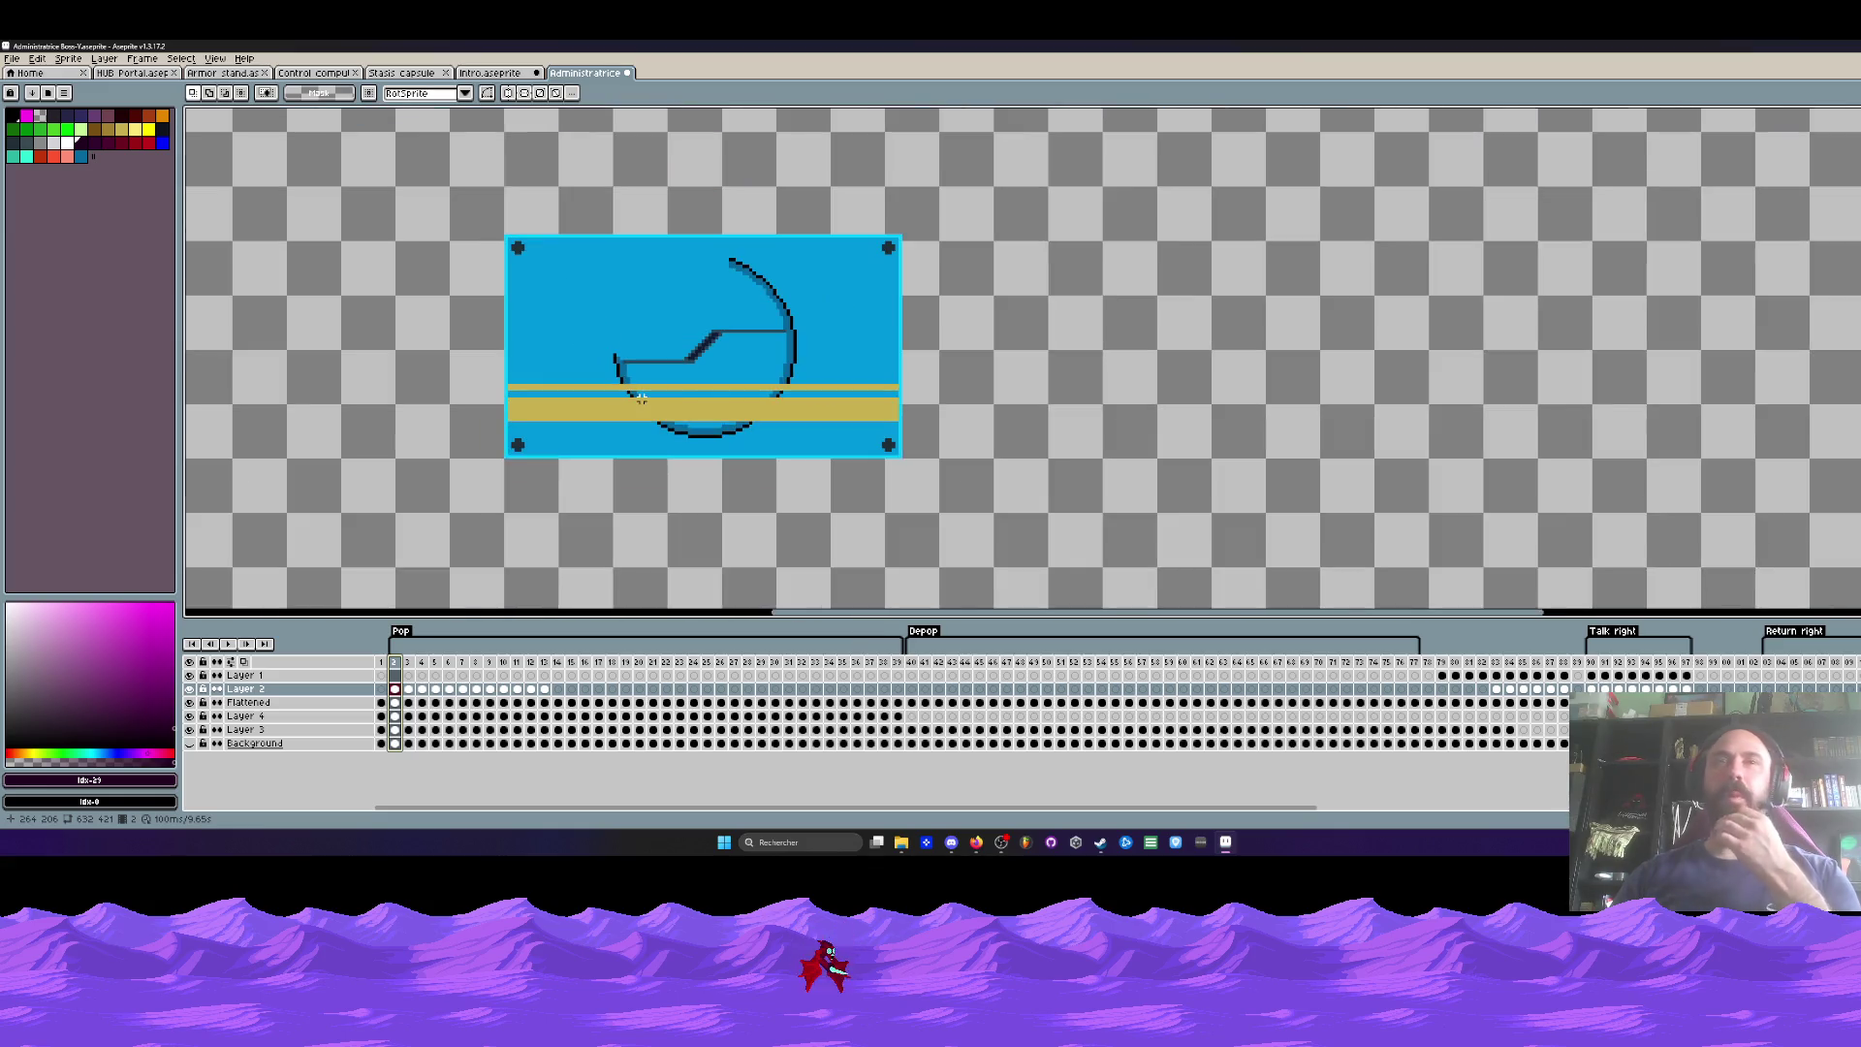
pyautogui.click(190, 717)
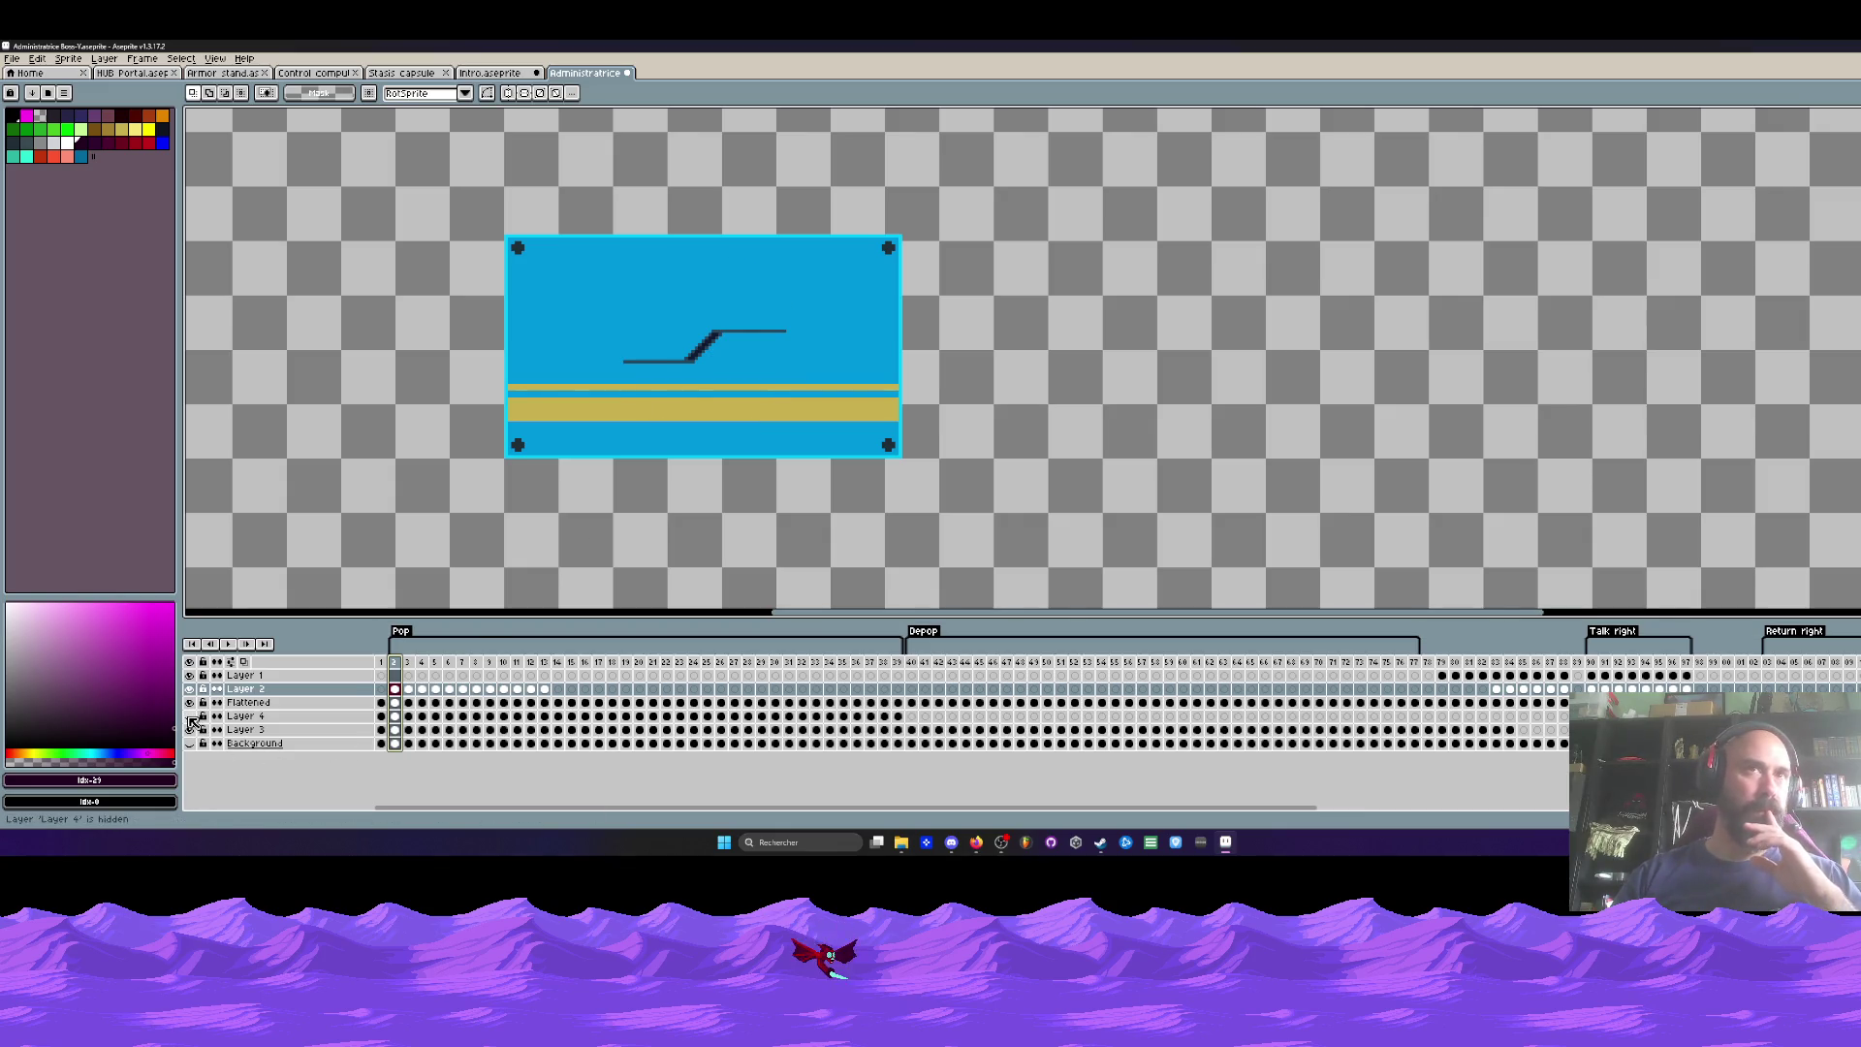
# Step: Hide the circle arc and the gold-strip layer, revealing the round blue hatch shape
pyautogui.click(190, 717)
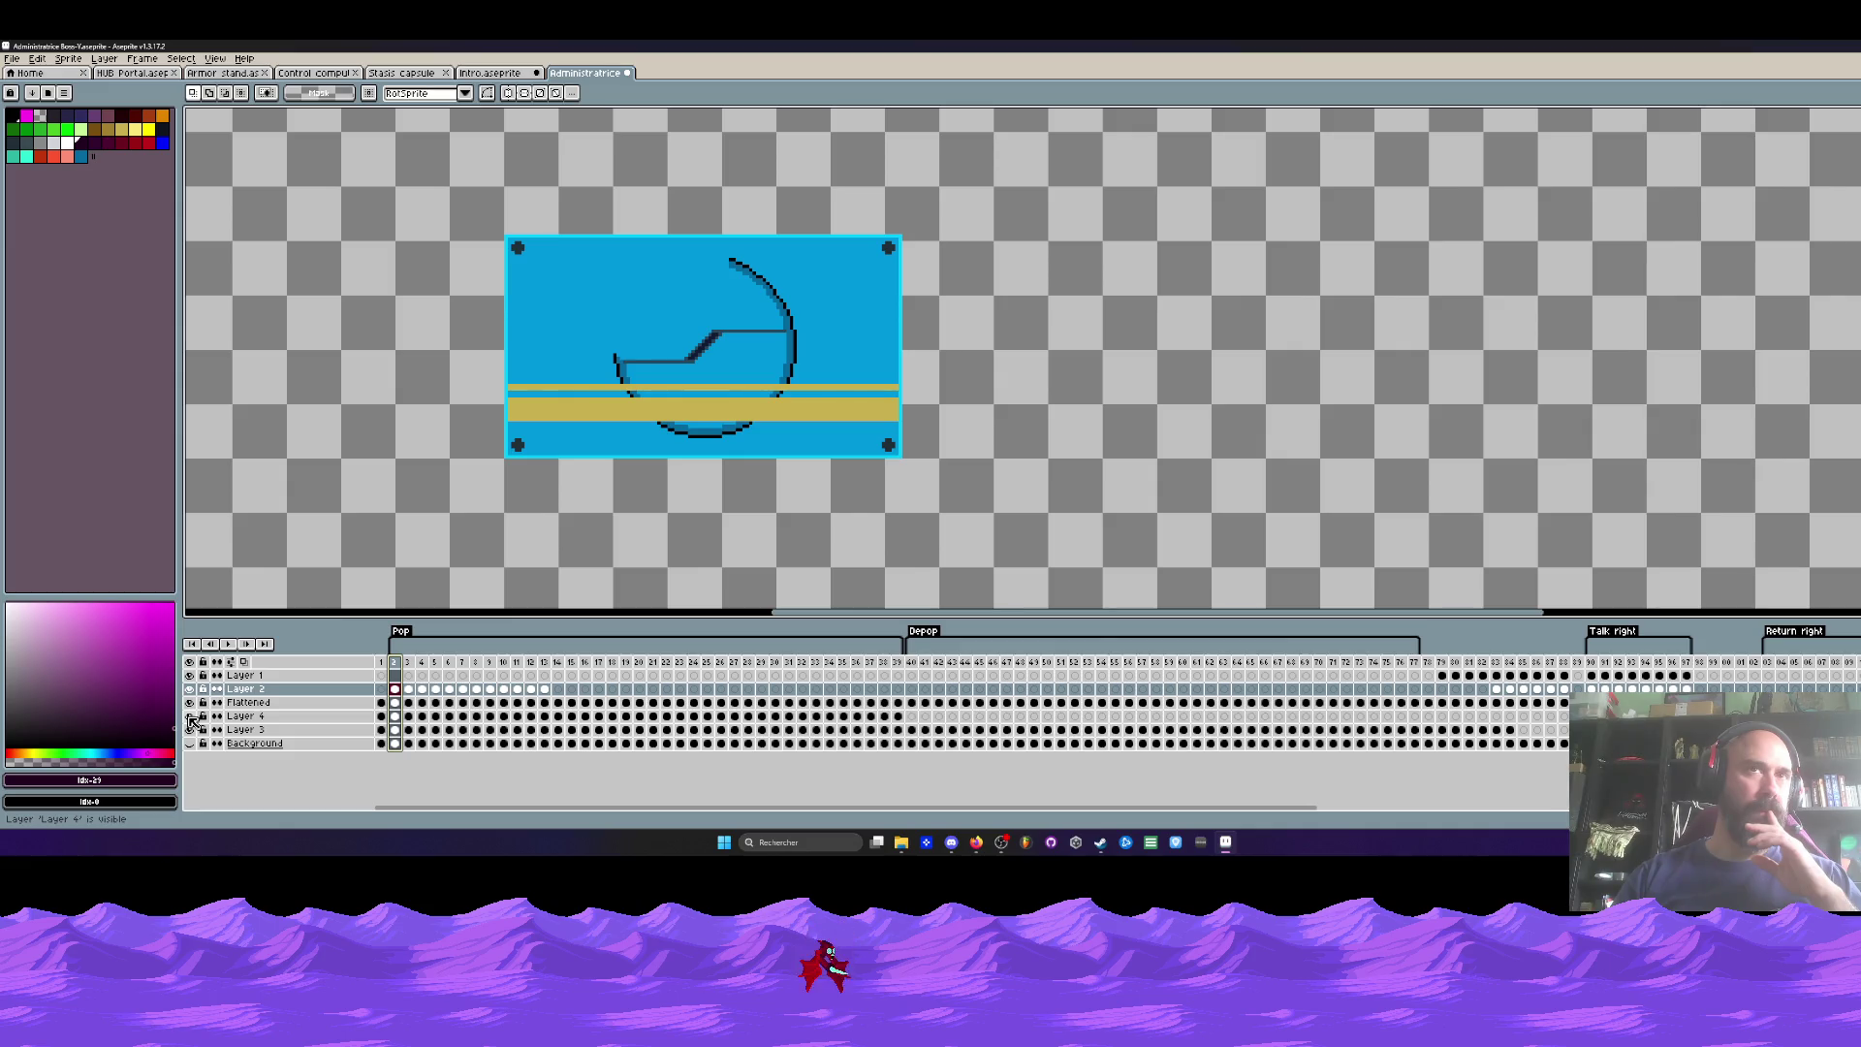
pyautogui.click(190, 716)
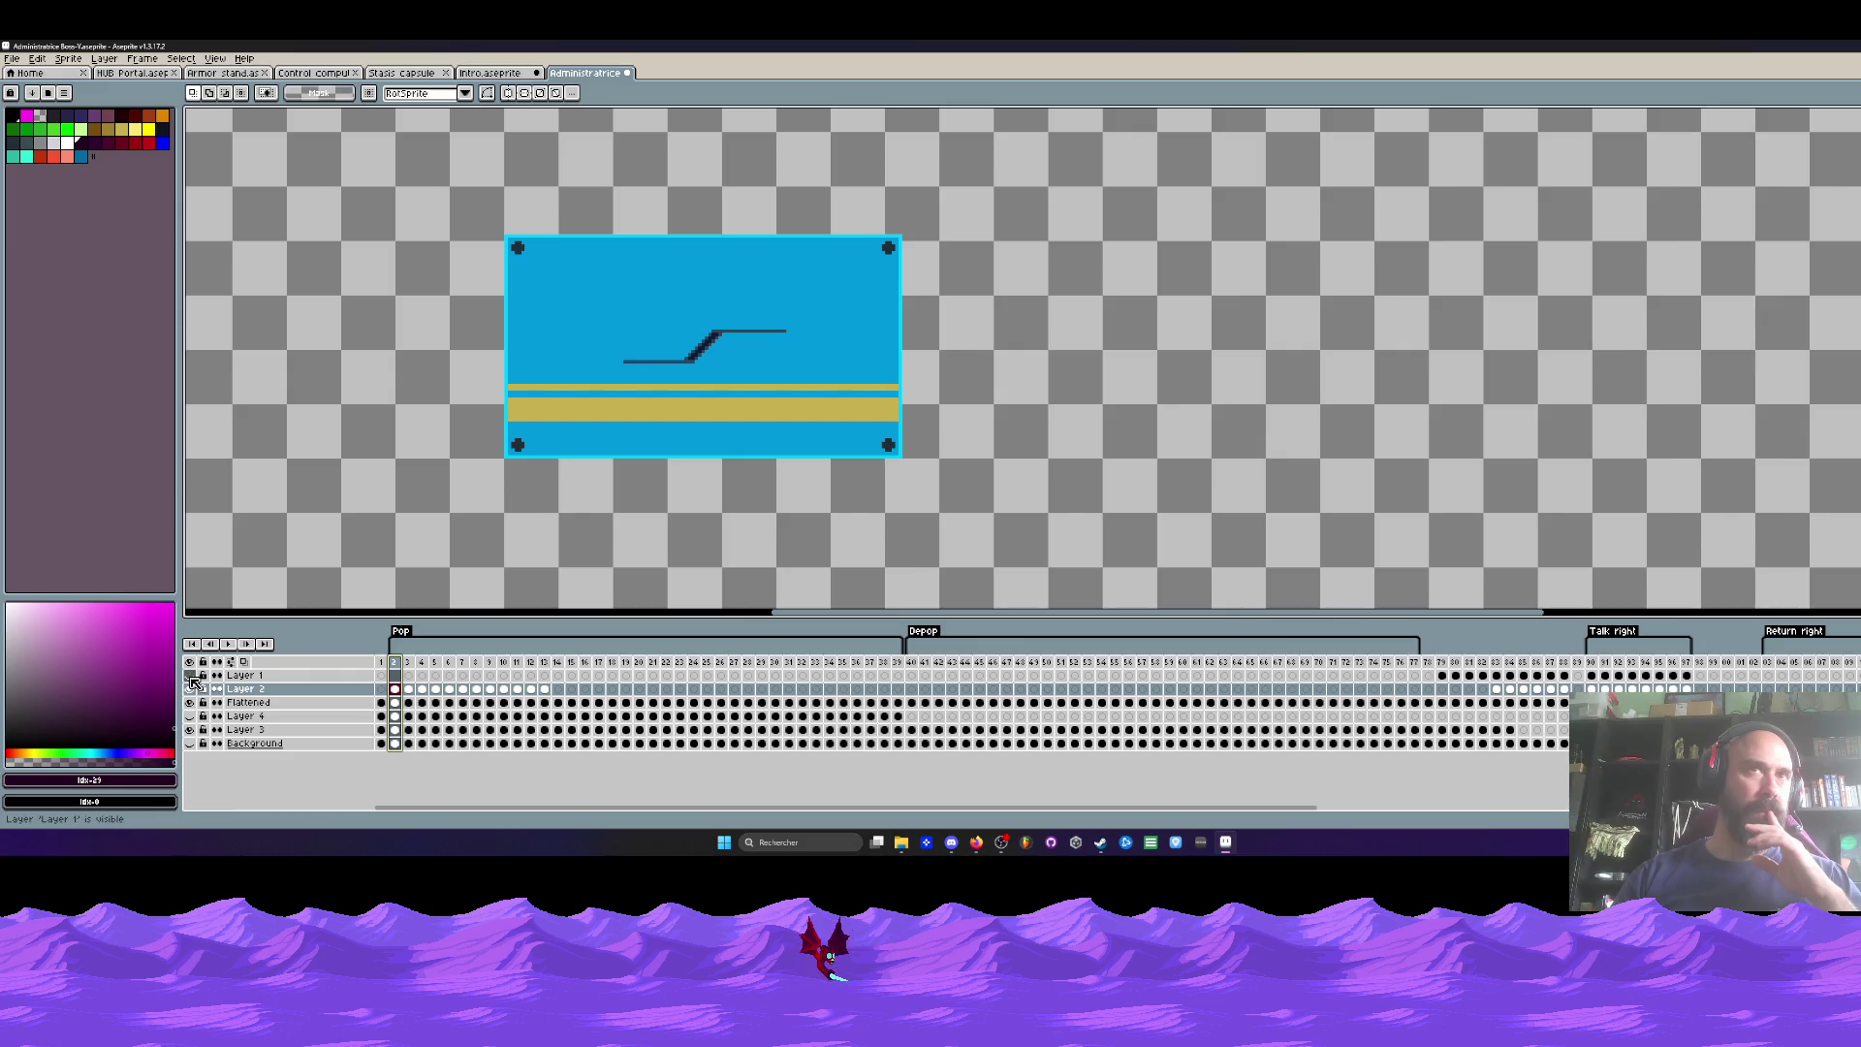
pyautogui.click(190, 689)
pyautogui.click(191, 730)
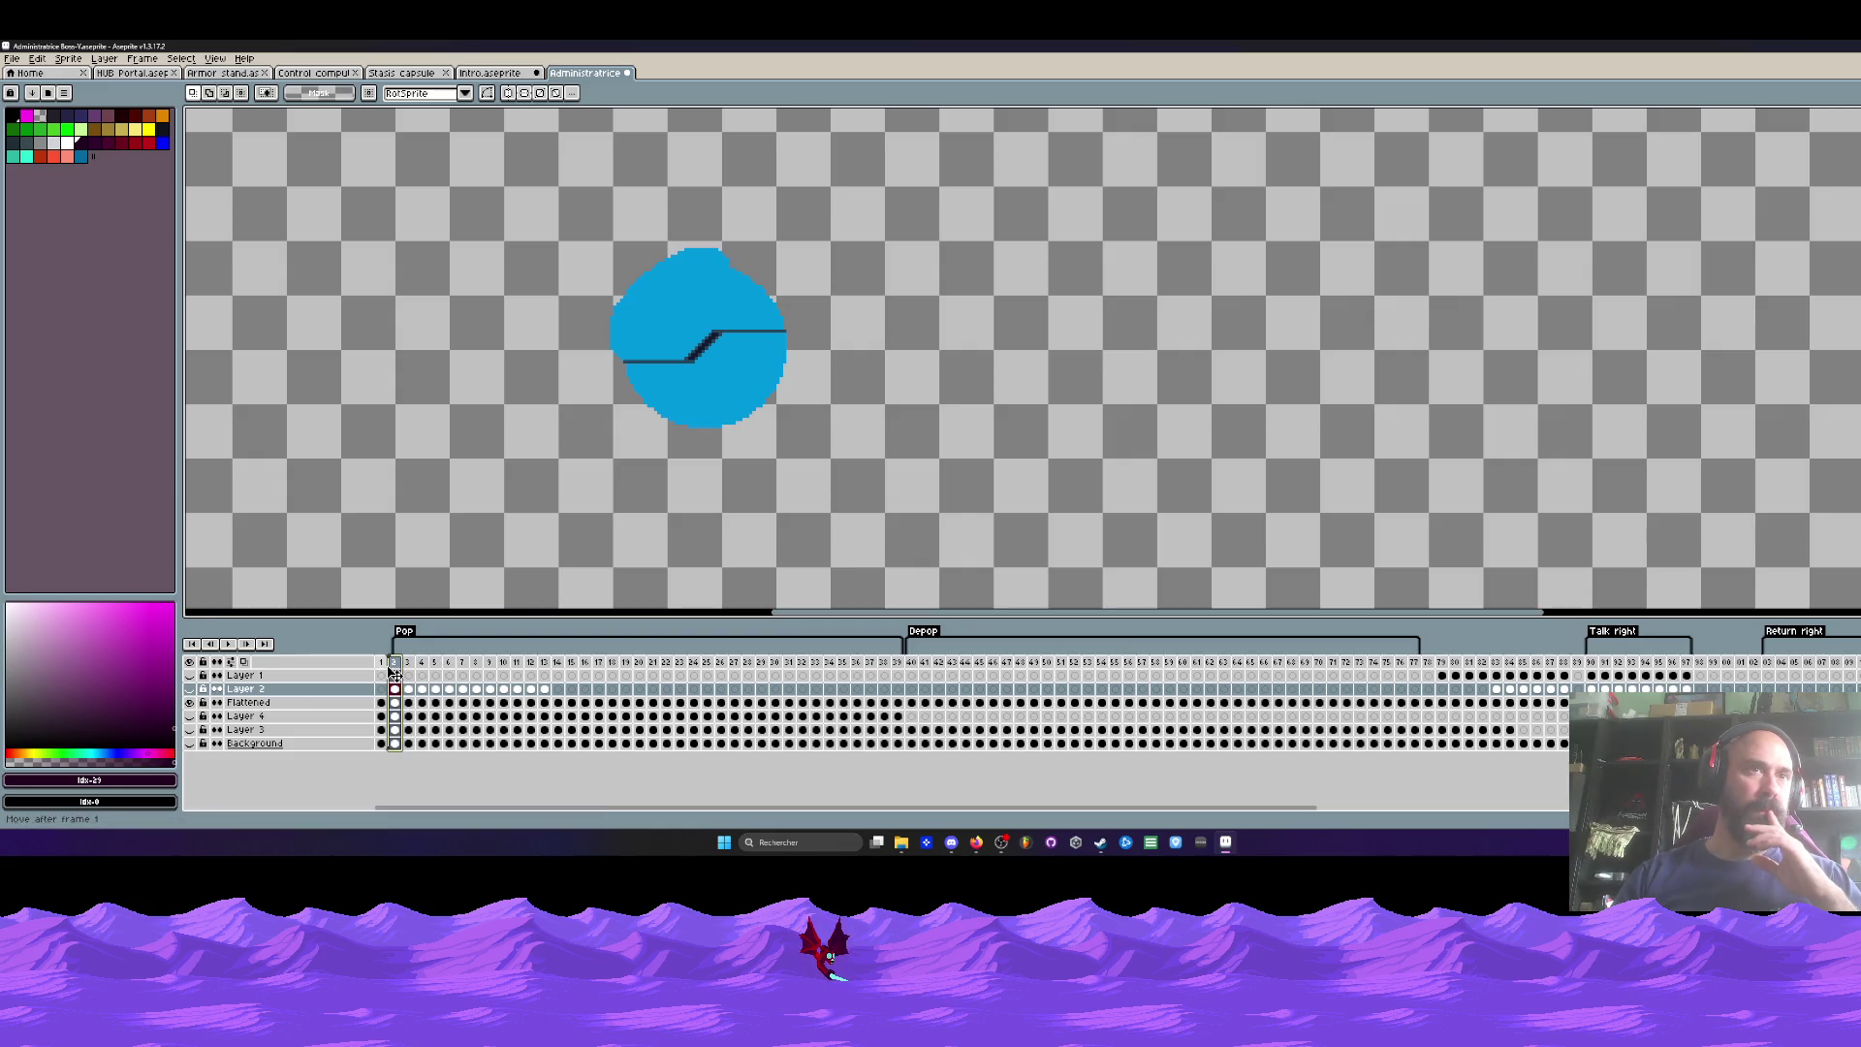
# Step: Undo the frame move and select the Flattened layer's frame 2 cel
pyautogui.hotkey('ctrl', 'z')
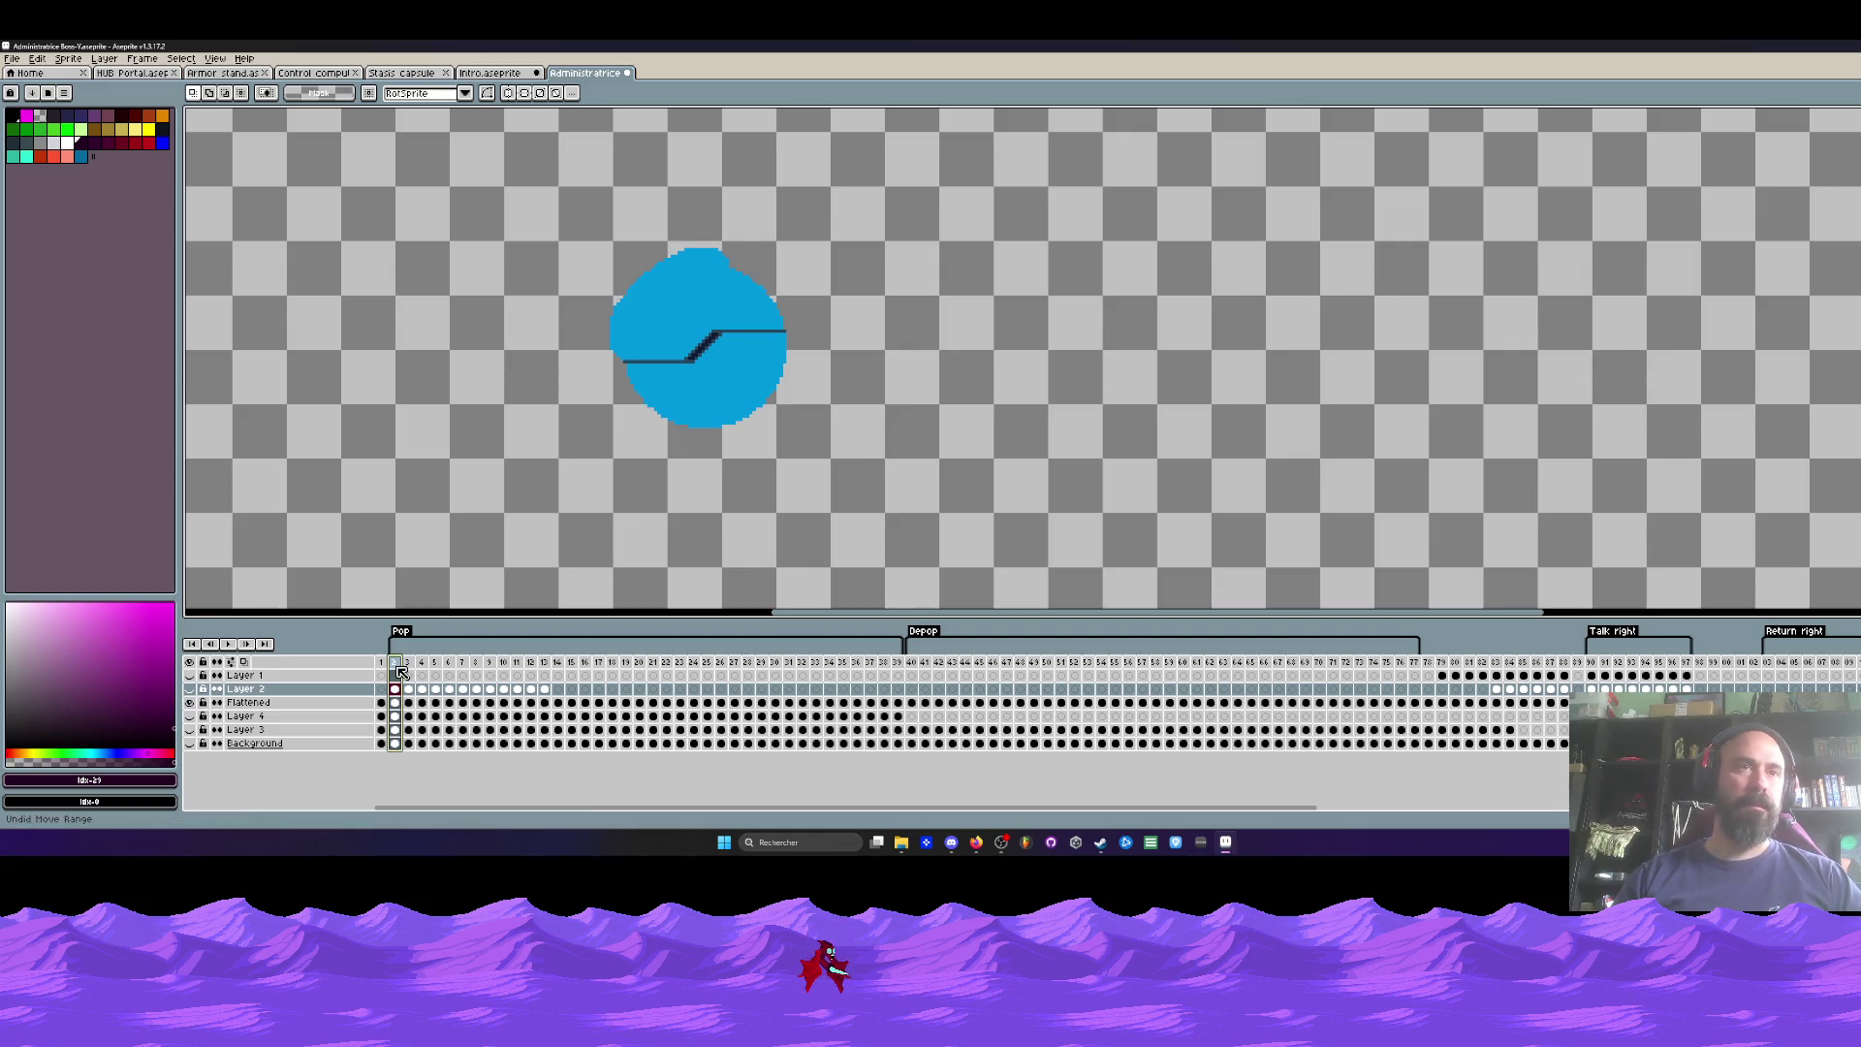
pyautogui.moveTo(401, 673)
pyautogui.mouseDown()
pyautogui.moveTo(513, 673)
pyautogui.moveTo(400, 675)
pyautogui.mouseUp()
pyautogui.click(396, 703)
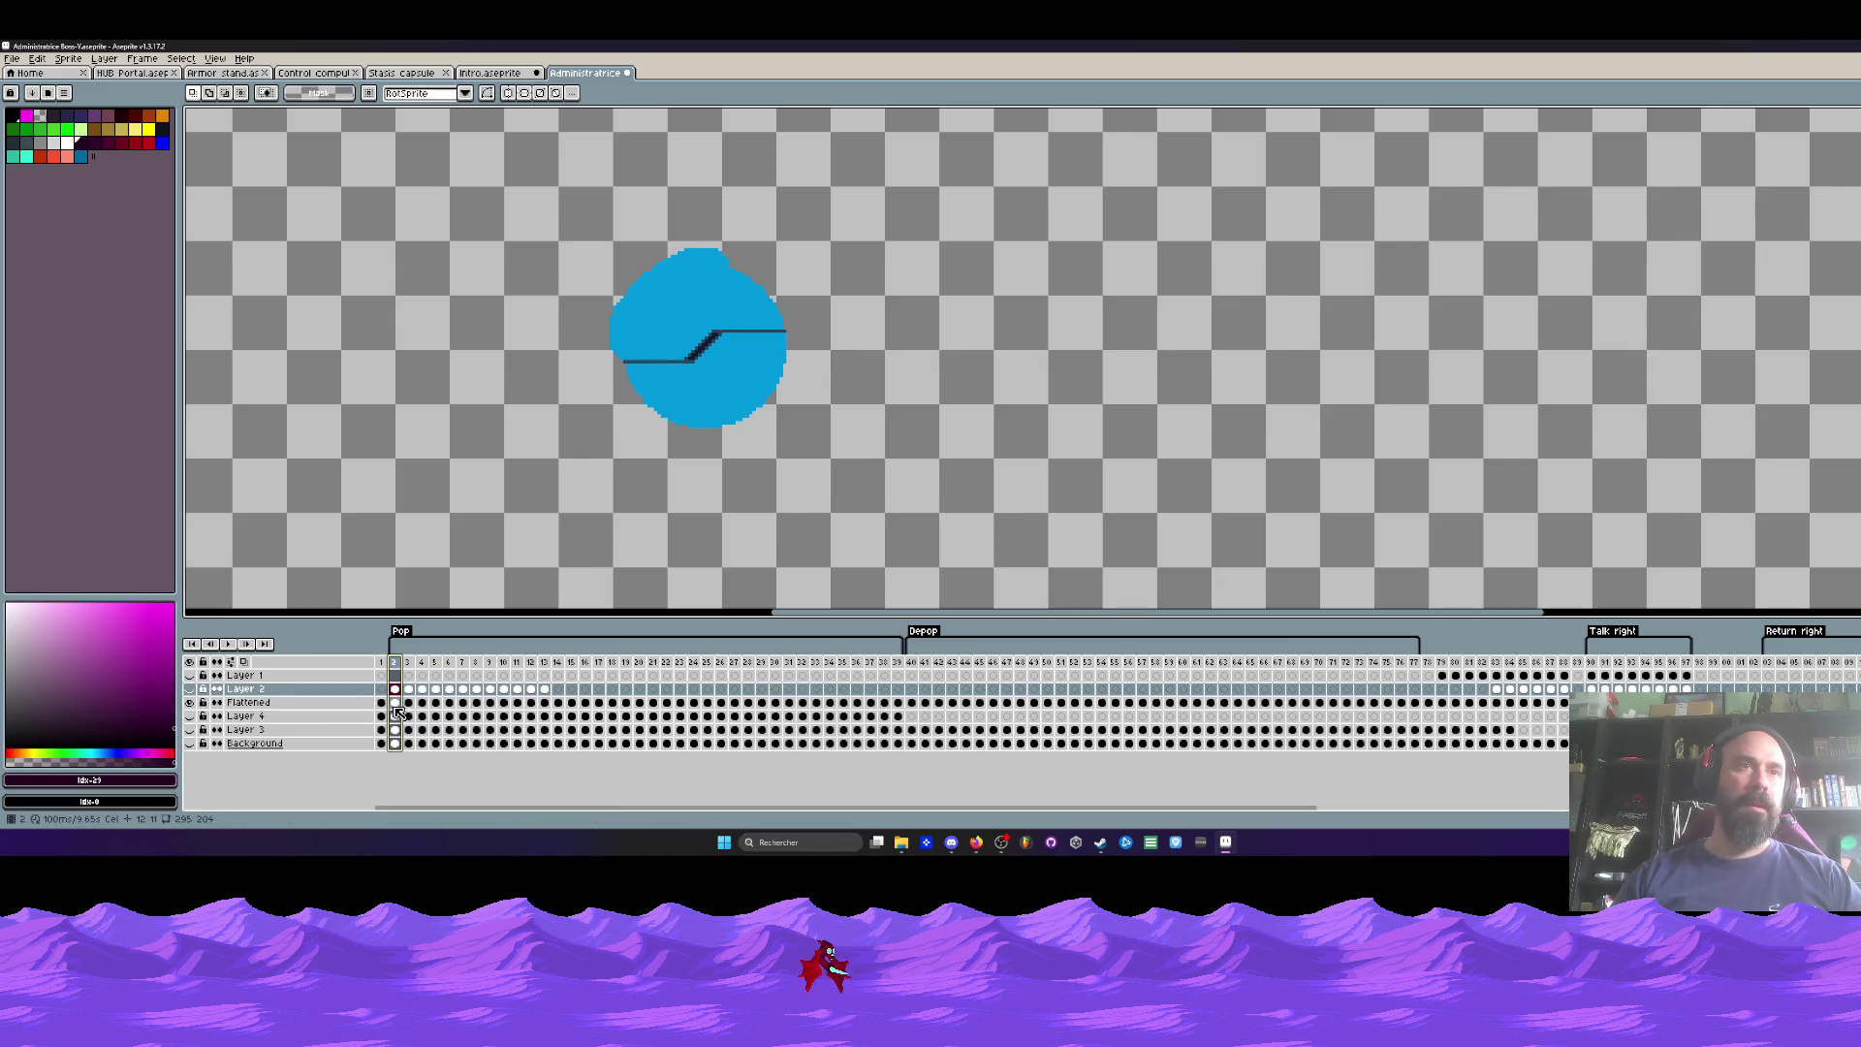
pyautogui.scroll(1, 715, 423)
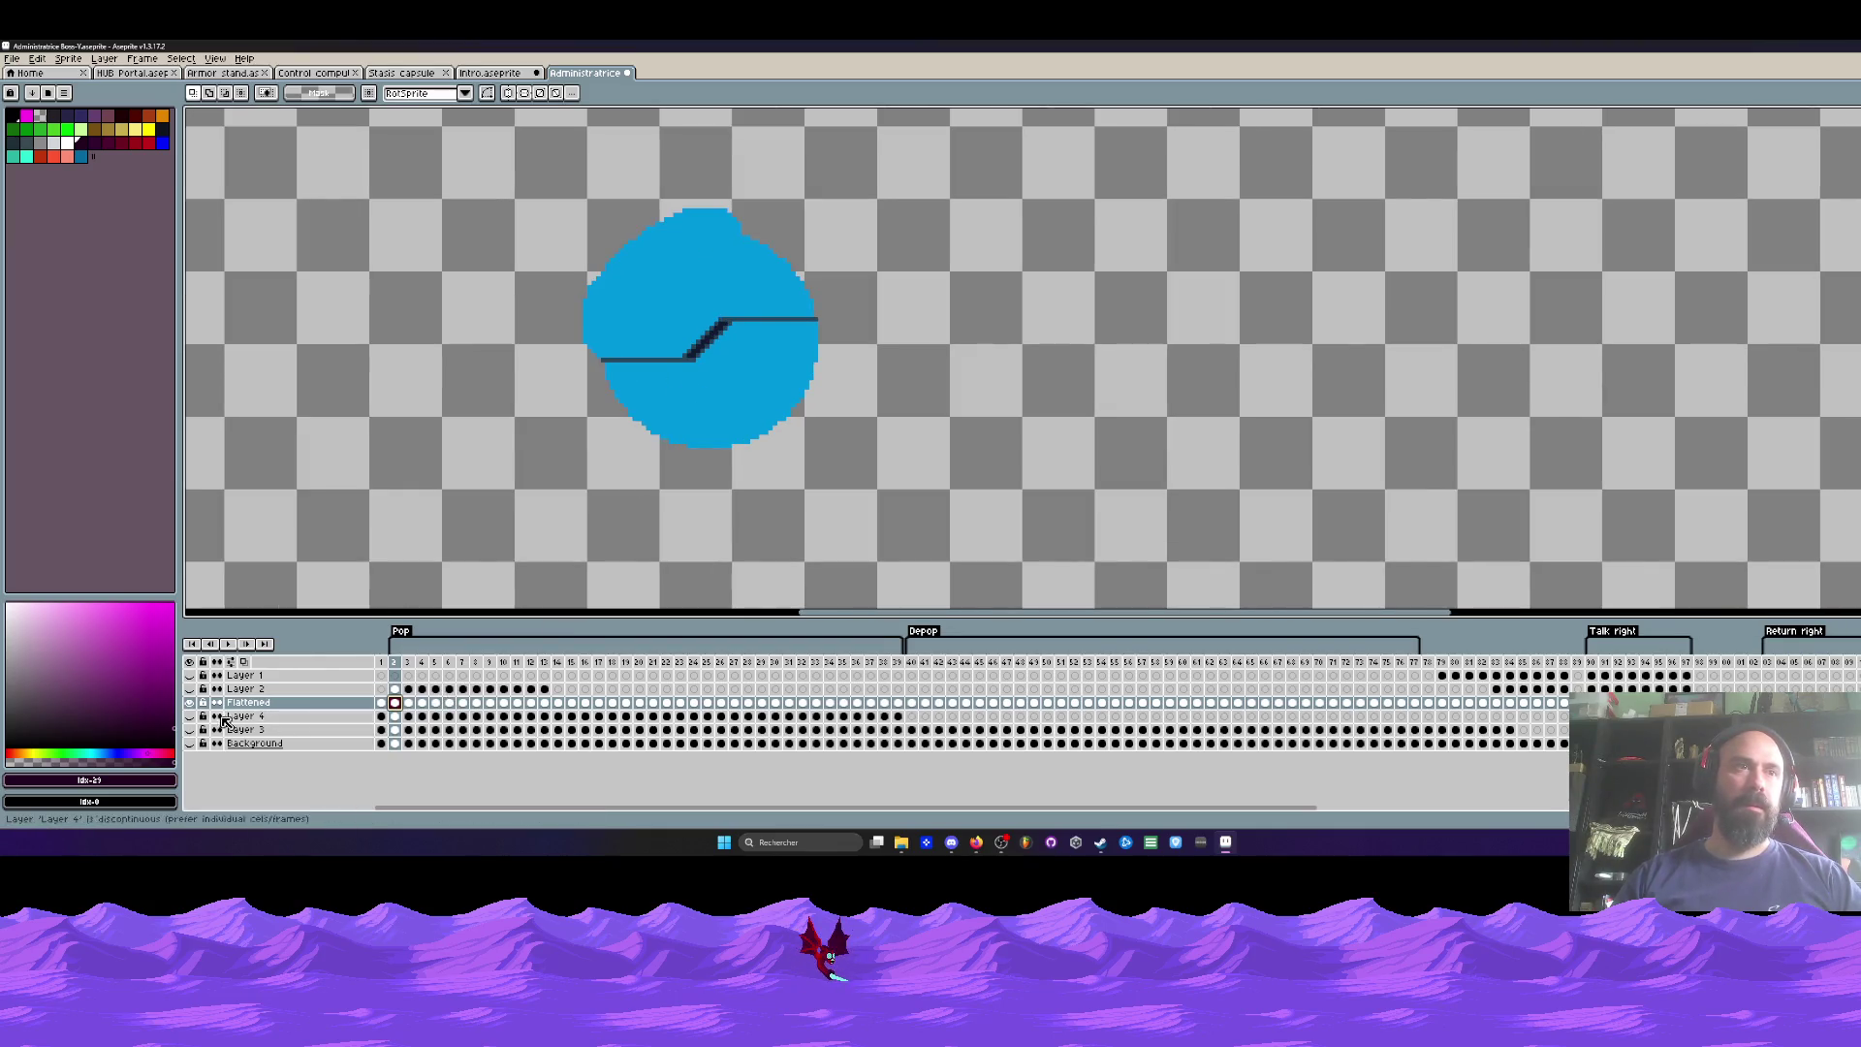
pyautogui.click(192, 716)
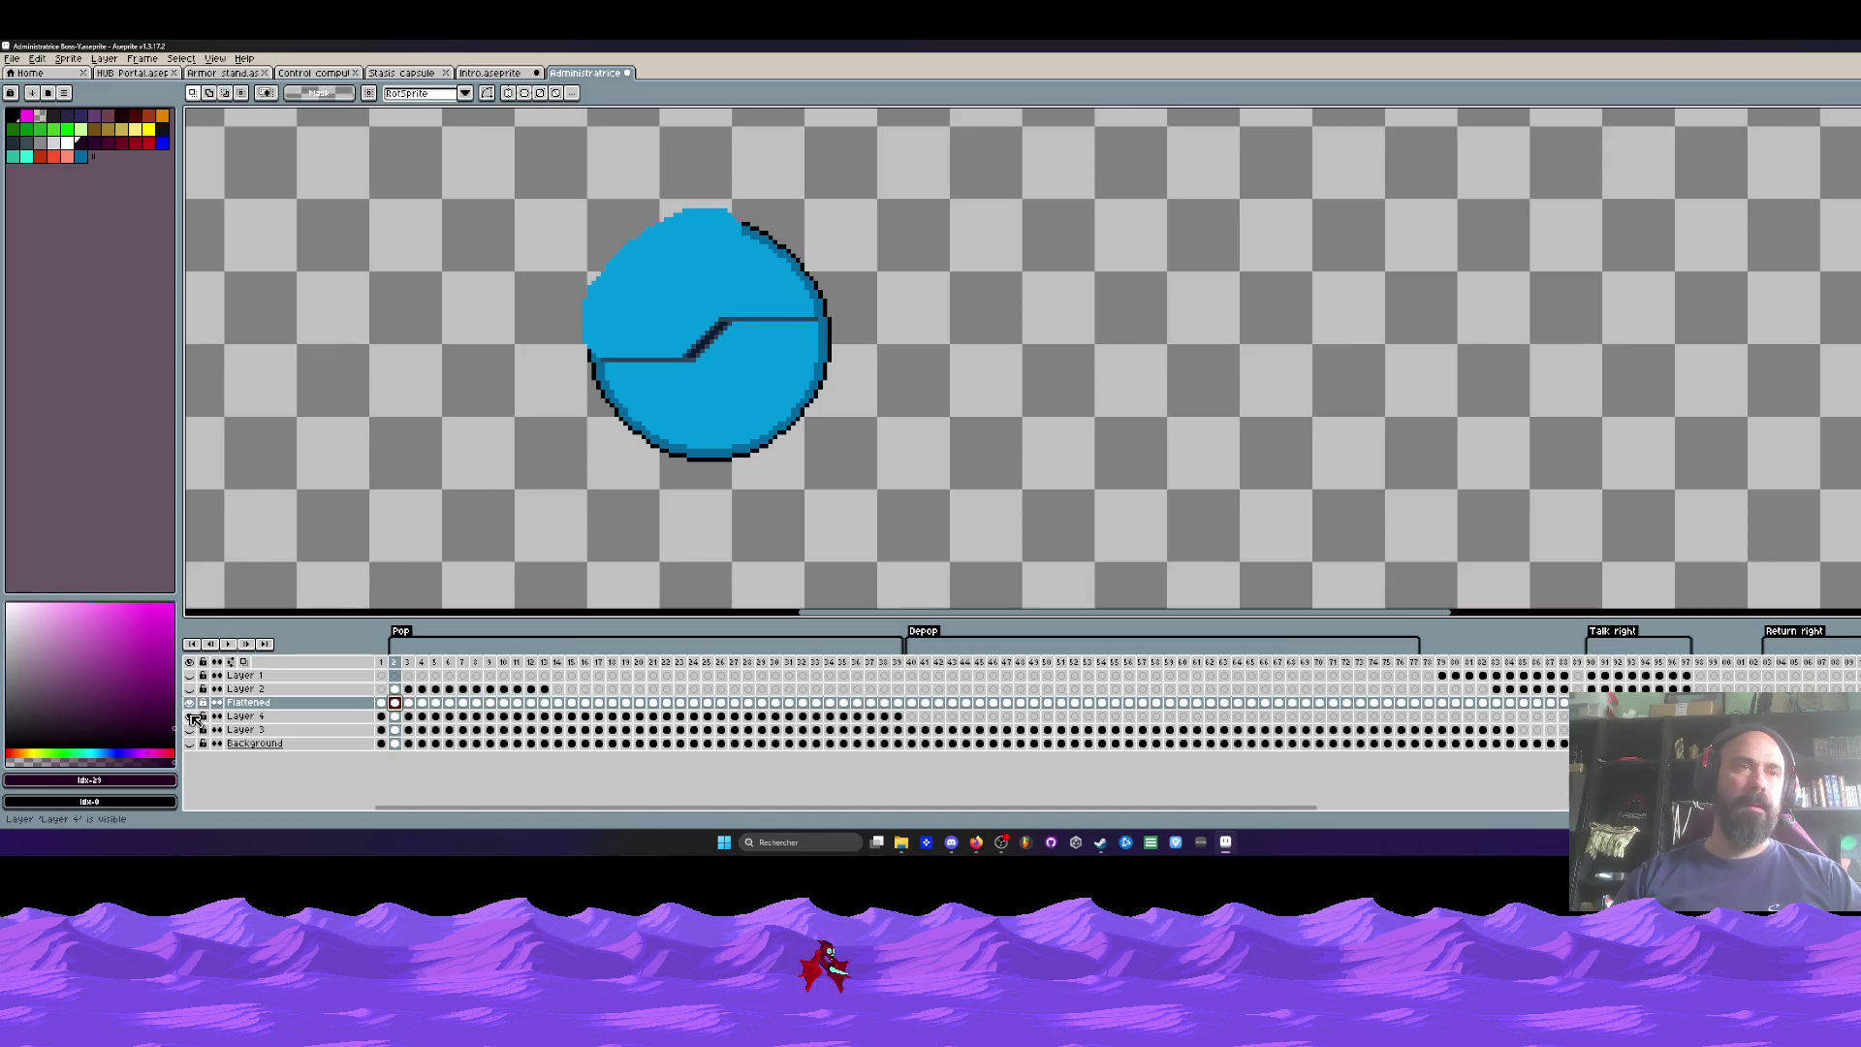
pyautogui.click(192, 717)
# Step: Show Layer 2's gold strips and flip between neighbouring frames to compare them
pyautogui.click(190, 689)
pyautogui.scroll(1, 665, 461)
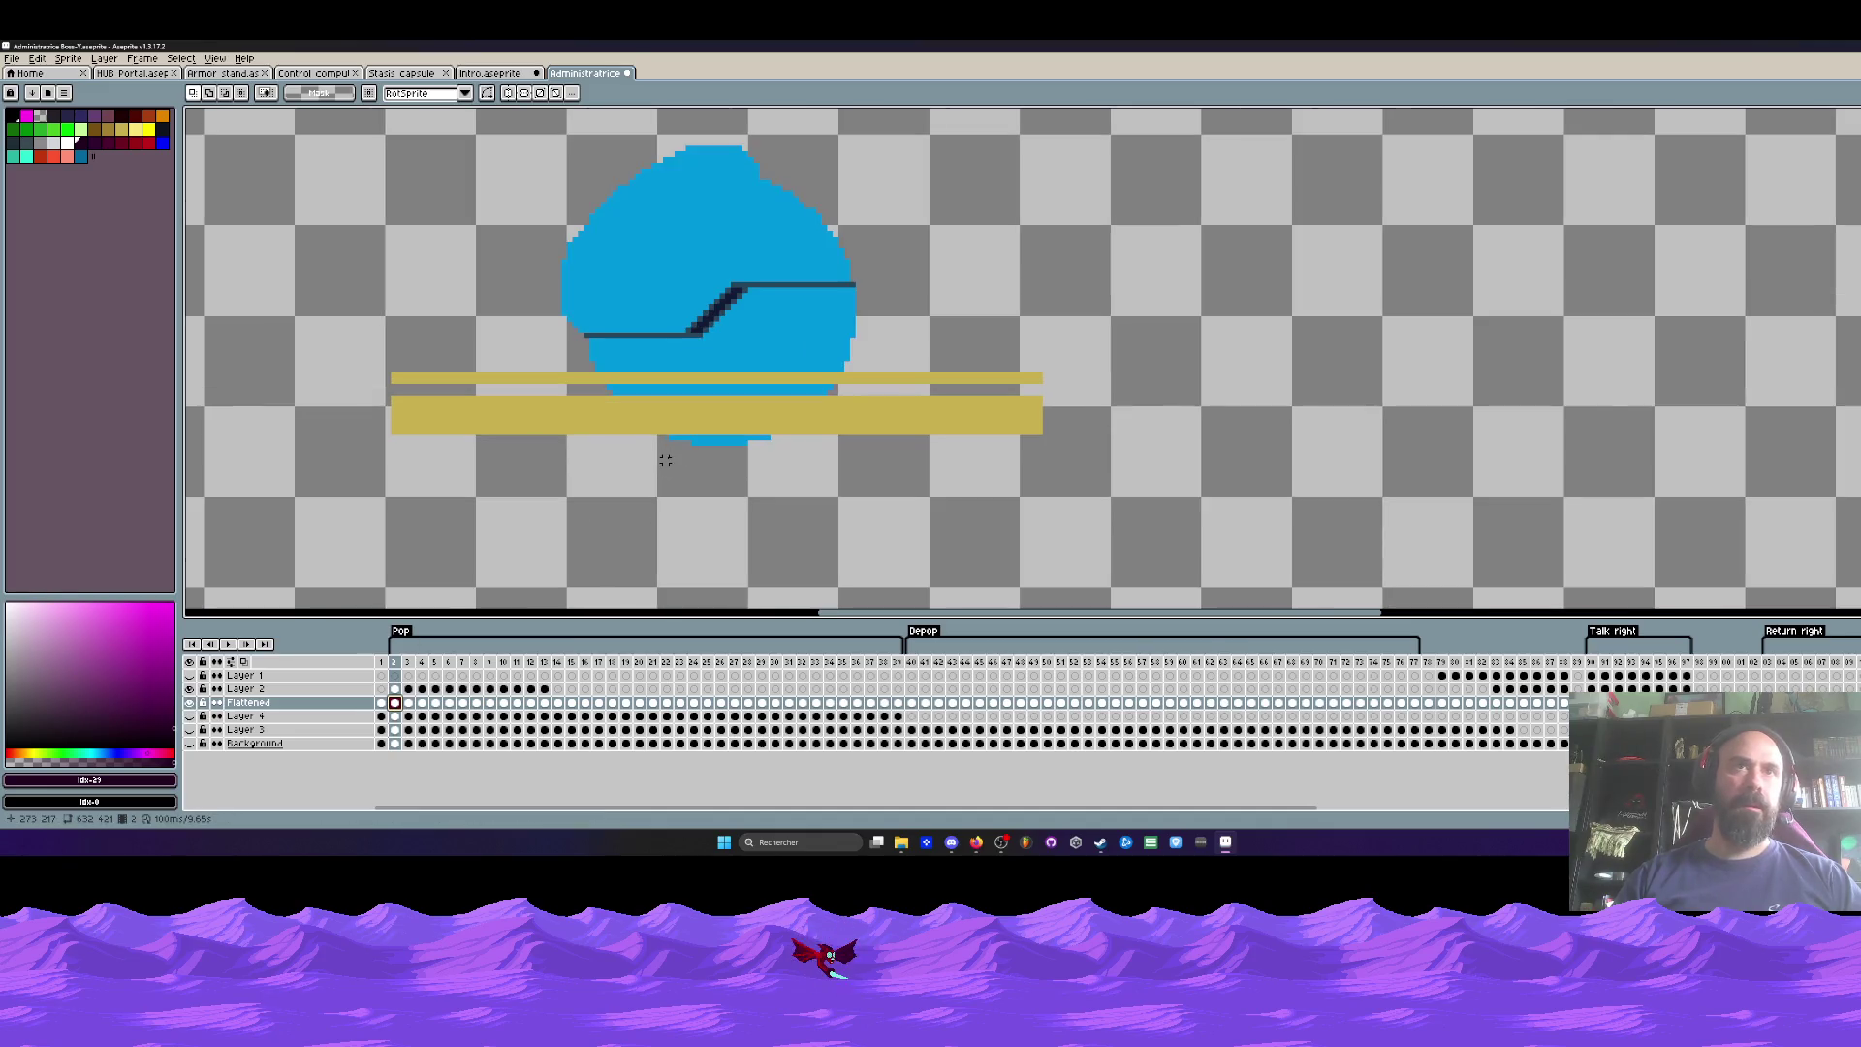
pyautogui.scroll(1, 635, 422)
pyautogui.moveTo(572, 332); pyautogui.dragTo(972, 538)
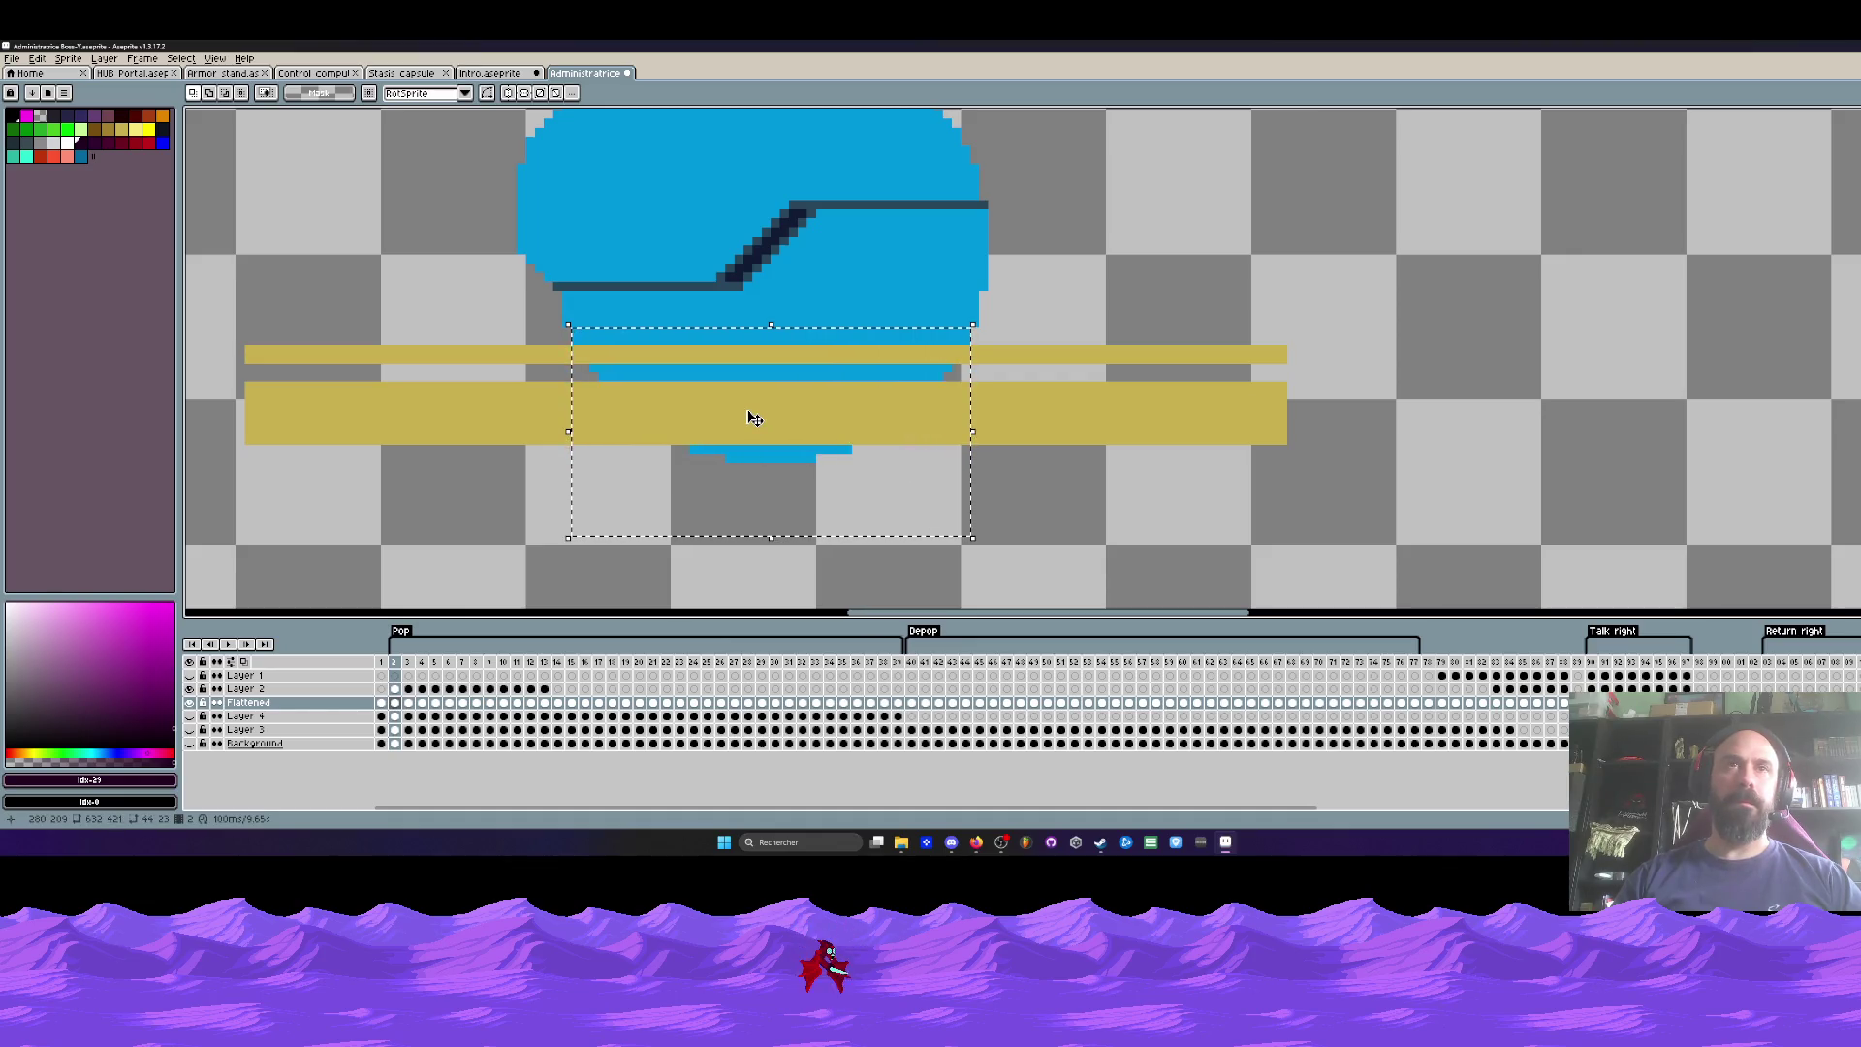
pyautogui.hotkey('ctrl', 'd')
pyautogui.press('Left')
pyautogui.press('Right')
pyautogui.scroll(-1, 732, 437)
pyautogui.press('Right')
pyautogui.press('Left')
pyautogui.press('Right')
pyautogui.press('Left')
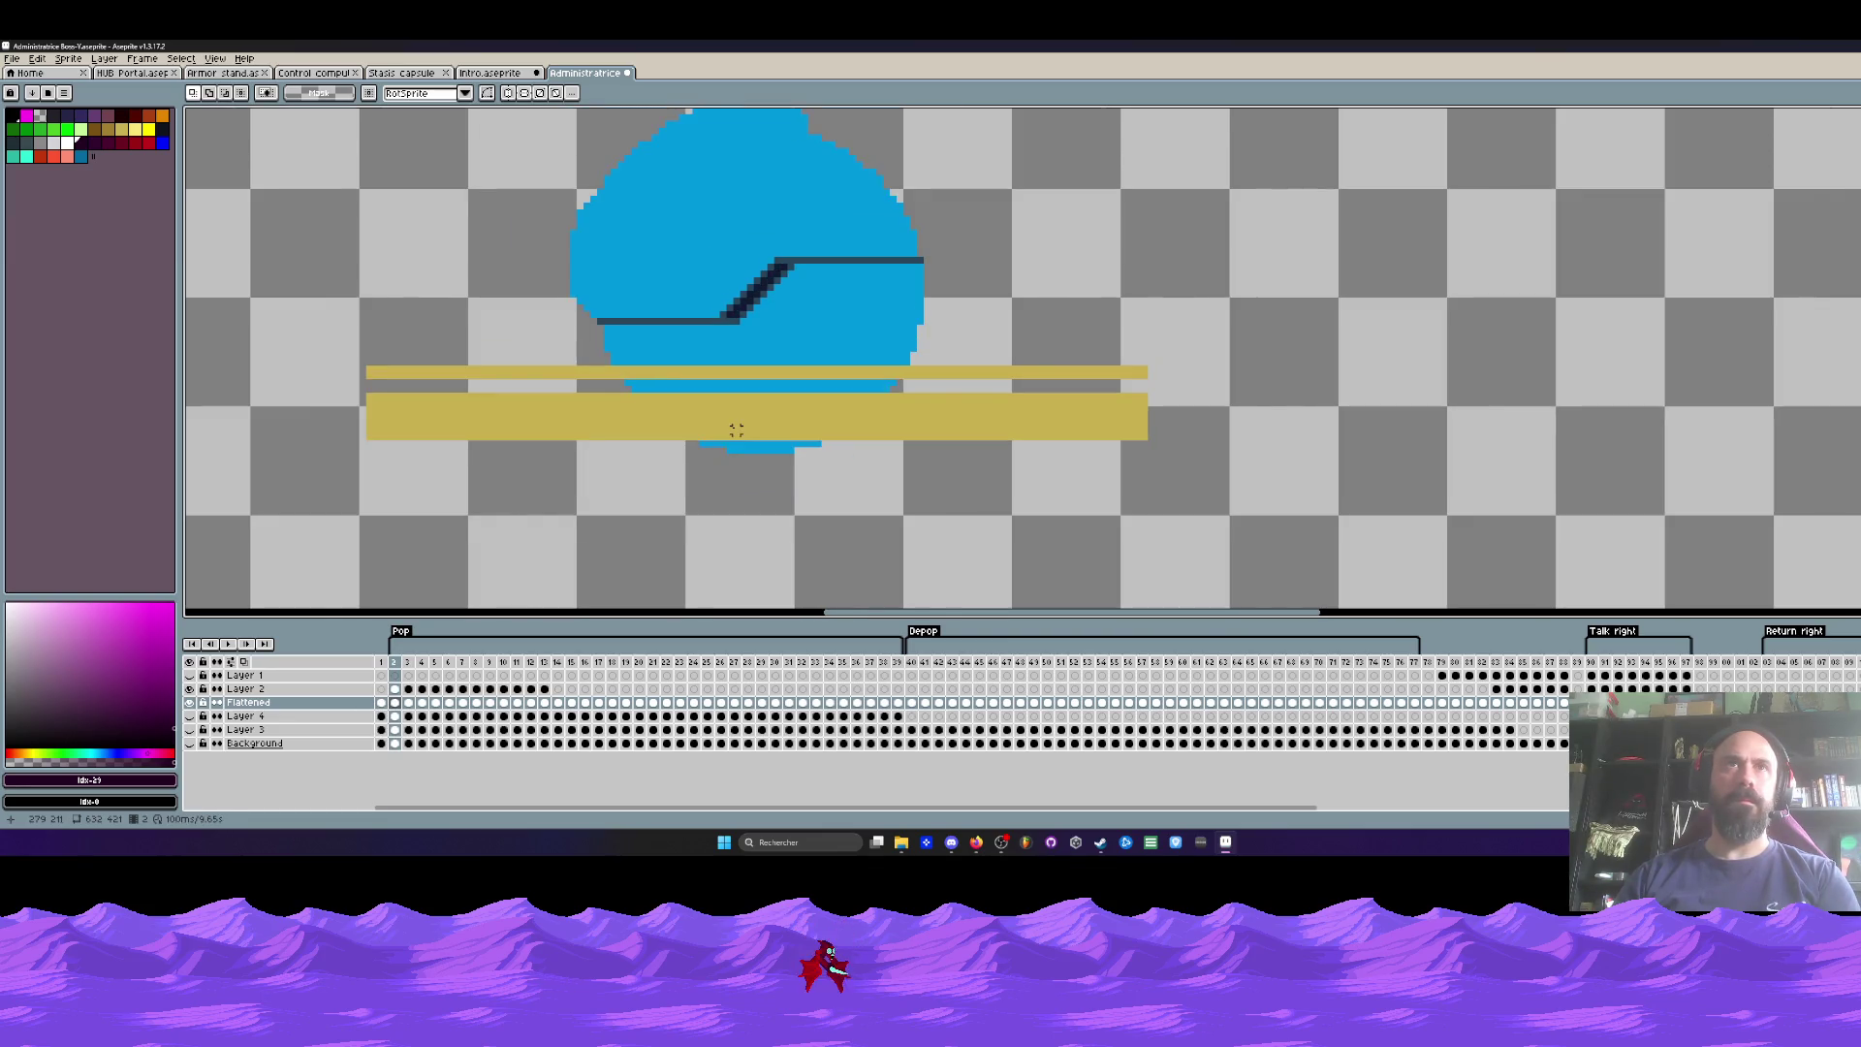
# Step: Hide Layer 2's gold strips and check the first and last frames before returning to frame 2
pyautogui.click(190, 689)
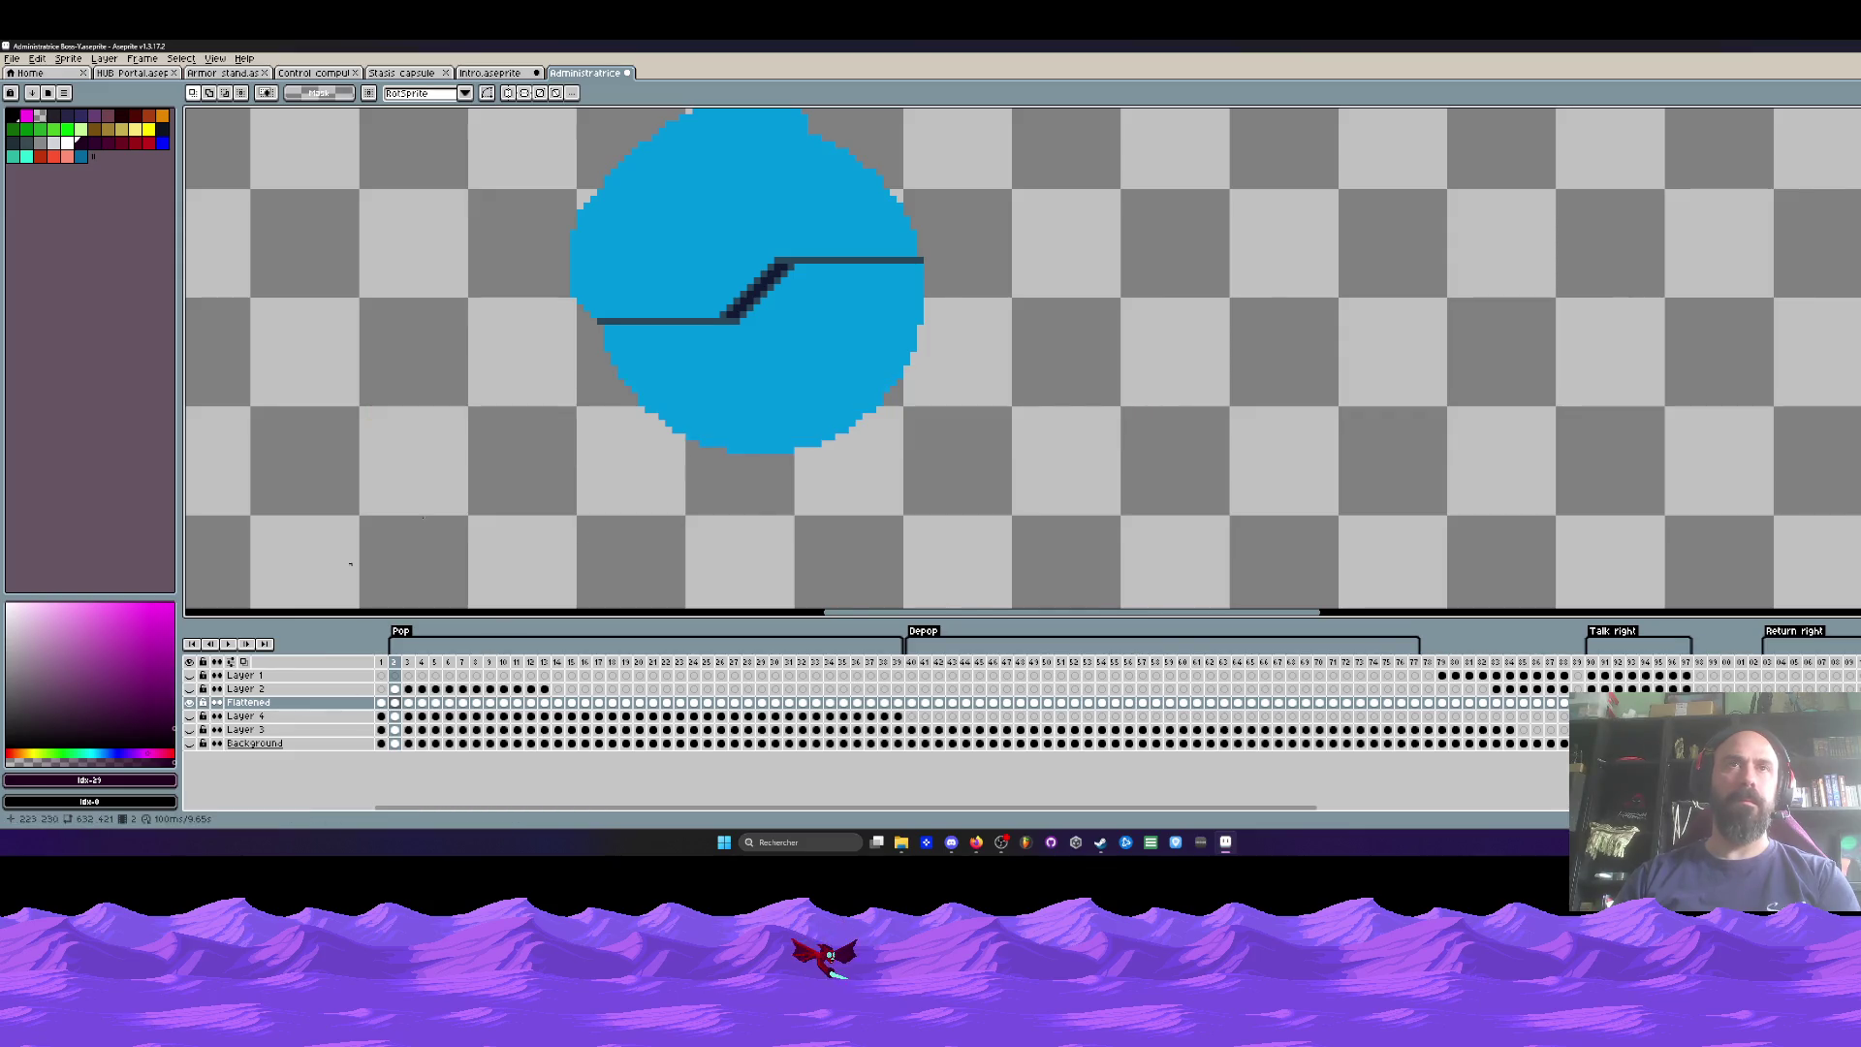
pyautogui.scroll(-2, 816, 377)
pyautogui.press('End')
pyautogui.press('Home')
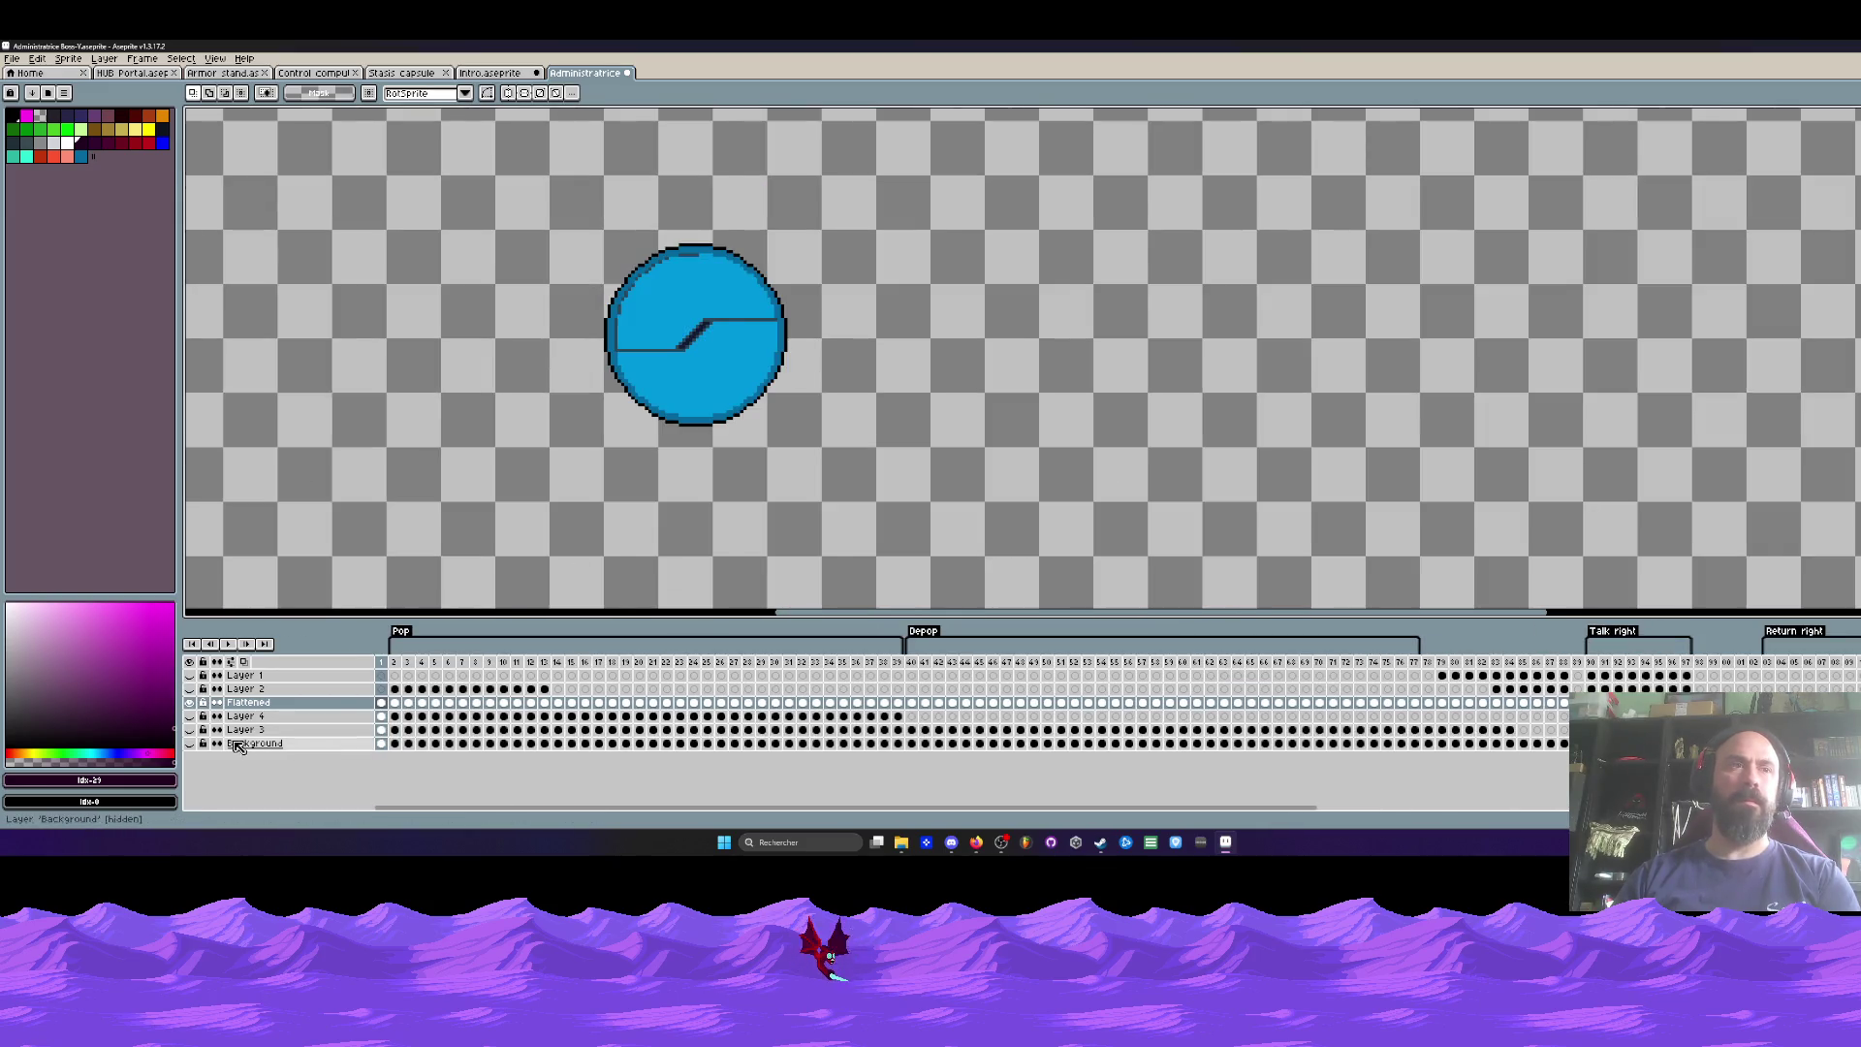
pyautogui.click(394, 664)
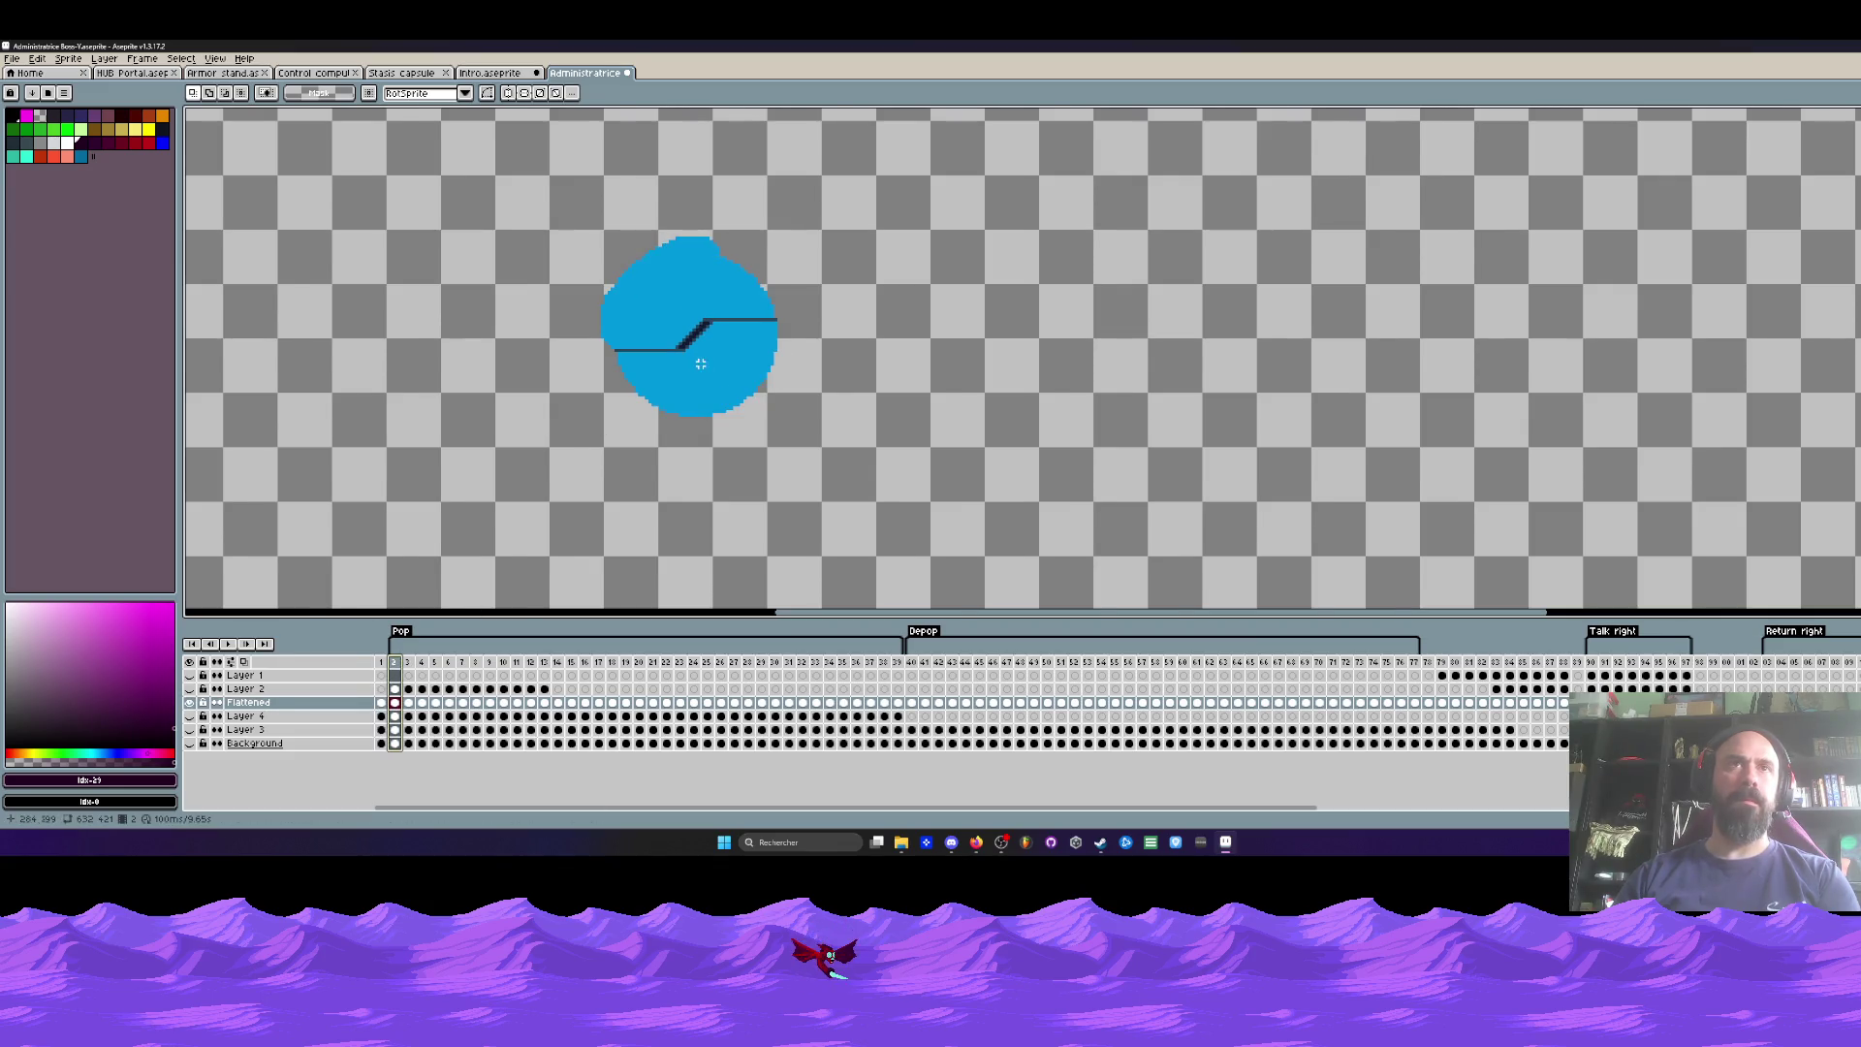
# Step: With the transparent colour, erase the blue circle's top and upper-left edge on frame 2
pyautogui.moveTo(679, 279); pyautogui.dragTo(687, 308)
pyautogui.scroll(1, 687, 308)
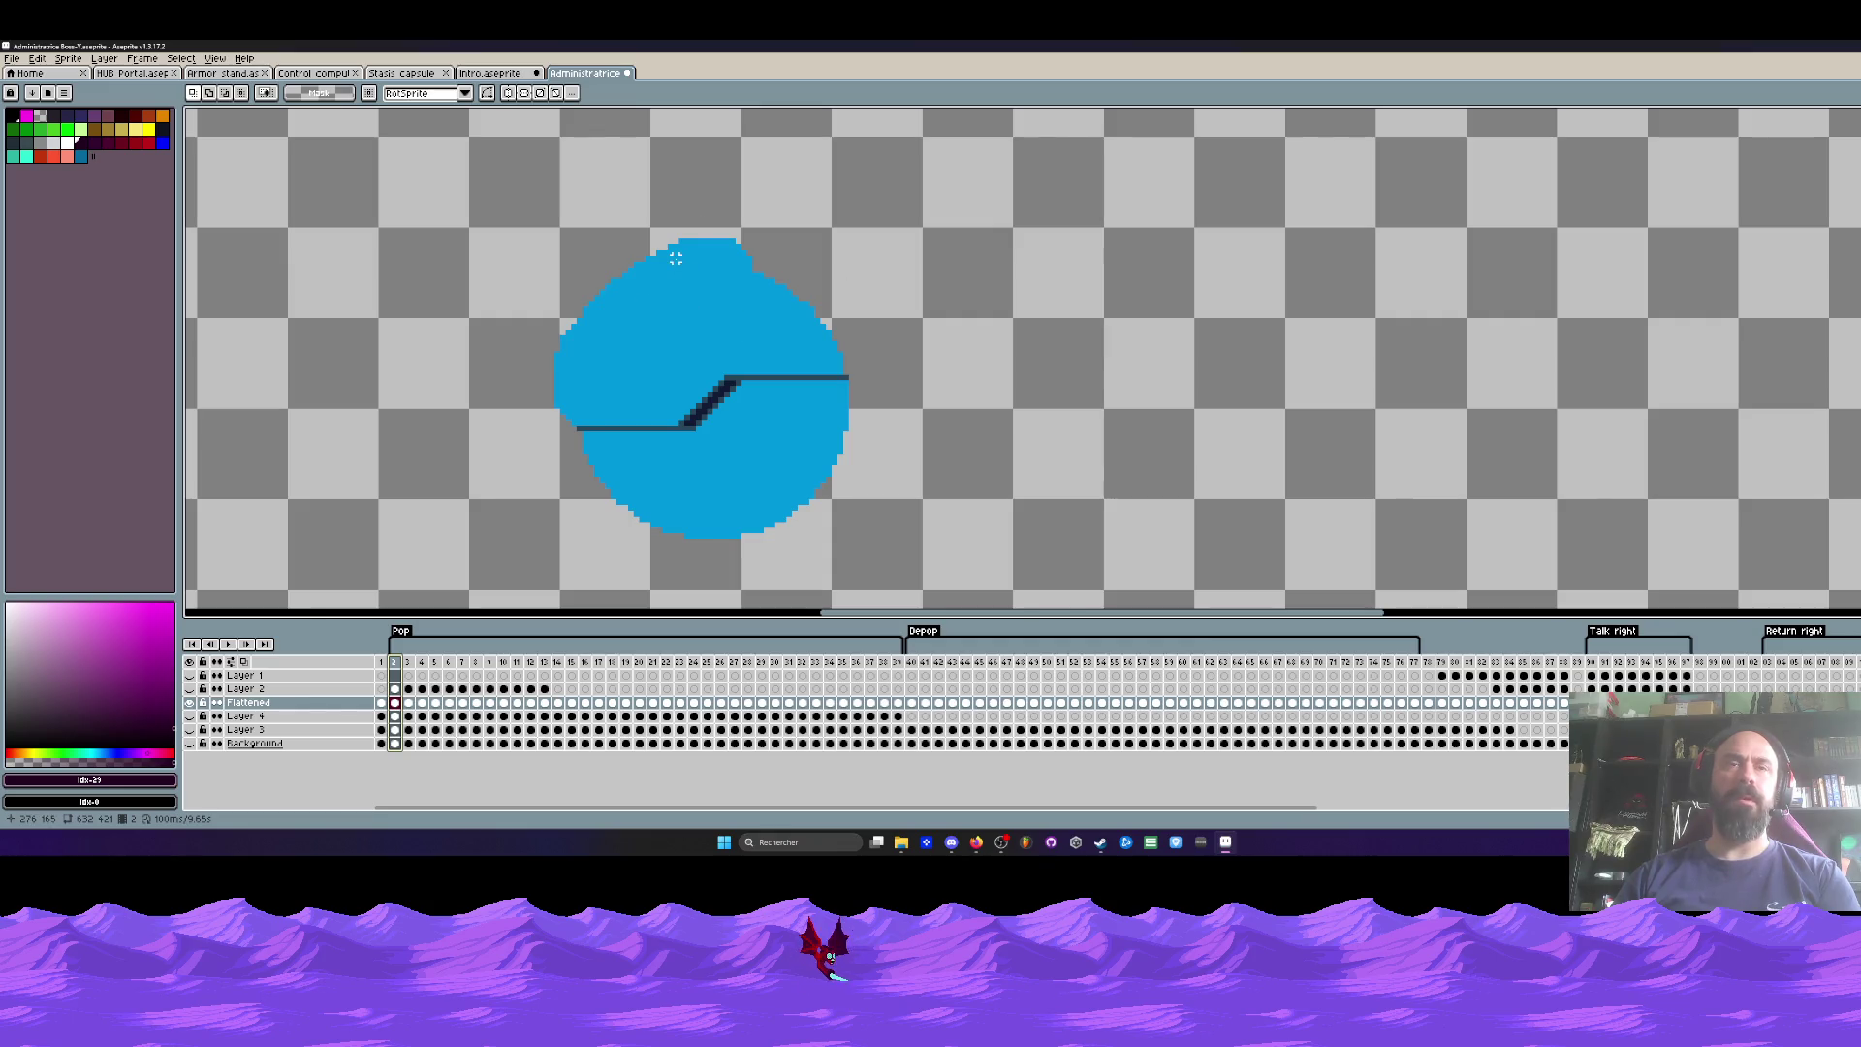
pyautogui.moveTo(573, 434); pyautogui.dragTo(898, 538)
pyautogui.click(772, 300)
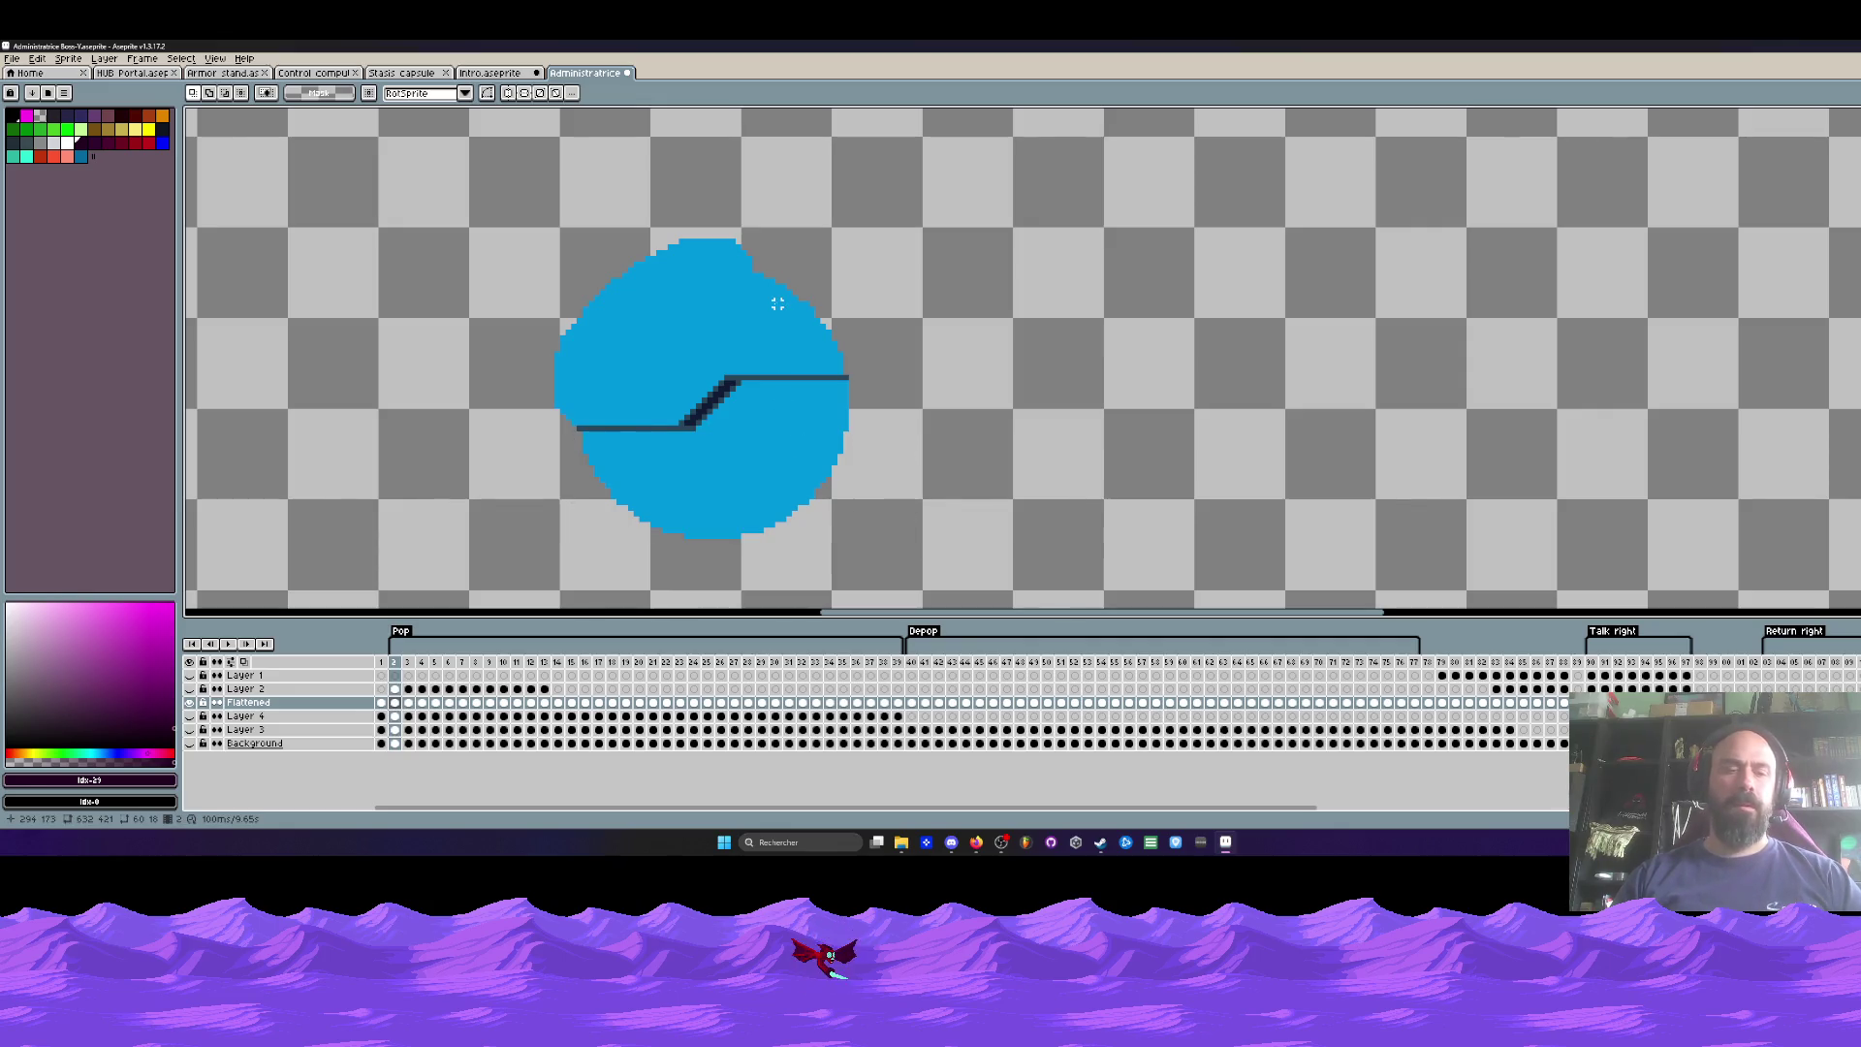
pyautogui.press('b')
pyautogui.moveTo(757, 257)
pyautogui.mouseDown()
pyautogui.moveTo(685, 249)
pyautogui.moveTo(581, 323)
pyautogui.moveTo(555, 398)
pyautogui.mouseUp()
pyautogui.hotkey('ctrl', 'z')
pyautogui.keyDown('alt'); pyautogui.click(770, 228); pyautogui.keyUp('alt')
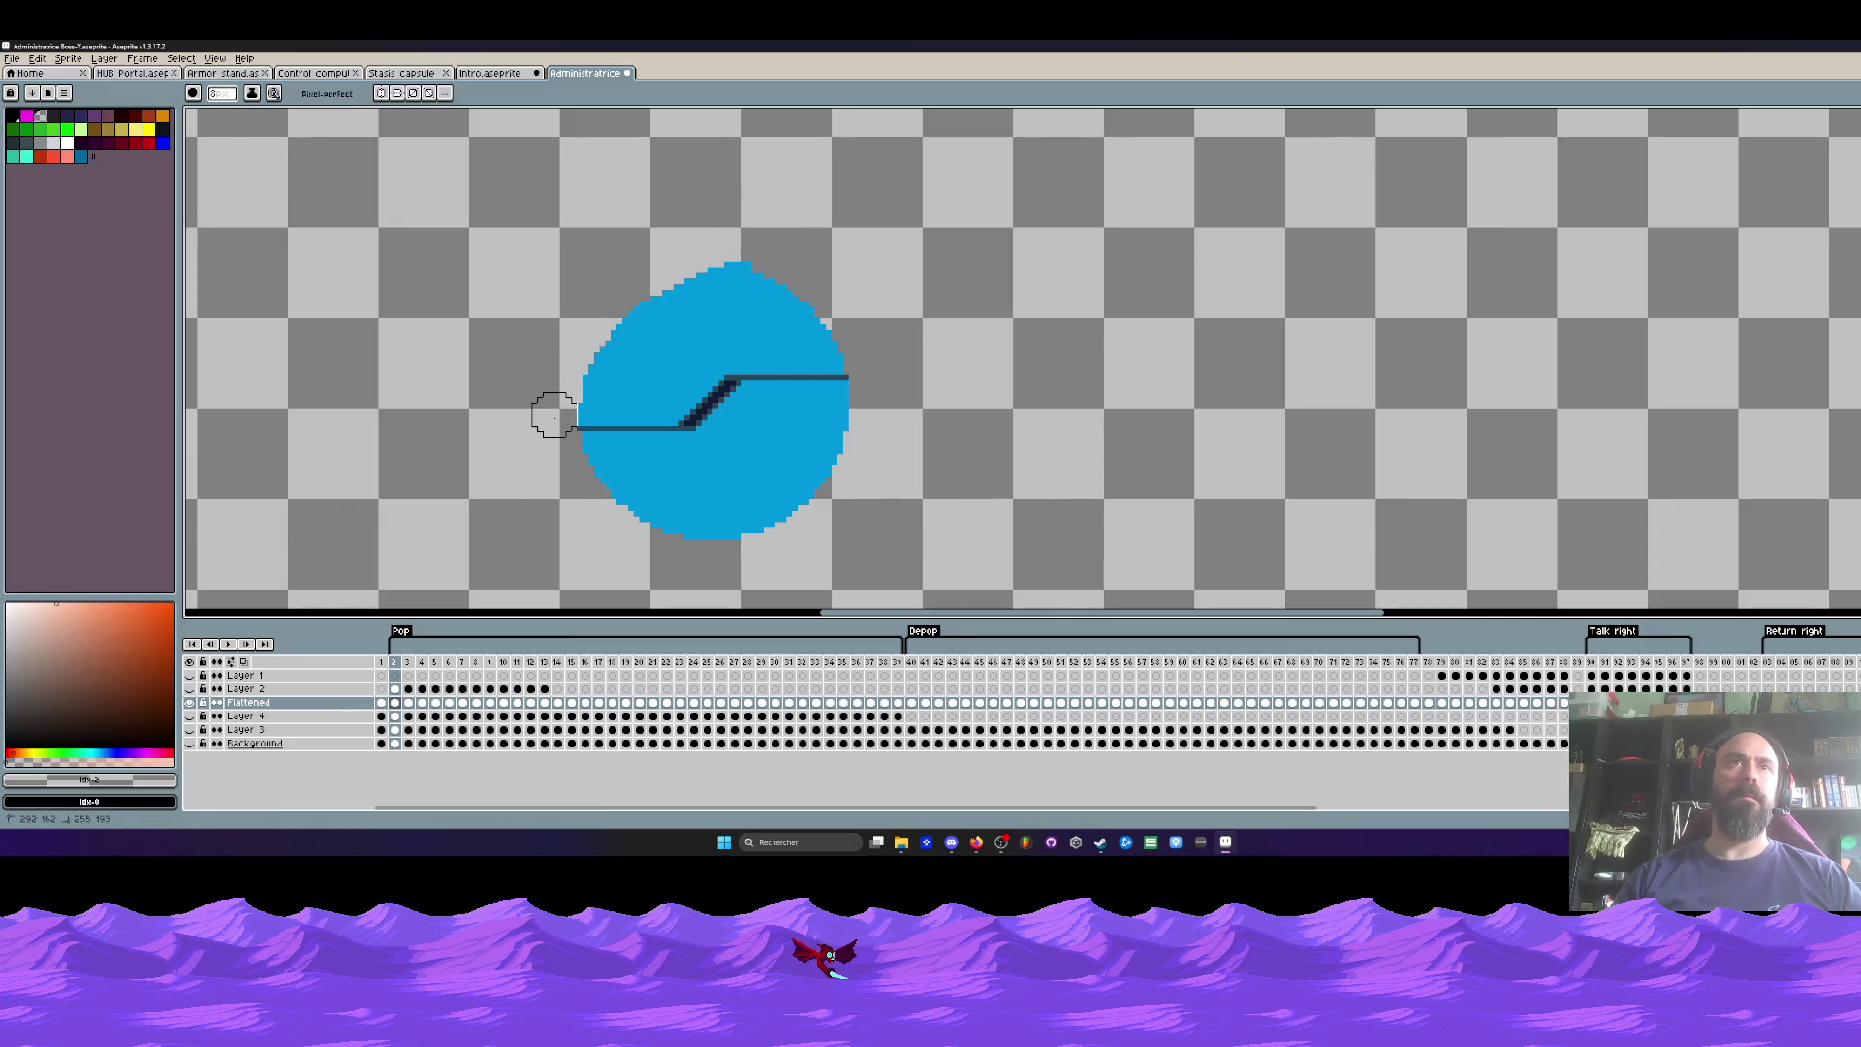
pyautogui.moveTo(776, 257)
pyautogui.mouseDown()
pyautogui.moveTo(627, 299)
pyautogui.moveTo(572, 392)
pyautogui.mouseUp()
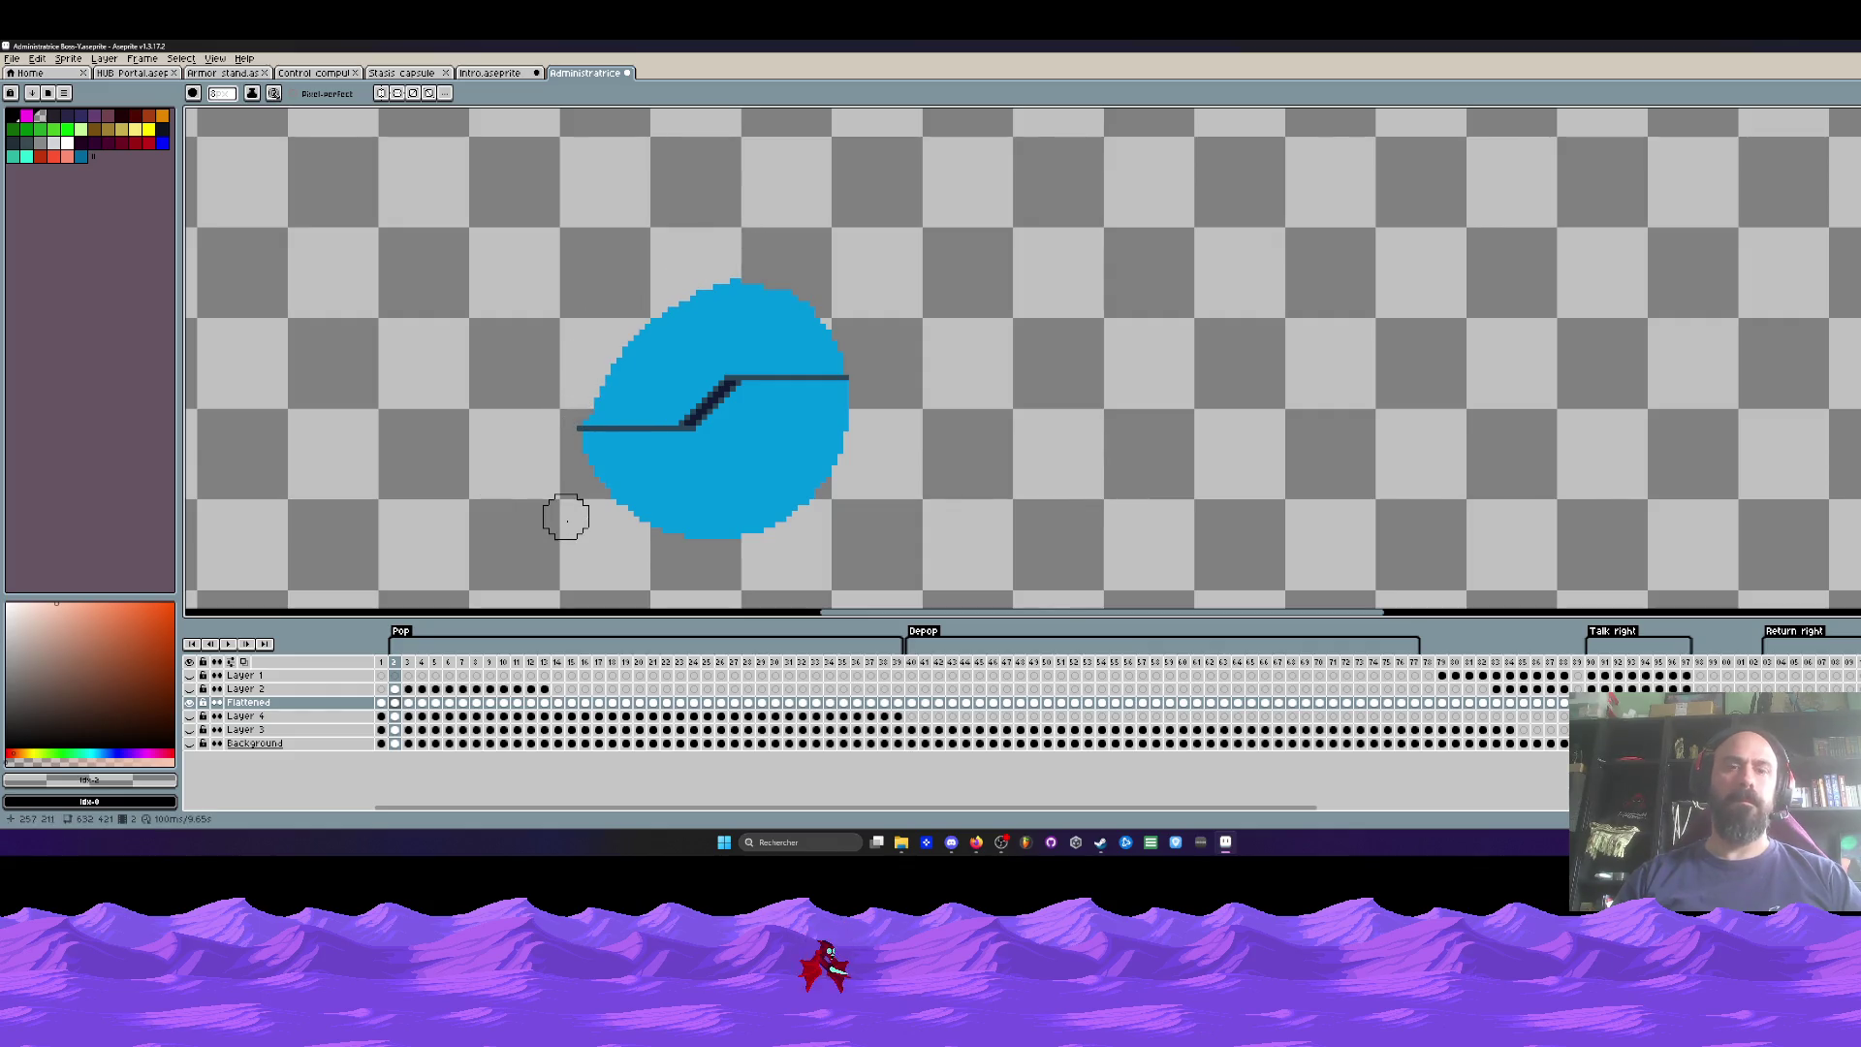
# Step: Mirror the circle's lower half horizontally, move it up-left, then undo the reshaping
pyautogui.scroll(1, 565, 516)
pyautogui.press('m')
pyautogui.moveTo(579, 419); pyautogui.dragTo(1086, 578)
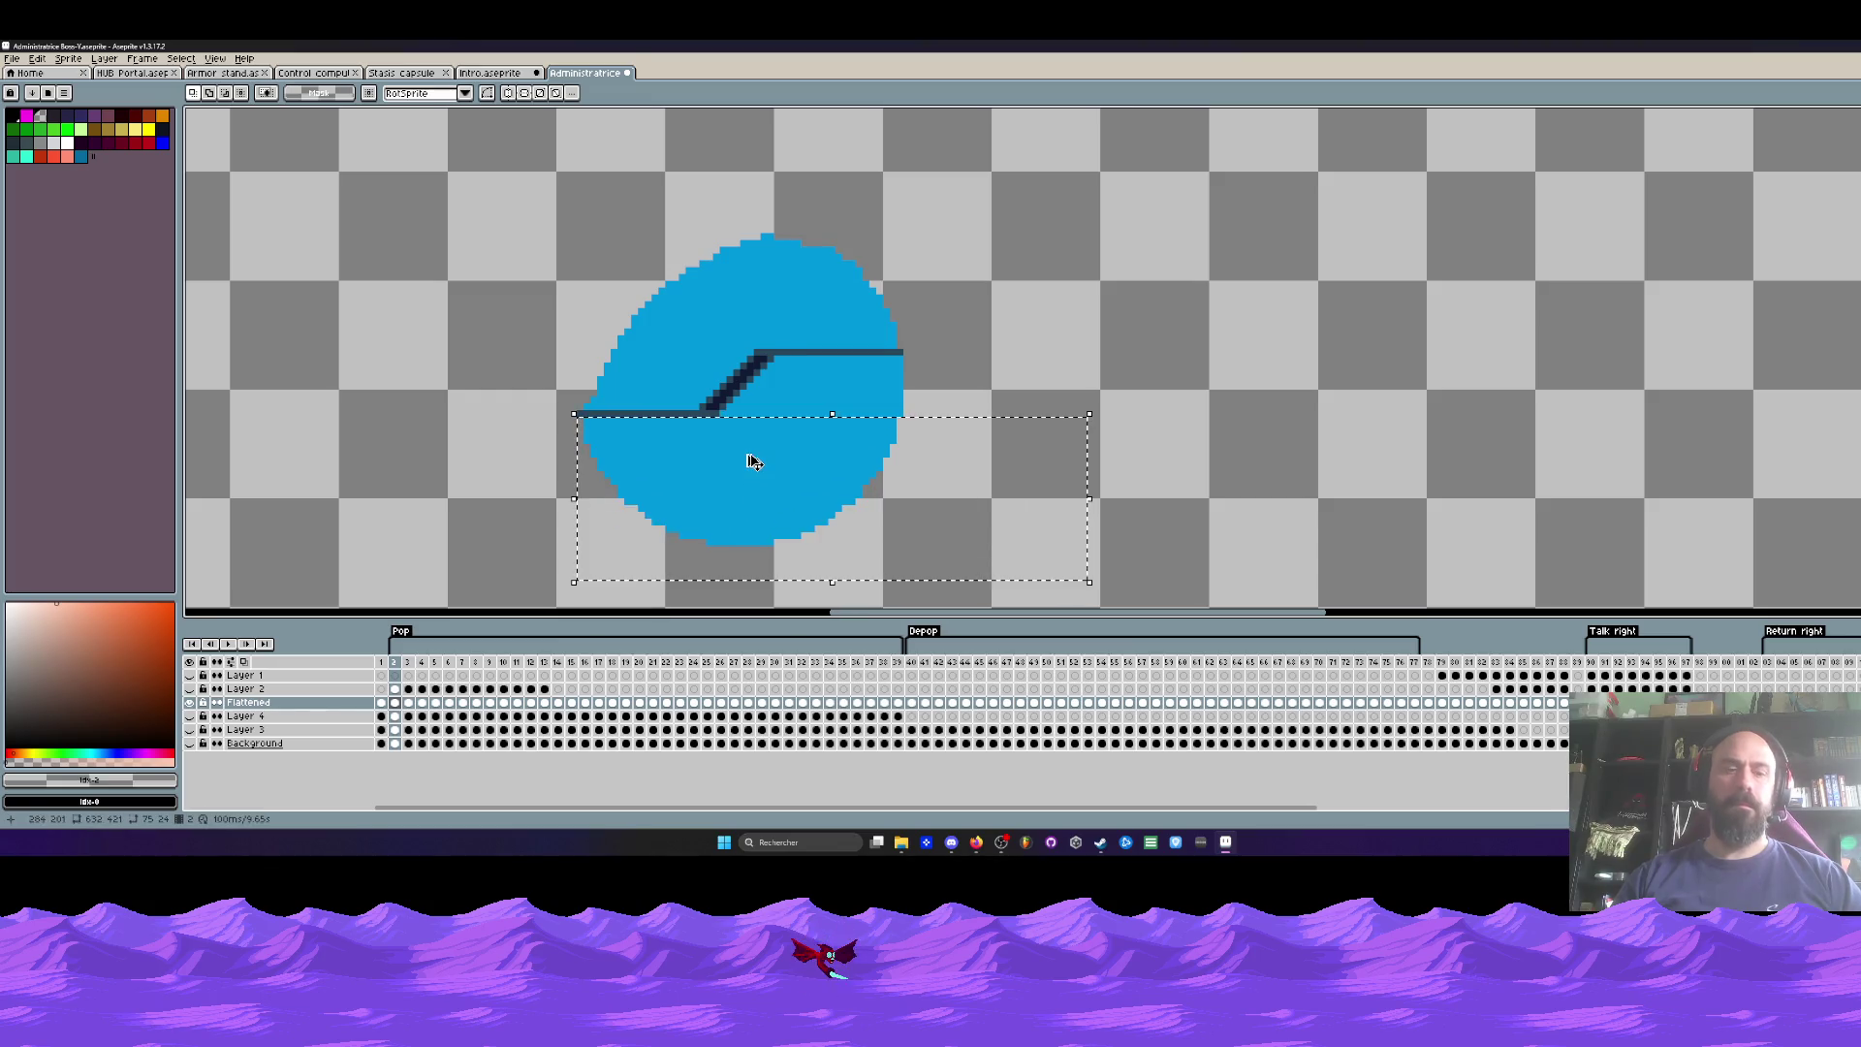
pyautogui.click(778, 453)
pyautogui.hotkey('shift', 'h')
pyautogui.moveTo(778, 452); pyautogui.dragTo(588, 194)
pyautogui.moveTo(794, 278); pyautogui.dragTo(797, 291)
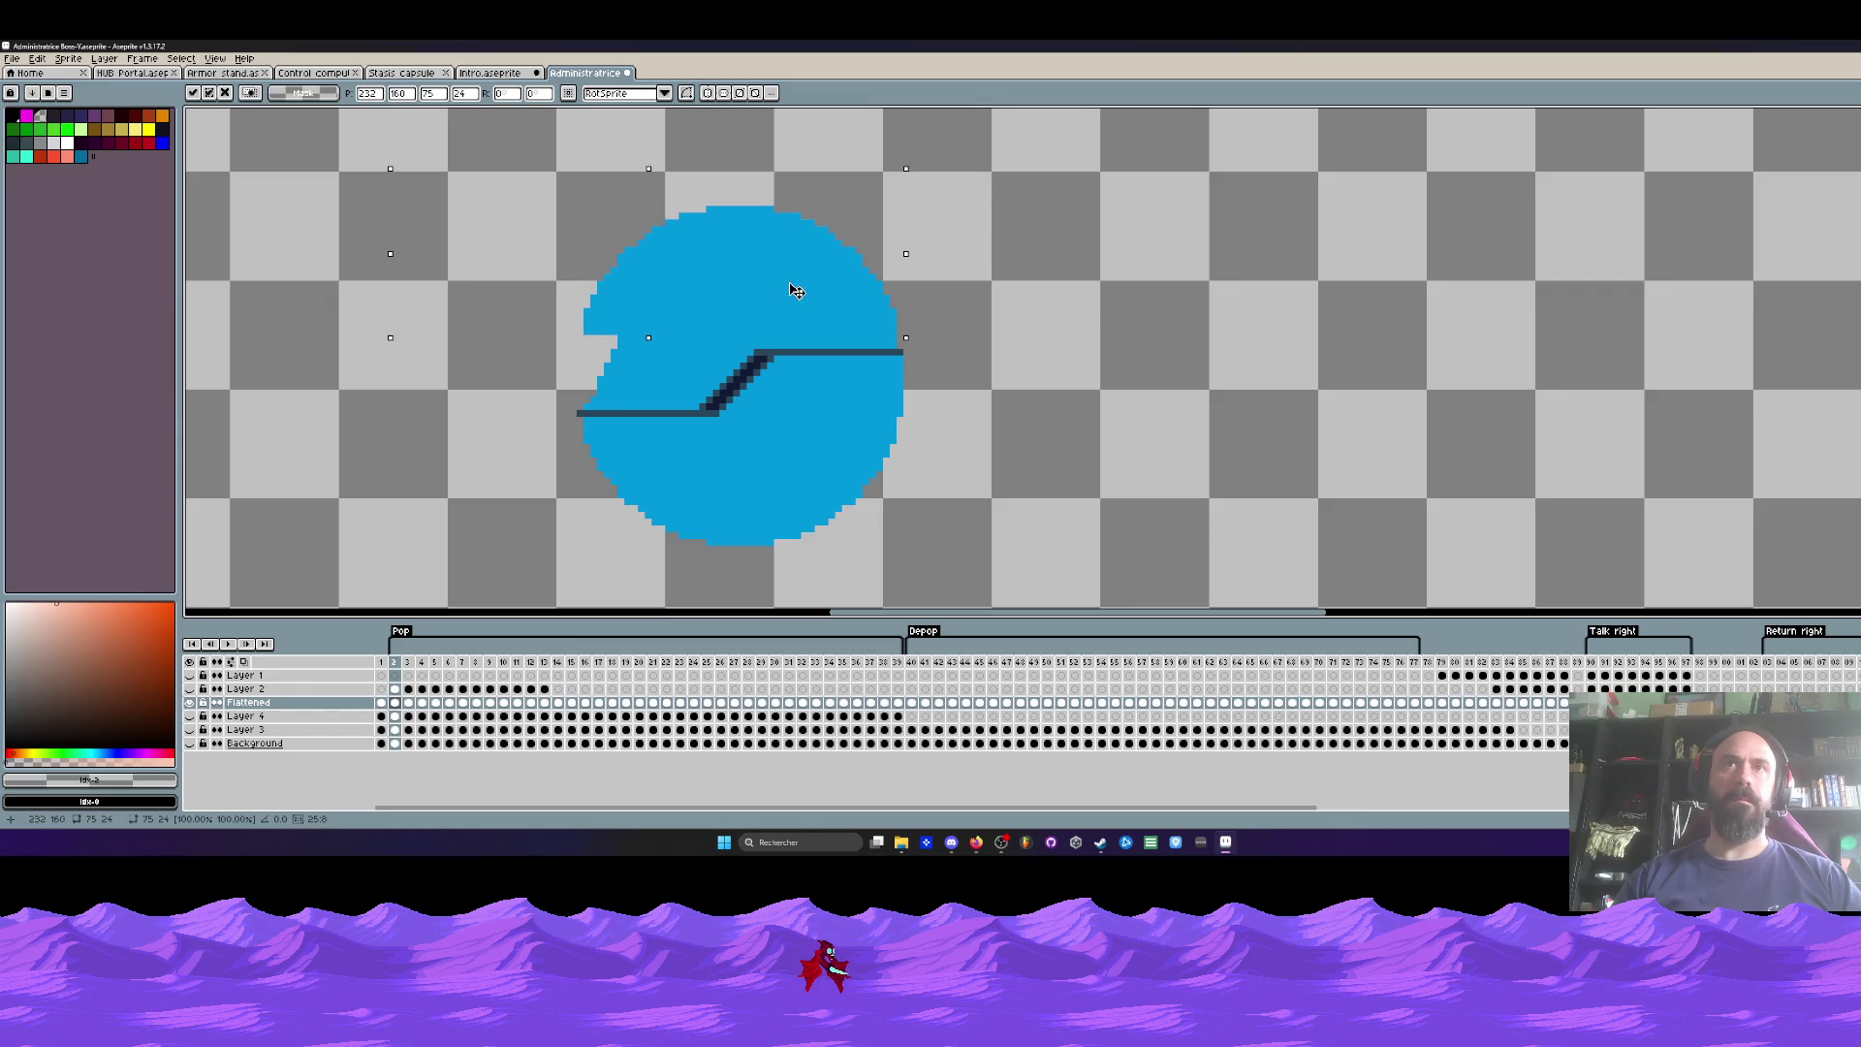
pyautogui.hotkey('ctrl', 'z')
pyautogui.hotkey('ctrl', 'z')
pyautogui.hotkey('ctrl', 'z')
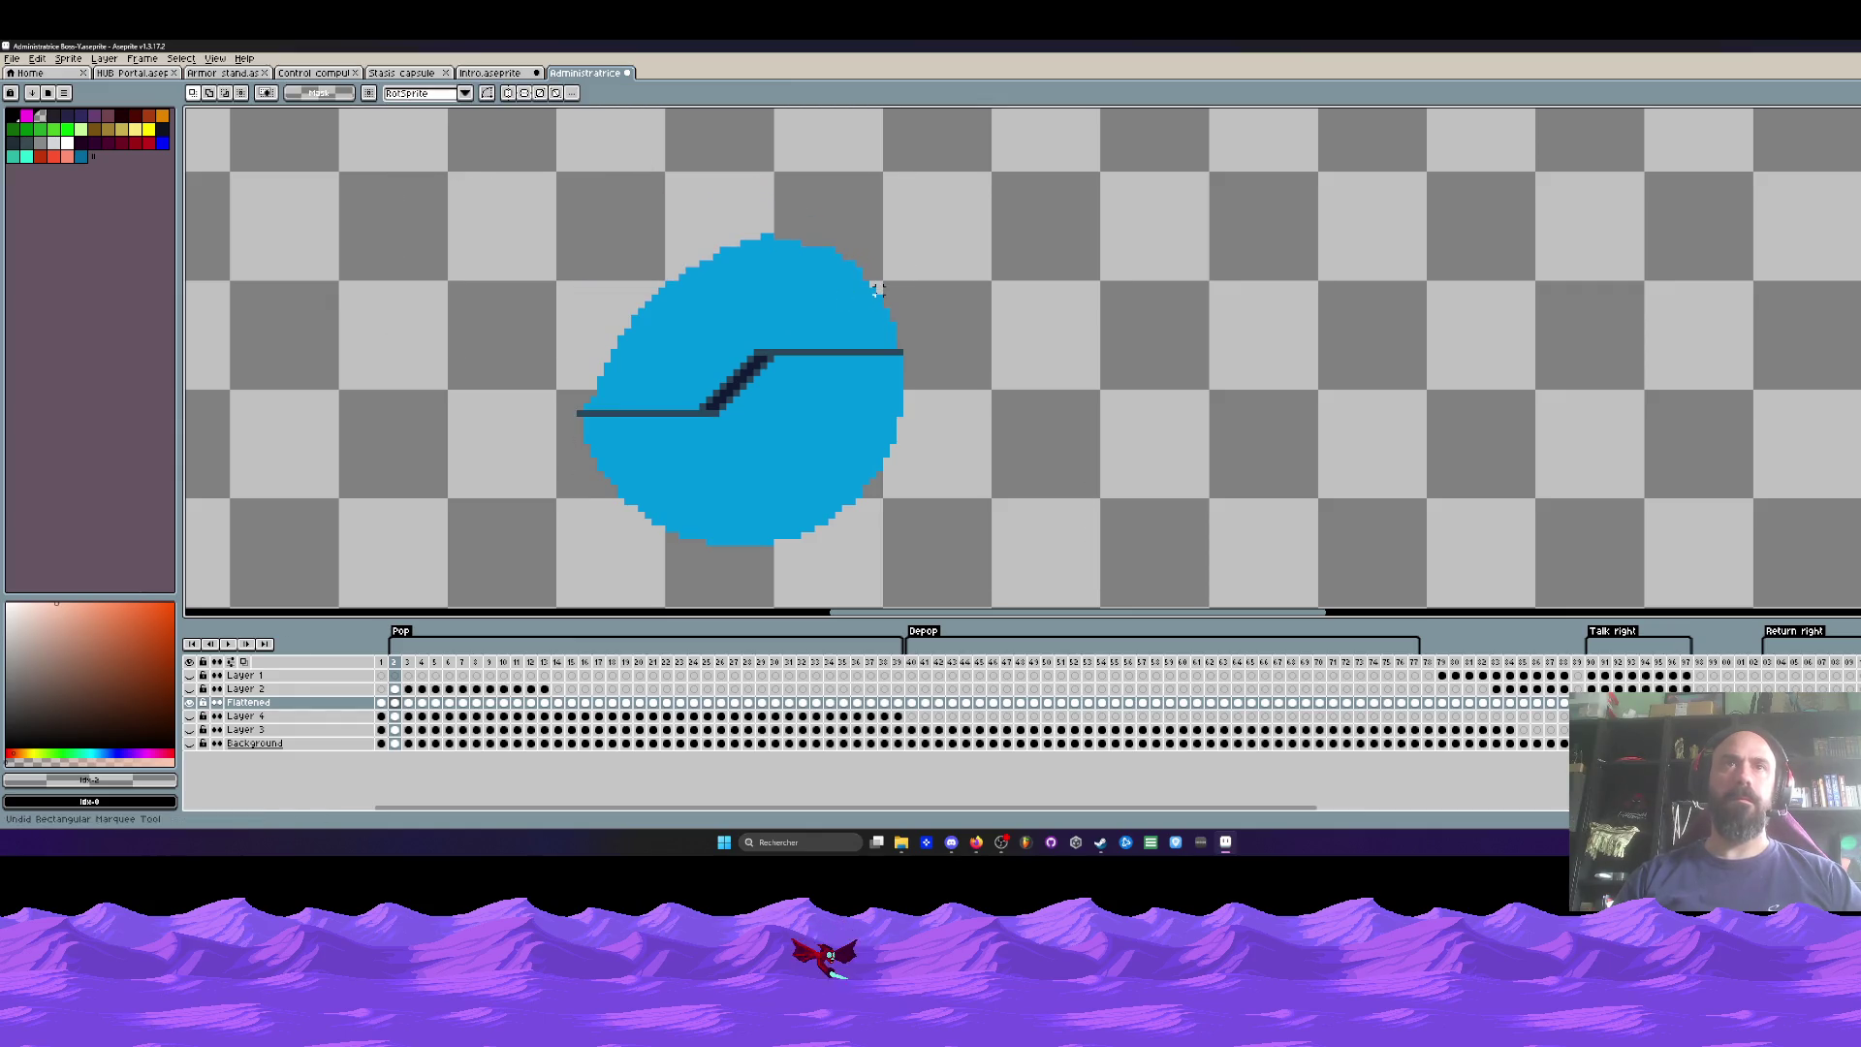
# Step: Select frames 2–3 on the Flattened layer
pyautogui.scroll(1, 776, 271)
pyautogui.scroll(-3, 742, 310)
pyautogui.scroll(2, 742, 320)
pyautogui.click(408, 704)
pyautogui.moveTo(414, 709); pyautogui.dragTo(397, 709)
# Step: Check Layer 4's outline across frames 2 to 5, then delete Layer 4
pyautogui.click(396, 708)
pyautogui.click(190, 717)
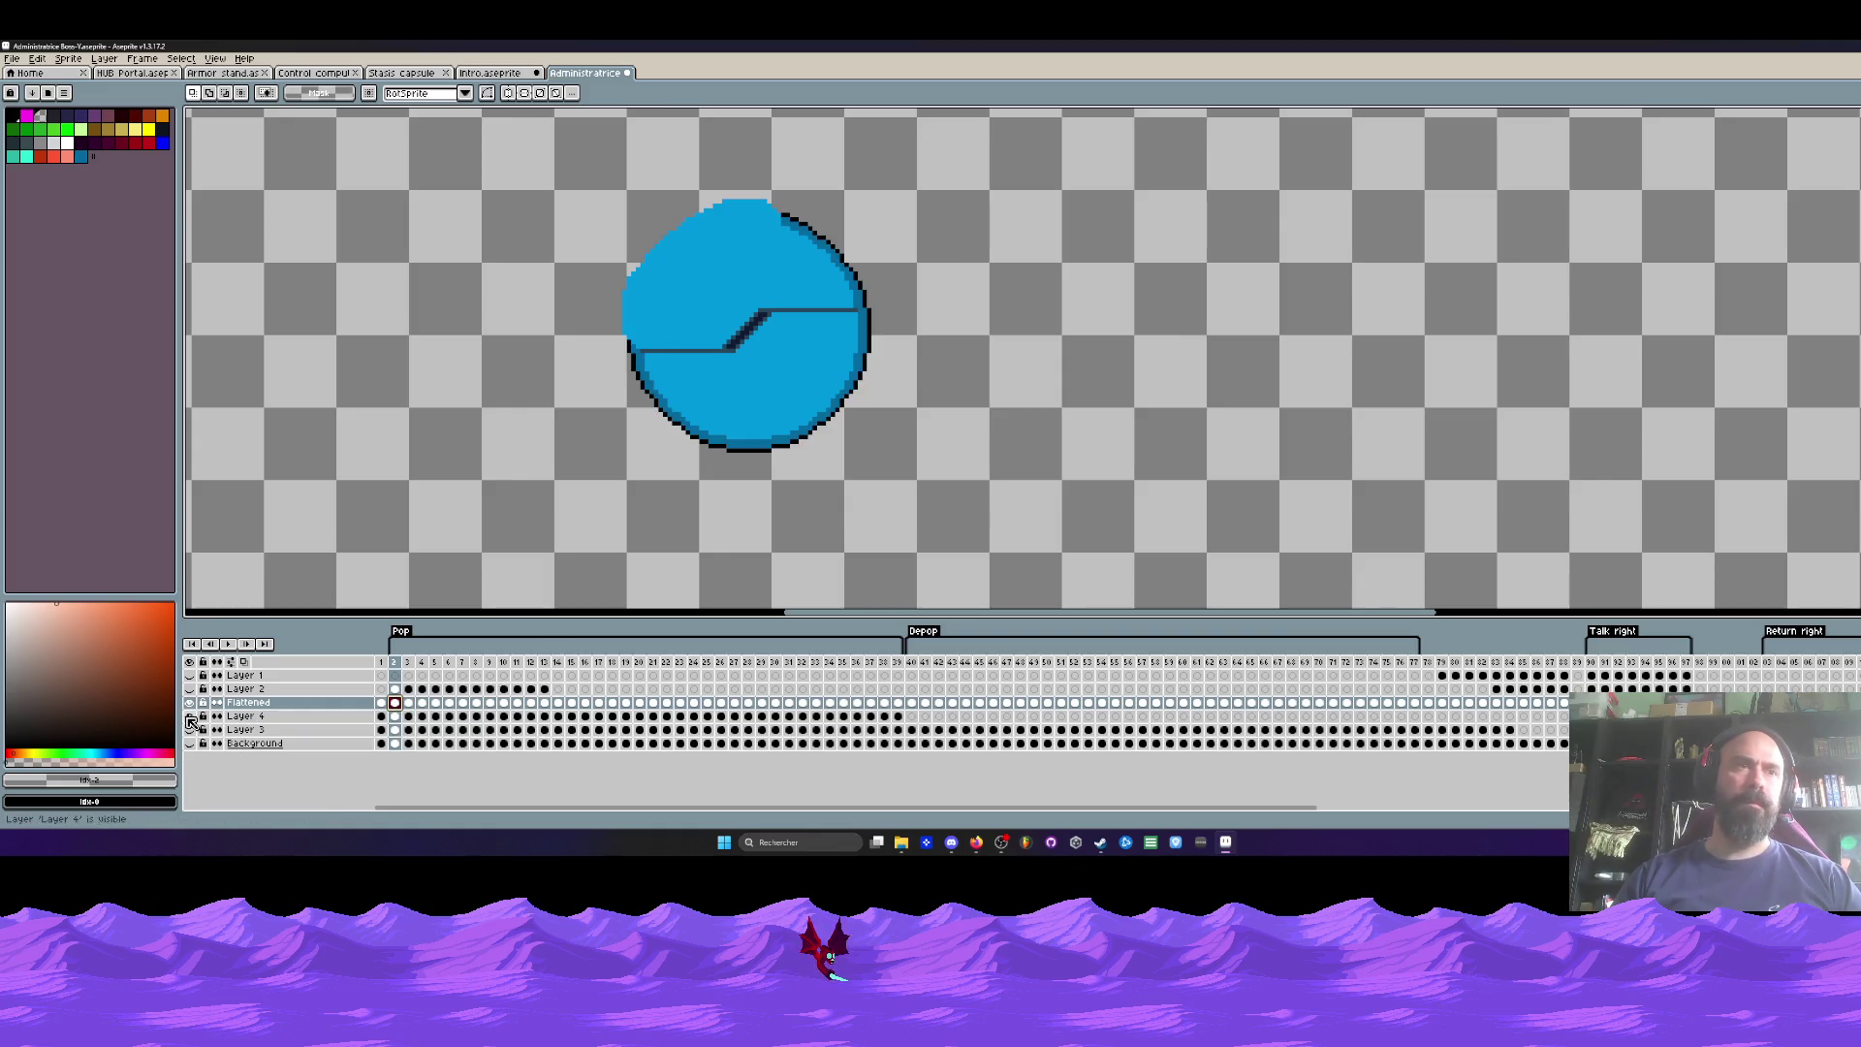
pyautogui.click(191, 718)
pyautogui.click(191, 718)
pyautogui.click(422, 717)
pyautogui.click(435, 717)
pyautogui.click(254, 718)
pyautogui.press('Delete')
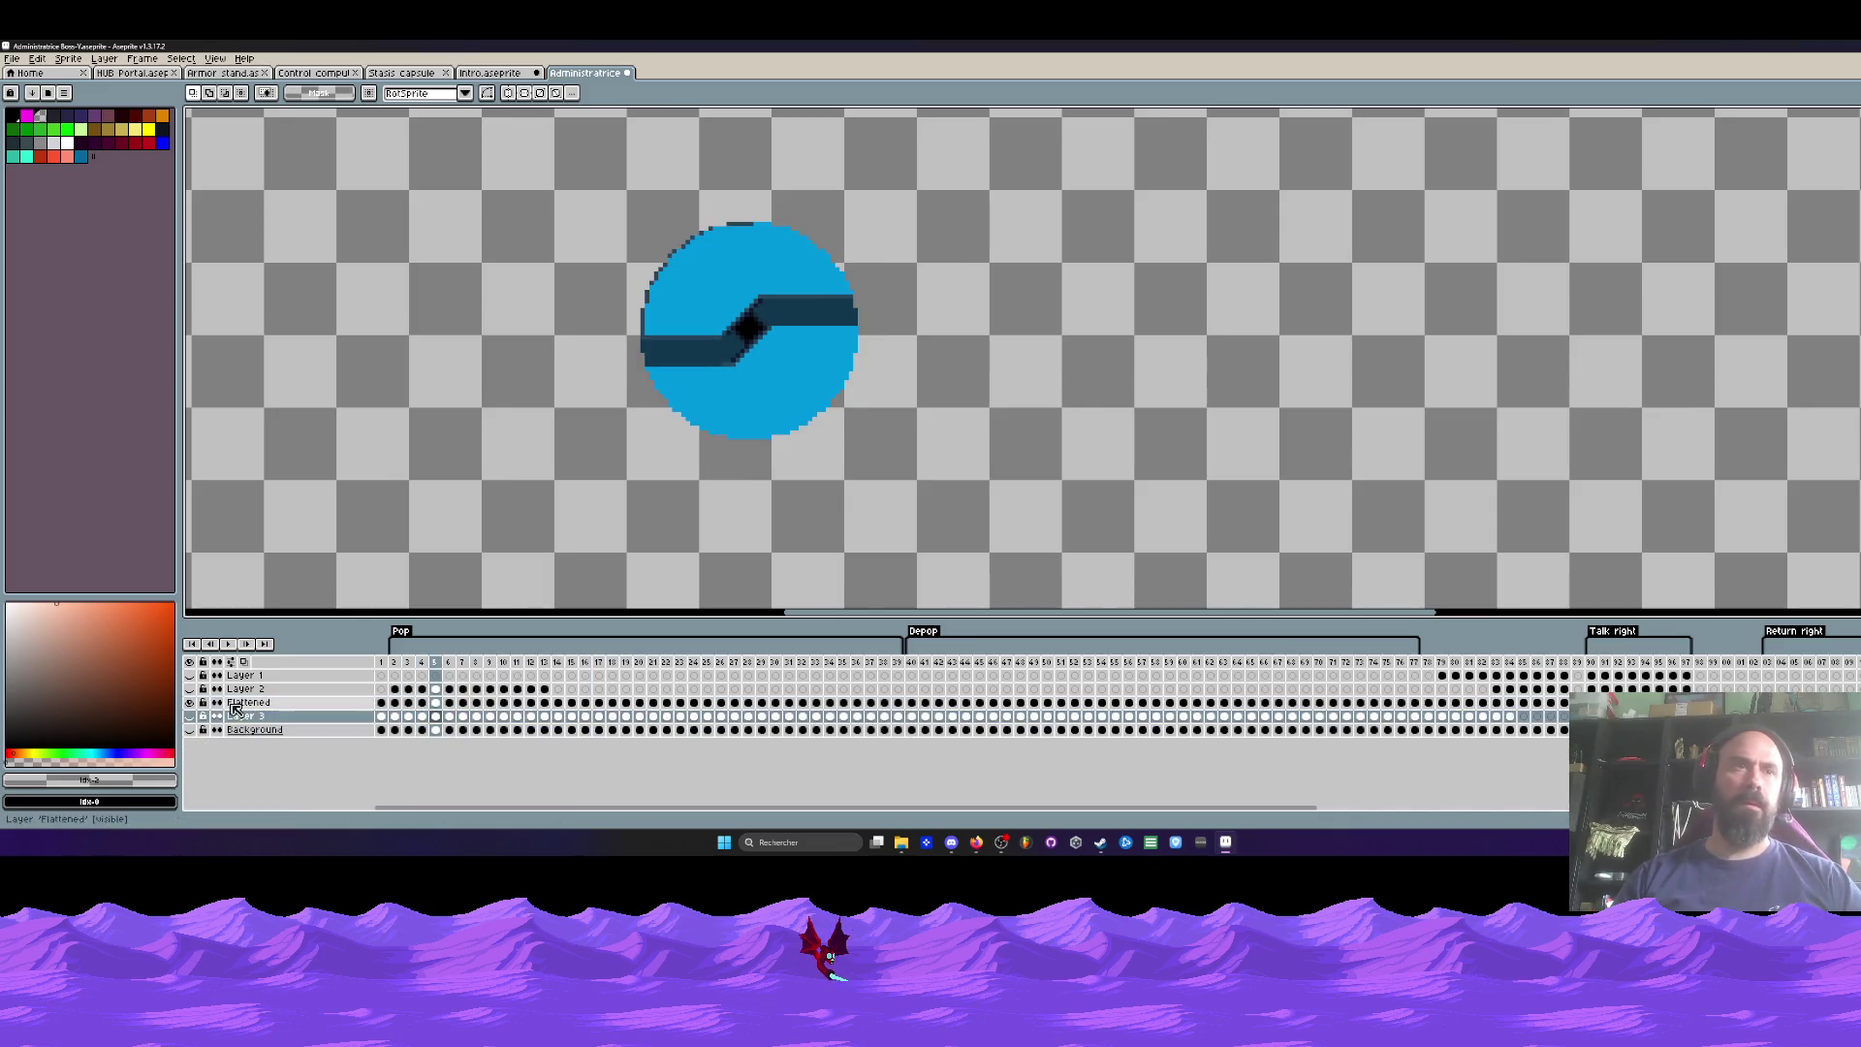
# Step: Toggle layer visibility to compare the Flattened layer against Layer 2's gold strips
pyautogui.click(194, 704)
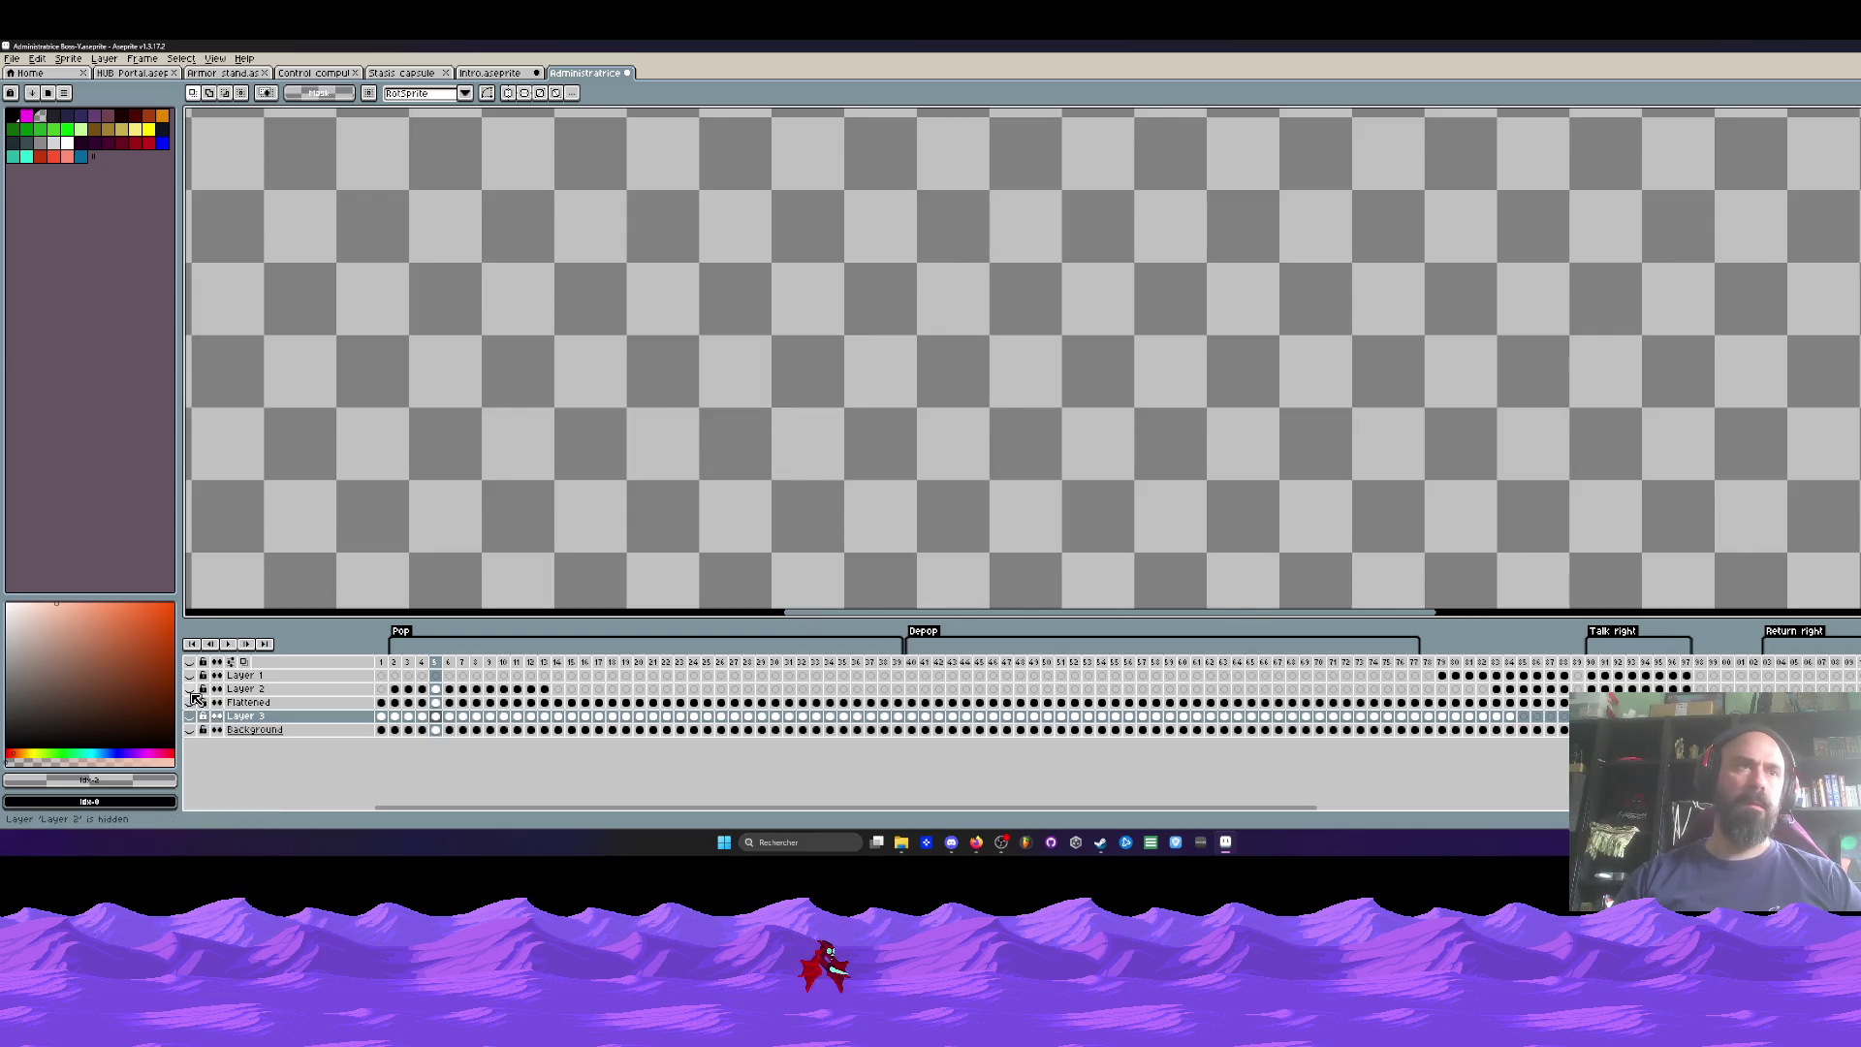
pyautogui.click(193, 689)
pyautogui.press('Home')
pyautogui.click(200, 716)
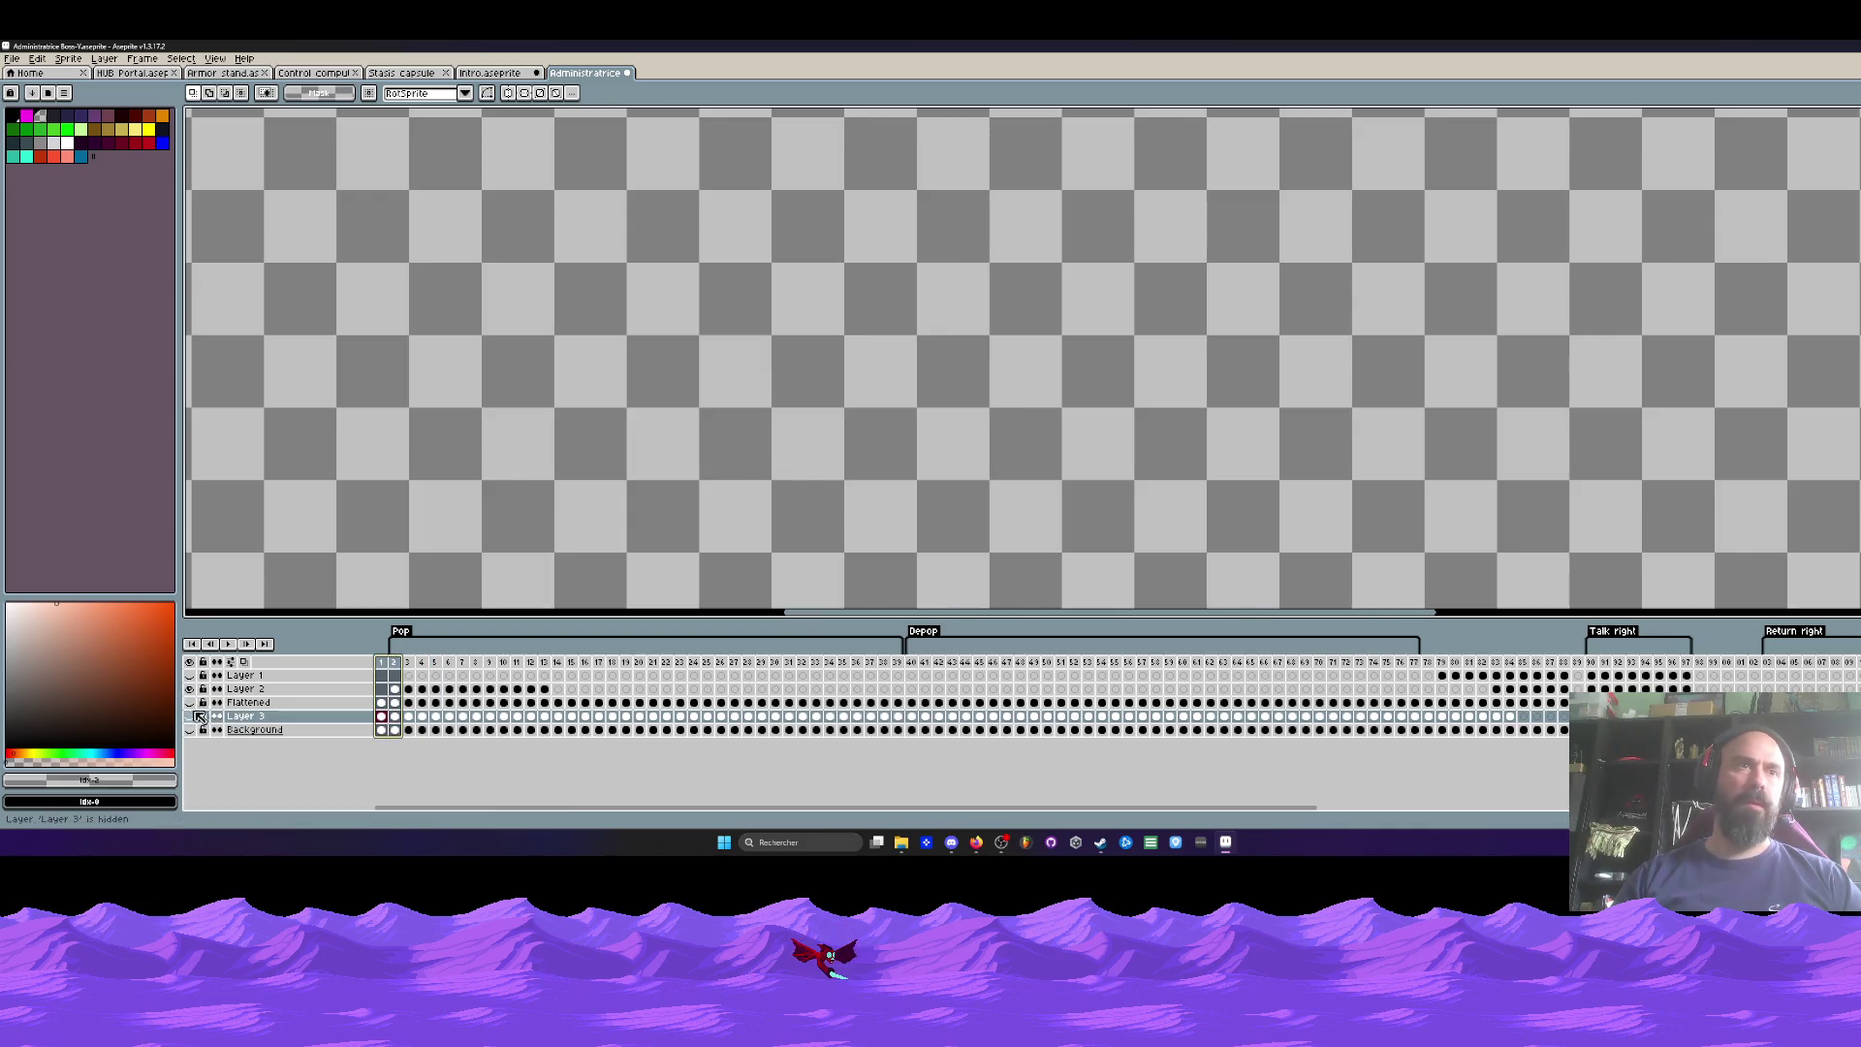
pyautogui.click(190, 702)
pyautogui.click(385, 665)
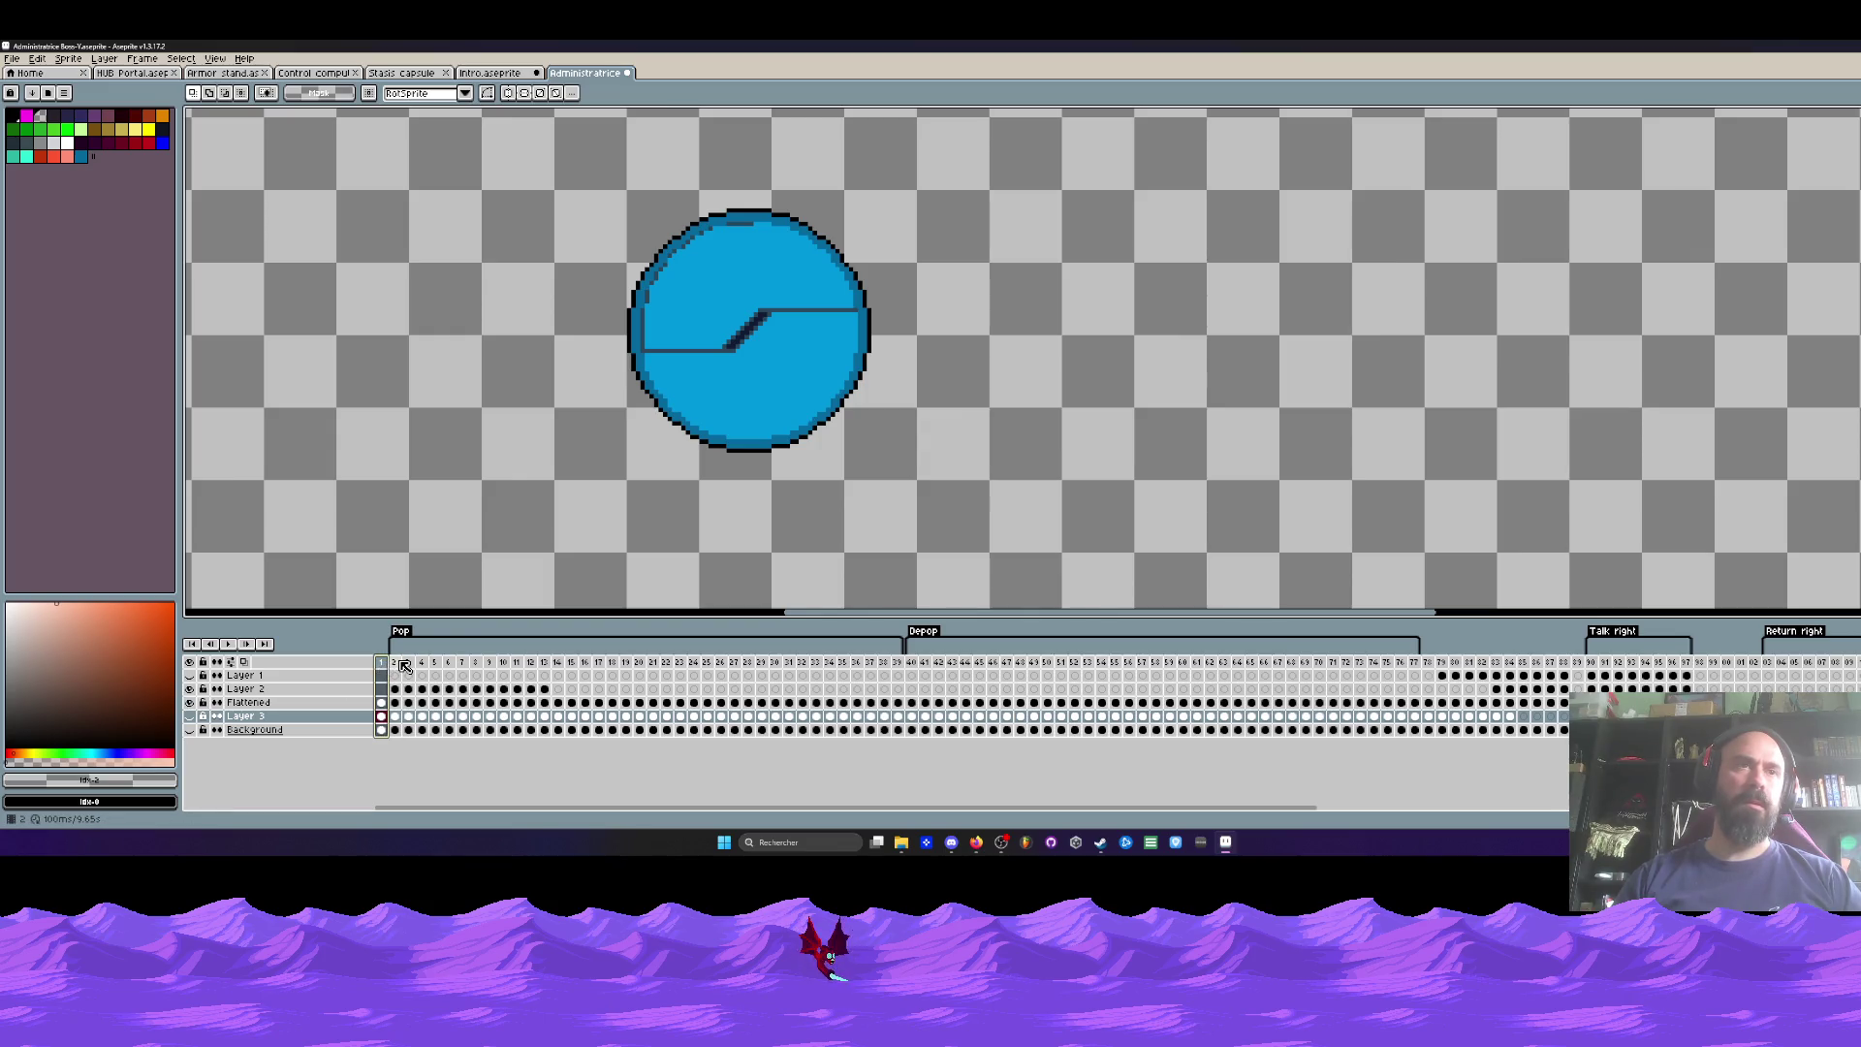
pyautogui.click(403, 663)
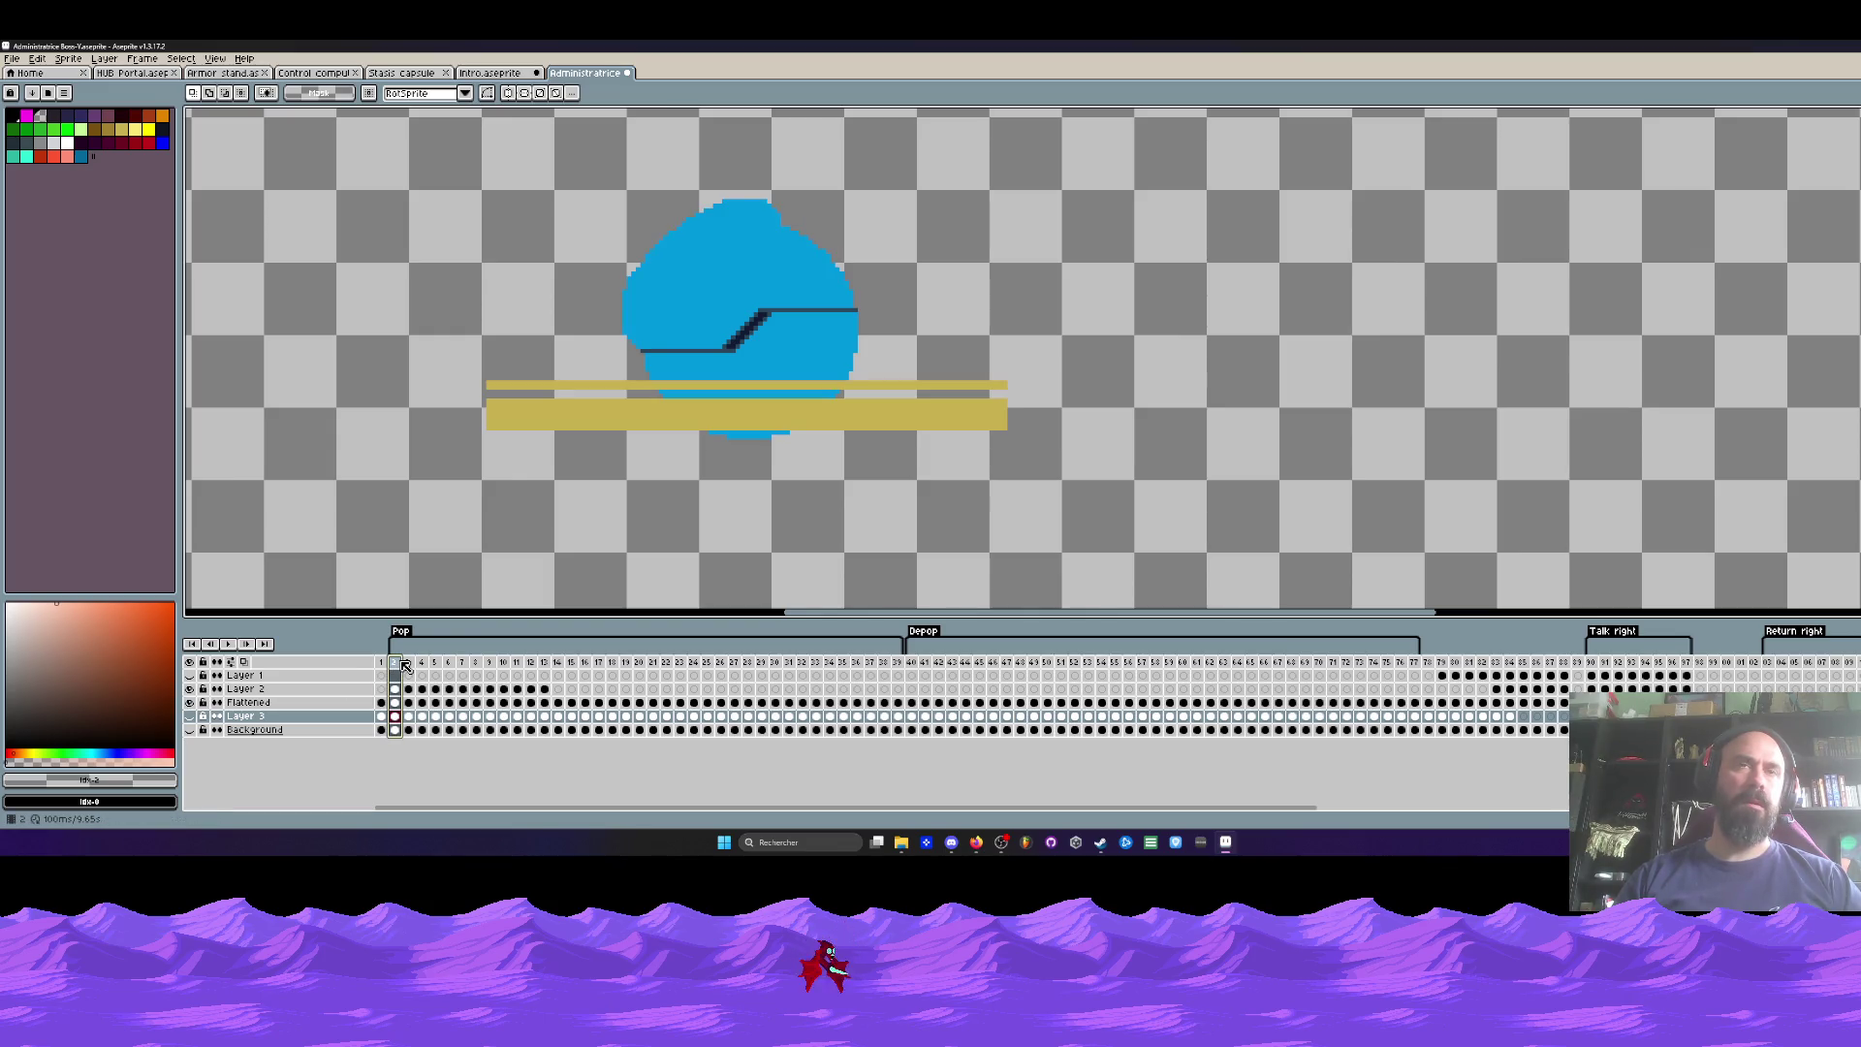
pyautogui.scroll(1, 676, 407)
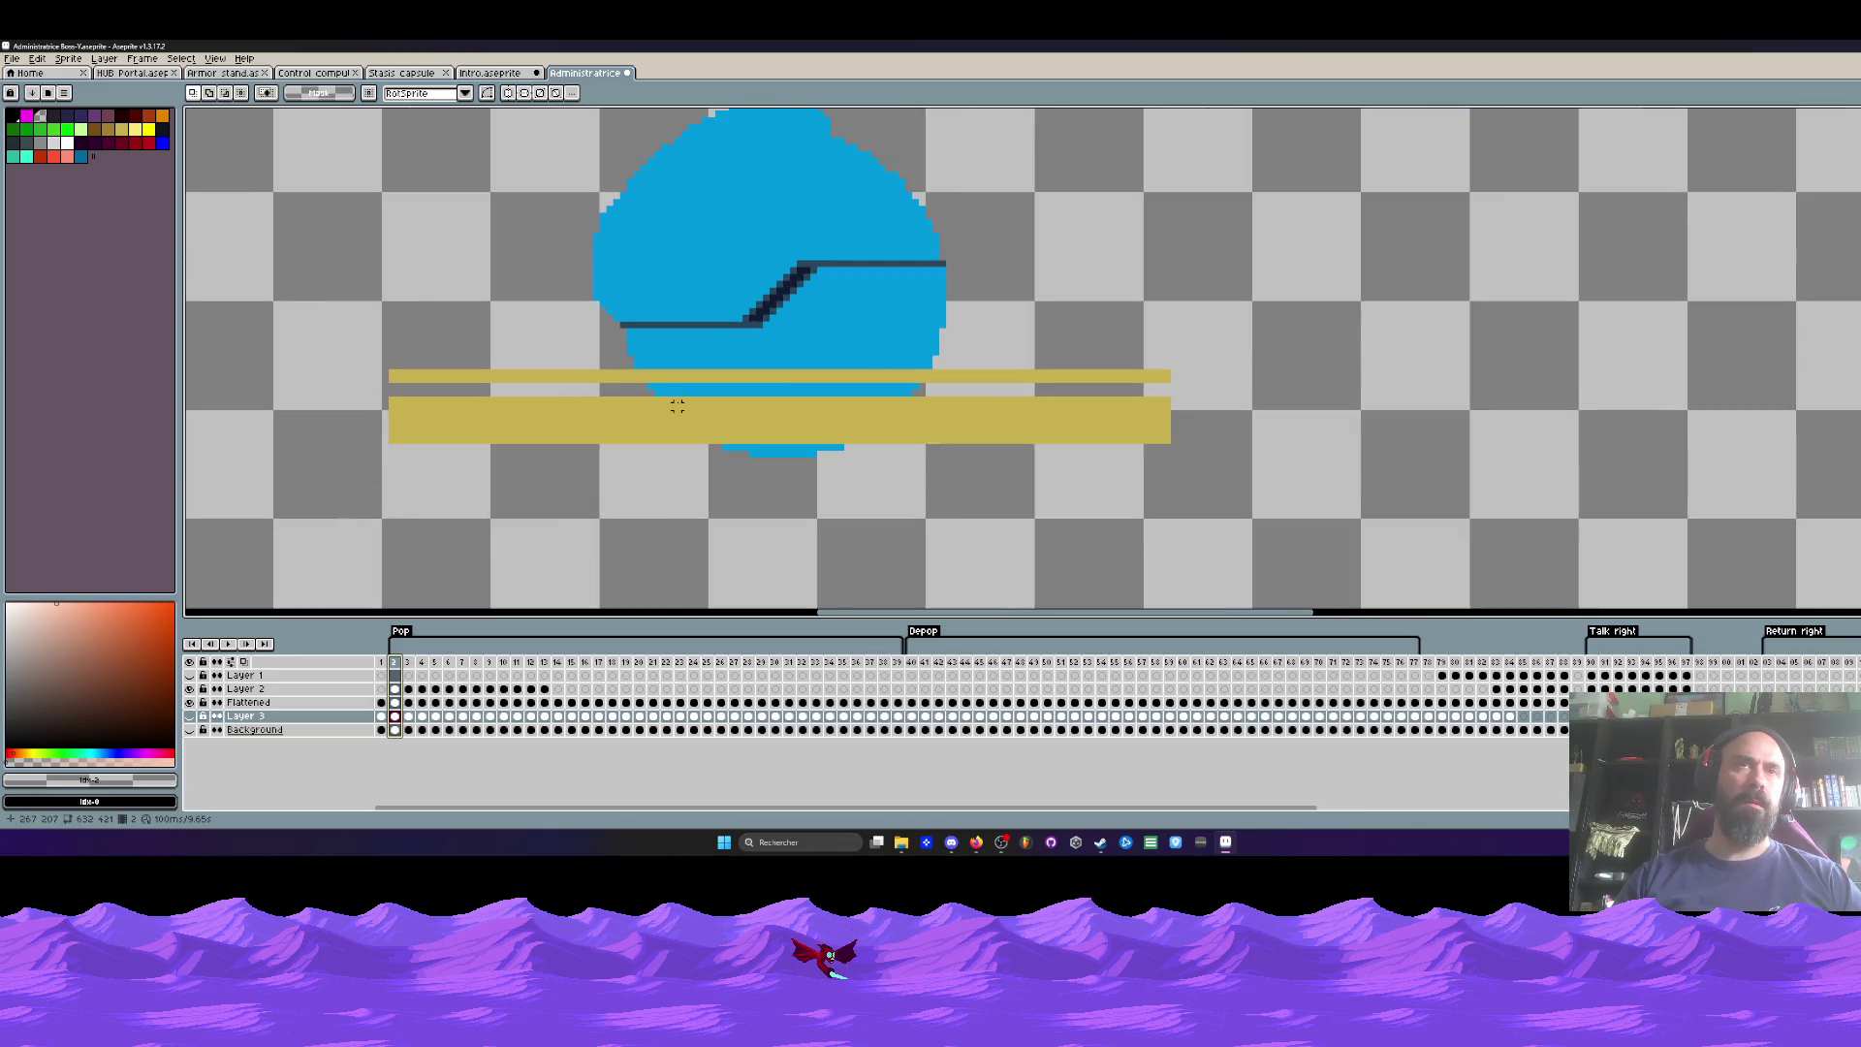
pyautogui.click(190, 688)
pyautogui.click(190, 688)
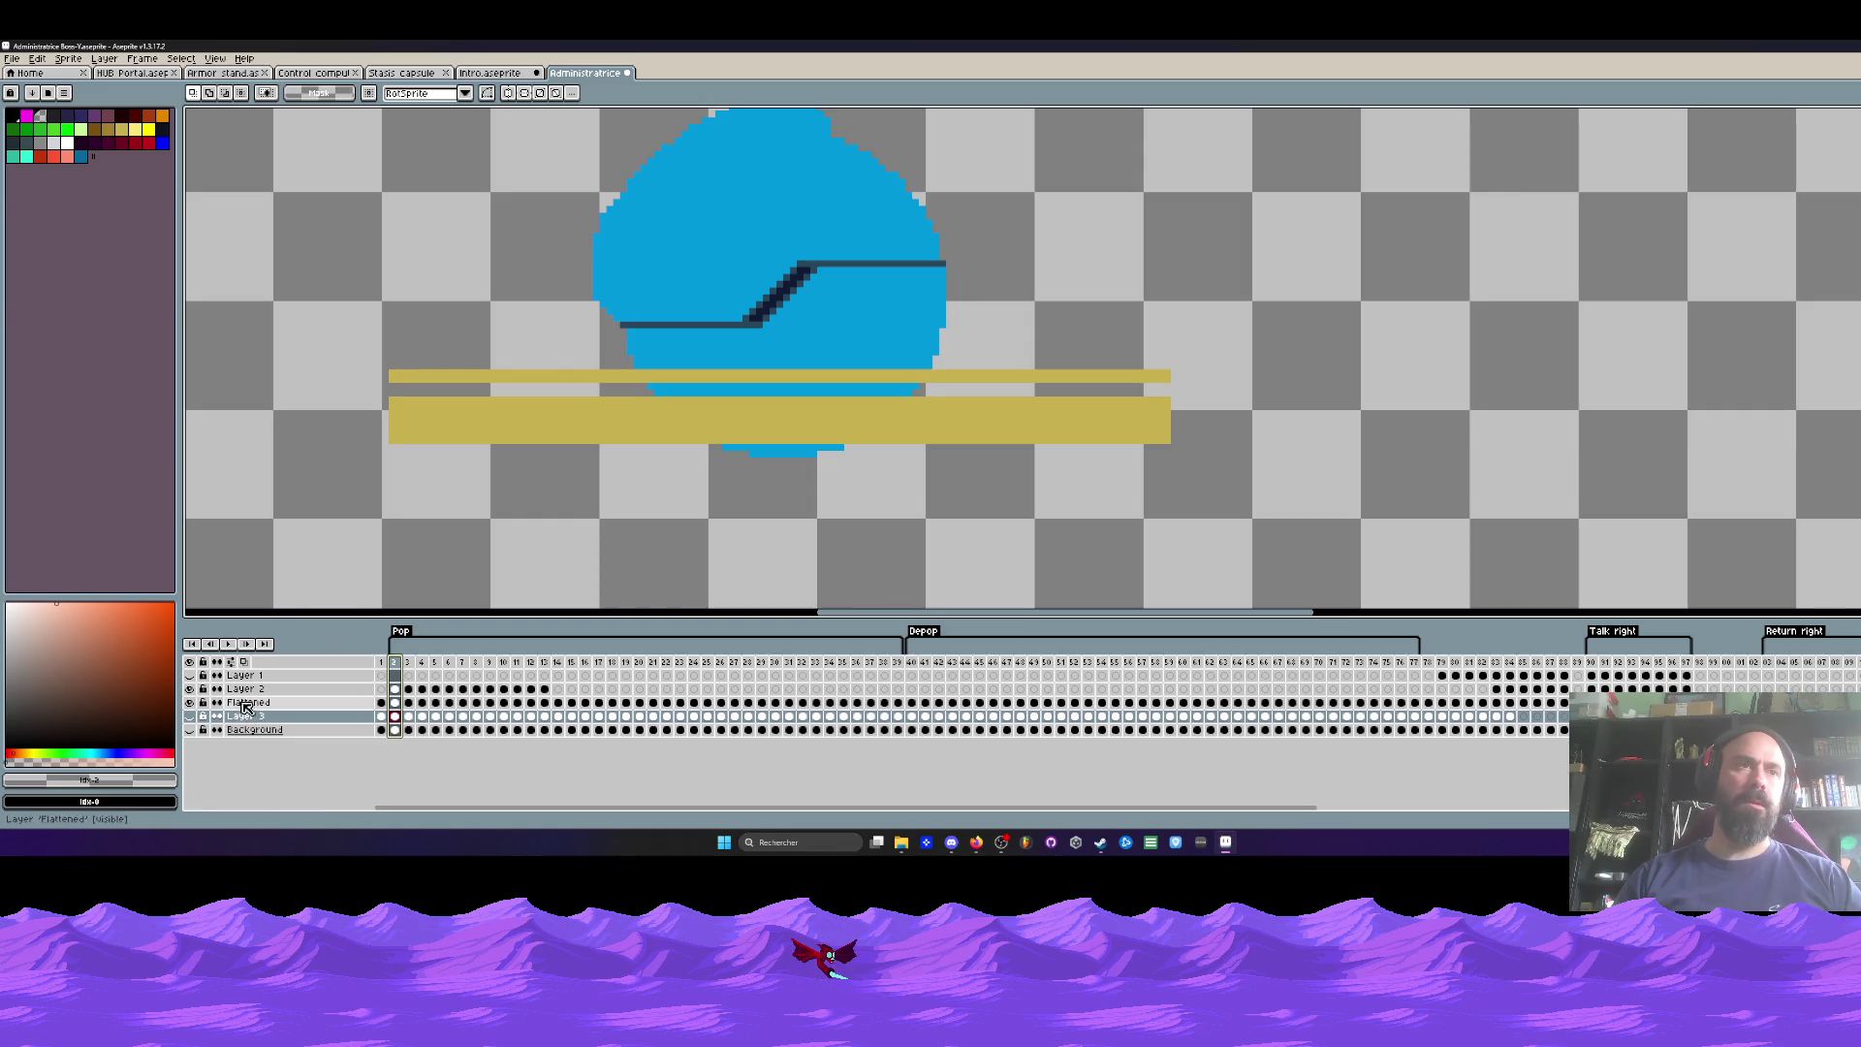
# Step: Move the Flattened layer above Layer 2 in the timeline
pyautogui.moveTo(242, 703); pyautogui.dragTo(243, 685)
pyautogui.scroll(-2, 698, 359)
pyautogui.scroll(2, 698, 359)
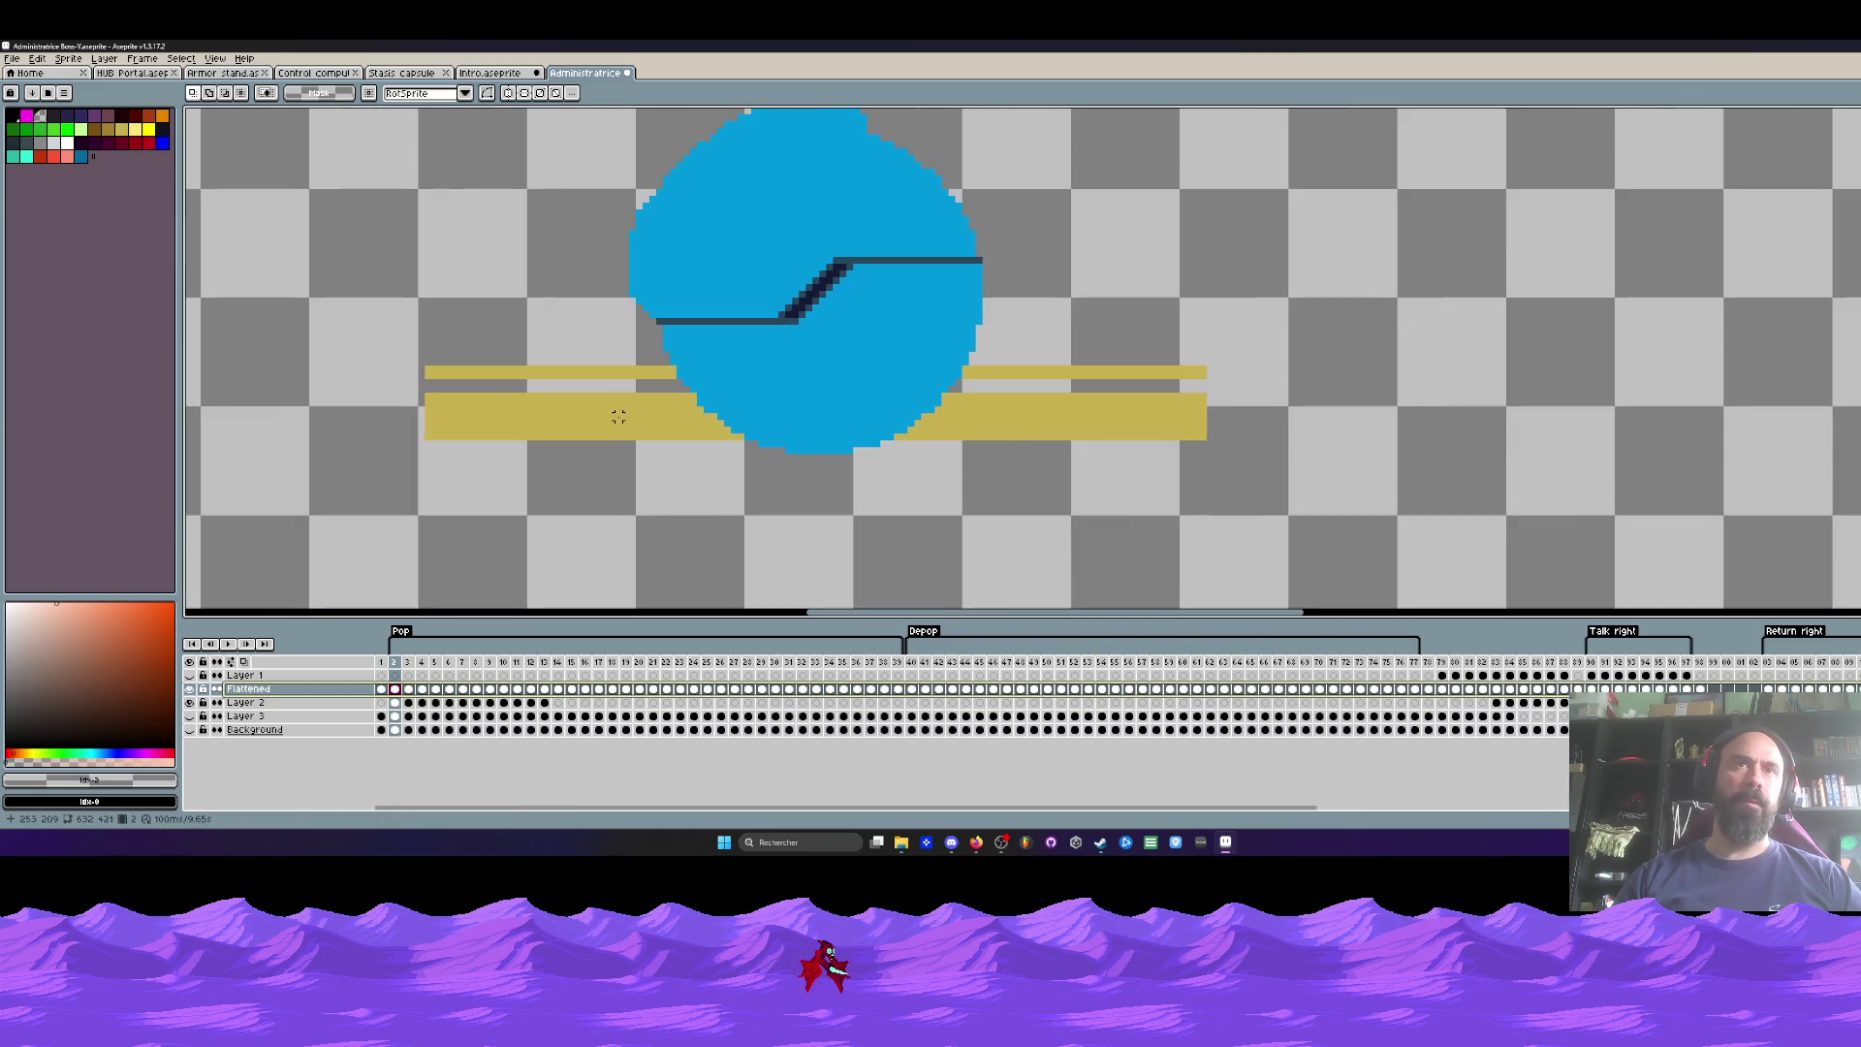
pyautogui.click(190, 716)
# Step: Erase the gold pixels left of the blue circle on Layer 2's frame 2
pyautogui.click(190, 716)
pyautogui.click(244, 702)
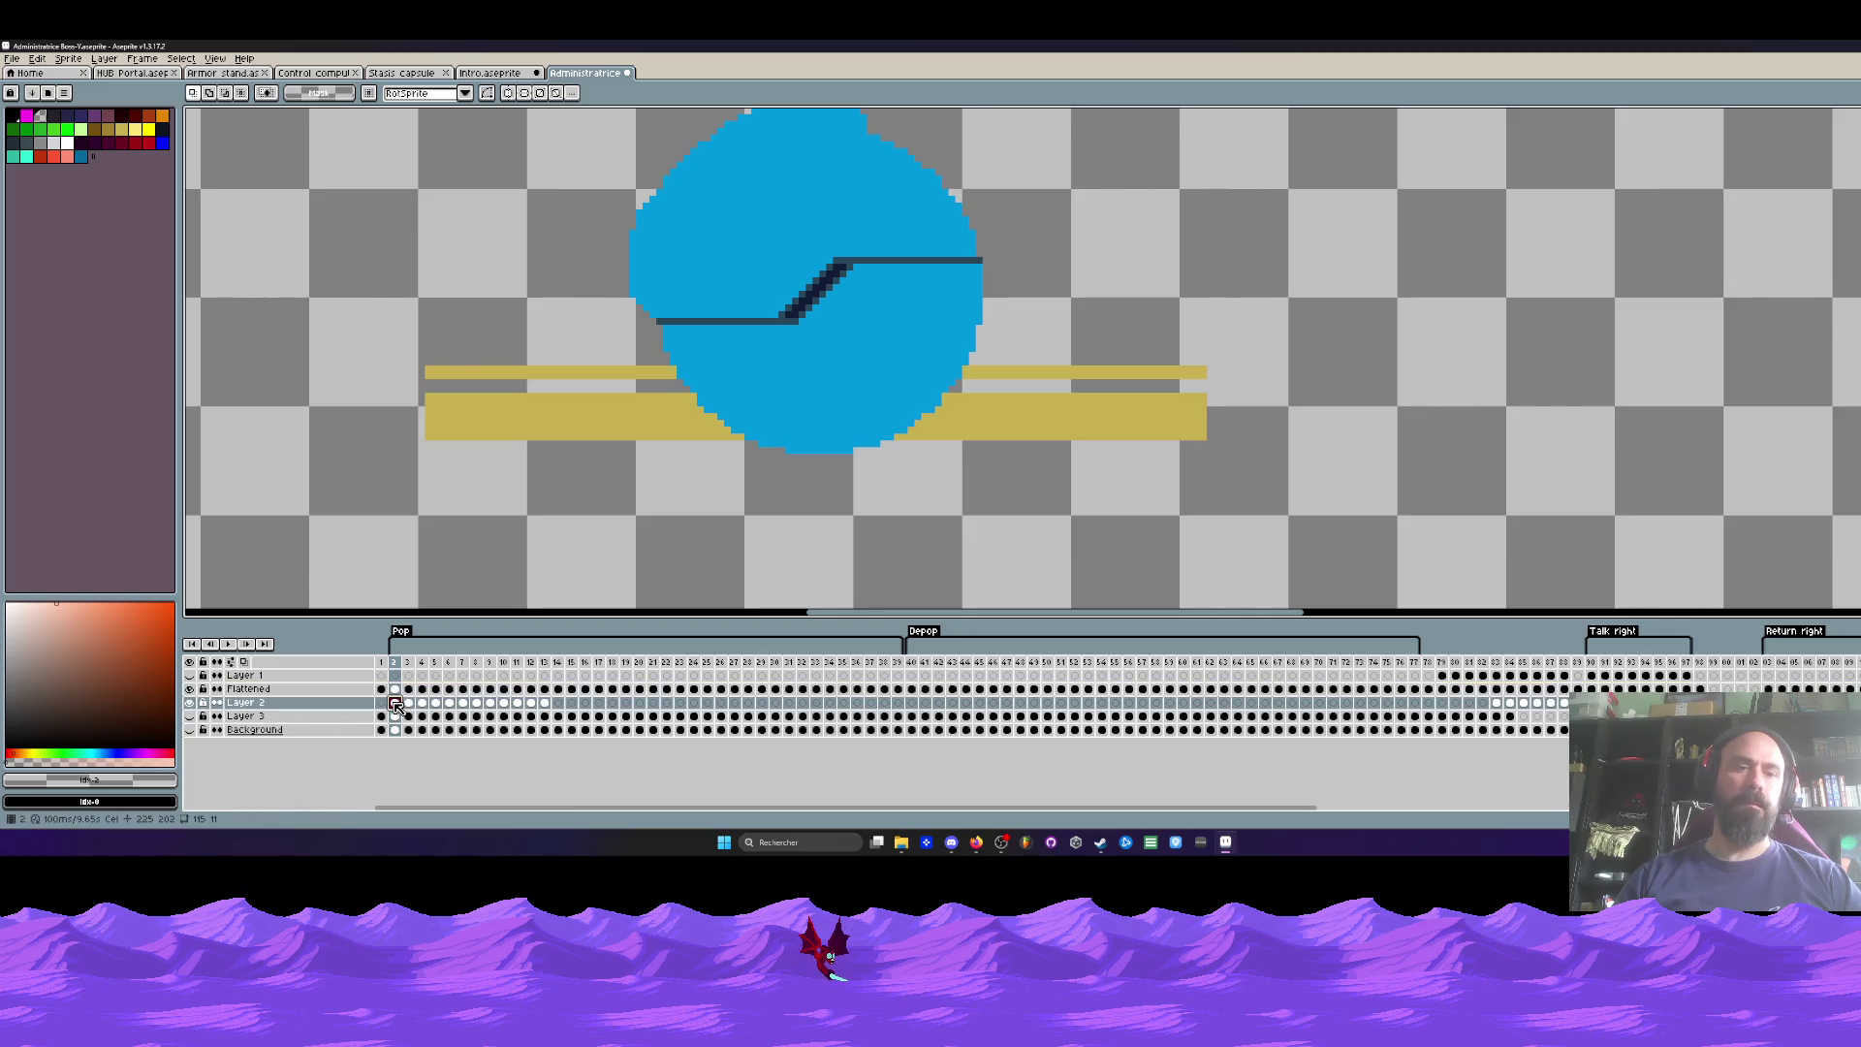
pyautogui.press('b')
pyautogui.scroll(3, 657, 374)
pyautogui.moveTo(614, 399)
pyautogui.mouseDown()
pyautogui.moveTo(623, 376)
pyautogui.moveTo(635, 402)
pyautogui.mouseUp()
pyautogui.scroll(-3, 690, 472)
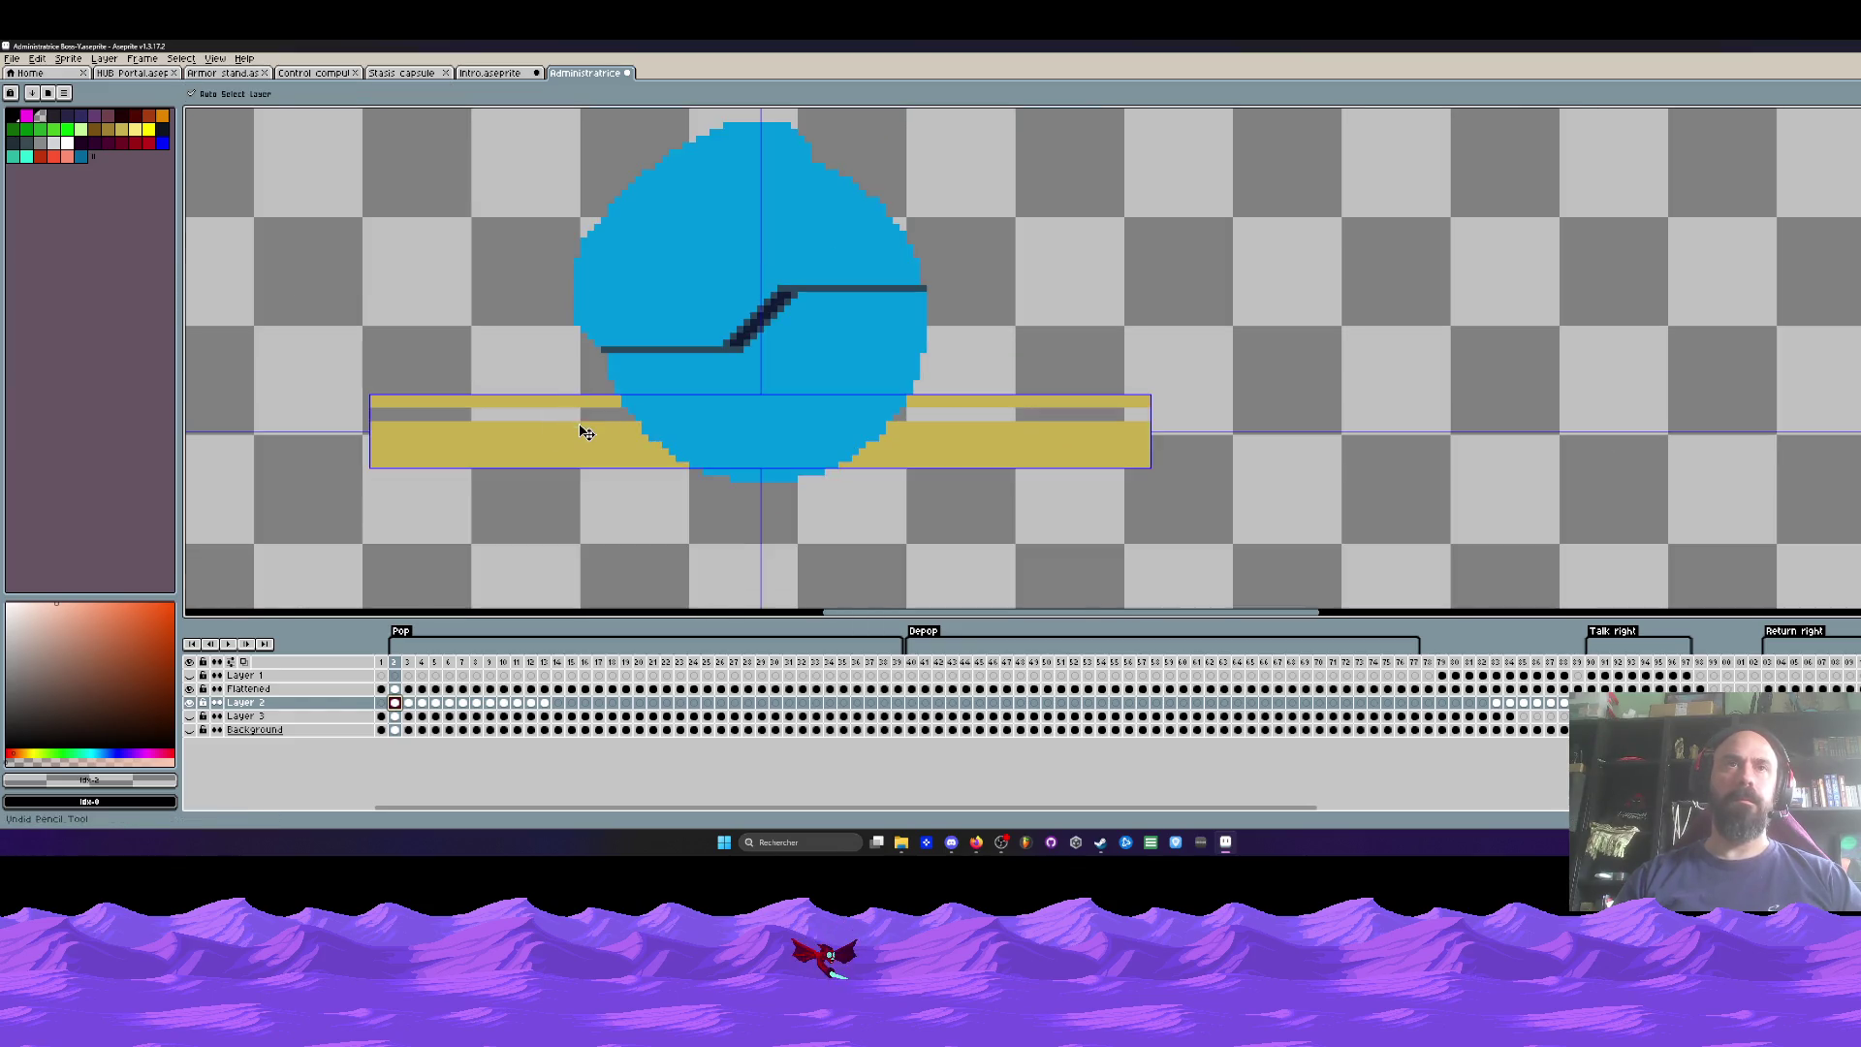
# Step: Nudge the gold strips down one pixel on frames 3 and 4
pyautogui.click(414, 662)
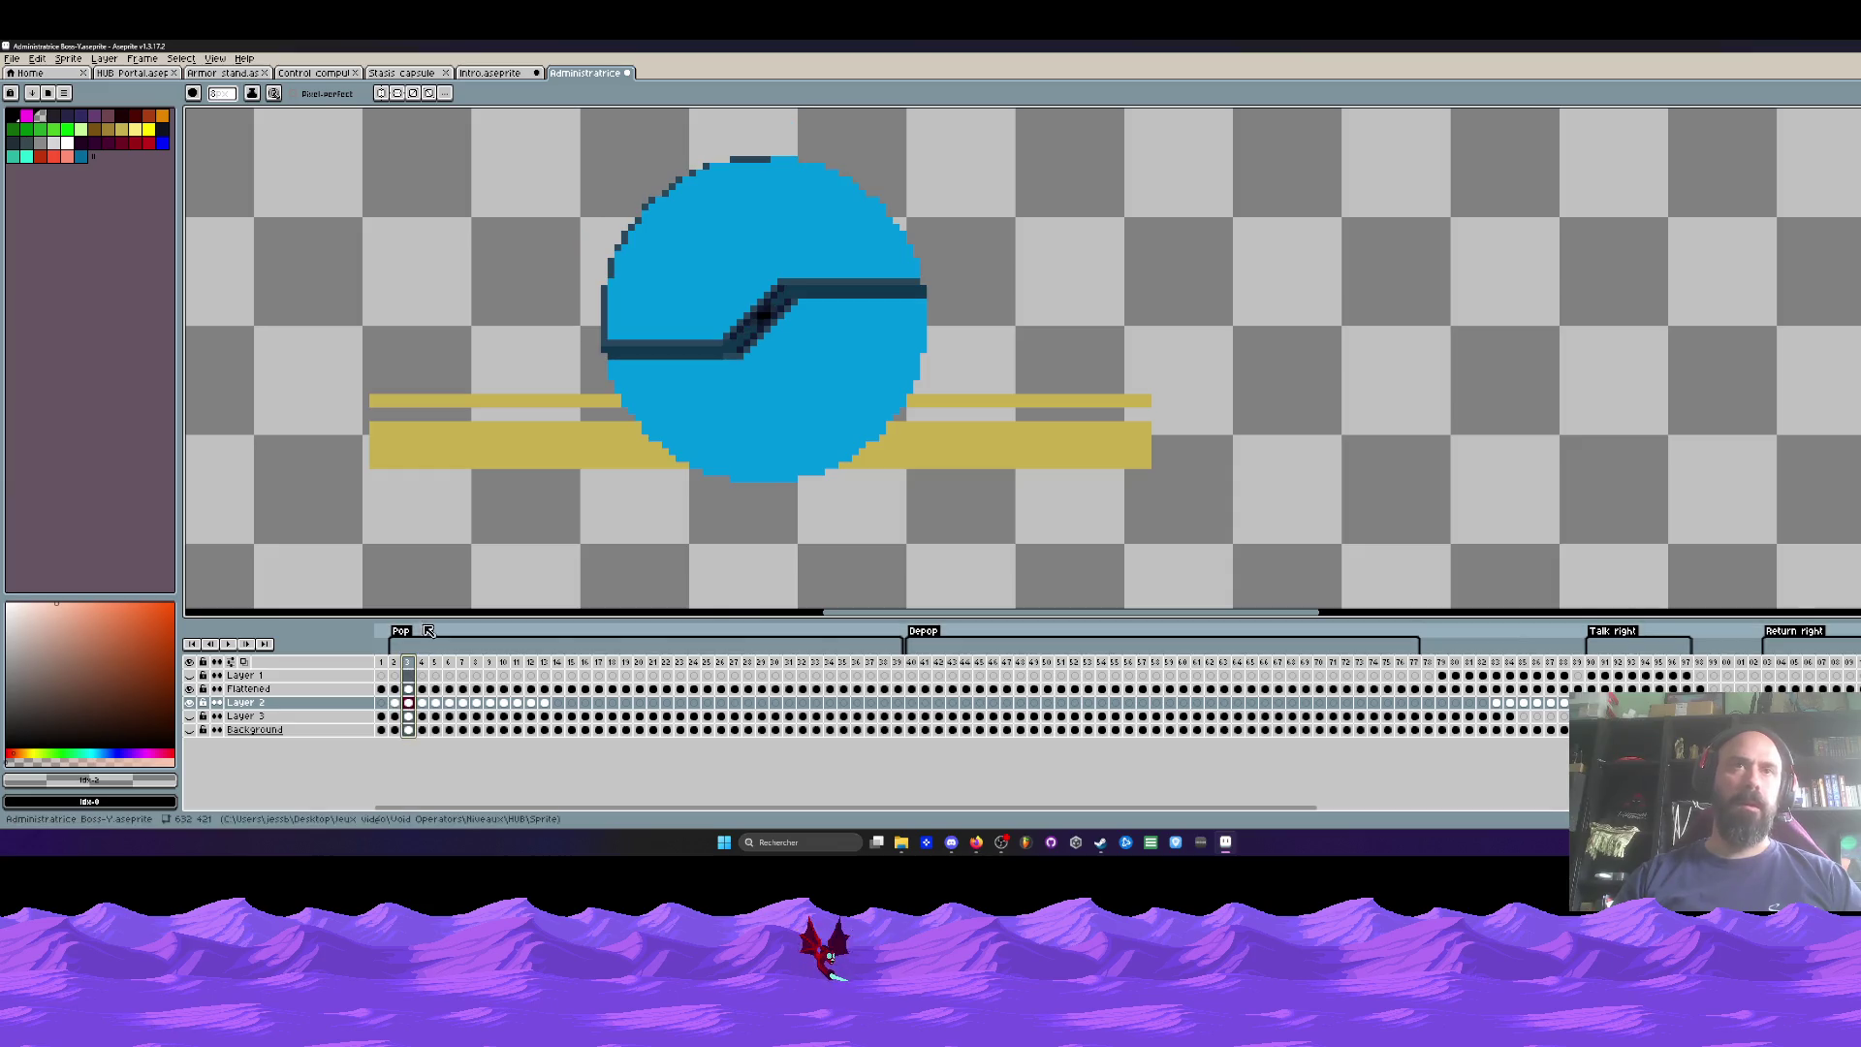
pyautogui.press('m')
pyautogui.moveTo(320, 332); pyautogui.dragTo(1331, 607)
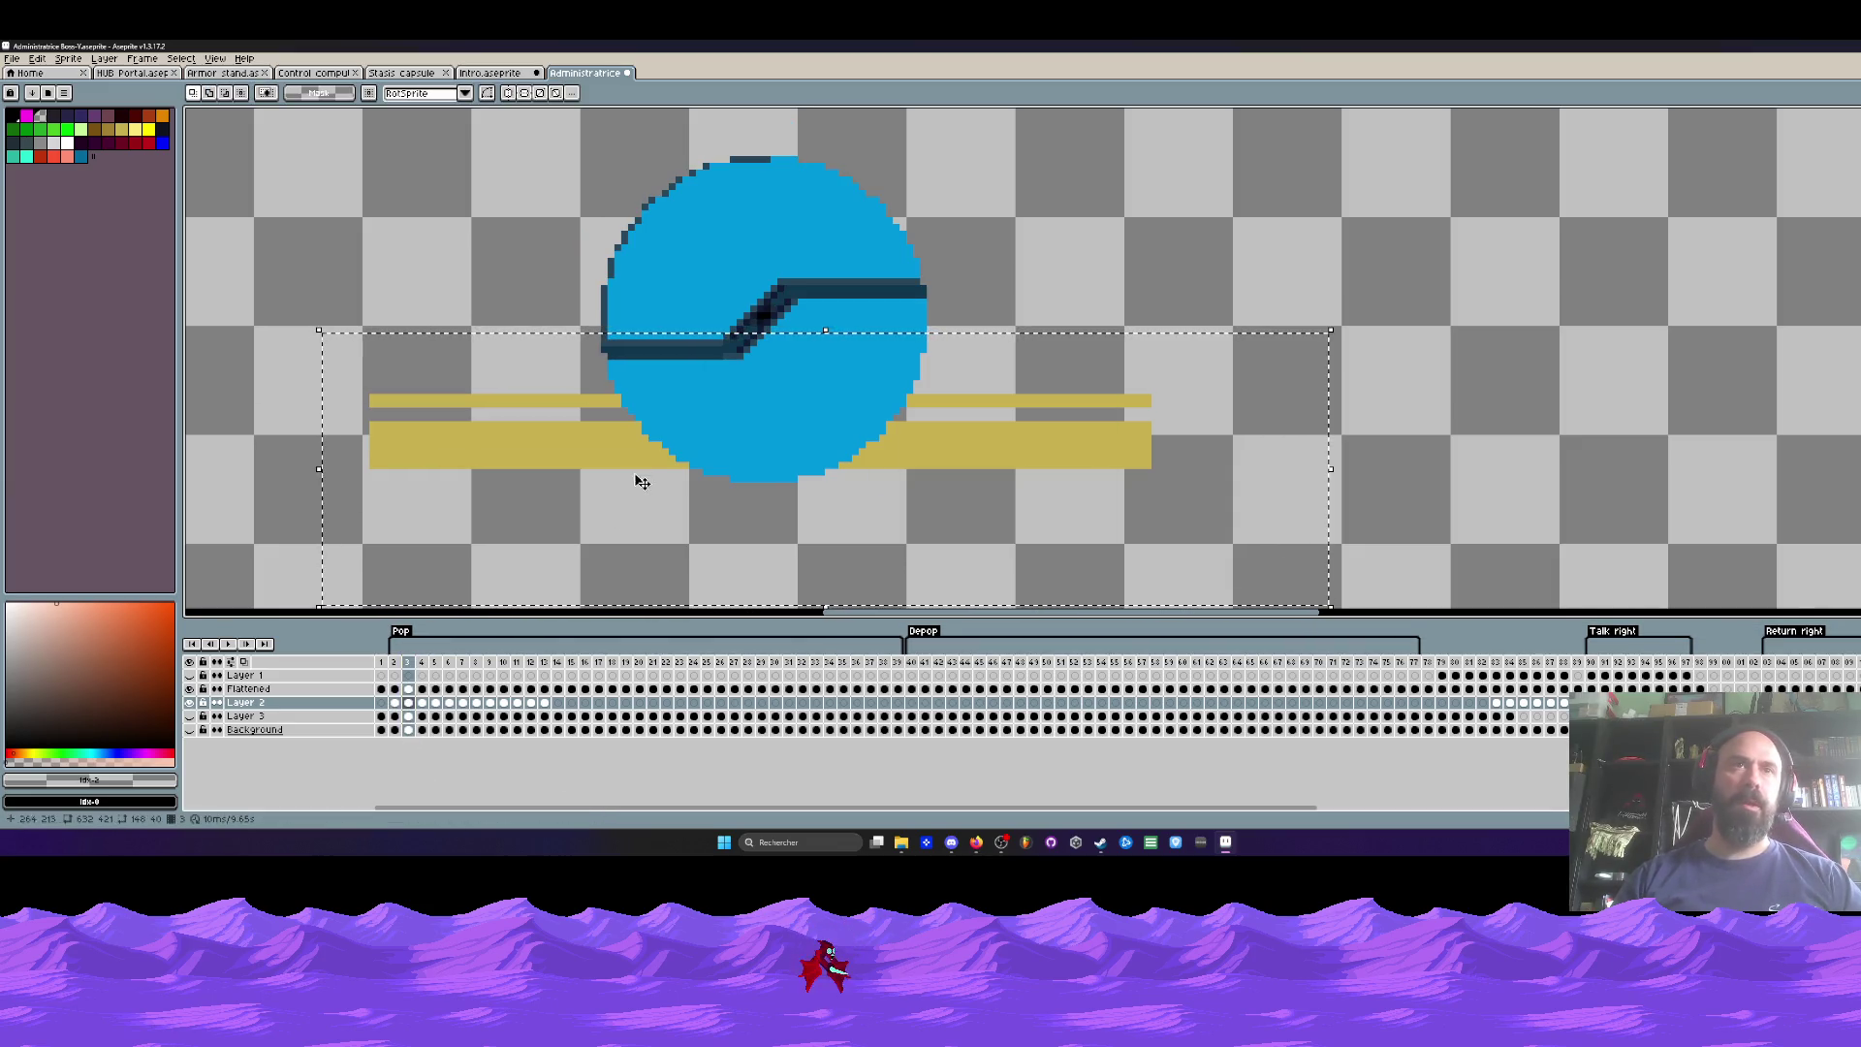
pyautogui.press('Down')
pyautogui.click(515, 295)
pyautogui.press('Right')
pyautogui.moveTo(369, 295); pyautogui.dragTo(1168, 525)
pyautogui.click(1033, 462)
pyautogui.press('Down')
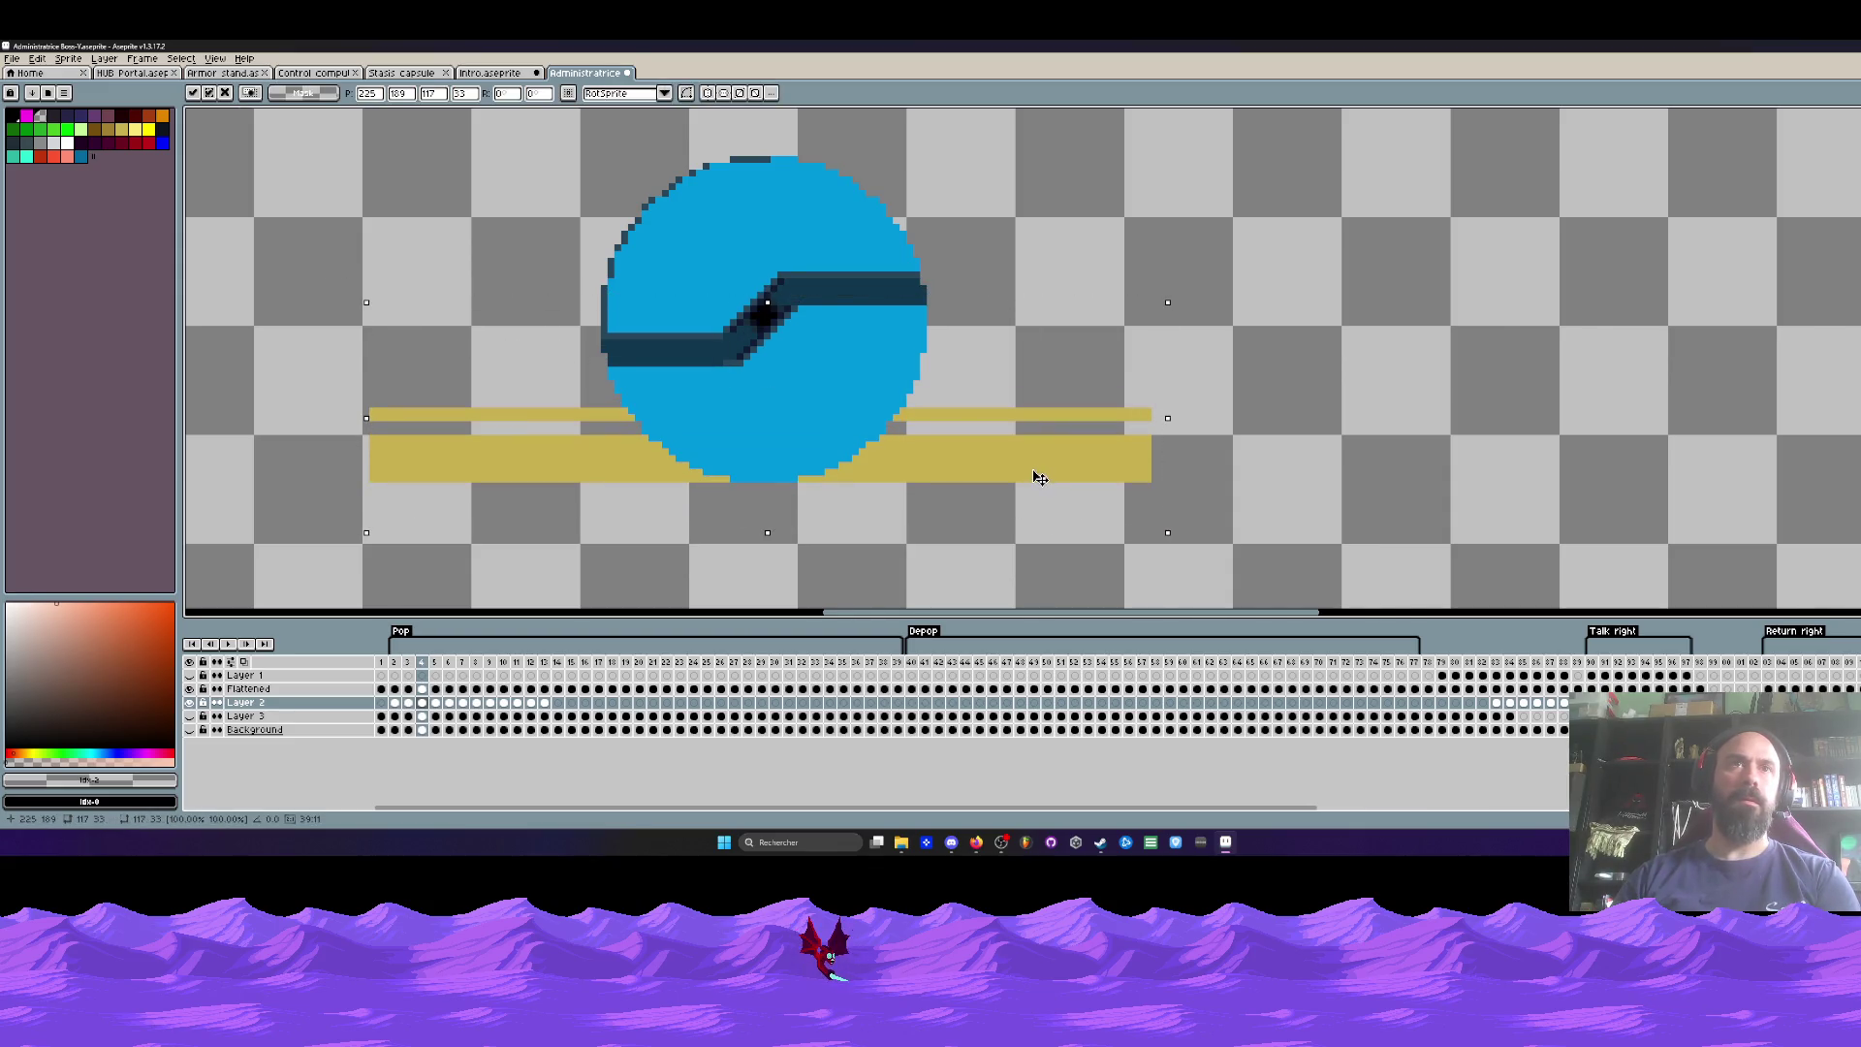
pyautogui.click(436, 282)
# Step: Flip between frames 1 through 4 to compare the gold strip positions
pyautogui.press('Left')
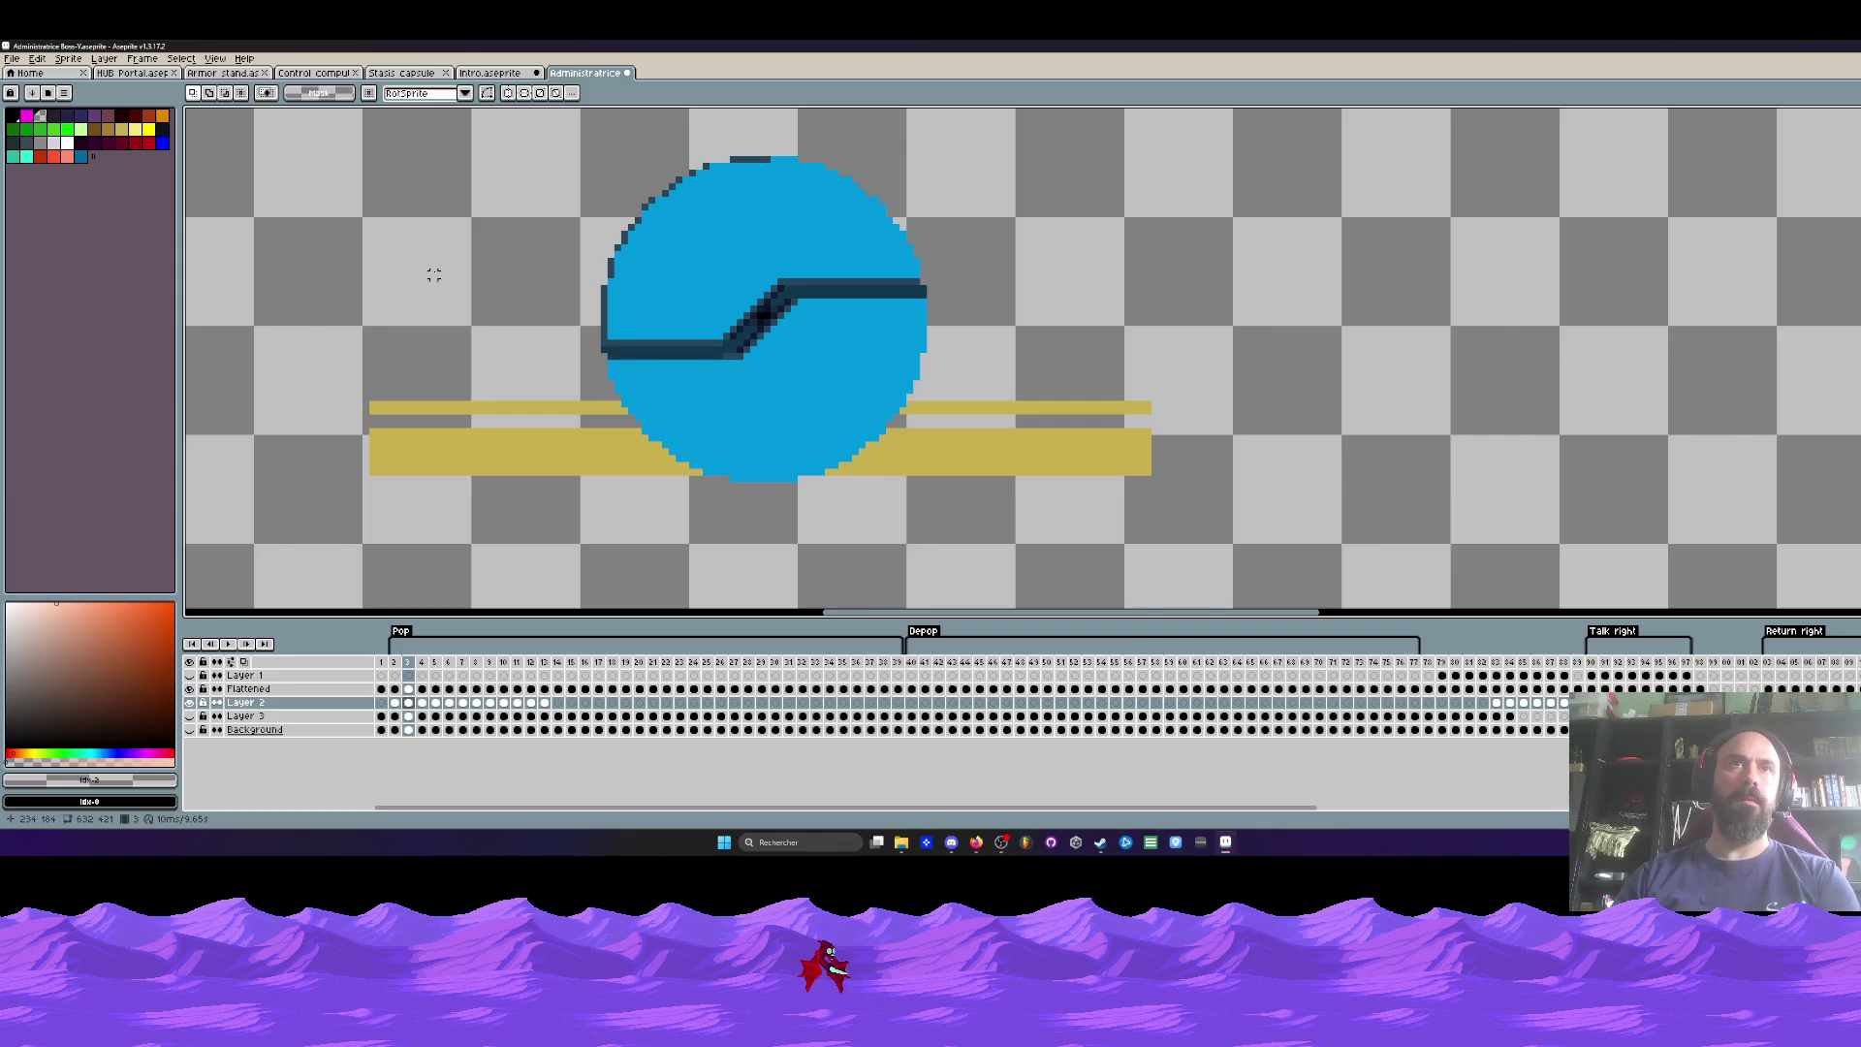
pyautogui.press('Right')
pyautogui.press('Left')
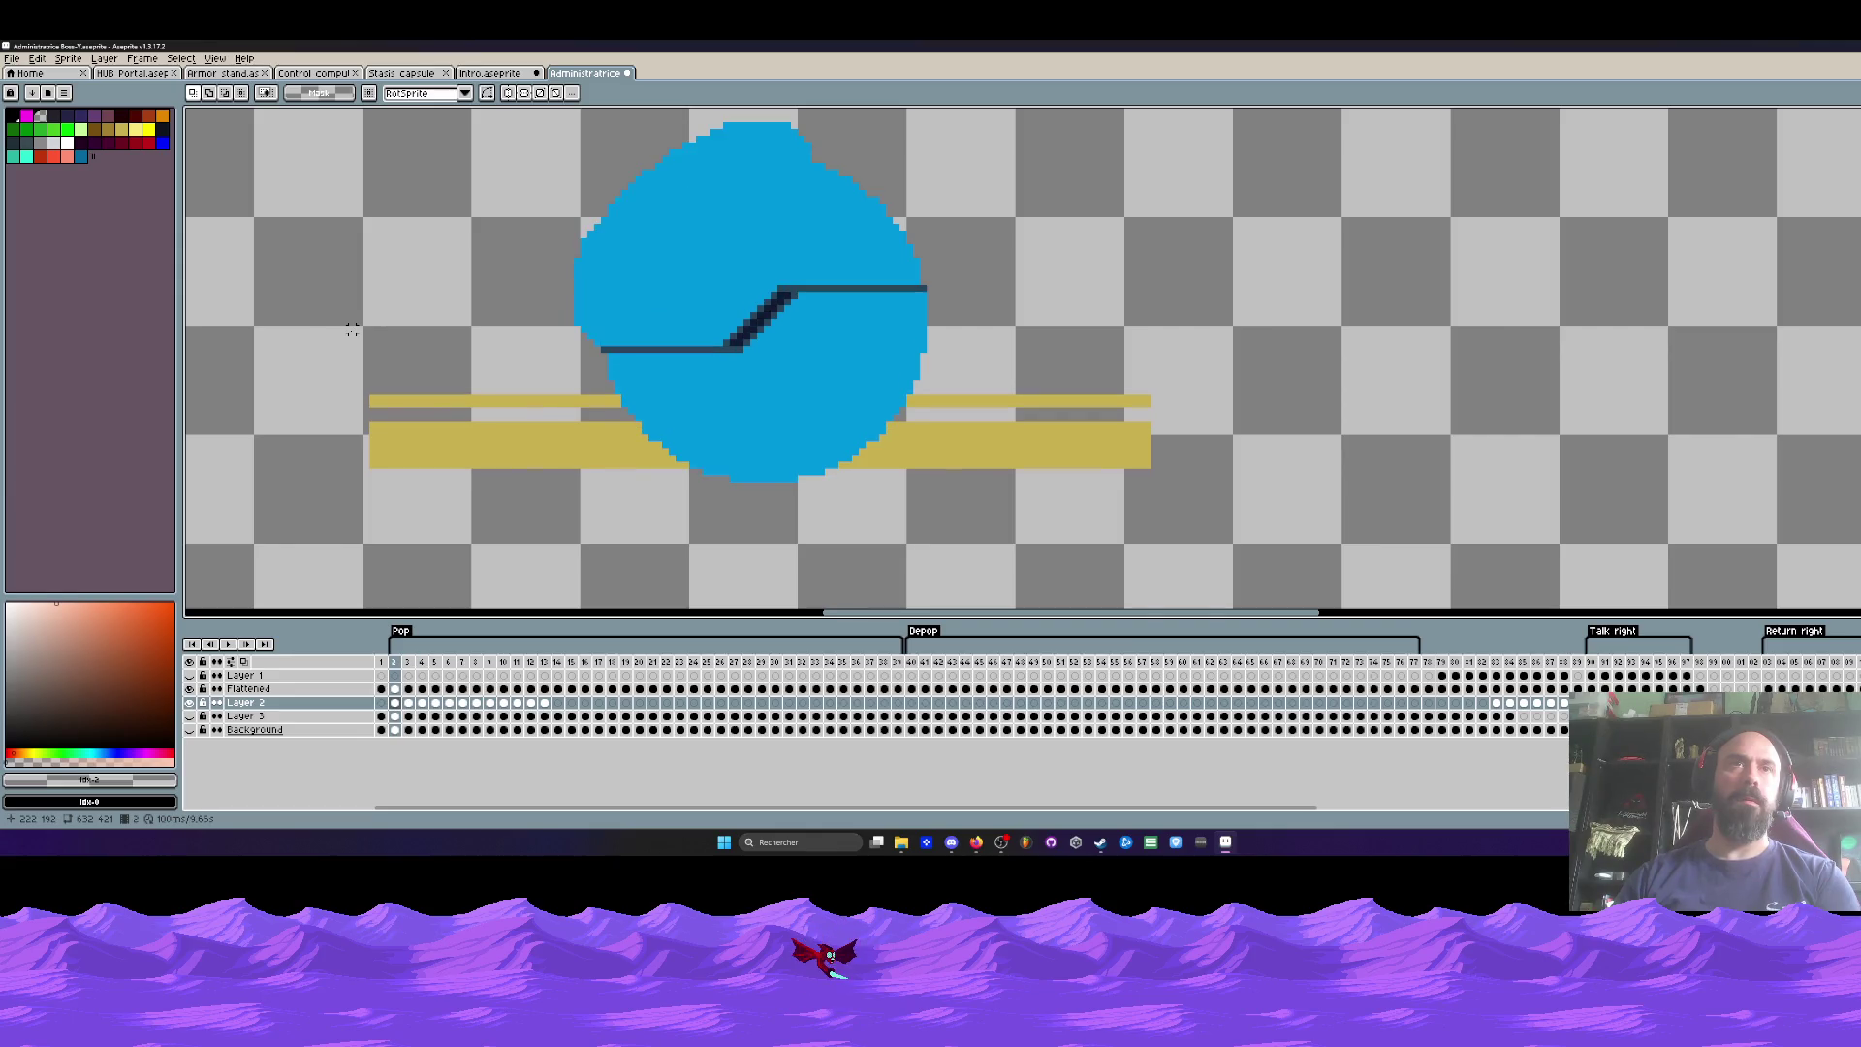
pyautogui.press('Right')
pyautogui.press('Left')
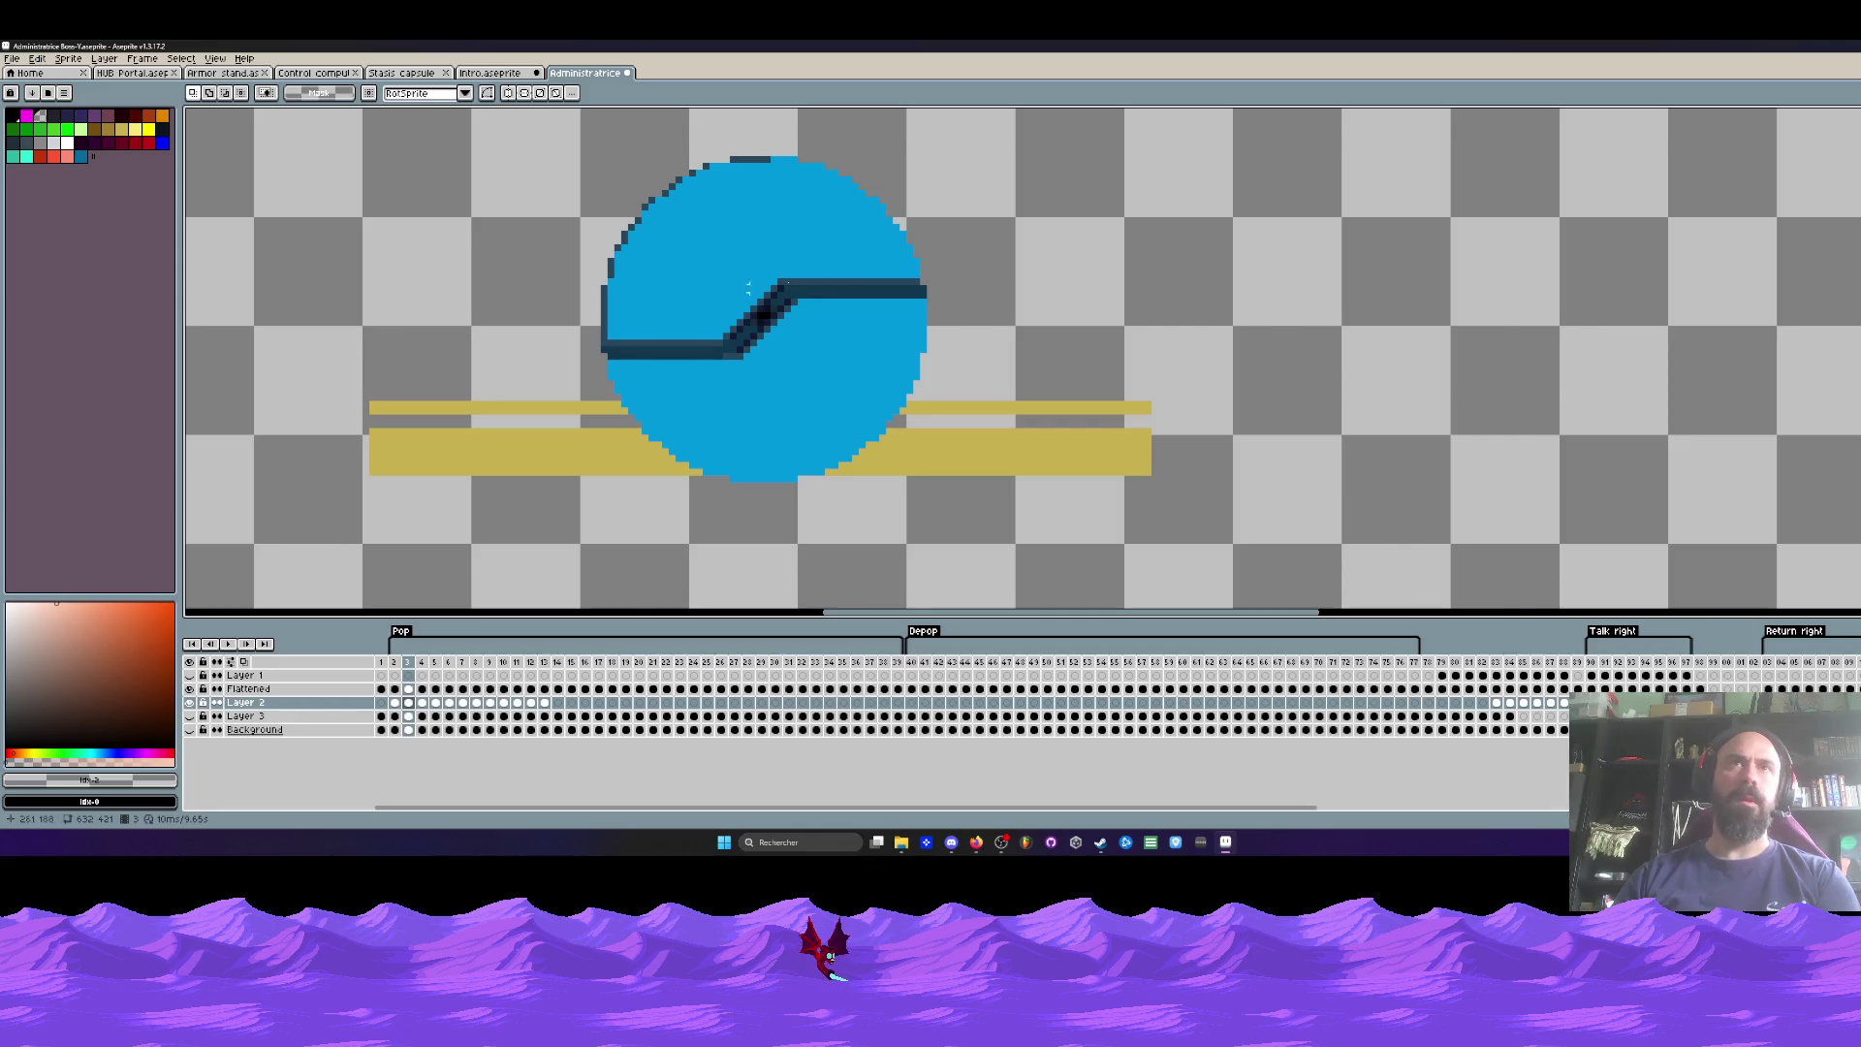
pyautogui.scroll(3, 816, 360)
pyautogui.press('Left')
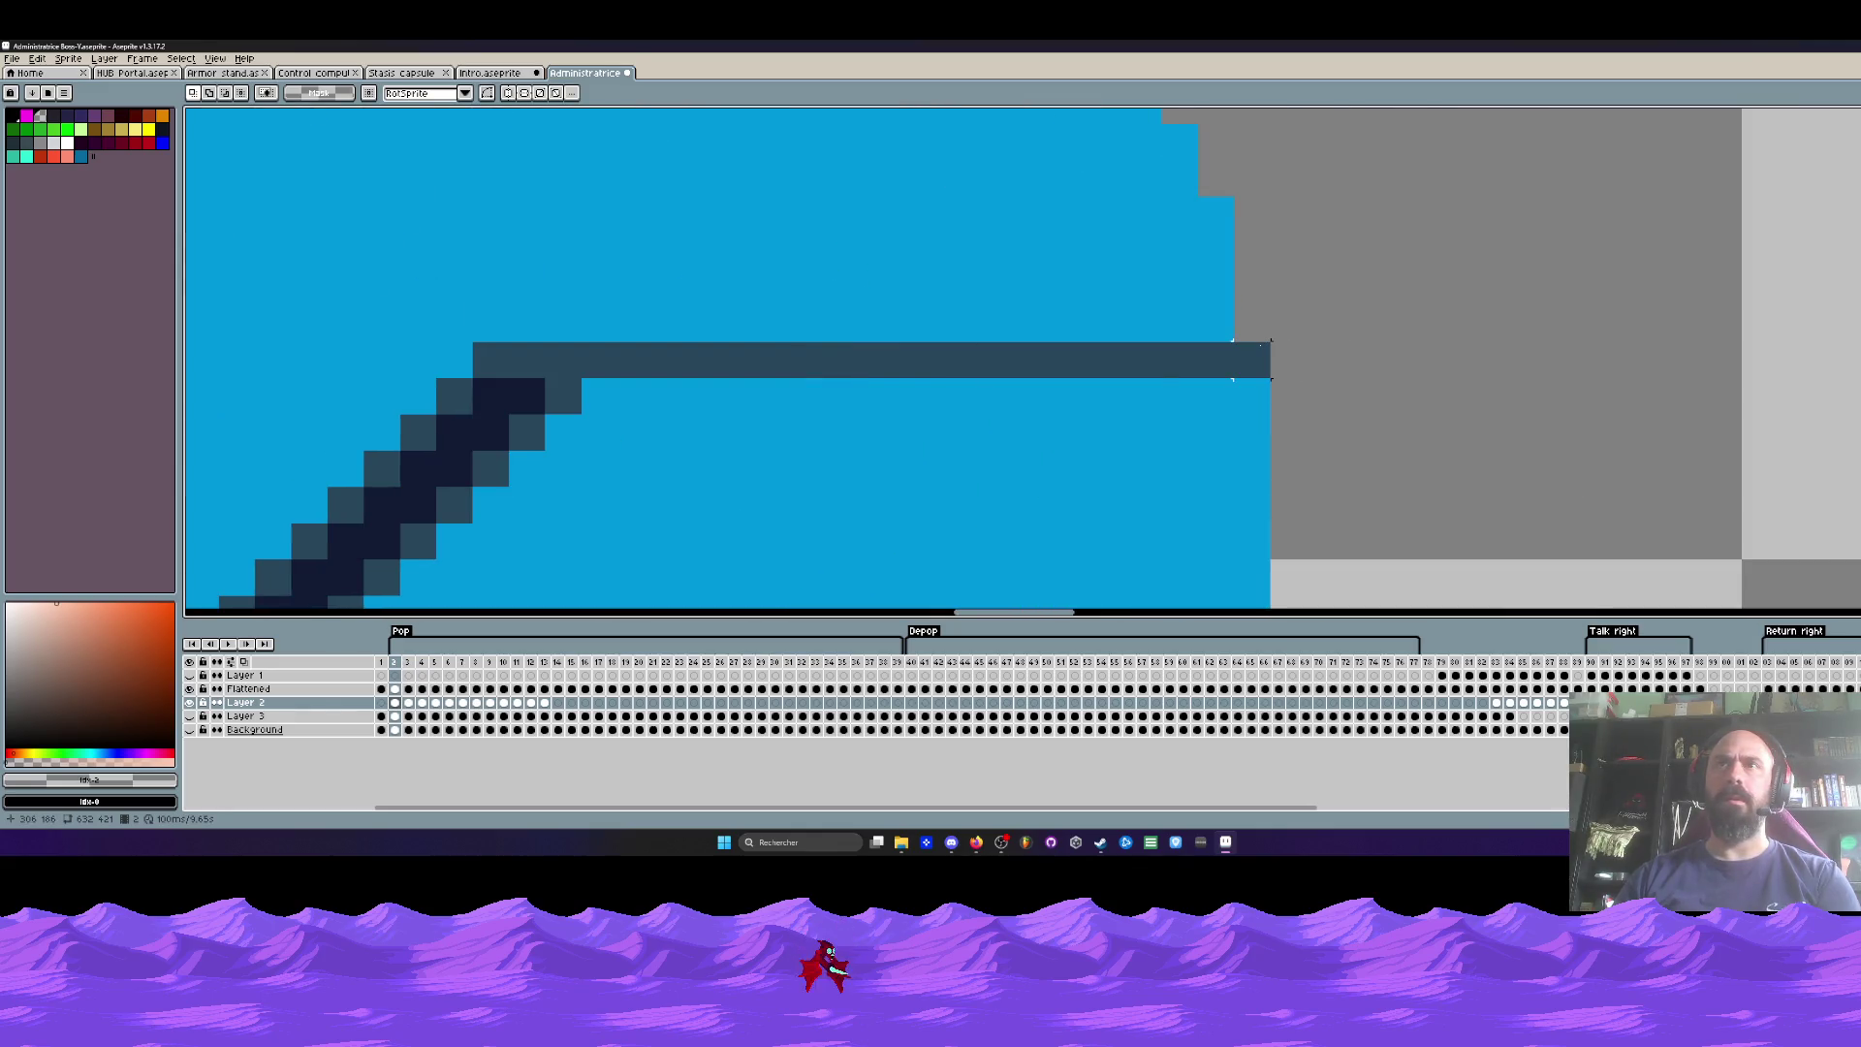
pyautogui.press('Right')
pyautogui.scroll(-5, 1250, 395)
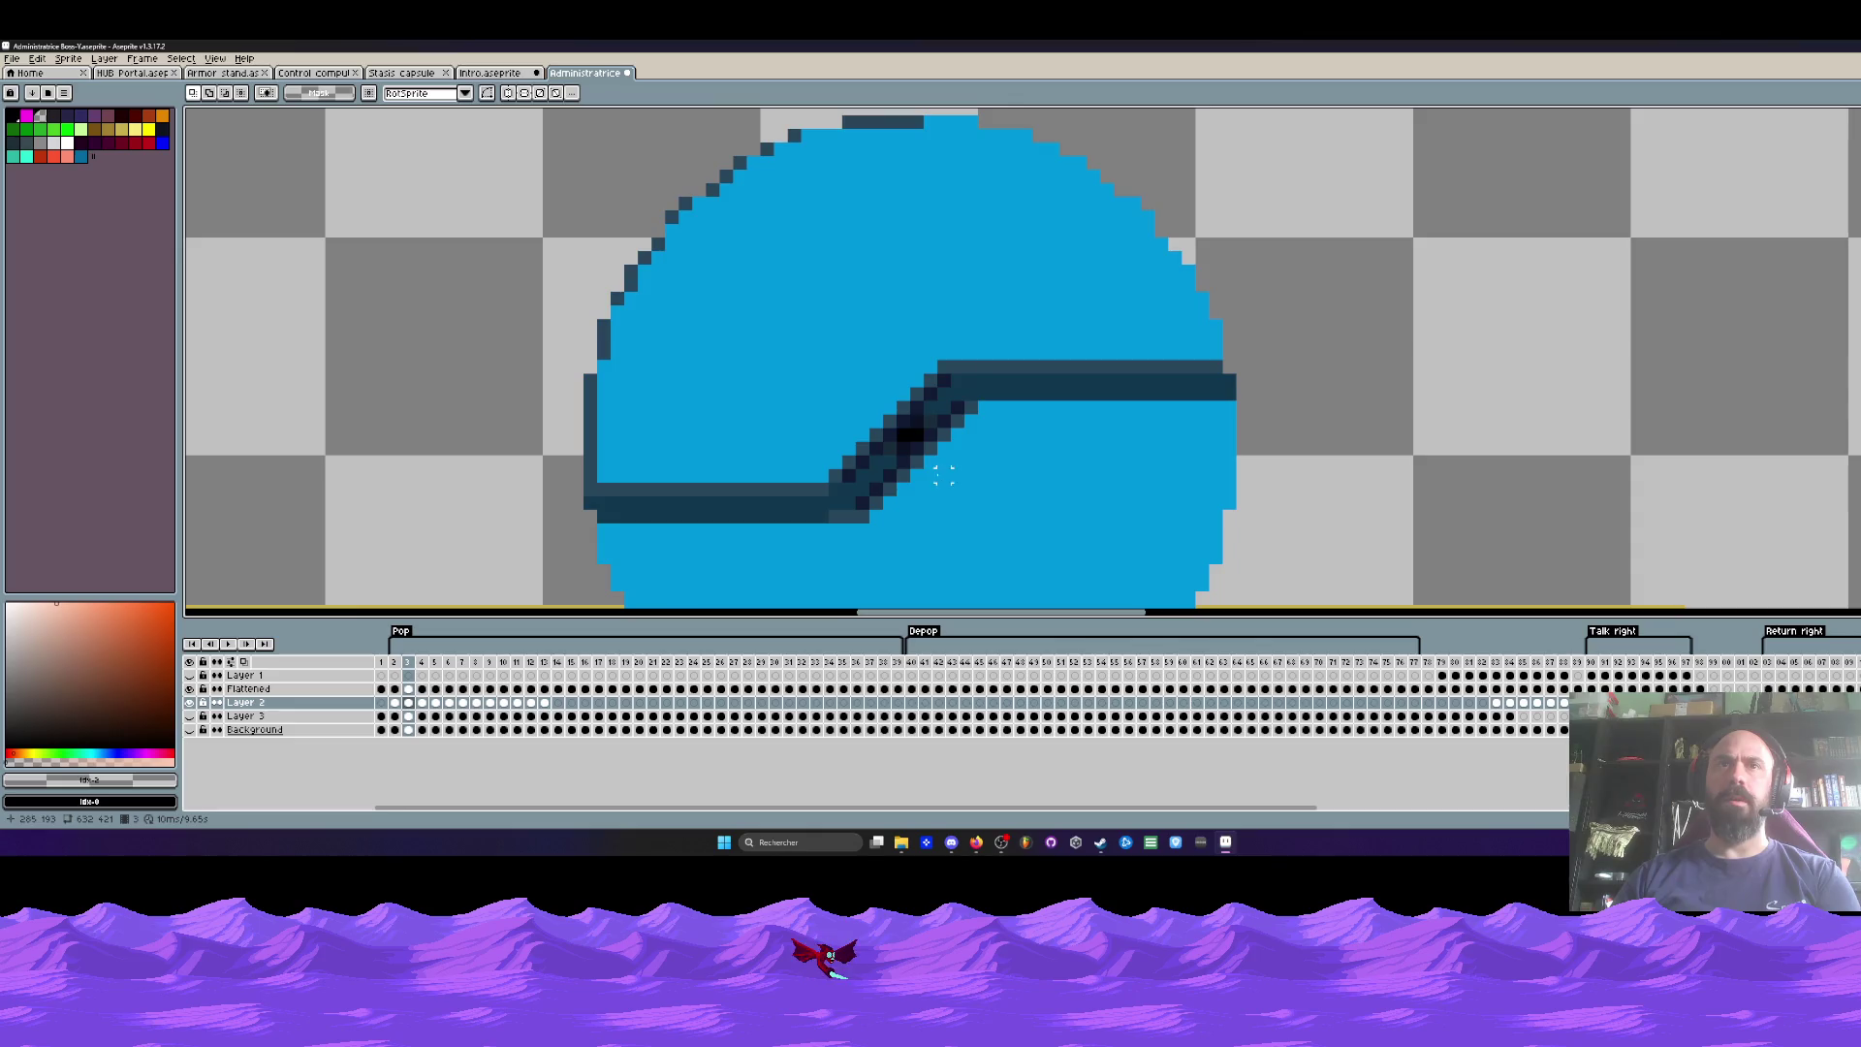
pyautogui.press('Left')
pyautogui.press('Left')
pyautogui.press('Right')
pyautogui.scroll(-2, 874, 542)
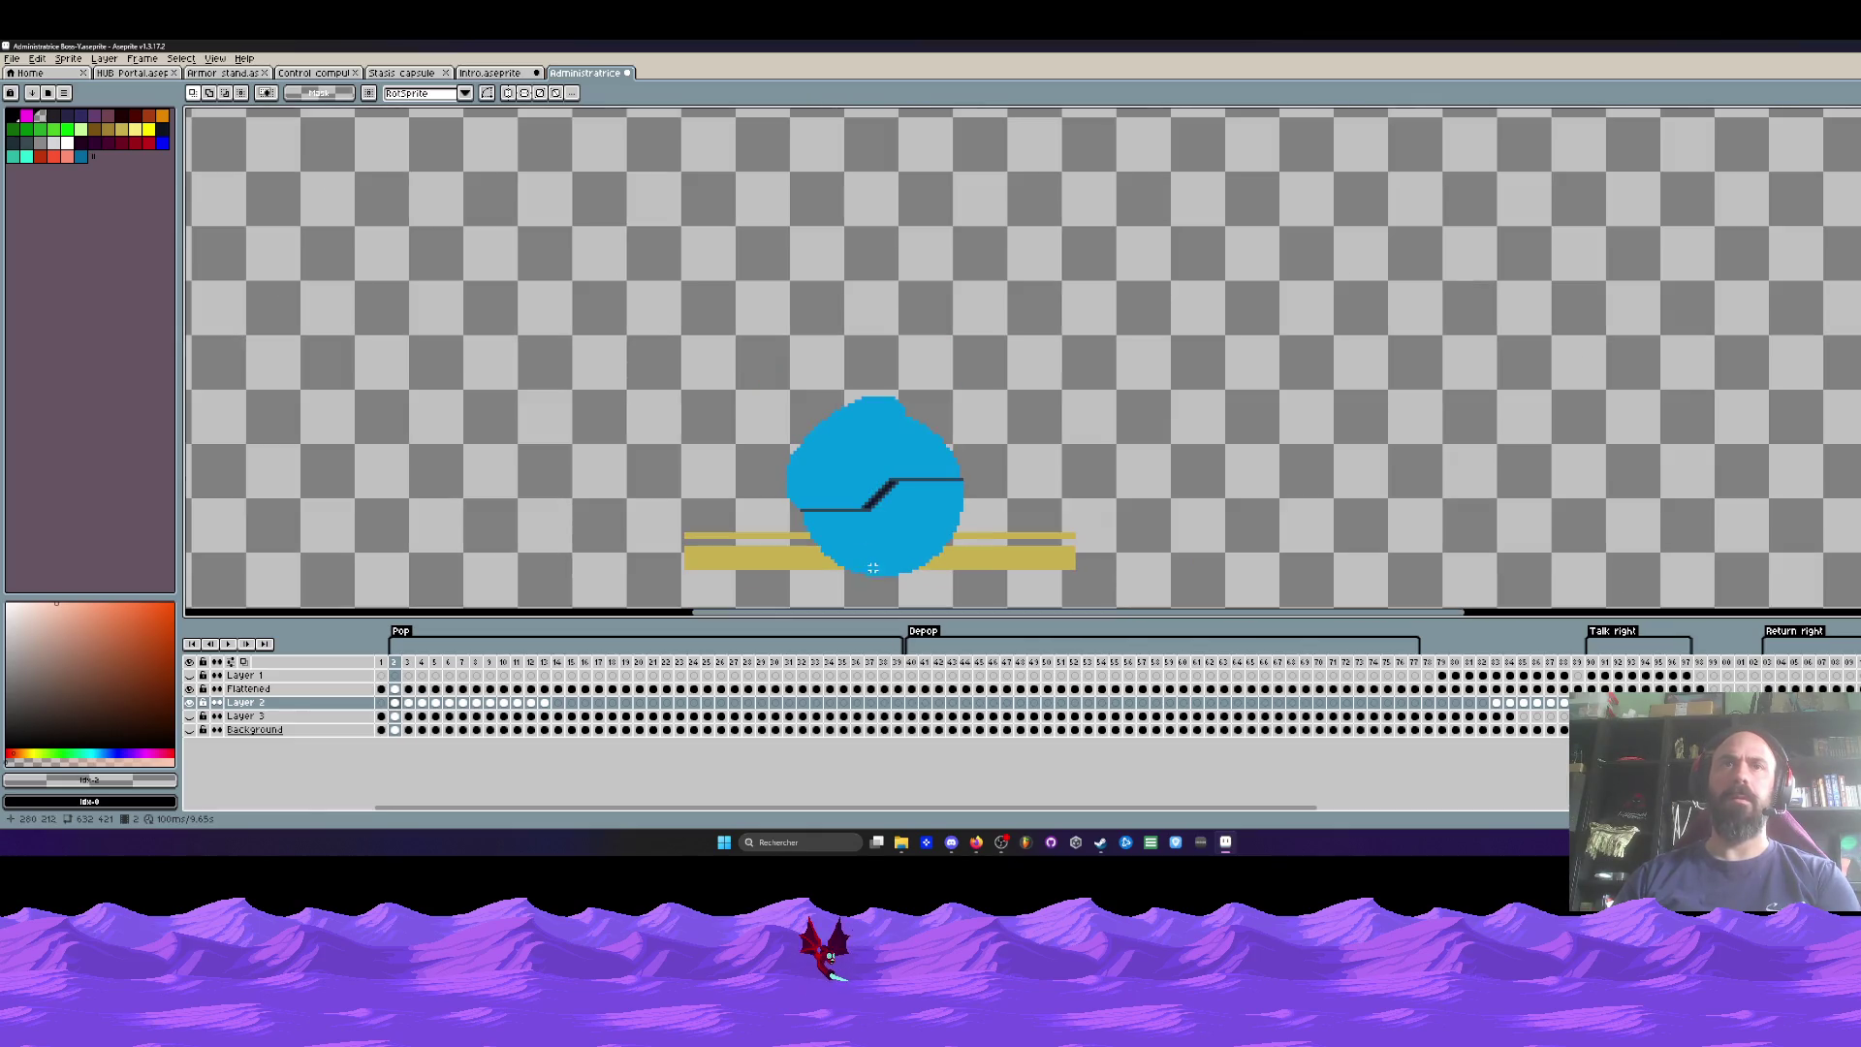
pyautogui.scroll(1, 875, 572)
pyautogui.press('Right')
pyautogui.scroll(-1, 796, 576)
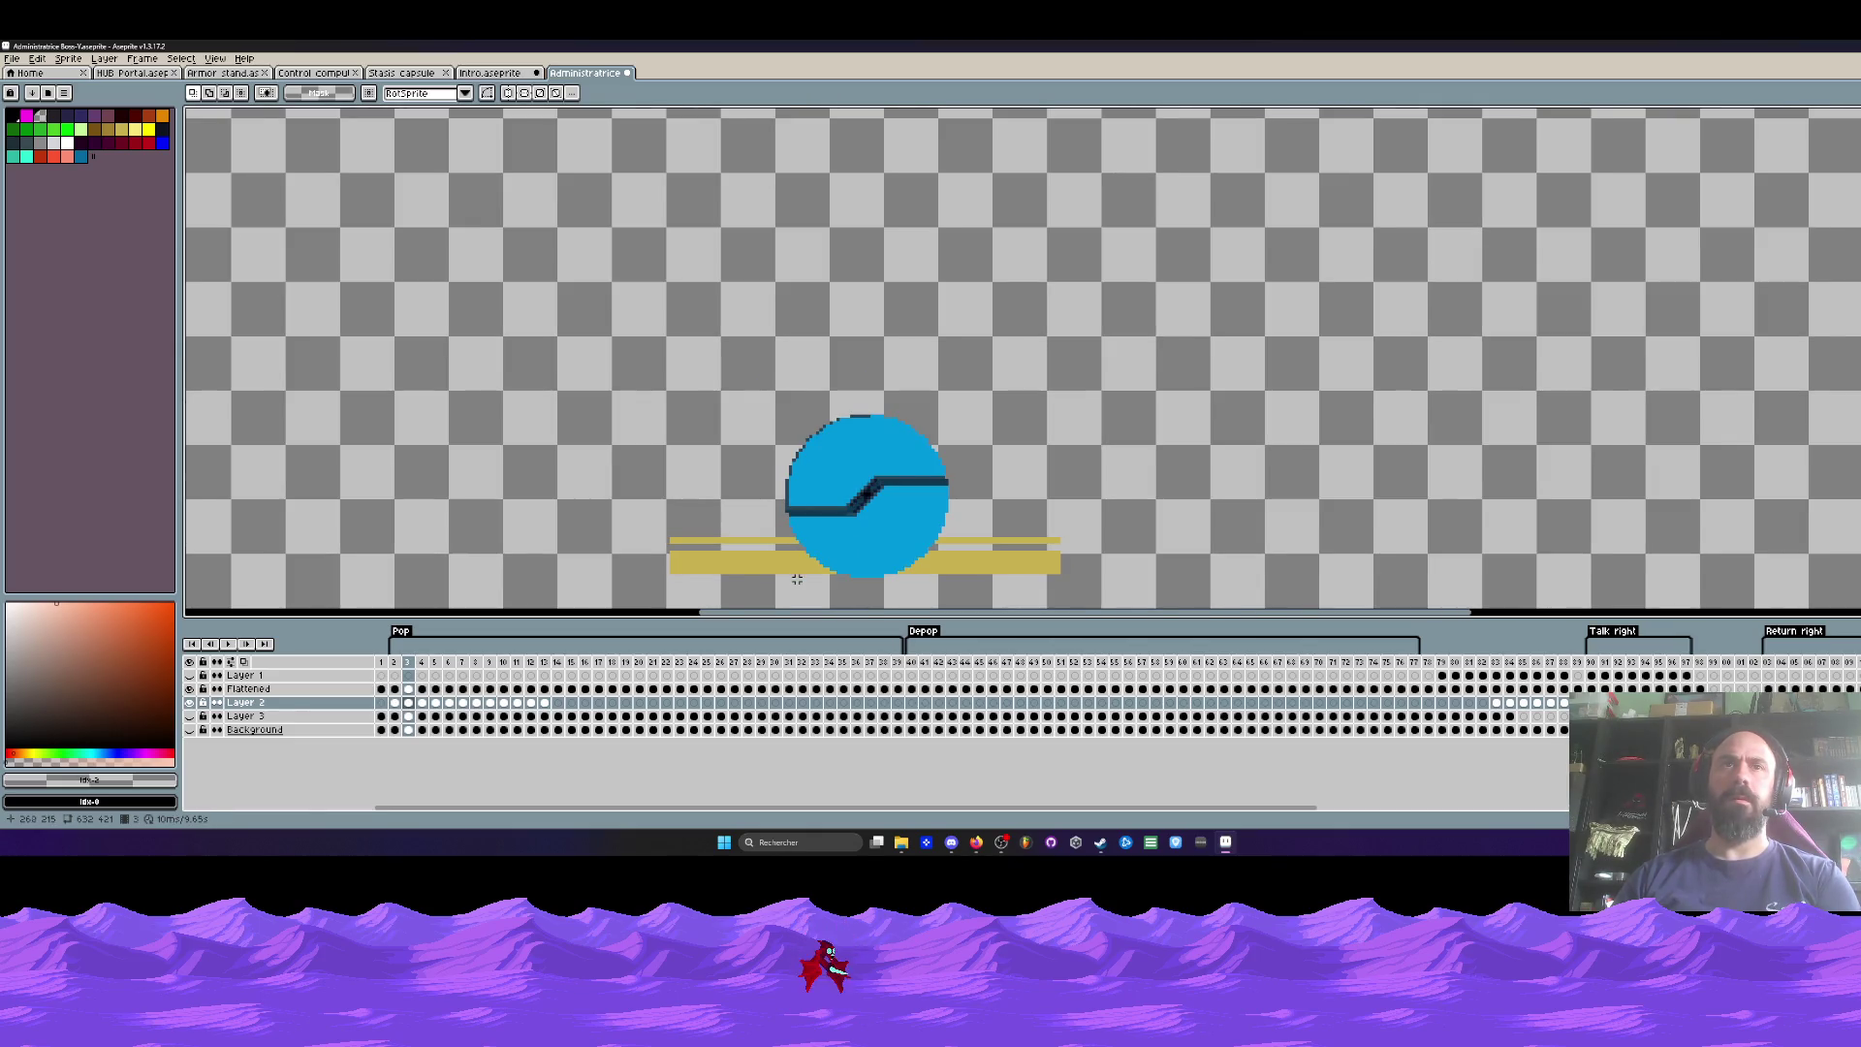
pyautogui.scroll(1, 797, 579)
# Step: Shift frame 3's gold strips up slightly and frame 4's slightly right and down
pyautogui.moveTo(570, 501); pyautogui.dragTo(1297, 593)
pyautogui.click(1063, 577)
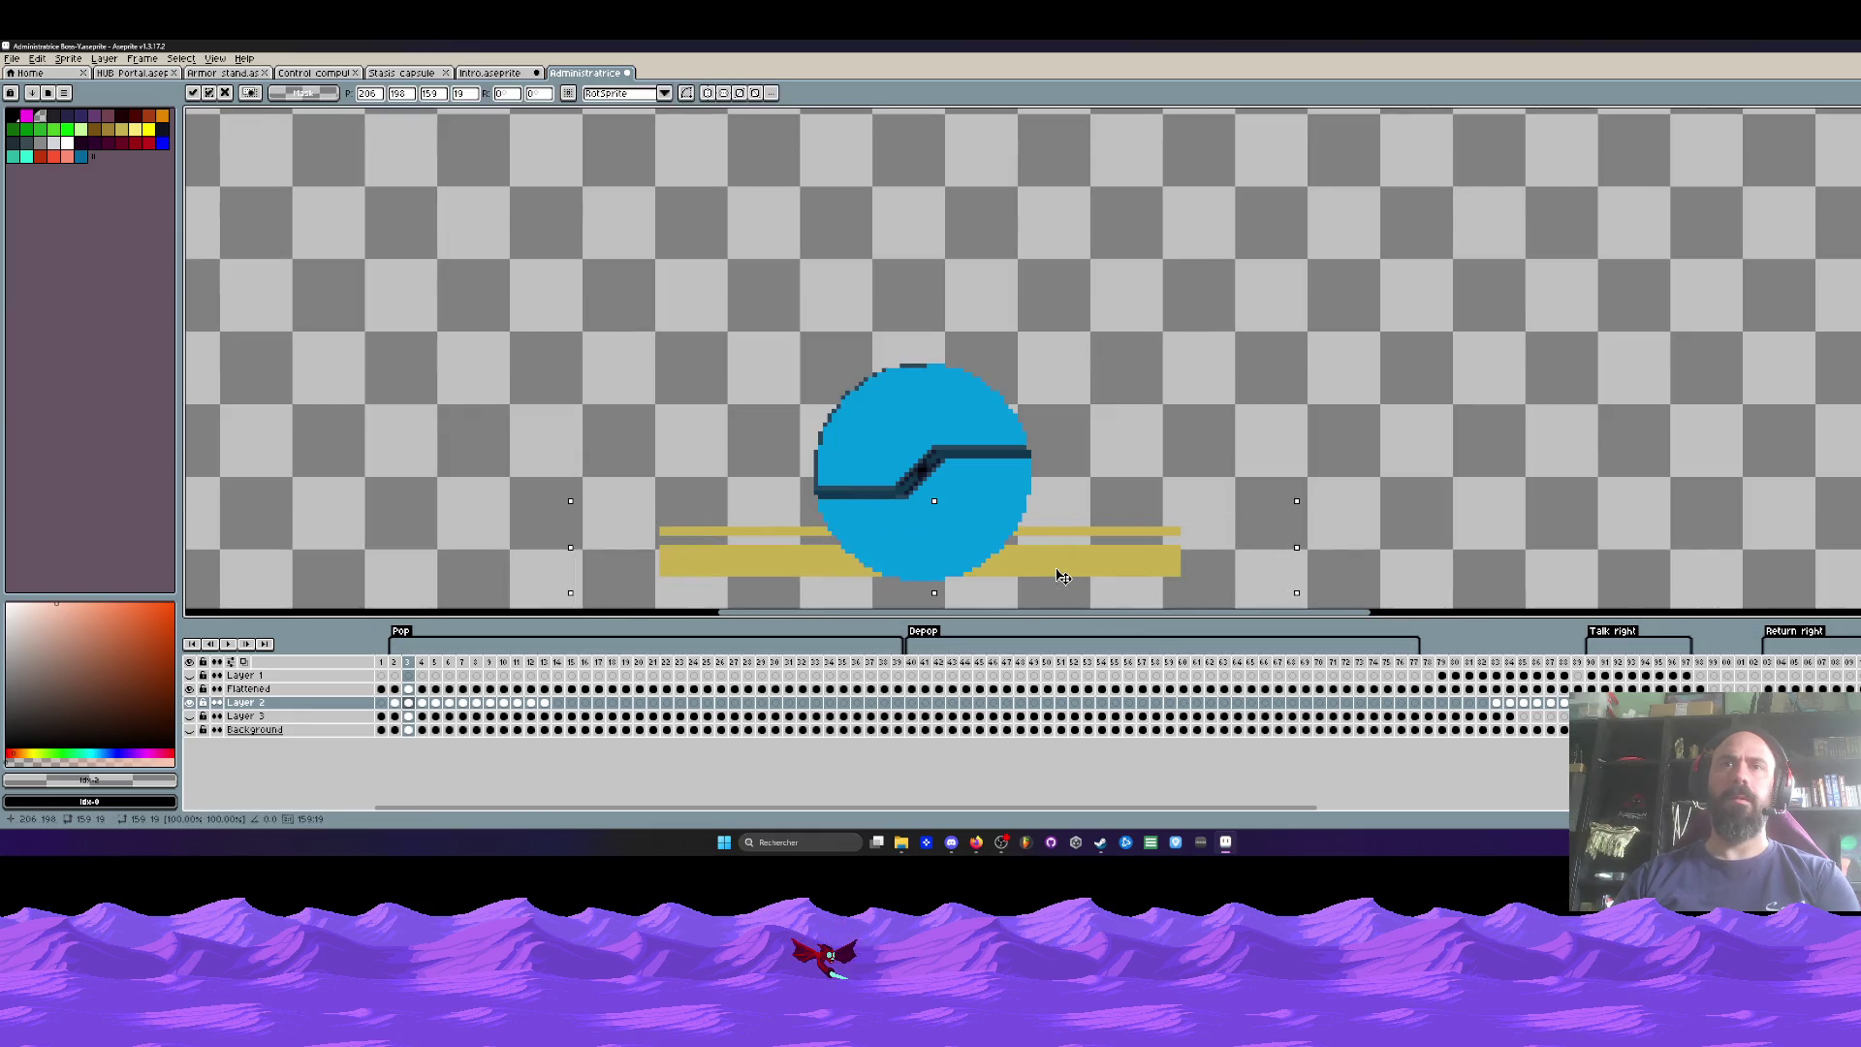
pyautogui.moveTo(1063, 576); pyautogui.dragTo(1063, 573)
pyautogui.press('Return')
pyautogui.press('Right')
pyautogui.moveTo(594, 462); pyautogui.dragTo(1436, 609)
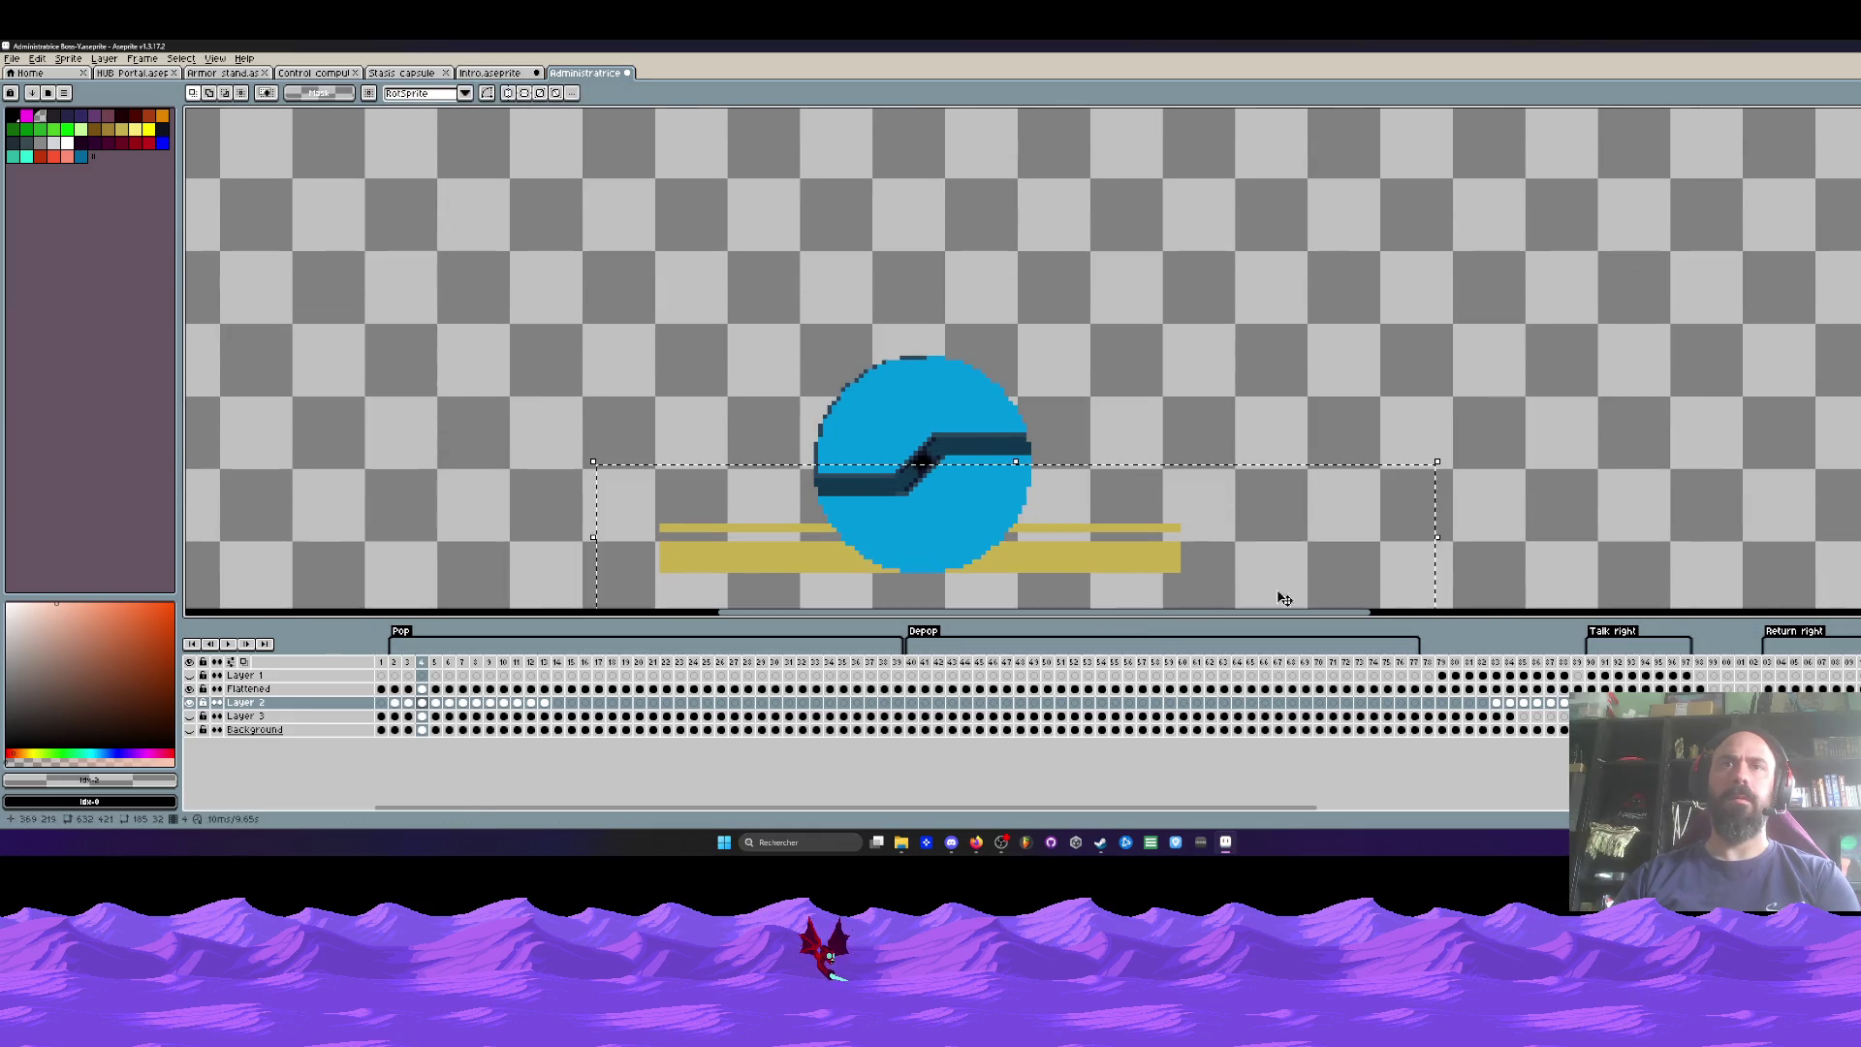
pyautogui.click(1085, 585)
pyautogui.moveTo(1056, 582); pyautogui.dragTo(1061, 589)
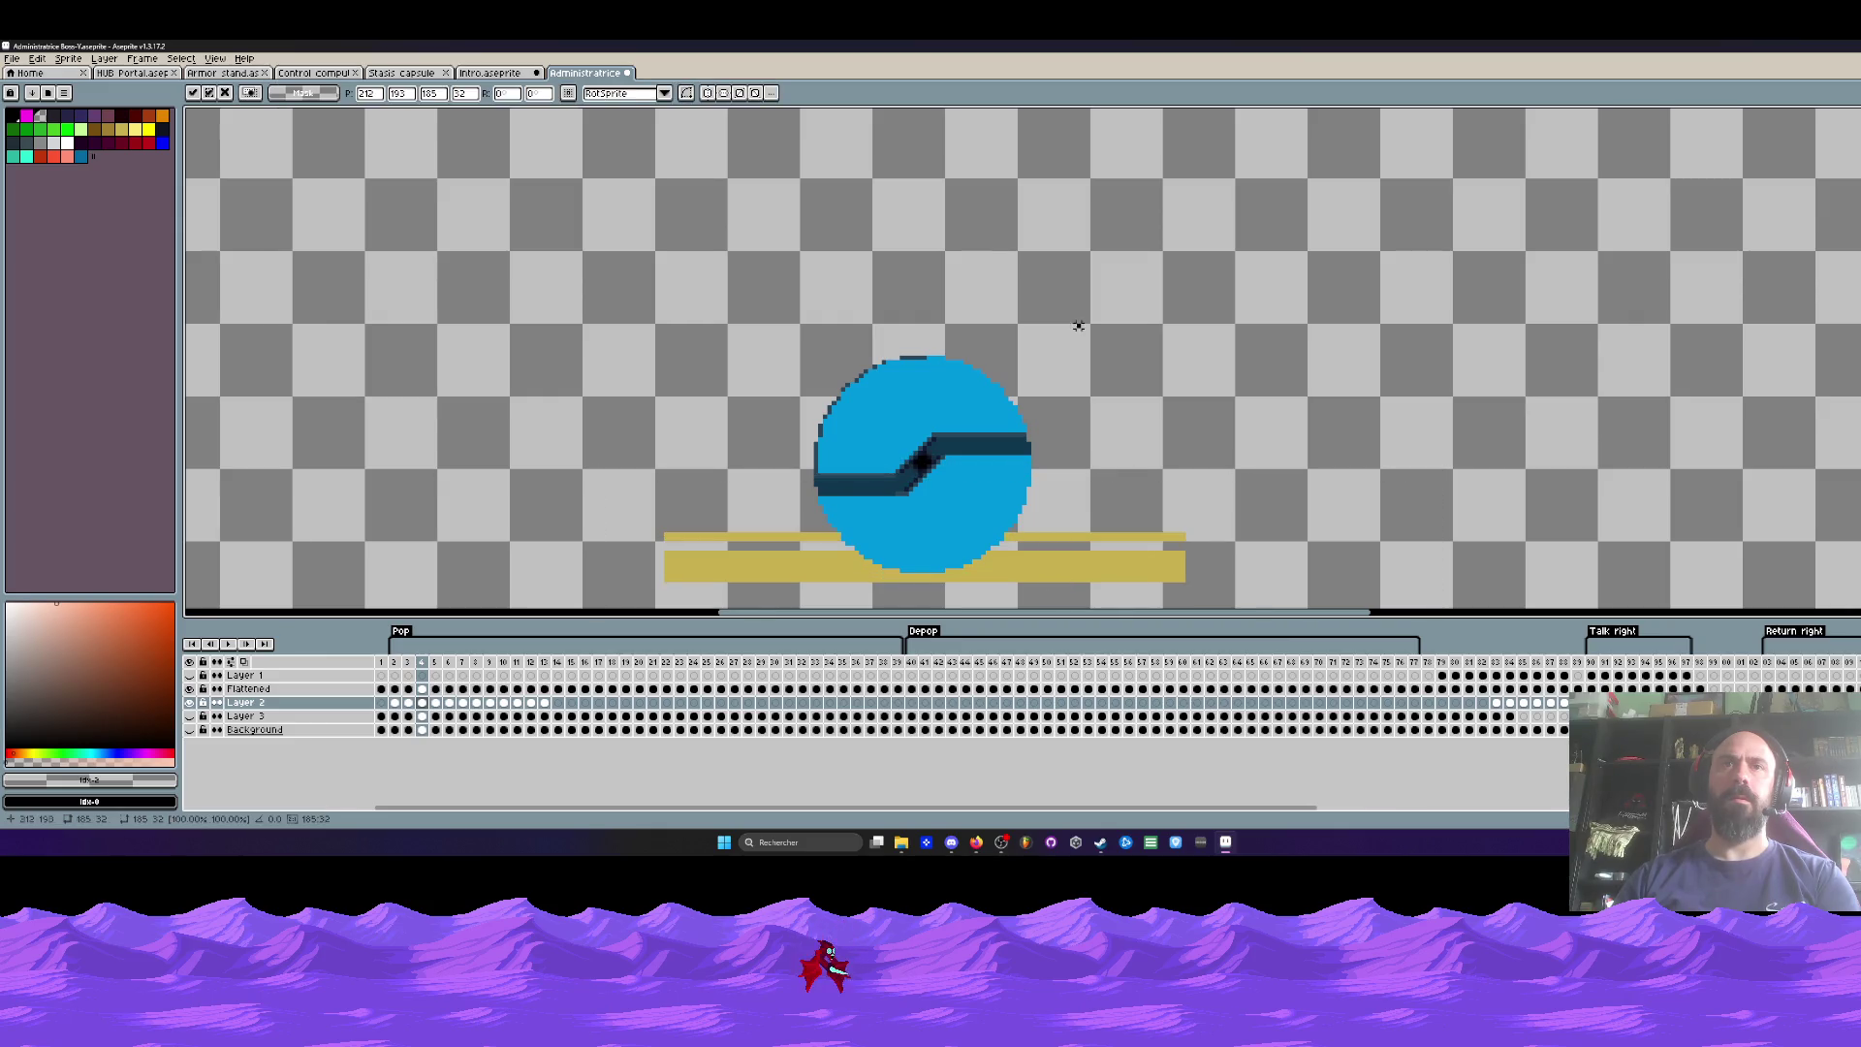
pyautogui.press('Return')
pyautogui.press('Left')
pyautogui.press('Left')
pyautogui.press('Right')
pyautogui.press('Right')
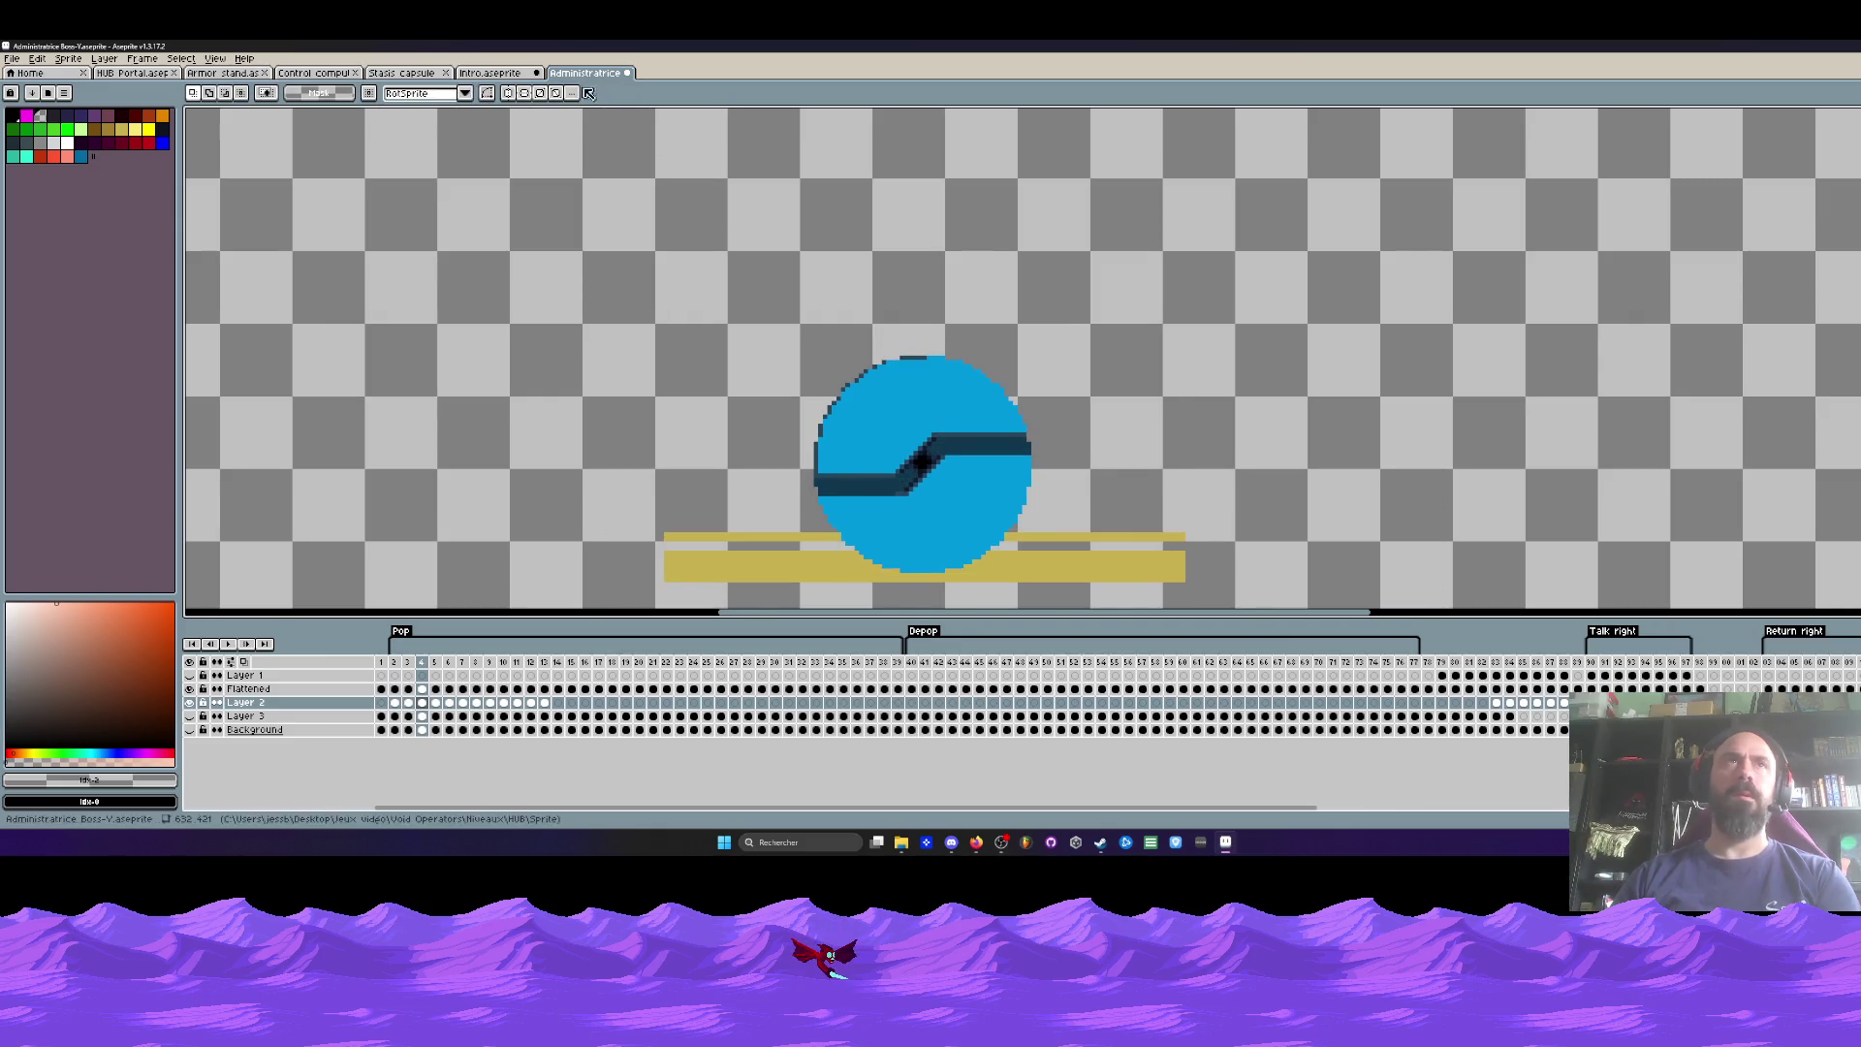
pyautogui.click(225, 73)
pyautogui.click(134, 73)
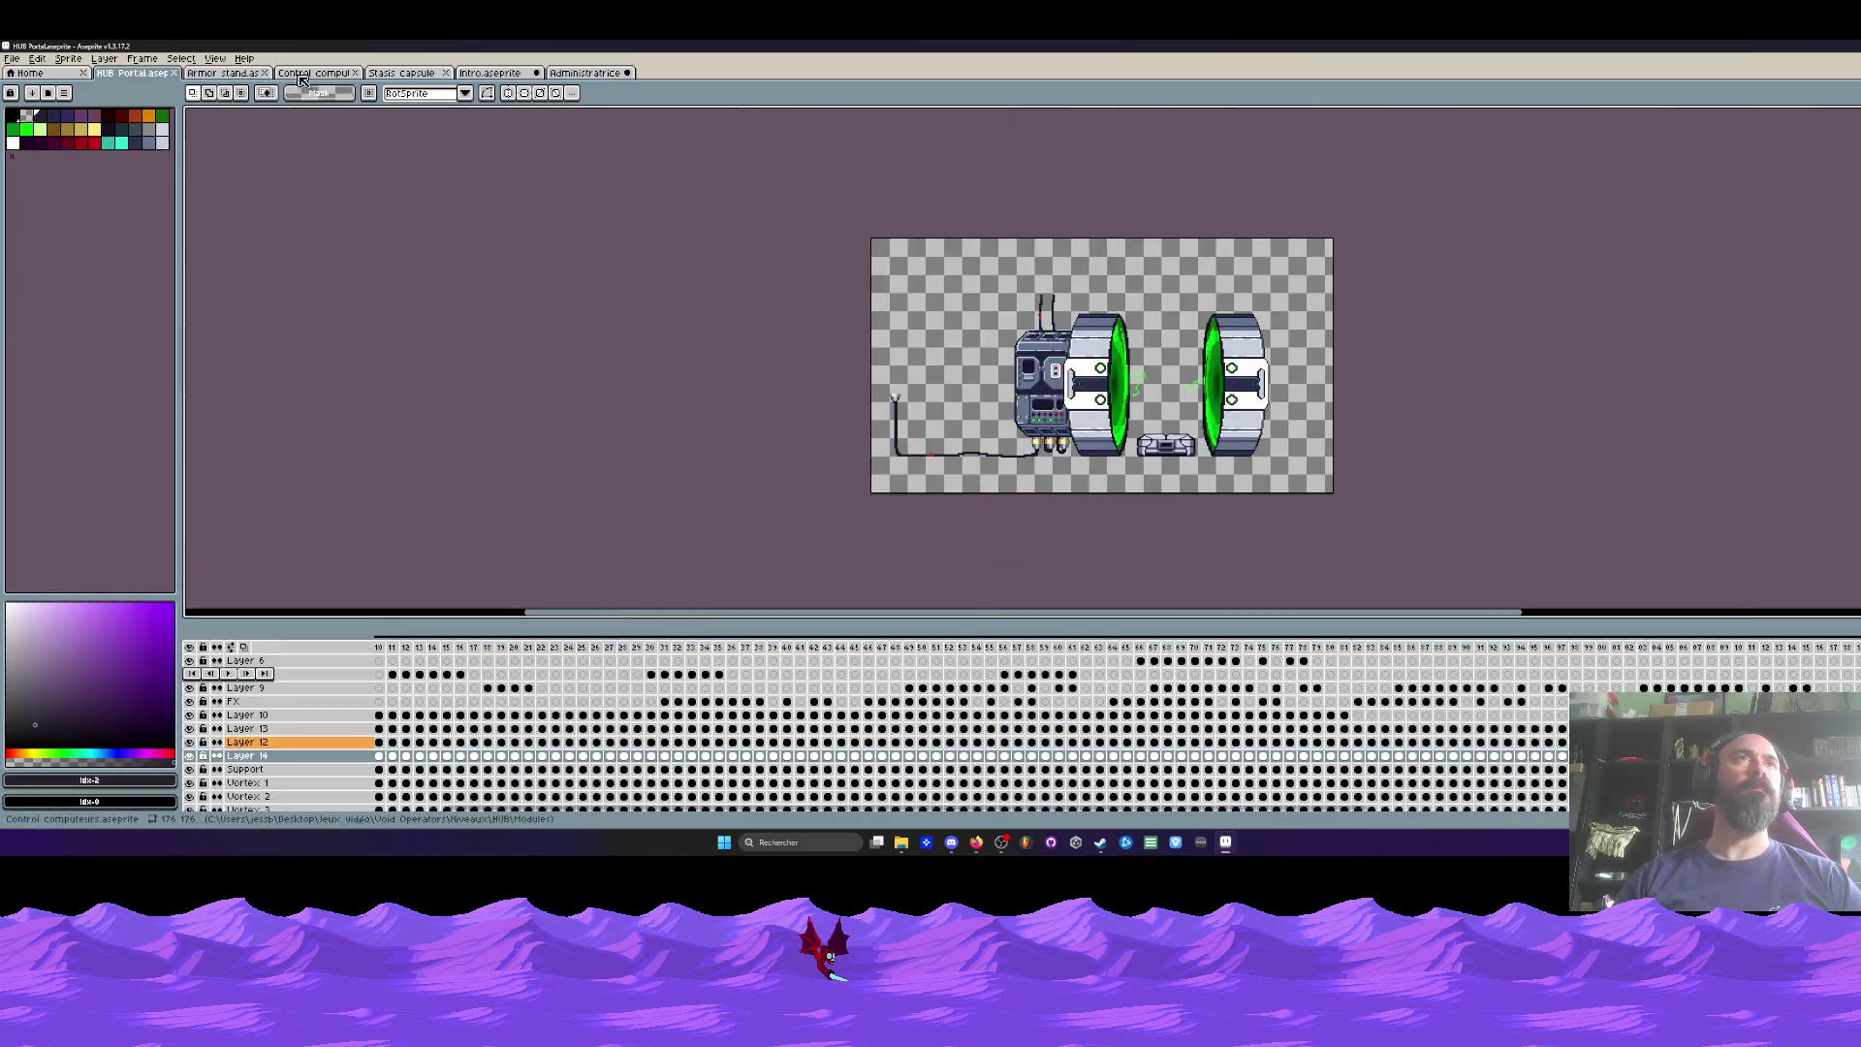
pyautogui.click(280, 74)
pyautogui.click(482, 73)
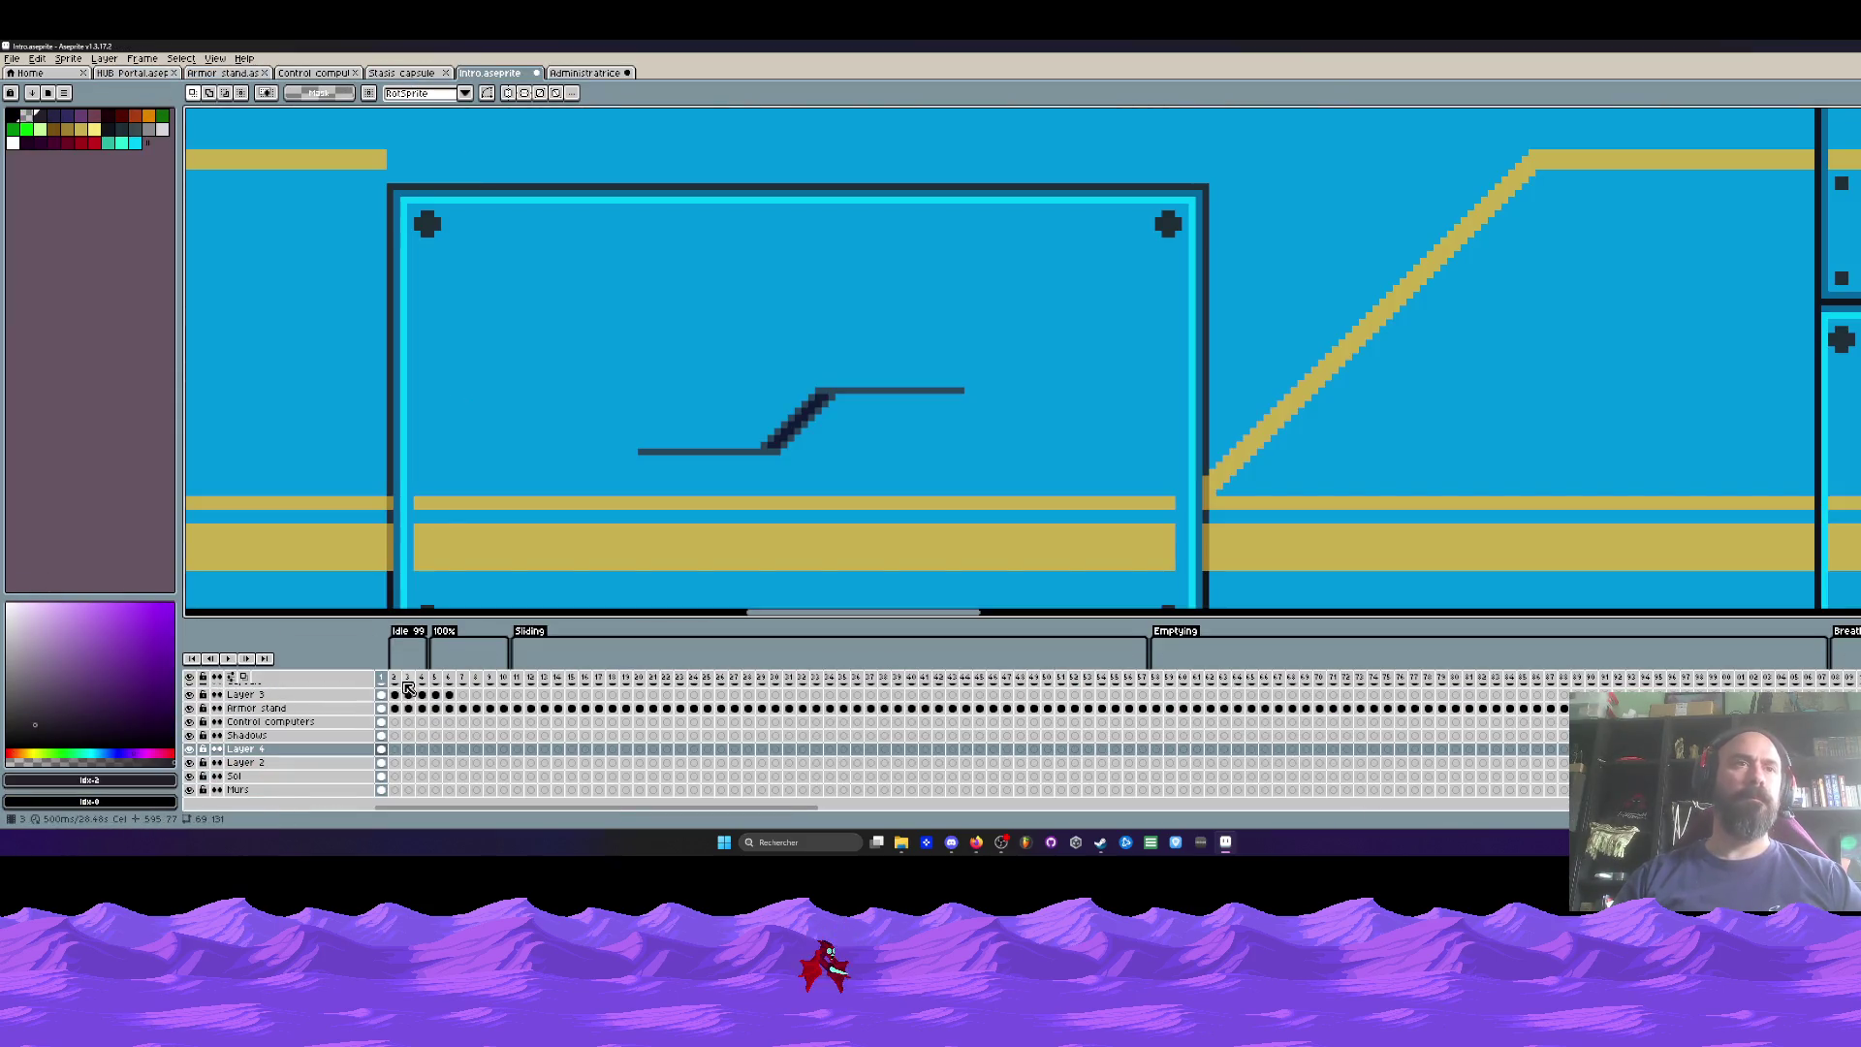
pyautogui.moveTo(387, 681); pyautogui.dragTo(531, 684)
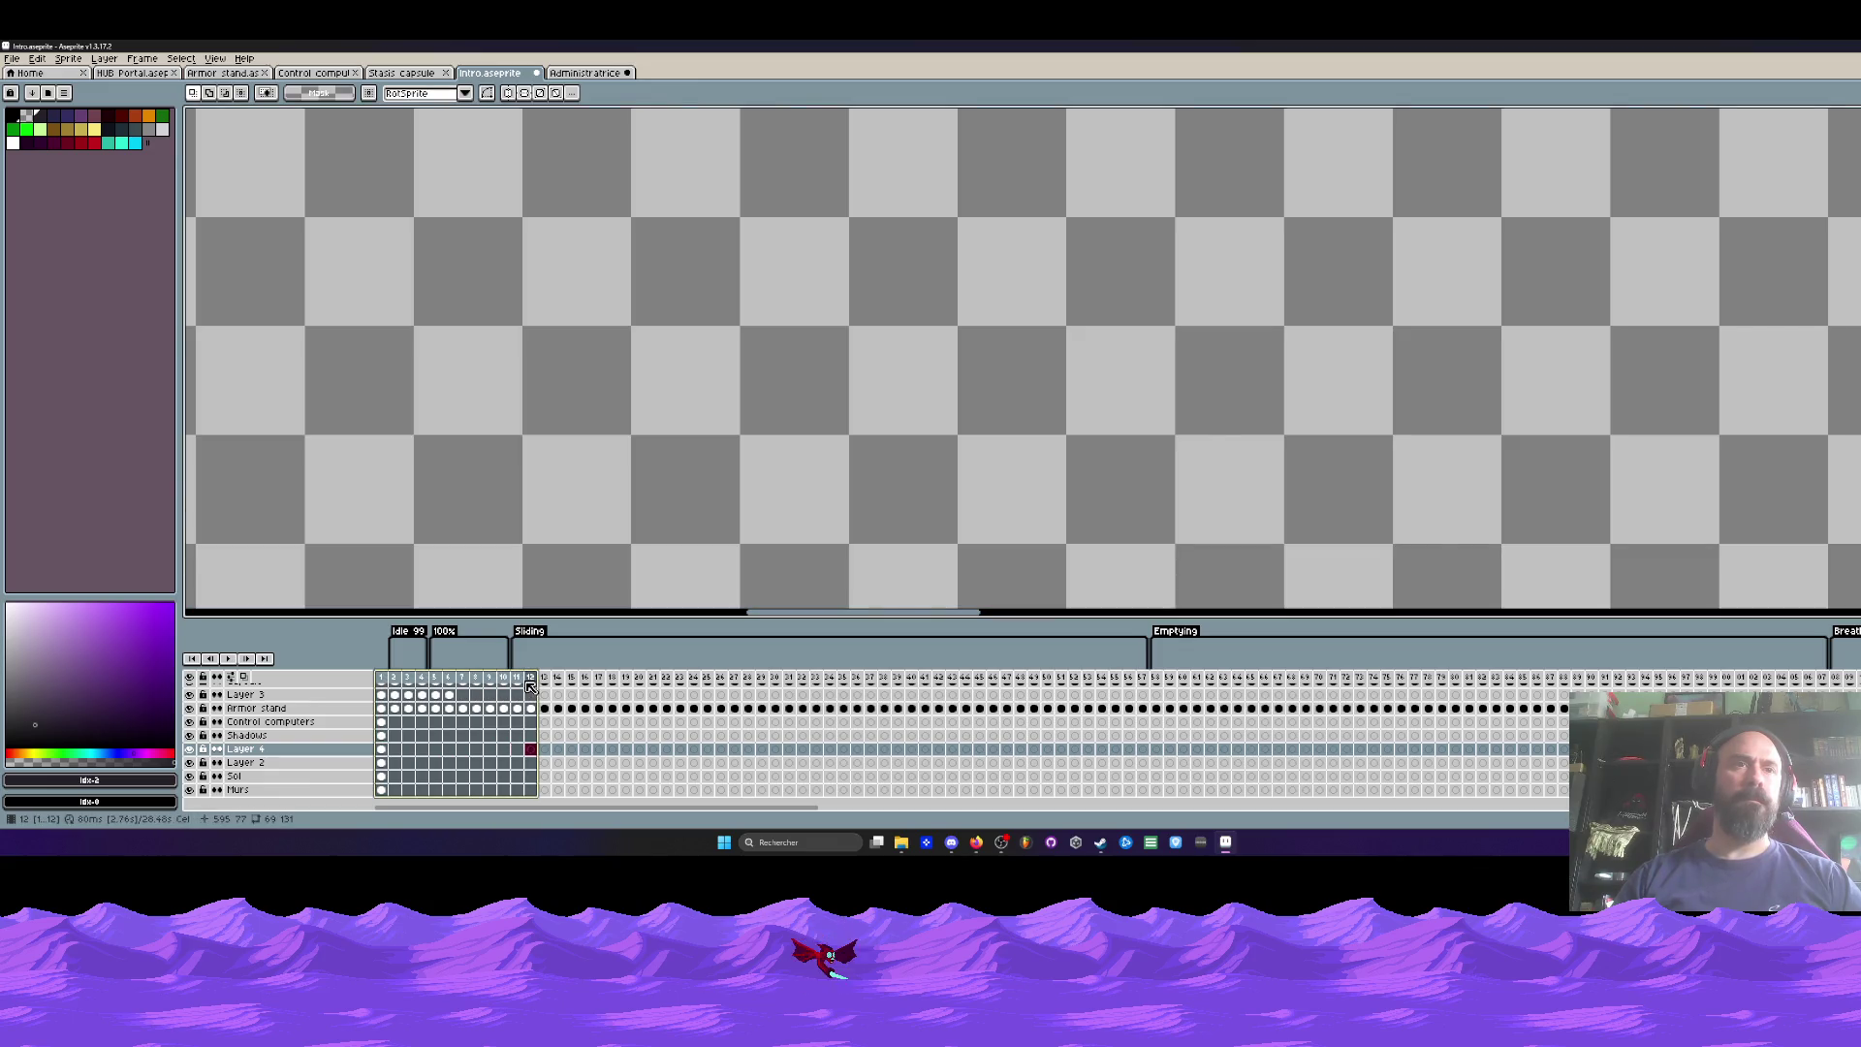
pyautogui.click(587, 73)
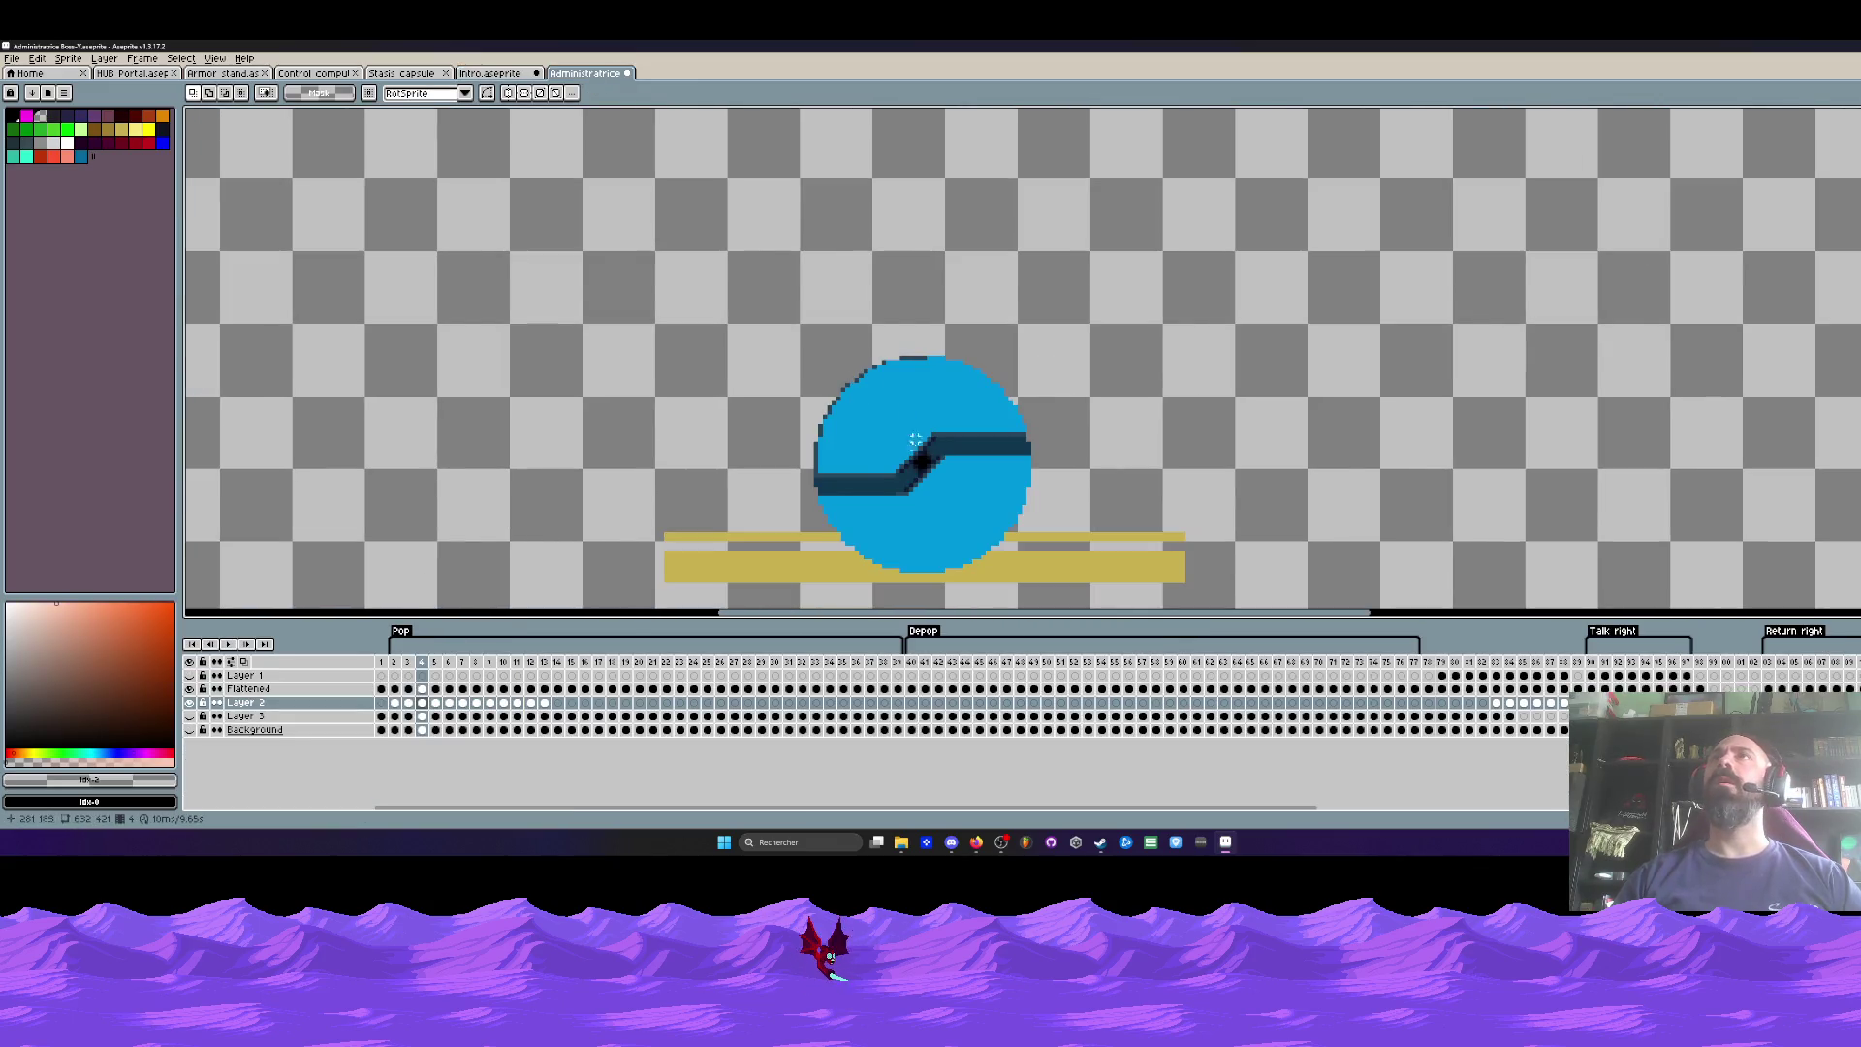
pyautogui.scroll(1, 907, 418)
pyautogui.scroll(-2, 927, 515)
pyautogui.scroll(1, 852, 371)
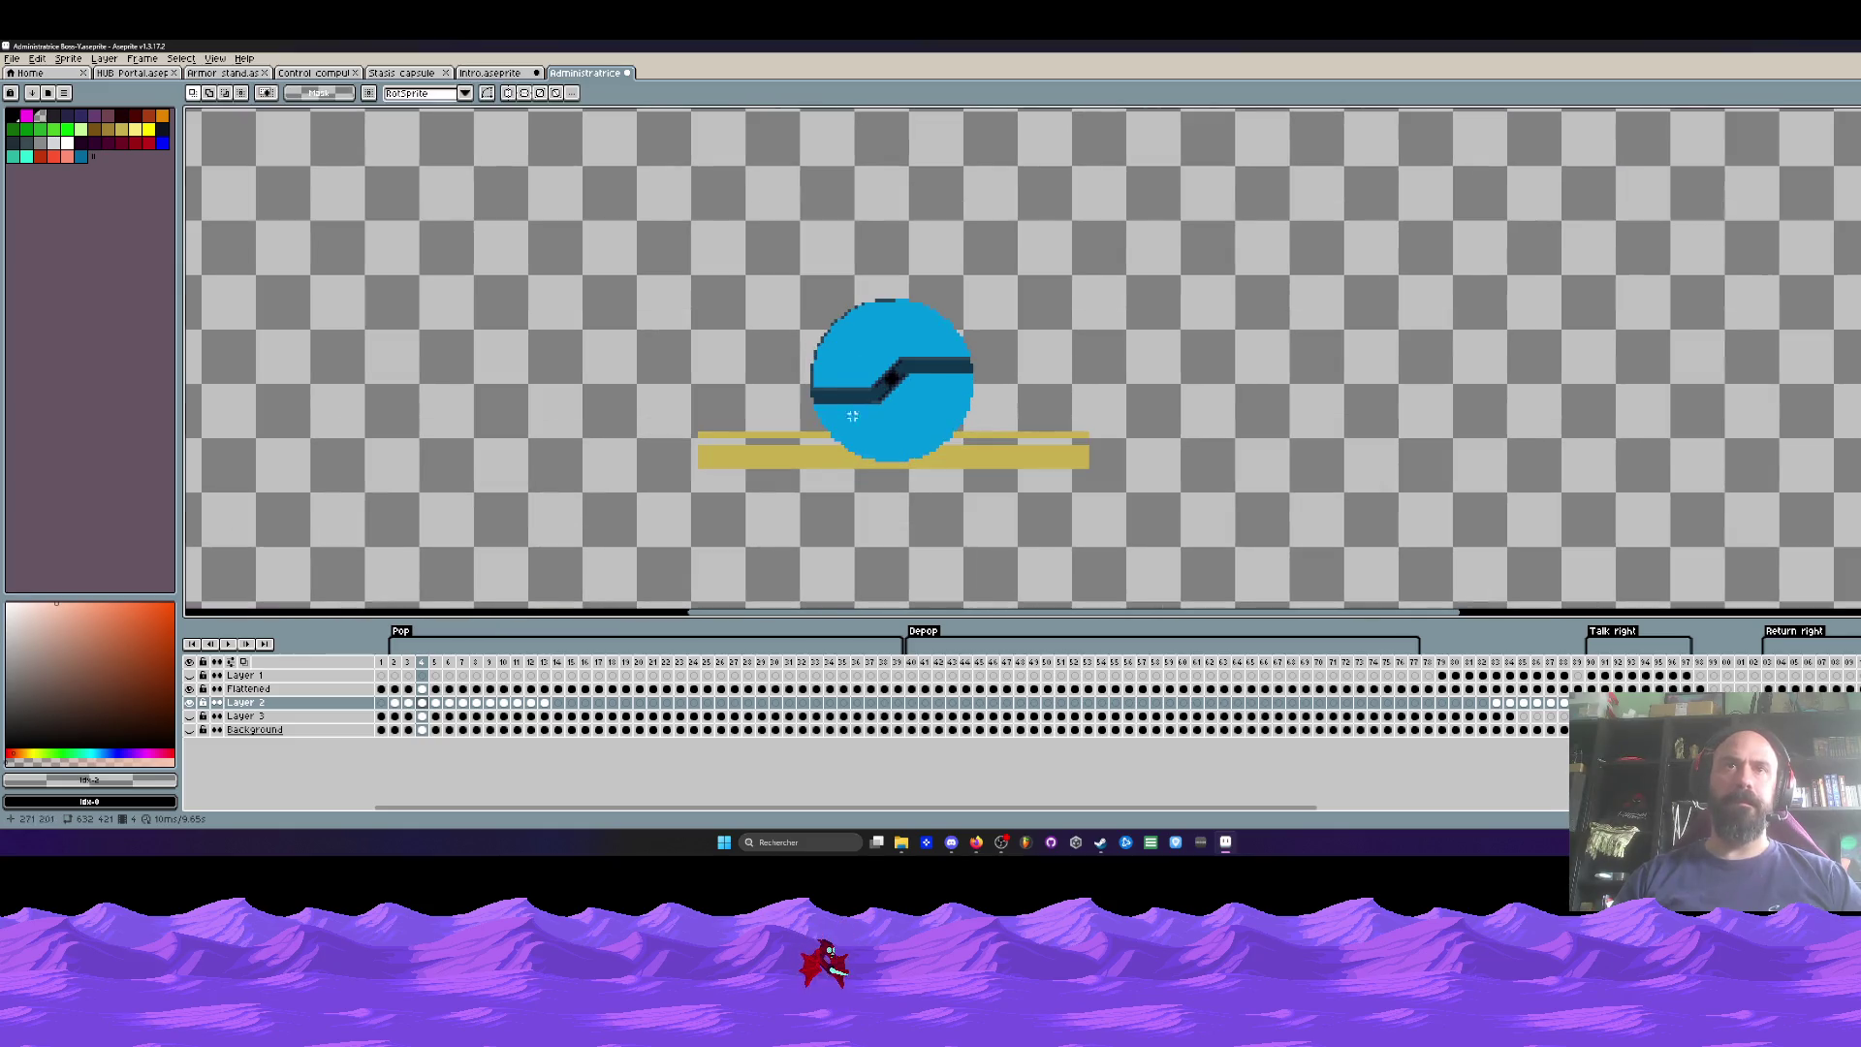
pyautogui.click(395, 662)
pyautogui.scroll(3, 778, 412)
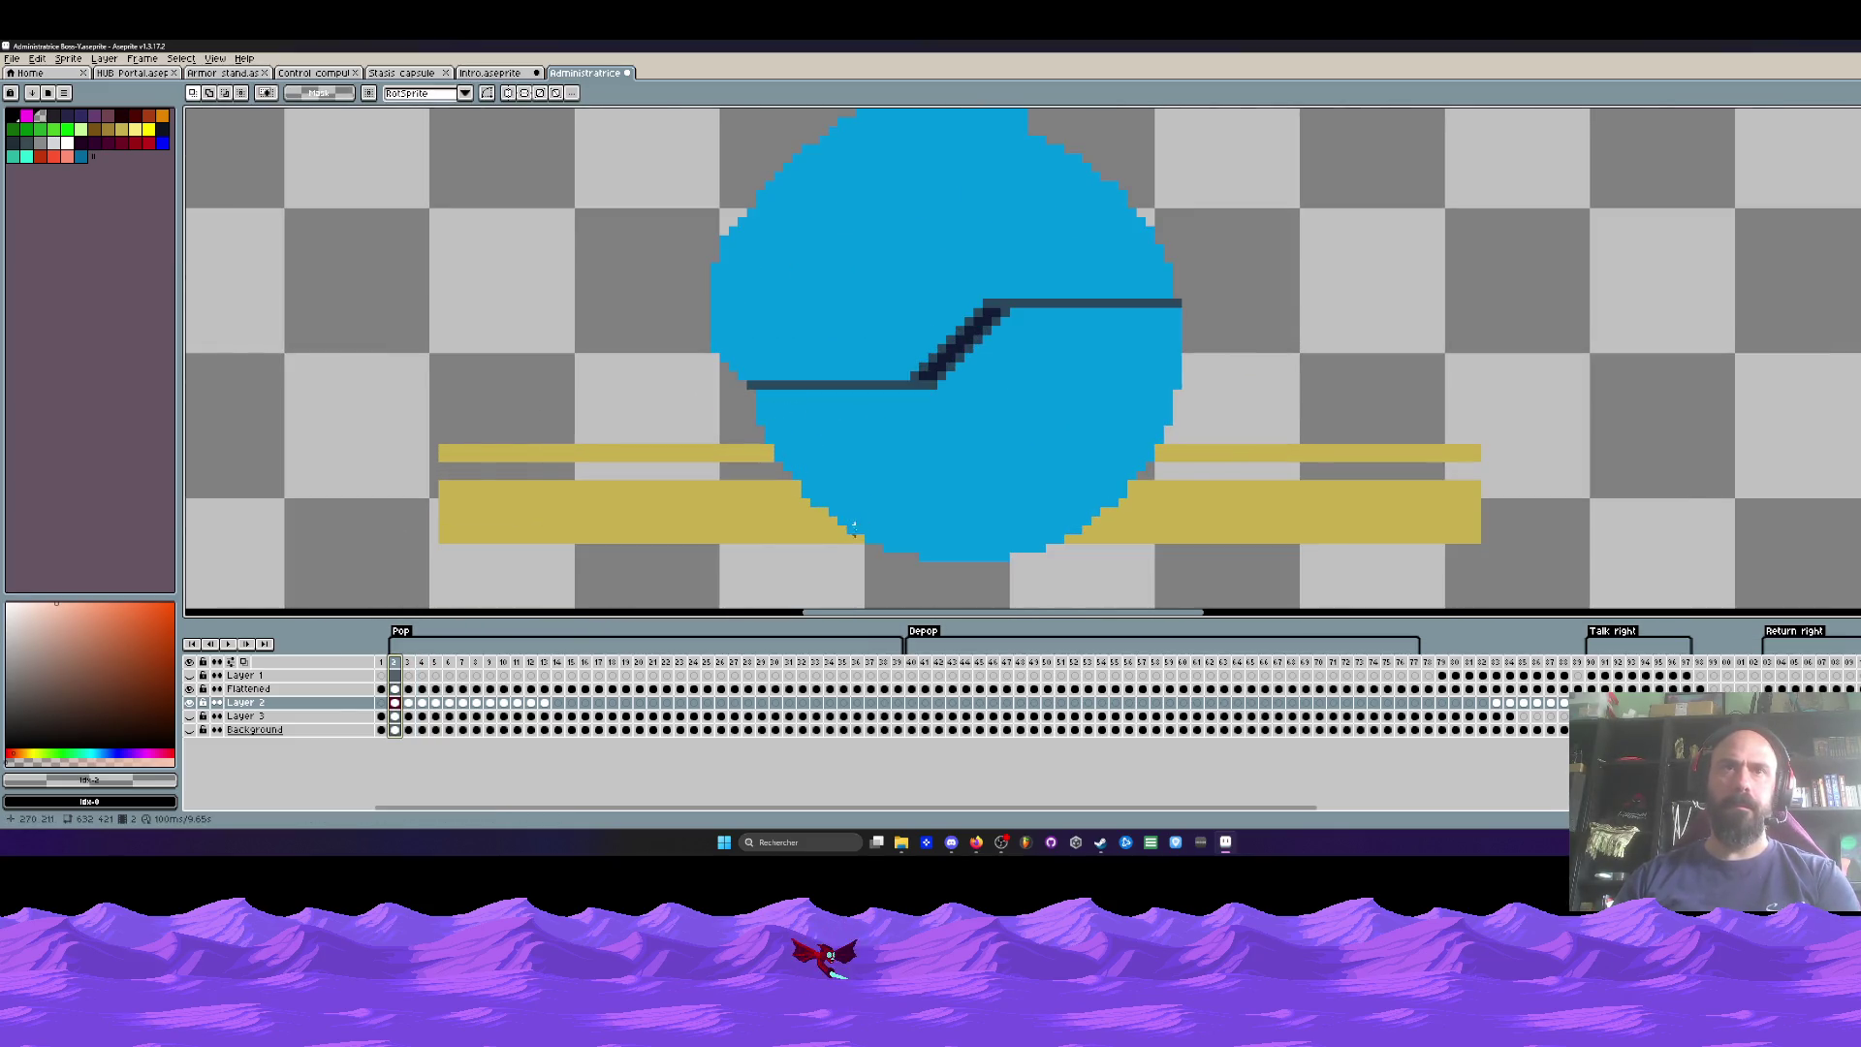
pyautogui.press('Right')
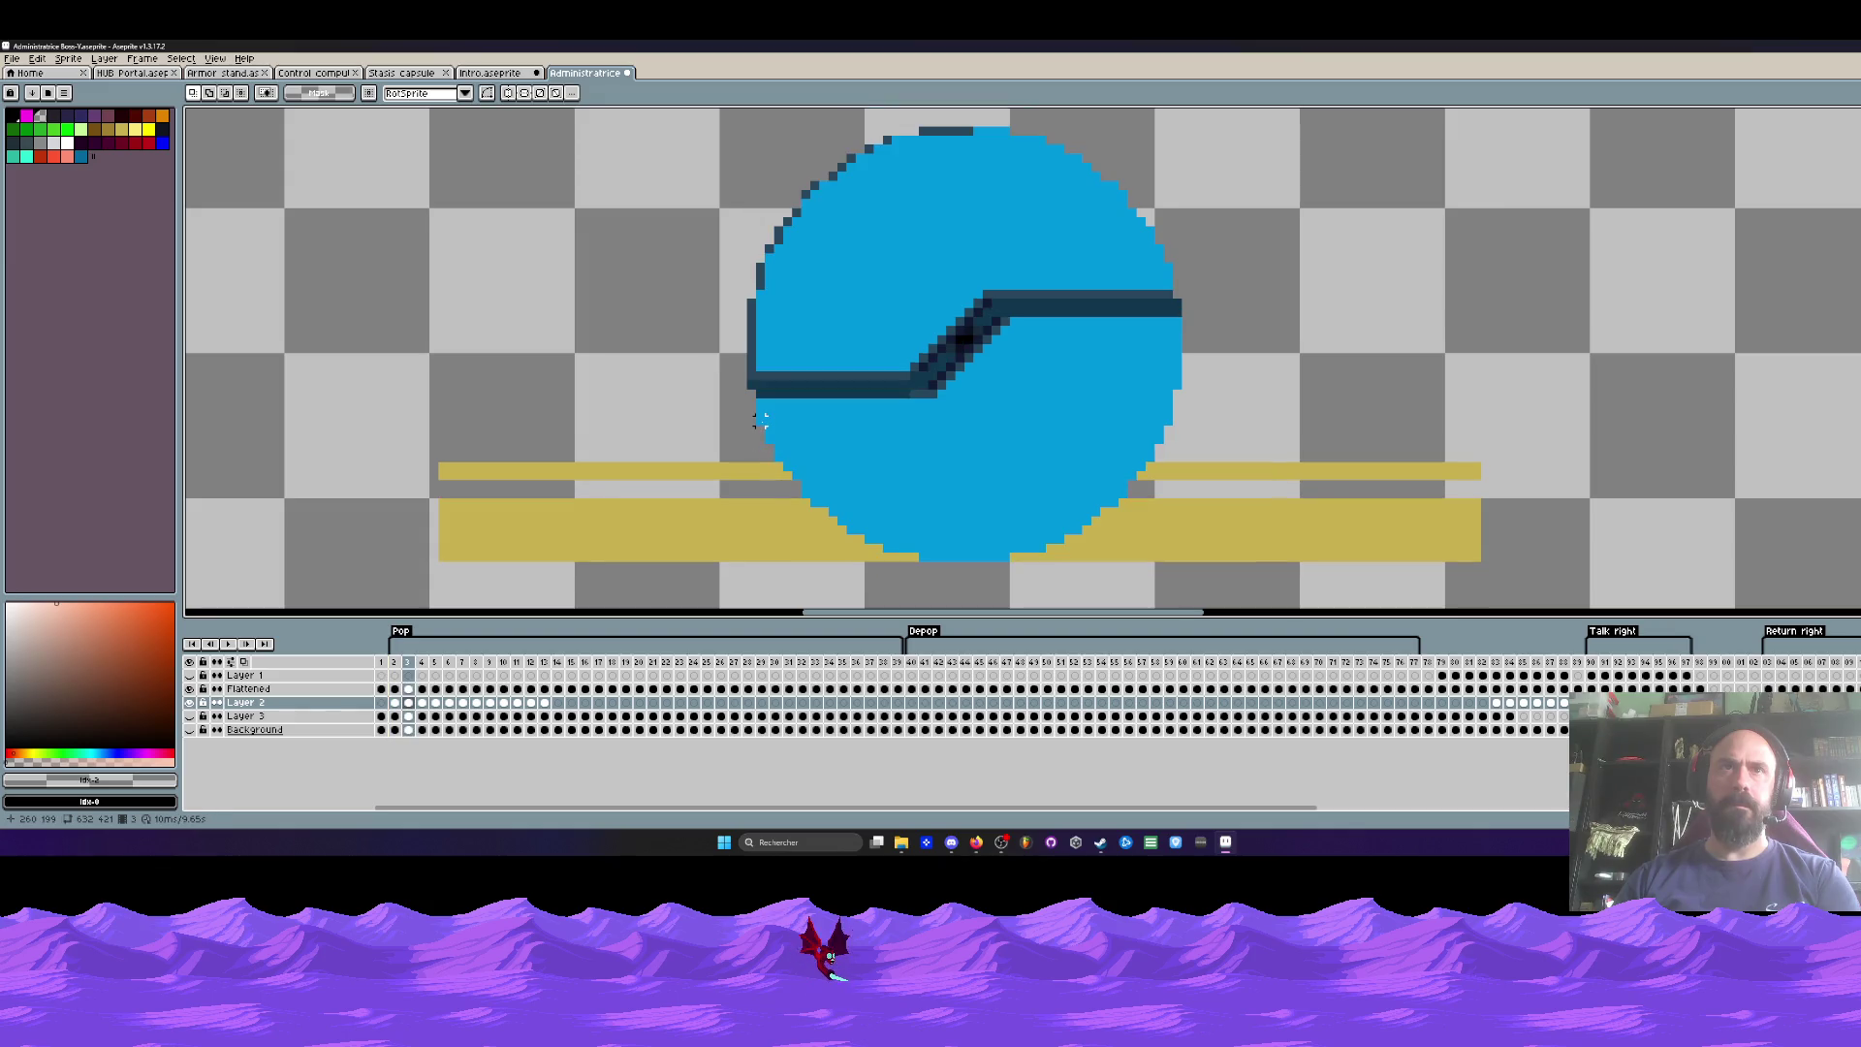
# Step: Flip through frames 1 to 4 to review the gold strip alignment
pyautogui.press('Left')
pyautogui.press('Right')
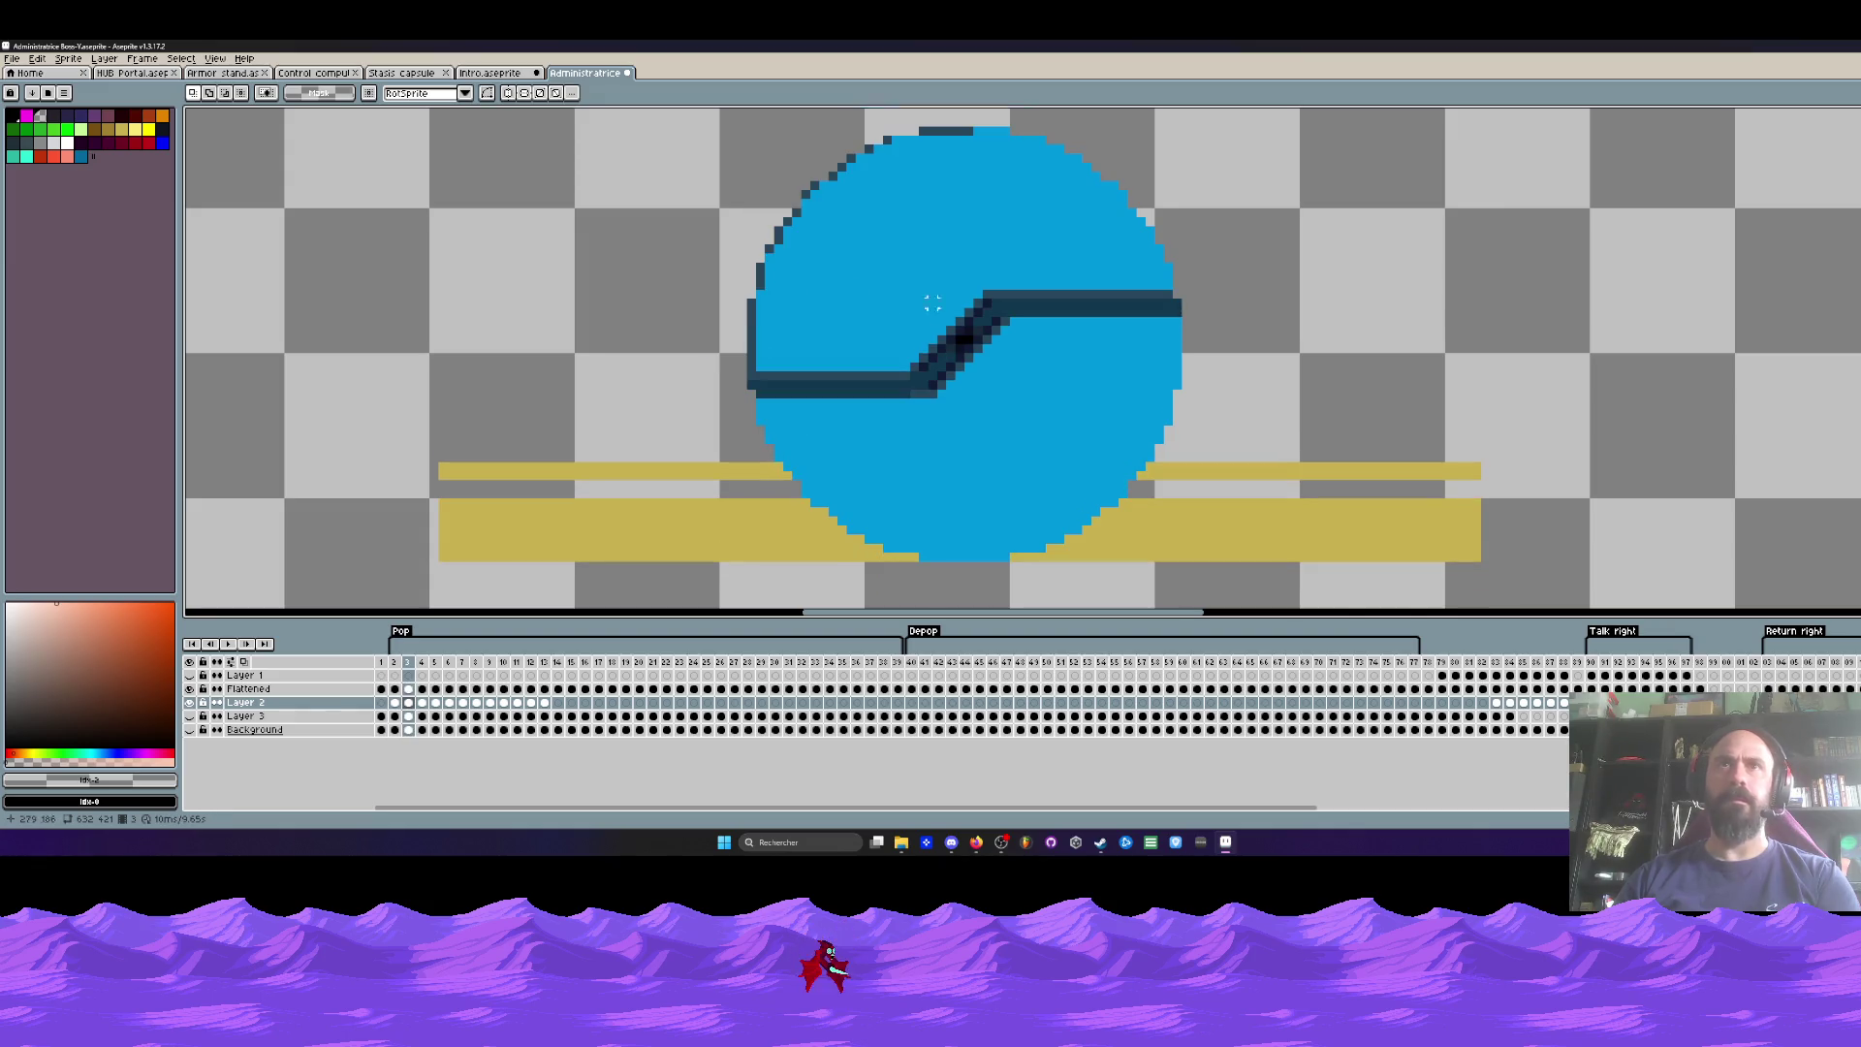
pyautogui.press('Right')
pyautogui.press('Right')
pyautogui.press('Right')
pyautogui.press('Right')
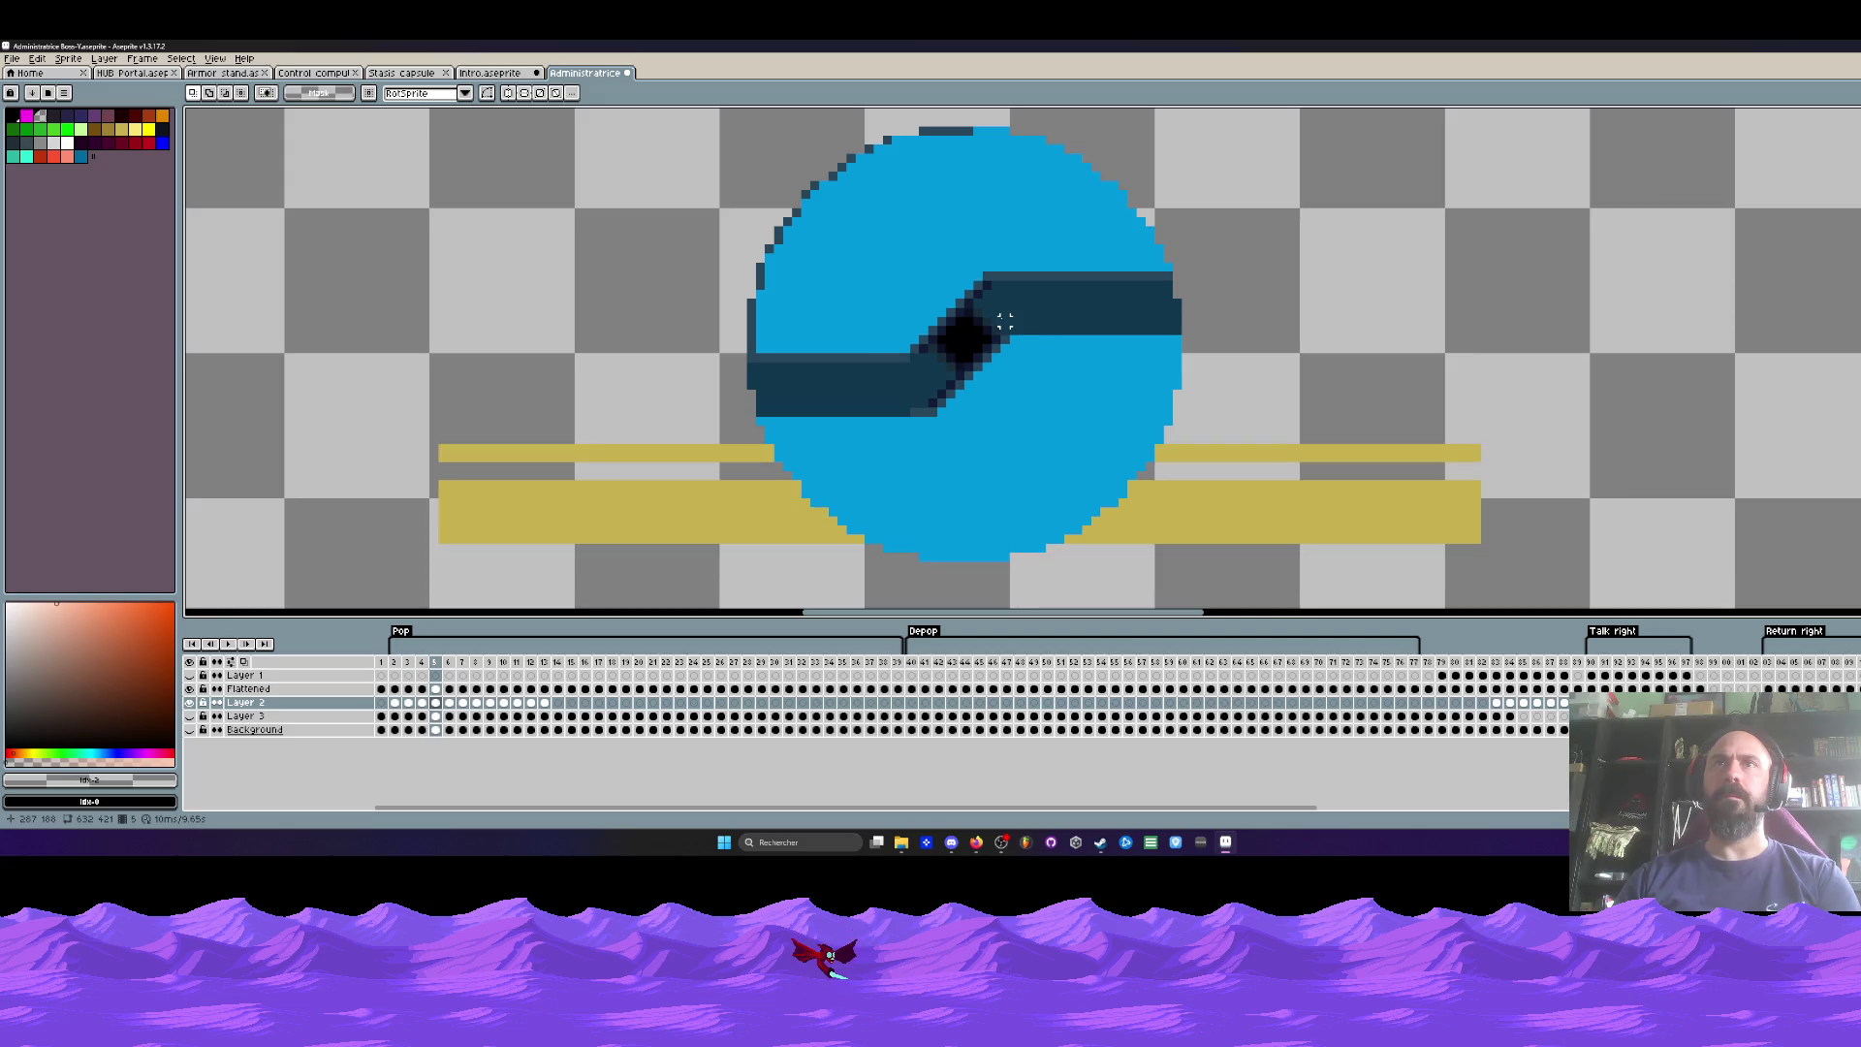
pyautogui.press('Left')
pyautogui.press('Left')
pyautogui.press('Left')
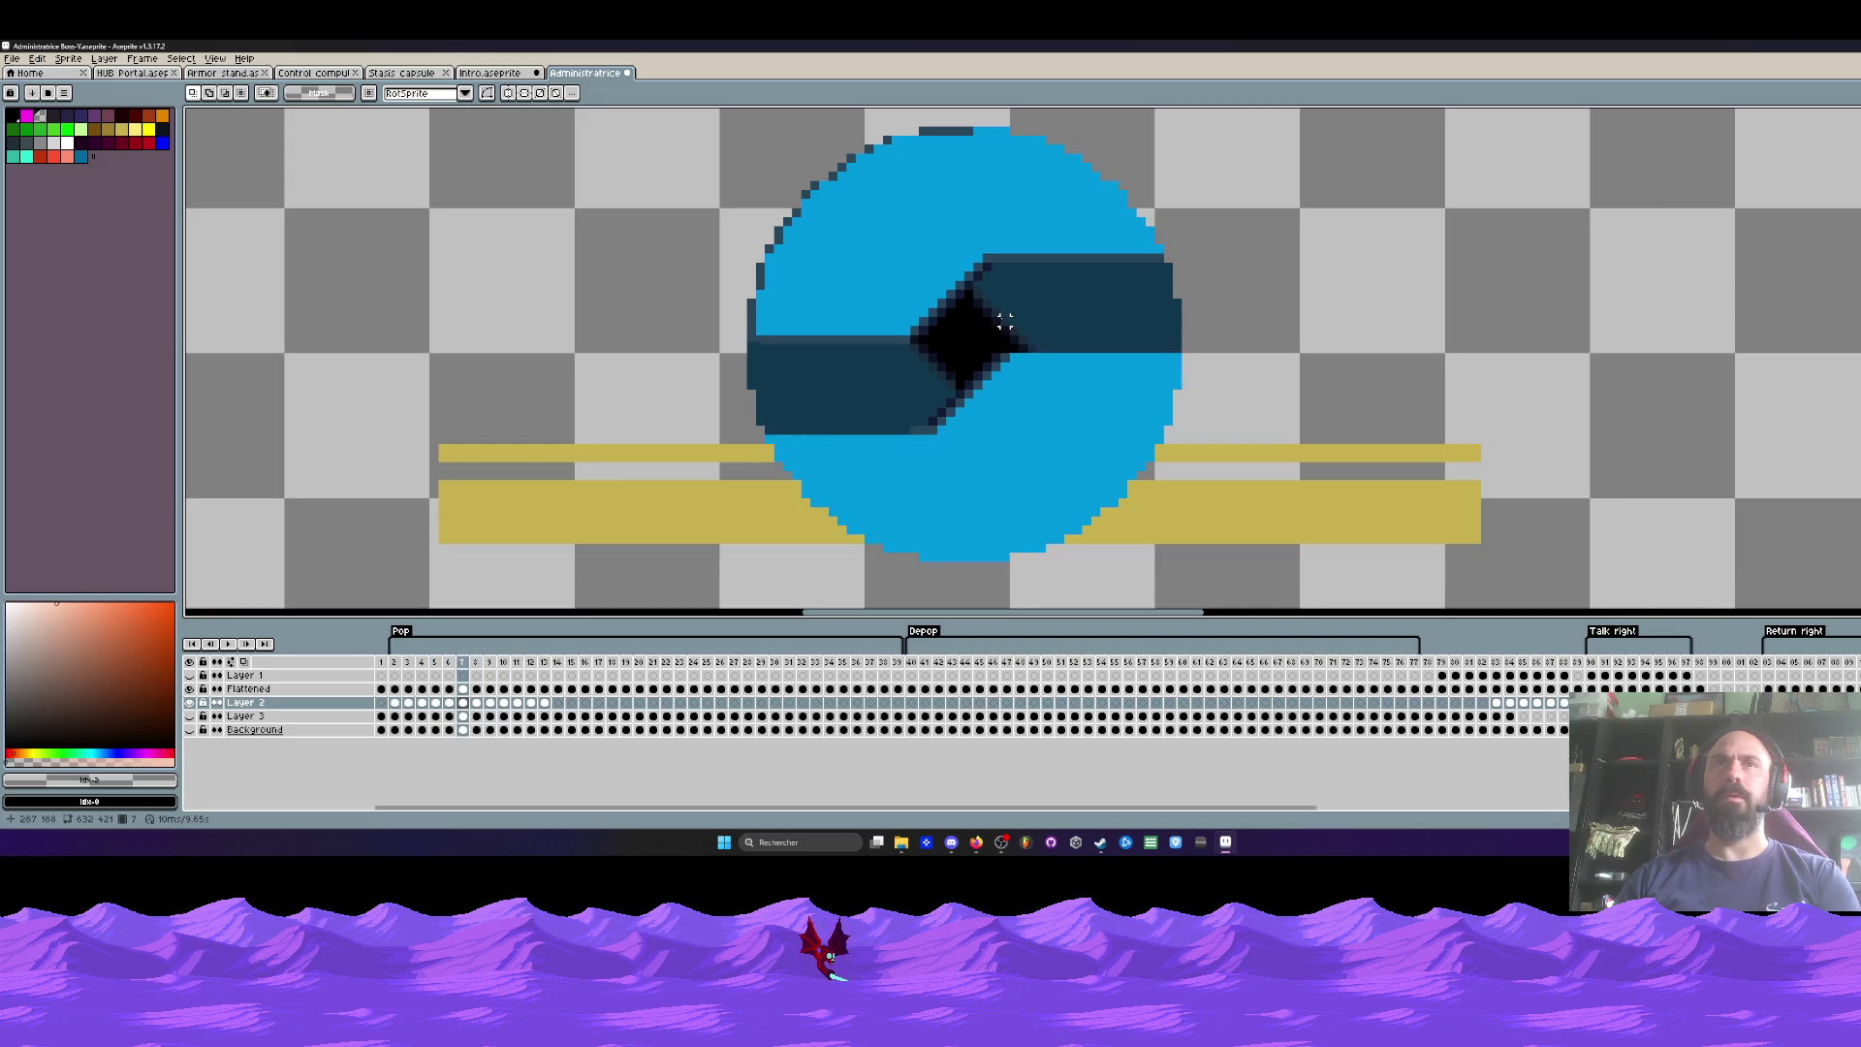
pyautogui.scroll(-1, 969, 334)
pyautogui.scroll(-1, 971, 335)
pyautogui.press('Left')
pyautogui.press('Right')
pyautogui.scroll(1, 976, 367)
# Step: Raise the gold strip about 12 pixels on frames 3 and 4
pyautogui.moveTo(1261, 478); pyautogui.dragTo(511, 332)
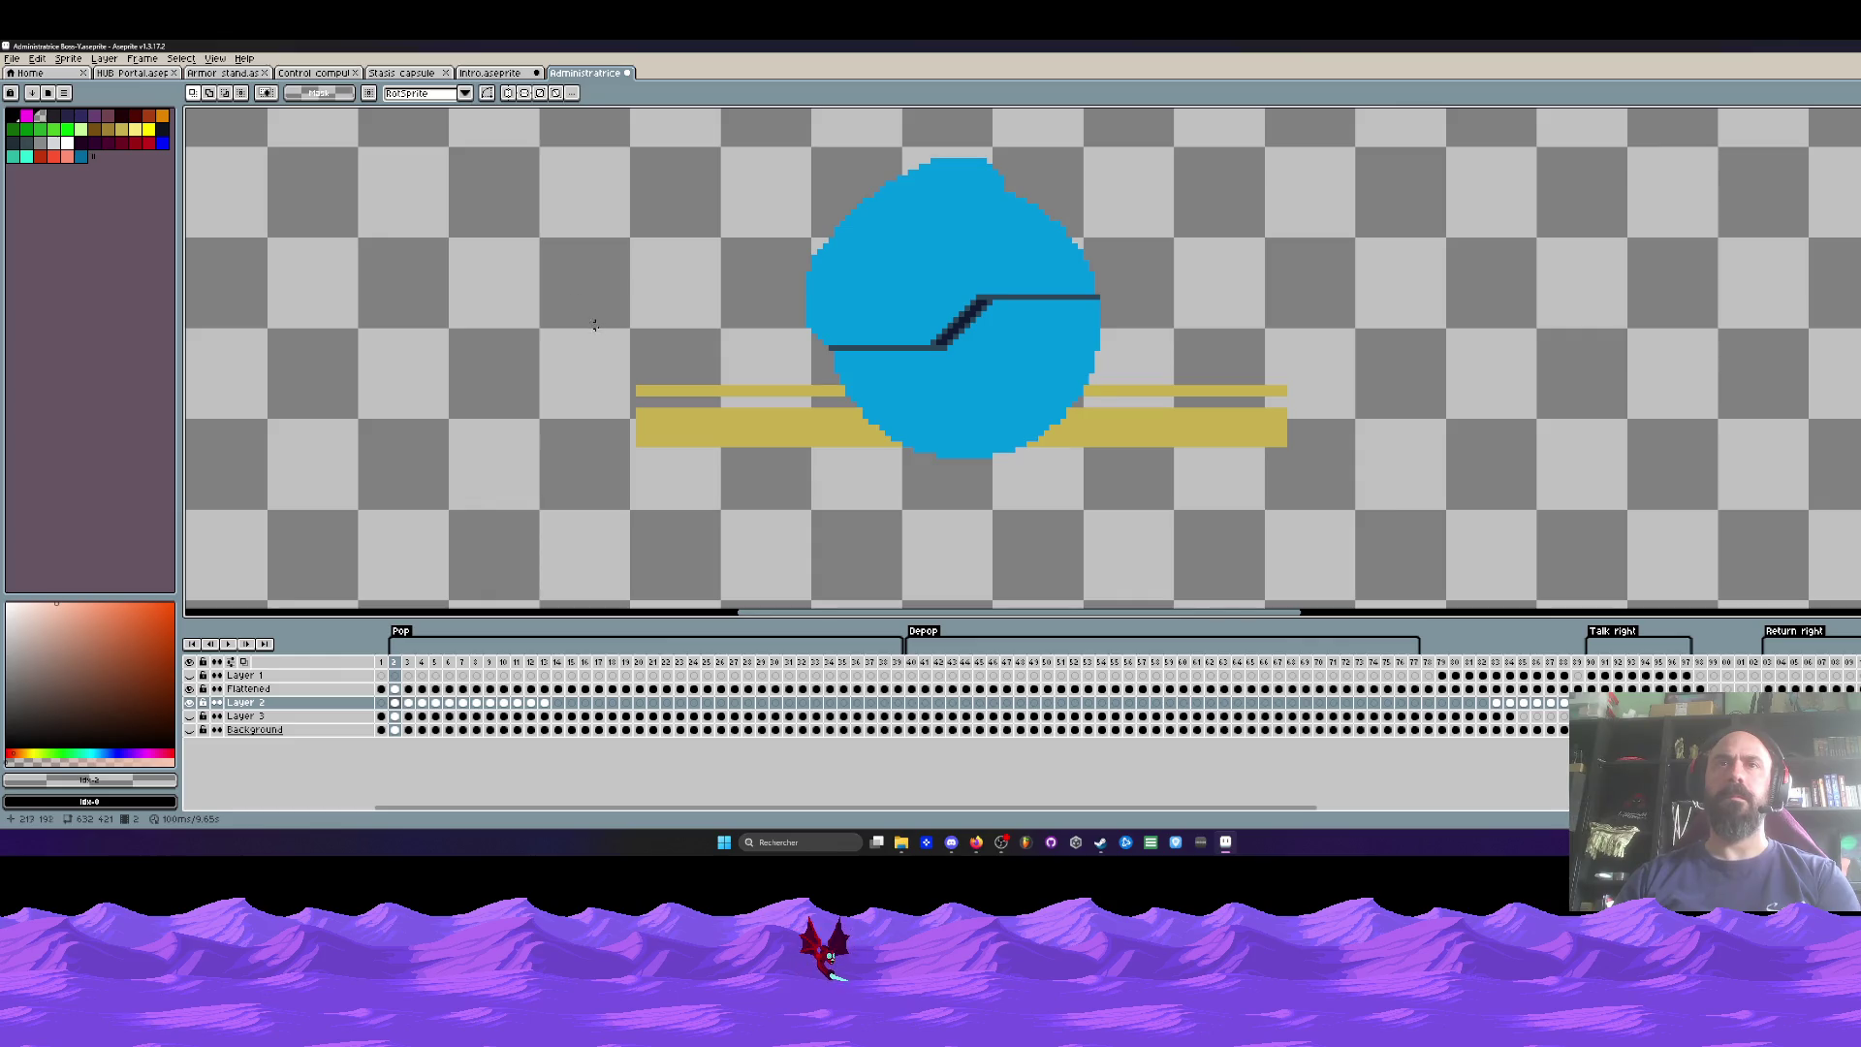
pyautogui.press('Right')
pyautogui.moveTo(482, 337); pyautogui.dragTo(1472, 534)
pyautogui.moveTo(1135, 414); pyautogui.dragTo(1132, 403)
pyautogui.hotkey('ctrl', 'd')
pyautogui.press('Left')
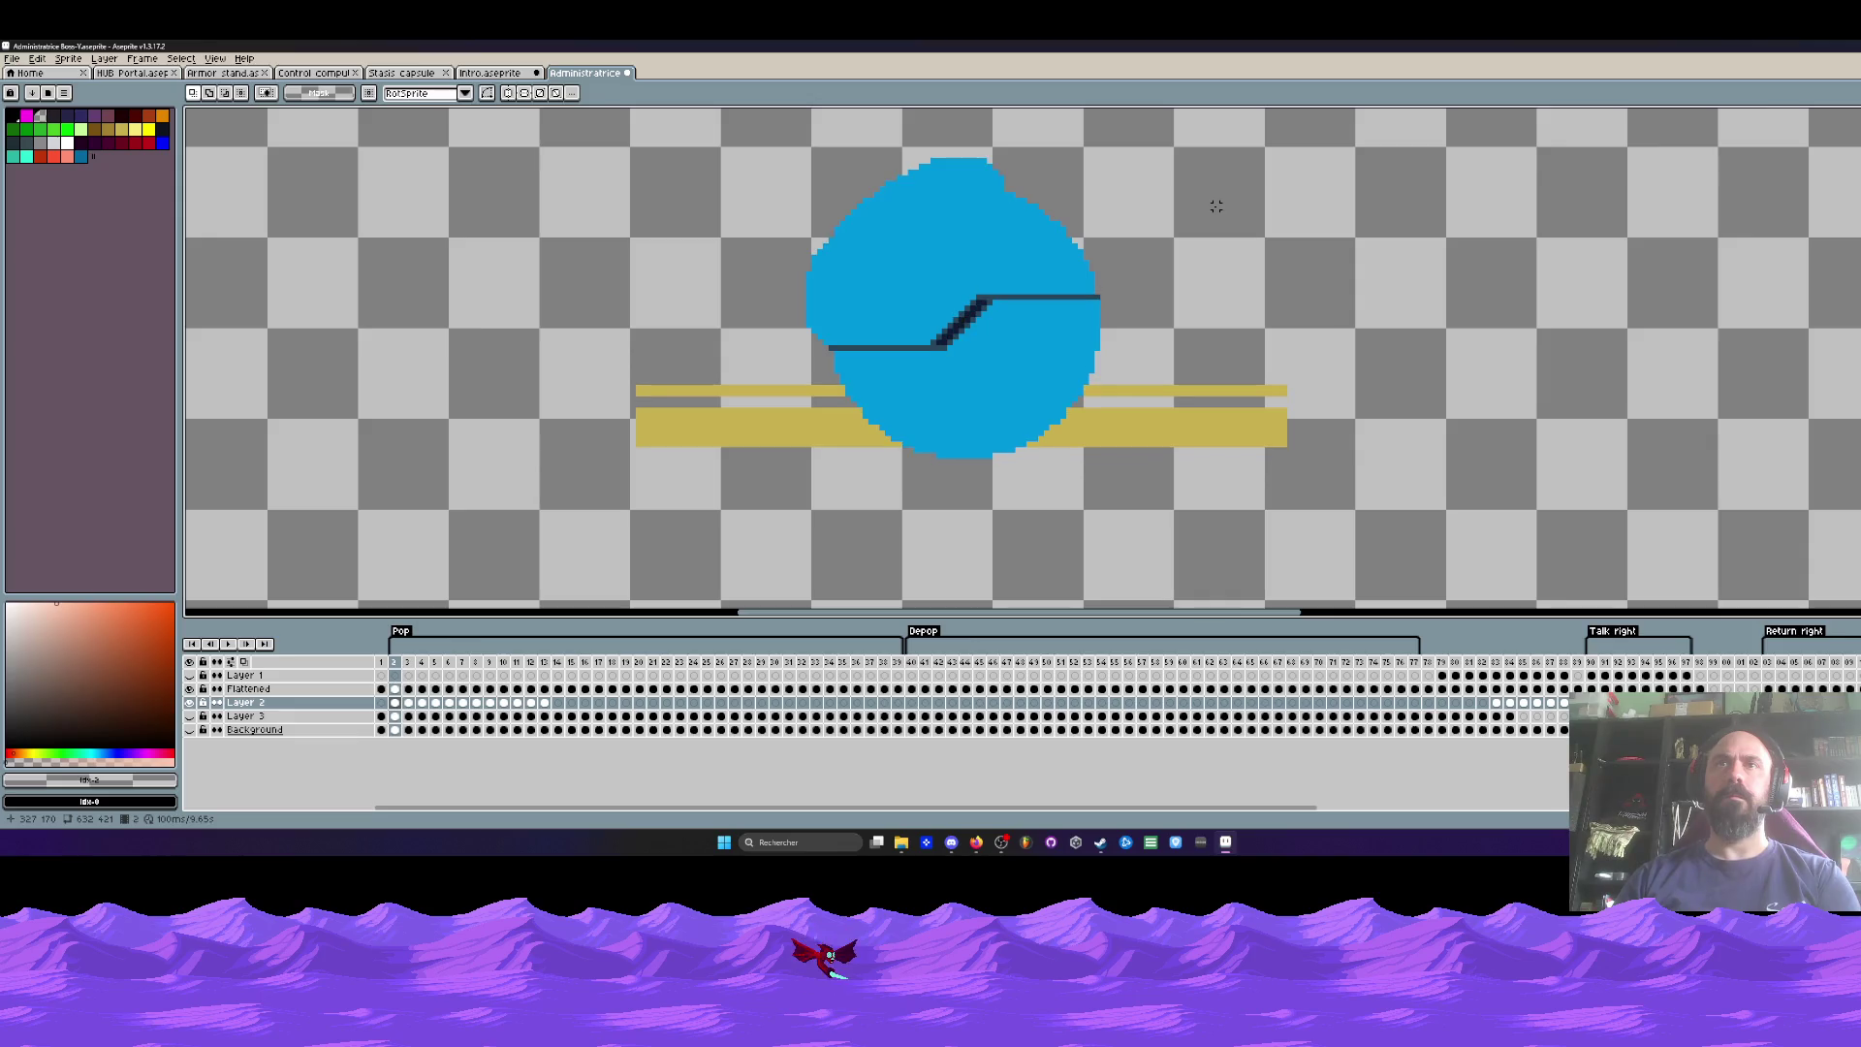
pyautogui.press('Right')
pyautogui.press('Right')
pyautogui.moveTo(530, 308); pyautogui.dragTo(1472, 552)
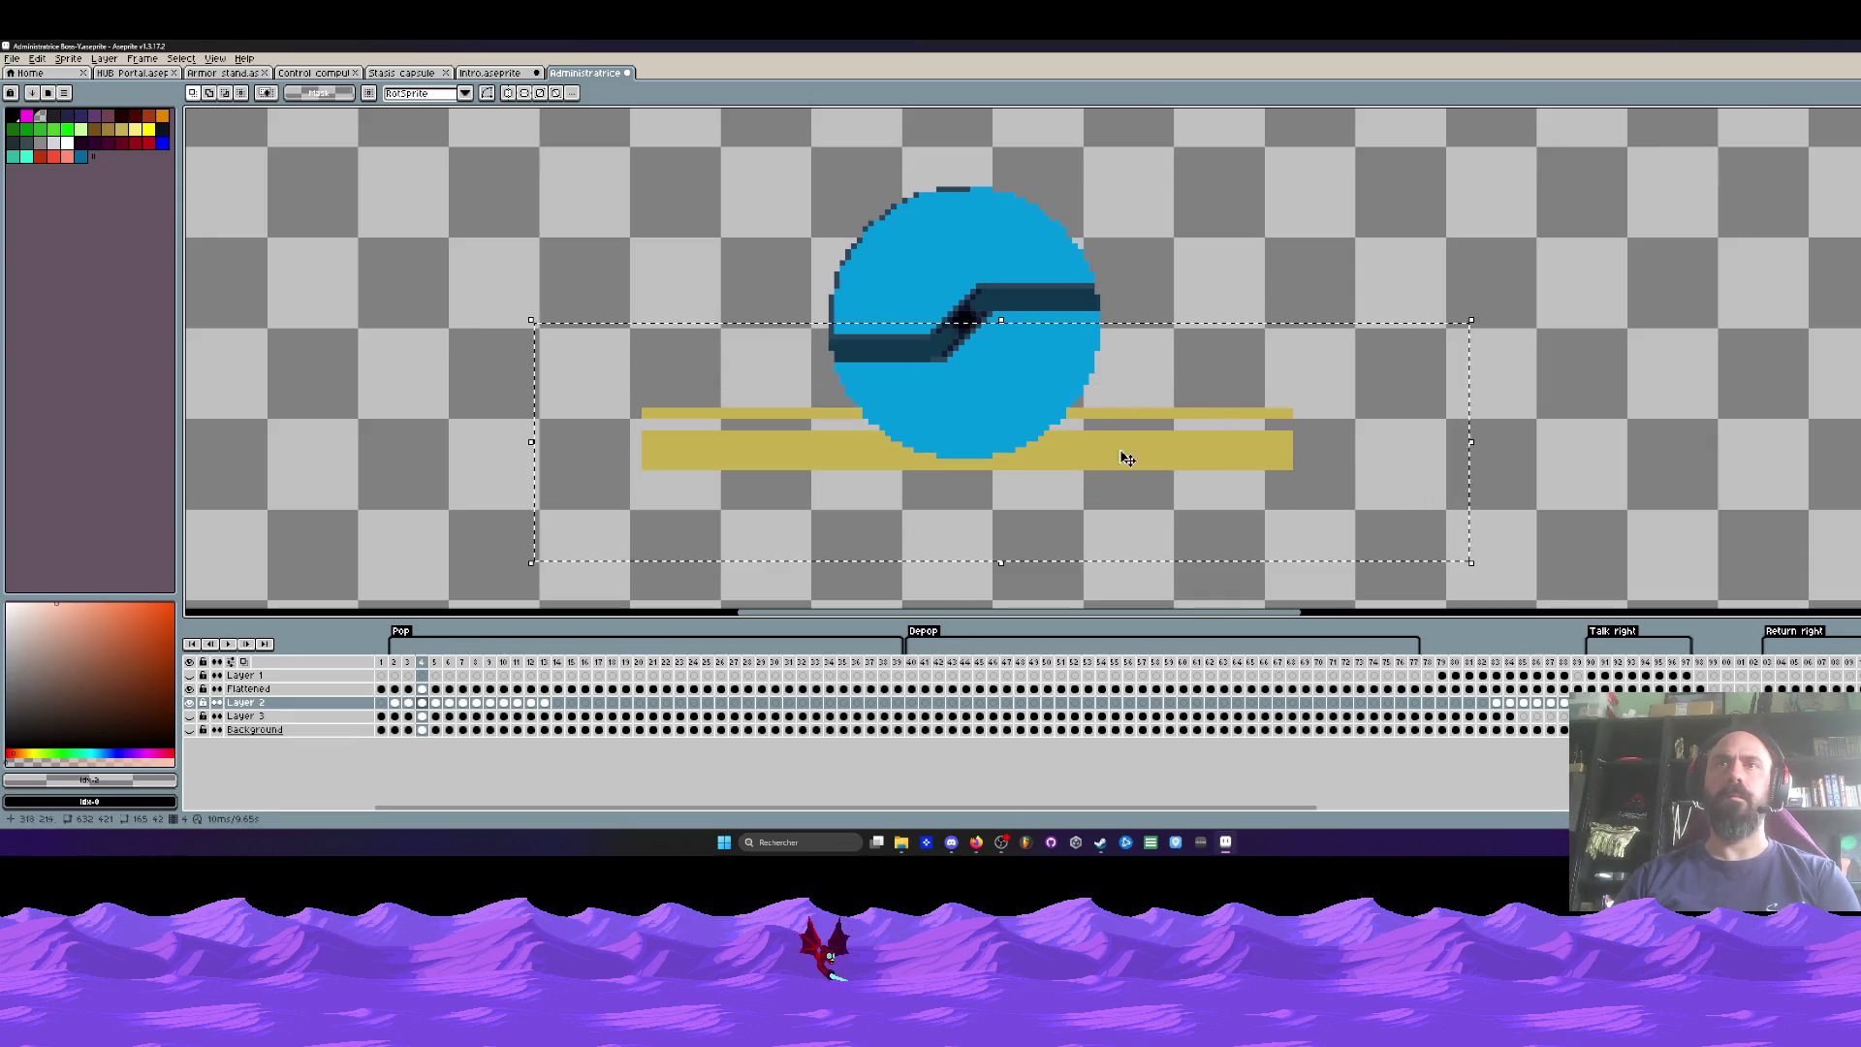
pyautogui.moveTo(1151, 462); pyautogui.dragTo(1103, 424)
pyautogui.hotkey('ctrl', 'd')
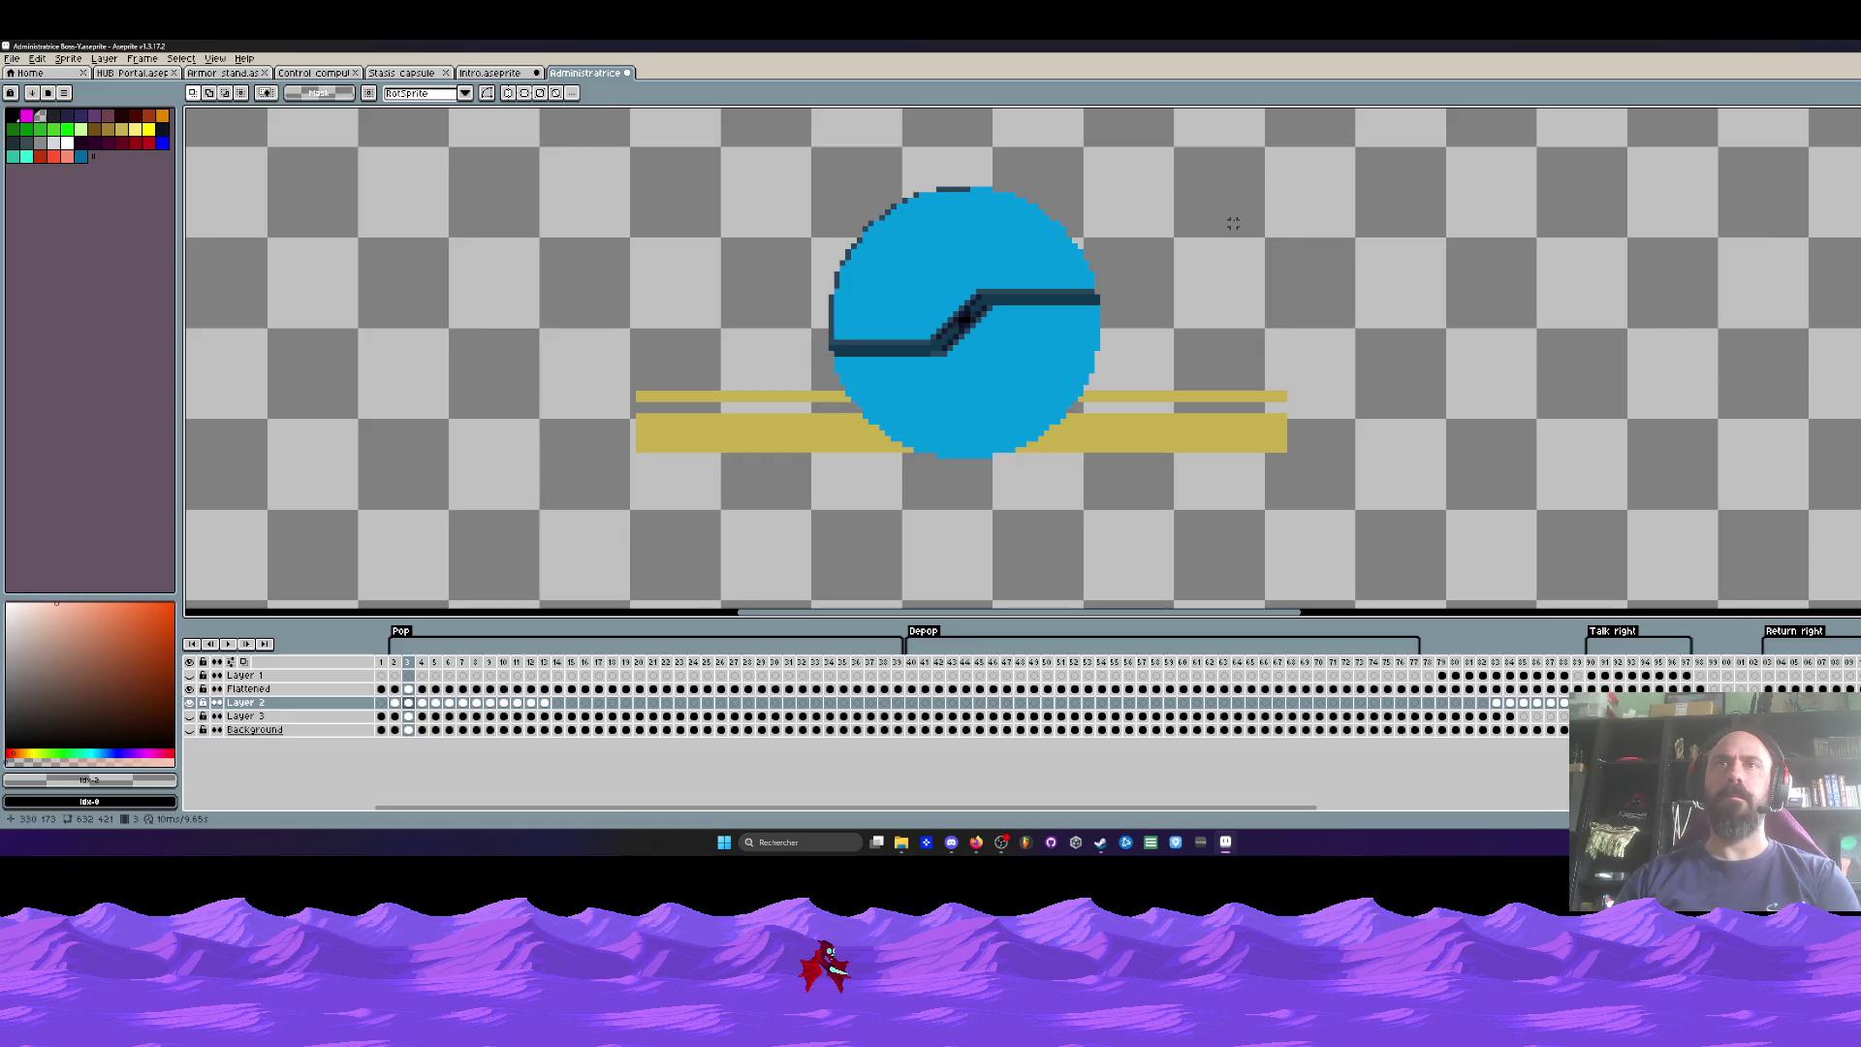
# Step: Shift frame 5's gold strip slightly and check the strips on frames 6 through 8
pyautogui.press('Right')
pyautogui.moveTo(460, 344); pyautogui.dragTo(1488, 550)
pyautogui.moveTo(1121, 432)
pyautogui.mouseDown()
pyautogui.moveTo(1128, 451)
pyautogui.moveTo(1126, 432)
pyautogui.mouseUp()
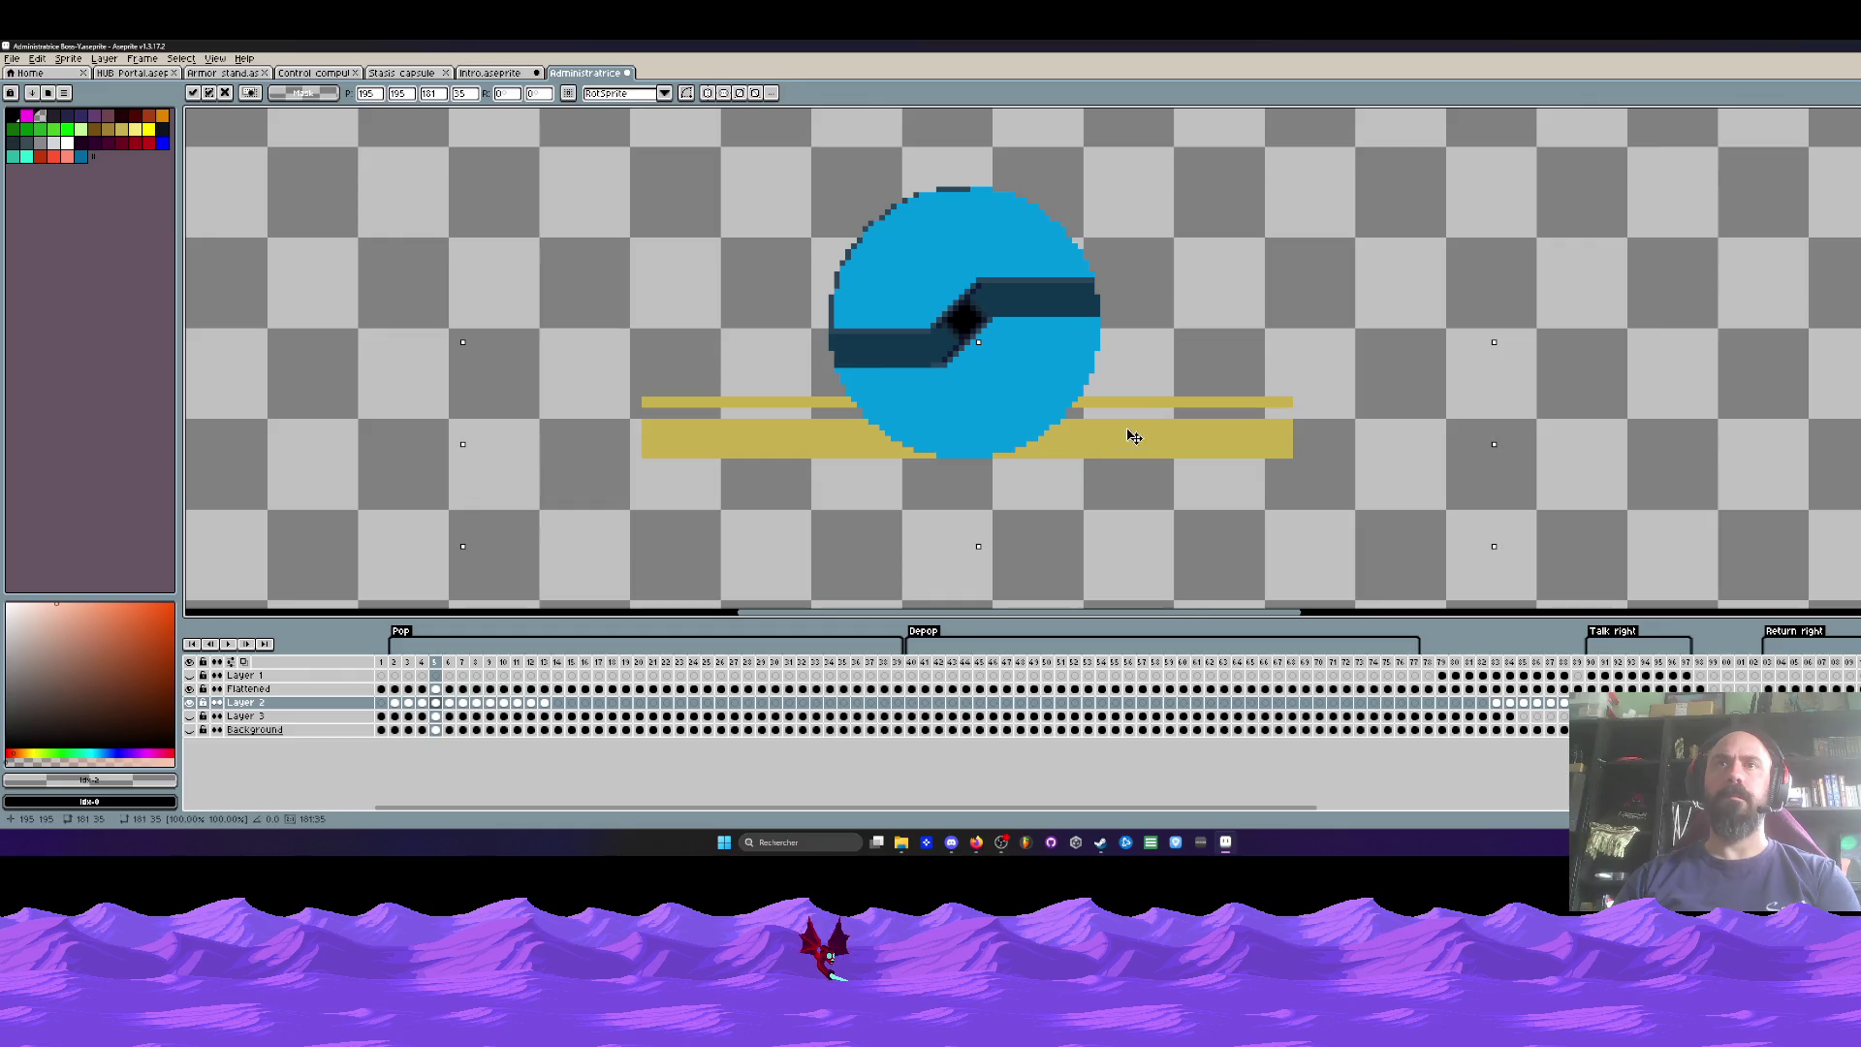
pyautogui.hotkey('ctrl', 'd')
pyautogui.moveTo(452, 297)
pyautogui.mouseDown()
pyautogui.moveTo(707, 385)
pyautogui.moveTo(1755, 569)
pyautogui.mouseUp()
pyautogui.hotkey('ctrl', 'd')
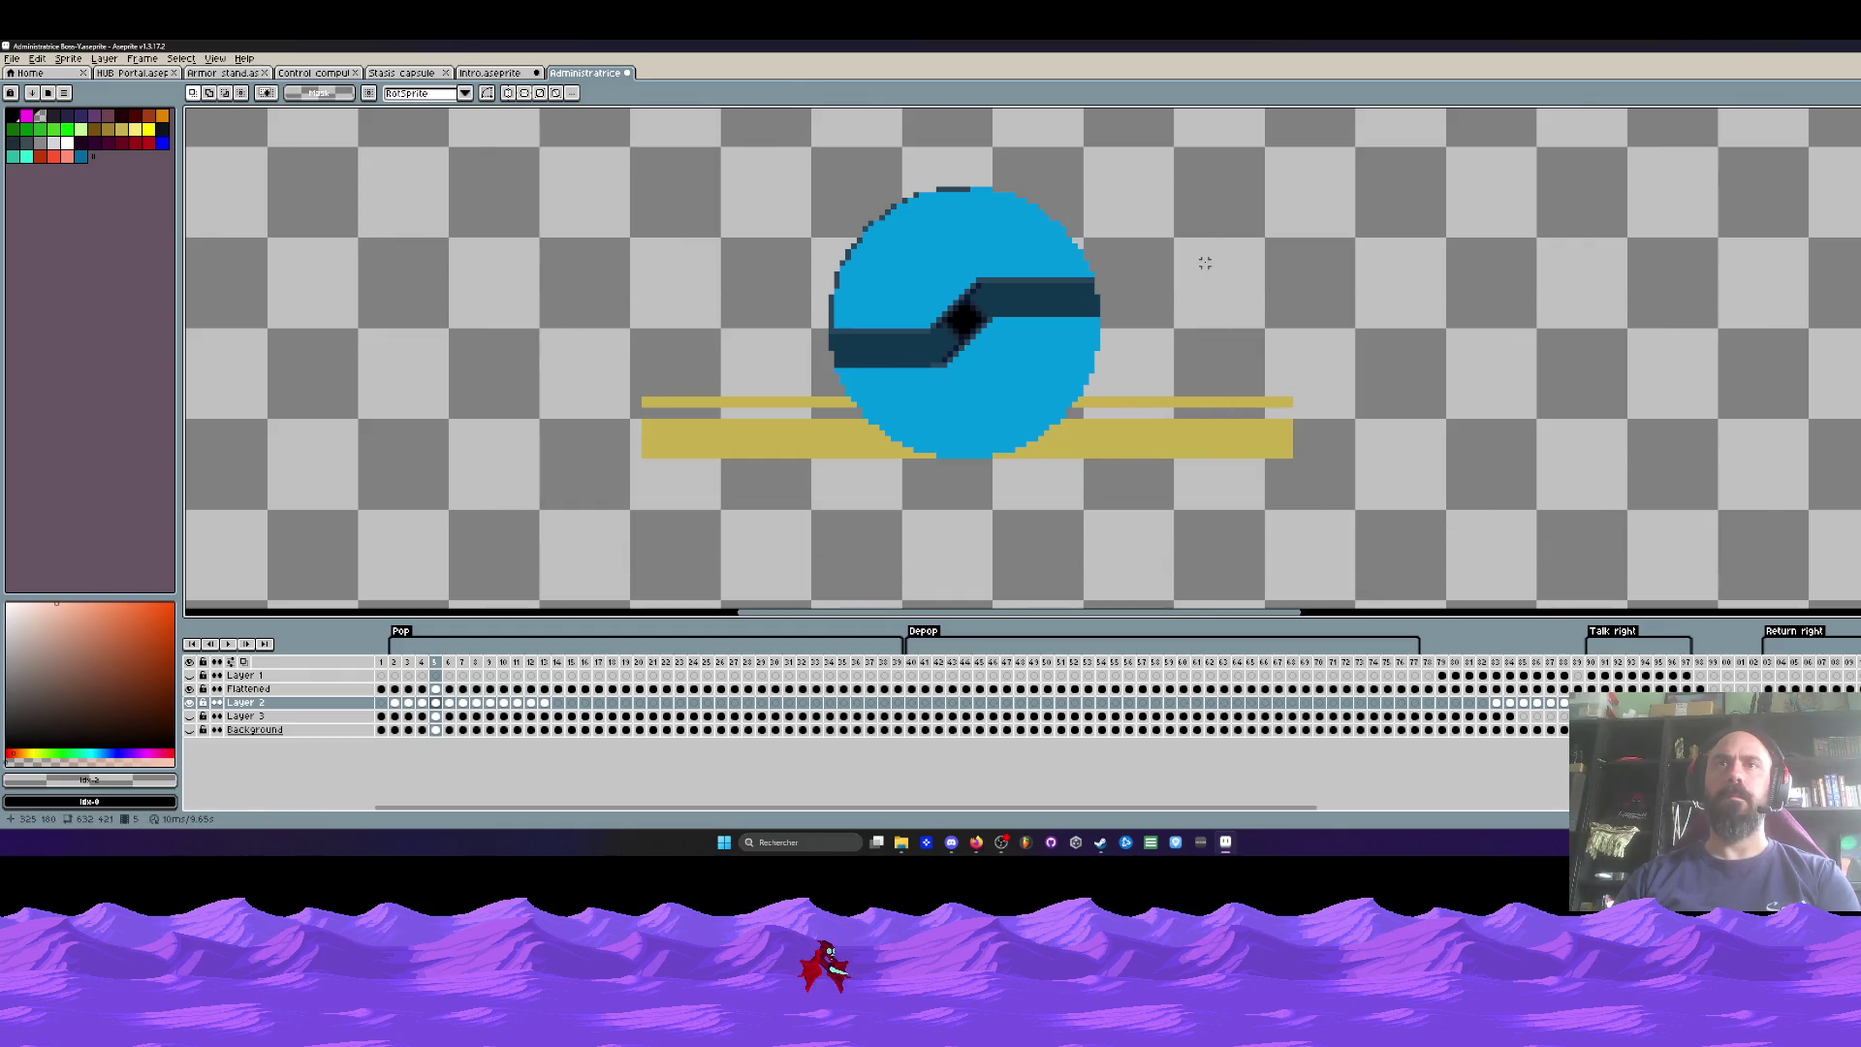
pyautogui.press('Right')
pyautogui.moveTo(504, 331)
pyautogui.mouseDown()
pyautogui.moveTo(1631, 568)
pyautogui.moveTo(1579, 541)
pyautogui.mouseUp()
pyautogui.hotkey('ctrl', 'd')
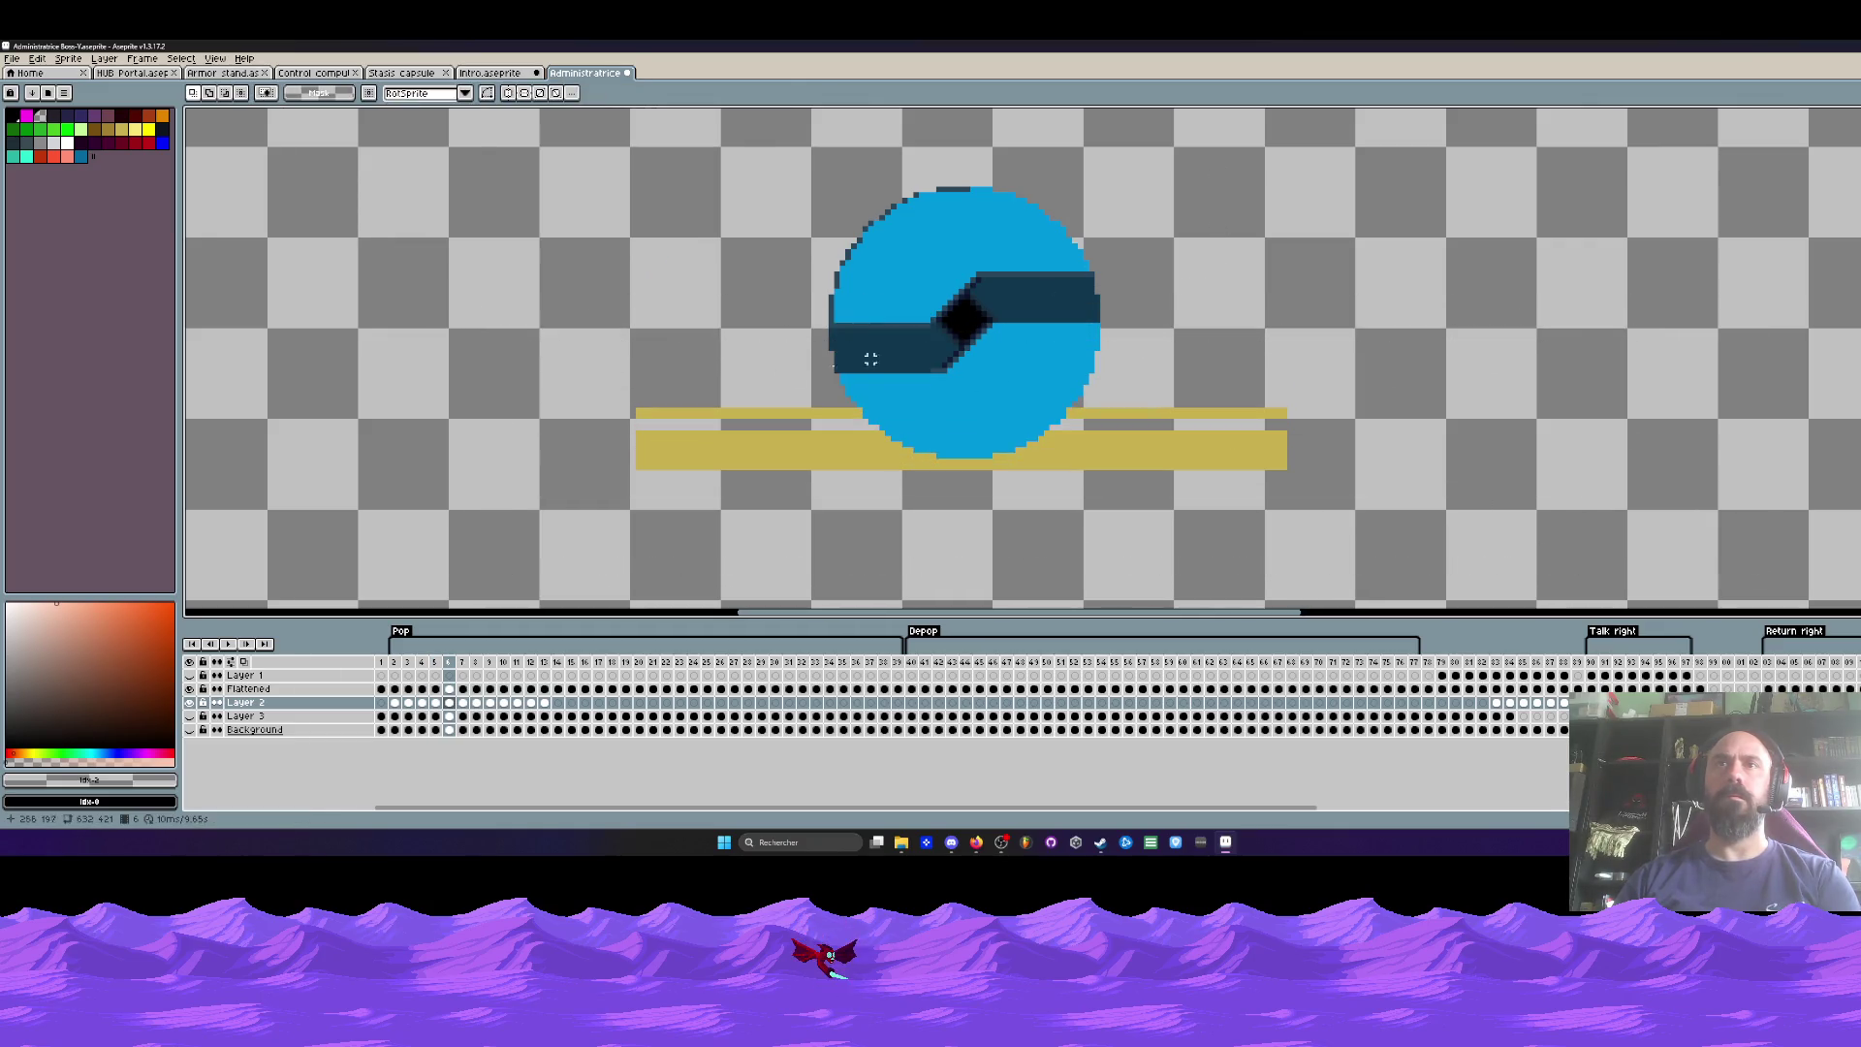
pyautogui.press('Right')
pyautogui.moveTo(508, 302); pyautogui.dragTo(1426, 574)
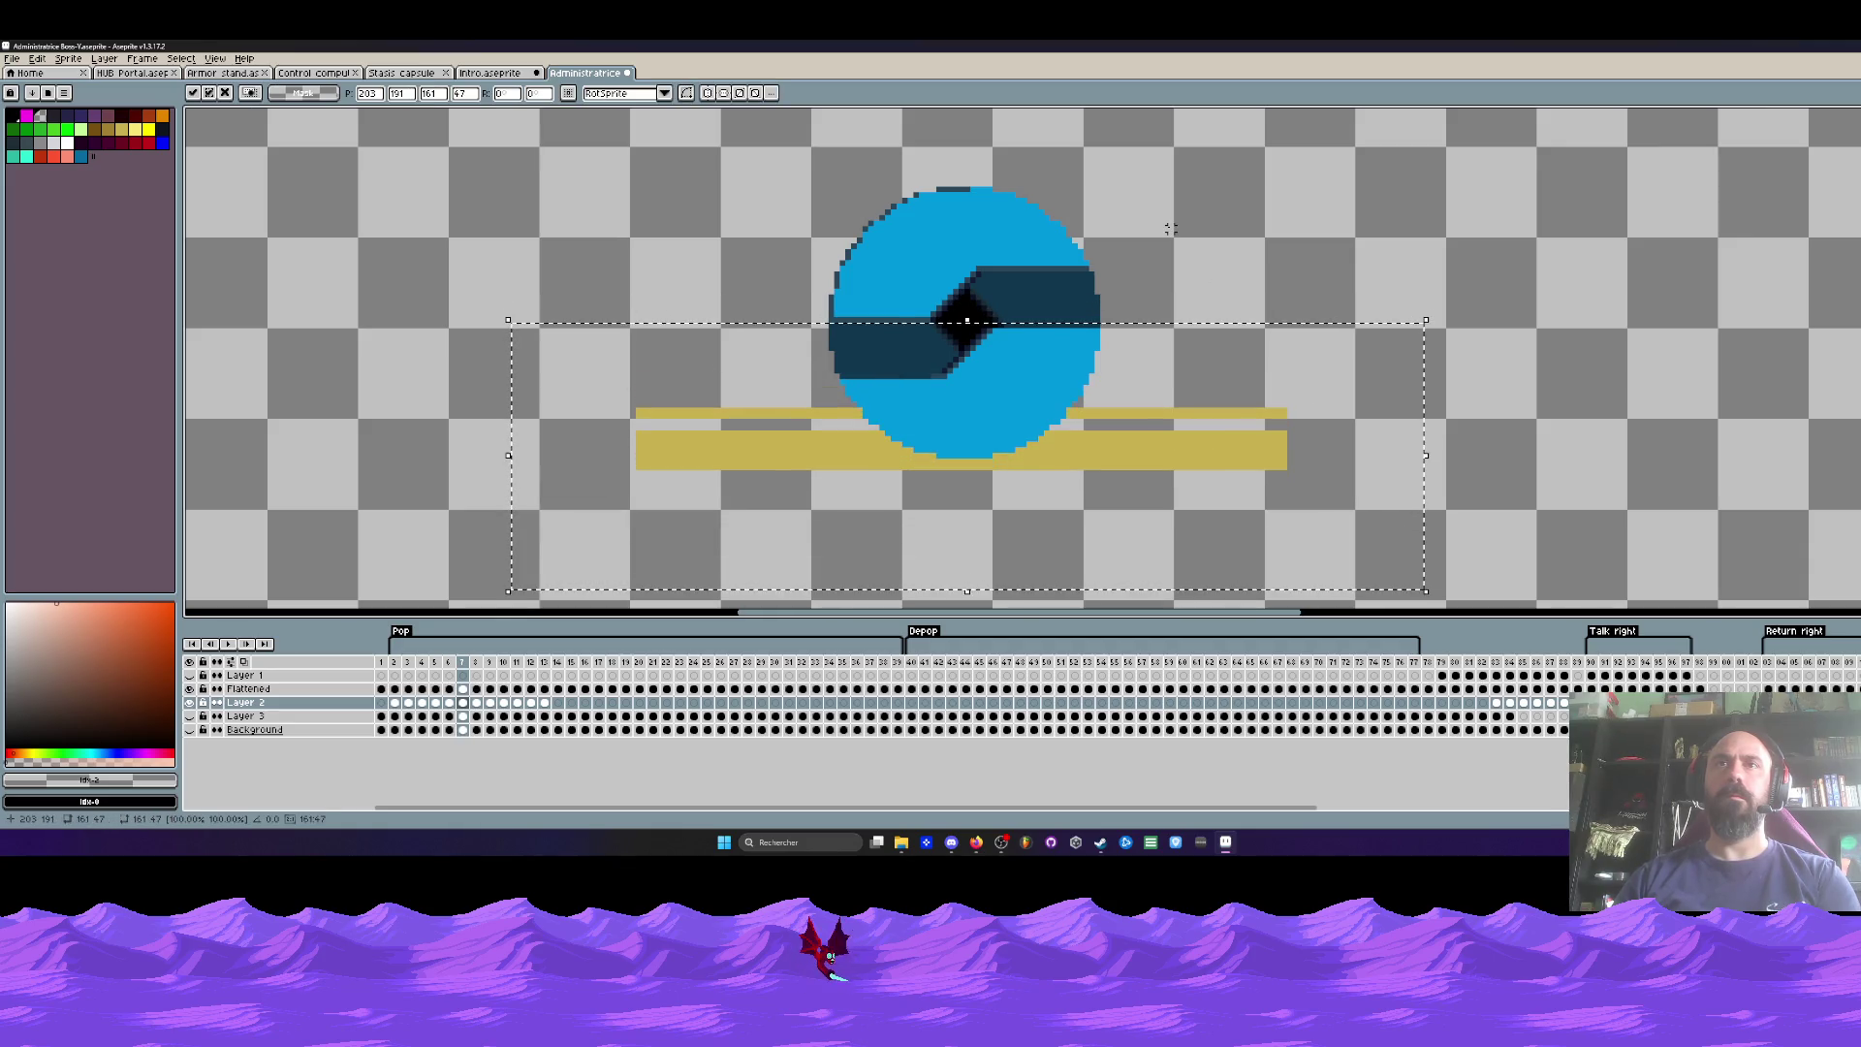
pyautogui.hotkey('ctrl', 'd')
pyautogui.press('Right')
pyautogui.moveTo(434, 320)
pyautogui.mouseDown()
pyautogui.moveTo(1377, 541)
pyautogui.moveTo(1392, 568)
pyautogui.mouseUp()
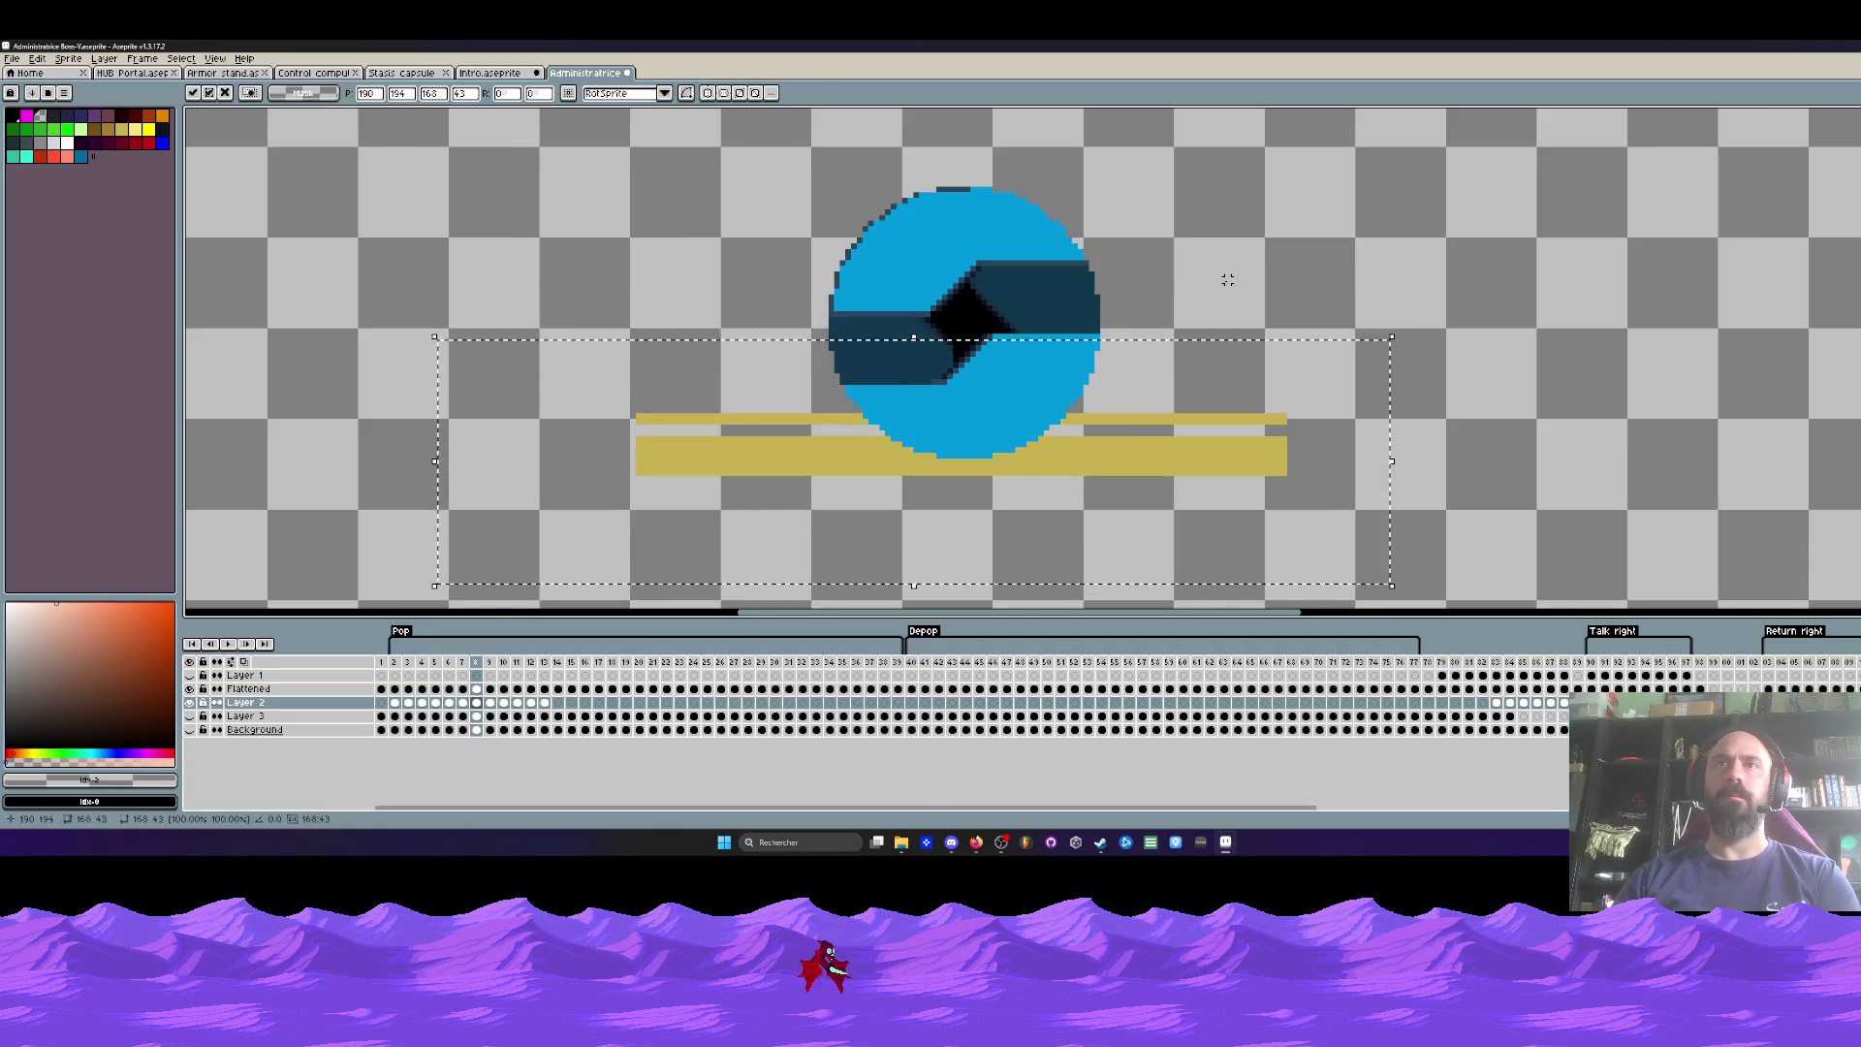
pyautogui.hotkey('ctrl', 'd')
# Step: Nudge the gold bar down on frames 9, 10 and 11
pyautogui.press('Right')
pyautogui.moveTo(498, 292); pyautogui.dragTo(1591, 591)
pyautogui.press('Down')
pyautogui.press('Down')
pyautogui.press('Down')
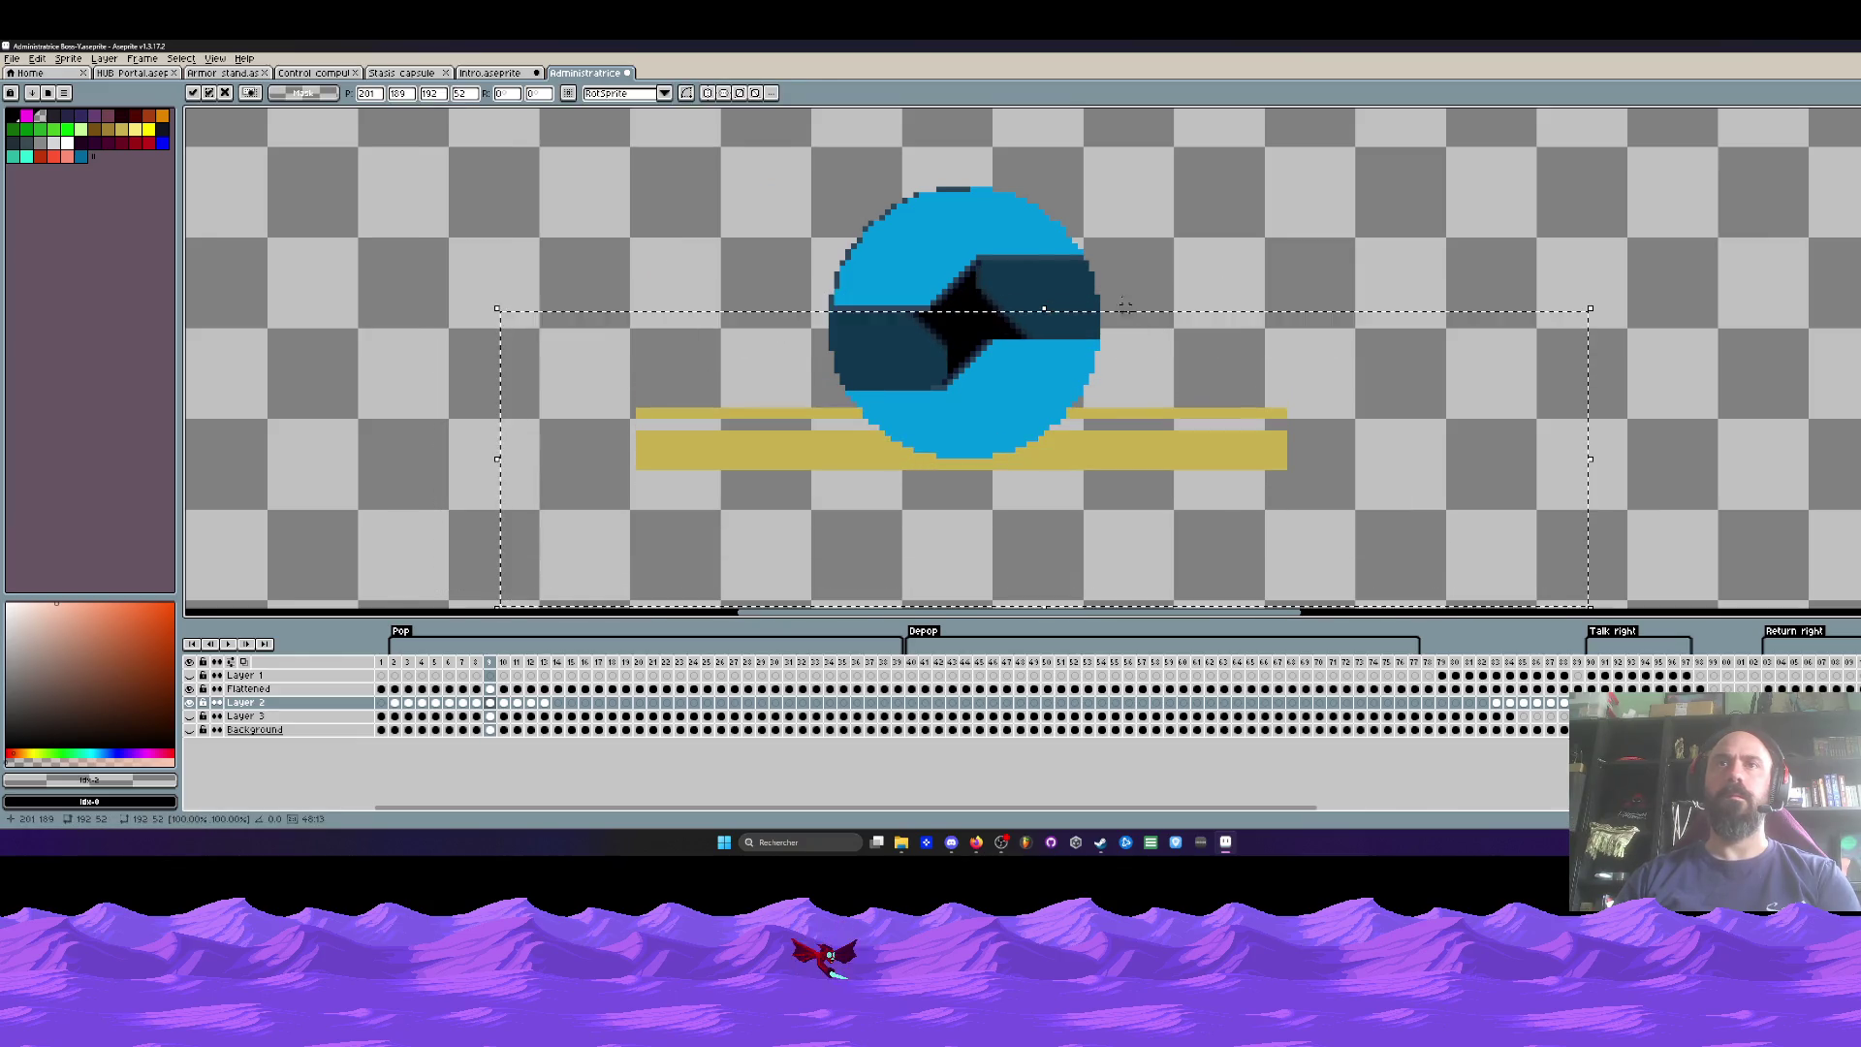
pyautogui.hotkey('ctrl', 'd')
pyautogui.press('Right')
pyautogui.moveTo(478, 270); pyautogui.dragTo(1459, 580)
pyautogui.press('Down')
pyautogui.press('Down')
pyautogui.press('Down')
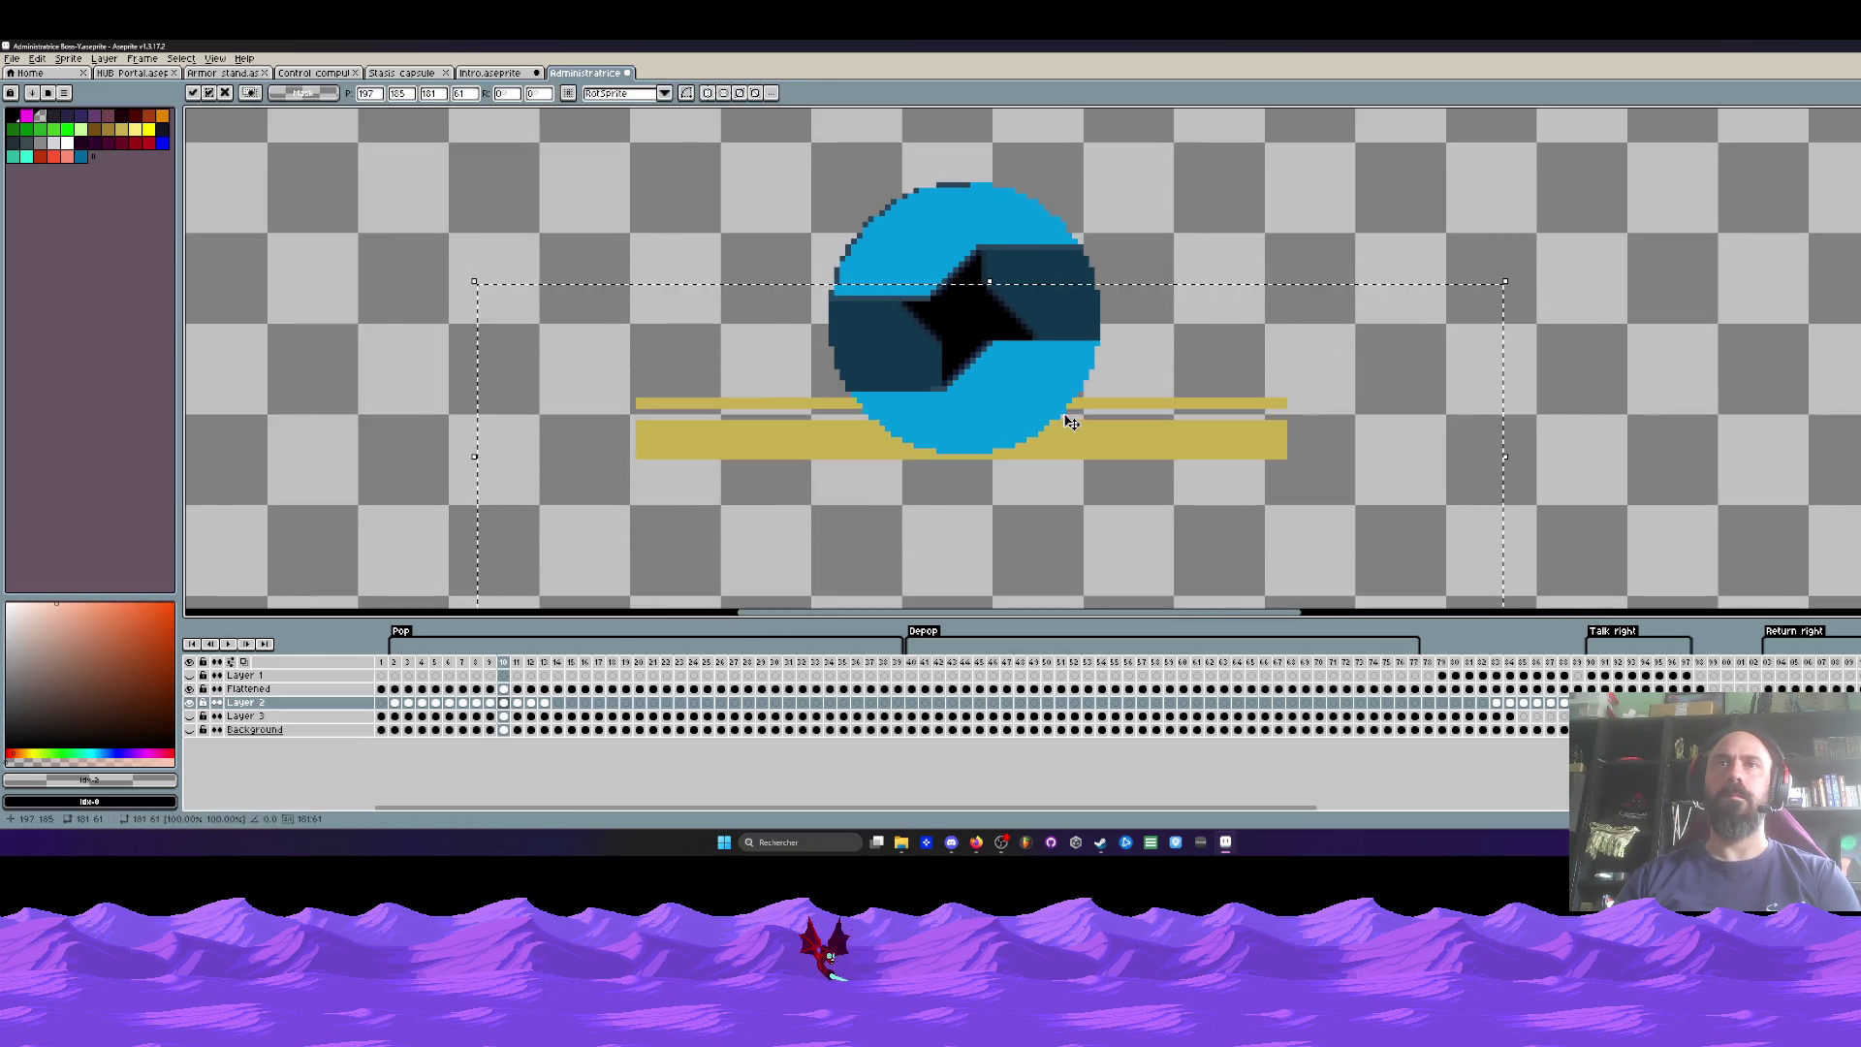
pyautogui.hotkey('ctrl', 'd')
pyautogui.press('Right')
pyautogui.moveTo(400, 269); pyautogui.dragTo(1362, 581)
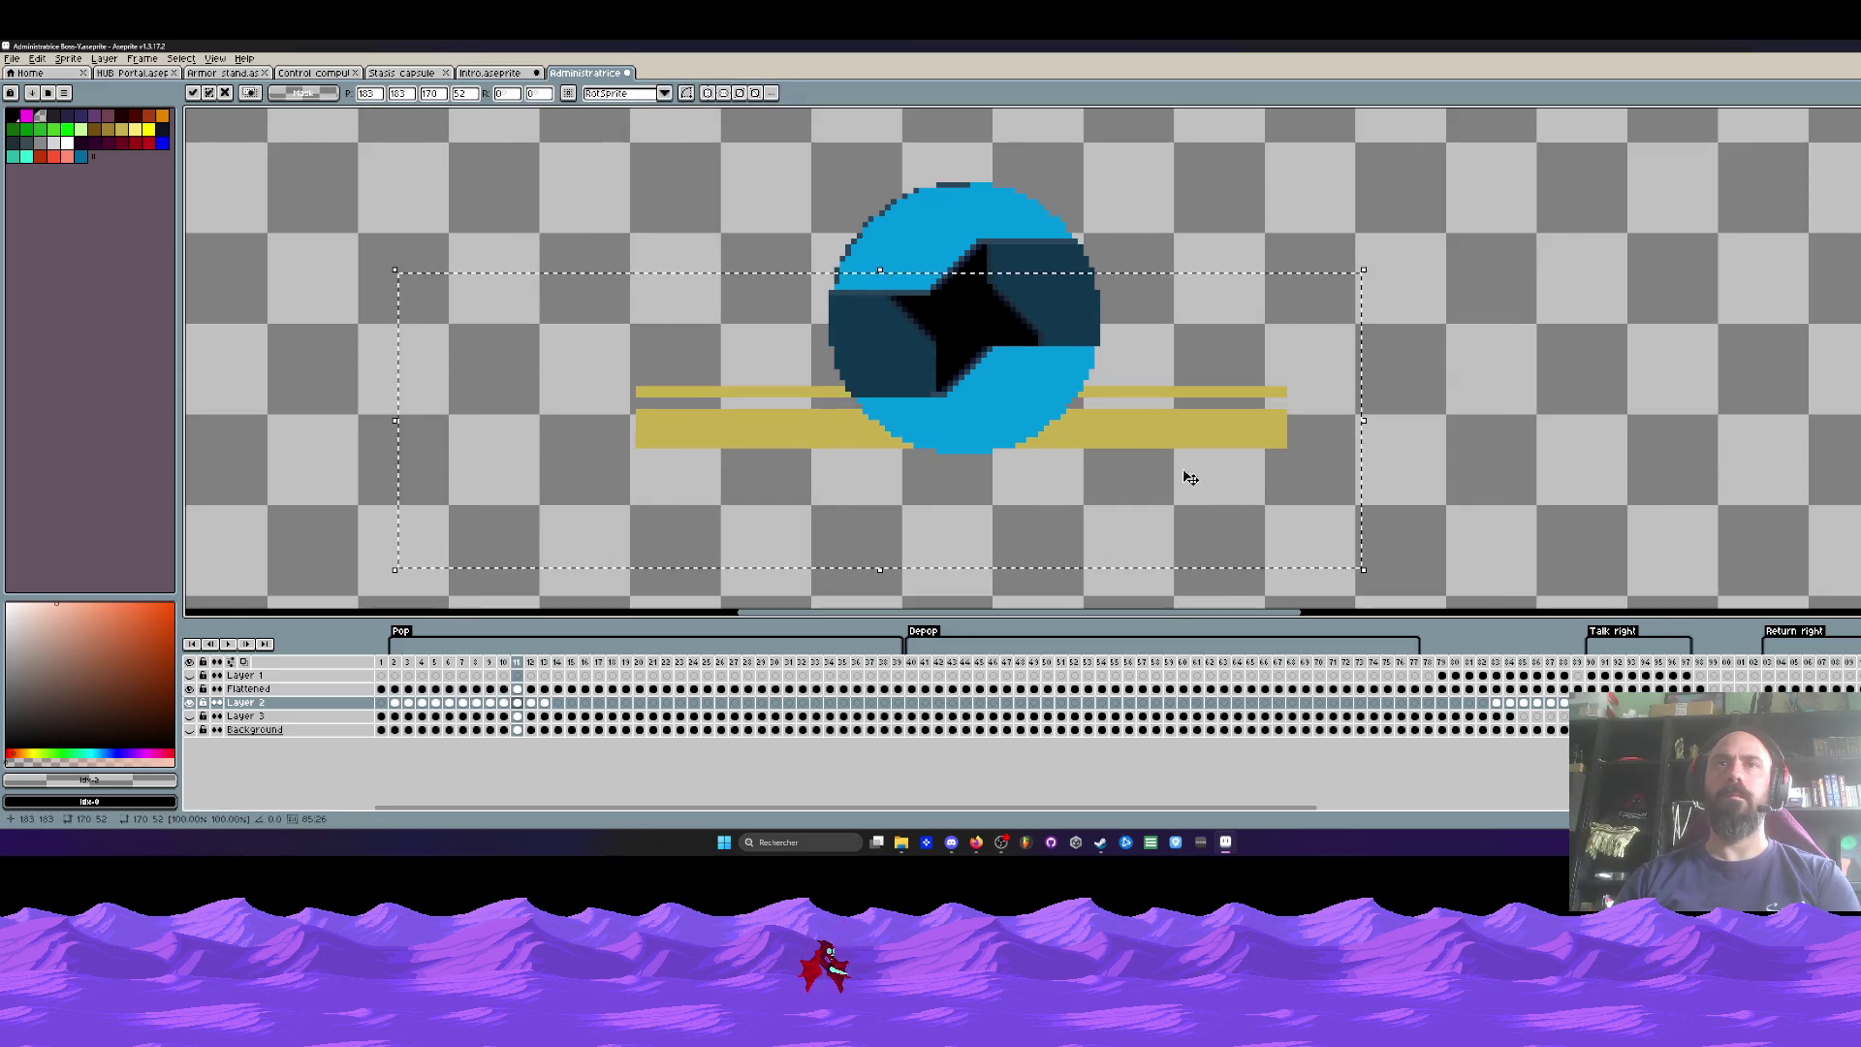
pyautogui.press('Down')
pyautogui.press('Down')
pyautogui.press('Down')
pyautogui.hotkey('ctrl', 'd')
# Step: Nudge the gold bar down on frames 12 and 13, then inspect frame 14
pyautogui.press('Right')
pyautogui.moveTo(491, 258); pyautogui.dragTo(1506, 585)
pyautogui.press('Down')
pyautogui.press('Down')
pyautogui.press('Down')
pyautogui.press('Down')
pyautogui.hotkey('ctrl', 'd')
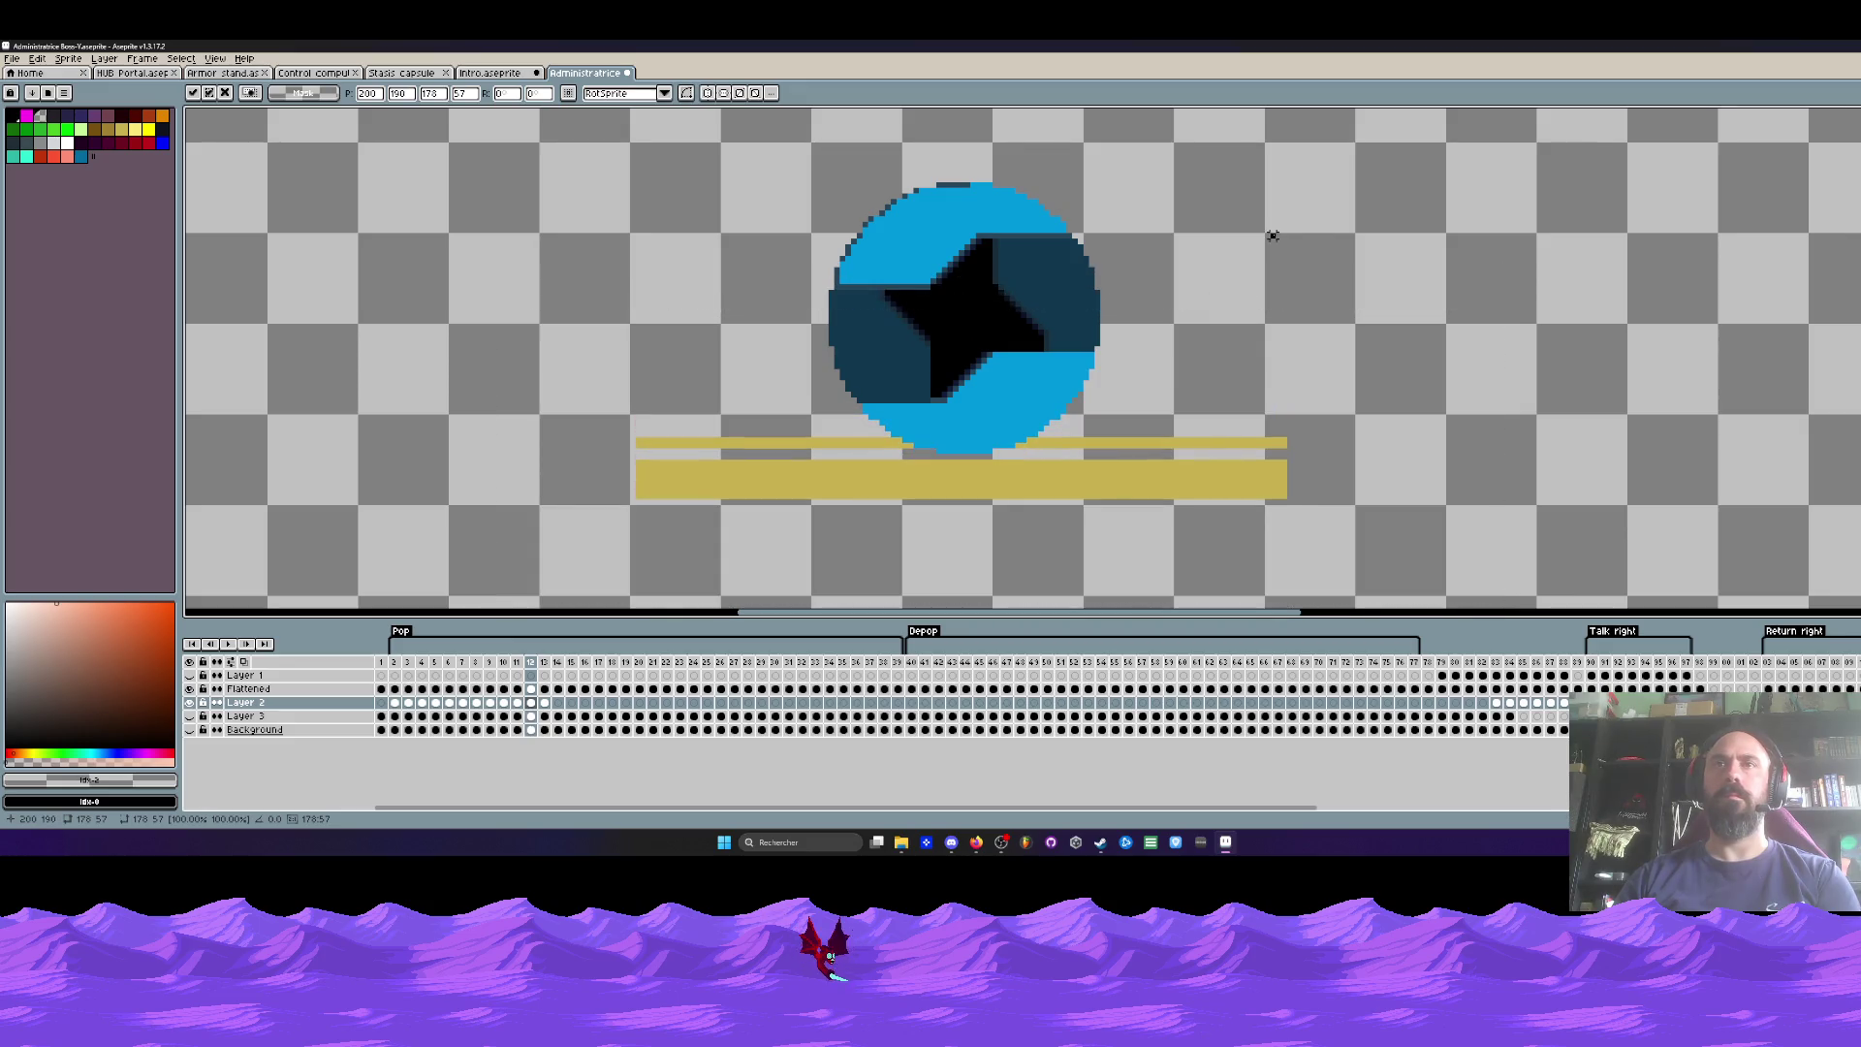
pyautogui.press('Right')
pyautogui.moveTo(513, 293); pyautogui.dragTo(1397, 506)
pyautogui.press('Down')
pyautogui.press('Down')
pyautogui.press('Down')
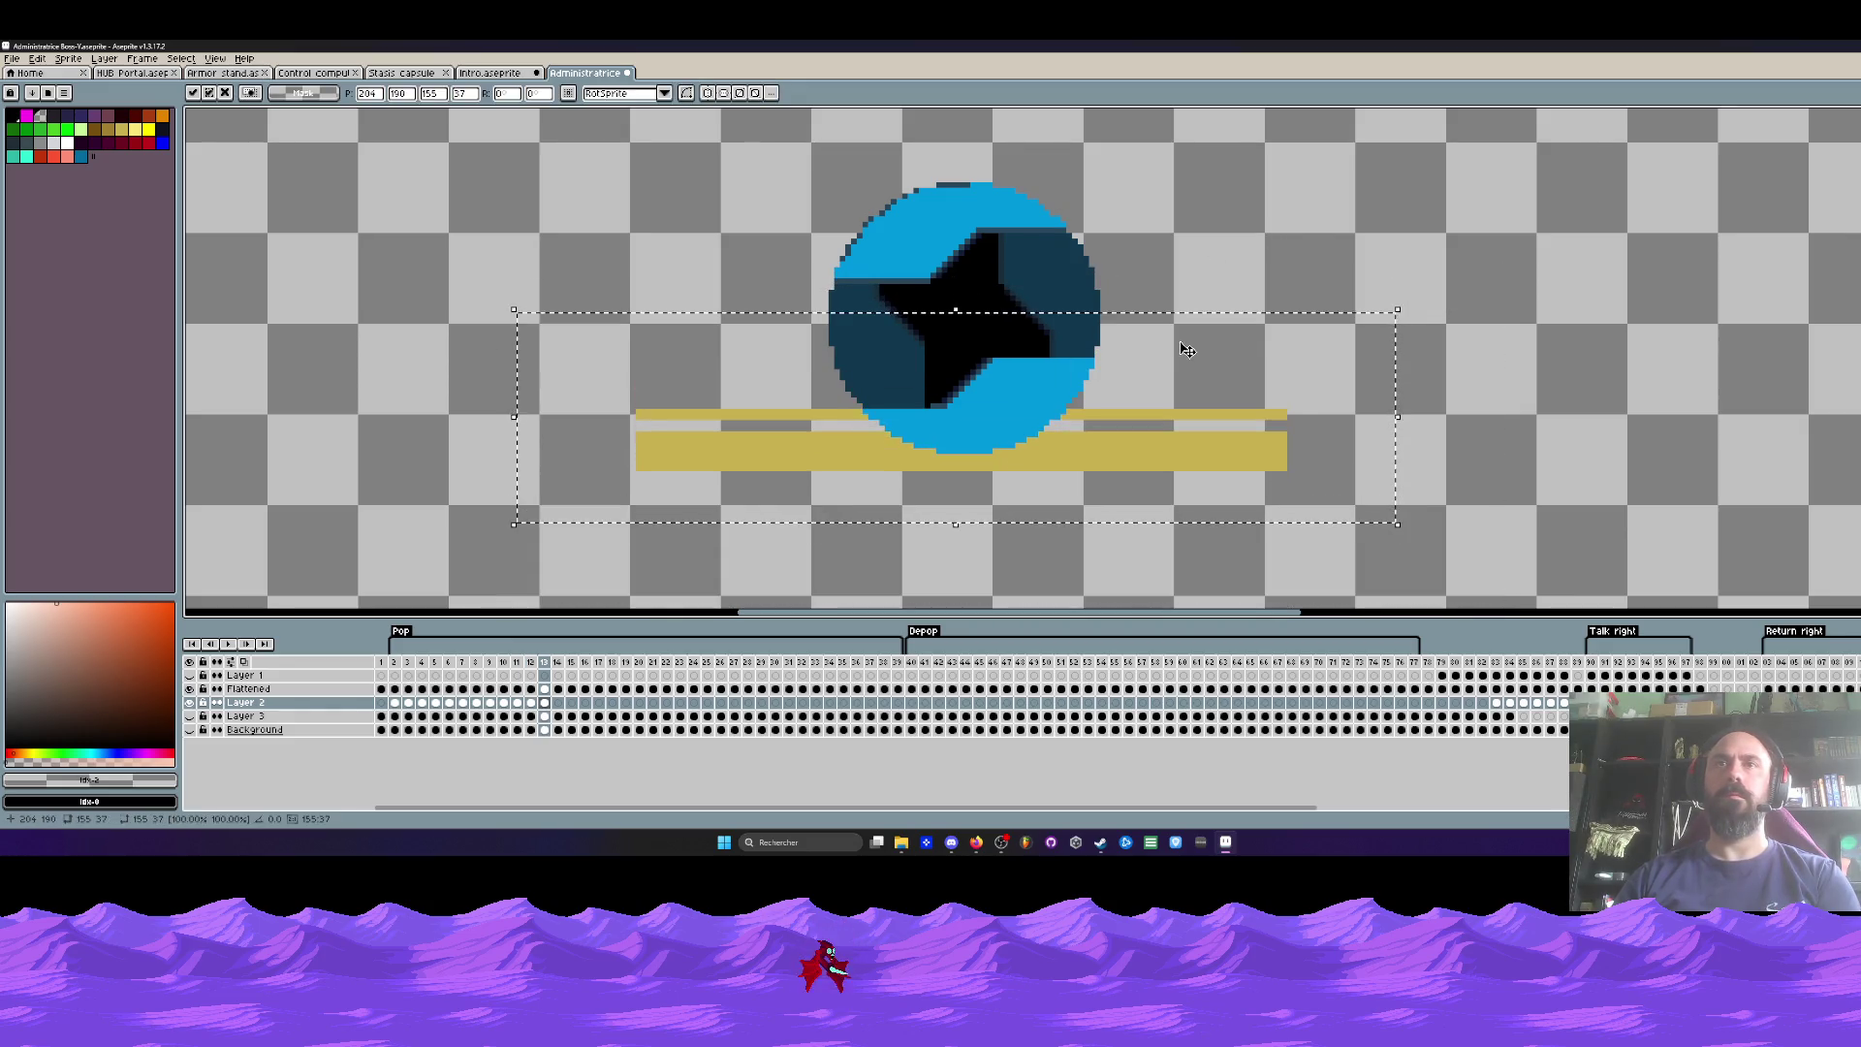
pyautogui.hotkey('ctrl', 'd')
pyautogui.press('Right')
pyautogui.moveTo(436, 244)
pyautogui.mouseDown()
pyautogui.moveTo(573, 303)
pyautogui.moveTo(1404, 515)
pyautogui.mouseUp()
pyautogui.hotkey('ctrl', 'd')
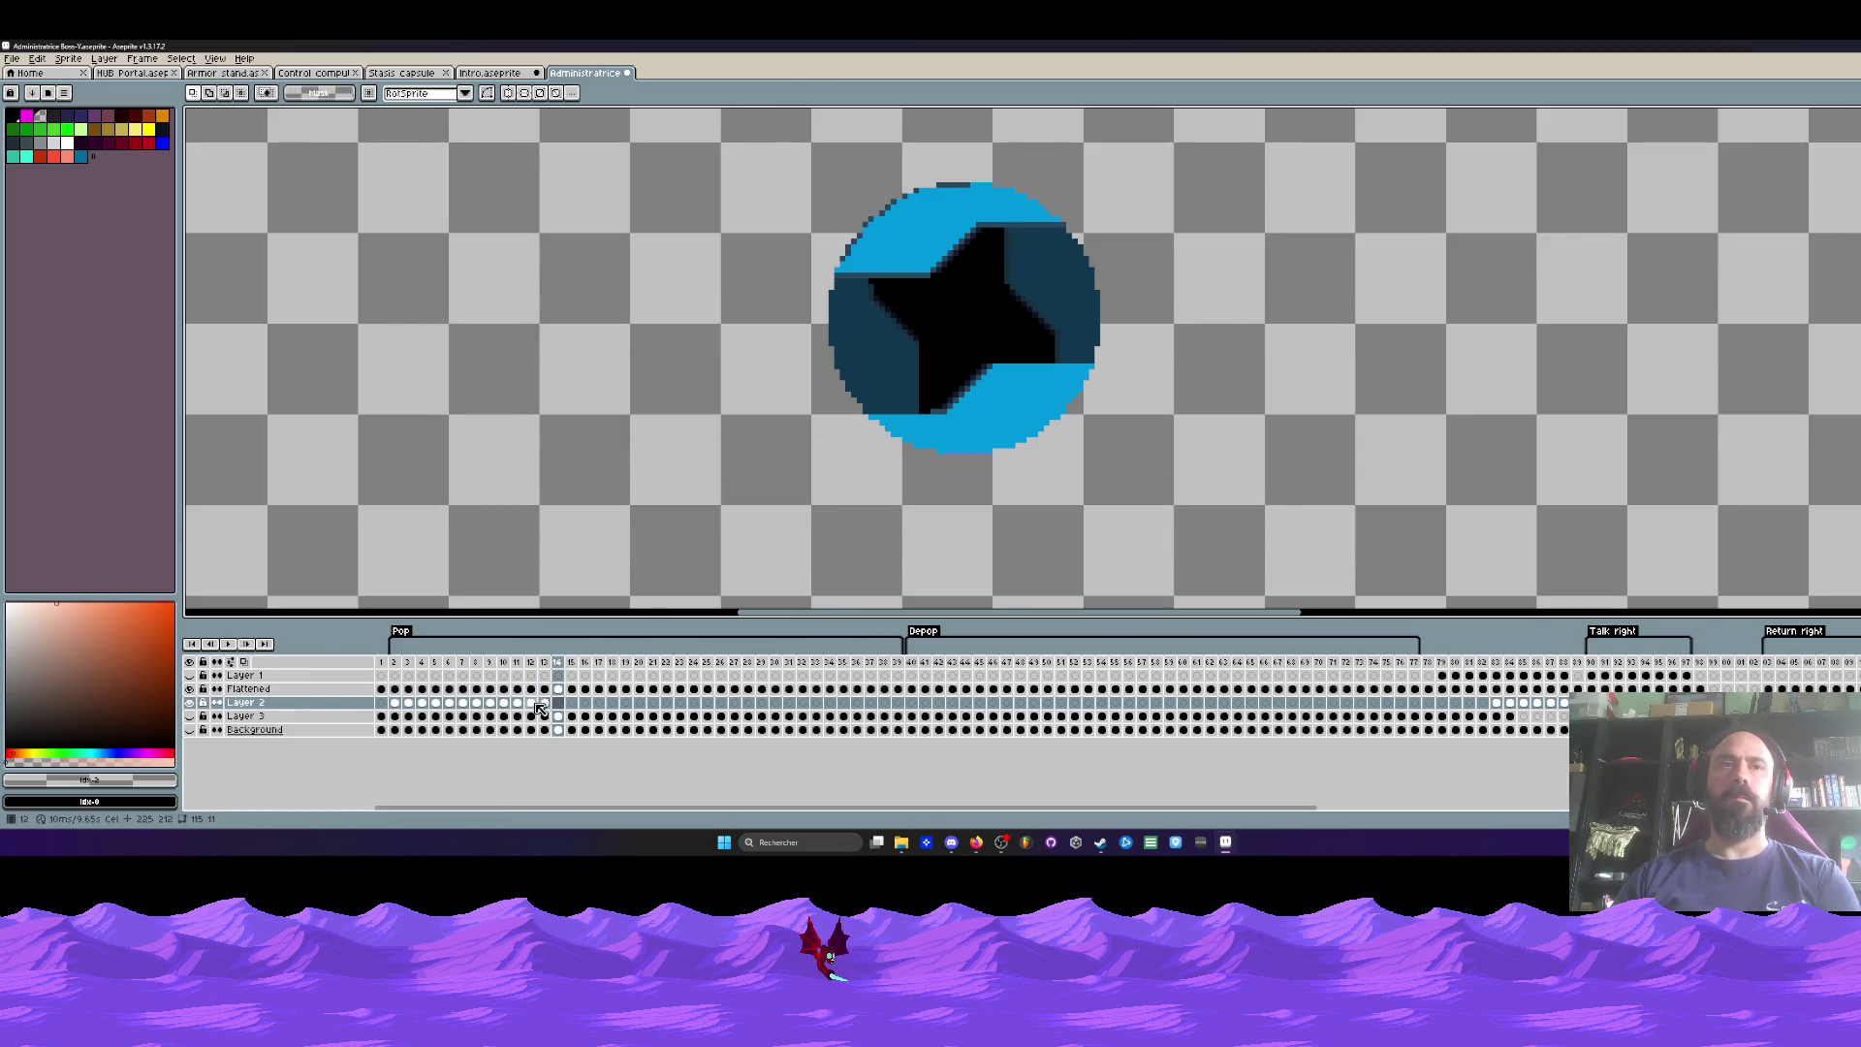
# Step: Undo on frame 14 to bring back its gold strip, comparing against frames 13 and 16
pyautogui.click(540, 706)
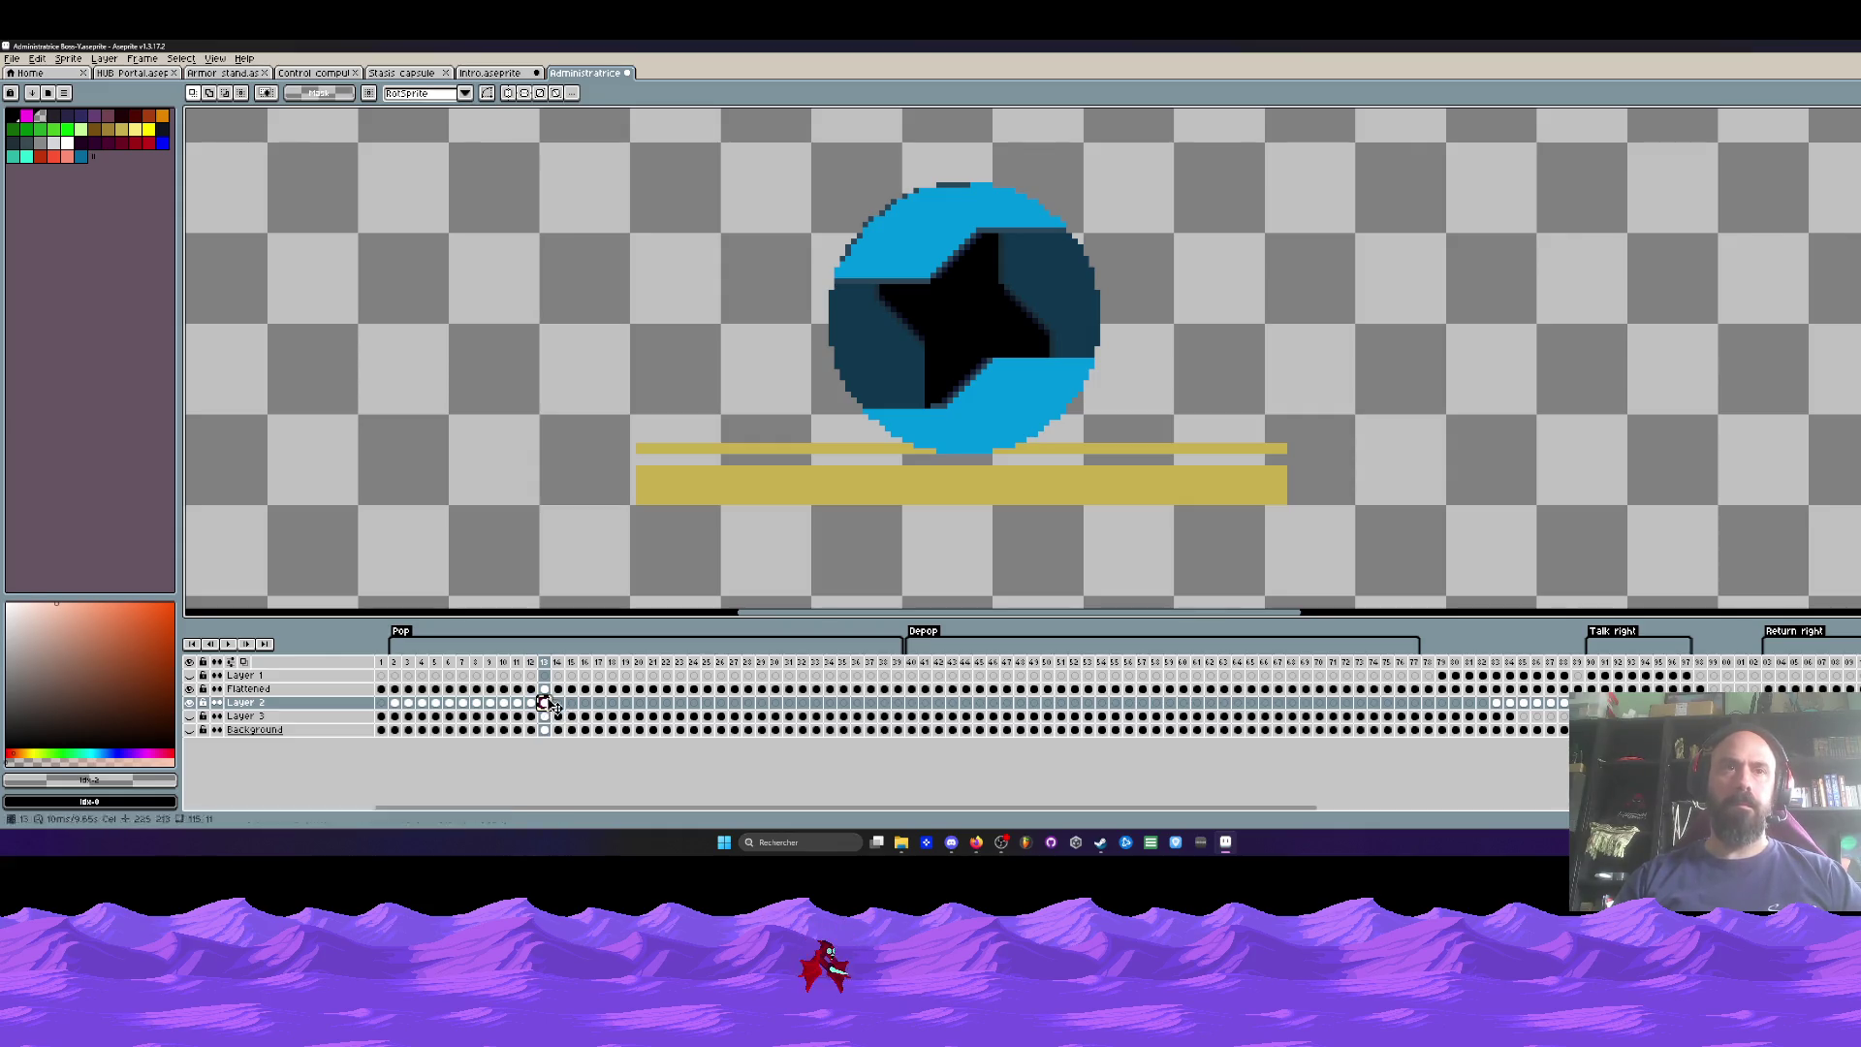
pyautogui.click(559, 703)
pyautogui.hotkey('ctrl', 'z')
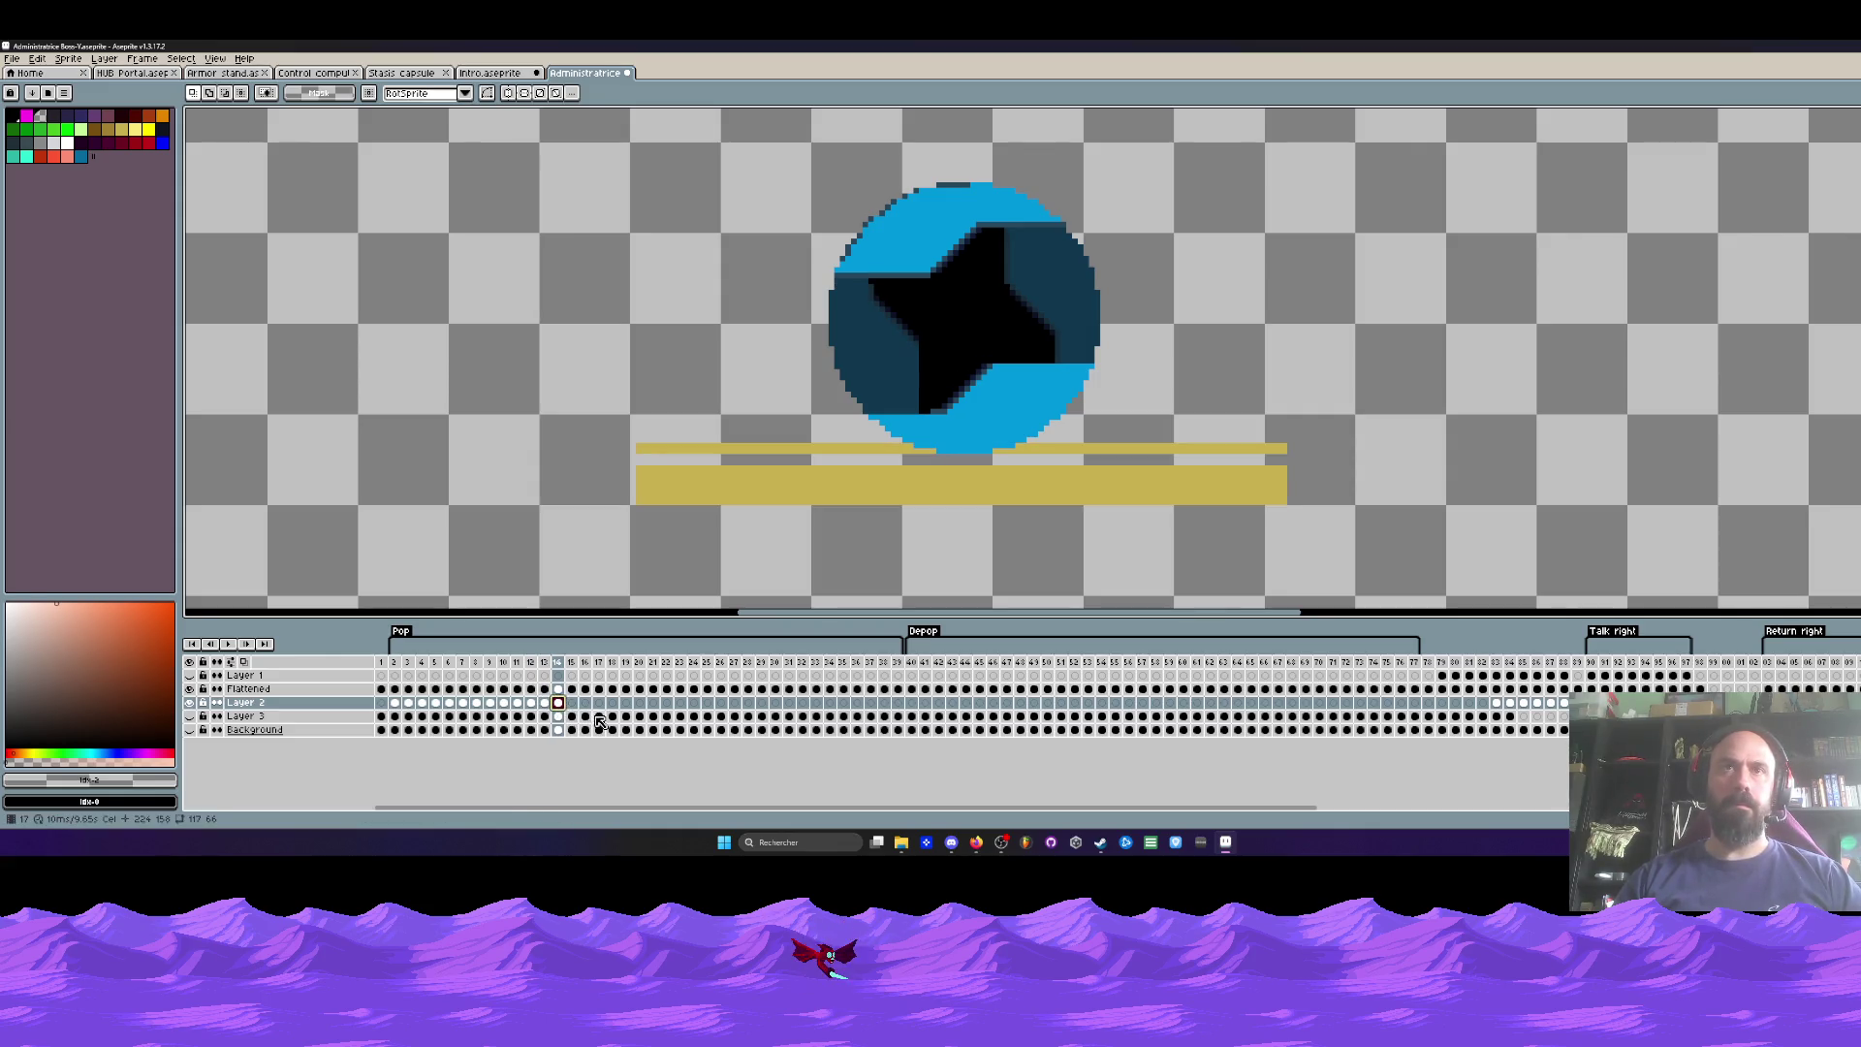
pyautogui.click(582, 704)
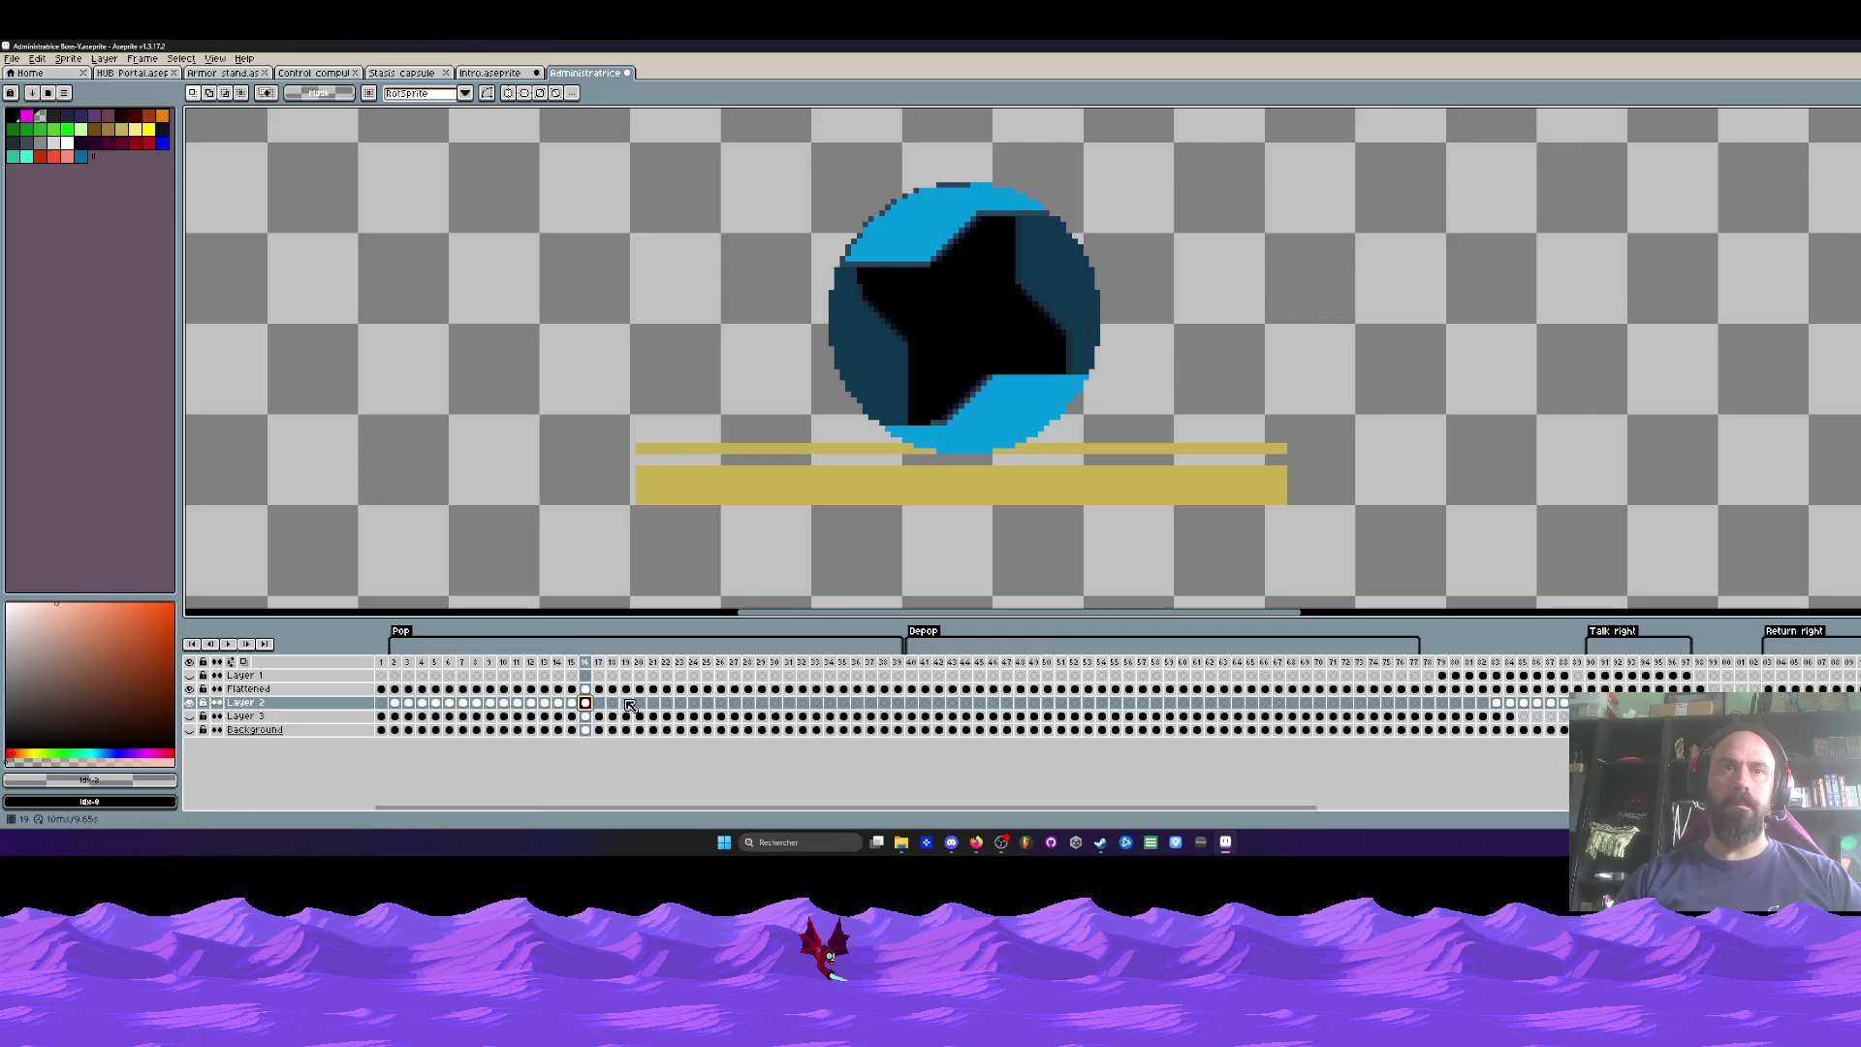
# Step: Marquee-select the gold bars on frame 15 and nudge them down
pyautogui.moveTo(490, 702); pyautogui.dragTo(568, 717)
pyautogui.click(544, 702)
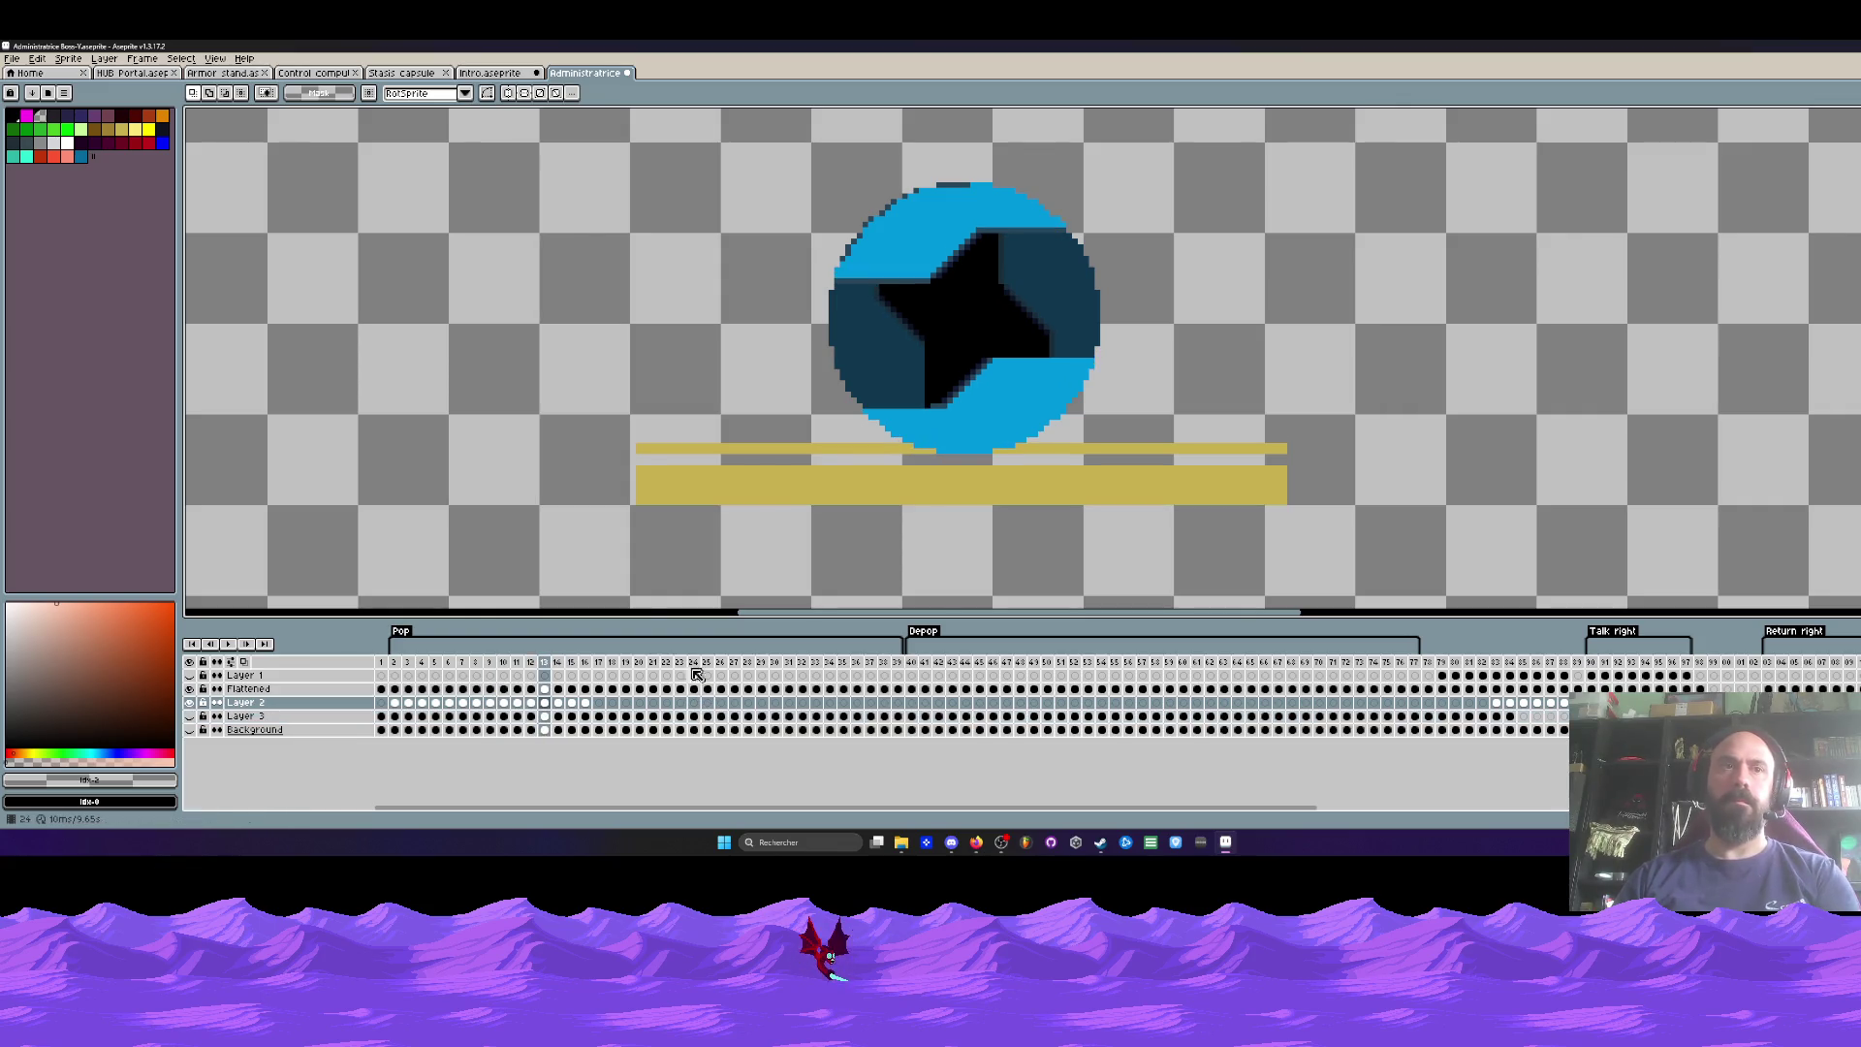
pyautogui.moveTo(372, 344); pyautogui.dragTo(1504, 575)
pyautogui.hotkey('ctrl', 'd')
pyautogui.press('Right')
pyautogui.moveTo(407, 344); pyautogui.dragTo(1256, 546)
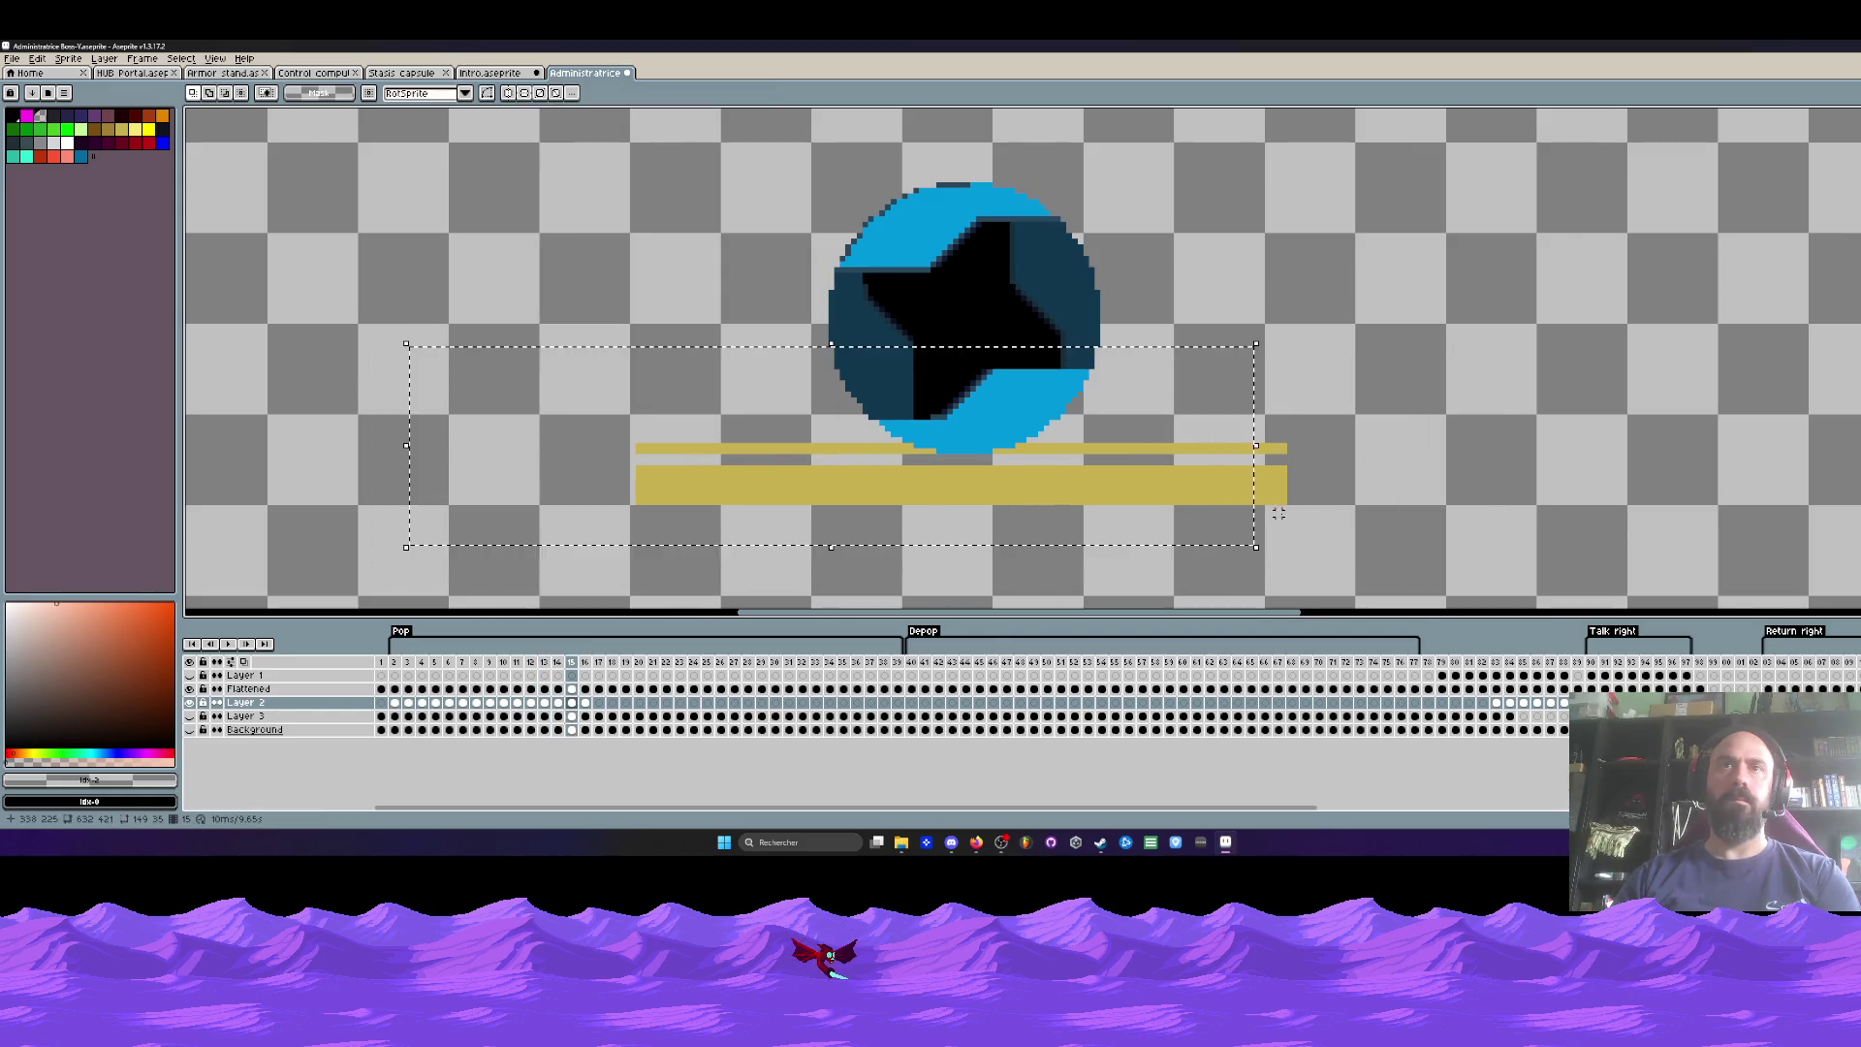
pyautogui.press('Down')
pyautogui.press('Down')
pyautogui.hotkey('ctrl', 'd')
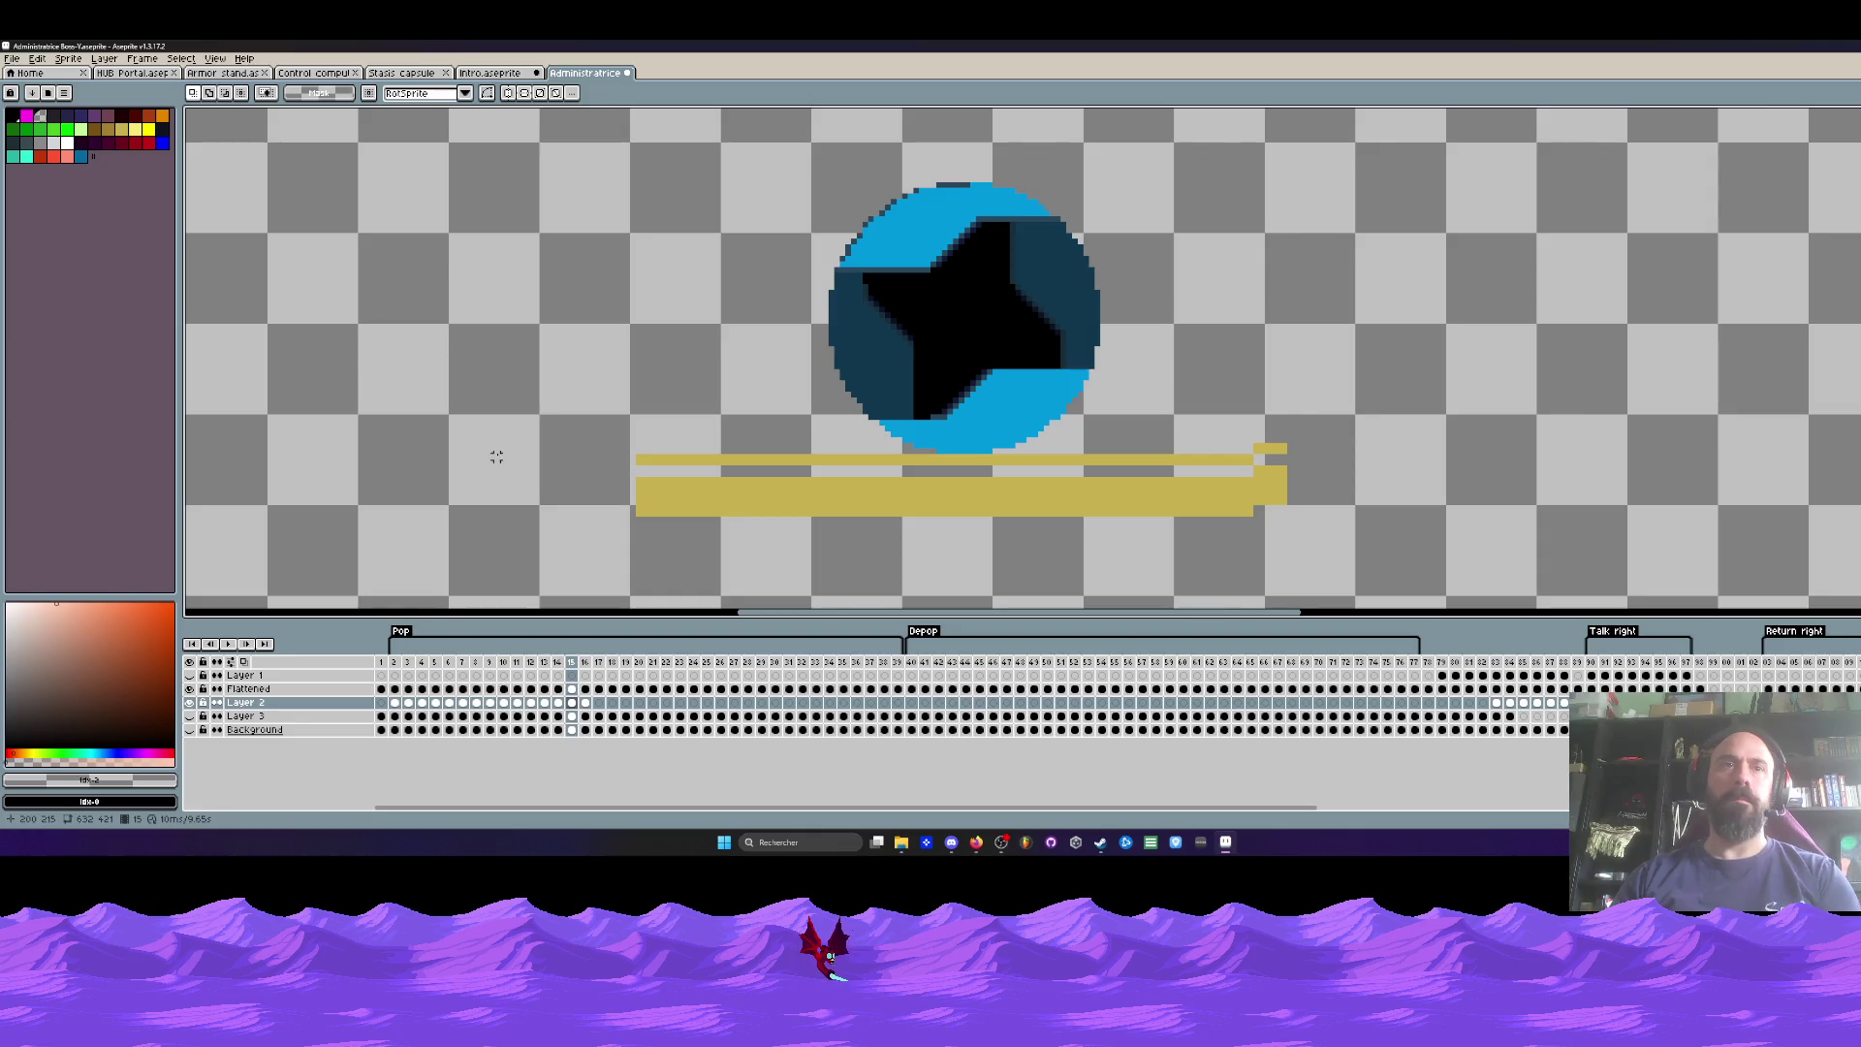
# Step: Restack Layer 2 below Flattened so the blue hatch draws over the gold strips
pyautogui.moveTo(313, 694); pyautogui.dragTo(297, 715)
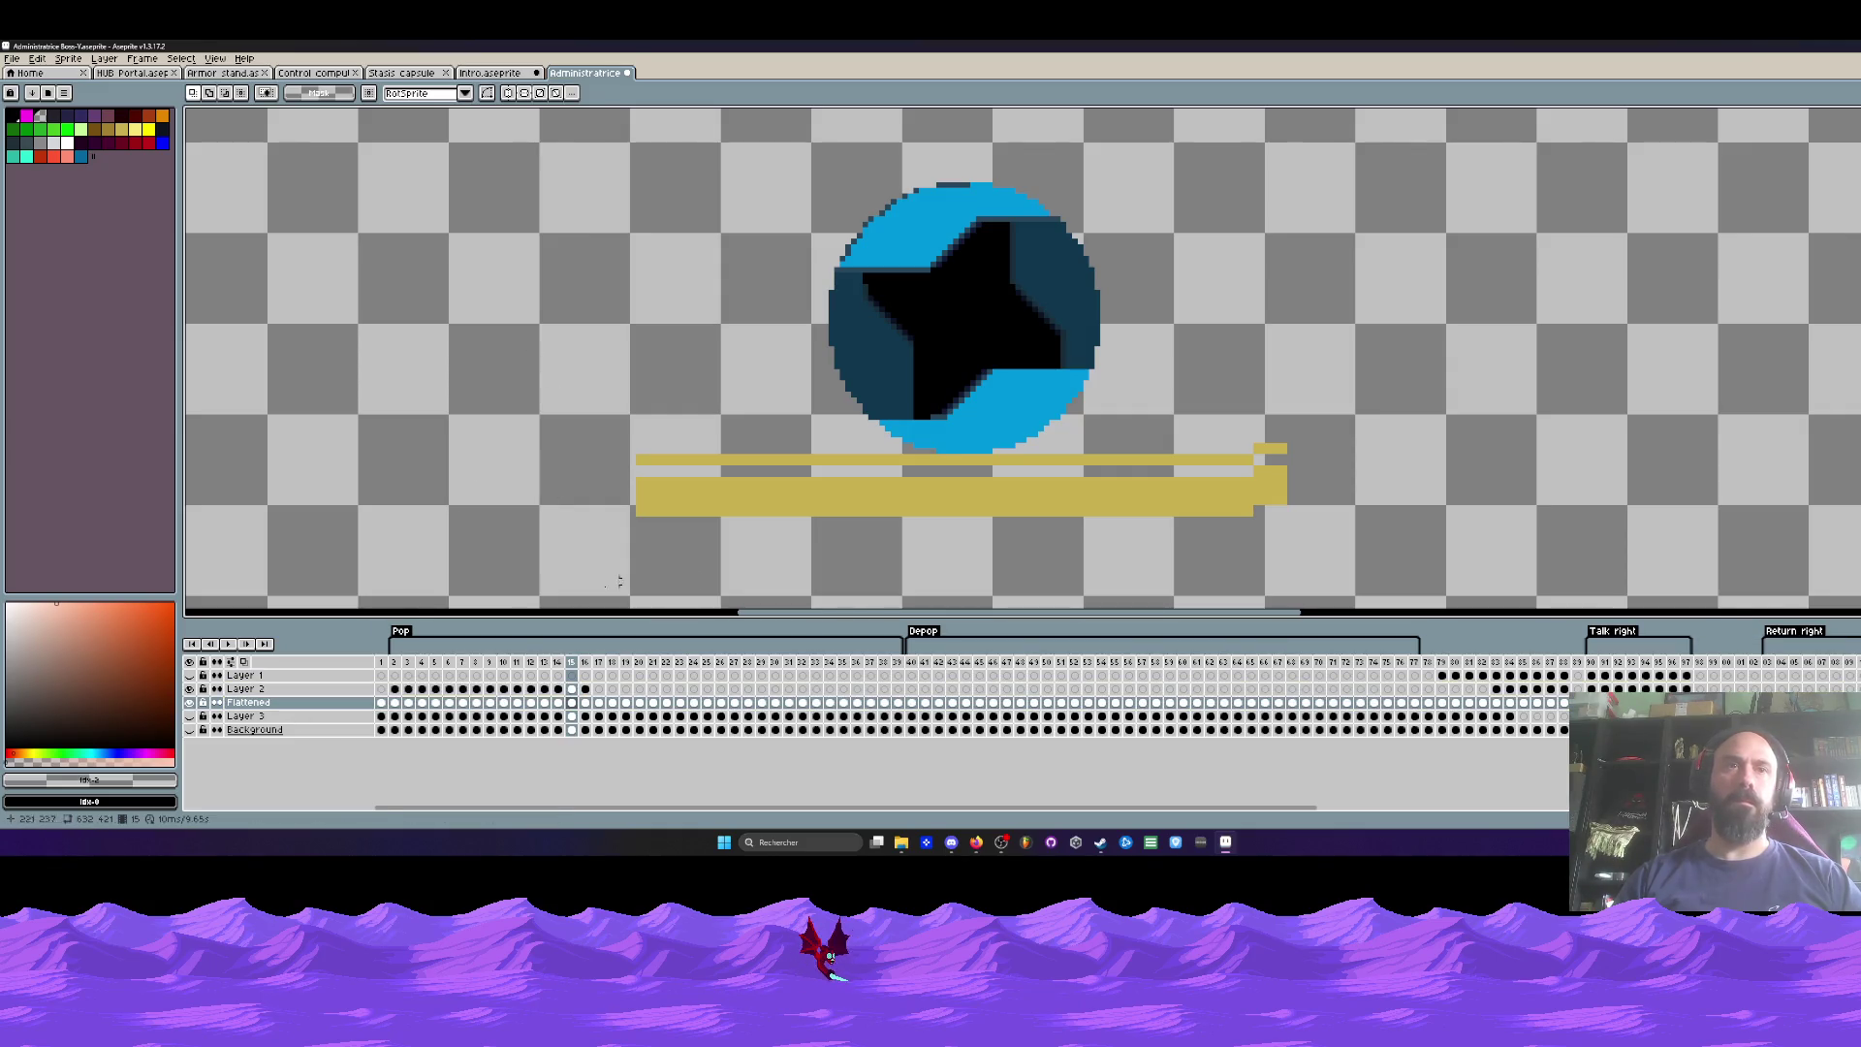
pyautogui.click(394, 662)
pyautogui.scroll(2, 812, 386)
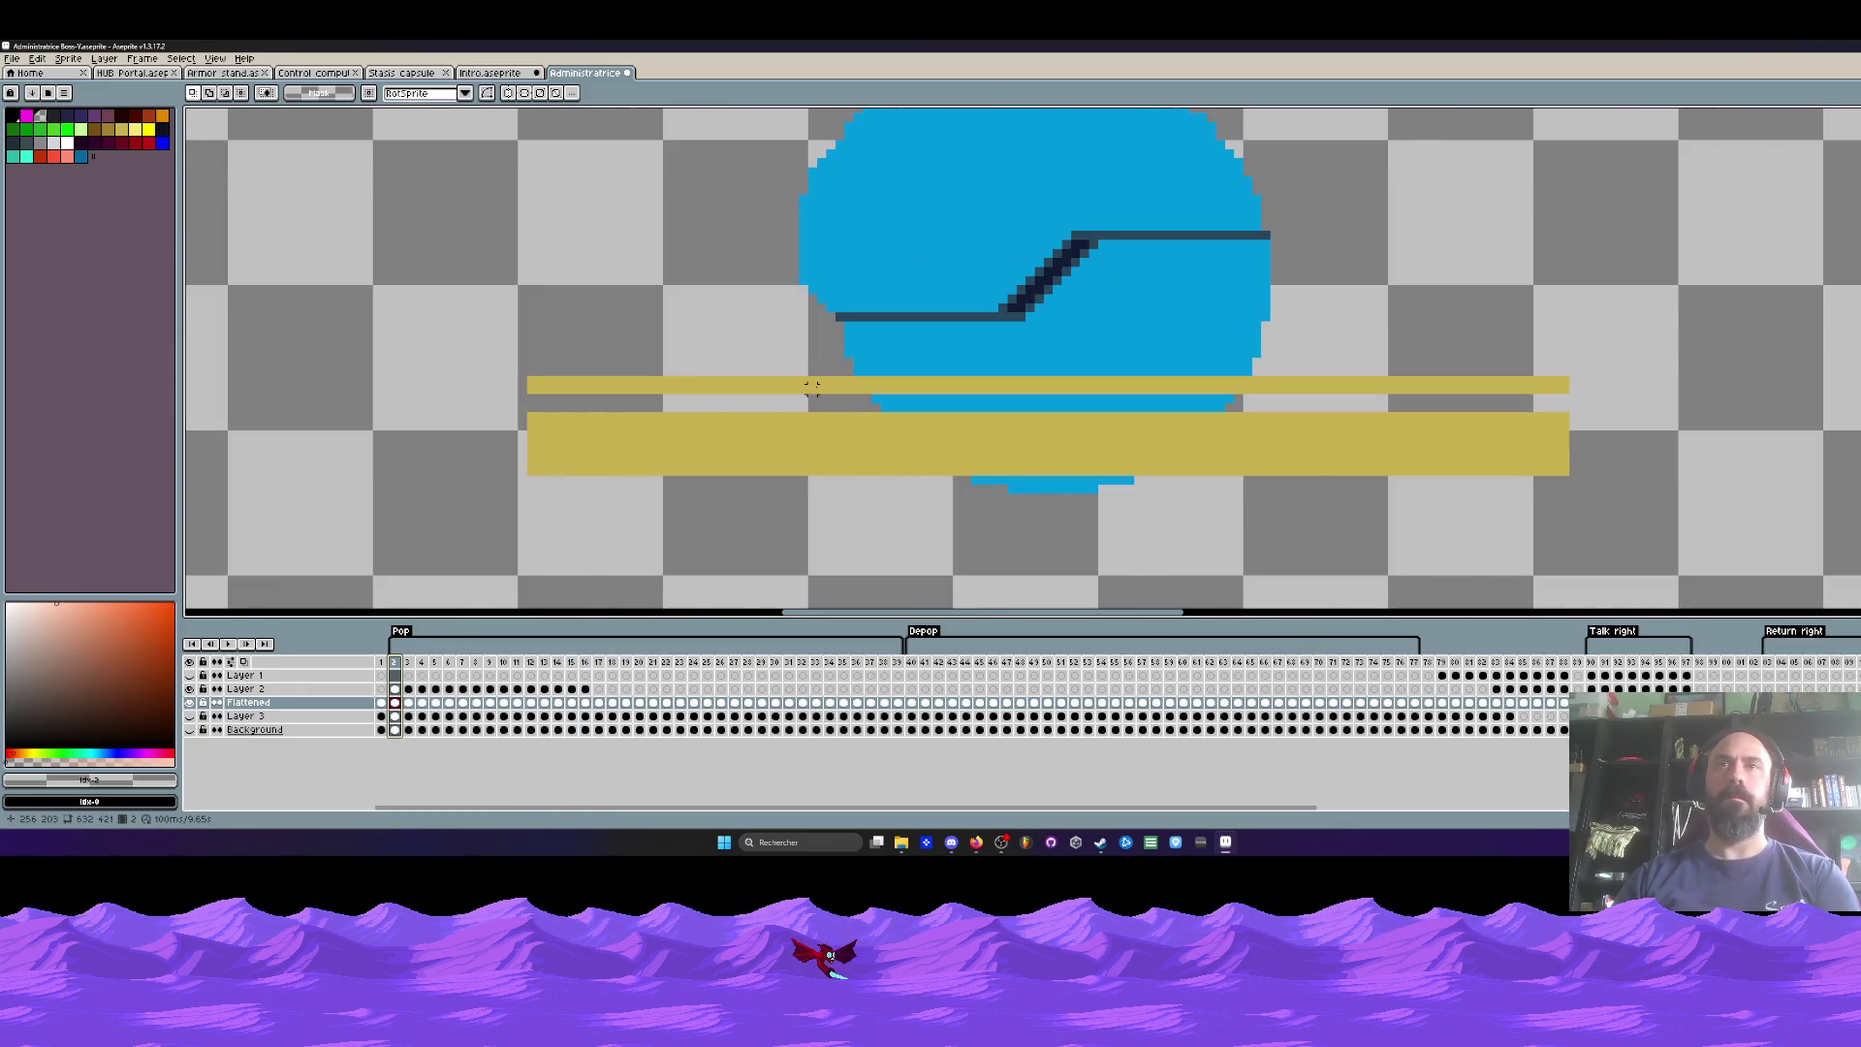
pyautogui.scroll(-2, 812, 386)
pyautogui.click(250, 688)
pyautogui.moveTo(250, 688); pyautogui.dragTo(257, 713)
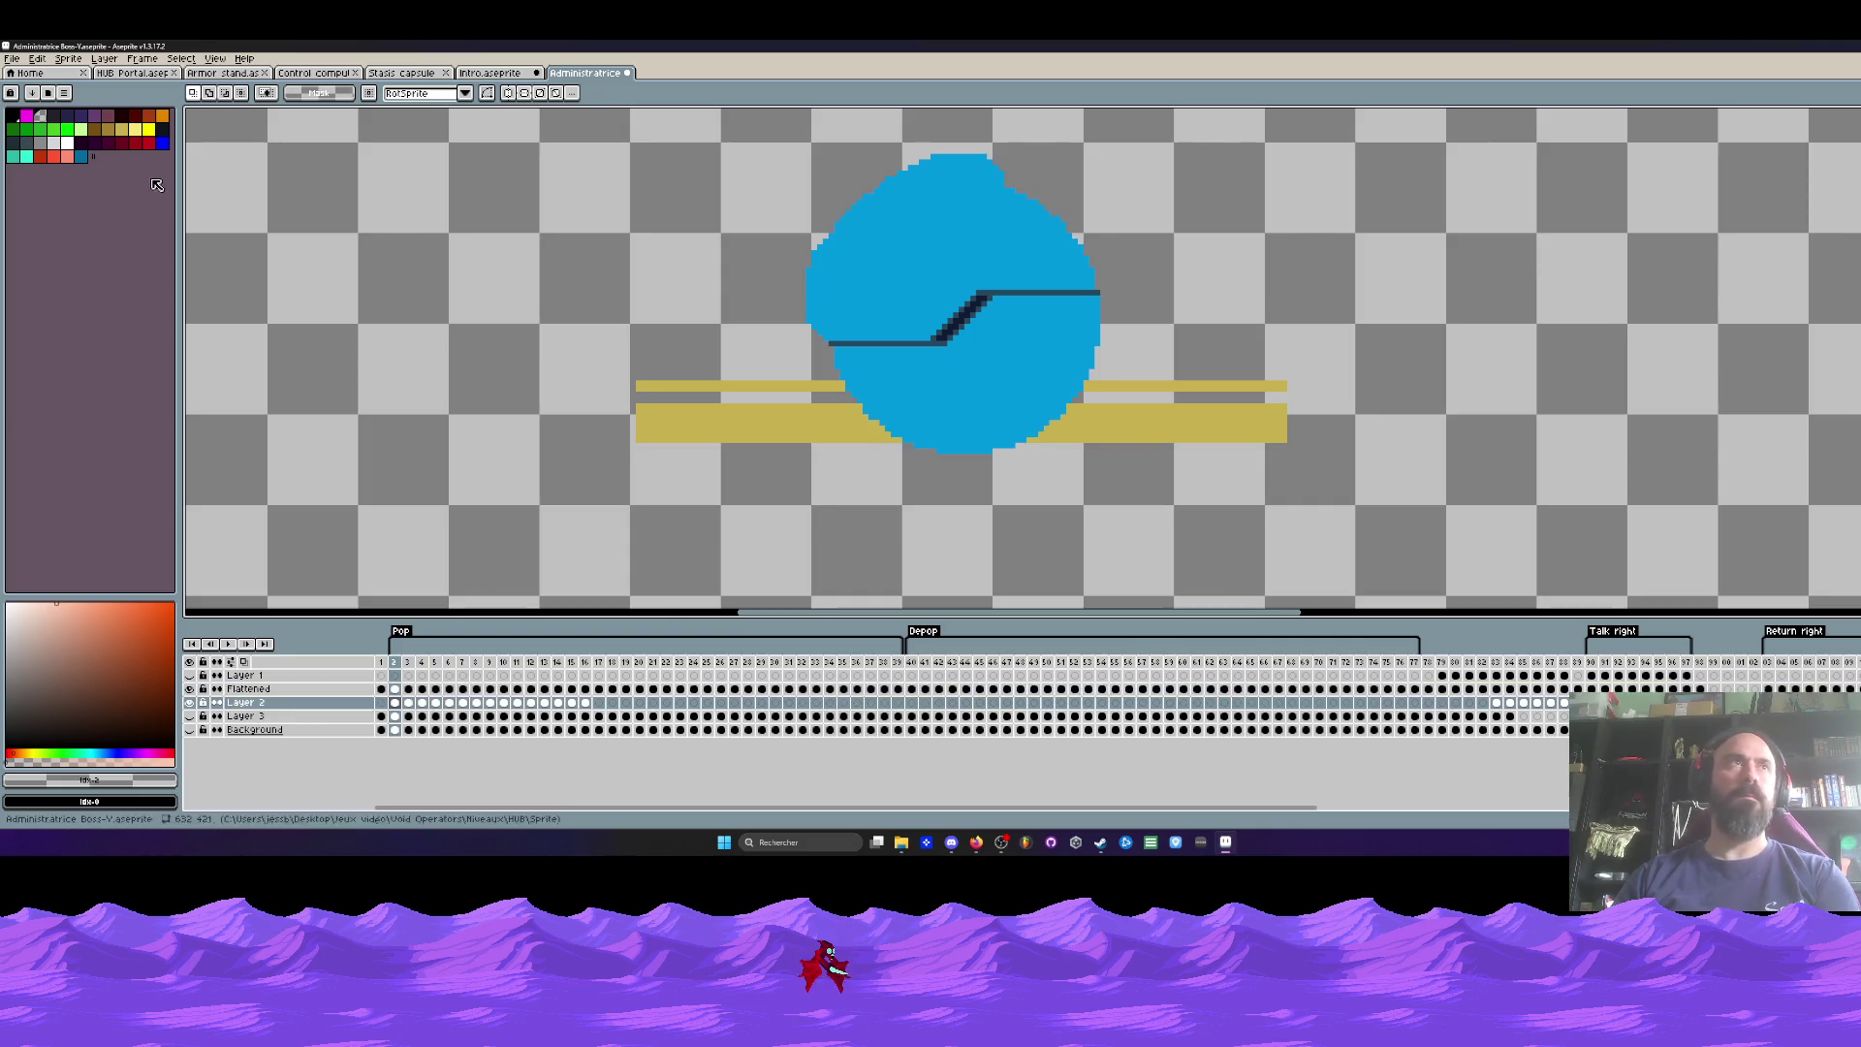
pyautogui.scroll(2, 796, 427)
pyautogui.scroll(-3, 796, 426)
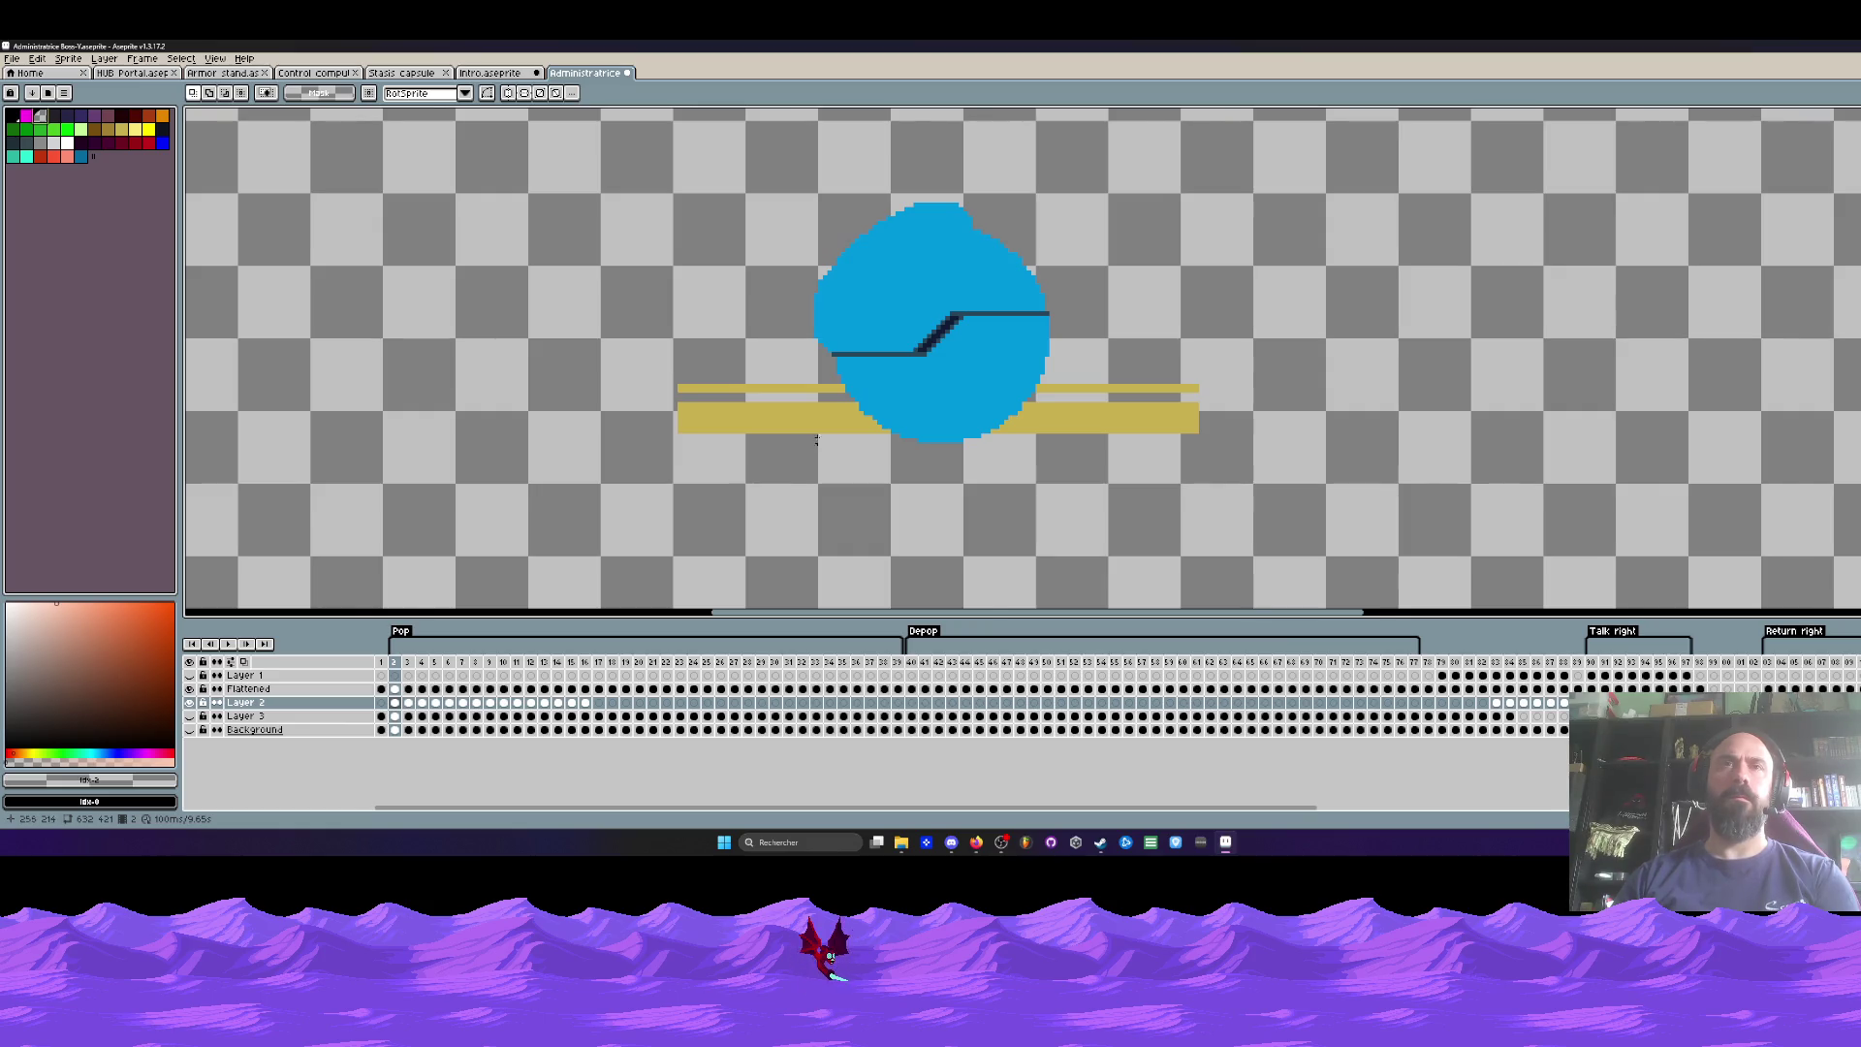
pyautogui.scroll(1, 813, 440)
pyautogui.scroll(2, 831, 353)
# Step: With a smaller eraser brush, clear gold strip pixels around the hatch on frame 2
pyautogui.press('b')
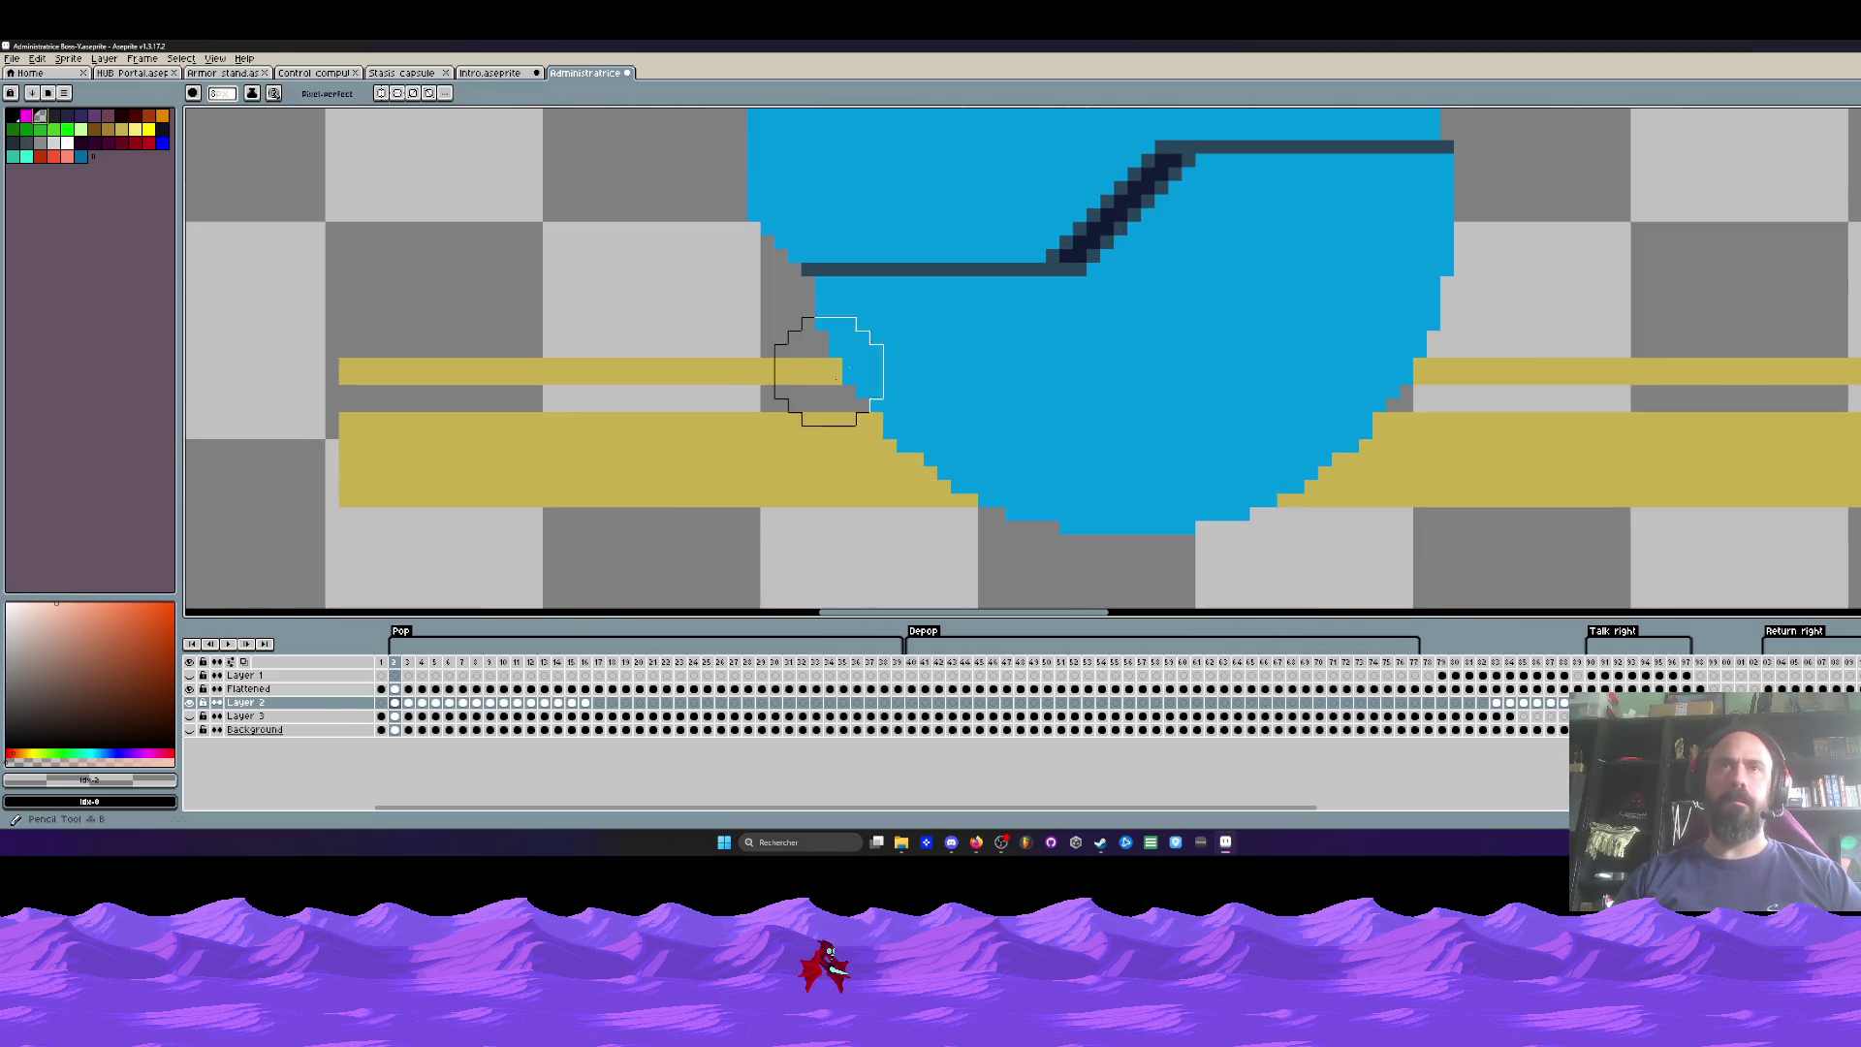
pyautogui.click(789, 395)
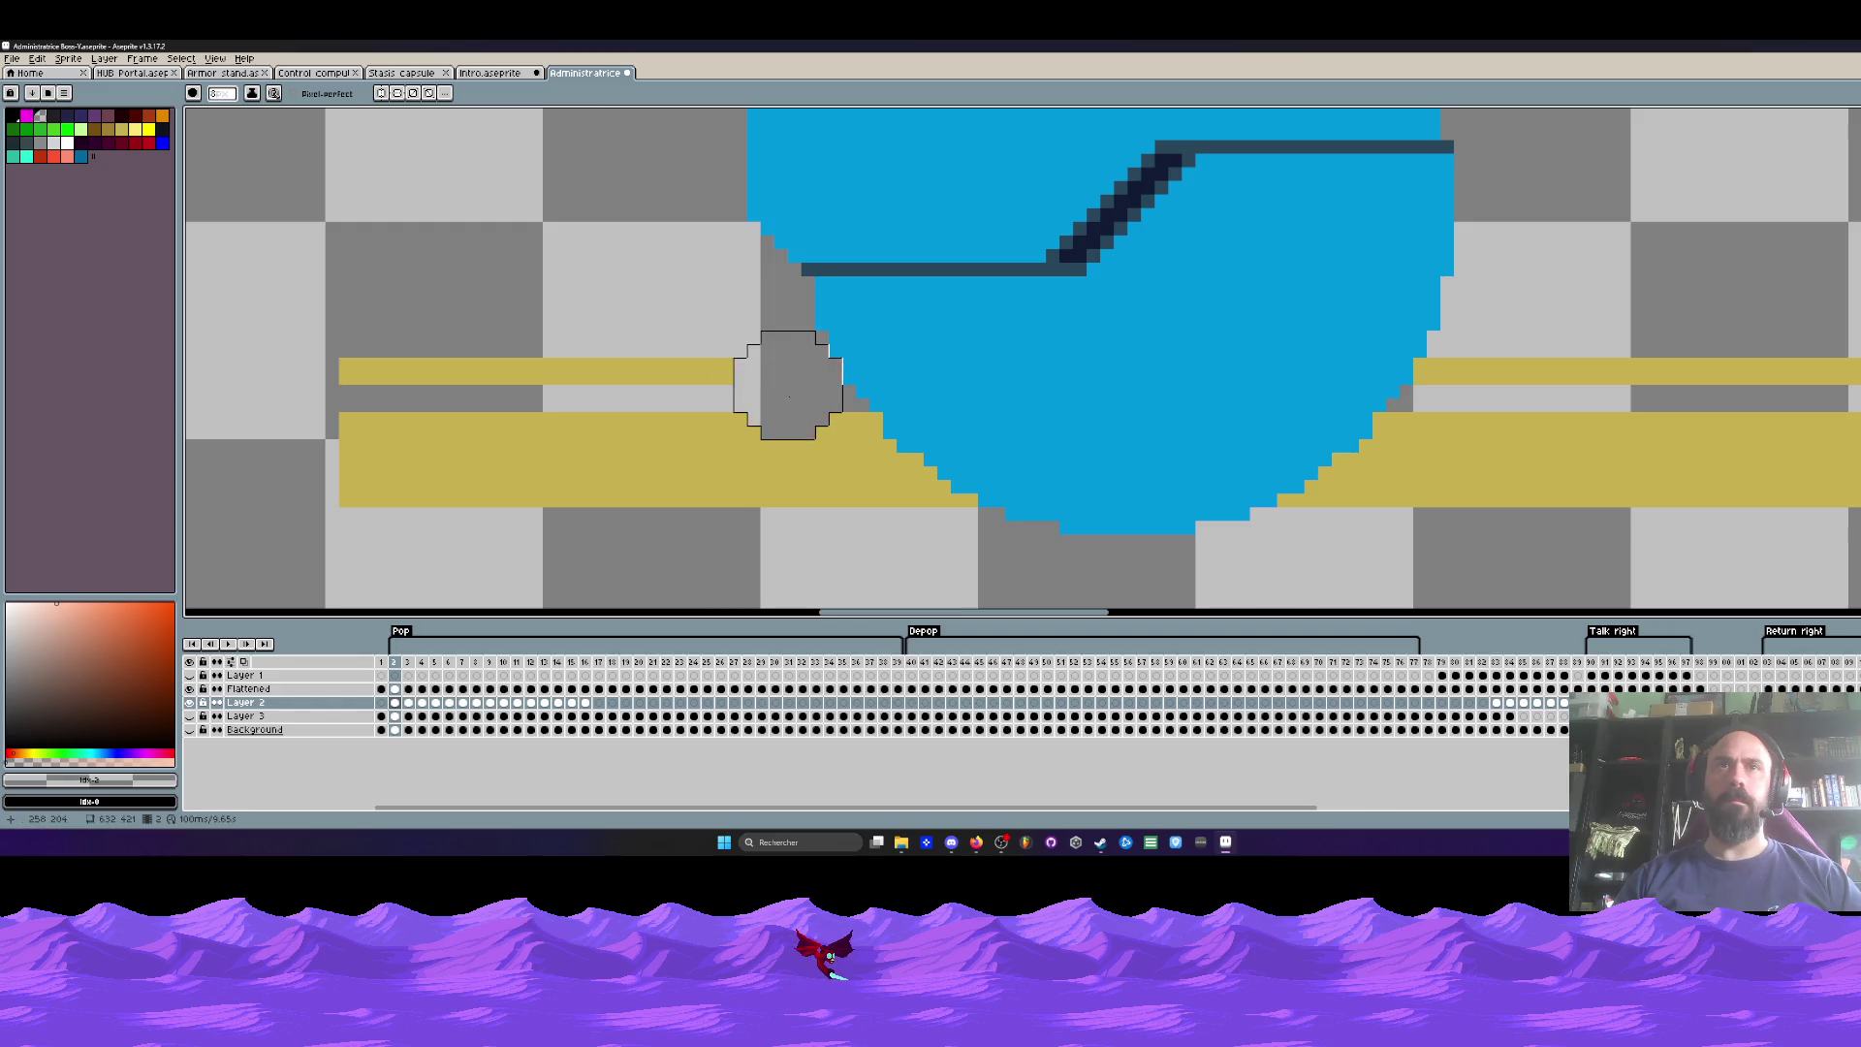
pyautogui.click(839, 466)
pyautogui.press('-')
pyautogui.press('-')
pyautogui.press('-')
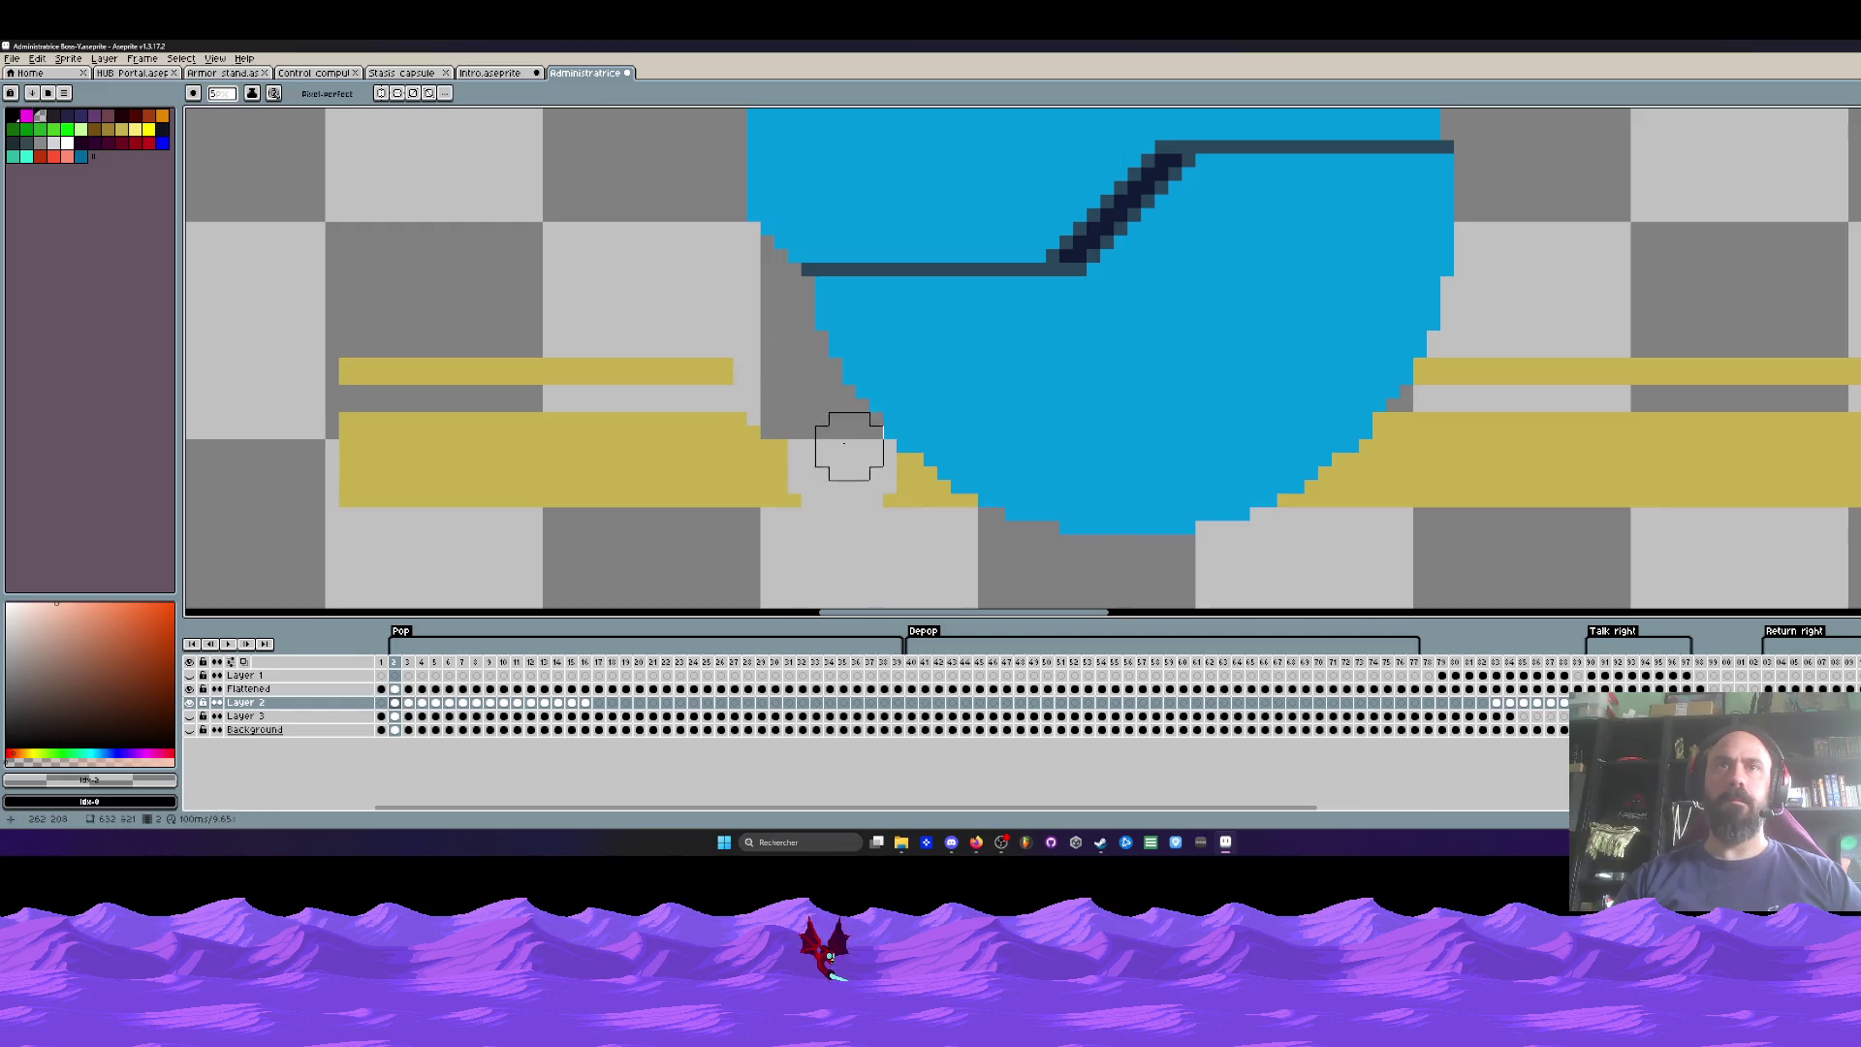
pyautogui.click(904, 486)
pyautogui.moveTo(958, 528)
pyautogui.mouseDown()
pyautogui.moveTo(614, 375)
pyautogui.moveTo(753, 427)
pyautogui.moveTo(398, 428)
pyautogui.moveTo(387, 514)
pyautogui.mouseUp()
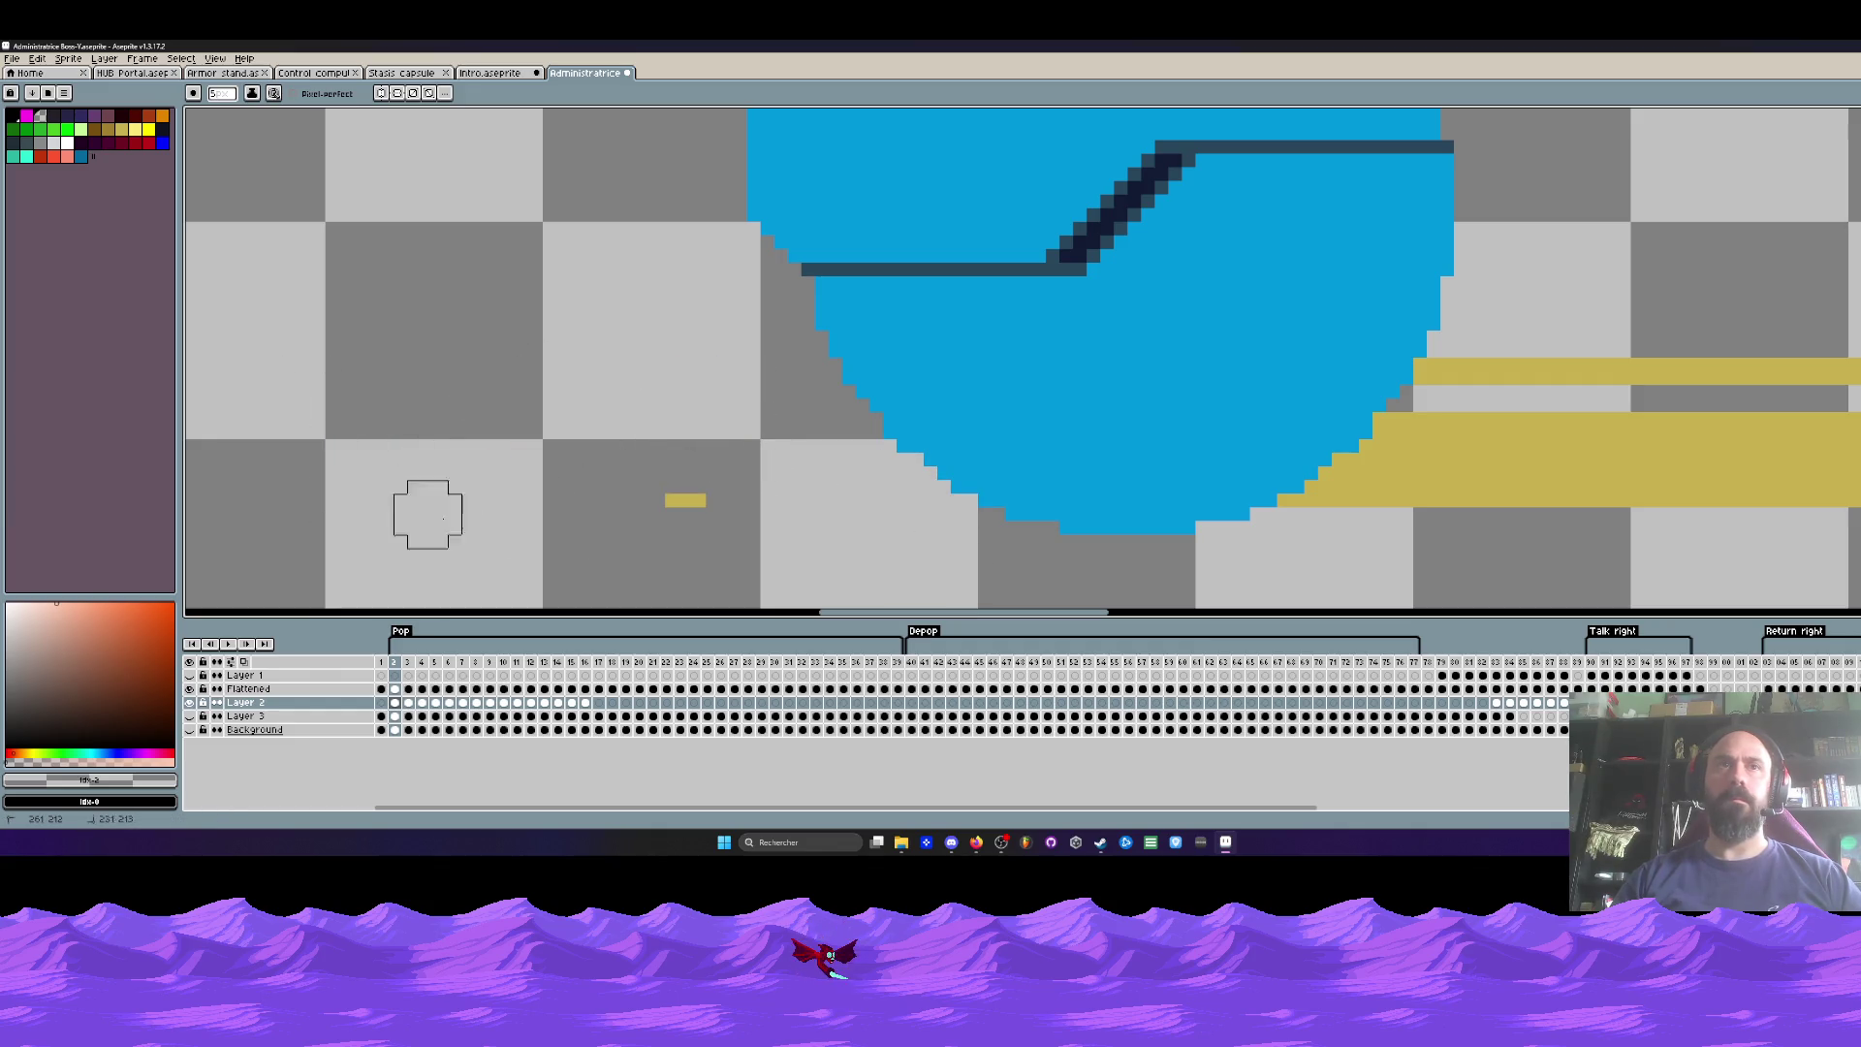
pyautogui.click(673, 501)
pyautogui.hscroll(3, 644, 507)
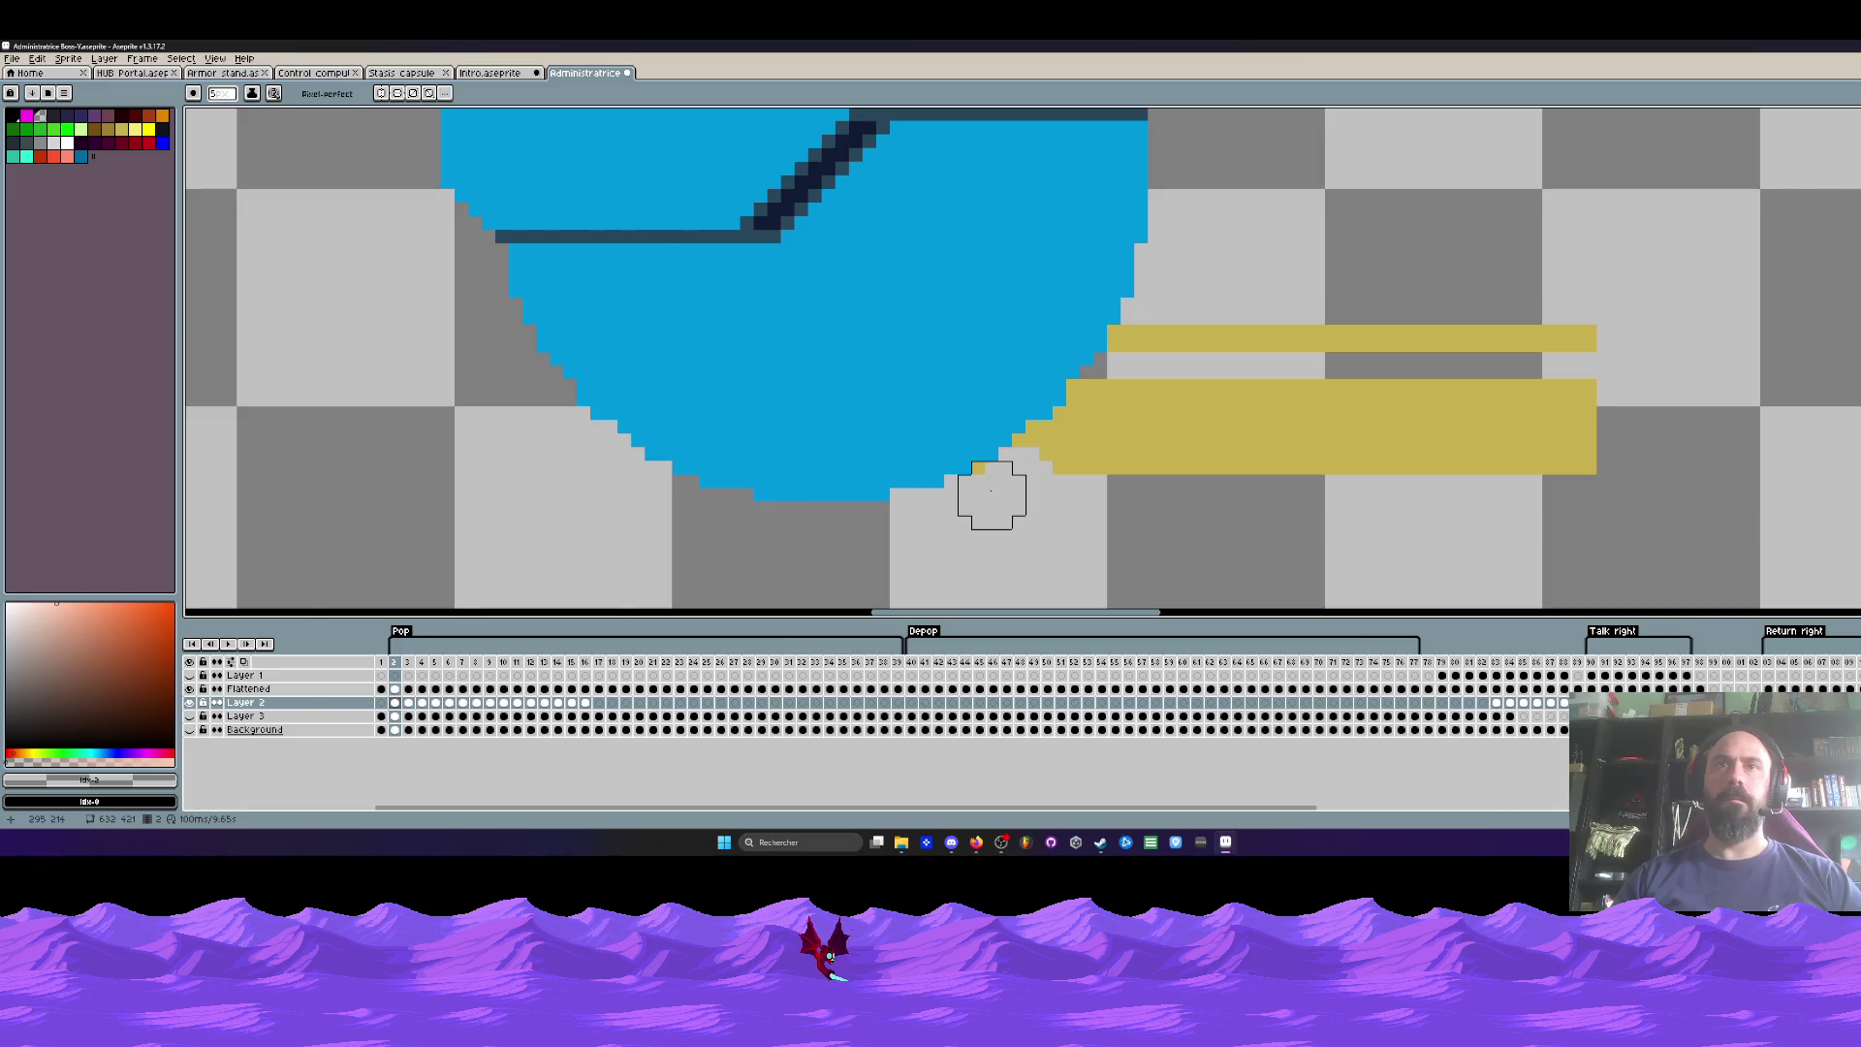
pyautogui.moveTo(1045, 468)
pyautogui.mouseDown()
pyautogui.moveTo(1087, 454)
pyautogui.moveTo(1096, 398)
pyautogui.moveTo(1151, 329)
pyautogui.moveTo(1085, 462)
pyautogui.moveTo(1151, 478)
pyautogui.moveTo(1437, 358)
pyautogui.moveTo(1427, 454)
pyautogui.mouseUp()
# Step: Erase gold pixels along the hatch's left and lower edges on frames 3 and 4
pyautogui.press('Right')
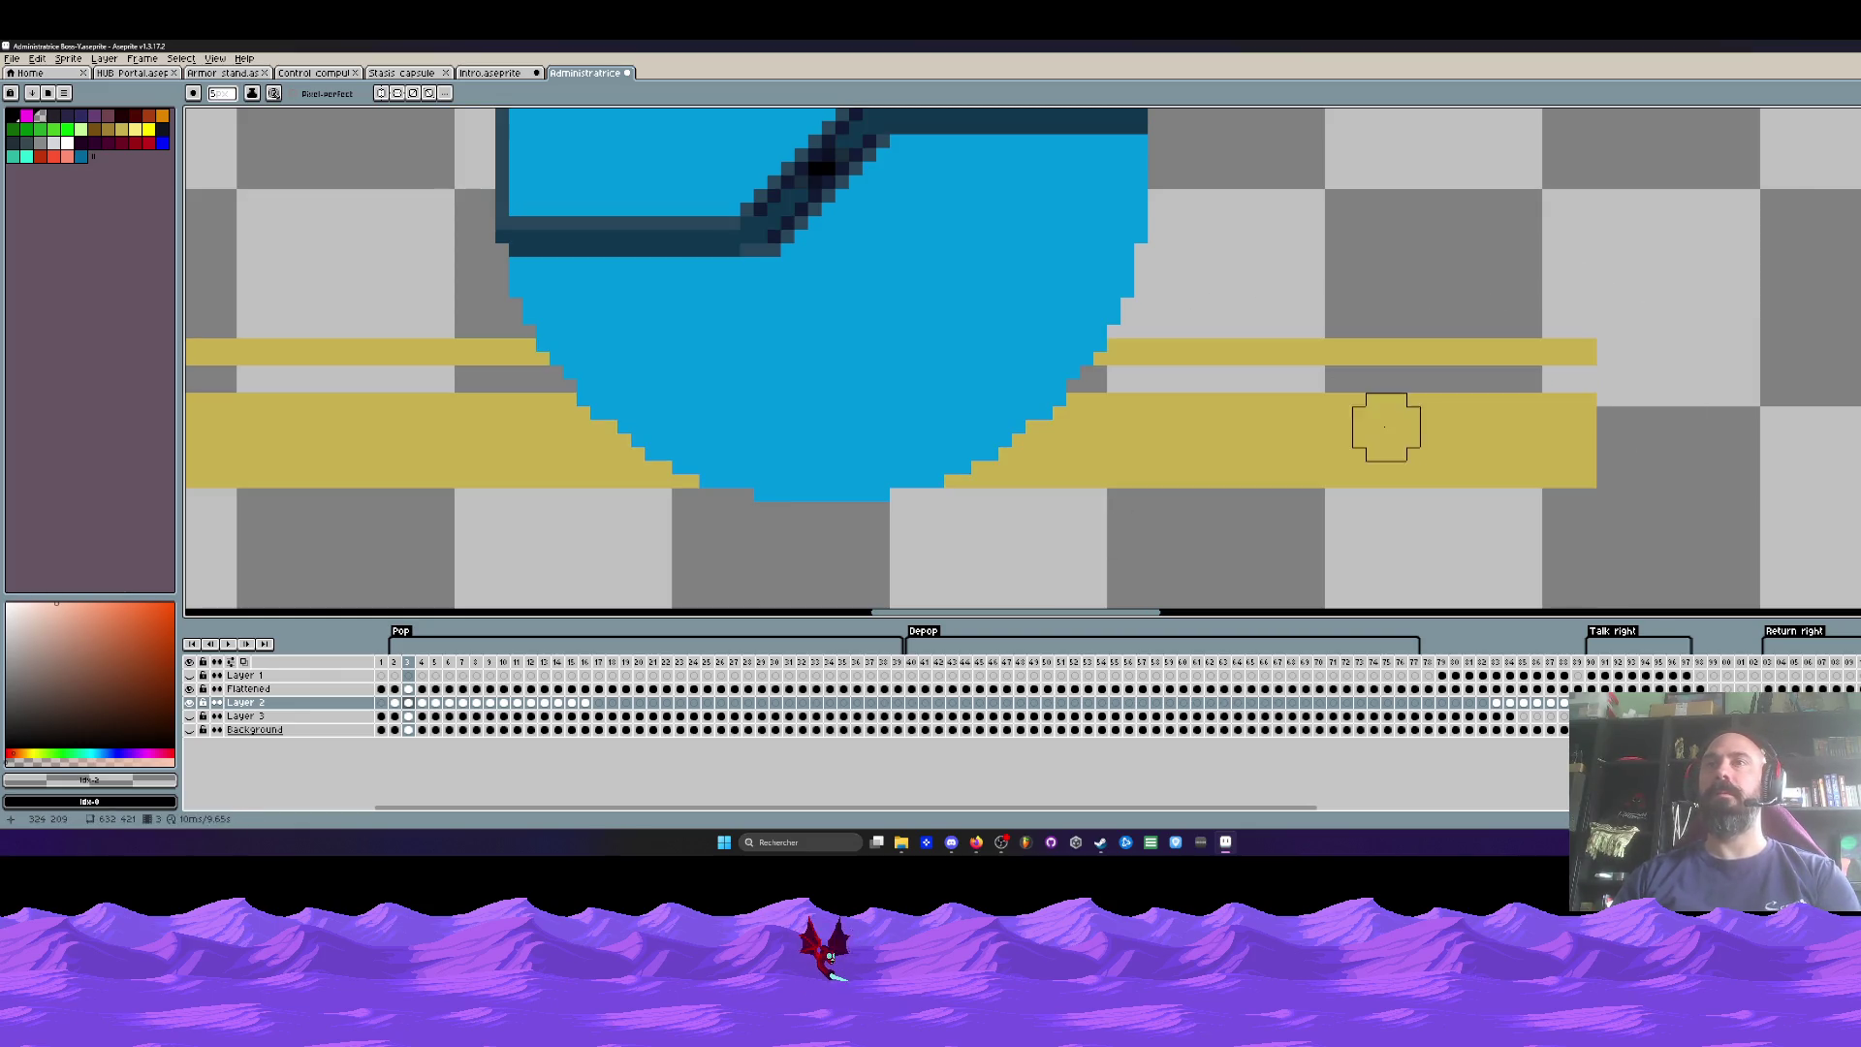
pyautogui.moveTo(1129, 366)
pyautogui.mouseDown()
pyautogui.moveTo(1086, 448)
pyautogui.moveTo(1019, 482)
pyautogui.mouseUp()
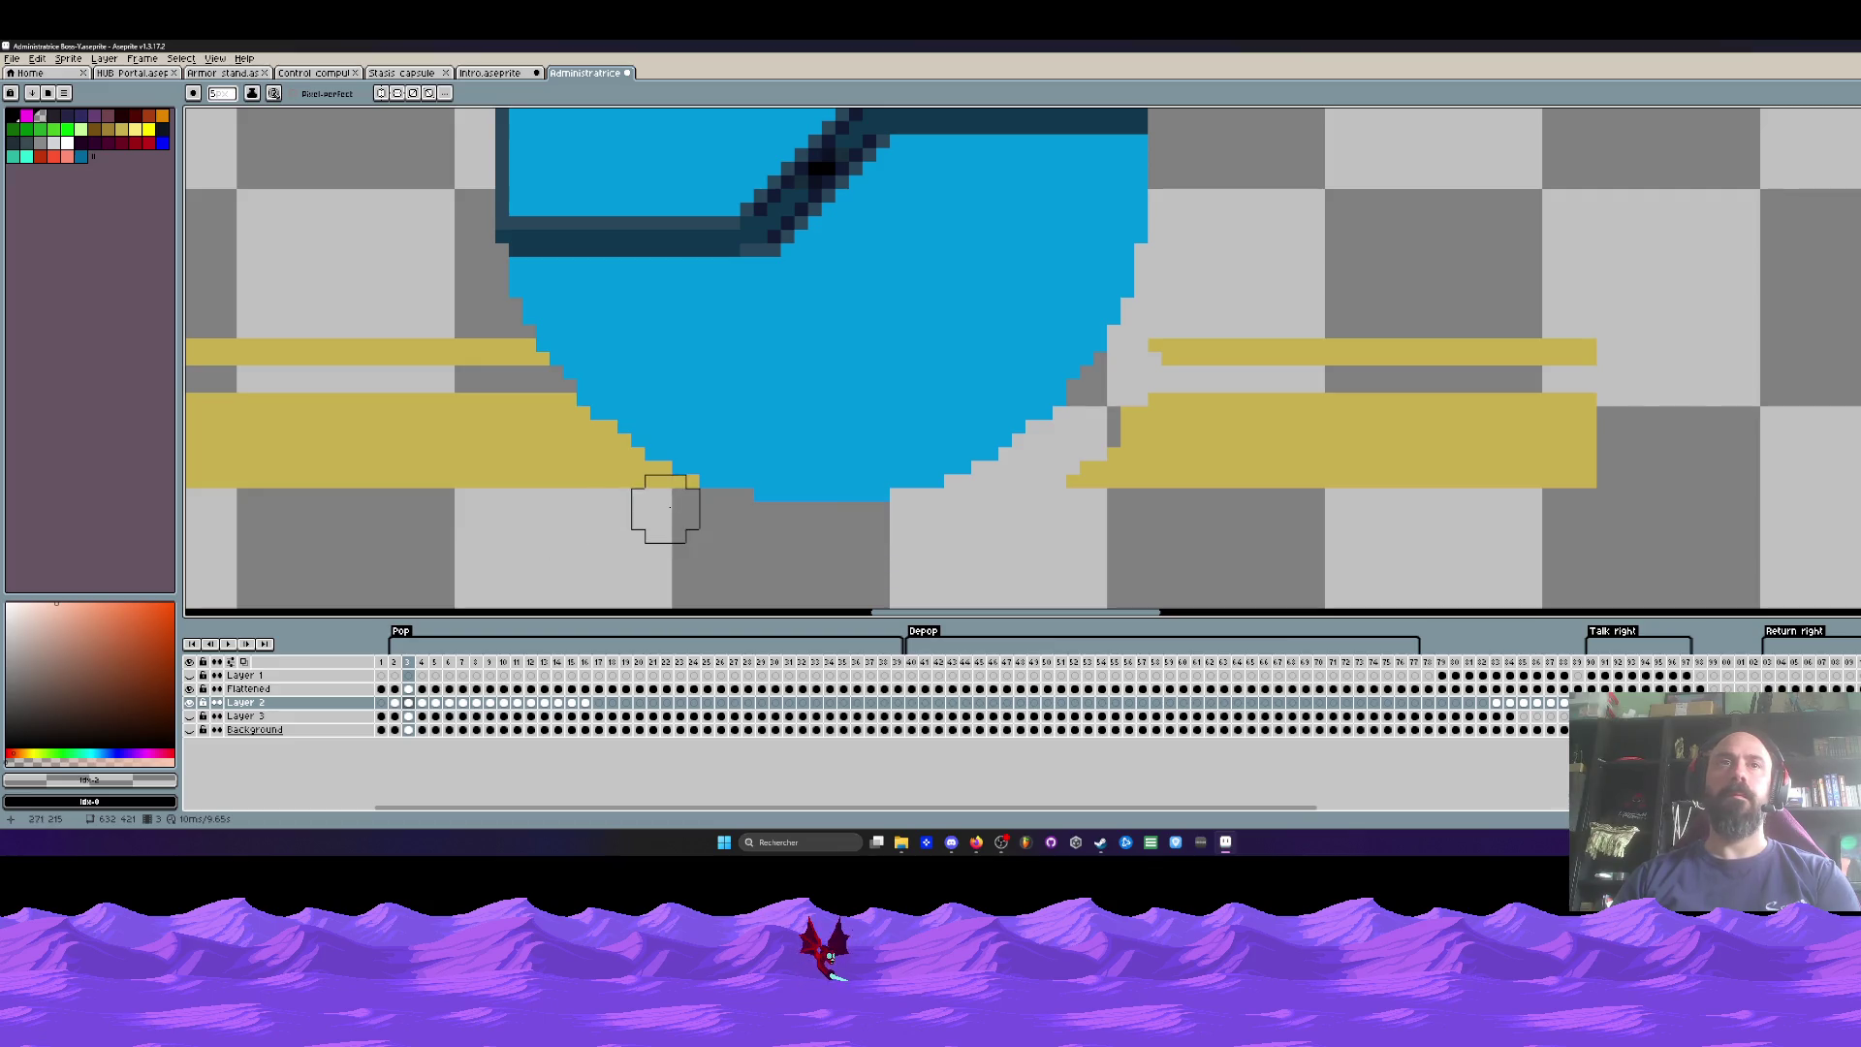
pyautogui.moveTo(610, 479); pyautogui.dragTo(568, 449)
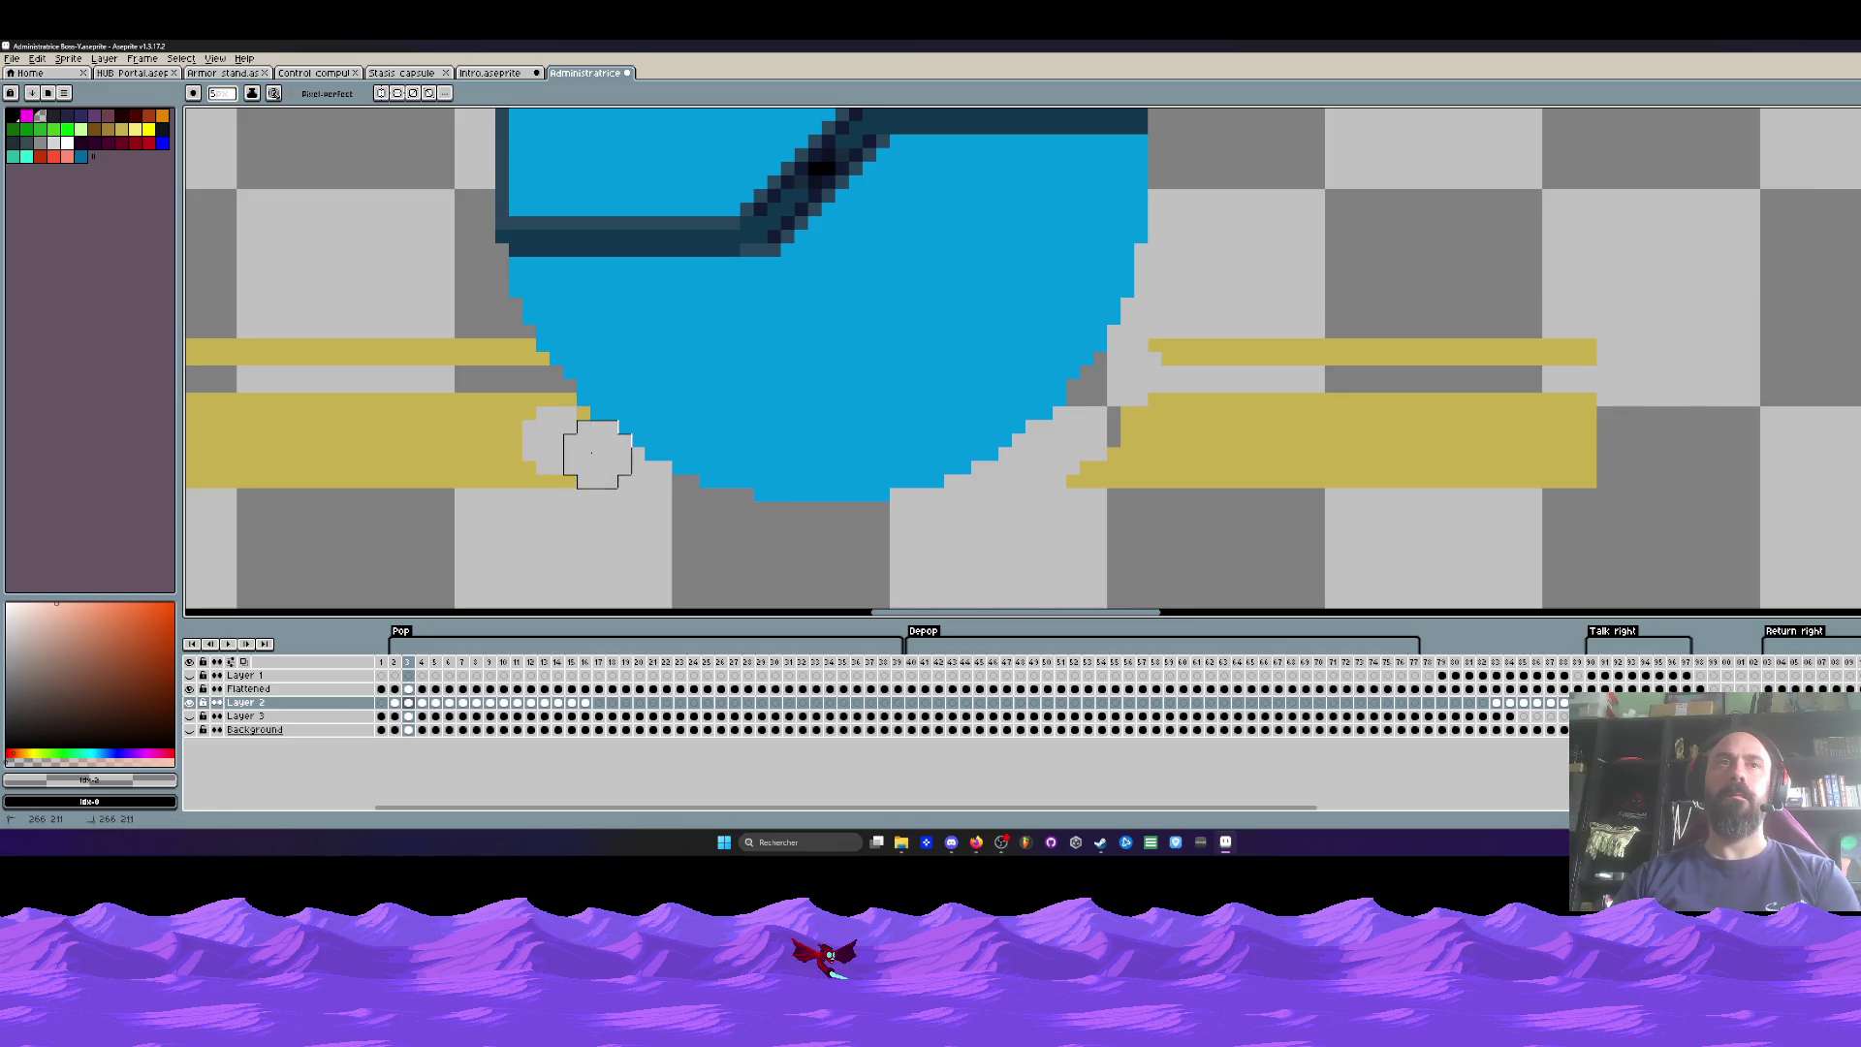
pyautogui.press('Right')
pyautogui.click(529, 385)
pyautogui.moveTo(571, 442); pyautogui.dragTo(598, 470)
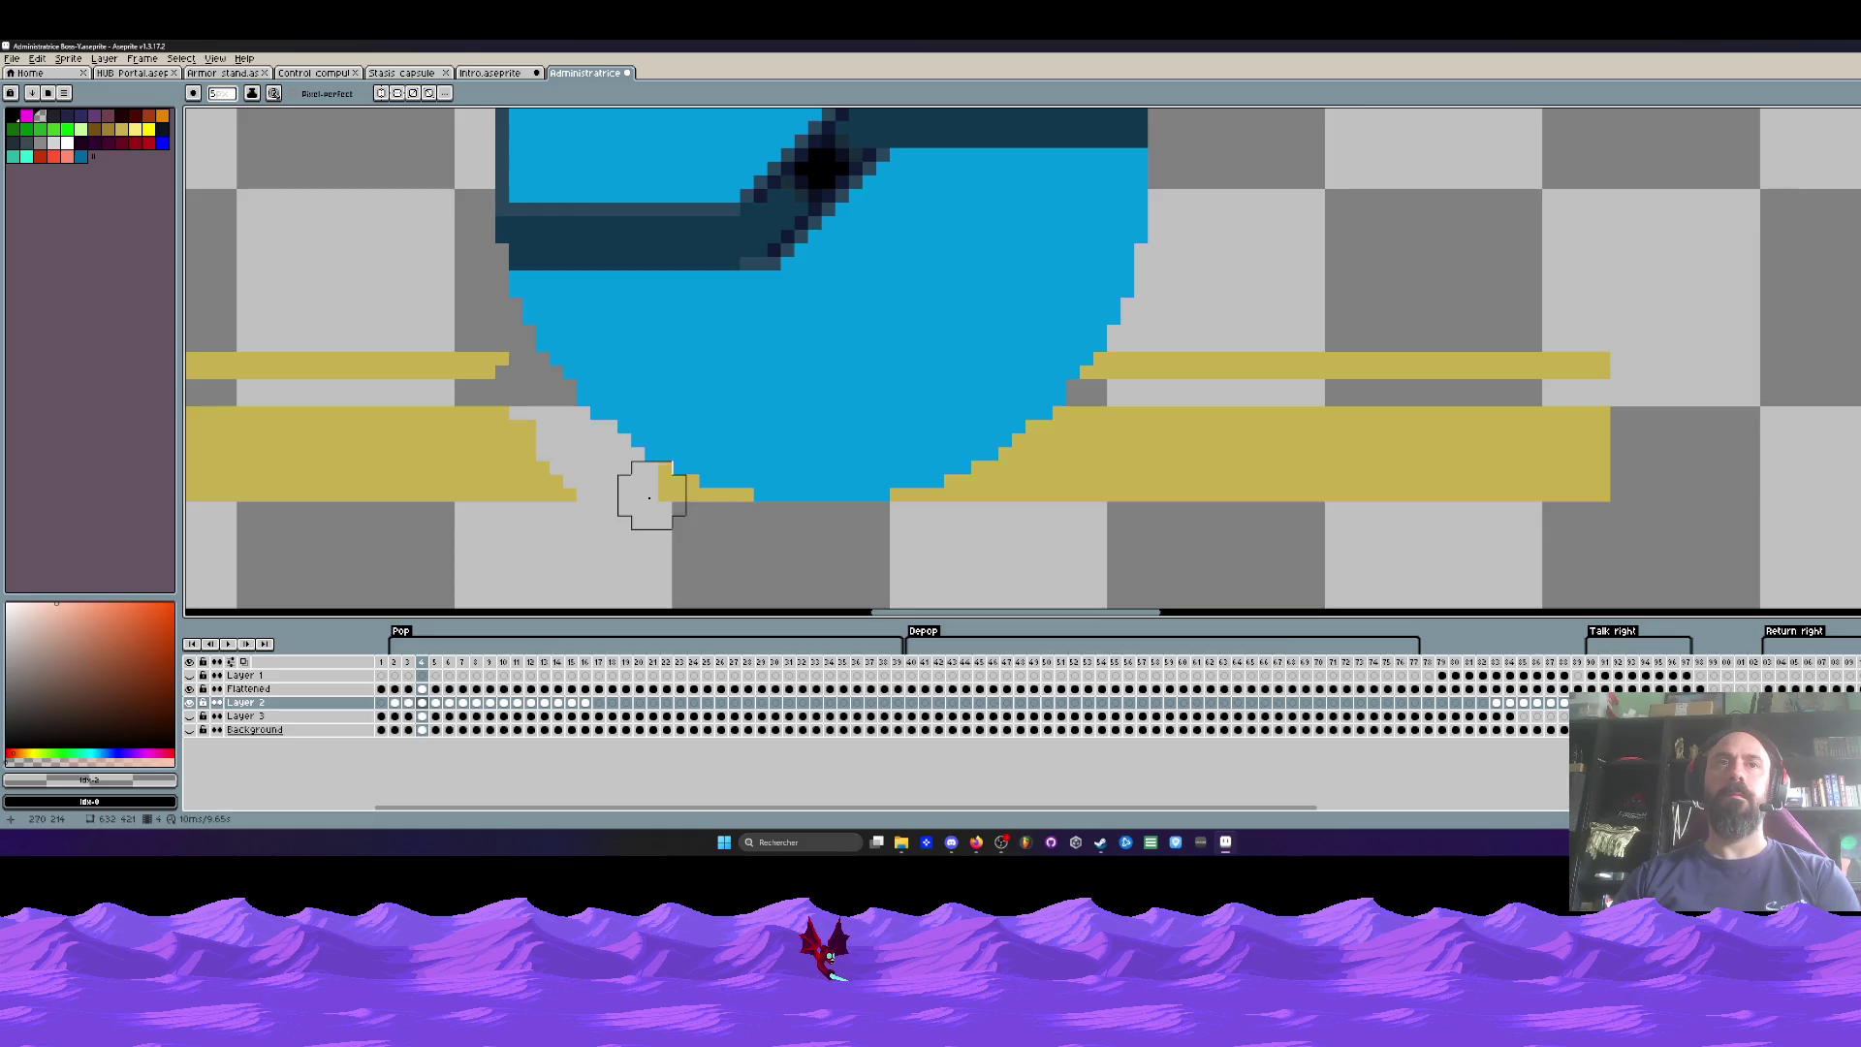
pyautogui.moveTo(910, 525)
pyautogui.mouseDown()
pyautogui.moveTo(964, 524)
pyautogui.moveTo(1047, 454)
pyautogui.moveTo(1480, 438)
pyautogui.mouseUp()
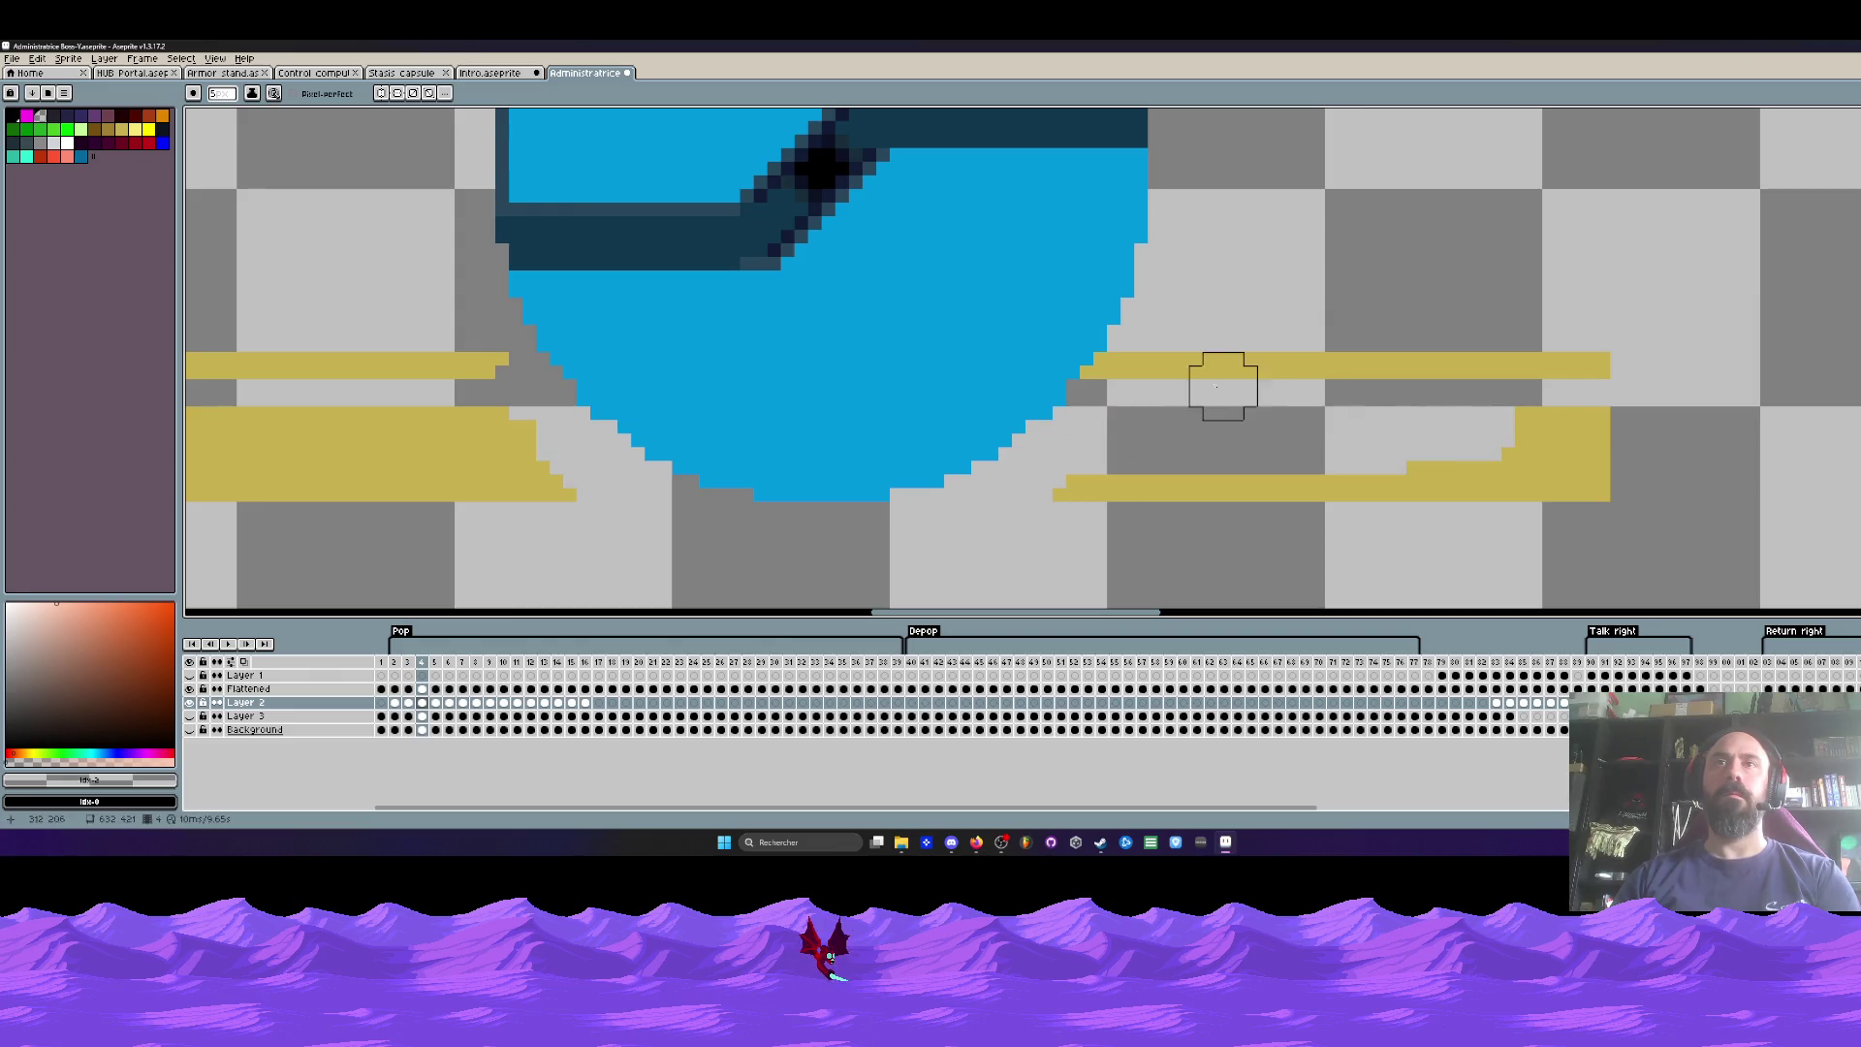
pyautogui.click(1127, 386)
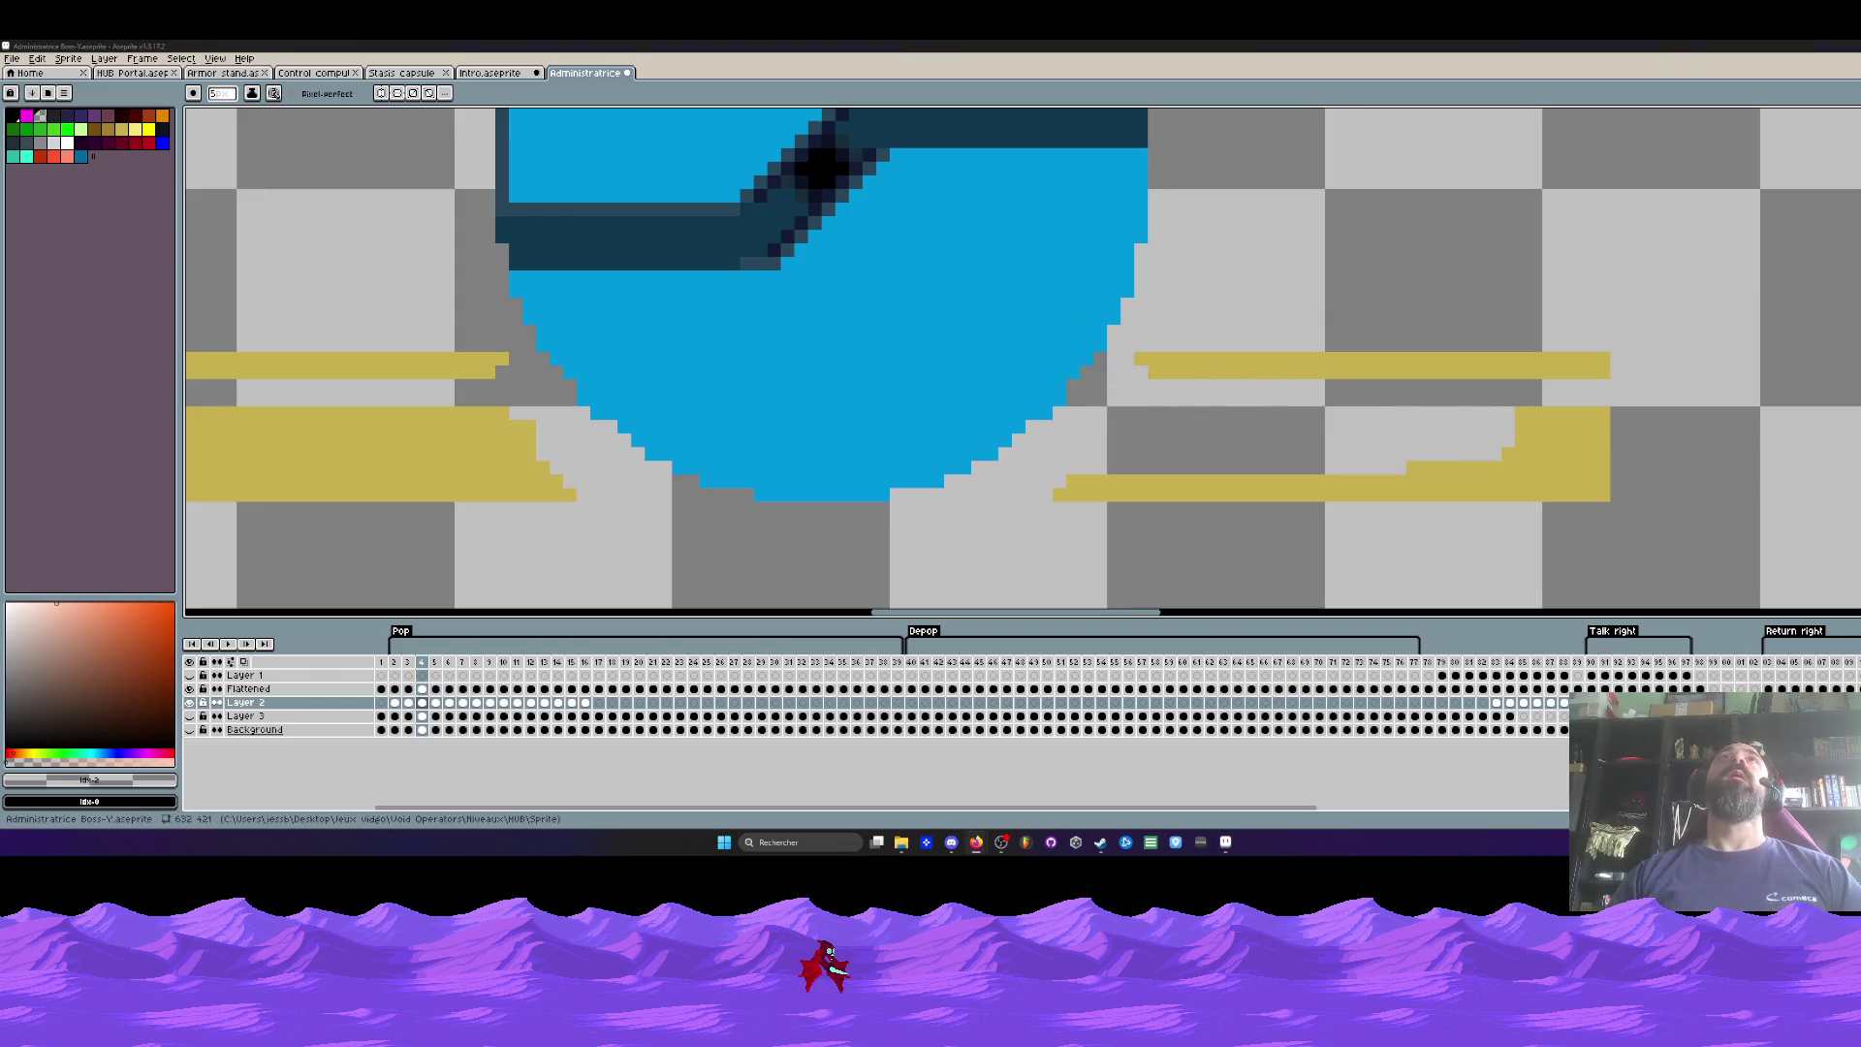
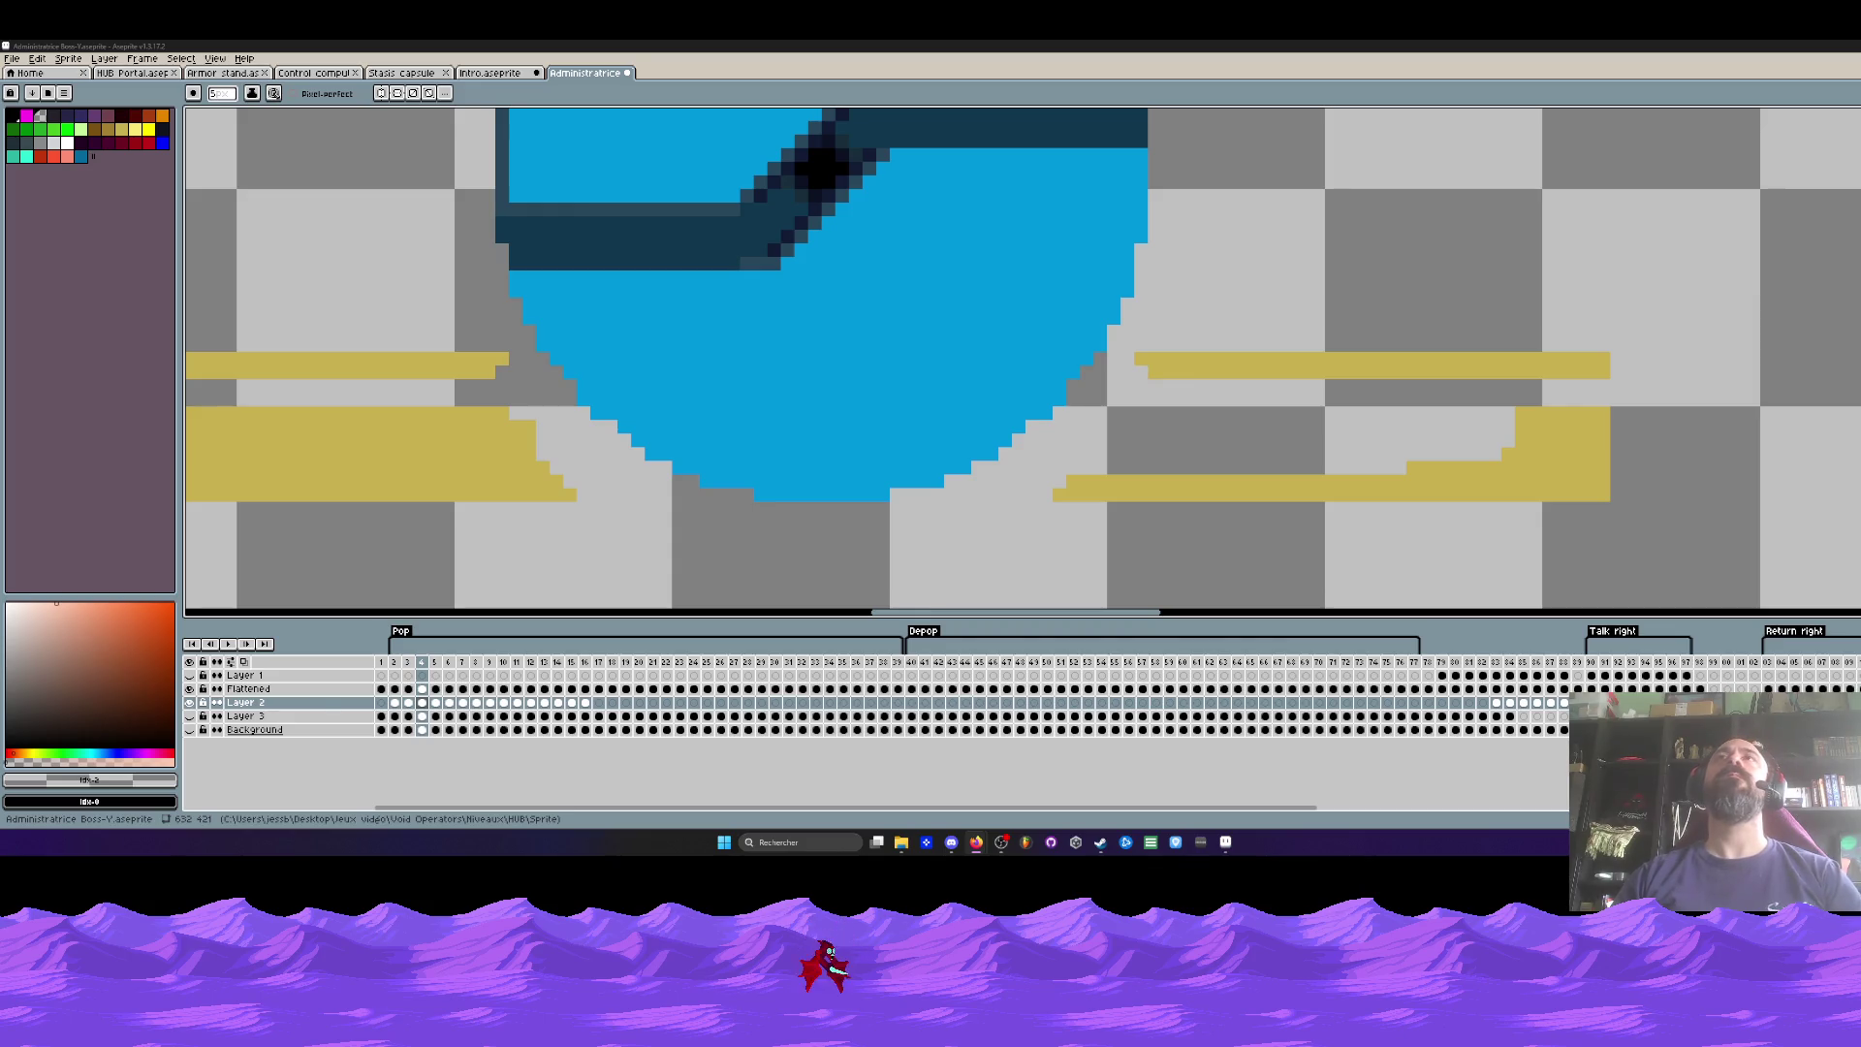
# Step: Erase the gold bar ends beside the bowl on frames 4 and 5
pyautogui.click(1154, 366)
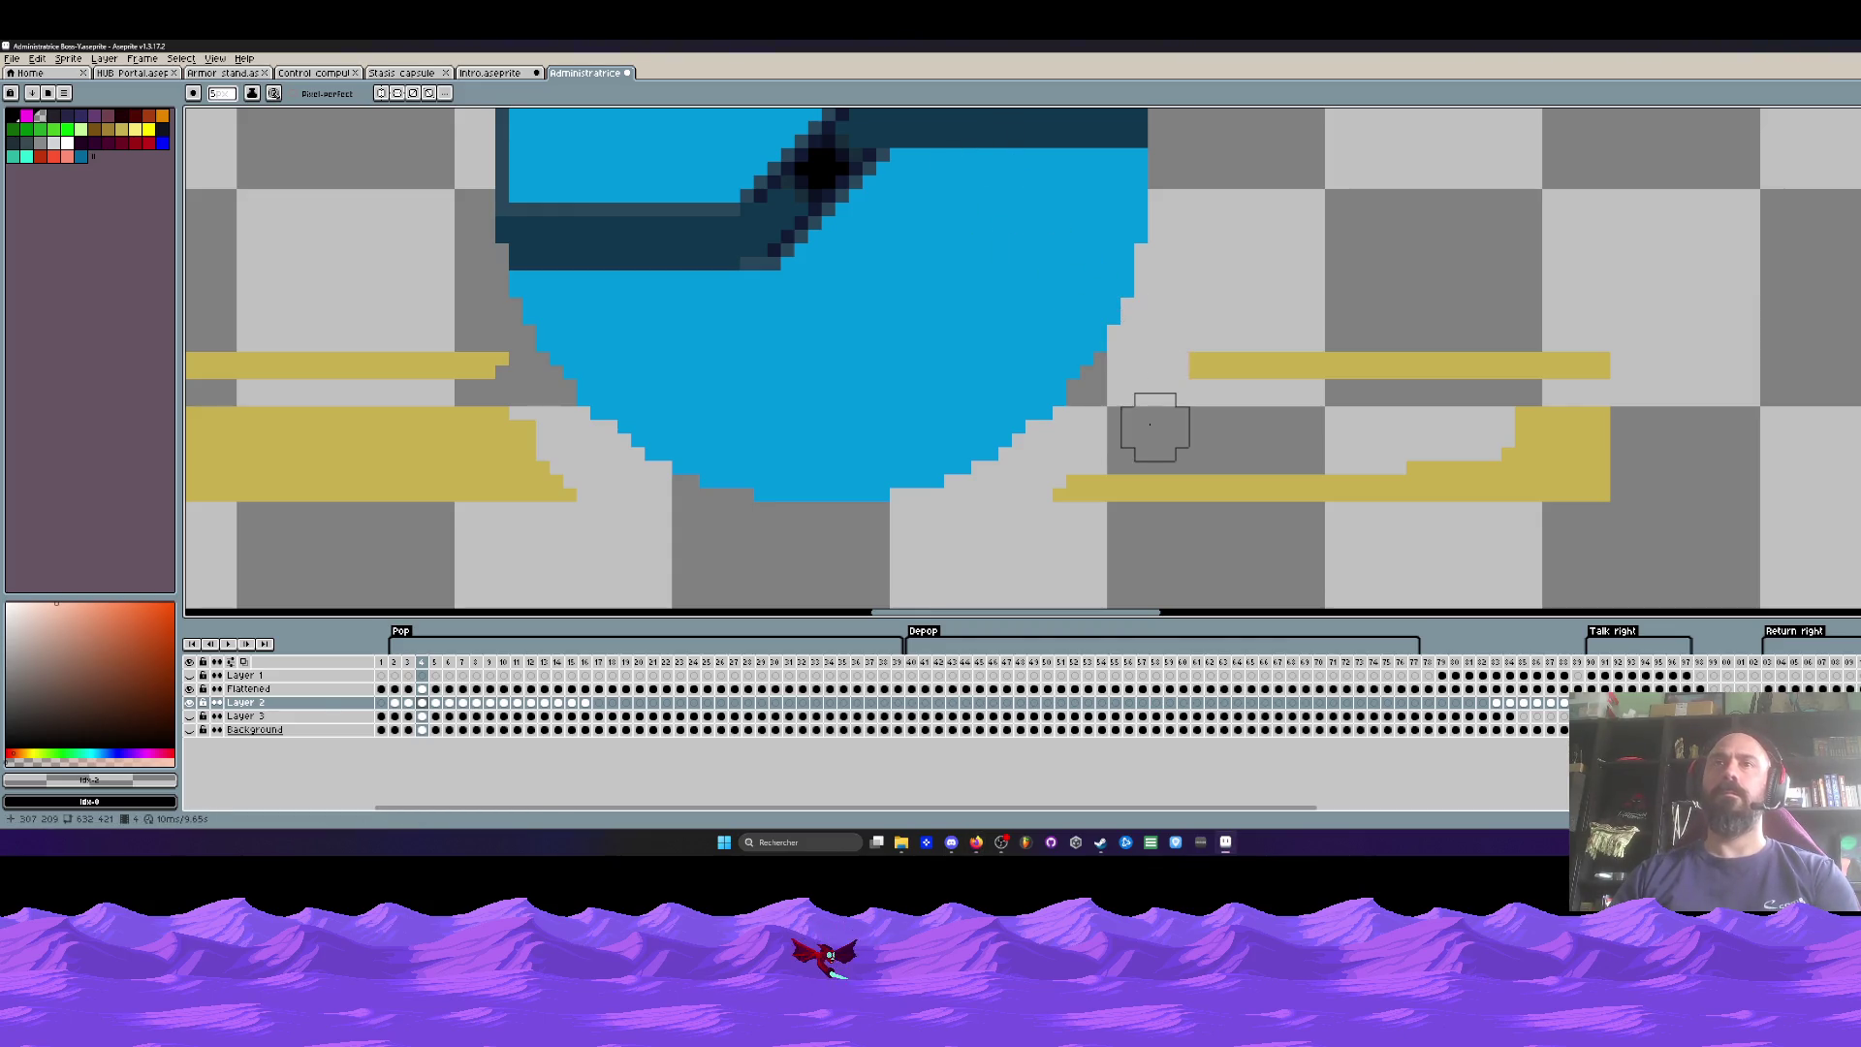
pyautogui.press('Right')
pyautogui.click(530, 386)
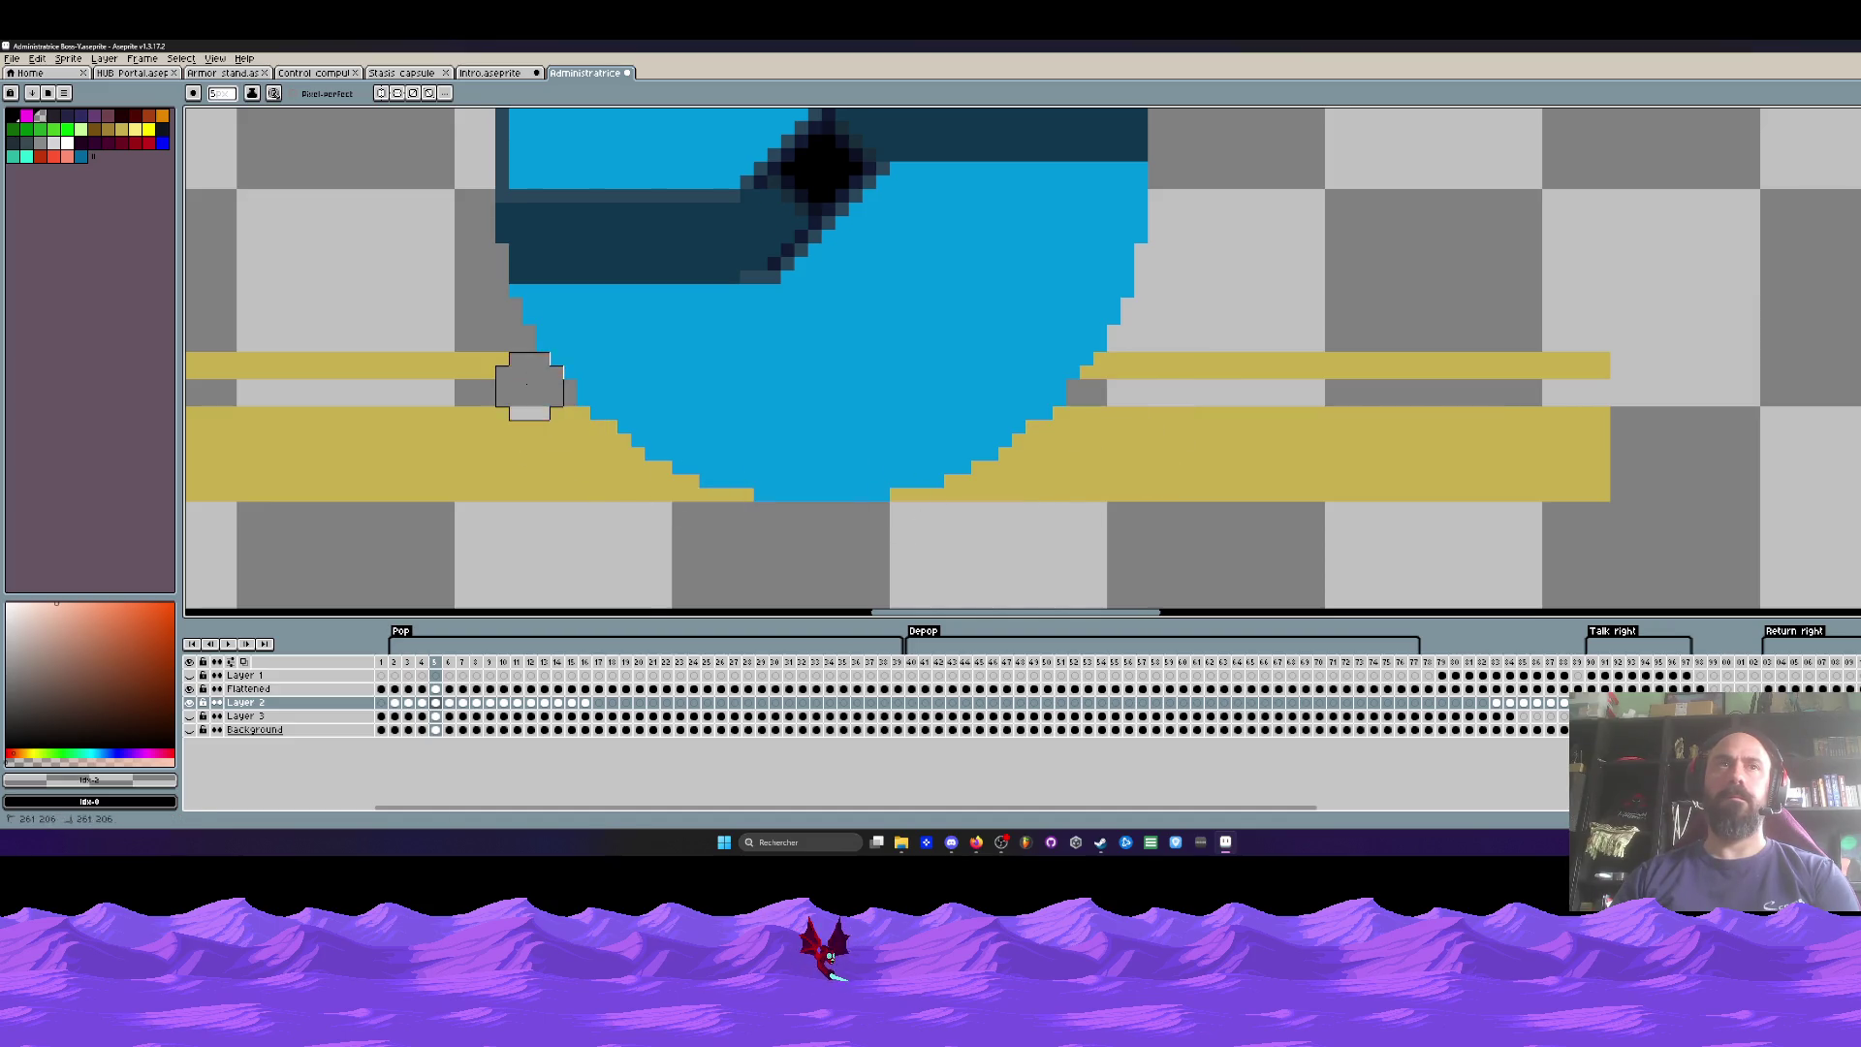
pyautogui.click(566, 442)
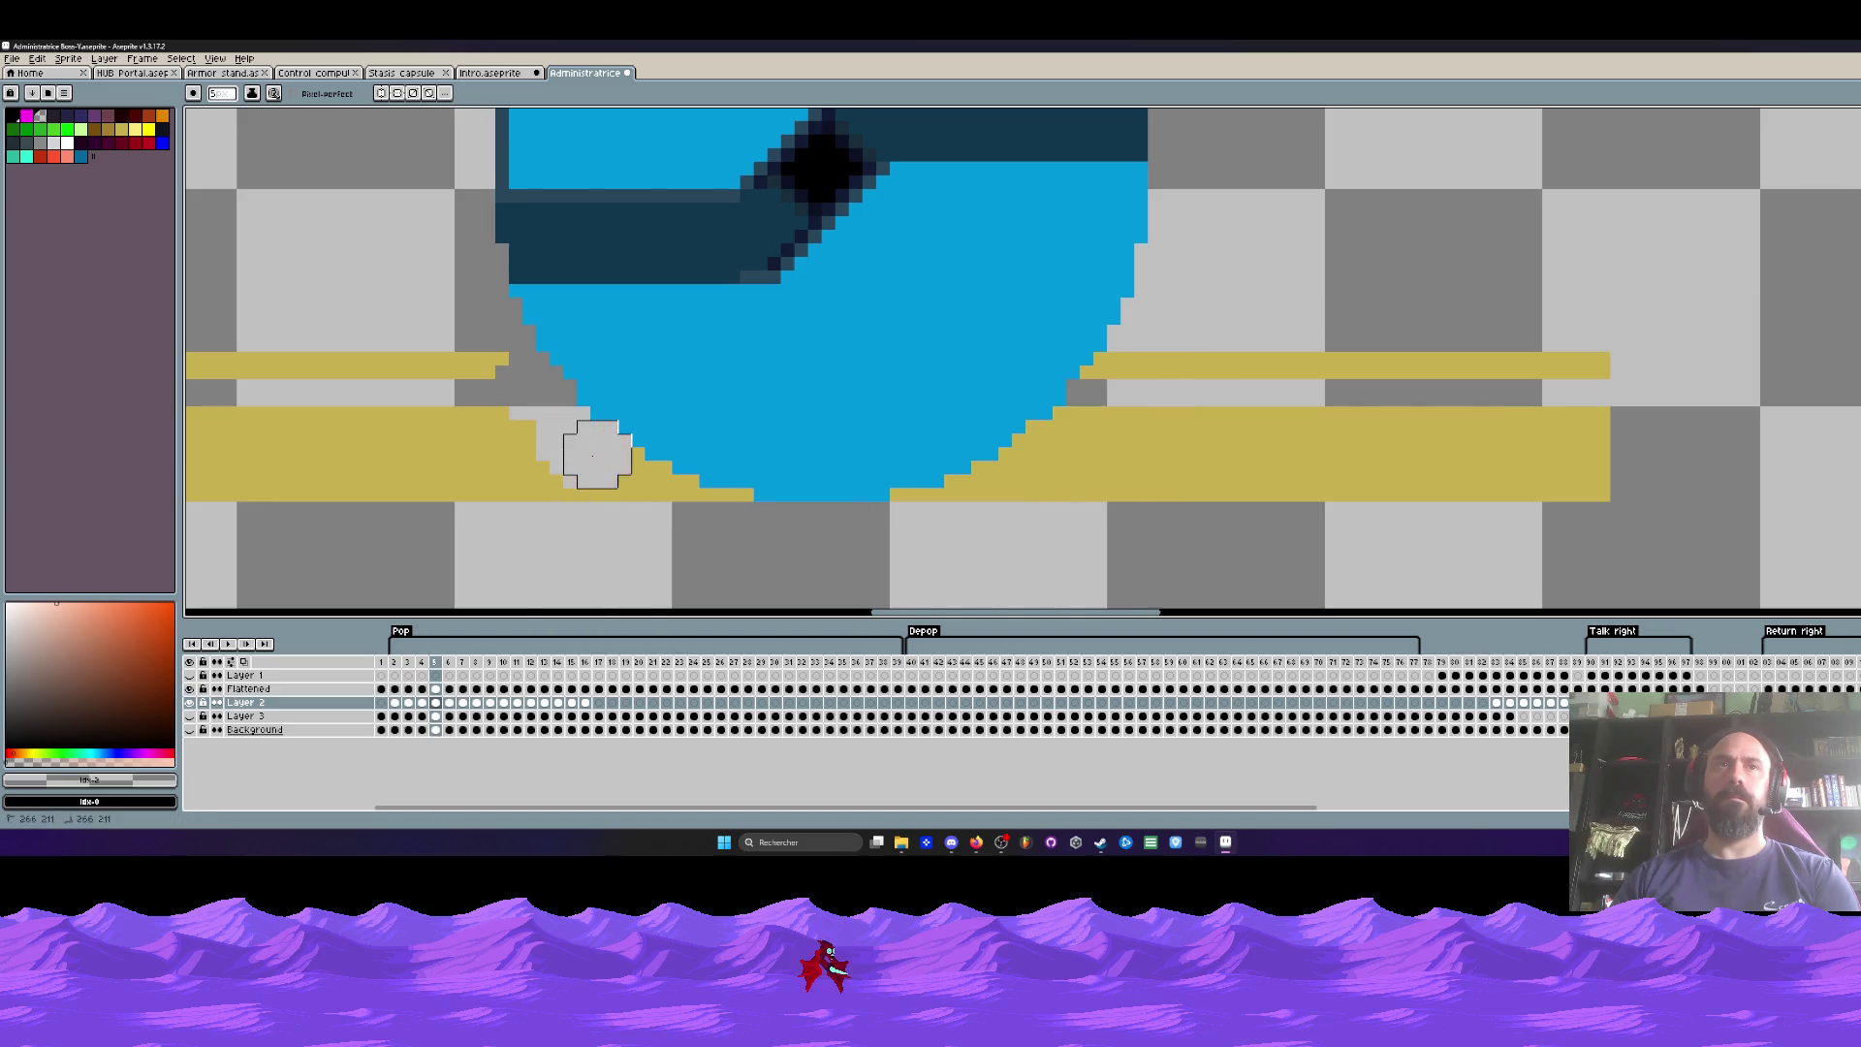
pyautogui.moveTo(626, 481); pyautogui.dragTo(652, 505)
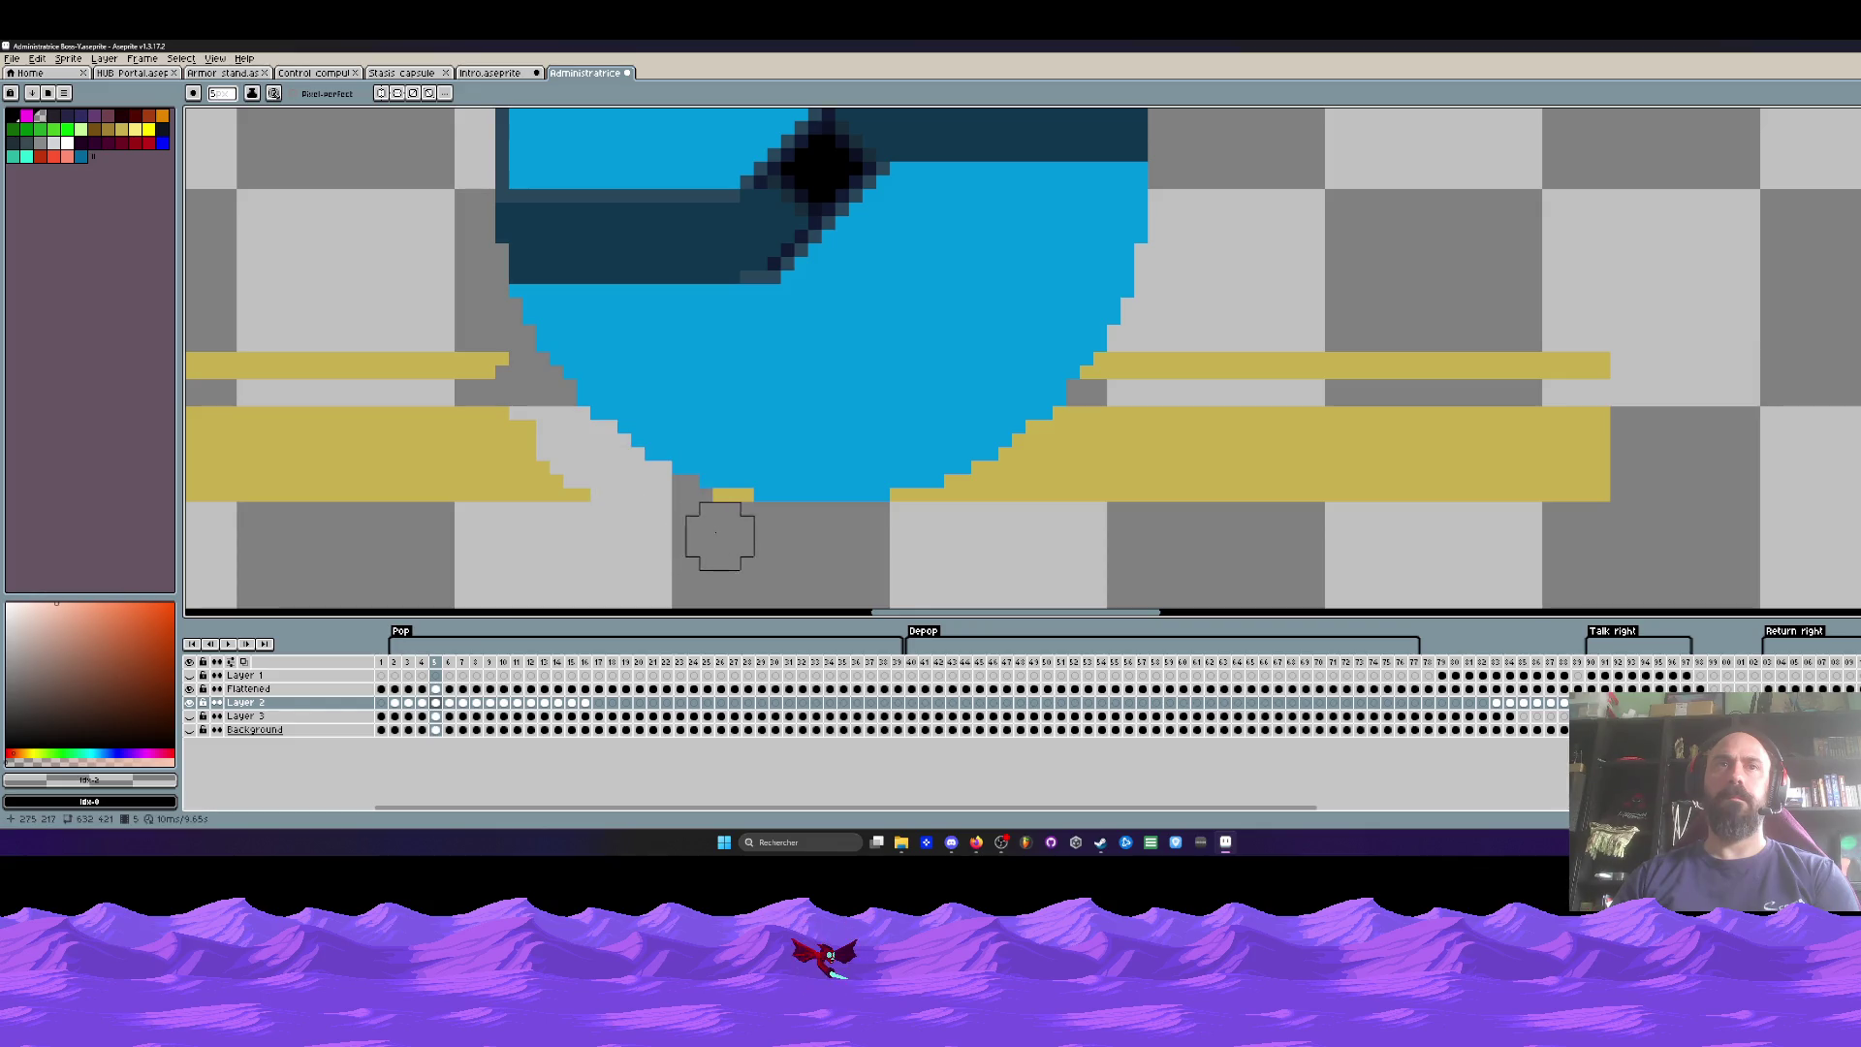
pyautogui.moveTo(924, 524)
pyautogui.mouseDown()
pyautogui.moveTo(991, 523)
pyautogui.moveTo(1047, 455)
pyautogui.moveTo(1086, 442)
pyautogui.moveTo(1629, 382)
pyautogui.moveTo(1085, 492)
pyautogui.moveTo(1521, 475)
pyautogui.moveTo(1128, 454)
pyautogui.moveTo(959, 509)
pyautogui.mouseUp()
# Step: On frame 6, erase gold pixels under the bowl, at the lower left, and at the stripe ends
pyautogui.press('.')
pyautogui.click(1104, 415)
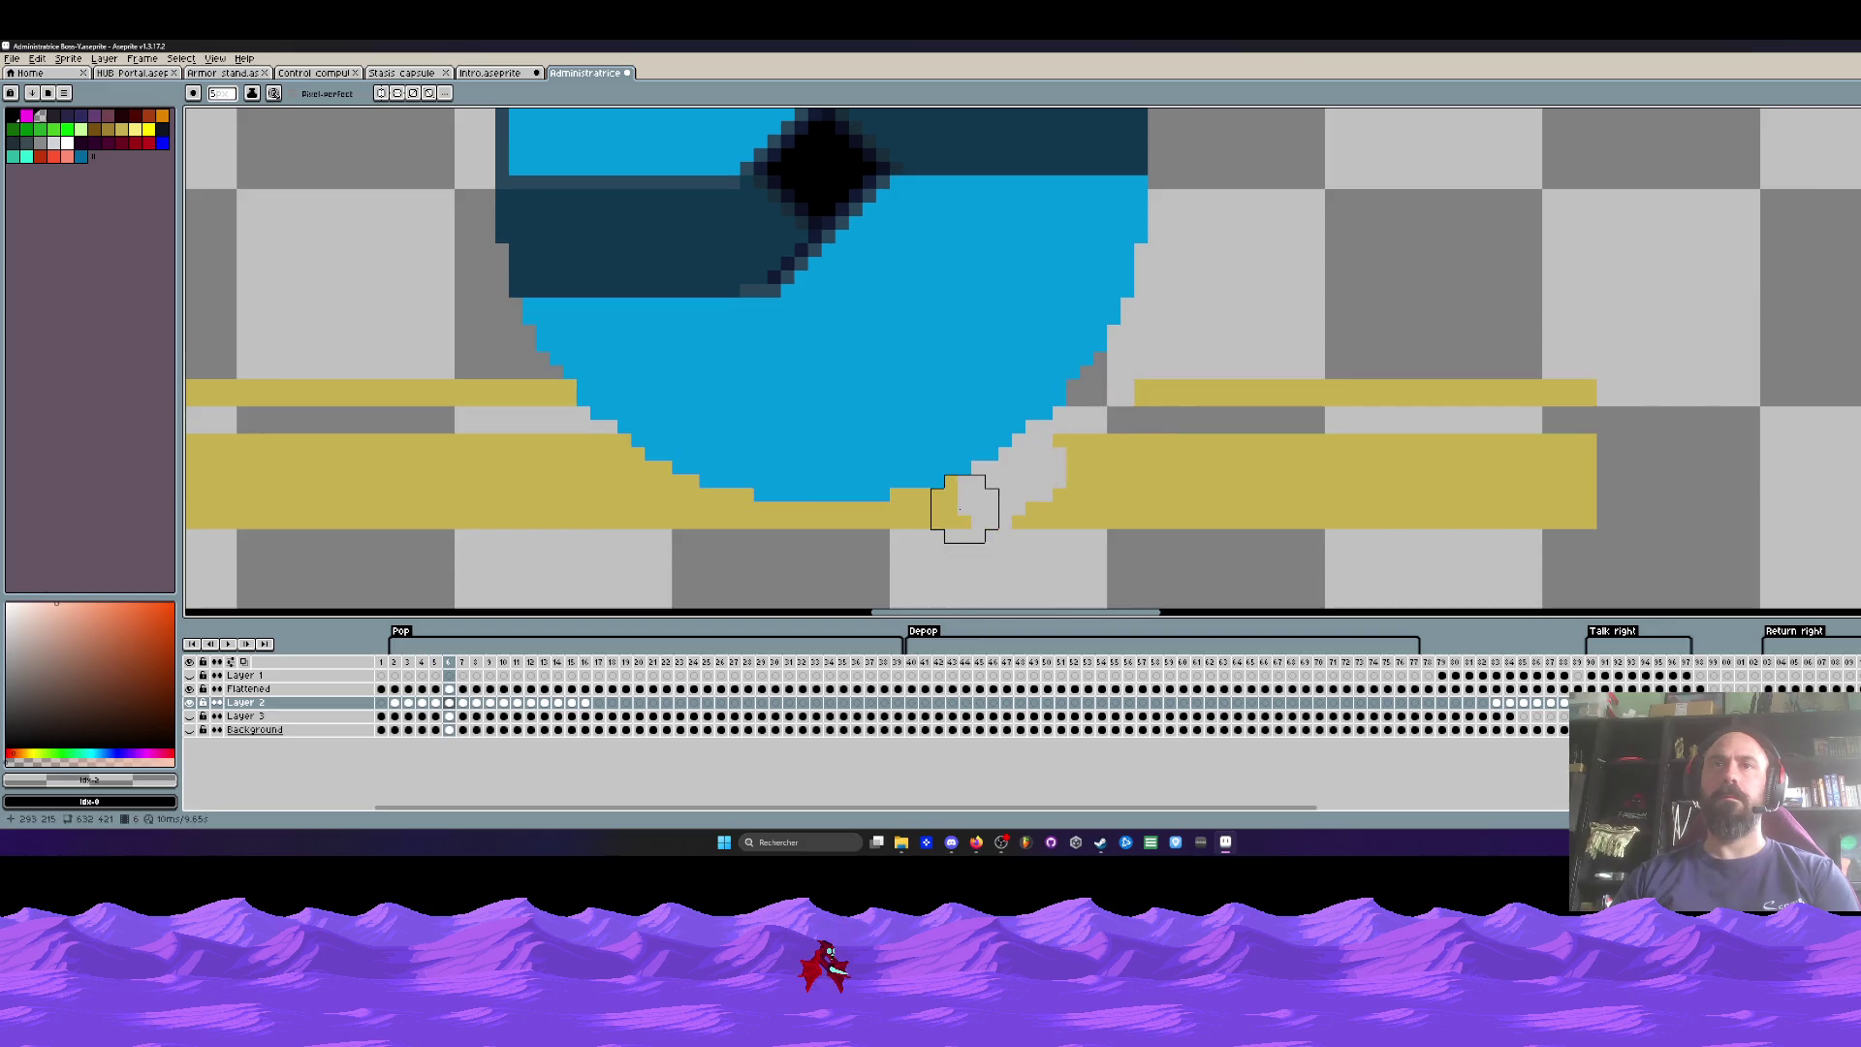
pyautogui.moveTo(734, 550); pyautogui.dragTo(625, 550)
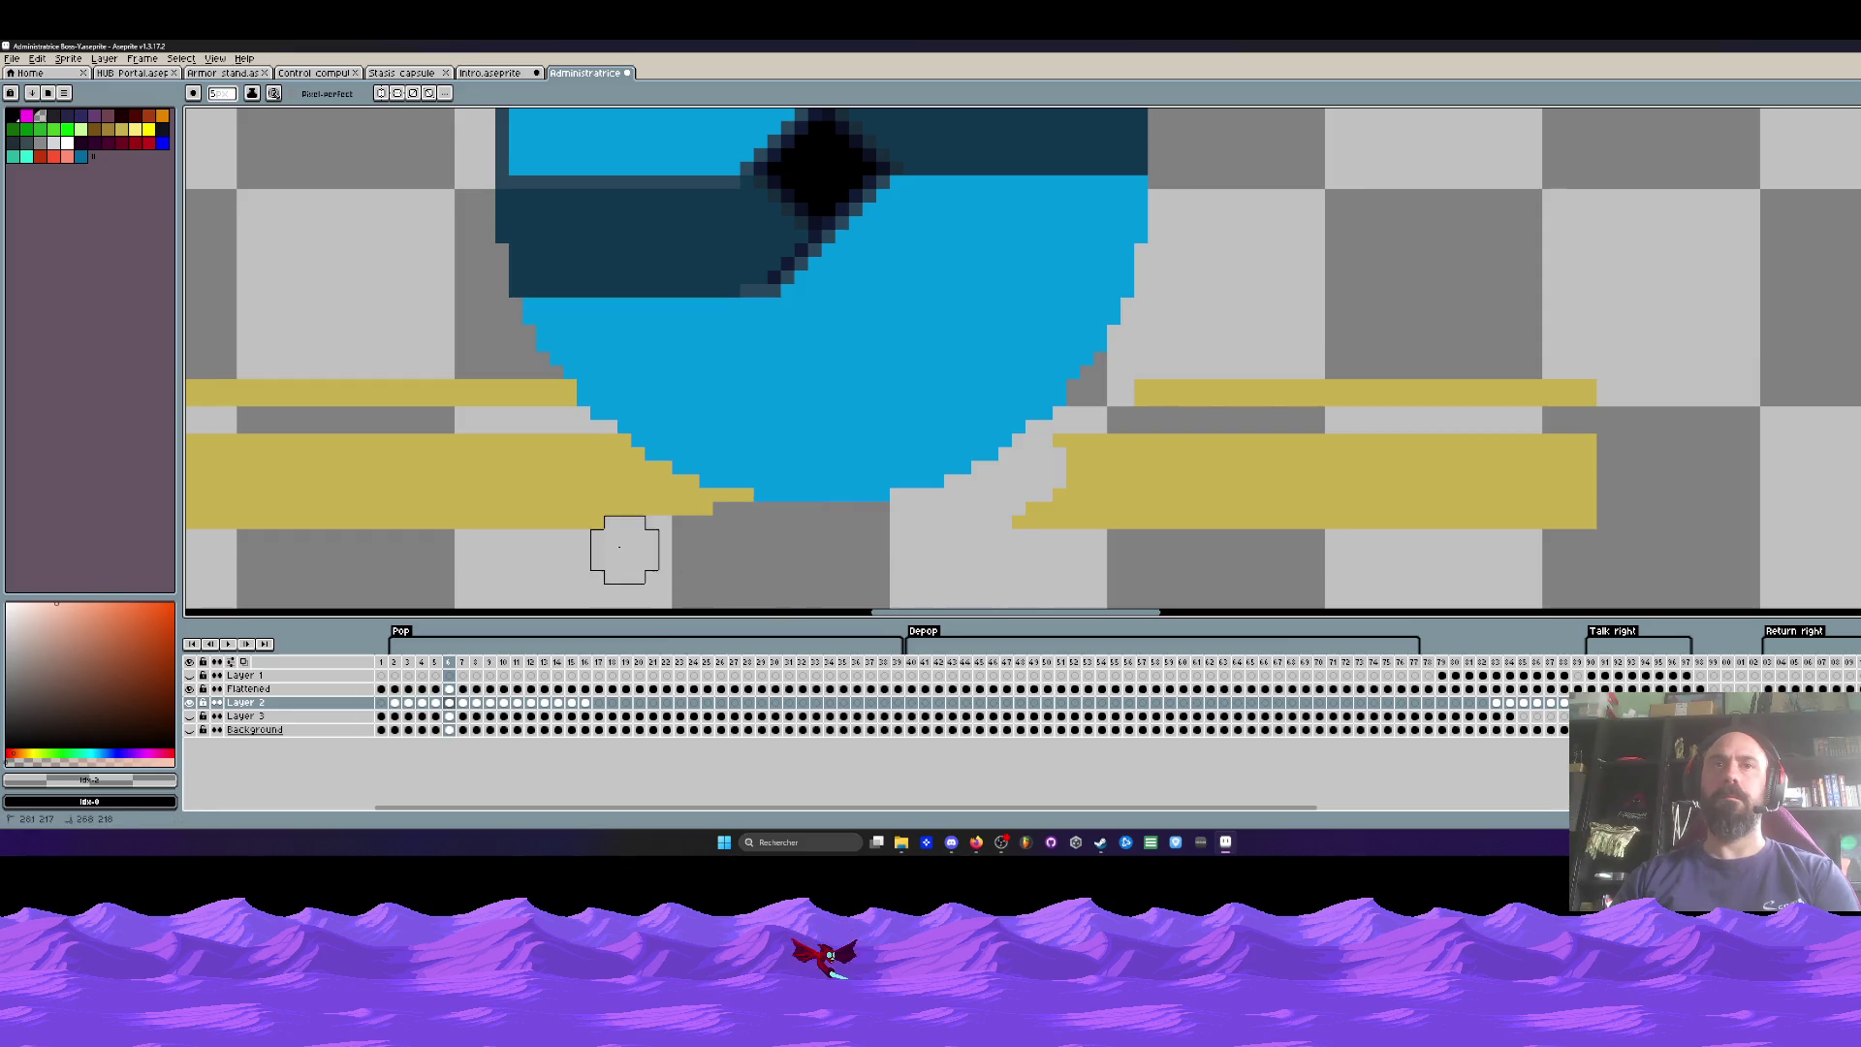
pyautogui.moveTo(734, 523); pyautogui.dragTo(680, 511)
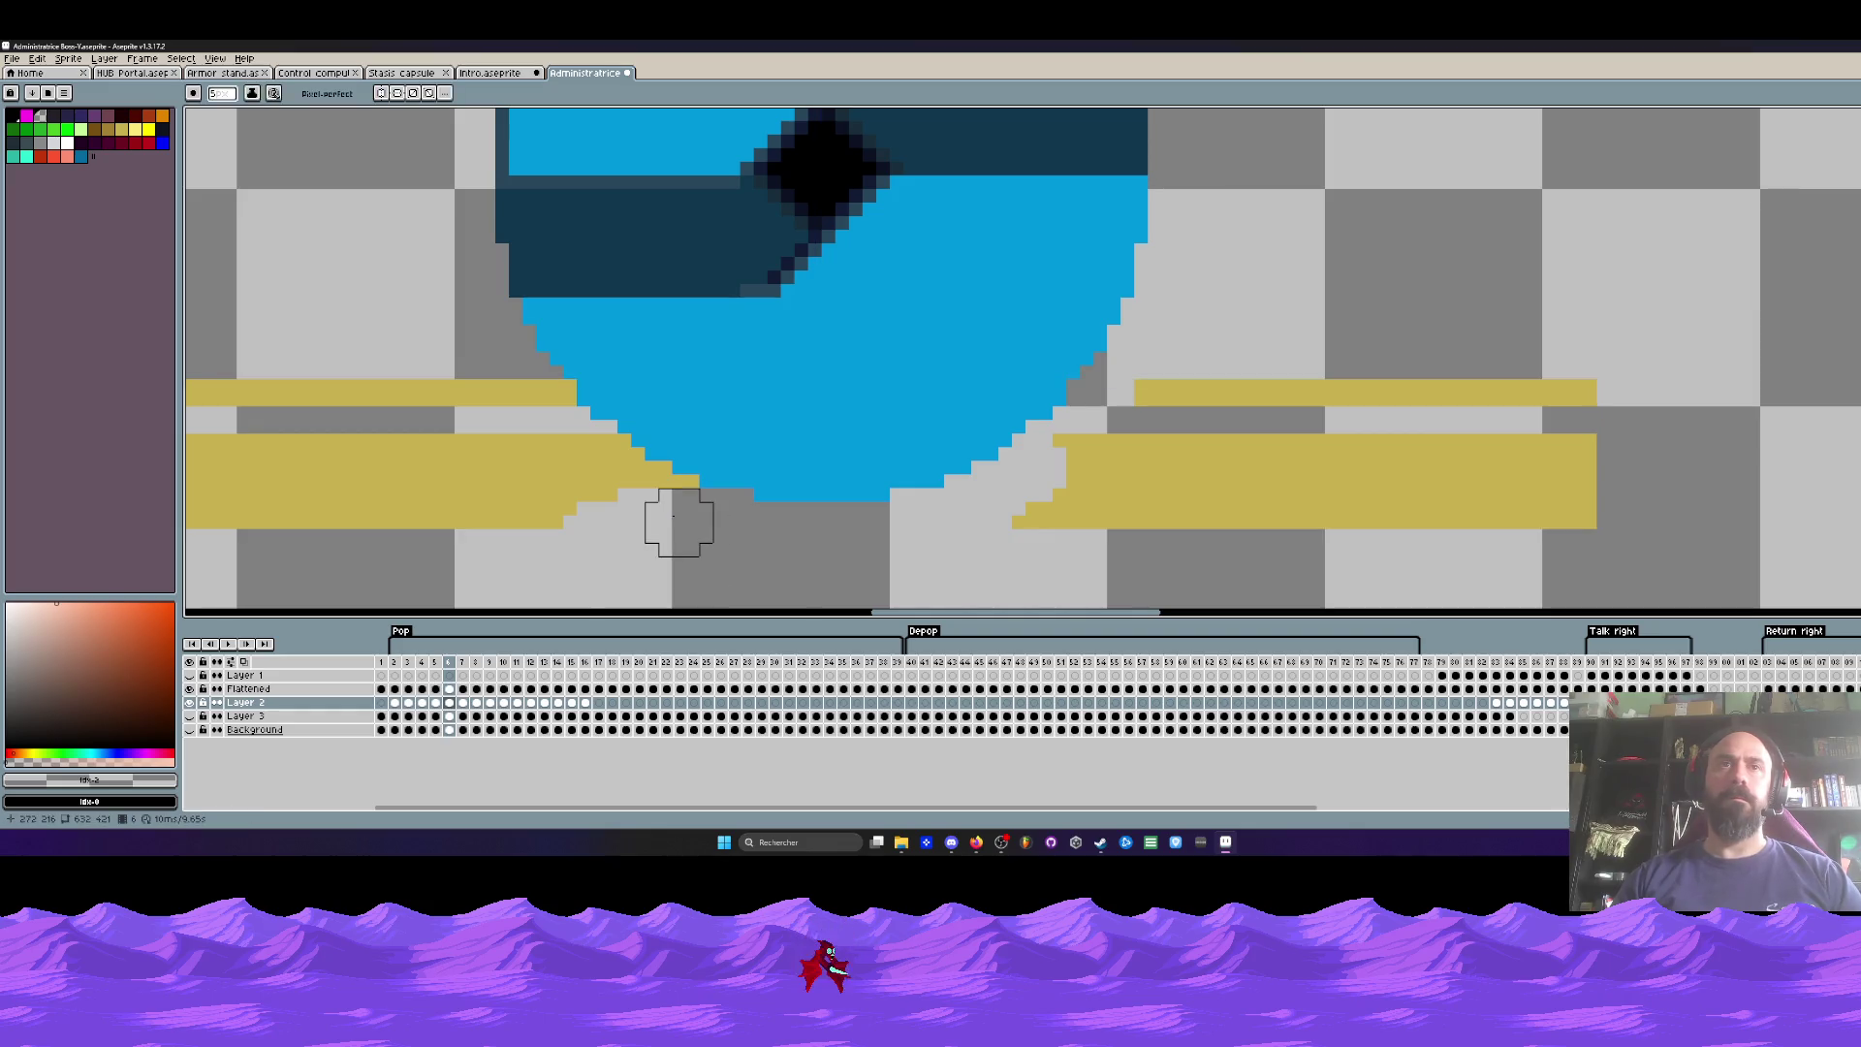
pyautogui.moveTo(677, 520); pyautogui.dragTo(529, 522)
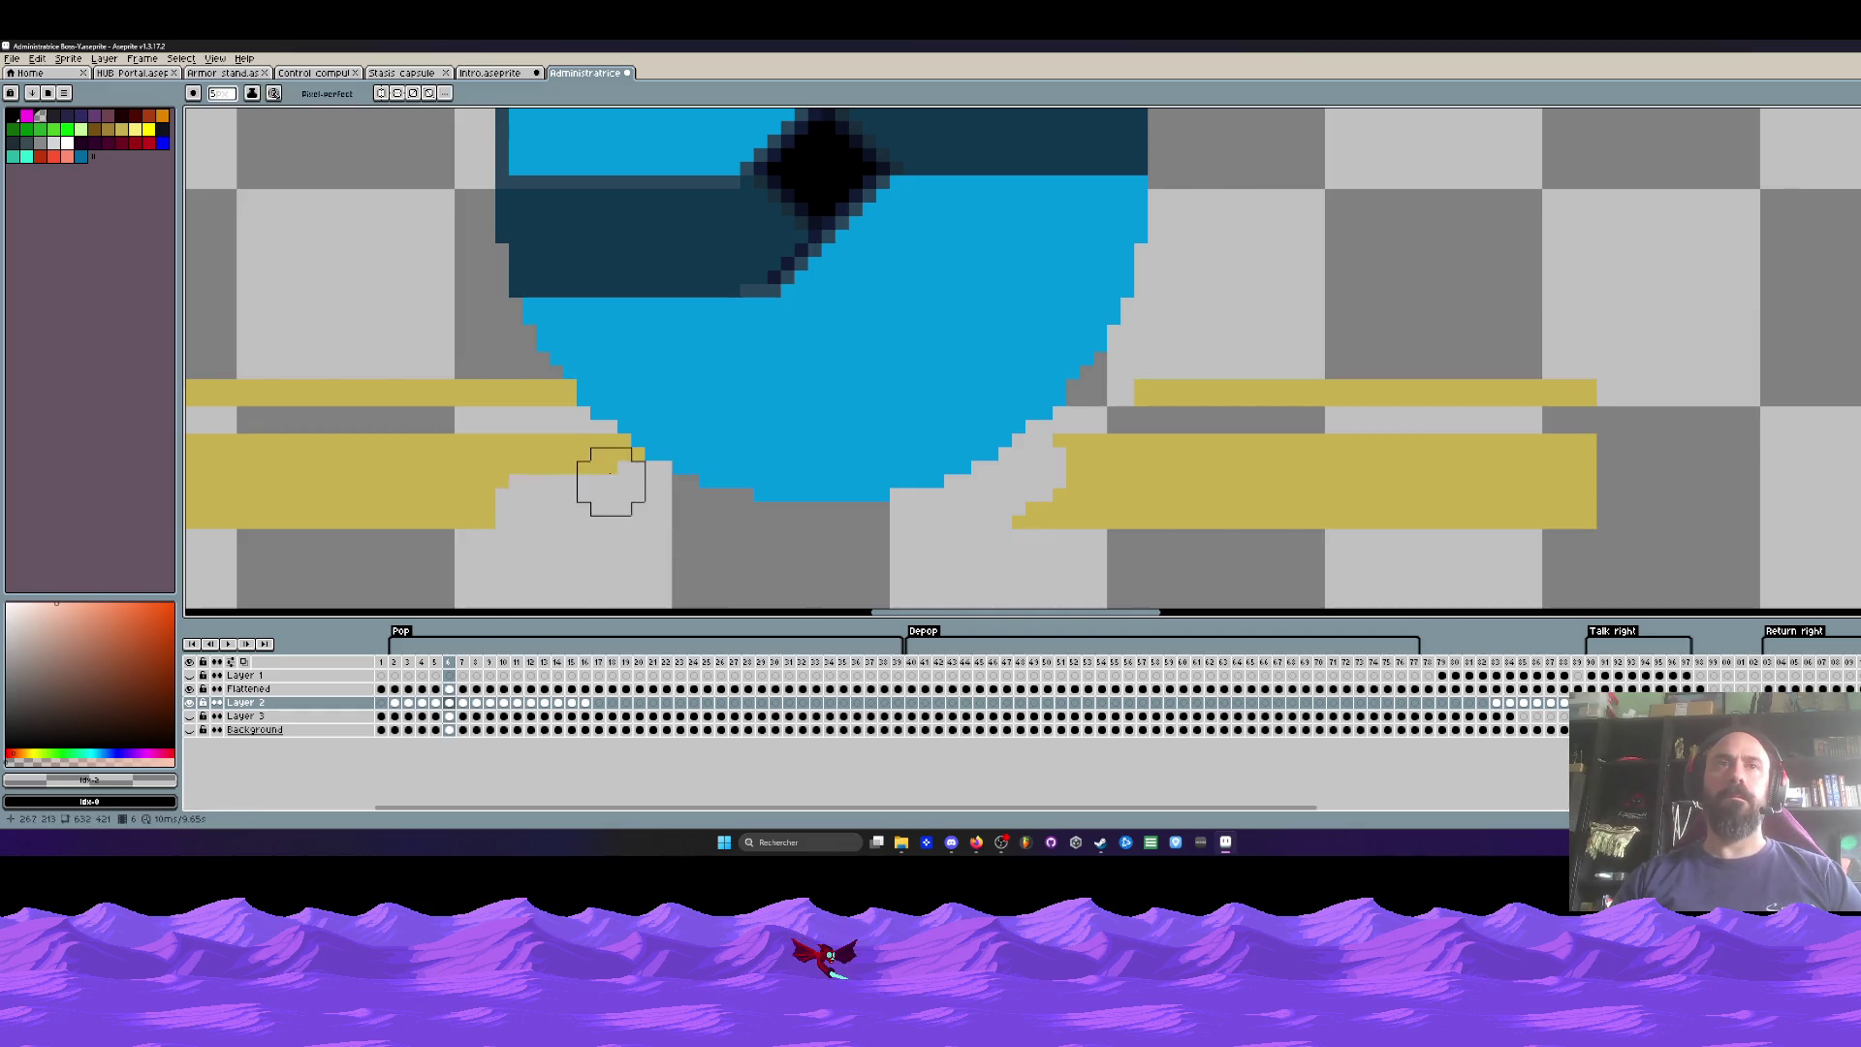
pyautogui.press('v')
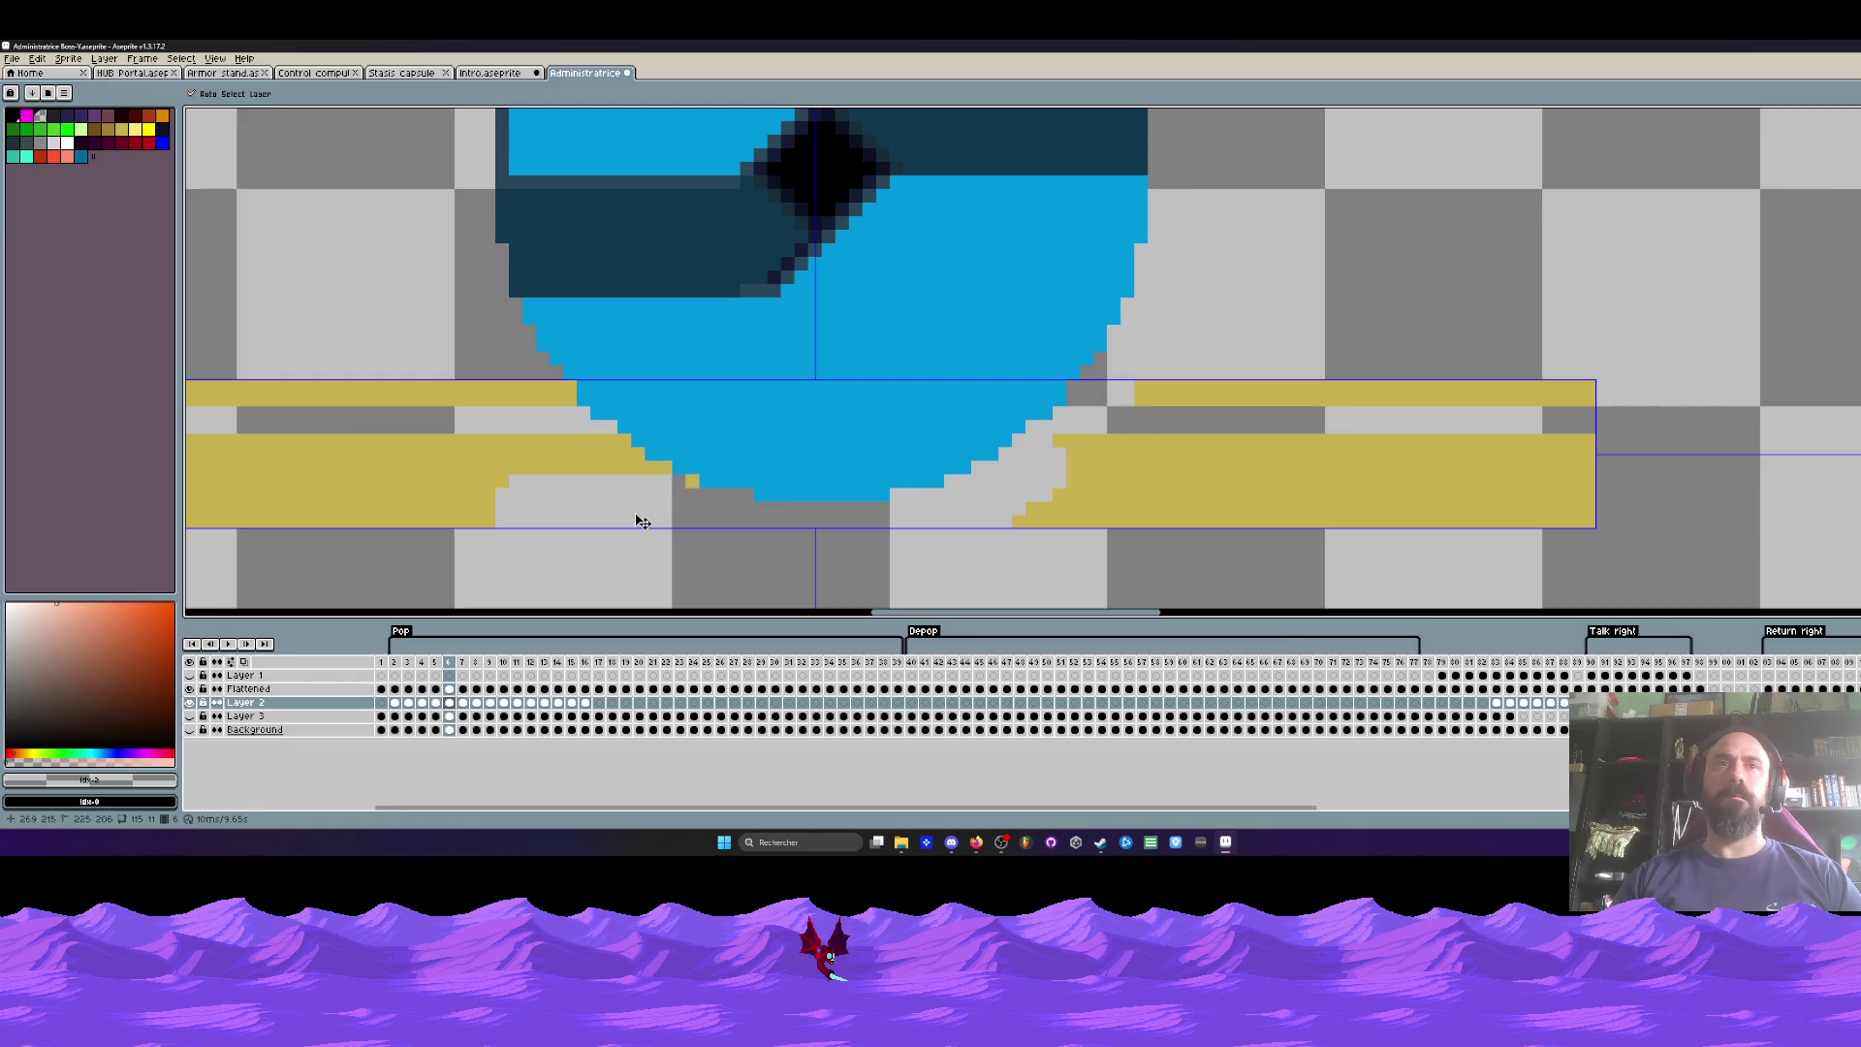
pyautogui.press('e')
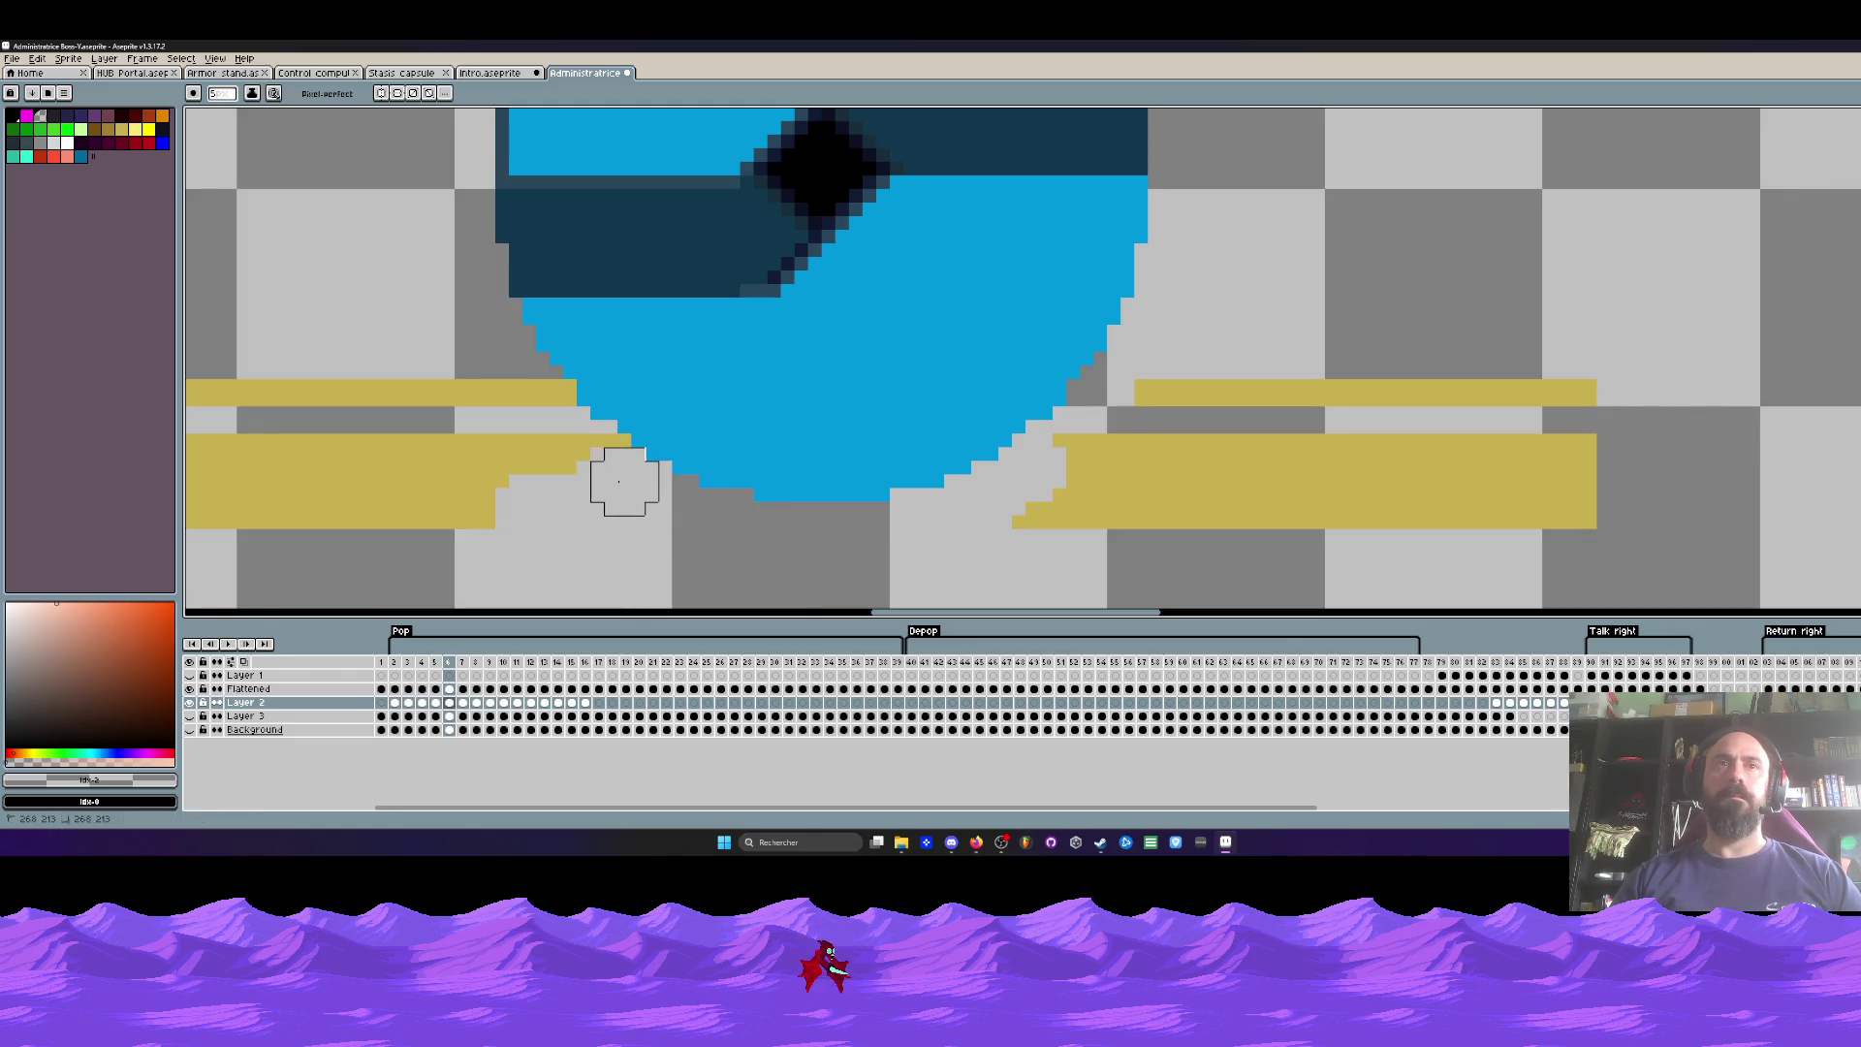
pyautogui.moveTo(535, 393)
pyautogui.mouseDown()
pyautogui.moveTo(458, 382)
pyautogui.moveTo(465, 465)
pyautogui.mouseUp()
# Step: Cut back the gold stripes under and left of the bowl on frames 7 and 8
pyautogui.press('.')
pyautogui.moveTo(1086, 427); pyautogui.dragTo(1014, 481)
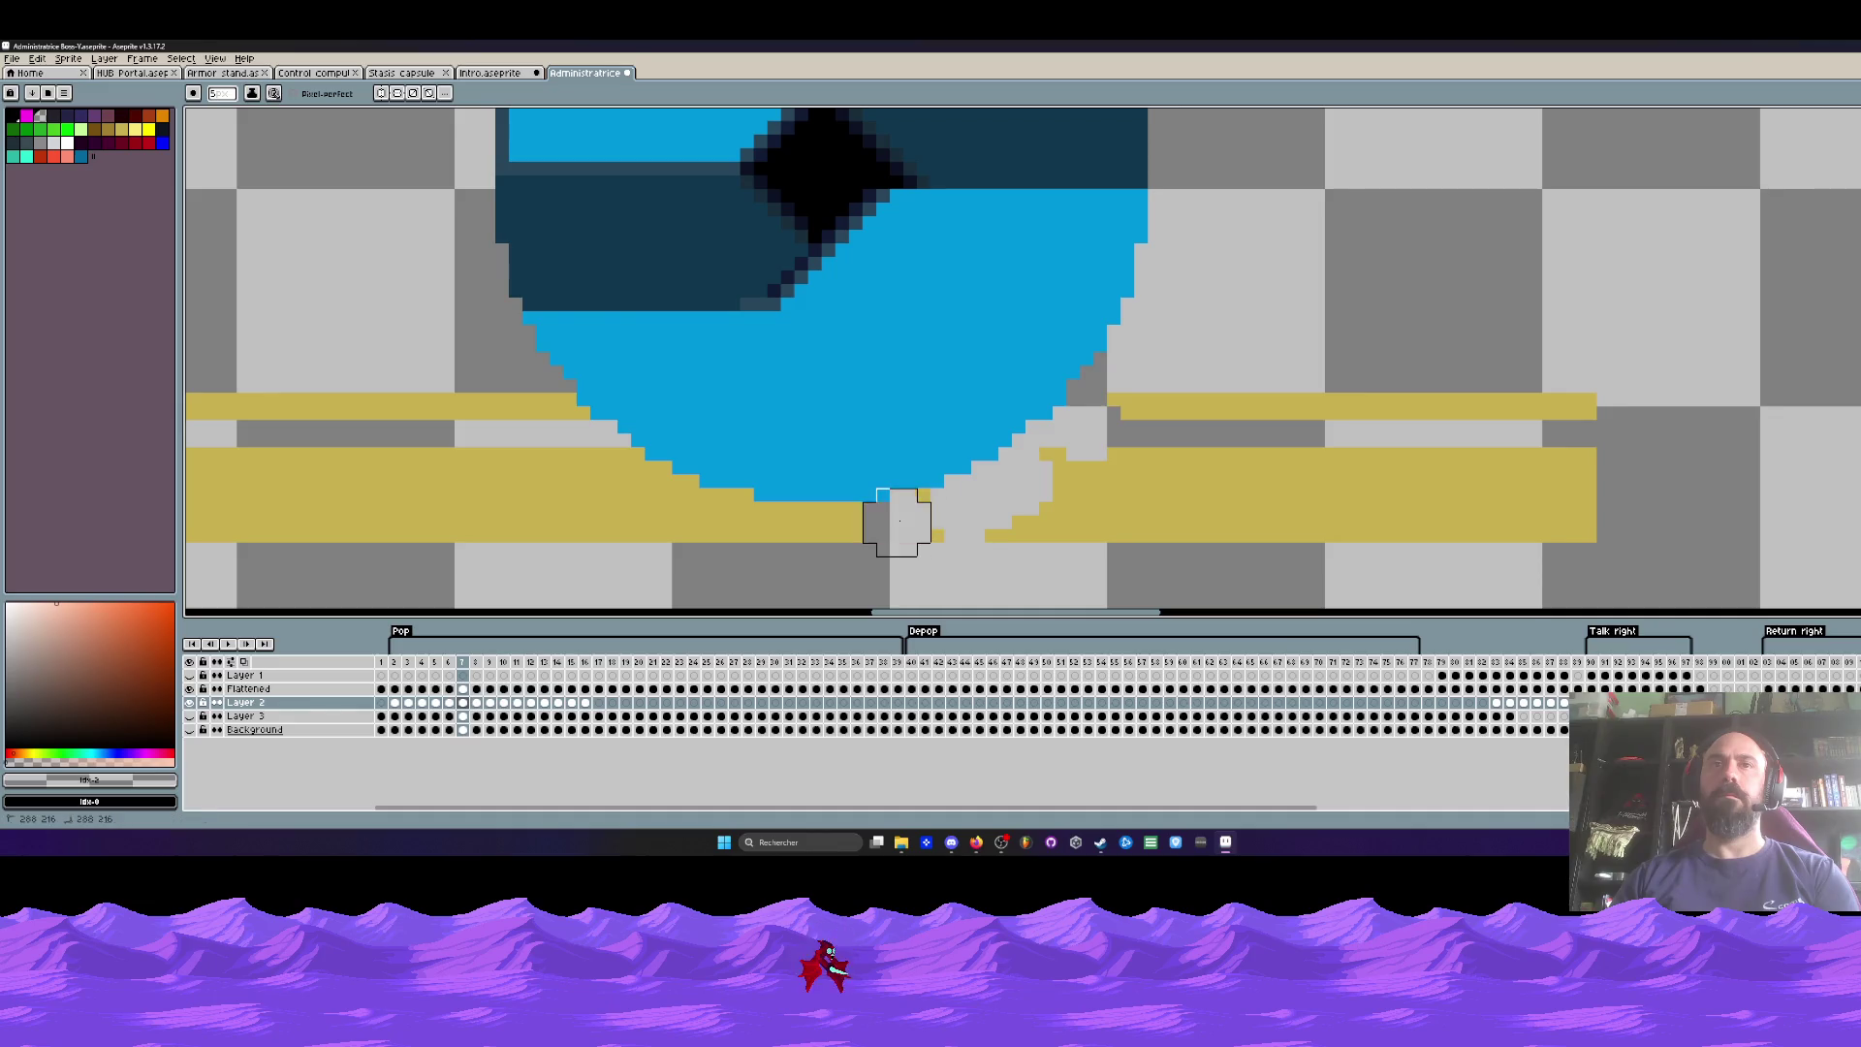
pyautogui.moveTo(911, 532)
pyautogui.mouseDown()
pyautogui.moveTo(980, 532)
pyautogui.moveTo(677, 548)
pyautogui.moveTo(734, 524)
pyautogui.moveTo(624, 482)
pyautogui.moveTo(557, 428)
pyautogui.mouseUp()
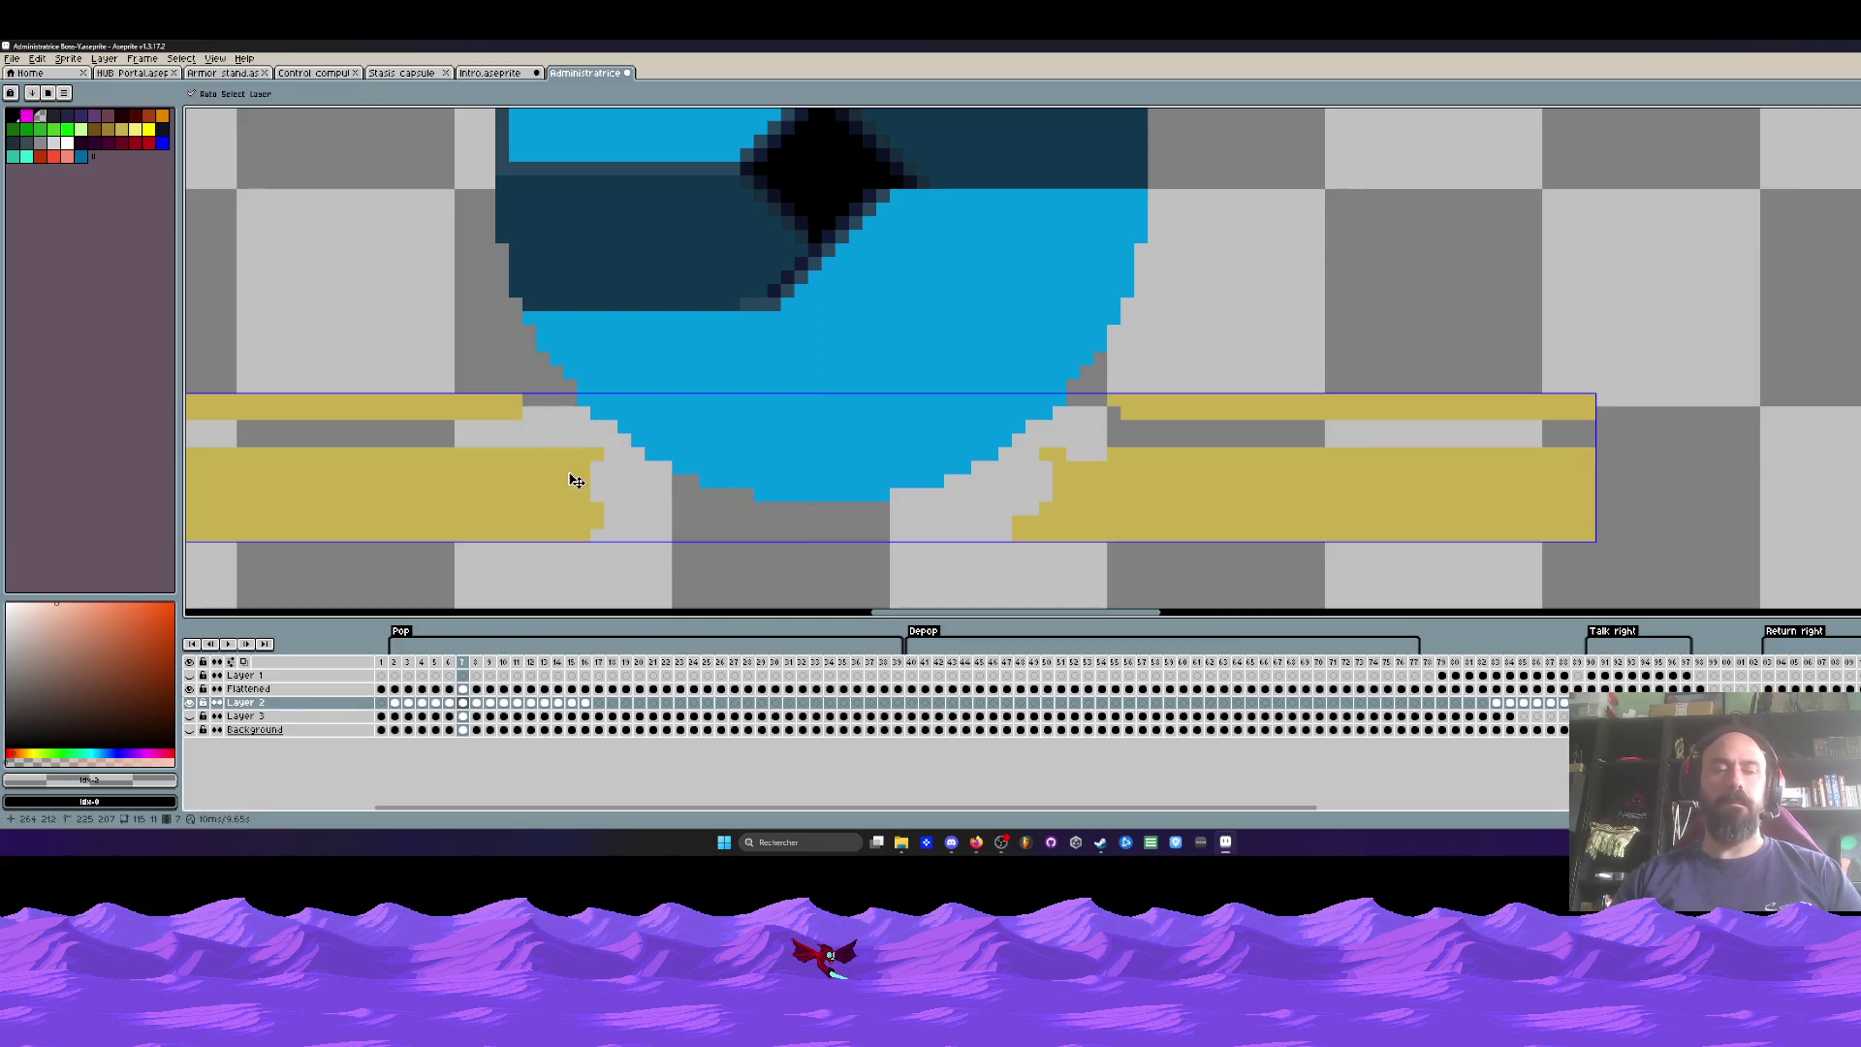
pyautogui.moveTo(550, 442)
pyautogui.mouseDown()
pyautogui.moveTo(540, 491)
pyautogui.moveTo(486, 520)
pyautogui.mouseUp()
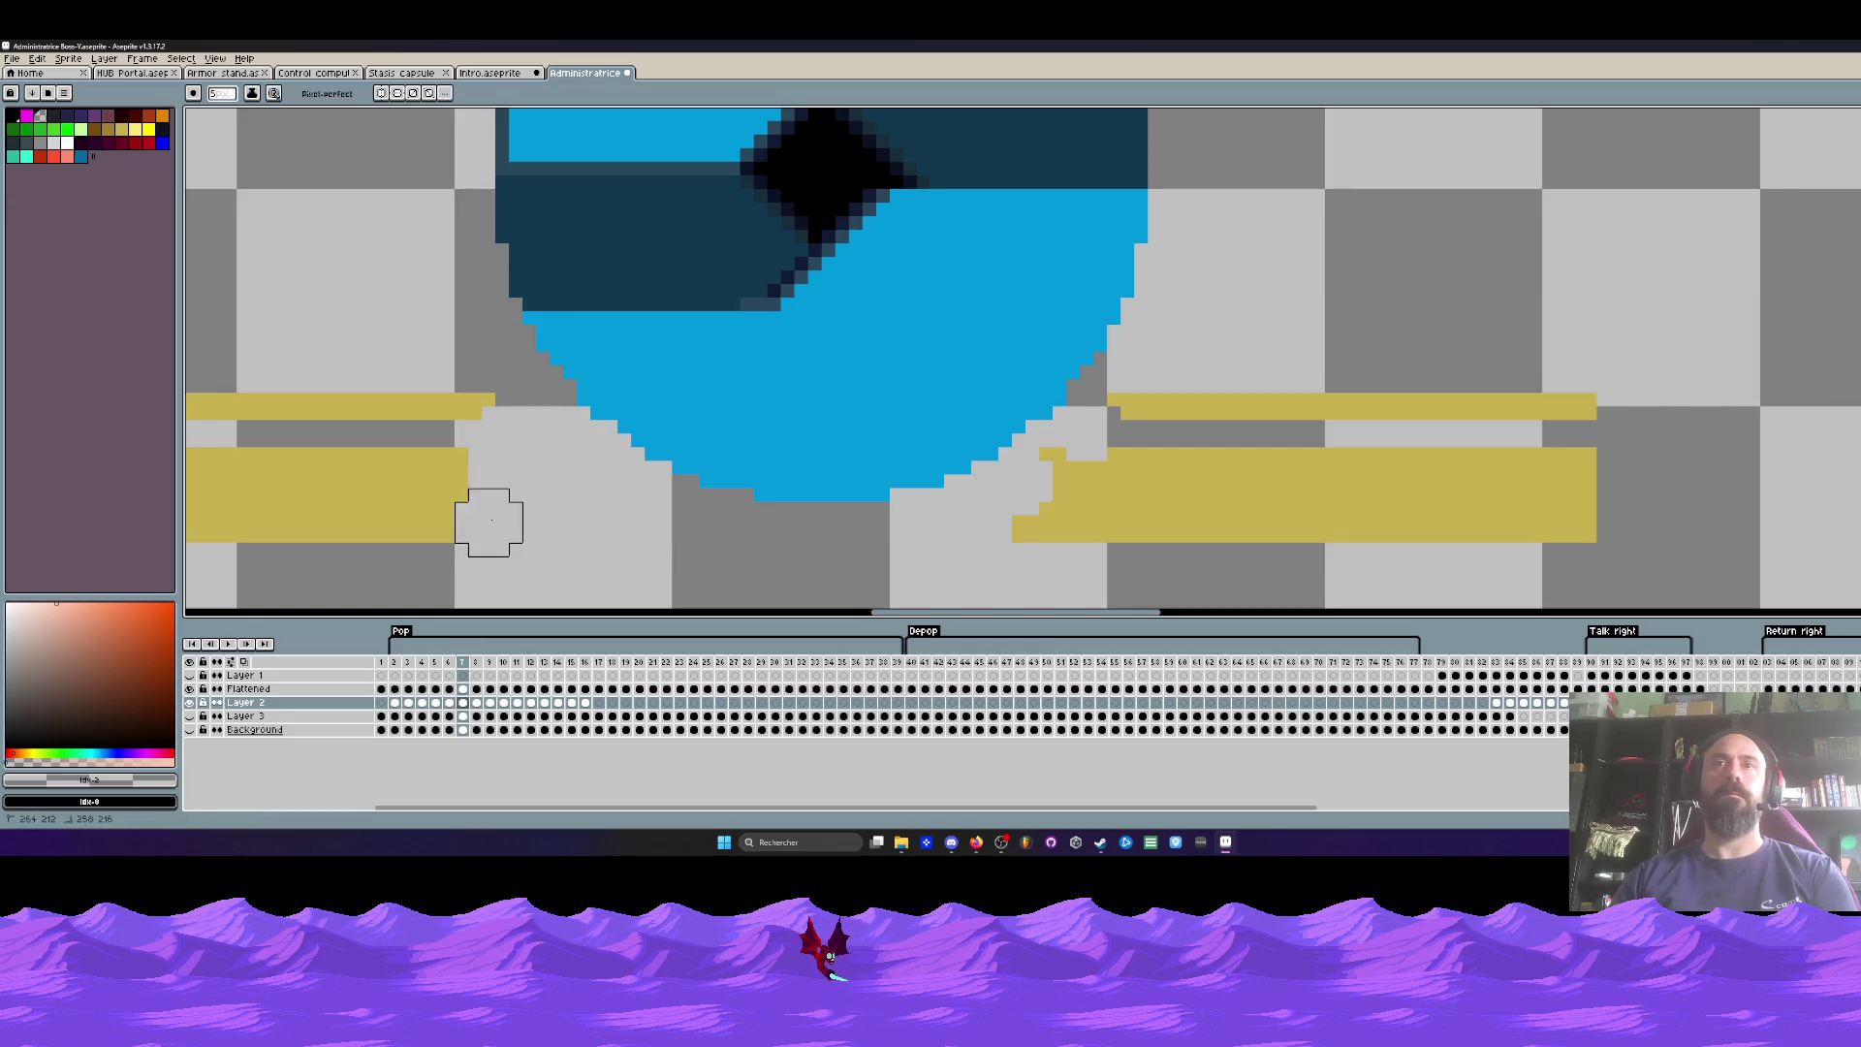
pyautogui.press('.')
pyautogui.moveTo(1073, 441)
pyautogui.mouseDown()
pyautogui.moveTo(889, 540)
pyautogui.moveTo(773, 552)
pyautogui.moveTo(815, 550)
pyautogui.moveTo(638, 523)
pyautogui.moveTo(636, 490)
pyautogui.moveTo(514, 415)
pyautogui.moveTo(465, 436)
pyautogui.moveTo(569, 552)
pyautogui.mouseUp()
# Step: Erase more of both gold bands around the bowl on frames 9 and 10
pyautogui.press('Right')
pyautogui.moveTo(679, 509)
pyautogui.mouseDown()
pyautogui.moveTo(976, 549)
pyautogui.moveTo(911, 524)
pyautogui.moveTo(980, 509)
pyautogui.mouseUp()
pyautogui.moveTo(1047, 455)
pyautogui.mouseDown()
pyautogui.moveTo(1358, 445)
pyautogui.moveTo(989, 511)
pyautogui.mouseUp()
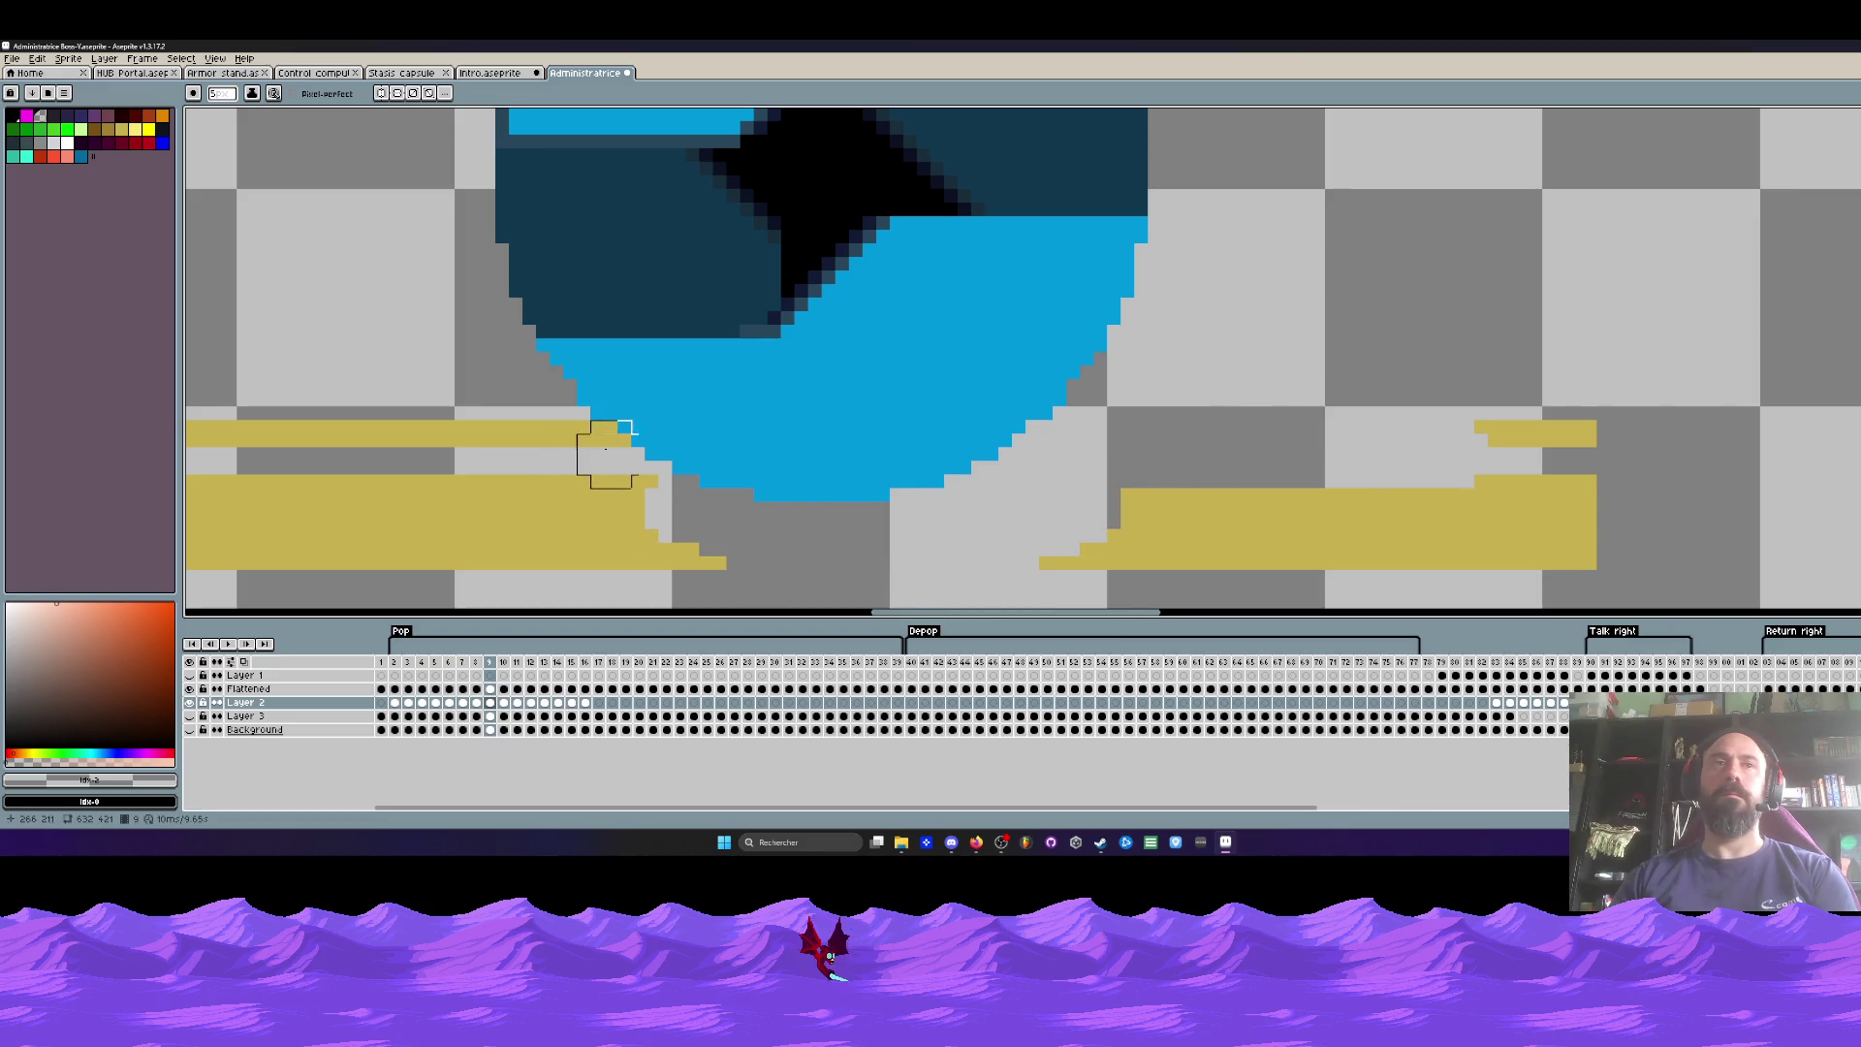
pyautogui.moveTo(597, 454)
pyautogui.mouseDown()
pyautogui.moveTo(610, 507)
pyautogui.moveTo(652, 515)
pyautogui.moveTo(528, 436)
pyautogui.mouseUp()
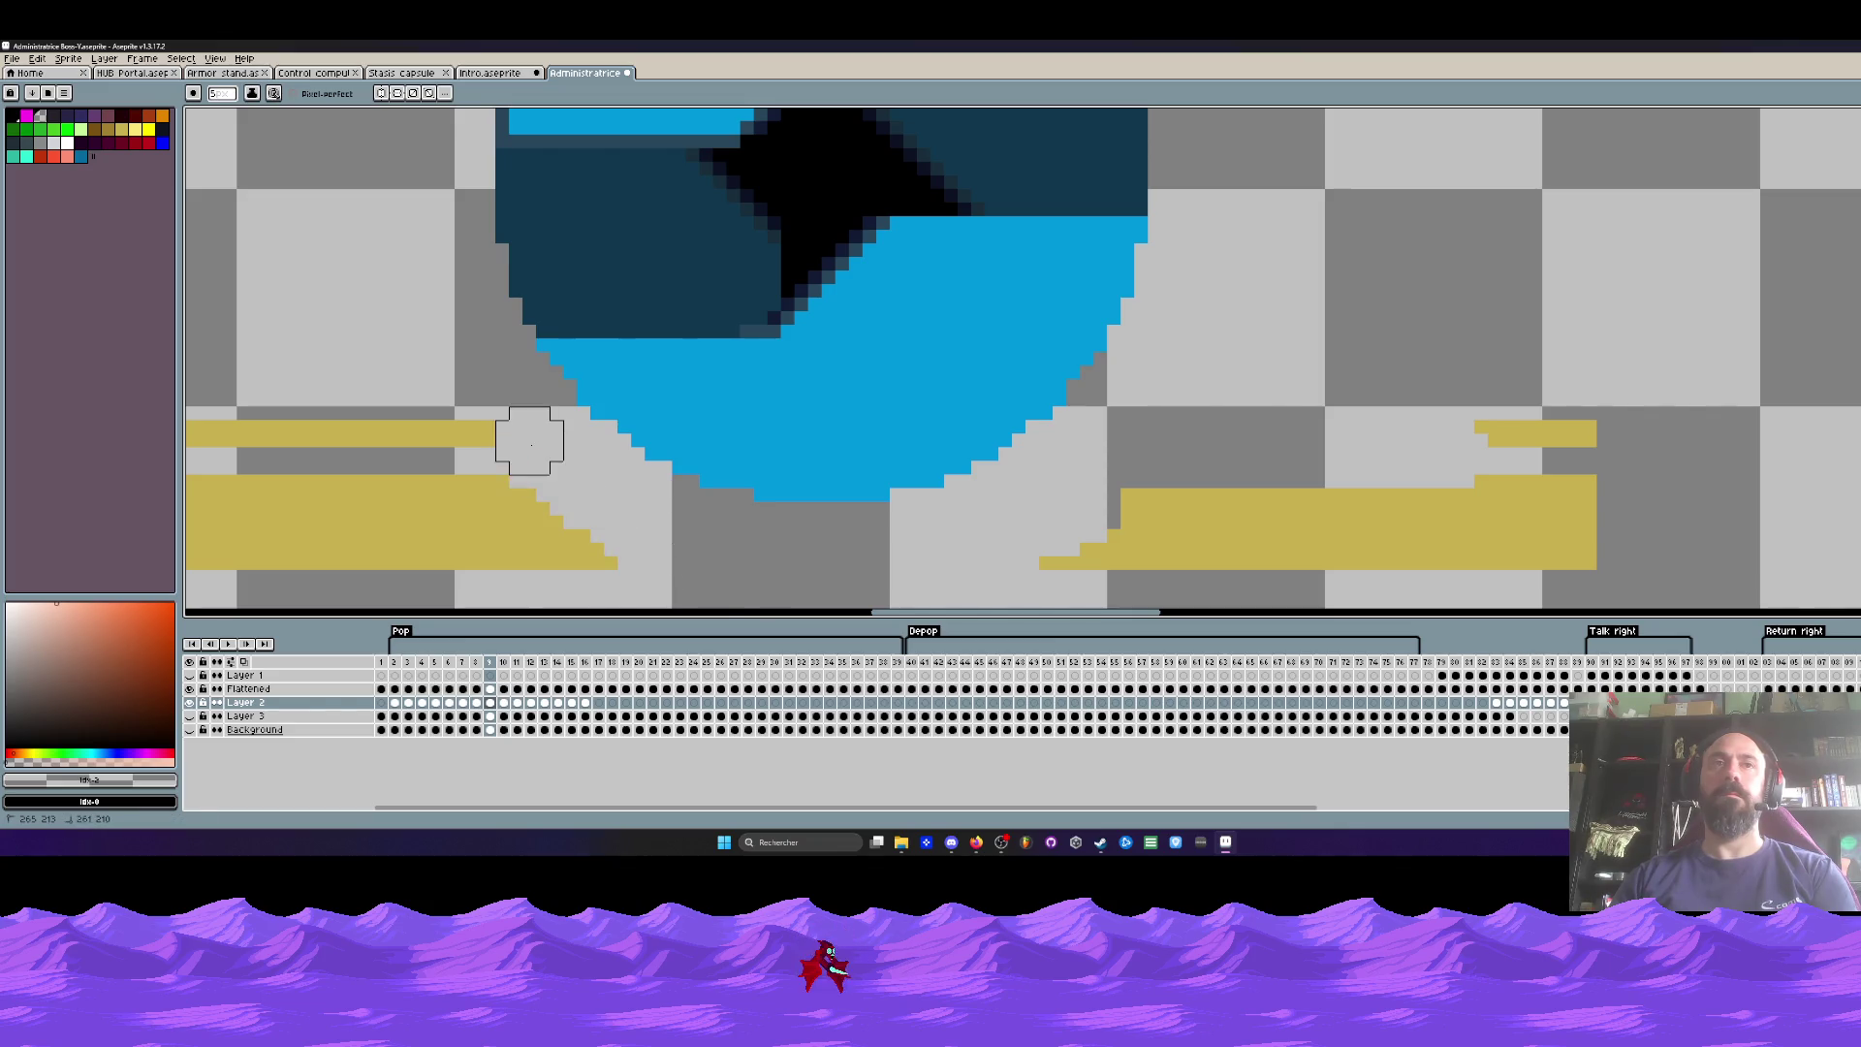
pyautogui.press('Right')
pyautogui.moveTo(720, 524)
pyautogui.mouseDown()
pyautogui.moveTo(611, 527)
pyautogui.moveTo(1115, 523)
pyautogui.moveTo(1030, 465)
pyautogui.moveTo(1179, 504)
pyautogui.moveTo(624, 549)
pyautogui.mouseUp()
# Step: Clear gold band pixels left and right of the bowl on frames 11 and 12
pyautogui.press('Right')
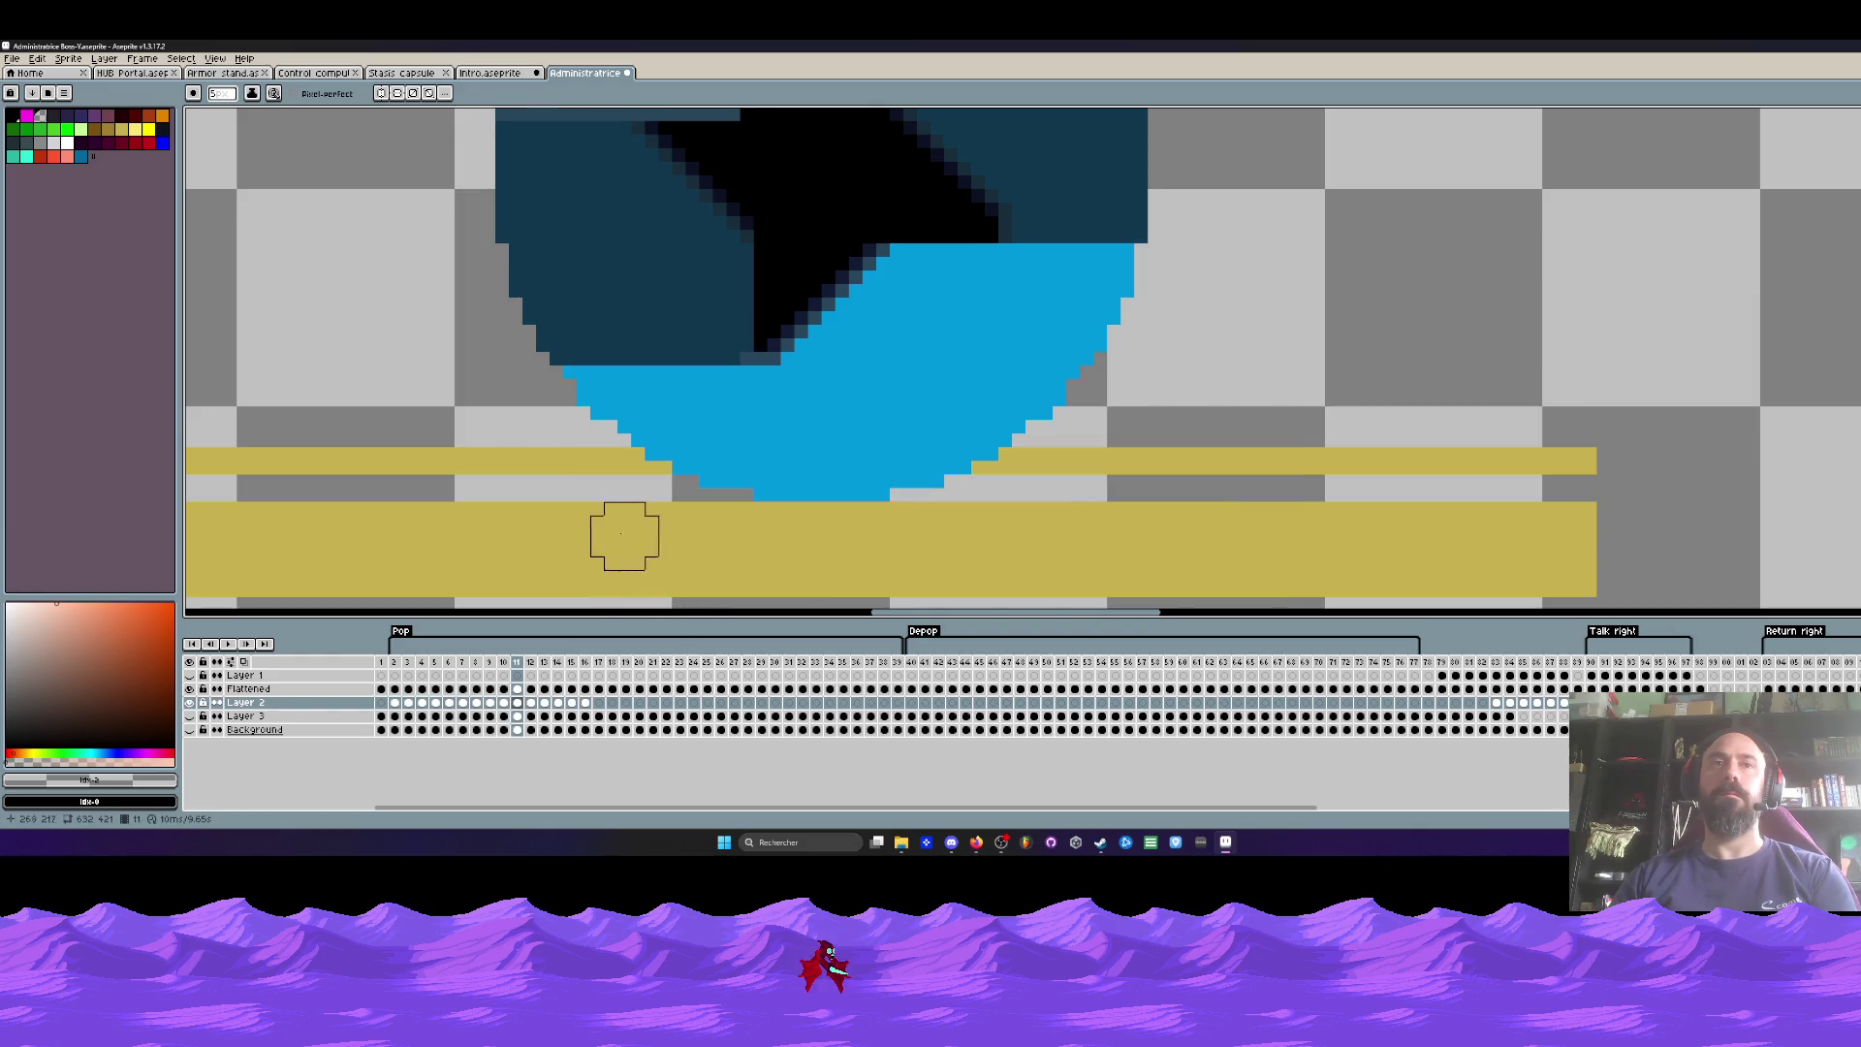
pyautogui.moveTo(624, 481); pyautogui.dragTo(640, 495)
pyautogui.moveTo(1011, 481)
pyautogui.mouseDown()
pyautogui.moveTo(991, 495)
pyautogui.moveTo(1180, 507)
pyautogui.mouseUp()
pyautogui.press('Right')
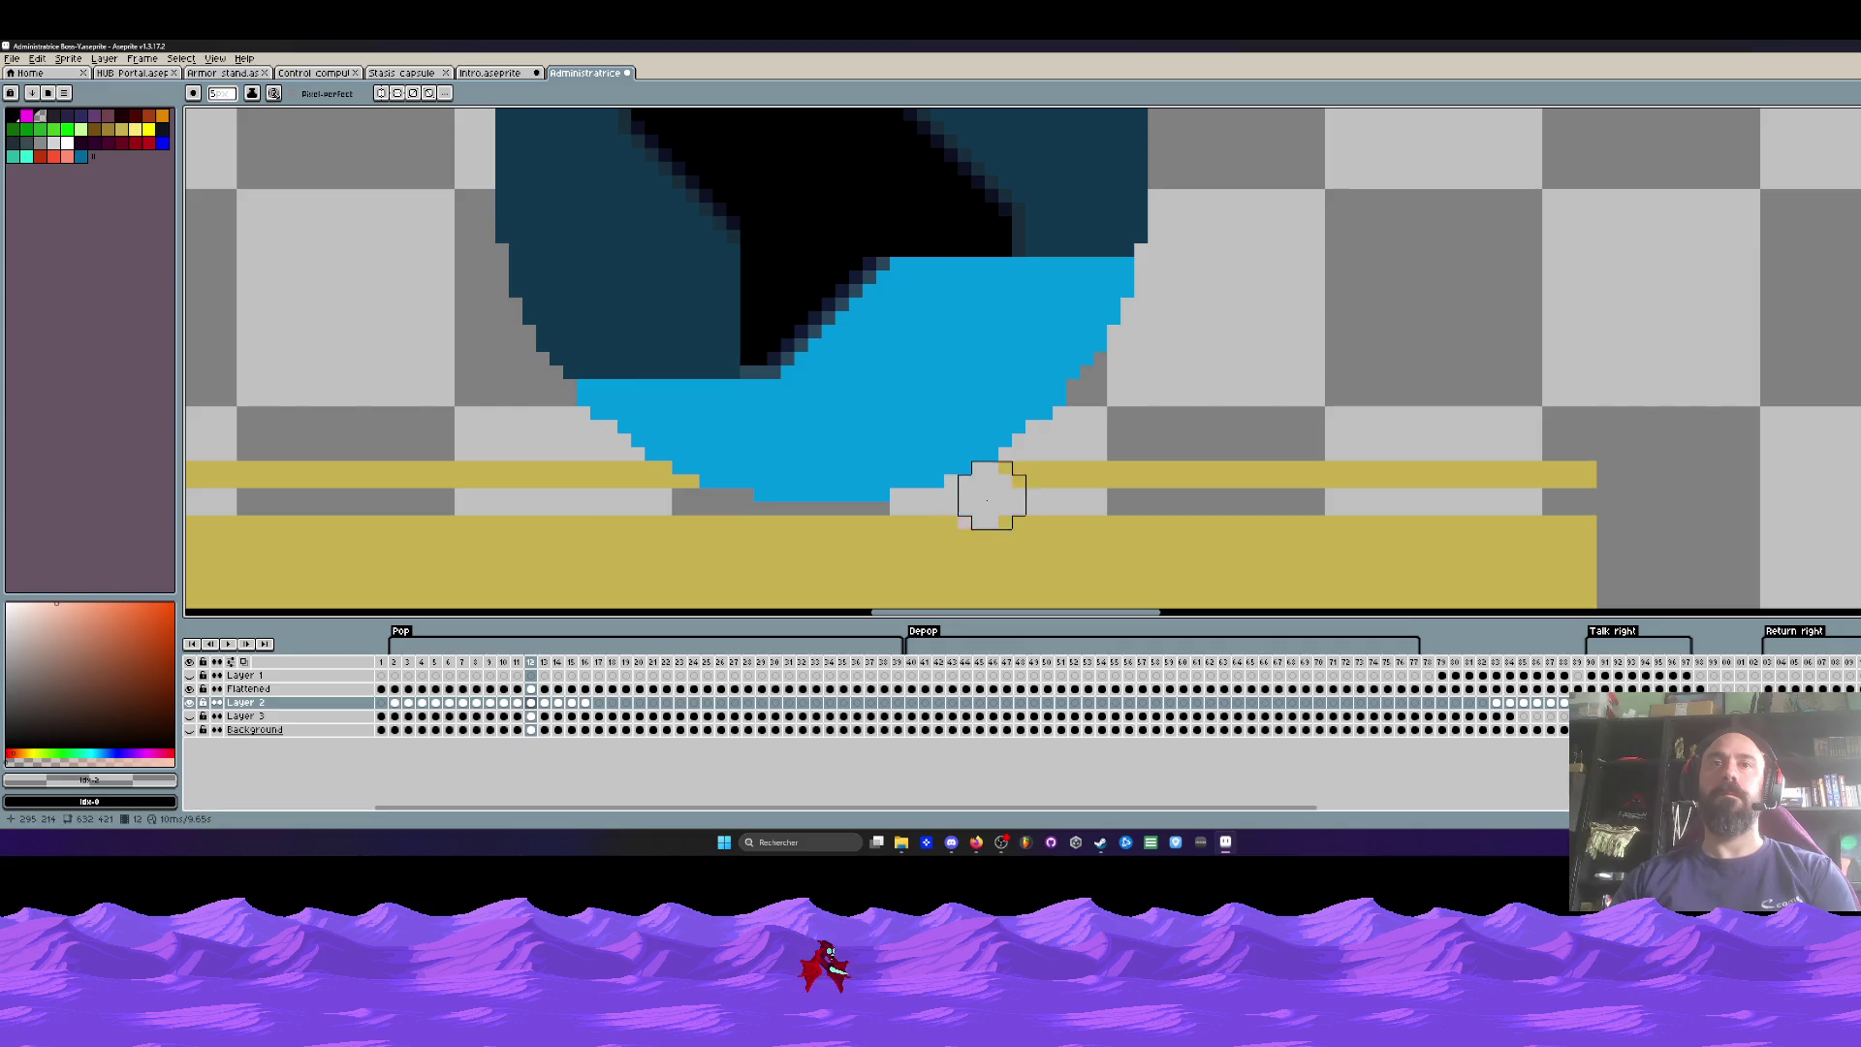
pyautogui.moveTo(984, 532)
pyautogui.mouseDown()
pyautogui.moveTo(968, 511)
pyautogui.moveTo(1086, 507)
pyautogui.moveTo(916, 540)
pyautogui.moveTo(515, 520)
pyautogui.moveTo(1093, 532)
pyautogui.moveTo(1230, 478)
pyautogui.mouseUp()
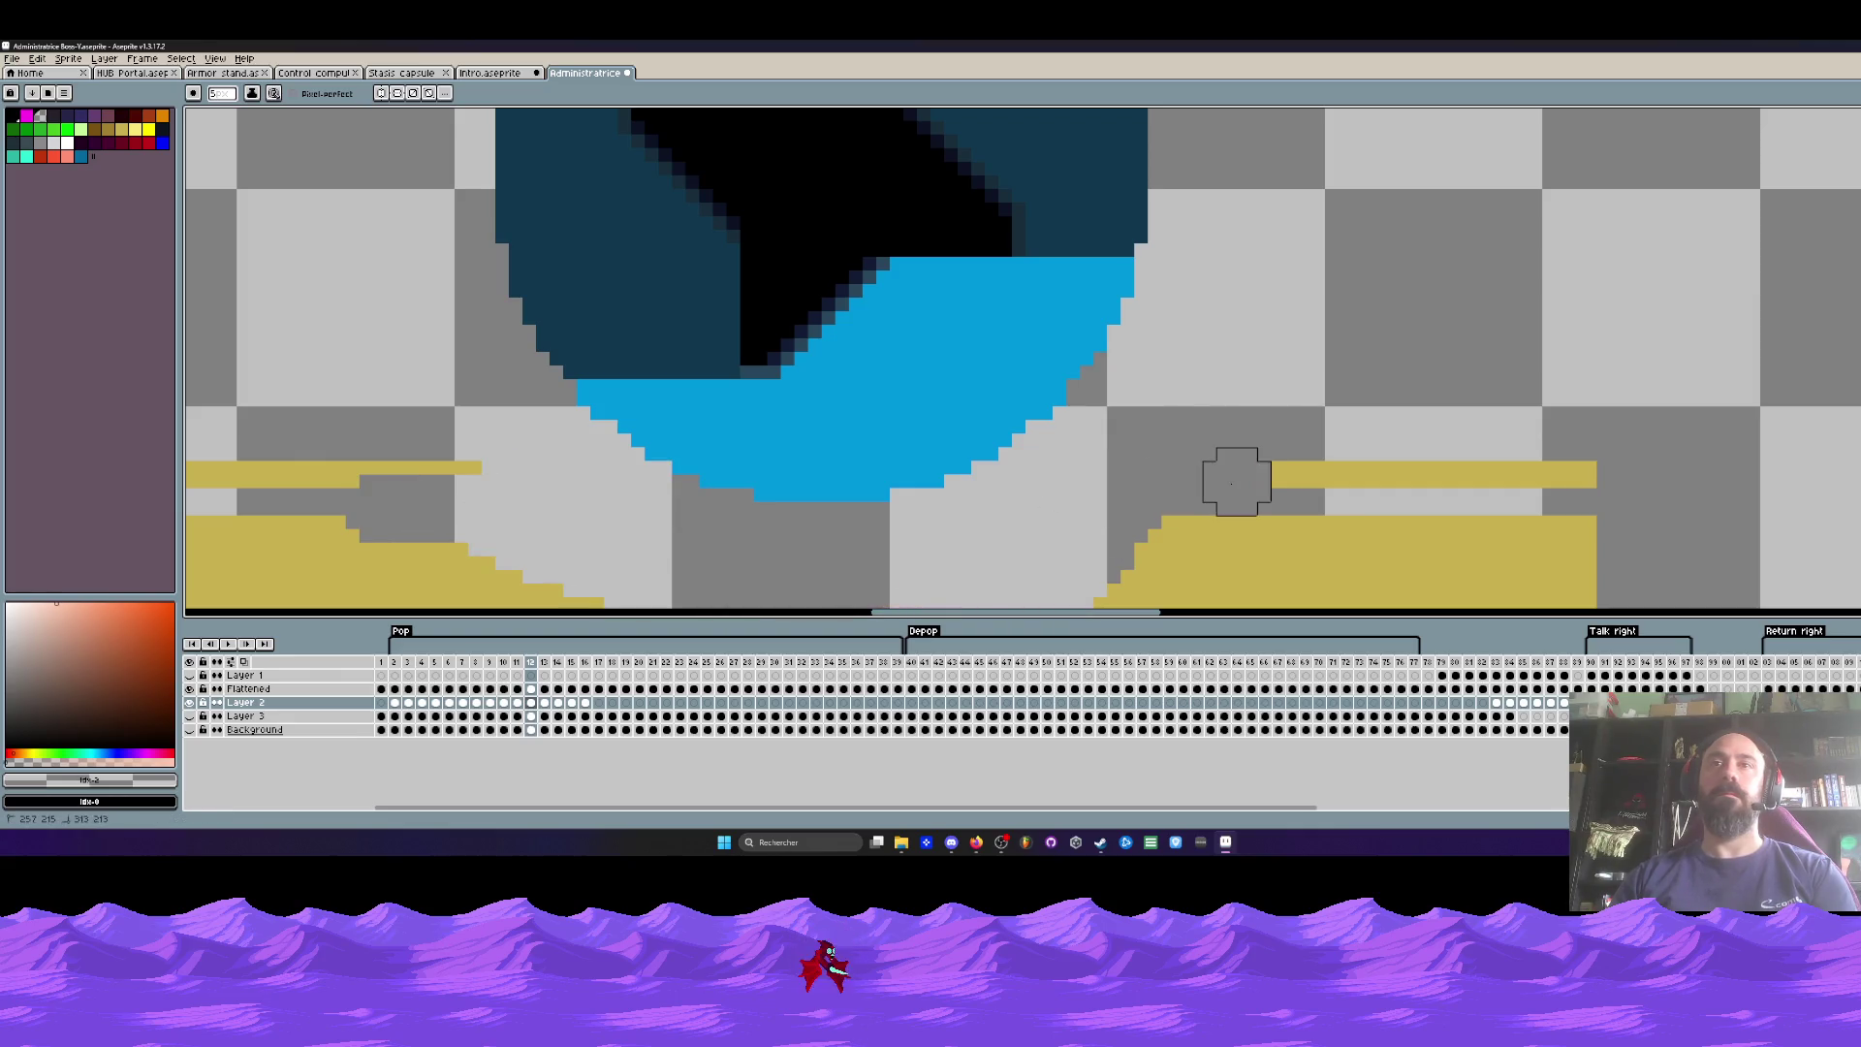
# Step: Erase long stretches of both gold bands on frames 13 and 14, then return to frame 2
pyautogui.press('Right')
pyautogui.click(964, 507)
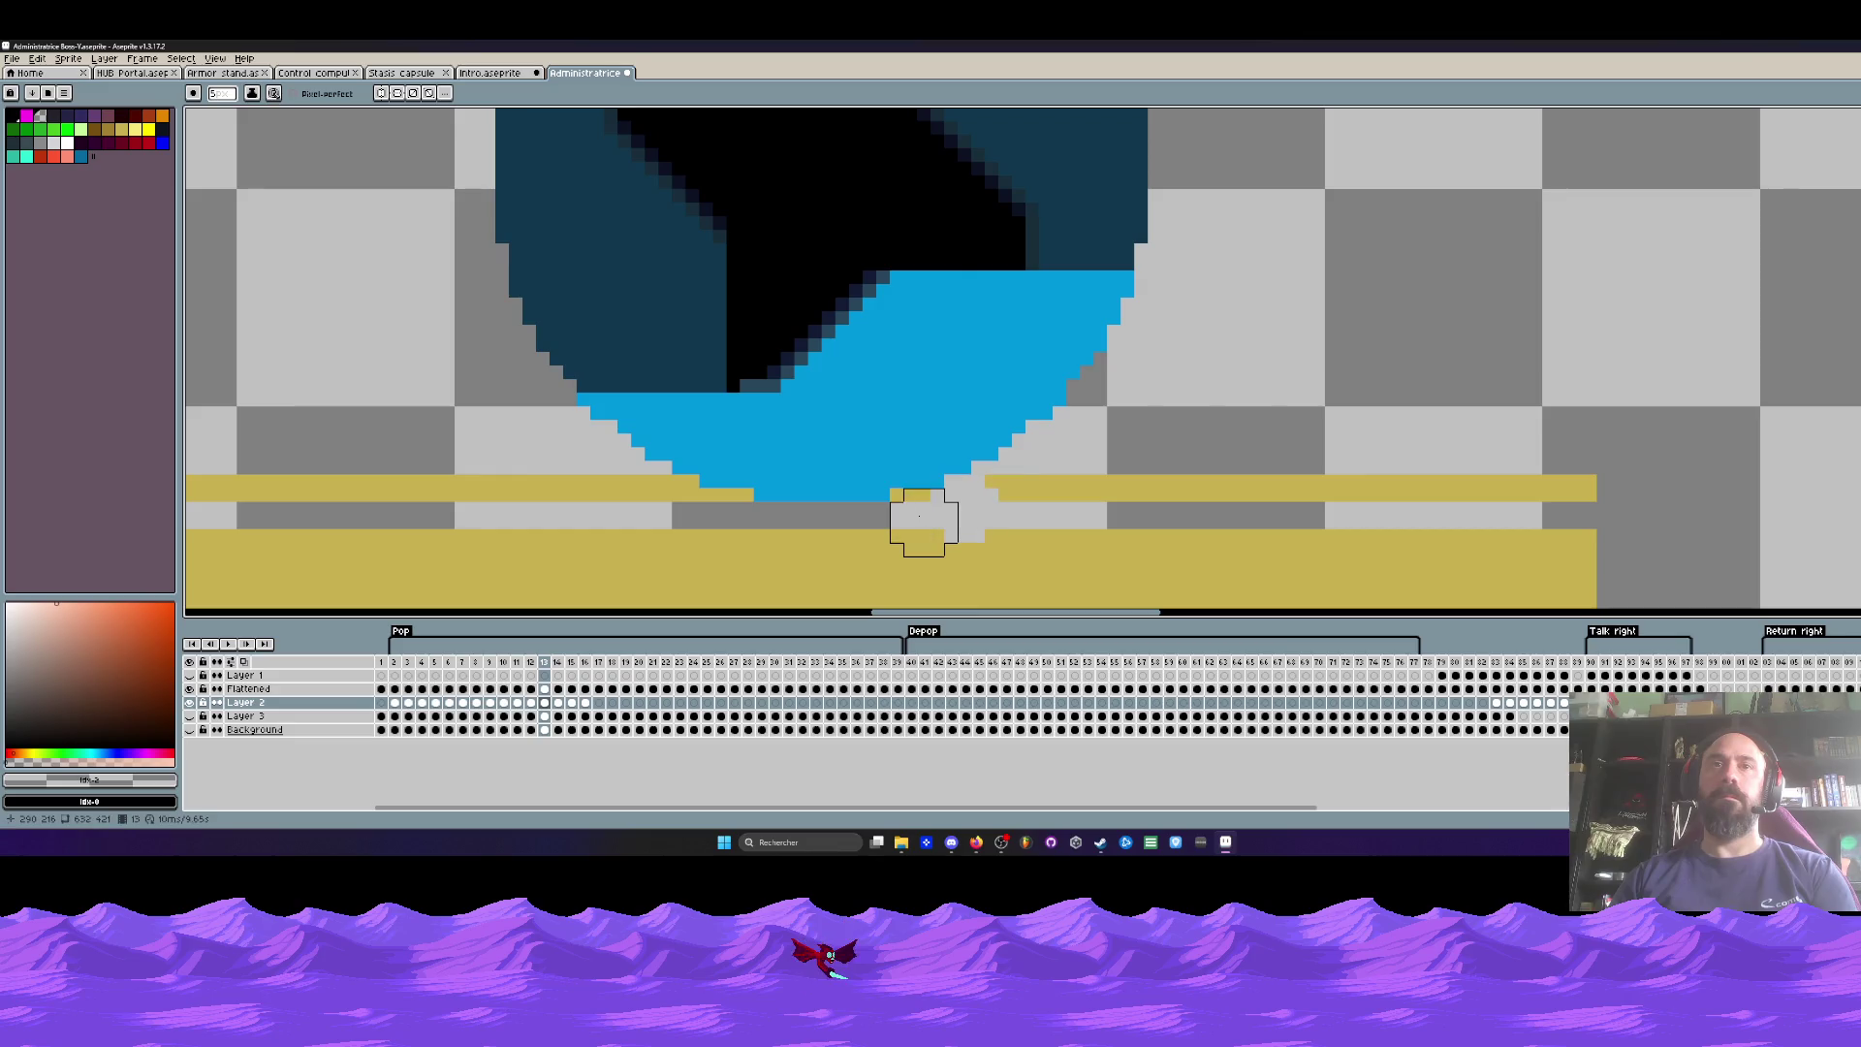
pyautogui.moveTo(909, 521)
pyautogui.mouseDown()
pyautogui.moveTo(650, 507)
pyautogui.moveTo(707, 562)
pyautogui.moveTo(1001, 507)
pyautogui.moveTo(1153, 507)
pyautogui.mouseUp()
pyautogui.press('Right')
pyautogui.moveTo(734, 505)
pyautogui.mouseDown()
pyautogui.moveTo(785, 532)
pyautogui.moveTo(964, 515)
pyautogui.moveTo(918, 504)
pyautogui.moveTo(1454, 517)
pyautogui.mouseUp()
pyautogui.press('Right')
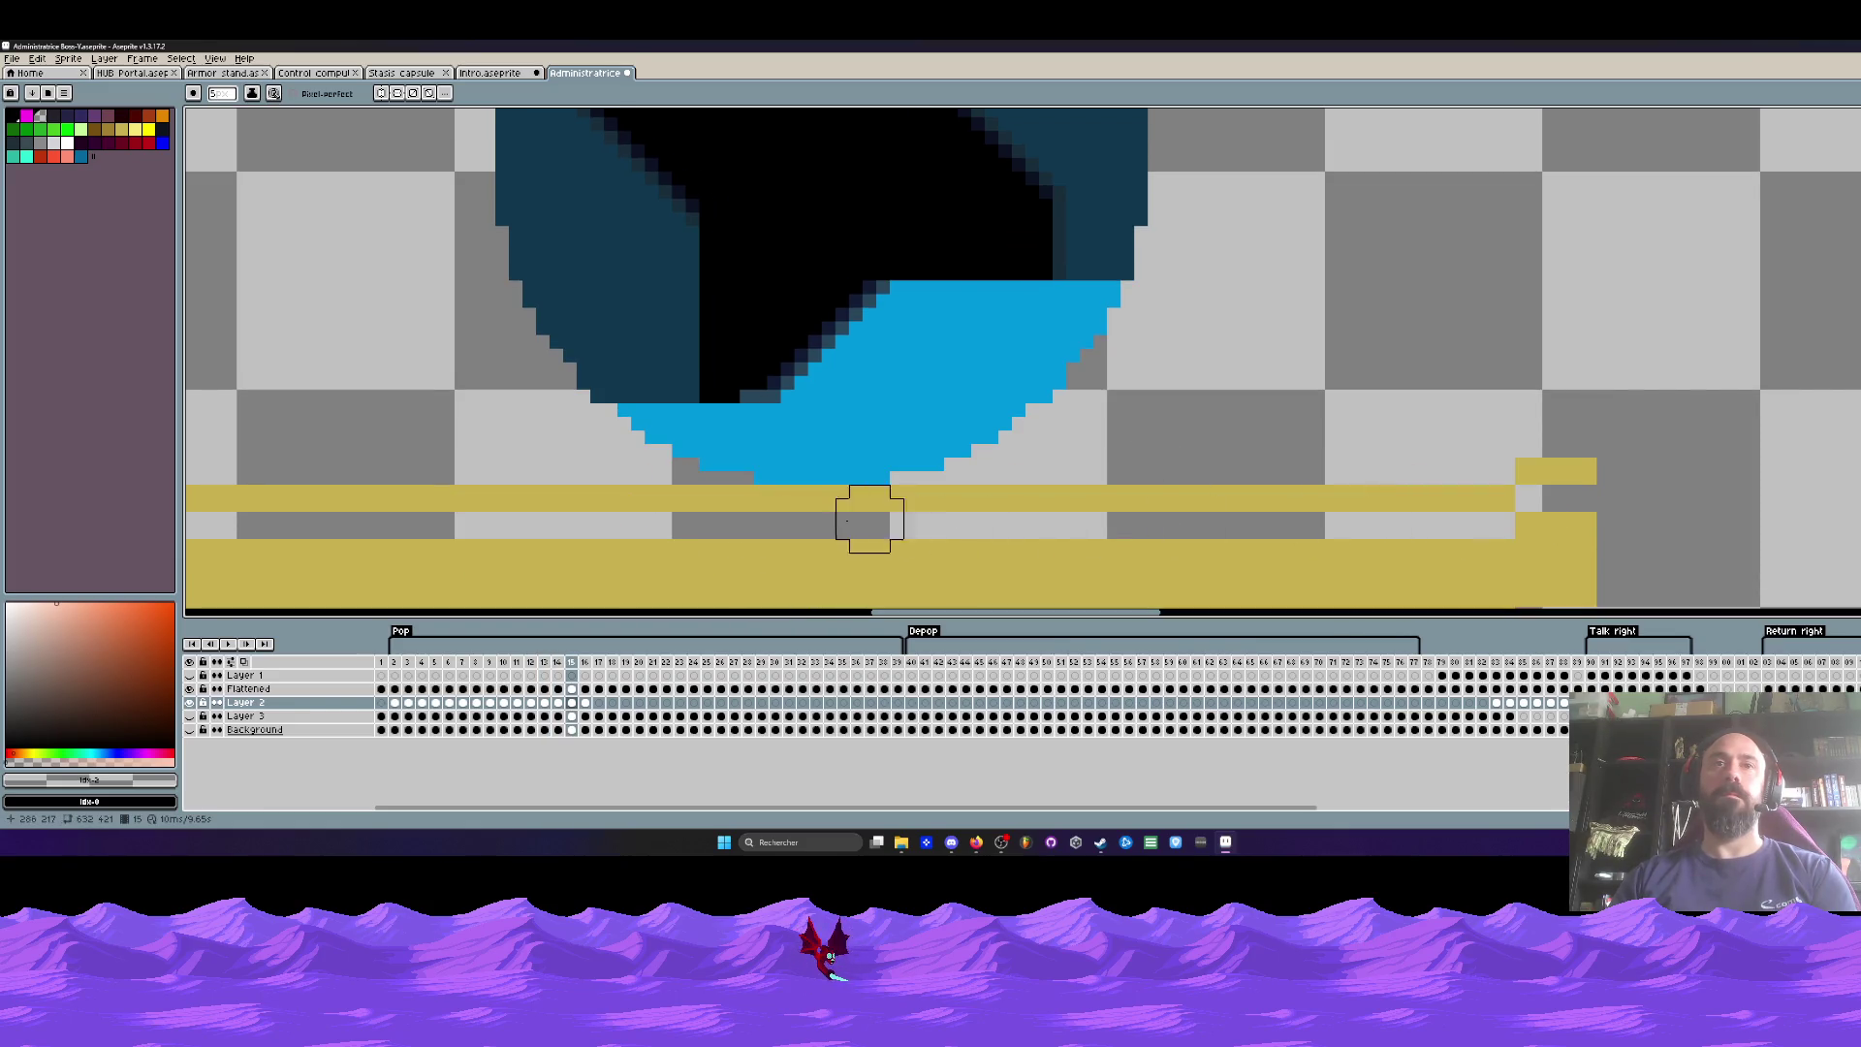
pyautogui.scroll(-3, 853, 518)
pyautogui.click(394, 662)
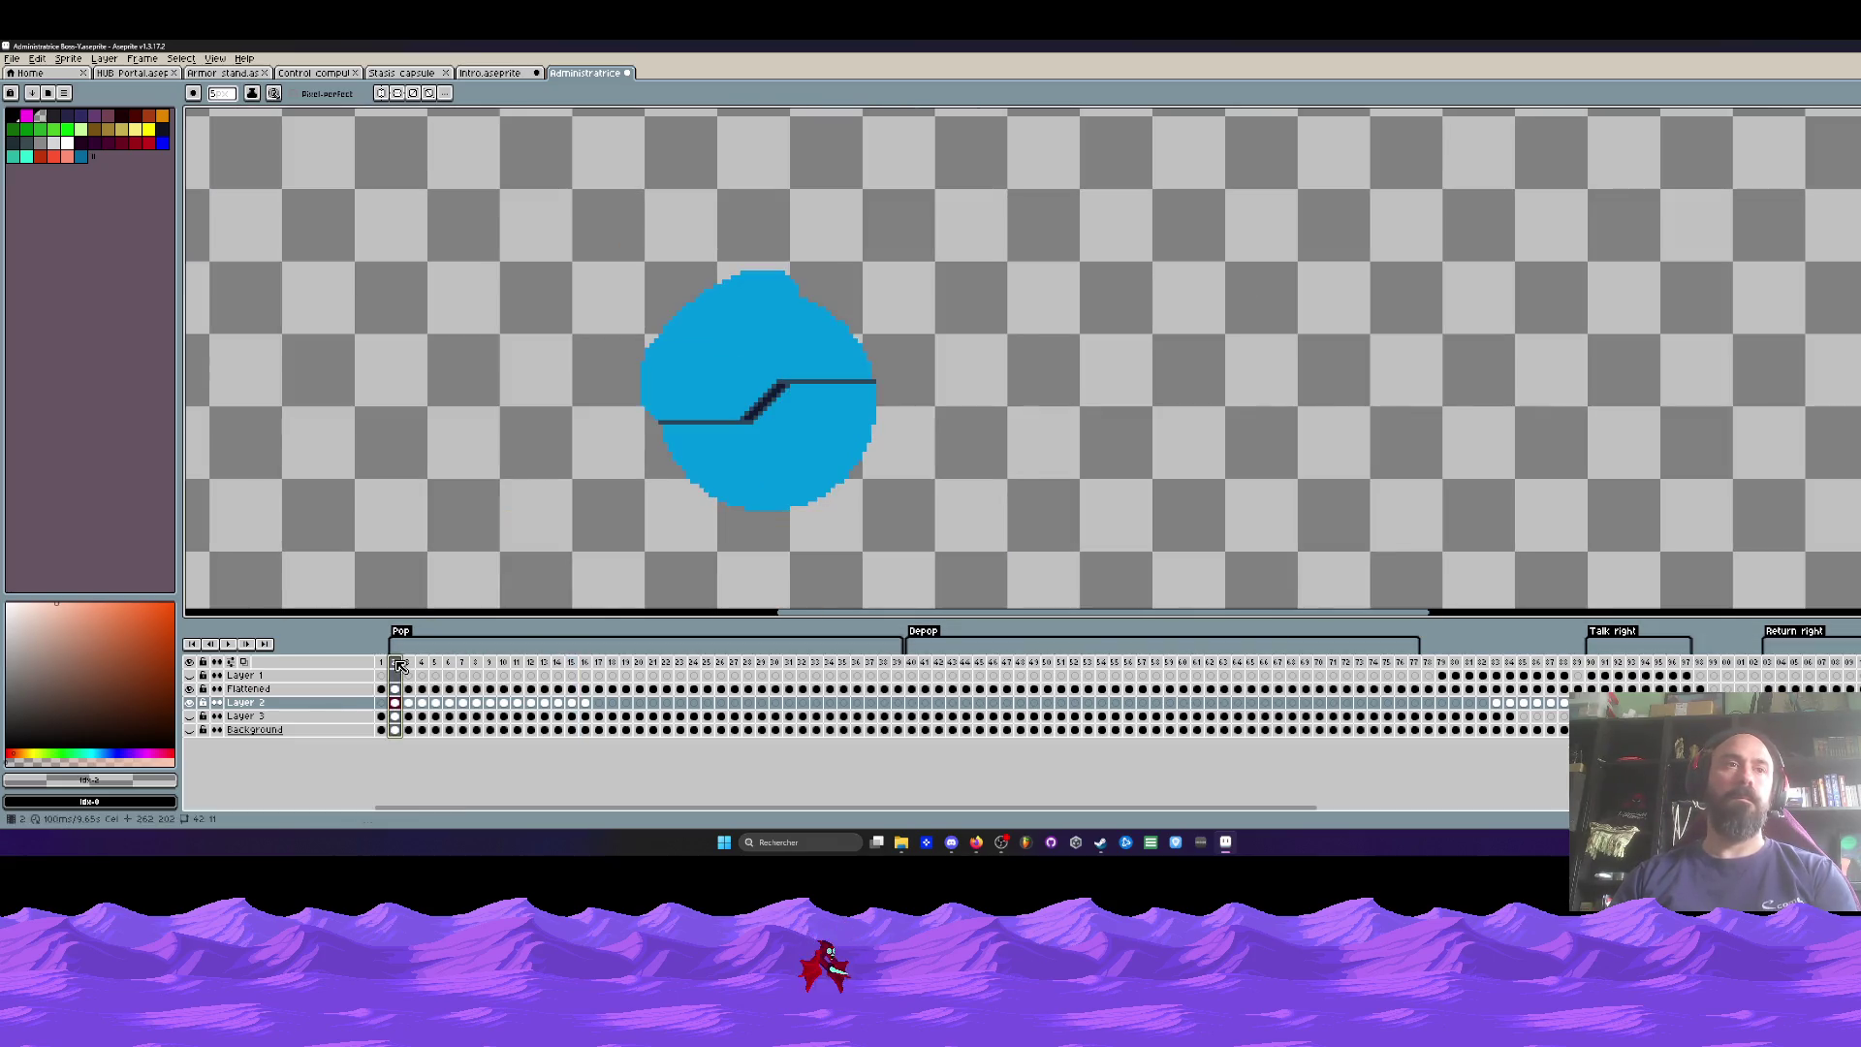
# Step: Move the Flattened layer below Layer 2 and flip through the frames to check the motion
pyautogui.click(236, 689)
pyautogui.moveTo(231, 689); pyautogui.dragTo(232, 703)
pyautogui.press('Right')
pyautogui.press('Right')
pyautogui.press('Right')
pyautogui.press('Left')
pyautogui.press('Left')
pyautogui.press('Right')
pyautogui.press('Left')
pyautogui.press('Right')
pyautogui.press('Right')
pyautogui.press('Left')
pyautogui.press('Right')
pyautogui.press('Left')
pyautogui.press('Left')
pyautogui.press('Right')
# Step: Shift the selected lower part of the bowl and bars down one pixel and commit it
pyautogui.press('Left')
pyautogui.press('Left')
pyautogui.press('Left')
pyautogui.press('Right')
pyautogui.scroll(1, 678, 504)
pyautogui.scroll(3, 677, 489)
pyautogui.press('Right')
pyautogui.press('Left')
pyautogui.press('Right')
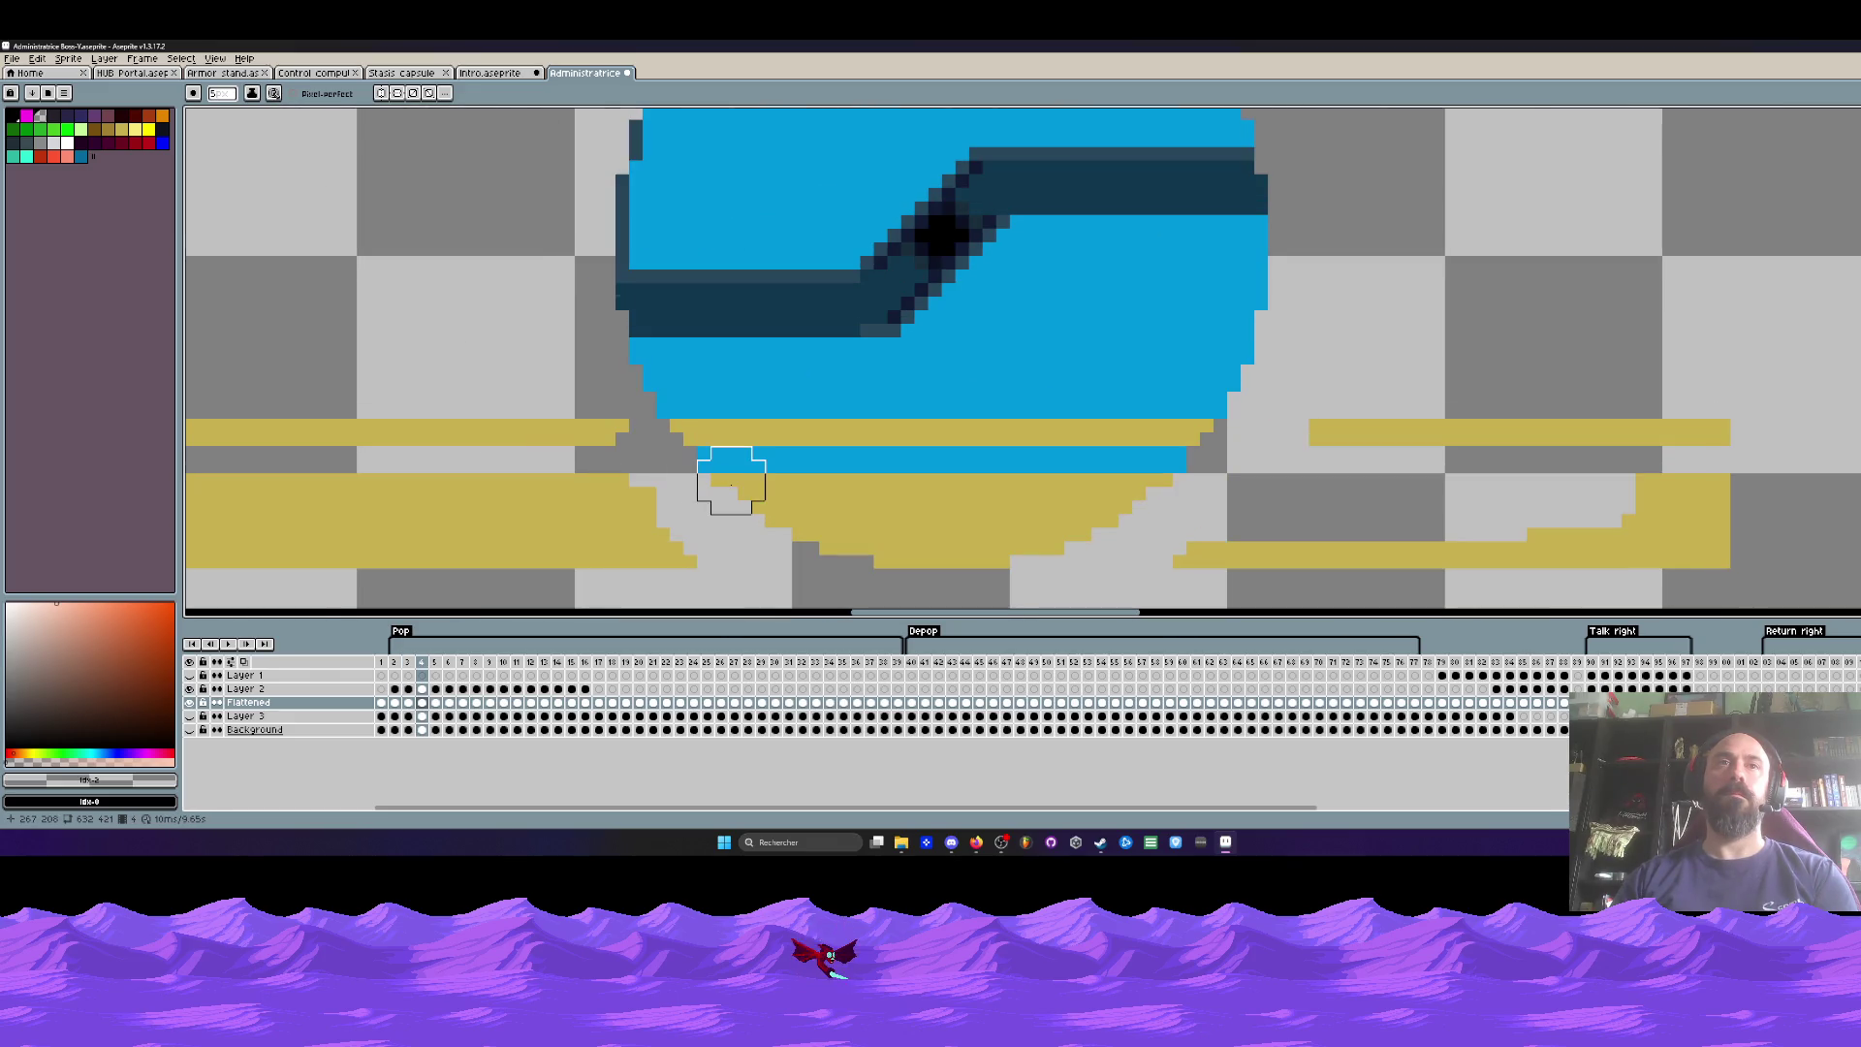
pyautogui.press('Right')
pyautogui.scroll(-2, 822, 553)
pyautogui.press('m')
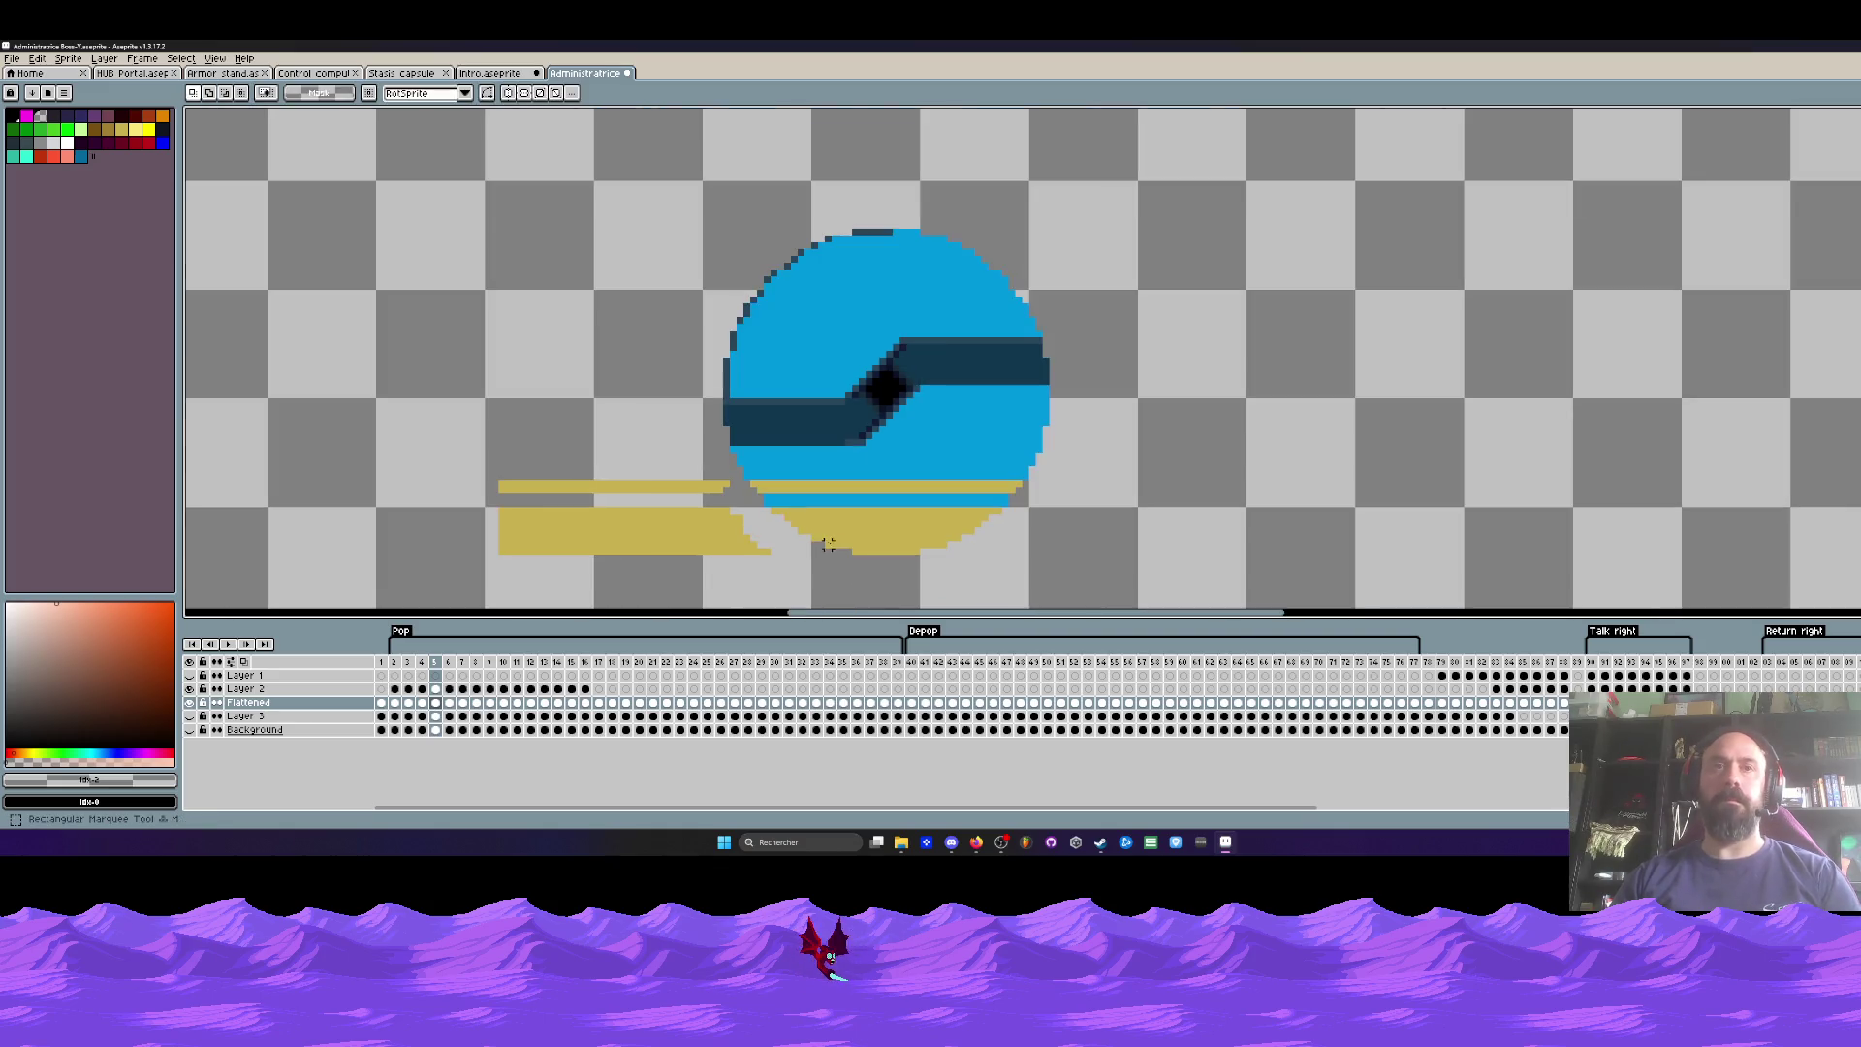
pyautogui.moveTo(408, 410); pyautogui.dragTo(1229, 613)
pyautogui.moveTo(915, 545); pyautogui.dragTo(916, 550)
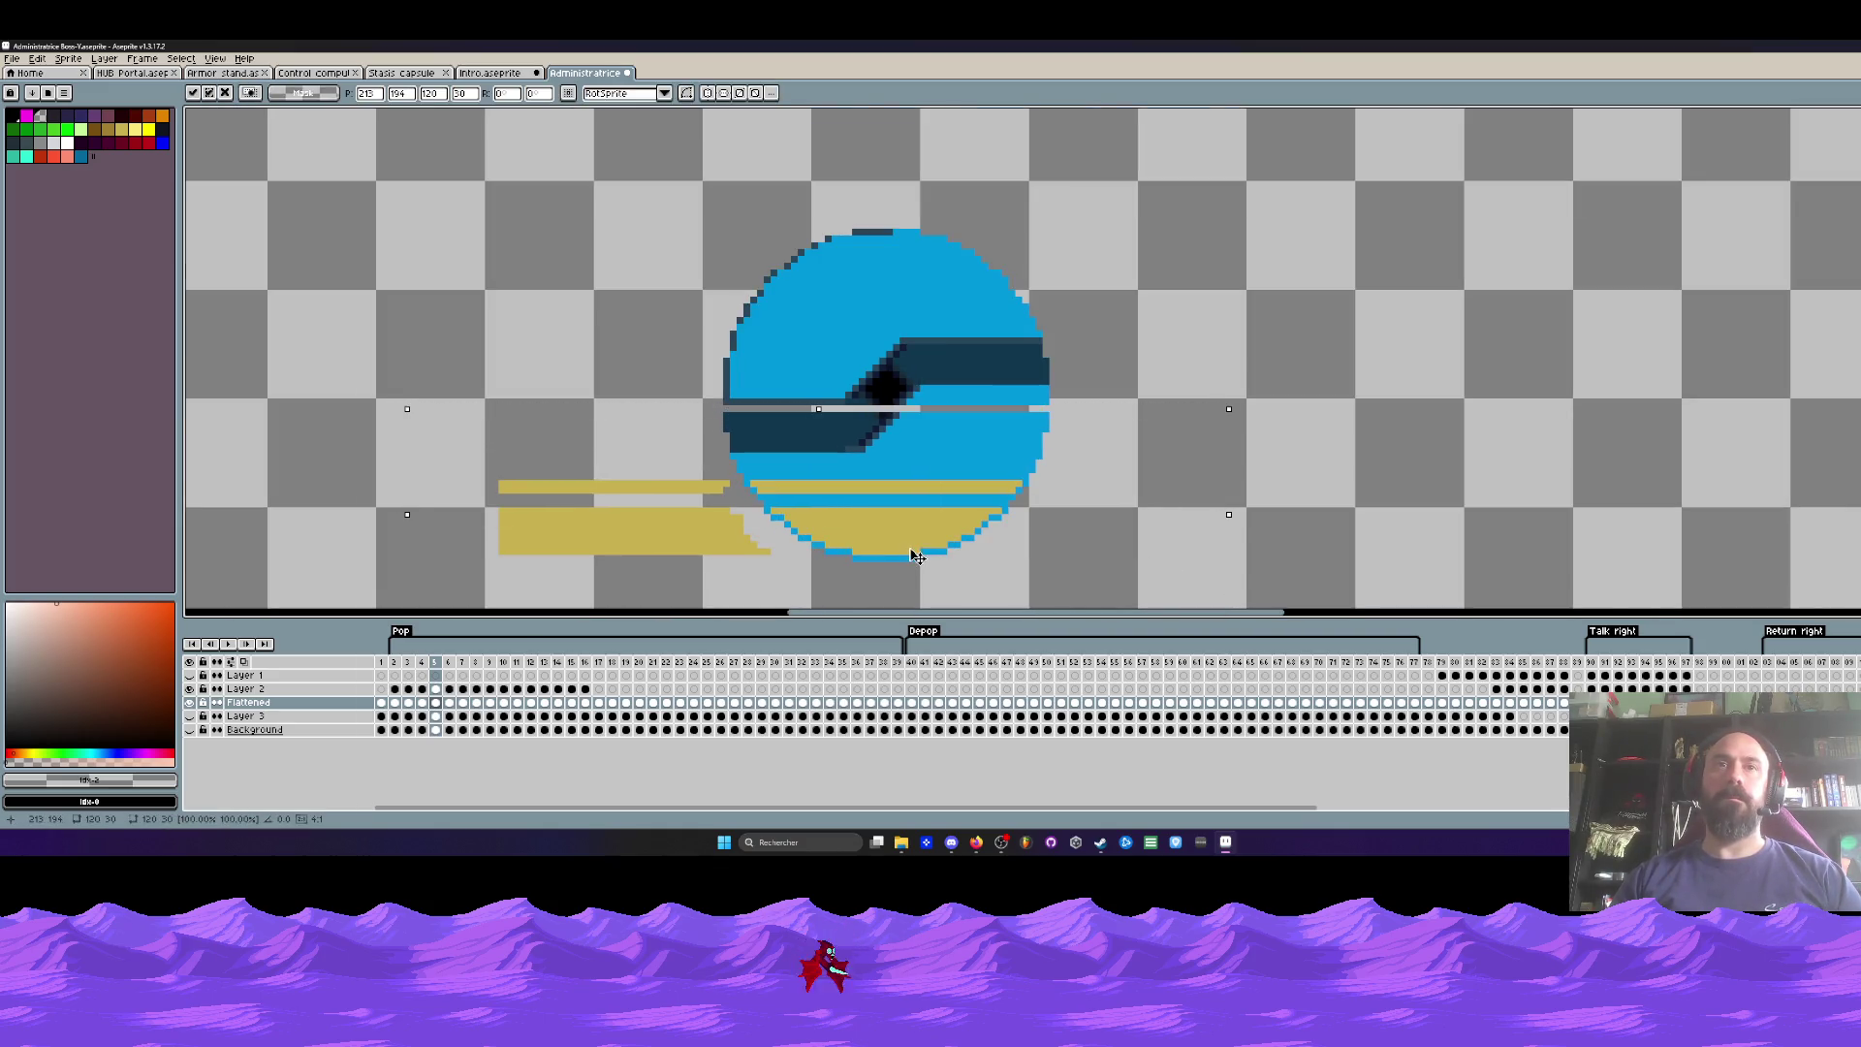
pyautogui.click(435, 688)
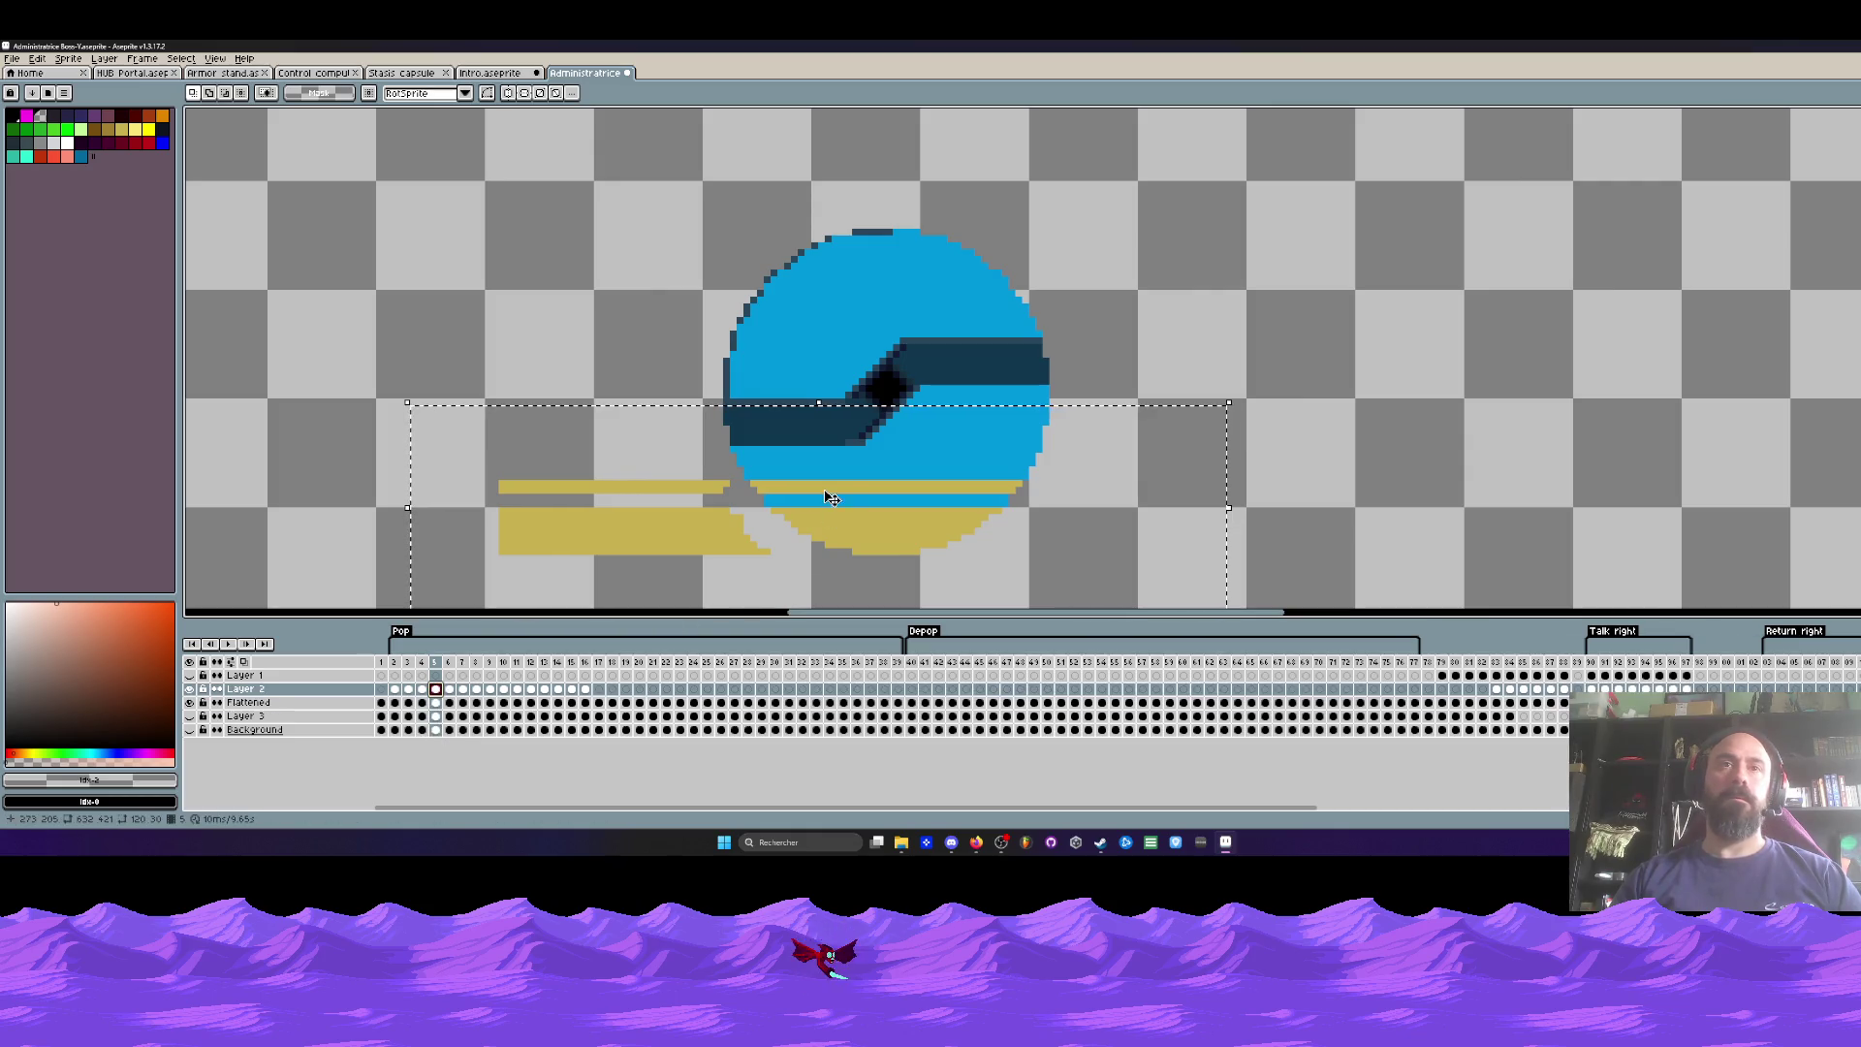
pyautogui.click(862, 564)
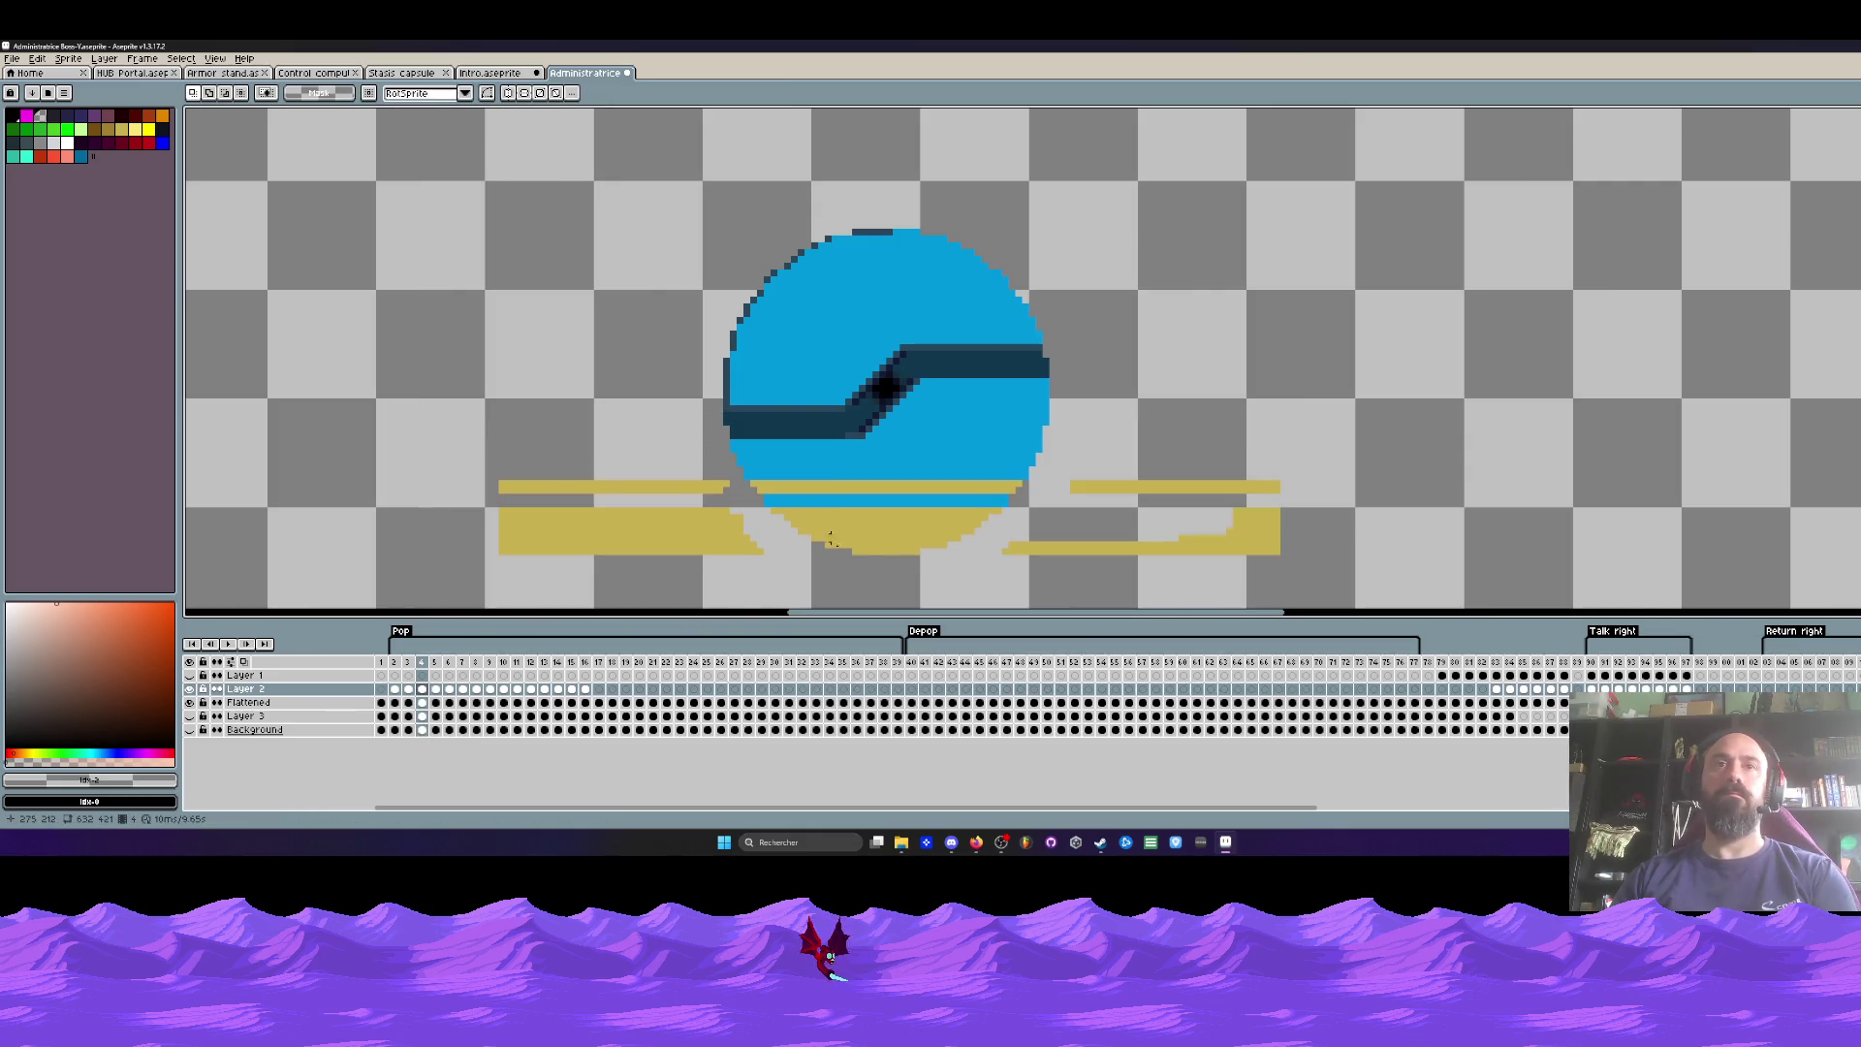
# Step: Flip between frames 5 and 6 to compare the shifted artwork
pyautogui.press('Right')
pyautogui.press('Left')
pyautogui.press('Right')
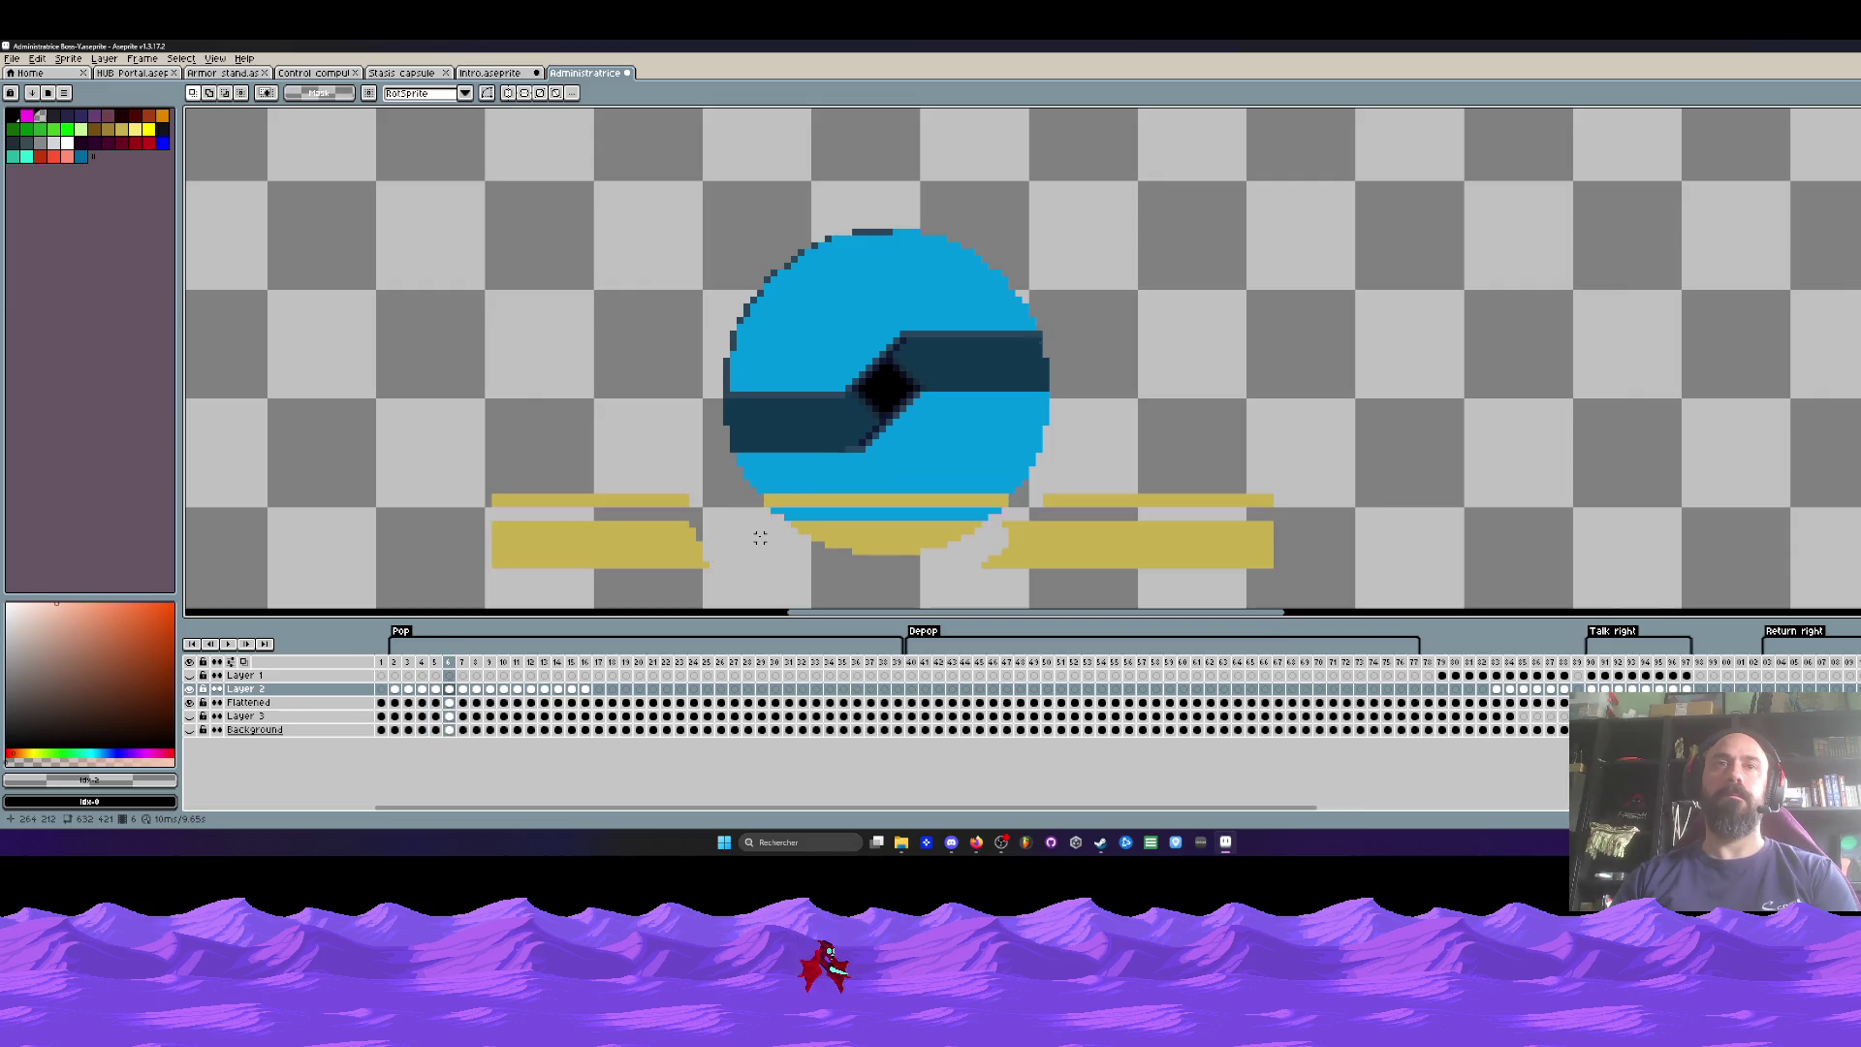
pyautogui.press('Left')
pyautogui.press('Right')
pyautogui.scroll(2, 760, 537)
pyautogui.press('Left')
pyautogui.press('Right')
pyautogui.press('Left')
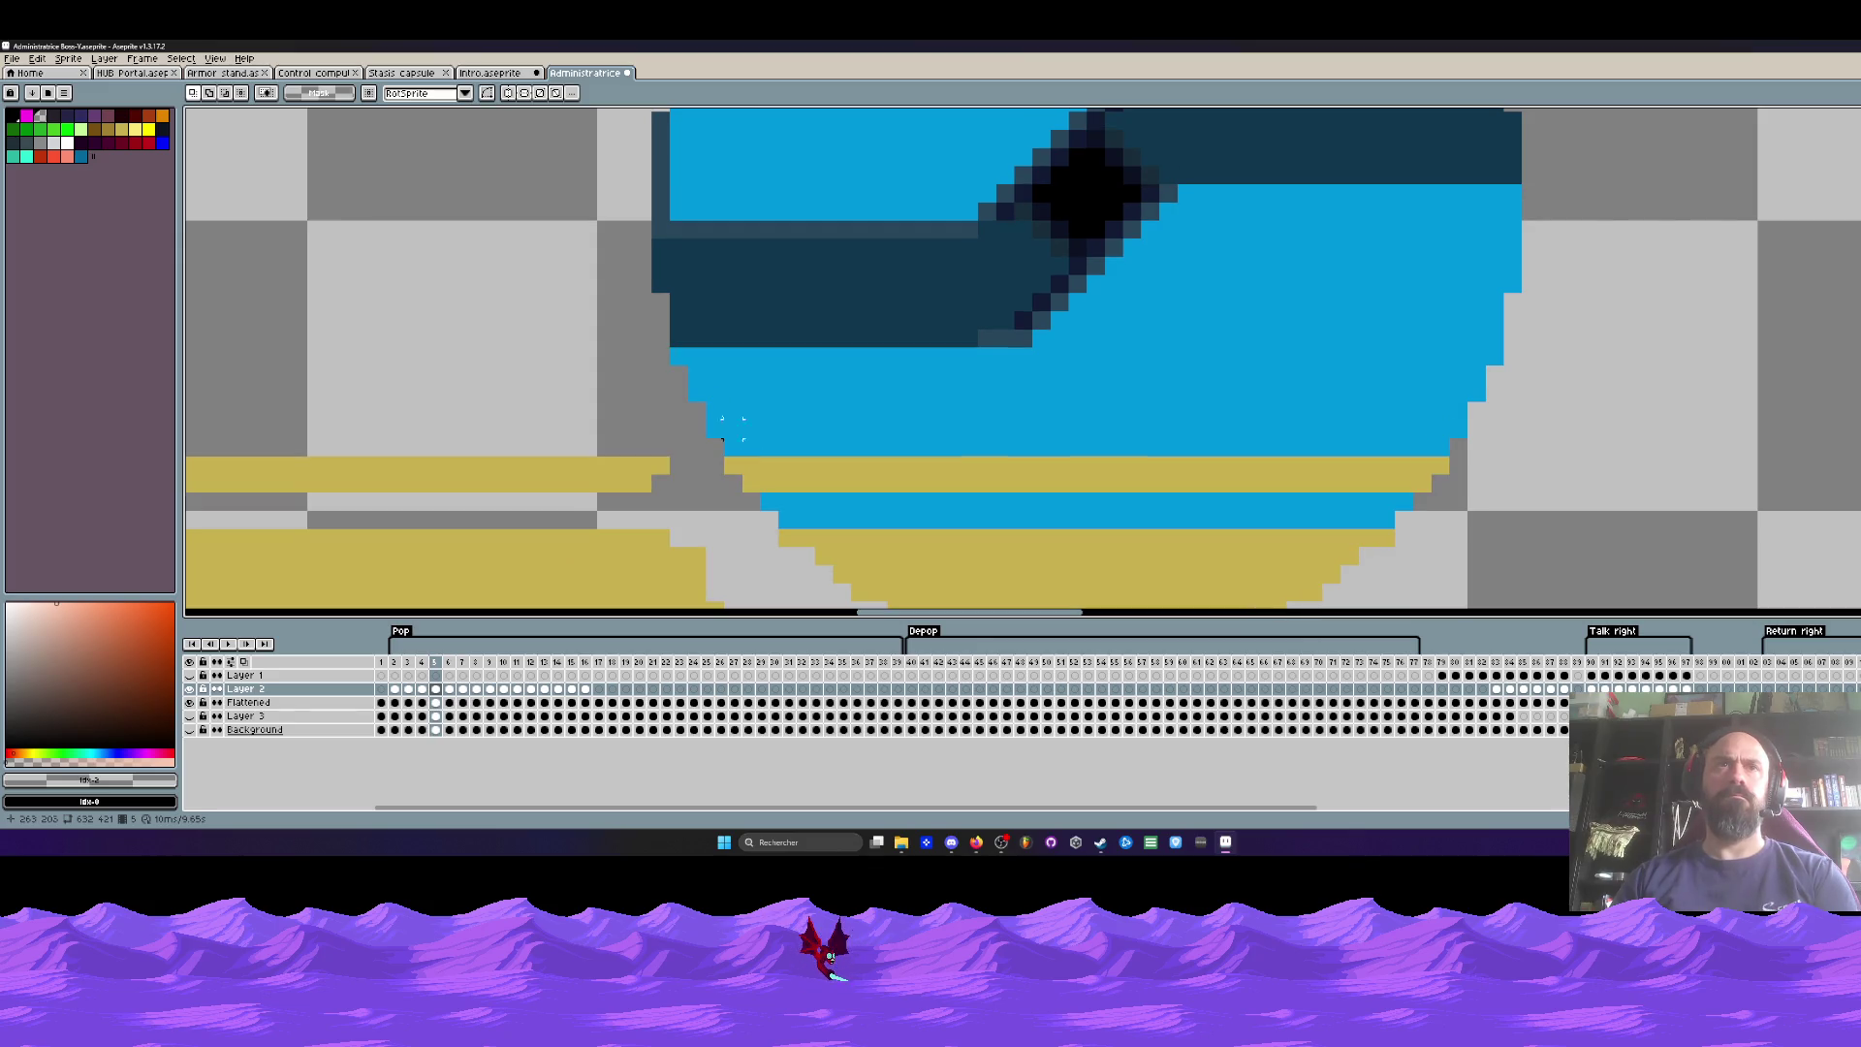
pyautogui.press('Right')
pyautogui.press('Left')
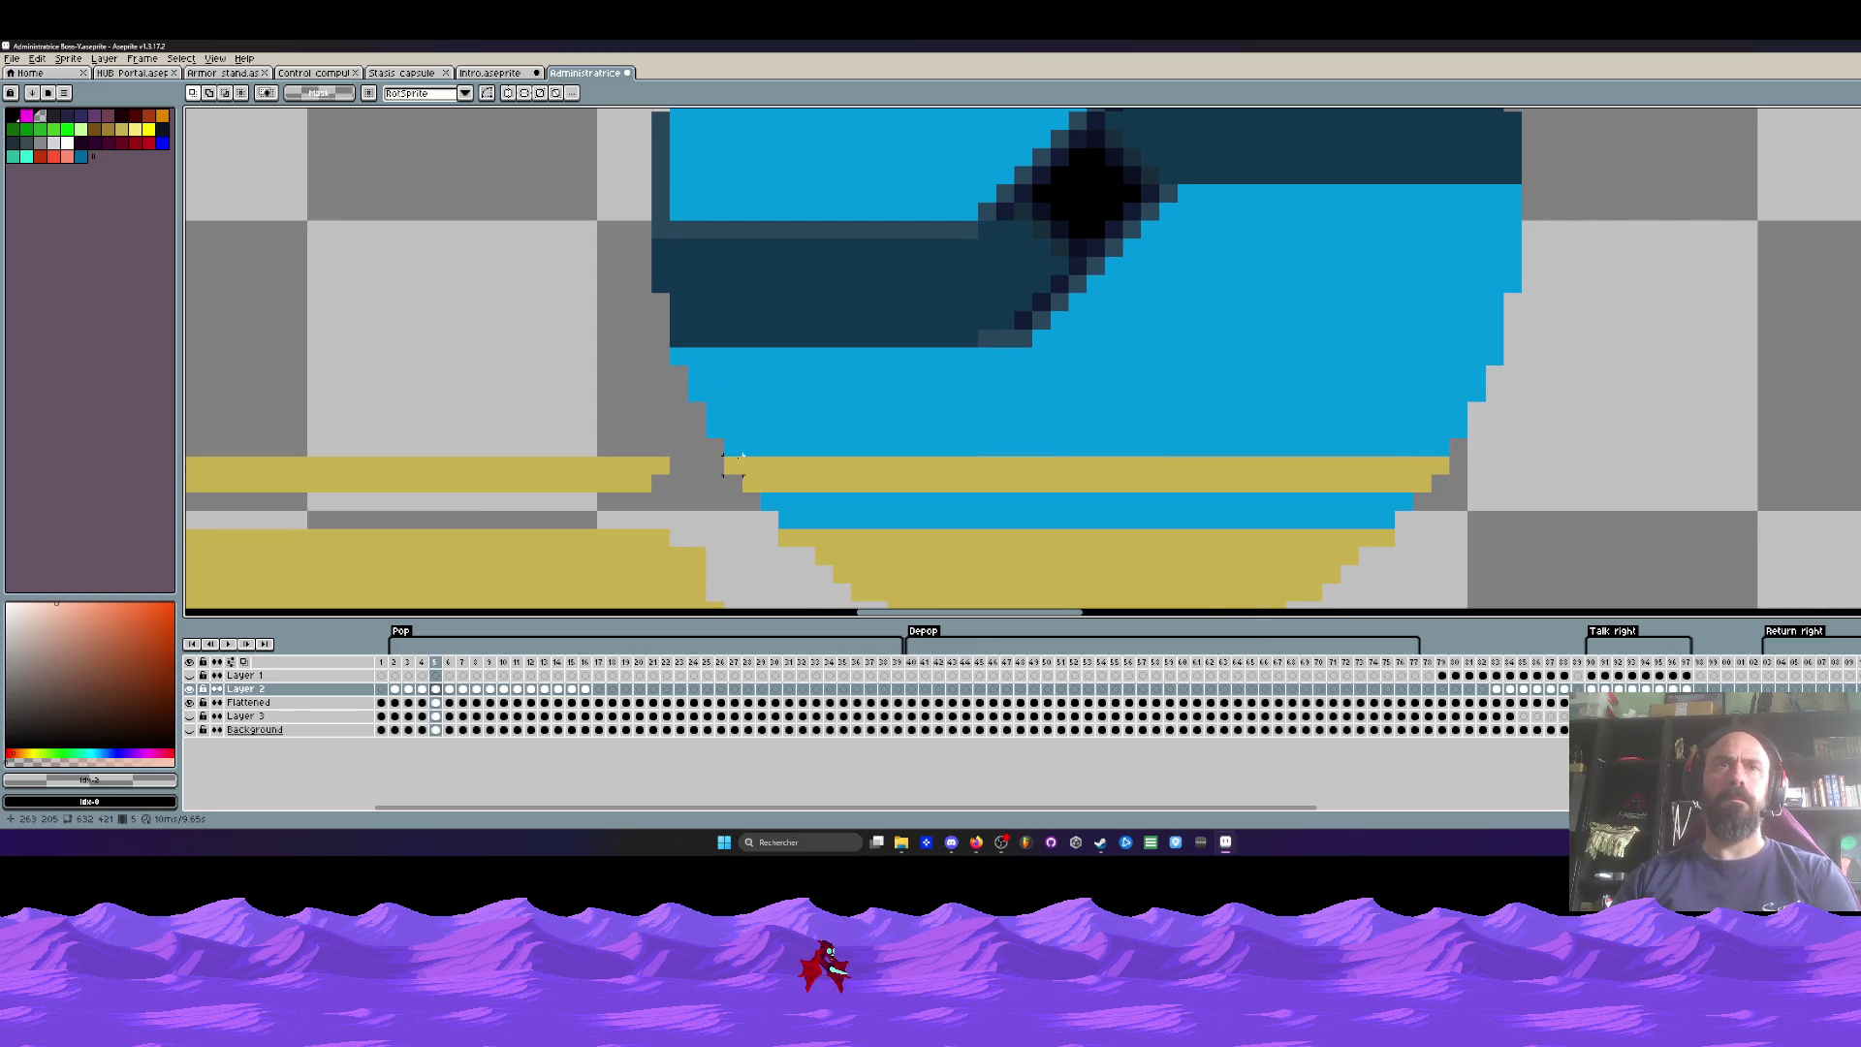
# Step: On frame 6, marquee-select the bars and bowl area
pyautogui.press('Right')
pyautogui.press('Left')
pyautogui.press('Right')
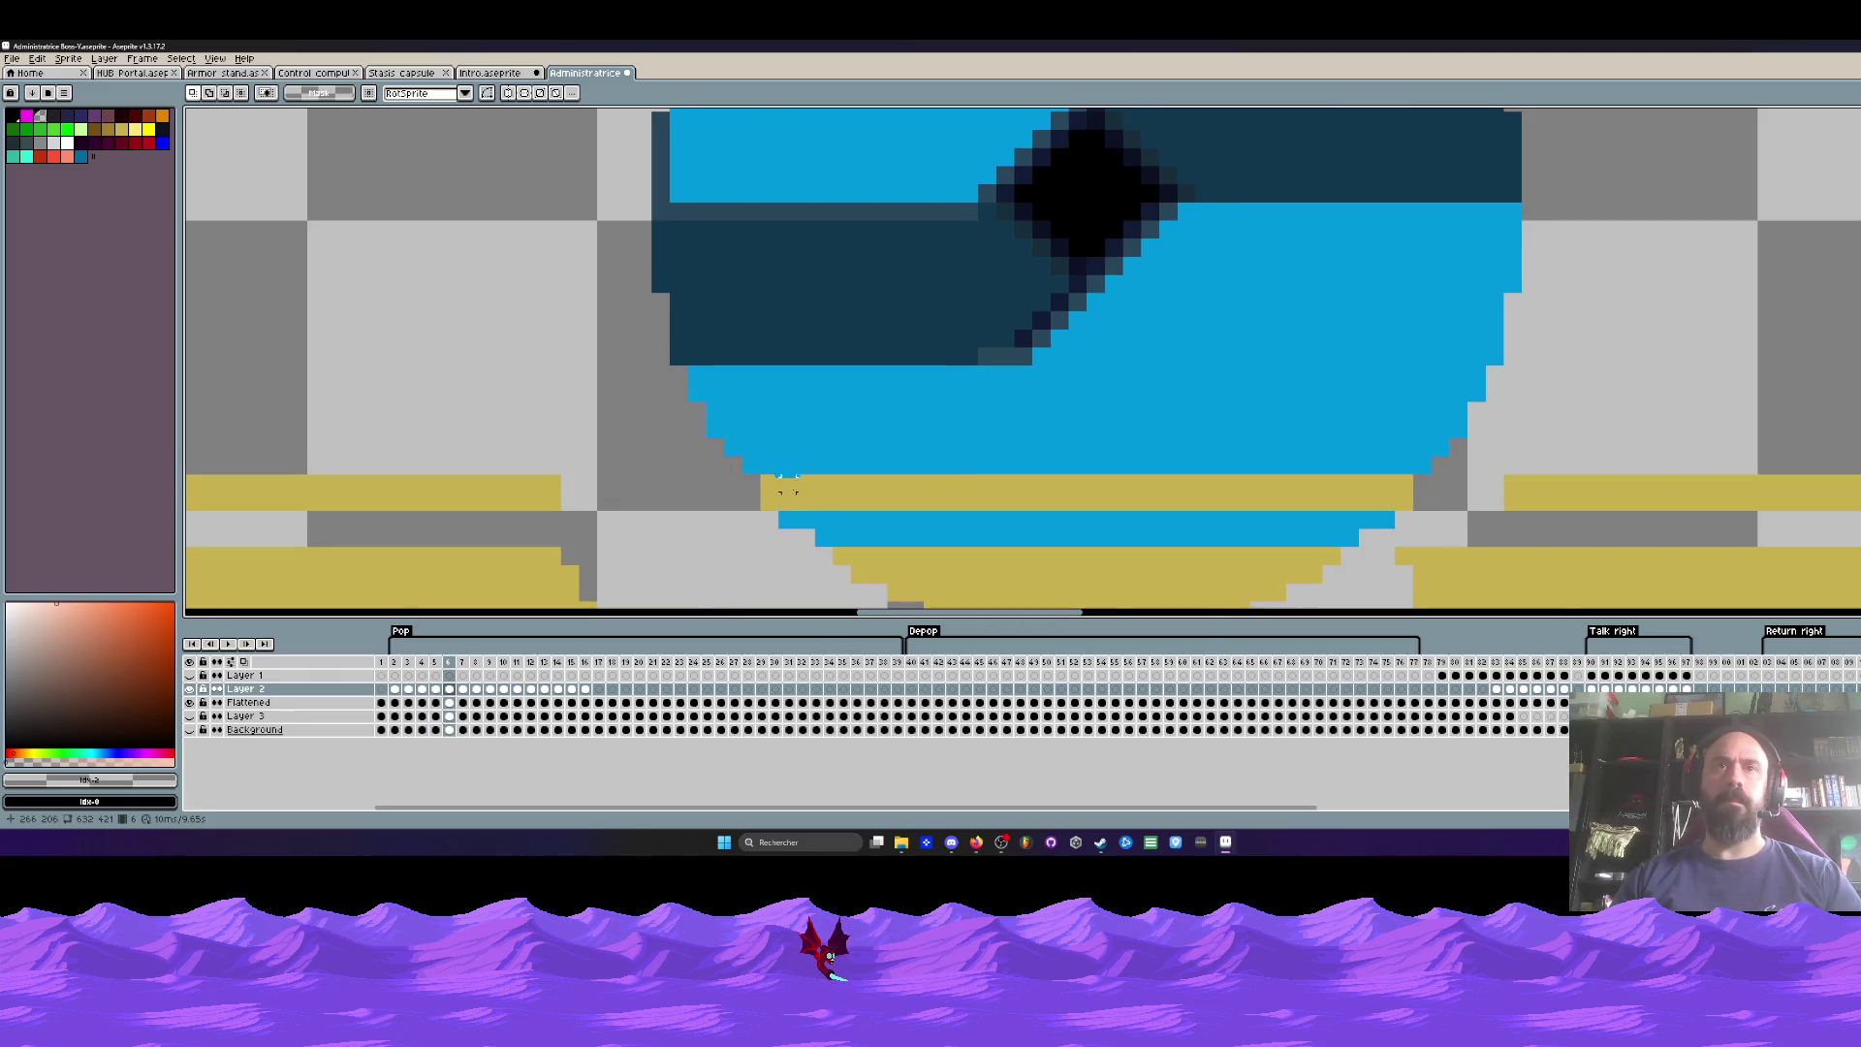
pyautogui.scroll(-2, 788, 485)
pyautogui.moveTo(349, 356); pyautogui.dragTo(1542, 606)
# Step: Drop the selection and flip between frames 5 and 6 to compare
pyautogui.click(957, 431)
pyautogui.click(457, 286)
pyautogui.press('Left')
pyautogui.press('Right')
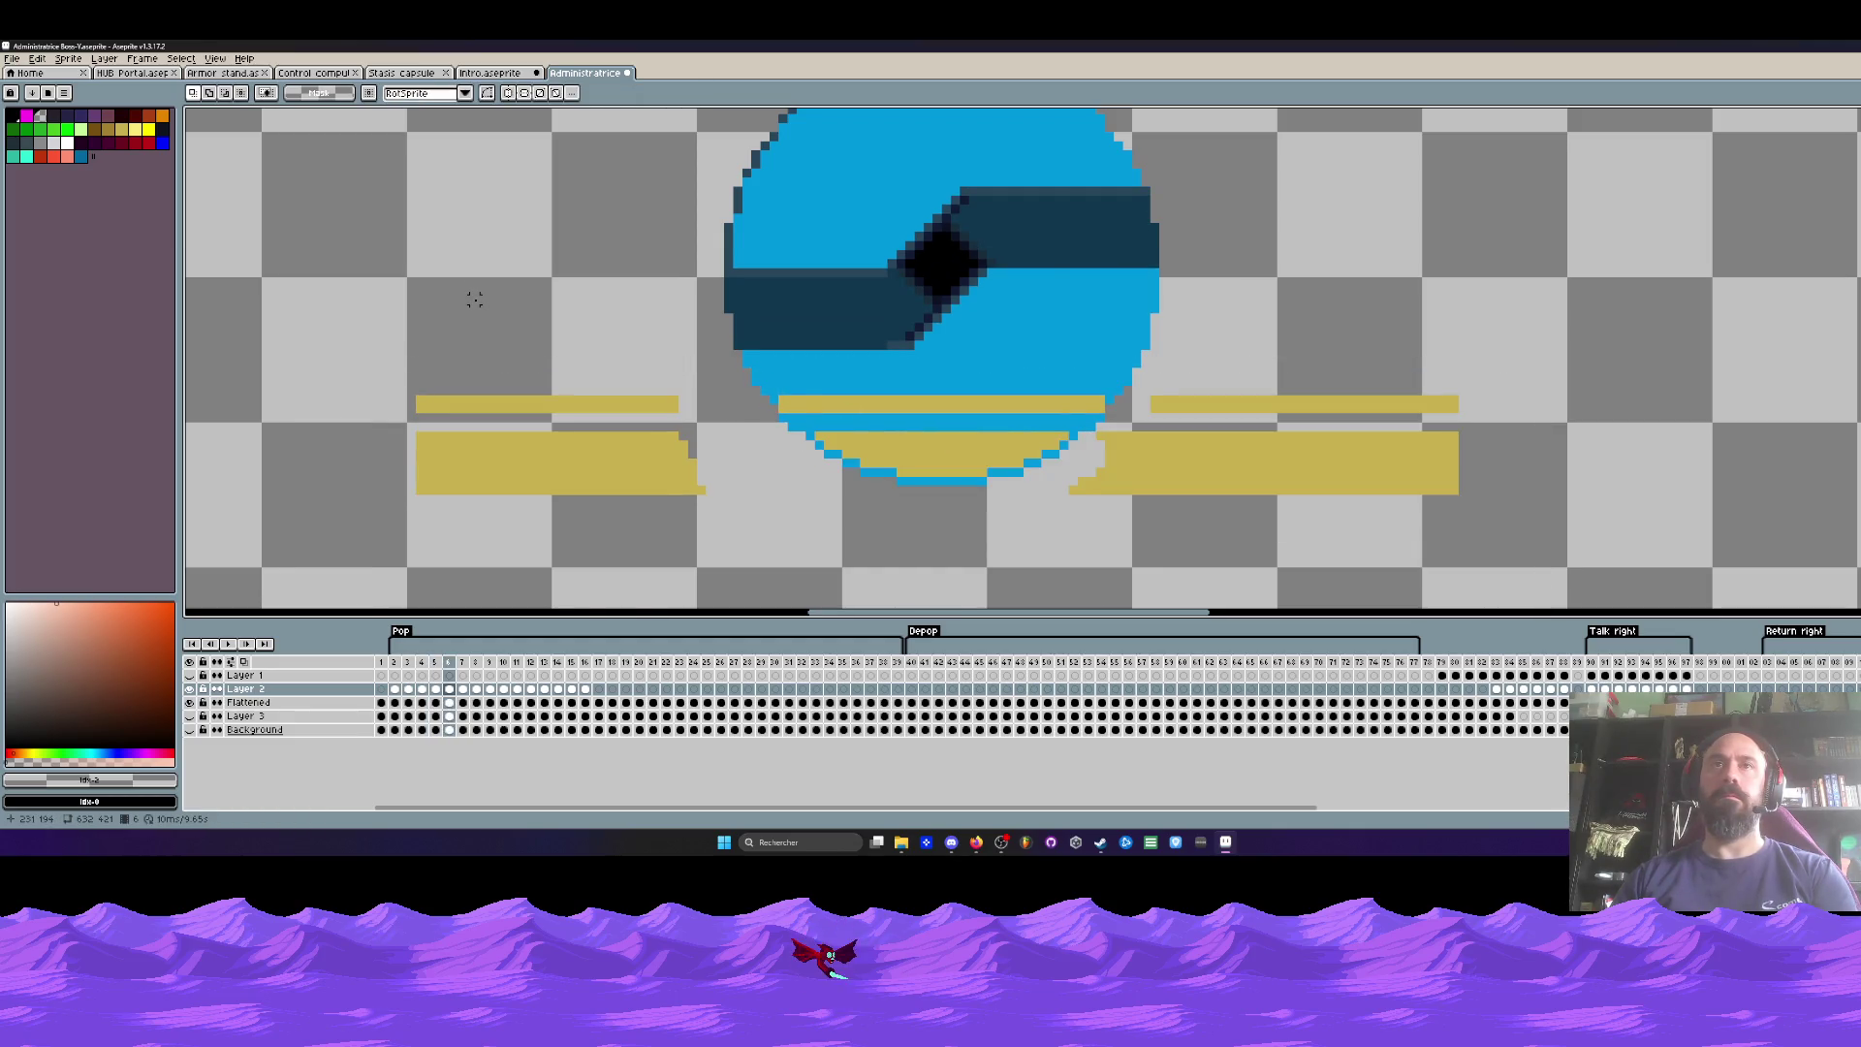
pyautogui.press('Right')
pyautogui.press('Left')
pyautogui.press('Left')
pyautogui.press('Right')
pyautogui.press('Left')
pyautogui.press('Right')
pyautogui.press('Left')
pyautogui.press('Right')
# Step: Marquee-select the lower circle, then the circle with the gold bars, and clear the selection
pyautogui.moveTo(708, 371); pyautogui.dragTo(1193, 569)
pyautogui.moveTo(279, 311)
pyautogui.mouseDown()
pyautogui.moveTo(1434, 569)
pyautogui.moveTo(1597, 578)
pyautogui.mouseUp()
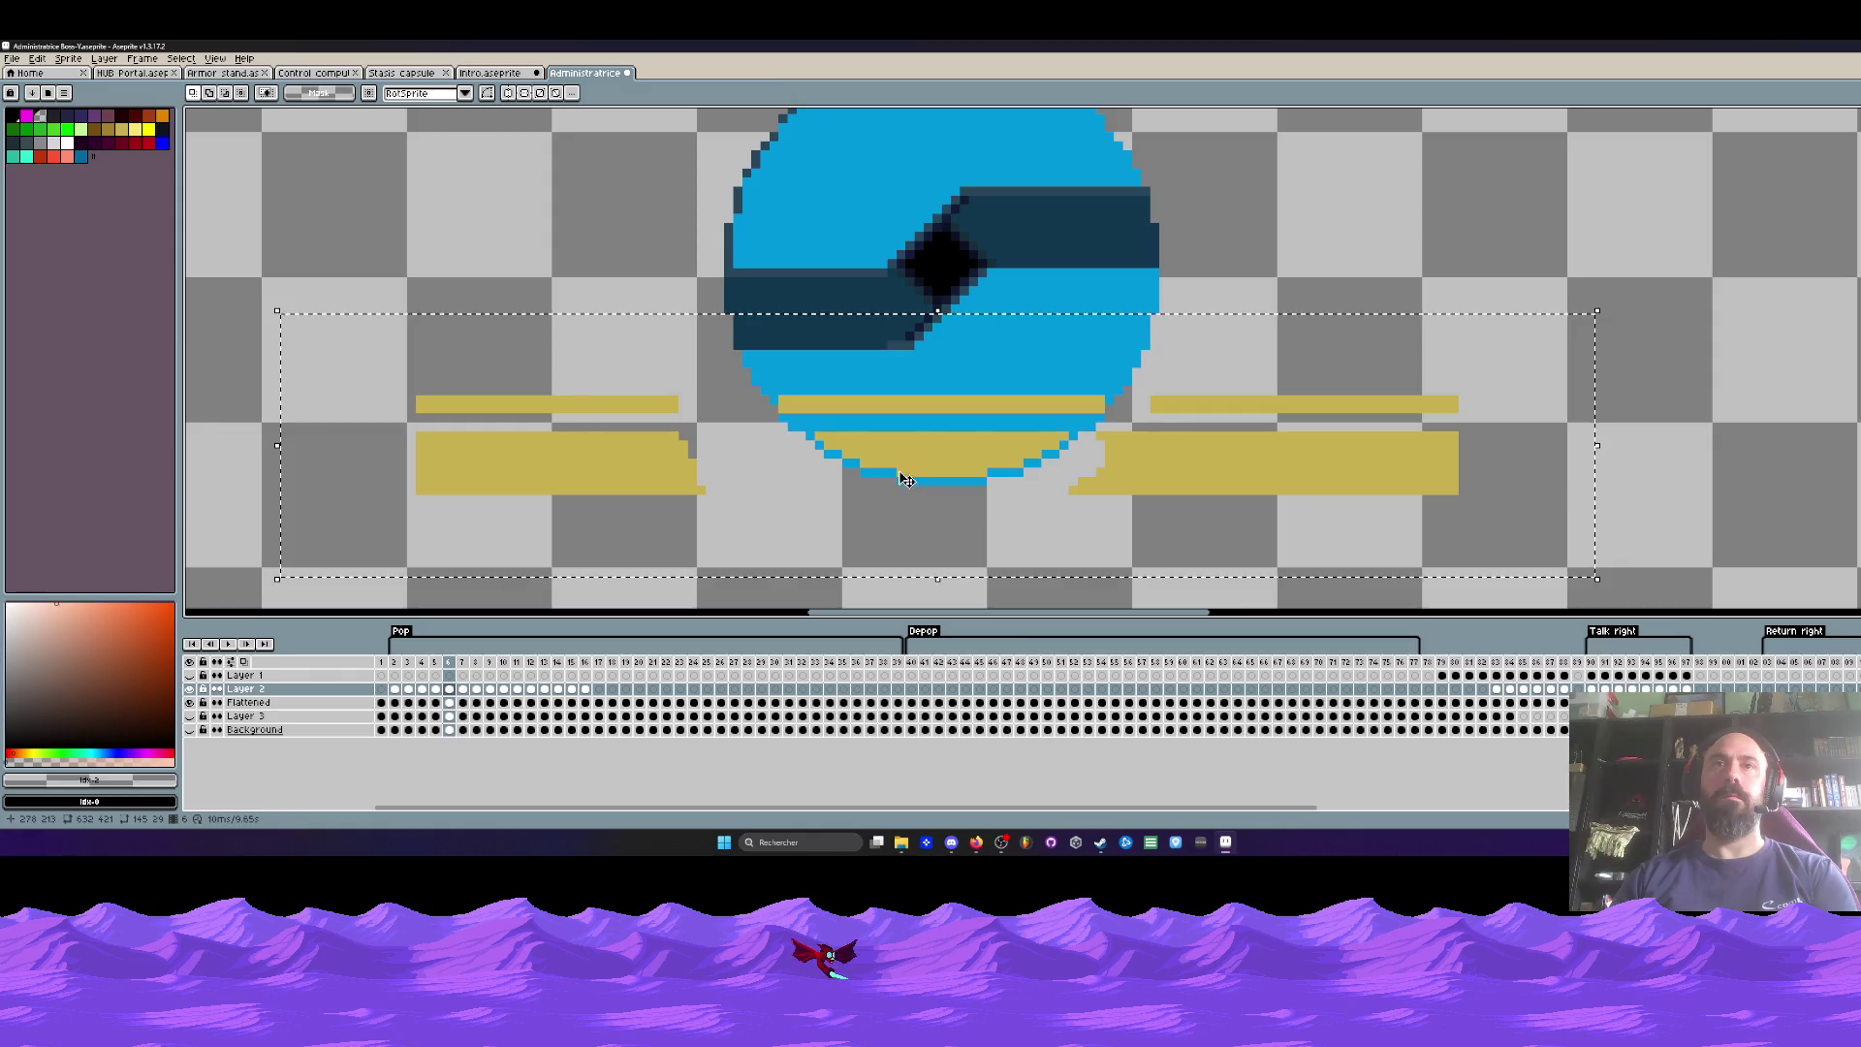
pyautogui.click(520, 226)
pyautogui.press('Left')
pyautogui.press('Right')
pyautogui.press('Left')
pyautogui.press('Right')
pyautogui.press('Left')
pyautogui.press('Right')
# Step: Toggle repeatedly between frames 5 and 6, ending on frame 6
pyautogui.scroll(1, 1082, 411)
pyautogui.press('Left')
pyautogui.scroll(1, 1134, 403)
pyautogui.press('Right')
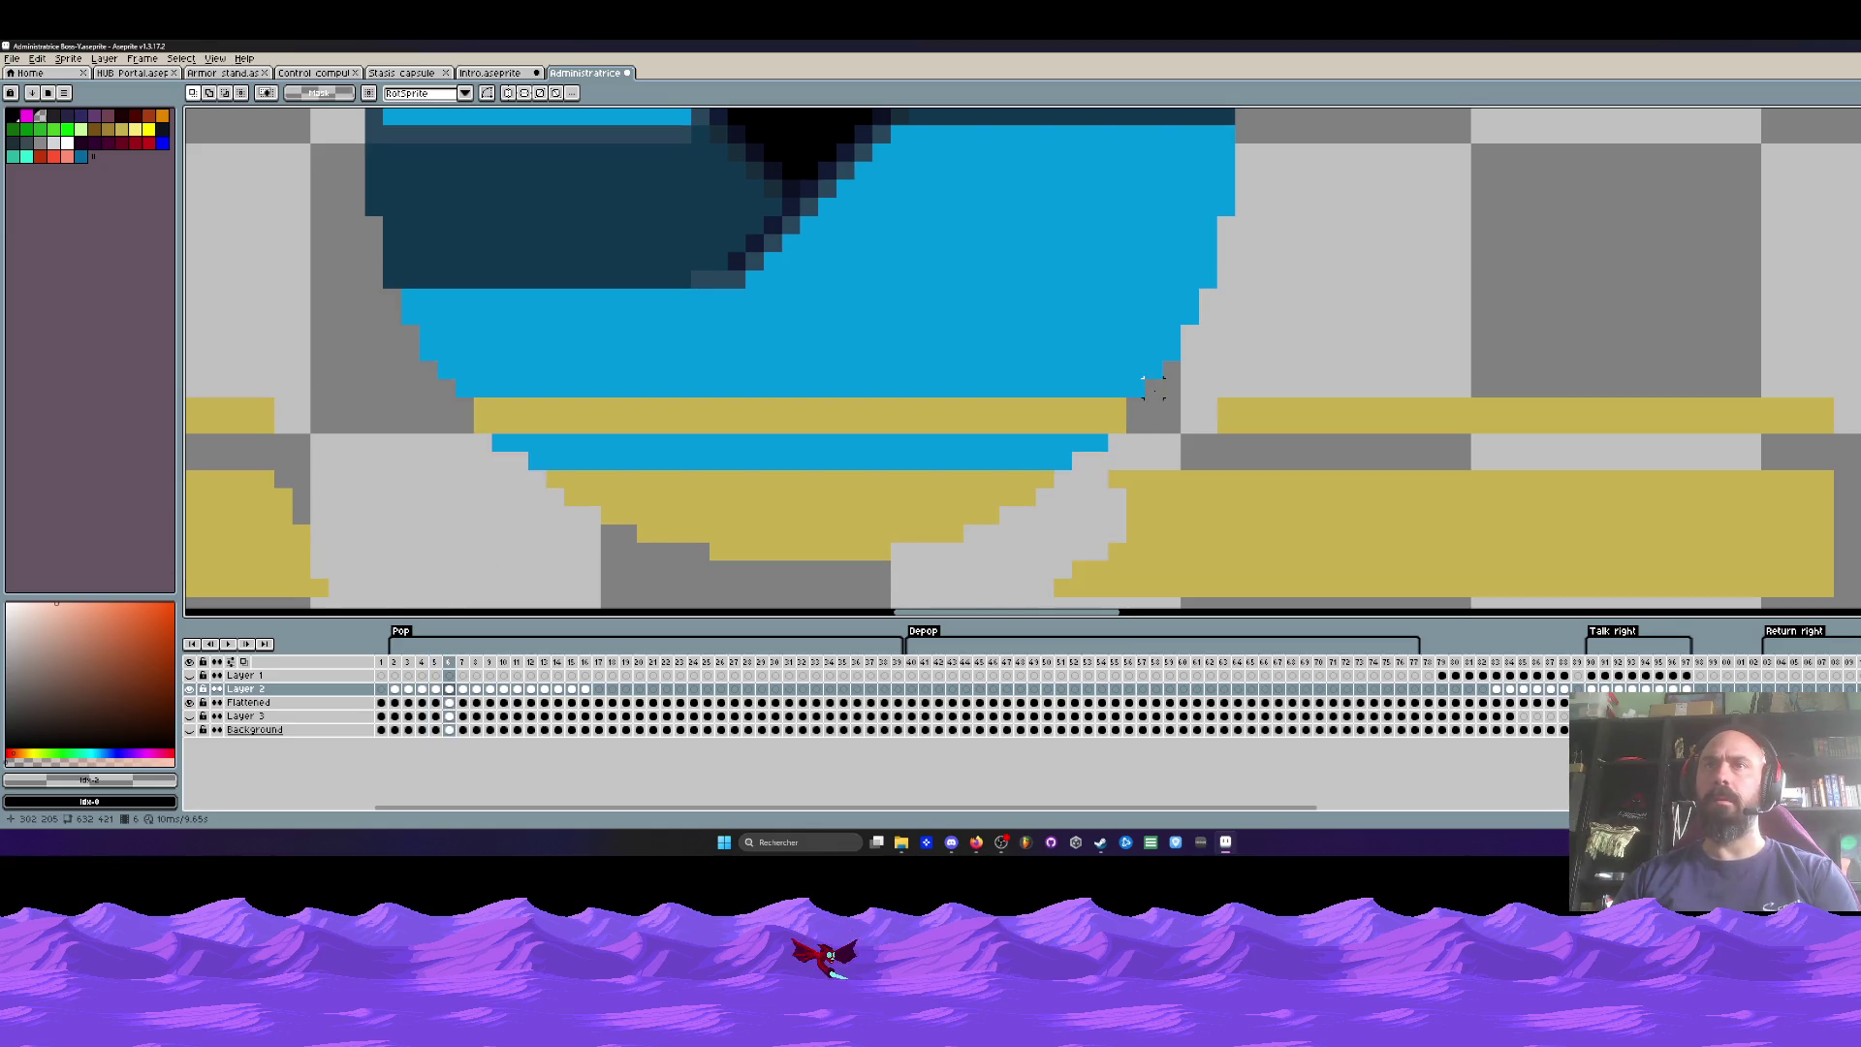
pyautogui.press('Left')
pyautogui.press('Right')
pyautogui.scroll(-2, 1115, 417)
pyautogui.press('Left')
pyautogui.press('Right')
pyautogui.press('Left')
pyautogui.press('Right')
pyautogui.press('Left')
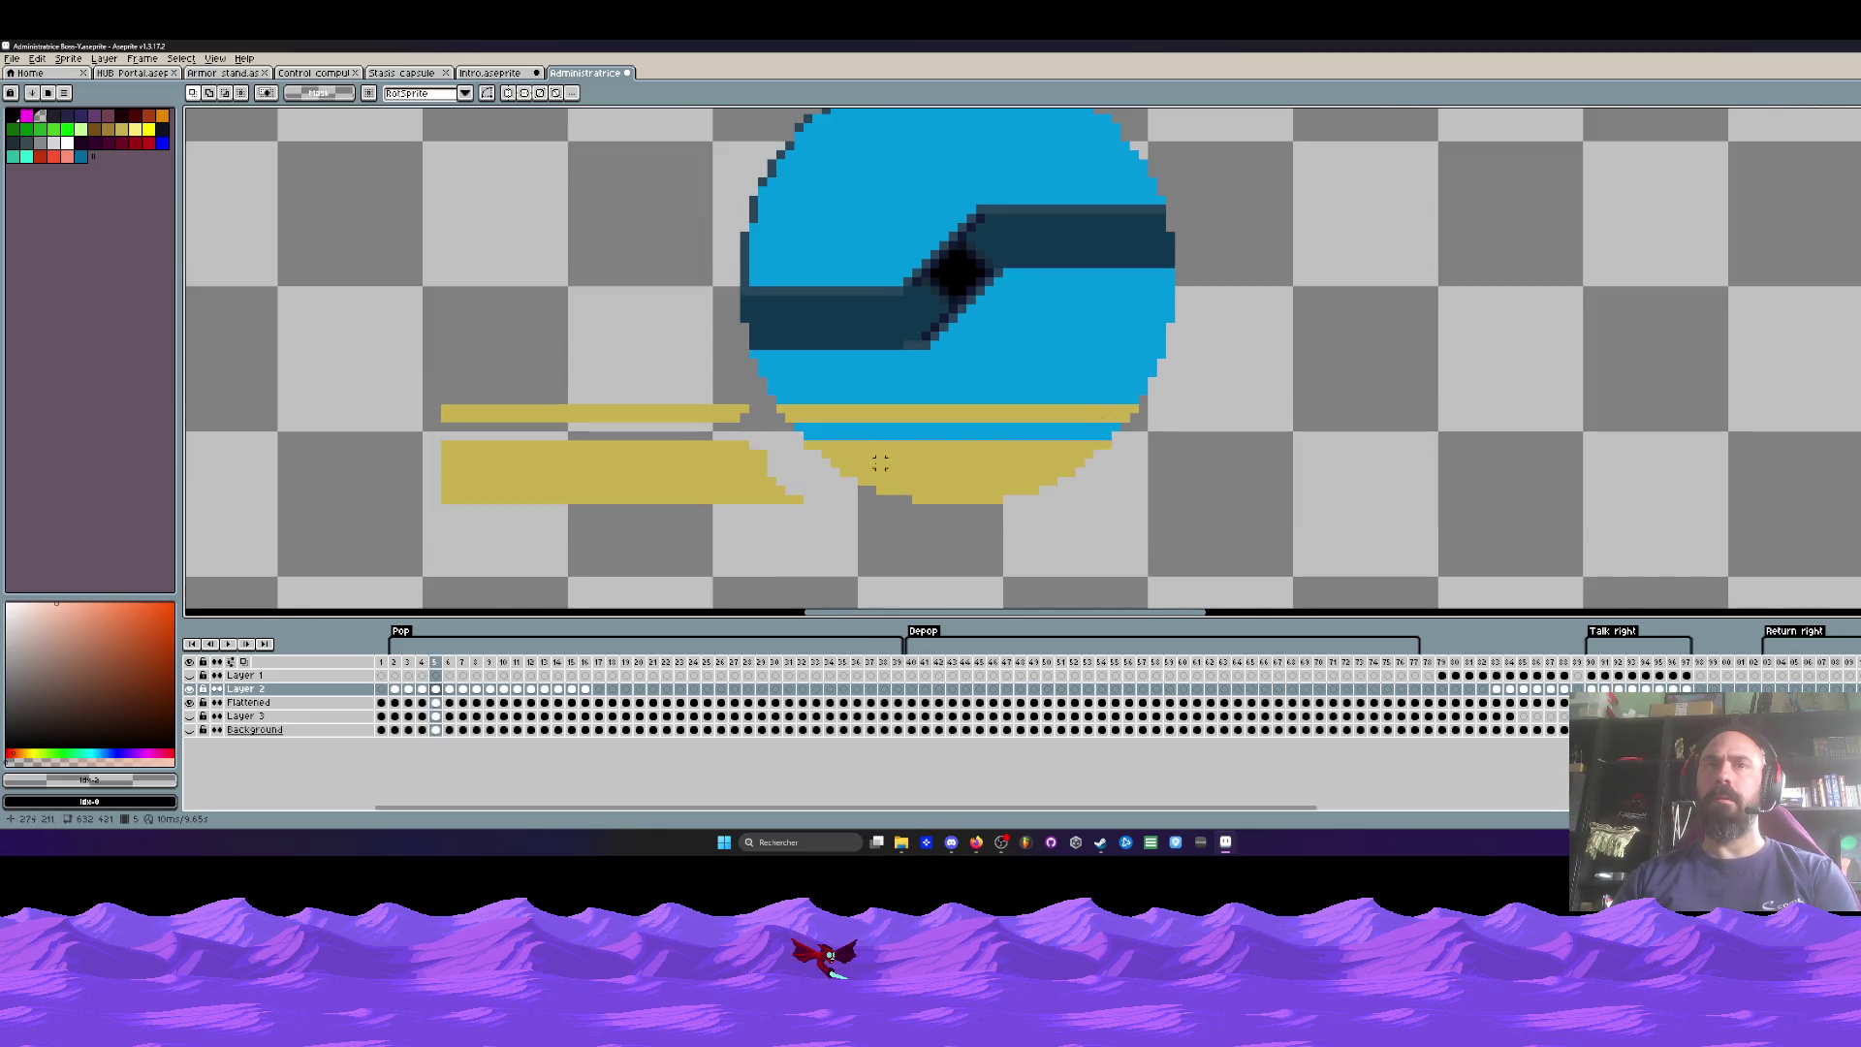
pyautogui.scroll(-1, 876, 469)
pyautogui.press('Right')
pyautogui.press('Left')
pyautogui.press('Left')
pyautogui.press('Right')
pyautogui.press('Right')
pyautogui.press('Right')
pyautogui.press('Right')
pyautogui.press('Right')
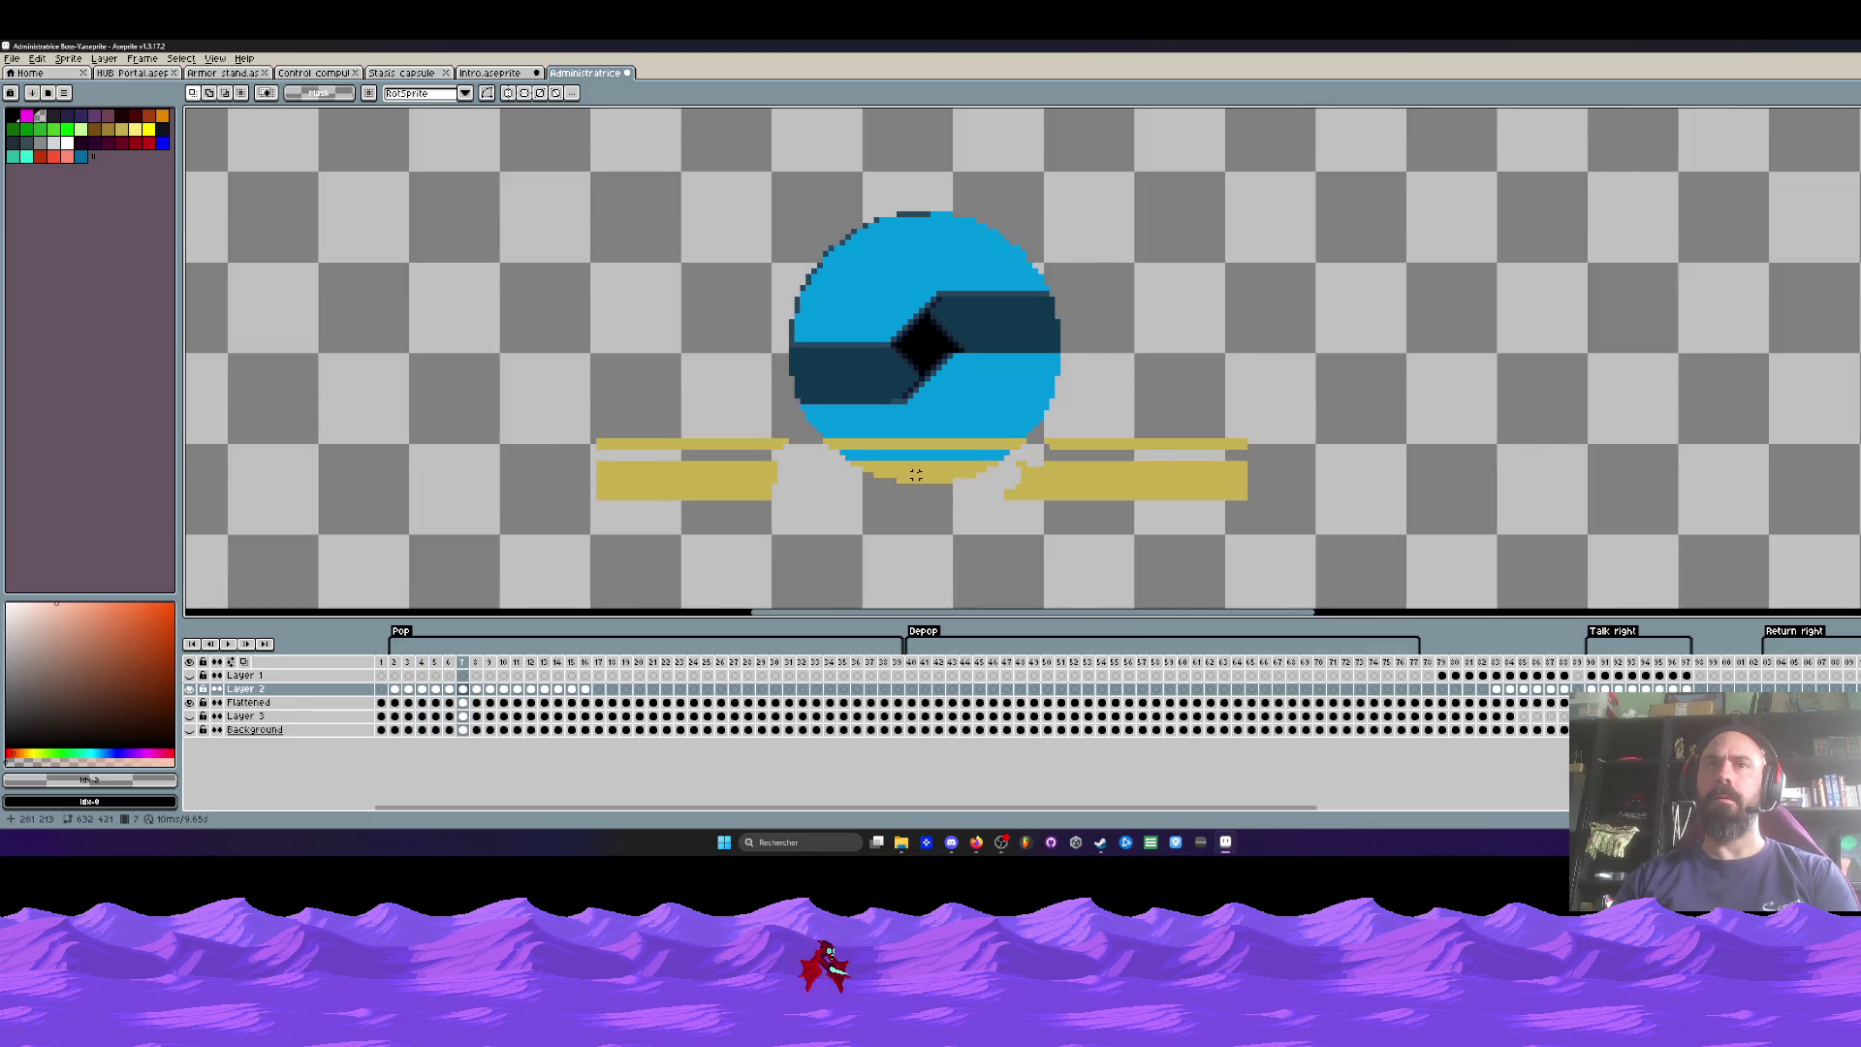
# Step: Step back to frame 3, then forward through frame 10 to frame 15
pyautogui.press('Left')
pyautogui.press('Left')
pyautogui.press('Left')
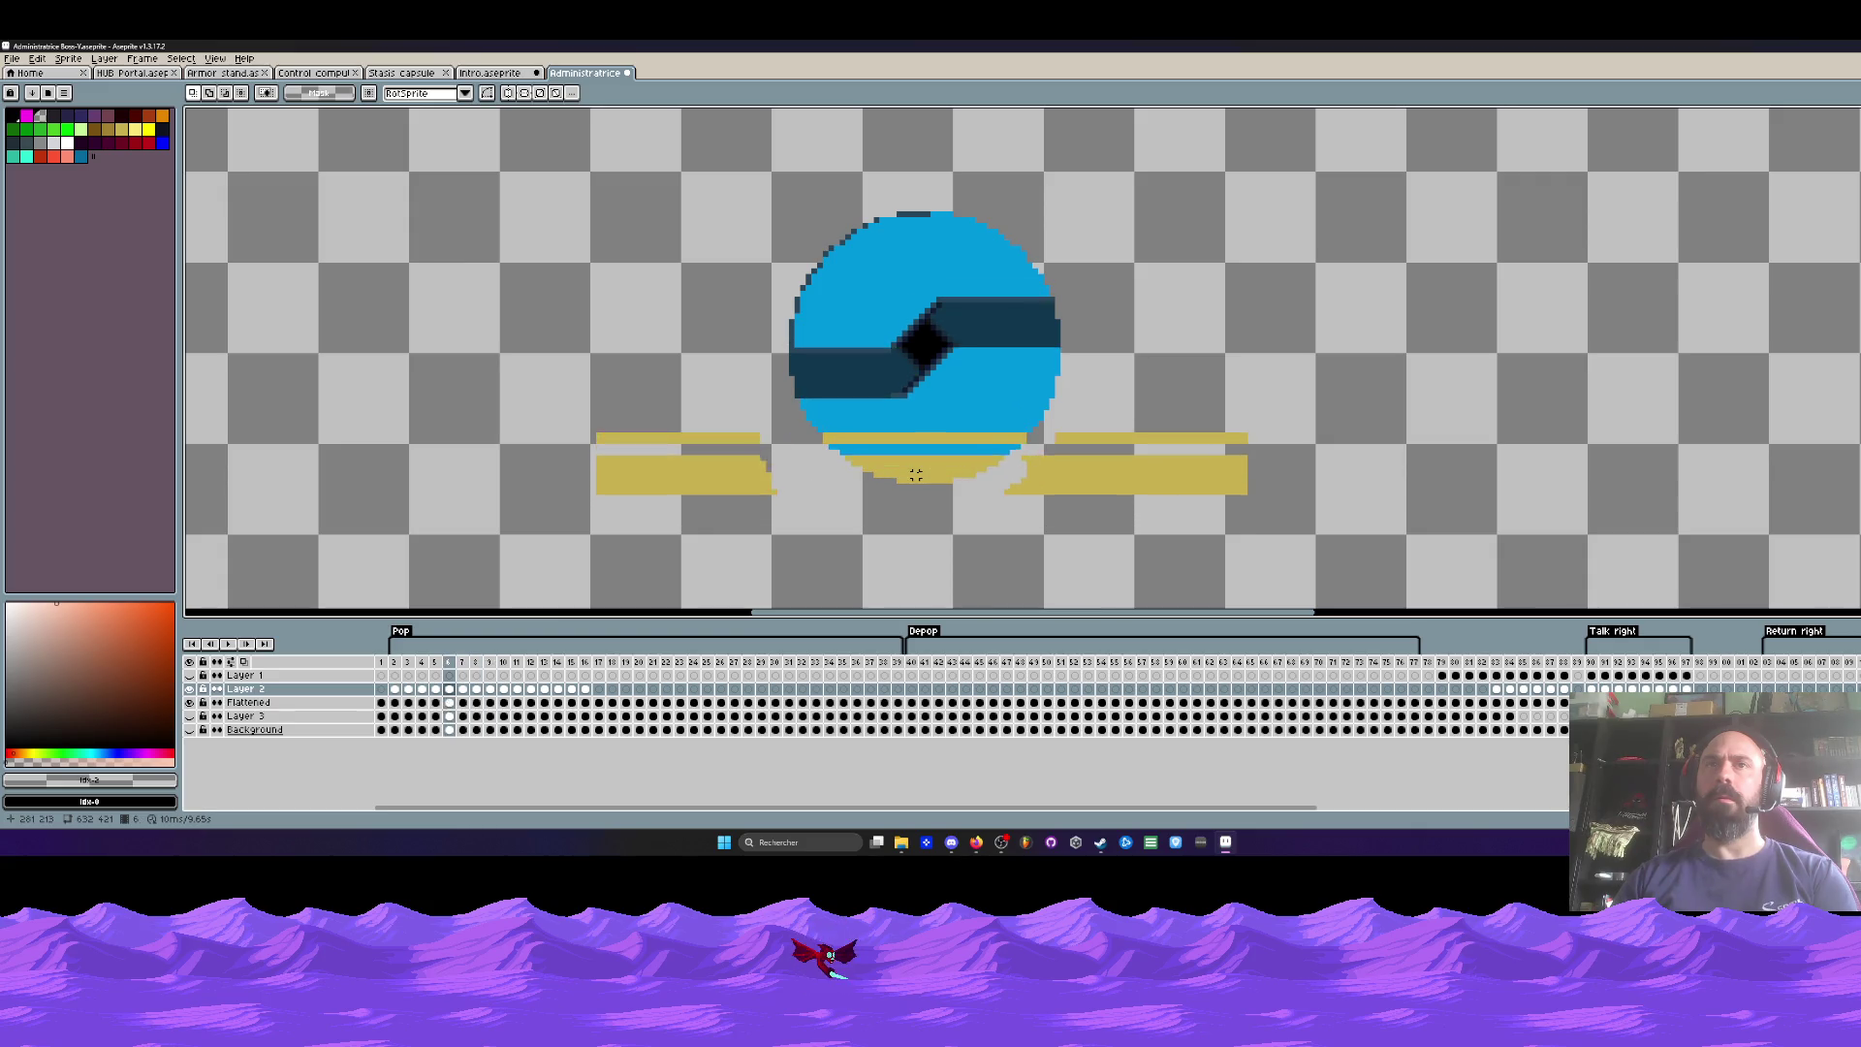
pyautogui.press('Right')
pyautogui.press('Right')
pyautogui.press('Right')
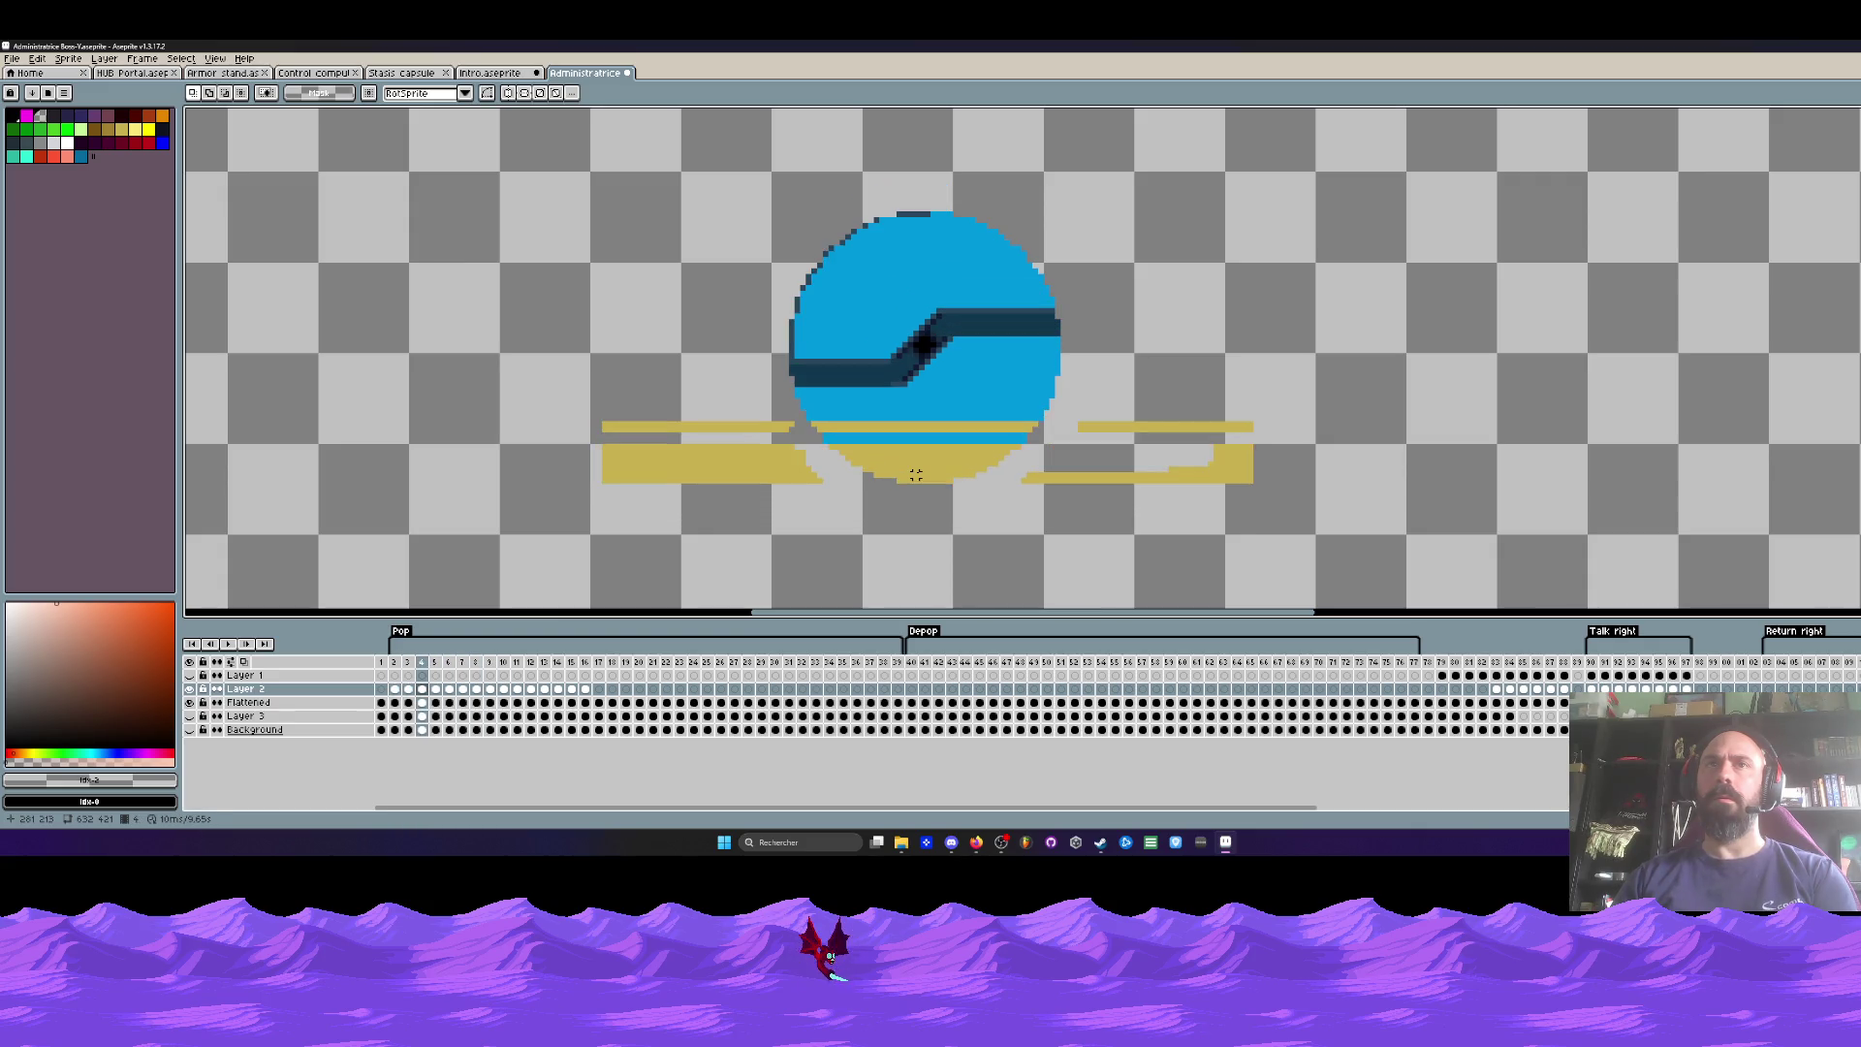
pyautogui.press('Right')
pyautogui.press('Right')
pyautogui.press('Right')
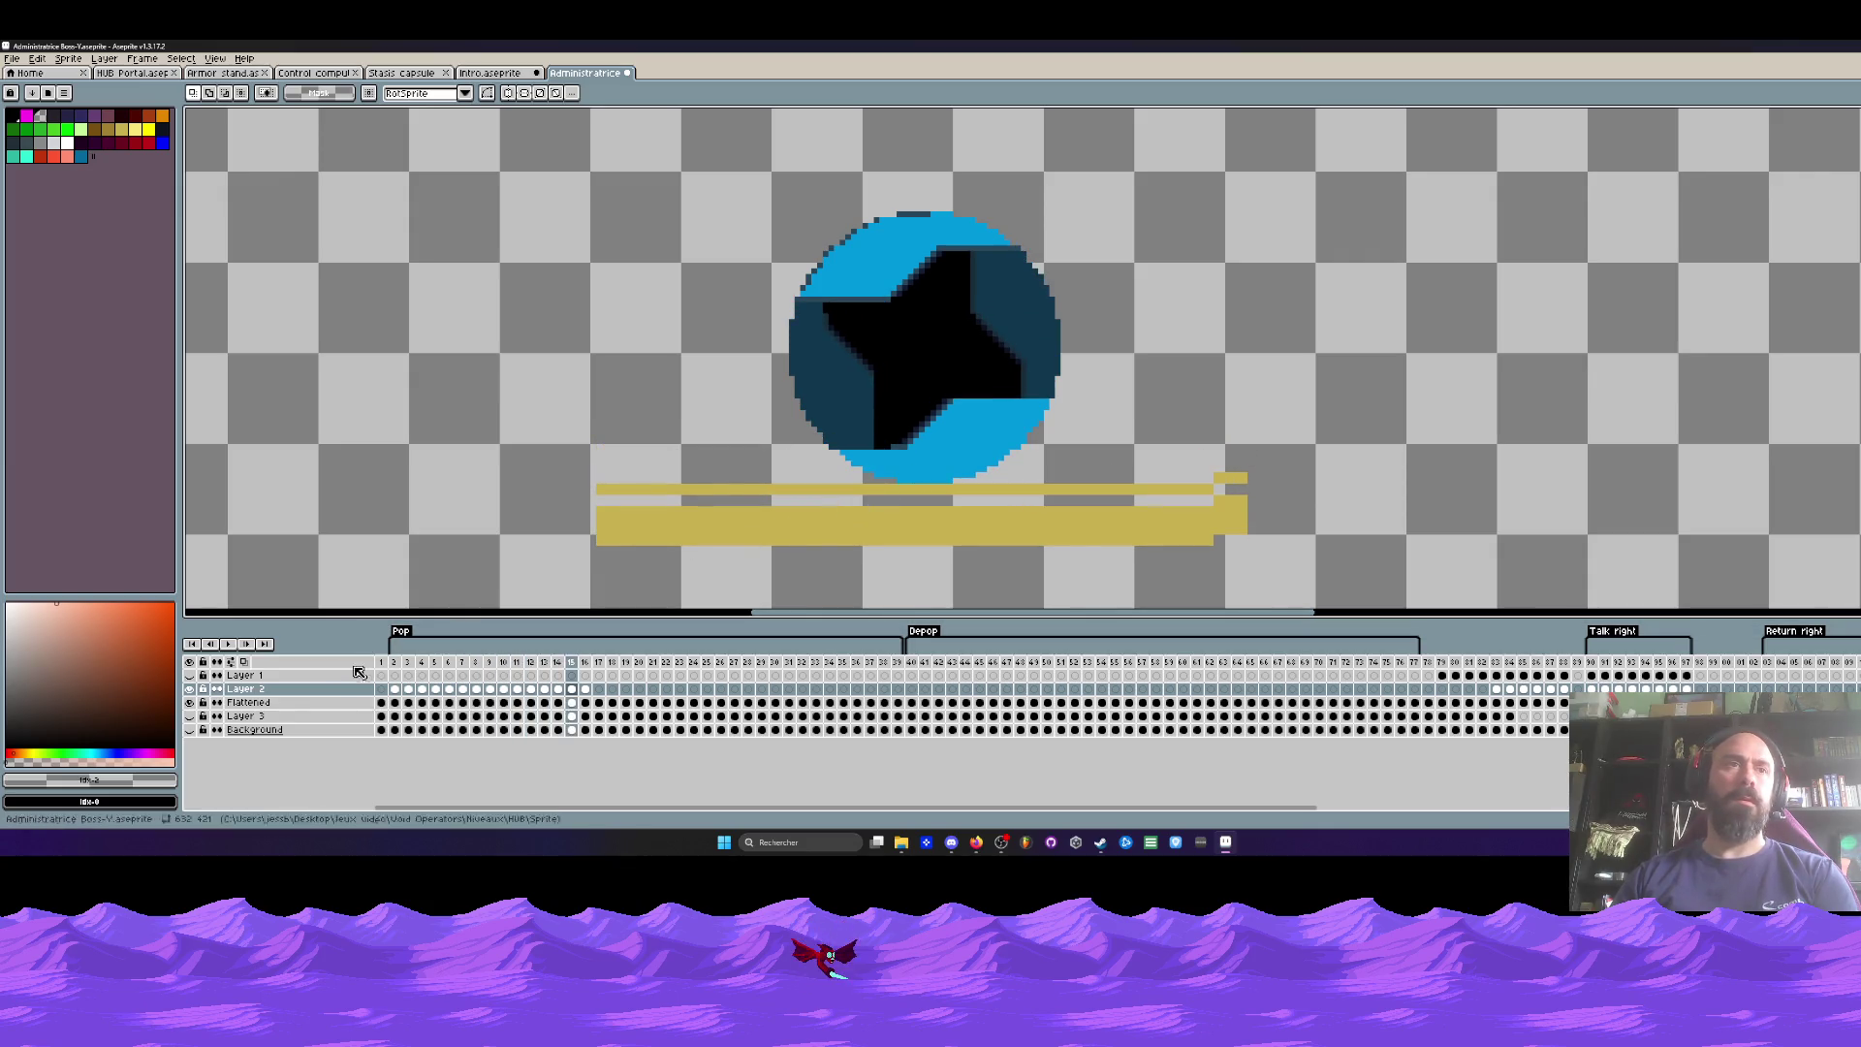
# Step: Show Layer 1's blue panel and move to frame 12
pyautogui.click(190, 675)
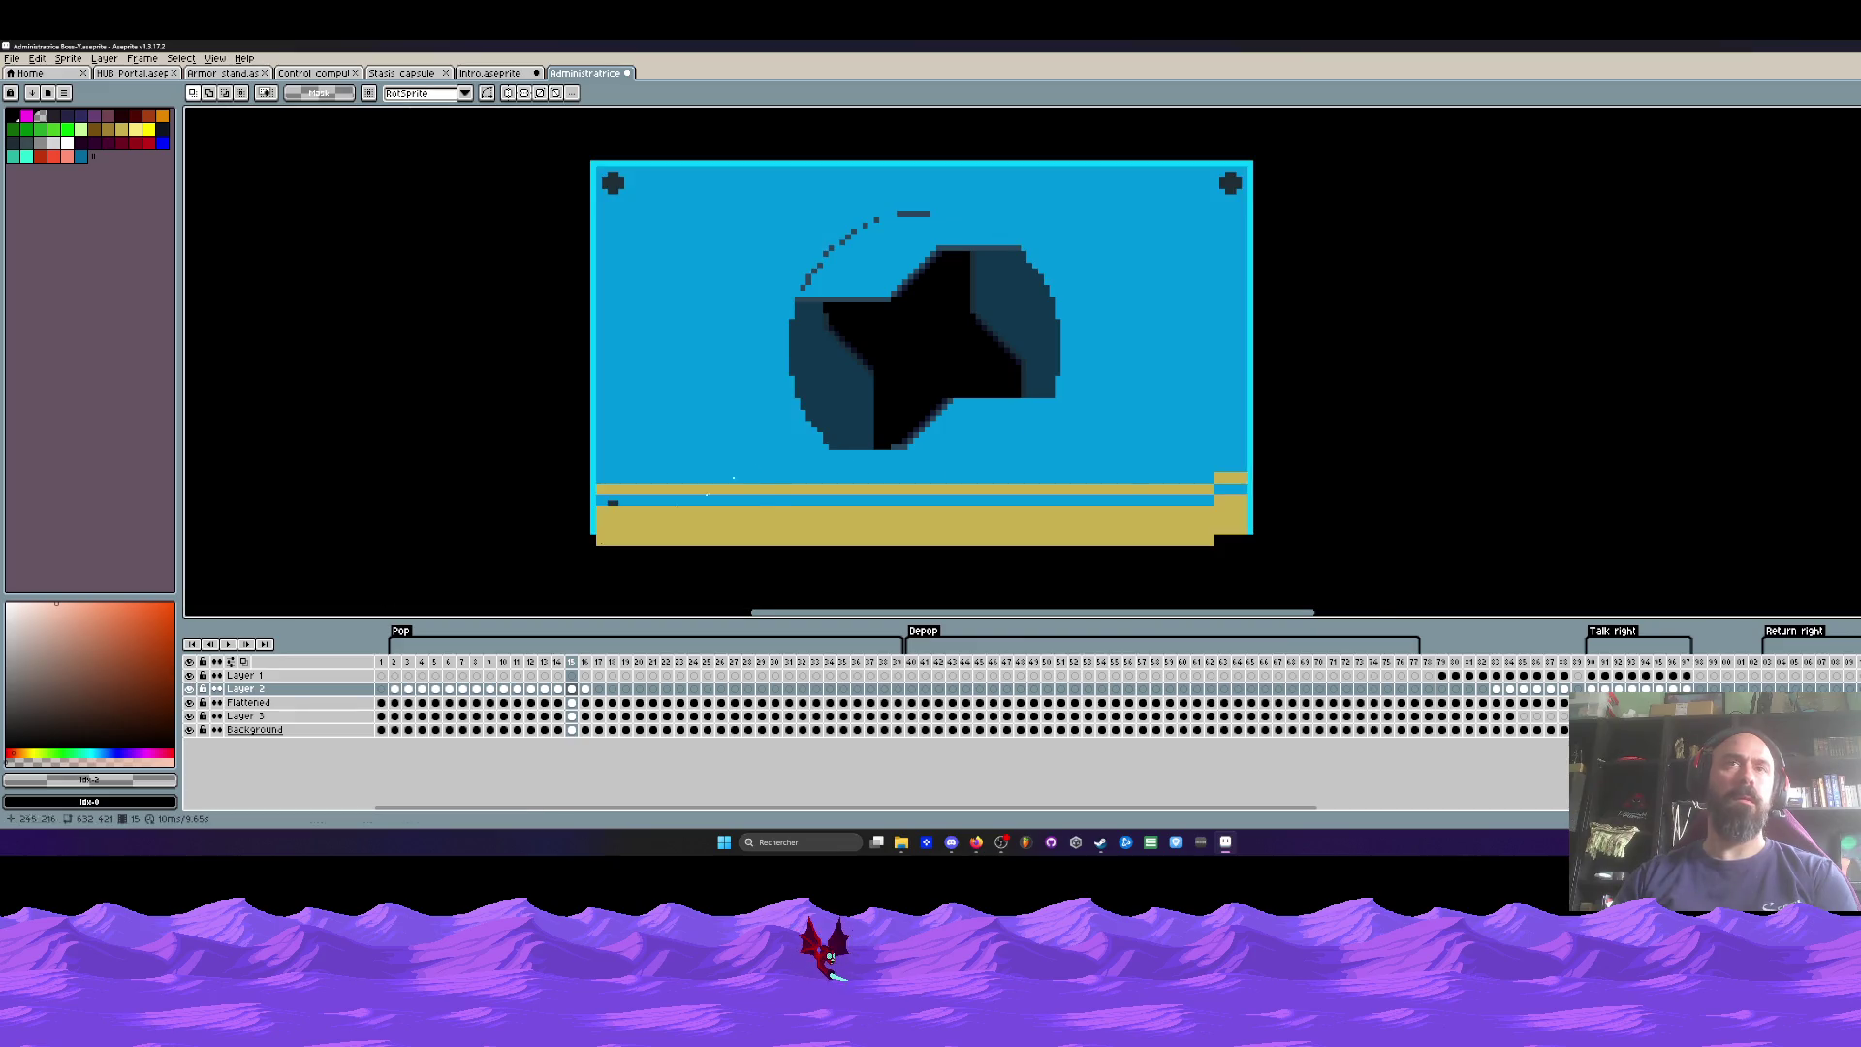
pyautogui.press('Left')
pyautogui.press('Left')
pyautogui.press('Left')
pyautogui.press('Left')
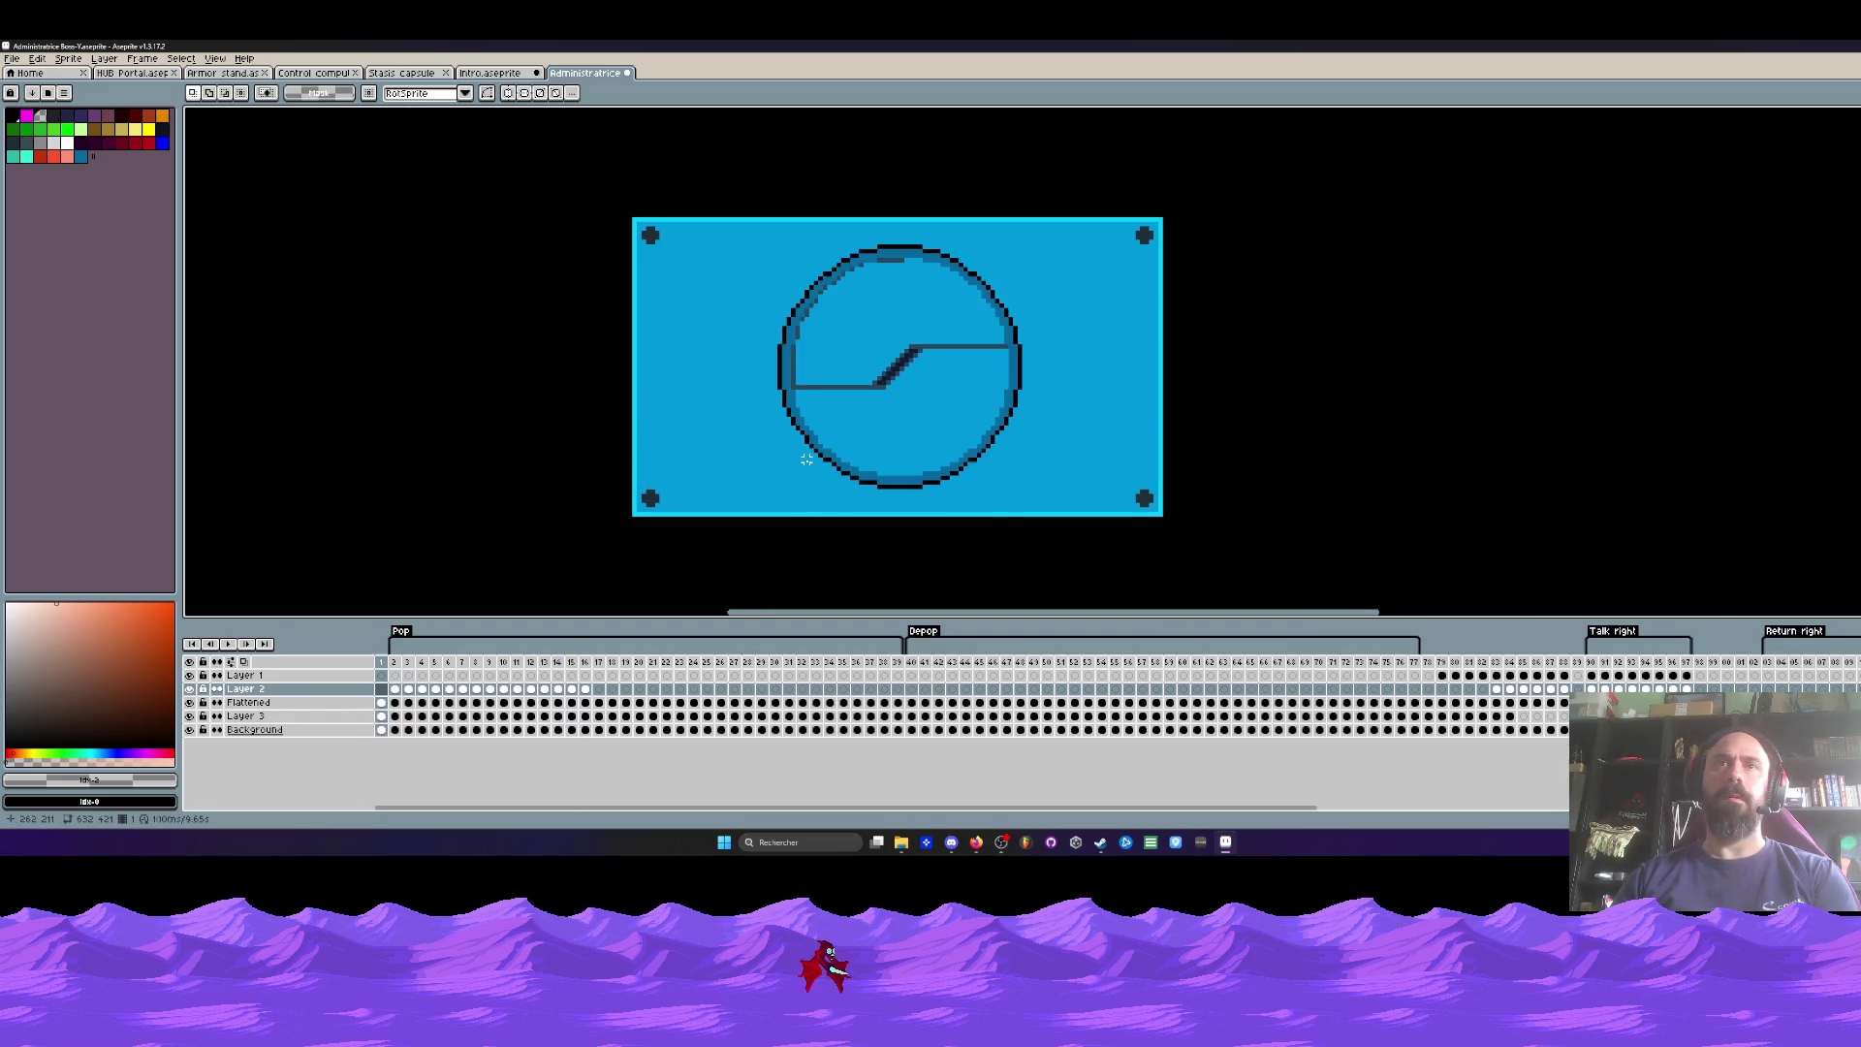
pyautogui.press('Right')
pyautogui.press('Right')
pyautogui.press('Right')
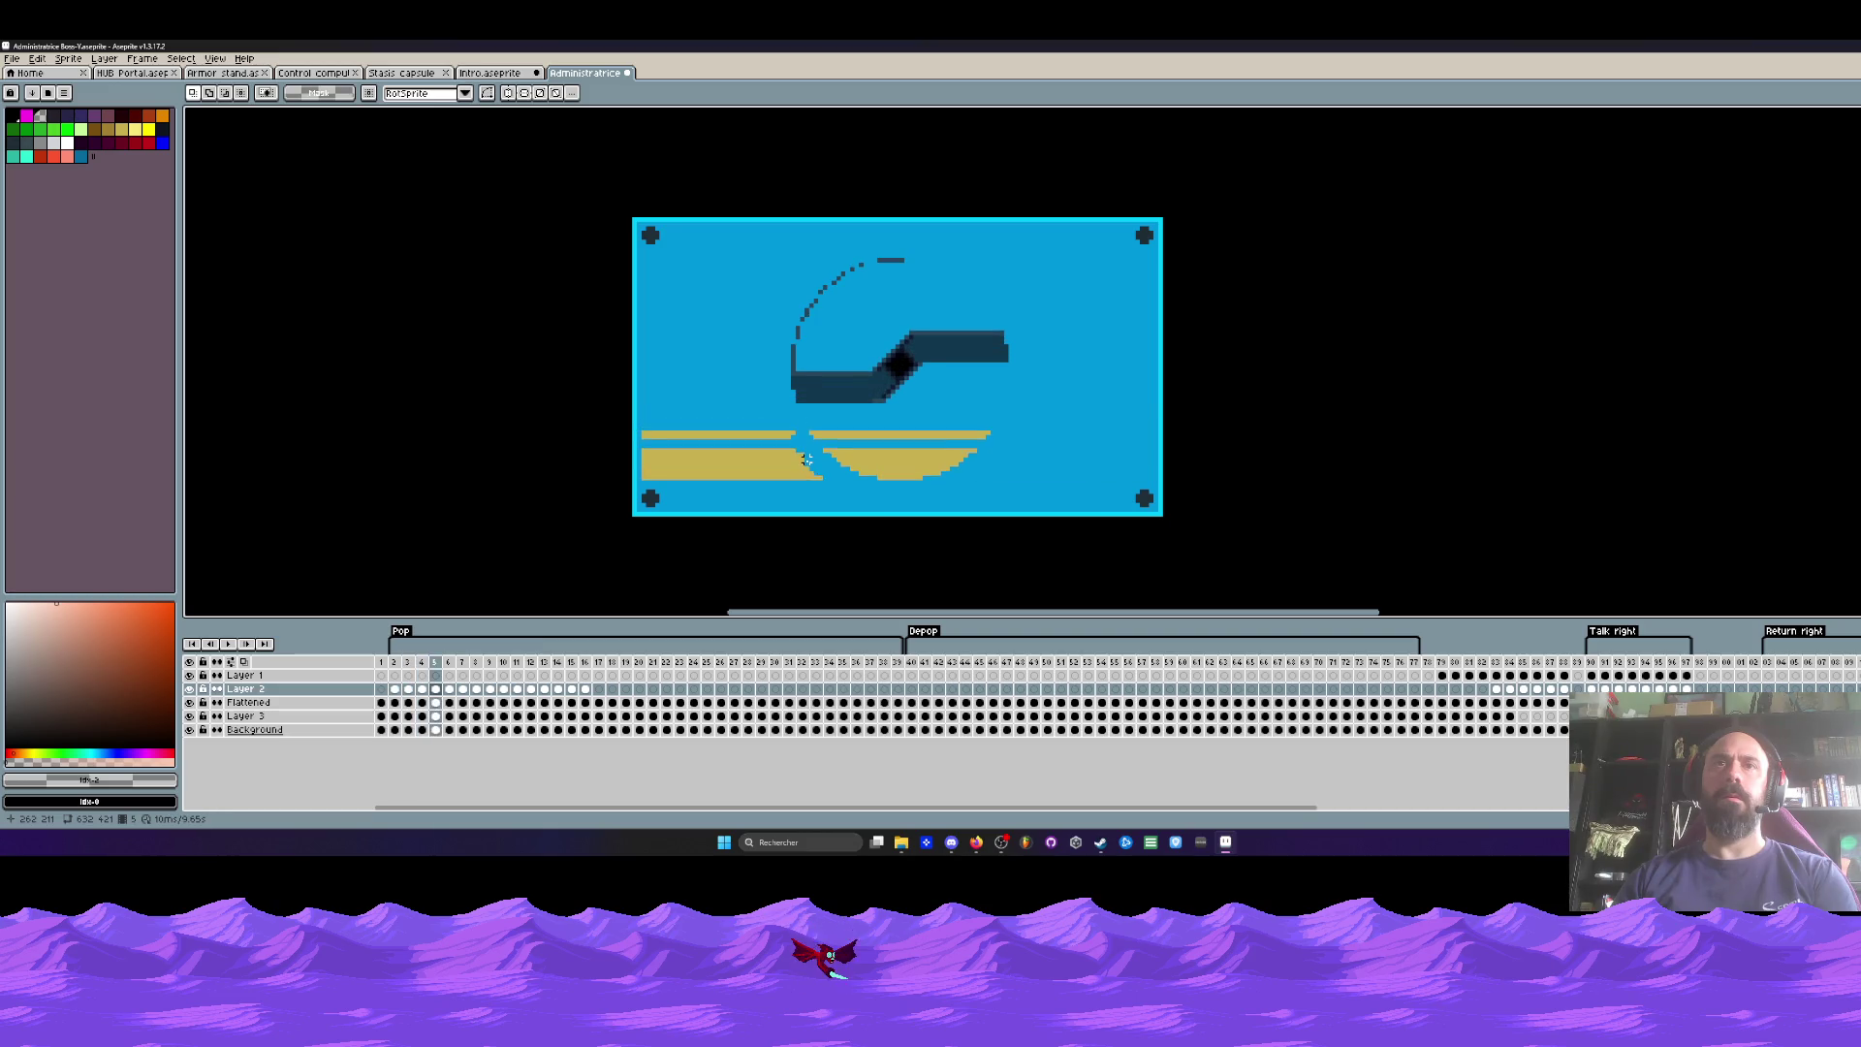
pyautogui.press('Right')
pyautogui.press('Right')
pyautogui.press('Right')
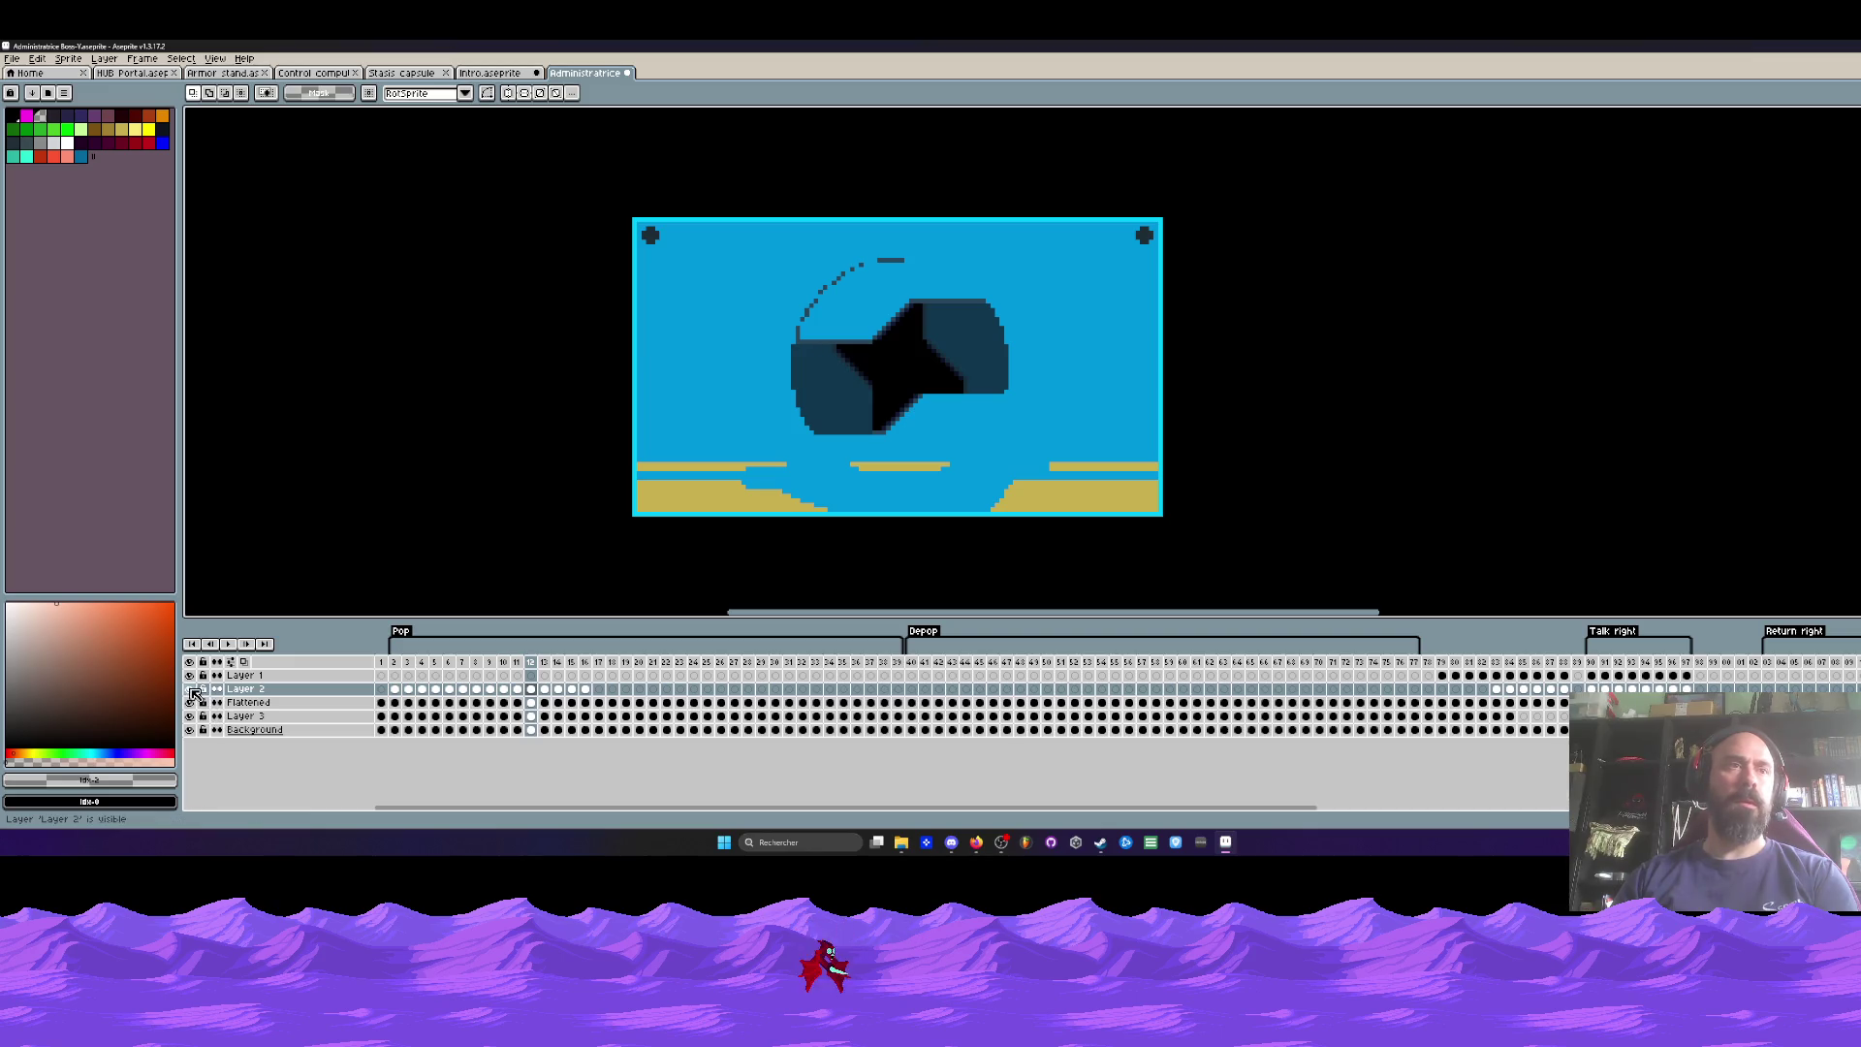
# Step: With transparent and the Paint Bucket, clear the left, middle and remaining gold areas on frame 12
pyautogui.click(44, 121)
pyautogui.press('g')
pyautogui.click(736, 496)
pyautogui.click(708, 467)
pyautogui.click(900, 467)
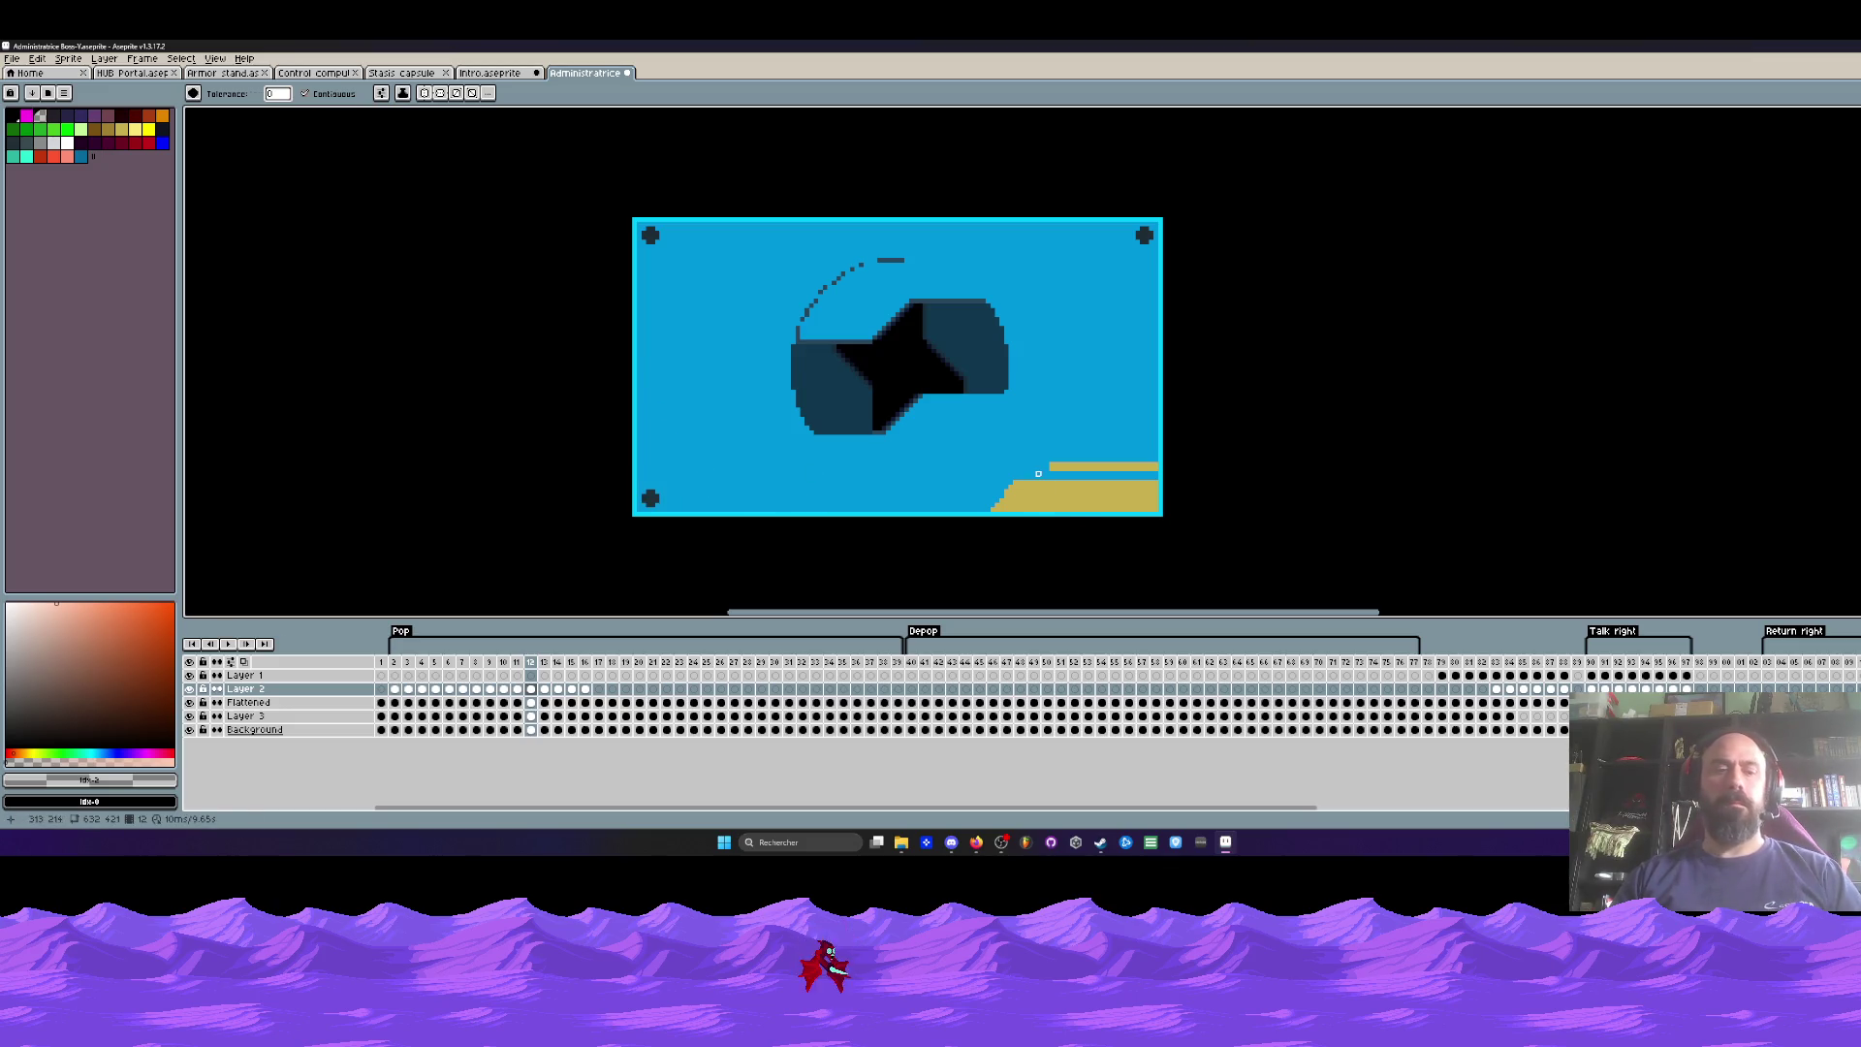
# Step: Clear the bottom gold area and thin gold strip on frames 14 and 16
pyautogui.press('Left')
pyautogui.press('Right')
pyautogui.press('Right')
pyautogui.press('Right')
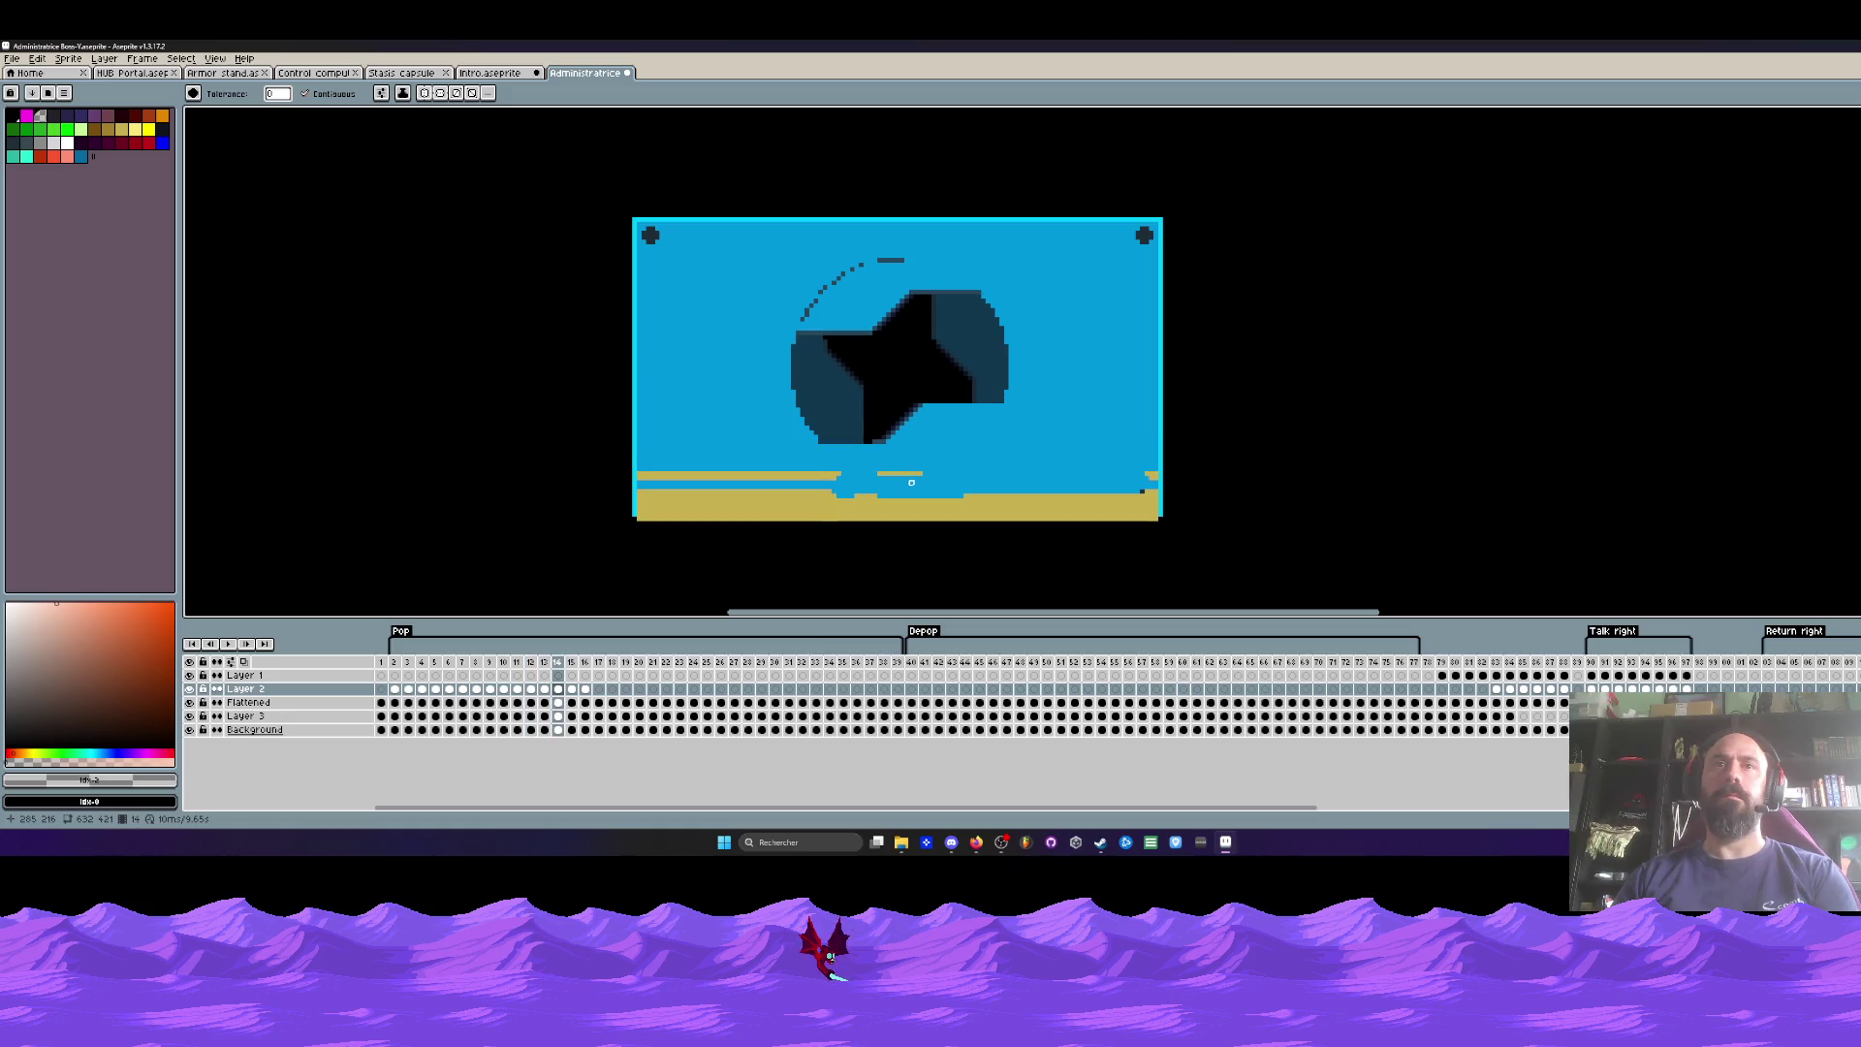
pyautogui.press('Right')
pyautogui.click(906, 502)
pyautogui.click(1014, 476)
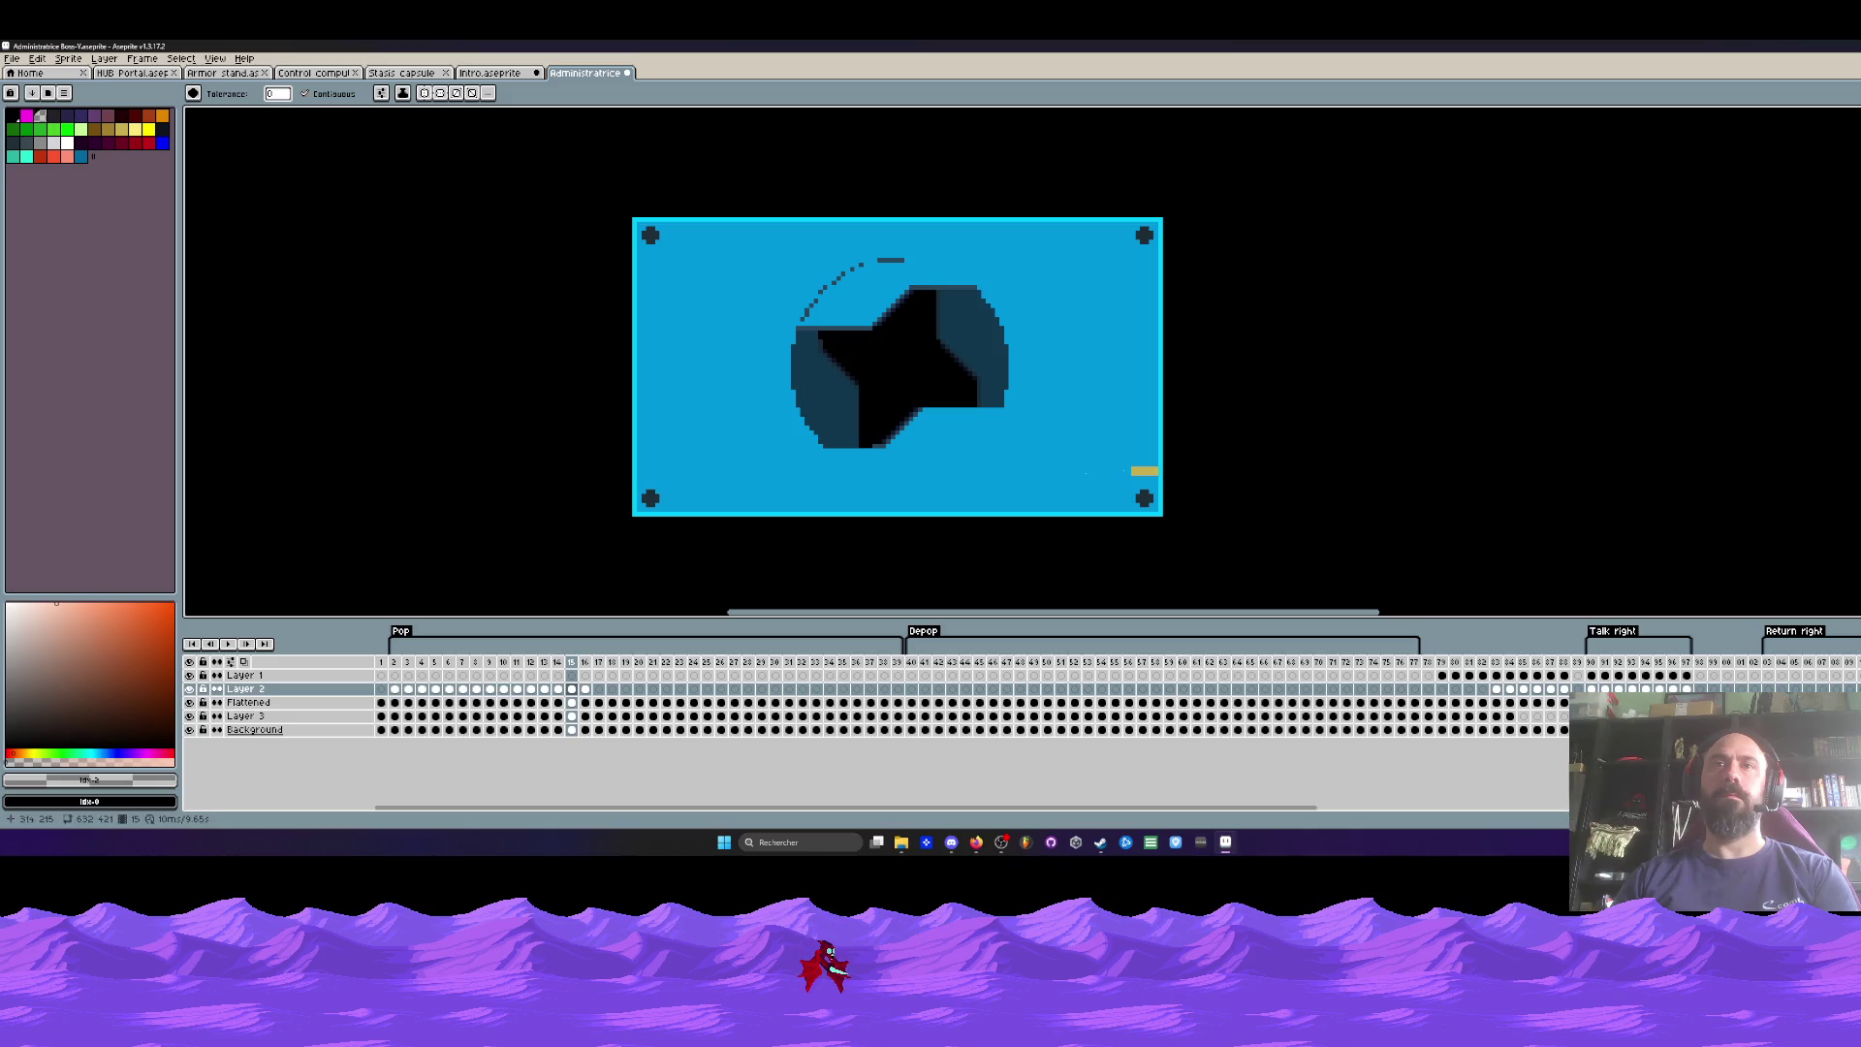
pyautogui.press('Right')
pyautogui.click(920, 501)
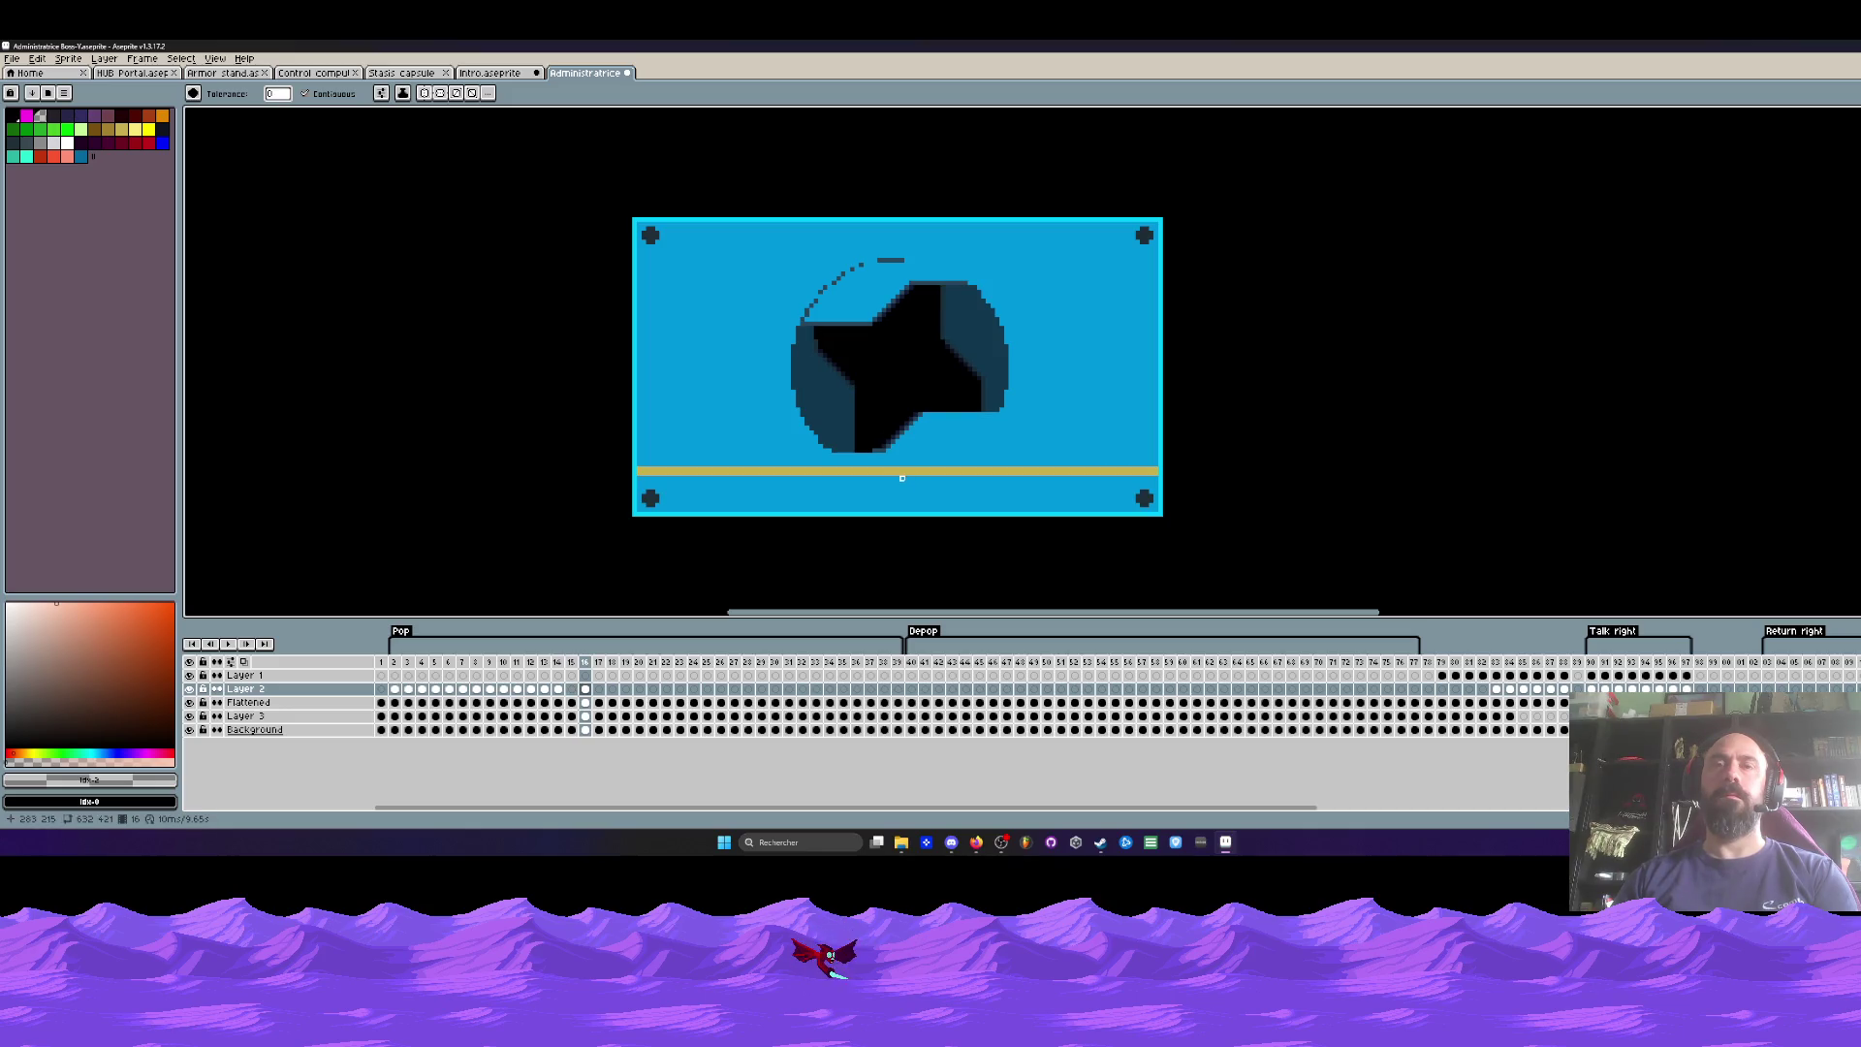
pyautogui.click(898, 473)
pyautogui.press('Right')
# Step: Play the animation, then clear the remaining gold areas on frames 9 and 8
pyautogui.press('Return')
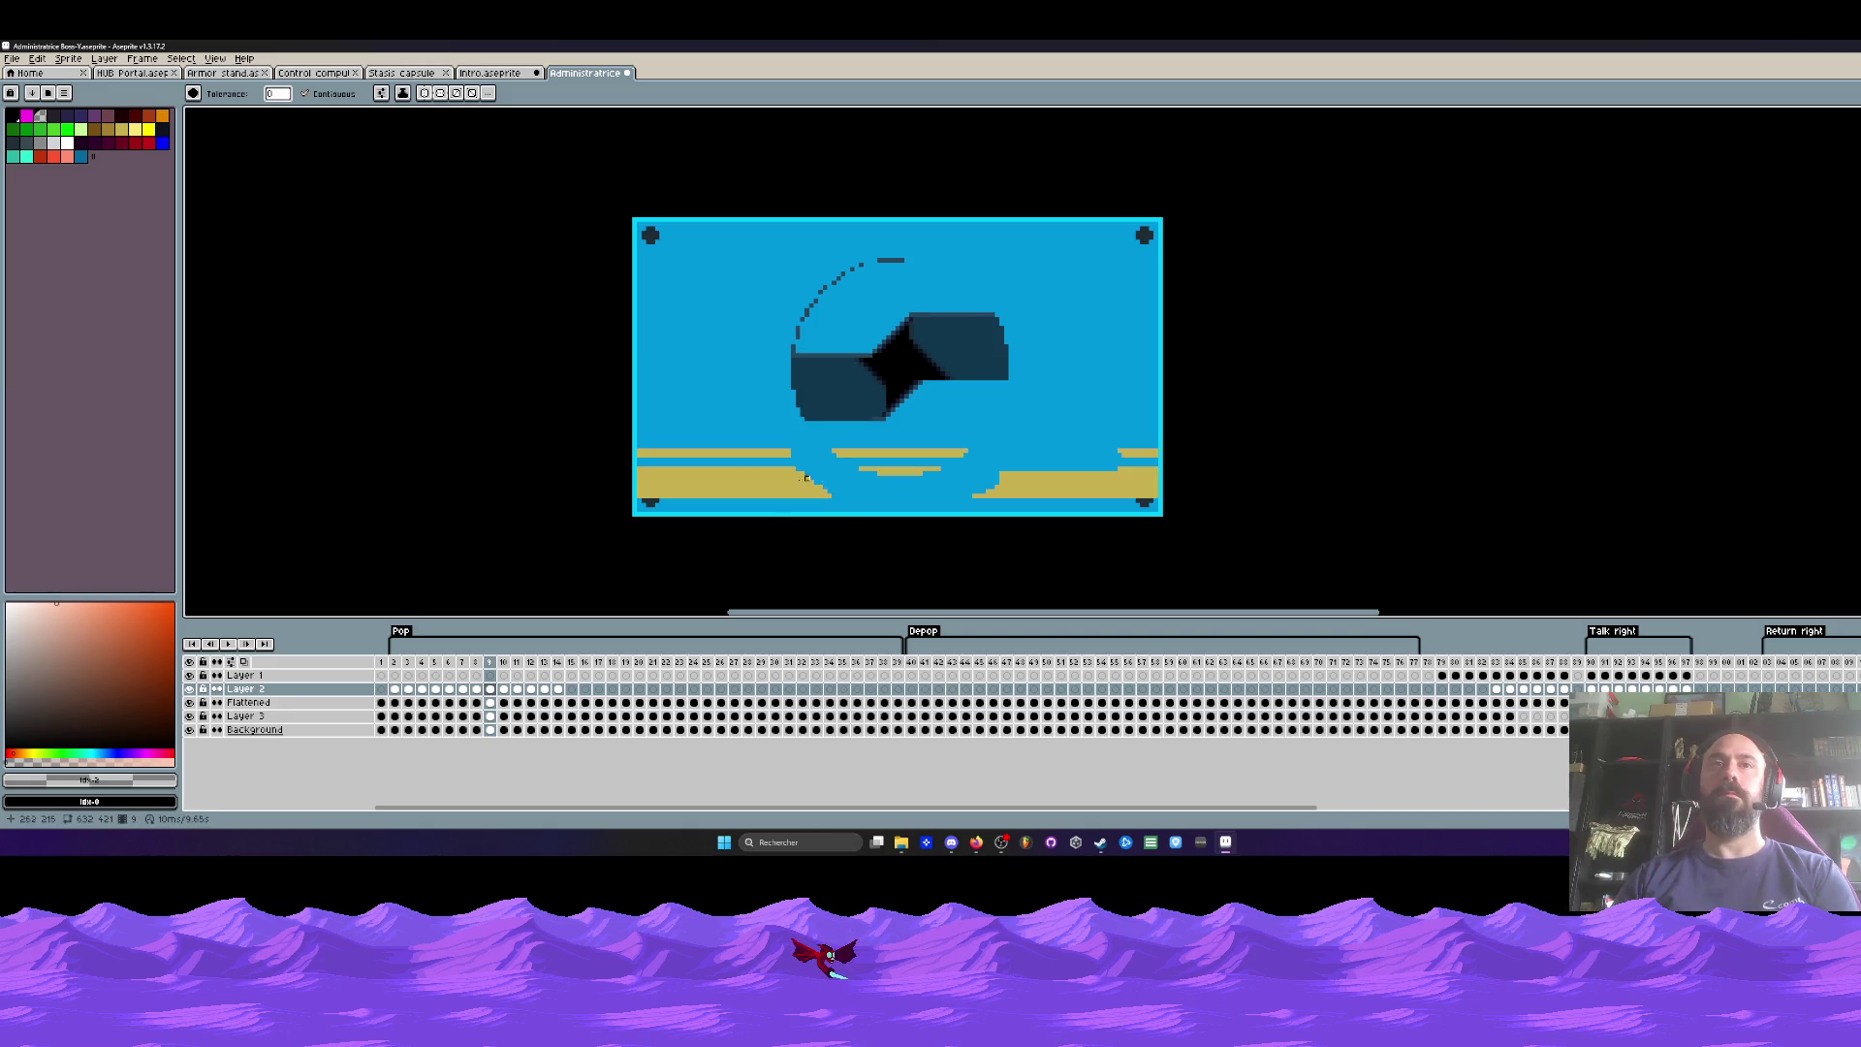
pyautogui.click(820, 477)
pyautogui.click(1075, 482)
pyautogui.press(',')
pyautogui.click(1035, 473)
pyautogui.click(729, 455)
pyautogui.click(707, 471)
# Step: Clear the left and right gold bars on frames 7, 6 and 5
pyautogui.press(',')
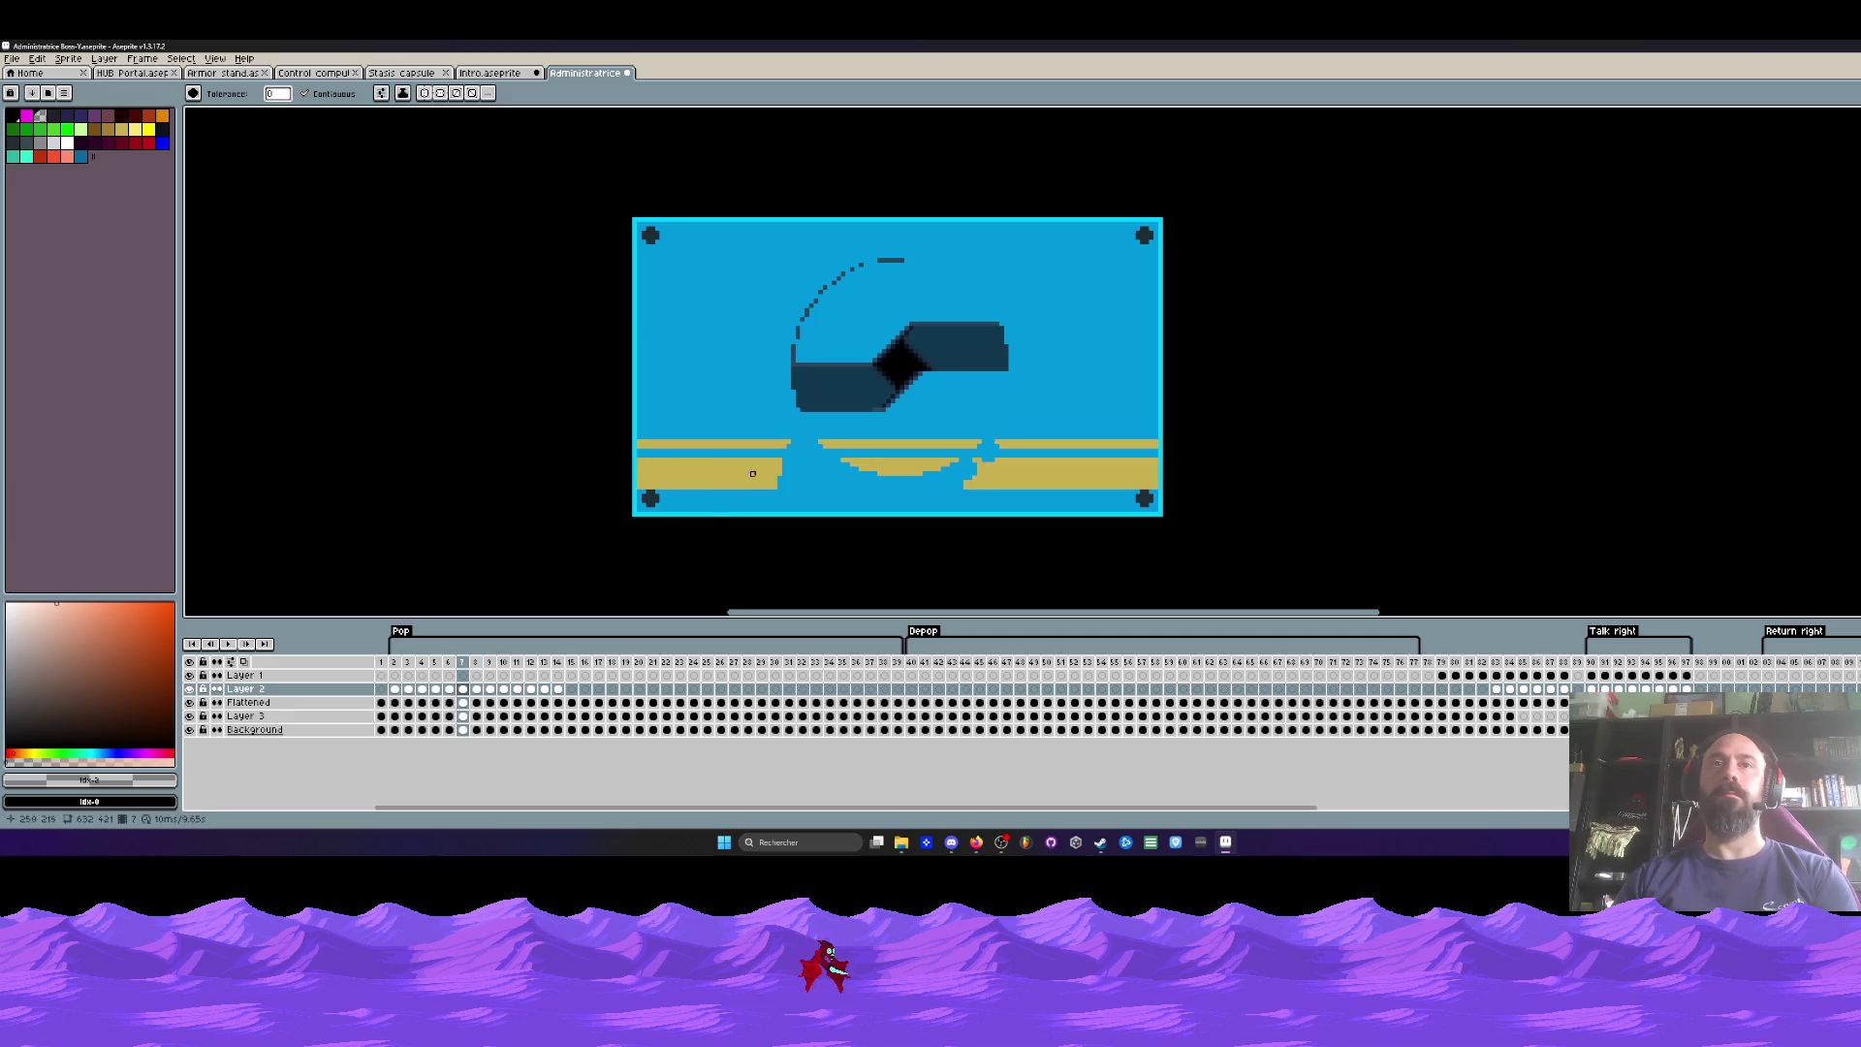
pyautogui.click(737, 473)
pyautogui.click(1067, 471)
pyautogui.click(1051, 443)
pyautogui.press(',')
pyautogui.click(1047, 441)
pyautogui.click(1029, 465)
pyautogui.click(735, 466)
pyautogui.click(748, 451)
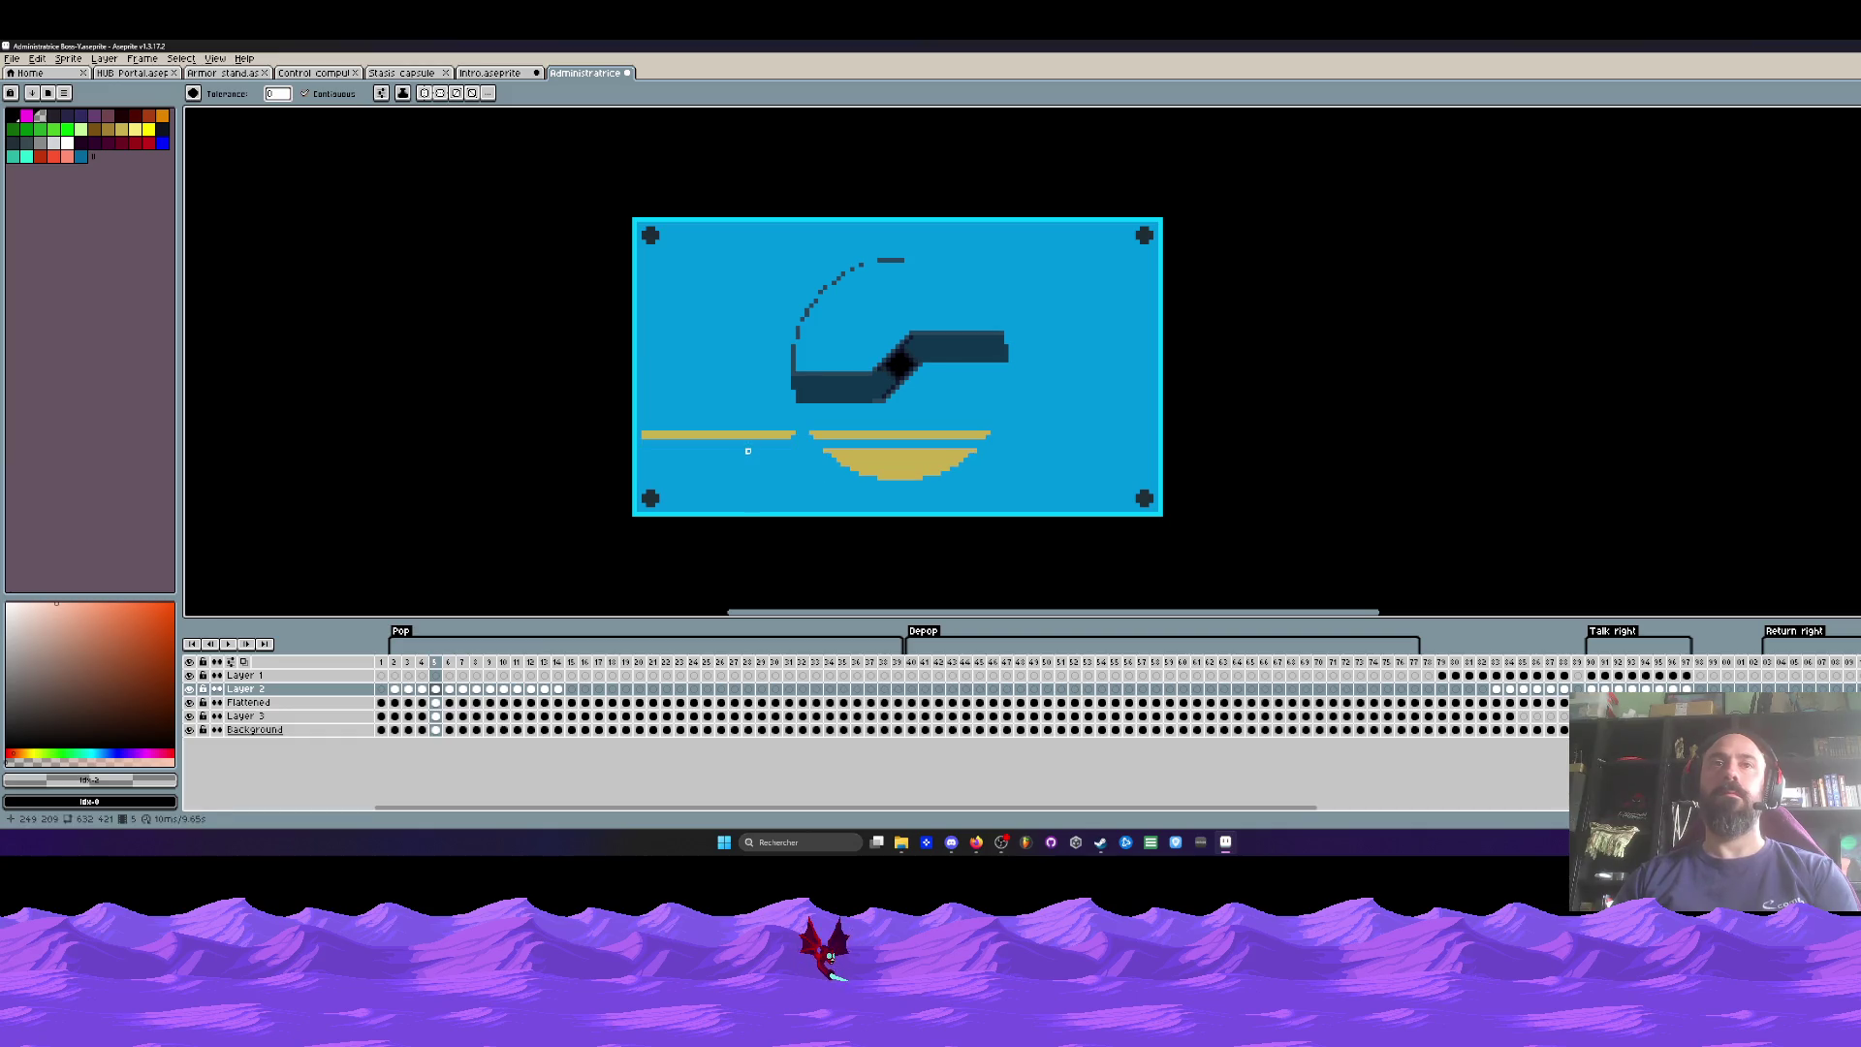
# Step: Clear the left and right gold stripes on frames 4 and 3, then step back to frame 1
pyautogui.press(',')
pyautogui.click(1076, 454)
pyautogui.click(761, 431)
pyautogui.click(718, 458)
pyautogui.press(',')
pyautogui.click(1047, 453)
pyautogui.click(1047, 424)
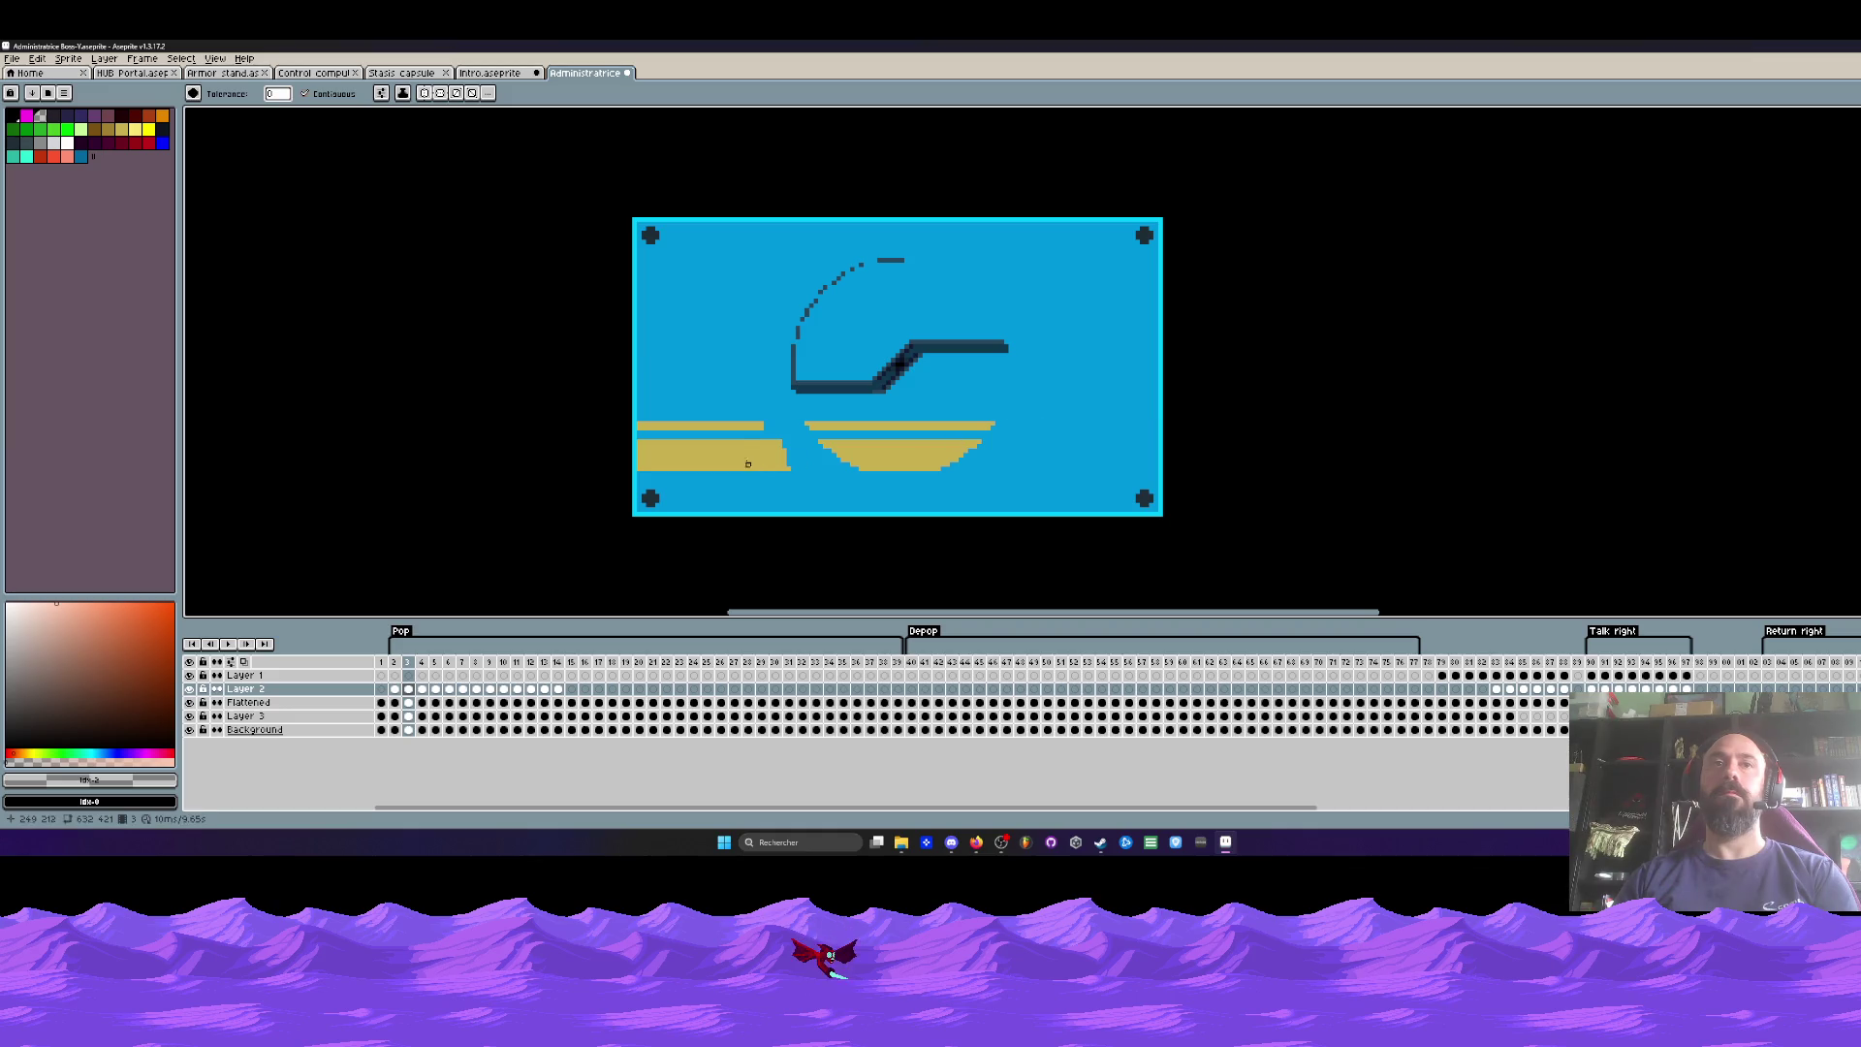
pyautogui.click(749, 465)
pyautogui.click(747, 427)
pyautogui.press(',')
pyautogui.press(',')
pyautogui.press('.')
pyautogui.press(',')
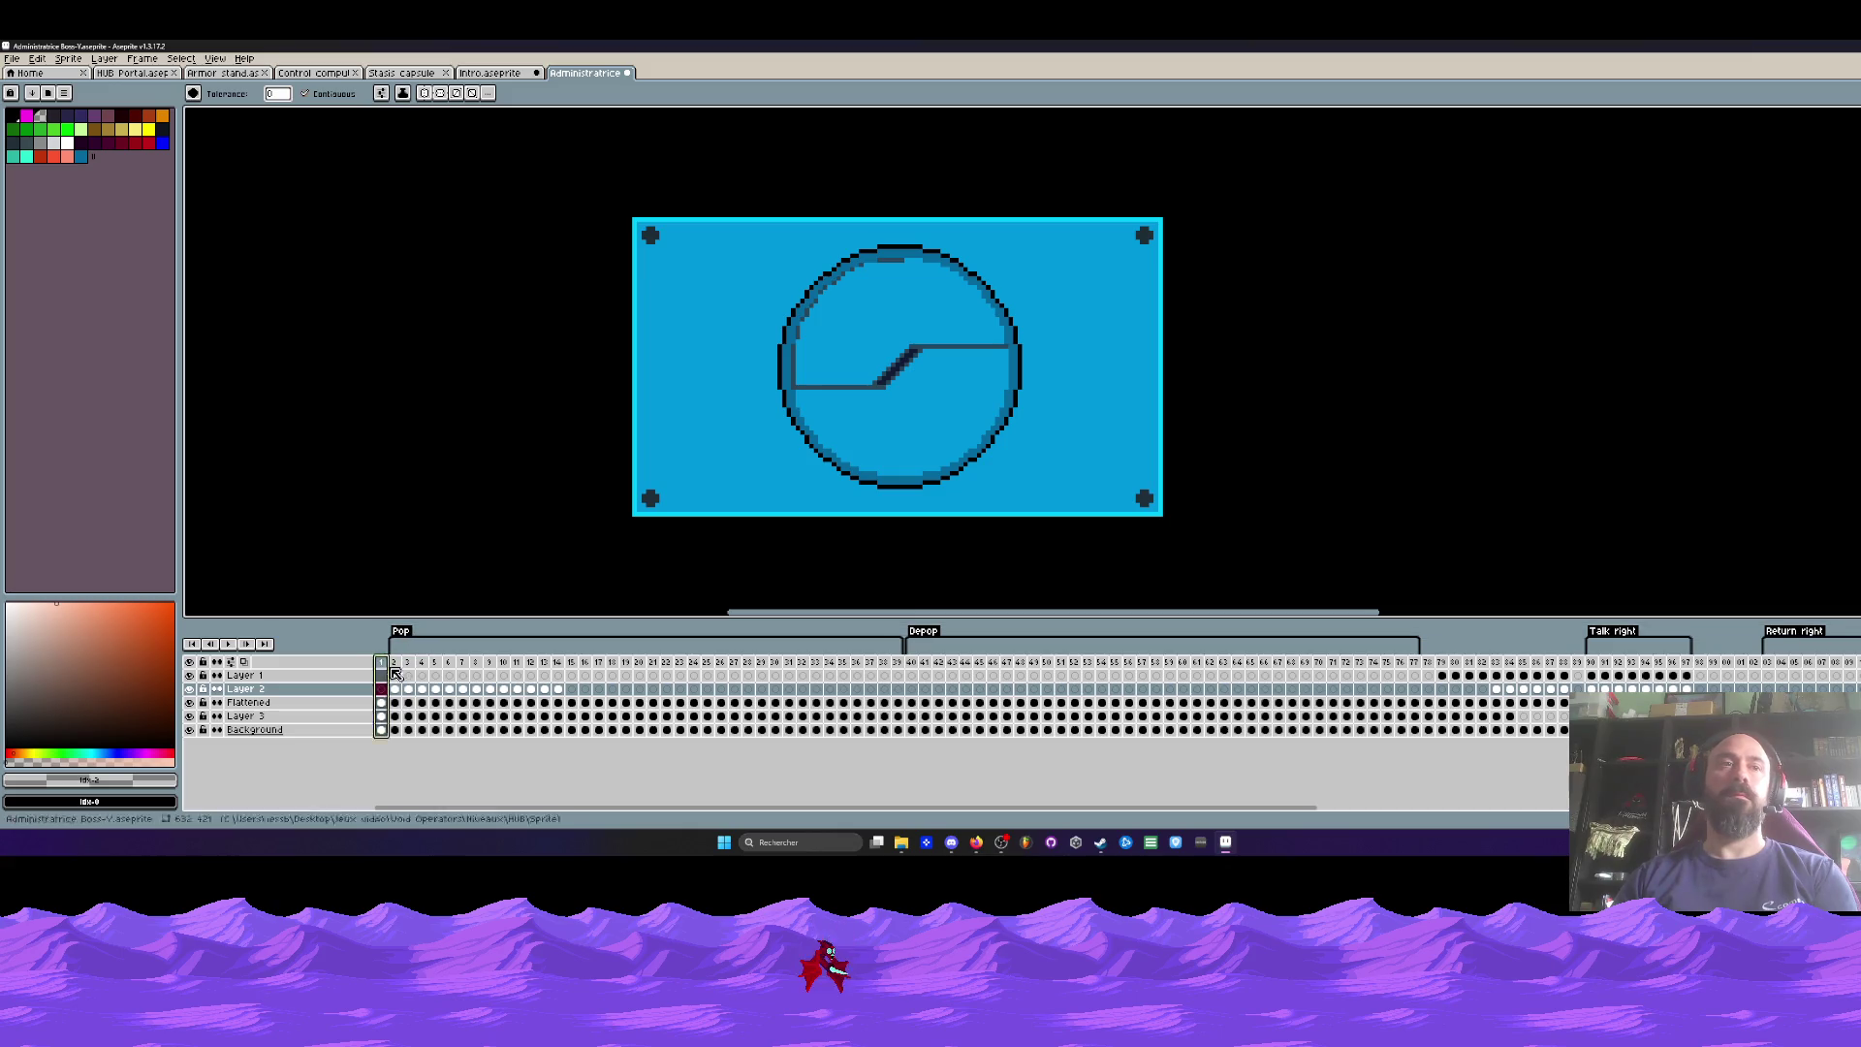
# Step: Delete the circle from frame 1 and hide the Flattened layer to check Layer 3
pyautogui.press('Delete')
pyautogui.scroll(-1, 737, 486)
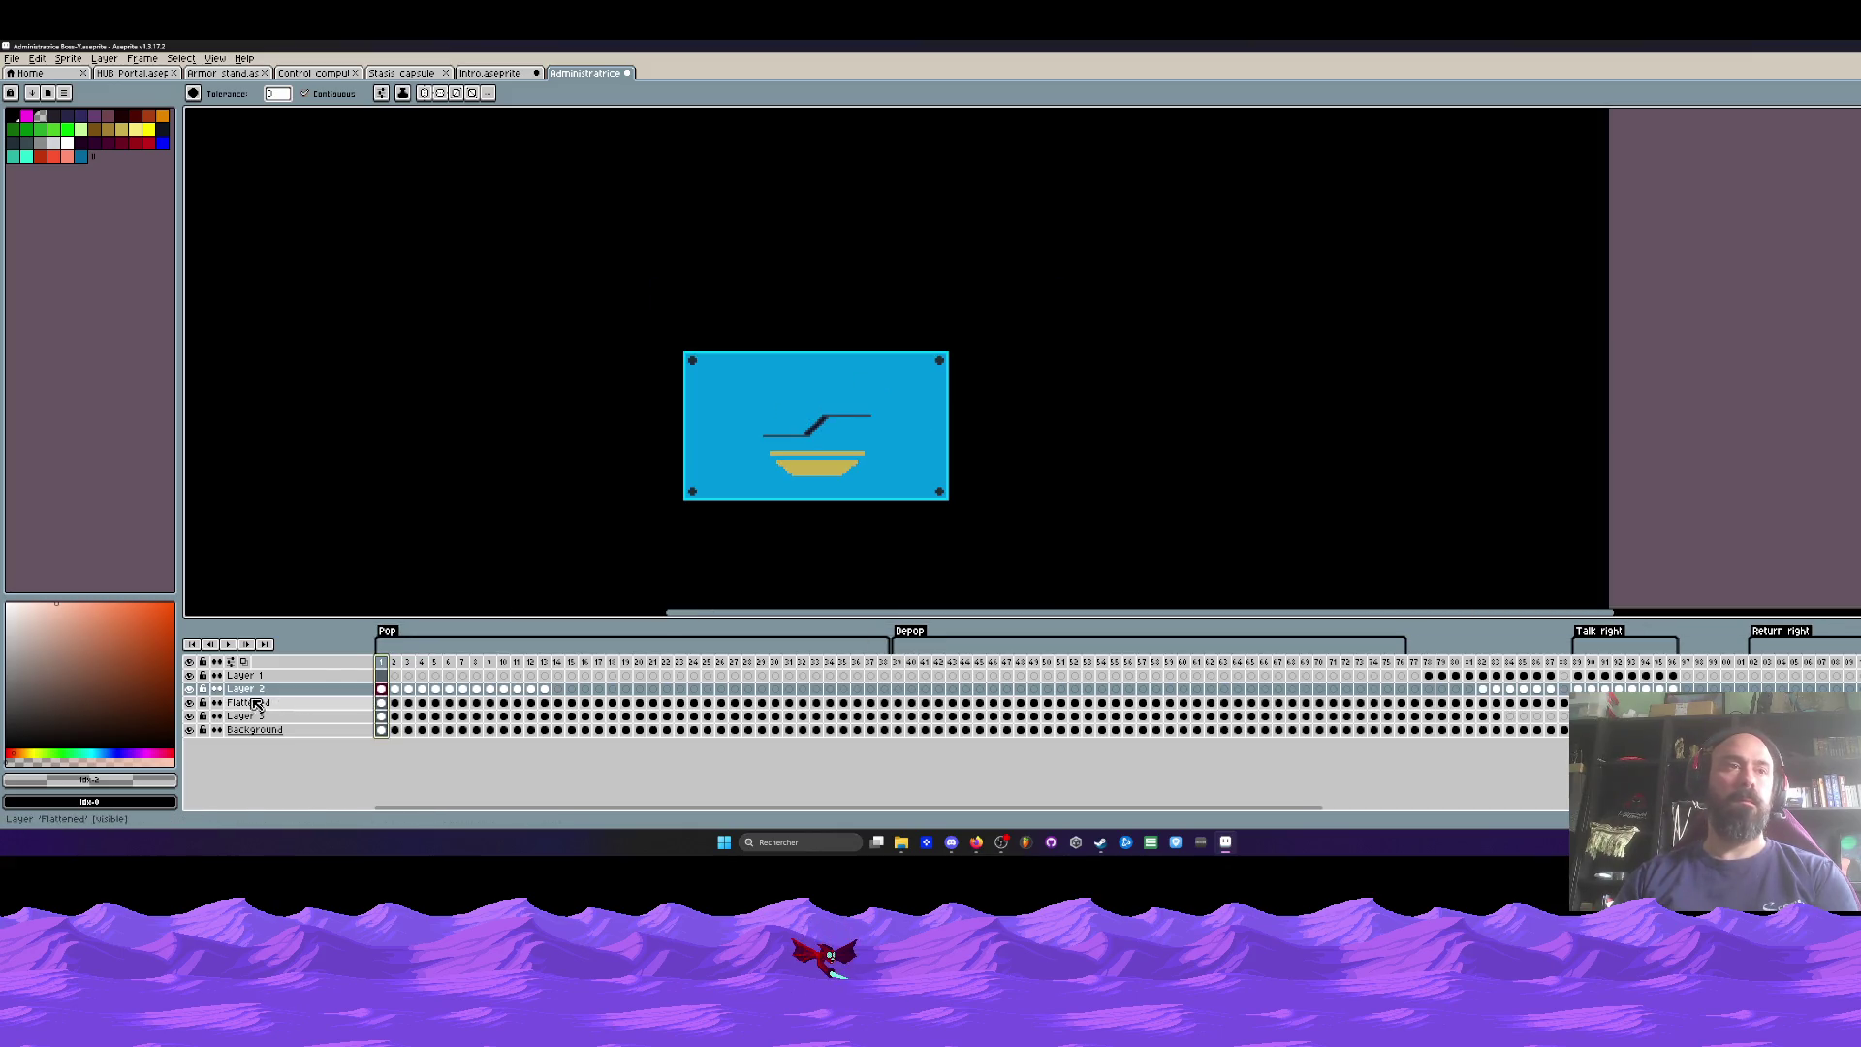
pyautogui.click(189, 703)
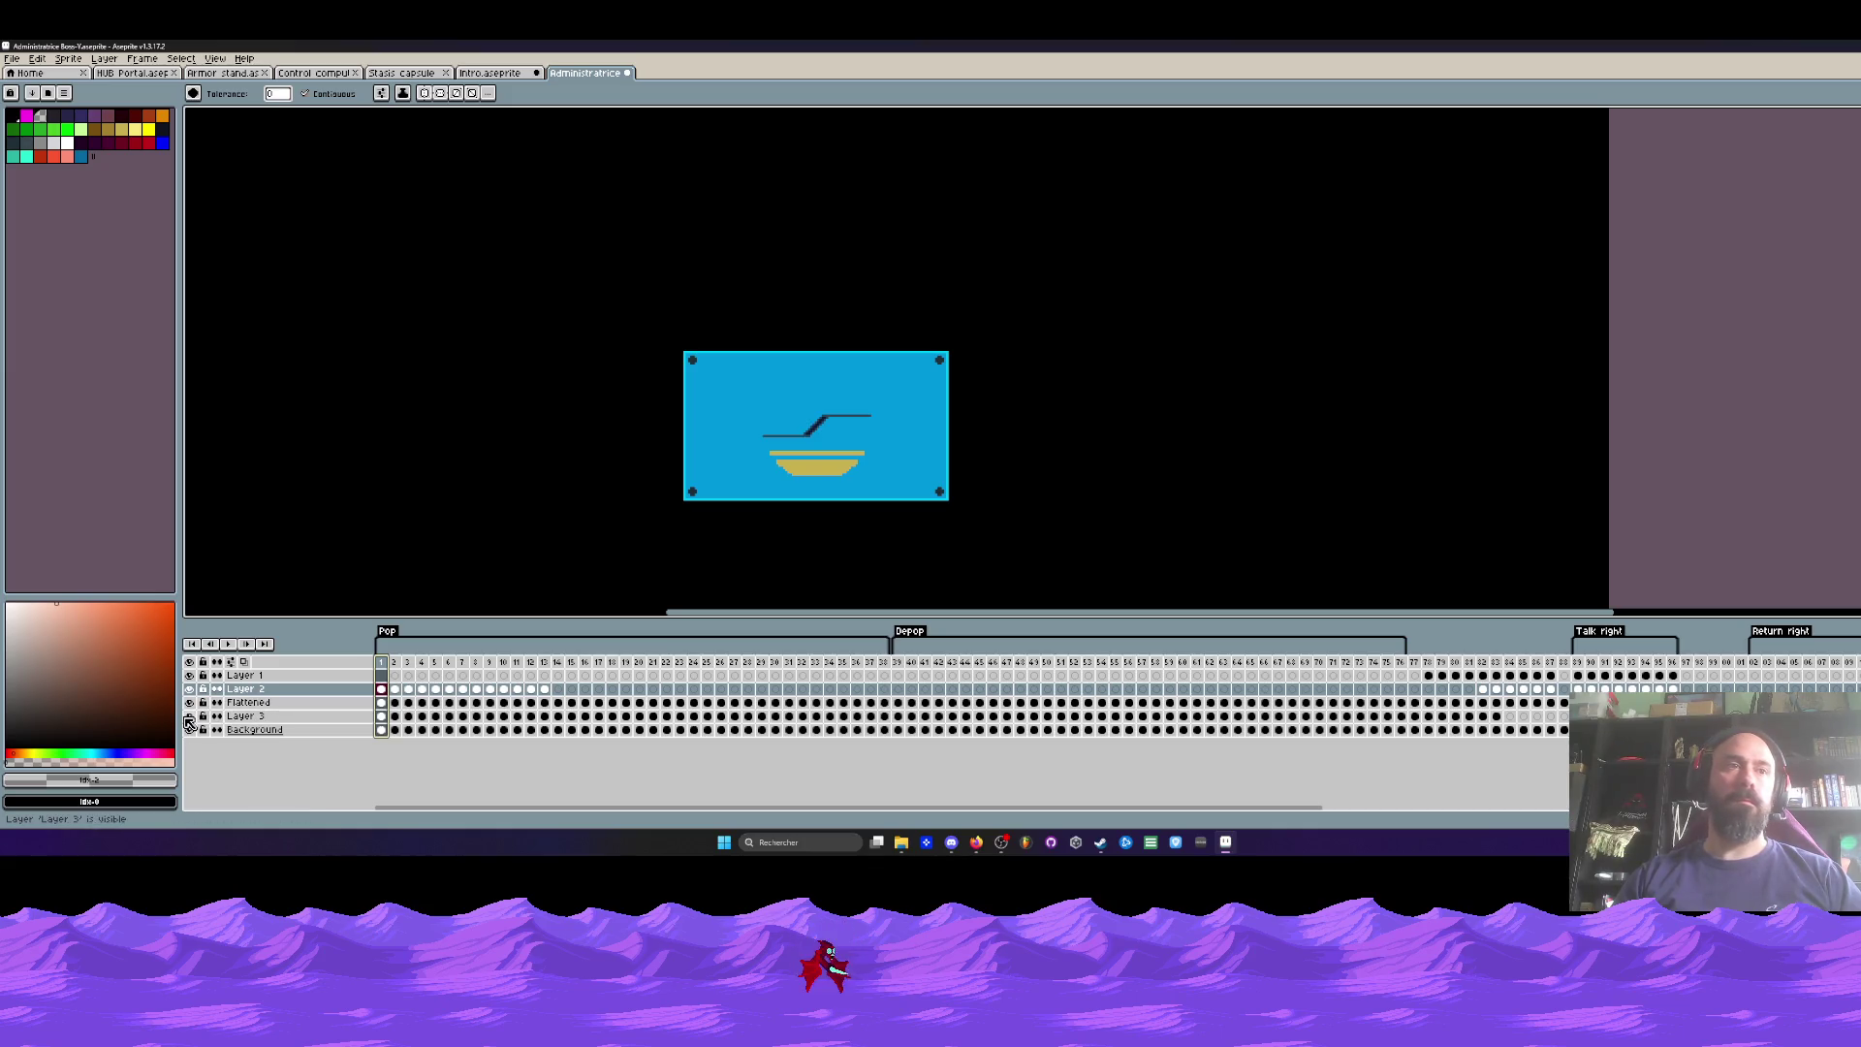
pyautogui.click(189, 716)
pyautogui.click(189, 717)
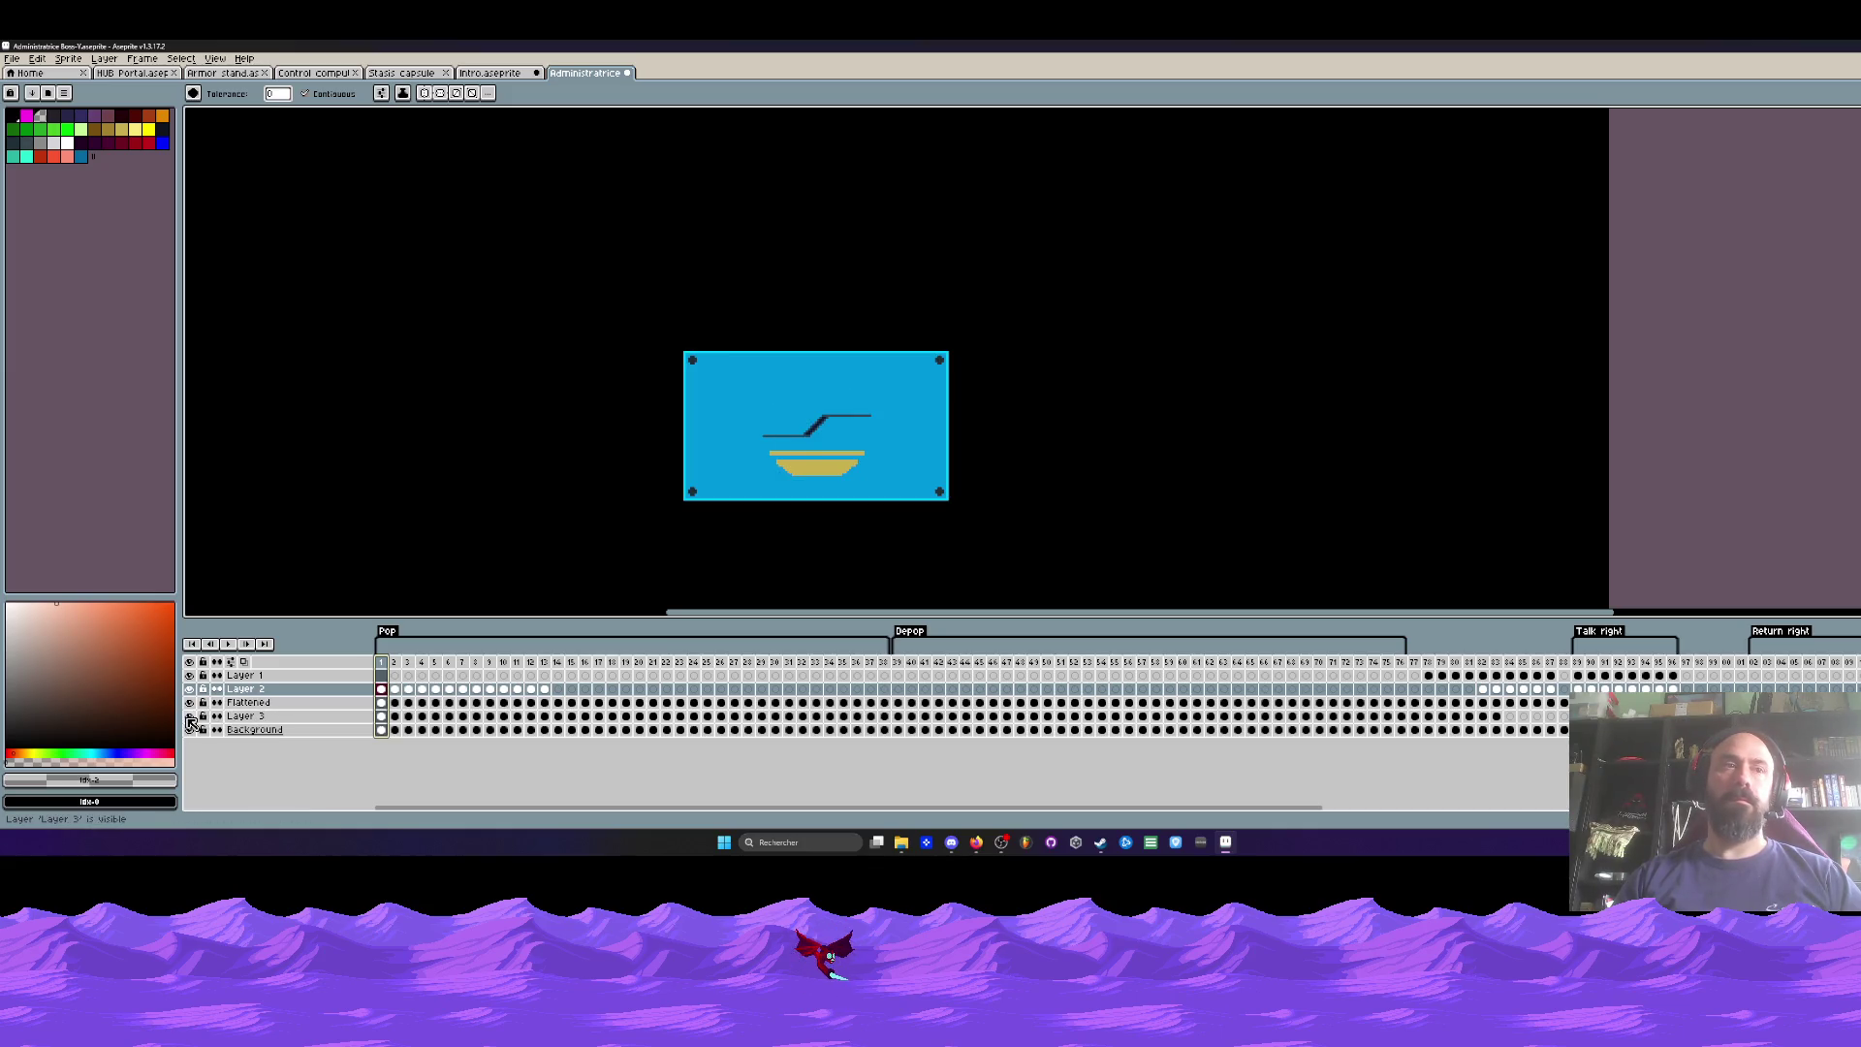
# Step: Delete the Background layer via its right-click menu
pyautogui.rightClick(254, 692)
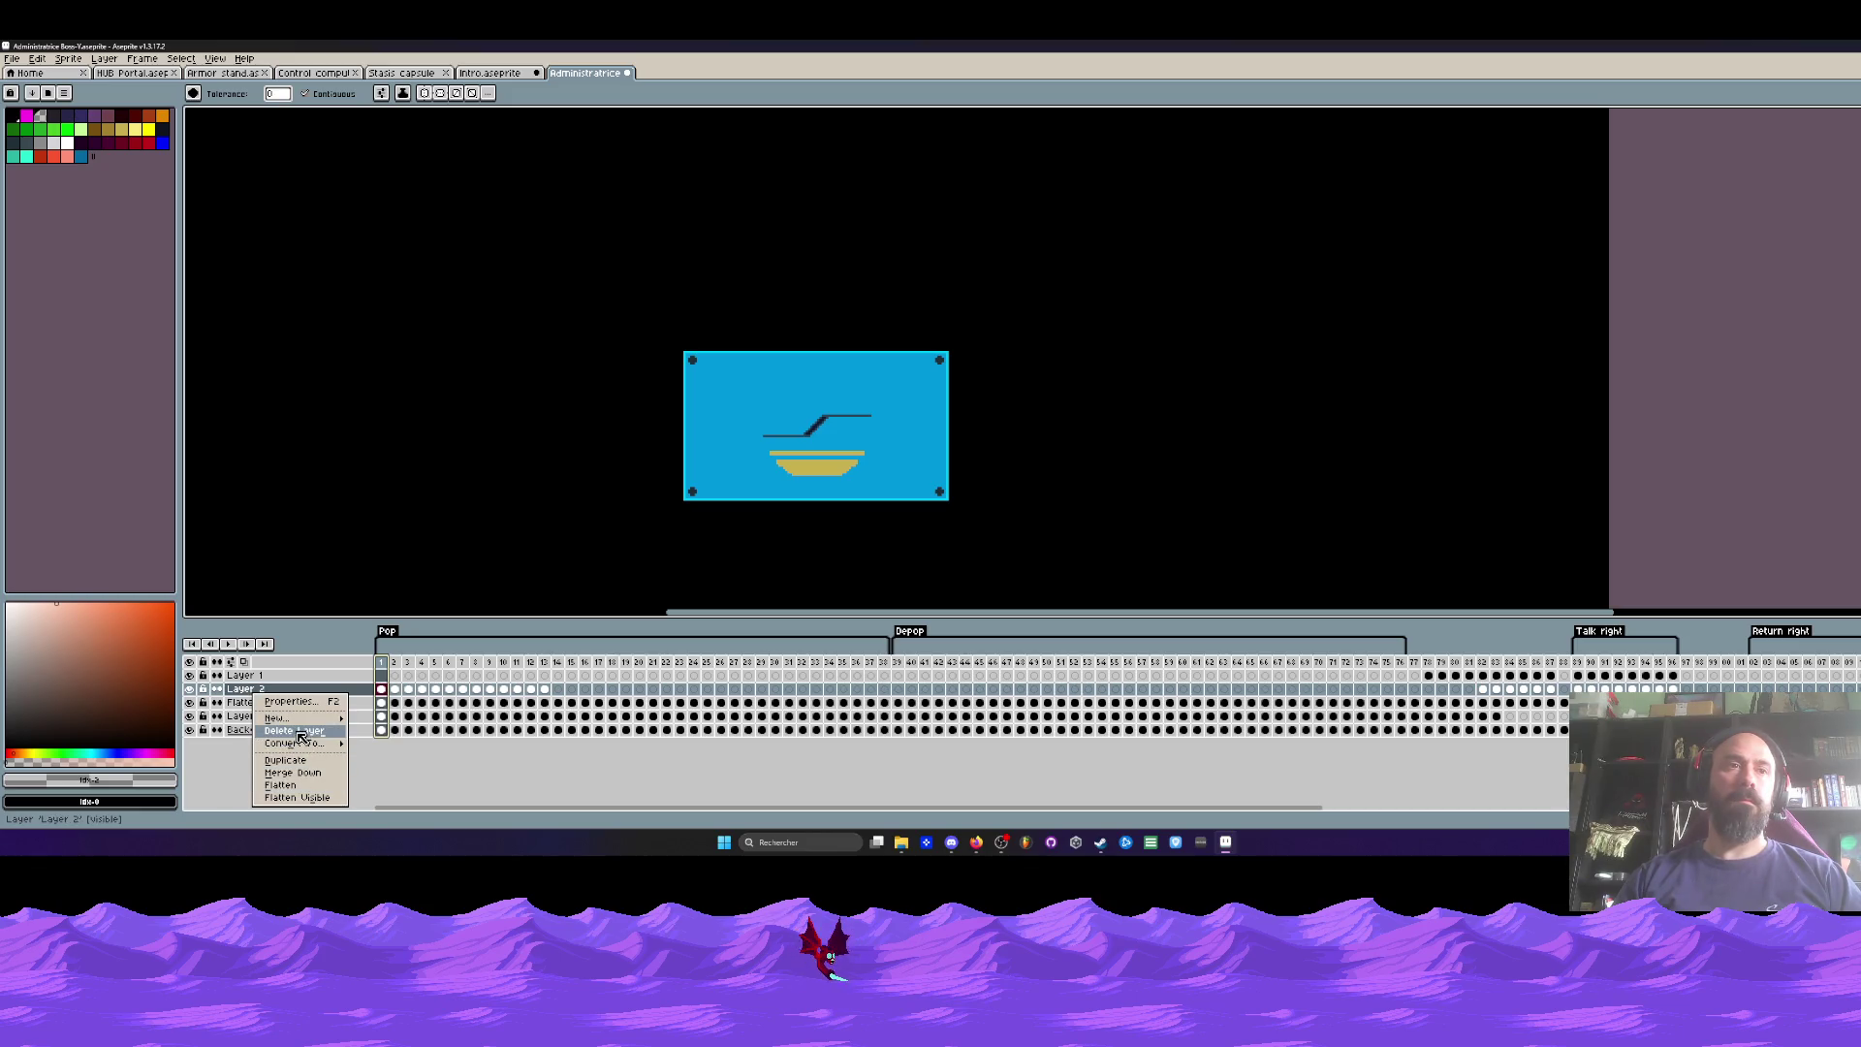
pyautogui.click(205, 729)
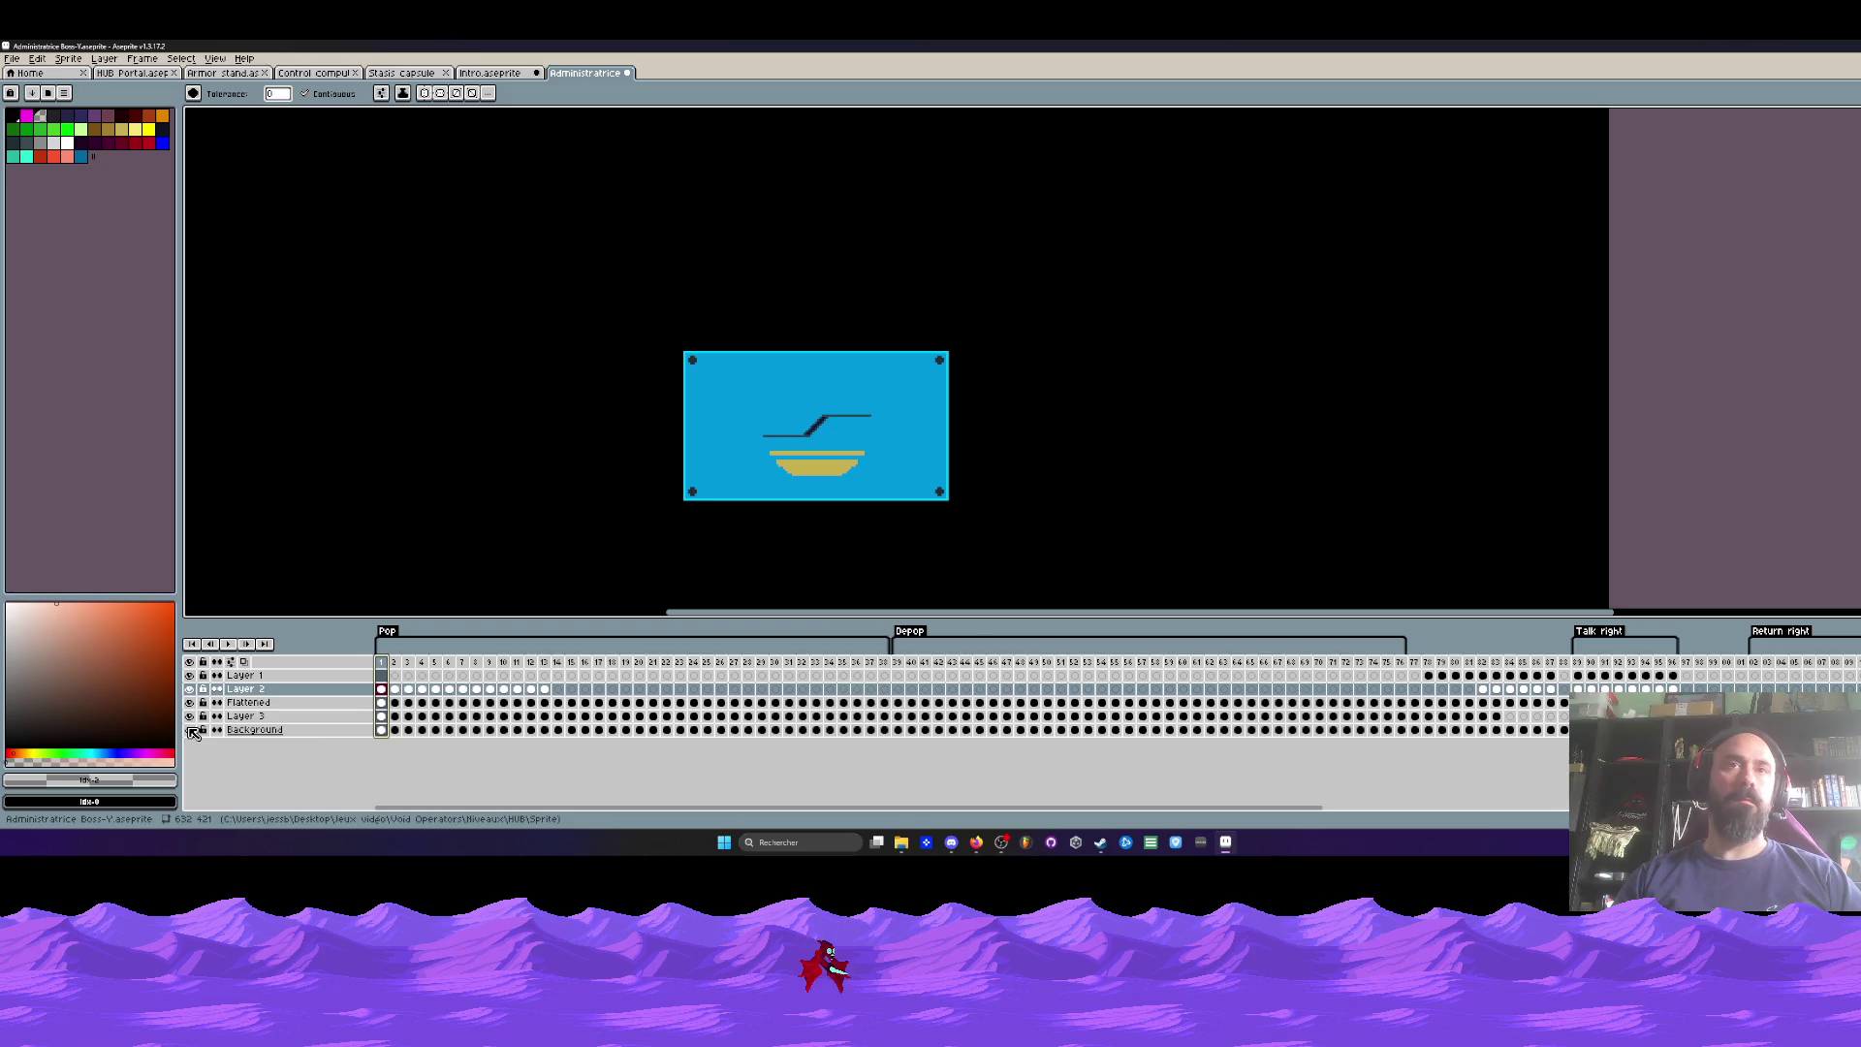
pyautogui.rightClick(239, 729)
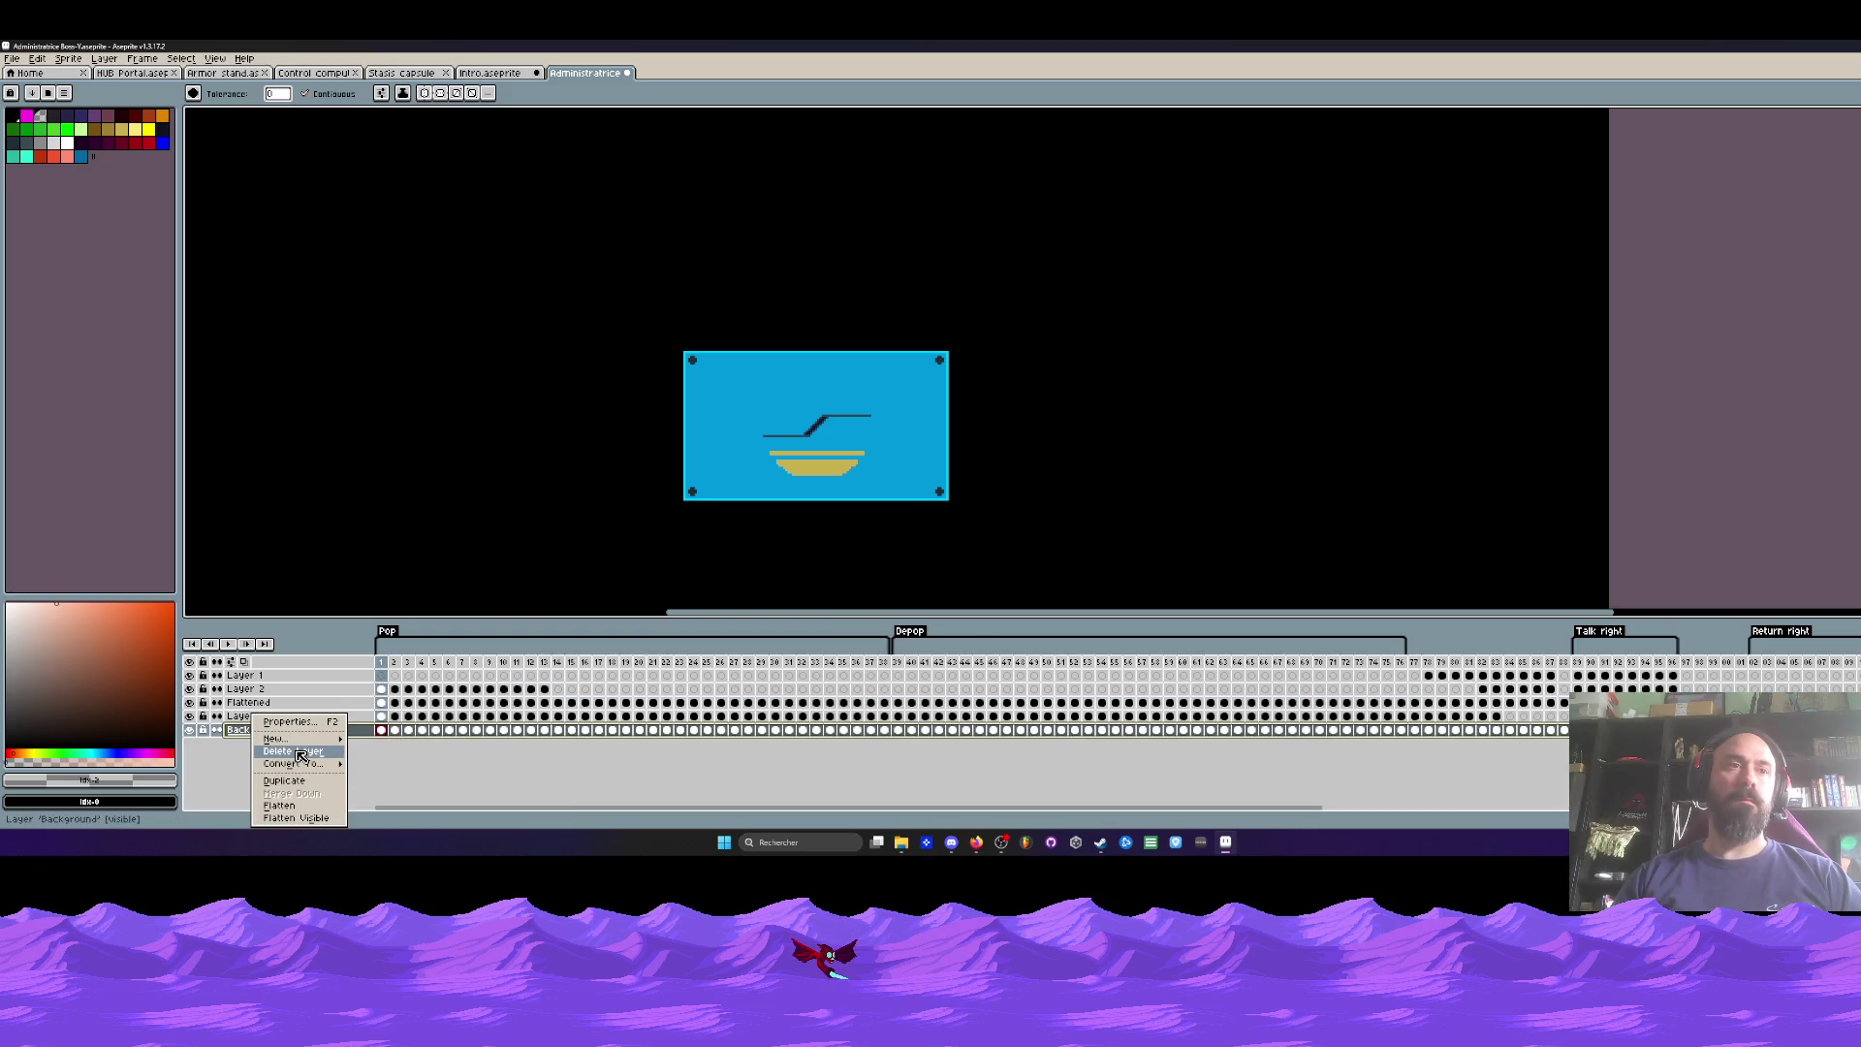
pyautogui.click(291, 751)
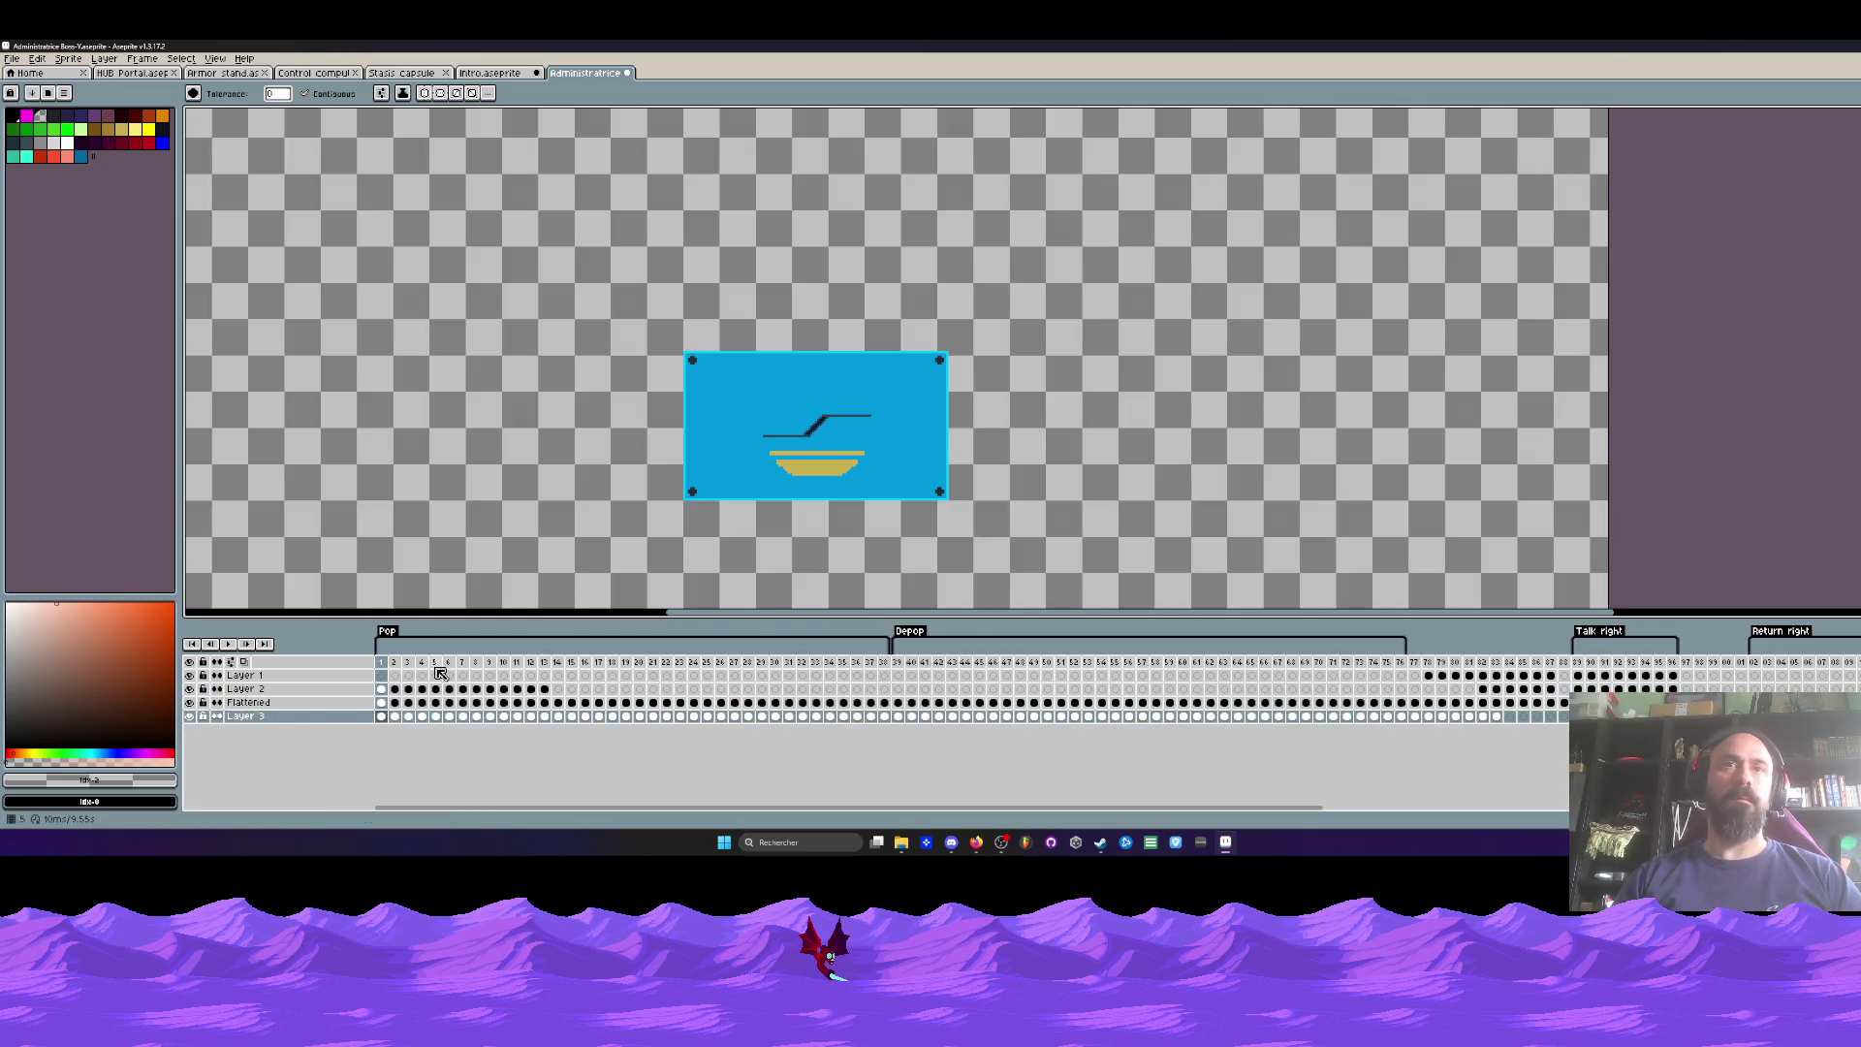
pyautogui.click(465, 709)
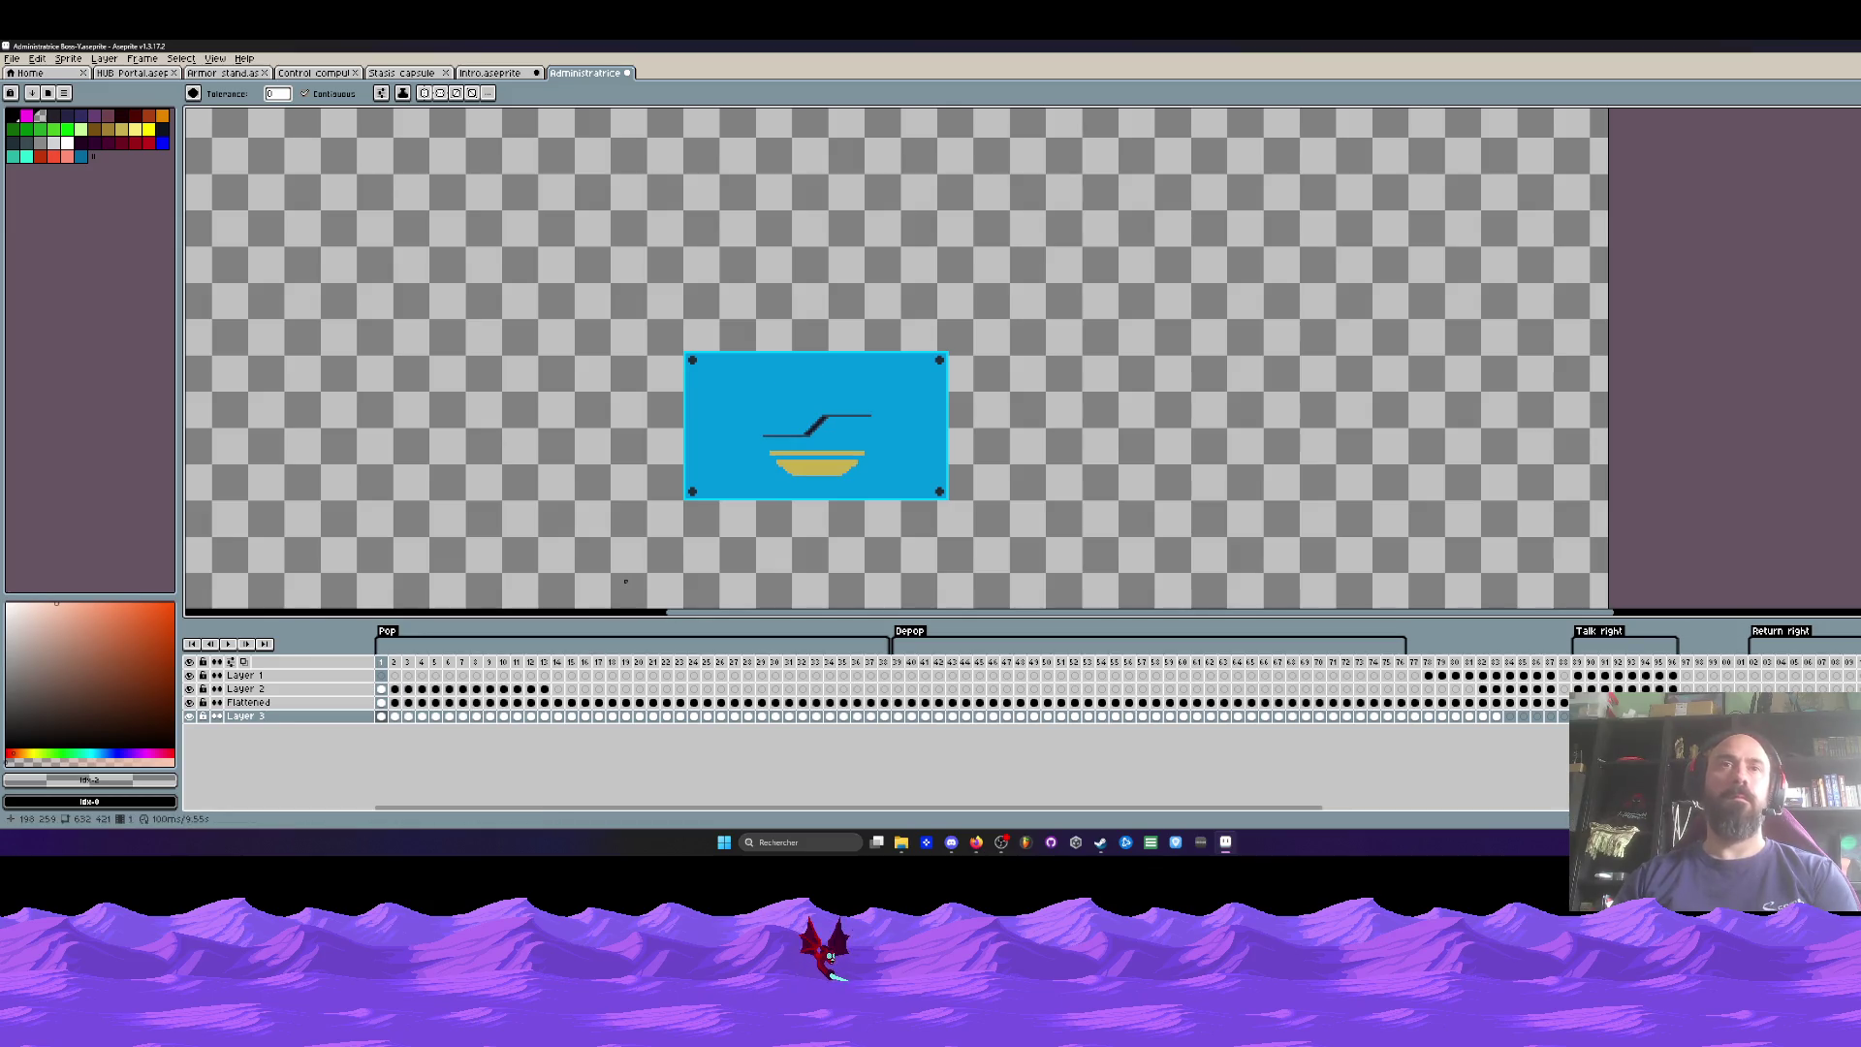
# Step: On frame 4, marquee-select the gold bowl on Layer 2 and raise it one pixel
pyautogui.press('Left')
pyautogui.press('Left')
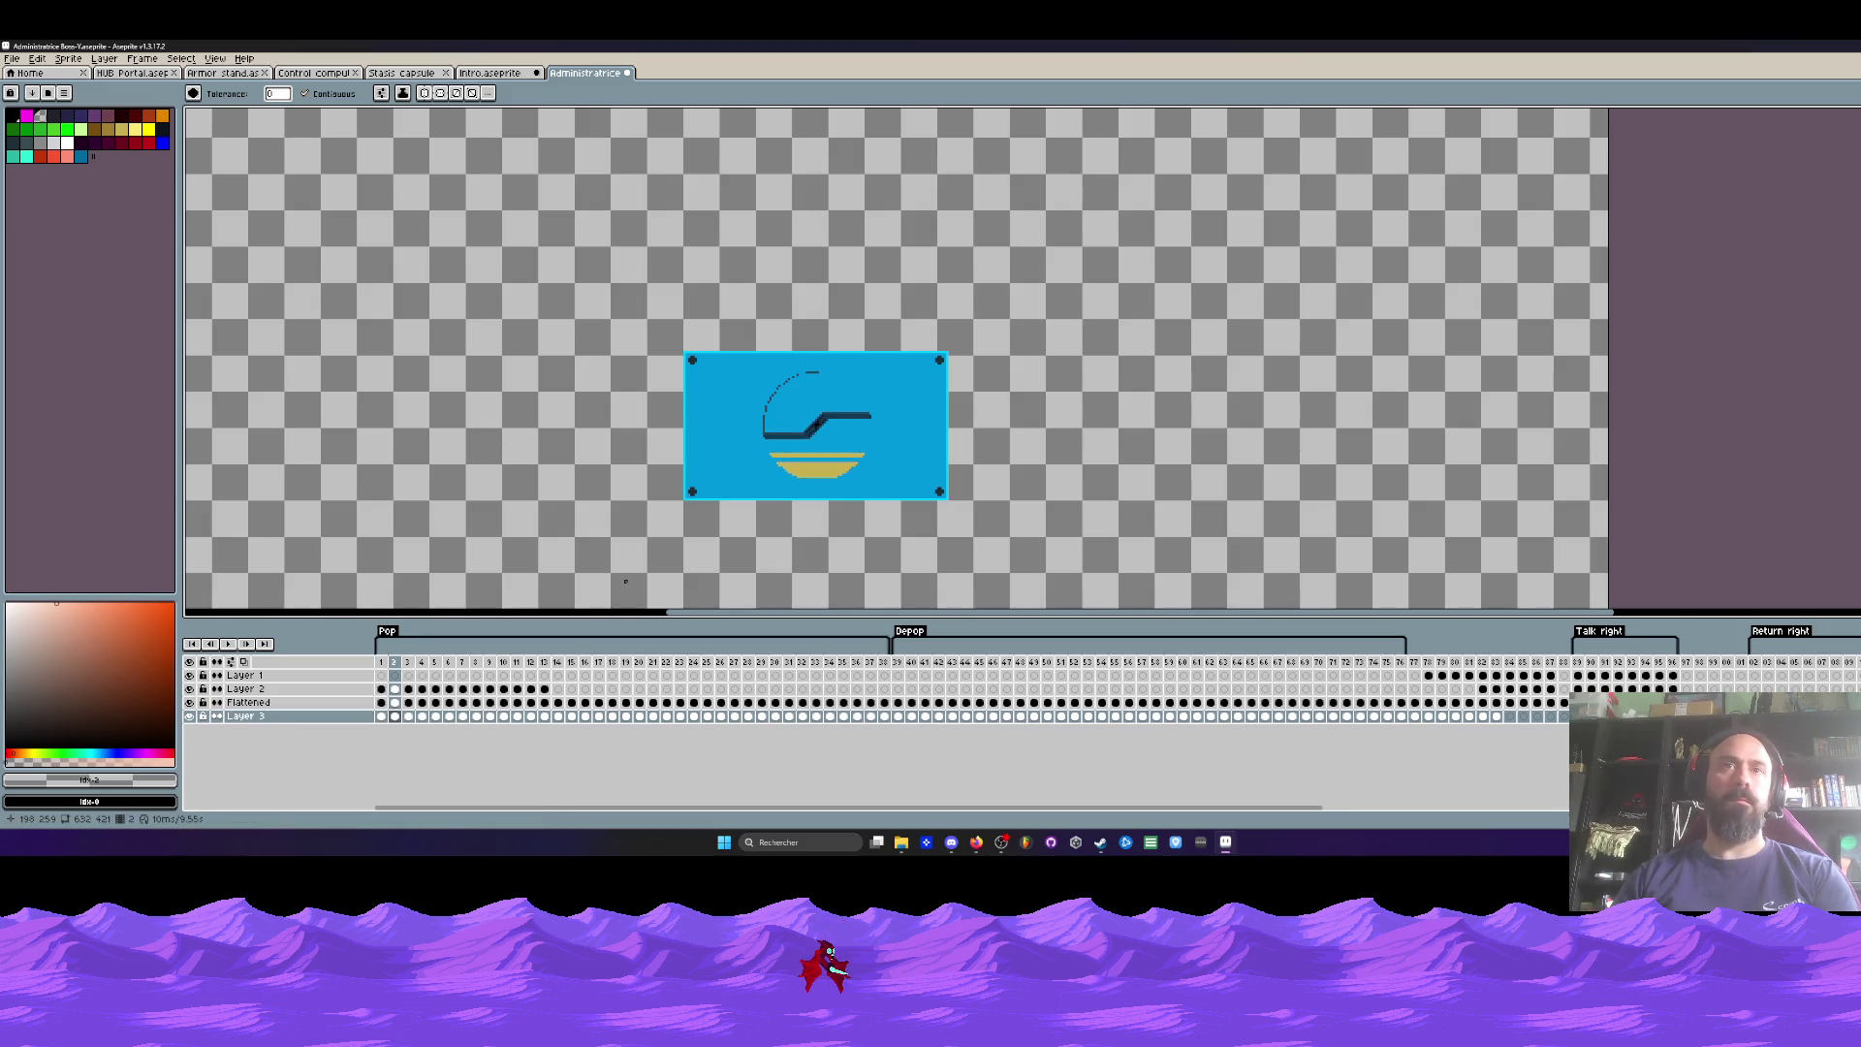
pyautogui.scroll(1, 824, 472)
pyautogui.press('Left')
pyautogui.press('Left')
pyautogui.press('Right')
pyautogui.press('Right')
pyautogui.press('Right')
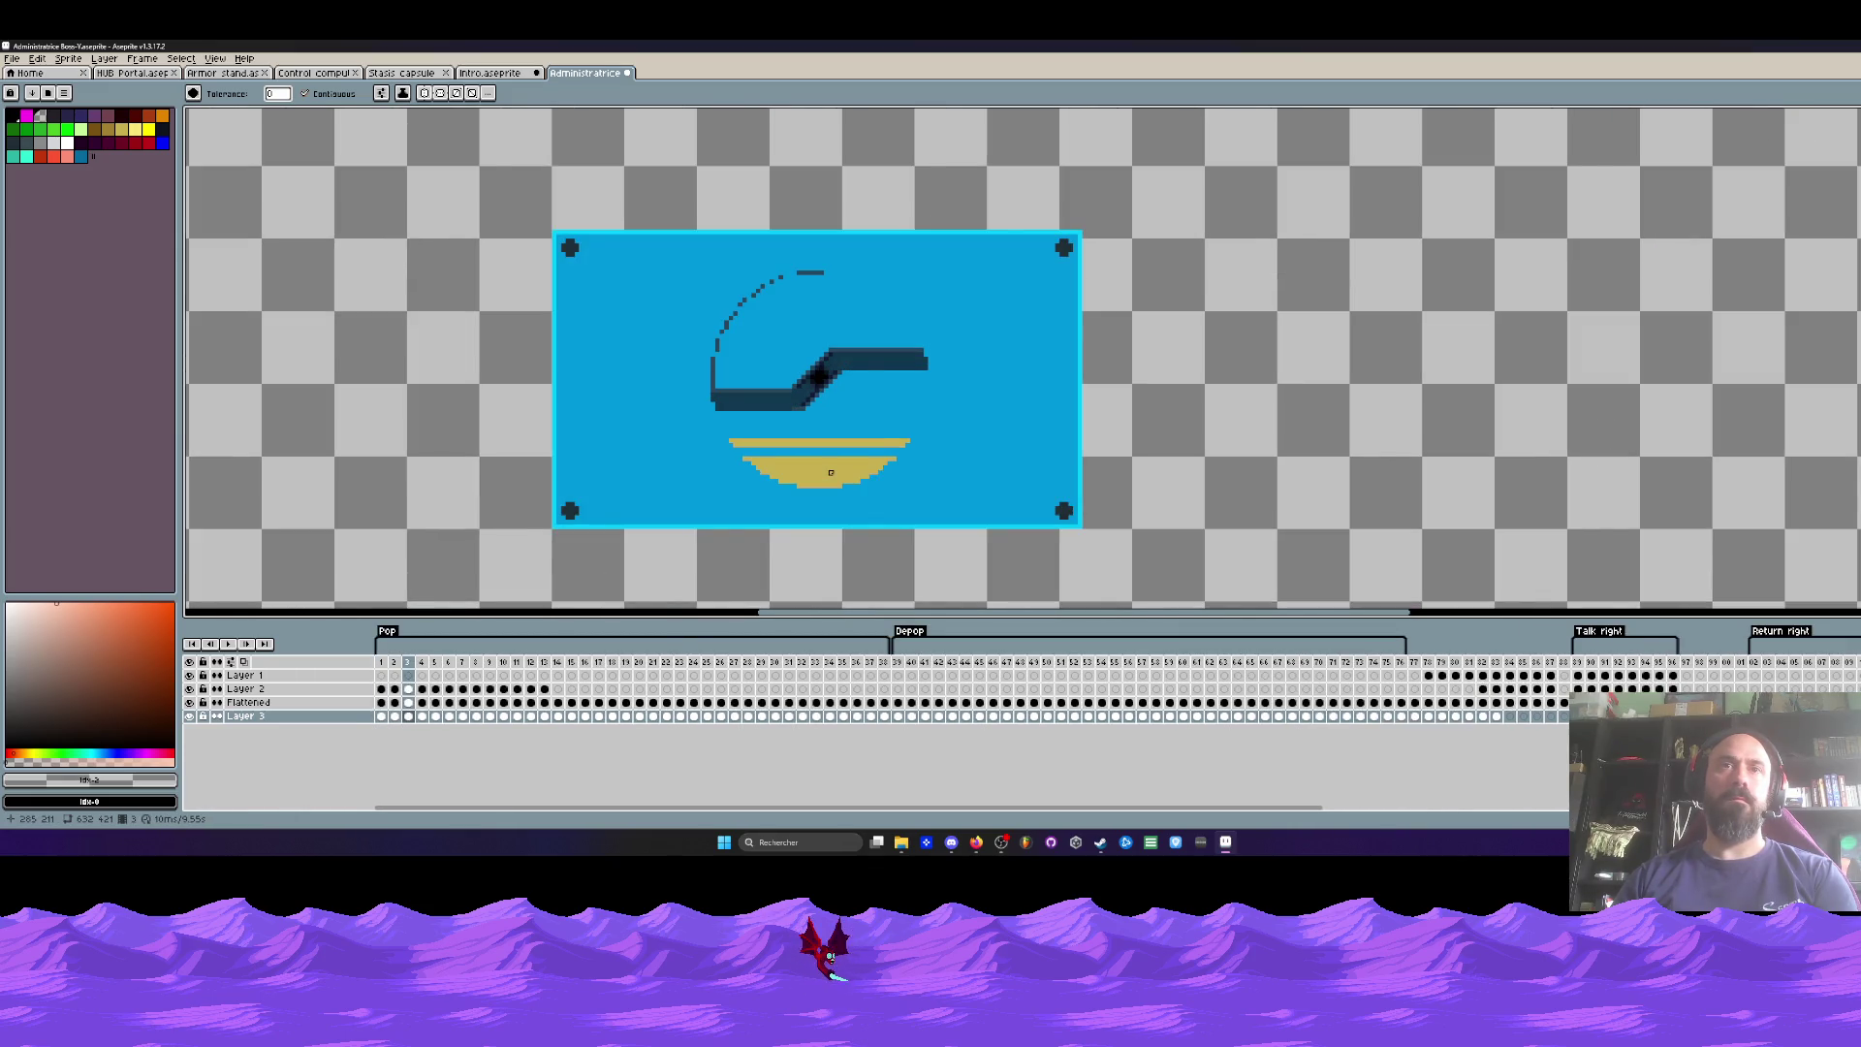
pyautogui.press('Right')
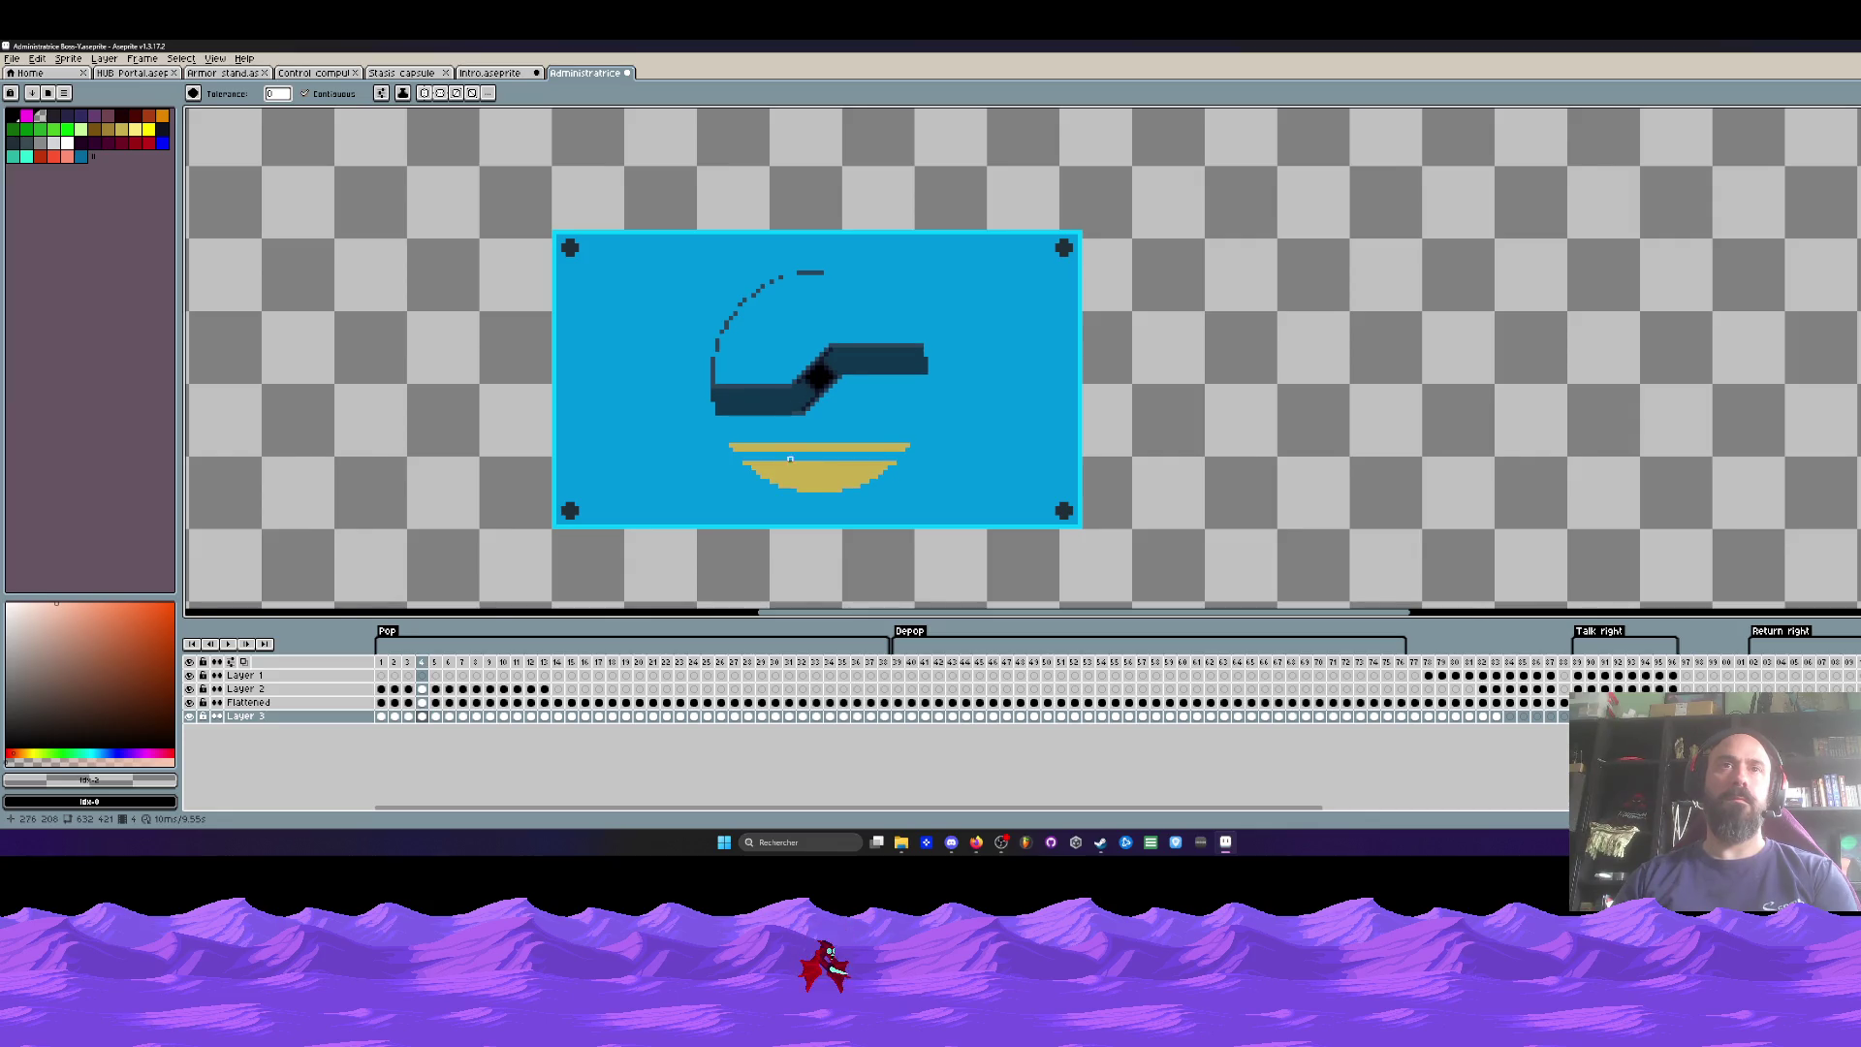
pyautogui.scroll(1, 785, 465)
pyautogui.press('m')
pyautogui.moveTo(680, 423)
pyautogui.mouseDown()
pyautogui.moveTo(954, 484)
pyautogui.moveTo(1035, 531)
pyautogui.mouseUp()
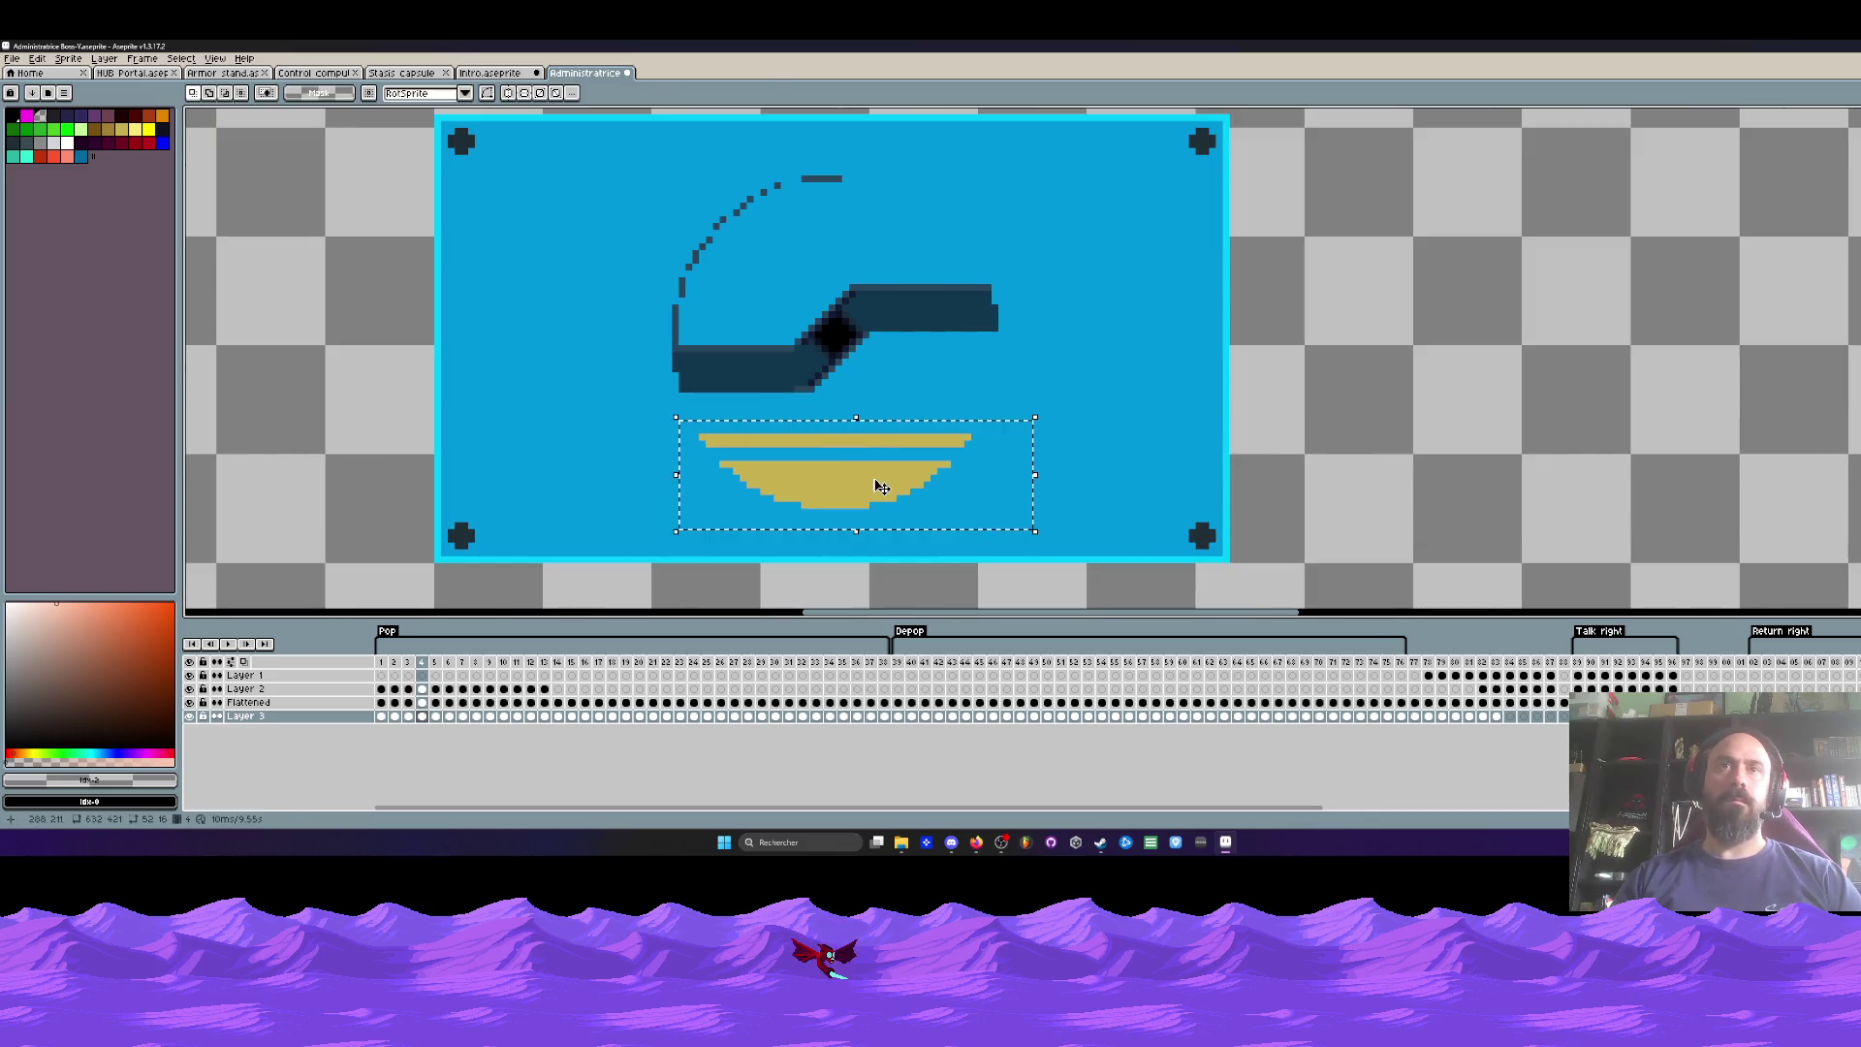
pyautogui.click(429, 695)
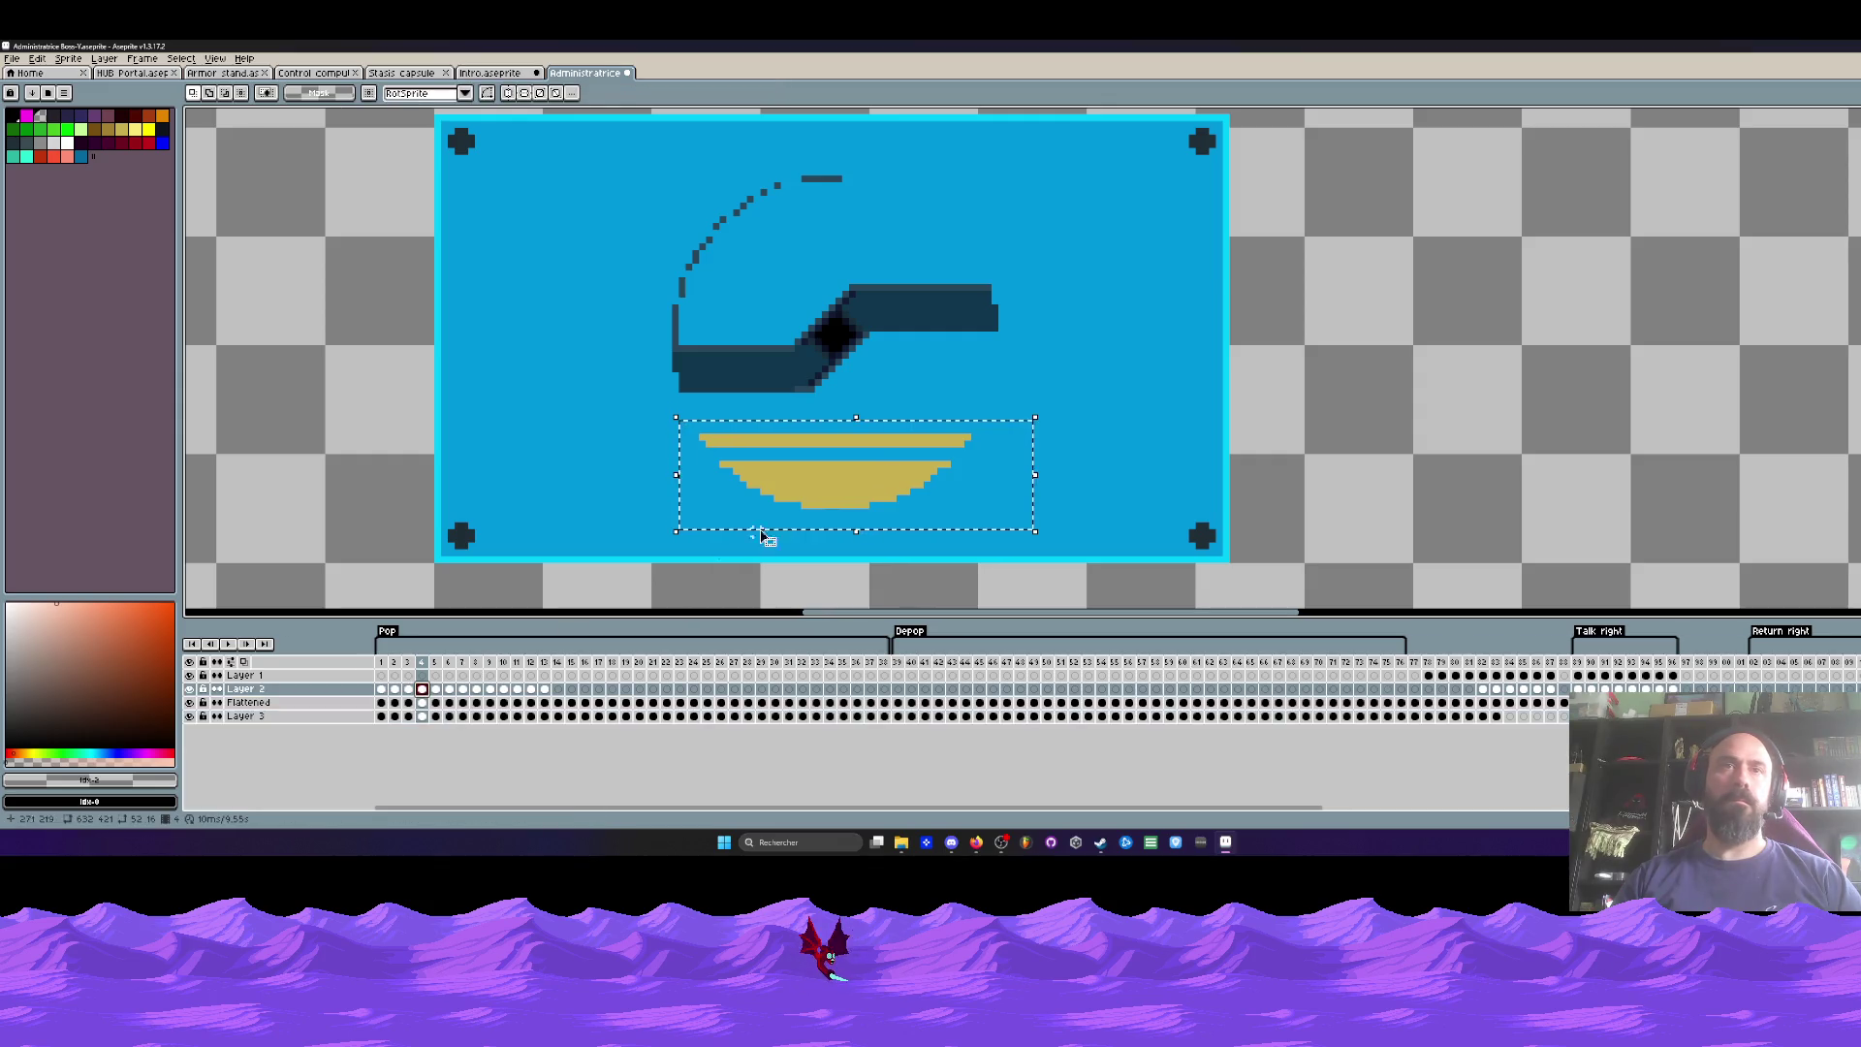
pyautogui.moveTo(801, 493); pyautogui.dragTo(802, 486)
pyautogui.click(532, 431)
# Step: Compare frames 3 to 5 for alignment, then hide the Flattened layer
pyautogui.press('Left')
pyautogui.press('Right')
pyautogui.press('Right')
pyautogui.press('Left')
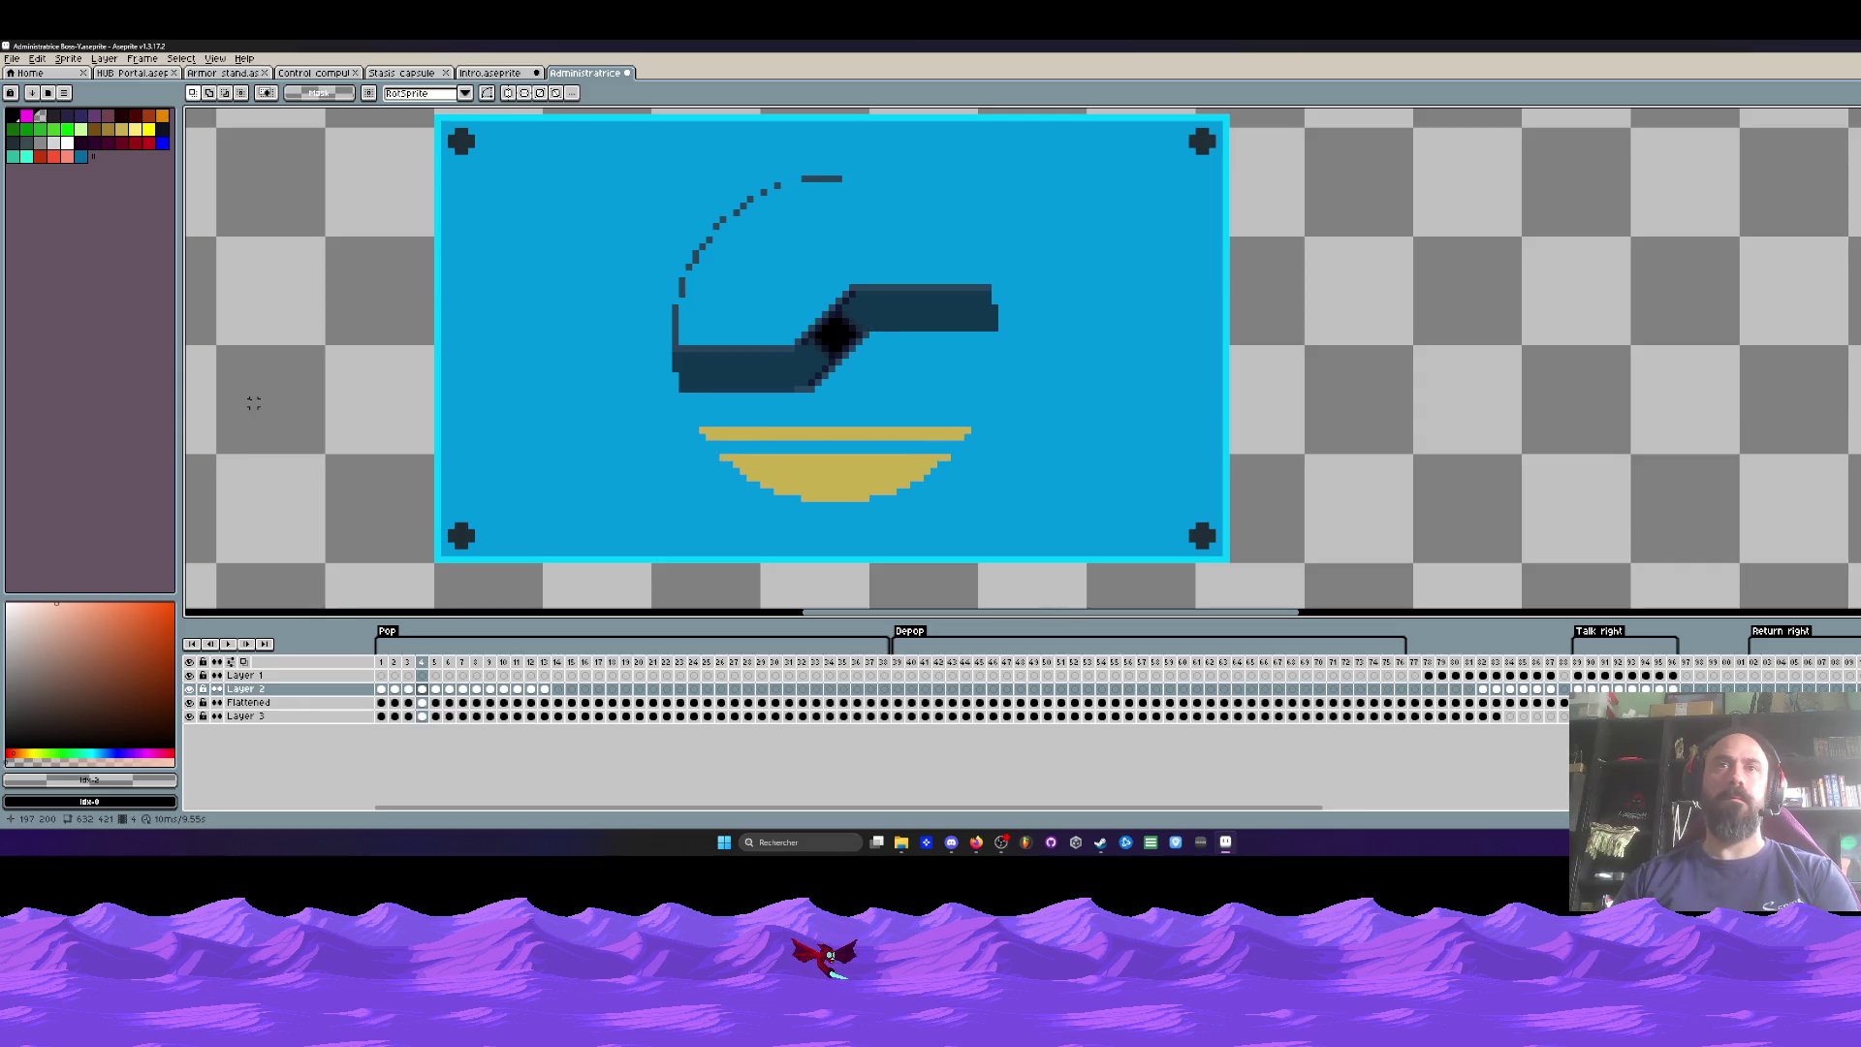
pyautogui.press('Right')
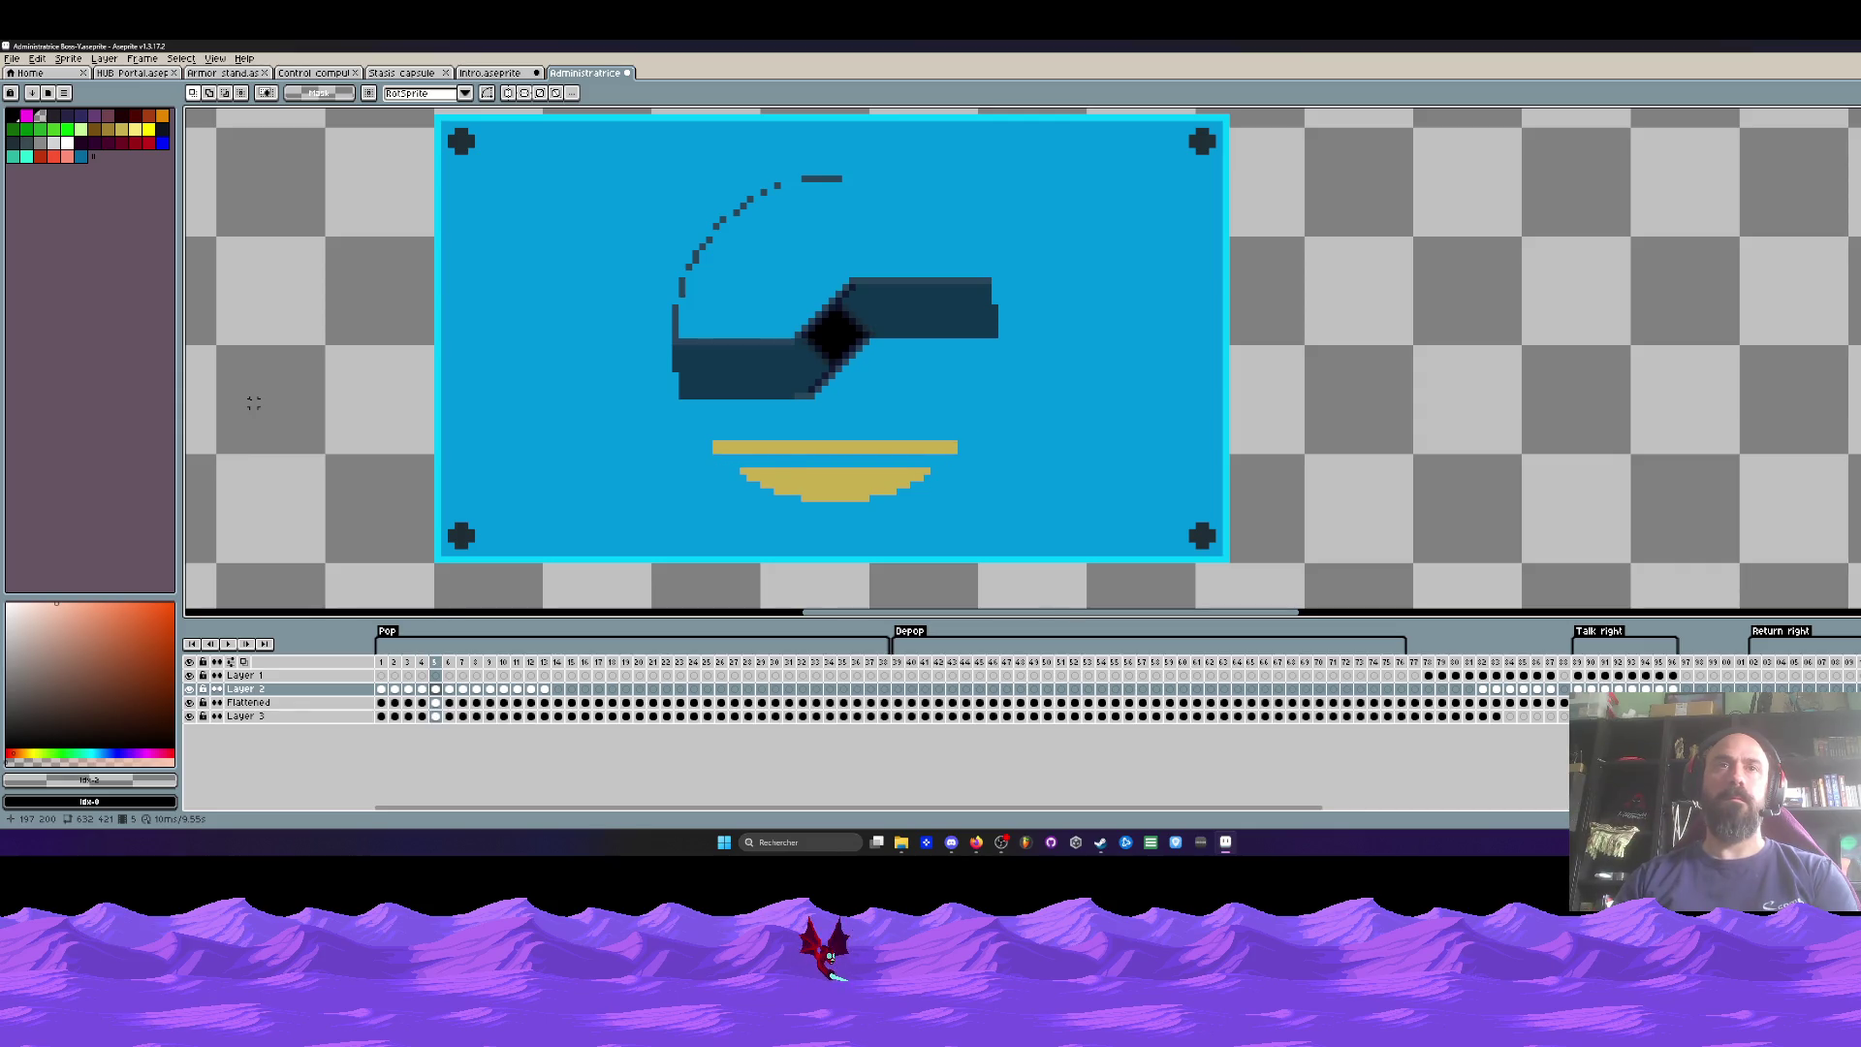
pyautogui.press('Left')
pyautogui.press('Right')
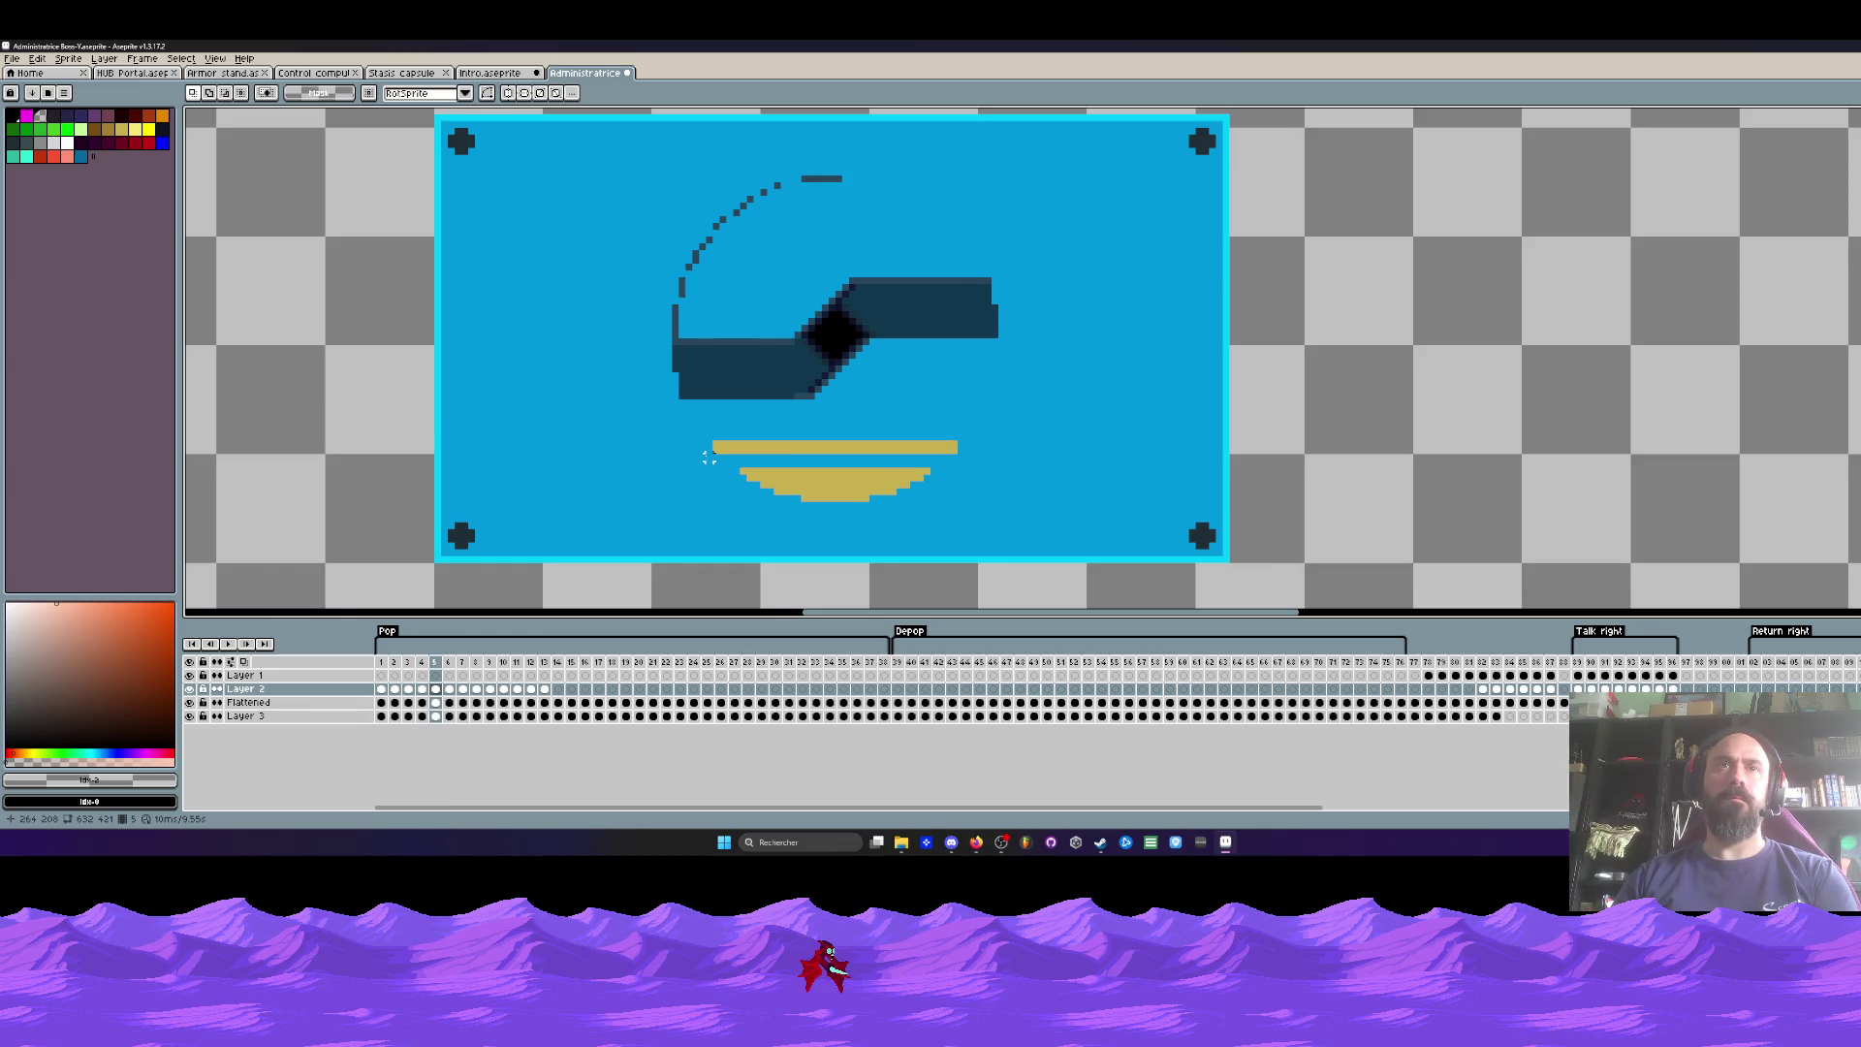
pyautogui.click(192, 703)
# Step: Hide Layer 3, show the Flattened layer, and compare frames 3 to 5
pyautogui.click(191, 716)
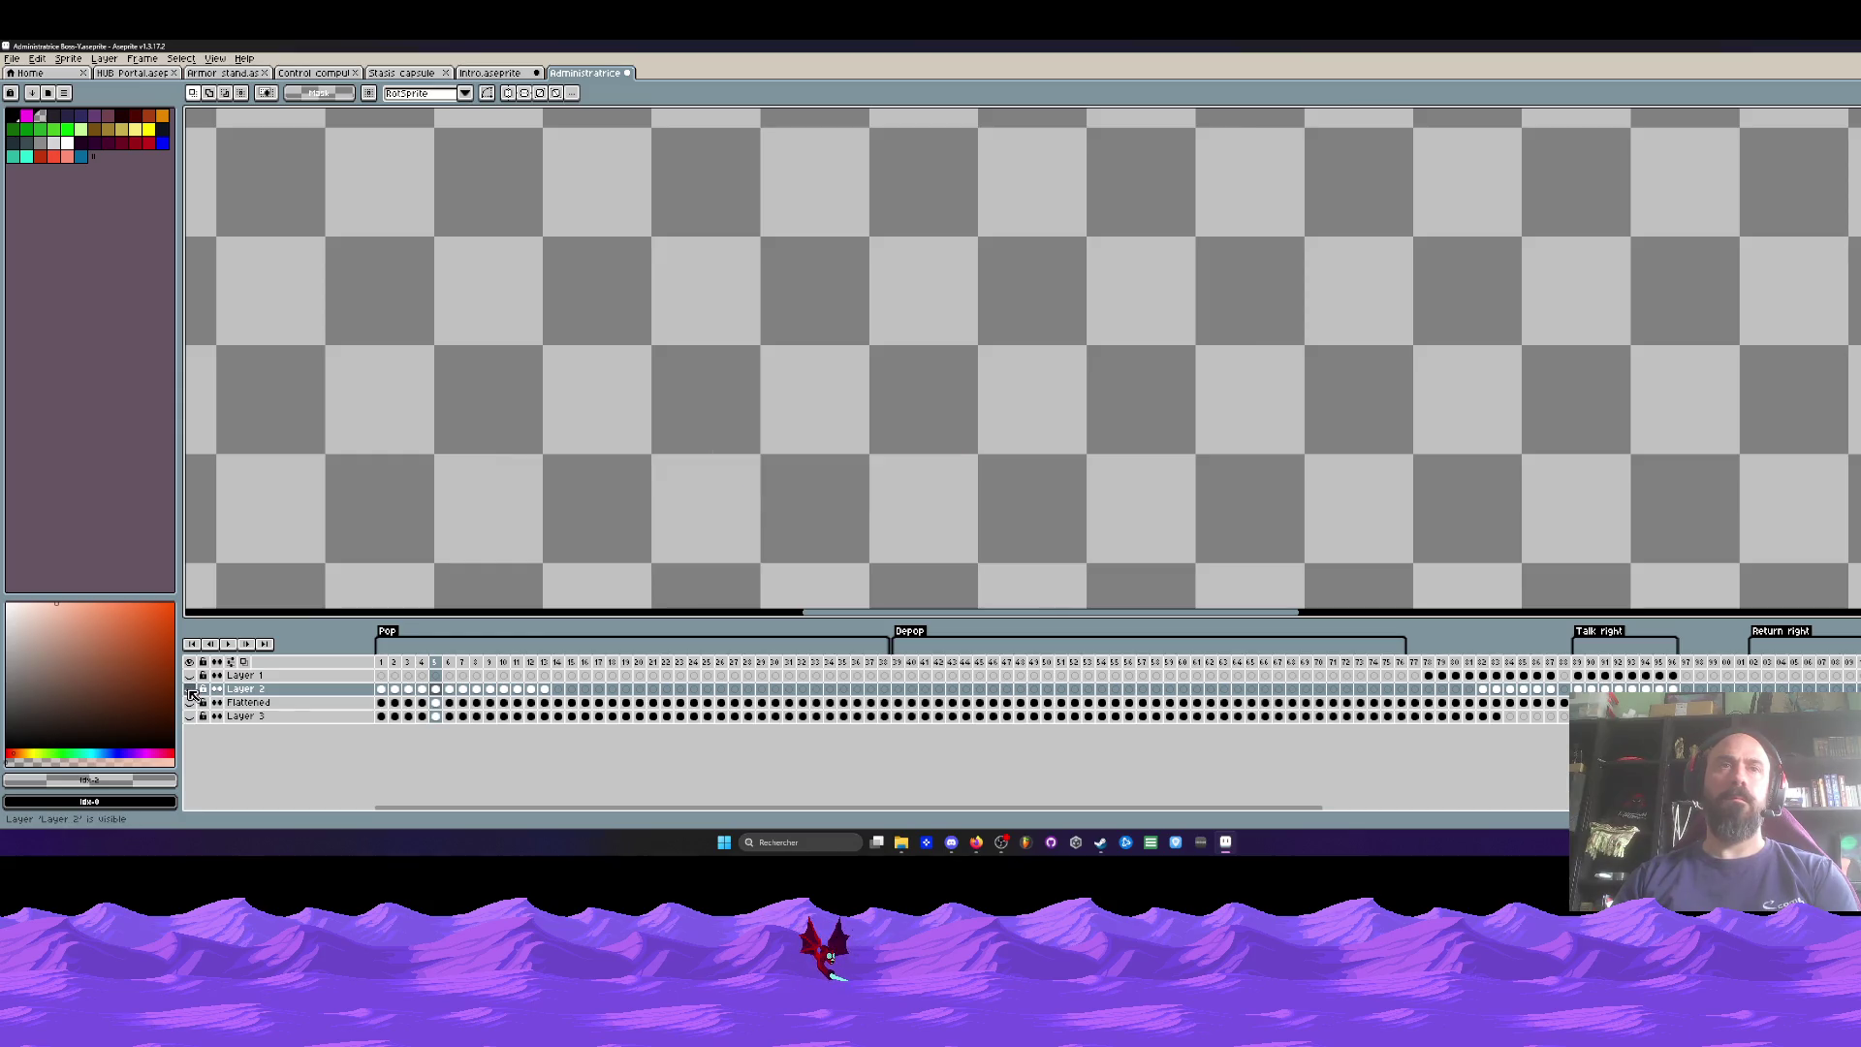
pyautogui.click(190, 703)
pyautogui.press('Left')
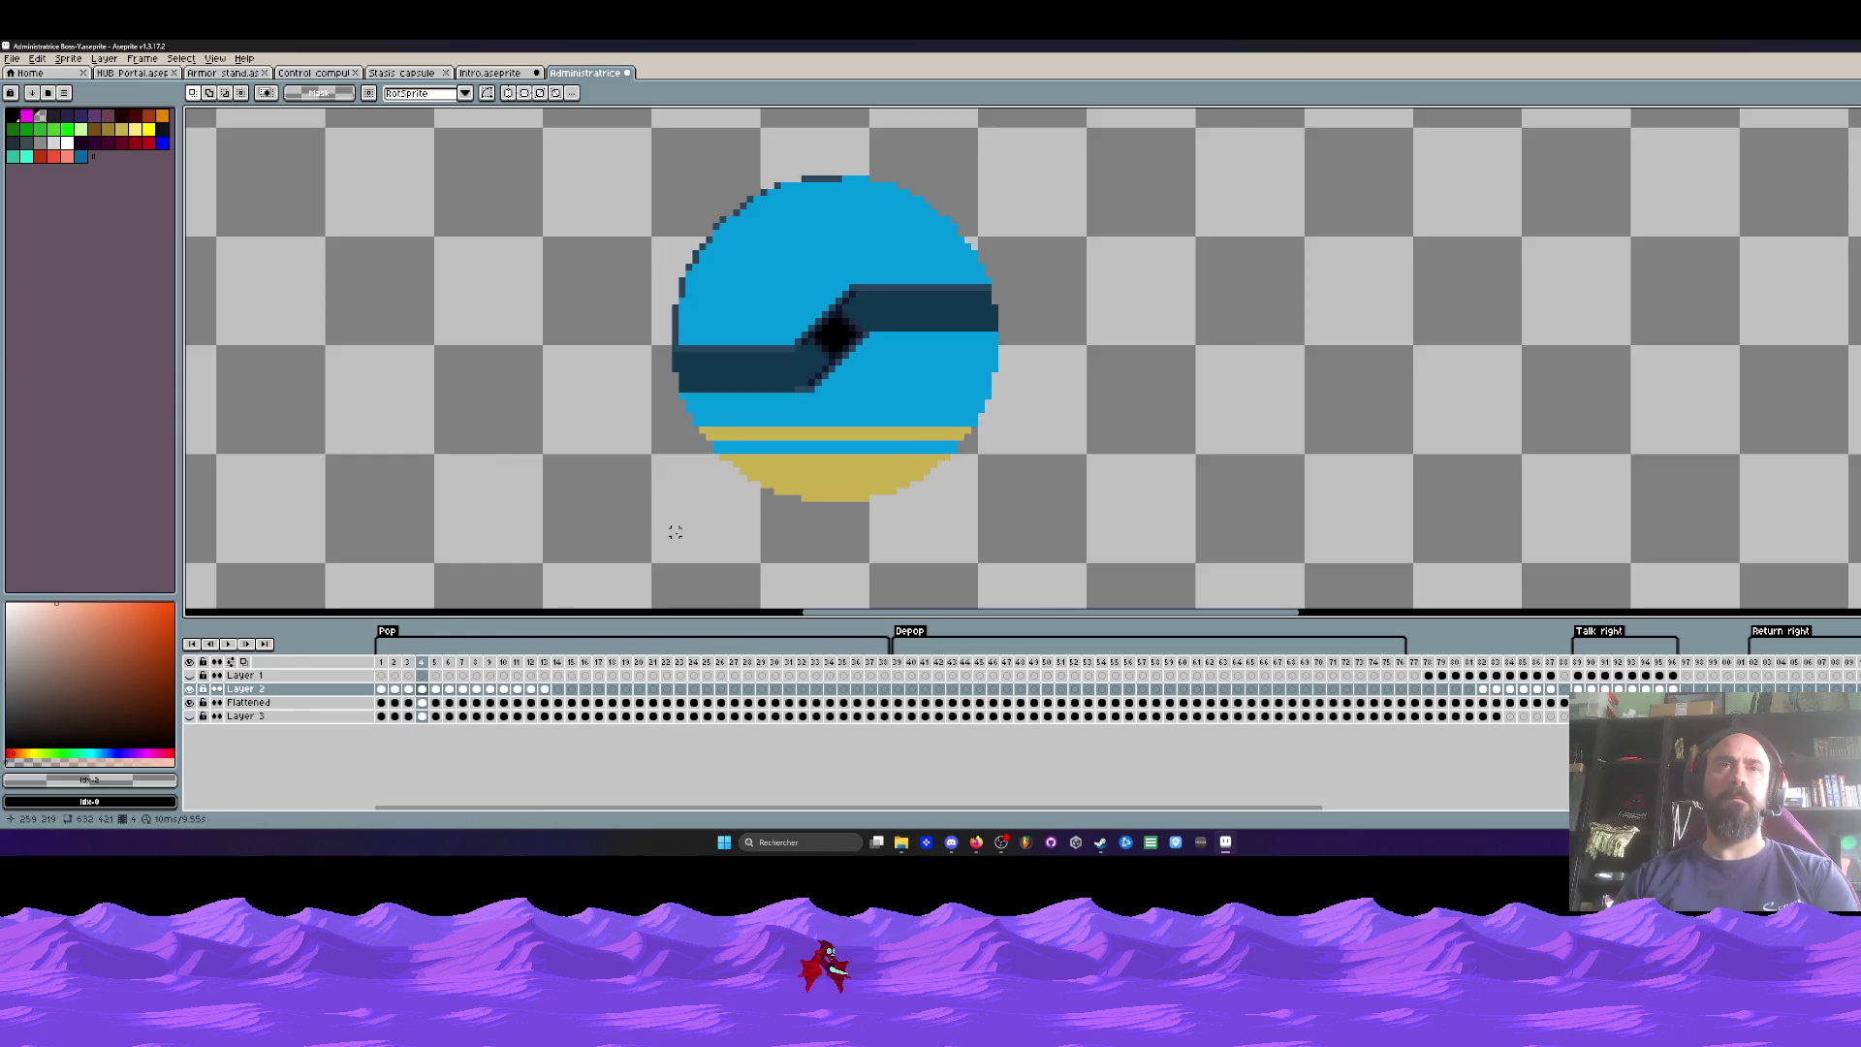
pyautogui.press('Left')
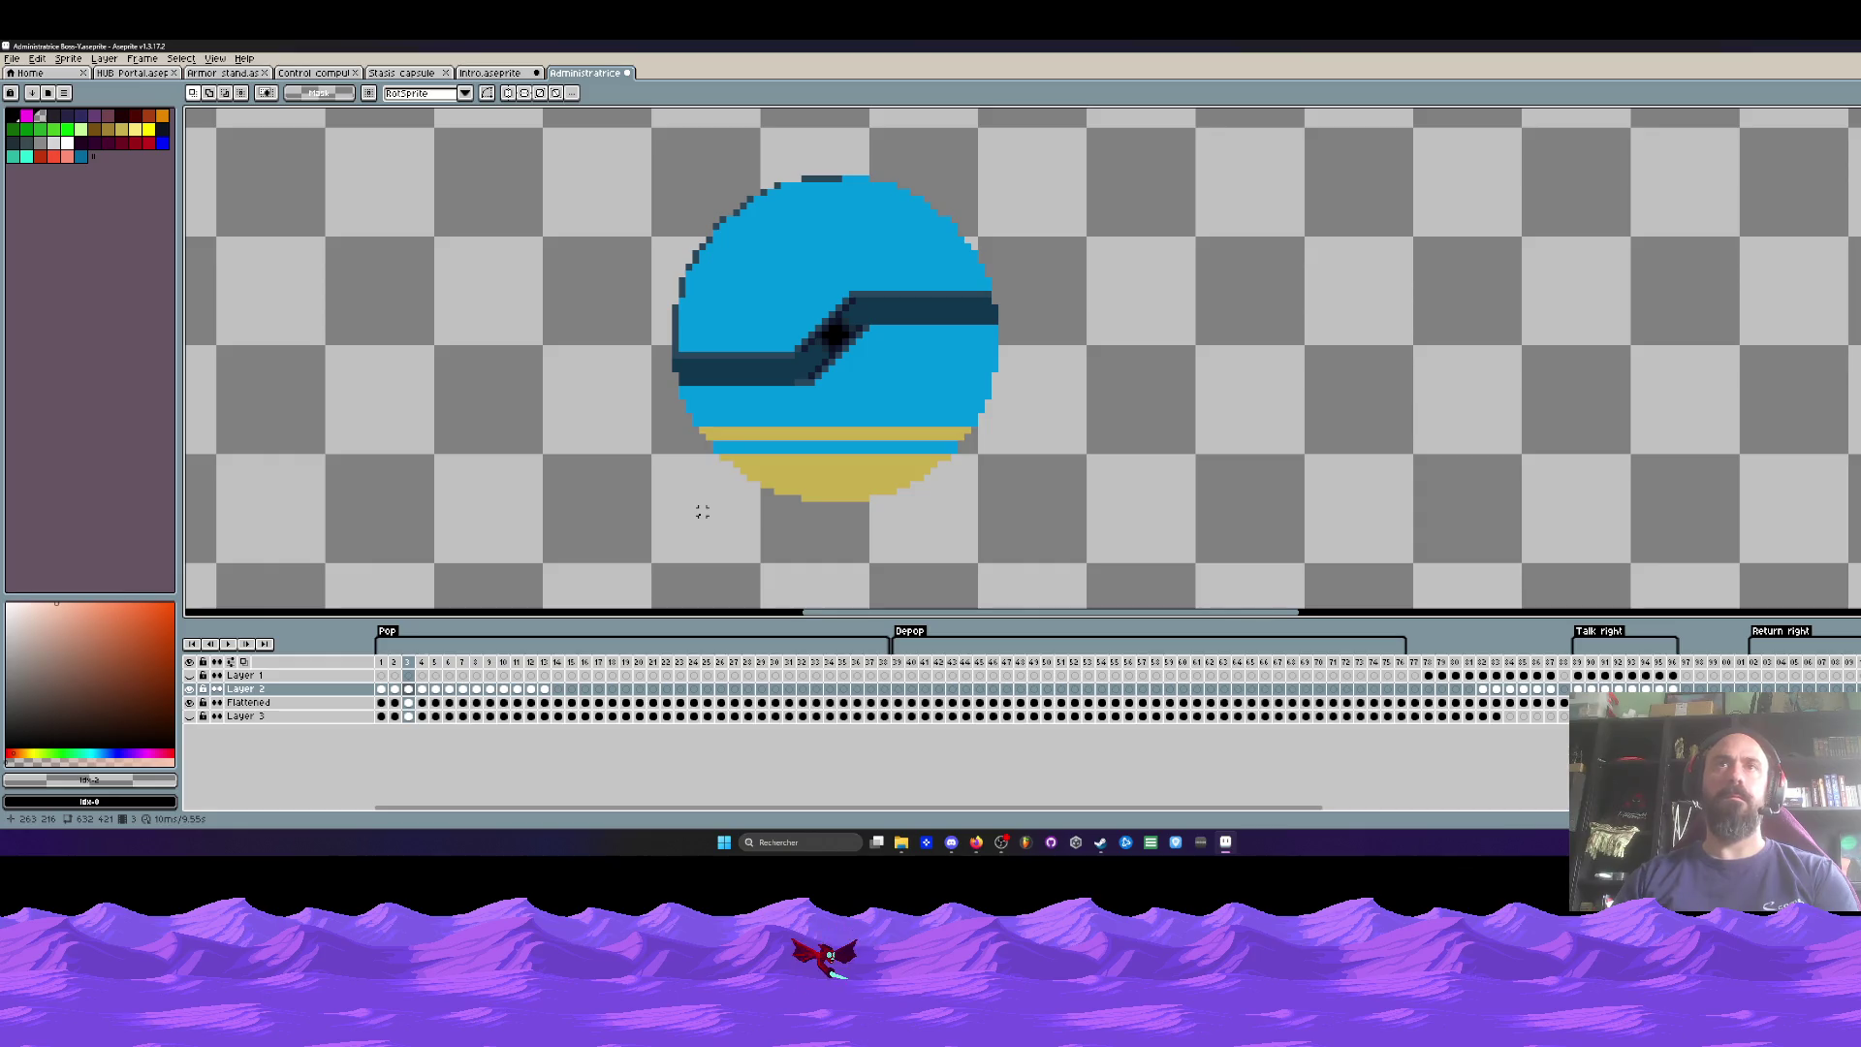
pyautogui.press('Right')
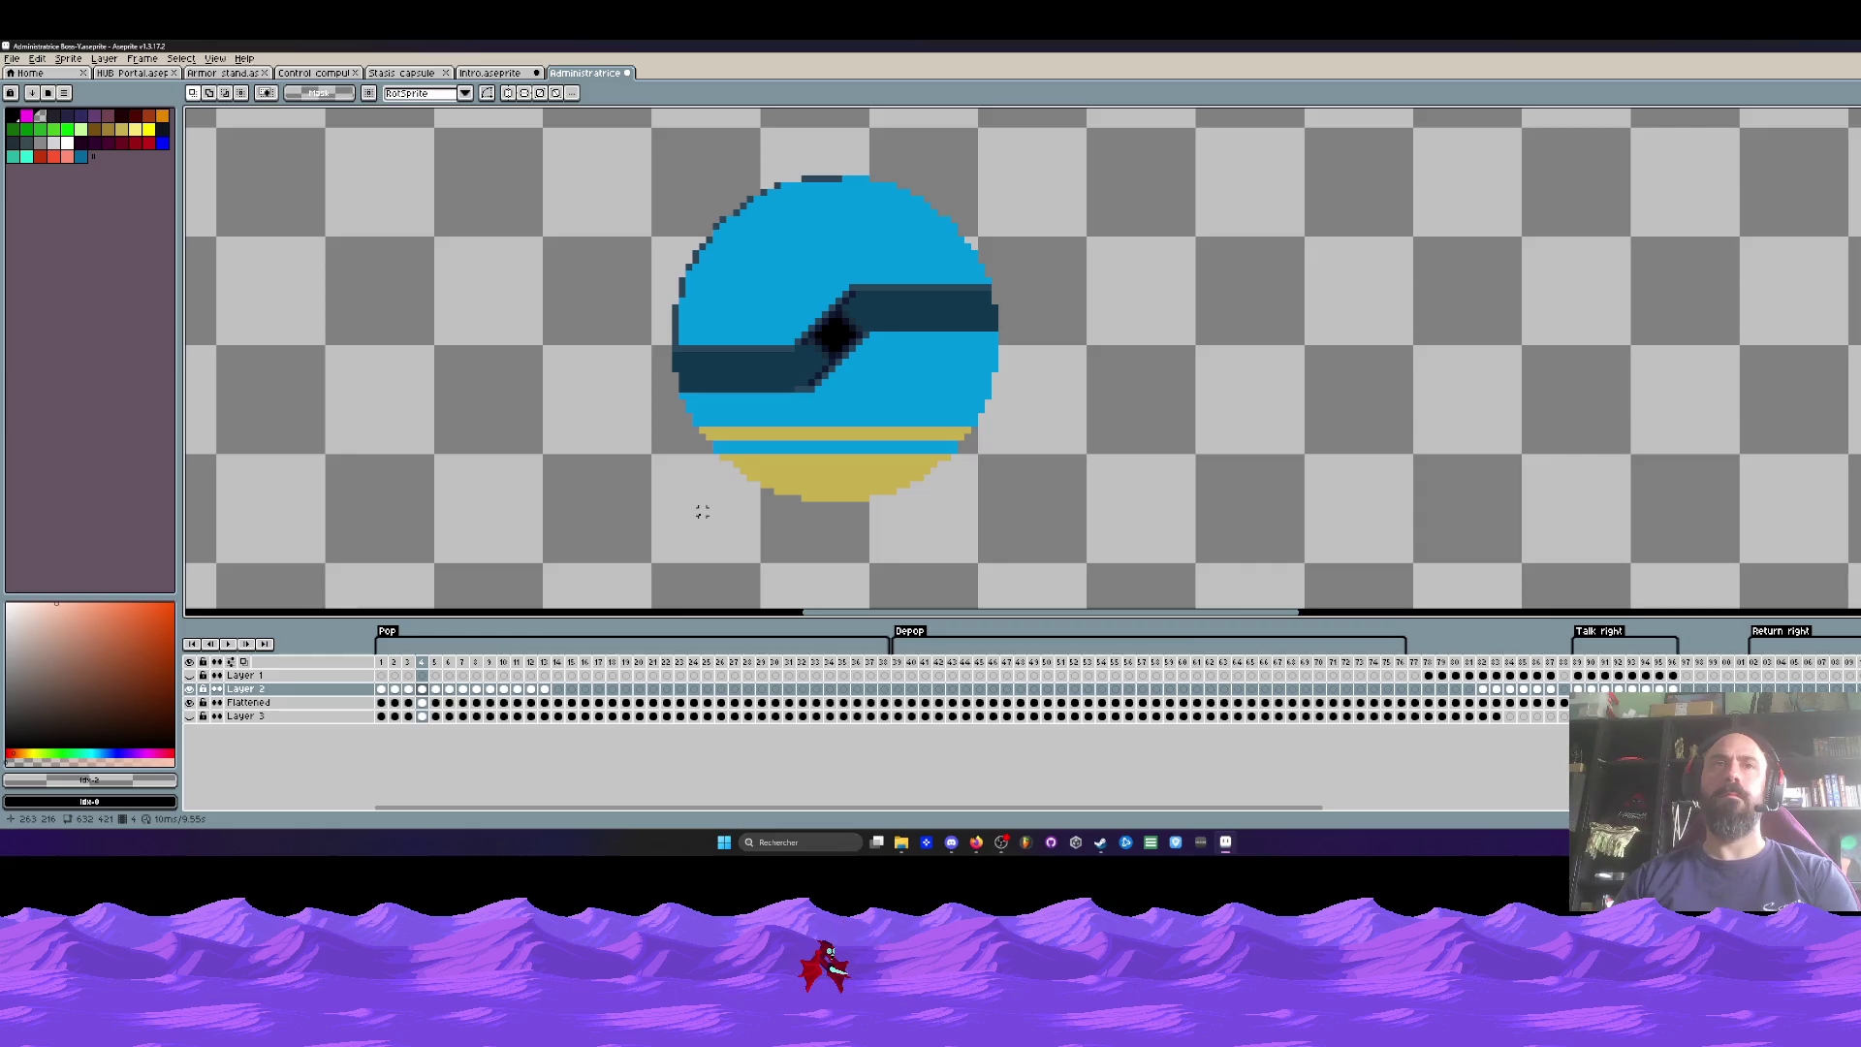
pyautogui.scroll(2, 740, 445)
pyautogui.press('Right')
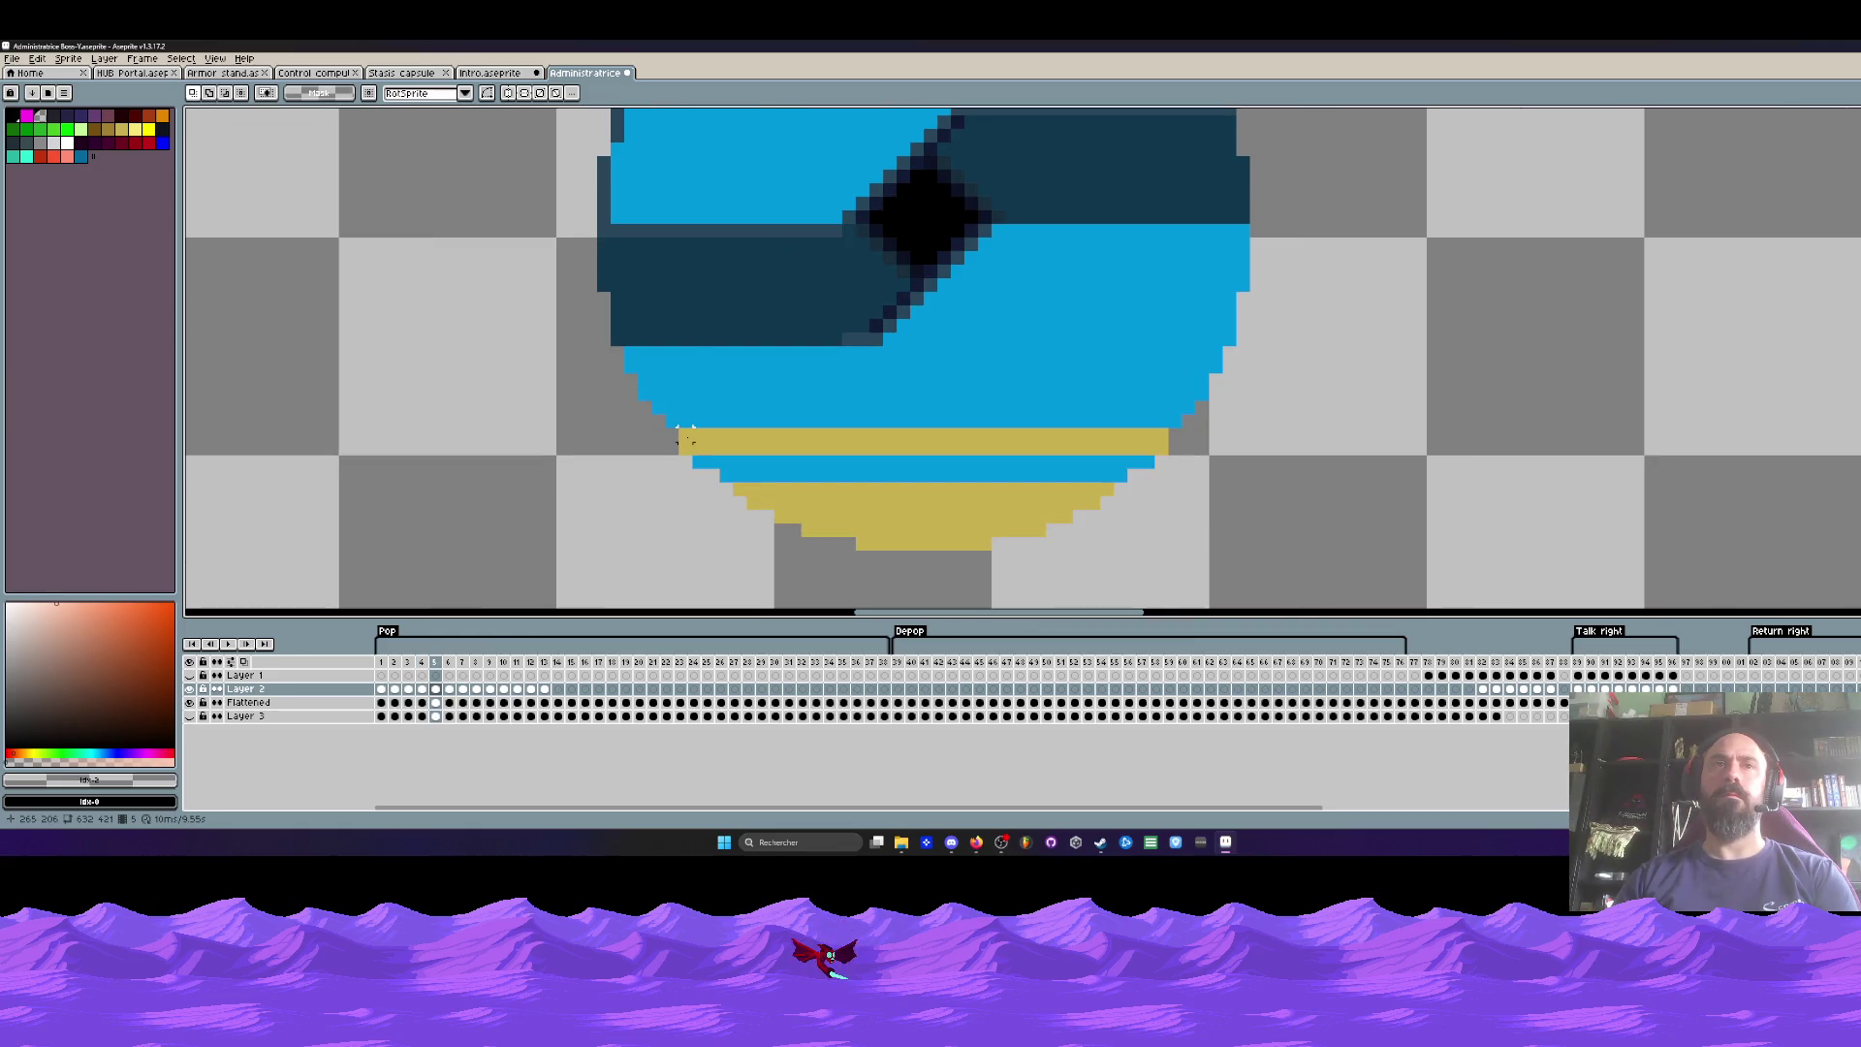
pyautogui.press('Left')
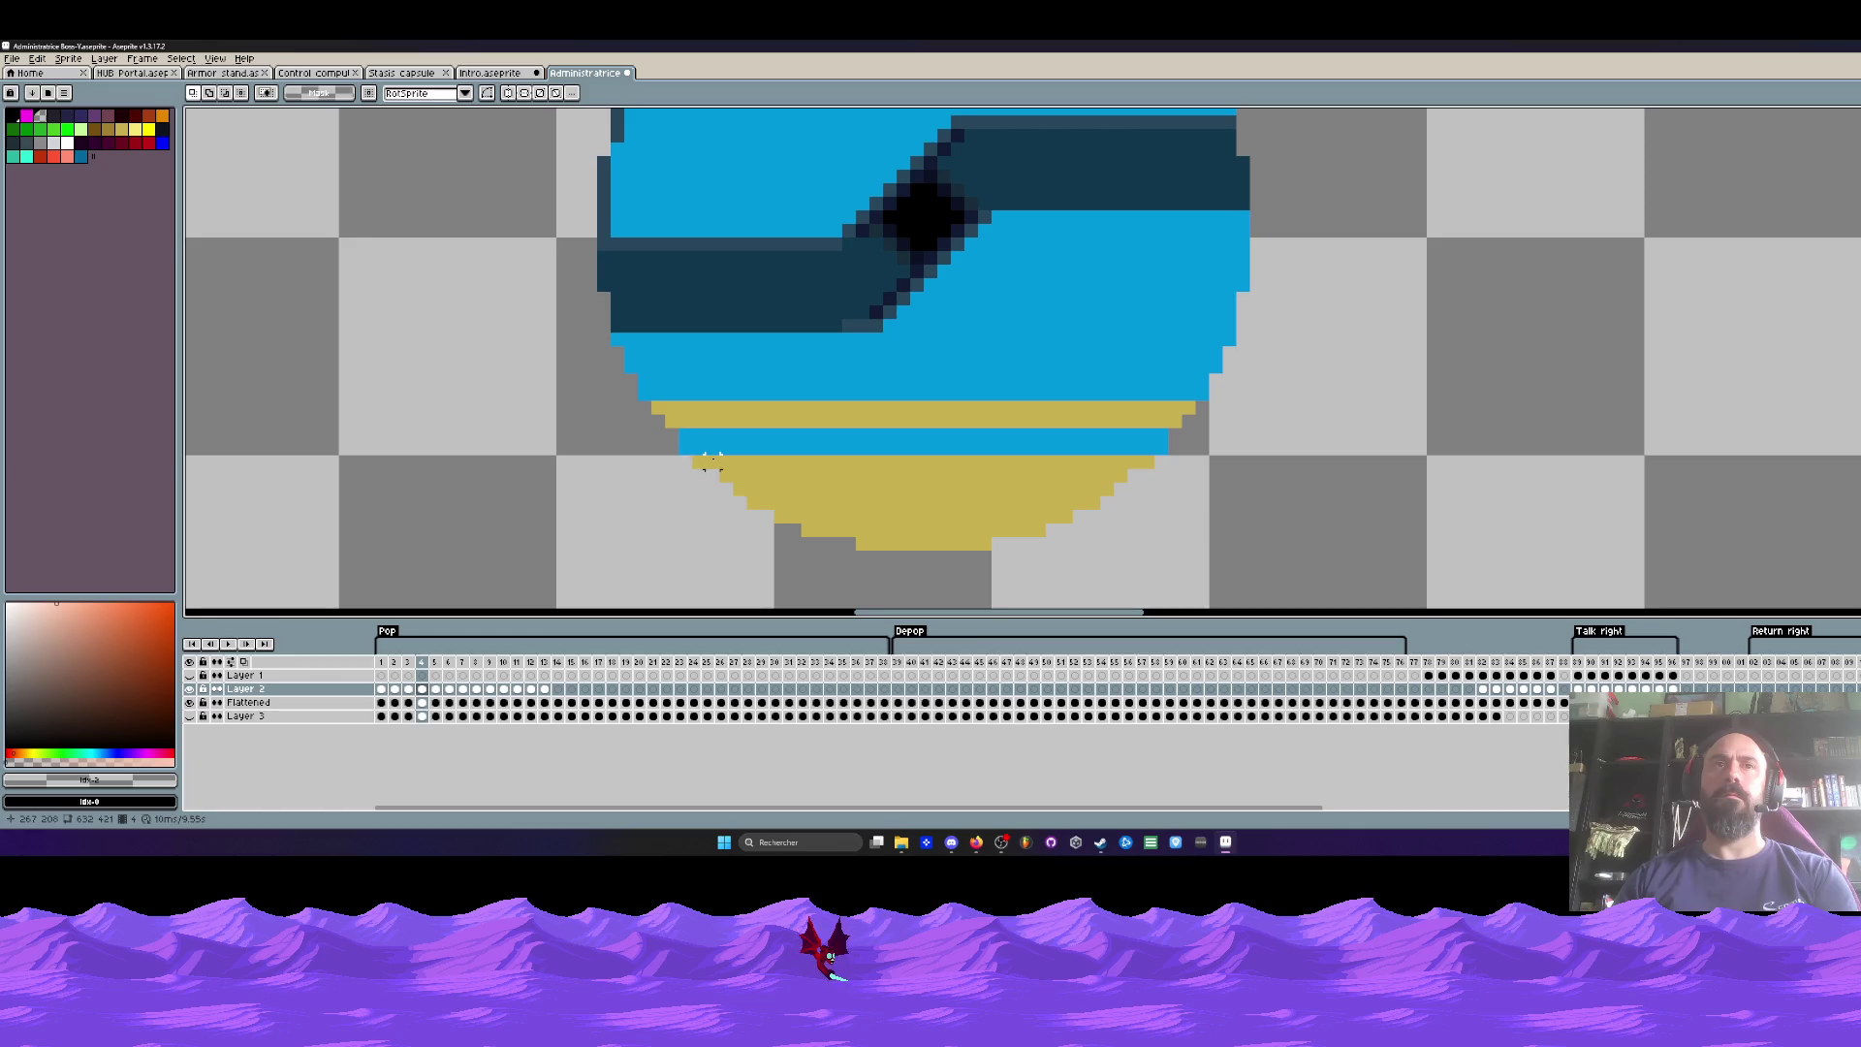
pyautogui.press('Right')
pyautogui.press('Left')
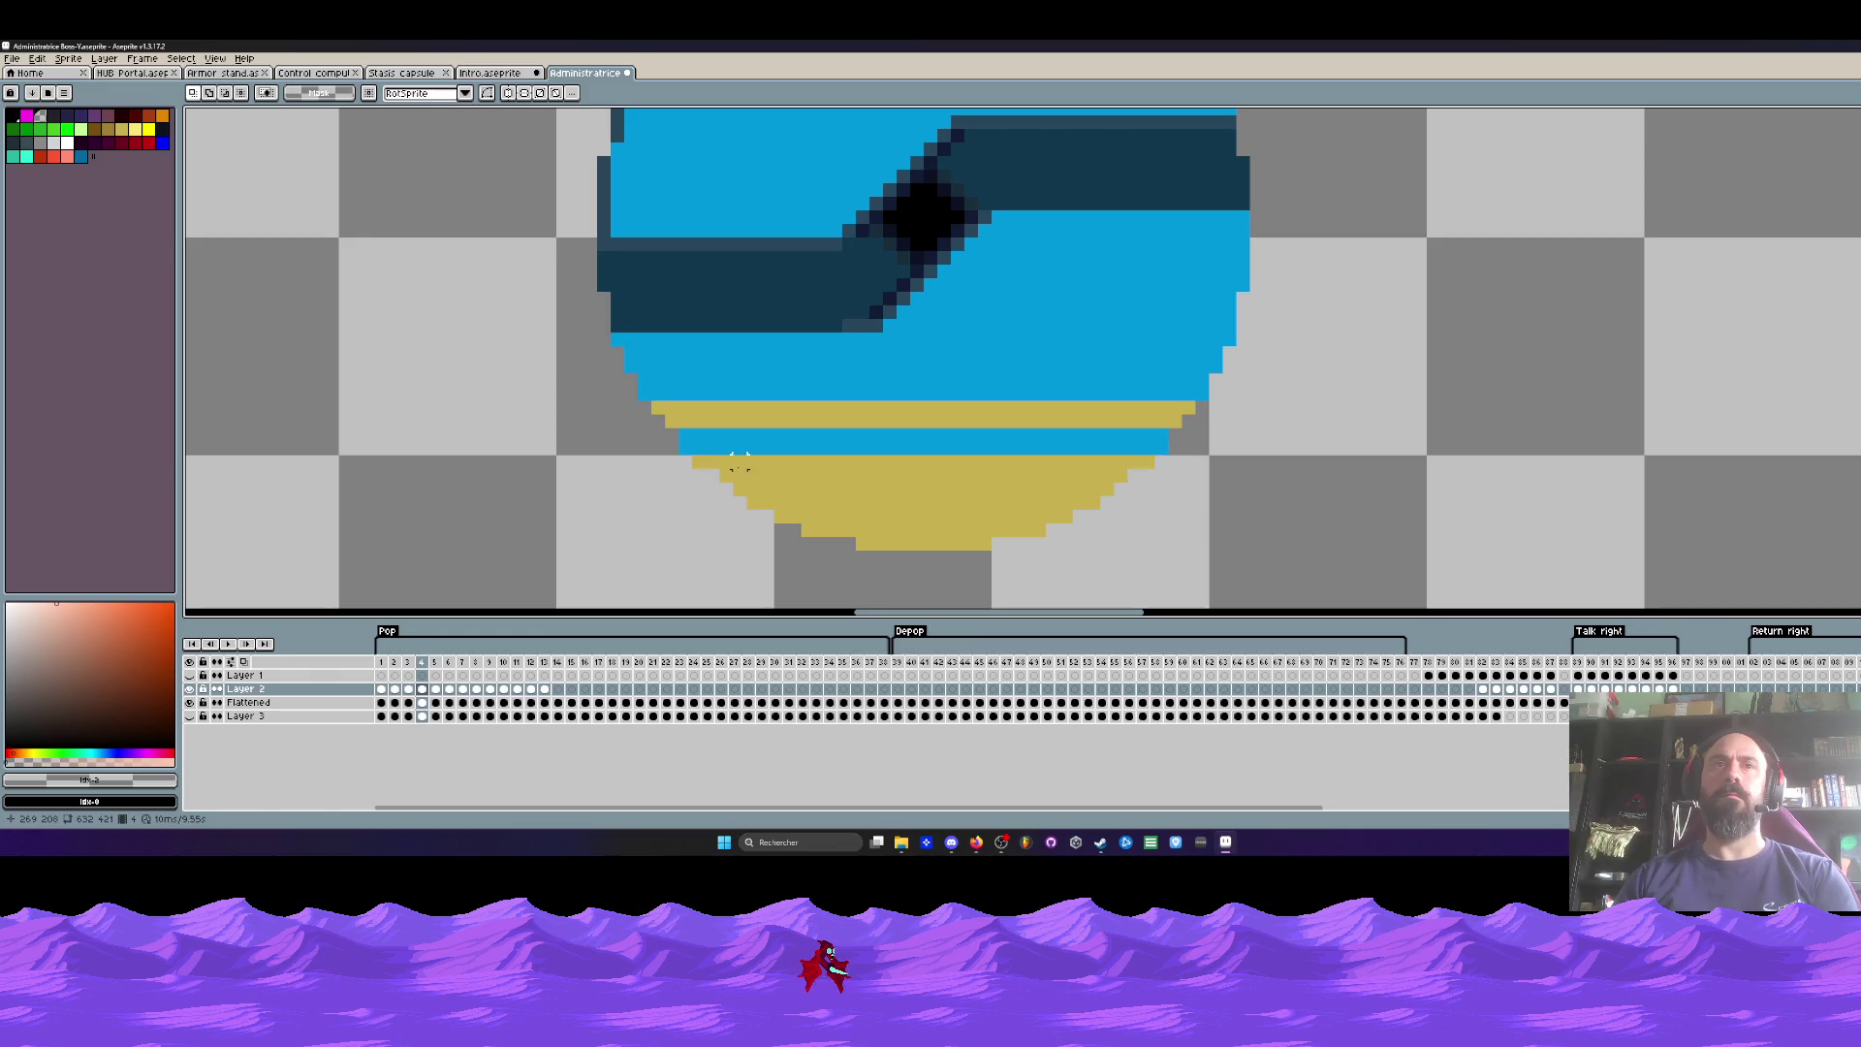
pyautogui.press('Left')
pyautogui.press('Left')
pyautogui.press('Right')
pyautogui.press('Right')
pyautogui.press('Right')
# Step: Raise both gold bands one pixel on frame 5 and check it against frame 6
pyautogui.moveTo(585, 390); pyautogui.dragTo(906, 436)
pyautogui.press('Up')
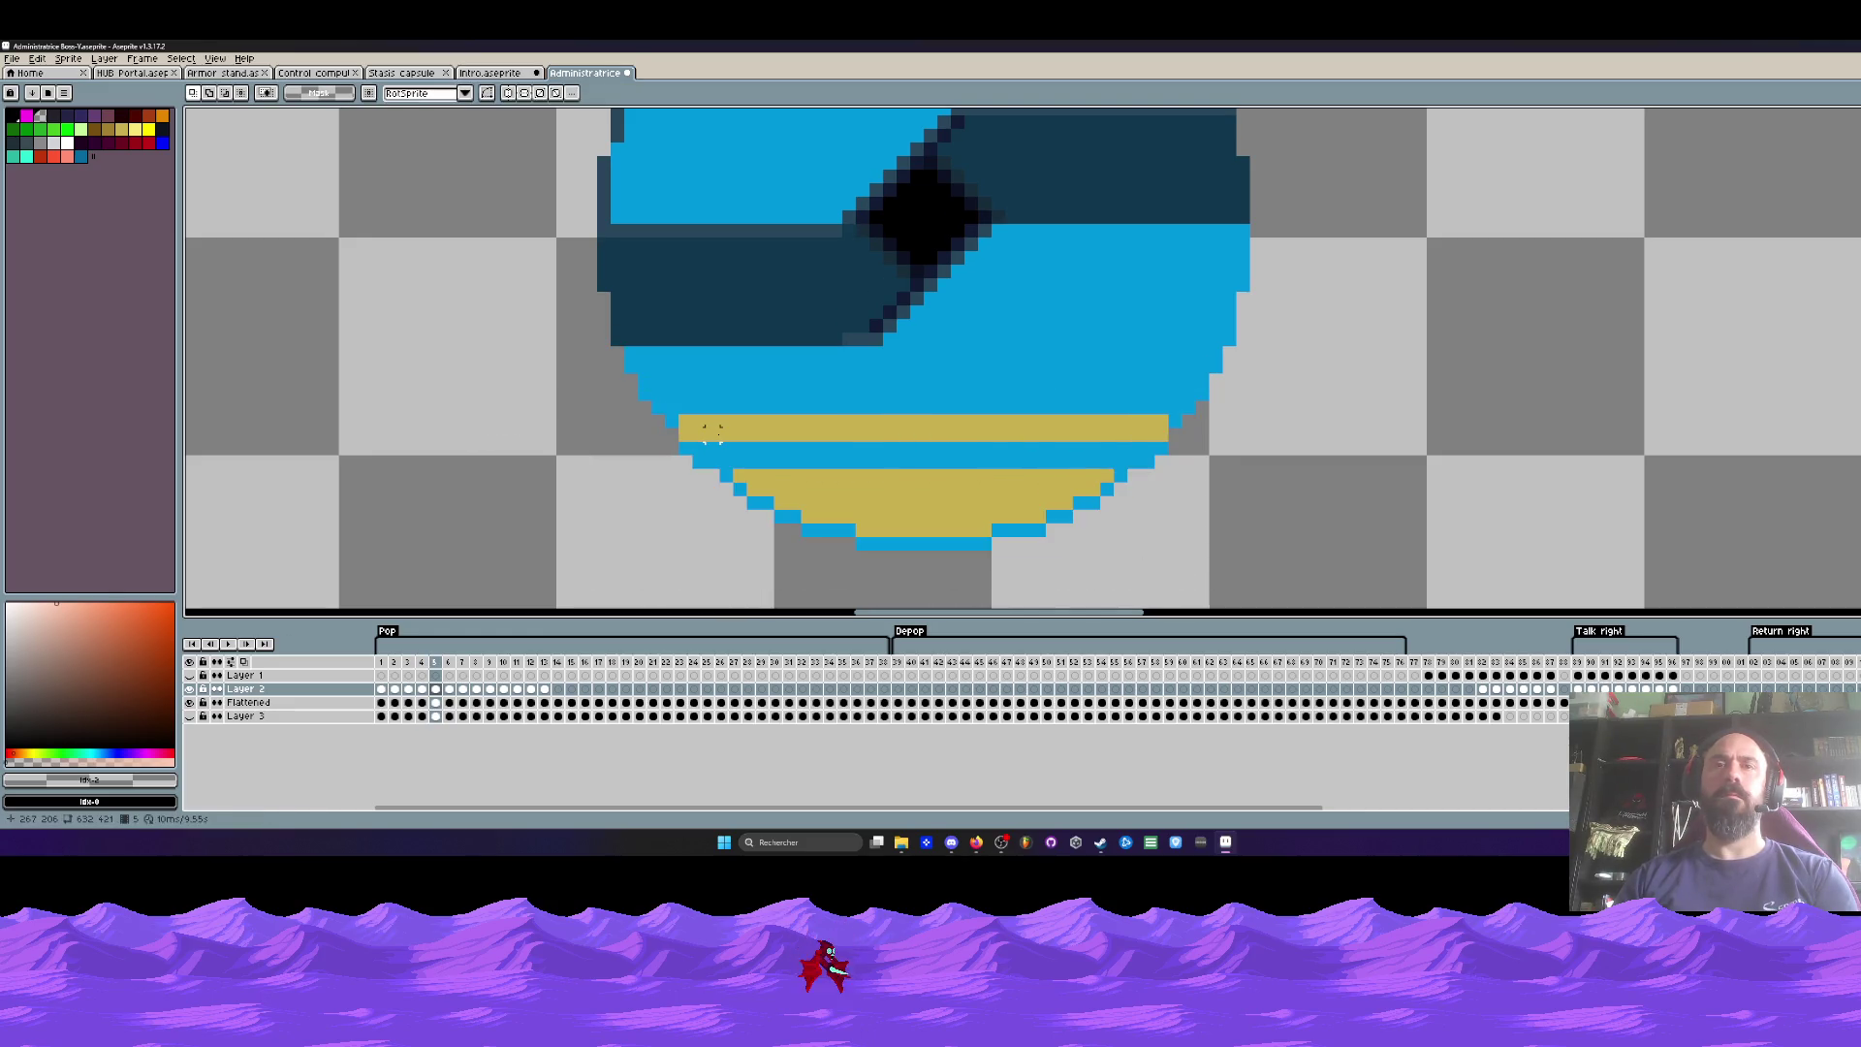
pyautogui.press('Right')
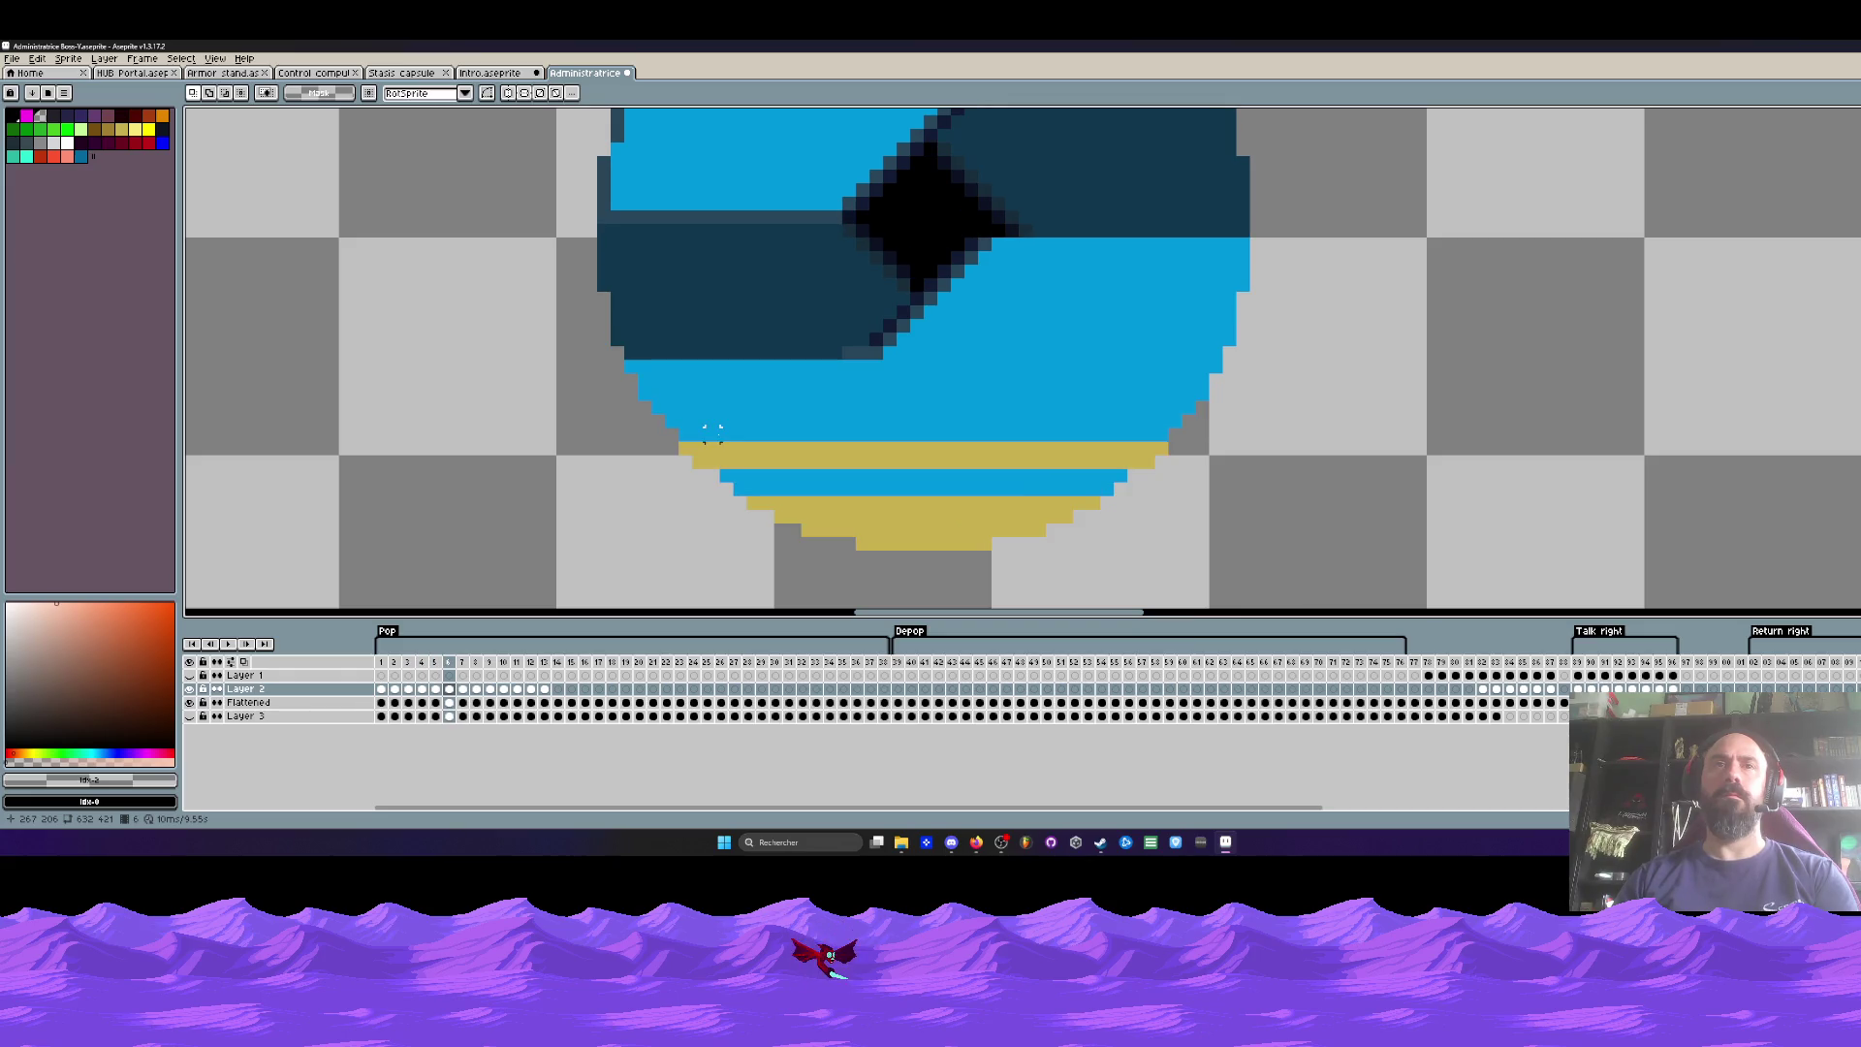
pyautogui.press('Left')
pyautogui.press('Right')
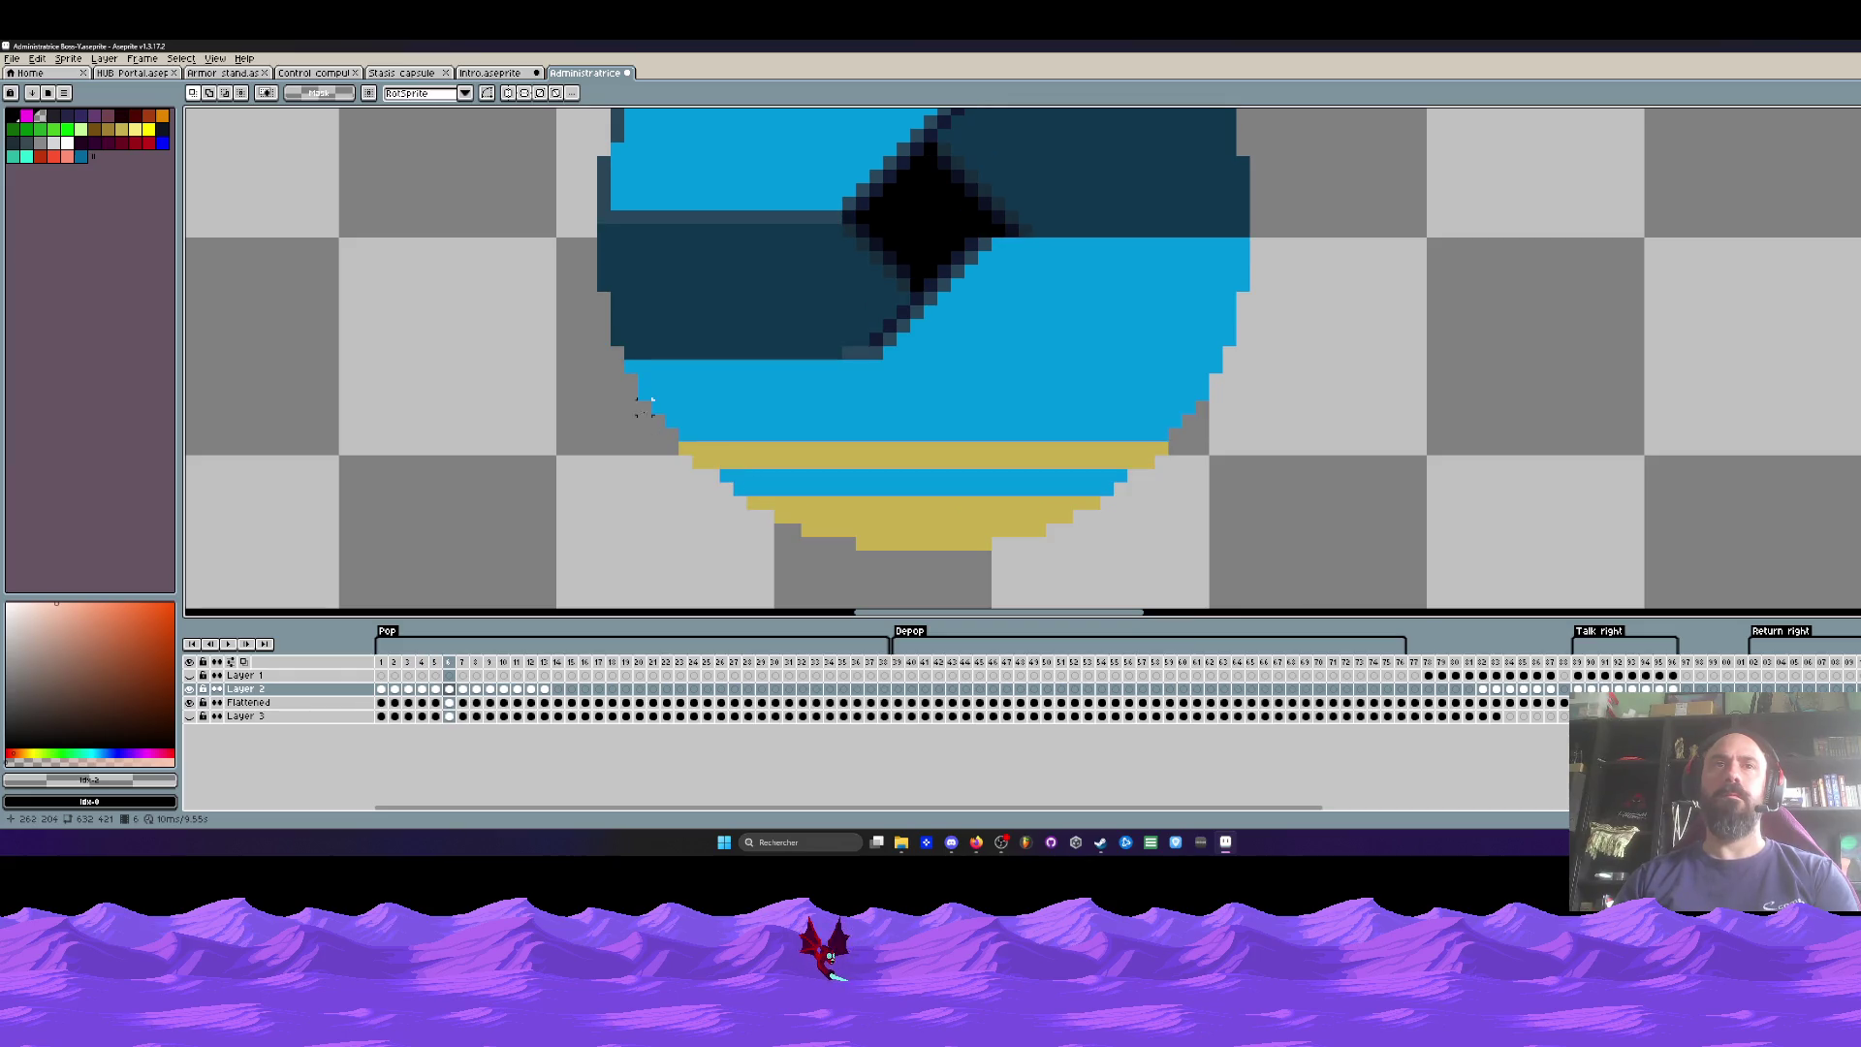
pyautogui.press('Left')
pyautogui.press('Right')
pyautogui.press('Right')
# Step: Select and nudge the gold stripes up one pixel on frames 7 through 10
pyautogui.moveTo(594, 411); pyautogui.dragTo(1226, 593)
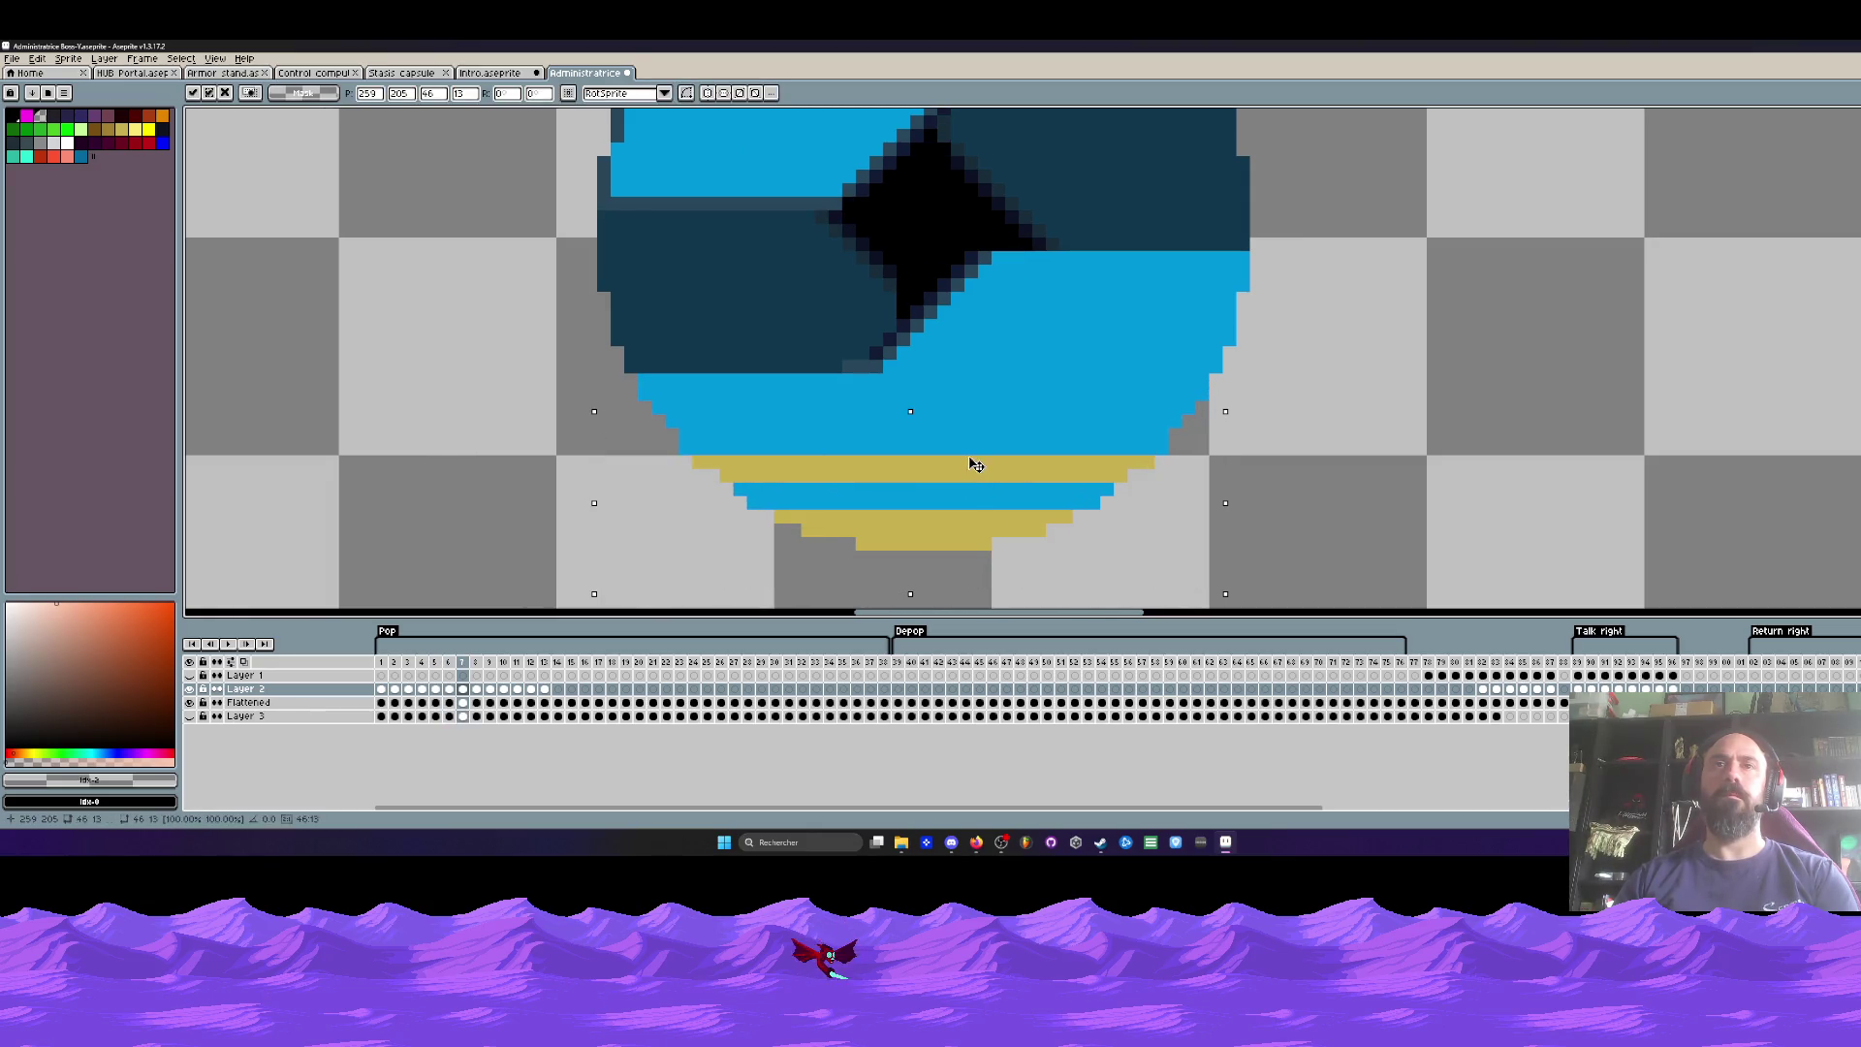
pyautogui.press('Return')
pyautogui.press('Right')
pyautogui.moveTo(581, 425); pyautogui.dragTo(1280, 579)
pyautogui.moveTo(1008, 503)
pyautogui.mouseDown()
pyautogui.moveTo(1005, 488)
pyautogui.moveTo(1010, 502)
pyautogui.mouseUp()
pyautogui.press('Return')
pyautogui.press('Right')
pyautogui.press('Return')
pyautogui.press('Right')
pyautogui.moveTo(622, 452)
pyautogui.mouseDown()
pyautogui.moveTo(1246, 562)
pyautogui.moveTo(1134, 547)
pyautogui.mouseUp()
pyautogui.press('Return')
# Step: Raise the bottom gold stripe one pixel on frames 11, 12 and 13
pyautogui.press('Right')
pyautogui.moveTo(739, 469); pyautogui.dragTo(1230, 602)
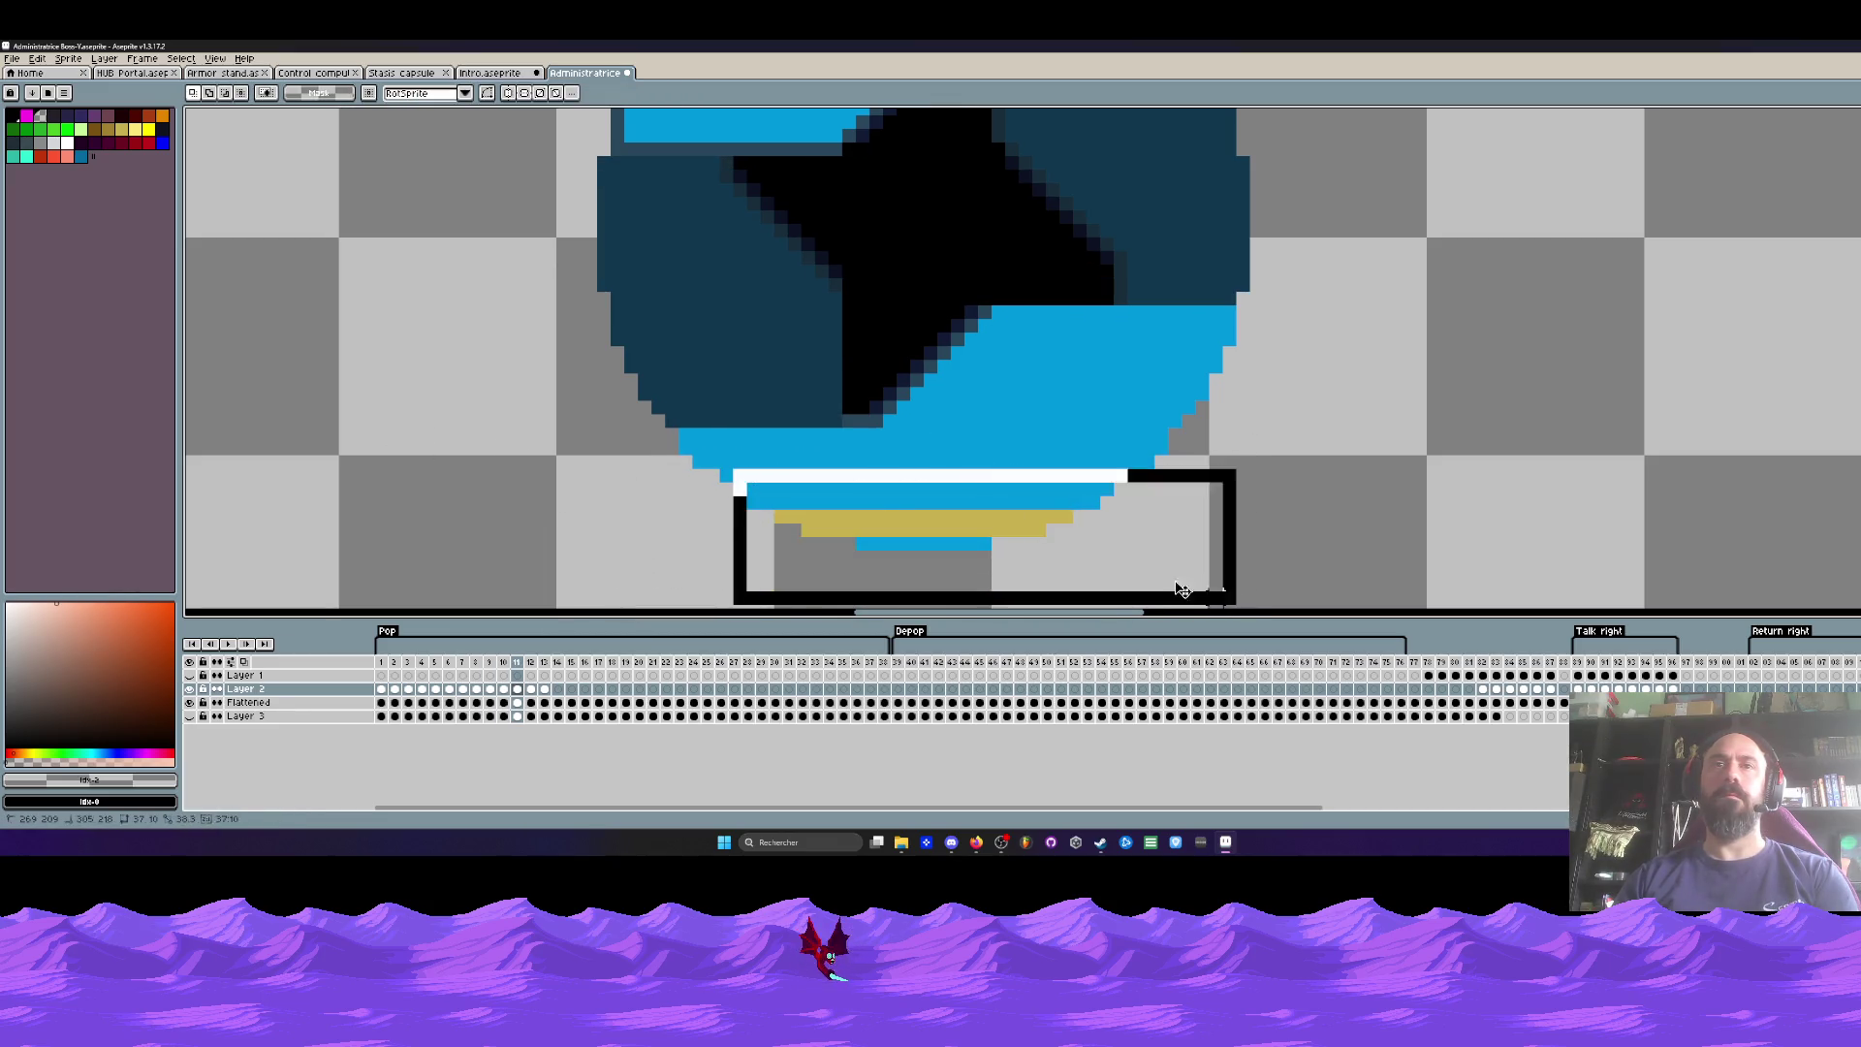
pyautogui.moveTo(969, 523); pyautogui.dragTo(969, 510)
pyautogui.press('Return')
pyautogui.press('Right')
pyautogui.moveTo(676, 444); pyautogui.dragTo(966, 518)
pyautogui.press('Return')
pyautogui.press('Right')
pyautogui.moveTo(787, 497); pyautogui.dragTo(1088, 571)
pyautogui.press('Return')
pyautogui.press('Right')
# Step: Play the animation to check the motion, show Layer 3 again, and select frames 12 to 33
pyautogui.scroll(-2, 536, 516)
pyautogui.press('Return')
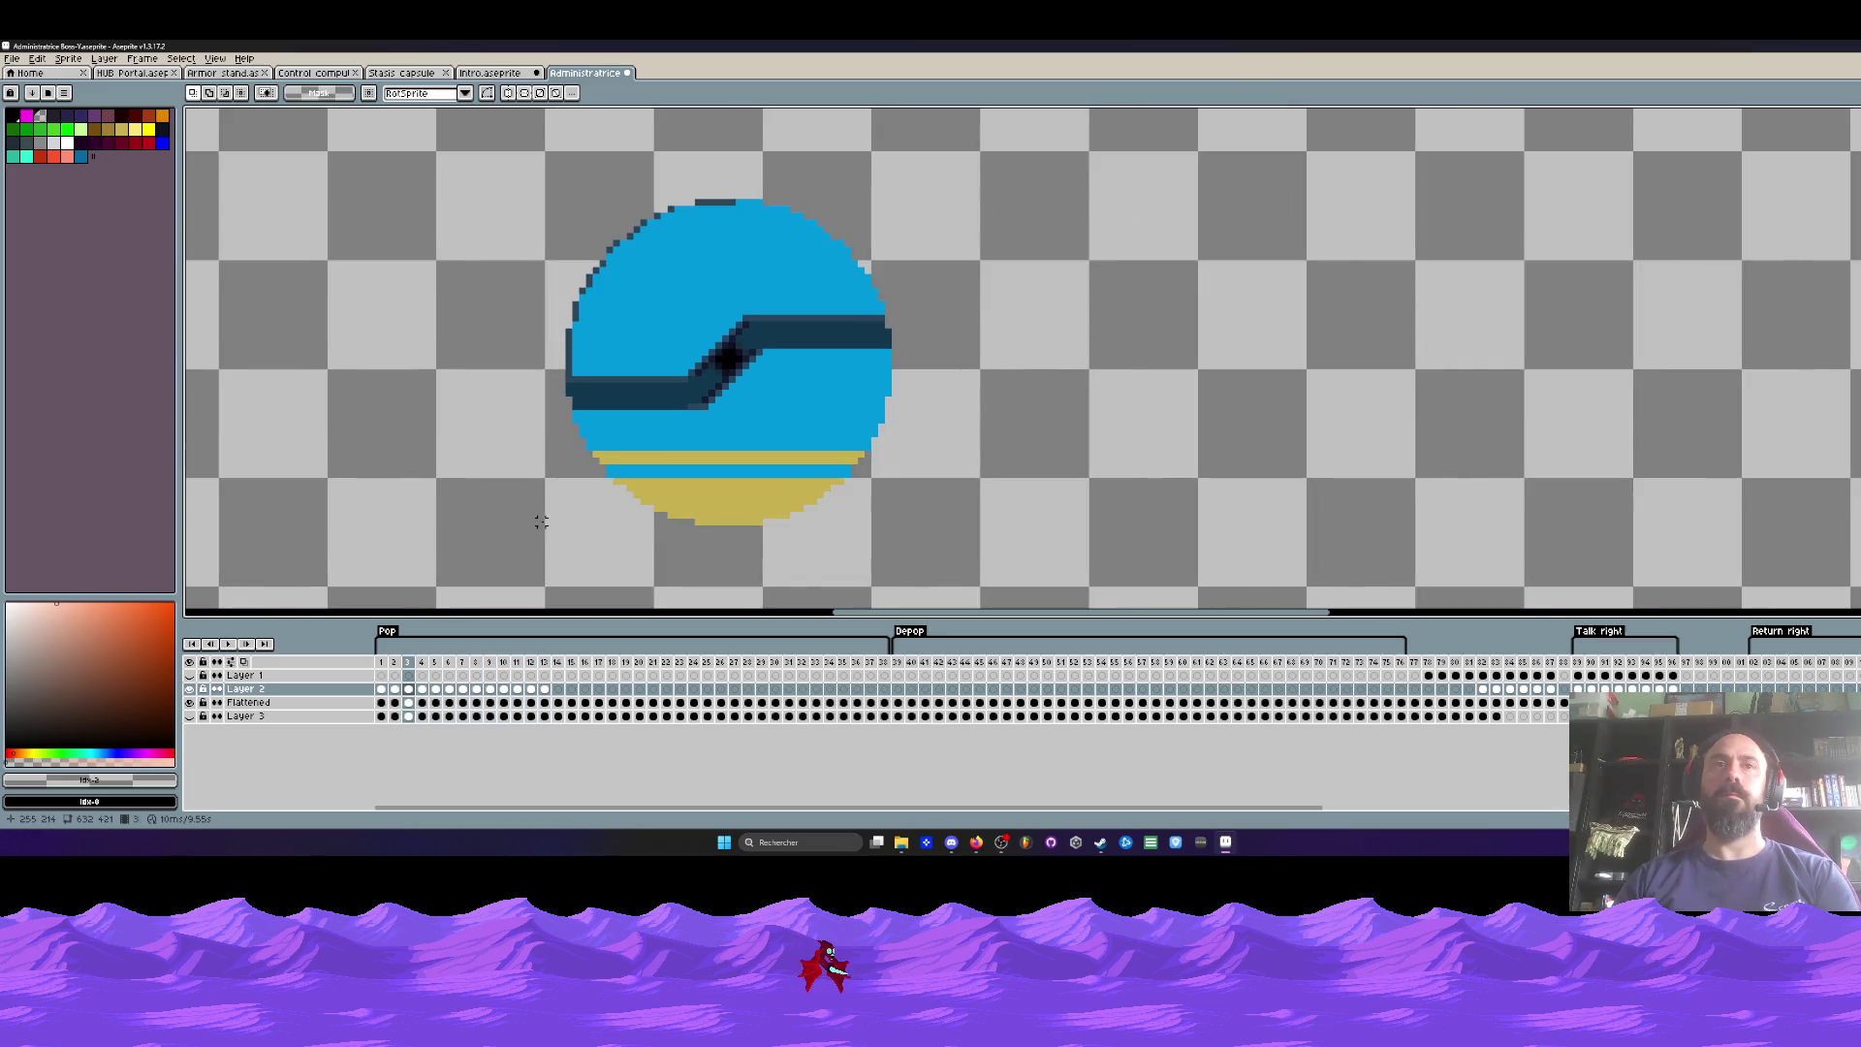
pyautogui.press('Right')
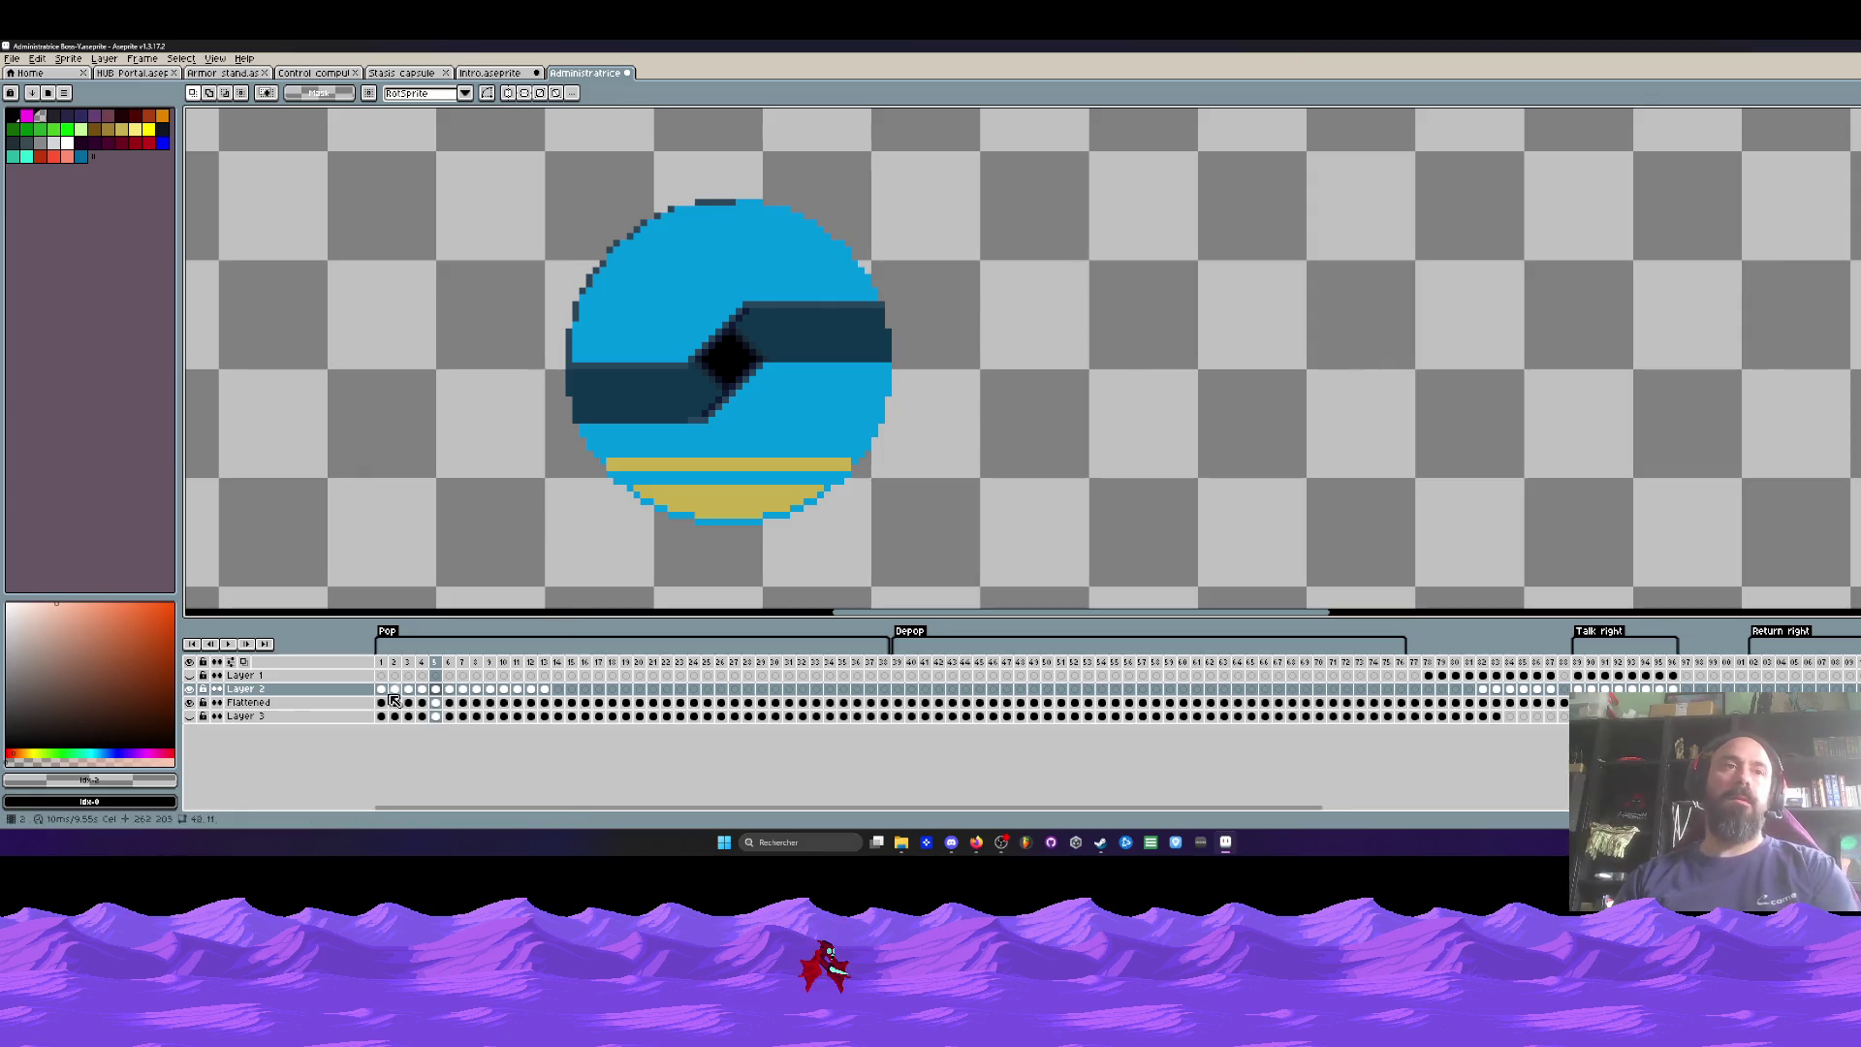
pyautogui.press('Left')
pyautogui.press('Left')
pyautogui.press('Left')
pyautogui.press('Left')
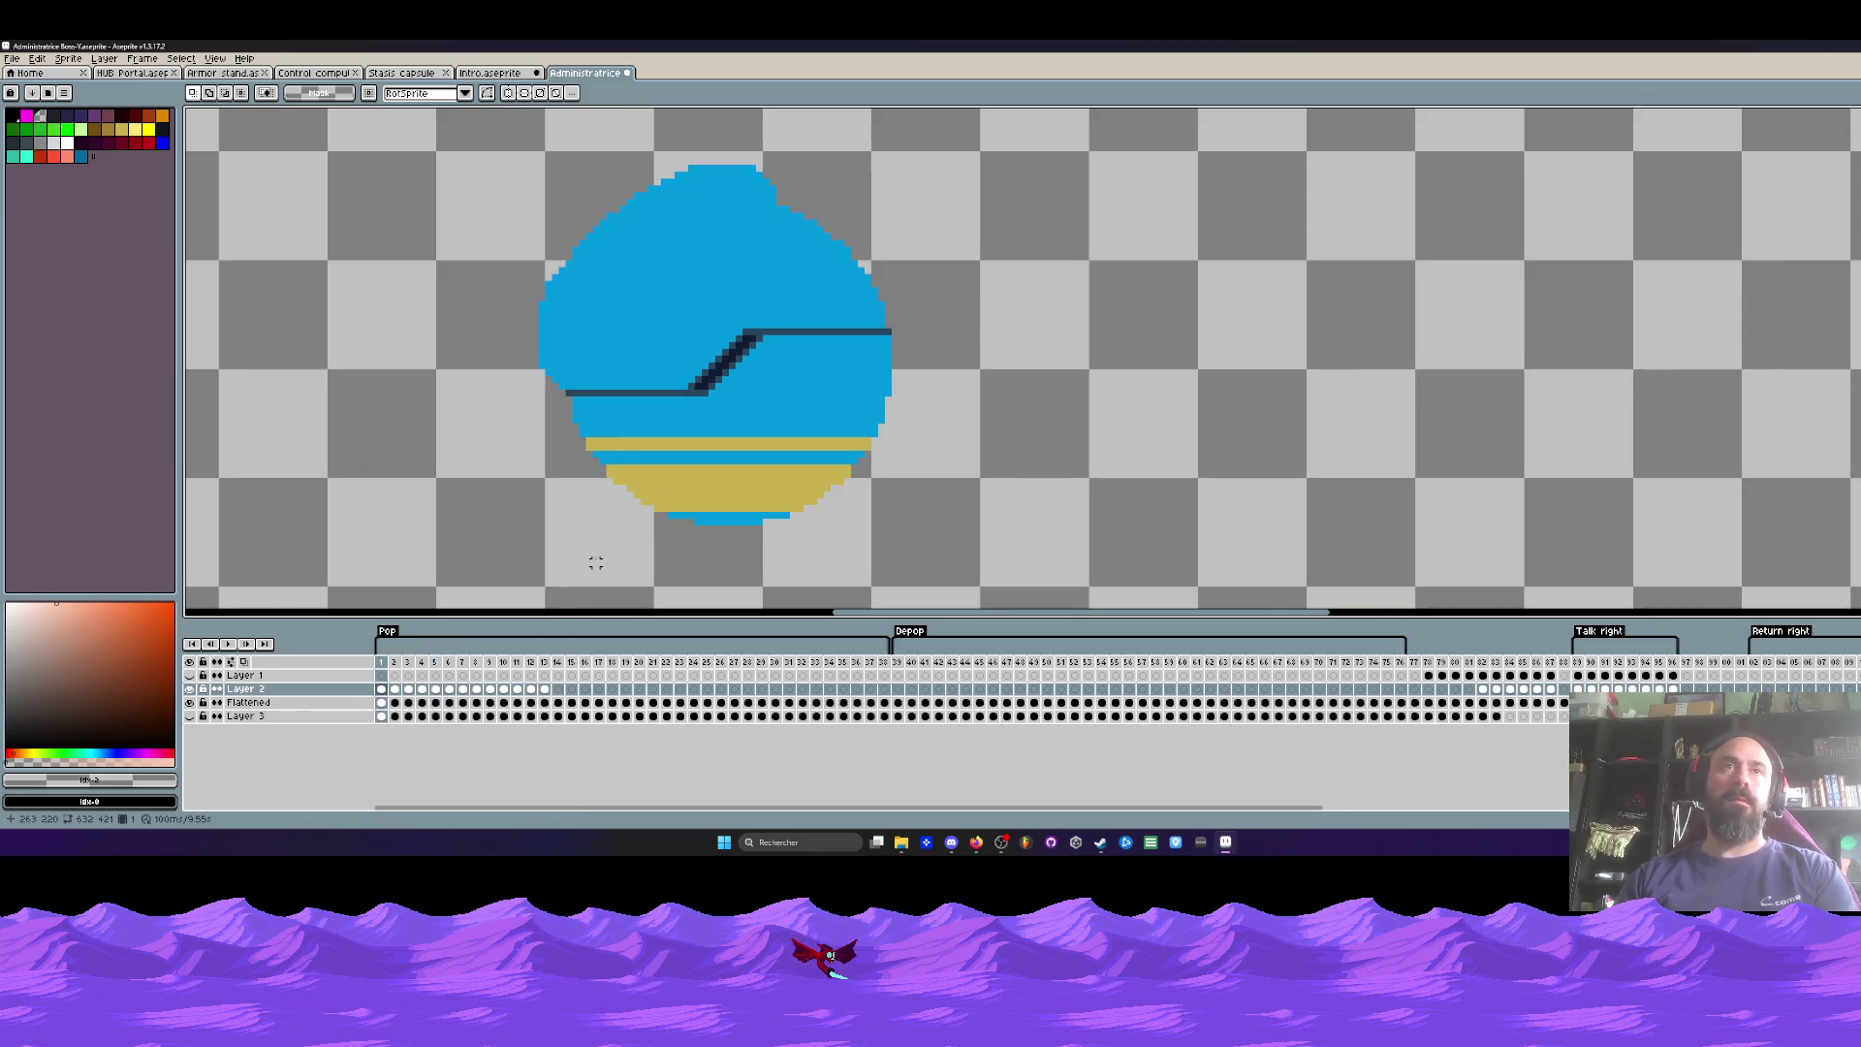
pyautogui.scroll(-2, 596, 563)
pyautogui.click(190, 715)
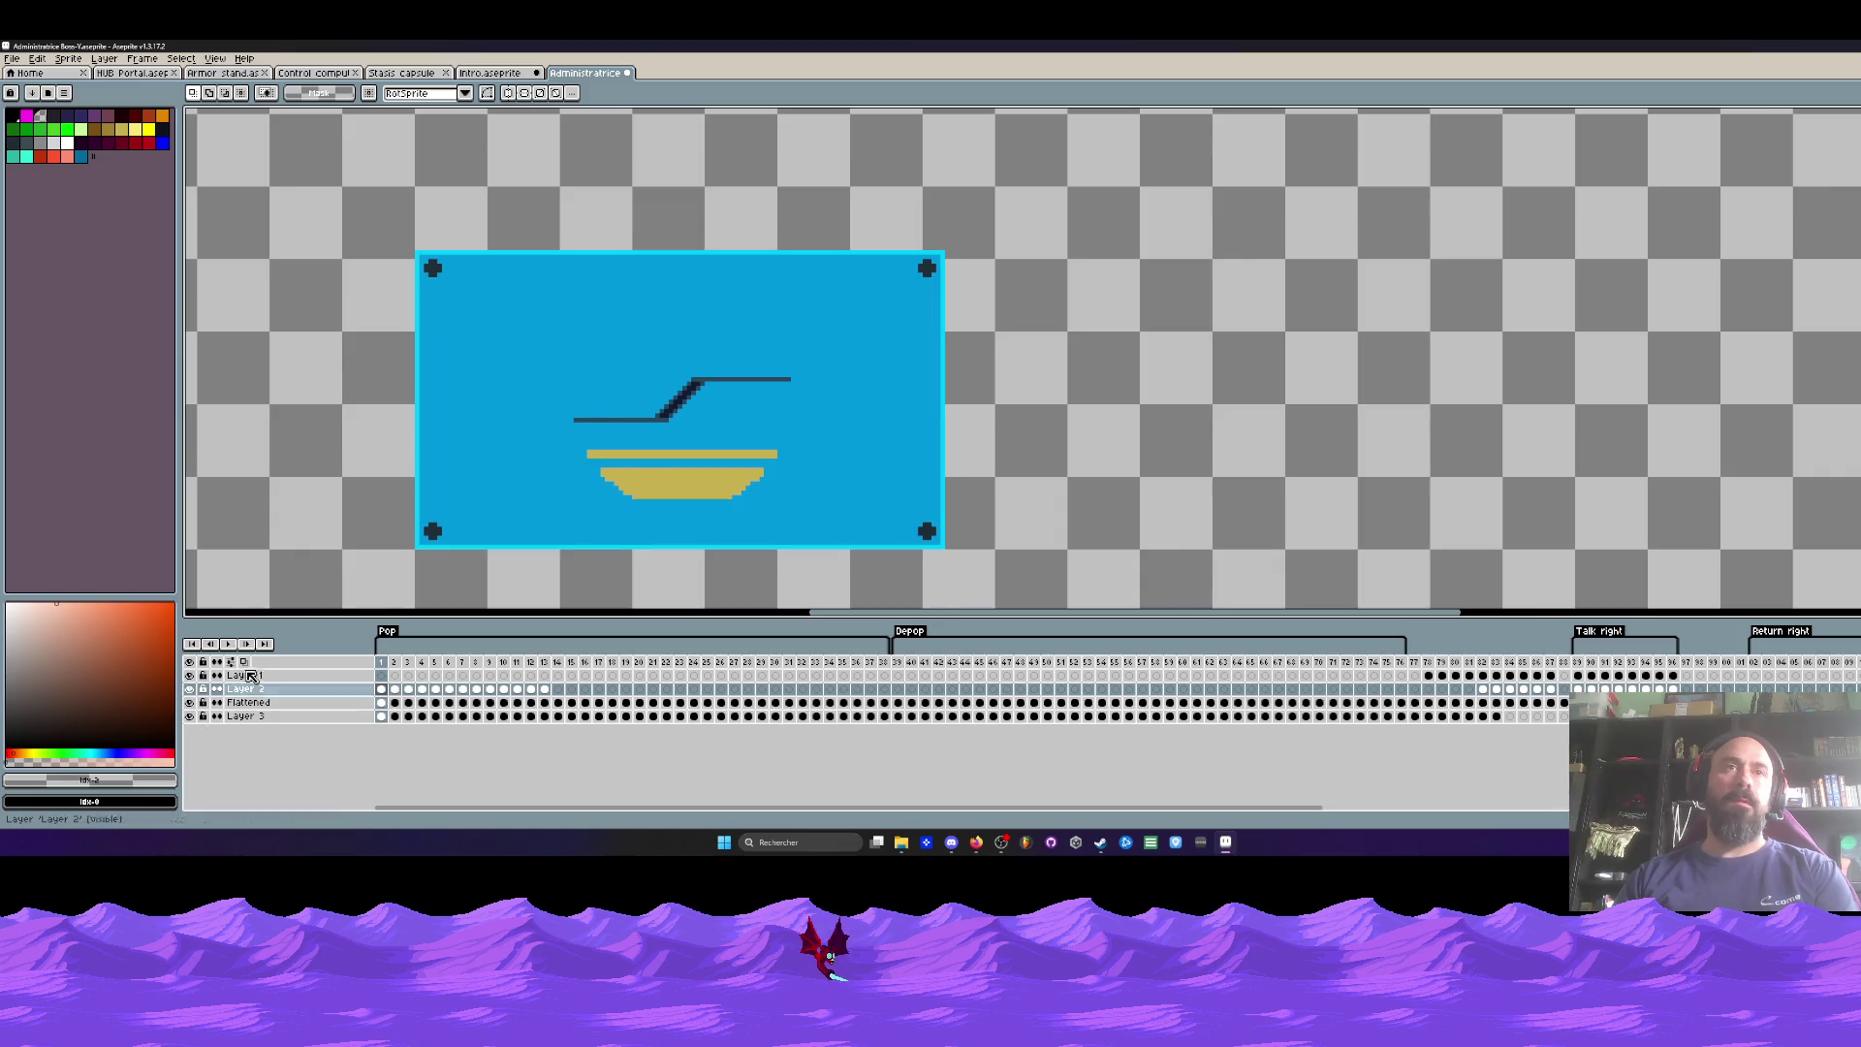
pyautogui.moveTo(530, 662)
pyautogui.mouseDown()
pyautogui.moveTo(818, 674)
pyautogui.moveTo(539, 674)
pyautogui.moveTo(777, 675)
pyautogui.mouseUp()
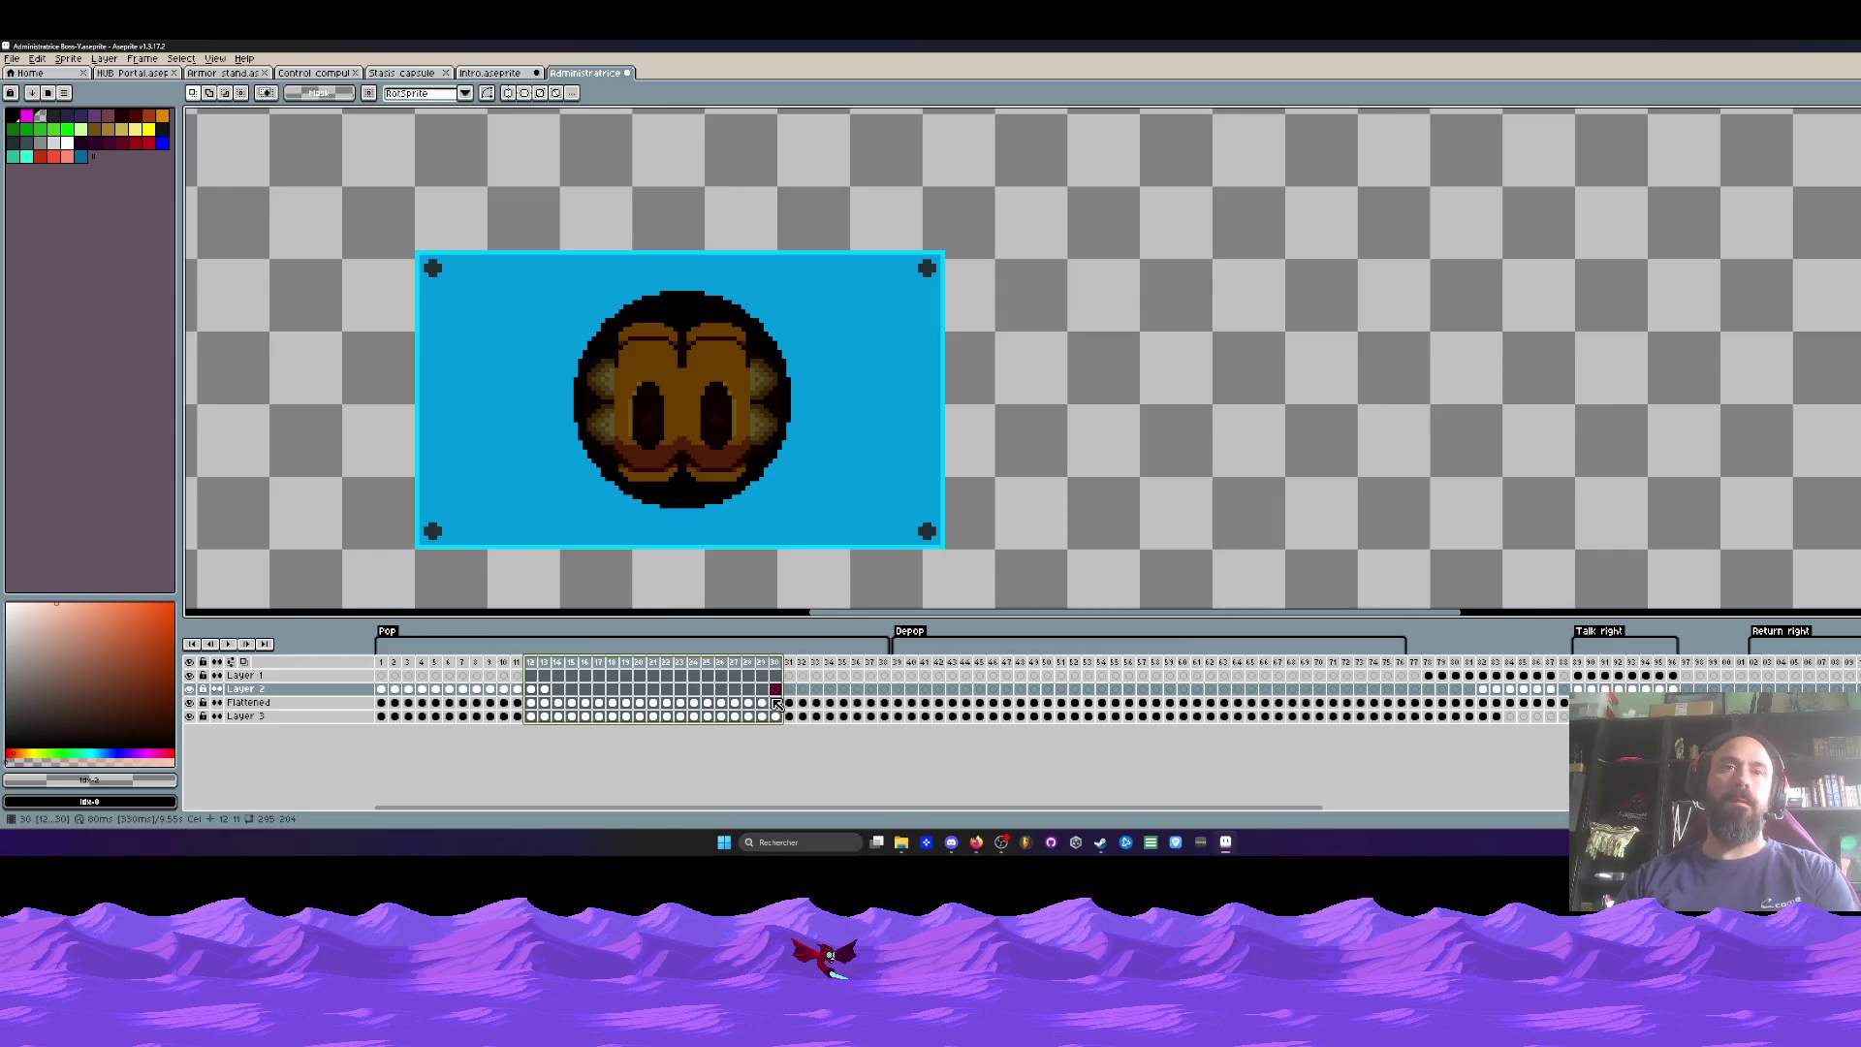
# Step: Review frames 30, 12 and 1 toggling the Flattened layer, then select a long frame range
pyautogui.click(776, 703)
pyautogui.click(190, 702)
pyautogui.click(190, 702)
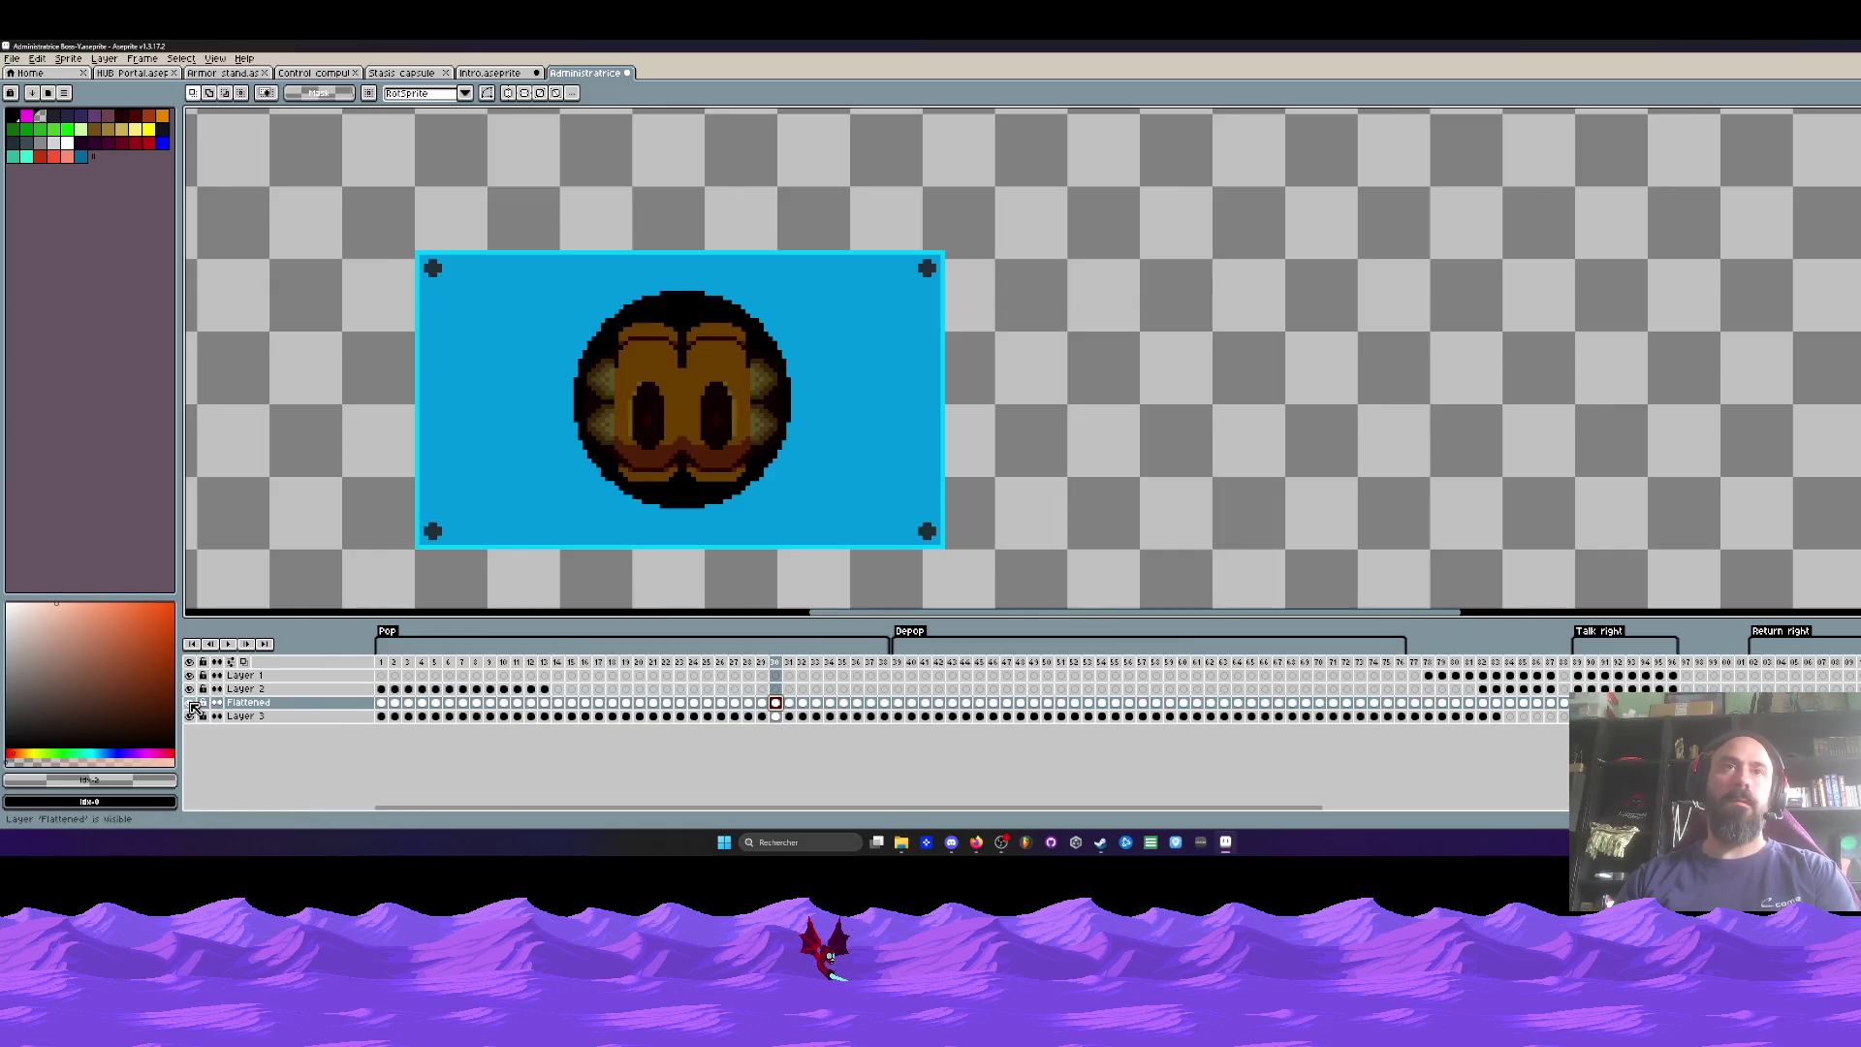
pyautogui.click(530, 663)
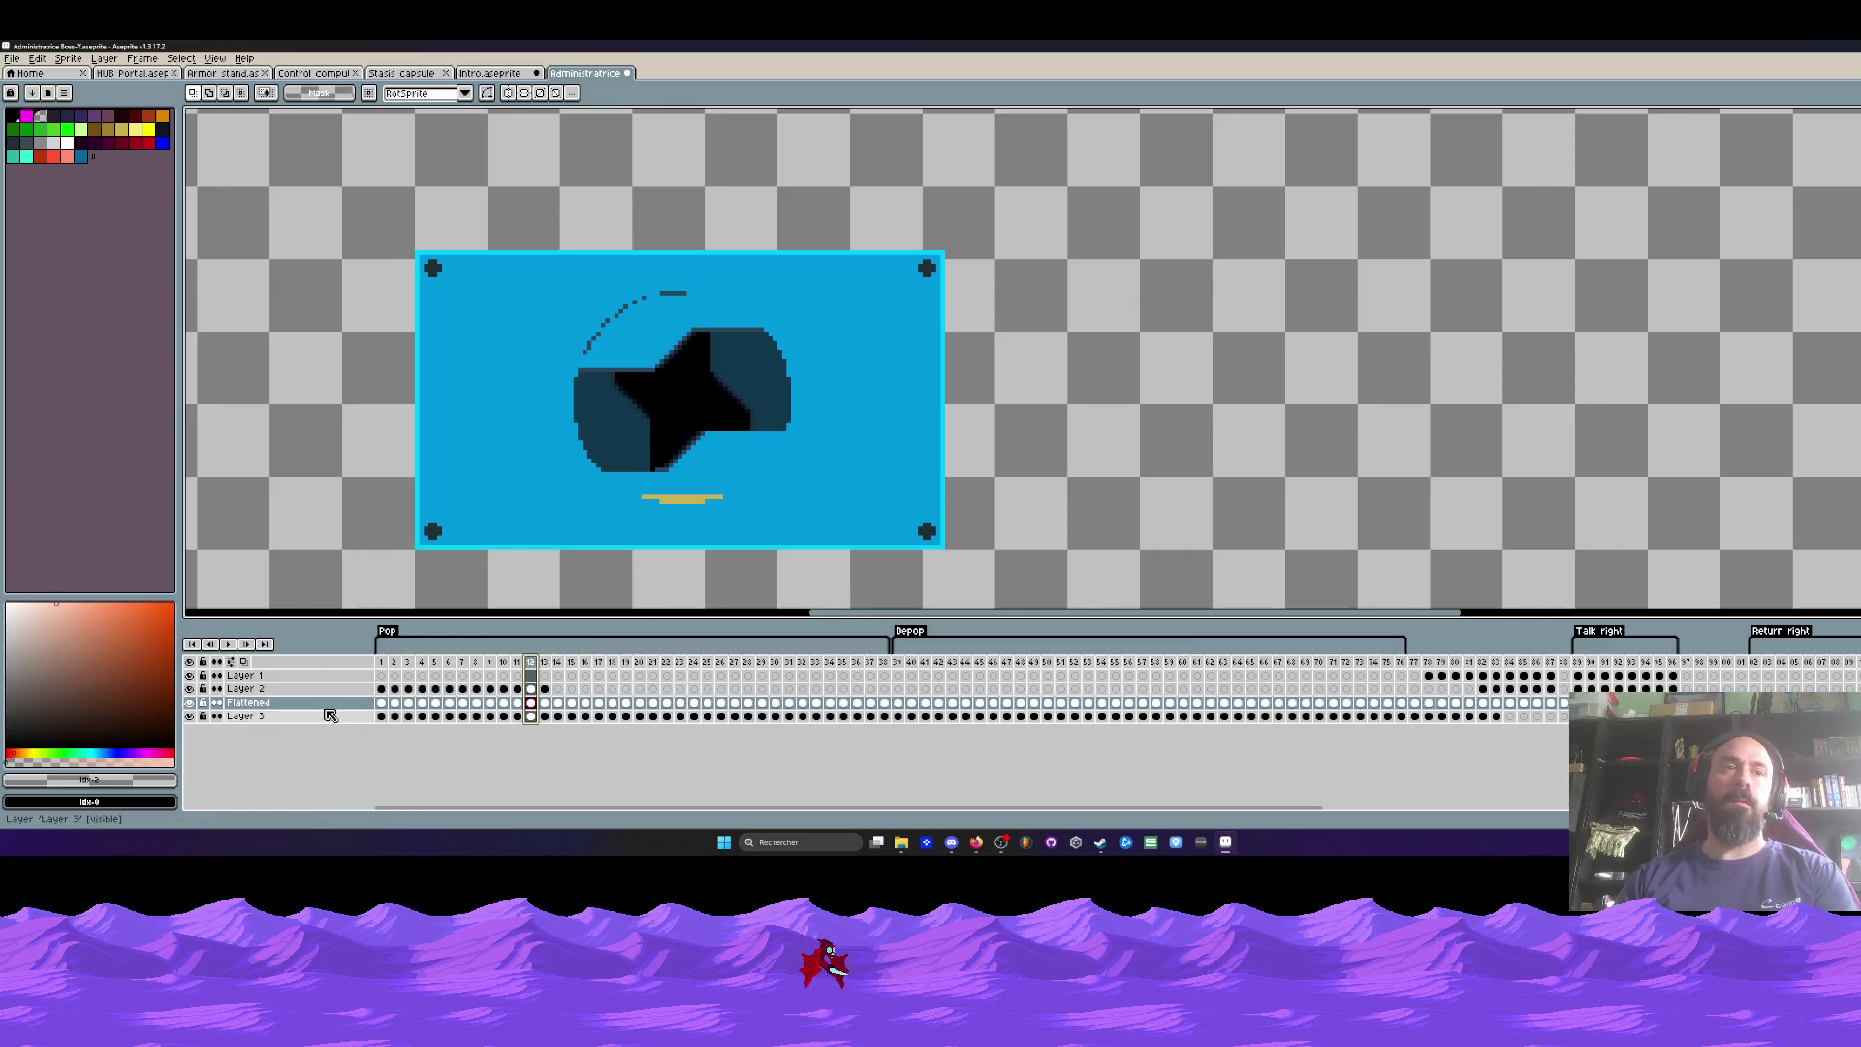
pyautogui.click(386, 703)
pyautogui.click(190, 702)
pyautogui.click(190, 702)
pyautogui.moveTo(383, 669)
pyautogui.mouseDown()
pyautogui.moveTo(1391, 684)
pyautogui.moveTo(897, 684)
pyautogui.mouseUp()
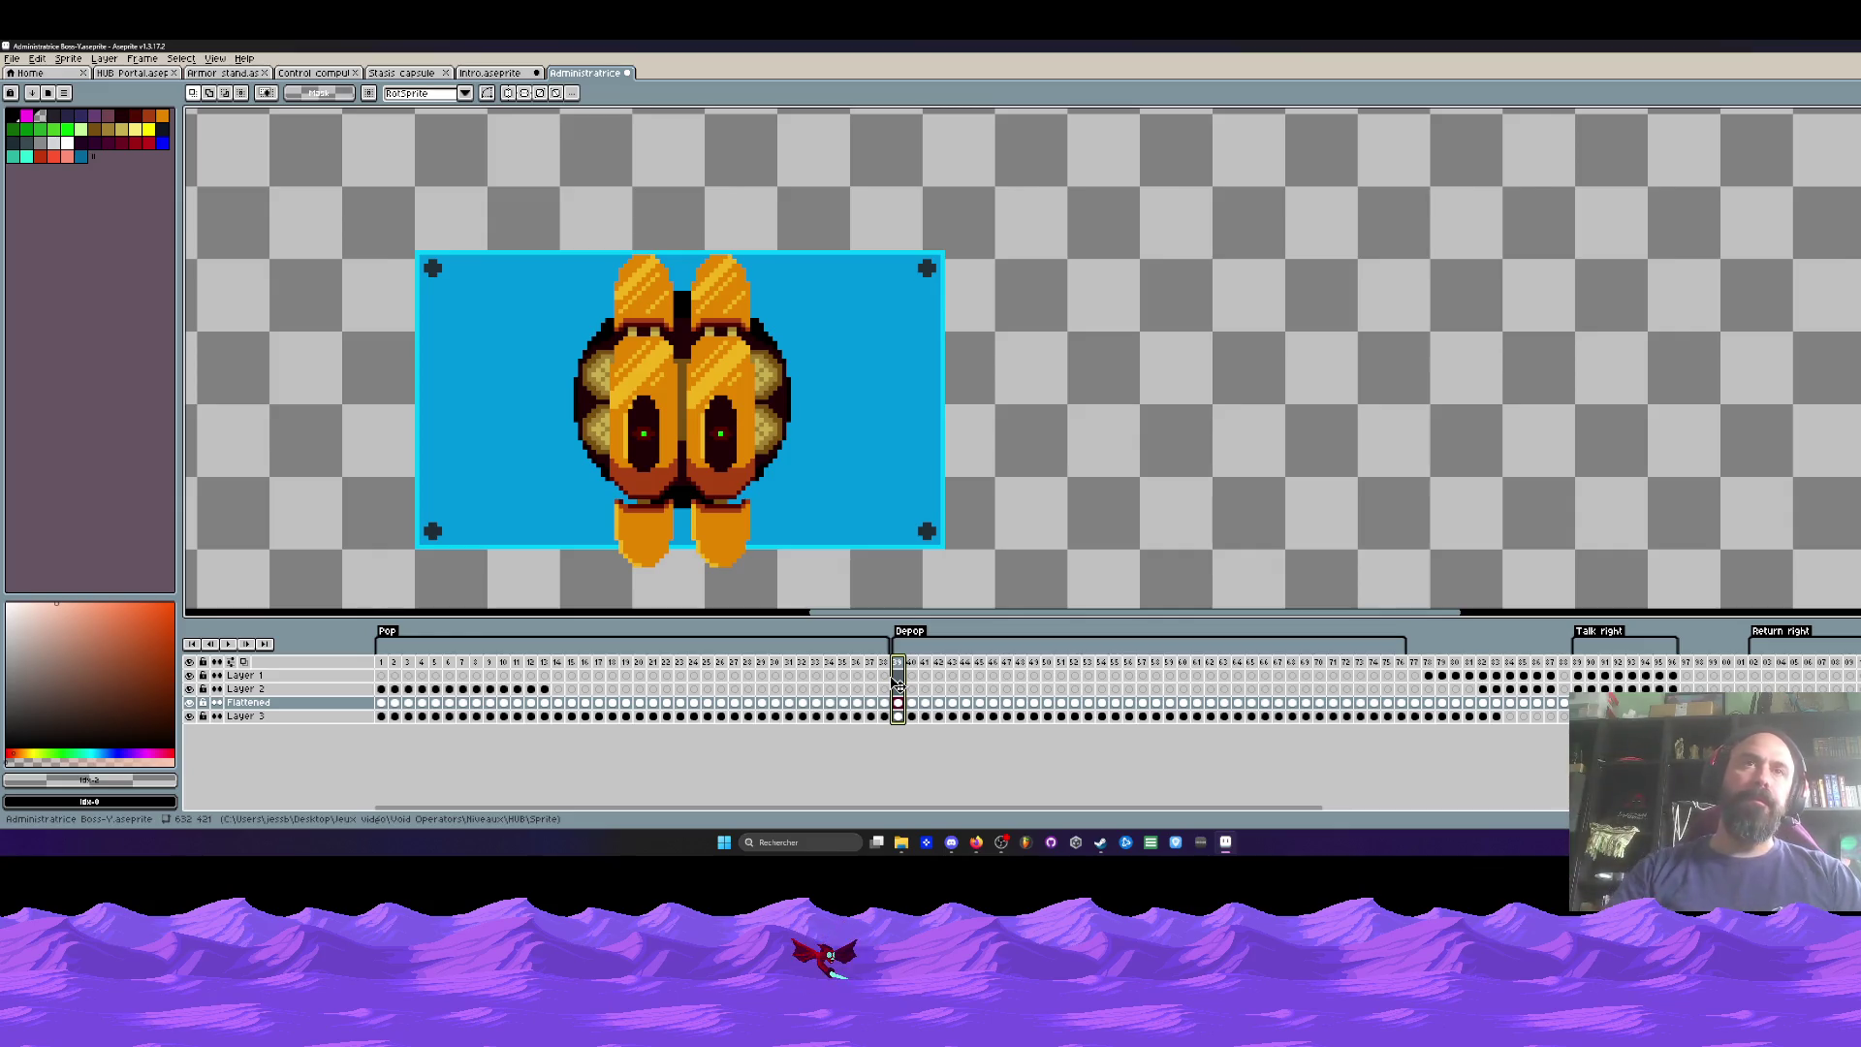
# Step: Return to frame 1 of the Pop tag and zoom in on the sprite
pyautogui.click(381, 702)
pyautogui.scroll(-2, 538, 487)
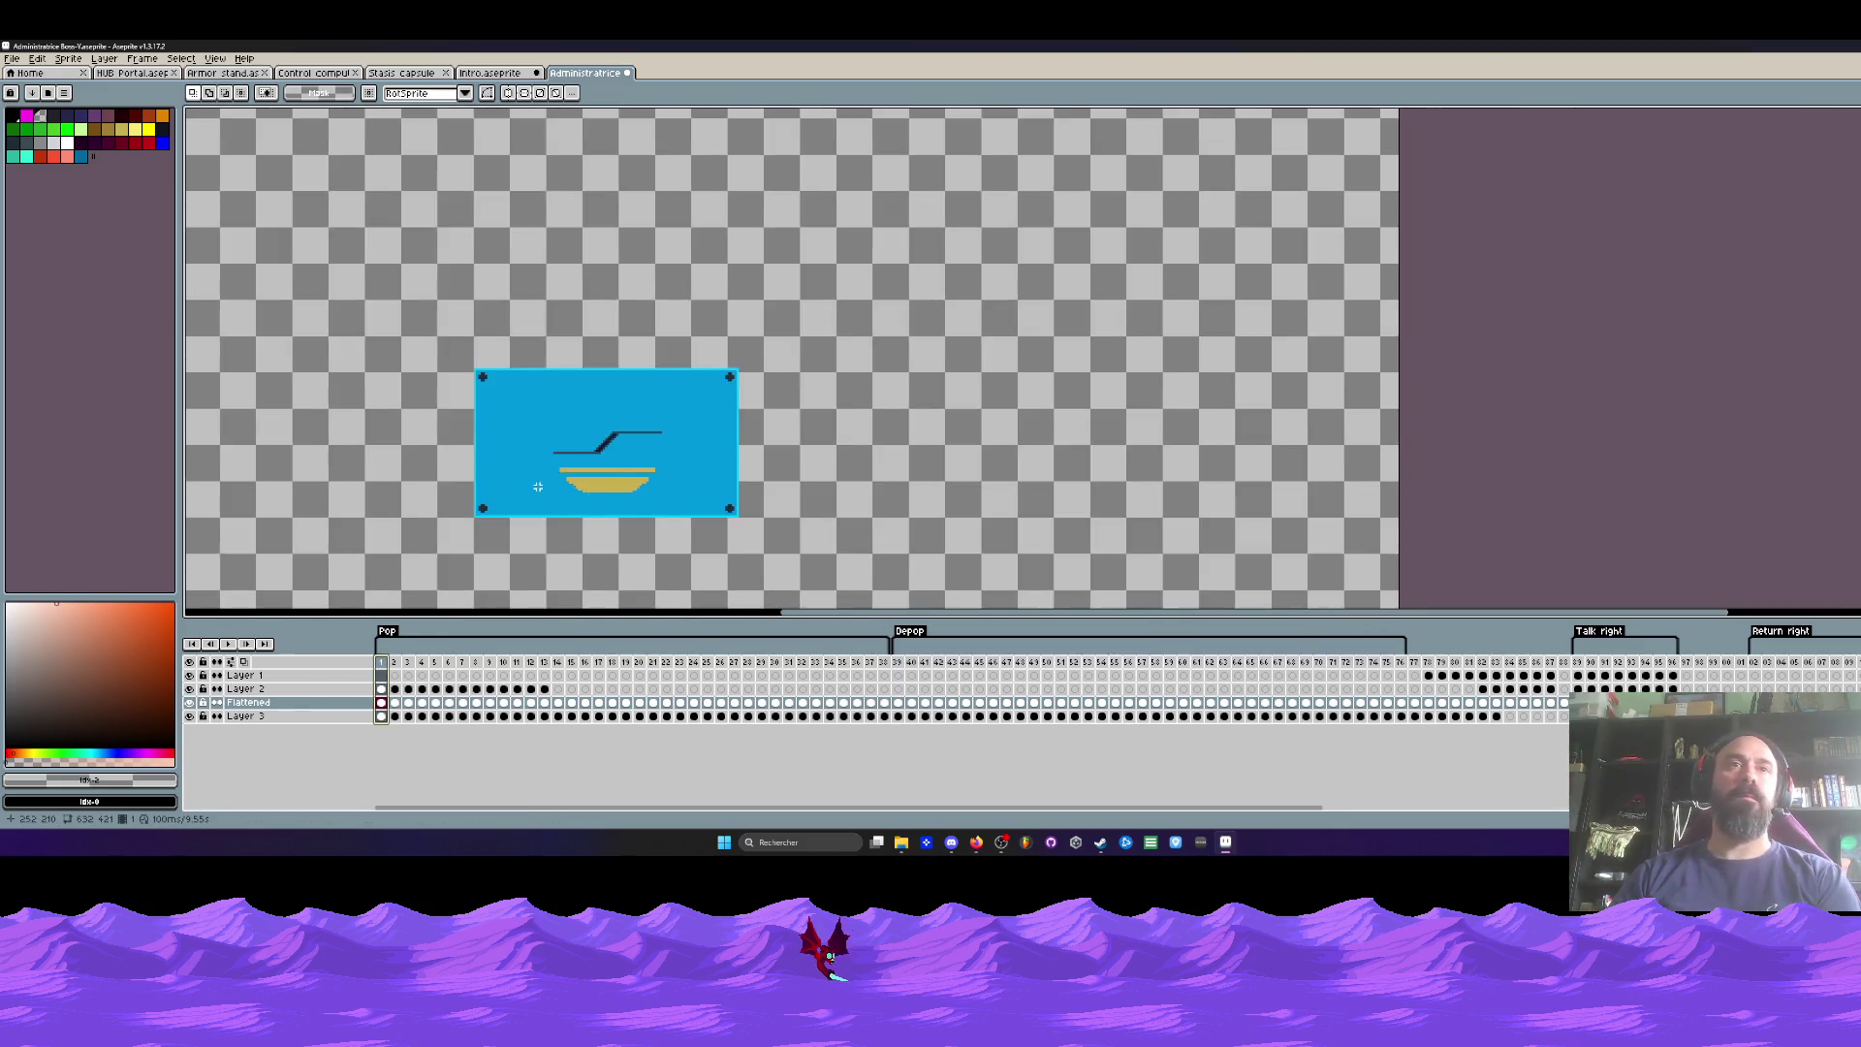
pyautogui.scroll(-2, 538, 487)
pyautogui.scroll(4, 637, 451)
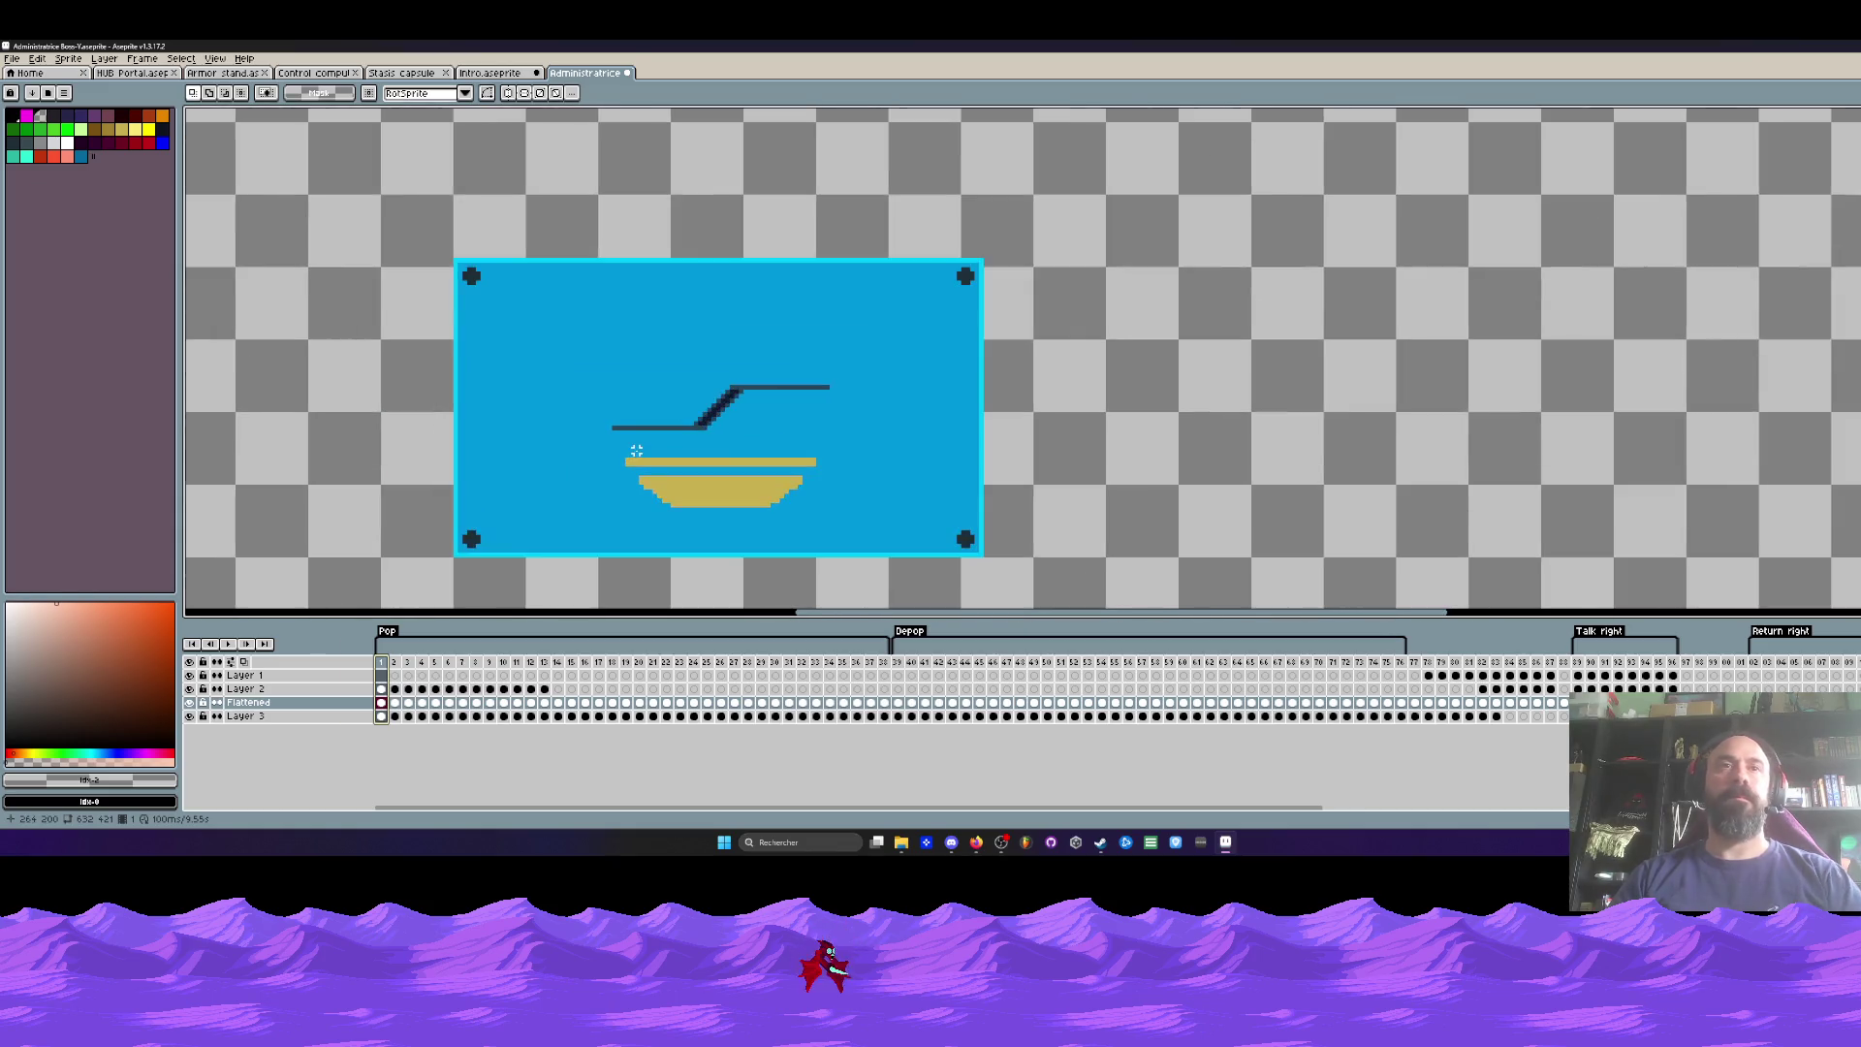
pyautogui.scroll(1, 637, 451)
pyautogui.scroll(-1, 457, 424)
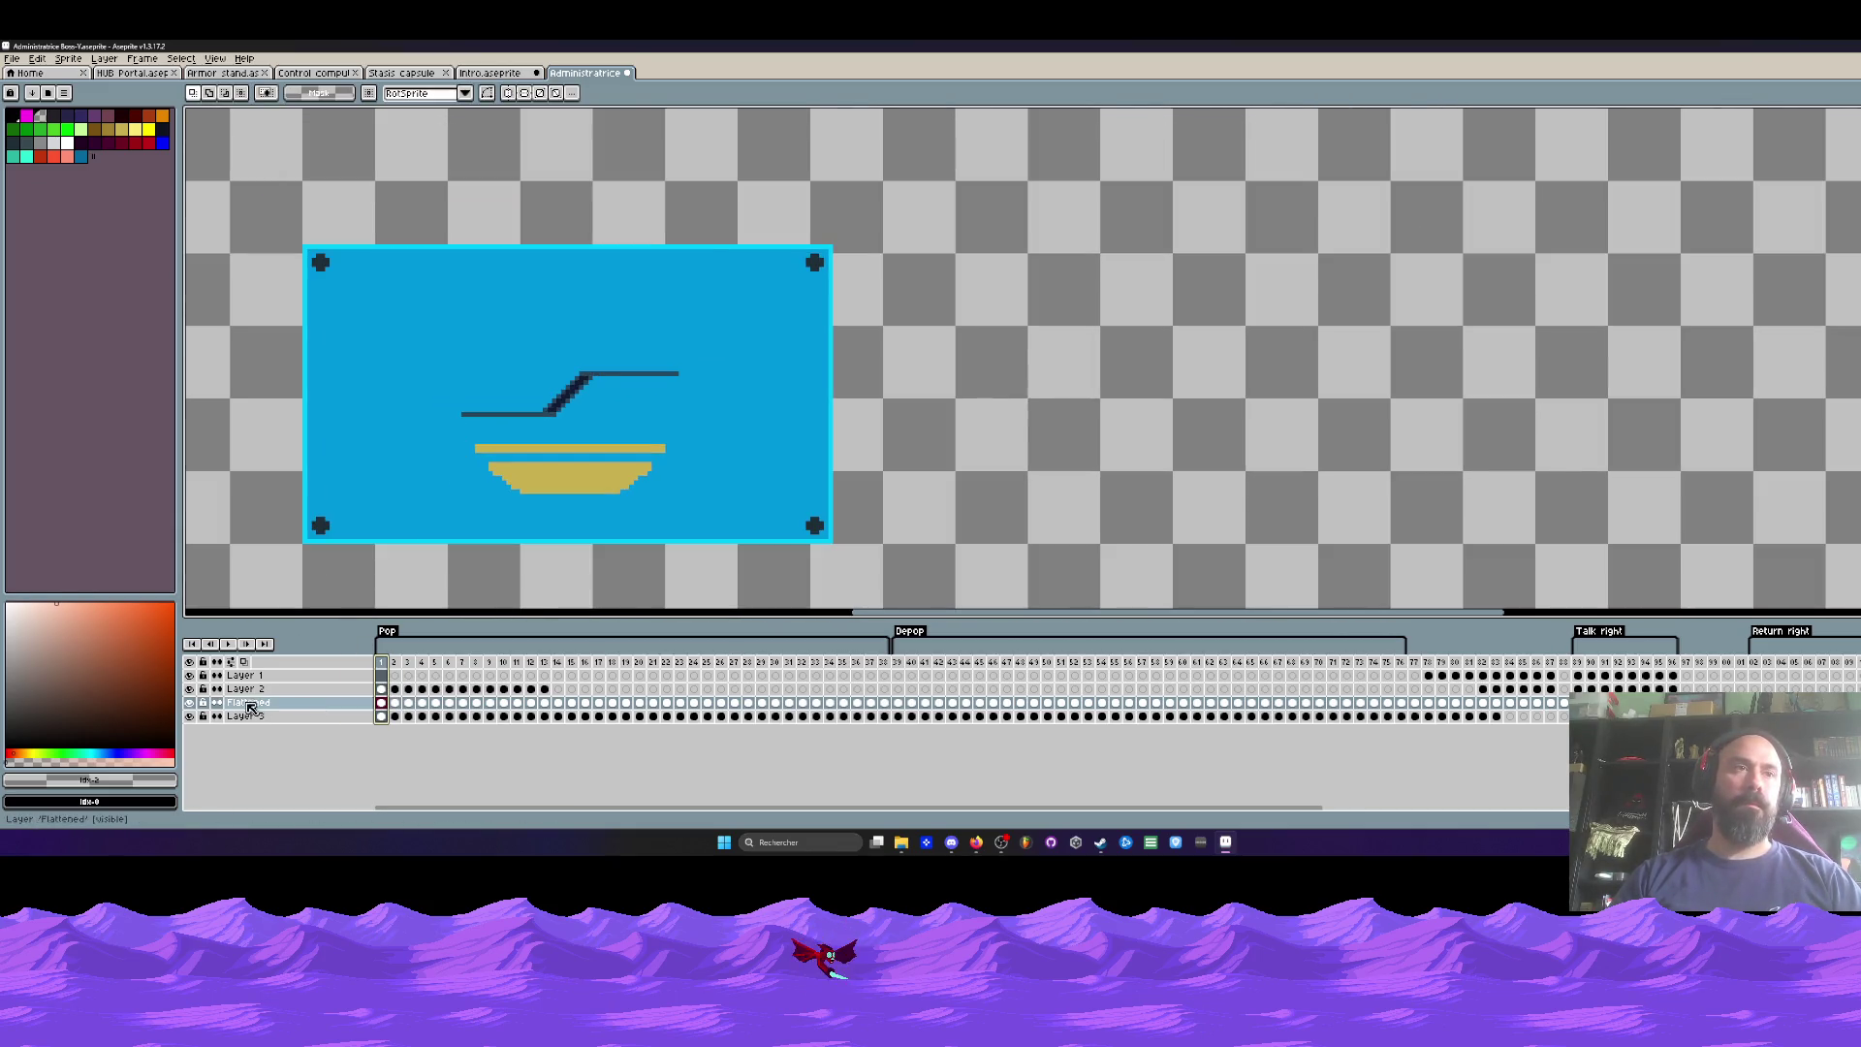
# Step: Cycle through the Intro and HUB Portal sprites, then return to Administratrice
pyautogui.hotkey('ctrl', 'shift', 'Tab')
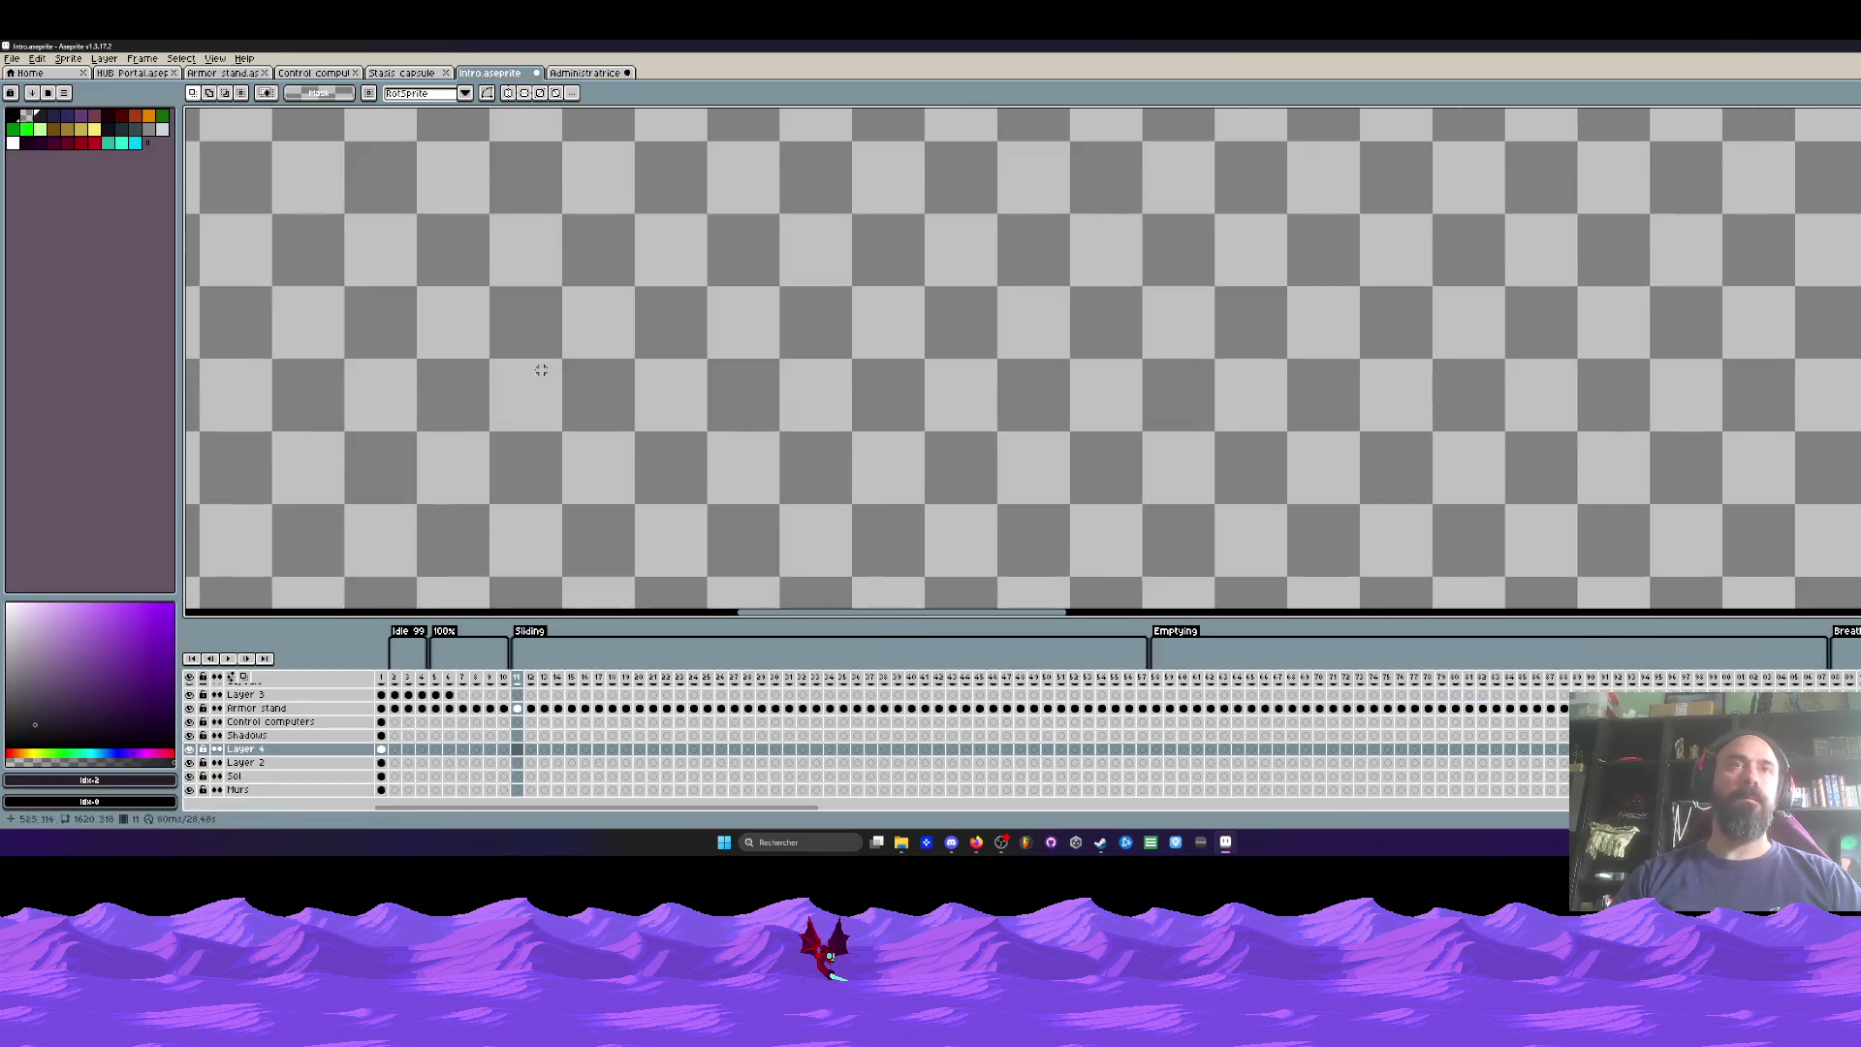
pyautogui.hotkey('ctrl', 'shift', 'Tab')
pyautogui.hotkey('ctrl', 'shift', 'Tab')
pyautogui.hotkey('ctrl', 'shift', 'Tab')
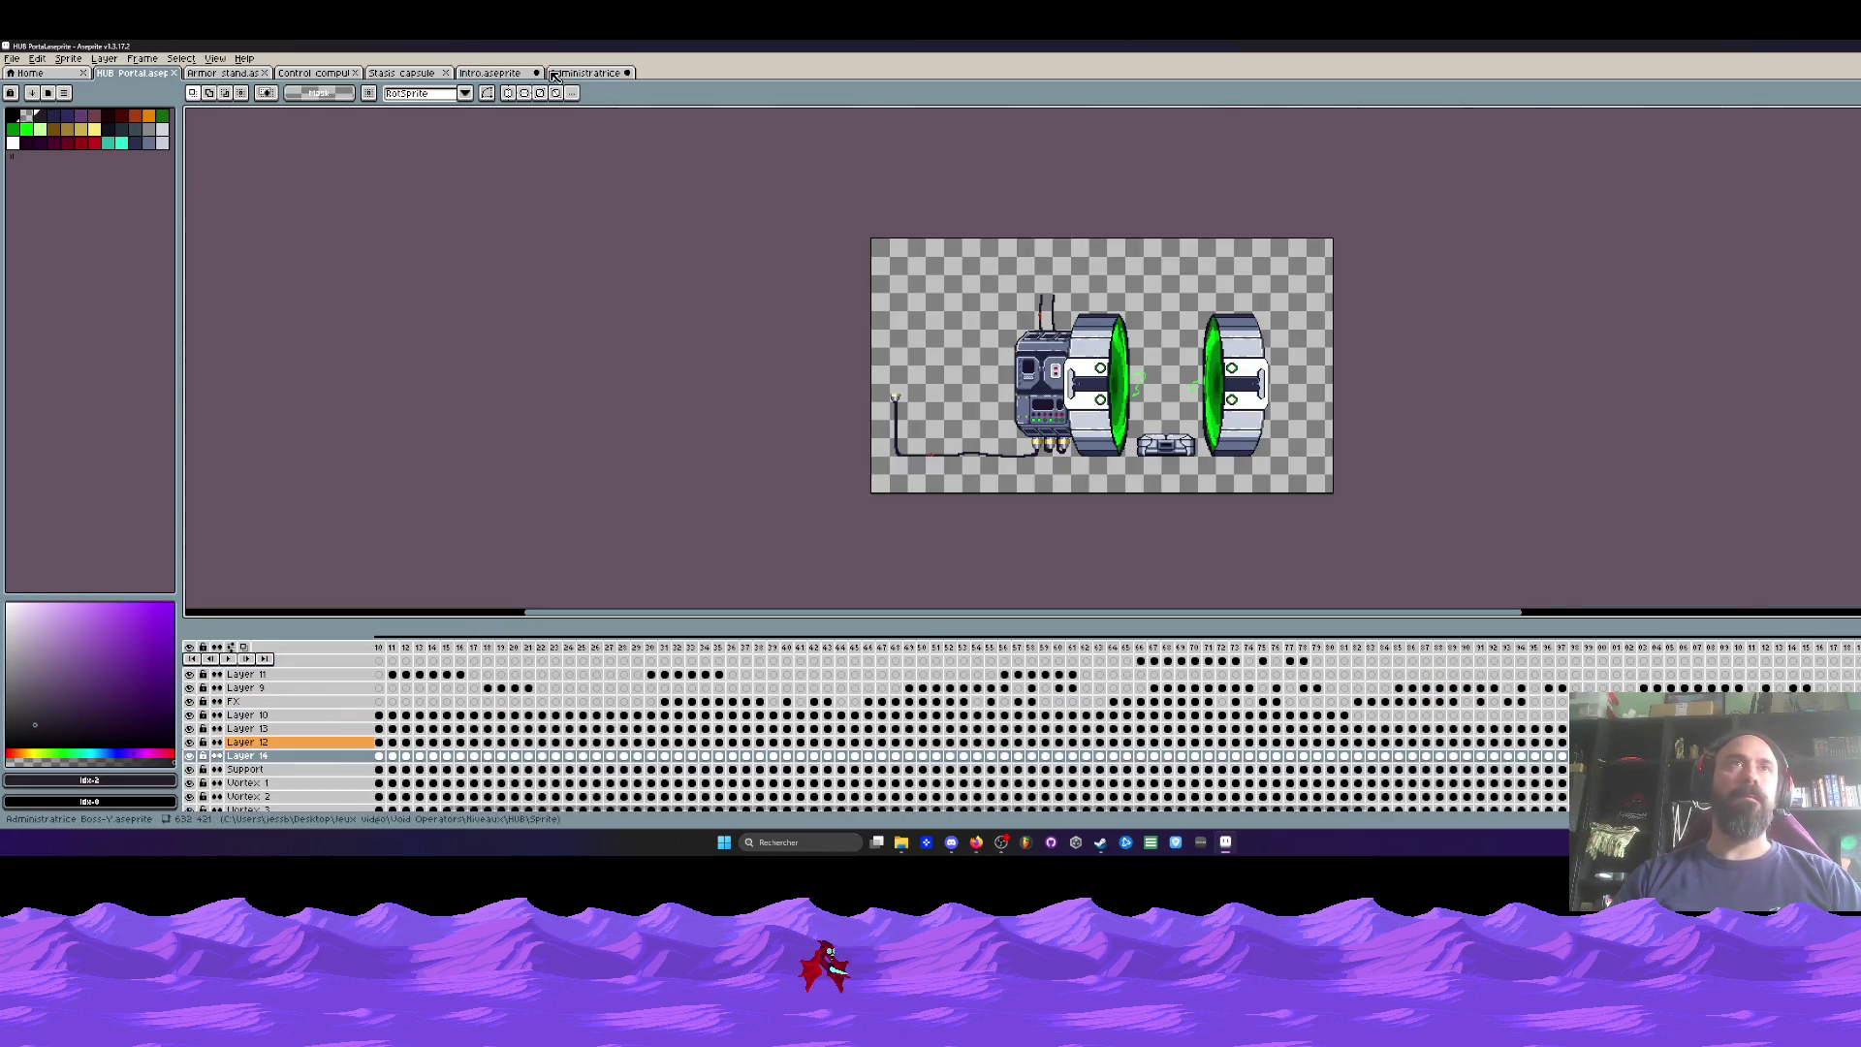
pyautogui.hotkey('ctrl', 'shift', 'Tab')
pyautogui.hotkey('ctrl', 'shift', 'Tab')
pyautogui.hscroll(-4, 581, 455)
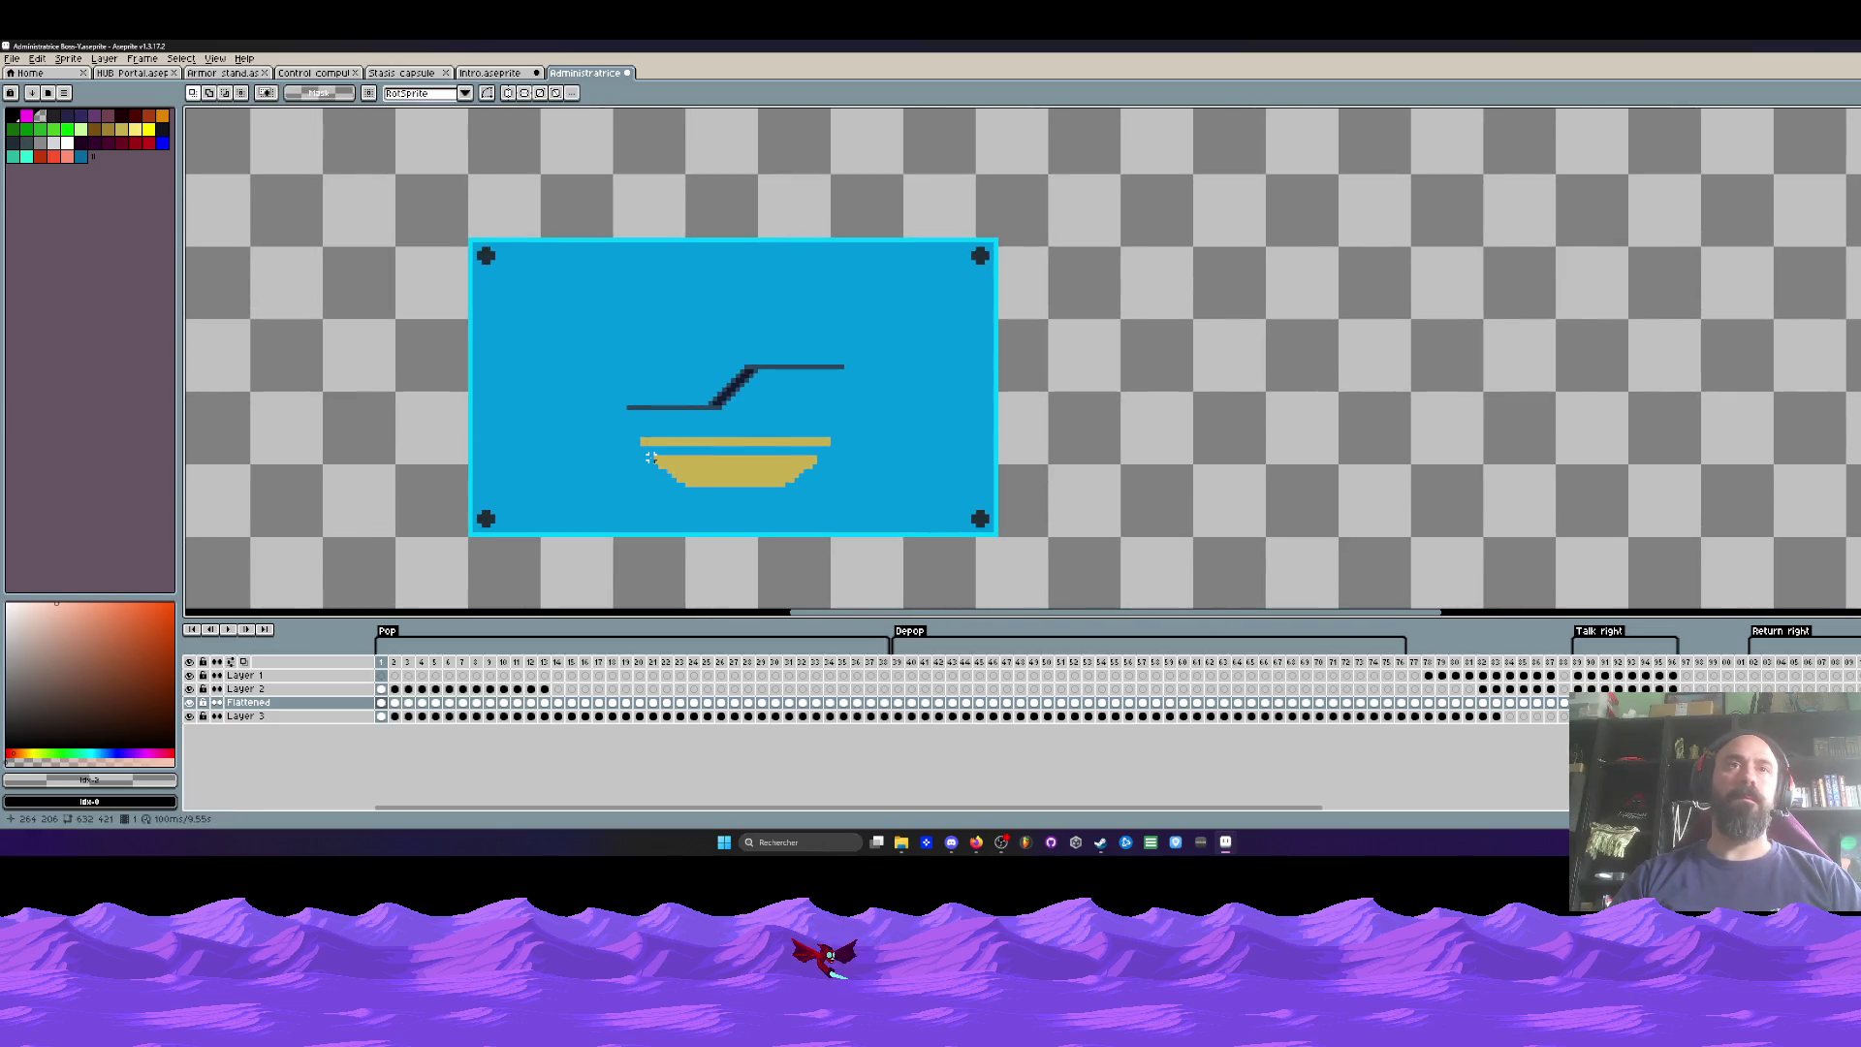
pyautogui.scroll(1, 651, 467)
# Step: Make the Flattened layer current and eyedrop the bowl's yellow colour
pyautogui.click(245, 709)
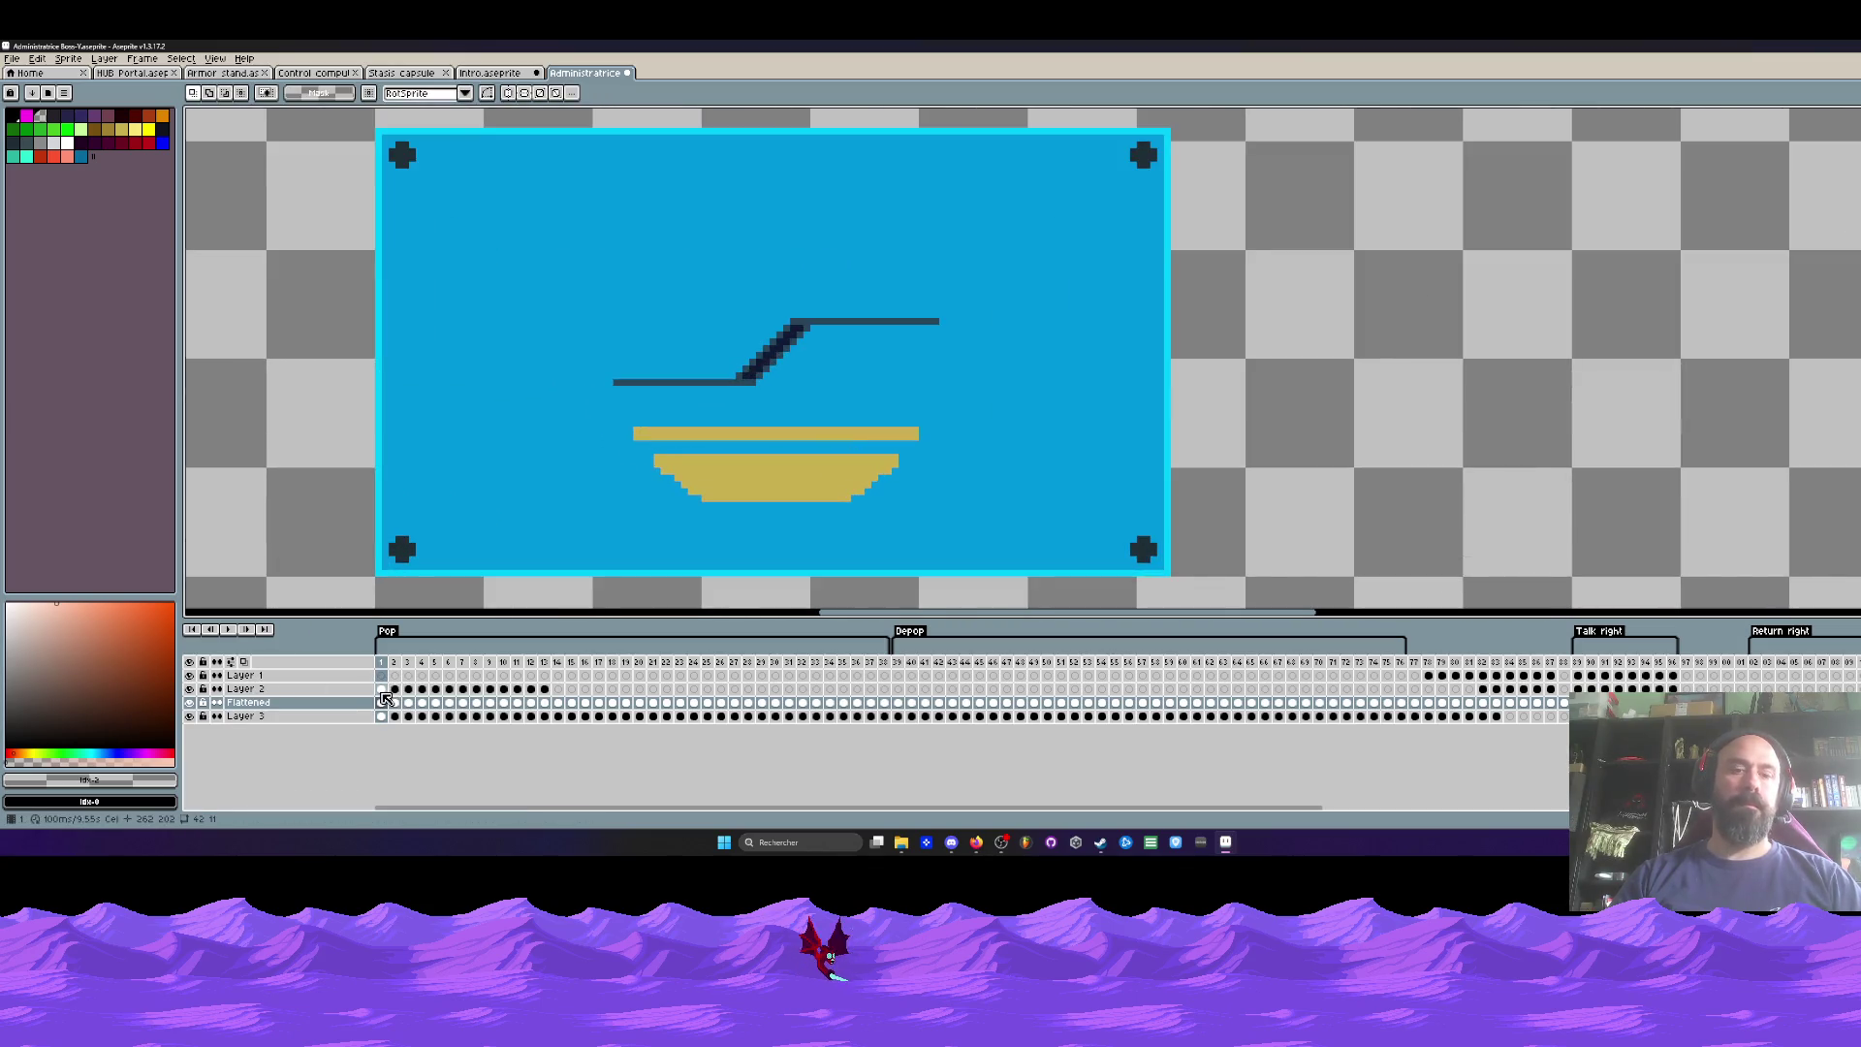
pyautogui.press('i')
pyautogui.click(737, 480)
# Step: On Layer 1 frame 1, pencil yellow pixels at both ends of the upper gold bar with a 1-pixel brush
pyautogui.click(380, 674)
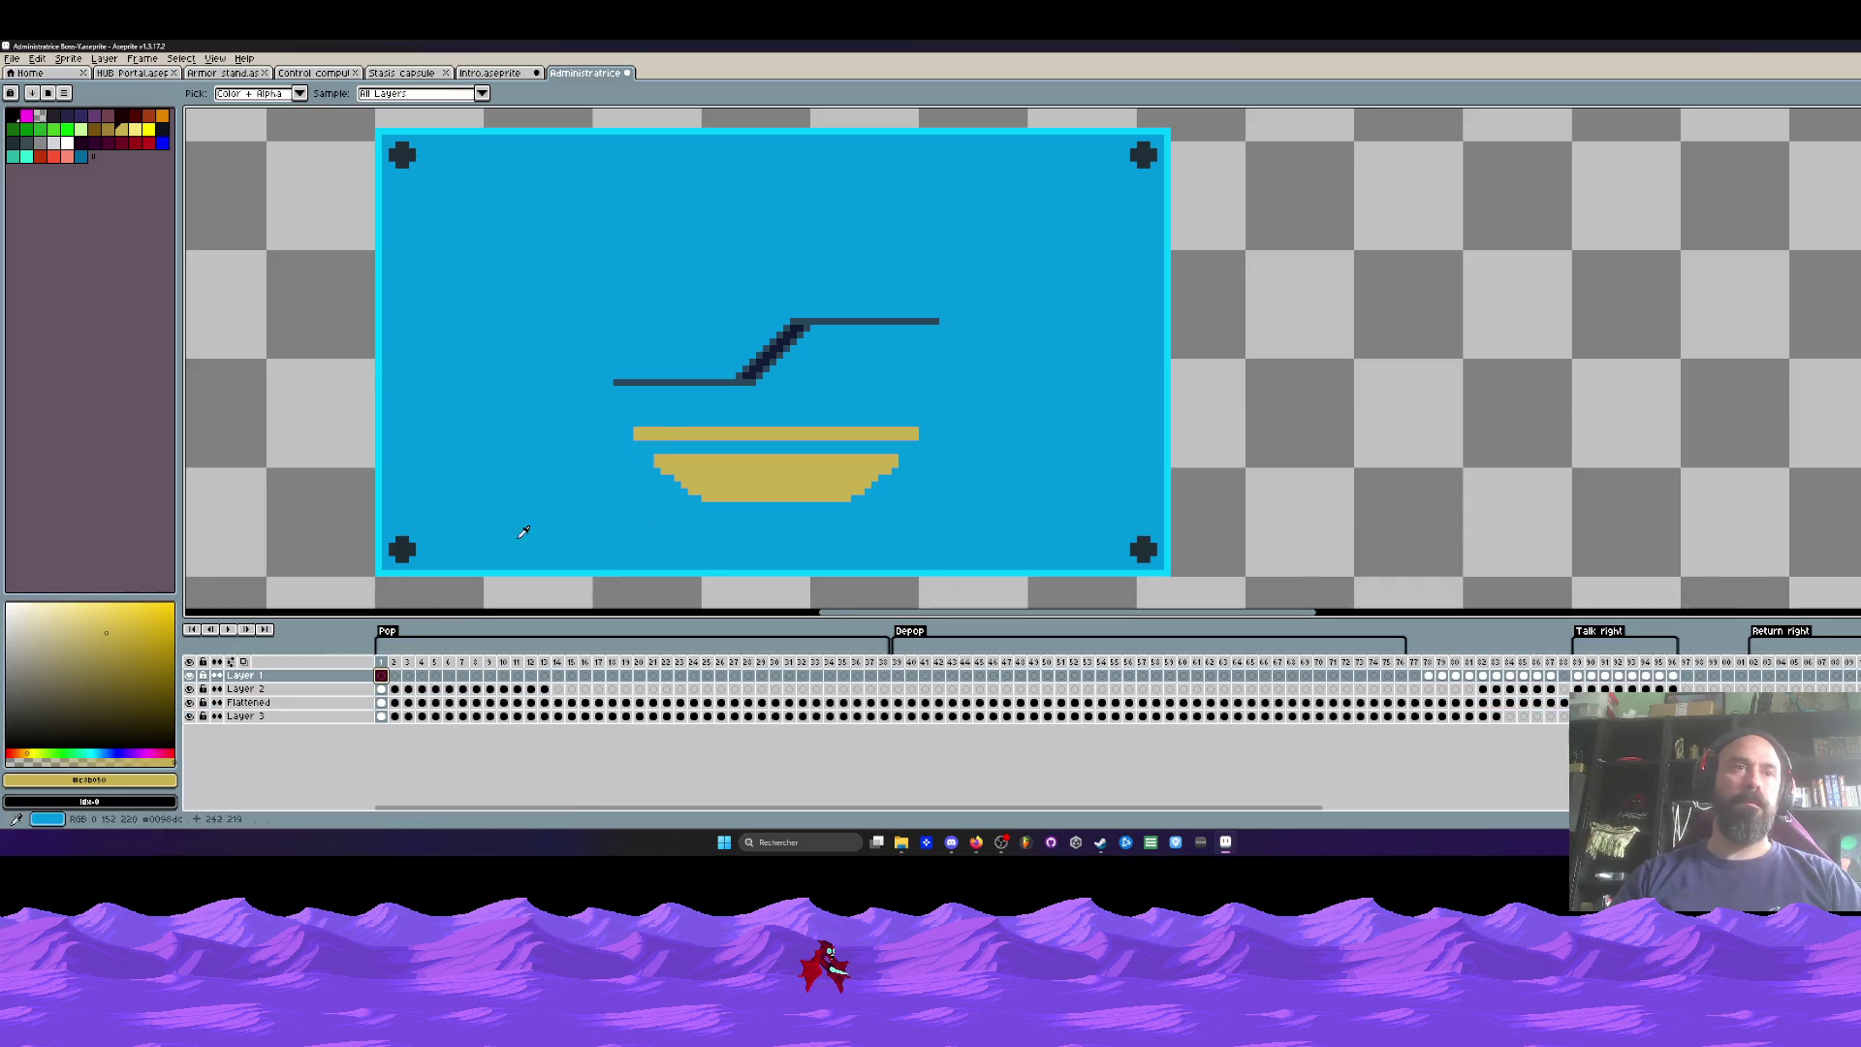
pyautogui.scroll(1, 637, 439)
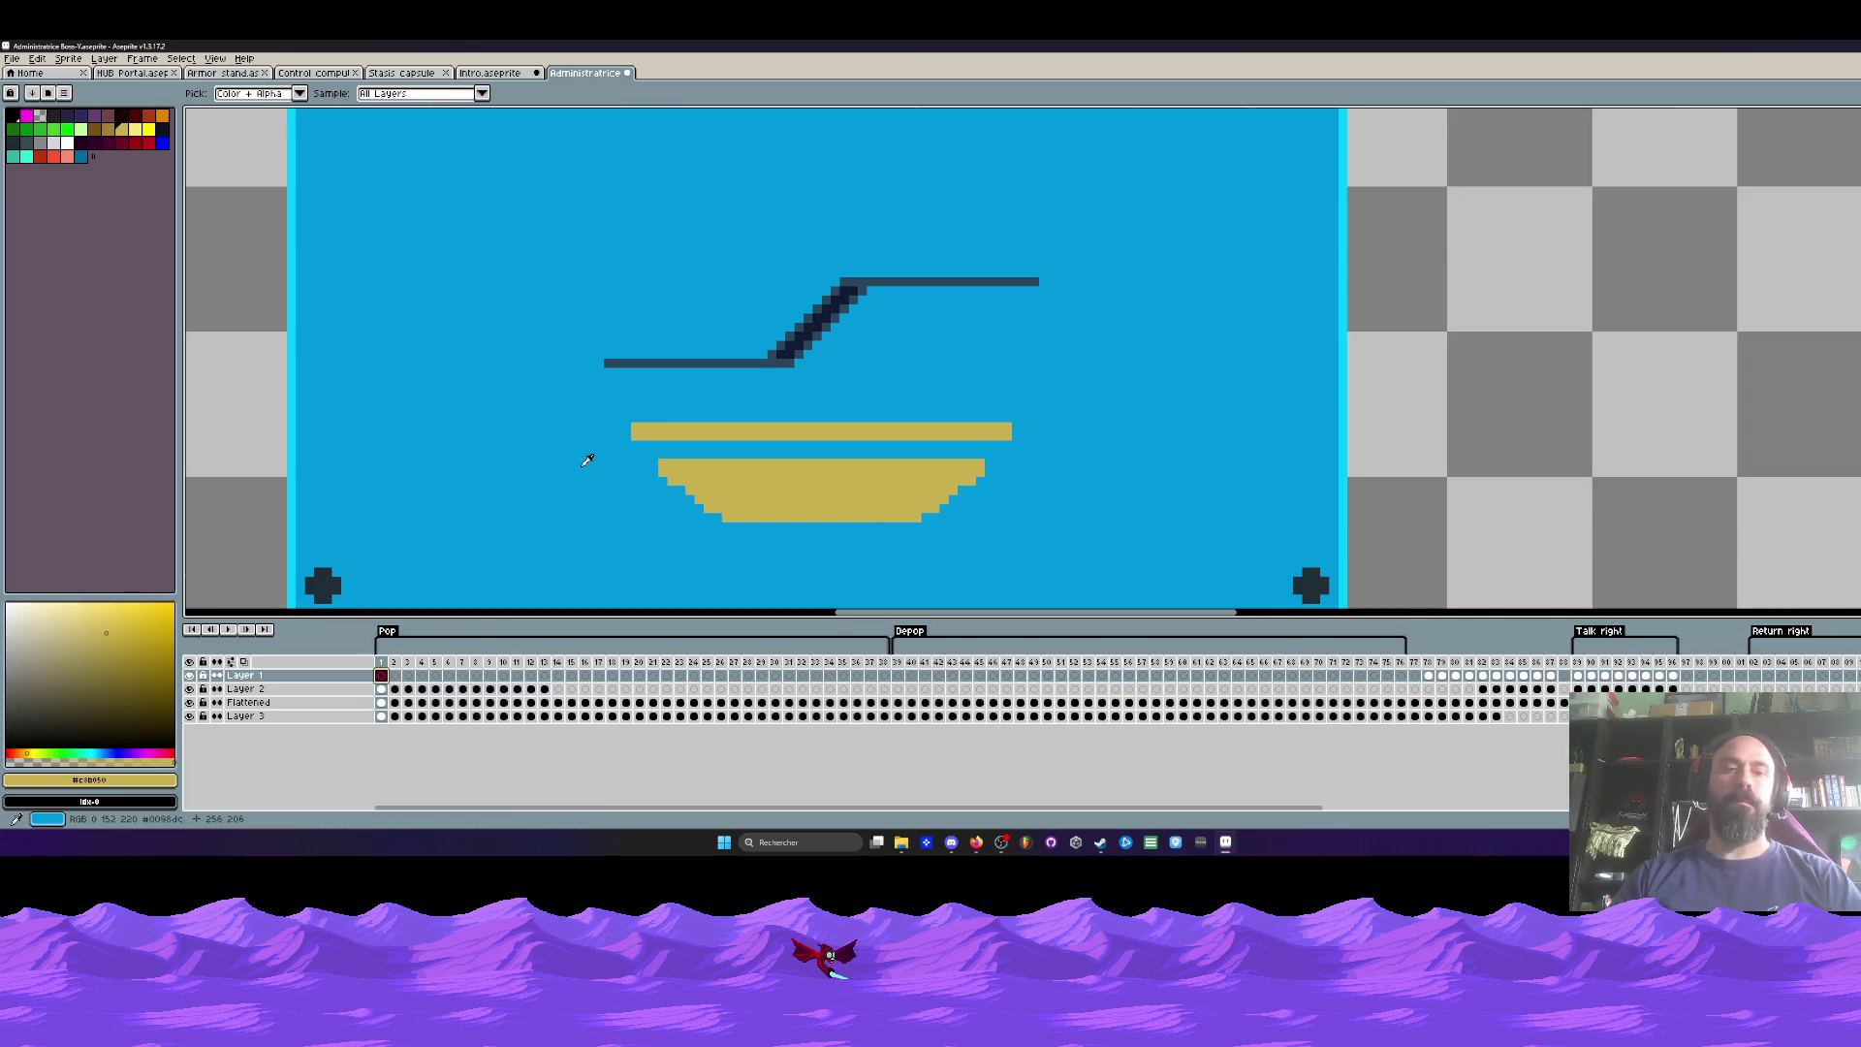
pyautogui.press('b')
pyautogui.scroll(3, 605, 434)
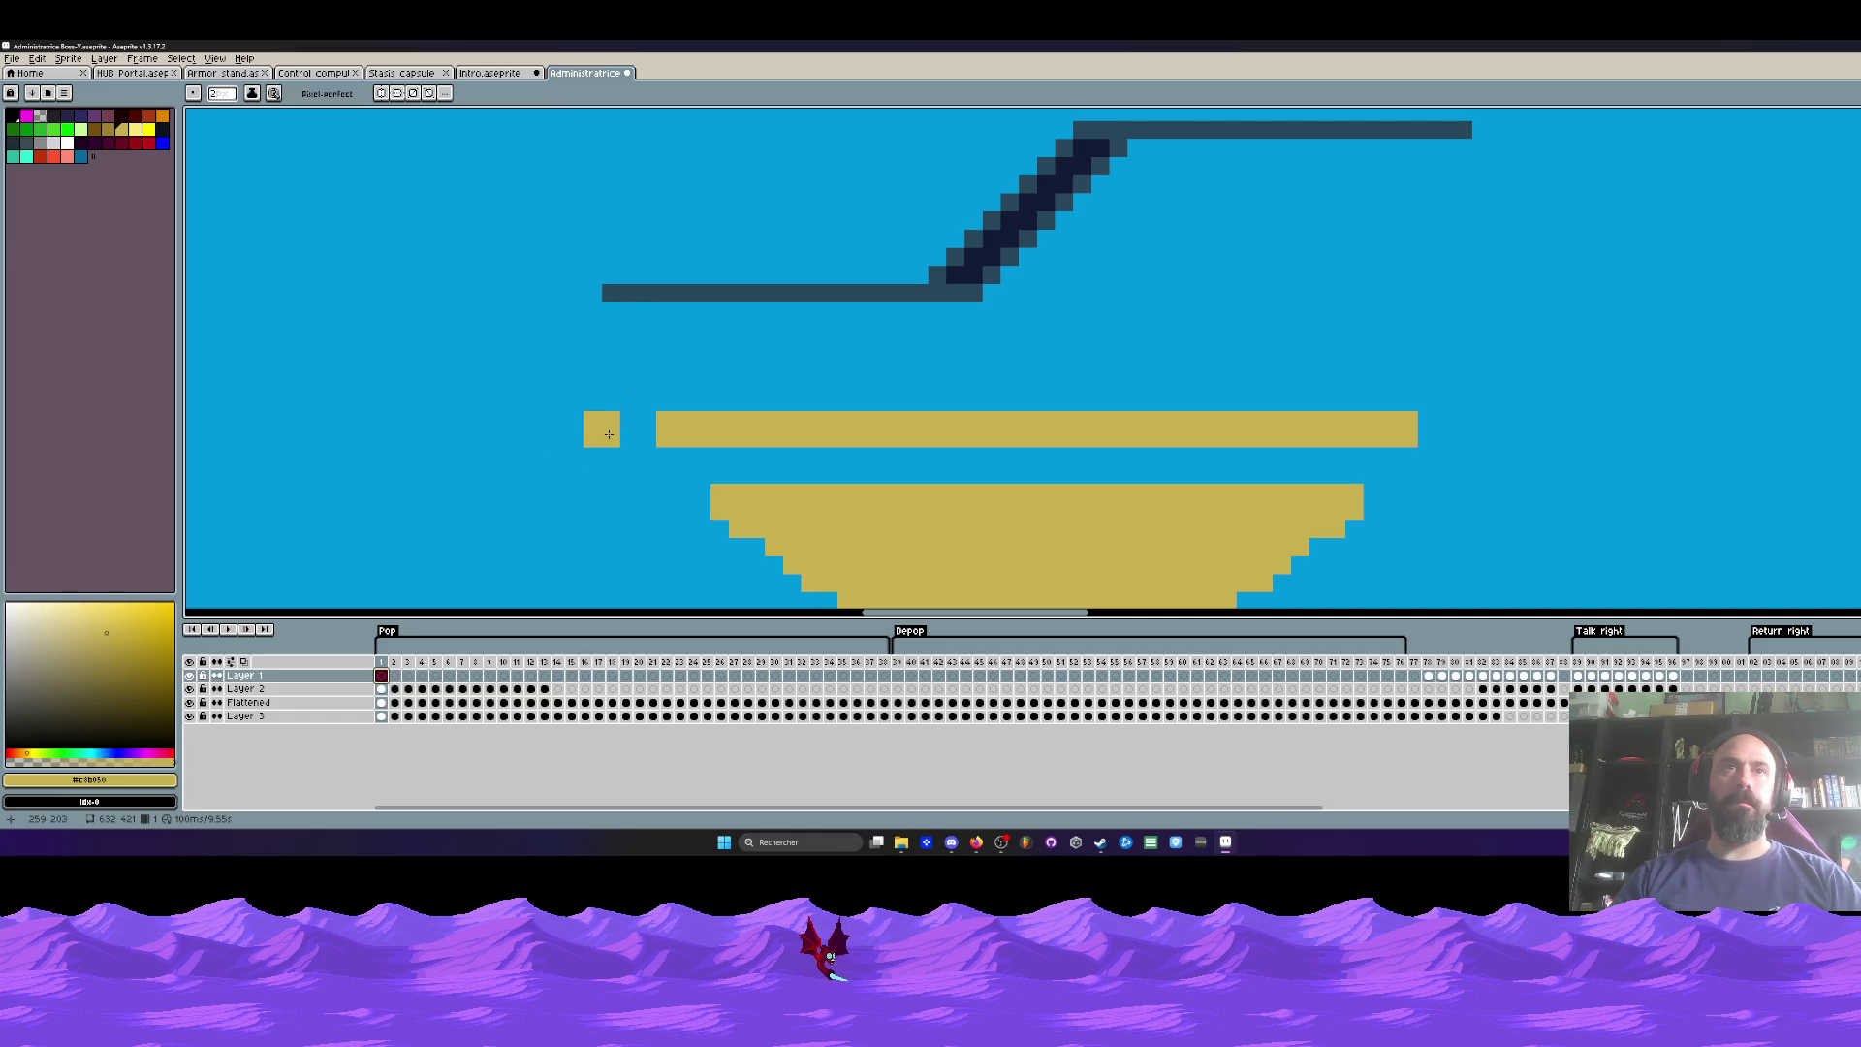
pyautogui.click(626, 434)
pyautogui.click(1454, 429)
pyautogui.scroll(-4, 1449, 436)
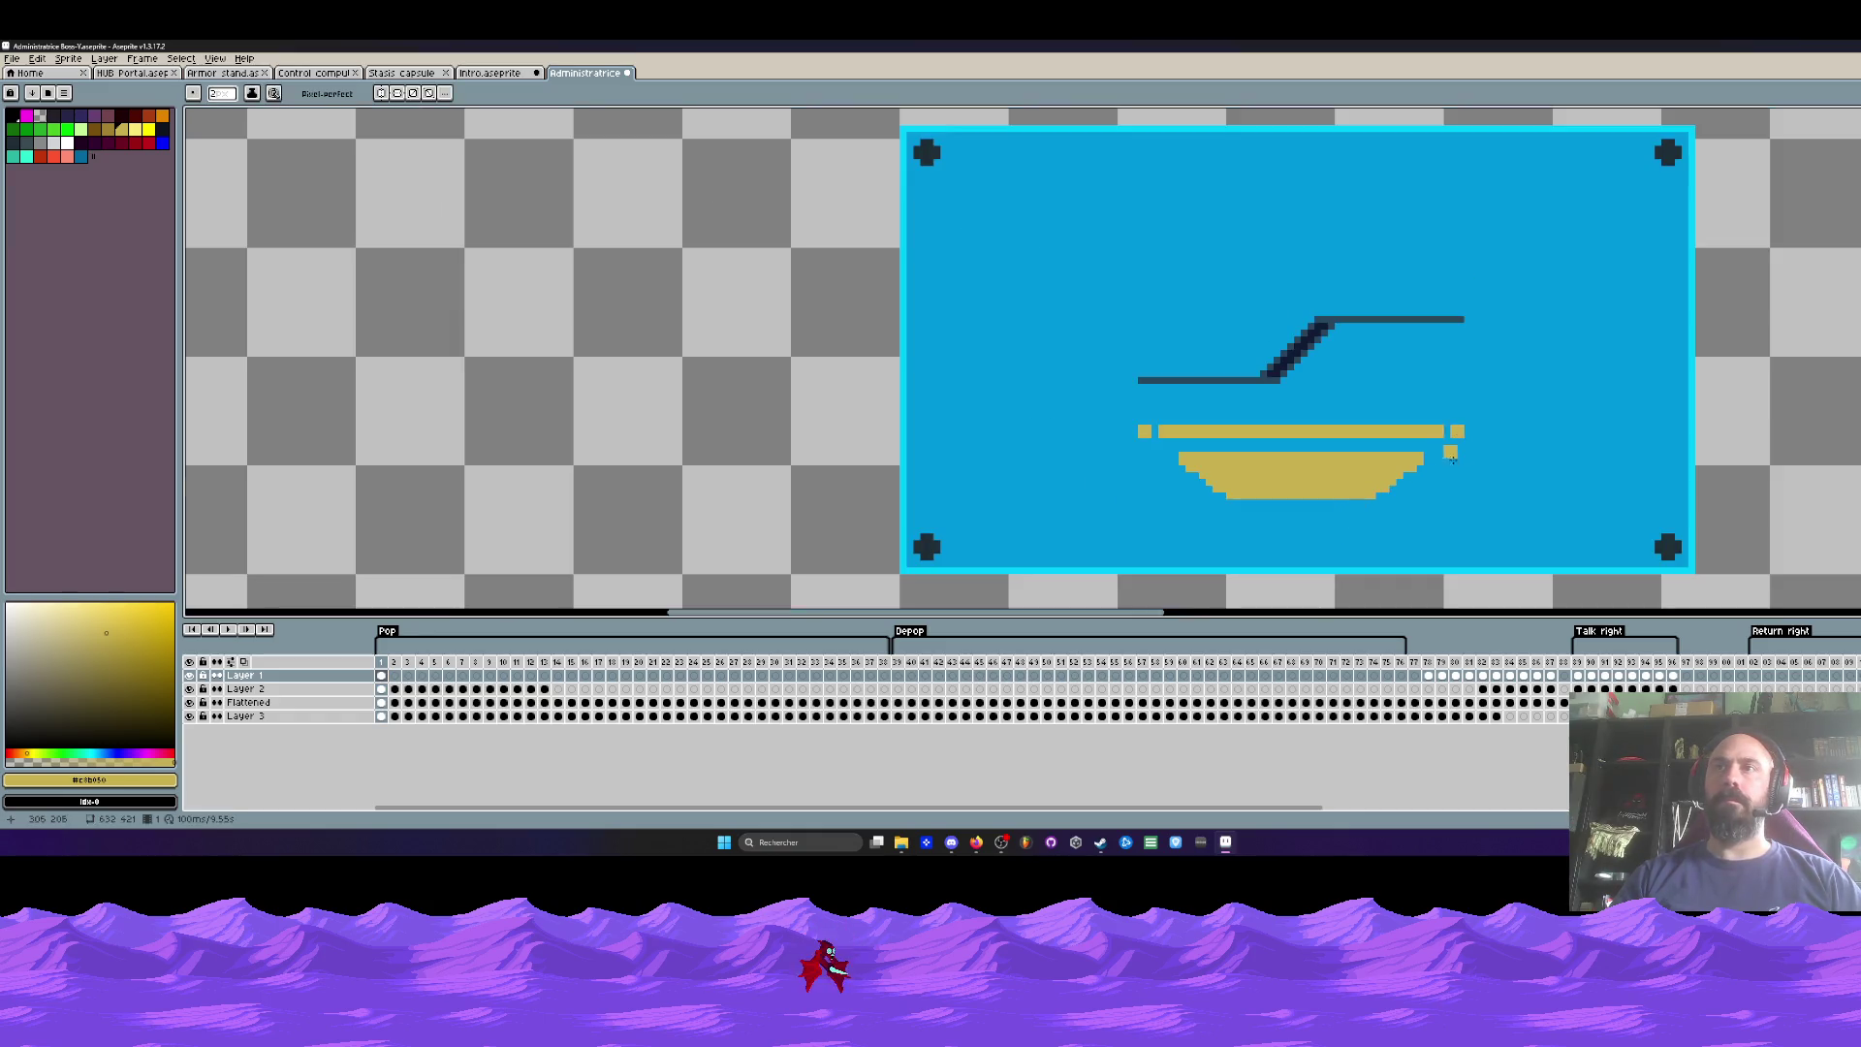
pyautogui.scroll(3, 1442, 452)
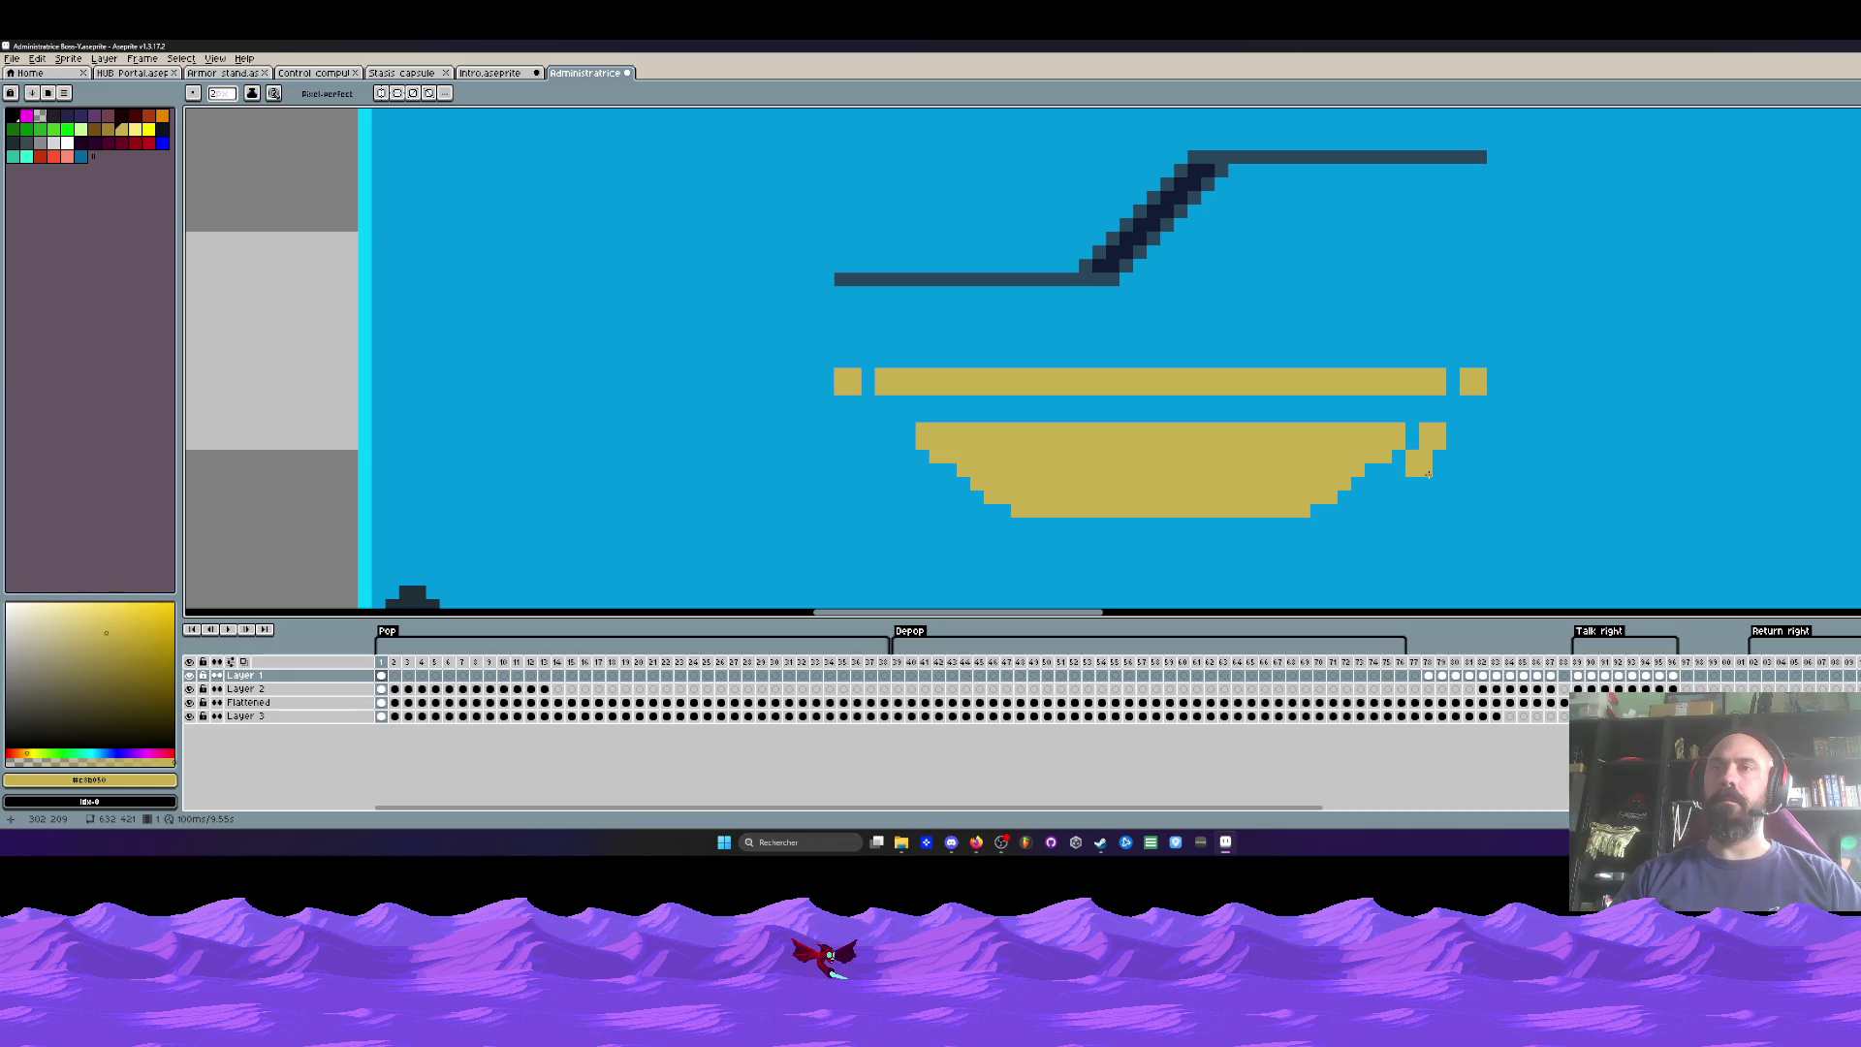
pyautogui.press('-')
pyautogui.scroll(-2, 1430, 446)
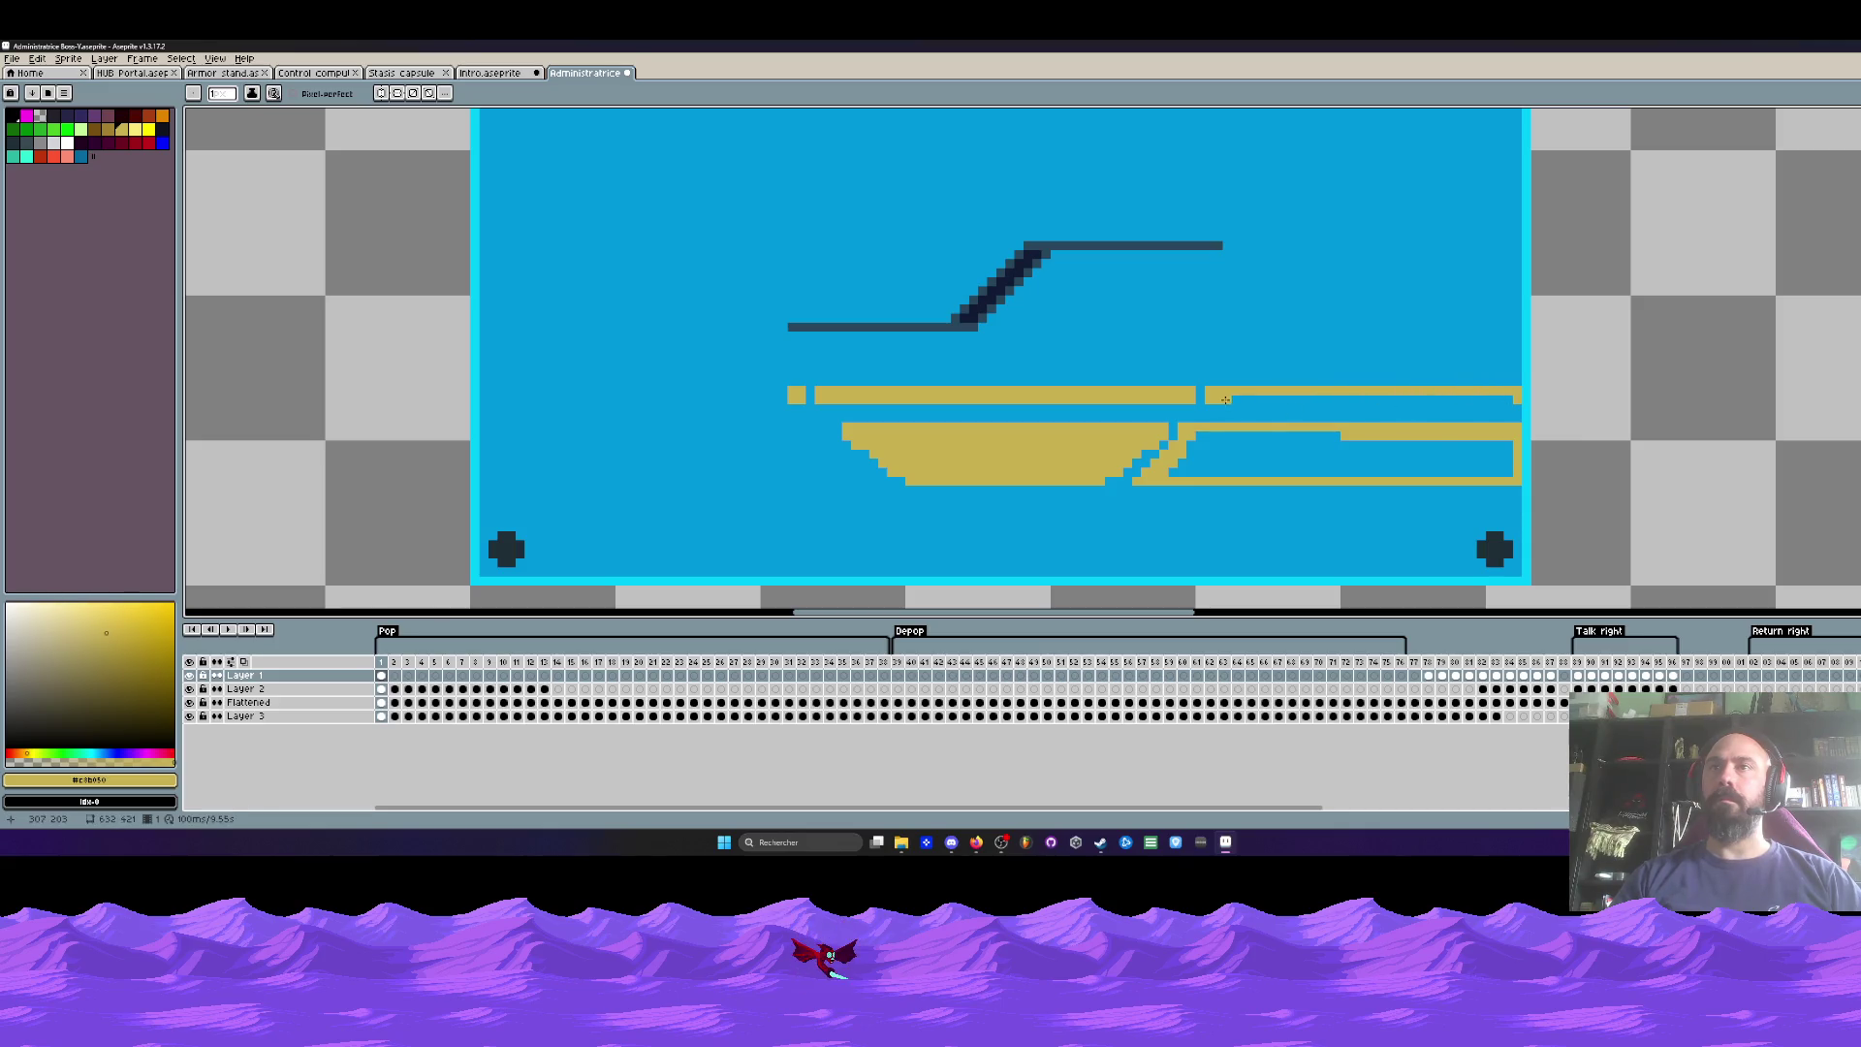
# Step: Fill the gold band right of the bowl solid with a 2-pixel pencil
pyautogui.click(1502, 405)
pyautogui.press('+')
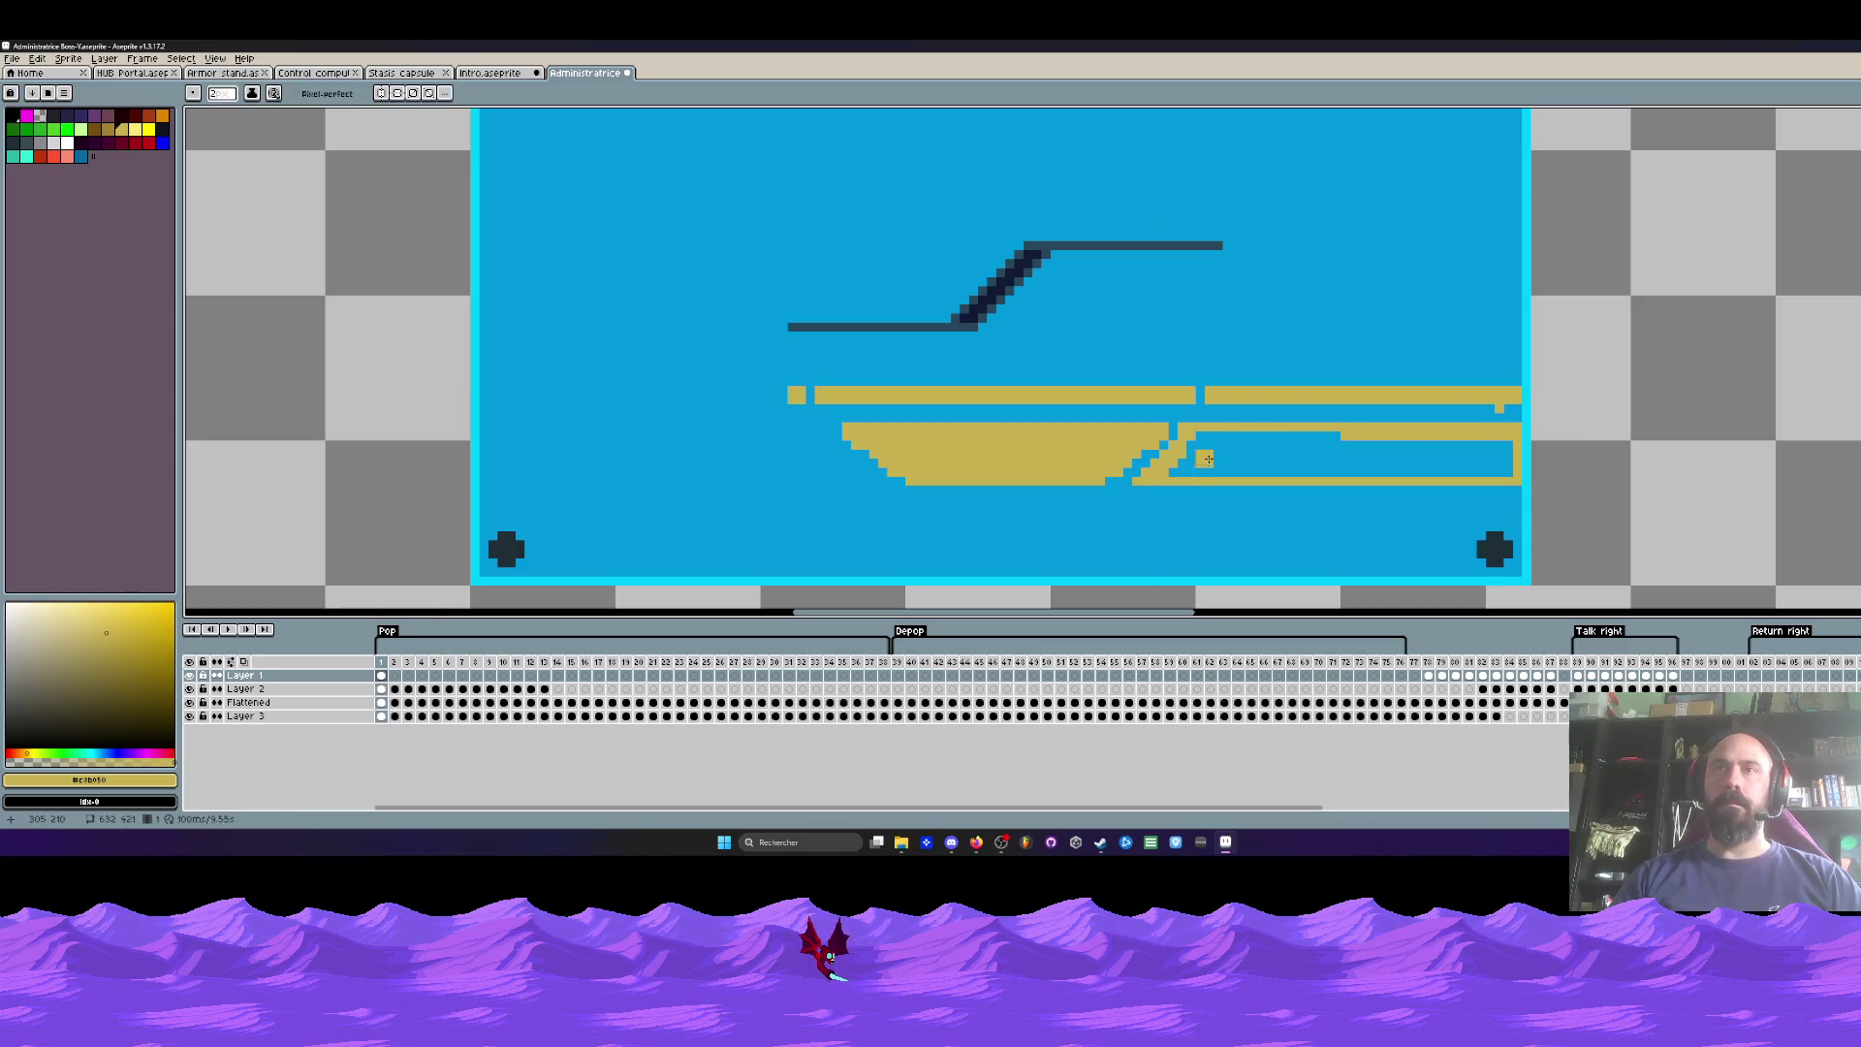
pyautogui.moveTo(1204, 444); pyautogui.dragTo(1350, 442)
pyautogui.moveTo(1225, 471); pyautogui.dragTo(1450, 454)
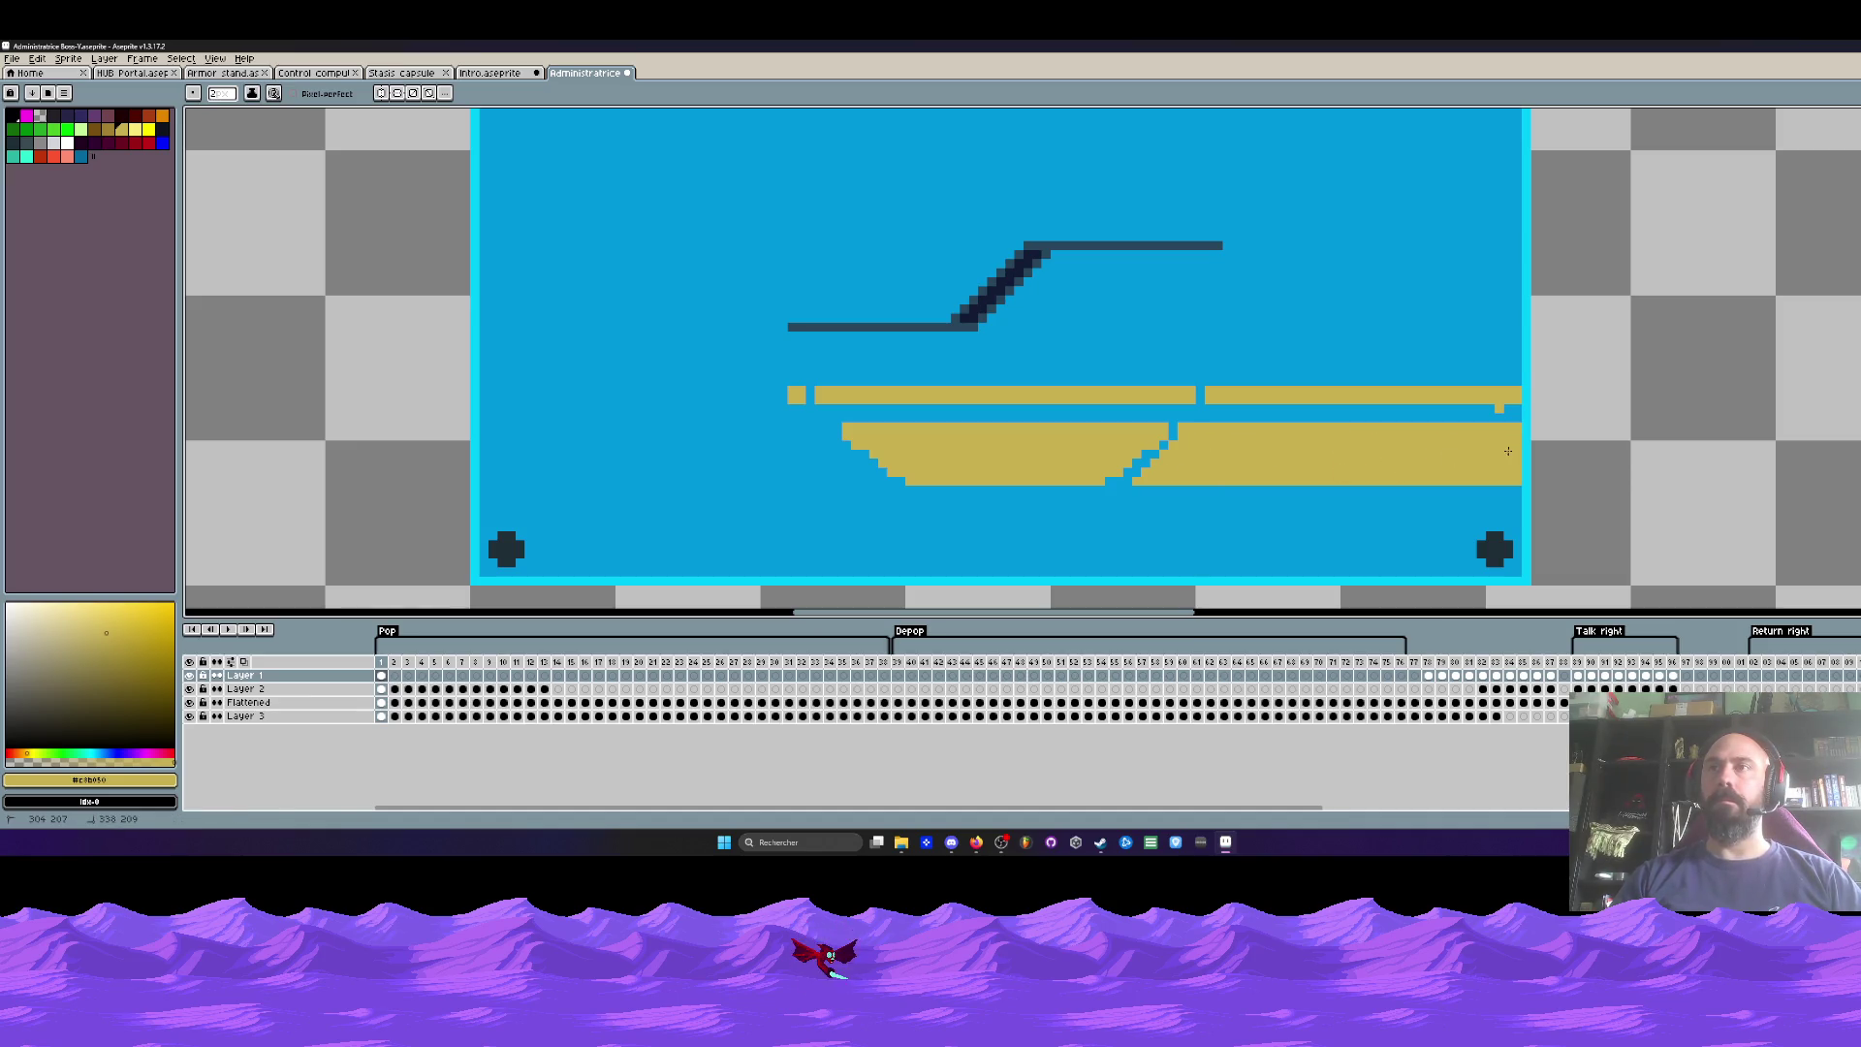
pyautogui.scroll(-2, 1284, 457)
pyautogui.scroll(2, 1034, 441)
# Step: Paint upper and lower gold bars leftward to the panel's left edge, undoing a rough first stroke
pyautogui.moveTo(1033, 389)
pyautogui.mouseDown()
pyautogui.moveTo(604, 389)
pyautogui.moveTo(1046, 398)
pyautogui.mouseUp()
pyautogui.hotkey('ctrl', 'z')
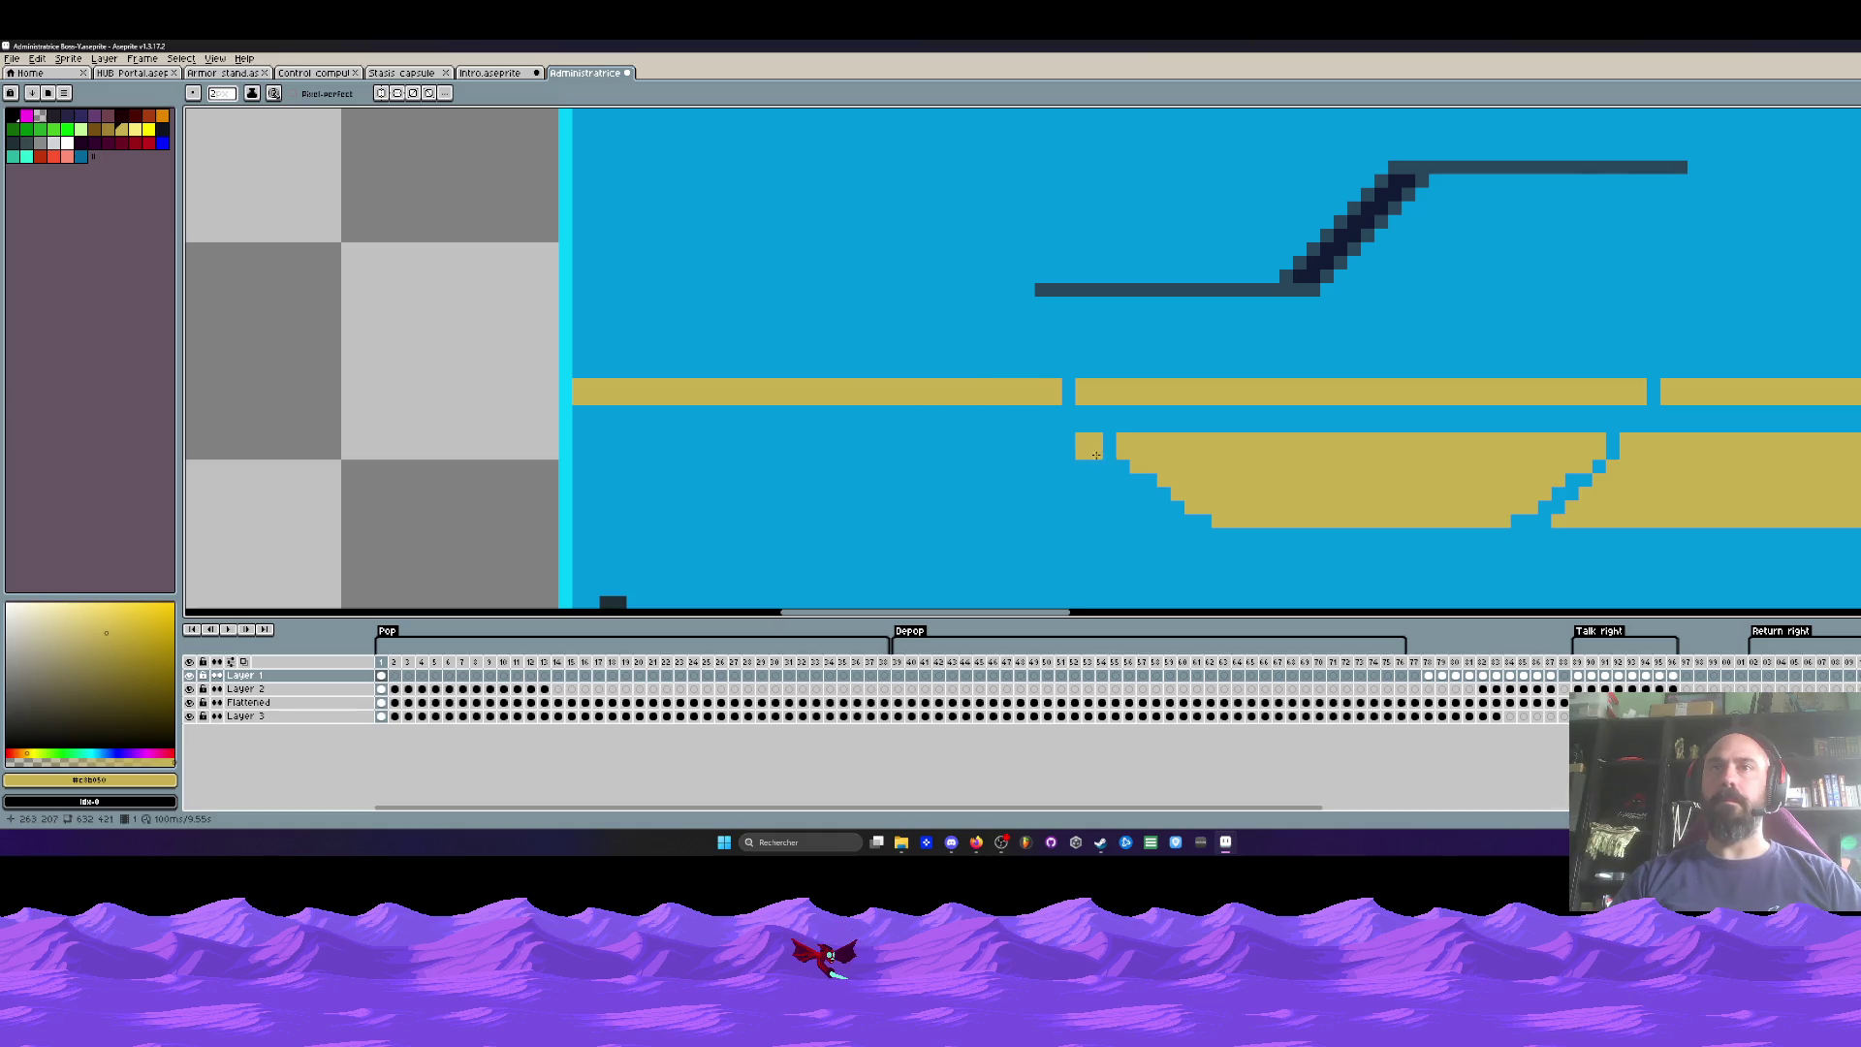
pyautogui.moveTo(1103, 454); pyautogui.dragTo(577, 450)
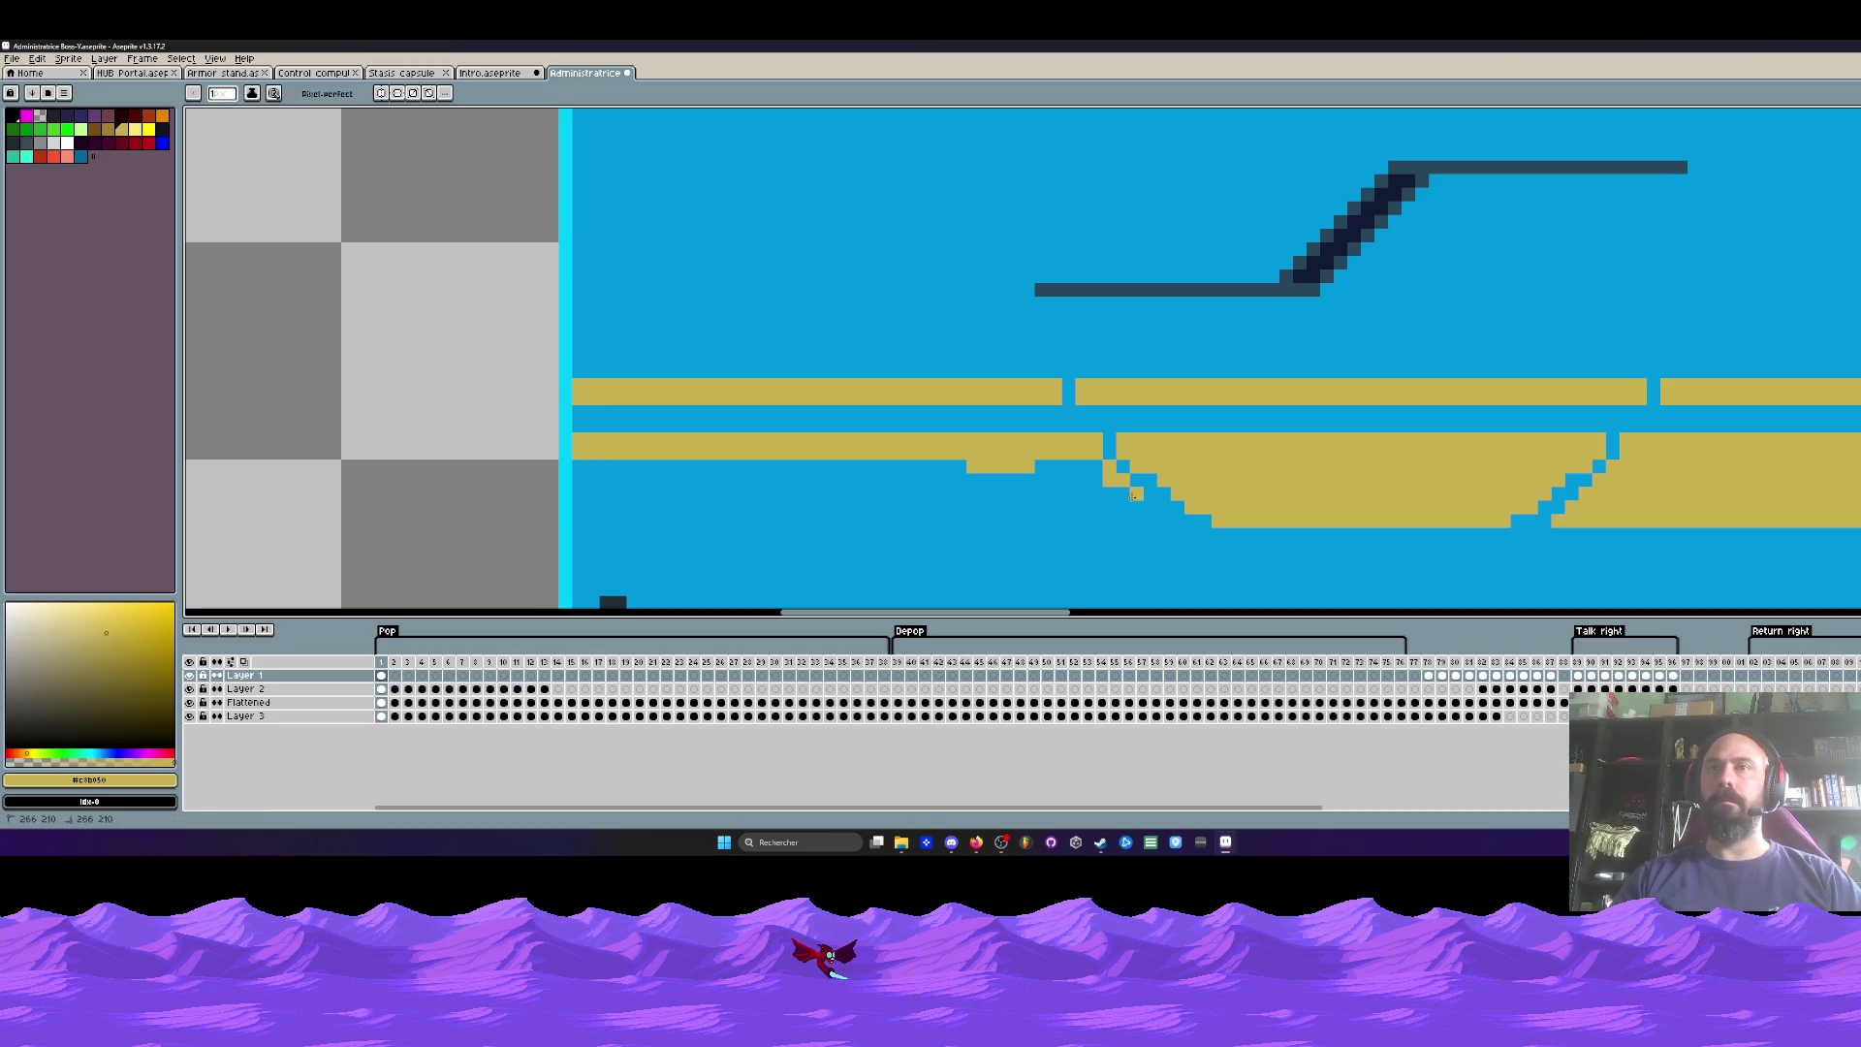
pyautogui.moveTo(1165, 520)
pyautogui.mouseDown()
pyautogui.moveTo(616, 521)
pyautogui.moveTo(1099, 474)
pyautogui.moveTo(609, 494)
pyautogui.mouseUp()
pyautogui.press('+')
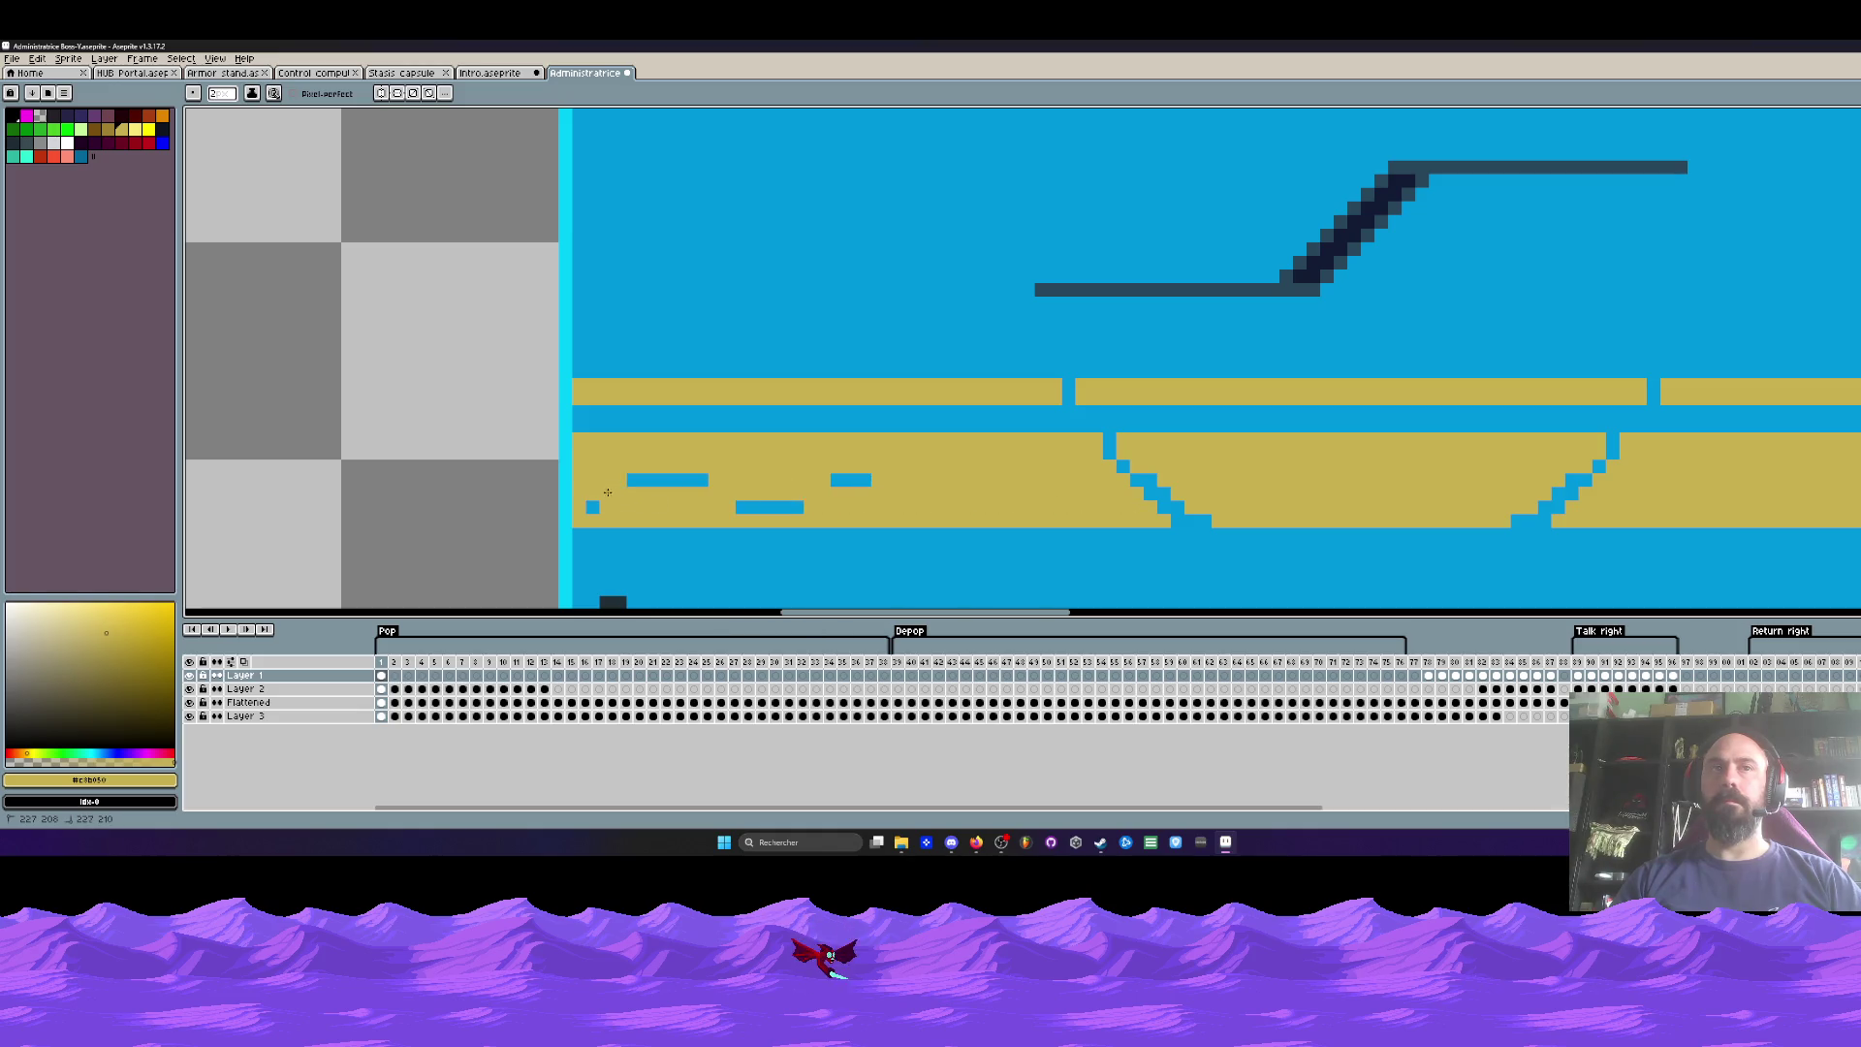
pyautogui.scroll(-6, 859, 470)
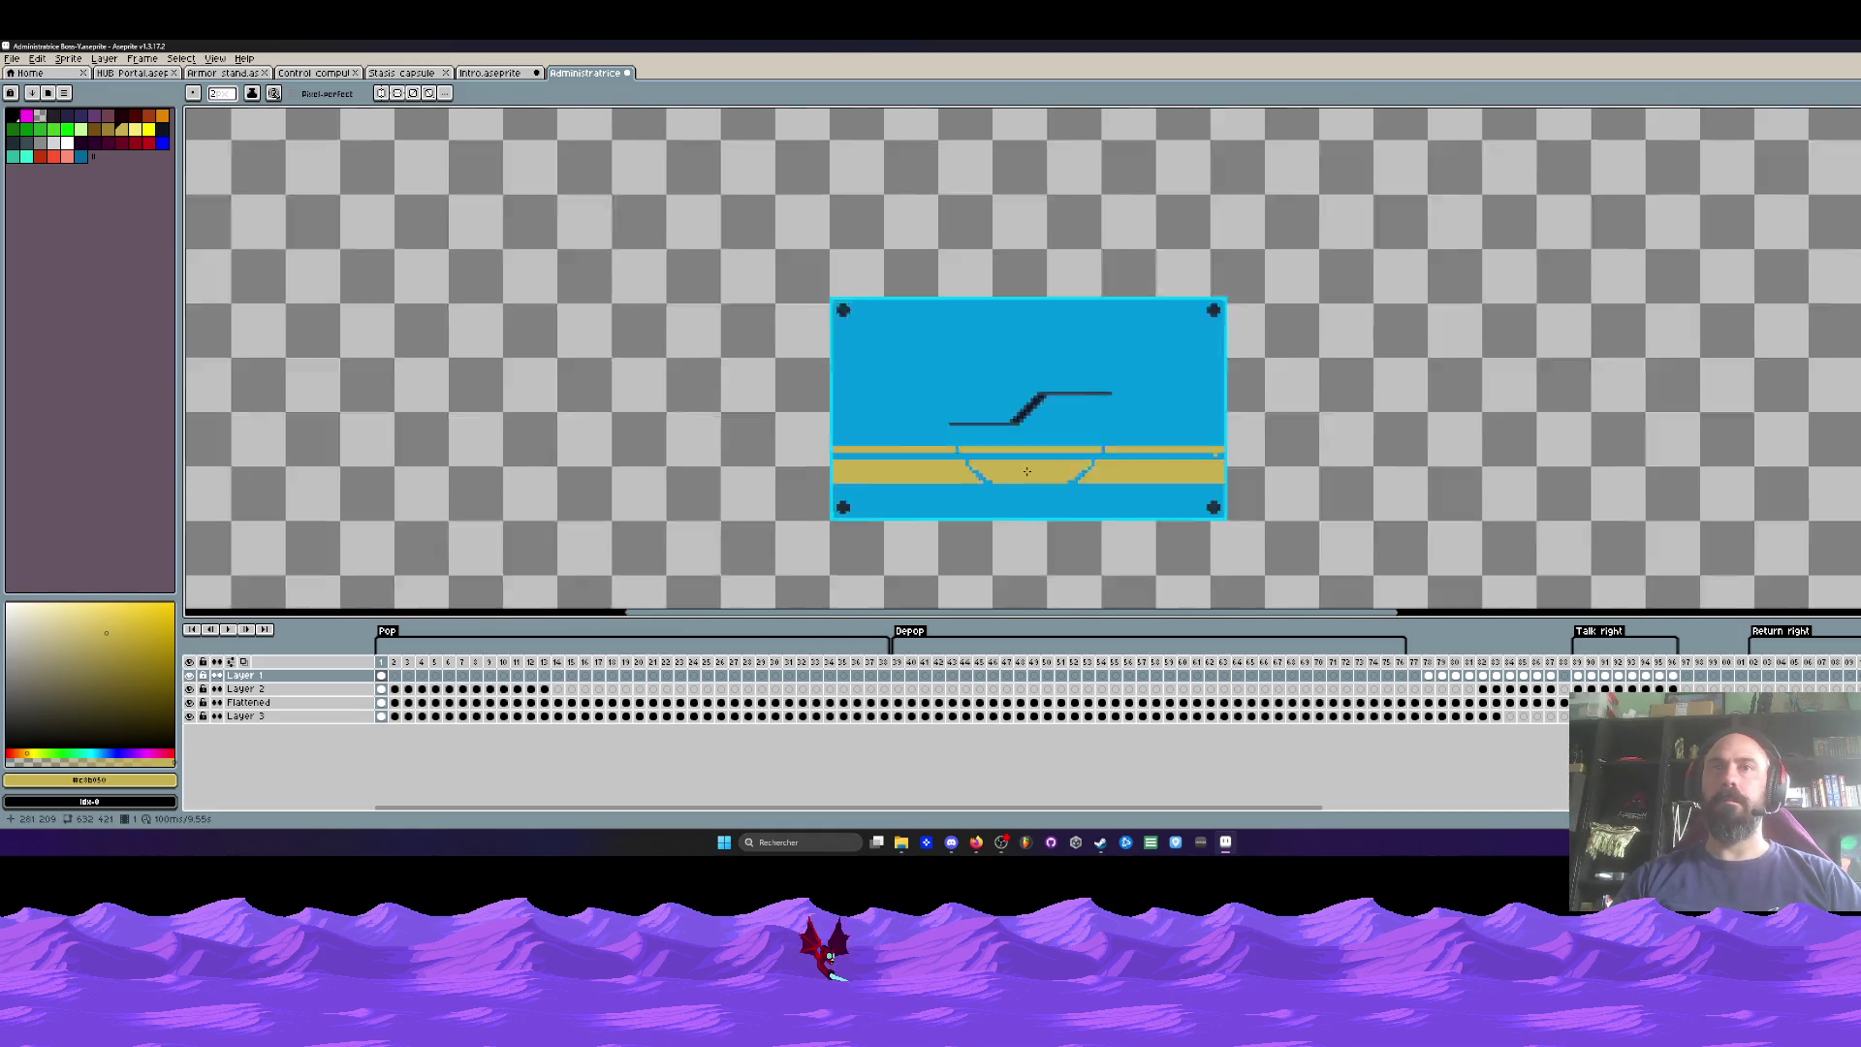
# Step: Select the gold bars below the lid and apply them across frames 1–6 of Layer 1
pyautogui.press('Right')
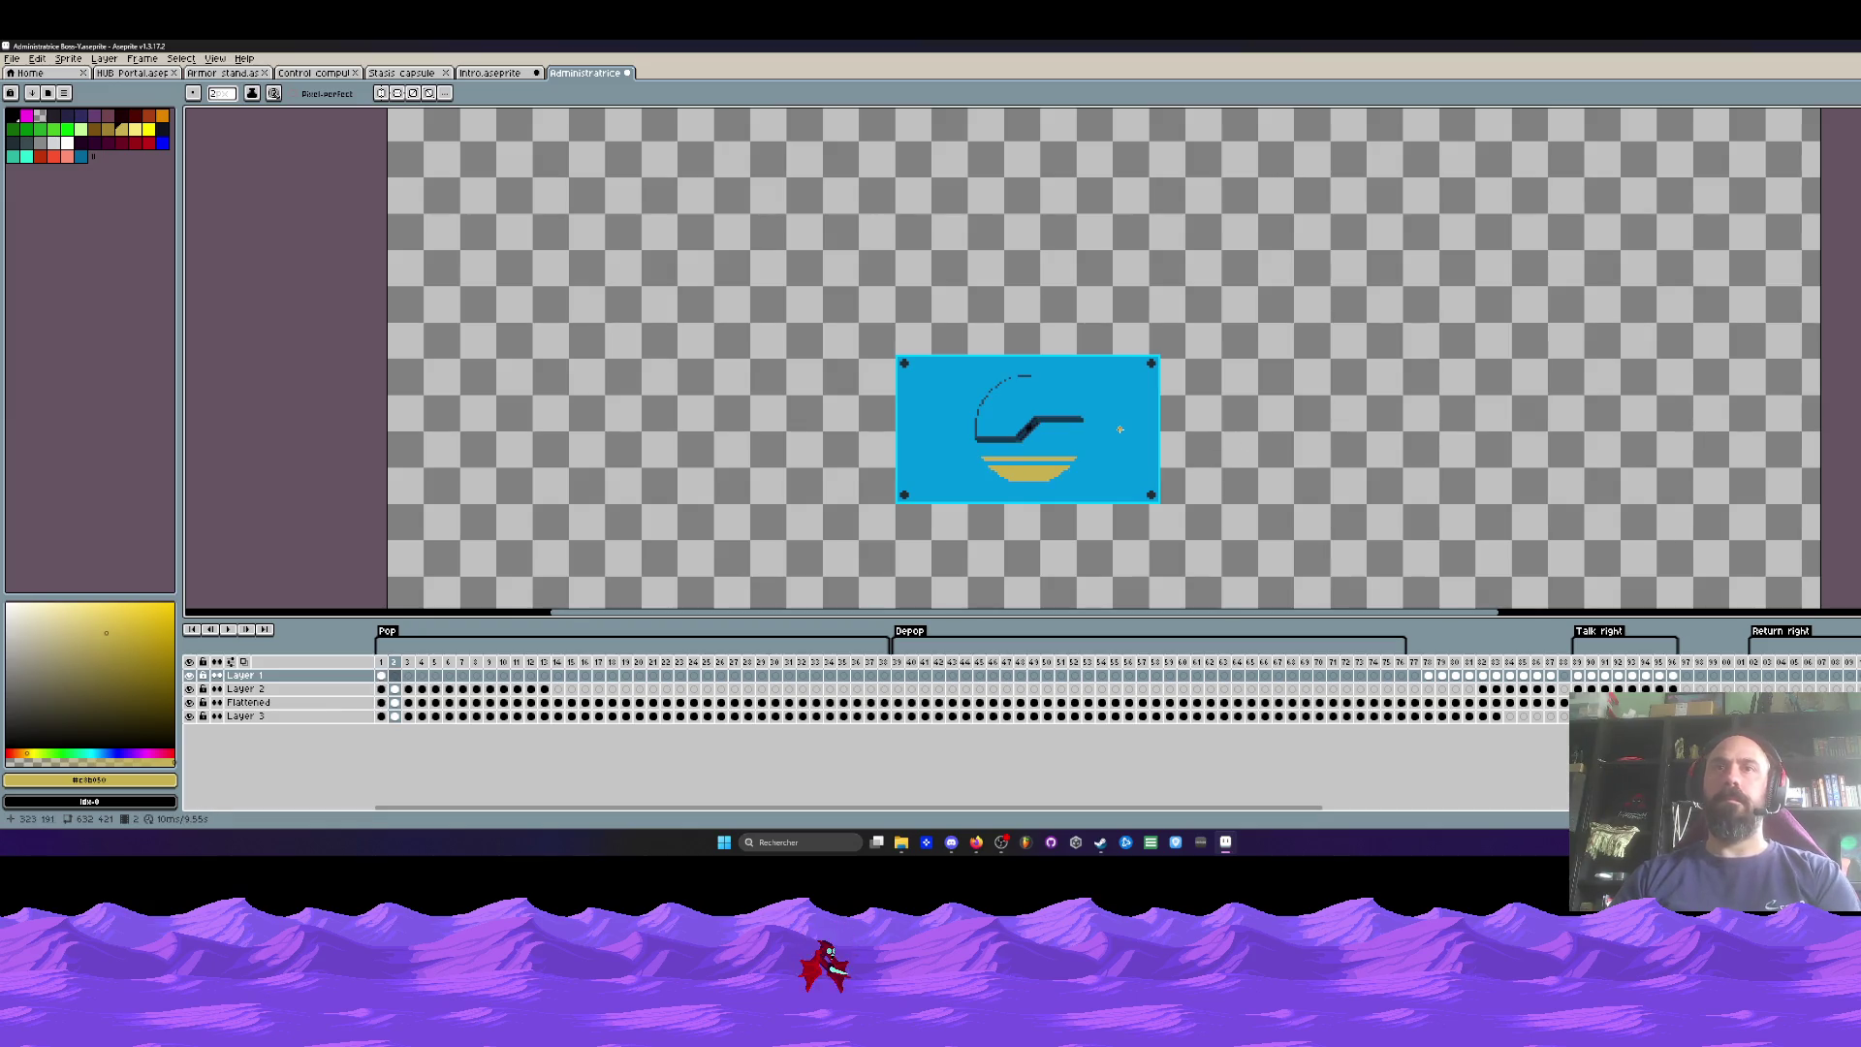
pyautogui.scroll(1, 965, 480)
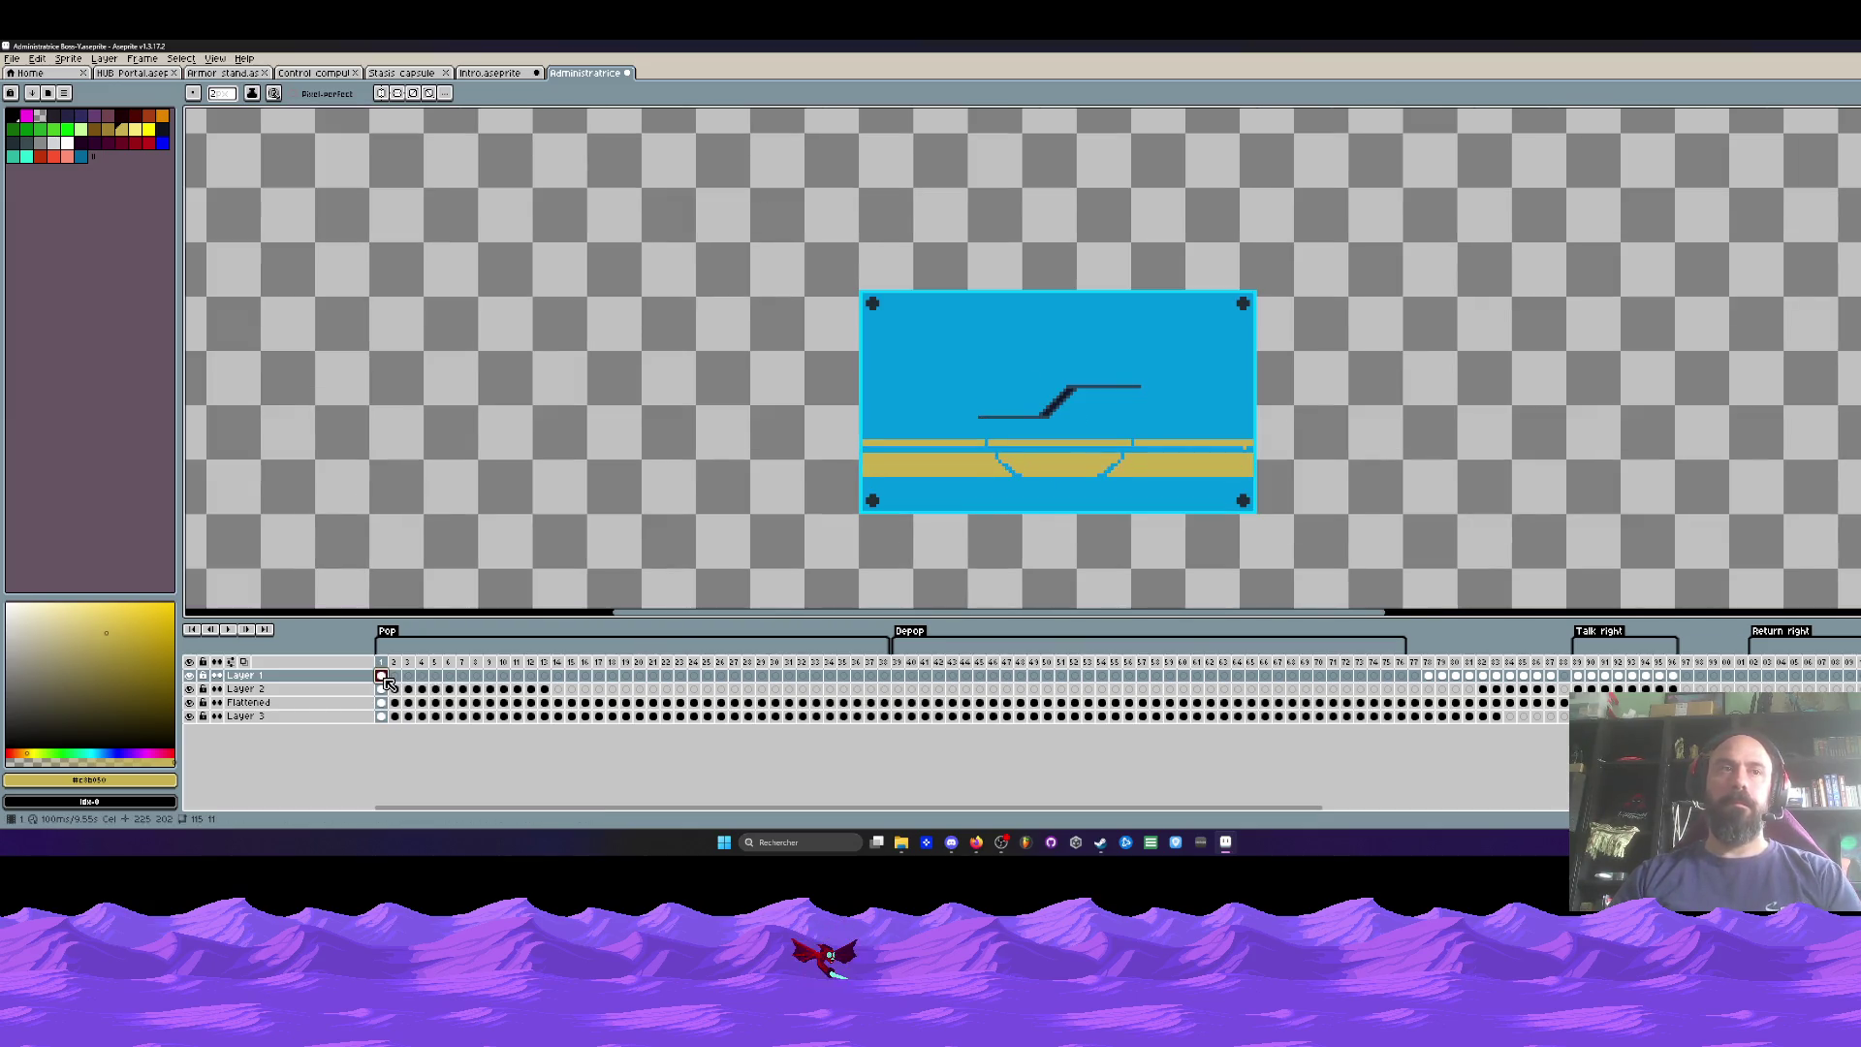
pyautogui.press('m')
pyautogui.moveTo(768, 399); pyautogui.dragTo(1368, 557)
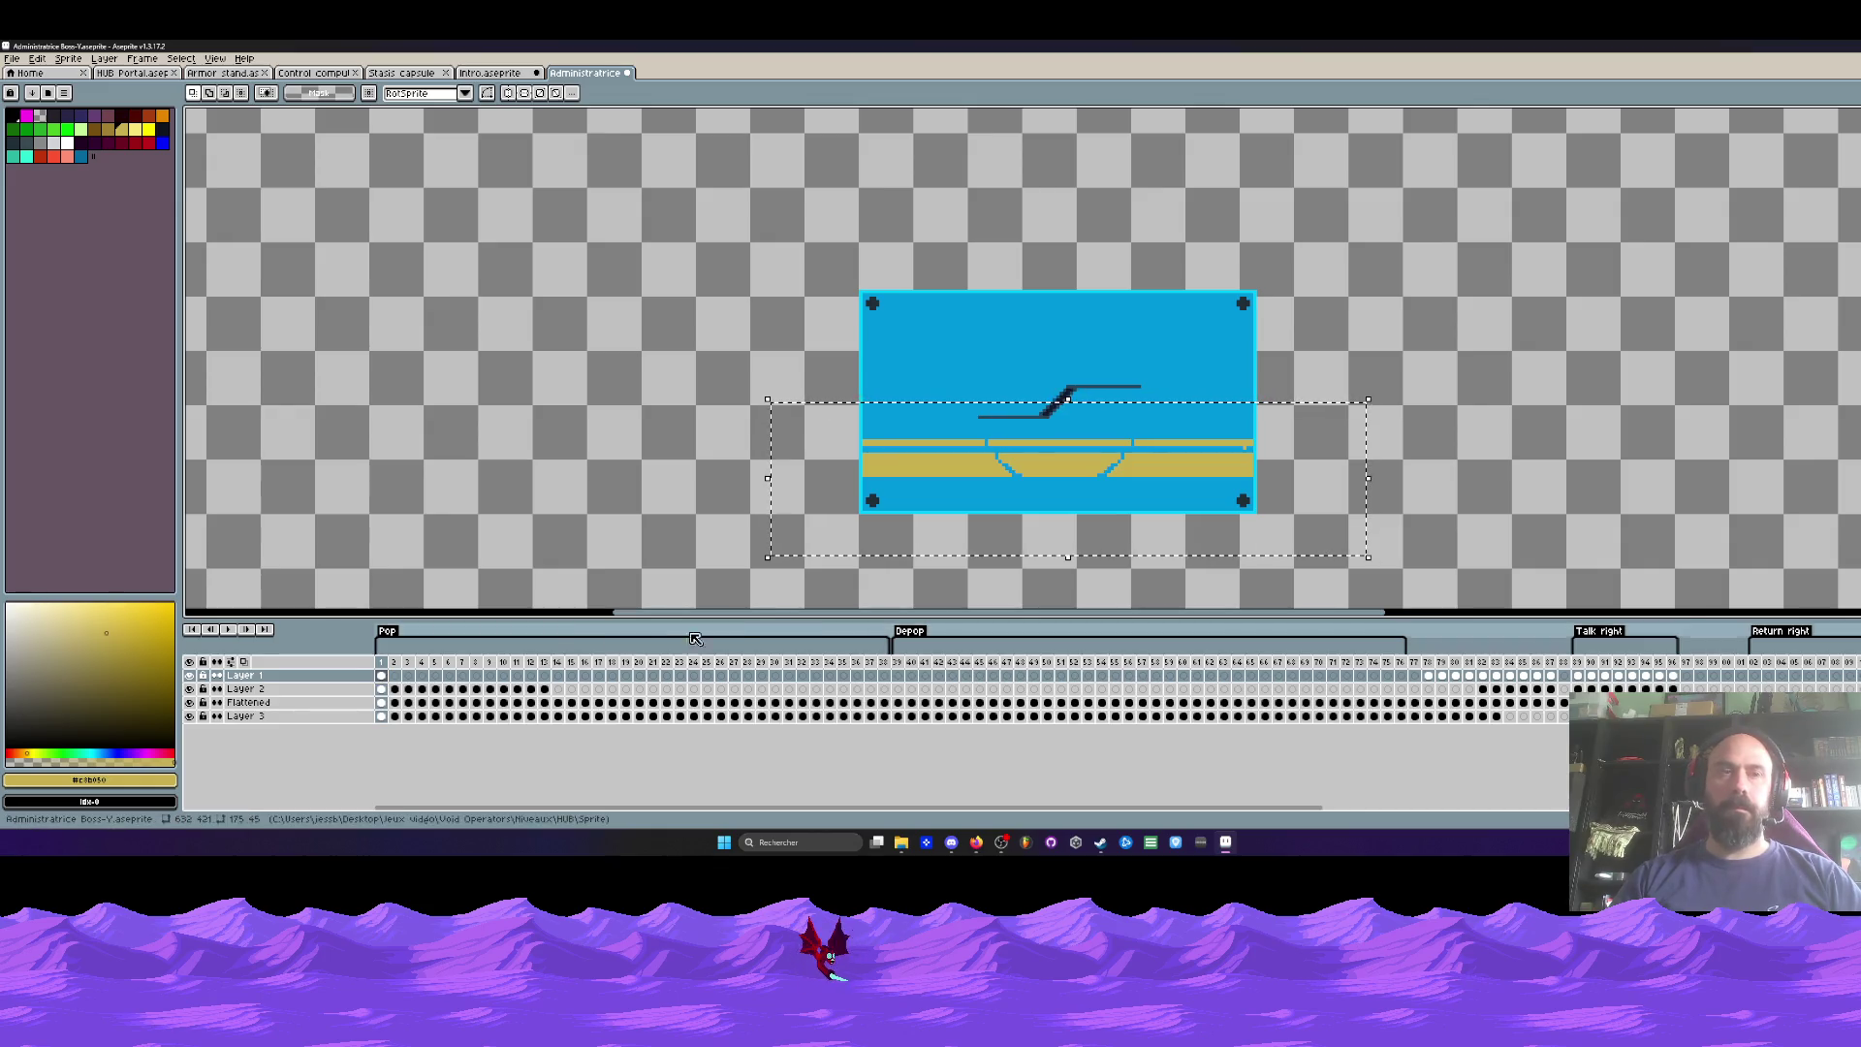
pyautogui.moveTo(415, 676); pyautogui.dragTo(538, 682)
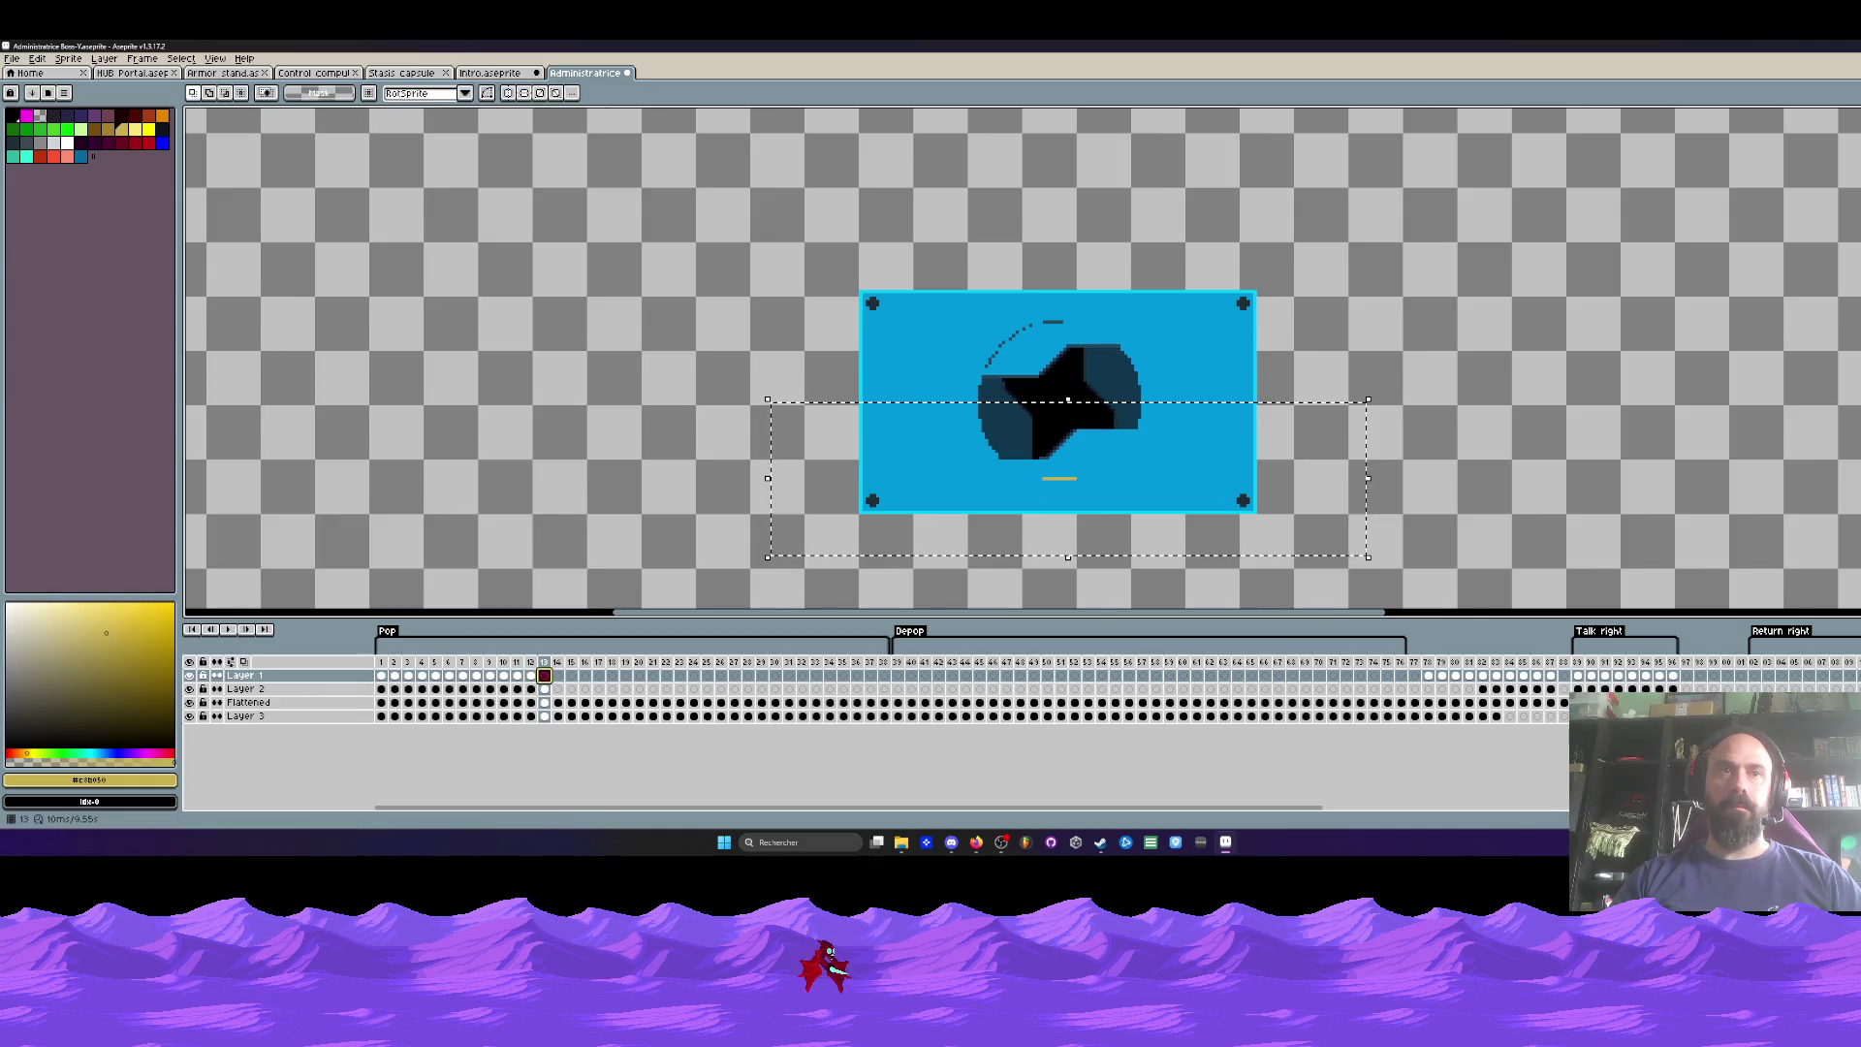
pyautogui.press('Home')
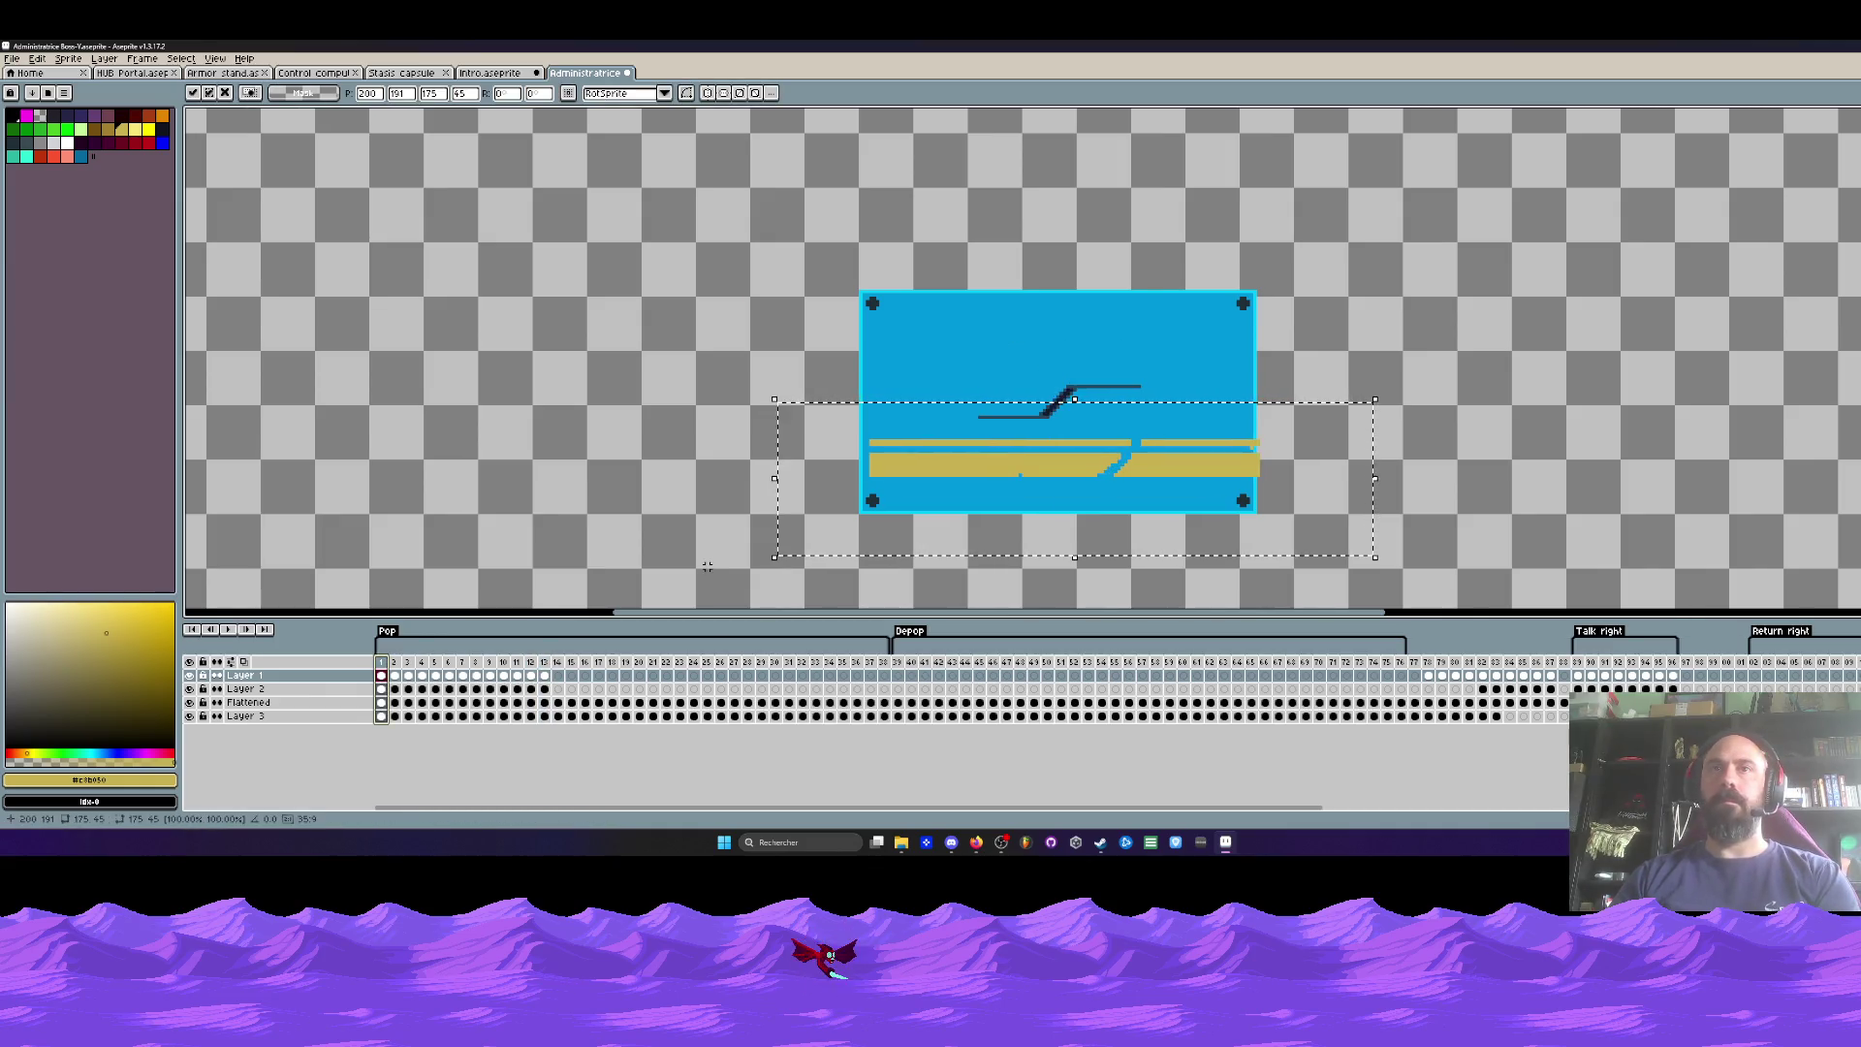
pyautogui.press('Return')
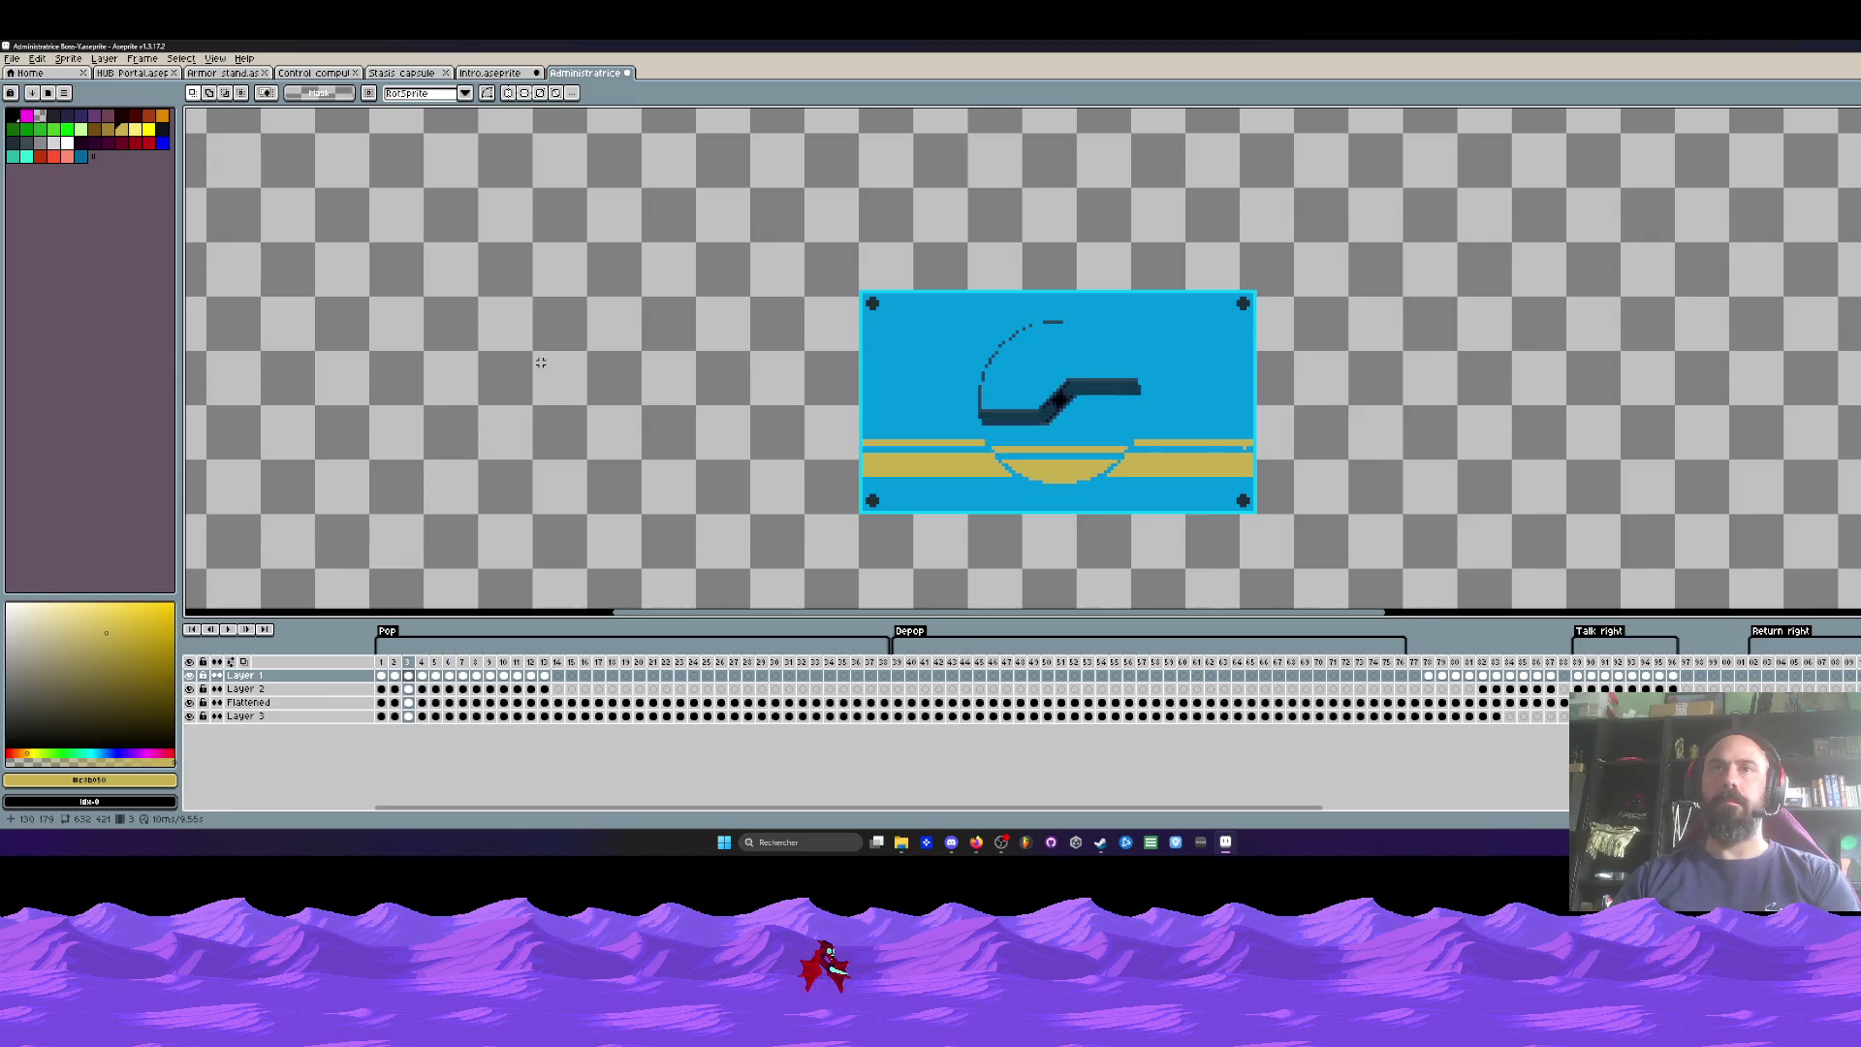
pyautogui.scroll(2, 1016, 470)
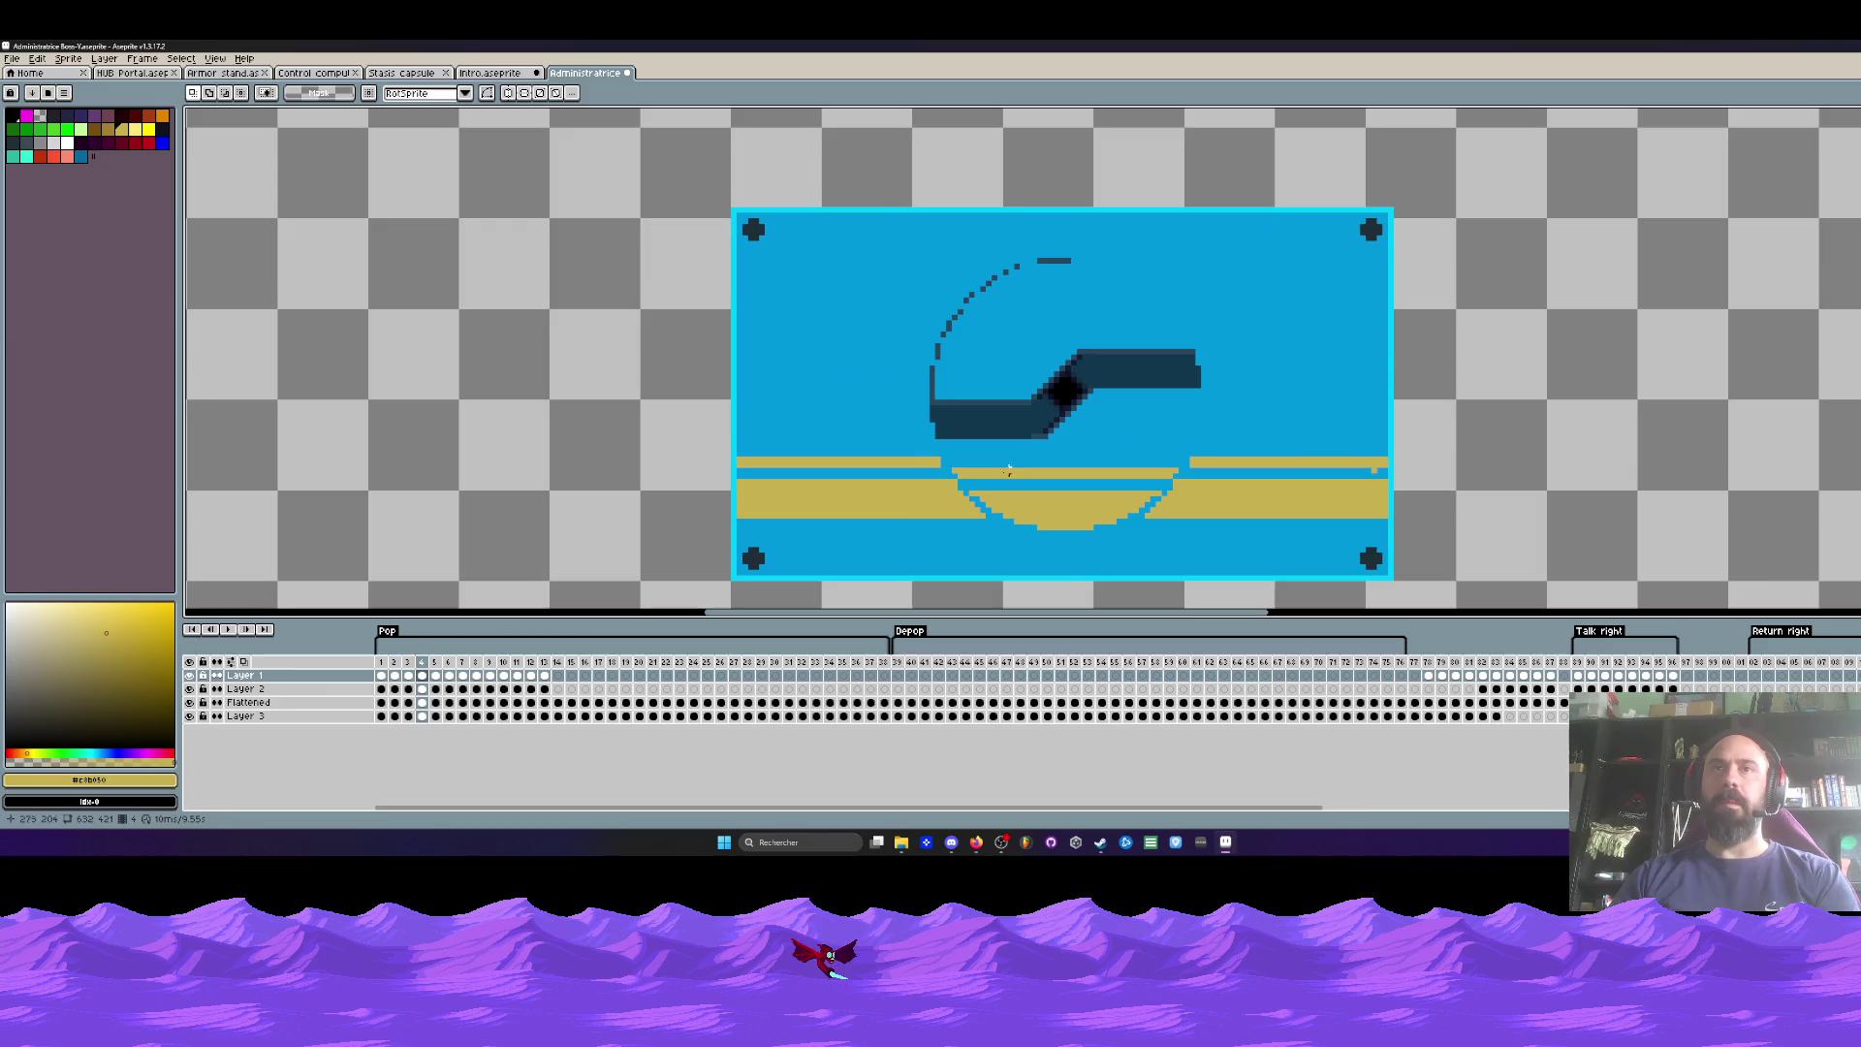
# Step: Try lowering the bowl on Layer 2 frame 4, play, undo the move, and replay
pyautogui.moveTo(997, 472); pyautogui.dragTo(1233, 578)
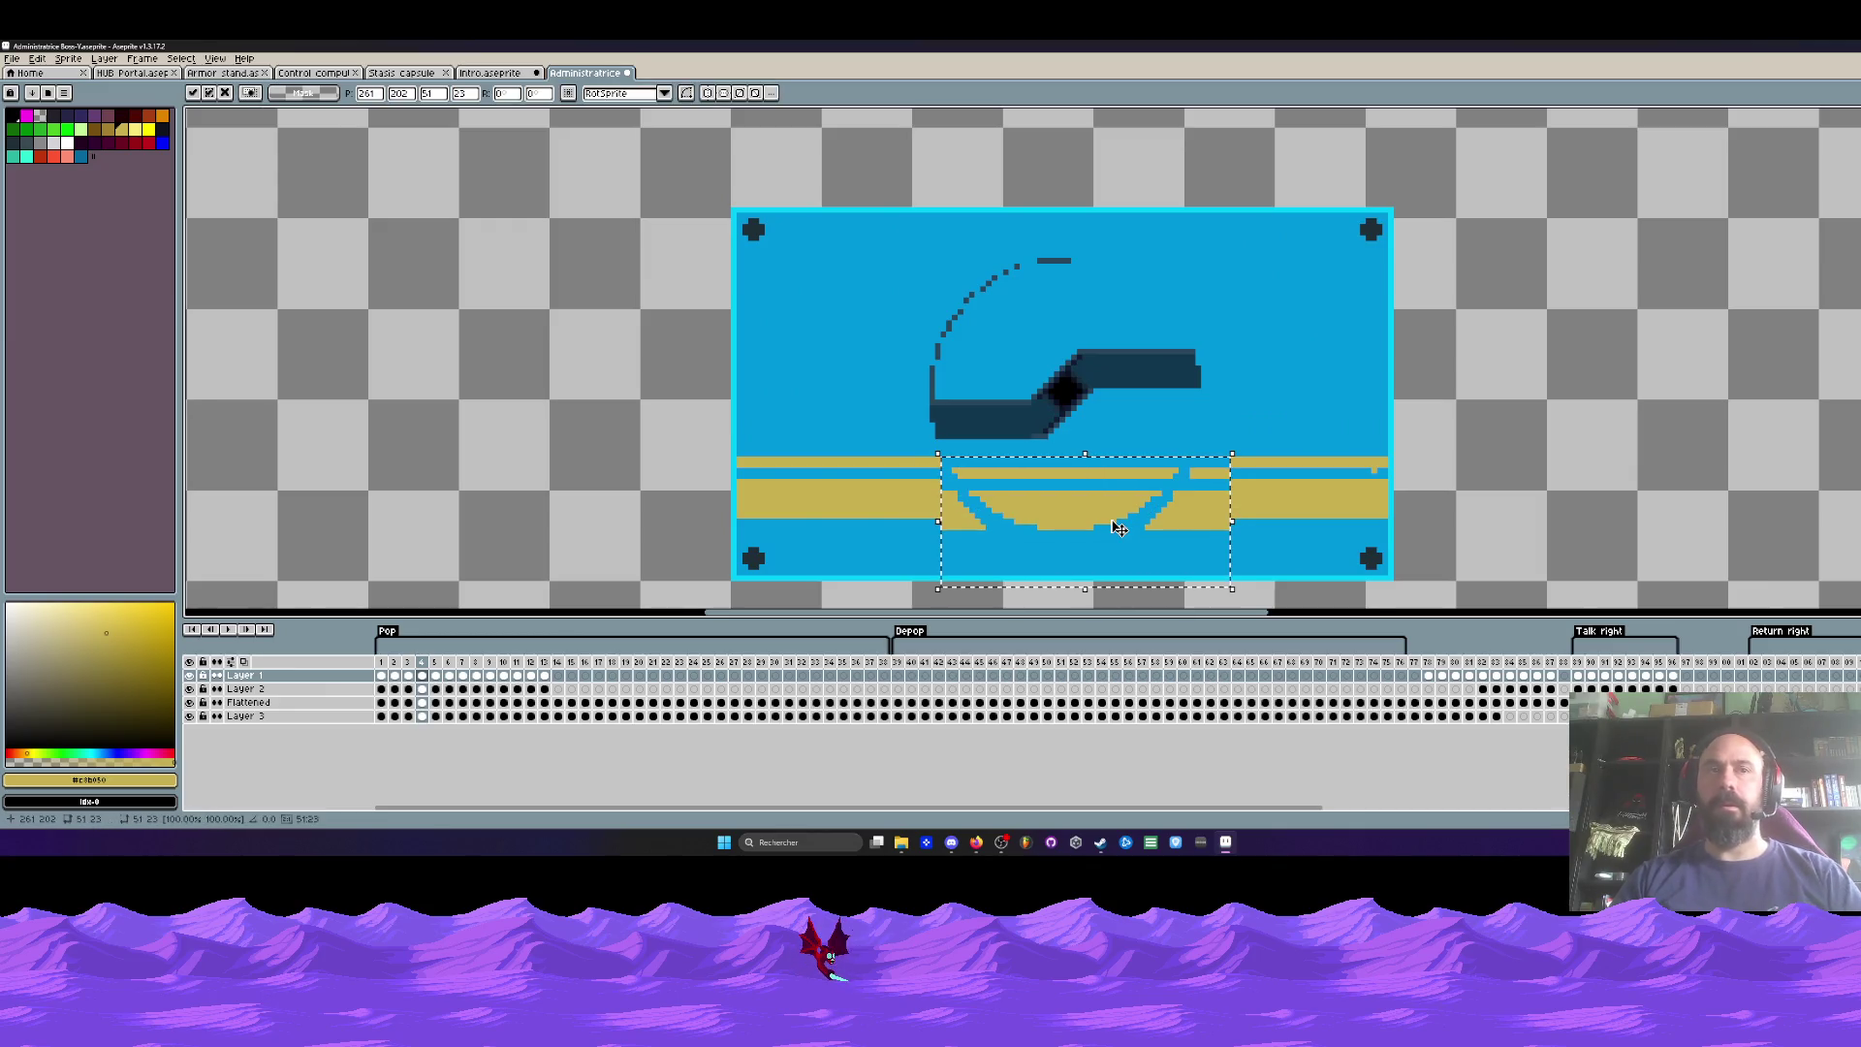
pyautogui.click(422, 688)
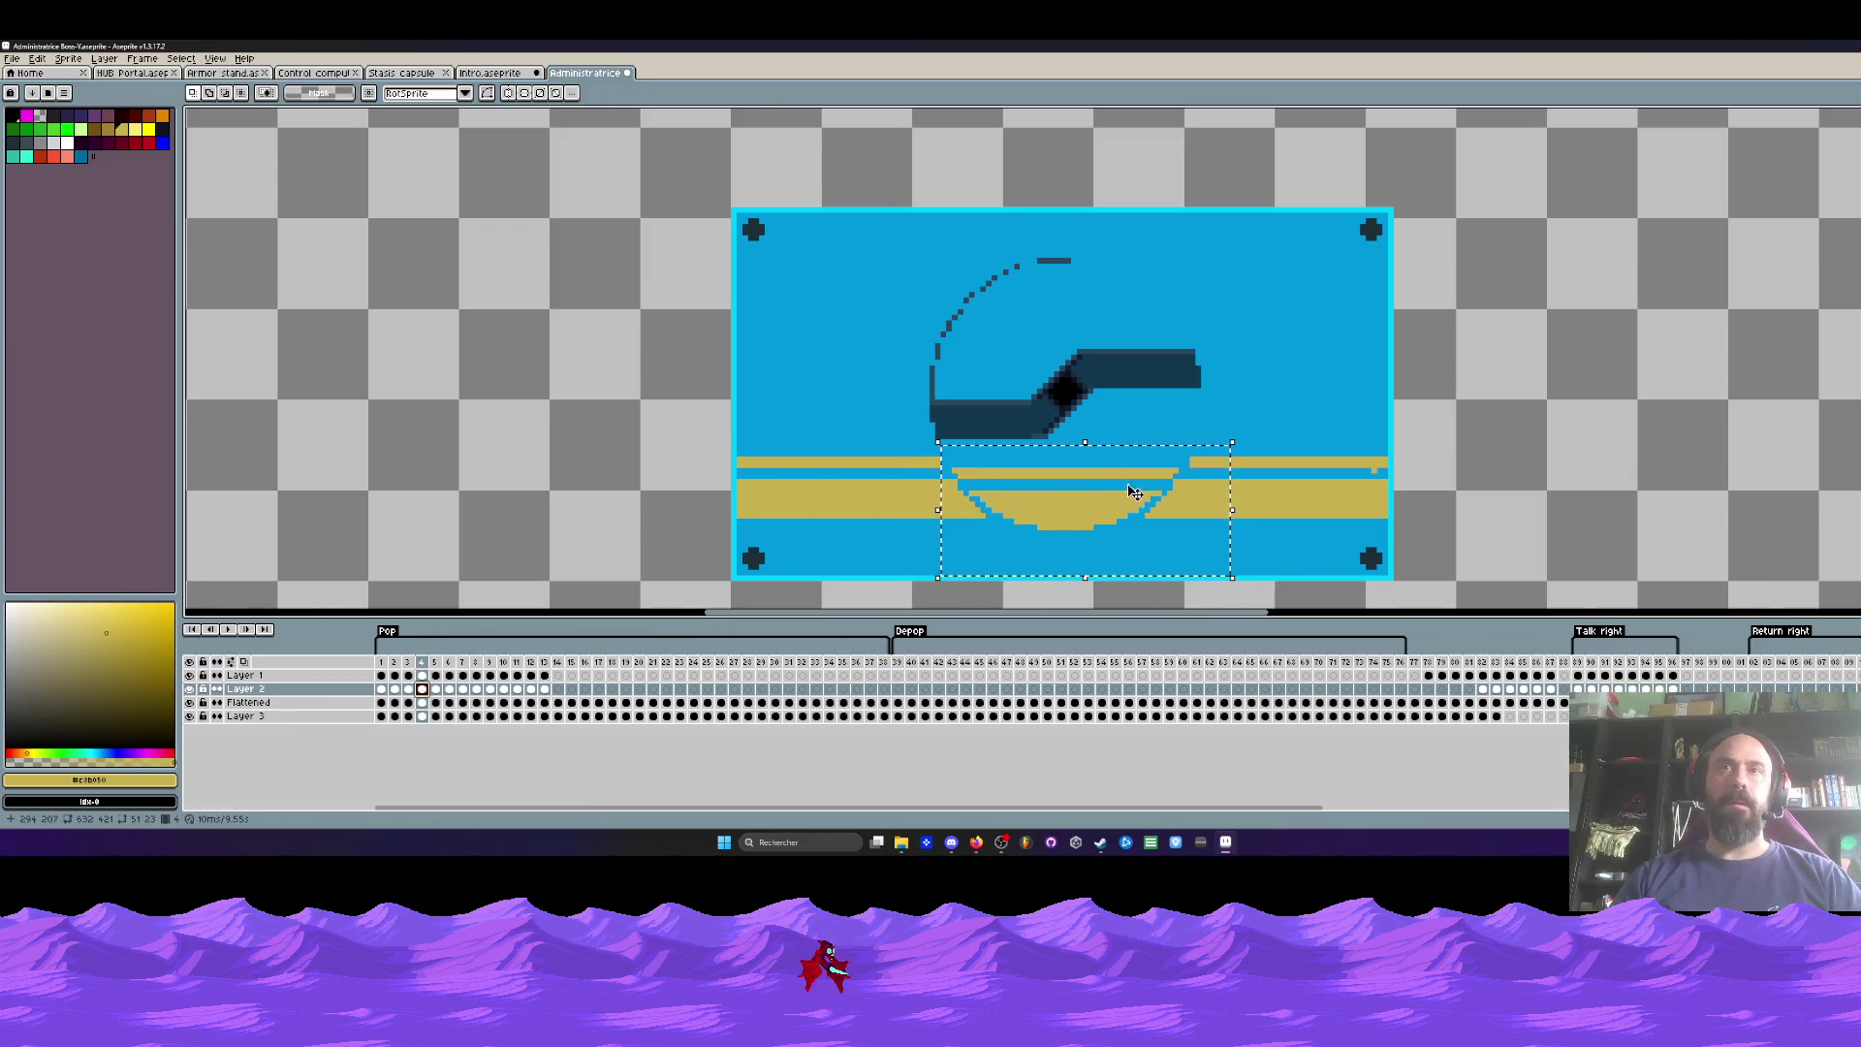
pyautogui.moveTo(1073, 513); pyautogui.dragTo(1073, 523)
pyautogui.click(830, 379)
pyautogui.press('Return')
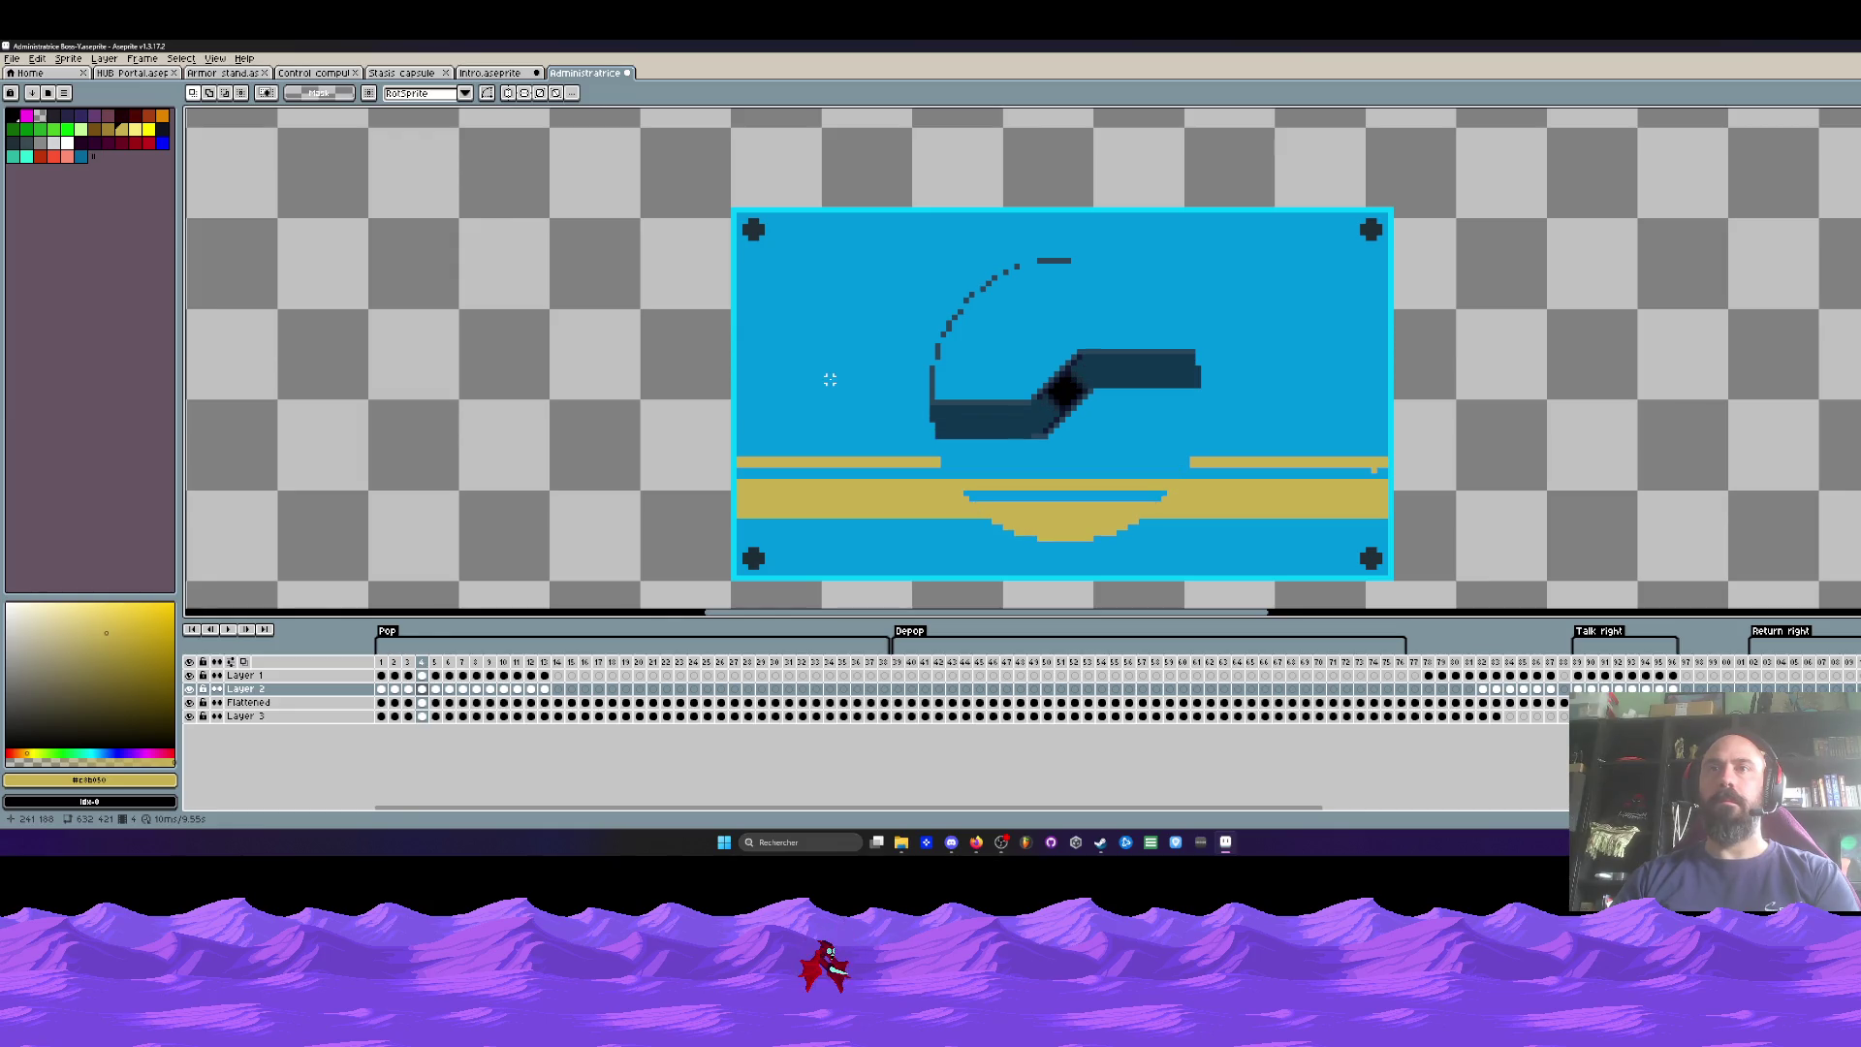
pyautogui.hotkey('ctrl', 'z')
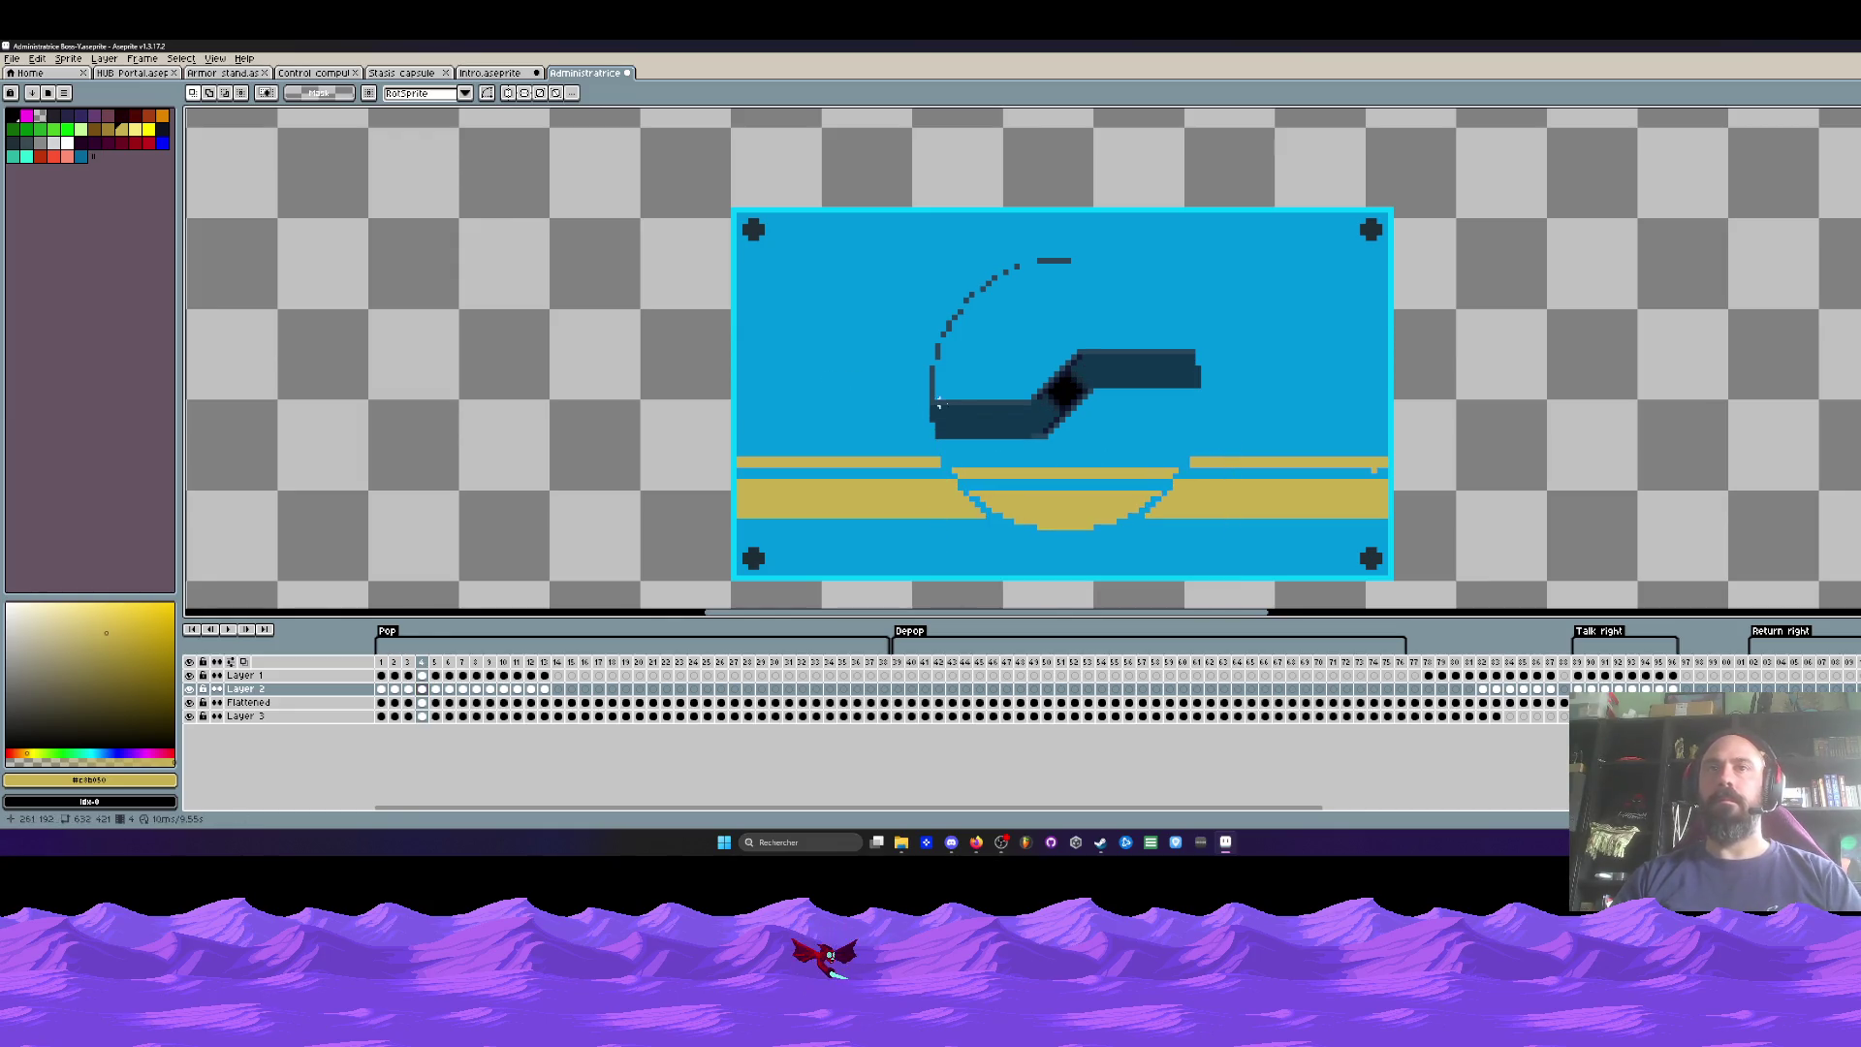
pyautogui.press('Return')
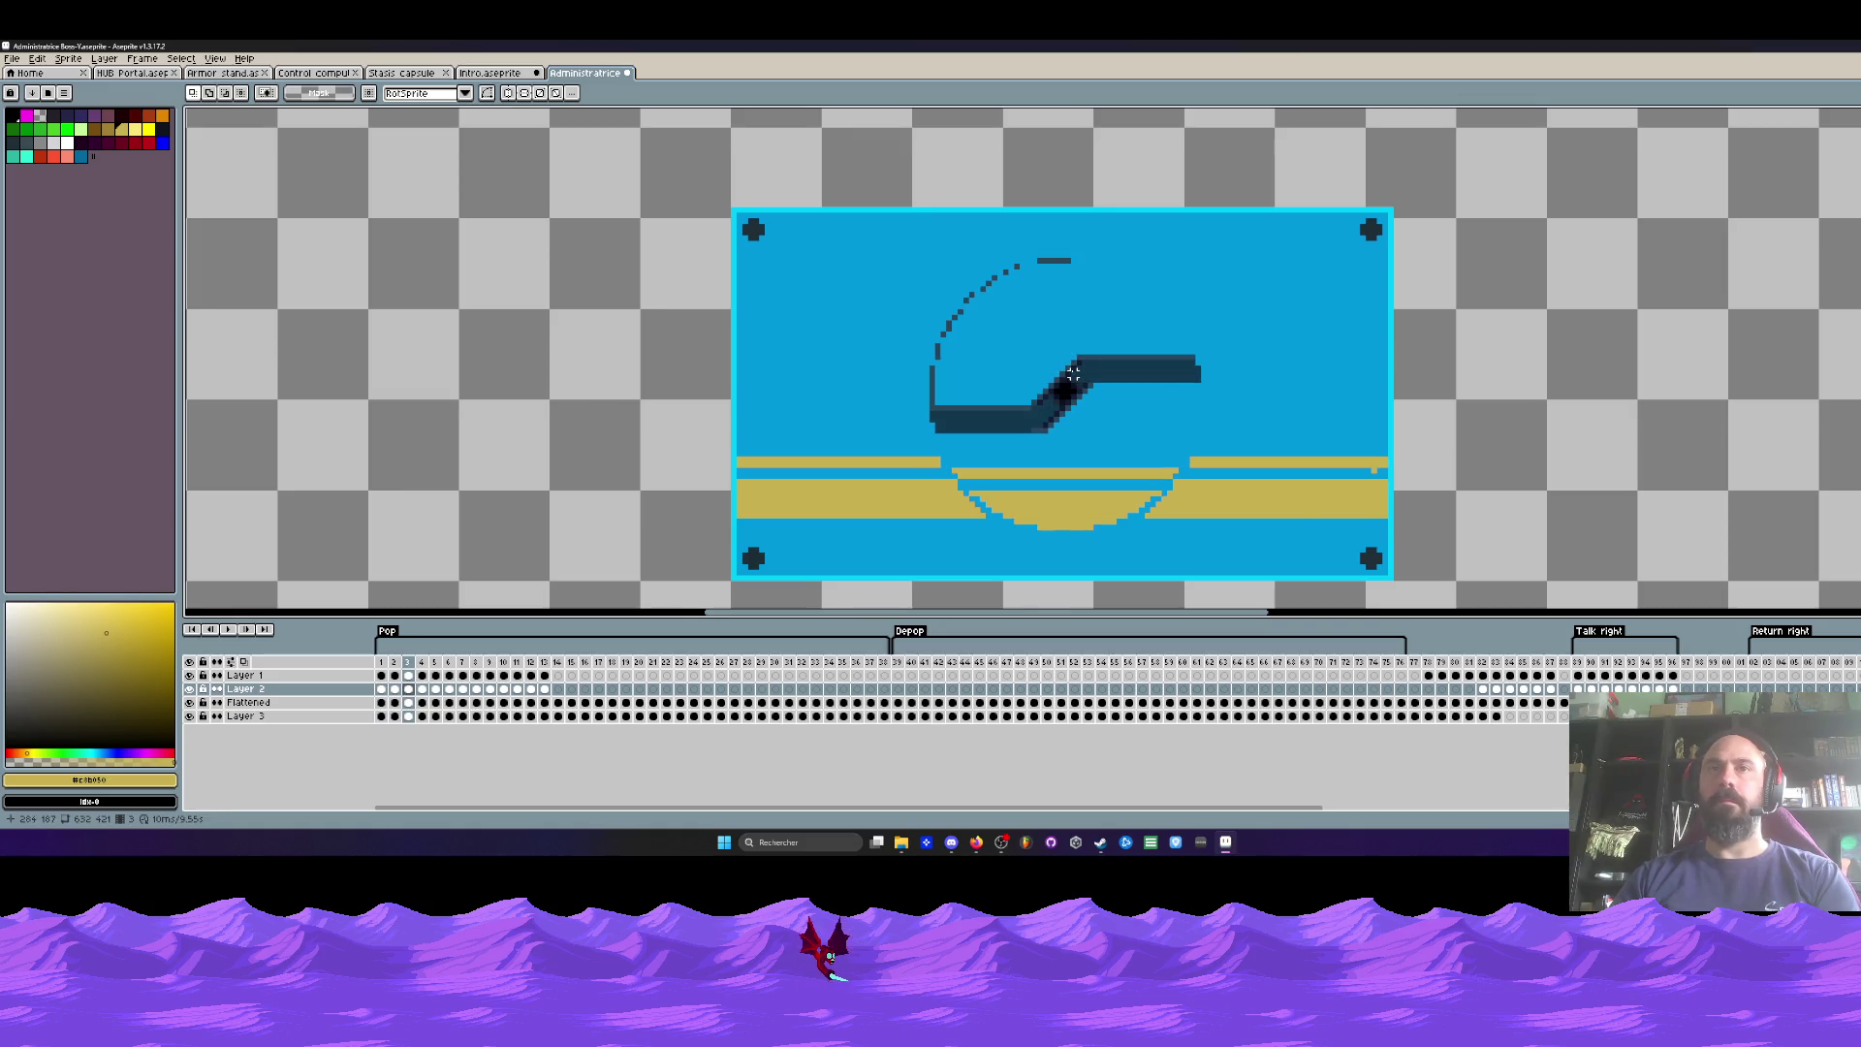
pyautogui.scroll(2, 962, 470)
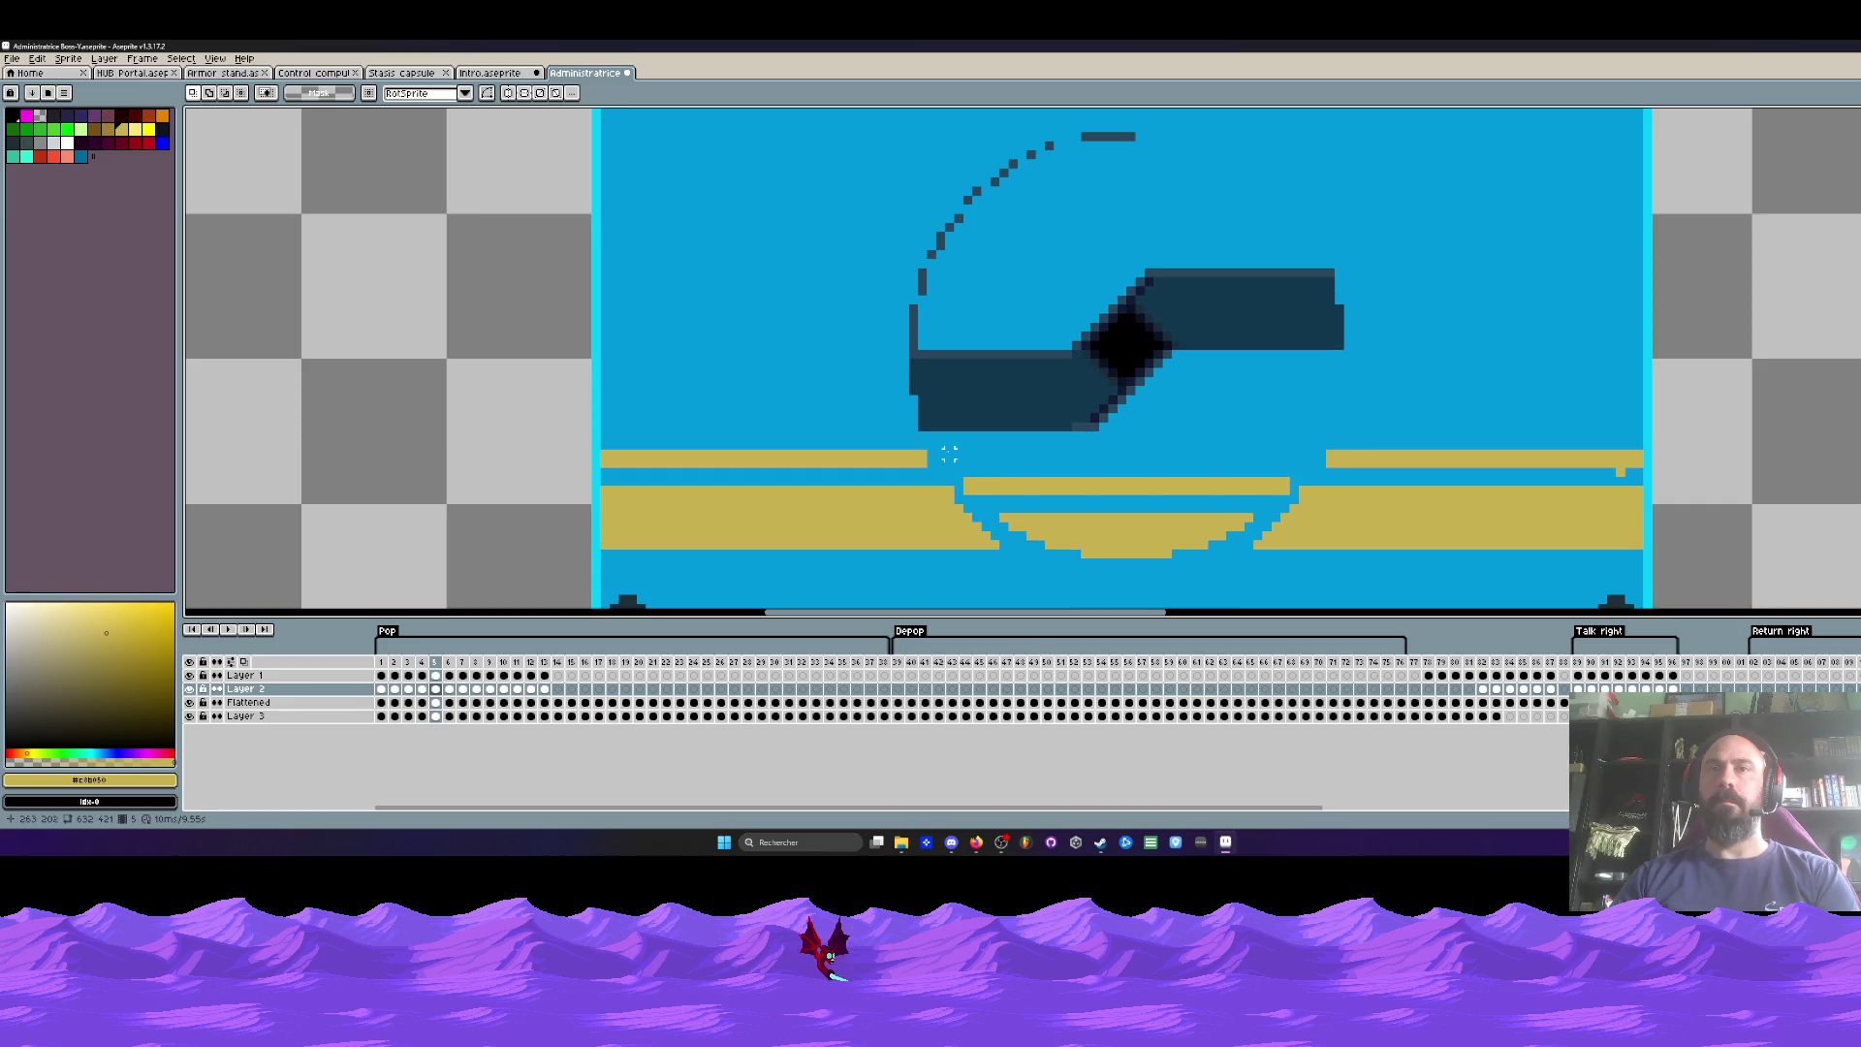
# Step: Select the lower gold arc and shift it down two pixels
pyautogui.scroll(1, 959, 465)
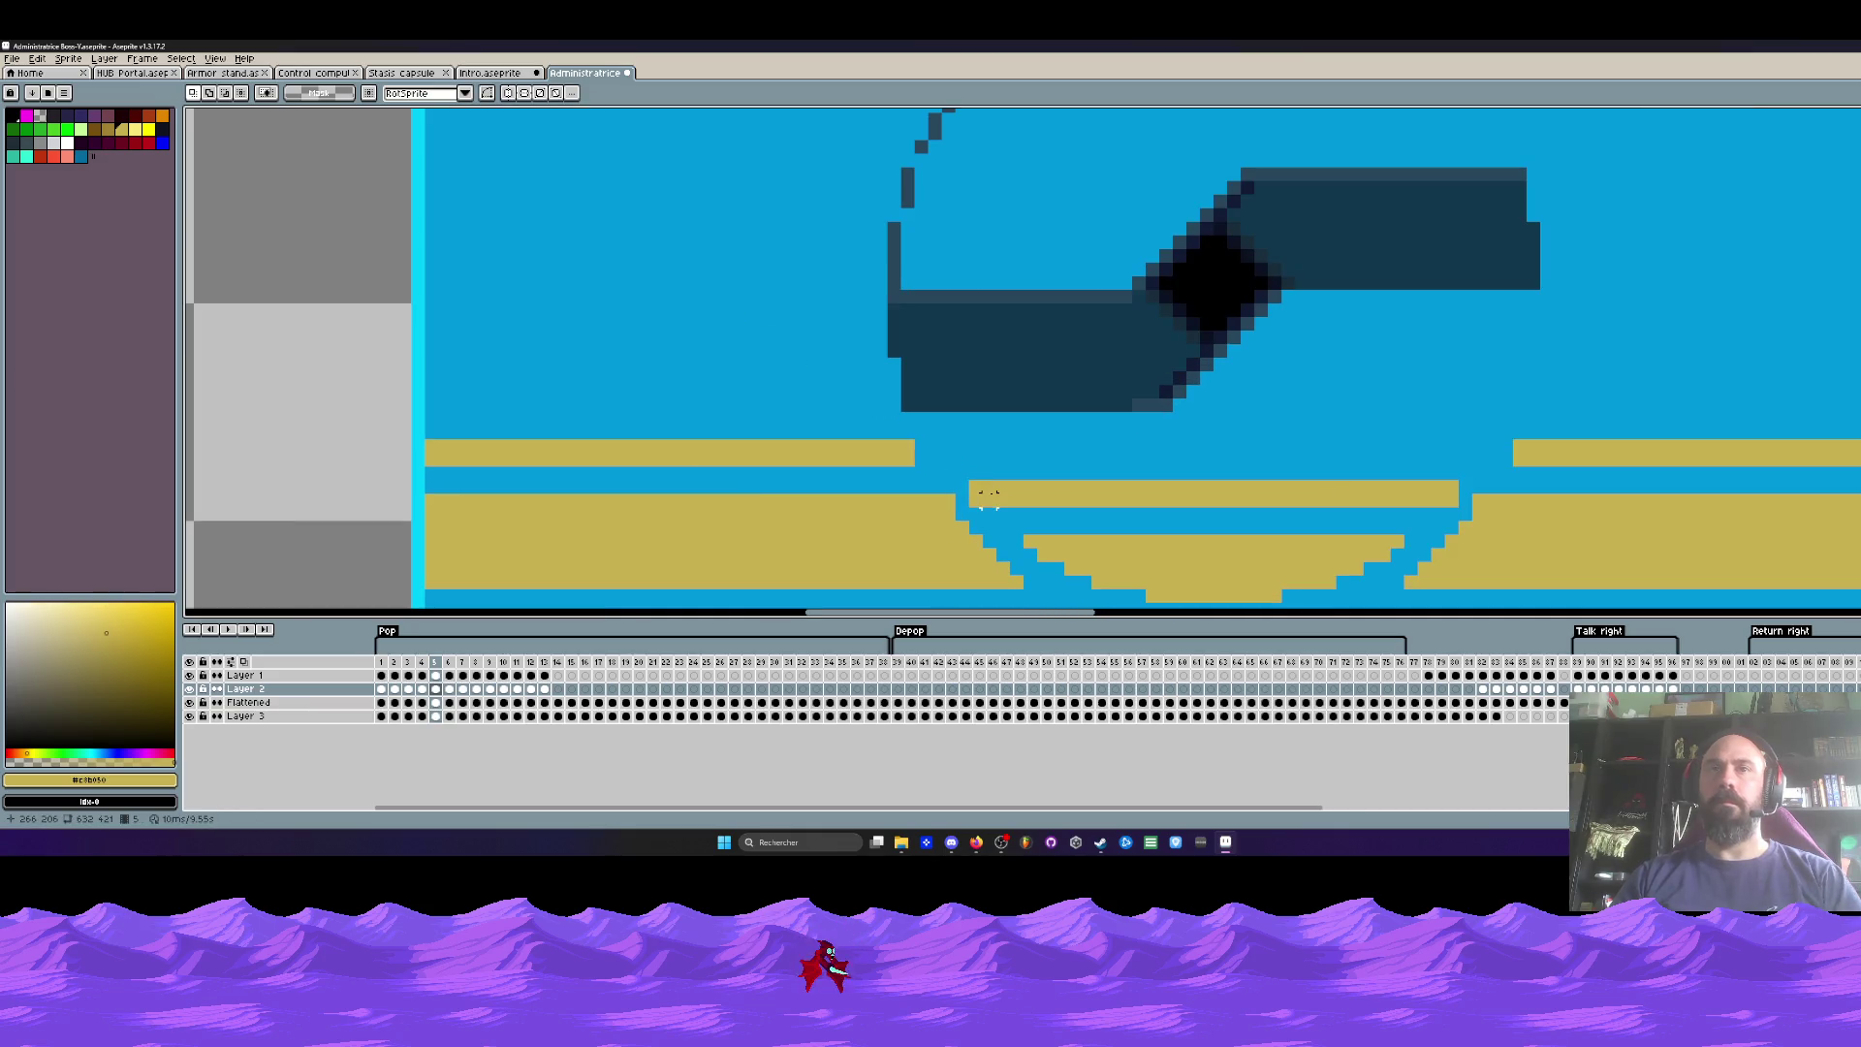
pyautogui.press('ctrl')
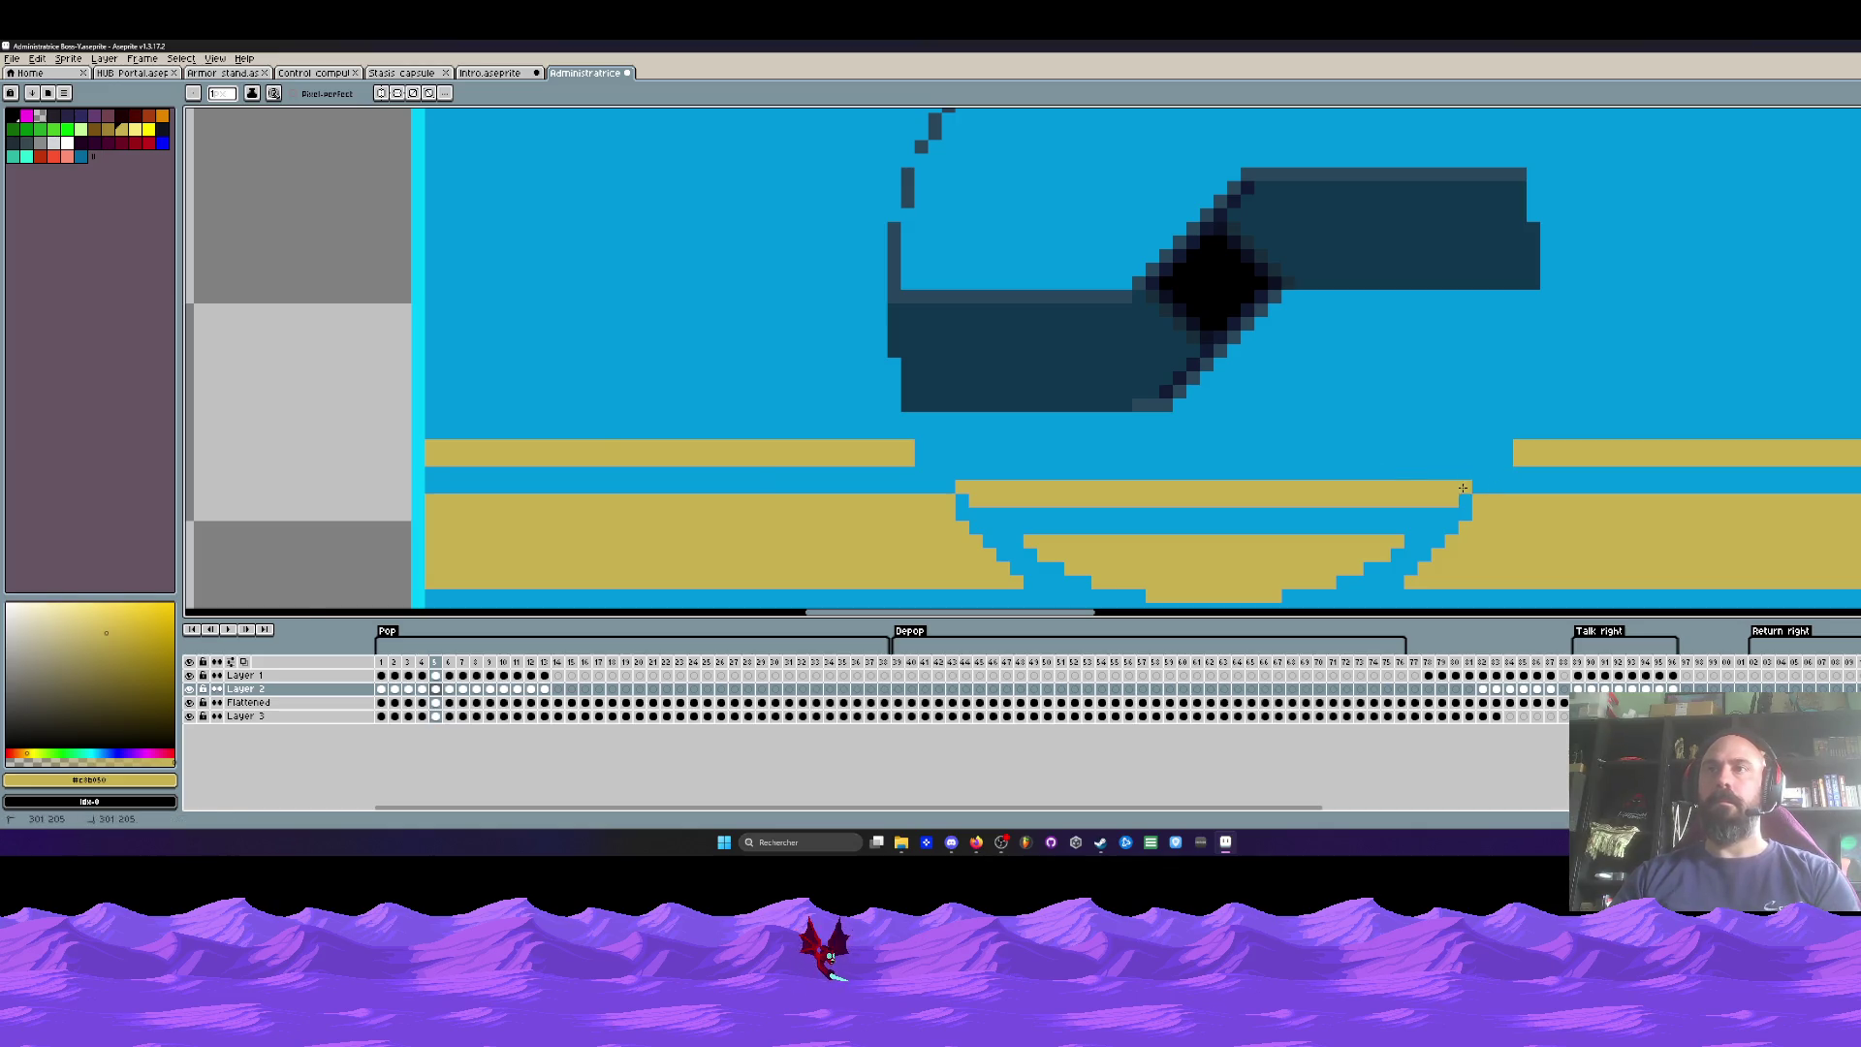
pyautogui.scroll(-3, 1463, 488)
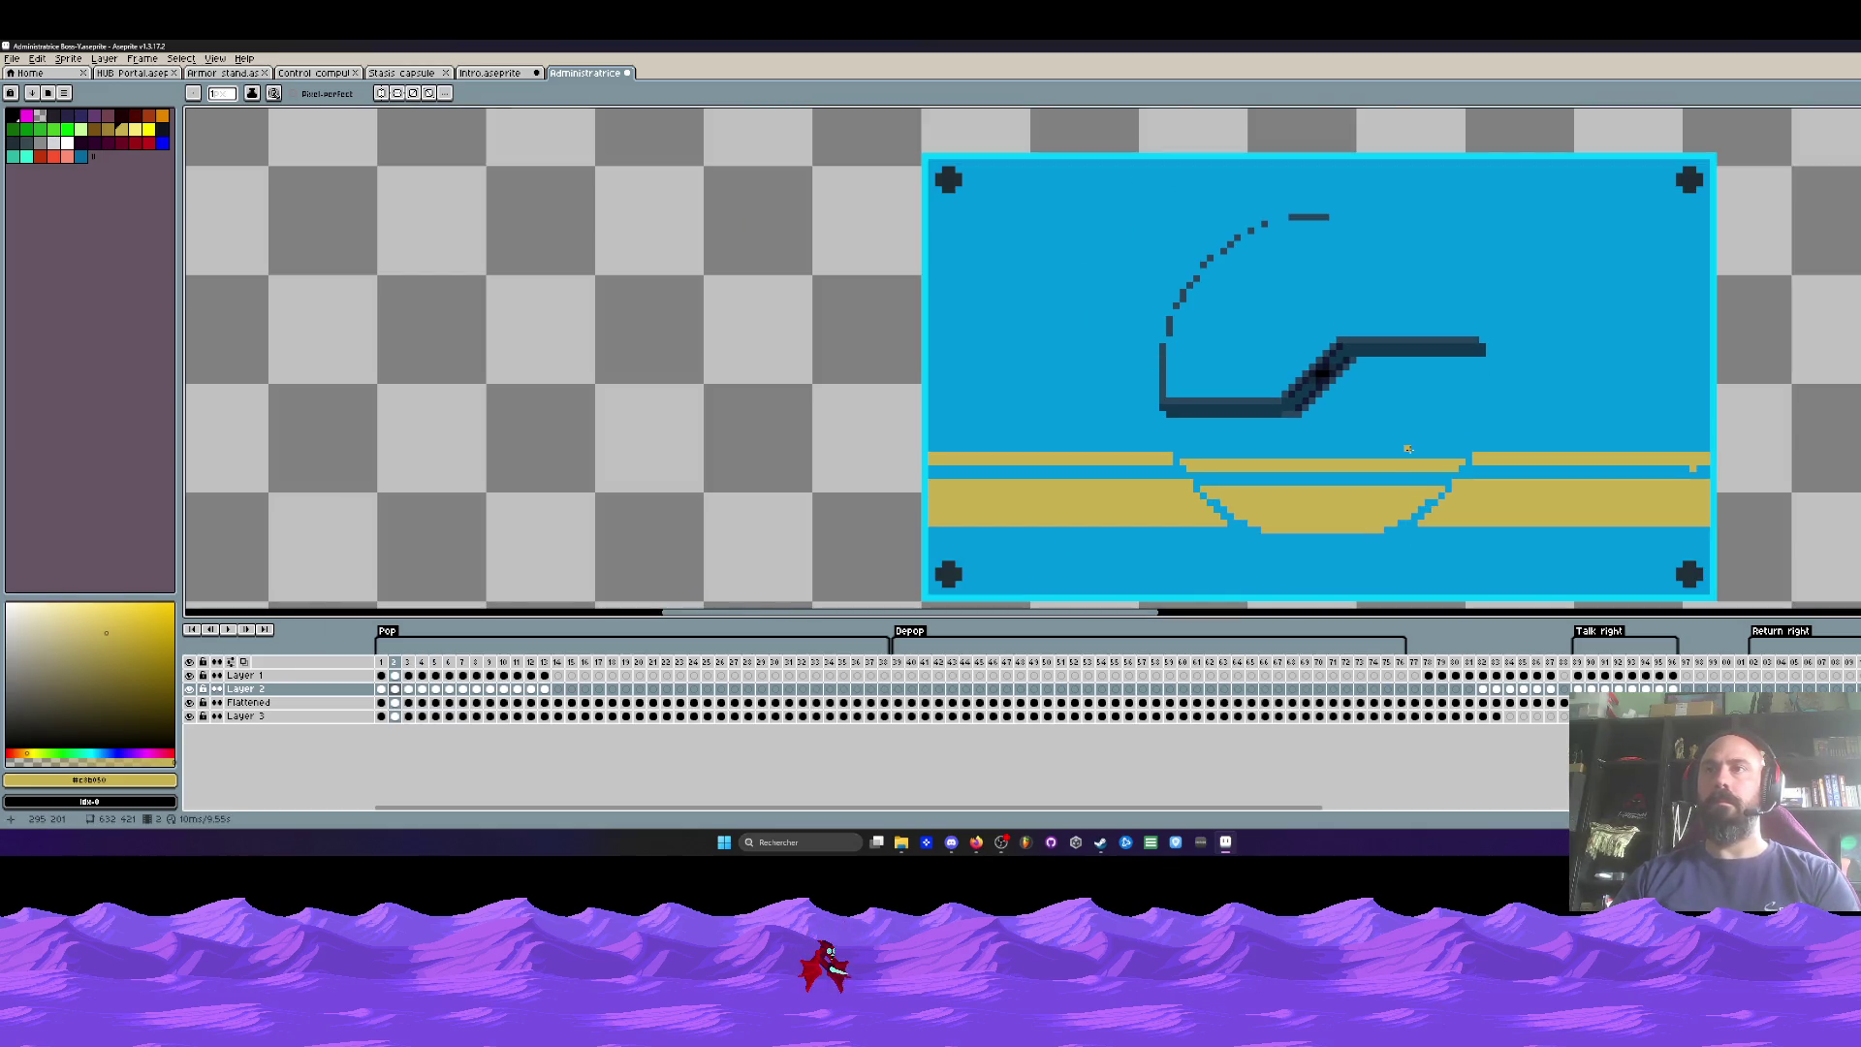
pyautogui.press('m')
pyautogui.moveTo(1164, 437); pyautogui.dragTo(1481, 570)
pyautogui.press('Down')
pyautogui.press('Down')
pyautogui.press('b')
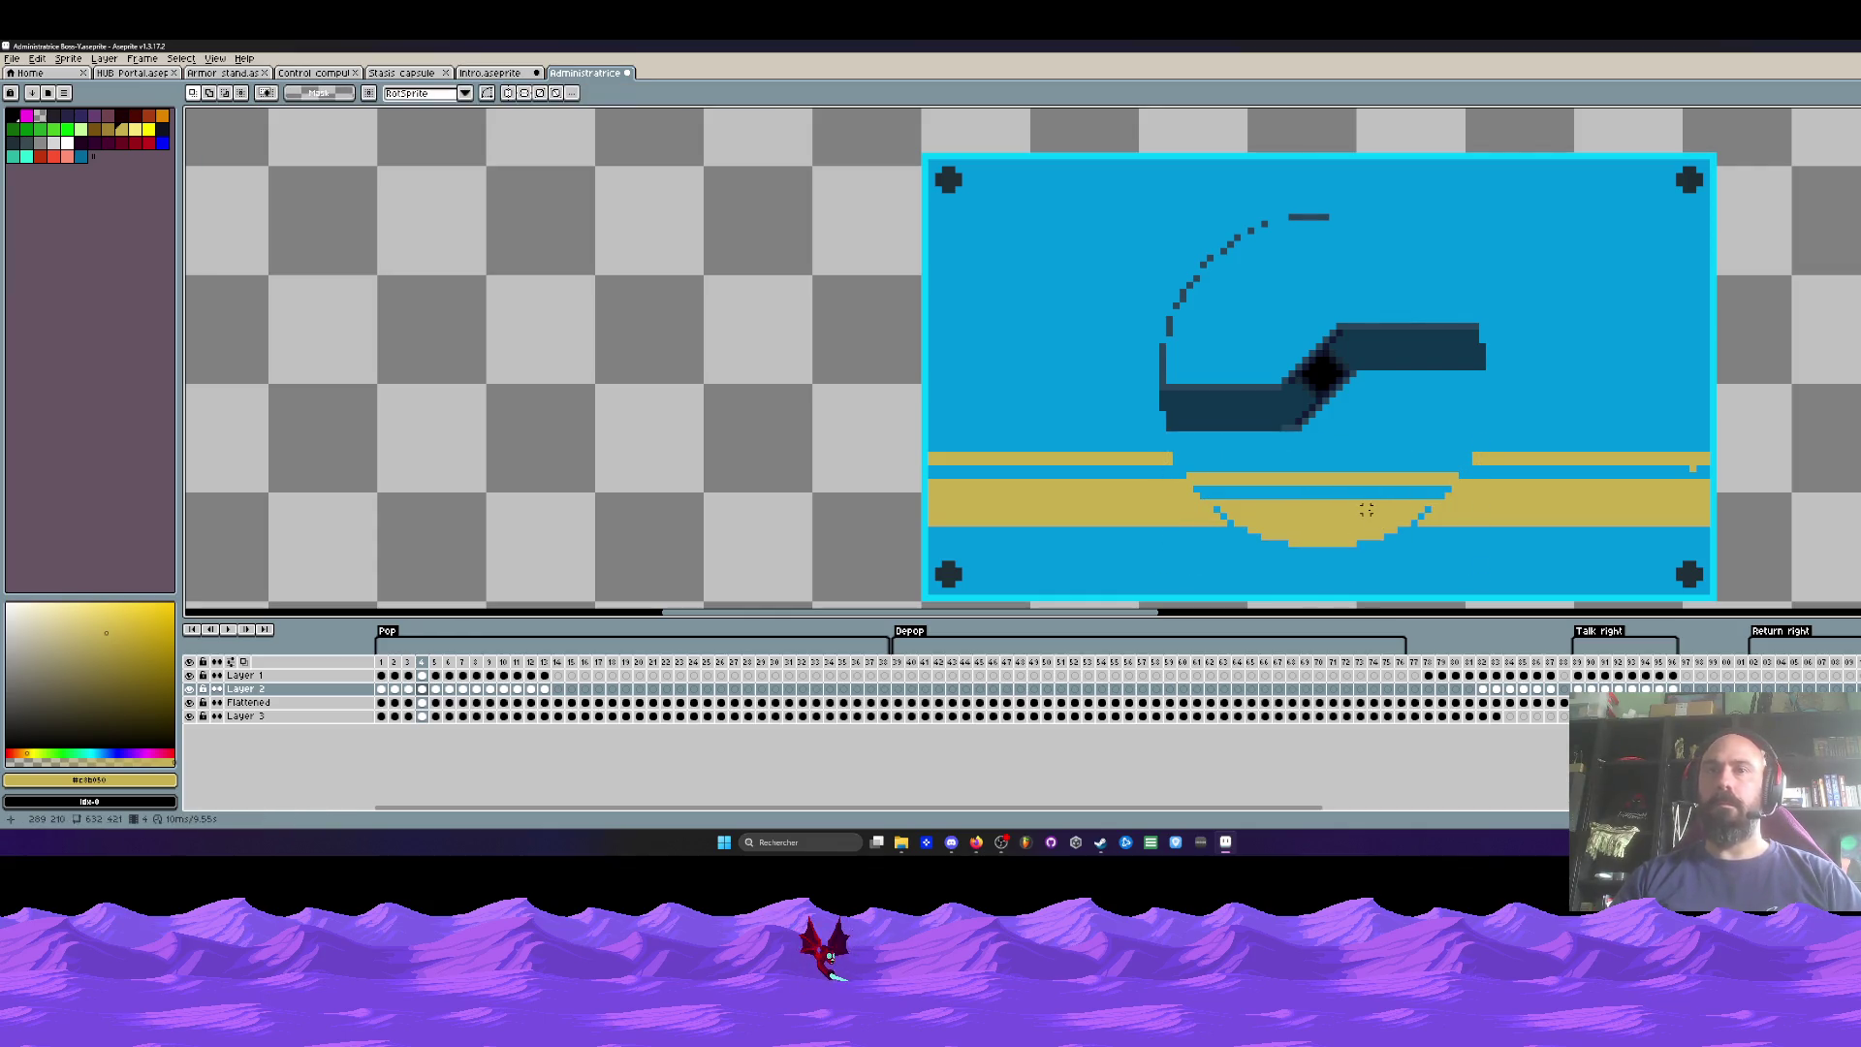
pyautogui.scroll(1, 1371, 514)
# Step: Paint a background-colour pixel, set the background to peach, and compare frames 4 and 5
pyautogui.rightClick(1138, 481)
pyautogui.rightClick(43, 120)
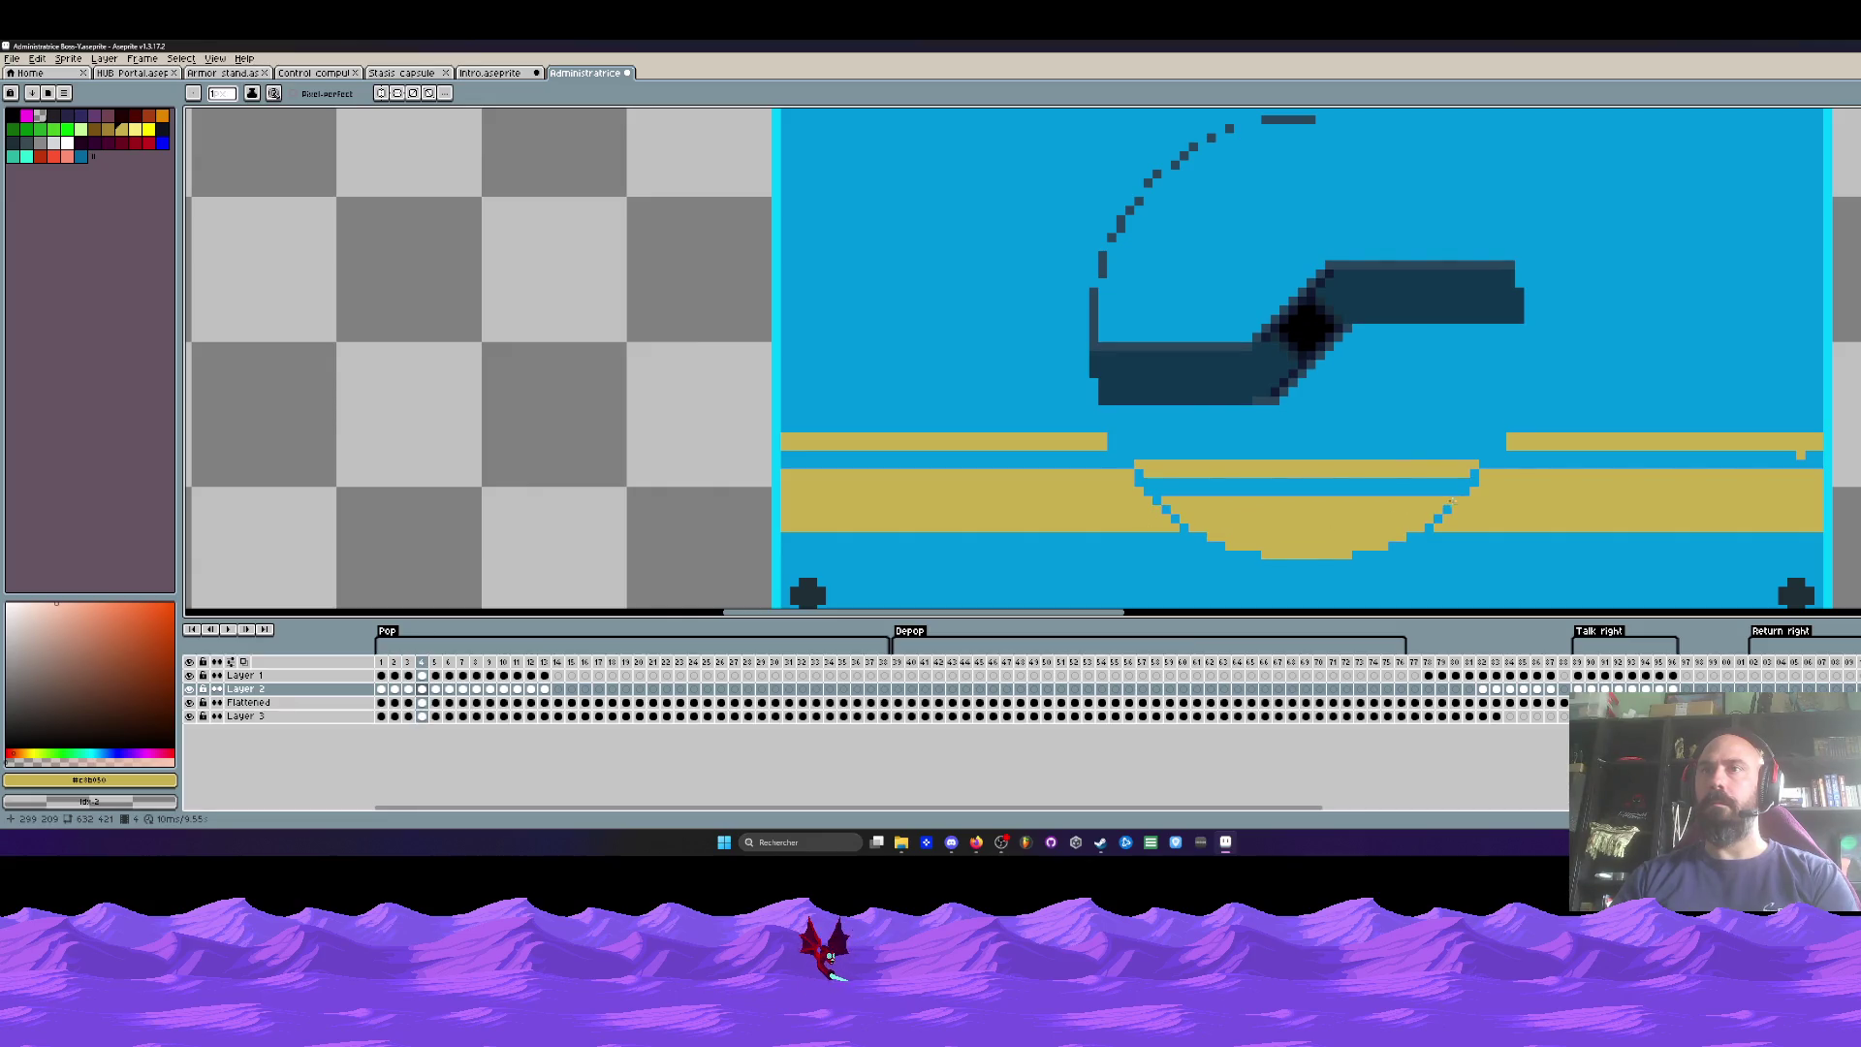
pyautogui.press('Right')
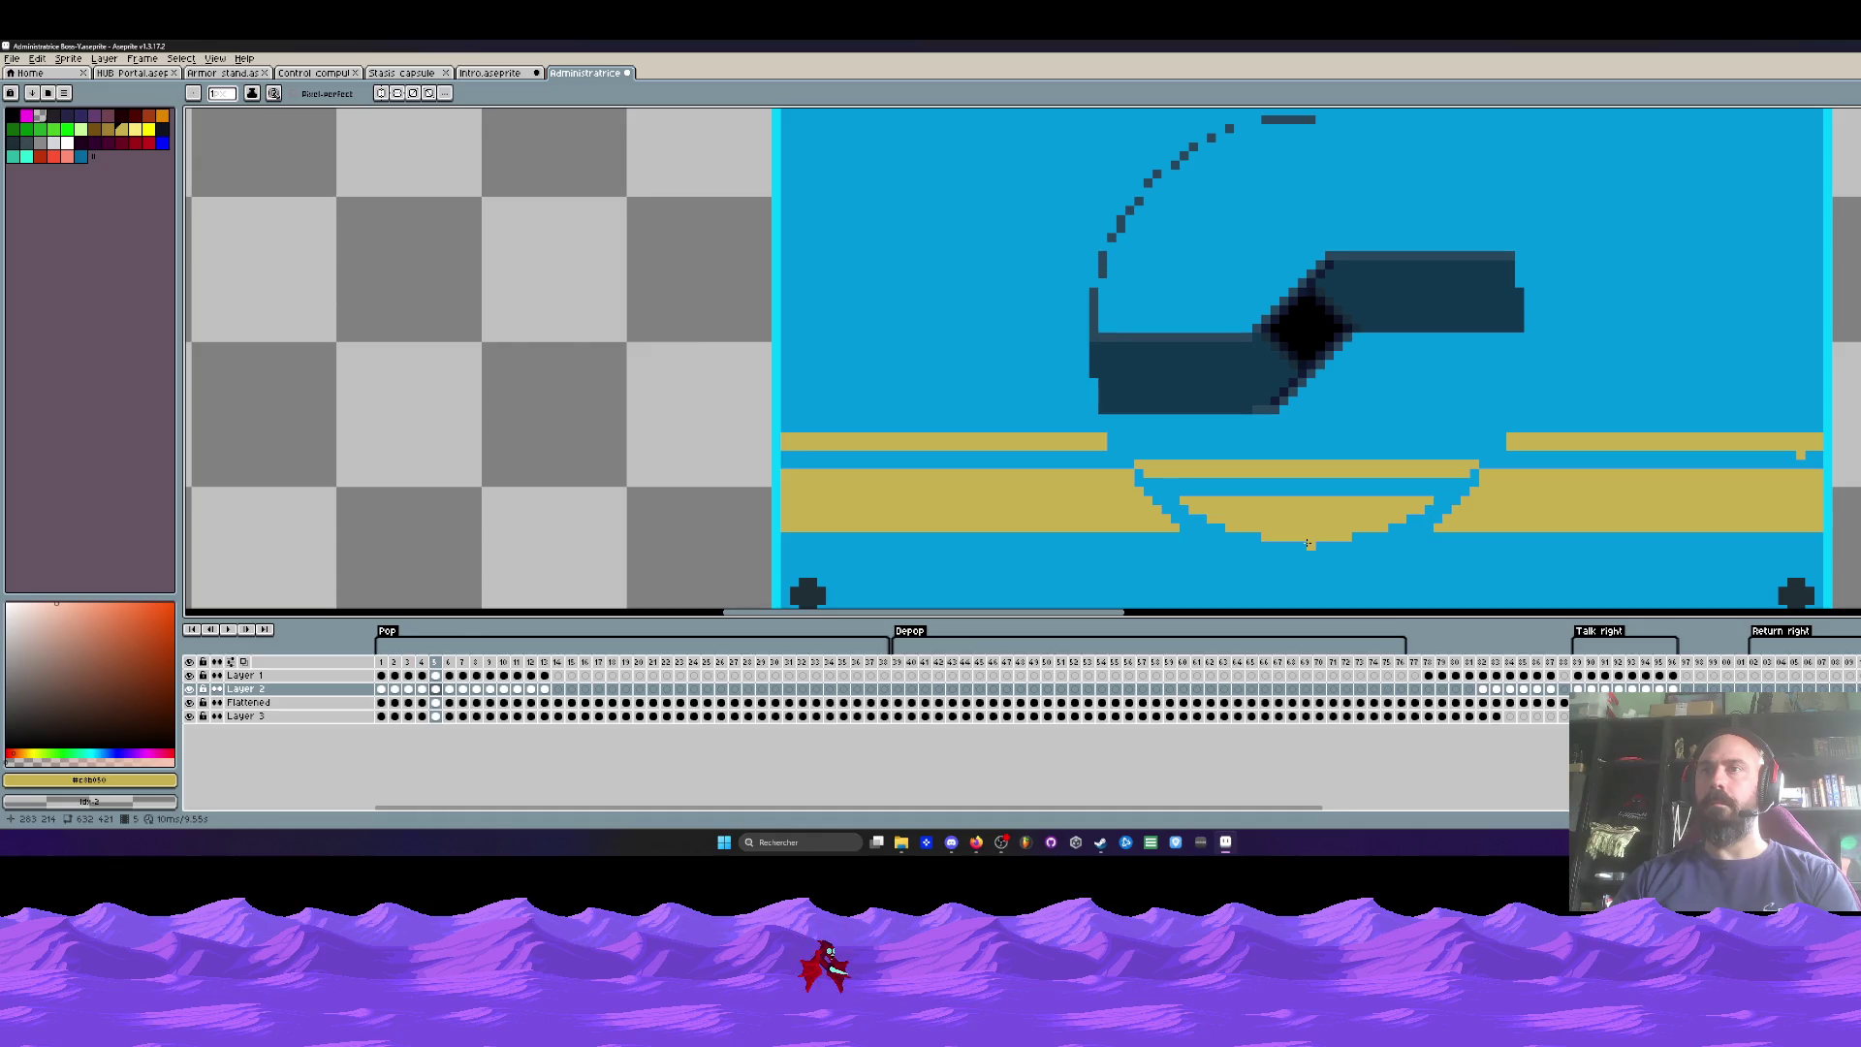
pyautogui.press('Left')
pyautogui.scroll(2, 1170, 466)
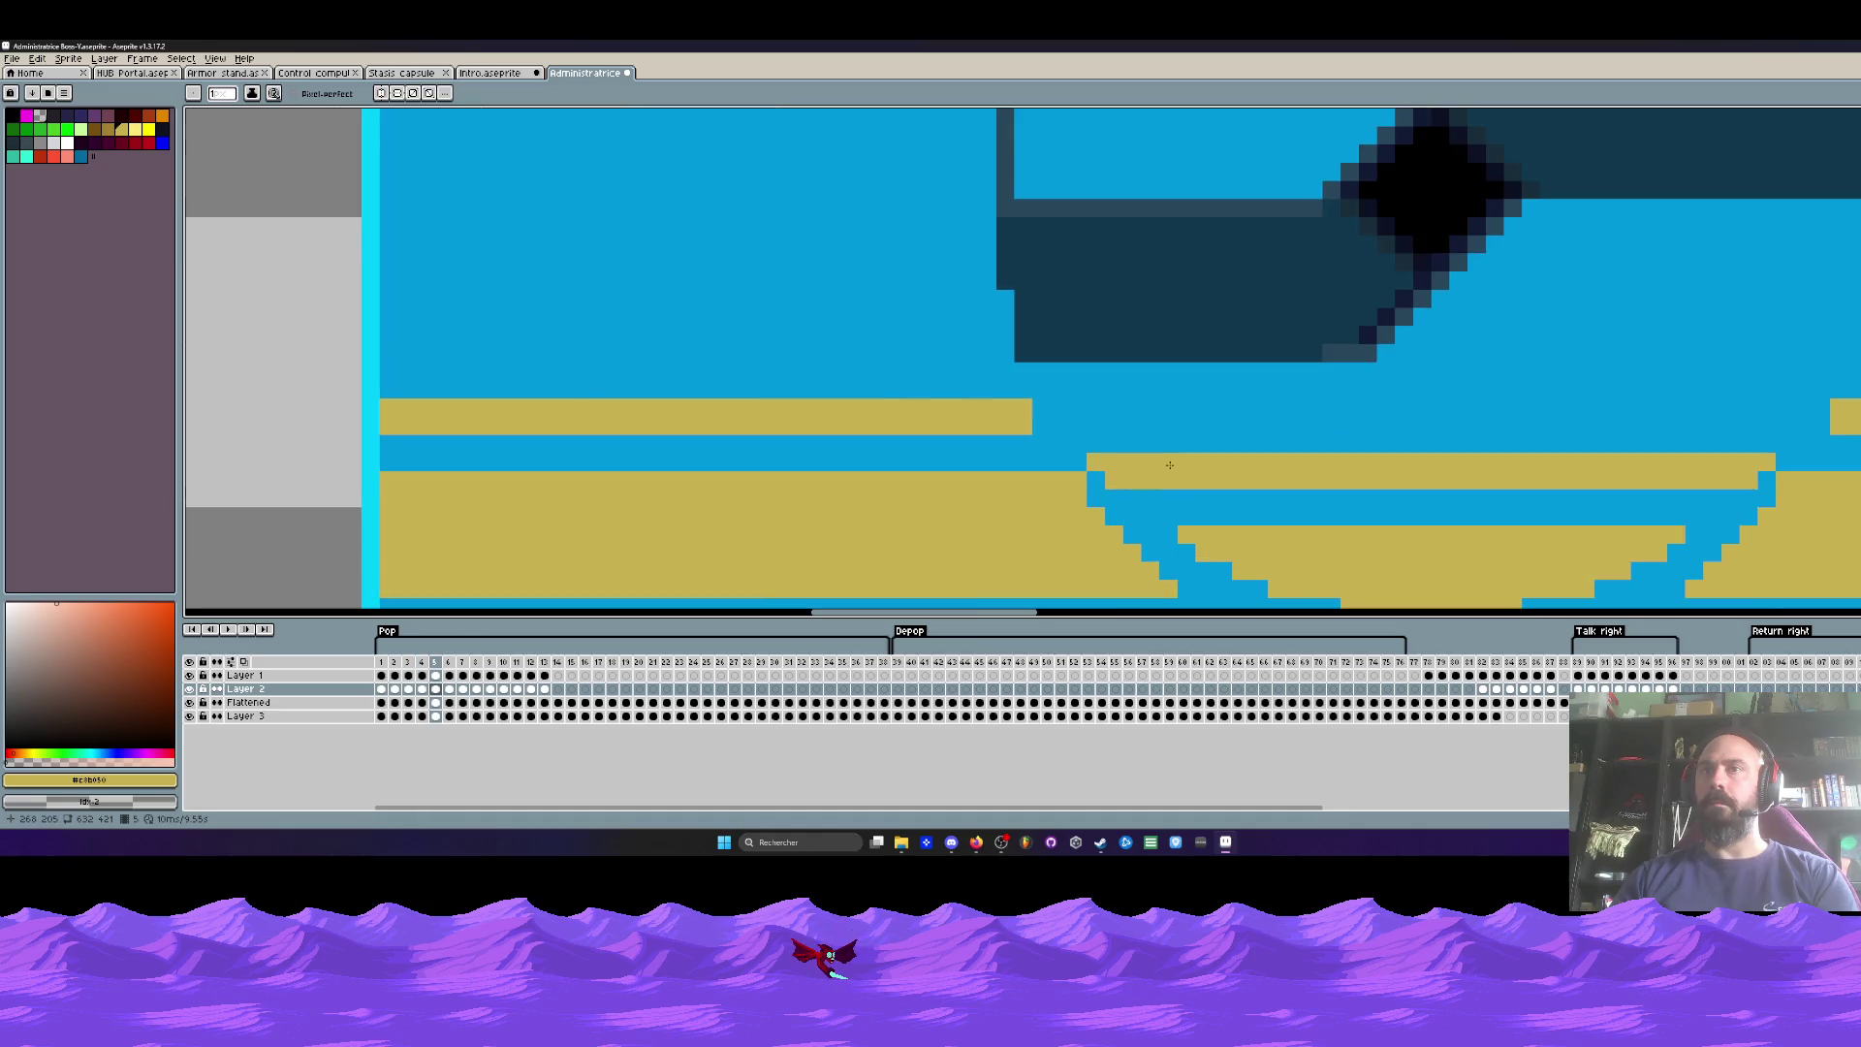
# Step: Lower the gold bowl in frames 5 and 6, redoing frame 6 with a larger selection
pyautogui.press('Right')
pyautogui.scroll(-2, 1170, 465)
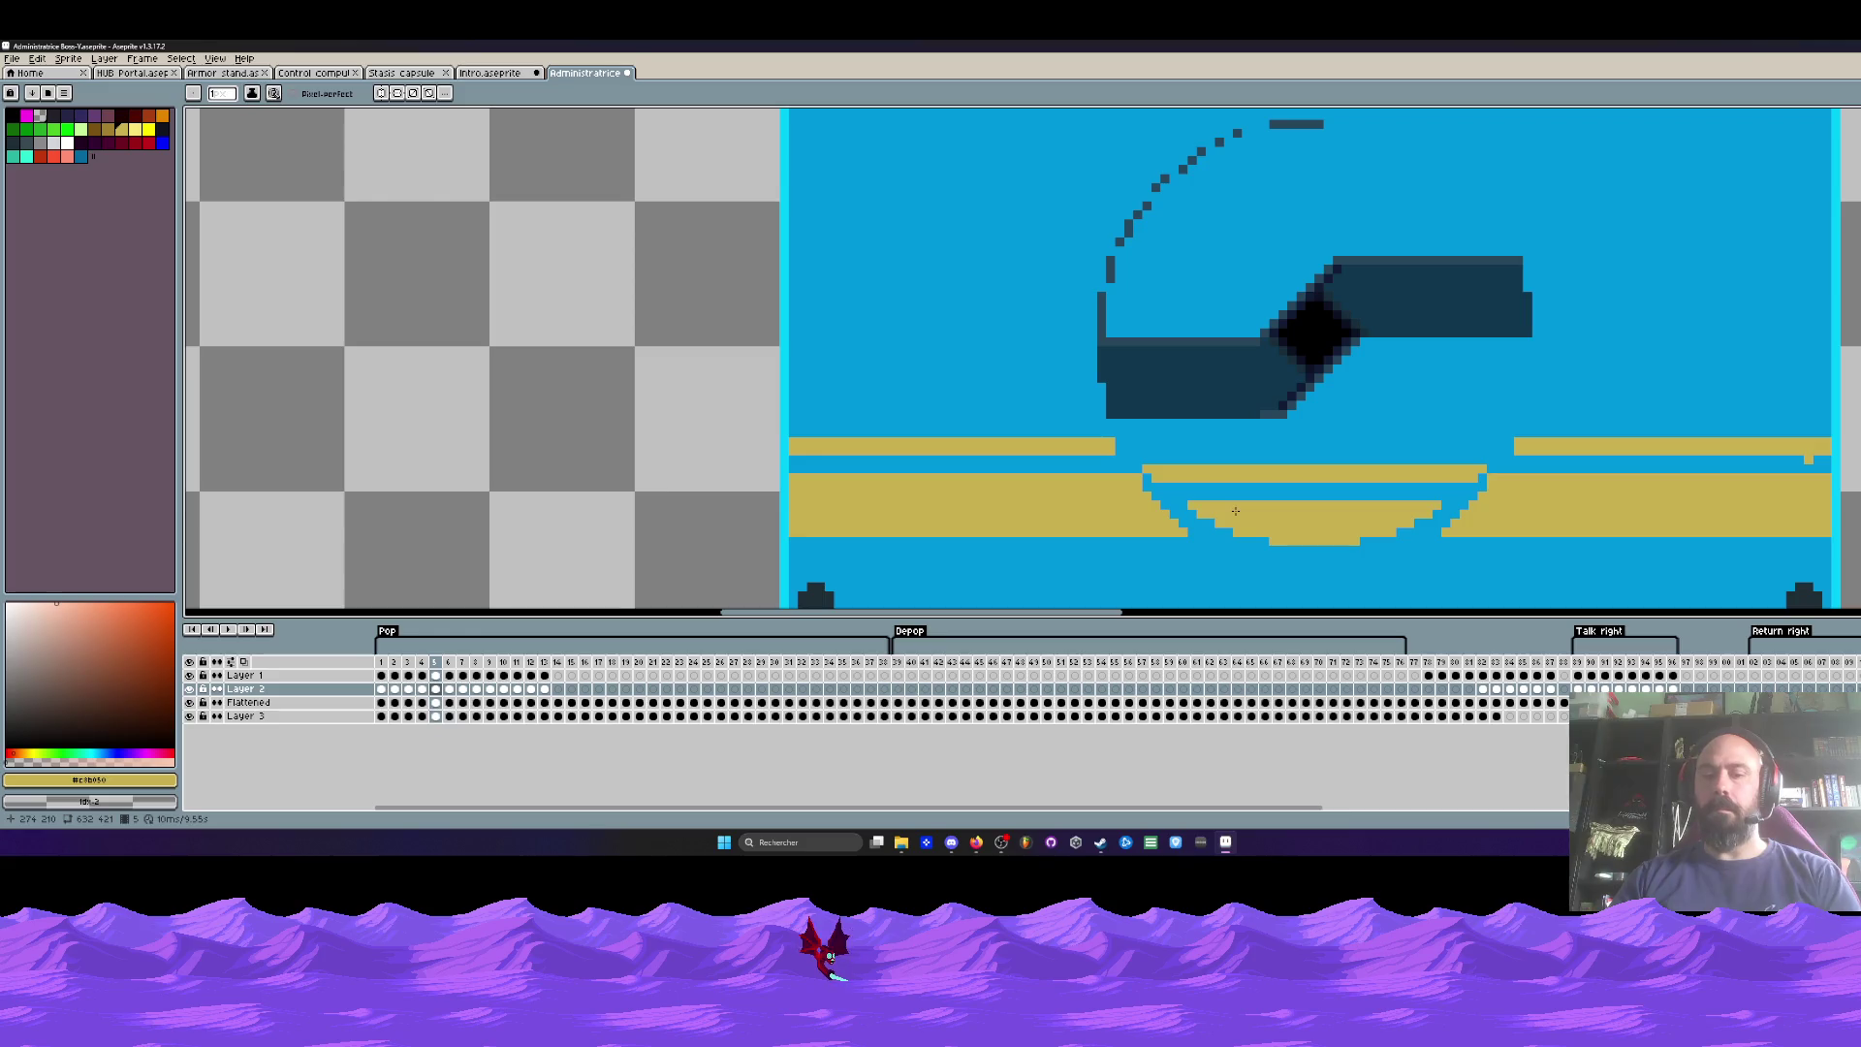
pyautogui.press('m')
pyautogui.moveTo(1140, 452)
pyautogui.mouseDown()
pyautogui.moveTo(1463, 579)
pyautogui.moveTo(1489, 533)
pyautogui.mouseUp()
pyautogui.moveTo(1377, 528); pyautogui.dragTo(1376, 540)
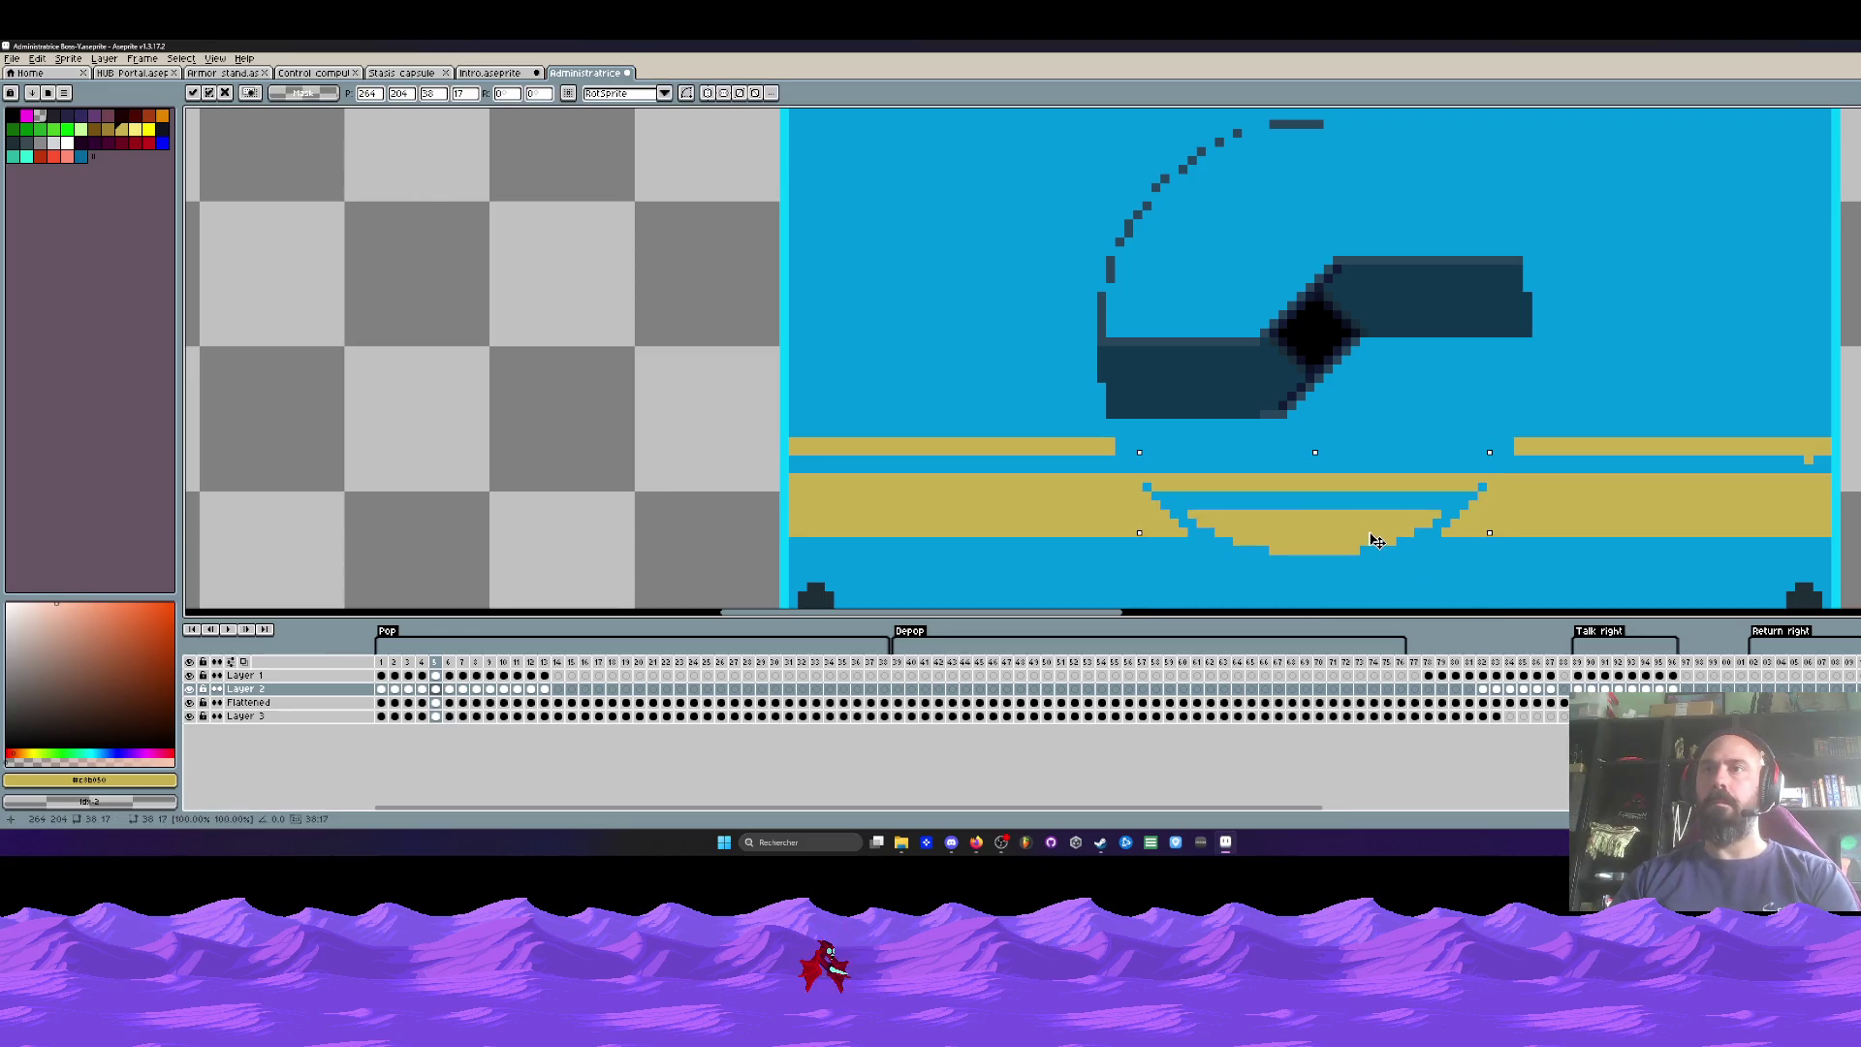
pyautogui.press('Right')
pyautogui.moveTo(1130, 462)
pyautogui.mouseDown()
pyautogui.moveTo(1462, 572)
pyautogui.moveTo(1462, 603)
pyautogui.mouseUp()
pyautogui.moveTo(1339, 533); pyautogui.dragTo(1338, 545)
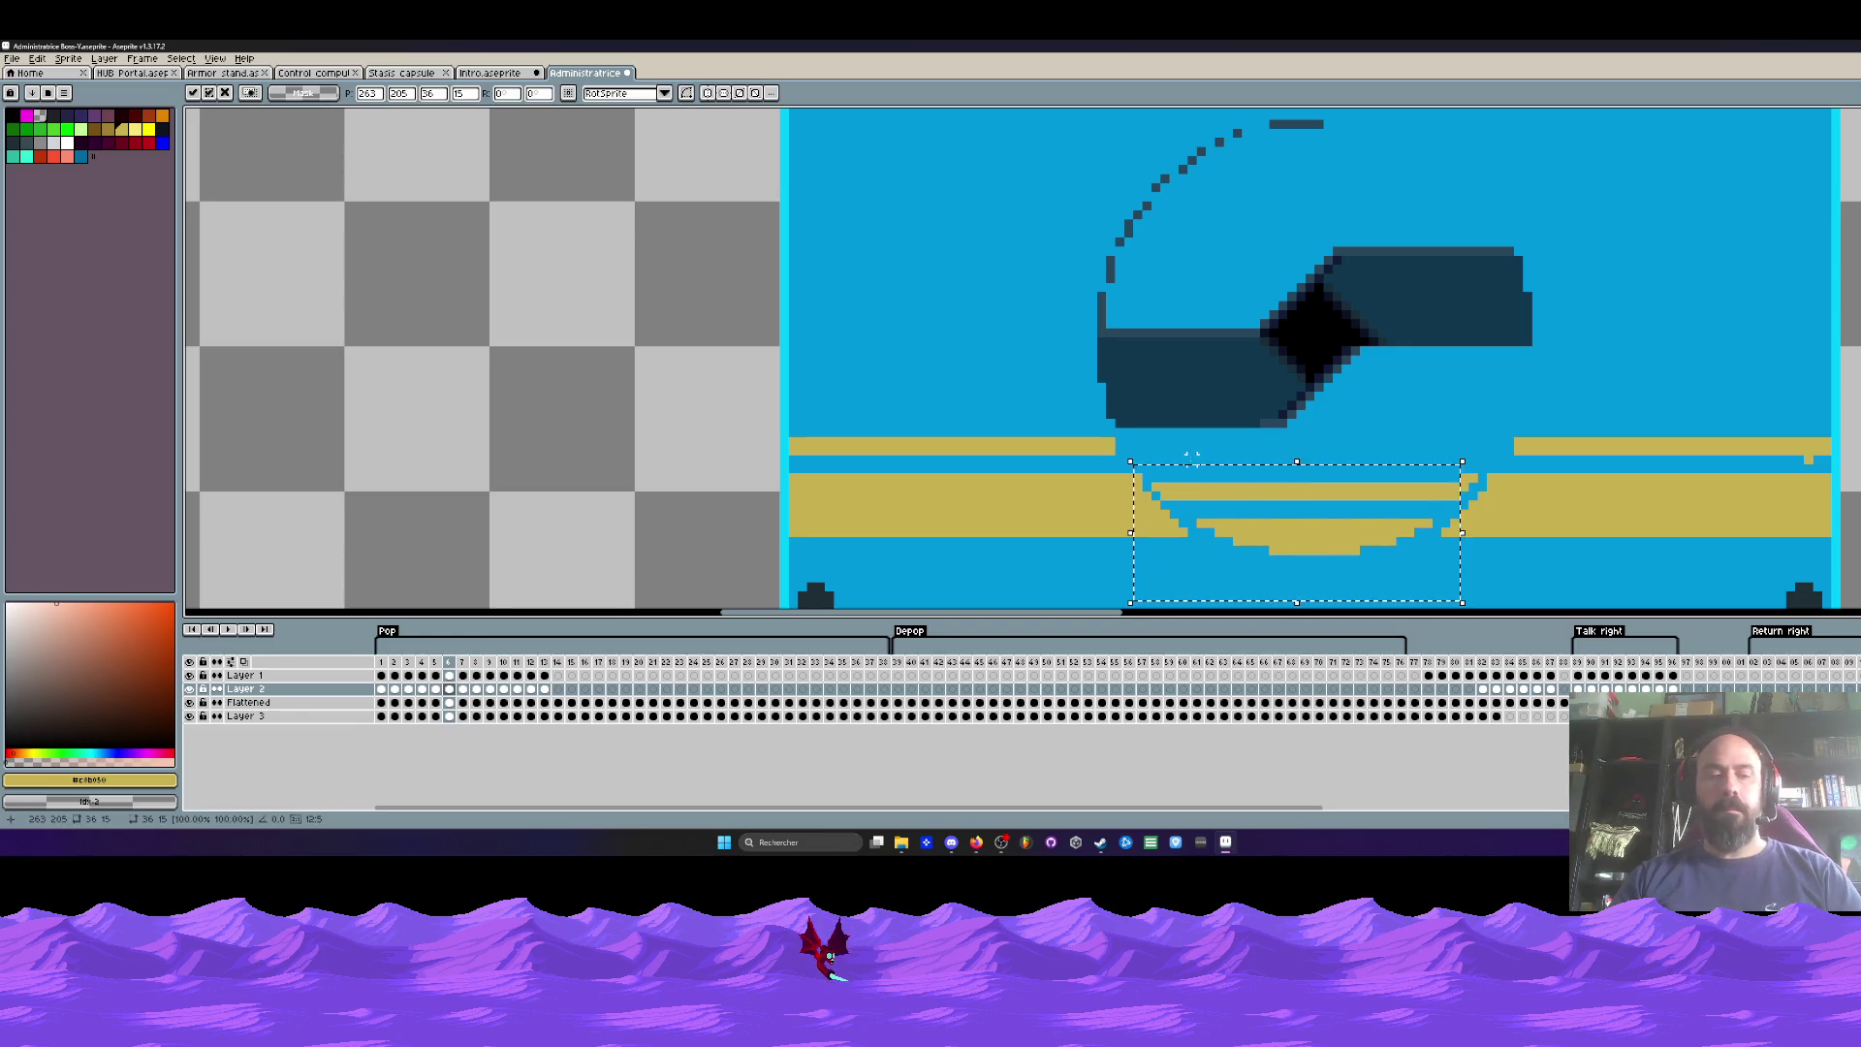
pyautogui.hotkey('ctrl', 'z')
pyautogui.moveTo(1104, 443); pyautogui.dragTo(1534, 575)
pyautogui.moveTo(1357, 541); pyautogui.dragTo(1357, 550)
pyautogui.click(928, 341)
# Step: Lower the gold bowl in frames 7, 8 and 9
pyautogui.press('Right')
pyautogui.moveTo(1130, 452); pyautogui.dragTo(1509, 607)
pyautogui.click(1338, 545)
pyautogui.click(956, 341)
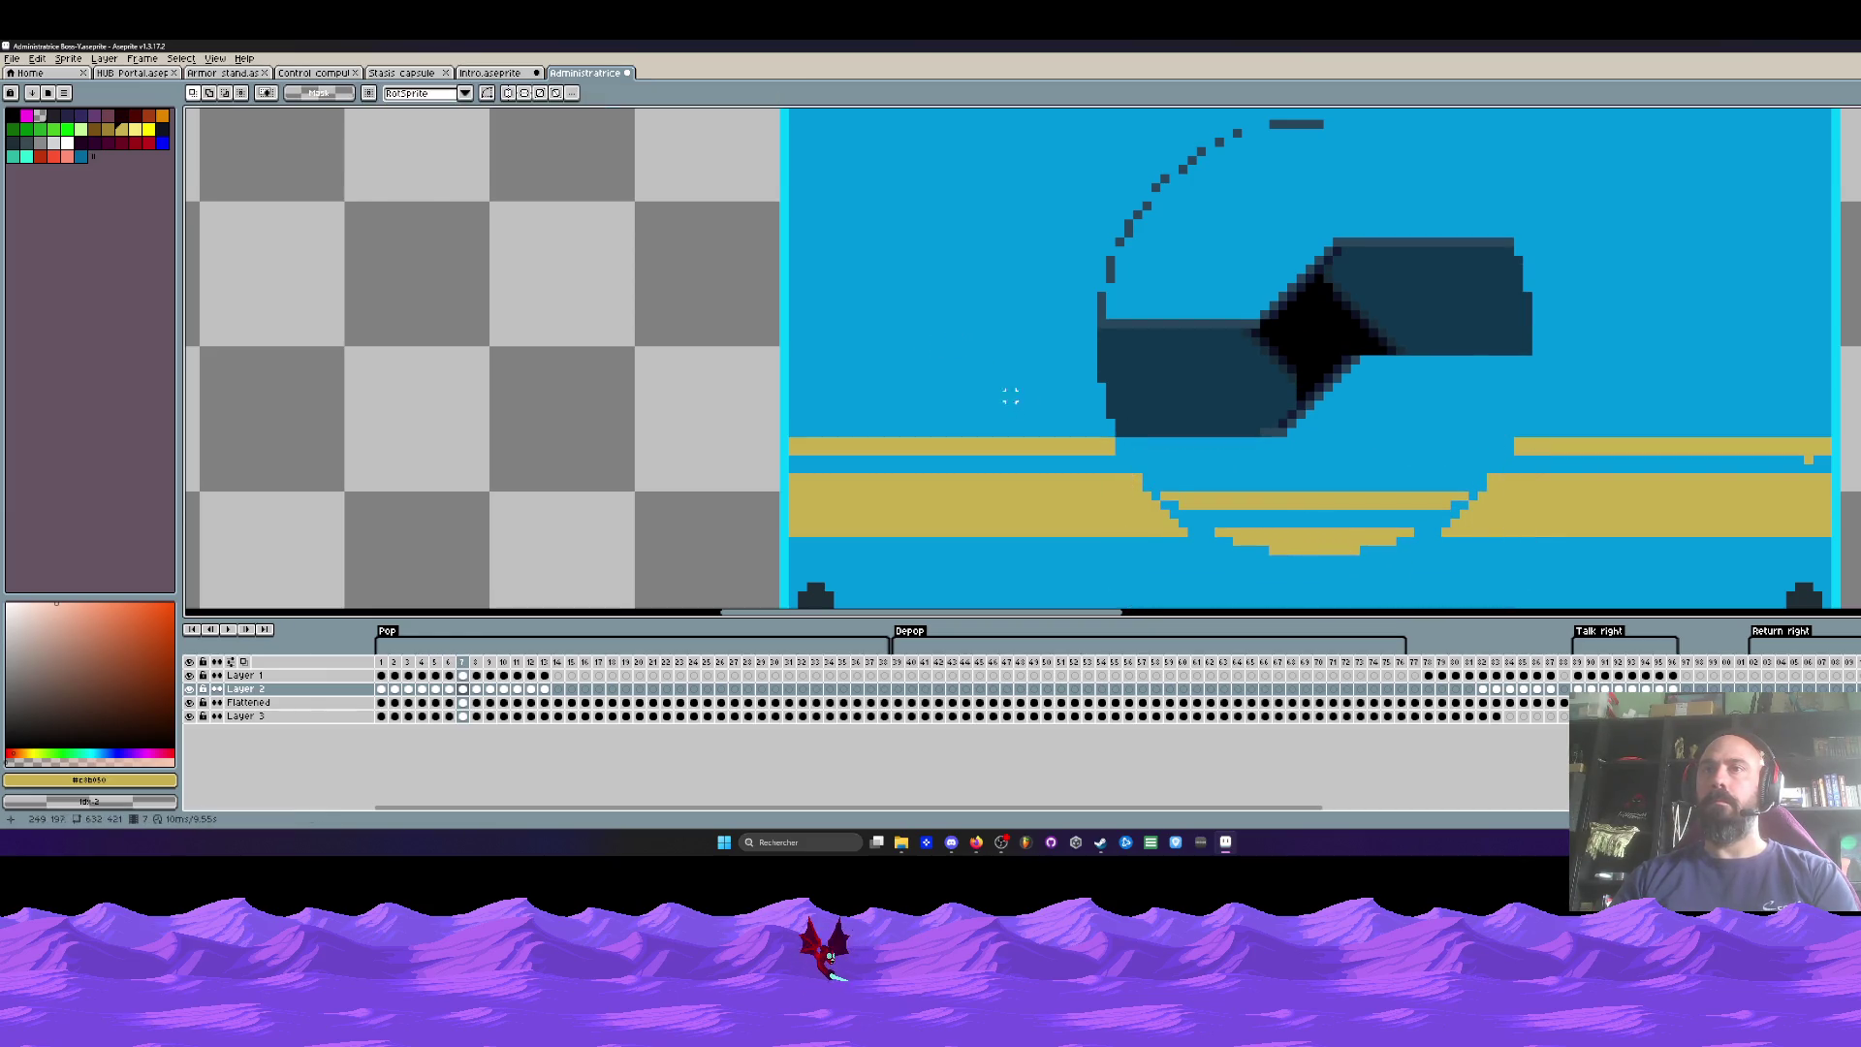
pyautogui.press('Right')
pyautogui.moveTo(1130, 452); pyautogui.dragTo(1571, 589)
pyautogui.moveTo(1338, 540); pyautogui.dragTo(1343, 557)
pyautogui.click(927, 320)
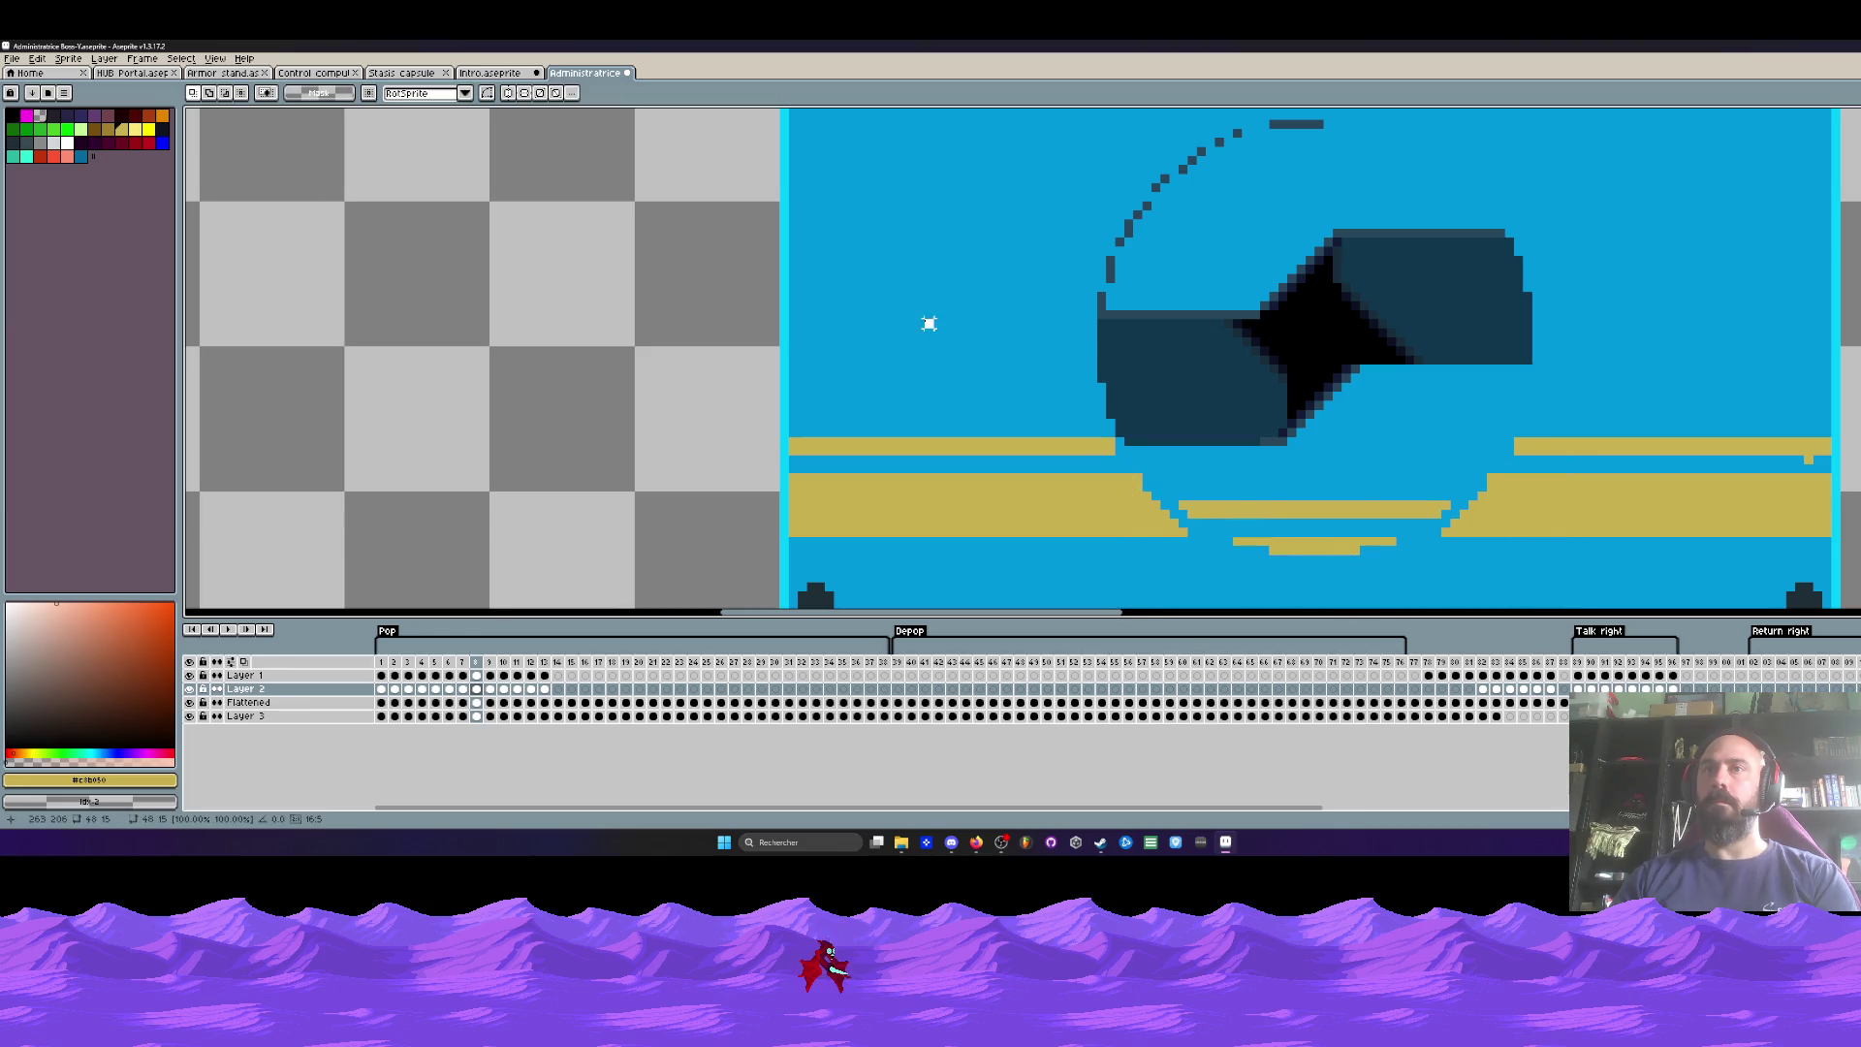
pyautogui.press('Right')
pyautogui.moveTo(1147, 468); pyautogui.dragTo(1526, 607)
pyautogui.click(1339, 554)
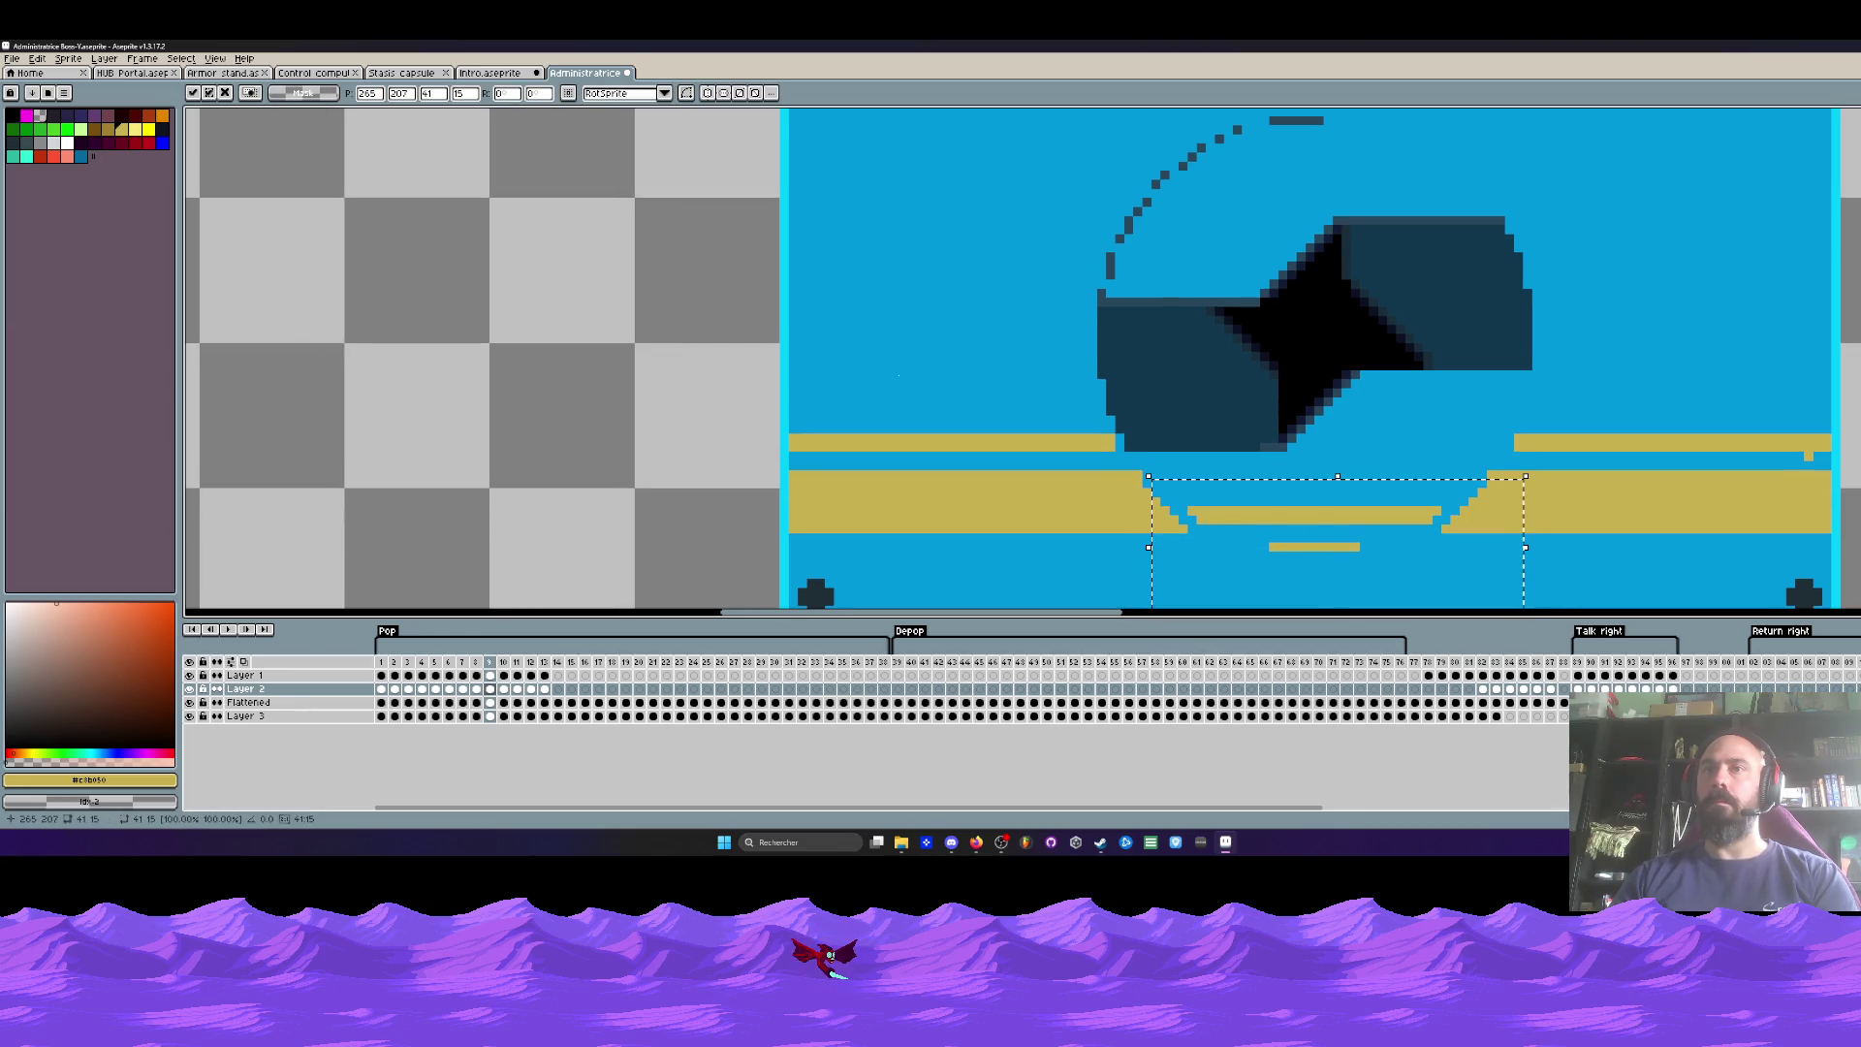
pyautogui.press('Return')
# Step: Lower the gold bowl in frames 10 and 11
pyautogui.press('Right')
pyautogui.moveTo(1166, 467); pyautogui.dragTo(1534, 608)
pyautogui.click(1323, 534)
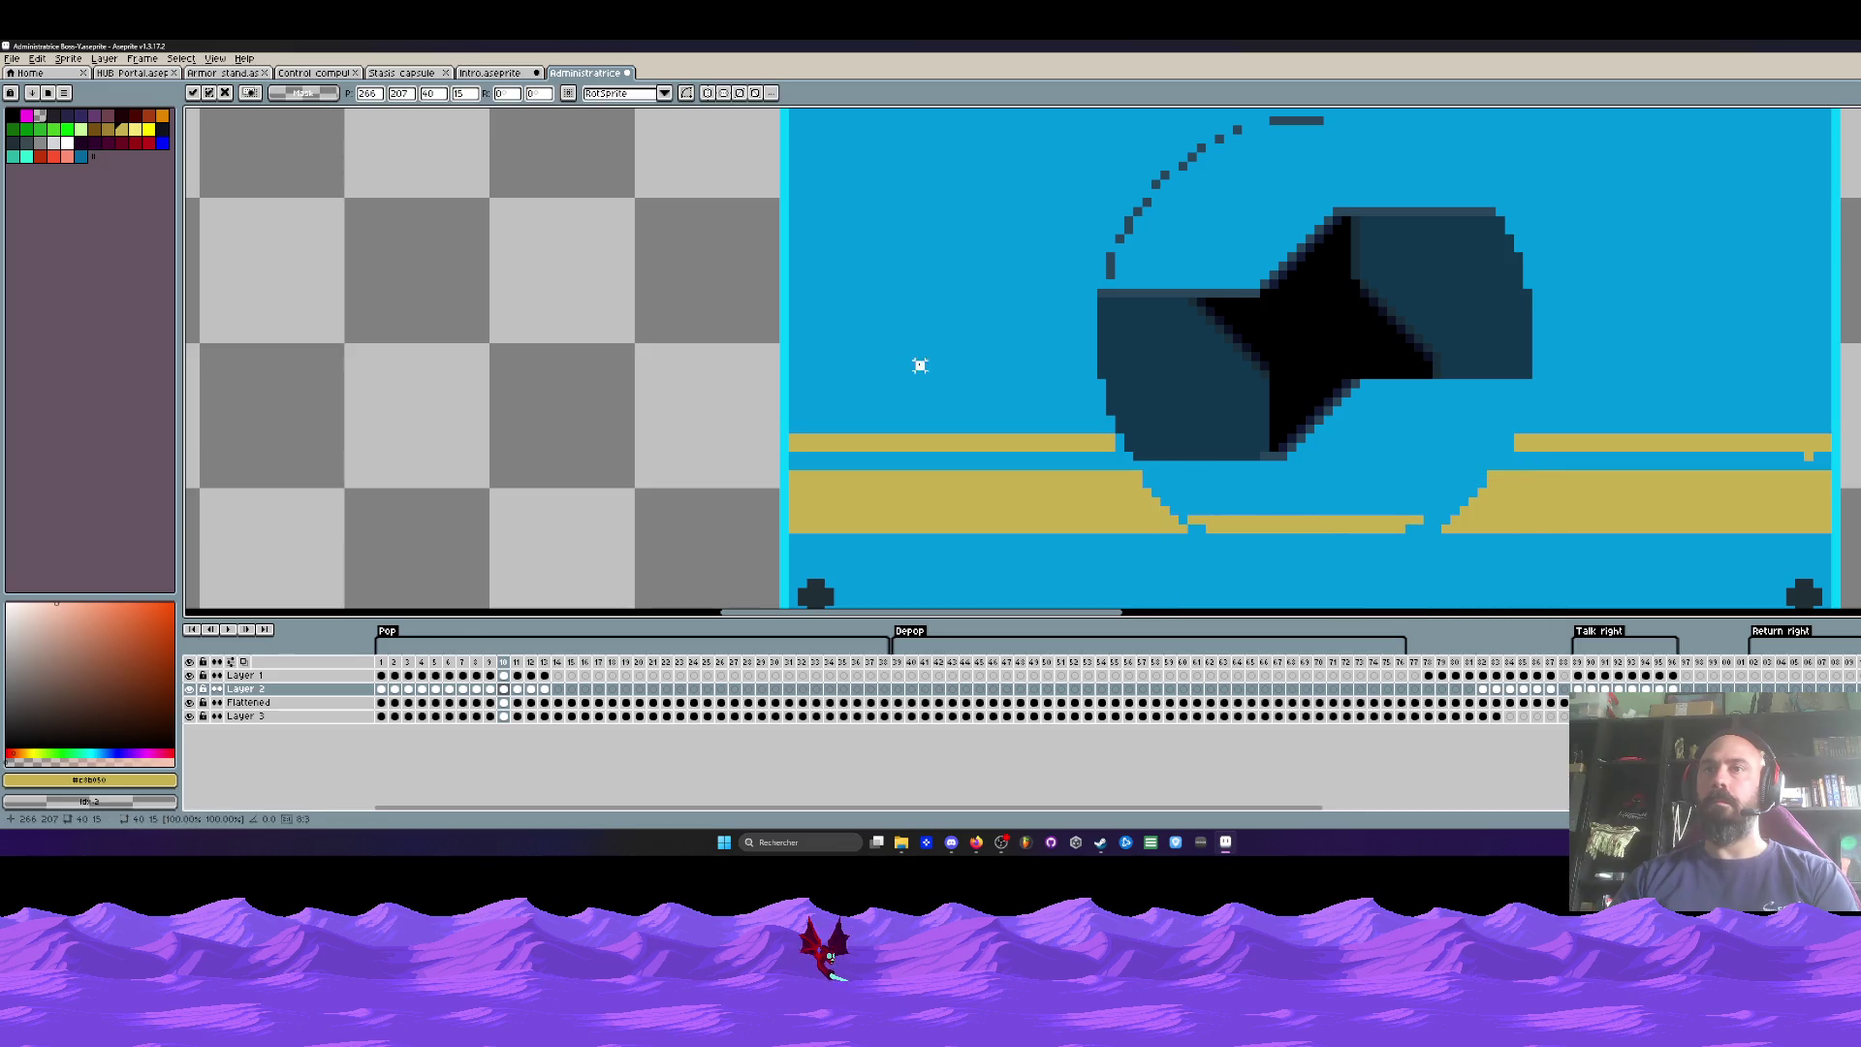
pyautogui.click(922, 361)
pyautogui.press('Return')
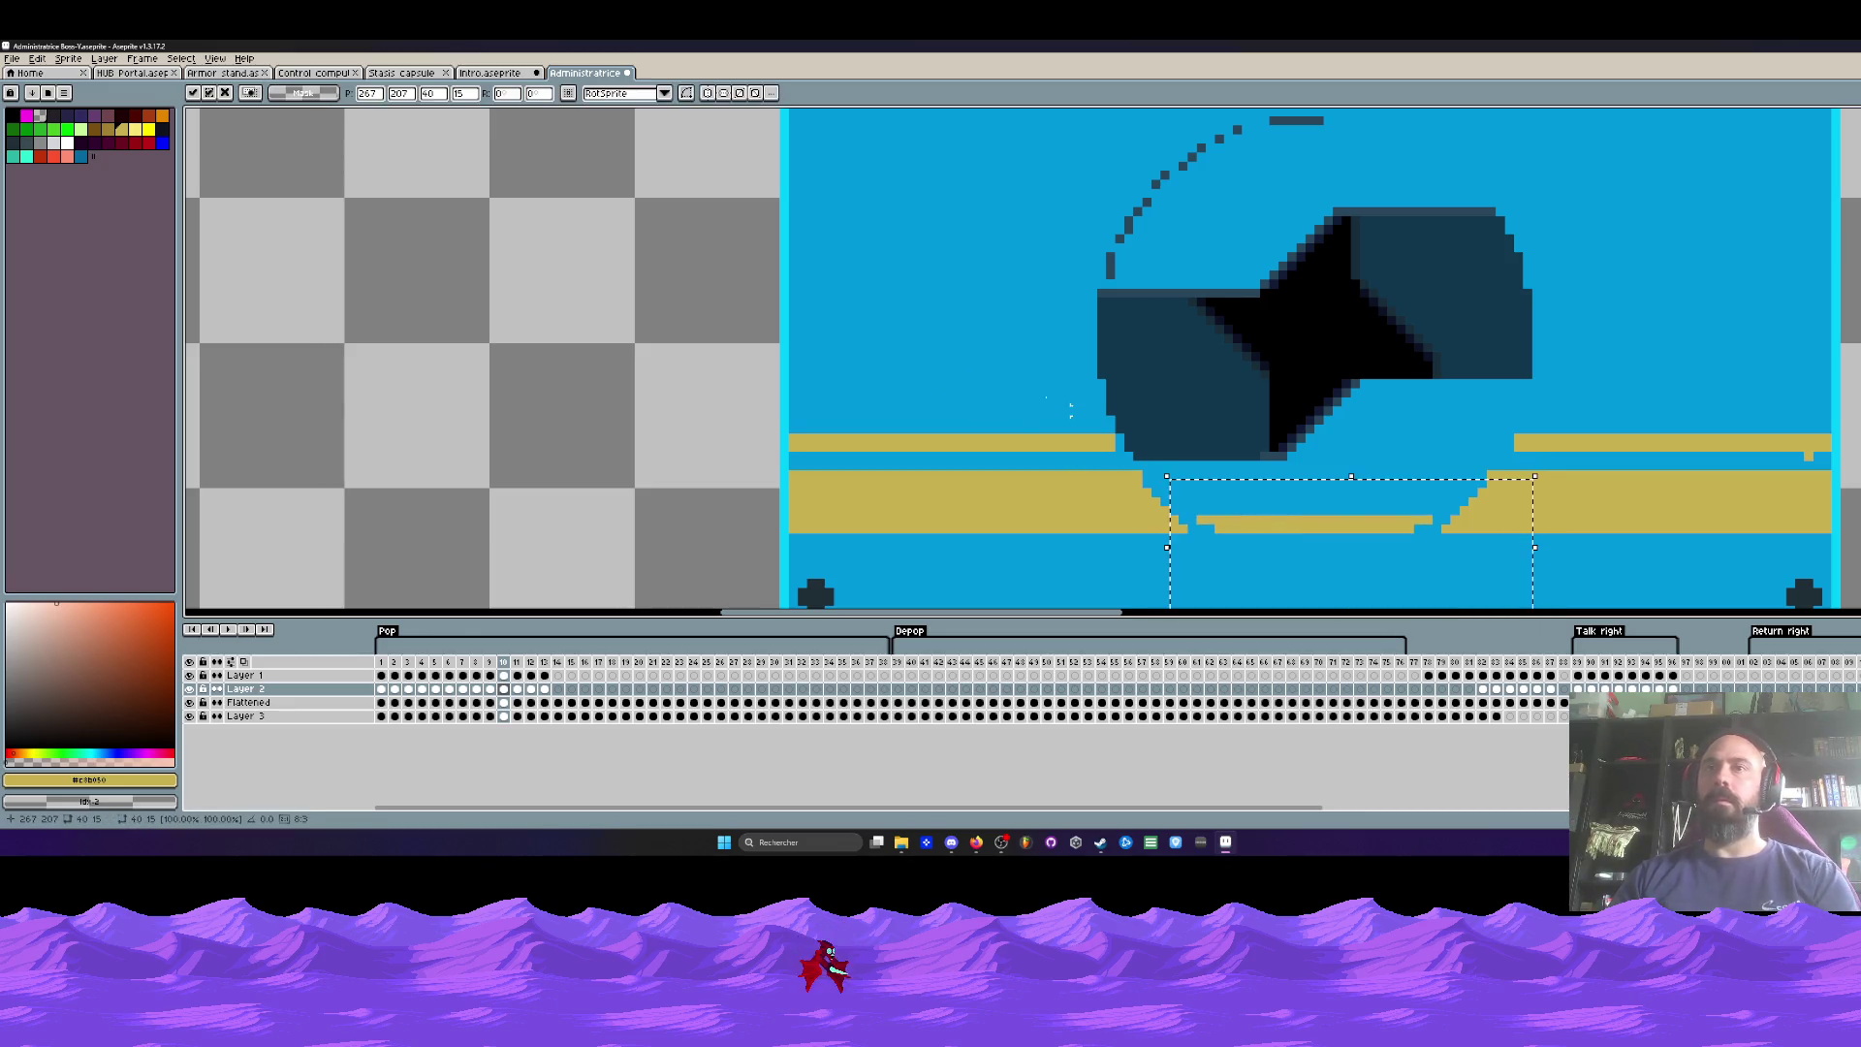
pyautogui.press('Right')
pyautogui.moveTo(1140, 486); pyautogui.dragTo(1526, 589)
pyautogui.click(1337, 536)
pyautogui.press('Return')
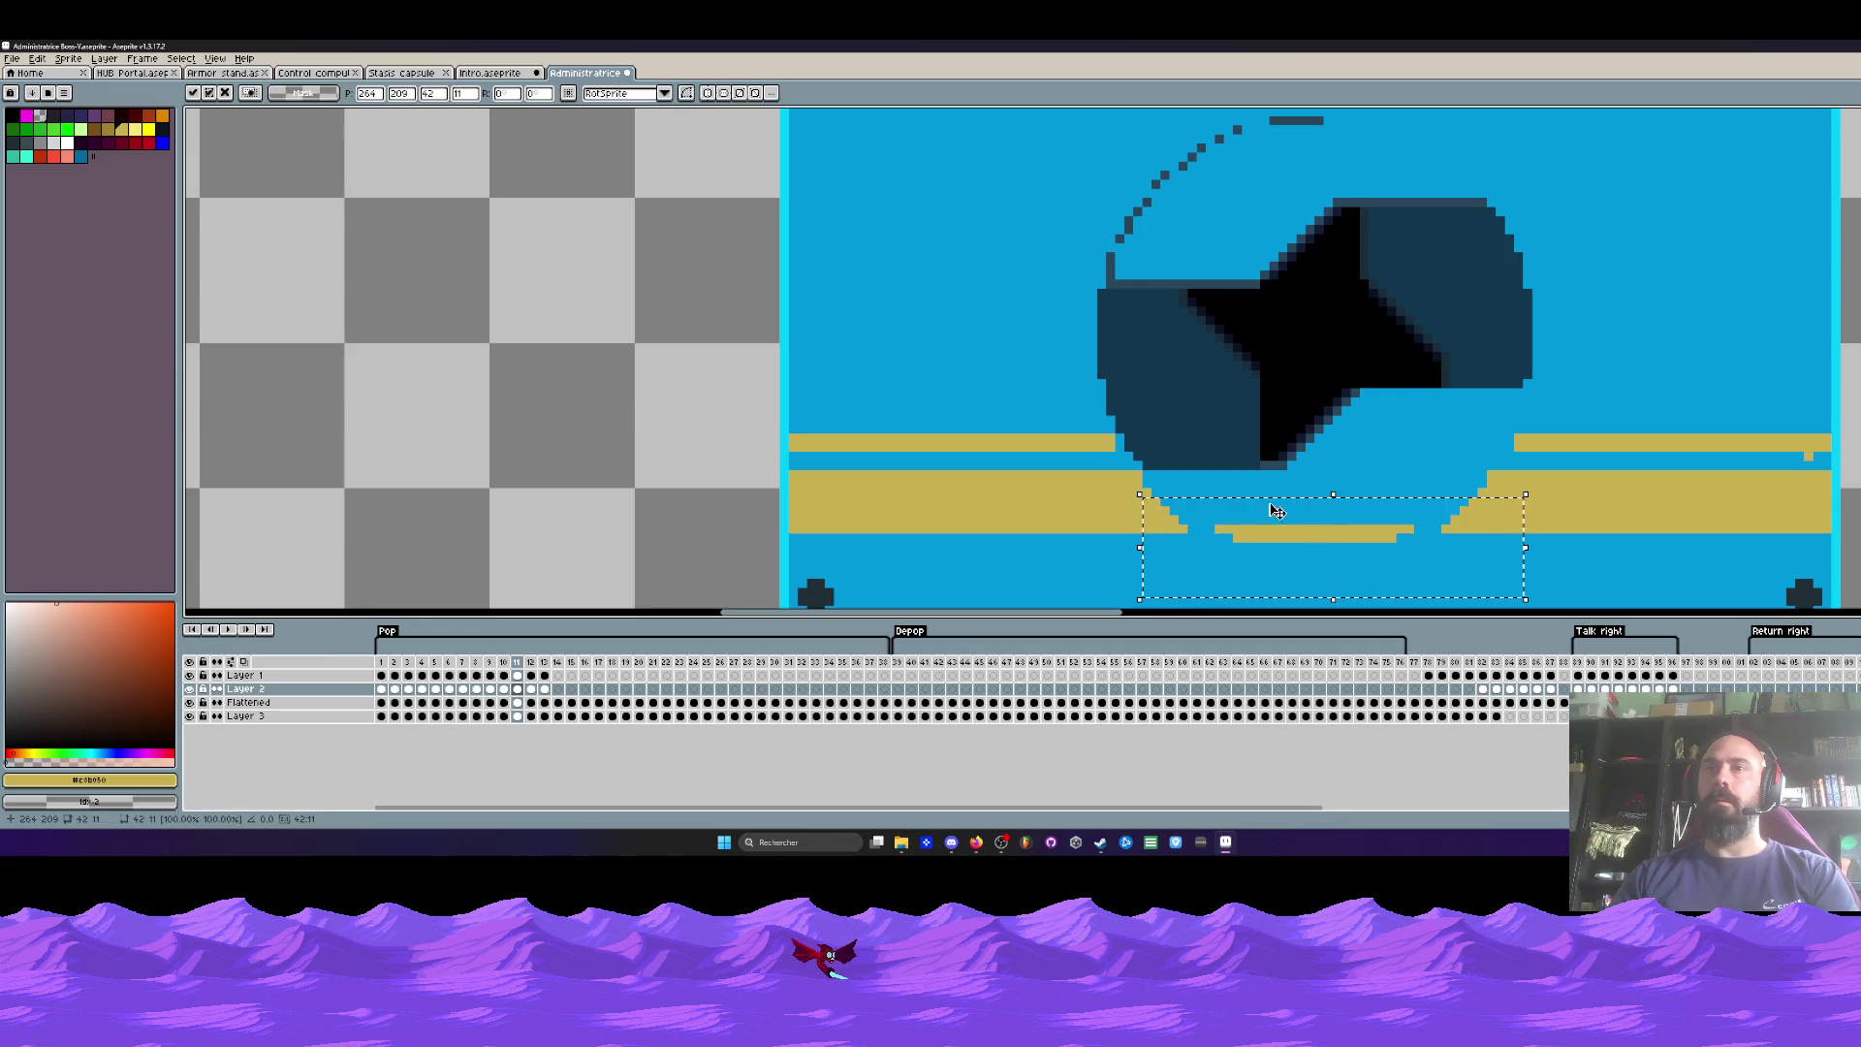
pyautogui.press('Right')
# Step: Lower the remaining bowl piece in frame 12, deselect, and play the animation
pyautogui.moveTo(1203, 512); pyautogui.dragTo(1426, 589)
pyautogui.click(1324, 554)
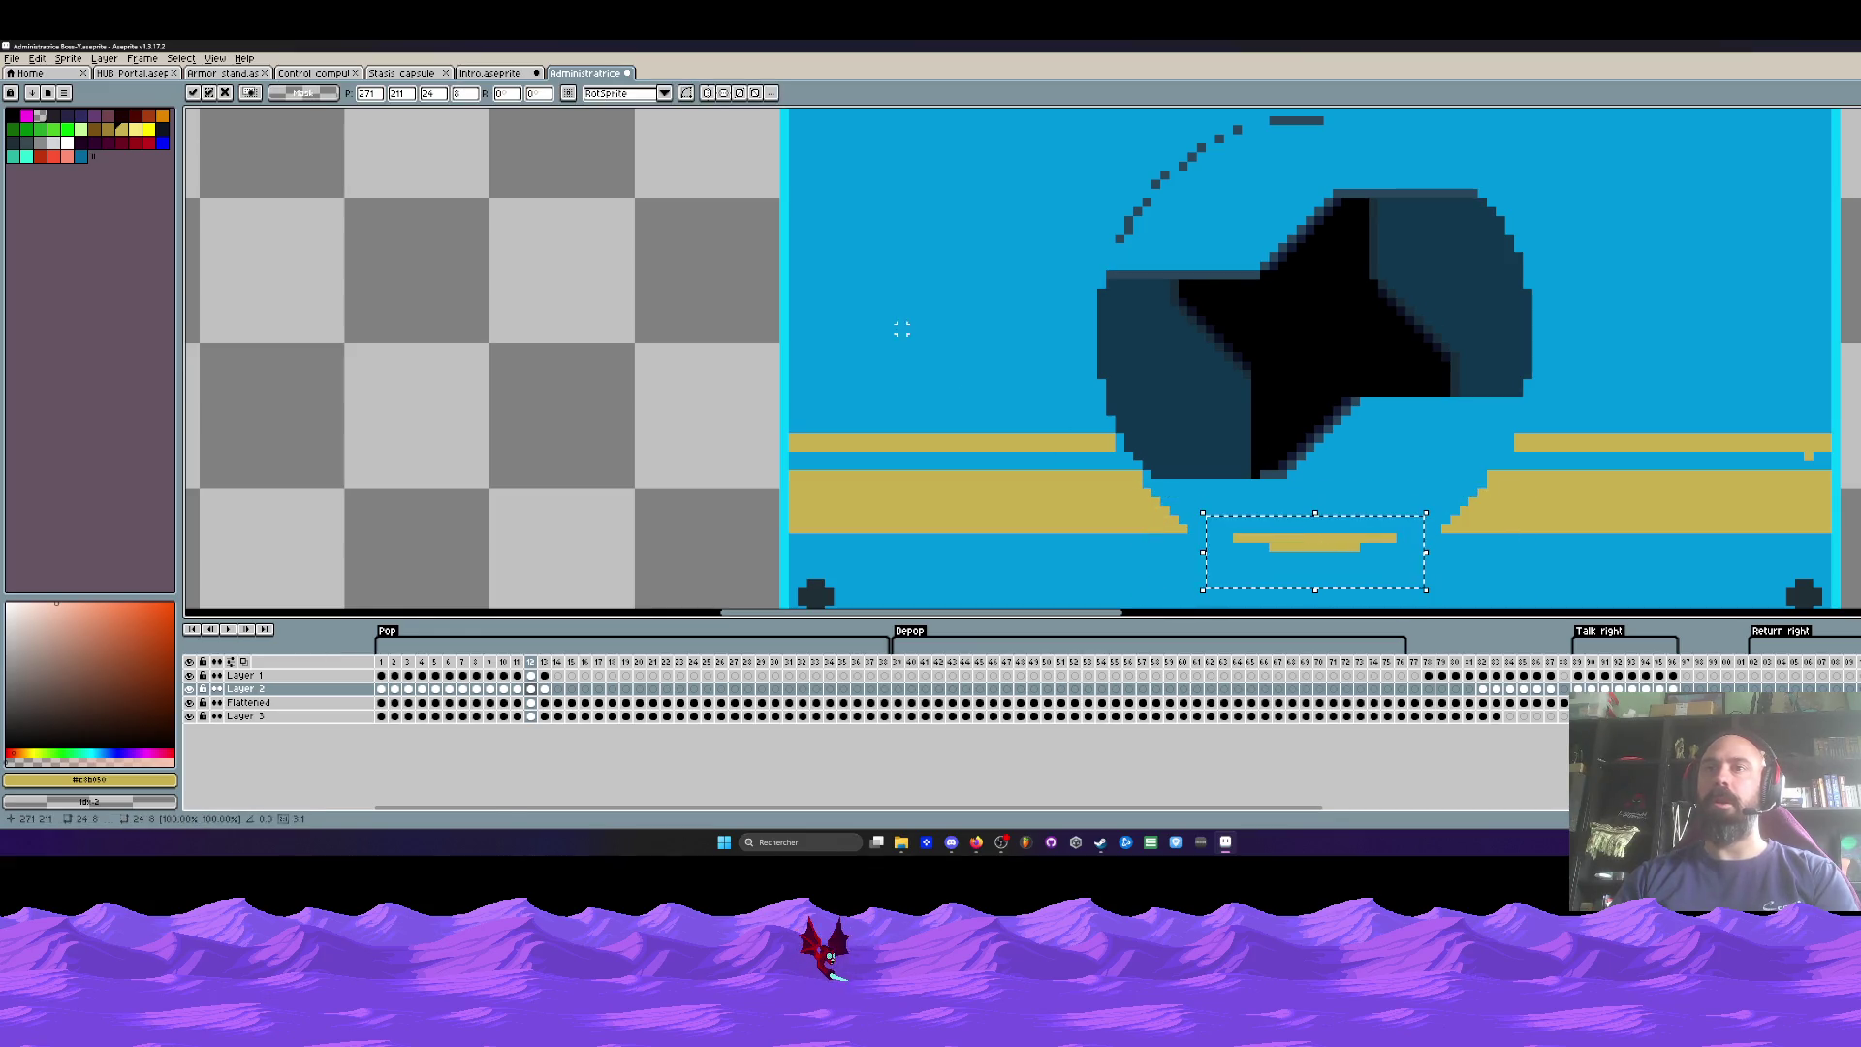
pyautogui.press('Return')
pyautogui.press('Right')
pyautogui.hotkey('ctrl', 'd')
pyautogui.press('Right')
pyautogui.press('Return')
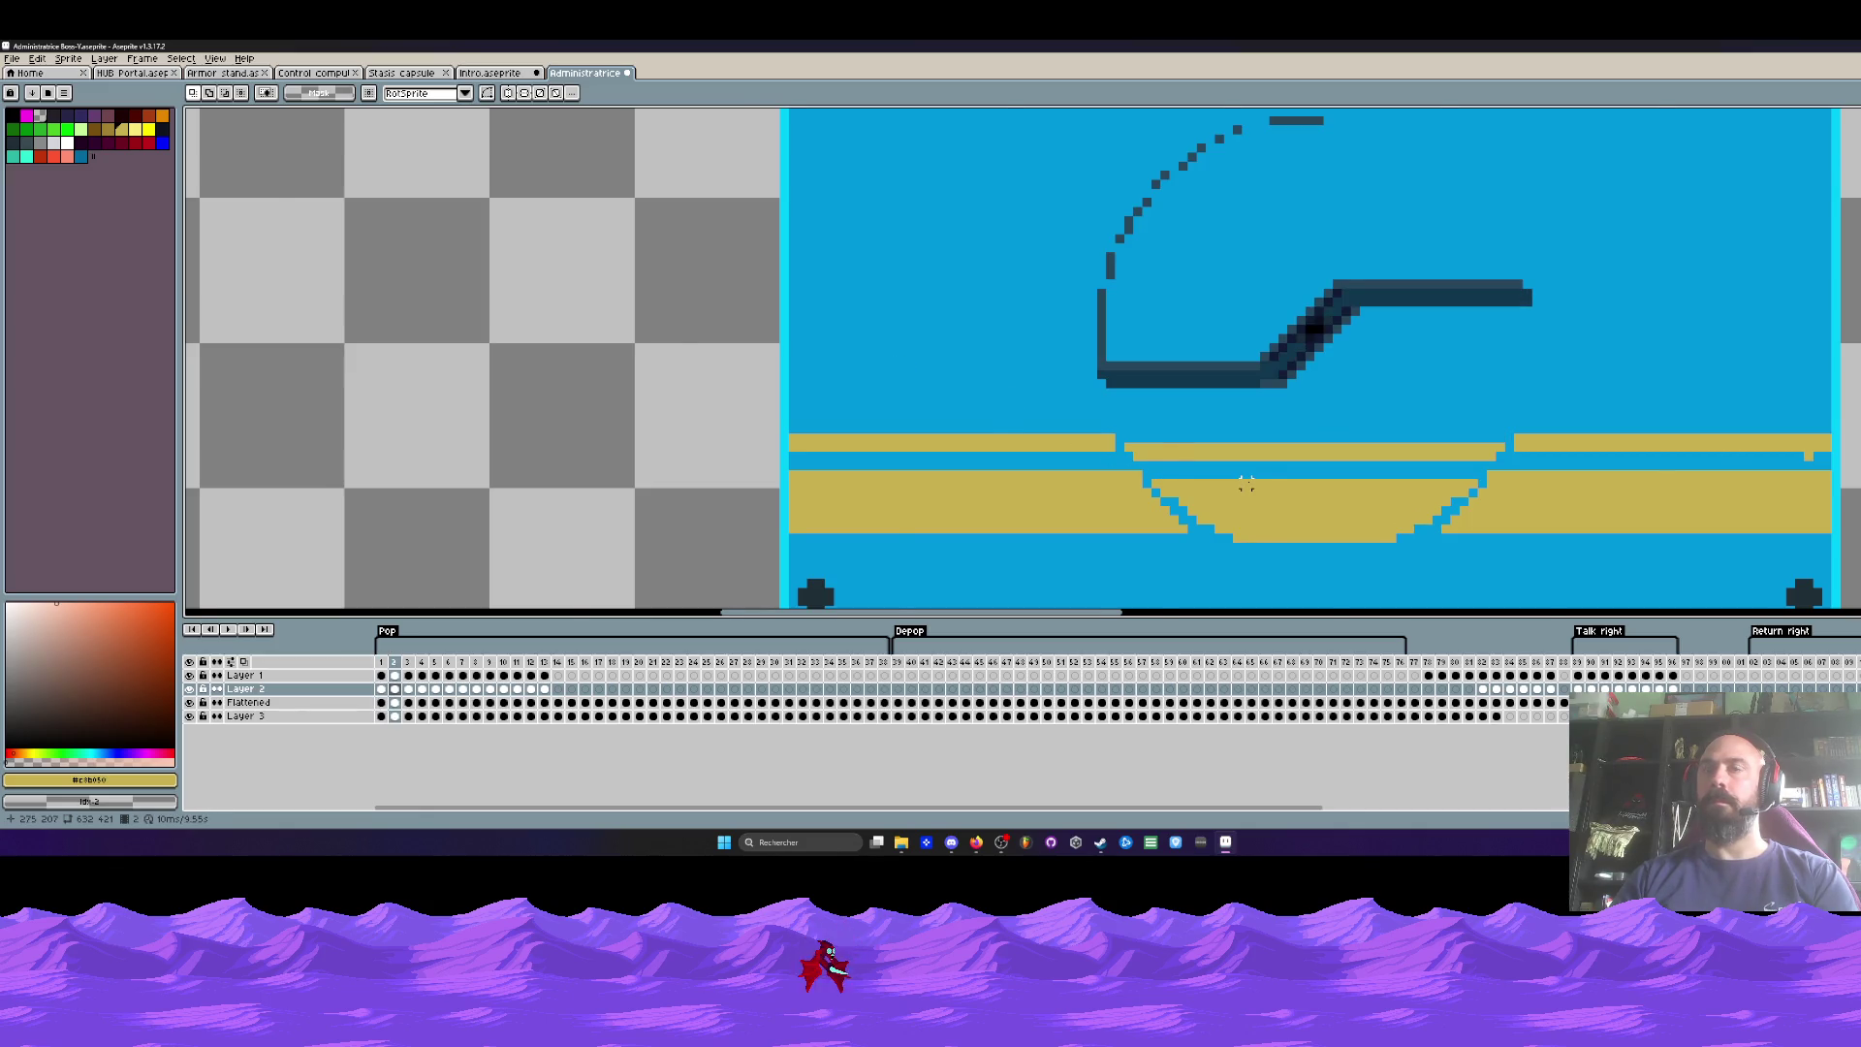
# Step: Zoom in and out on the sprite, briefly picking a colour before returning to the Pencil
pyautogui.scroll(-1, 1246, 482)
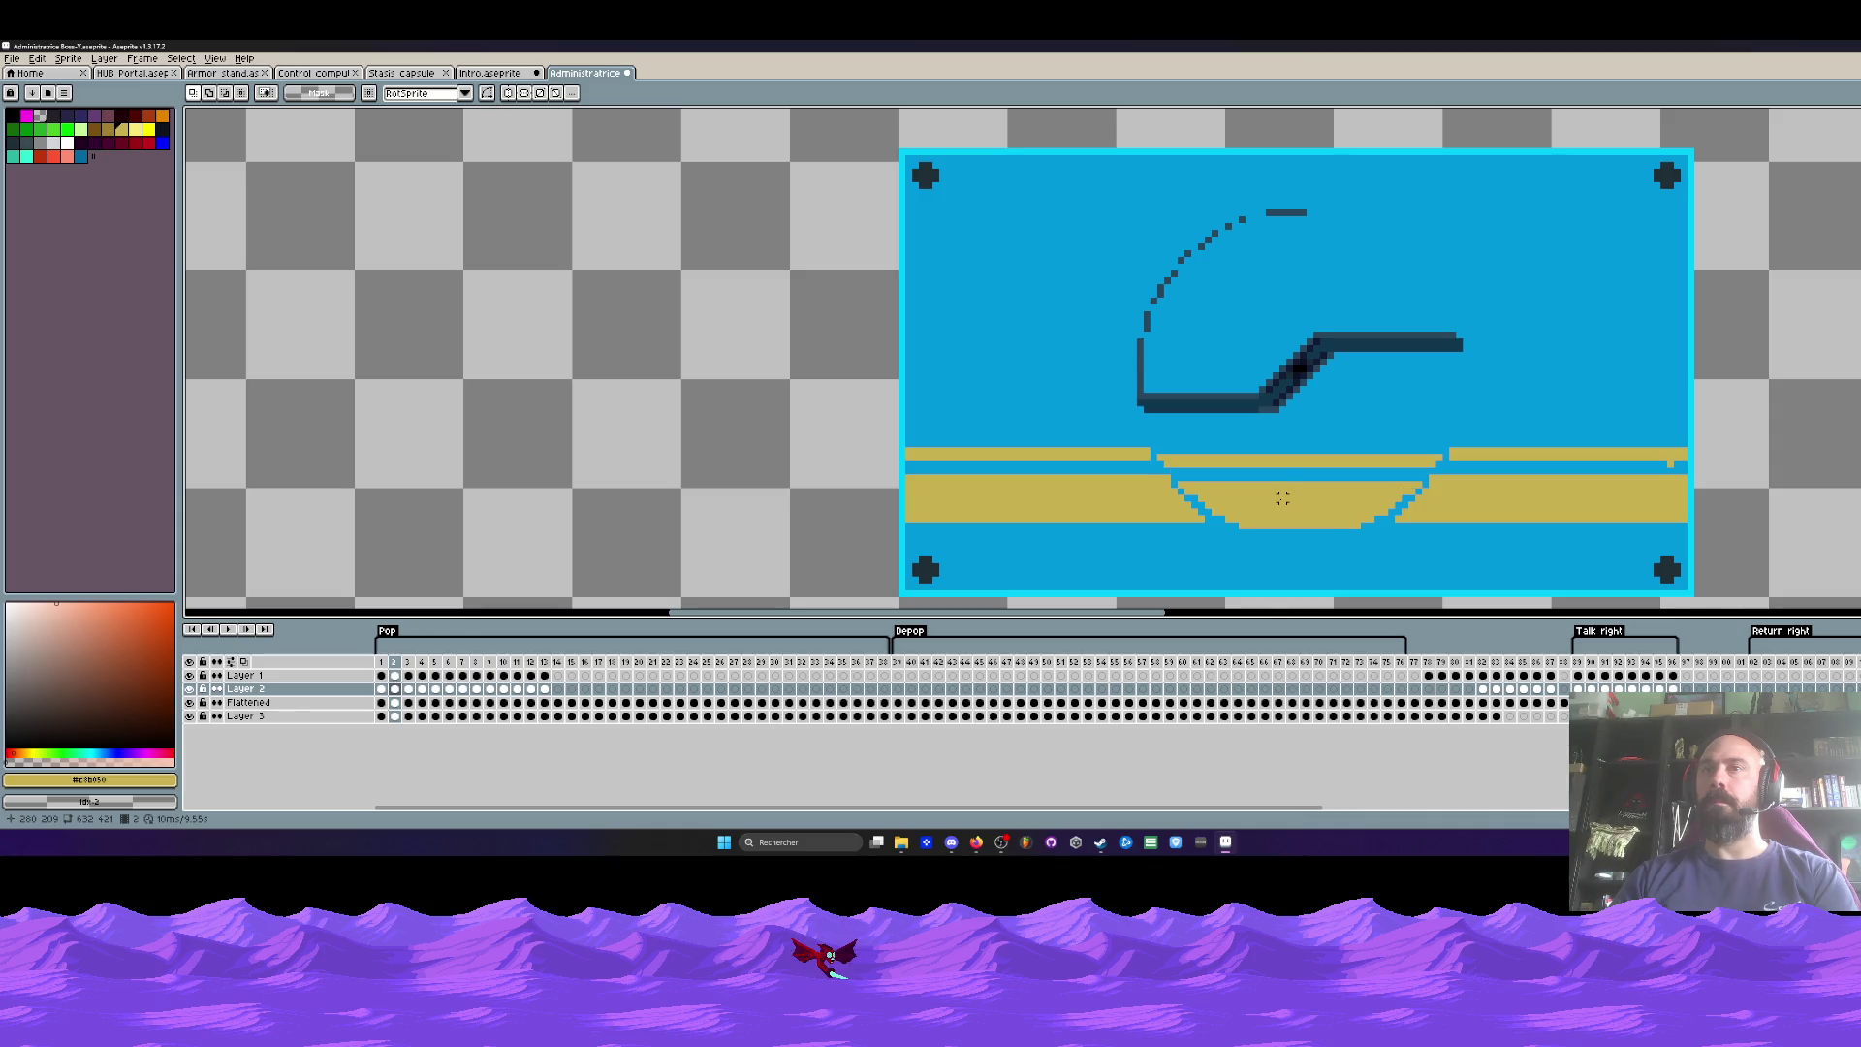
pyautogui.scroll(2, 1180, 497)
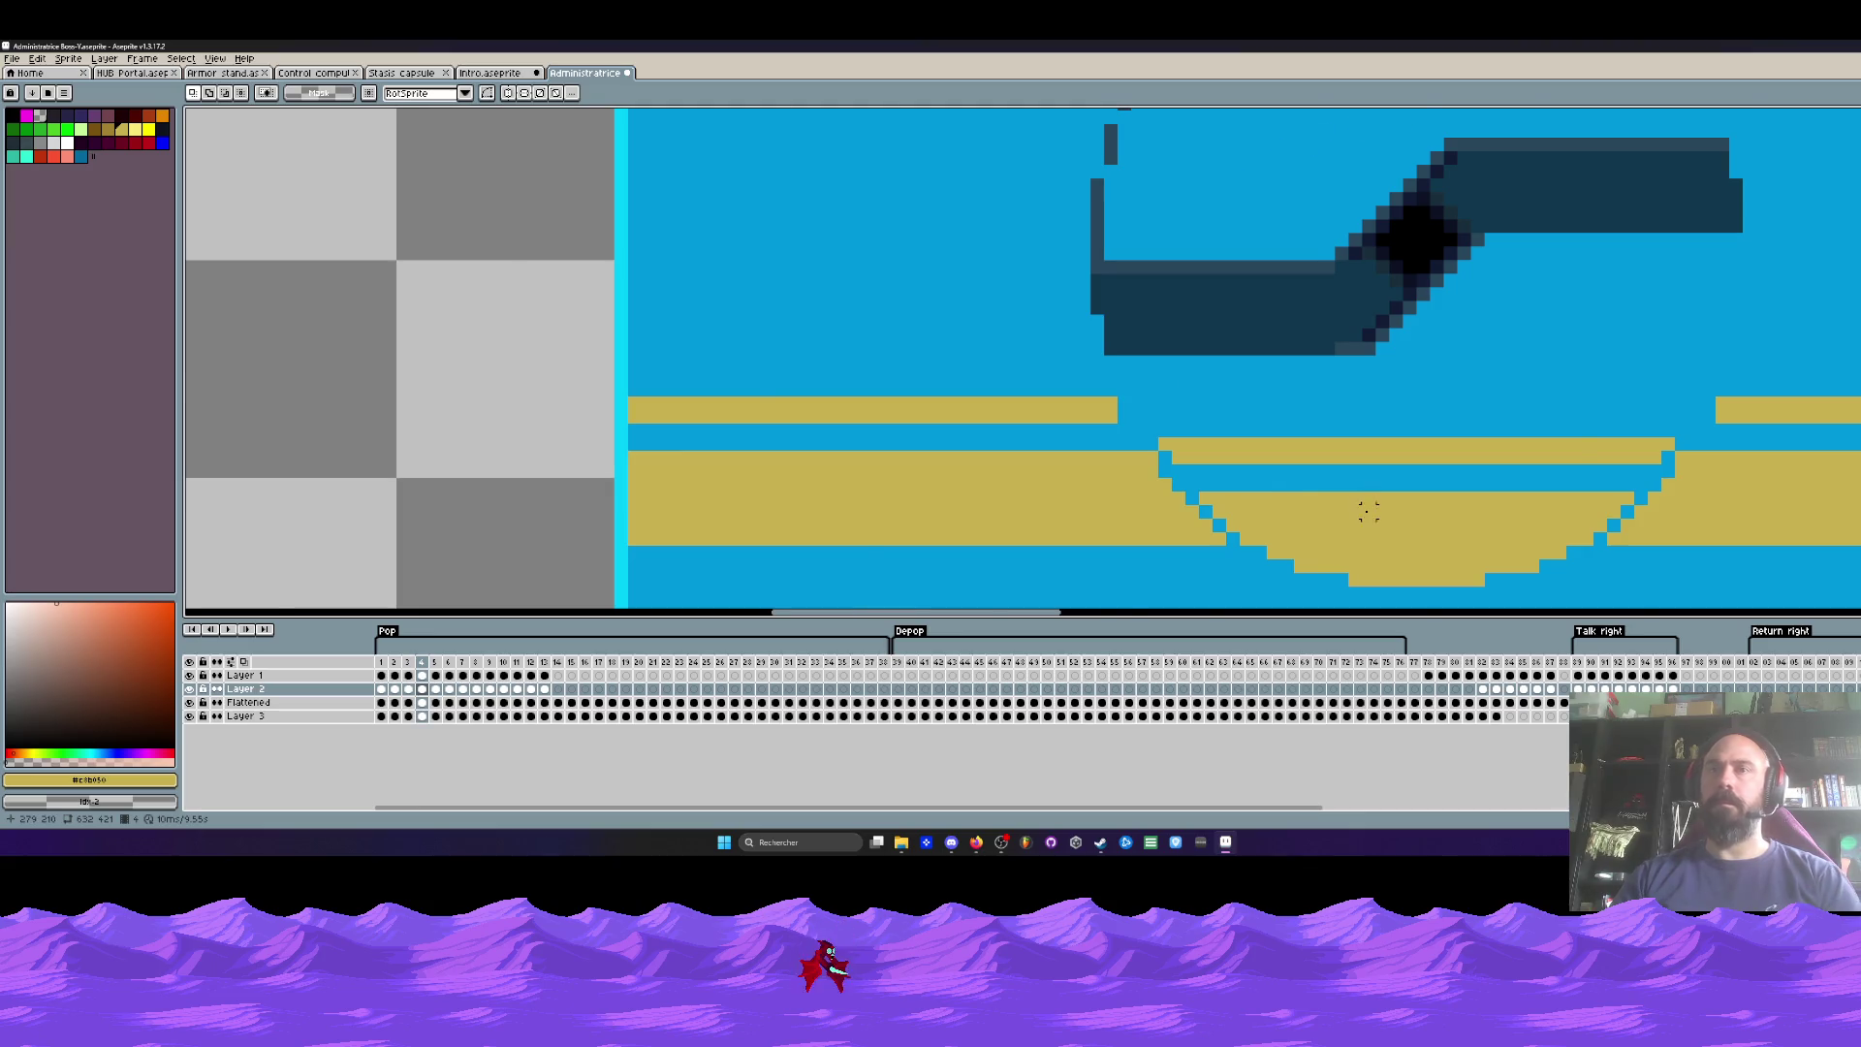
pyautogui.scroll(-2, 1389, 534)
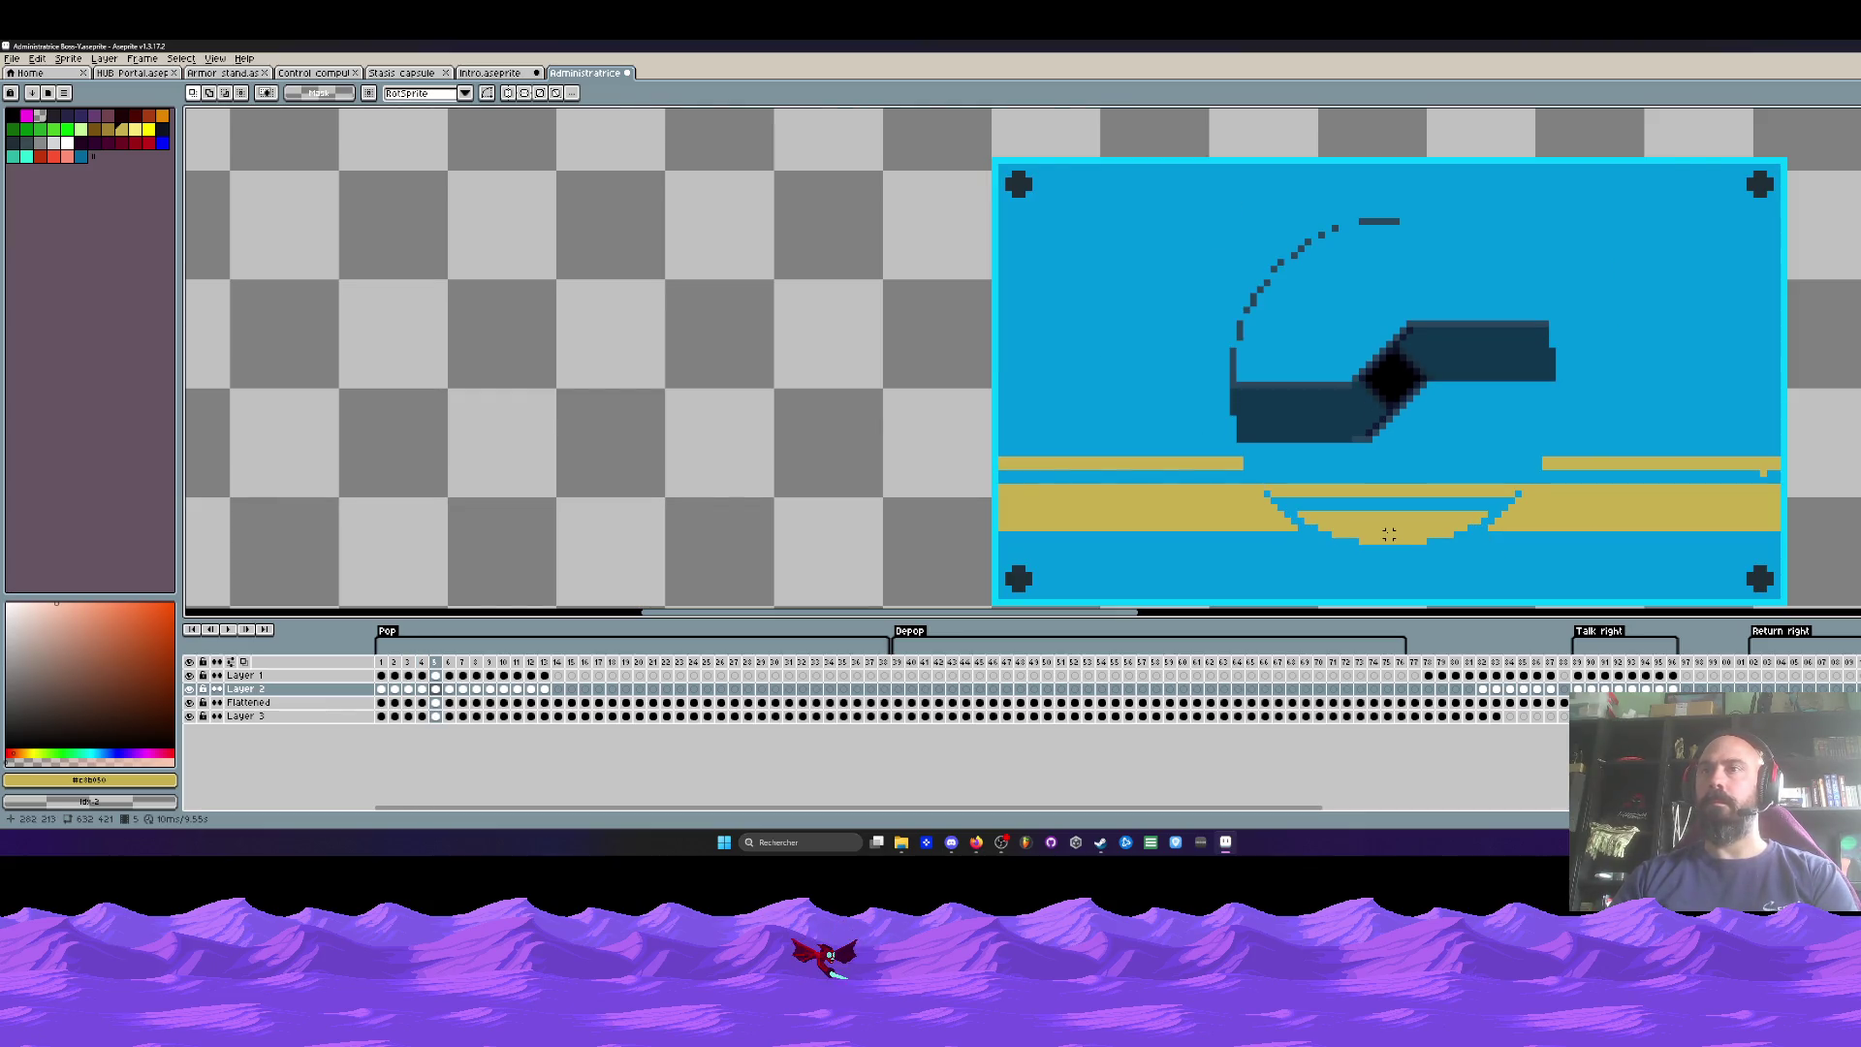
pyautogui.scroll(2, 1444, 532)
pyautogui.press('i')
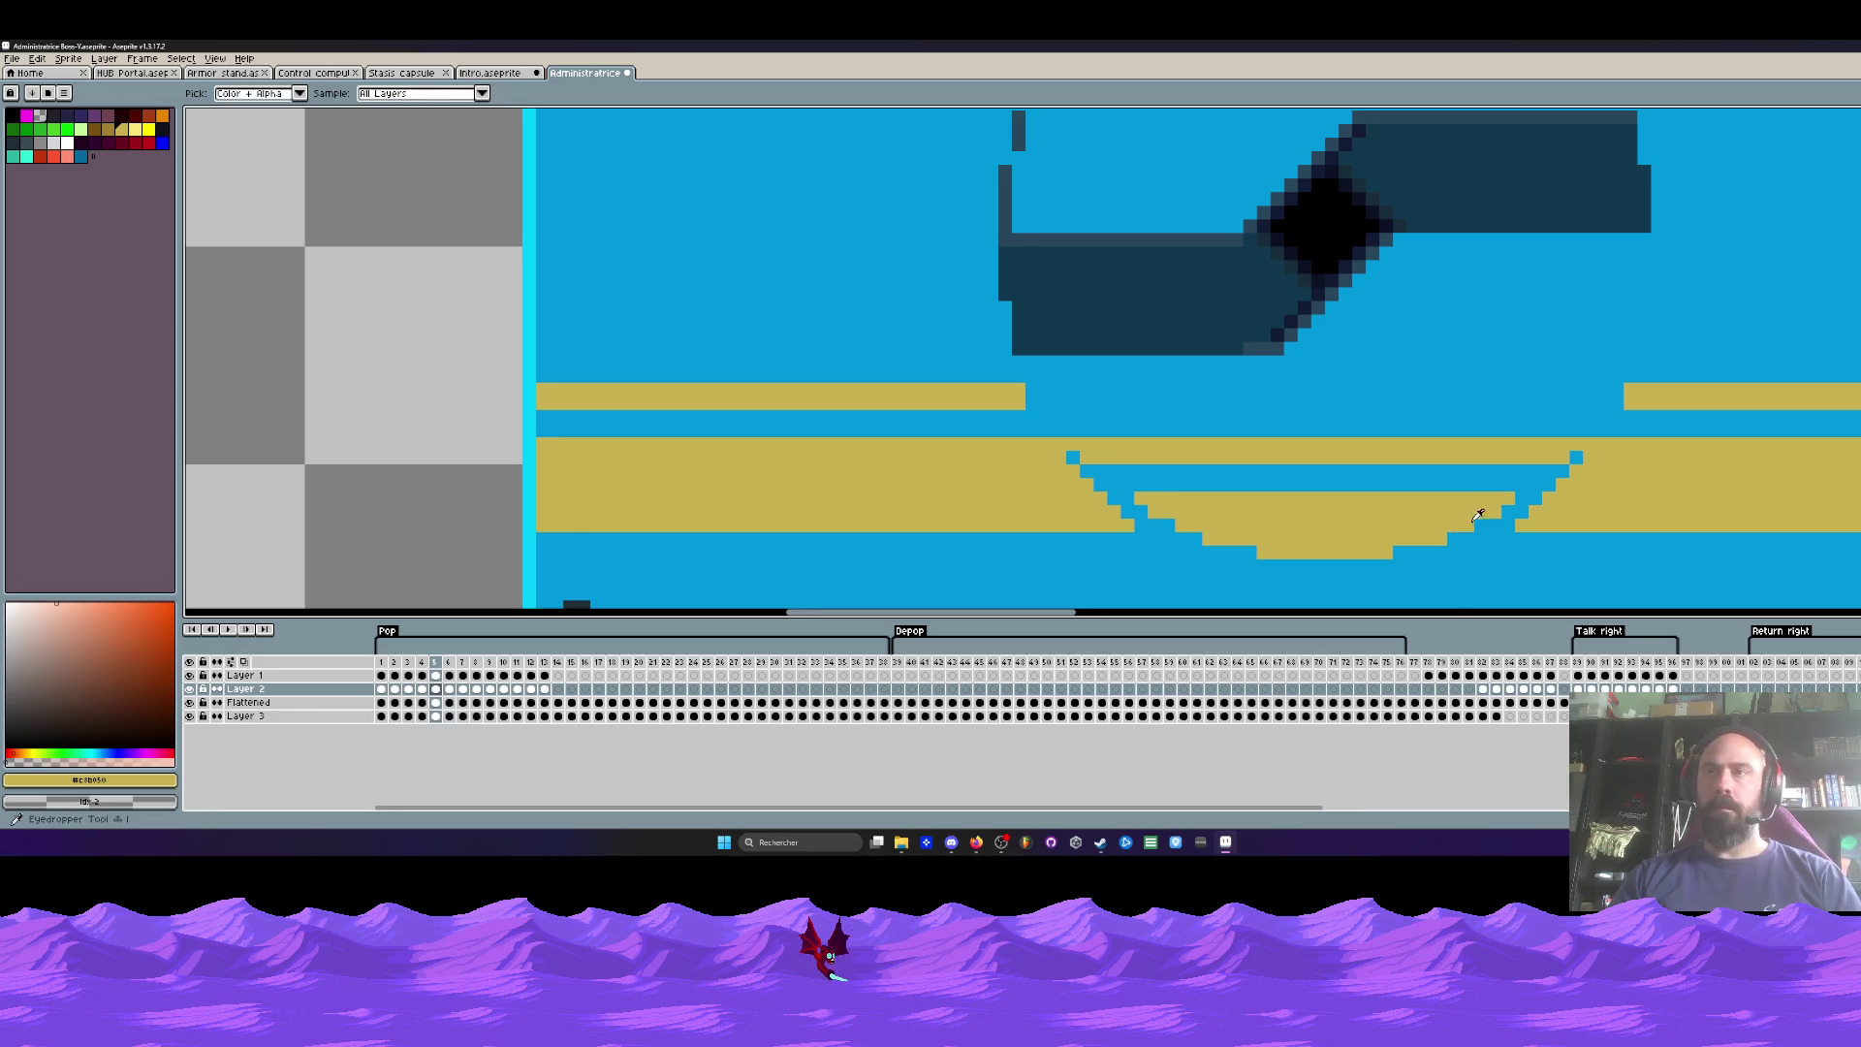
pyautogui.scroll(-2, 1491, 500)
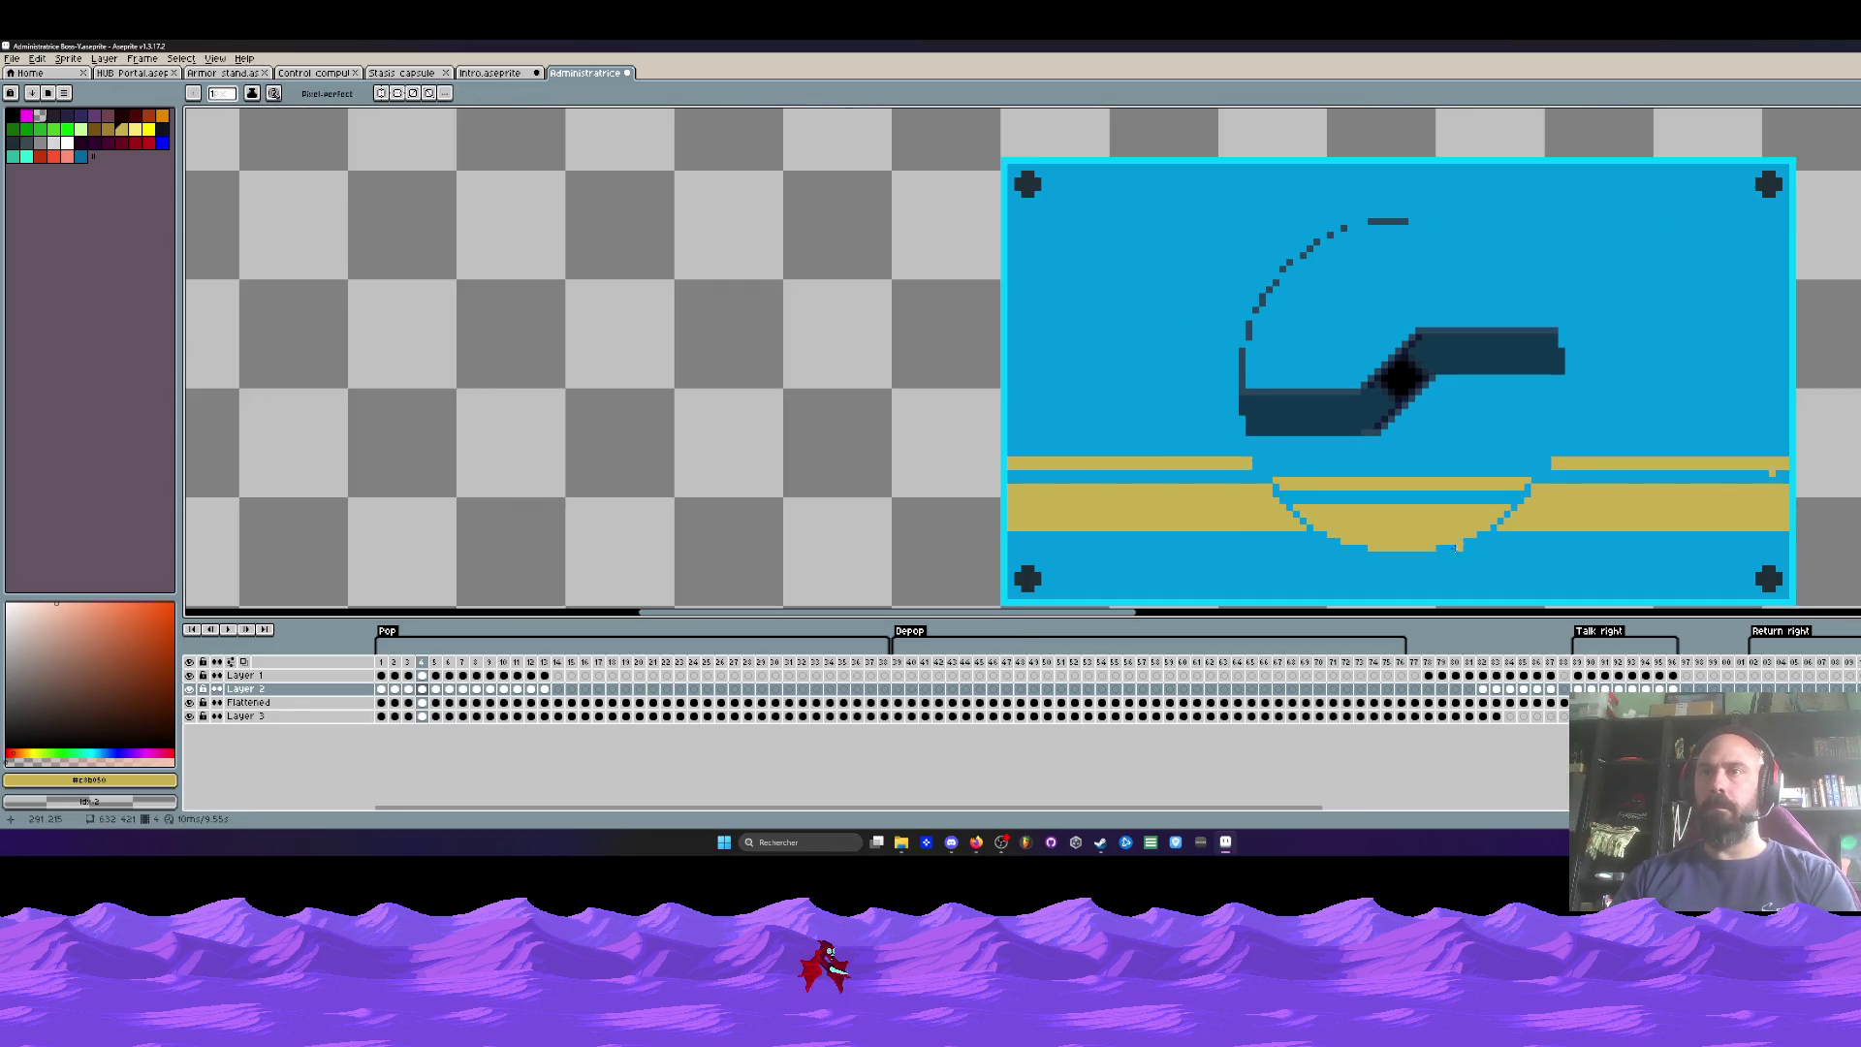
pyautogui.press('b')
pyautogui.scroll(2, 1393, 541)
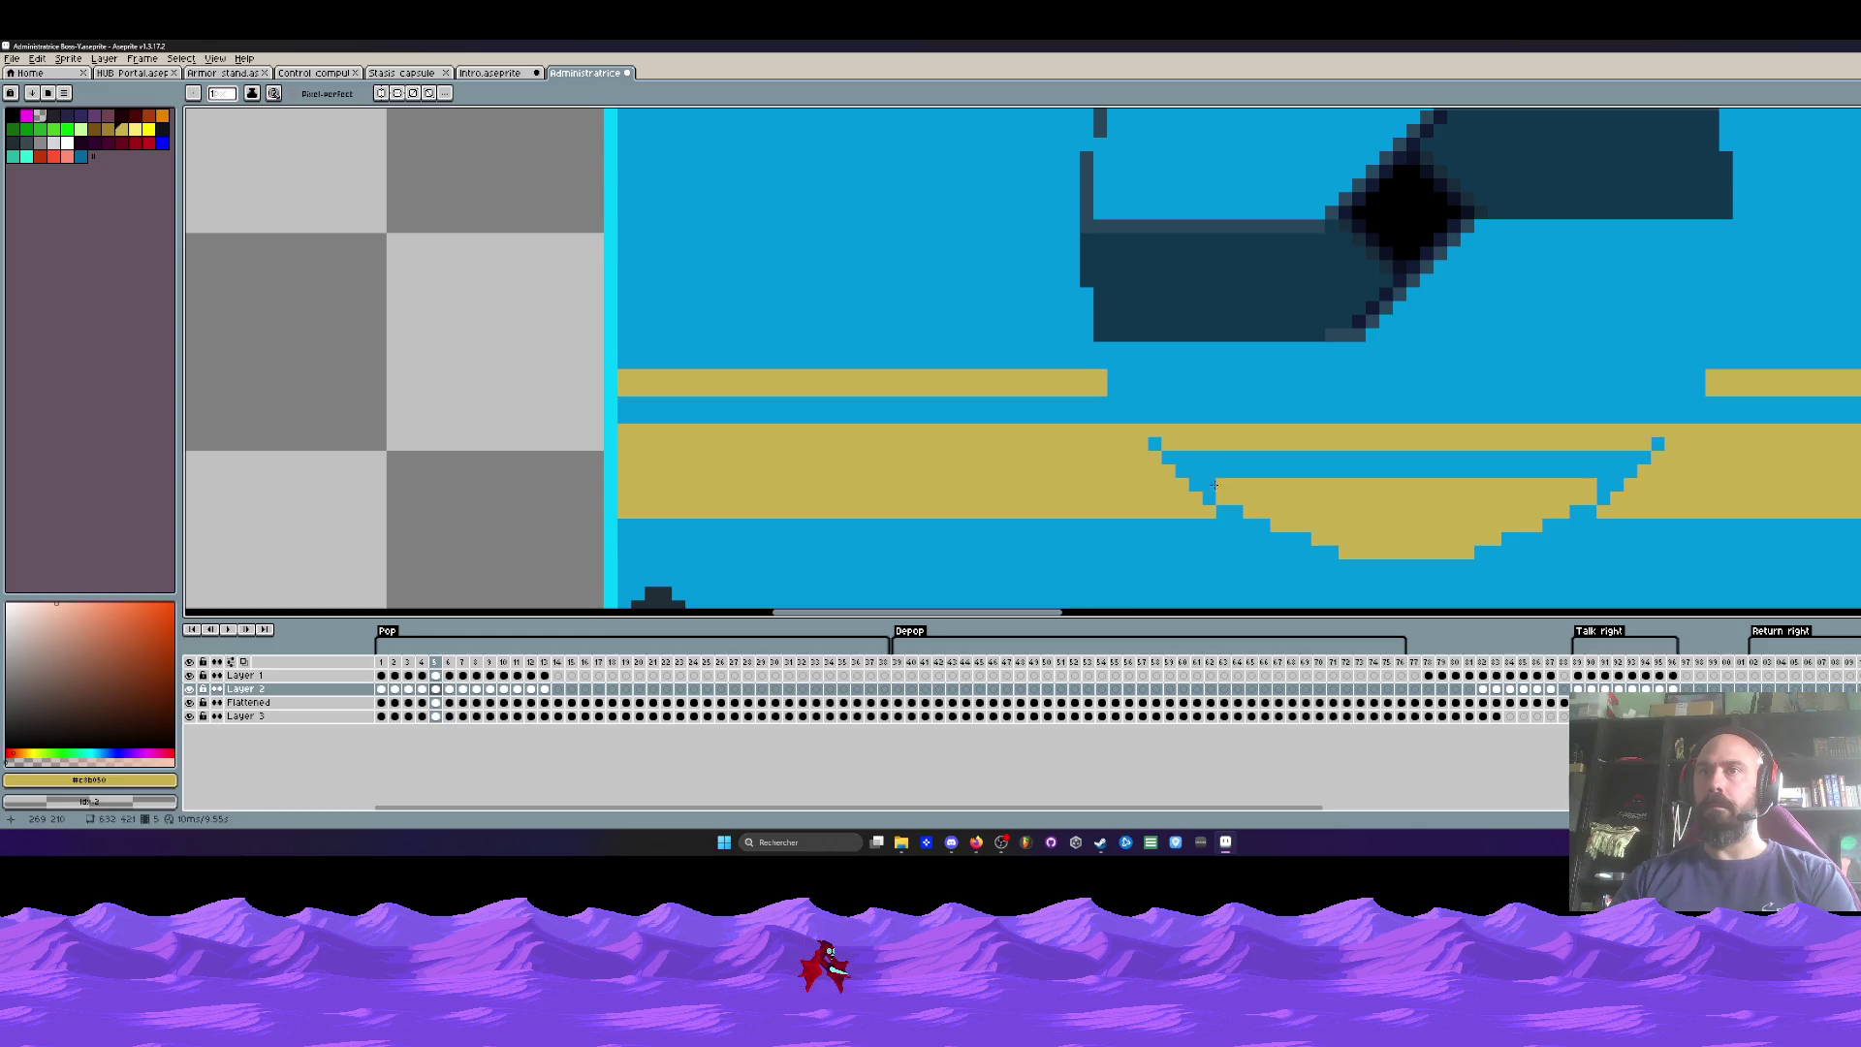
pyautogui.scroll(-2, 1599, 481)
# Step: Step back and forth through frames 2–6 to review the lid opening
pyautogui.press('Left')
pyautogui.press('Right')
pyautogui.press('Left')
pyautogui.press('Right')
pyautogui.press('Right')
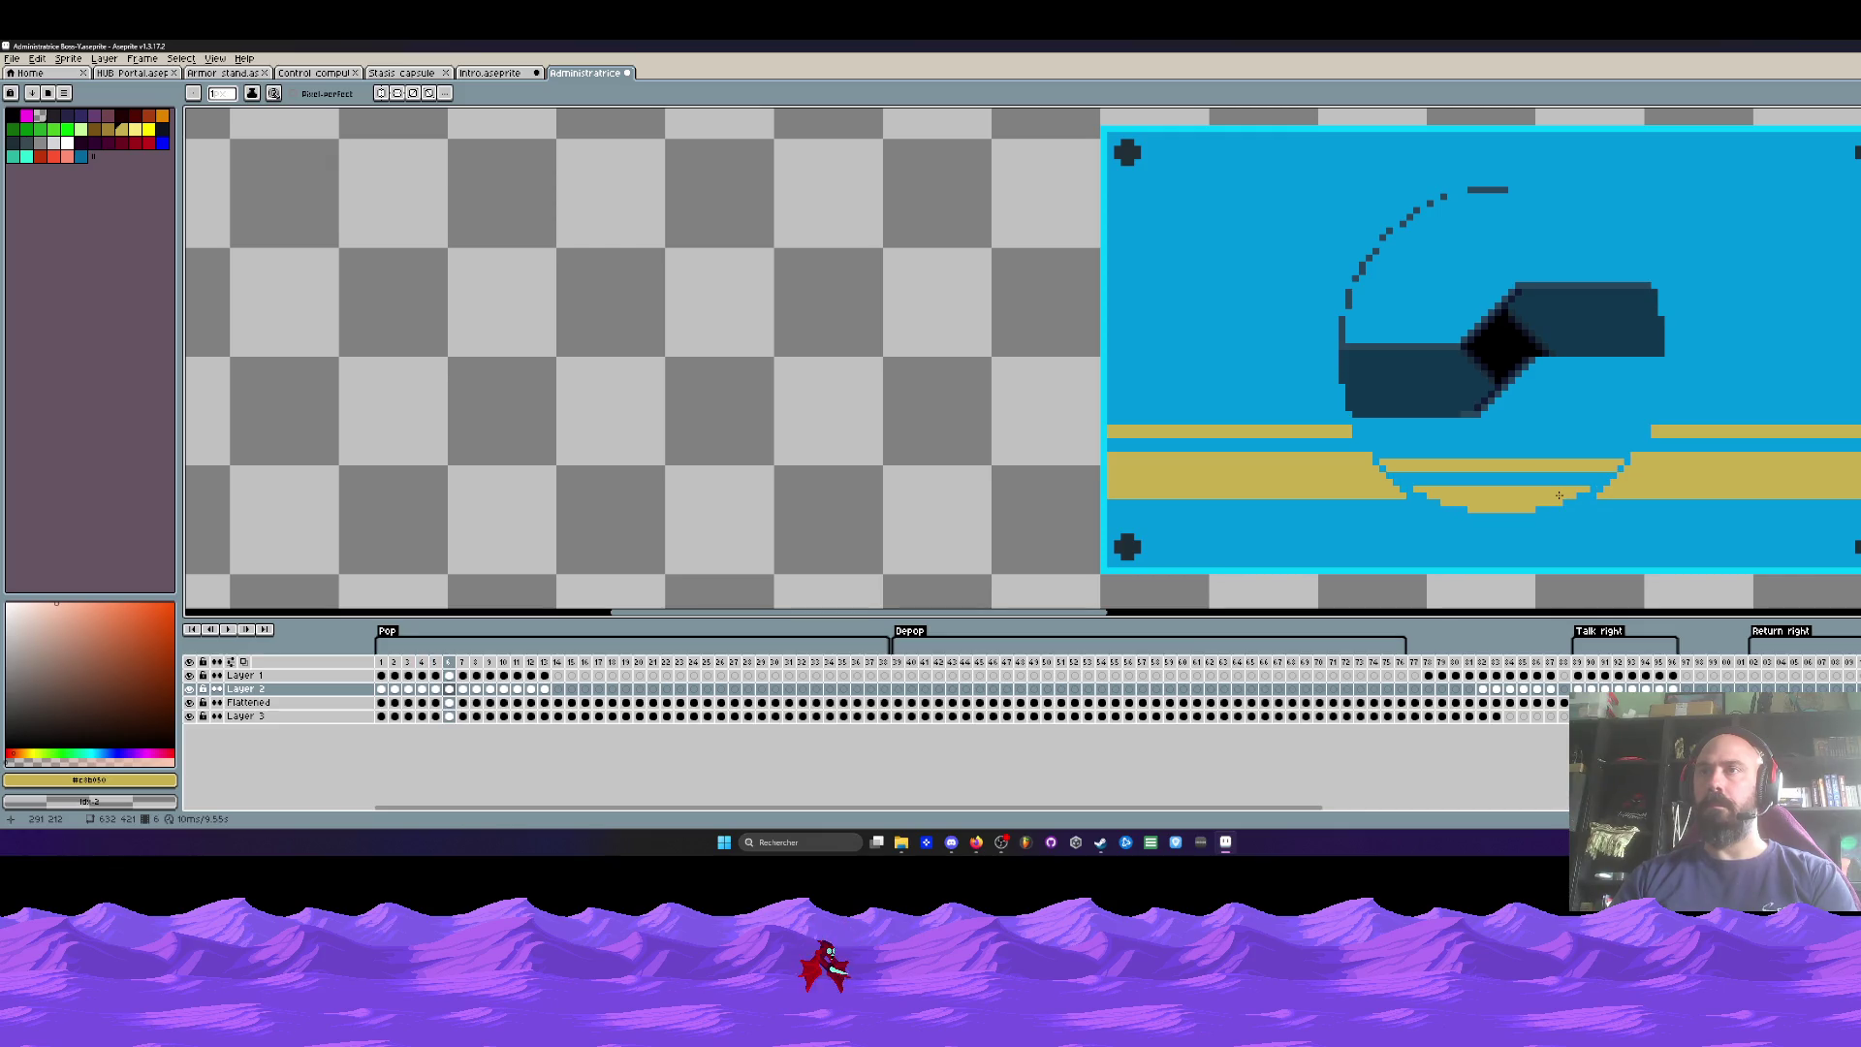
pyautogui.press('Left')
pyautogui.press('Left')
pyautogui.press('Left')
pyautogui.press('Left')
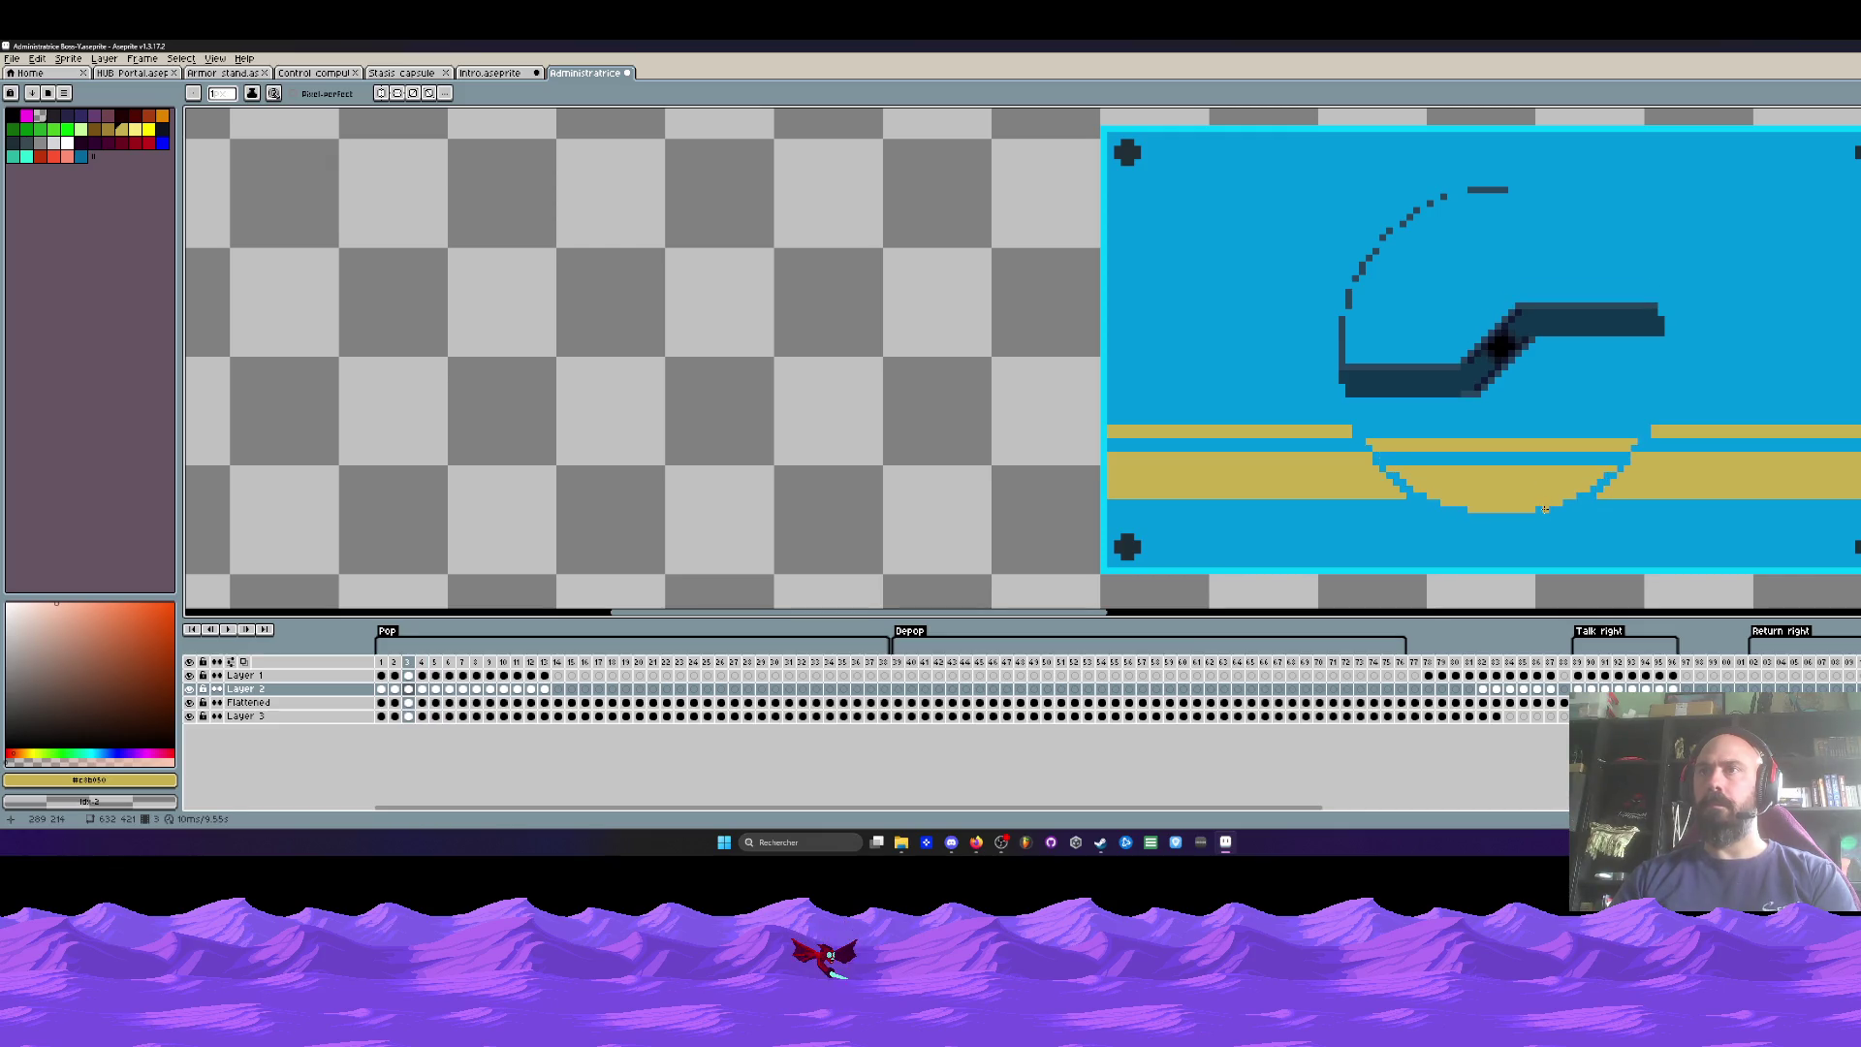
pyautogui.press('Right')
pyautogui.press('Right')
pyautogui.press('Right')
pyautogui.press('Right')
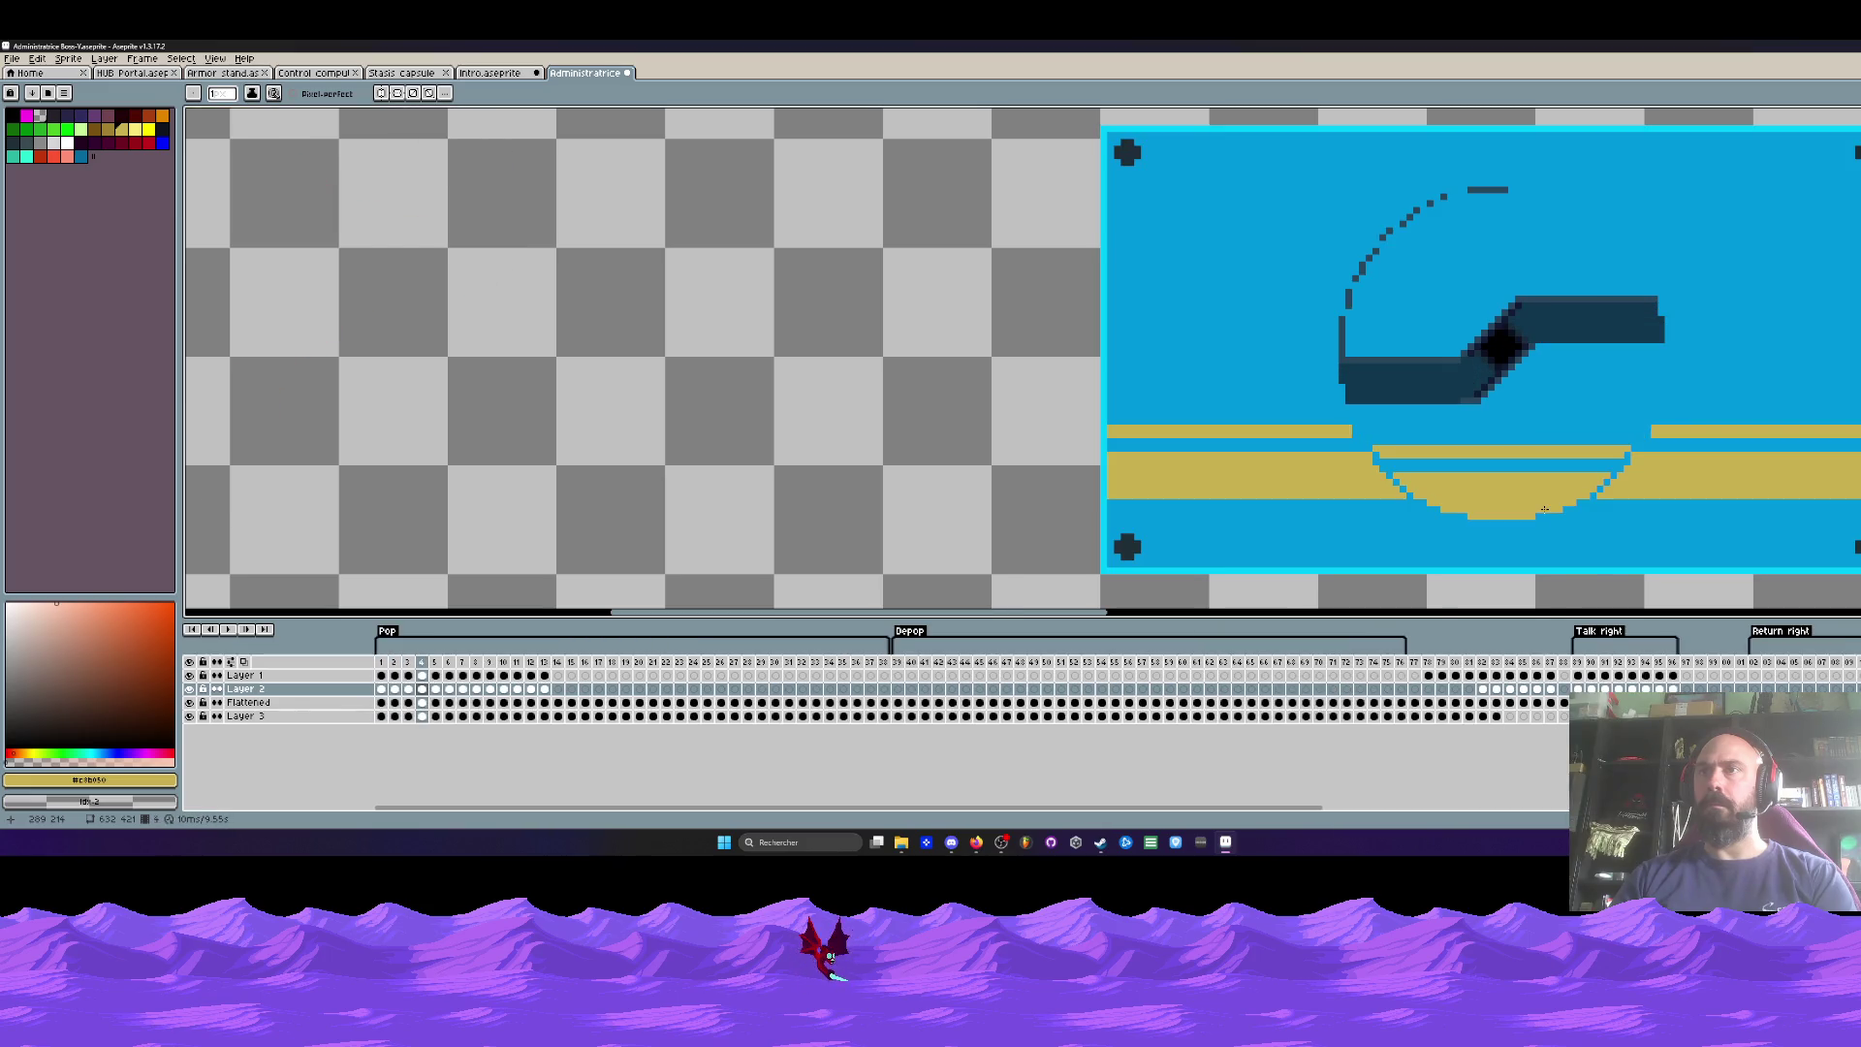
pyautogui.press('Left')
pyautogui.press('Right')
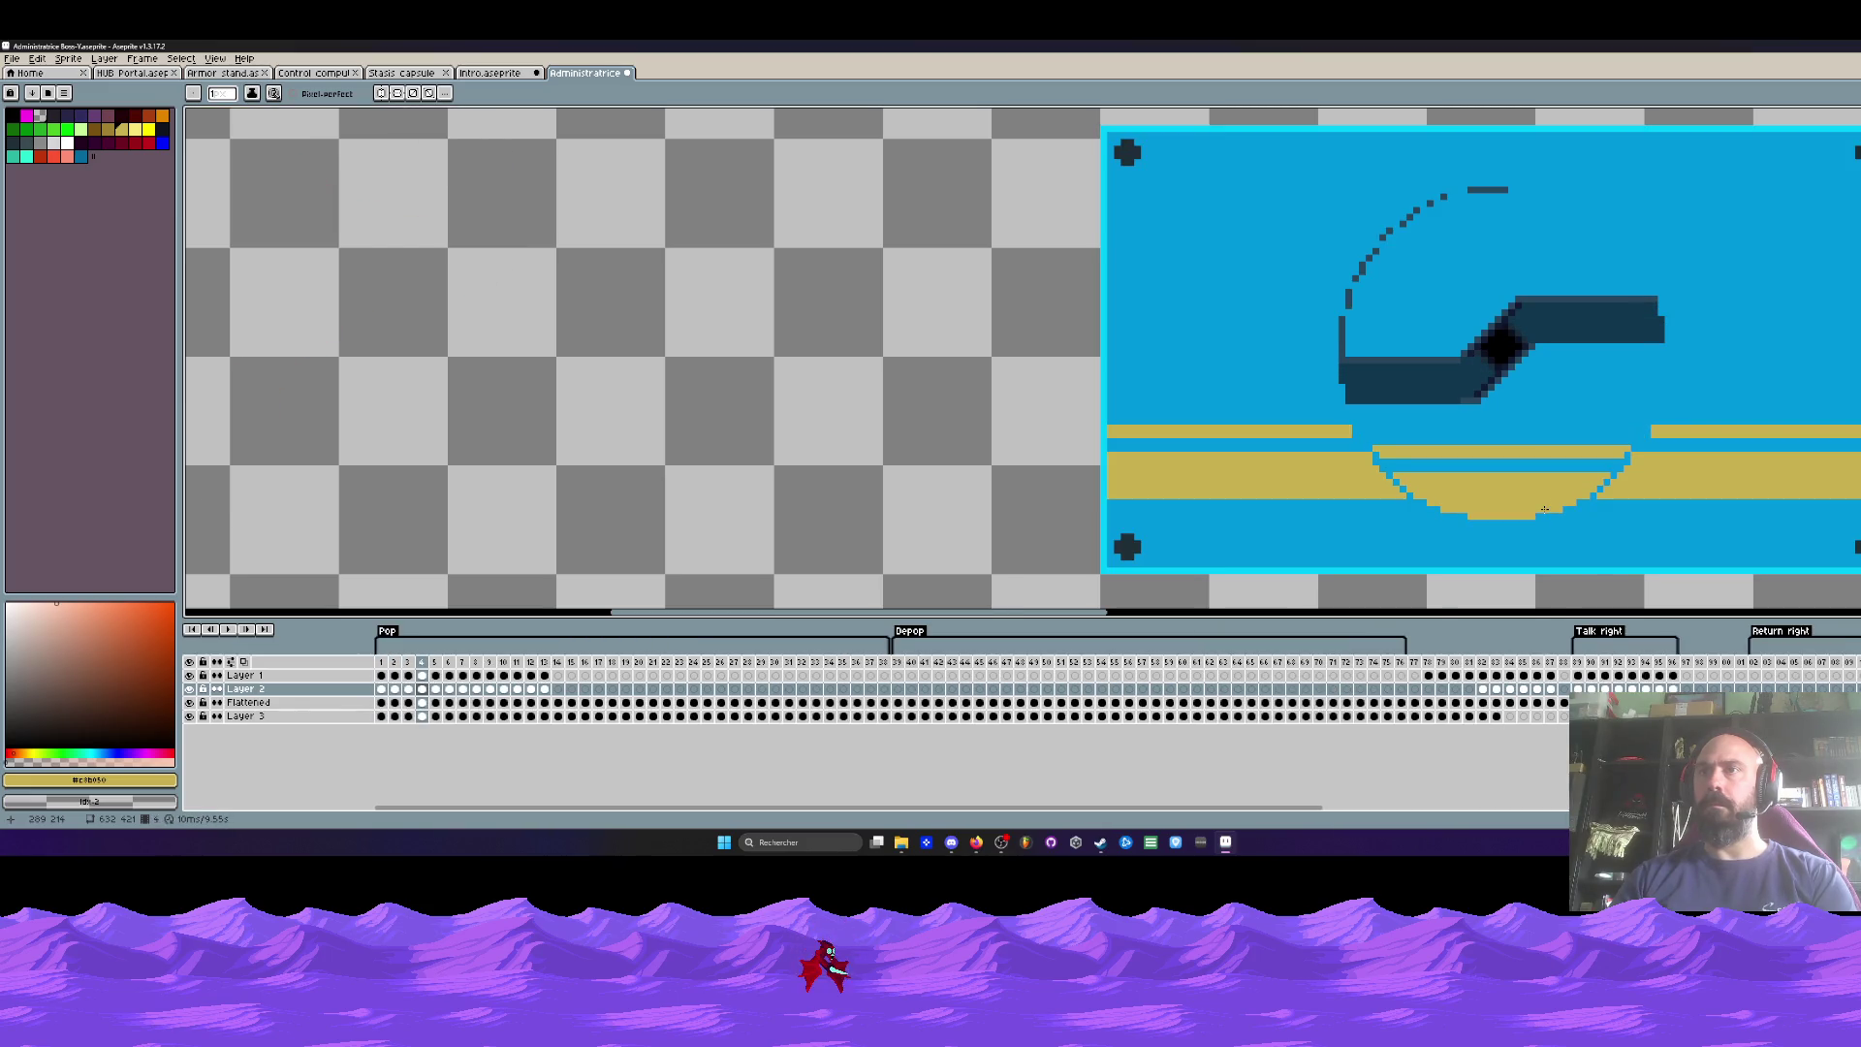
pyautogui.press('Left')
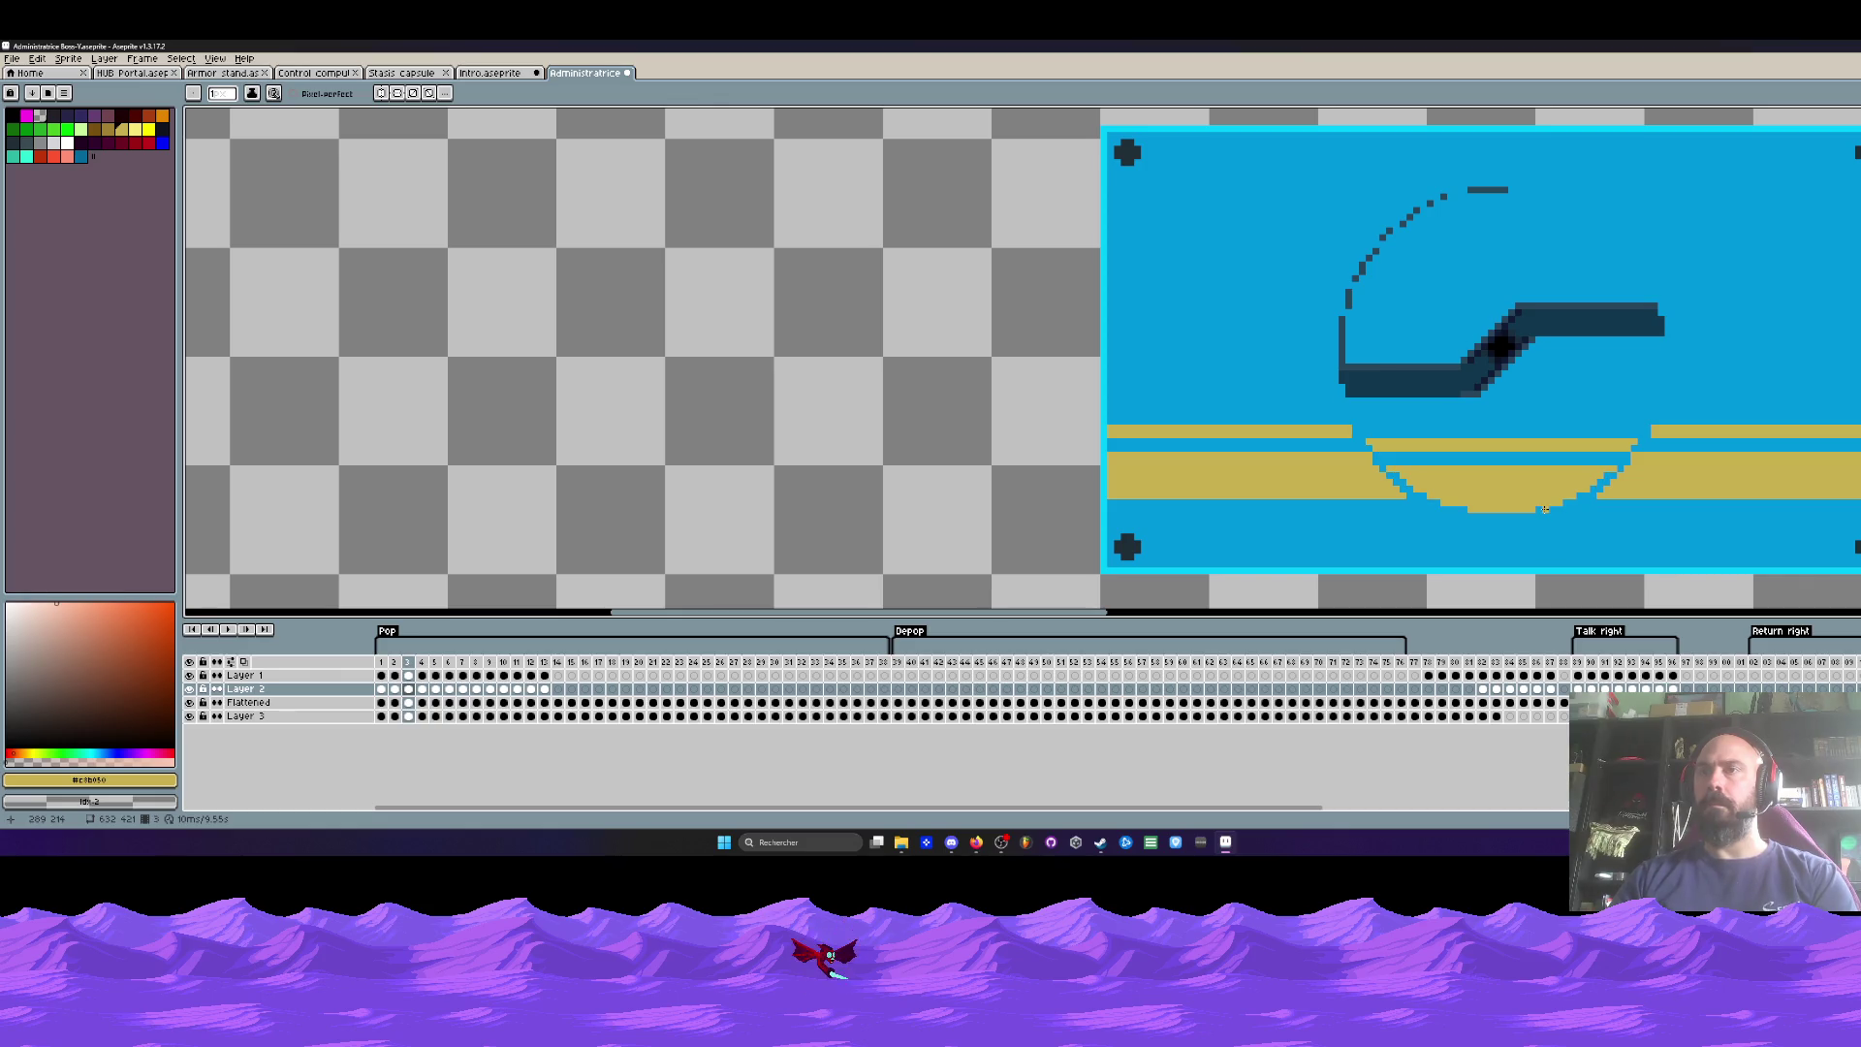
pyautogui.press('Right')
pyautogui.press('Right')
pyautogui.press('Right')
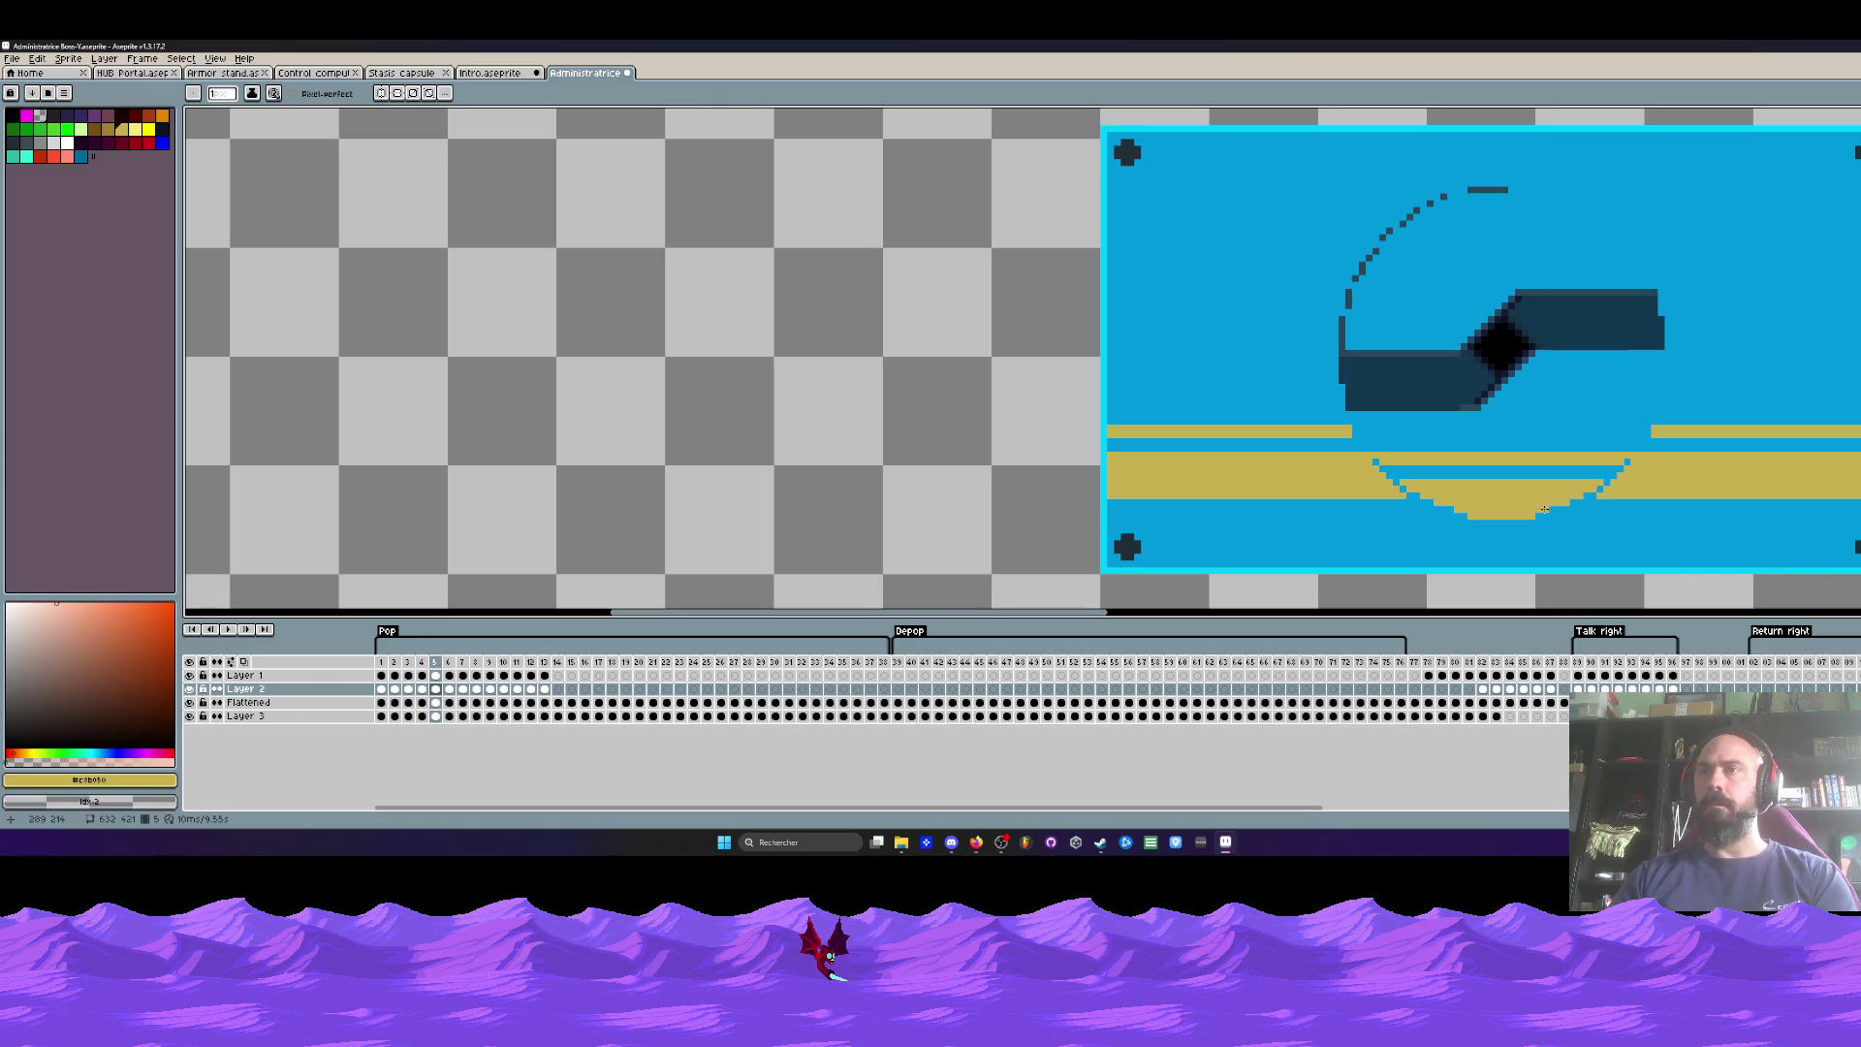
pyautogui.press('Left')
pyautogui.press('Right')
pyautogui.press('Left')
pyautogui.press('Left')
pyautogui.press('Left')
pyautogui.press('Left')
pyautogui.press('Left')
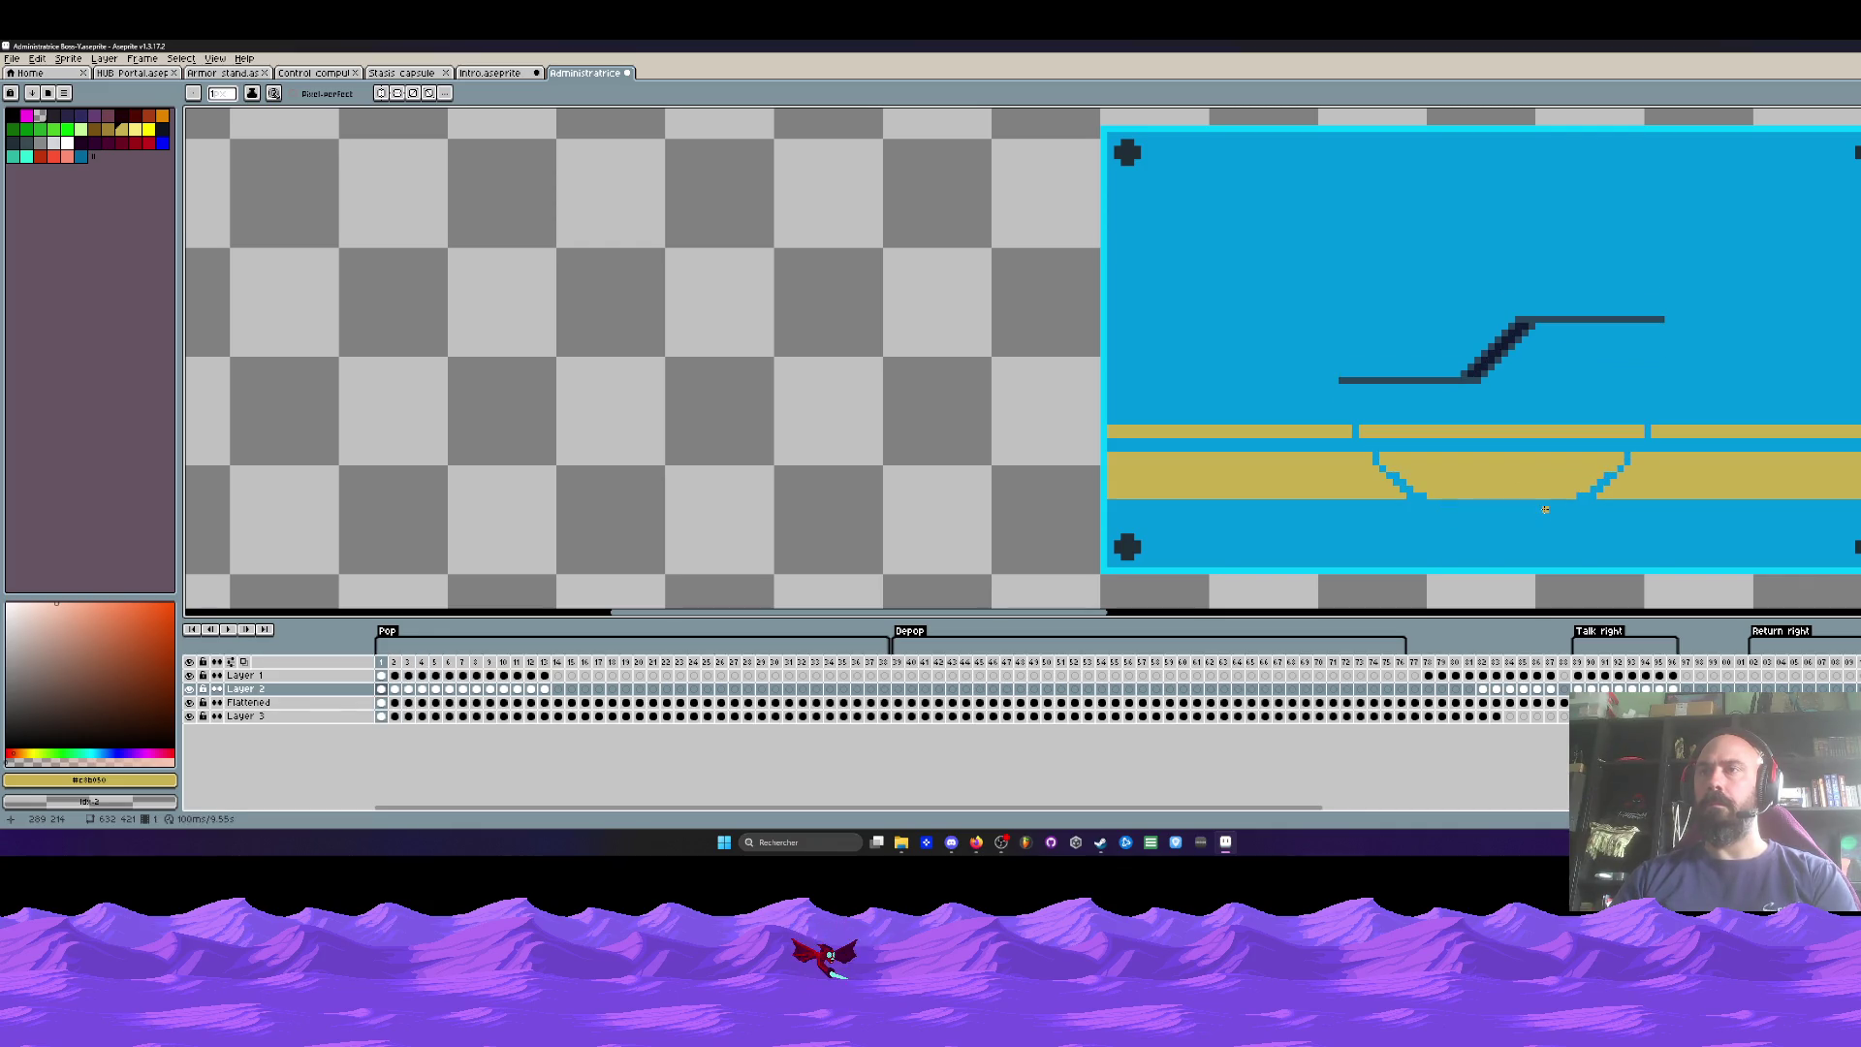
pyautogui.scroll(-2, 1545, 508)
pyautogui.press('Right')
pyautogui.press('Right')
pyautogui.press('Right')
# Step: Switch to the Intro sprite document with its Idle, Sliding and Emptying tags
pyautogui.scroll(2, 1521, 512)
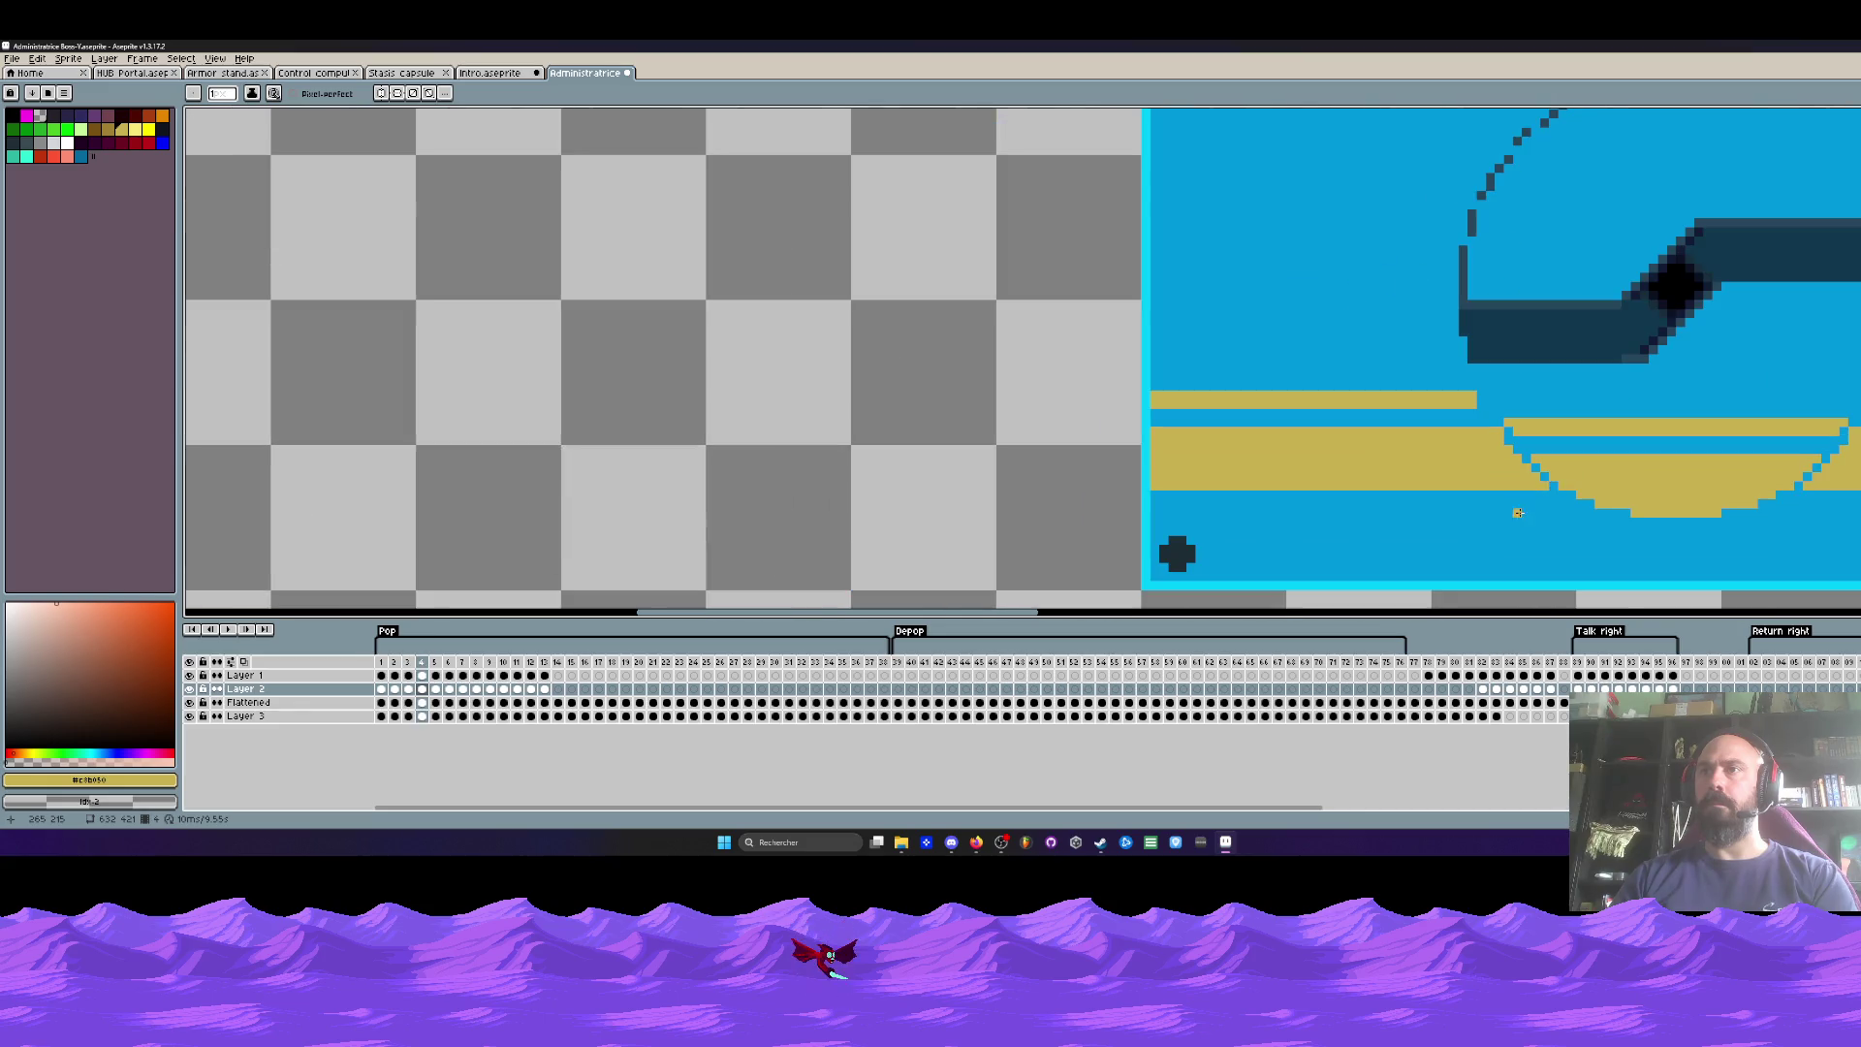
pyautogui.scroll(-2, 1628, 514)
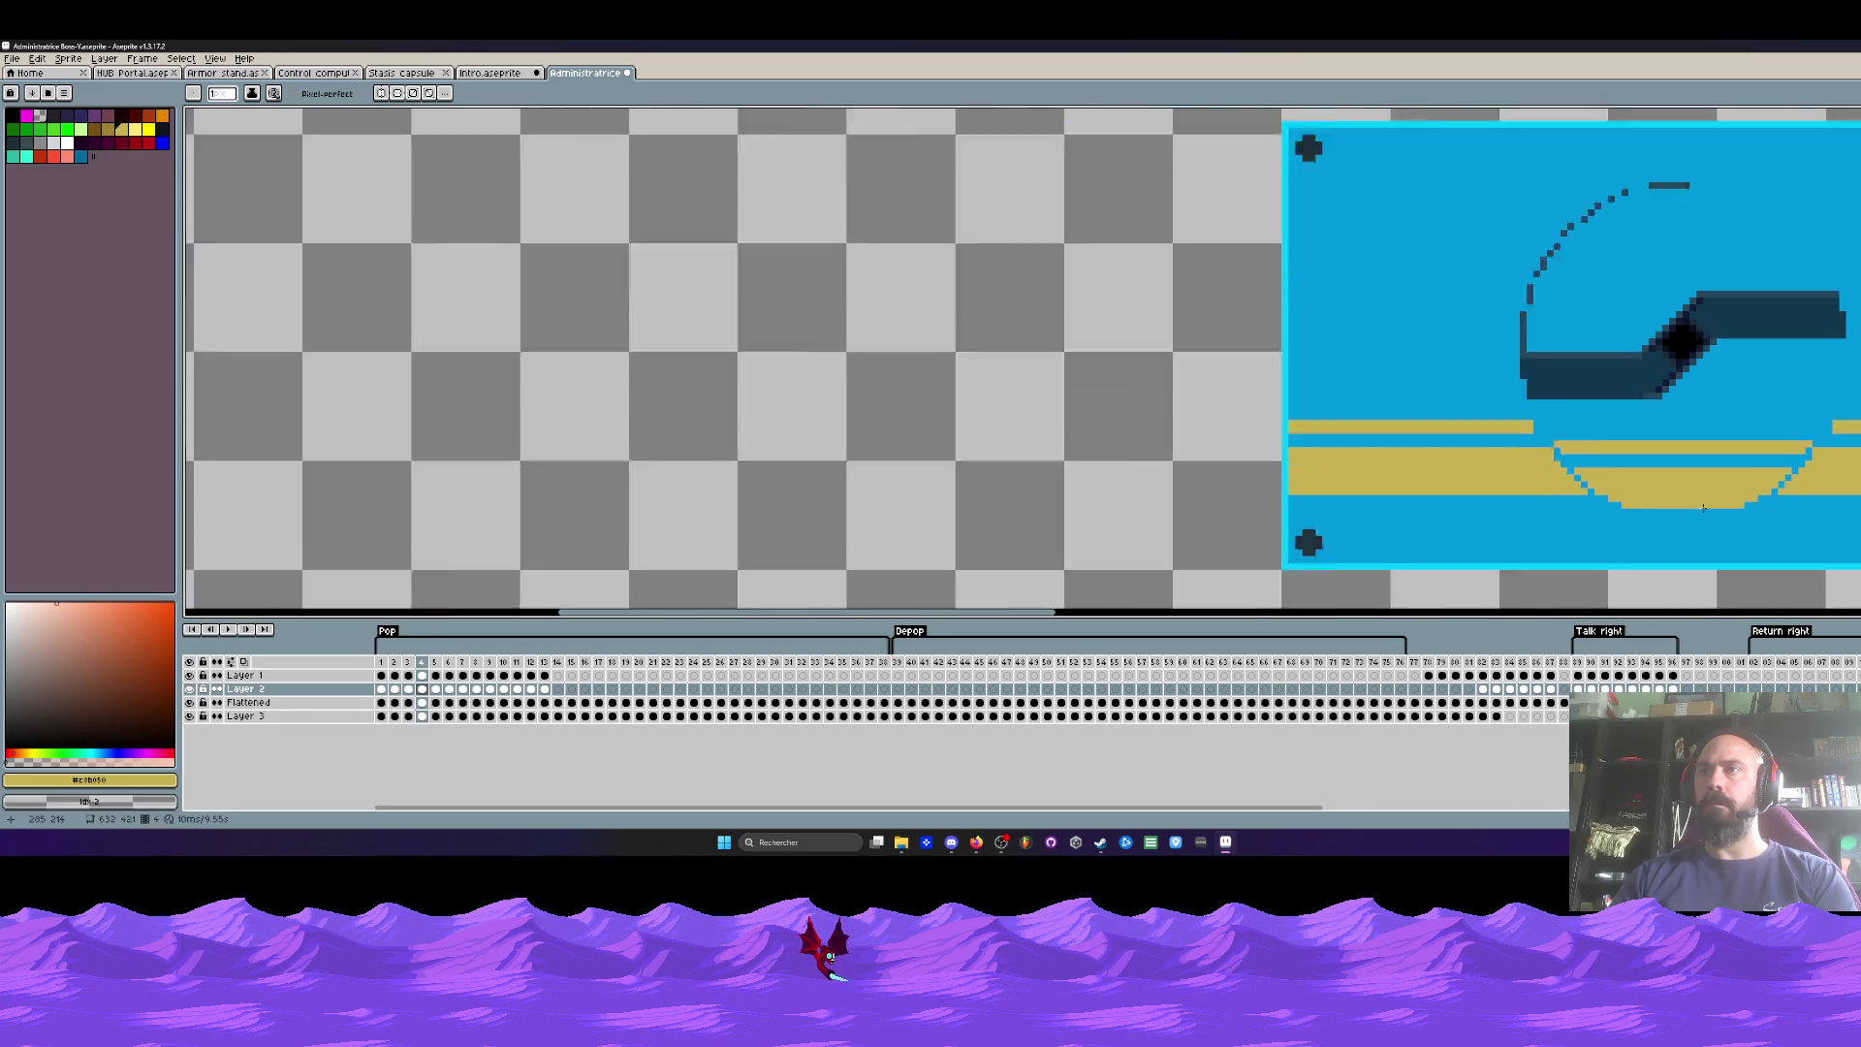
pyautogui.scroll(2, 1608, 510)
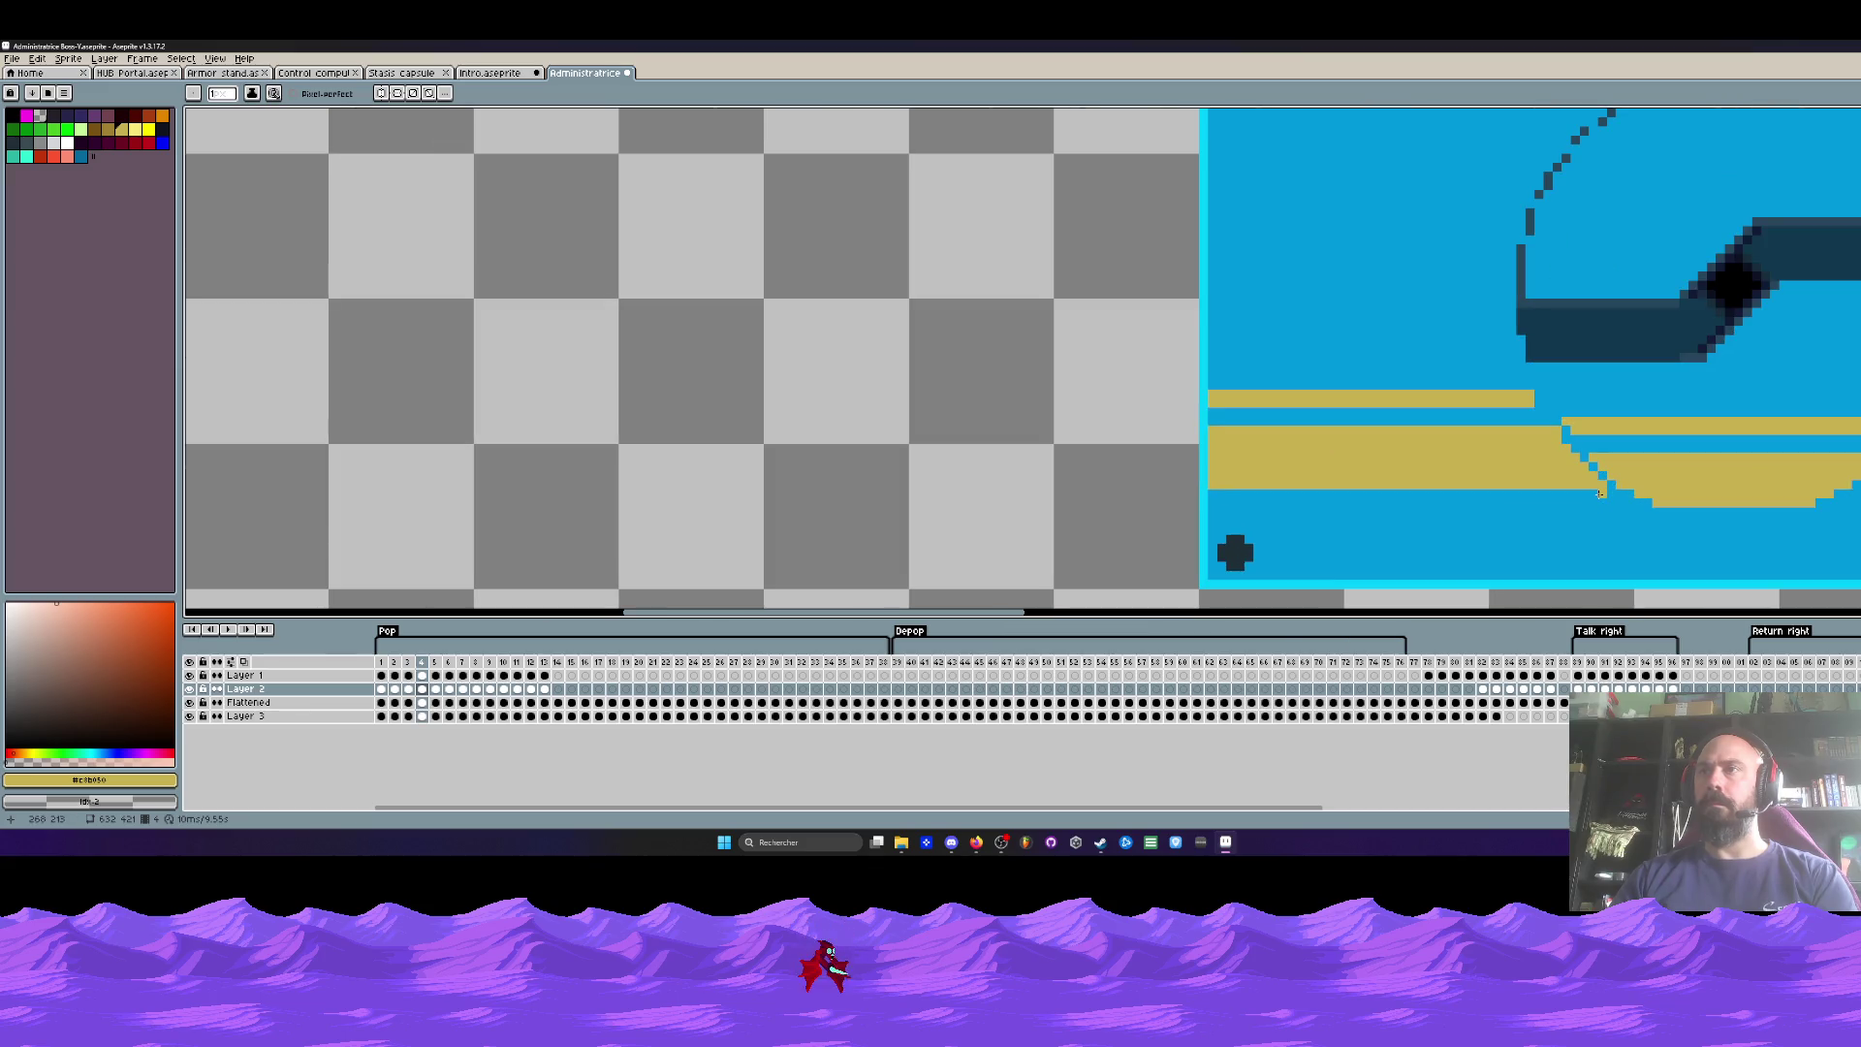
pyautogui.hotkey('ctrl', 'shift', 'Tab')
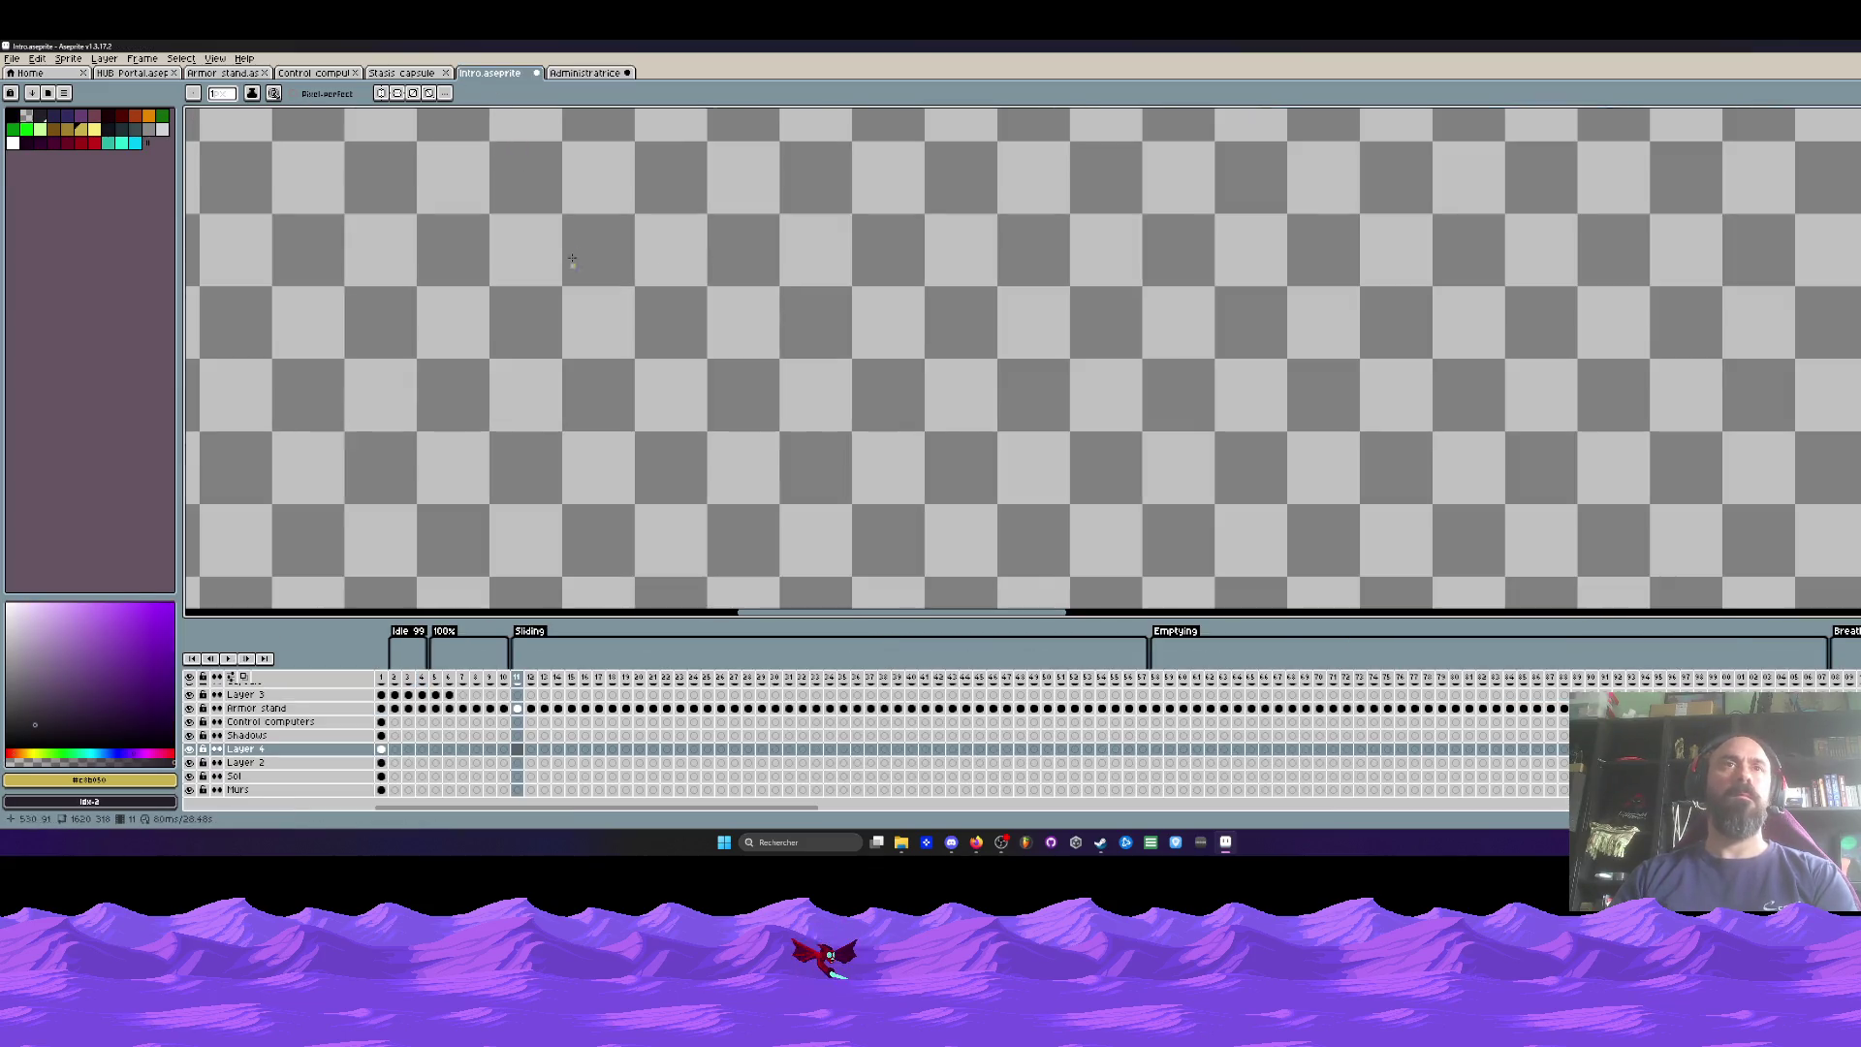
# Step: Select the first two frames of the Intro animation in the timeline
pyautogui.click(380, 676)
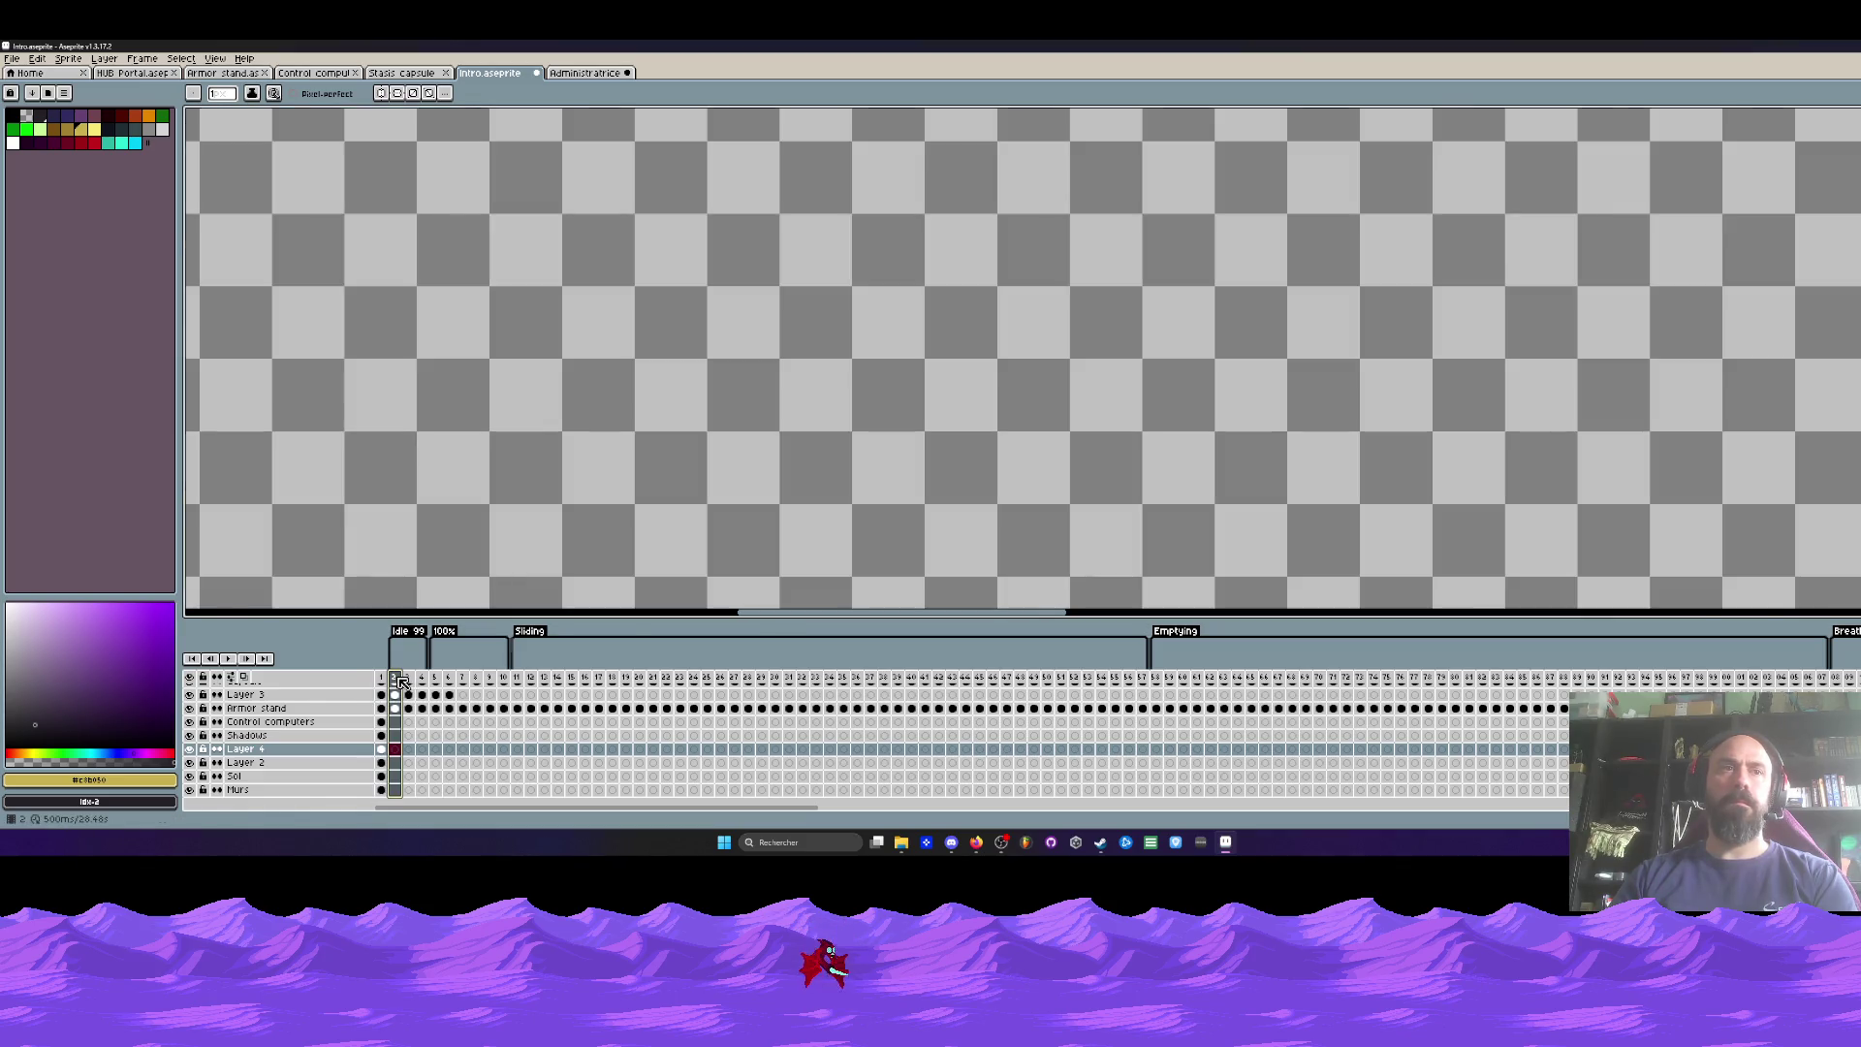
pyautogui.moveTo(394, 677); pyautogui.dragTo(381, 677)
pyautogui.scroll(-4, 682, 504)
pyautogui.scroll(3, 682, 504)
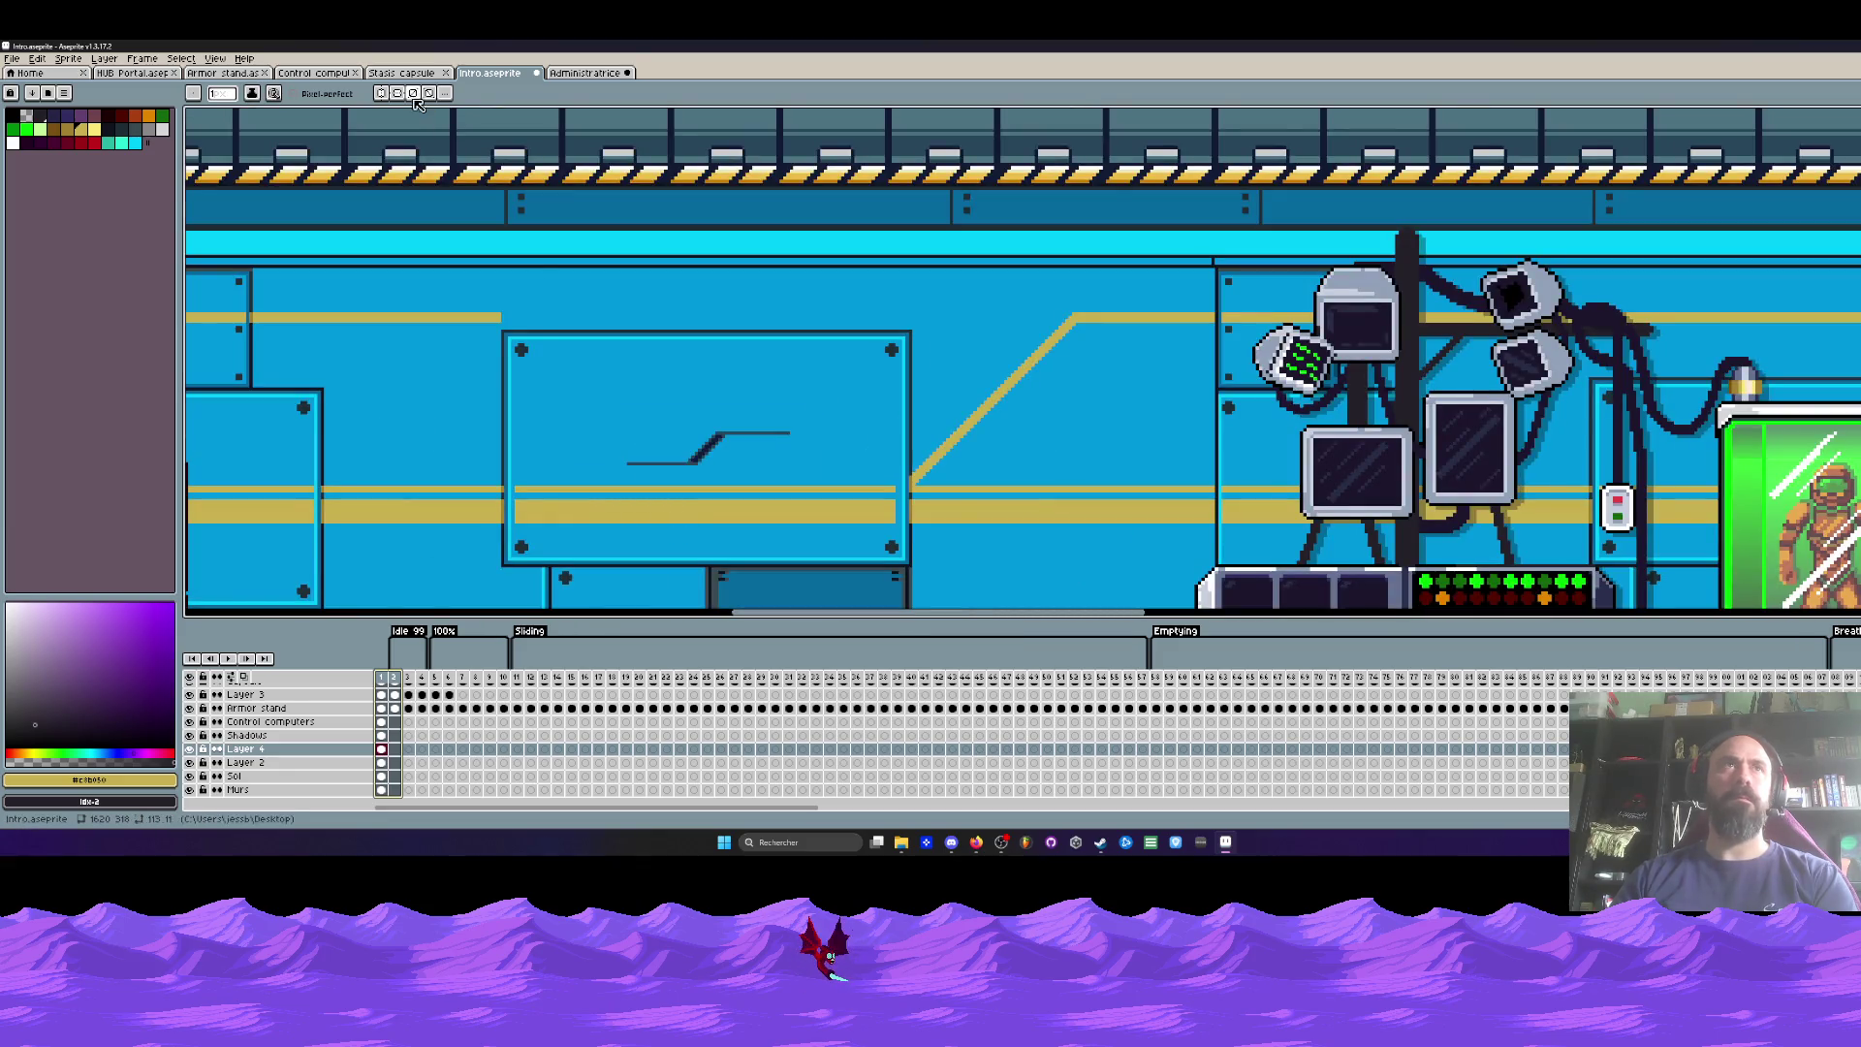
# Step: Switch through the open sprite tabs to the Administratrice sprite
pyautogui.click(402, 73)
pyautogui.click(313, 75)
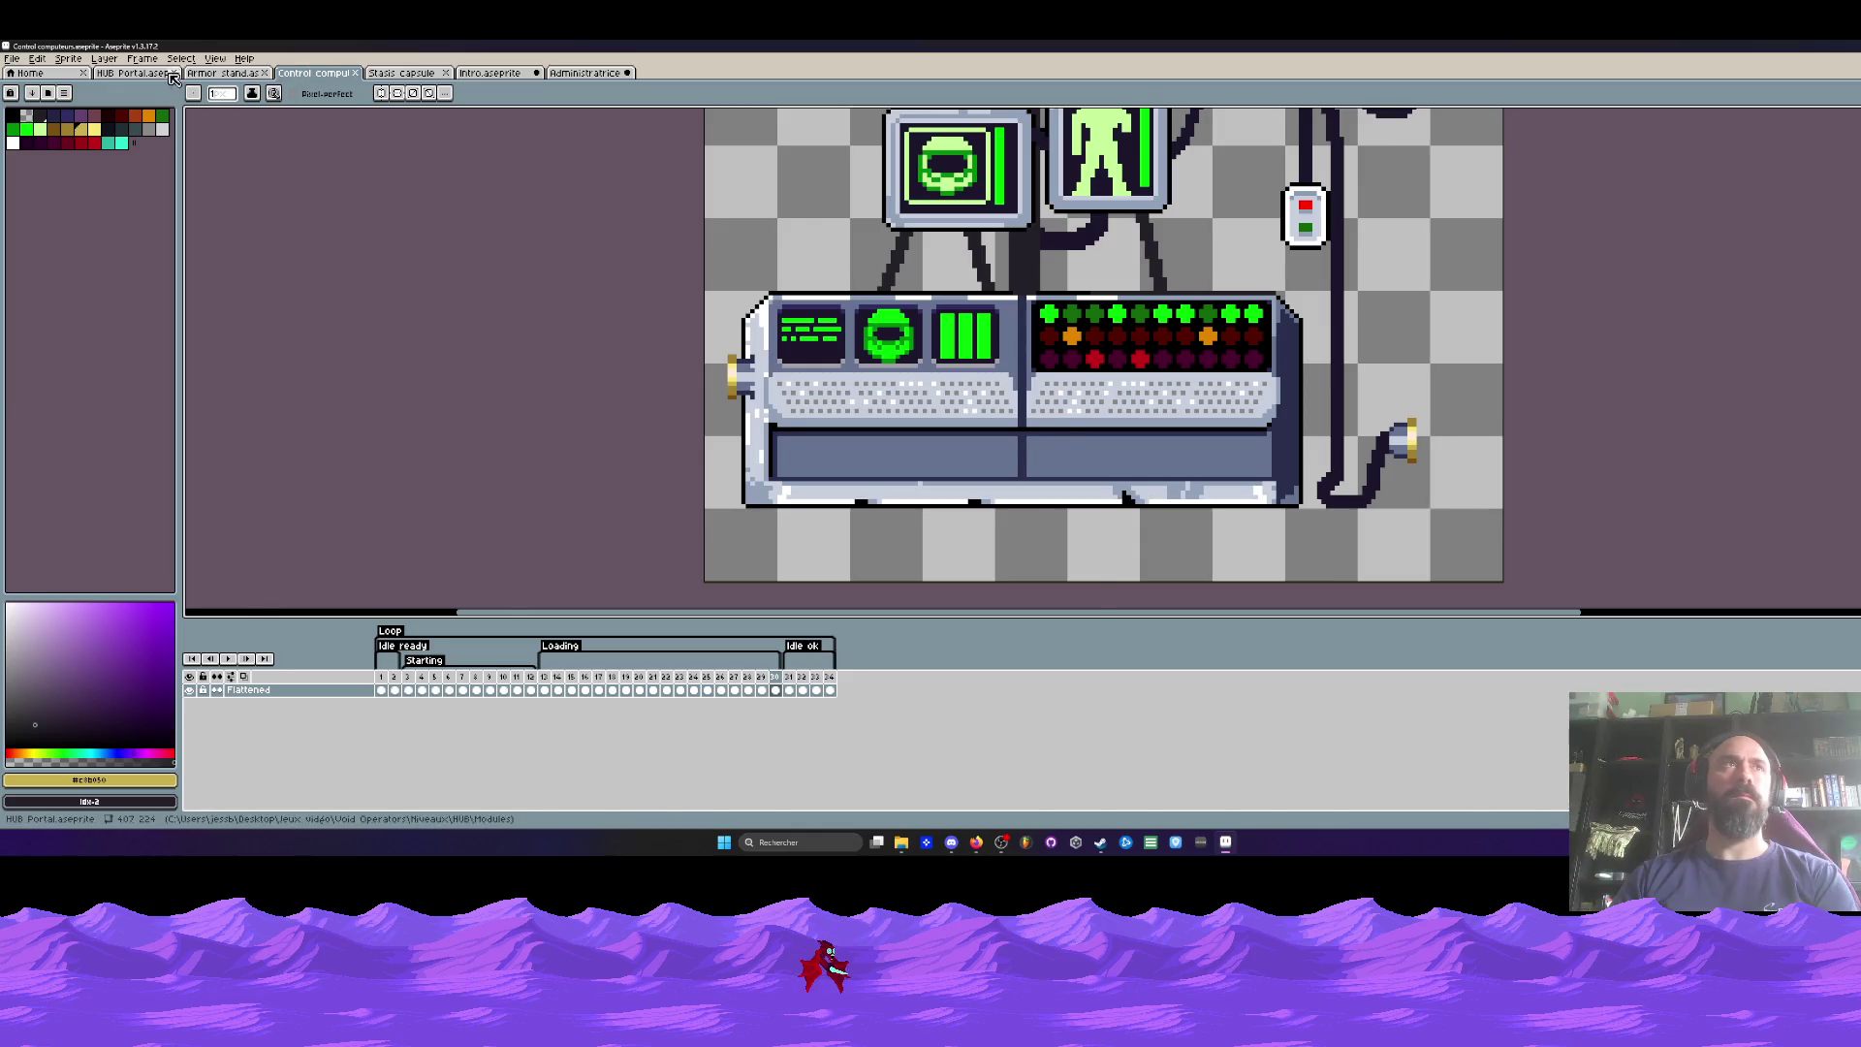
pyautogui.click(133, 72)
pyautogui.click(586, 72)
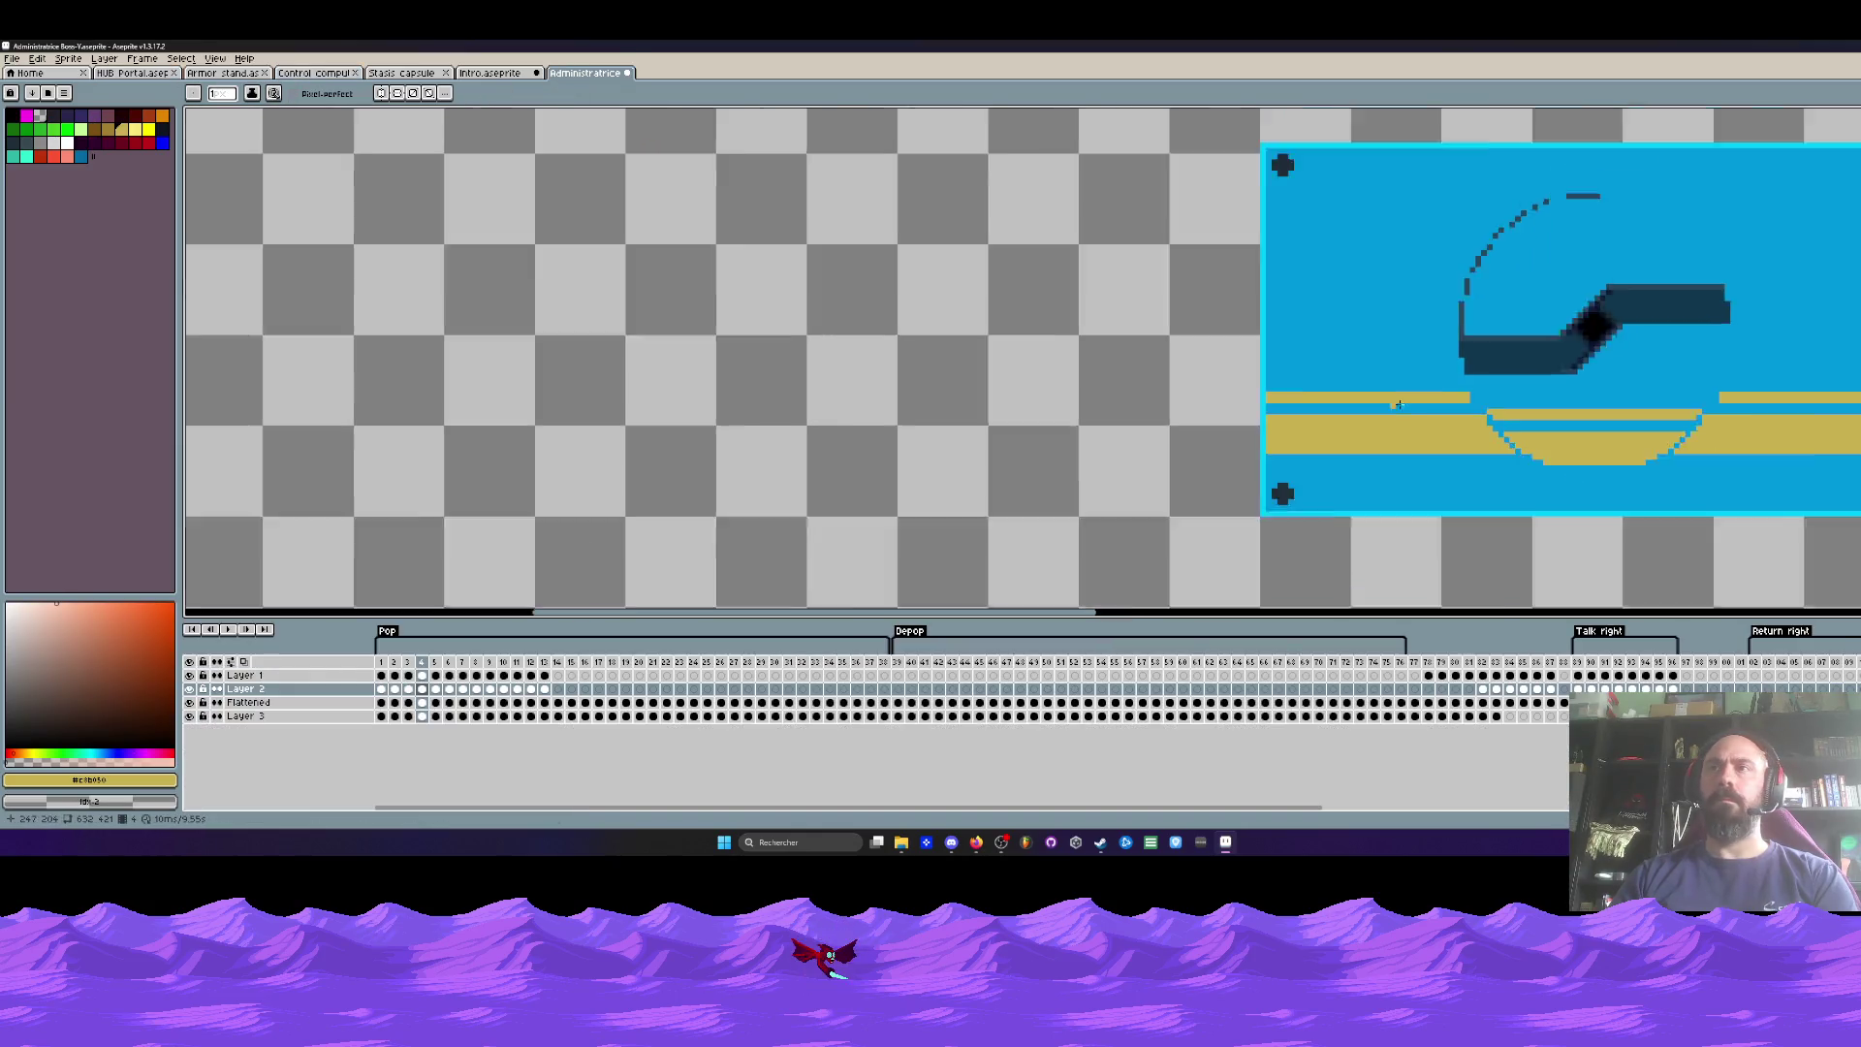
# Step: Flip between frames 4 and 5 to compare the lid poses
pyautogui.scroll(-2, 1362, 359)
pyautogui.scroll(1, 1560, 215)
pyautogui.press('Right')
pyautogui.press('Left')
pyautogui.press('Right')
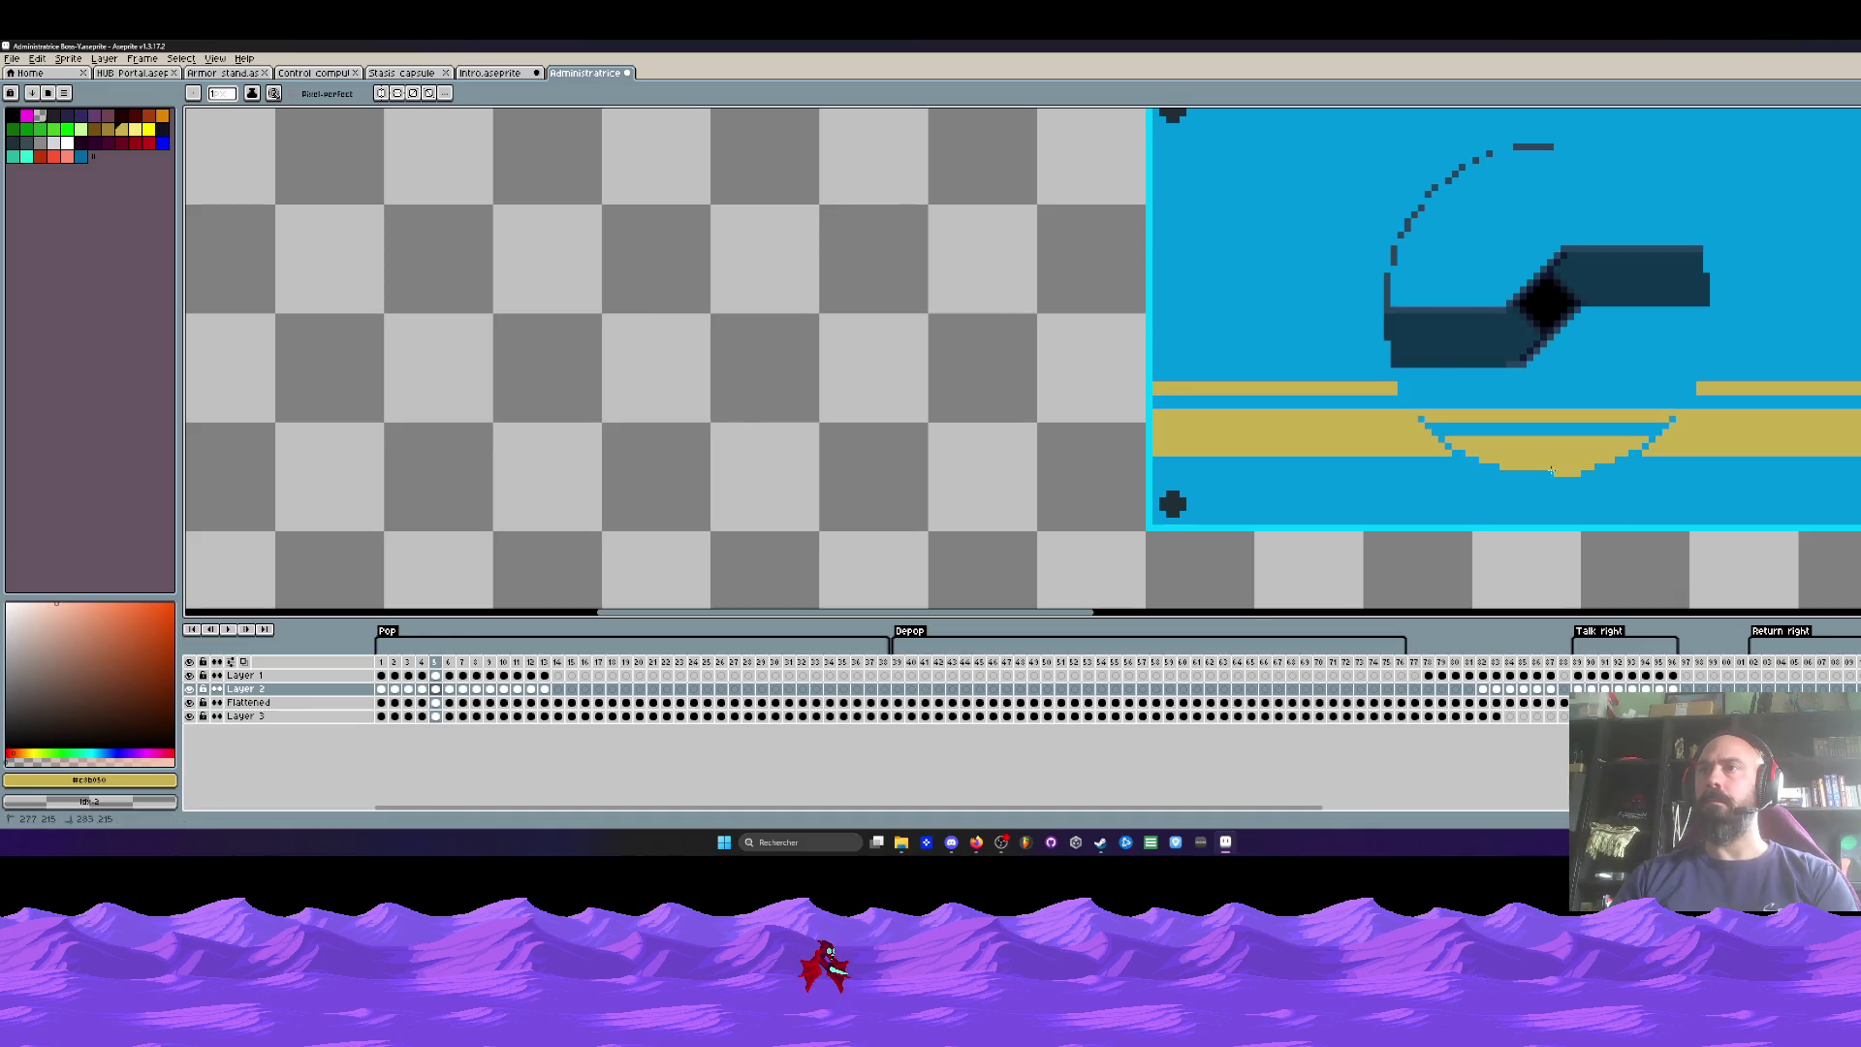
pyautogui.scroll(1, 1600, 470)
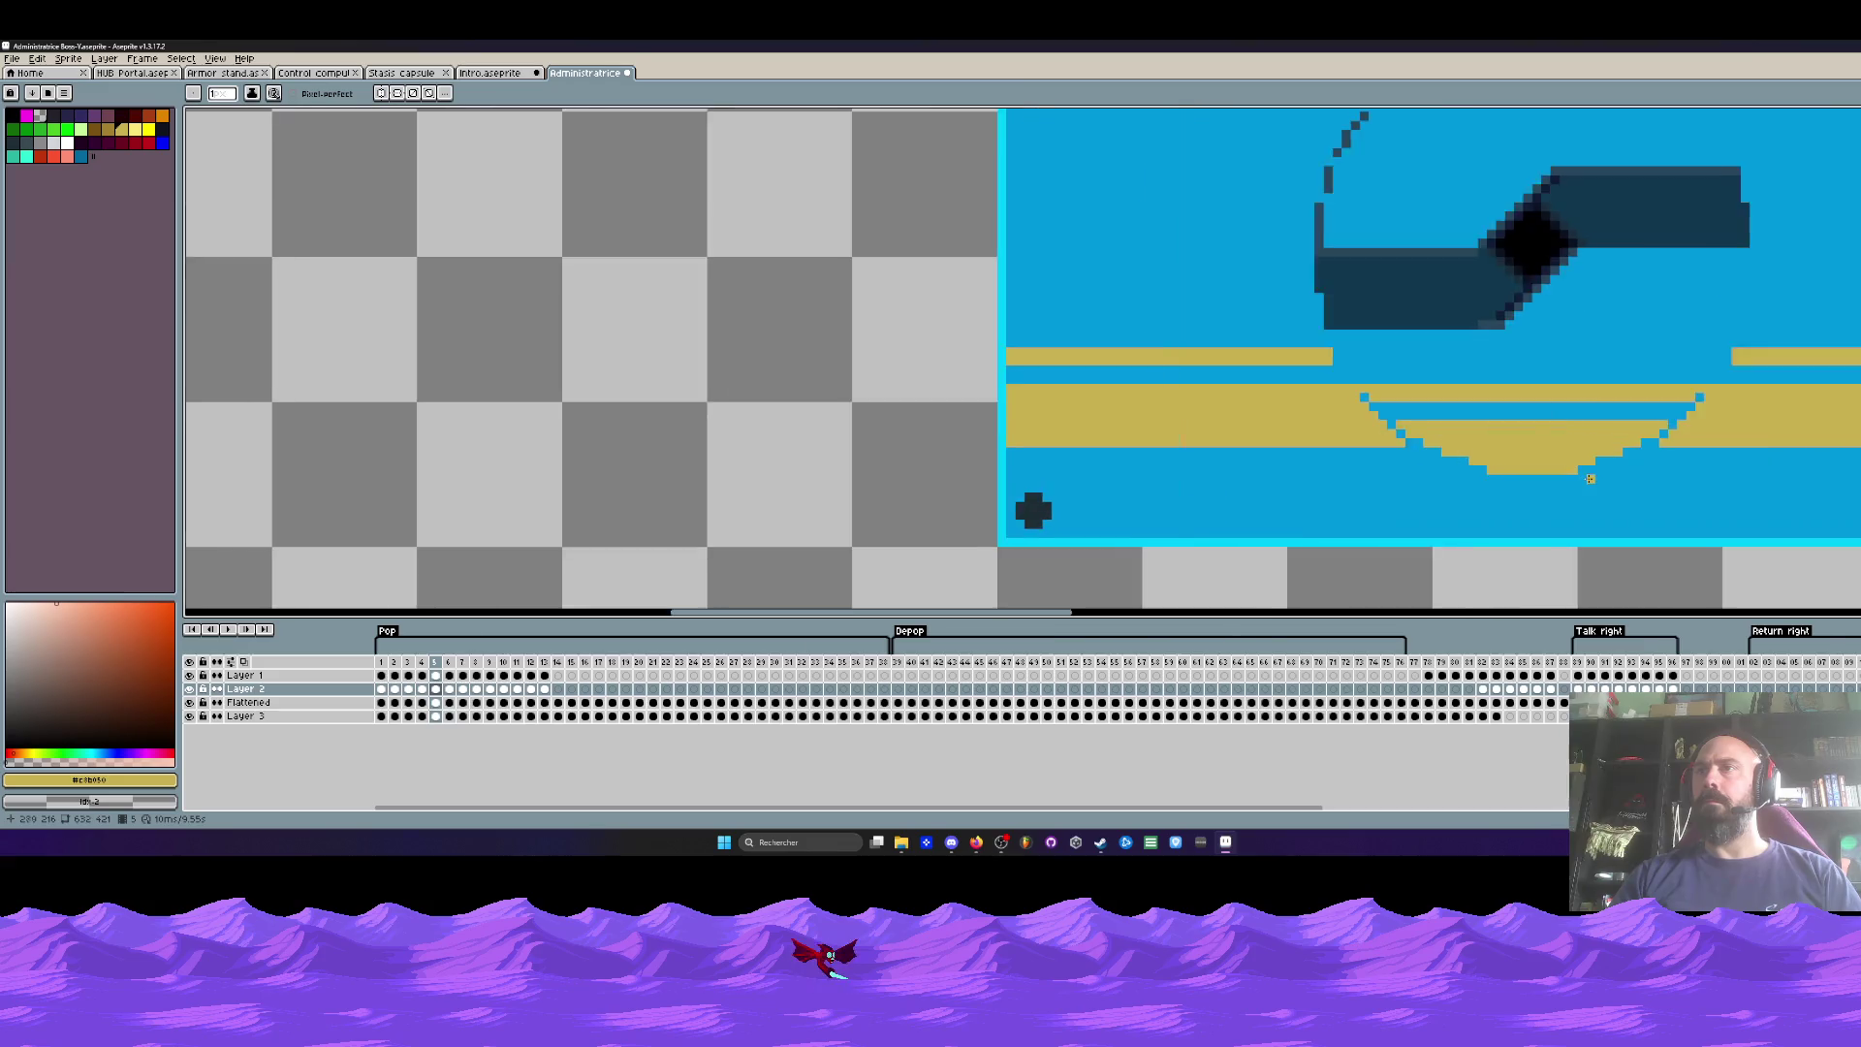
pyautogui.scroll(-1, 1637, 470)
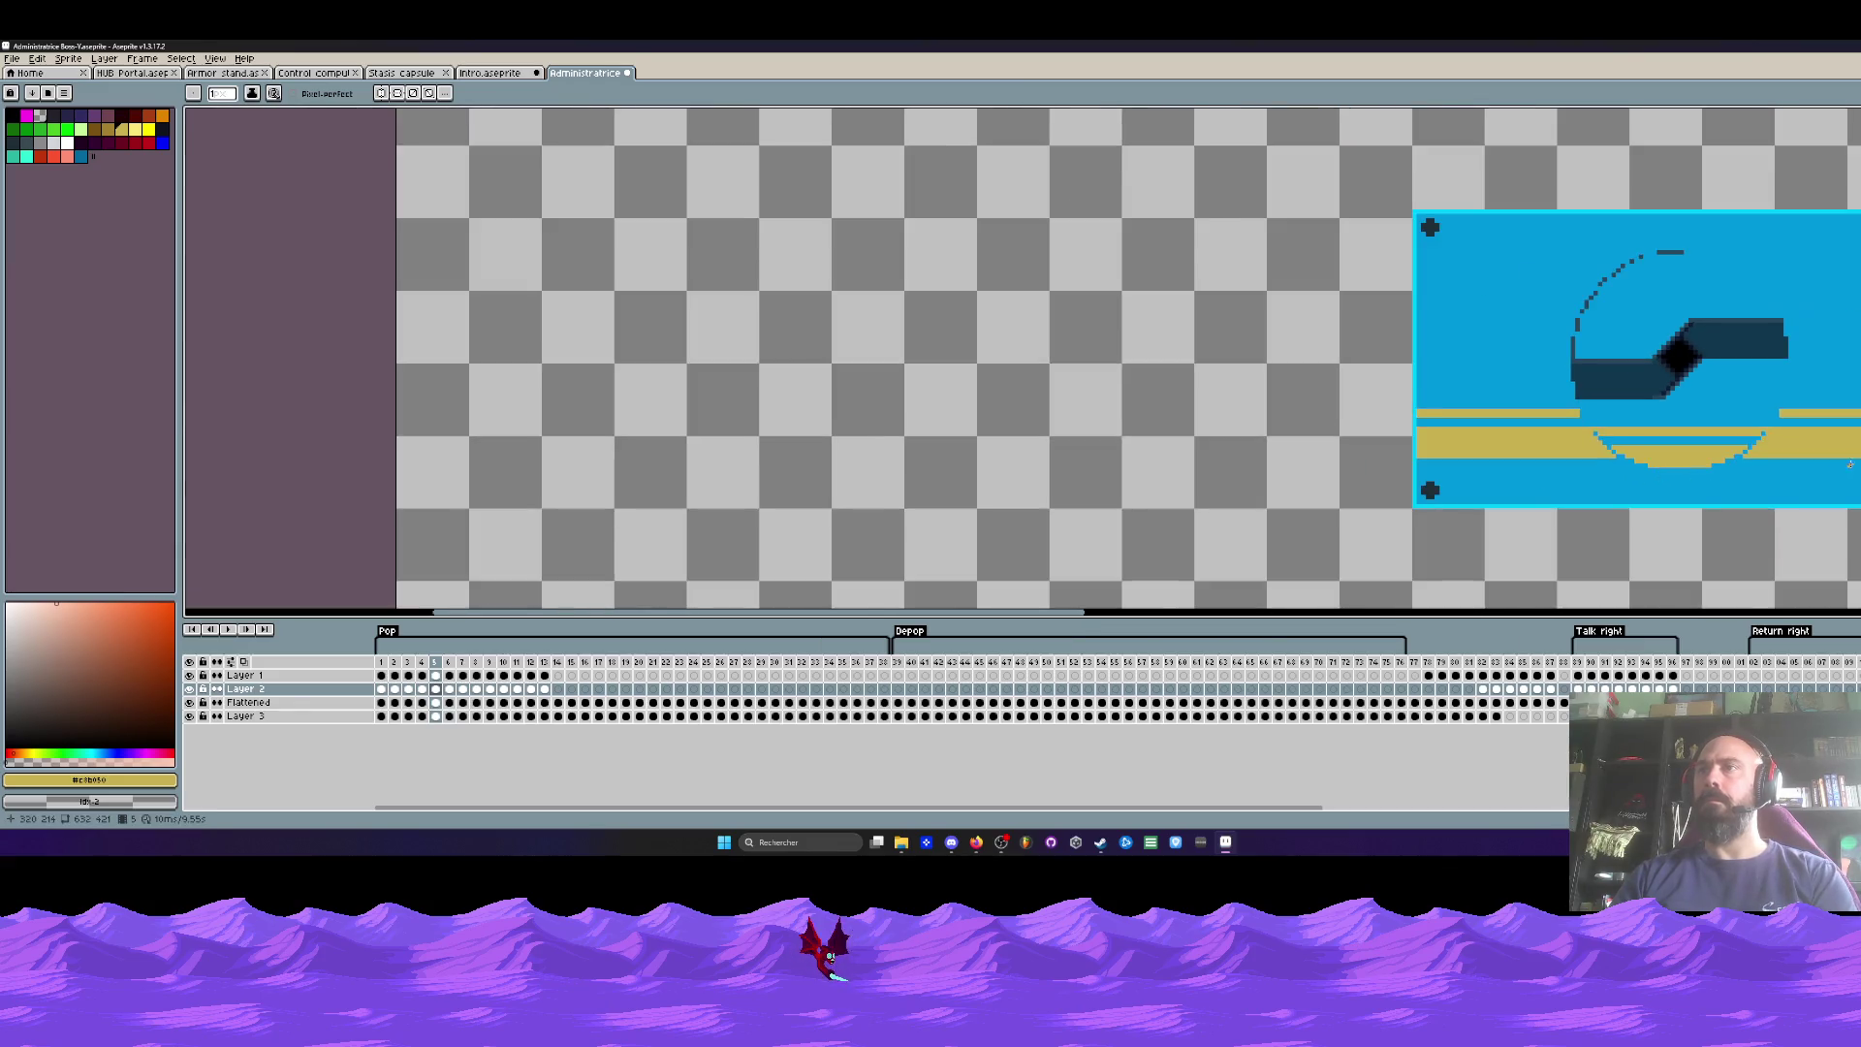
pyautogui.scroll(2, 1727, 404)
# Step: Step back and forth through frames 4 to 6 to review the lid opening
pyautogui.press('Left')
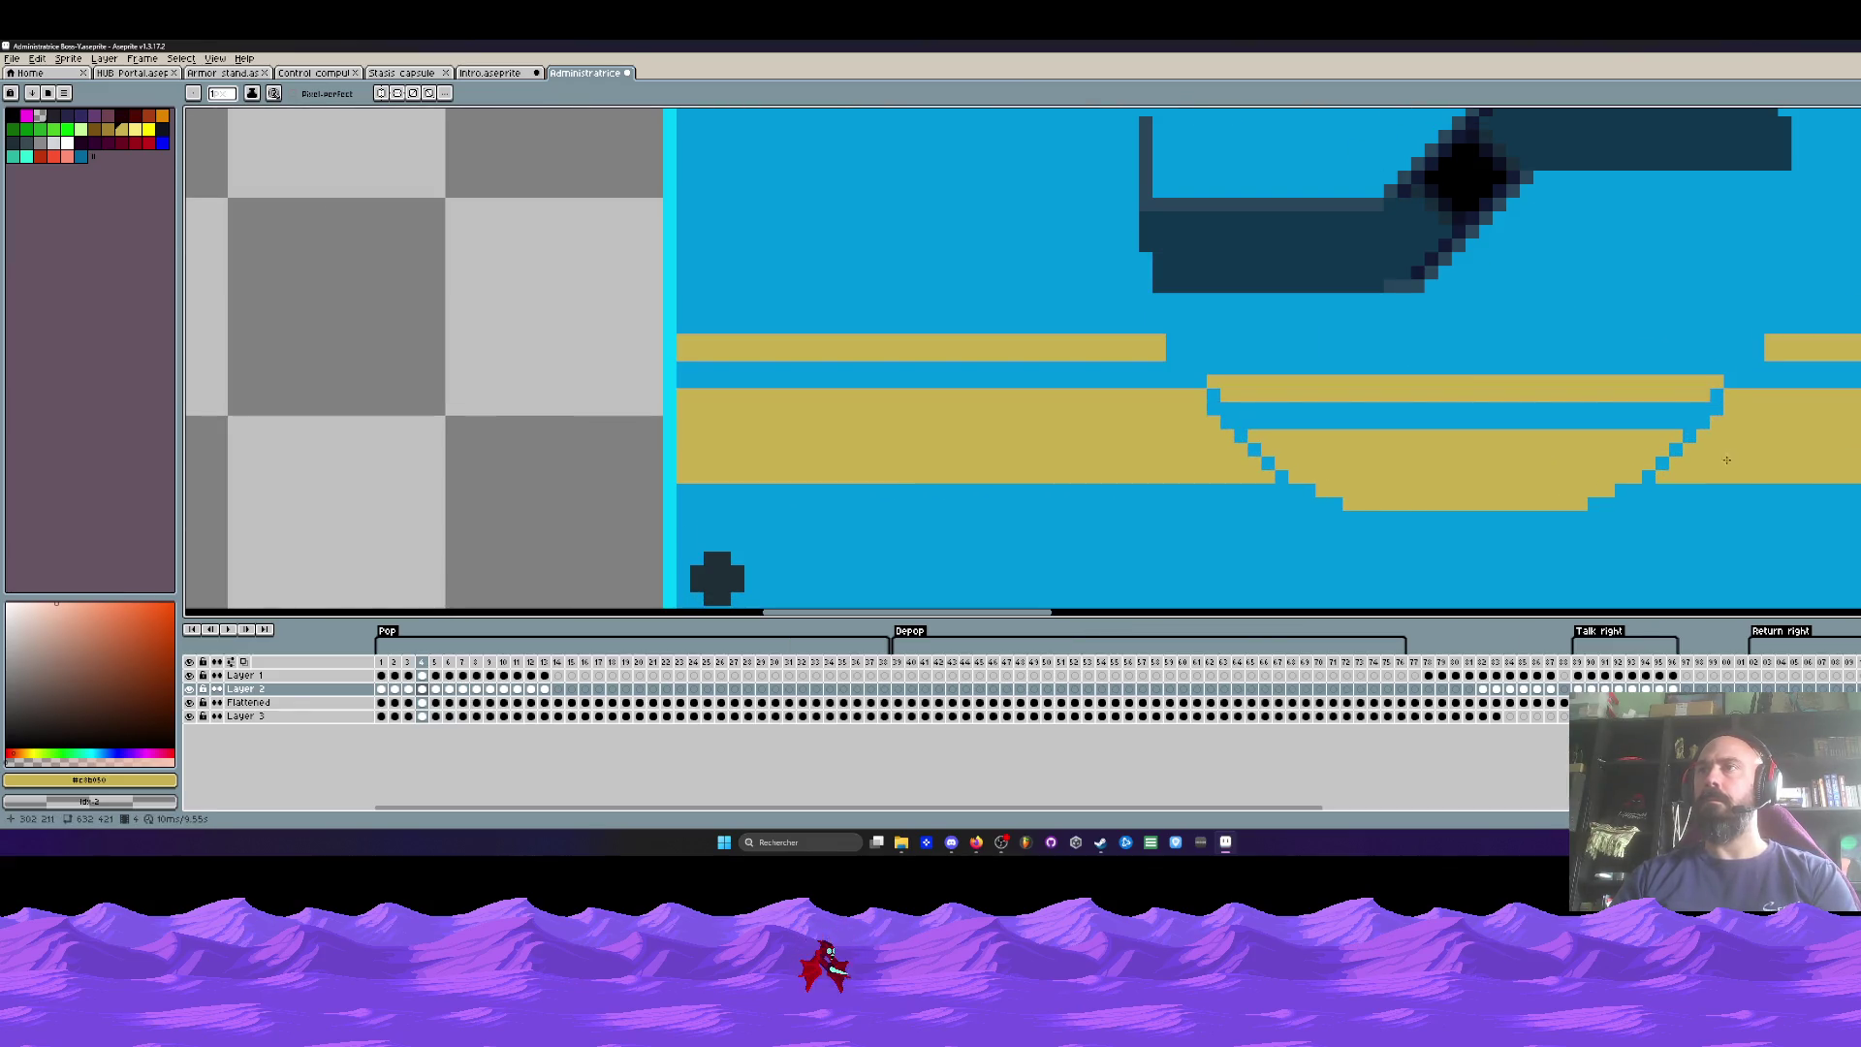
pyautogui.press('Right')
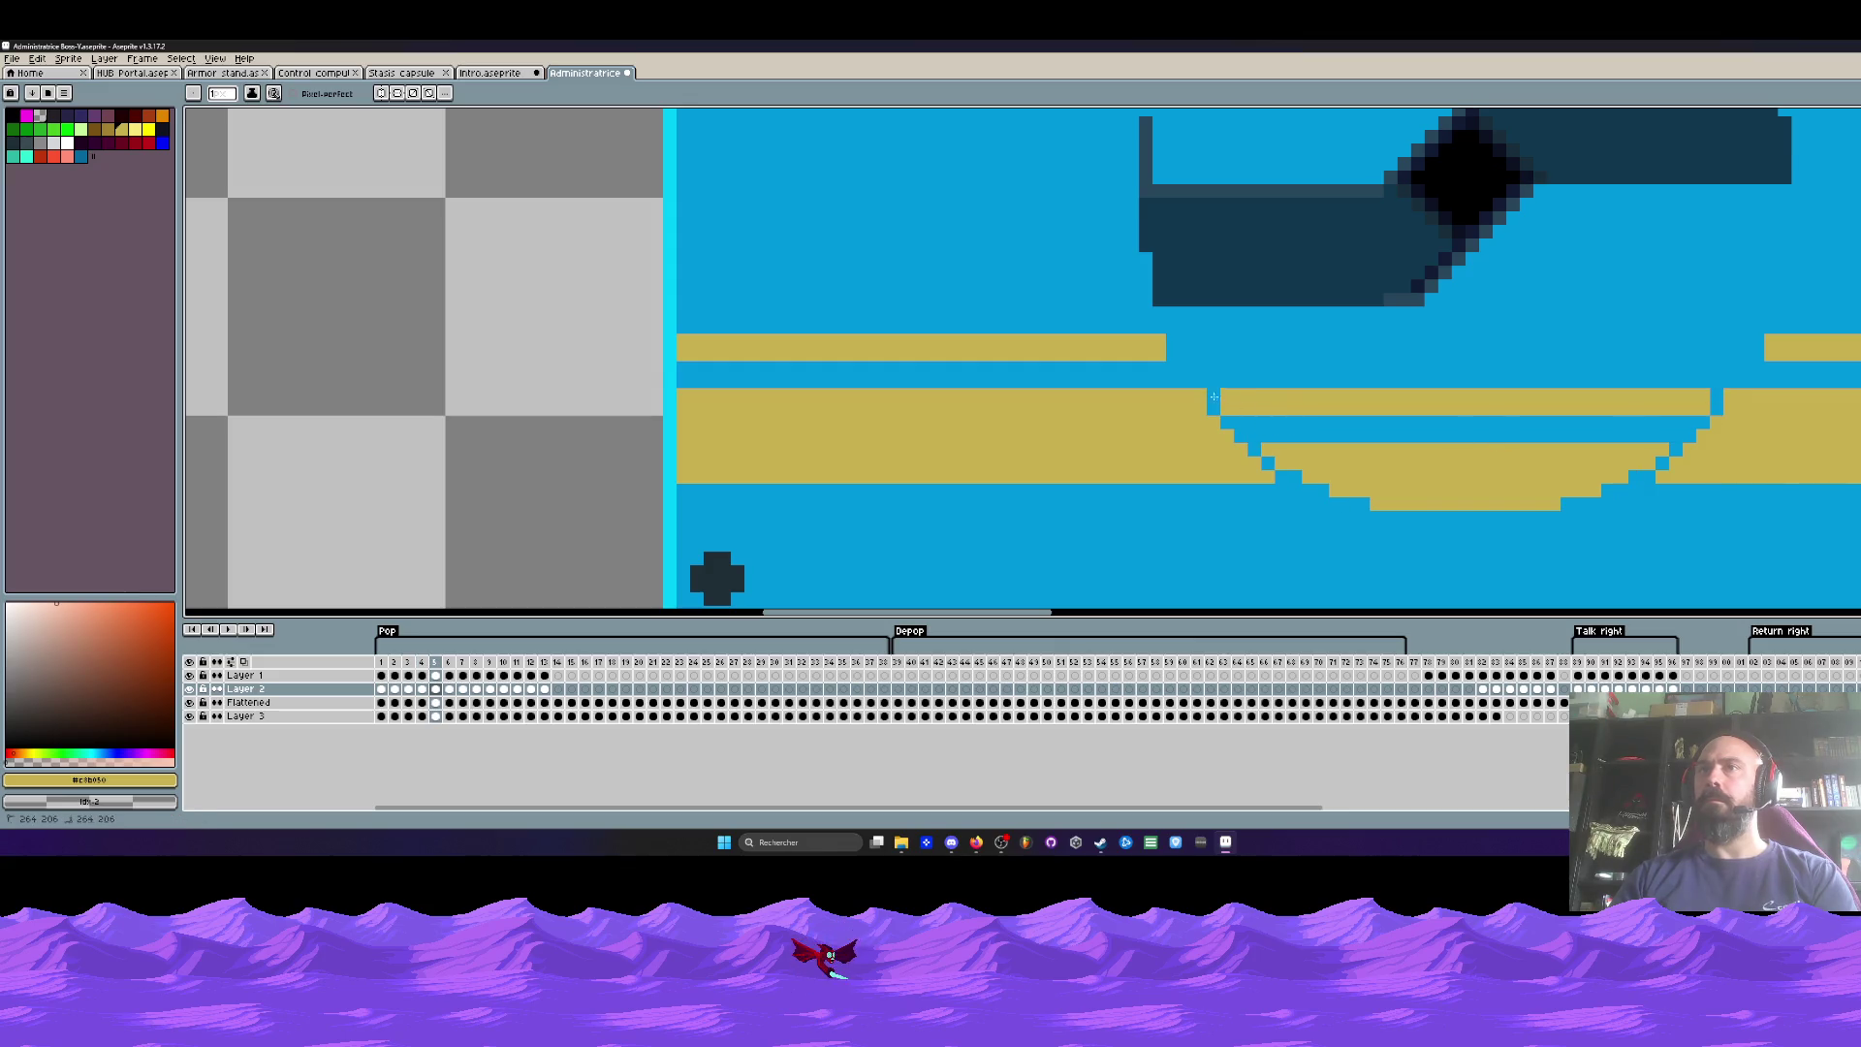
pyautogui.press('Right')
pyautogui.press('Right')
pyautogui.press('Left')
pyautogui.press('Left')
pyautogui.press('Right')
pyautogui.press('Right')
pyautogui.press('Right')
pyautogui.press('Left')
pyautogui.press('Left')
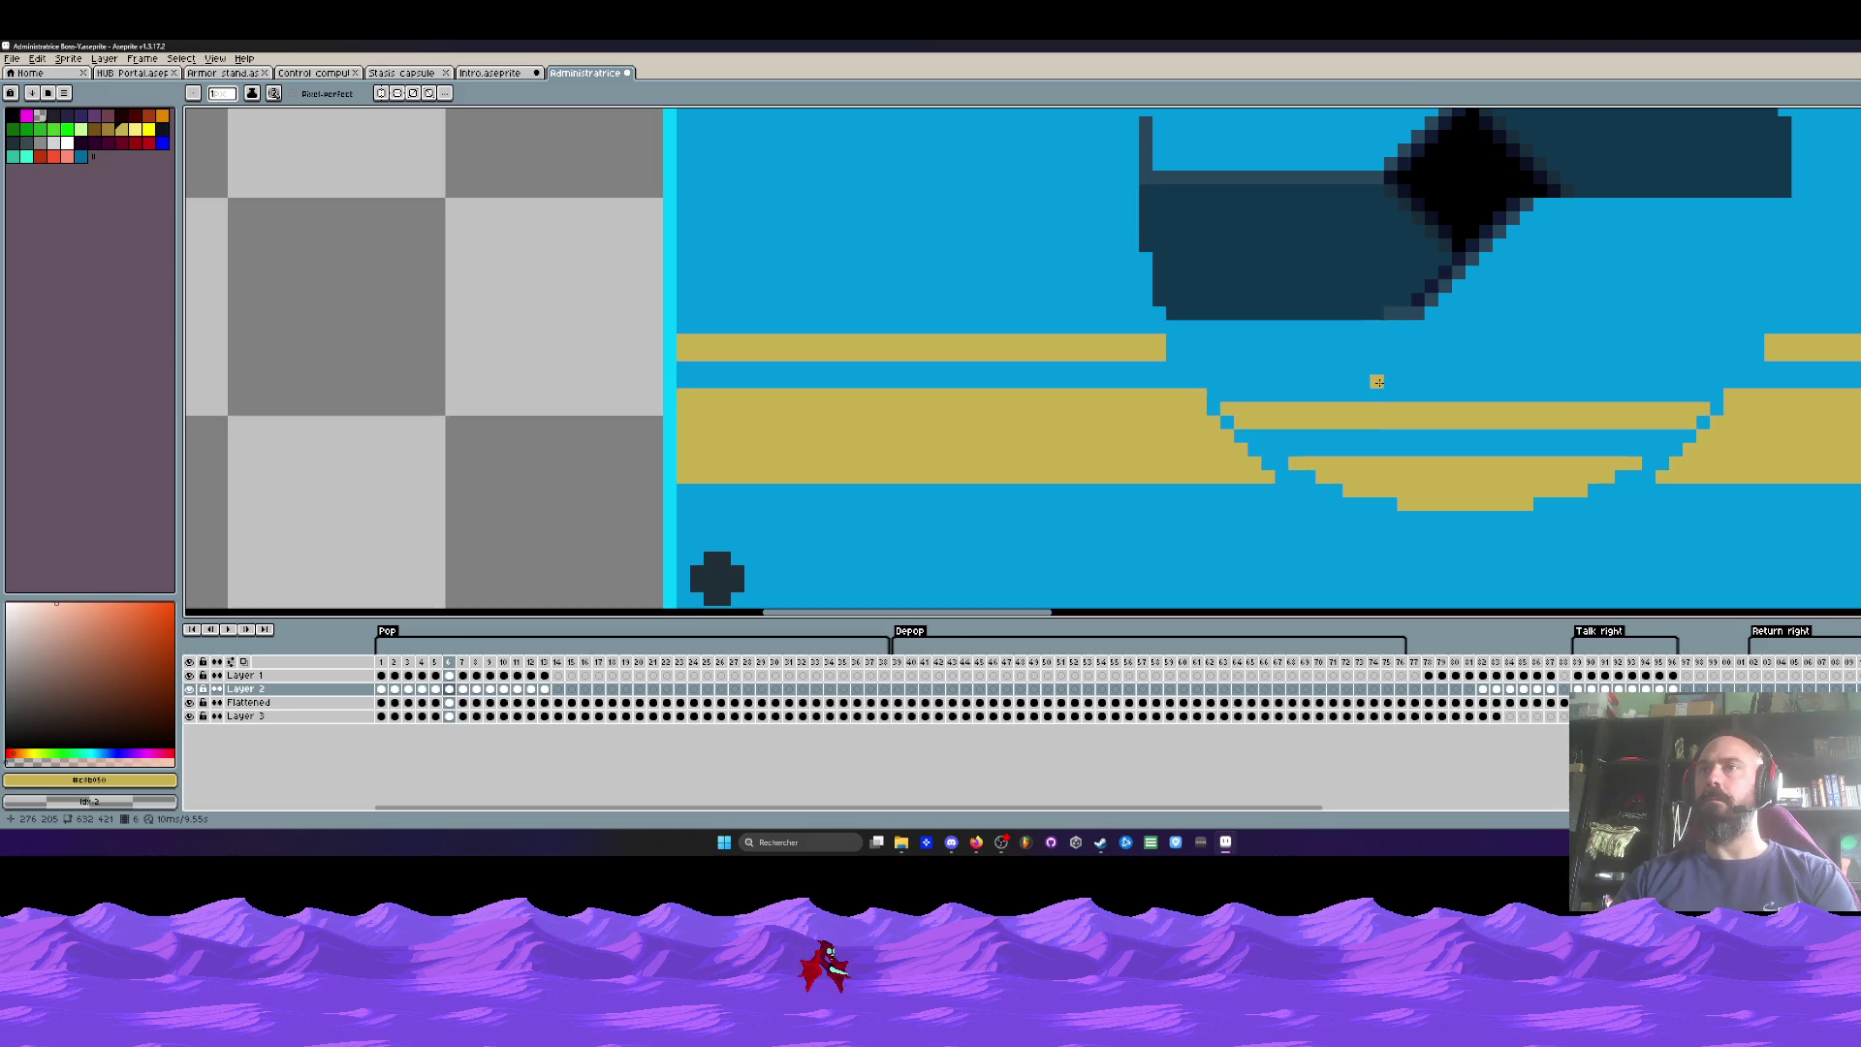
pyautogui.press('Right')
pyautogui.press('Left')
pyautogui.press('Left')
pyautogui.press('Left')
pyautogui.press('Left')
pyautogui.press('Right')
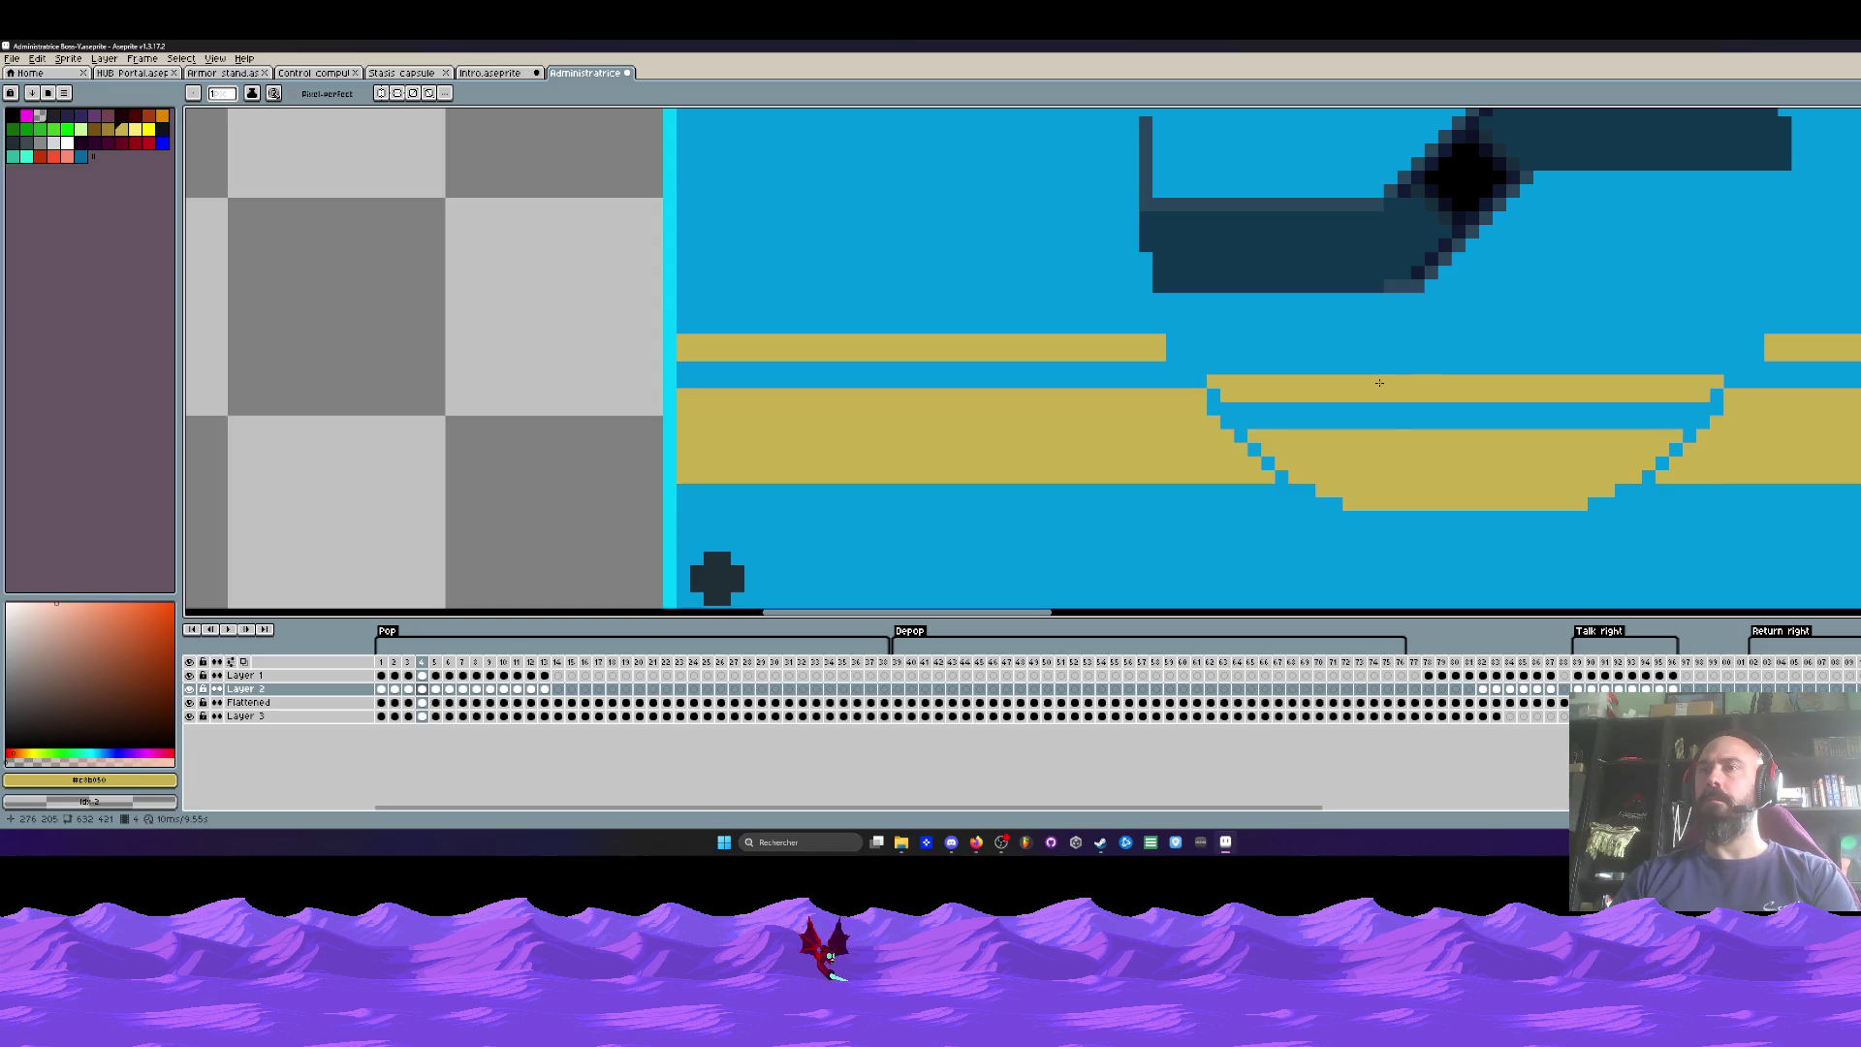
pyautogui.press('Right')
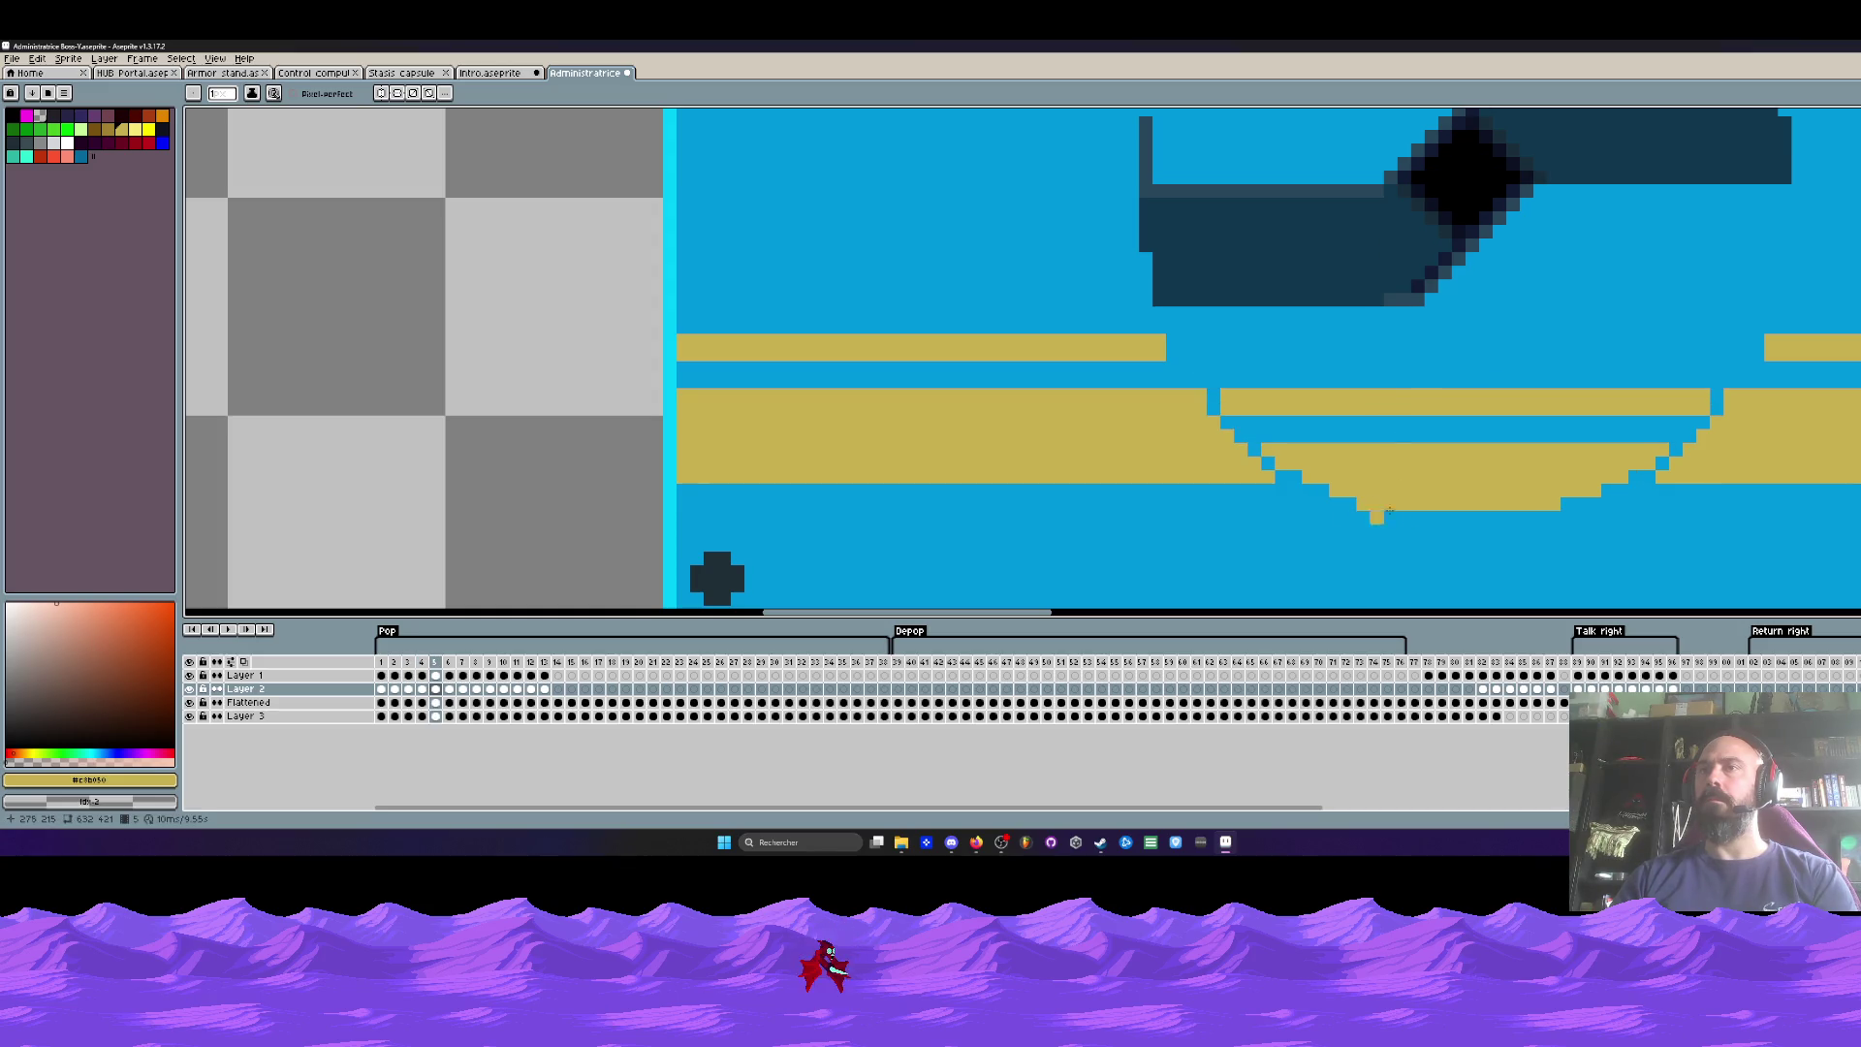
pyautogui.press('Left')
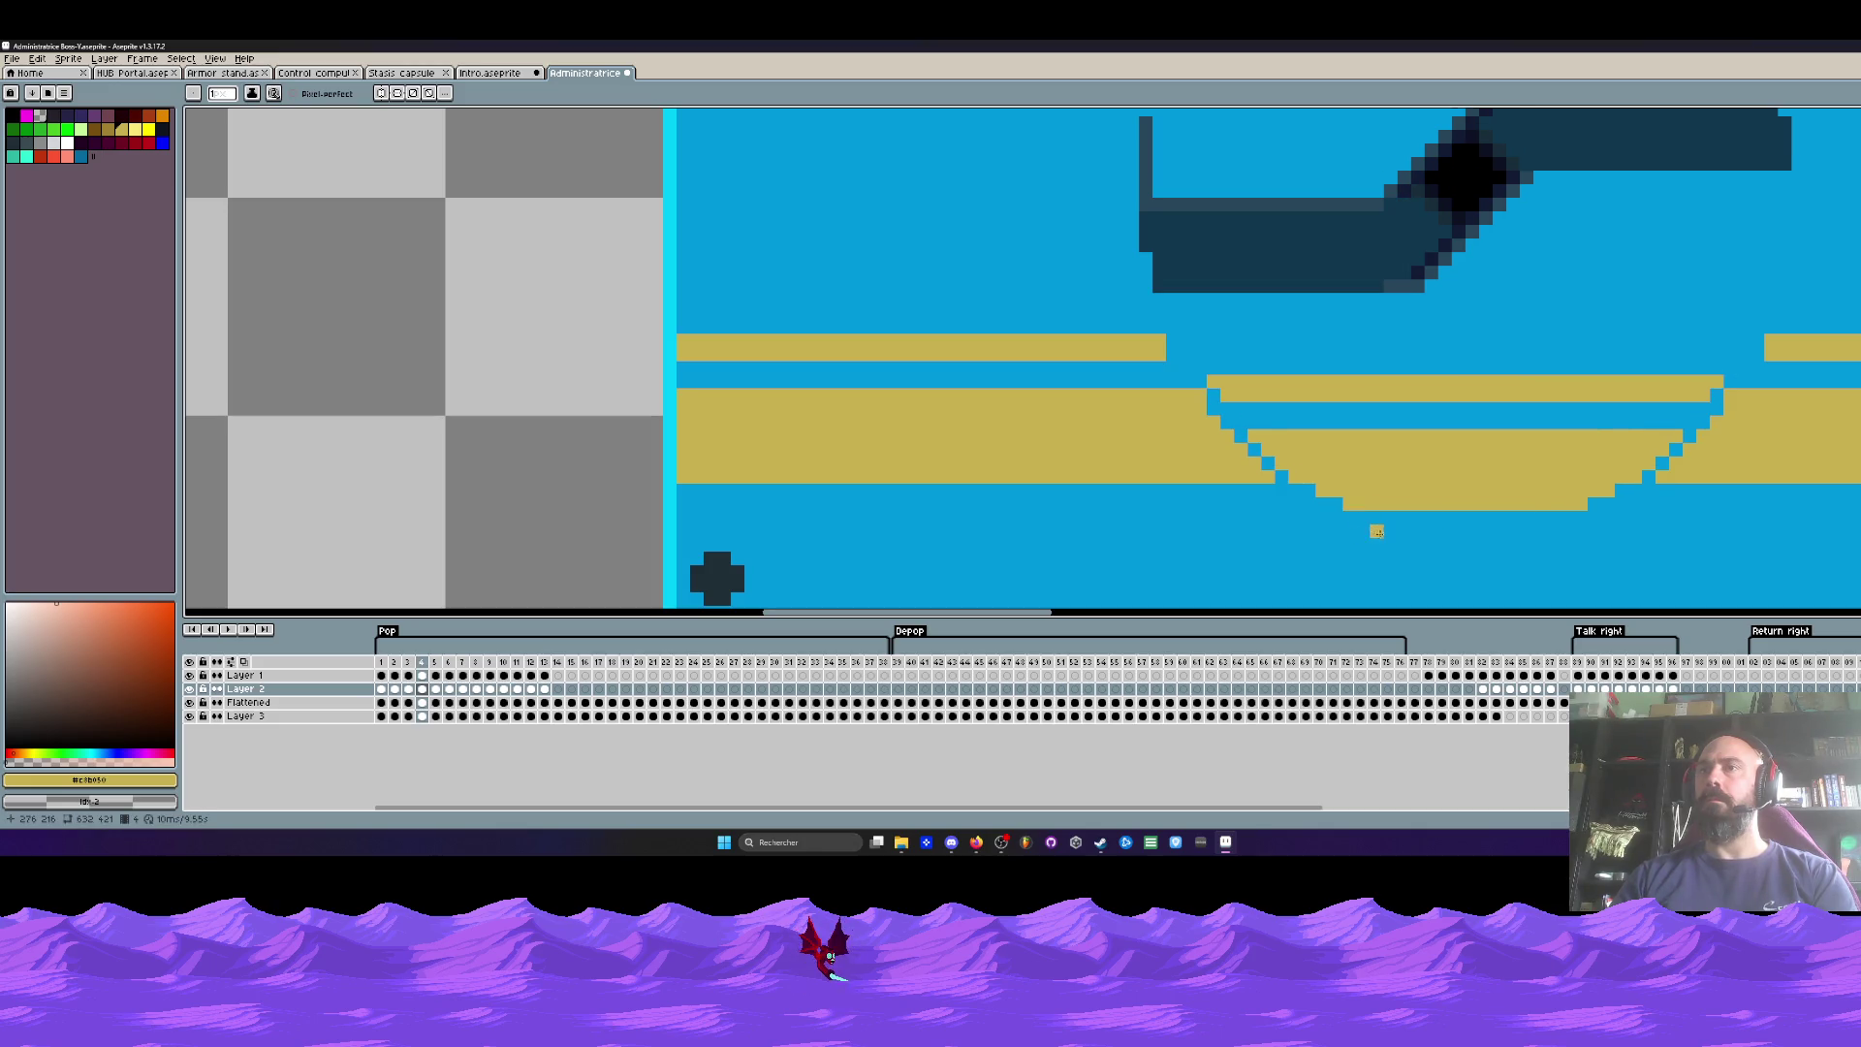
pyautogui.press('Right')
pyautogui.press('Right')
pyautogui.press('Right')
pyautogui.press('Left')
pyautogui.press('Left')
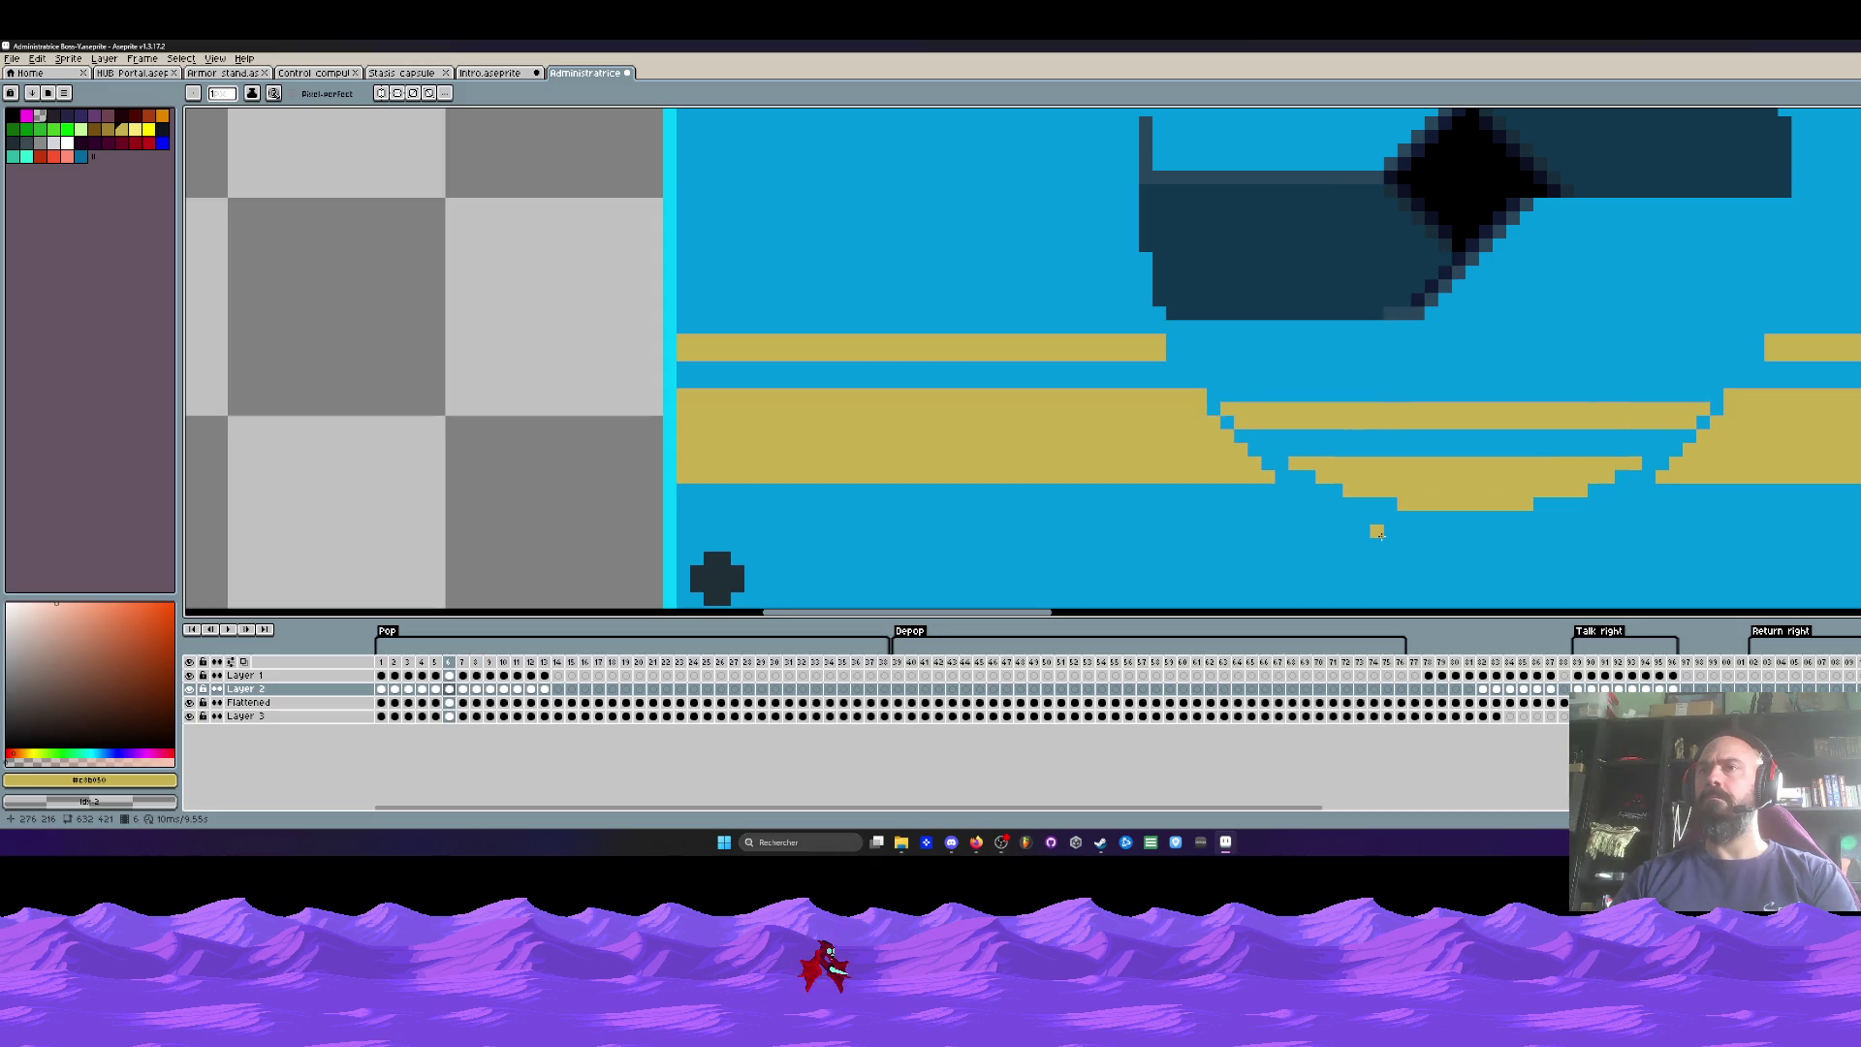
# Step: Review frames 1 to 5, then undo the last pencil stroke
pyautogui.press('Left')
pyautogui.press('Left')
pyautogui.press('Left')
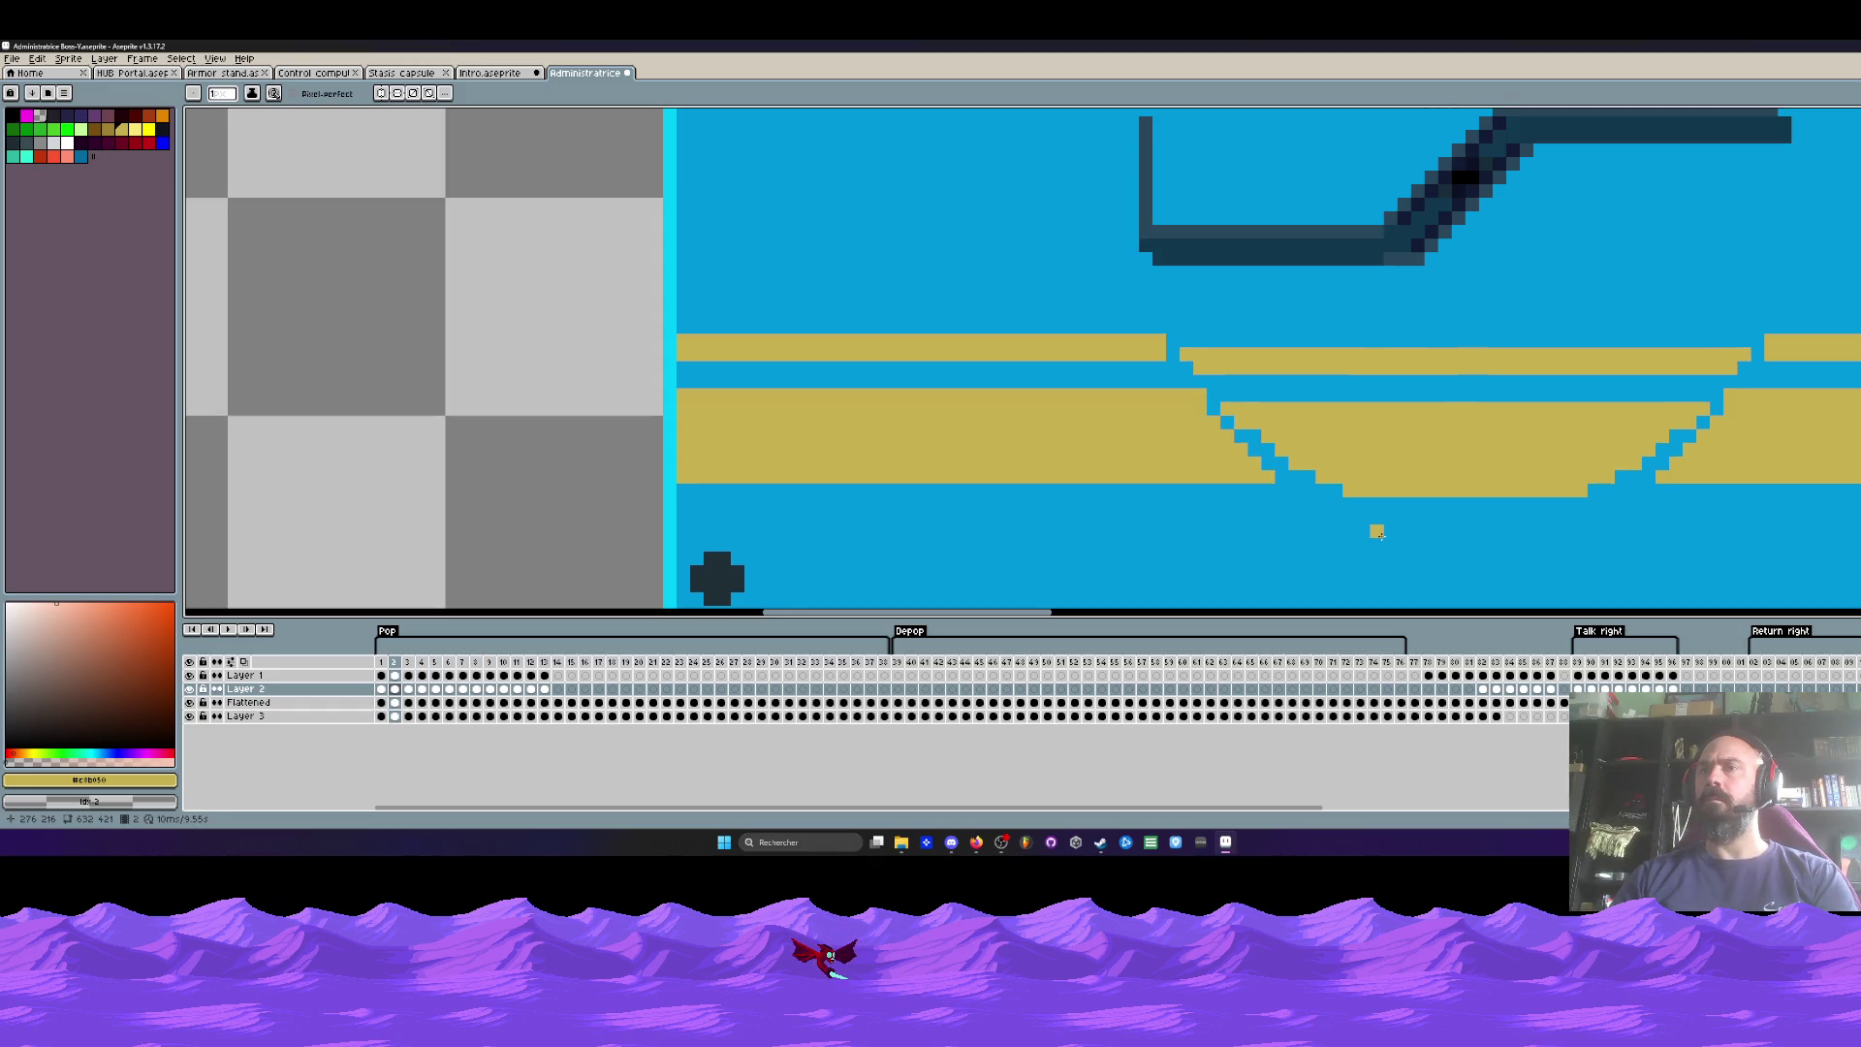
pyautogui.press('Right')
pyautogui.scroll(-3, 1380, 534)
pyautogui.press('Left')
pyautogui.press('Right')
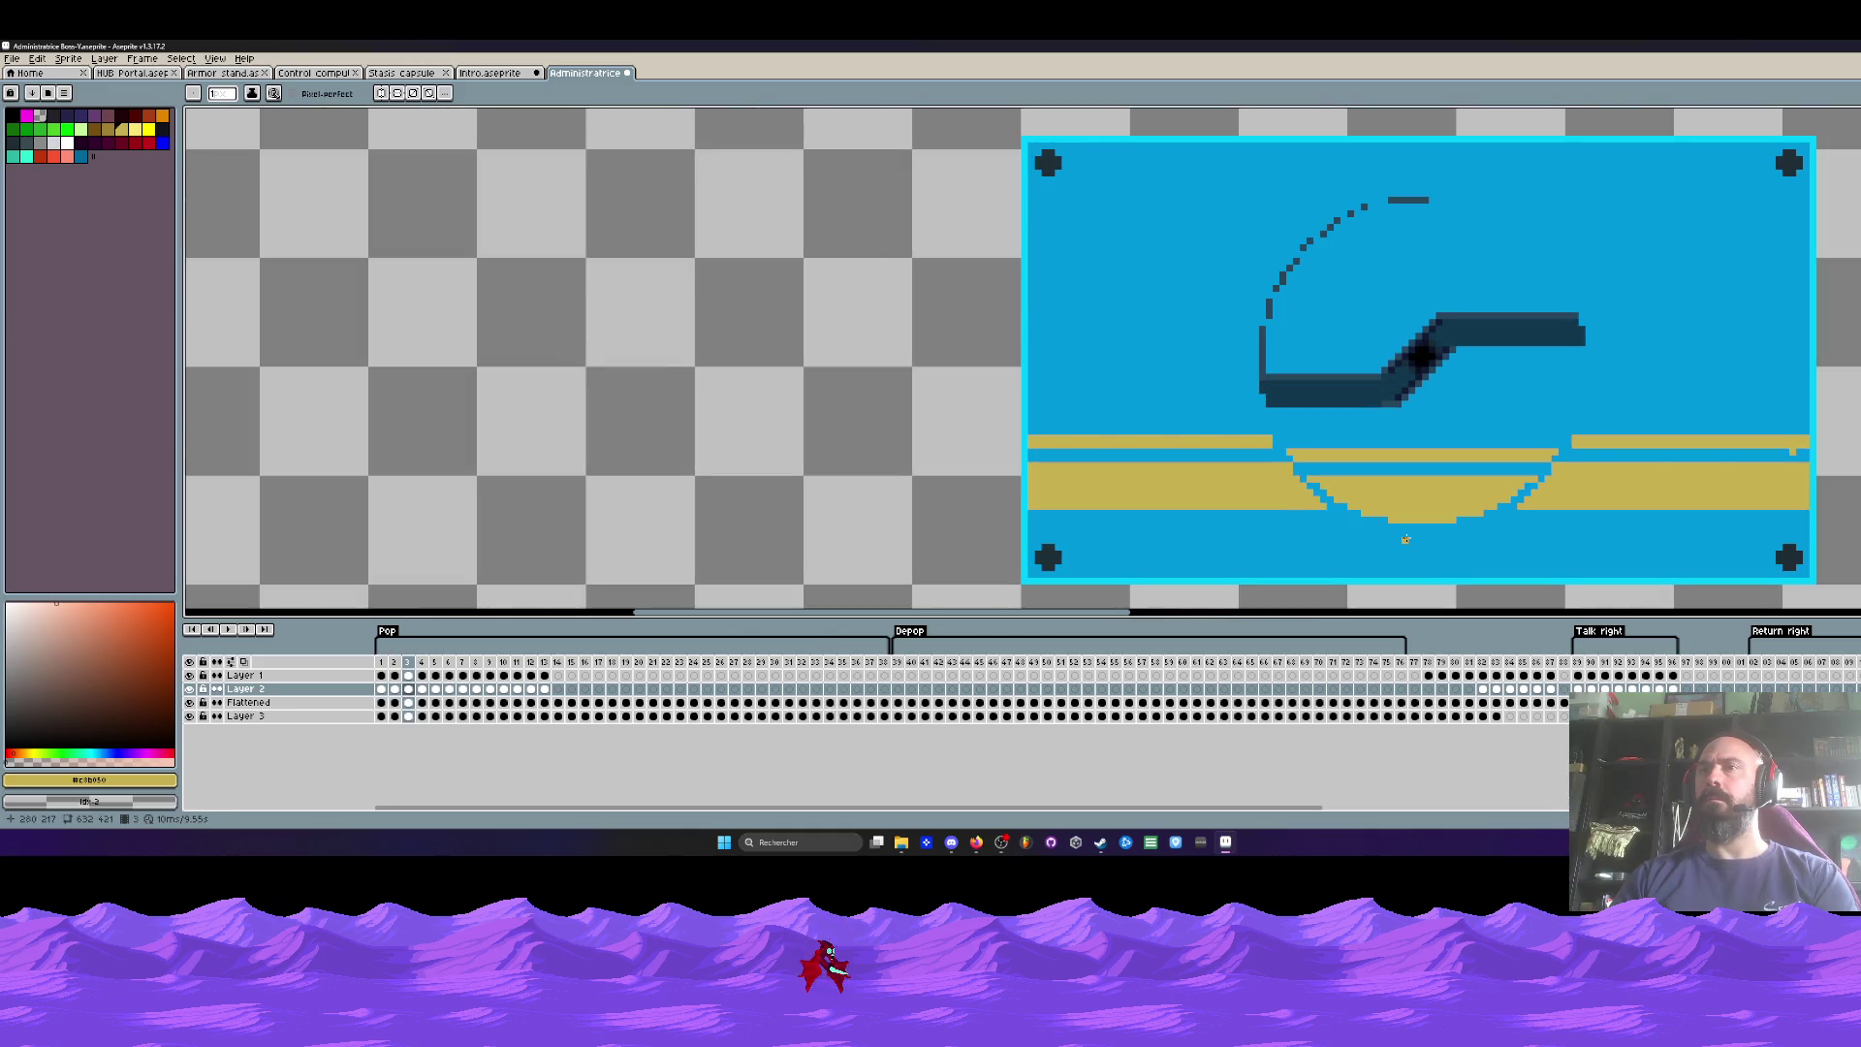
pyautogui.press('Left')
pyautogui.press('Left')
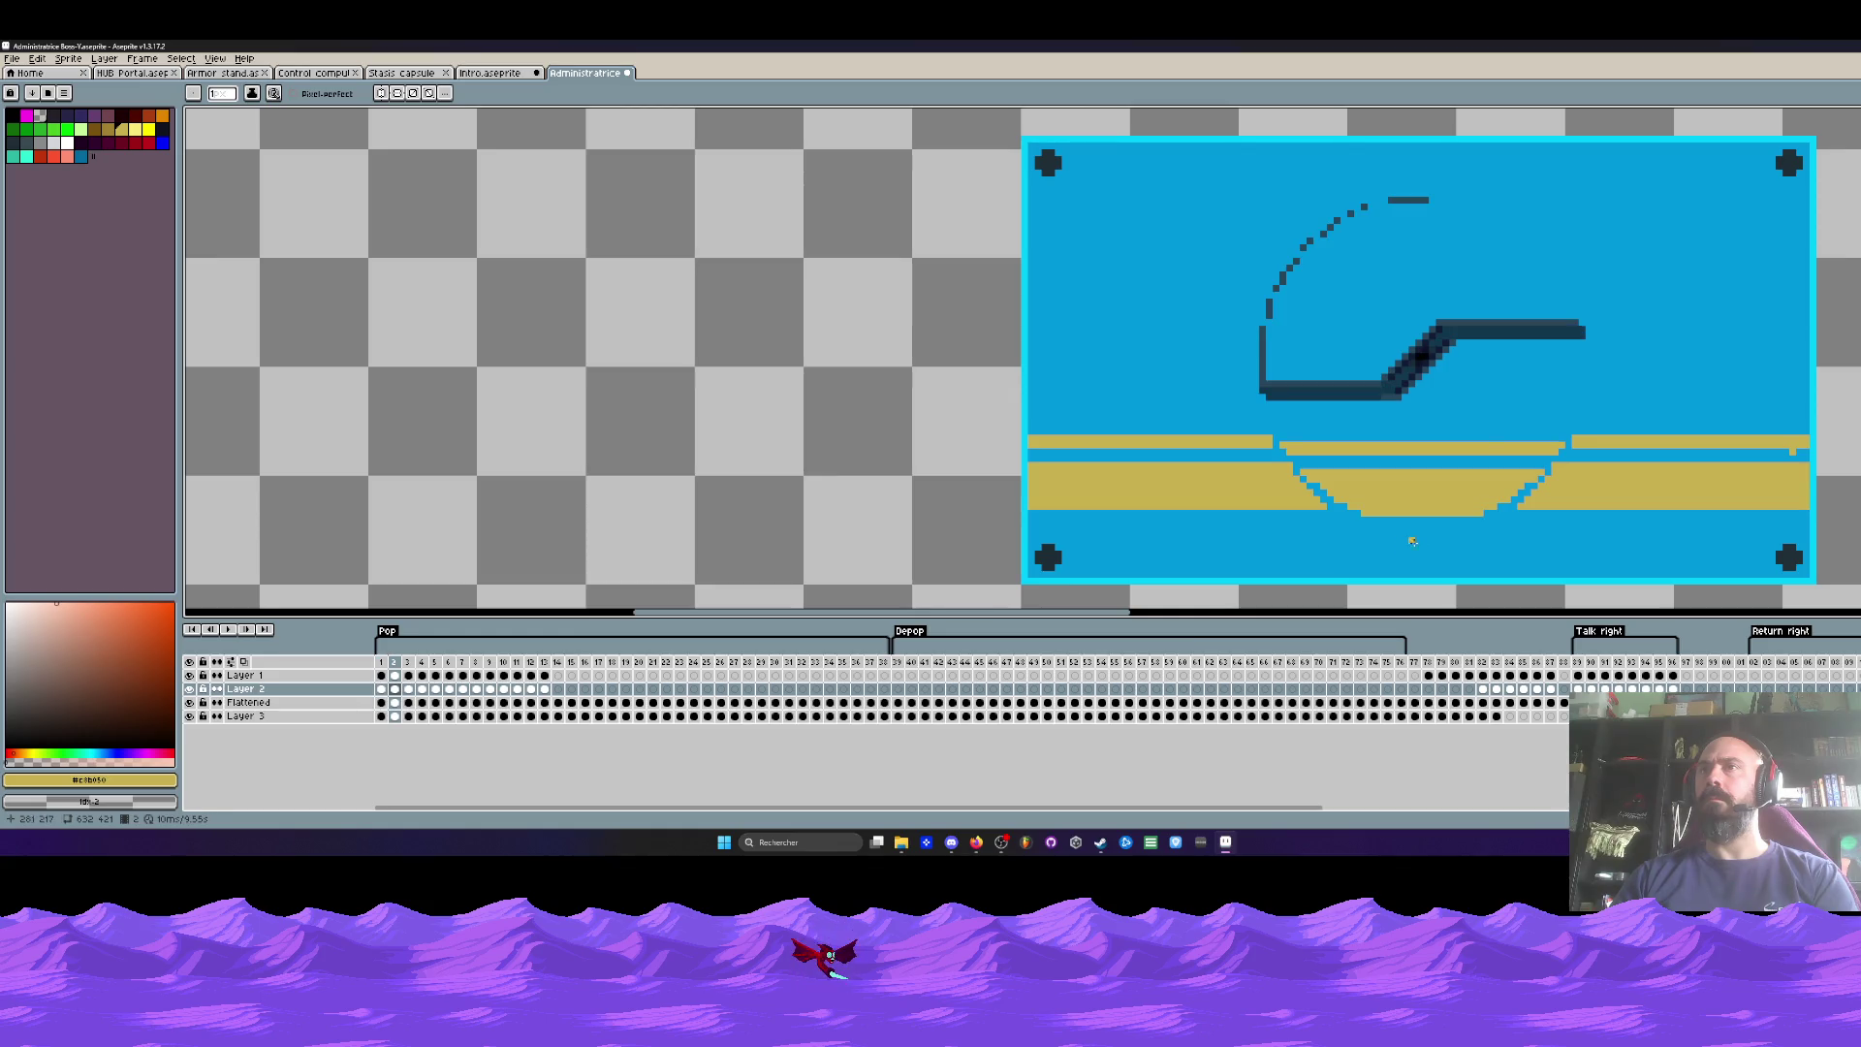
pyautogui.scroll(2, 1413, 541)
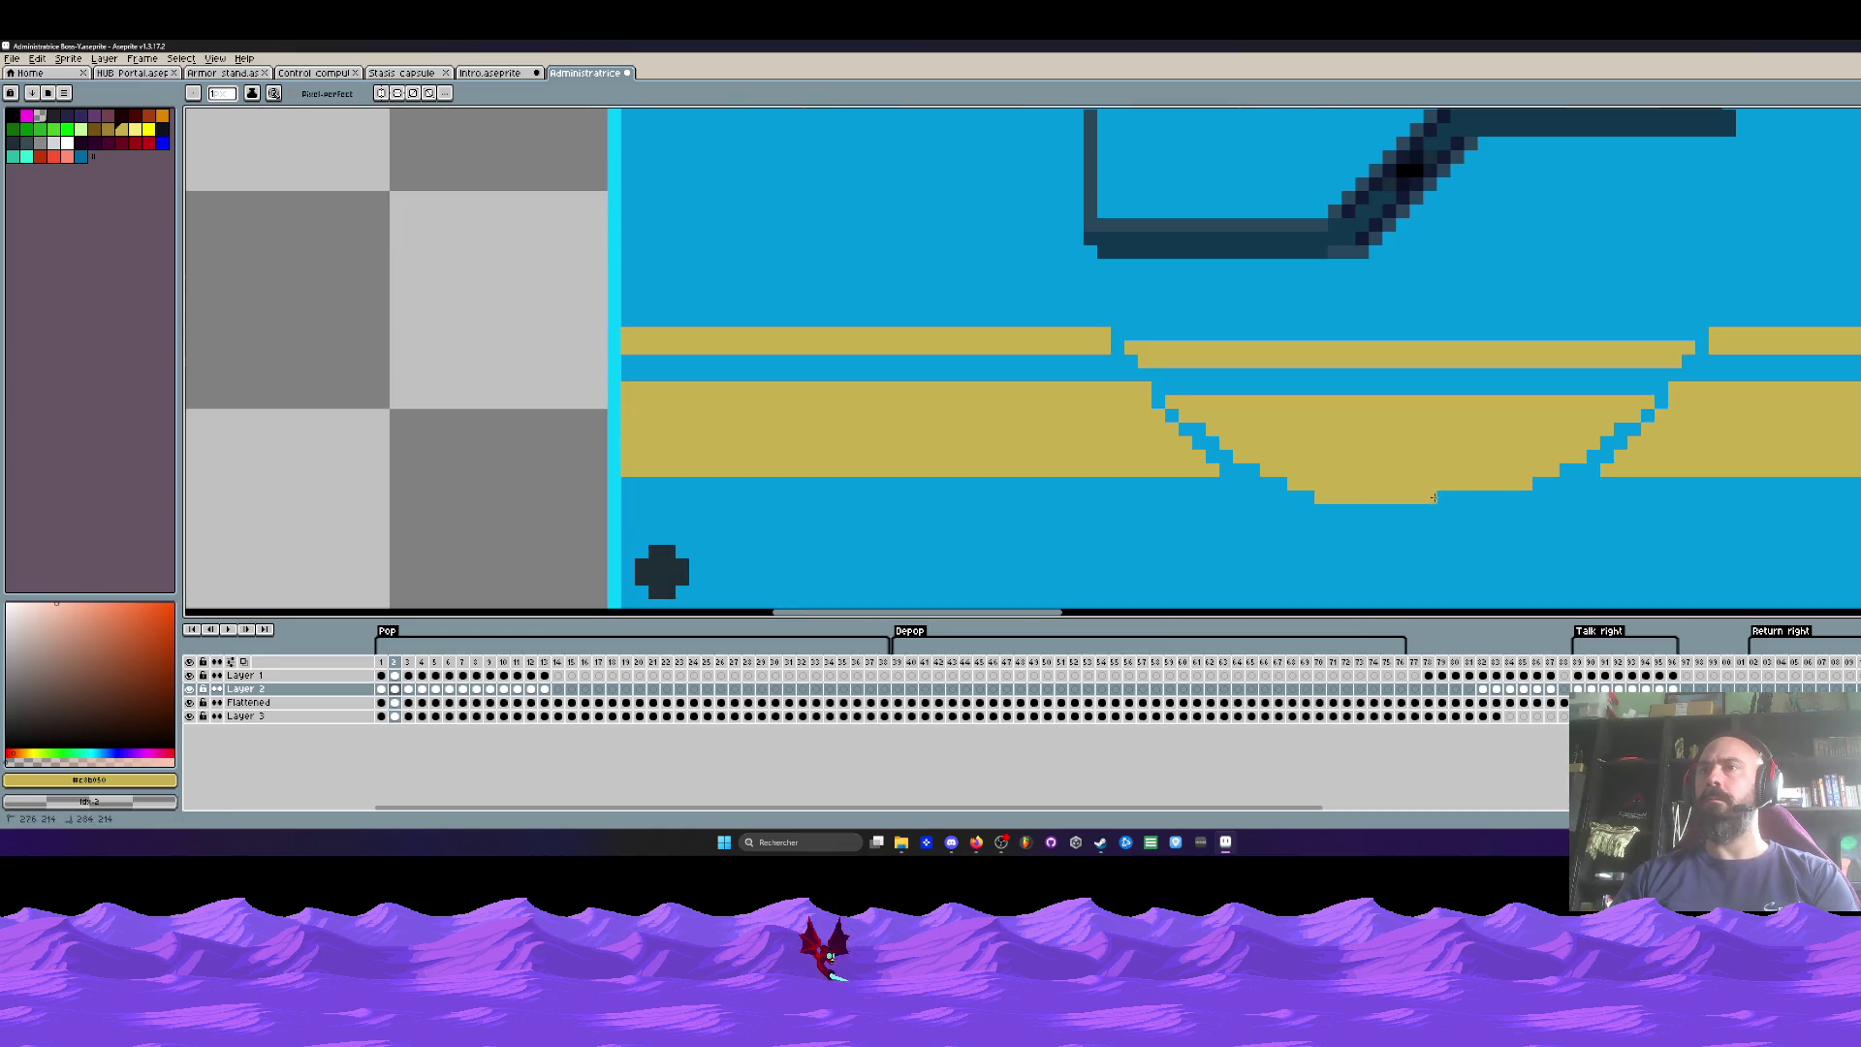
pyautogui.scroll(-2, 1527, 504)
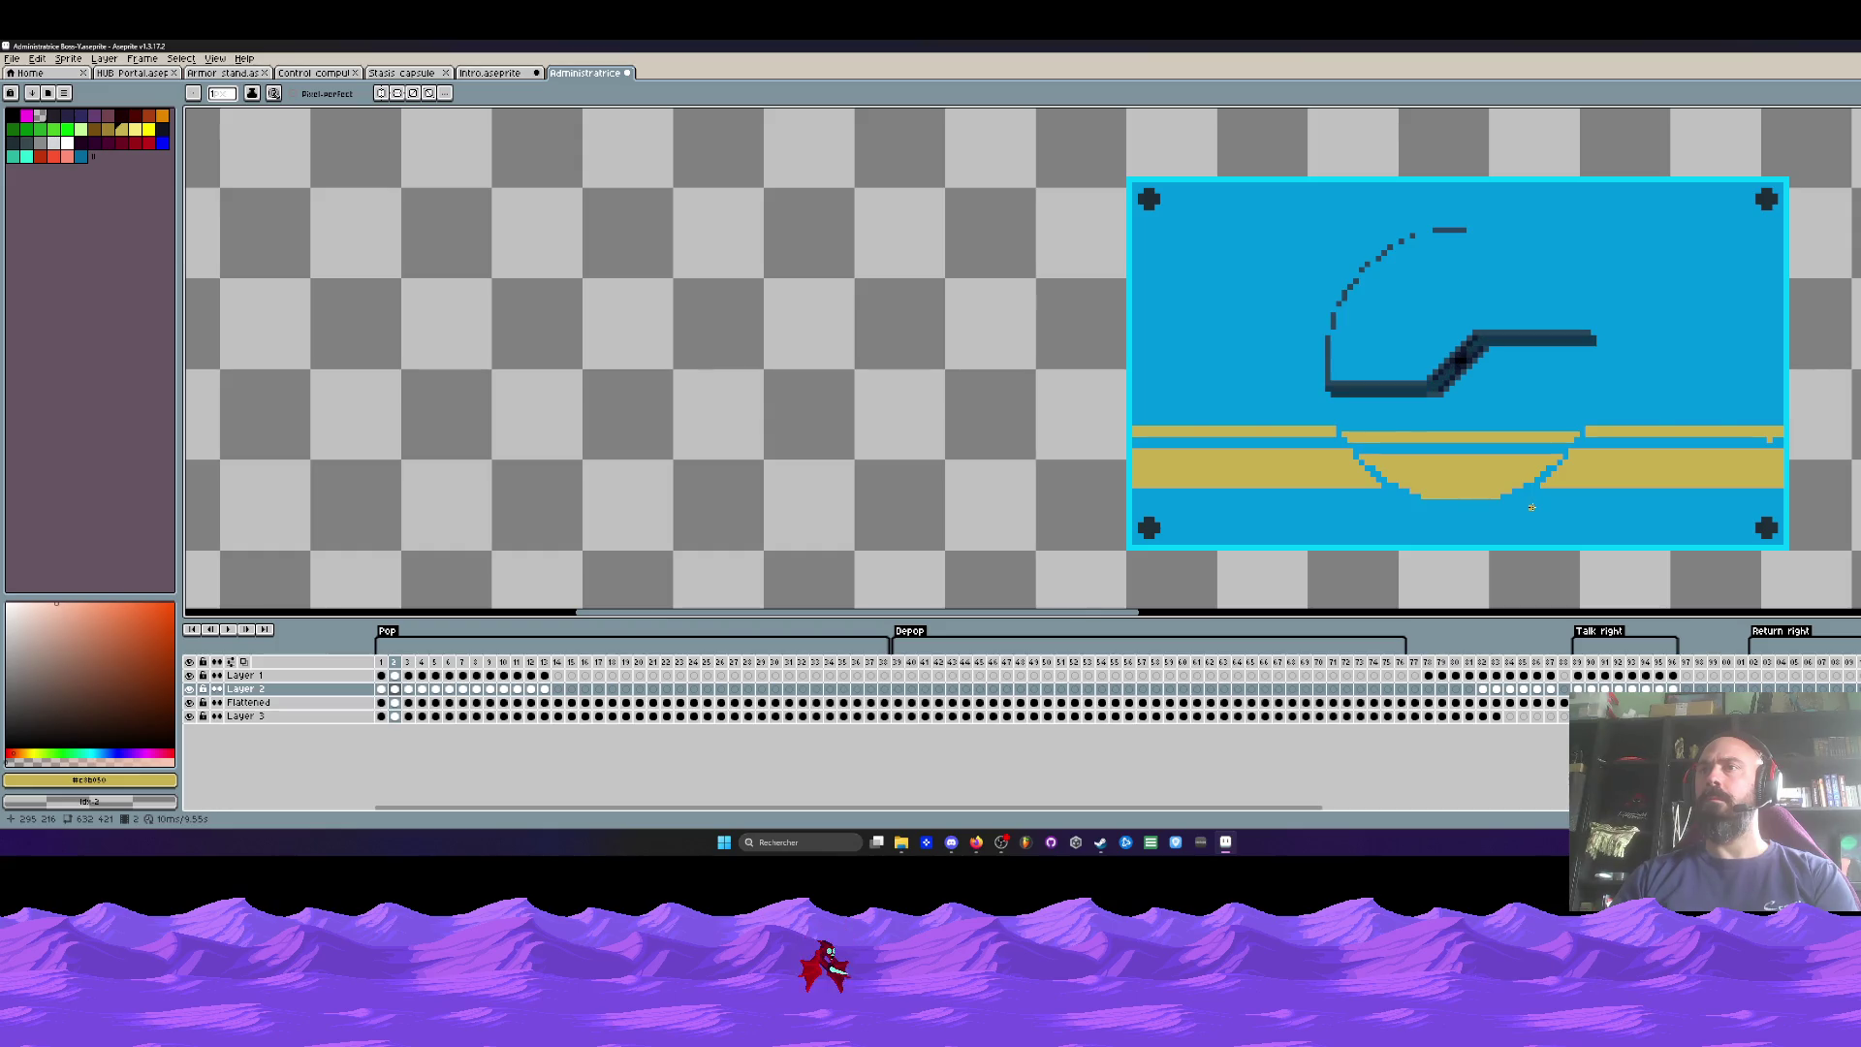
pyautogui.press('Right')
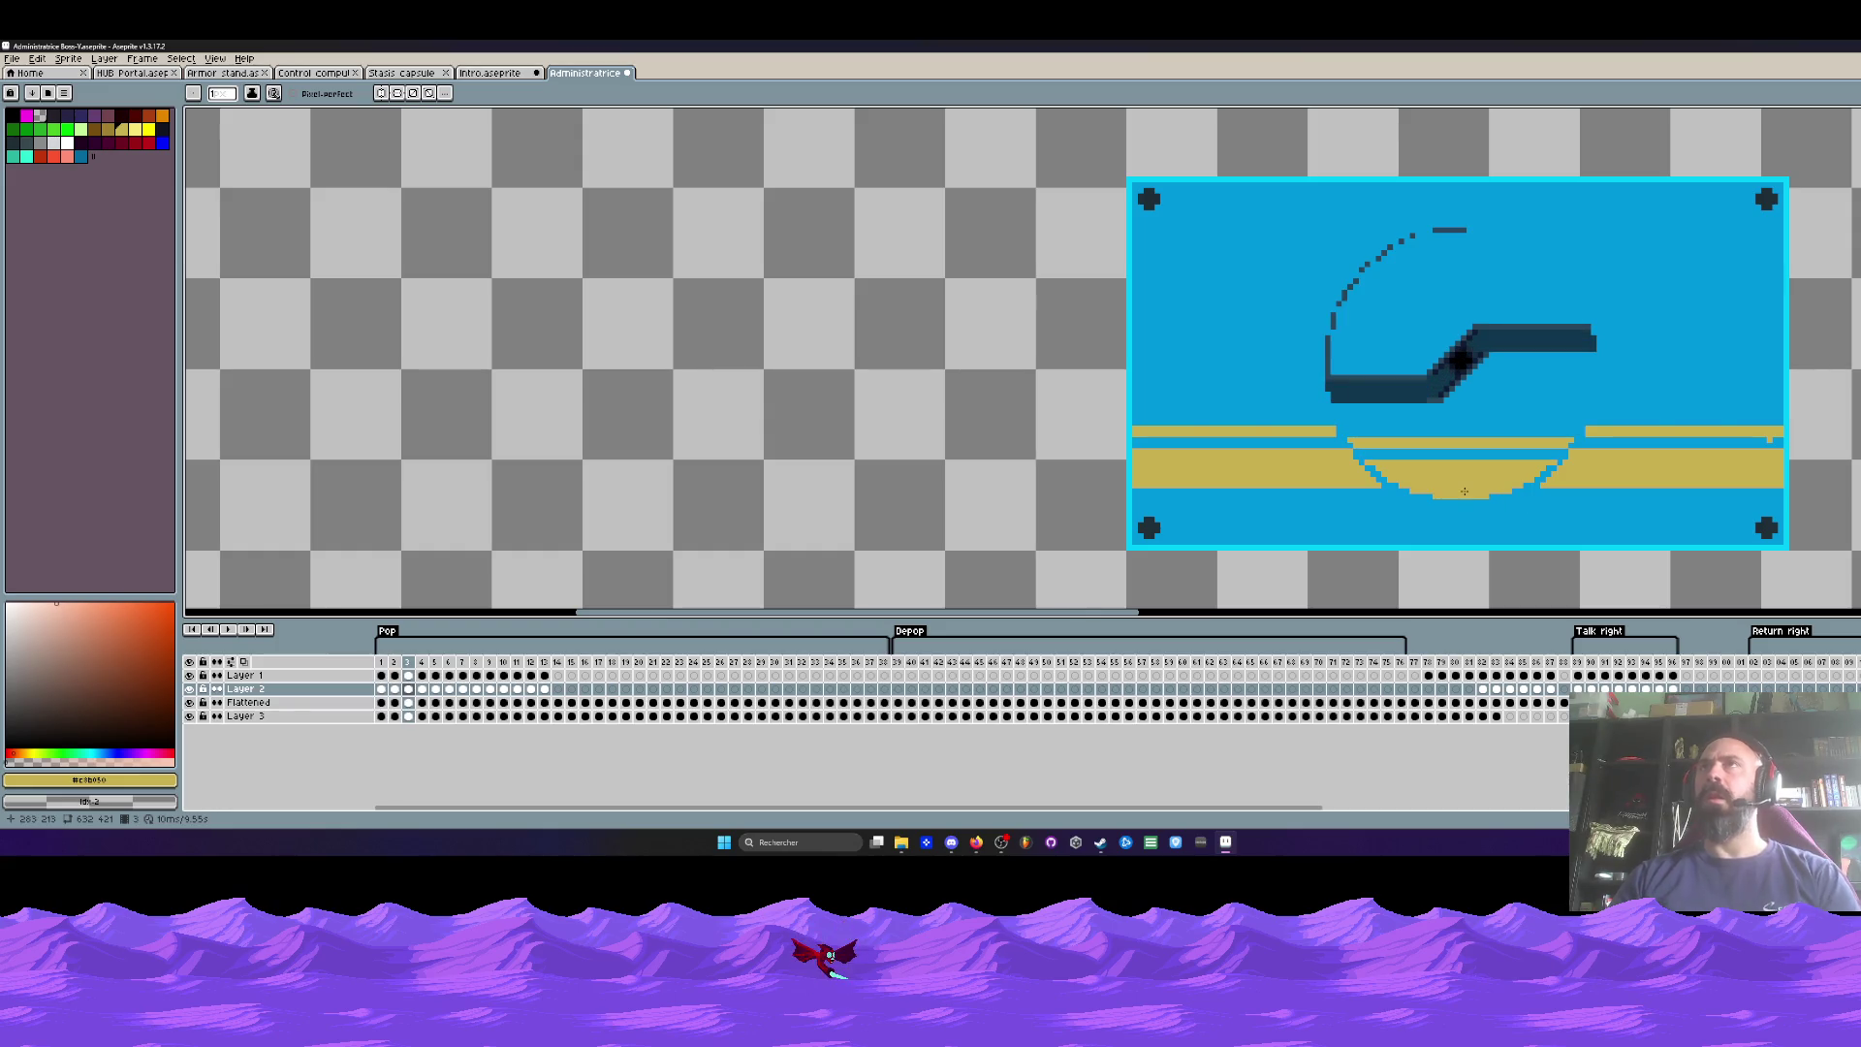
pyautogui.scroll(-1, 1462, 479)
pyautogui.press('Right')
pyautogui.press('Right')
pyautogui.hotkey('ctrl', 'z')
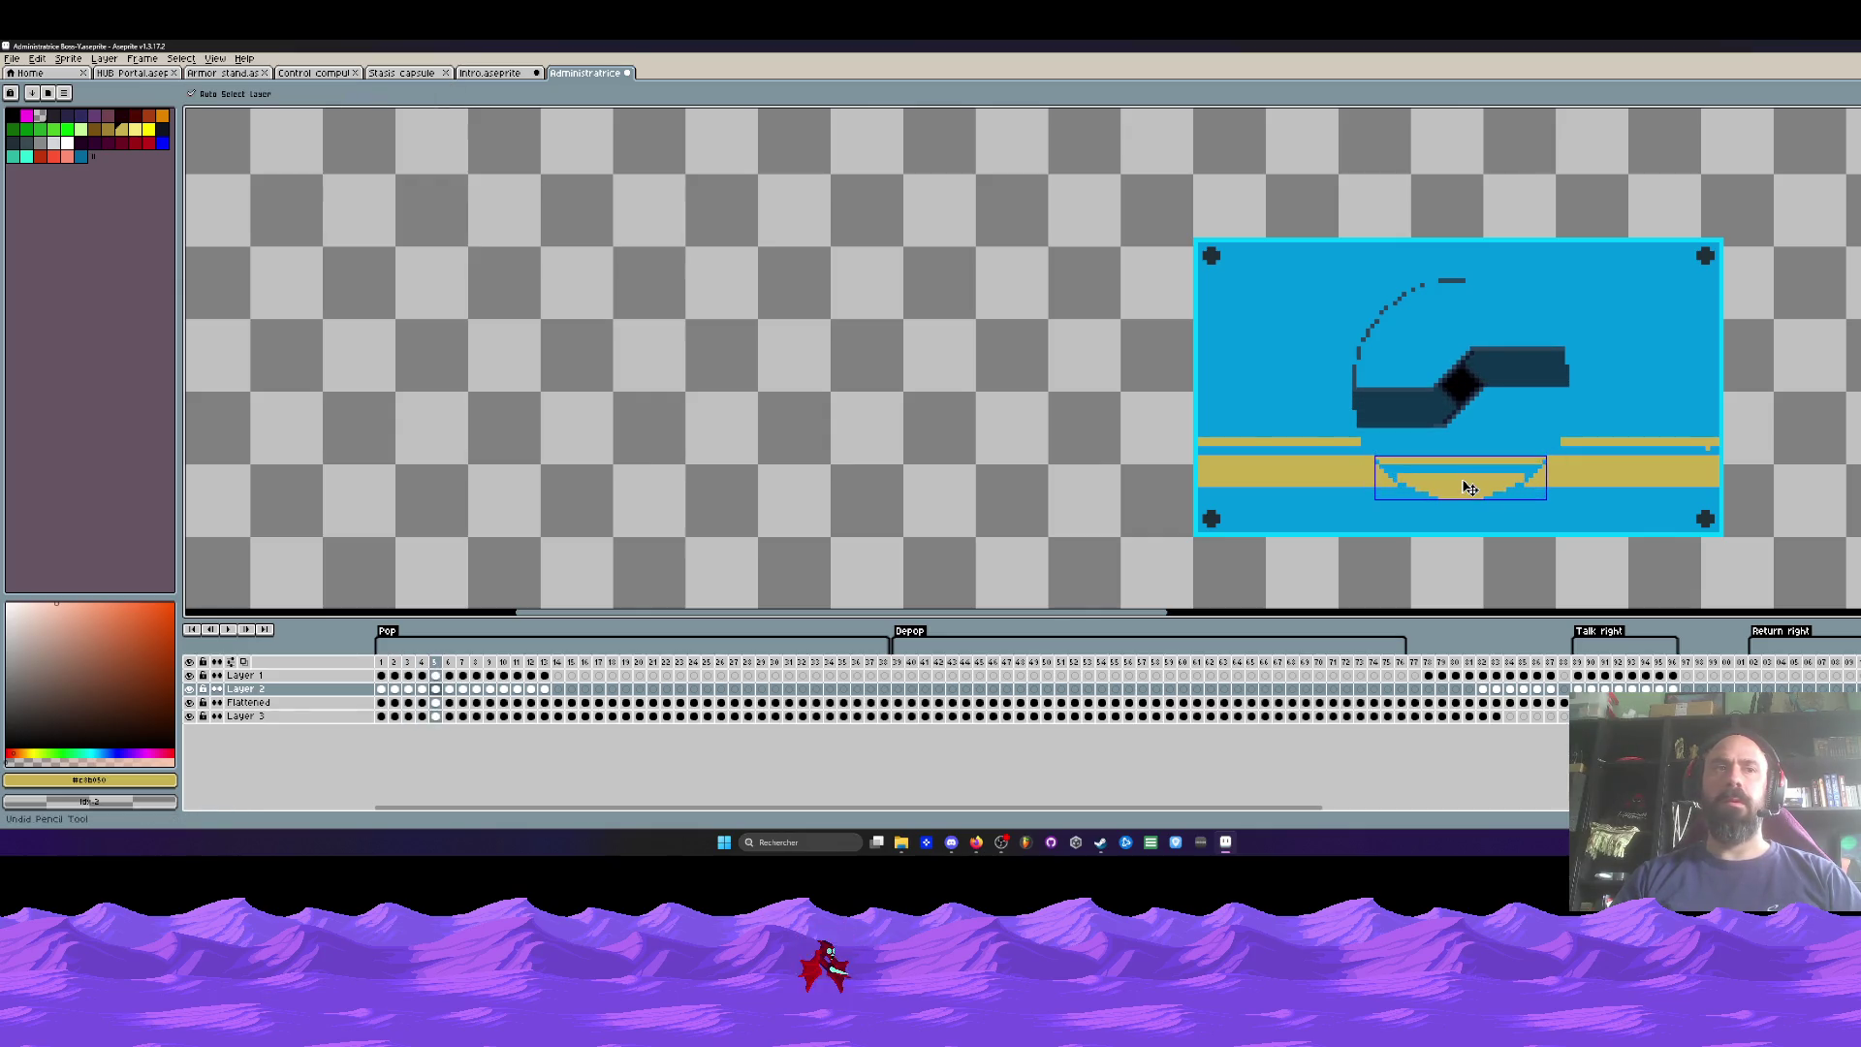
# Step: Clear the bowl selection, select Layer 2 frames 1–13, and view a later robot frame
pyautogui.hotkey('ctrl', 'd')
pyautogui.moveTo(545, 689); pyautogui.dragTo(381, 690)
pyautogui.click(950, 648)
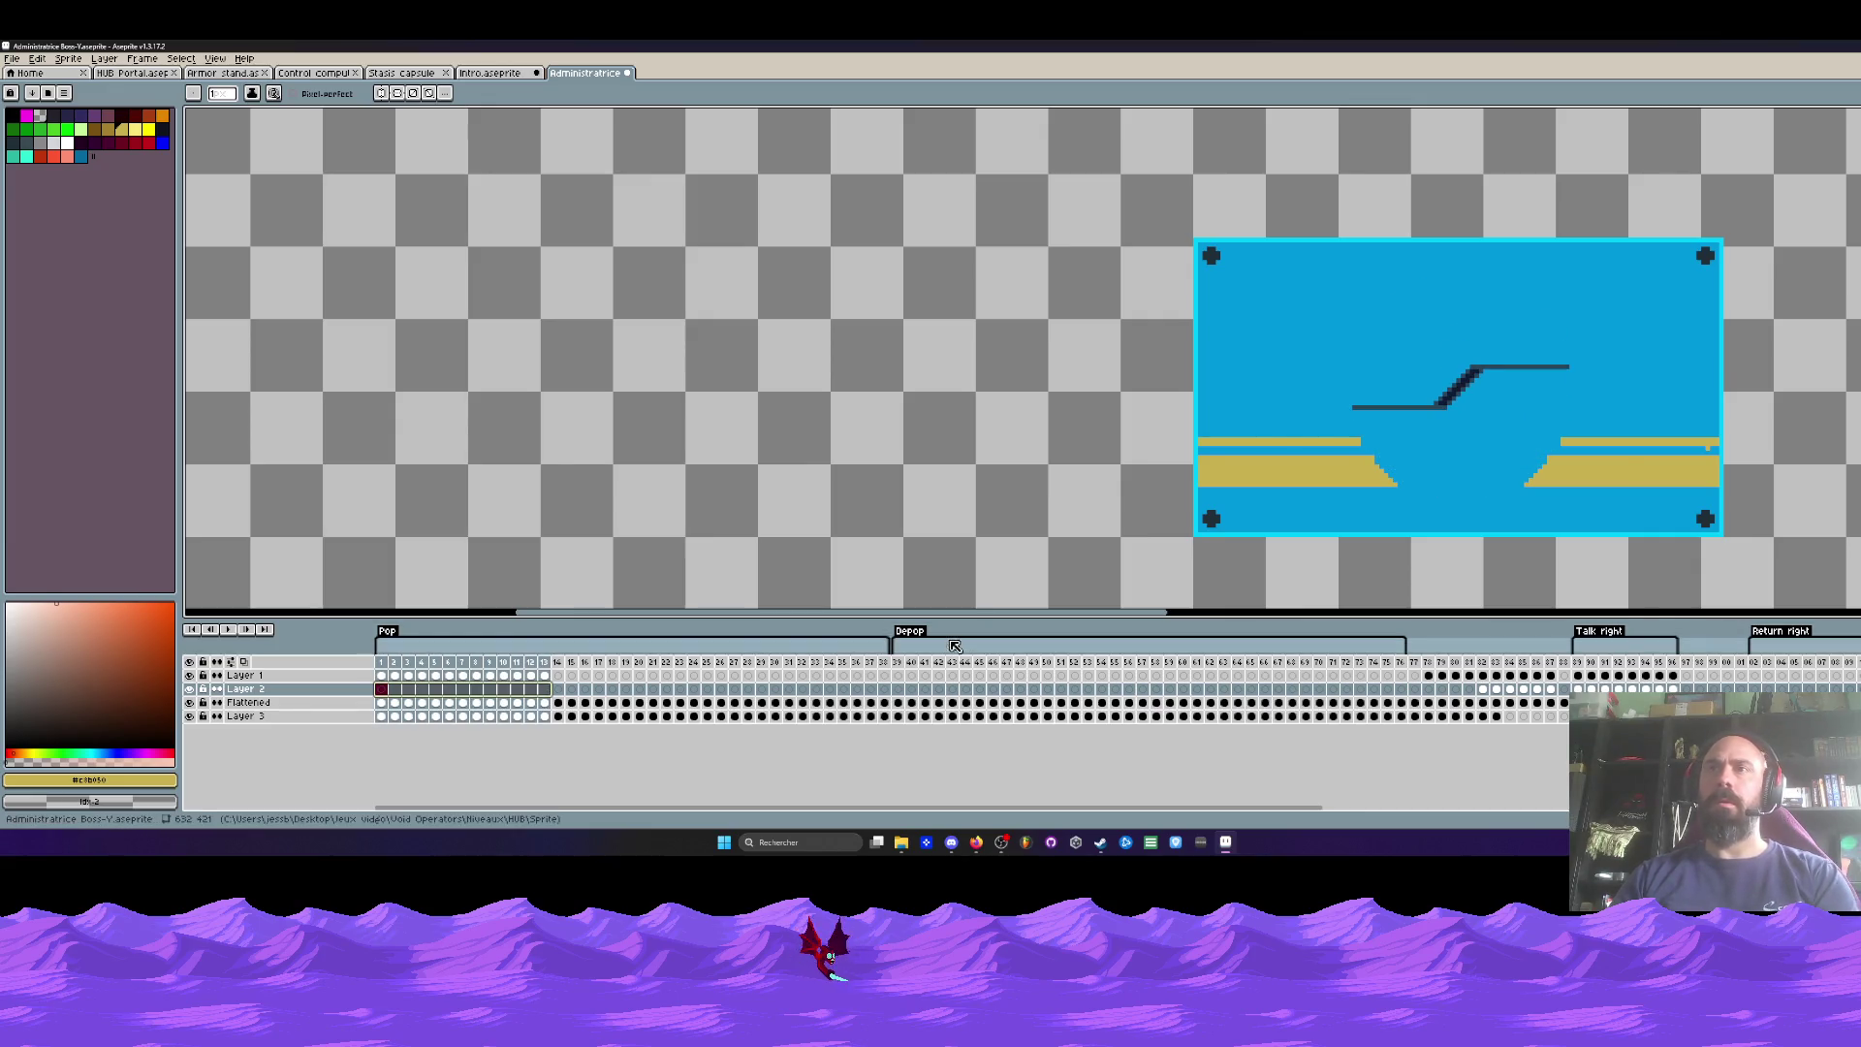
pyautogui.hscroll(5, 865, 671)
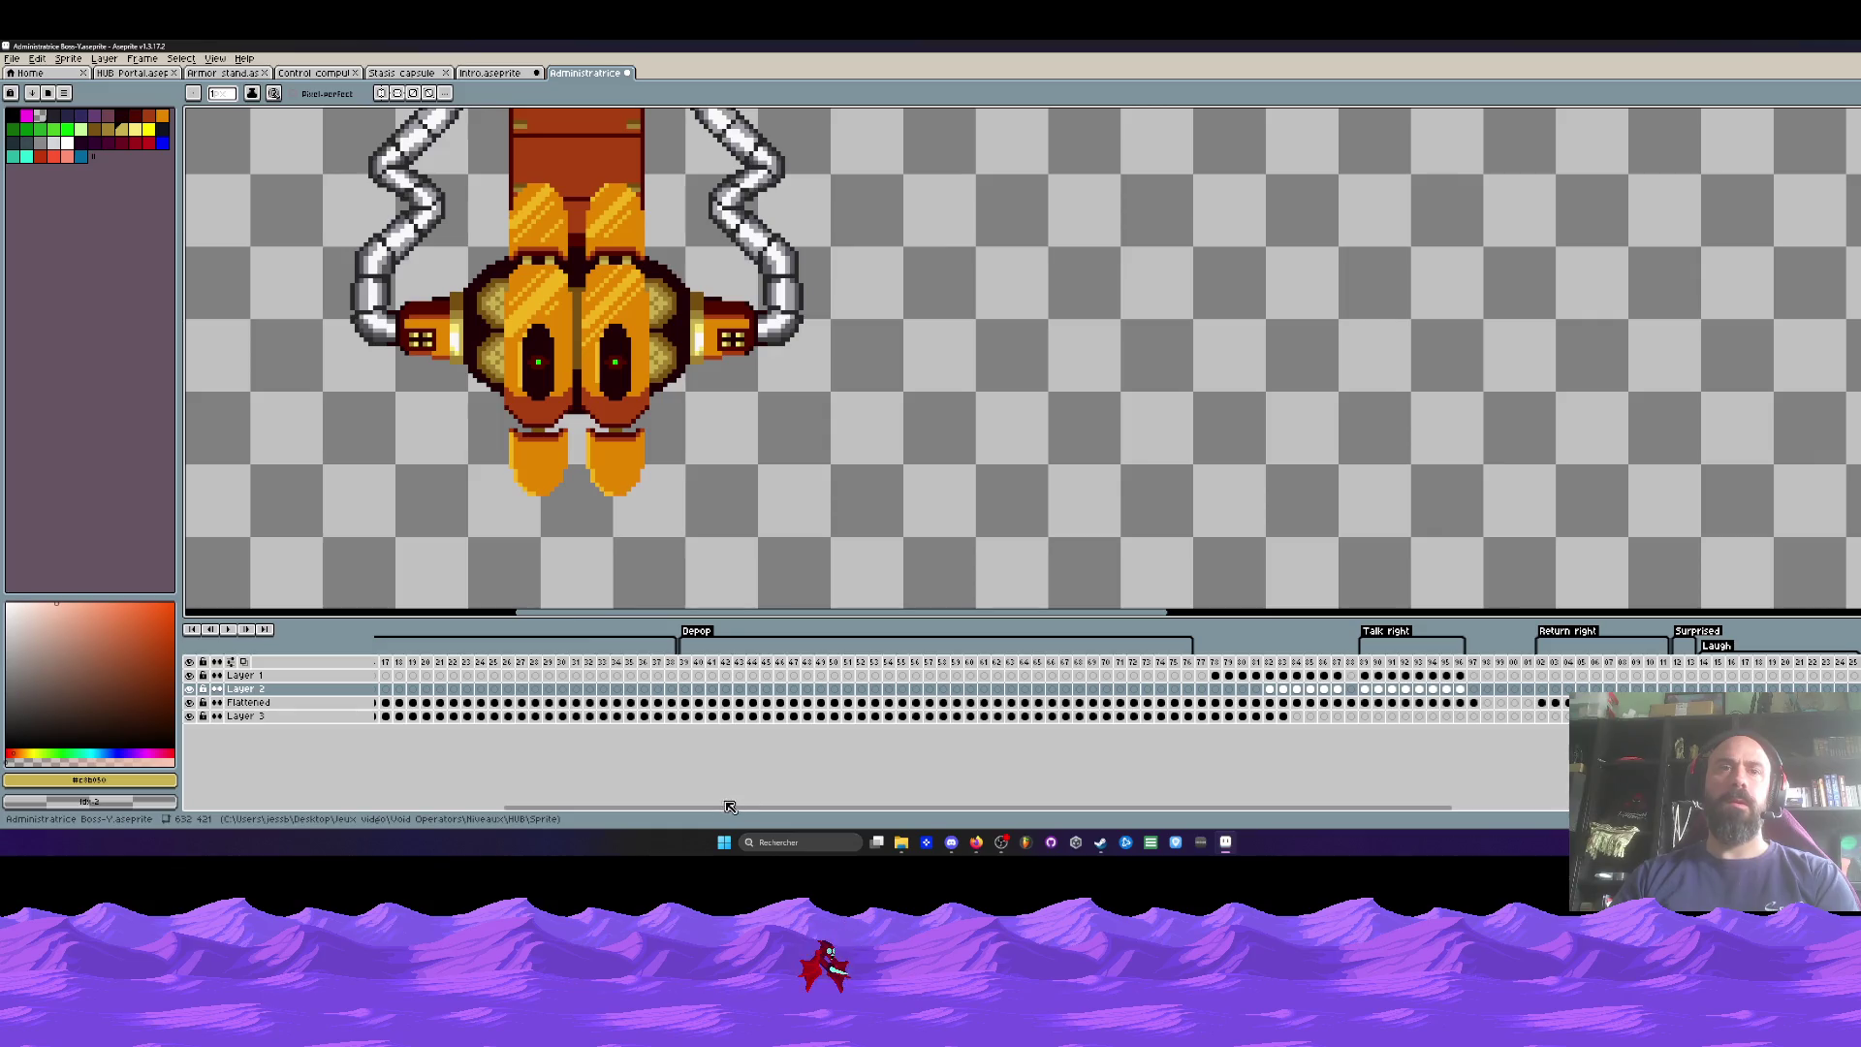
pyautogui.moveTo(732, 809); pyautogui.dragTo(372, 824)
# Step: Play the animation from frame 1, then check frames 14 and 27 where the portal opens
pyautogui.click(376, 676)
pyautogui.press('Return')
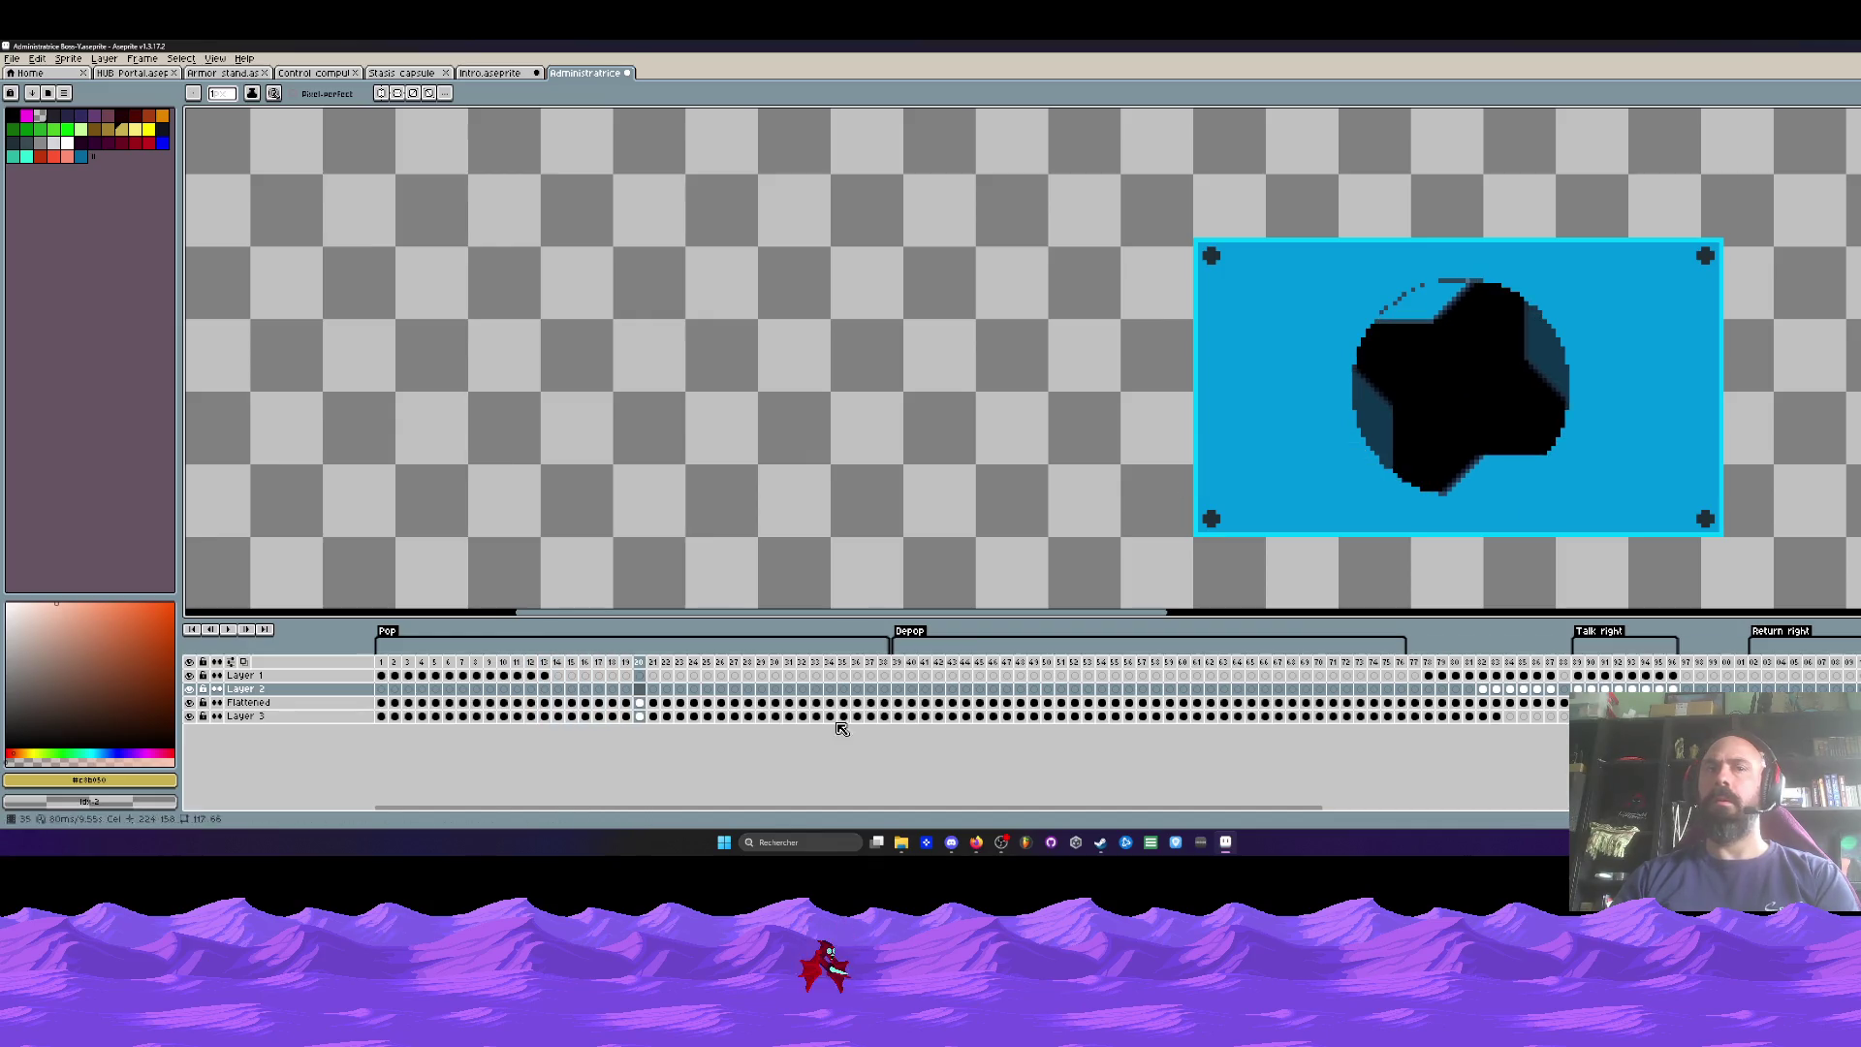
pyautogui.moveTo(545, 676); pyautogui.dragTo(393, 678)
pyautogui.press('Return')
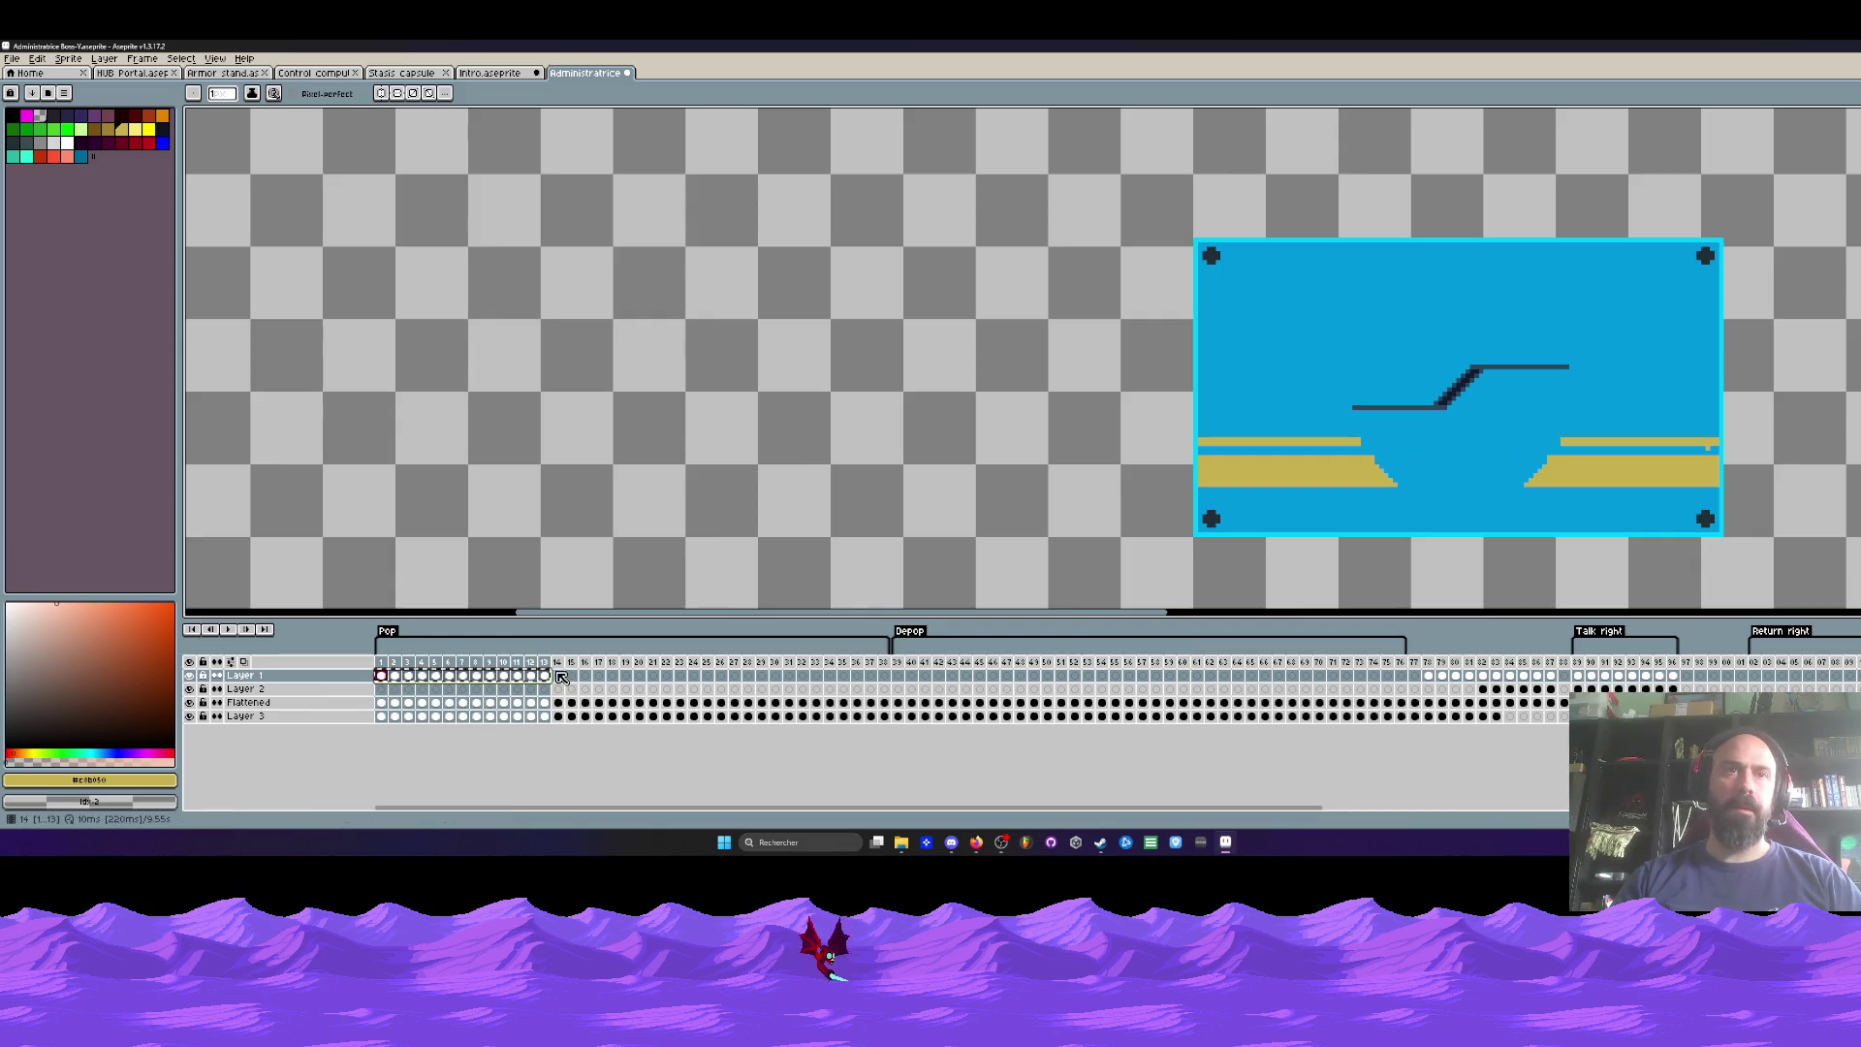
pyautogui.click(735, 676)
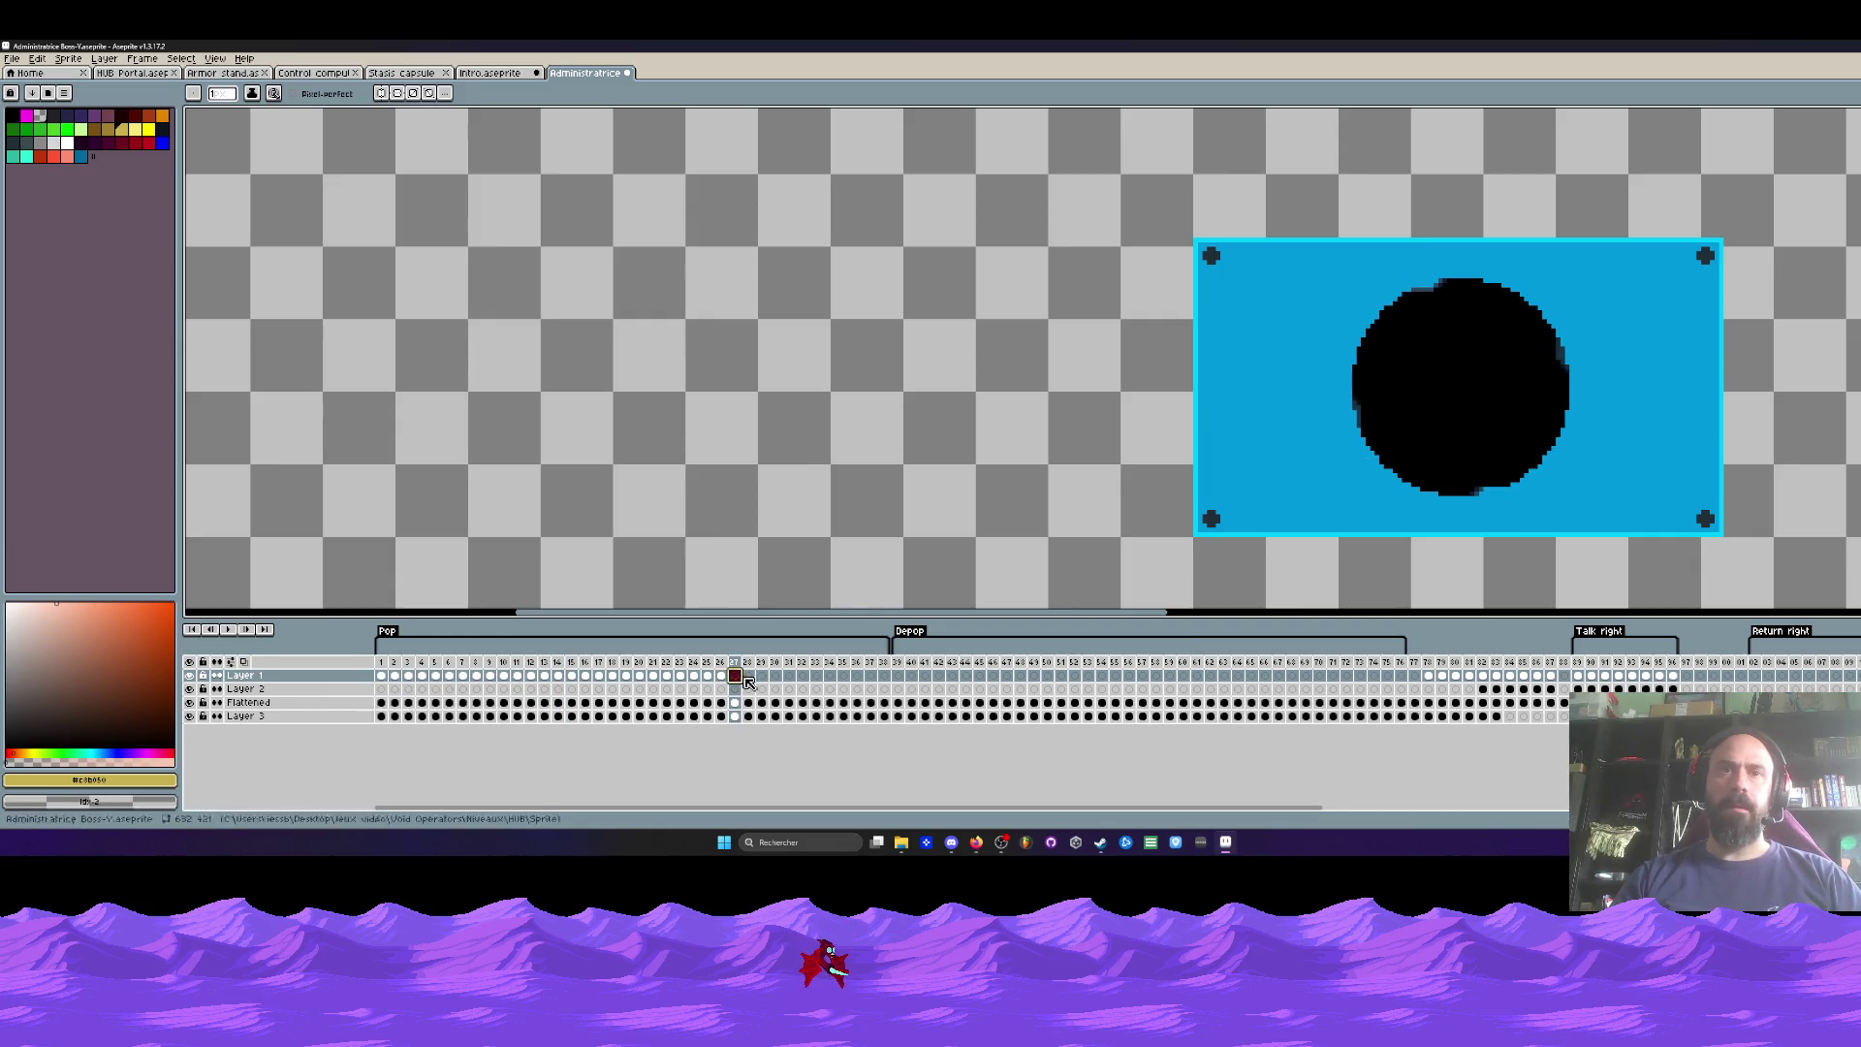
pyautogui.click(895, 682)
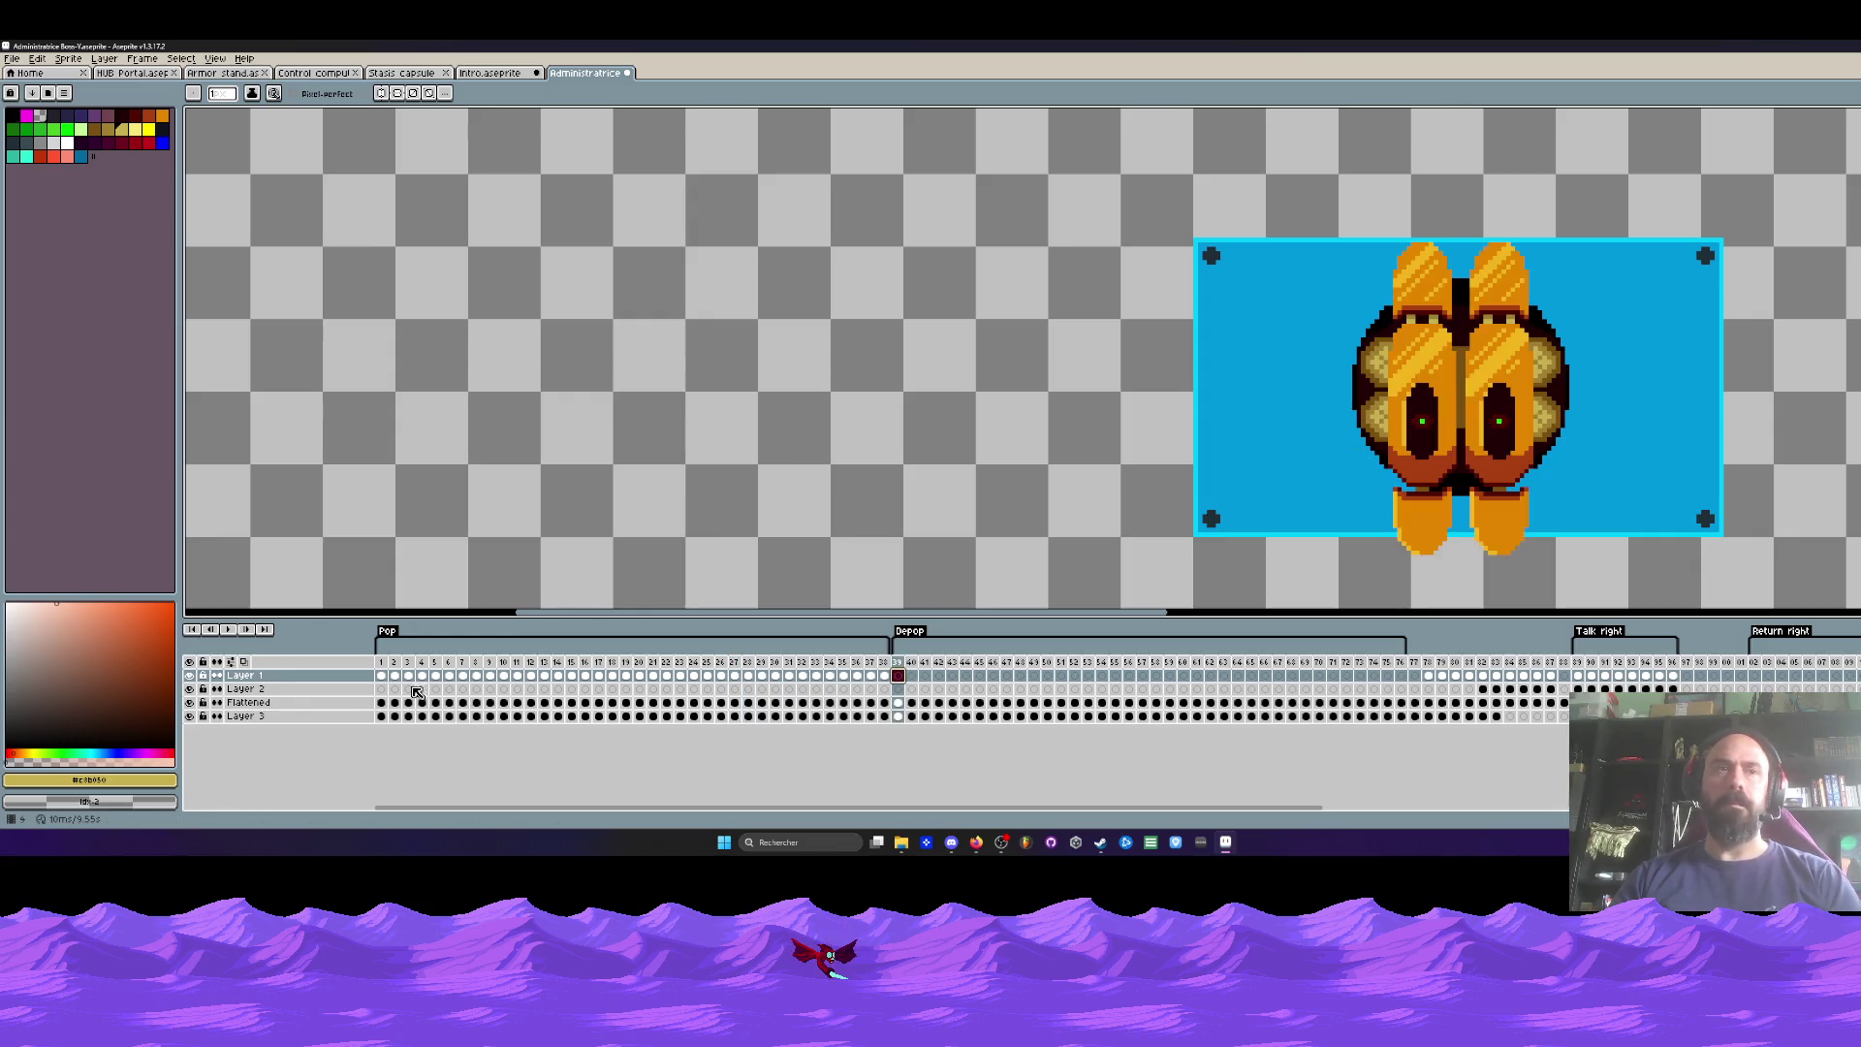
pyautogui.click(384, 678)
# Step: Compare frames 1 and 2, then hide Layer 1 with the gold bars on frame 1
pyautogui.moveTo(1284, 507); pyautogui.dragTo(1195, 498)
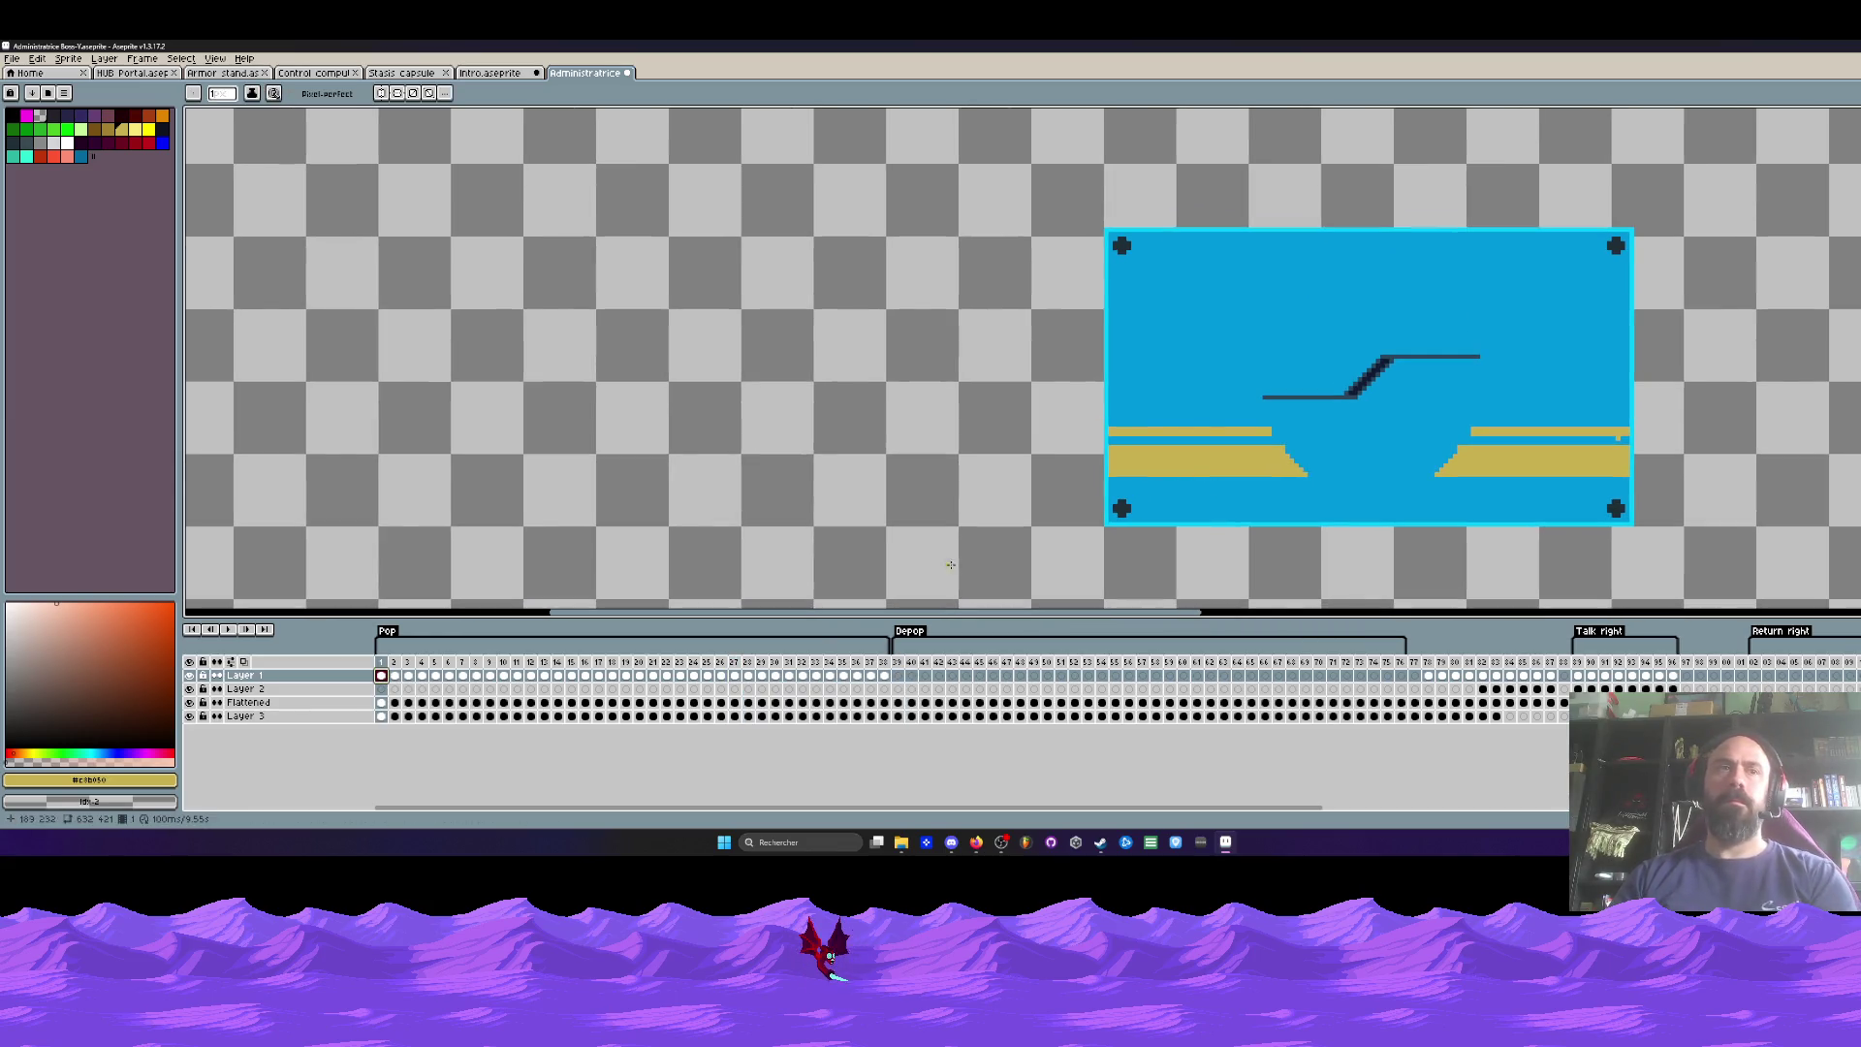
pyautogui.press('Right')
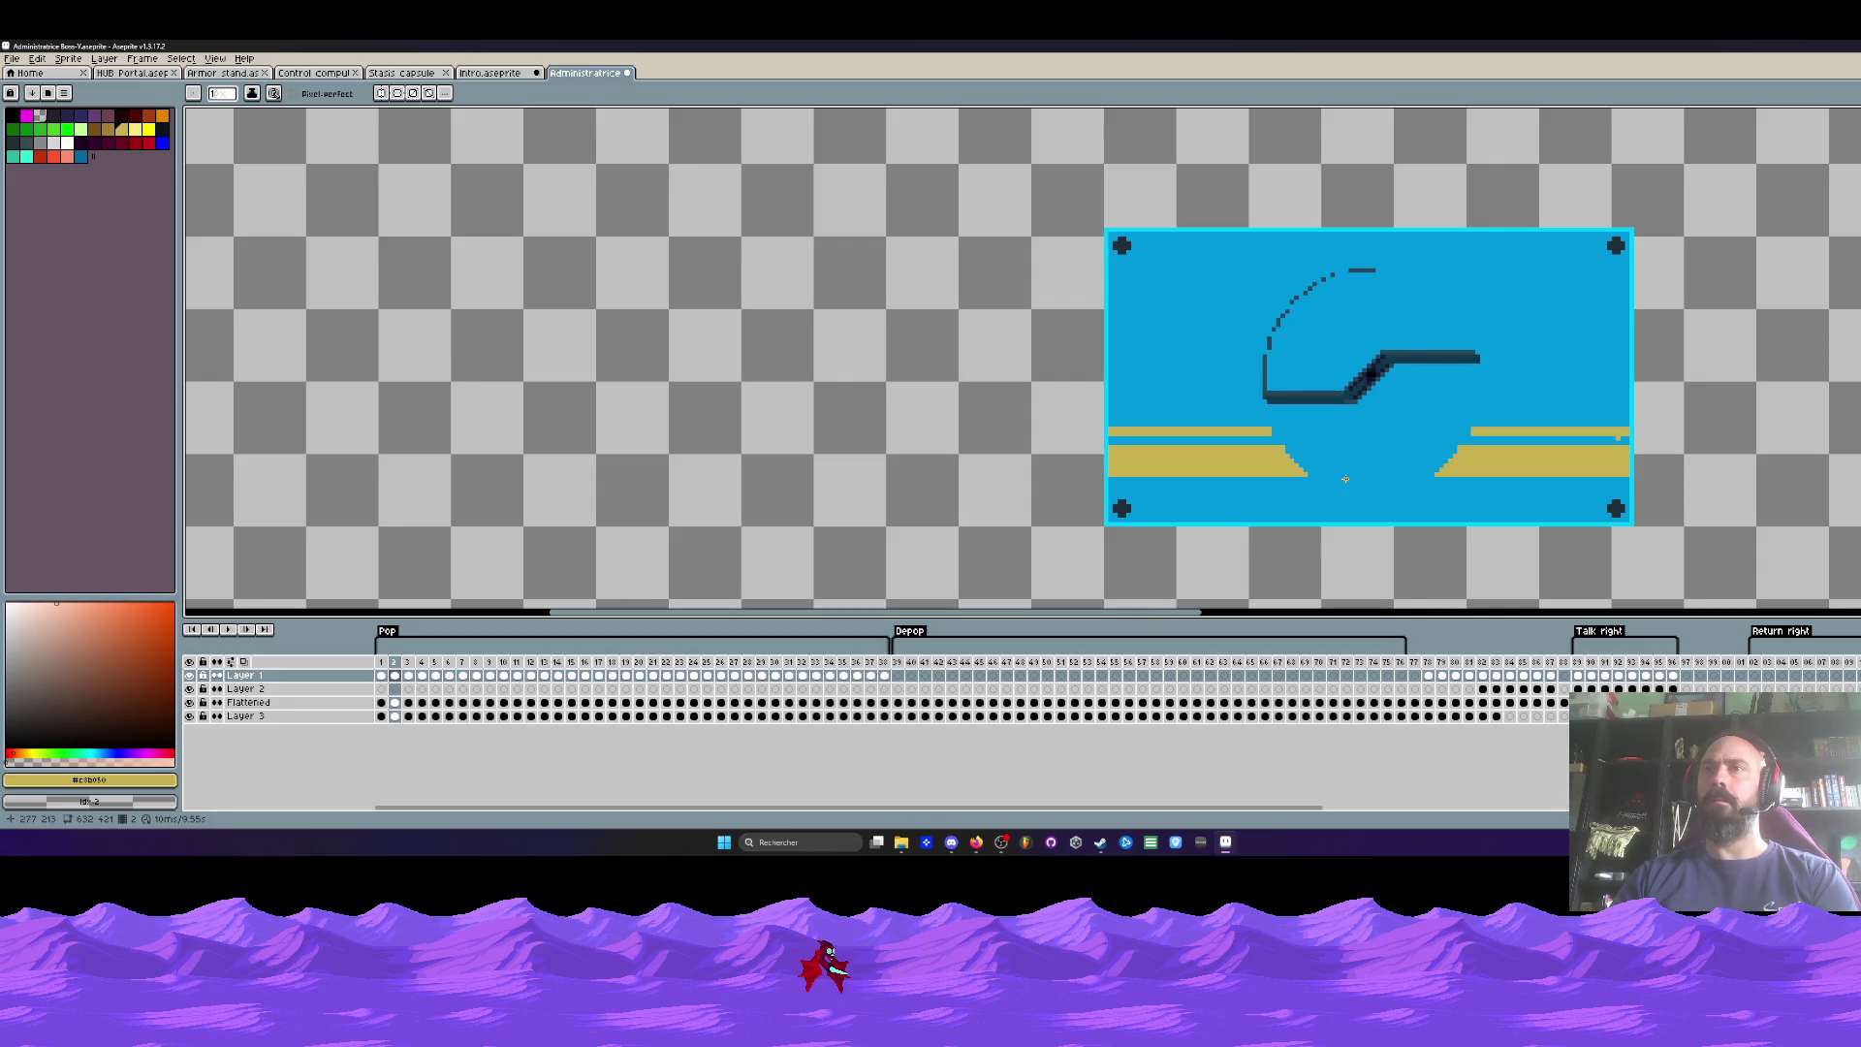
pyautogui.press('Left')
pyautogui.press('Right')
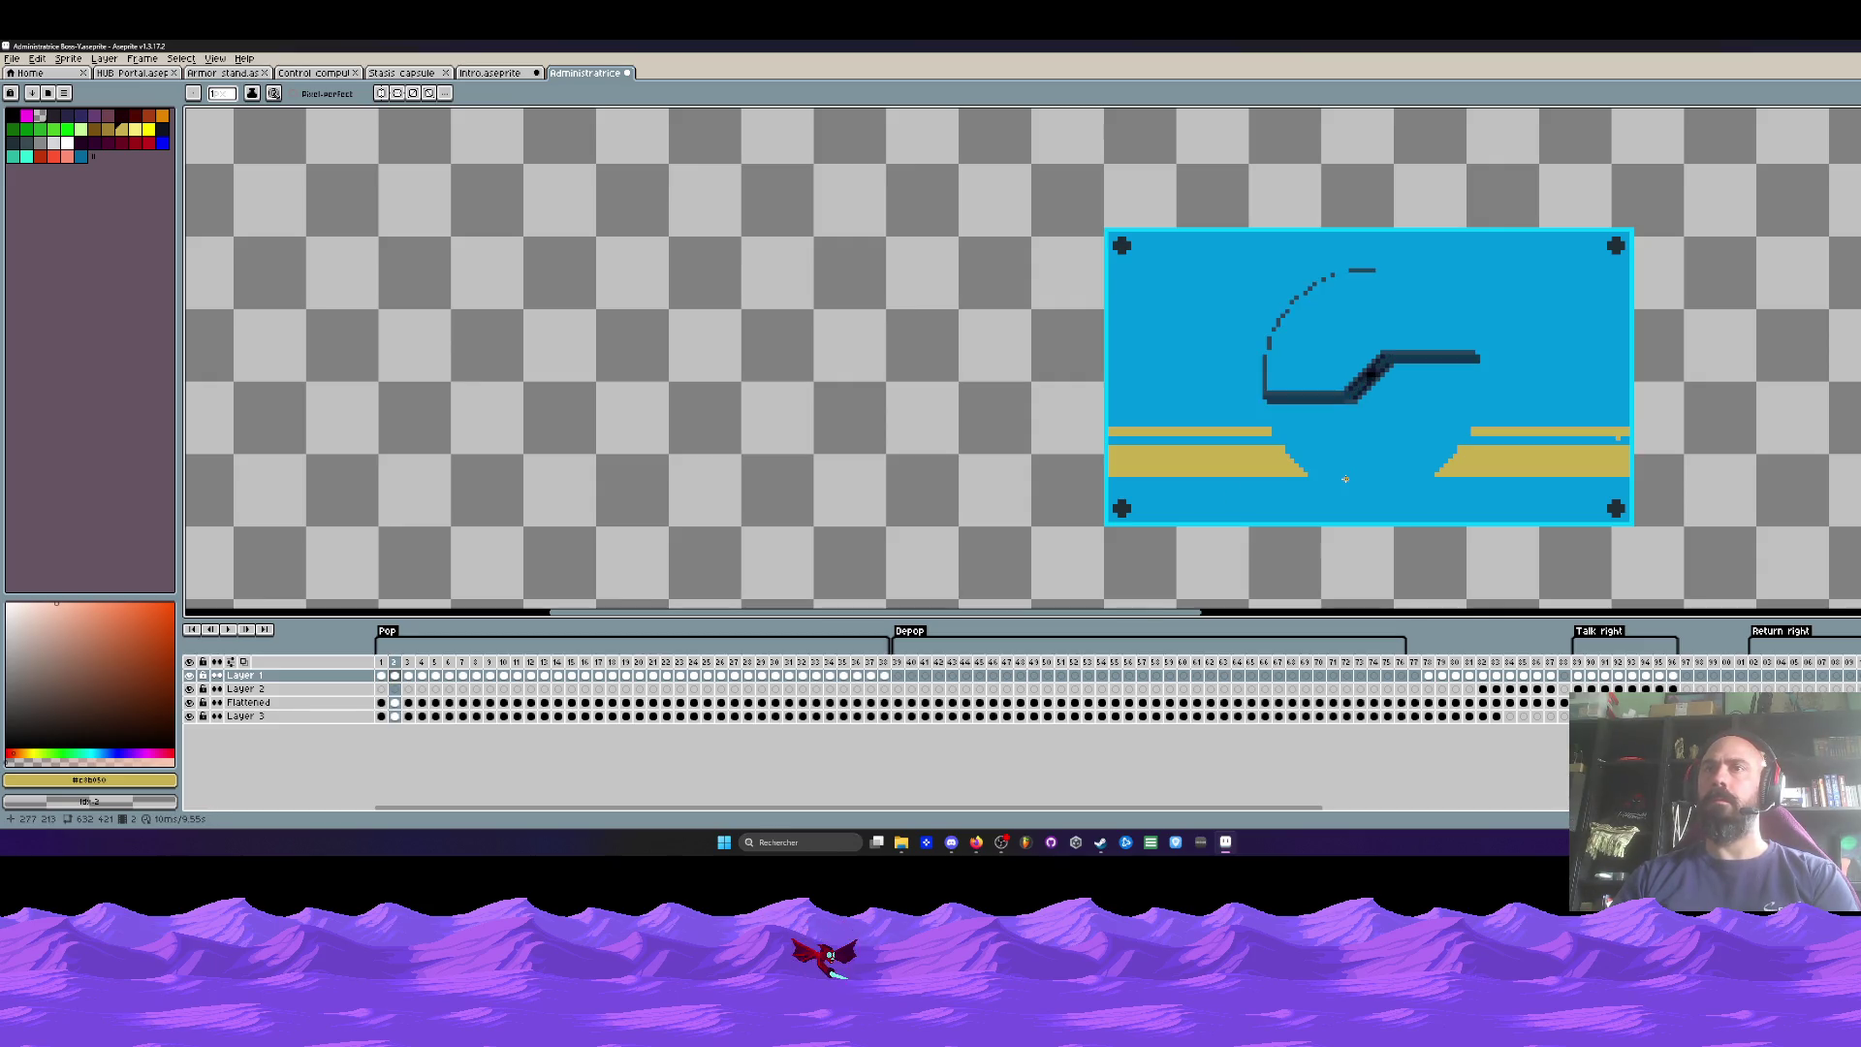
pyautogui.scroll(3, 1345, 479)
pyautogui.scroll(-2, 1276, 417)
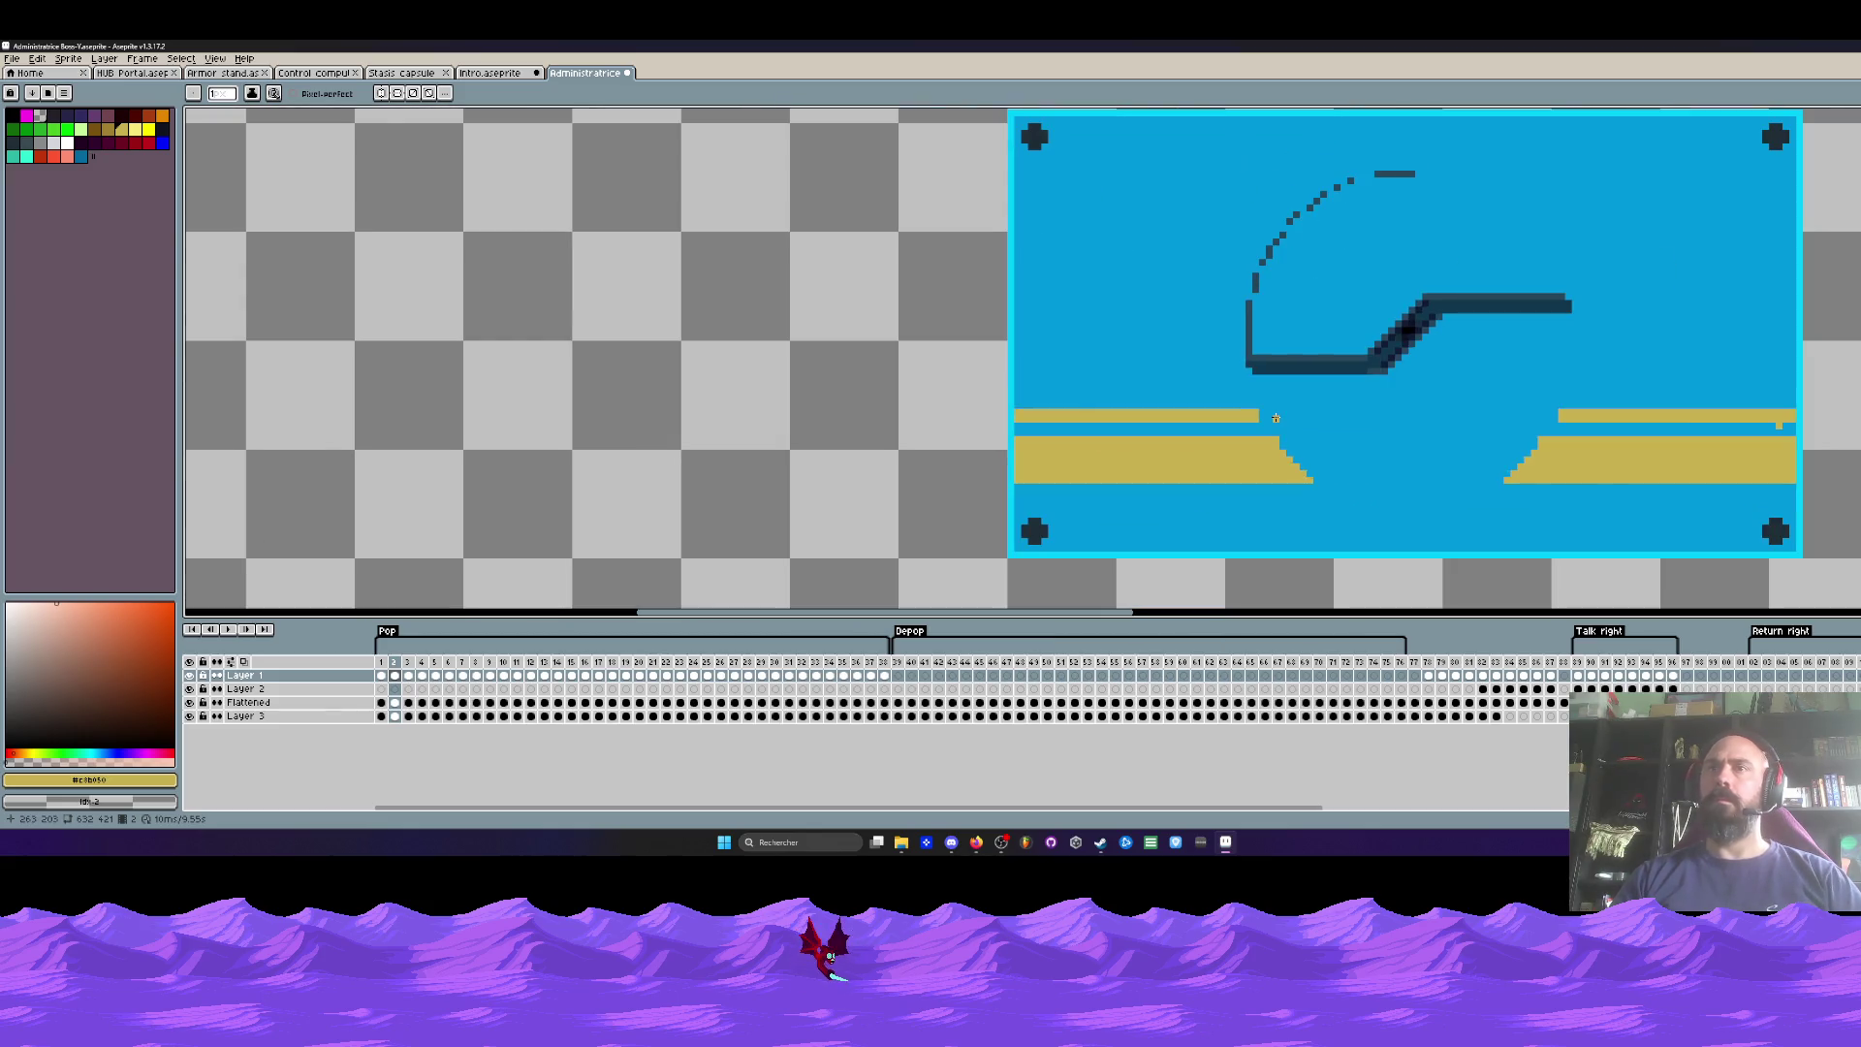
pyautogui.scroll(-1, 1275, 417)
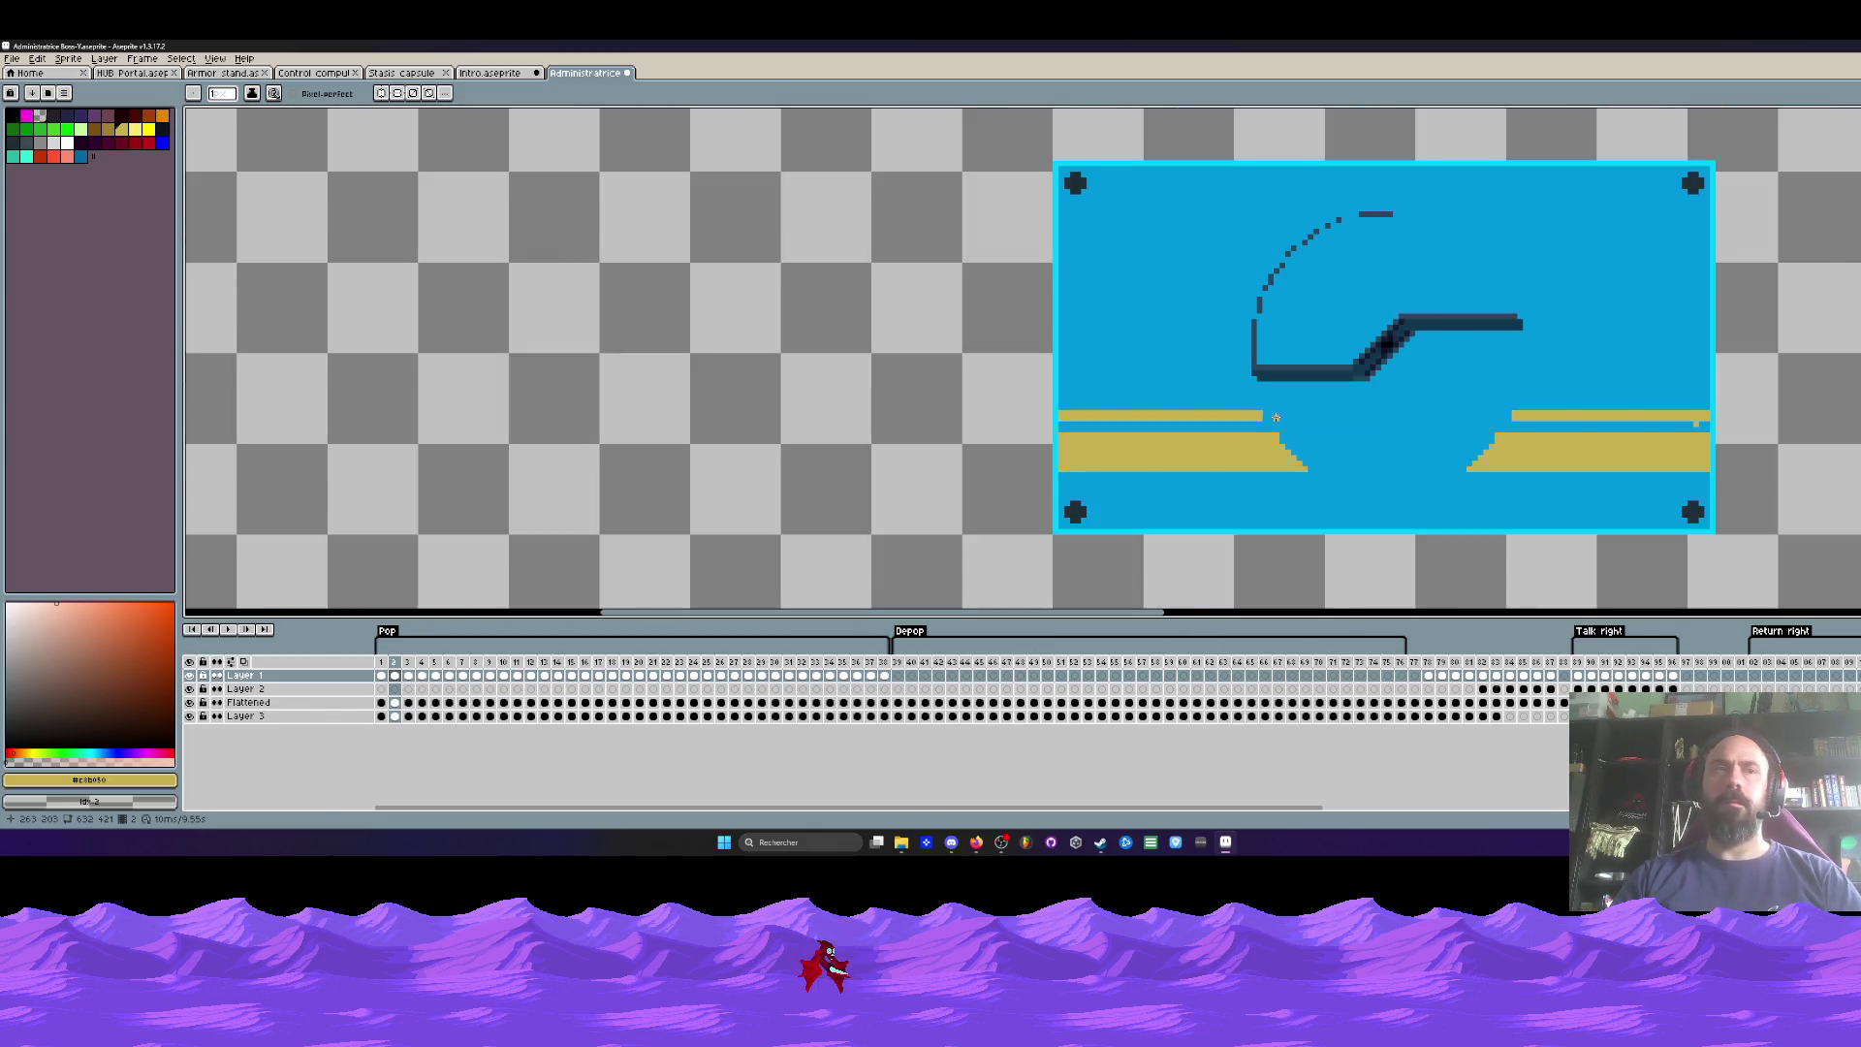
pyautogui.press('Left')
pyautogui.click(191, 677)
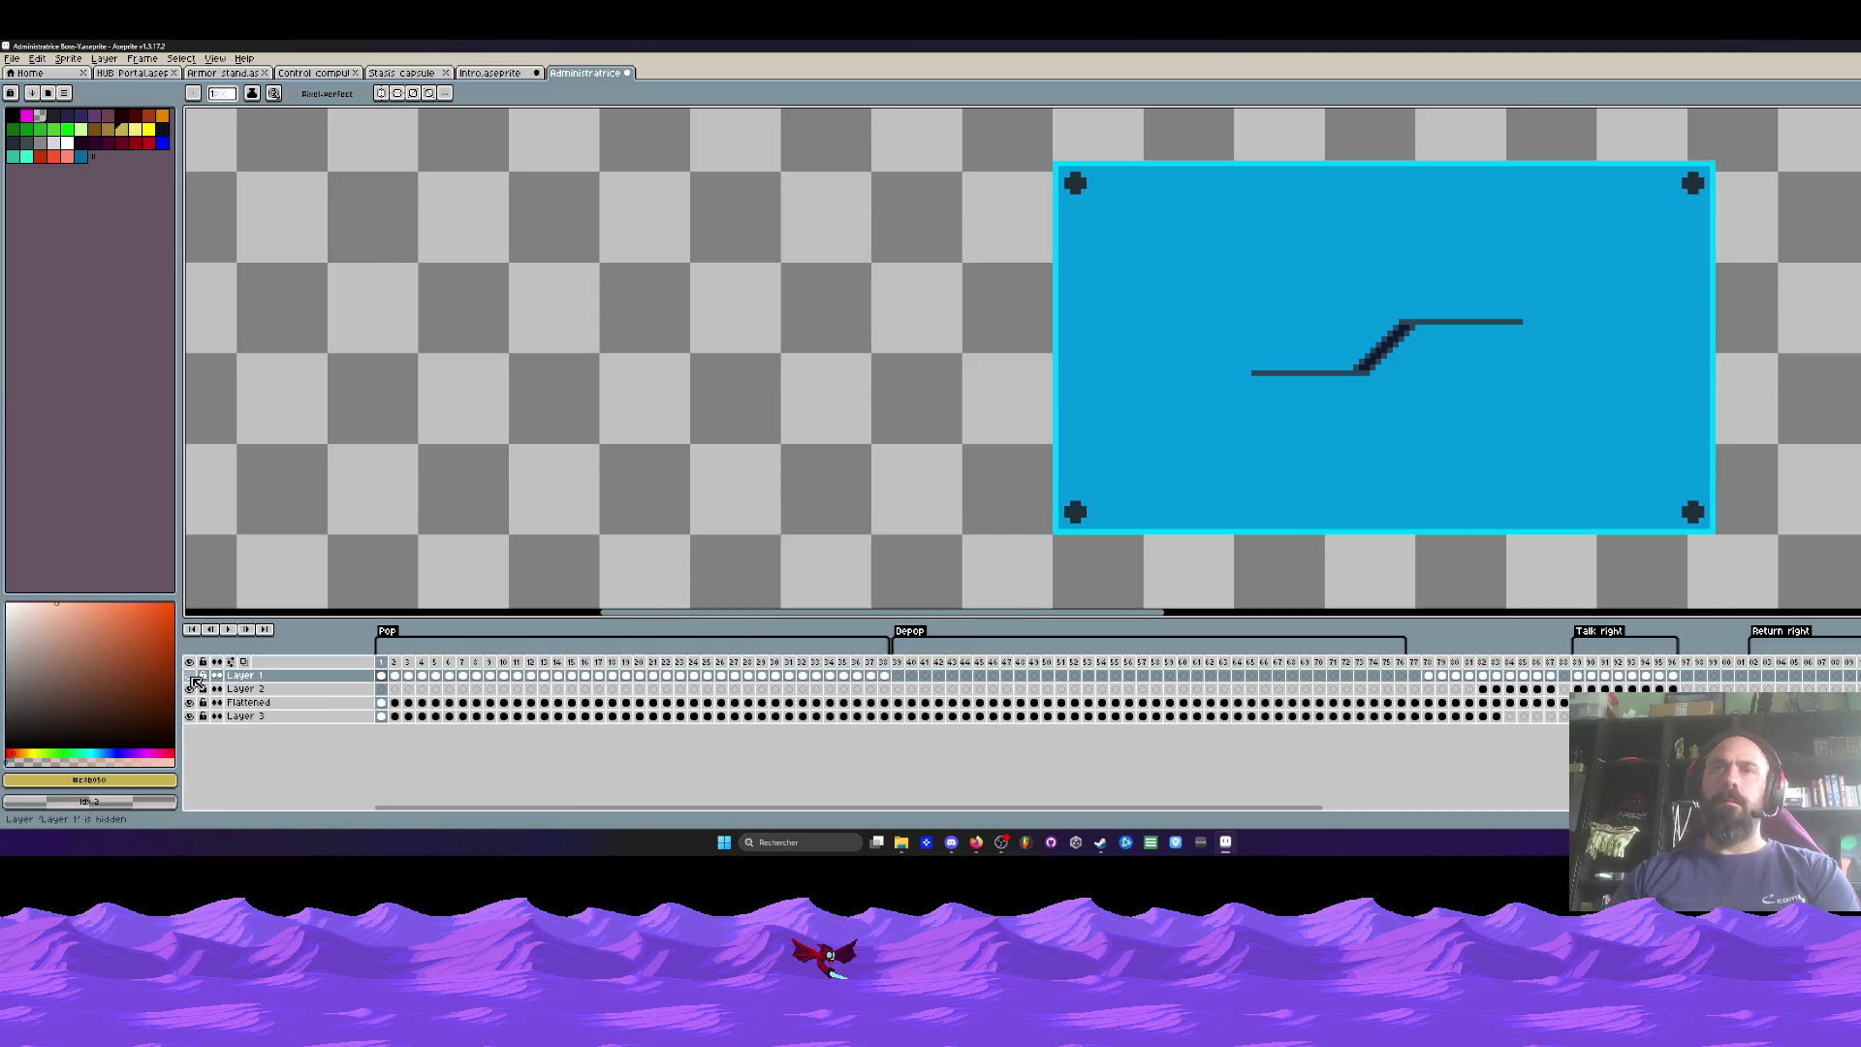
# Step: Hide the blue panel on Layer 3, restore the gold bars, and make the Flattened layer active
pyautogui.click(191, 703)
pyautogui.click(191, 716)
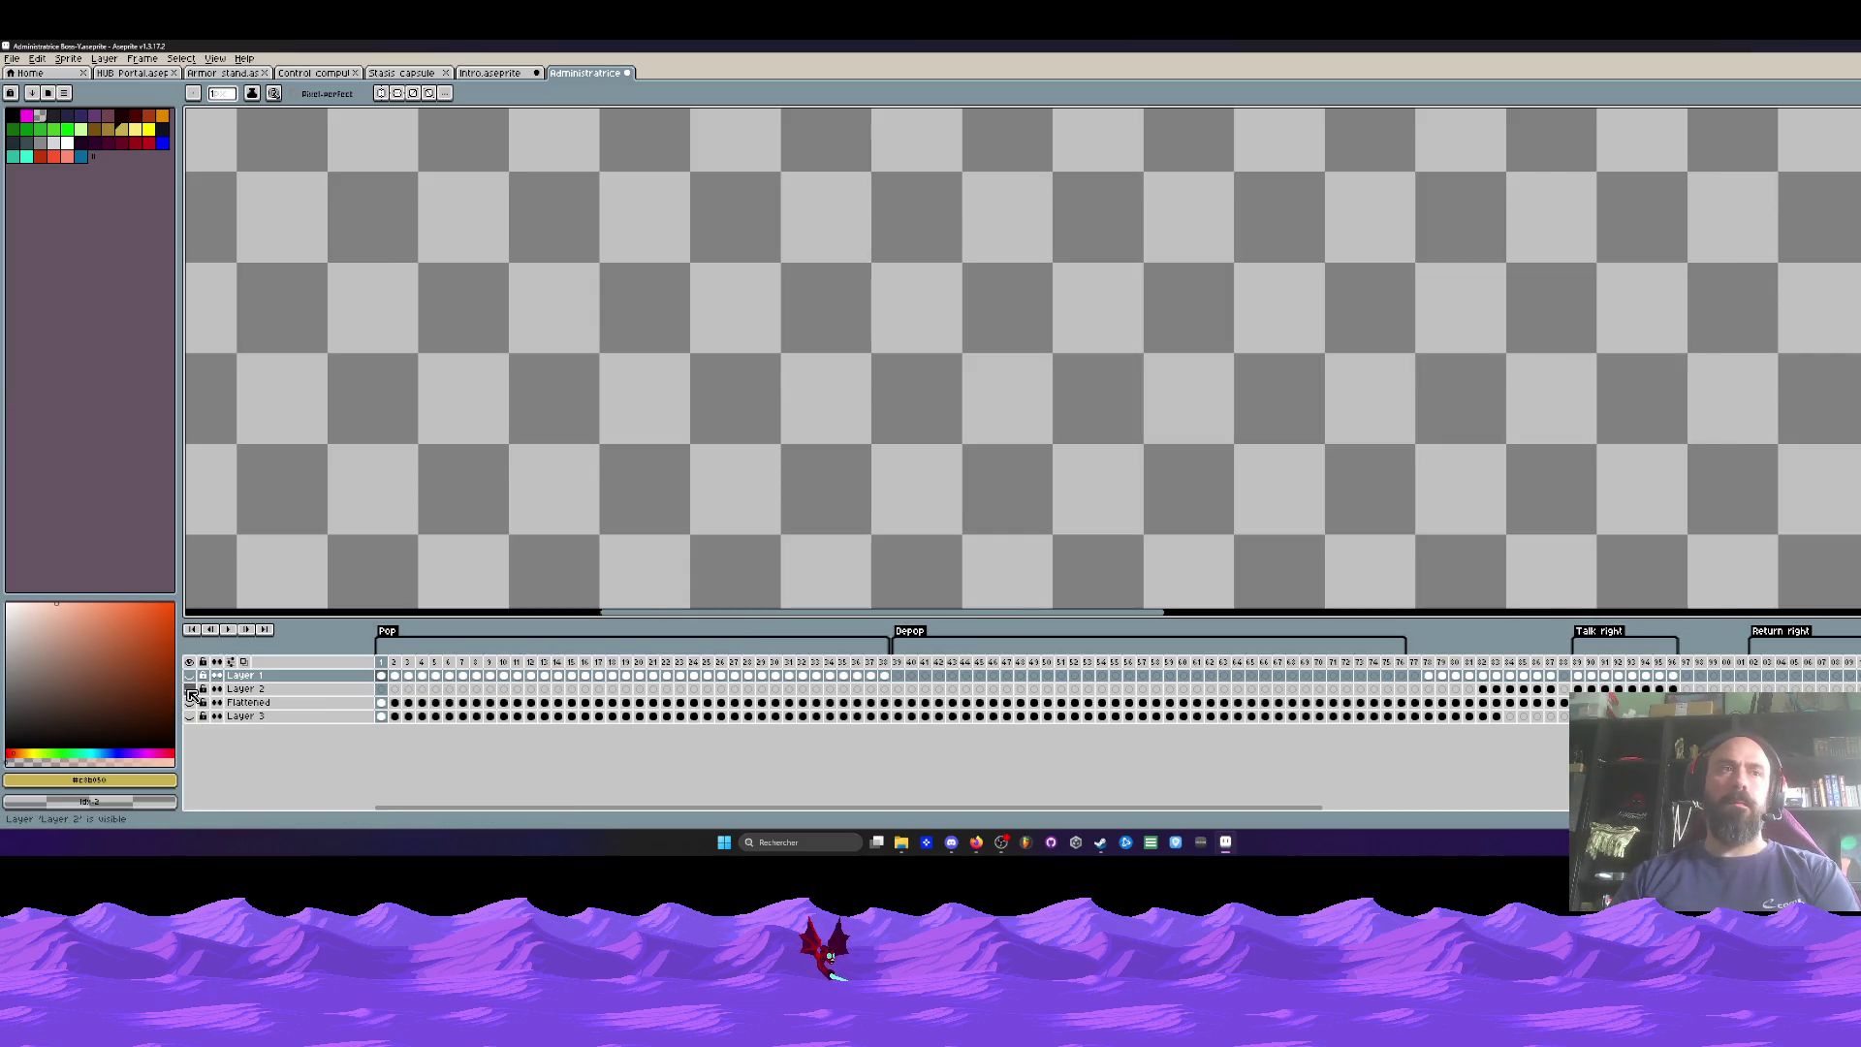
pyautogui.click(191, 702)
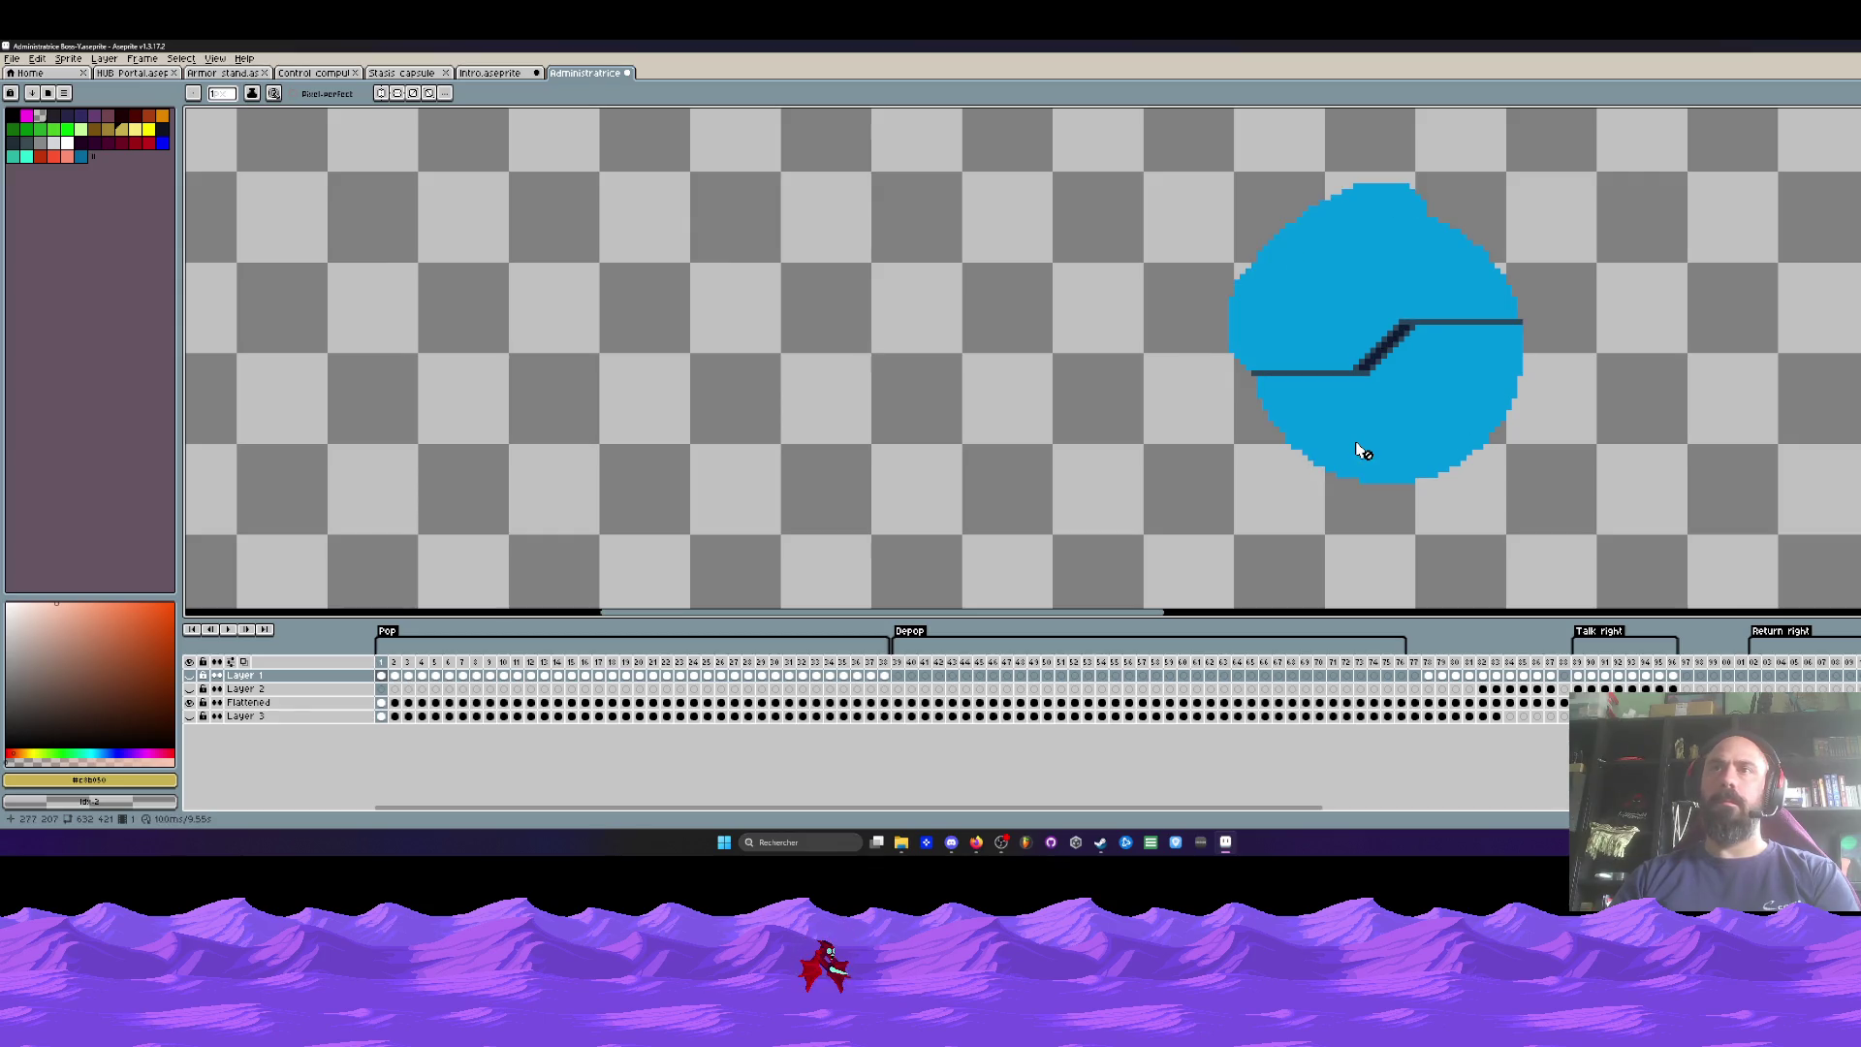
pyautogui.click(191, 676)
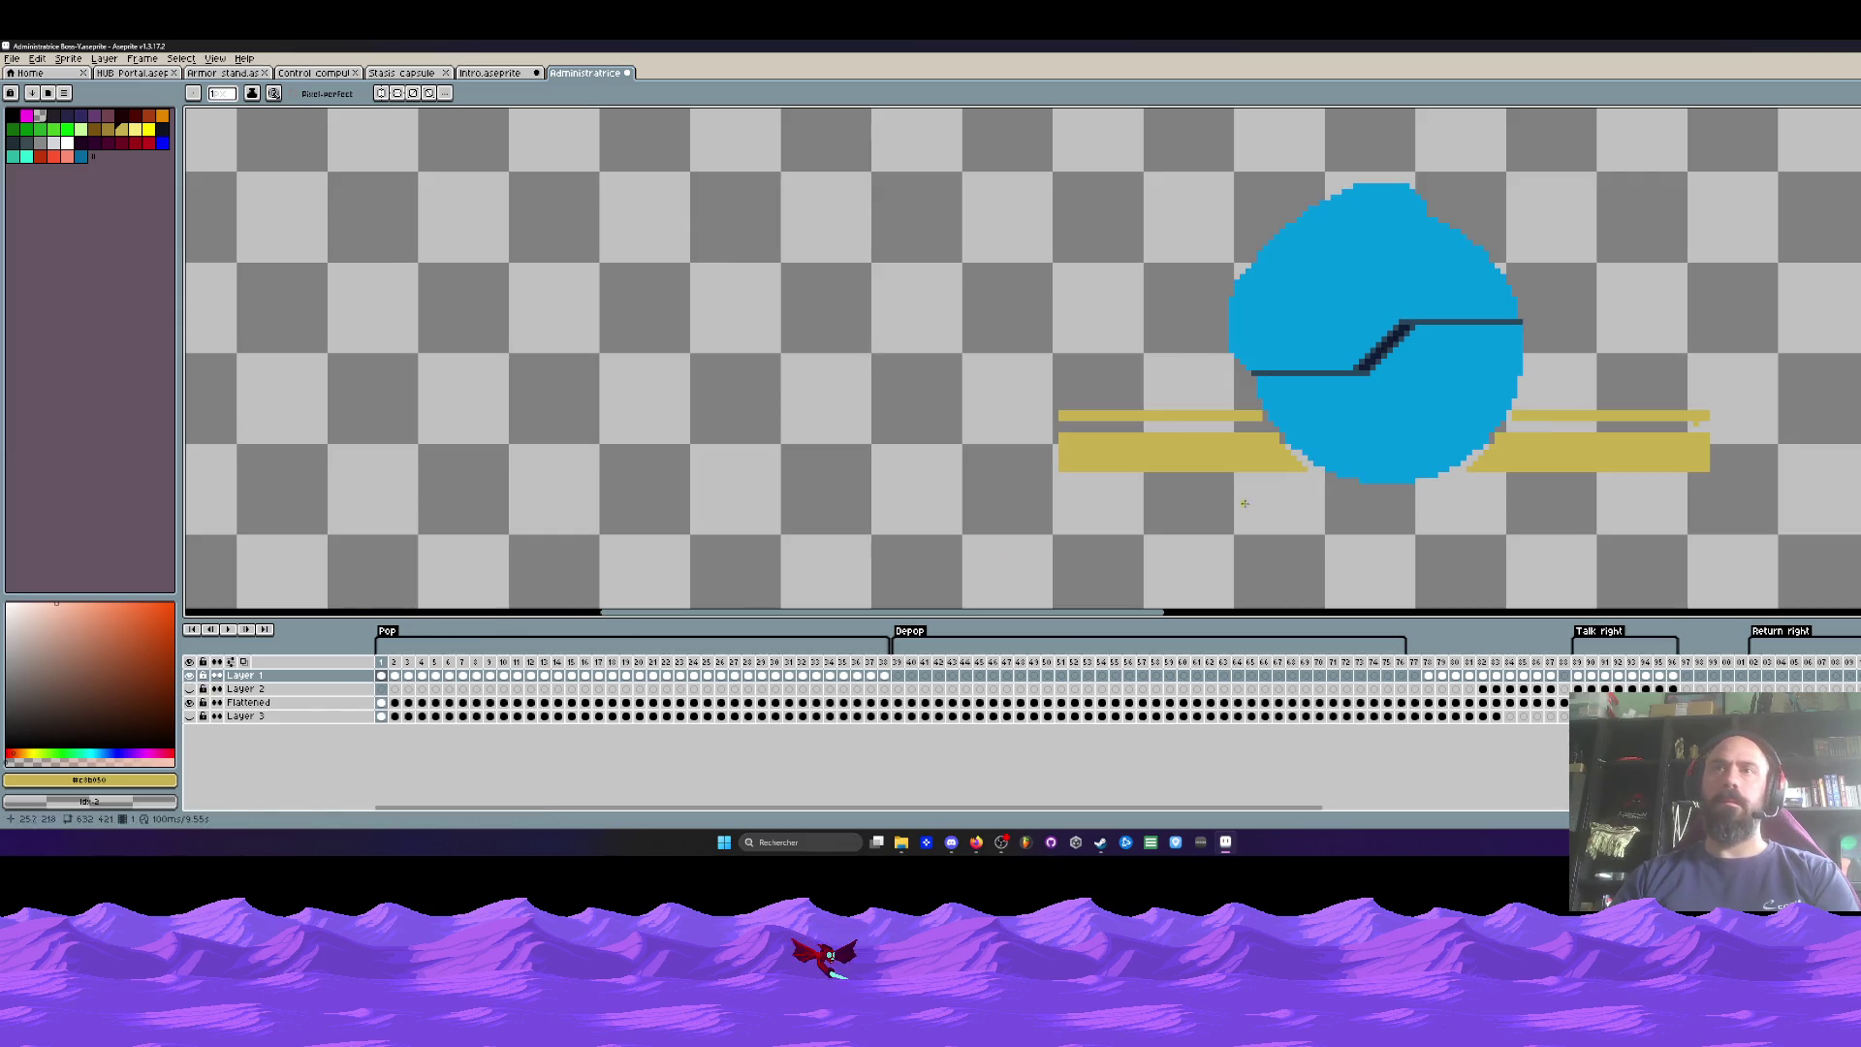
pyautogui.scroll(1, 1231, 507)
pyautogui.click(191, 715)
pyautogui.click(191, 702)
pyautogui.click(381, 702)
# Step: Draw two straight yellow lines across the blue circle at gold-bar height on frame 1
pyautogui.scroll(1, 1267, 436)
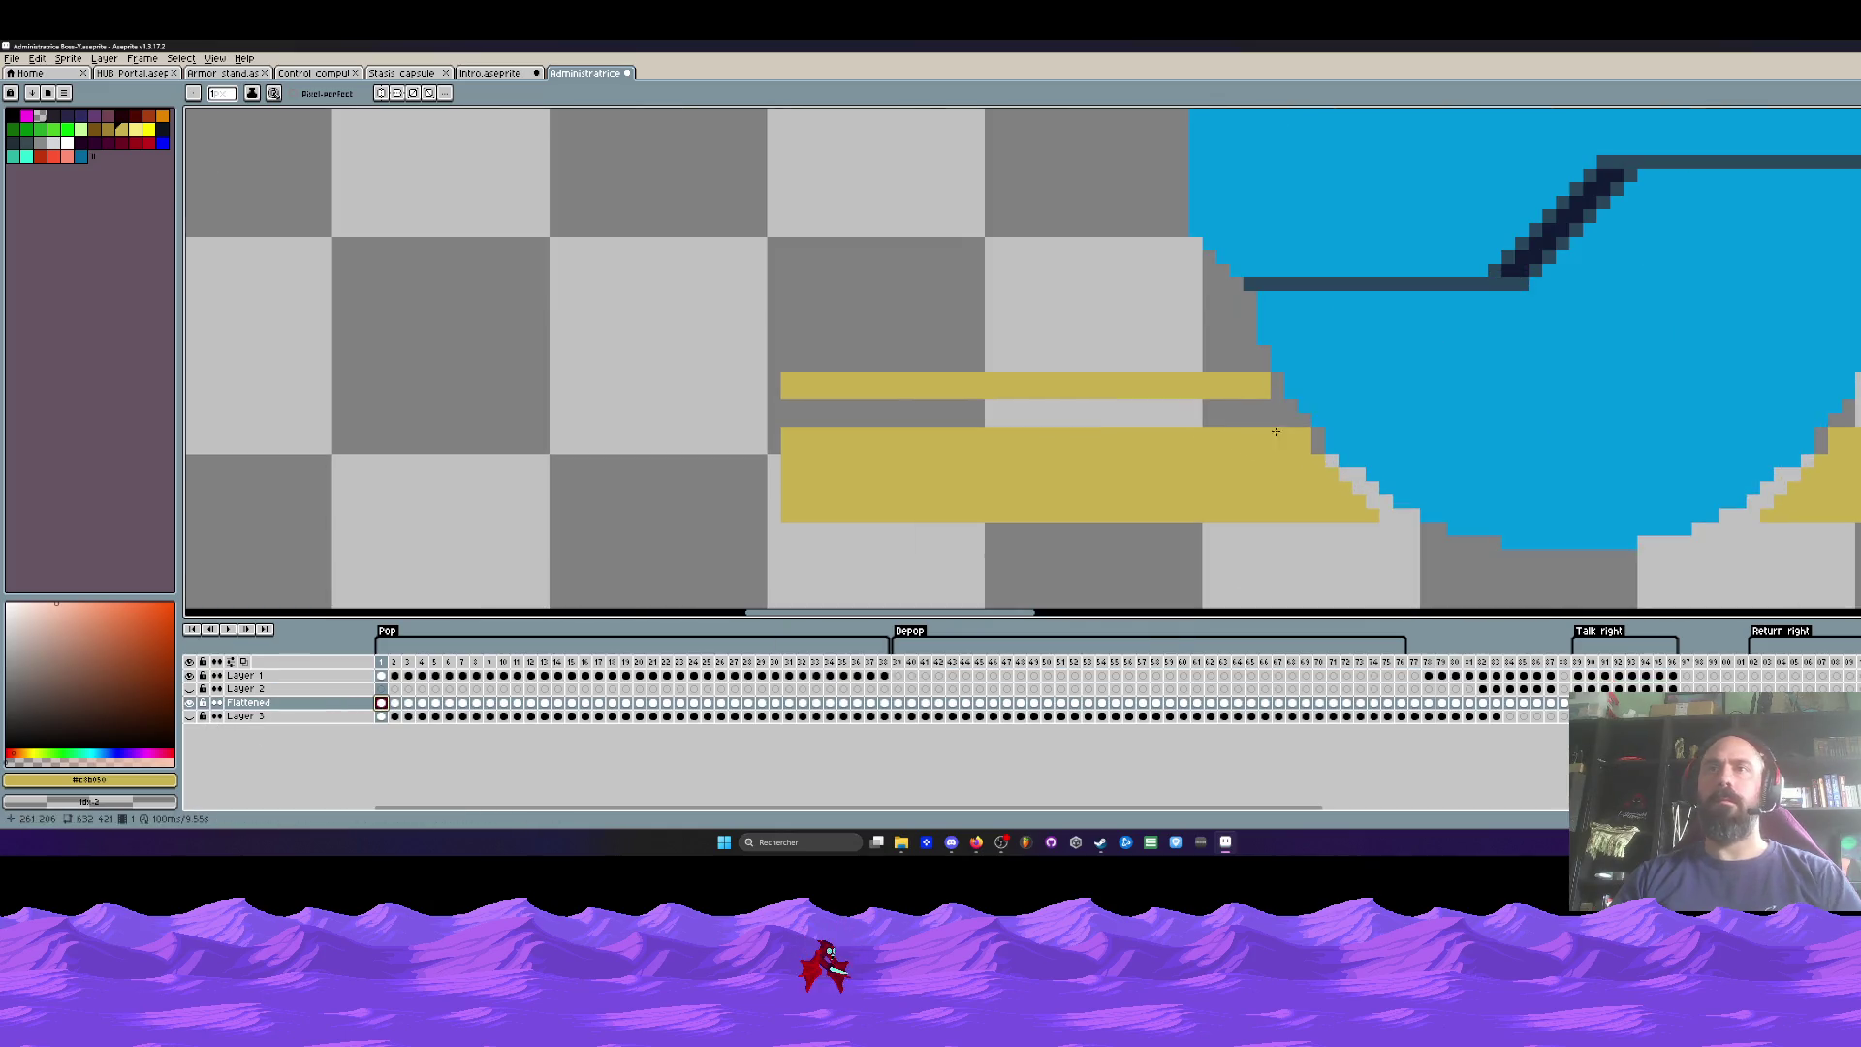
pyautogui.click(1291, 378)
pyautogui.scroll(1, 942, 426)
pyautogui.moveTo(939, 419)
pyautogui.mouseDown()
pyautogui.moveTo(1695, 421)
pyautogui.moveTo(937, 430)
pyautogui.mouseUp()
pyautogui.hotkey('ctrl', 'z')
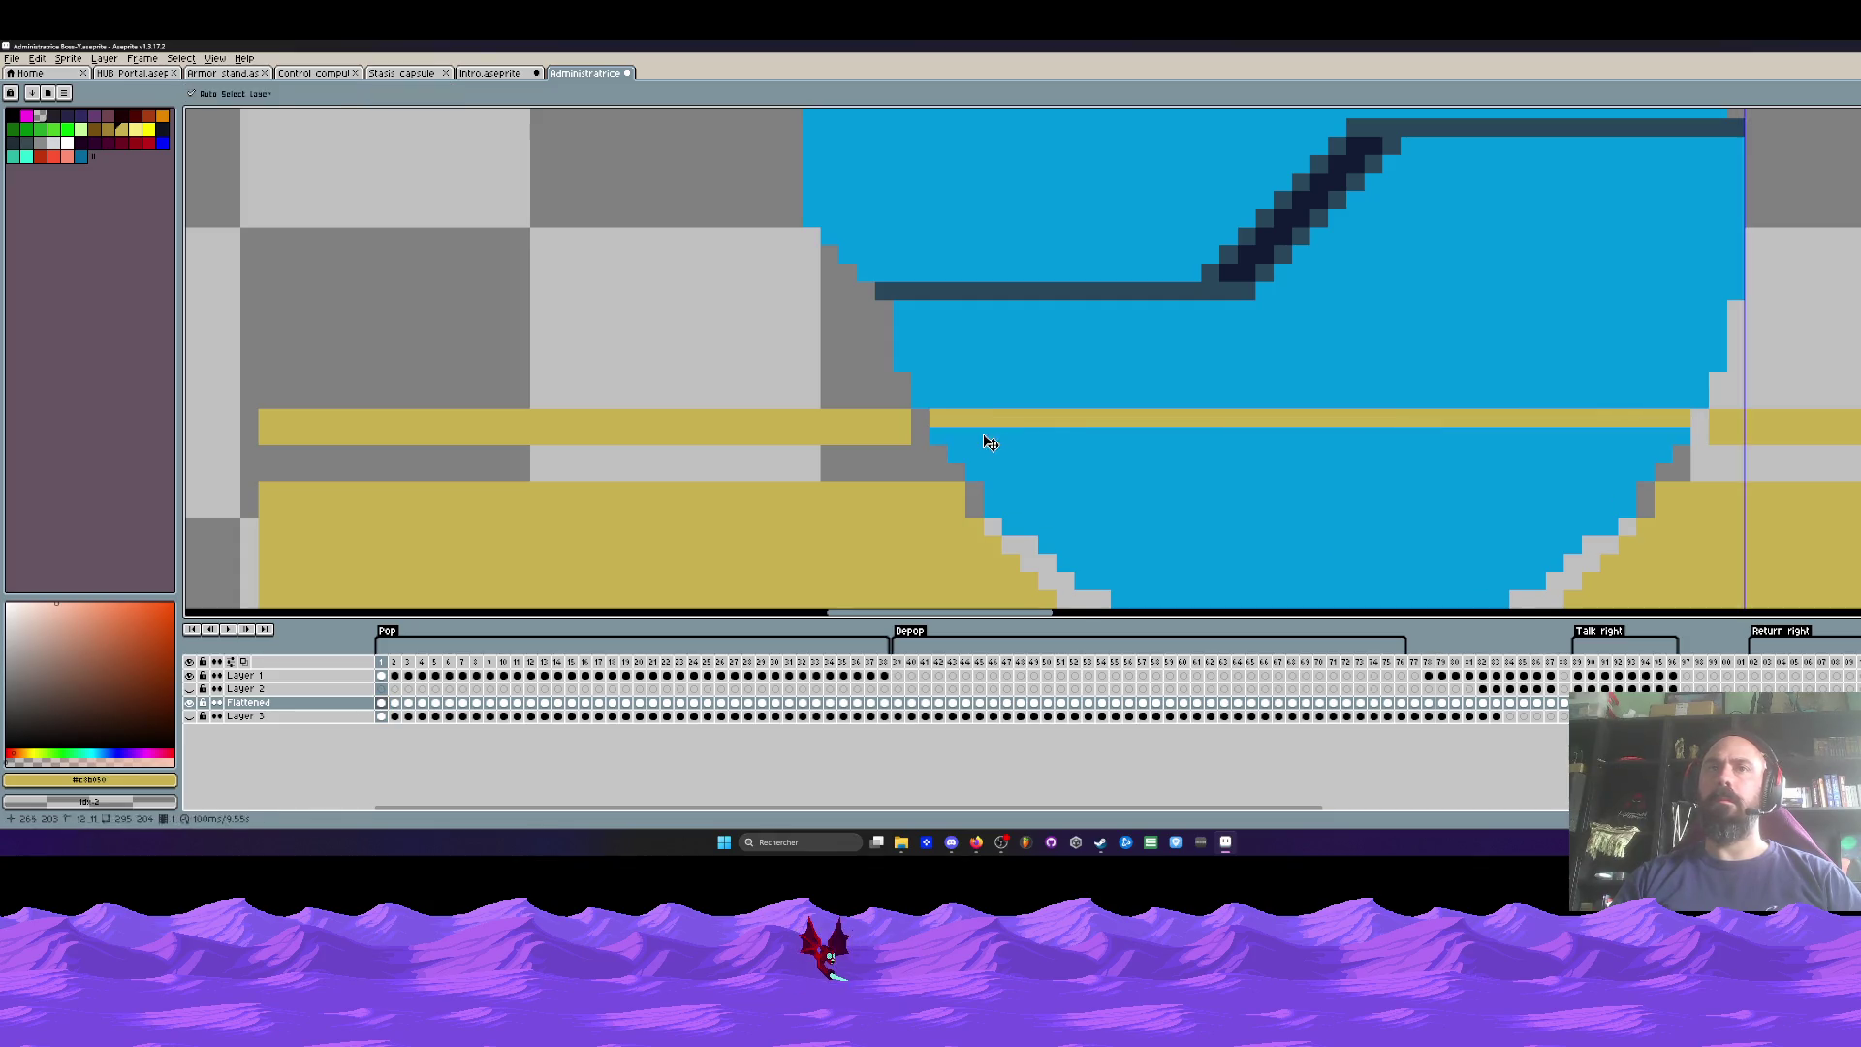
pyautogui.press('l')
pyautogui.moveTo(938, 437); pyautogui.dragTo(1692, 433)
pyautogui.scroll(-1, 1467, 454)
pyautogui.moveTo(1467, 455); pyautogui.dragTo(1289, 368)
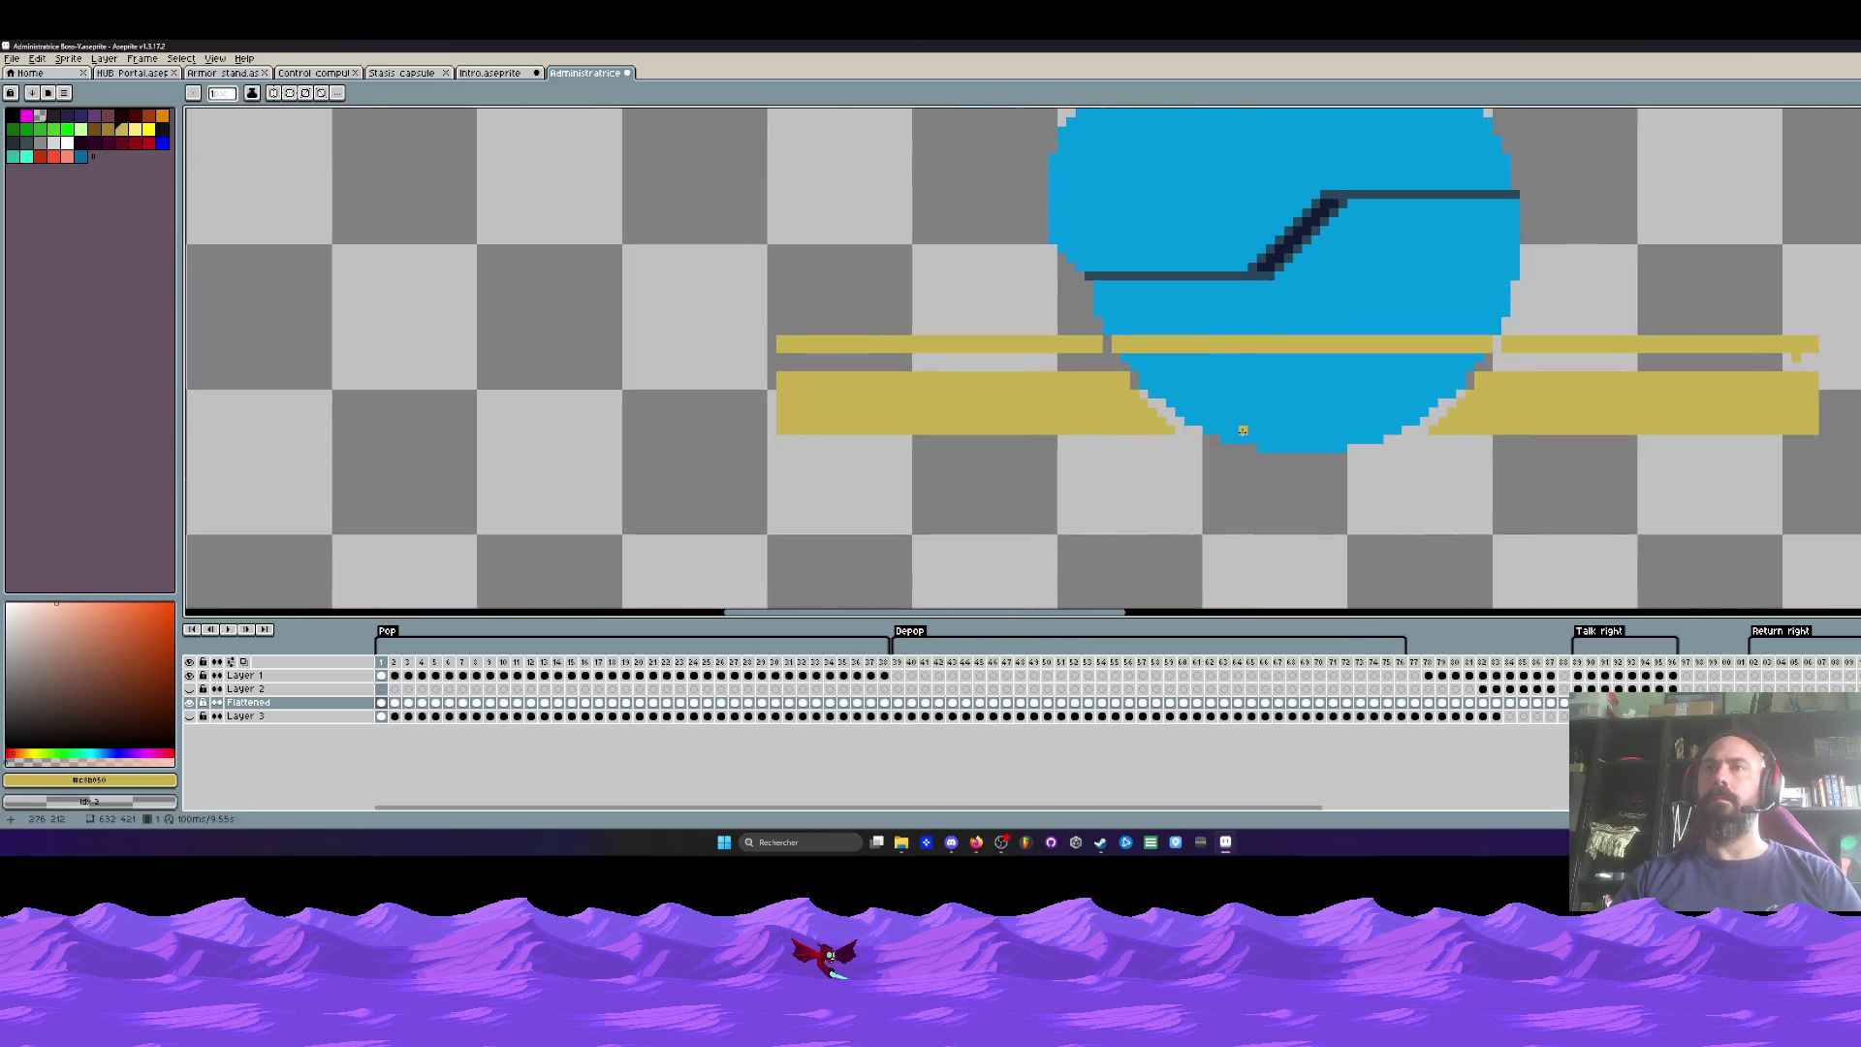
pyautogui.scroll(1, 1202, 361)
pyautogui.moveTo(1082, 388); pyautogui.dragTo(1714, 383)
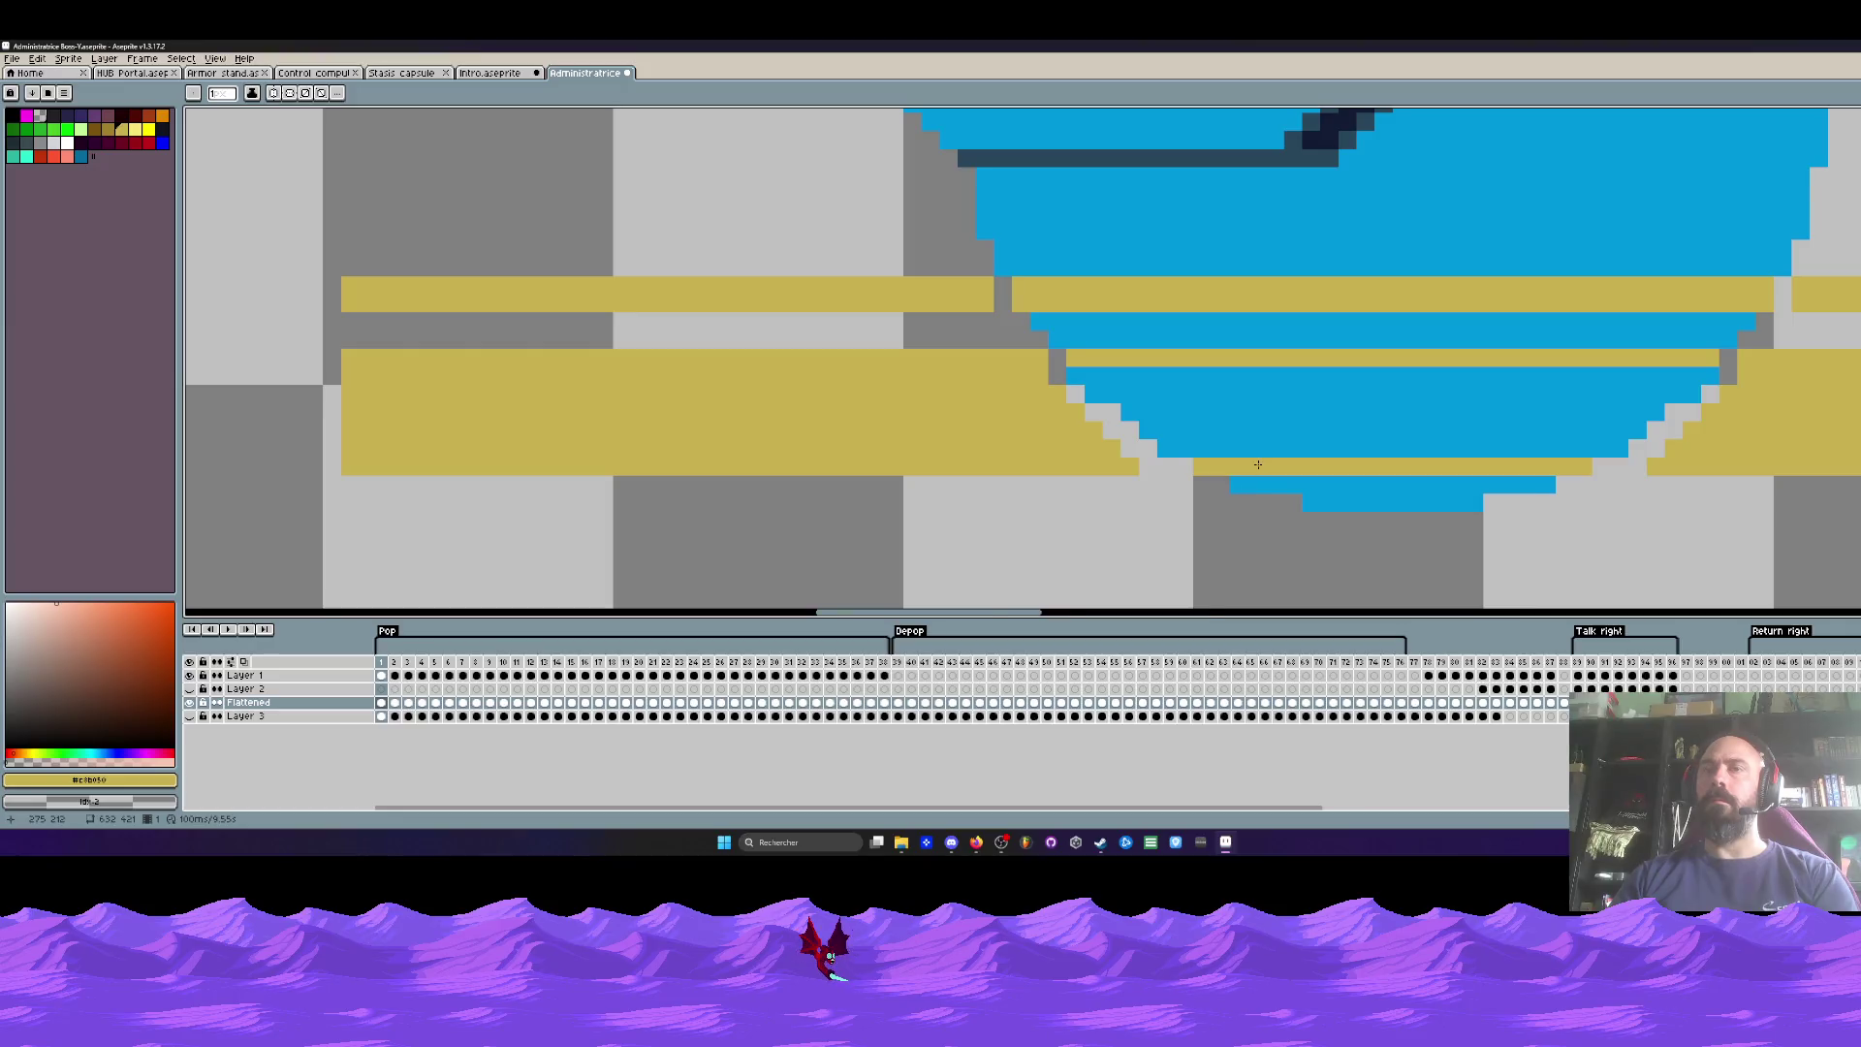
pyautogui.scroll(-2, 1146, 369)
pyautogui.scroll(1, 1146, 369)
pyautogui.scroll(1, 1146, 370)
# Step: Draw two yellow lines across the blue on frame 2 and two slightly lower on frame 3
pyautogui.press('.')
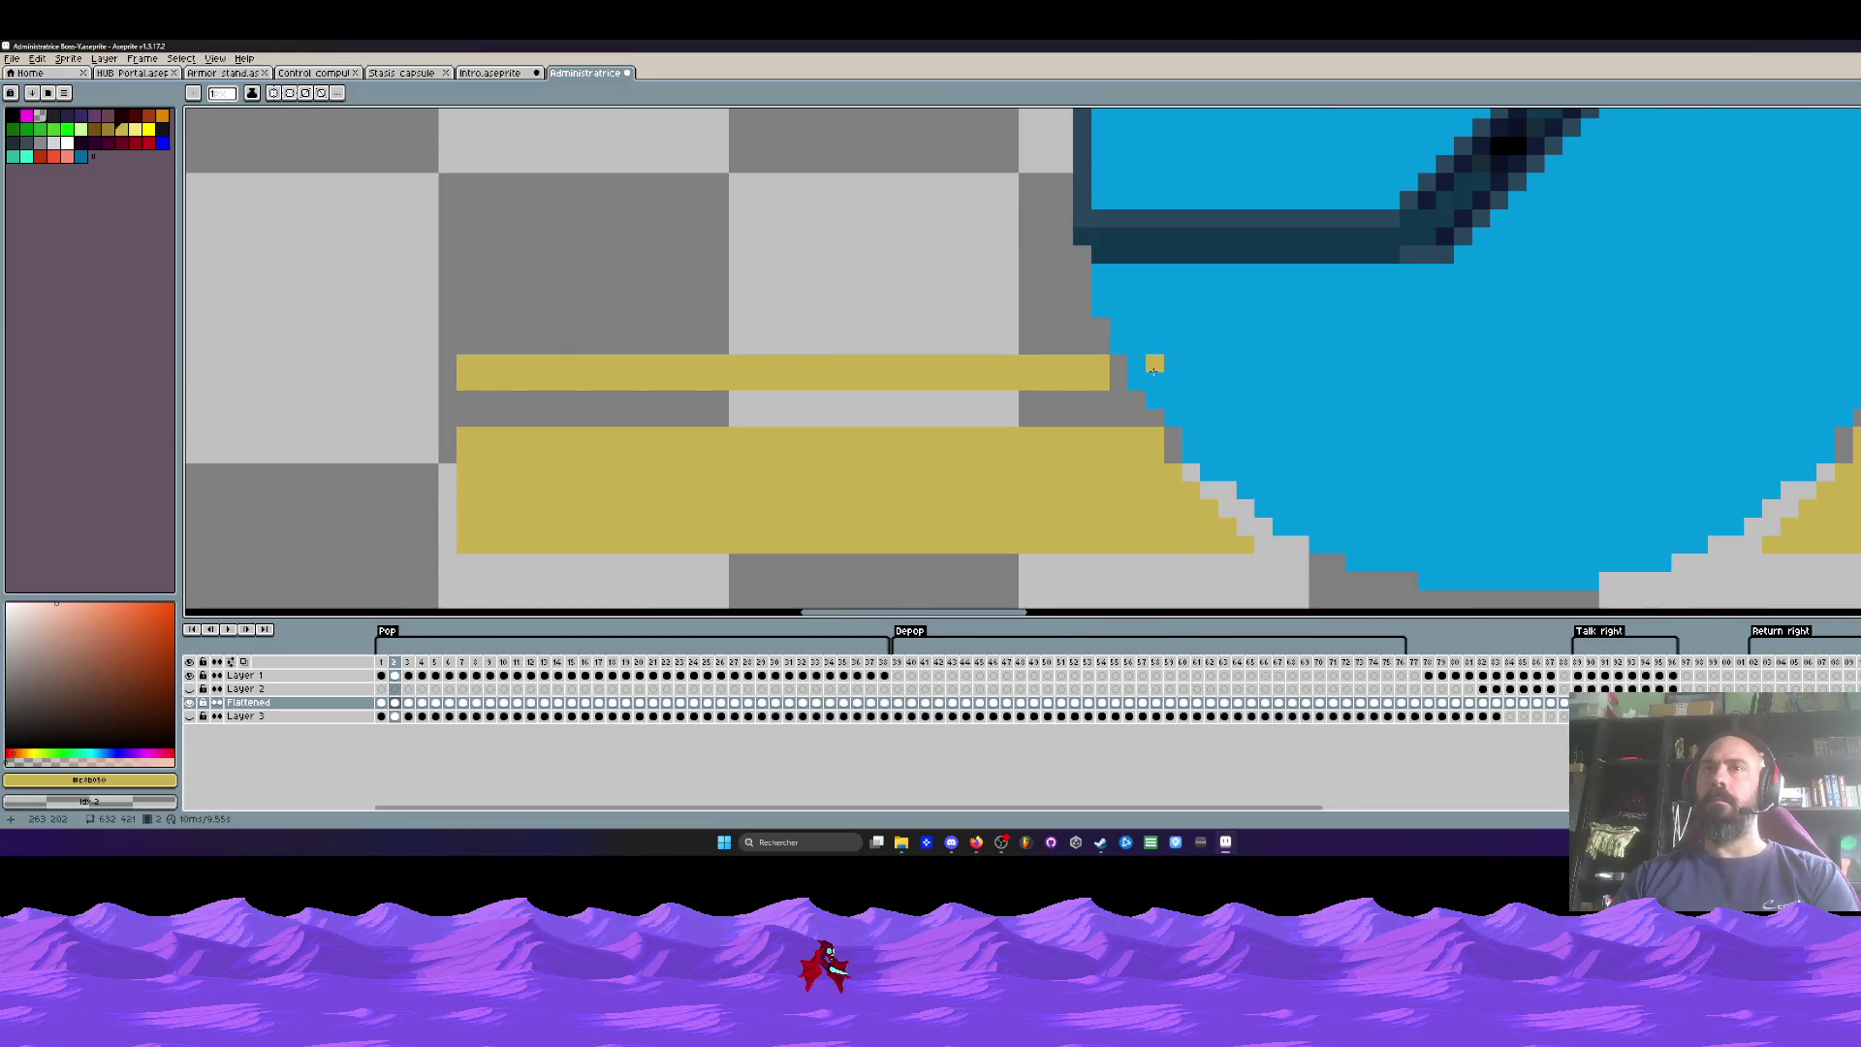
pyautogui.moveTo(1144, 375); pyautogui.dragTo(1835, 378)
pyautogui.press(',')
pyautogui.press('.')
pyautogui.moveTo(1148, 399); pyautogui.dragTo(1855, 391)
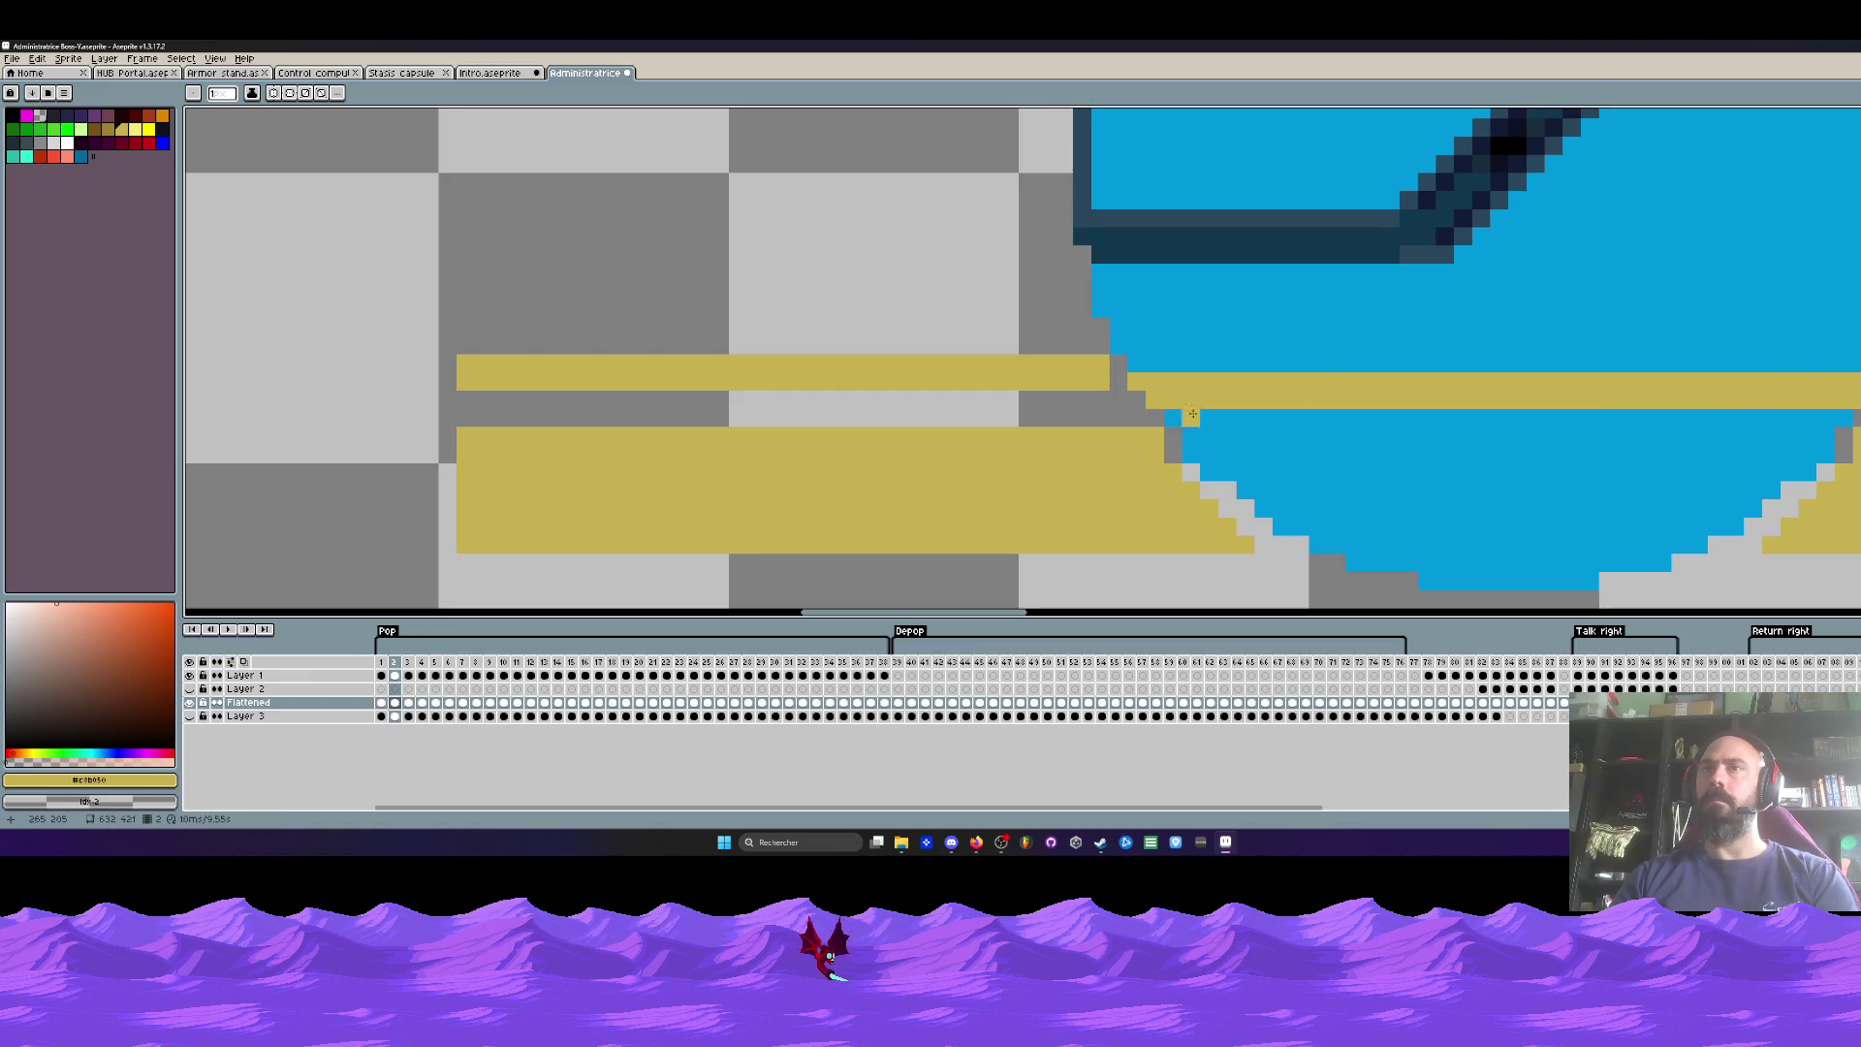
pyautogui.press('.')
pyautogui.press(',')
pyautogui.press('.')
pyautogui.moveTo(1154, 400); pyautogui.dragTo(1855, 397)
pyautogui.moveTo(1173, 417); pyautogui.dragTo(1855, 416)
# Step: Draw two lower yellow lines on frame 4 and a yellow row across frame 5's blue
pyautogui.press('.')
pyautogui.press(',')
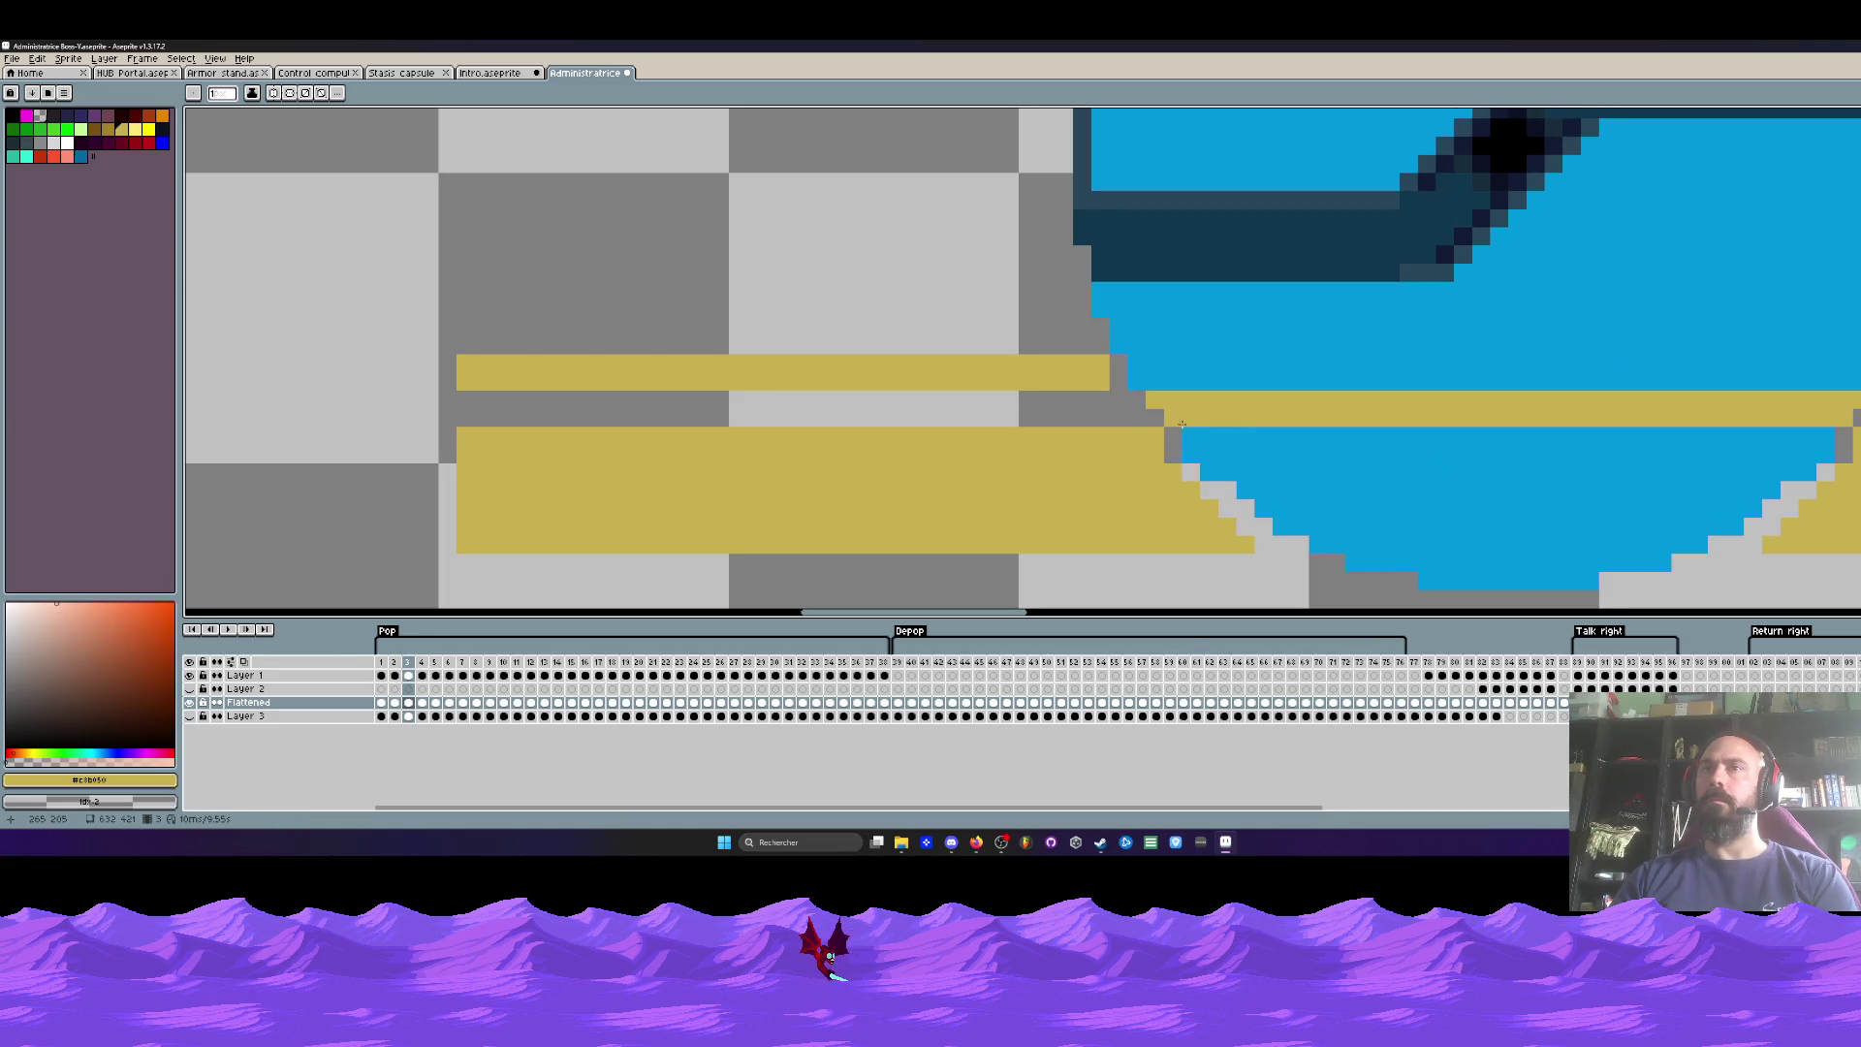
pyautogui.press('.')
pyautogui.moveTo(1190, 435); pyautogui.dragTo(1835, 434)
pyautogui.press(',')
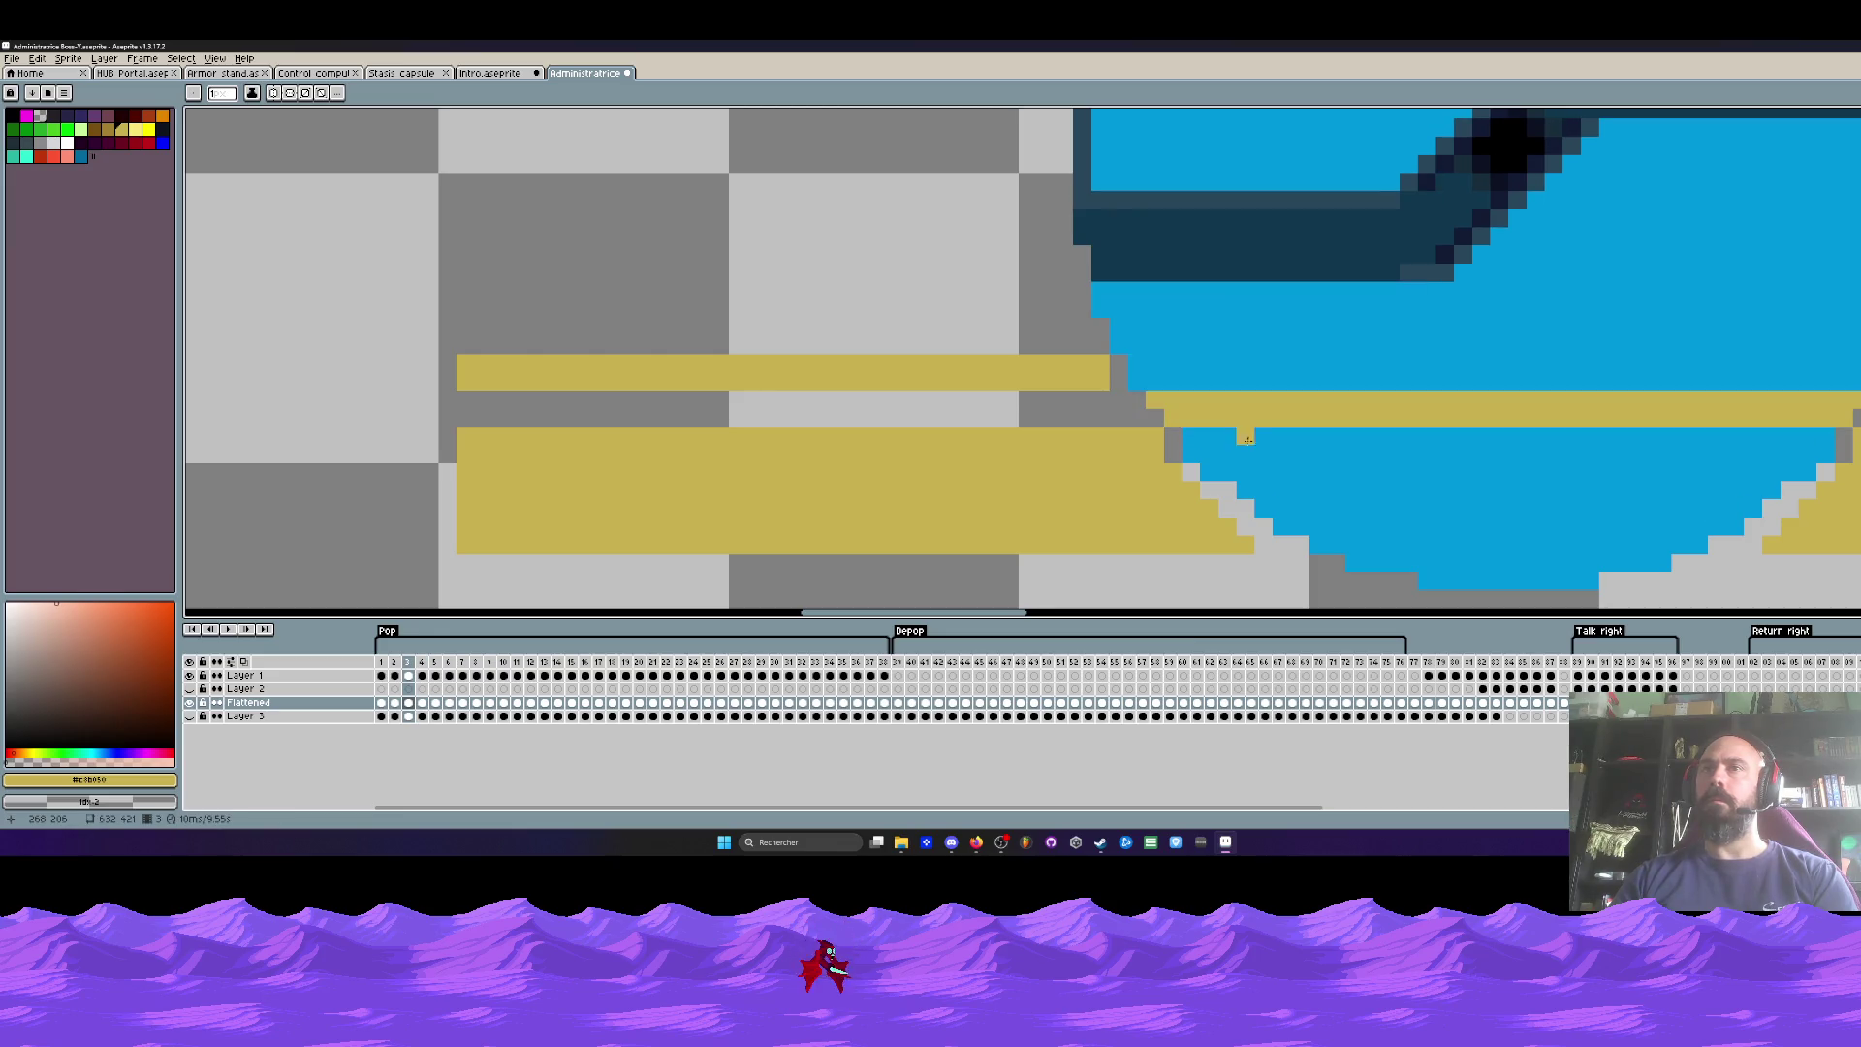
pyautogui.press('.')
pyautogui.moveTo(1189, 447); pyautogui.dragTo(1825, 452)
pyautogui.press(',')
pyautogui.press('.')
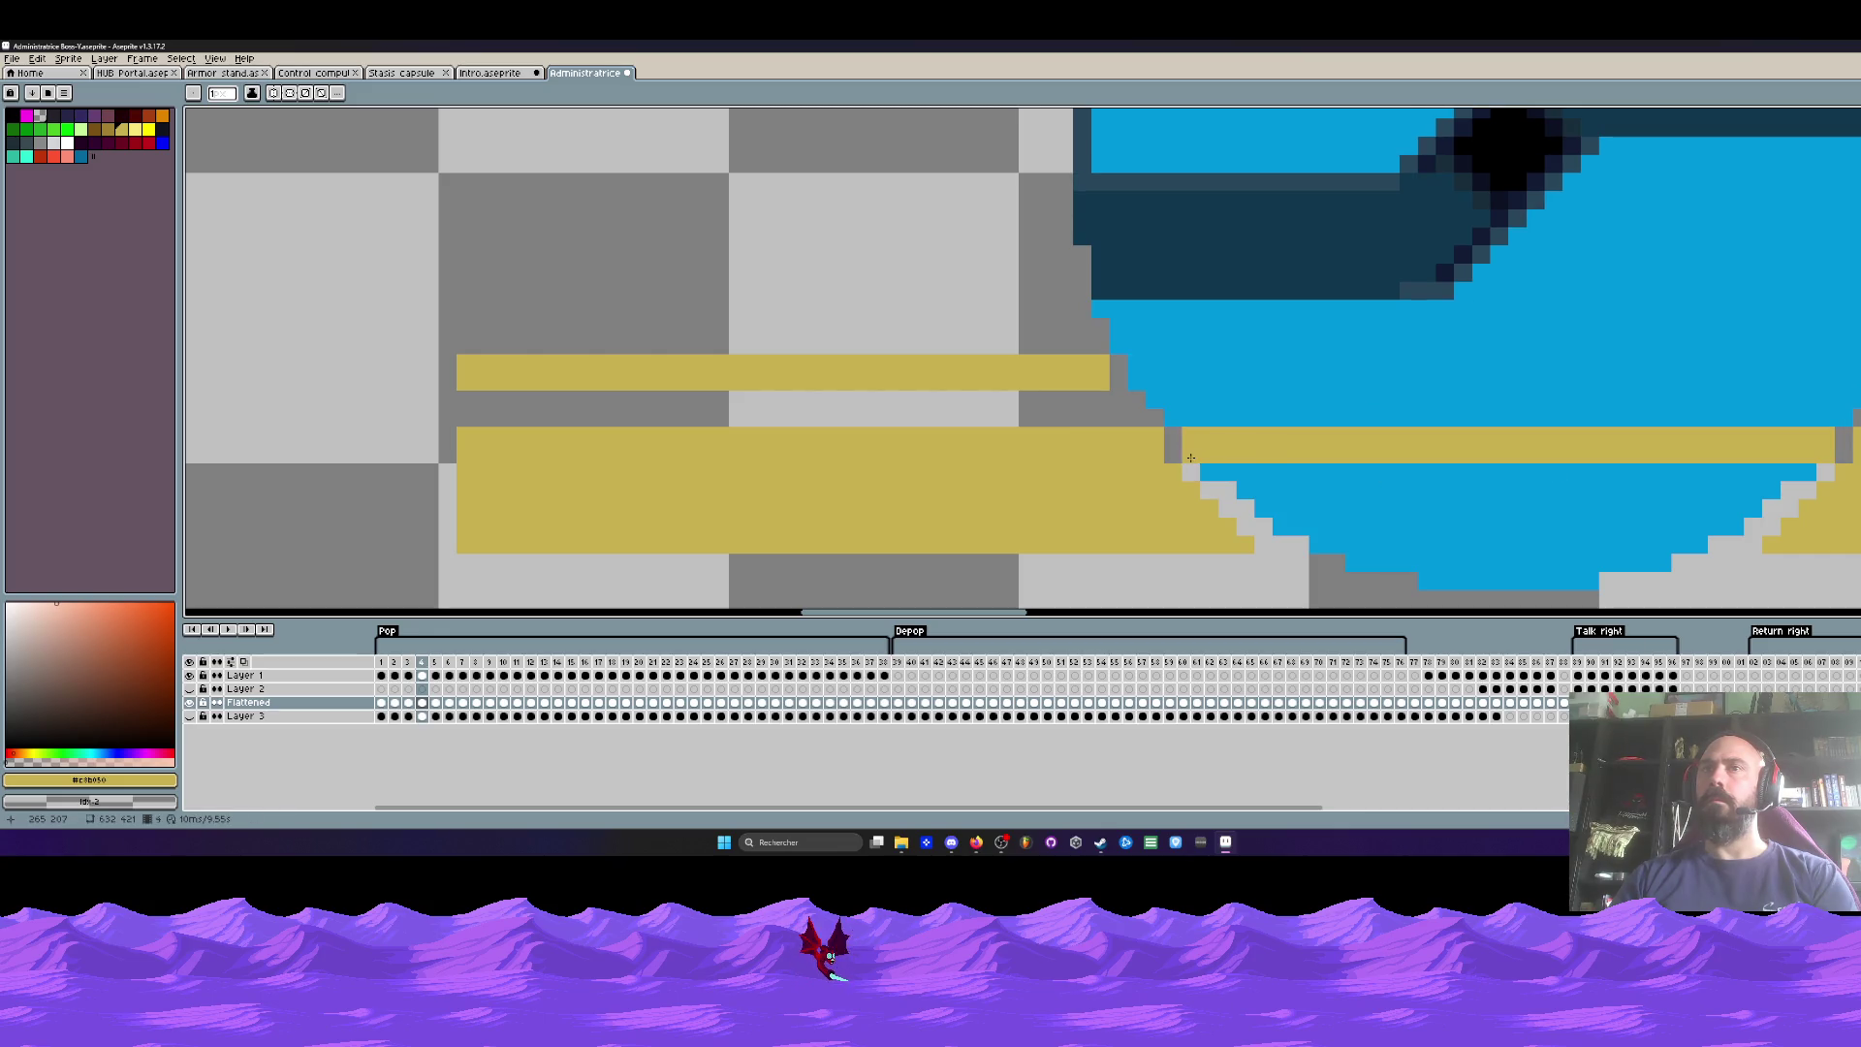
pyautogui.press('.')
pyautogui.moveTo(1195, 456)
pyautogui.mouseDown()
pyautogui.moveTo(1827, 458)
pyautogui.moveTo(1202, 474)
pyautogui.moveTo(1788, 470)
pyautogui.moveTo(1242, 492)
pyautogui.moveTo(1754, 488)
pyautogui.moveTo(1254, 506)
pyautogui.moveTo(1754, 504)
pyautogui.moveTo(1312, 520)
pyautogui.moveTo(1738, 519)
pyautogui.moveTo(1327, 550)
pyautogui.moveTo(1695, 544)
pyautogui.moveTo(1353, 564)
pyautogui.moveTo(1655, 558)
pyautogui.moveTo(1355, 565)
pyautogui.moveTo(1595, 582)
pyautogui.mouseUp()
pyautogui.press(',')
pyautogui.press('.')
# Step: Undo frame 5's yellow row, paint a low yellow row on frame 11, and play the animation
pyautogui.press('.')
pyautogui.press('.')
pyautogui.press('.')
pyautogui.press('.')
pyautogui.press('.')
pyautogui.press('.')
pyautogui.hotkey('ctrl', 'z')
pyautogui.press('.')
pyautogui.moveTo(1420, 581); pyautogui.dragTo(1512, 584)
pyautogui.press('Return')
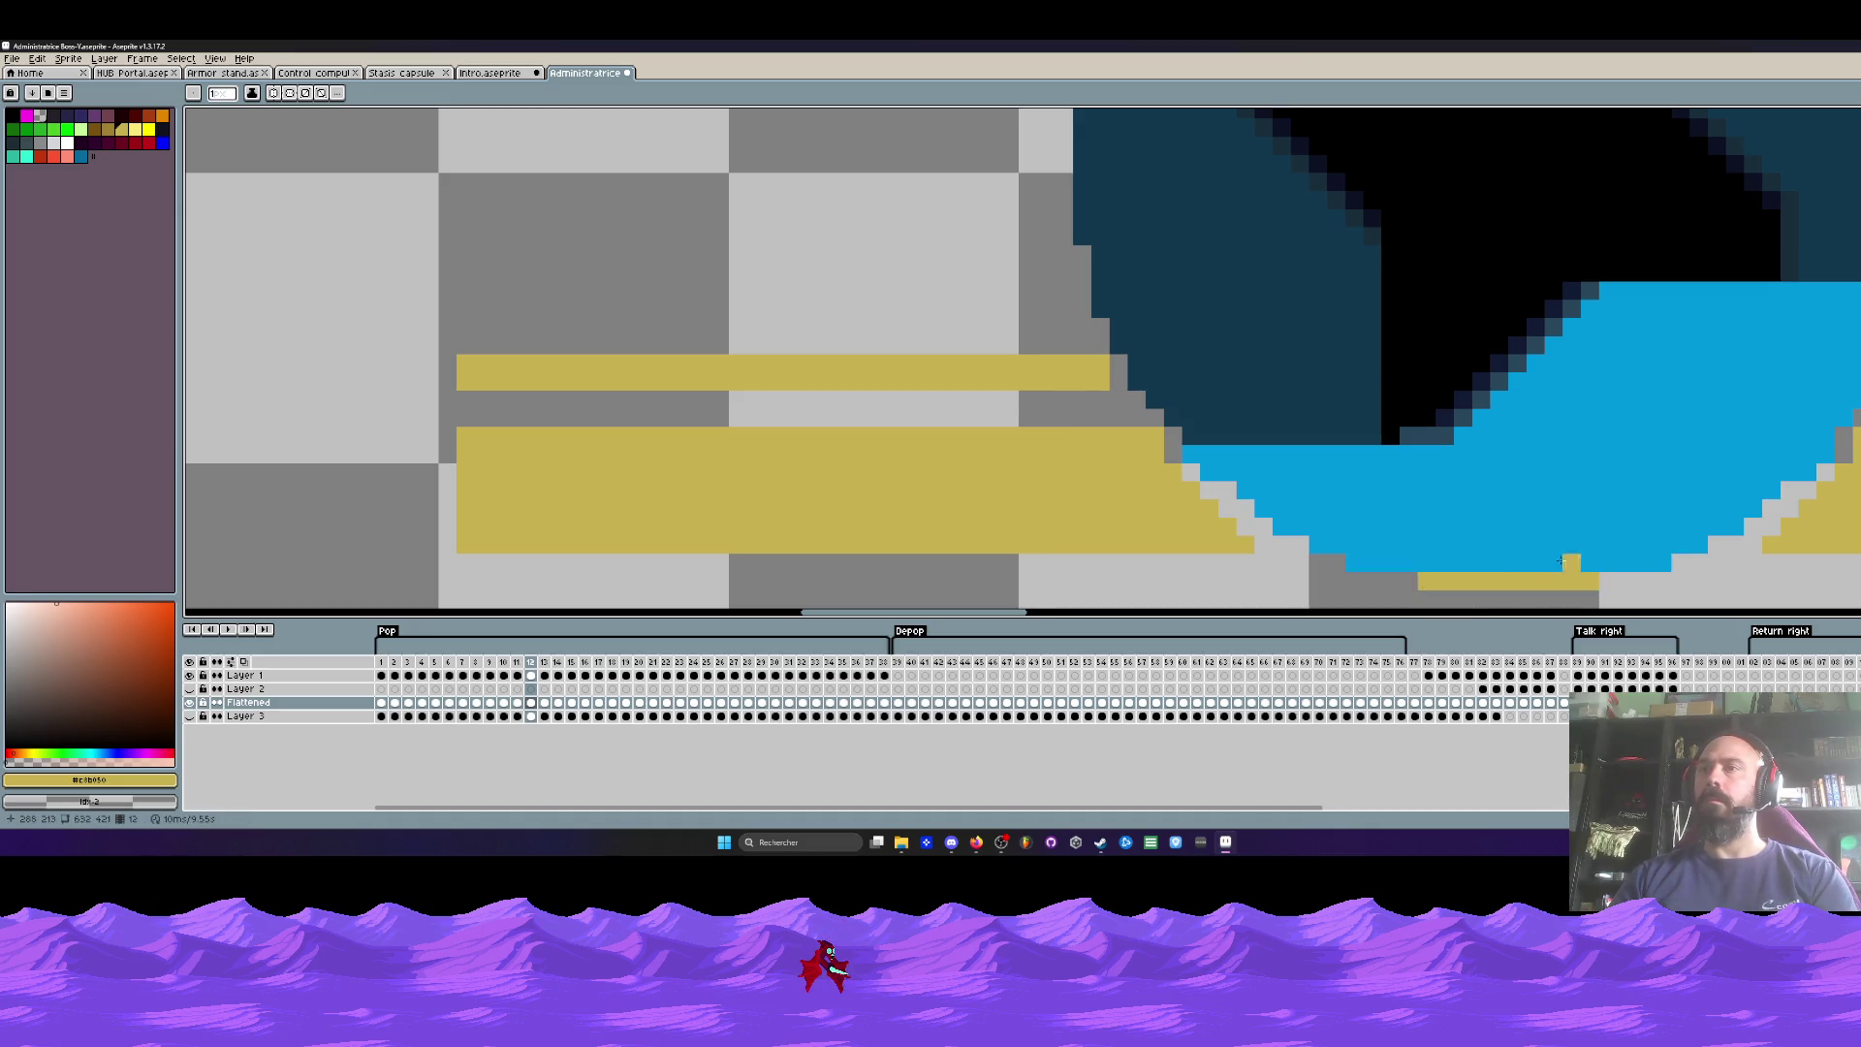
# Step: Stop playback on frame 1, trial a yellow fill of the circle's bottom on frames 1–2, then undo
pyautogui.scroll(-2, 1589, 578)
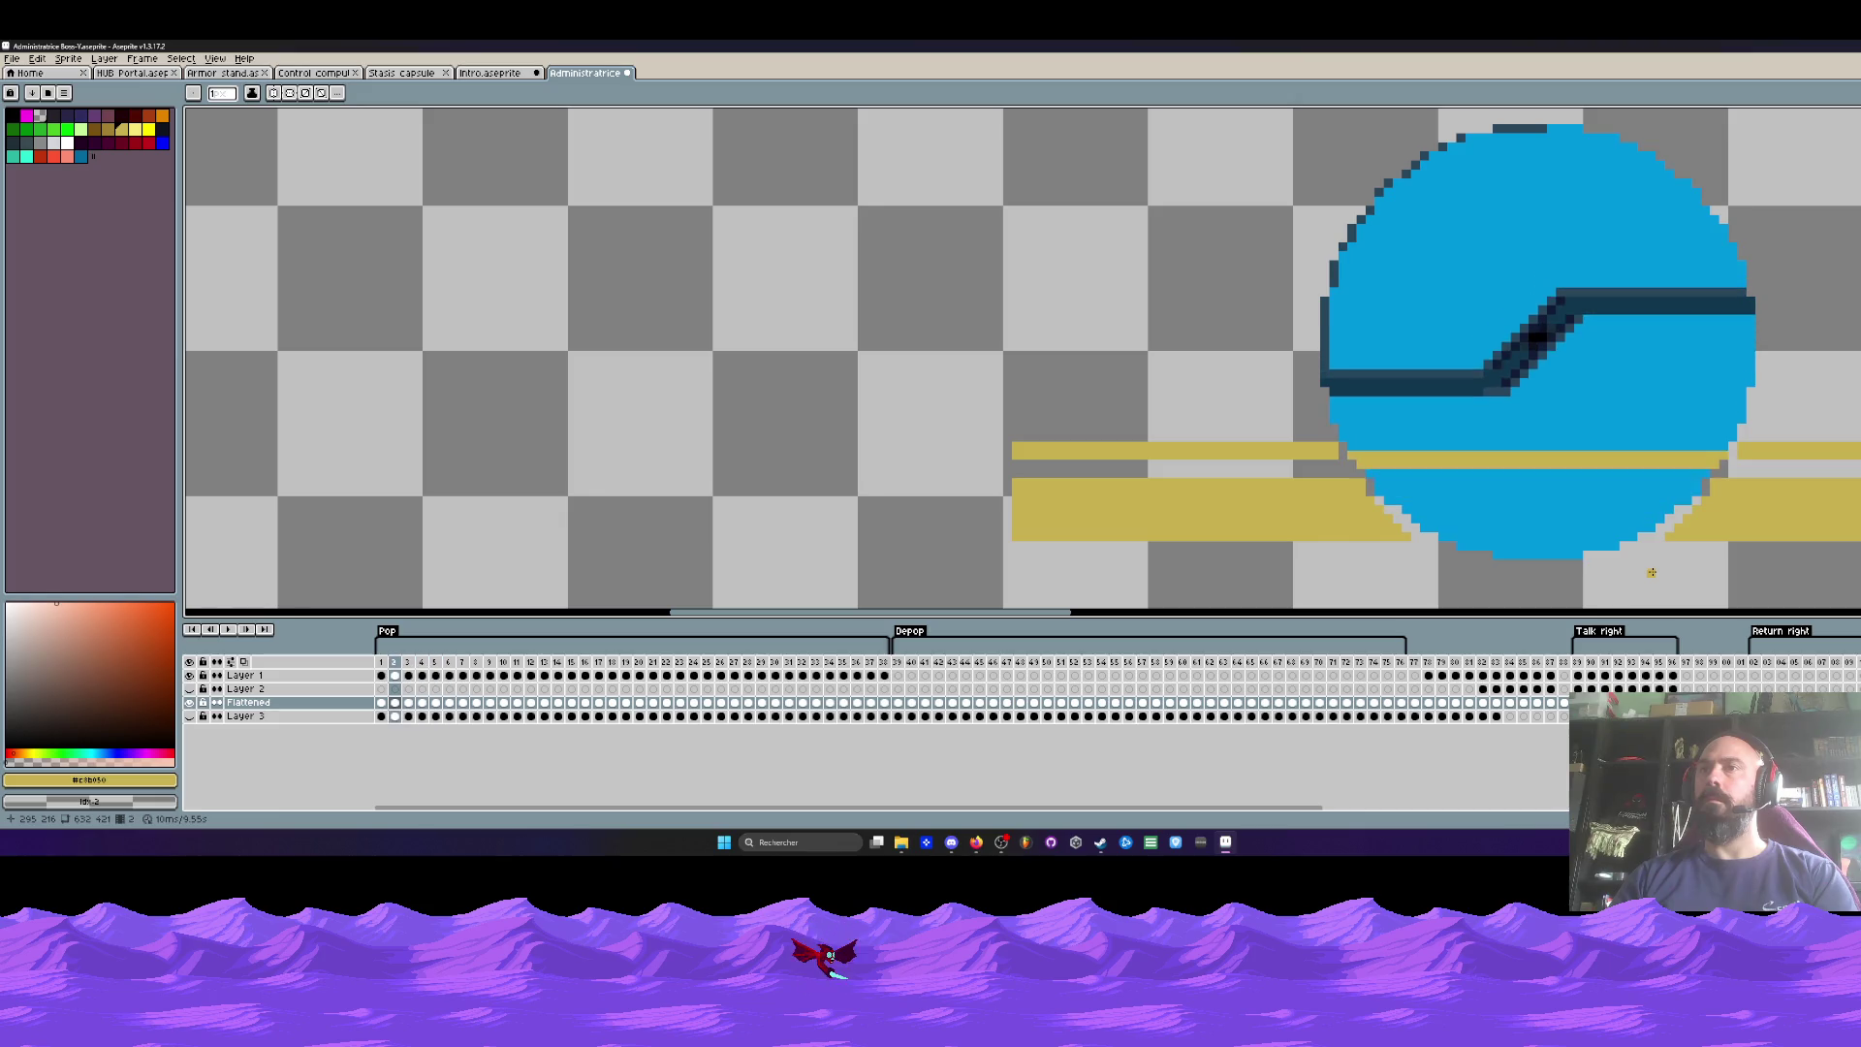
pyautogui.press('Return')
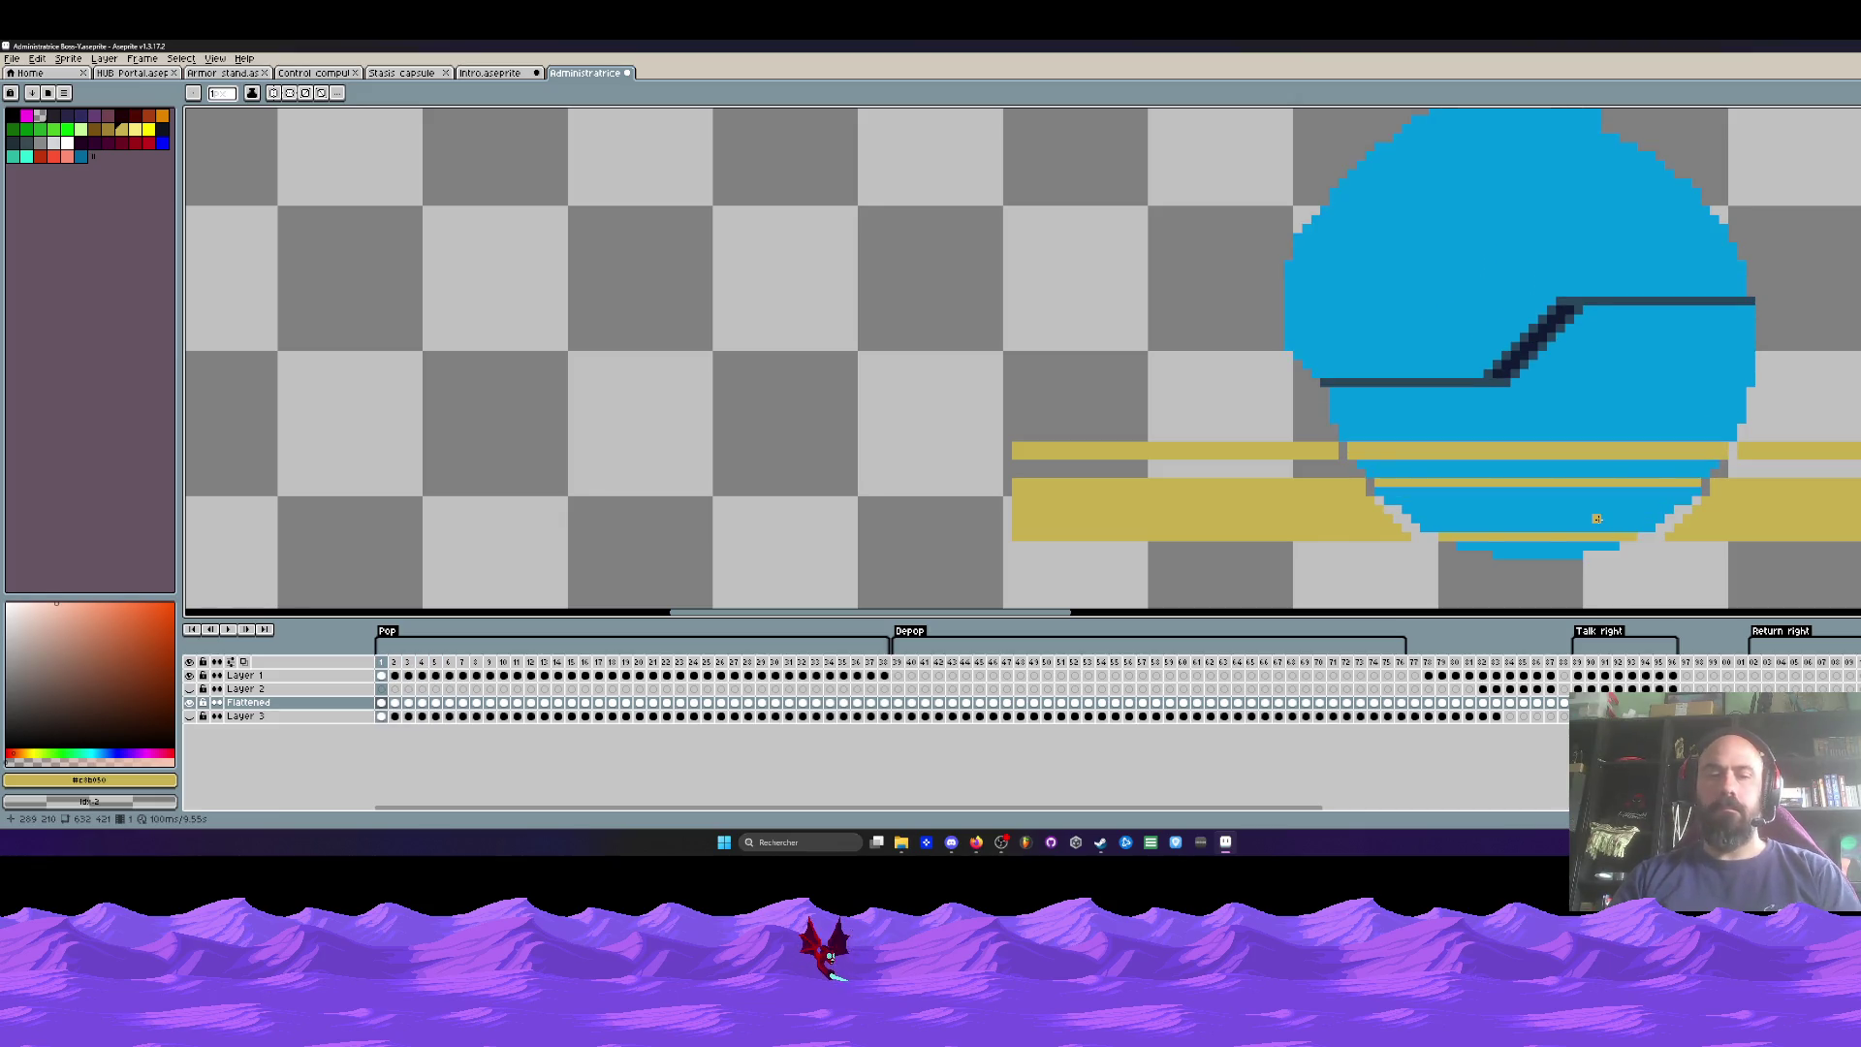
pyautogui.press('g')
pyautogui.click(1571, 516)
pyautogui.press('.')
pyautogui.click(1528, 511)
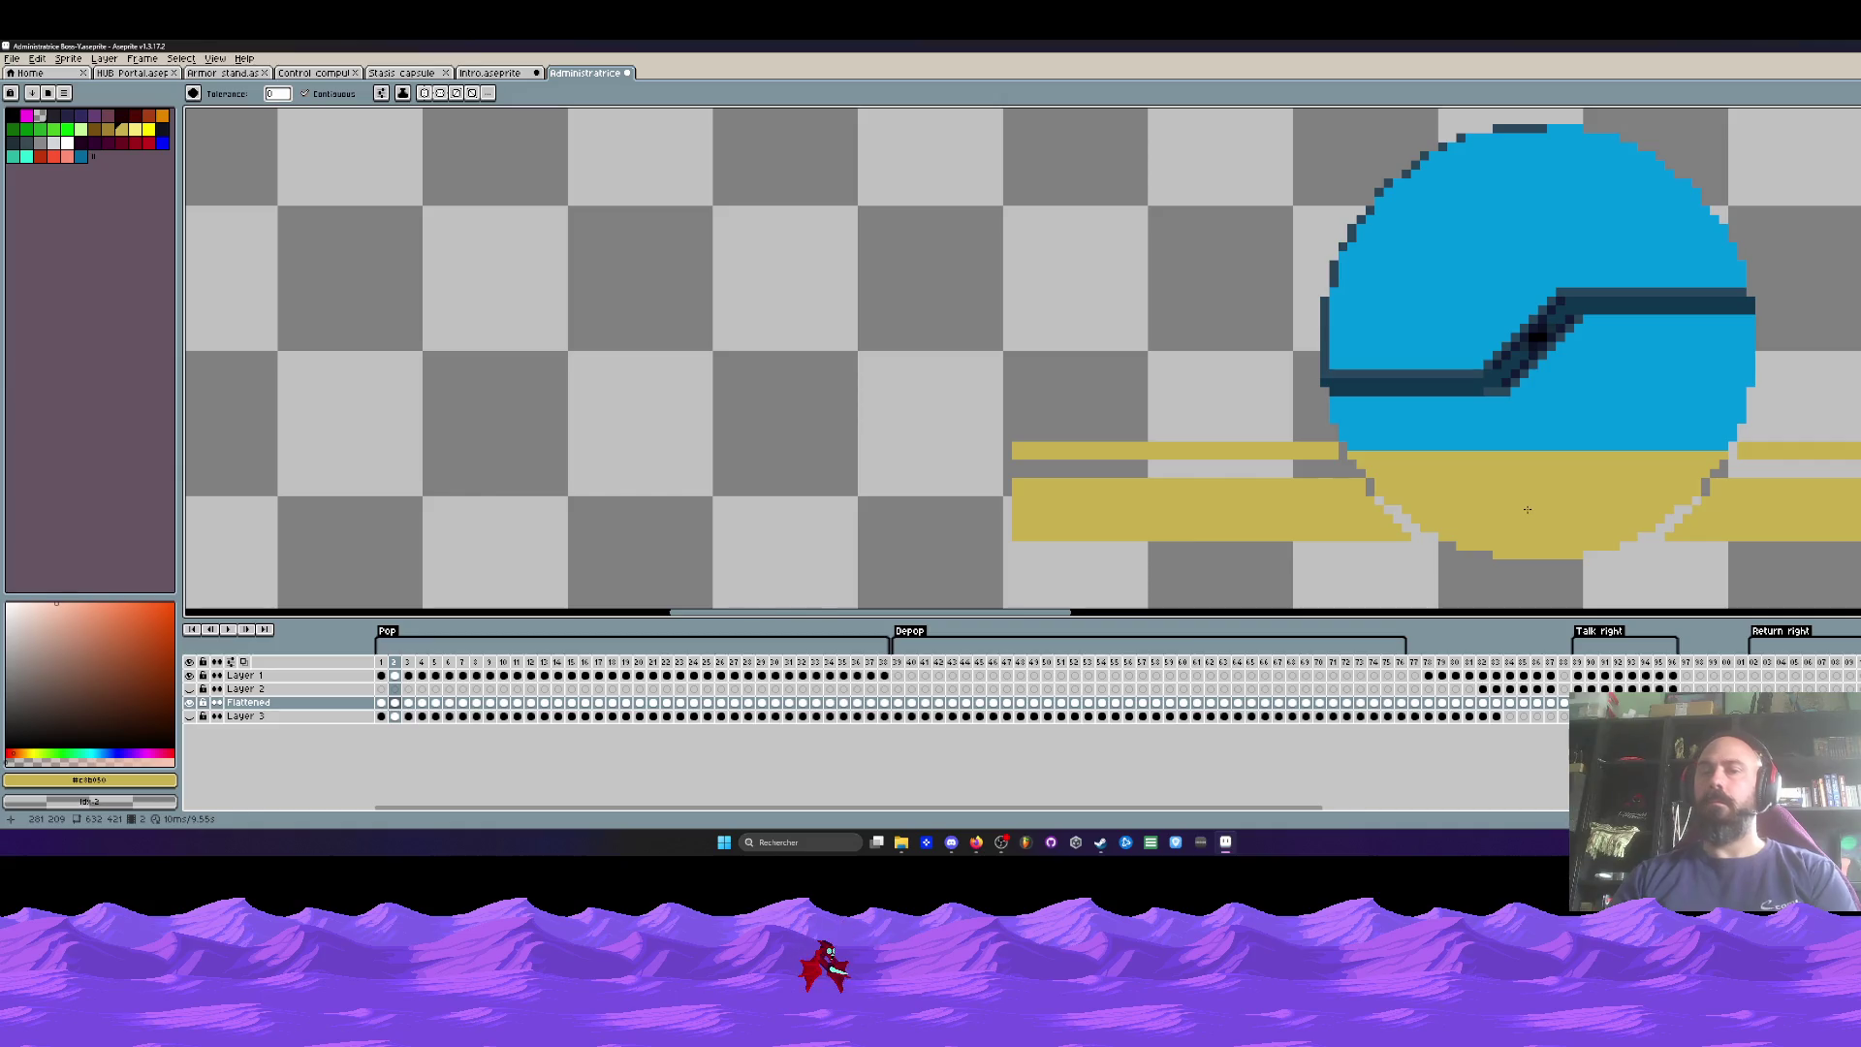
pyautogui.press('v')
pyautogui.hotkey('ctrl', 'z')
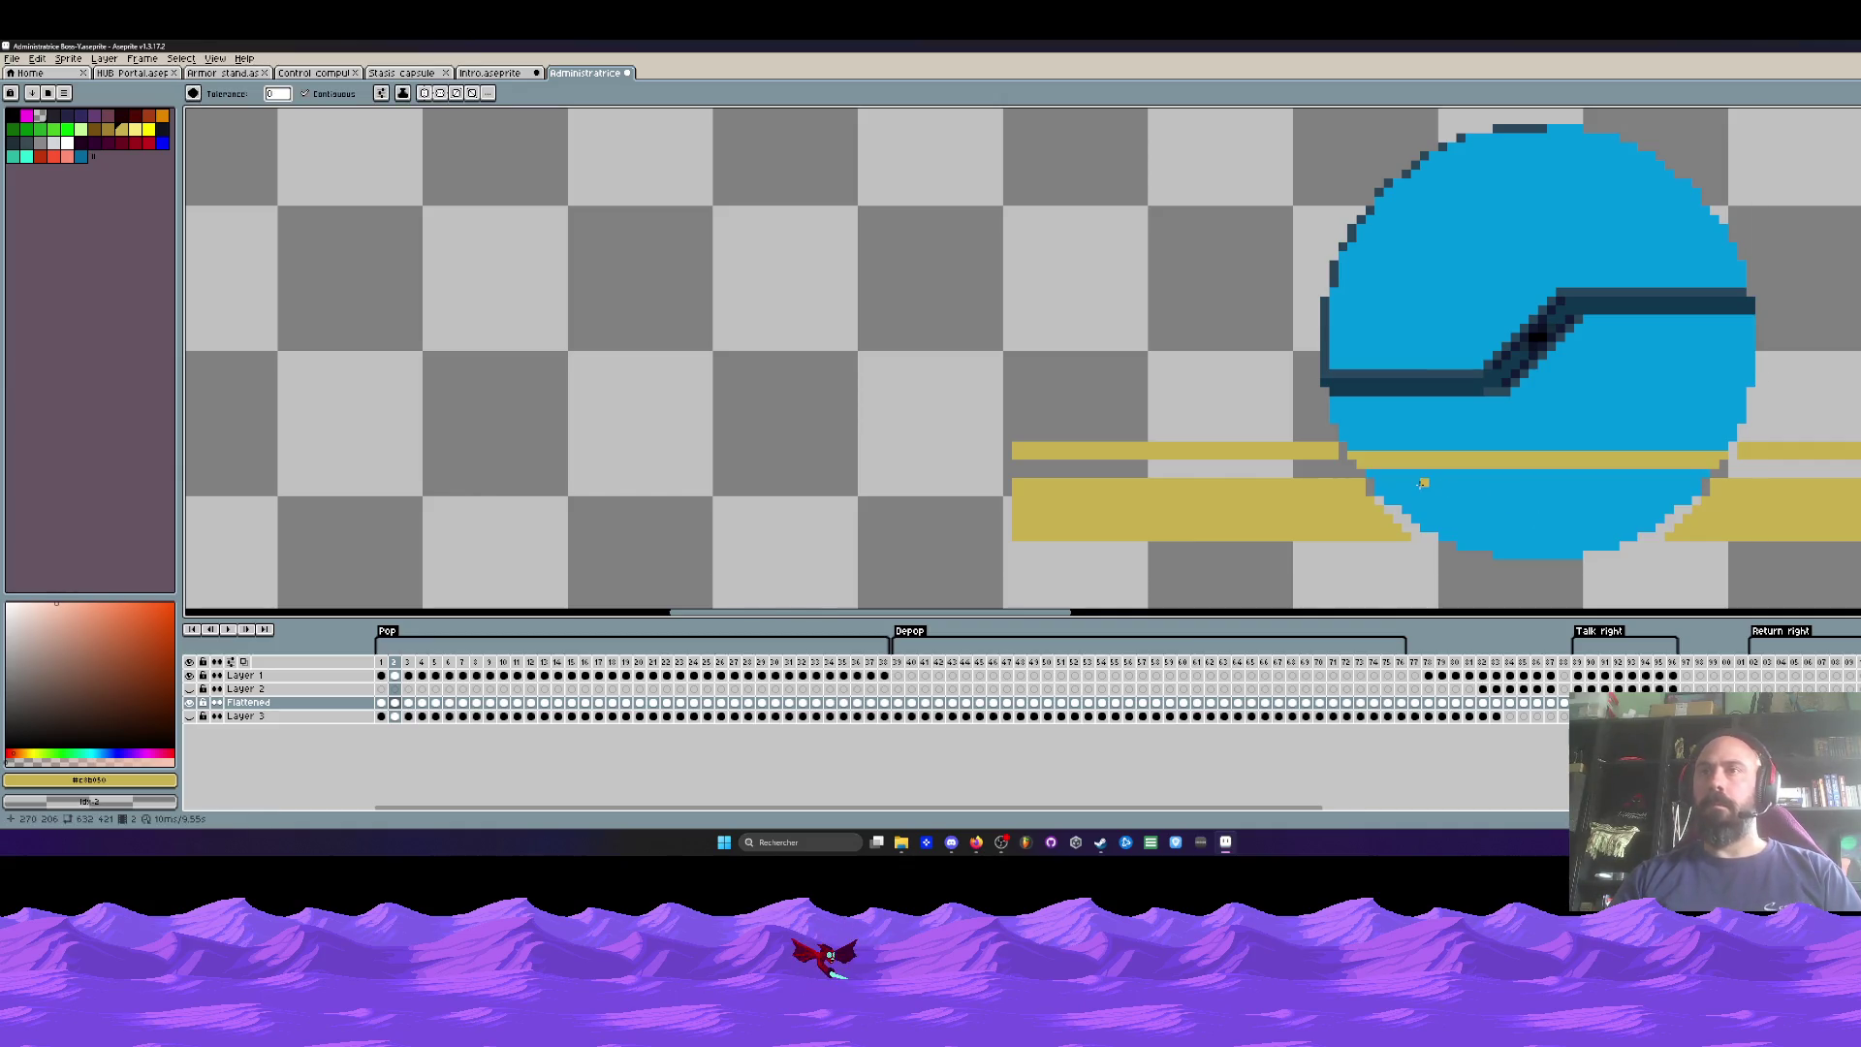
# Step: Draw a straight yellow line across the circle's bottom on frame 2, comparing it with frame 1
pyautogui.press('l')
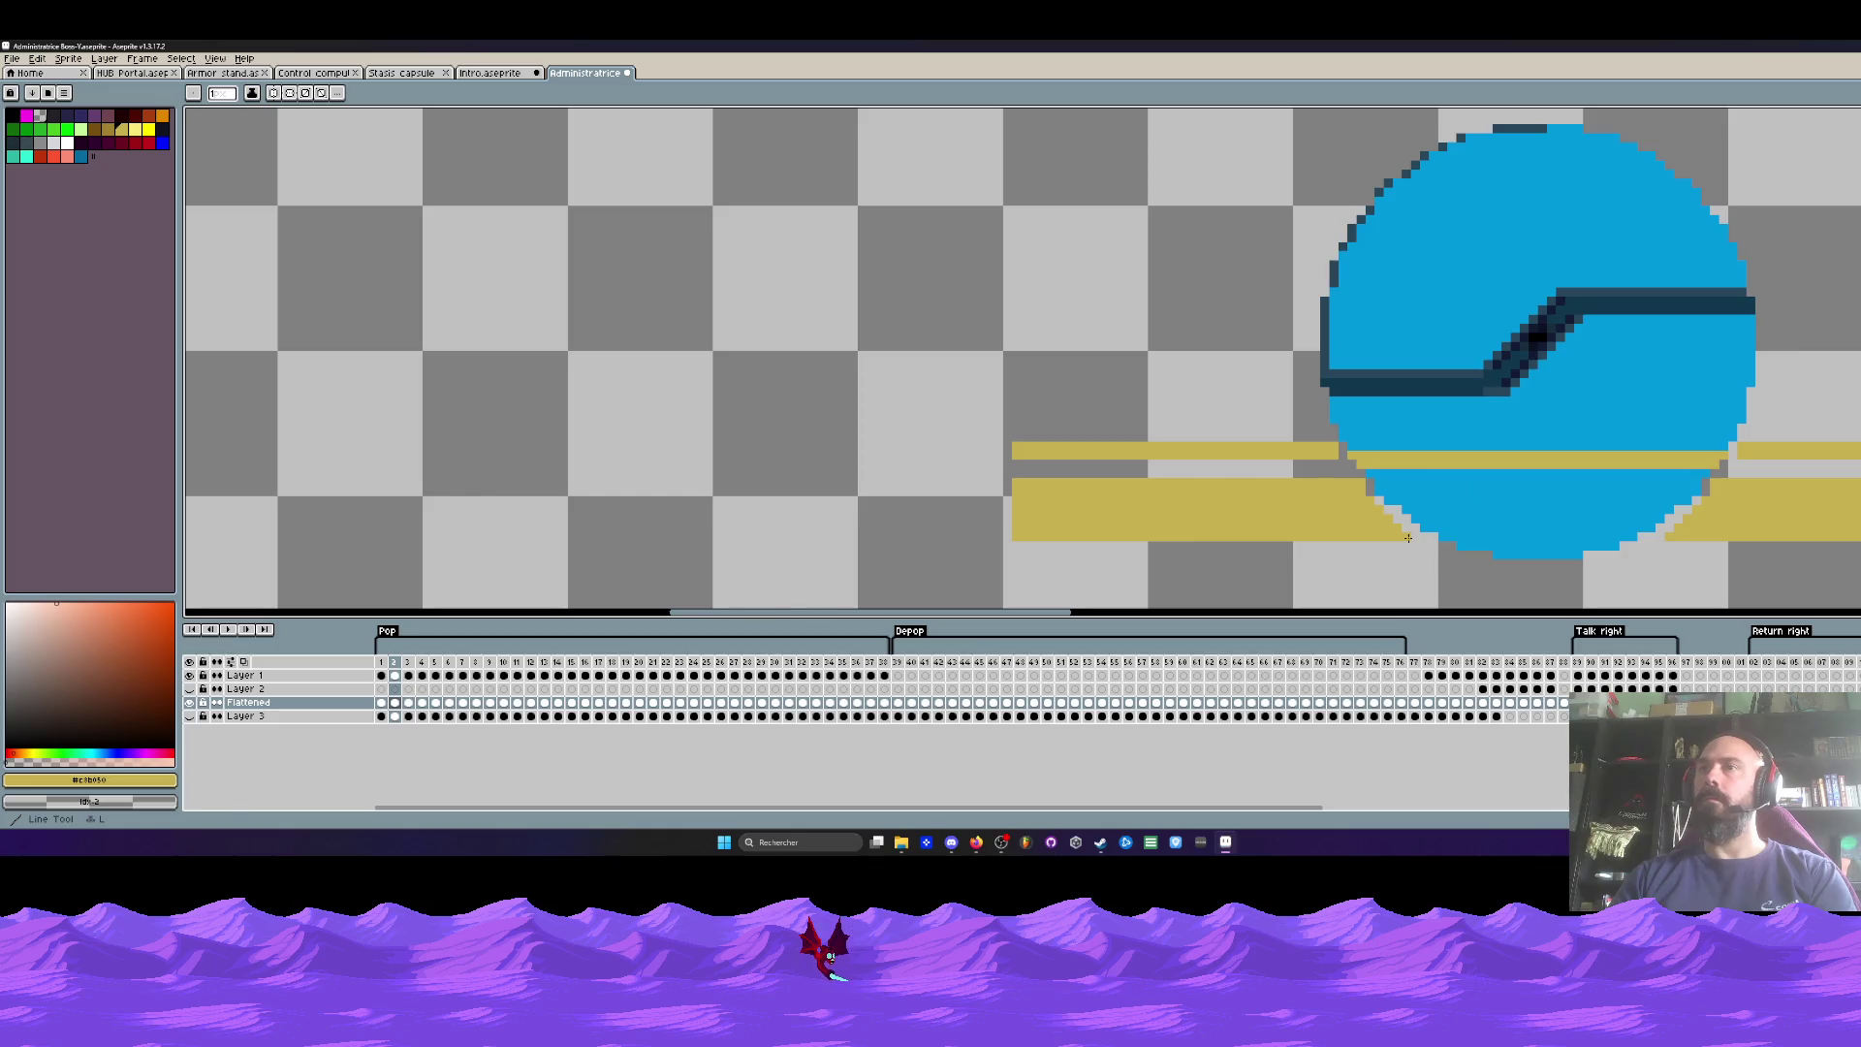
pyautogui.press(',')
pyautogui.scroll(2, 1365, 505)
pyautogui.press('.')
pyautogui.moveTo(1365, 505)
pyautogui.mouseDown()
pyautogui.moveTo(1842, 499)
pyautogui.moveTo(1606, 500)
pyautogui.mouseUp()
pyautogui.scroll(-2, 1606, 501)
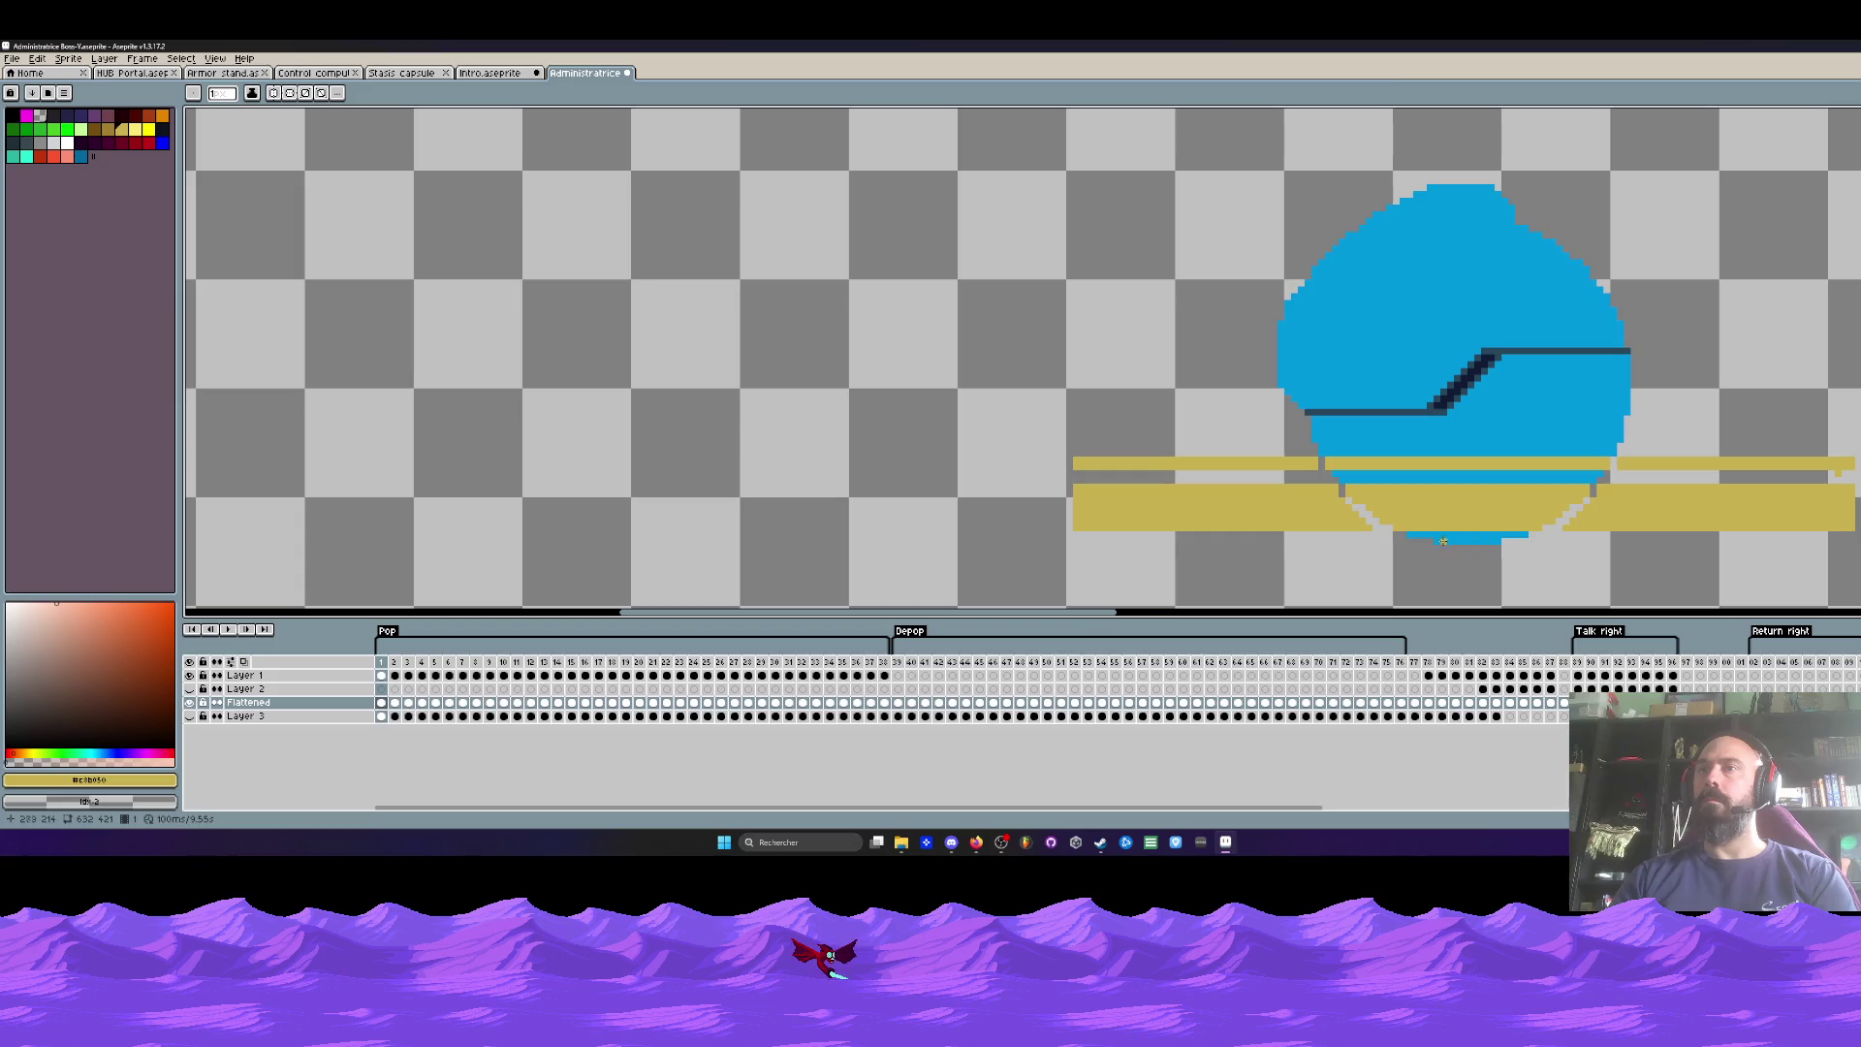
pyautogui.press(',')
pyautogui.press('.')
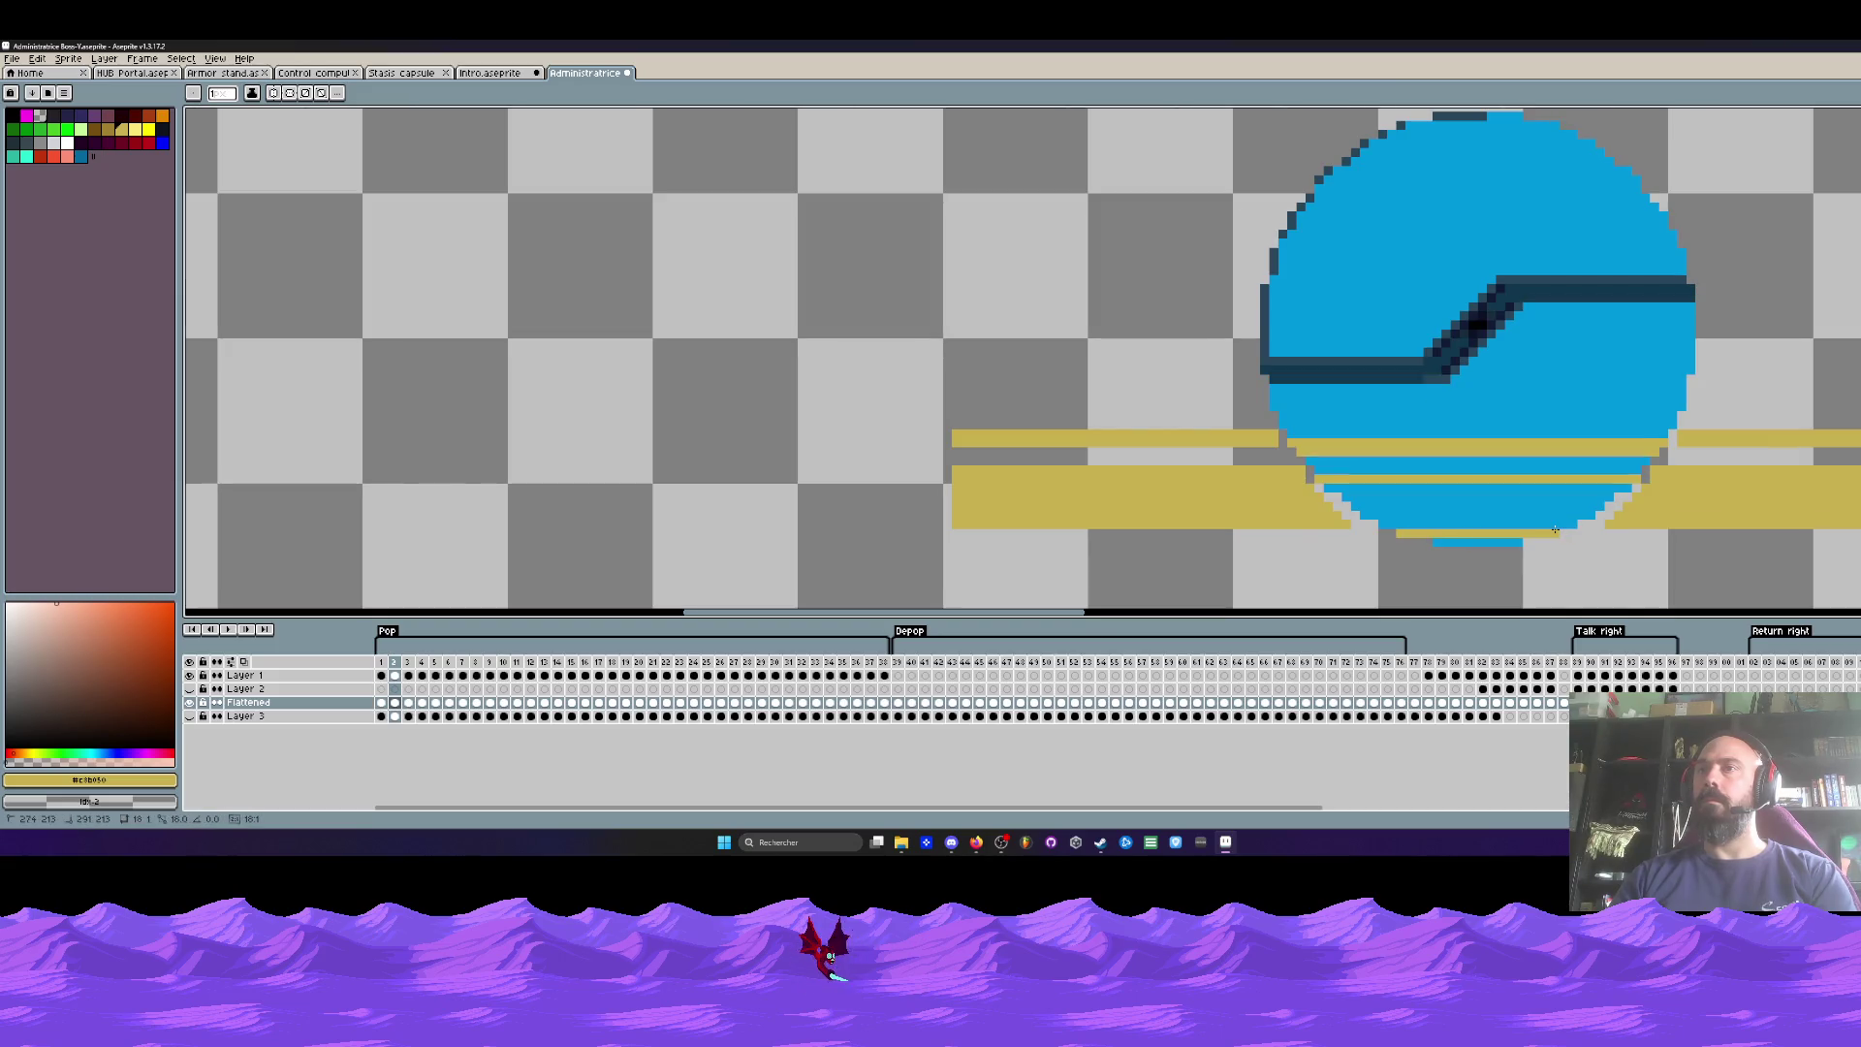
pyautogui.press(',')
pyautogui.press('.')
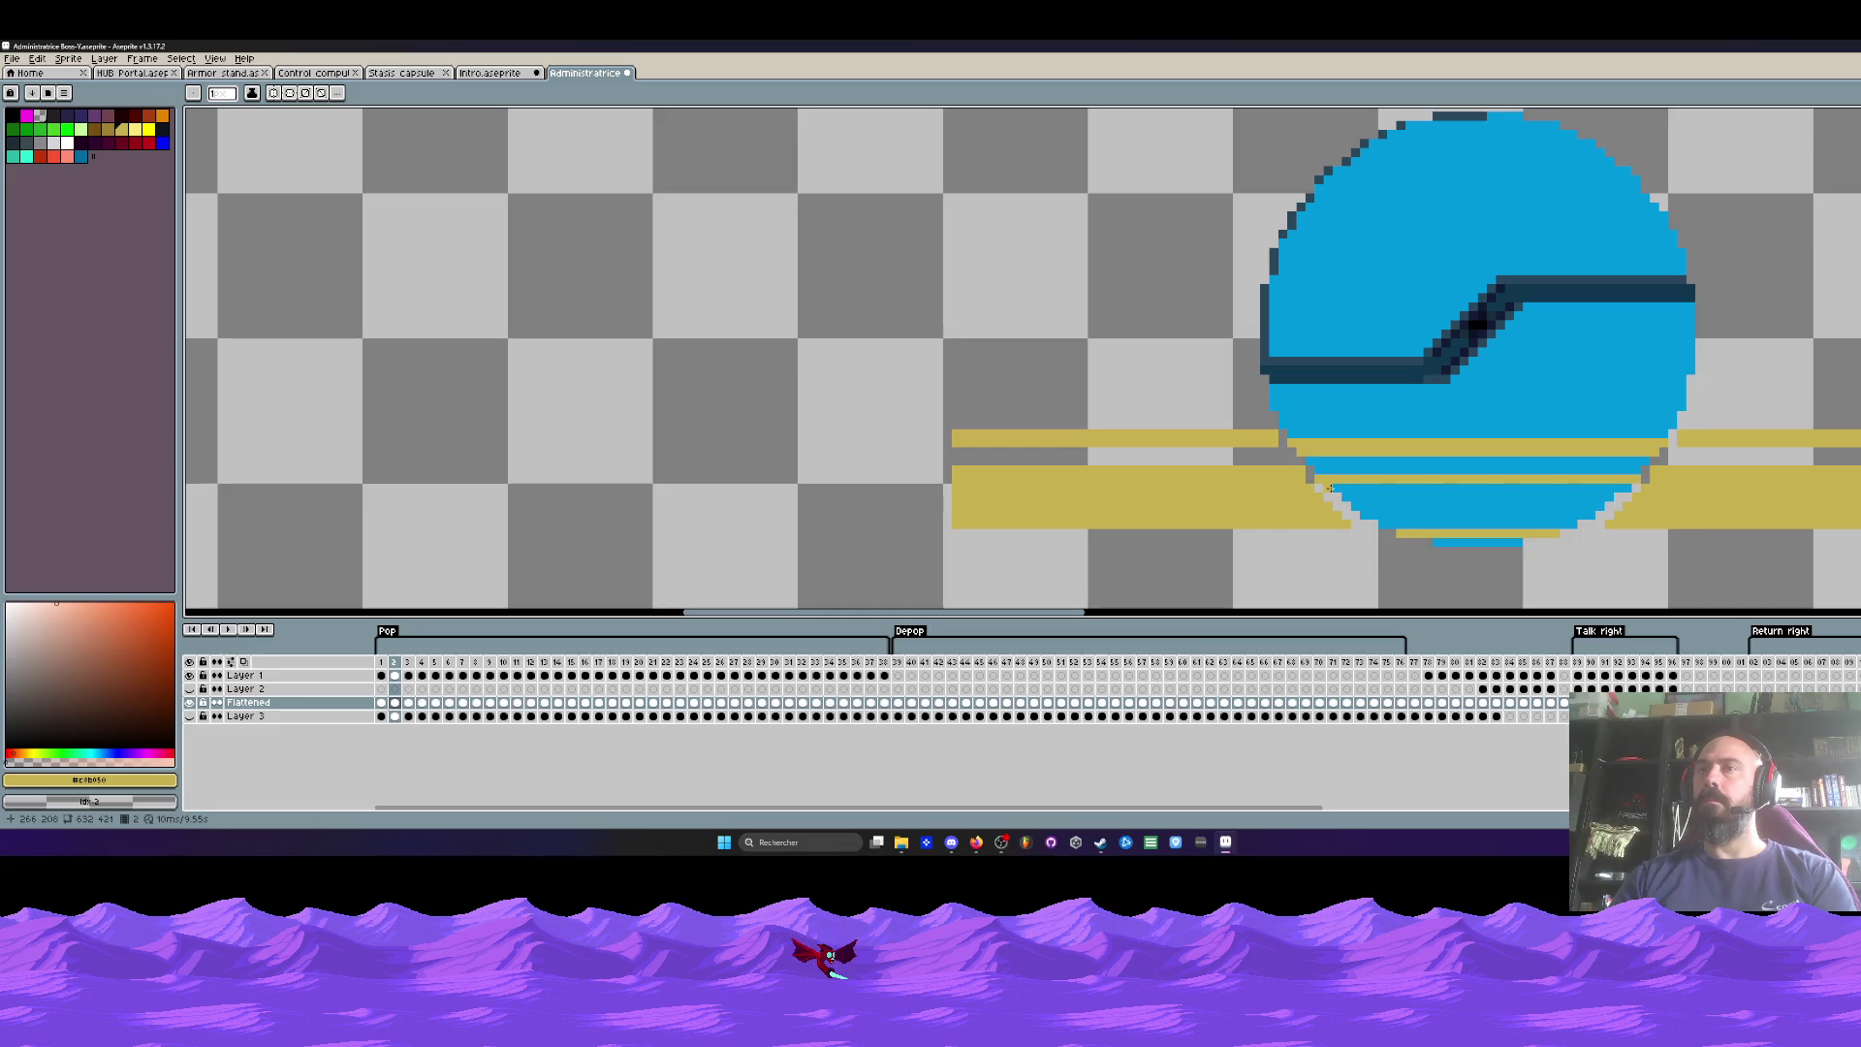
# Step: Add yellow lines across the circle on frames 3 and 4, playing the animation to check
pyautogui.press('.')
pyautogui.moveTo(1330, 487)
pyautogui.mouseDown()
pyautogui.moveTo(1617, 487)
pyautogui.moveTo(1349, 497)
pyautogui.moveTo(1594, 506)
pyautogui.moveTo(1358, 514)
pyautogui.moveTo(1576, 525)
pyautogui.moveTo(1398, 533)
pyautogui.moveTo(1481, 543)
pyautogui.mouseUp()
pyautogui.press('.')
pyautogui.press('.')
pyautogui.press('.')
pyautogui.press('.')
pyautogui.press('.')
pyautogui.press('.')
pyautogui.scroll(-1, 1518, 543)
pyautogui.press('Return')
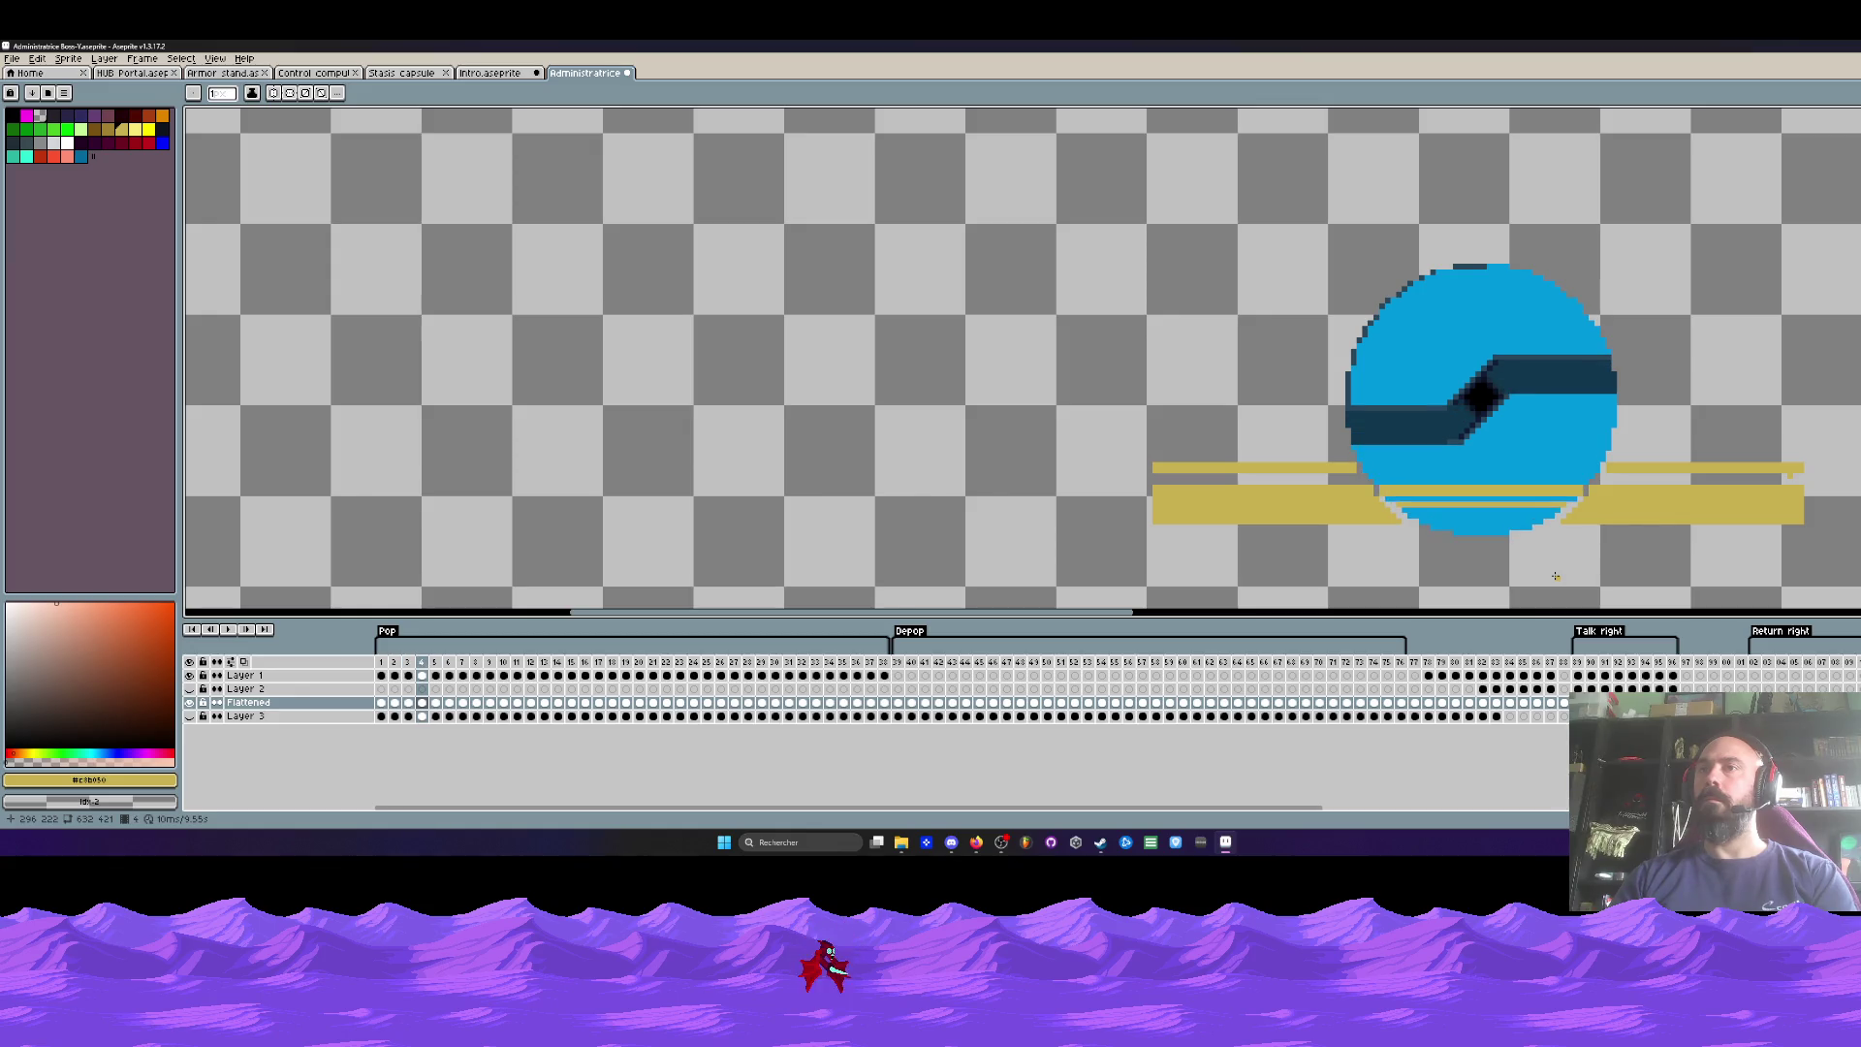
pyautogui.scroll(1, 1393, 505)
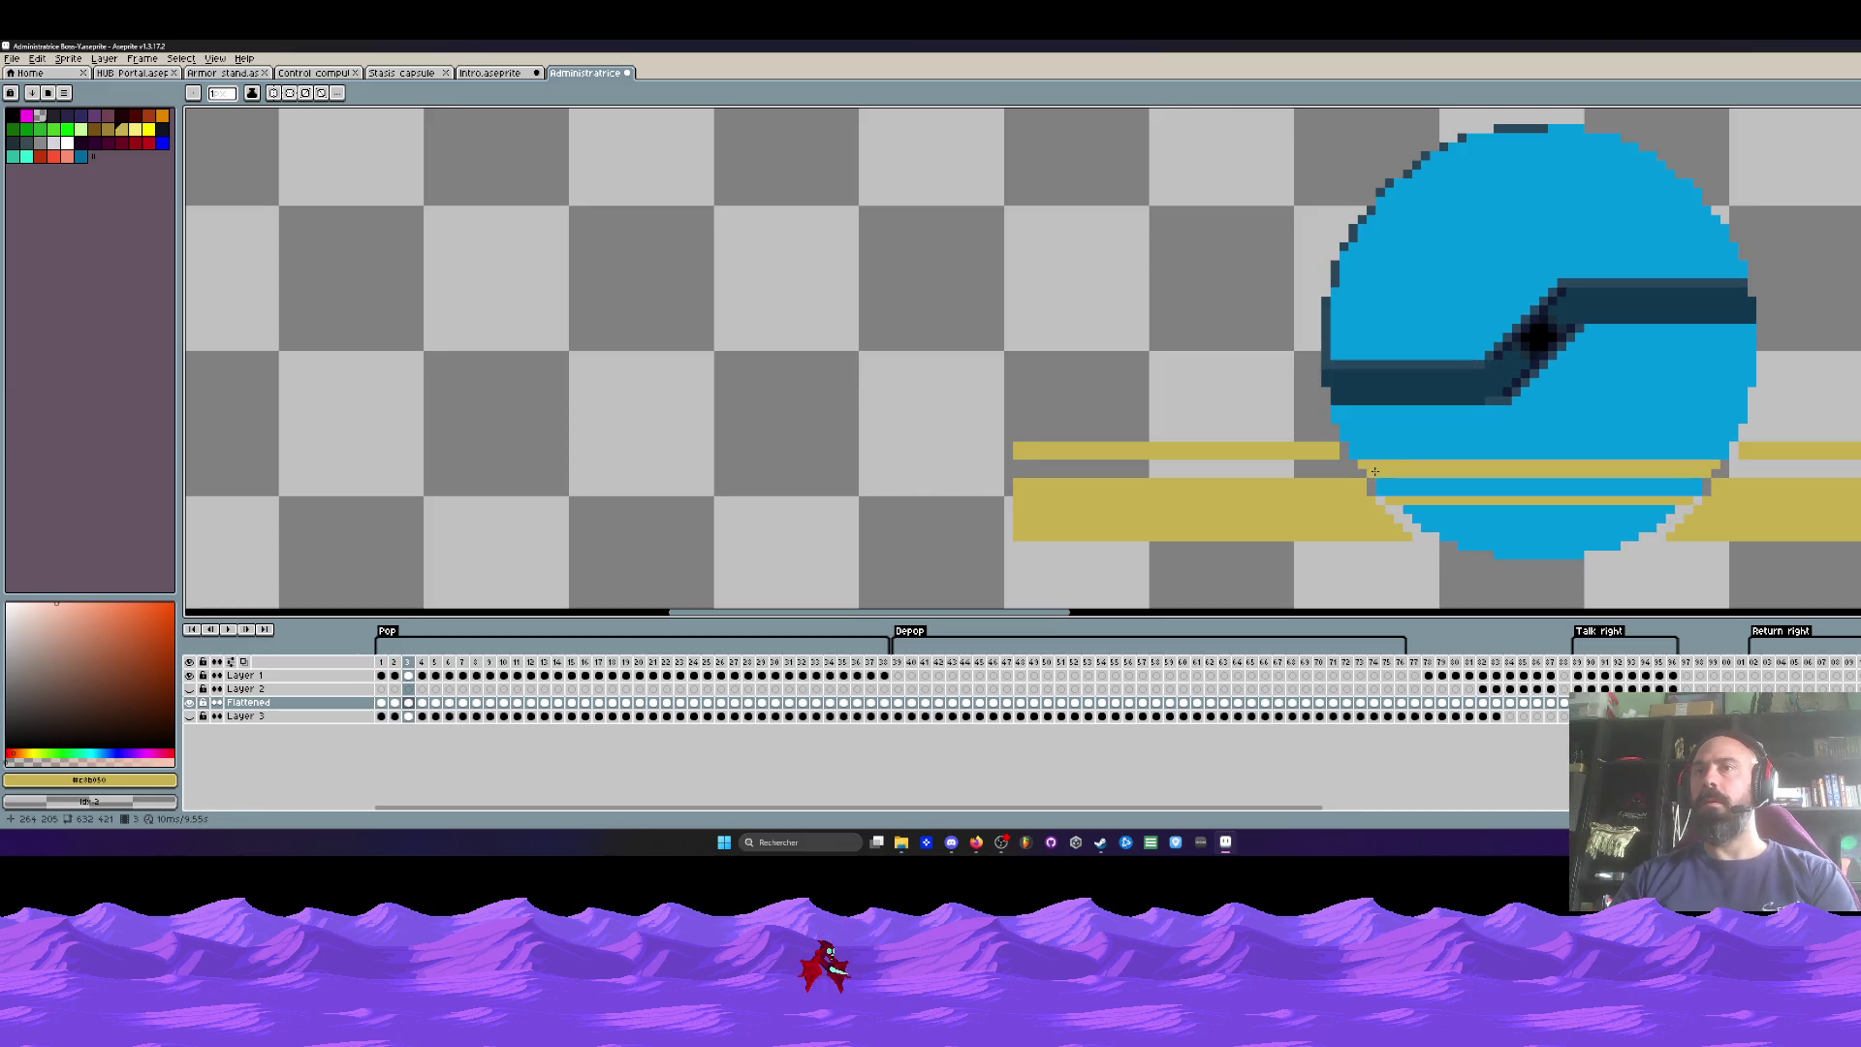
pyautogui.moveTo(1375, 471); pyautogui.dragTo(1706, 471)
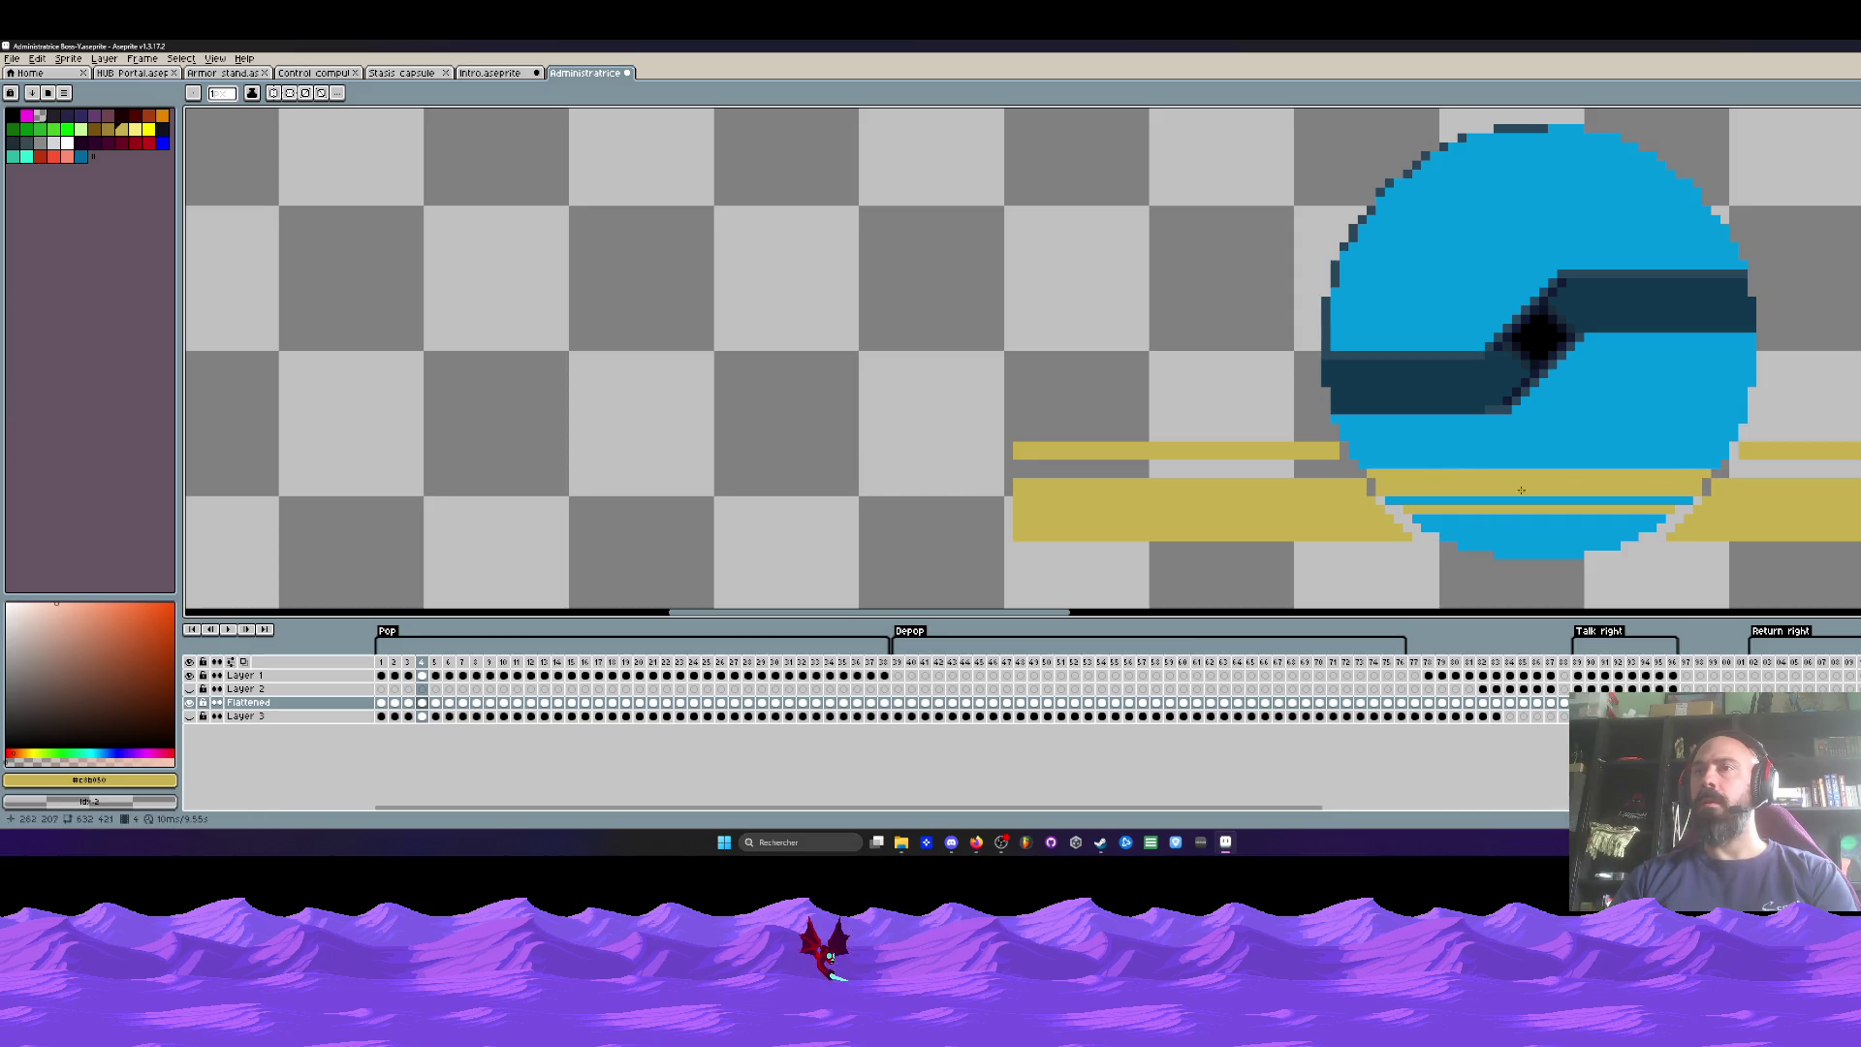
# Step: Sample the circle's blue and paint it over the lower yellow band on frames 4 through 6
pyautogui.press('i')
pyautogui.click(1476, 528)
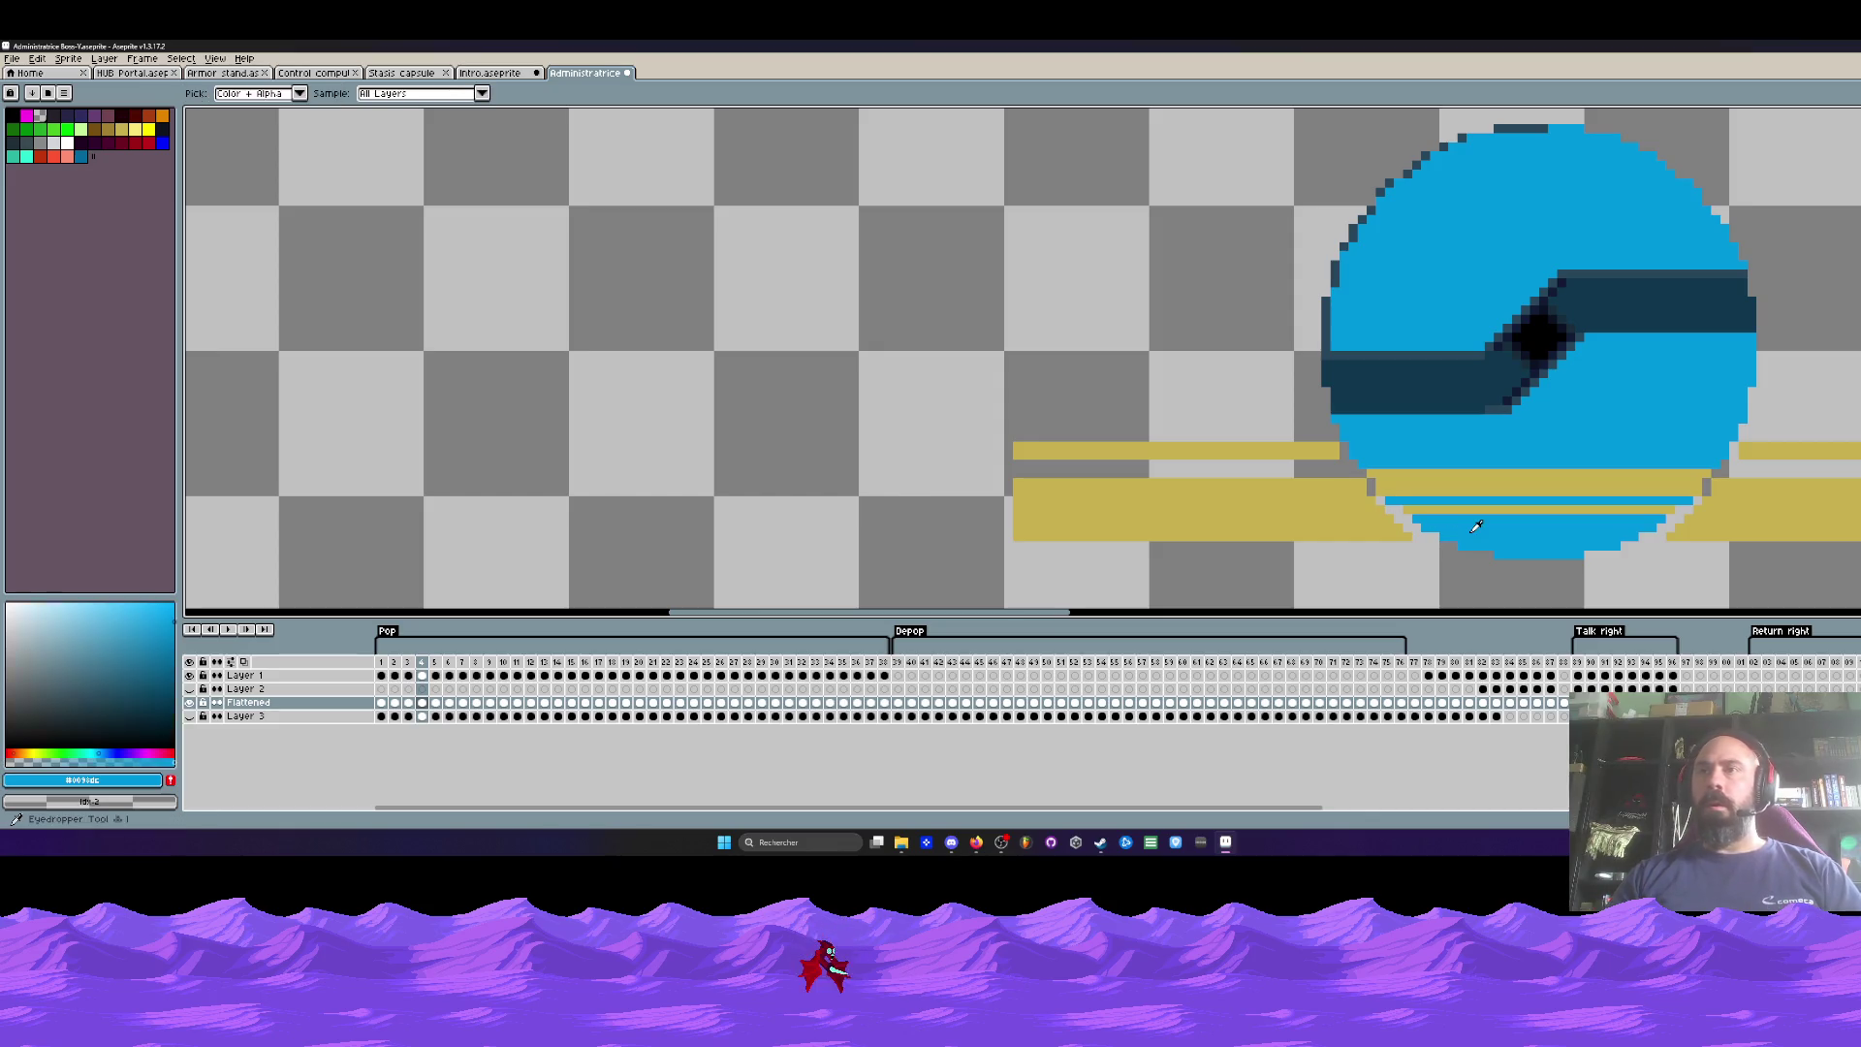
pyautogui.press('v')
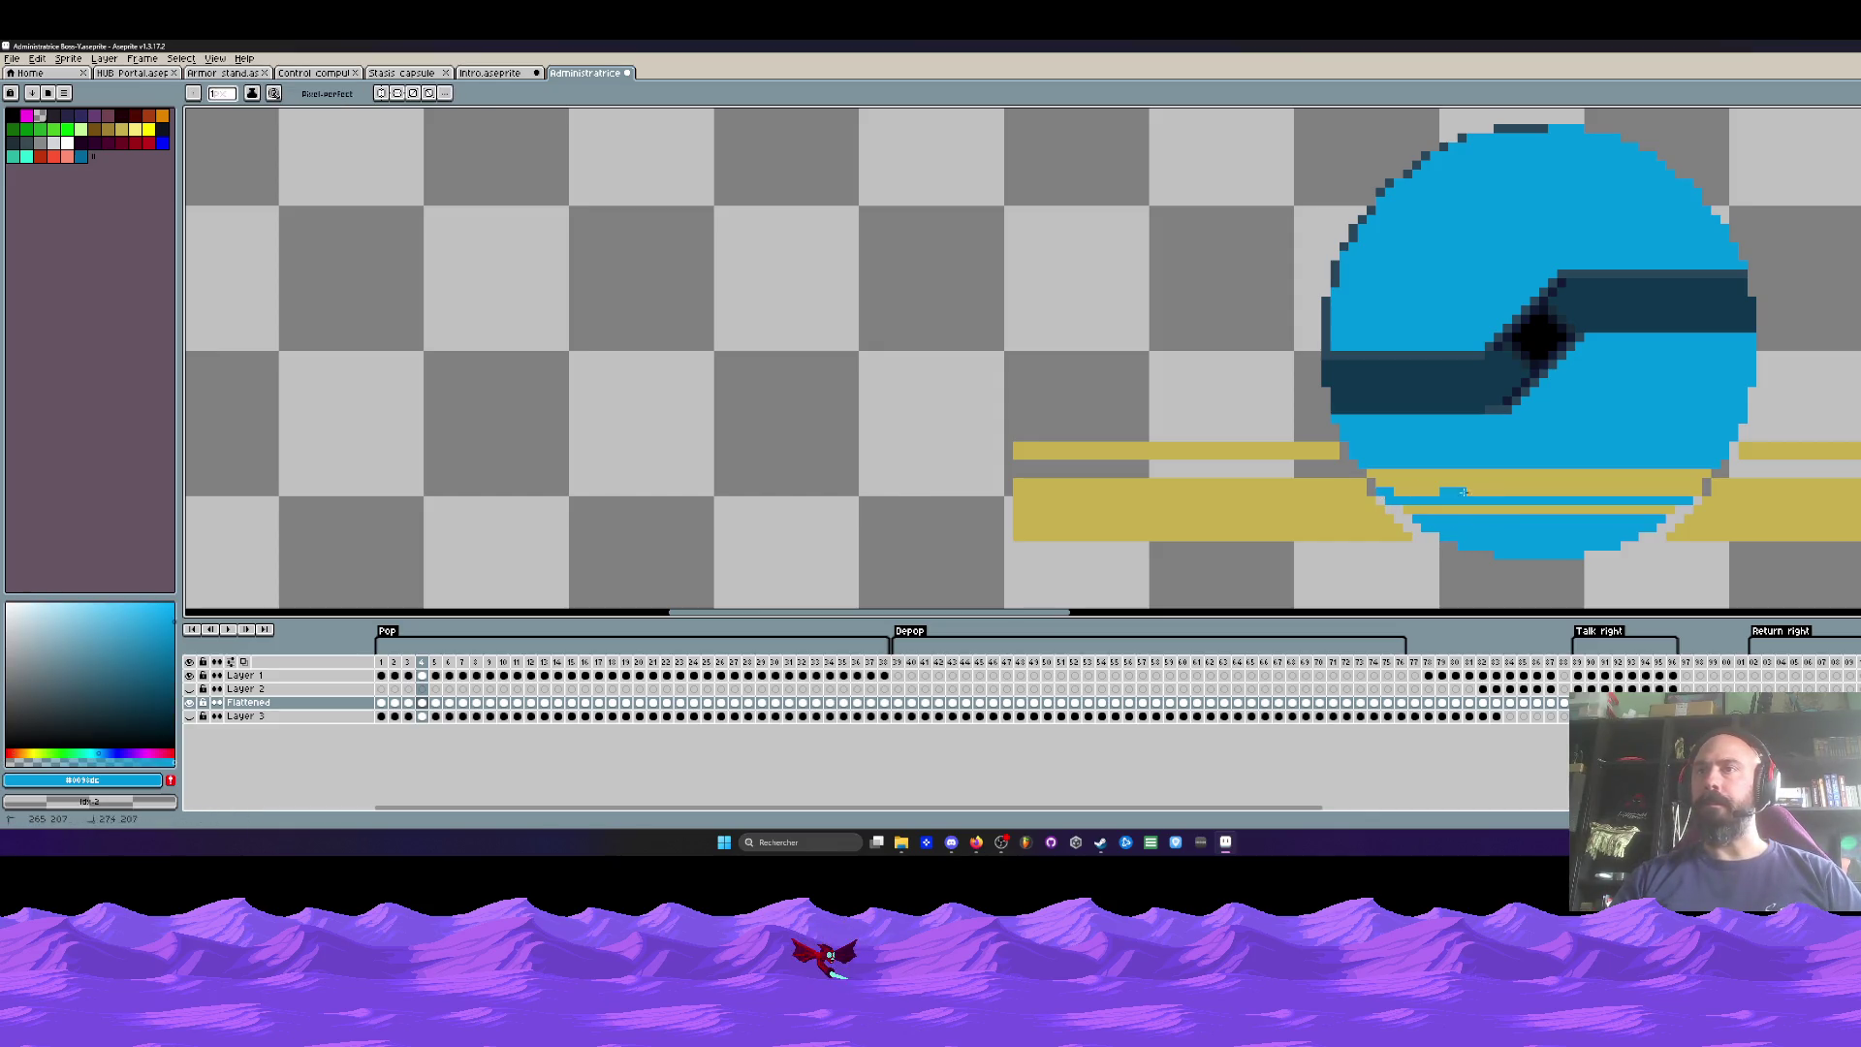
pyautogui.press('b')
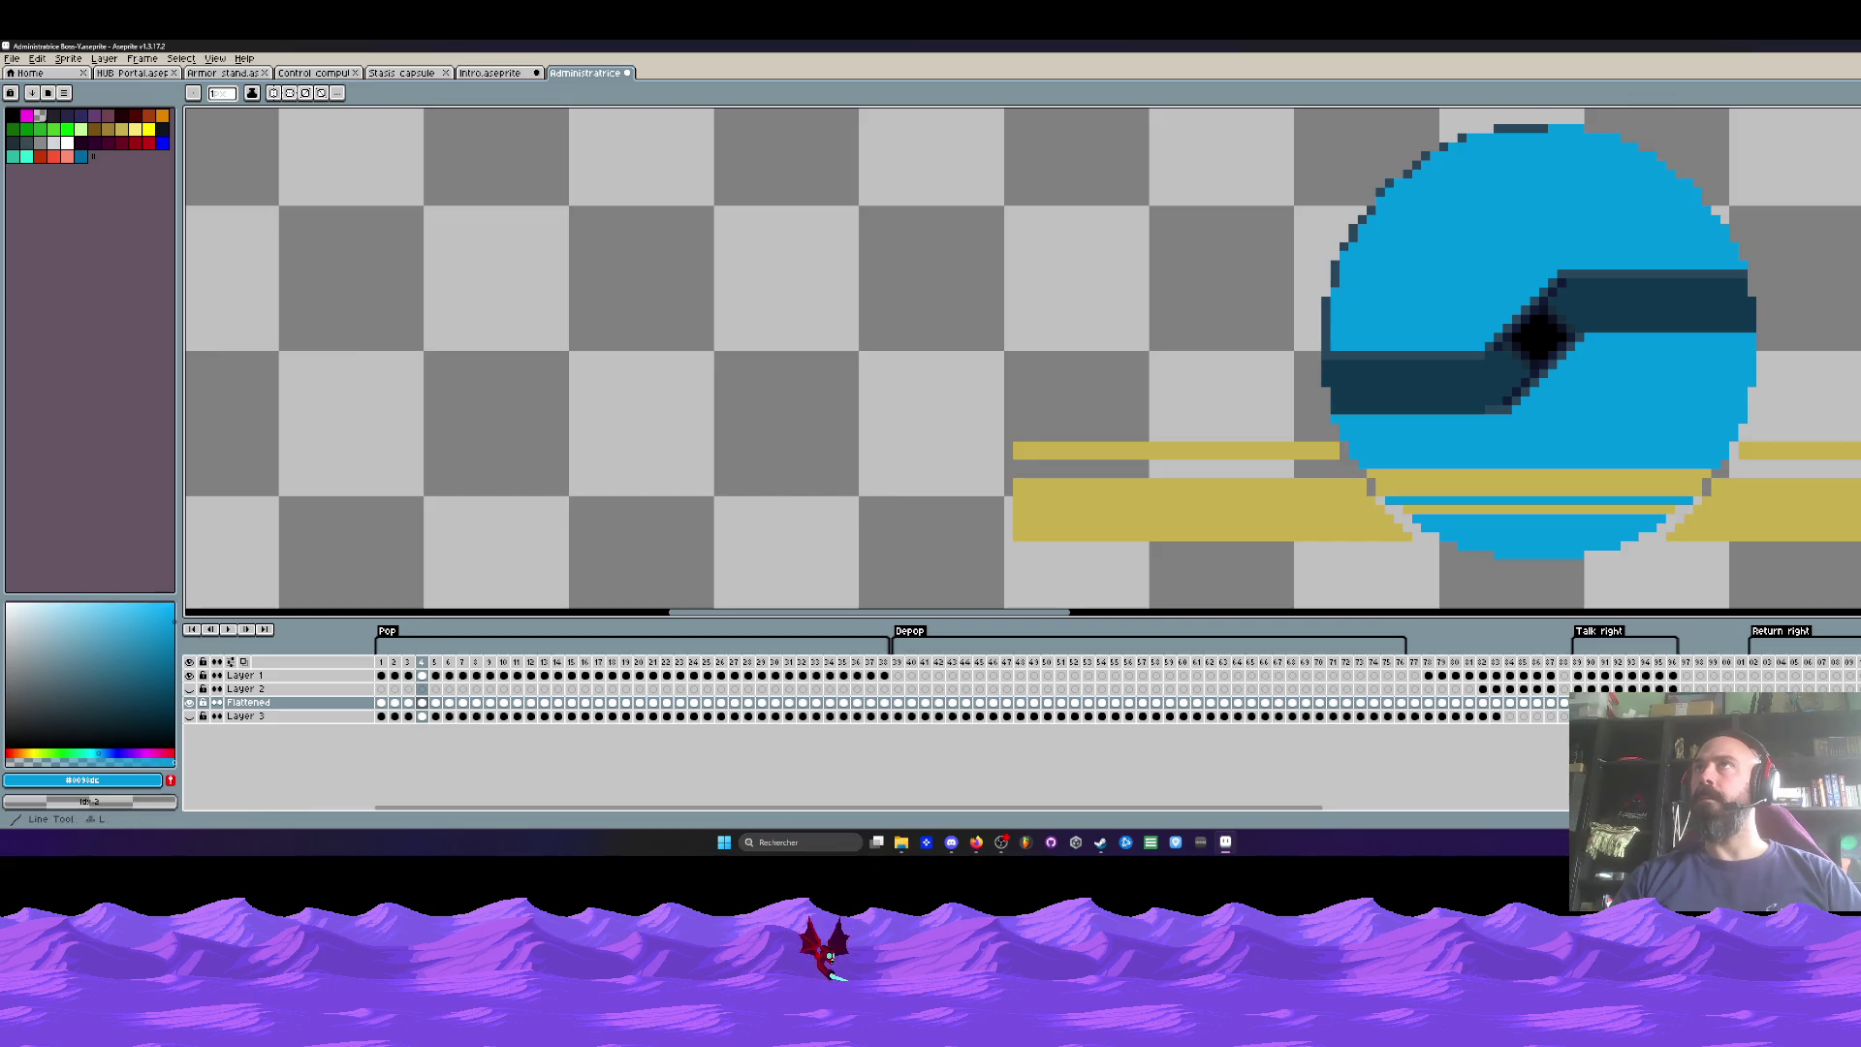
pyautogui.moveTo(1396, 491); pyautogui.dragTo(1701, 491)
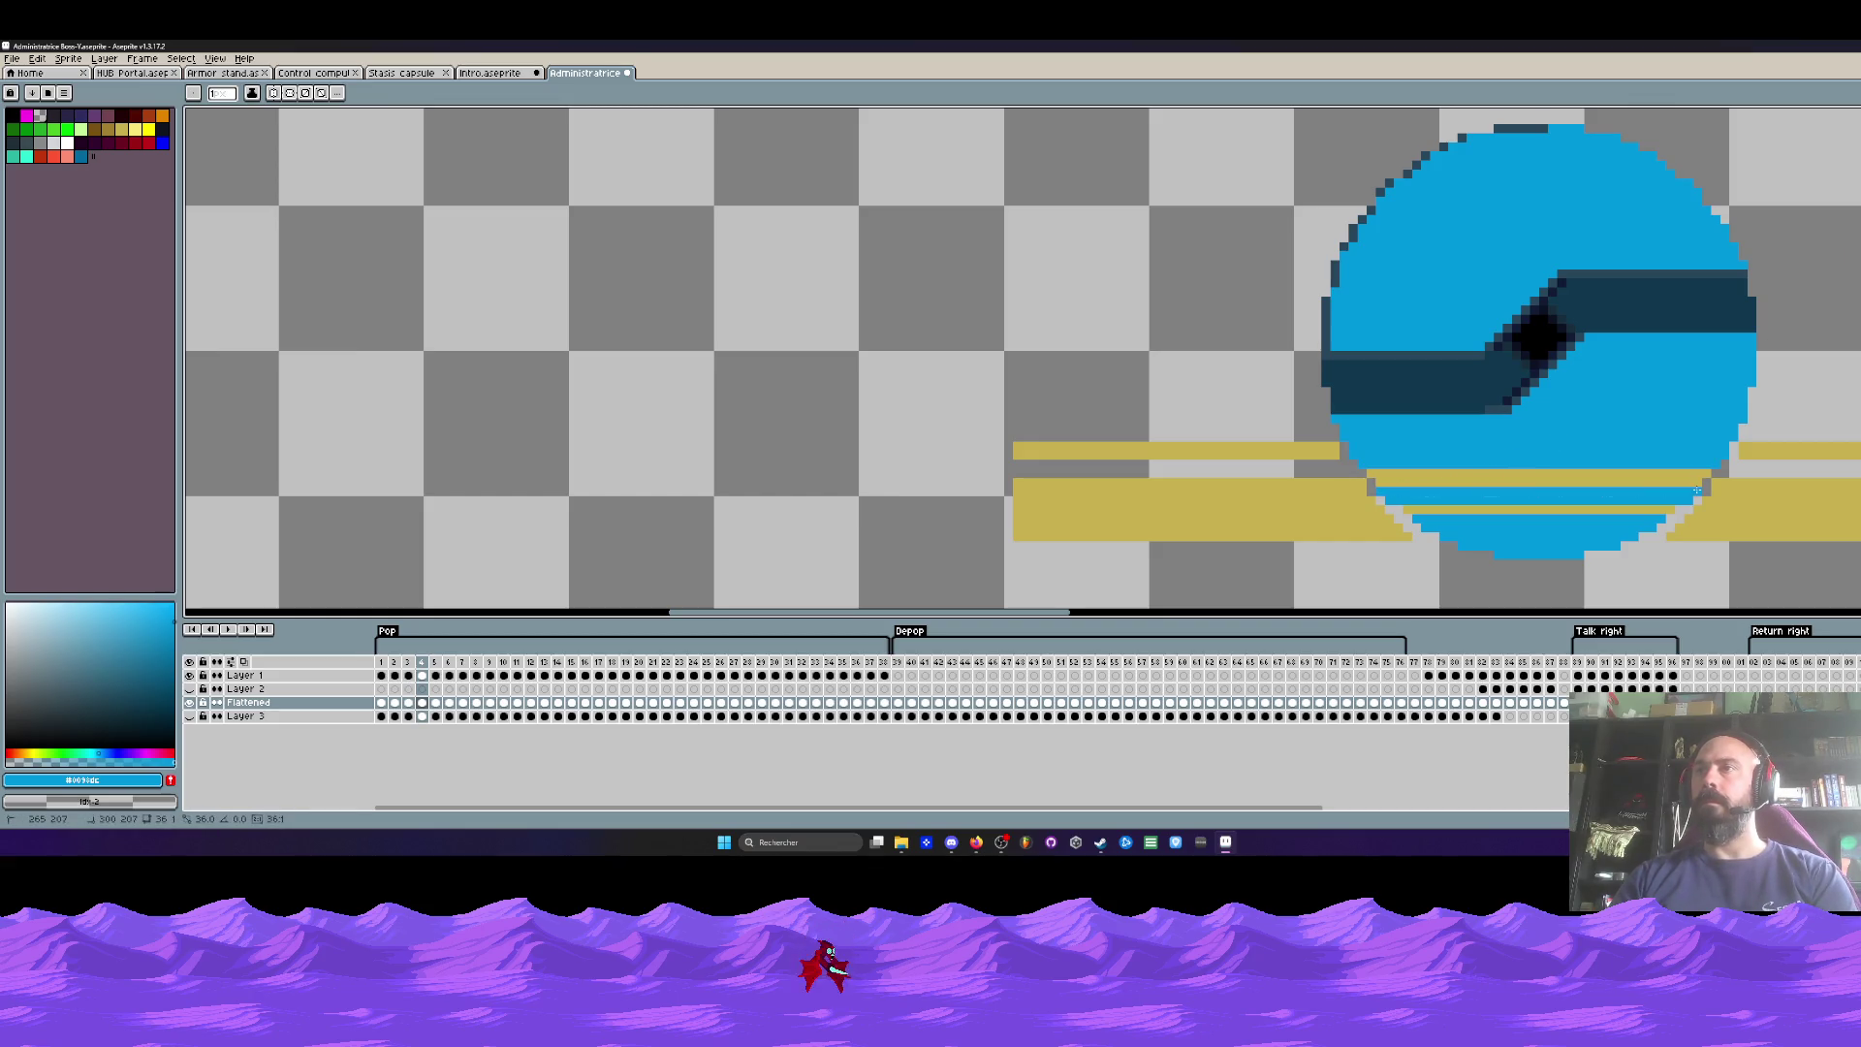
pyautogui.press('Right')
pyautogui.moveTo(1390, 499); pyautogui.dragTo(1676, 495)
pyautogui.press('Right')
pyautogui.moveTo(1406, 510); pyautogui.dragTo(1669, 510)
# Step: Paint blue lines along the circle's lower band on frames 7 through 10, then return to frame 1
pyautogui.press('Right')
pyautogui.moveTo(1417, 518); pyautogui.dragTo(1640, 517)
pyautogui.press('Right')
pyautogui.moveTo(1421, 527); pyautogui.dragTo(1654, 526)
pyautogui.press('Right')
pyautogui.moveTo(1444, 536); pyautogui.dragTo(1601, 535)
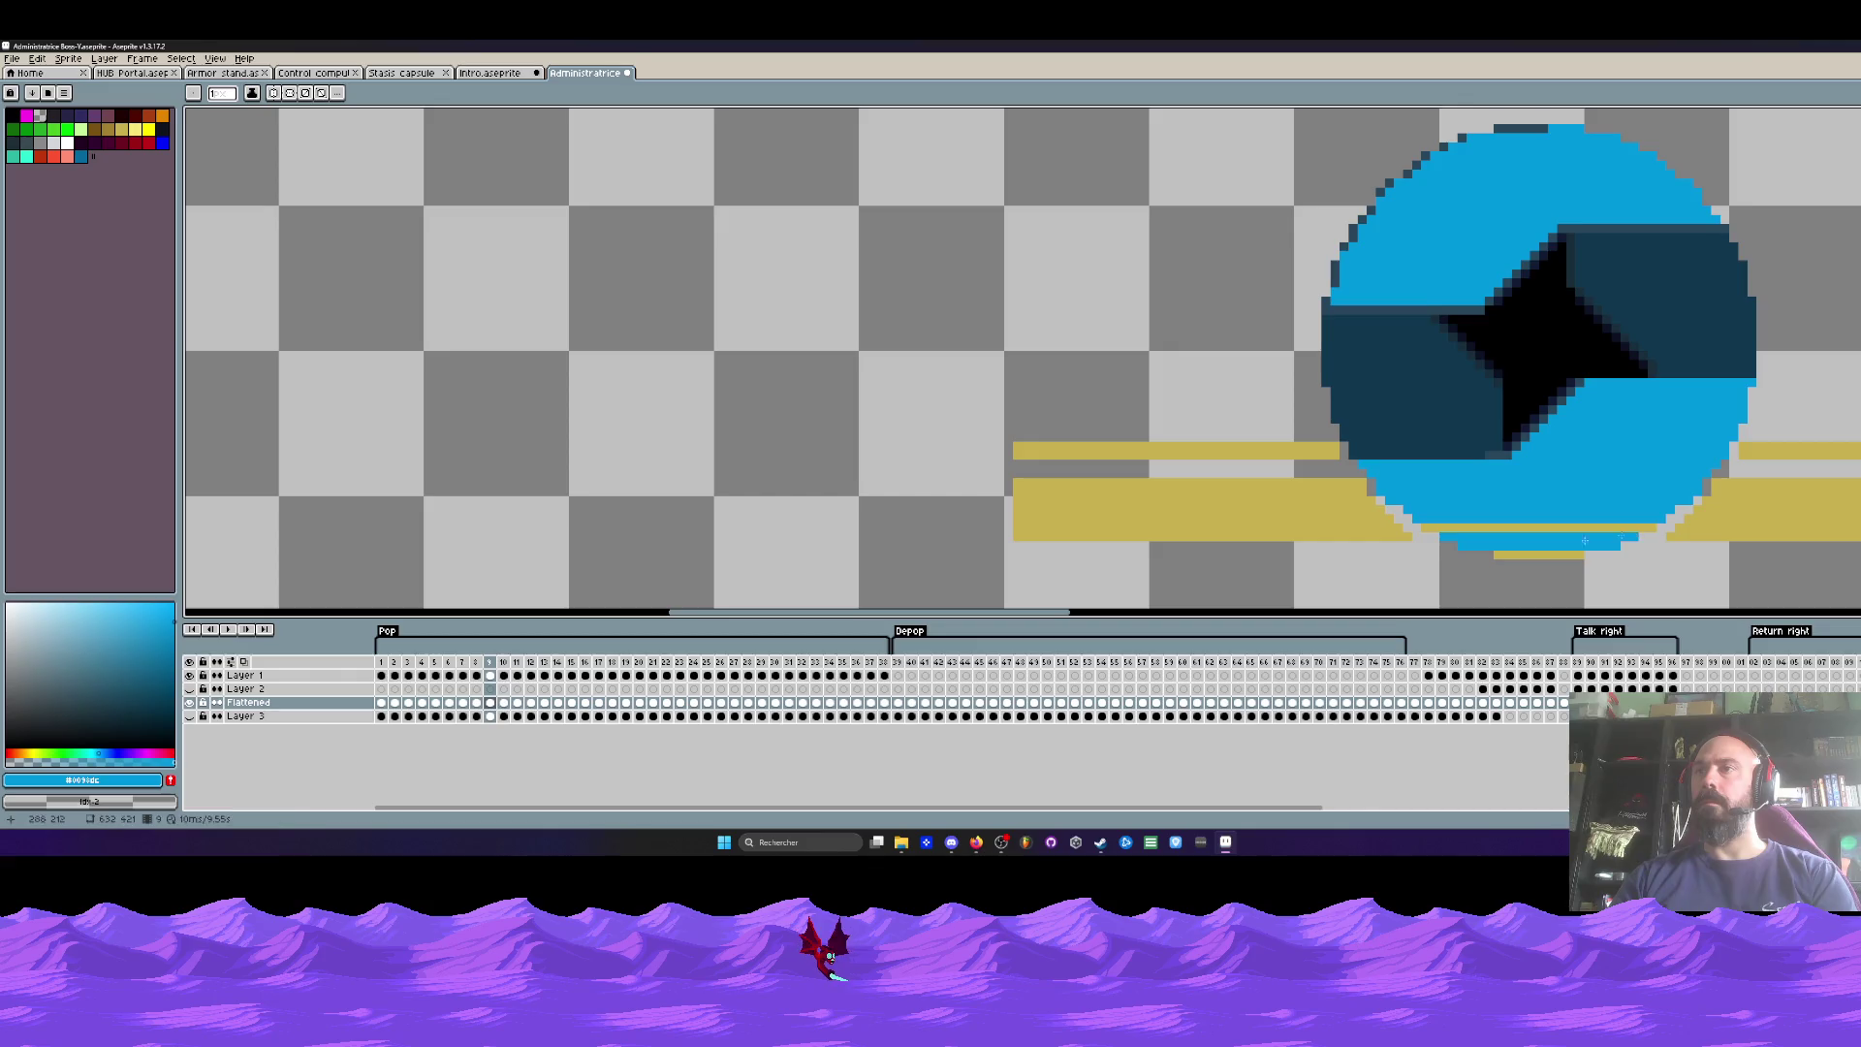
pyautogui.press('Right')
pyautogui.moveTo(1462, 545)
pyautogui.mouseDown()
pyautogui.moveTo(1593, 545)
pyautogui.moveTo(1550, 555)
pyautogui.moveTo(1579, 555)
pyautogui.mouseUp()
pyautogui.press('Right')
pyautogui.press('Right')
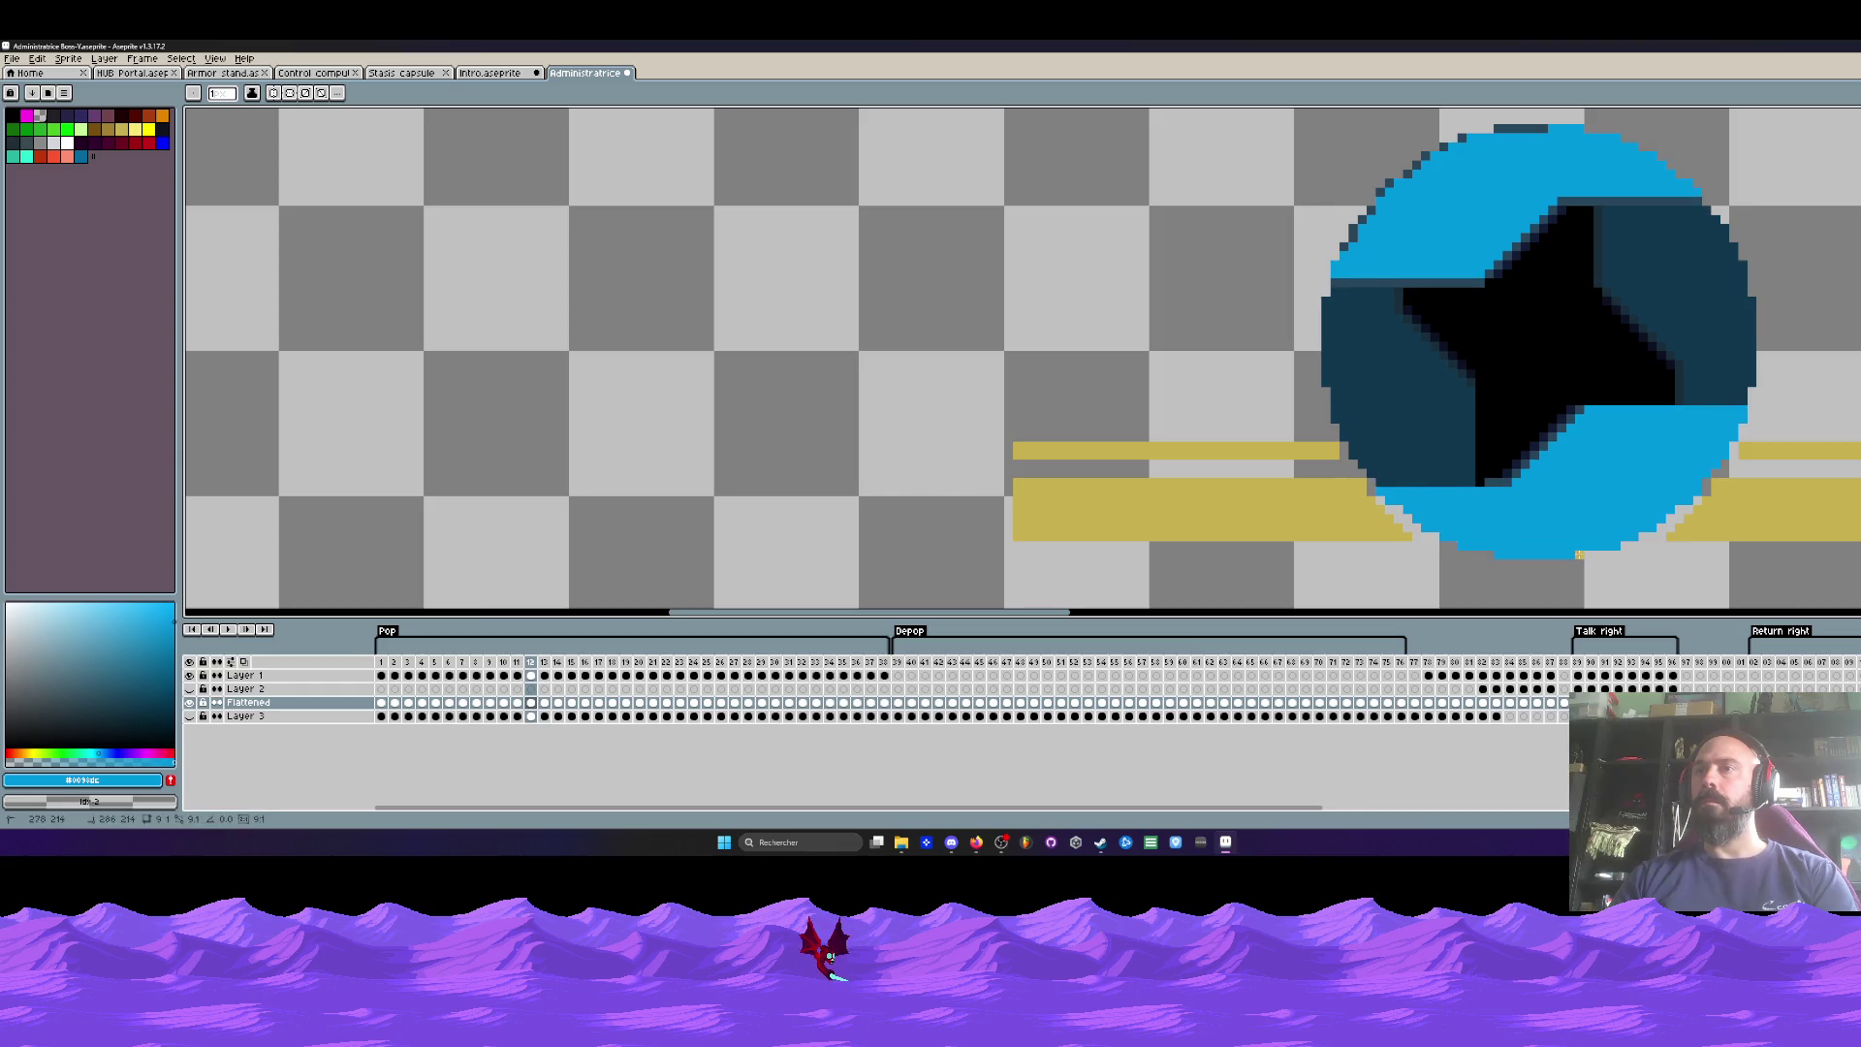
pyautogui.press('Left')
pyautogui.press('Left')
pyautogui.press('Left')
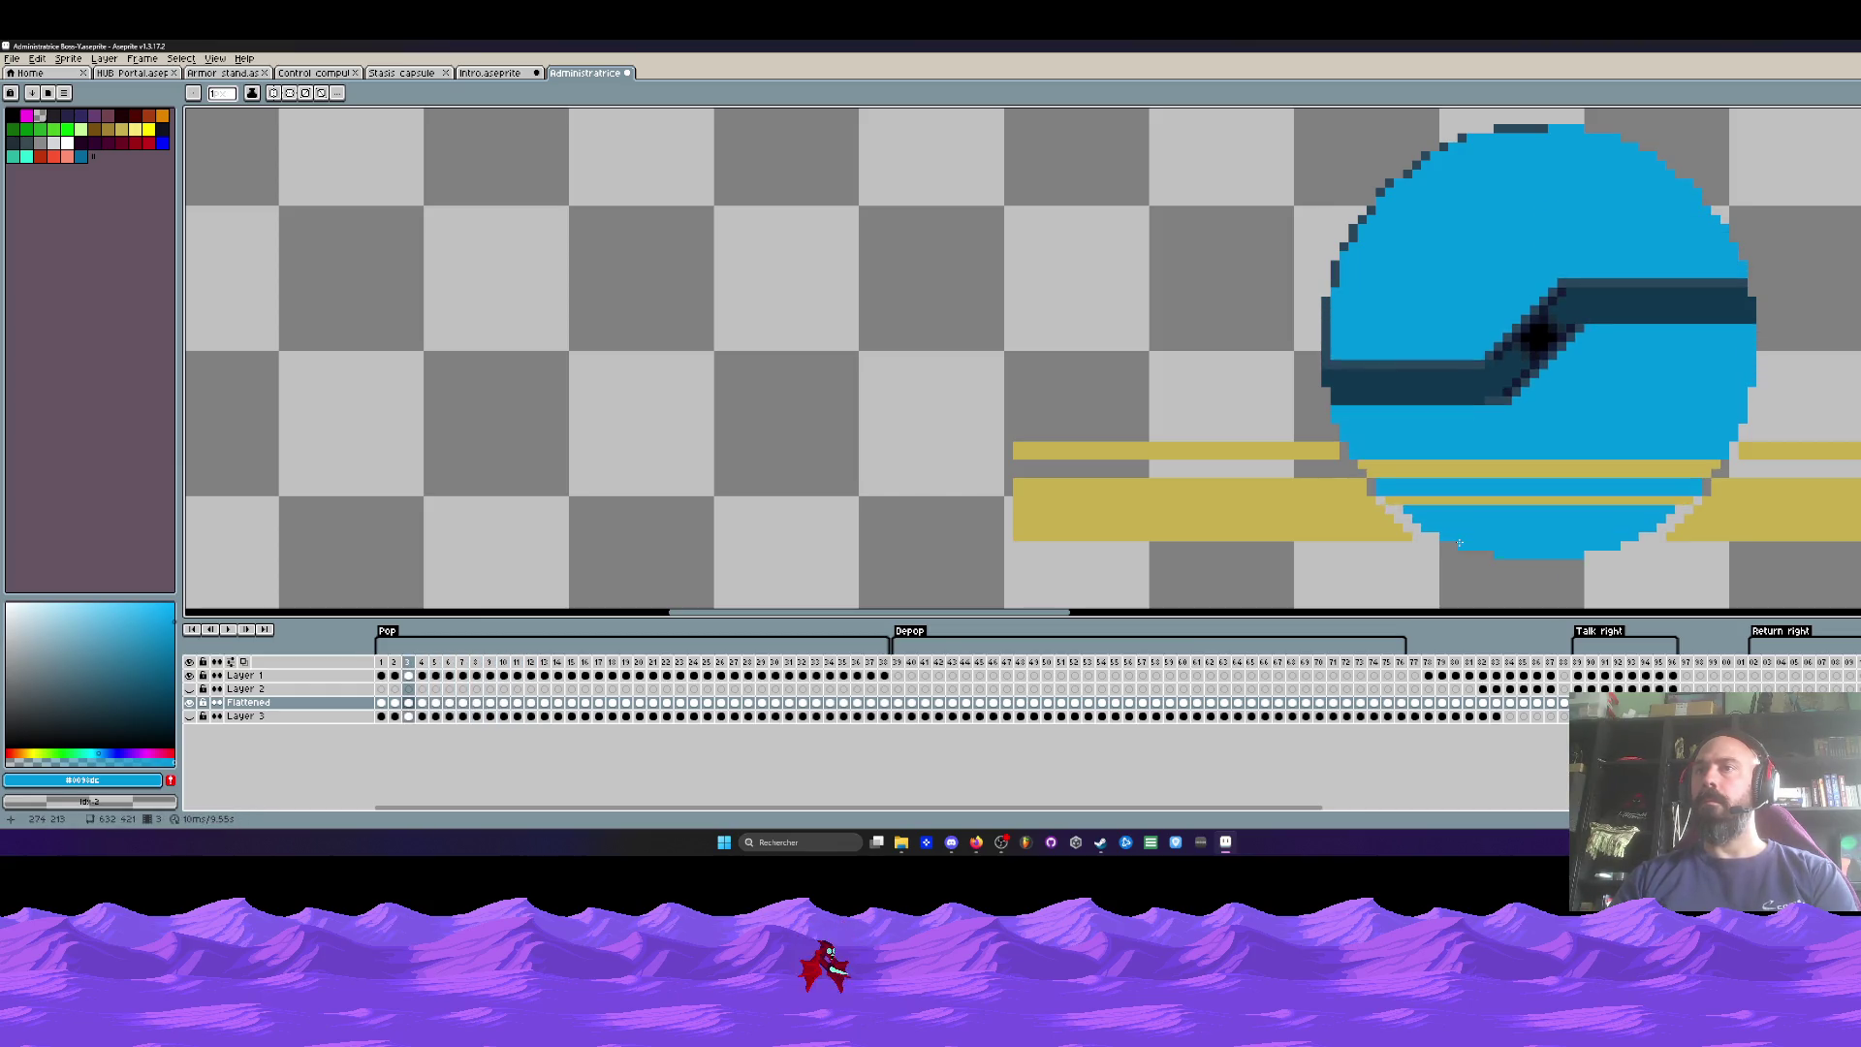
# Step: Sample the bars' gold colour with the Eyedropper and step ahead to frame 5
pyautogui.press('i')
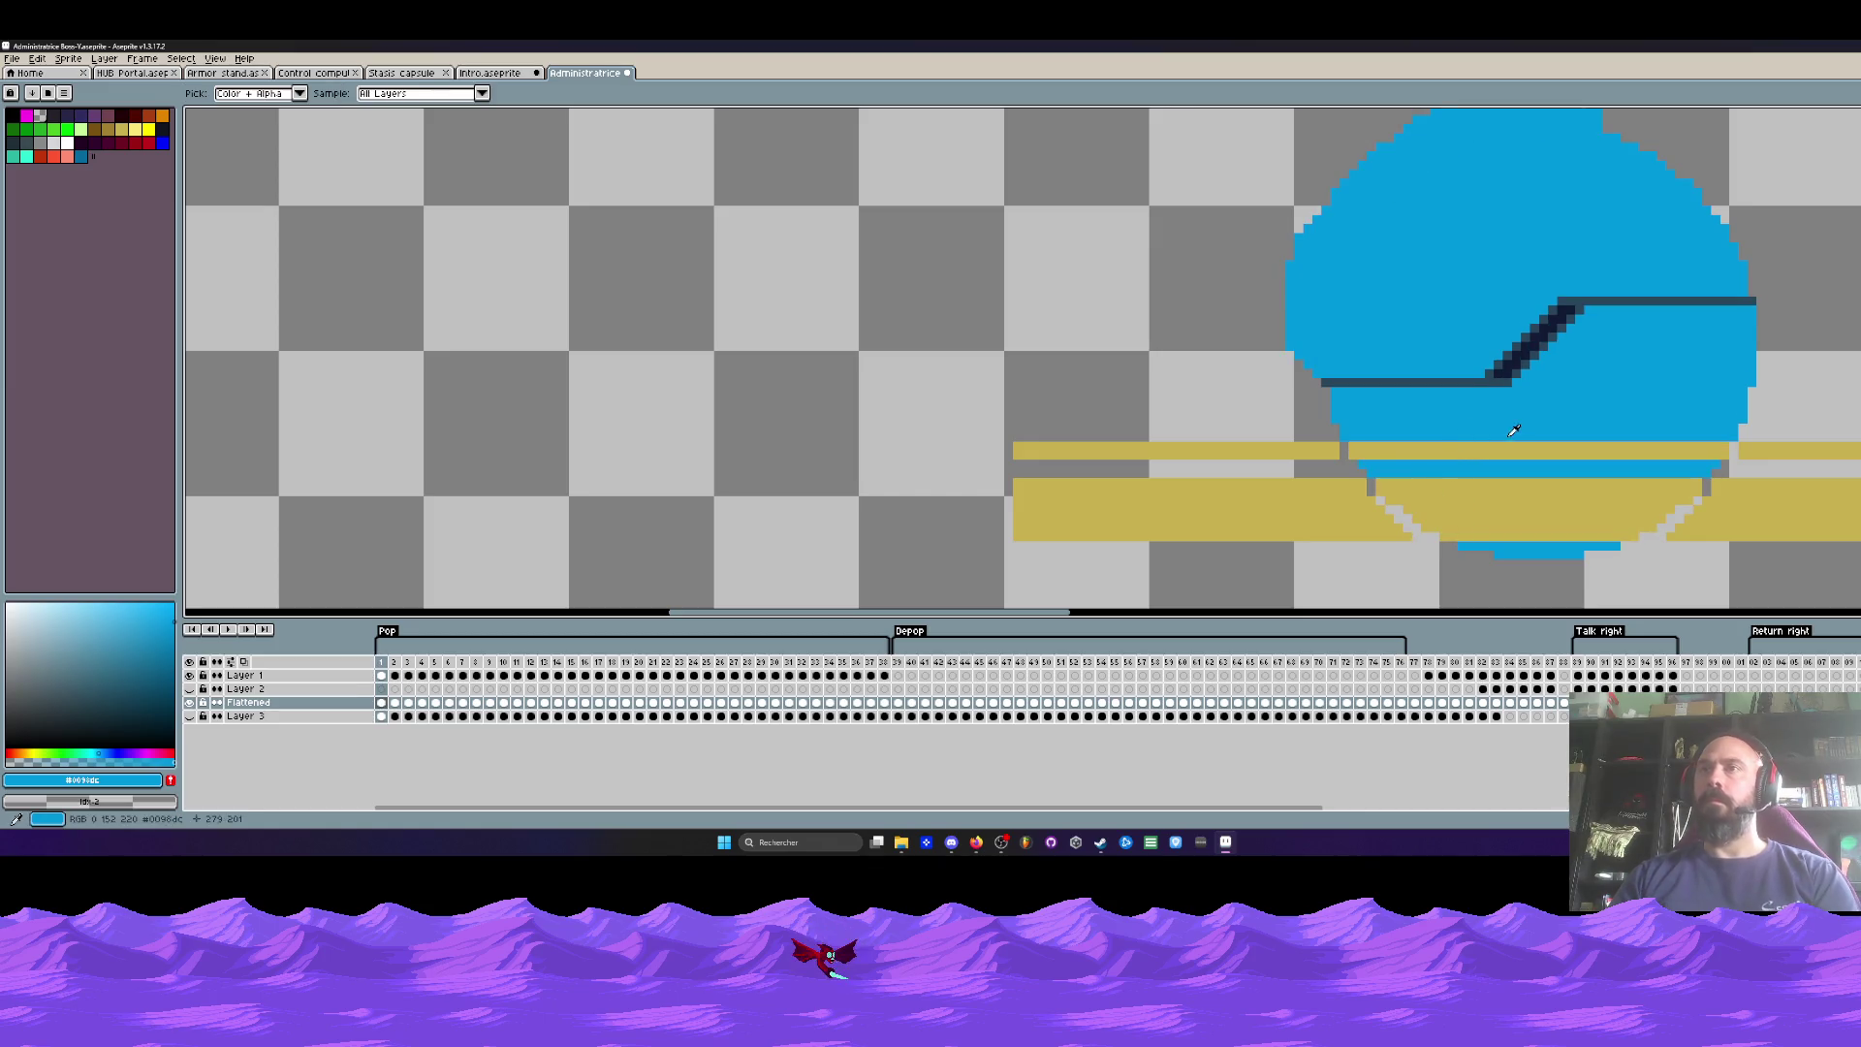
pyautogui.click(1512, 450)
pyautogui.press('m')
pyautogui.press('Right')
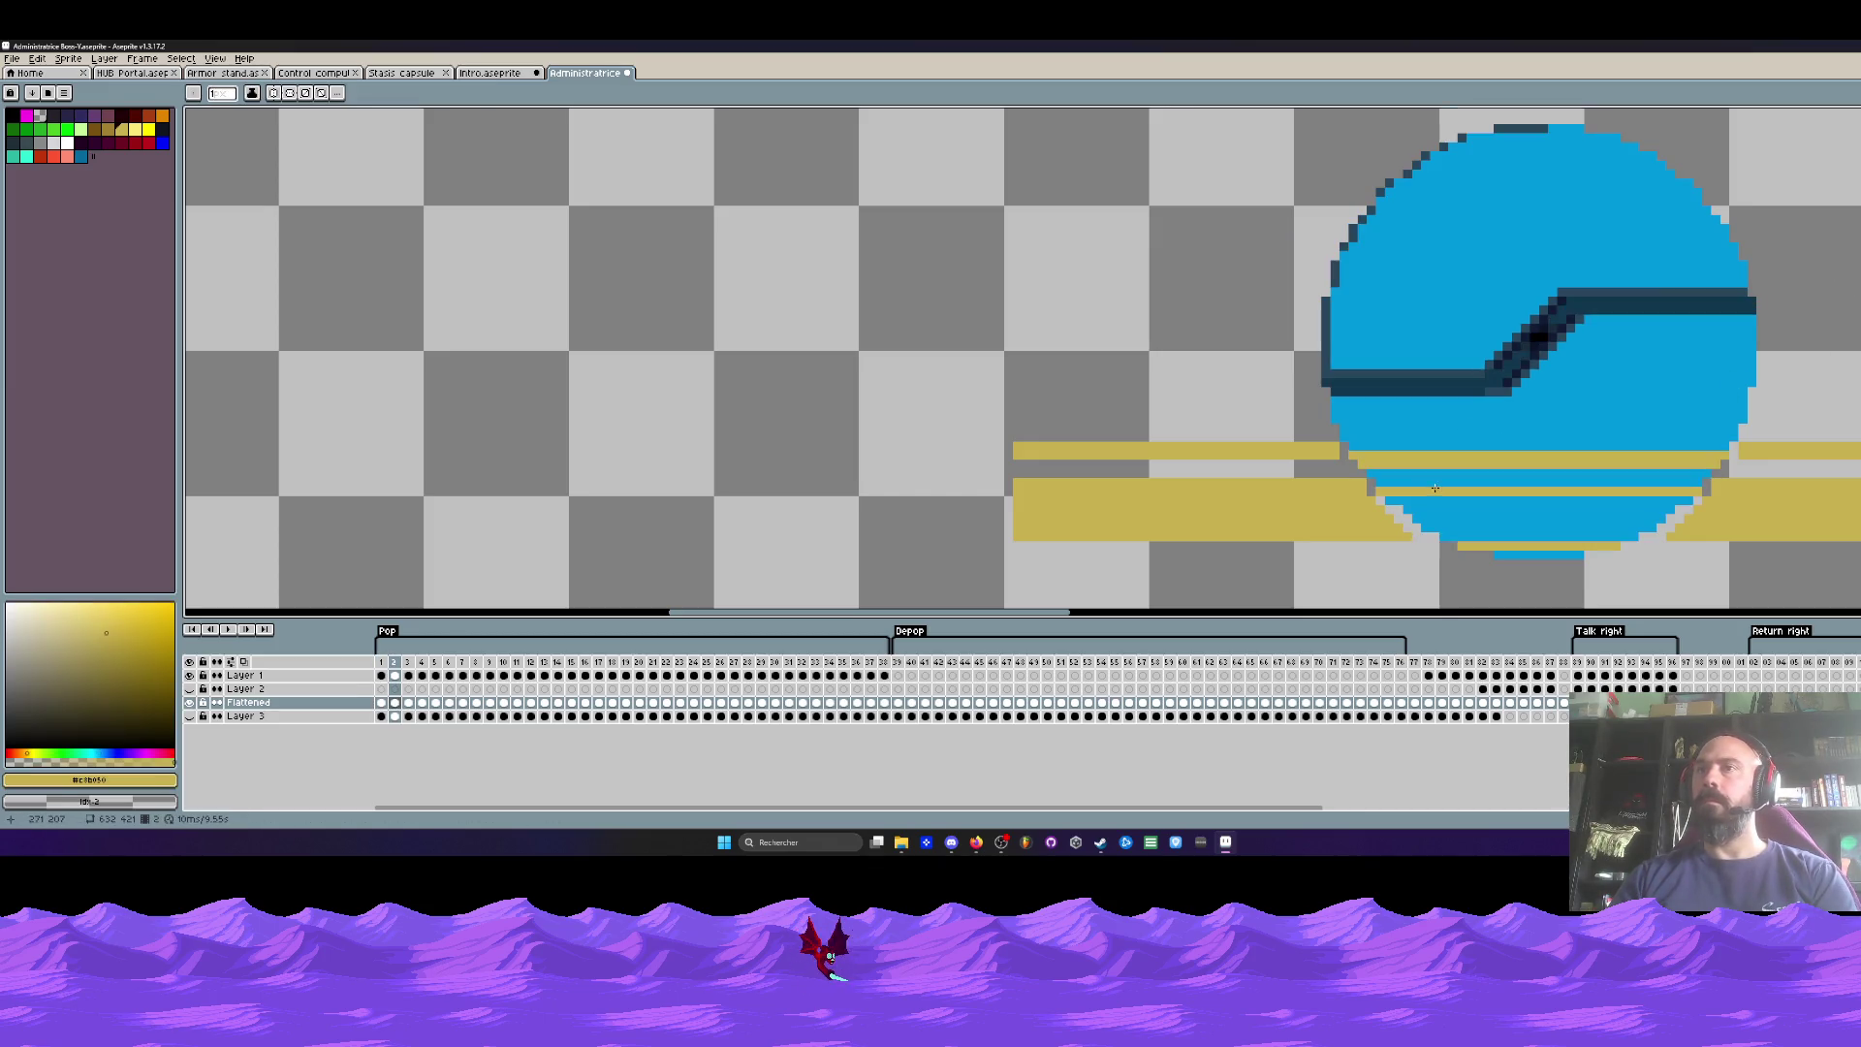
pyautogui.scroll(2, 1434, 488)
pyautogui.press('Right')
pyautogui.scroll(-2, 1406, 504)
pyautogui.press('Right')
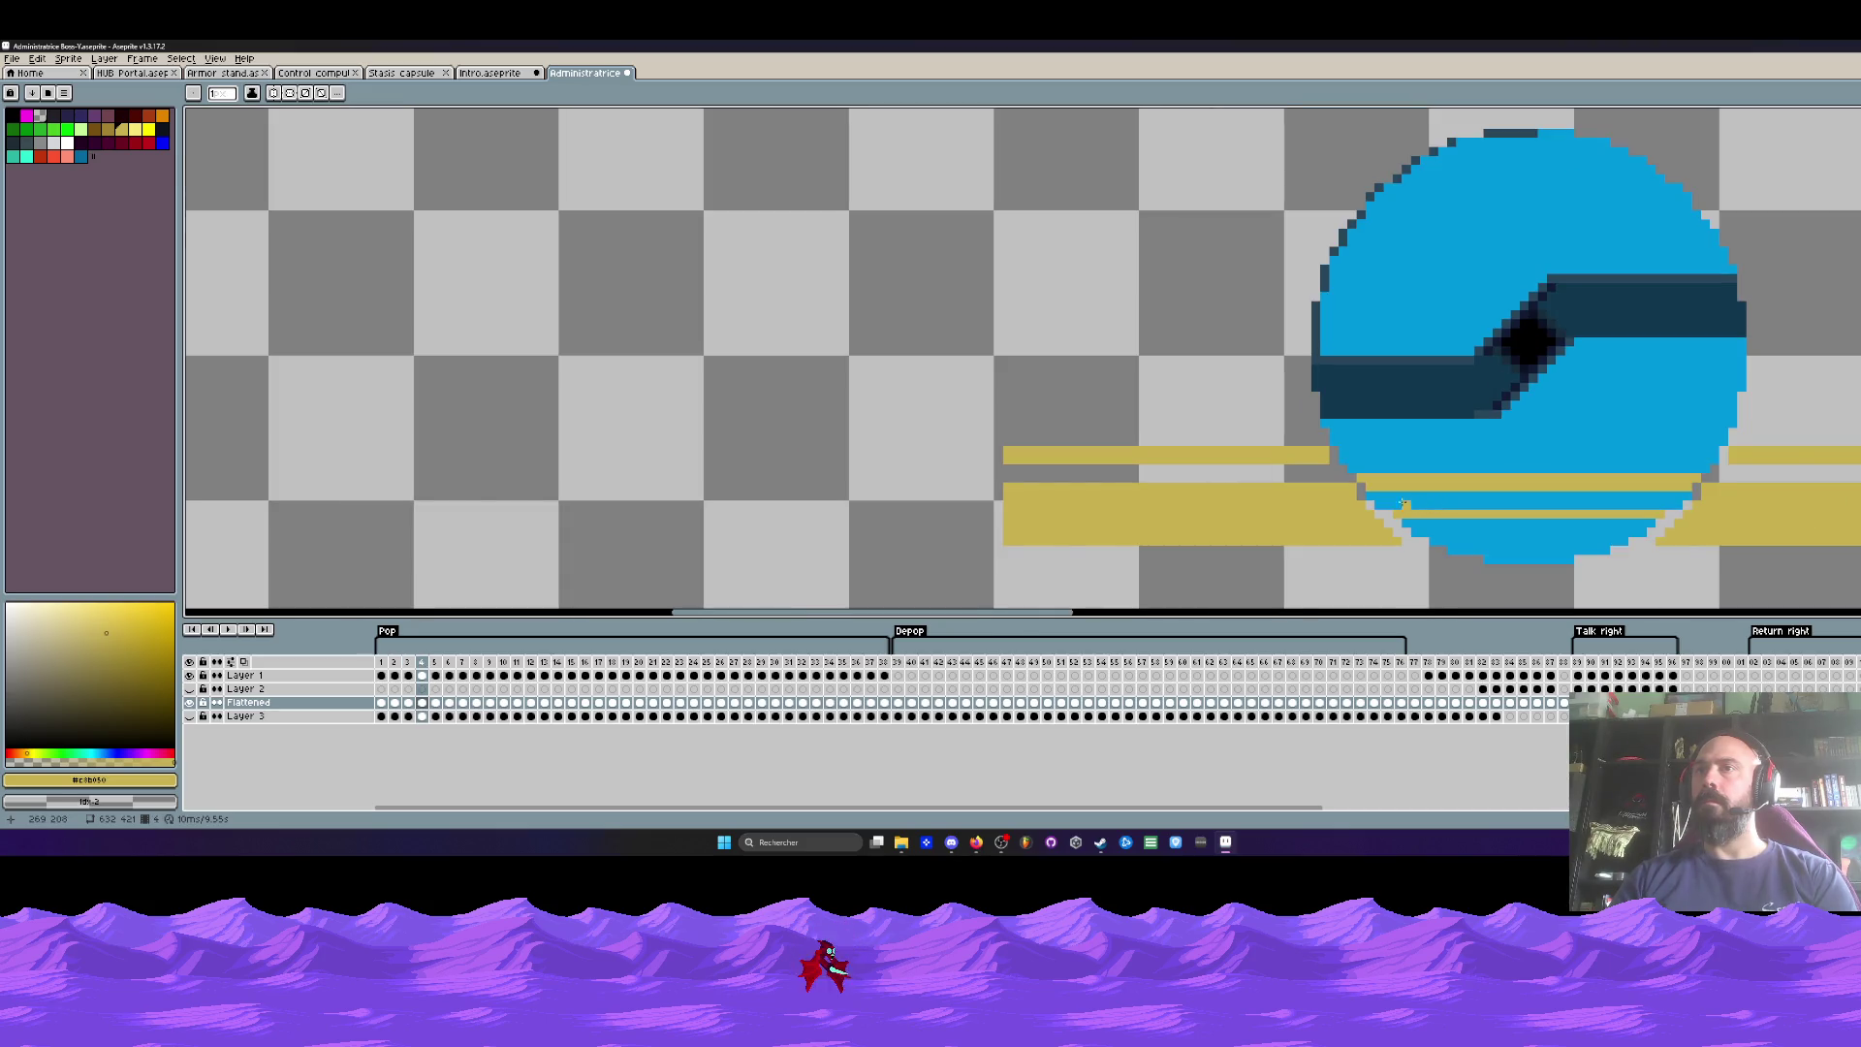
pyautogui.press('Right')
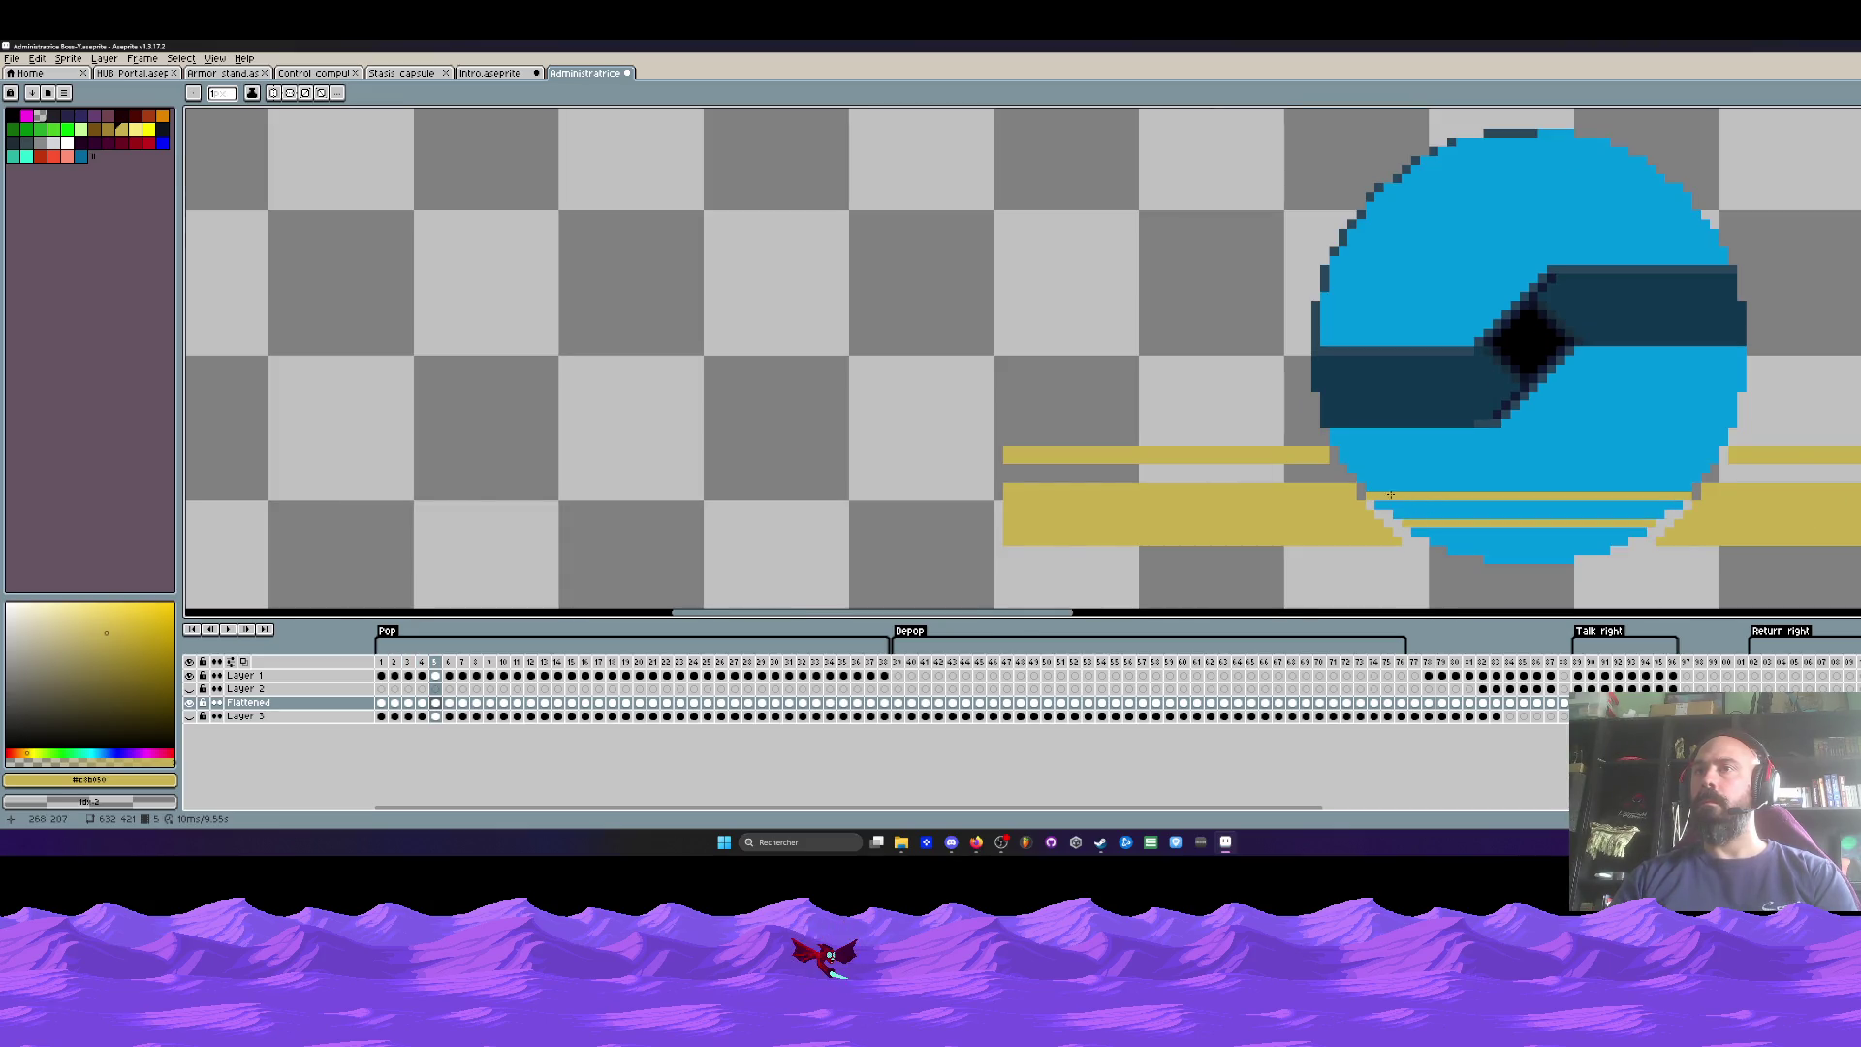
pyautogui.press('Left')
pyautogui.press('Right')
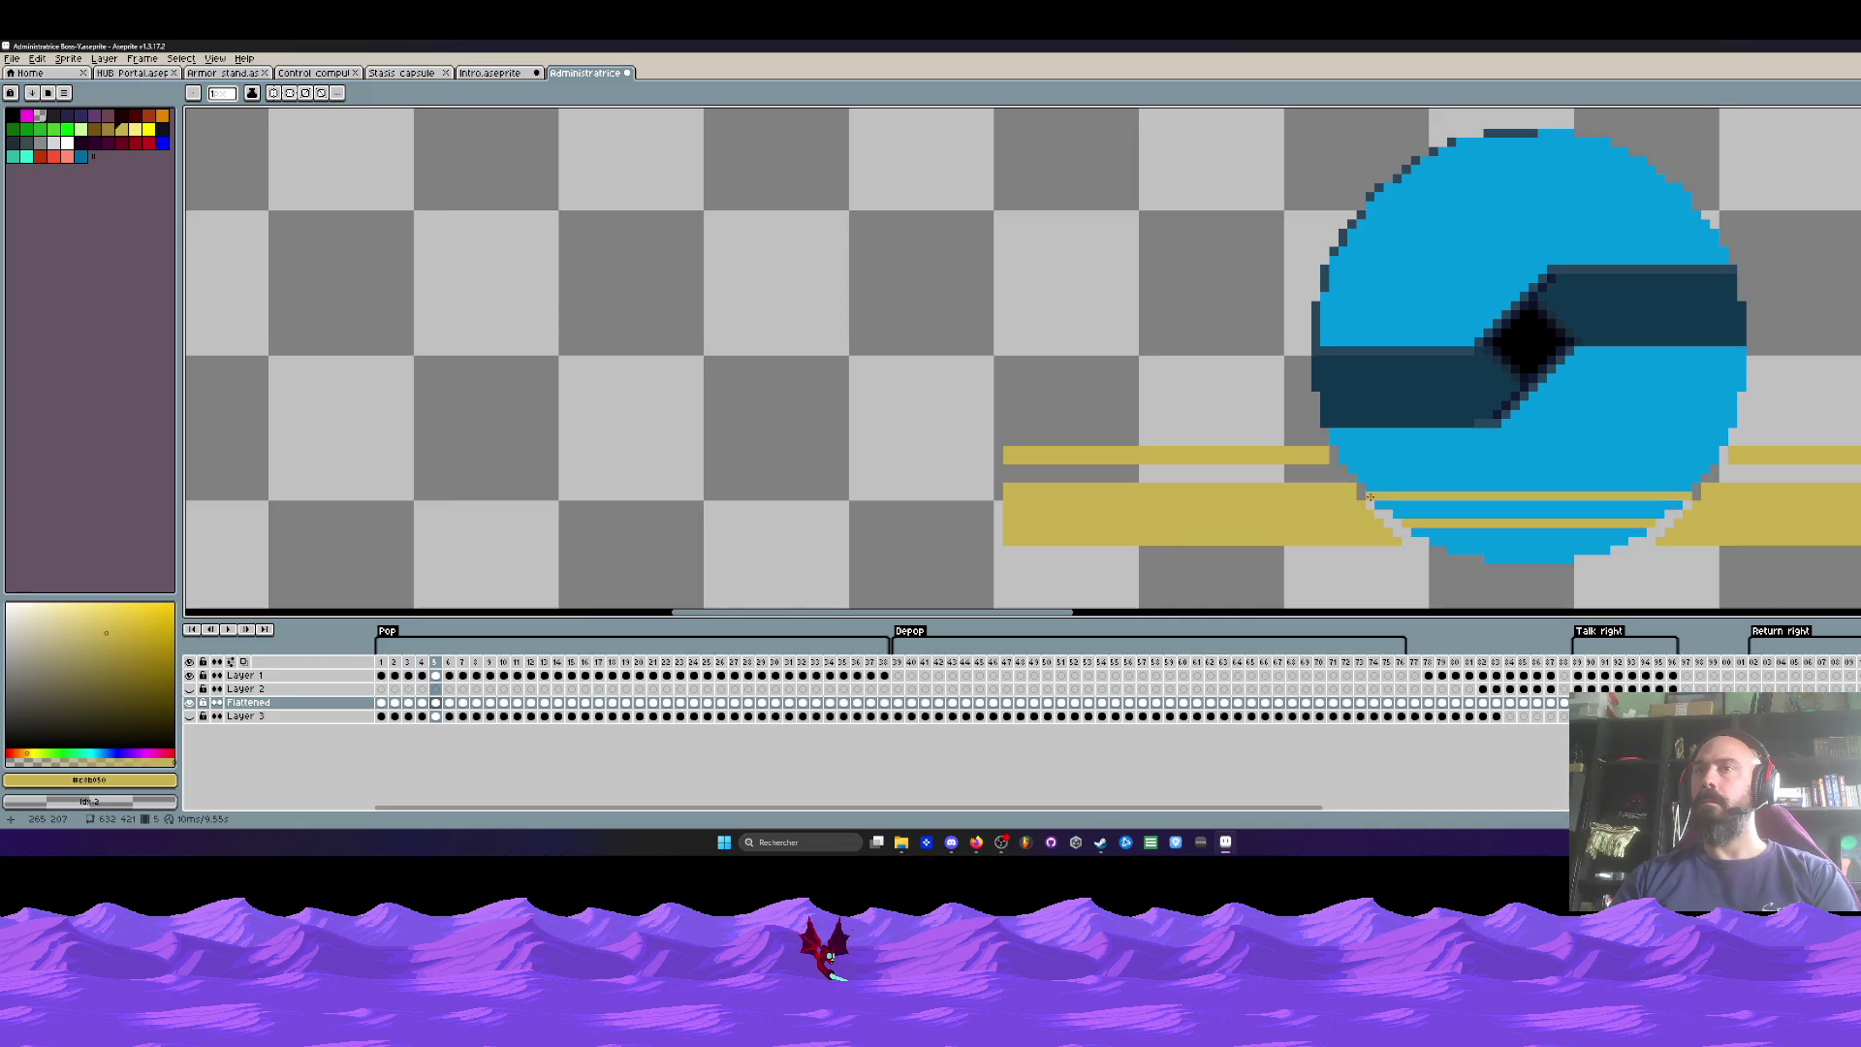
# Step: Draw gold lines along the circle's lower band on frames 5, 6, 7 and 8
pyautogui.moveTo(1367, 488); pyautogui.dragTo(1678, 484)
pyautogui.press('Left')
pyautogui.press('Right')
pyautogui.press('Right')
pyautogui.moveTo(1377, 497); pyautogui.dragTo(1634, 499)
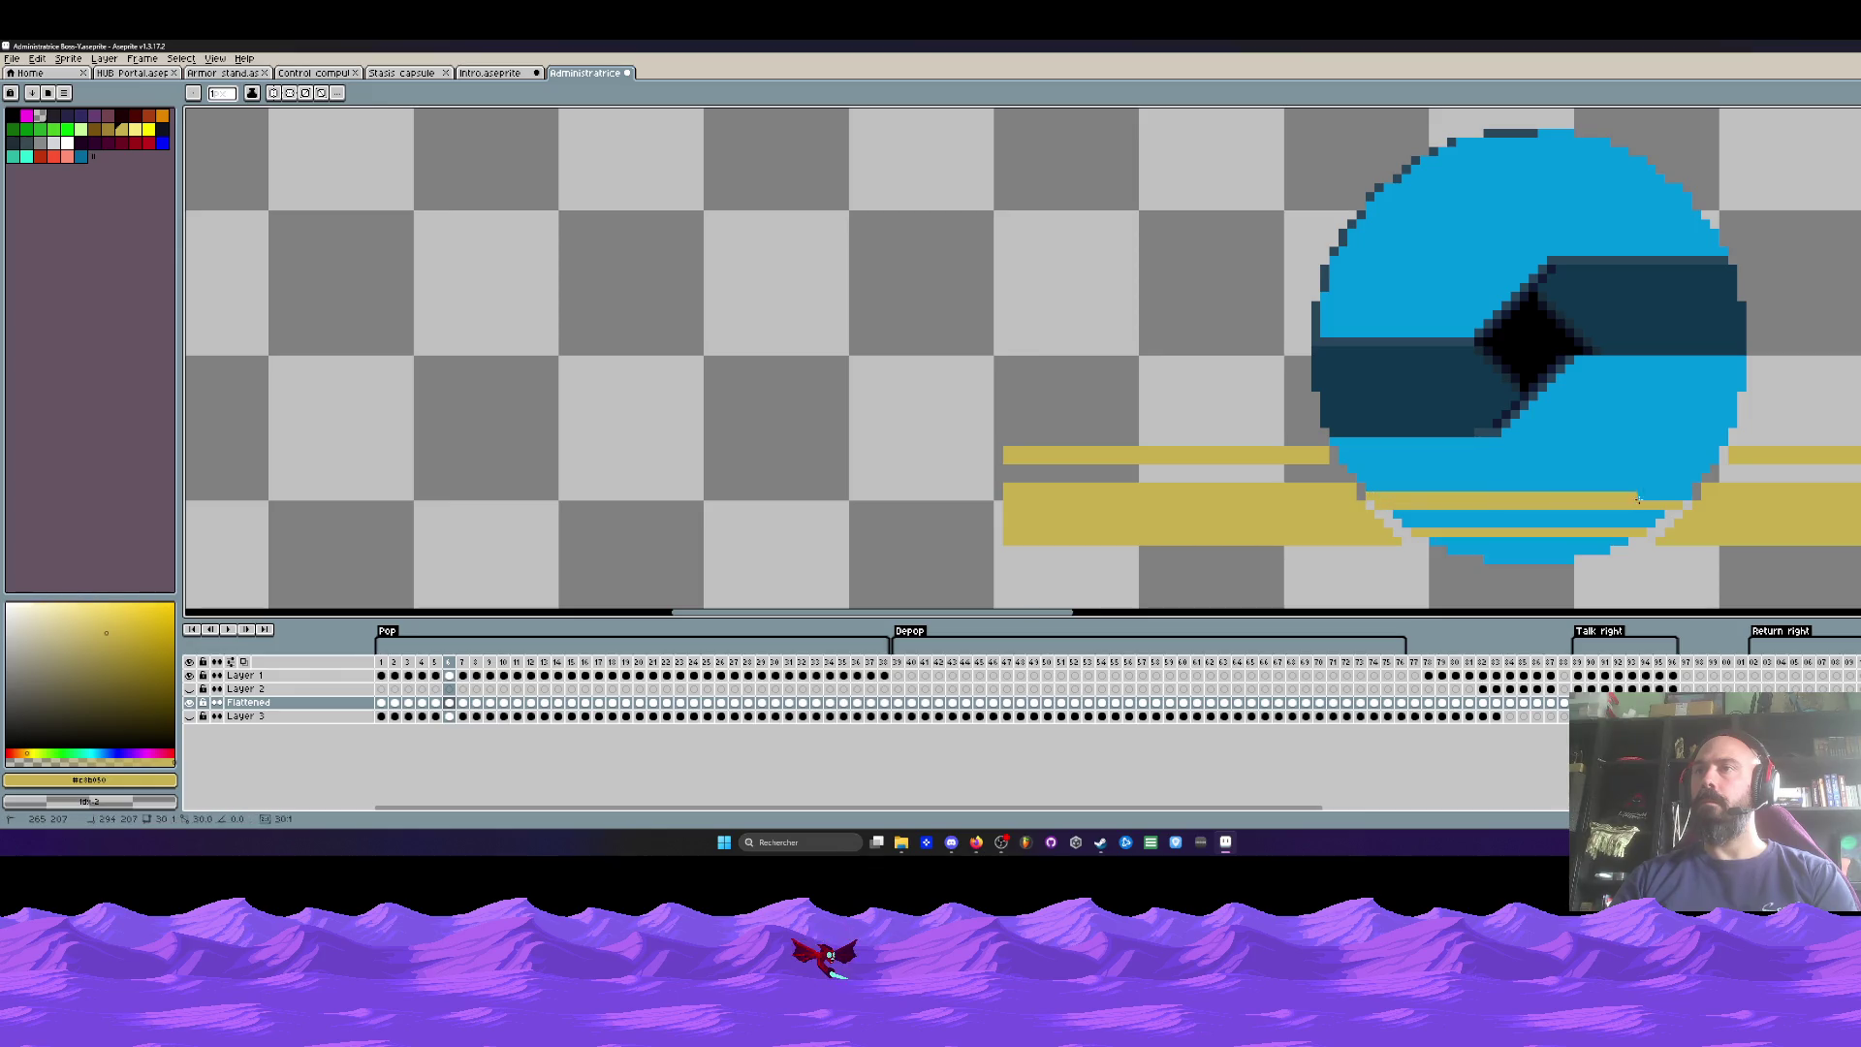
pyautogui.press('Right')
pyautogui.moveTo(1379, 504); pyautogui.dragTo(1661, 505)
pyautogui.press('Right')
pyautogui.moveTo(1399, 515); pyautogui.dragTo(1658, 523)
# Step: Draw short gold lines under the circle on frames 11 and 13
pyautogui.press('Right')
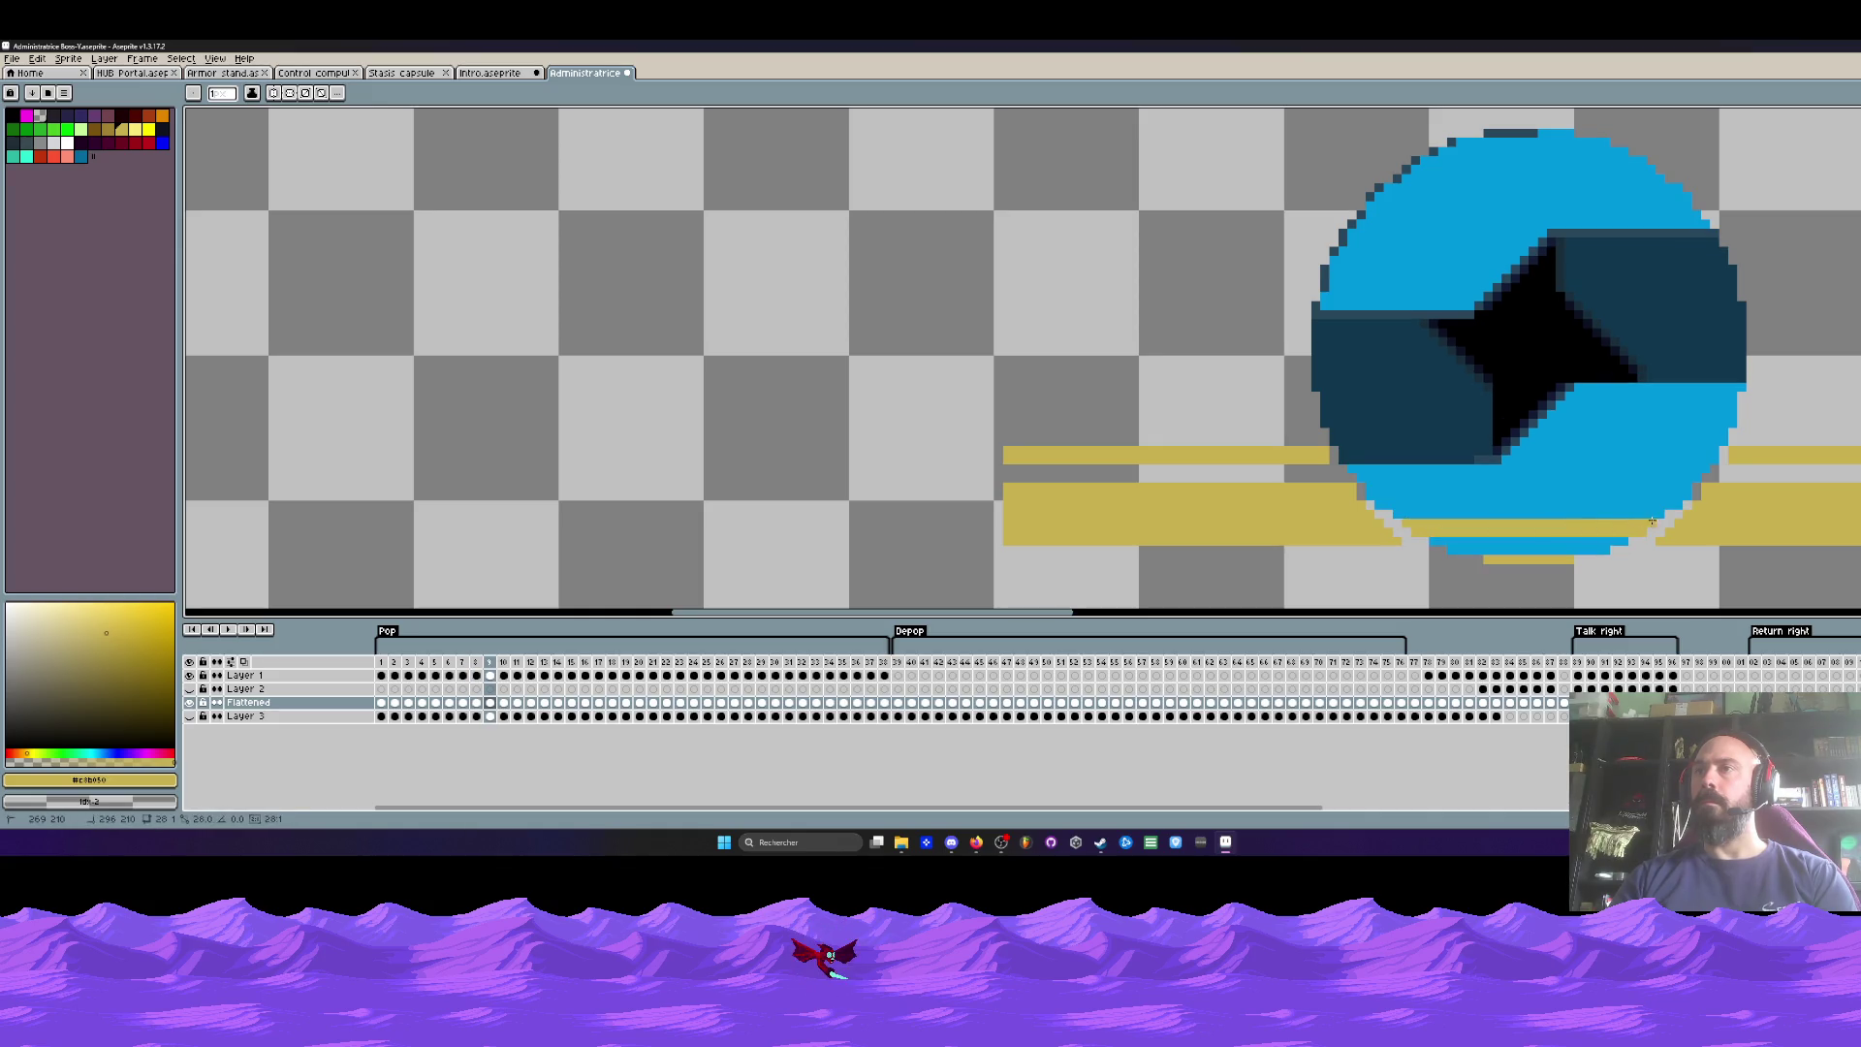
pyautogui.press('Right')
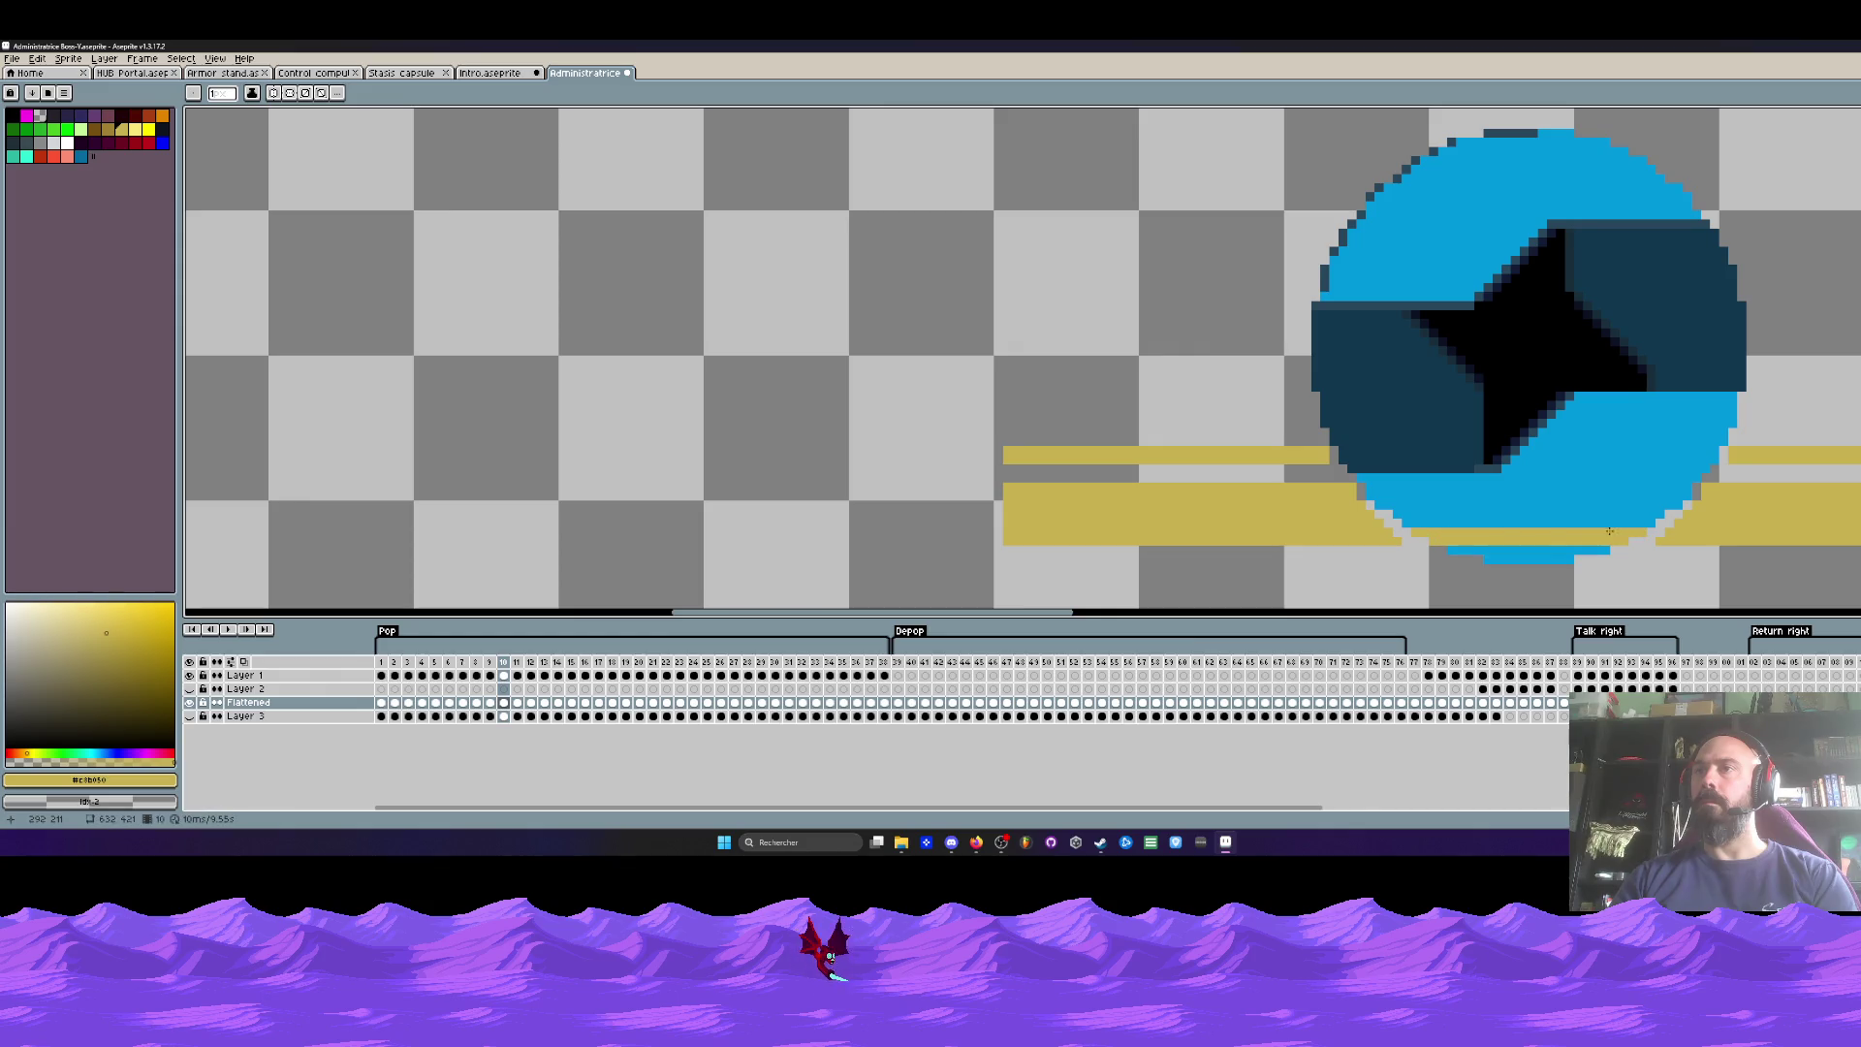
pyautogui.press('Right')
pyautogui.press('Right')
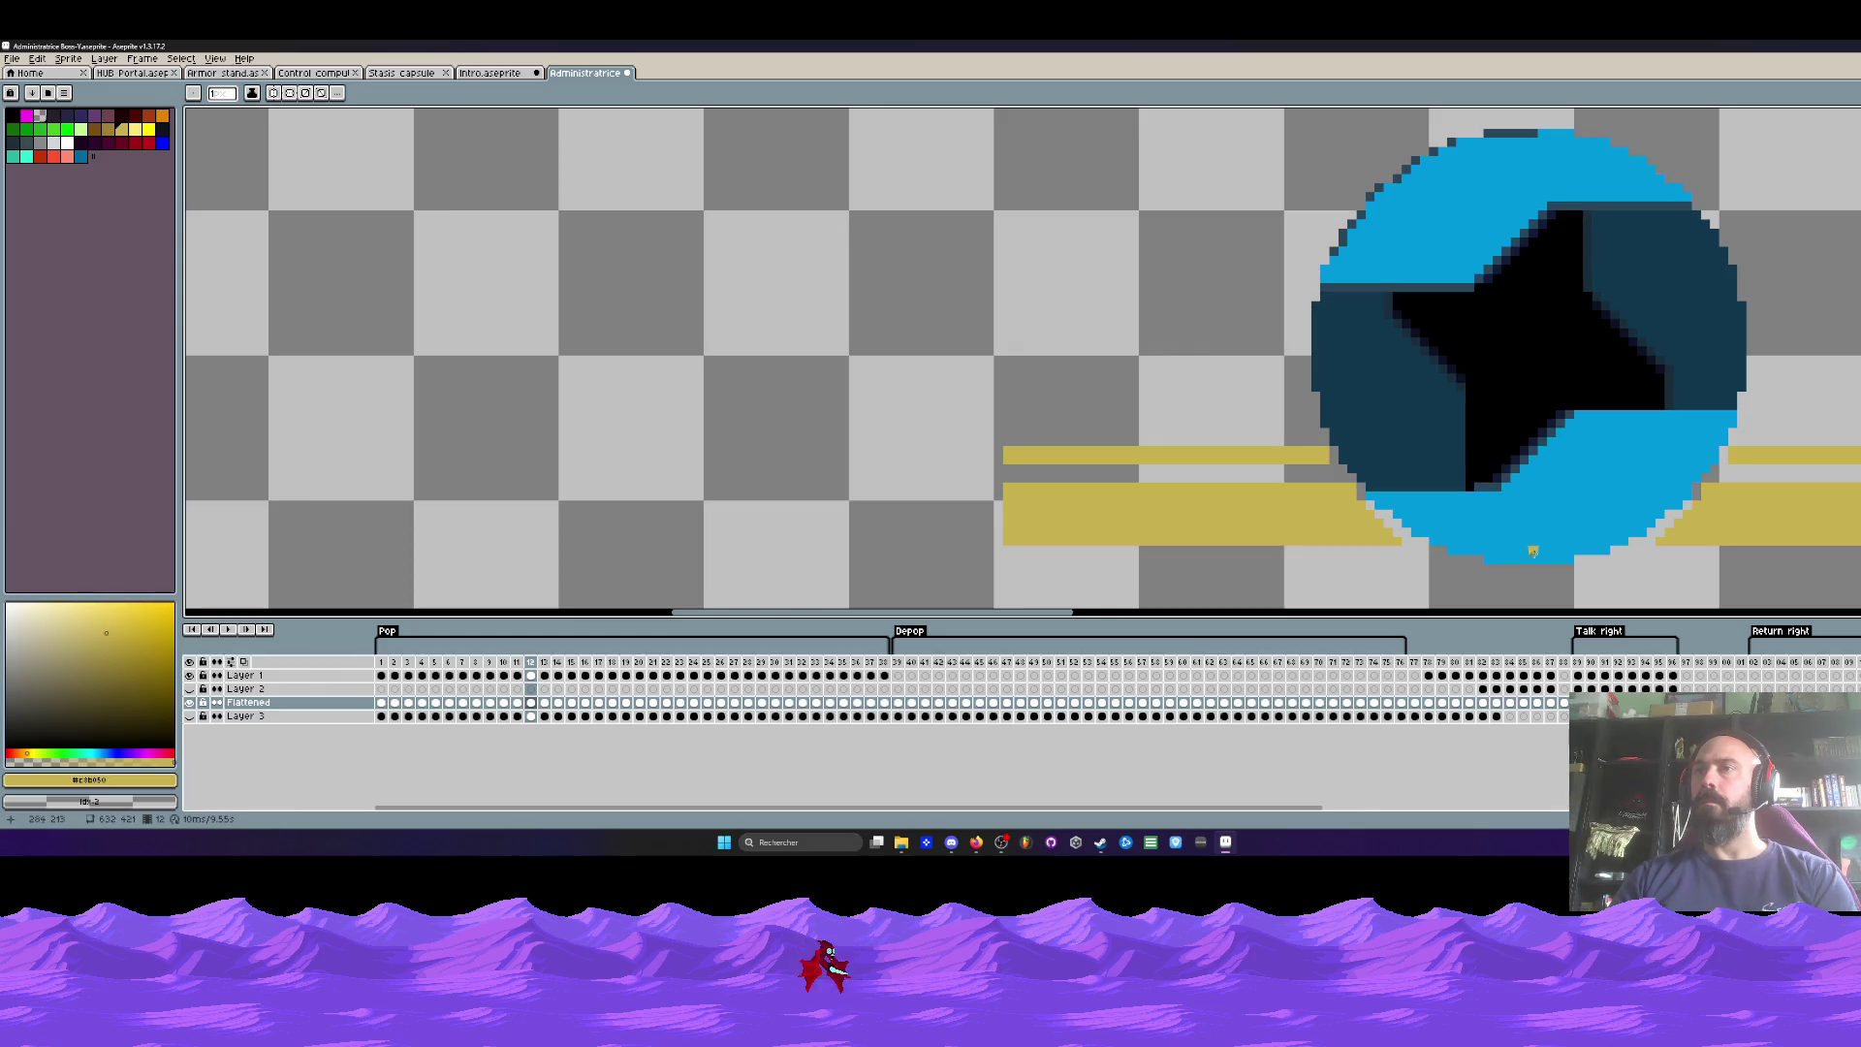
pyautogui.moveTo(1451, 549); pyautogui.dragTo(1605, 548)
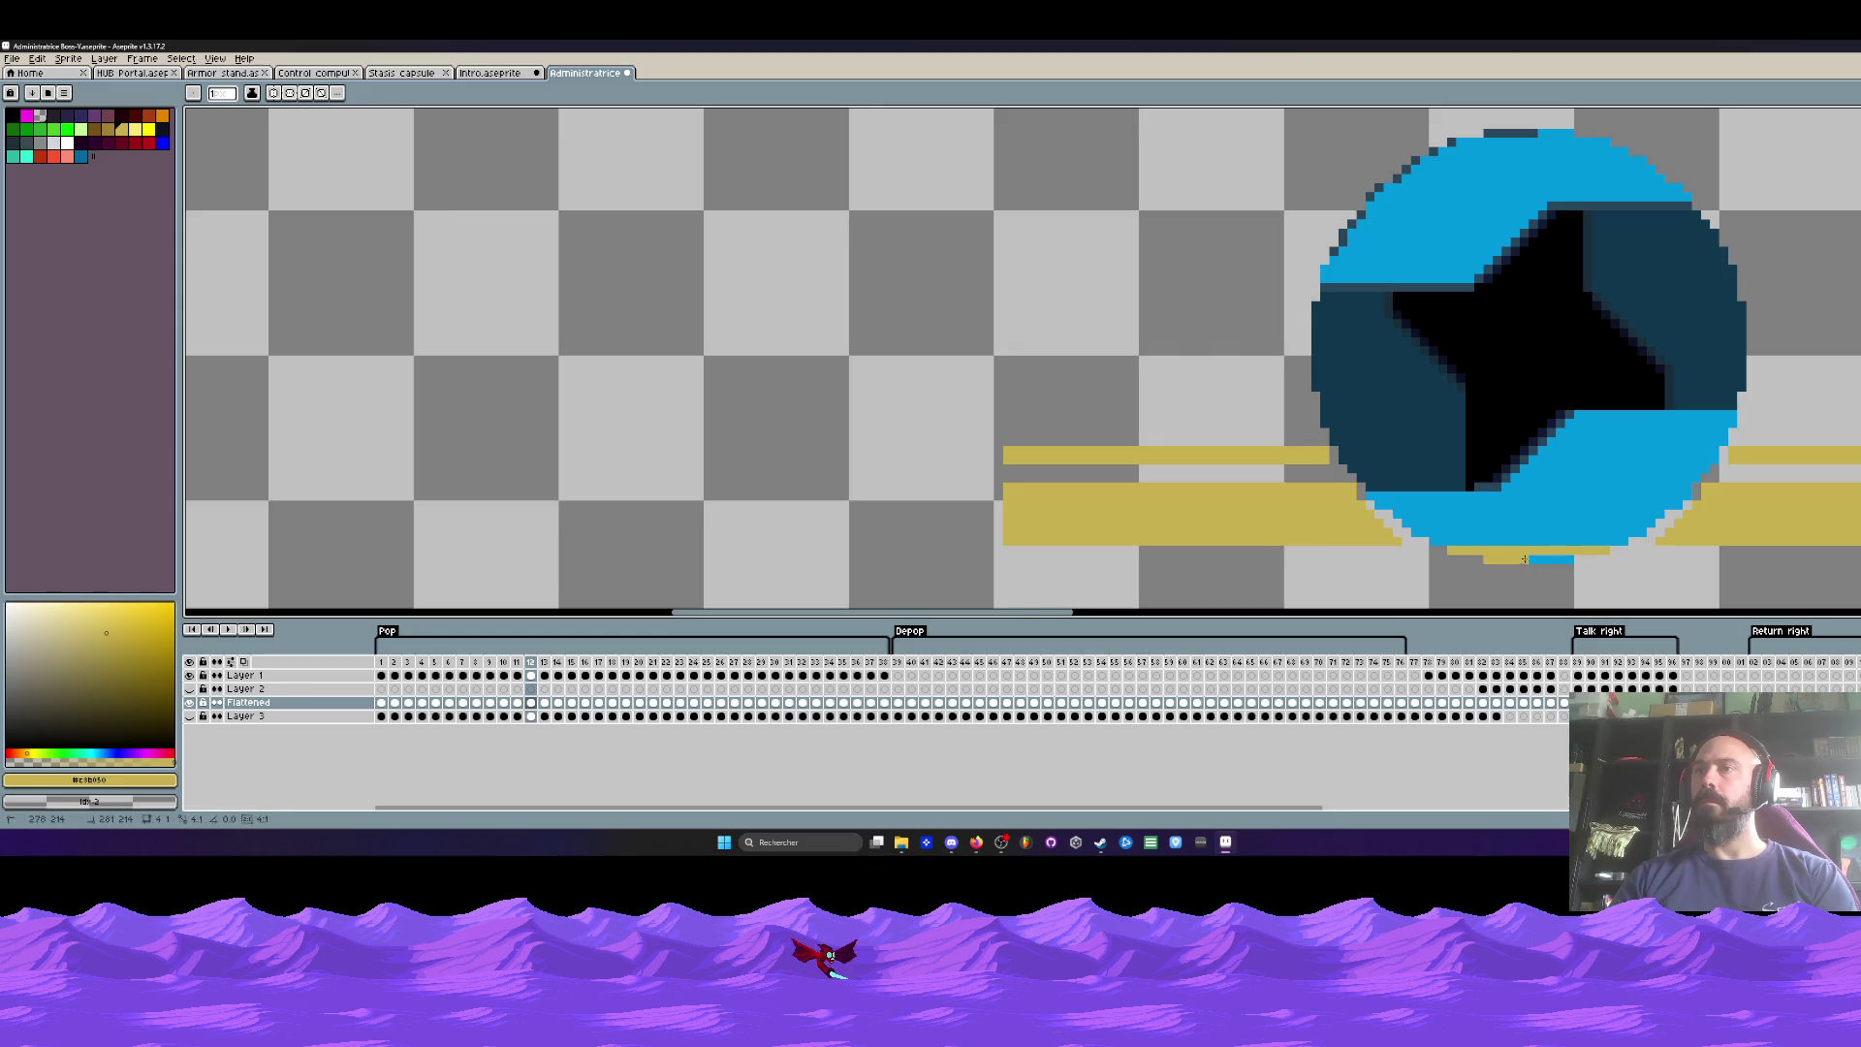
pyautogui.press('Right')
pyautogui.moveTo(1486, 558); pyautogui.dragTo(1554, 555)
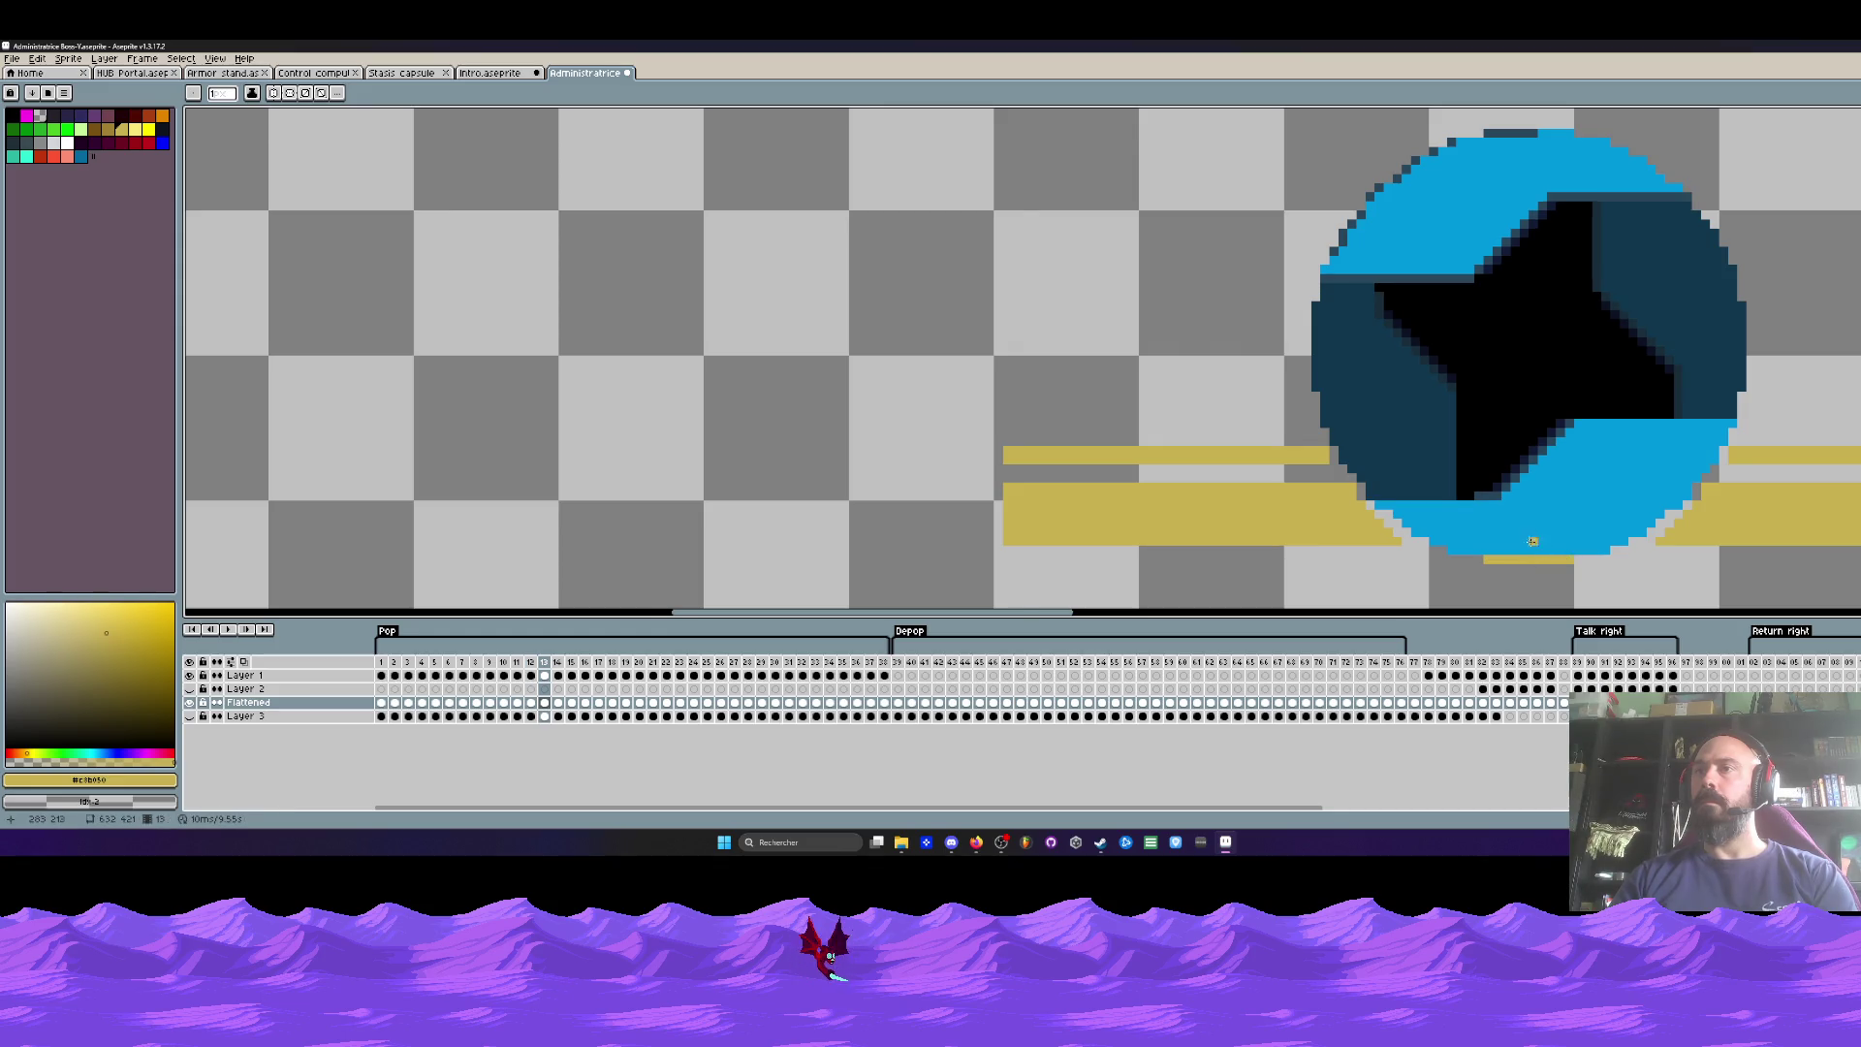
pyautogui.scroll(-1, 1533, 549)
# Step: Review the frames, then fill frame 2's lower blue band gold with the Paint Bucket
pyautogui.press('Left')
pyautogui.press('Left')
pyautogui.press('Left')
pyautogui.press('Left')
pyautogui.press('Left')
pyautogui.press('Left')
pyautogui.scroll(1, 1509, 531)
pyautogui.press('Right')
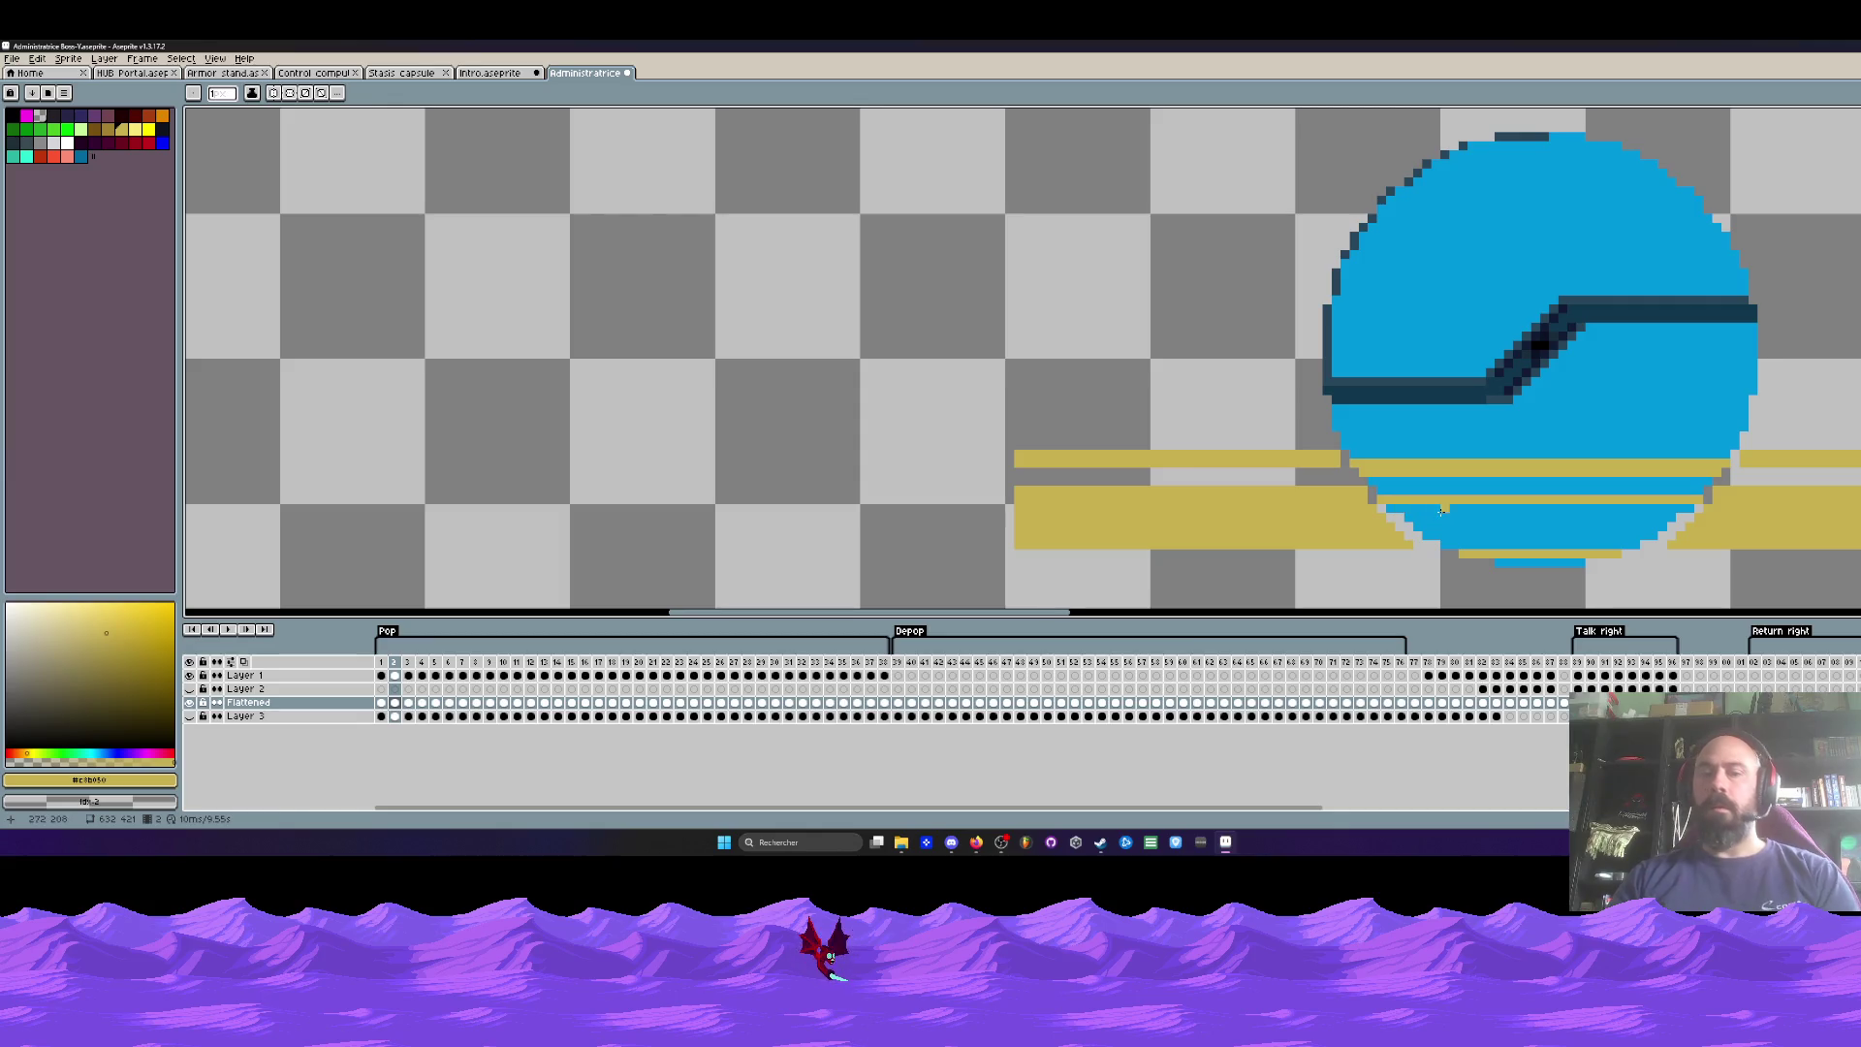
pyautogui.press('g')
pyautogui.click(1518, 535)
# Step: Fill the circle's lower blue band or bottom strip gold on frames 3 through 7
pyautogui.press('Right')
pyautogui.click(1518, 535)
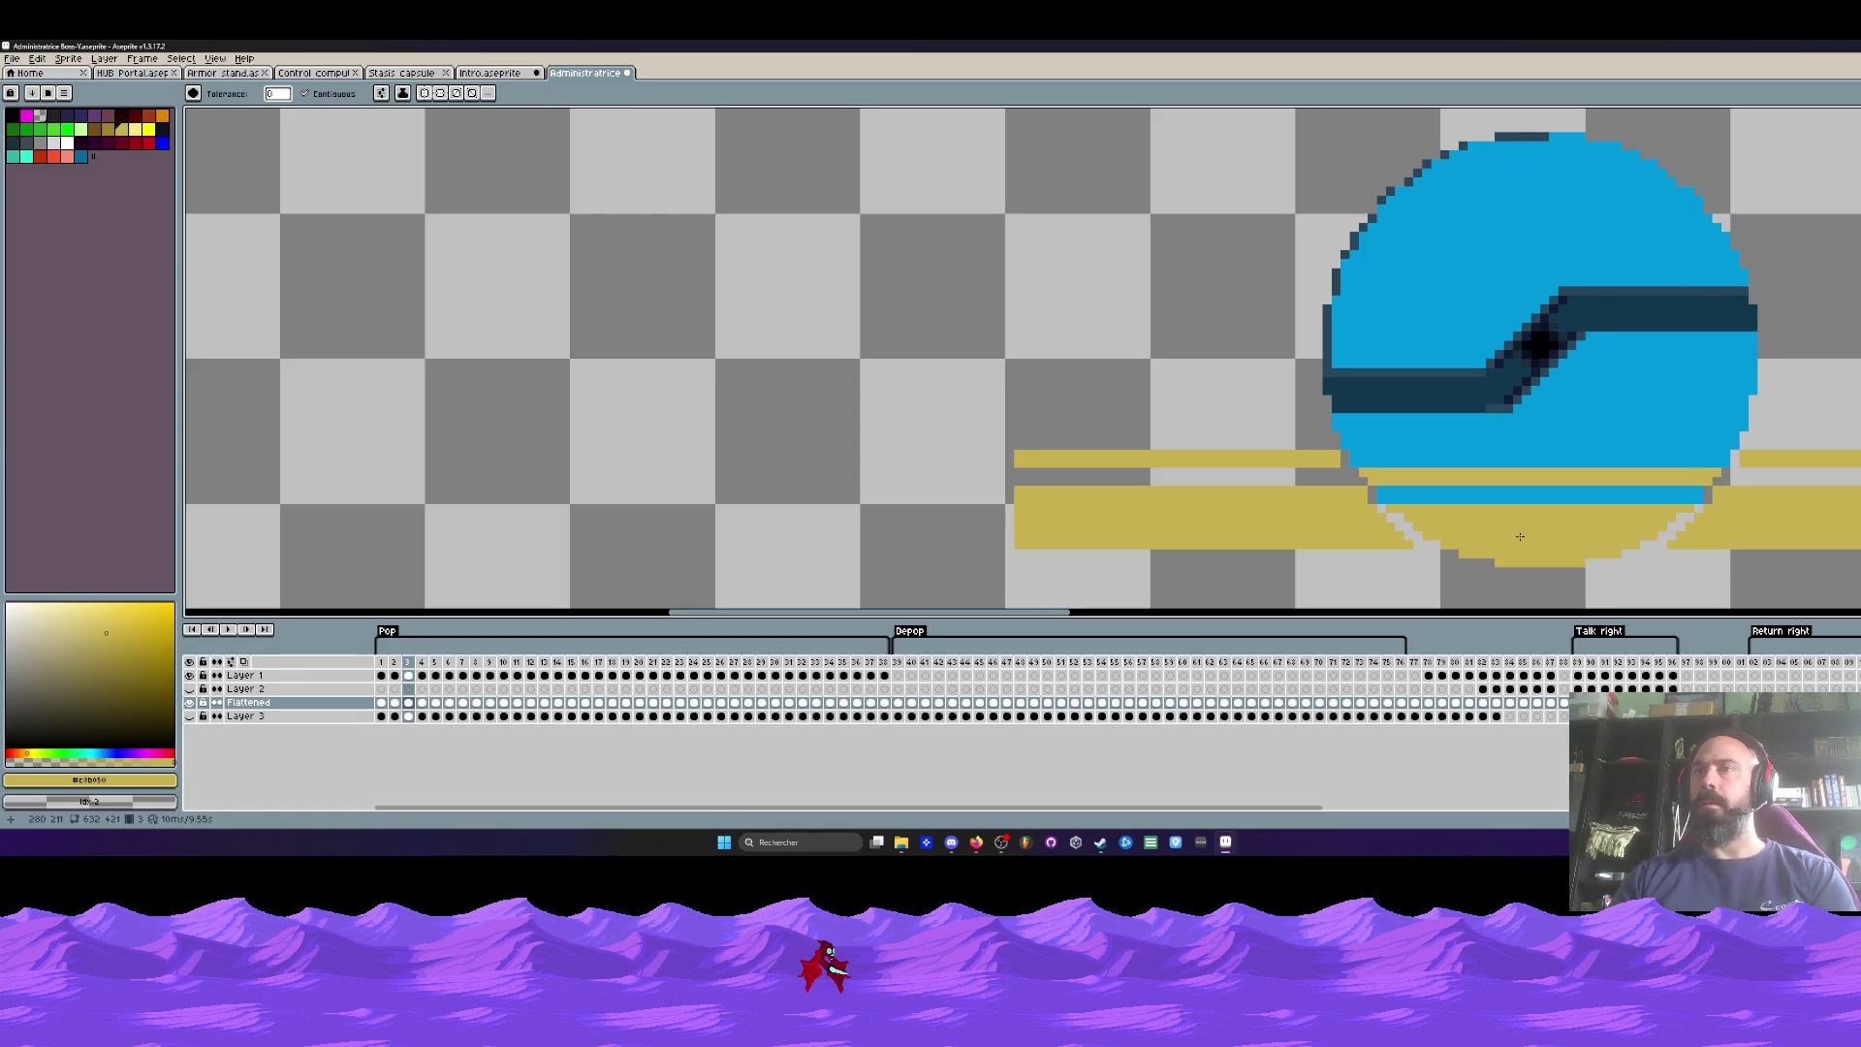
pyautogui.press('Right')
pyautogui.click(1519, 536)
pyautogui.press('Right')
pyautogui.click(1519, 536)
pyautogui.press('Right')
pyautogui.press('Right')
pyautogui.click(1540, 561)
pyautogui.press('Right')
pyautogui.click(1541, 563)
pyautogui.press('Right')
# Step: Play the animation, stop on frame 1 and make the blue panel layer visible again
pyautogui.scroll(-2, 1542, 565)
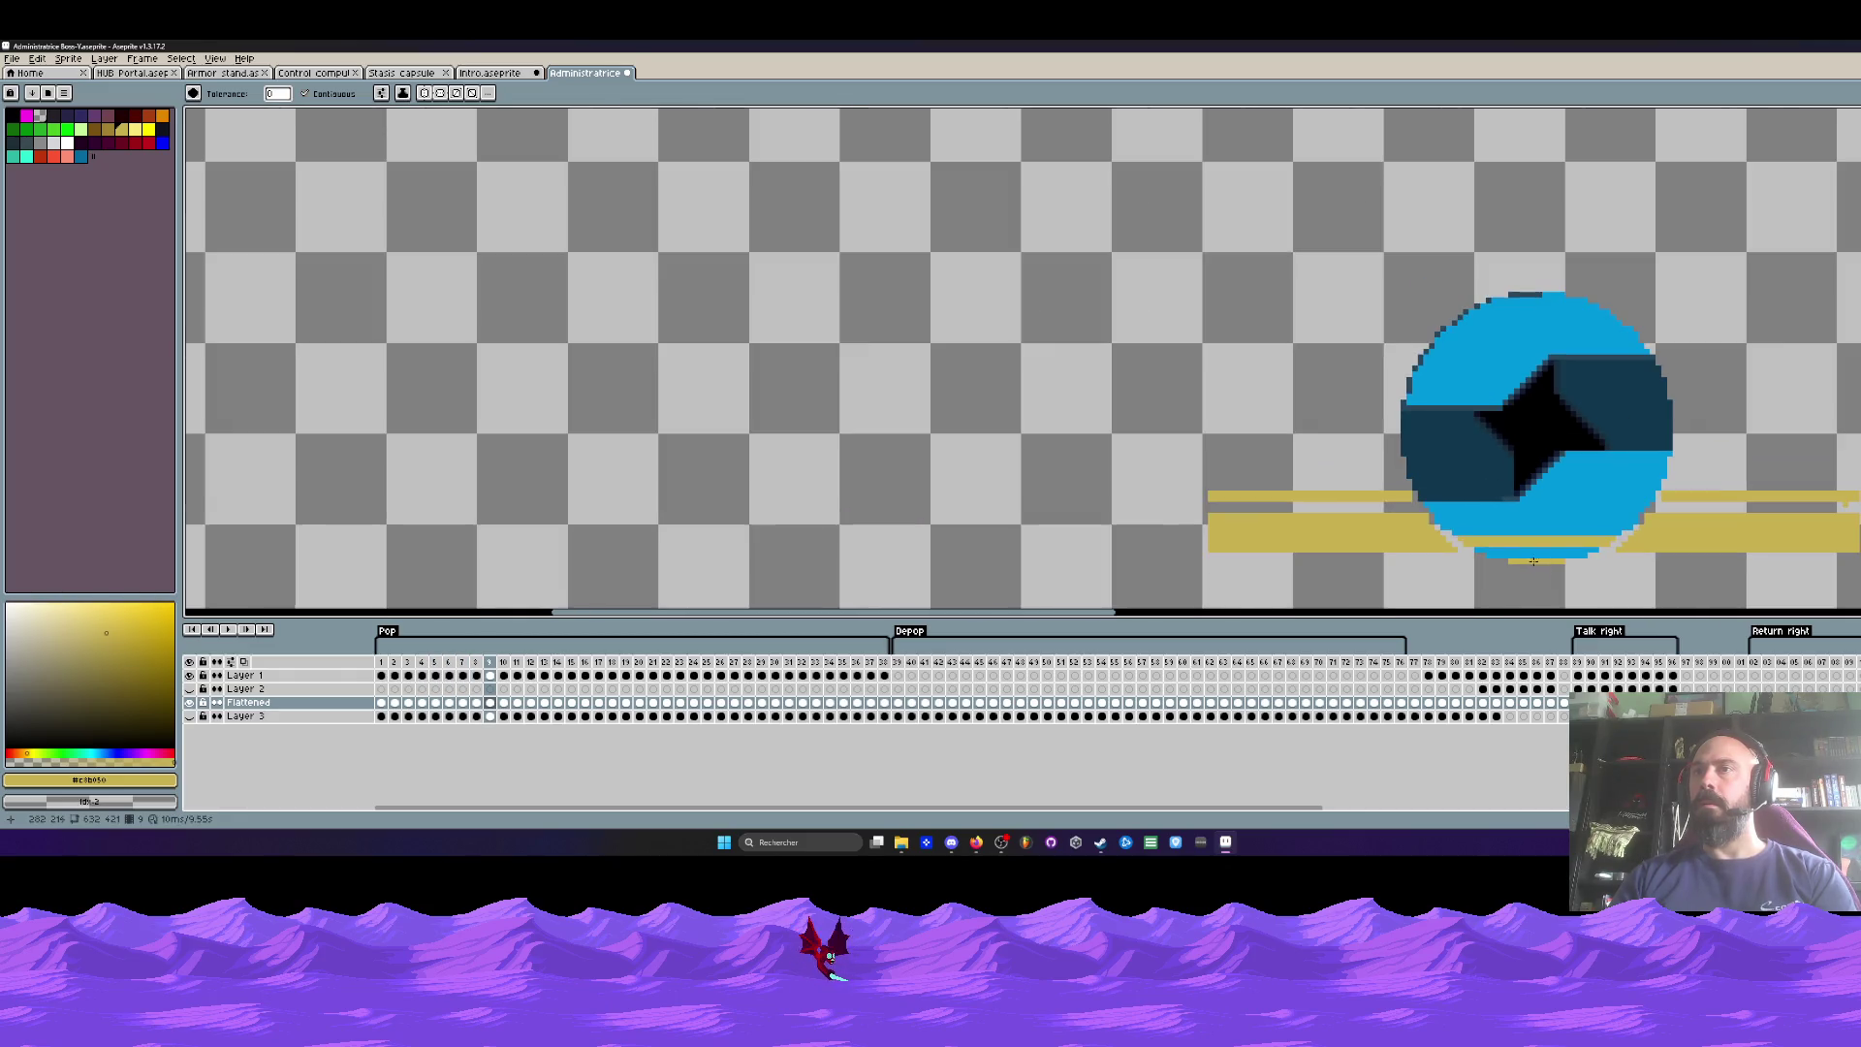
pyautogui.press('Return')
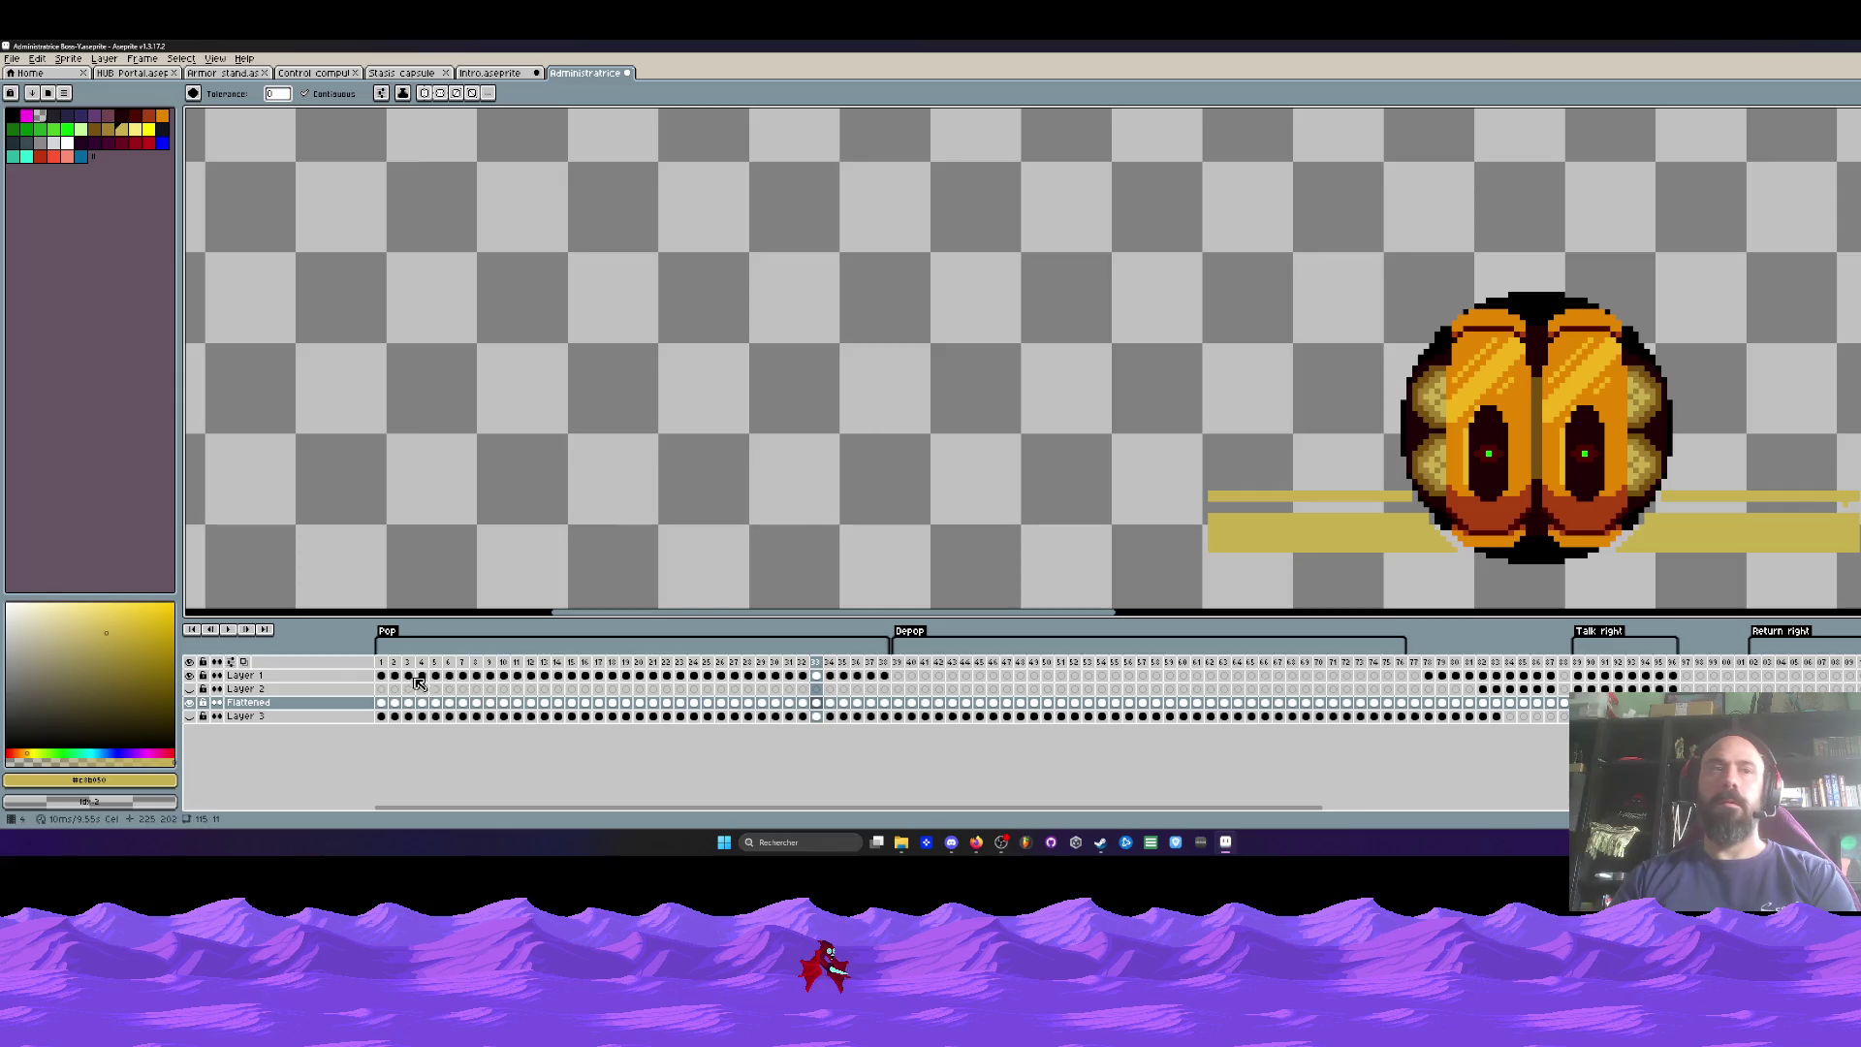
pyautogui.click(383, 663)
pyautogui.scroll(-1, 877, 569)
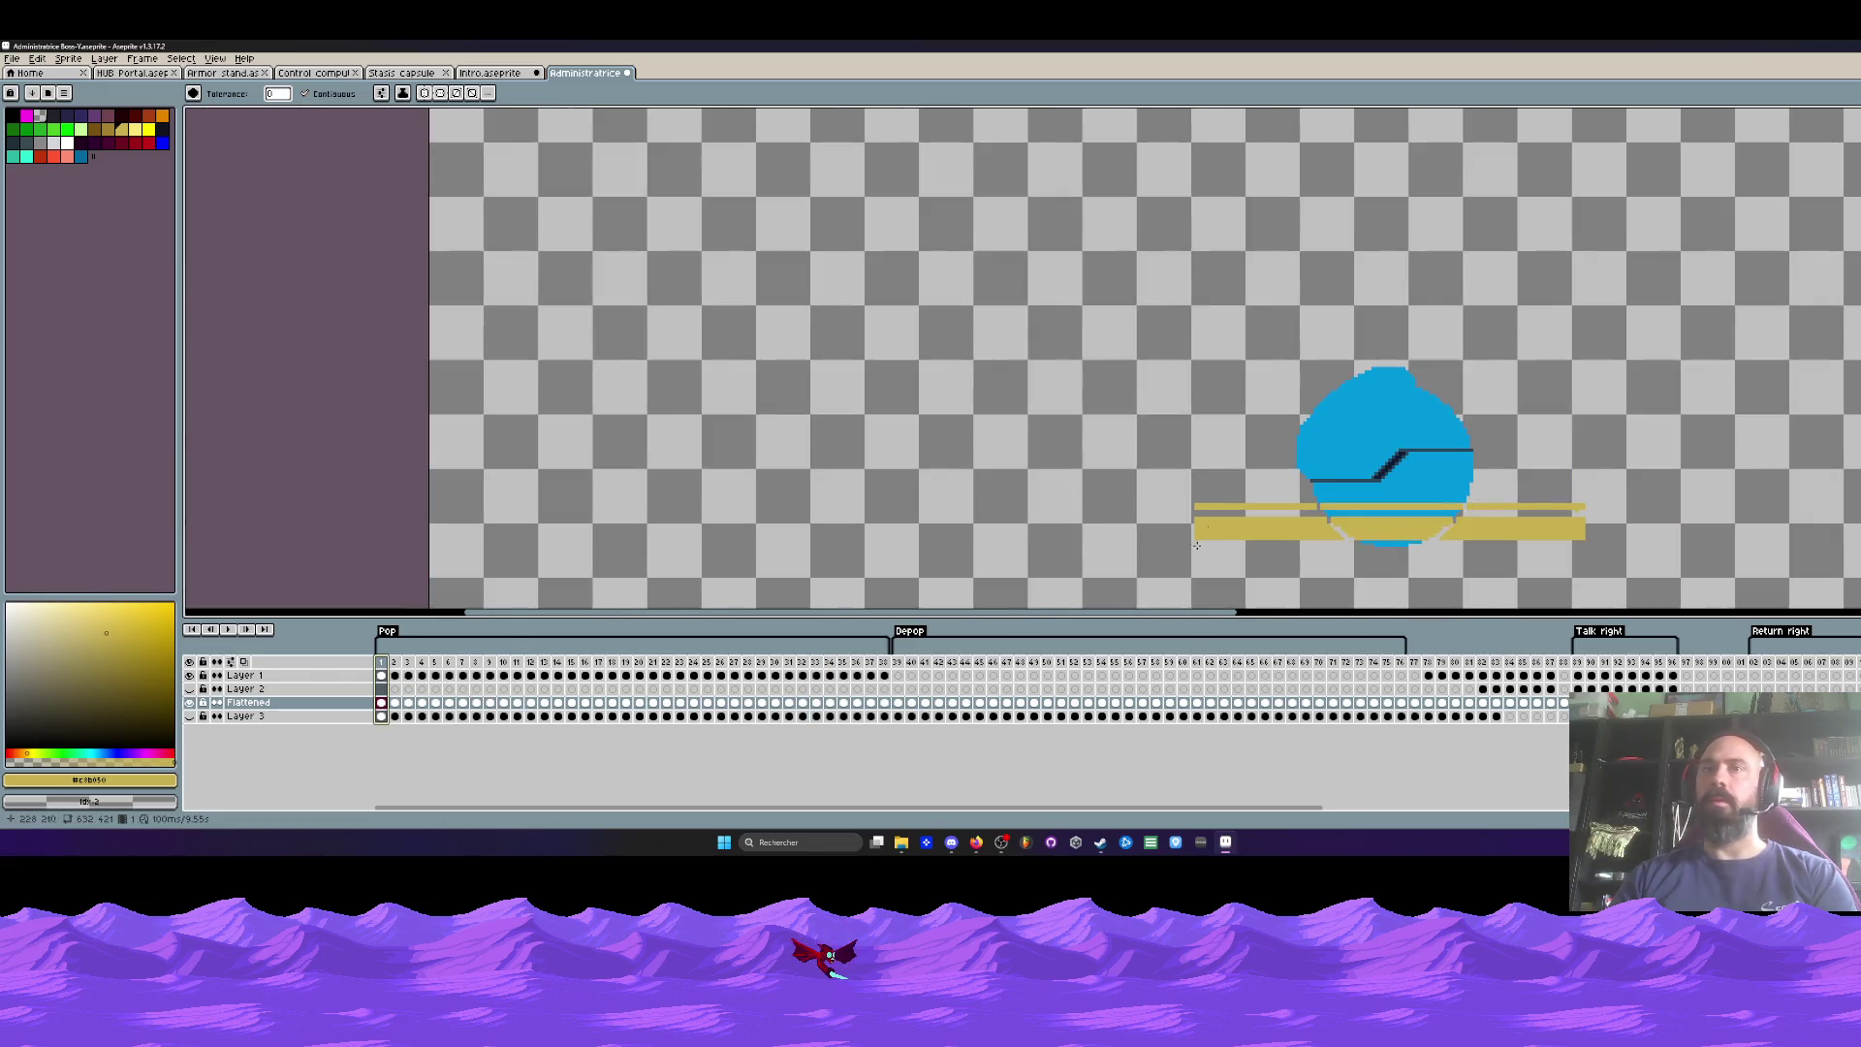
pyautogui.click(189, 715)
pyautogui.press('Right')
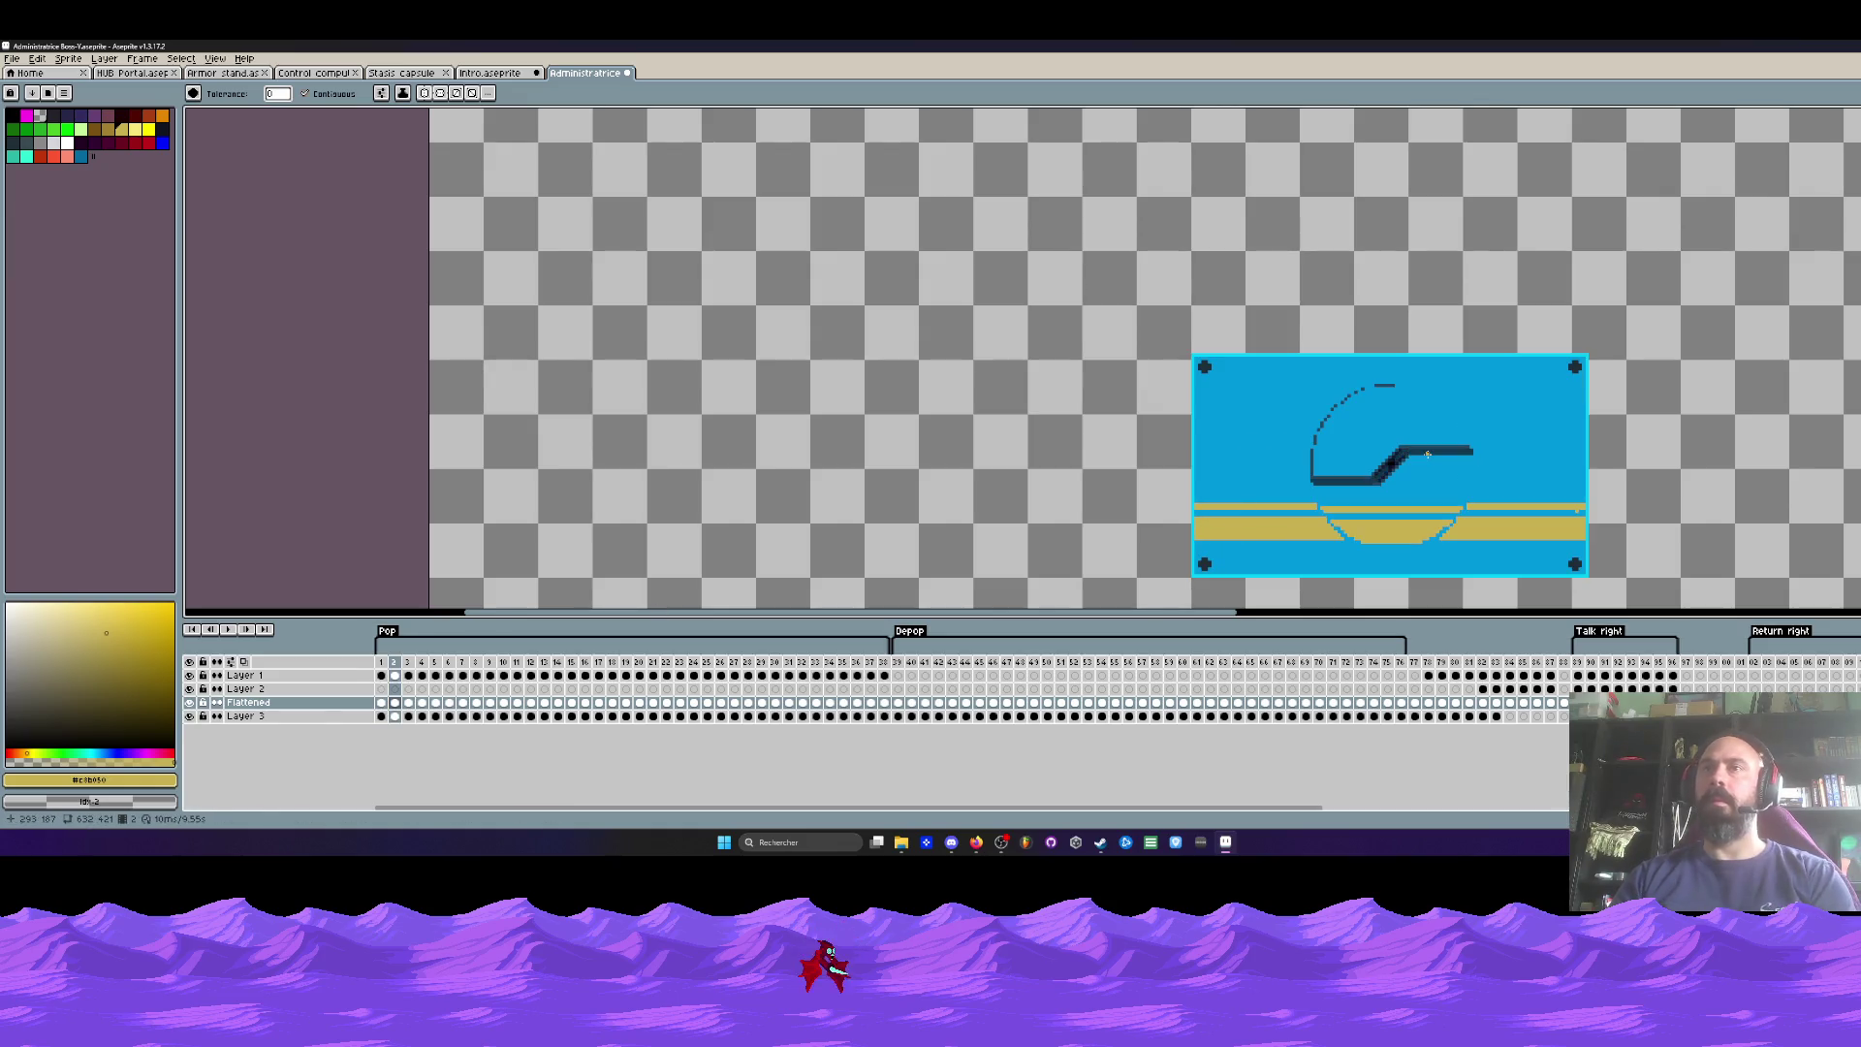
pyautogui.press('Left')
pyautogui.scroll(-1, 1427, 454)
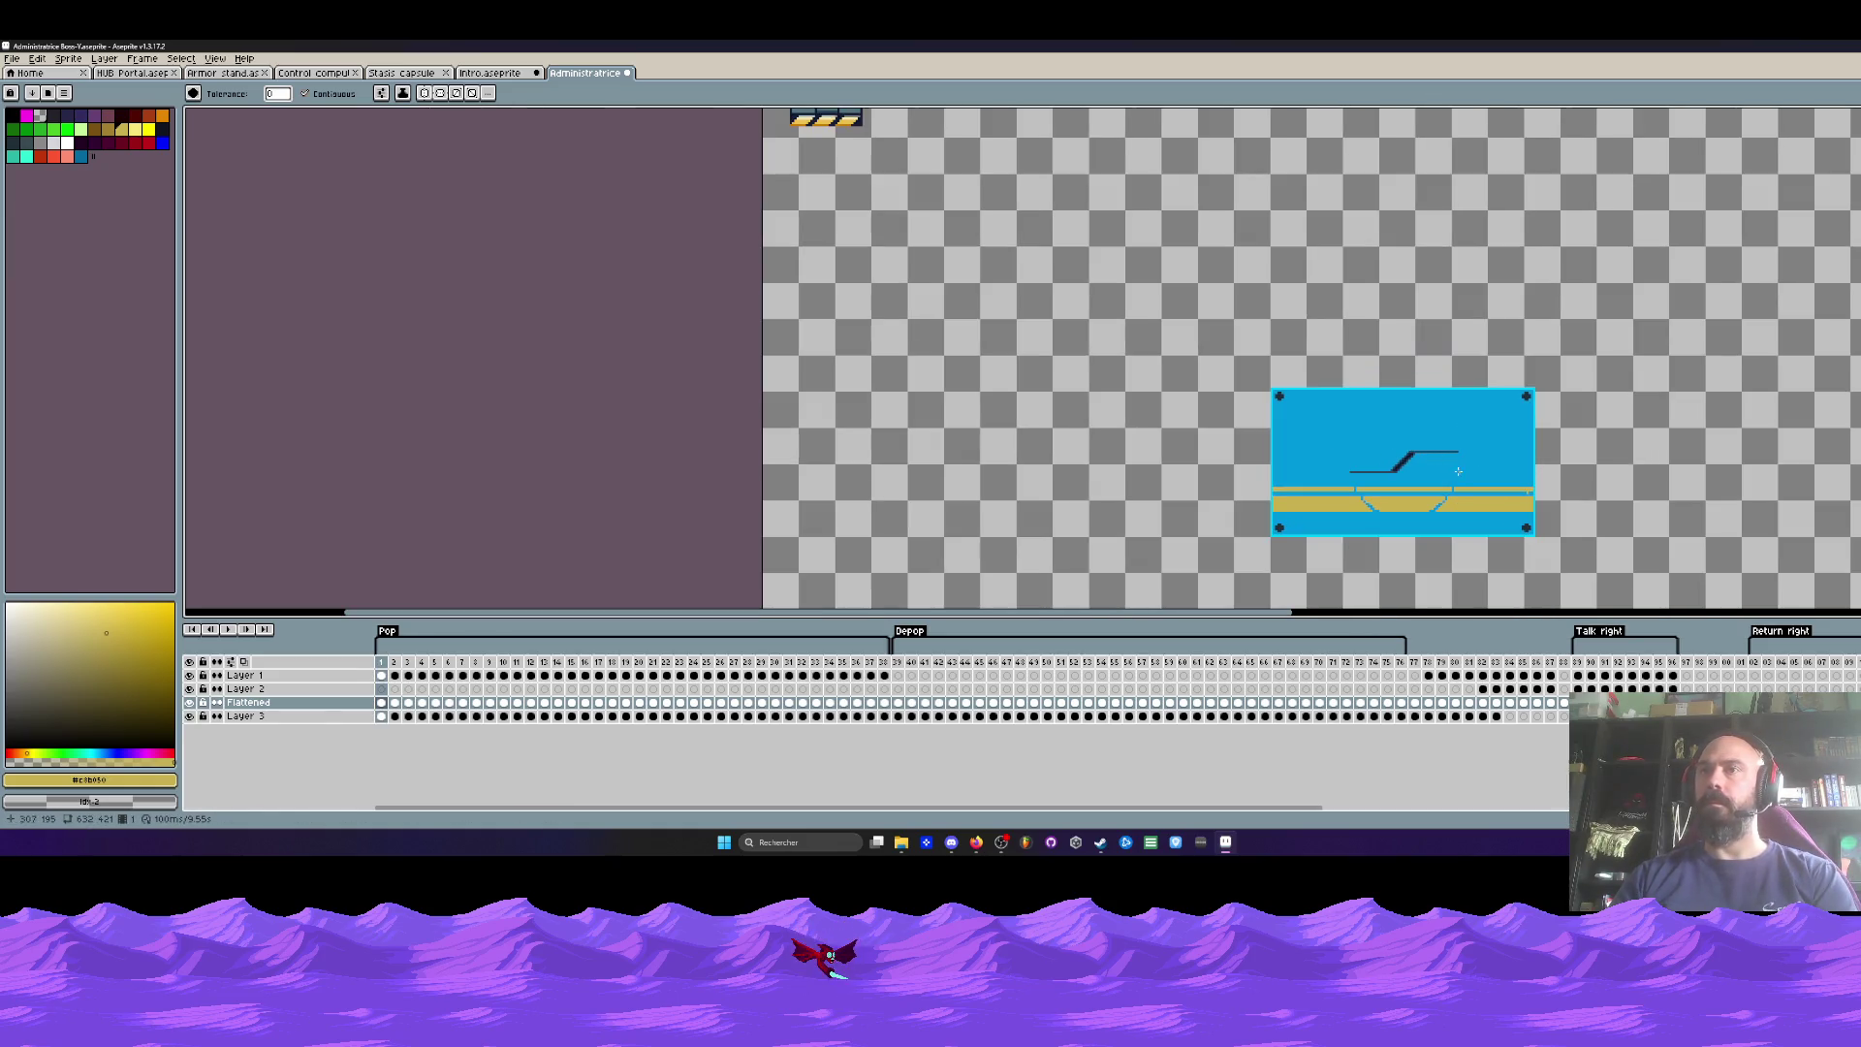
pyautogui.scroll(3, 1490, 475)
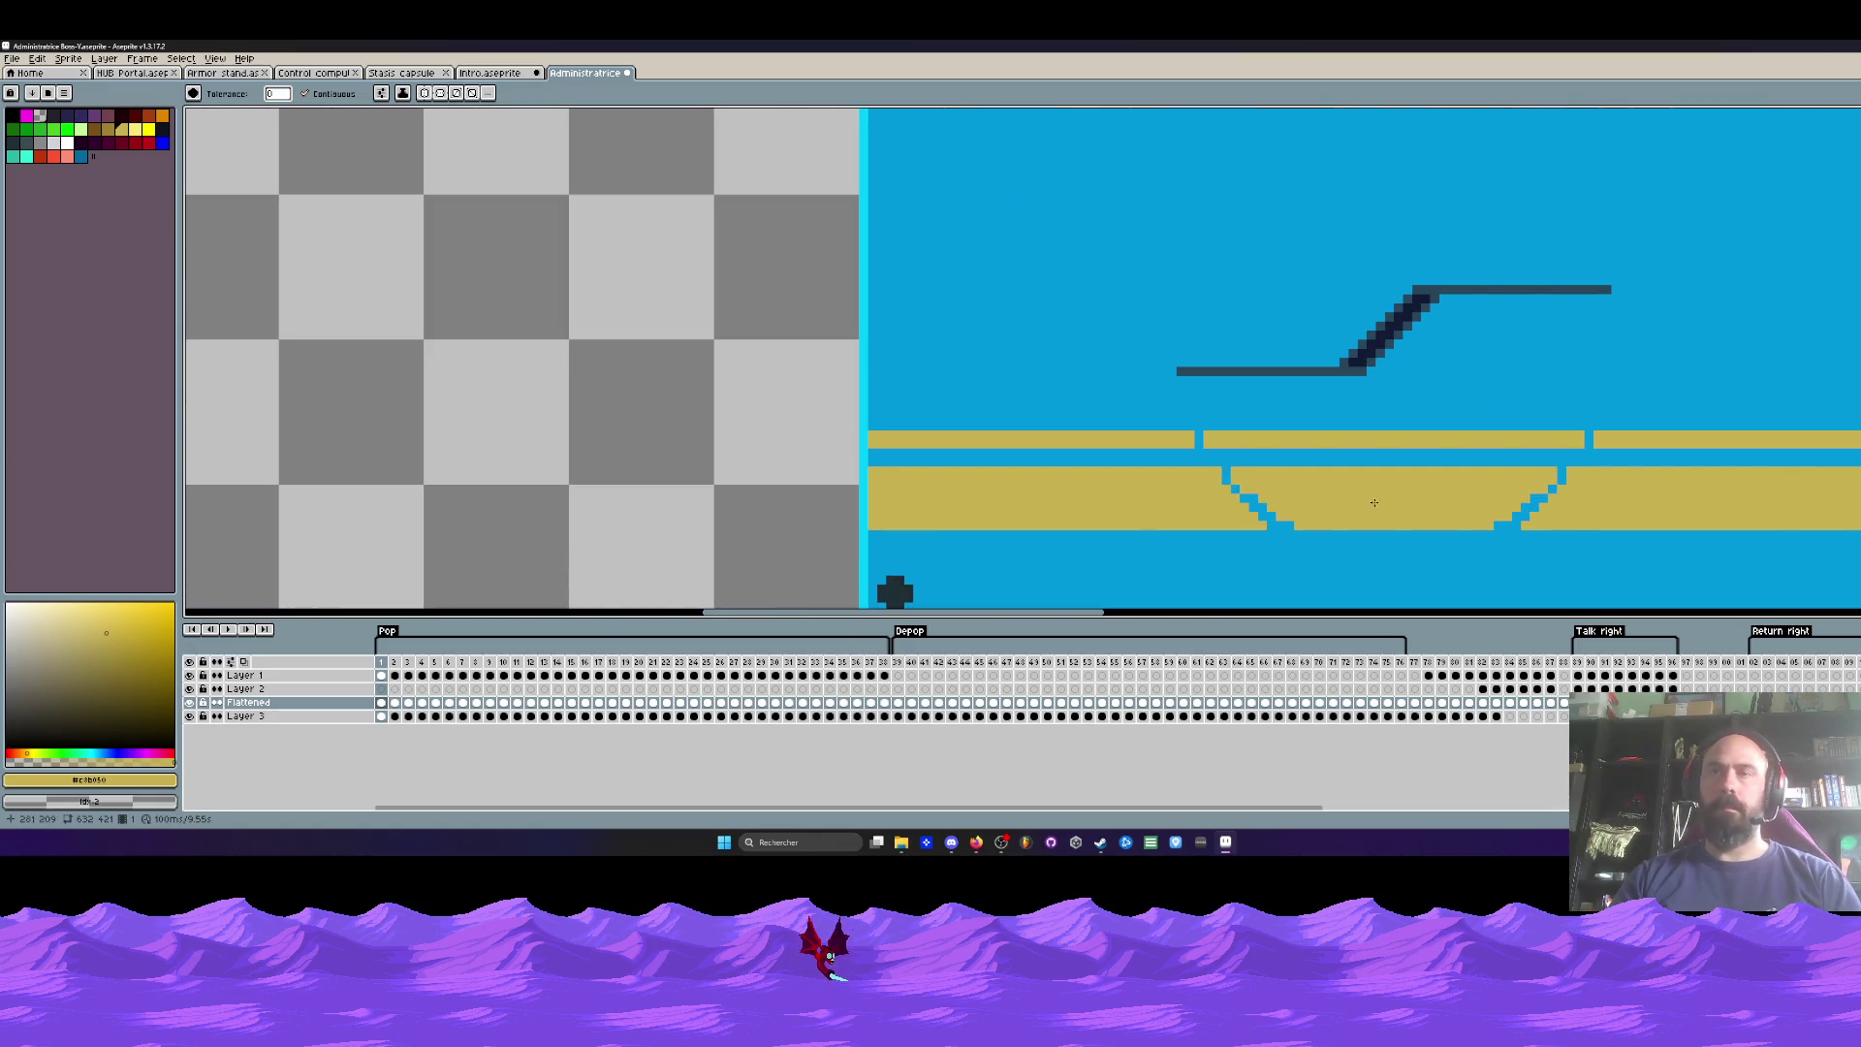
# Step: Select the Pencil and toggle the Flattened layer's visibility to compare the artwork
pyautogui.hotkey('shift', 'u')
pyautogui.press('i')
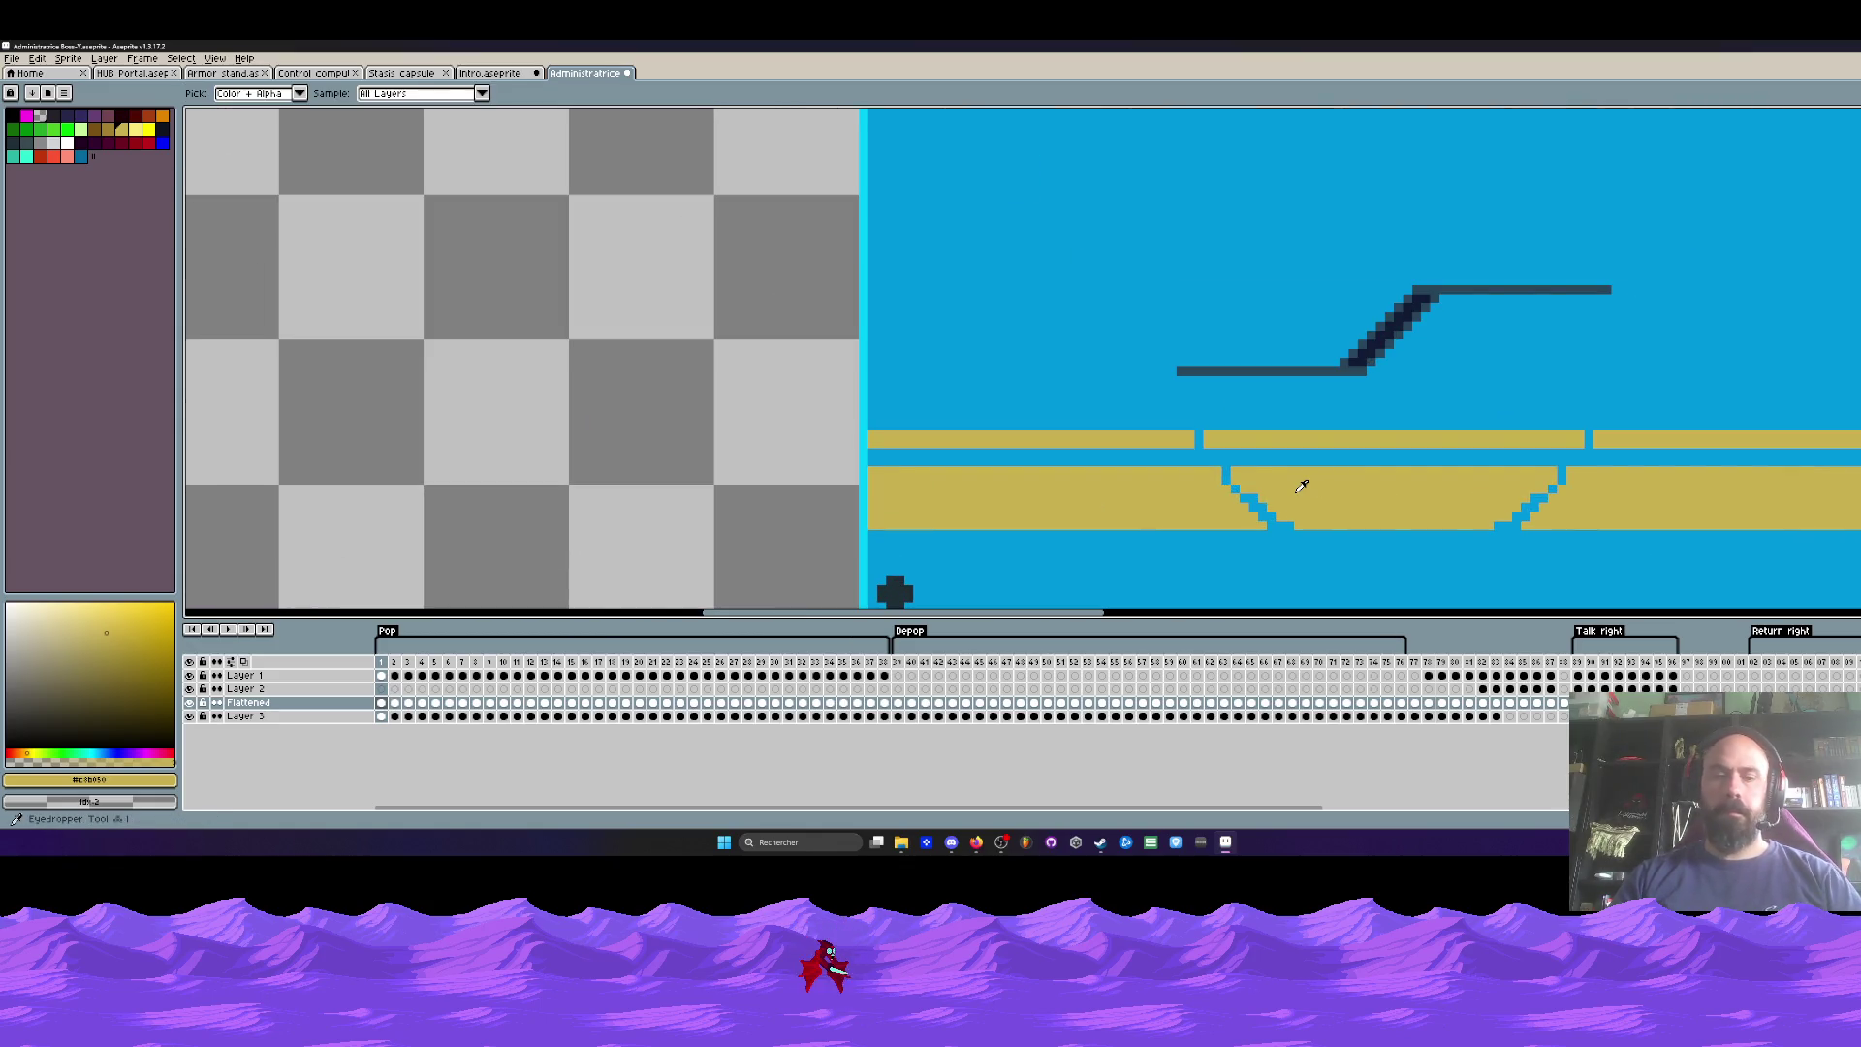
pyautogui.press('b')
pyautogui.scroll(1, 1280, 493)
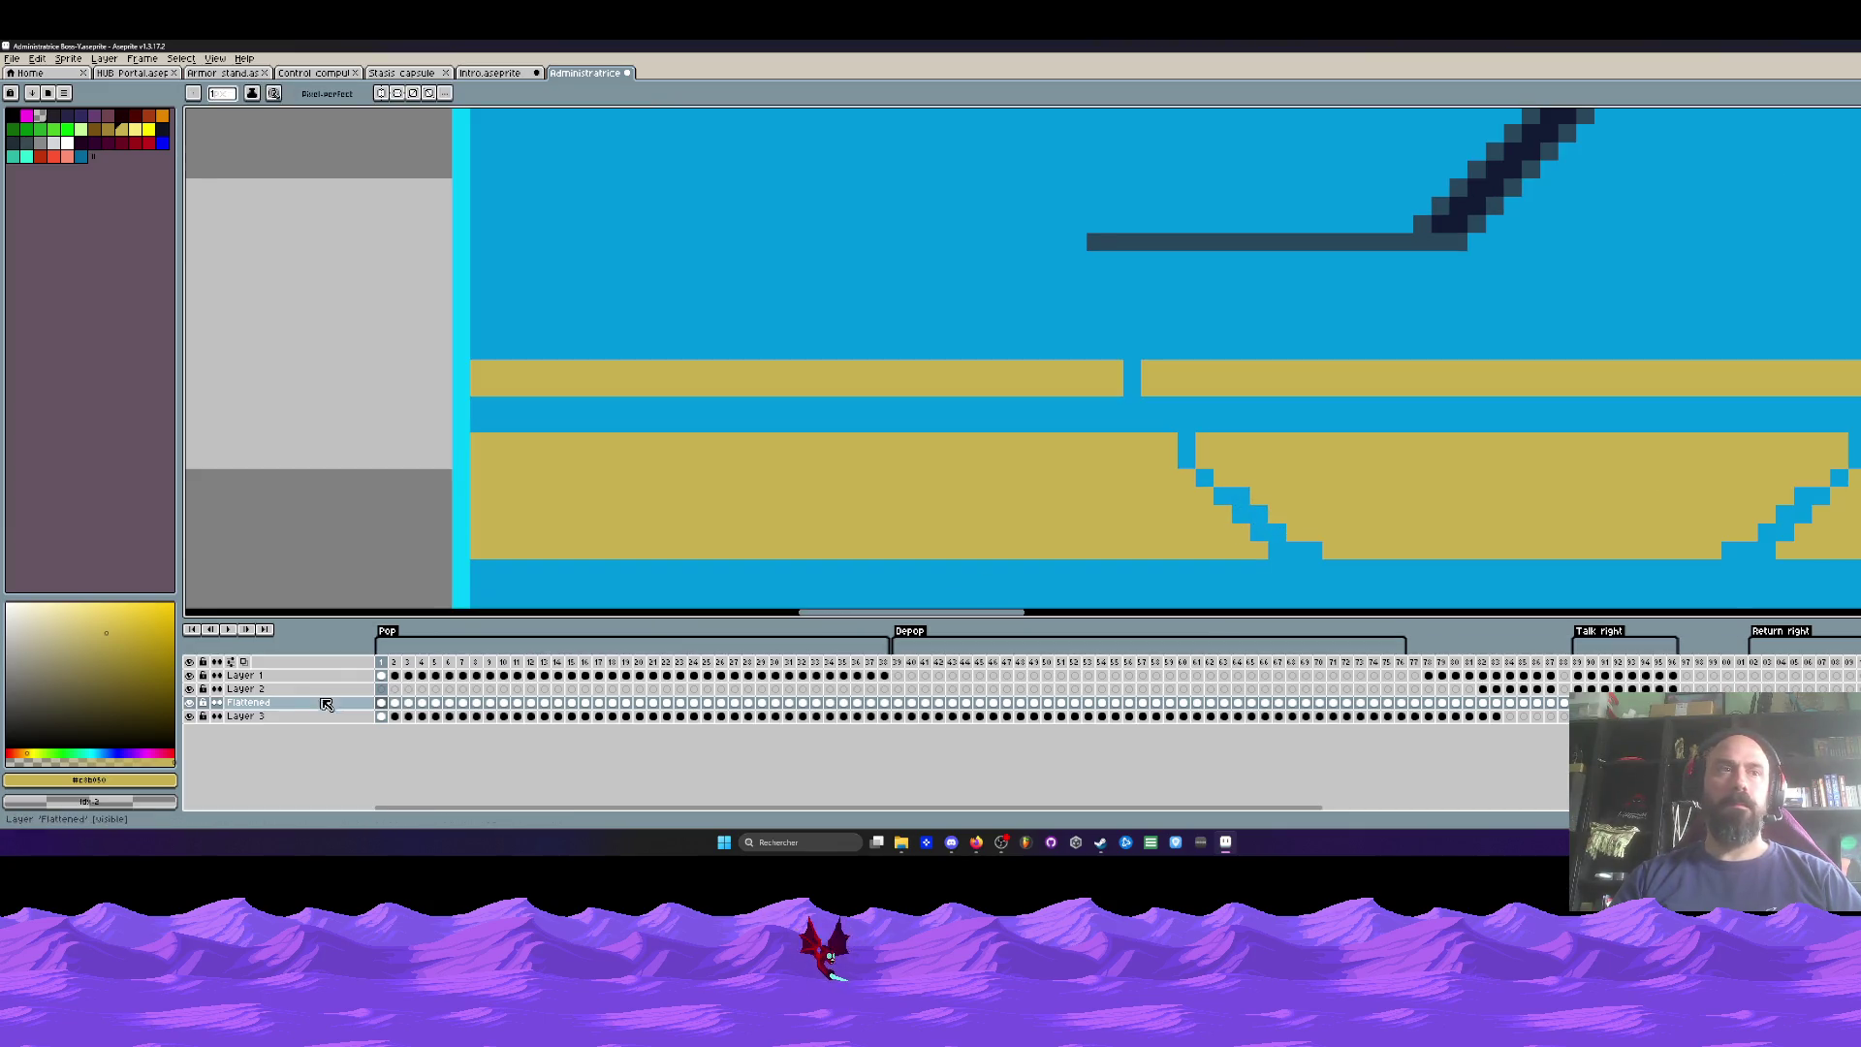
pyautogui.click(190, 704)
pyautogui.click(190, 705)
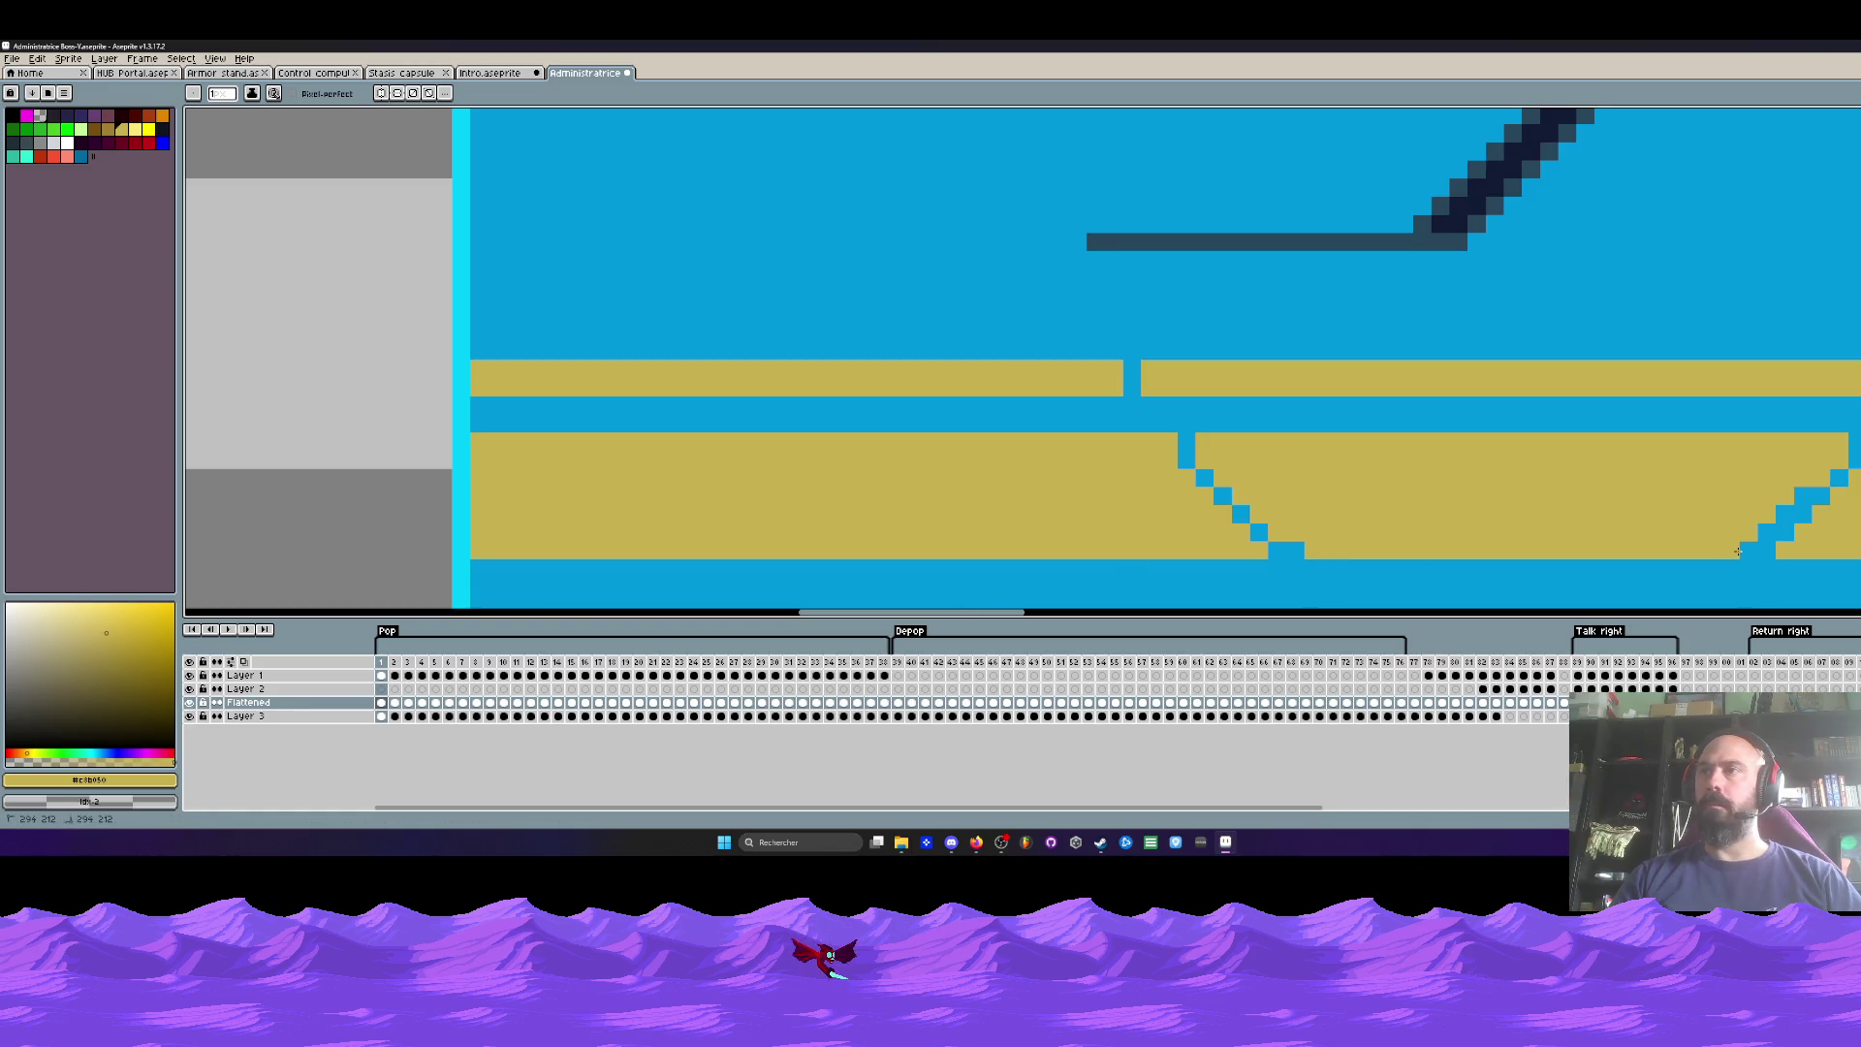
pyautogui.scroll(-3, 1762, 514)
# Step: Add two gold pixels along the bowl's stepped edge on frame 2
pyautogui.press('Right')
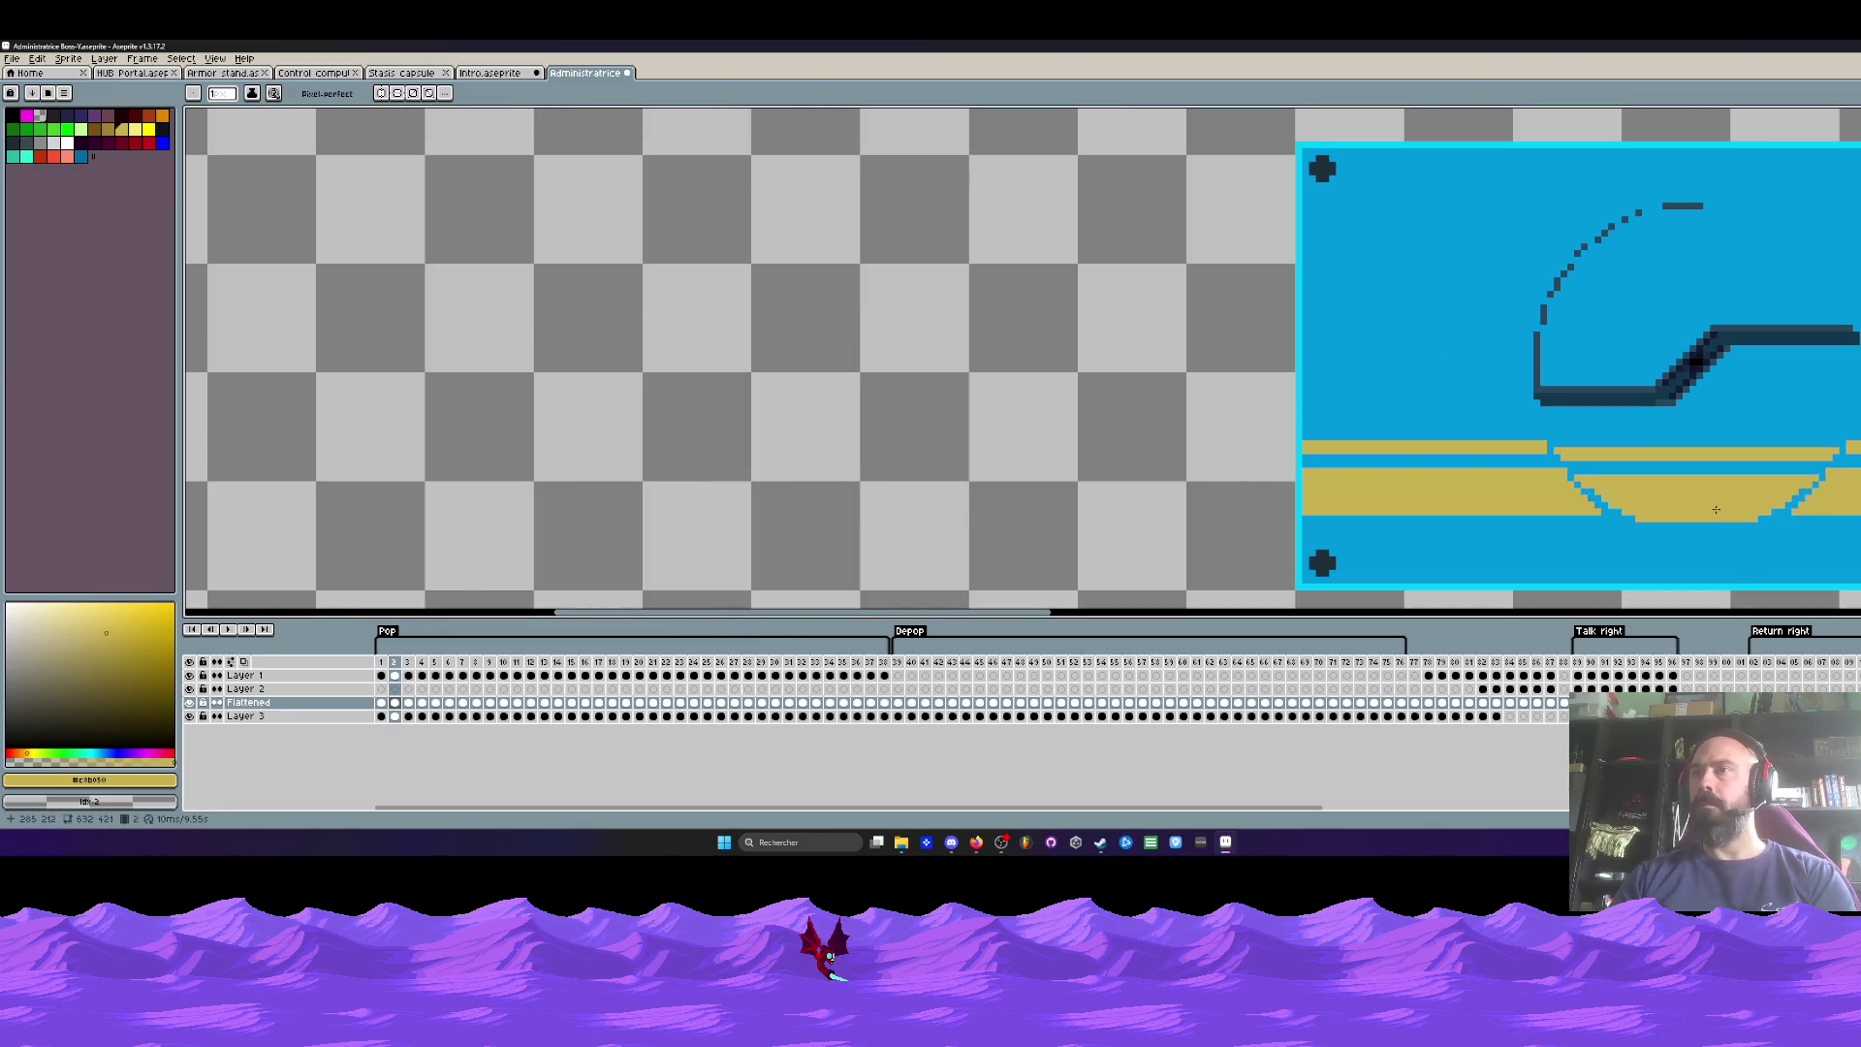
pyautogui.scroll(3, 1541, 470)
pyautogui.click(1572, 496)
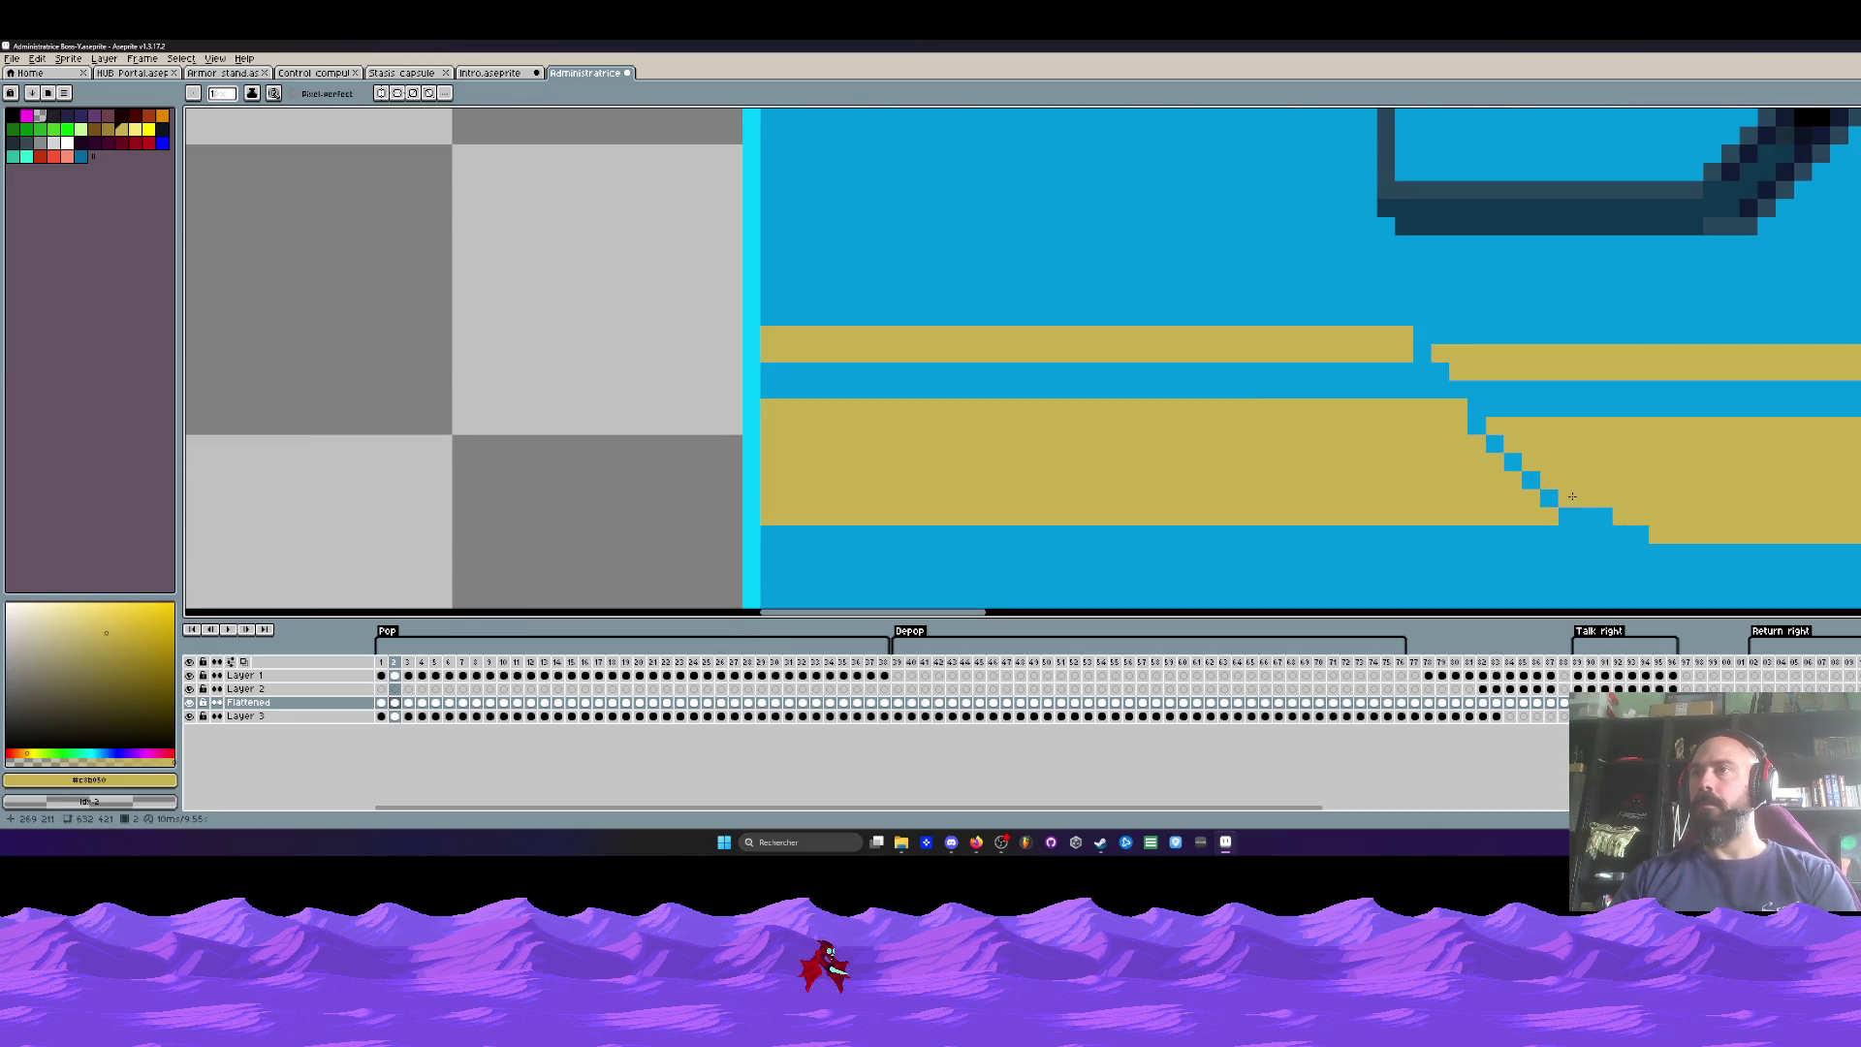
pyautogui.click(1638, 533)
pyautogui.scroll(-3, 1800, 536)
# Step: Play the animation and compare frames 2 and 3 to check the smoothed edge
pyautogui.press('Return')
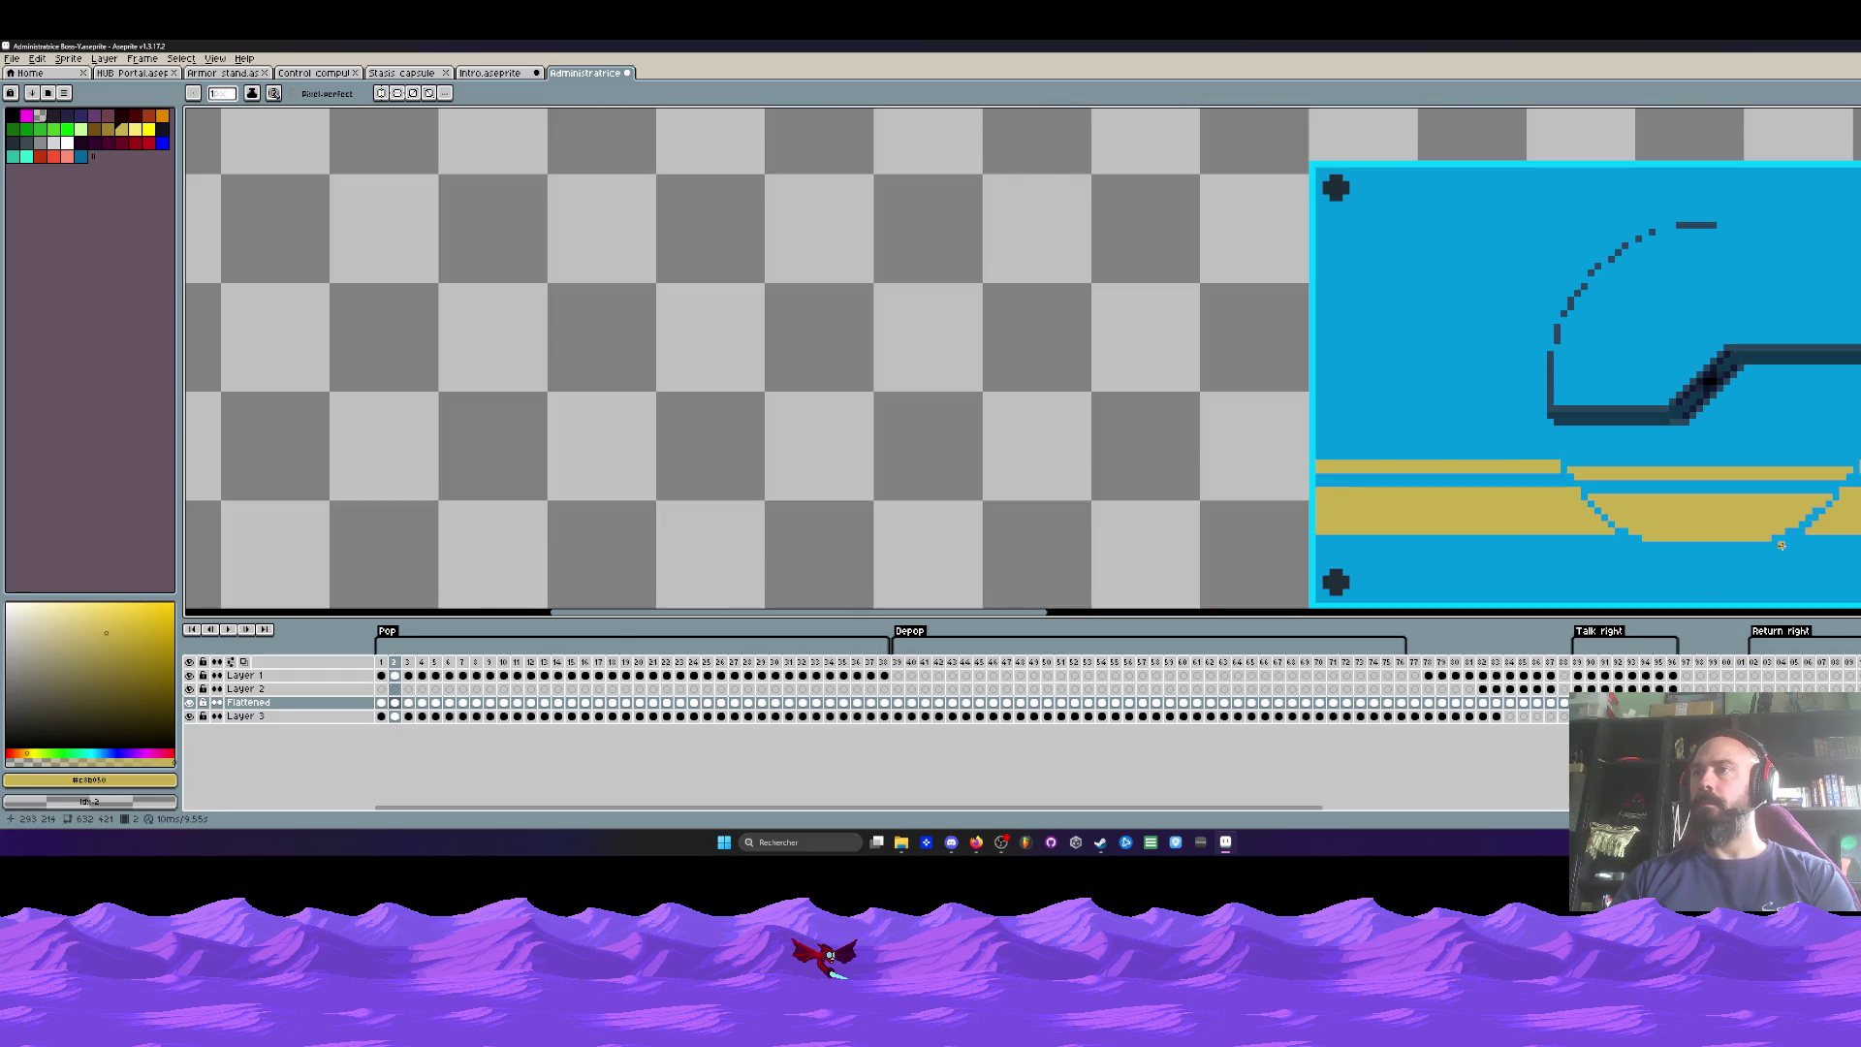
pyautogui.press('Right')
pyautogui.scroll(3, 1822, 514)
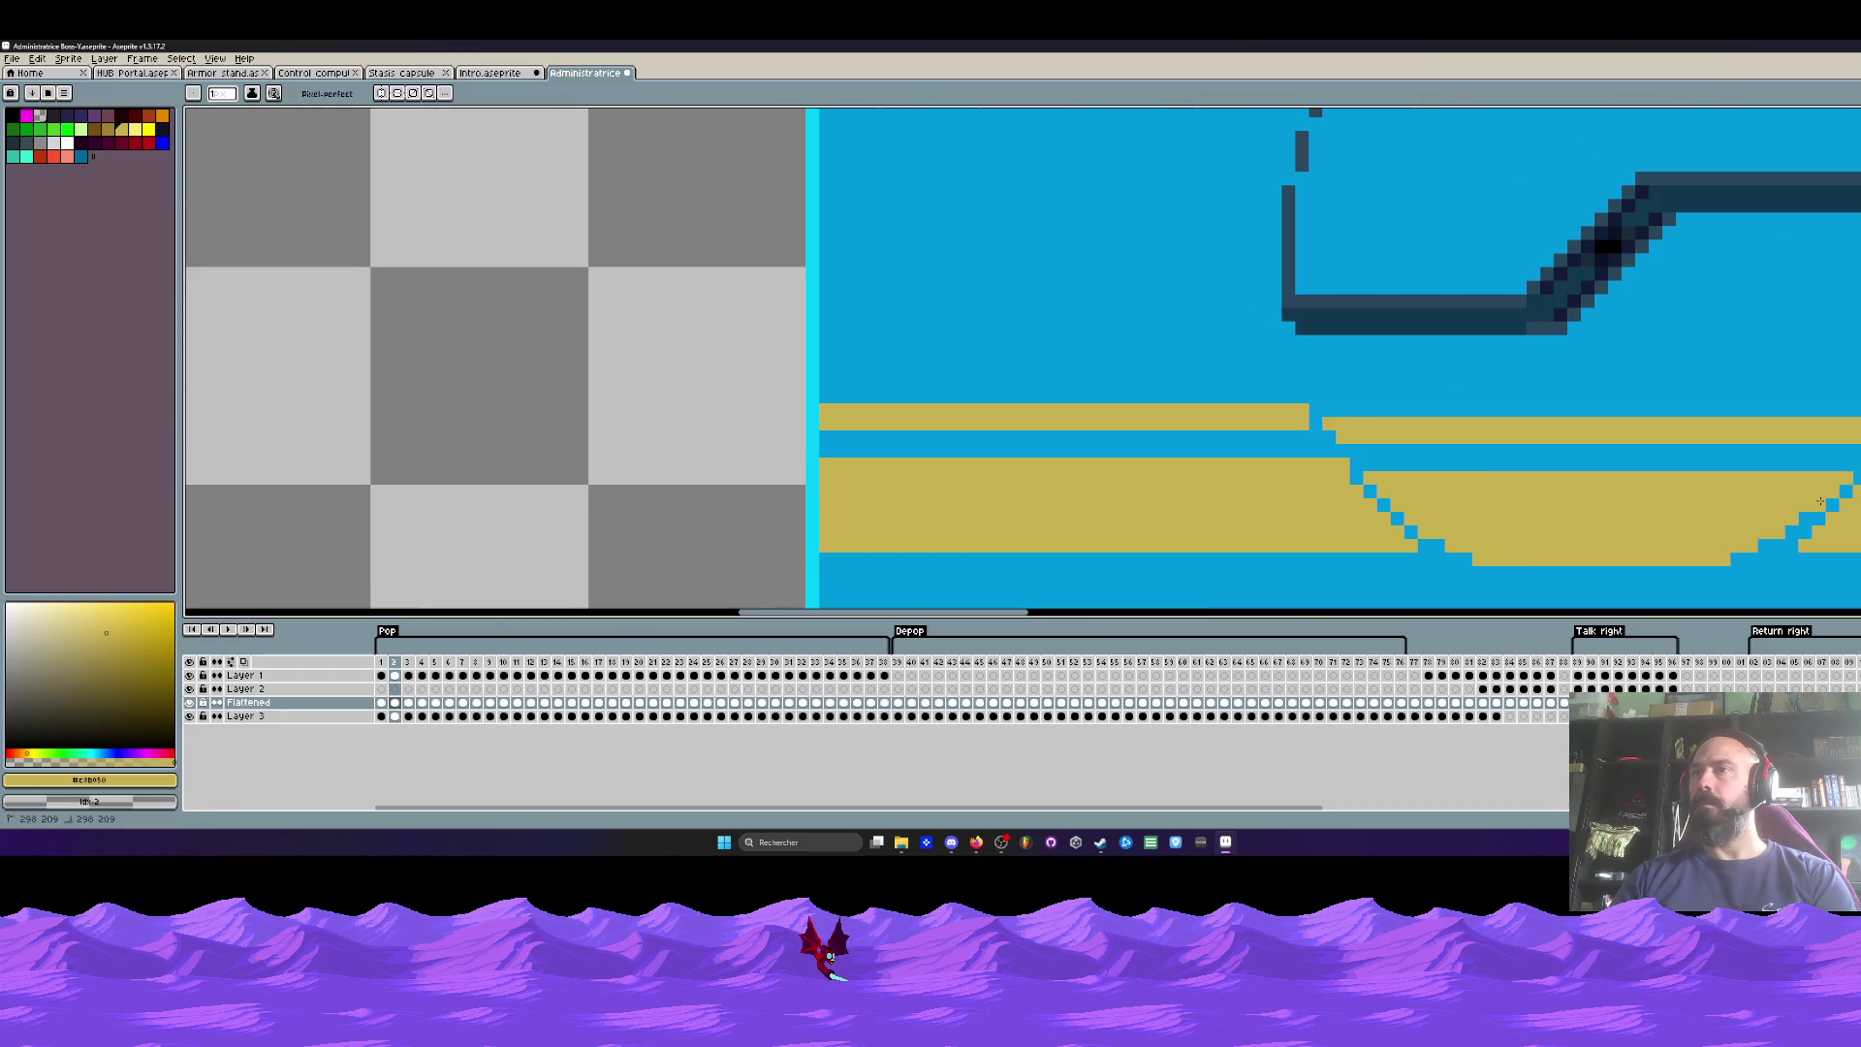
pyautogui.press('Right')
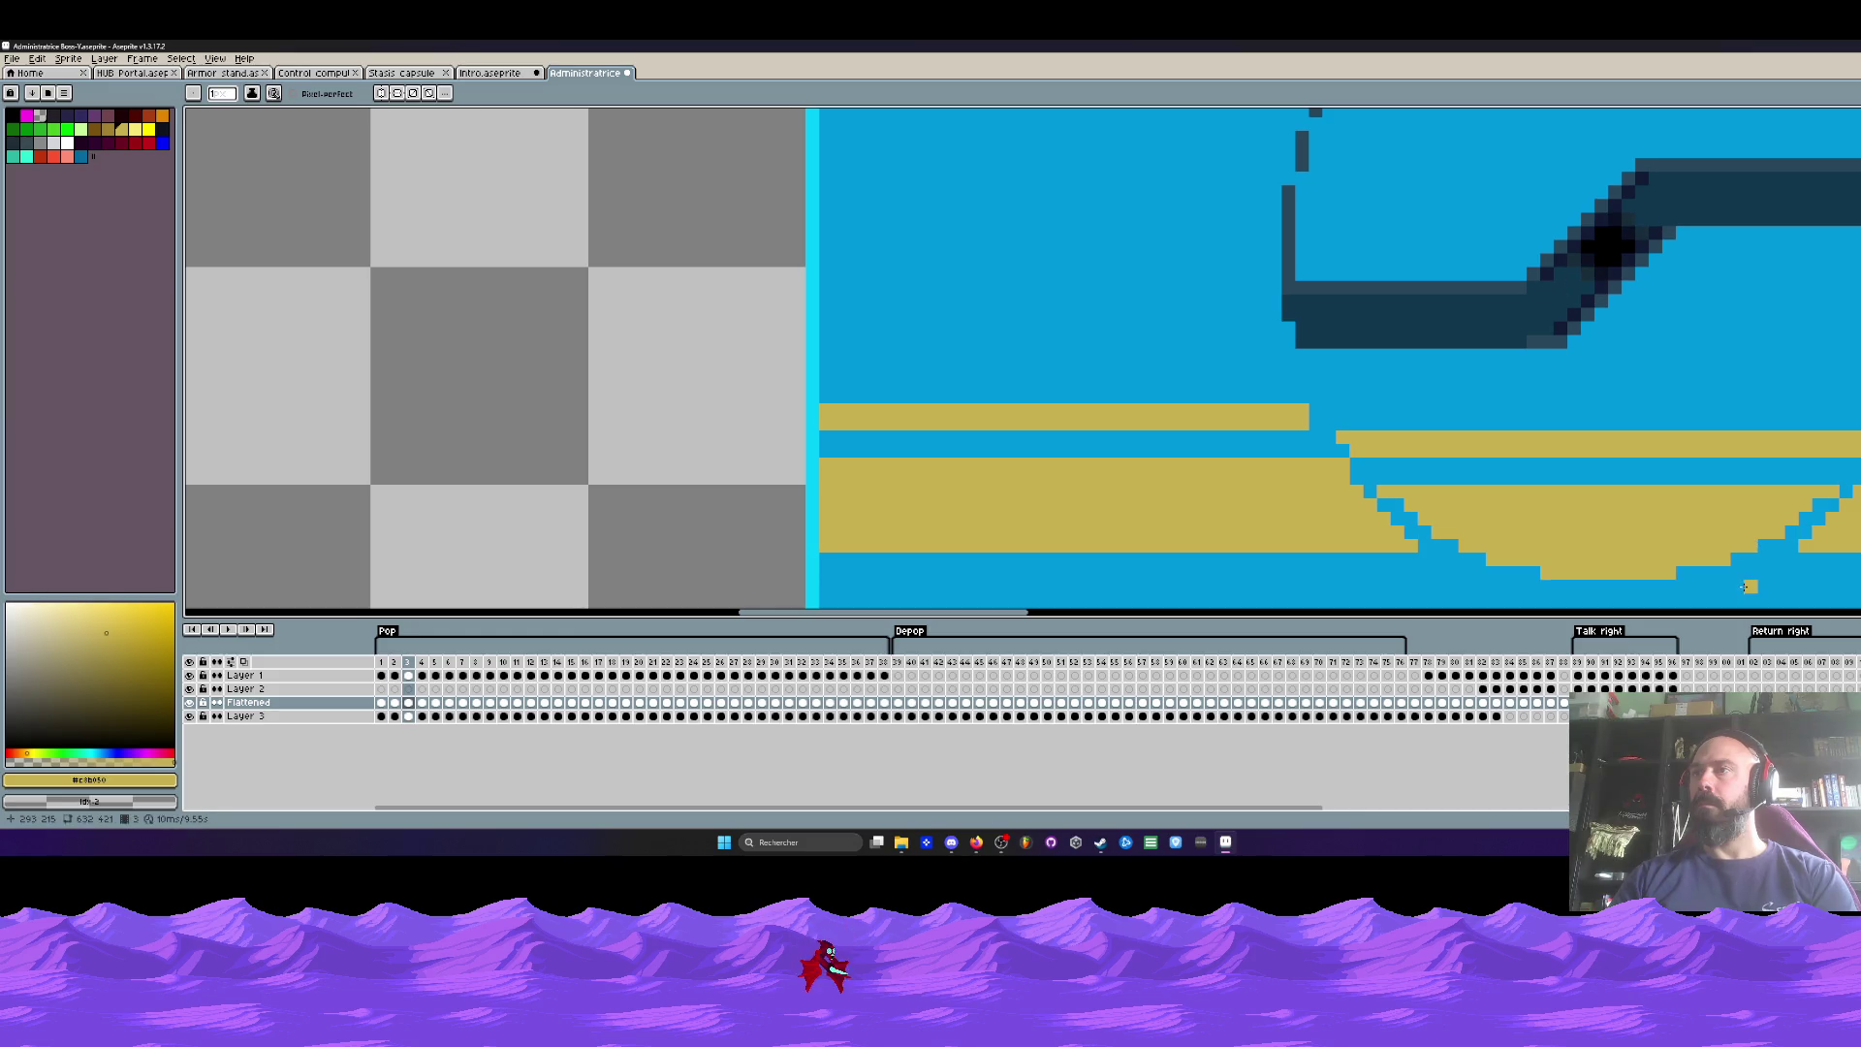
pyautogui.press('Left')
pyautogui.press('Right')
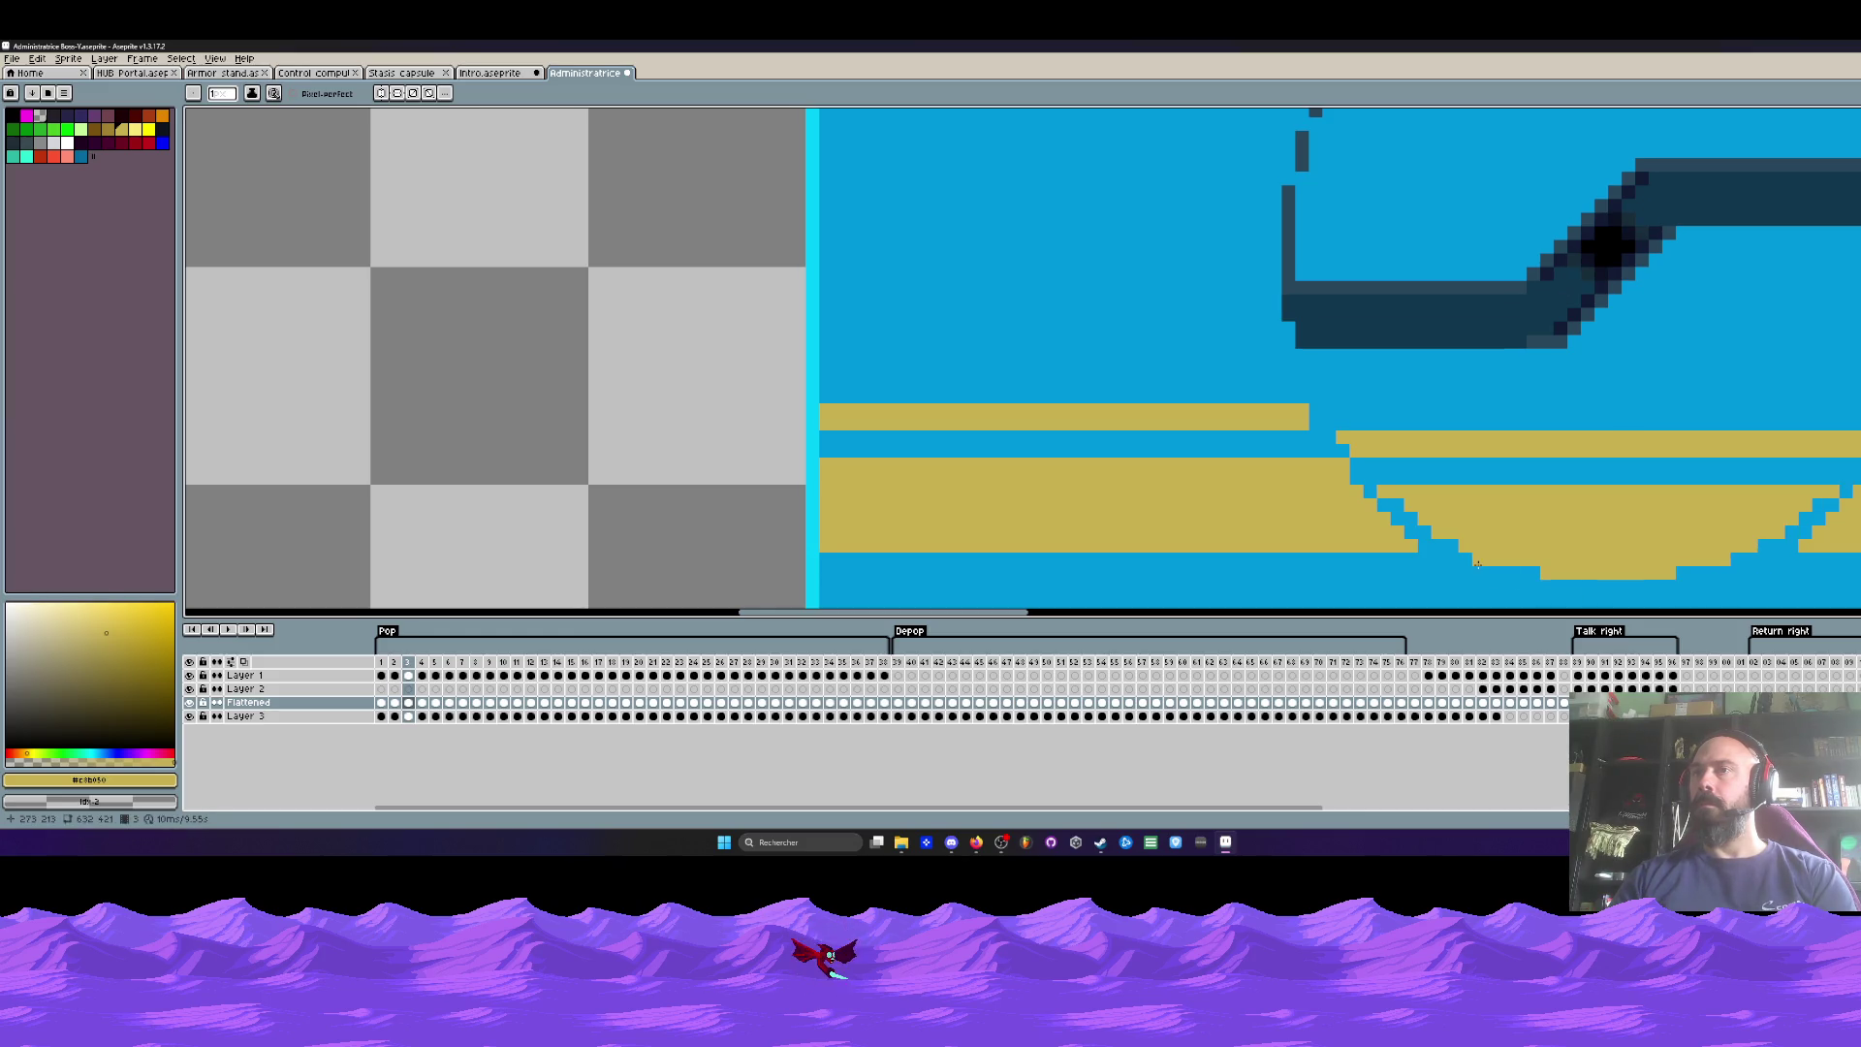
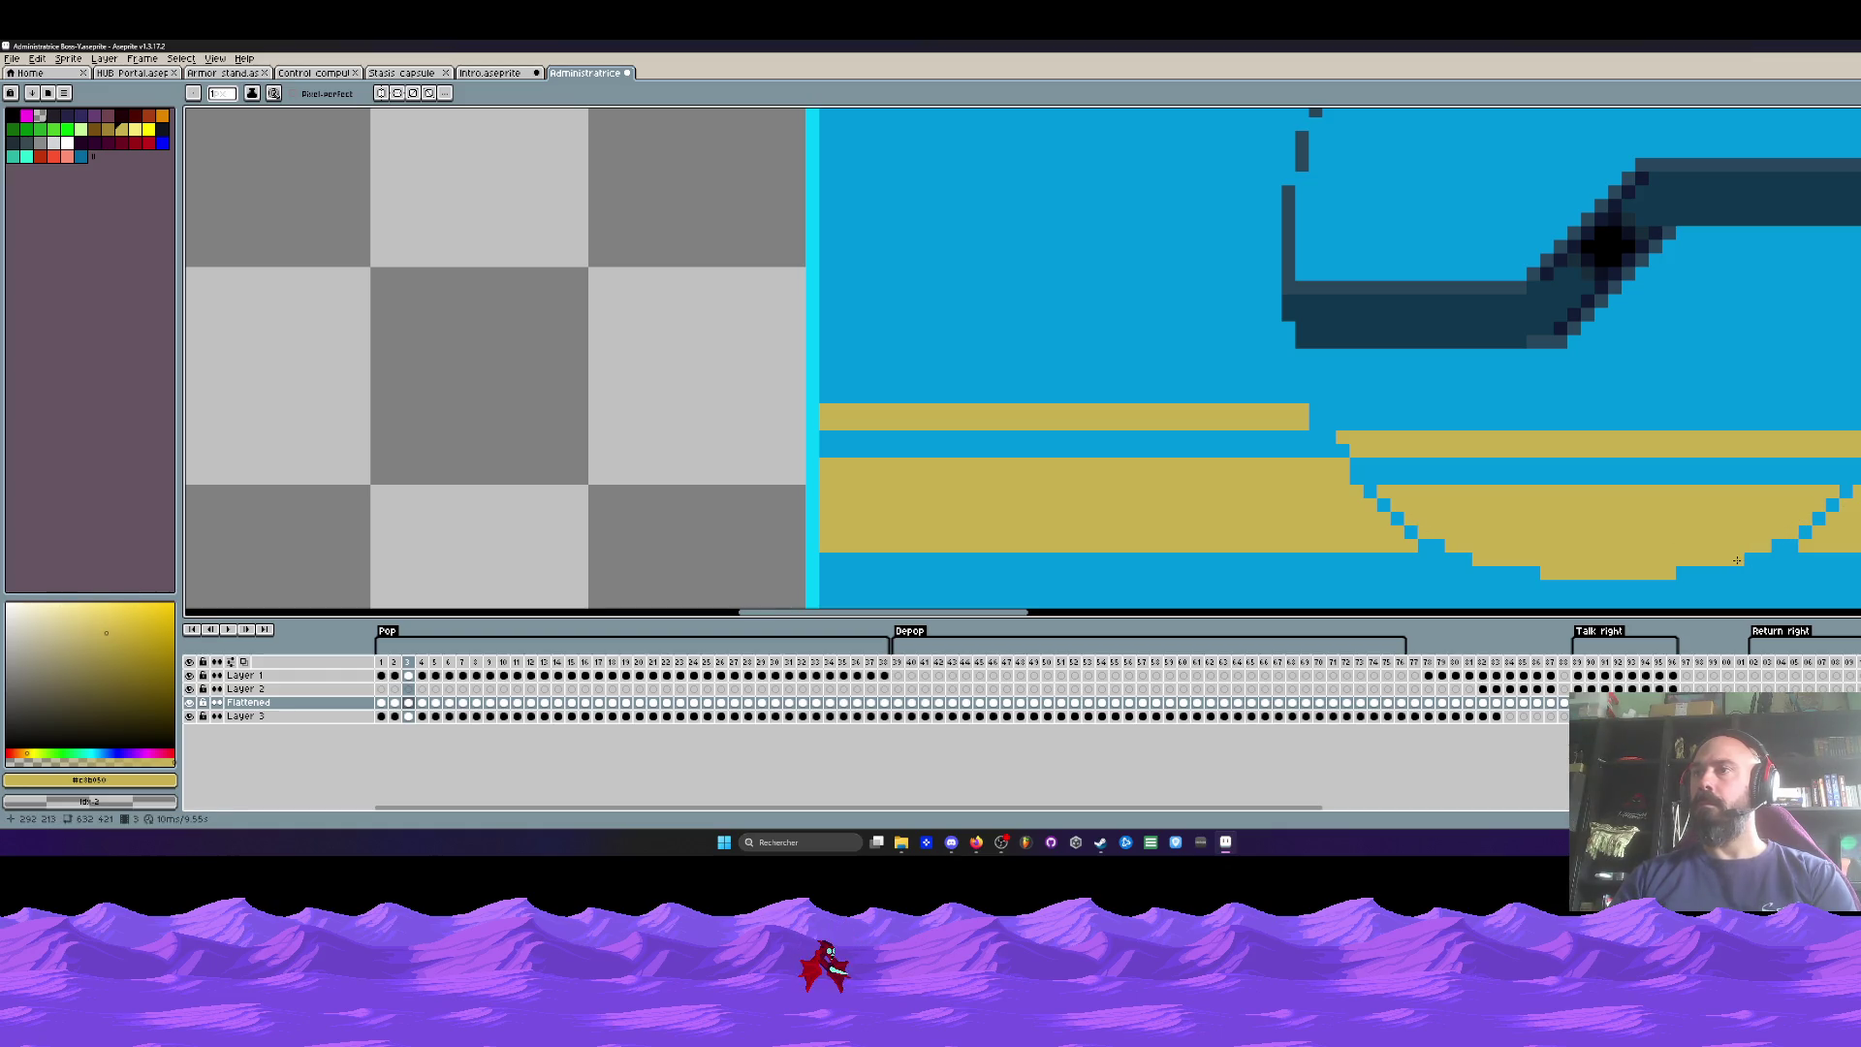
# Step: Step back and forth through frames 3 to 8 to compare the hatch drawings
pyautogui.press('Left')
pyautogui.press('Right')
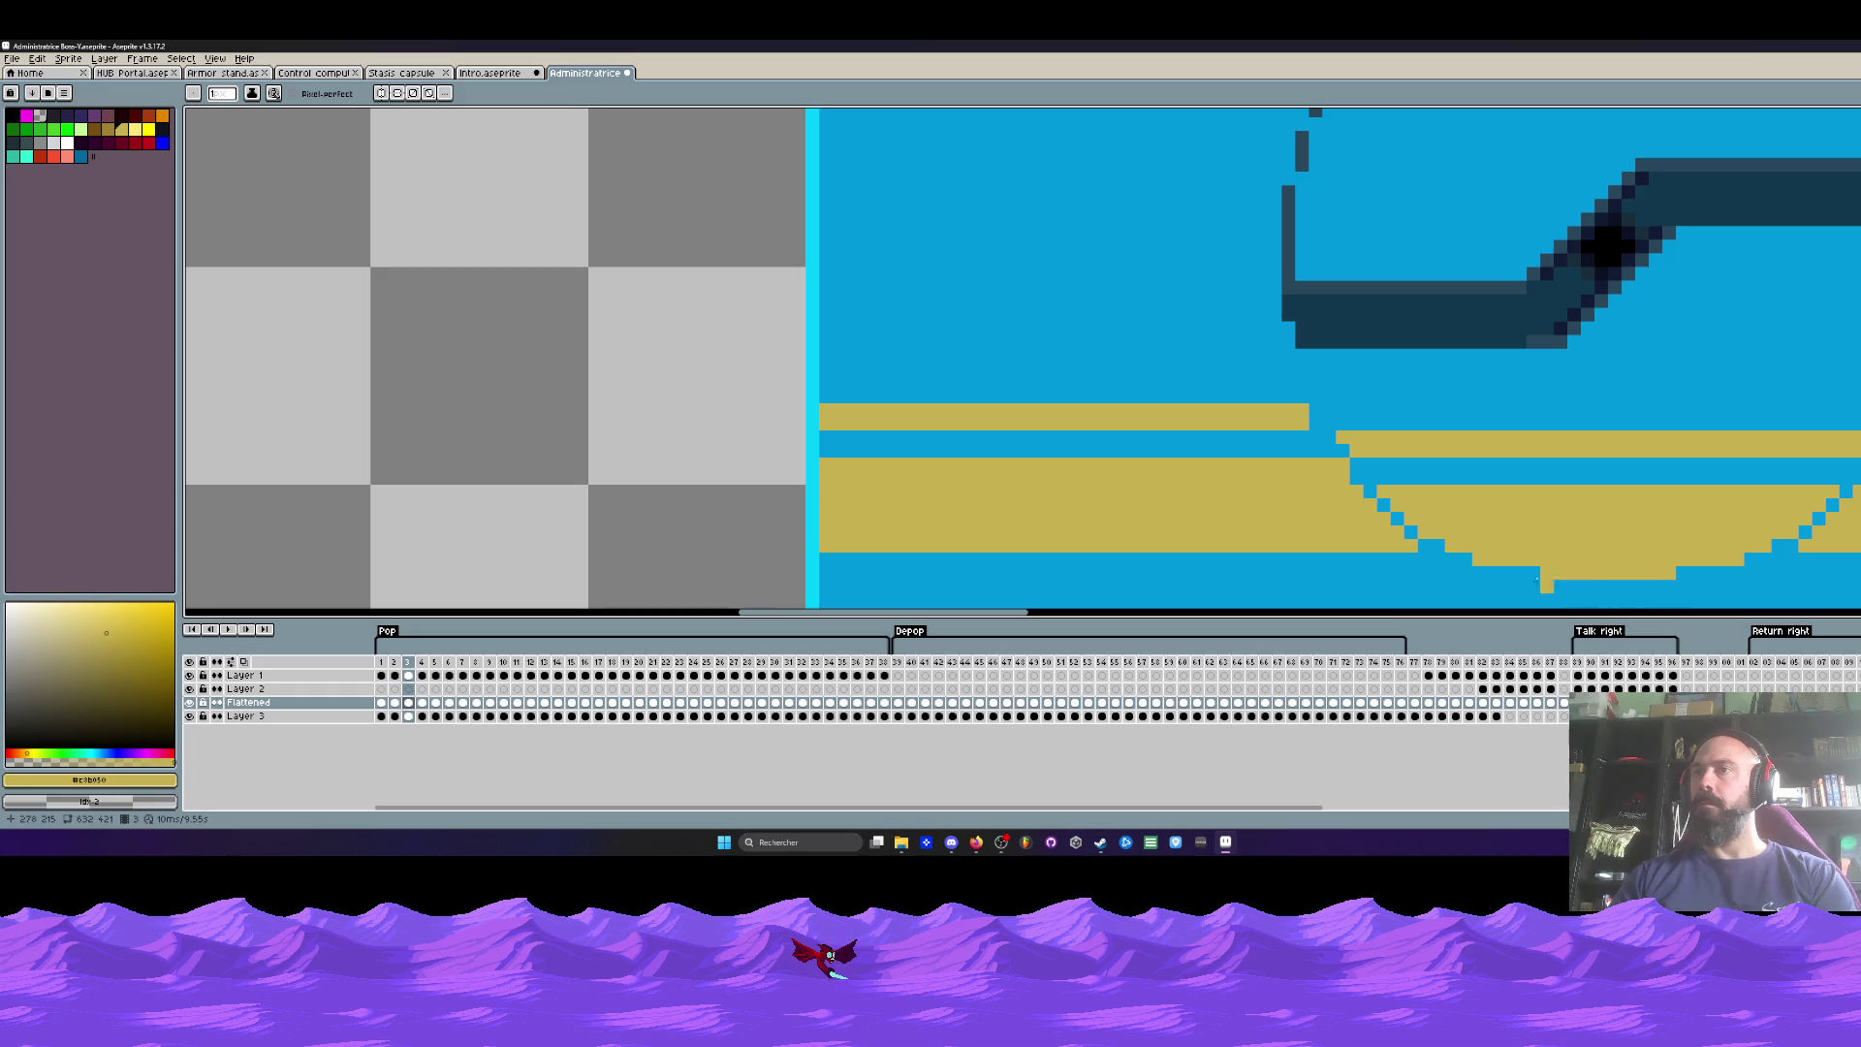
pyautogui.press('Right')
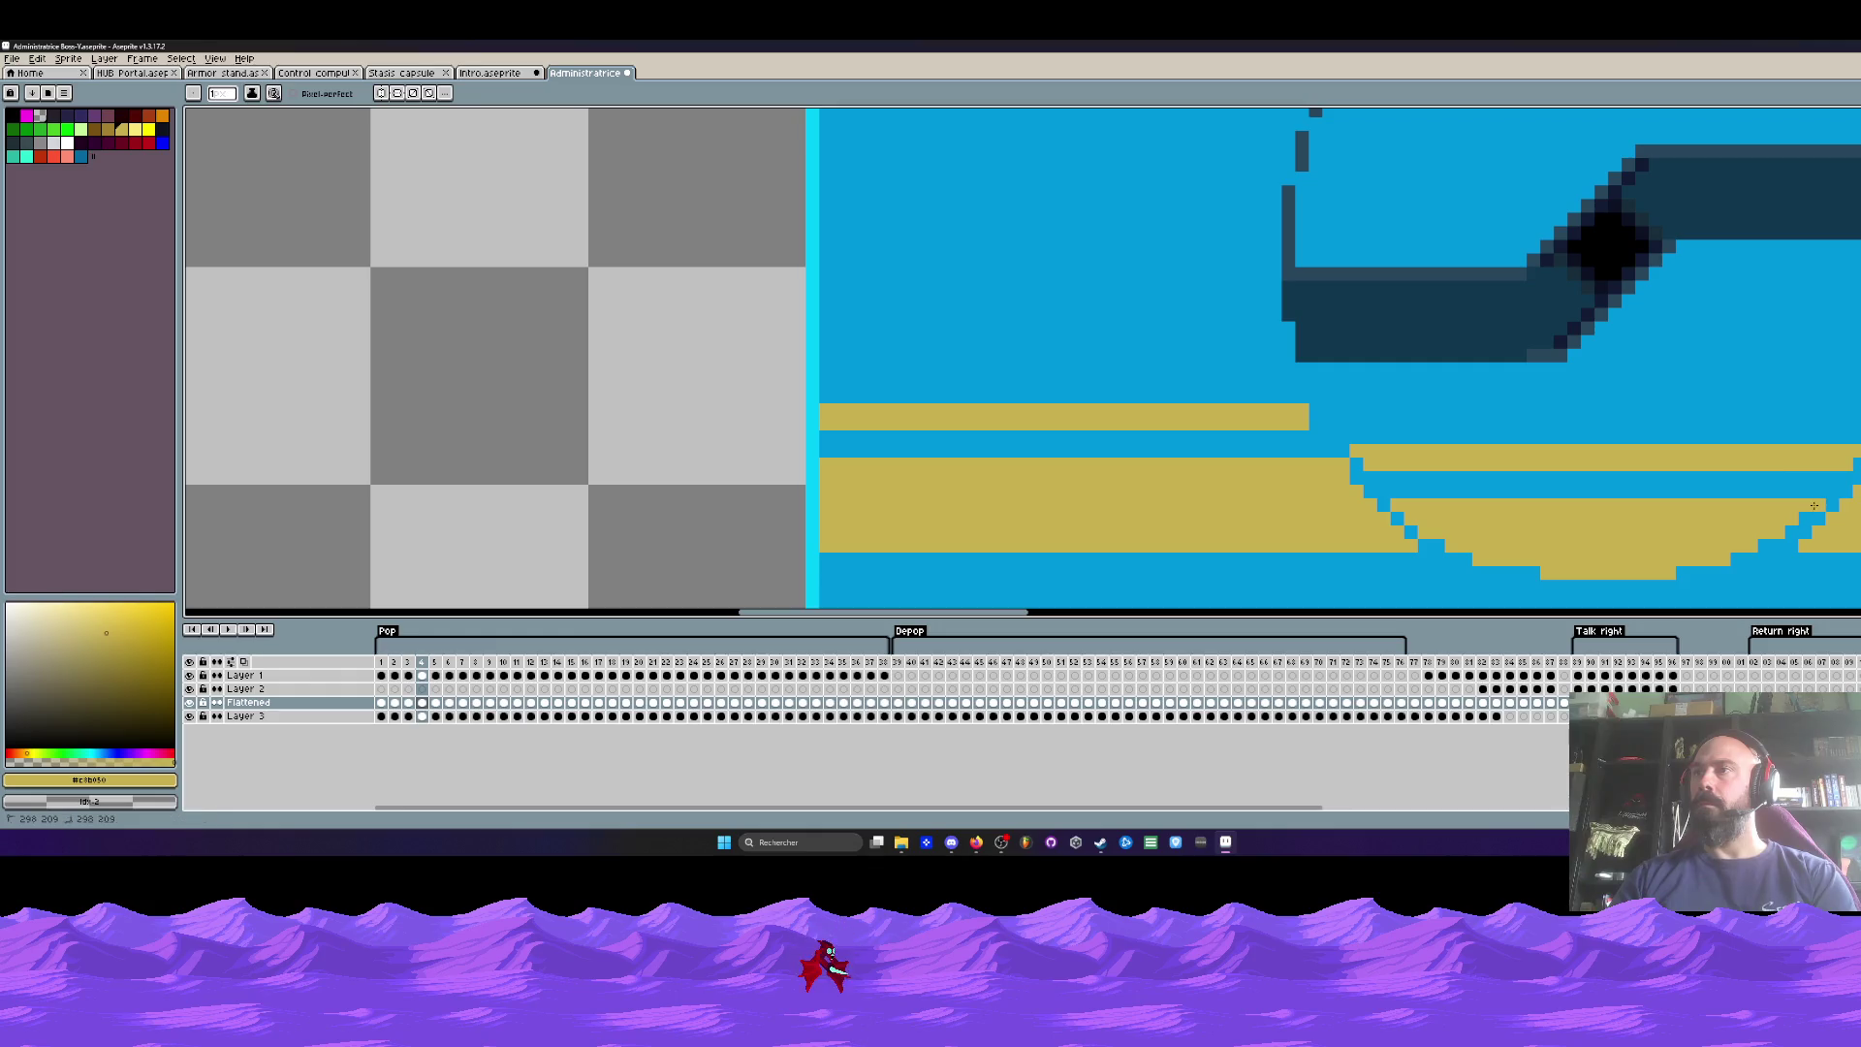
pyautogui.press('Left')
pyautogui.press('Right')
pyautogui.press('Right')
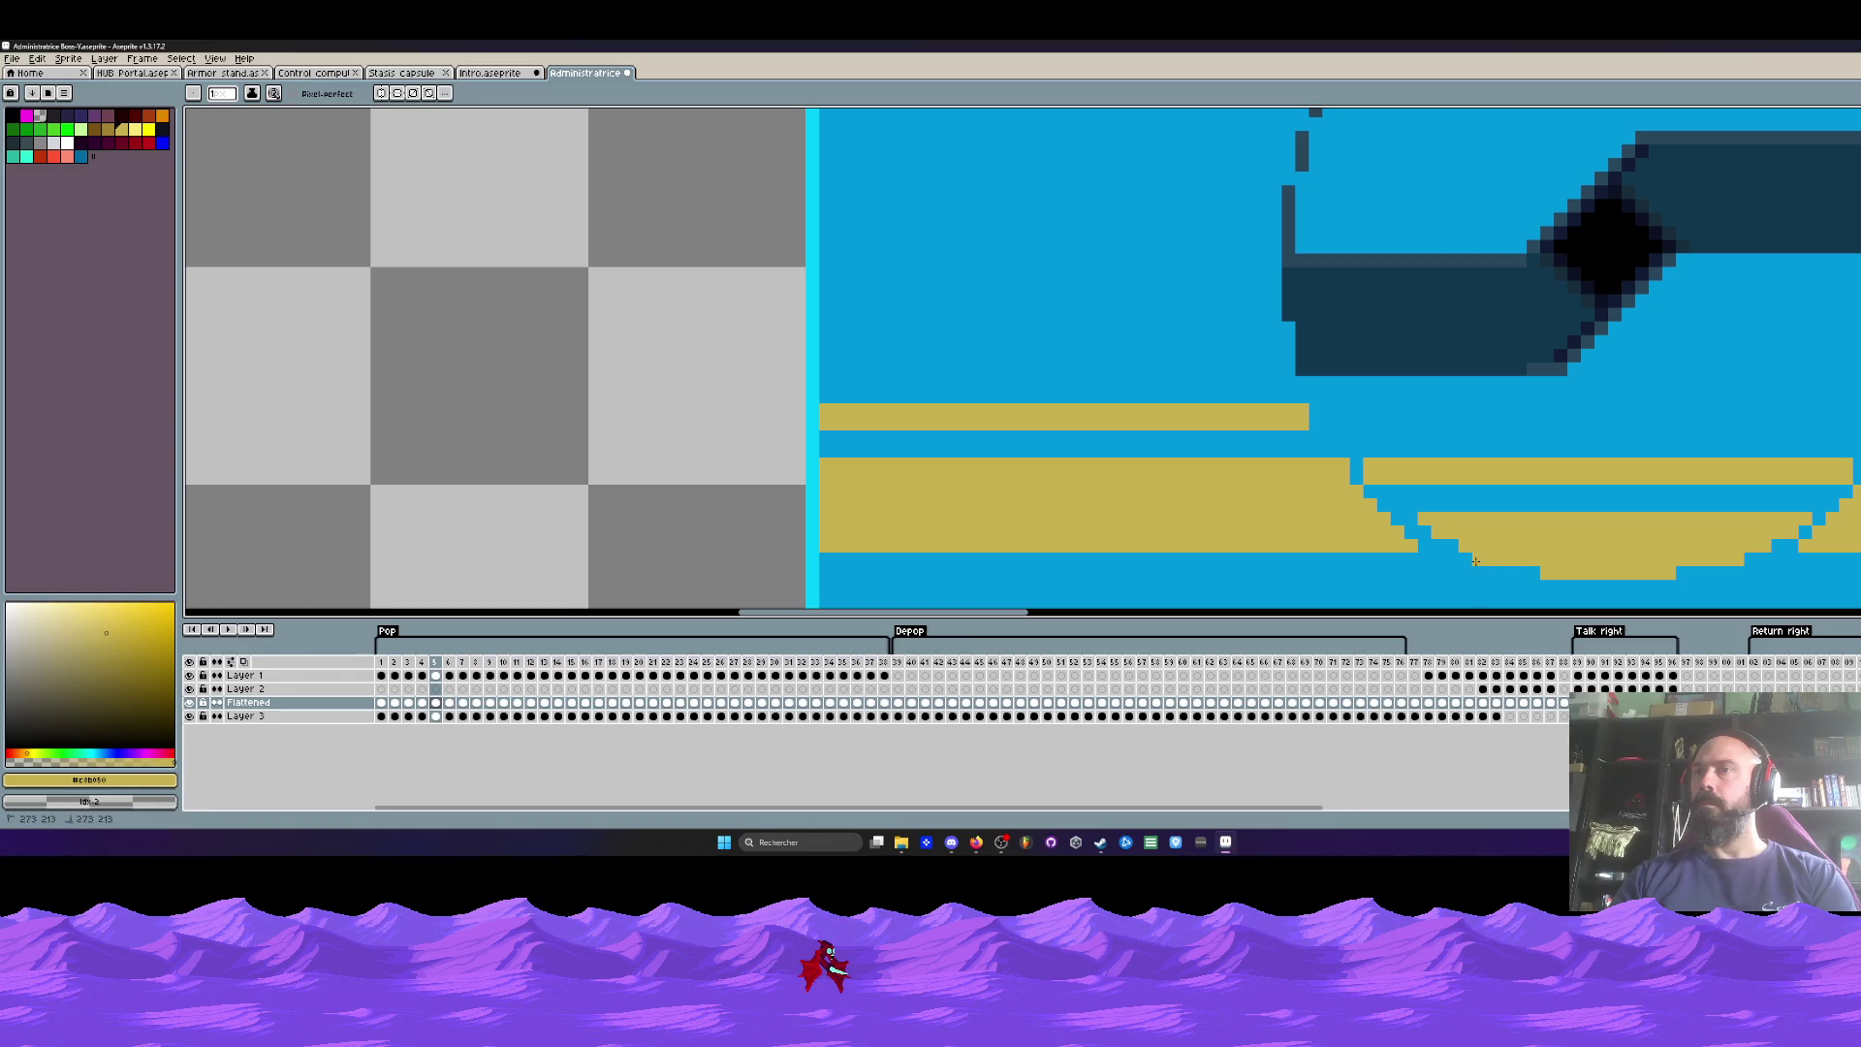
pyautogui.click(1416, 522)
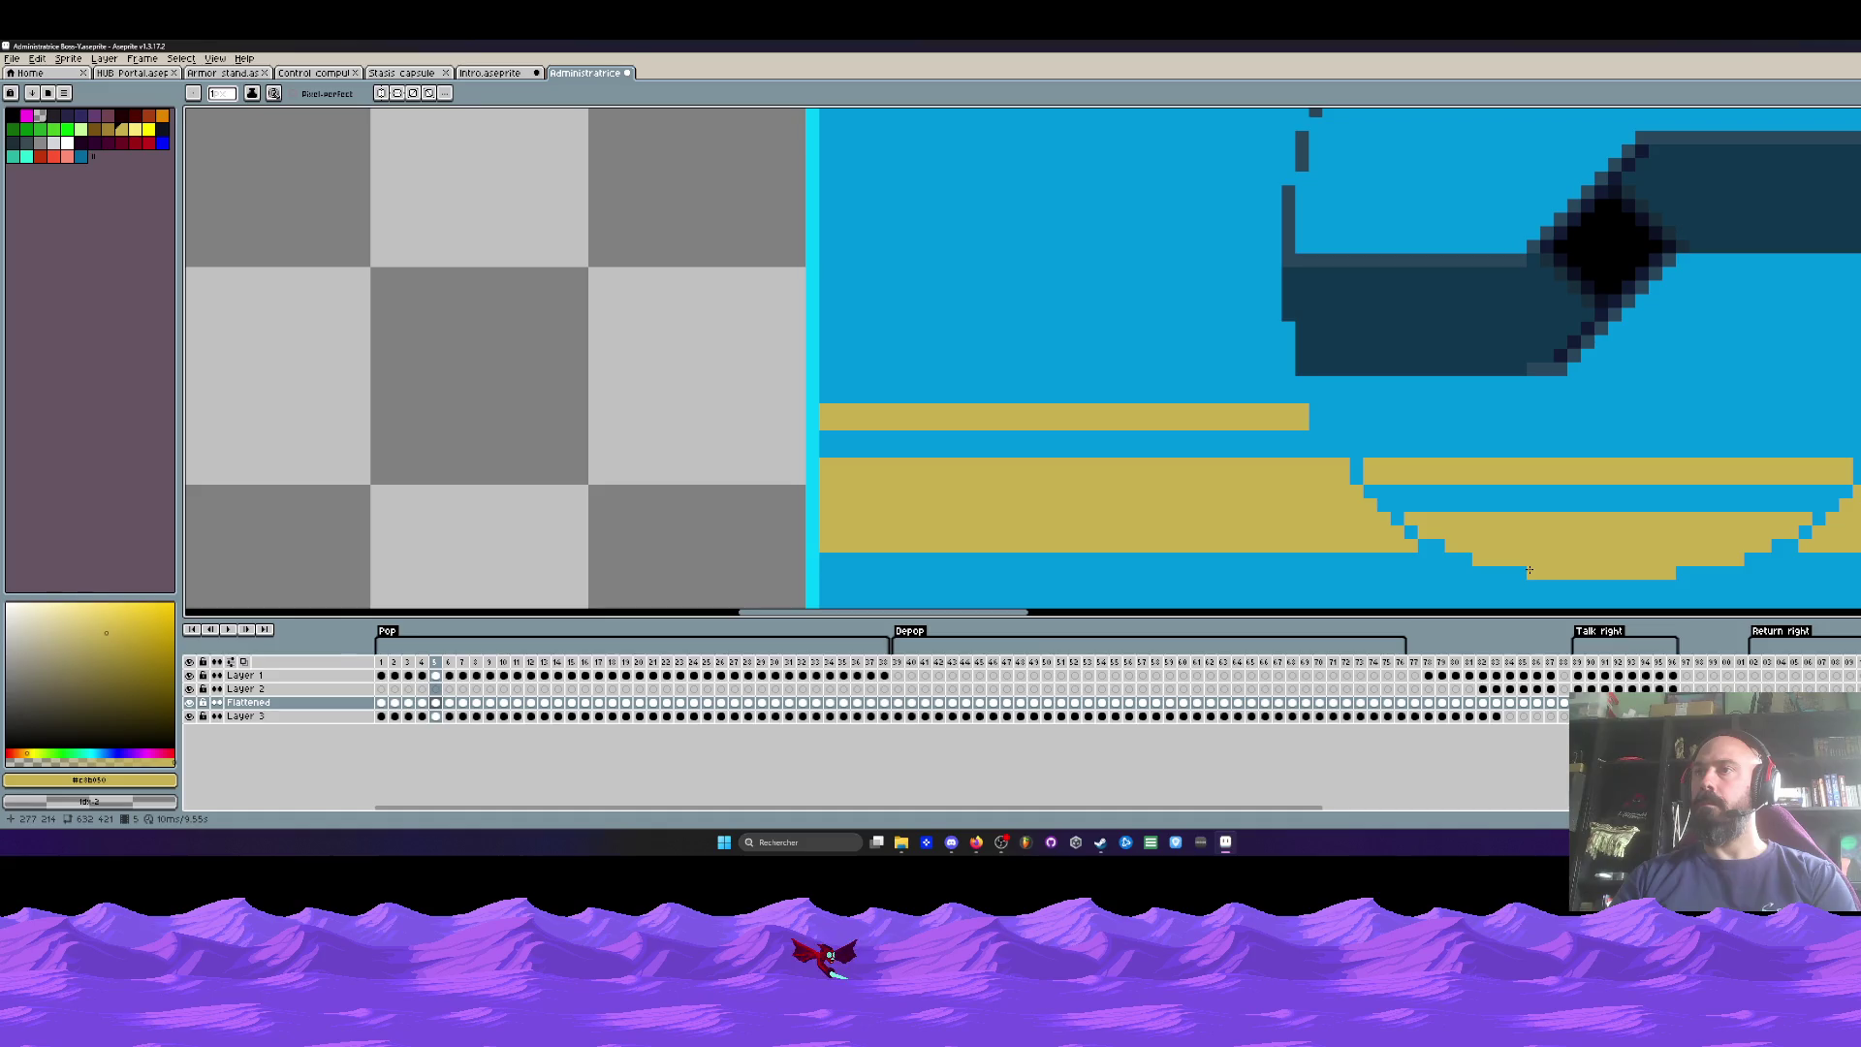
pyautogui.scroll(-2, 1529, 570)
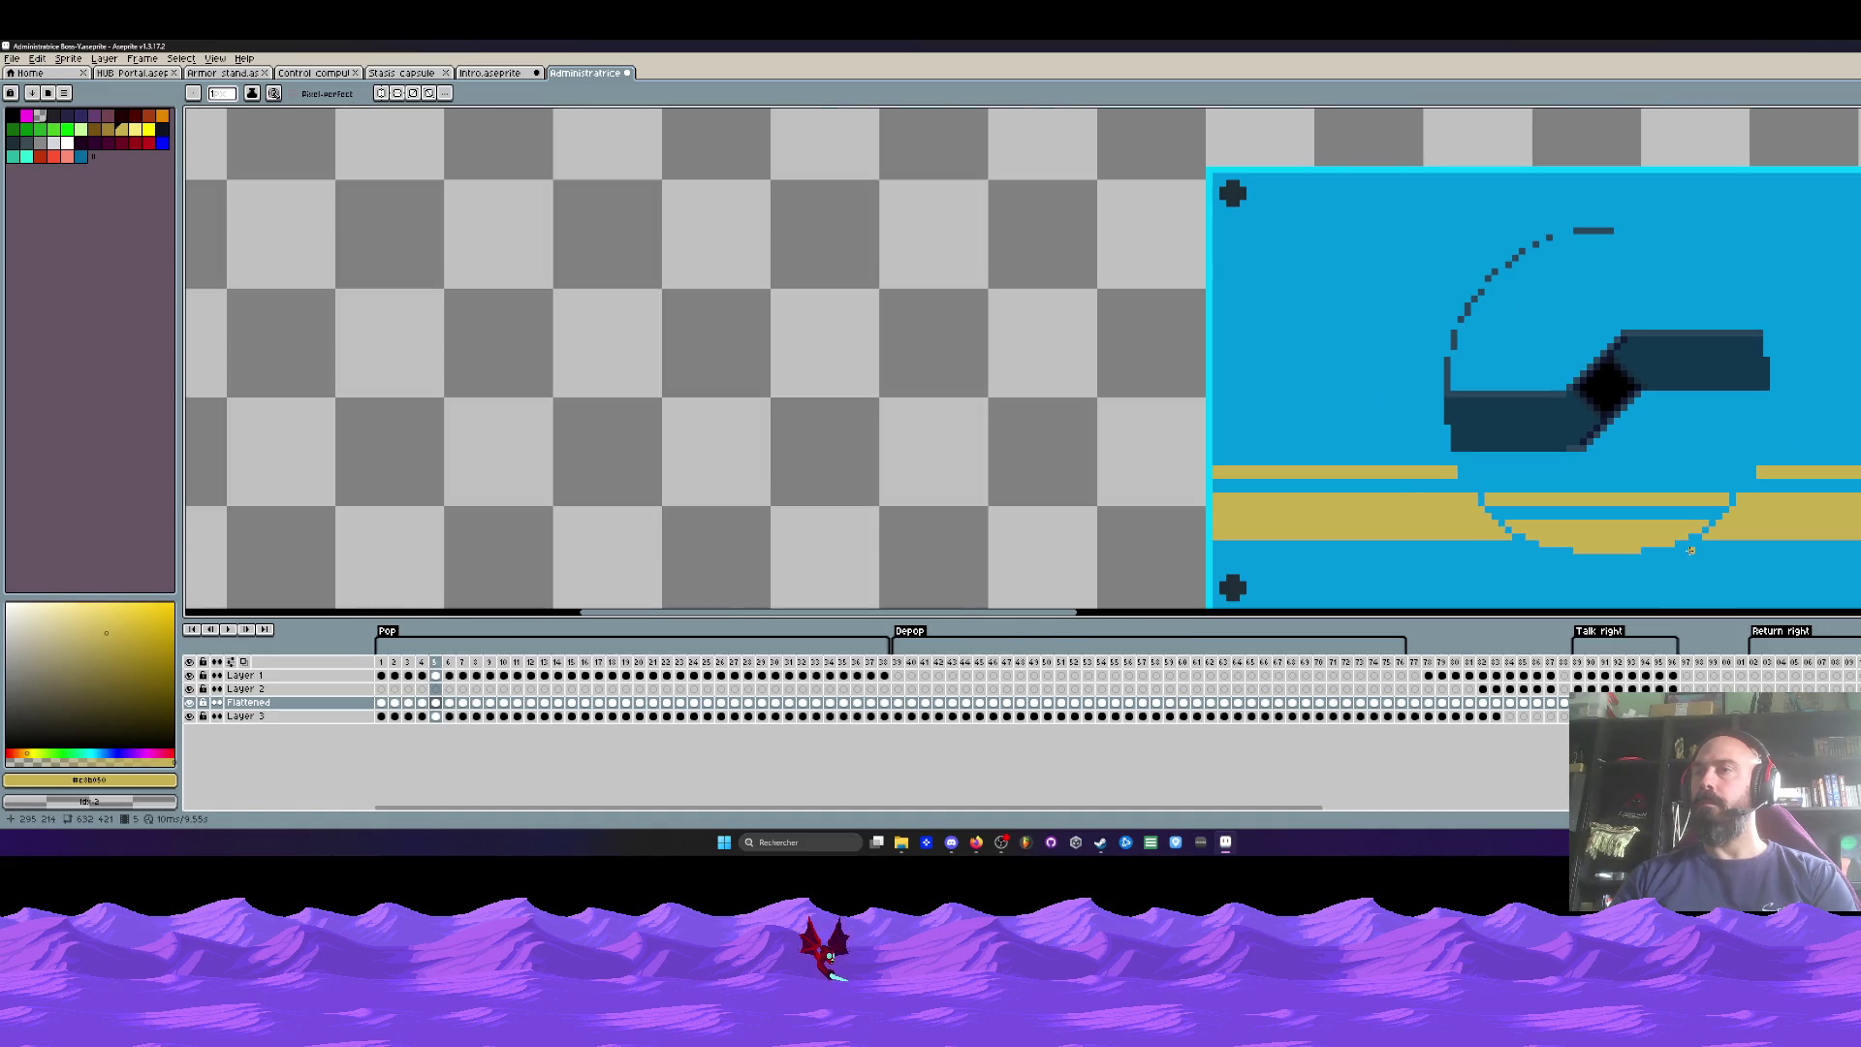
pyautogui.press('Right')
pyautogui.scroll(1, 1692, 547)
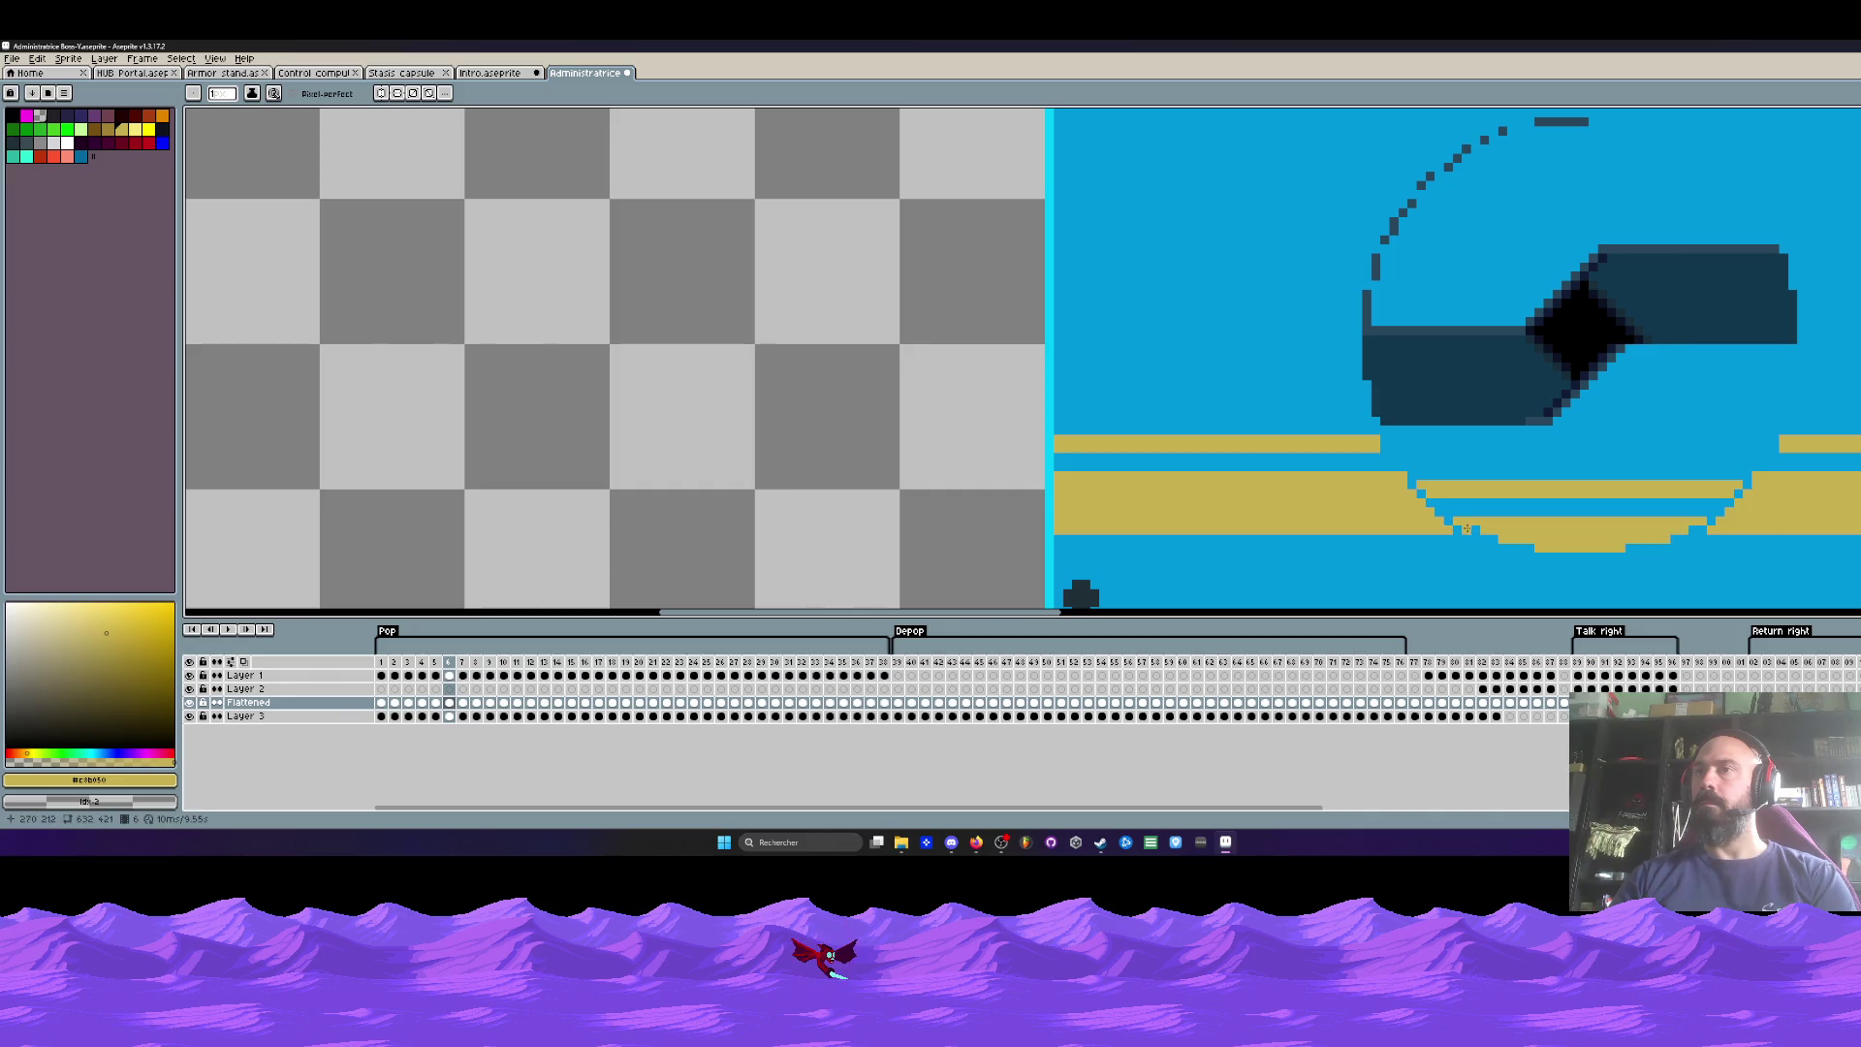
pyautogui.press('Right')
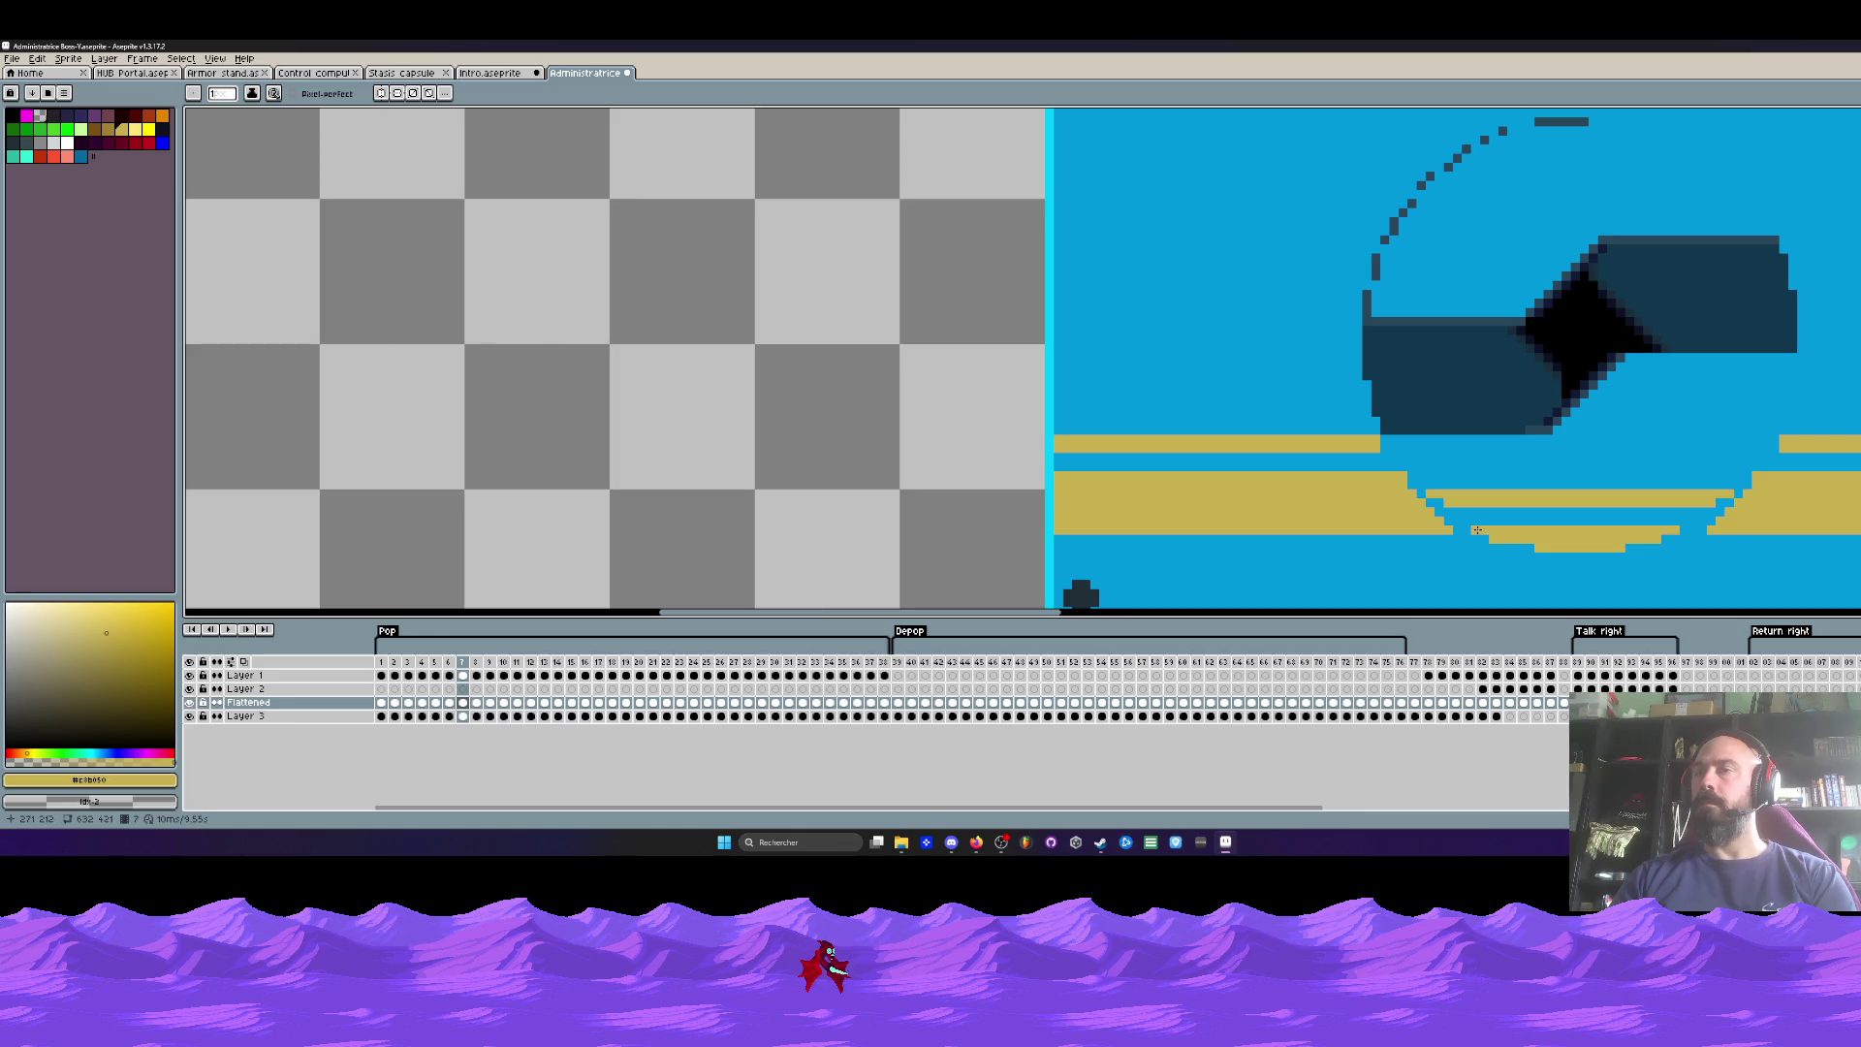
pyautogui.scroll(-2, 1661, 538)
pyautogui.press('Left')
pyautogui.press('Left')
pyautogui.press('Left')
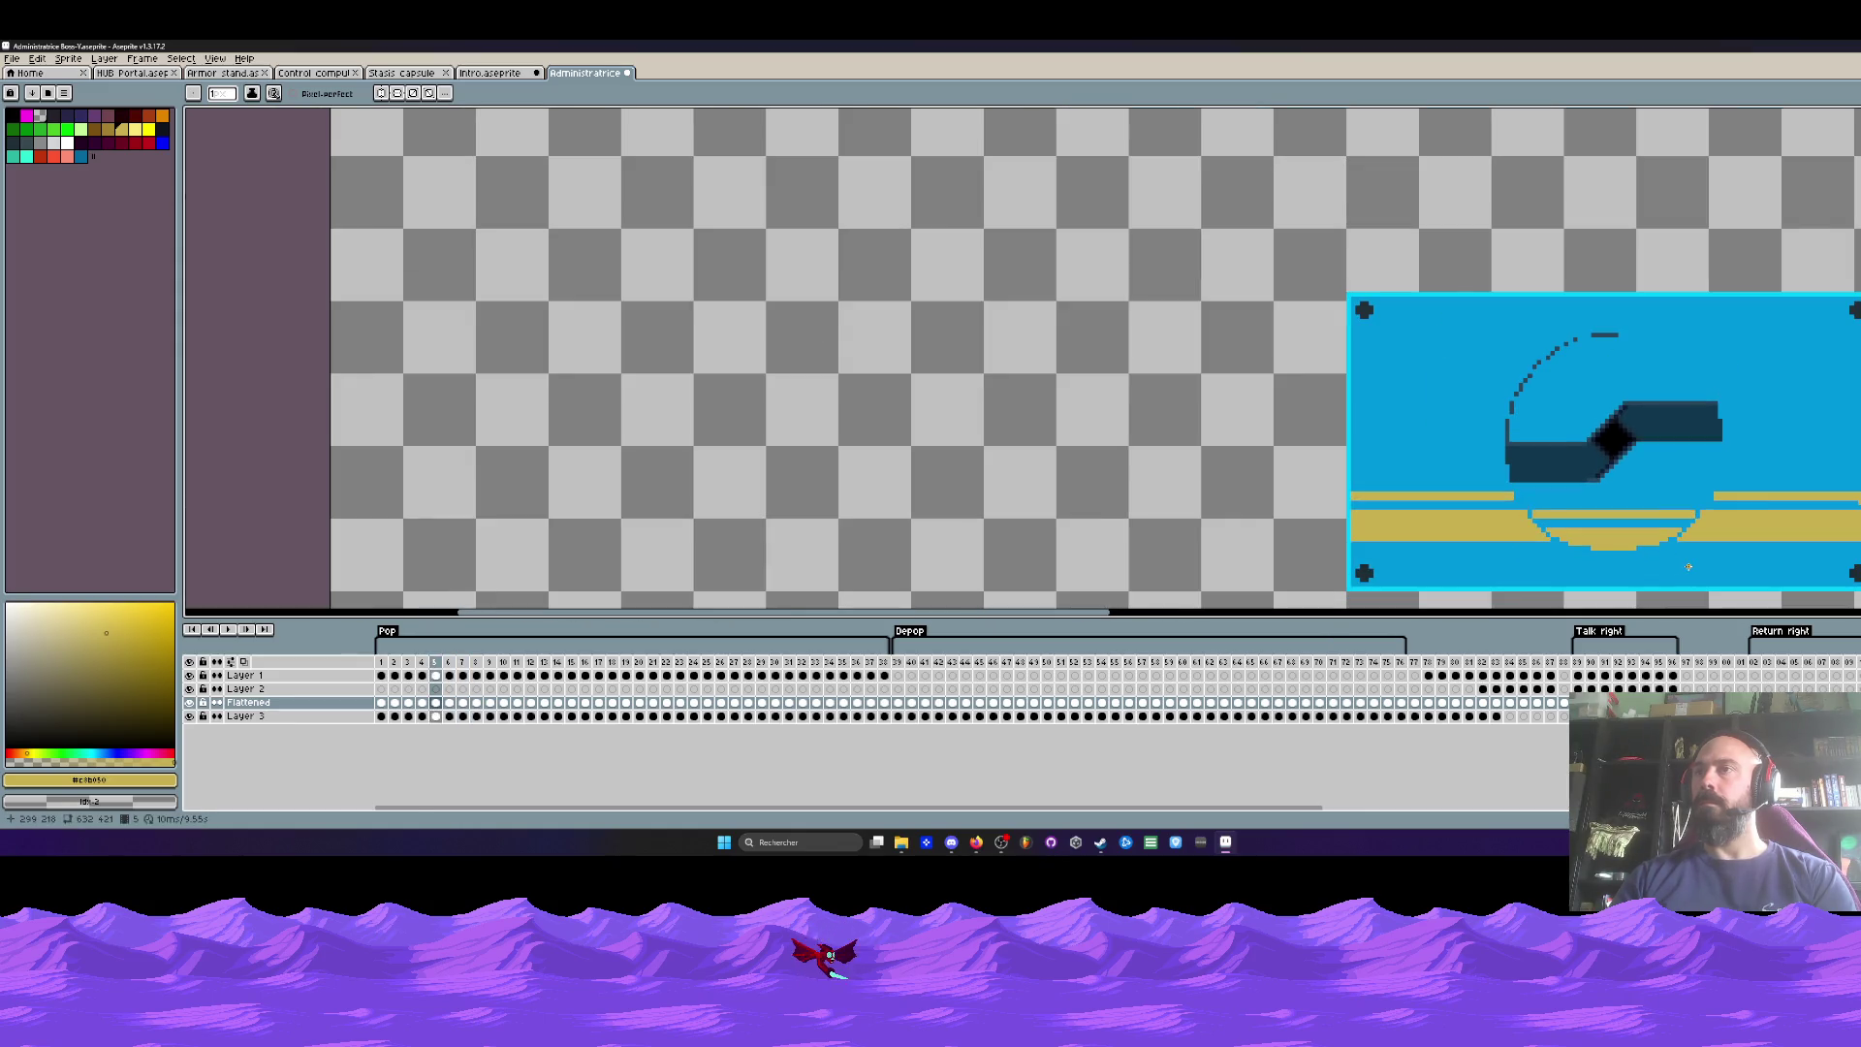
pyautogui.press('Right')
pyautogui.press('Right')
pyautogui.press('Right')
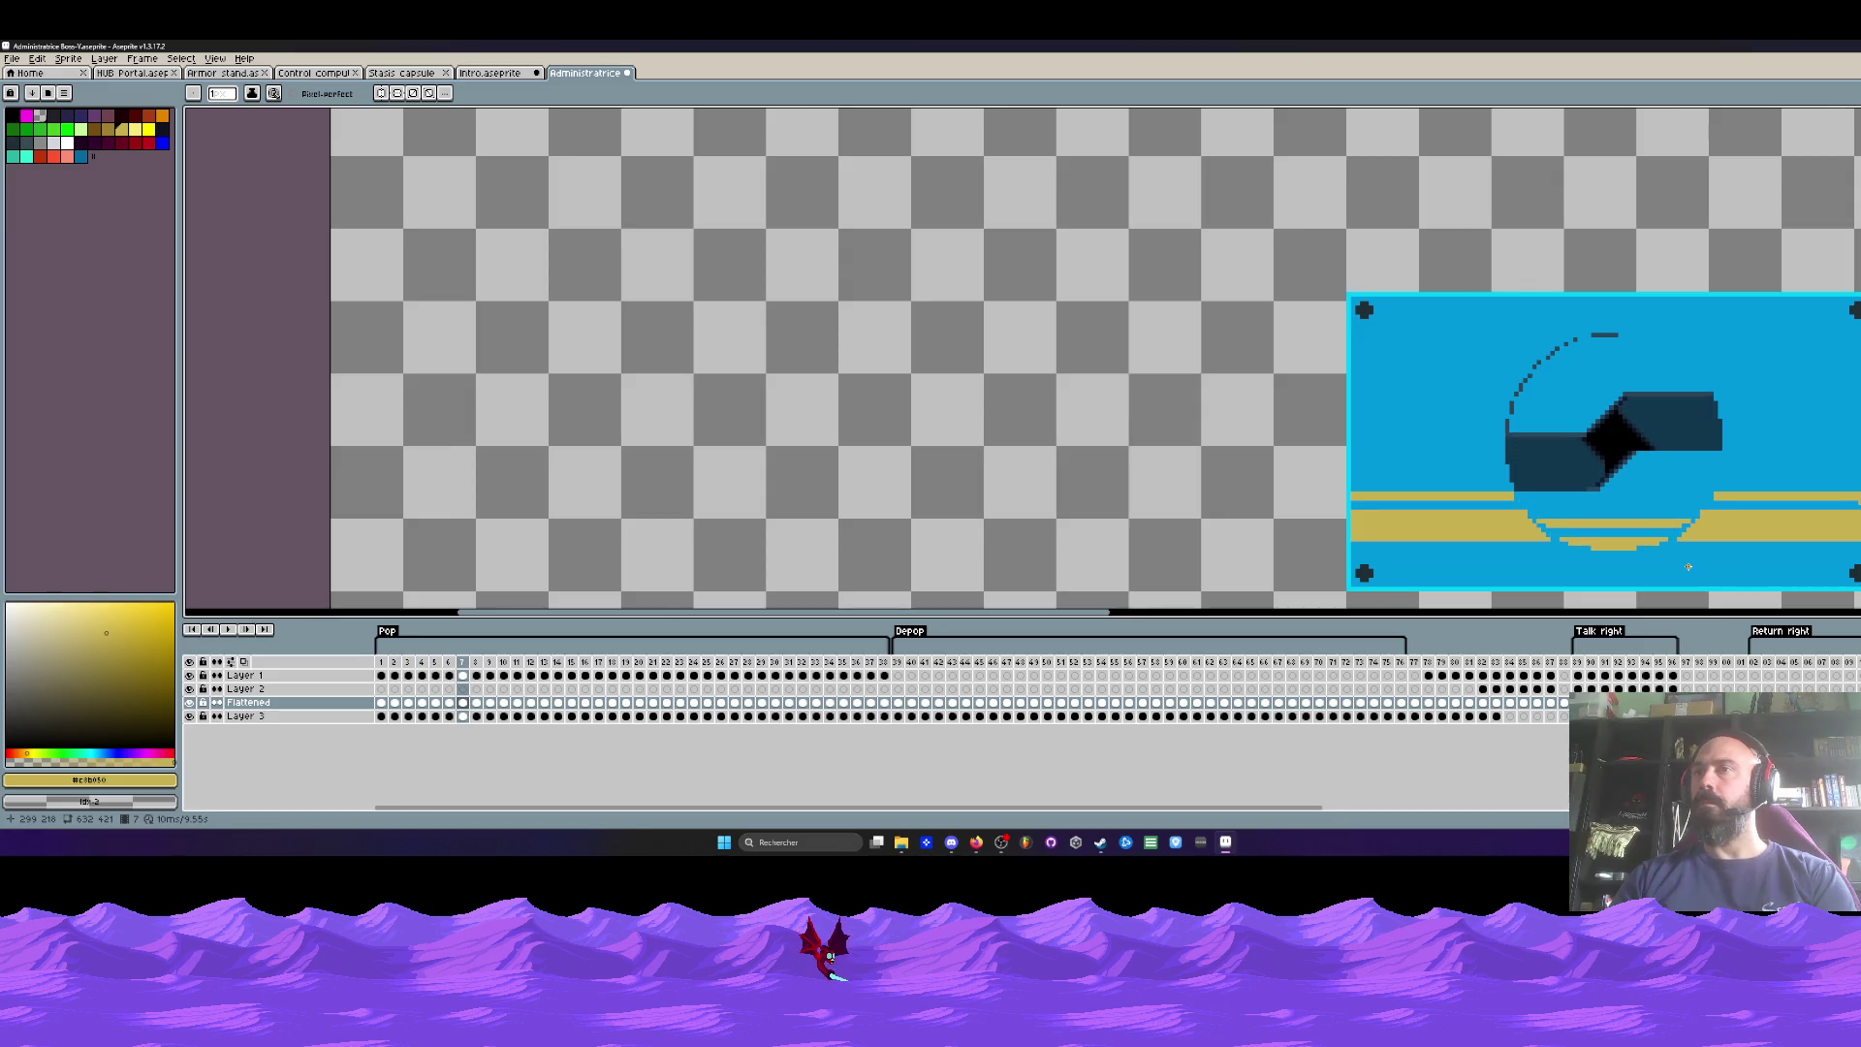
pyautogui.scroll(1, 1579, 548)
pyautogui.press('Right')
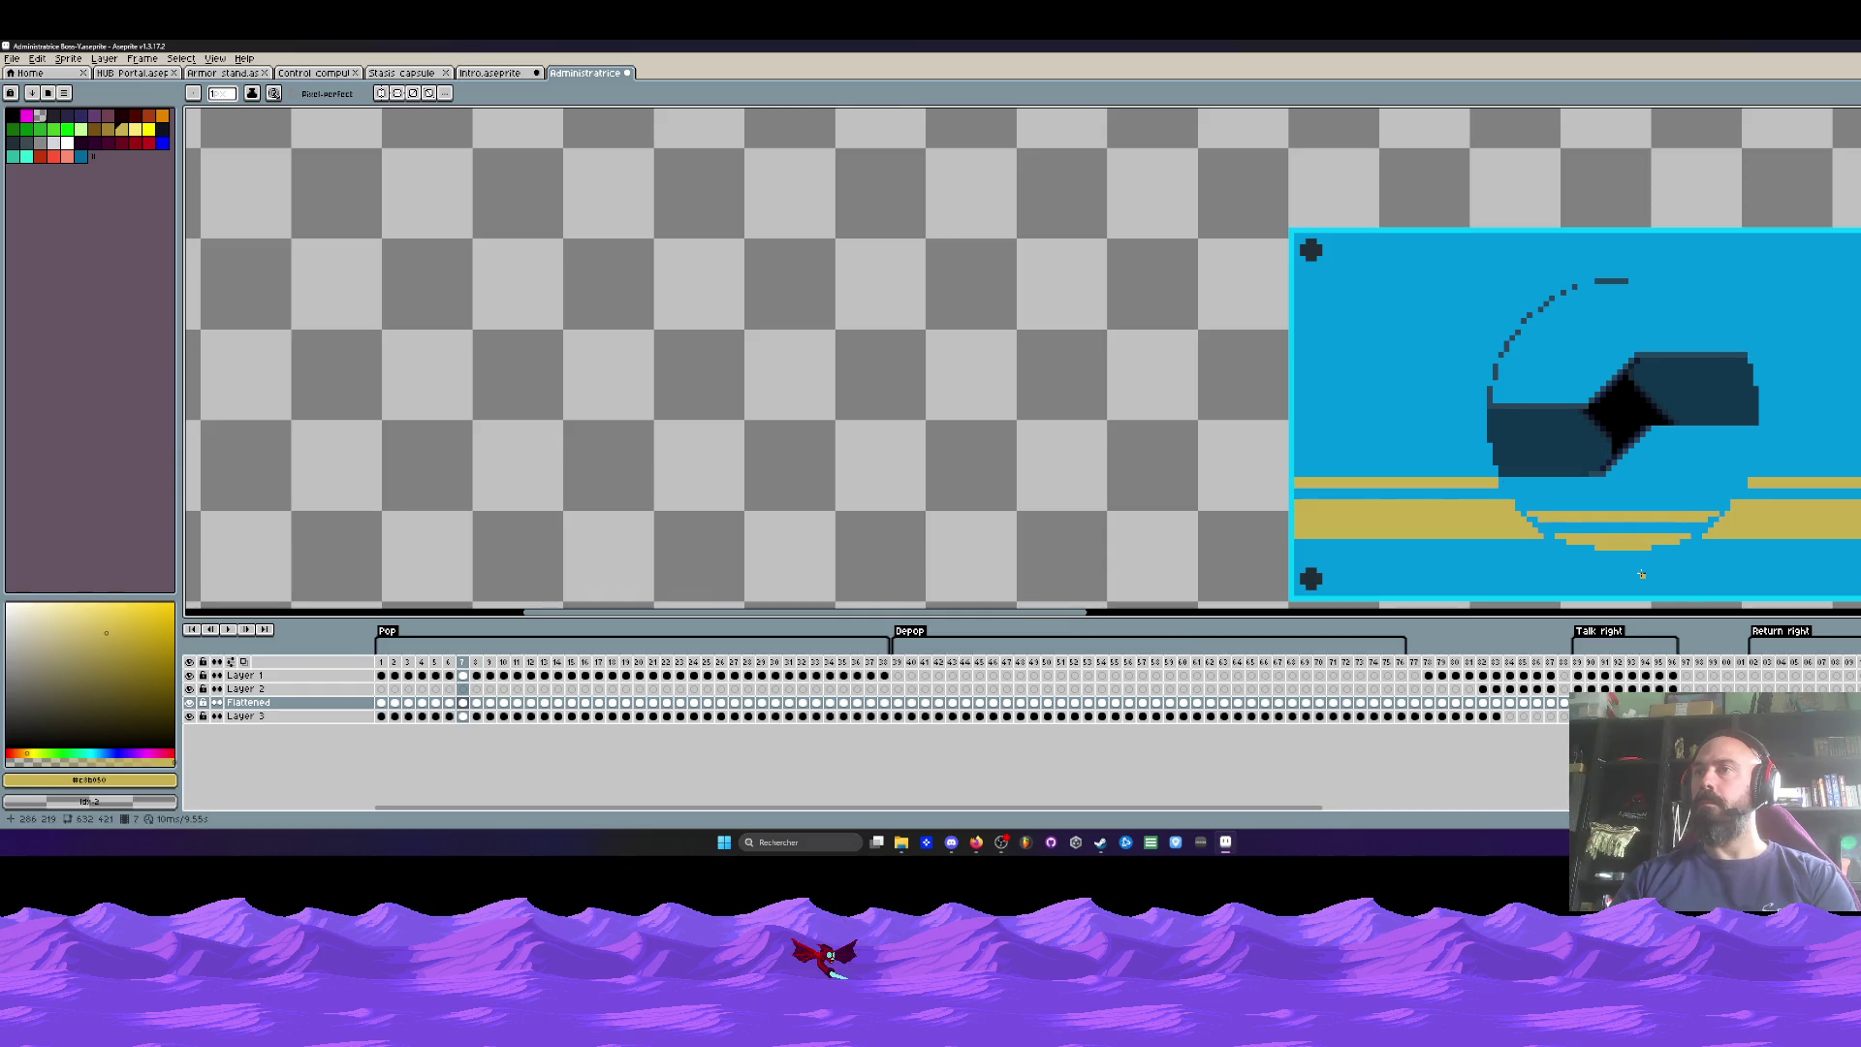
# Step: Flip through the later frames to frame 29 as the black opening grows into the round face
pyautogui.press('Right')
pyautogui.press('Left')
pyautogui.press('Right')
pyautogui.press('Right')
pyautogui.press('Right')
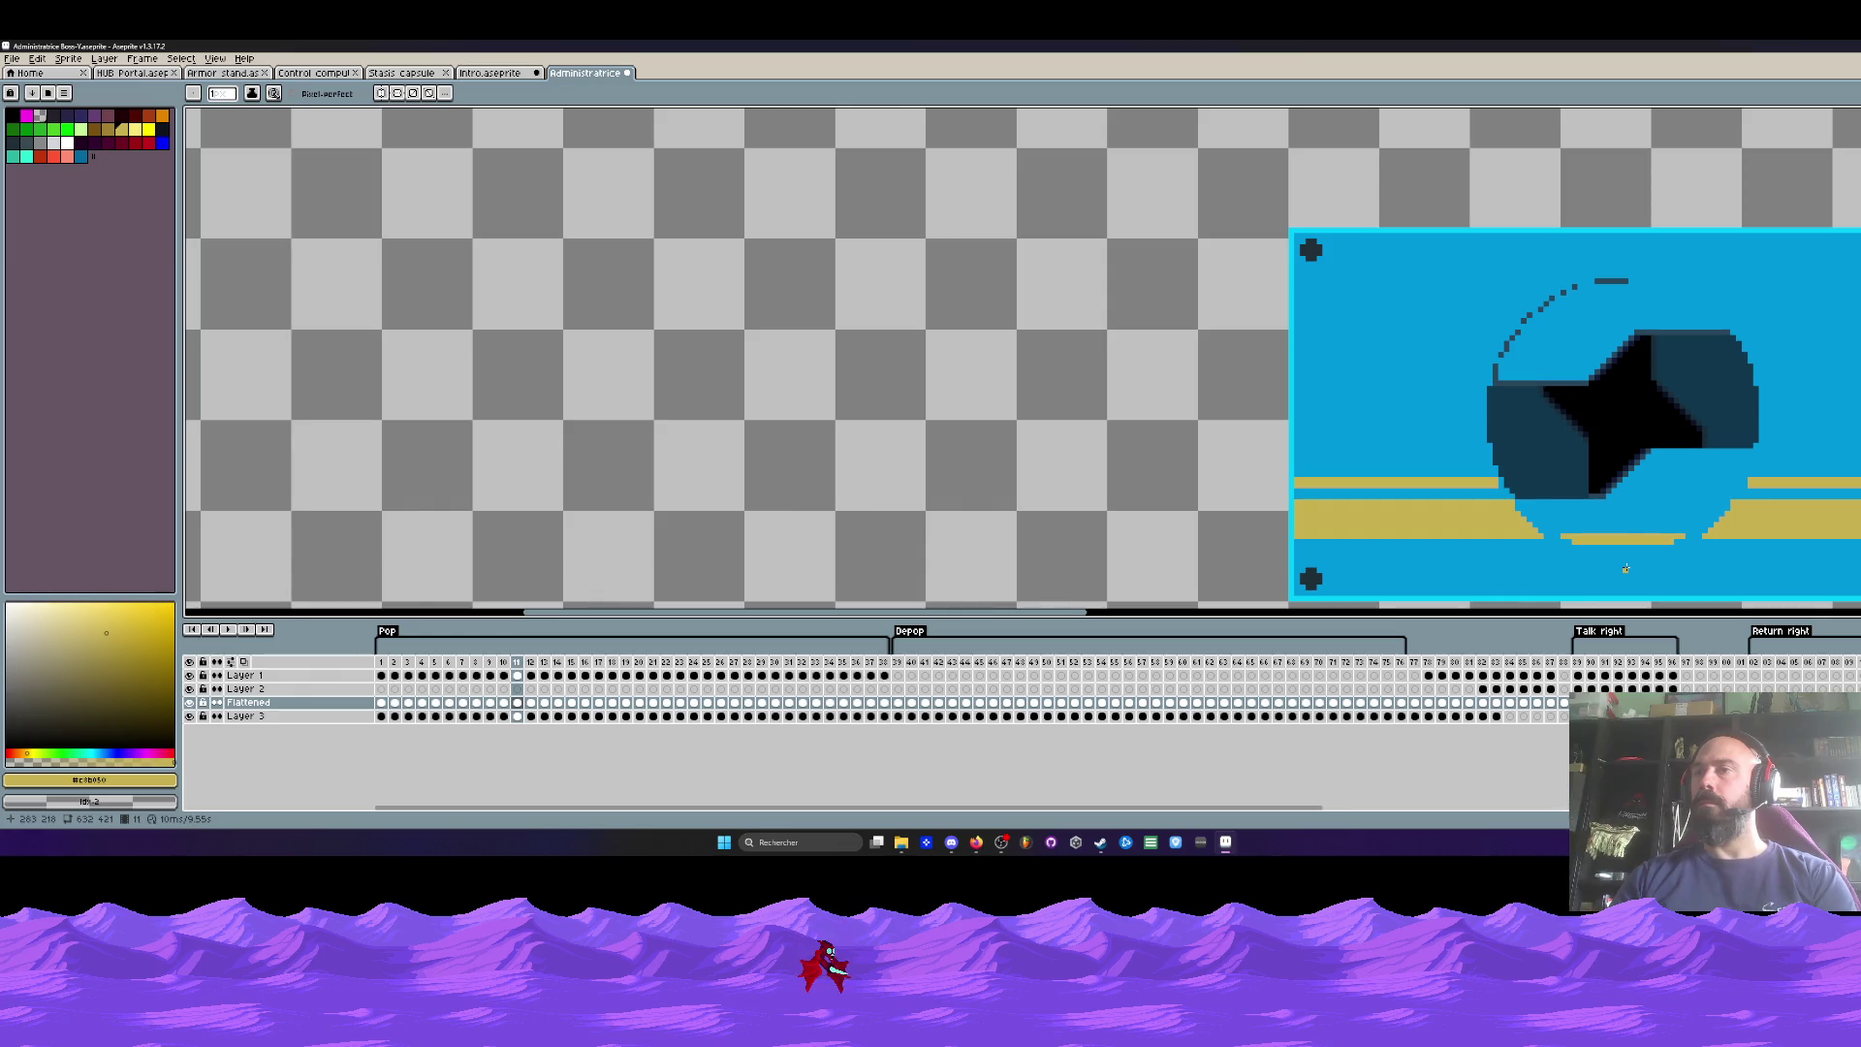
pyautogui.press('Left')
pyautogui.press('Right')
pyautogui.press('Right')
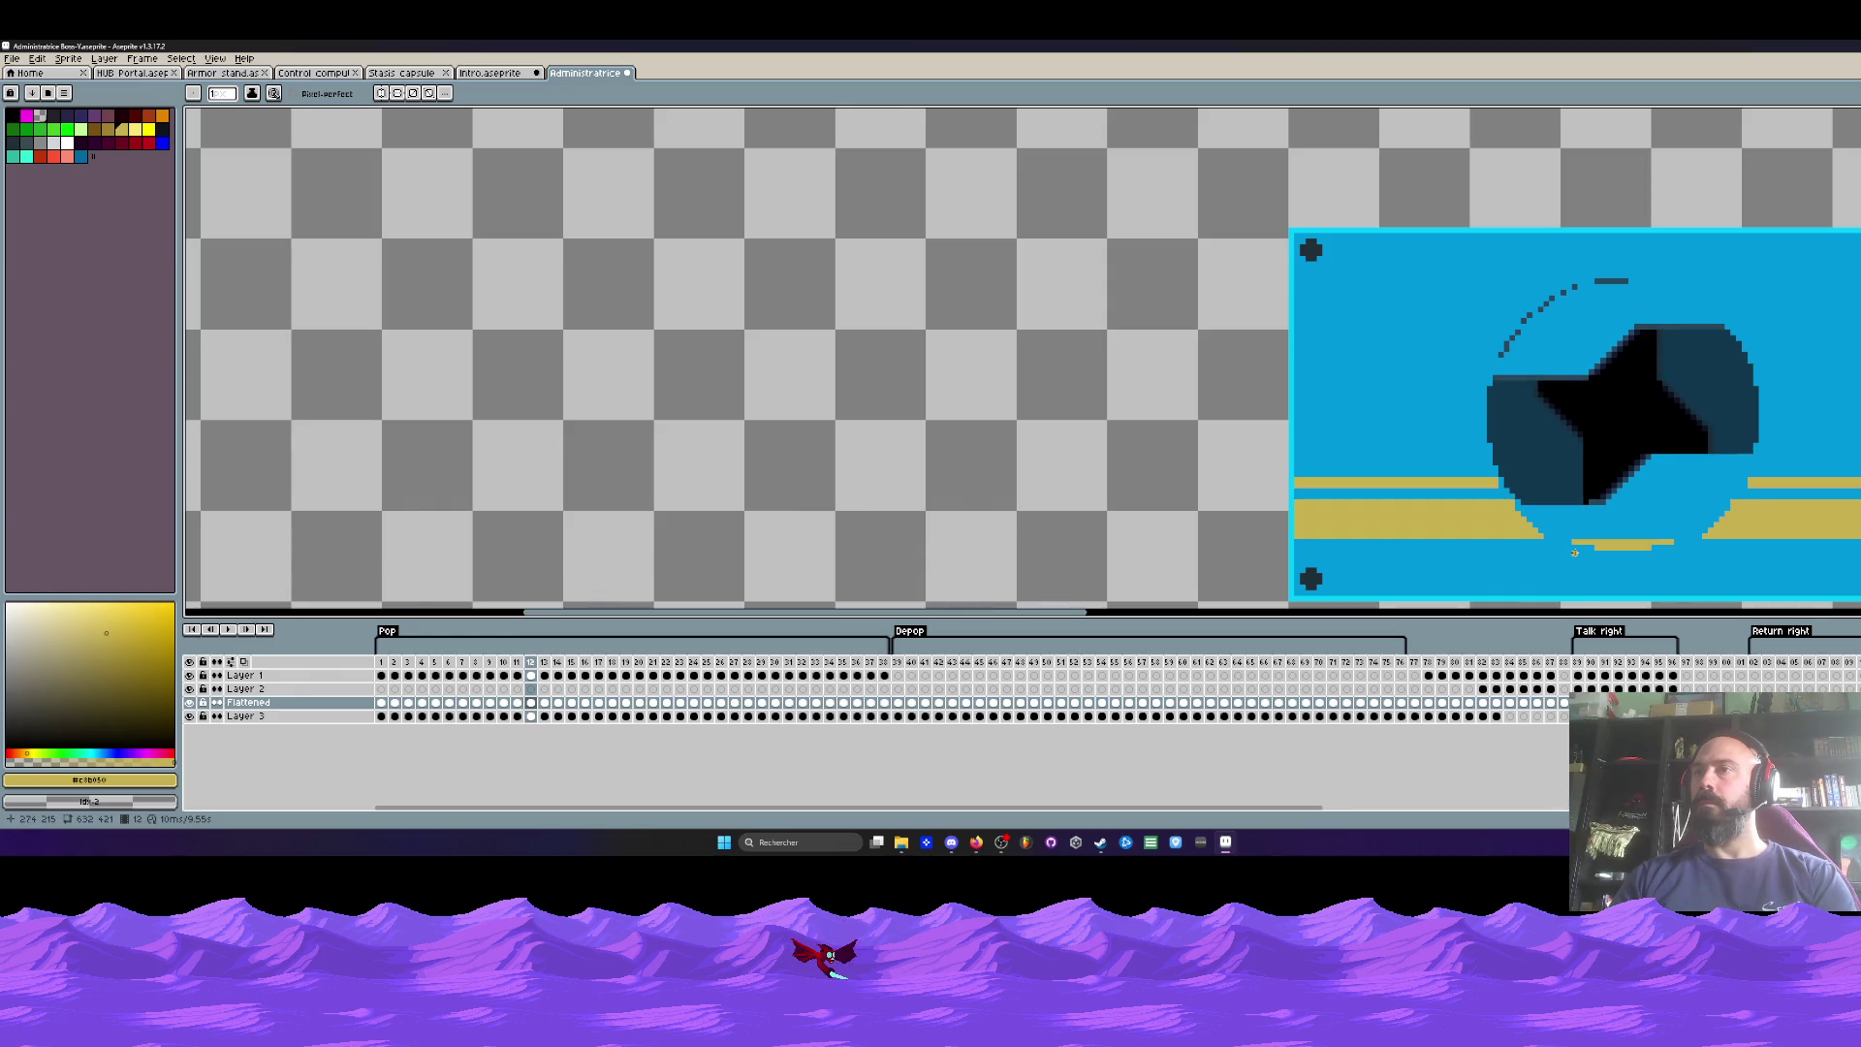
pyautogui.press('Left')
pyautogui.press('Left')
pyautogui.press('Left')
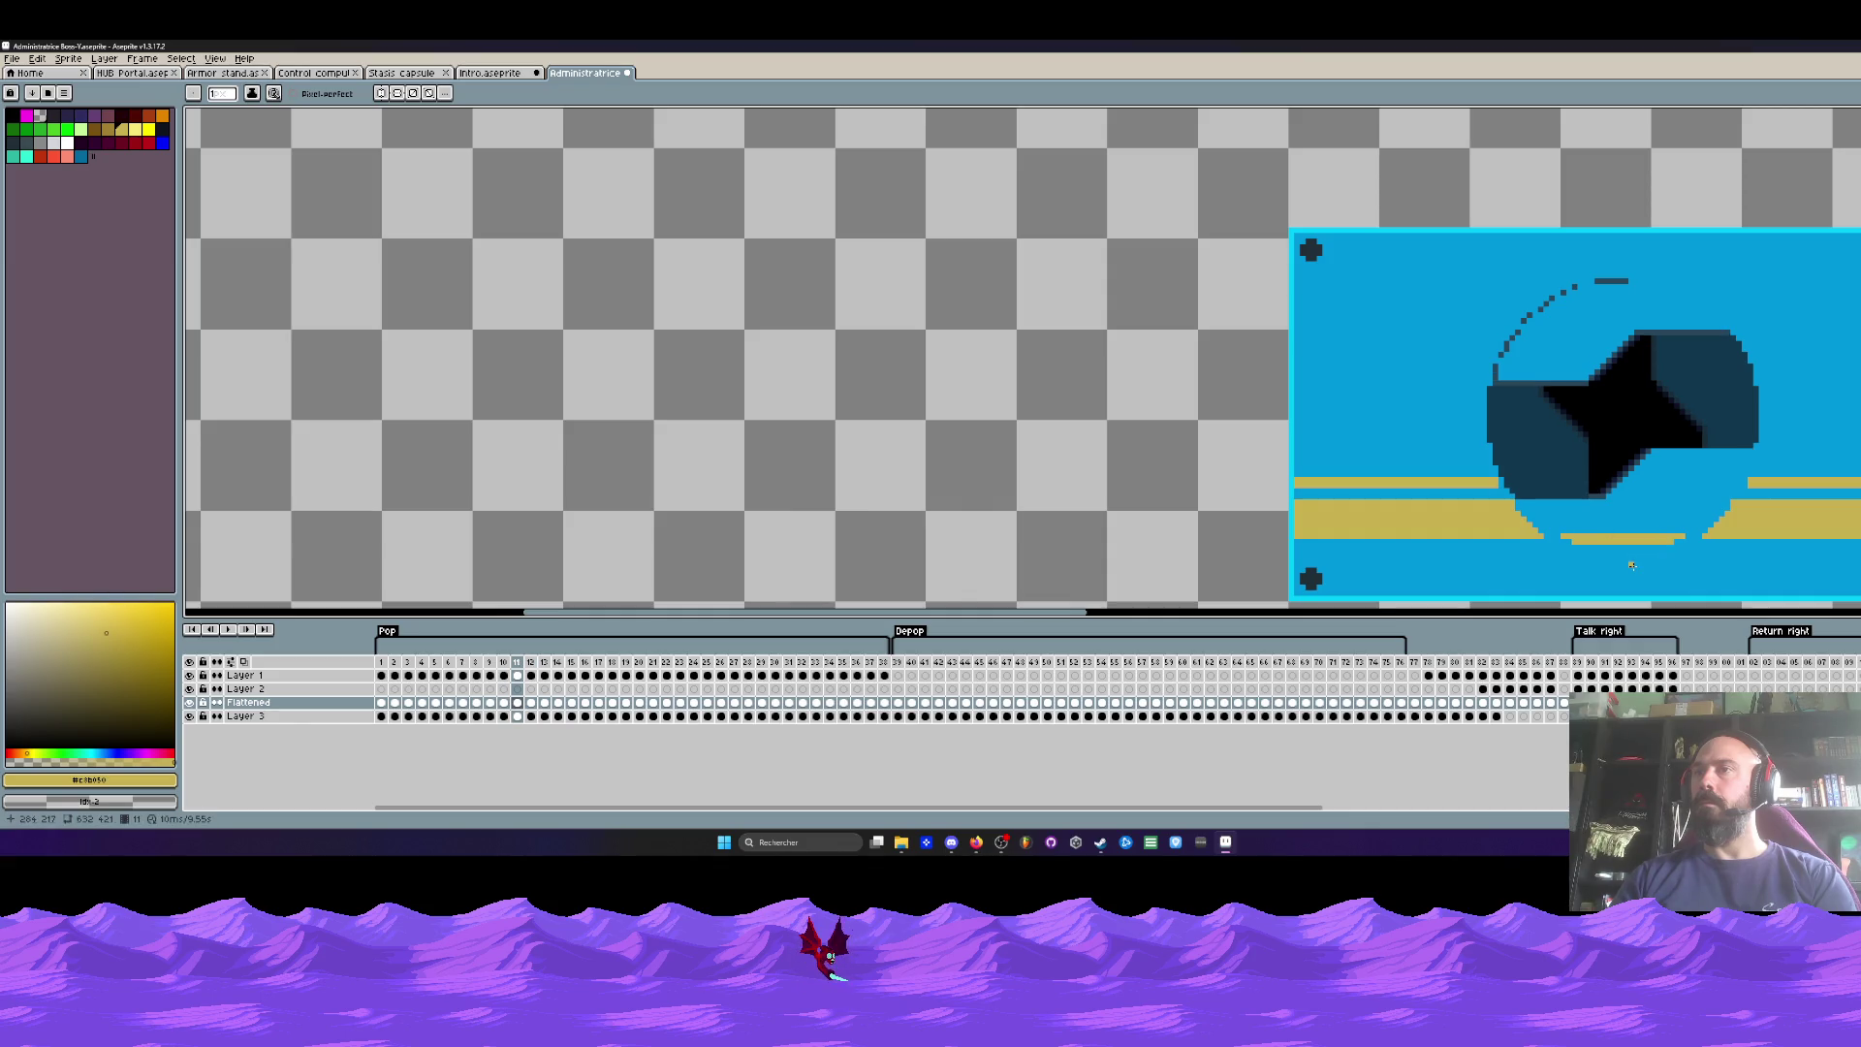
pyautogui.press('Right')
pyautogui.press('Right')
pyautogui.press('Right')
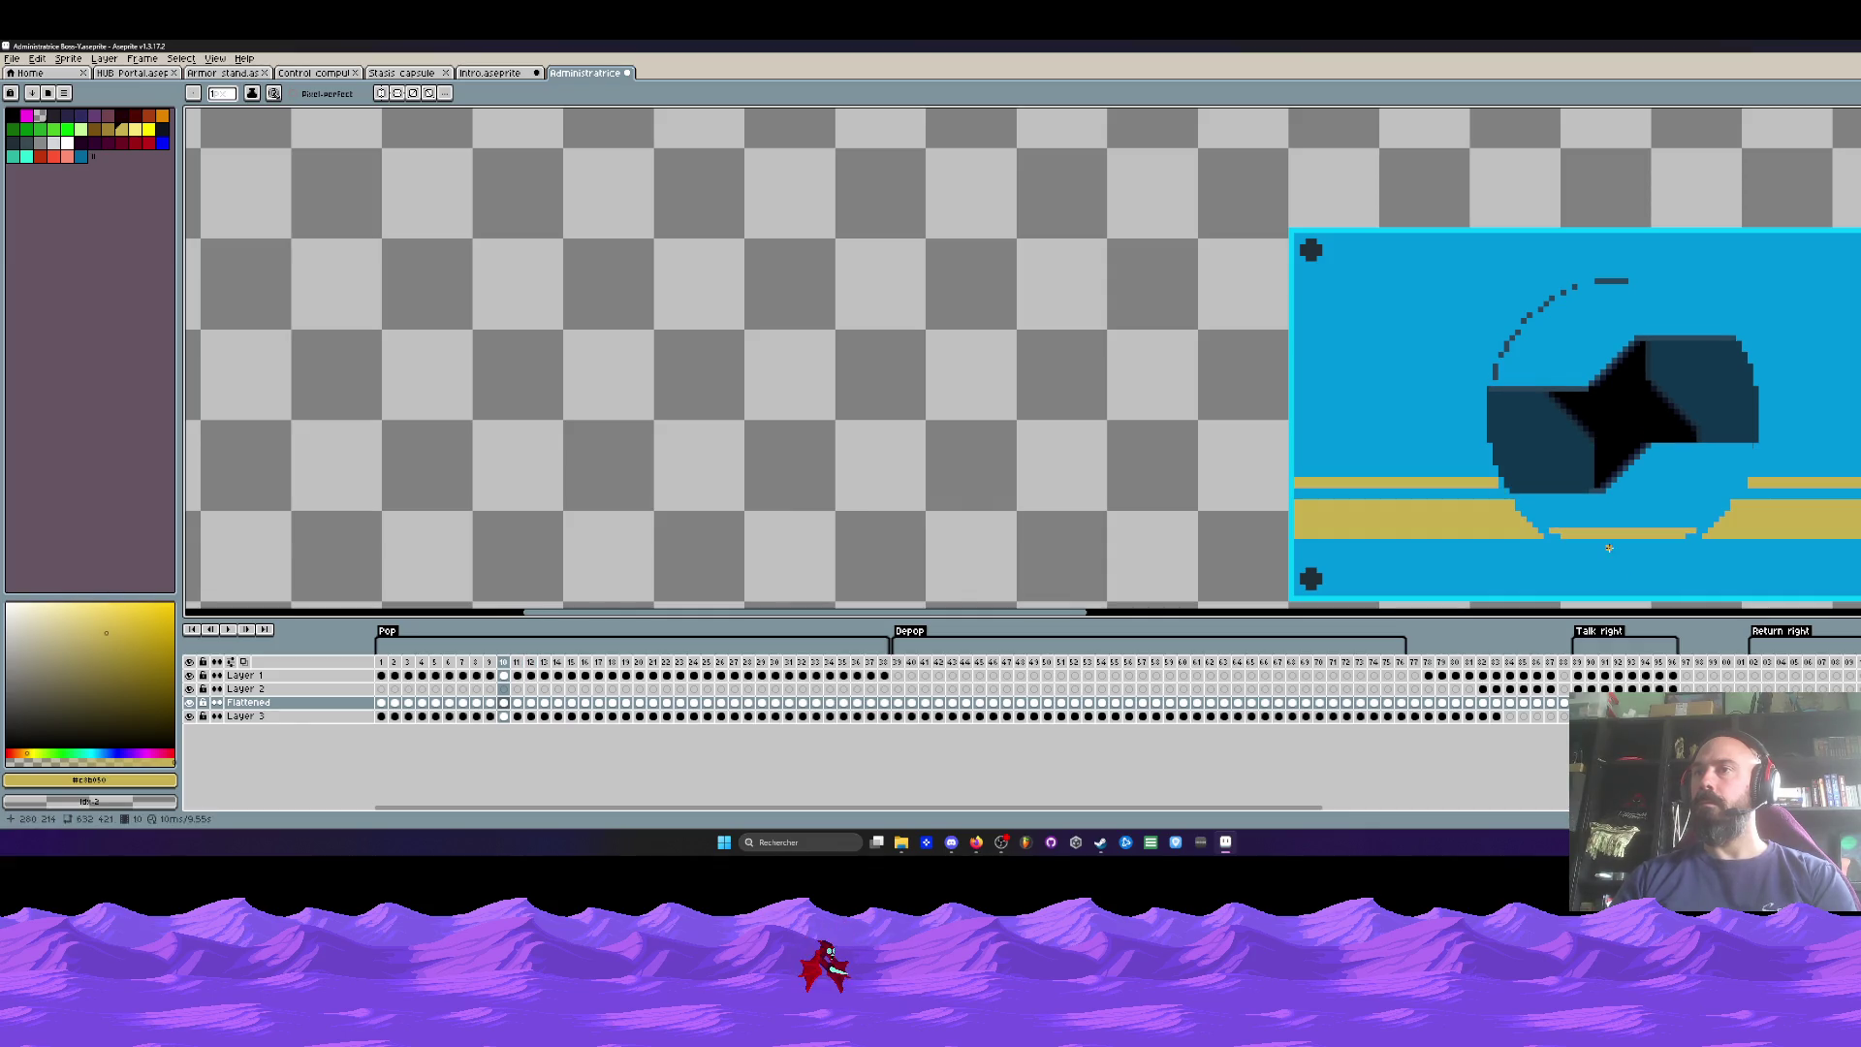
pyautogui.press('Left')
pyautogui.press('Left')
pyautogui.press('Right')
pyautogui.press('Right')
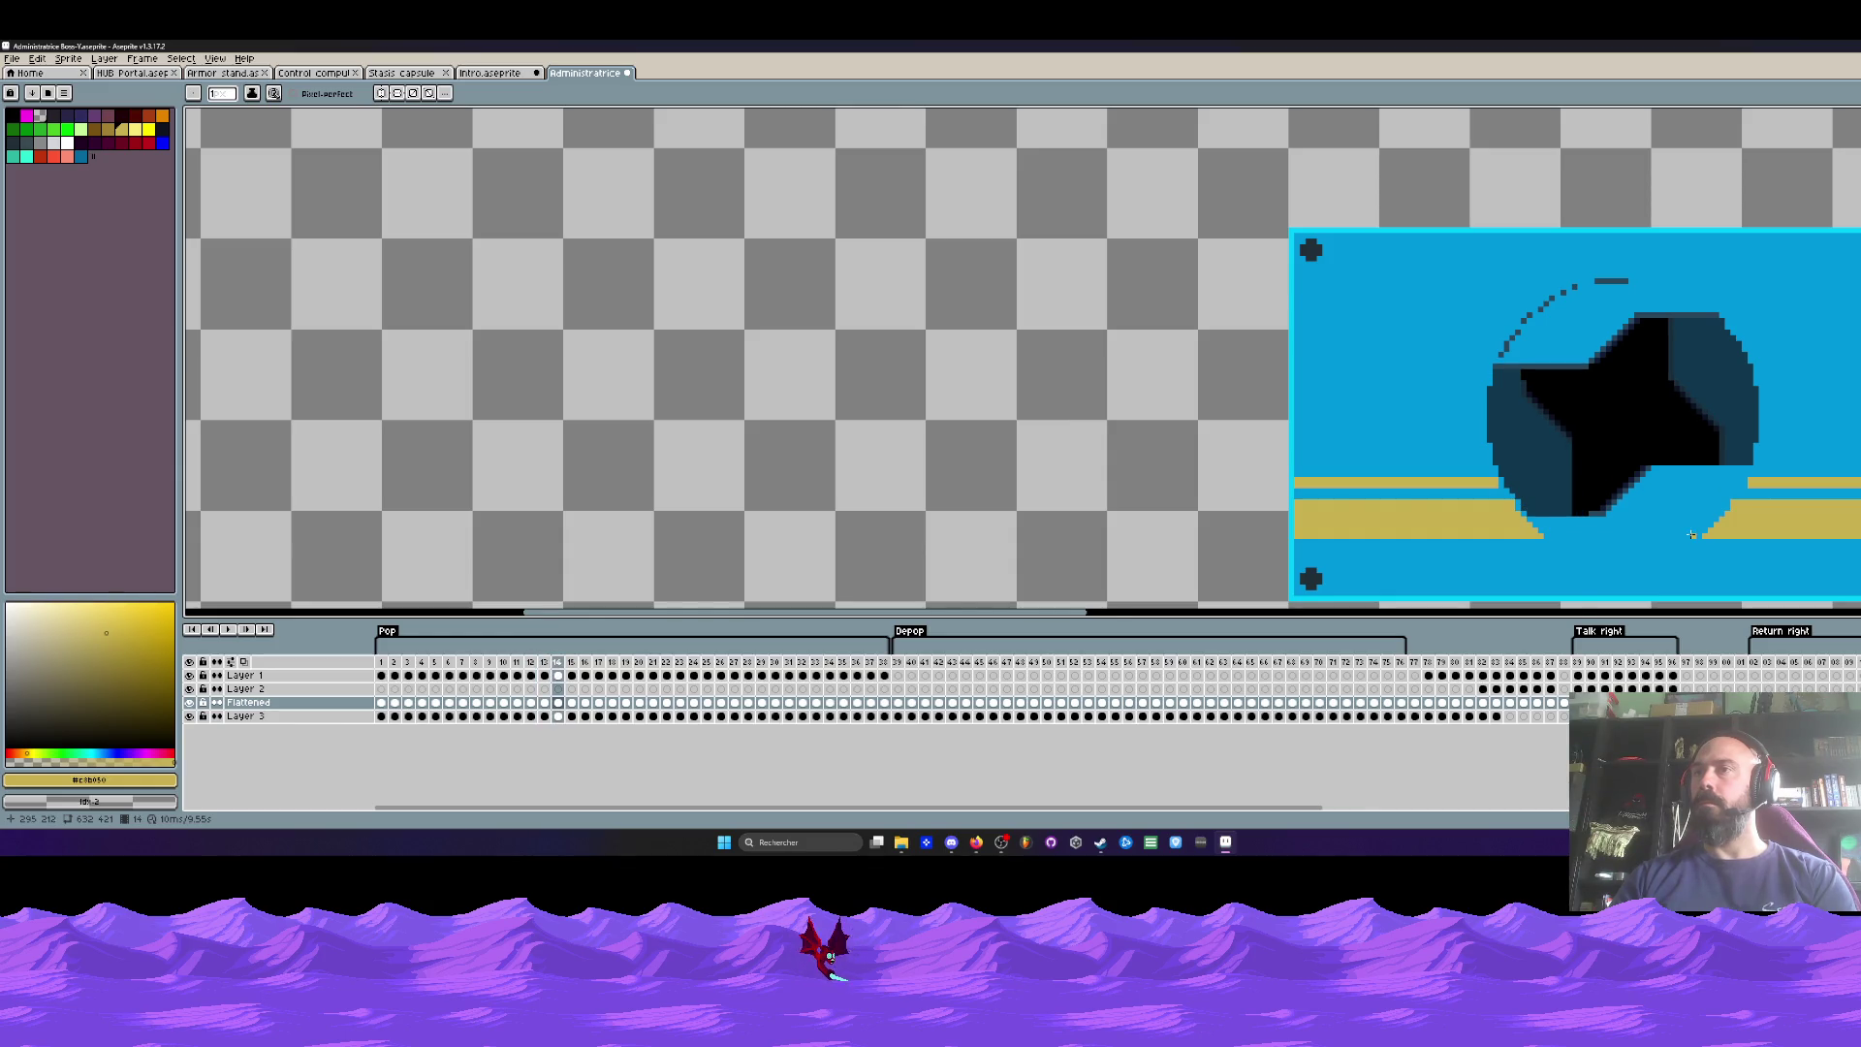
pyautogui.scroll(-1, 1692, 534)
pyautogui.press('Right')
pyautogui.press('Right')
pyautogui.press('Right')
pyautogui.press('Left')
pyautogui.press('Left')
pyautogui.press('Left')
pyautogui.press('Left')
pyautogui.press('Left')
pyautogui.press('Left')
pyautogui.press('Left')
pyautogui.press('Left')
pyautogui.press('Left')
pyautogui.press('Left')
pyautogui.press('Left')
pyautogui.press('Left')
pyautogui.scroll(-1, 1697, 517)
pyautogui.press('Right')
pyautogui.press('Right')
pyautogui.press('Right')
pyautogui.press('Right')
pyautogui.press('Right')
pyautogui.press('Left')
pyautogui.press('Left')
pyautogui.press('Left')
pyautogui.press('Left')
pyautogui.press('Left')
pyautogui.press('Right')
pyautogui.press('Right')
pyautogui.press('Right')
pyautogui.press('Right')
pyautogui.press('Right')
pyautogui.press('Right')
pyautogui.press('Right')
pyautogui.press('Right')
pyautogui.press('Right')
pyautogui.press('Right')
pyautogui.press('Right')
pyautogui.press('Right')
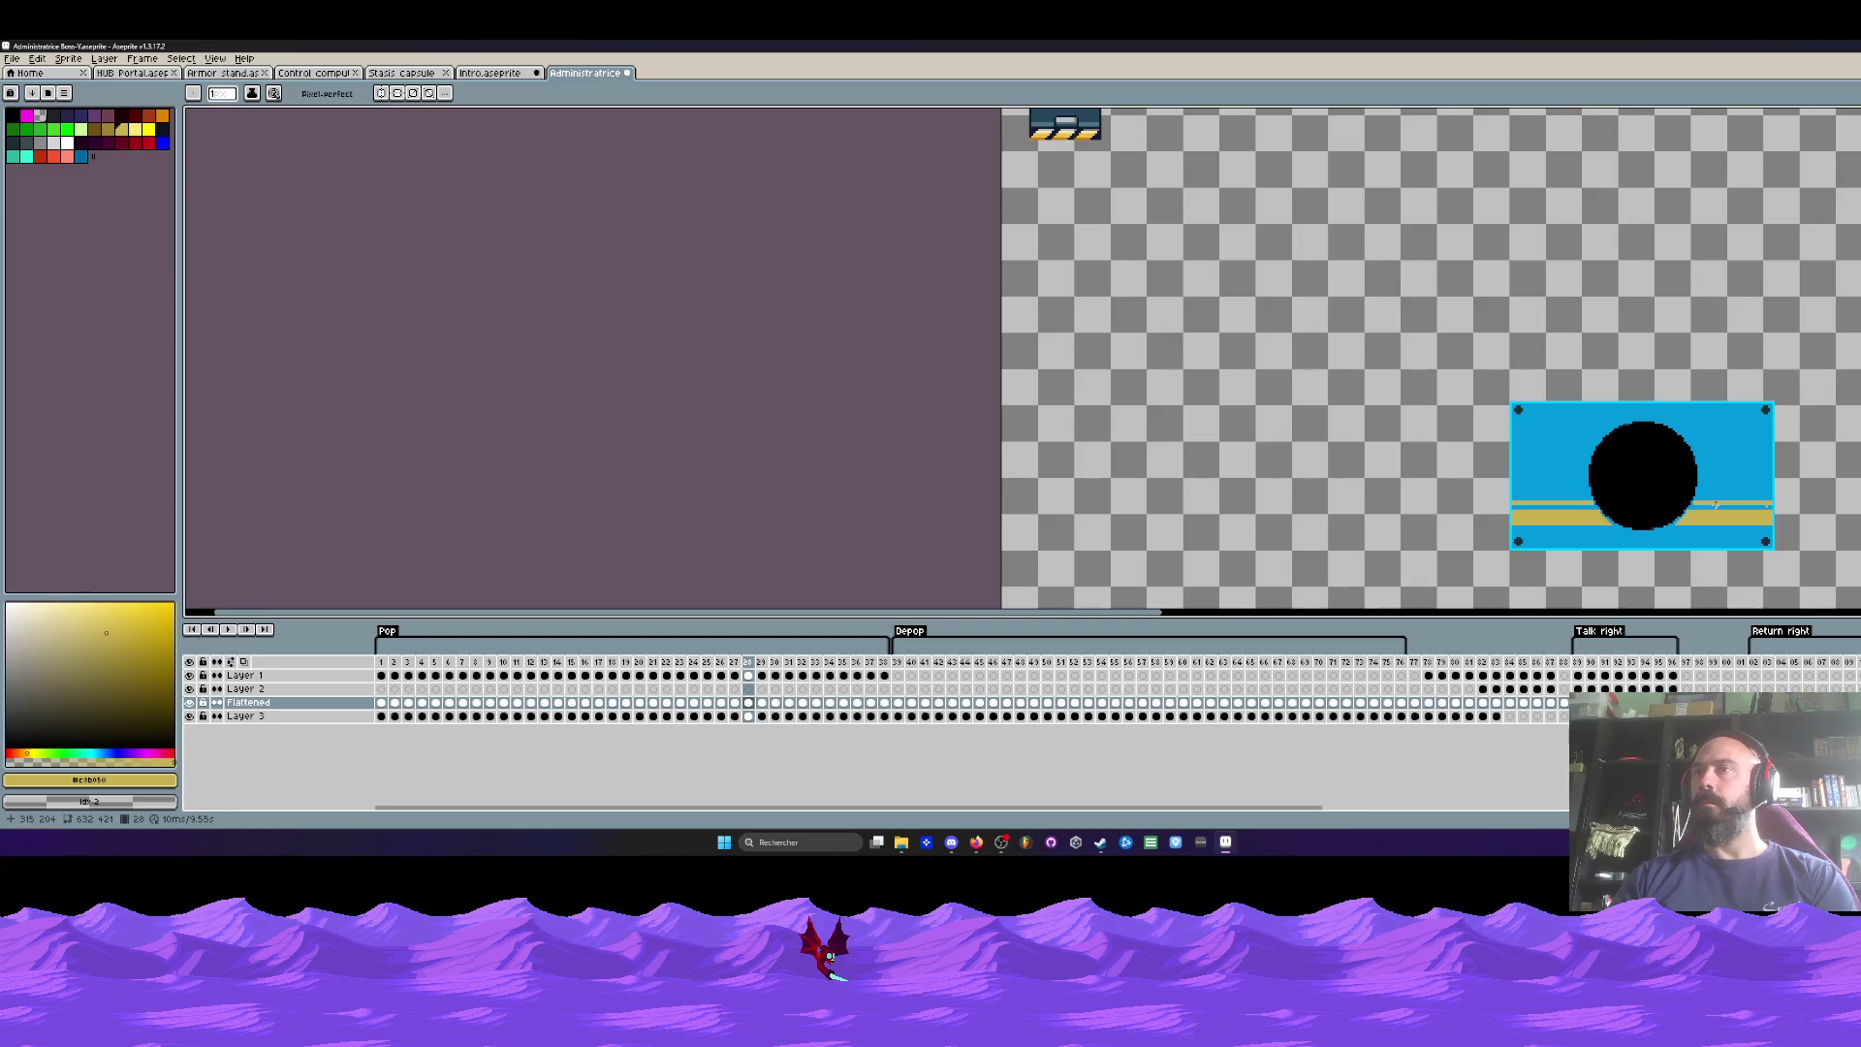
pyautogui.scroll(2, 1691, 531)
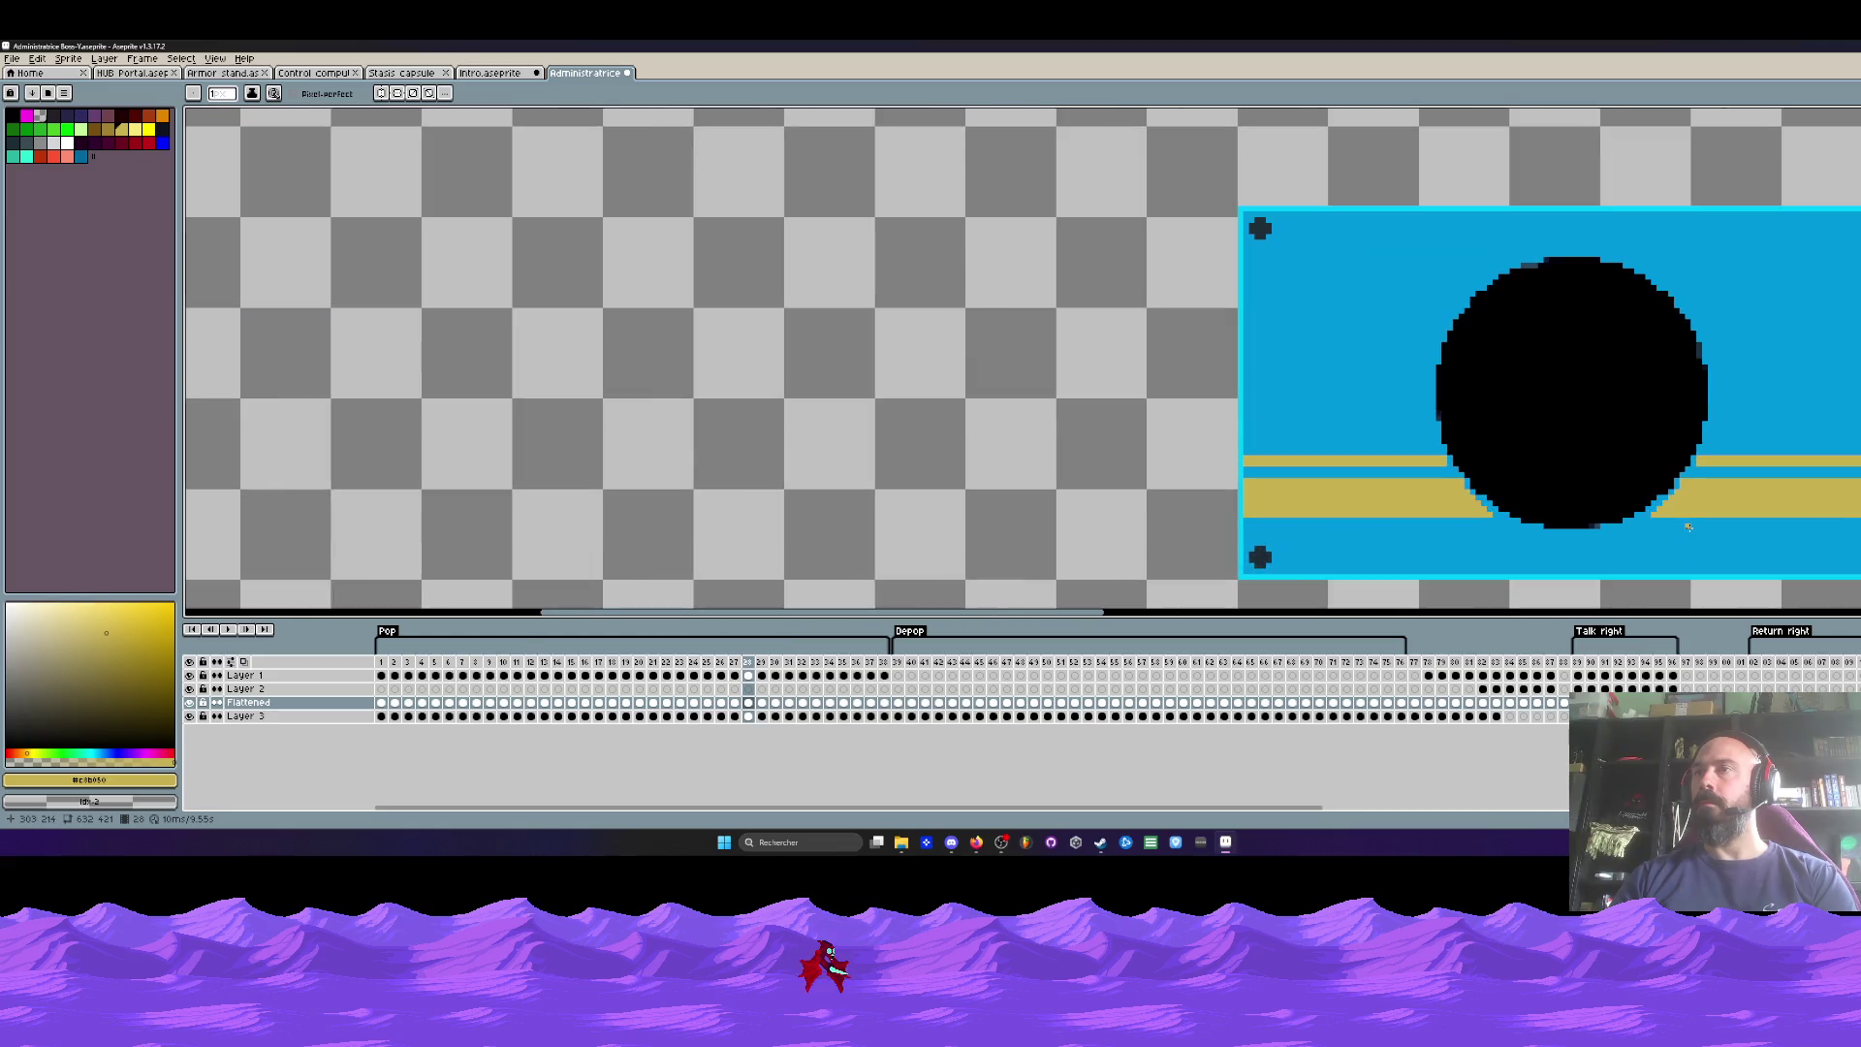
pyautogui.press('Left')
pyautogui.press('Left')
pyautogui.press('Left')
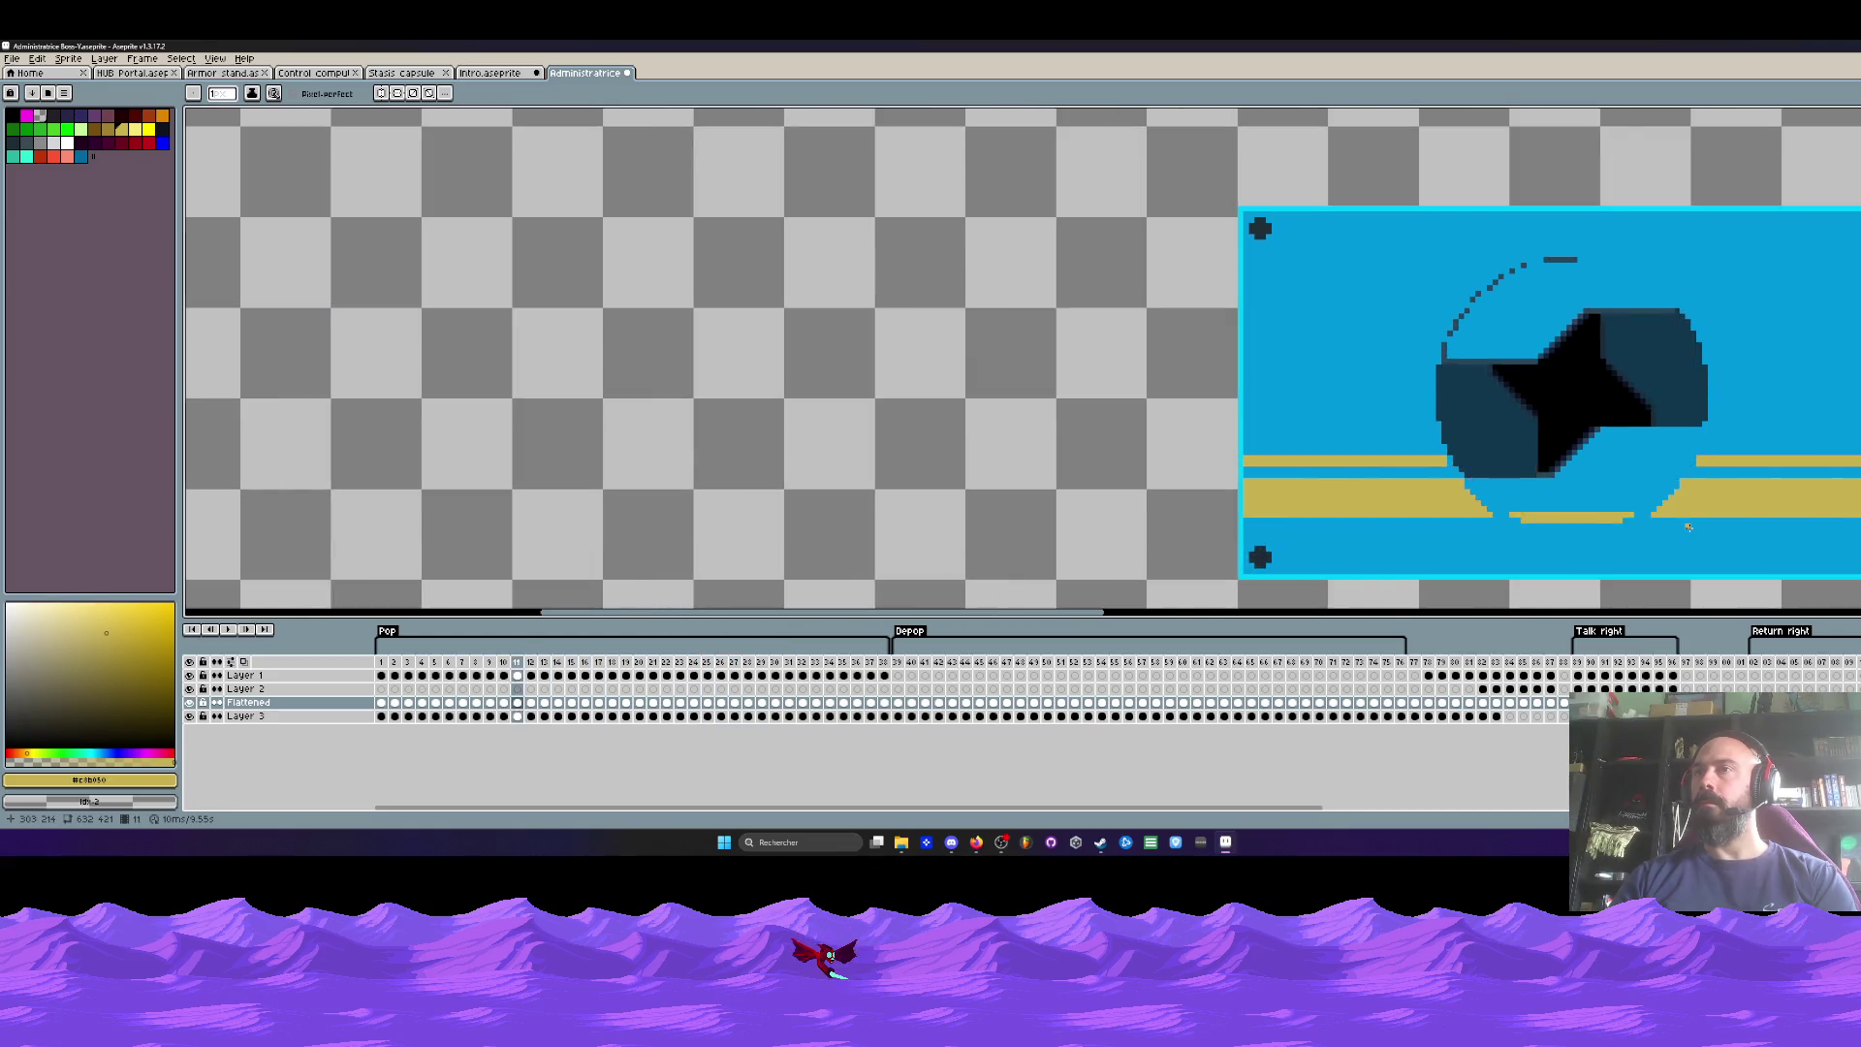
pyautogui.press('Left')
pyautogui.press('Left')
pyautogui.press('Left')
pyautogui.press('Right')
pyautogui.press('Right')
pyautogui.press('Right')
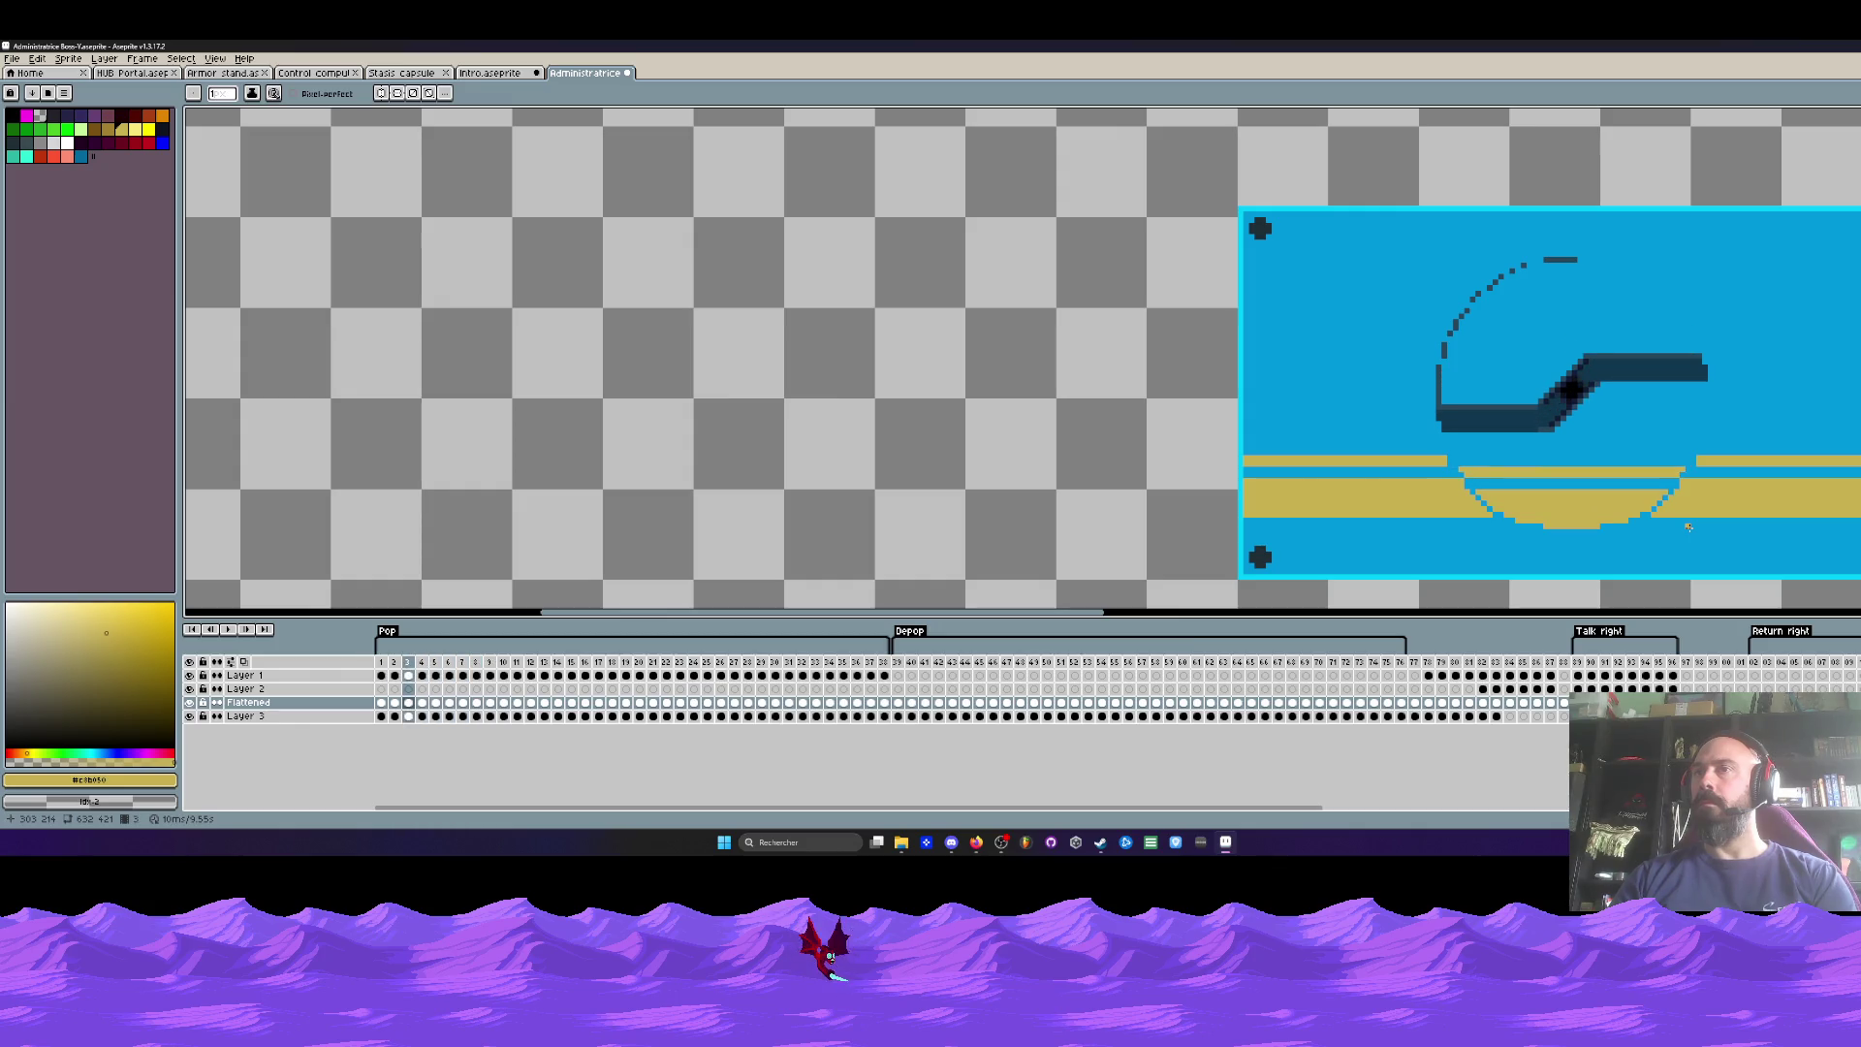
pyautogui.press('Right')
pyautogui.press('Right')
pyautogui.press('Right')
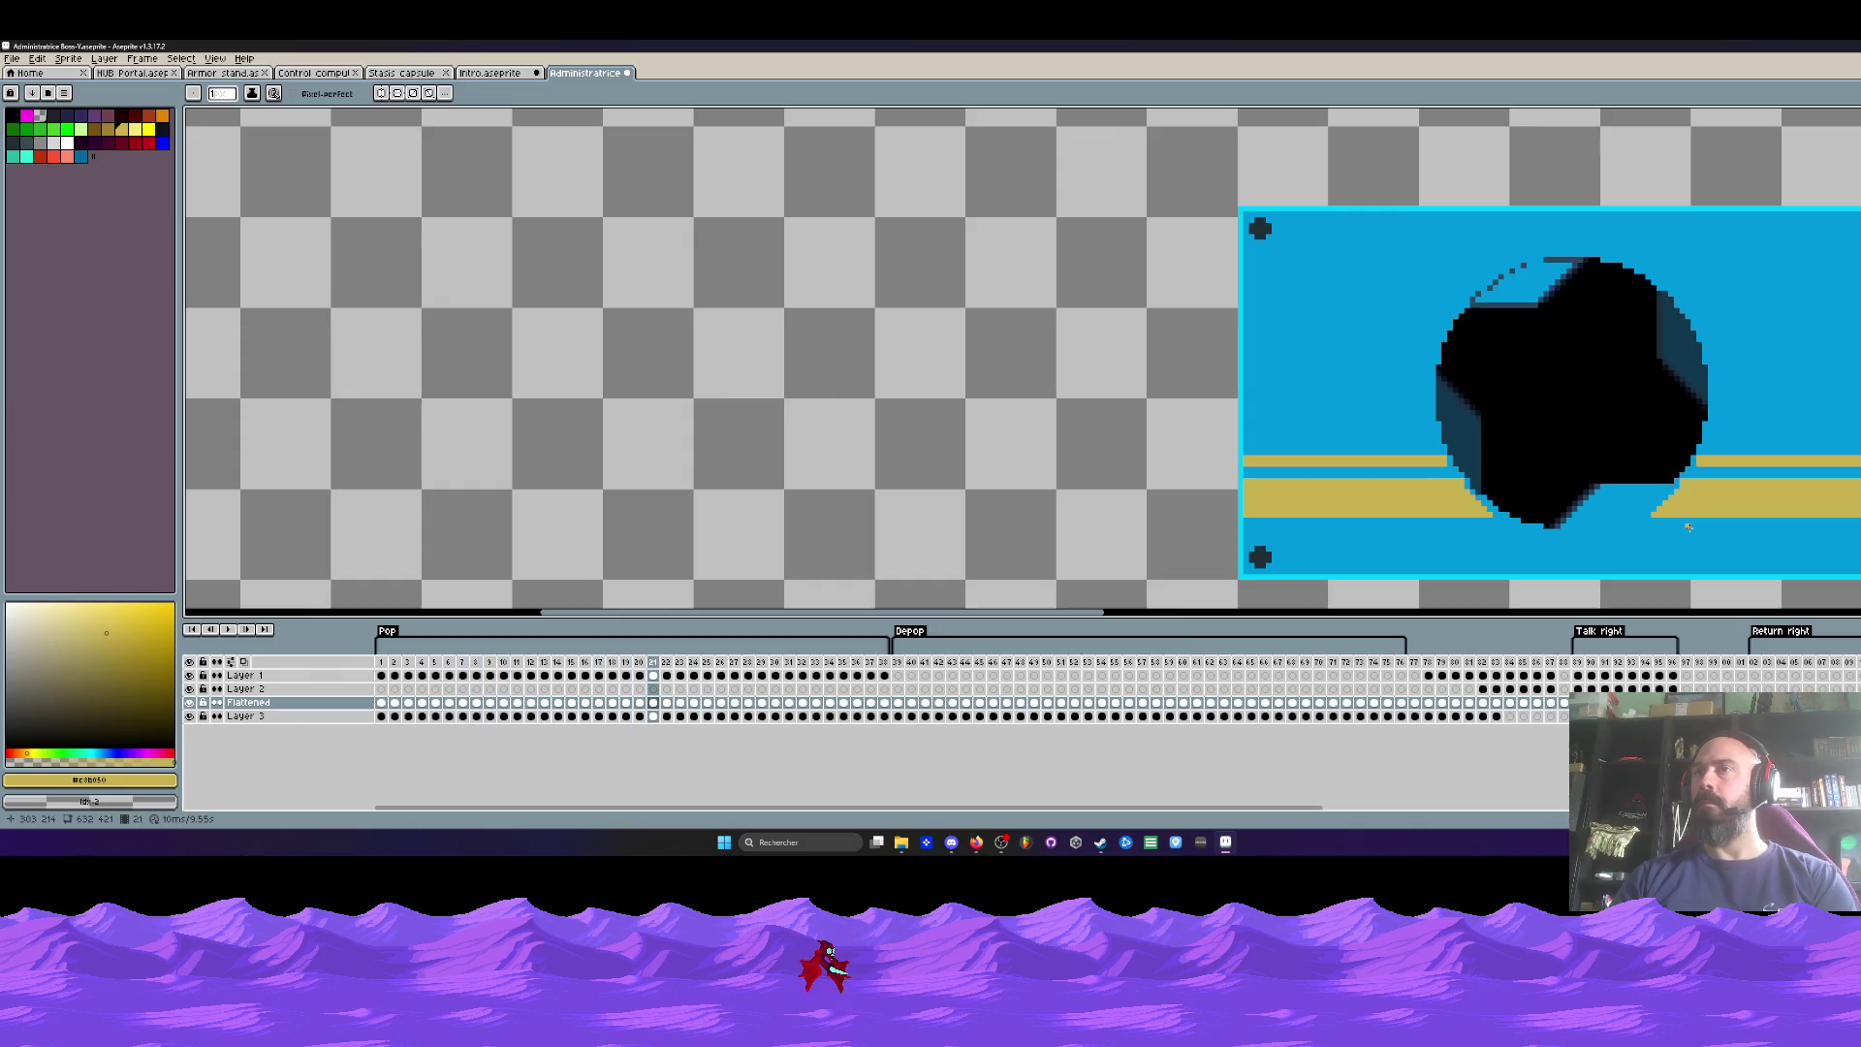
pyautogui.press('Right')
pyautogui.press('Right')
pyautogui.press('Right')
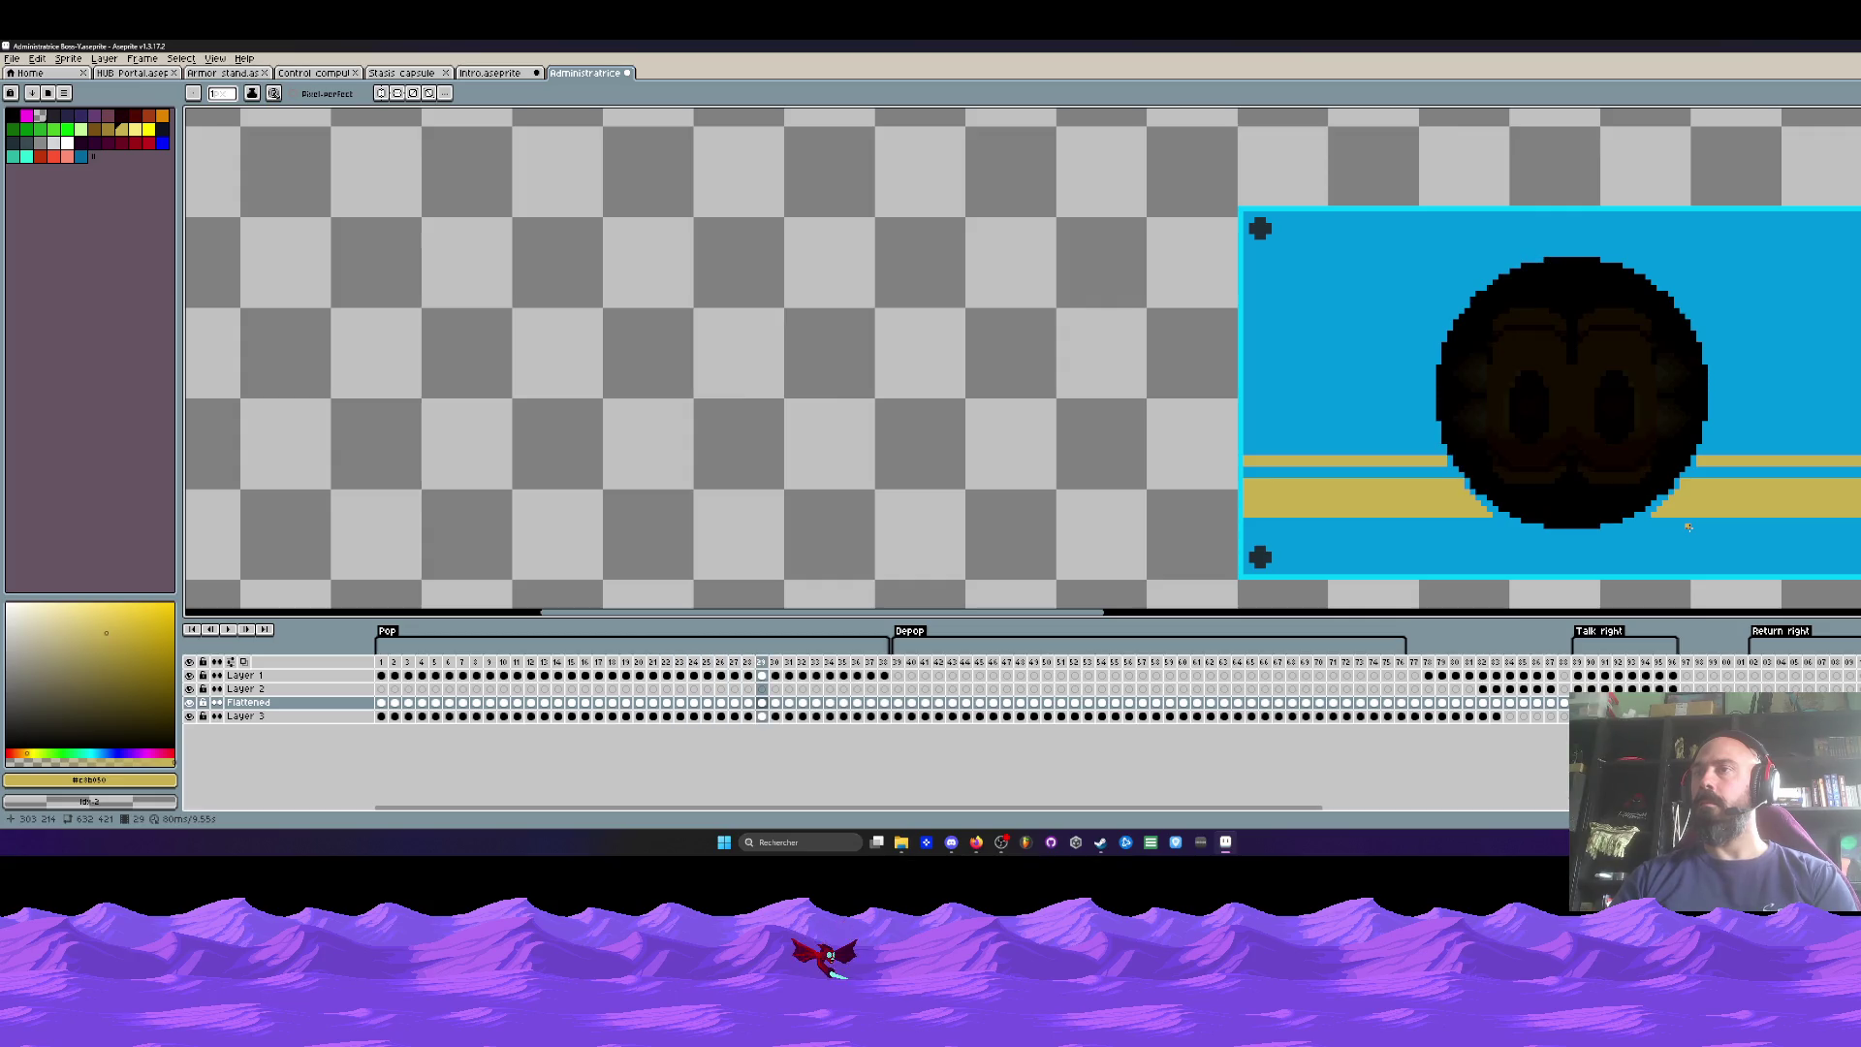
pyautogui.scroll(2, 1495, 491)
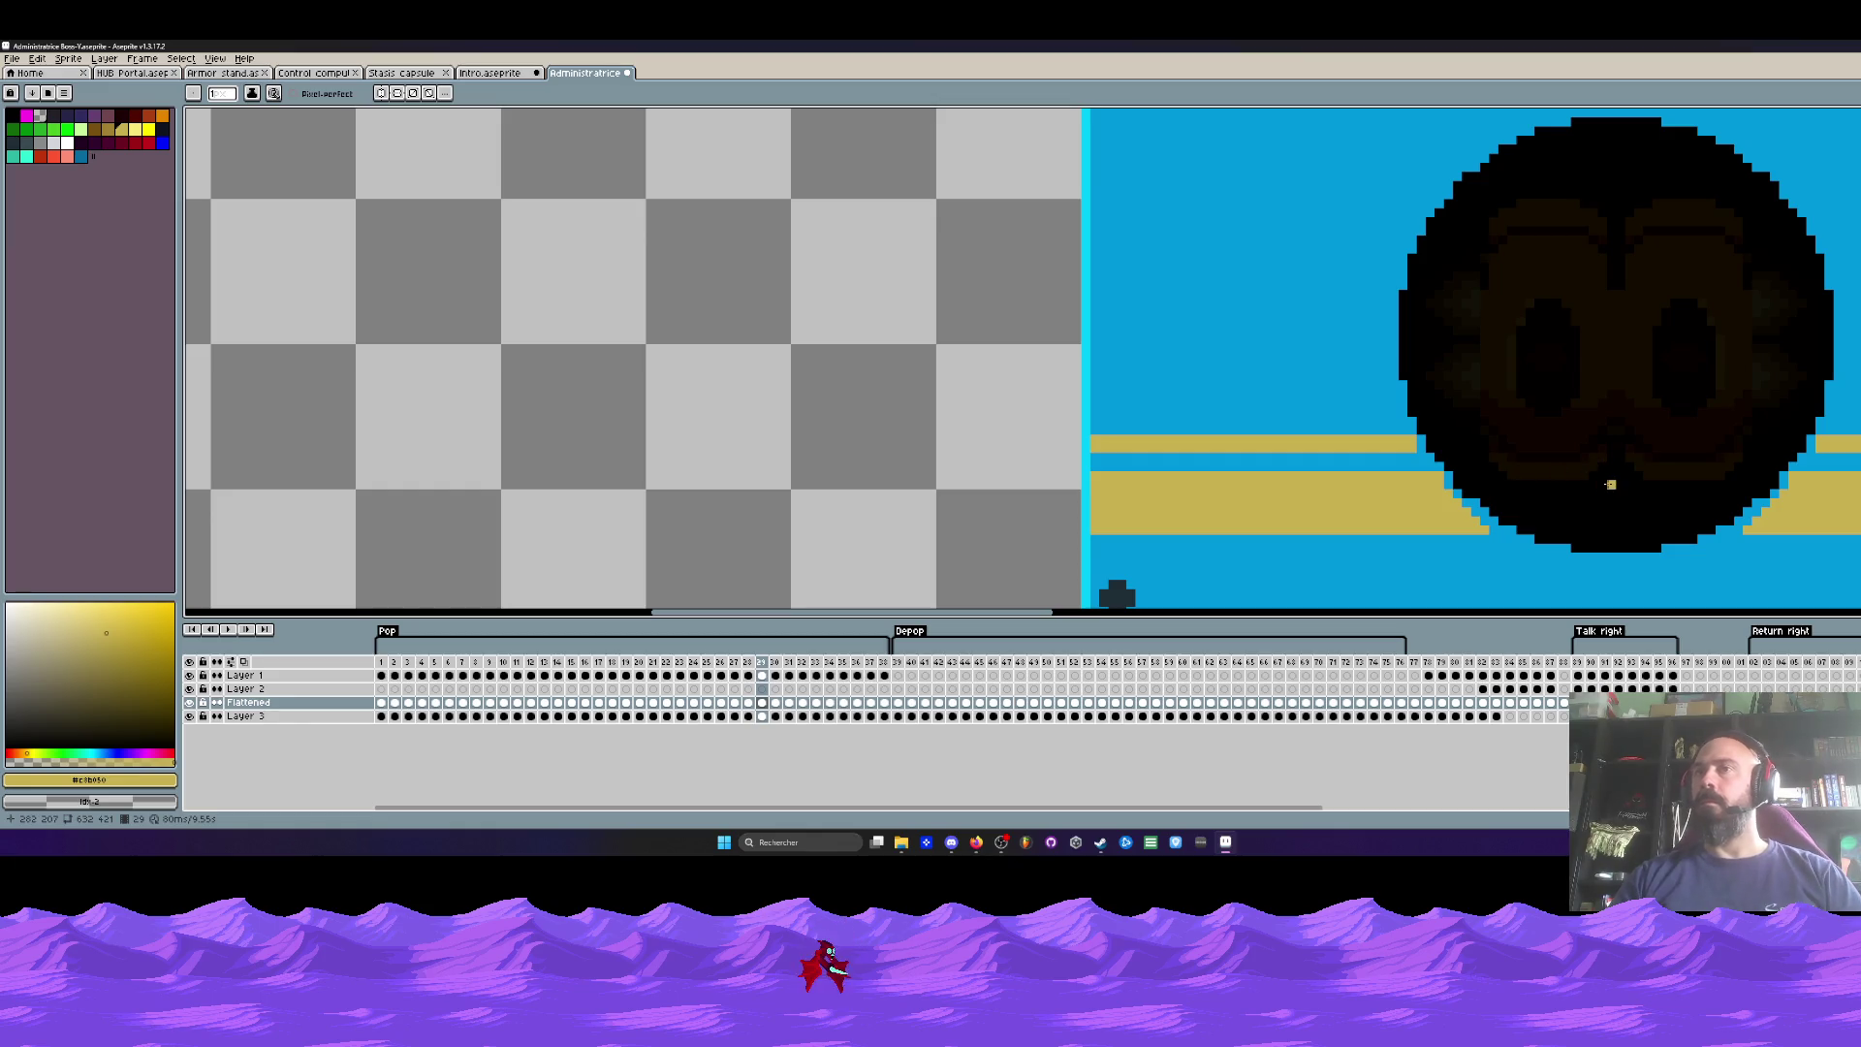
# Step: Undo the last stroke, play the animation from frame 1, and commit the moved hatch artwork
pyautogui.press('v')
pyautogui.hotkey('ctrl', 'z')
pyautogui.press('Left')
pyautogui.press('Left')
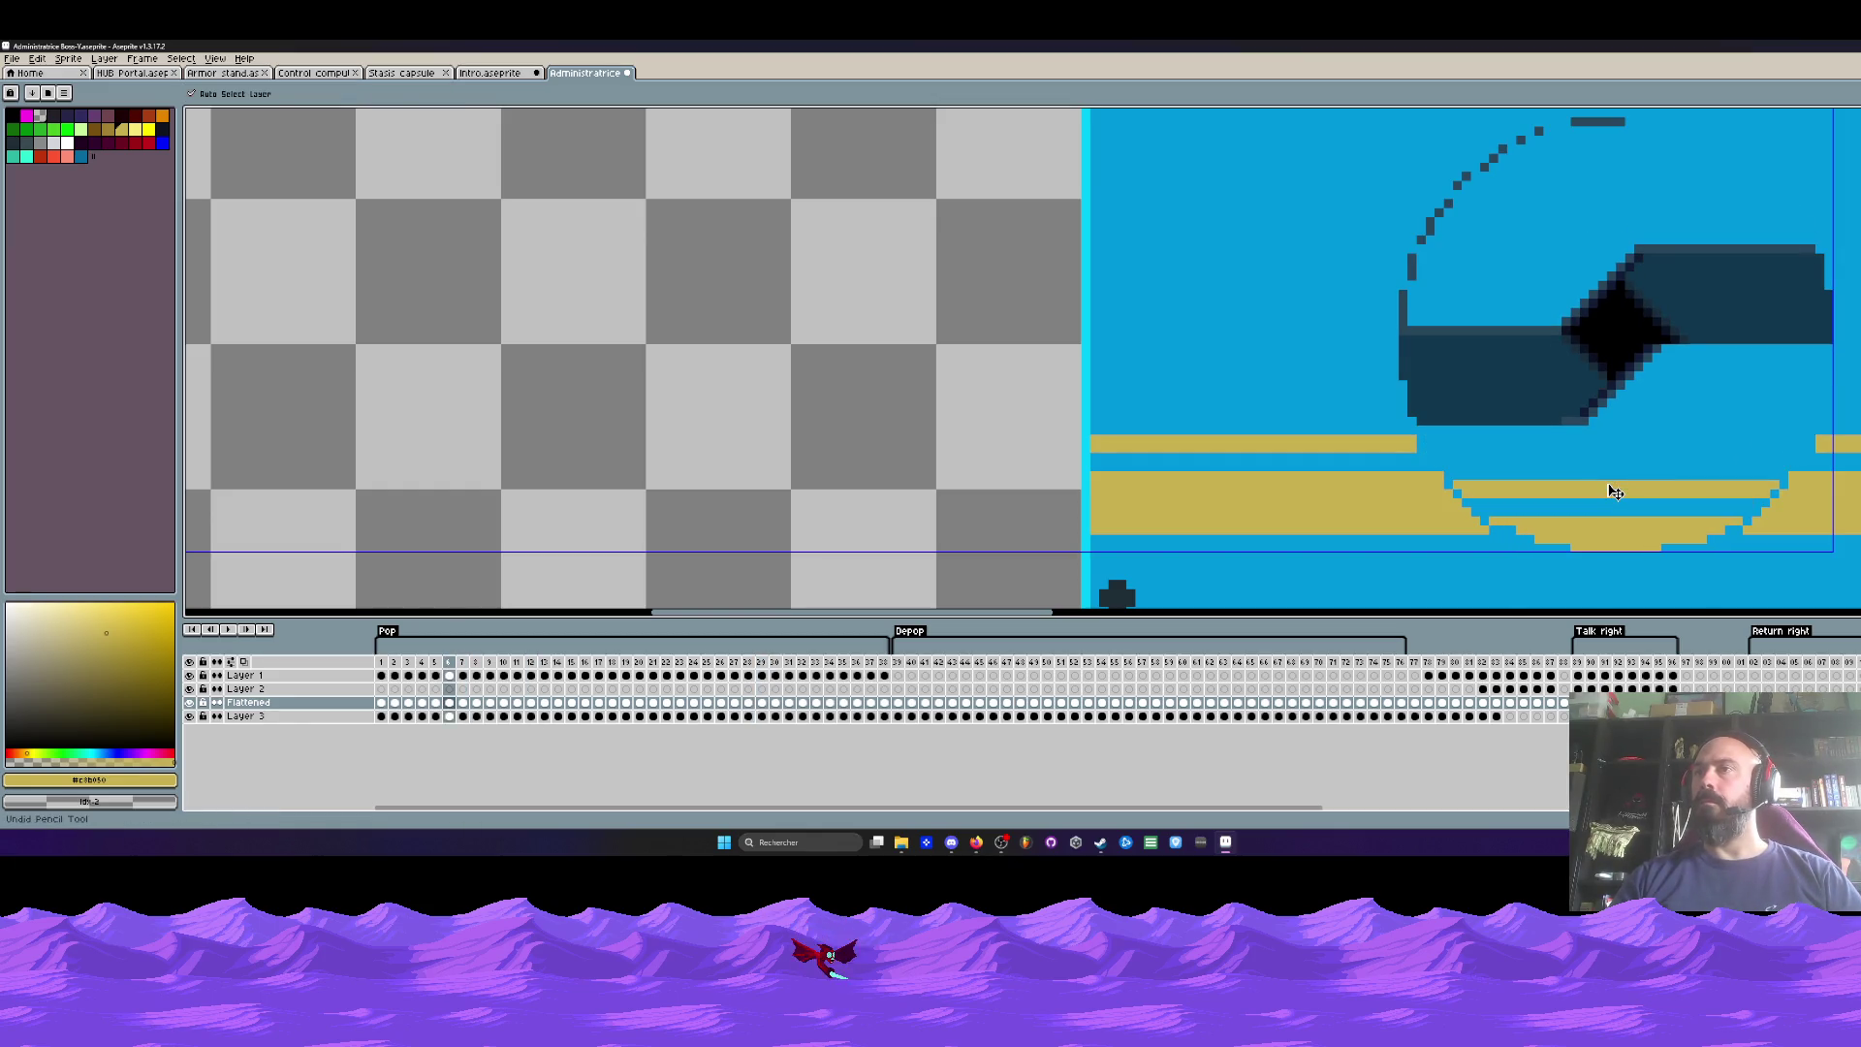
pyautogui.press('Left')
pyautogui.press('Left')
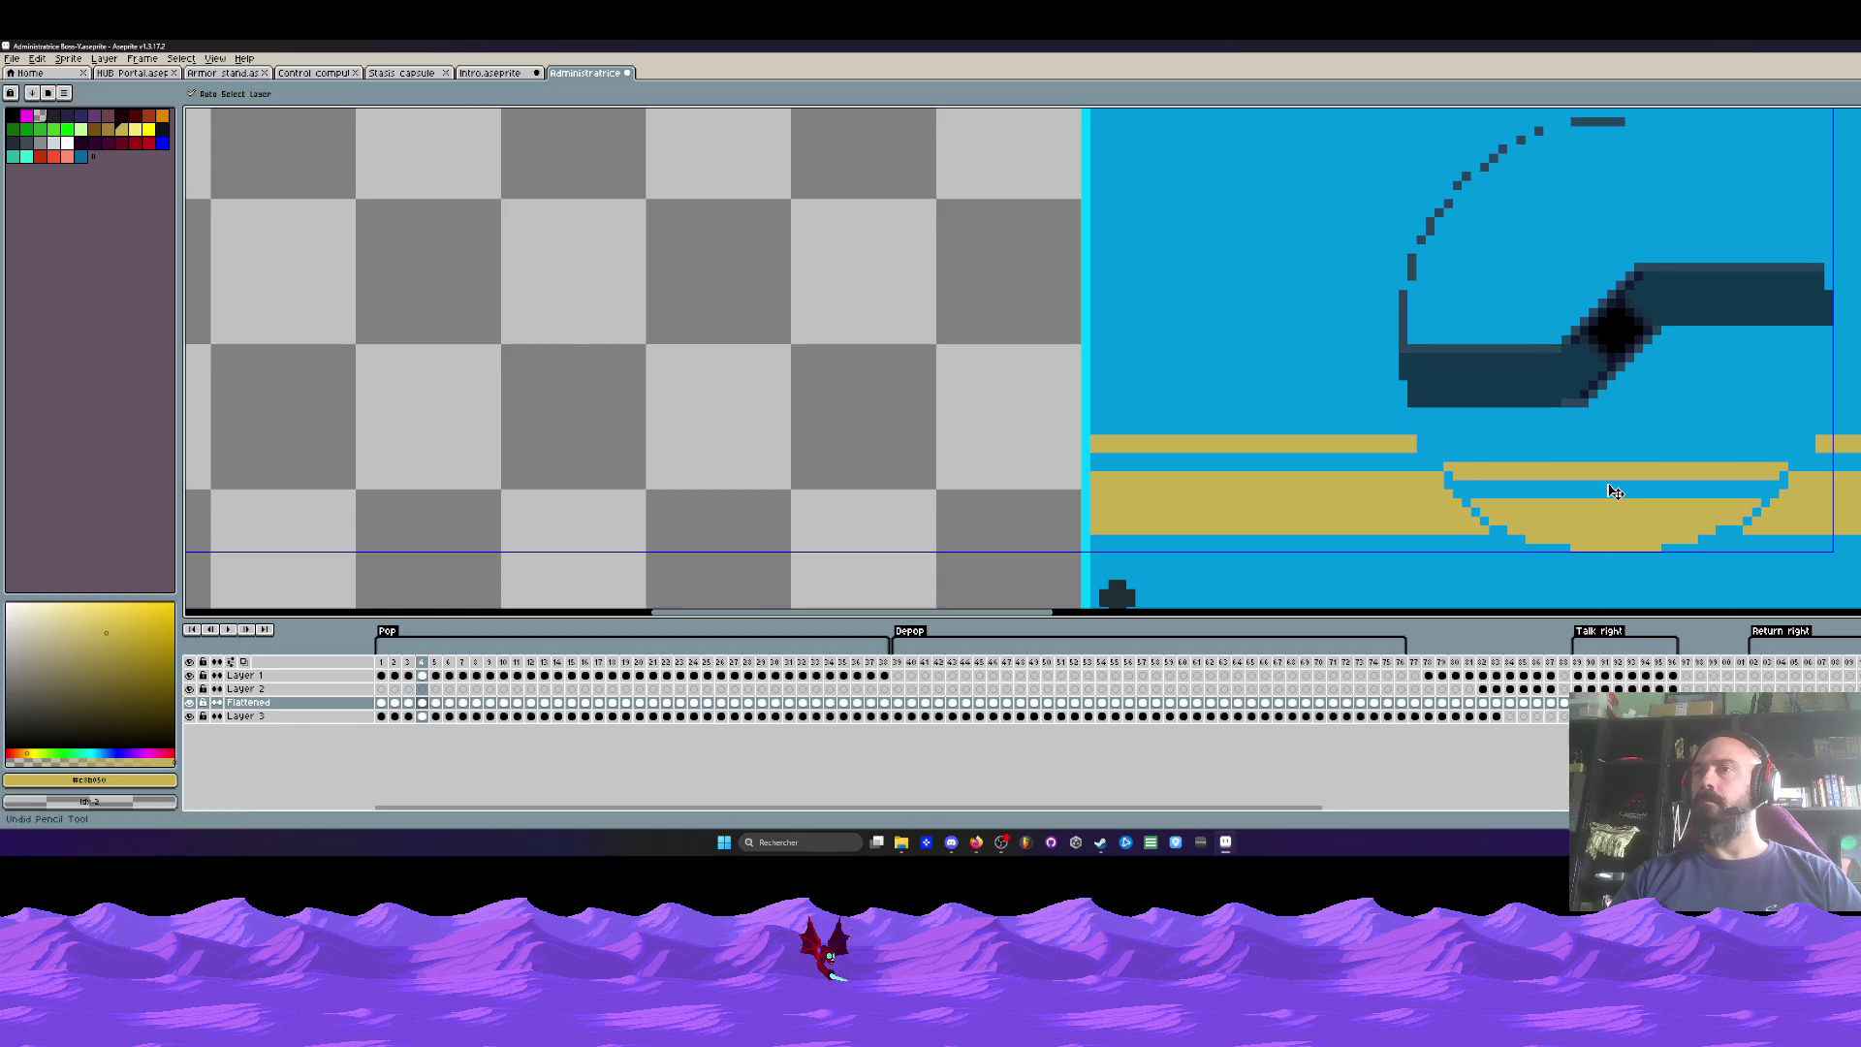
pyautogui.press('Left')
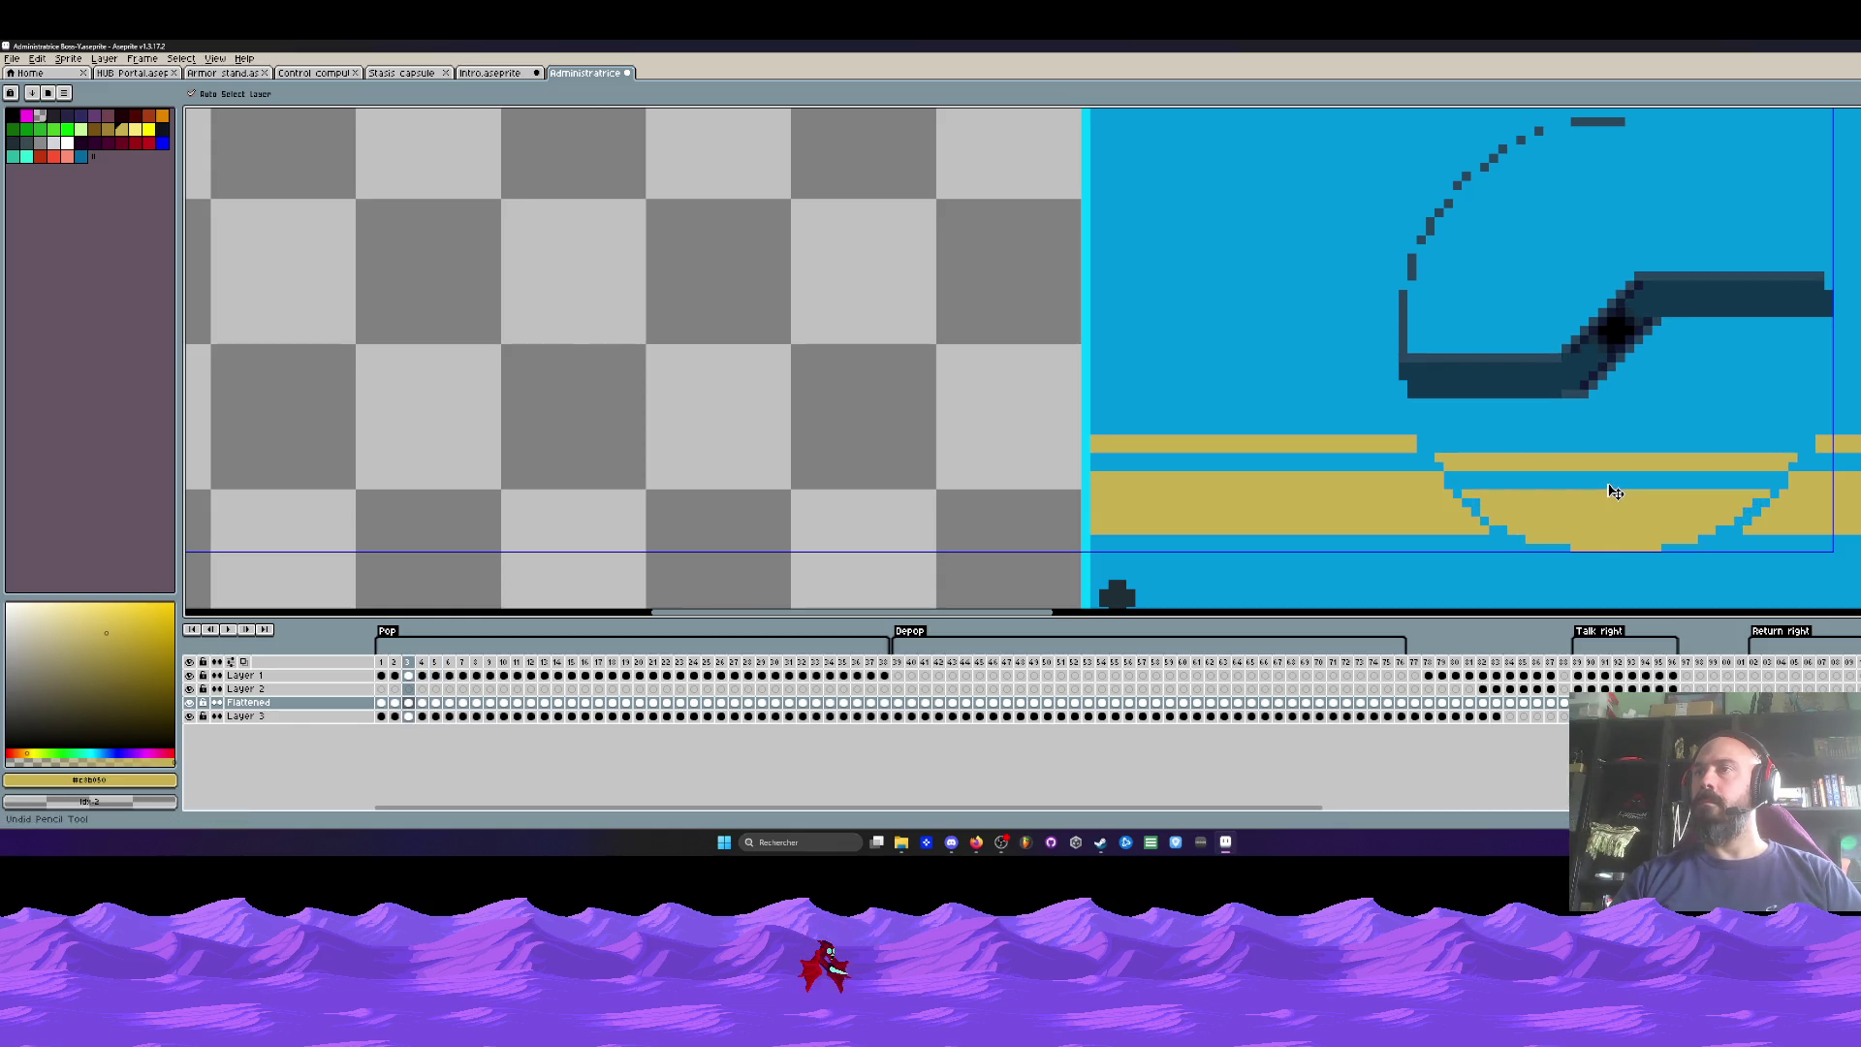
pyautogui.press('Left')
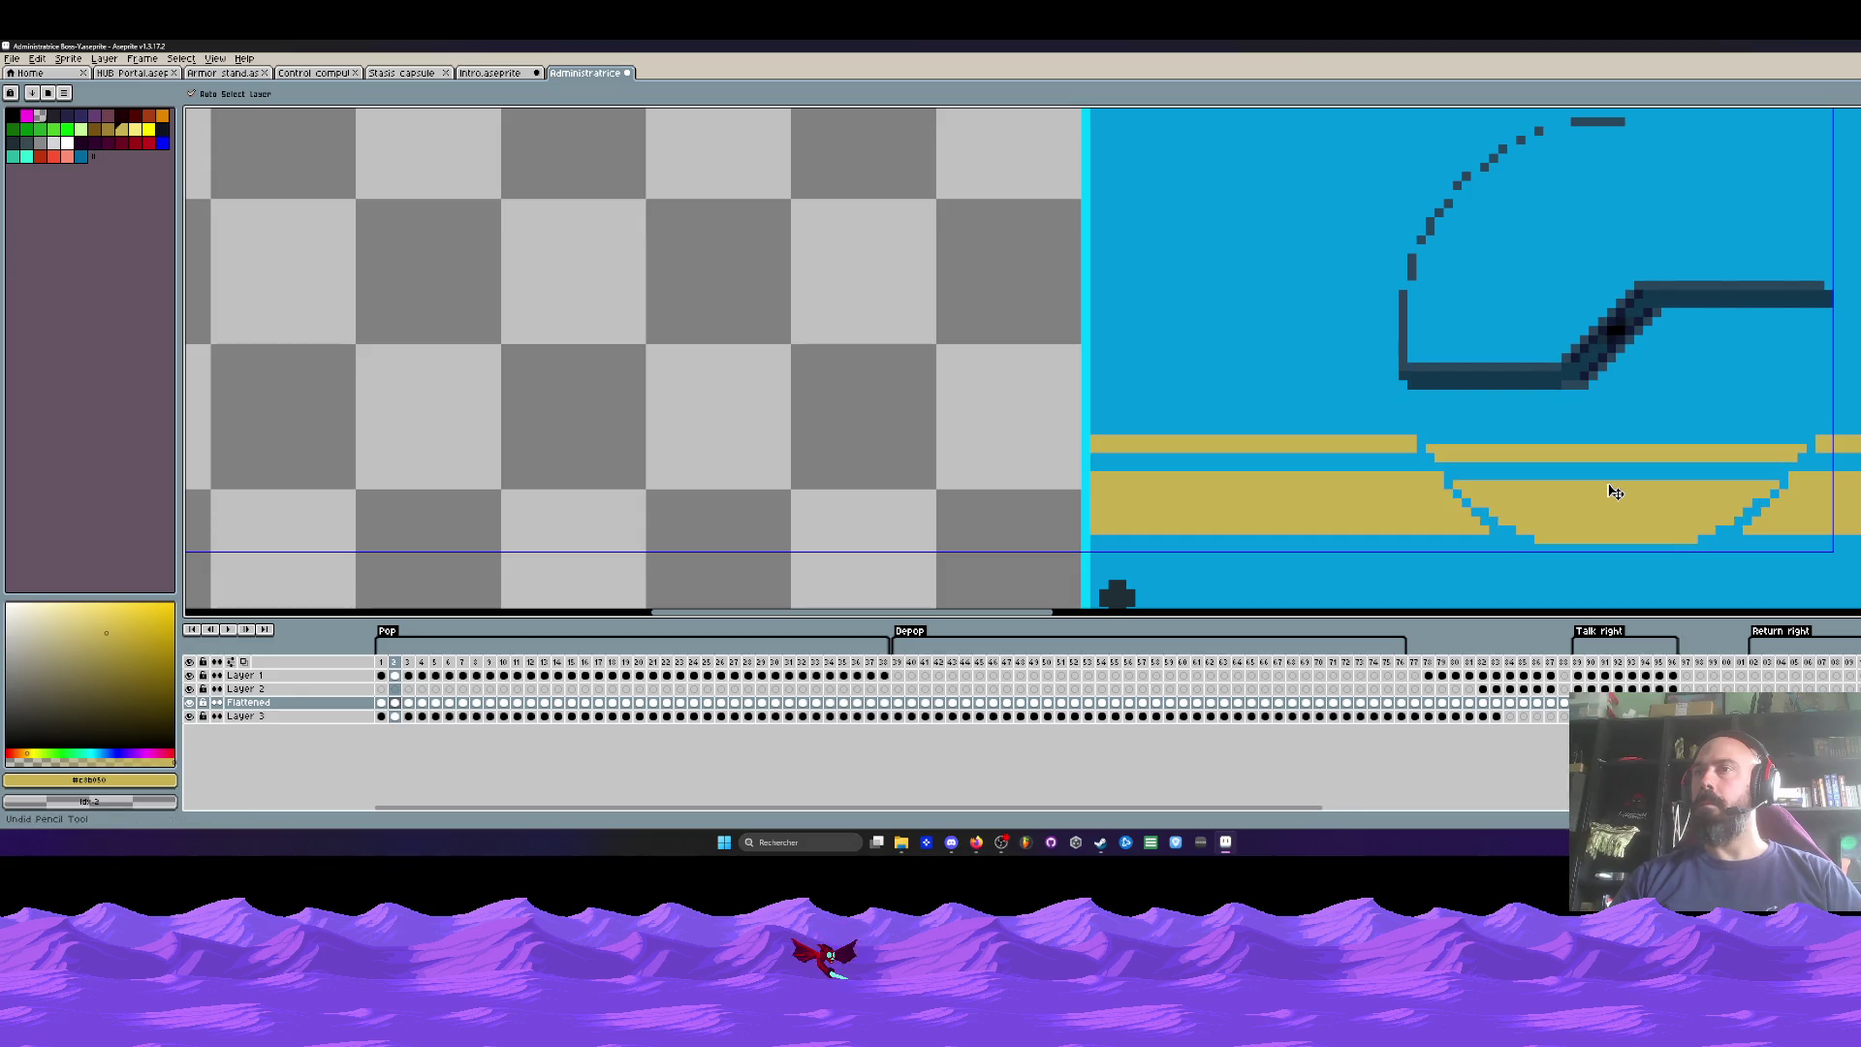
pyautogui.press('Left')
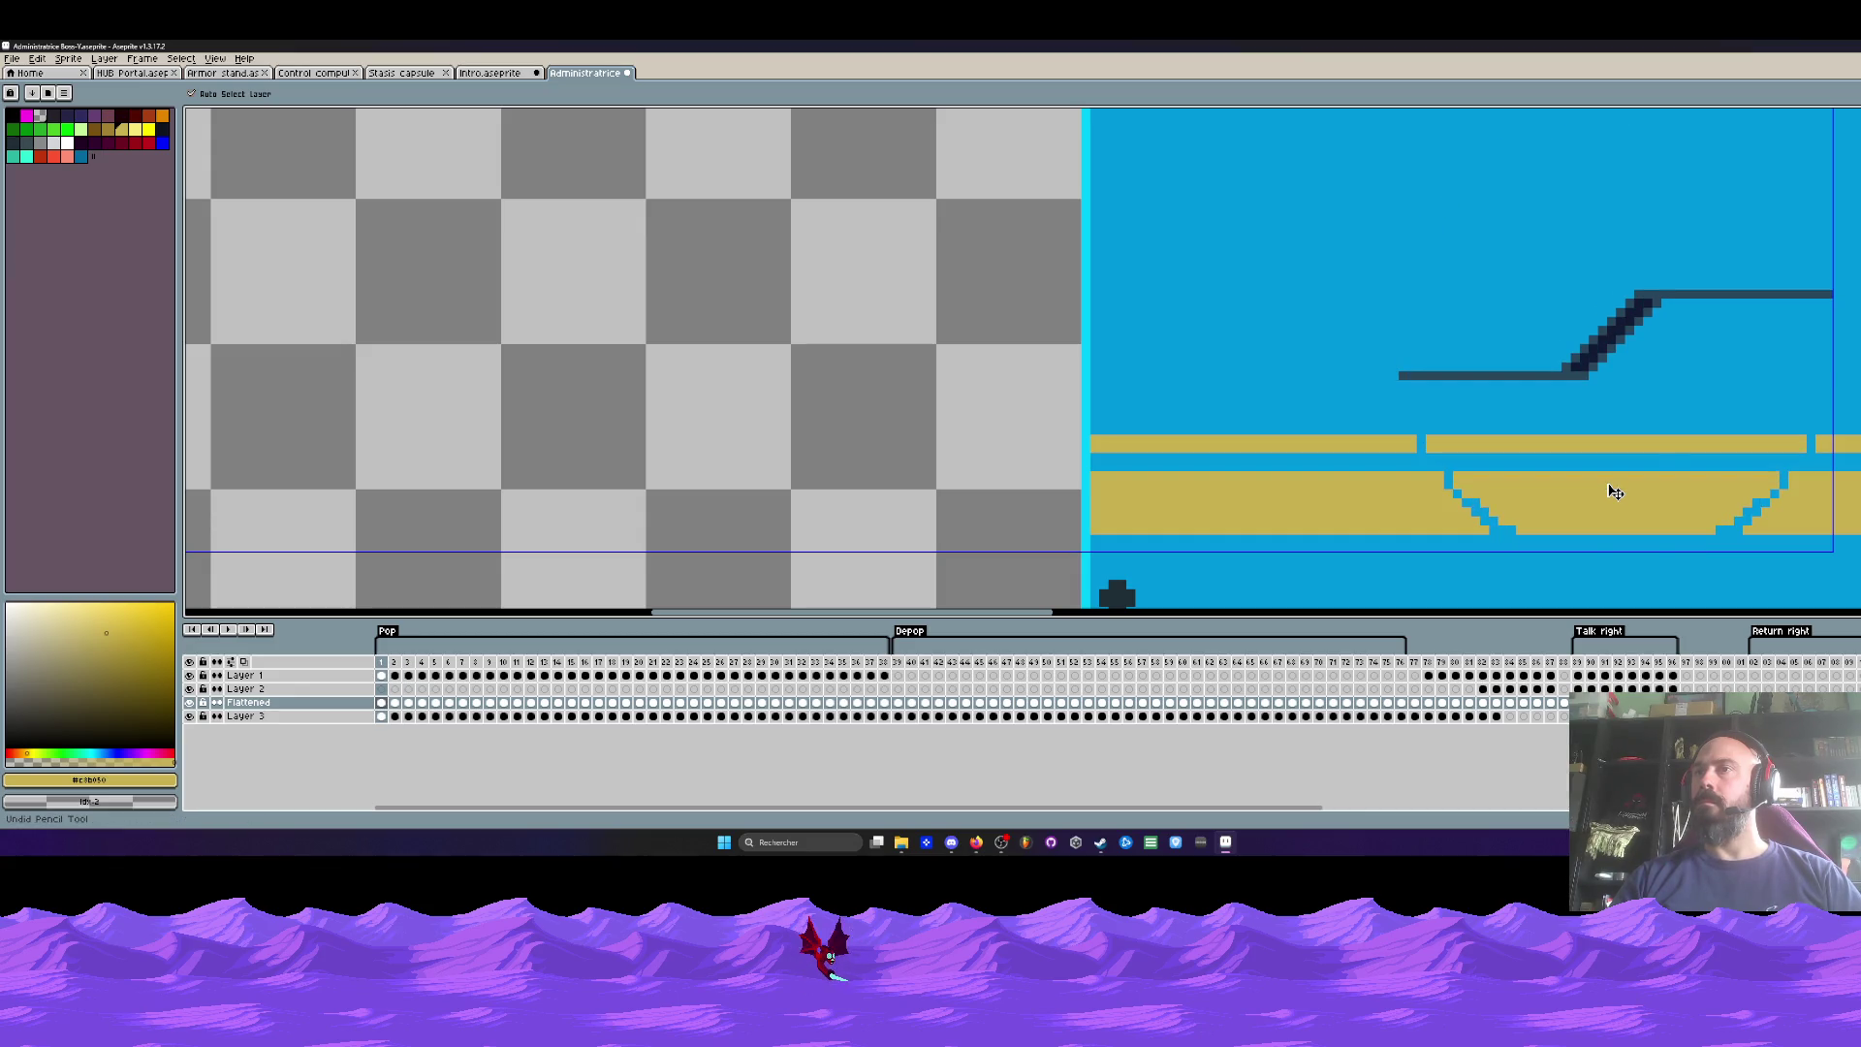
pyautogui.press('Return')
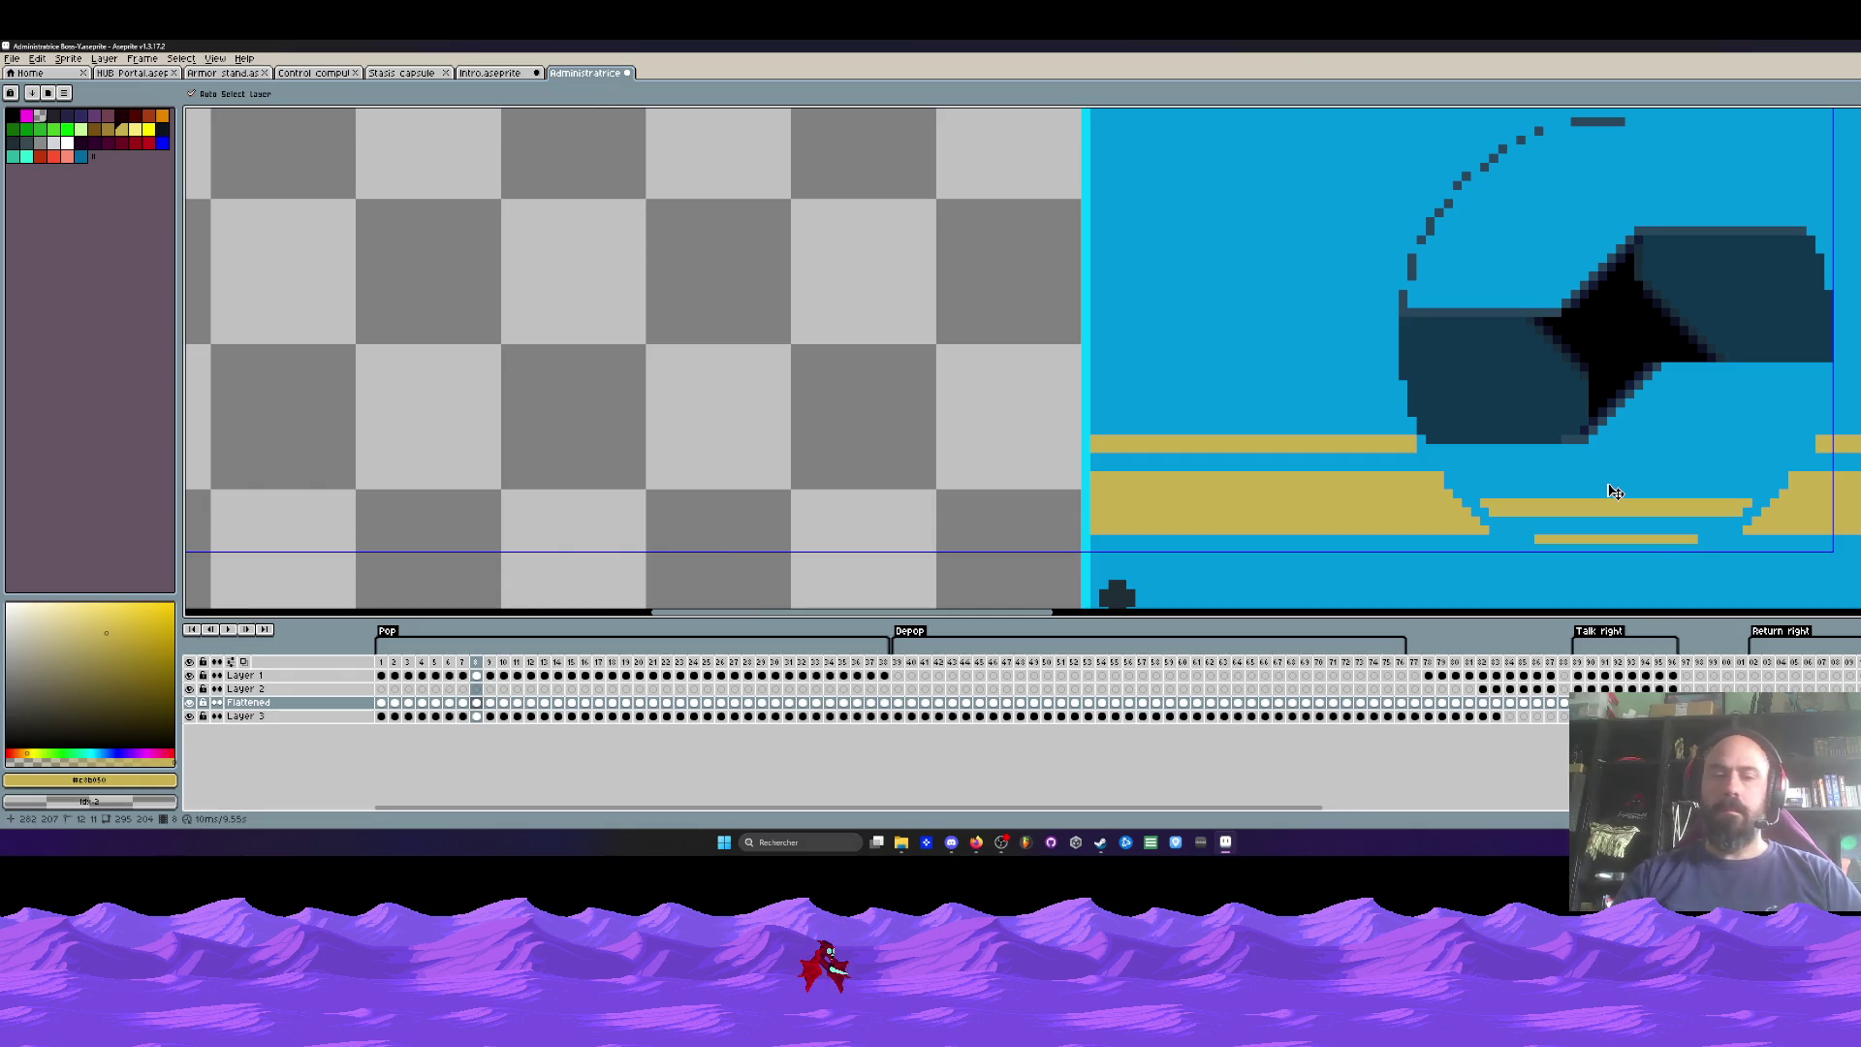
pyautogui.hotkey('ctrl', 'd')
# Step: Switch to the Pencil and scrub the timeline from frame 38 back to 1, inspecting frames 21–30
pyautogui.press('b')
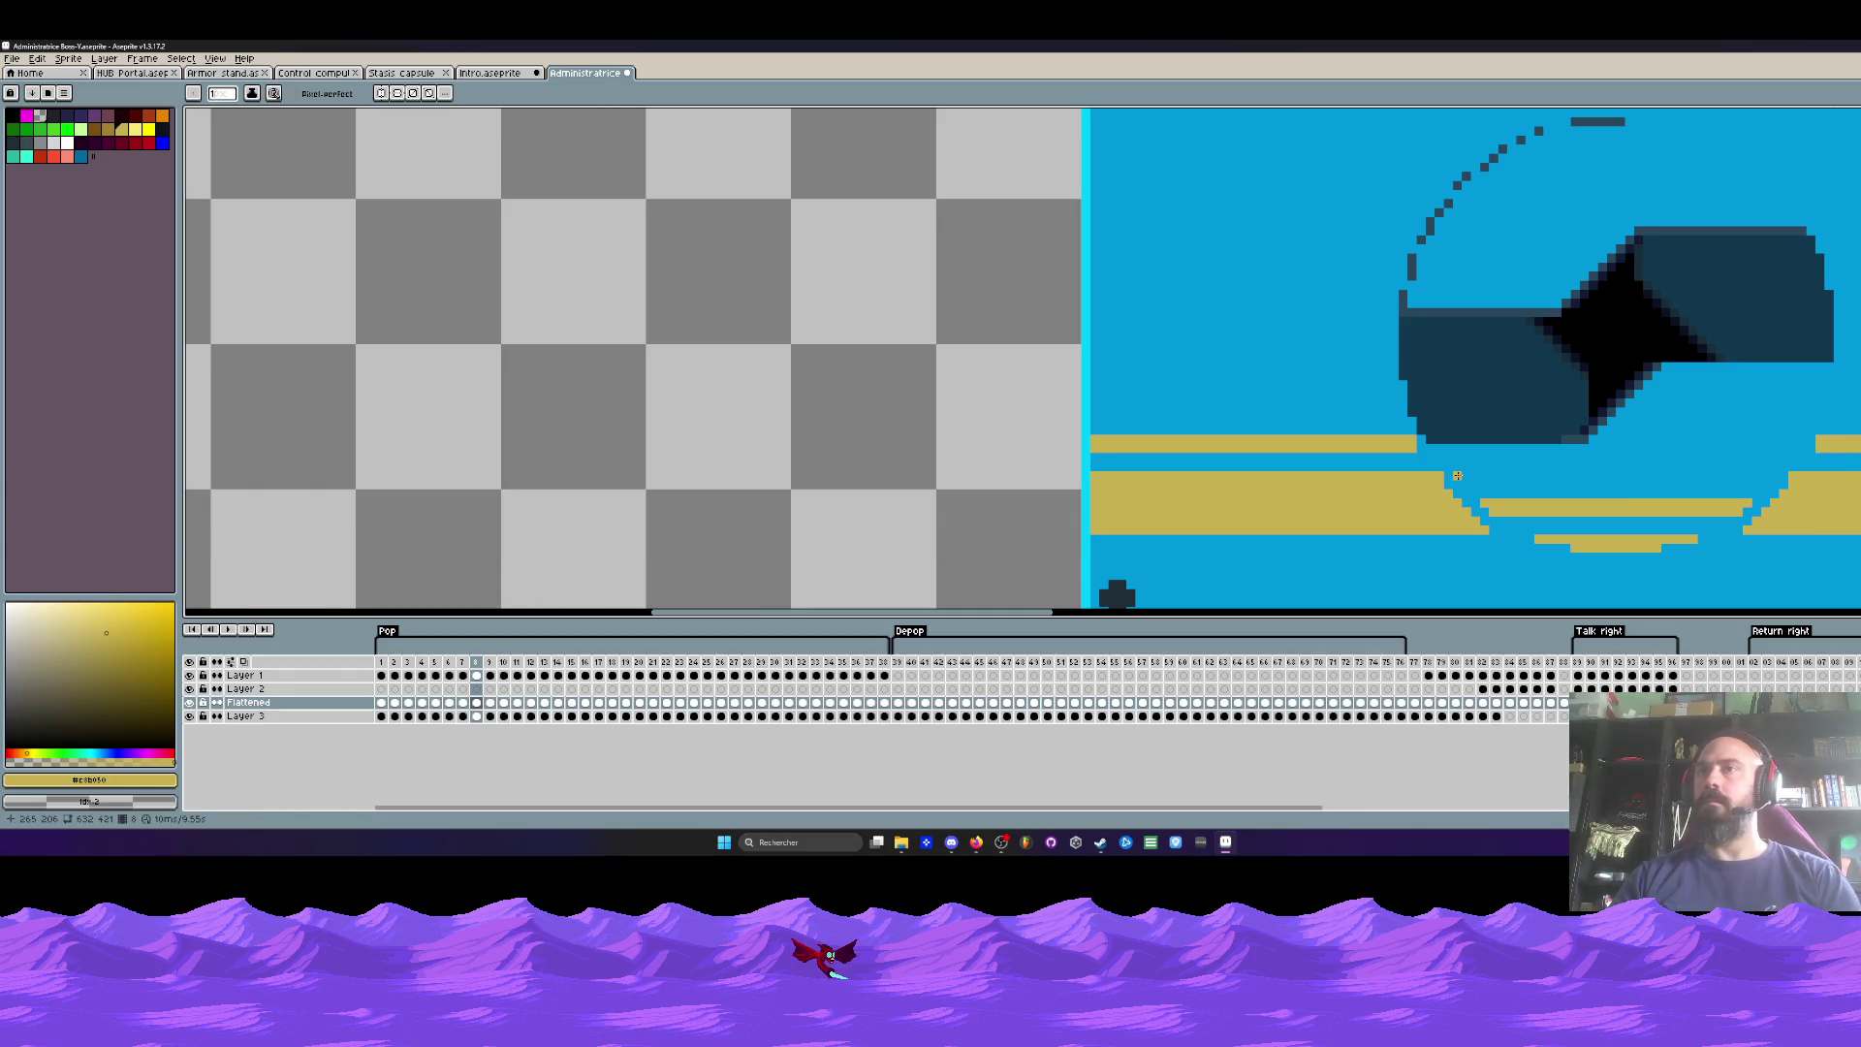
pyautogui.click(883, 703)
pyautogui.moveTo(884, 707); pyautogui.dragTo(381, 708)
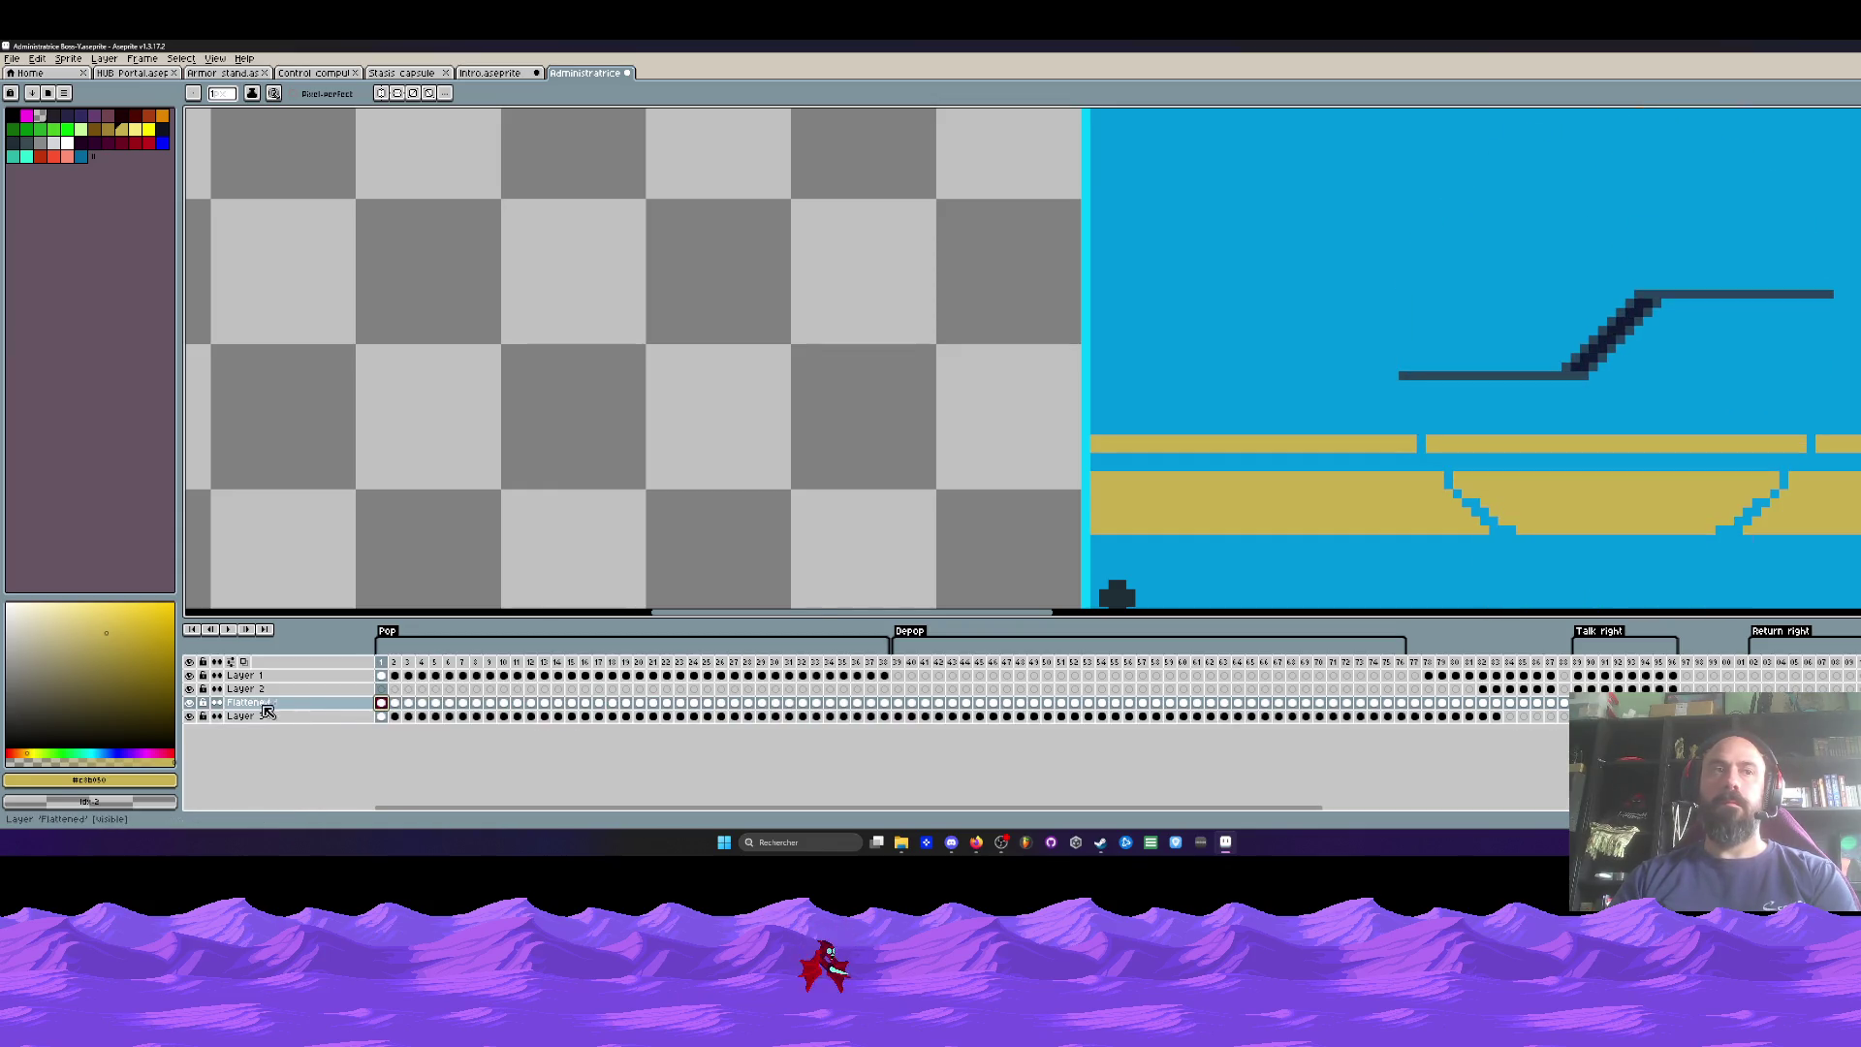
pyautogui.click(381, 689)
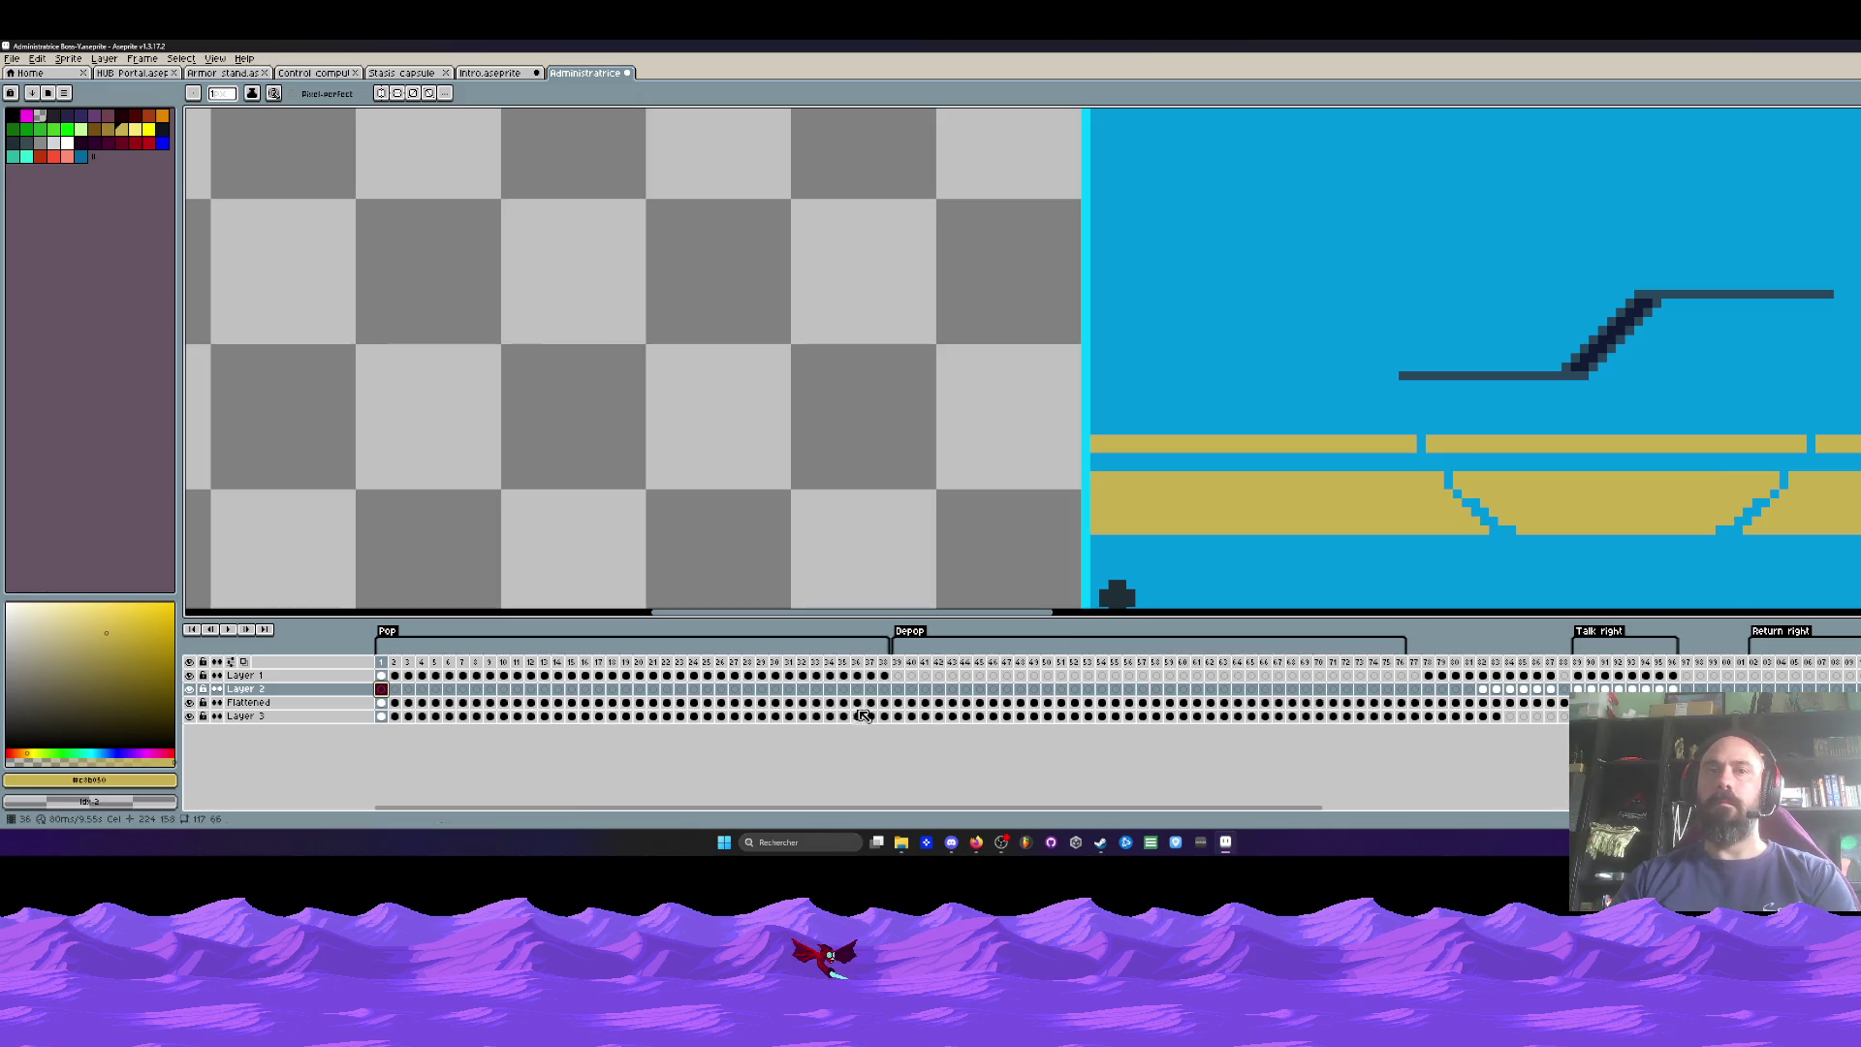
pyautogui.click(883, 689)
pyautogui.click(655, 691)
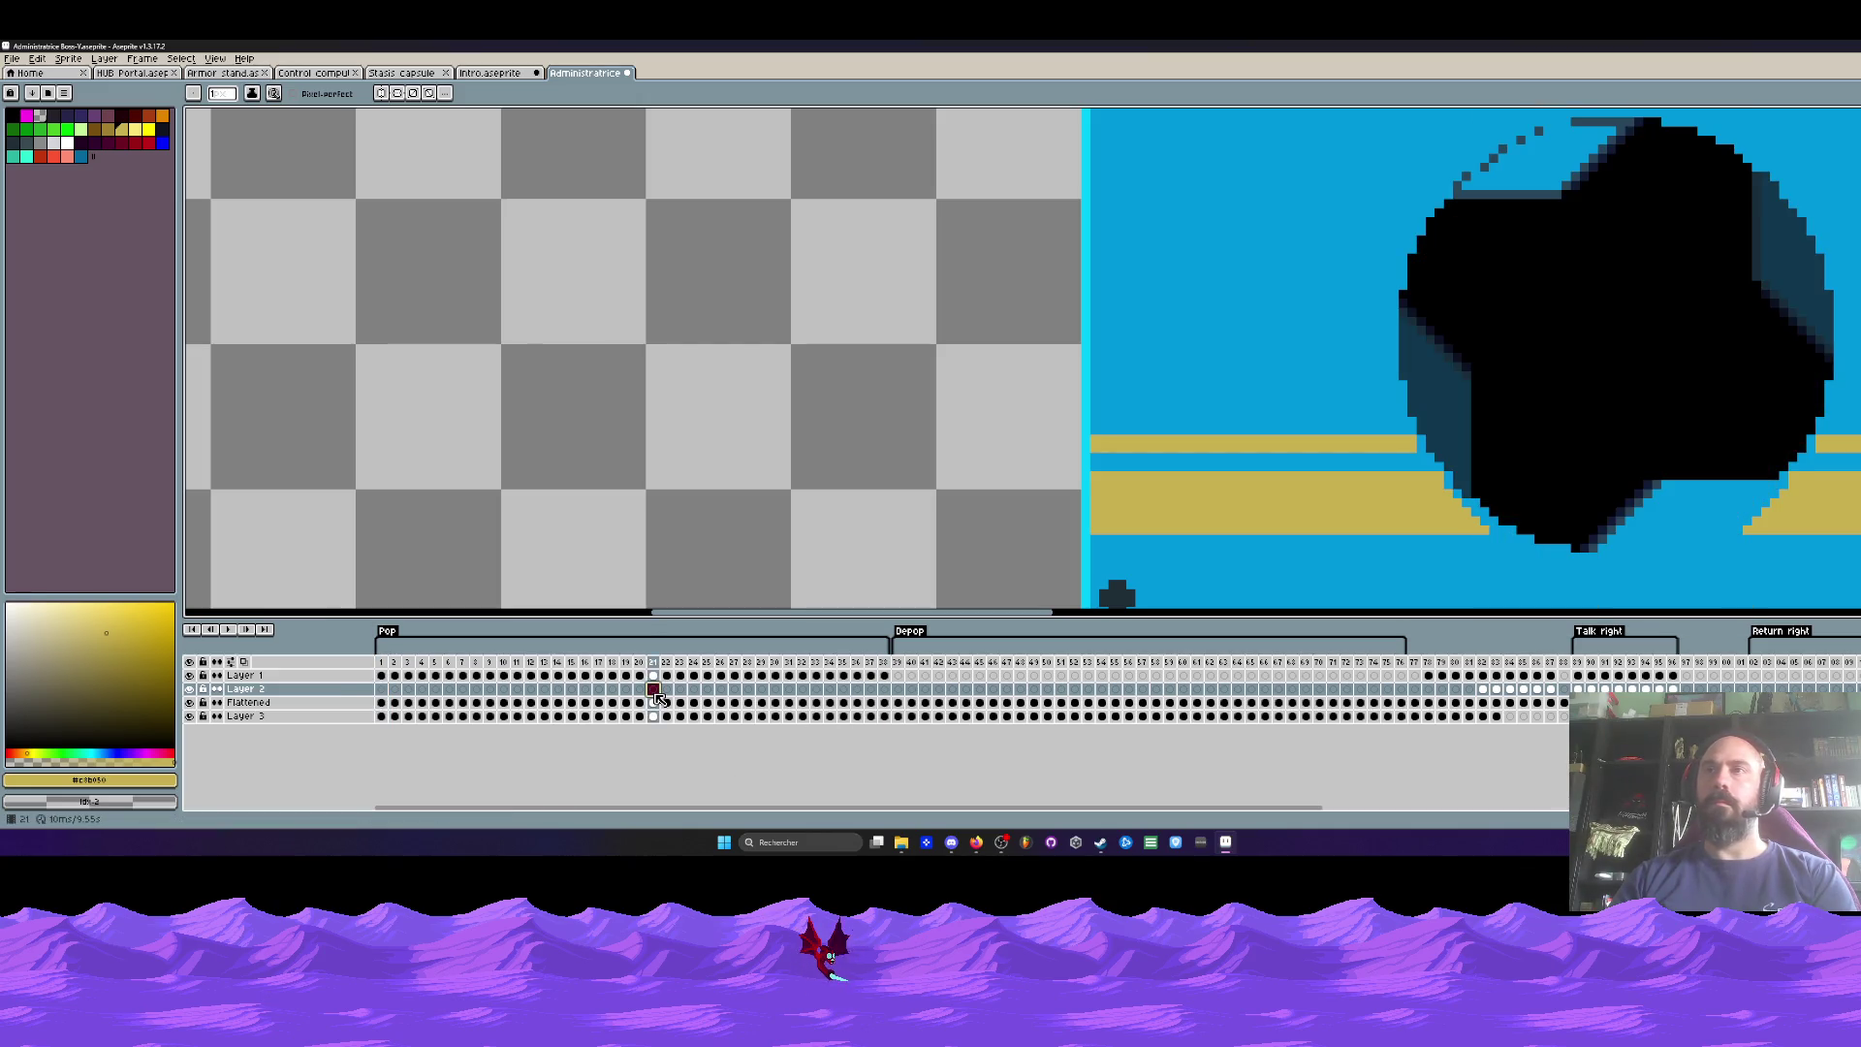
pyautogui.moveTo(655, 702); pyautogui.dragTo(780, 704)
pyautogui.click(775, 690)
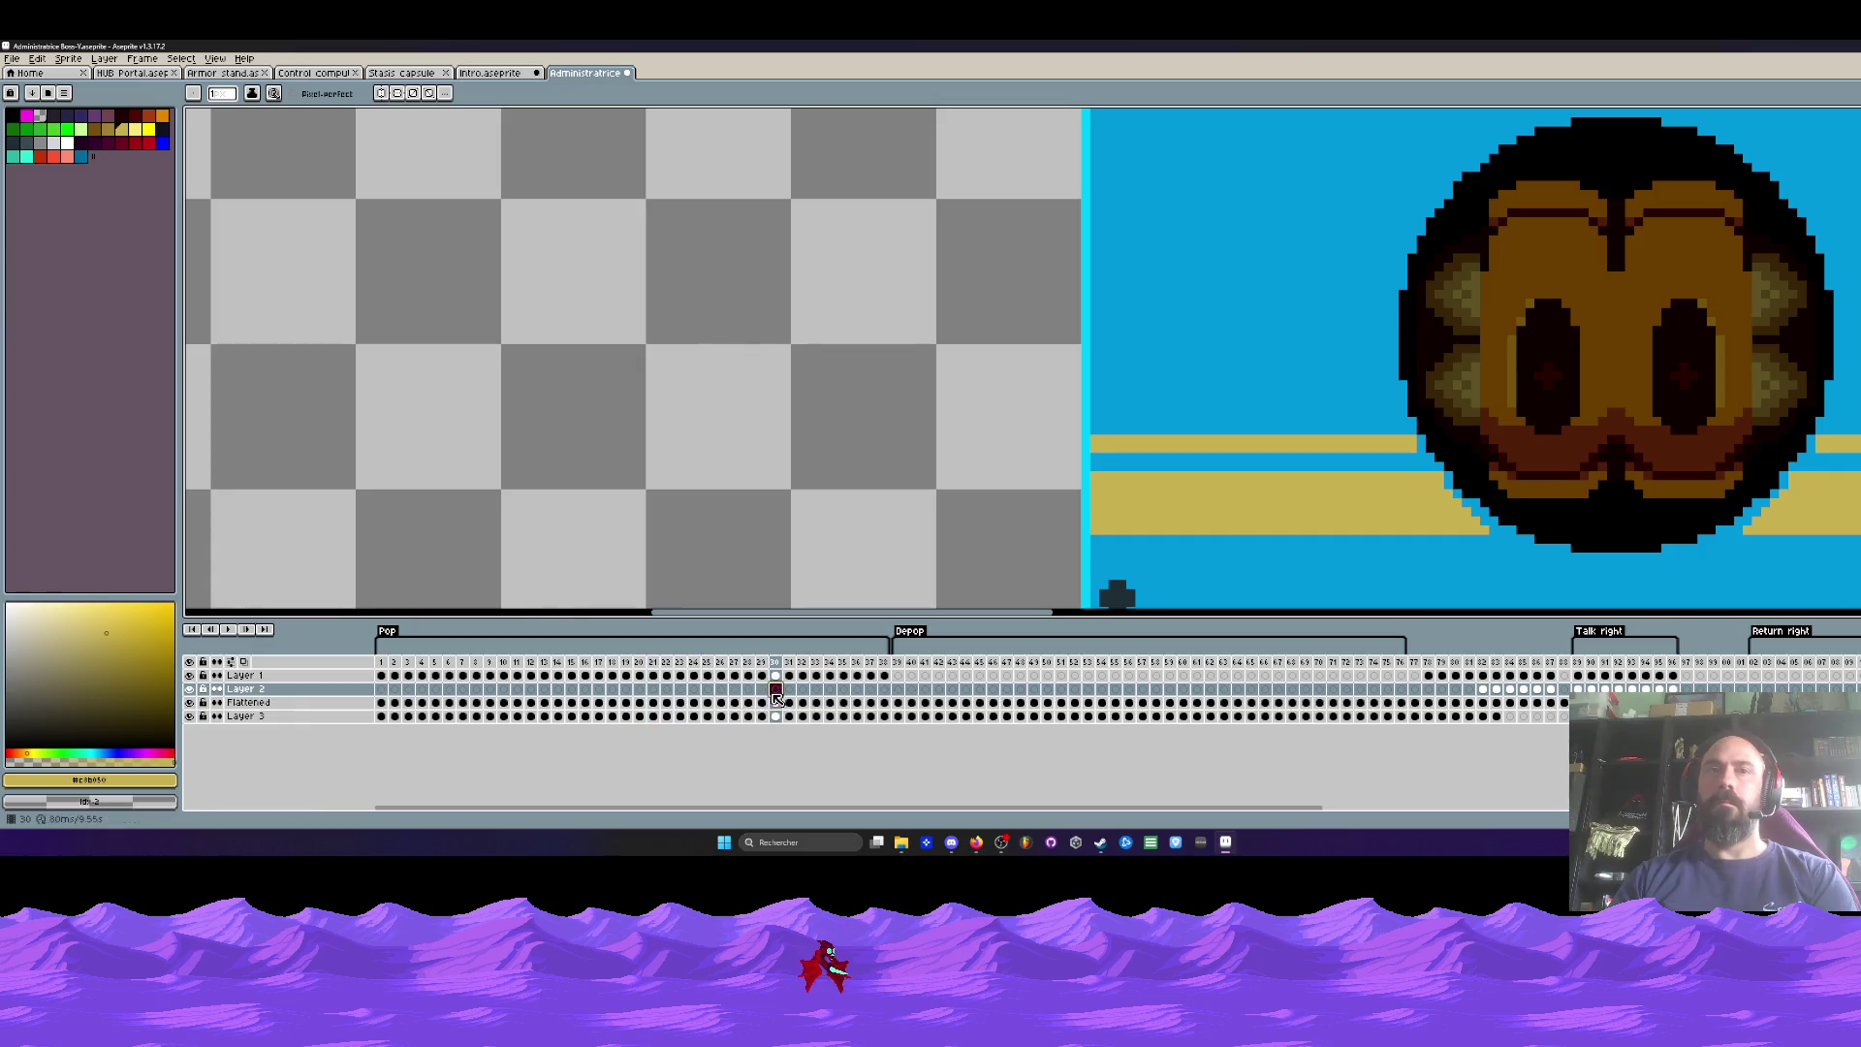
pyautogui.scroll(1, 1431, 455)
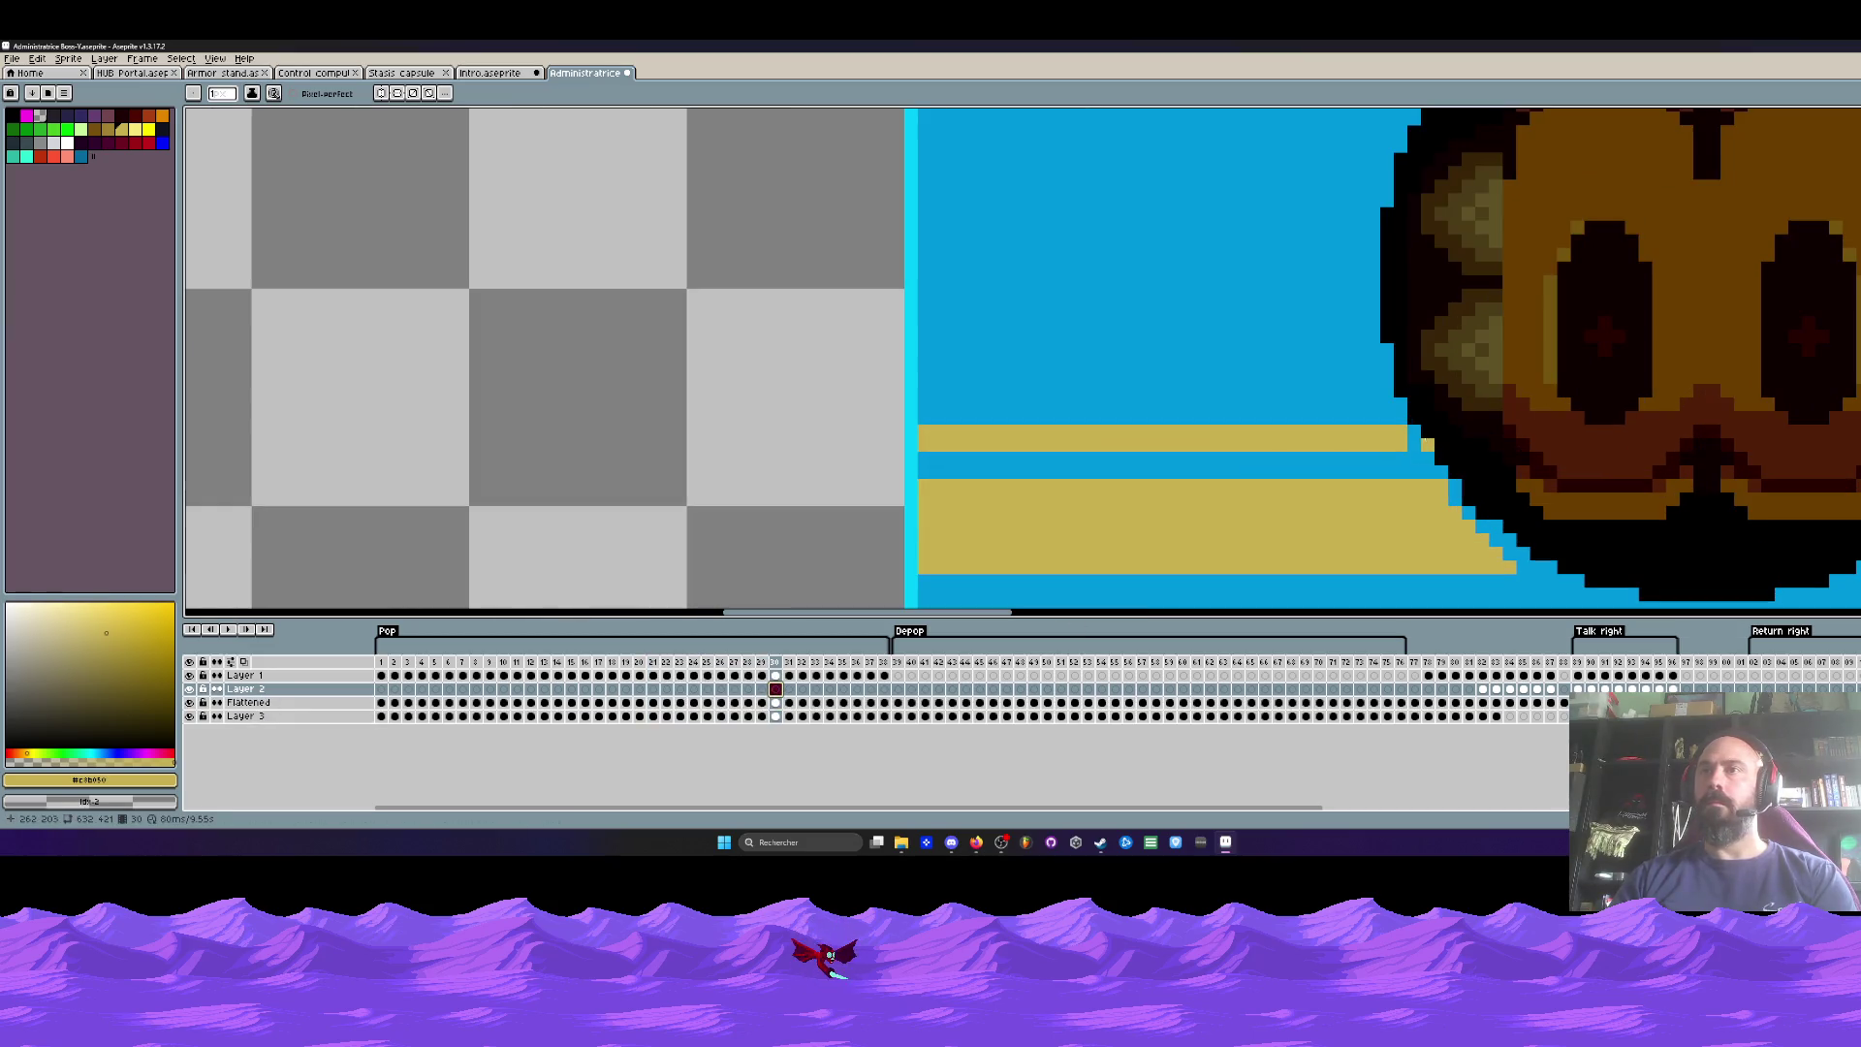
pyautogui.click(1414, 443)
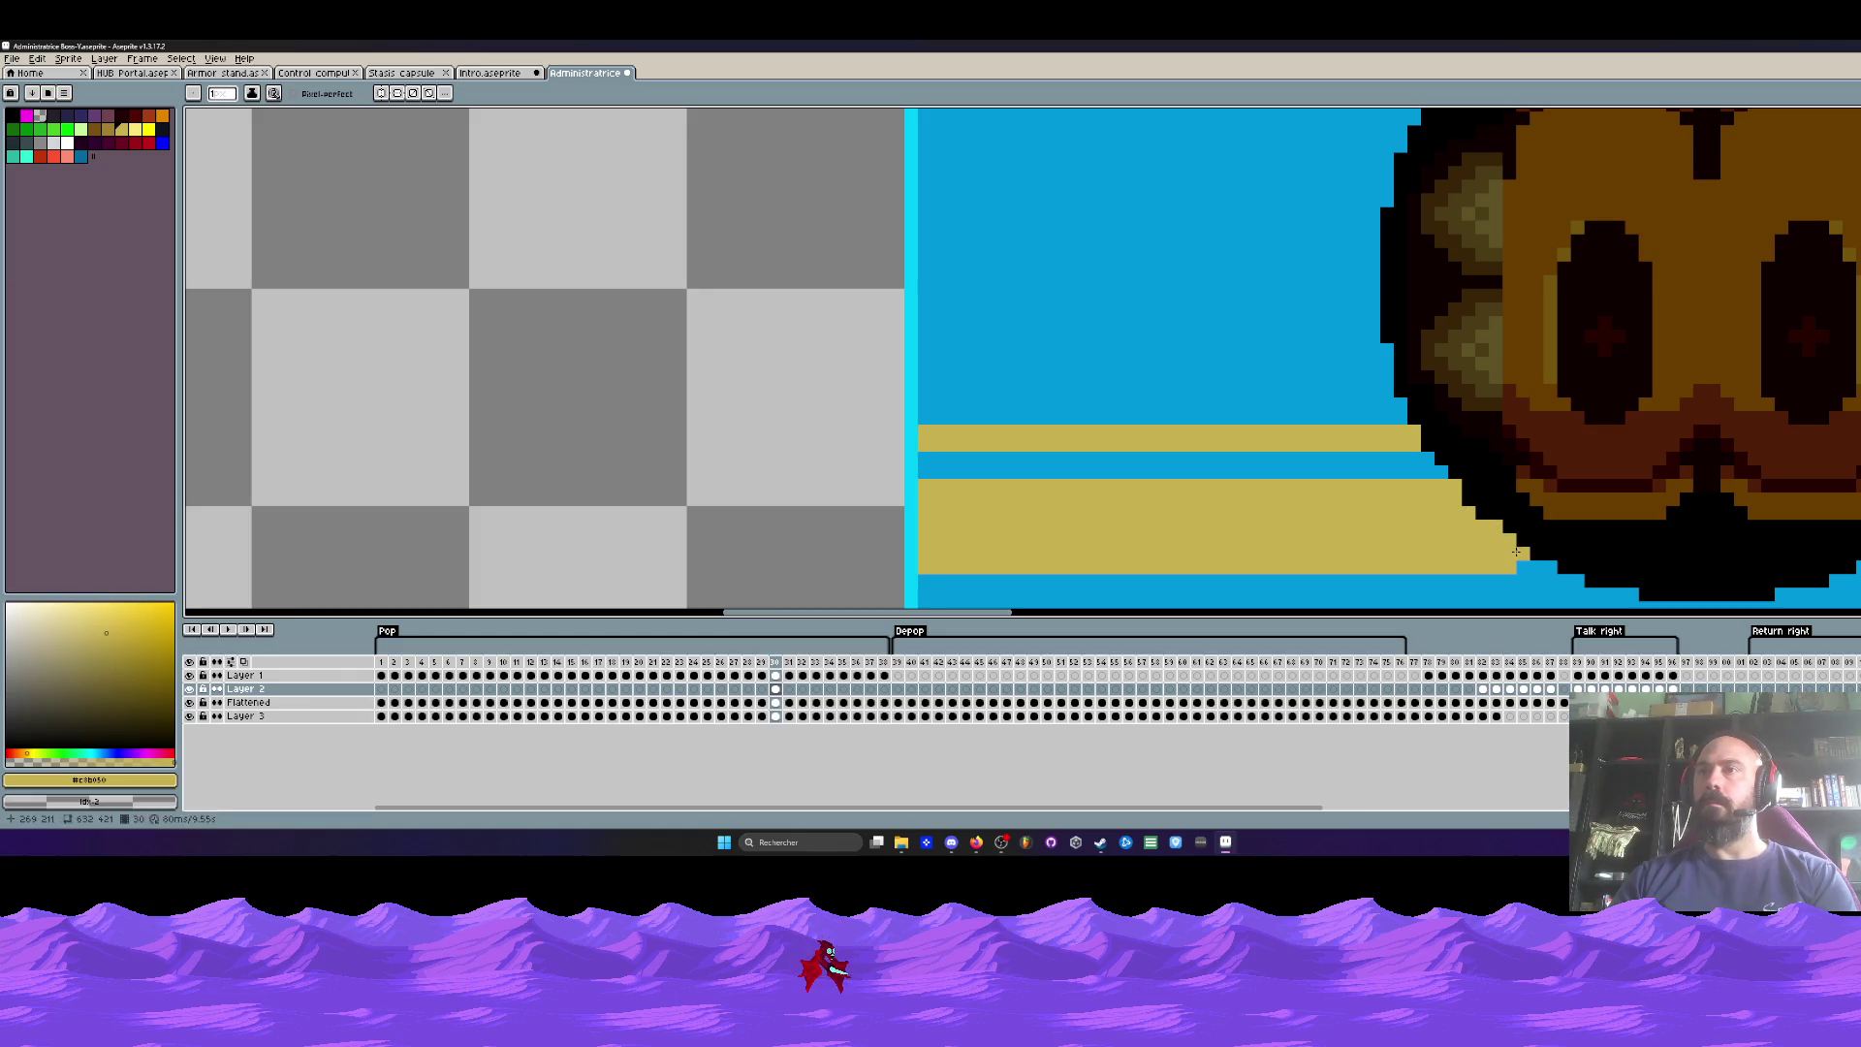
# Step: Check Layer 2's drawings at frames 1, 2, 3–5, 6, 11, 16, 21, 26, 31 and 33
pyautogui.scroll(-2, 1534, 564)
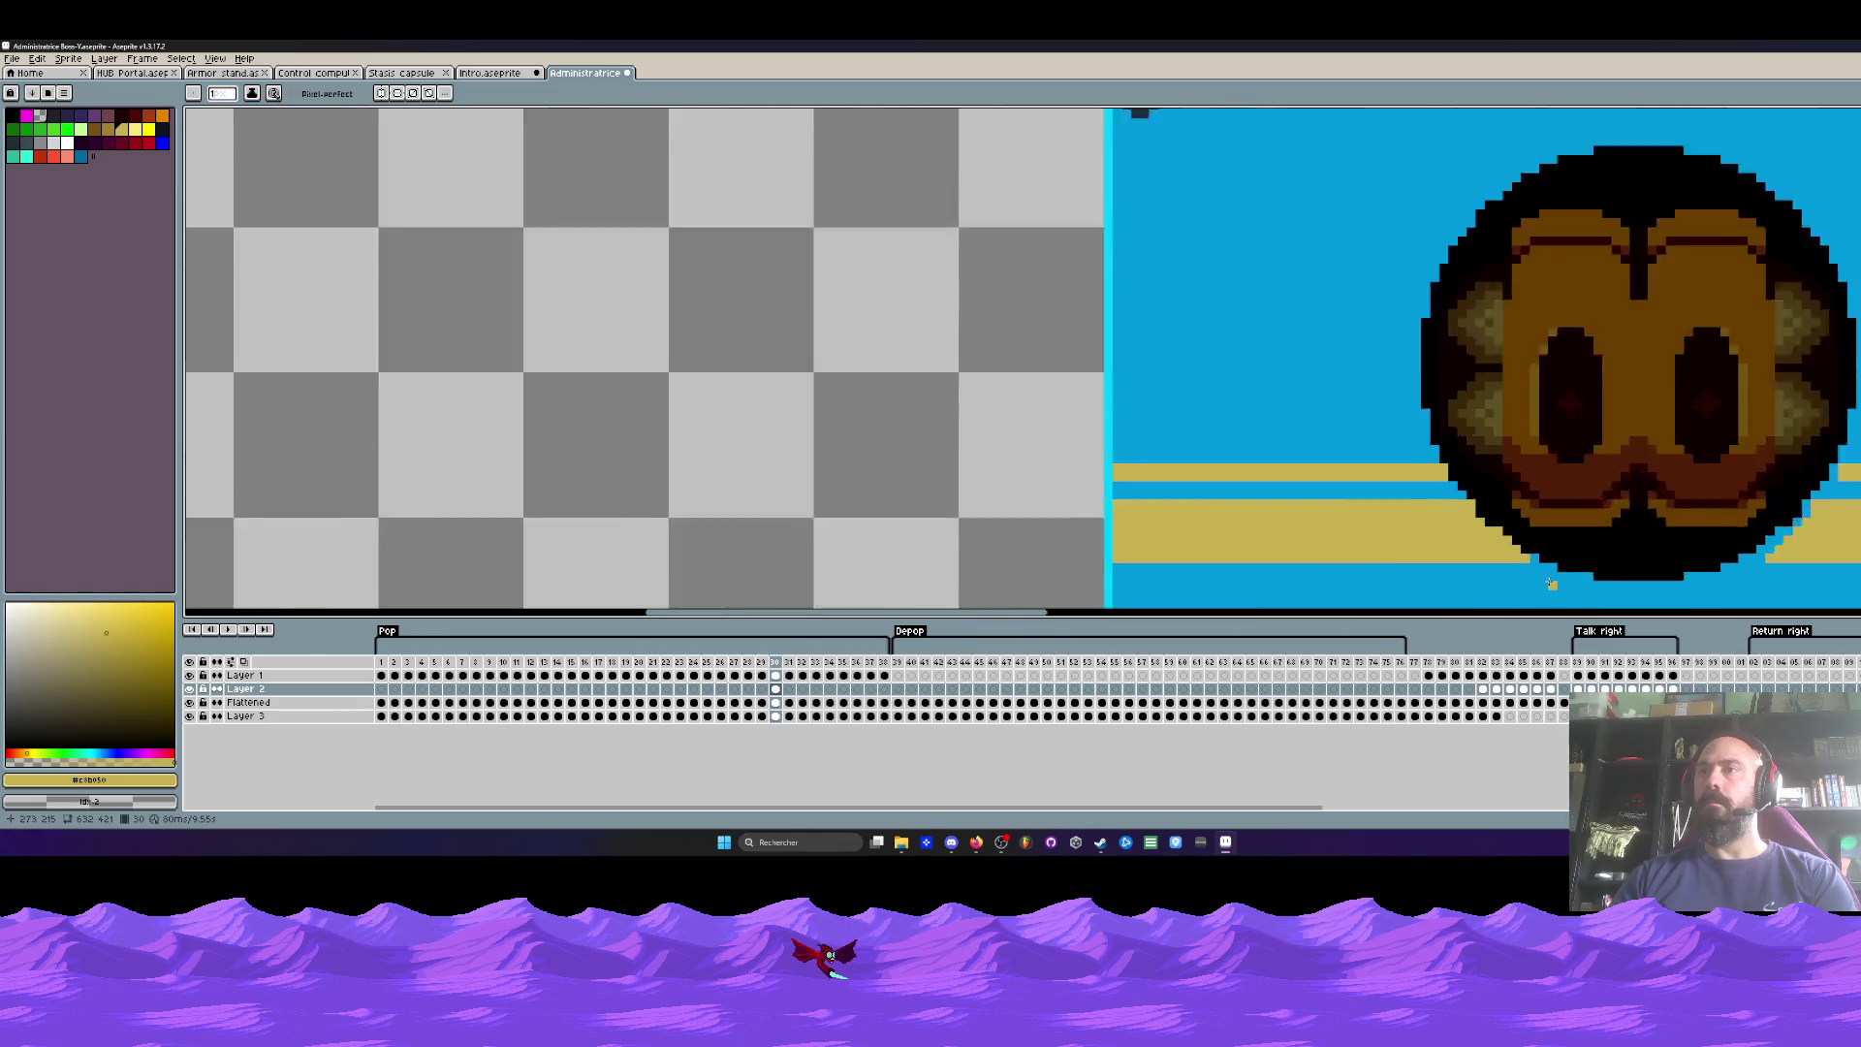
pyautogui.scroll(2, 1500, 560)
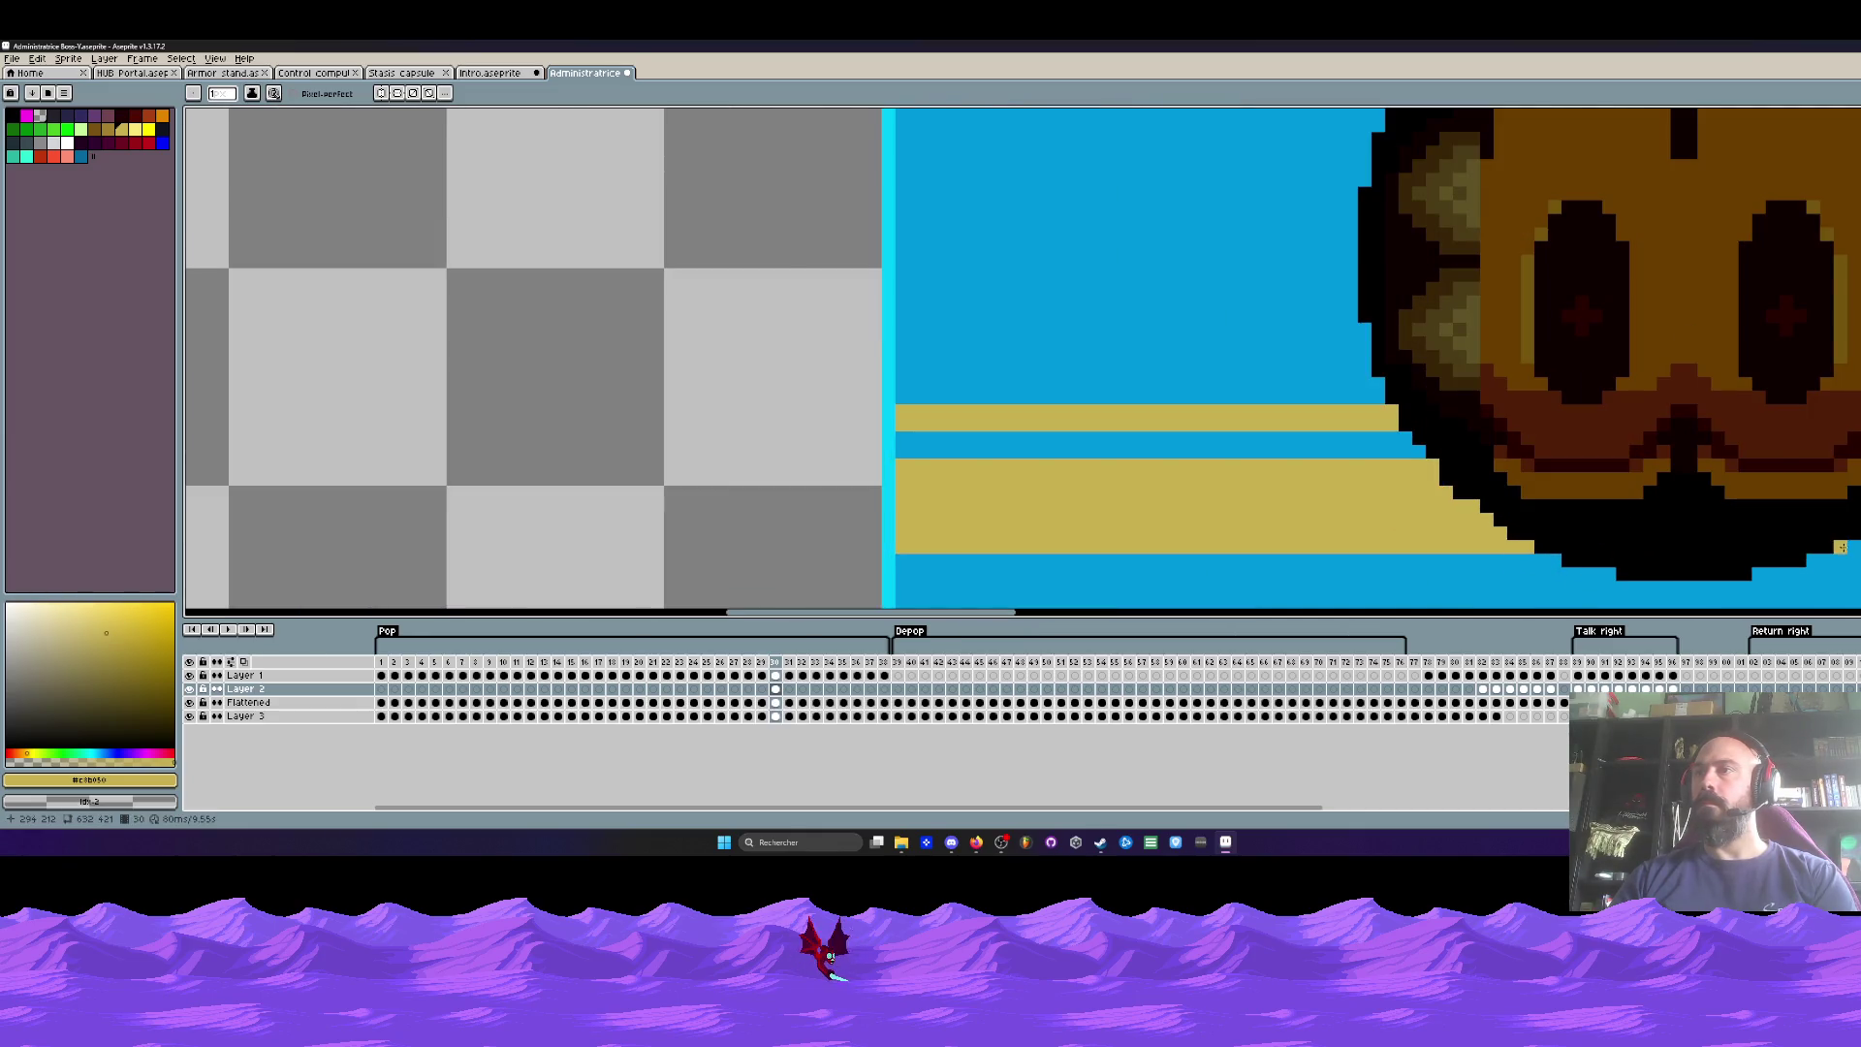
pyautogui.scroll(-2, 1841, 548)
pyautogui.scroll(2, 1842, 548)
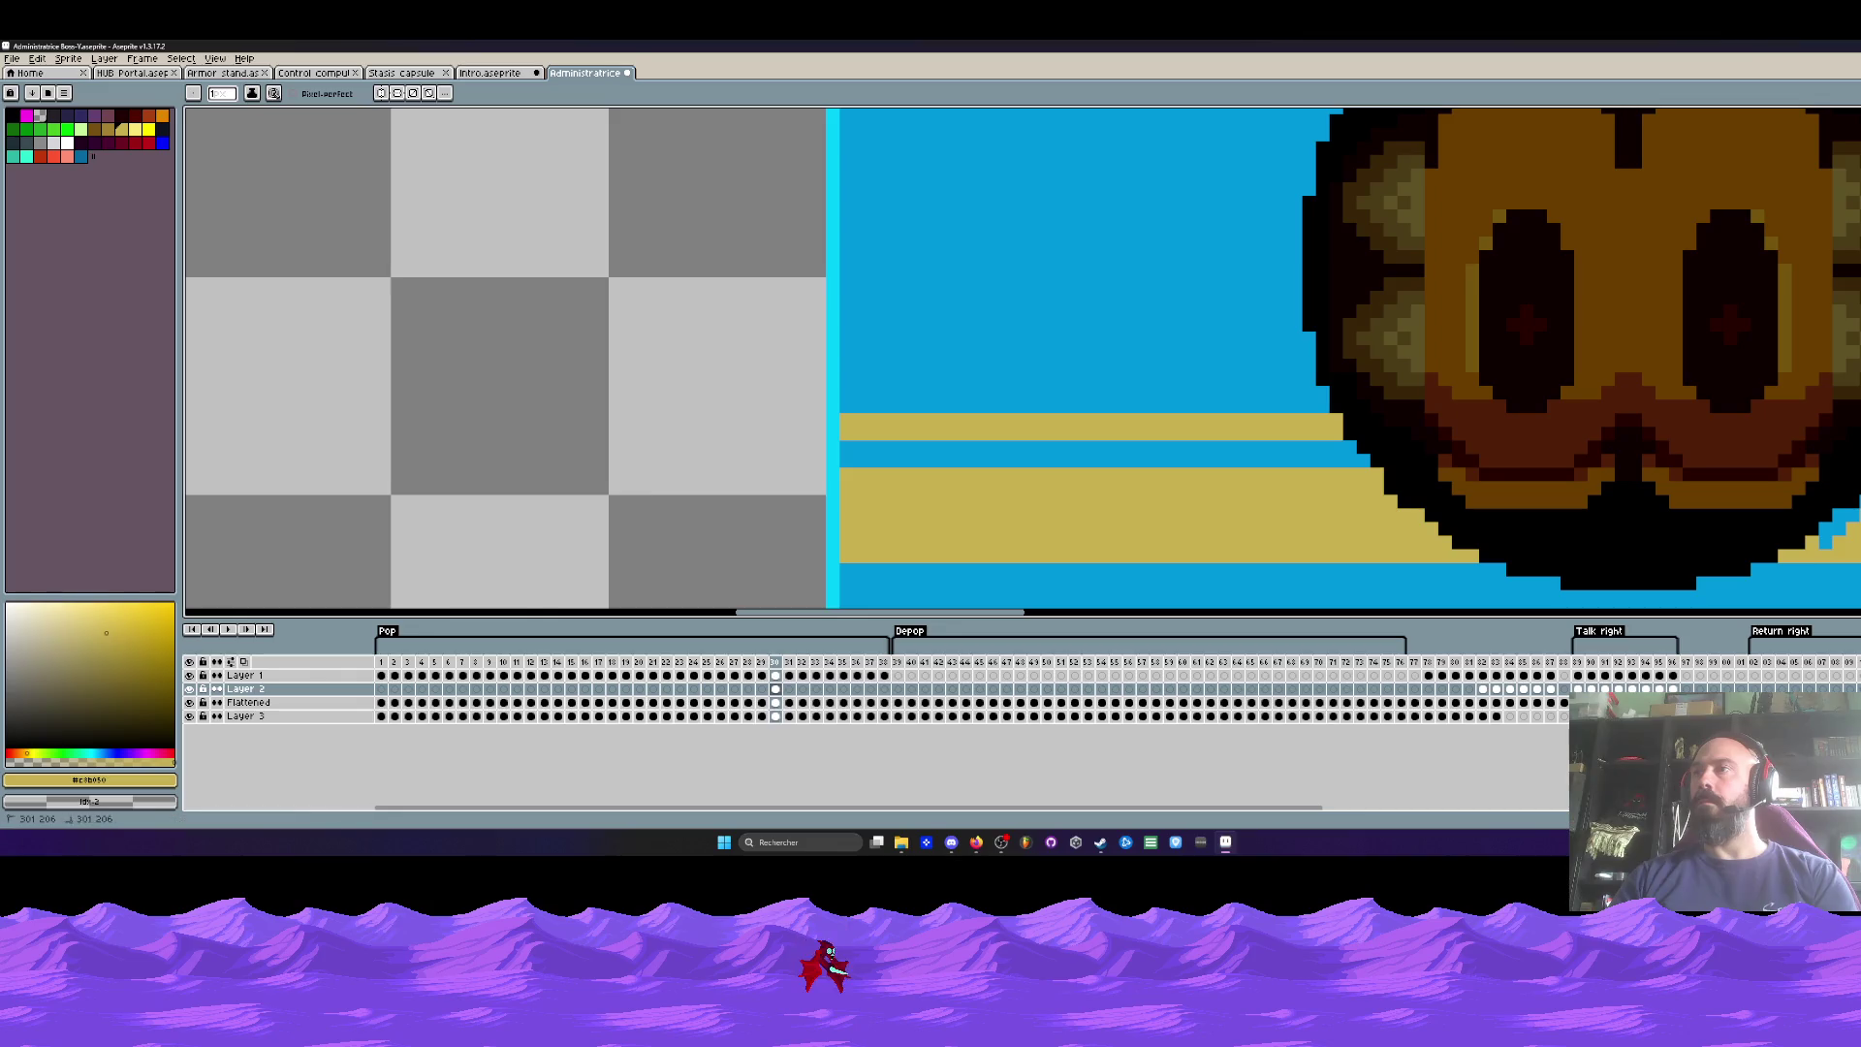
pyautogui.scroll(-4, 1827, 539)
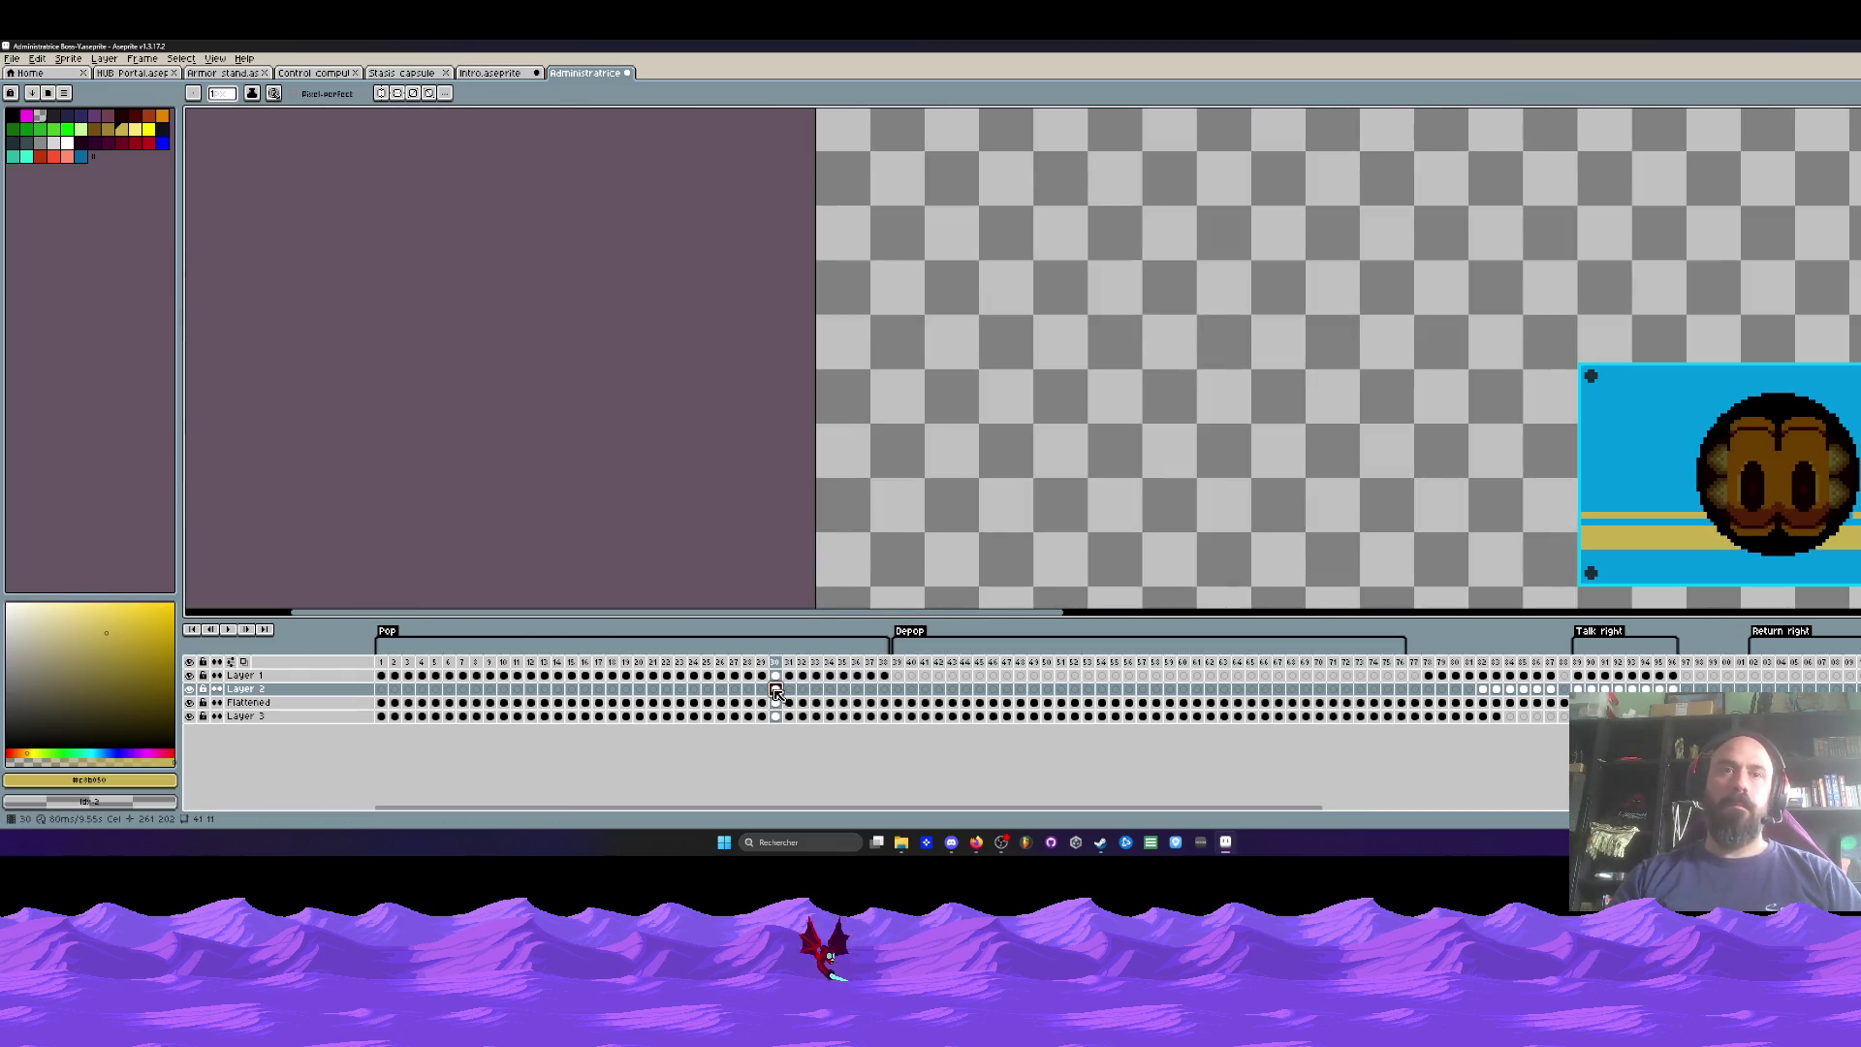
pyautogui.click(383, 690)
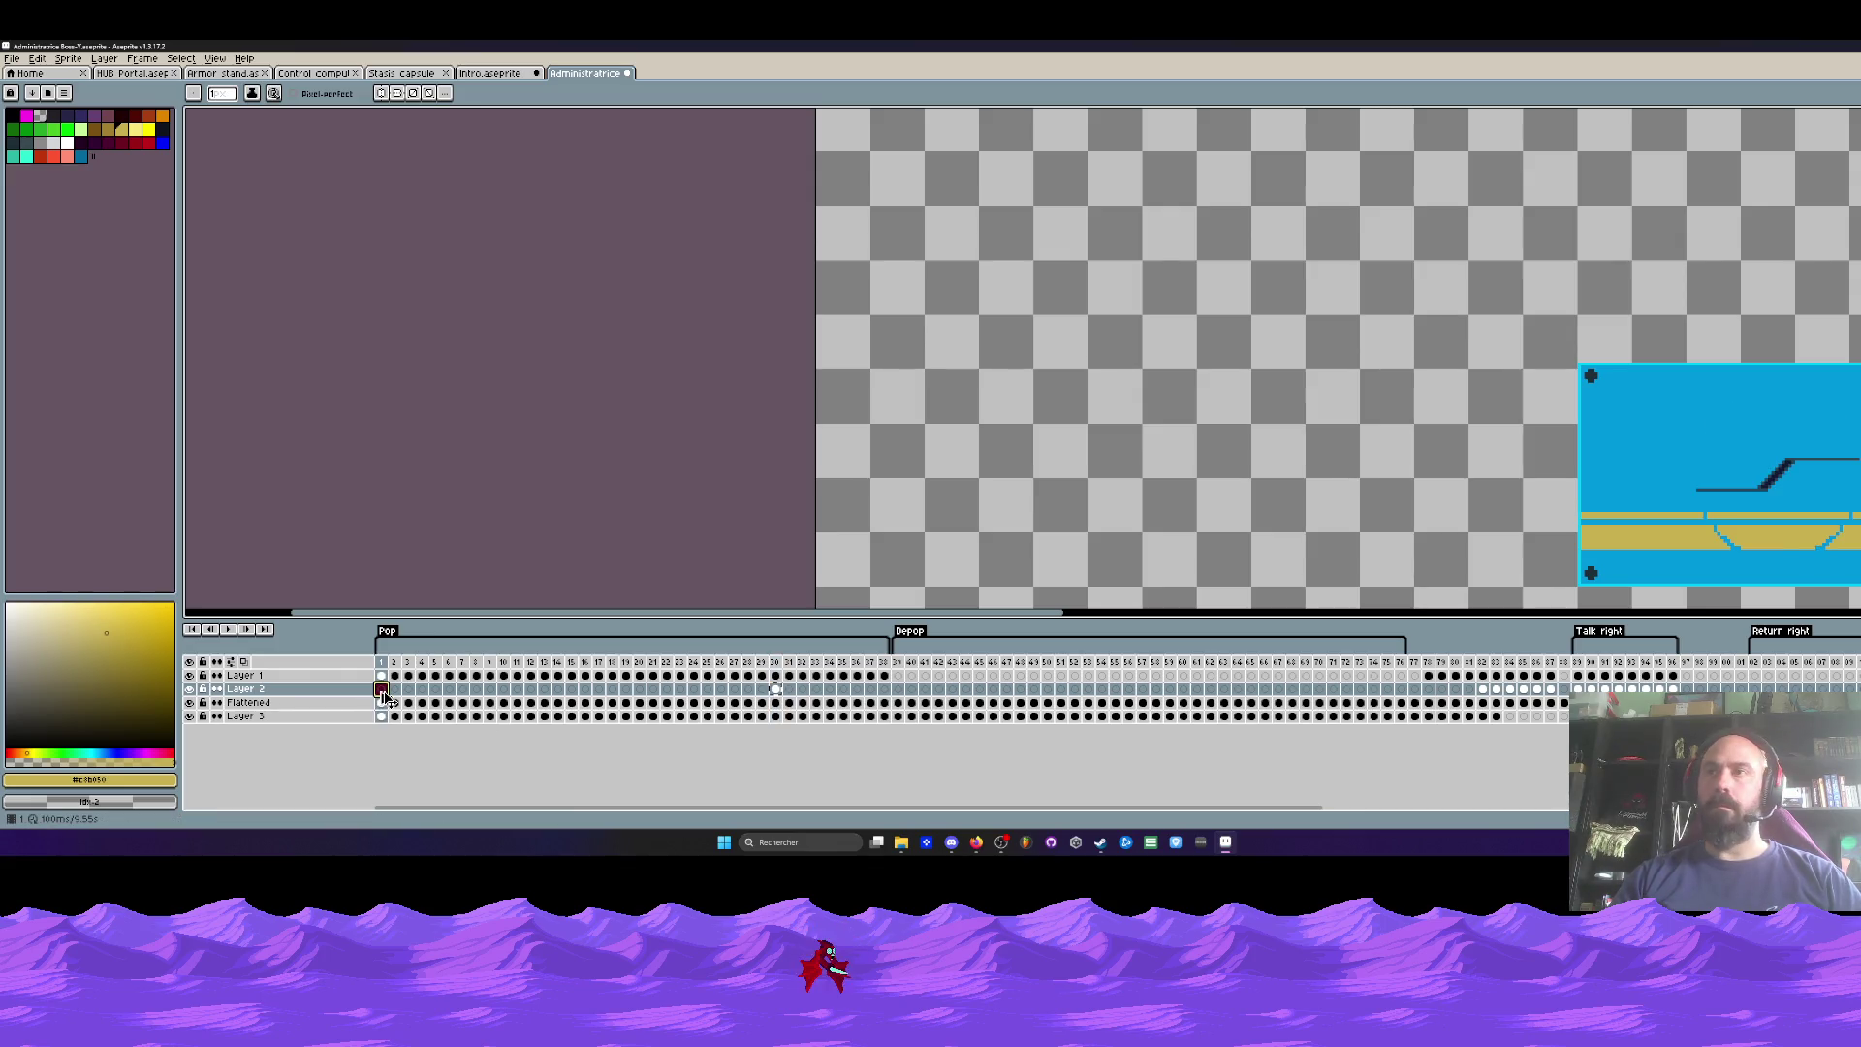
pyautogui.click(396, 690)
pyautogui.moveTo(415, 694); pyautogui.dragTo(434, 690)
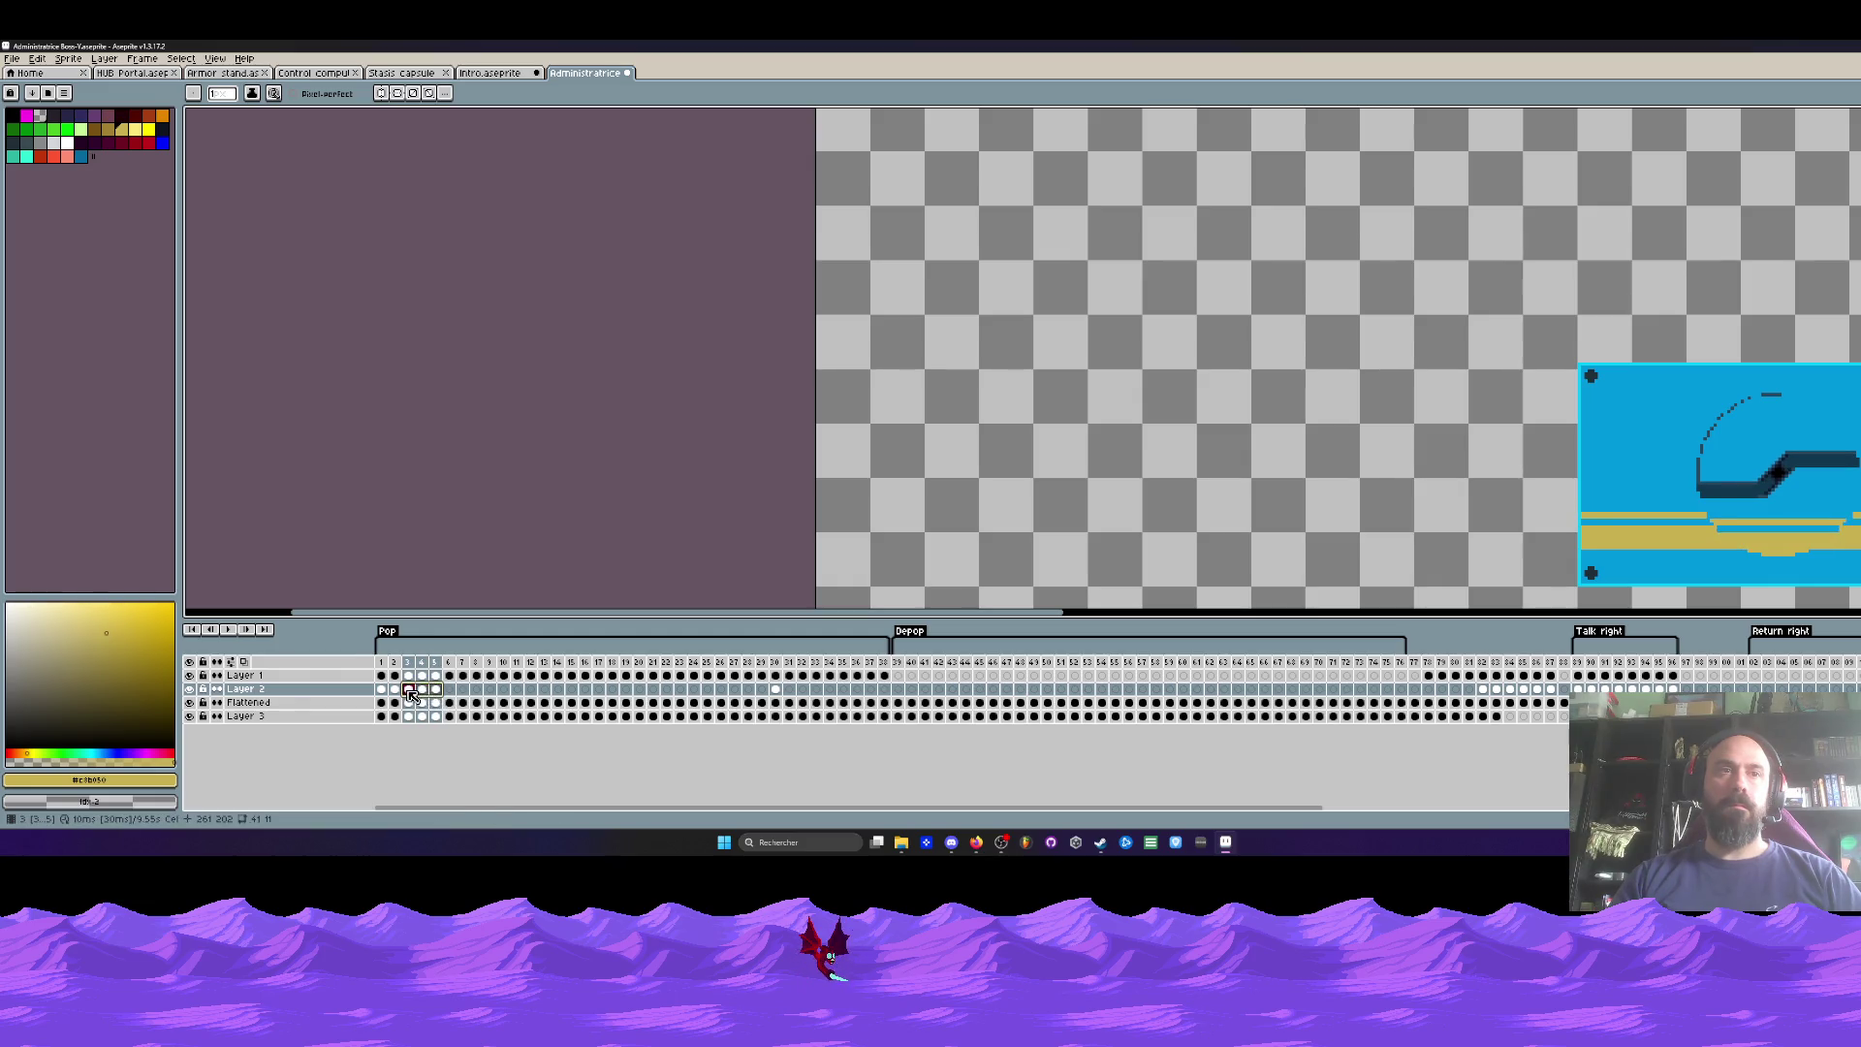
pyautogui.click(449, 690)
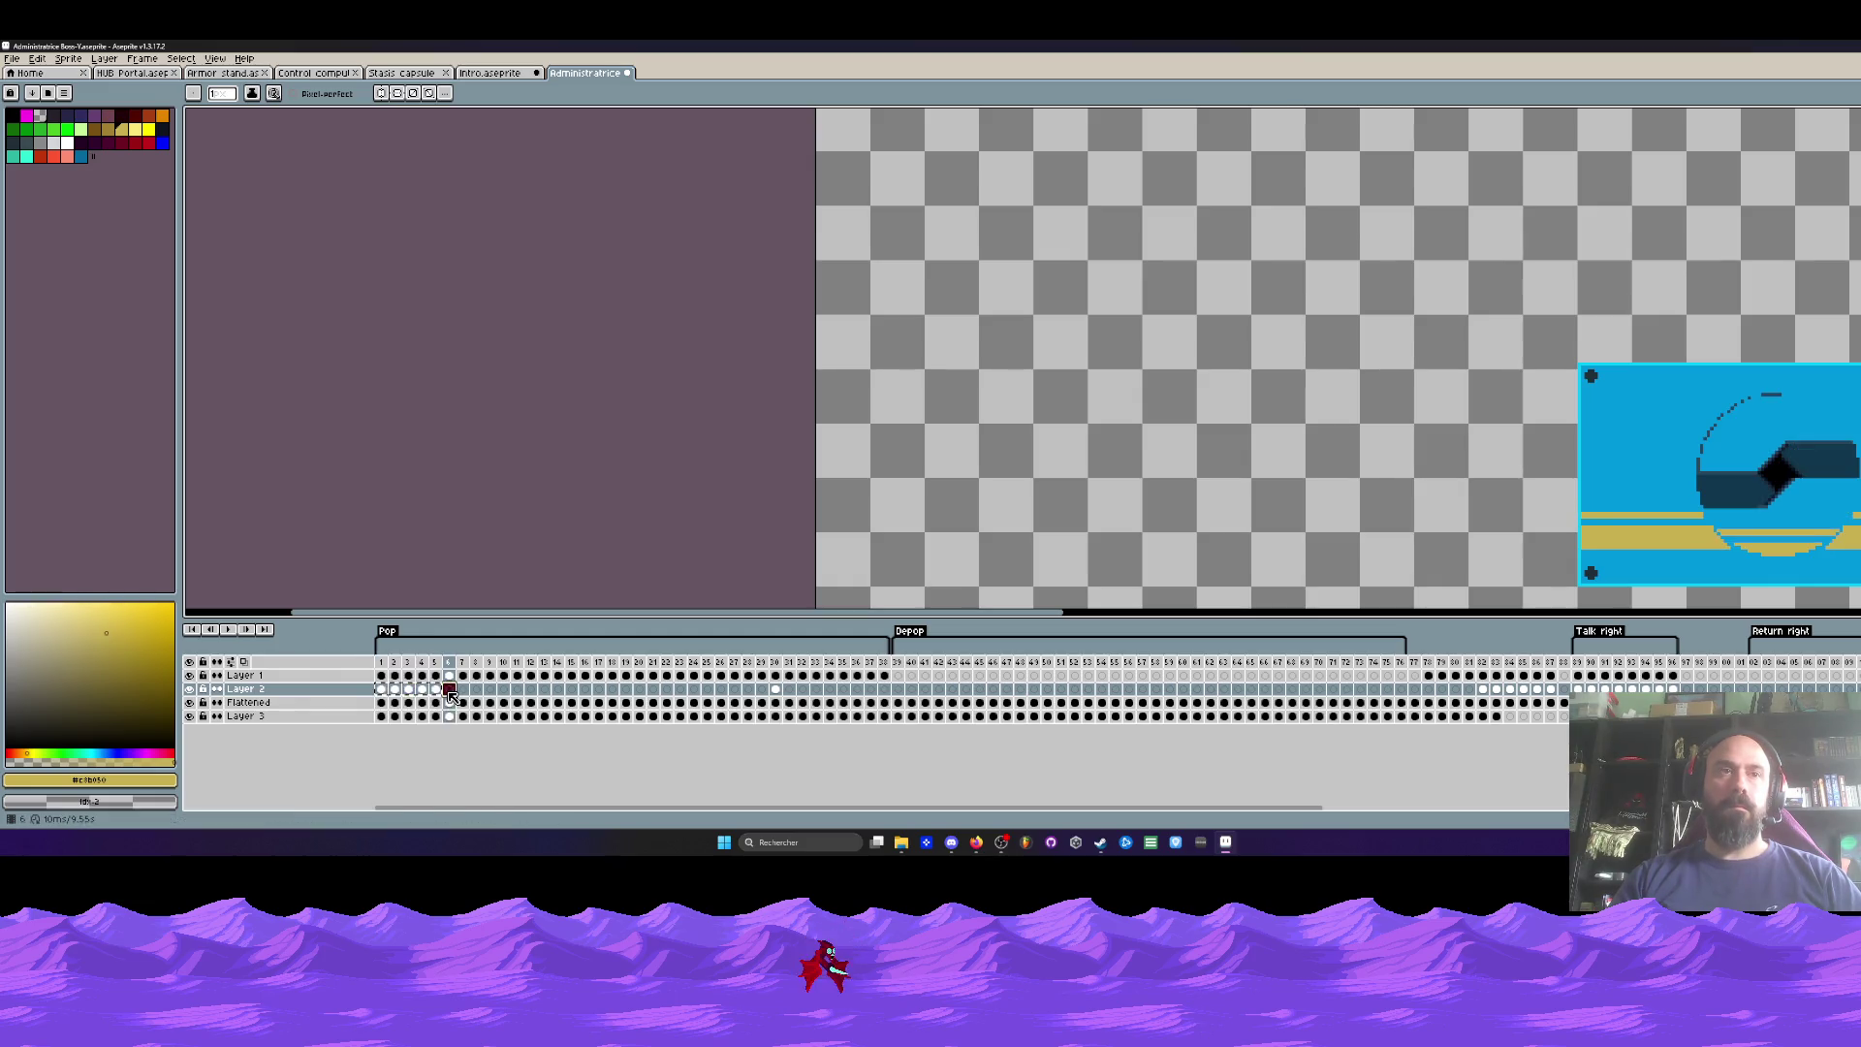
pyautogui.click(517, 691)
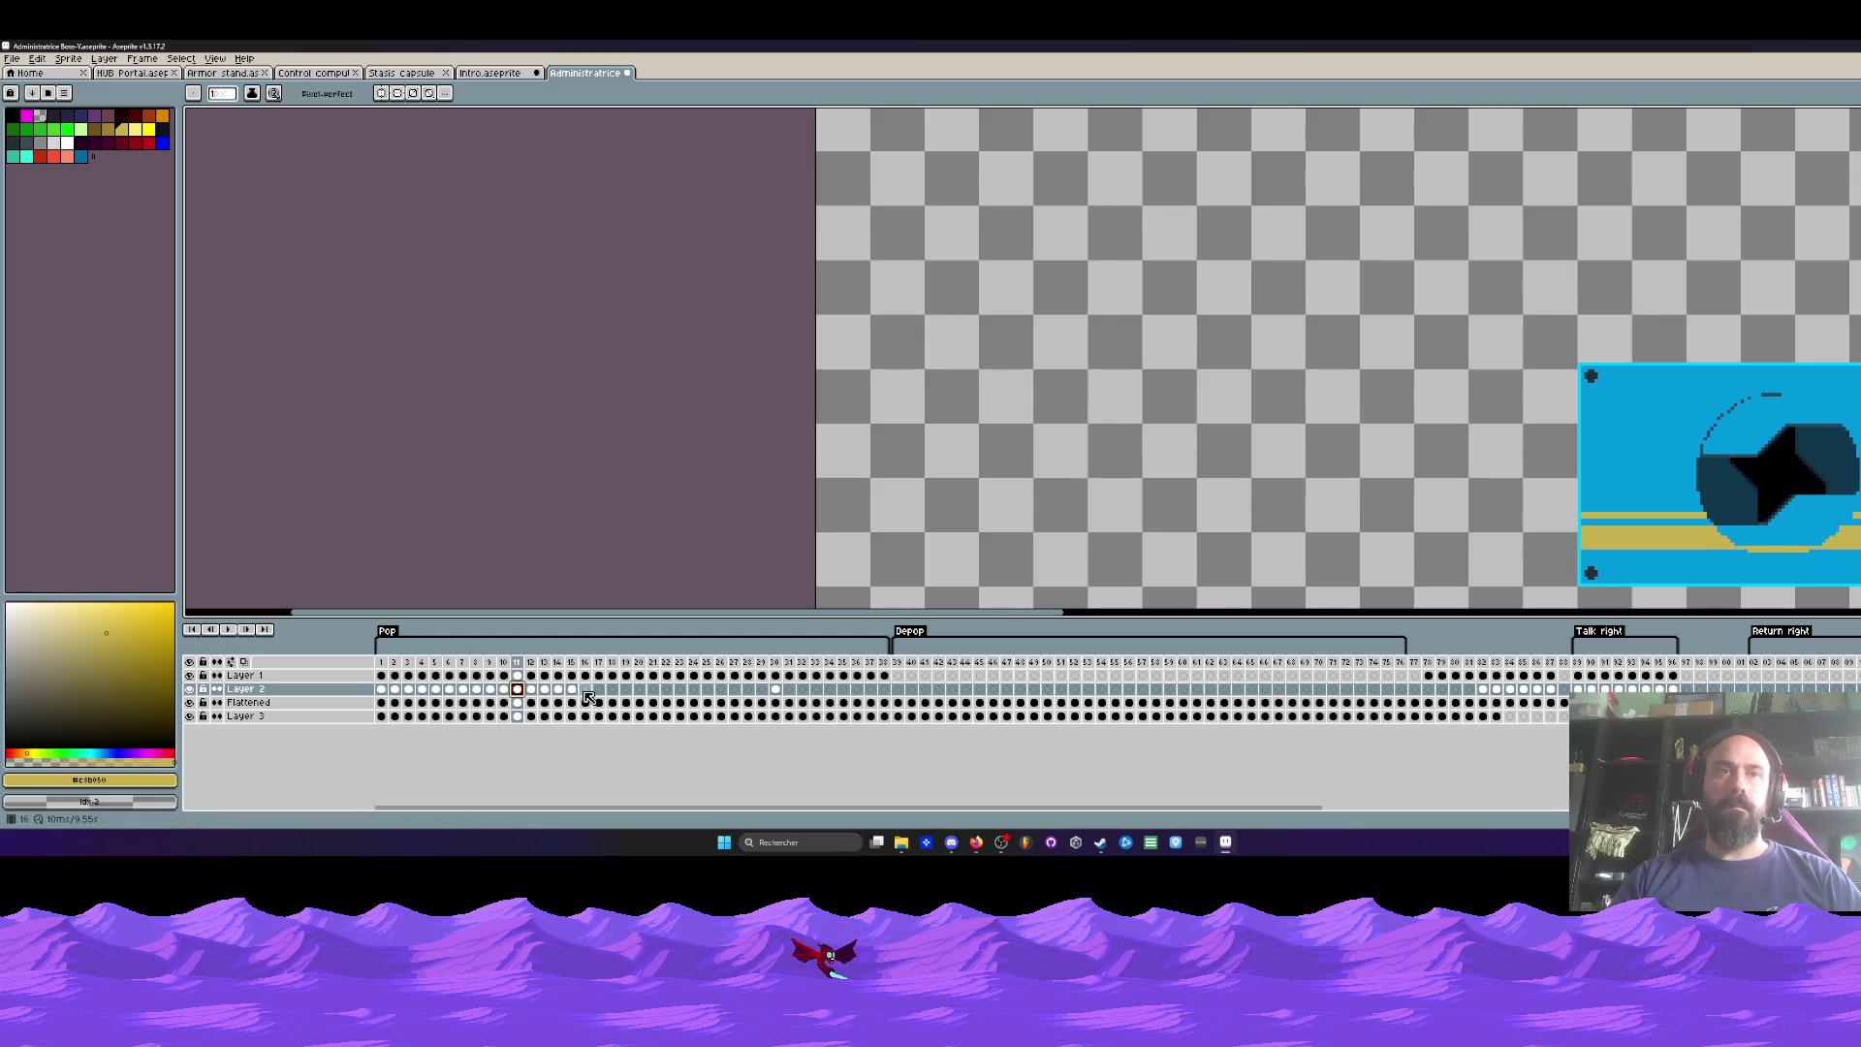
pyautogui.click(586, 692)
pyautogui.click(652, 690)
pyautogui.click(720, 690)
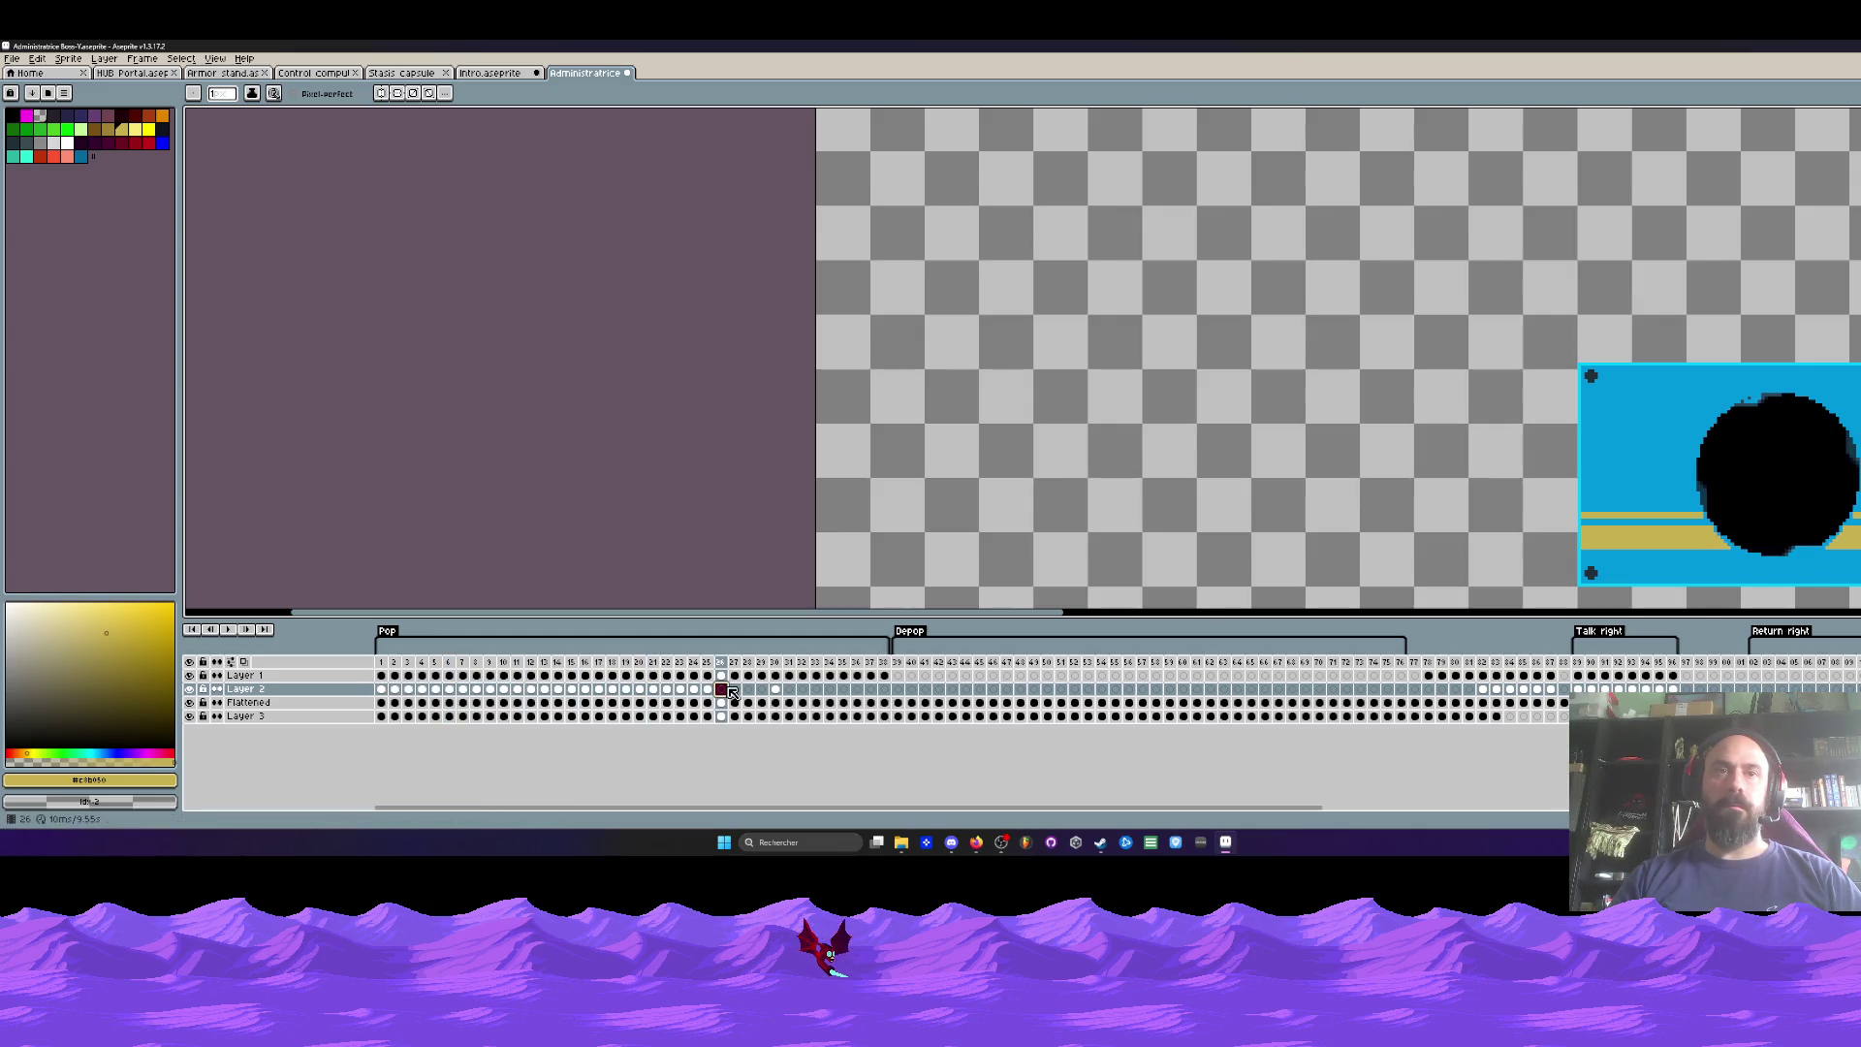
pyautogui.click(790, 691)
pyautogui.click(817, 691)
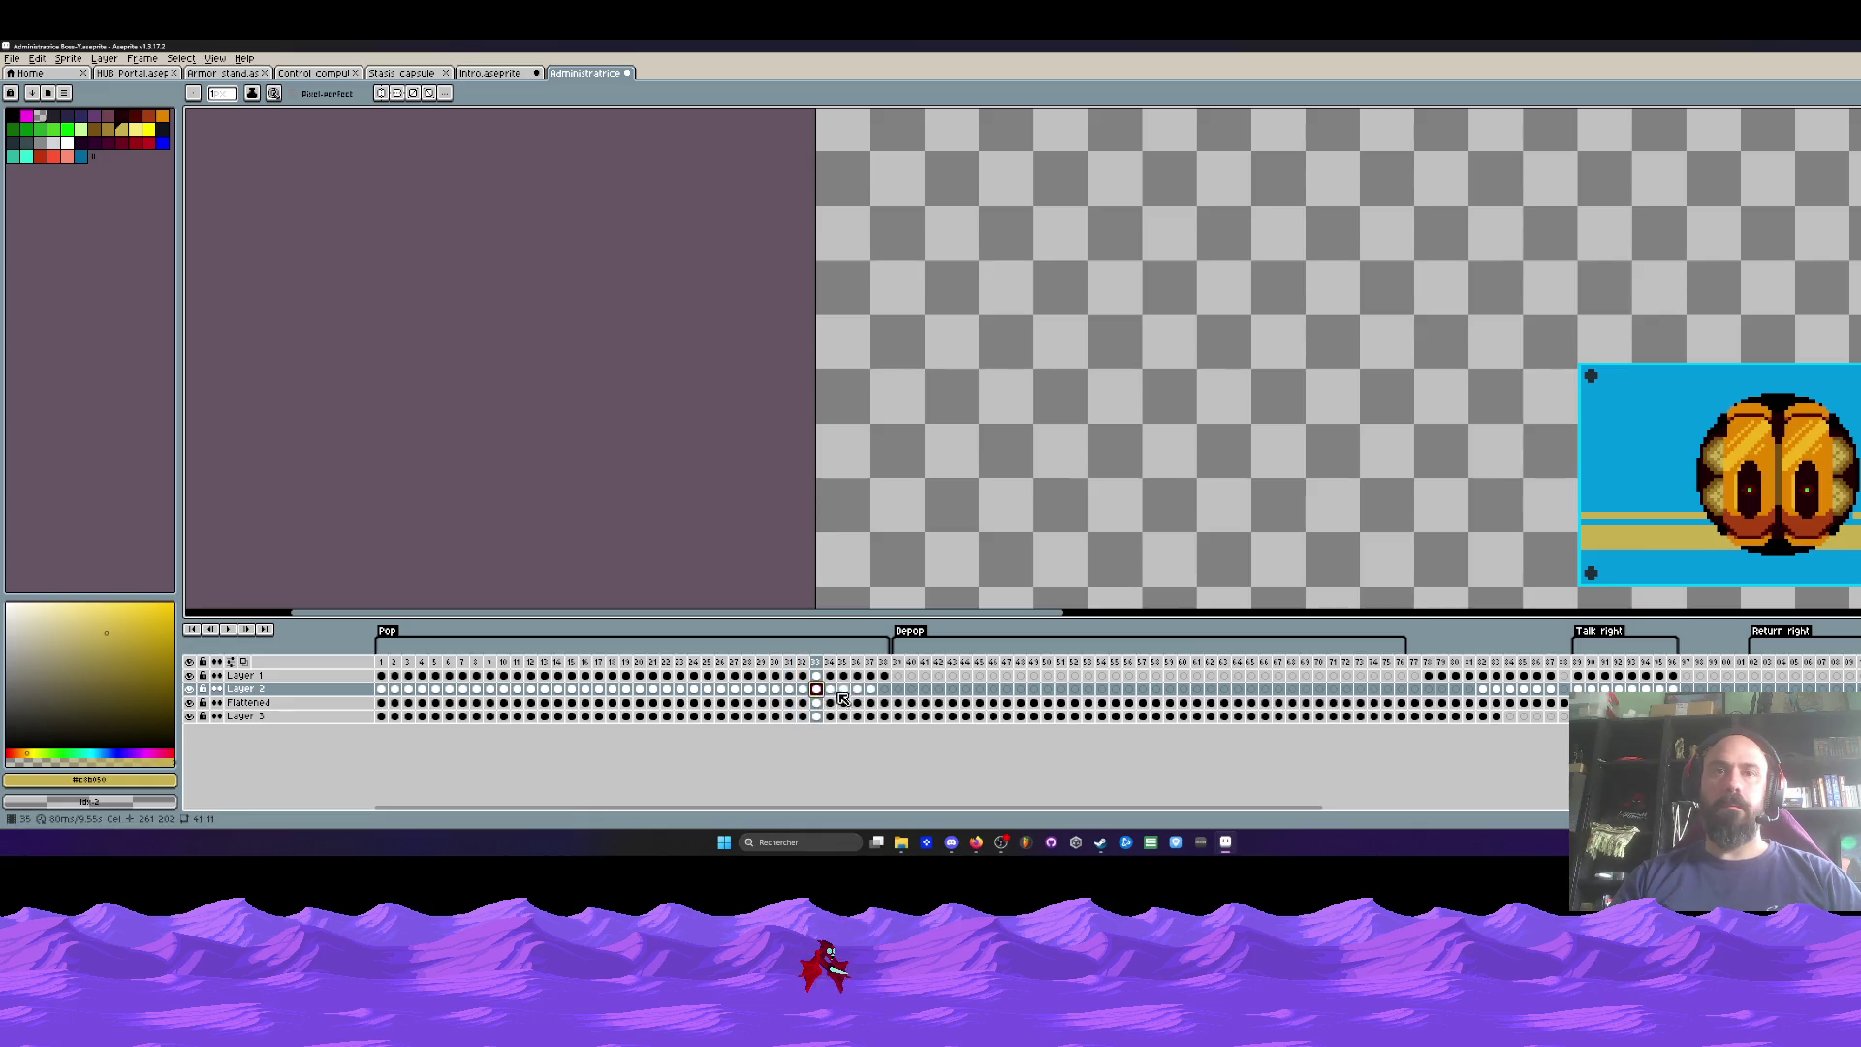
# Step: Return to frame 1 to view the closed hatch line
pyautogui.click(381, 663)
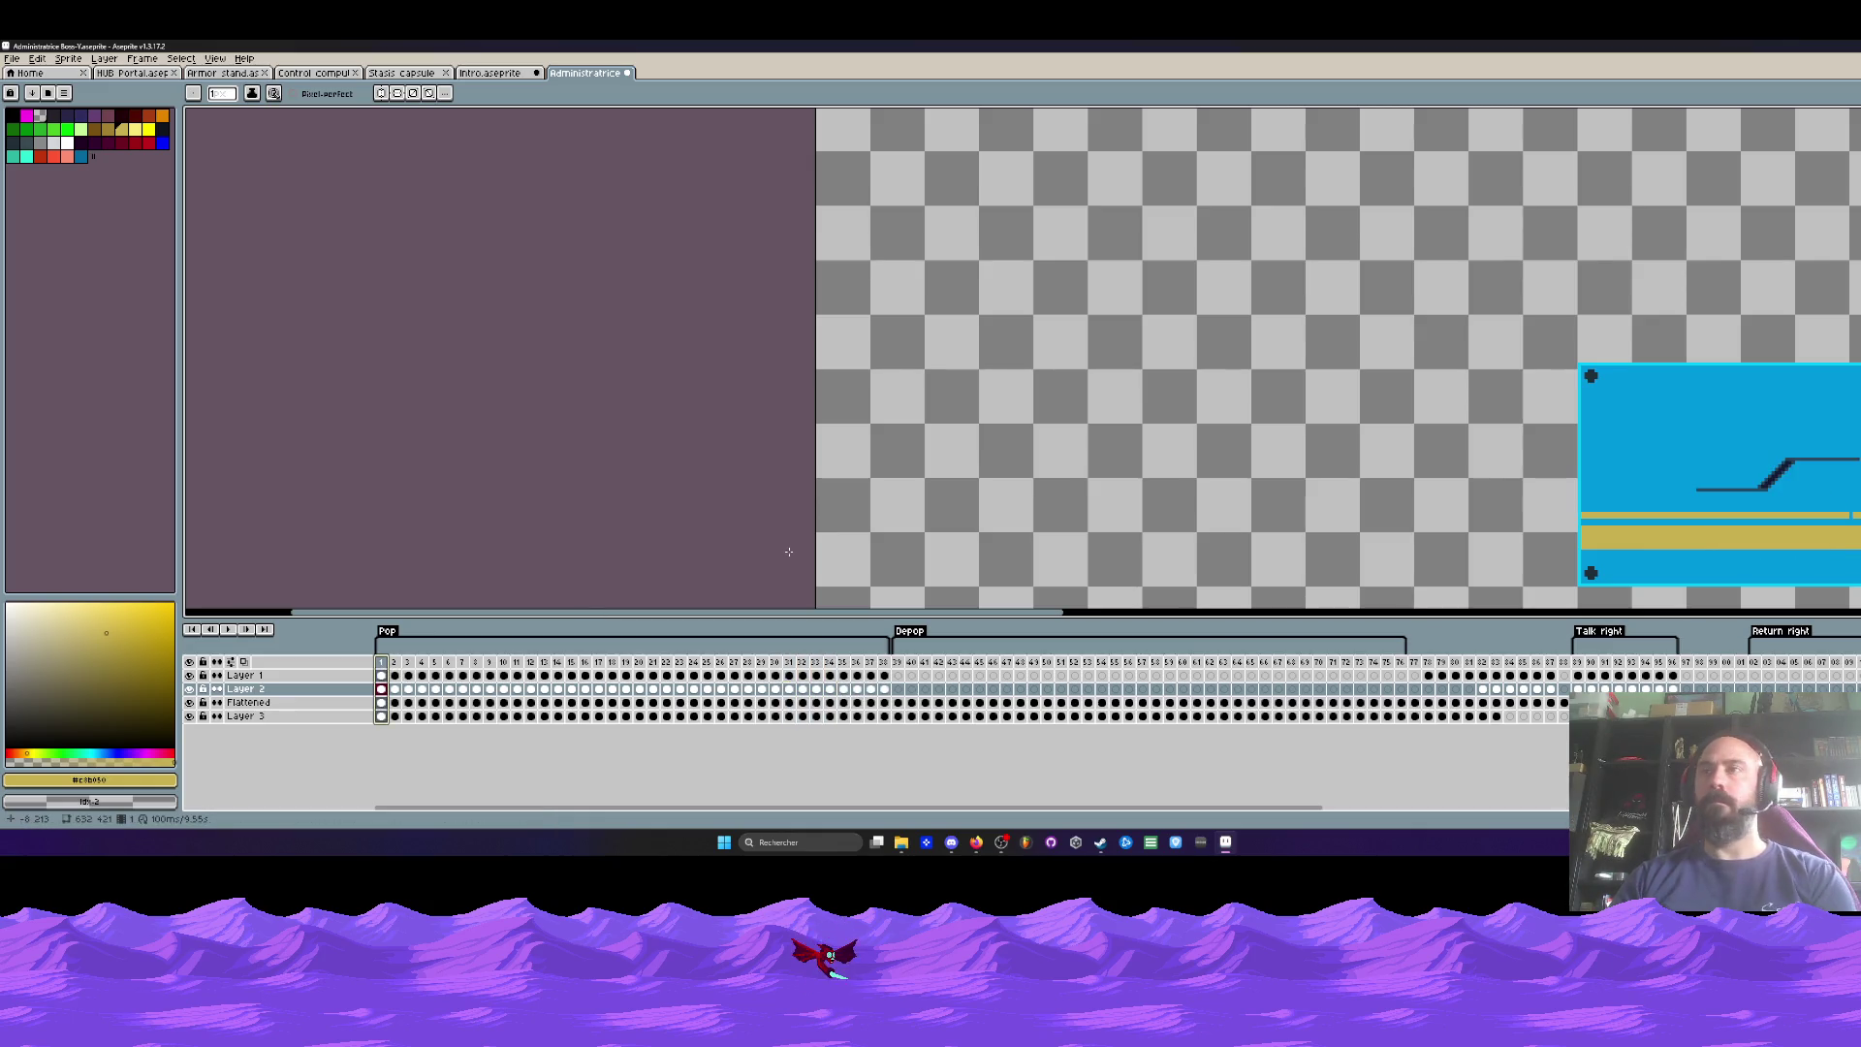
pyautogui.press('Right')
pyautogui.press('Left')
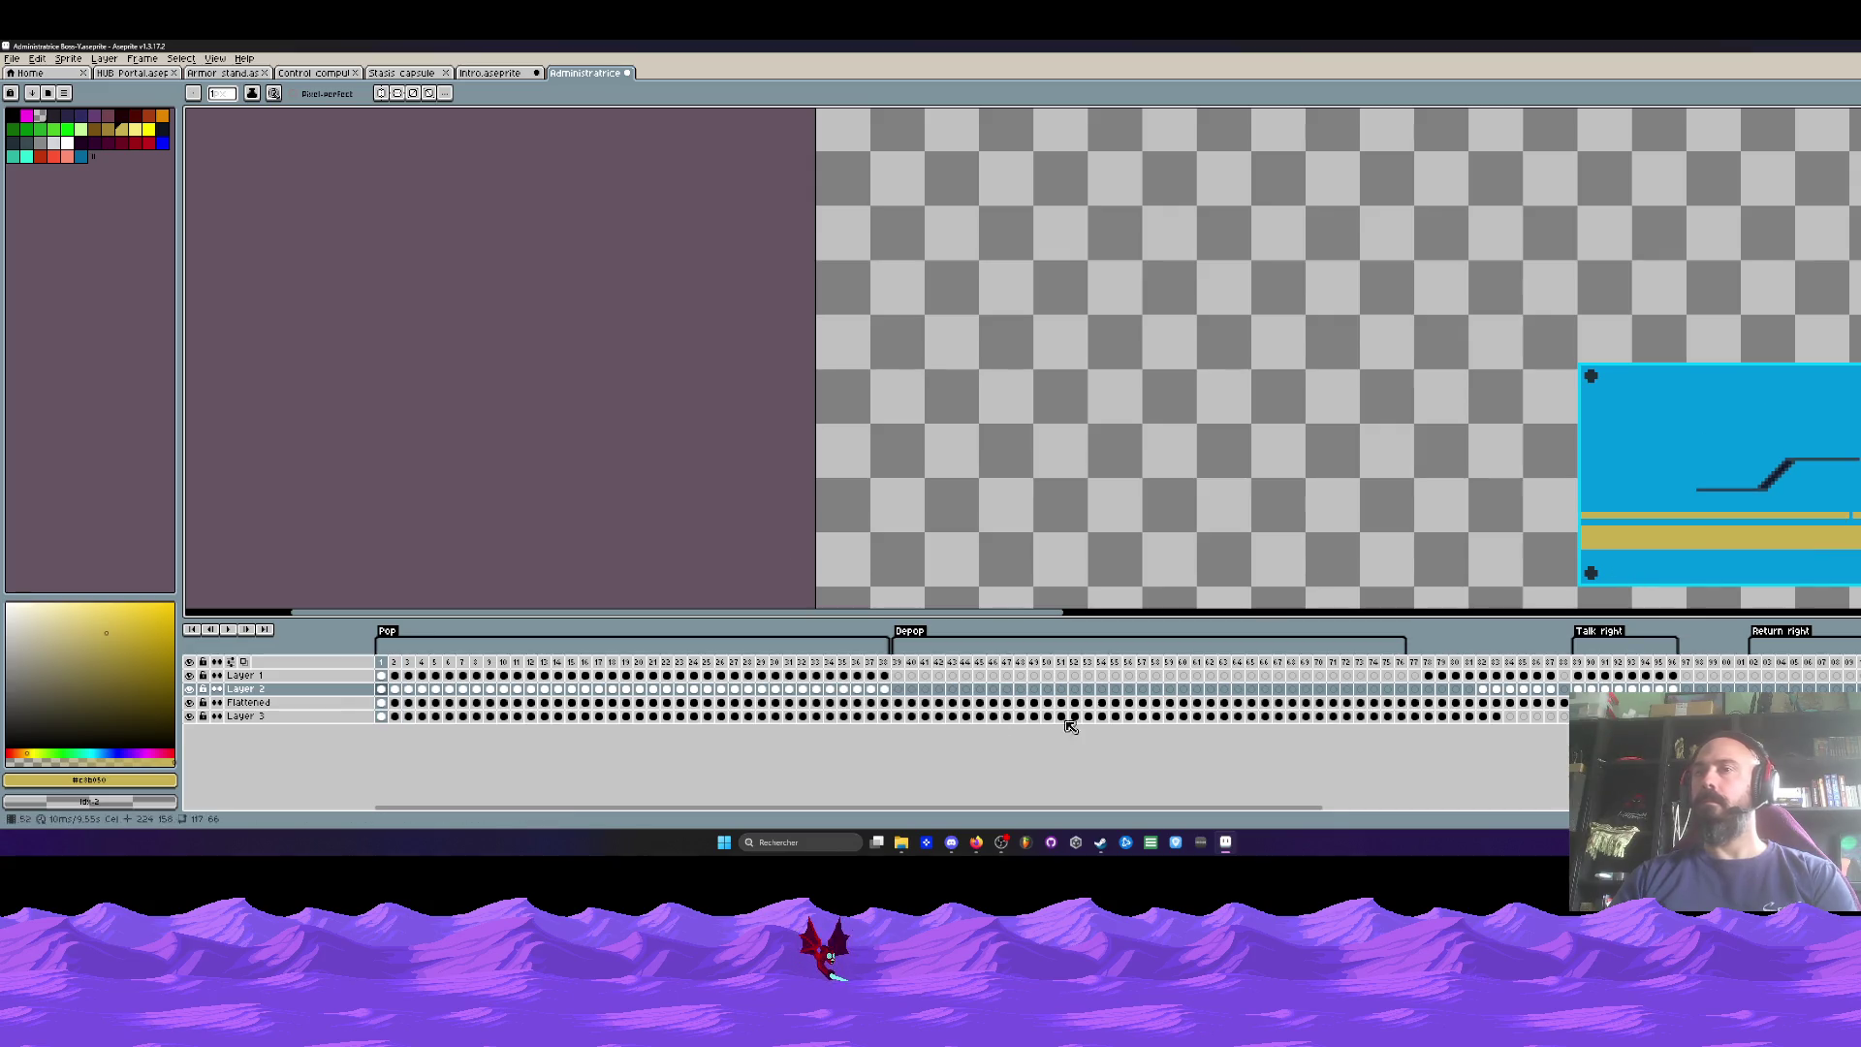
pyautogui.moveTo(957, 611)
pyautogui.mouseDown()
pyautogui.moveTo(1208, 611)
pyautogui.moveTo(1346, 583)
pyautogui.mouseUp()
# Step: Check frame 2's arc drawing, select Layer 2 frames 2–38, and undo the last edit
pyautogui.scroll(-3, 1346, 583)
pyautogui.scroll(3, 872, 291)
pyautogui.scroll(-3, 824, 291)
pyautogui.scroll(3, 776, 294)
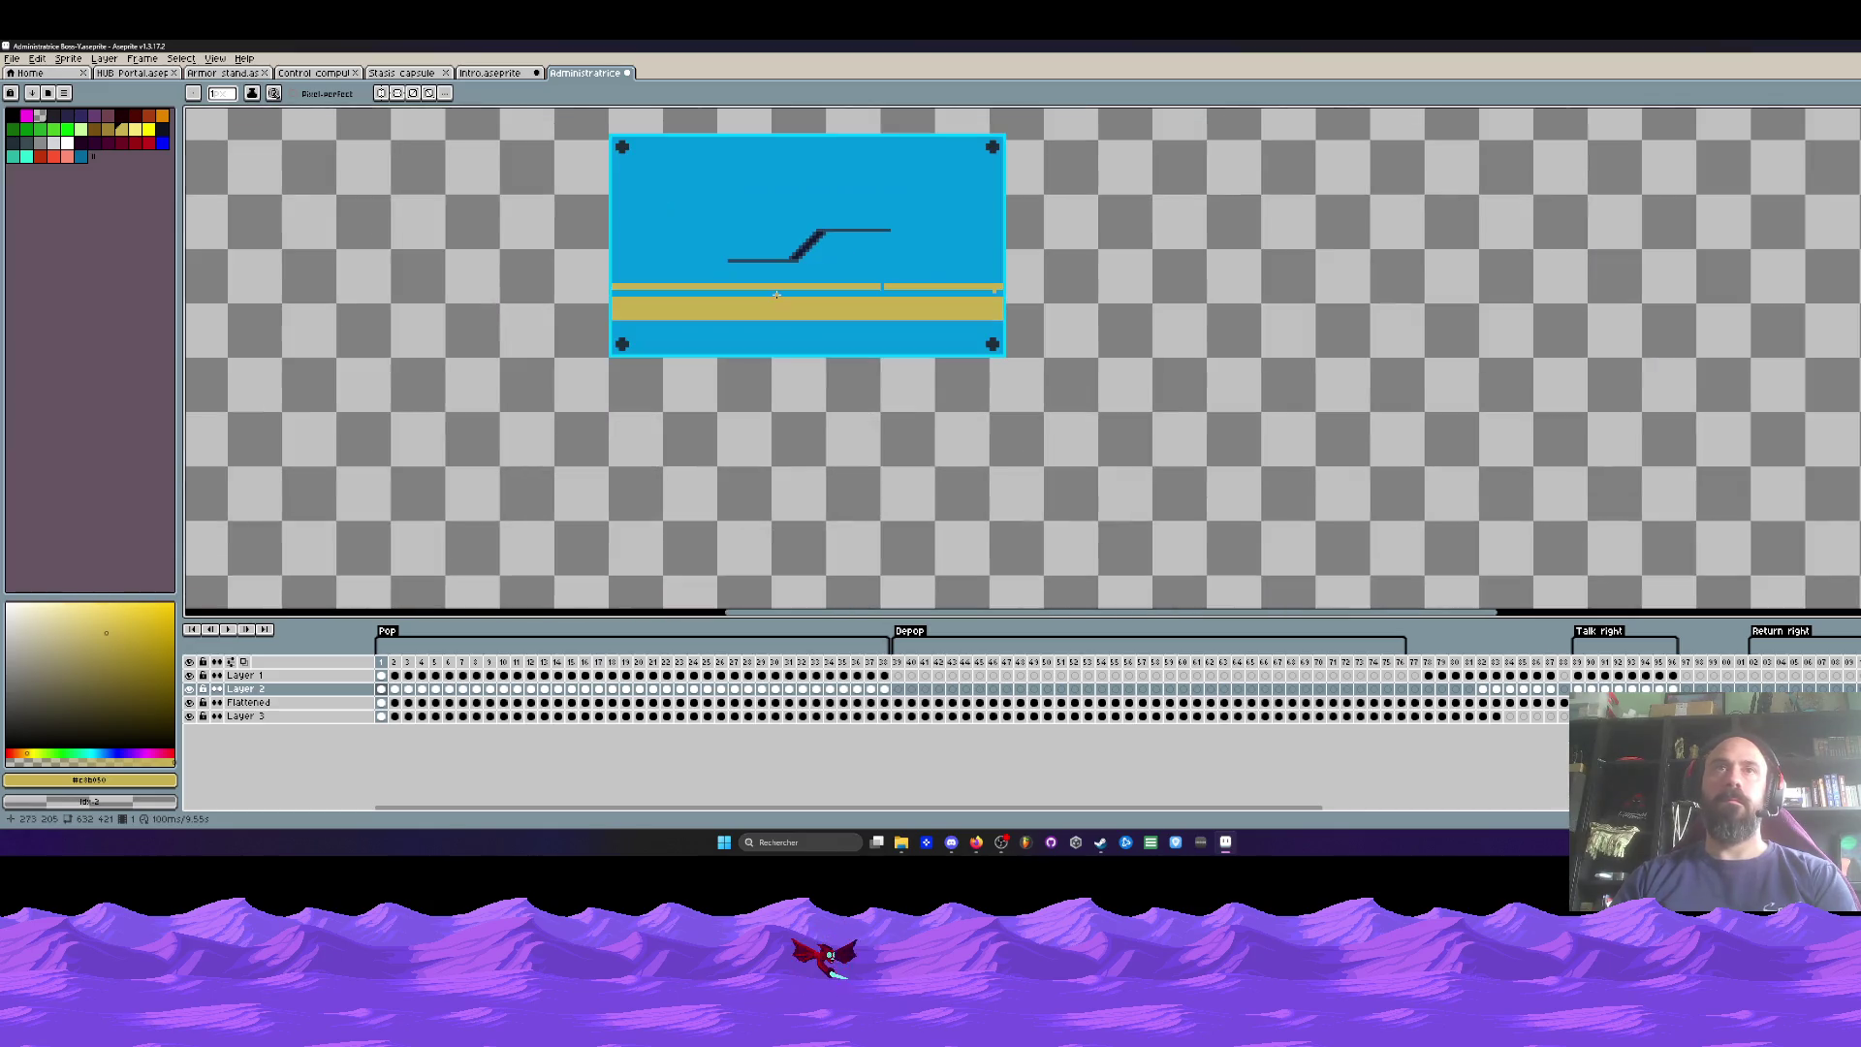
pyautogui.press('Right')
pyautogui.press('Right')
pyautogui.press('Right')
pyautogui.press('Left')
pyautogui.press('Left')
pyautogui.scroll(2, 855, 301)
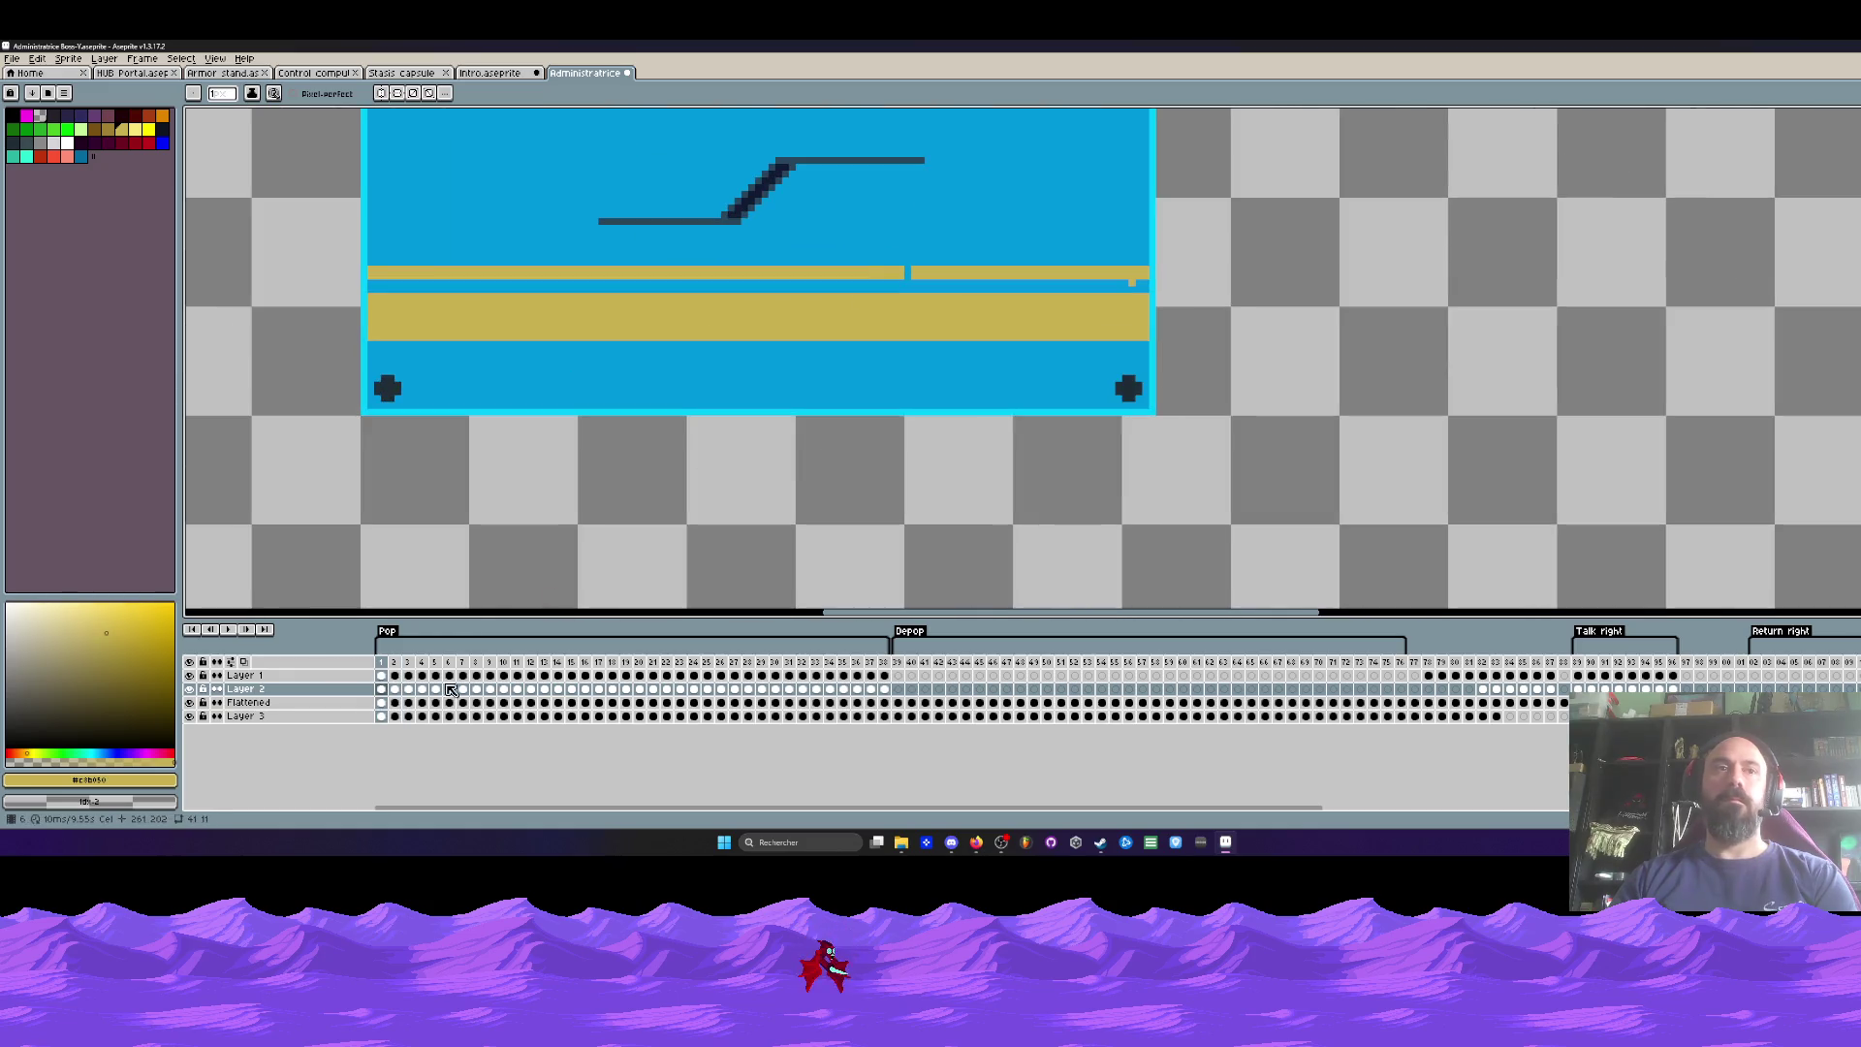
pyautogui.moveTo(890, 695); pyautogui.dragTo(401, 698)
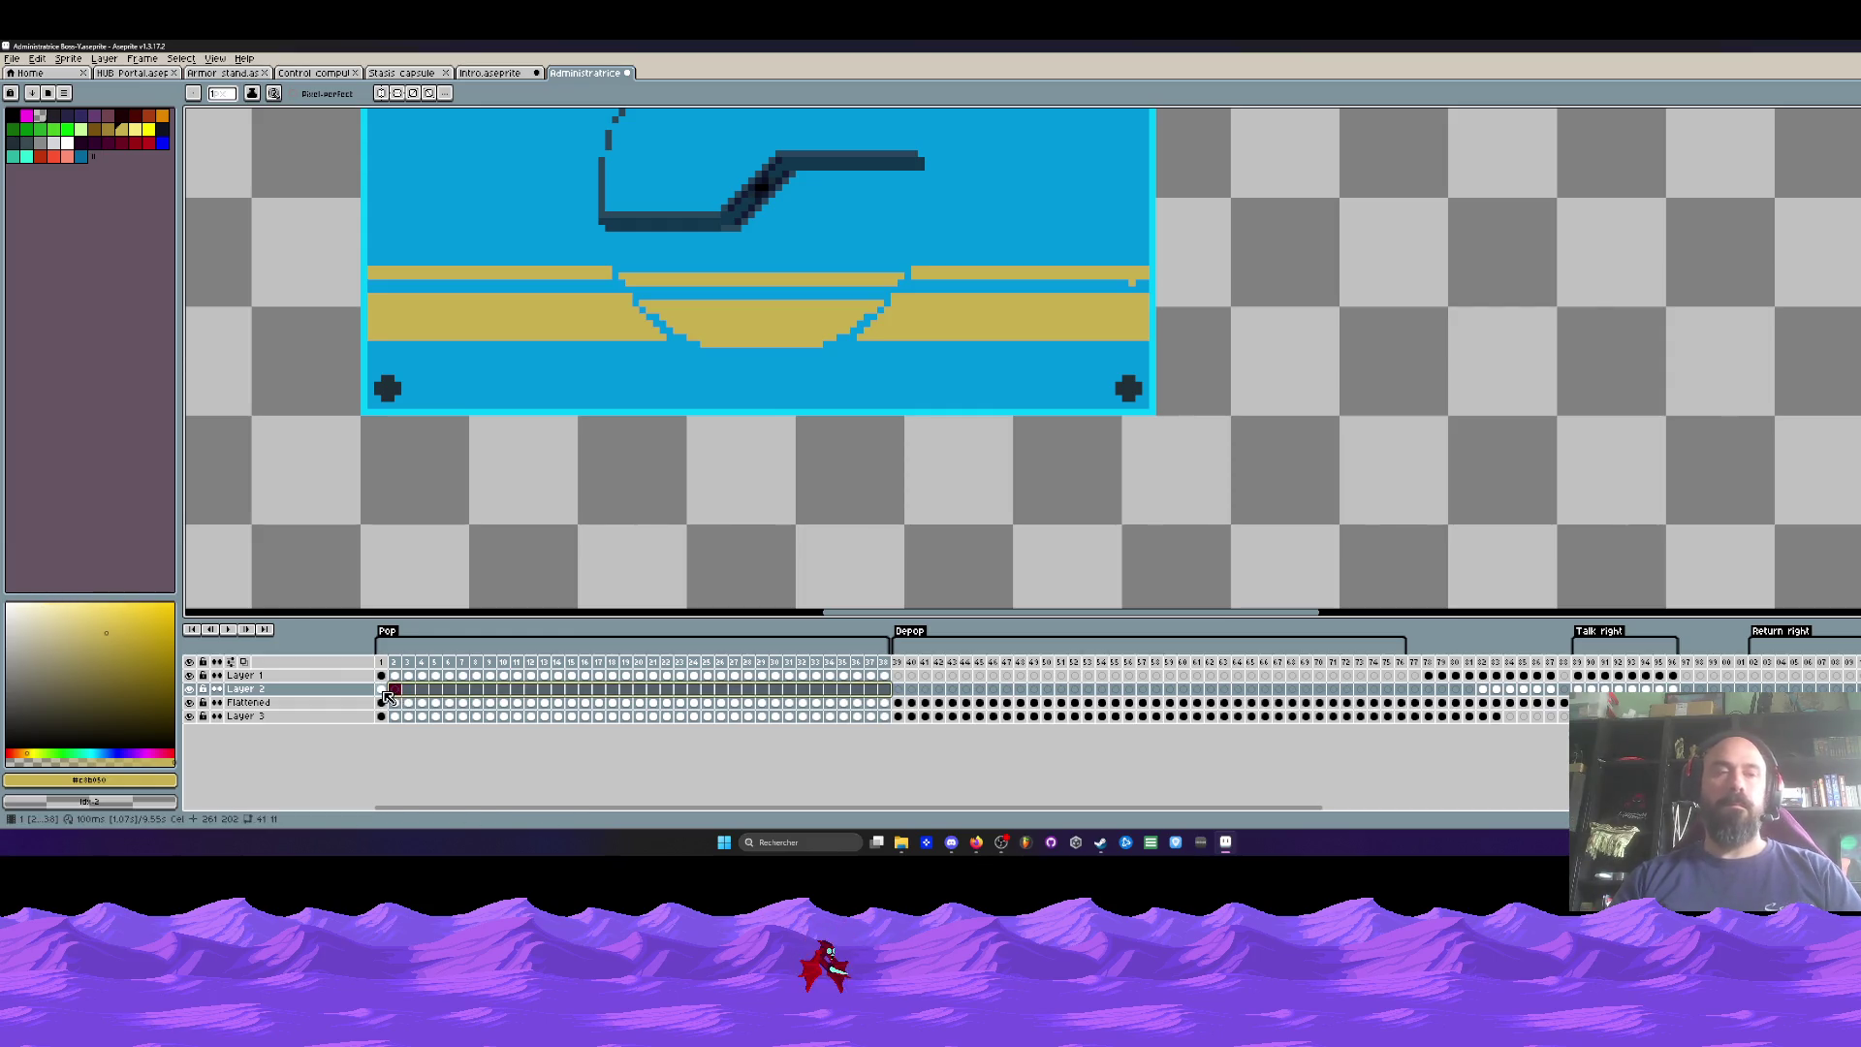
pyautogui.hotkey('ctrl', 'z')
# Step: Inspect Layer 2 frames 22–29, drag the frame-1 cel onto frame 29, then select frames 1–7
pyautogui.click(667, 691)
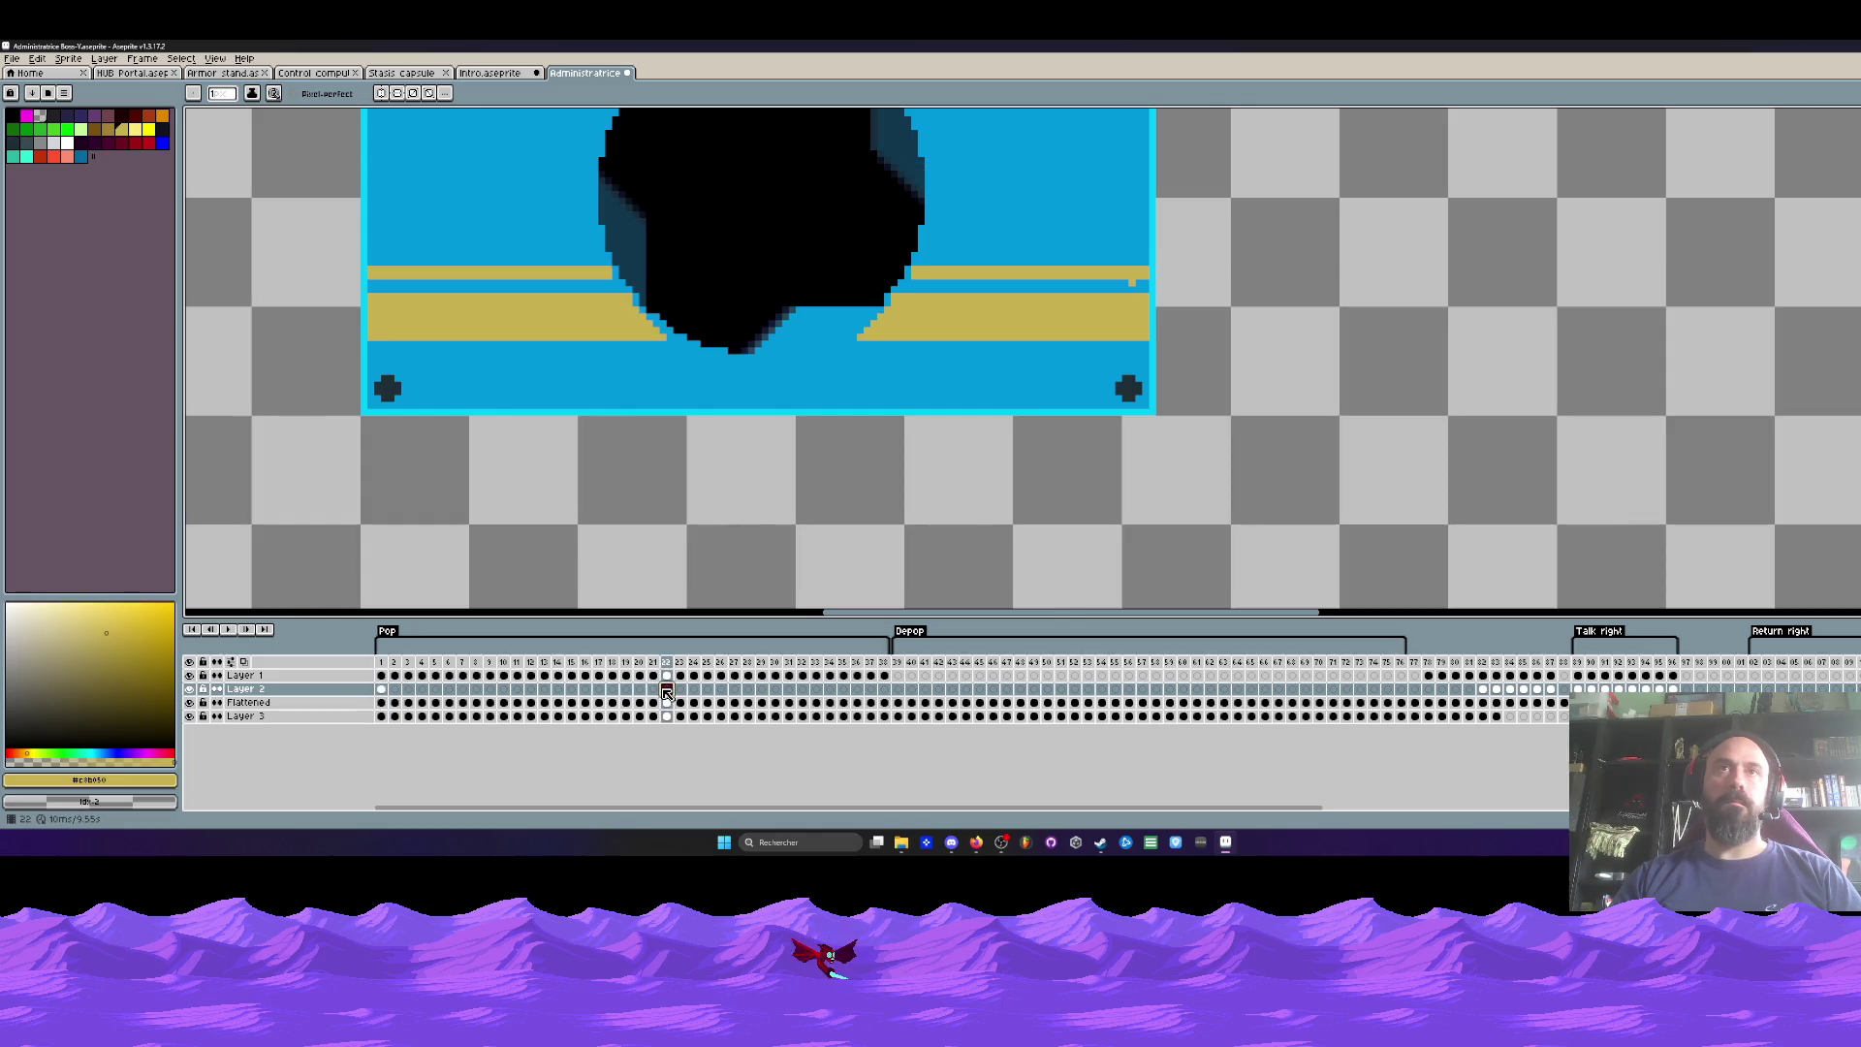
pyautogui.click(708, 692)
pyautogui.moveTo(709, 692); pyautogui.dragTo(771, 695)
pyautogui.click(382, 690)
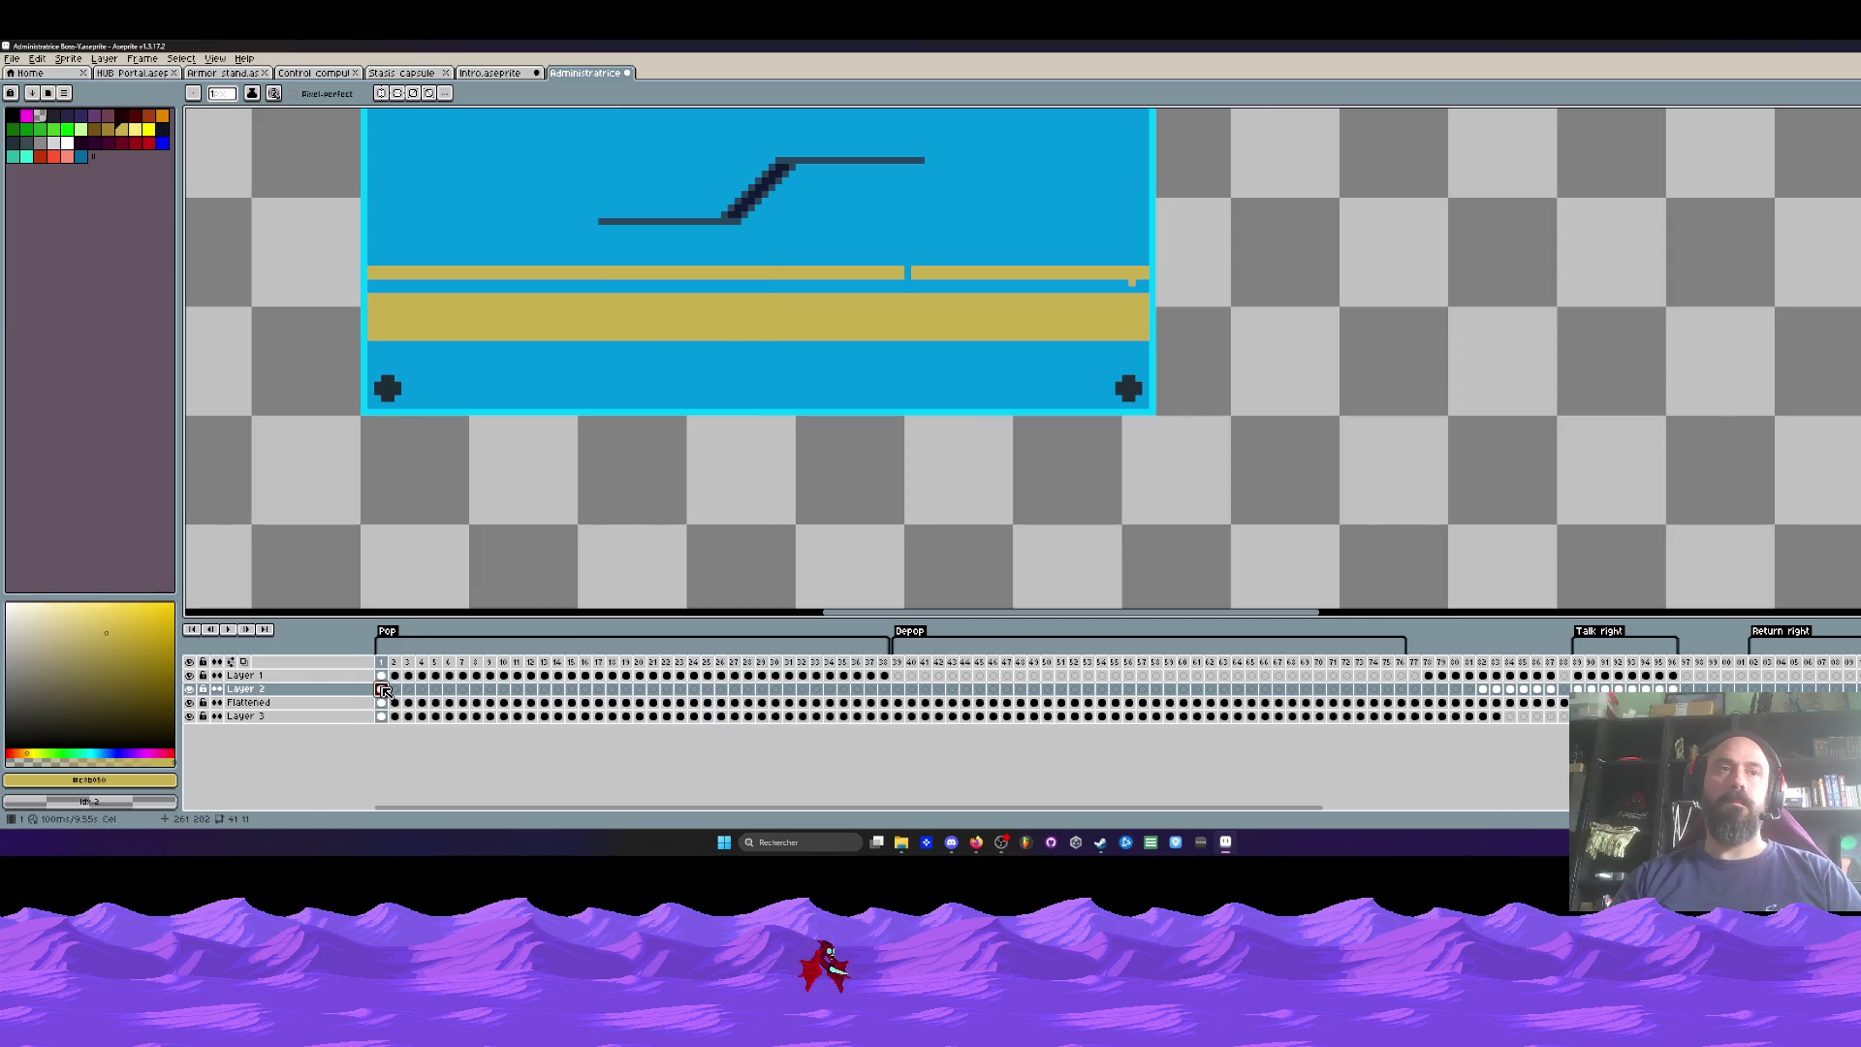
pyautogui.moveTo(383, 690); pyautogui.dragTo(526, 698)
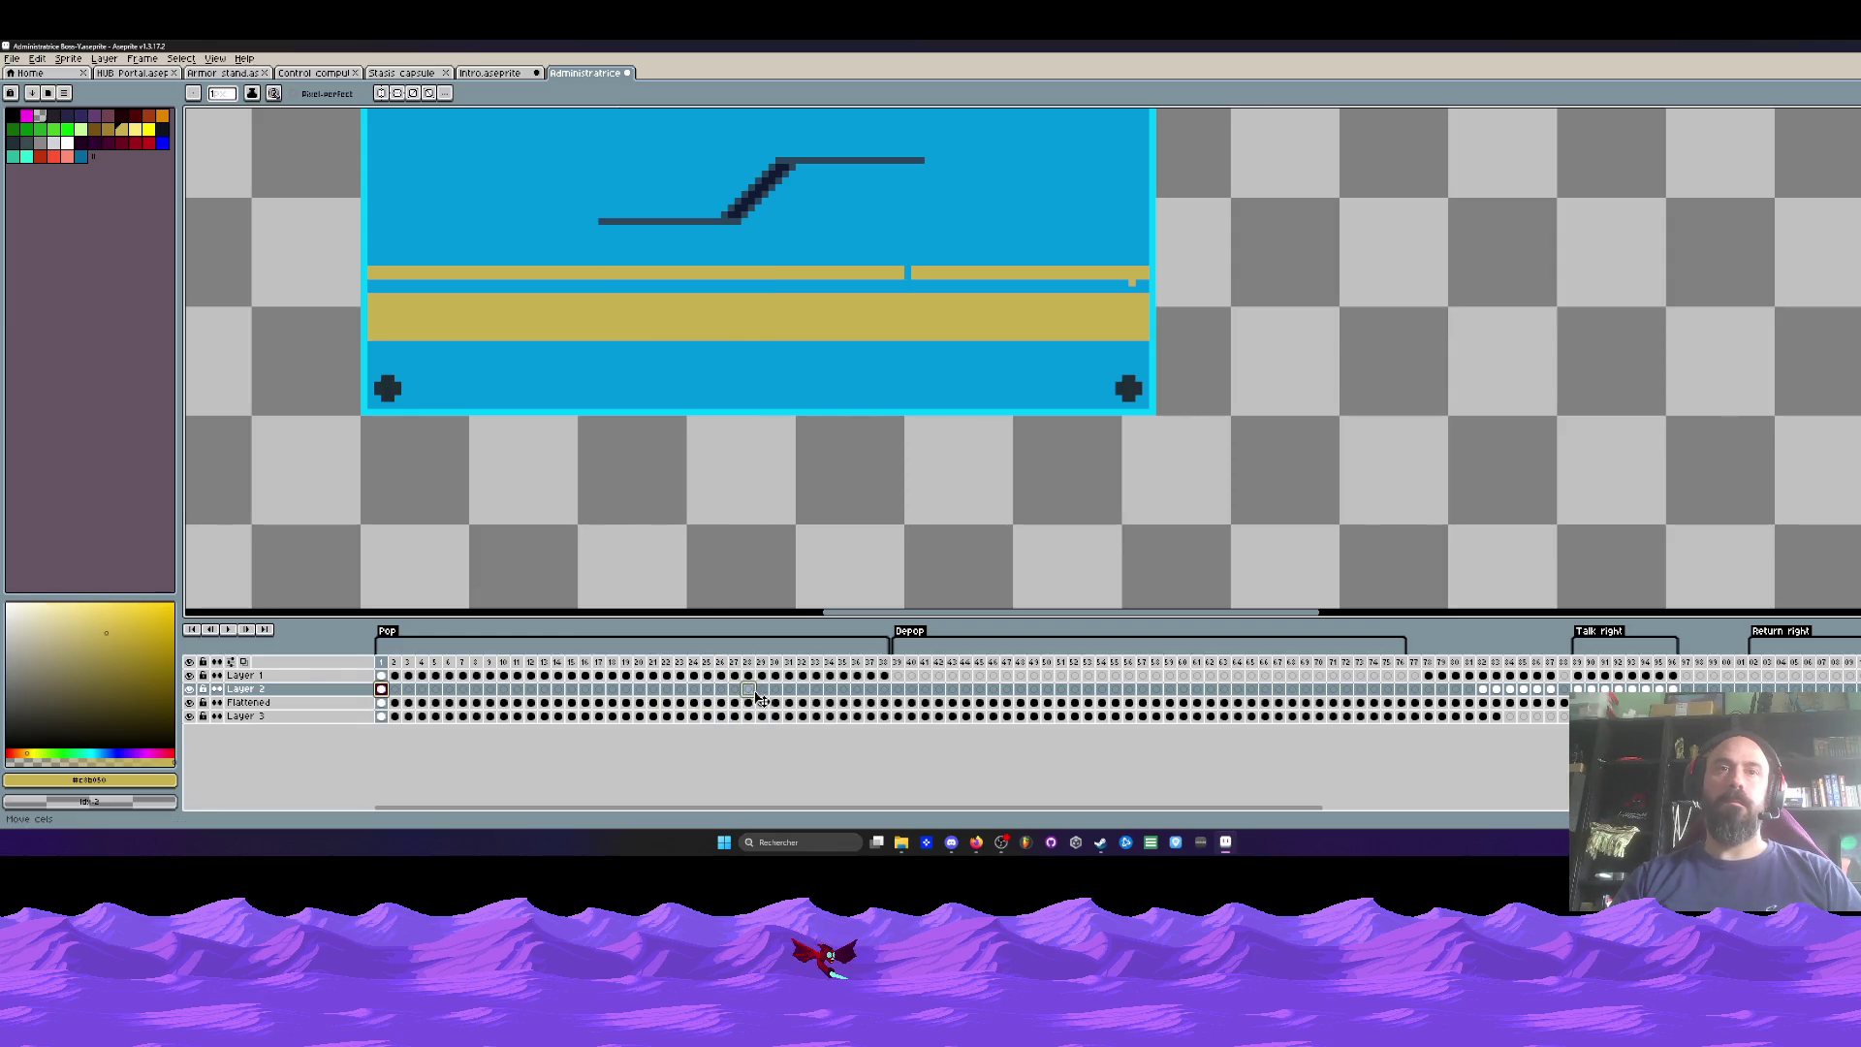
pyautogui.moveTo(764, 694); pyautogui.dragTo(764, 694)
pyautogui.scroll(2, 878, 304)
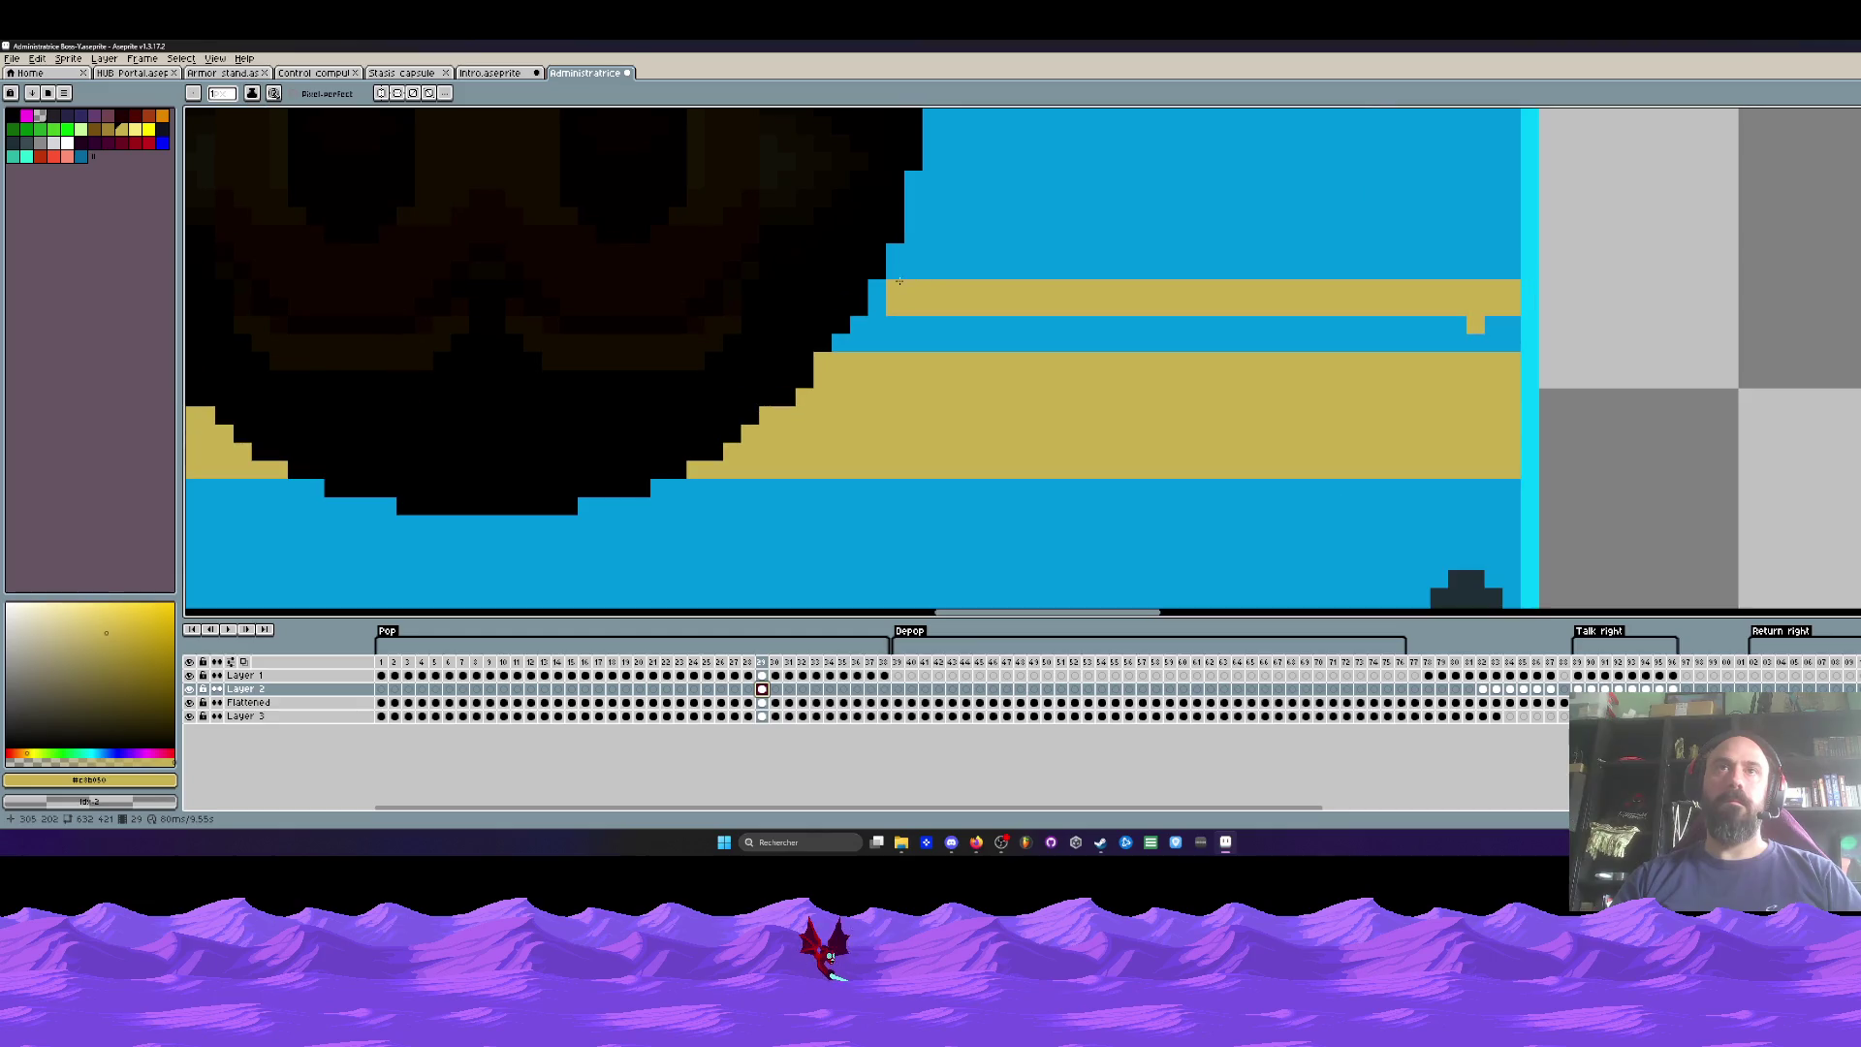
pyautogui.scroll(-2, 878, 308)
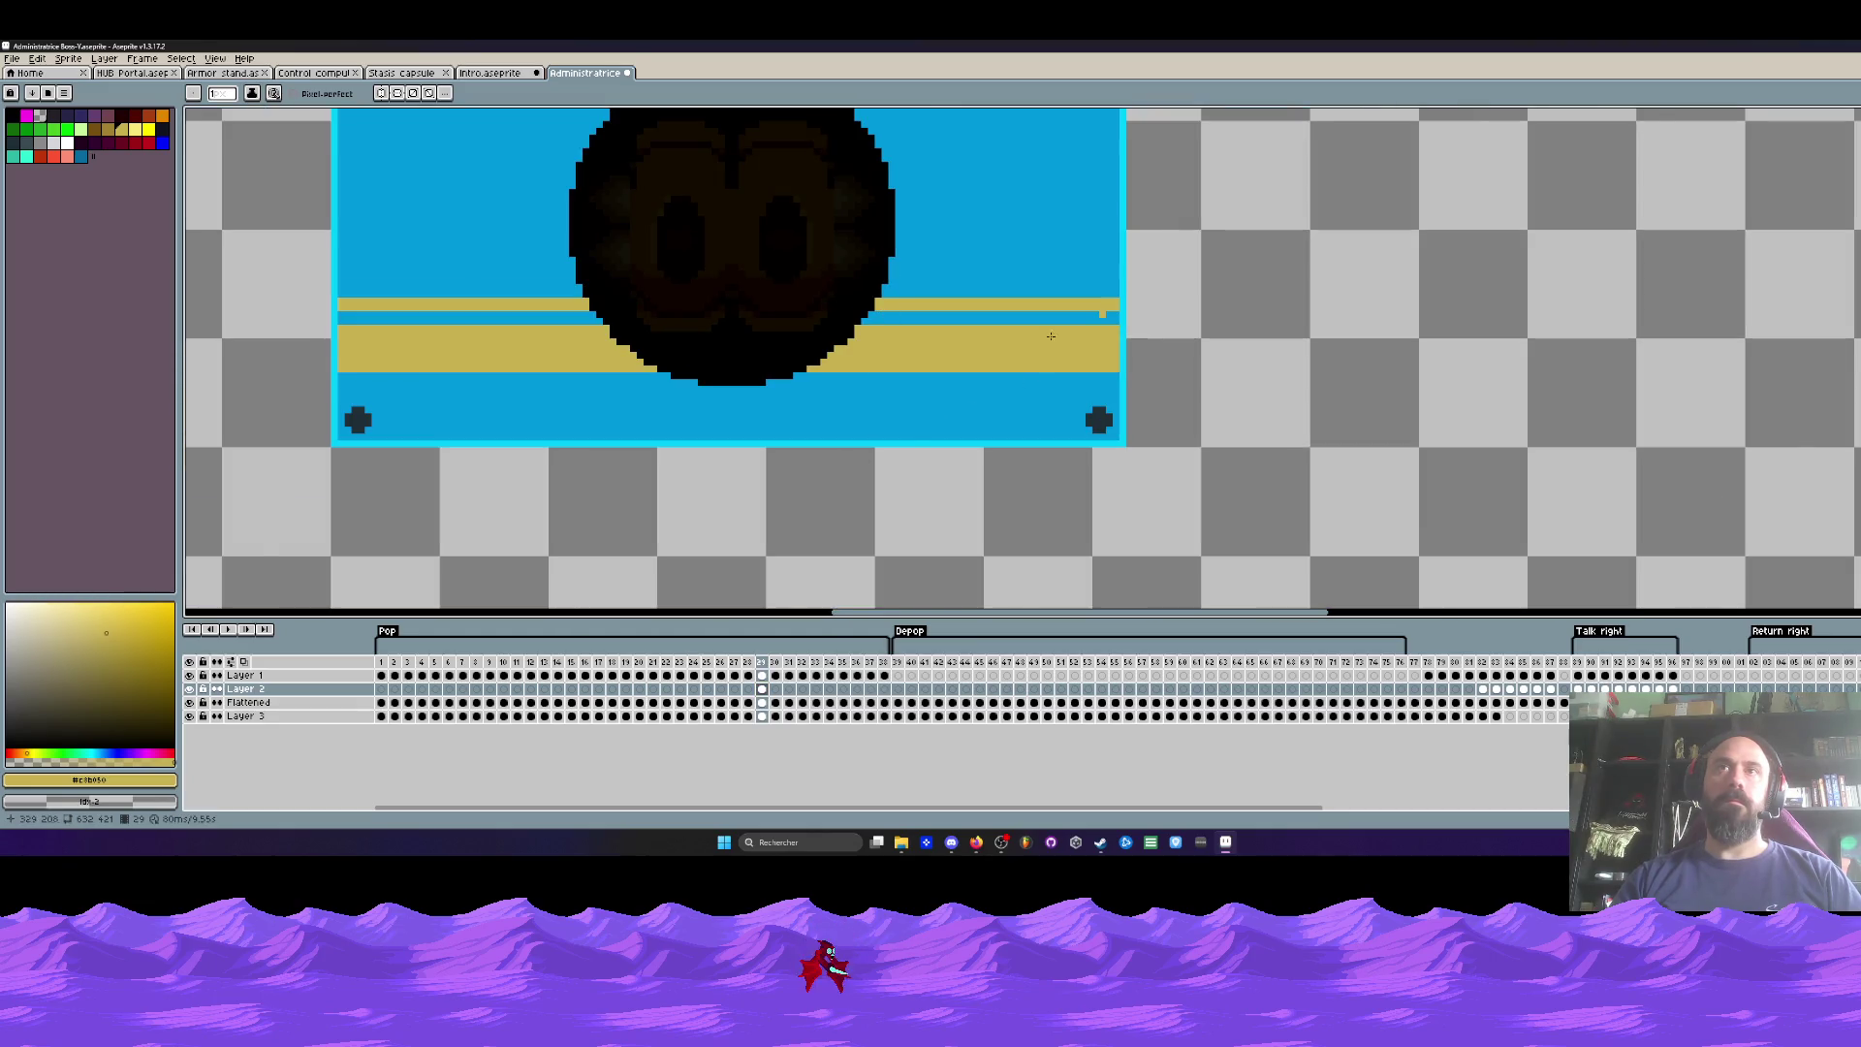
pyautogui.scroll(1, 1070, 321)
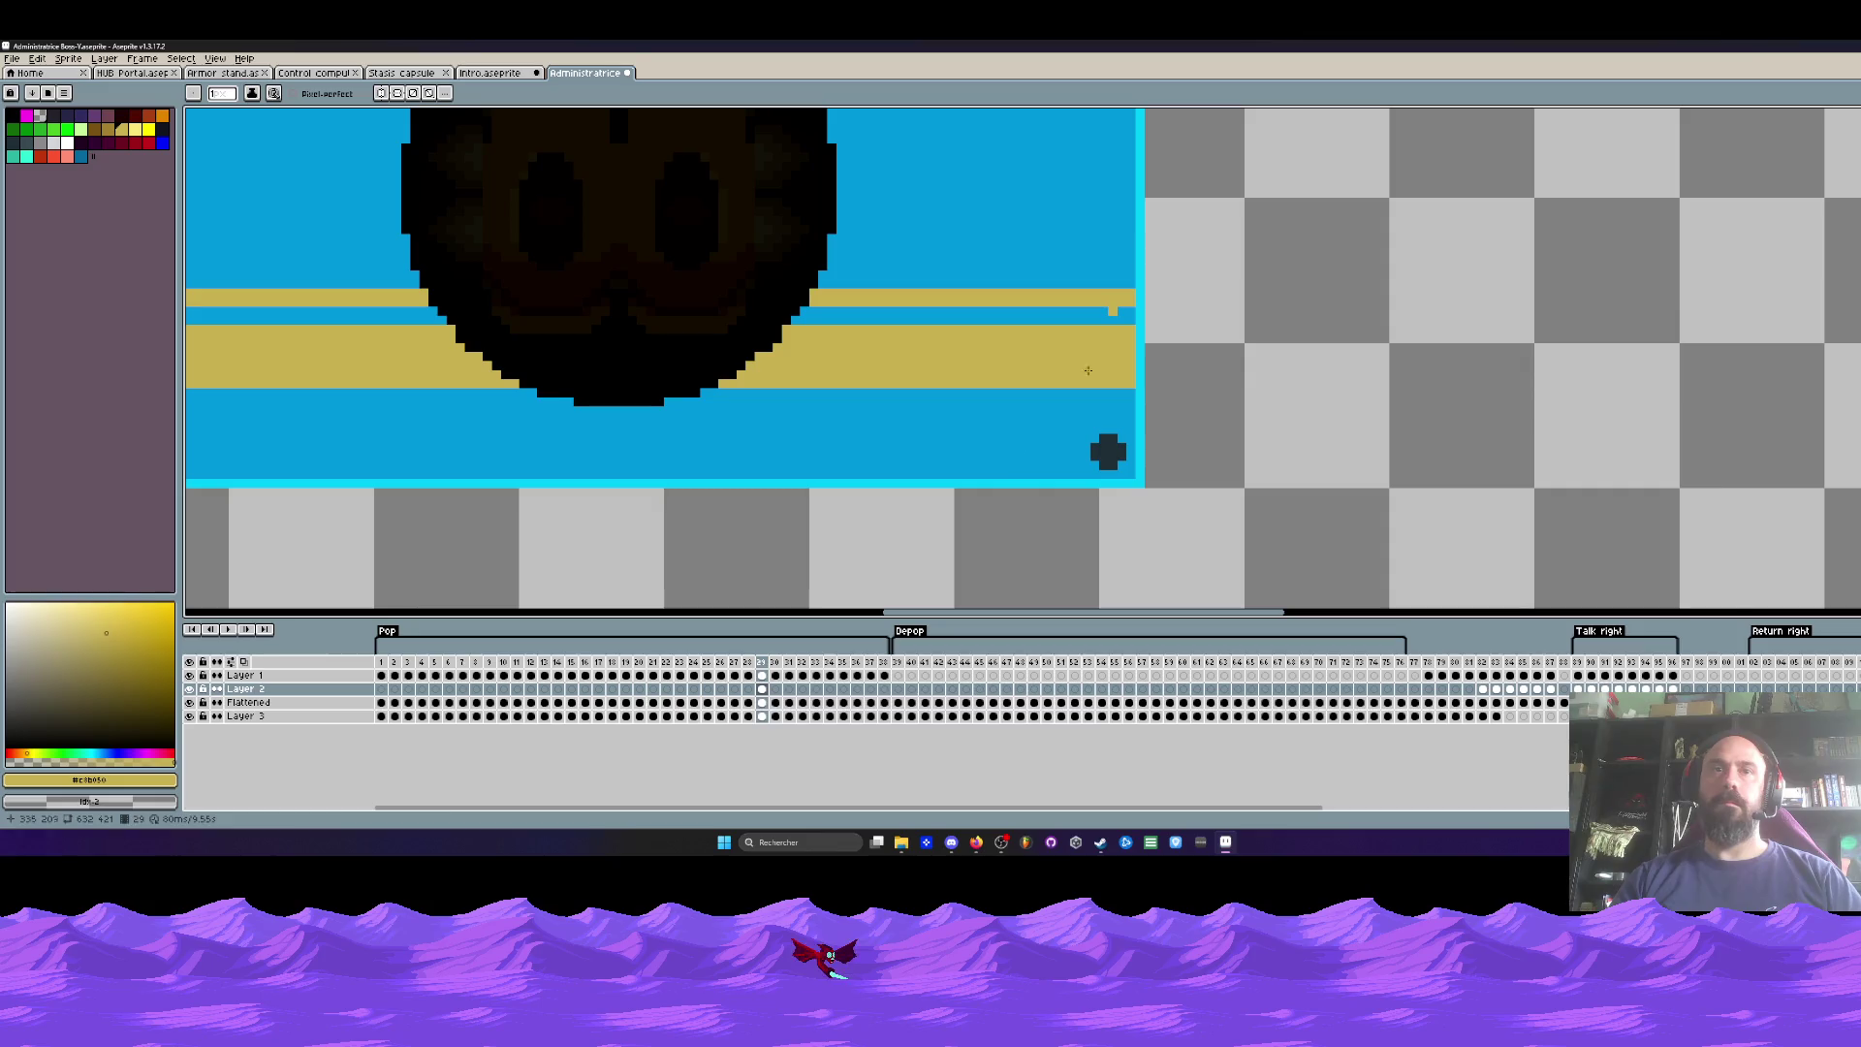
pyautogui.moveTo(382, 662)
pyautogui.mouseDown()
pyautogui.moveTo(815, 662)
pyautogui.moveTo(477, 675)
pyautogui.mouseUp()
# Step: Toggle Layer 3's blue background and Layer 1's yellow bands off and on at frame 8
pyautogui.click(191, 716)
pyautogui.click(191, 716)
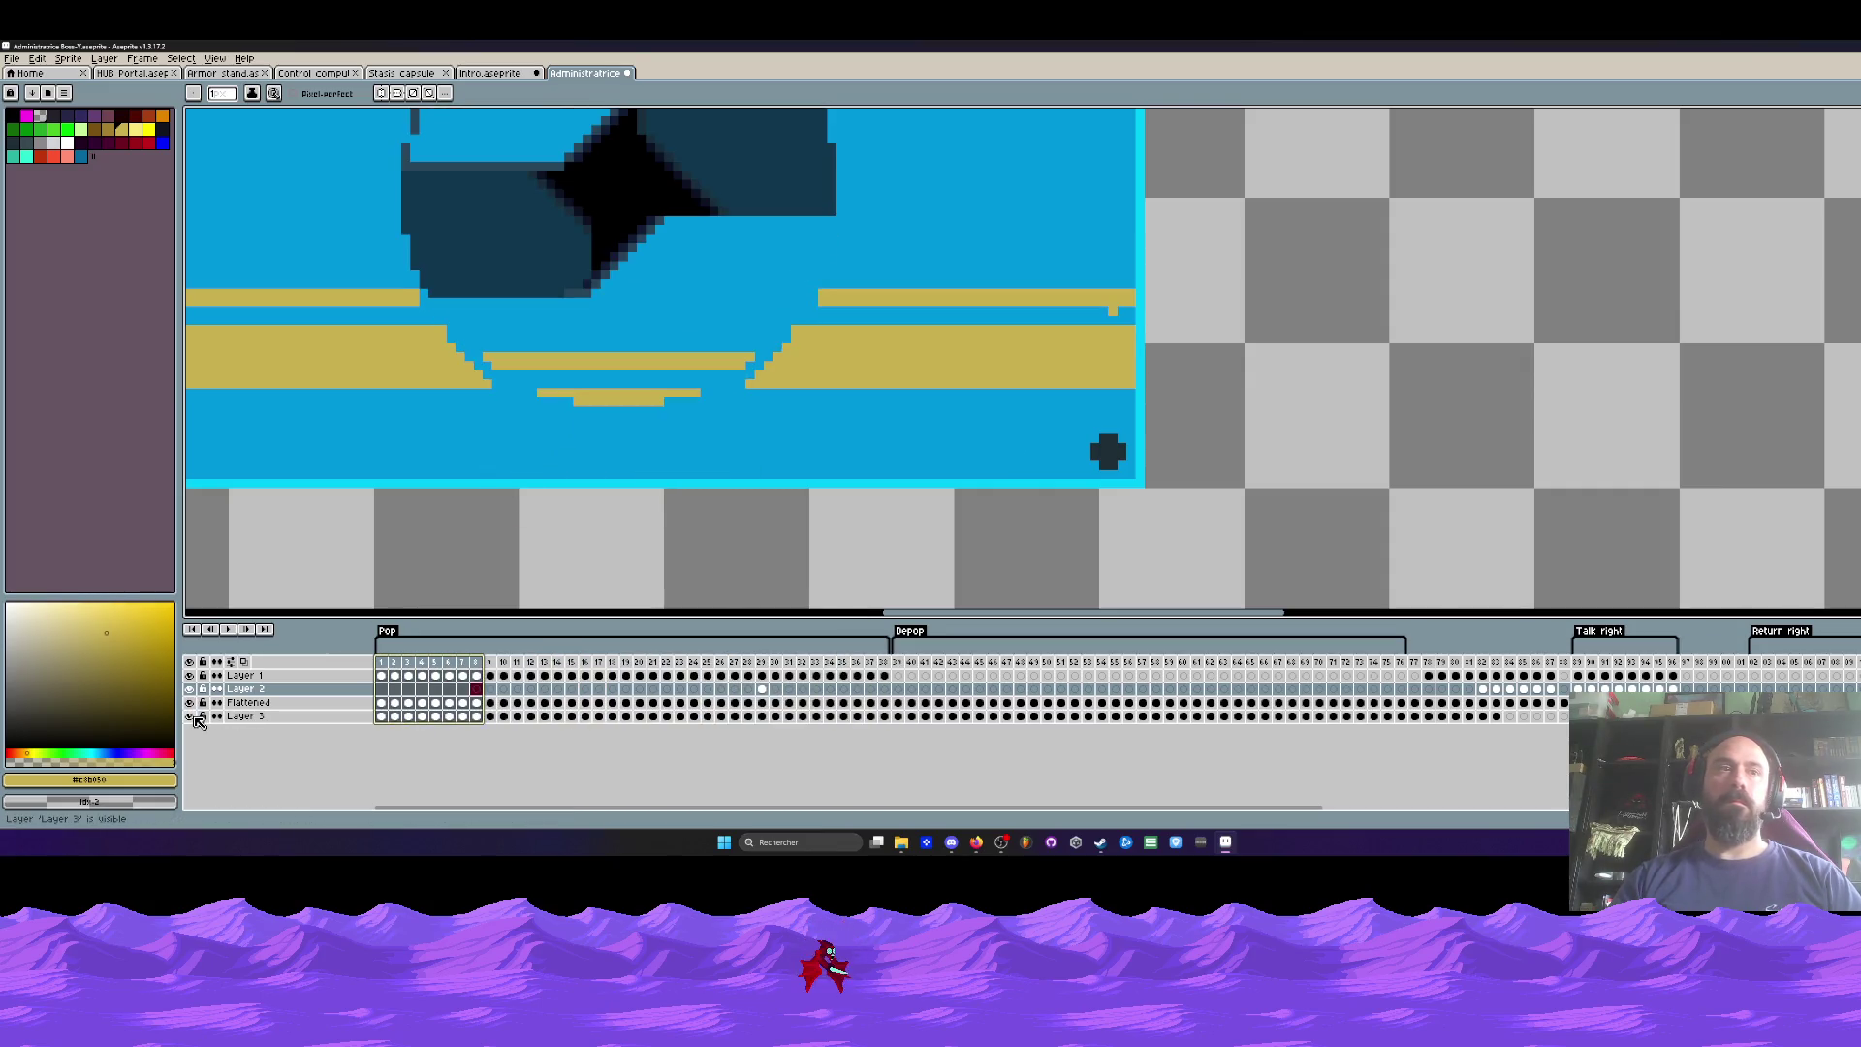
pyautogui.click(191, 717)
pyautogui.click(191, 716)
pyautogui.click(190, 675)
pyautogui.click(190, 675)
pyautogui.click(190, 675)
pyautogui.click(190, 675)
# Step: Clear Layer 1's cels for frames 1–37 and paint frame 38's yellow notch in the panel blue
pyautogui.click(884, 675)
pyautogui.moveTo(381, 676); pyautogui.dragTo(871, 676)
pyautogui.press('Delete')
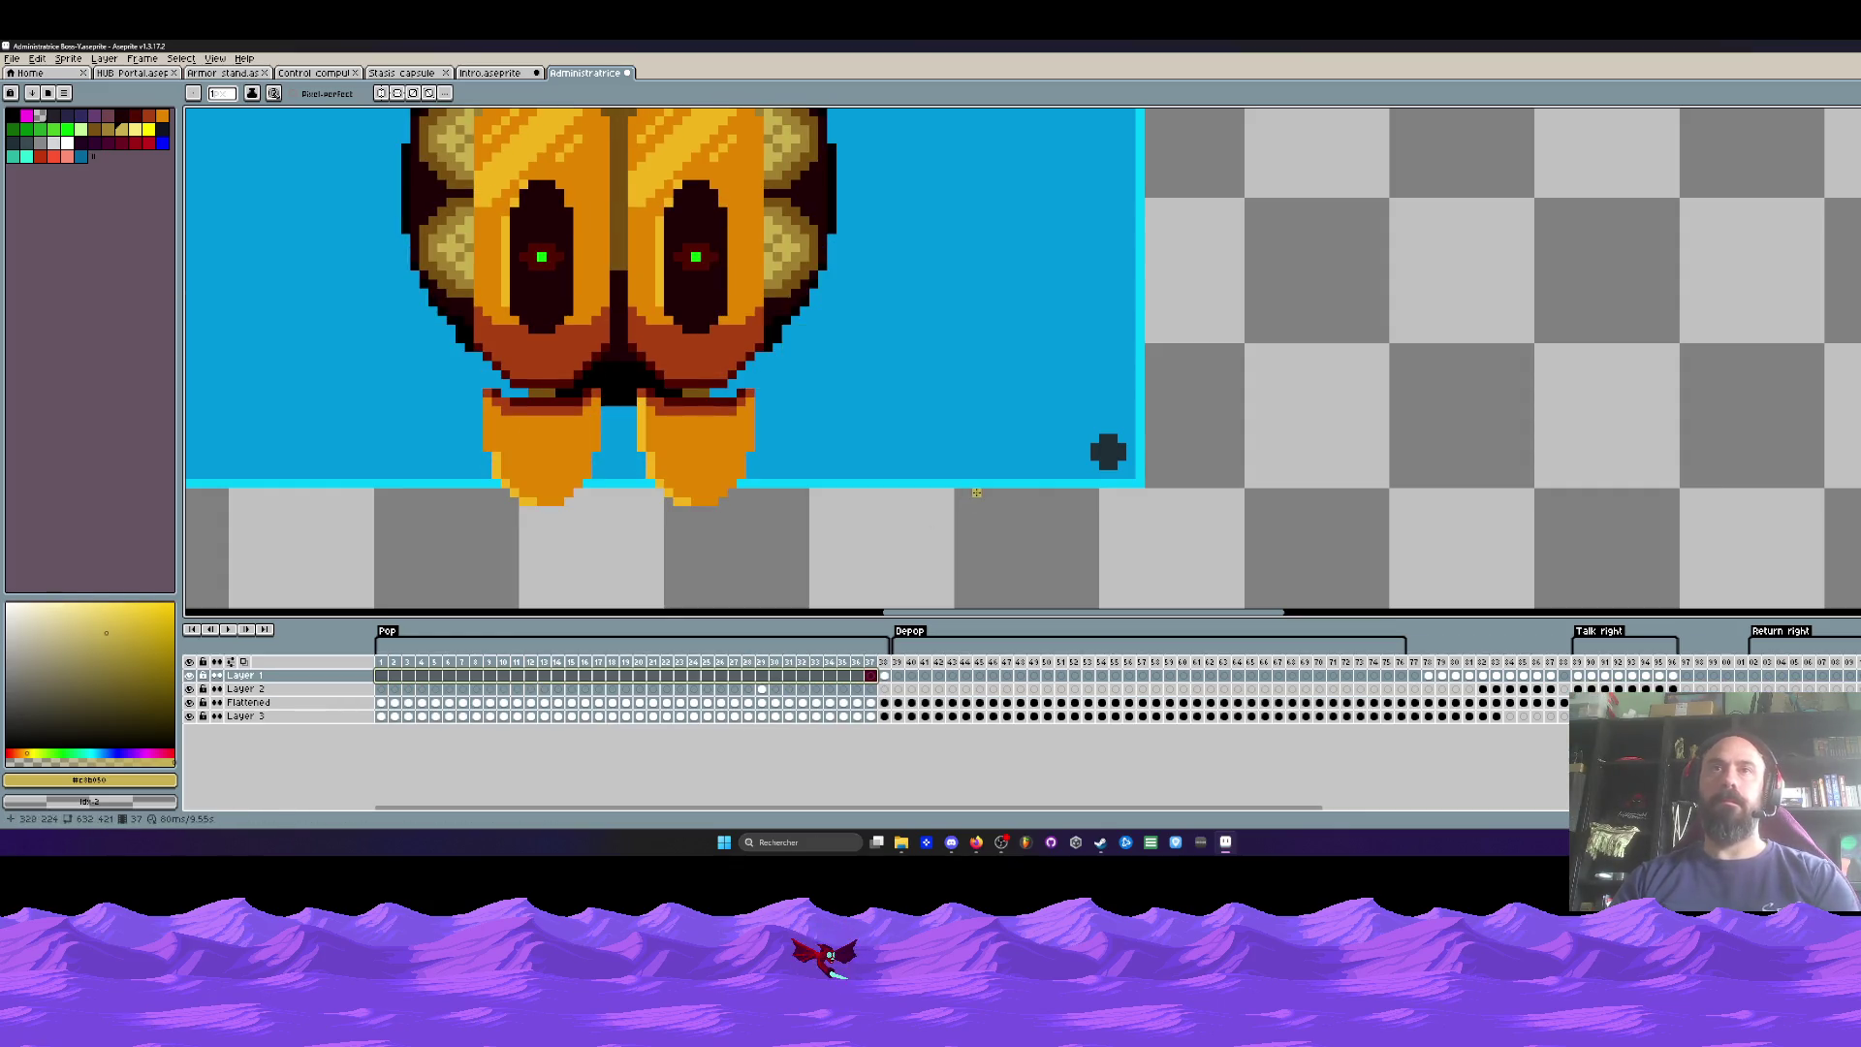
pyautogui.press('Right')
pyautogui.scroll(1, 1101, 311)
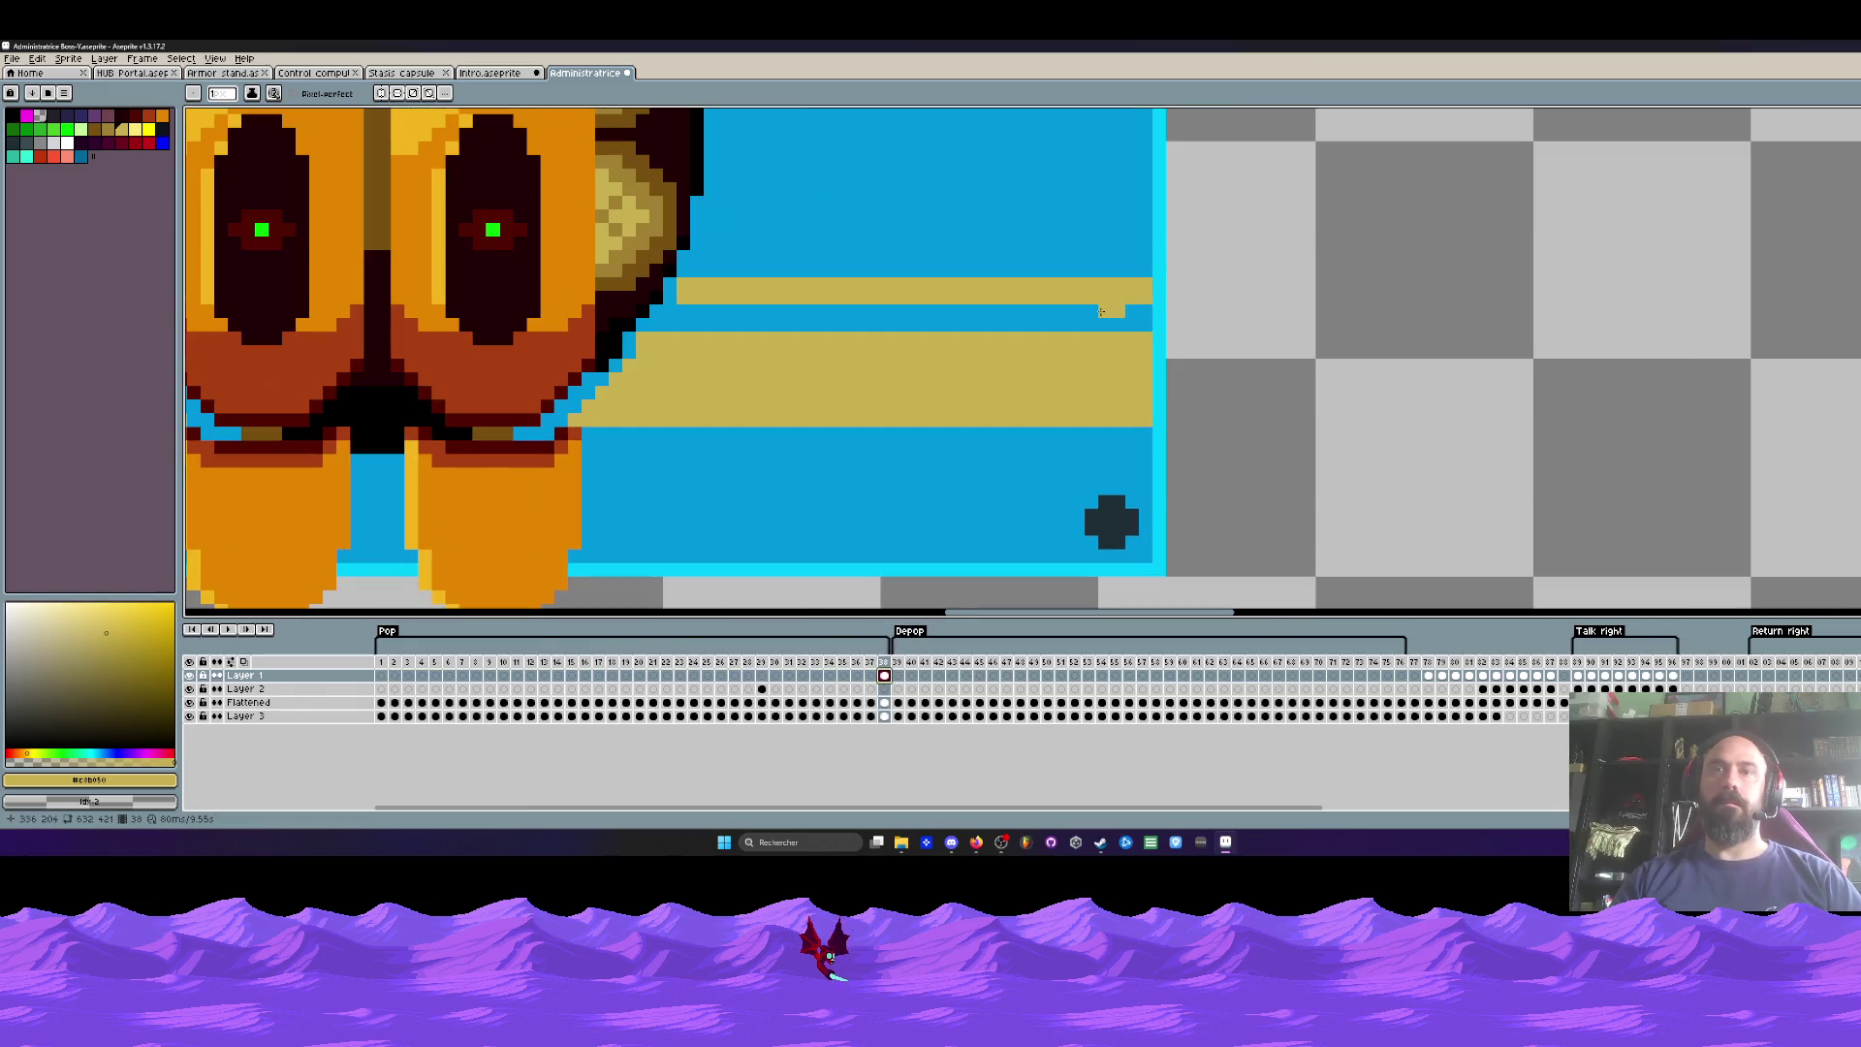
pyautogui.keyDown('alt'); pyautogui.click(1092, 225); pyautogui.keyUp('alt')
pyautogui.click(1119, 315)
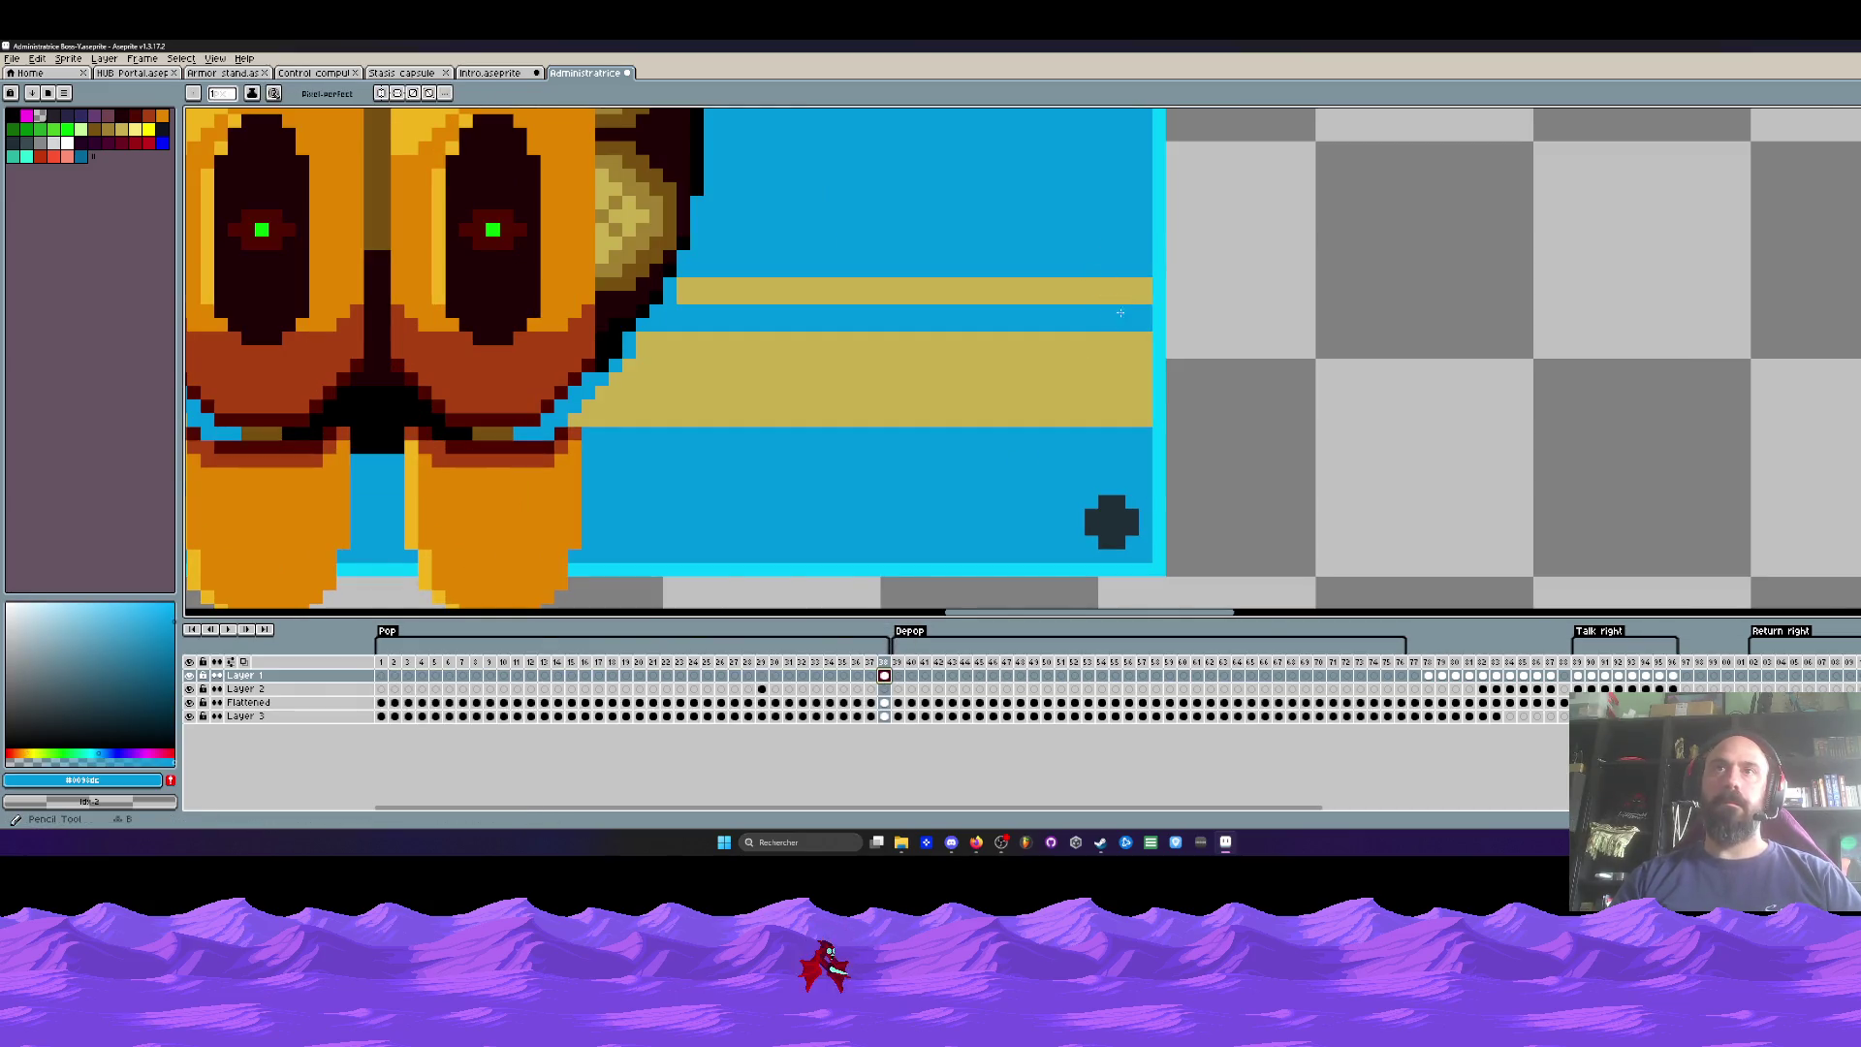
# Step: Review Layer 1's cels frame by frame from 1 to 7, then jump ahead to the face at frame 31
pyautogui.click(884, 676)
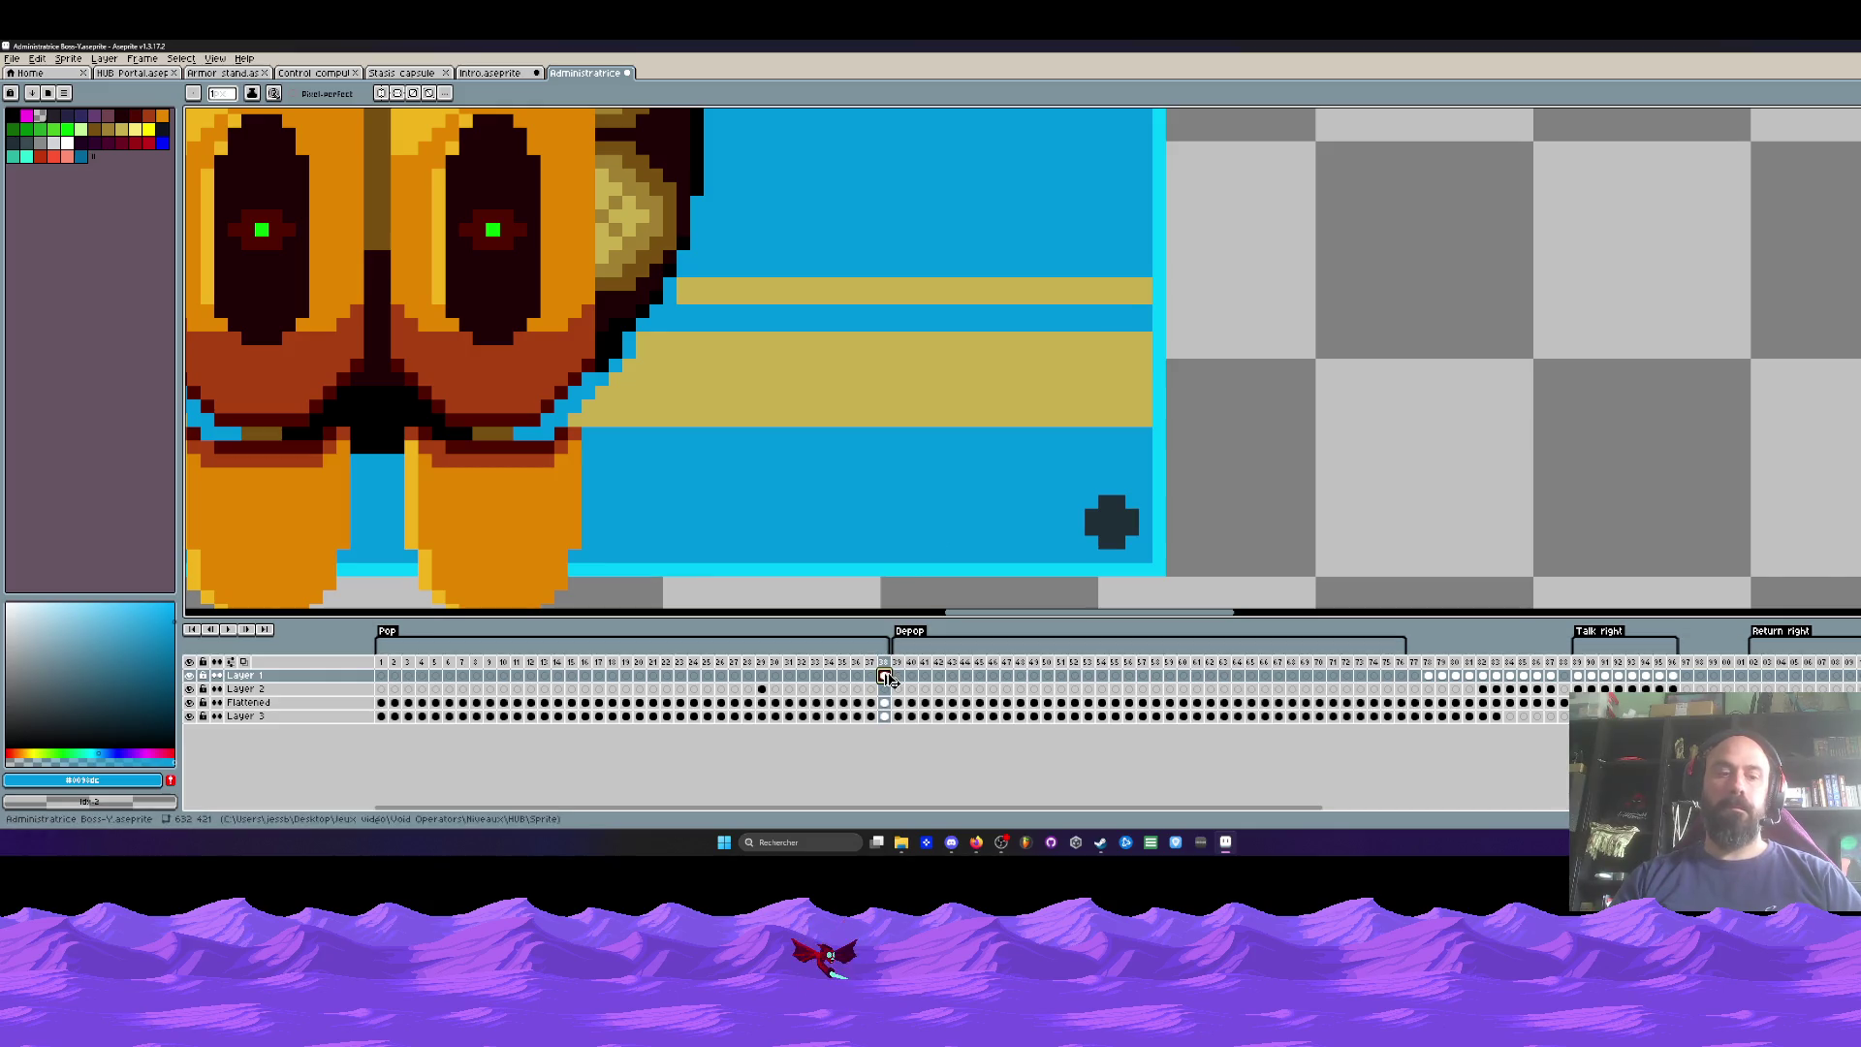
pyautogui.click(381, 675)
pyautogui.click(394, 676)
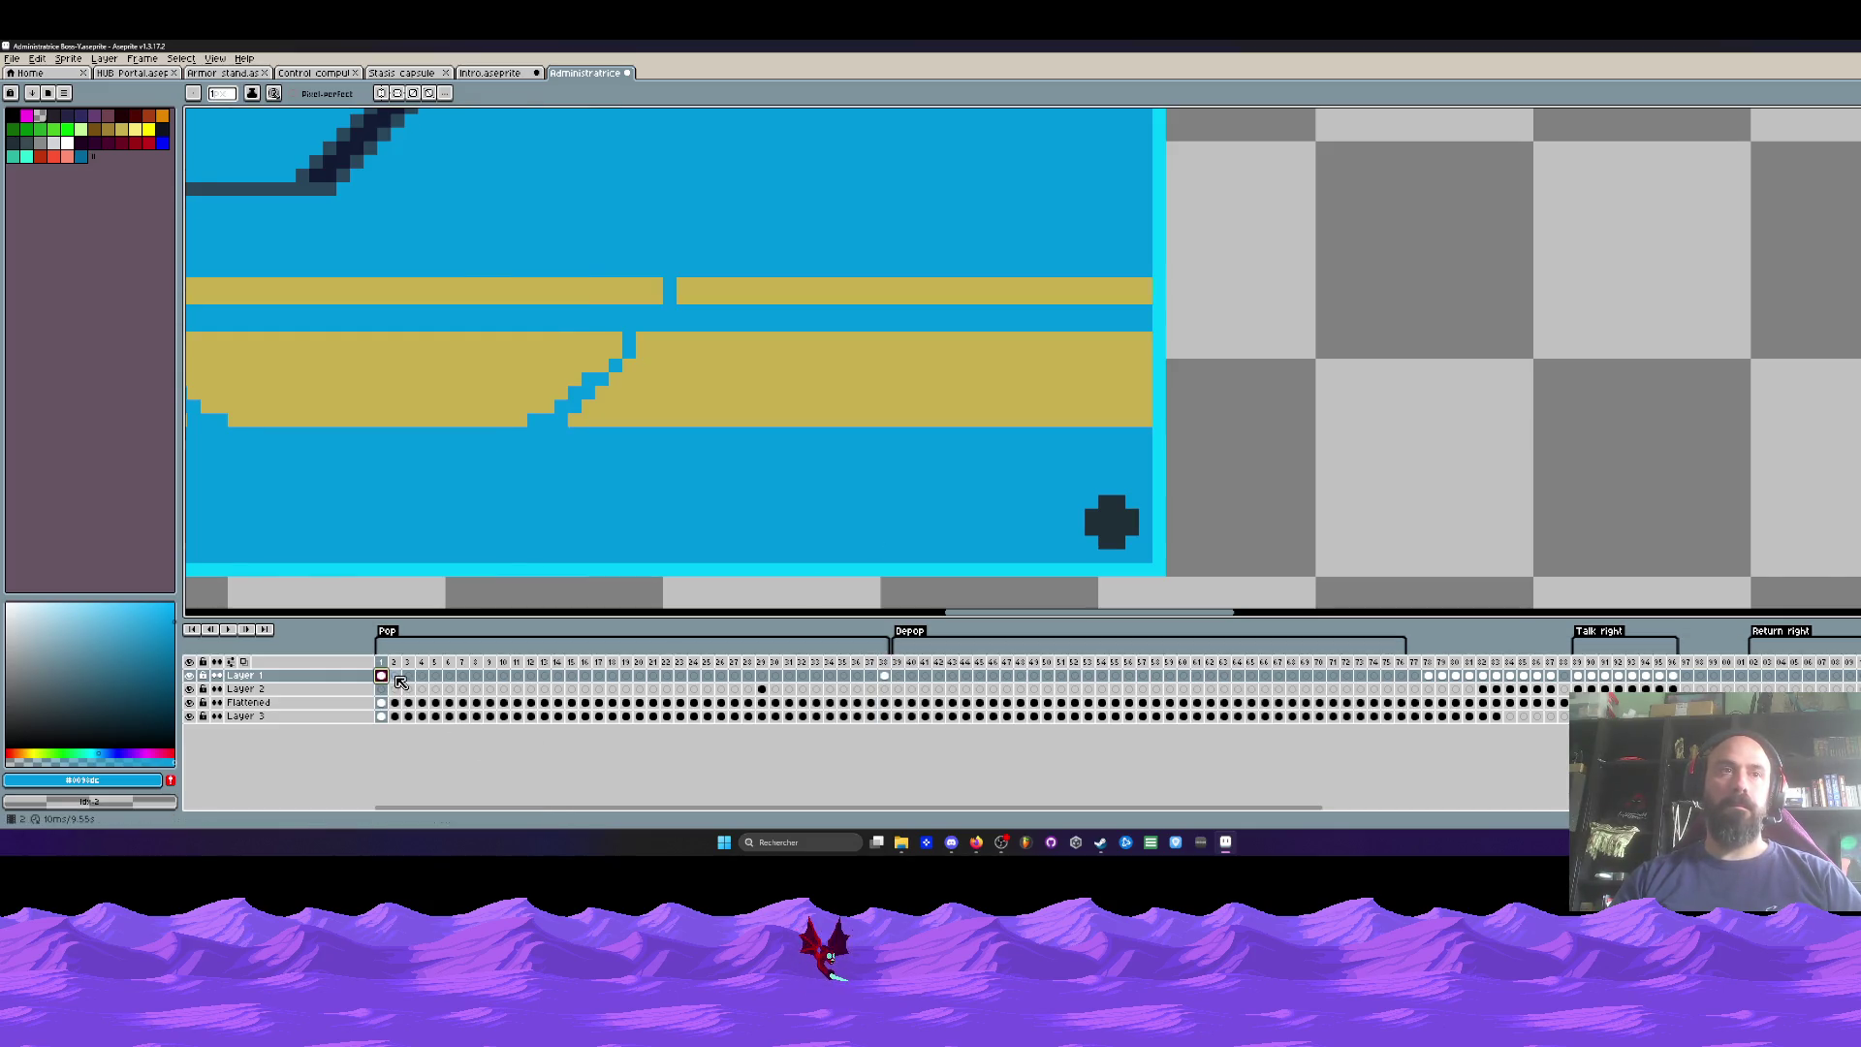
pyautogui.click(408, 675)
pyautogui.click(422, 676)
pyautogui.click(435, 676)
pyautogui.click(449, 676)
pyautogui.click(462, 676)
pyautogui.click(476, 675)
pyautogui.moveTo(381, 676); pyautogui.dragTo(463, 676)
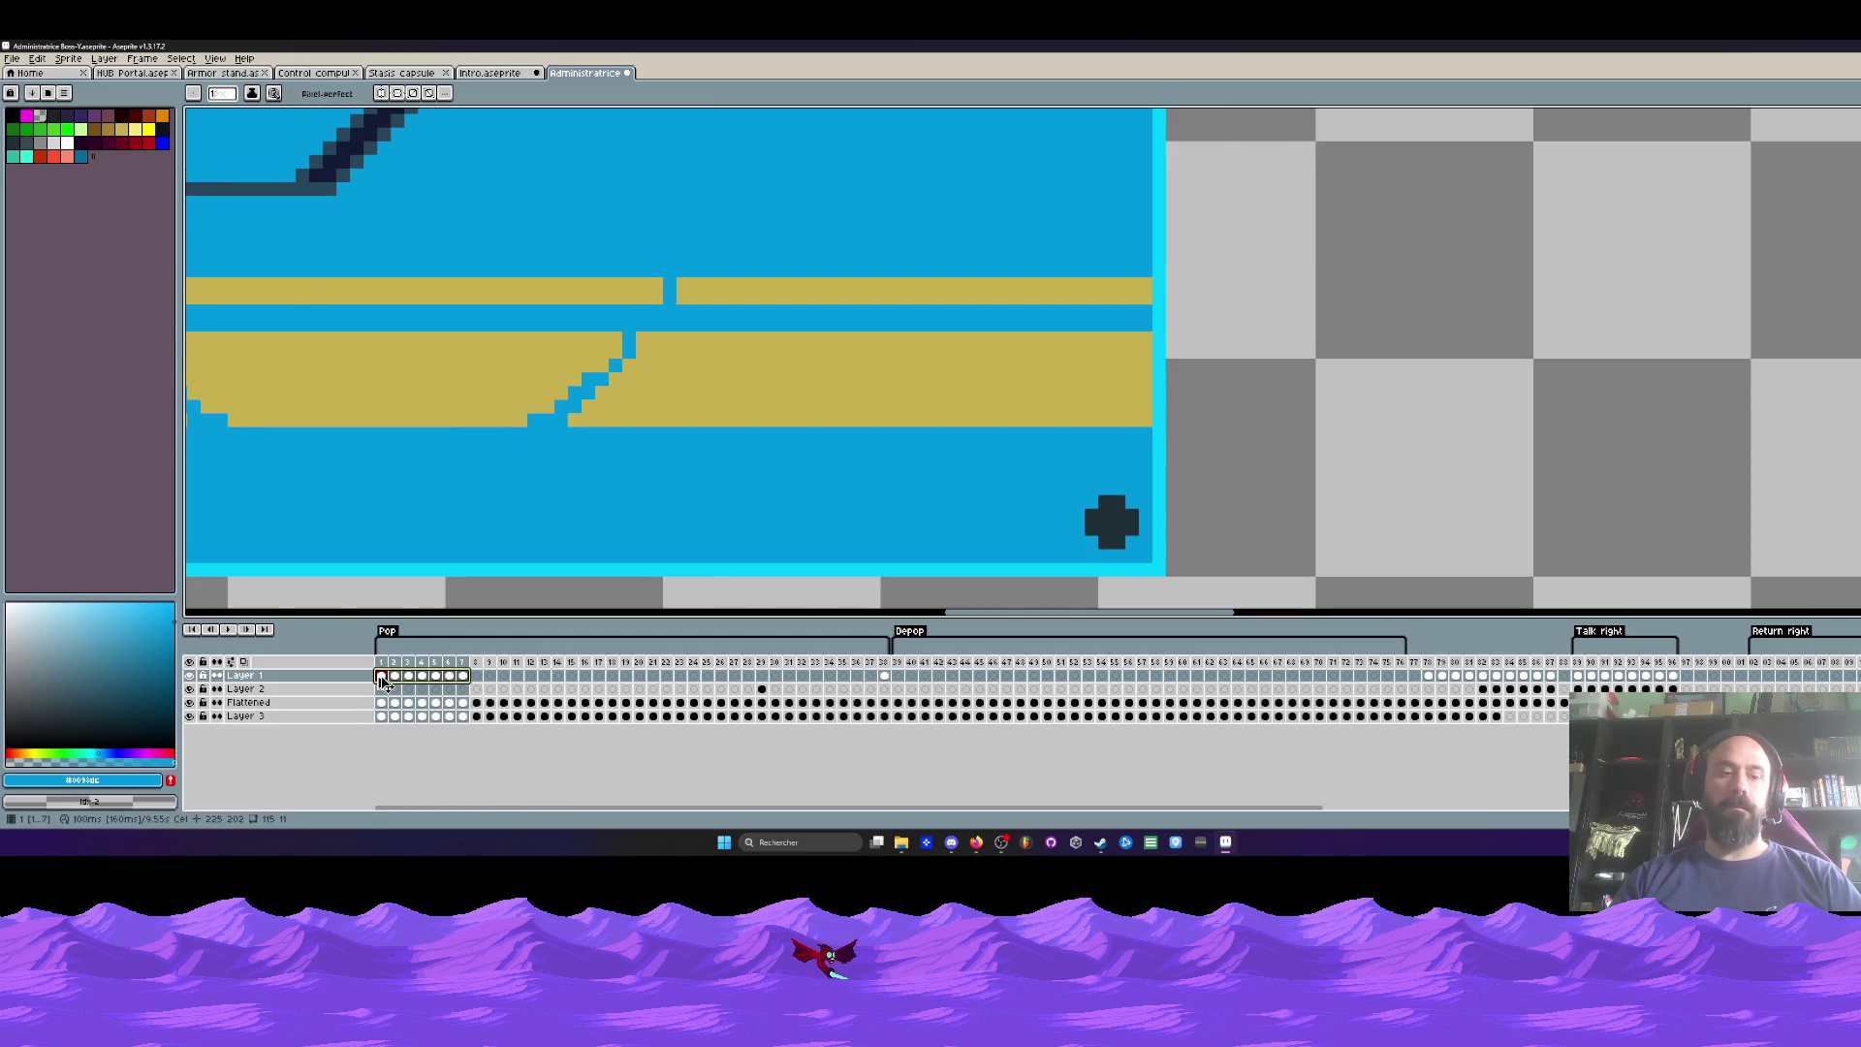
pyautogui.click(572, 675)
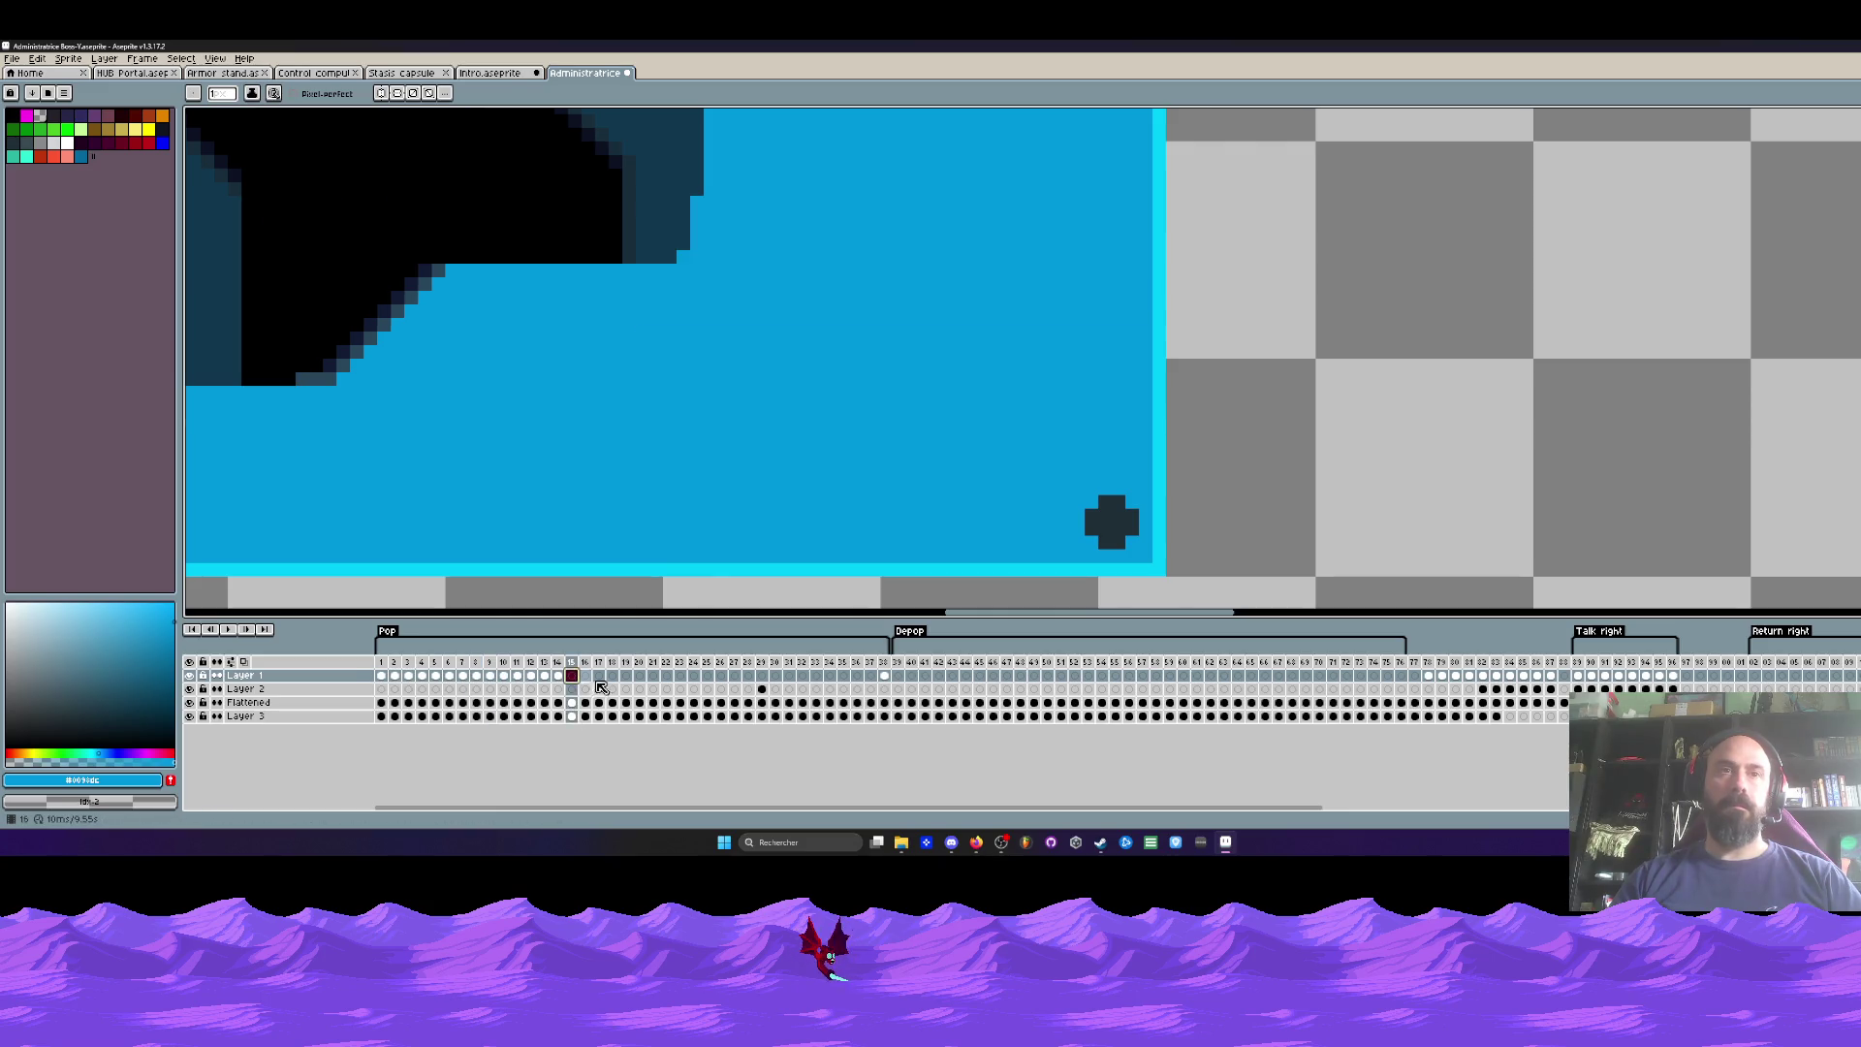
pyautogui.click(669, 676)
pyautogui.click(762, 676)
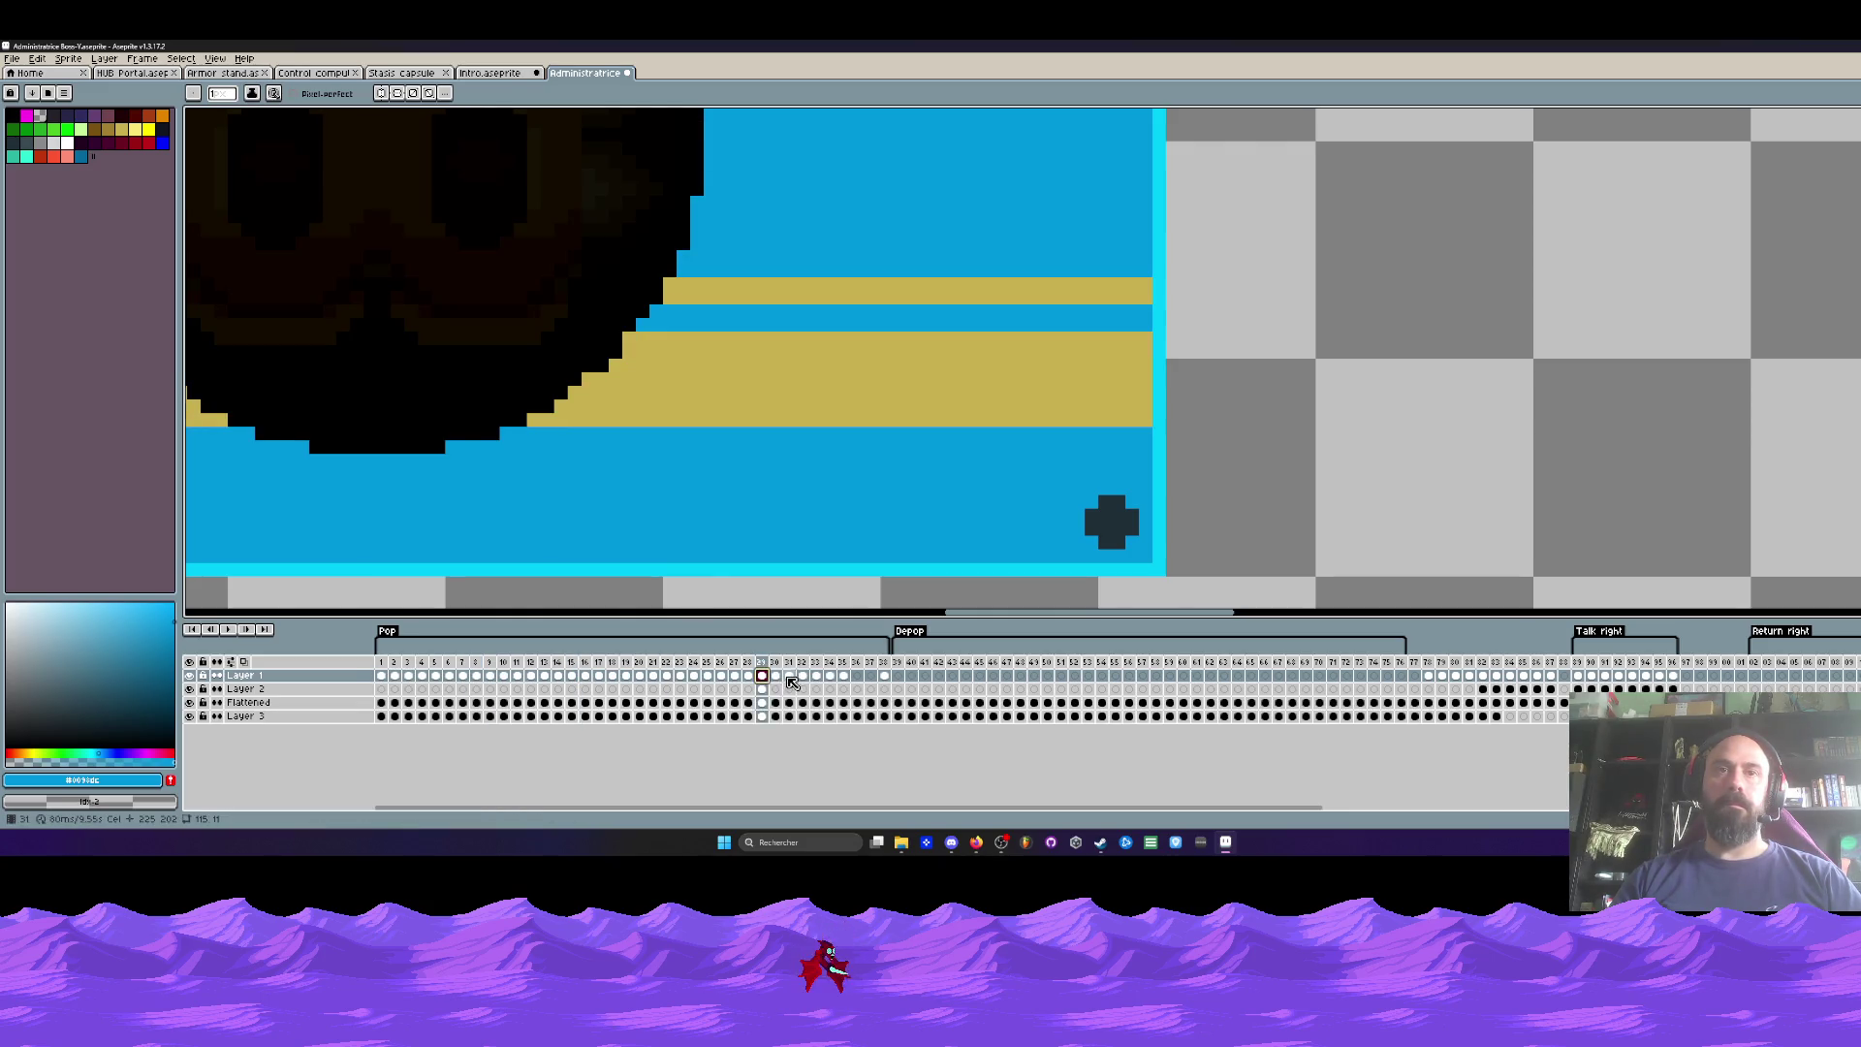
pyautogui.click(789, 676)
# Step: Compare Layer 2's face frames 29–32, then select frames 1–9 and return to frame 1
pyautogui.click(762, 689)
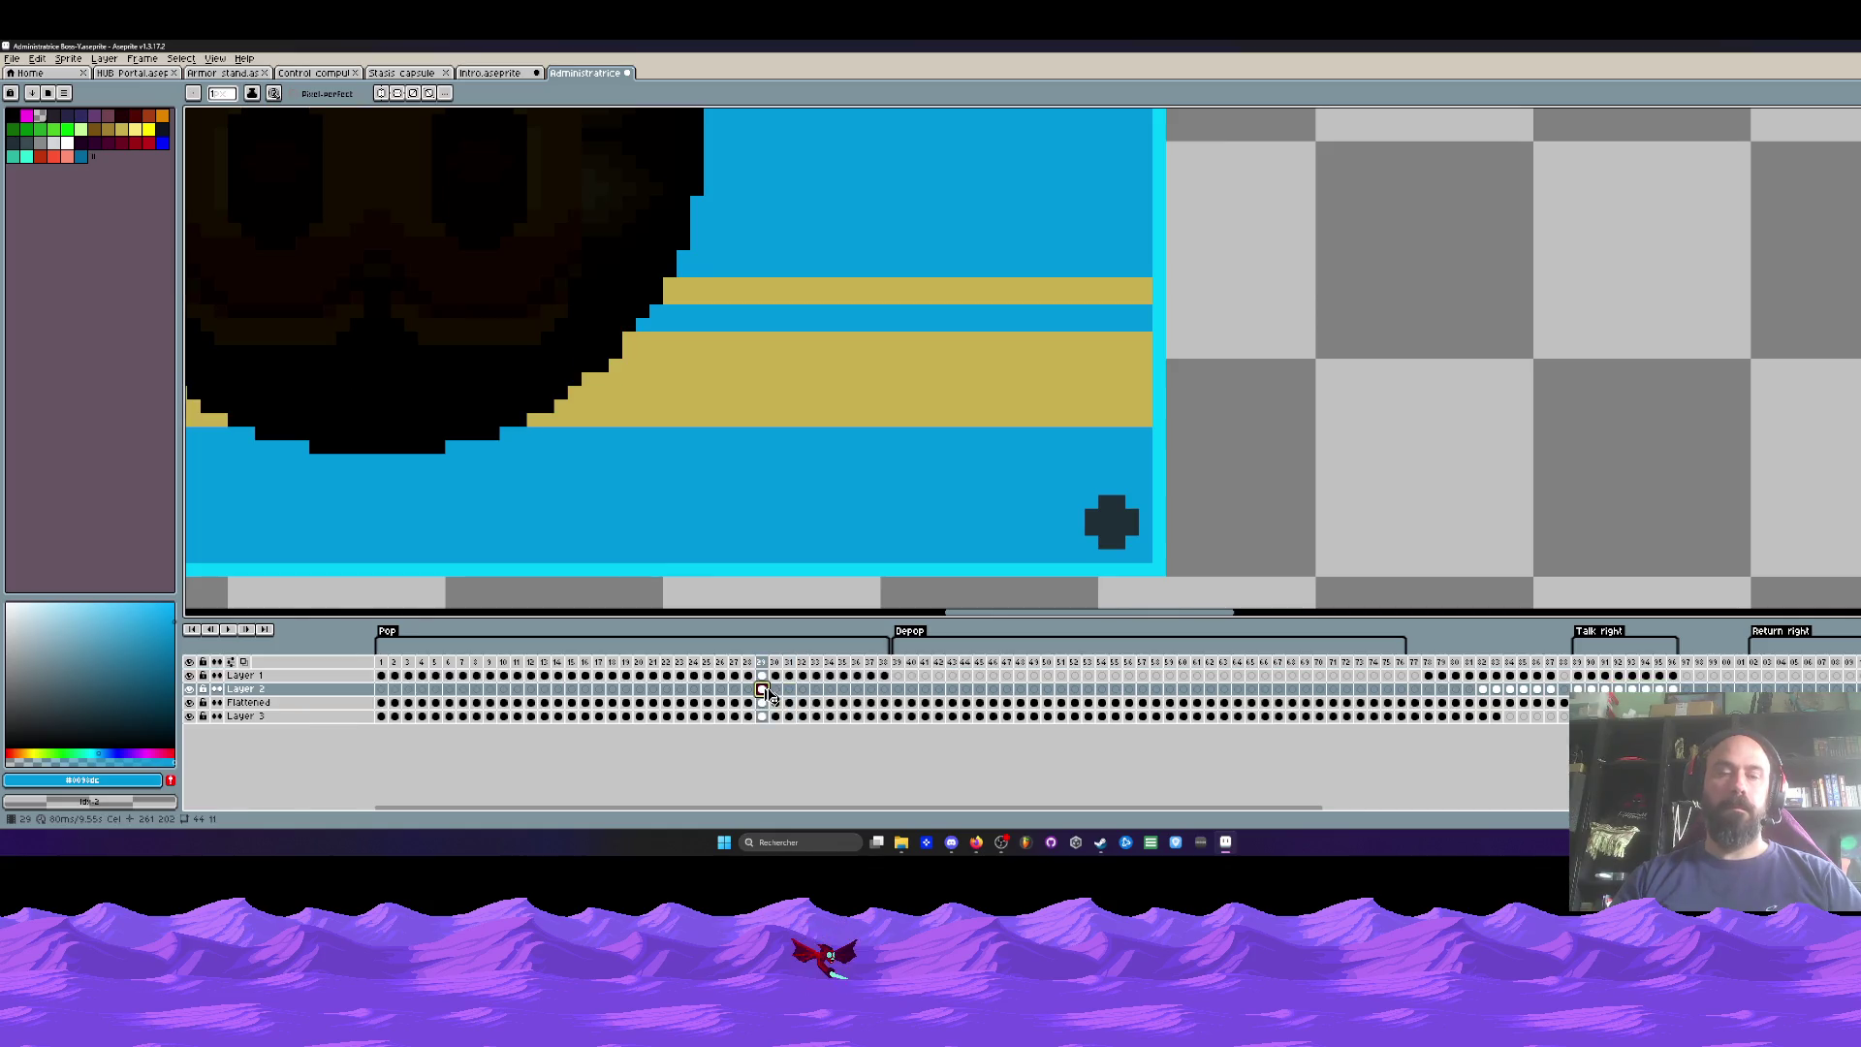
pyautogui.click(776, 689)
pyautogui.click(789, 689)
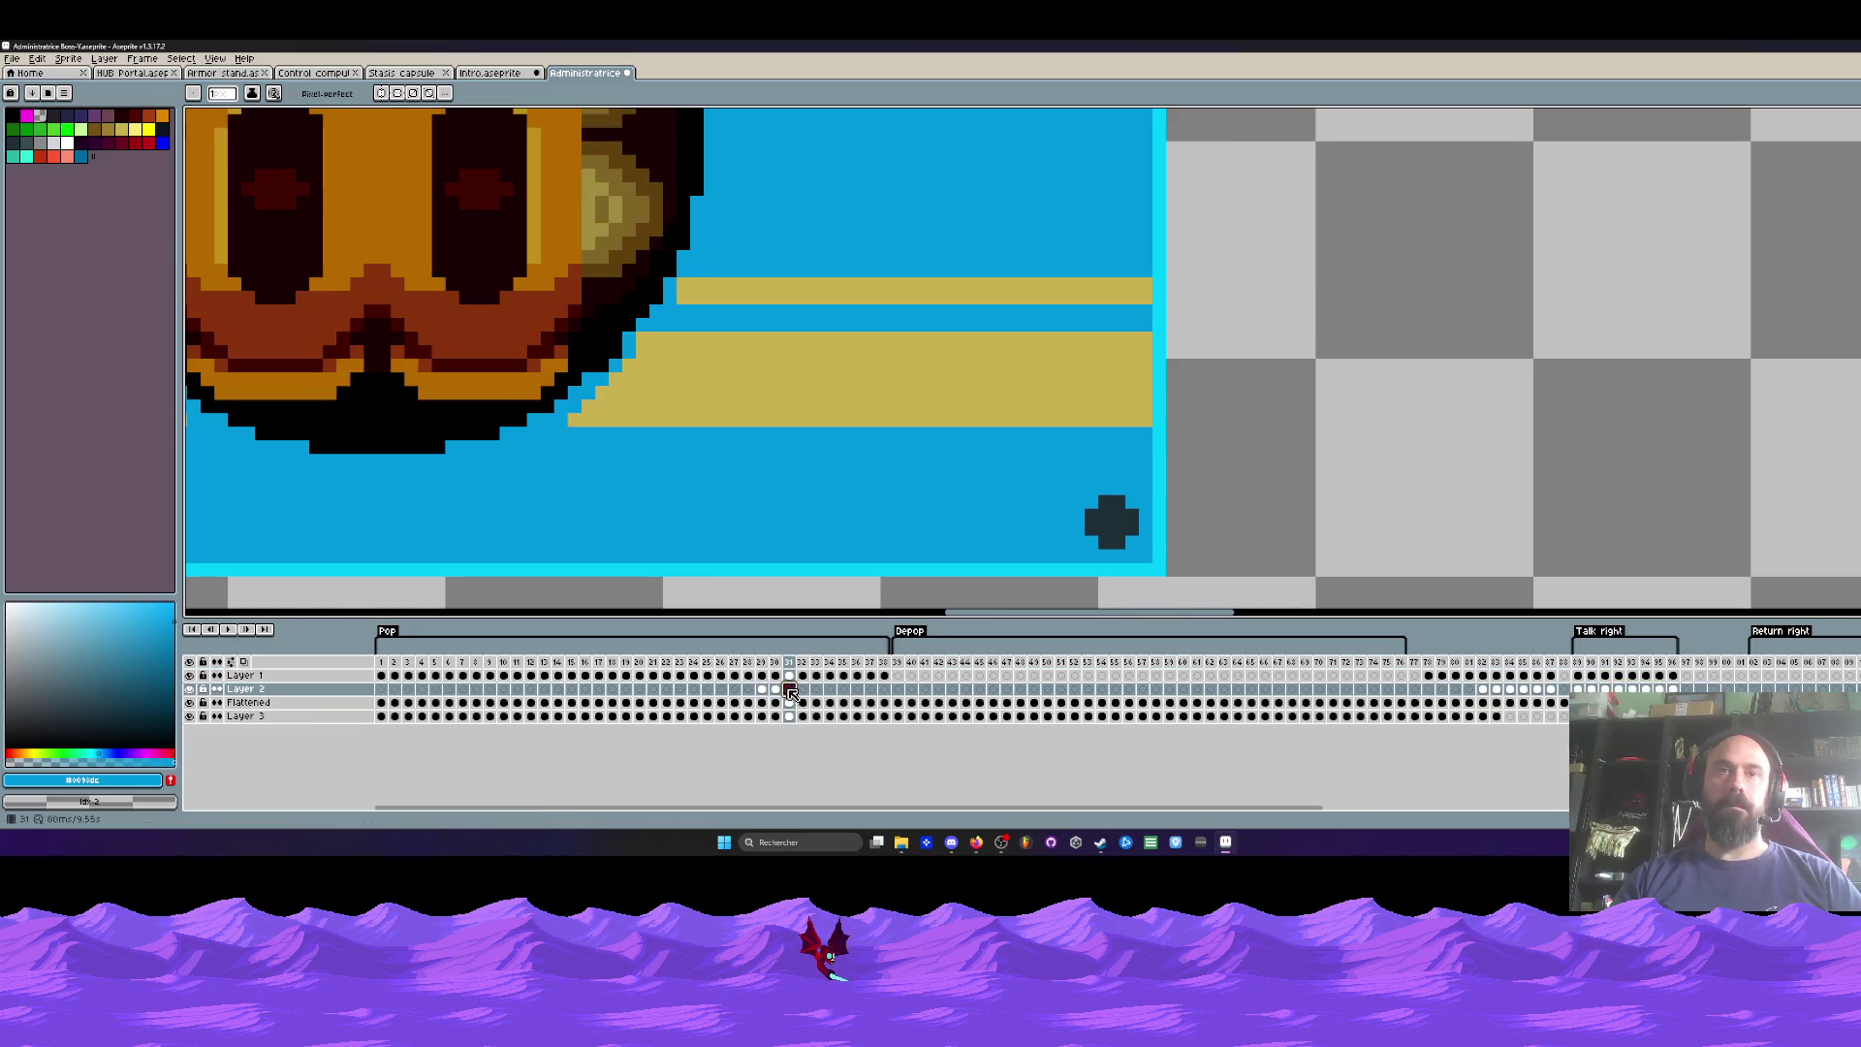
pyautogui.keyDown('shift'); pyautogui.click(802, 690); pyautogui.keyUp('shift')
pyautogui.click(762, 690)
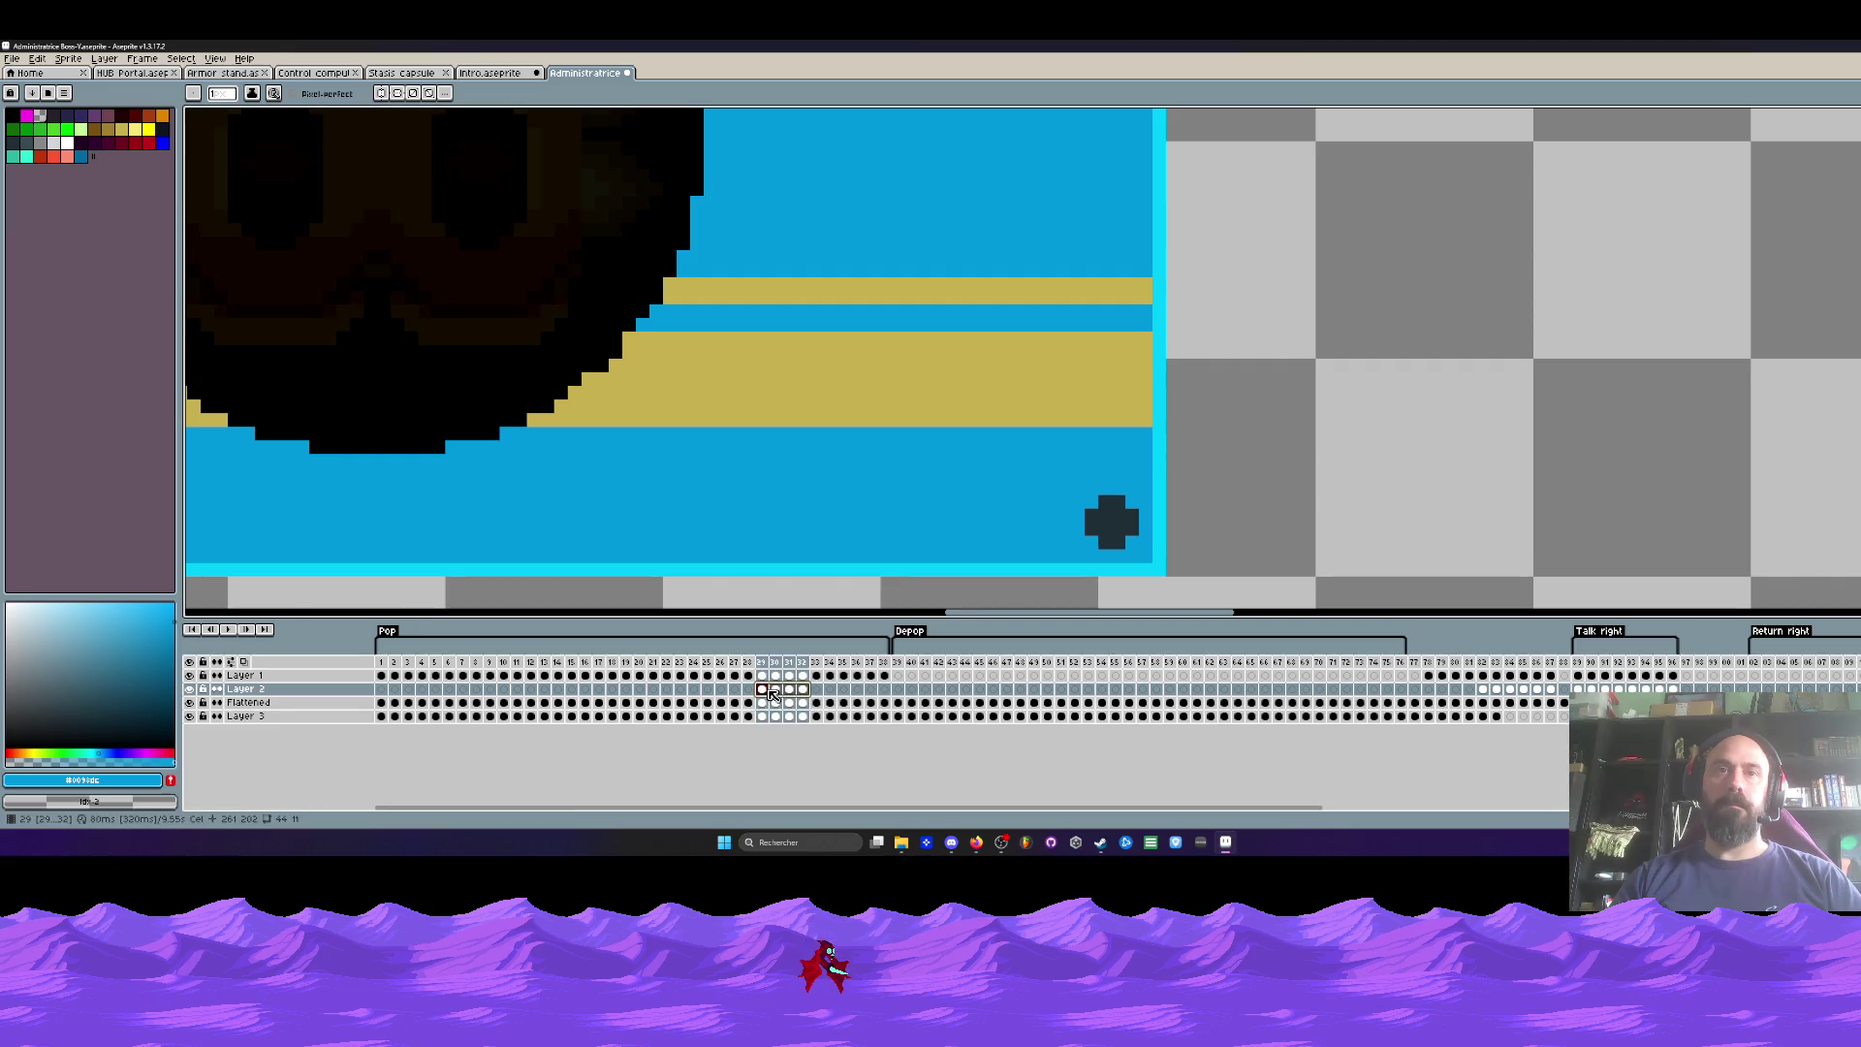
pyautogui.click(382, 690)
pyautogui.moveTo(382, 689); pyautogui.dragTo(850, 697)
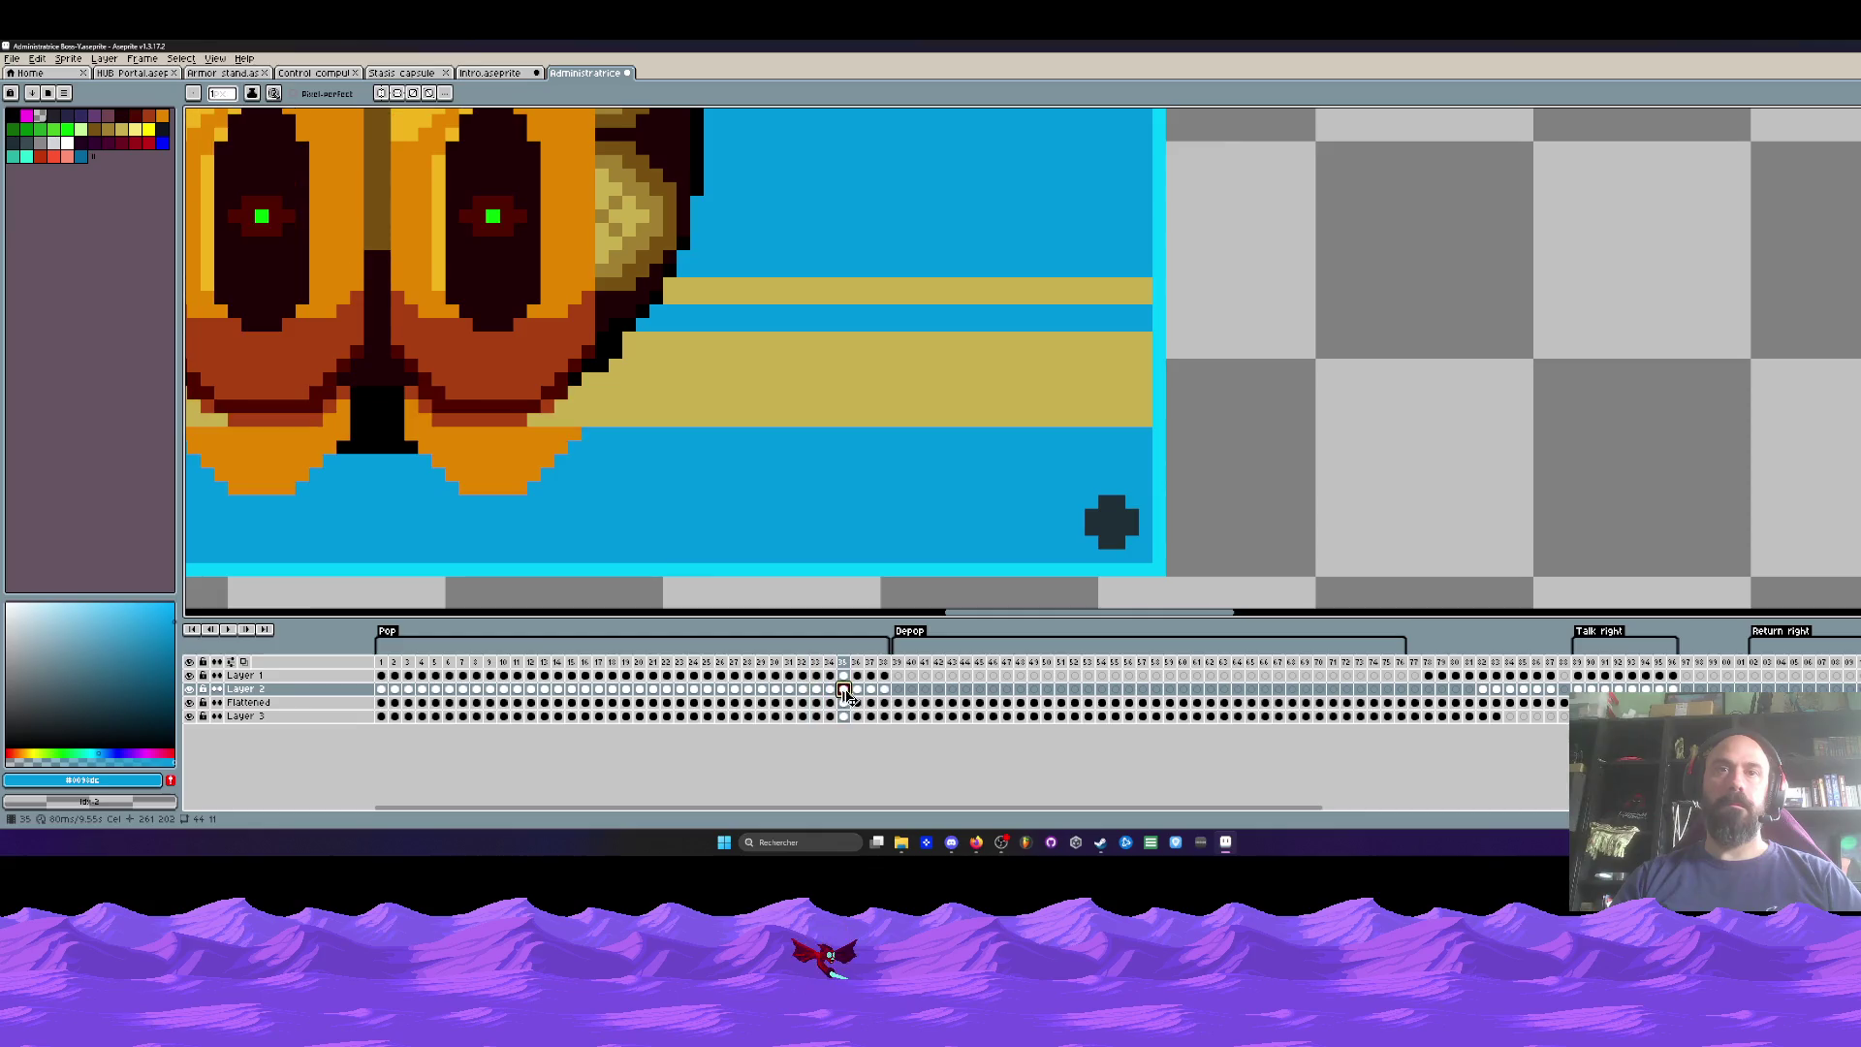
pyautogui.click(381, 662)
# Step: Step through the frames to preview the hatch opening into the full orange character
pyautogui.scroll(-2, 709, 411)
pyautogui.scroll(-1, 709, 411)
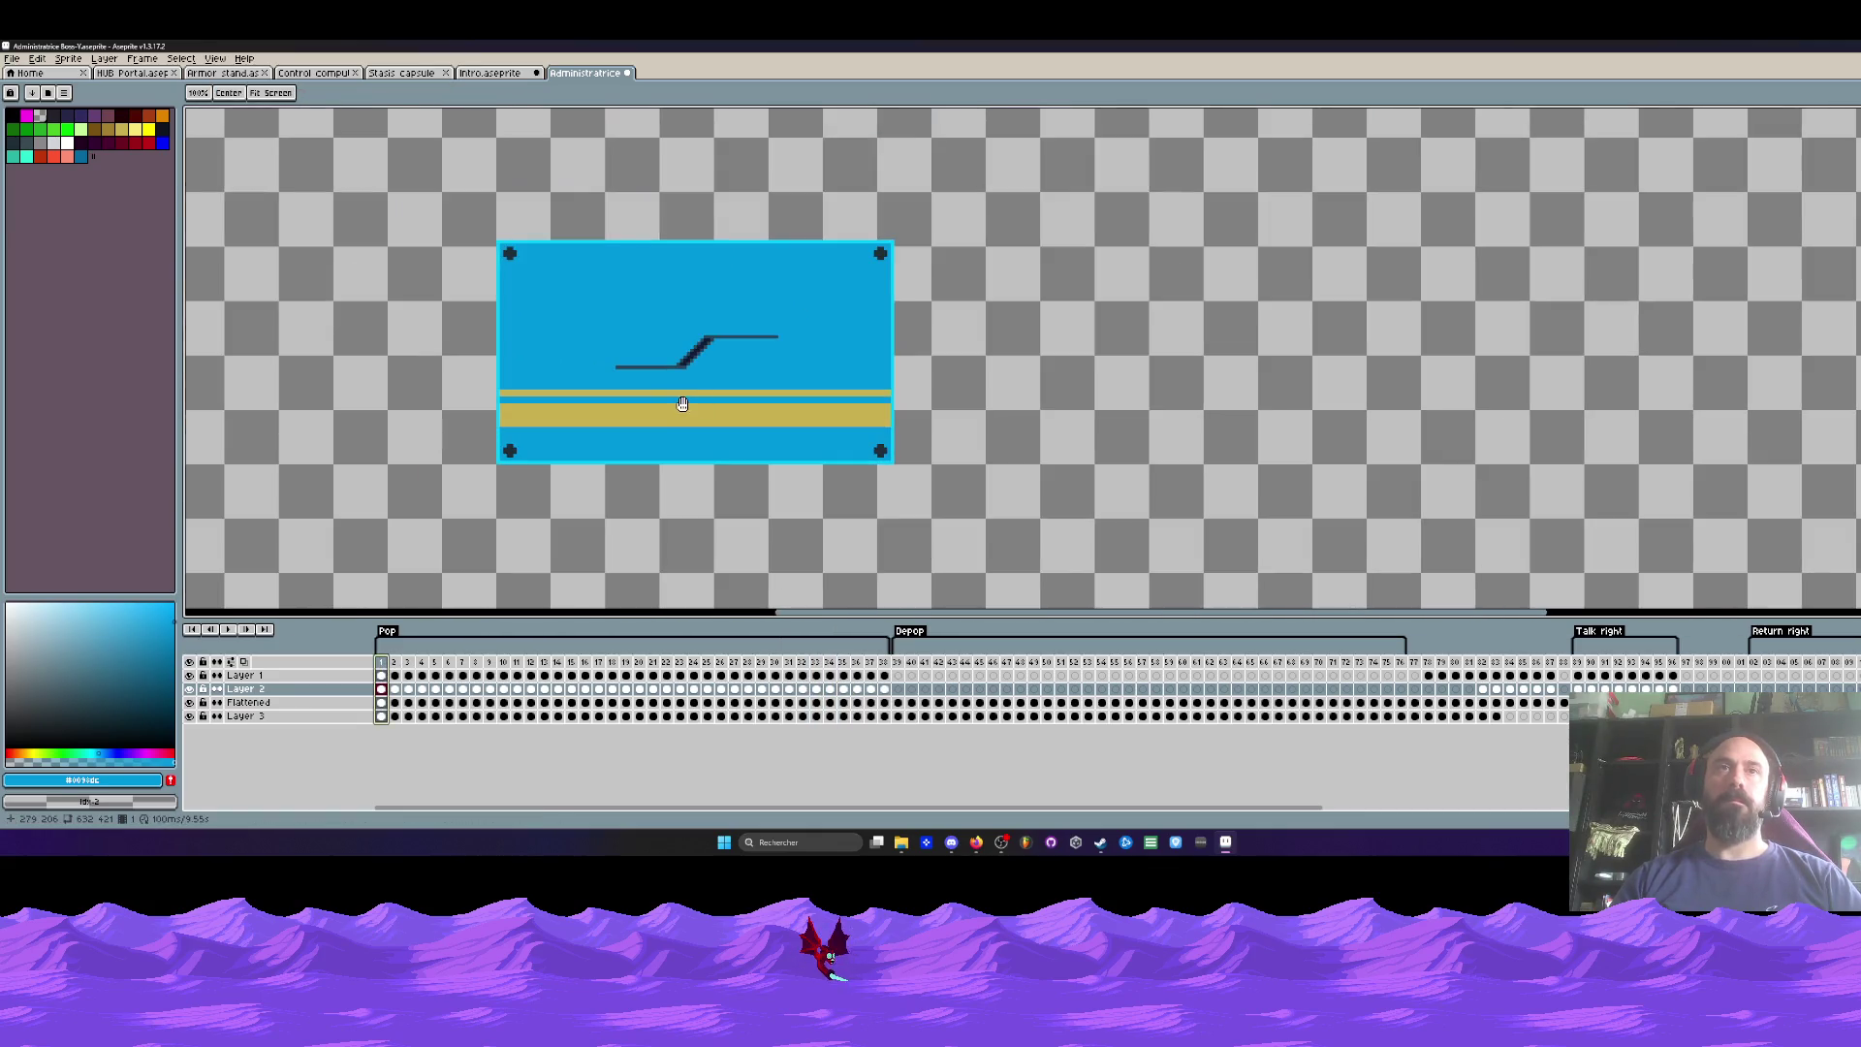
pyautogui.press('b')
pyautogui.press('Right')
pyautogui.press('Right')
pyautogui.press('Right')
pyautogui.press('Right')
pyautogui.press('Right')
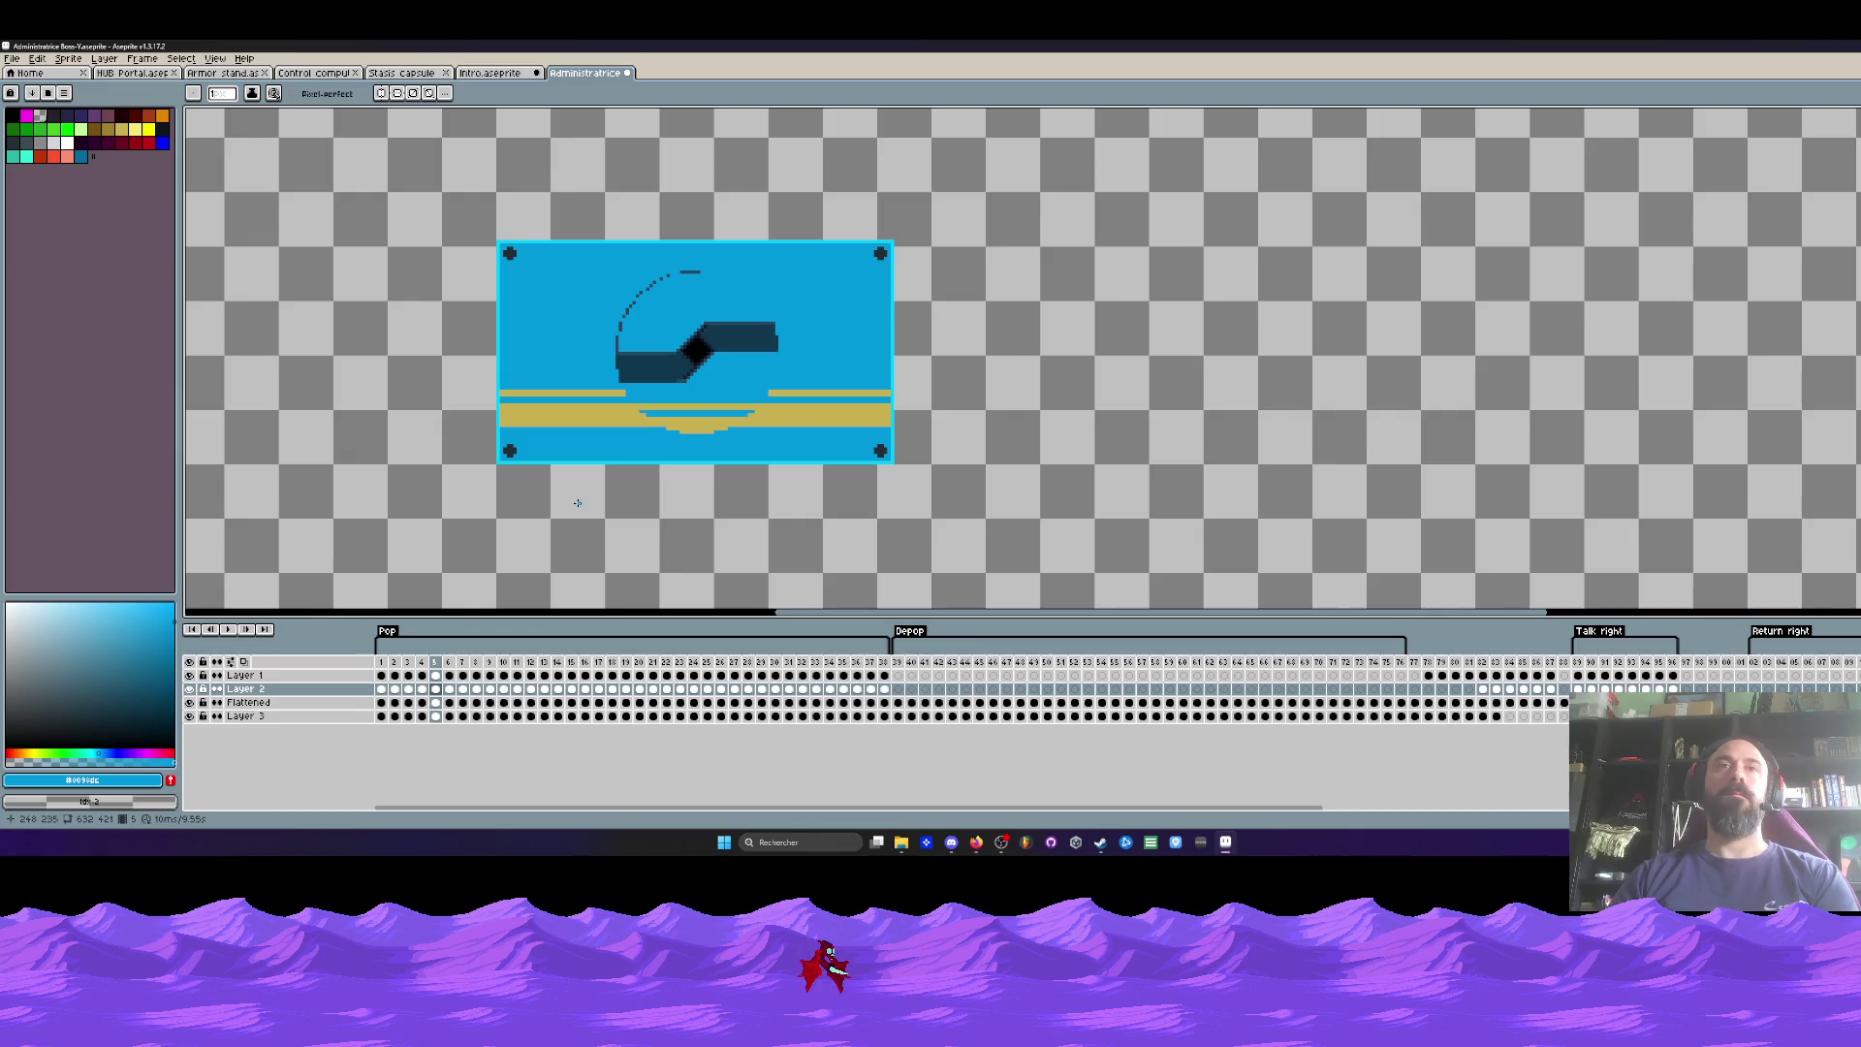
pyautogui.press('Right')
pyautogui.press('Right')
pyautogui.press('Right')
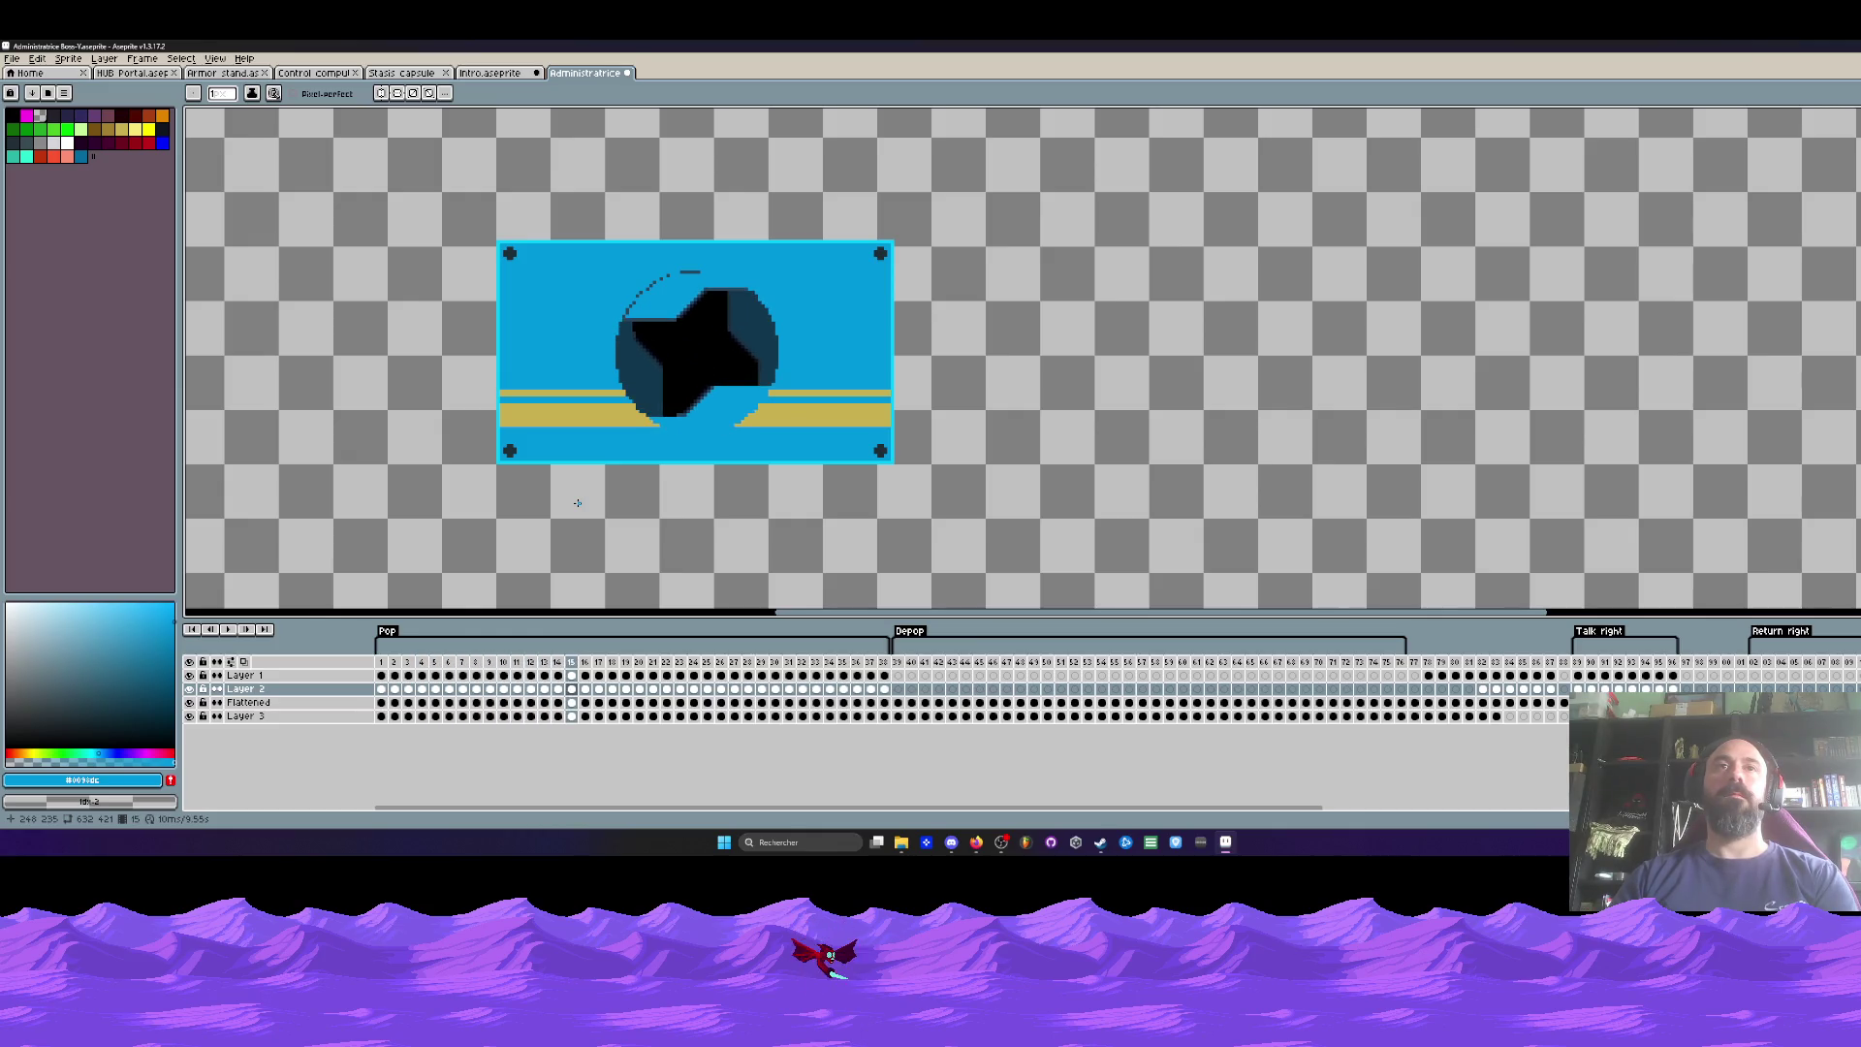
pyautogui.press('Left')
pyautogui.press('Left')
pyautogui.press('Left')
pyautogui.press('Right')
pyautogui.press('Right')
pyautogui.press('Right')
pyautogui.scroll(2, 741, 412)
pyautogui.press('Right')
# Step: Move Layer 2 below the Flattened layer and play the Pop tag in reverse
pyautogui.moveTo(301, 690); pyautogui.dragTo(289, 713)
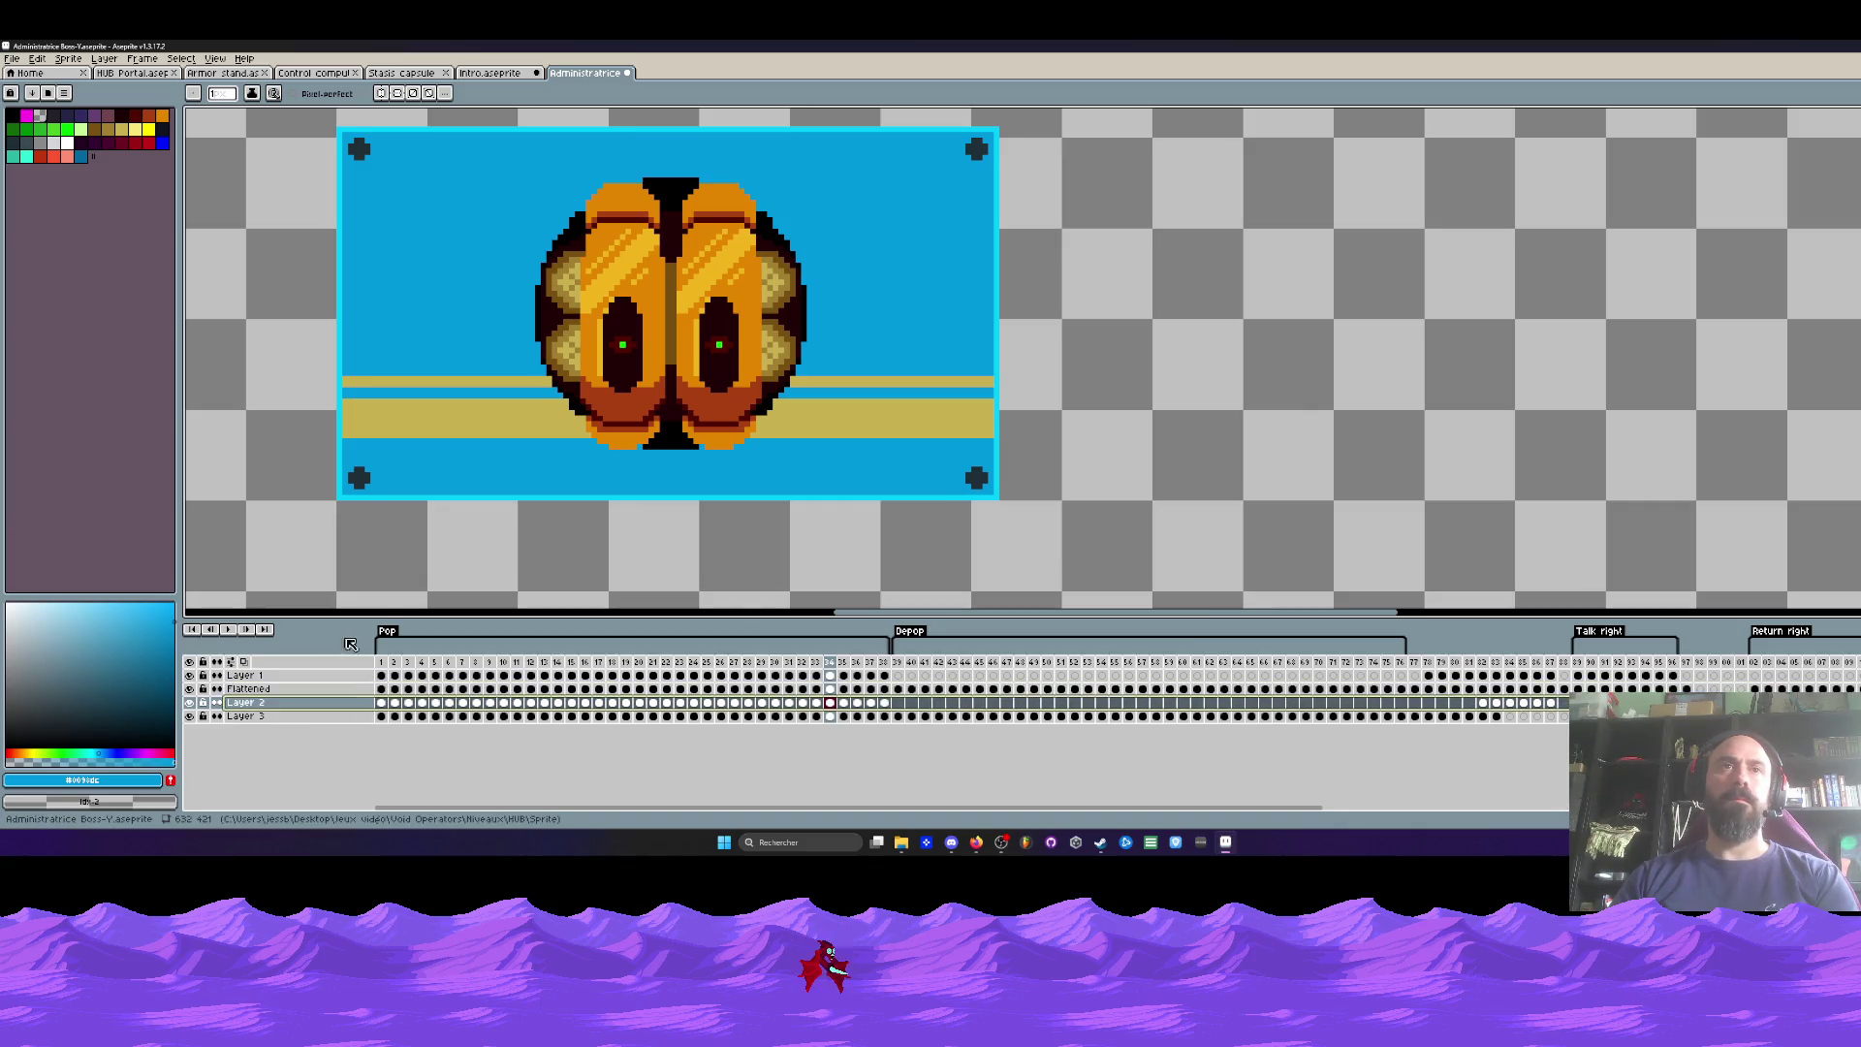
pyautogui.click(388, 630)
pyautogui.press('Return')
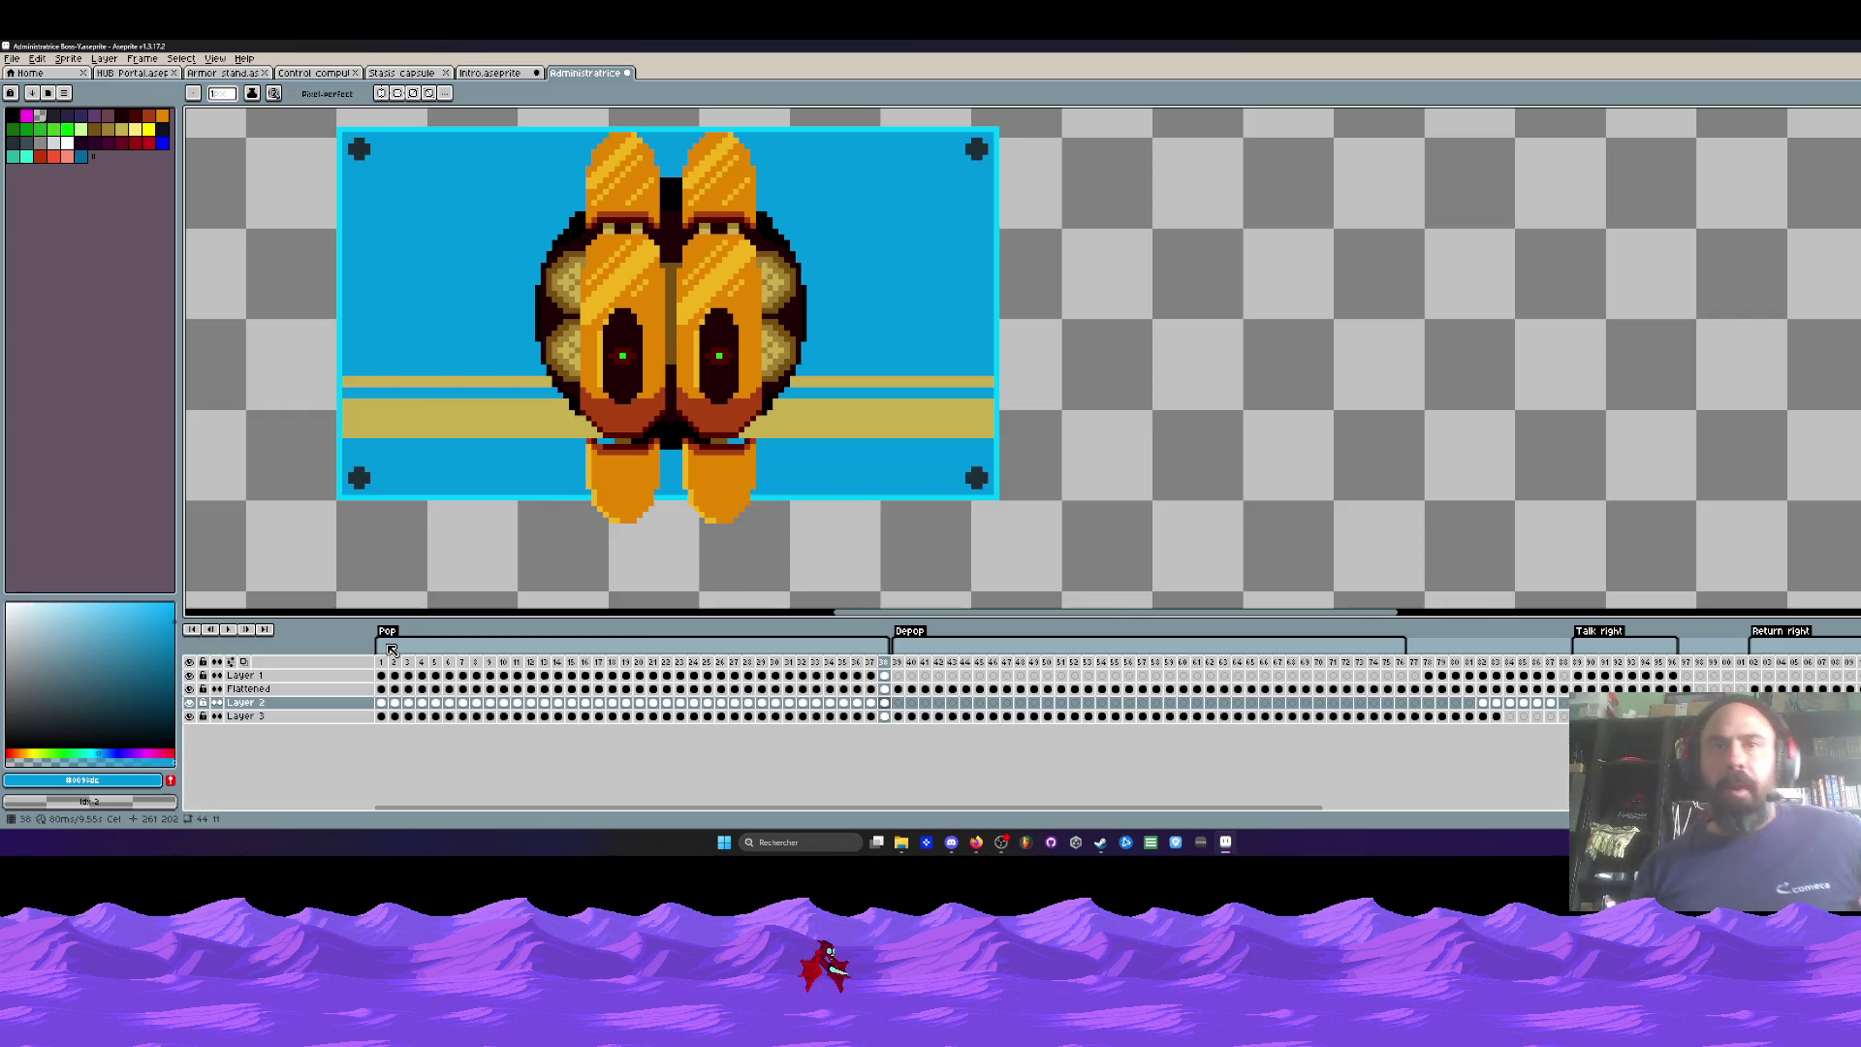
# Step: Toggle the Flattened and Layer 1 visibility to compare their content
pyautogui.click(190, 689)
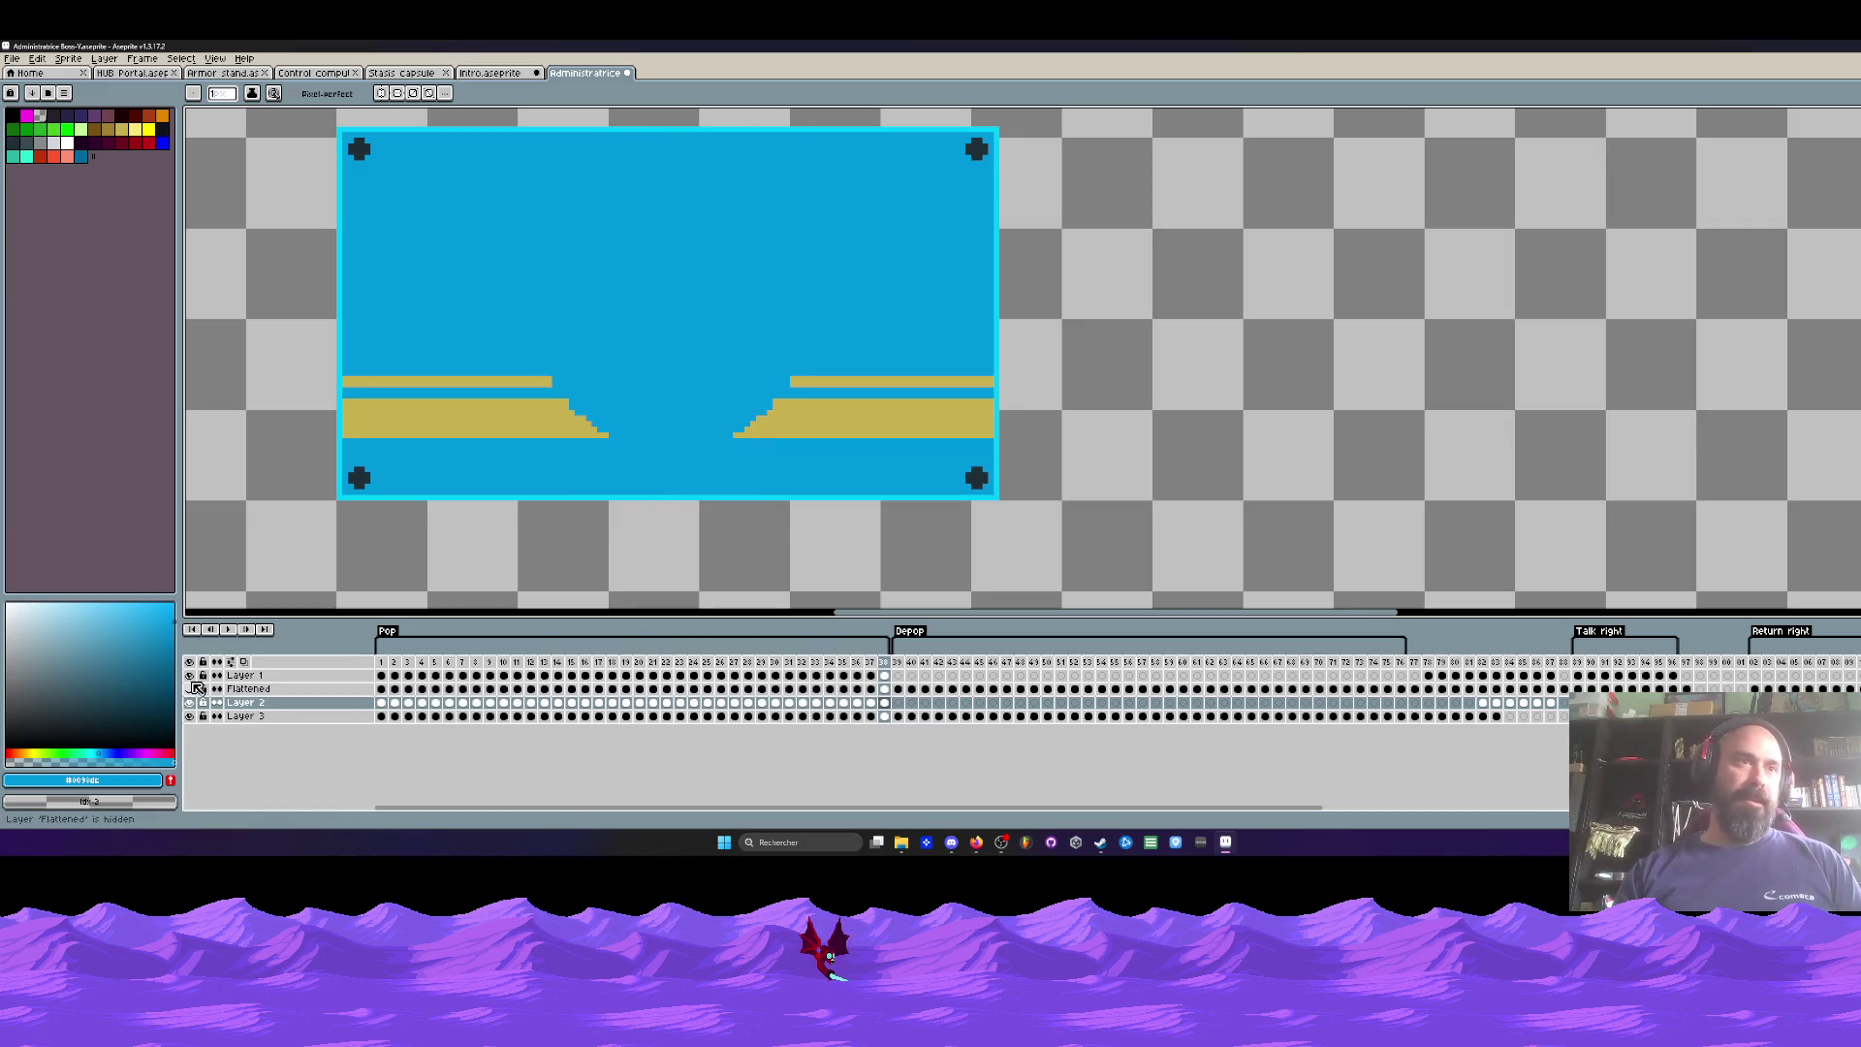
pyautogui.click(190, 675)
pyautogui.click(190, 676)
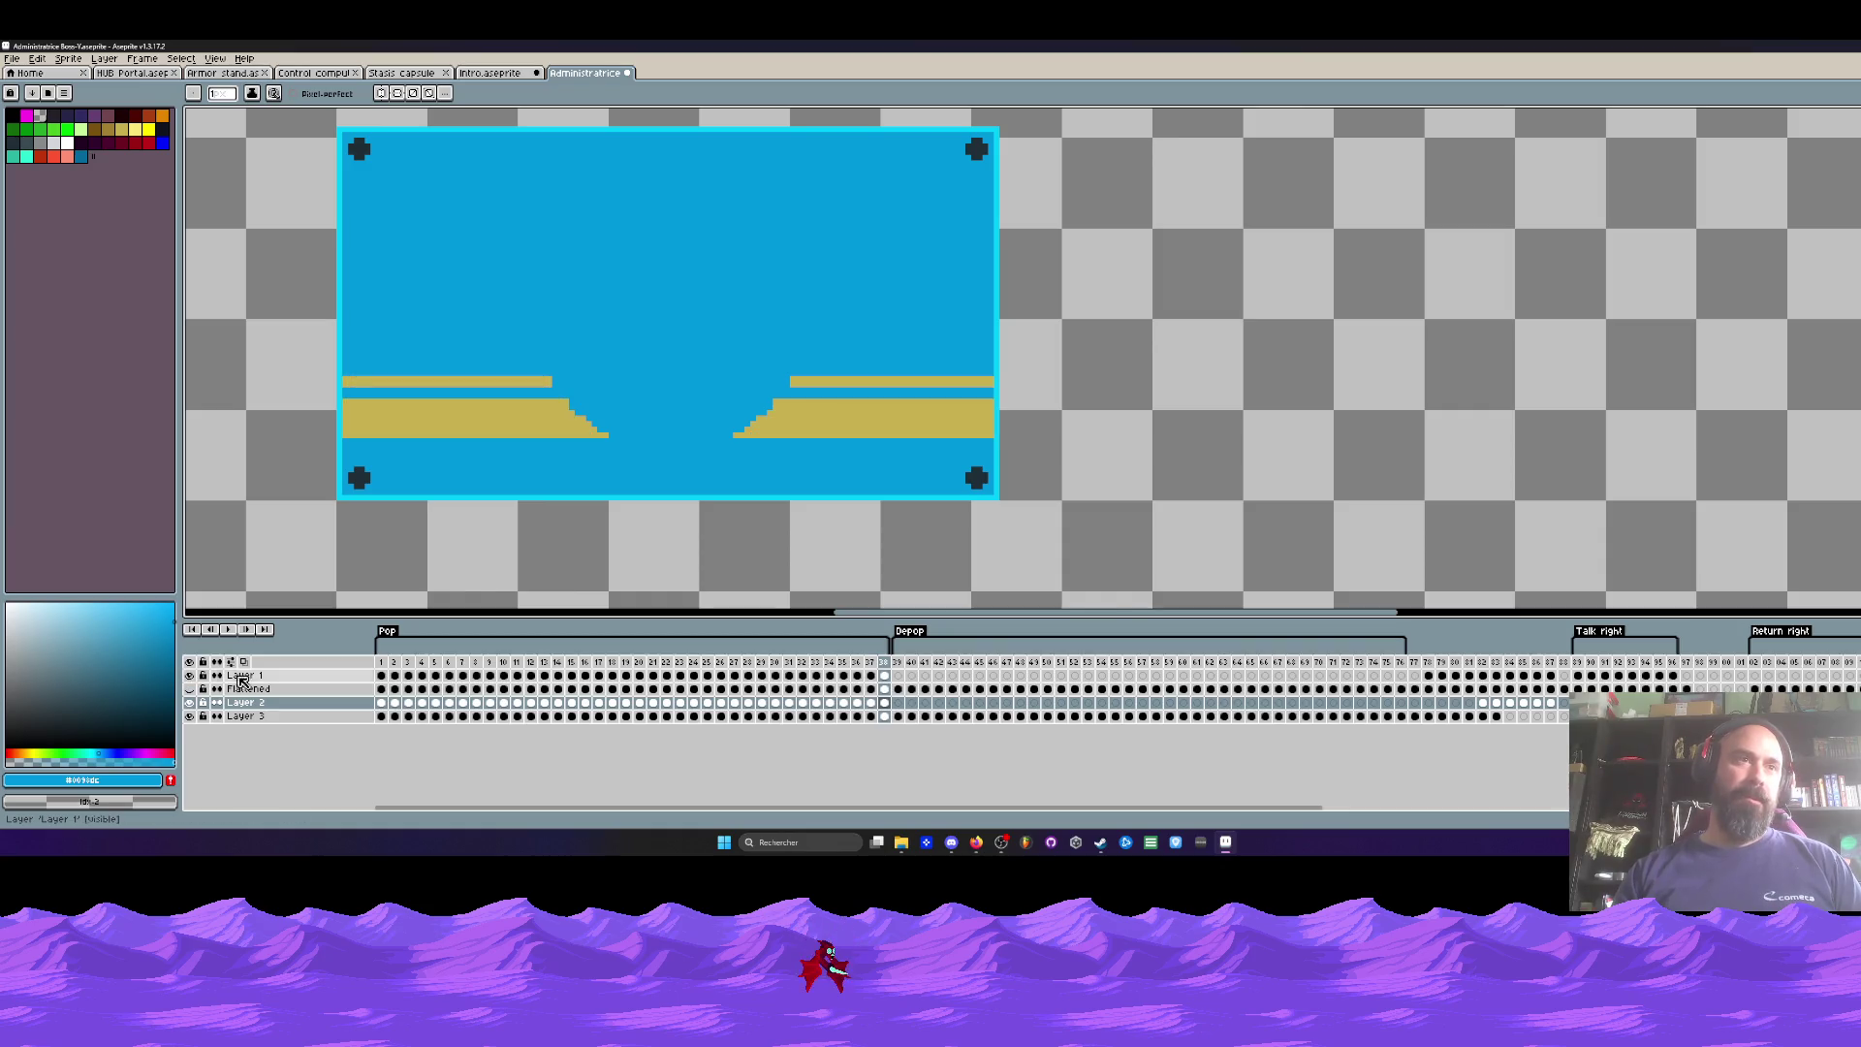
pyautogui.click(190, 689)
# Step: Move Layer 1 below the Flattened layer and delete it
pyautogui.click(241, 675)
pyautogui.moveTo(240, 675)
pyautogui.mouseDown()
pyautogui.moveTo(237, 709)
pyautogui.moveTo(236, 692)
pyautogui.mouseUp()
pyautogui.moveTo(387, 669)
pyautogui.mouseDown()
pyautogui.moveTo(834, 678)
pyautogui.moveTo(394, 679)
pyautogui.mouseUp()
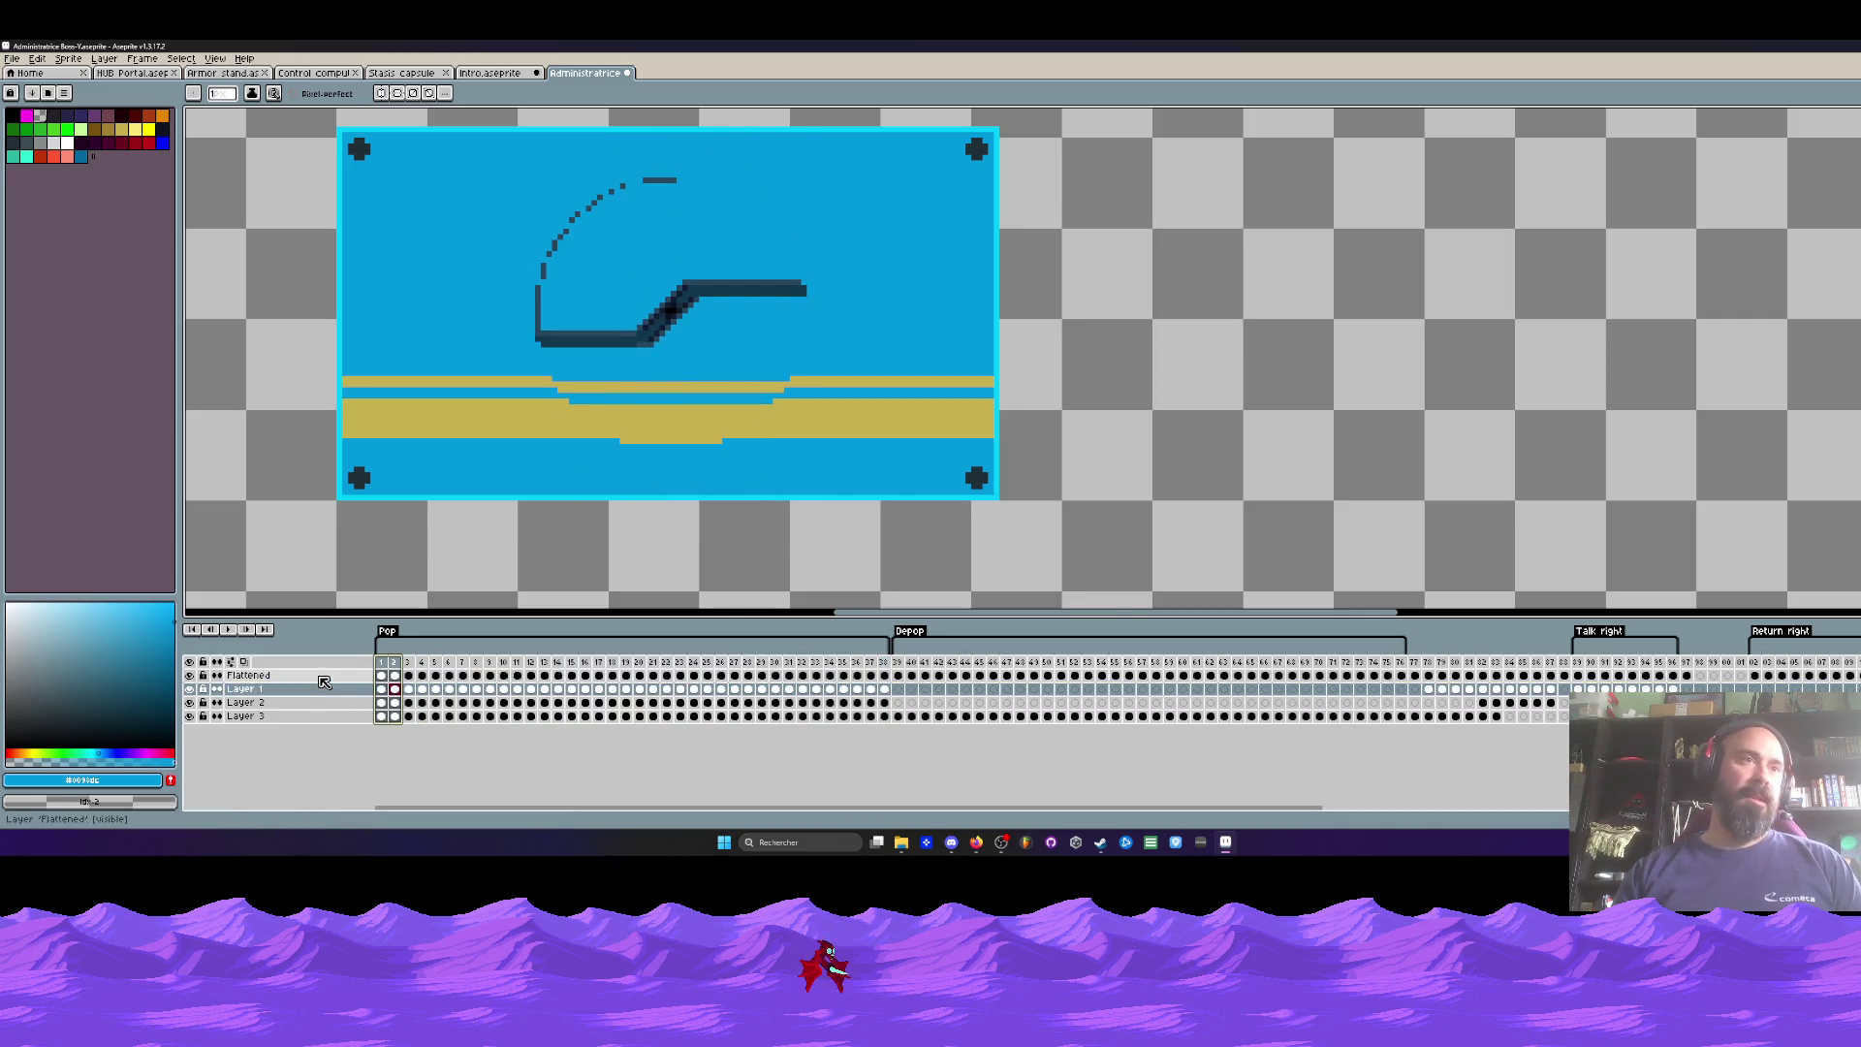
pyautogui.rightClick(253, 689)
pyautogui.click(294, 770)
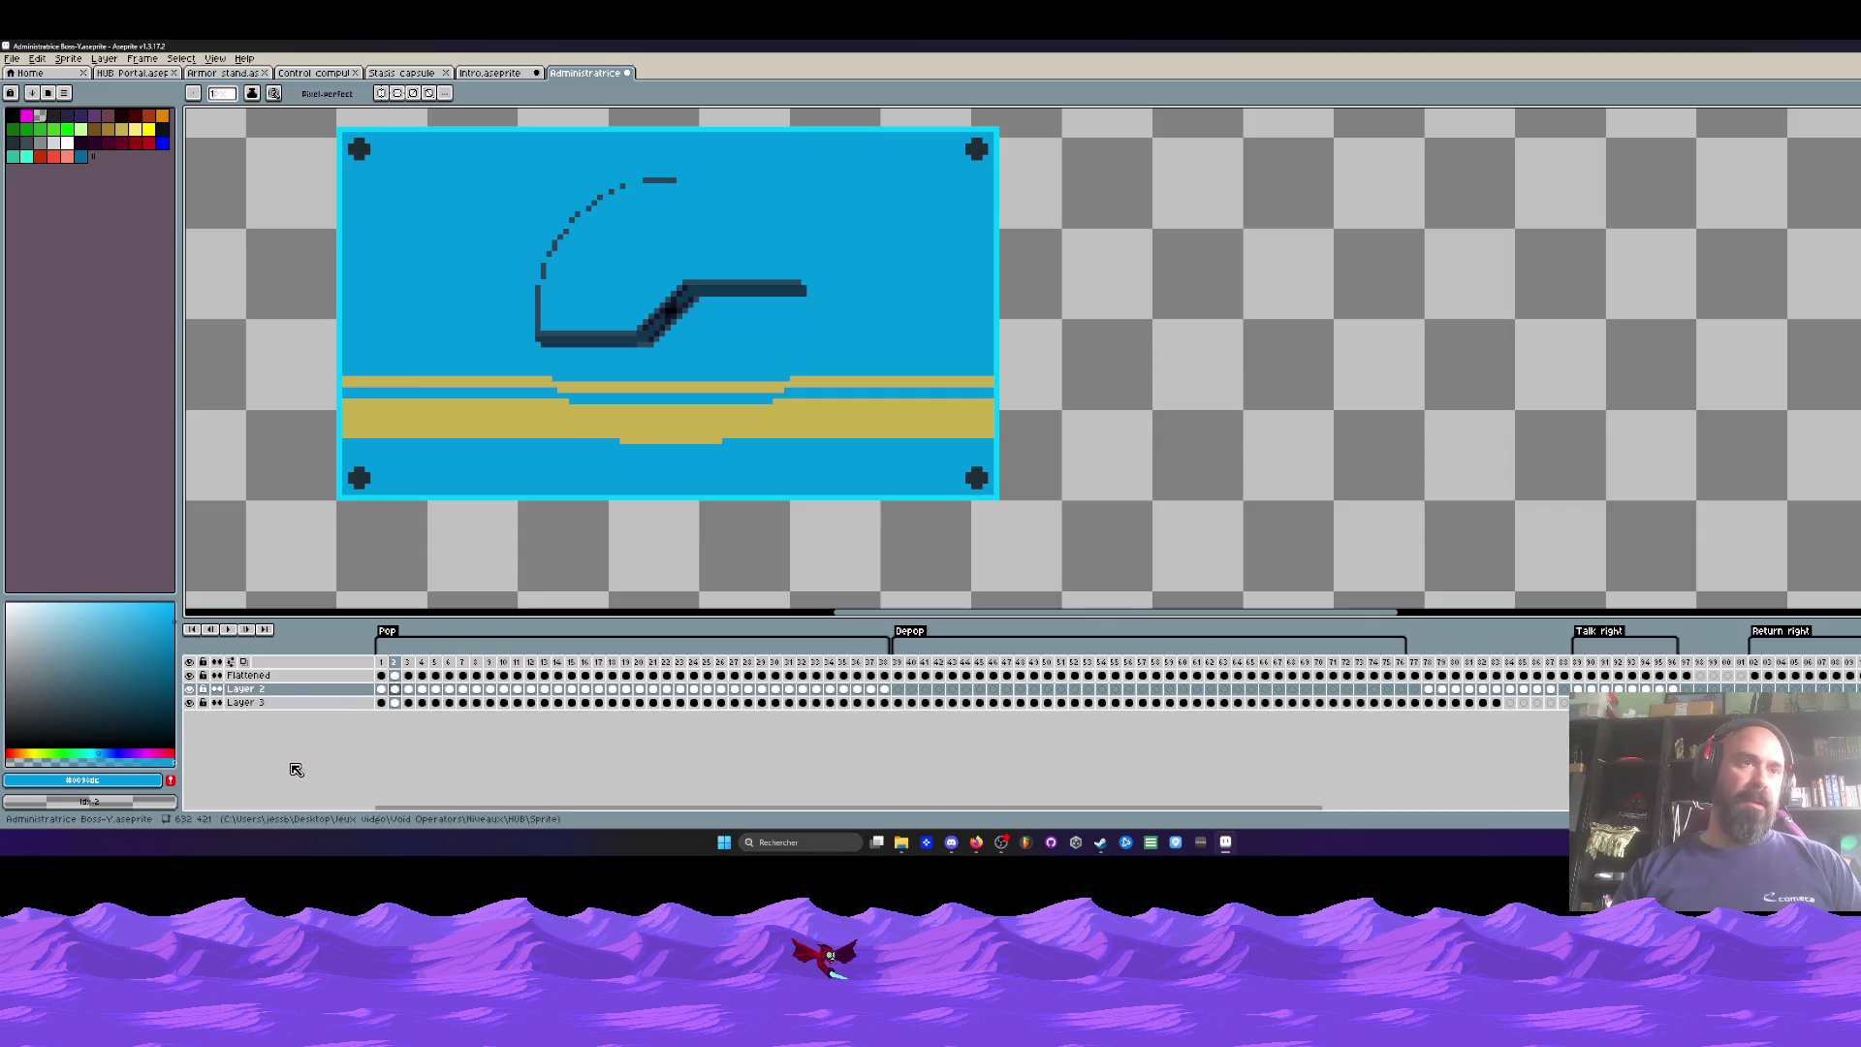
# Step: Check Layer 3's content by toggling its visibility, then bring up Layer 2's layer menu
pyautogui.click(190, 703)
pyautogui.click(190, 703)
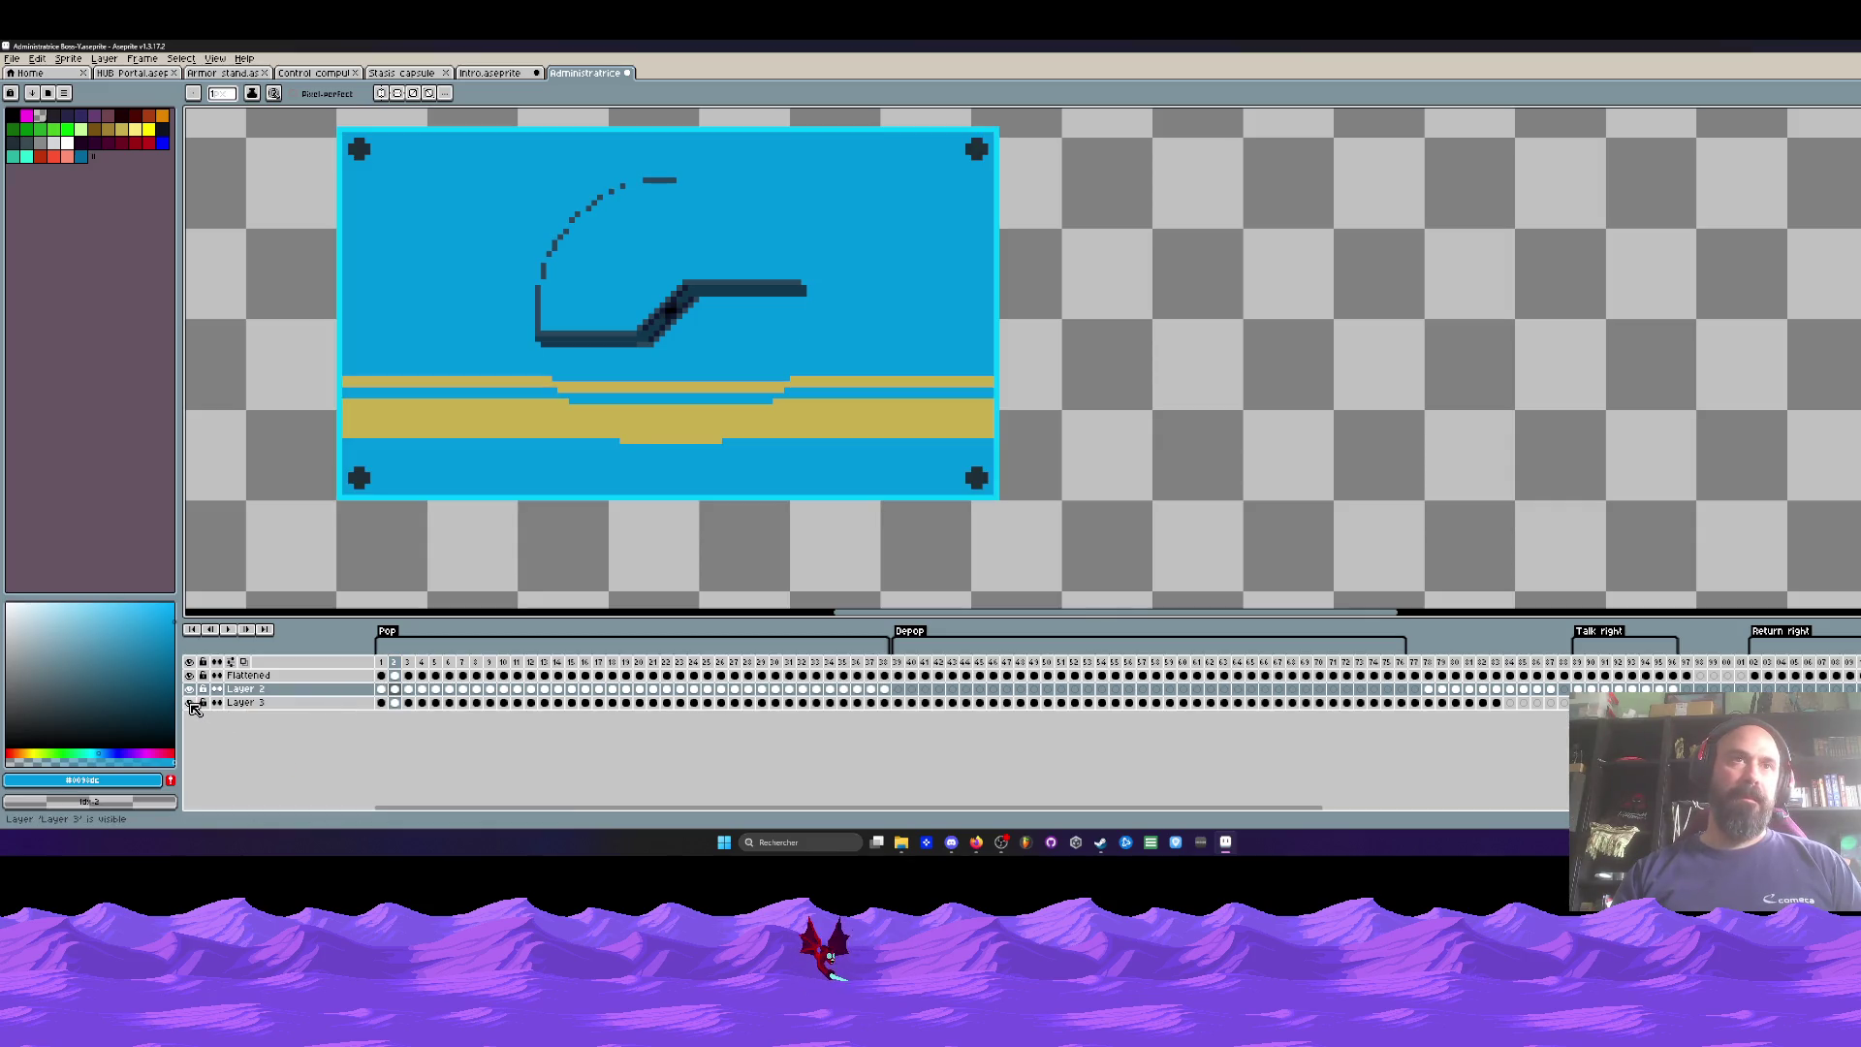
pyautogui.rightClick(246, 690)
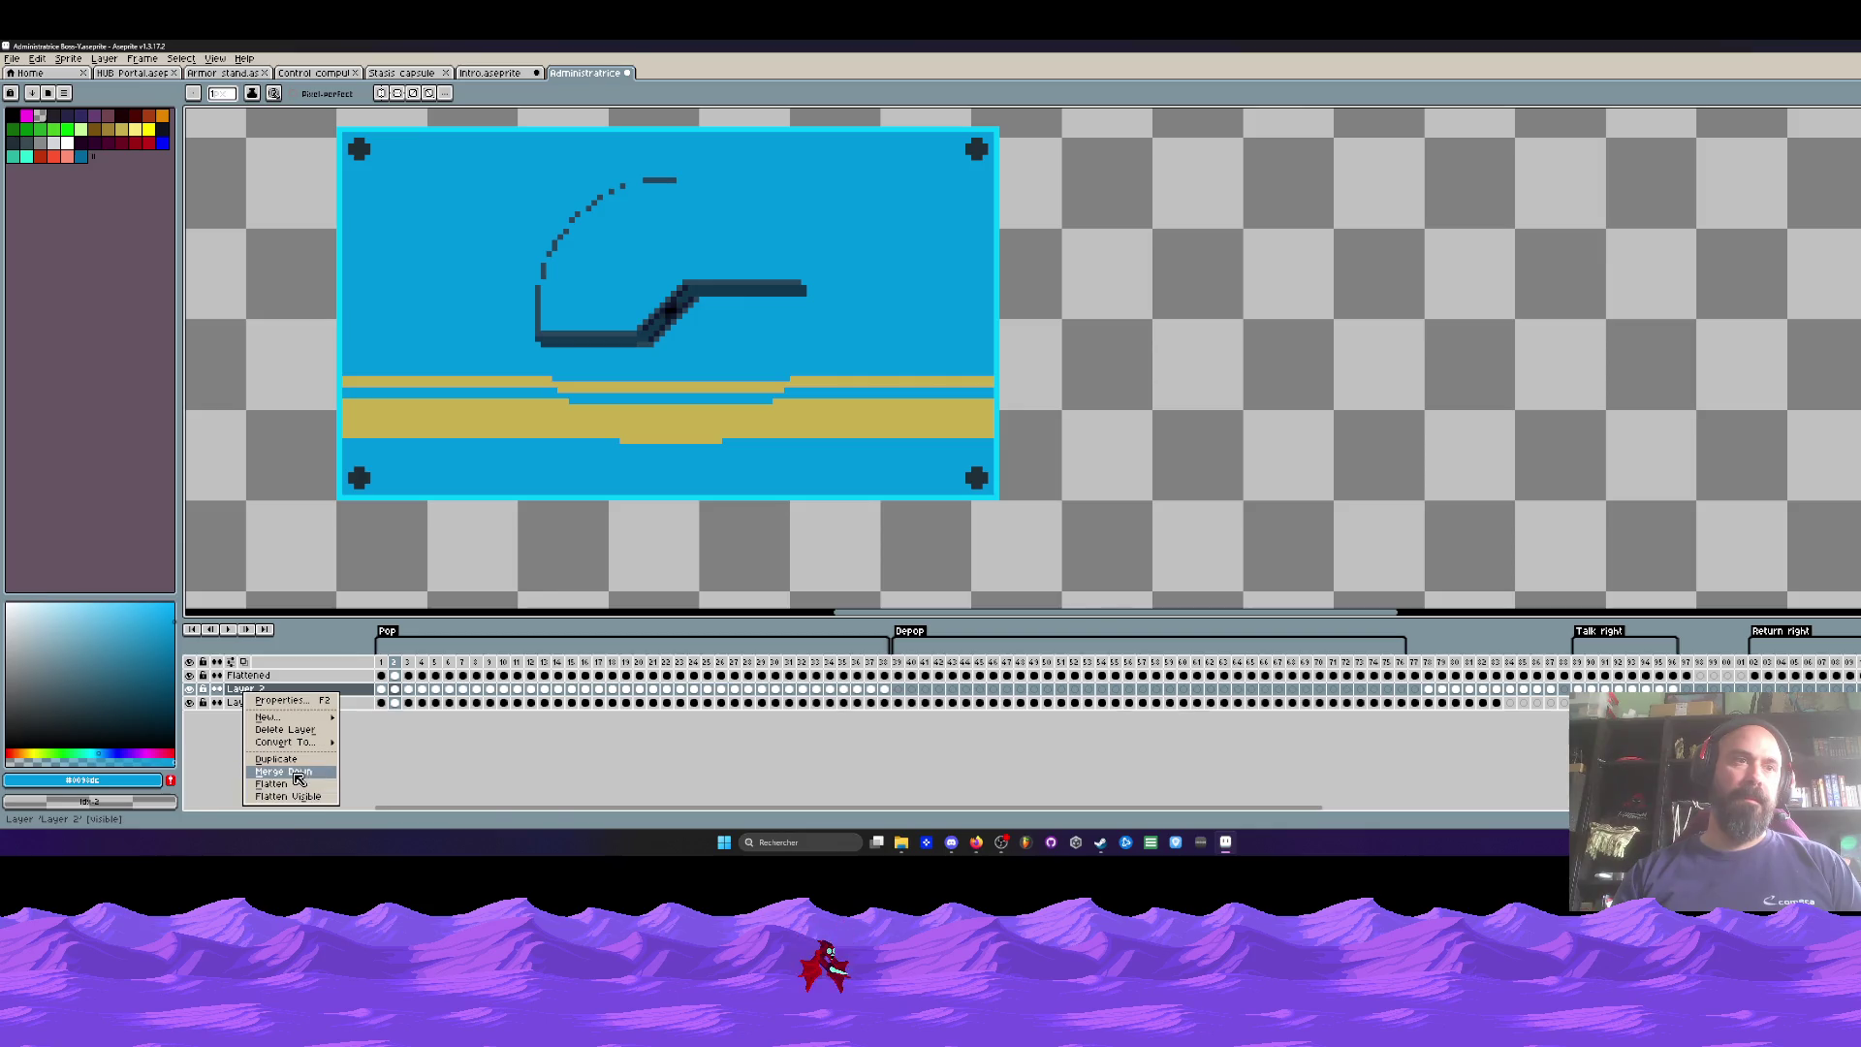
# Step: Flatten the visible layers, then check the Flattened layer while selecting frames 1 to 13
pyautogui.click(303, 796)
pyautogui.click(190, 676)
pyautogui.scroll(-2, 591, 480)
pyautogui.moveTo(387, 673)
pyautogui.mouseDown()
pyautogui.moveTo(887, 674)
pyautogui.moveTo(397, 669)
pyautogui.mouseUp()
pyautogui.click(381, 688)
pyautogui.click(190, 676)
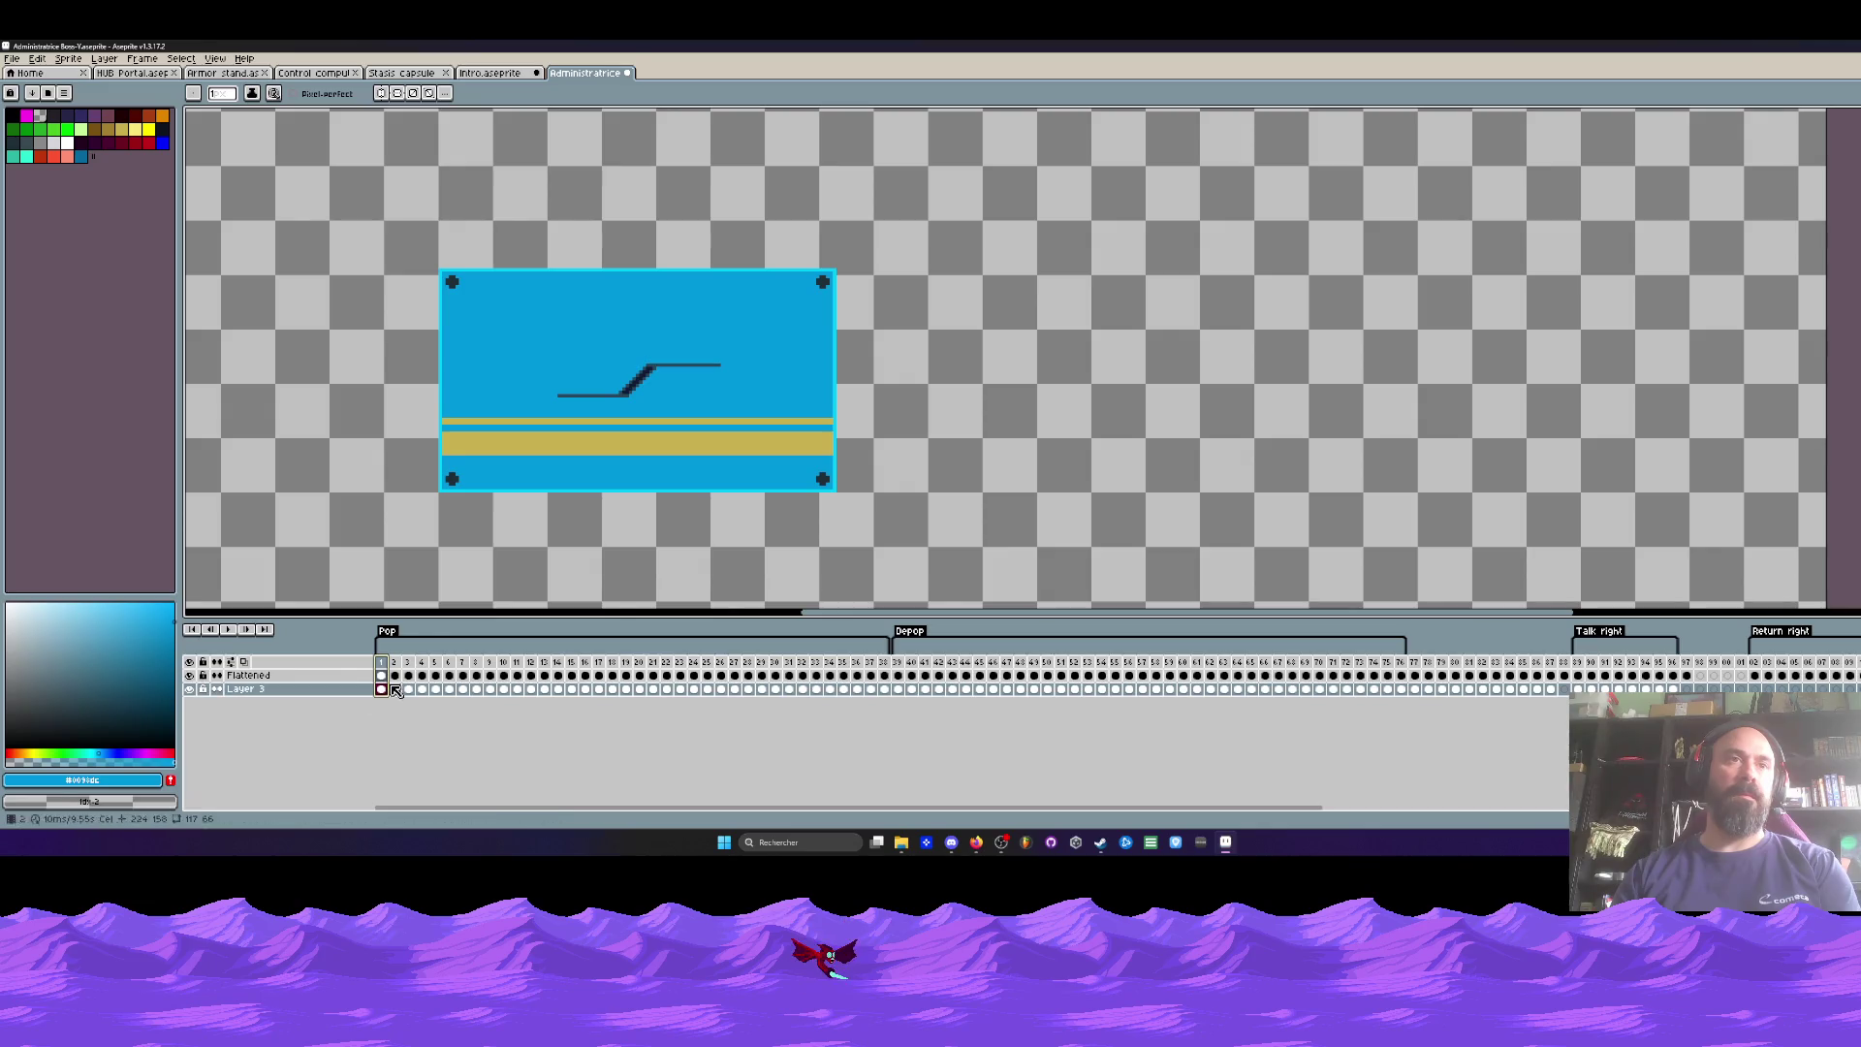
pyautogui.moveTo(381, 662)
pyautogui.mouseDown()
pyautogui.moveTo(867, 667)
pyautogui.moveTo(626, 669)
pyautogui.mouseUp()
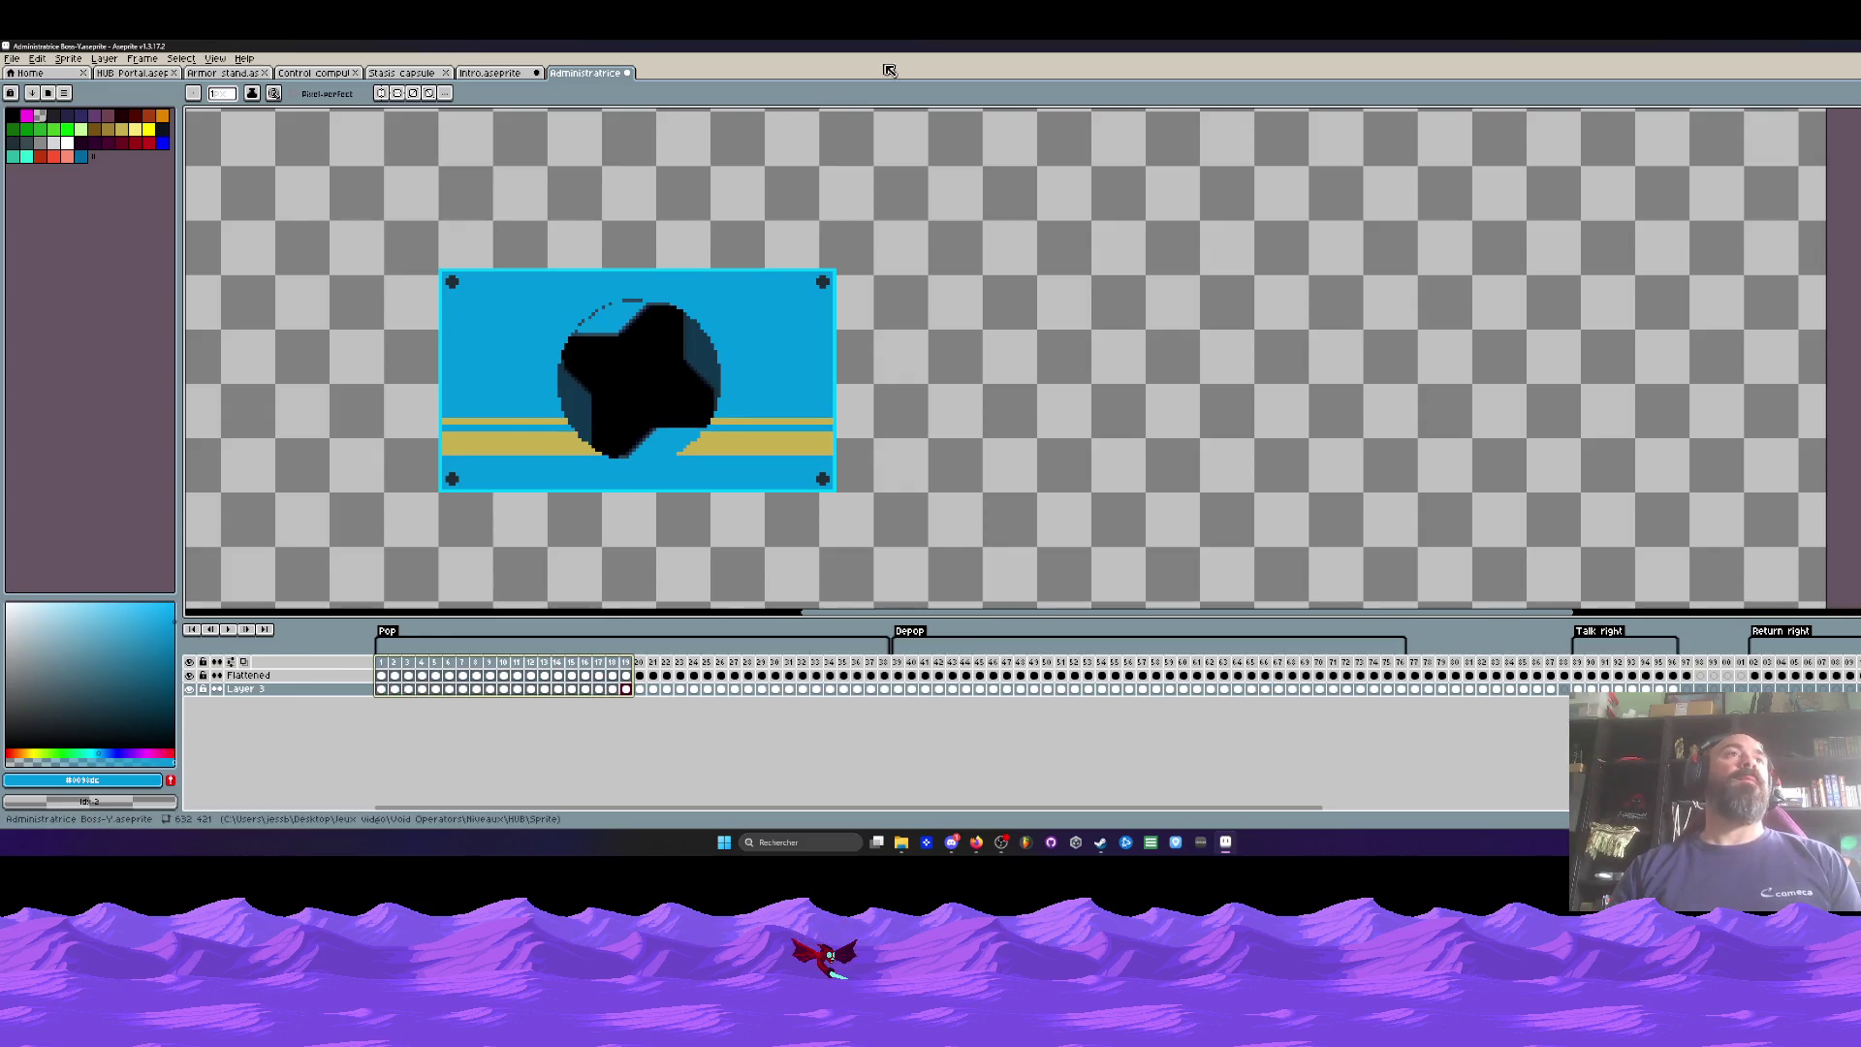
# Step: Save the Administratrice sprite and switch to the Intro.aseprite document
pyautogui.click(13, 59)
pyautogui.click(41, 124)
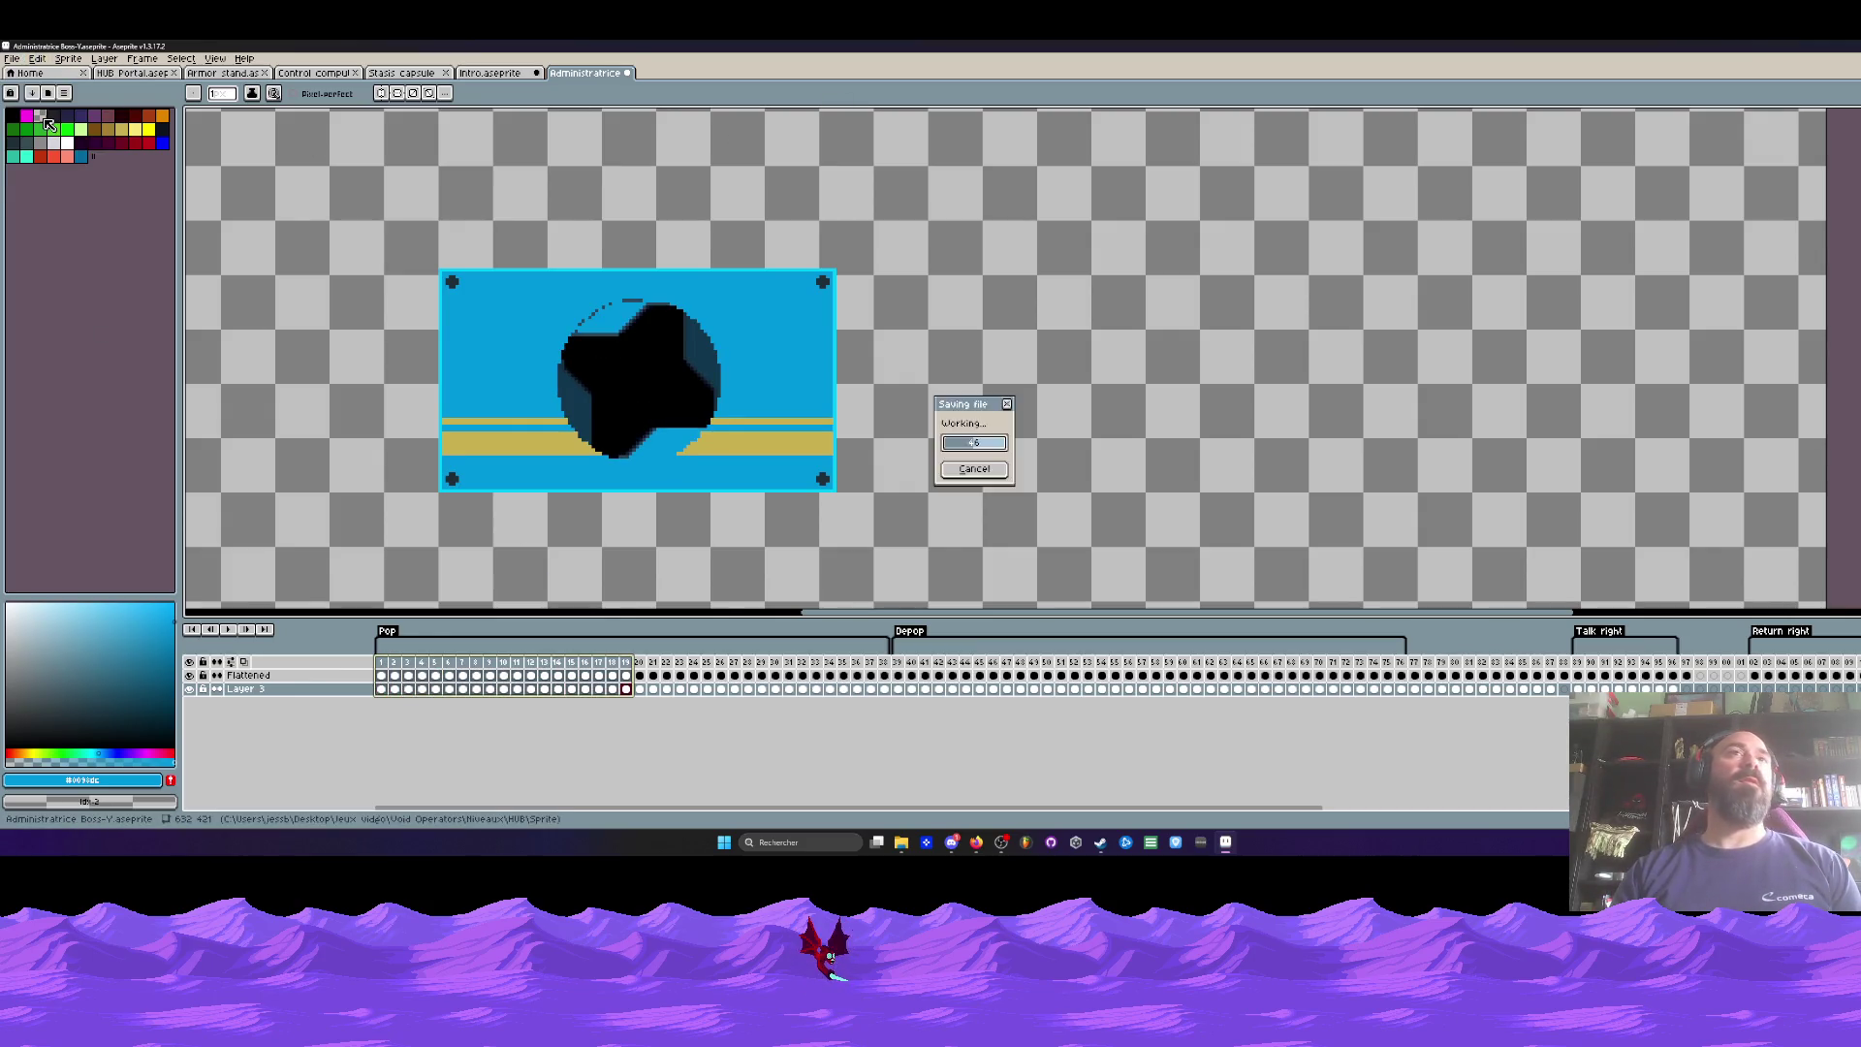
pyautogui.click(518, 77)
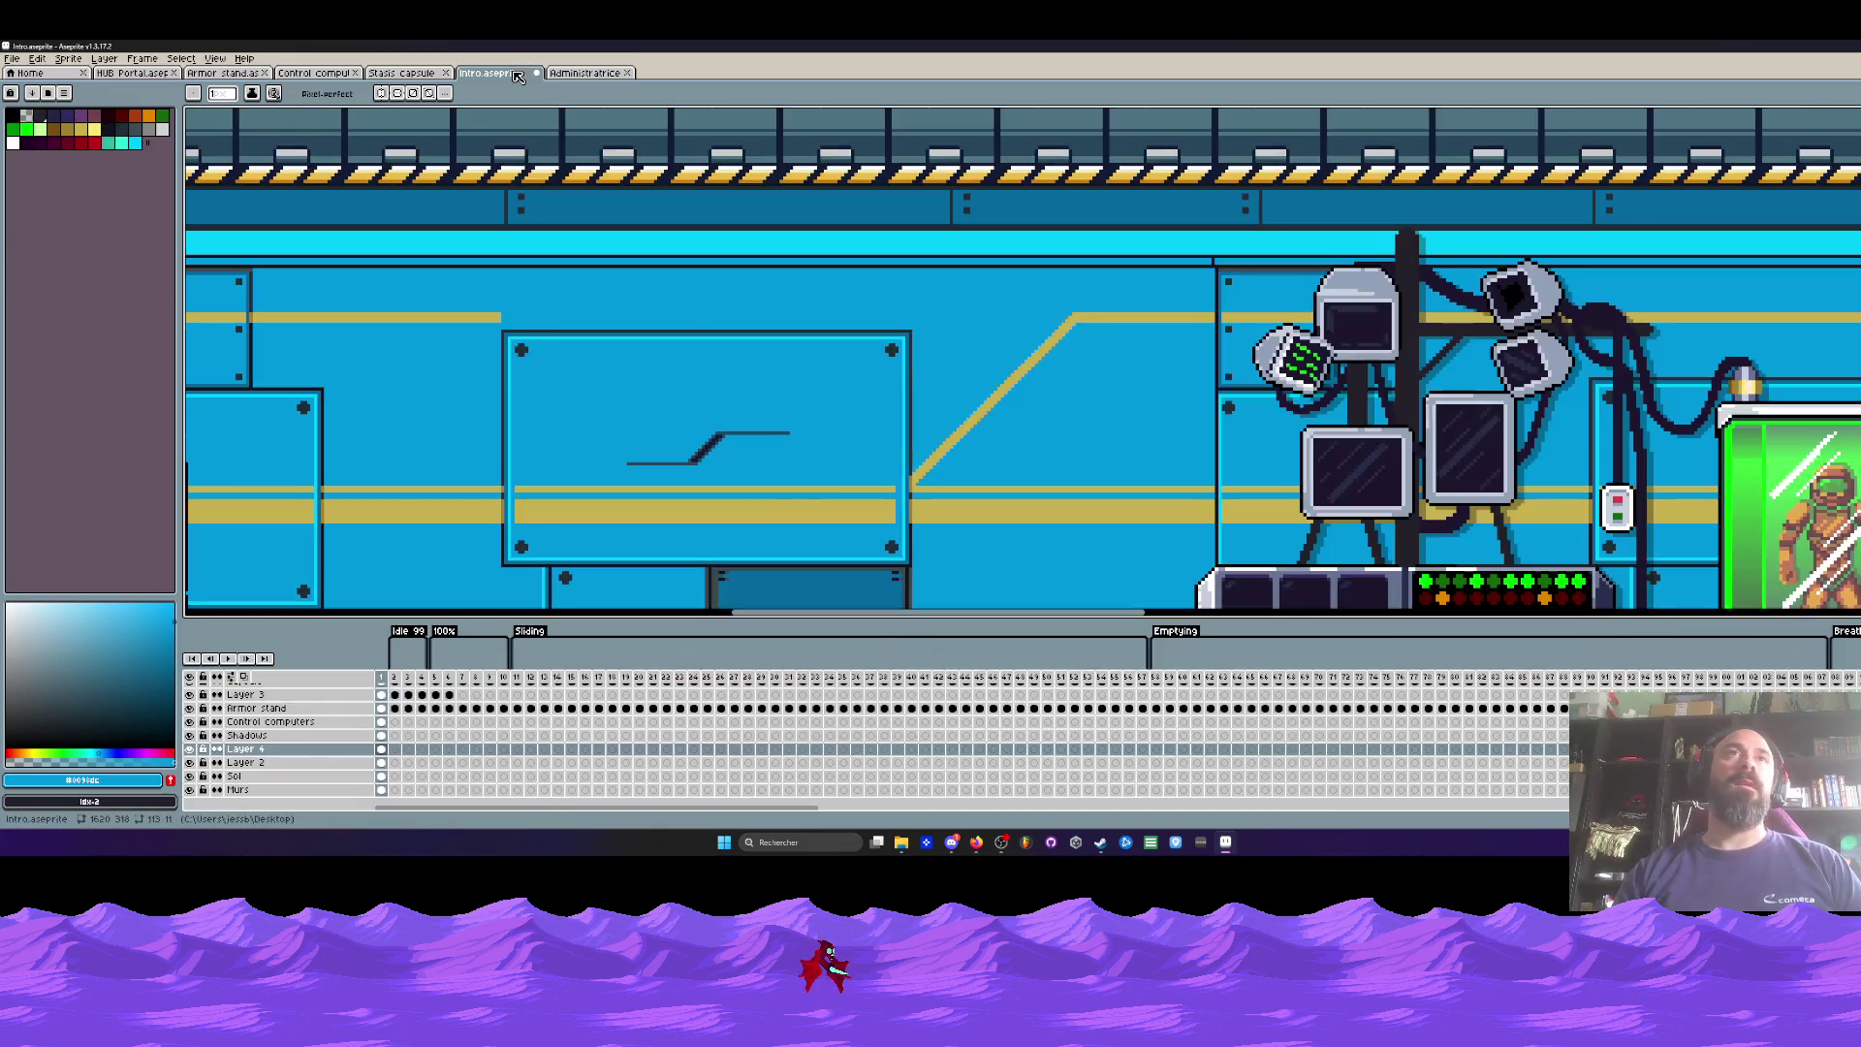
# Step: Look over the Stasis capsule document and select frames 1 to 18 of its animation
pyautogui.scroll(-3, 765, 424)
pyautogui.scroll(2, 765, 424)
pyautogui.scroll(-2, 806, 407)
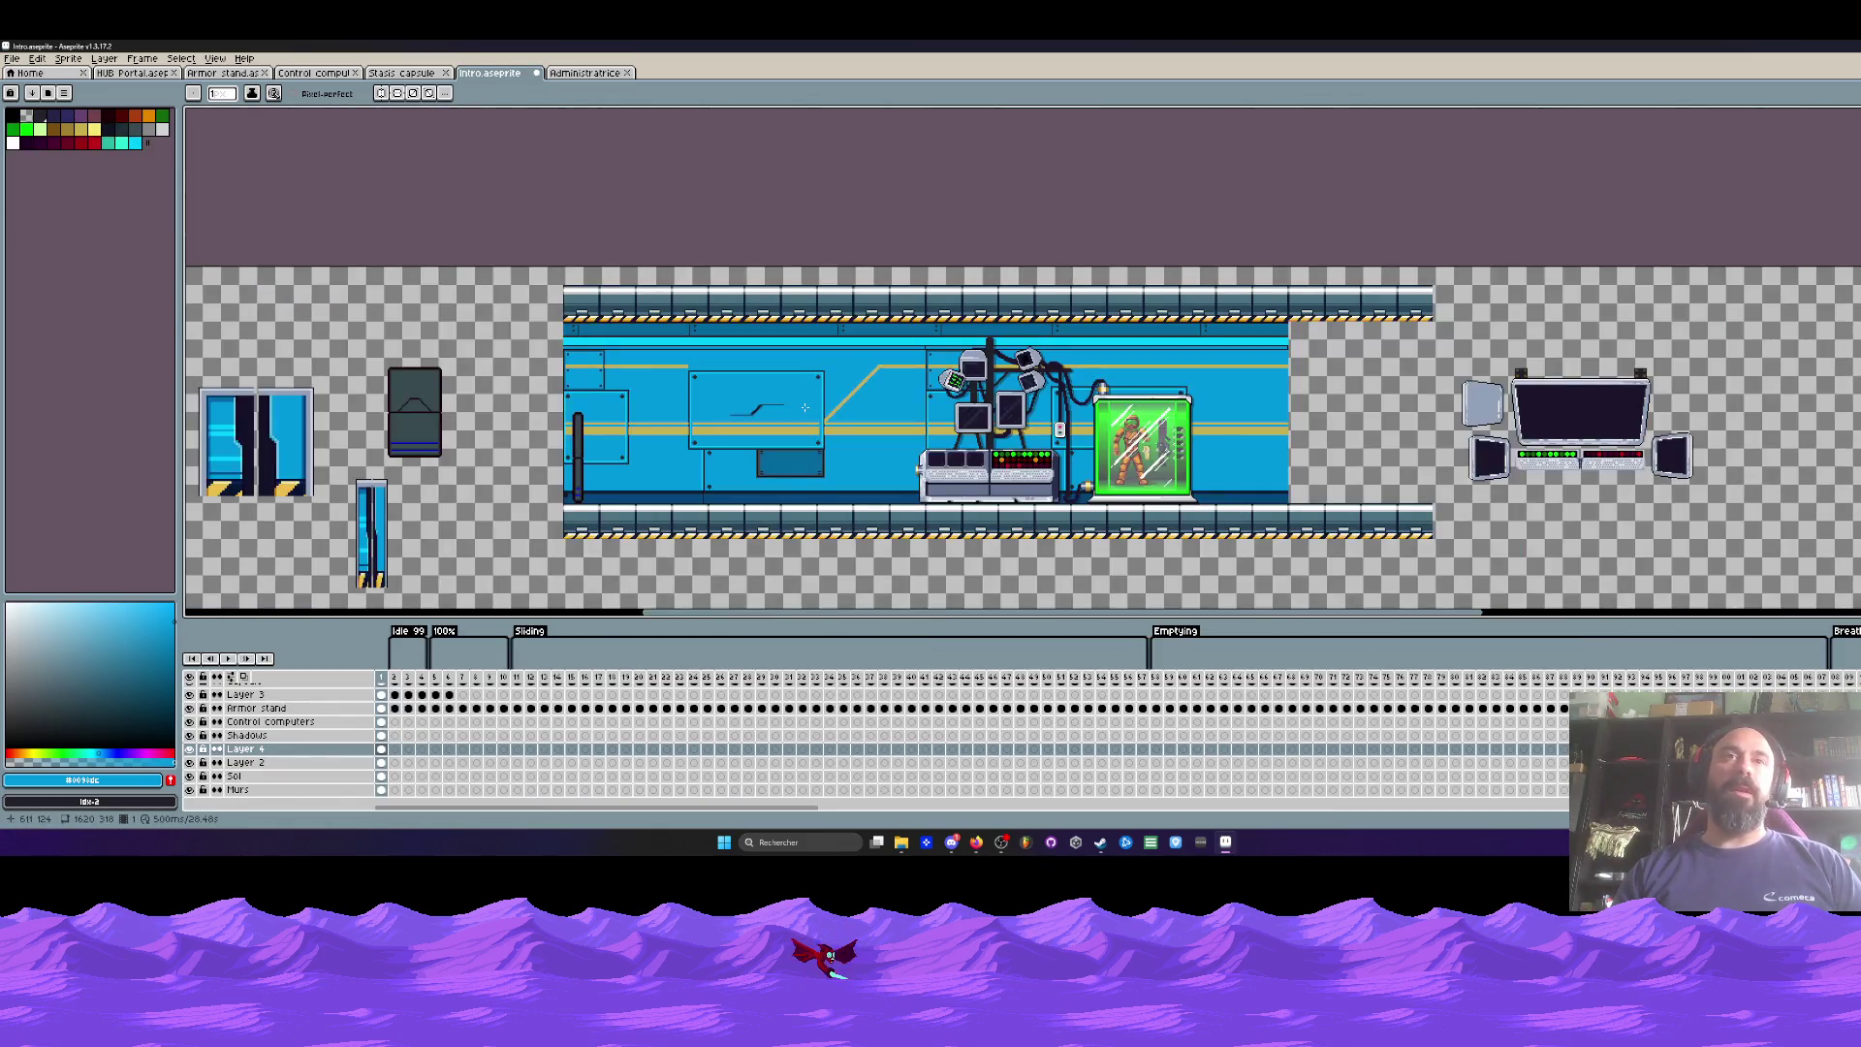
pyautogui.click(414, 82)
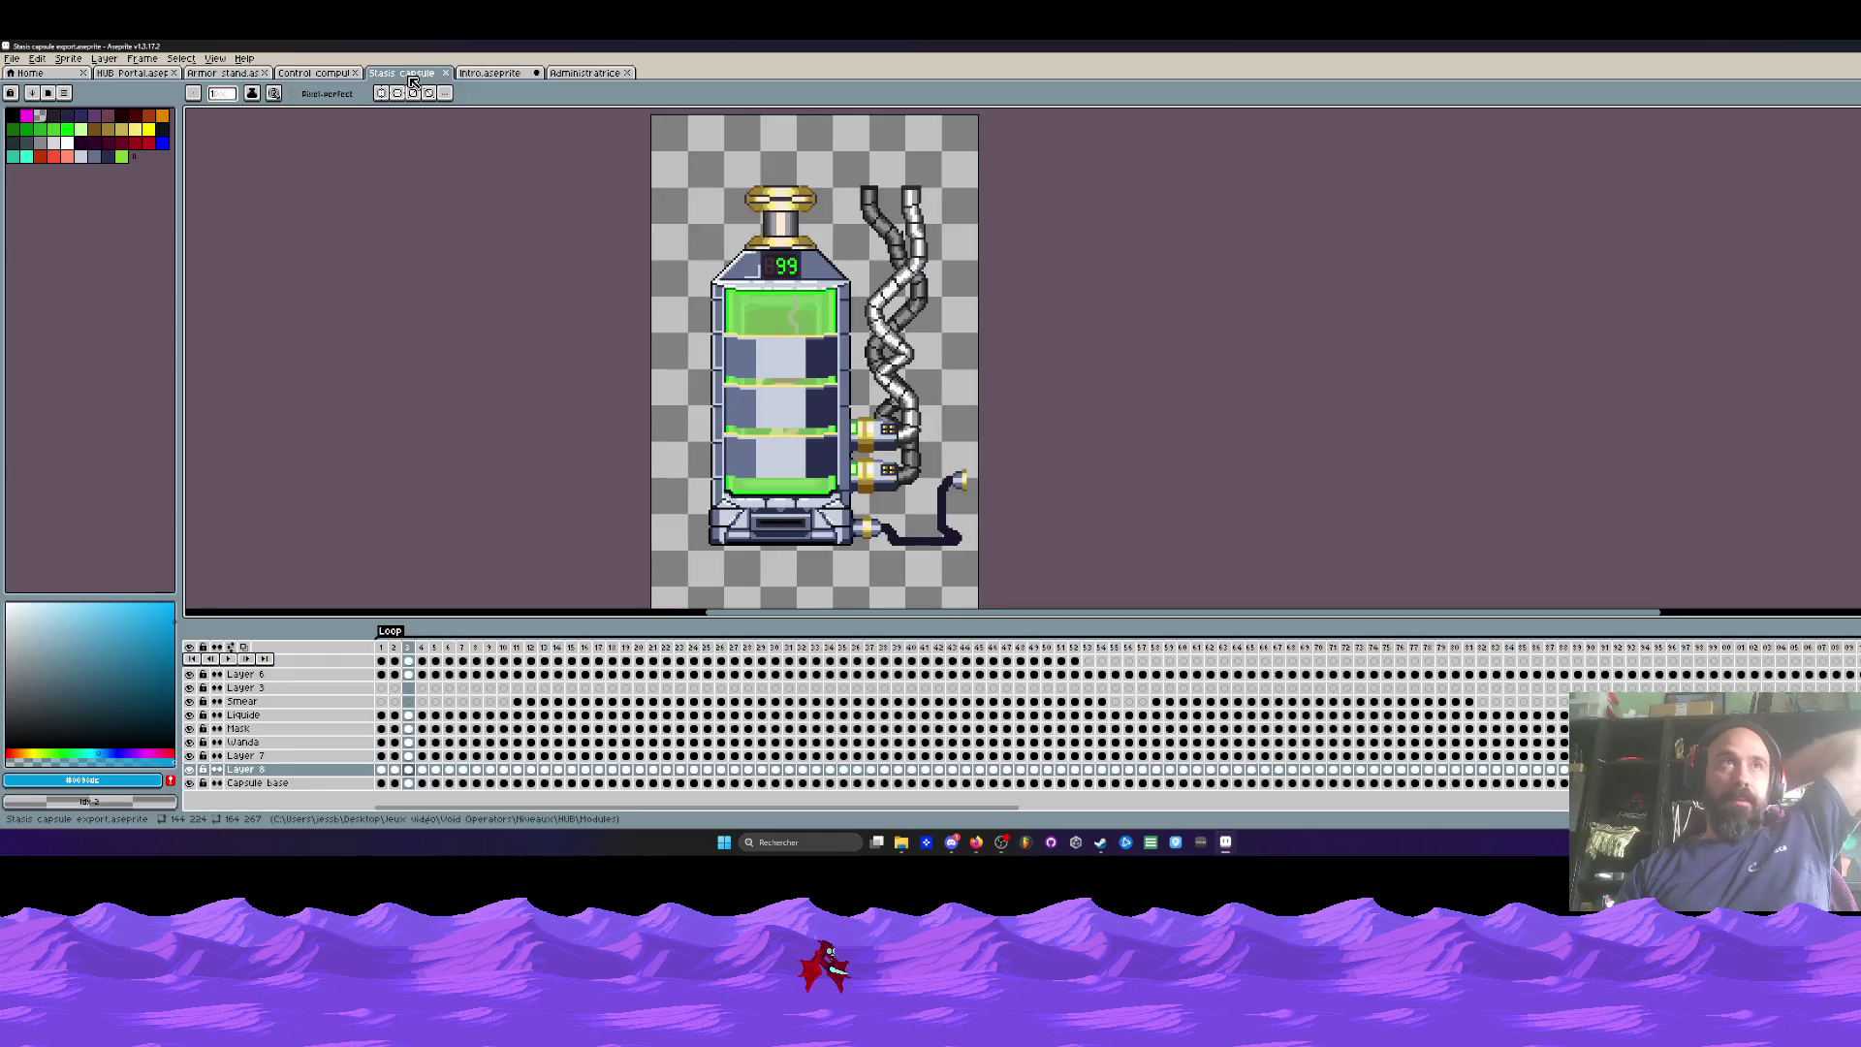
pyautogui.scroll(3, 885, 194)
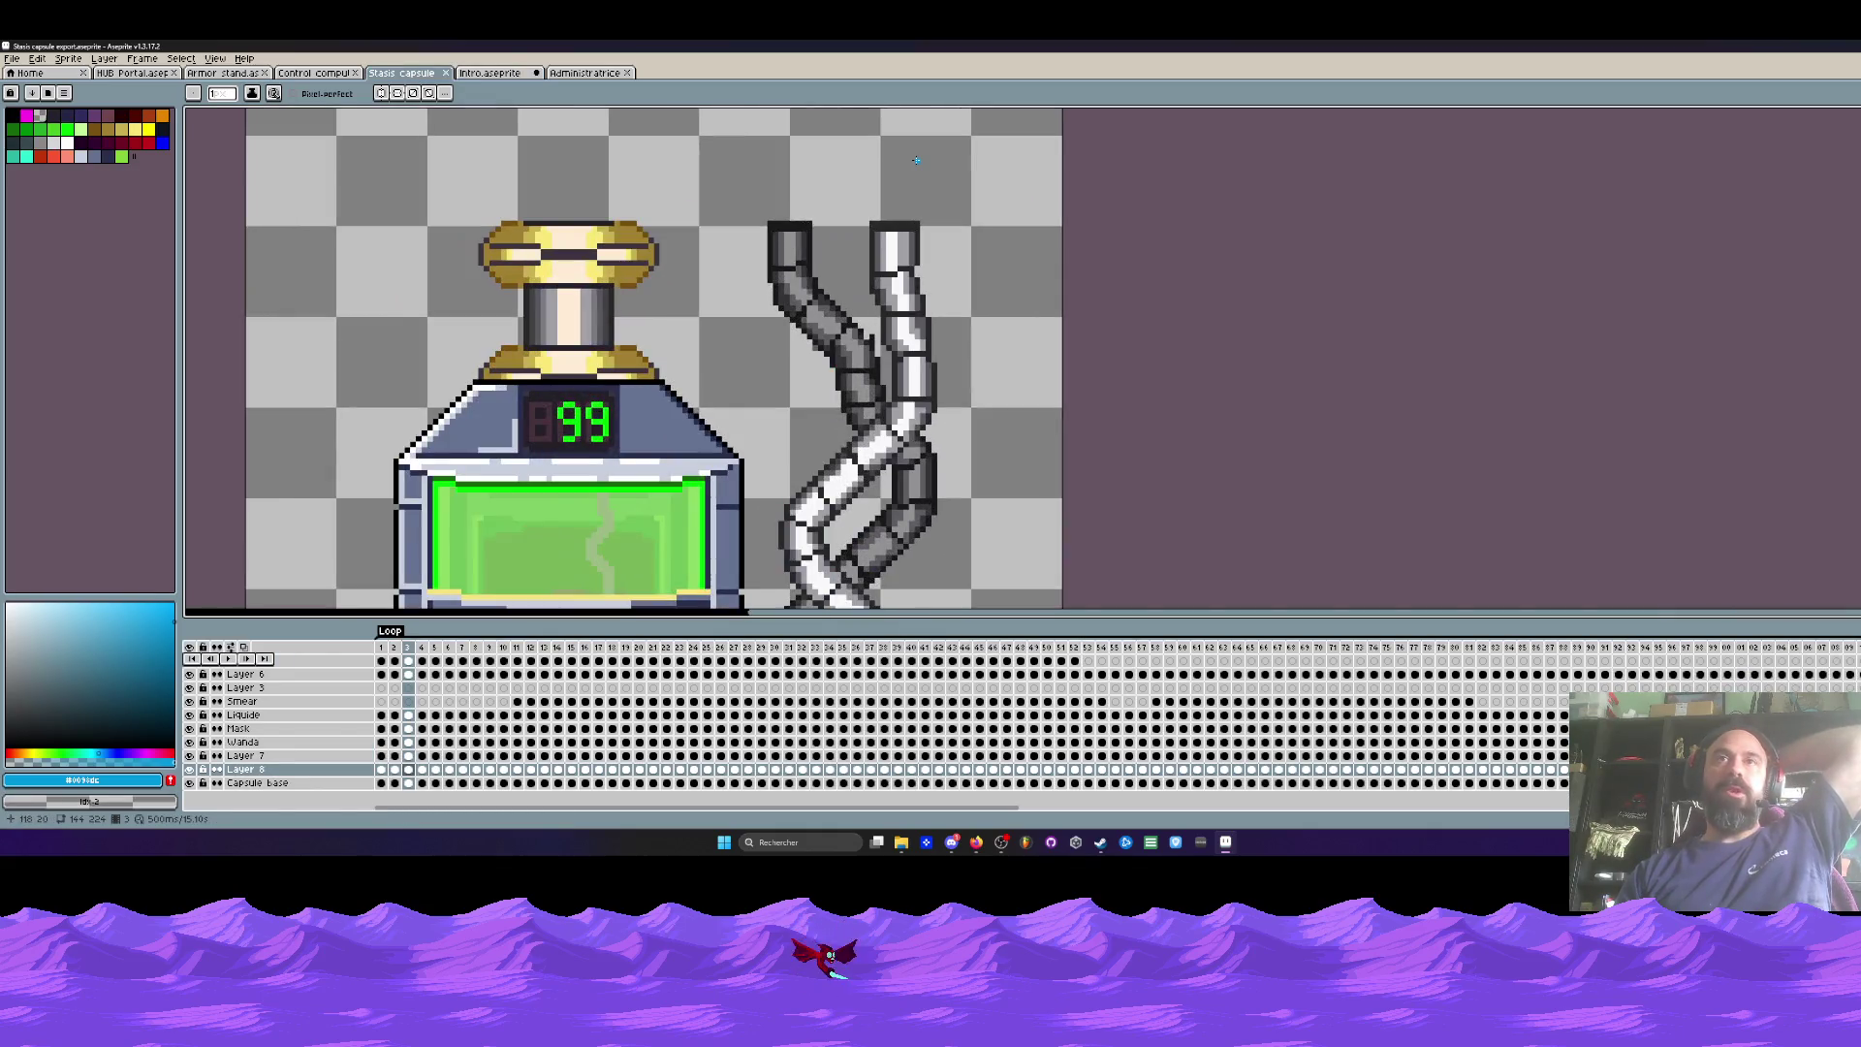
pyautogui.scroll(-3, 916, 160)
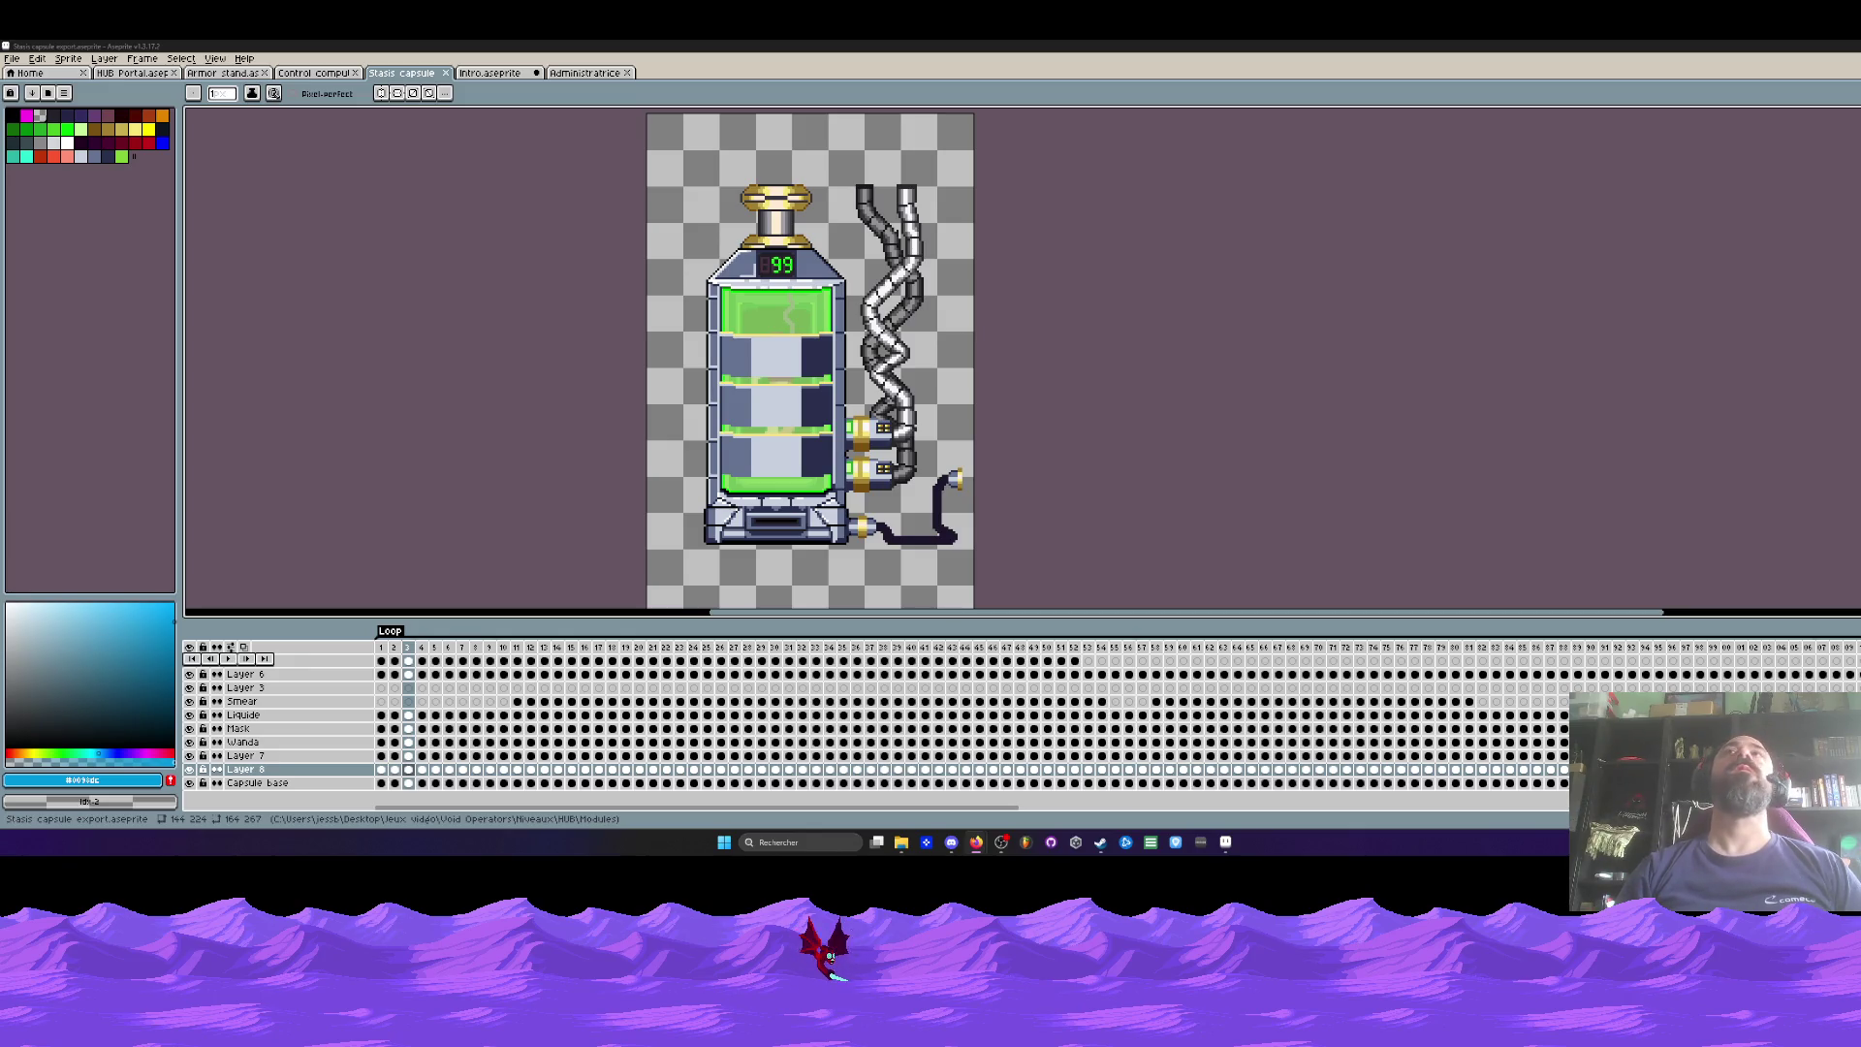
pyautogui.scroll(-3, 785, 215)
pyautogui.scroll(3, 789, 217)
pyautogui.moveTo(381, 647)
pyautogui.mouseDown()
pyautogui.moveTo(1163, 667)
pyautogui.moveTo(558, 667)
pyautogui.mouseUp()
# Step: Glance through the Armor stand, HUB Portal and Intro documents, ending on Administratrice
pyautogui.click(224, 74)
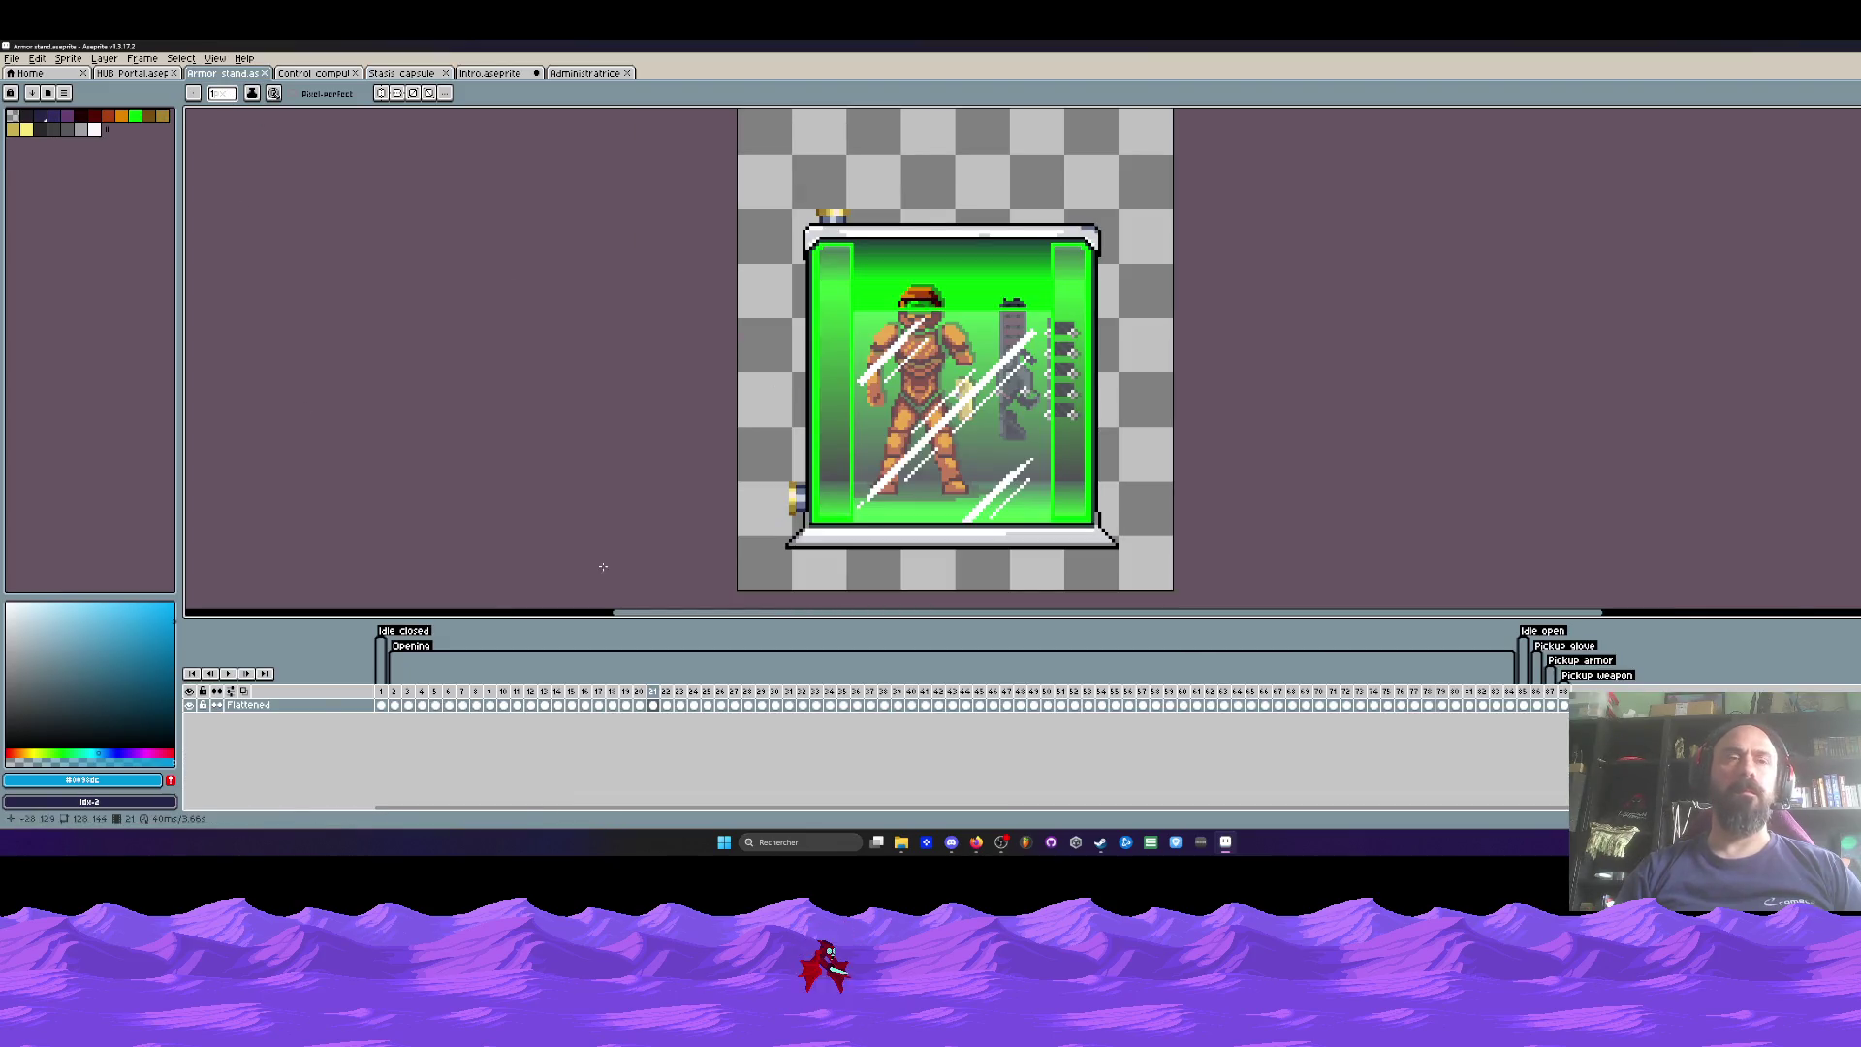
pyautogui.hotkey('ctrl', 'shift', 'Tab')
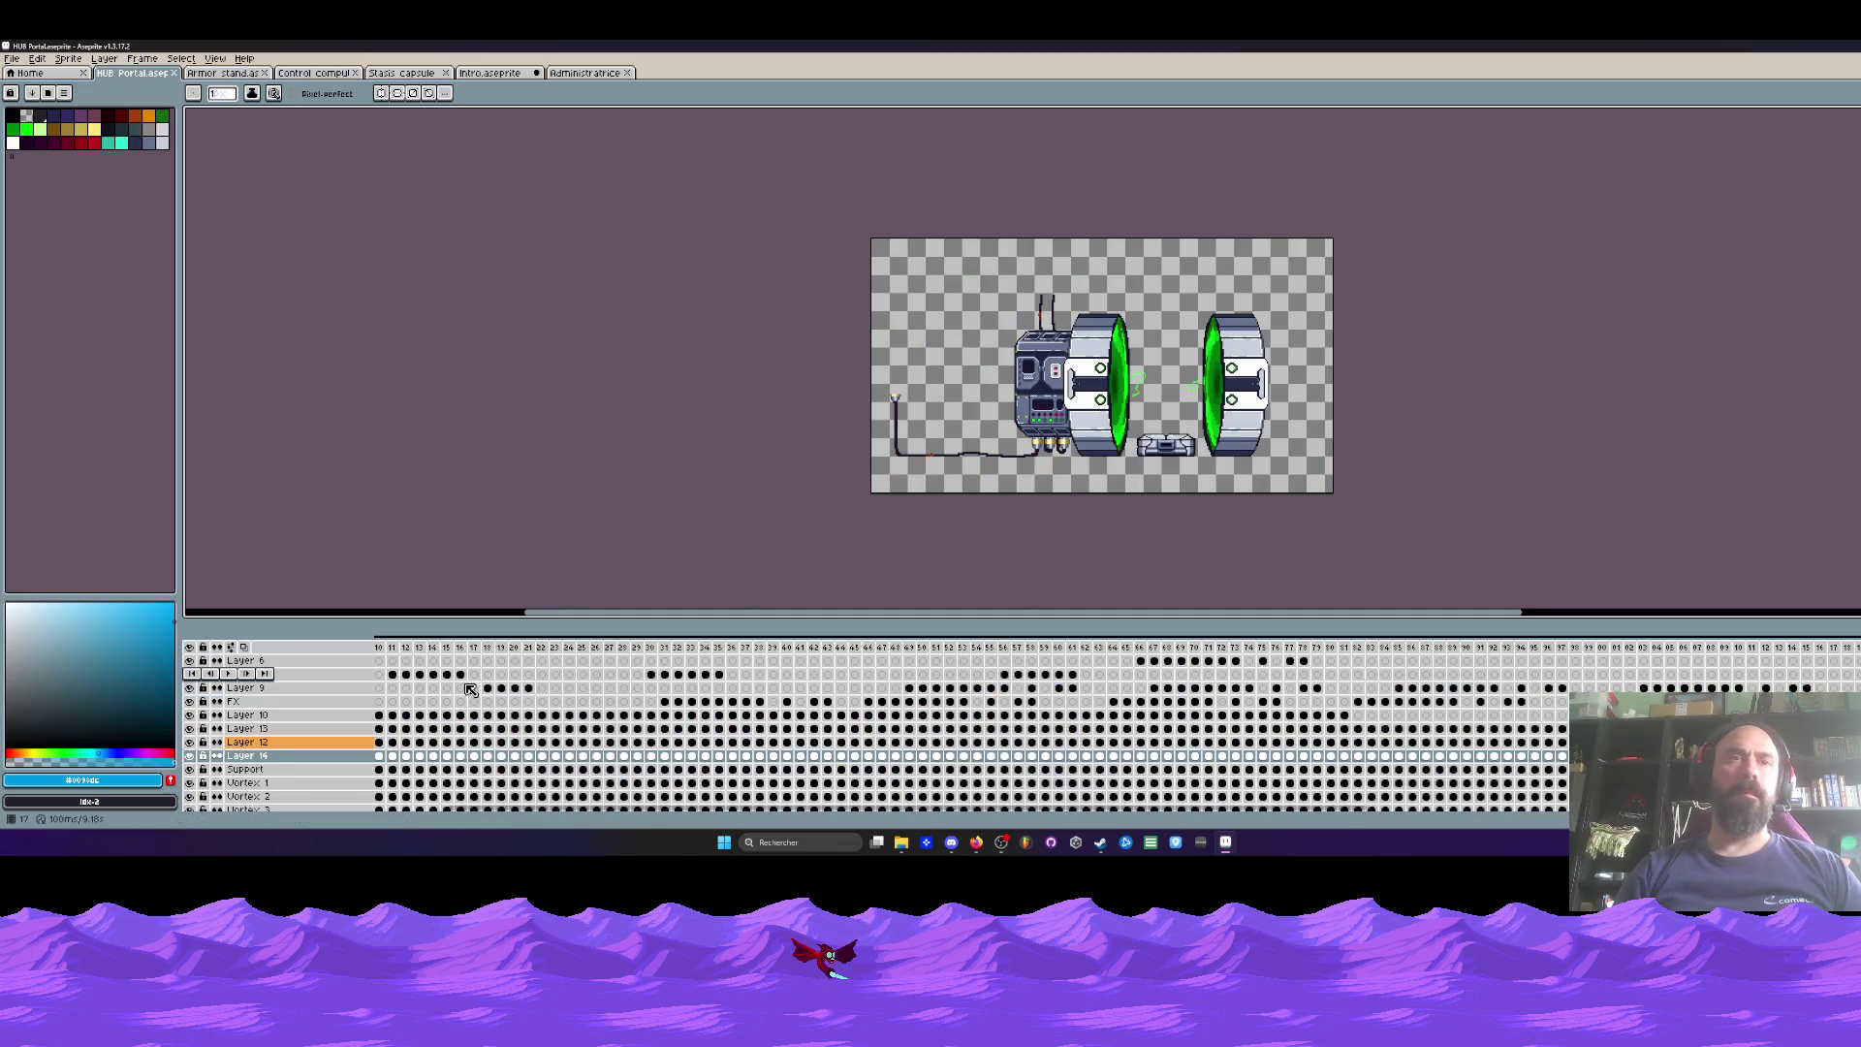
pyautogui.moveTo(393, 658); pyautogui.dragTo(1669, 669)
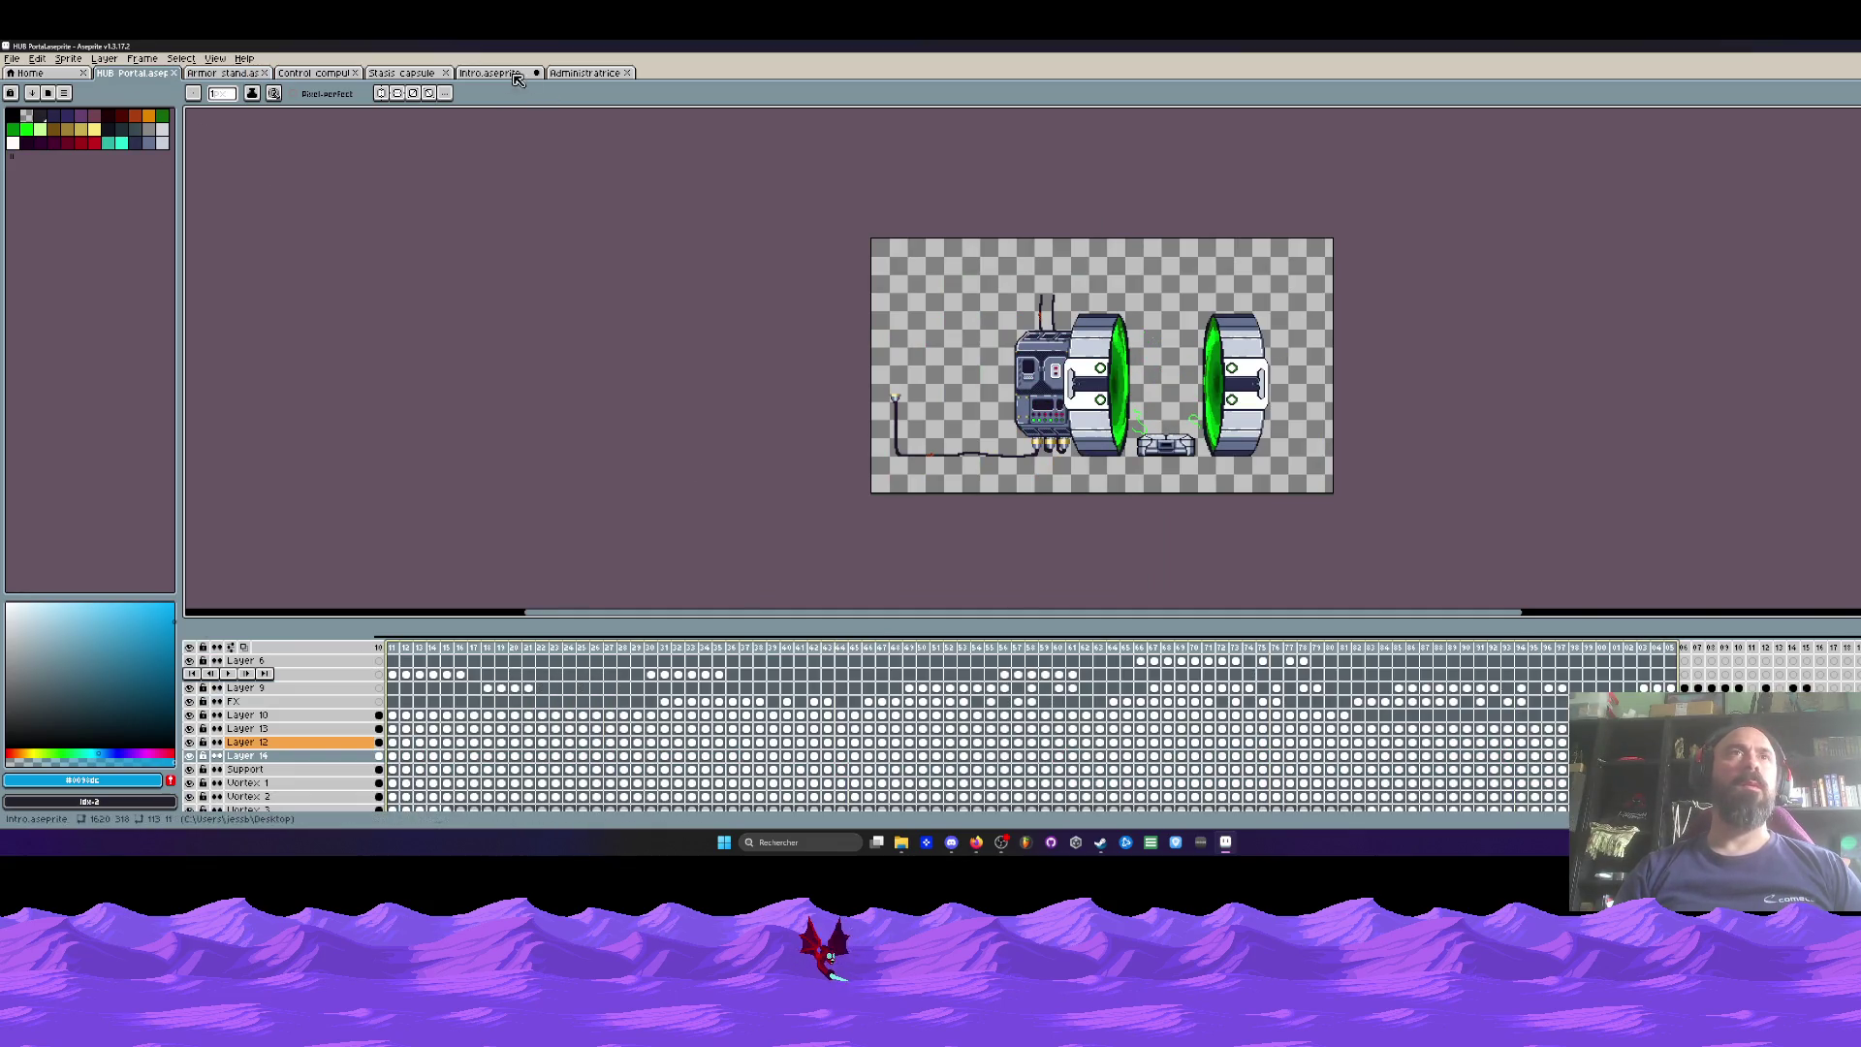
pyautogui.click(490, 73)
pyautogui.click(587, 73)
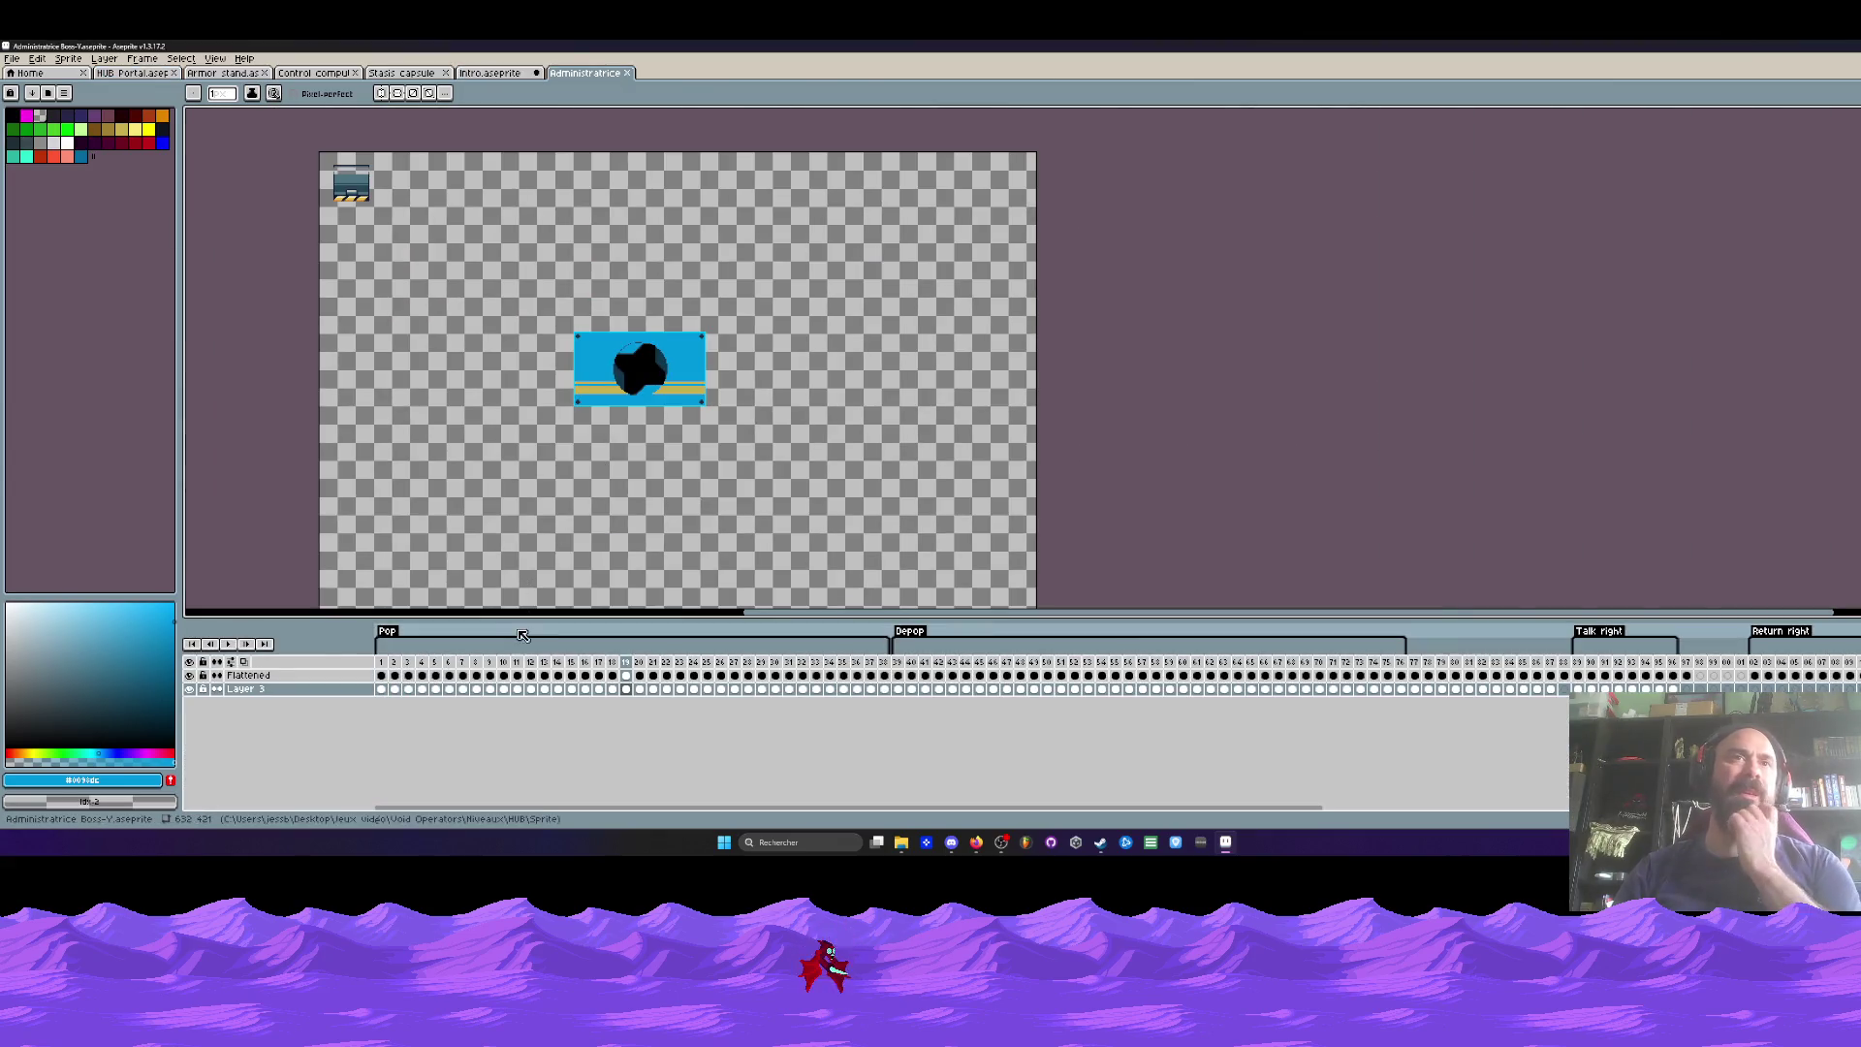
# Step: From frame 1, crop the canvas to 159×112 with Canvas Size (Ctrl+Alt+C)
pyautogui.click(386, 667)
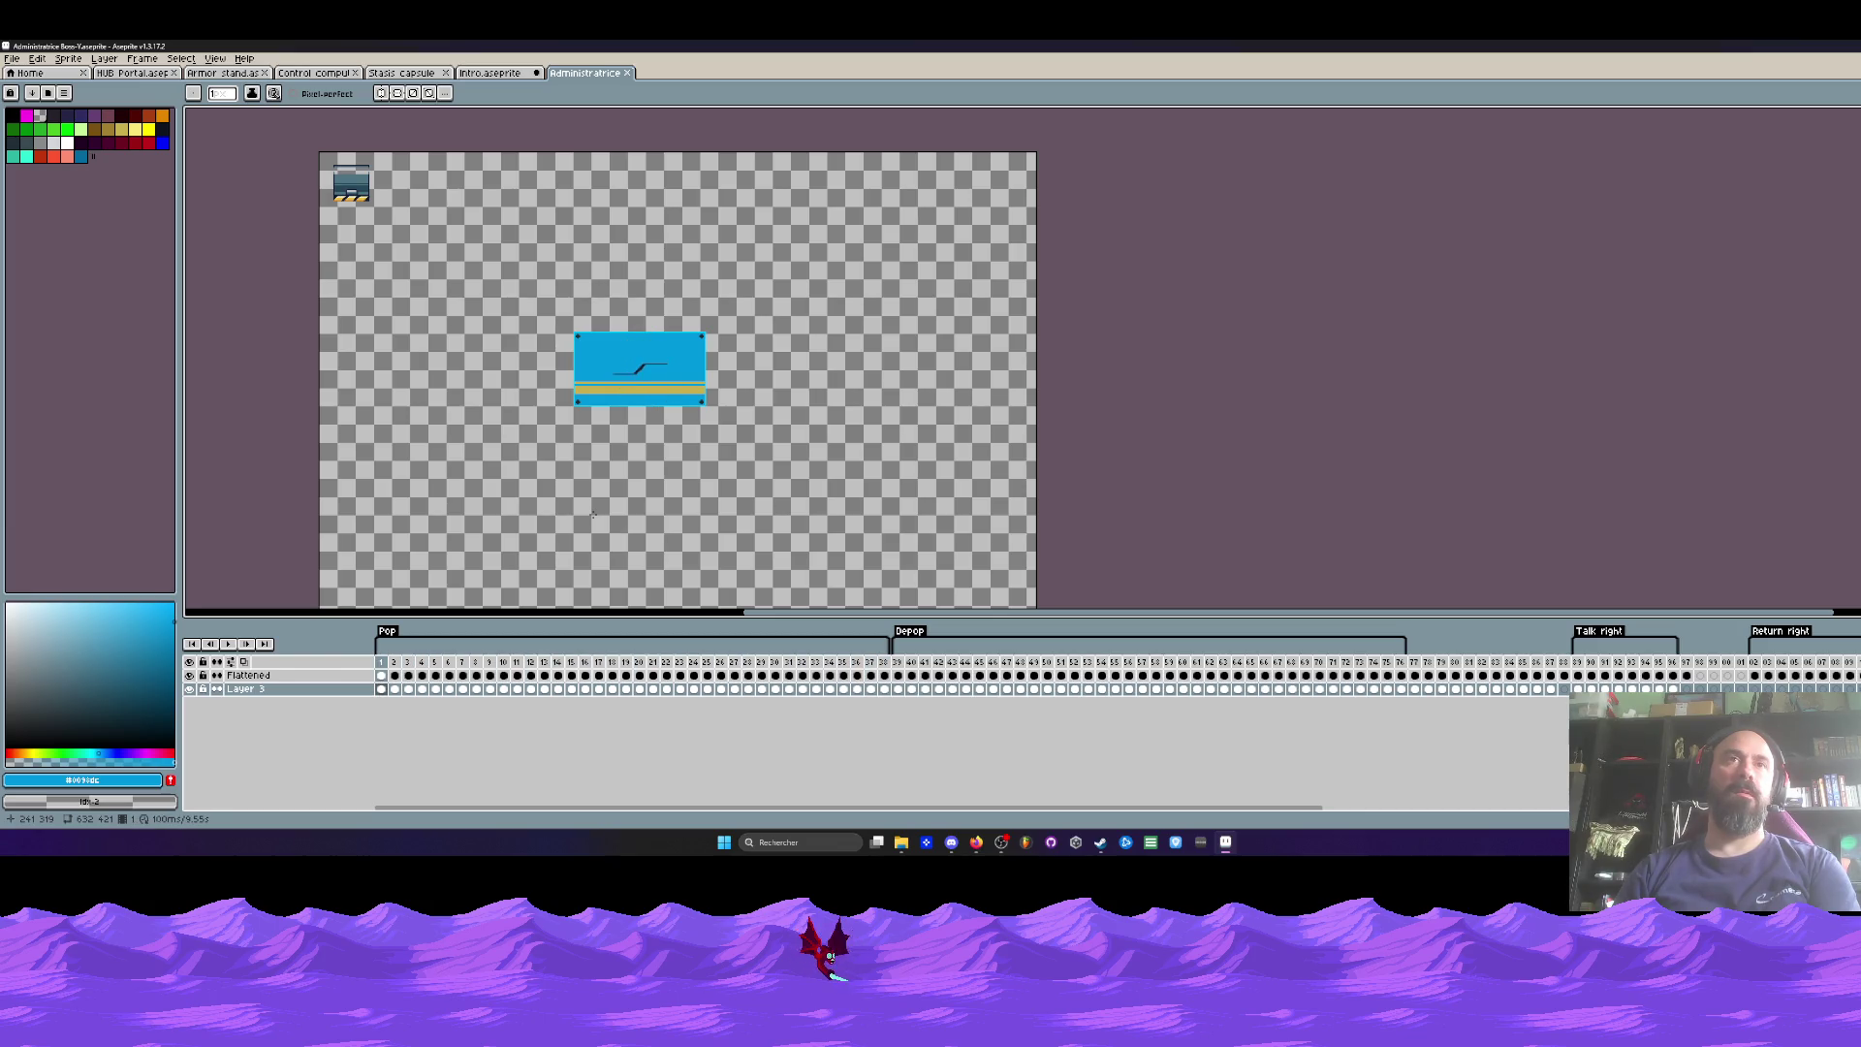
pyautogui.click(12, 58)
pyautogui.press('Escape')
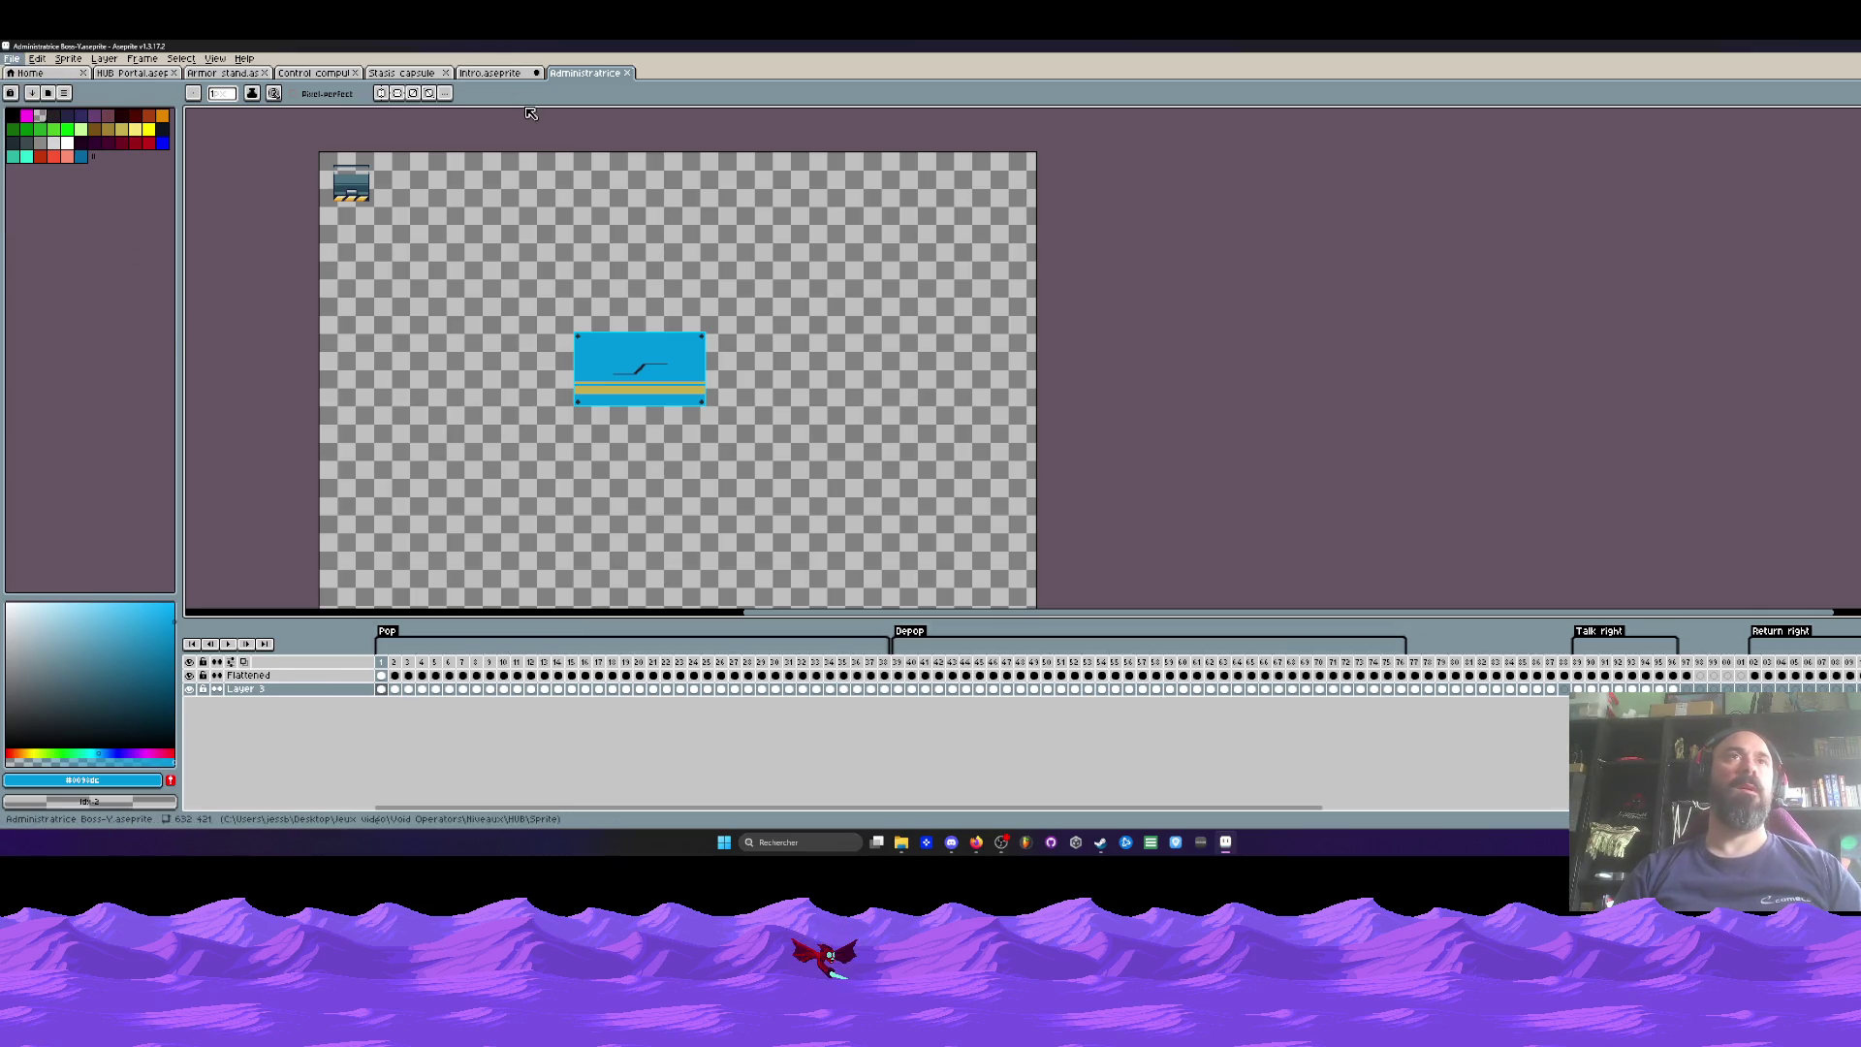
pyautogui.hotkey('ctrl', 'alt', 'c')
pyautogui.moveTo(345, 175)
pyautogui.mouseDown()
pyautogui.moveTo(529, 283)
pyautogui.moveTo(546, 315)
pyautogui.mouseUp()
pyautogui.scroll(2, 529, 284)
pyautogui.scroll(-3, 545, 315)
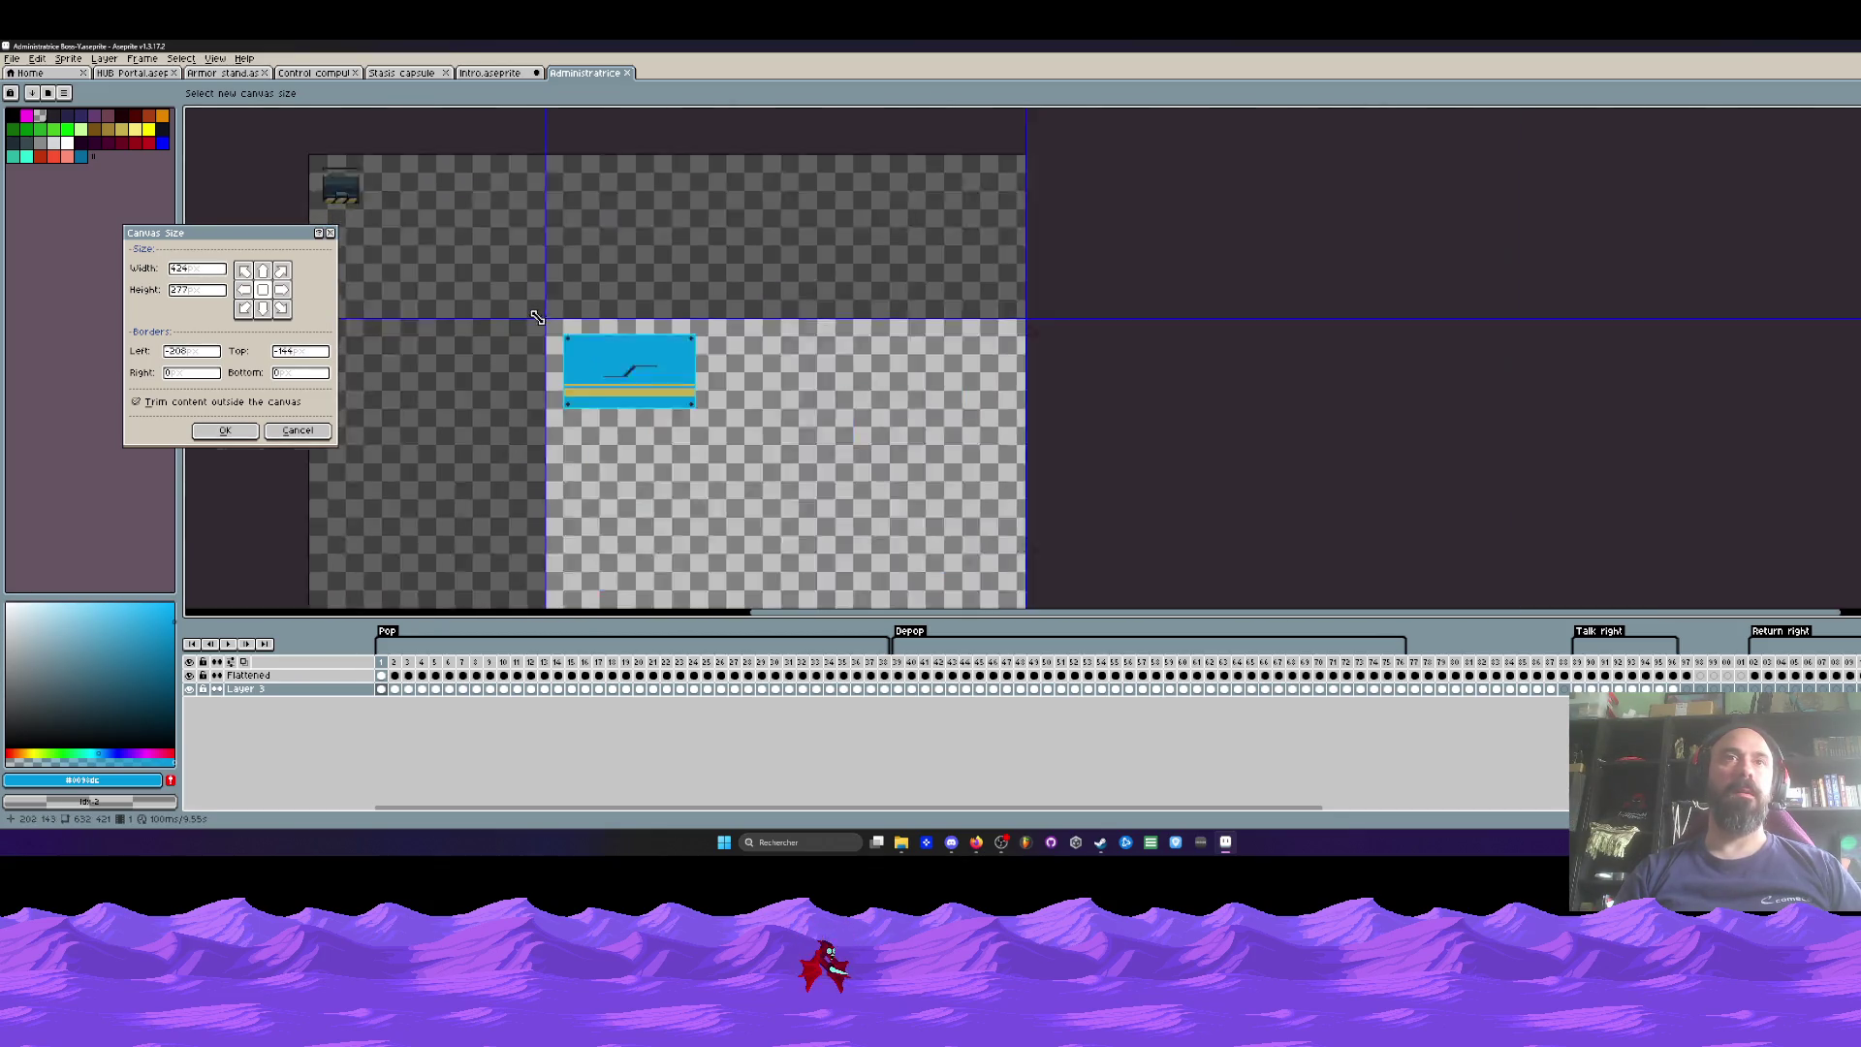
pyautogui.moveTo(786, 475)
pyautogui.mouseDown()
pyautogui.moveTo(650, 412)
pyautogui.moveTo(635, 342)
pyautogui.mouseUp()
pyautogui.scroll(3, 628, 378)
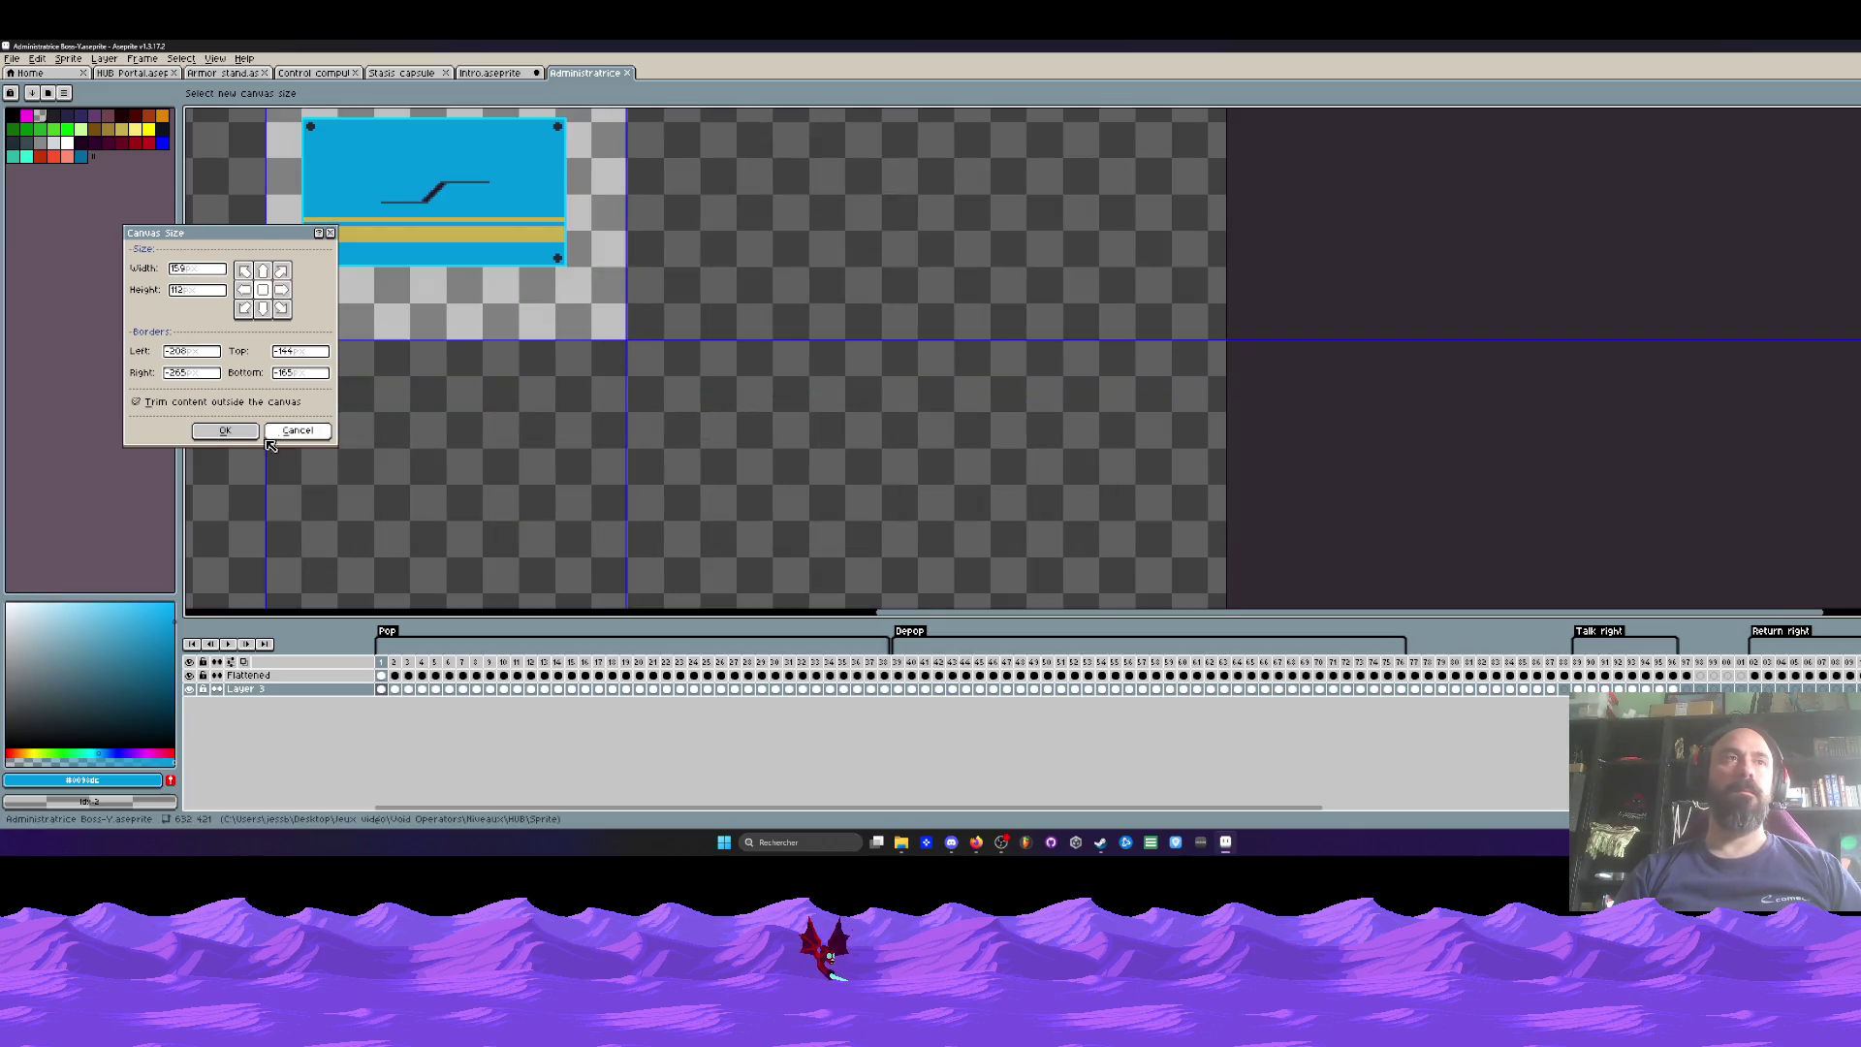
pyautogui.press('Return')
# Step: Undo the 159×112 crop, review frames 88 to 98, and return to frame 1
pyautogui.moveTo(1572, 666); pyautogui.dragTo(1687, 688)
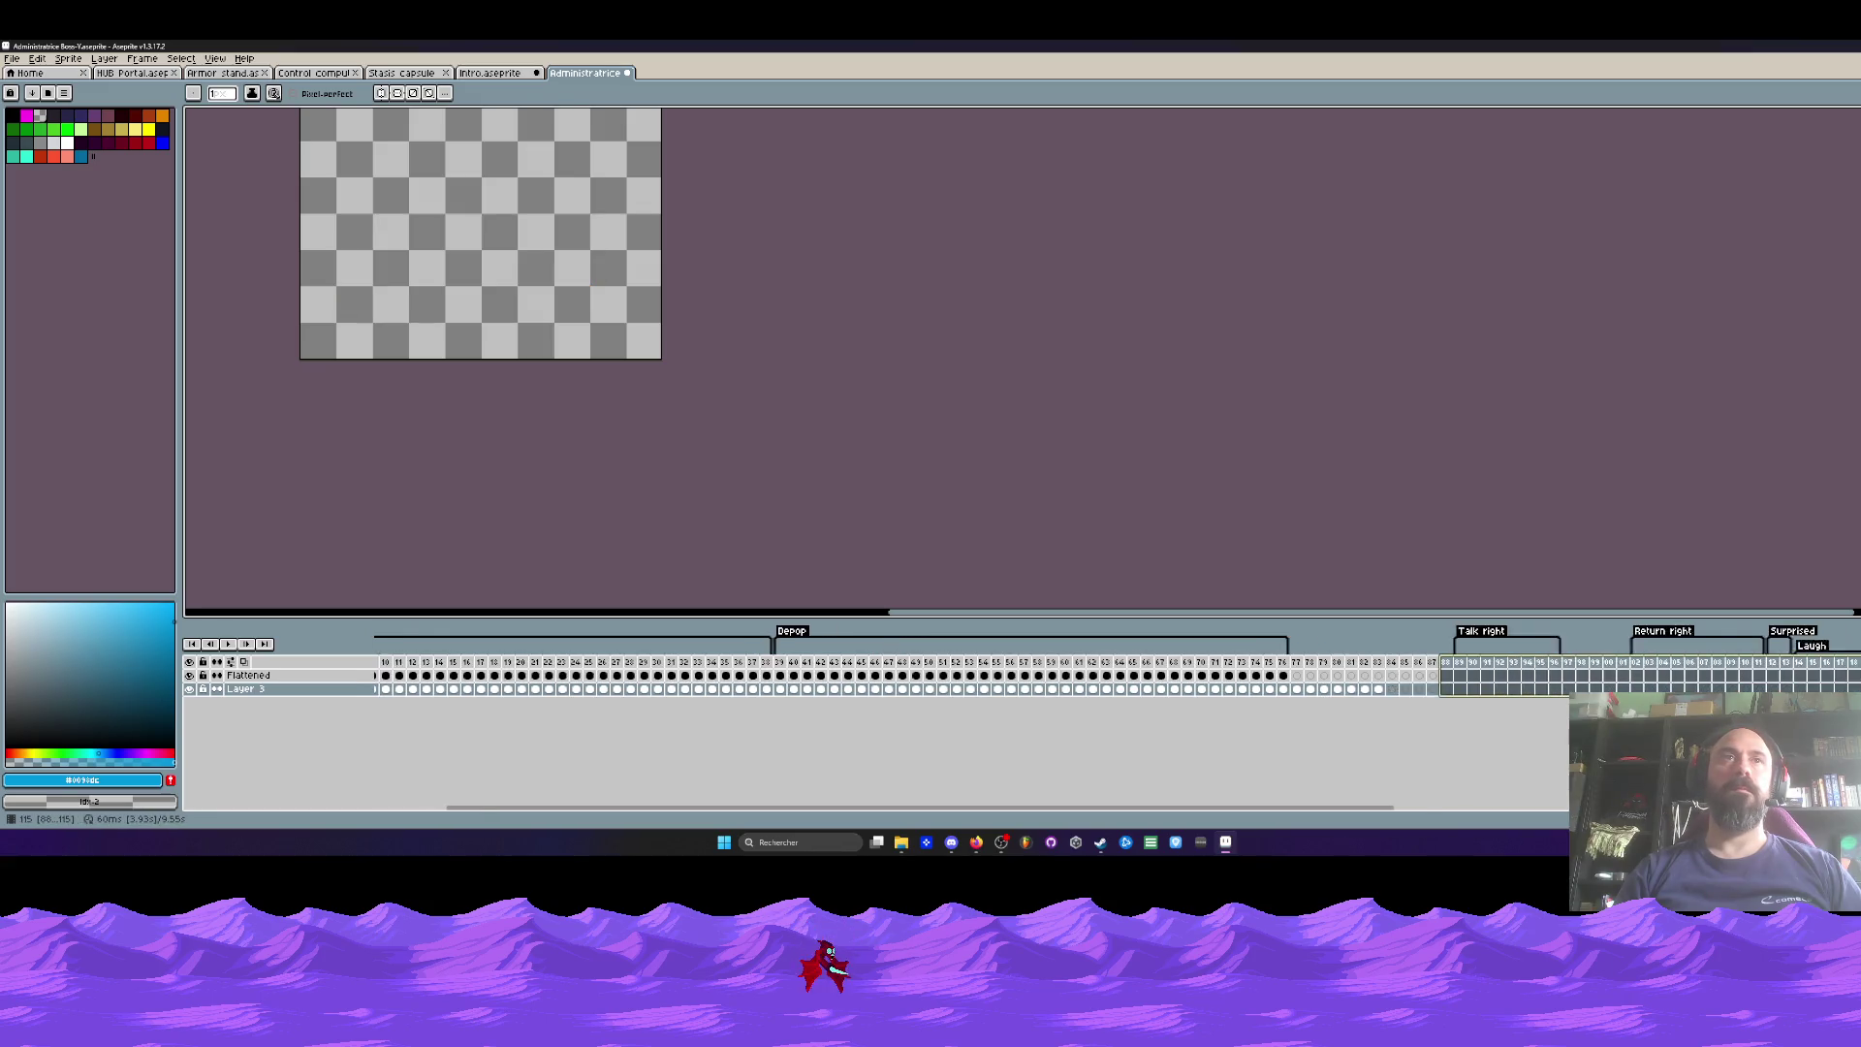
pyautogui.hotkey('ctrl', 'z')
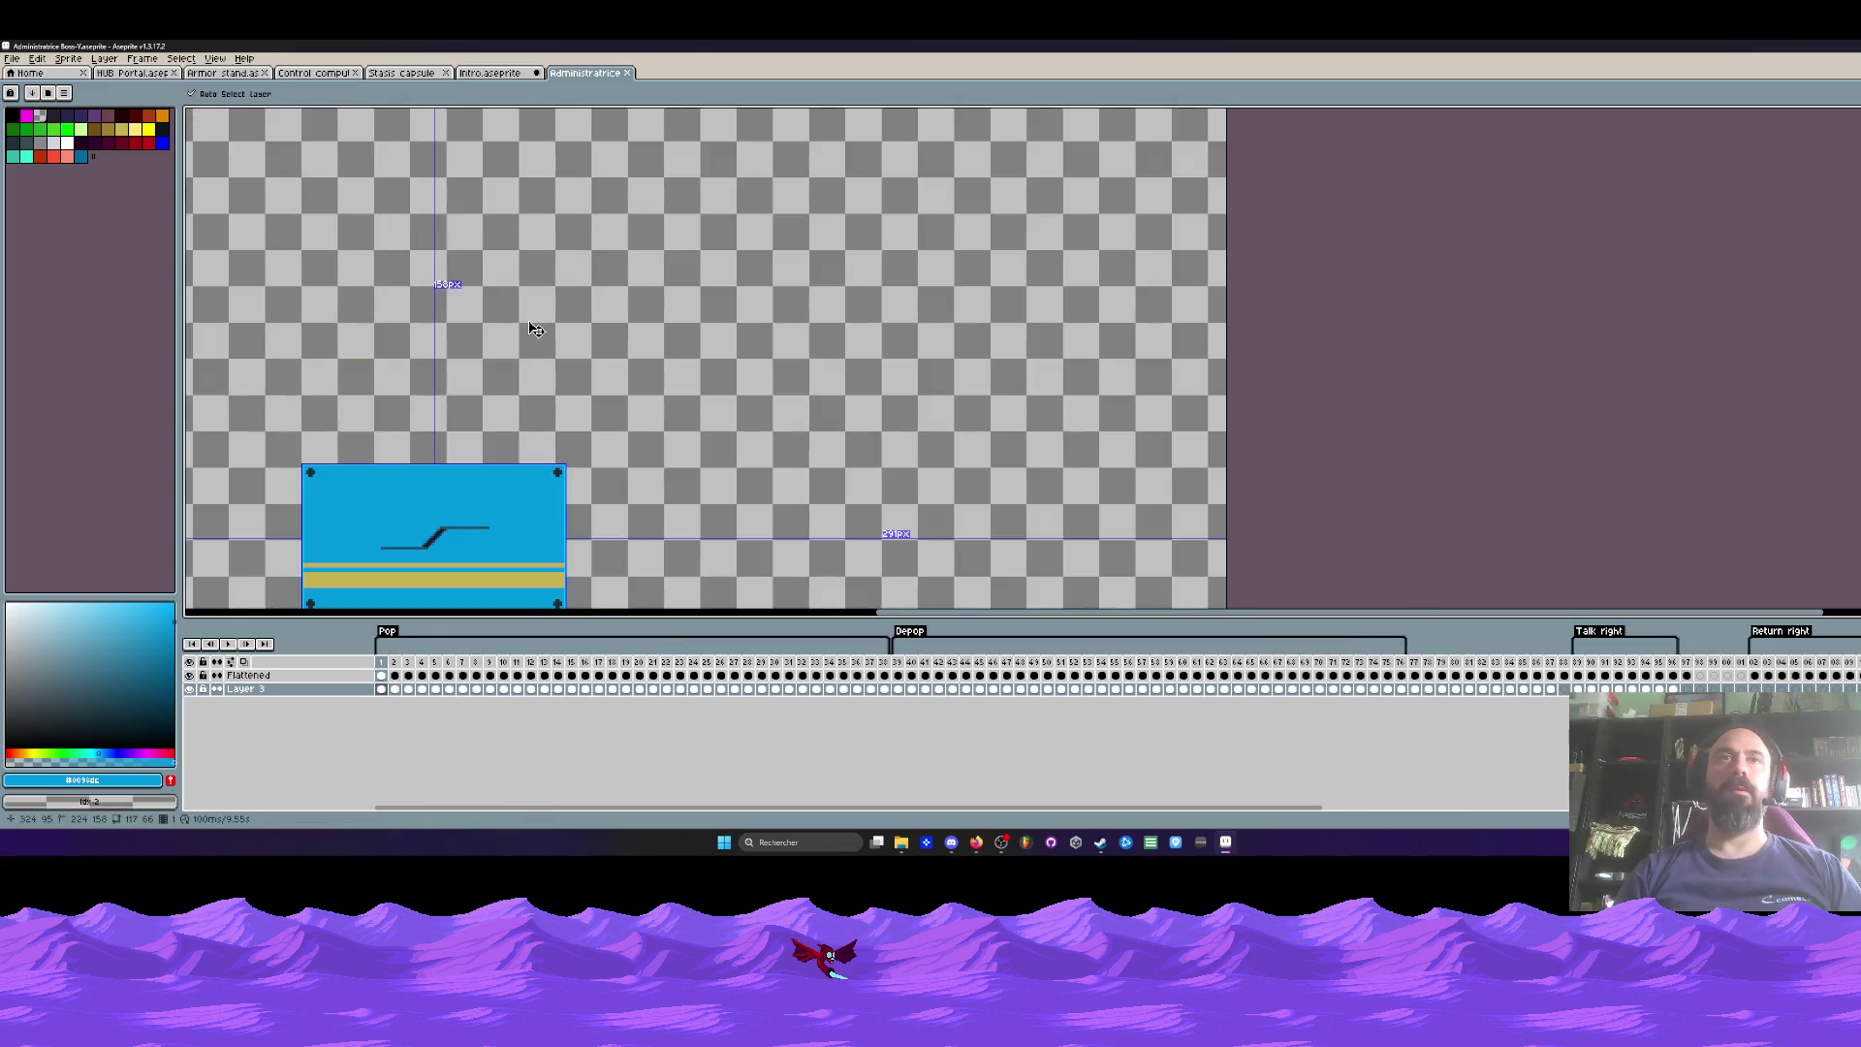
pyautogui.hotkey('ctrl', 'z')
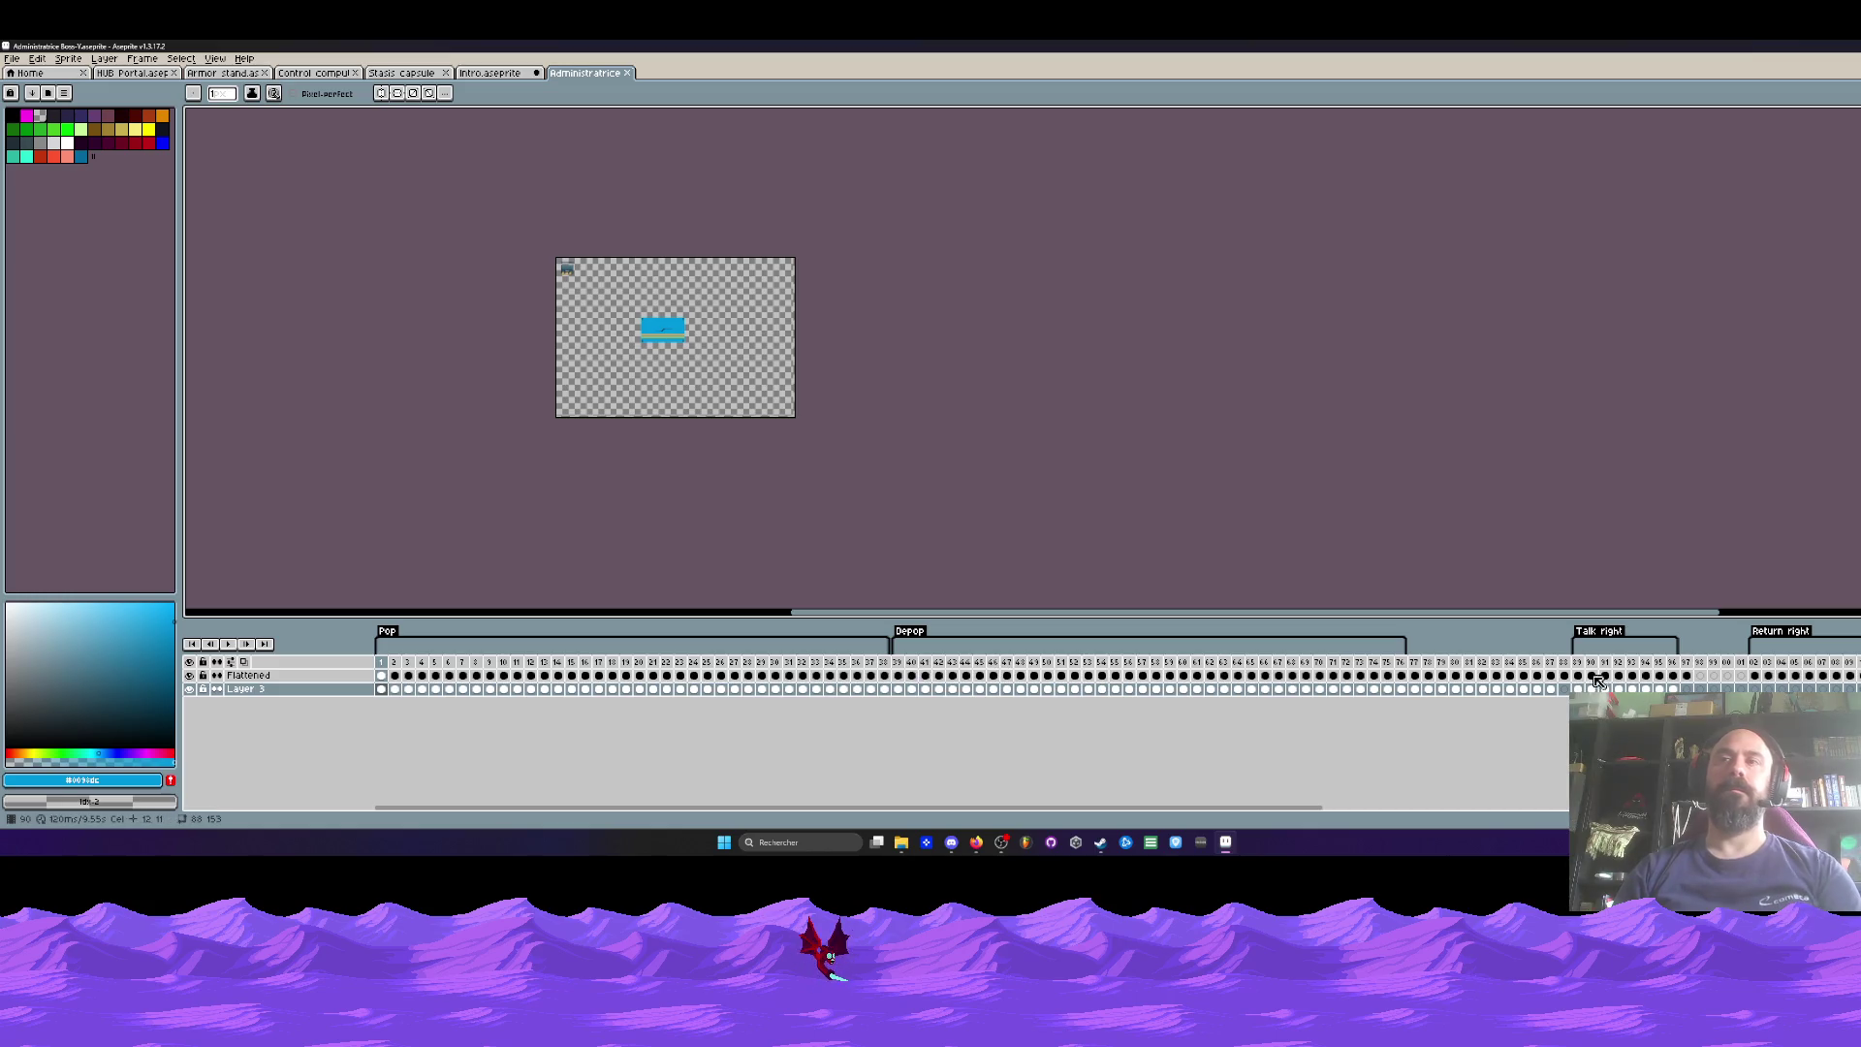
pyautogui.moveTo(1564, 663)
pyautogui.mouseDown()
pyautogui.moveTo(1718, 667)
pyautogui.moveTo(1600, 667)
pyautogui.mouseUp()
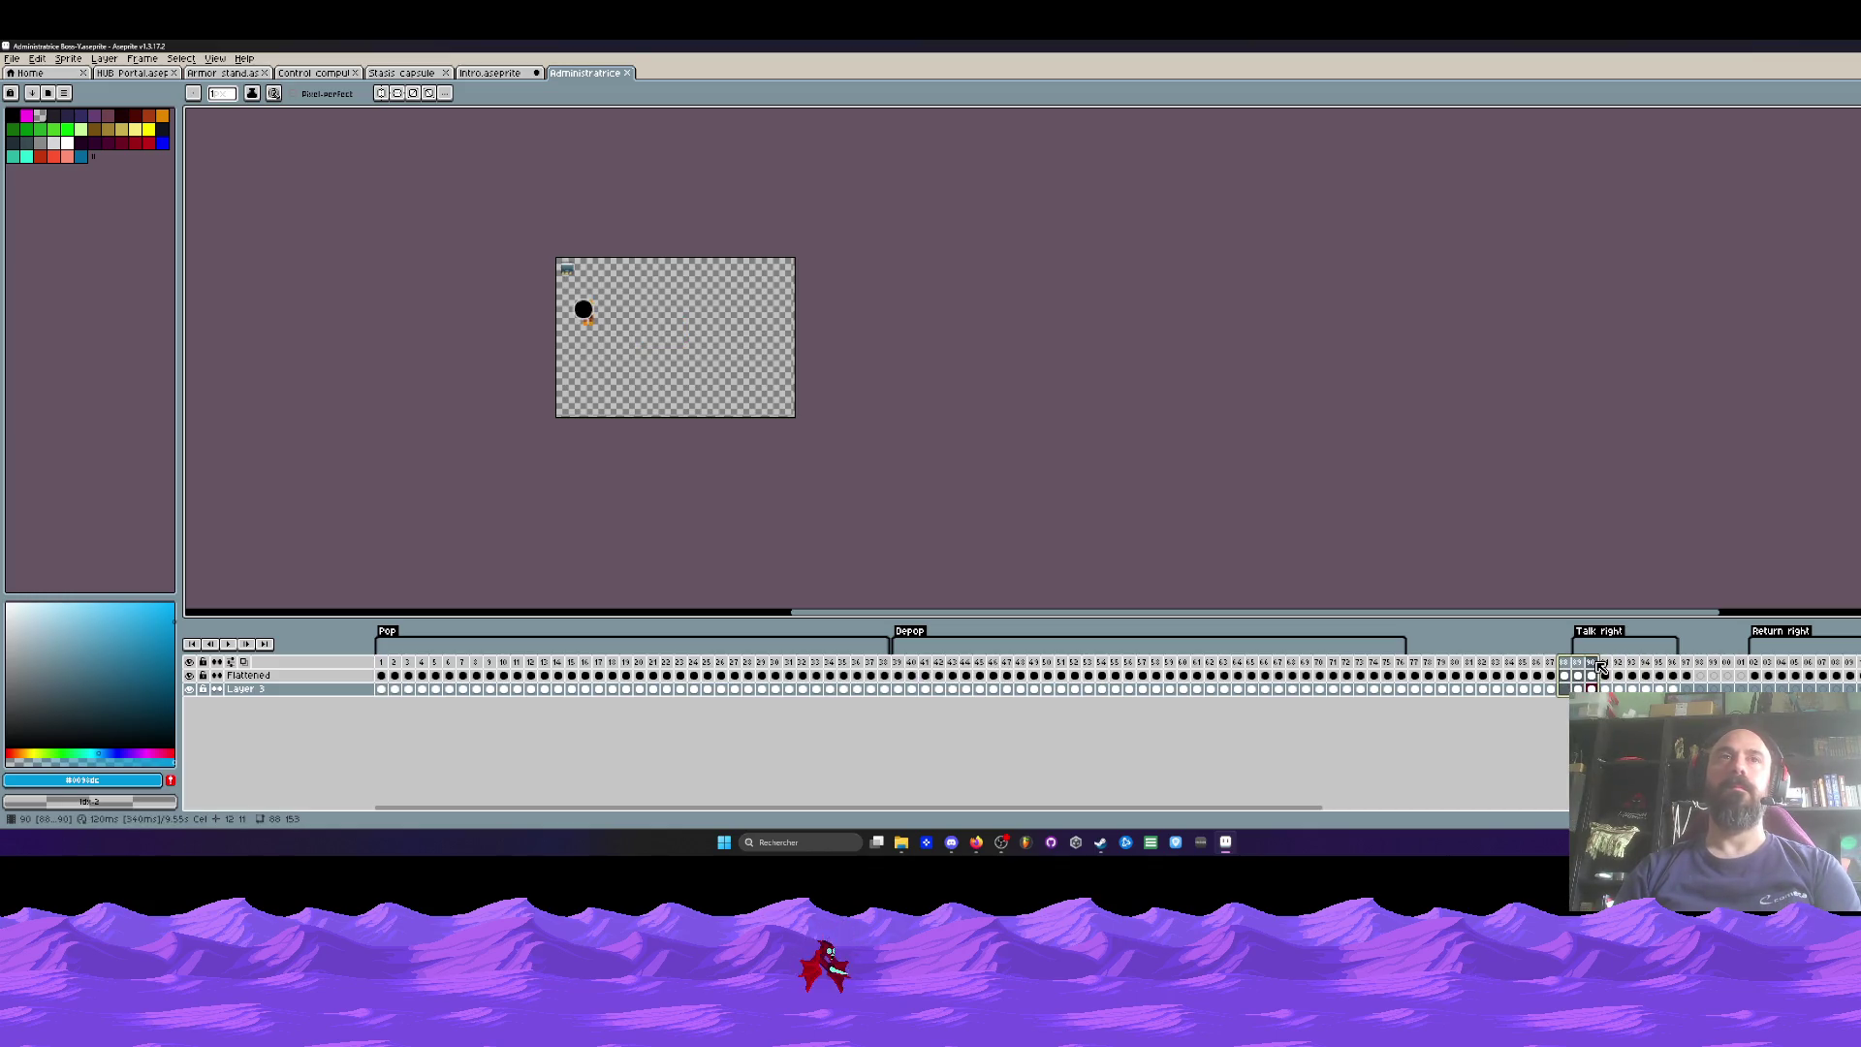
pyautogui.moveTo(1173, 806); pyautogui.dragTo(1493, 777)
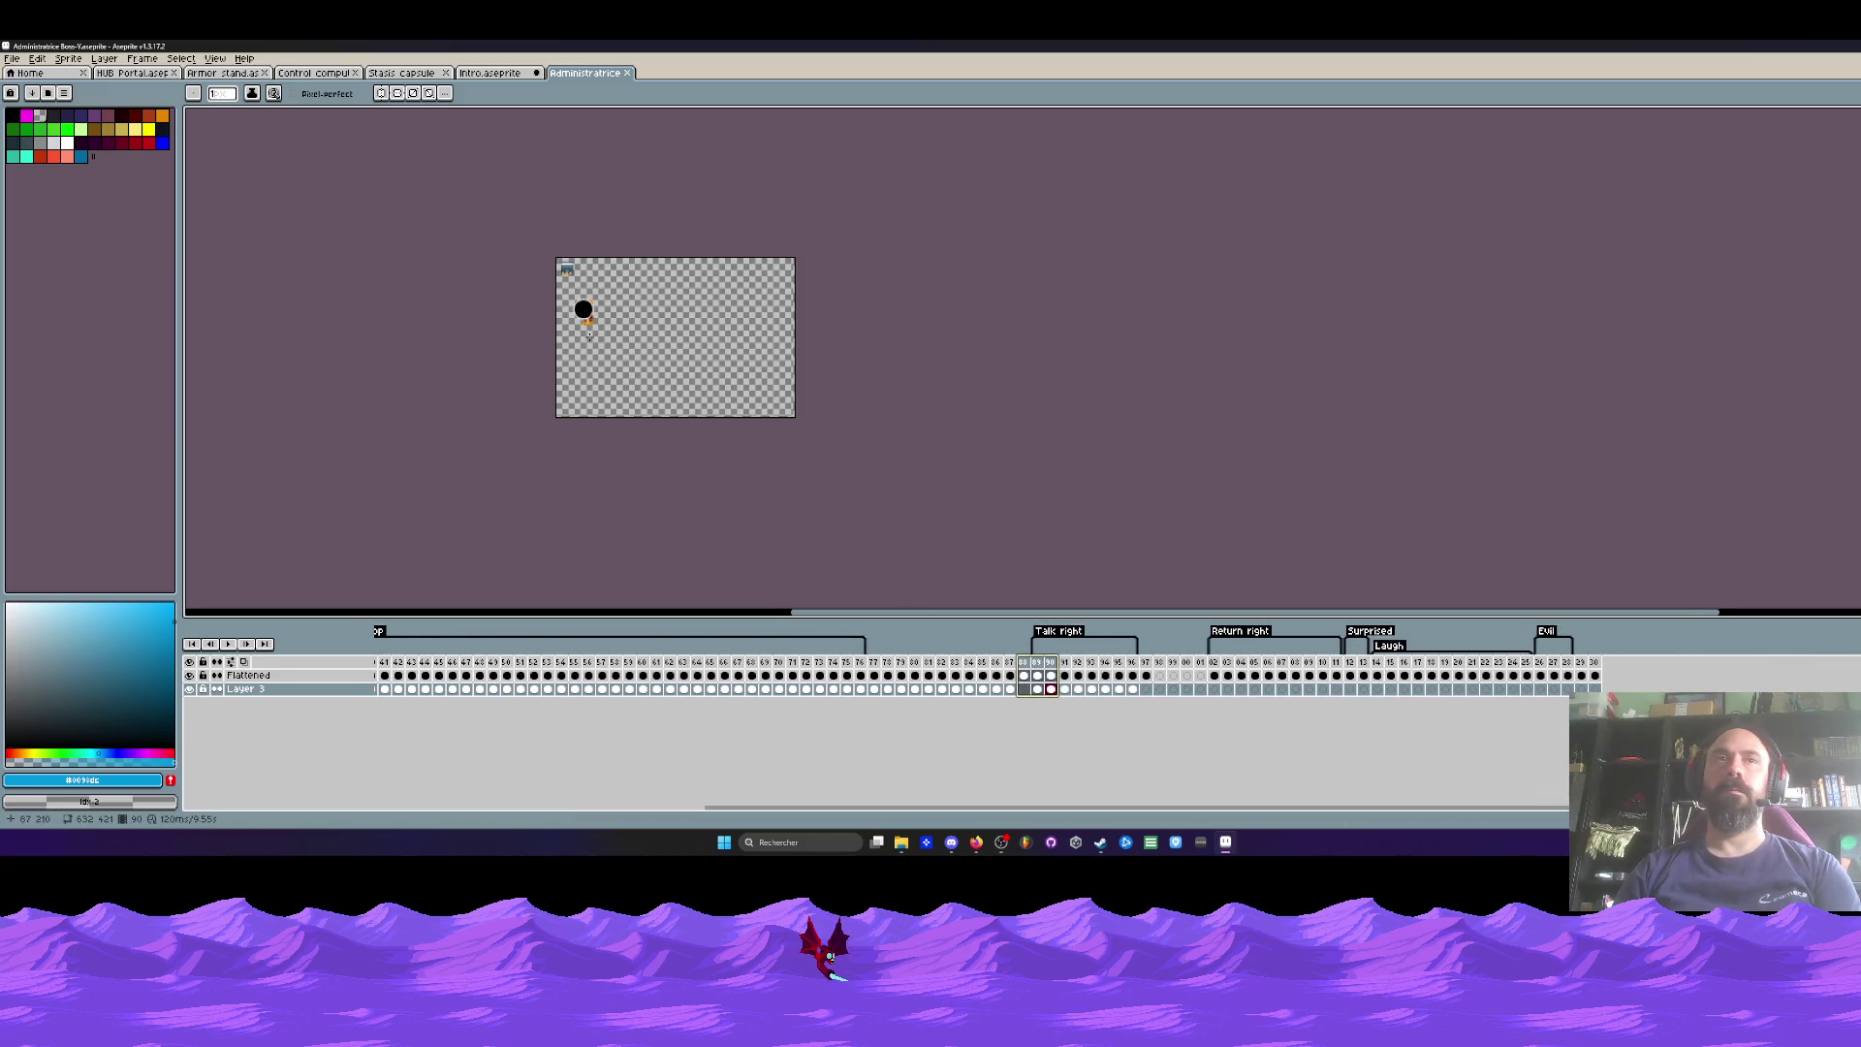
pyautogui.scroll(2, 589, 334)
pyautogui.moveTo(892, 811); pyautogui.dragTo(579, 768)
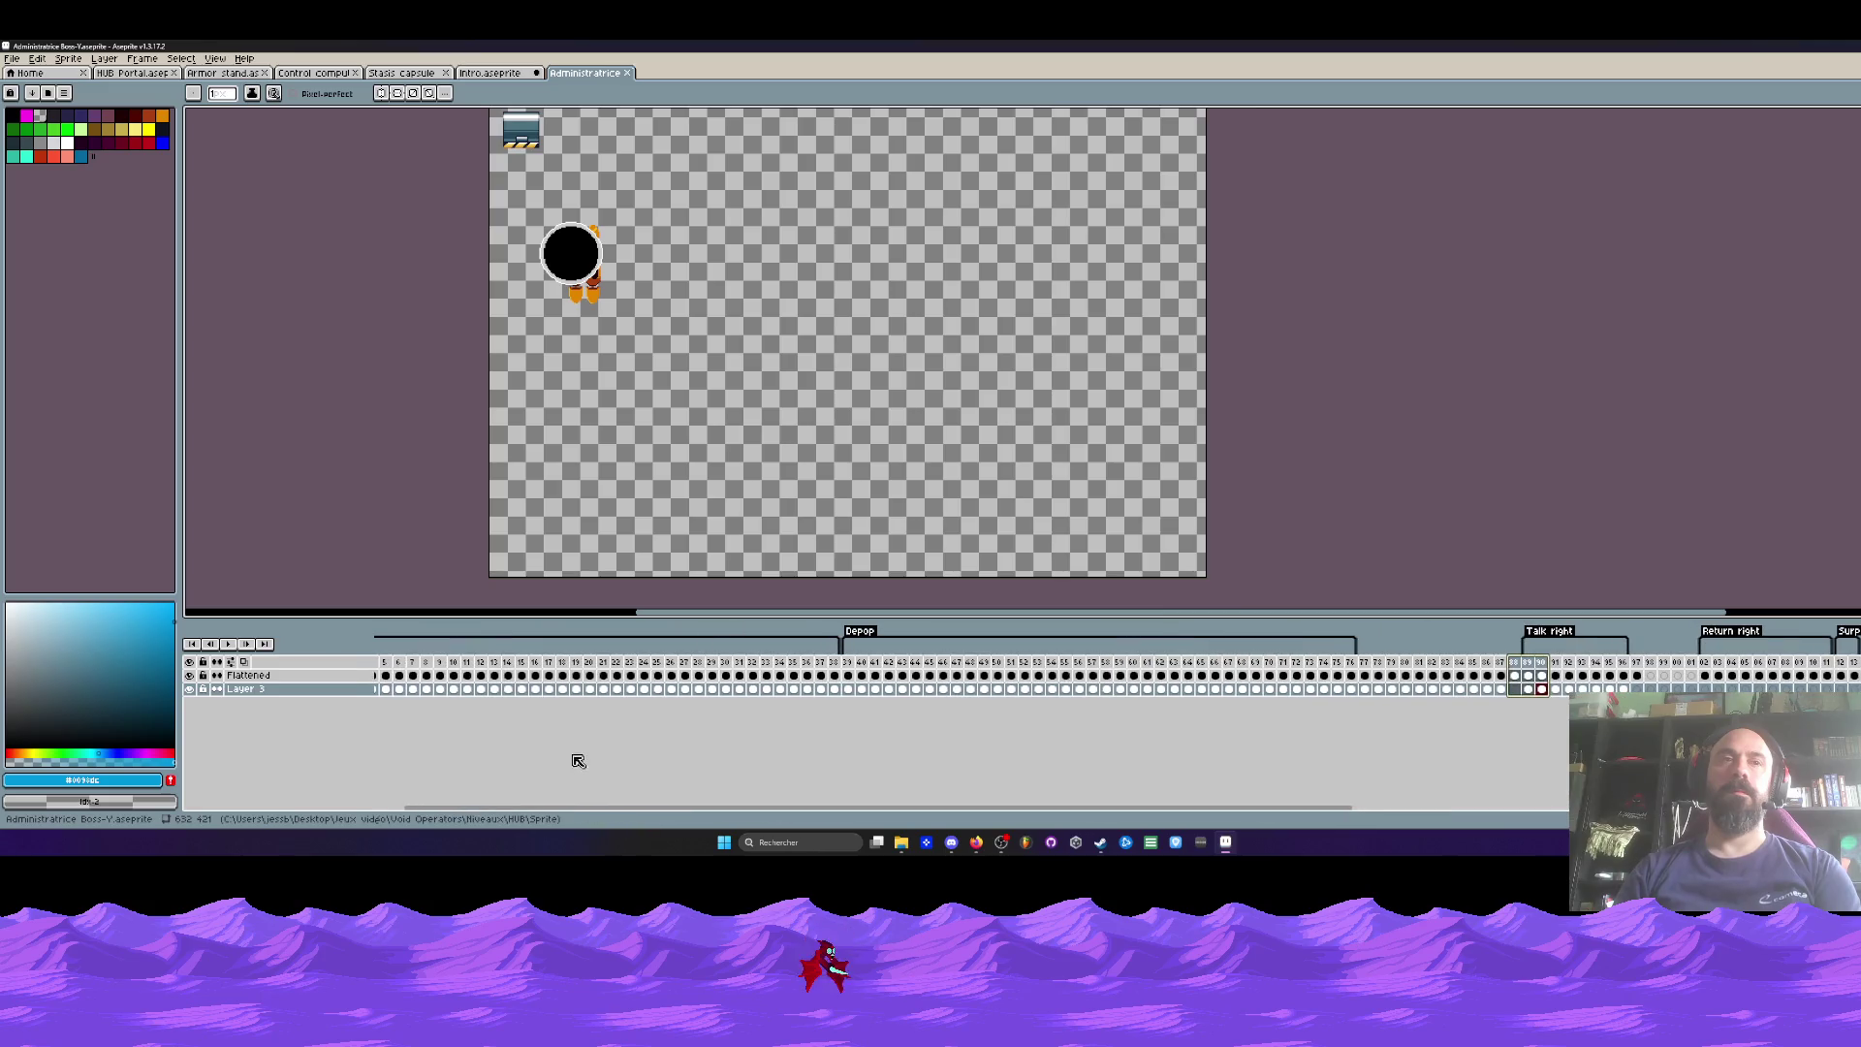
pyautogui.moveTo(757, 807); pyautogui.dragTo(728, 808)
pyautogui.click(381, 663)
# Step: Resize the canvas to 171×93 by pulling both corners in around the blue panel
pyautogui.hotkey('ctrl', 'alt', 'c')
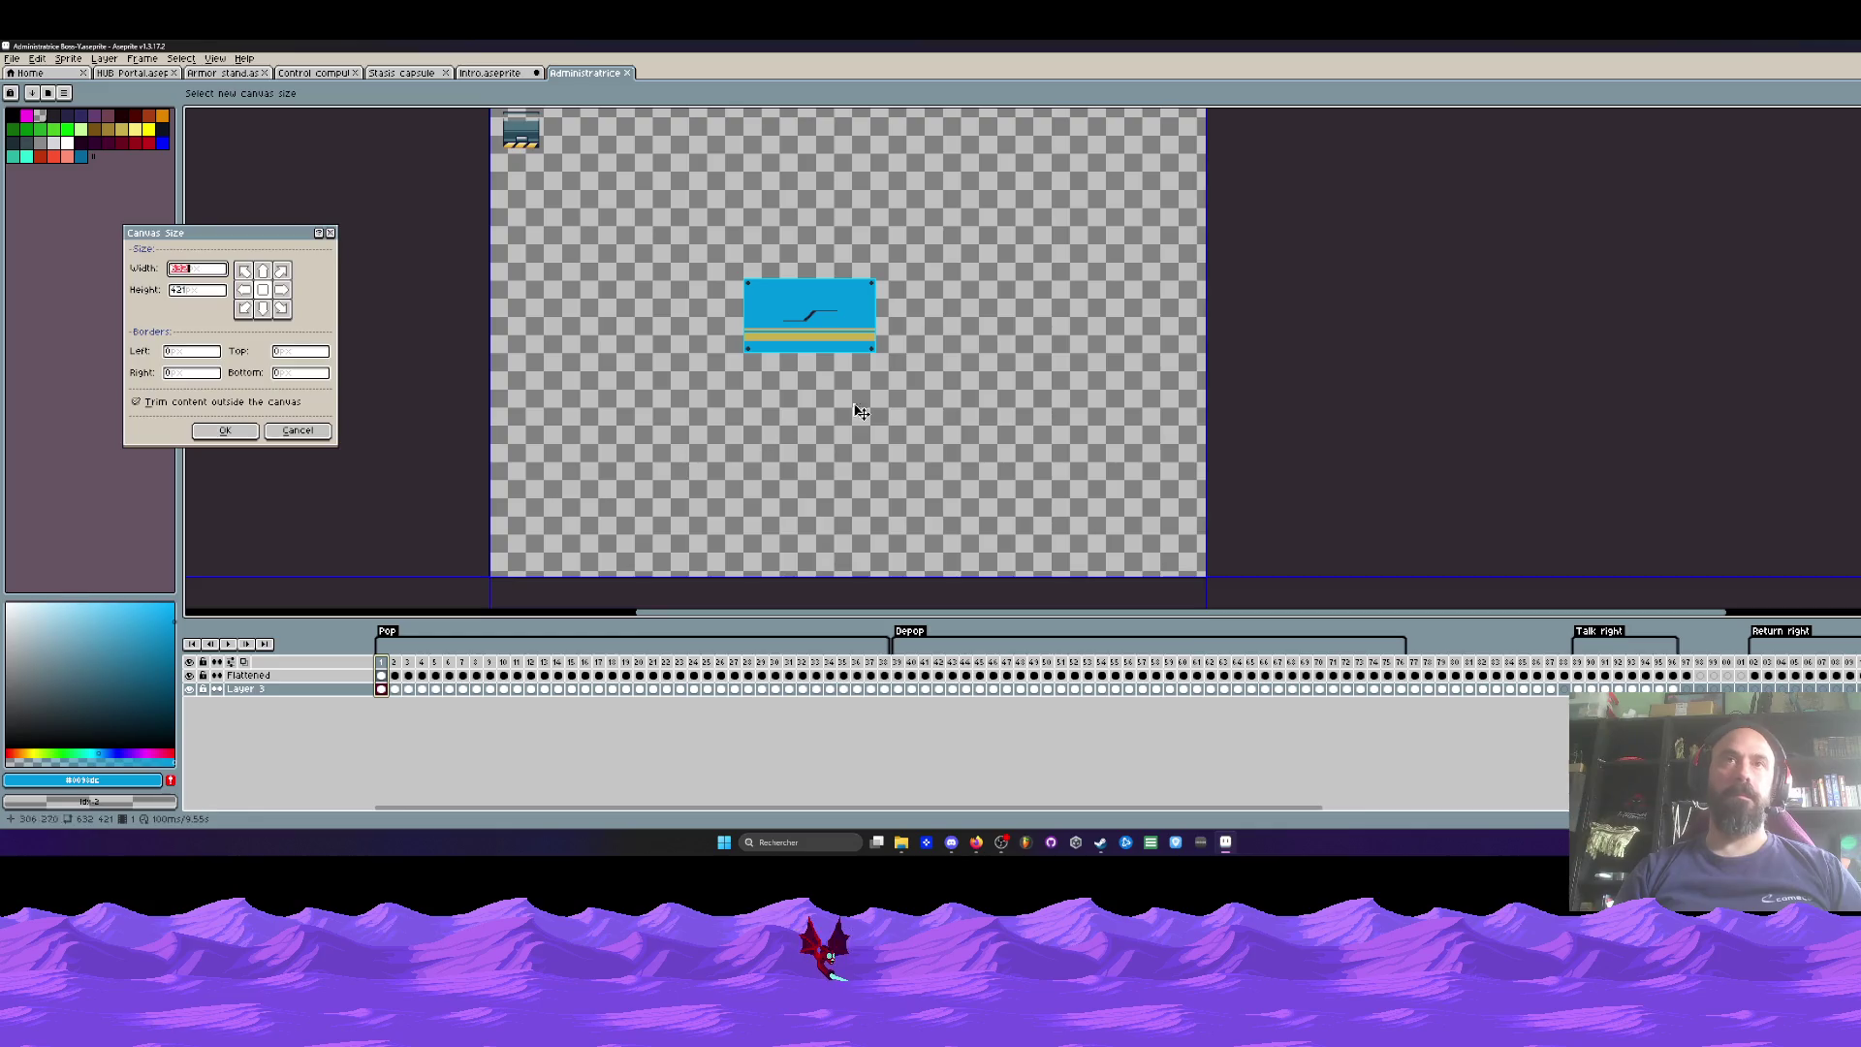
pyautogui.moveTo(1212, 581); pyautogui.dragTo(914, 365)
pyautogui.scroll(-1, 911, 360)
pyautogui.moveTo(699, 231); pyautogui.dragTo(852, 308)
pyautogui.scroll(3, 757, 267)
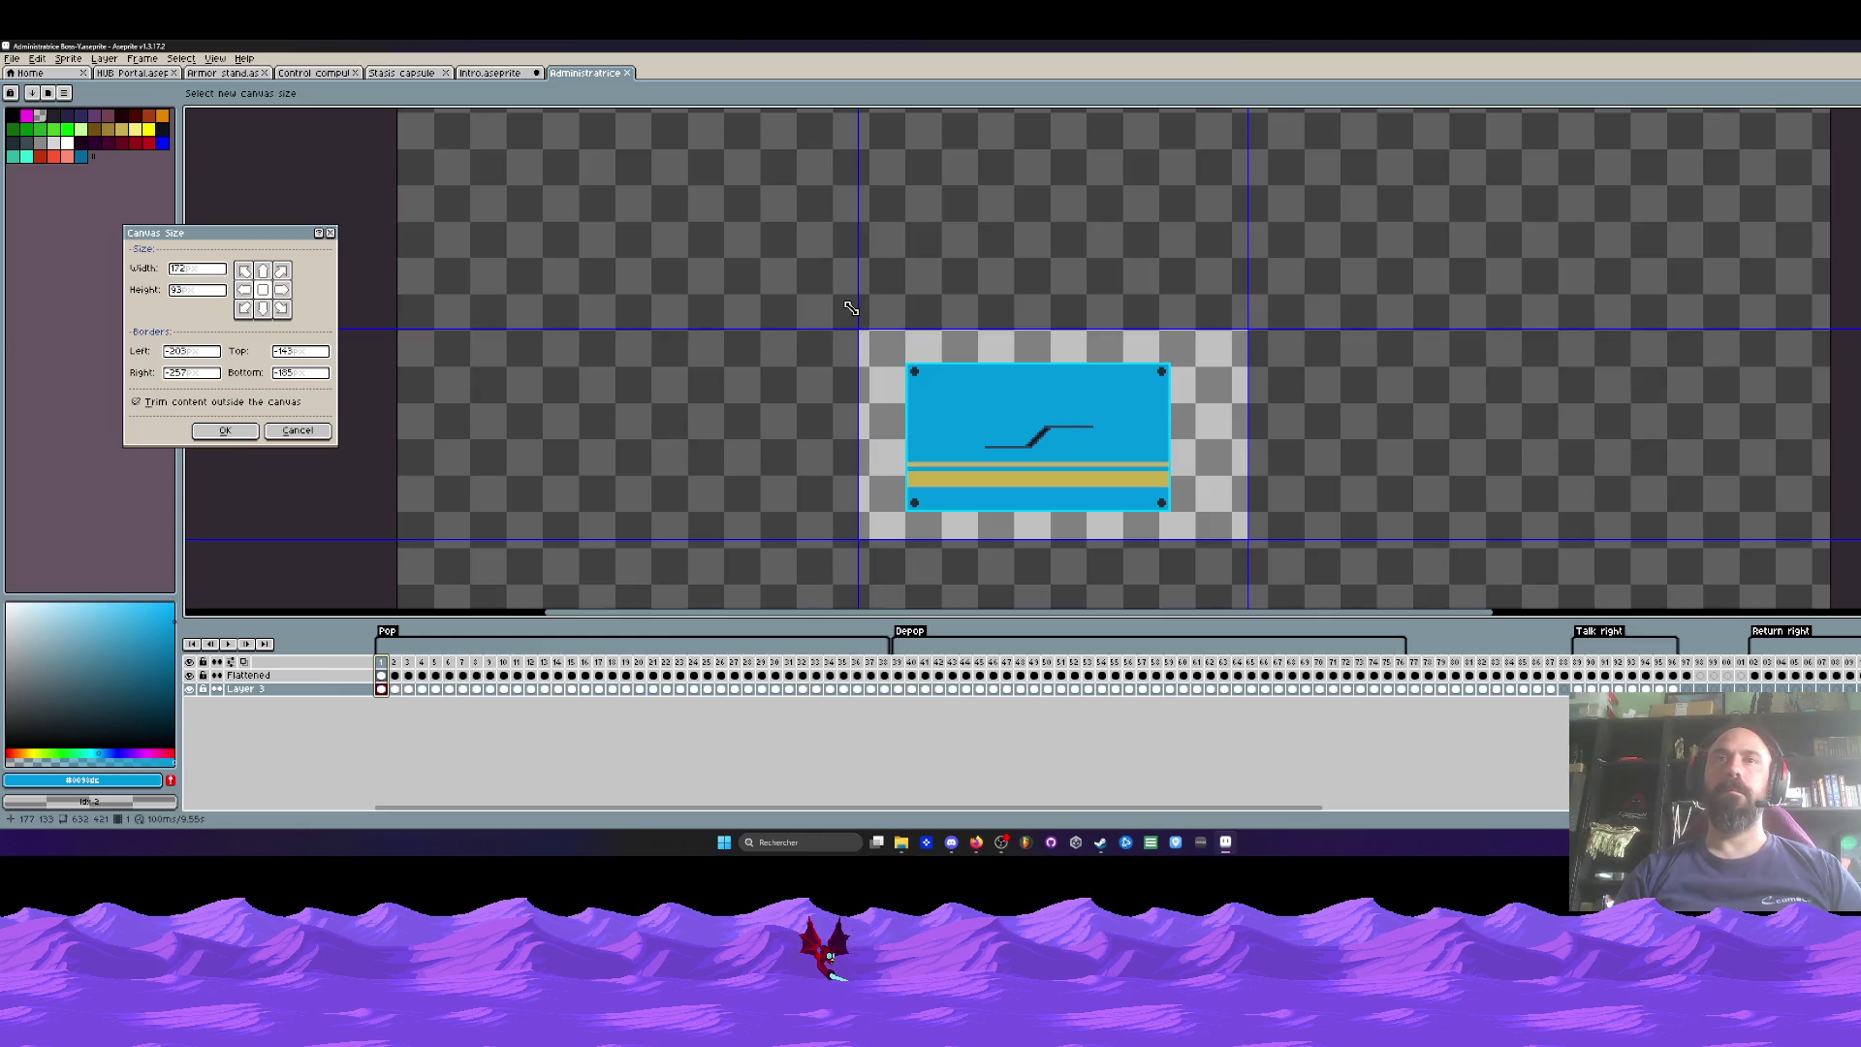
pyautogui.click(250, 432)
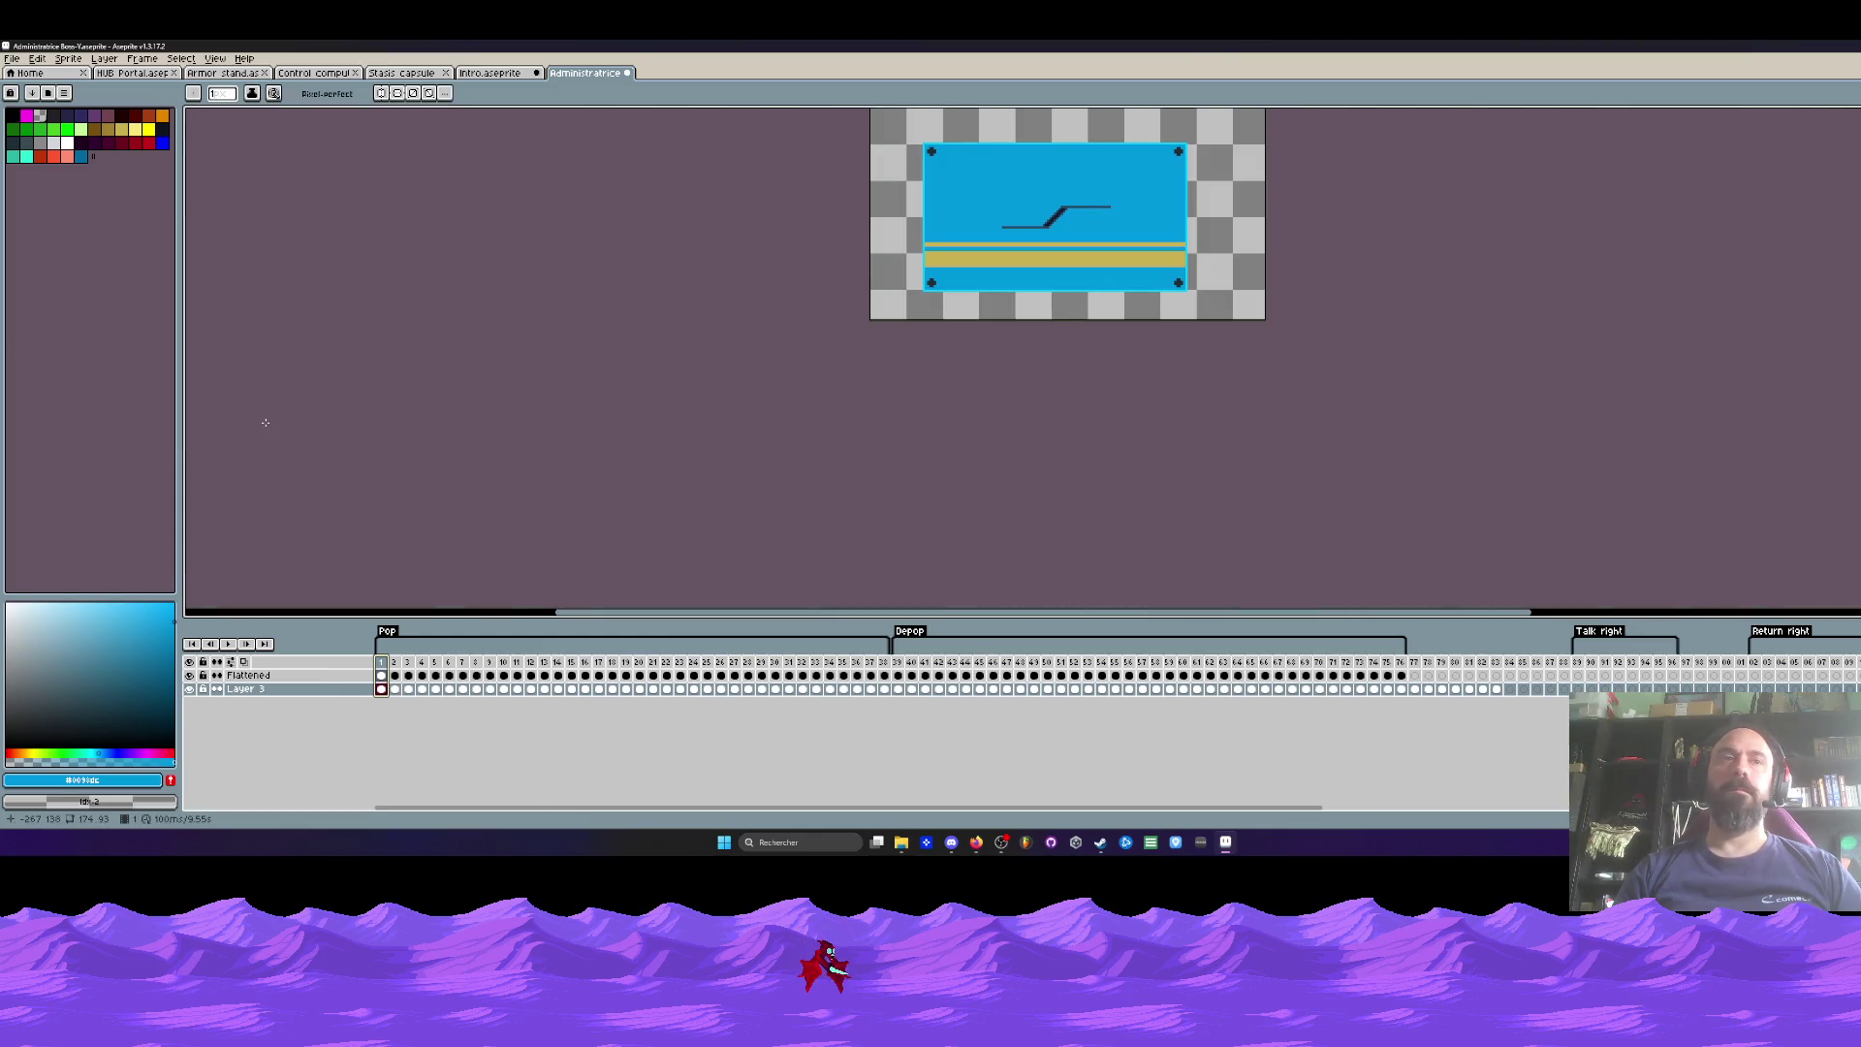
# Step: Look at the export options without exporting, then play the panel opening animation
pyautogui.click(11, 58)
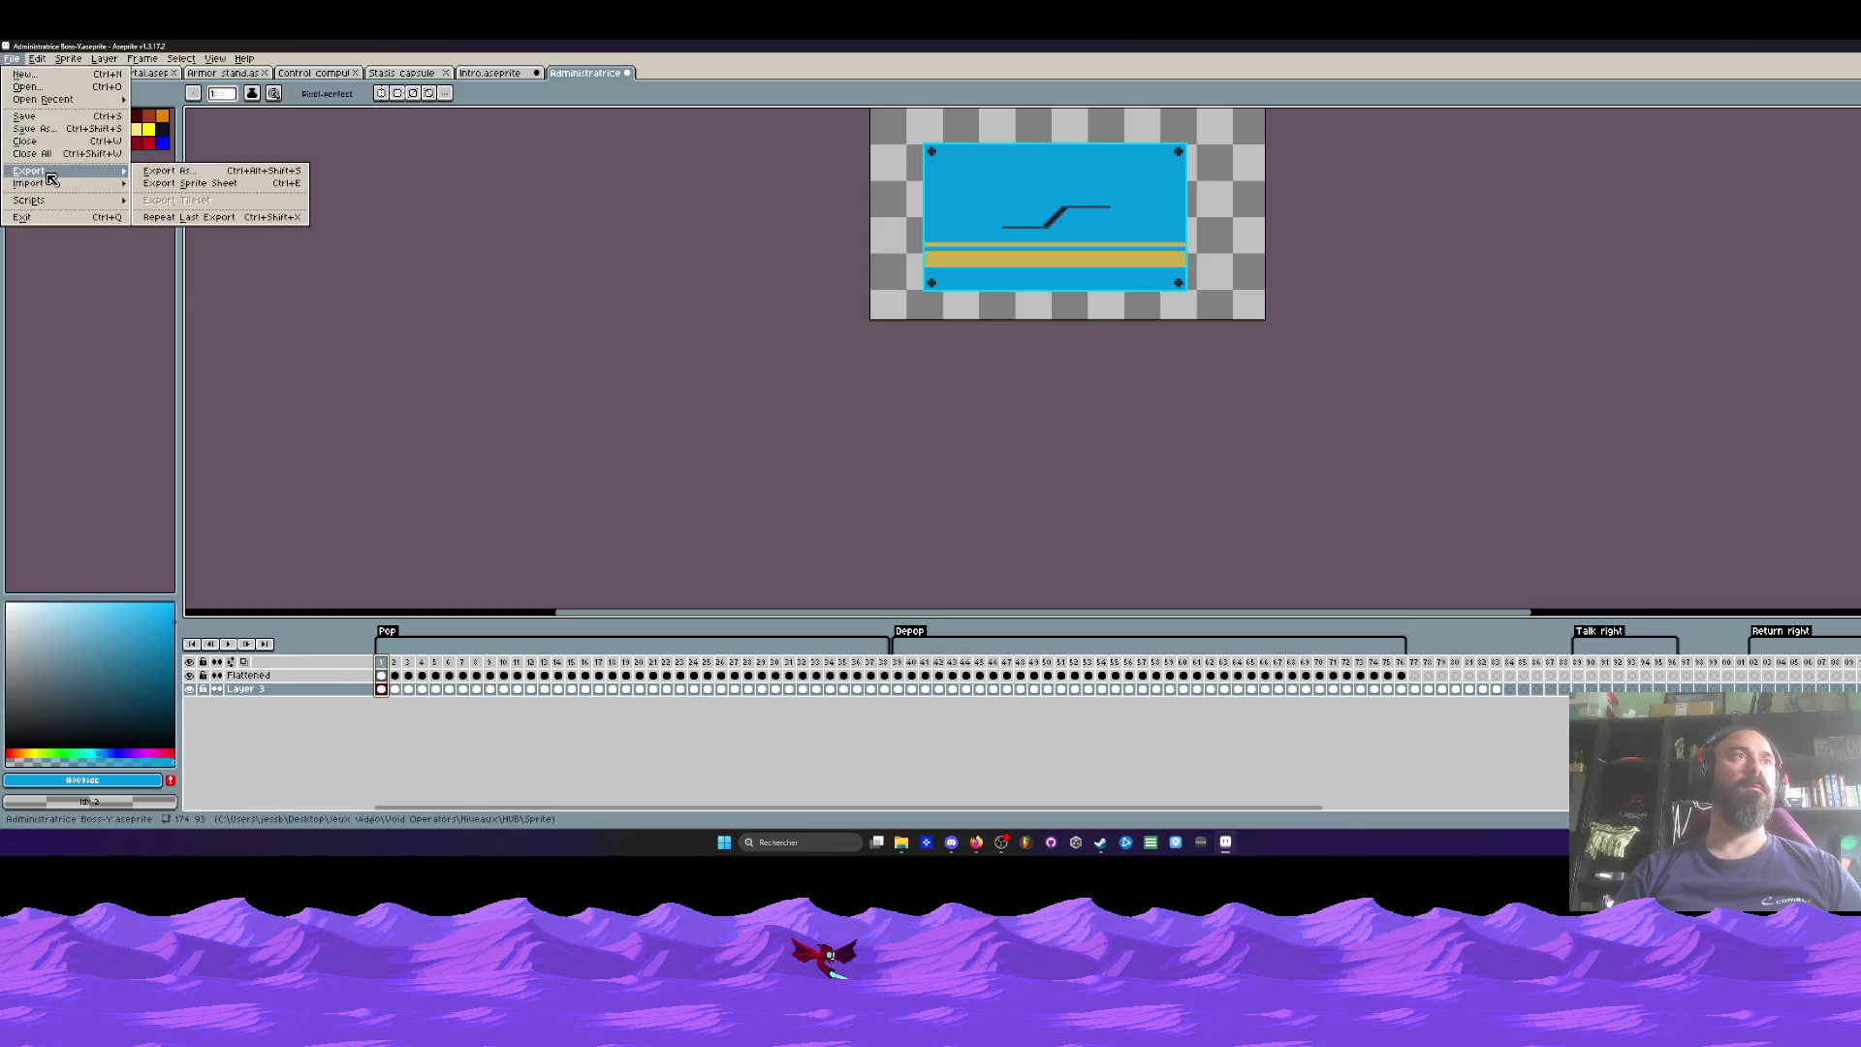
pyautogui.click(298, 674)
pyautogui.click(230, 645)
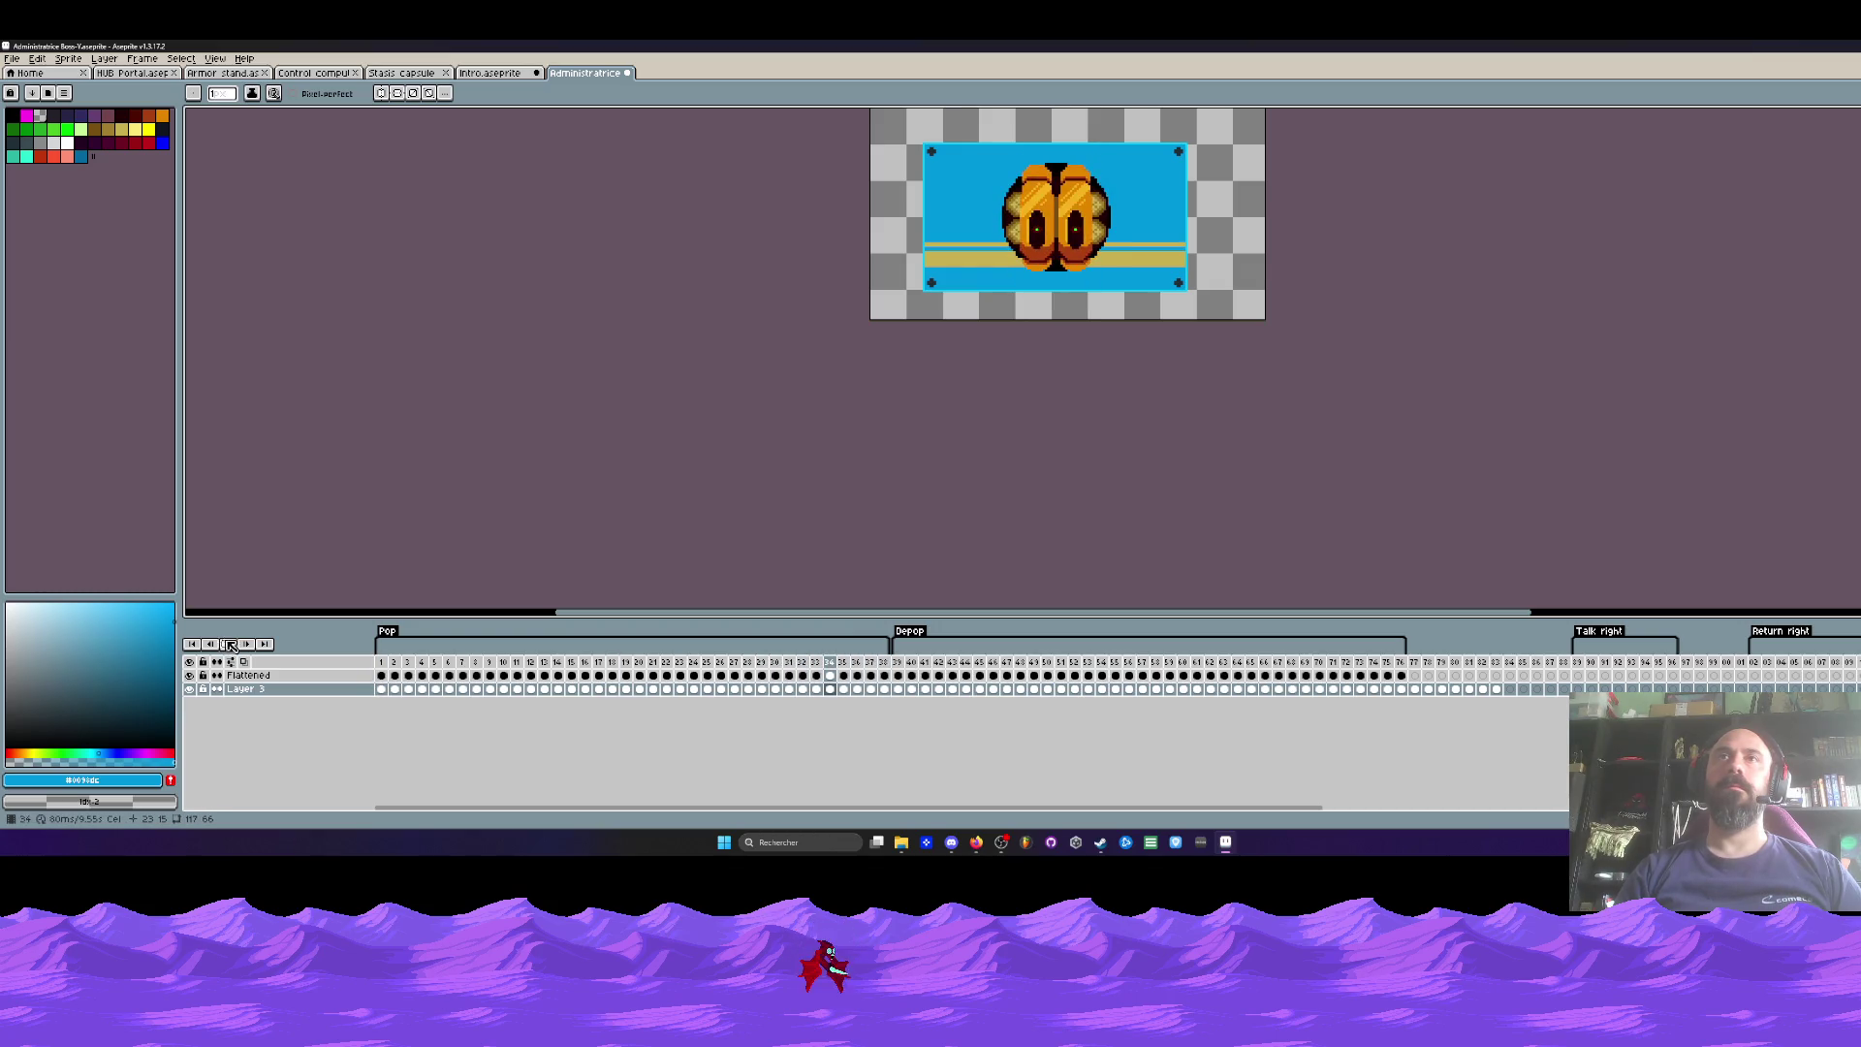
# Step: Select frames 2 to 32 in the timeline and switch to the Intro document
pyautogui.press('ctrl')
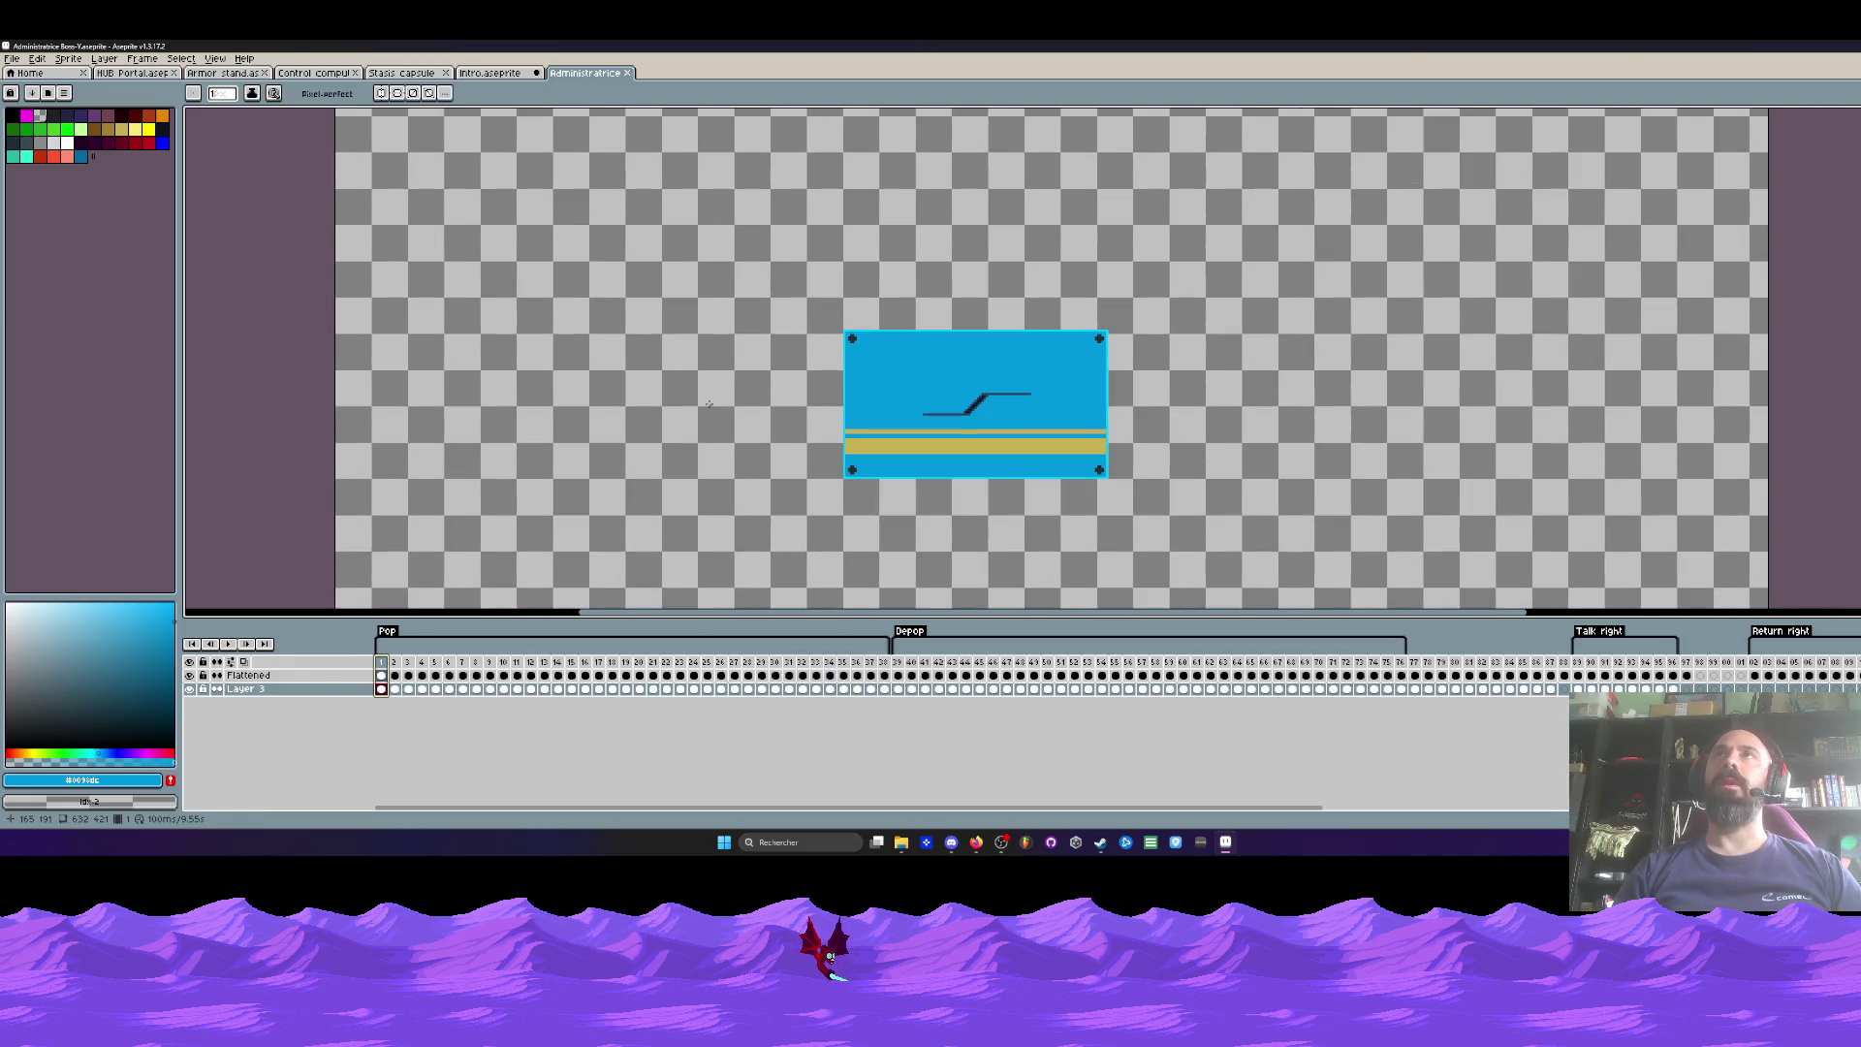
pyautogui.click(398, 668)
pyautogui.moveTo(401, 671)
pyautogui.mouseDown()
pyautogui.moveTo(810, 681)
pyautogui.moveTo(762, 669)
pyautogui.moveTo(804, 663)
pyautogui.mouseUp()
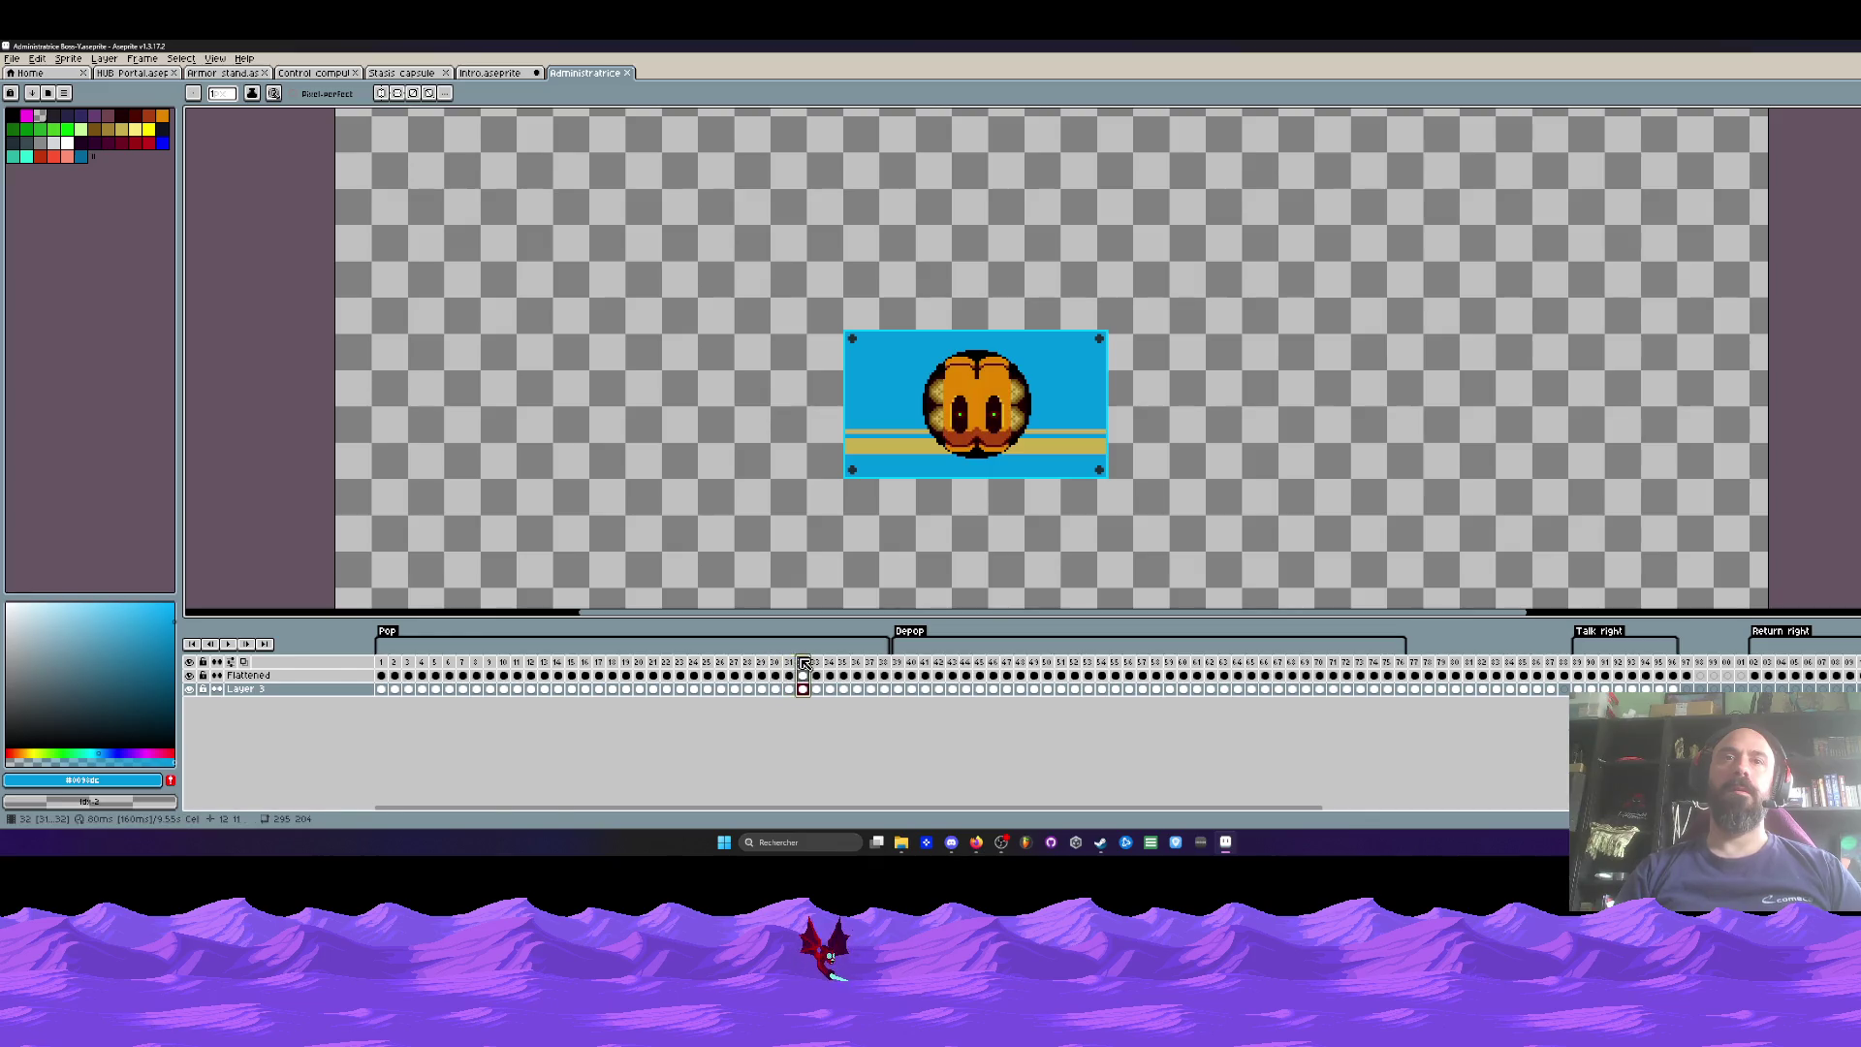
pyautogui.scroll(1, 1068, 393)
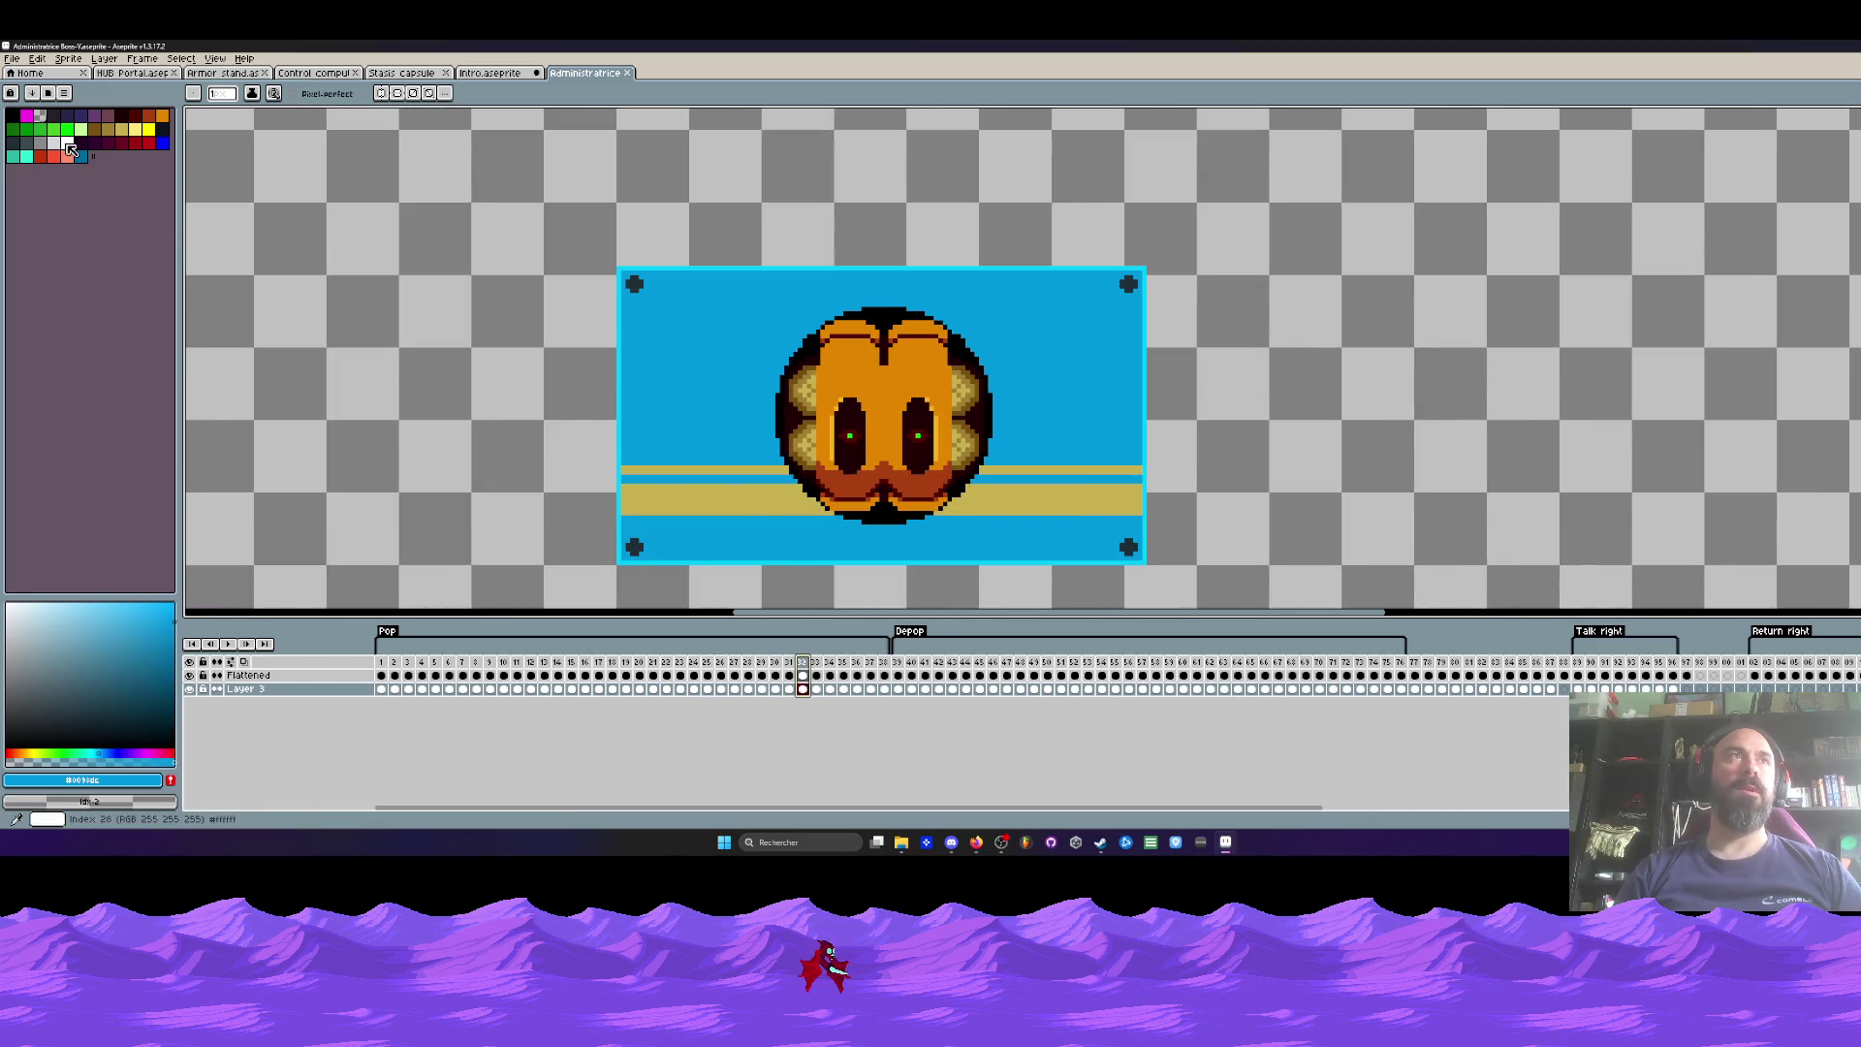
pyautogui.scroll(-4, 690, 213)
pyautogui.hotkey('ctrl', 'shift', 'Tab')
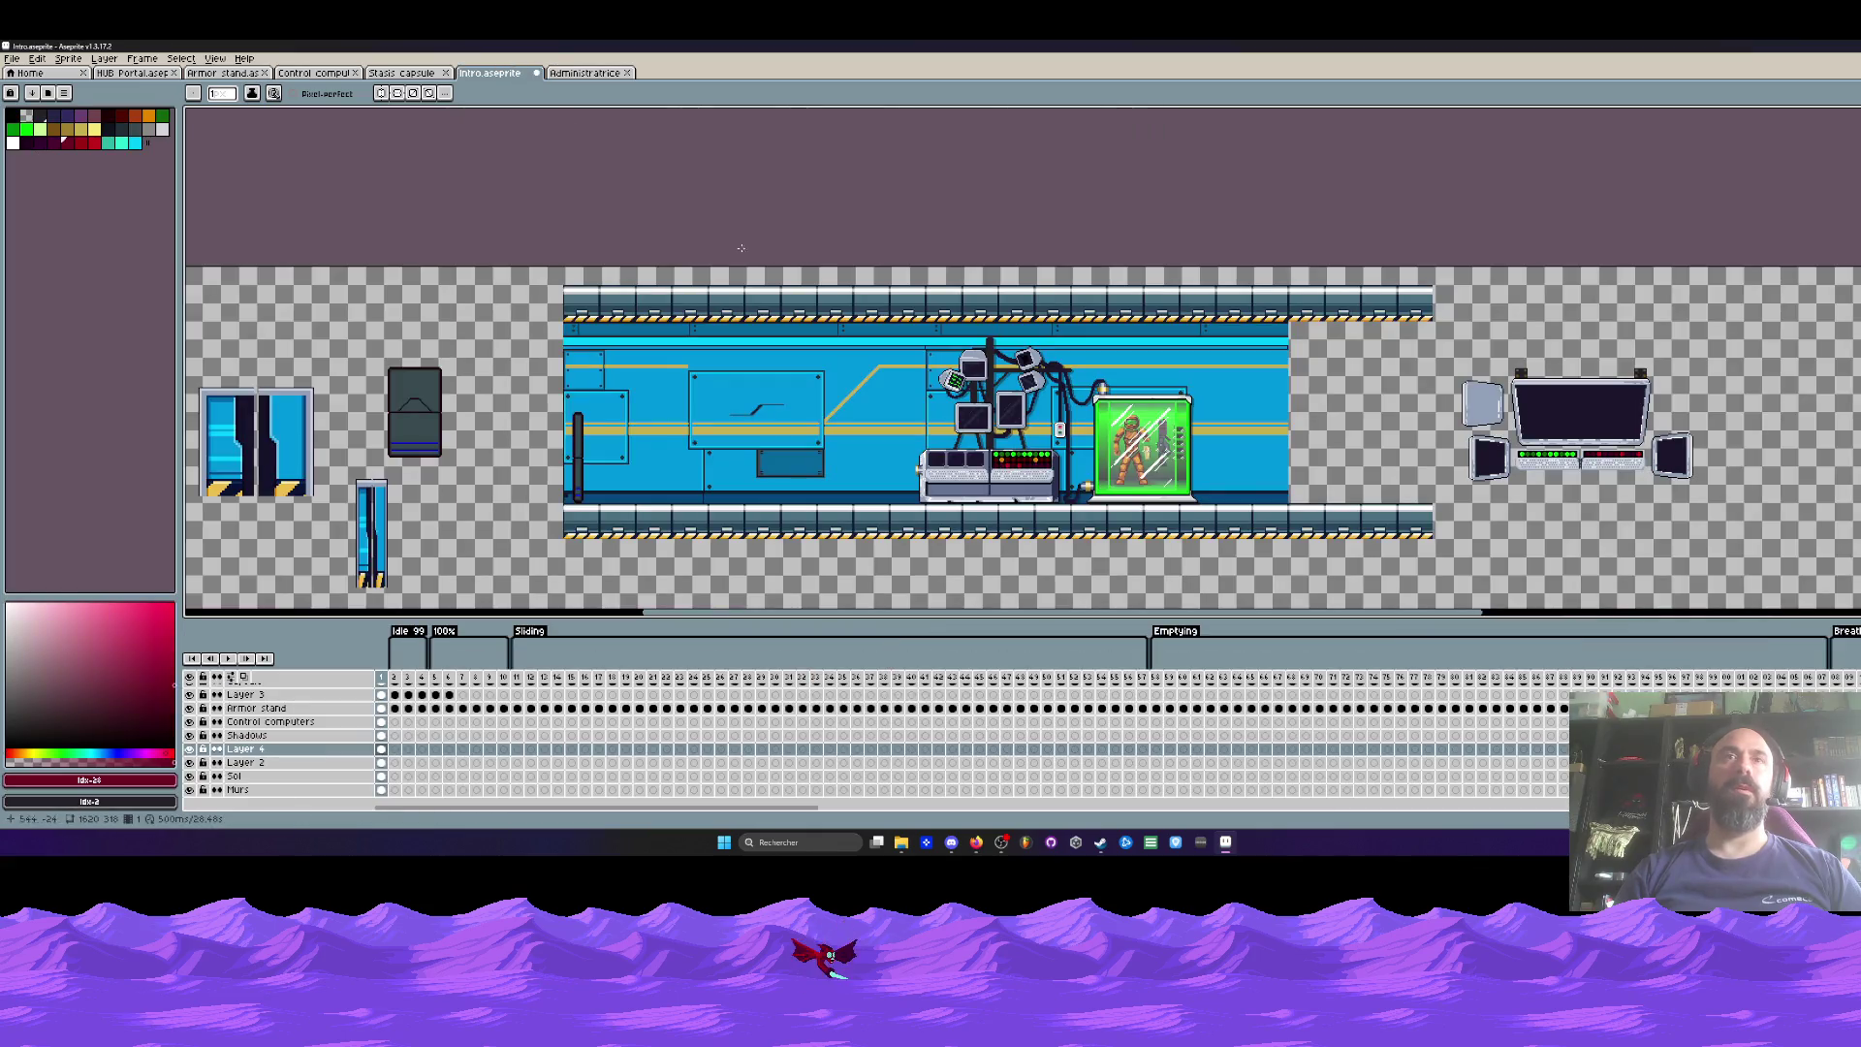
# Step: Flip through the Intro, control computers and Armor stand documents, then show Administratrice frame 38
pyautogui.scroll(1, 978, 384)
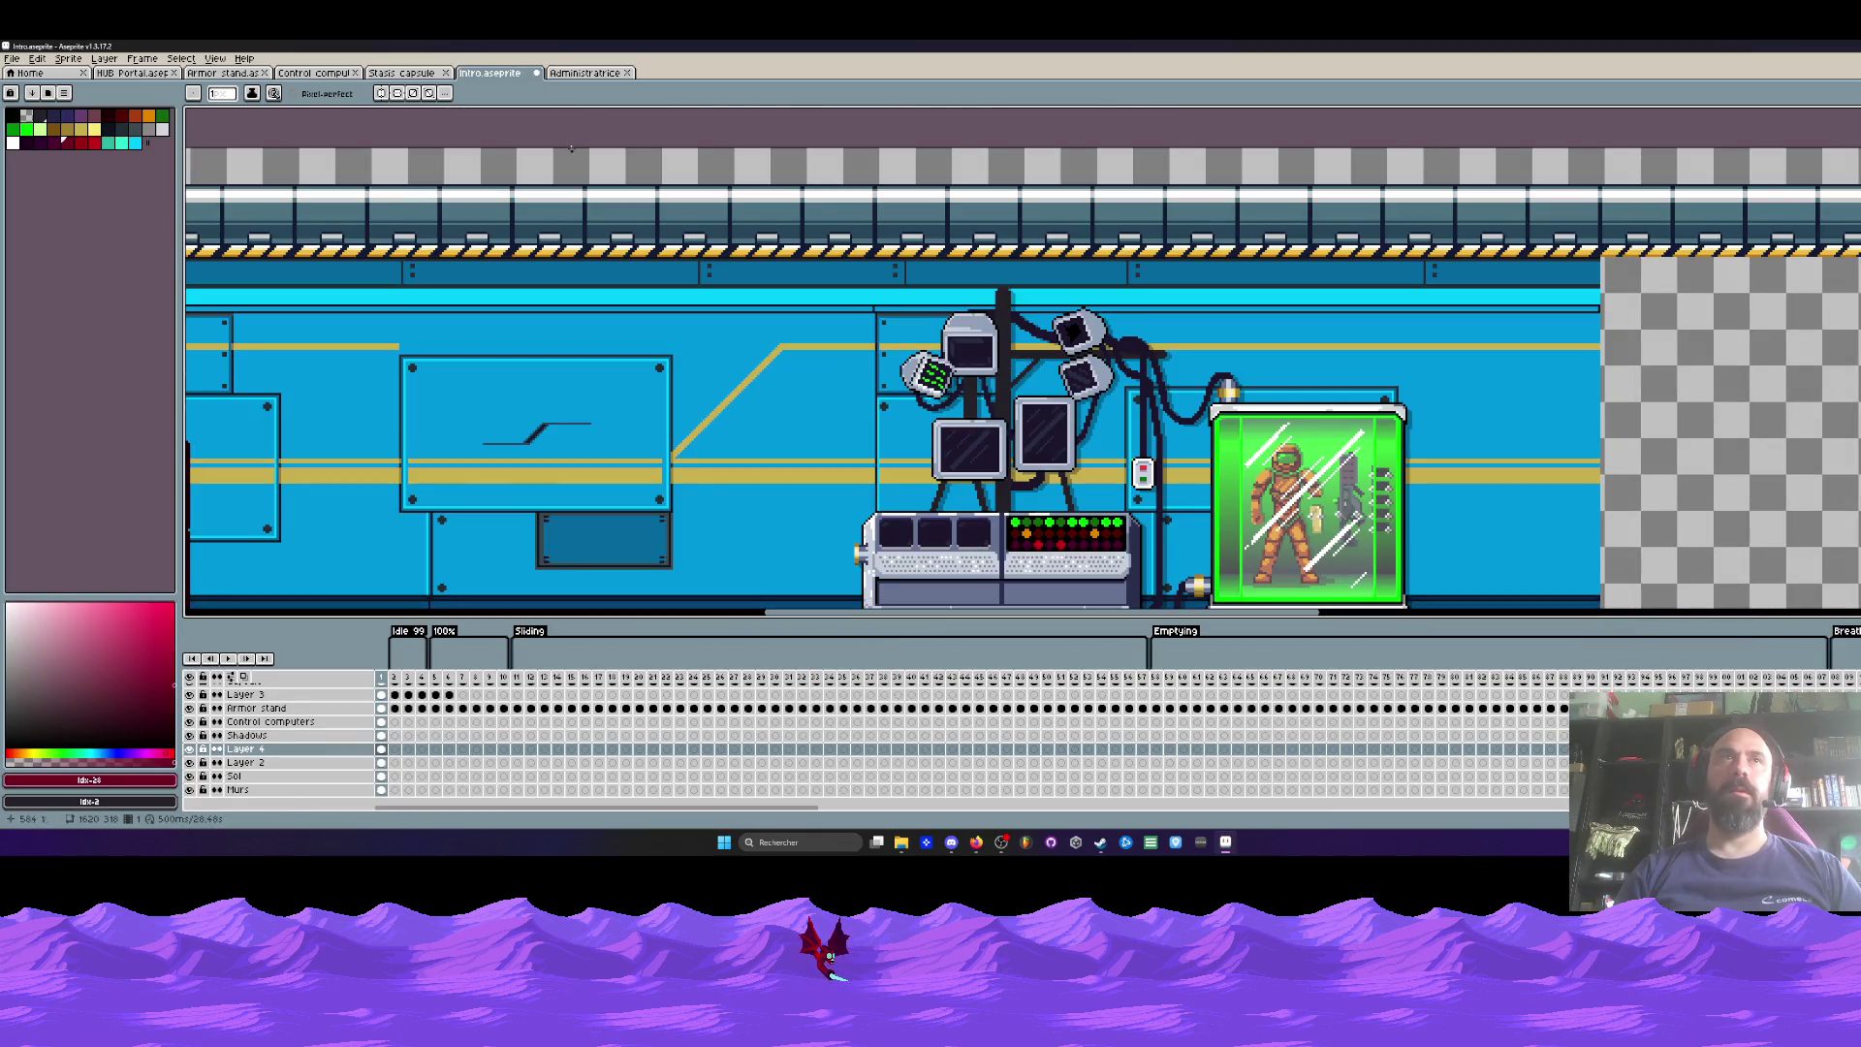
pyautogui.hotkey('ctrl', 'Tab')
pyautogui.moveTo(381, 662)
pyautogui.mouseDown()
pyautogui.moveTo(831, 662)
pyautogui.moveTo(666, 662)
pyautogui.mouseUp()
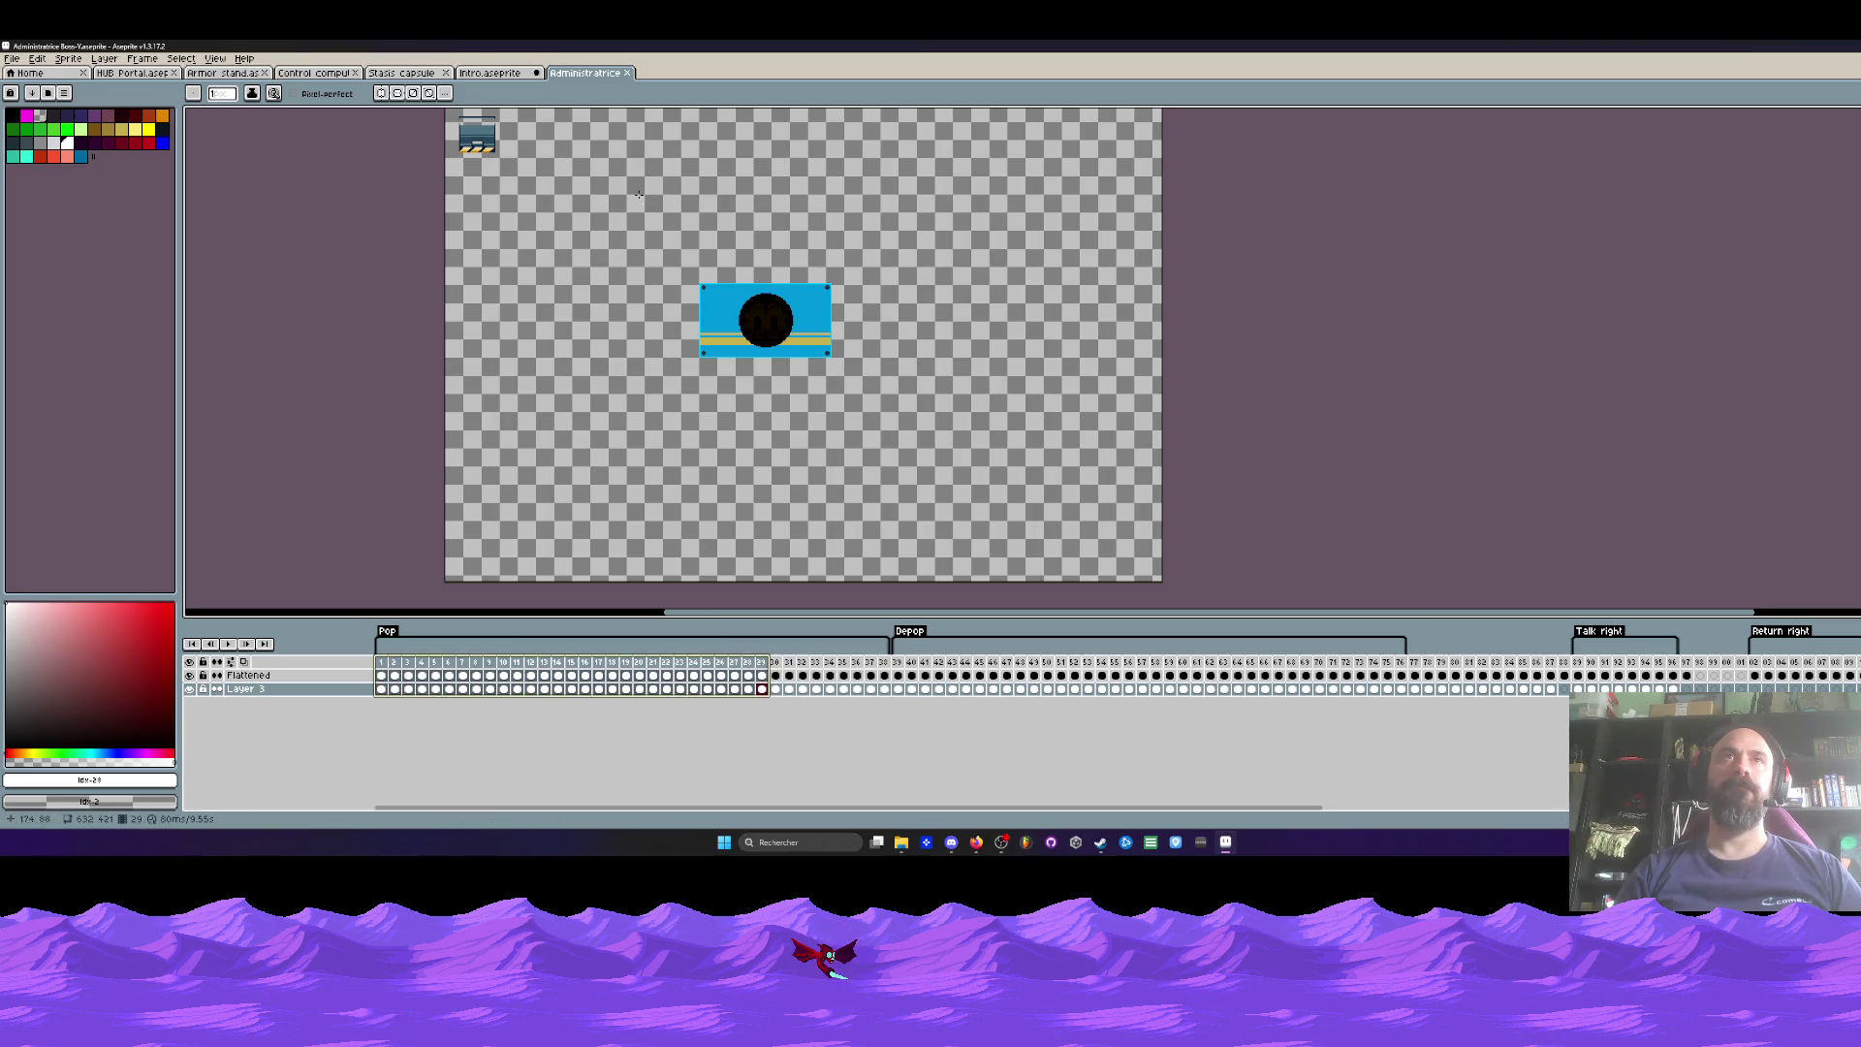
pyautogui.click(524, 73)
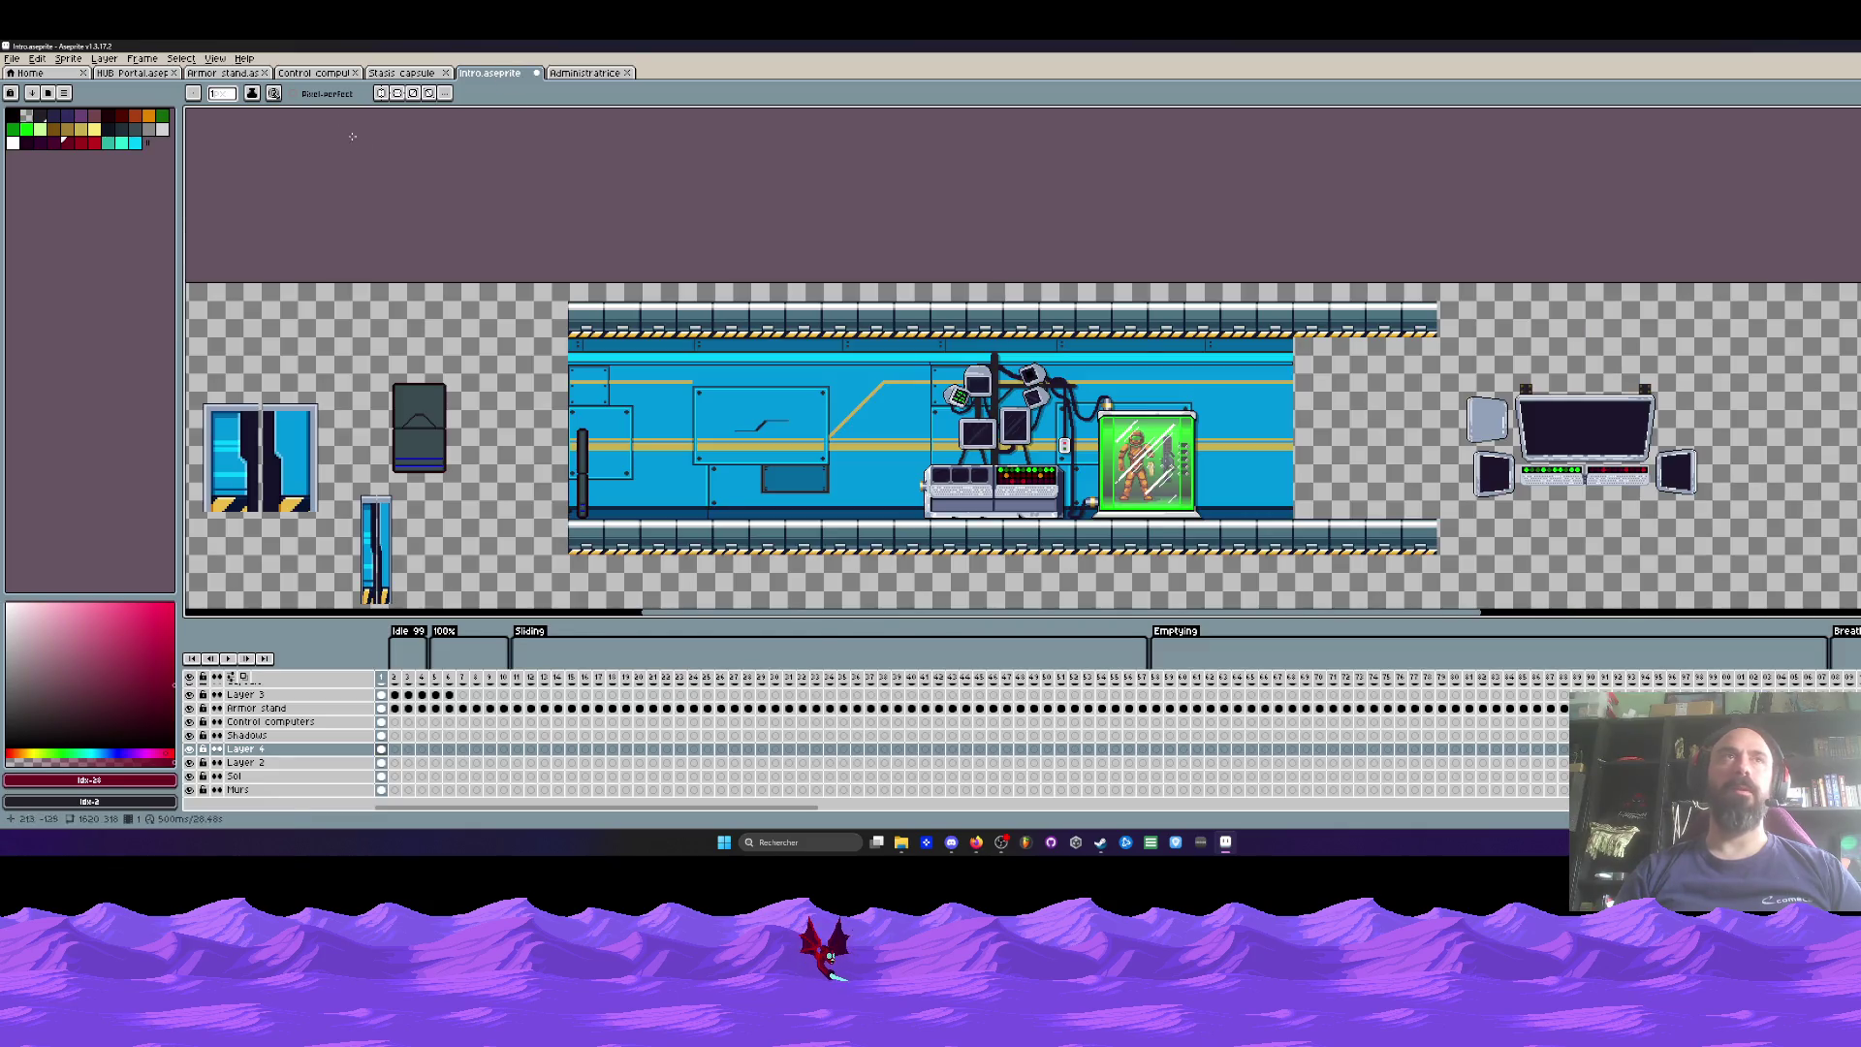
pyautogui.click(320, 74)
pyautogui.click(205, 74)
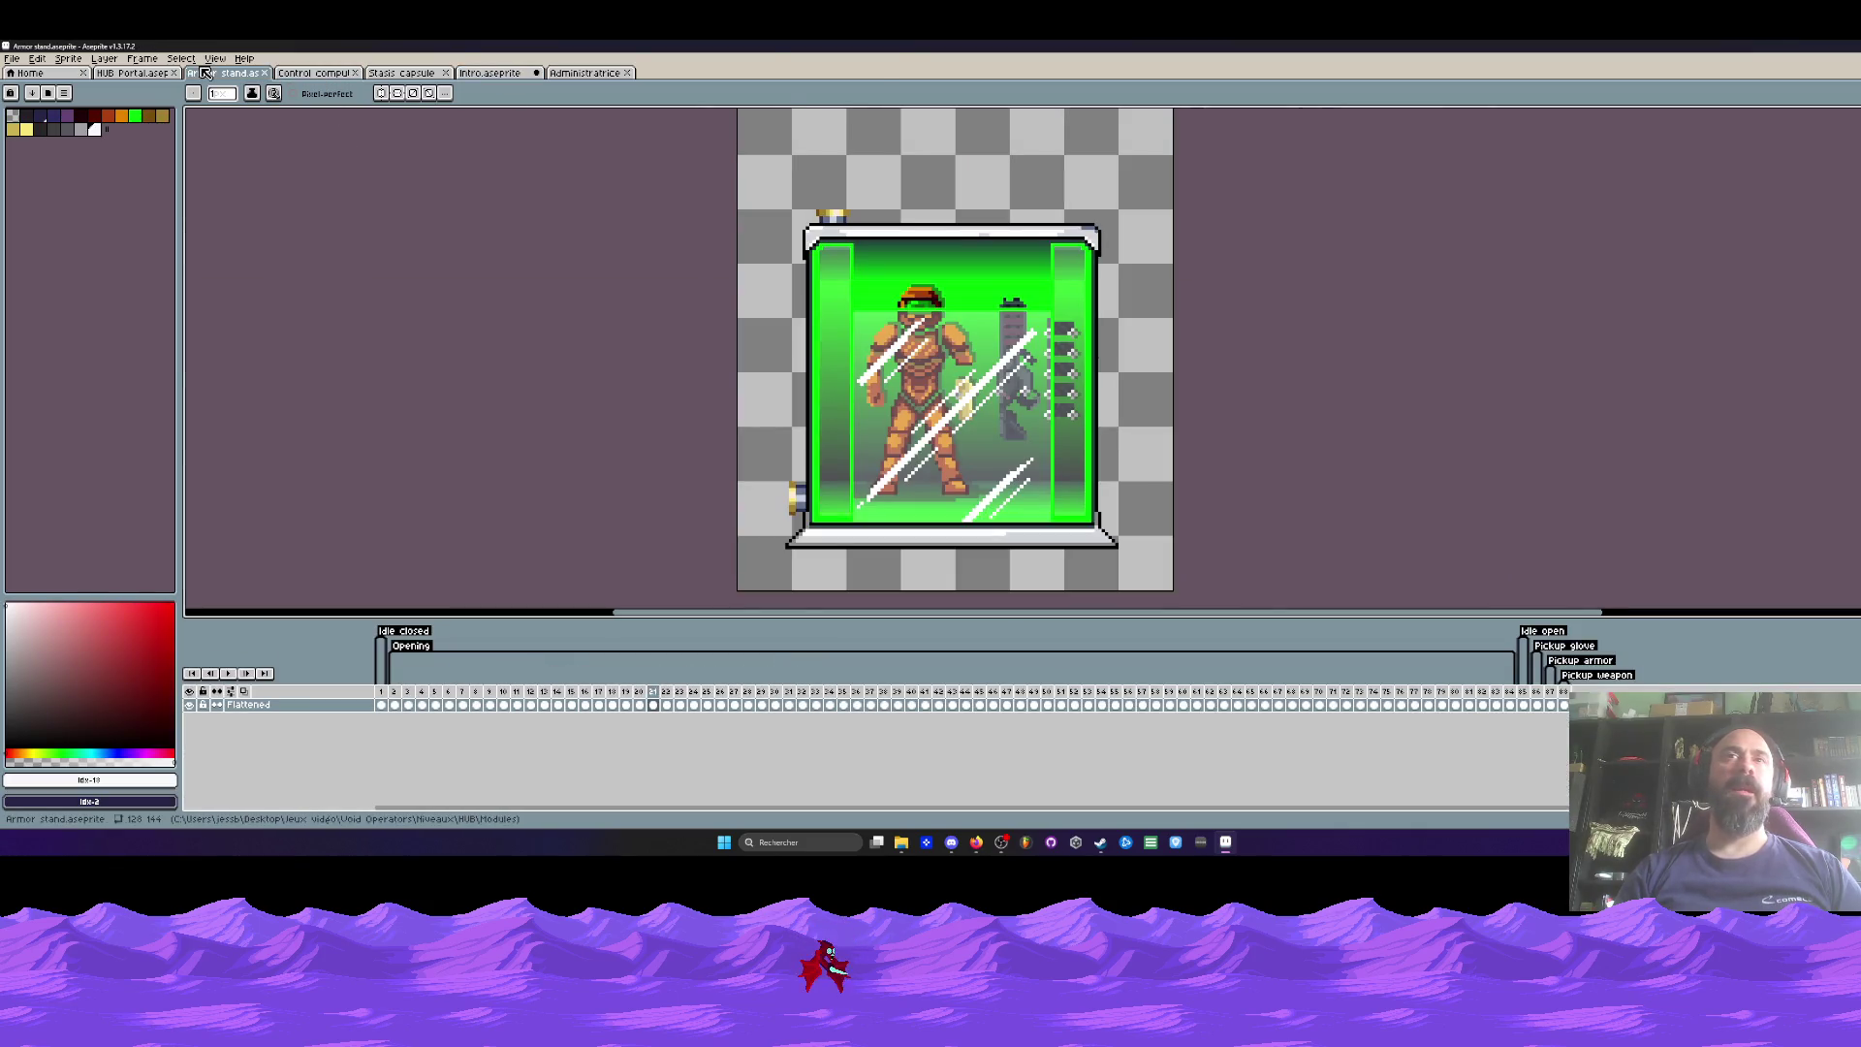
pyautogui.click(587, 74)
pyautogui.click(884, 688)
pyautogui.scroll(4, 766, 311)
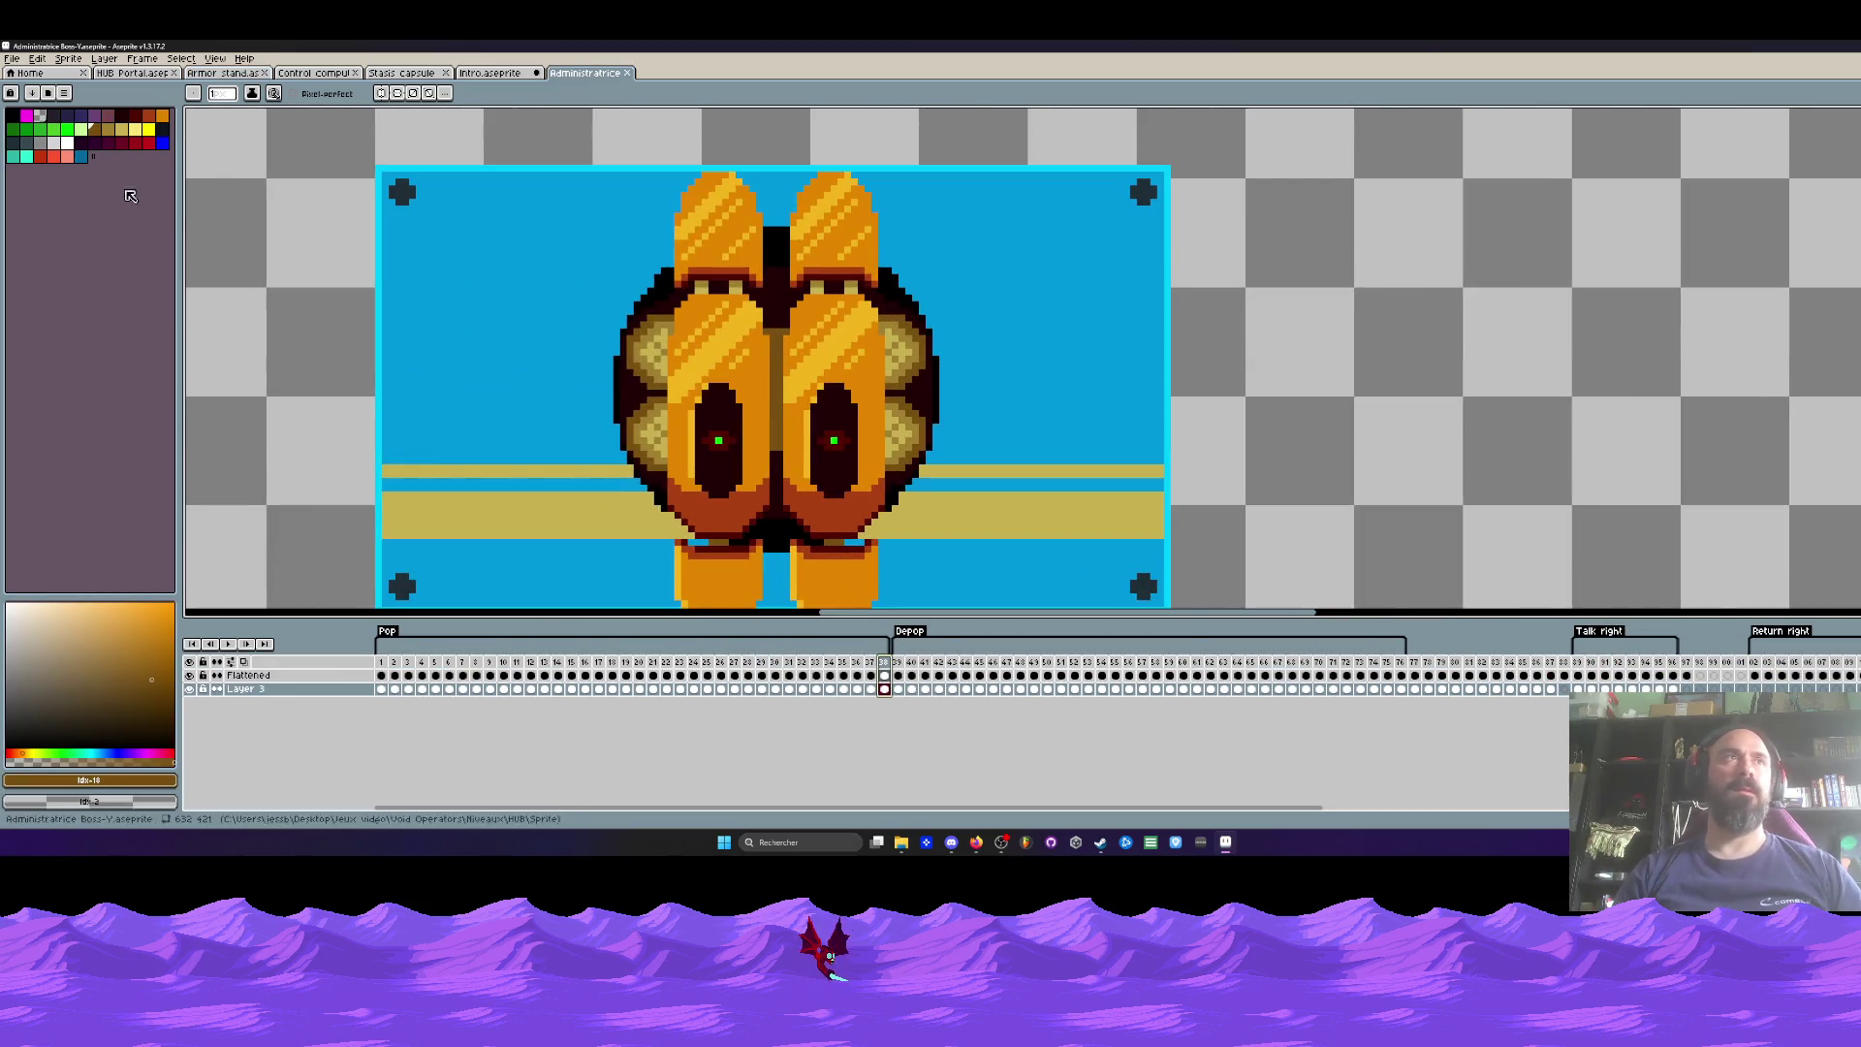
# Step: On the Flattened layer, bucket-fill white stripes on the left lobe, both upper ears and right lobe
pyautogui.click(66, 142)
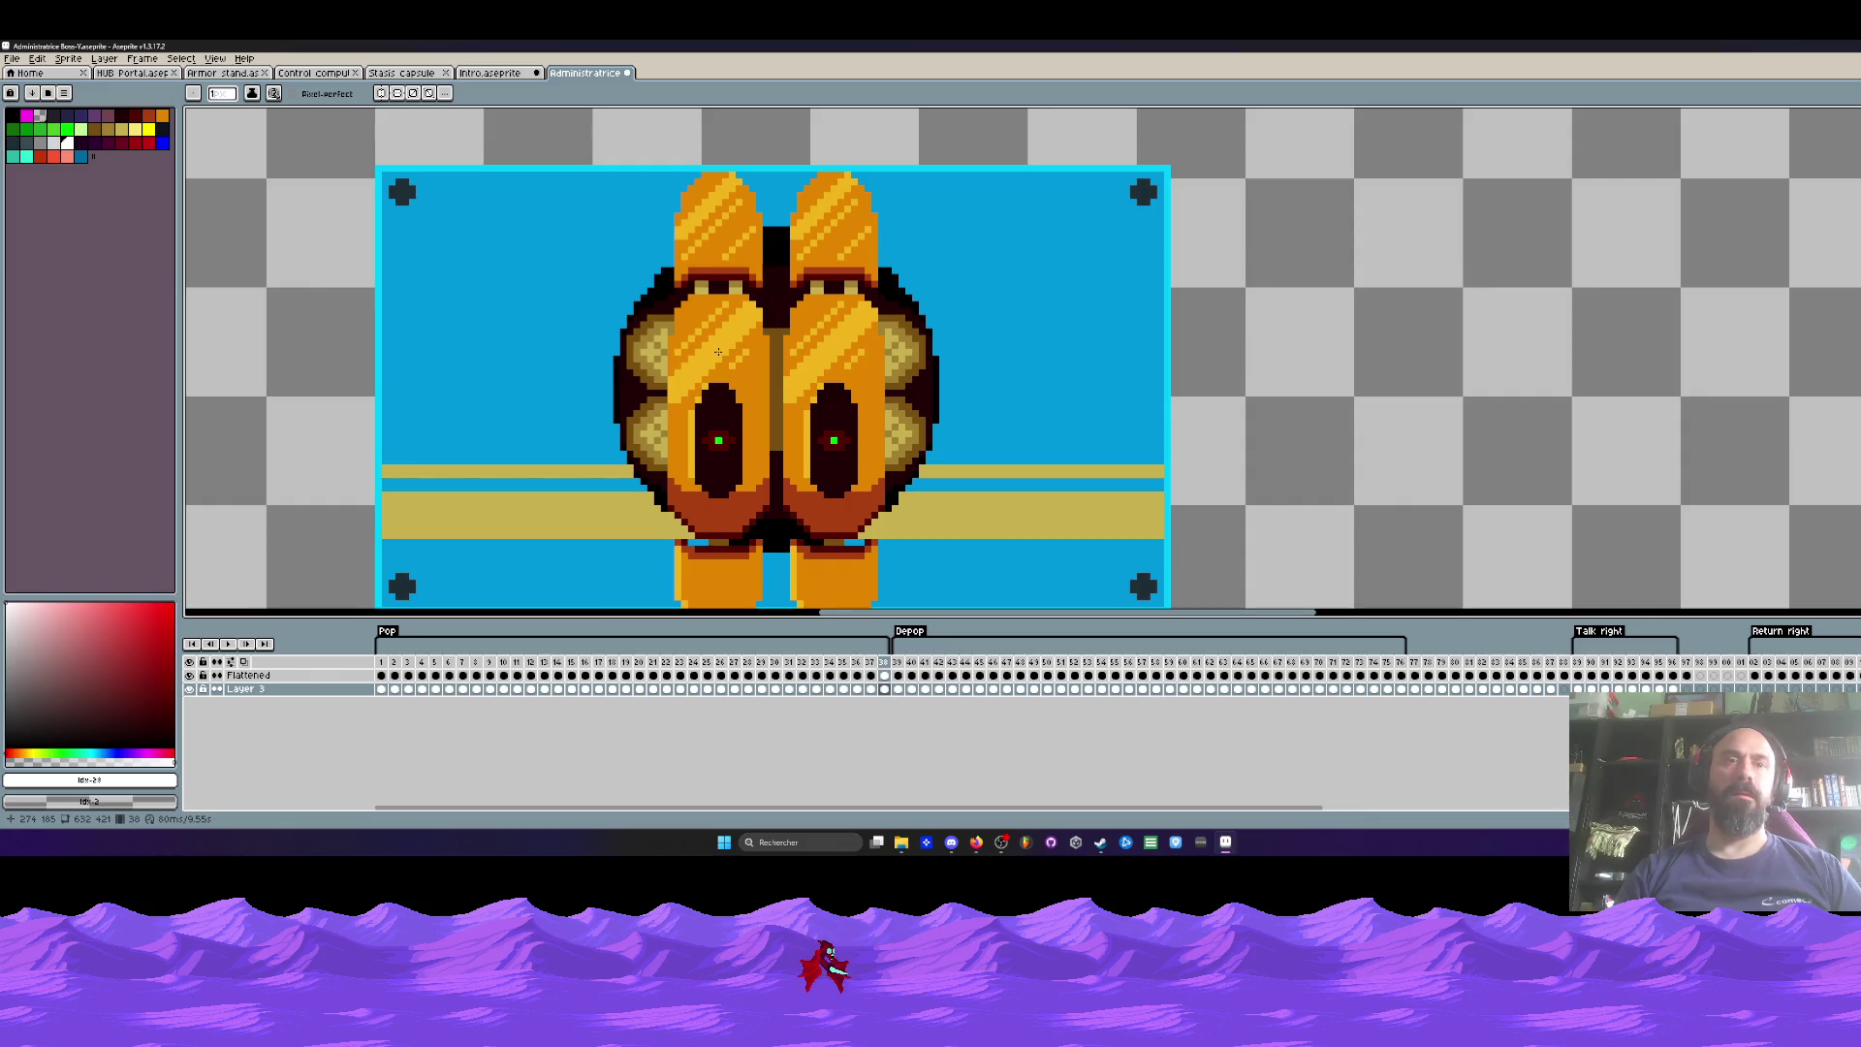
pyautogui.press('g')
pyautogui.press('Up')
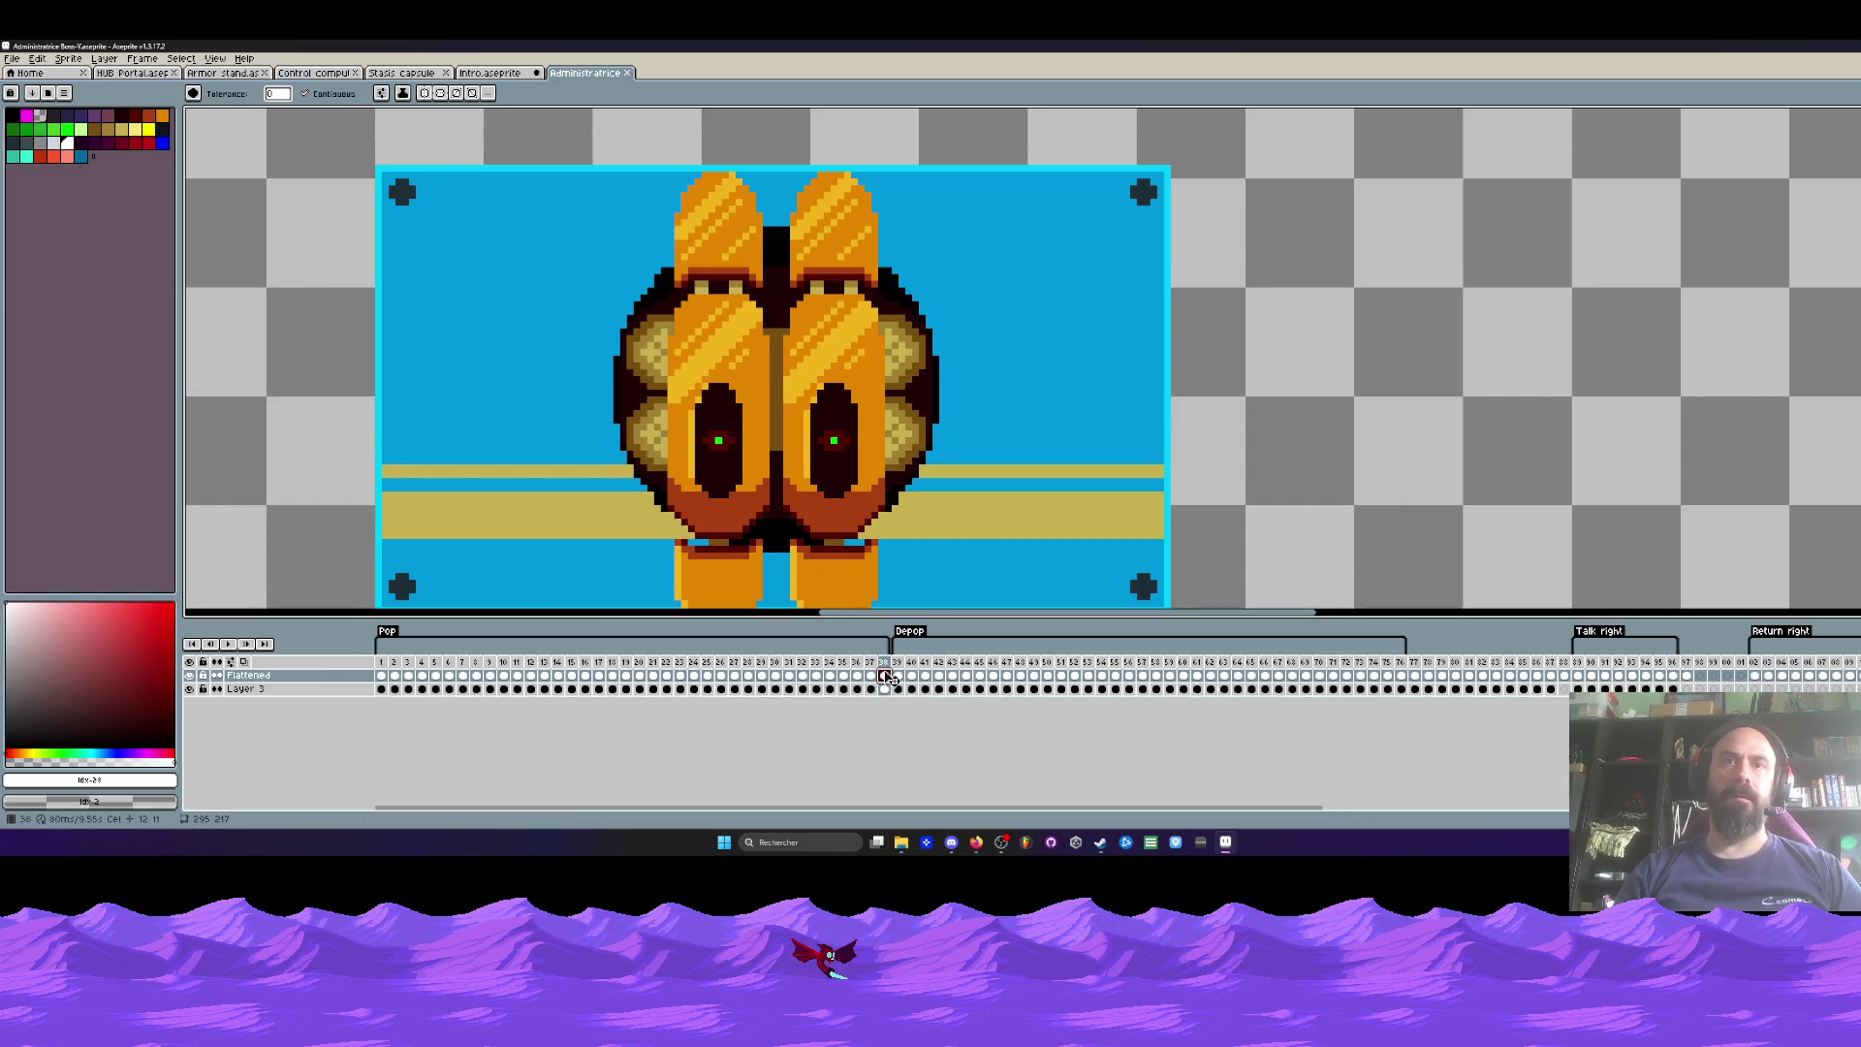
pyautogui.click(710, 326)
pyautogui.click(704, 214)
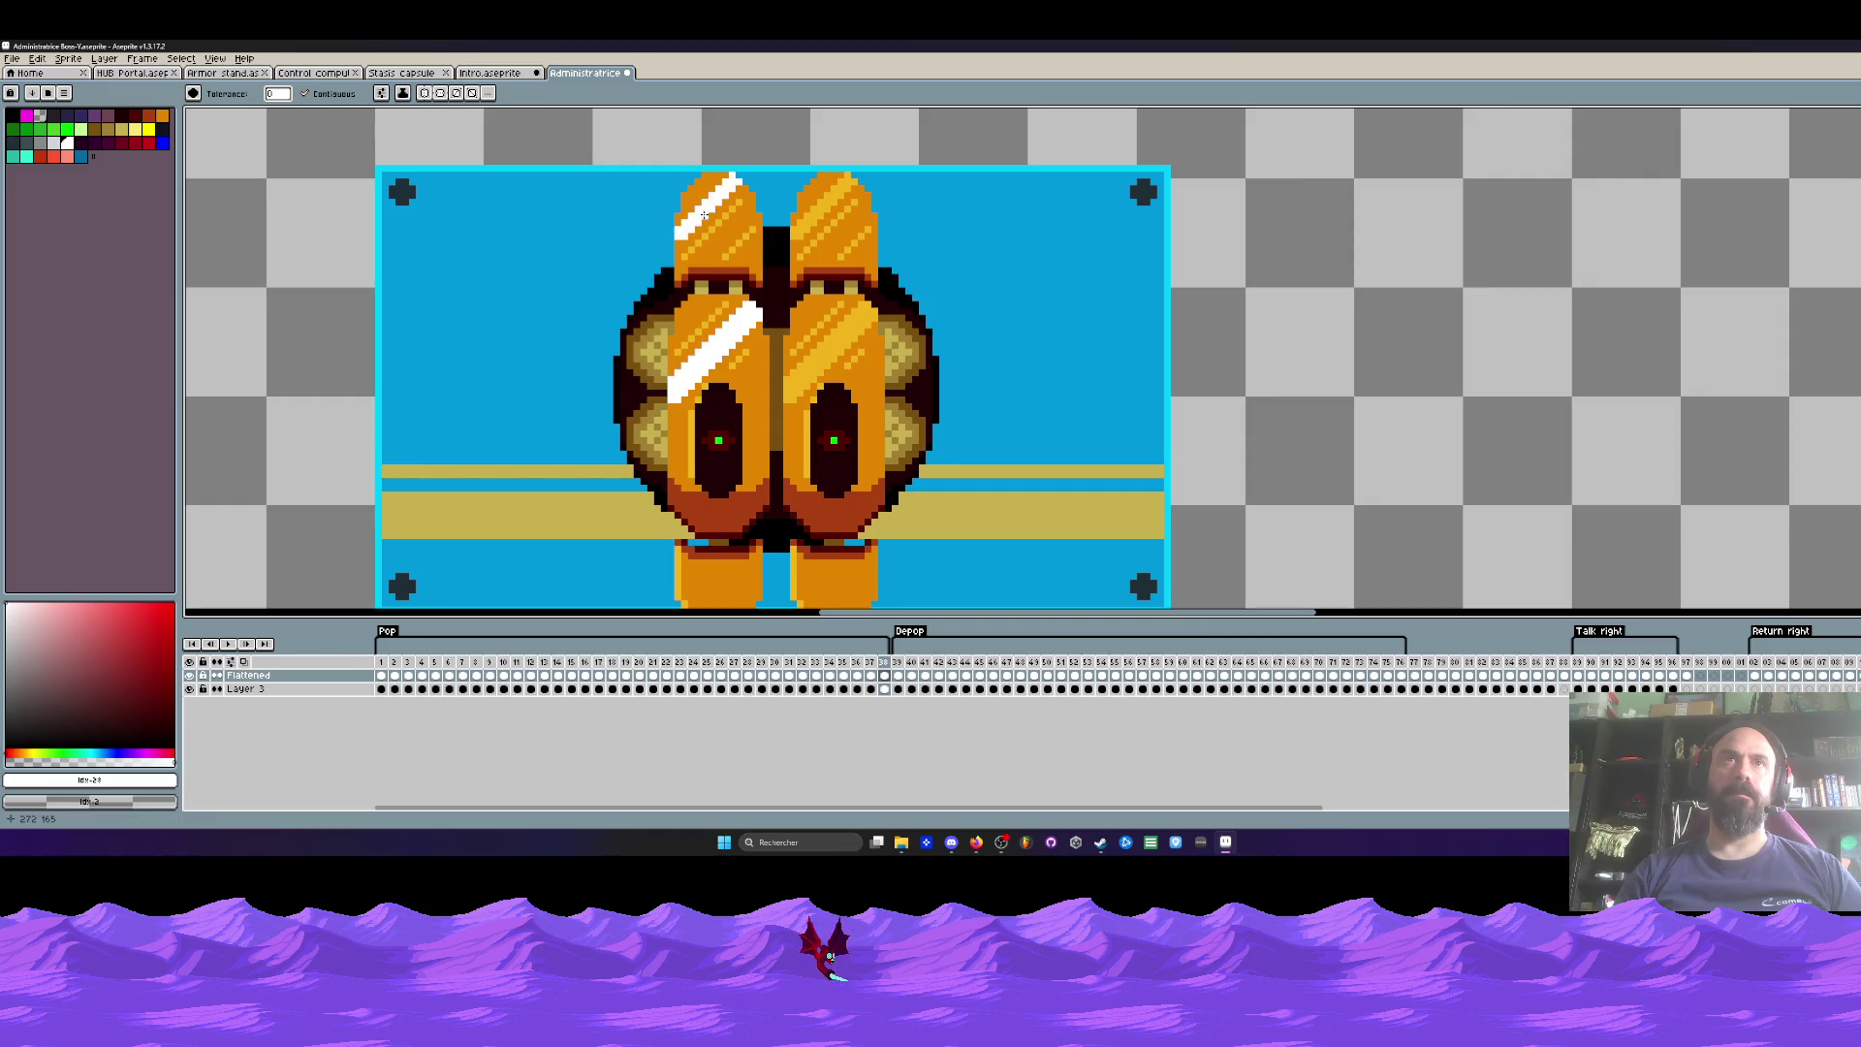
pyautogui.click(821, 206)
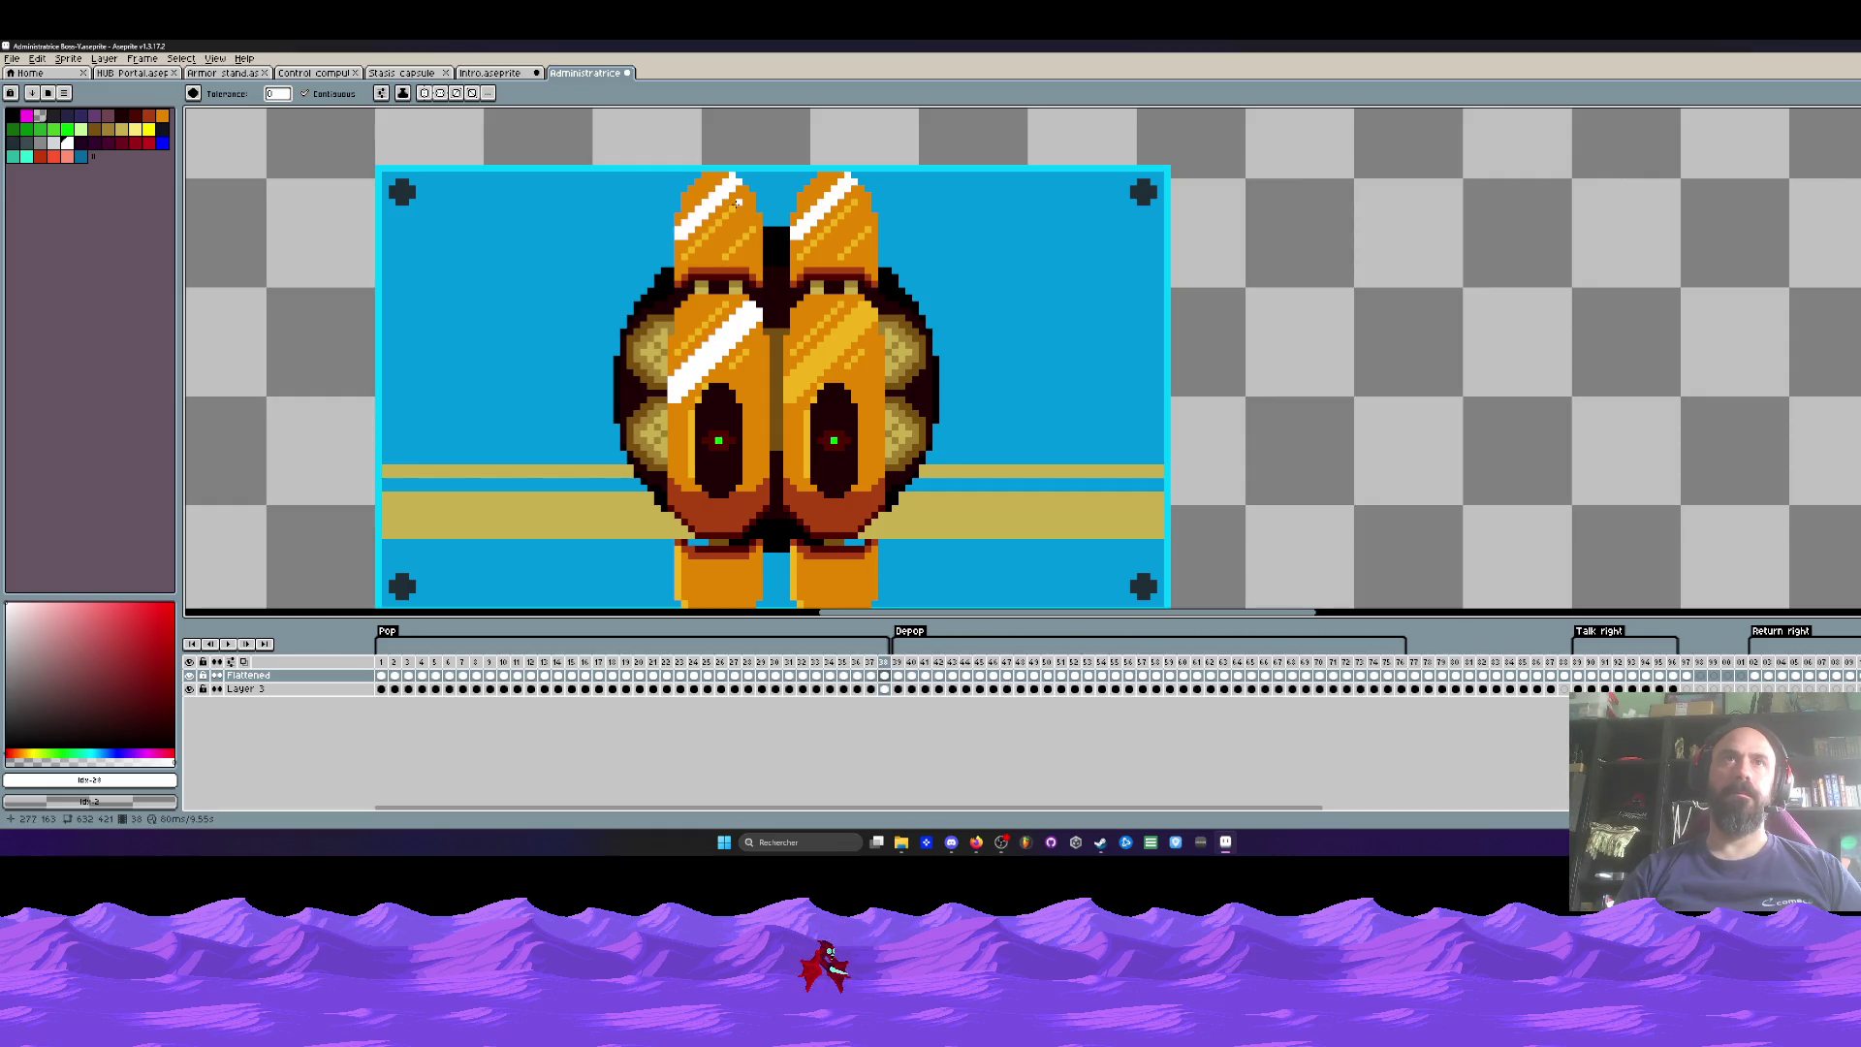
pyautogui.click(813, 385)
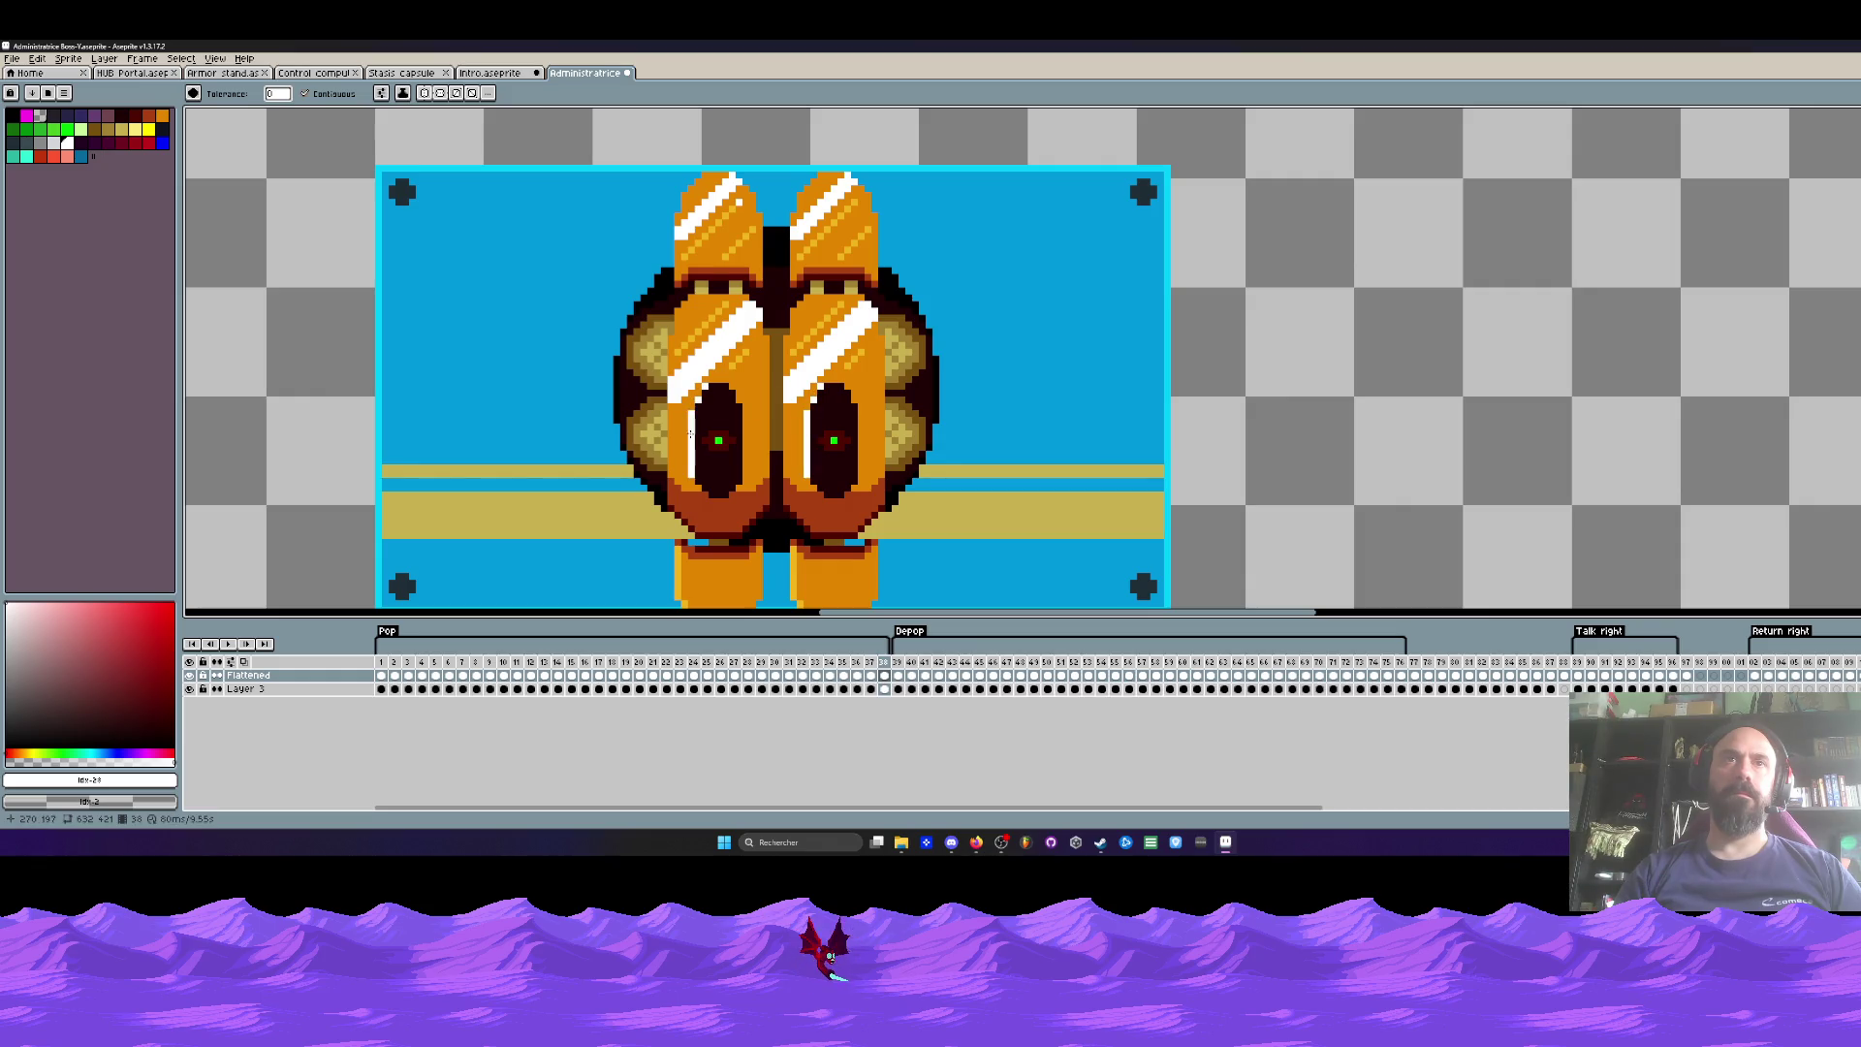
pyautogui.scroll(-2, 690, 429)
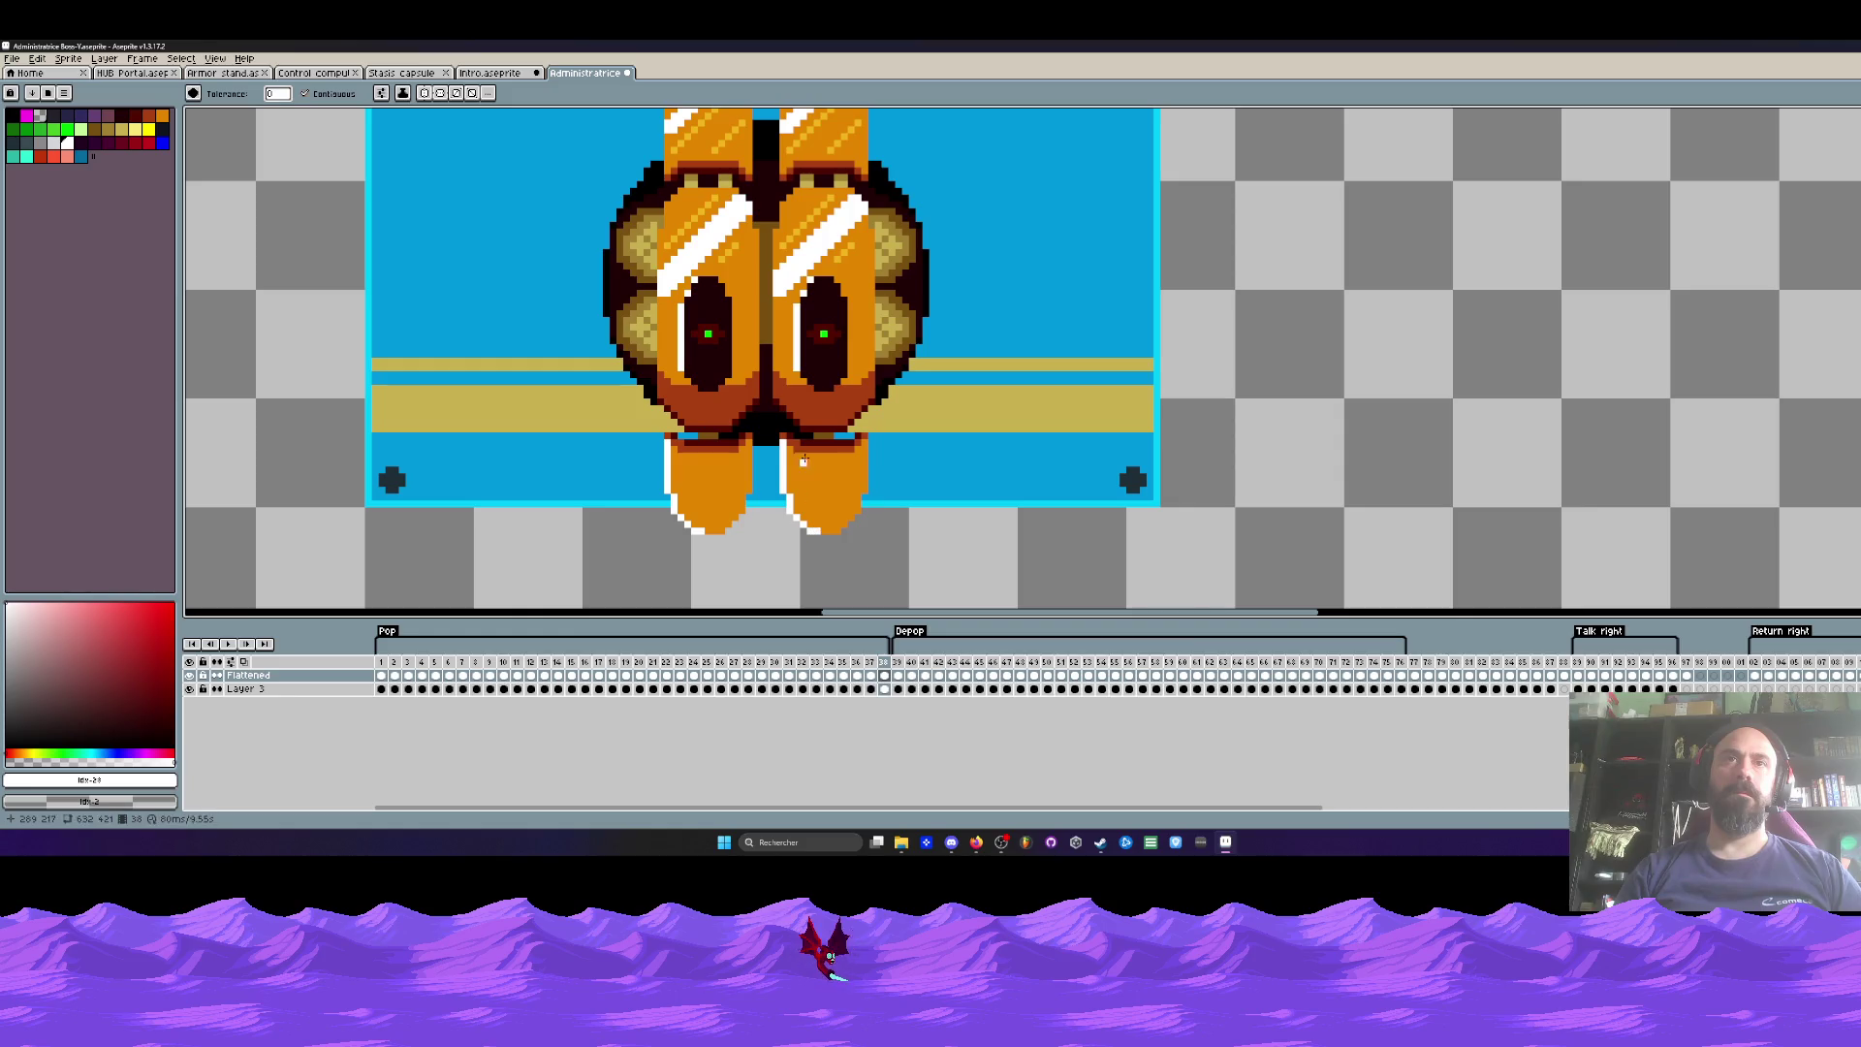
pyautogui.scroll(-1, 762, 443)
pyautogui.scroll(2, 704, 263)
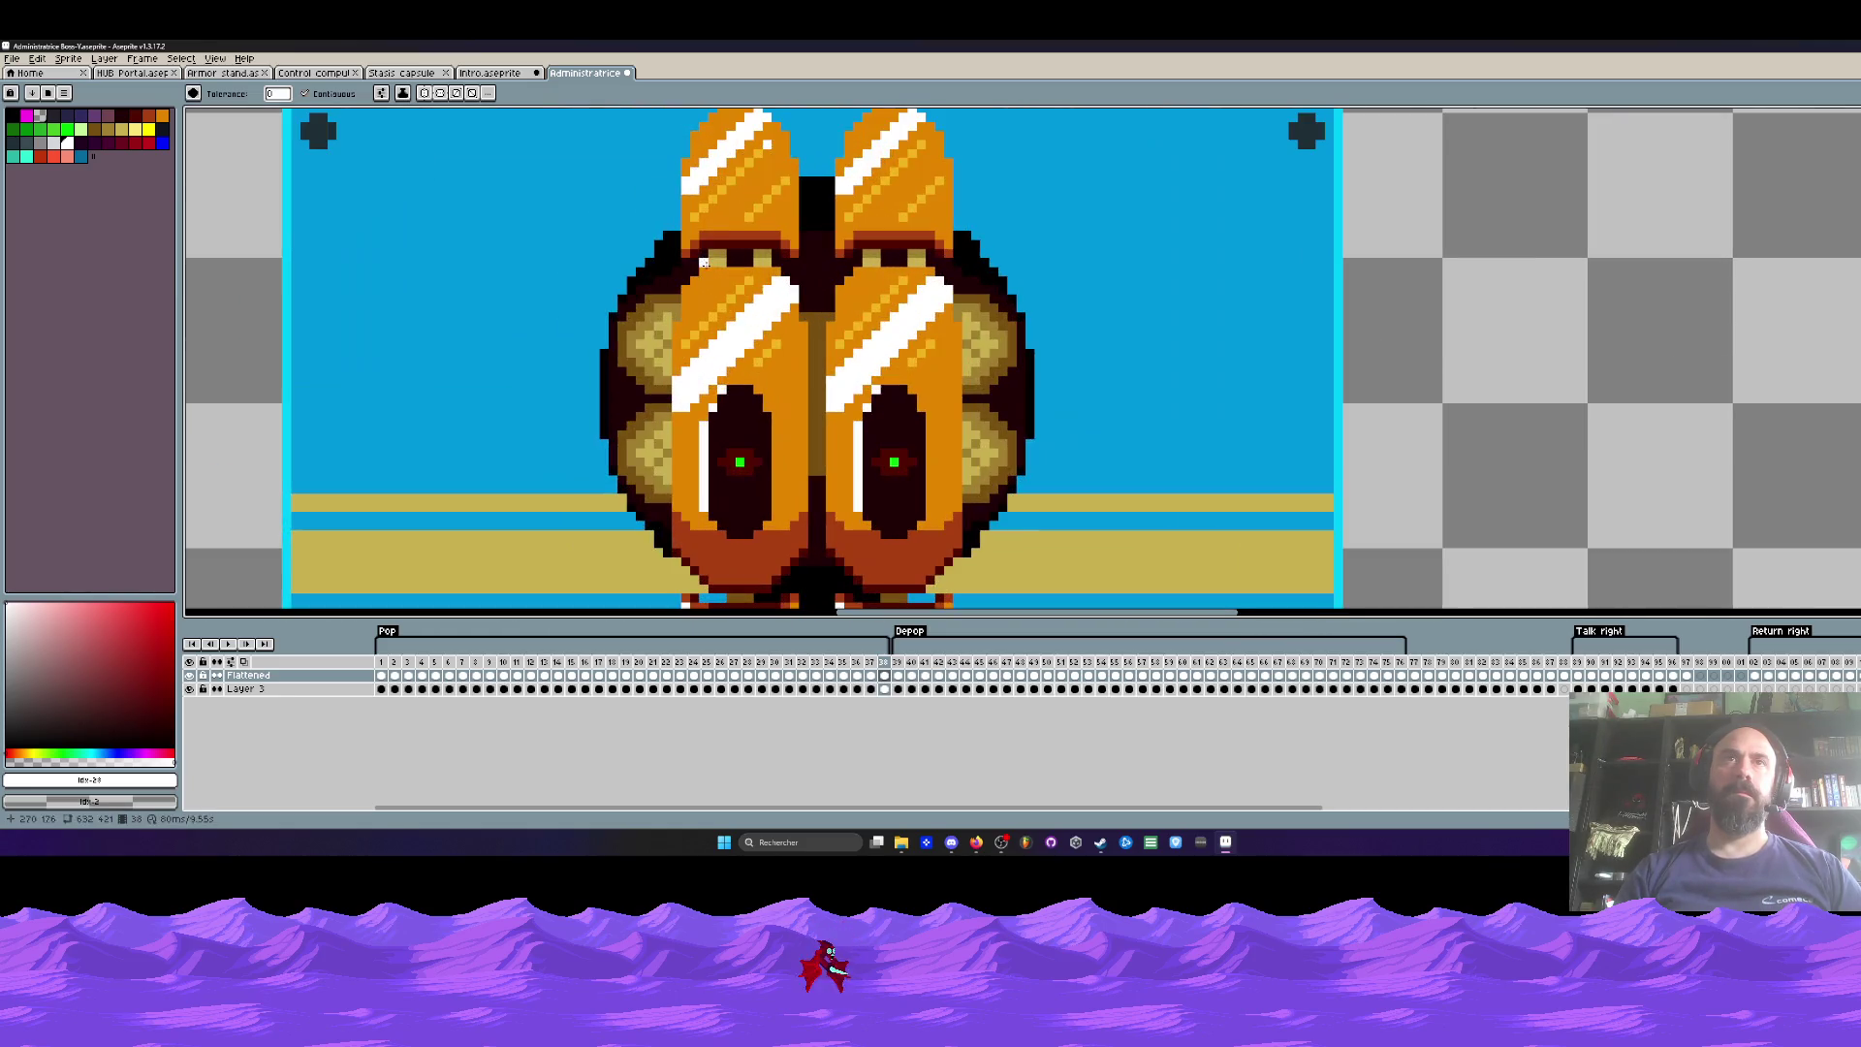
# Step: Draw three white diagonal highlight lines across the right and left ears
pyautogui.press('l')
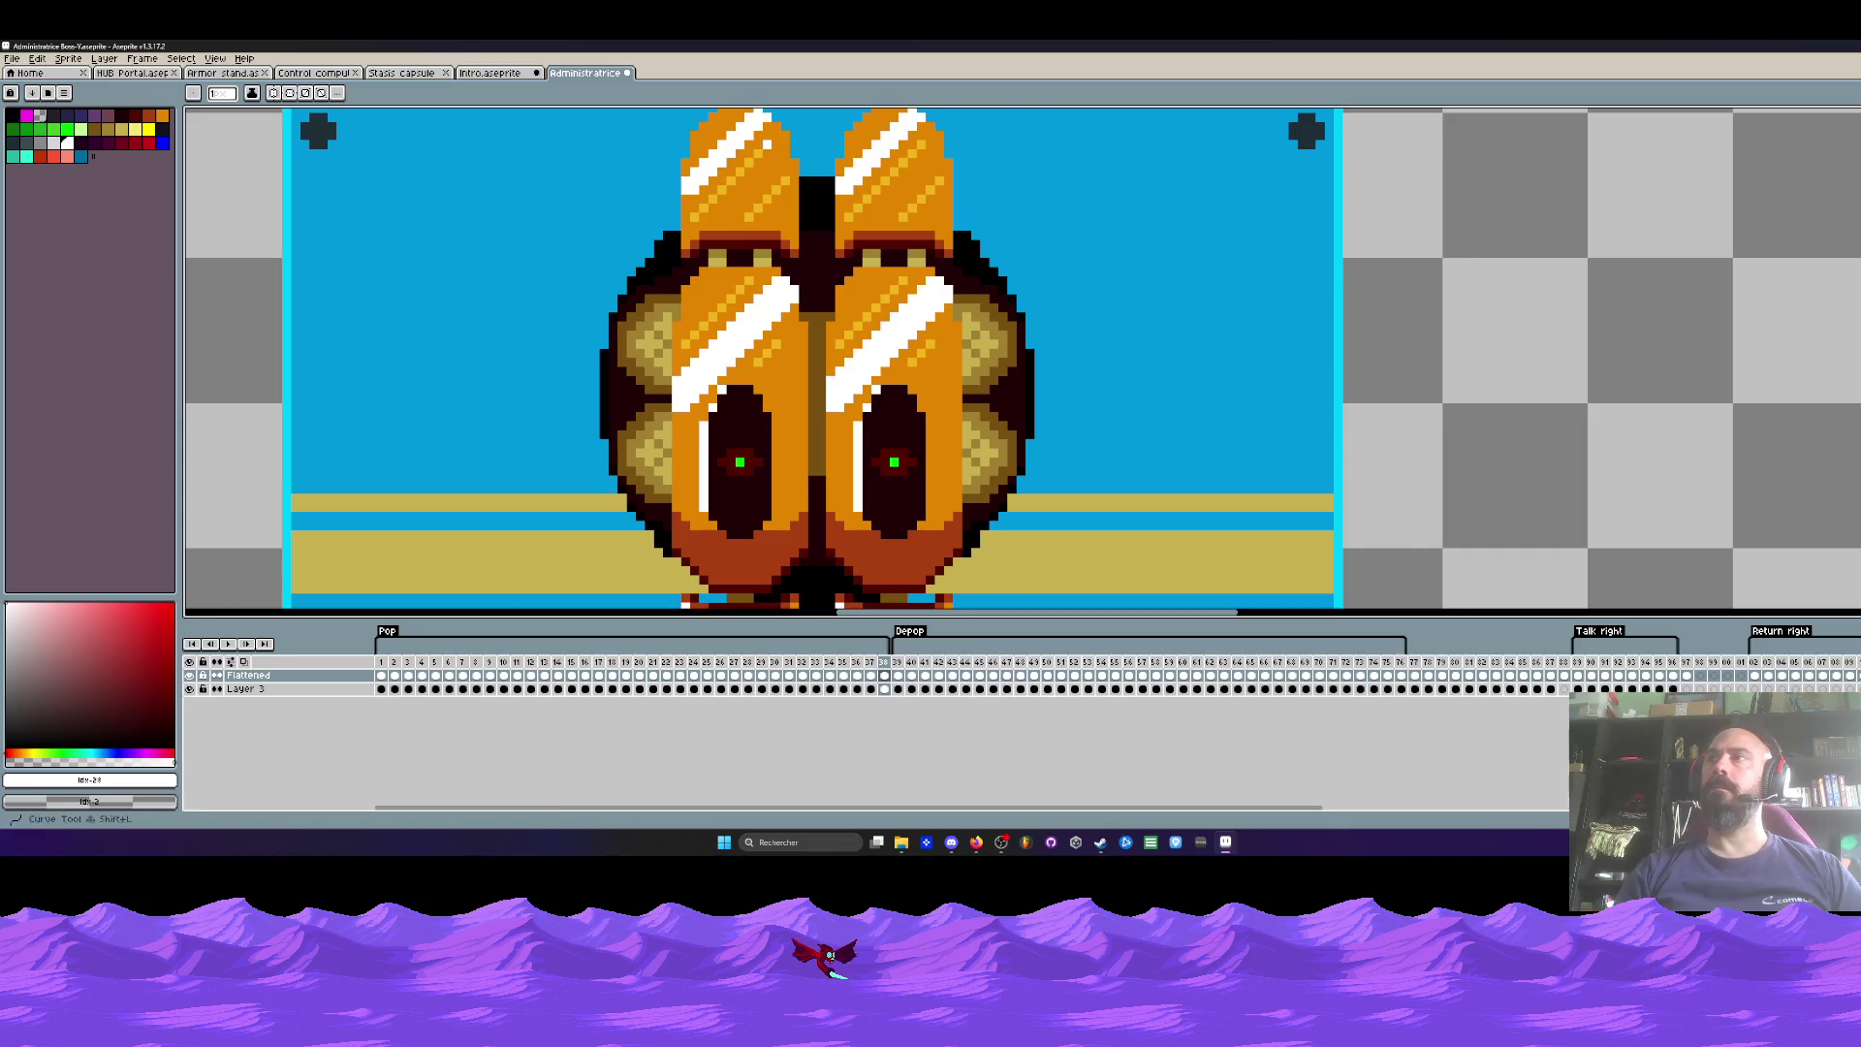
pyautogui.moveTo(911, 153); pyautogui.dragTo(847, 218)
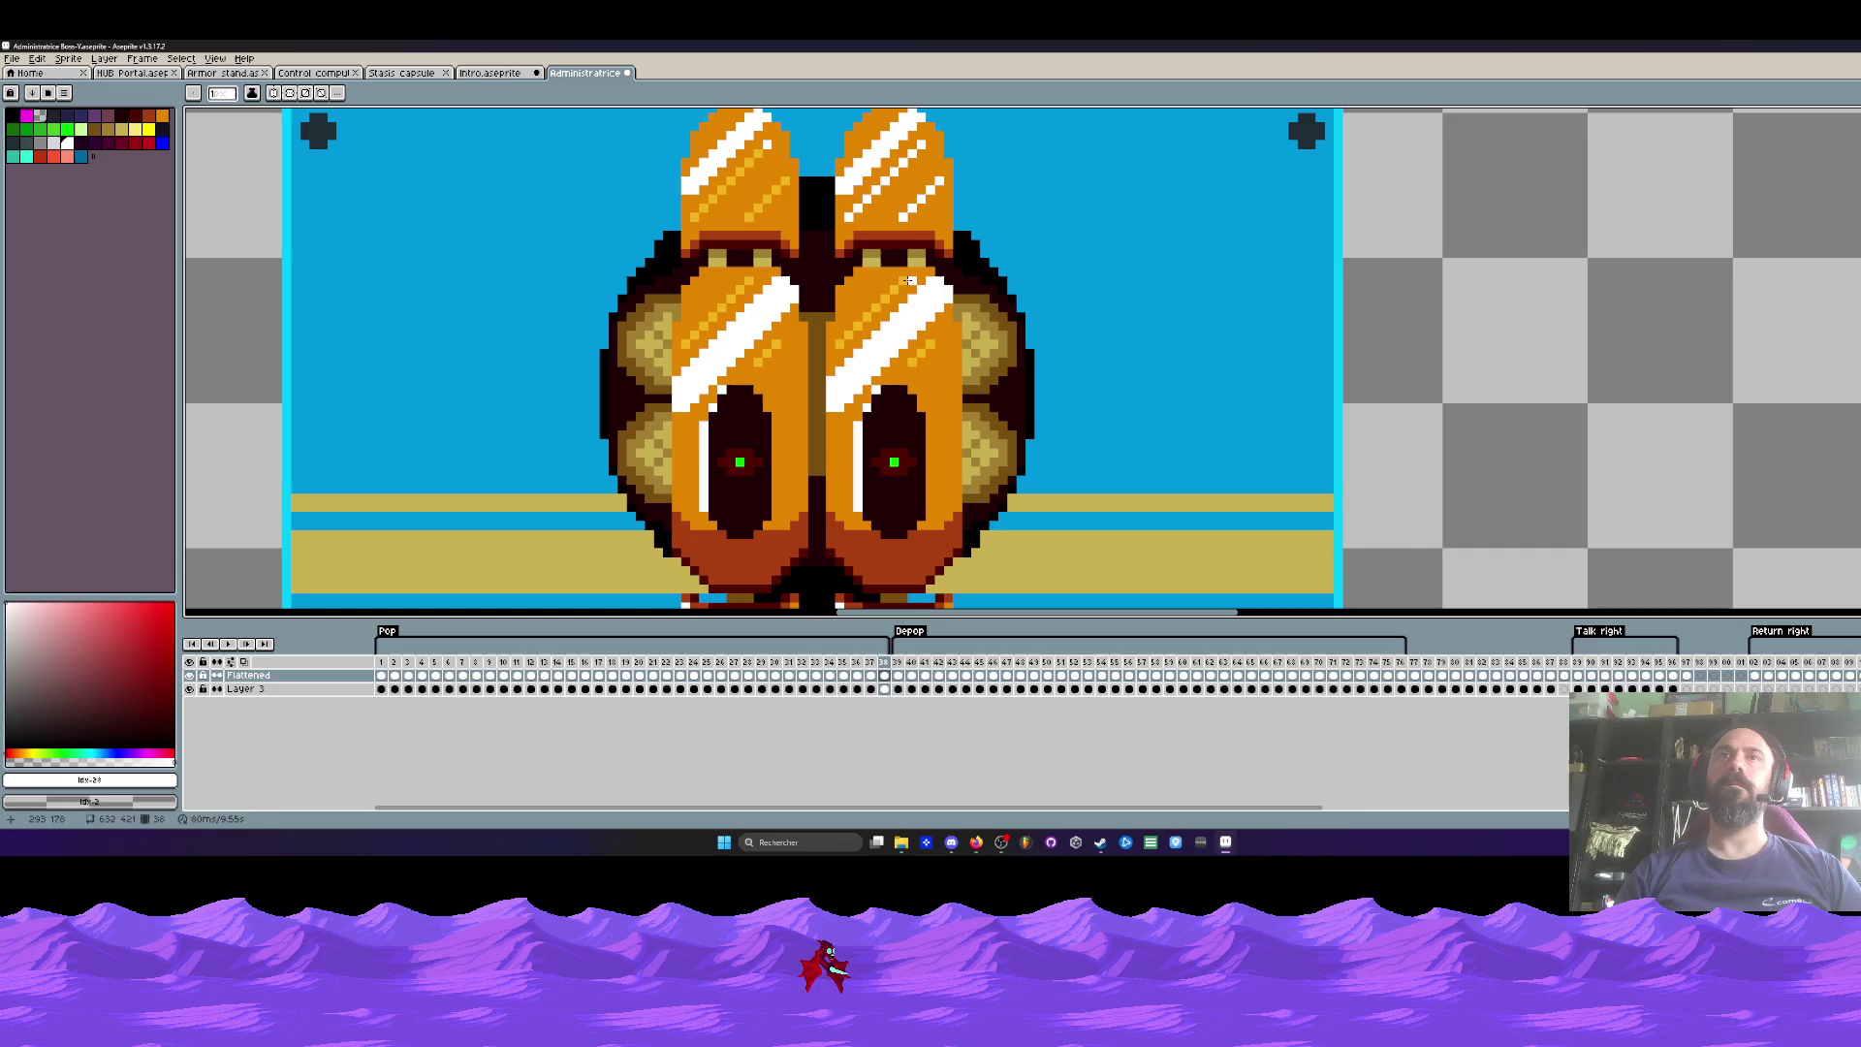
pyautogui.moveTo(908, 280); pyautogui.dragTo(840, 343)
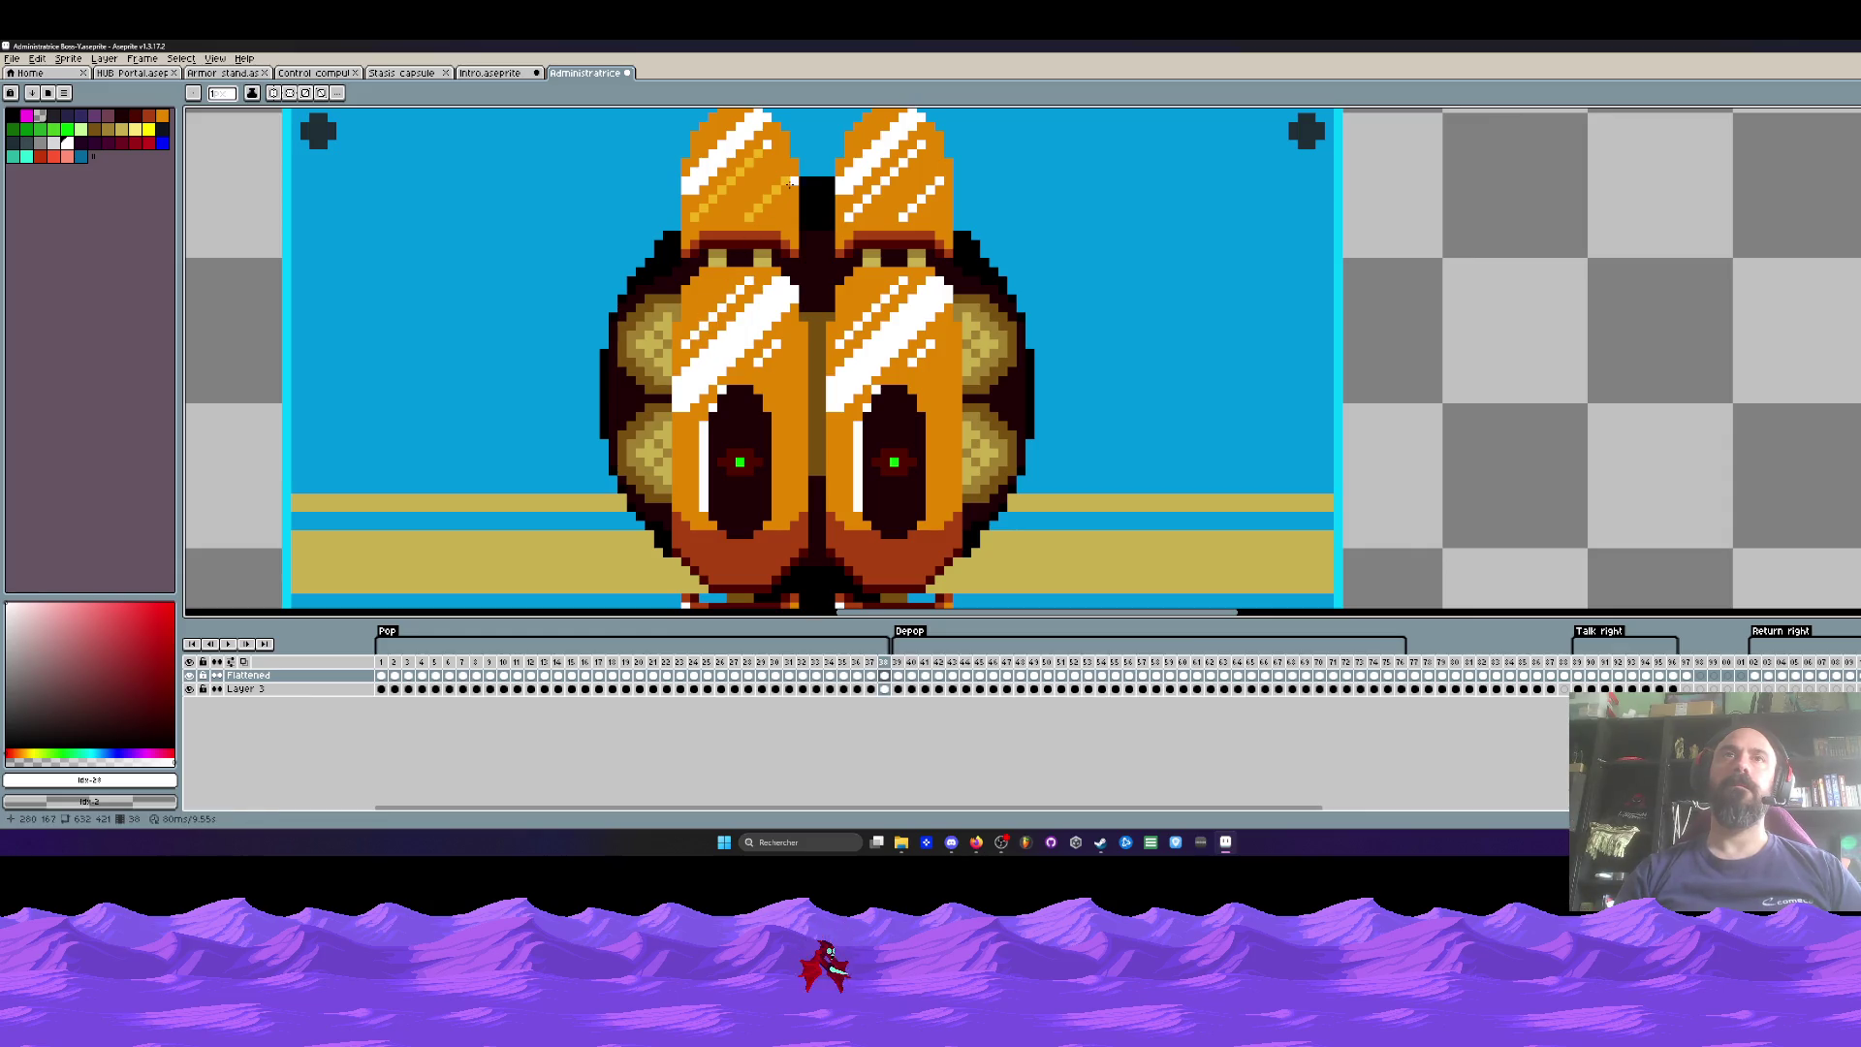
pyautogui.moveTo(722, 190); pyautogui.dragTo(687, 217)
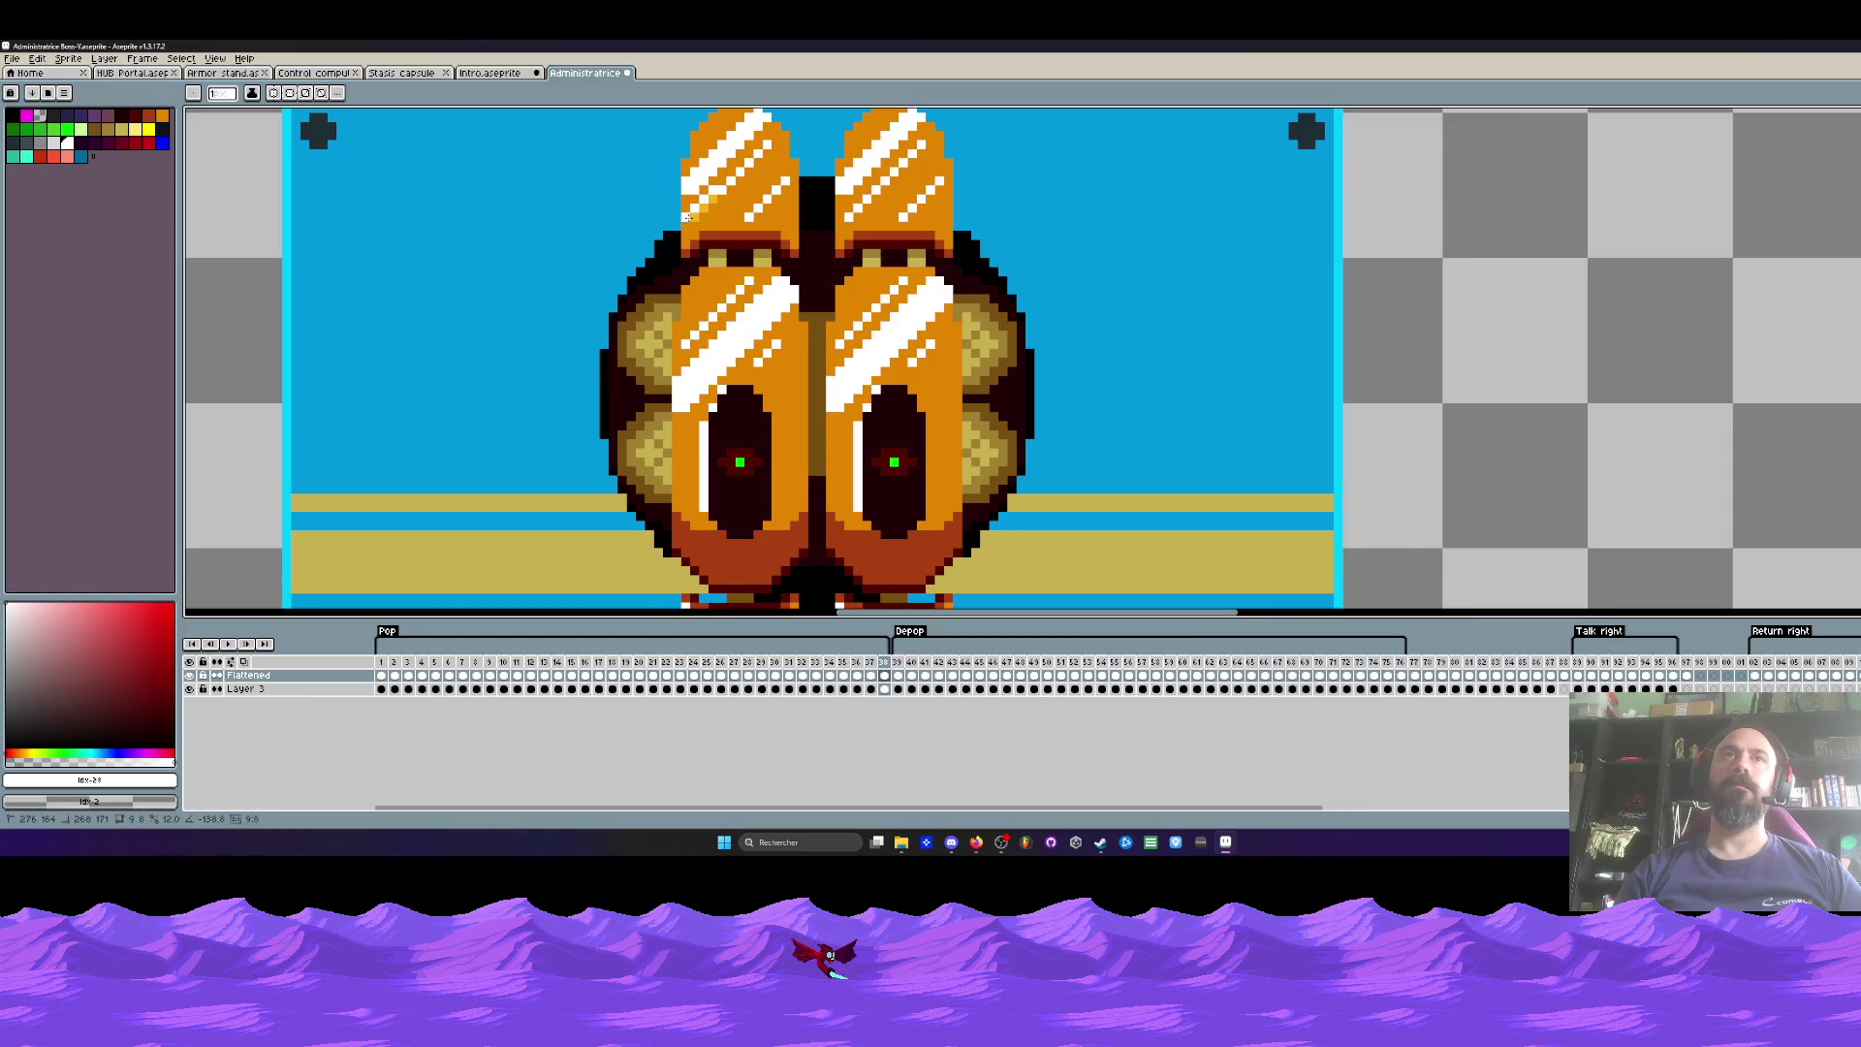
pyautogui.scroll(-4, 694, 217)
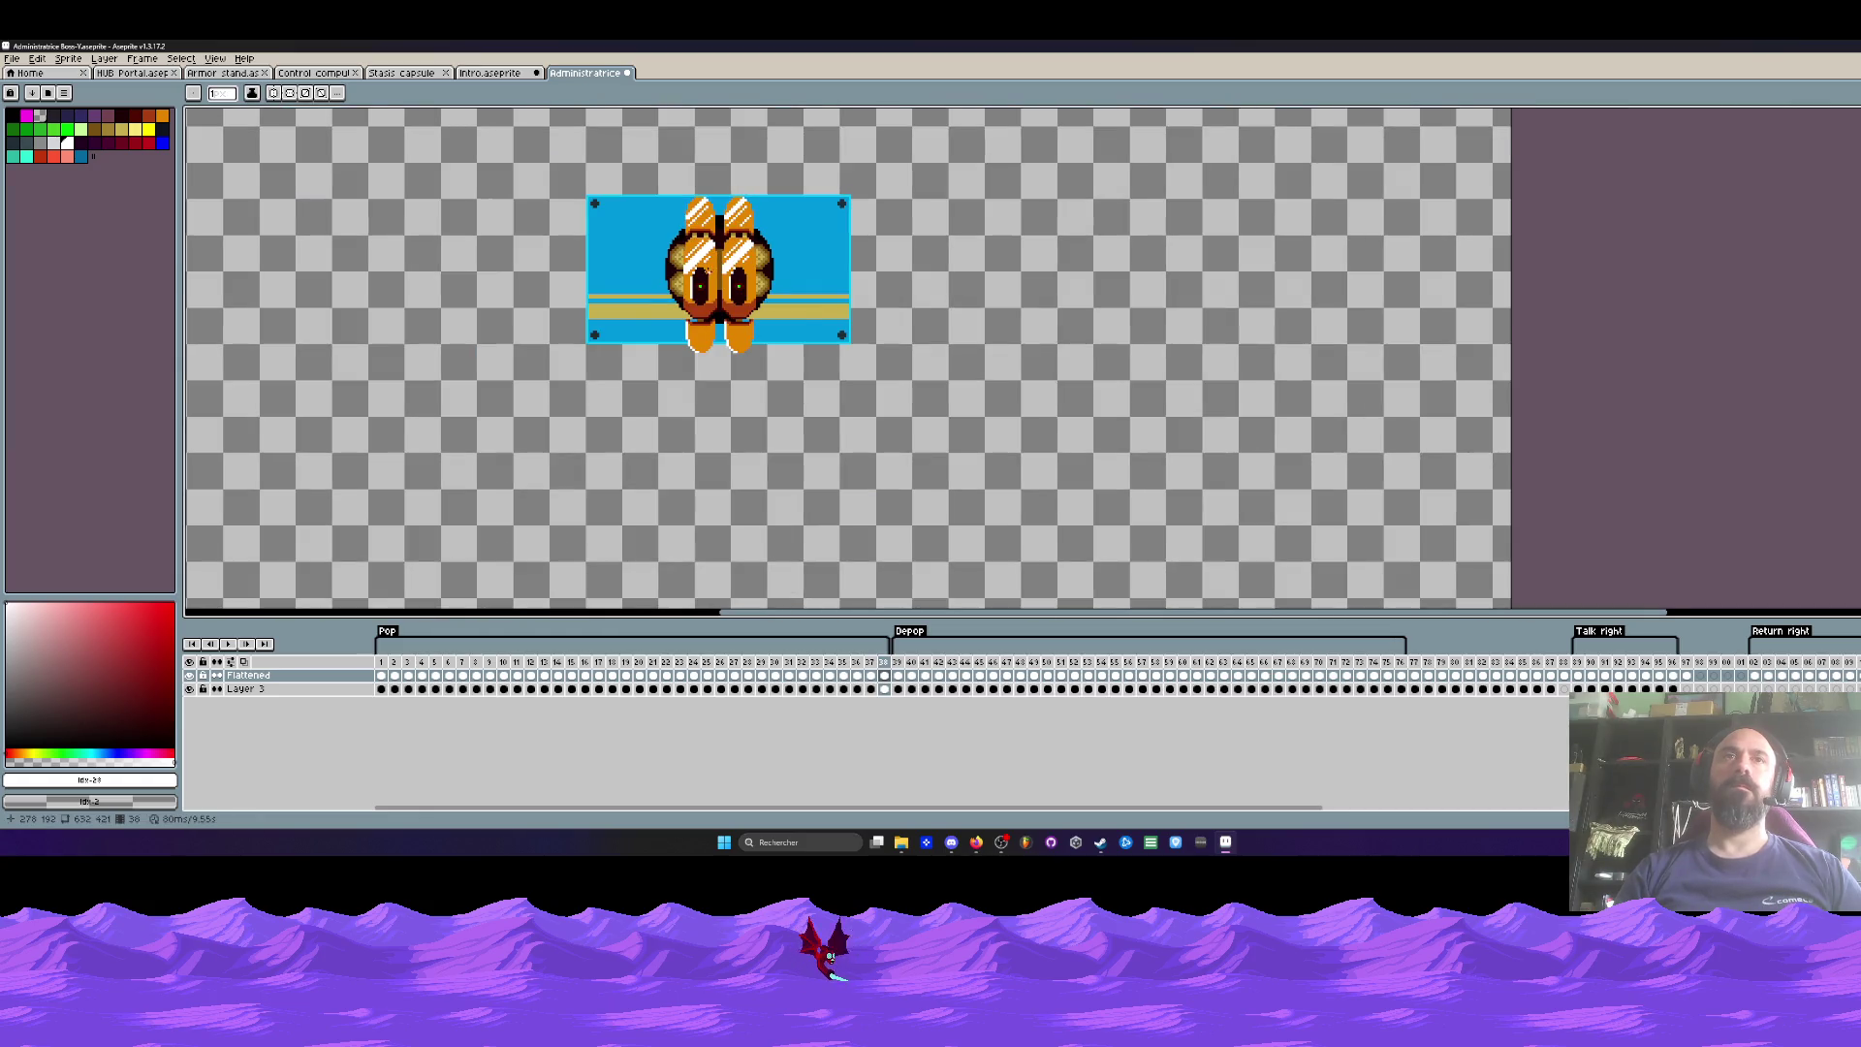
pyautogui.scroll(2, 708, 272)
# Step: Bucket-fill the orange areas of both halves, the eye side strips and both feet light grey
pyautogui.press('g')
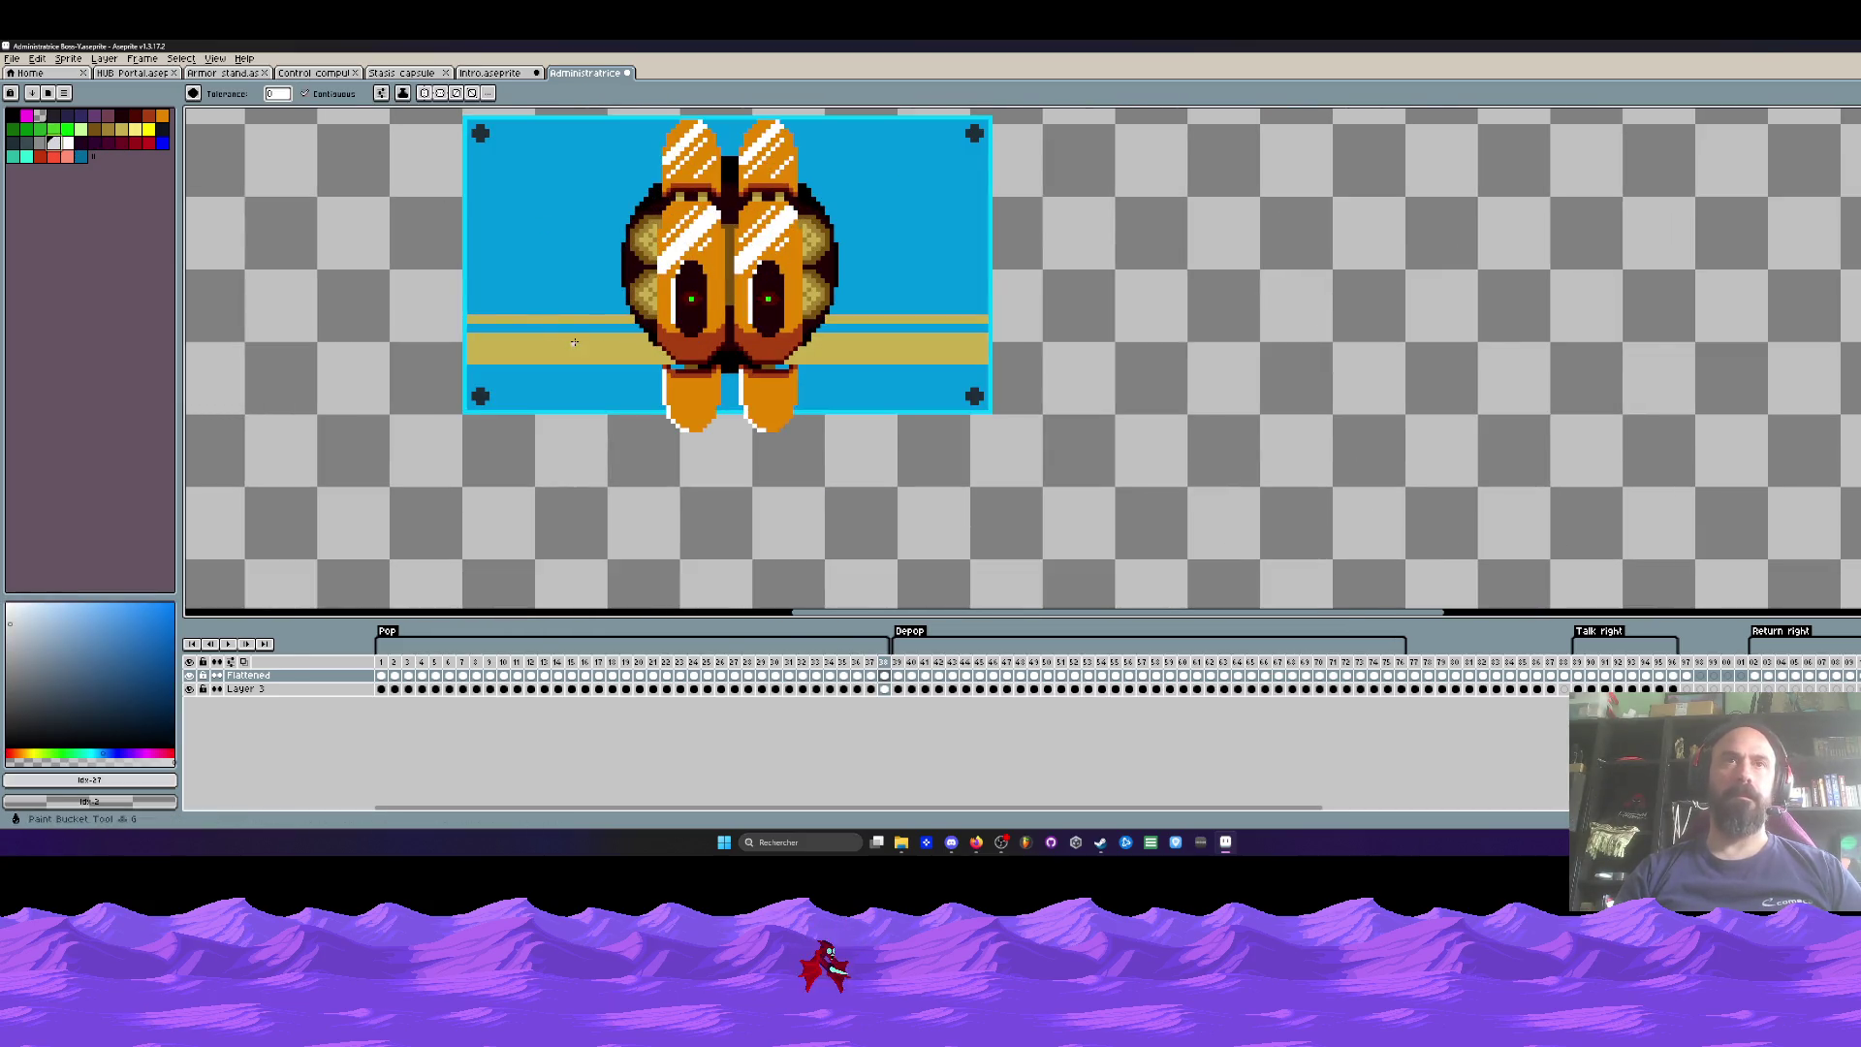
pyautogui.click(710, 302)
pyautogui.click(685, 229)
pyautogui.scroll(1, 674, 210)
pyautogui.click(698, 146)
pyautogui.click(809, 165)
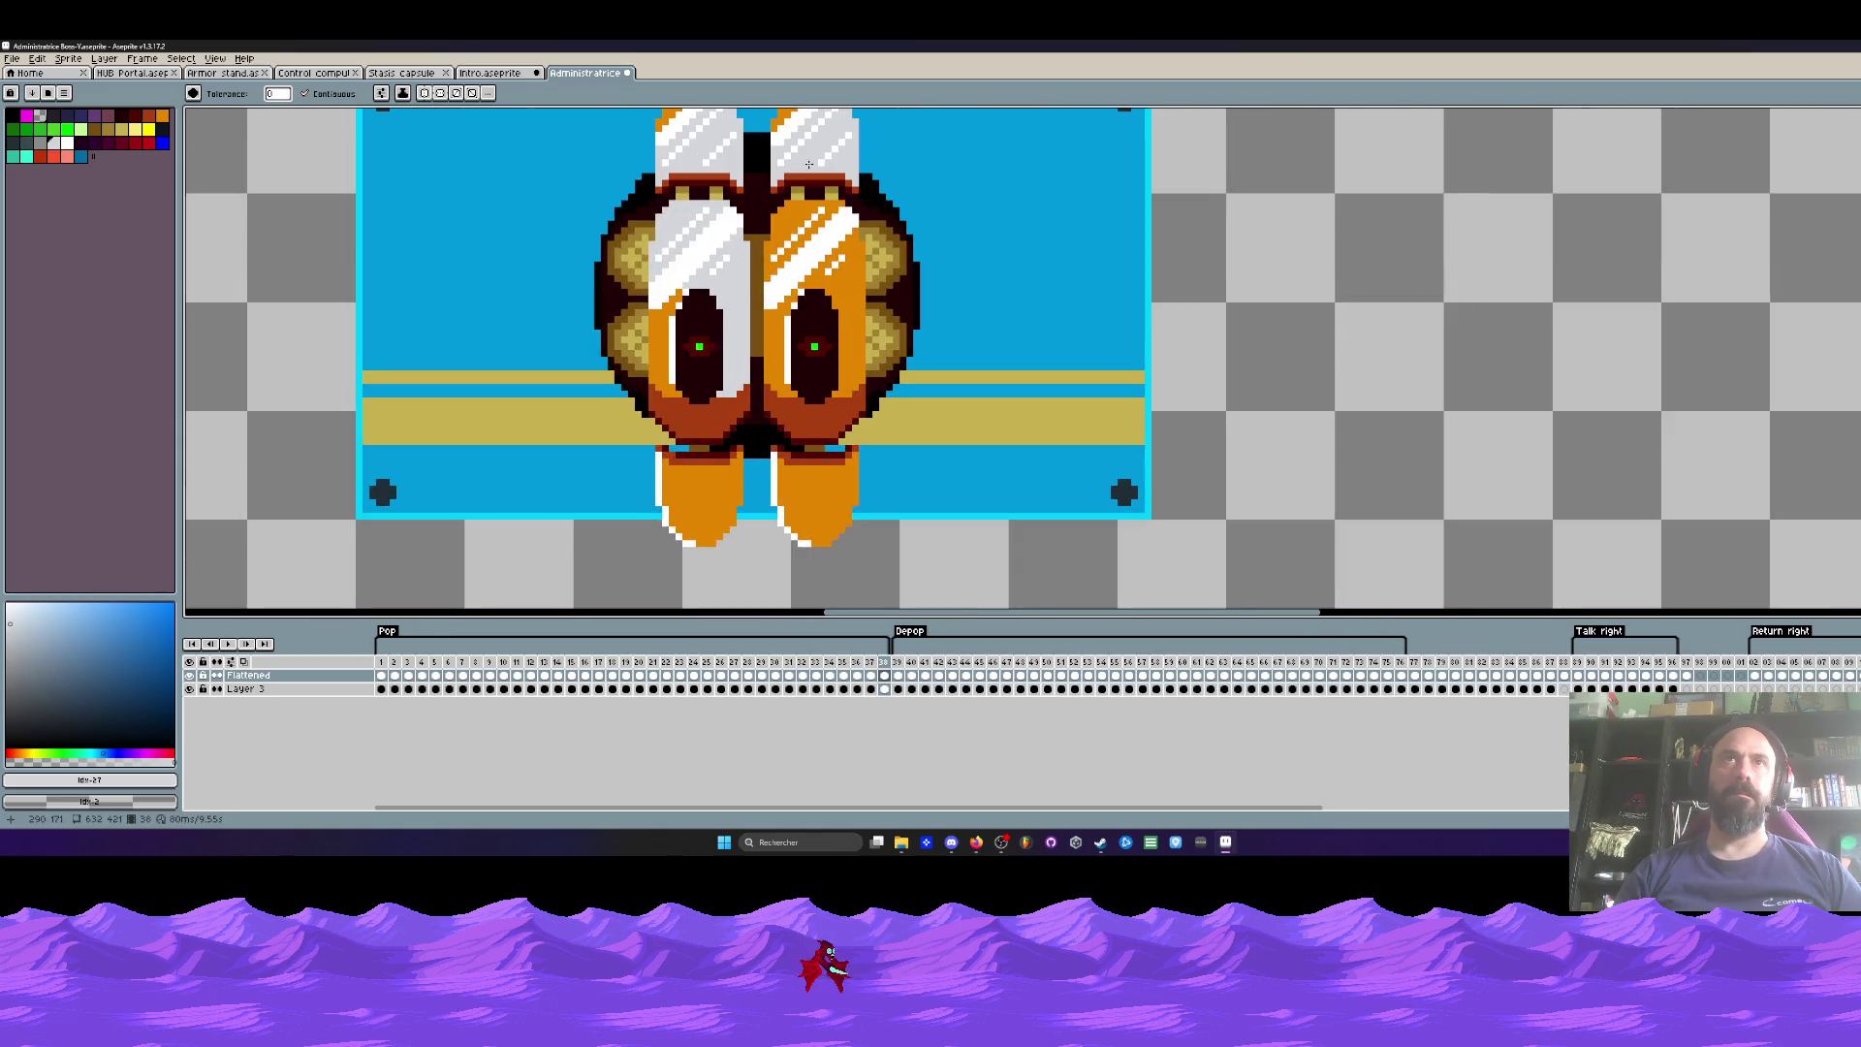
pyautogui.click(852, 291)
pyautogui.click(781, 339)
pyautogui.click(657, 369)
pyautogui.click(696, 475)
pyautogui.click(812, 475)
# Step: Turn the right eye's orange stripe and the orange tops of both halves grey
pyautogui.scroll(-1, 815, 298)
pyautogui.click(809, 262)
pyautogui.scroll(1, 825, 236)
pyautogui.click(776, 147)
pyautogui.click(671, 141)
pyautogui.scroll(-4, 689, 214)
pyautogui.scroll(2, 639, 247)
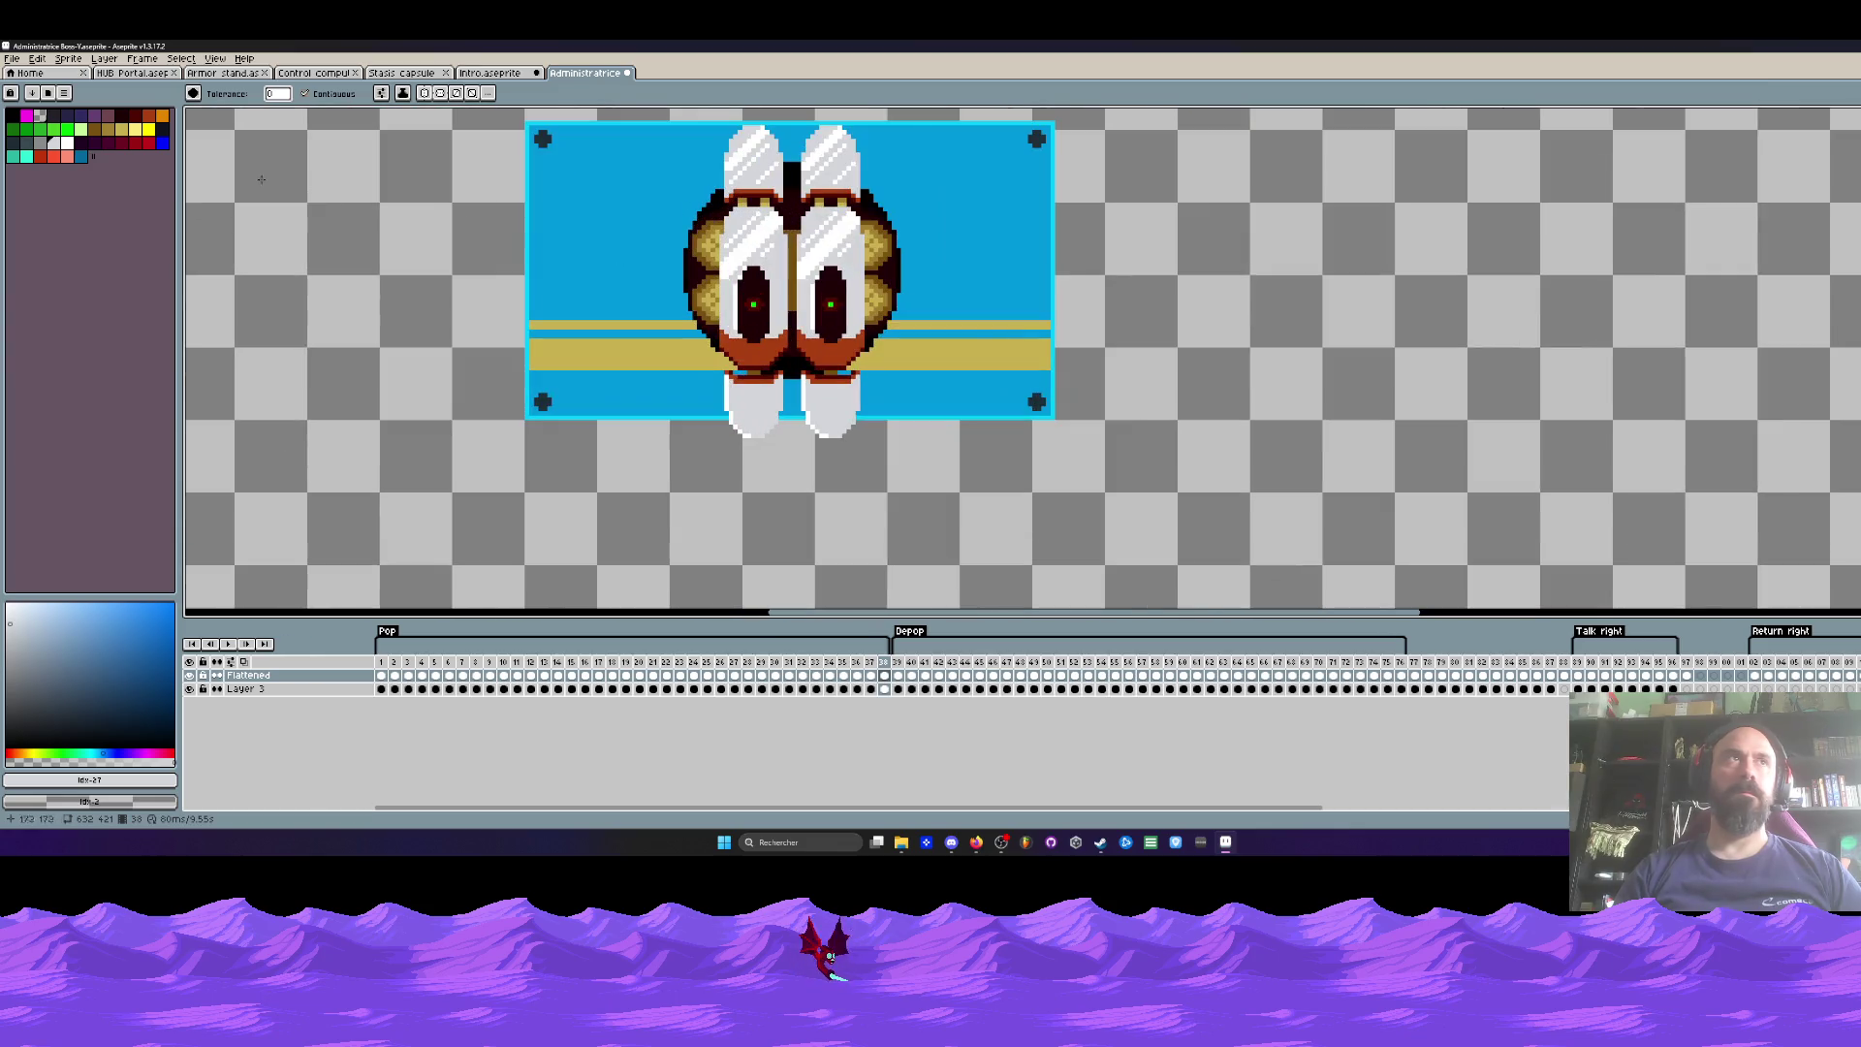
# Step: With a slightly different grey, fill the upper and lower orange rims of both eyes
pyautogui.click(40, 142)
pyautogui.click(753, 350)
pyautogui.click(831, 352)
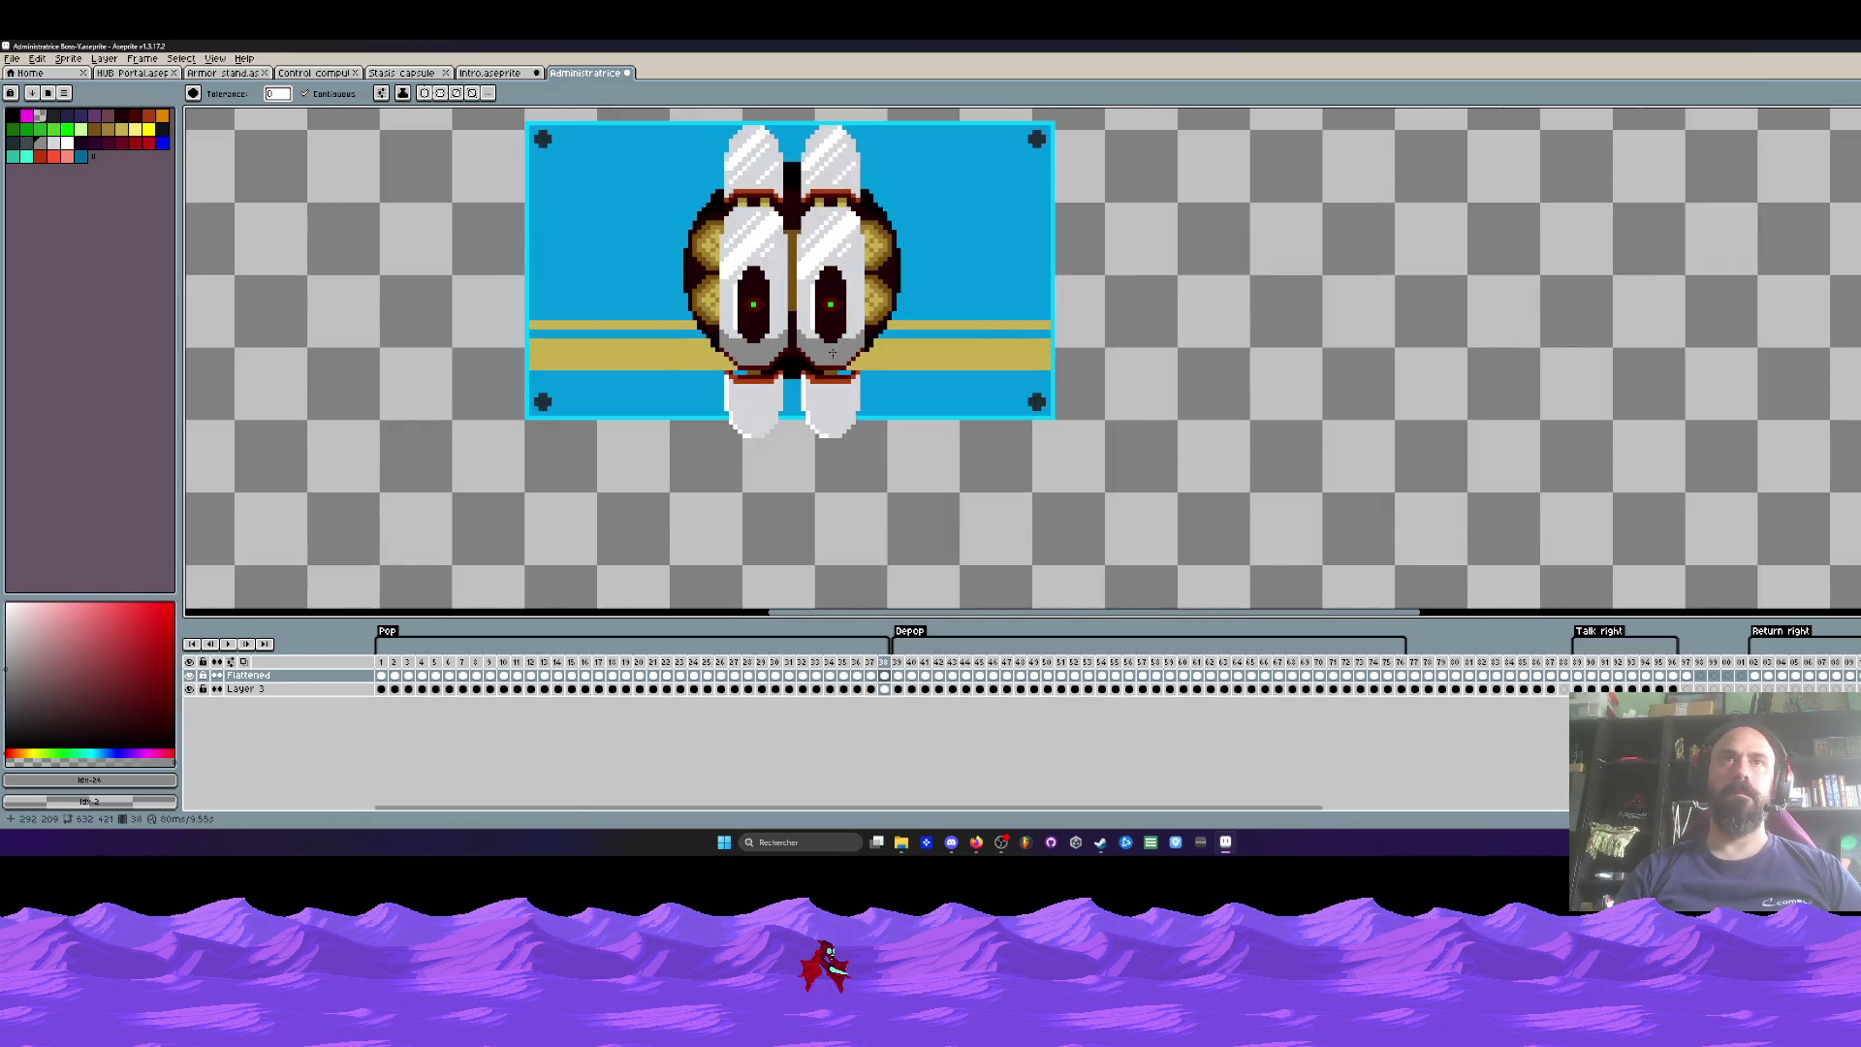
pyautogui.scroll(2, 827, 391)
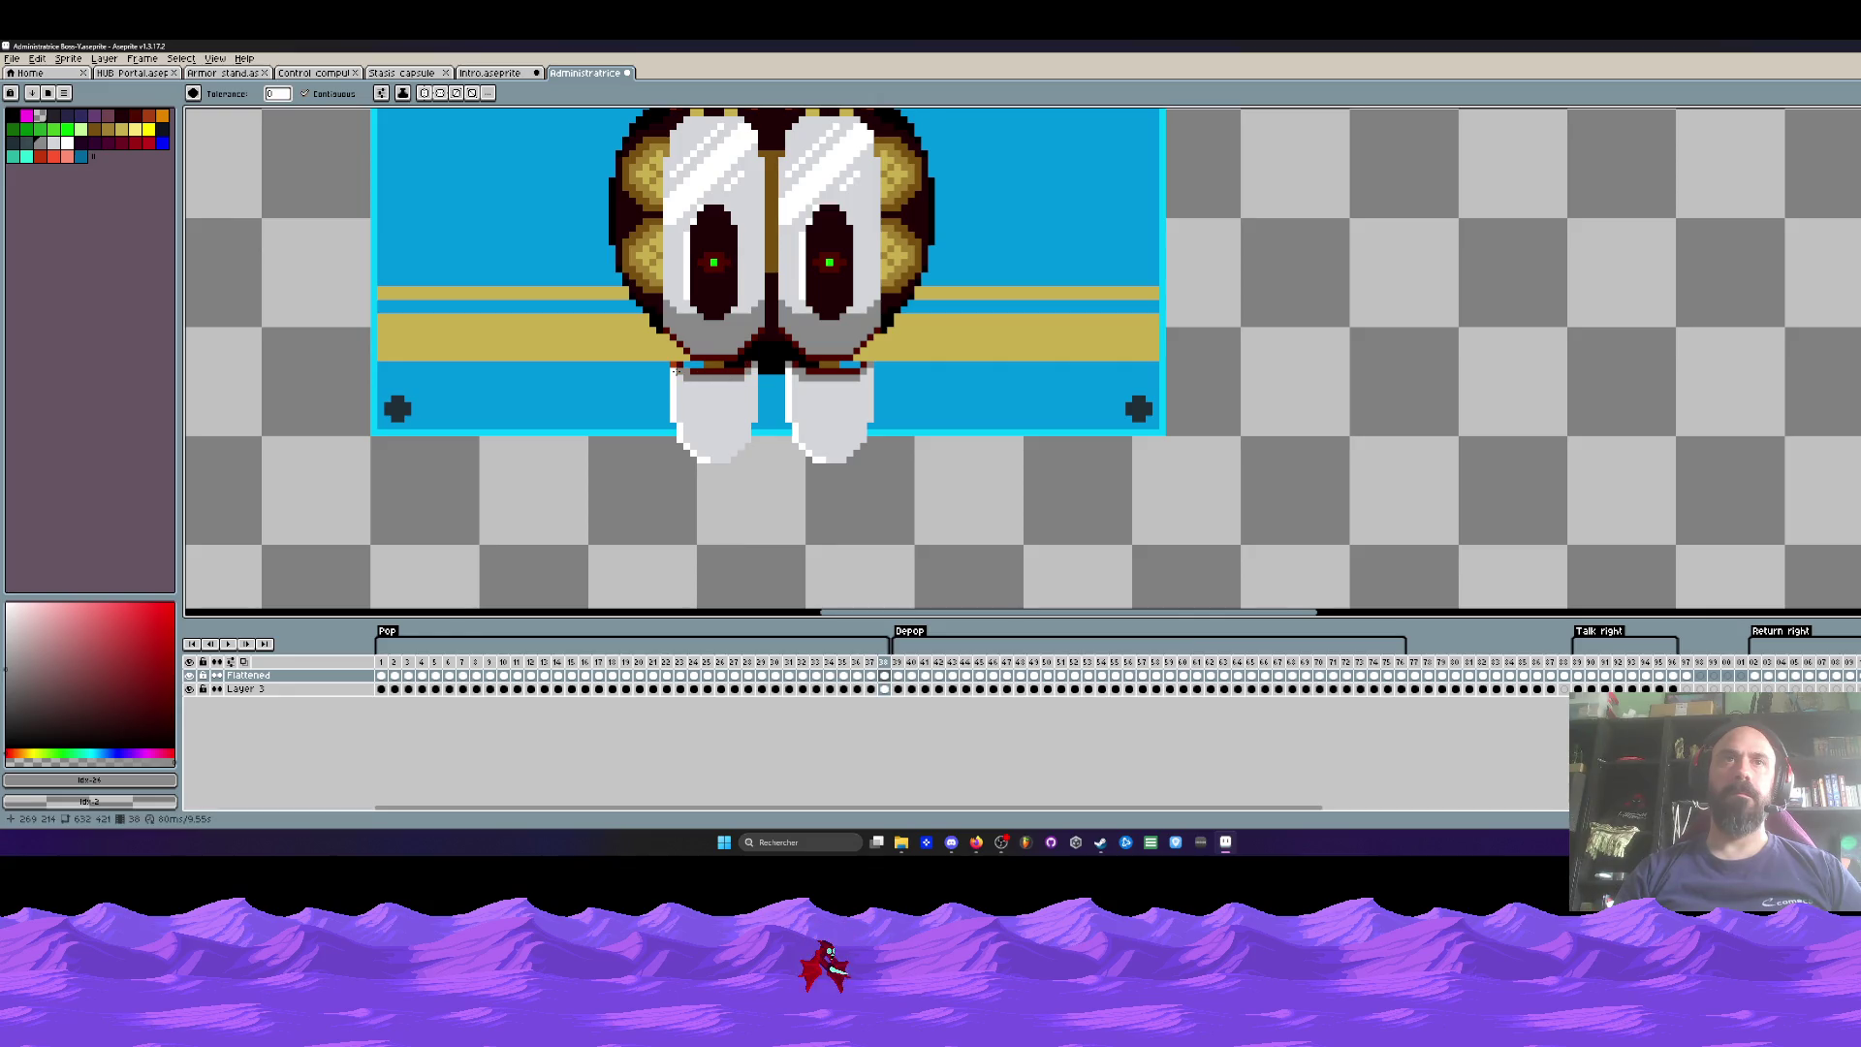
pyautogui.scroll(-2, 754, 358)
pyautogui.scroll(3, 737, 211)
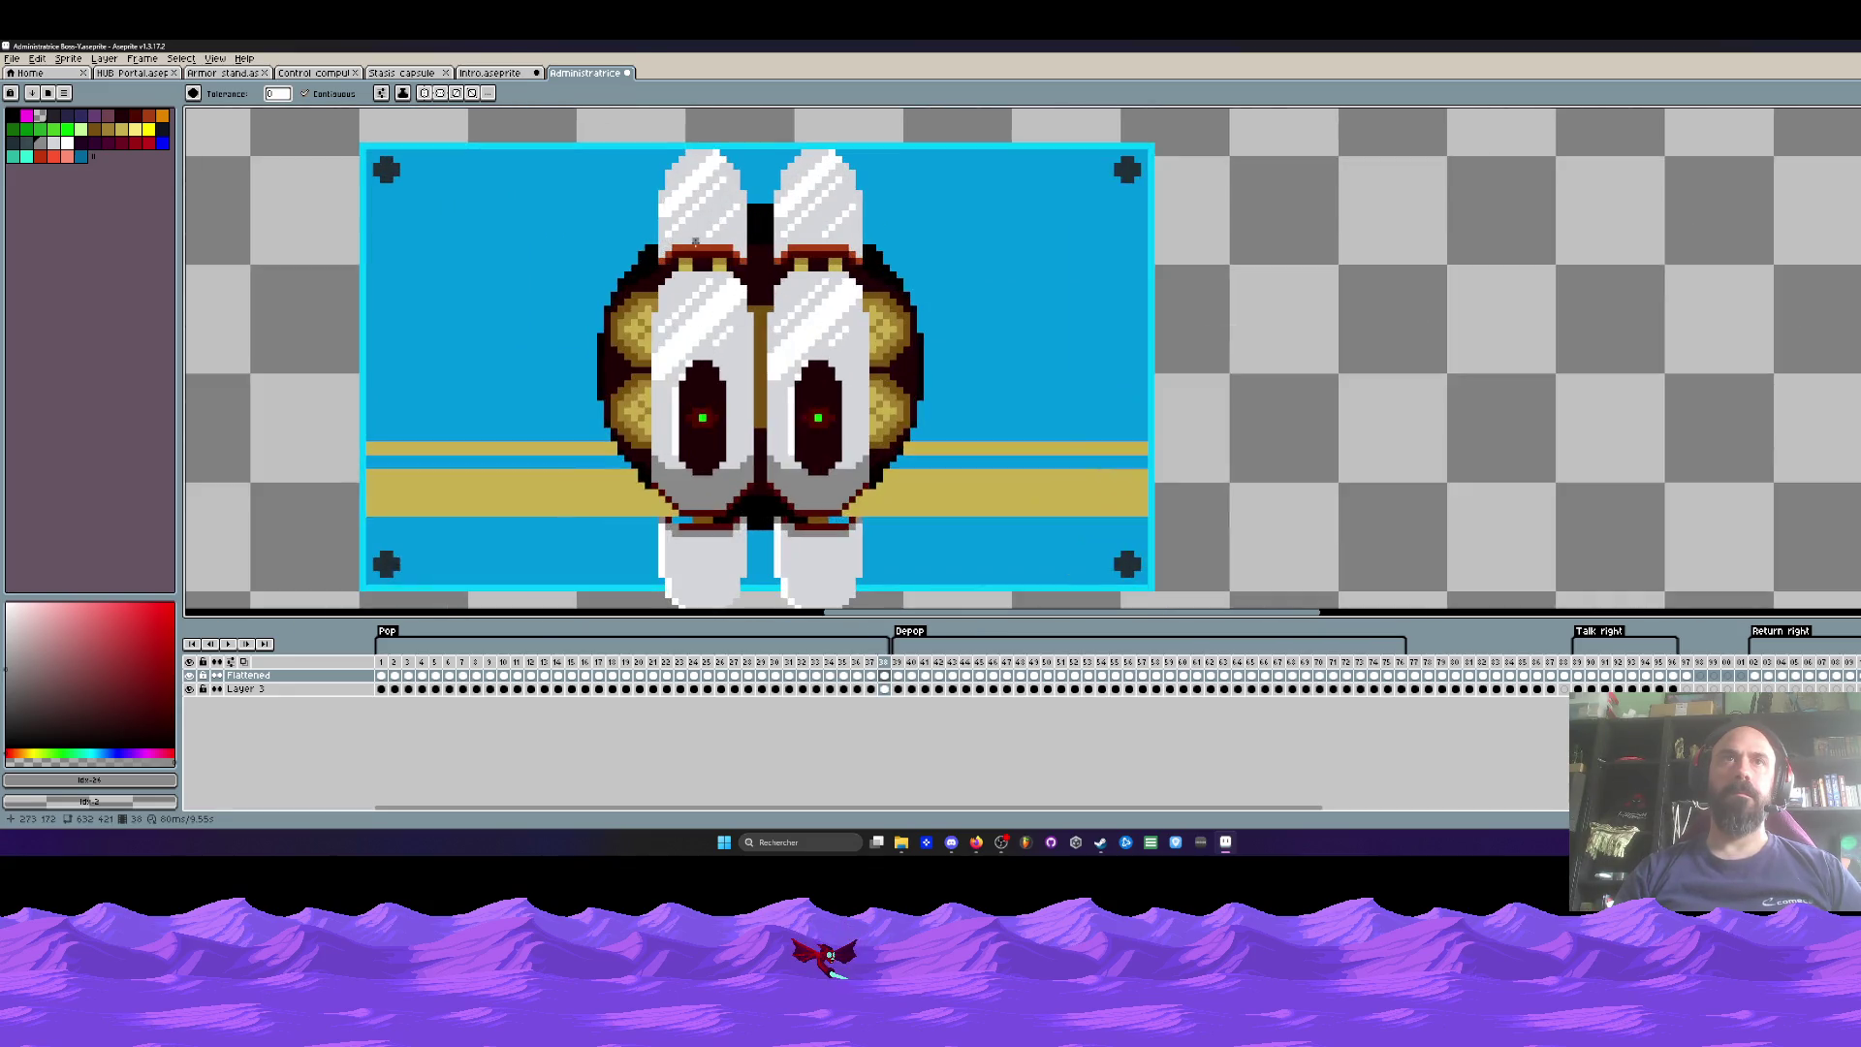
pyautogui.click(651, 254)
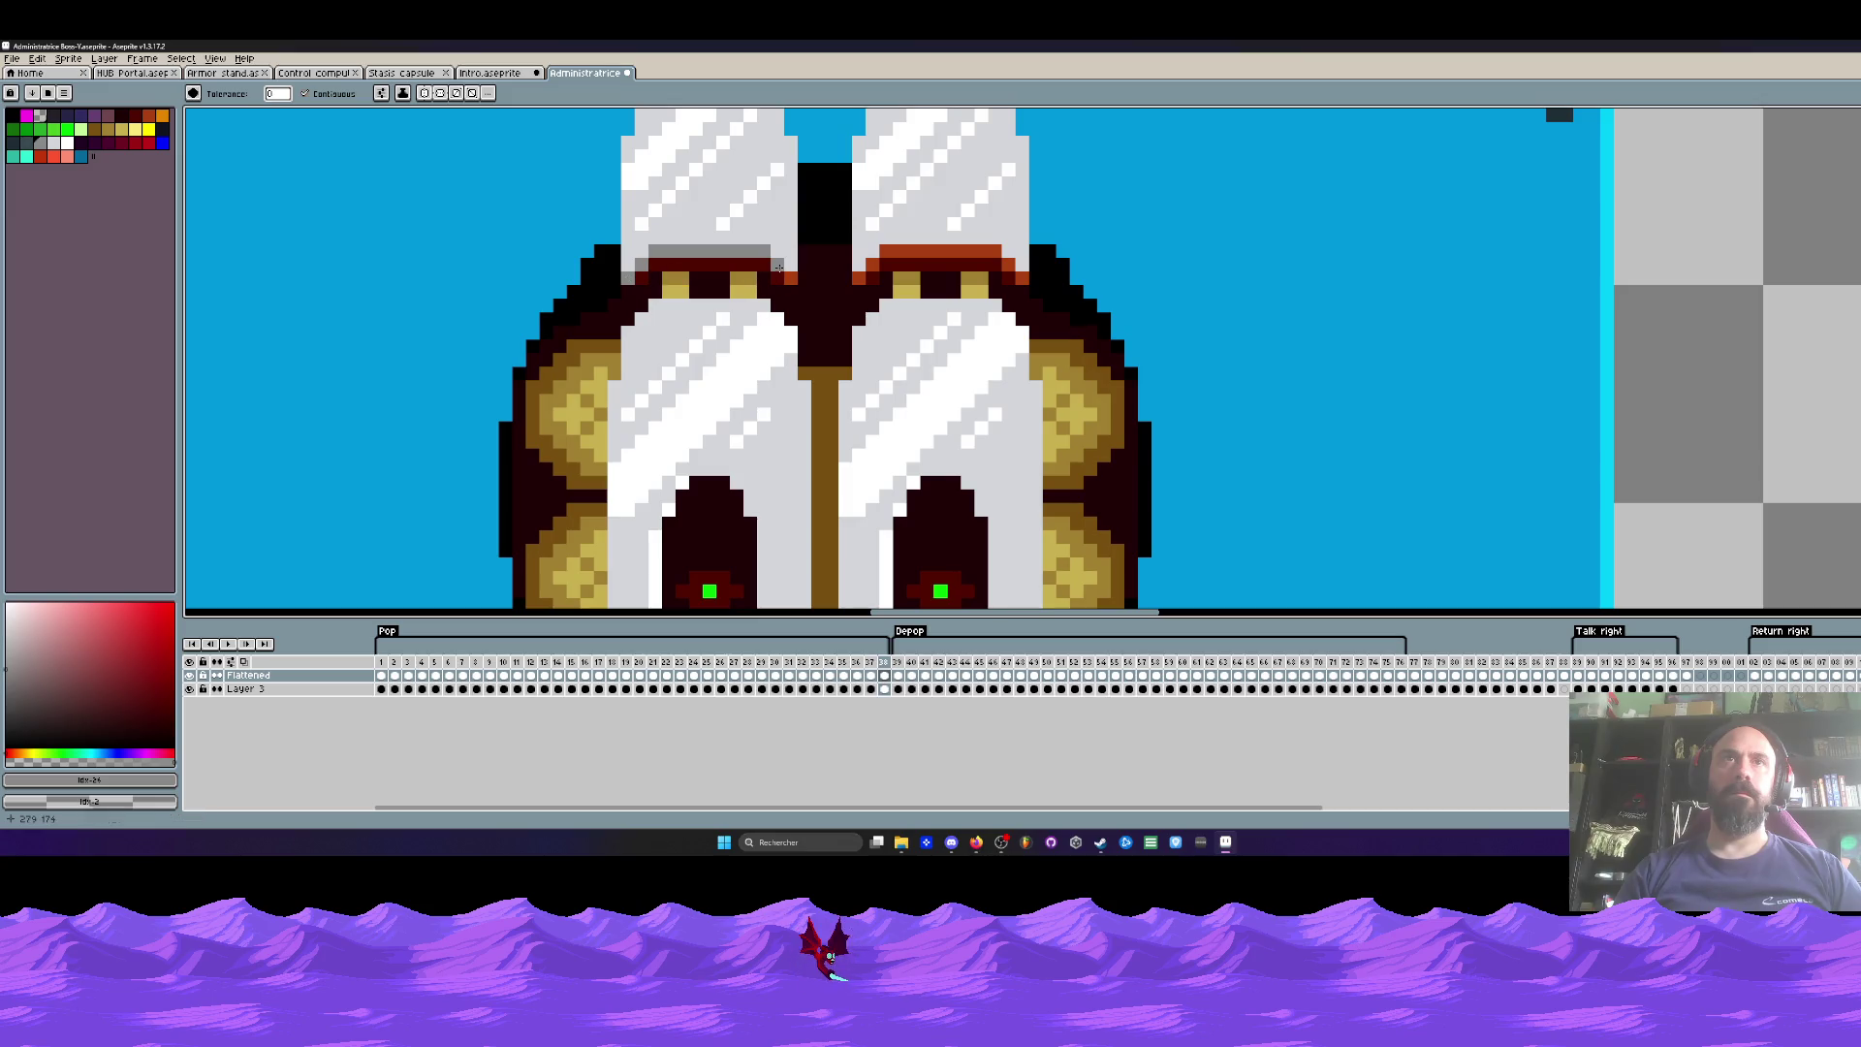
pyautogui.click(889, 251)
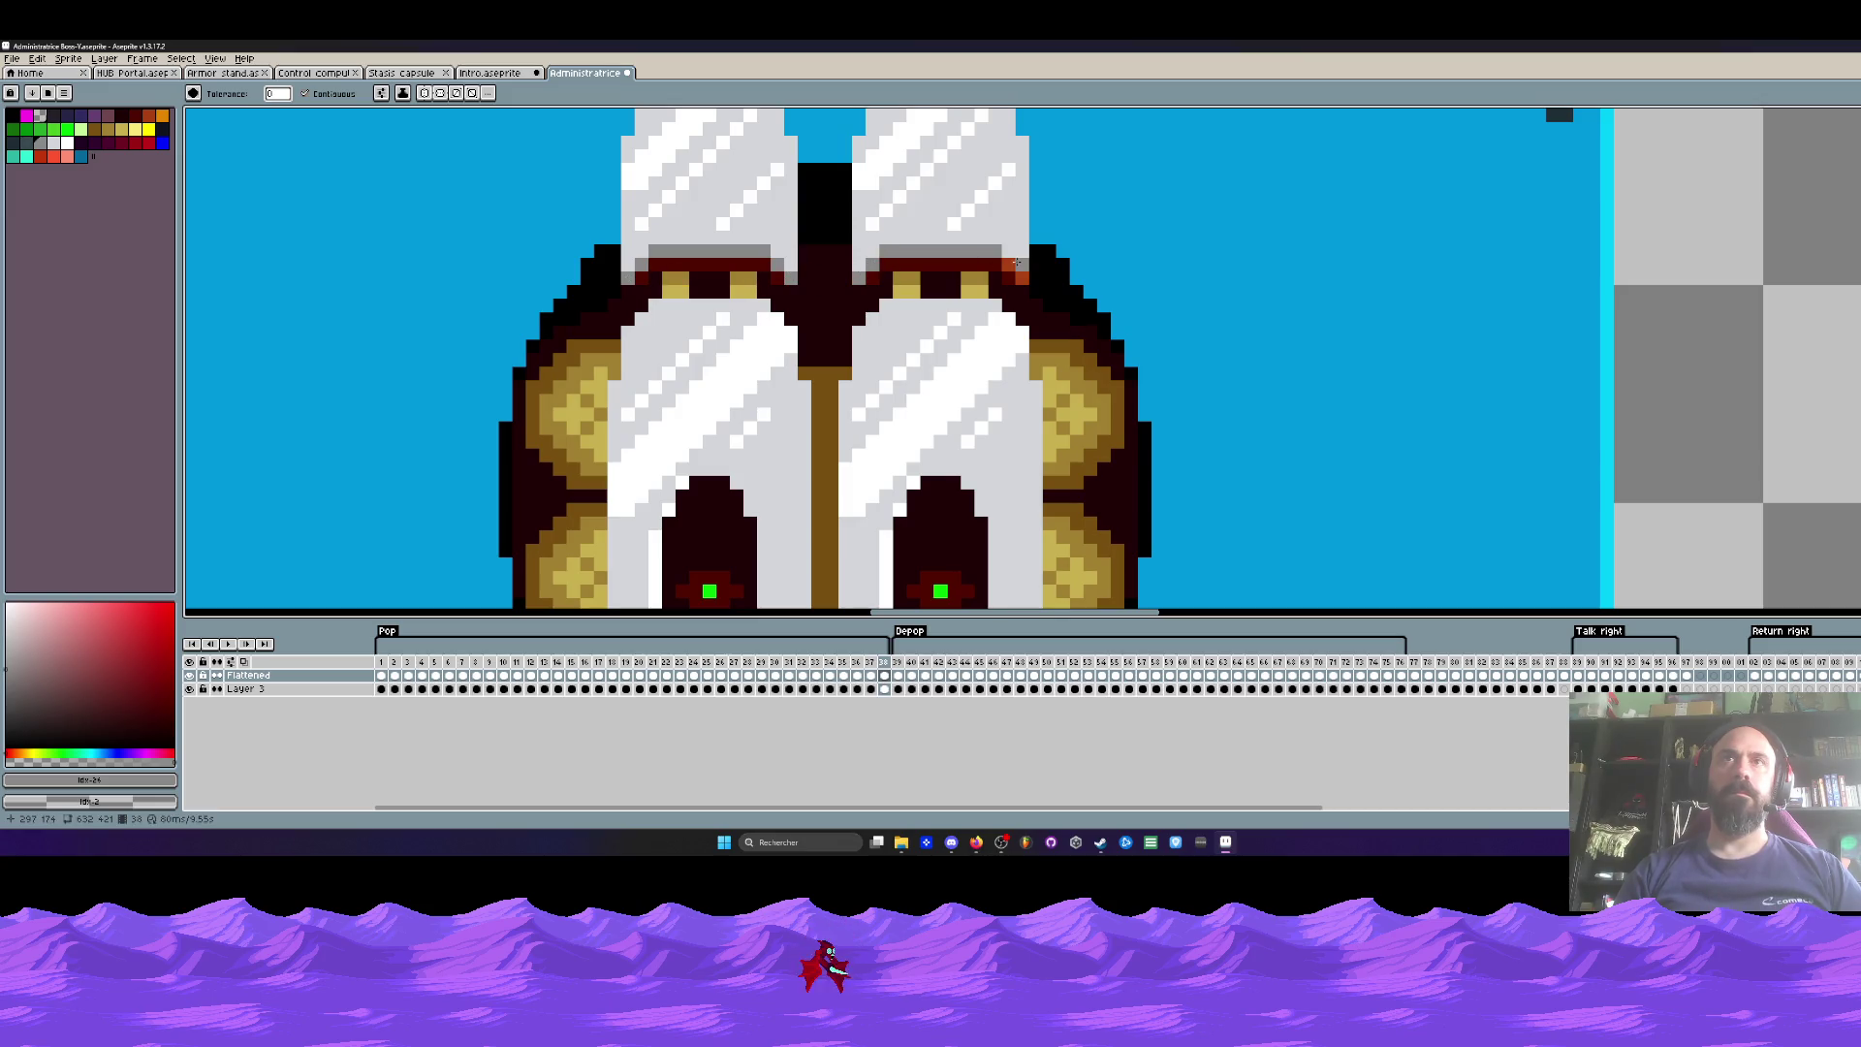
pyautogui.scroll(-3, 1019, 277)
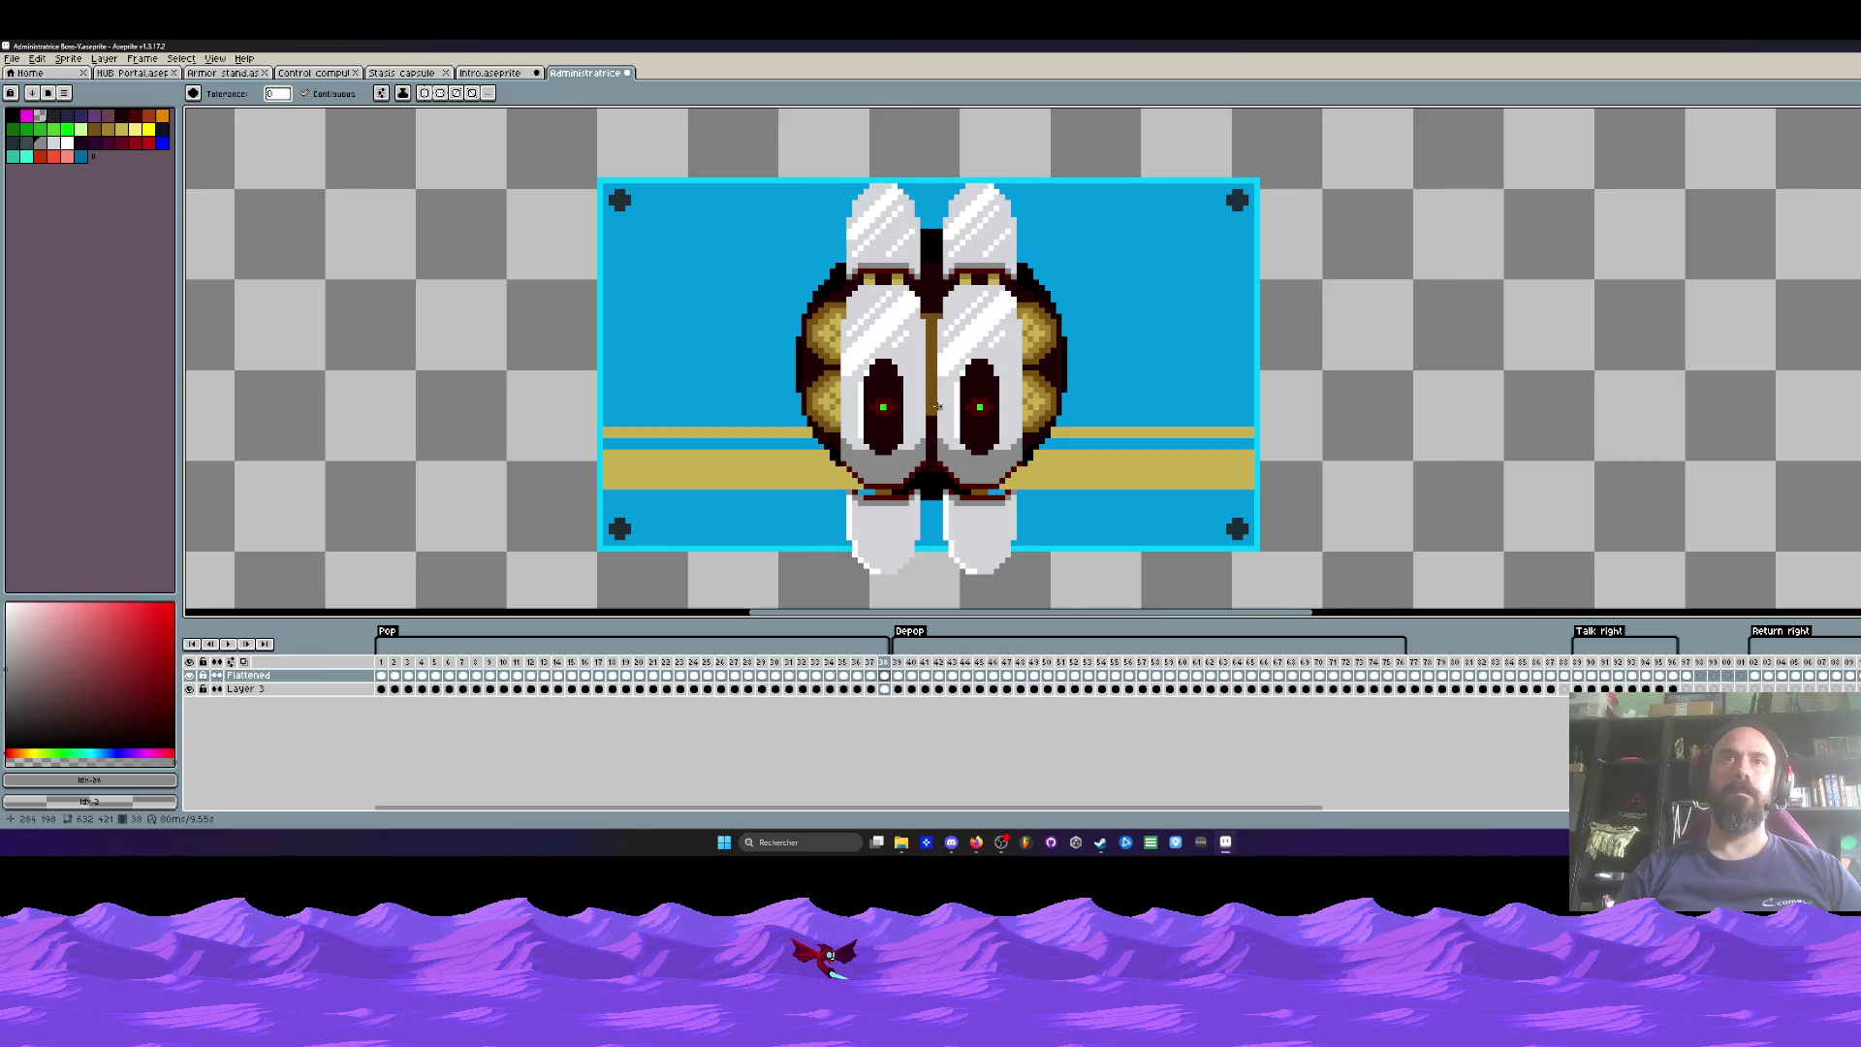
pyautogui.scroll(3, 944, 401)
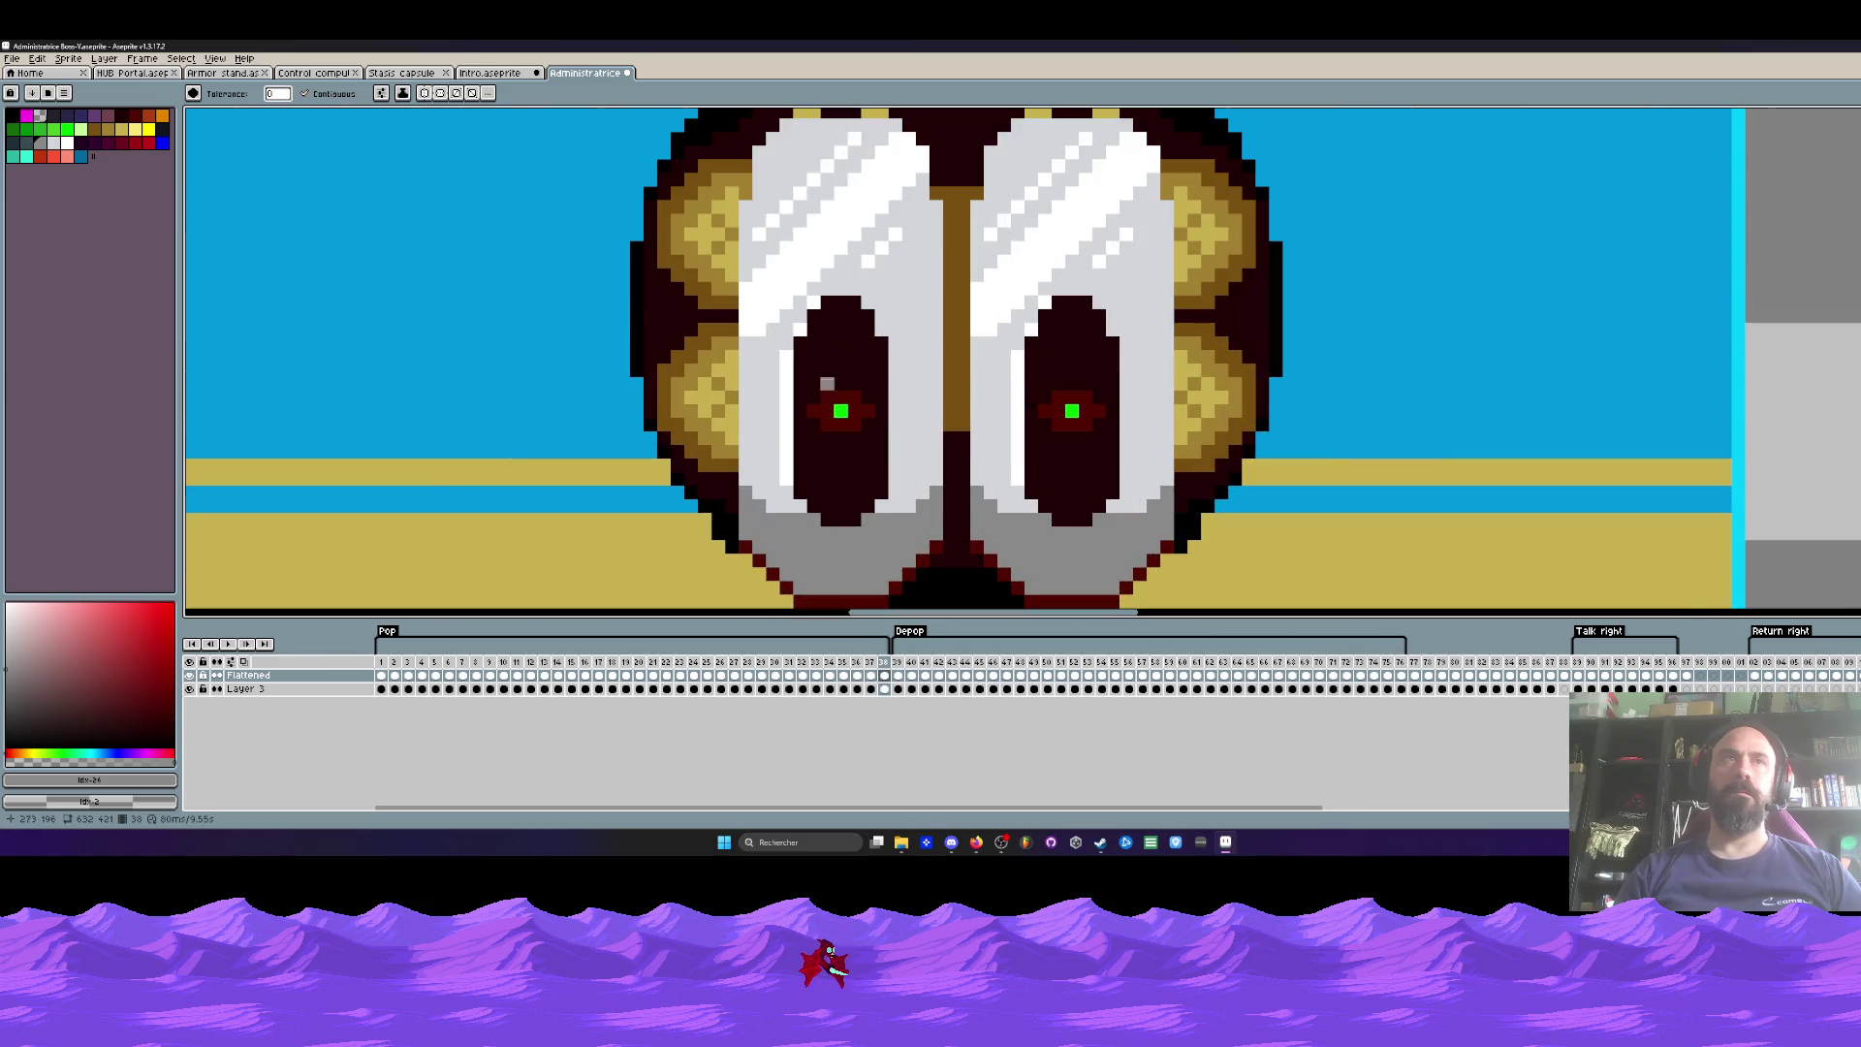
# Step: Try darker fills on the left eye and the background, then undo both
pyautogui.click(32, 146)
pyautogui.click(797, 579)
pyautogui.hotkey('ctrl', 'z')
pyautogui.press('v')
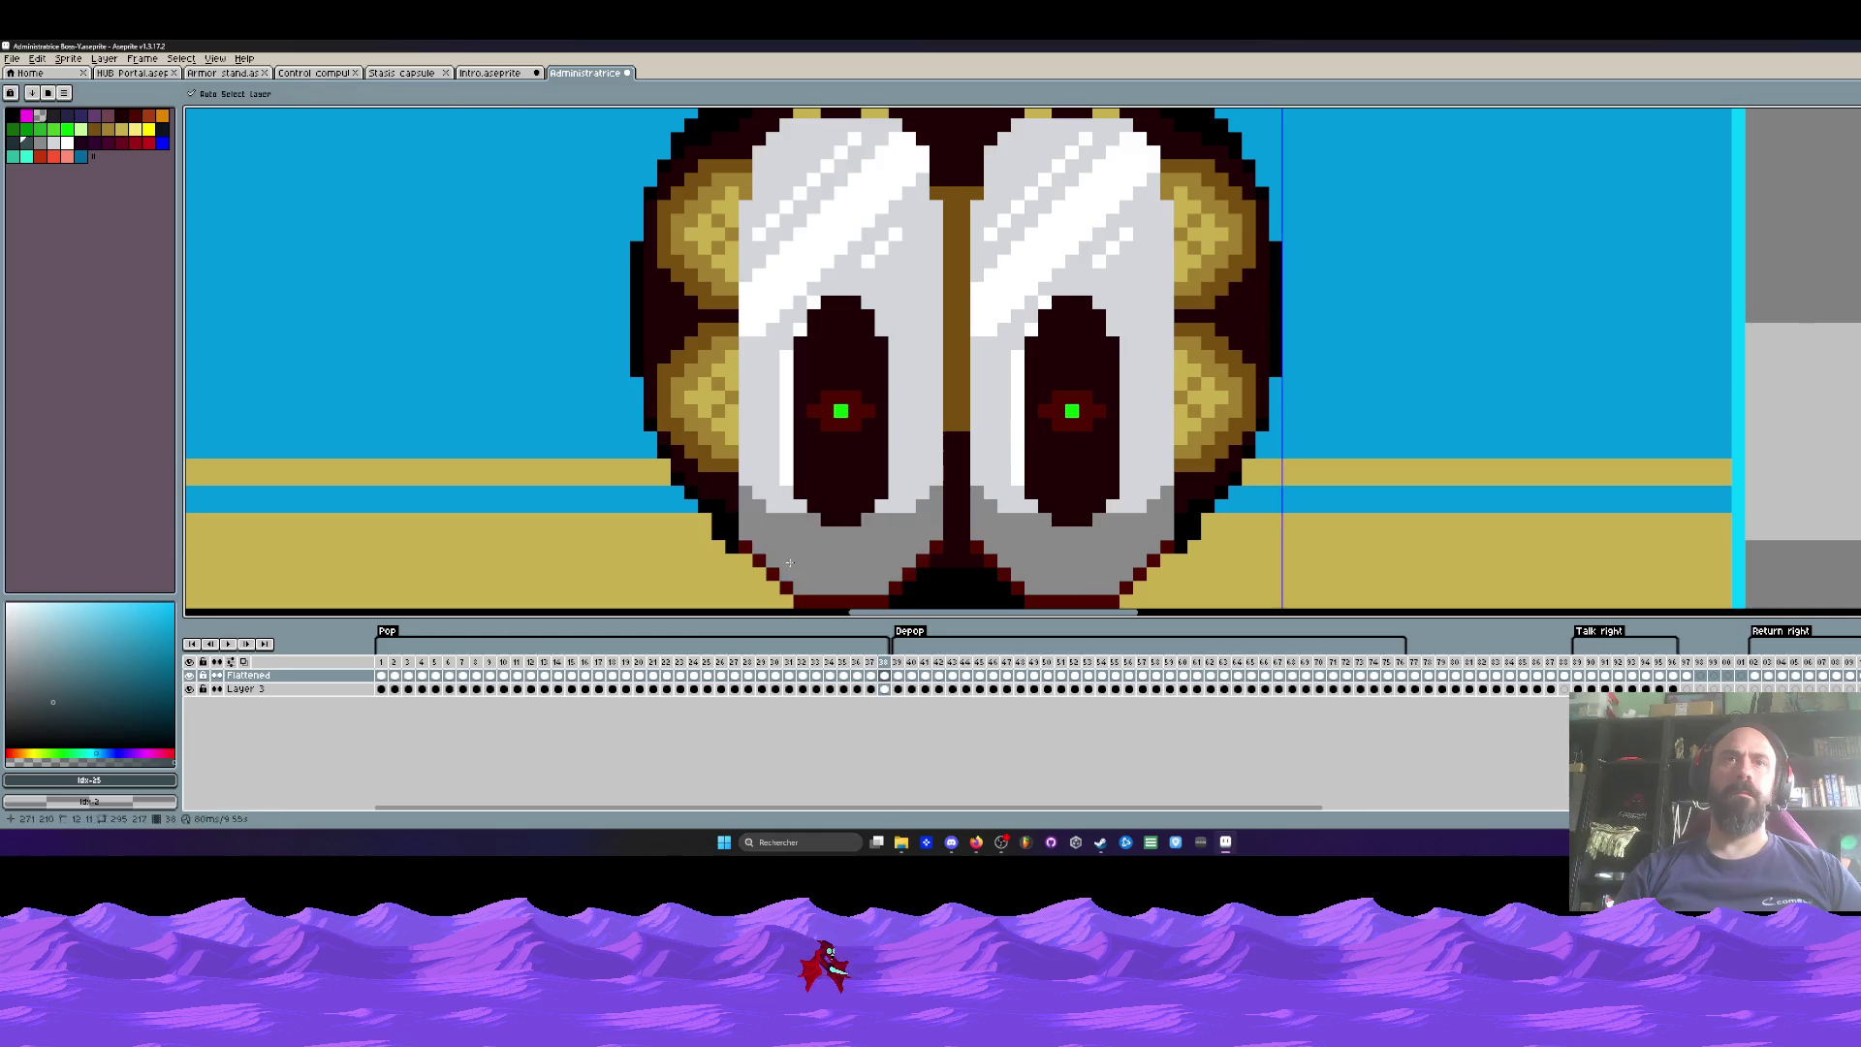
pyautogui.moveTo(797, 578); pyautogui.dragTo(703, 384)
pyautogui.press('g')
pyautogui.click(686, 420)
pyautogui.hotkey('ctrl', 'z')
# Step: Recolour the right foot's dark-red bands, outline pixels and both side bands dark grey
pyautogui.click(950, 434)
pyautogui.click(1013, 406)
pyautogui.click(1059, 365)
pyautogui.click(1073, 351)
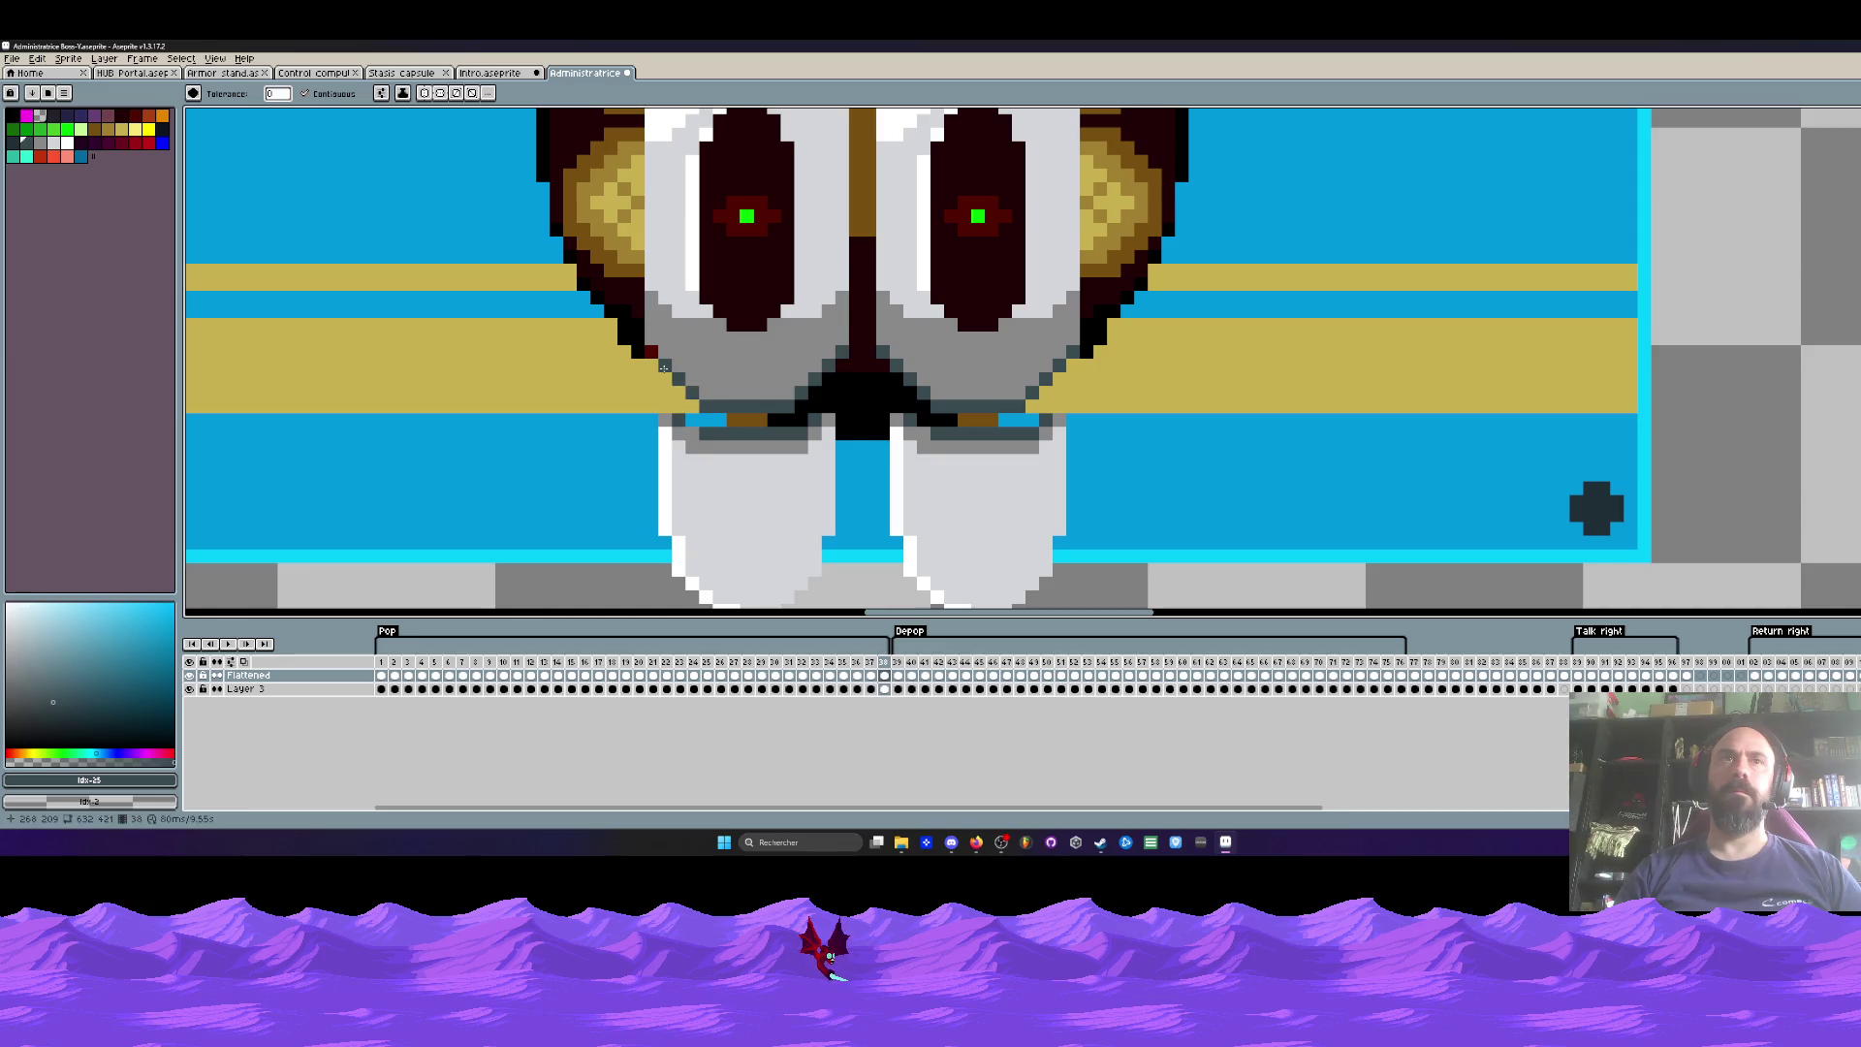
pyautogui.scroll(-3, 655, 358)
pyautogui.scroll(3, 616, 265)
pyautogui.click(617, 262)
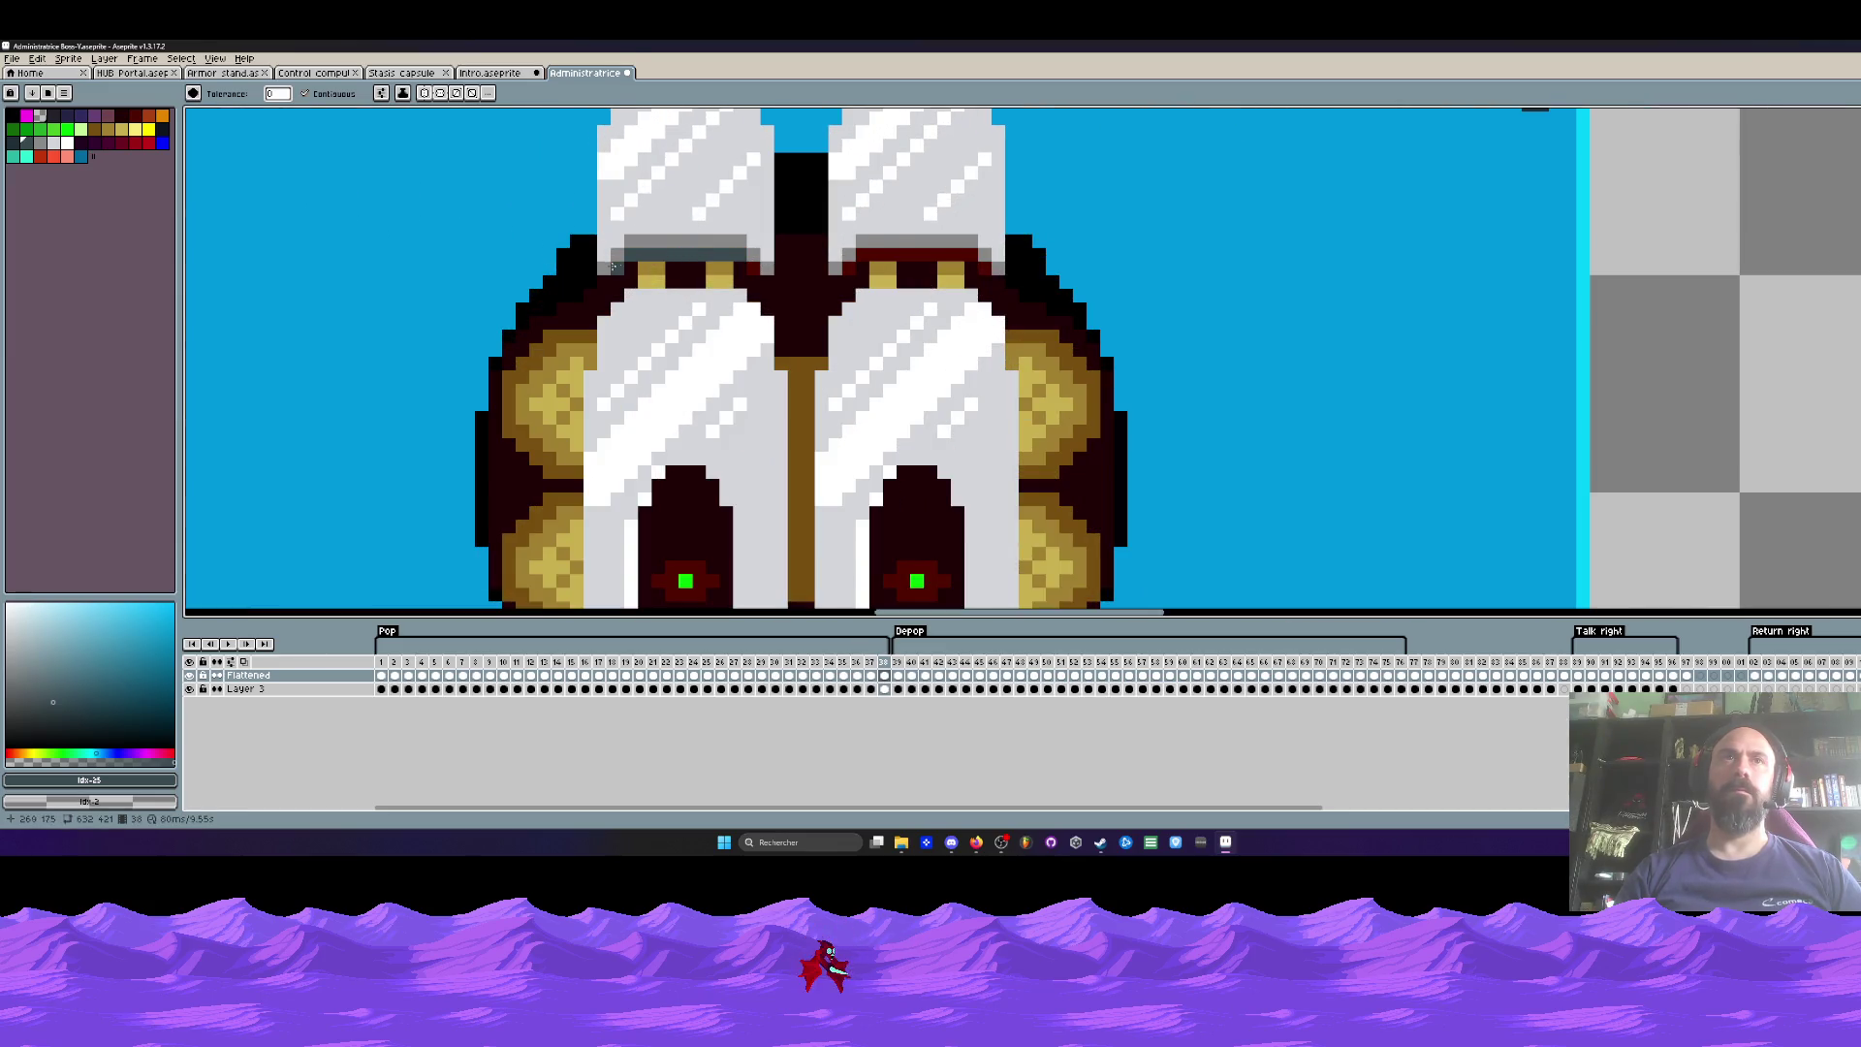
pyautogui.click(869, 257)
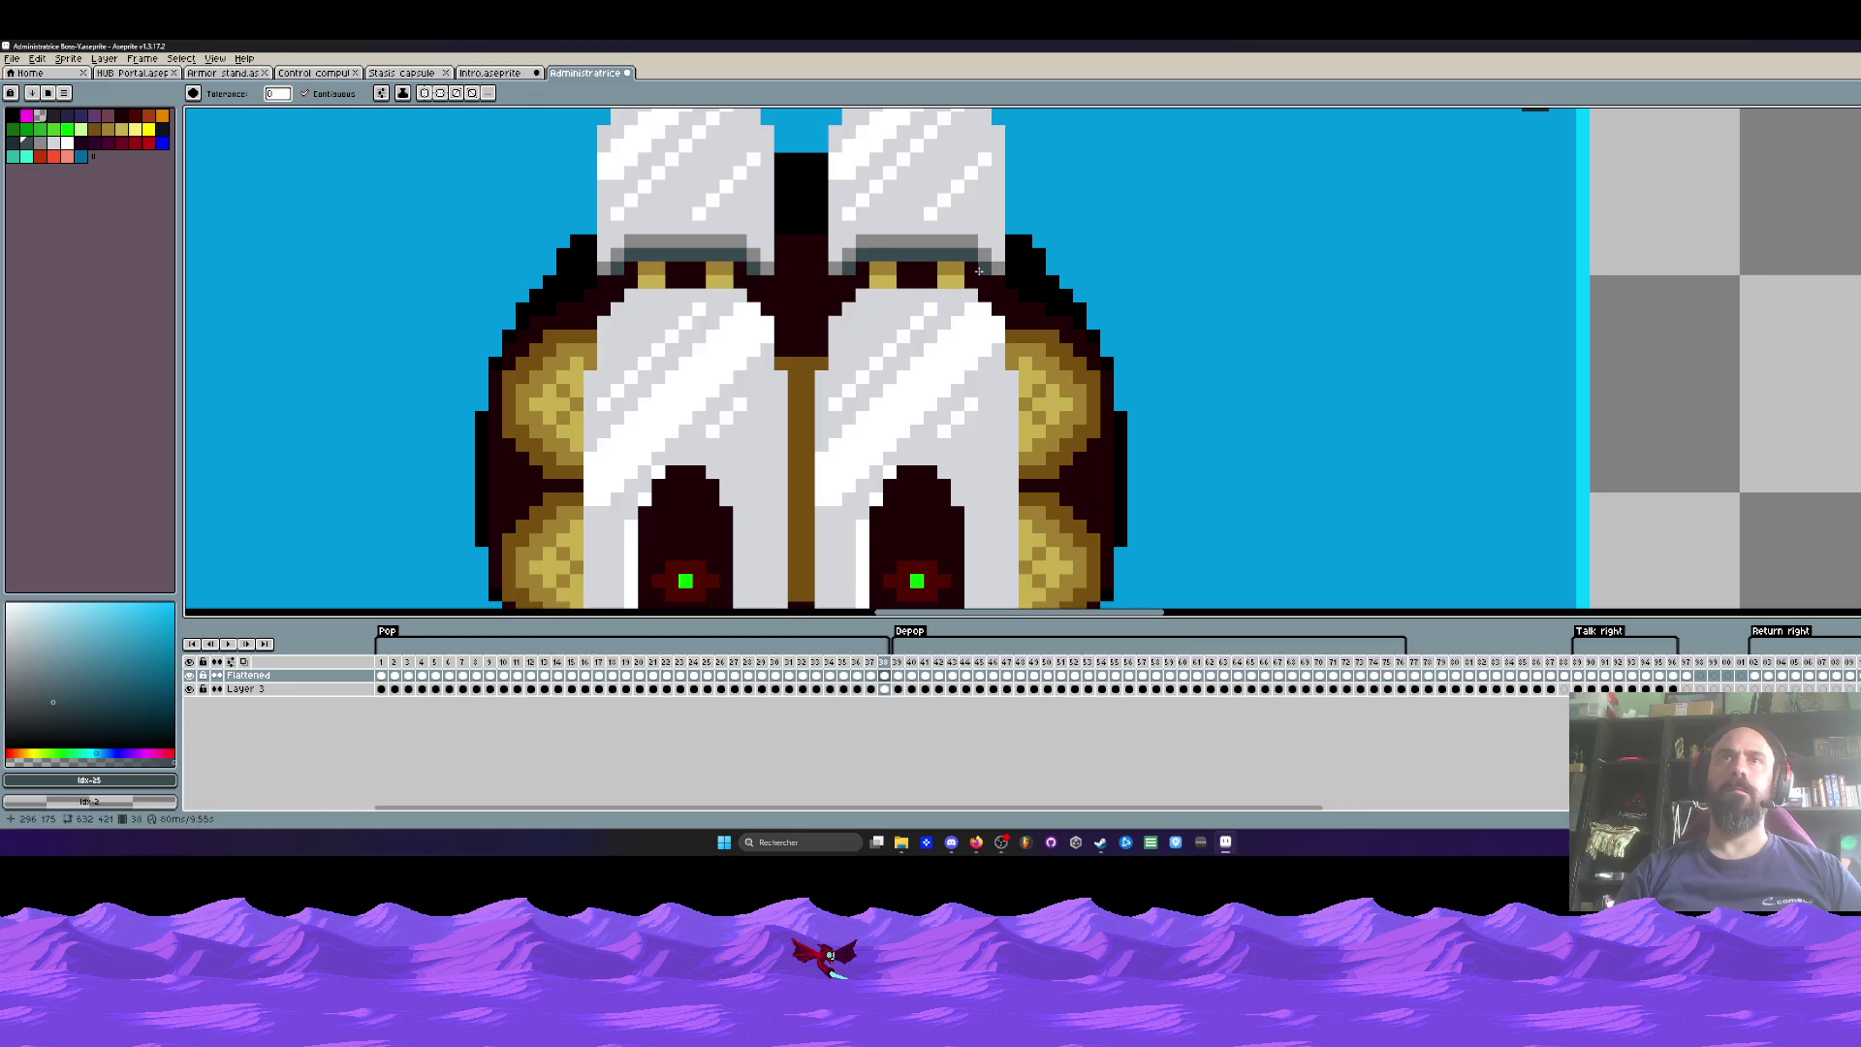
pyautogui.scroll(-5, 998, 277)
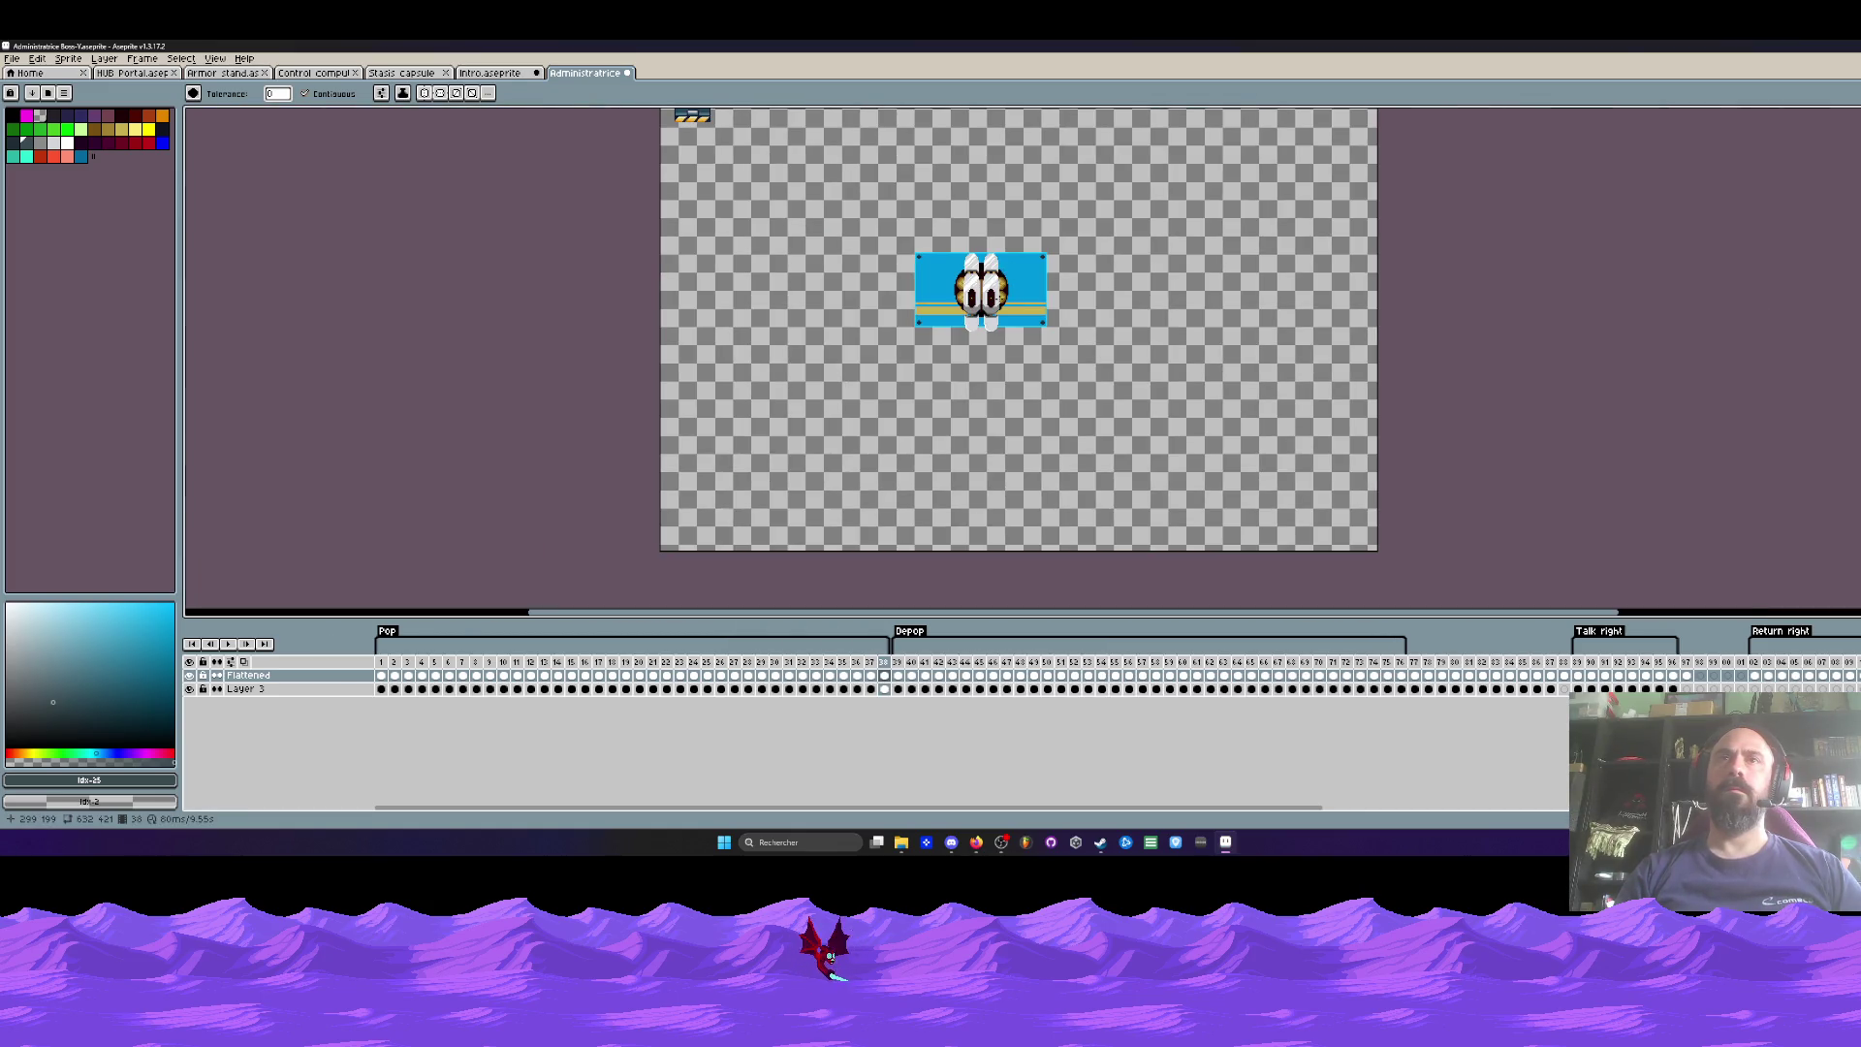
pyautogui.scroll(3, 995, 303)
pyautogui.moveTo(777, 246); pyautogui.dragTo(668, 317)
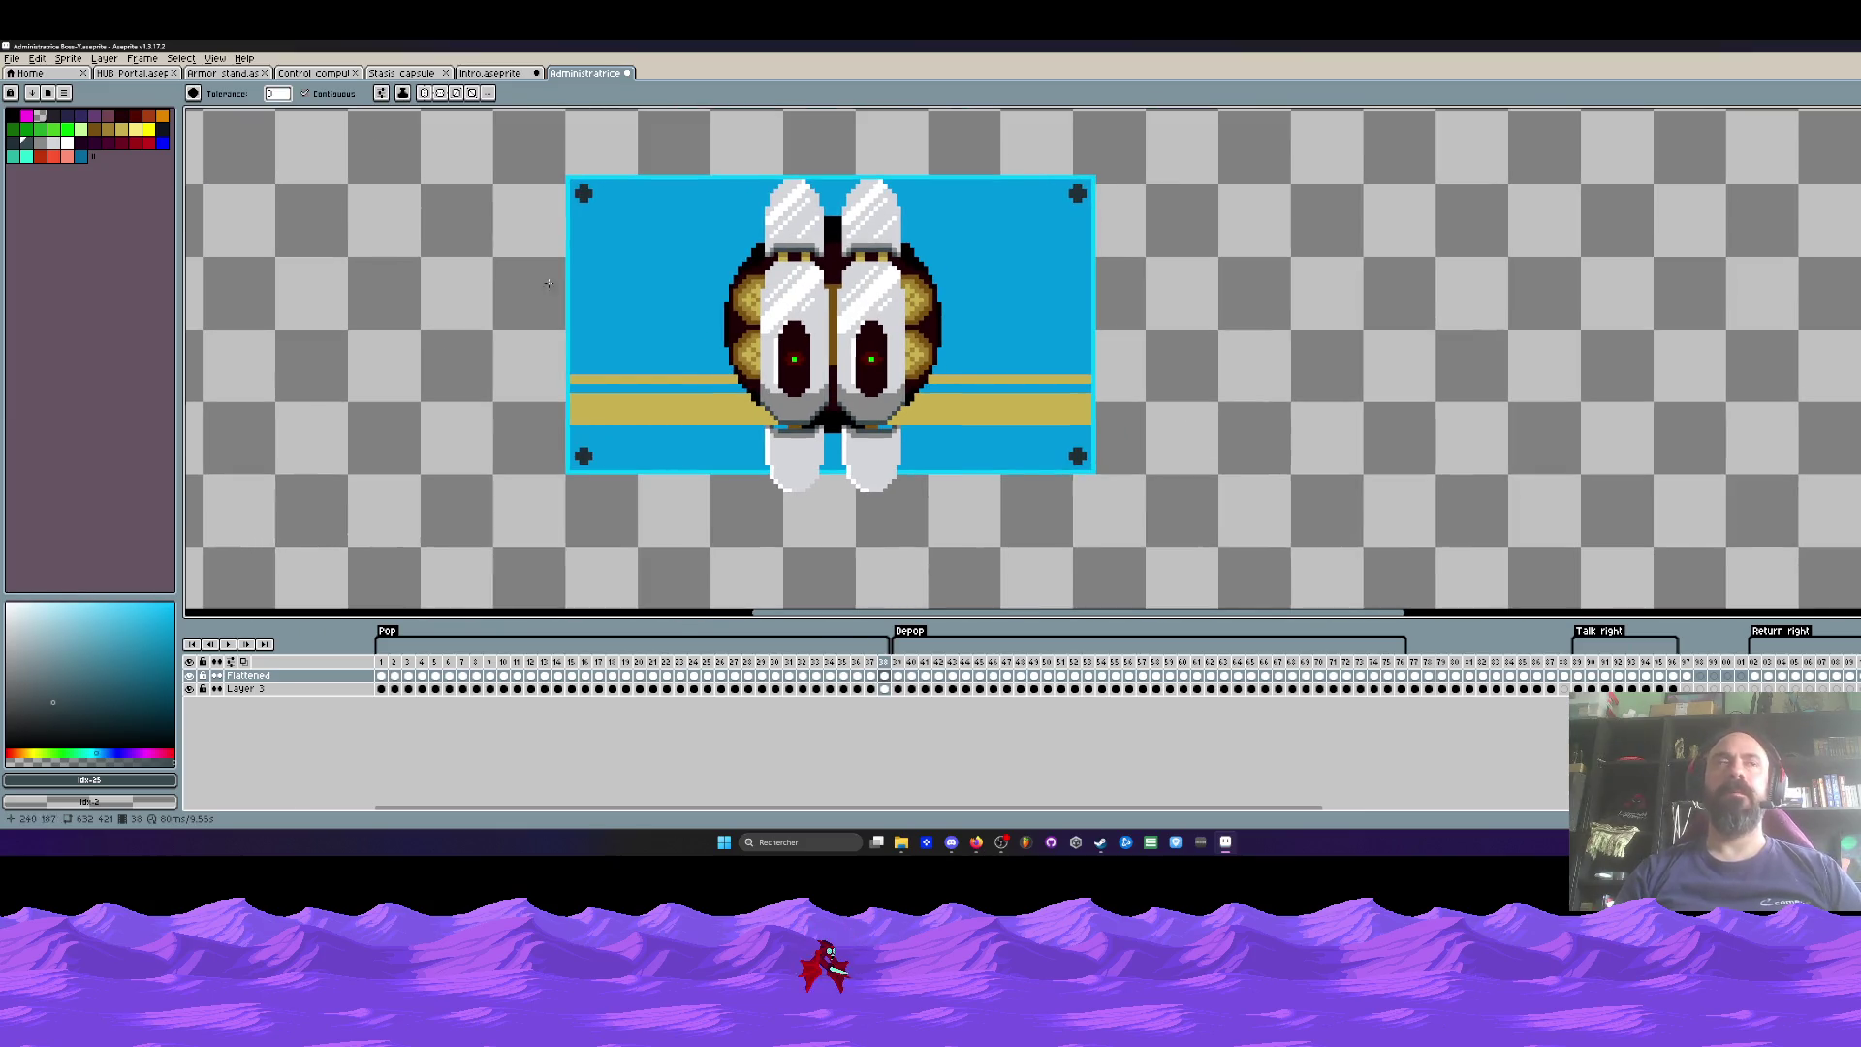
# Step: Fill the dark-red rings of both eyes with dark green
pyautogui.click(19, 135)
pyautogui.scroll(3, 815, 345)
pyautogui.click(815, 345)
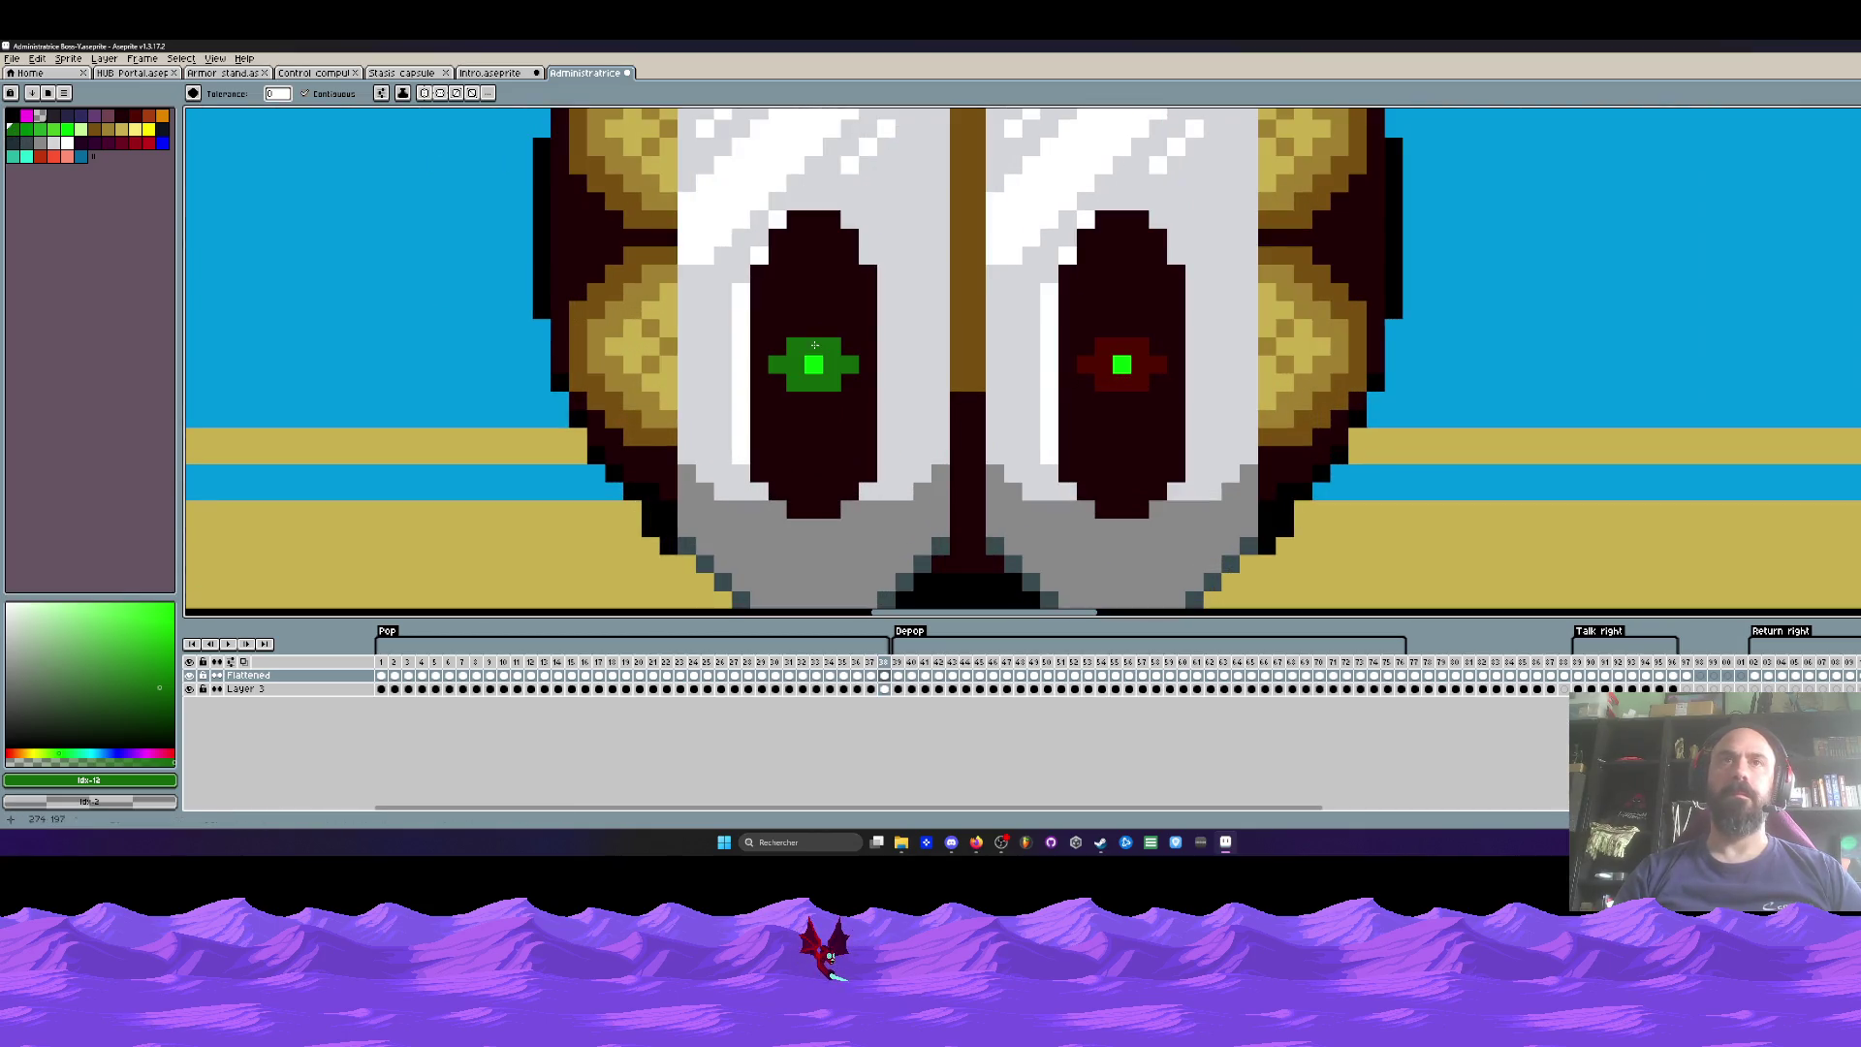
pyautogui.click(1100, 344)
pyautogui.scroll(-5, 1100, 344)
# Step: Pan the view to centre the sprite and pick the dark blue palette colour
pyautogui.press('h')
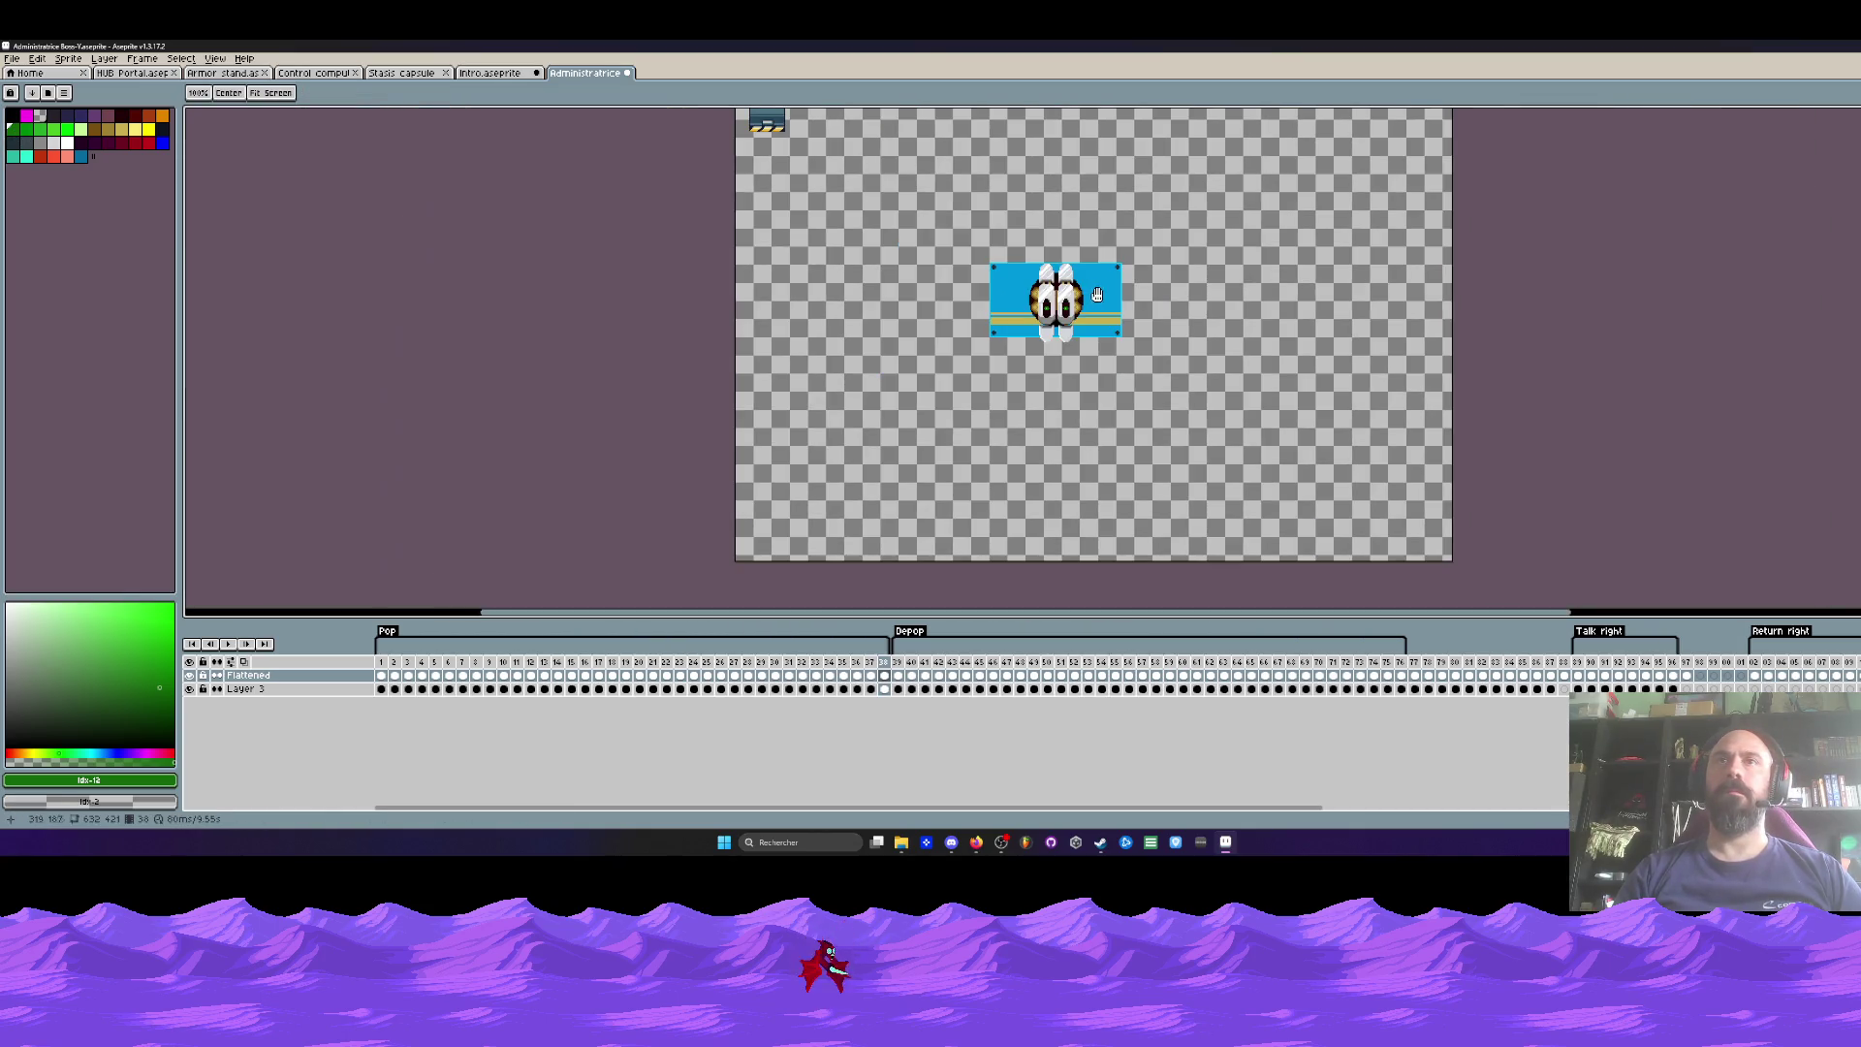
pyautogui.scroll(5, 1035, 292)
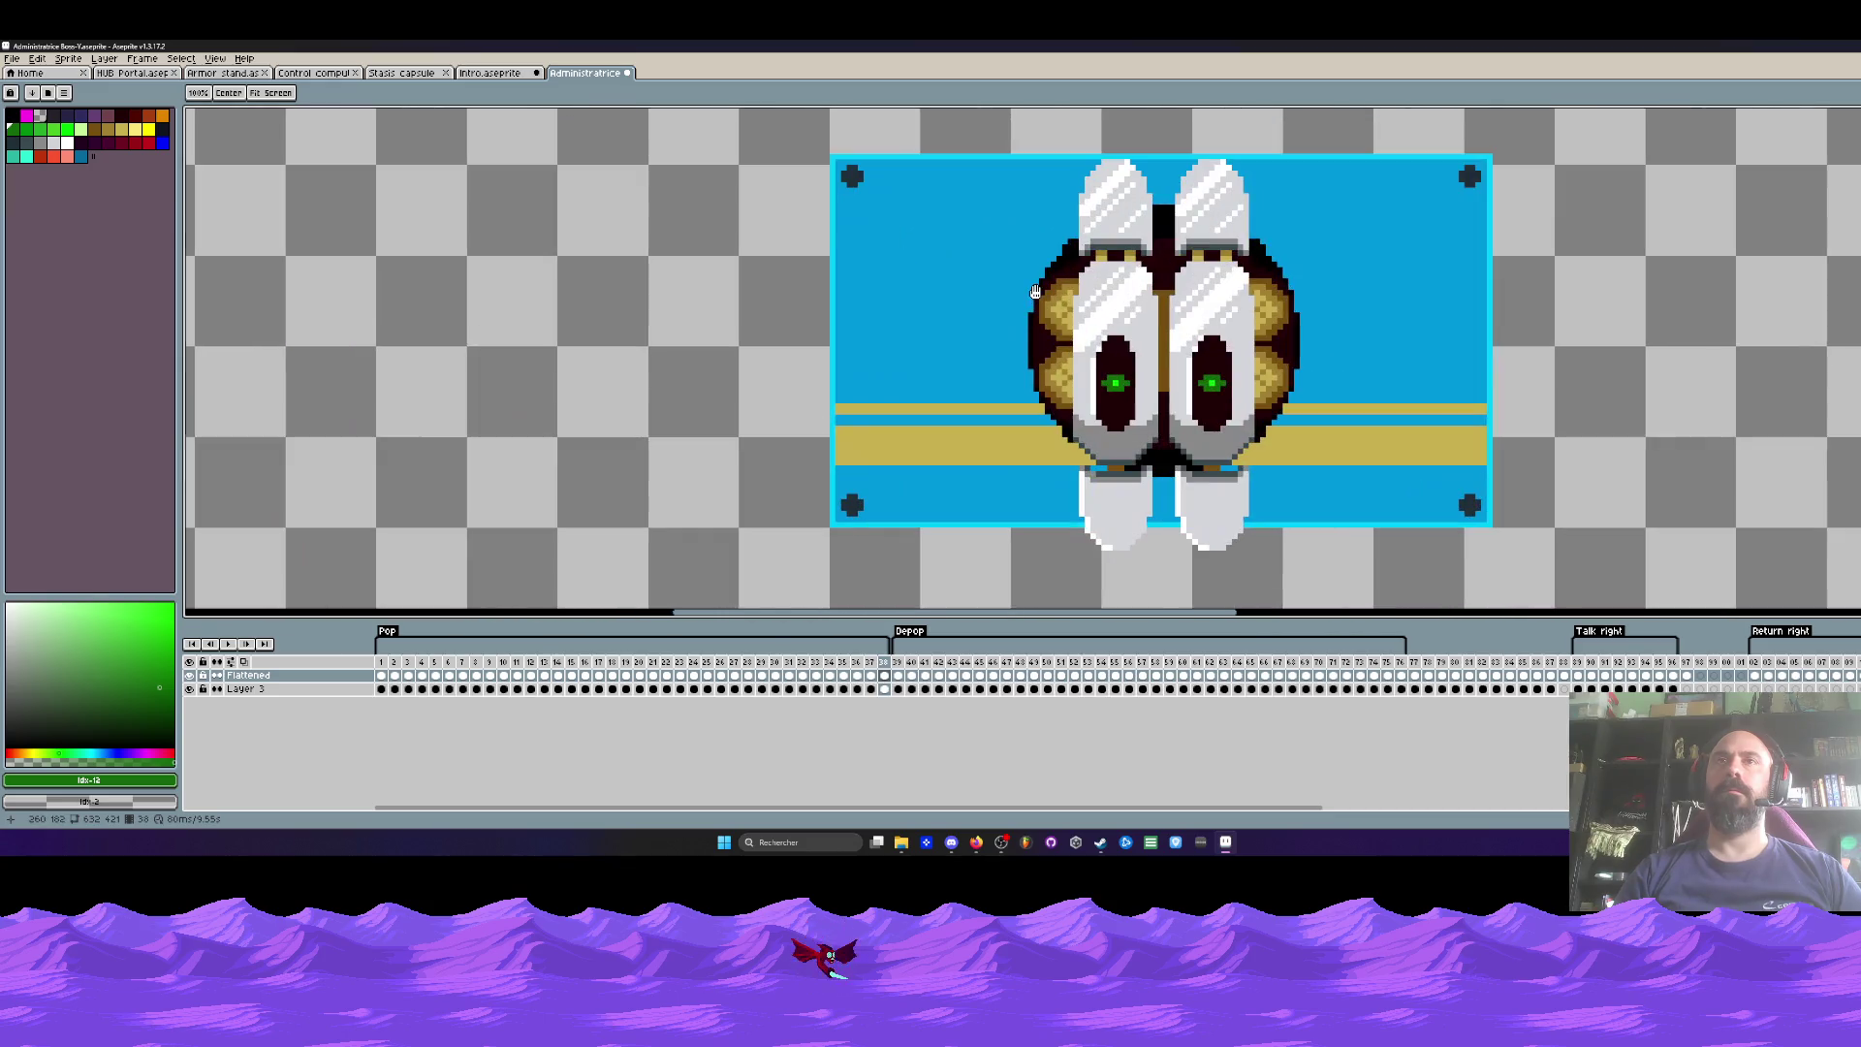
pyautogui.moveTo(1035, 292); pyautogui.dragTo(889, 289)
pyautogui.press('g')
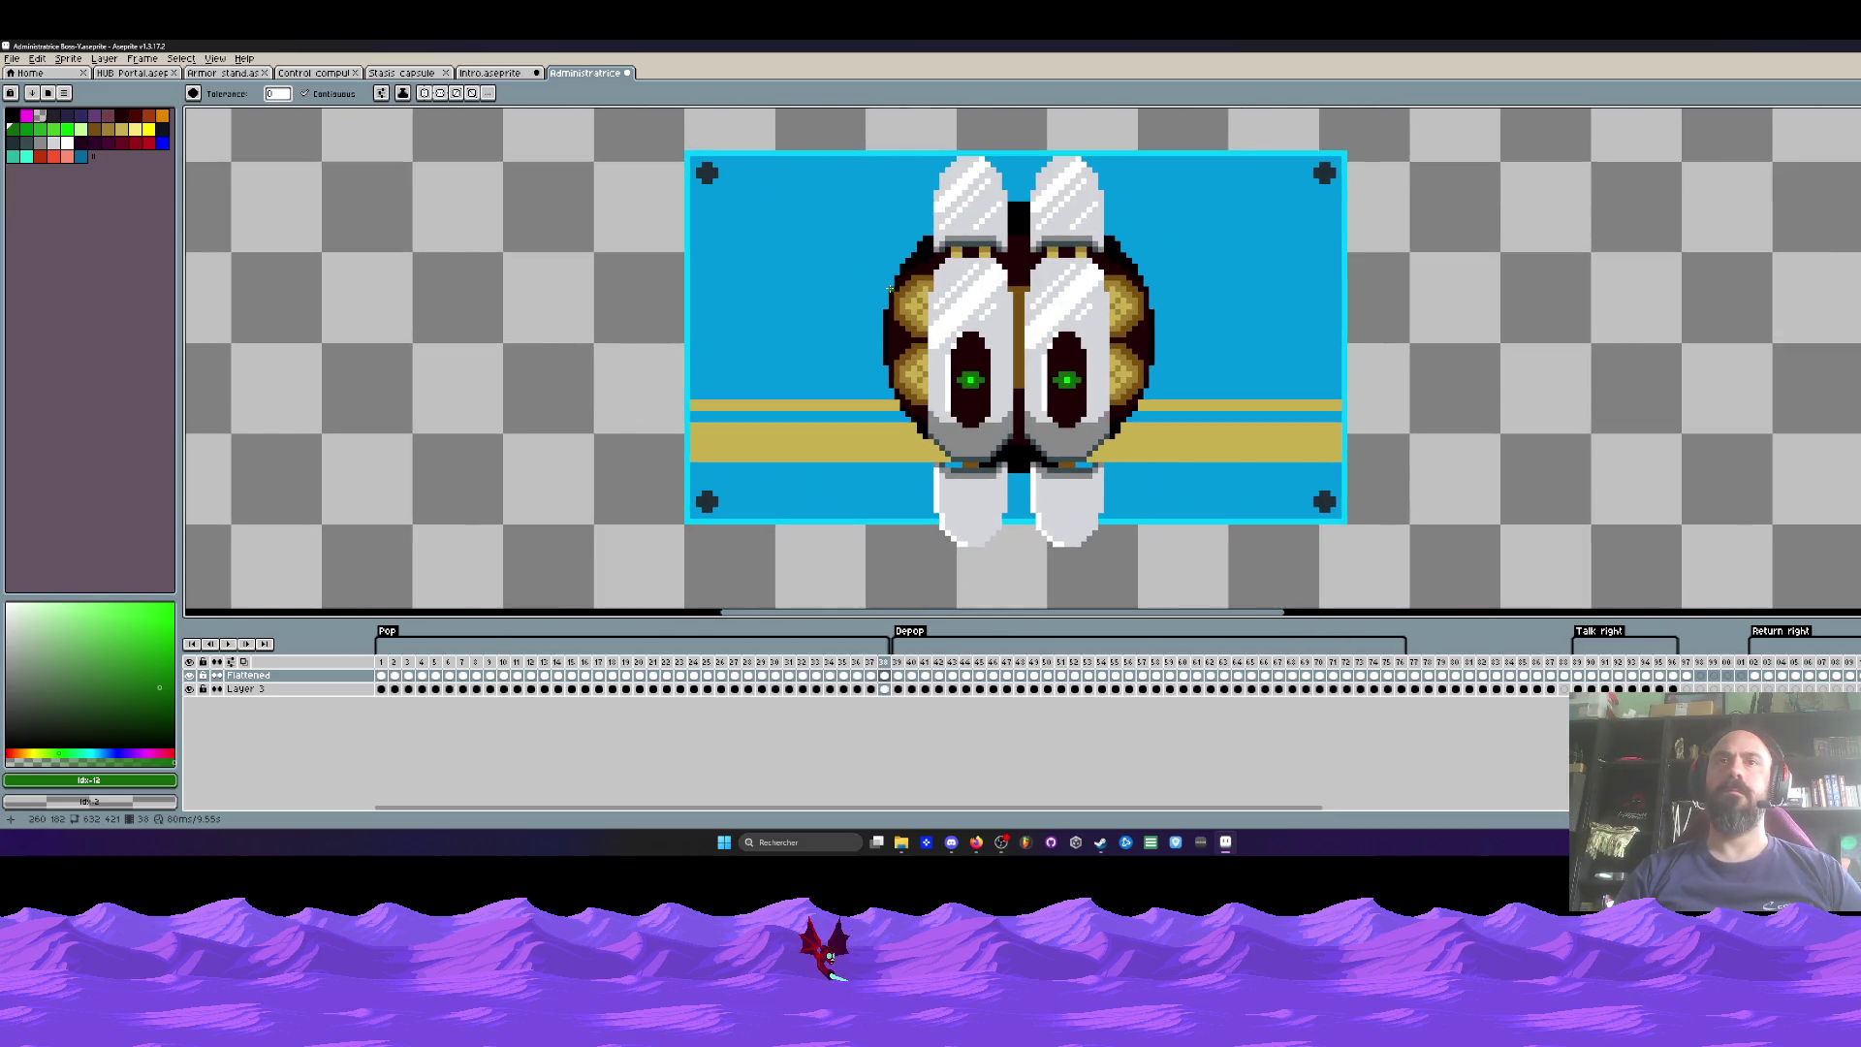
pyautogui.click(66, 115)
pyautogui.scroll(1, 896, 304)
pyautogui.scroll(1, 896, 304)
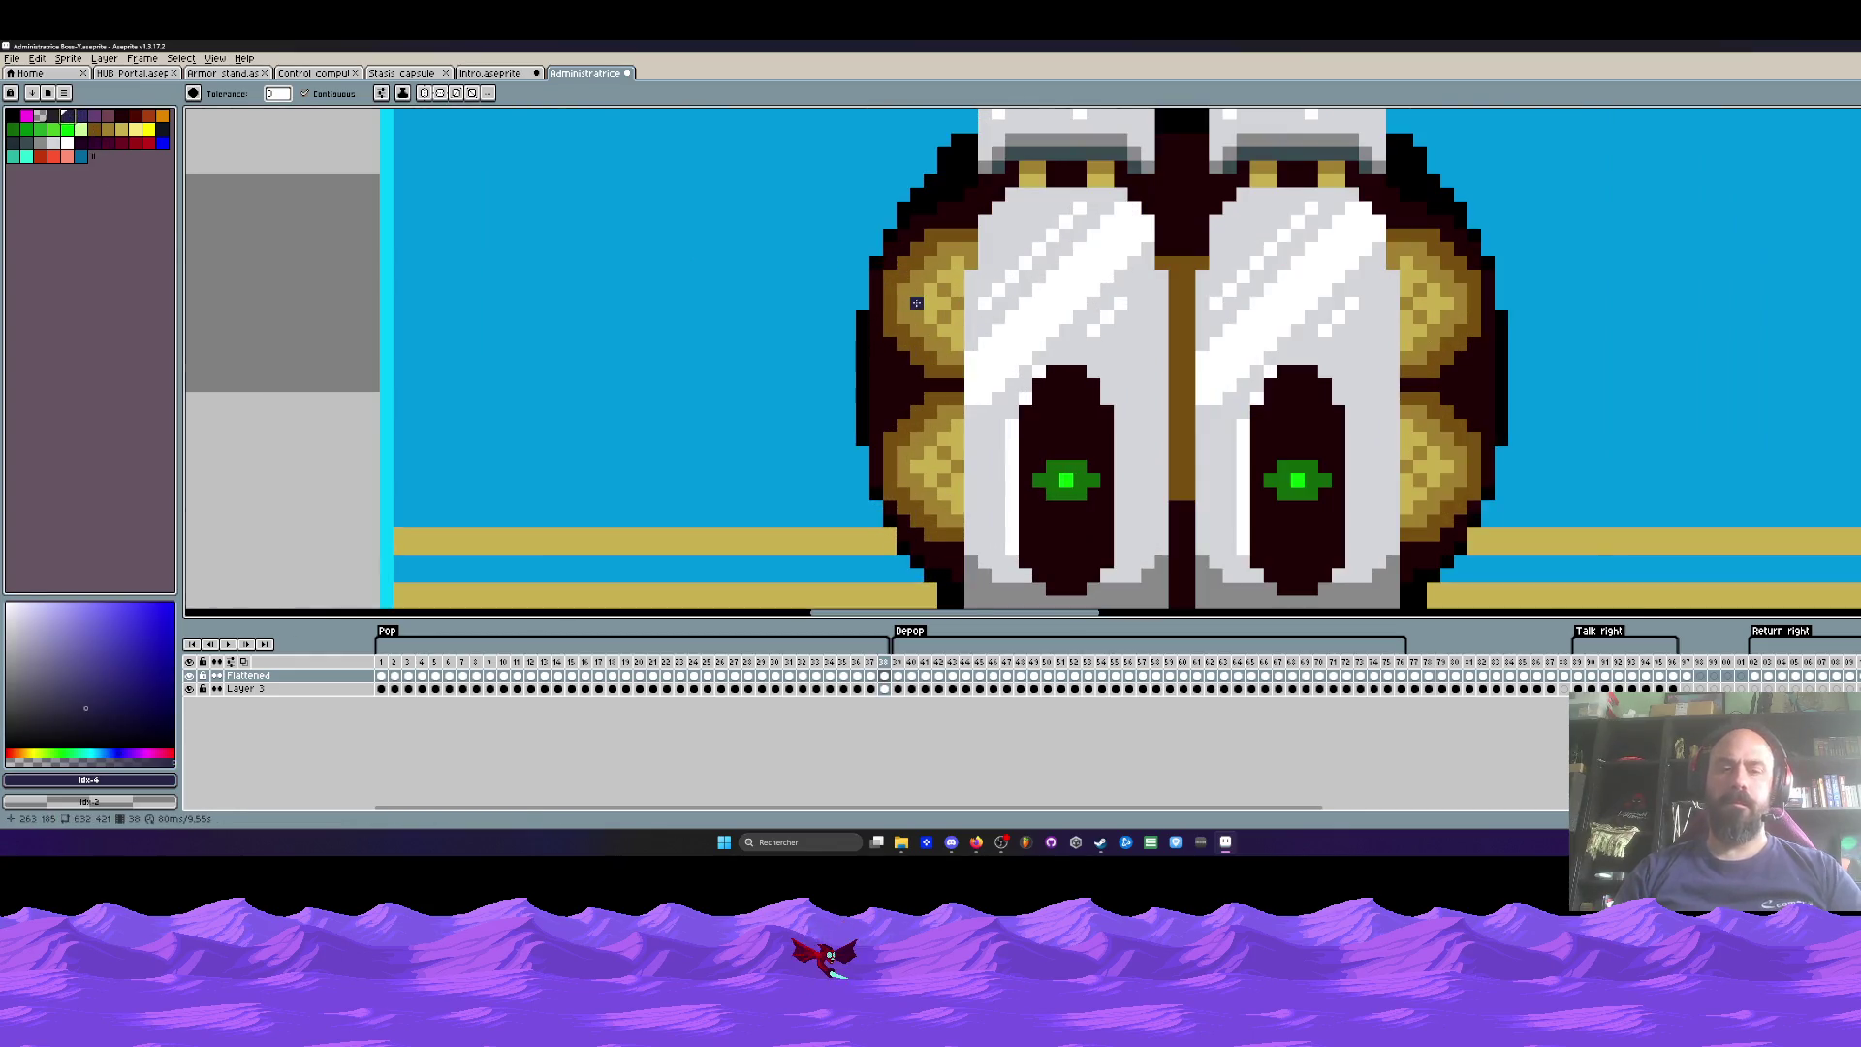
# Step: Try filling the upper-left gold disc with near-black, then undo it
pyautogui.press('m')
pyautogui.scroll(1, 895, 304)
pyautogui.click(81, 144)
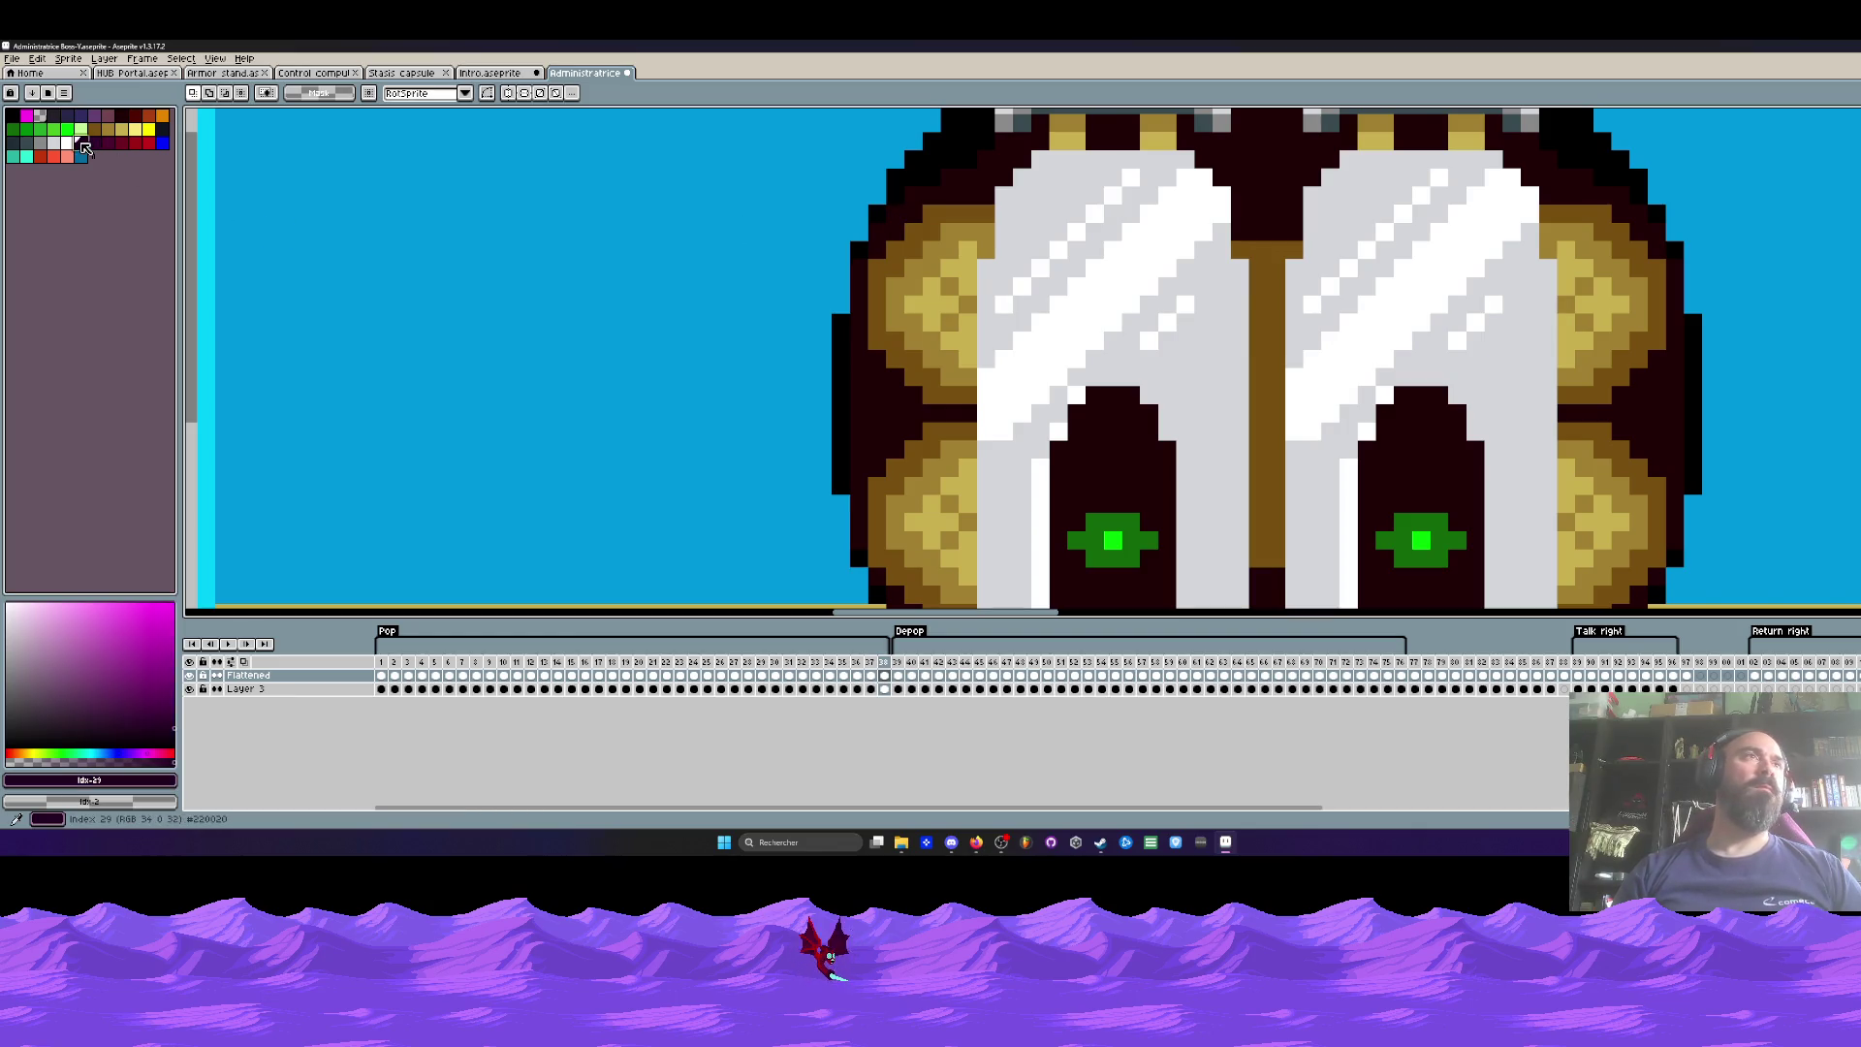
pyautogui.click(55, 117)
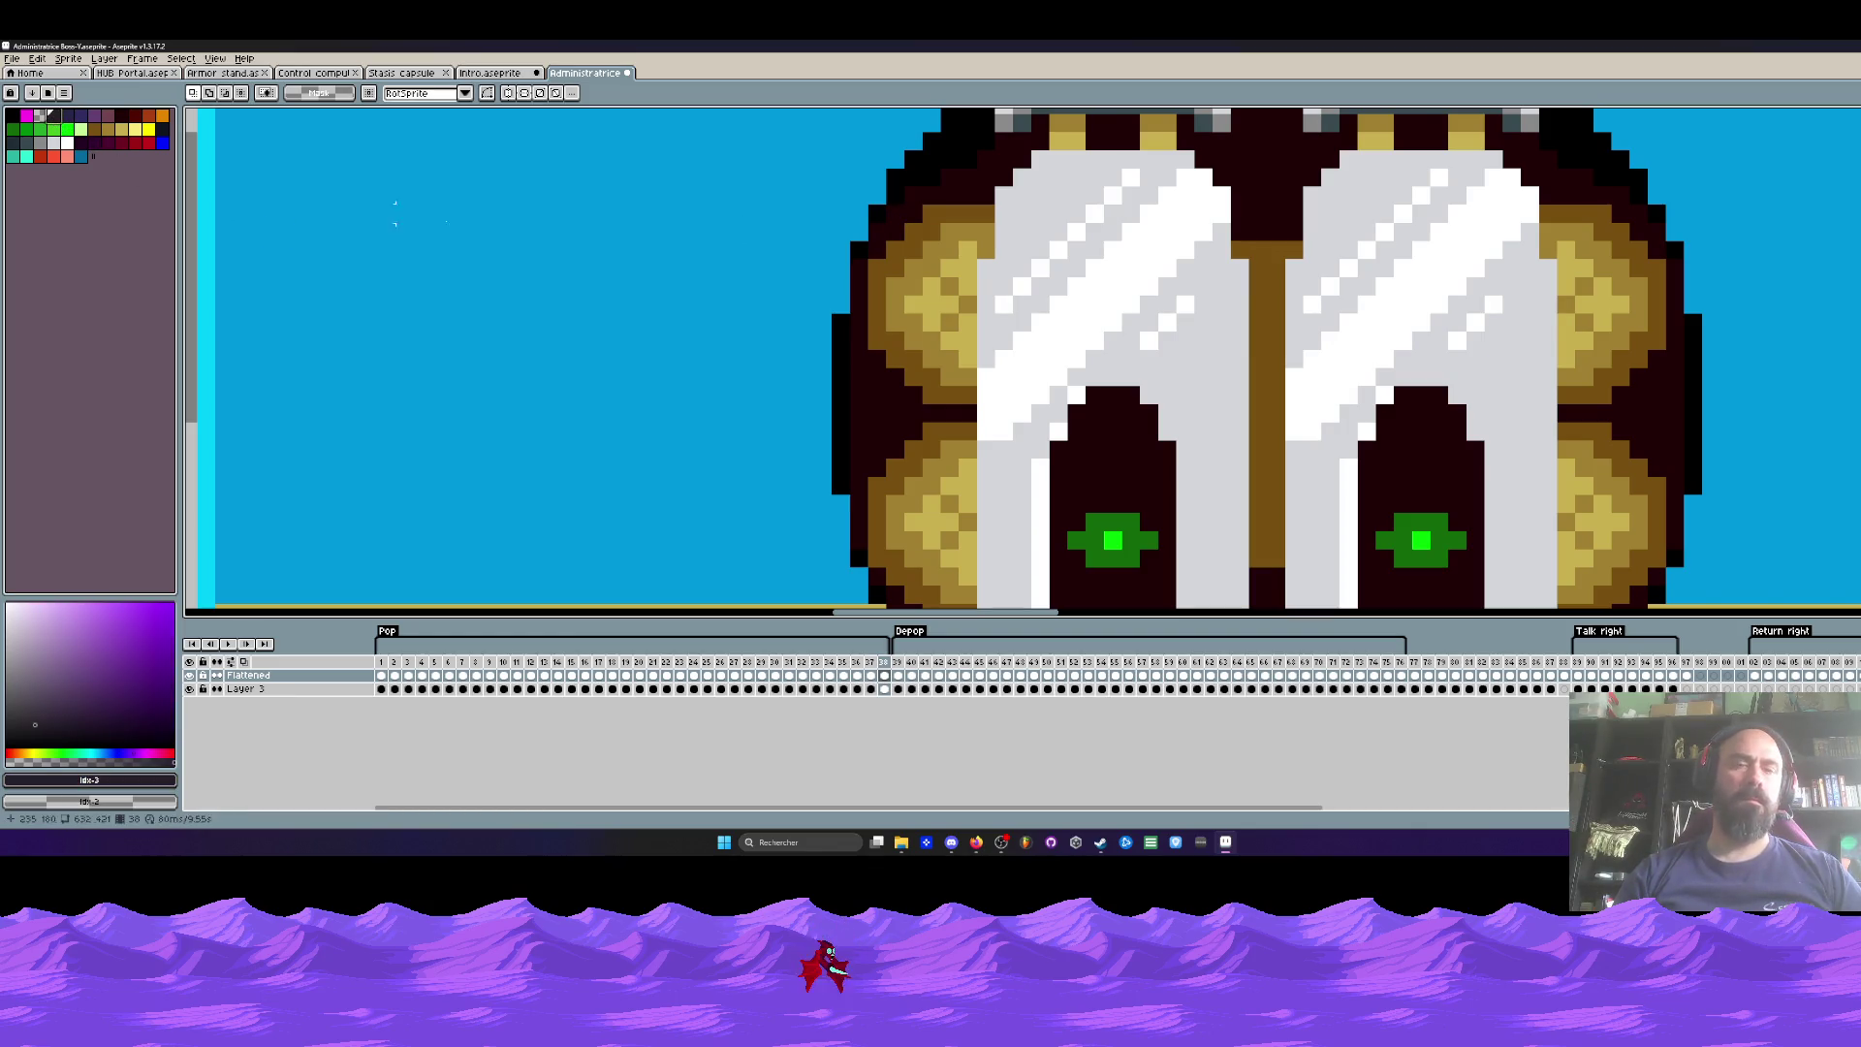
pyautogui.press('g')
pyautogui.click(957, 238)
pyautogui.hotkey('ctrl', 'z')
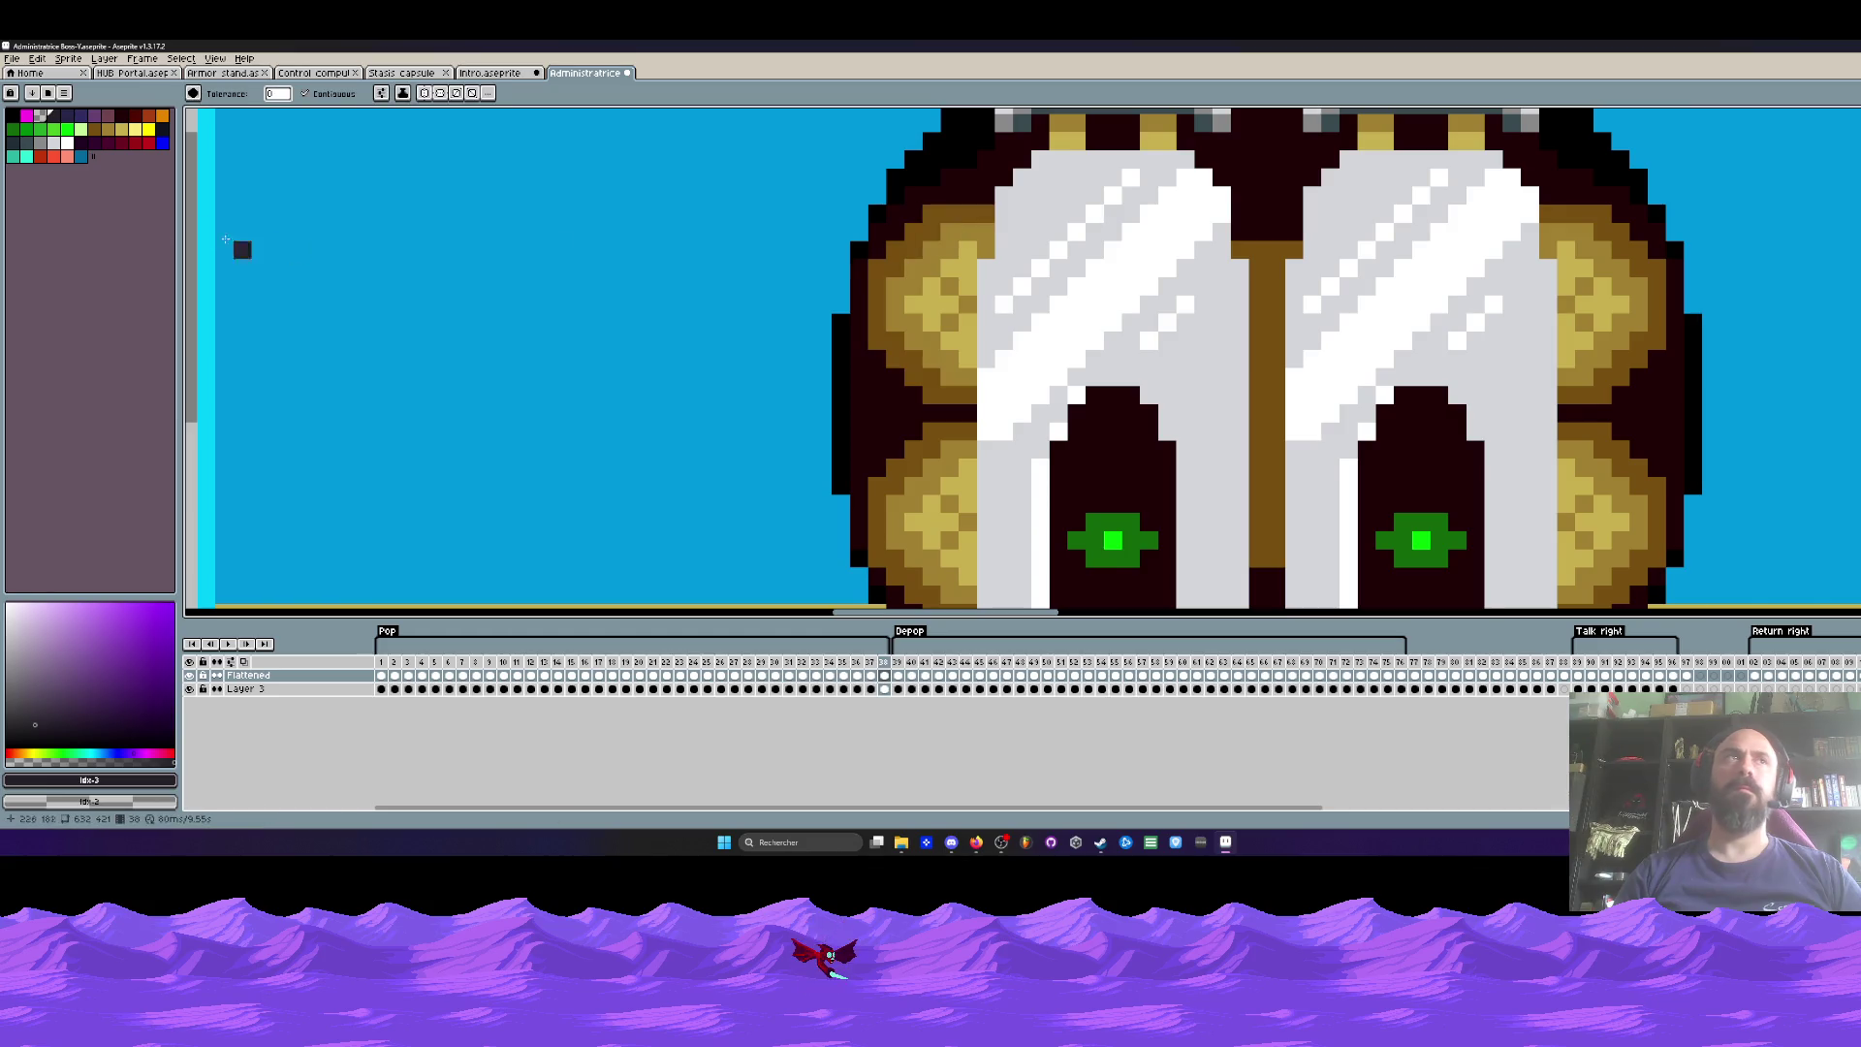
# Step: Fill the upper-left gold disc's outline with maroon, undoing the extra maroon fill
pyautogui.click(108, 143)
pyautogui.click(947, 207)
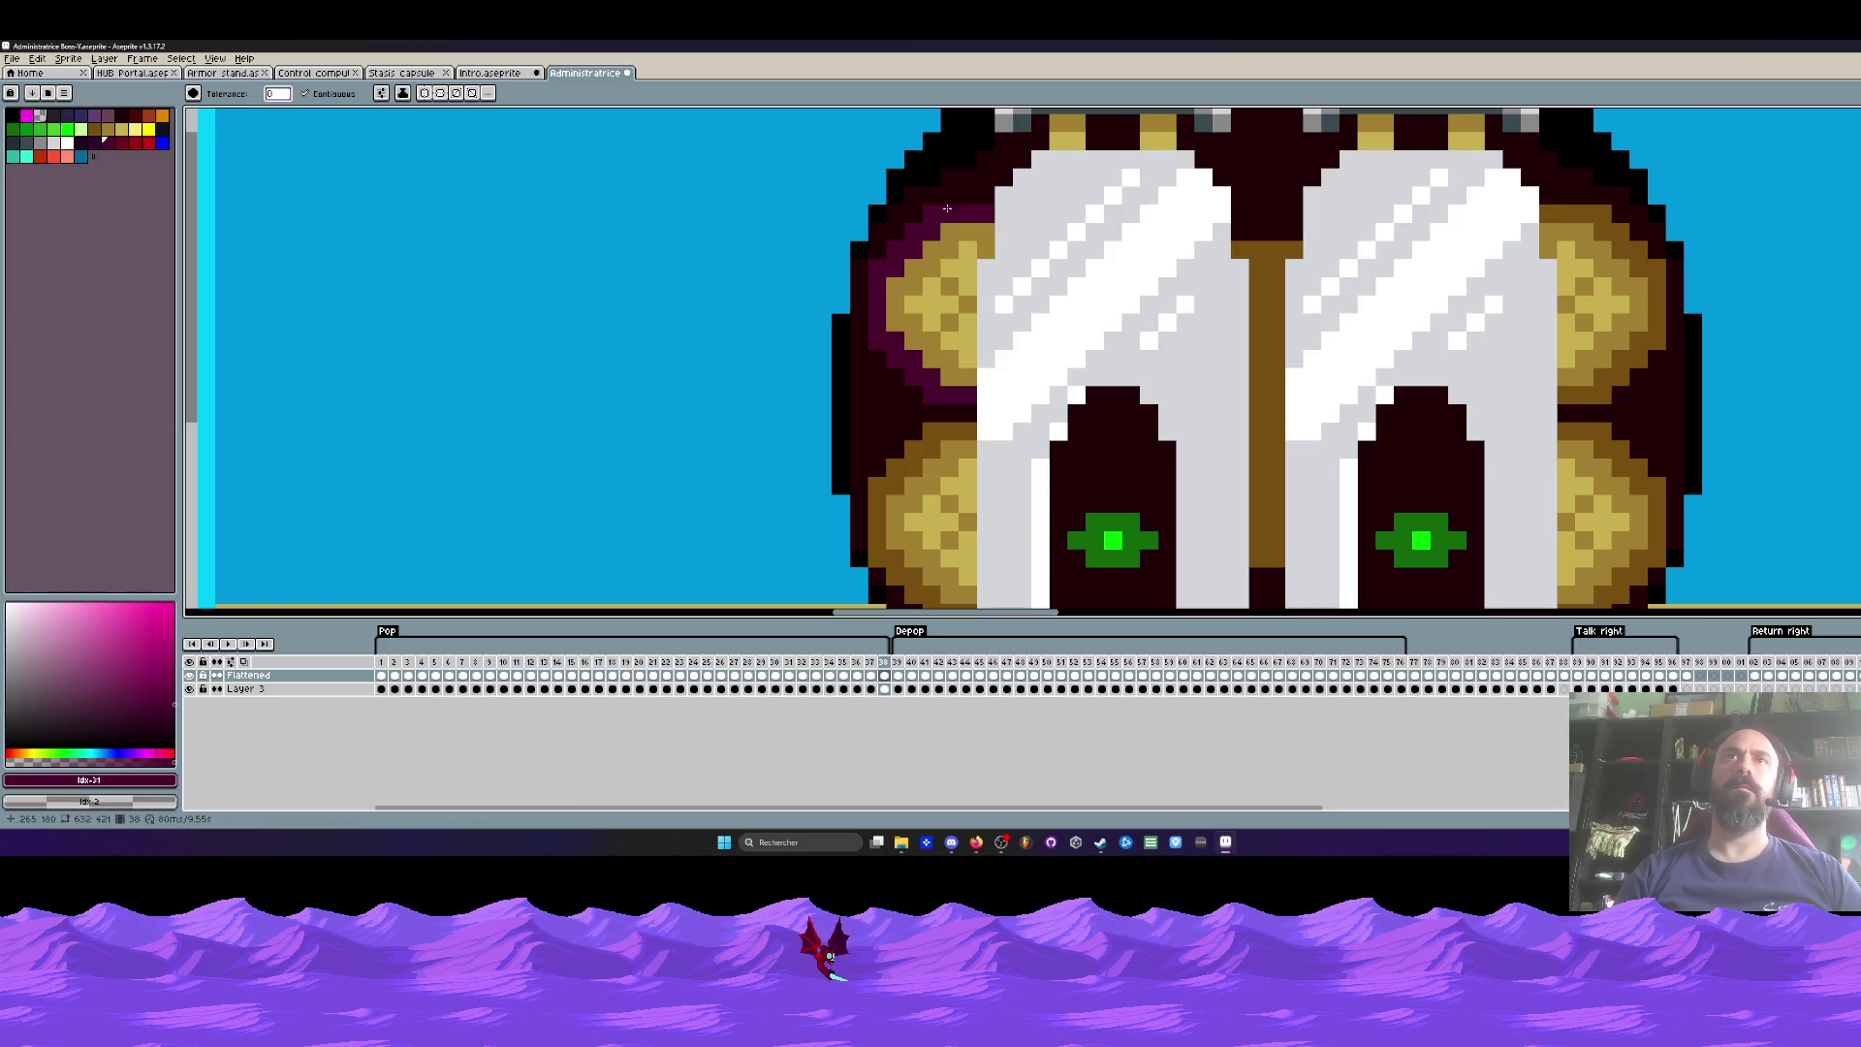
pyautogui.scroll(-3, 927, 337)
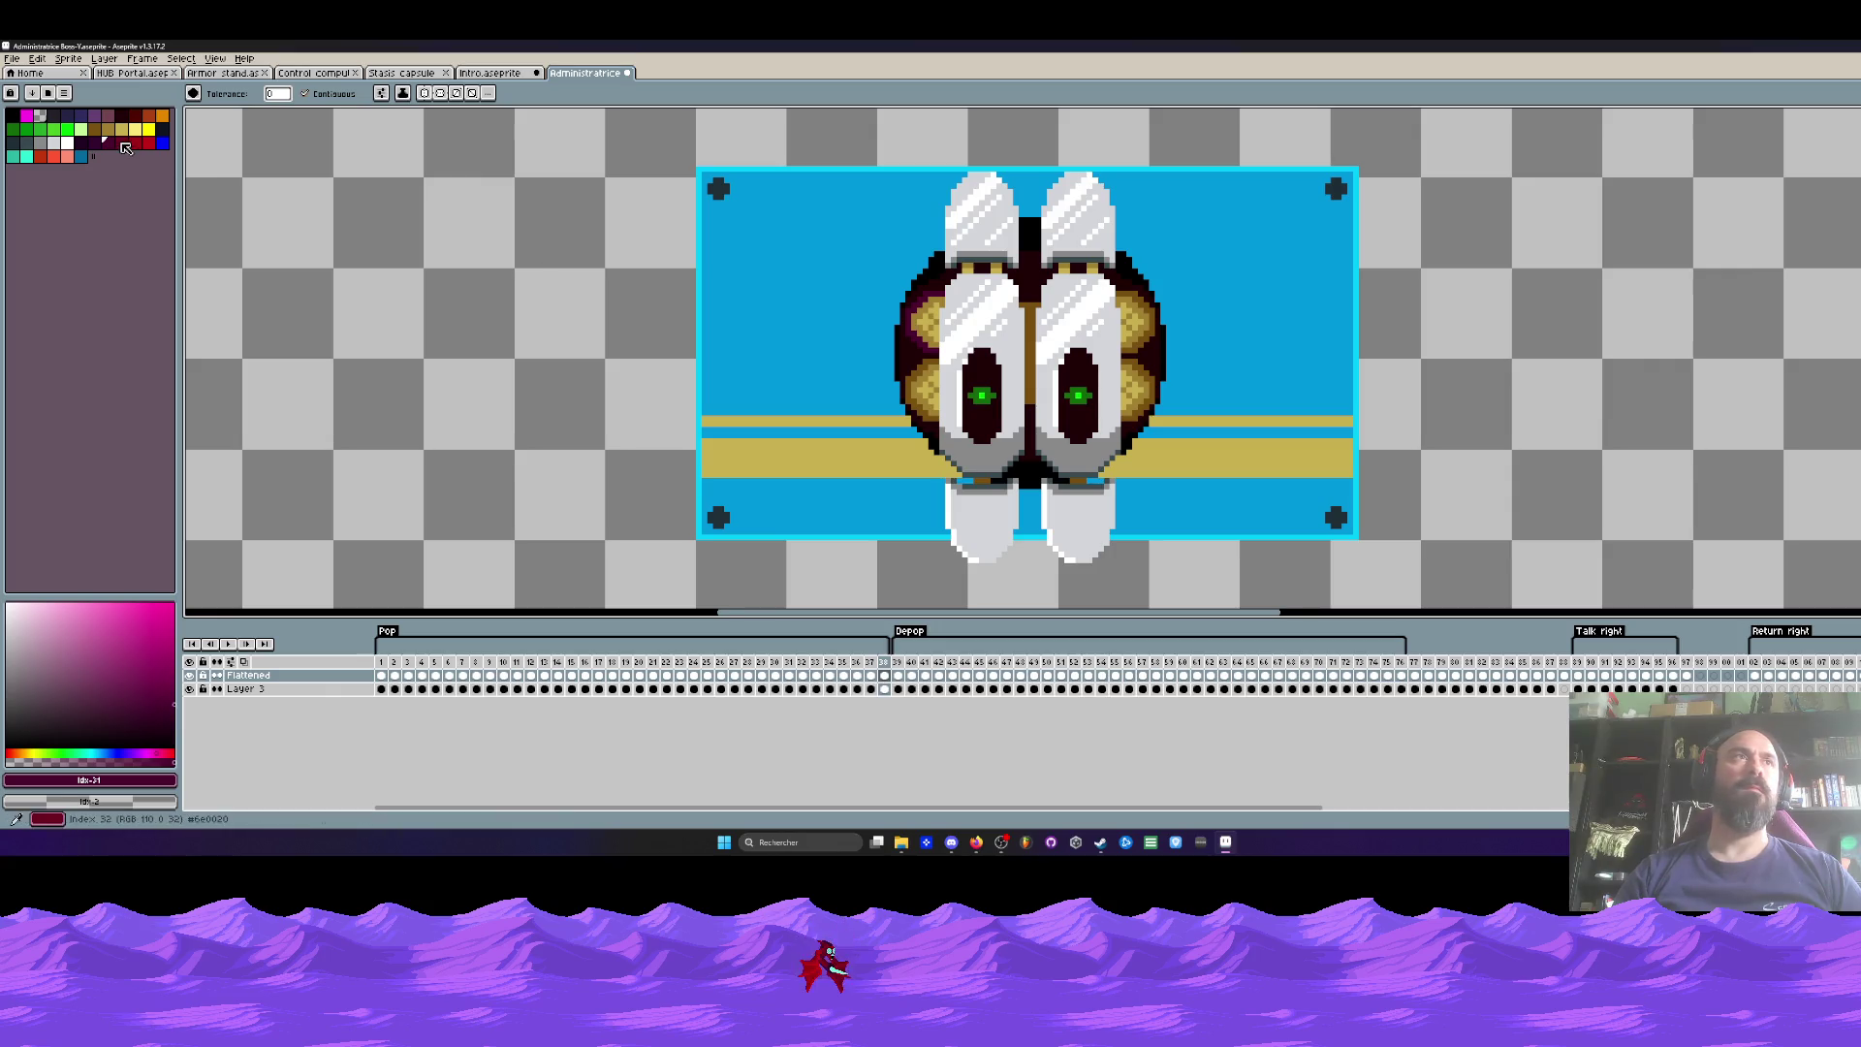
pyautogui.press('0')
pyautogui.scroll(1, 937, 294)
pyautogui.click(930, 310)
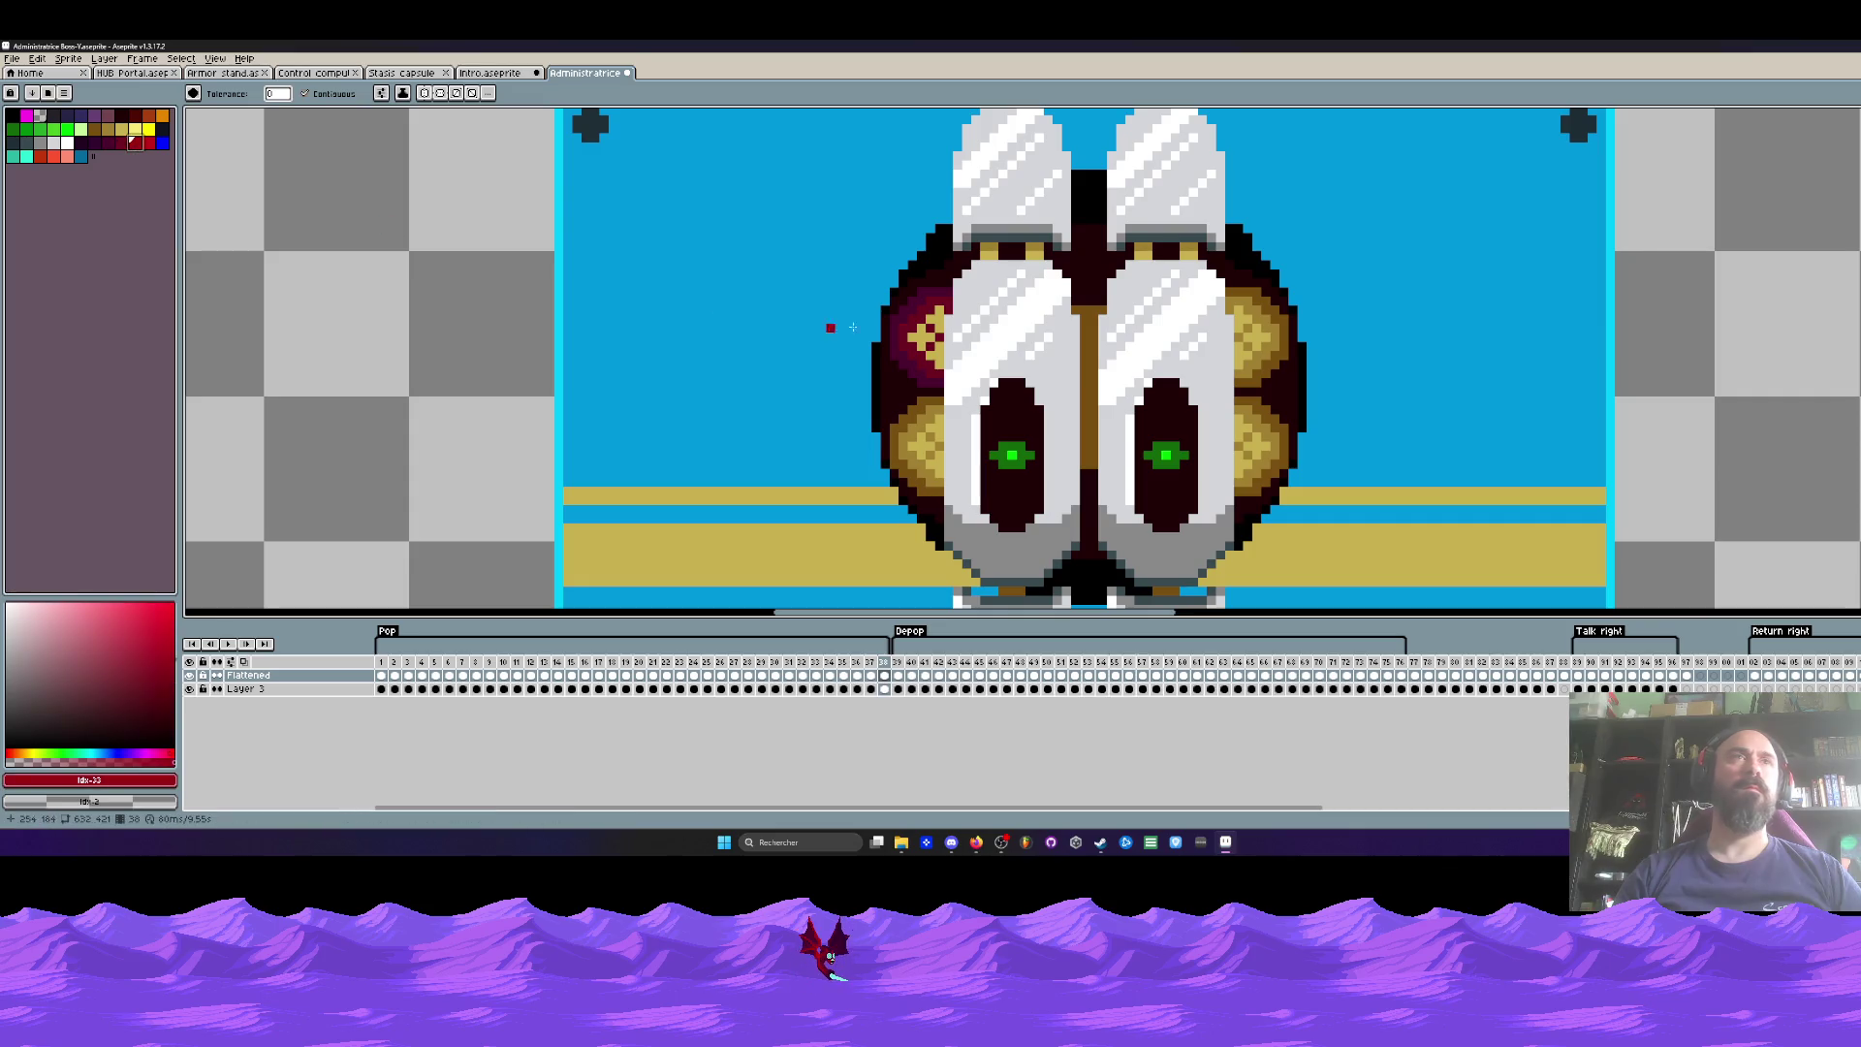
pyautogui.press(']')
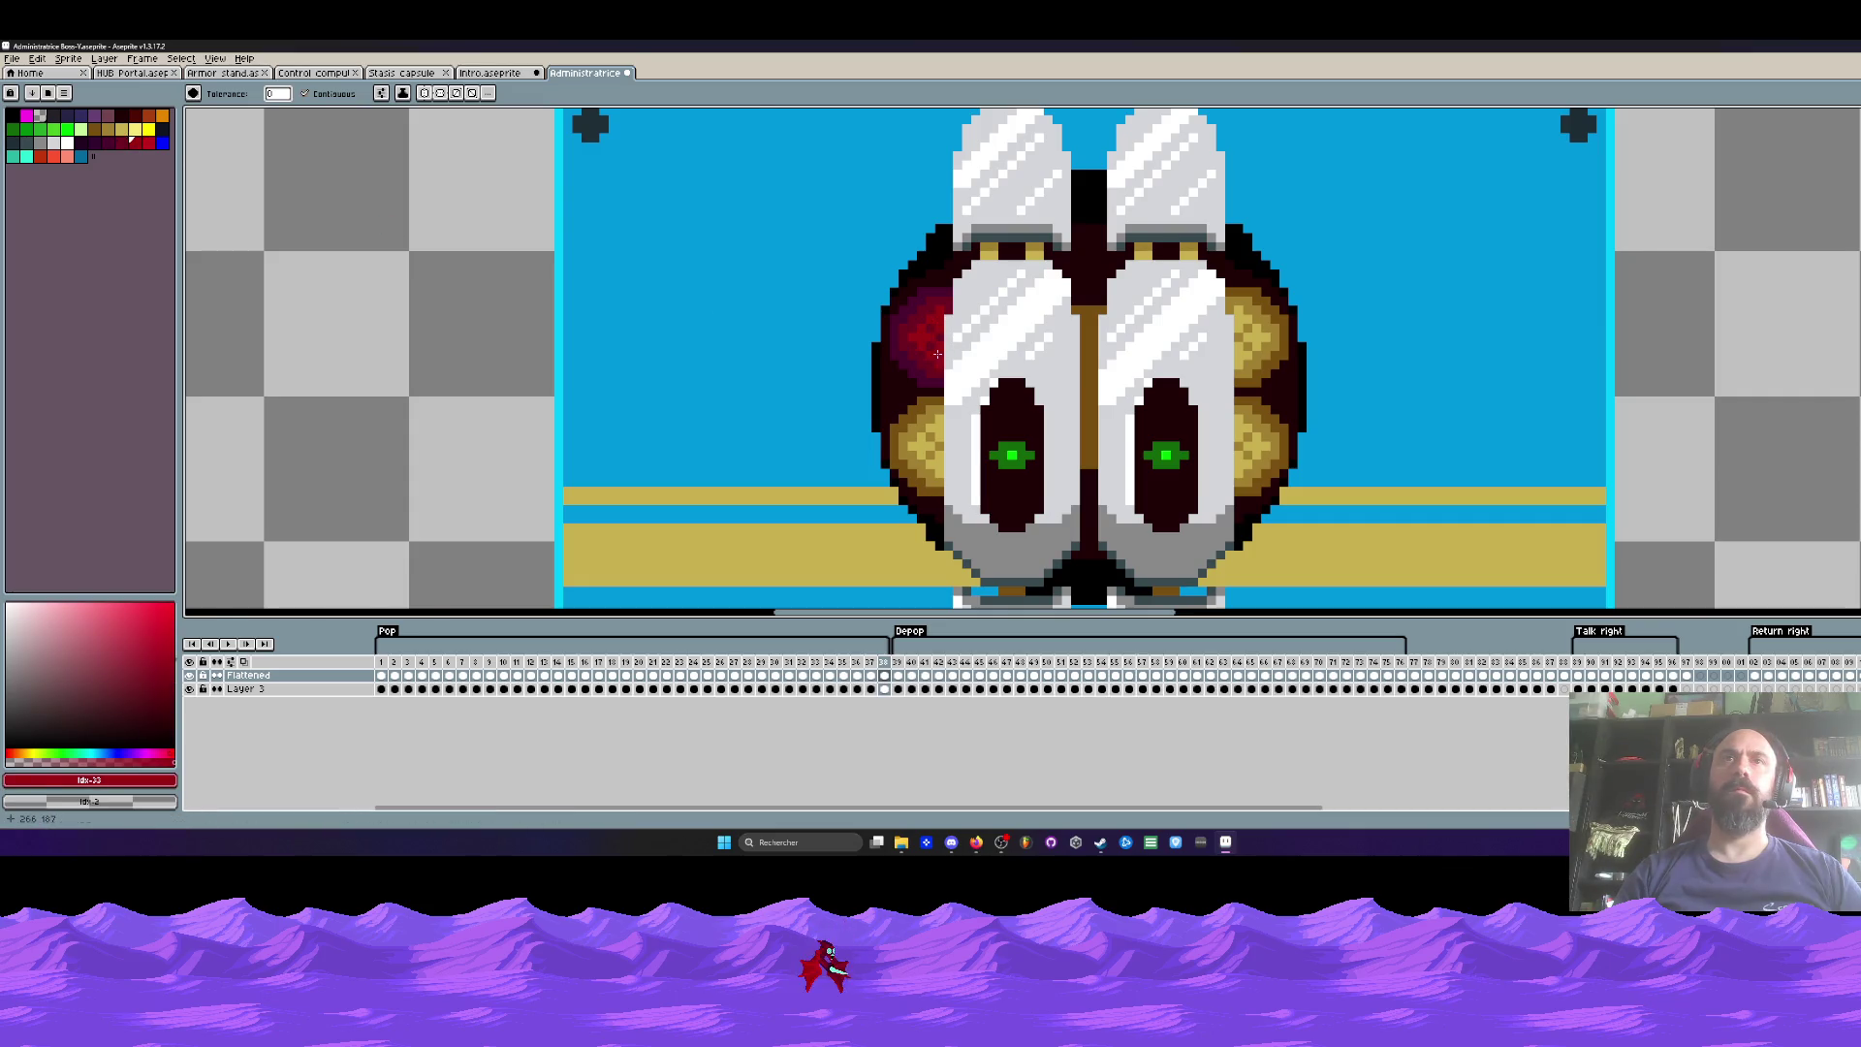
pyautogui.scroll(-1, 954, 349)
pyautogui.scroll(-2, 1066, 397)
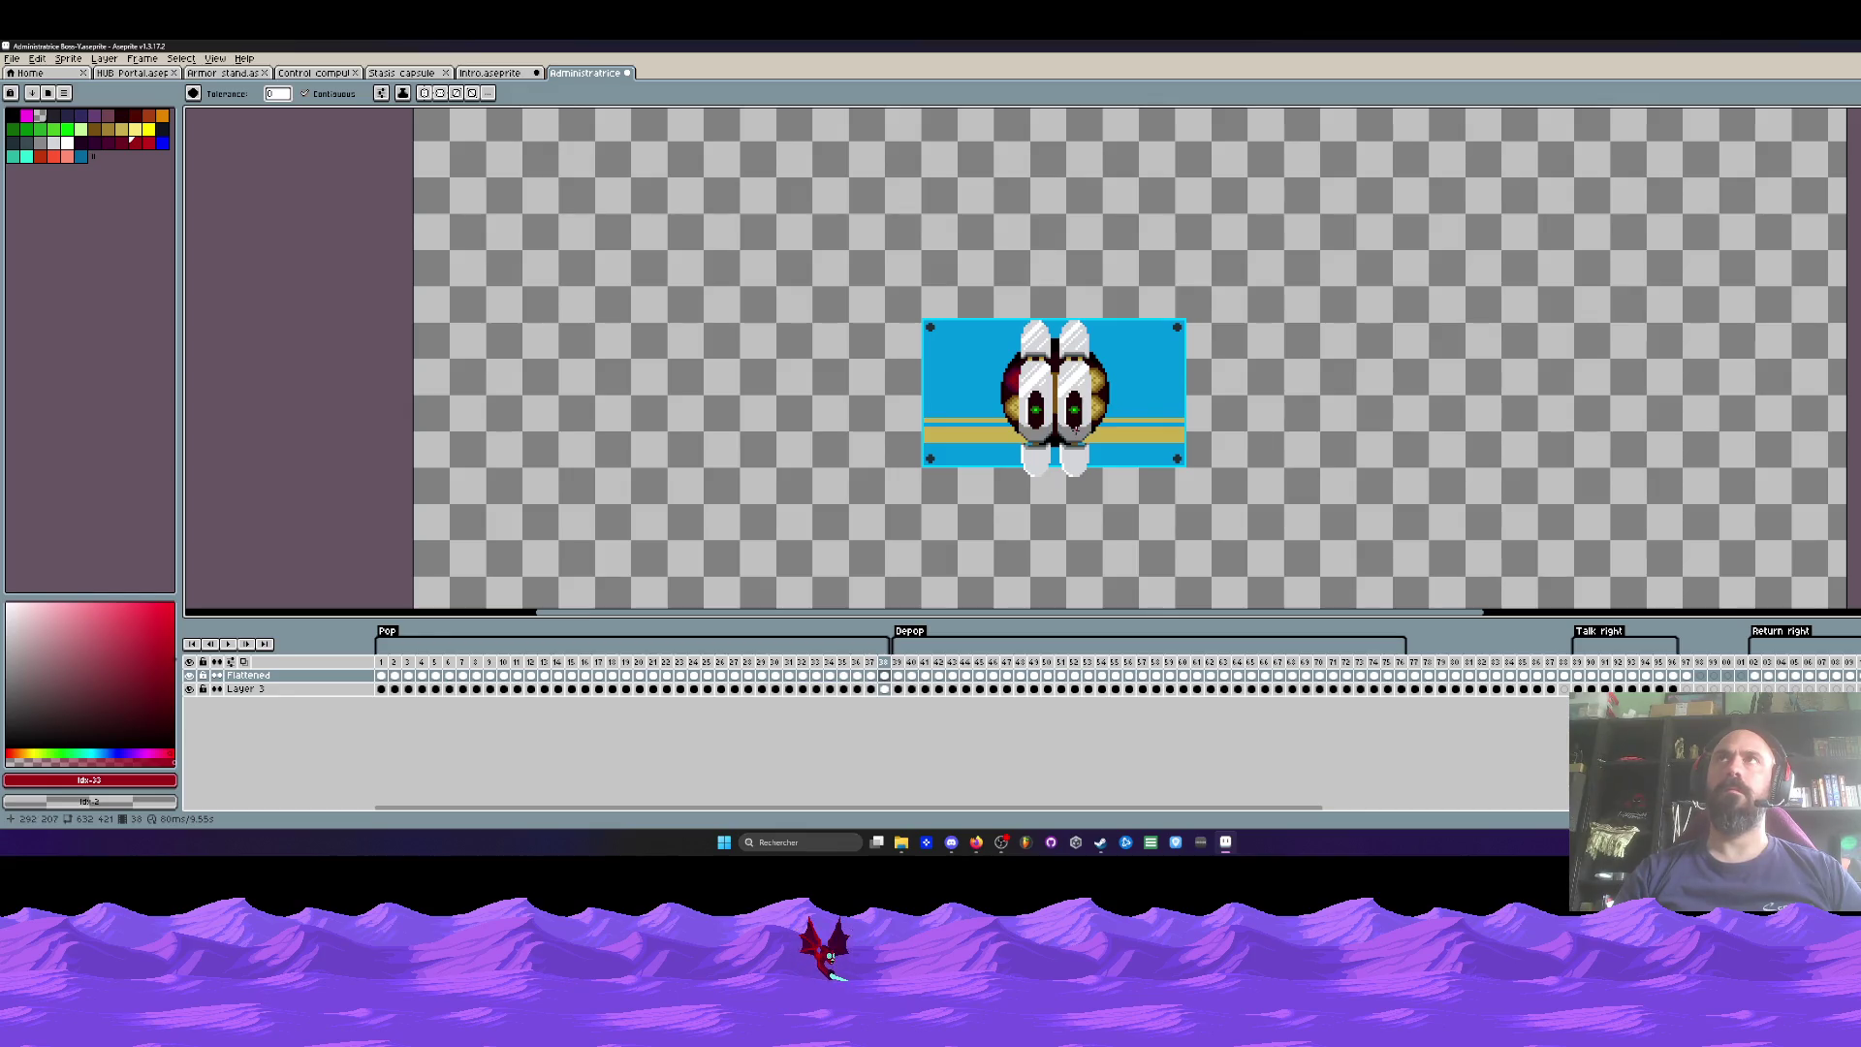
pyautogui.hotkey('ctrl', 'z')
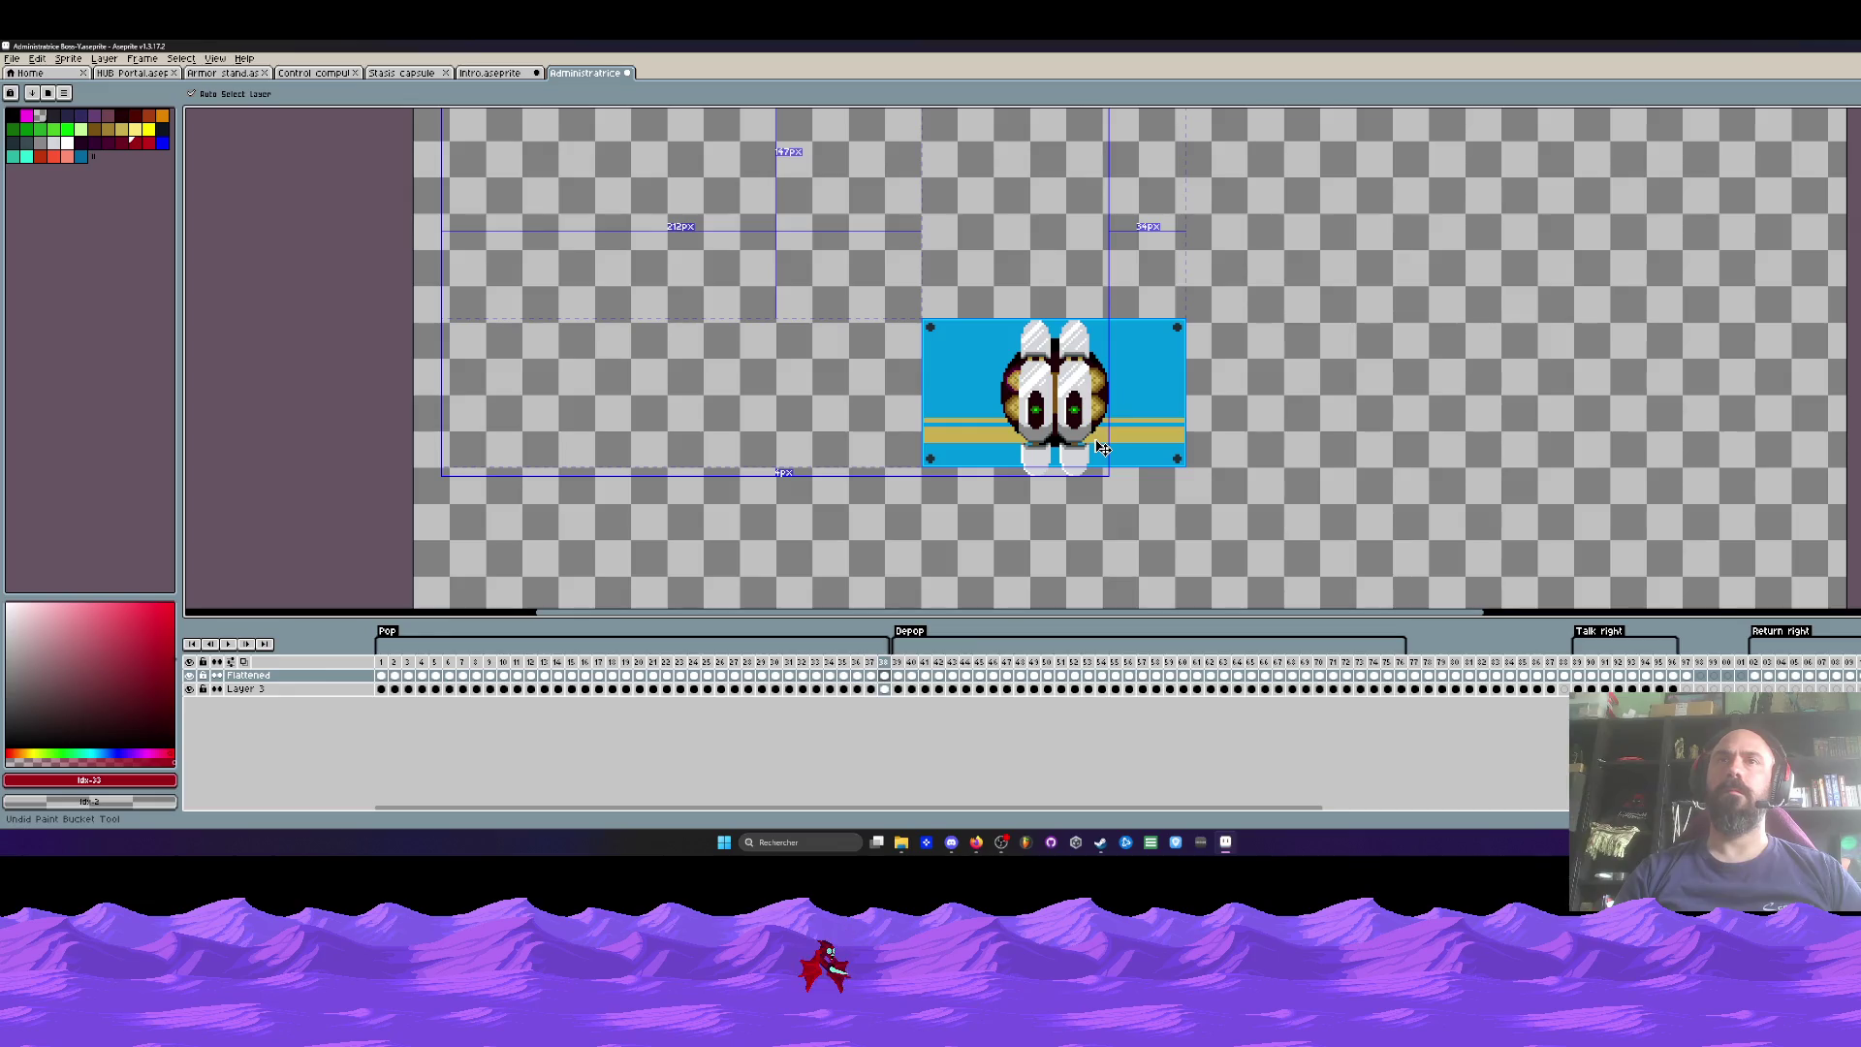
# Step: Compare frames 37 and 38 in the timeline, ending on frame 37
pyautogui.scroll(-2, 1105, 448)
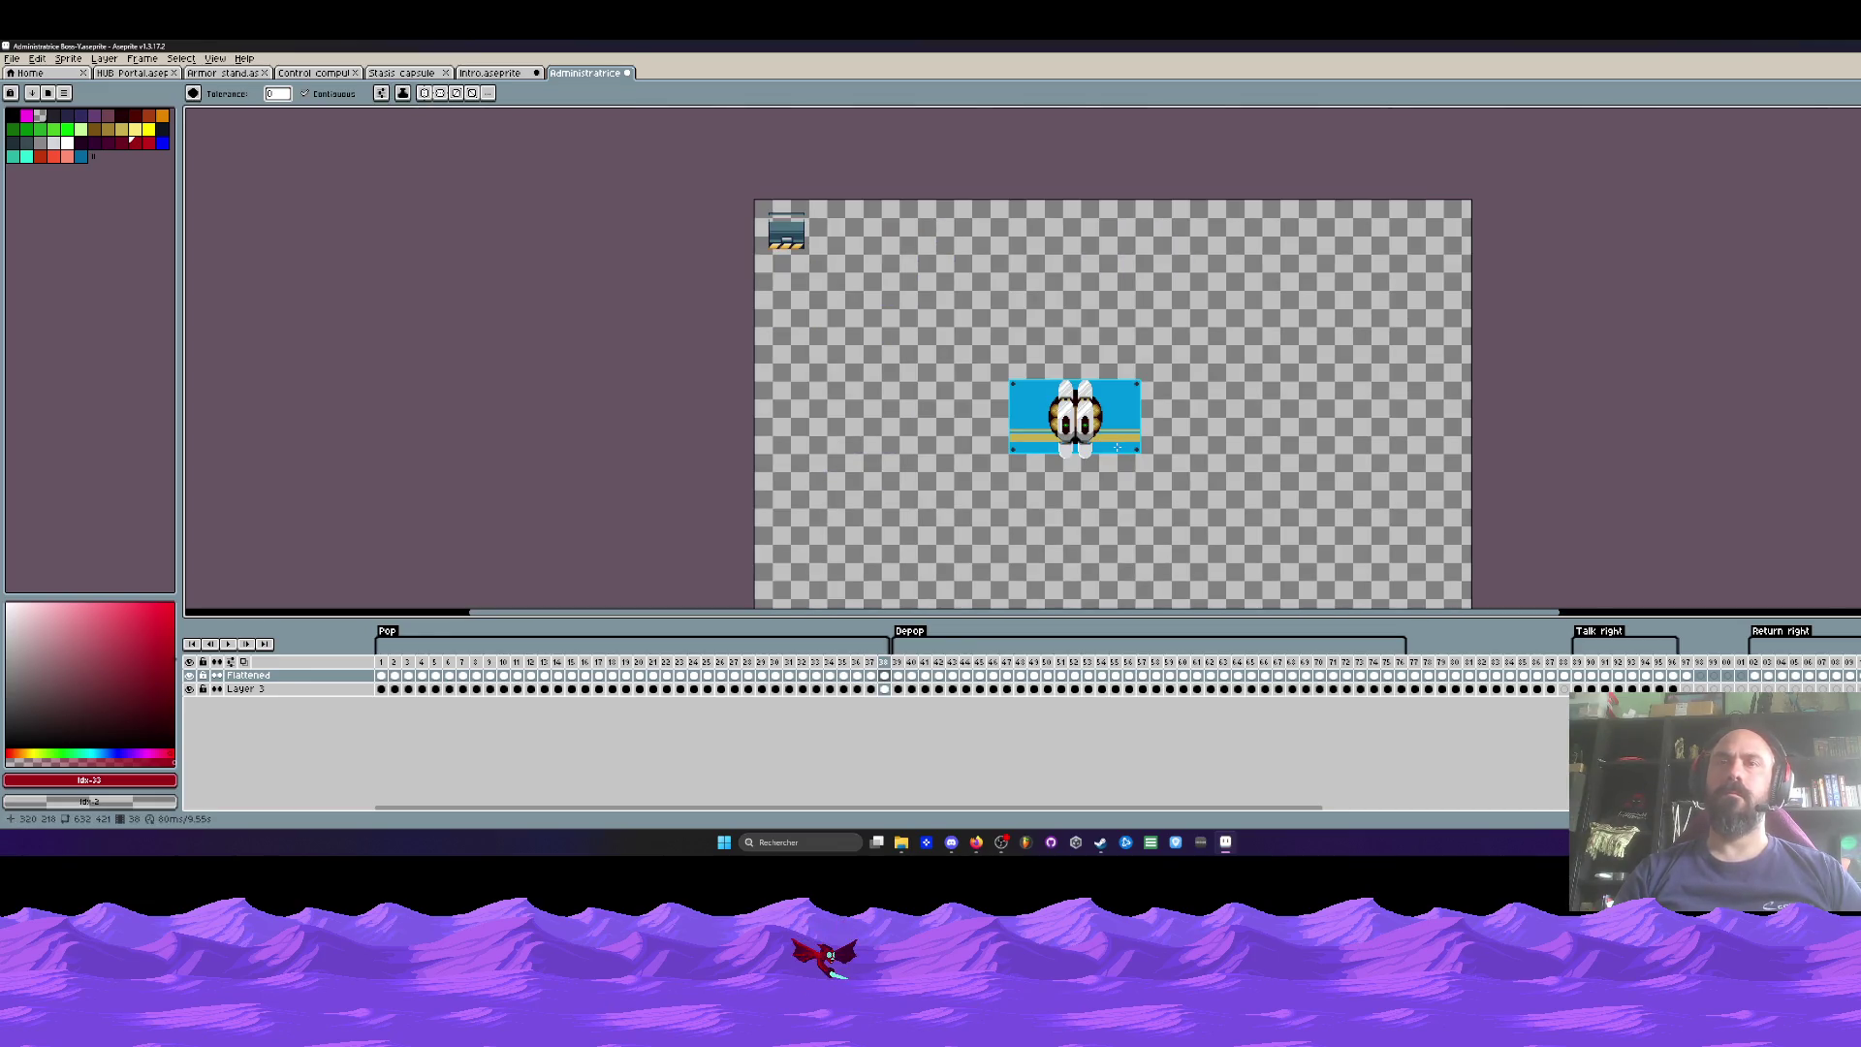
pyautogui.scroll(2, 1115, 447)
pyautogui.click(871, 662)
pyautogui.click(886, 662)
pyautogui.click(872, 662)
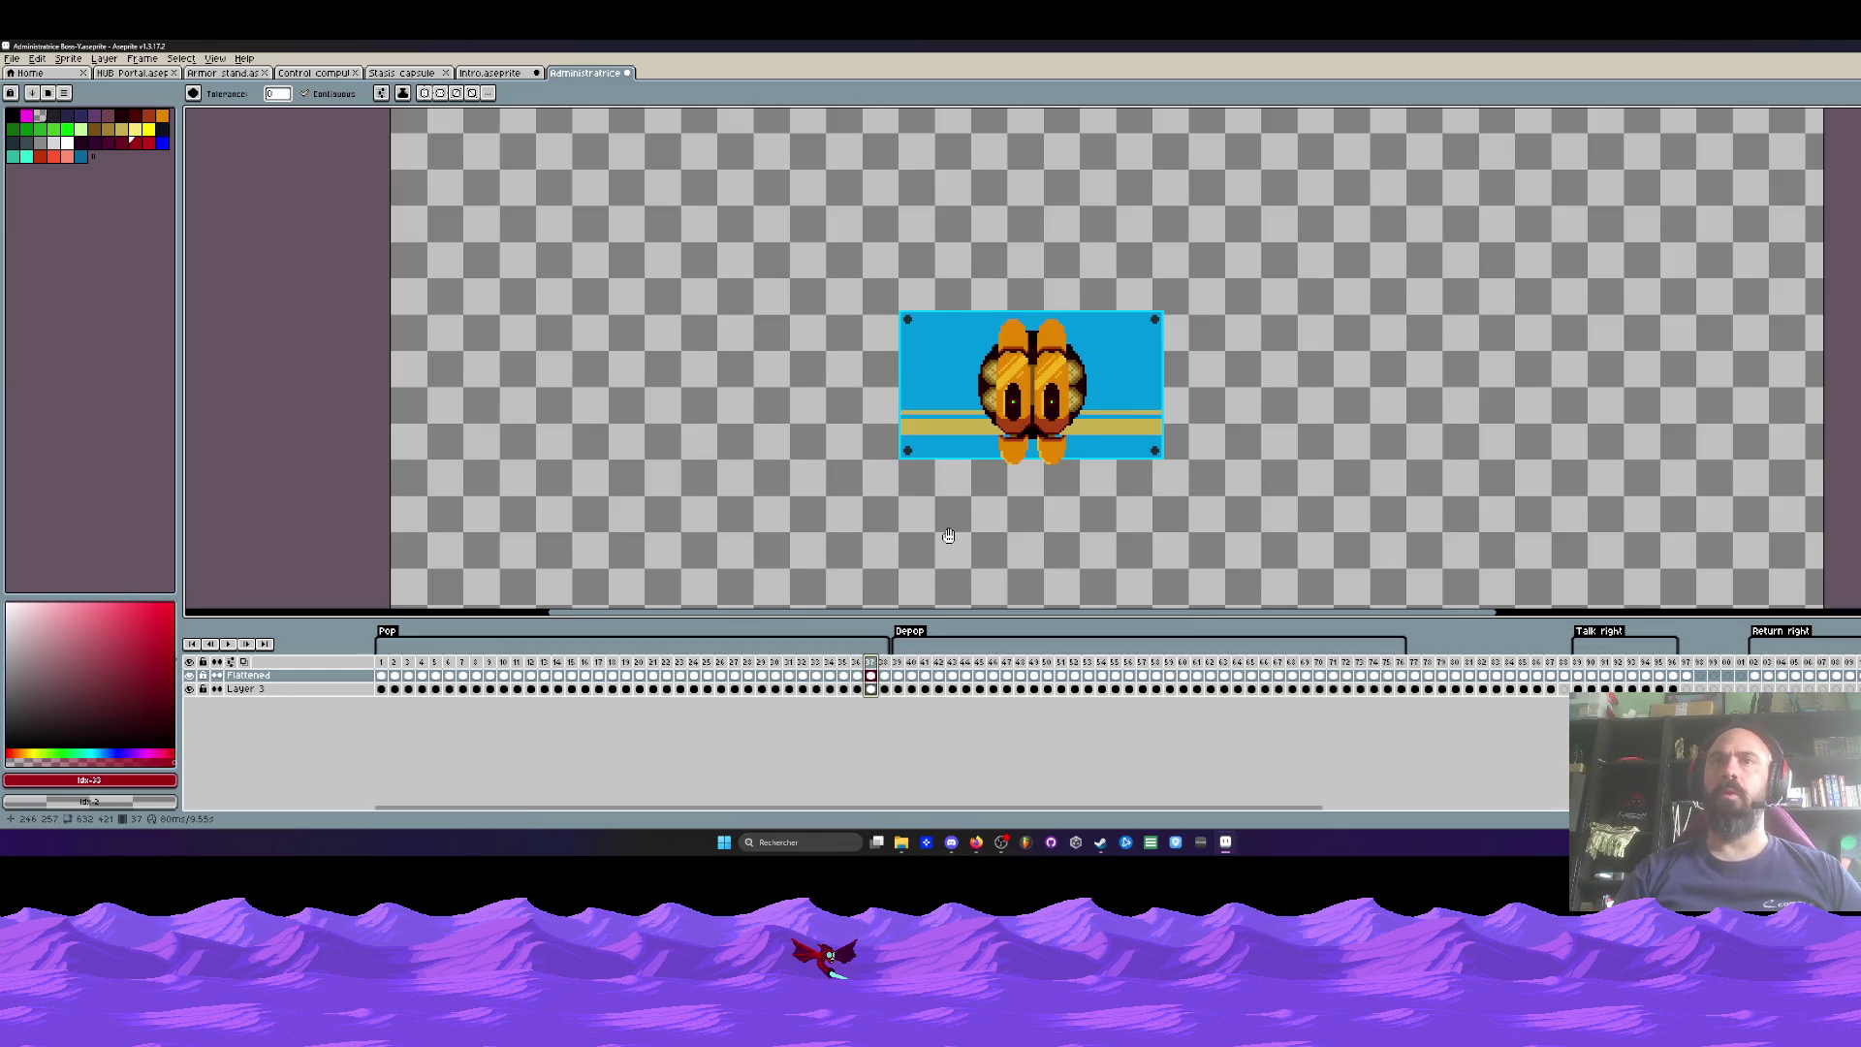
pyautogui.scroll(-1, 854, 463)
pyautogui.scroll(2, 854, 462)
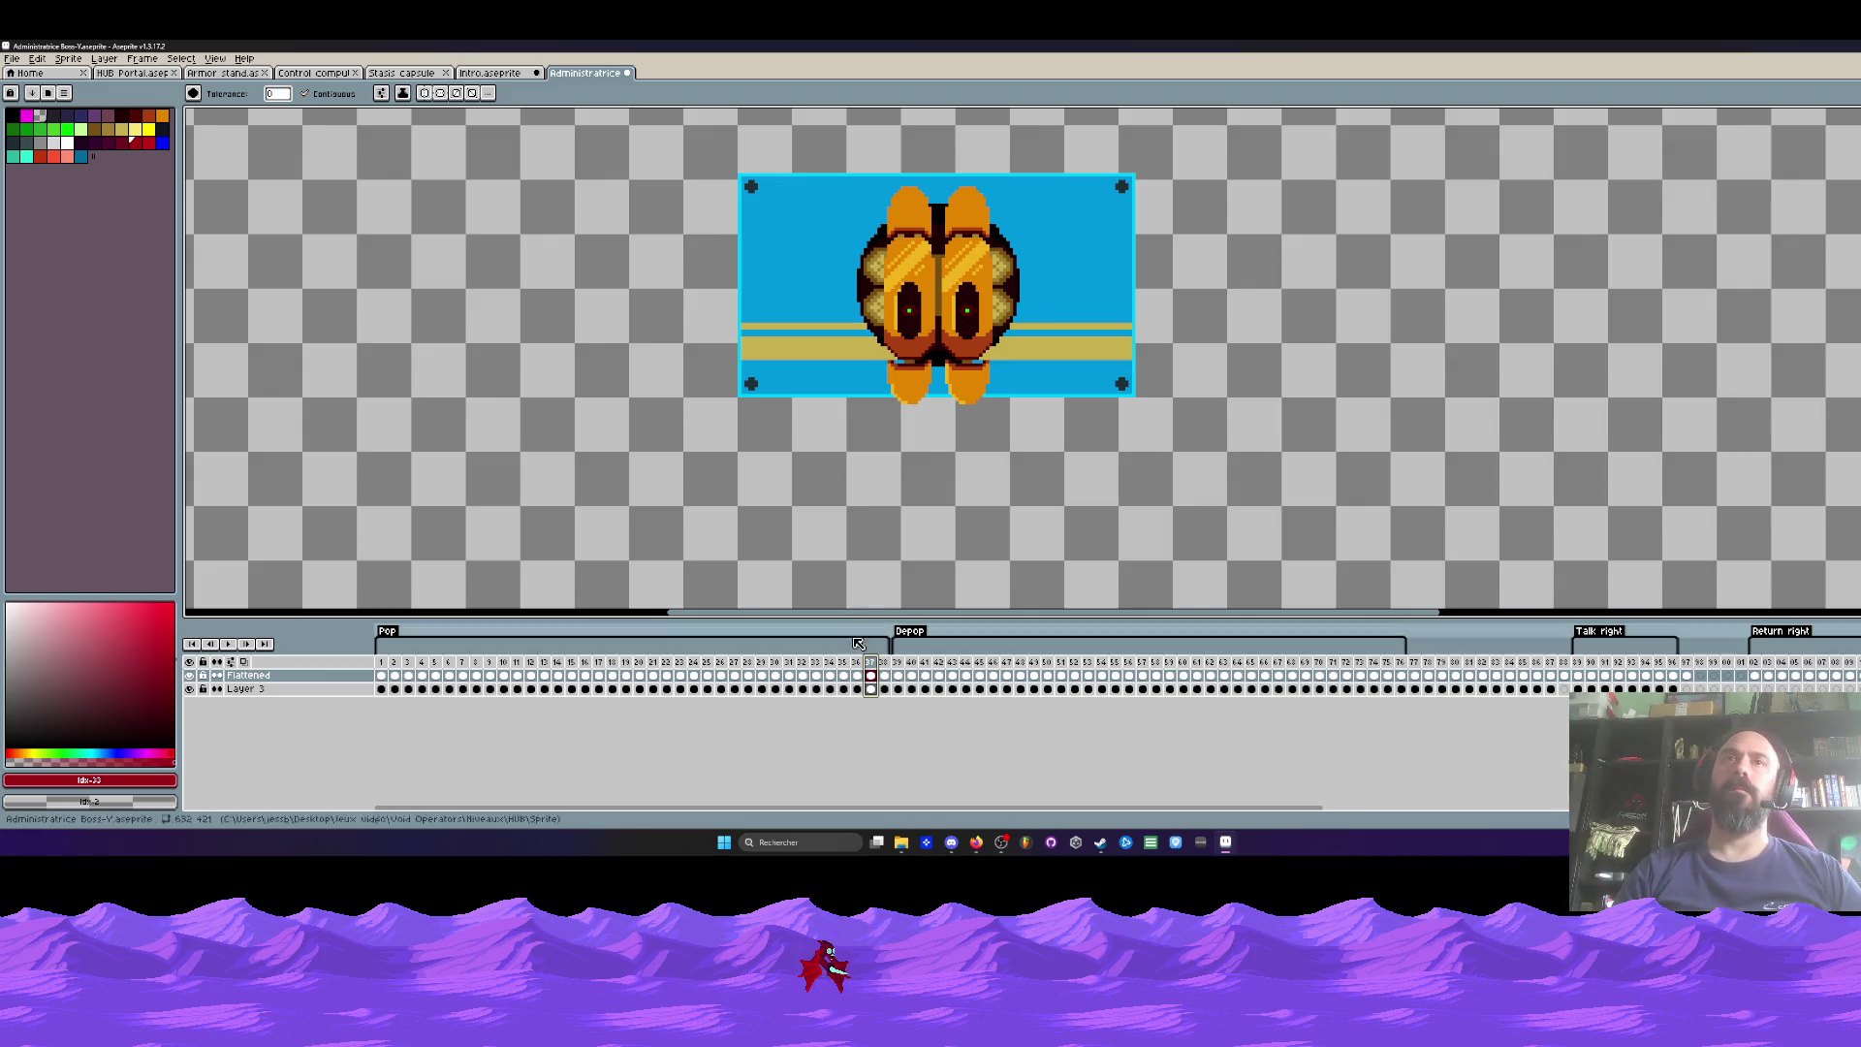
pyautogui.click(892, 668)
pyautogui.scroll(-1, 904, 463)
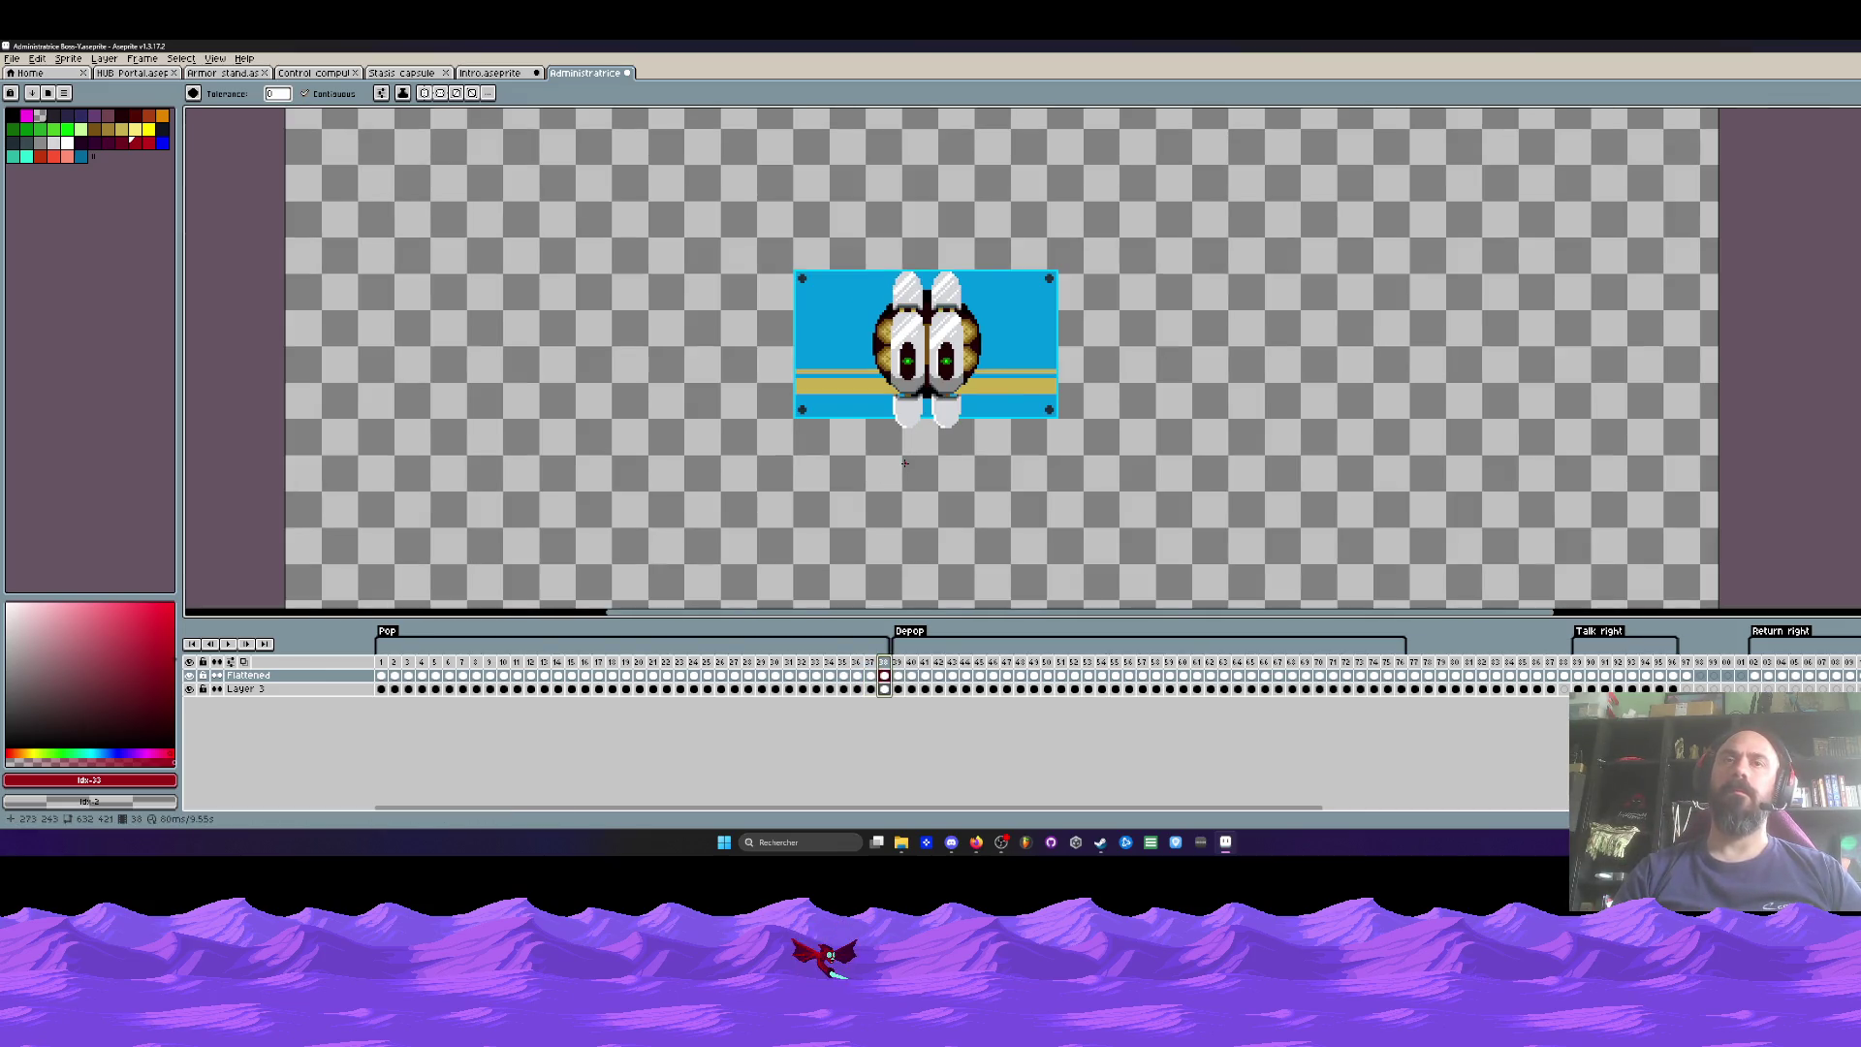
pyautogui.scroll(1, 908, 223)
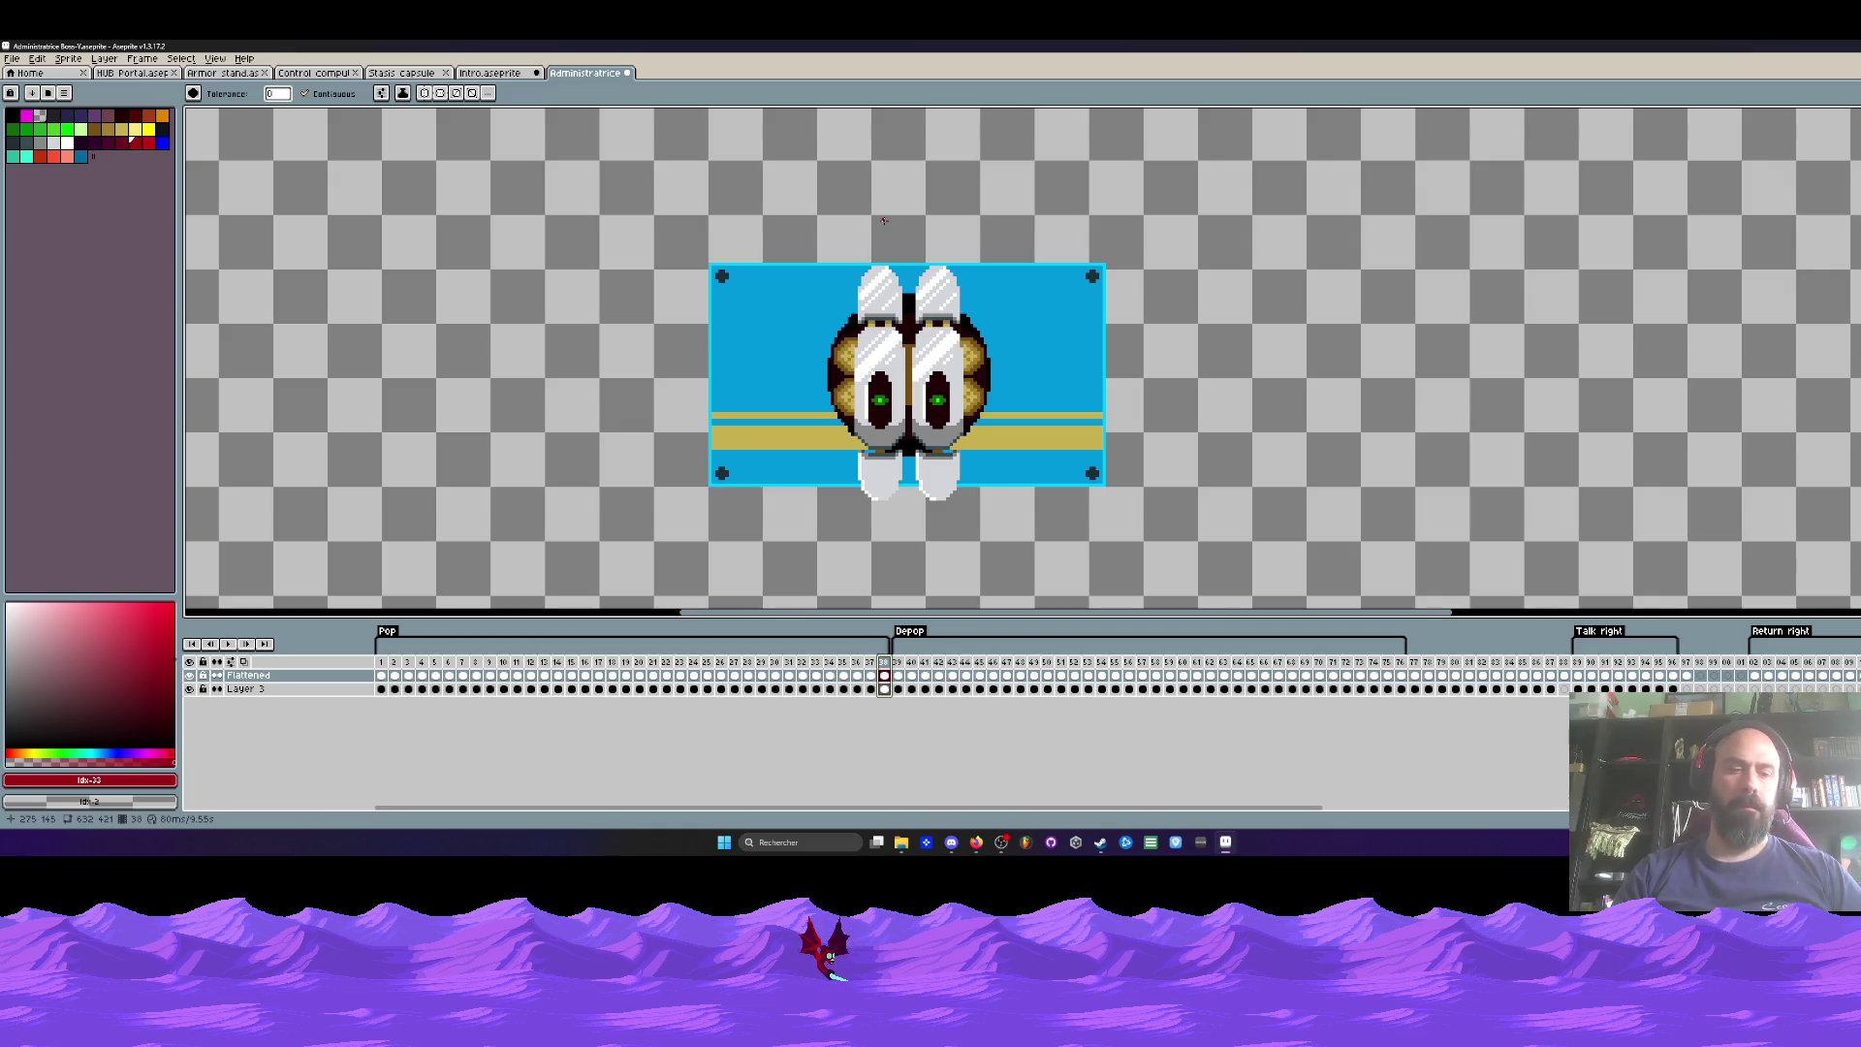
pyautogui.press('super+shift+s')
pyautogui.press('Escape')
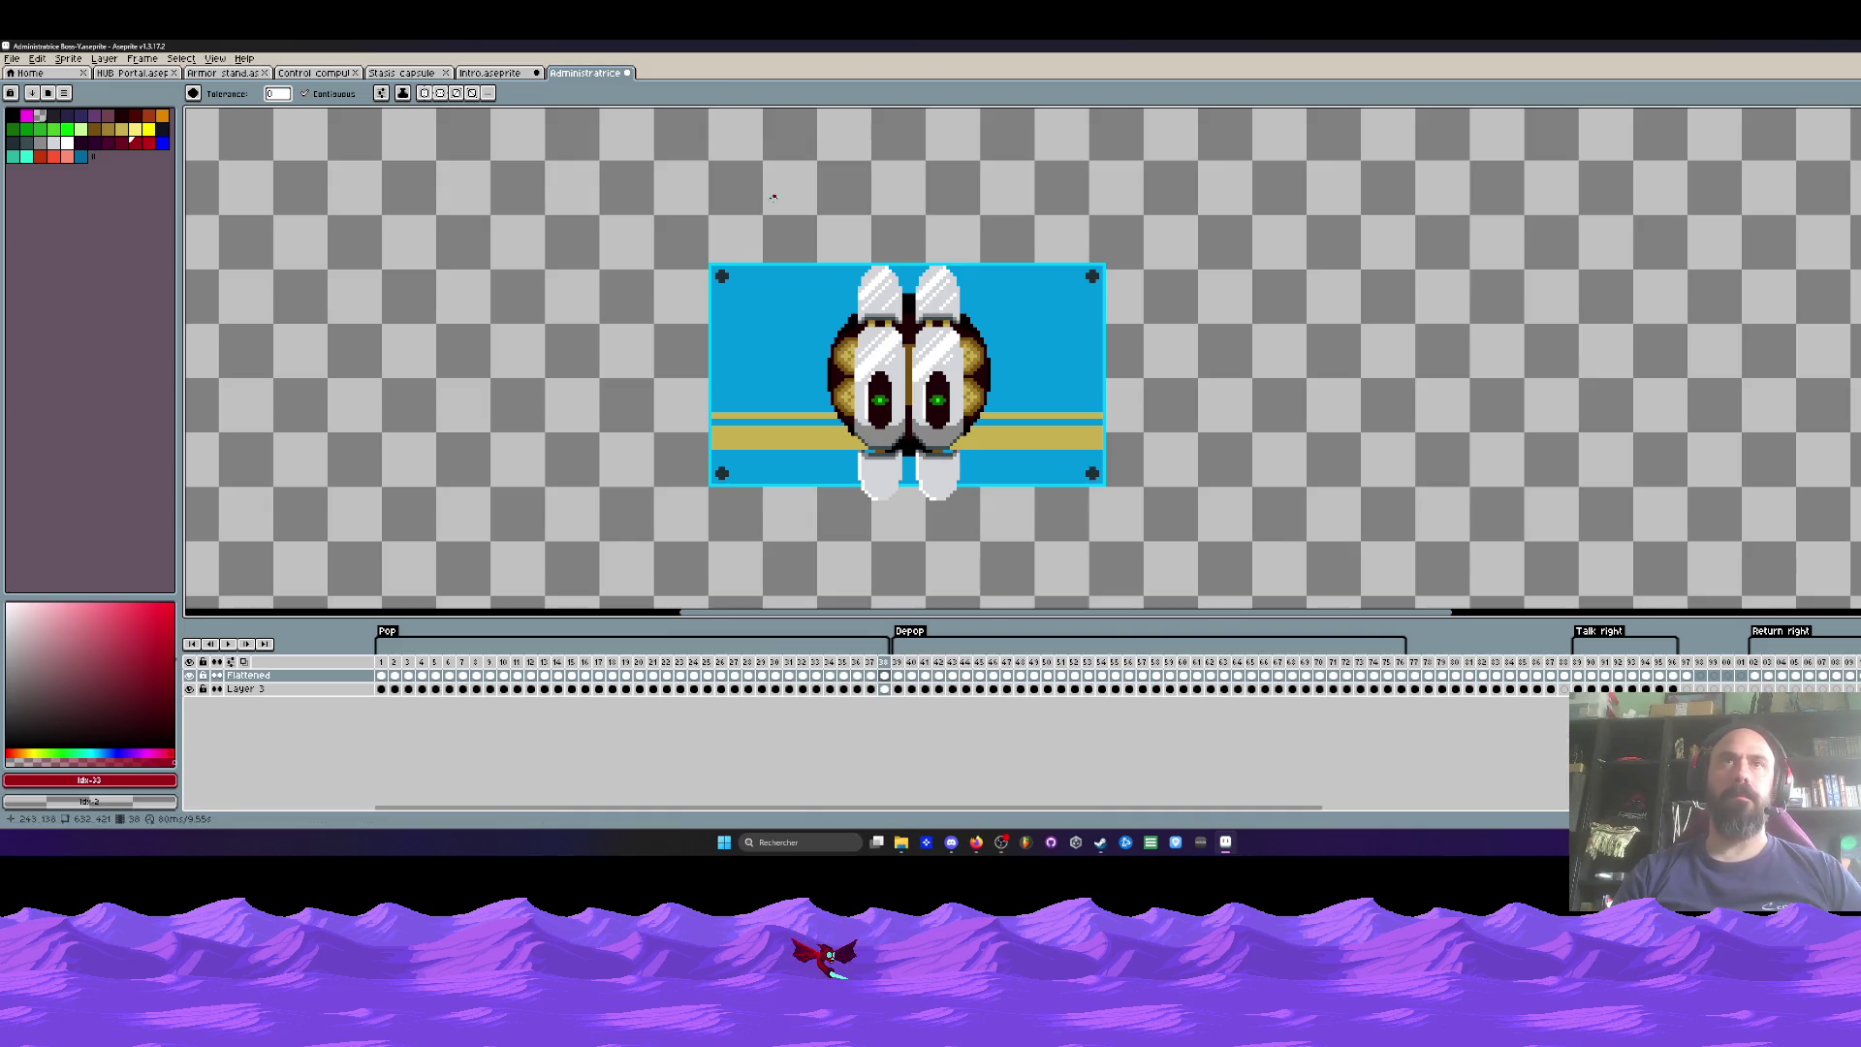
pyautogui.press('super+shift+s')
pyautogui.moveTo(680, 221)
pyautogui.mouseDown()
pyautogui.moveTo(1217, 565)
pyautogui.moveTo(1145, 557)
pyautogui.mouseUp()
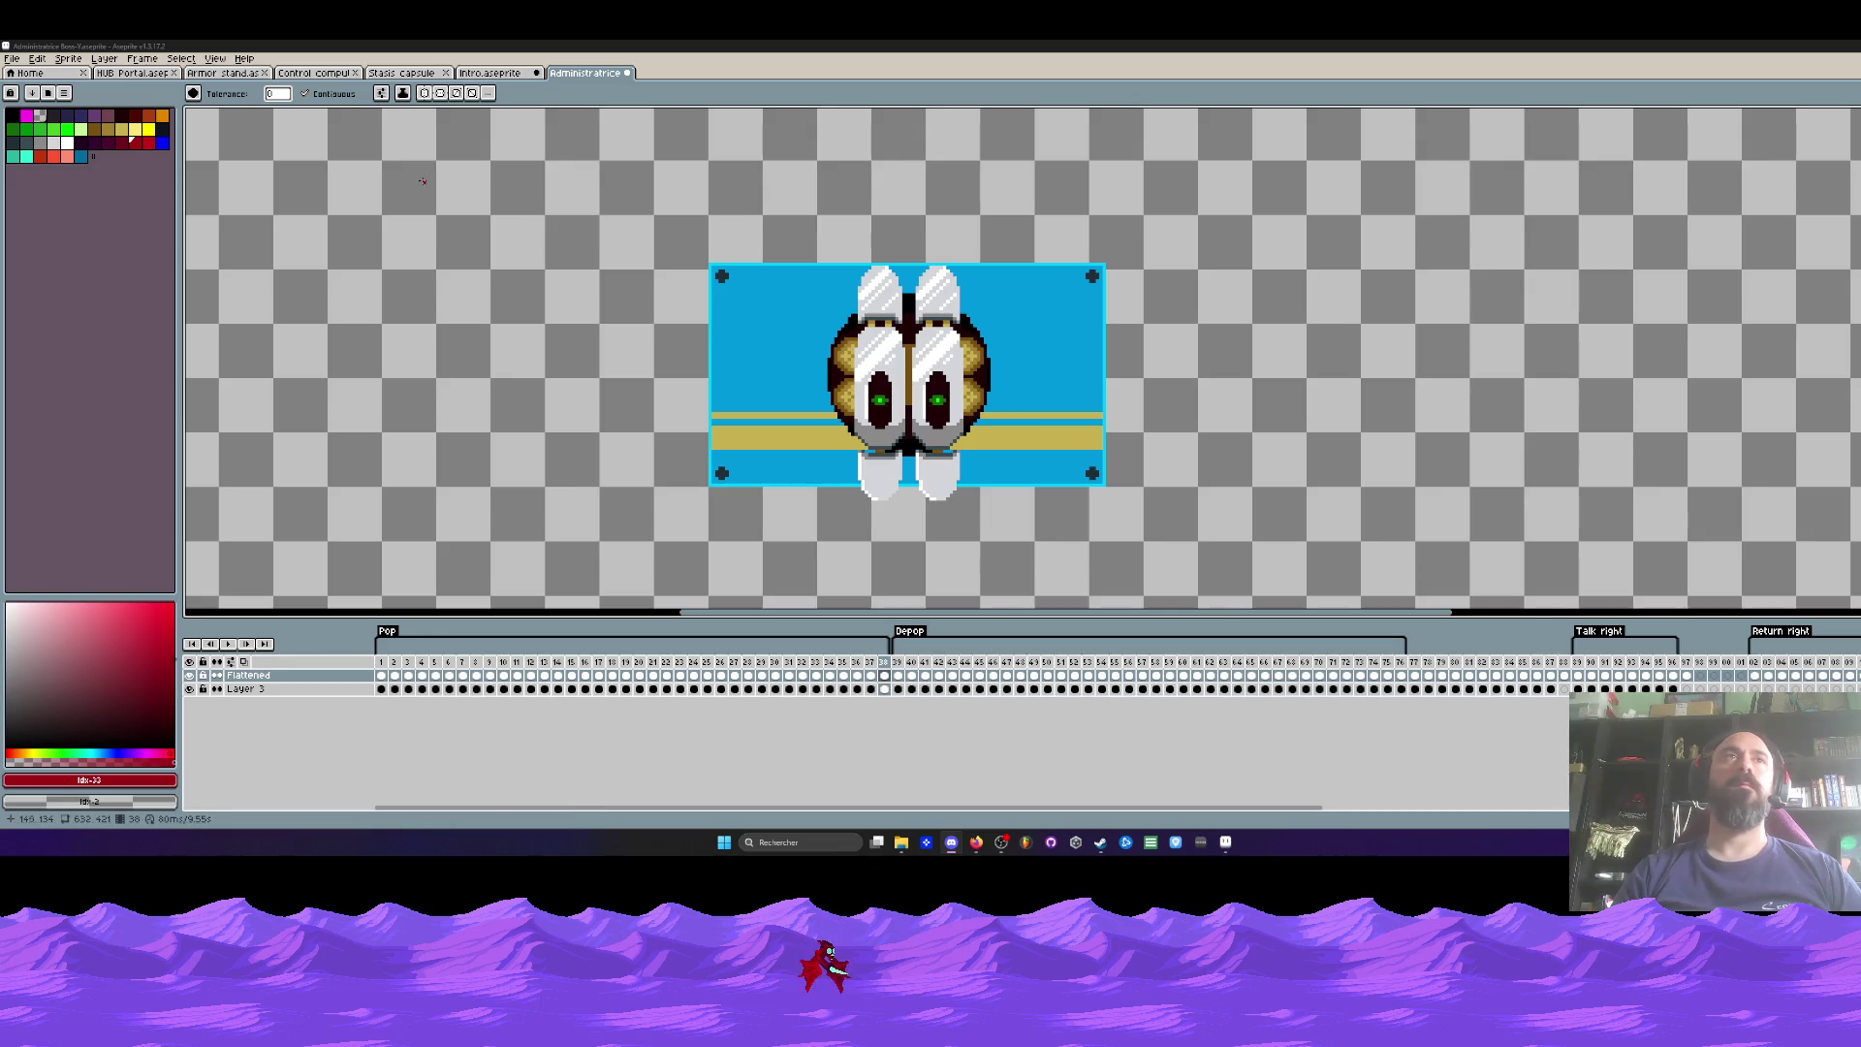
pyautogui.click(870, 664)
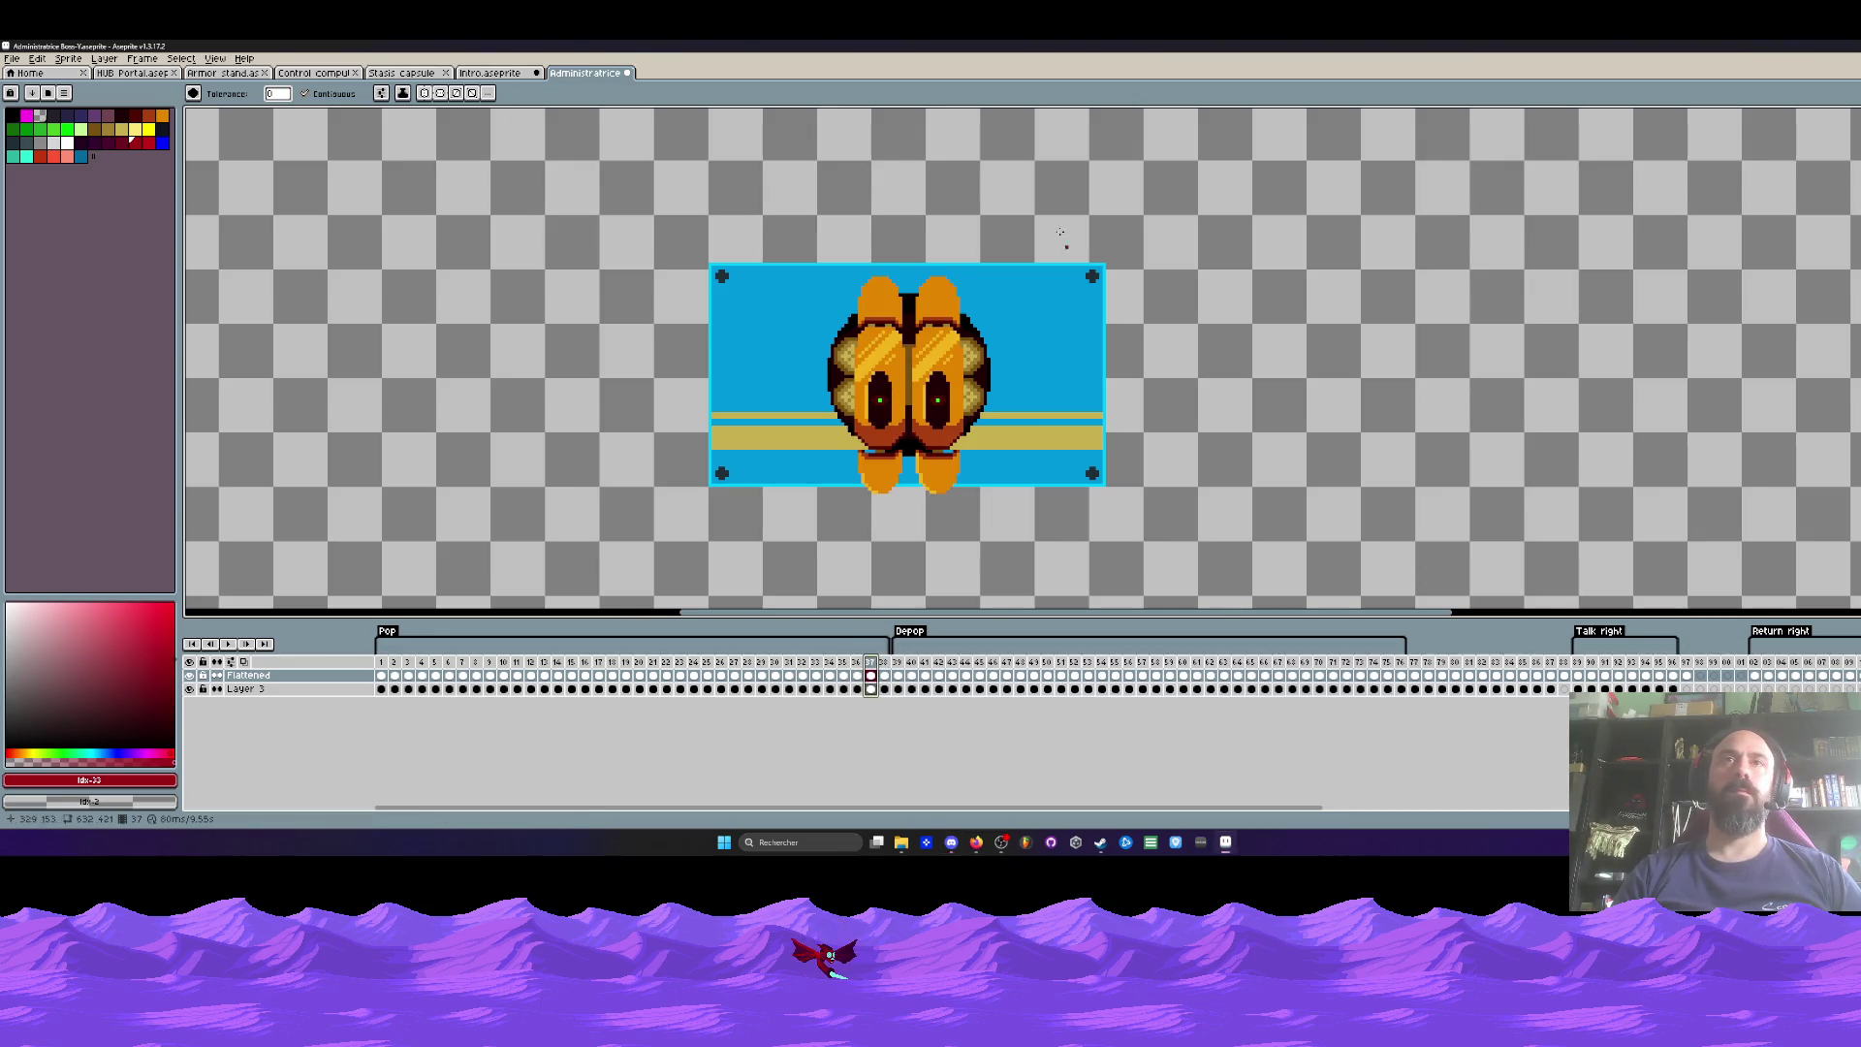
pyautogui.moveTo(883, 662); pyautogui.dragTo(869, 662)
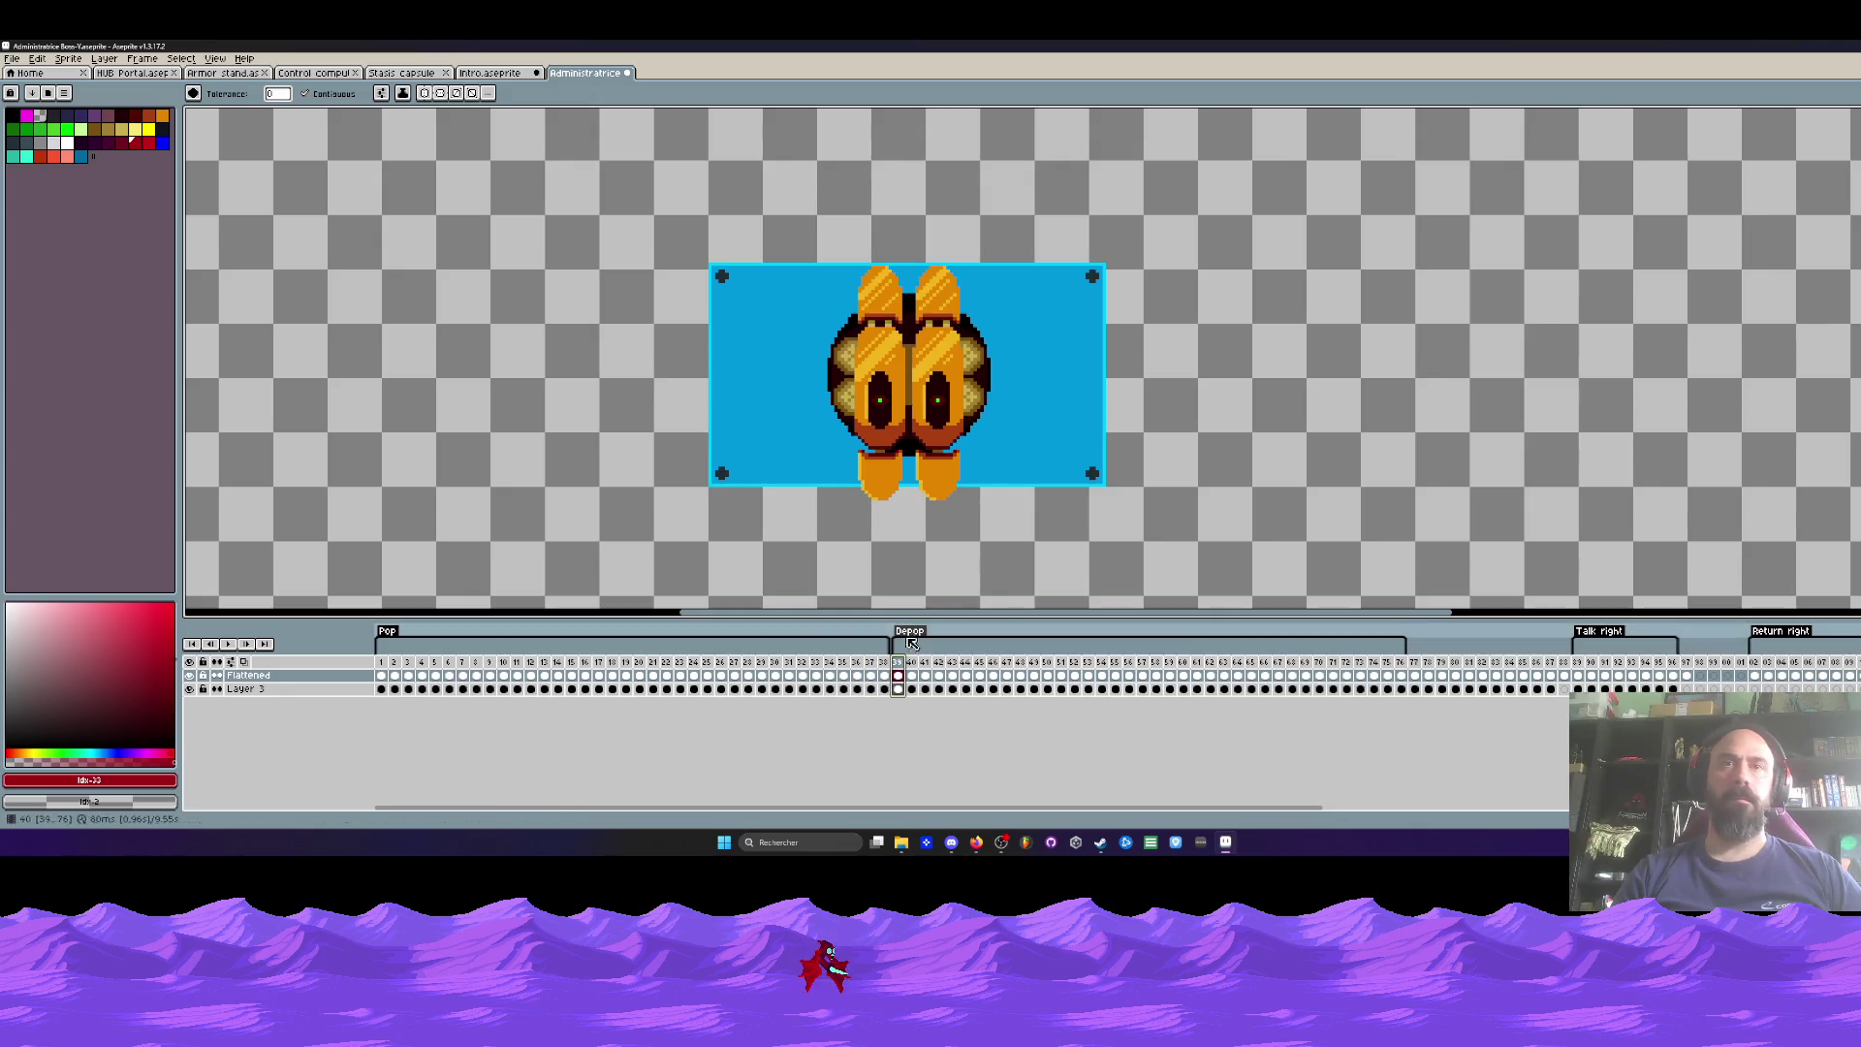
pyautogui.click(885, 663)
pyautogui.click(871, 664)
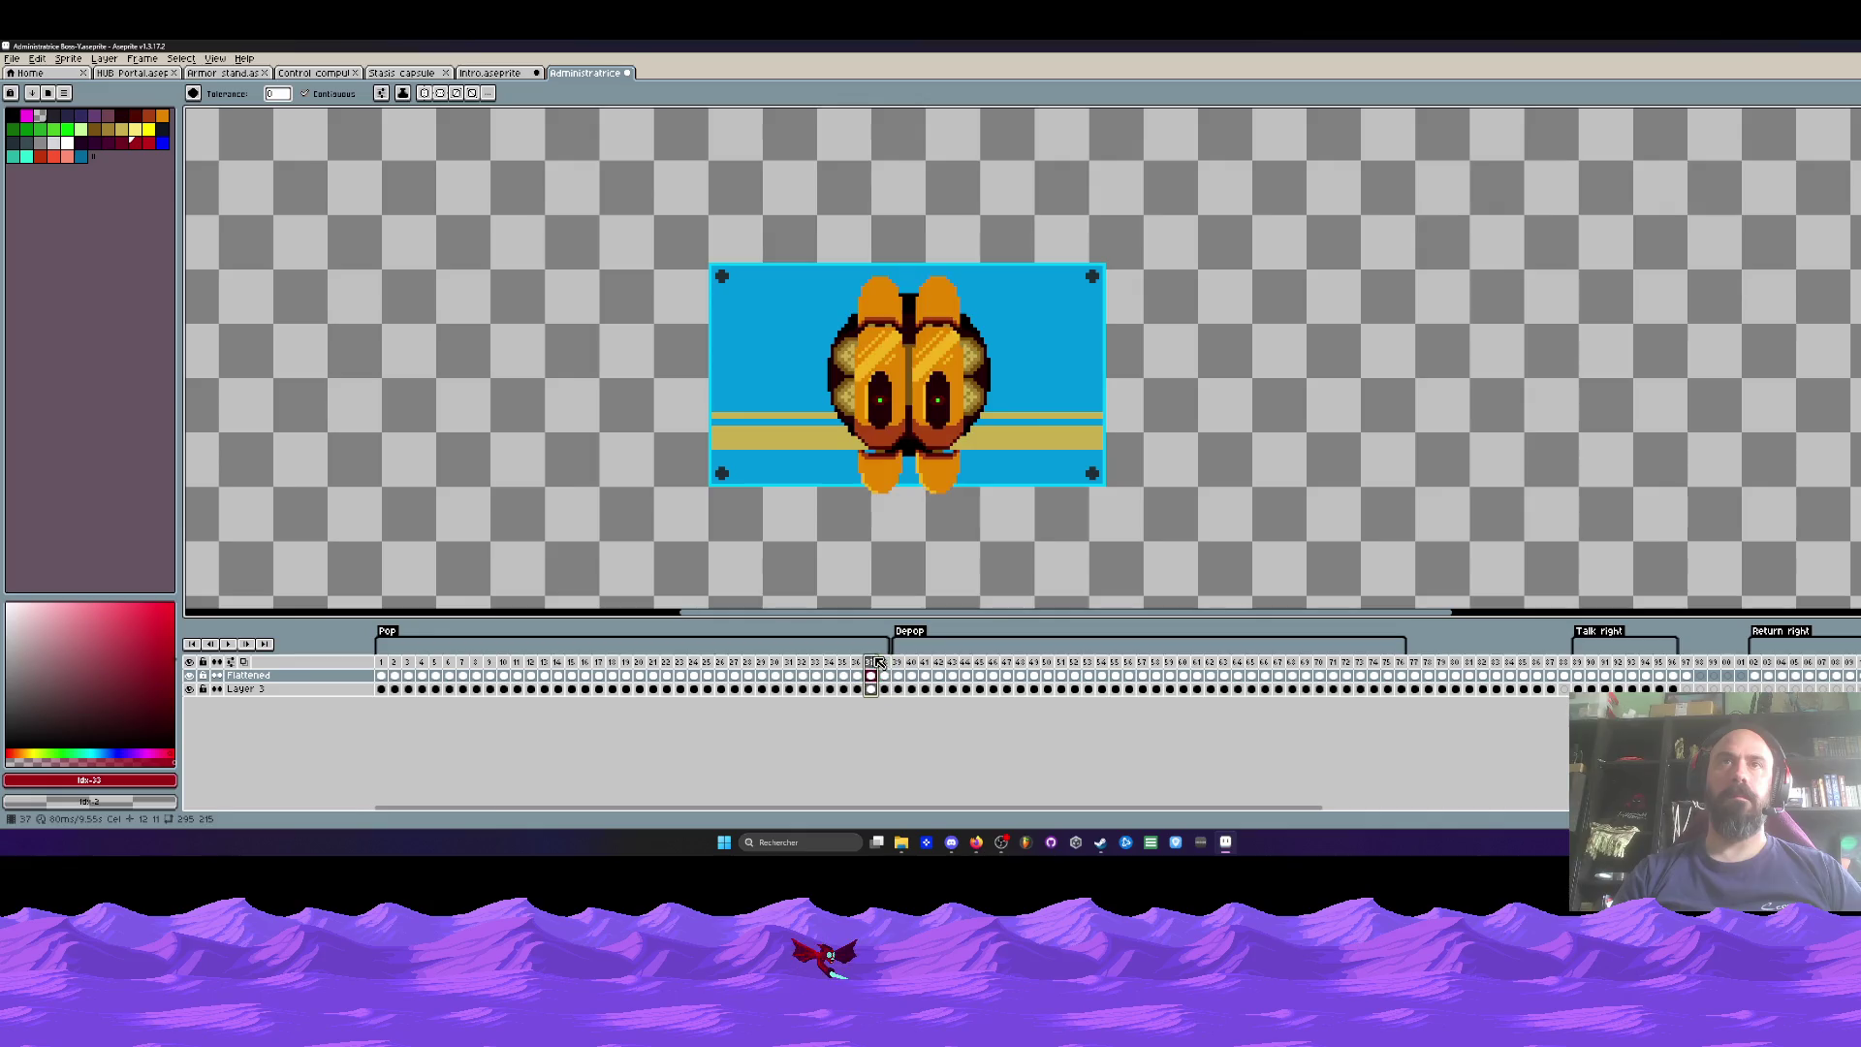
pyautogui.moveTo(421, 676)
pyautogui.mouseDown()
pyautogui.moveTo(906, 676)
pyautogui.moveTo(889, 677)
pyautogui.mouseUp()
pyautogui.click(887, 678)
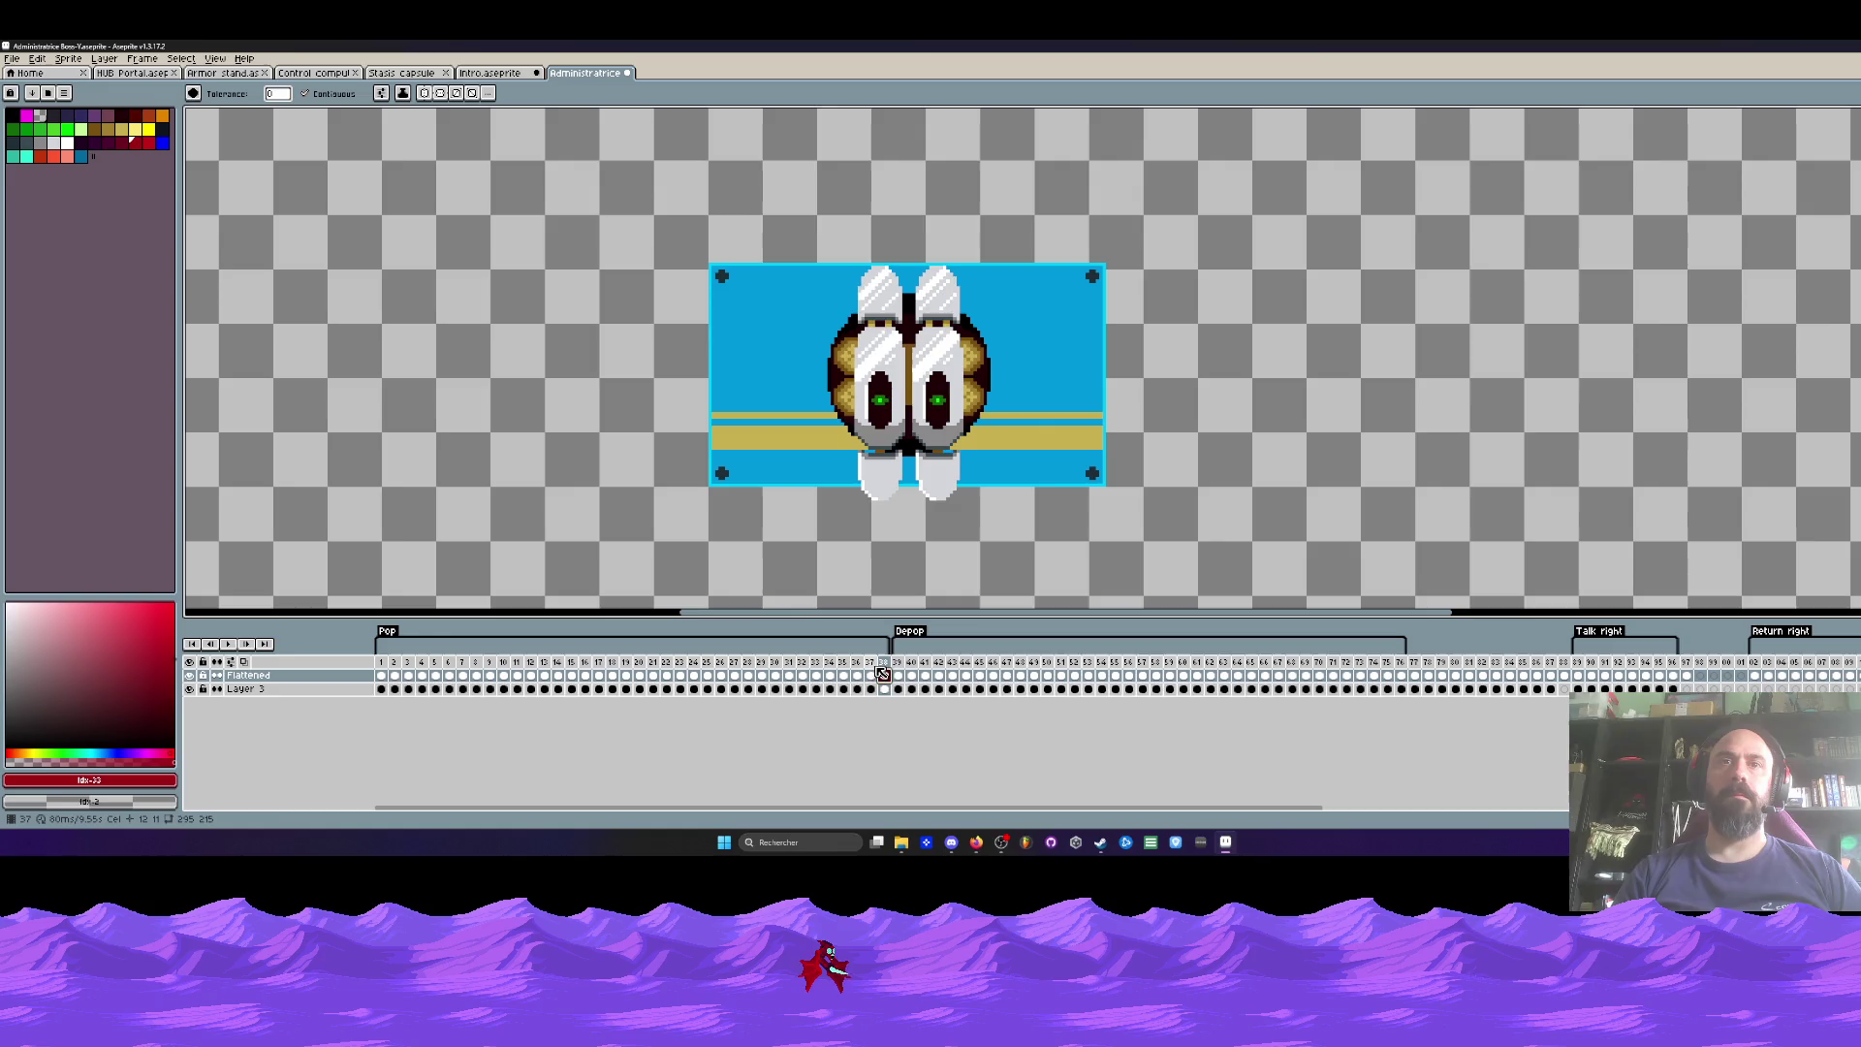
pyautogui.click(870, 664)
pyautogui.click(904, 664)
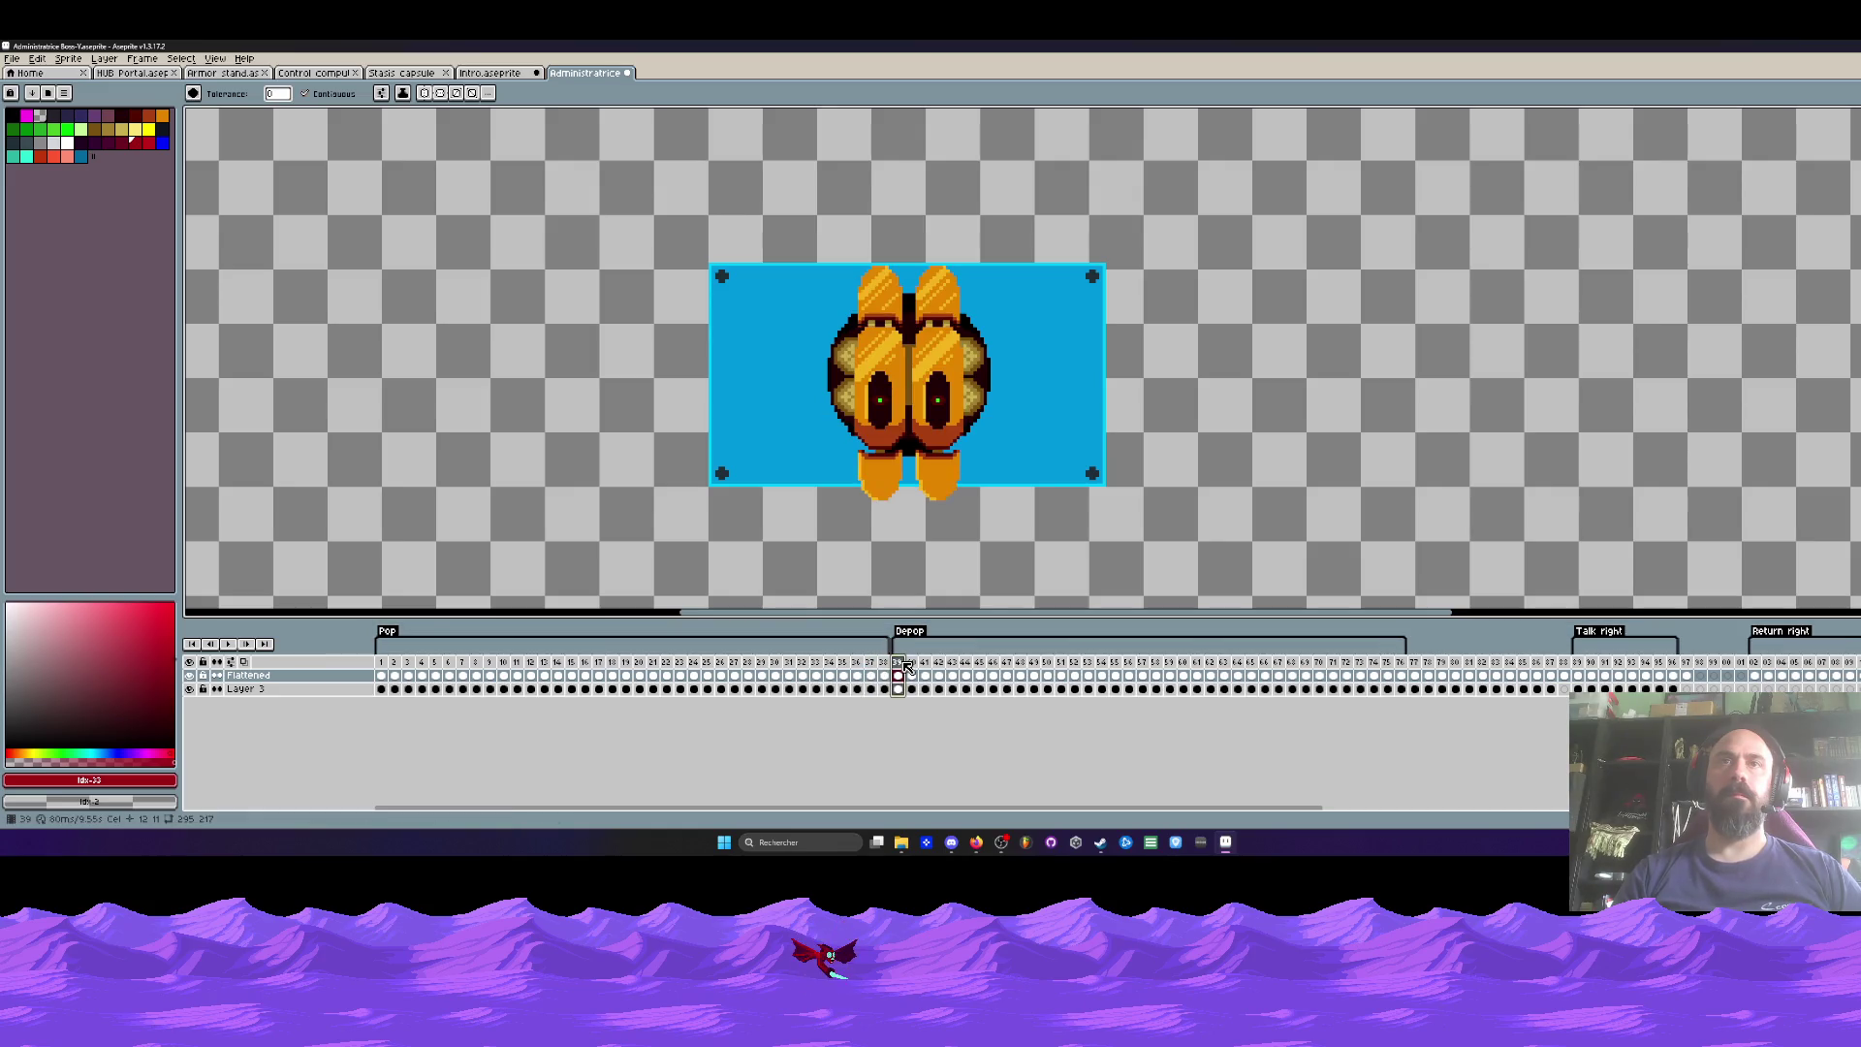
pyautogui.press('Left')
pyautogui.press('Right')
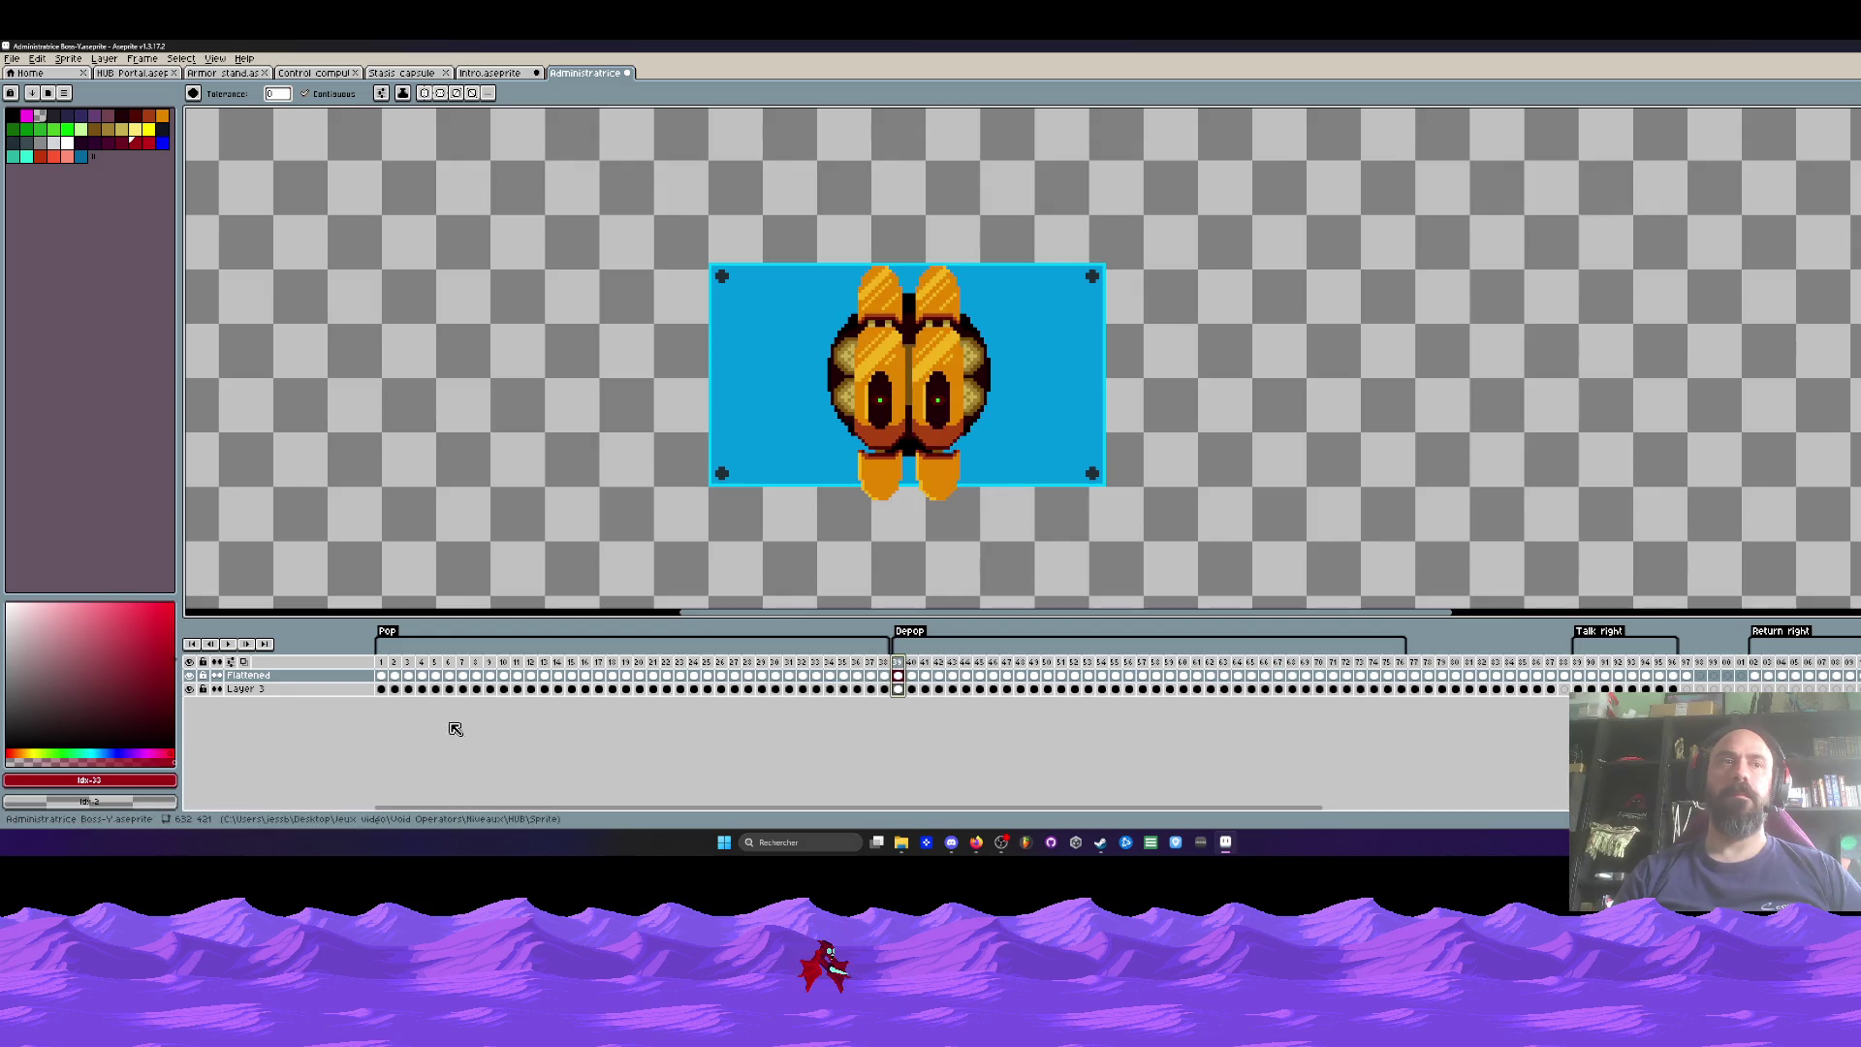
pyautogui.click(884, 690)
pyautogui.moveTo(887, 696); pyautogui.dragTo(898, 689)
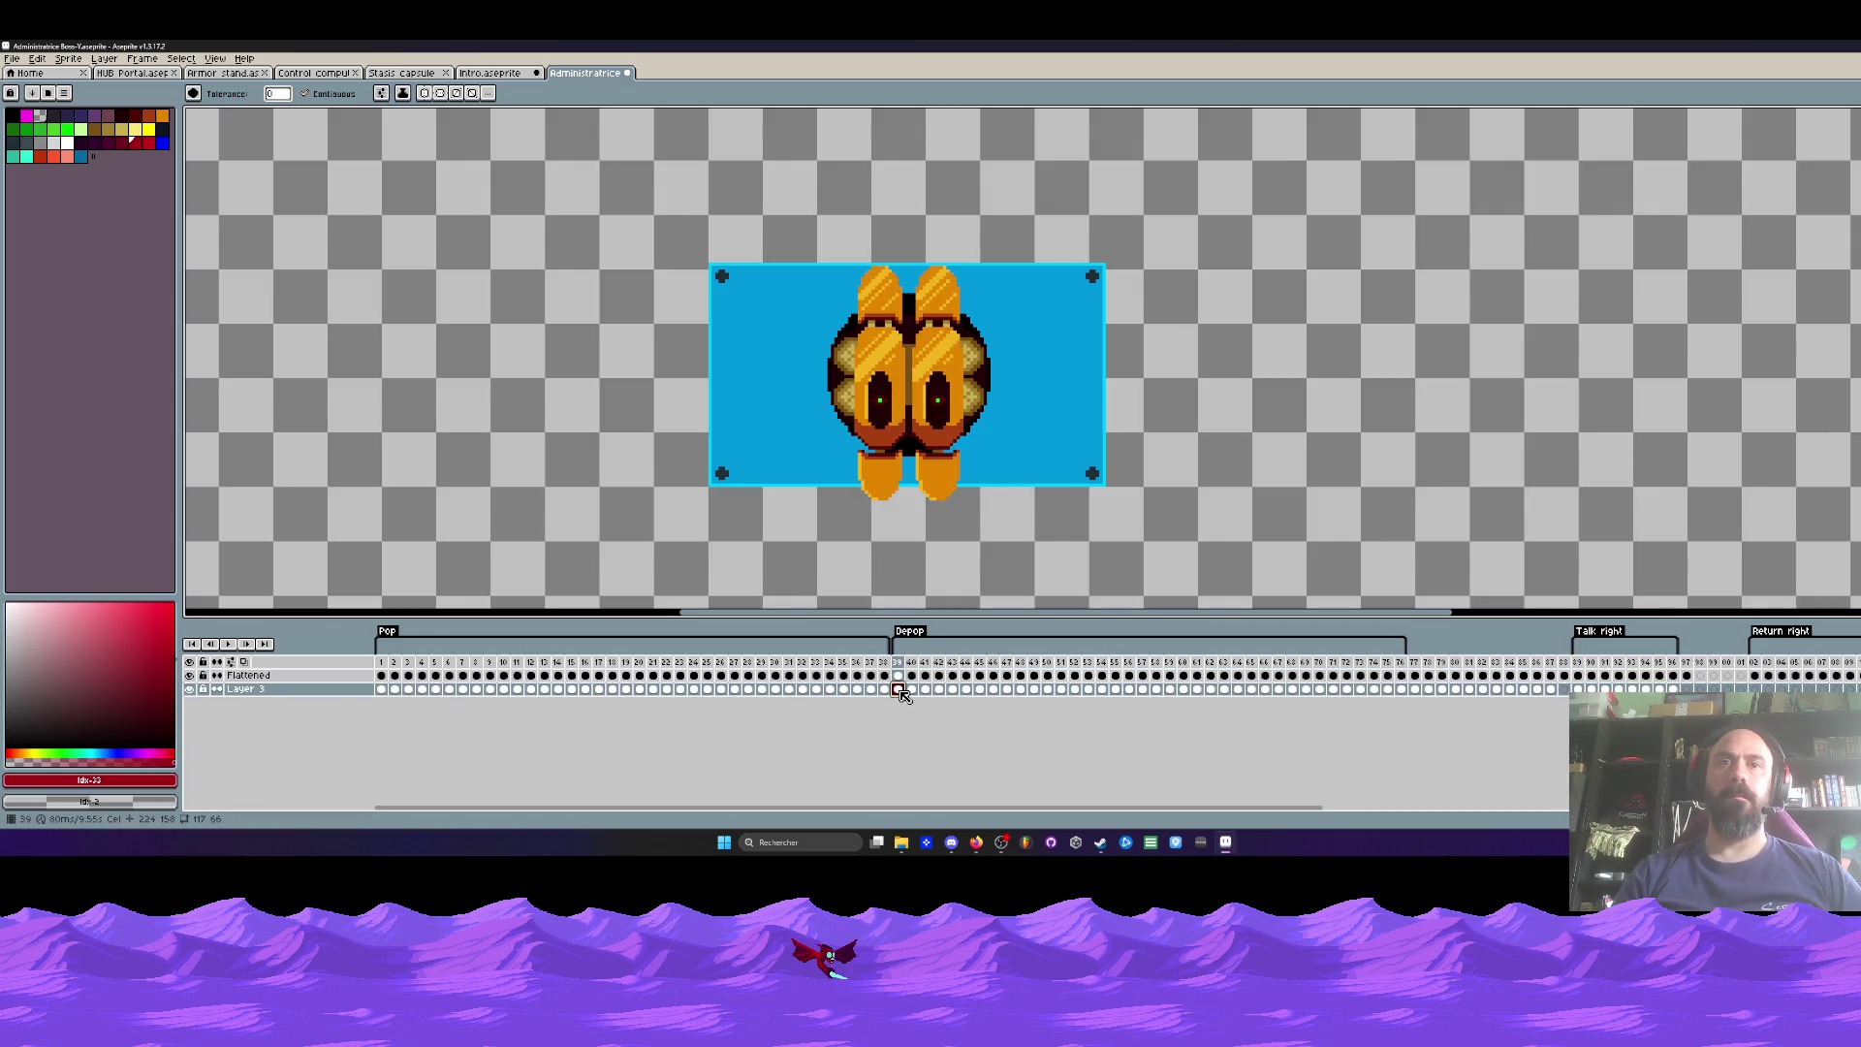
pyautogui.hotkey('ctrl', 'z')
pyautogui.click(884, 689)
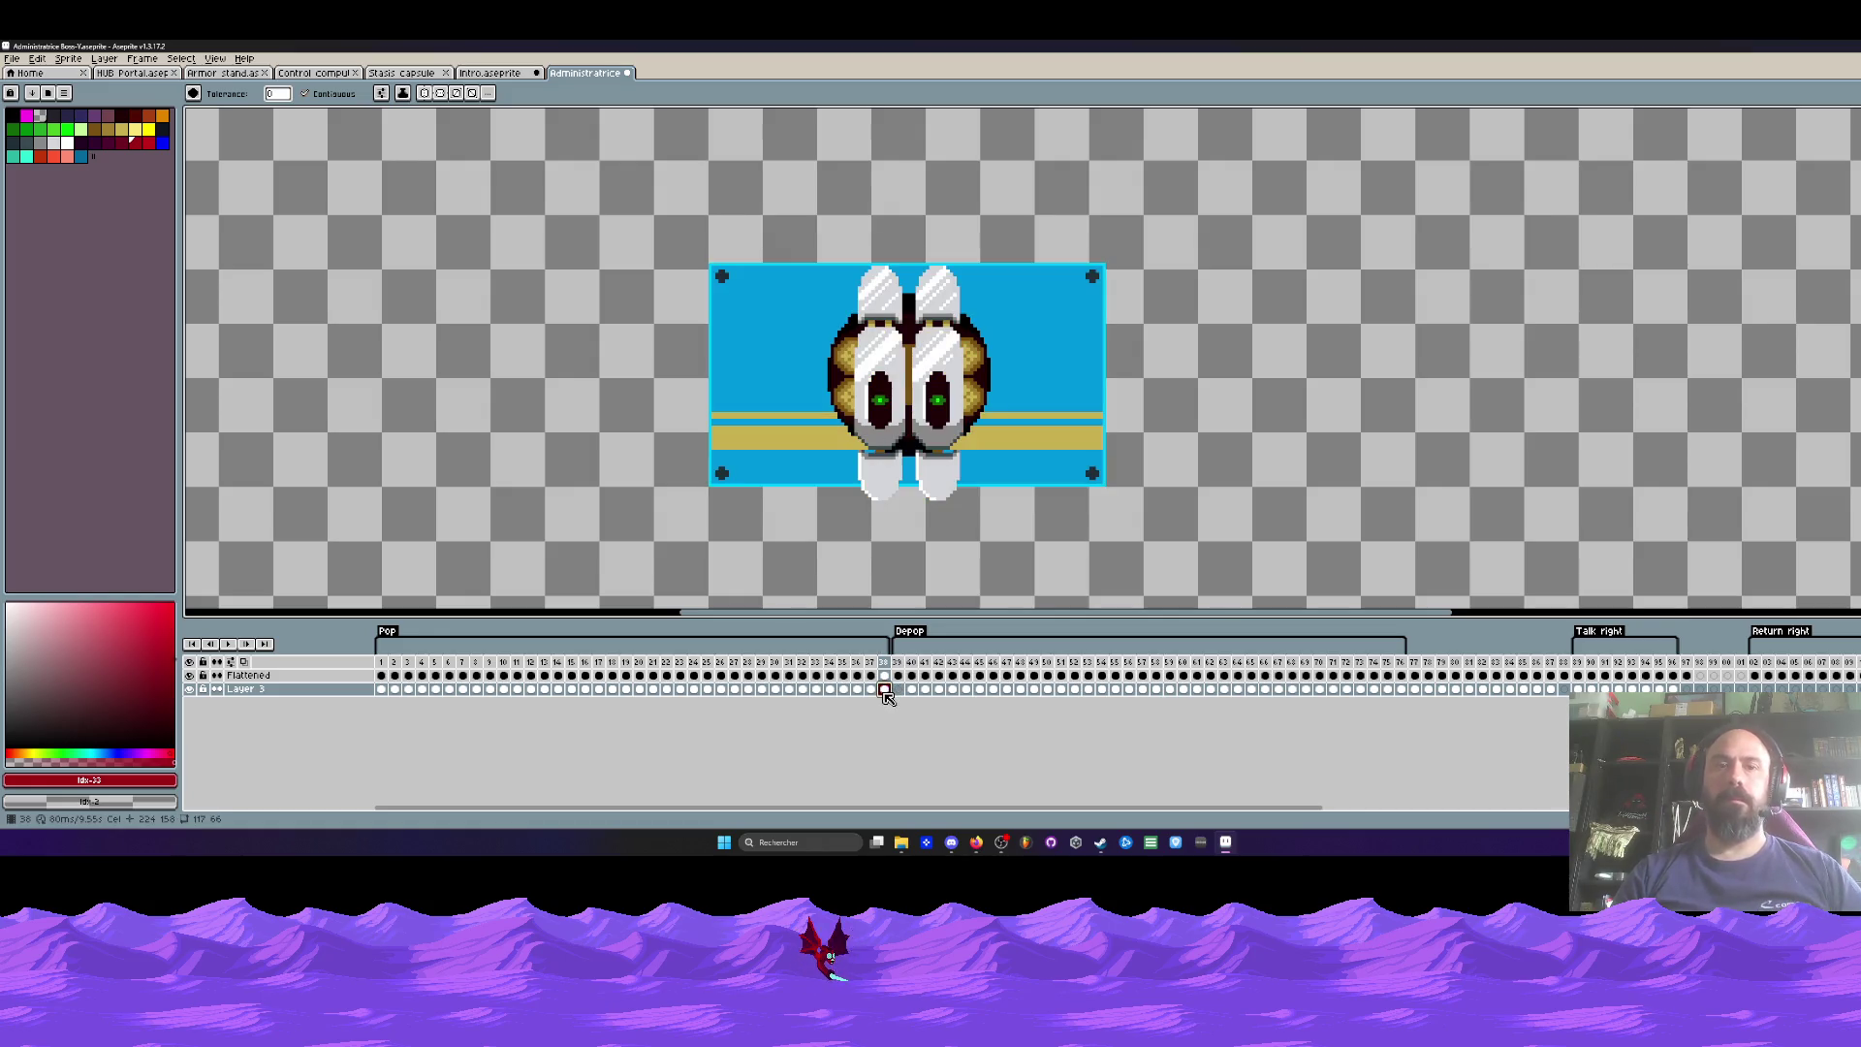
pyautogui.click(900, 692)
pyautogui.hotkey('ctrl', 'y')
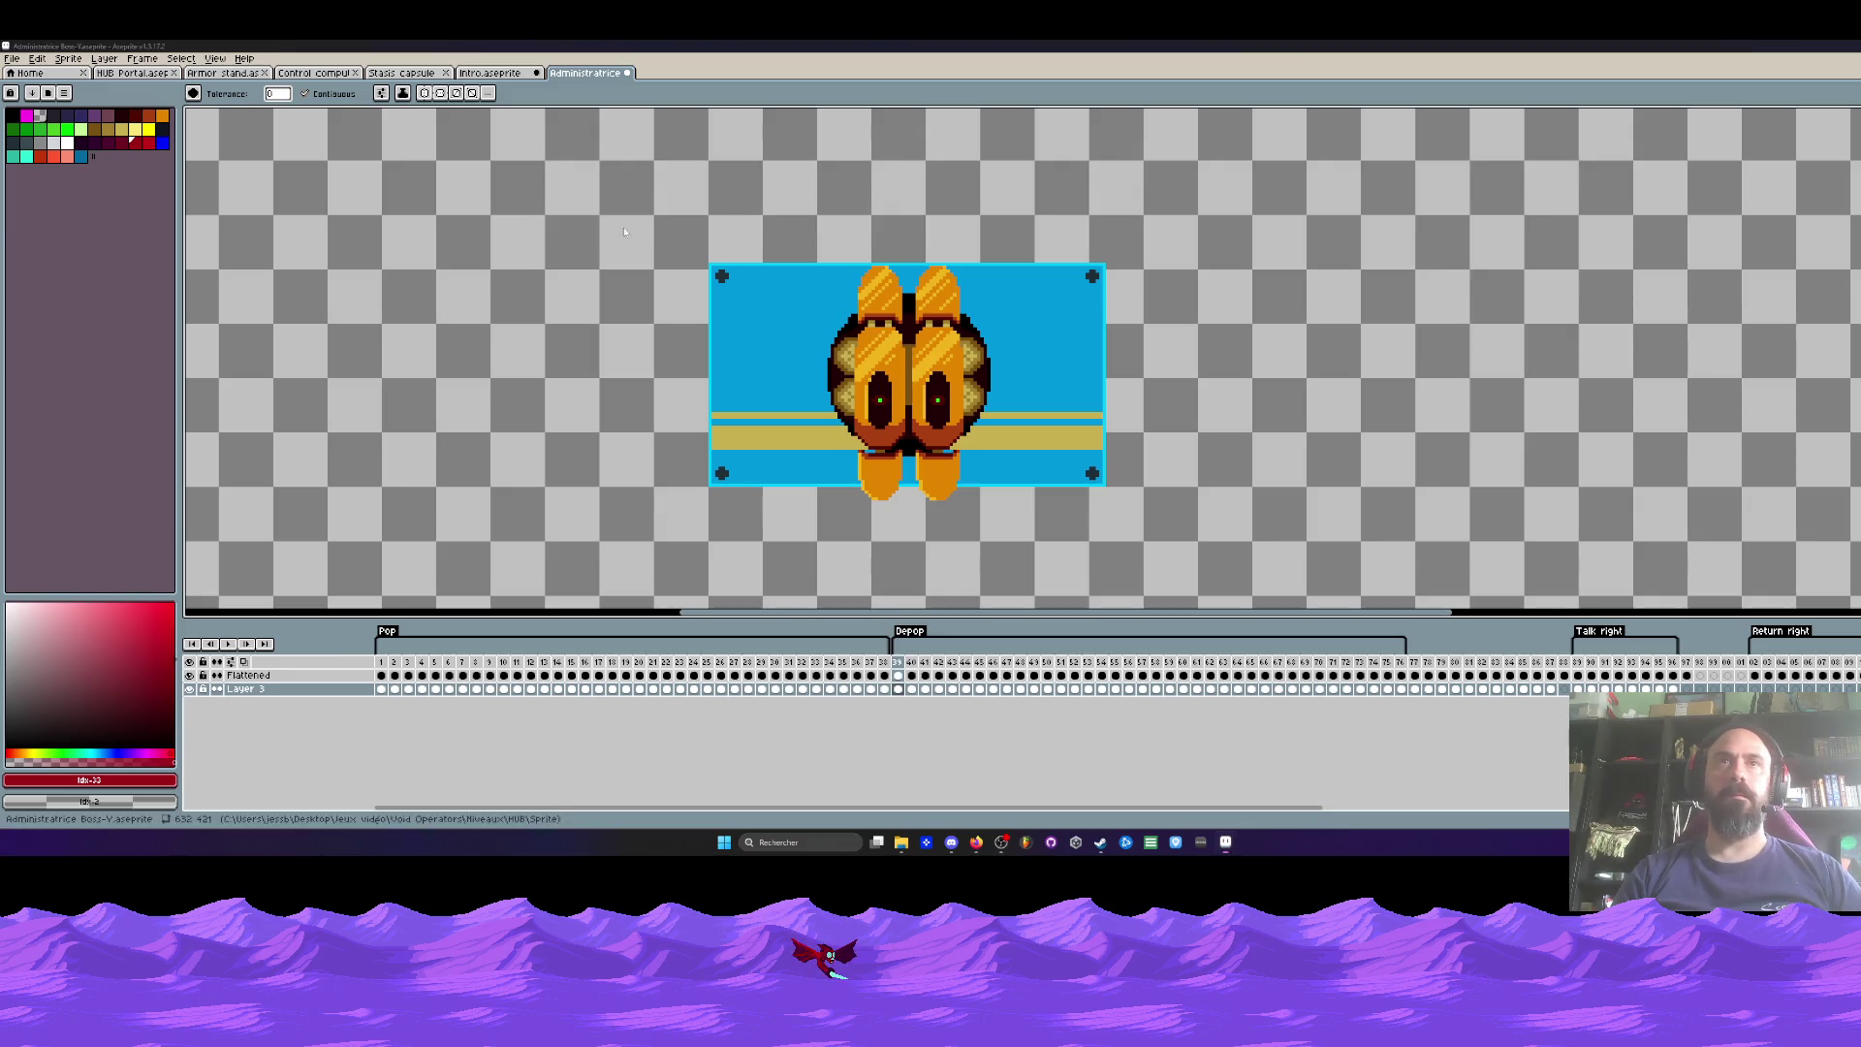
pyautogui.press('super+shift+s')
pyautogui.moveTo(665, 228); pyautogui.dragTo(1163, 547)
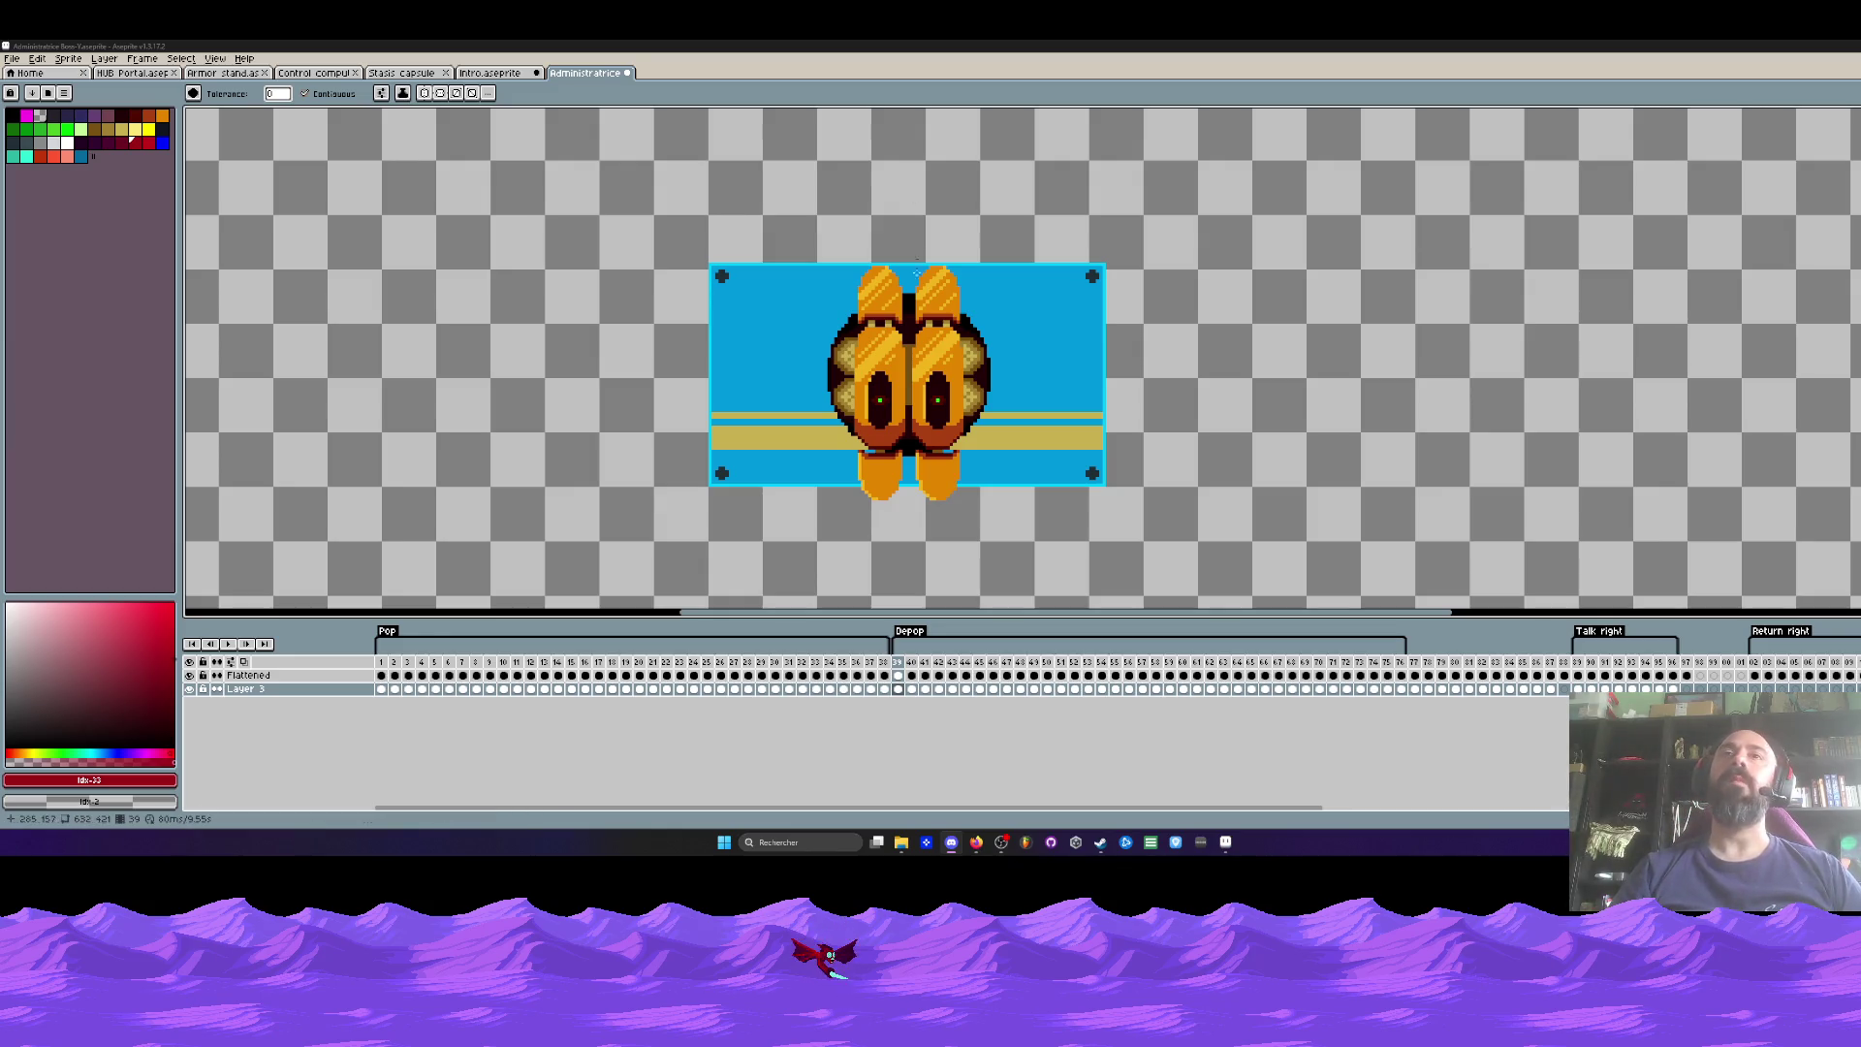
# Step: Step back one frame, then preview the neighbouring frame 37
pyautogui.press('Left')
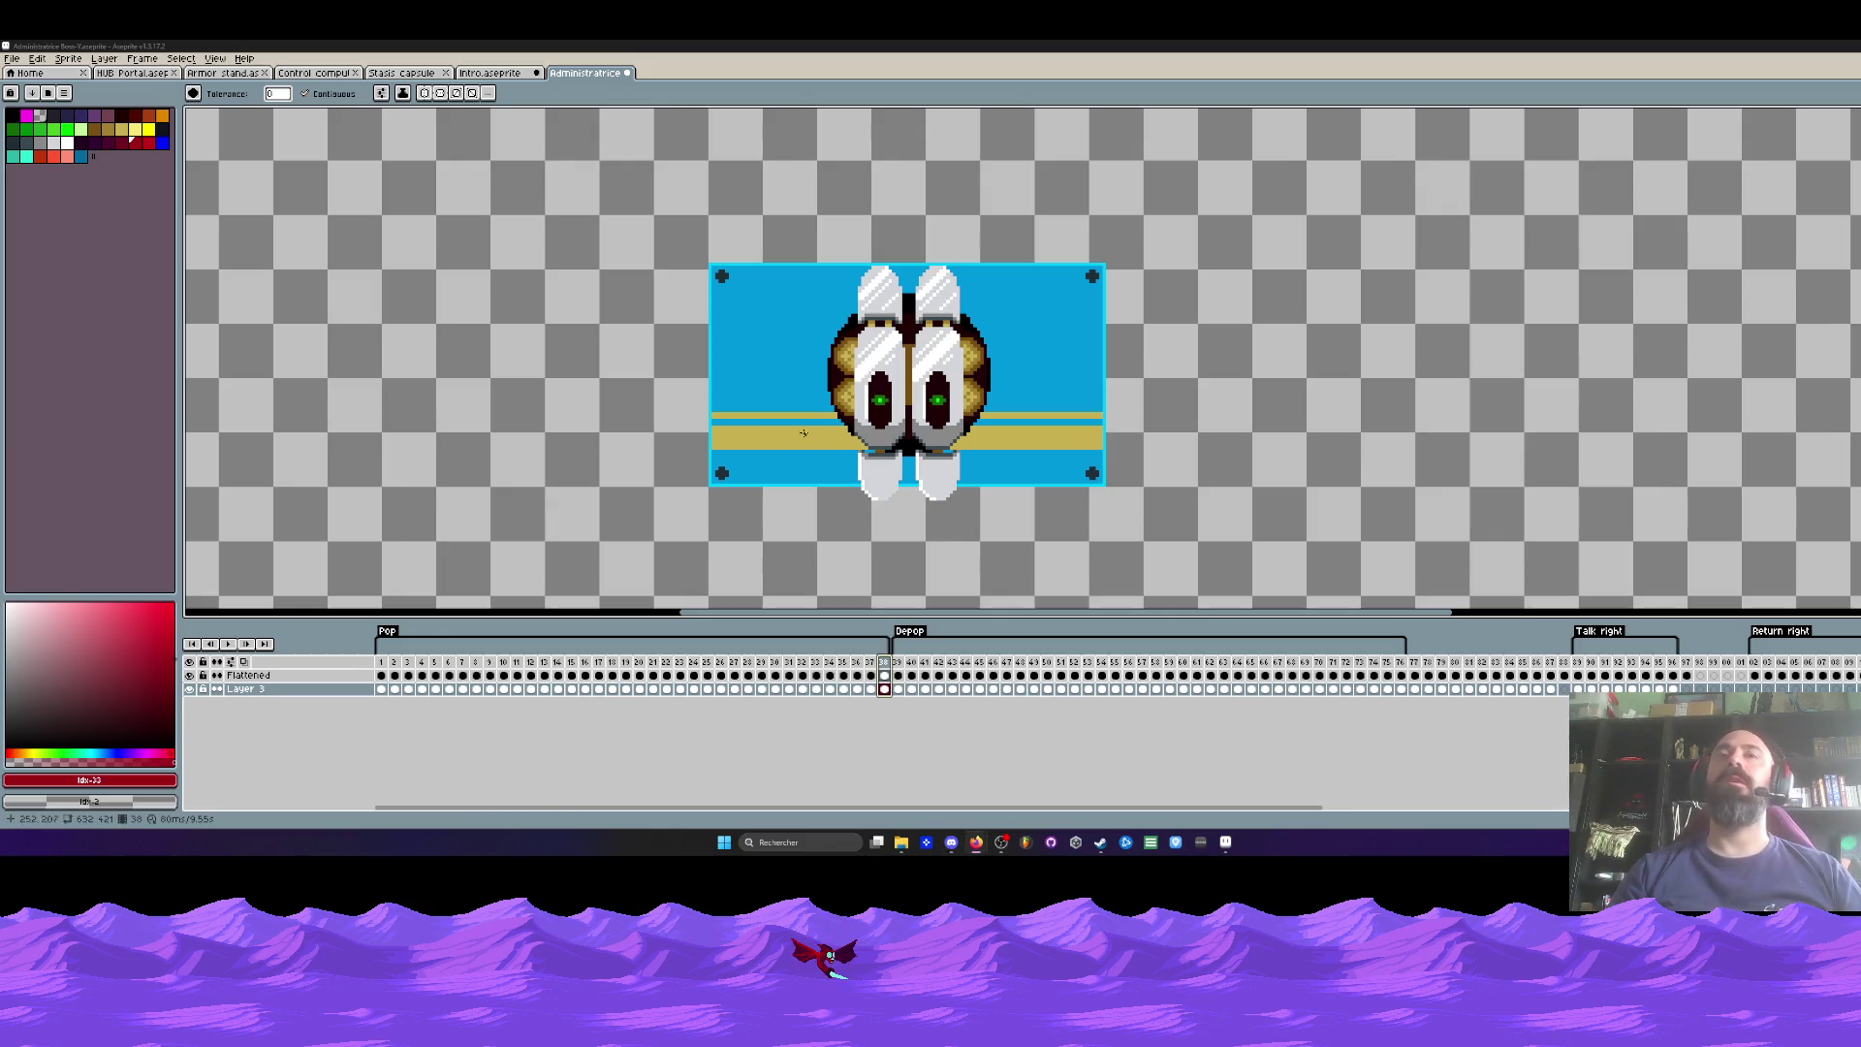
pyautogui.click(870, 665)
# Step: Click the frame 38 and 39 headers to compare the goggles frame with the closed orange frame
pyautogui.click(879, 665)
pyautogui.click(897, 666)
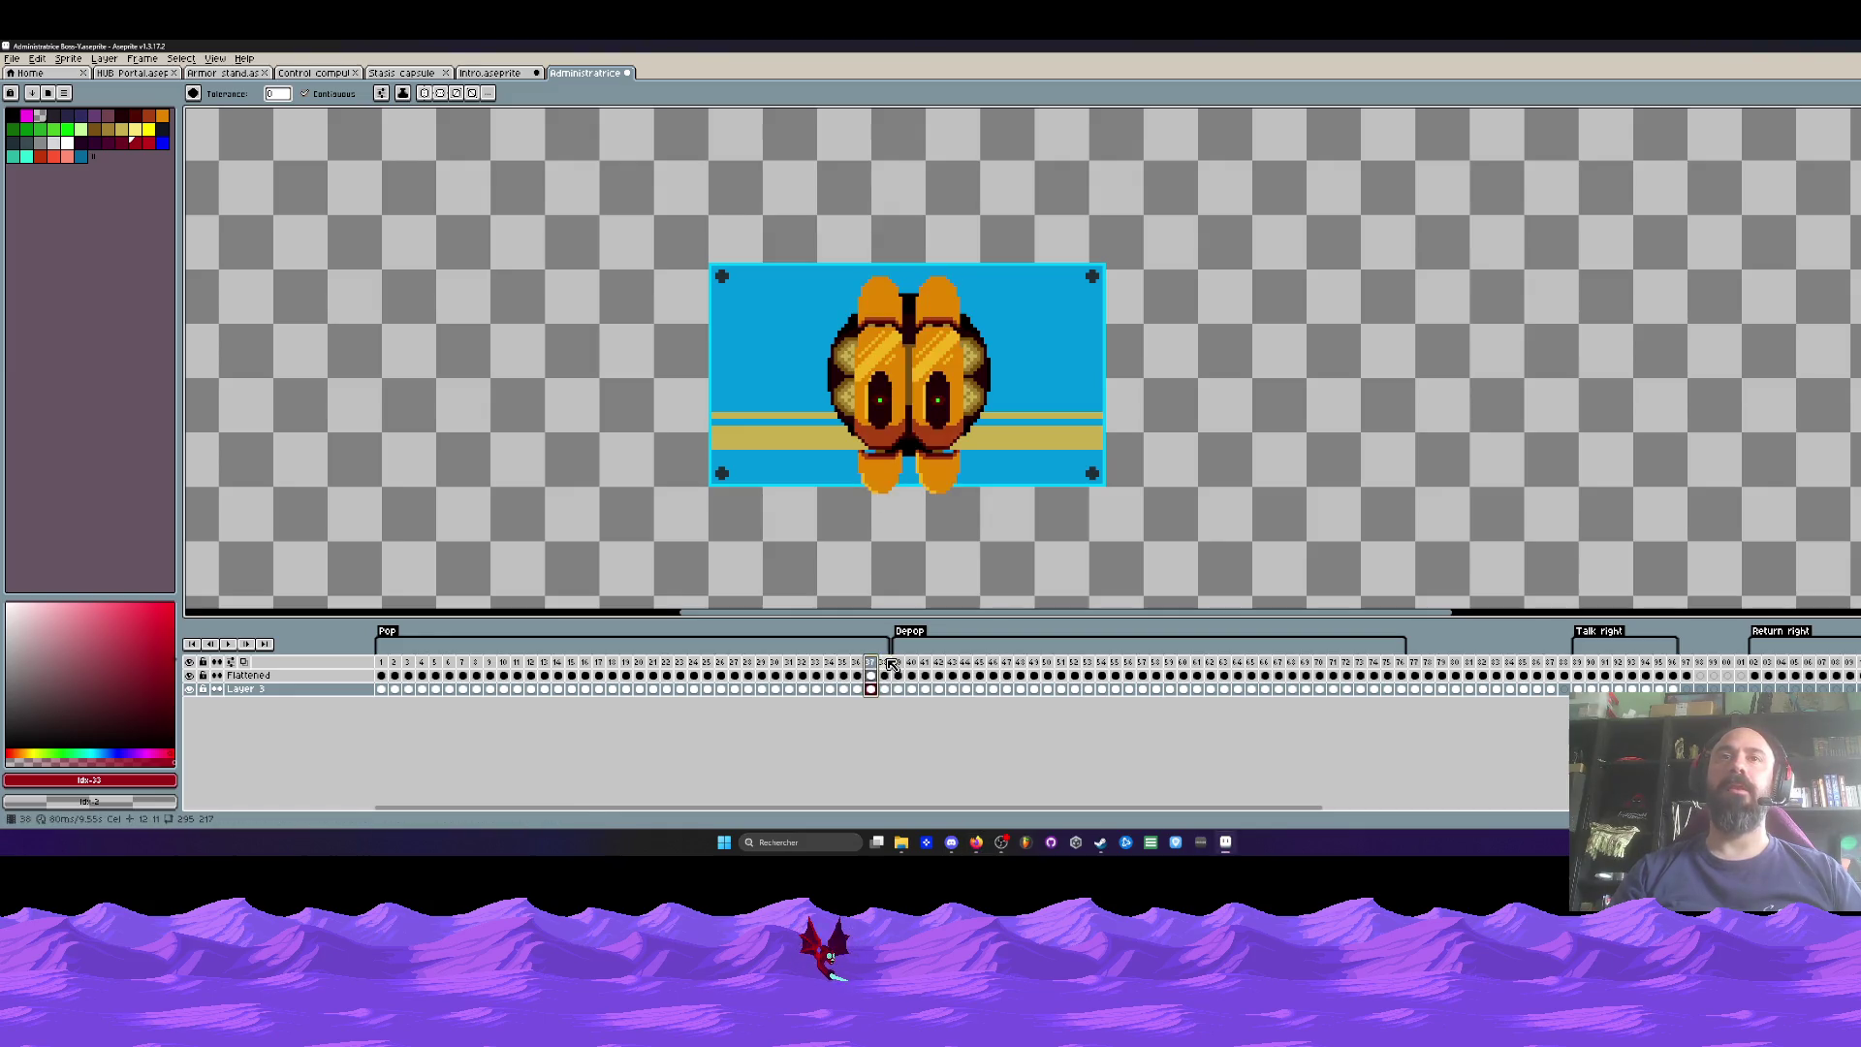
pyautogui.click(883, 665)
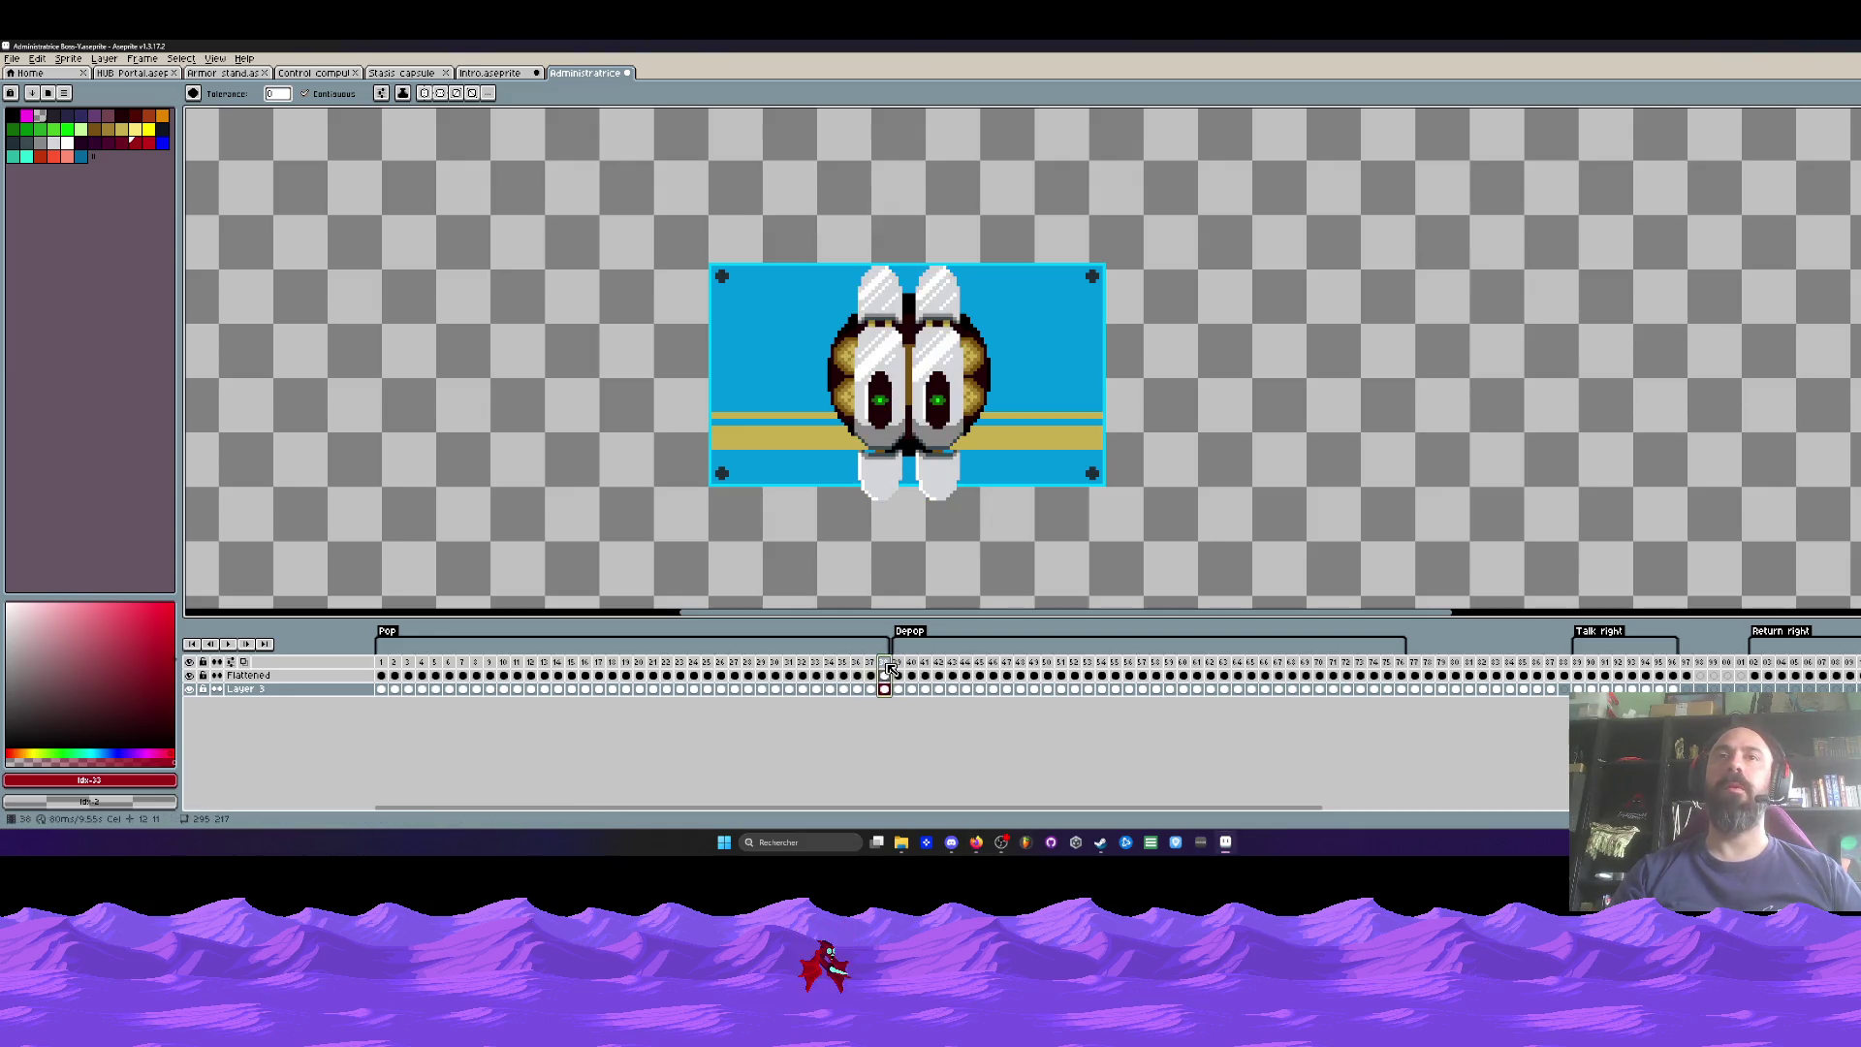
pyautogui.scroll(-1, 906, 330)
pyautogui.scroll(1, 907, 329)
pyautogui.scroll(1, 907, 330)
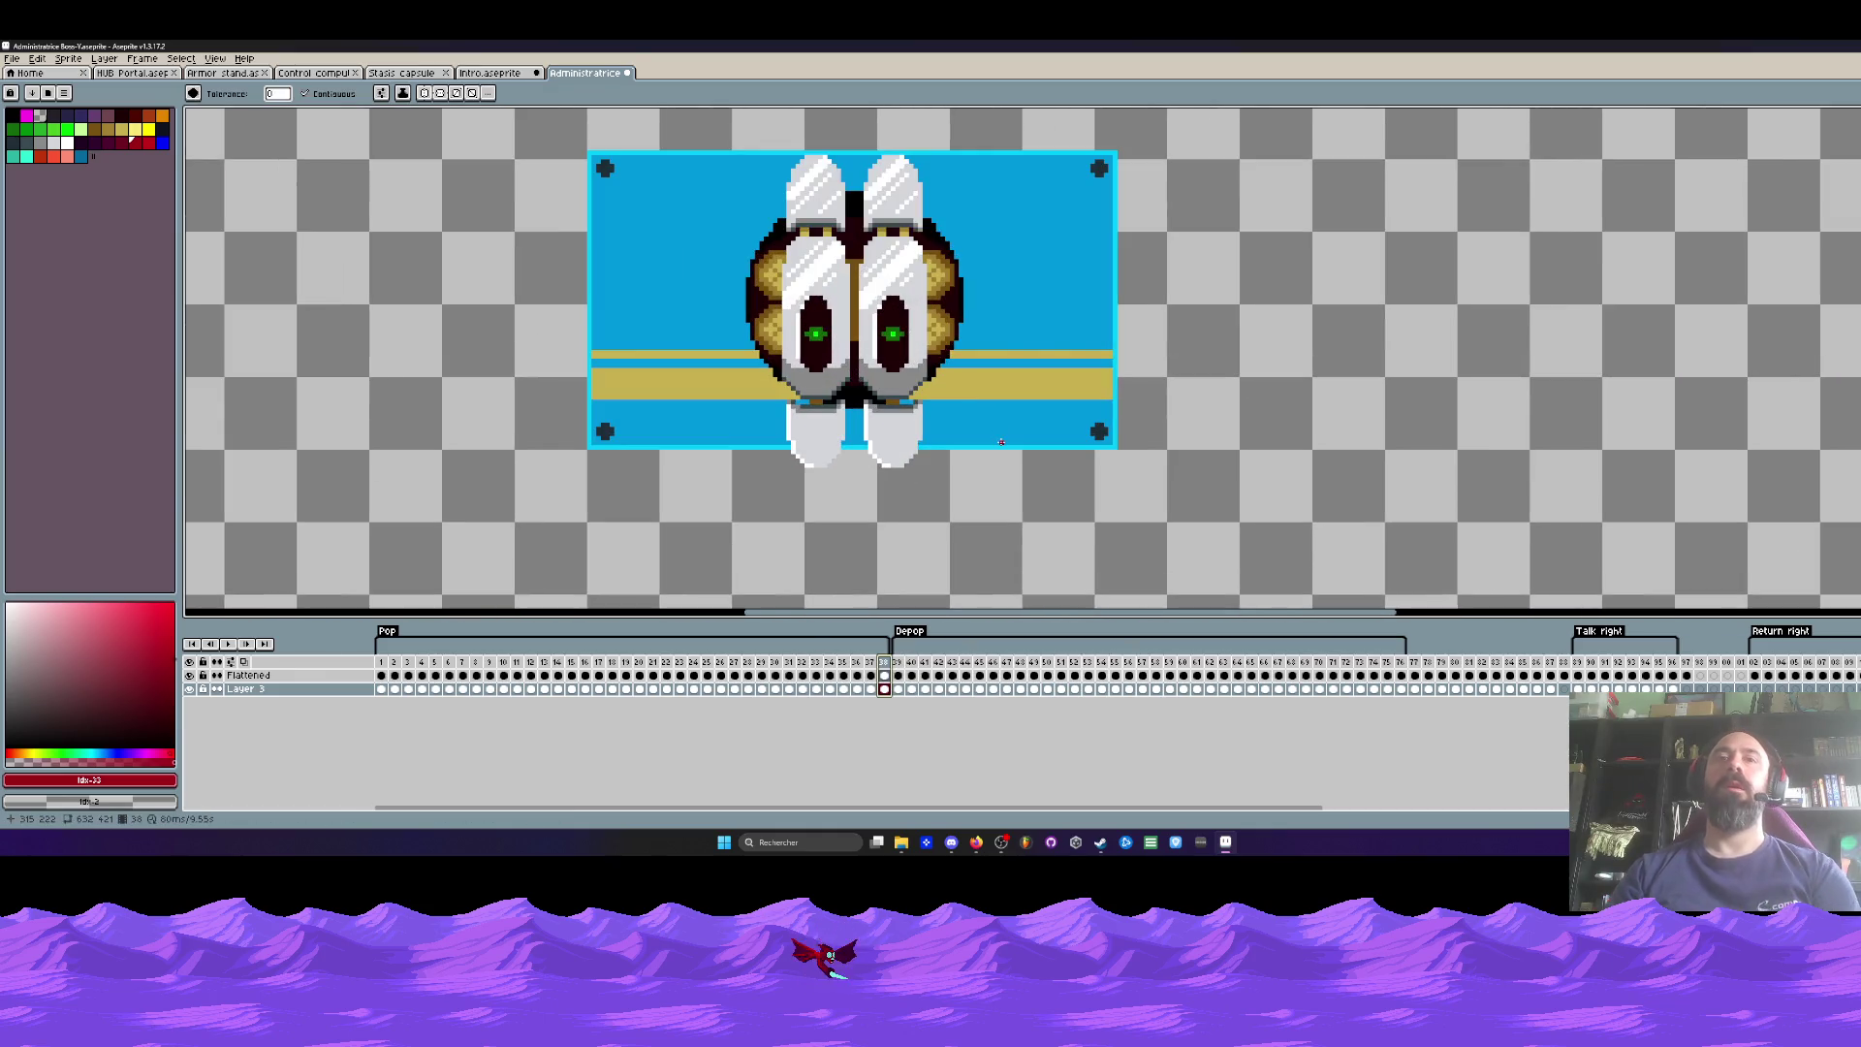
# Step: Flip between the two frames with the arrow keys, finishing on the goggles frame
pyautogui.press('Right')
pyautogui.press('Left')
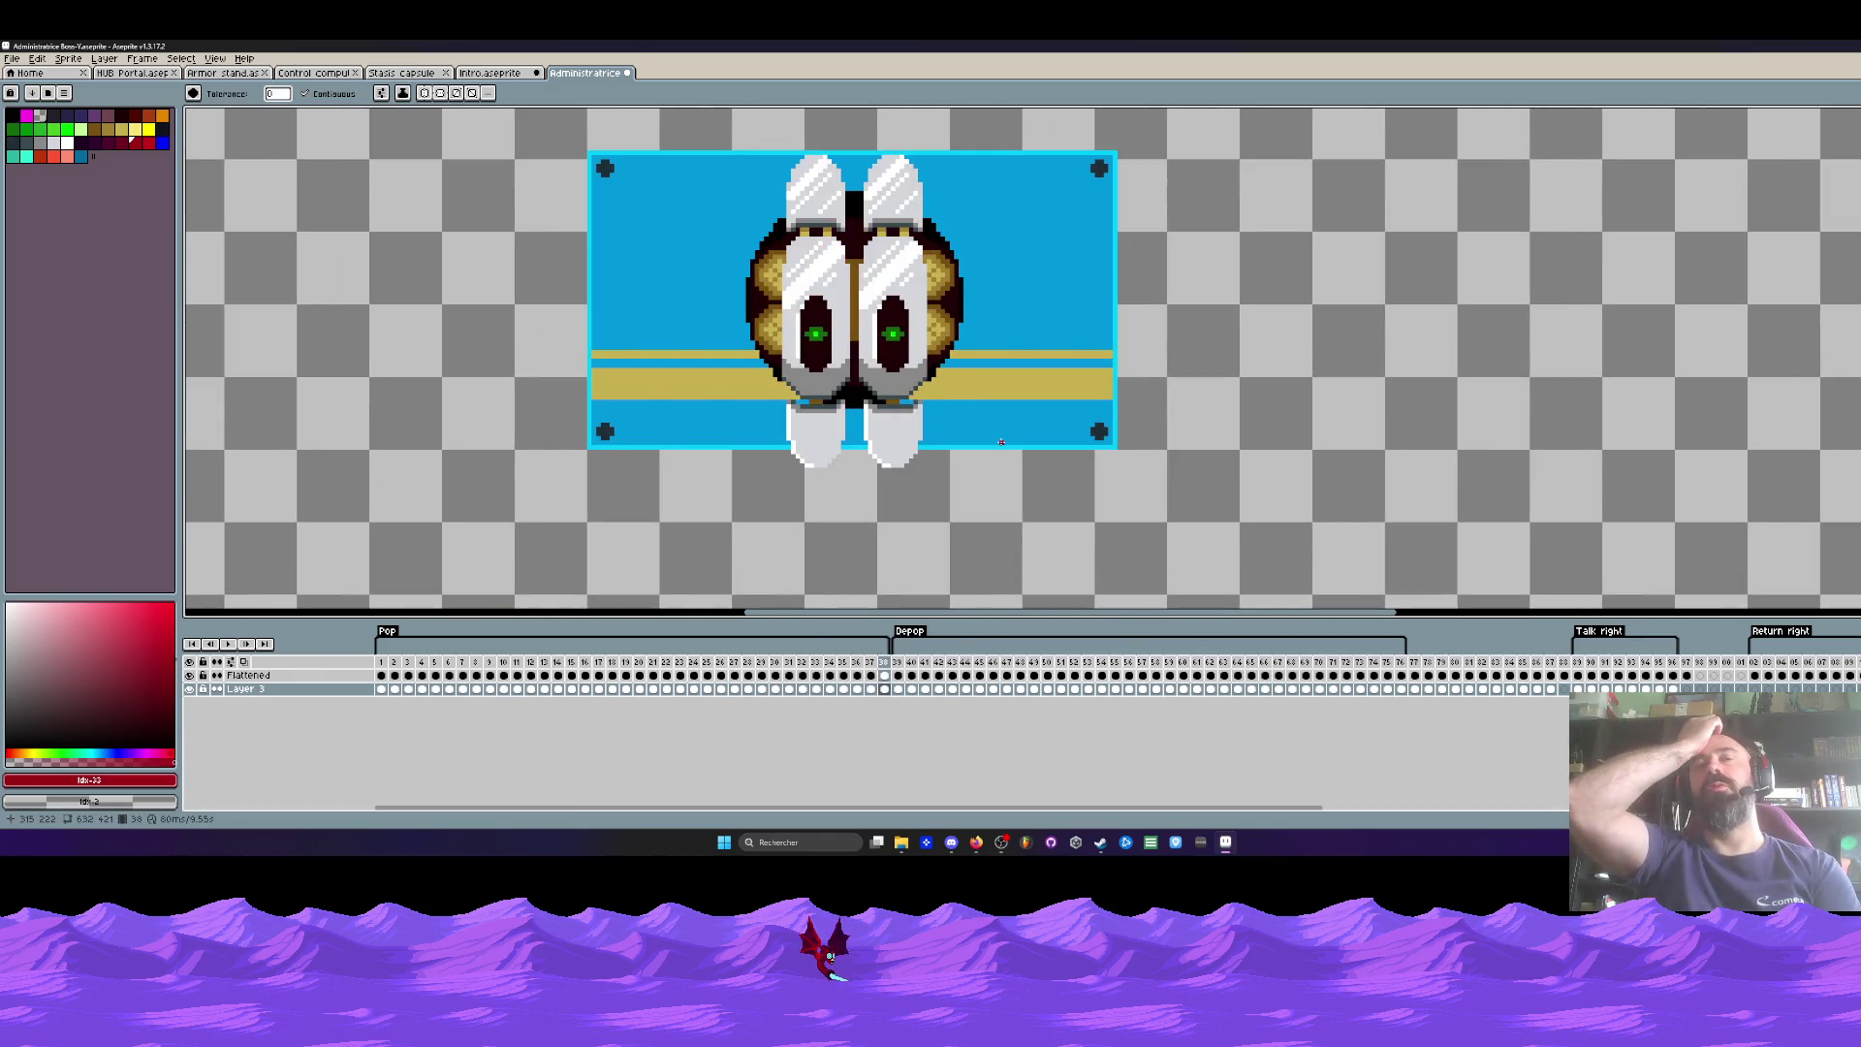
pyautogui.press('Right')
pyautogui.press('Left')
pyautogui.press('Right')
pyautogui.press('Left')
pyautogui.press('Right')
pyautogui.press('Left')
pyautogui.press('Right')
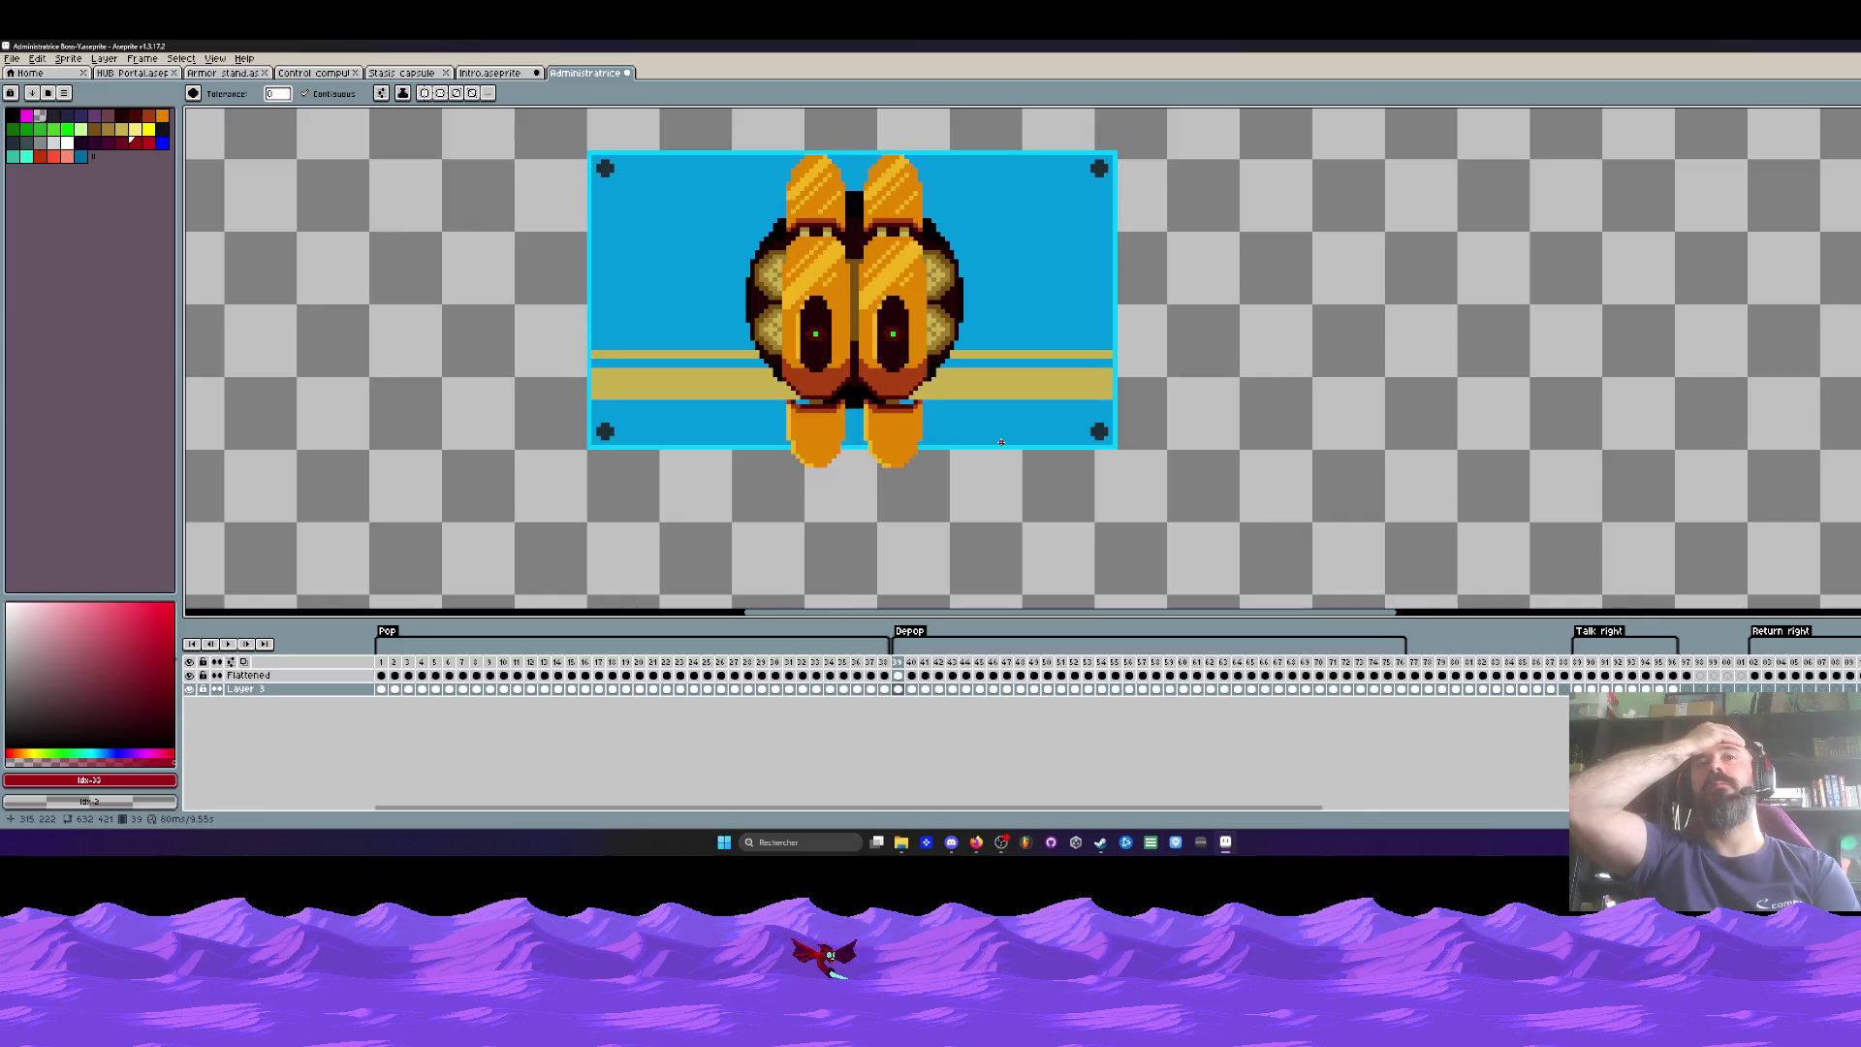
pyautogui.press('Left')
pyautogui.press('Right')
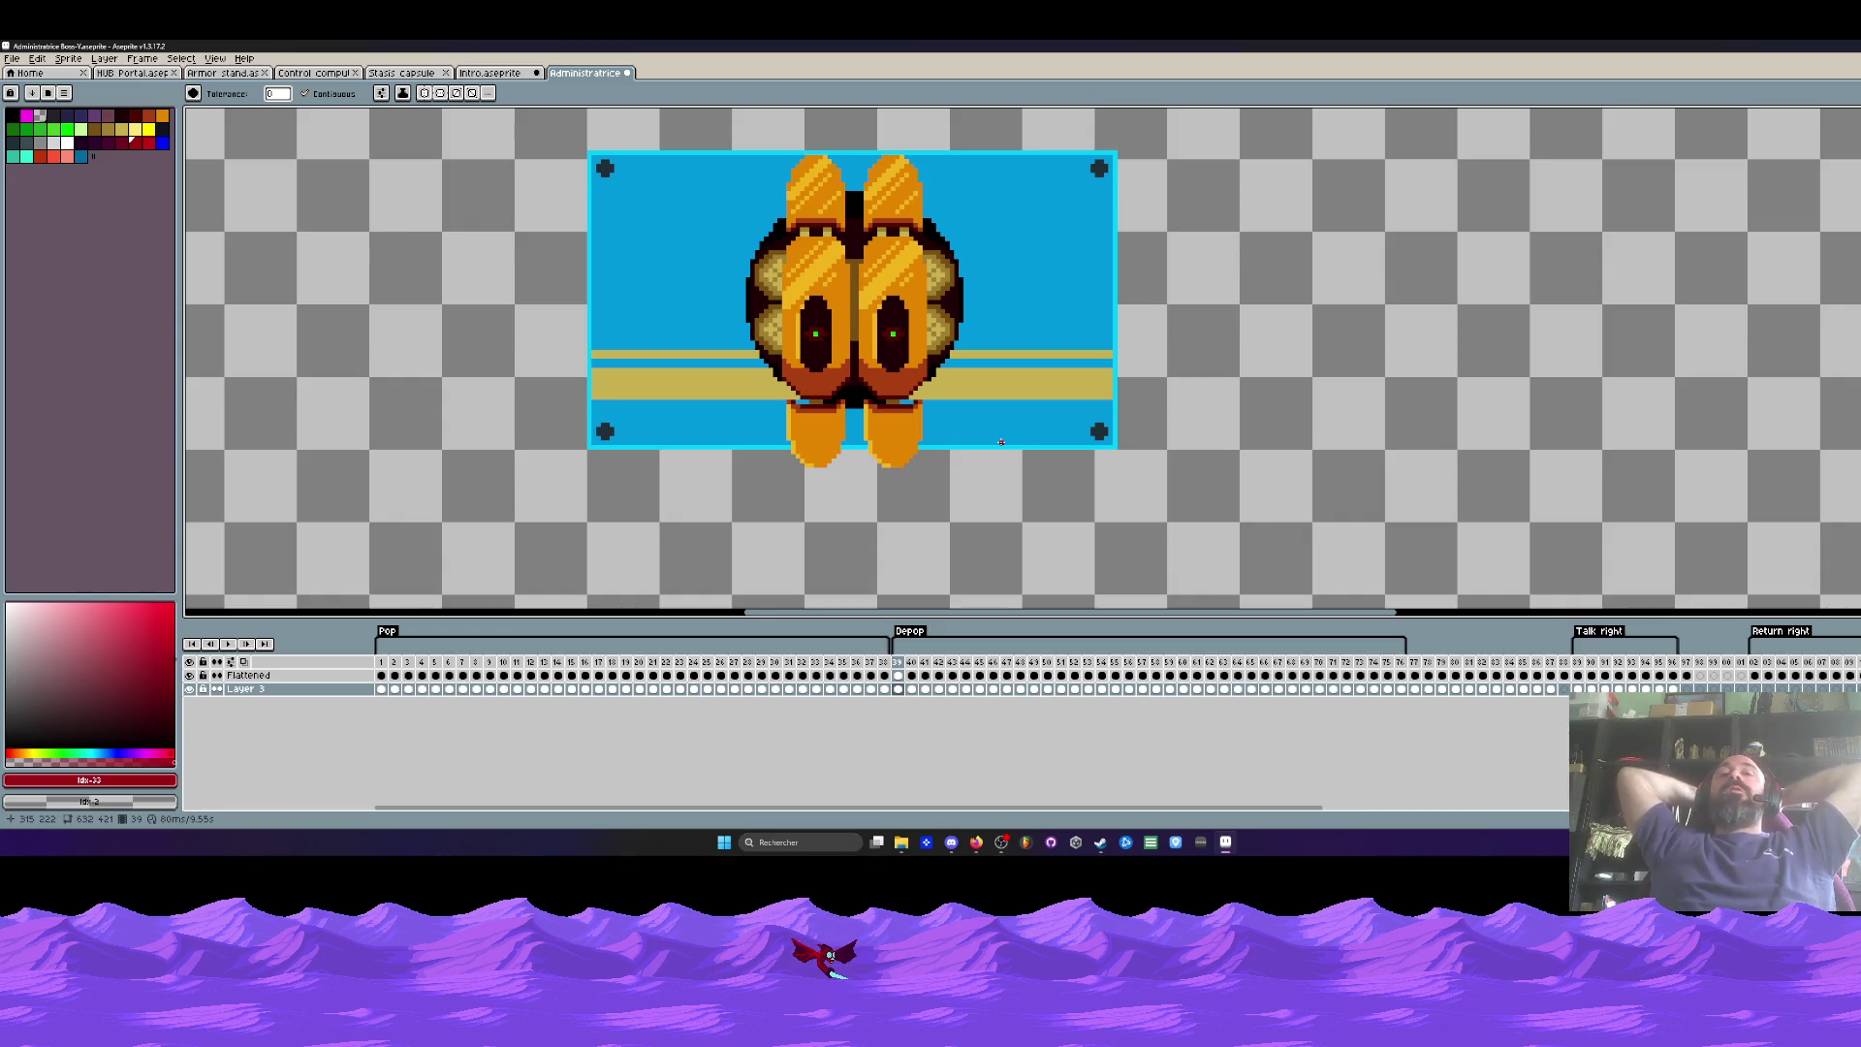
pyautogui.press('Left')
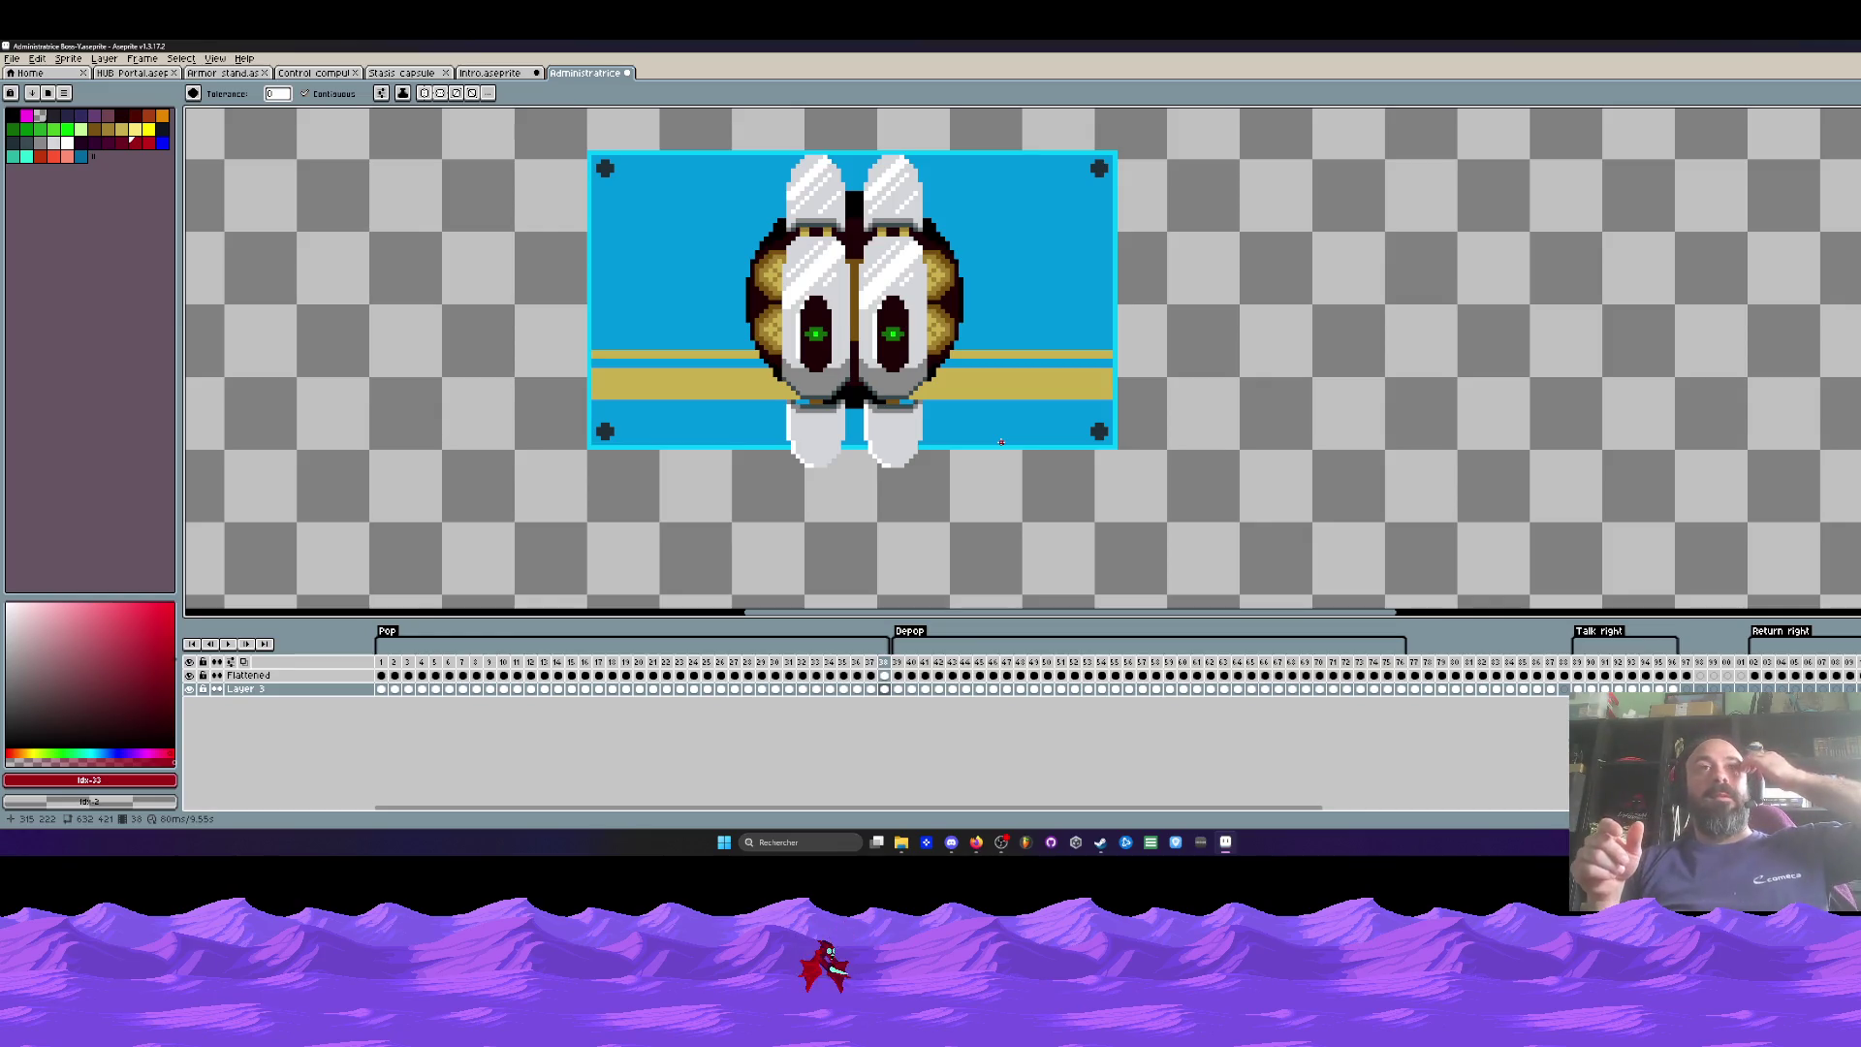
# Step: Step to the closed orange frame, then select frame 38 with the goggles on Layer 3
pyautogui.press('Right')
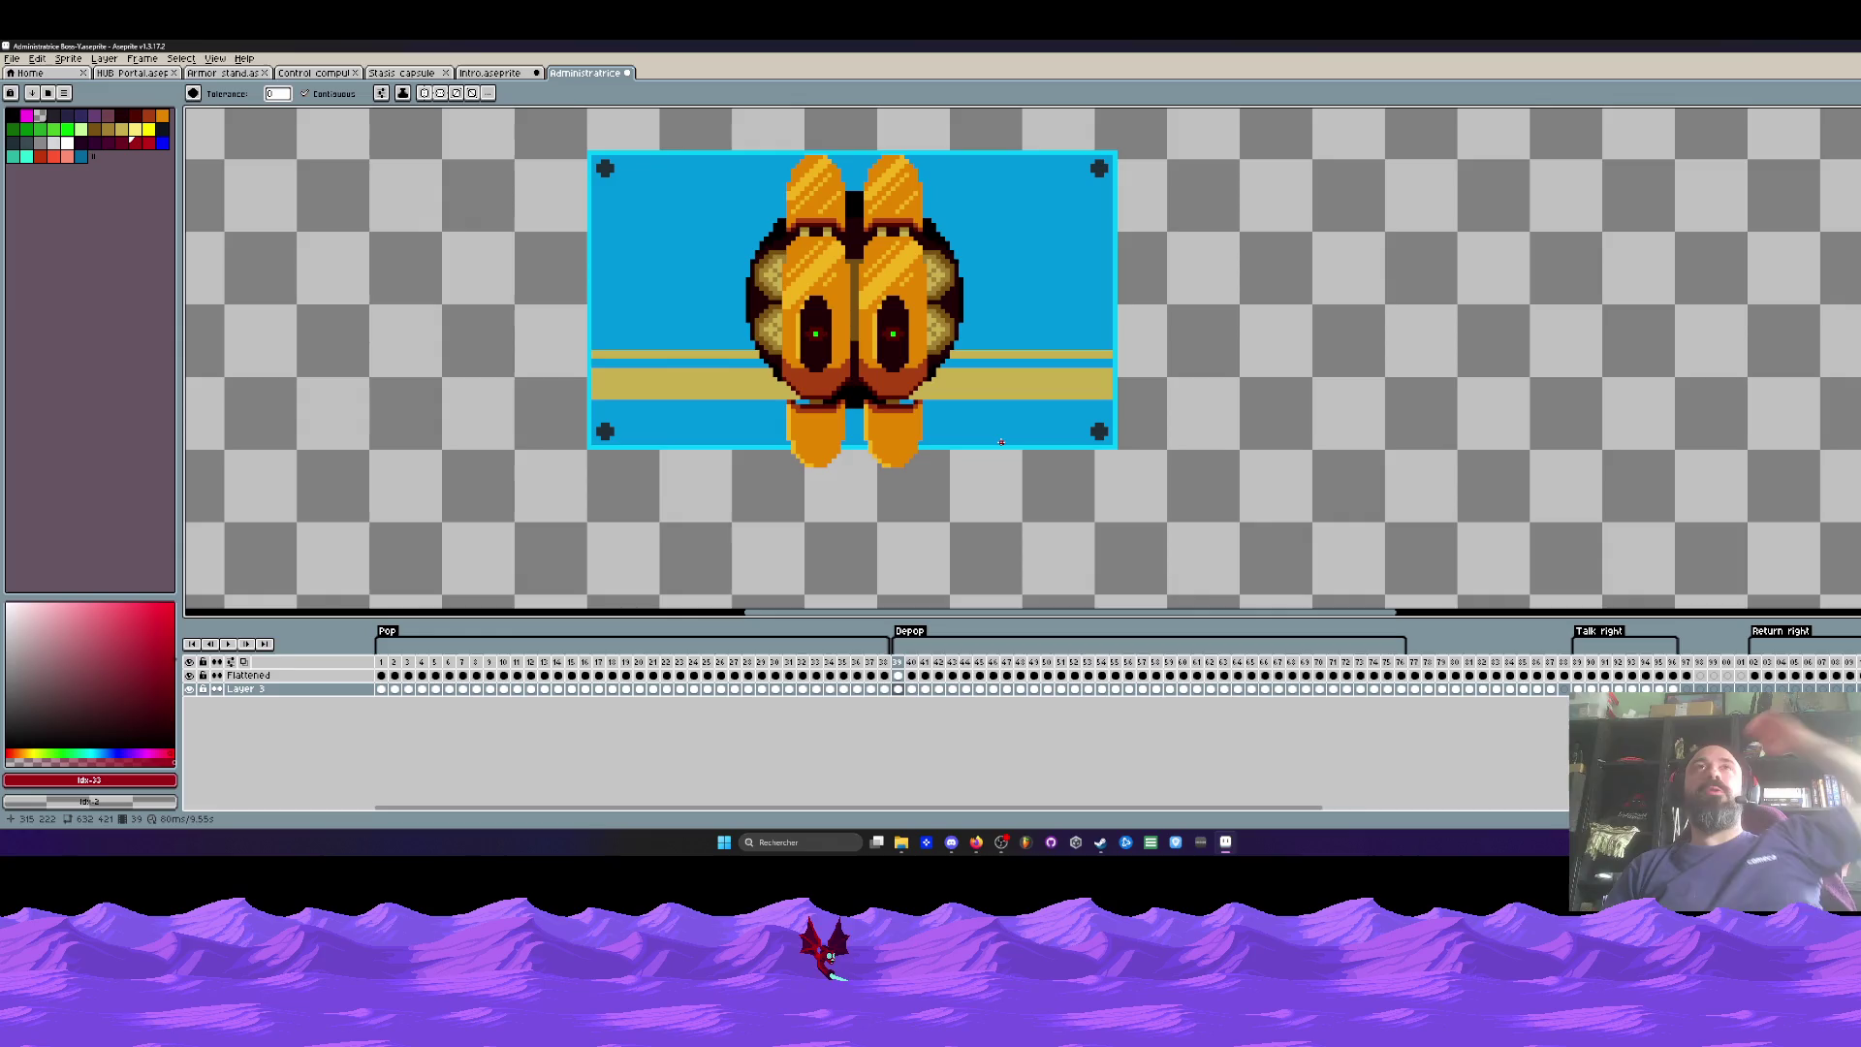
pyautogui.click(884, 689)
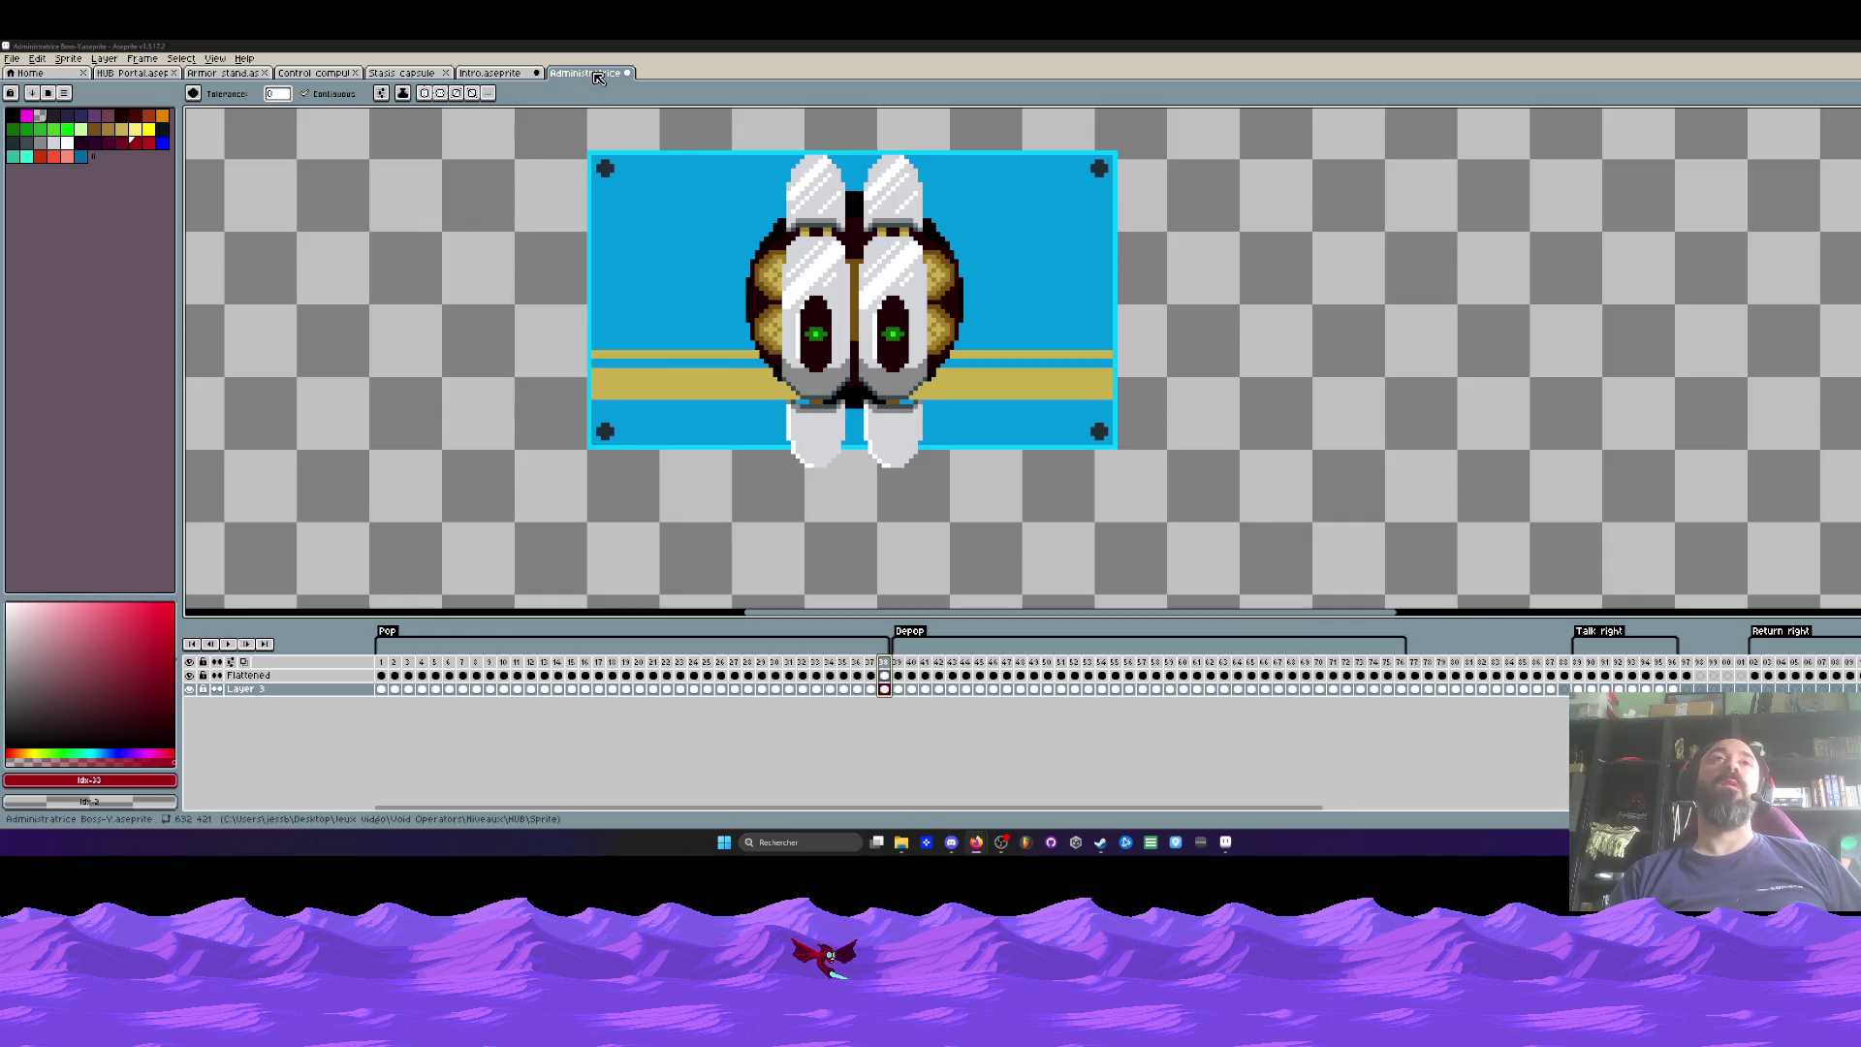
# Step: Save the Administratrice sprite with File > Save
pyautogui.click(12, 58)
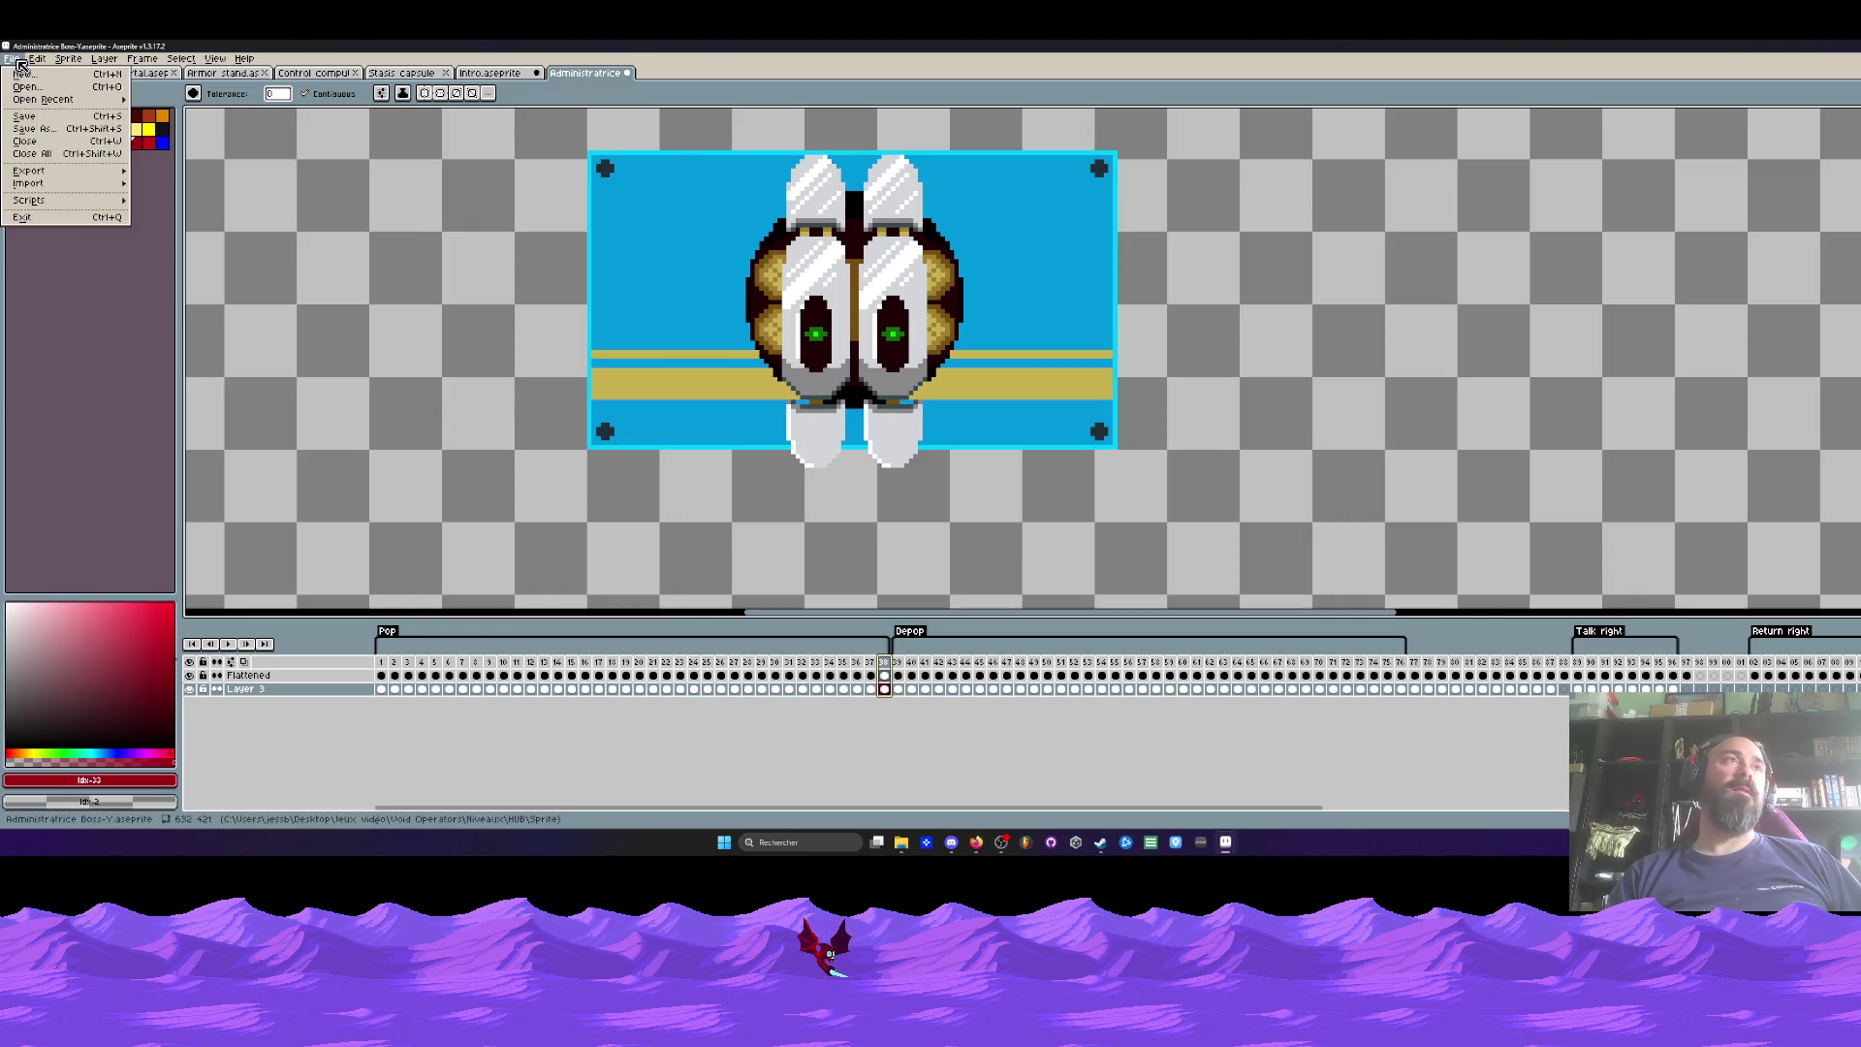
pyautogui.click(38, 124)
pyautogui.scroll(-1, 588, 300)
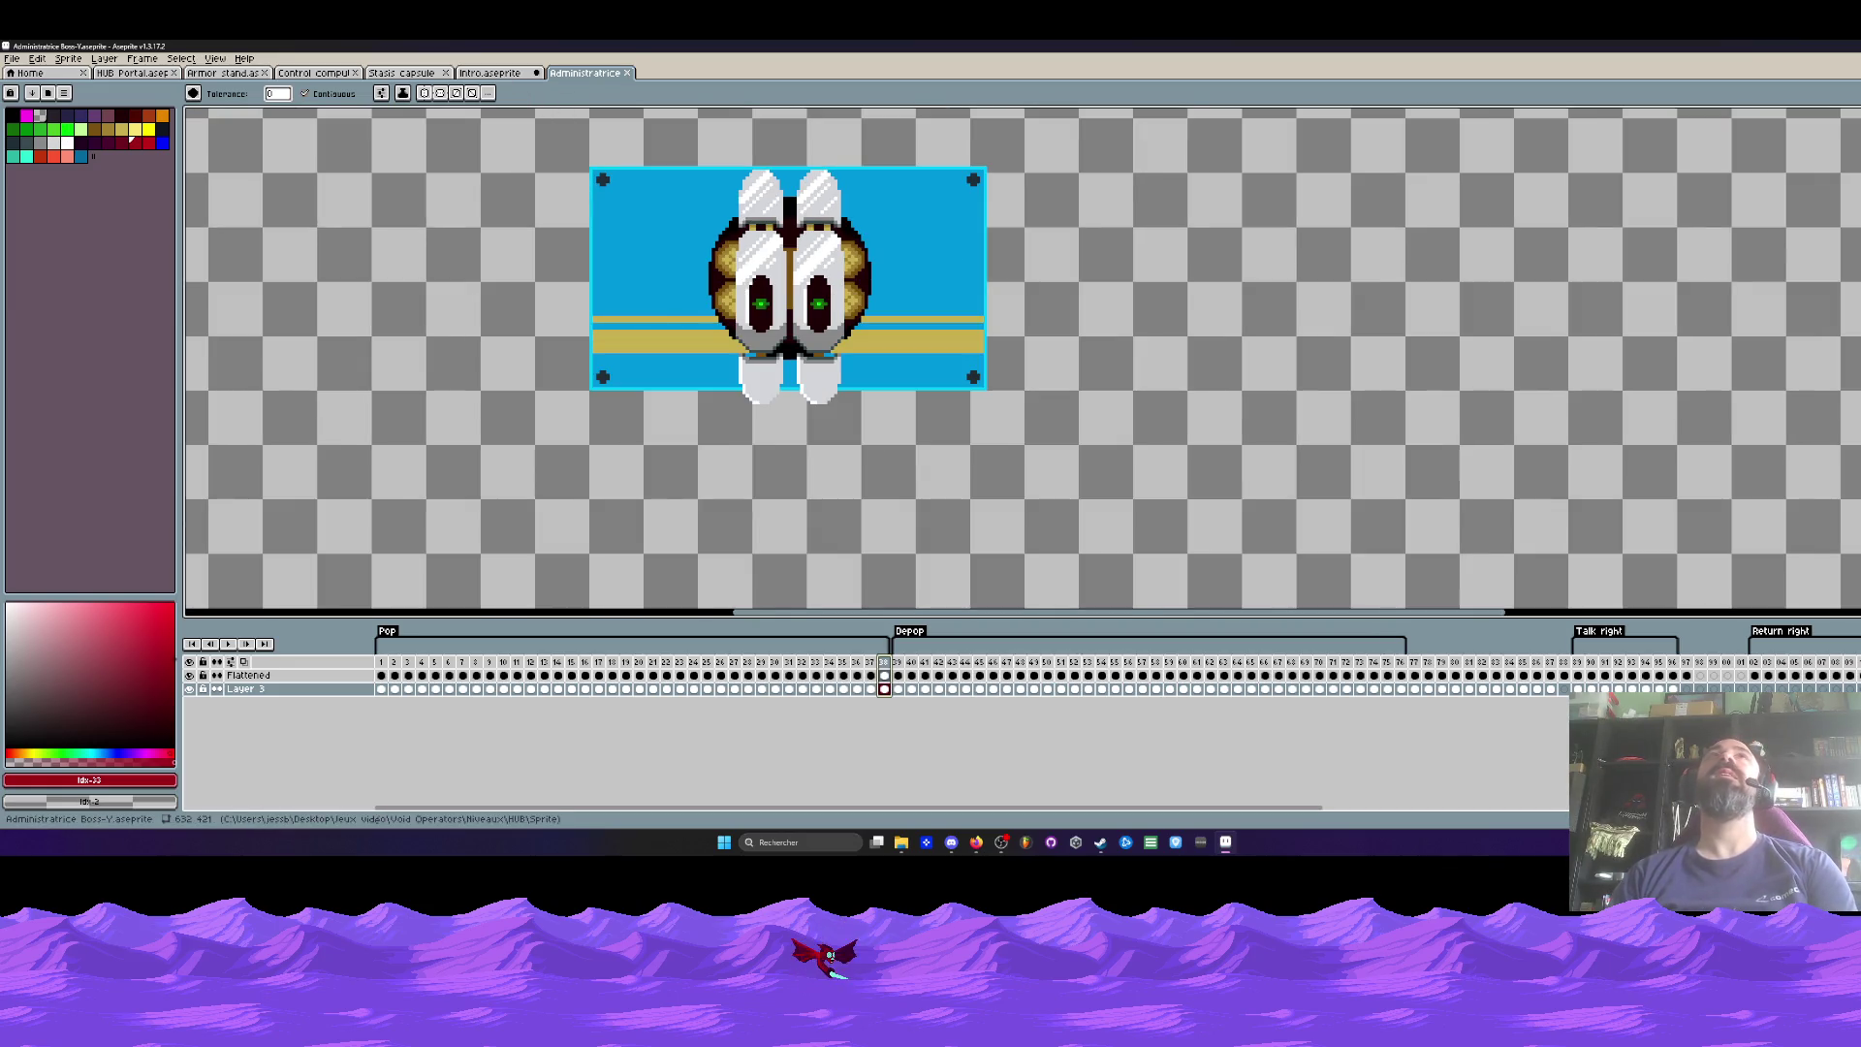
pyautogui.click(976, 842)
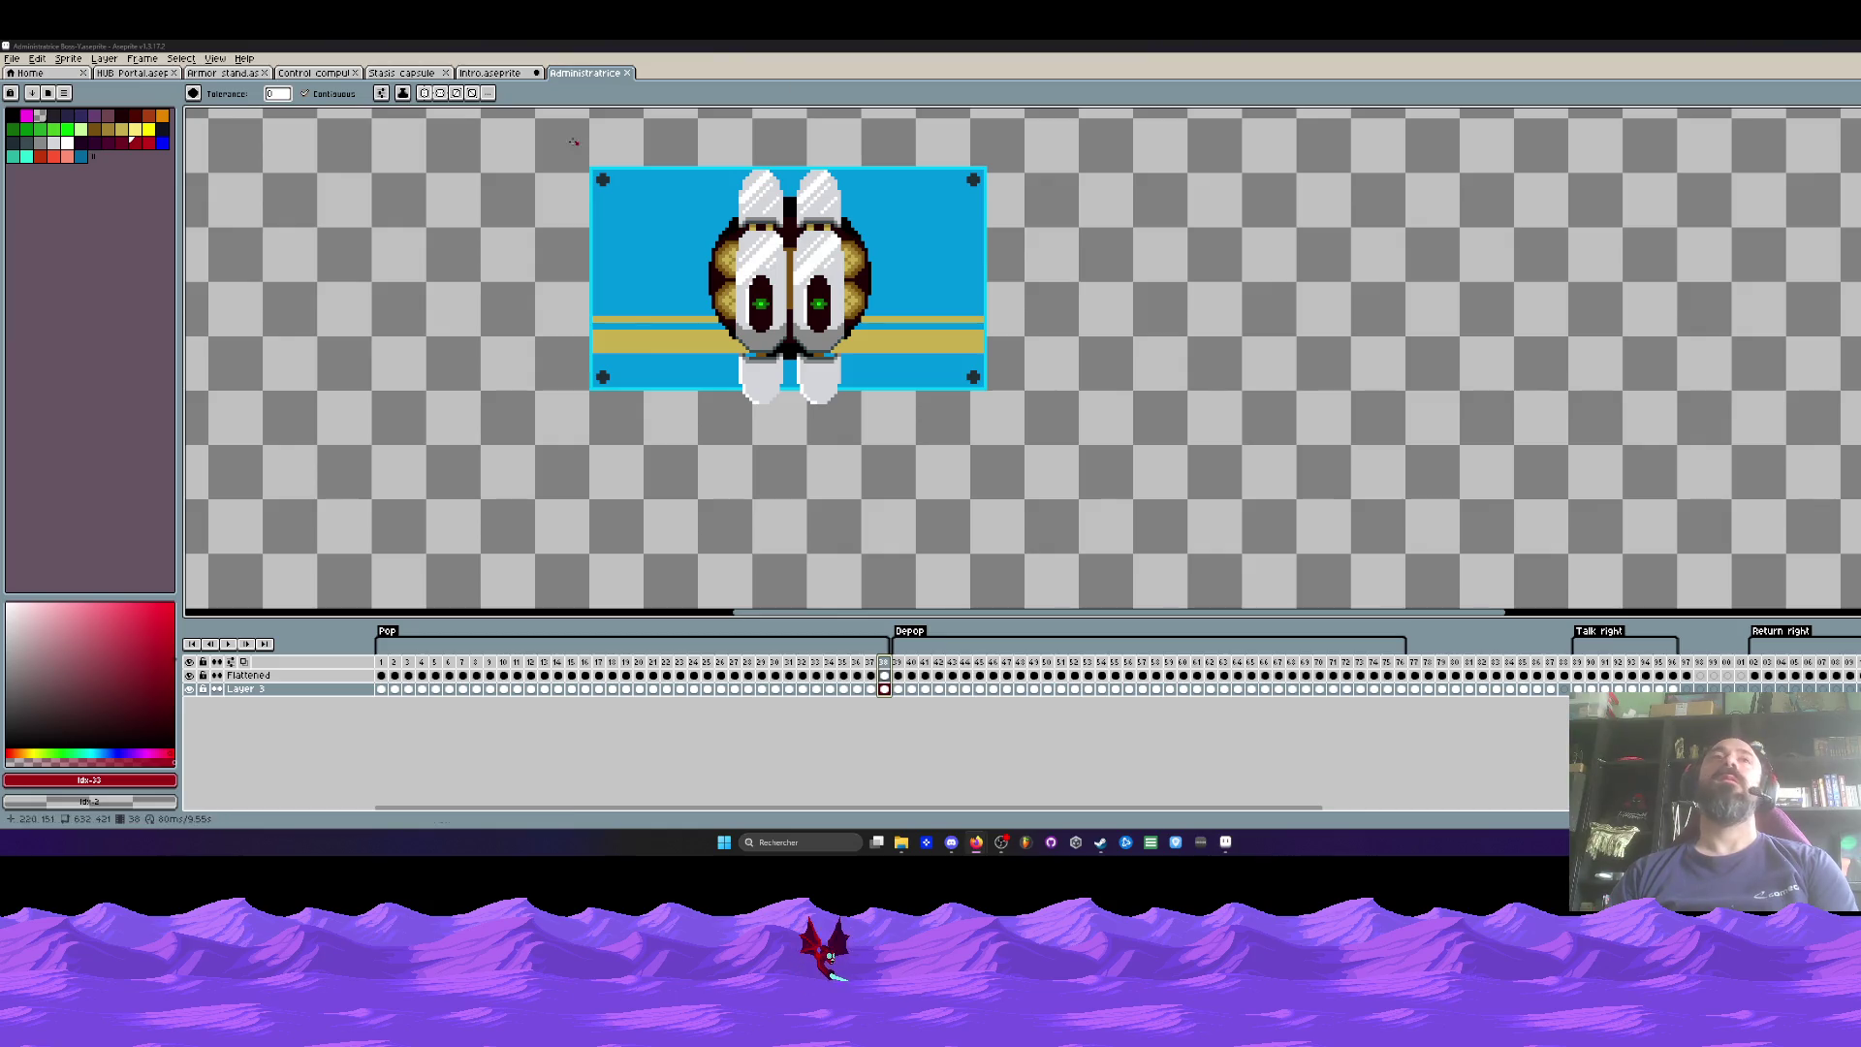
# Step: View frame 2 of Intro.aseprite, return to Administratrice, then show the Home tab
pyautogui.click(489, 72)
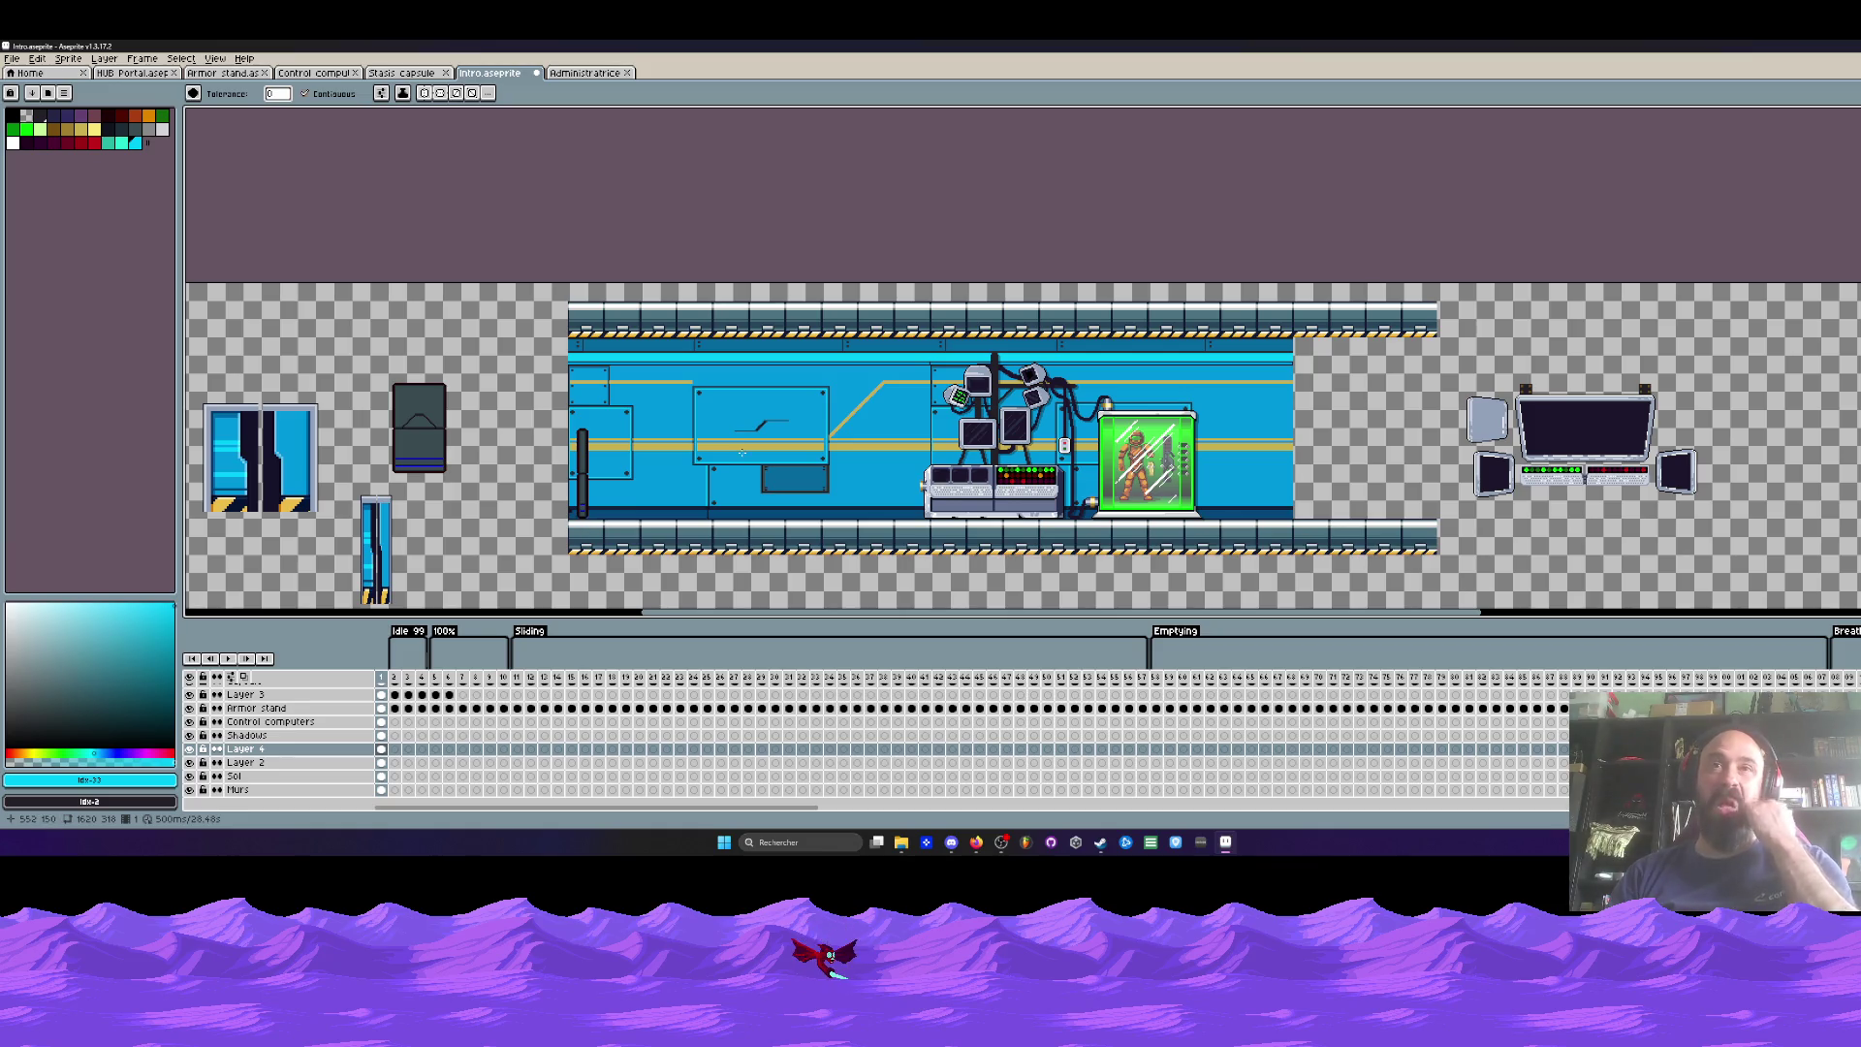
pyautogui.scroll(-1, 632, 424)
pyautogui.scroll(1, 567, 465)
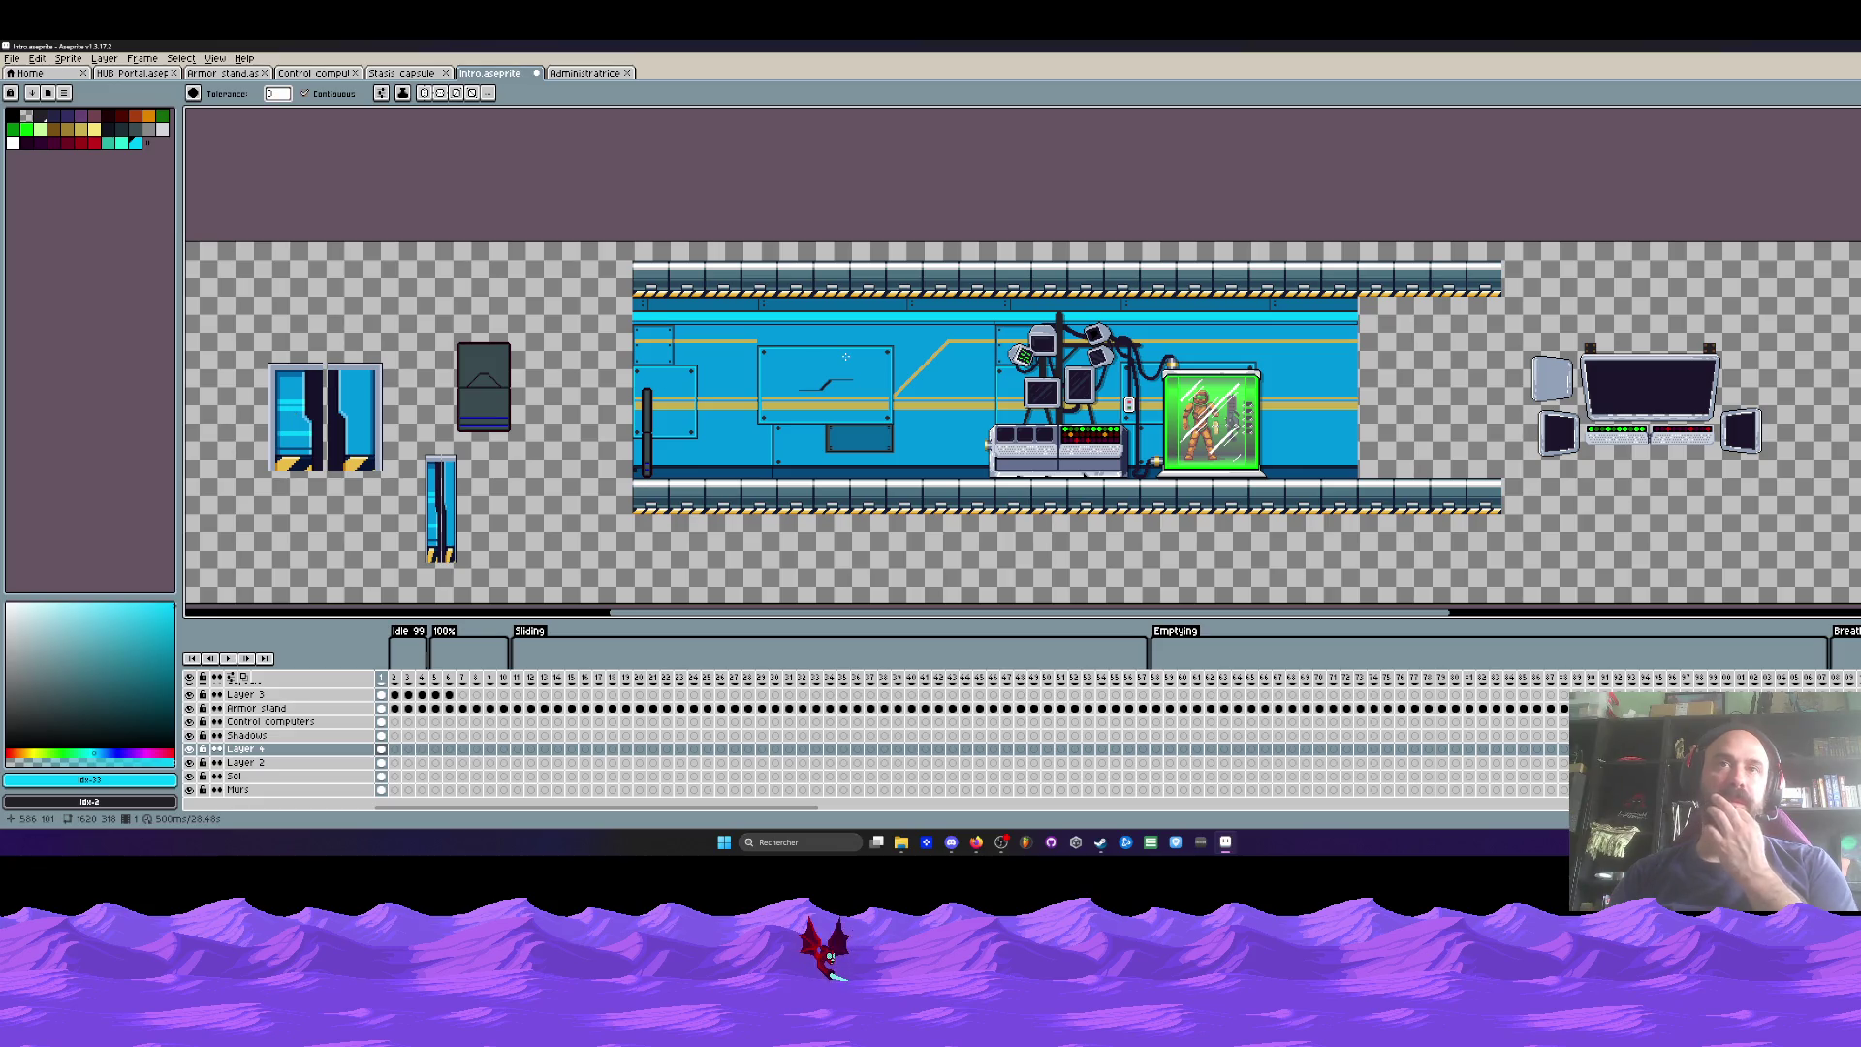
pyautogui.scroll(-1, 846, 356)
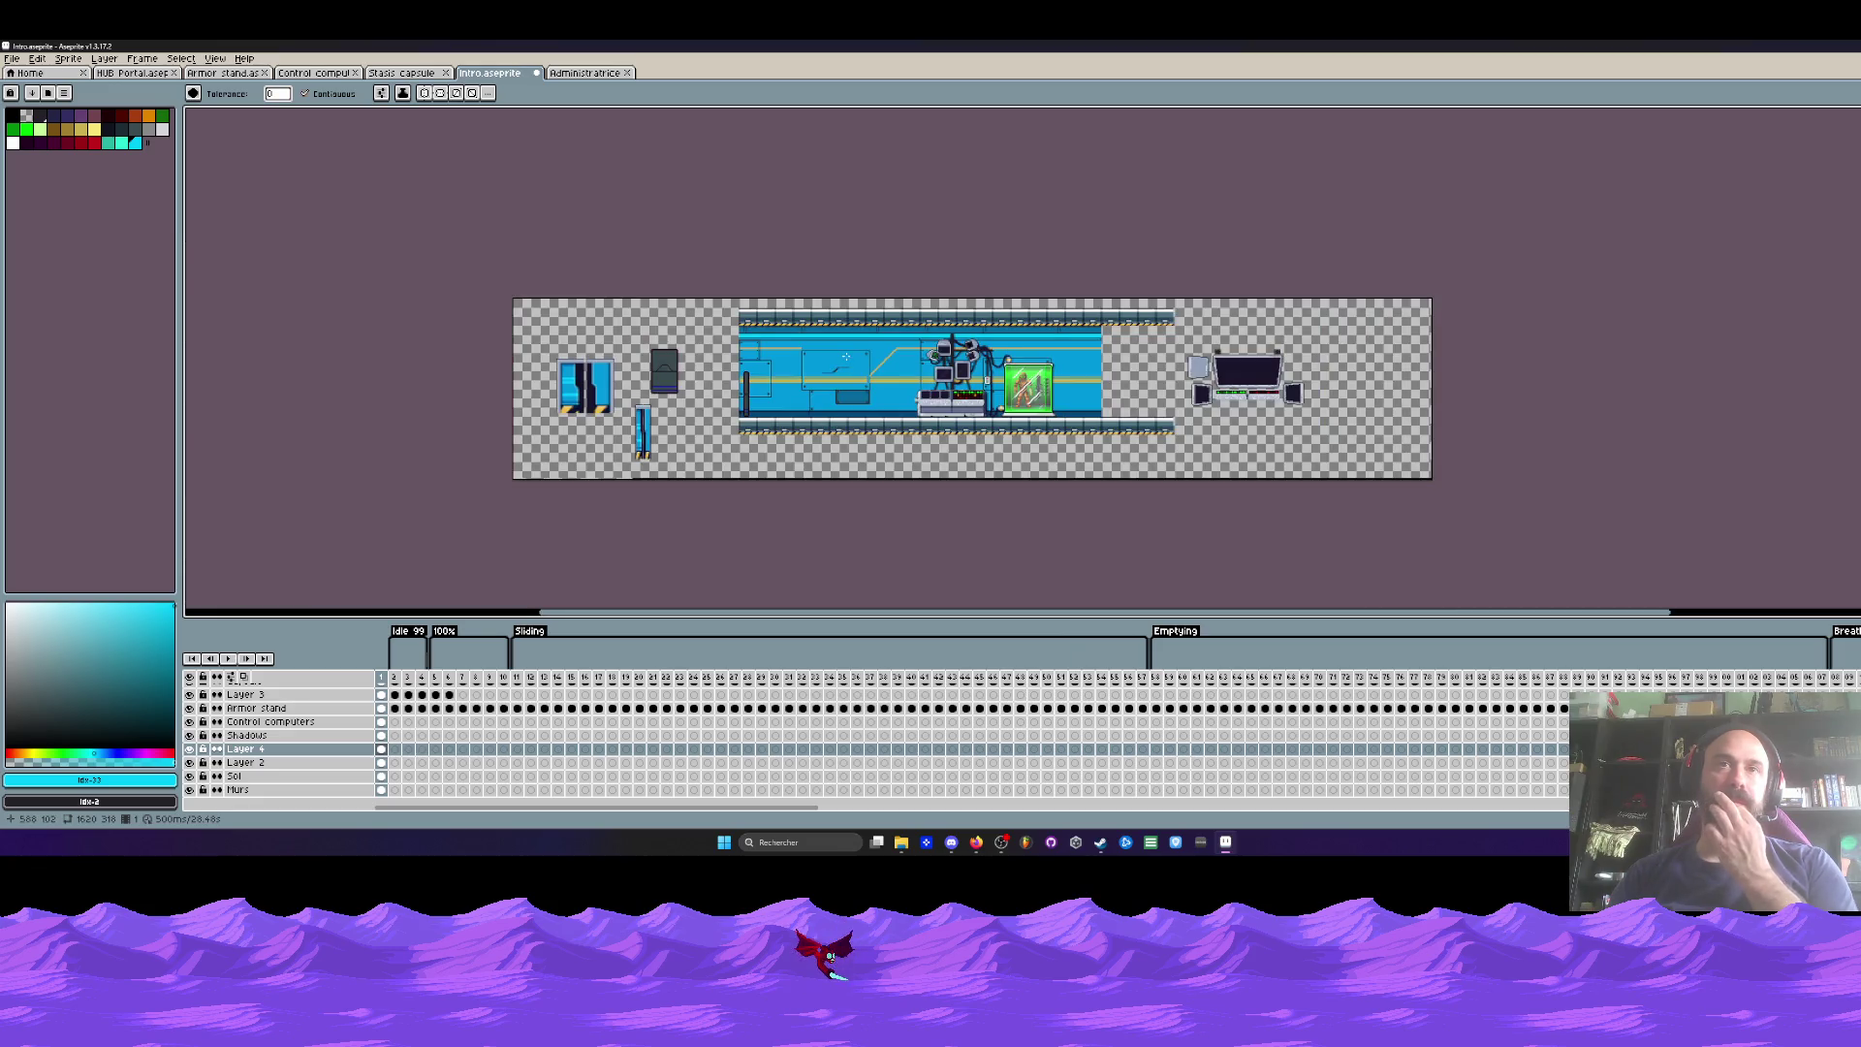
pyautogui.click(395, 682)
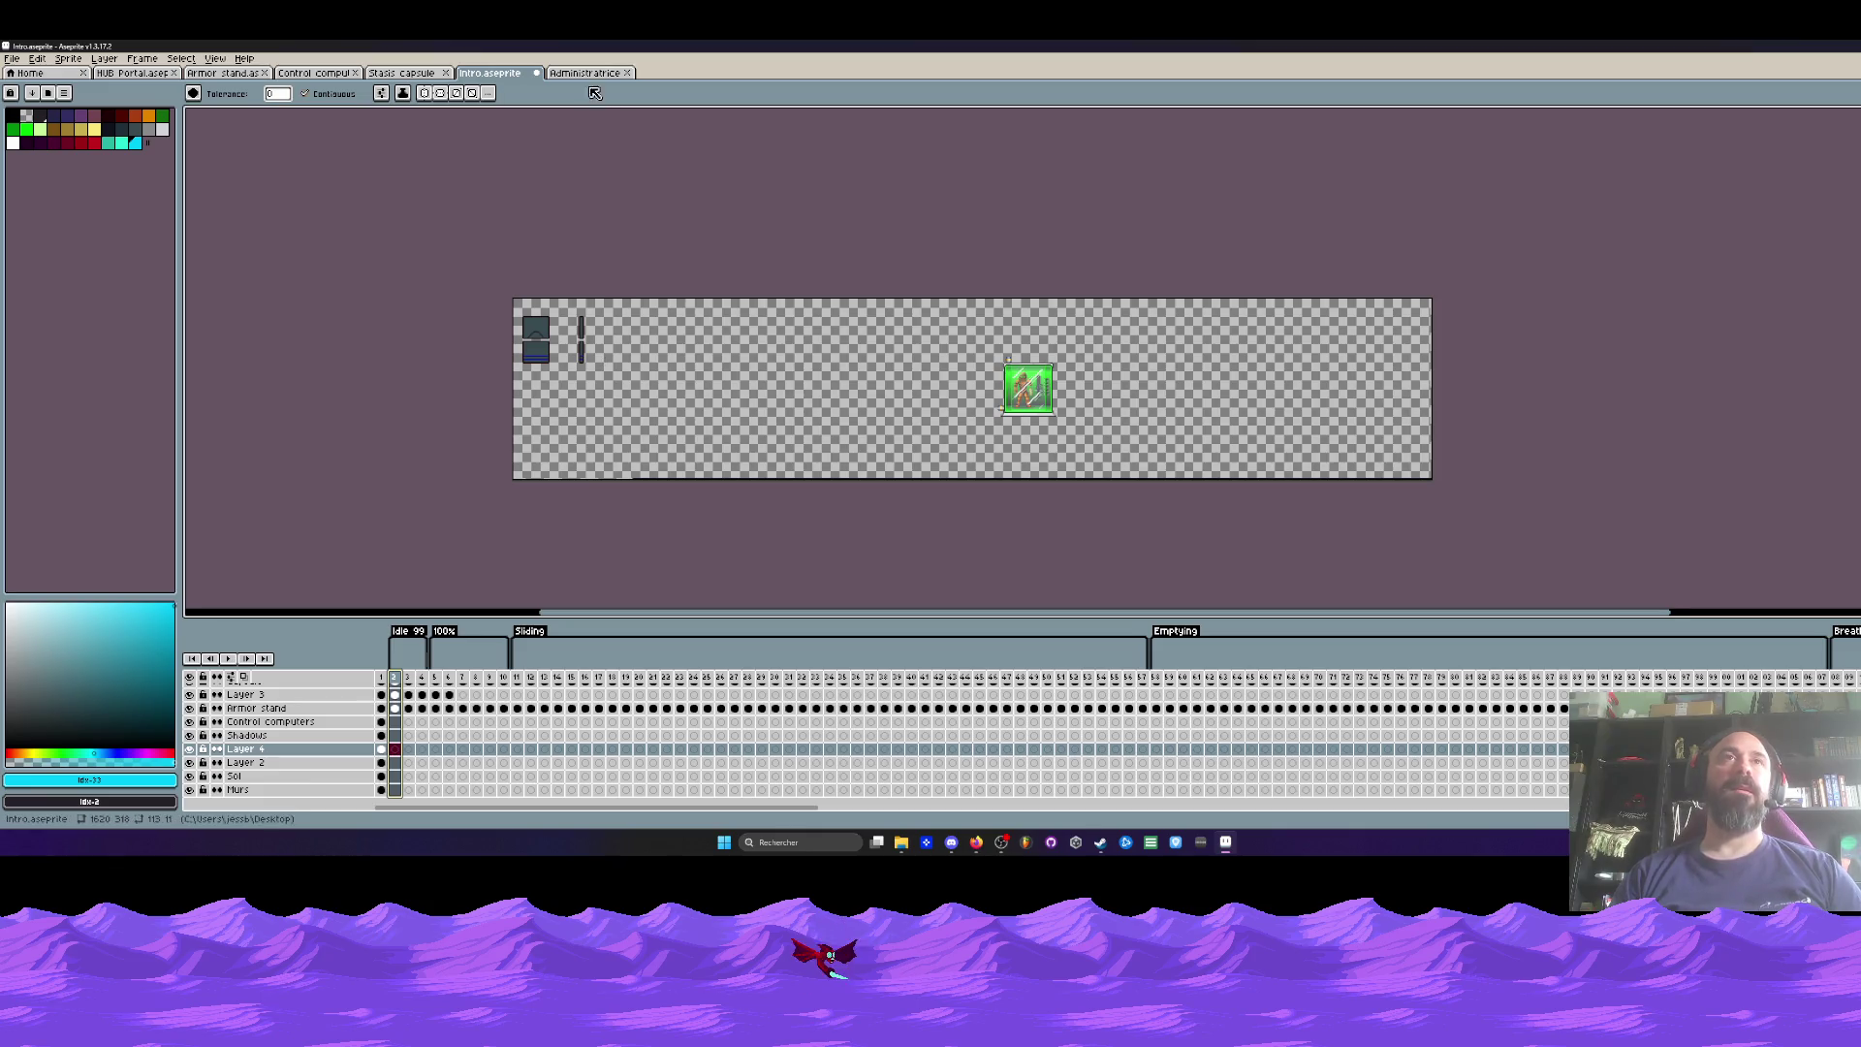
pyautogui.click(585, 73)
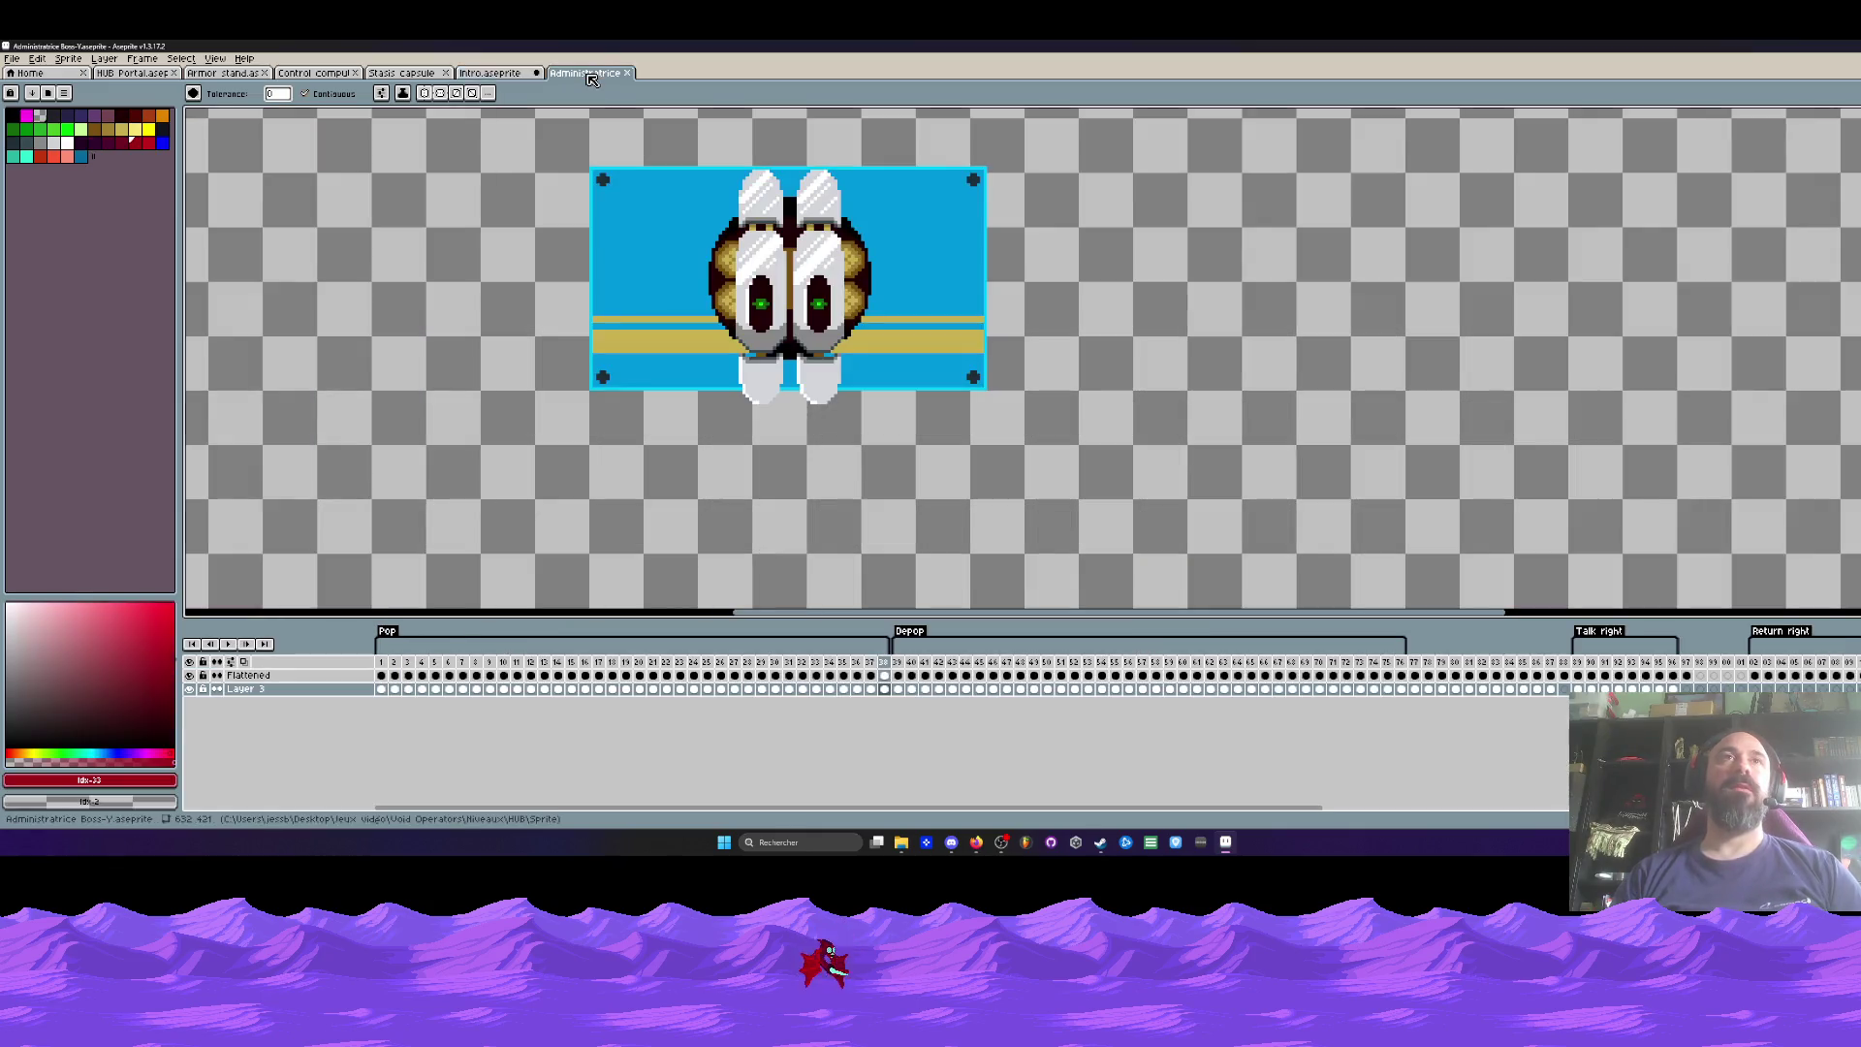
pyautogui.click(48, 74)
# Step: Create a new blank sprite with the default File > New settings
pyautogui.click(12, 58)
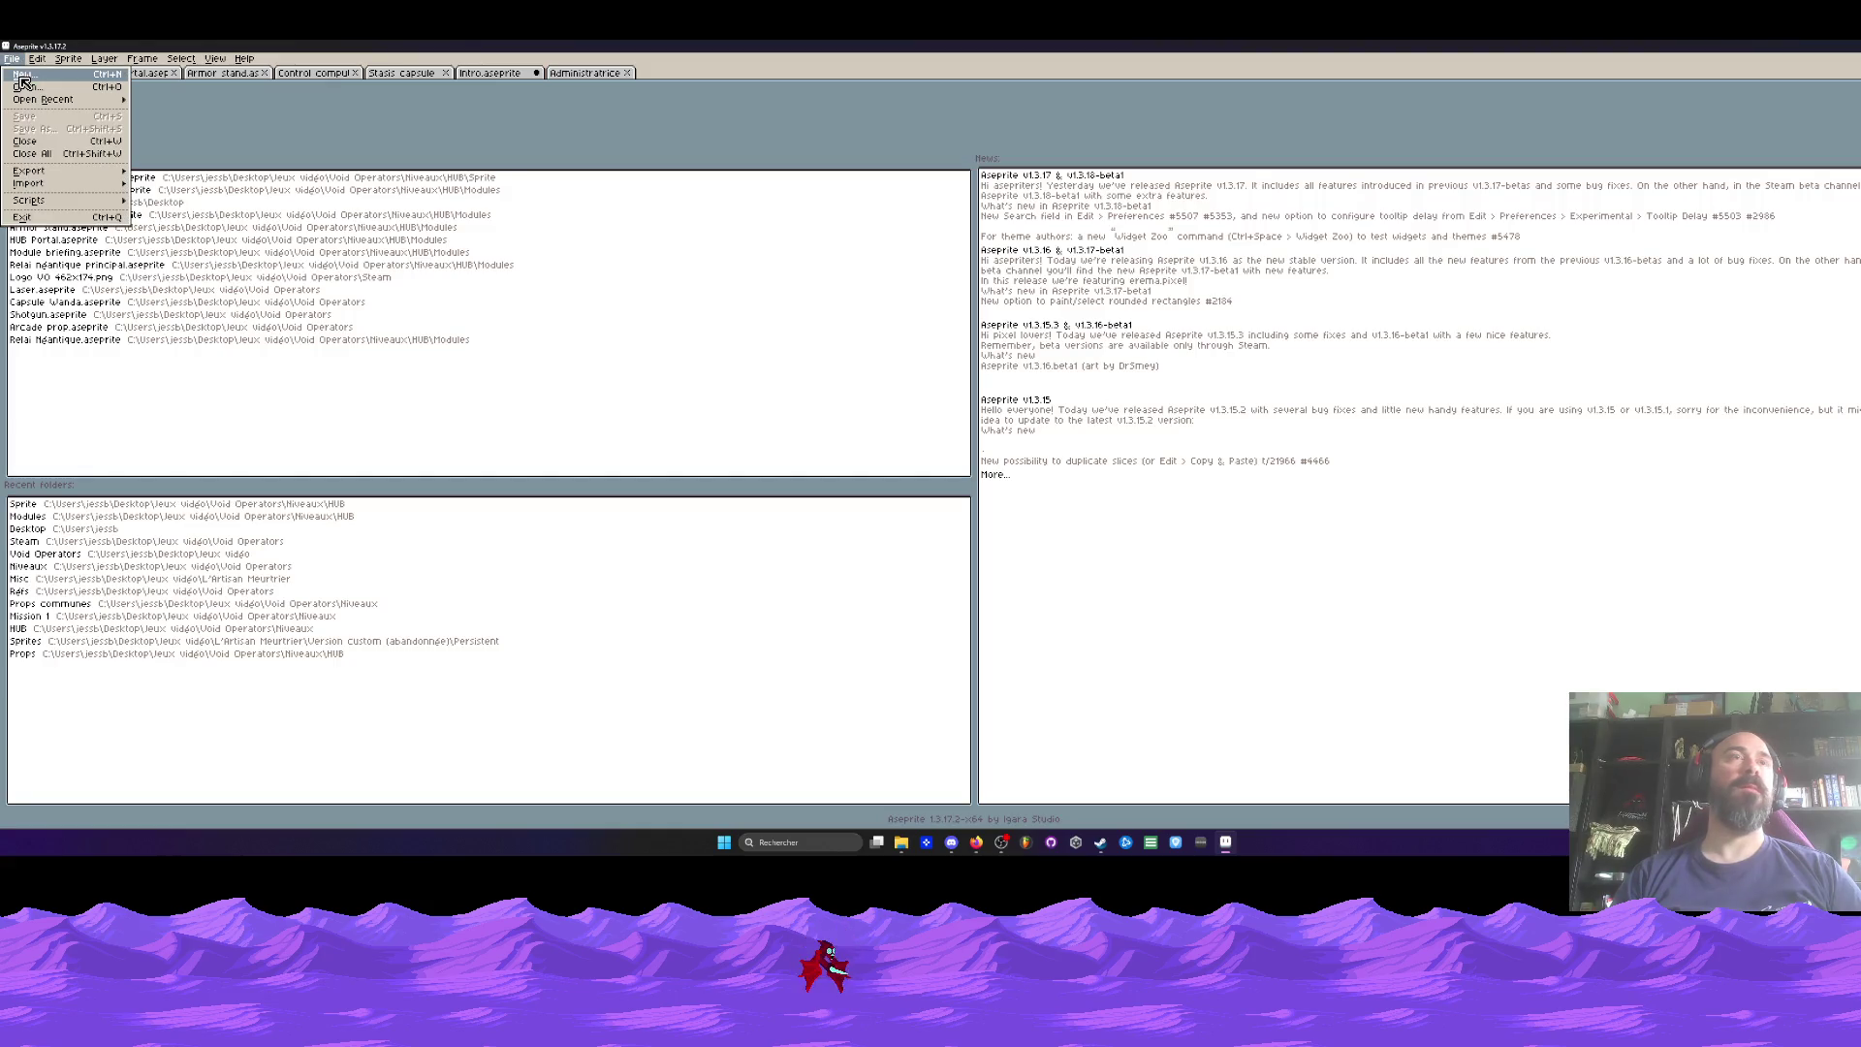
pyautogui.click(23, 76)
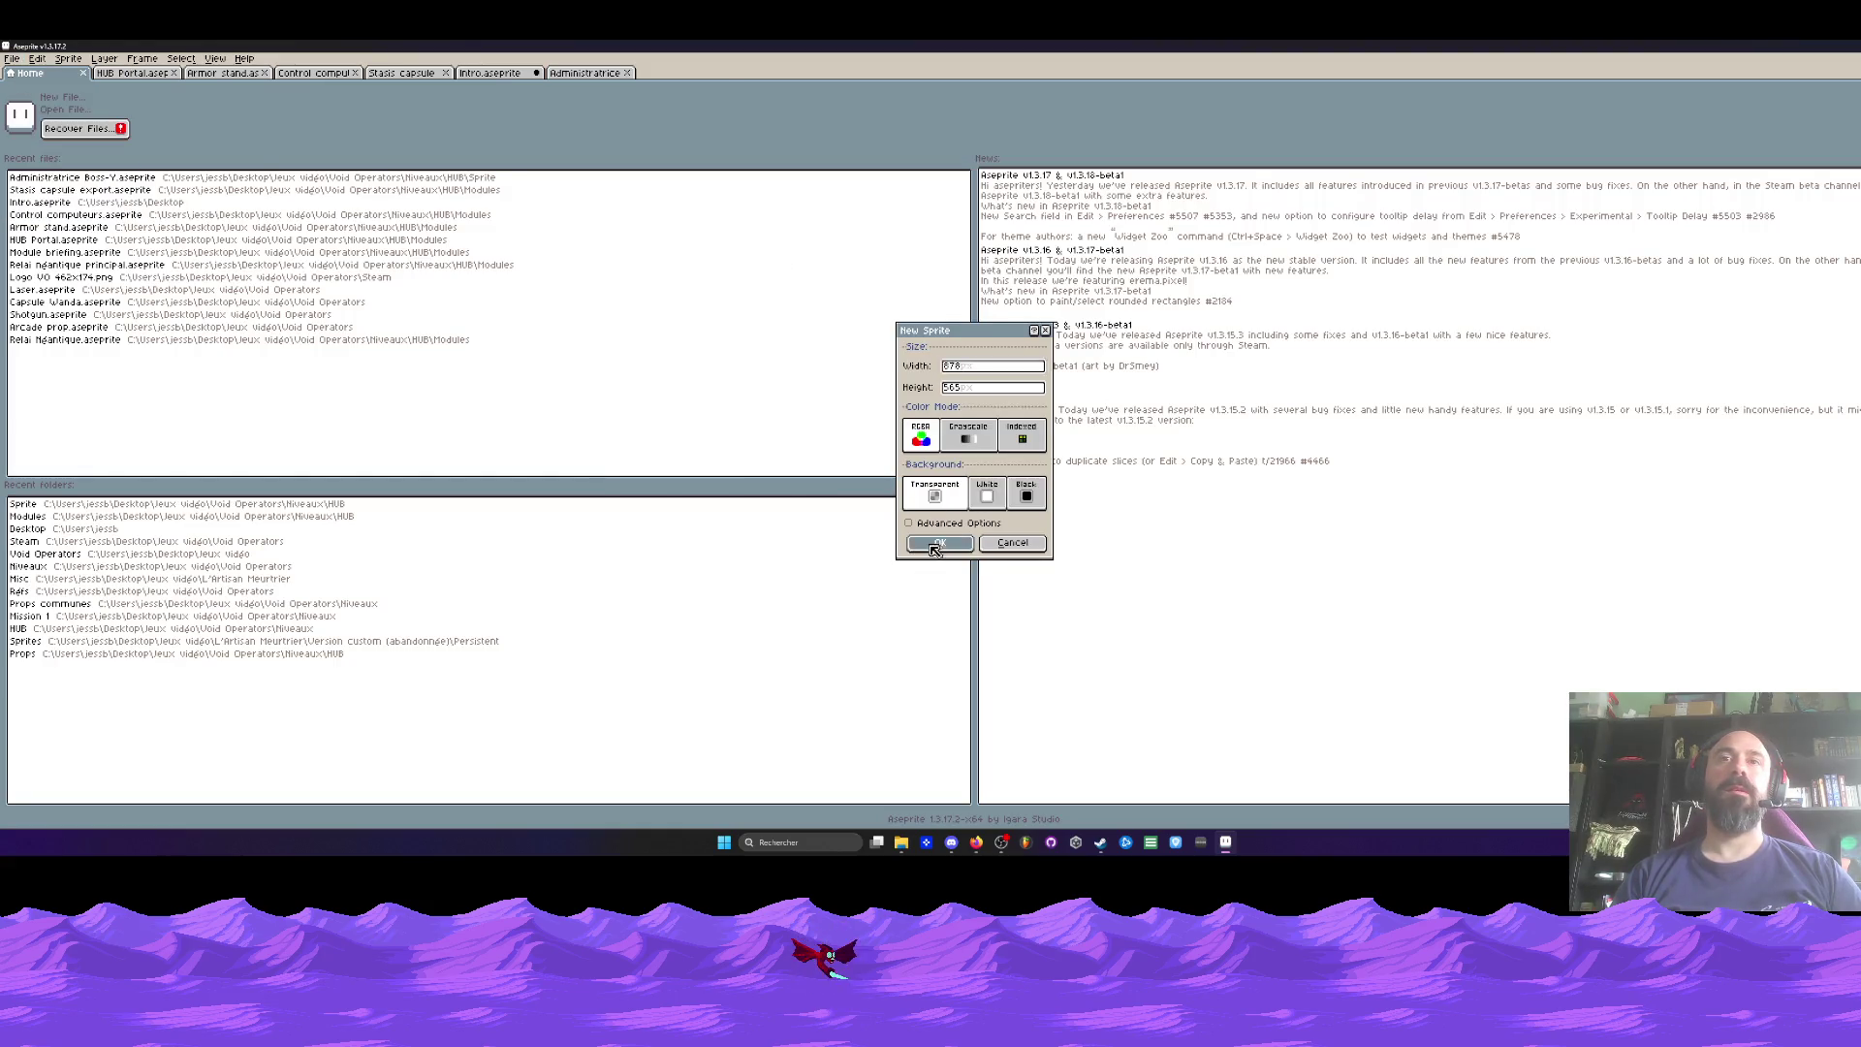
pyautogui.click(929, 554)
pyautogui.scroll(-1, 919, 383)
pyautogui.scroll(1, 919, 383)
# Step: Shorten the new canvas in Canvas Size, then close the Administratrice file
pyautogui.hotkey('ctrl', 'alt', 'c')
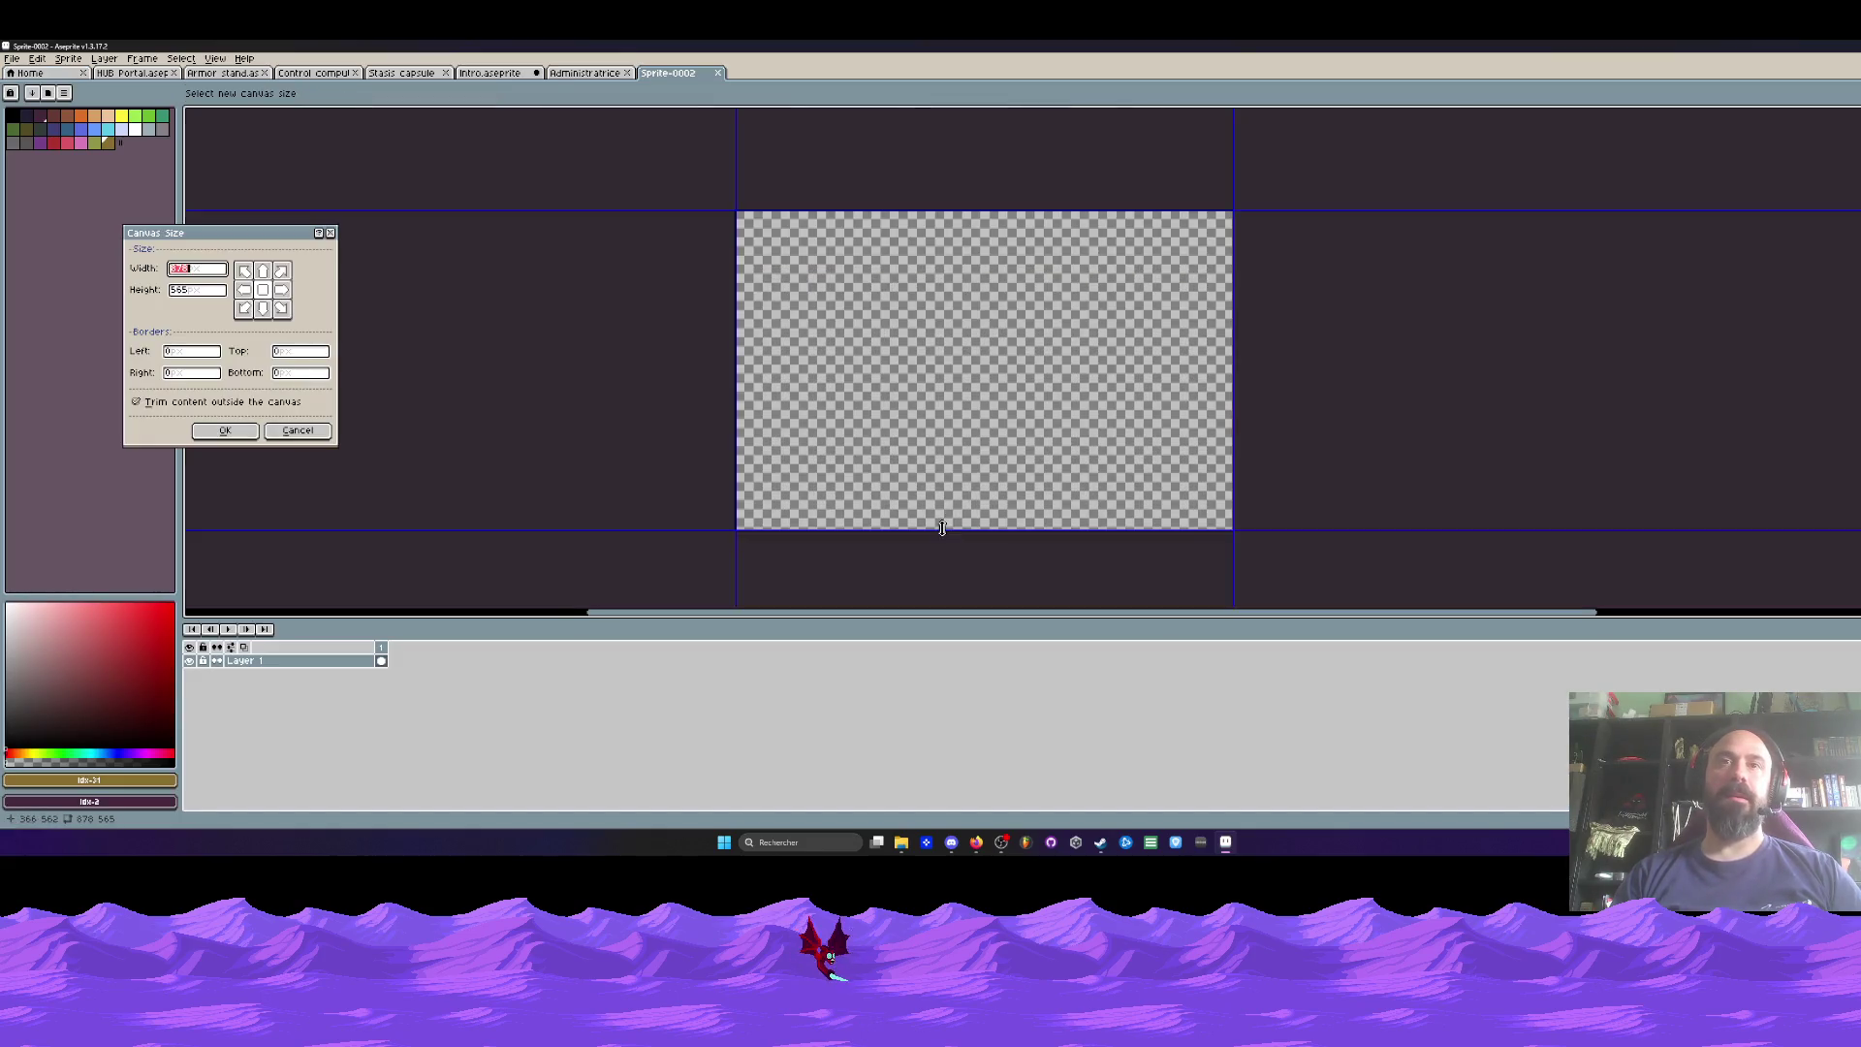
pyautogui.moveTo(942, 529); pyautogui.dragTo(949, 407)
pyautogui.click(224, 431)
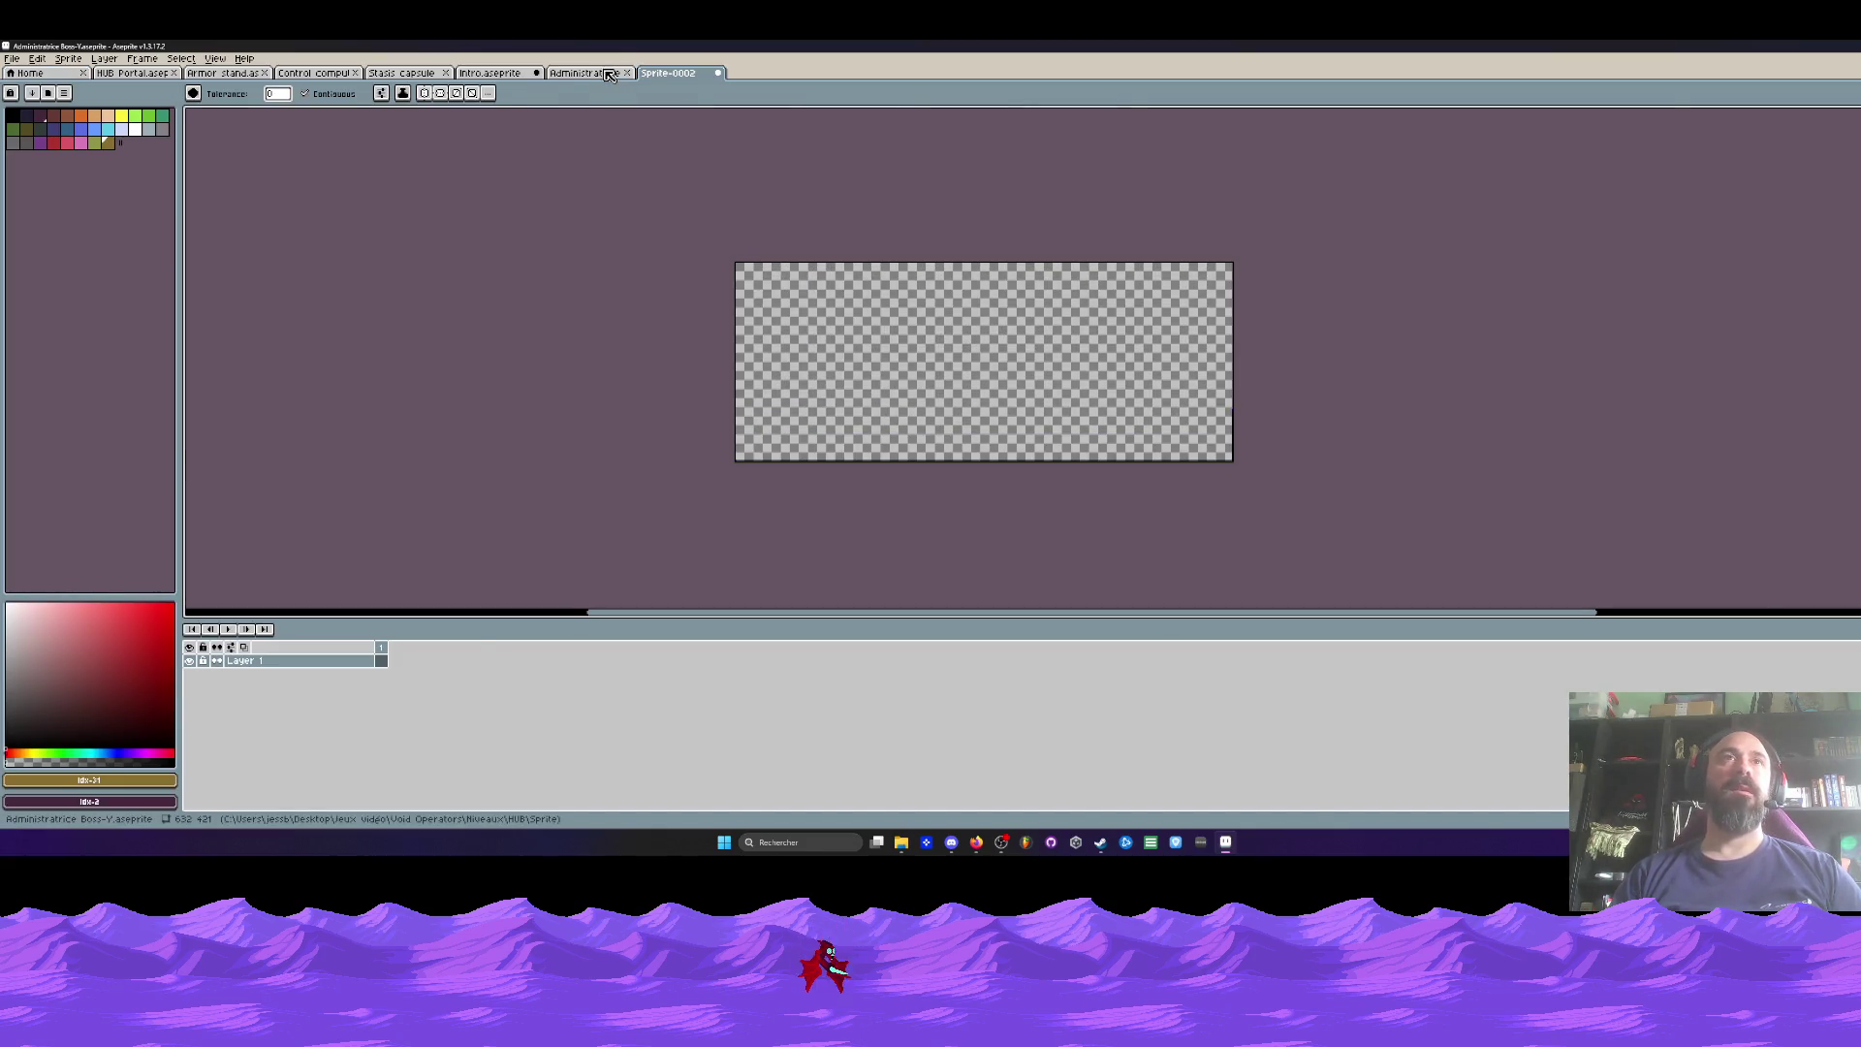
pyautogui.click(607, 74)
pyautogui.hotkey('ctrl', 'w')
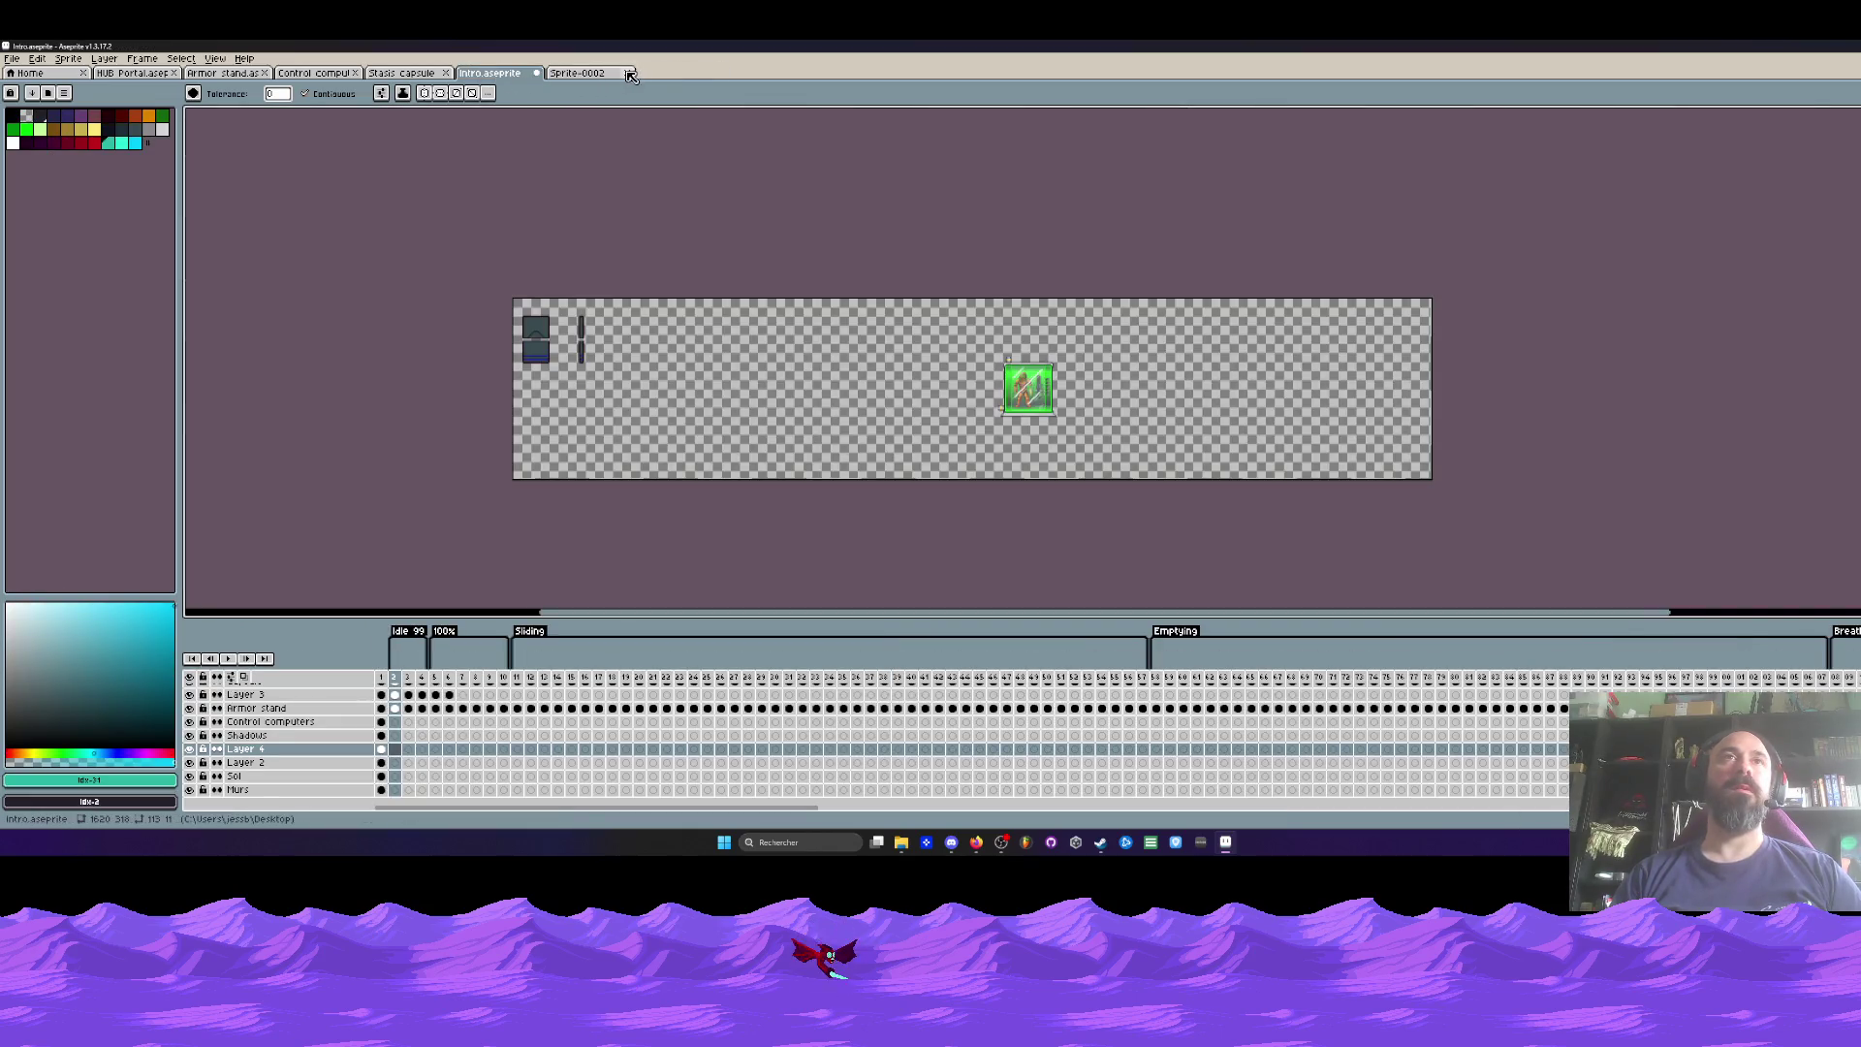